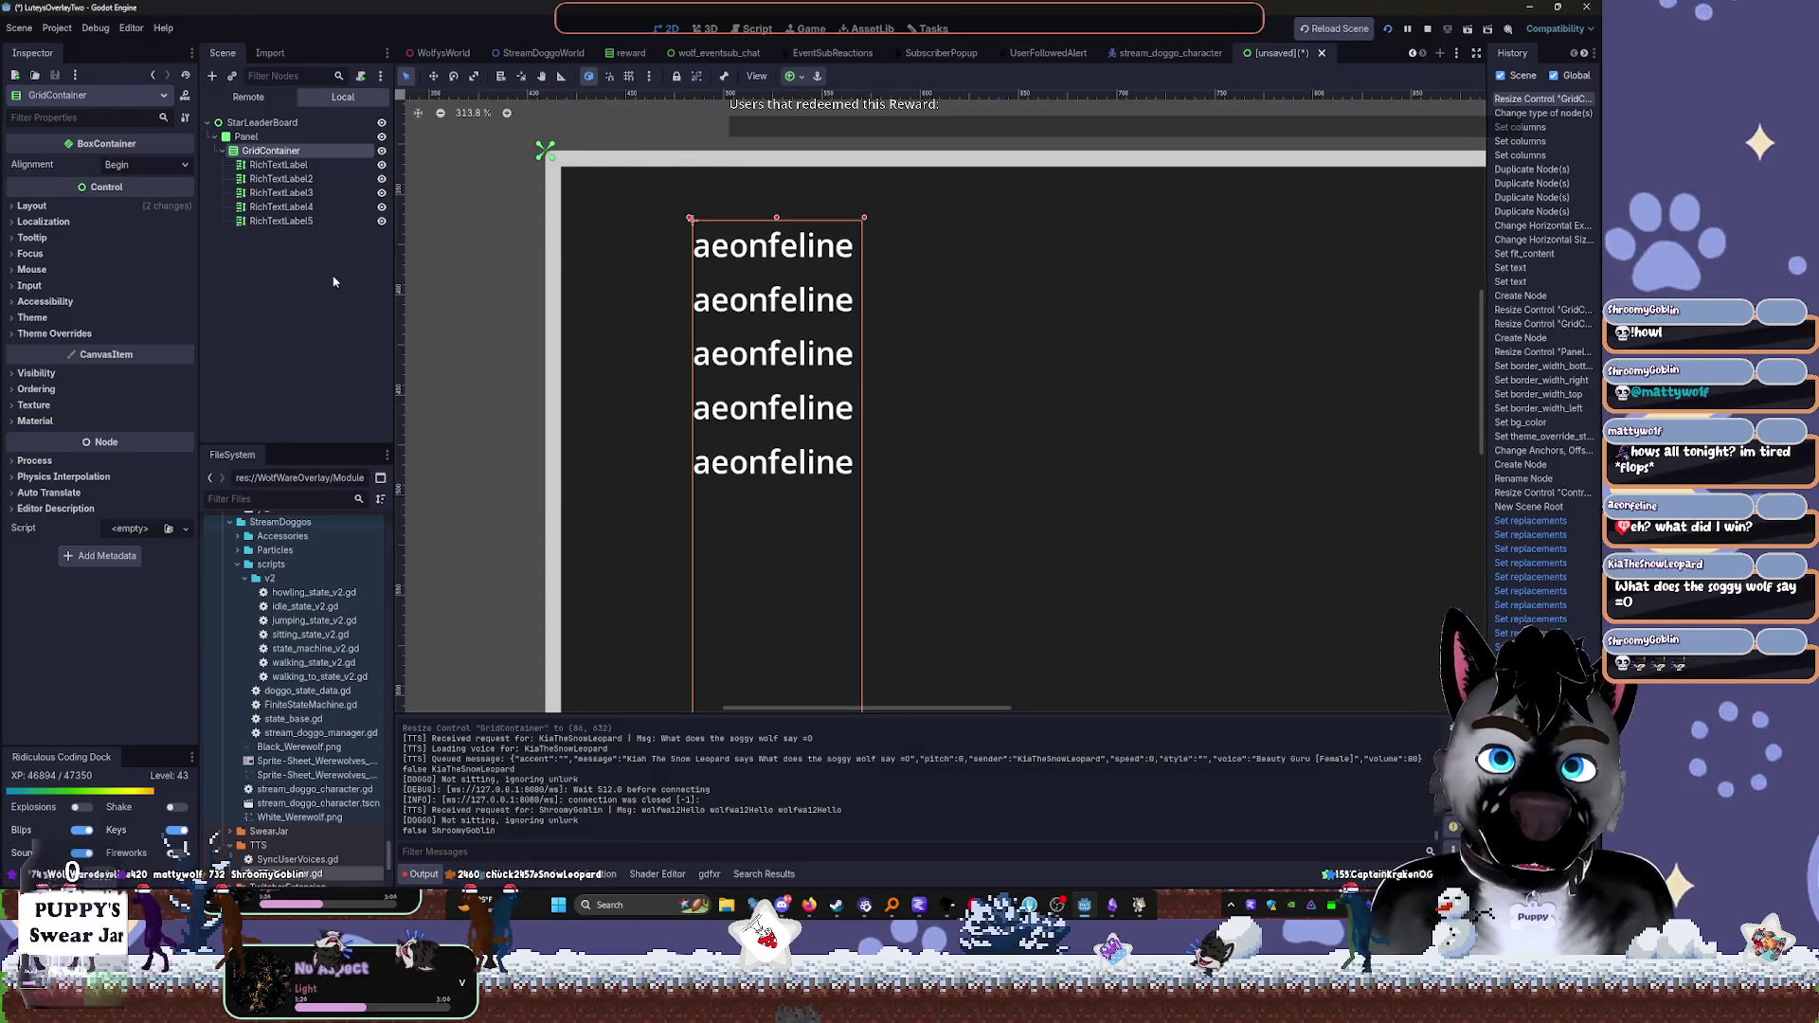
Create a PanelContainer node ('panelc') and drag it to the right of the name labels
{"action": "key", "text": "ctrl+a"}
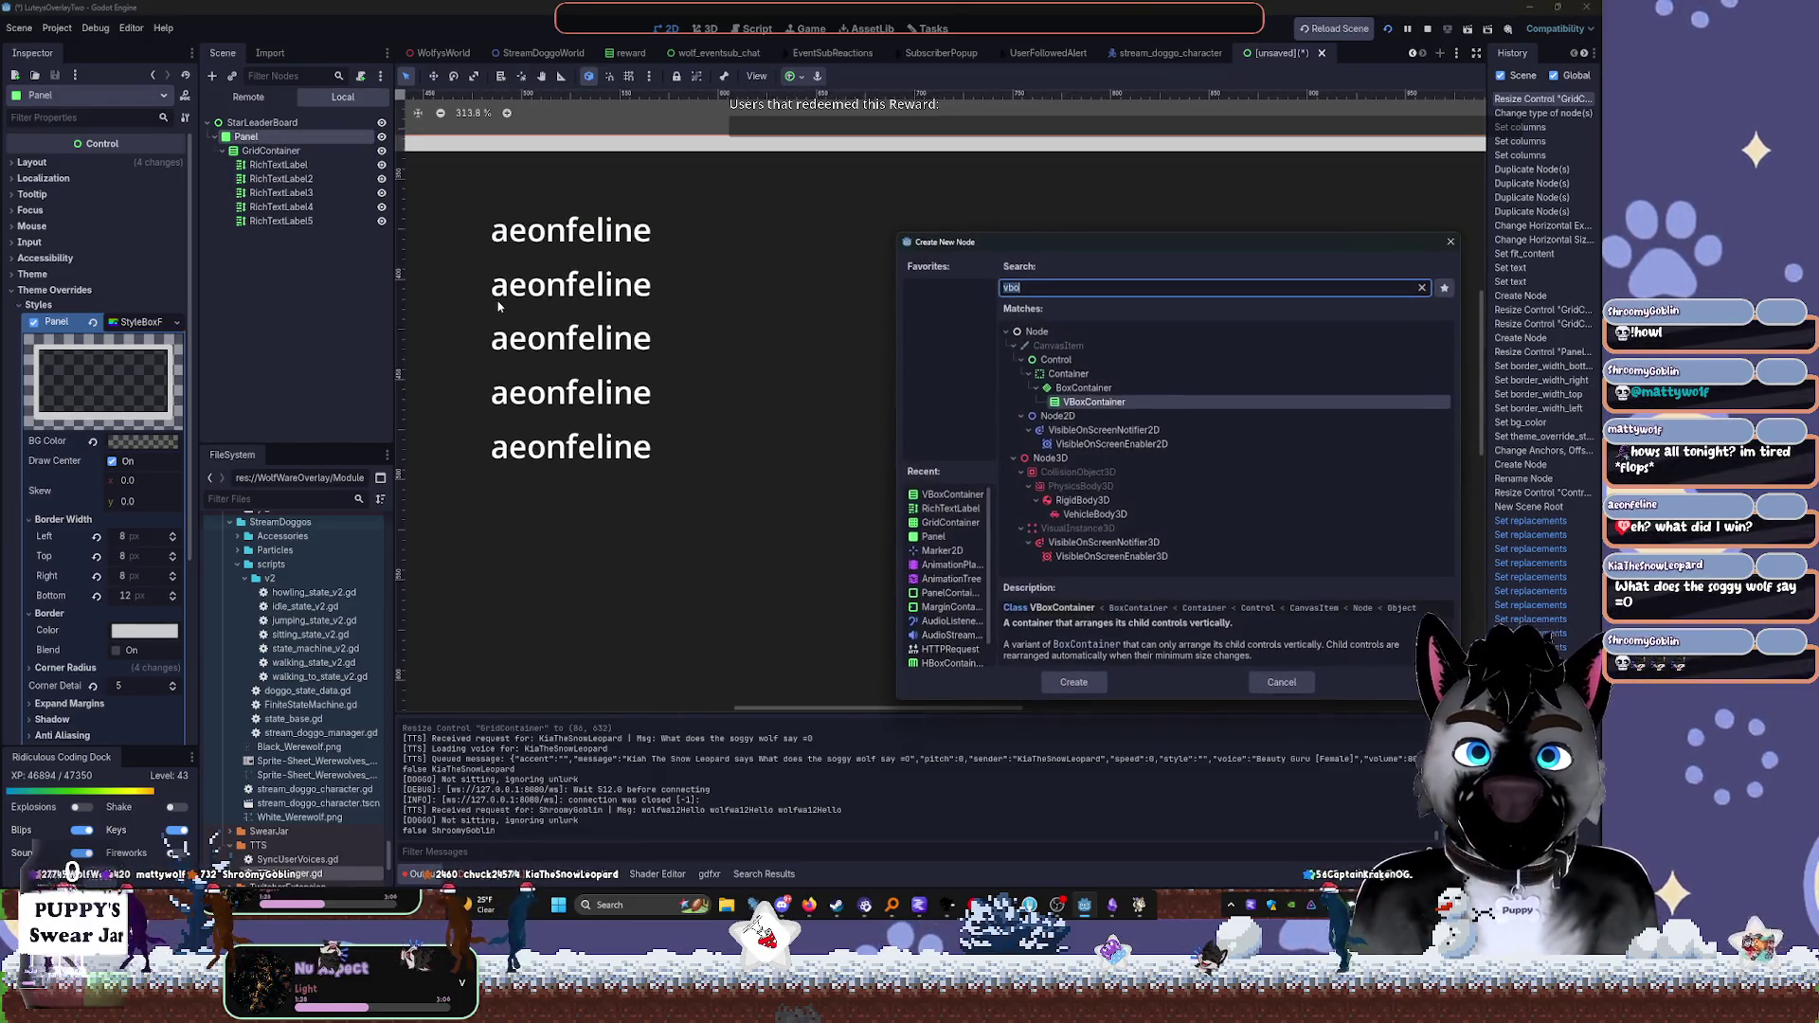
{"action": "type", "text": "pa"}
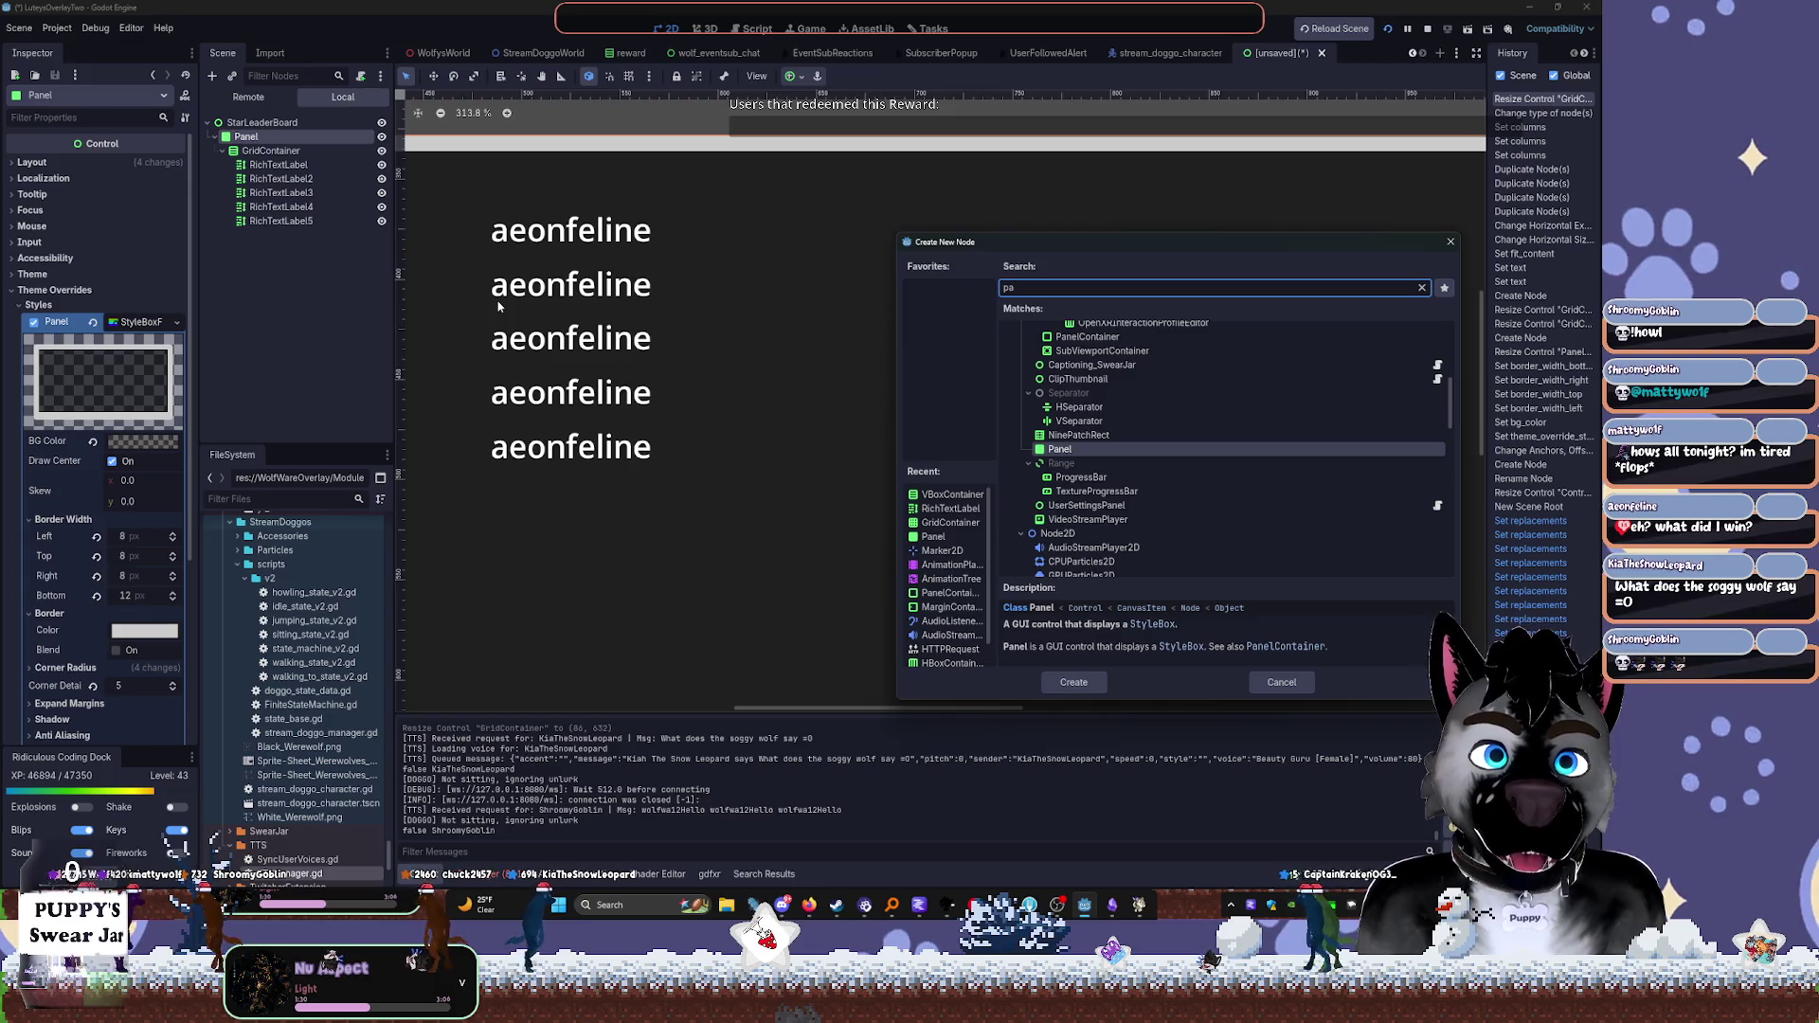
{"action": "type", "text": "nelc"}
{"action": "key", "text": "Return"}
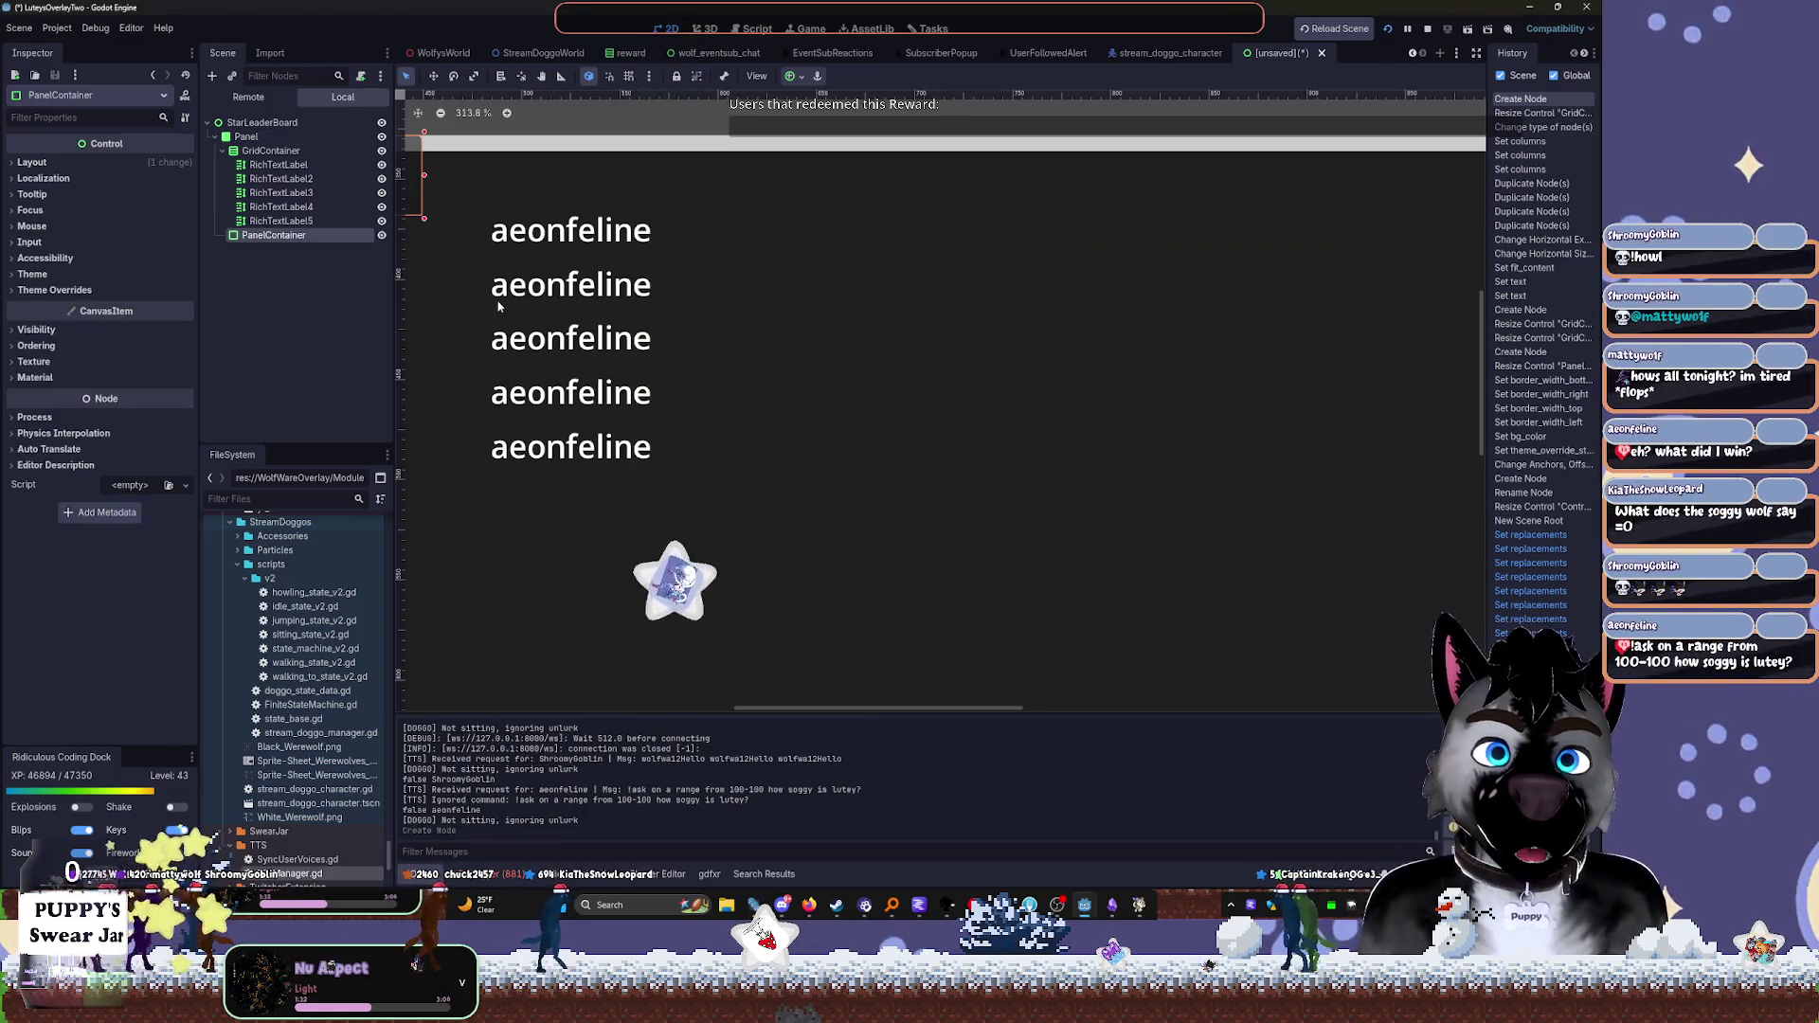
{"action": "key", "text": "w"}
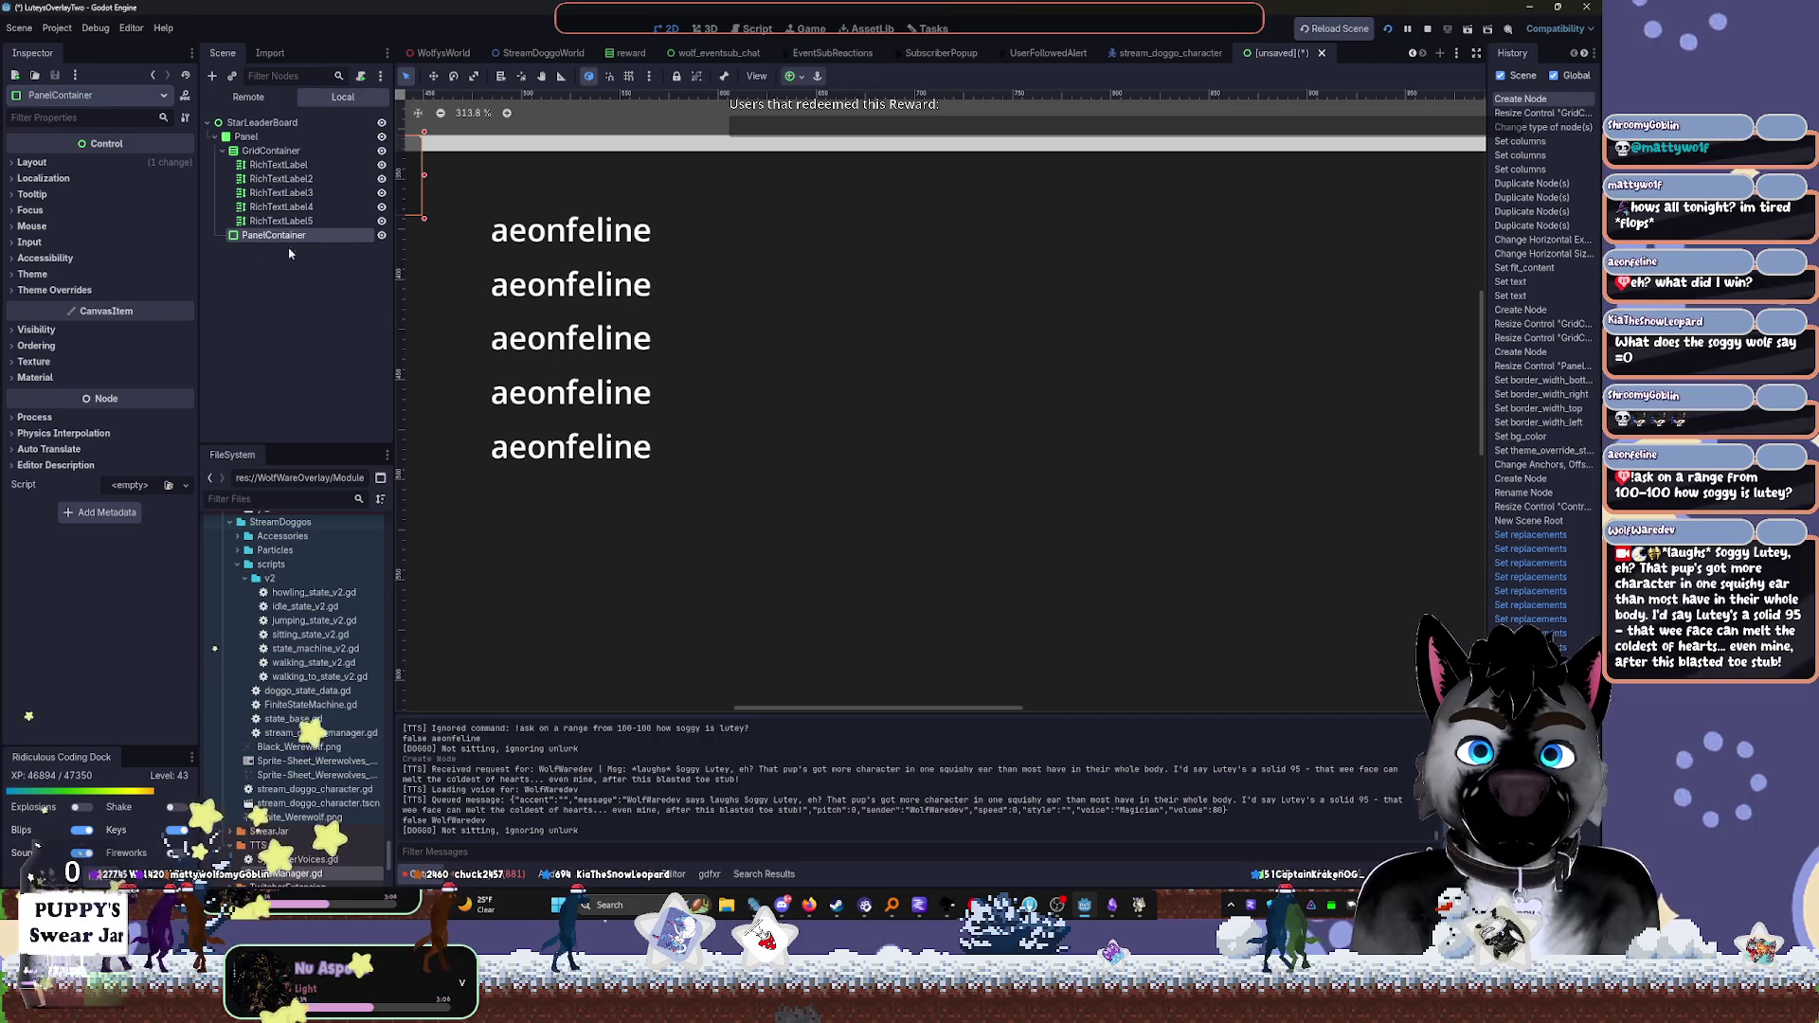
{"action": "mouse_move", "coordinate": [426, 207]}
{"action": "left_mouse_down"}
{"action": "mouse_move", "coordinate": [798, 292]}
{"action": "mouse_move", "coordinate": [802, 313]}
{"action": "left_mouse_up"}
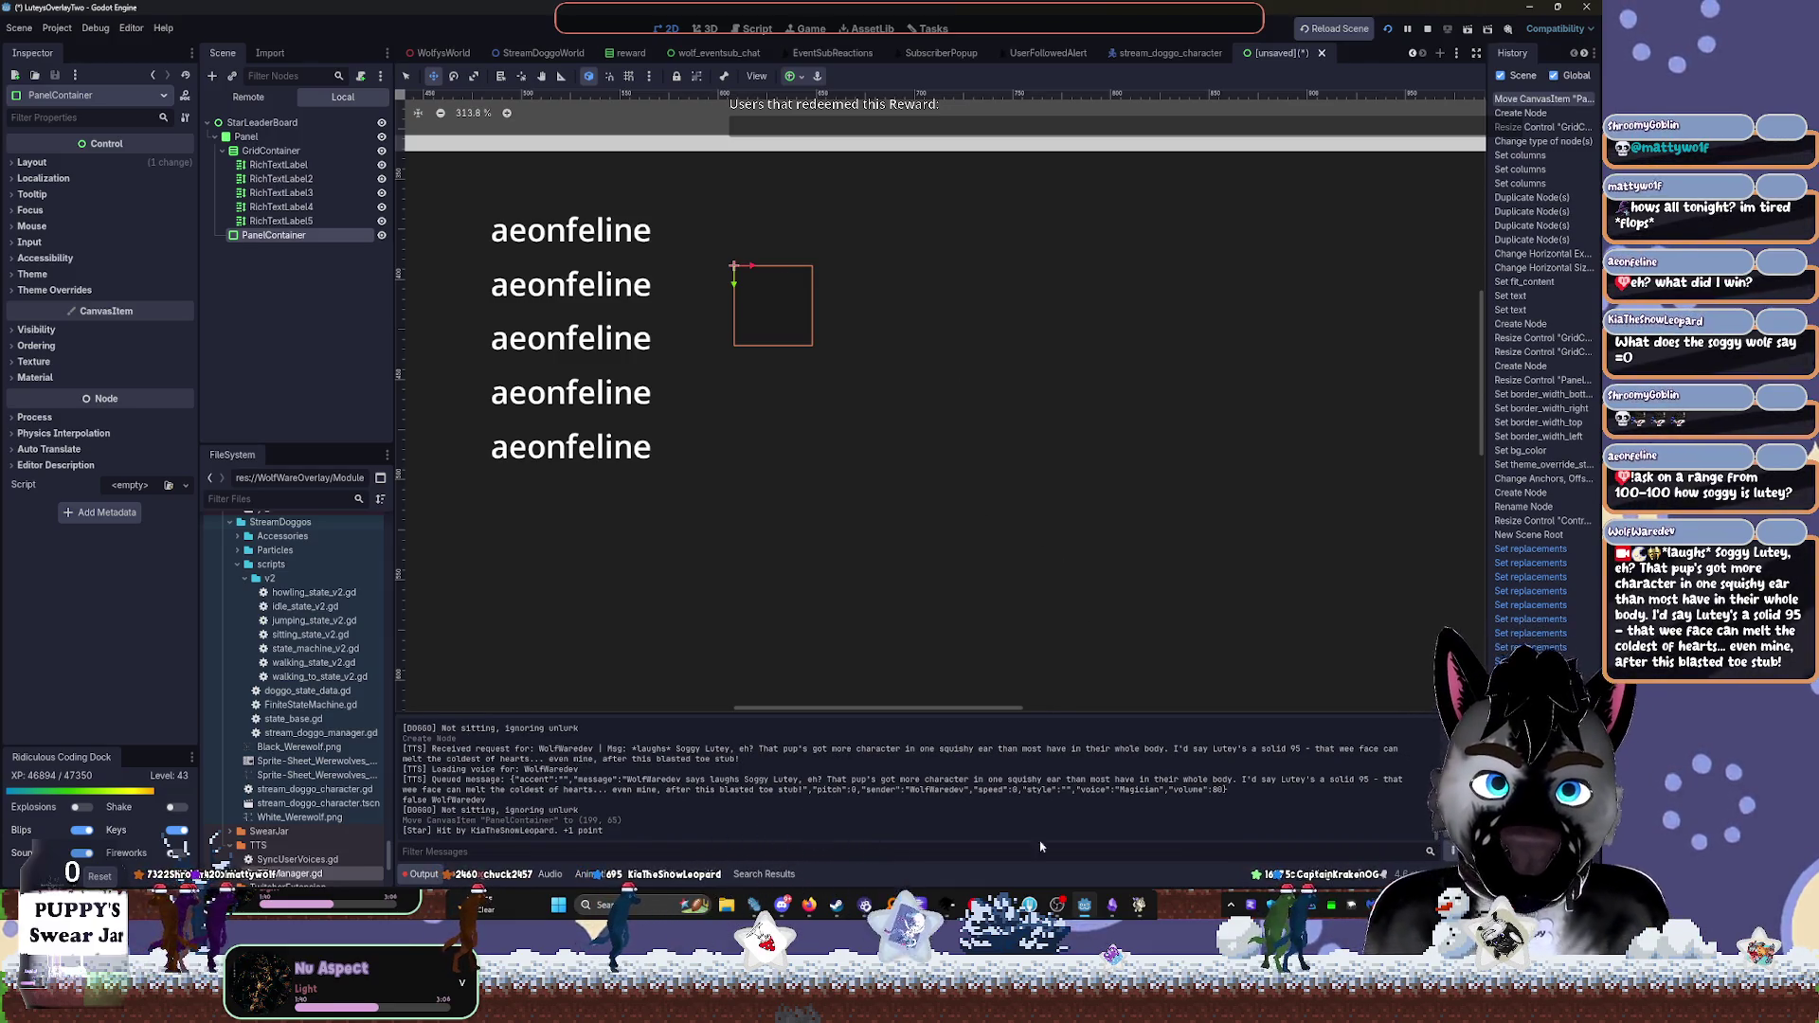
{"action": "left_click", "coordinate": [1136, 907]}
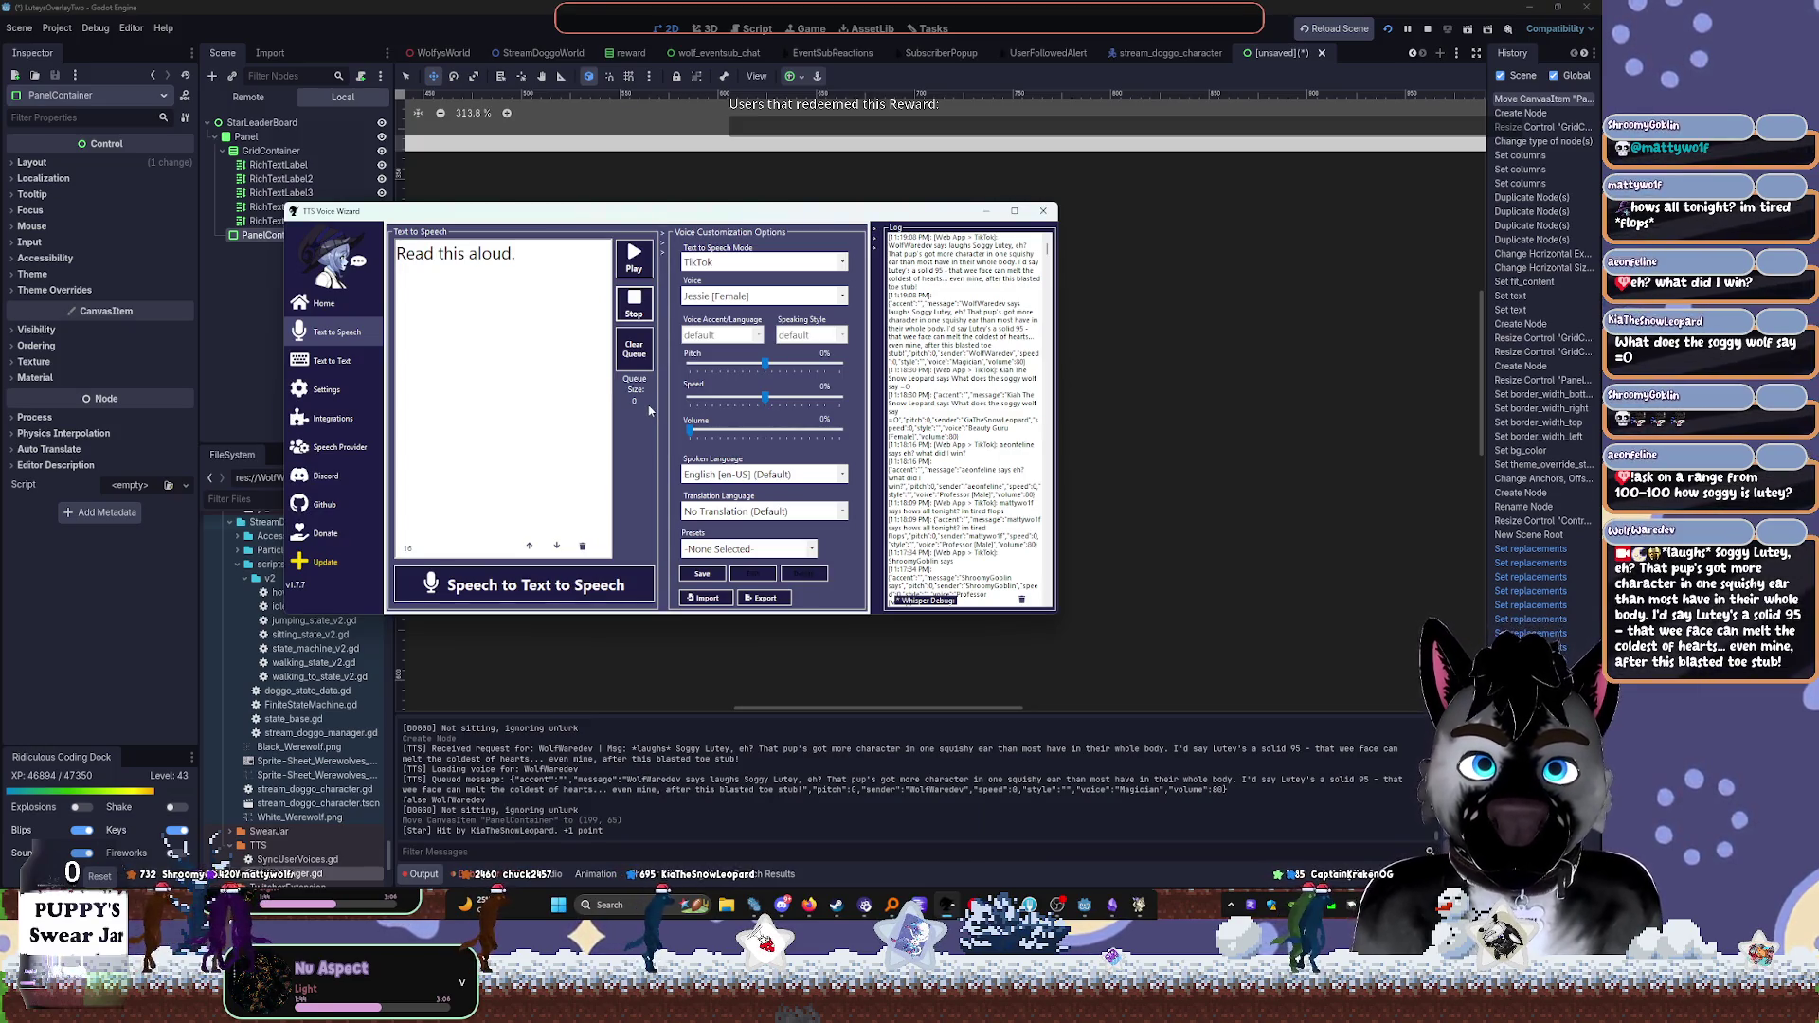
{"action": "left_click", "coordinate": [1271, 458]}
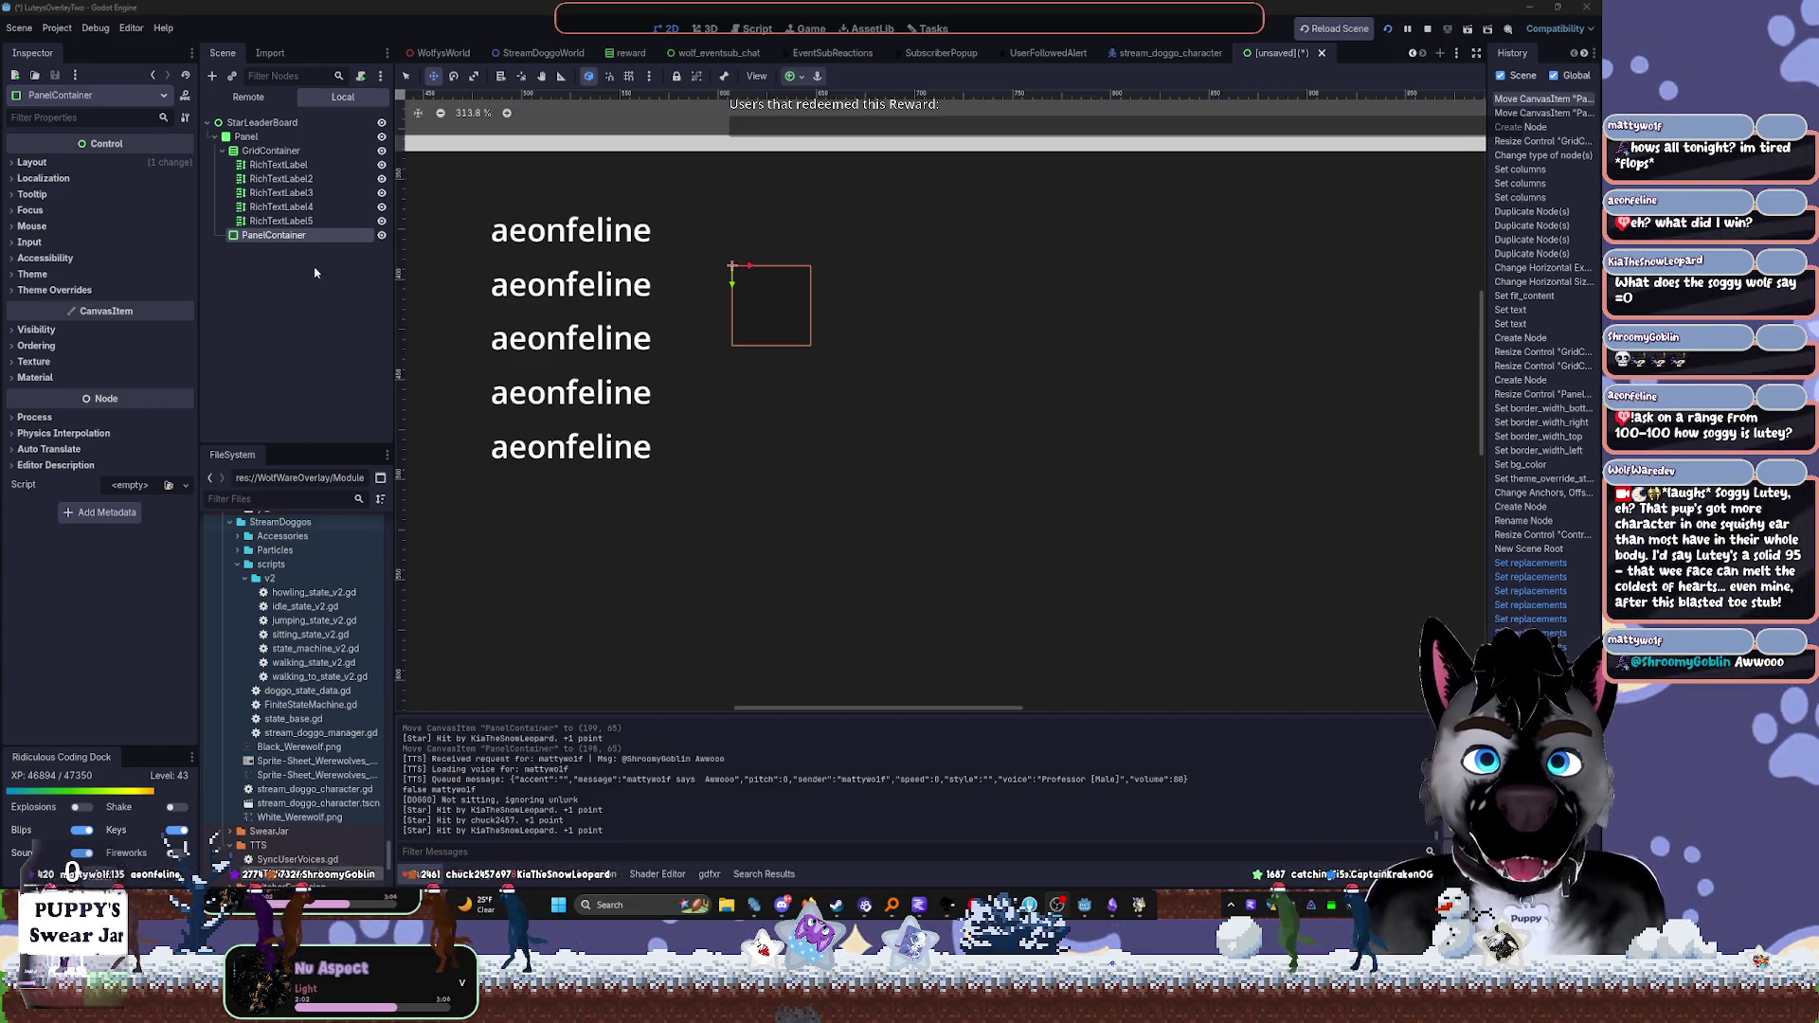
{"action": "key", "text": "q"}
Enlarge the PanelContainer to about 410x155 beside the column of names
{"action": "mouse_move", "coordinate": [826, 349]}
{"action": "left_mouse_down"}
{"action": "mouse_move", "coordinate": [990, 405]}
{"action": "mouse_move", "coordinate": [1119, 408]}
{"action": "left_mouse_up"}
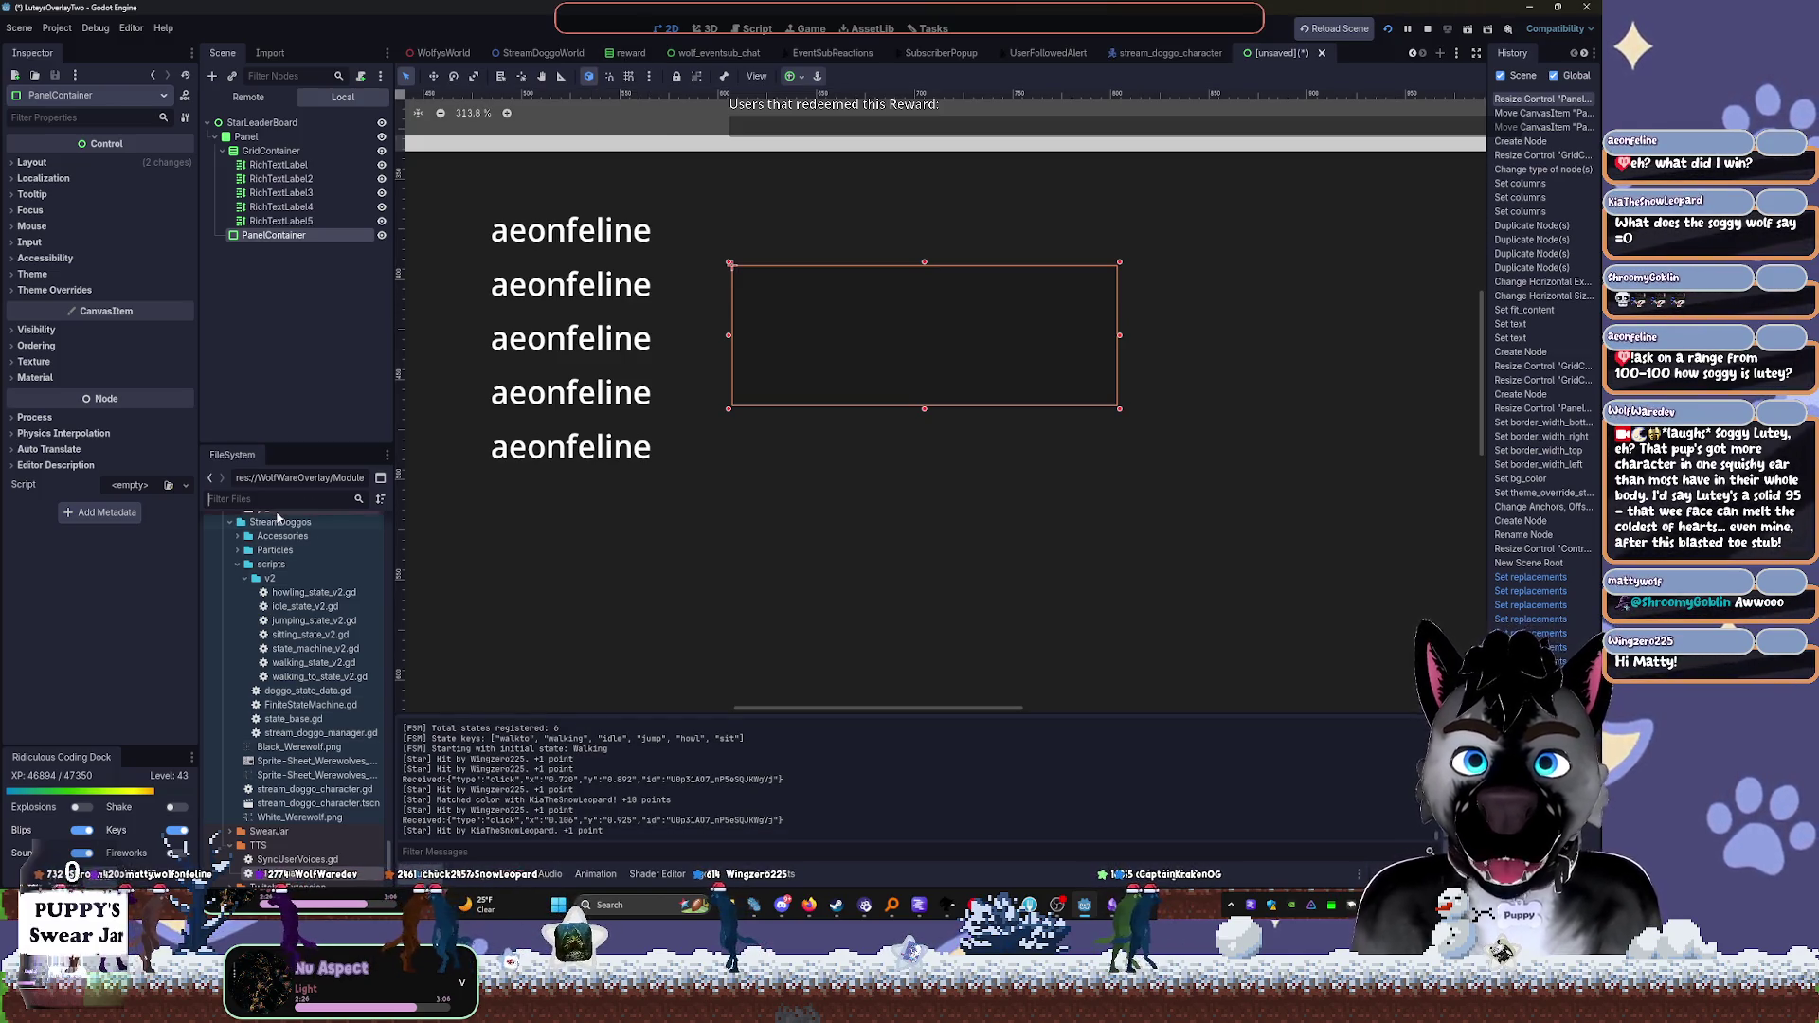
{"action": "type", "text": "yt-"}
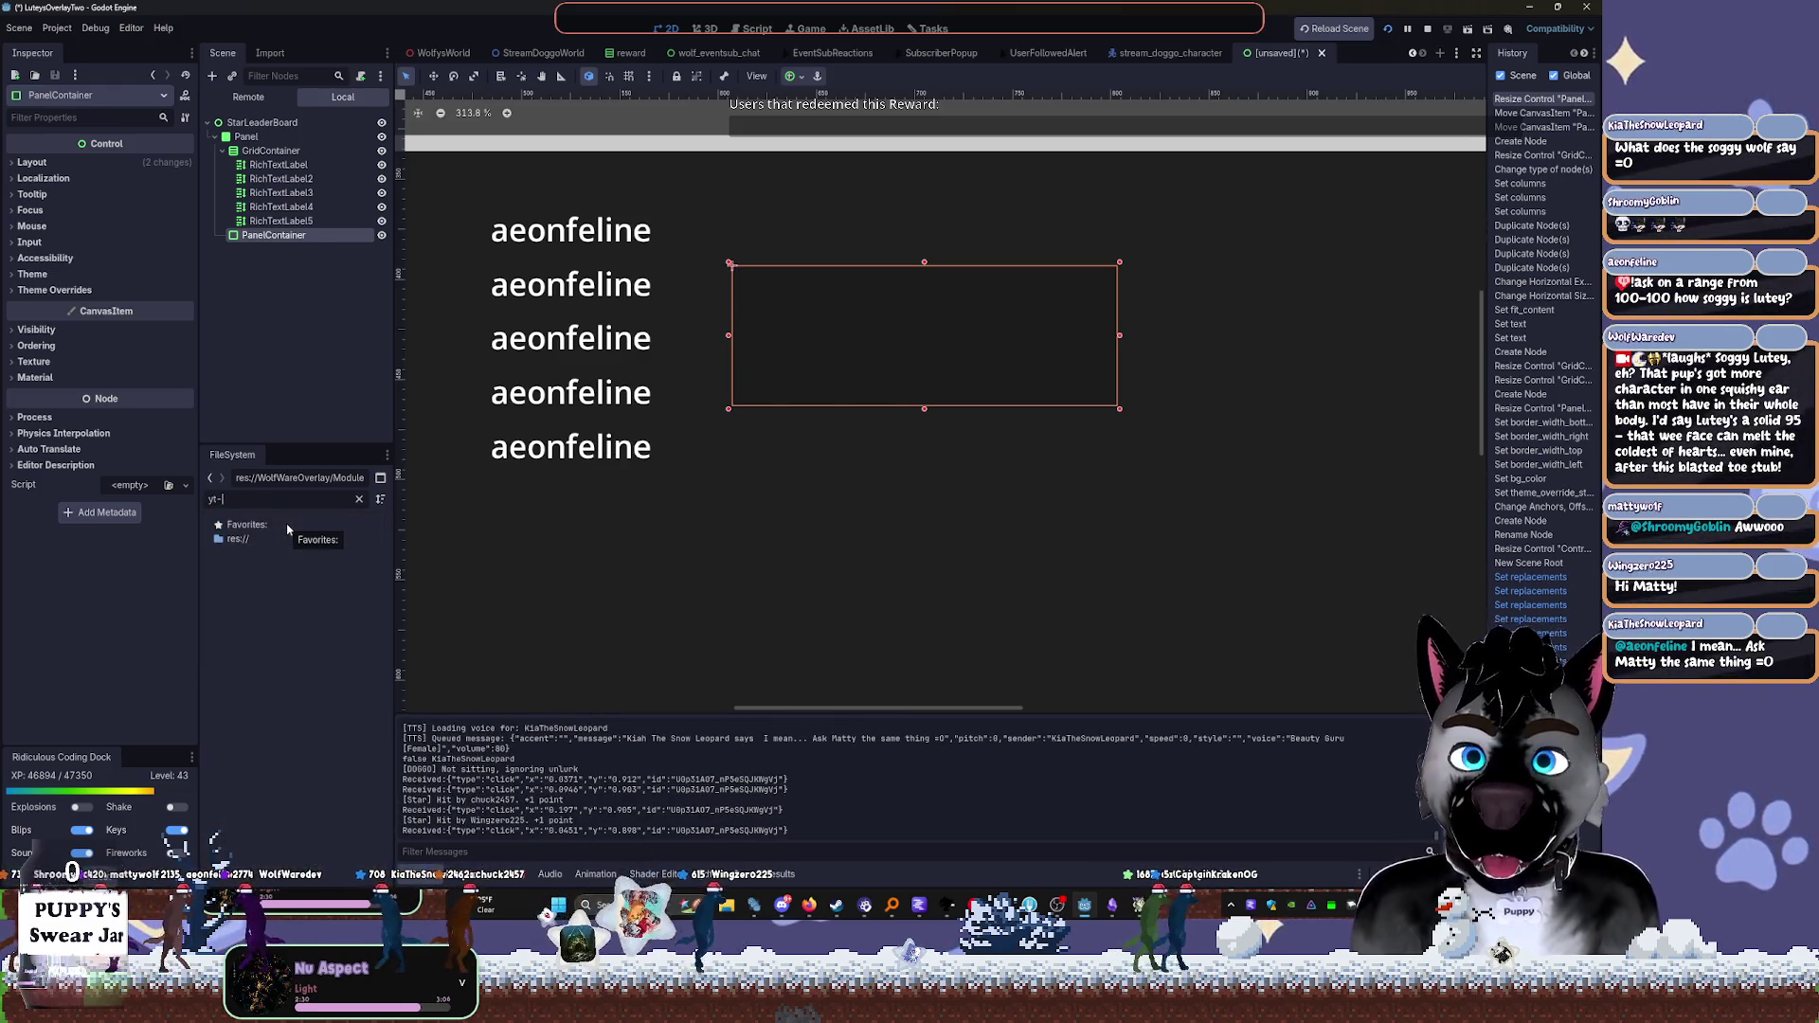
{"action": "key", "text": "BackSpace"}
{"action": "key", "text": "BackSpace"}
{"action": "key", "text": "BackSpace"}
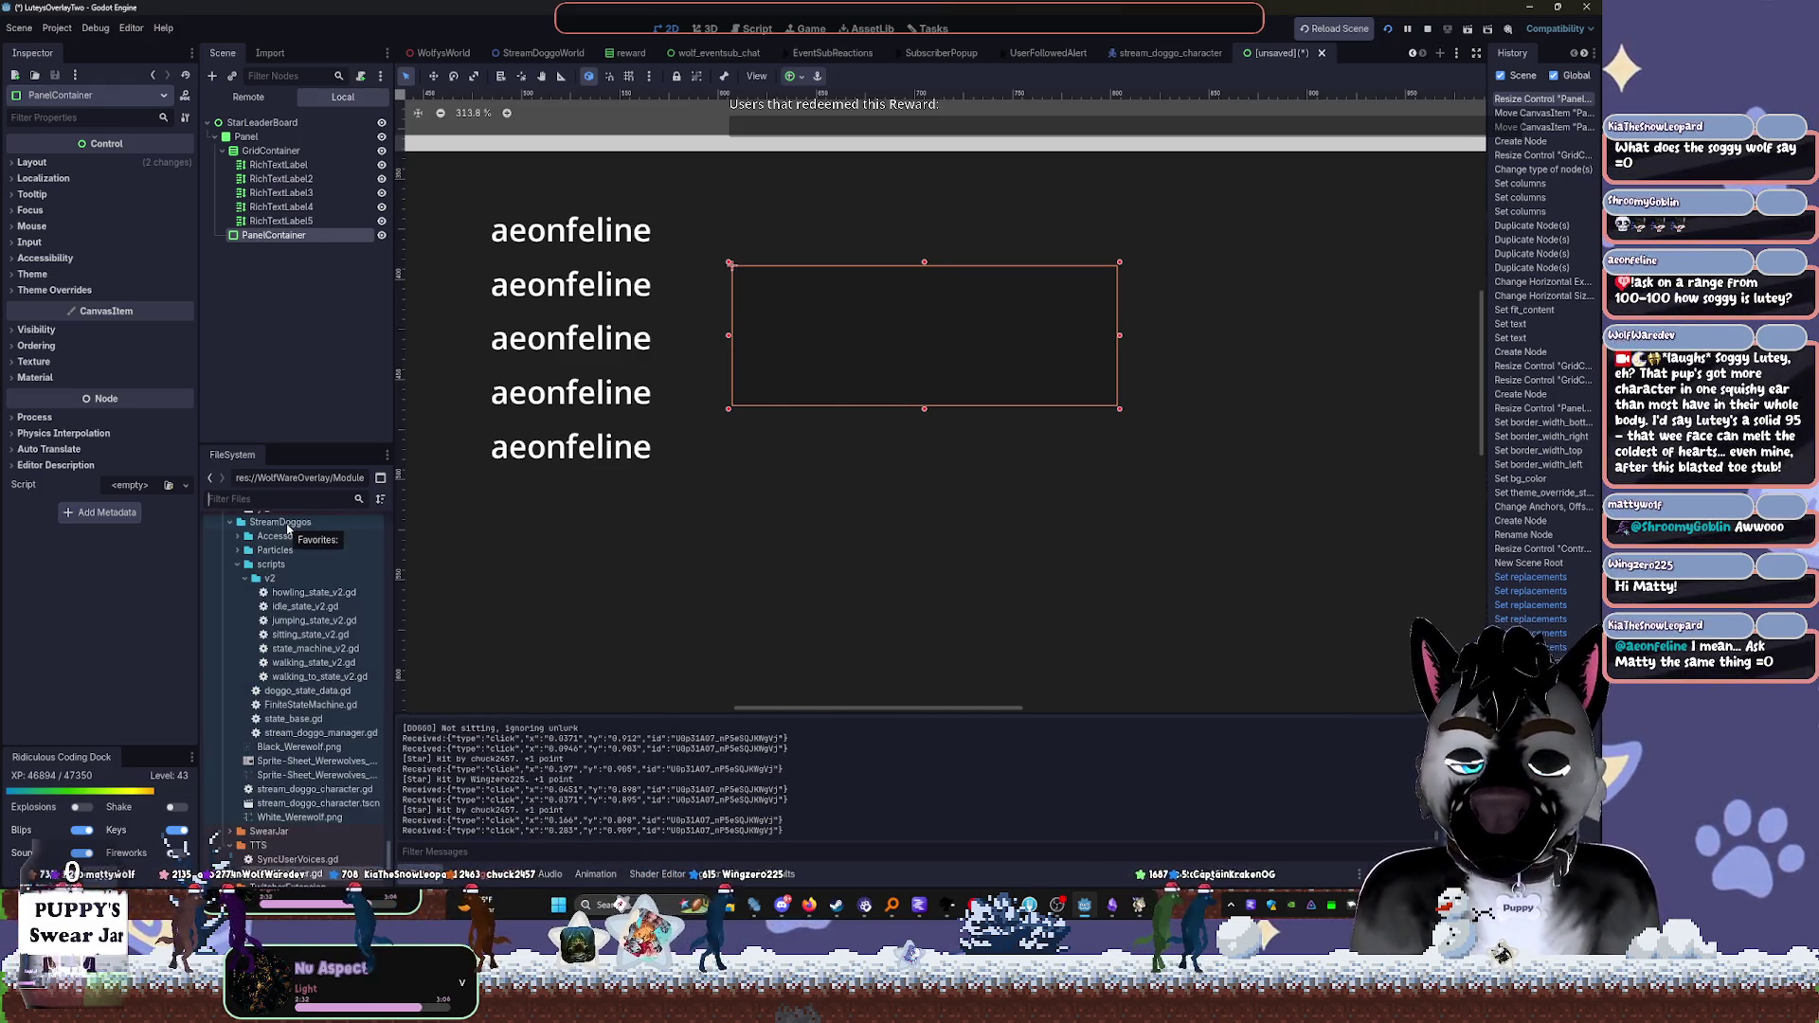
Open yt_controller.tscn from a 'yt' FileSystem filter and select its album-art MarginContainer
{"action": "type", "text": "syt"}
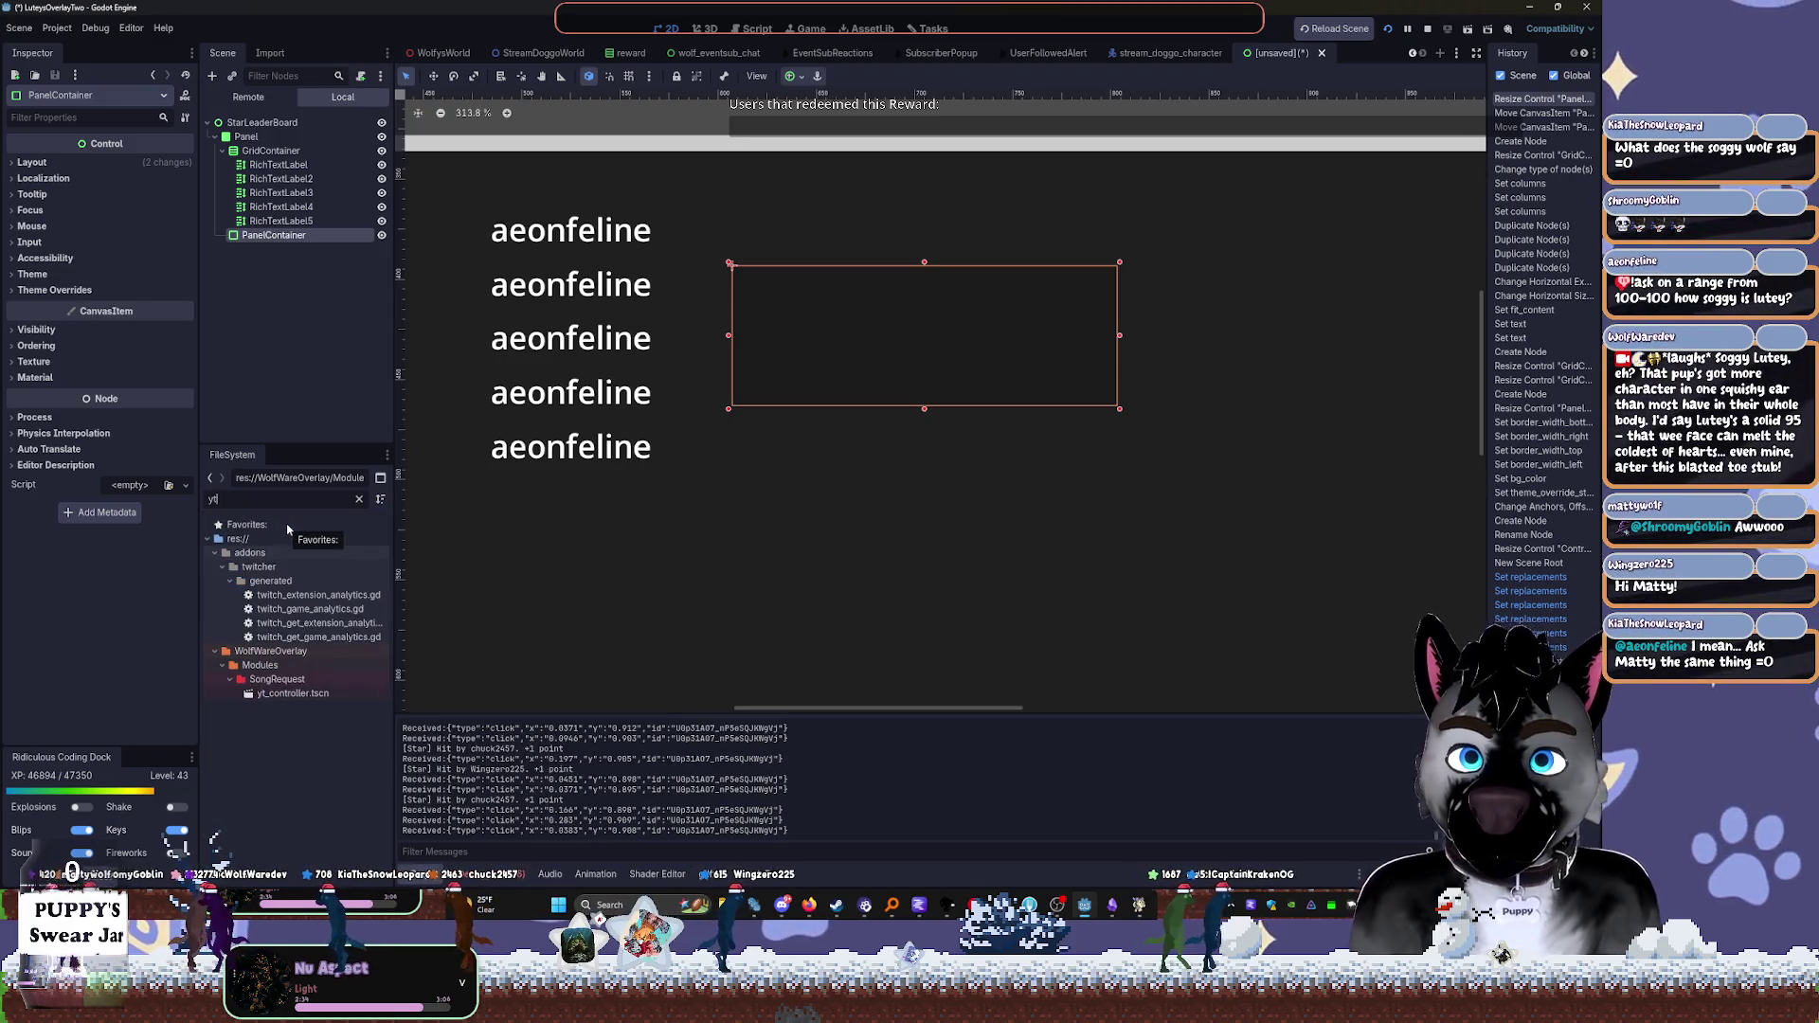
{"action": "double_click", "coordinate": [293, 693]}
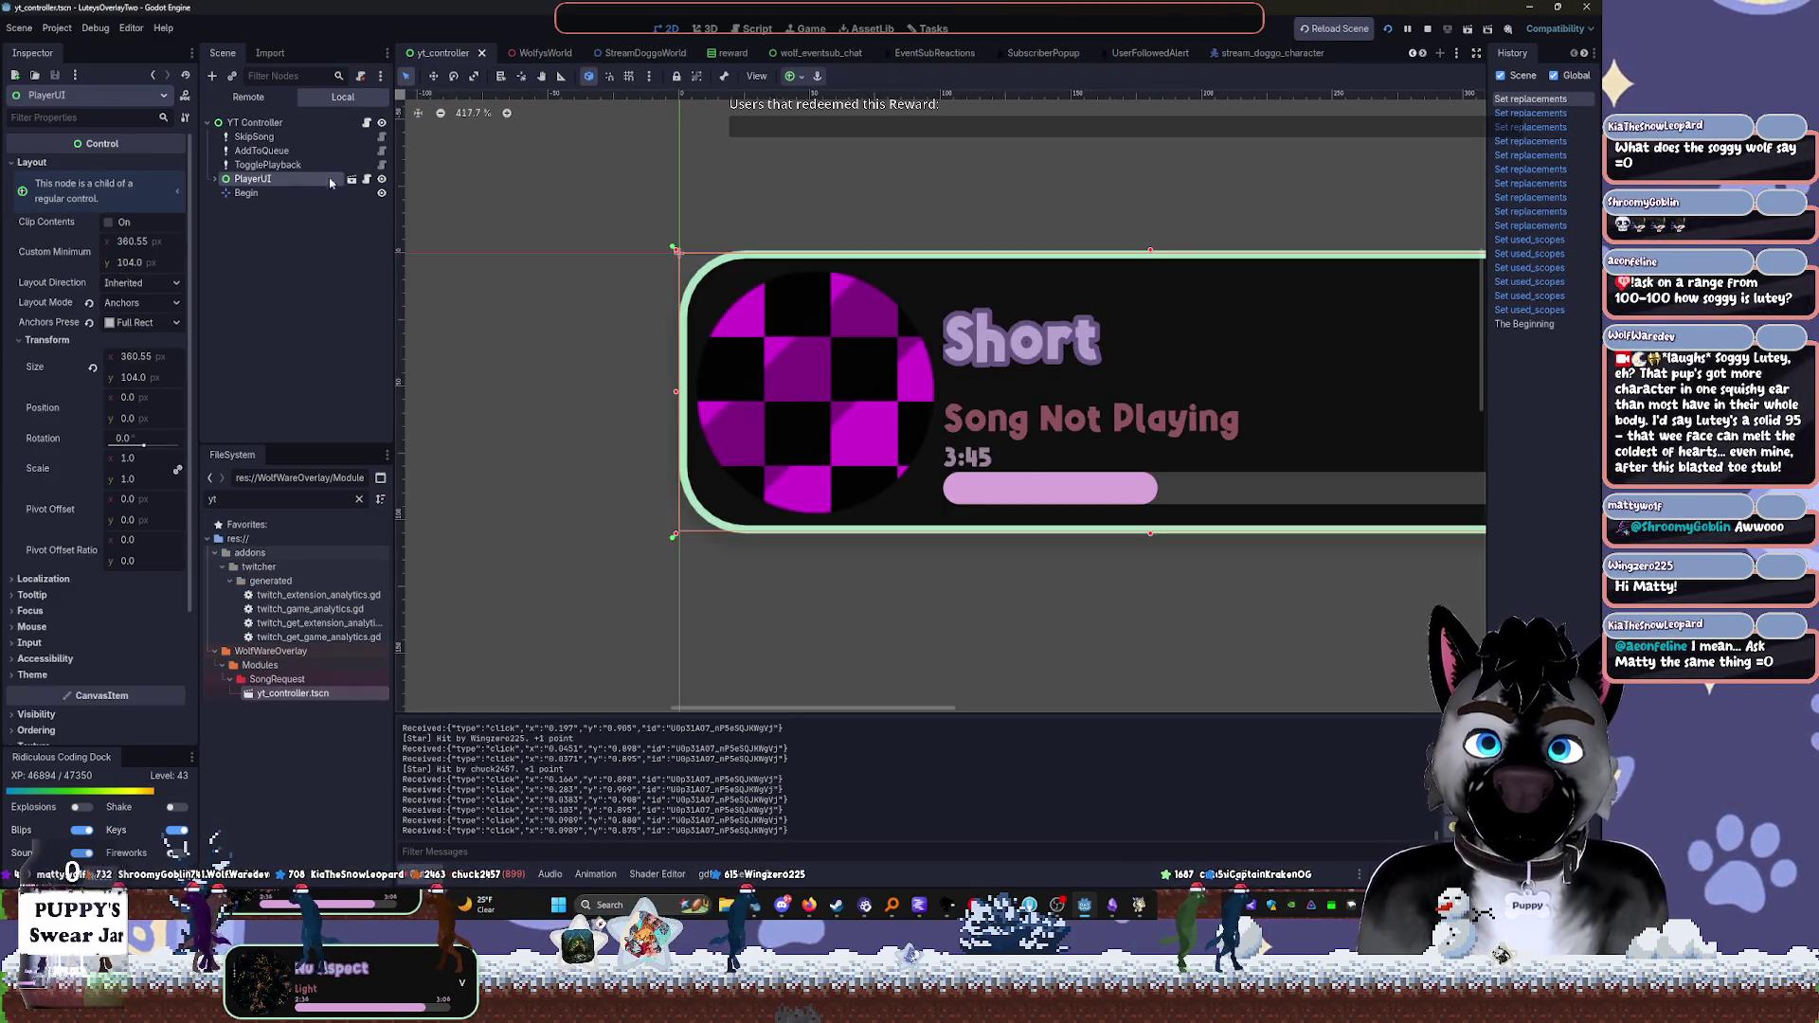
{"action": "left_click", "coordinate": [777, 345]}
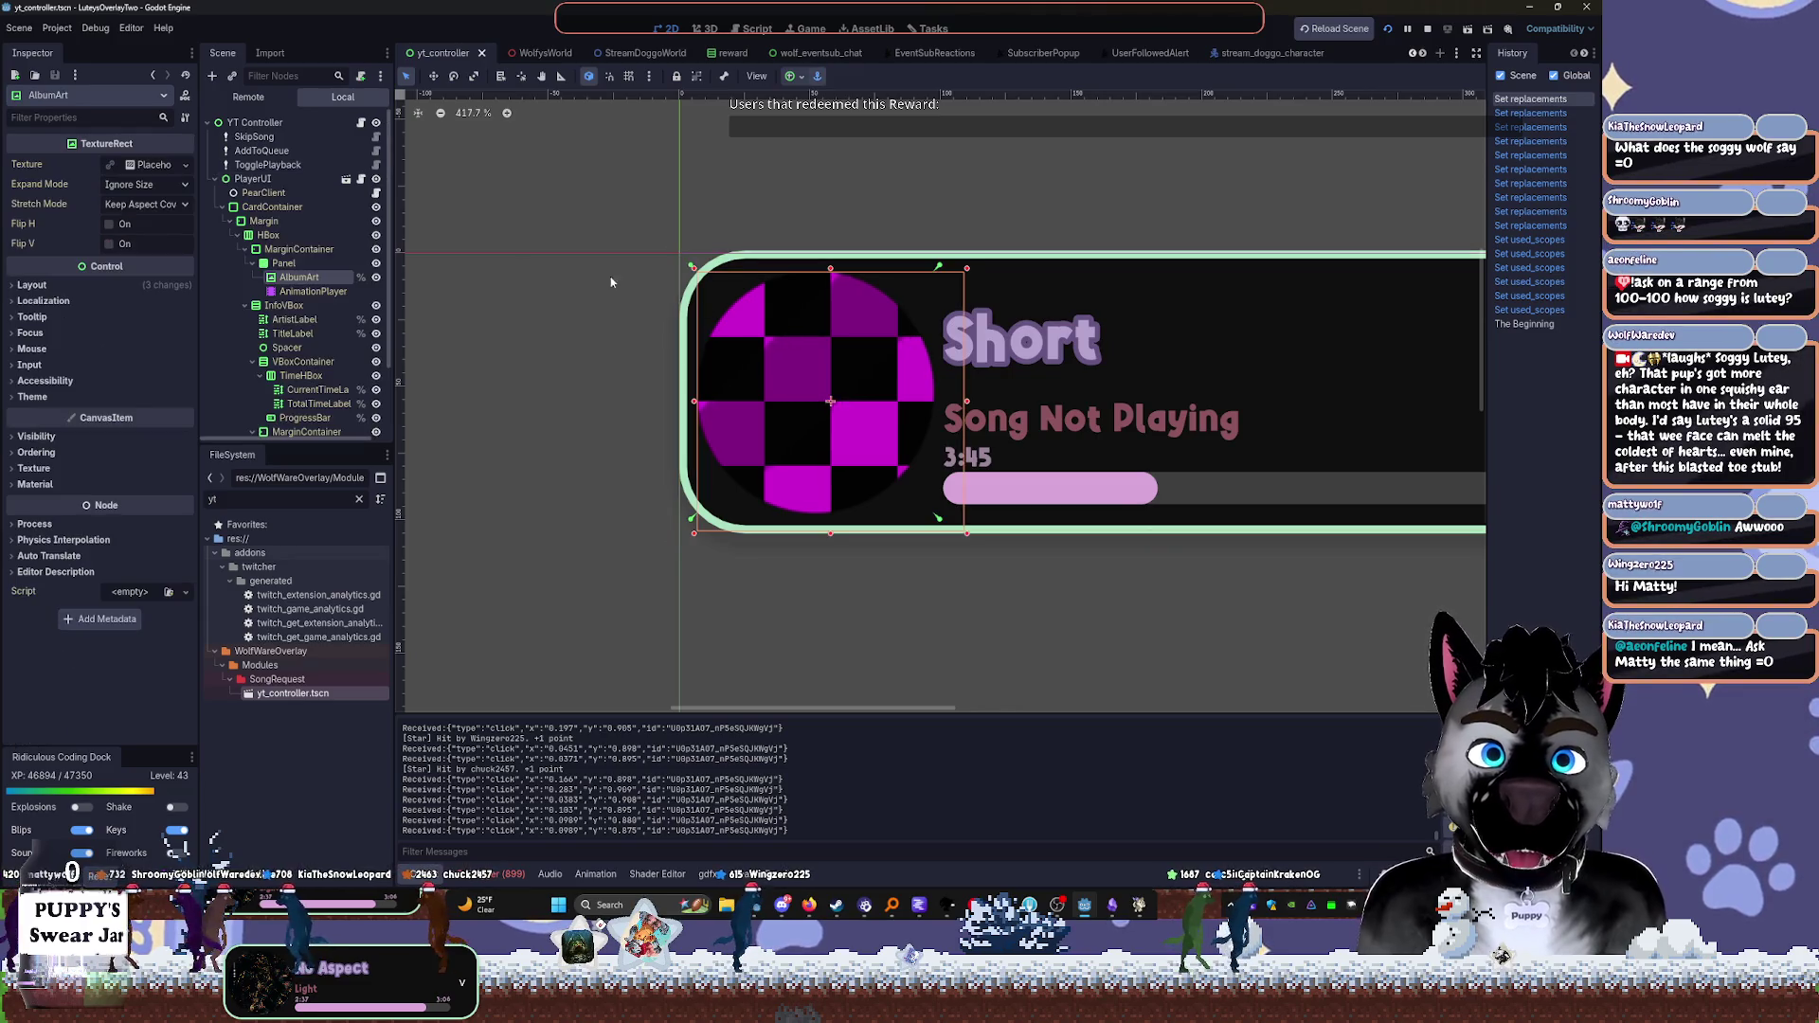
{"action": "left_click", "coordinate": [284, 264]}
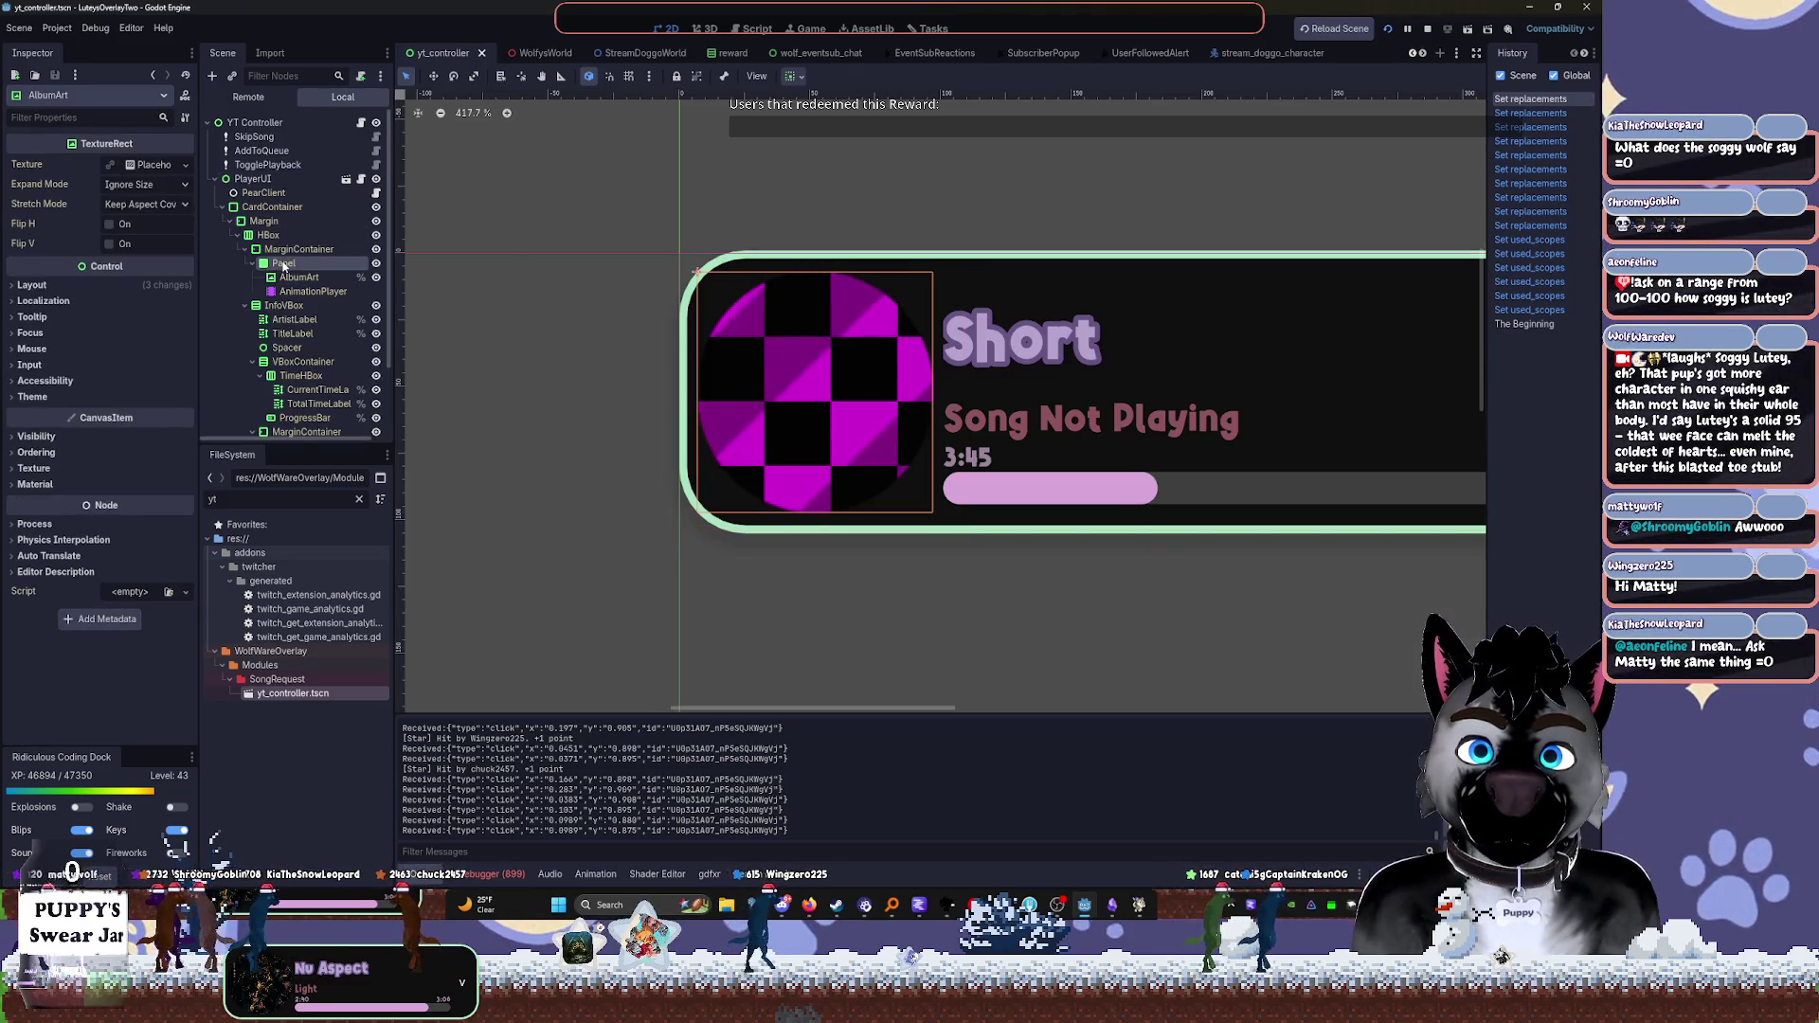
{"action": "left_click", "coordinate": [295, 249]}
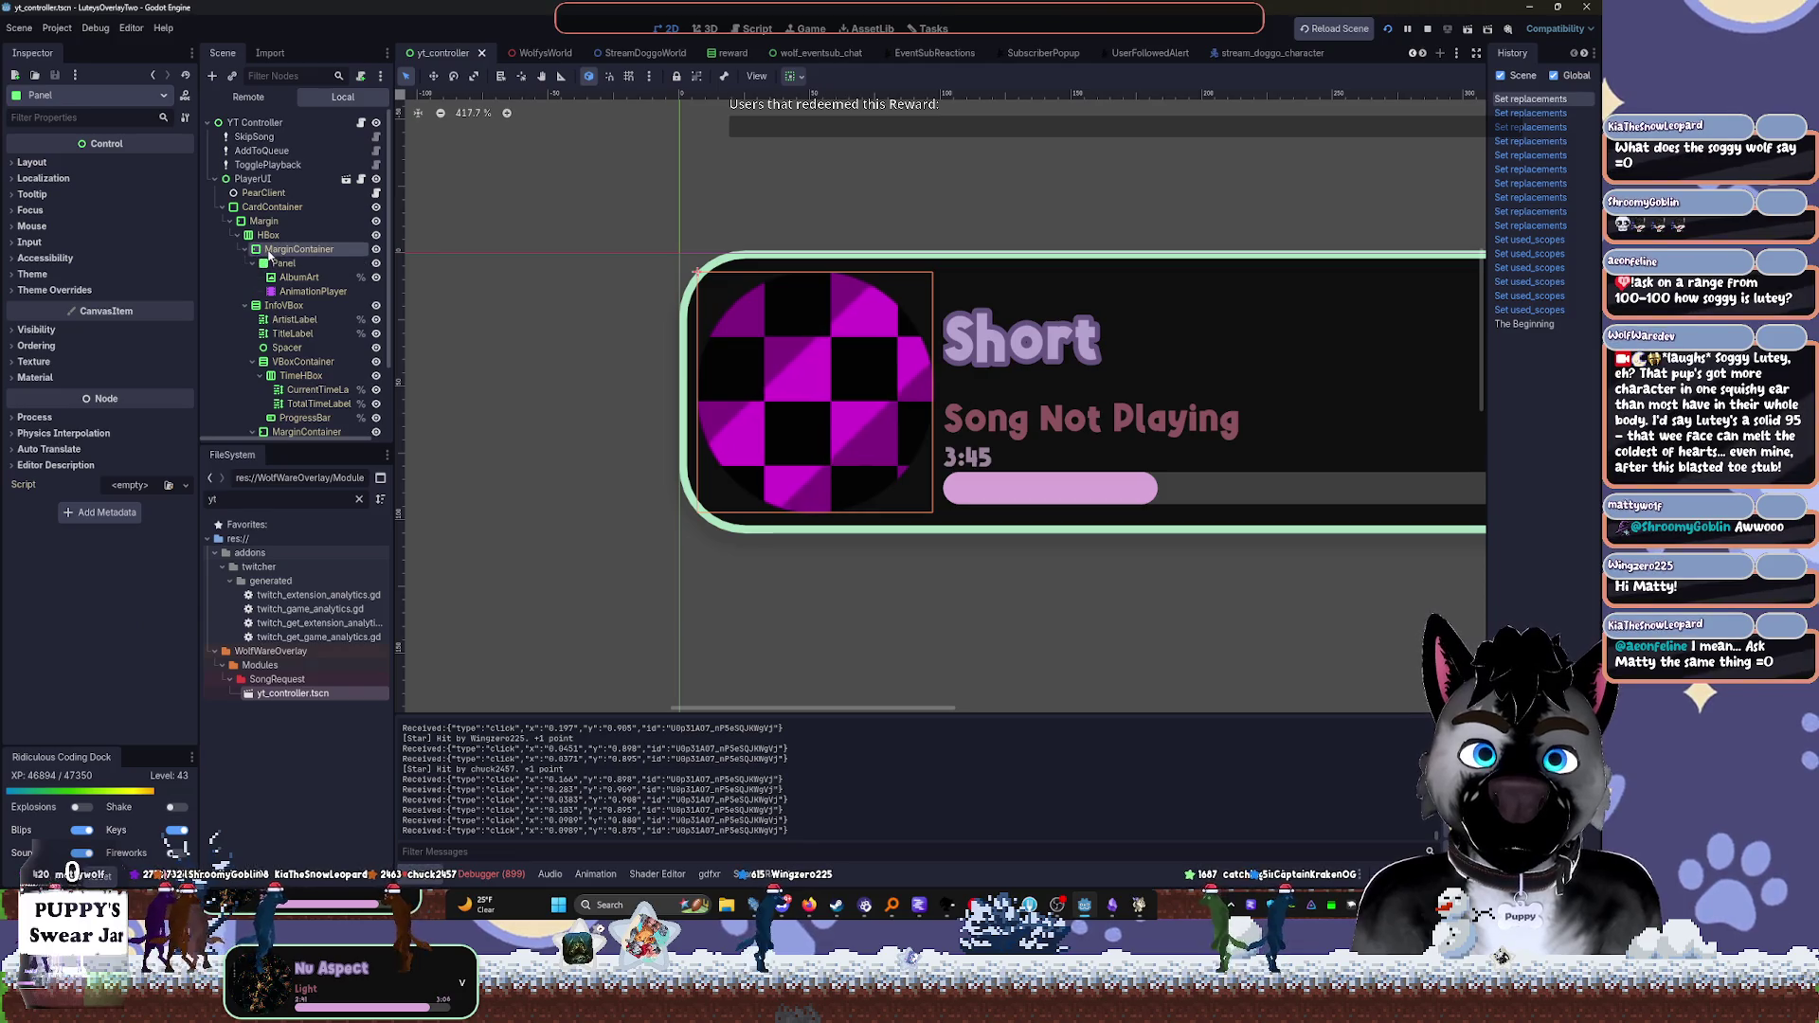
{"action": "left_click", "coordinate": [376, 257]}
{"action": "left_click", "coordinate": [376, 257]}
{"action": "left_click", "coordinate": [245, 249]}
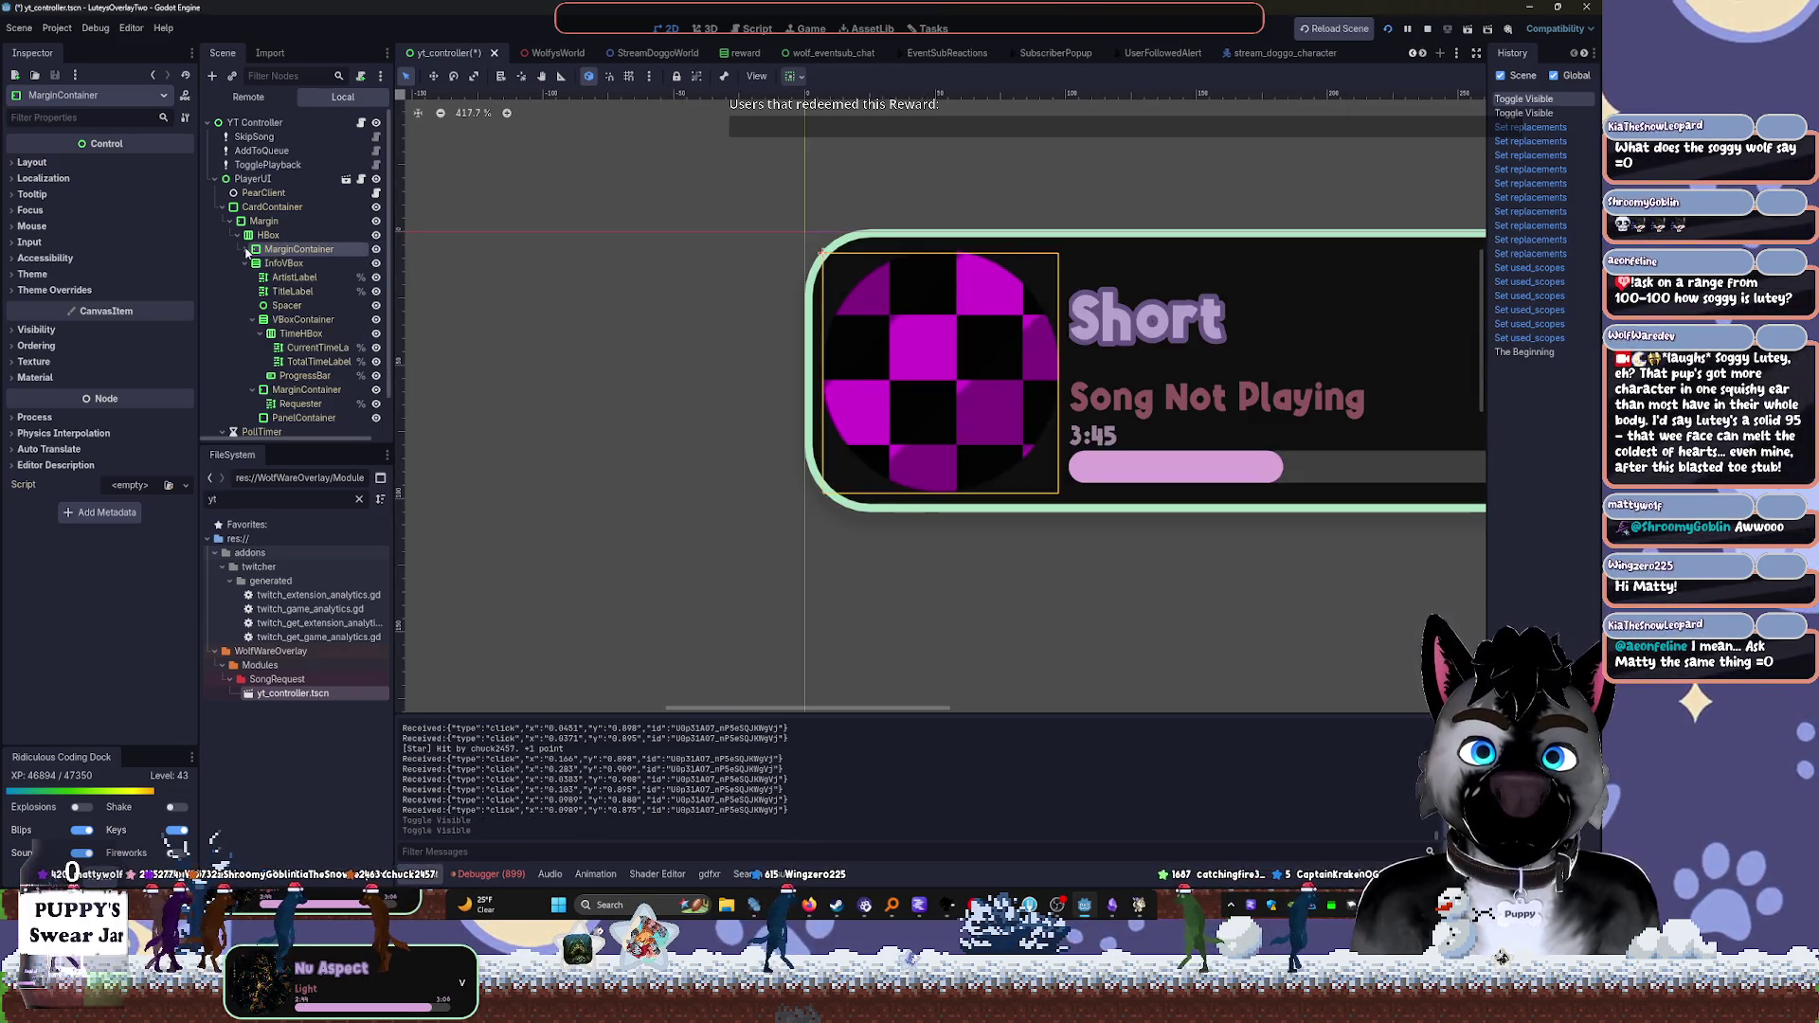
{"action": "left_click", "coordinate": [301, 264]}
{"action": "left_click", "coordinate": [327, 249]}
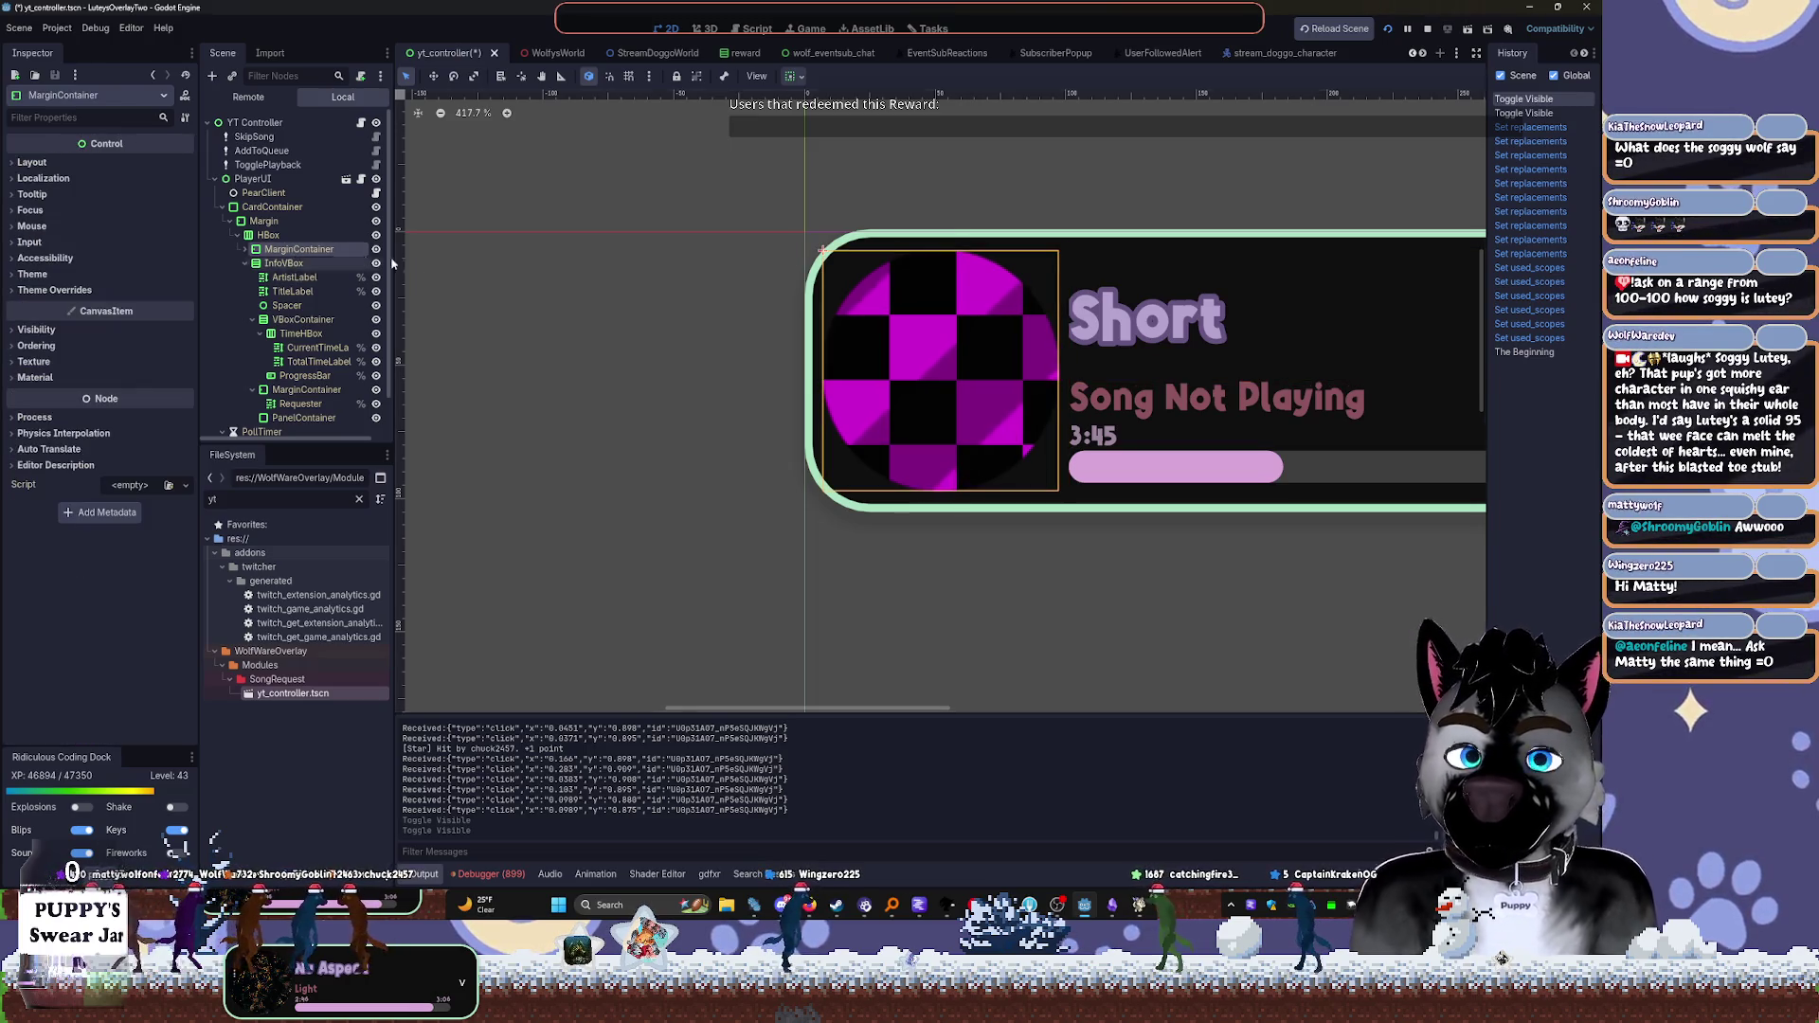
Paste the album-art MarginContainer into the unsaved leaderboard scene's PanelContainer
{"action": "scroll", "coordinate": [1300, 53], "scroll_direction": "down", "scroll_amount": 1}
{"action": "left_click", "coordinate": [1279, 53]}
{"action": "key", "text": "ctrl+v"}
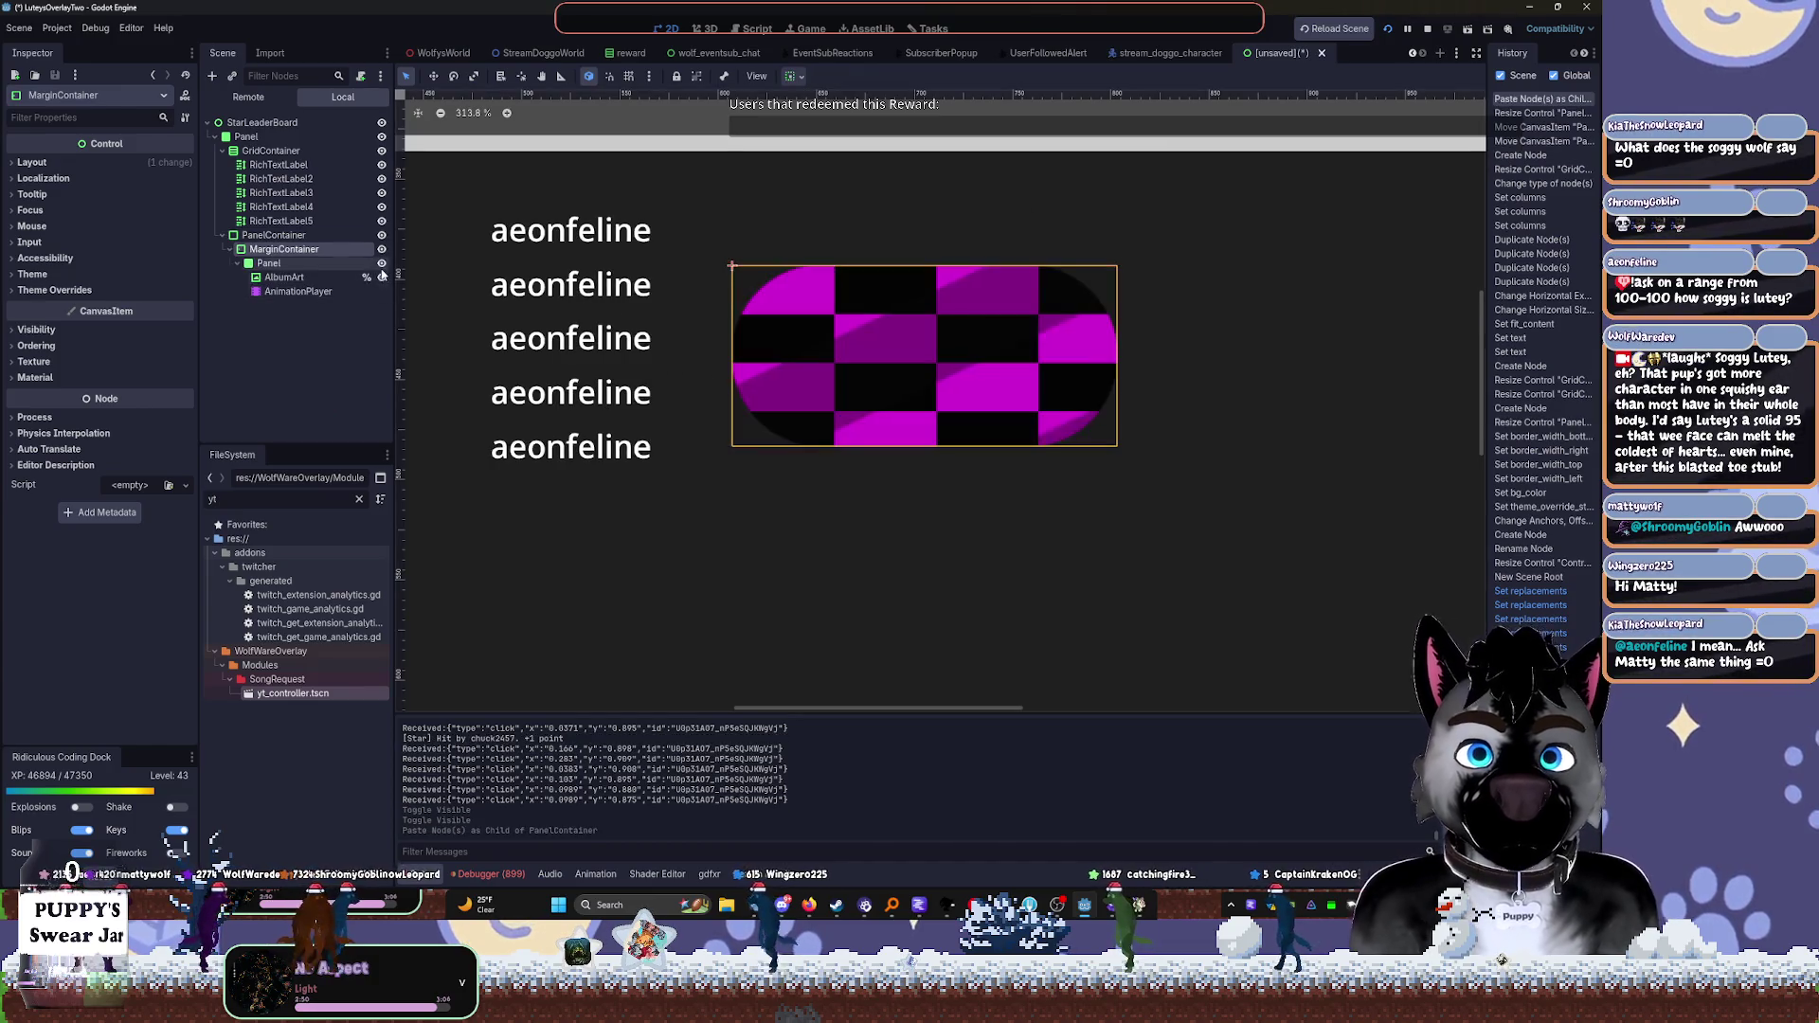
Make sub-resources unique for the pasted MarginContainer, AlbumArt and AnimationPlayer
{"action": "left_click", "coordinate": [248, 251]}
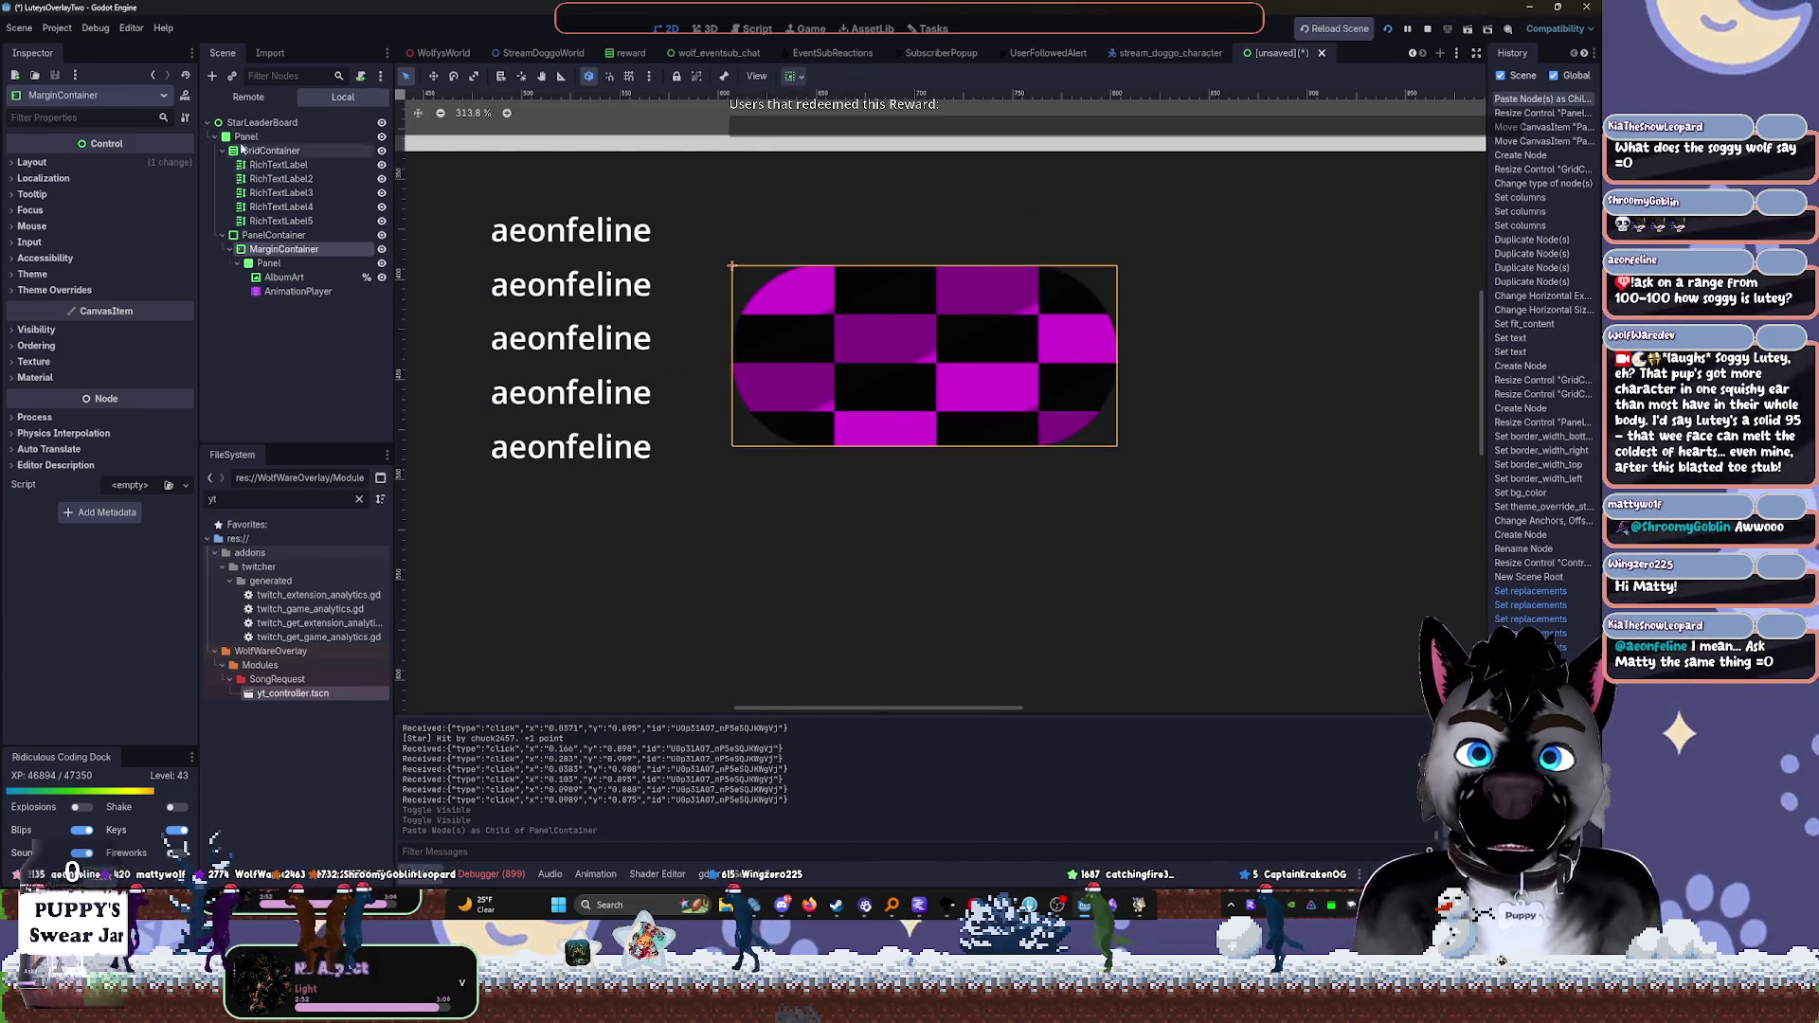
{"action": "left_click", "coordinate": [184, 117]}
{"action": "left_click", "coordinate": [229, 289]}
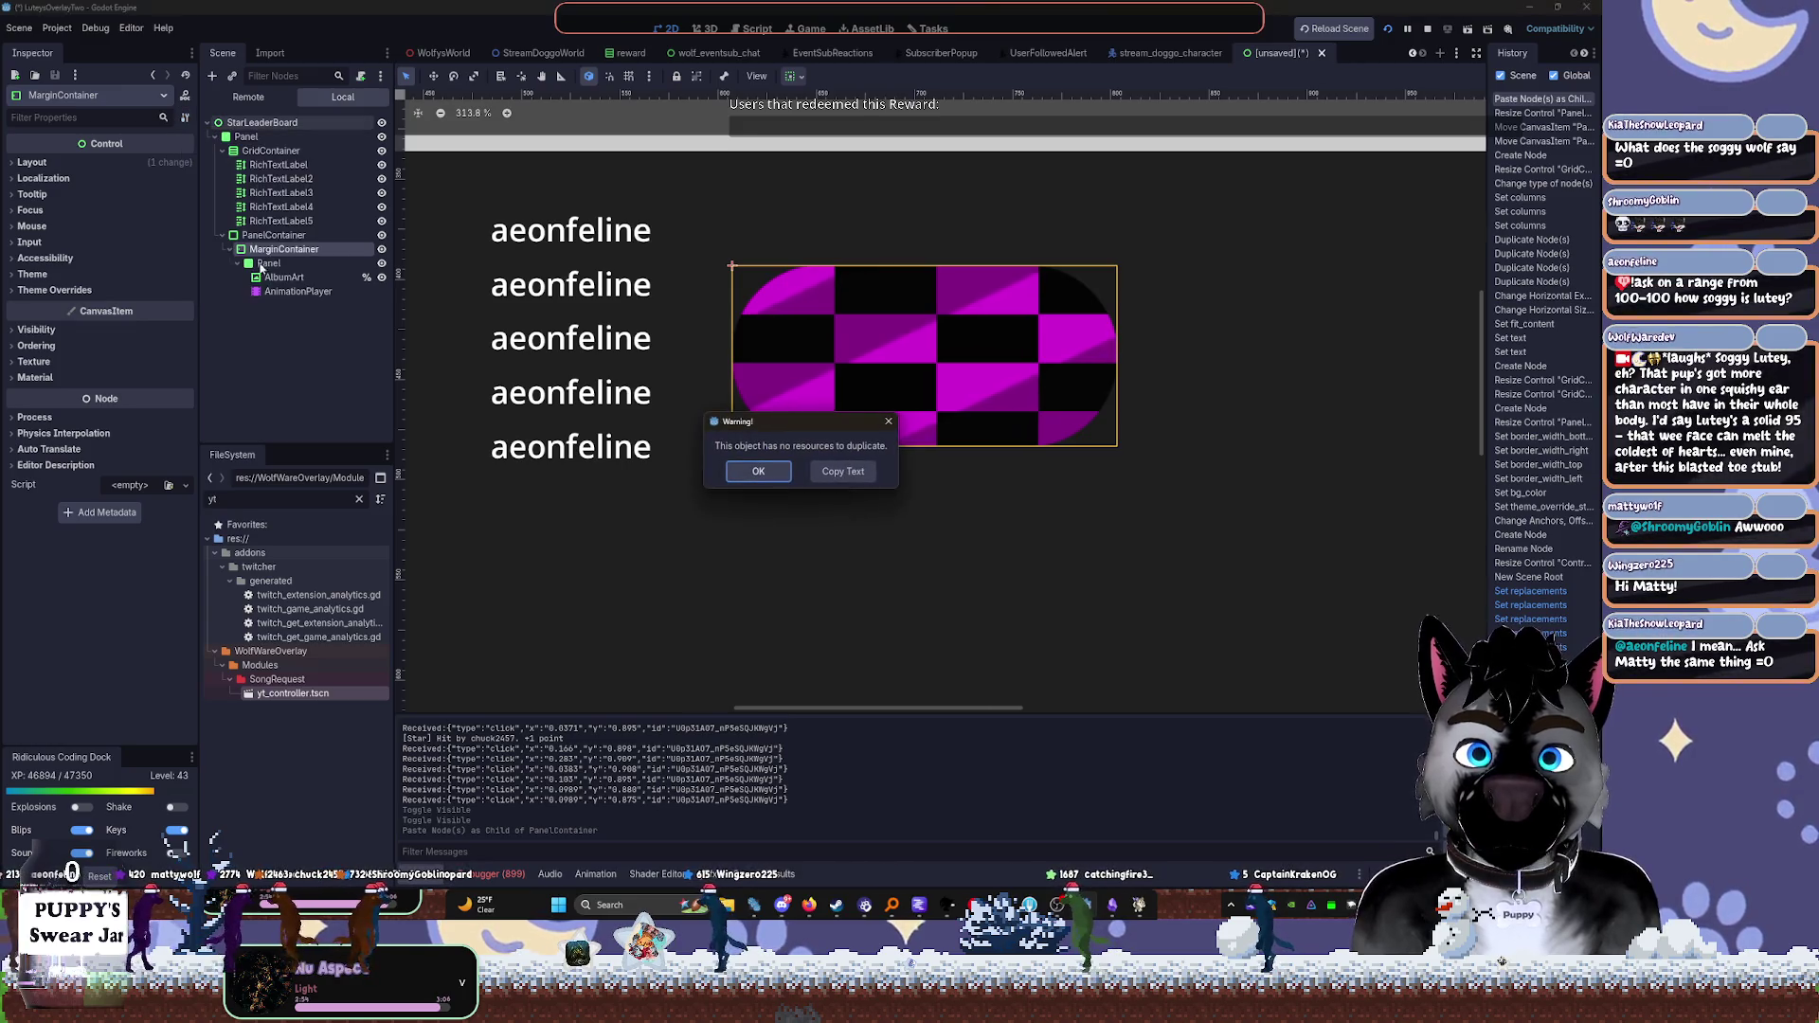
{"action": "left_click", "coordinate": [767, 470]}
{"action": "left_click", "coordinate": [283, 277]}
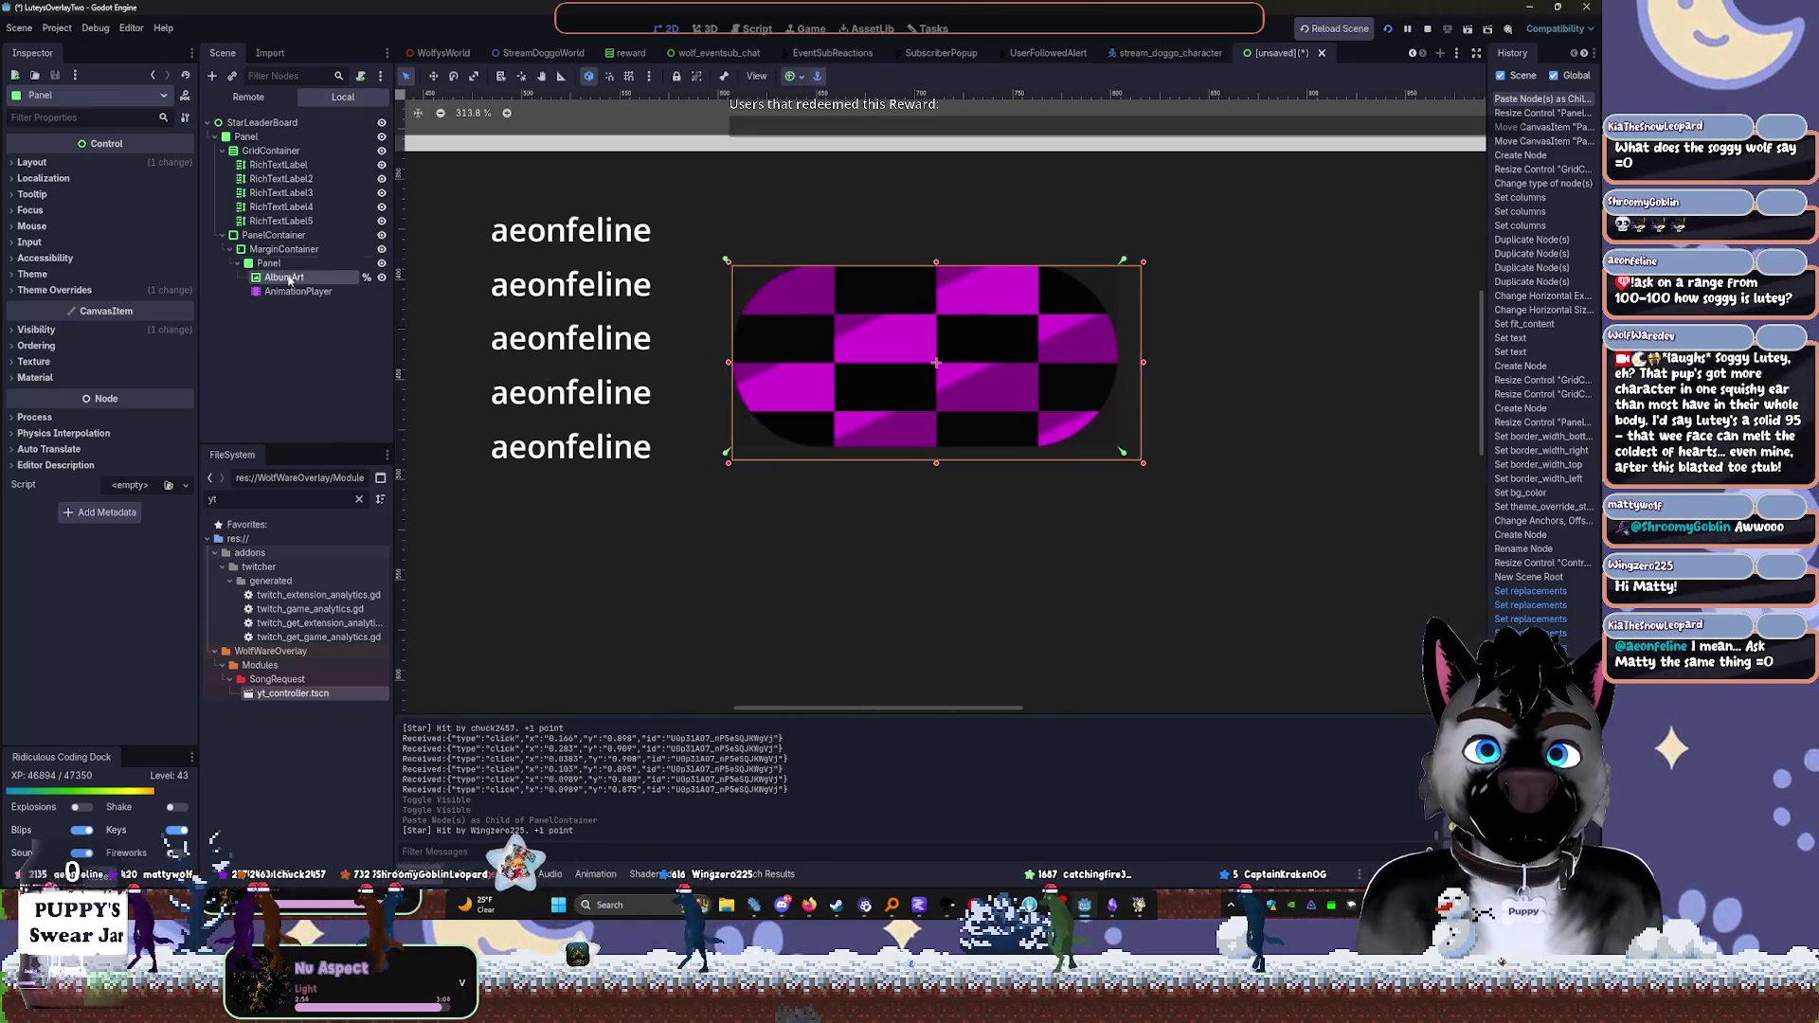
{"action": "left_click", "coordinate": [185, 116]}
{"action": "left_click", "coordinate": [240, 286]}
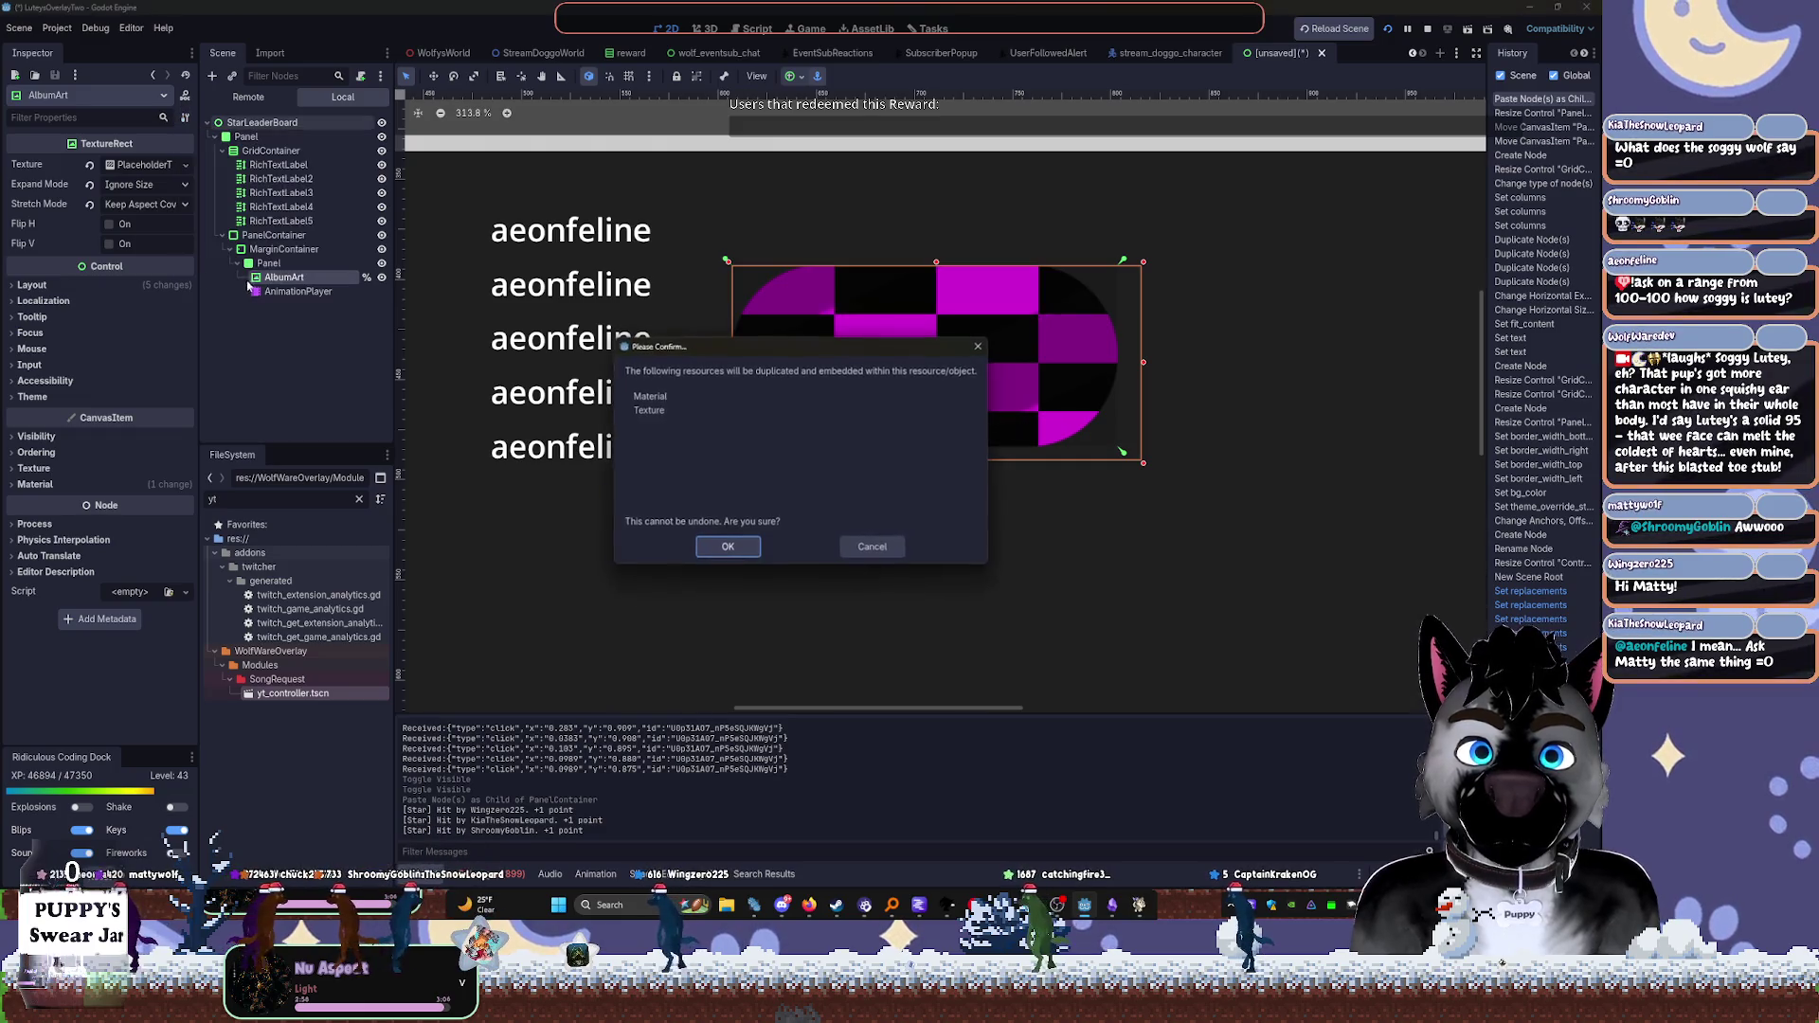
{"action": "left_click", "coordinate": [728, 549]}
{"action": "left_click", "coordinate": [297, 291]}
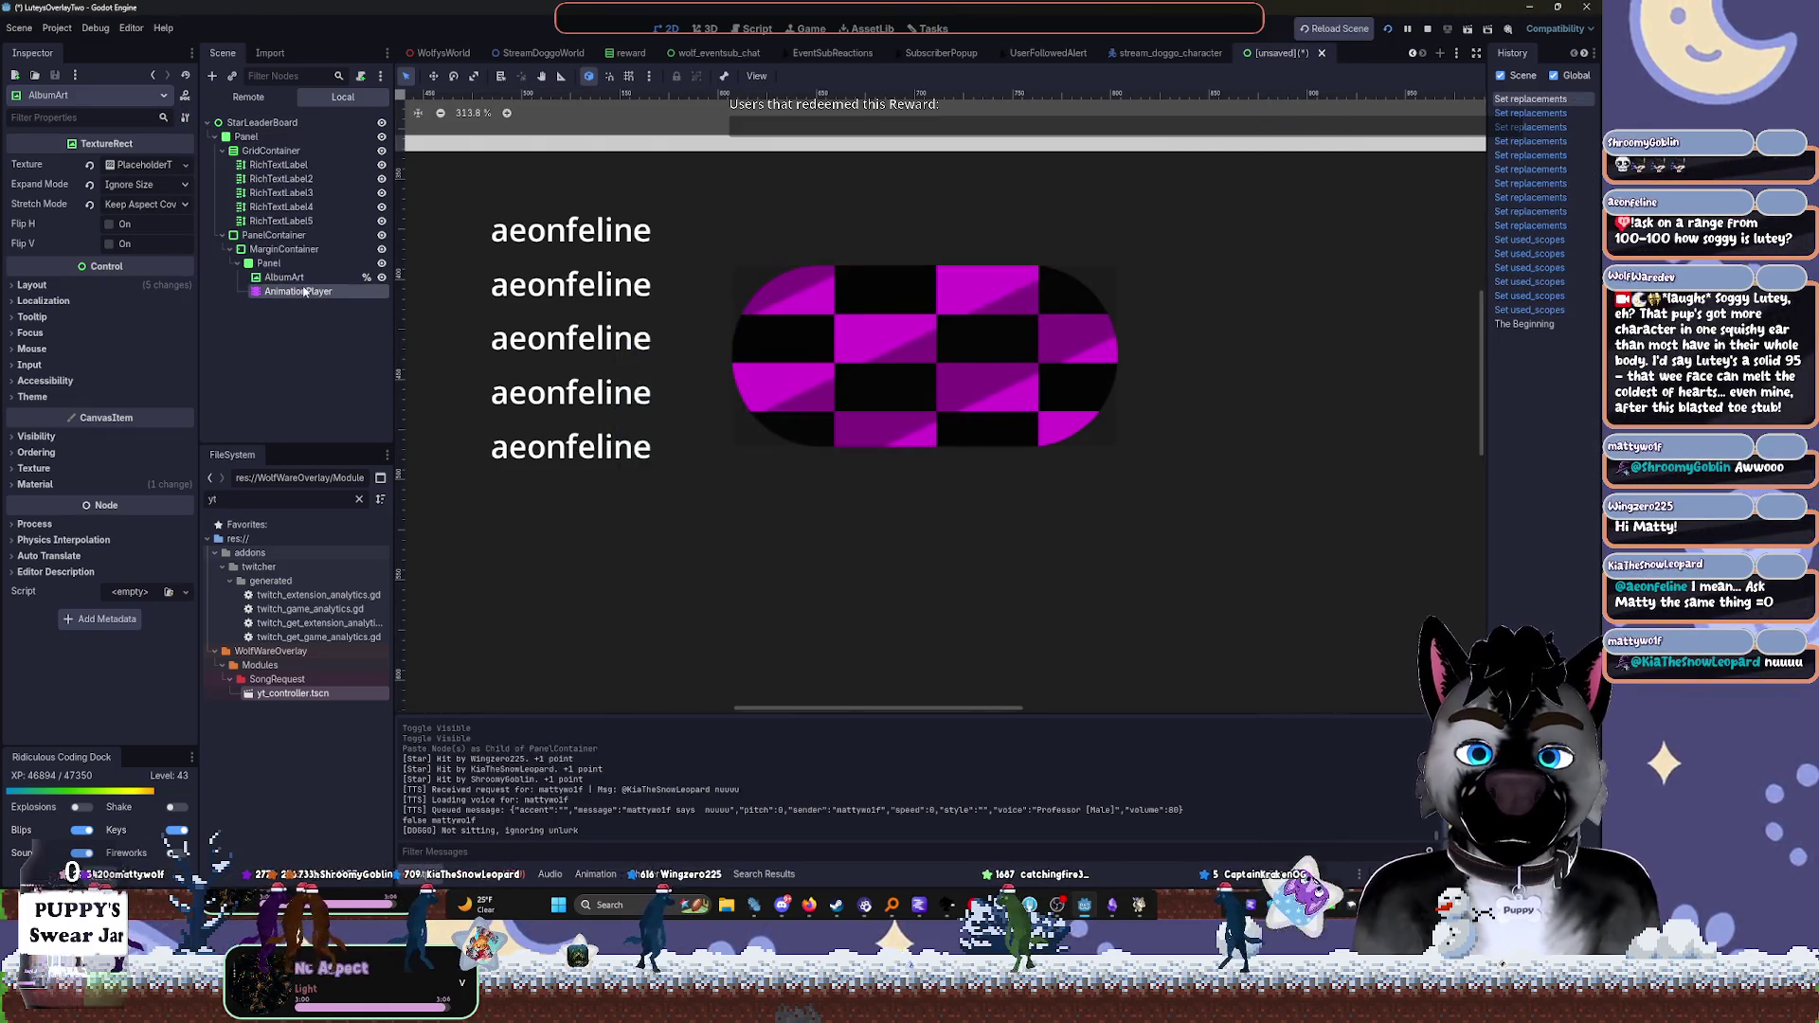
{"action": "left_click", "coordinate": [184, 117]}
{"action": "left_click", "coordinate": [267, 282]}
{"action": "left_click", "coordinate": [726, 546]}
Reshape the PanelContainer into a square so the album art becomes a circle
{"action": "left_click", "coordinate": [312, 251]}
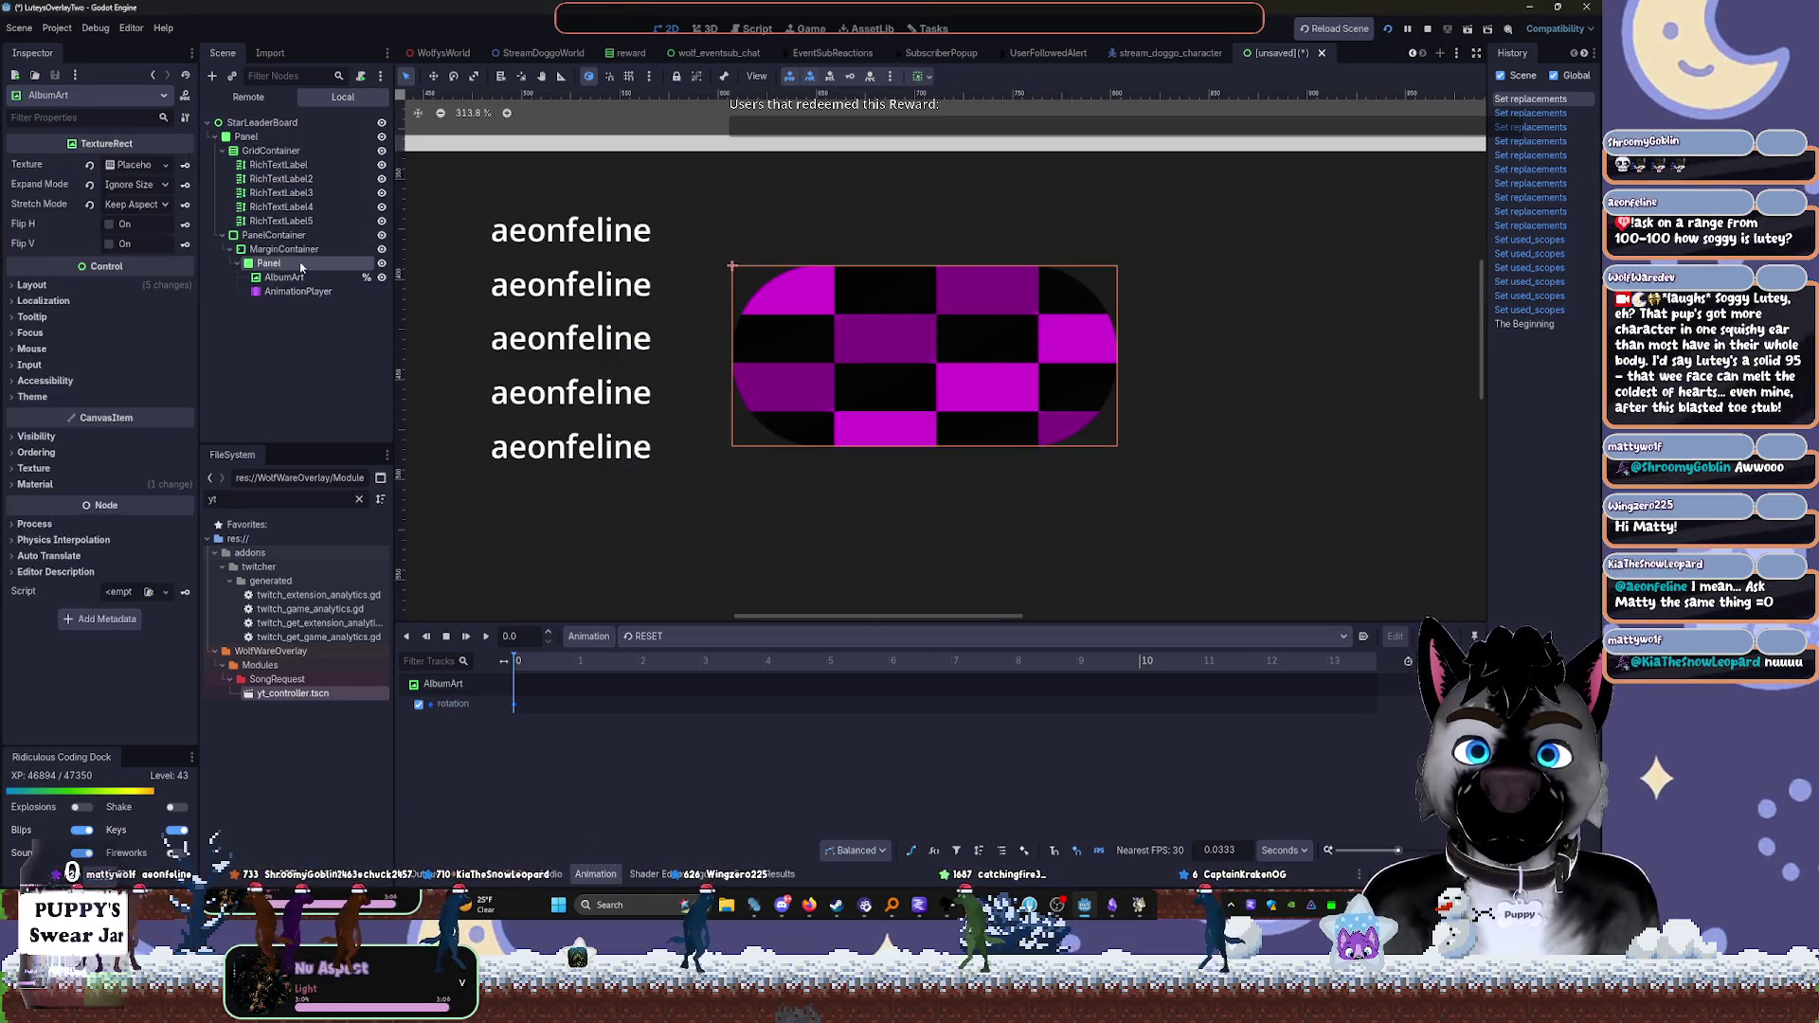
{"action": "left_click", "coordinate": [1009, 290]}
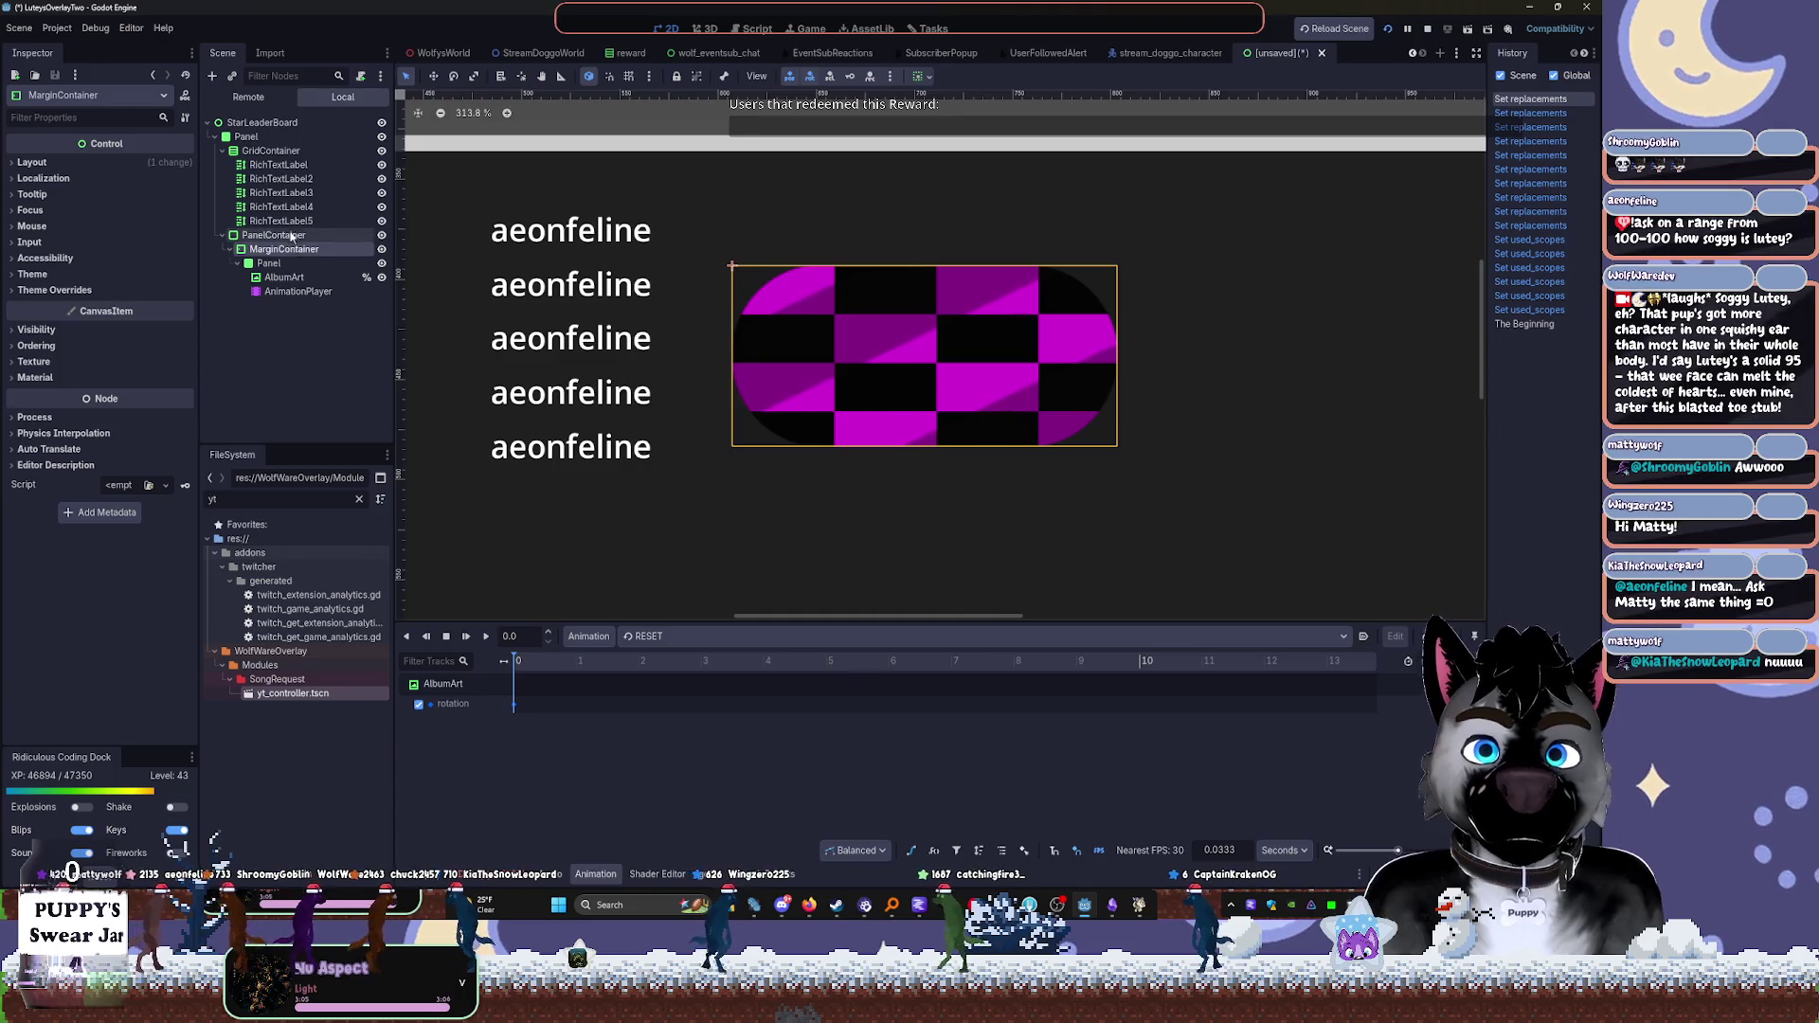
{"action": "mouse_move", "coordinate": [1121, 458]}
{"action": "left_mouse_down"}
{"action": "mouse_move", "coordinate": [1089, 453]}
{"action": "mouse_move", "coordinate": [1039, 525]}
{"action": "left_mouse_up"}
{"action": "left_click", "coordinate": [295, 249]}
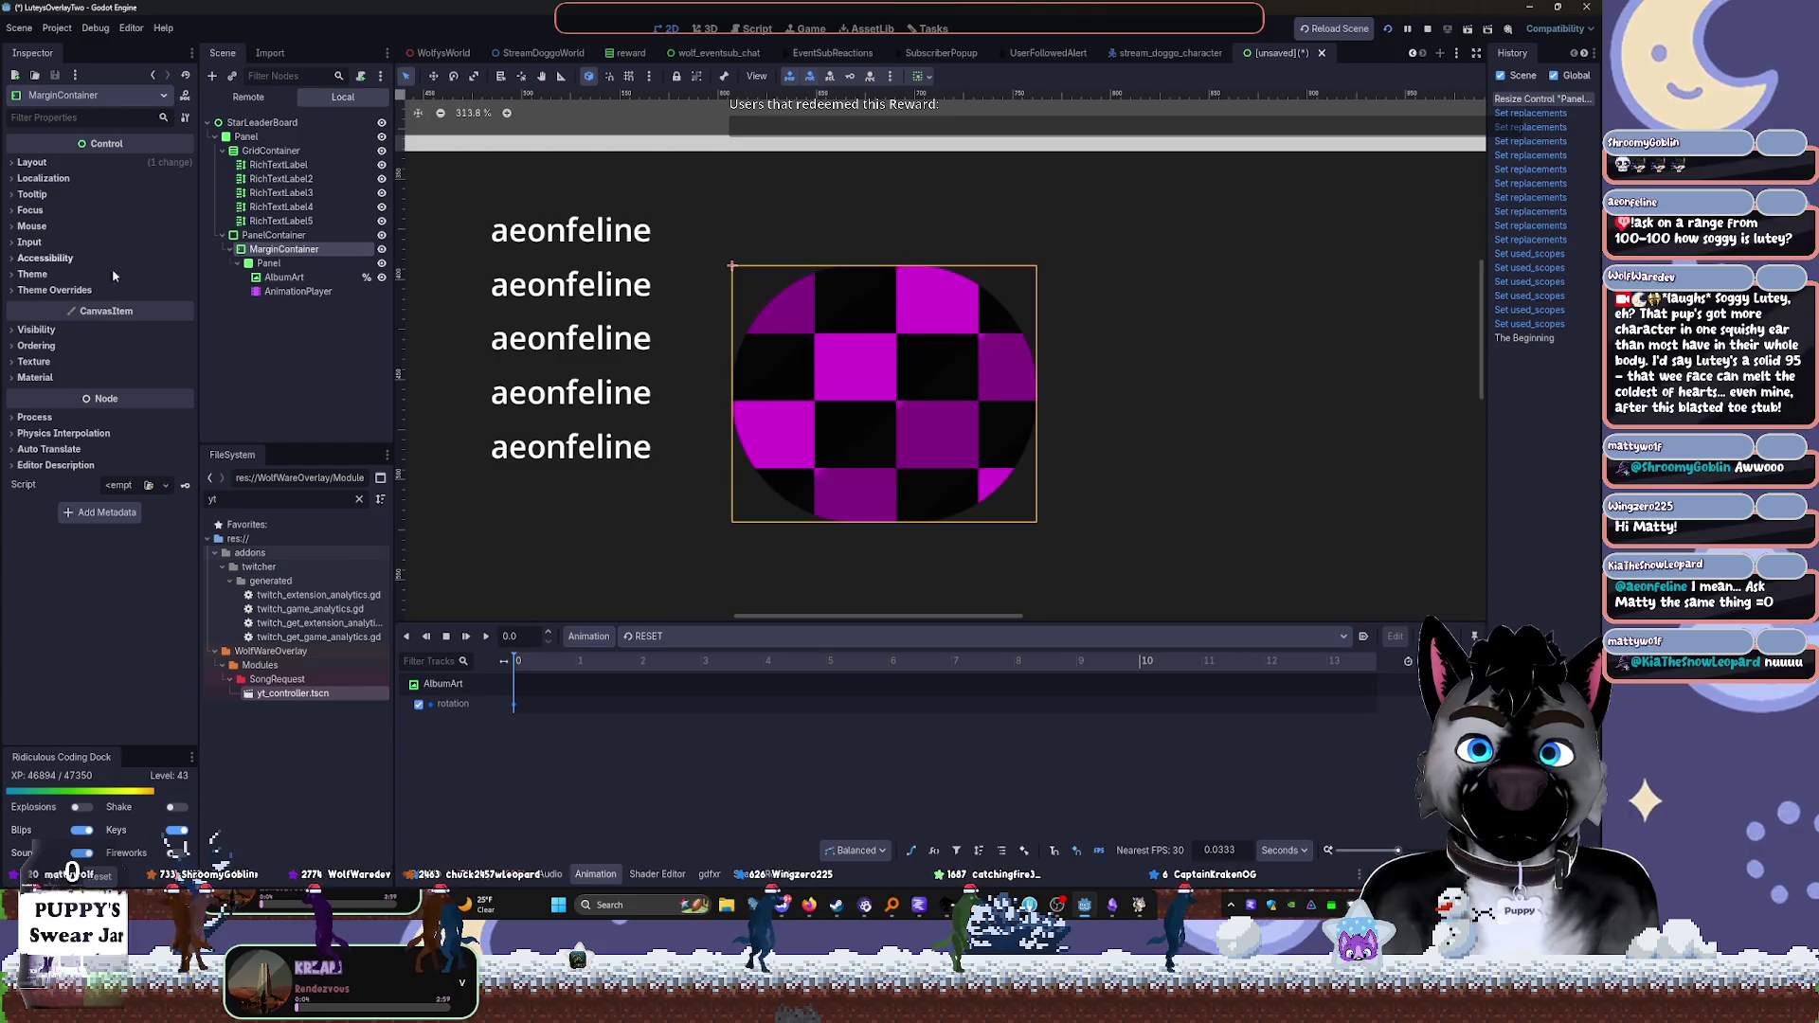
Override the MarginContainer's theme margin constants to 8
{"action": "left_click", "coordinate": [54, 290]}
{"action": "left_click", "coordinate": [47, 304]}
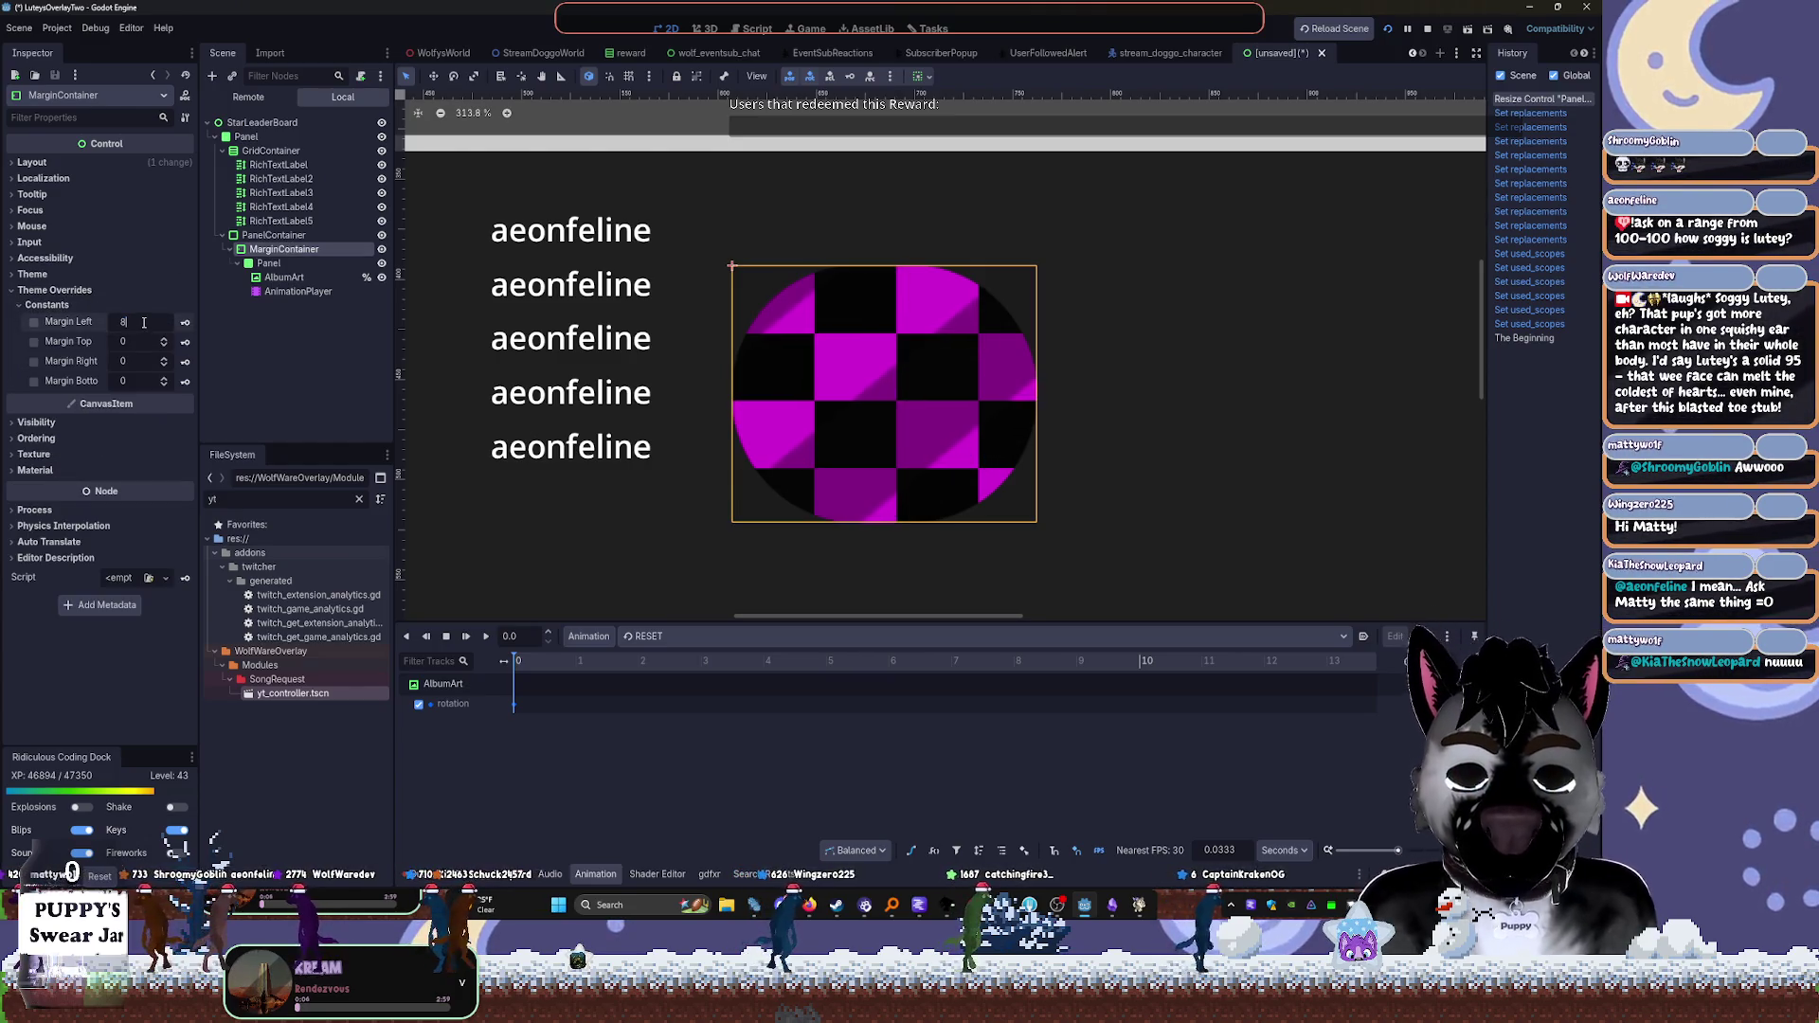
{"action": "left_click", "coordinate": [132, 322]}
{"action": "type", "text": "8"}
{"action": "key", "text": "Tab"}
{"action": "type", "text": "8"}
{"action": "key", "text": "Tab"}
{"action": "type", "text": "8"}
{"action": "key", "text": "Tab"}
{"action": "type", "text": "8"}
{"action": "key", "text": "Return"}
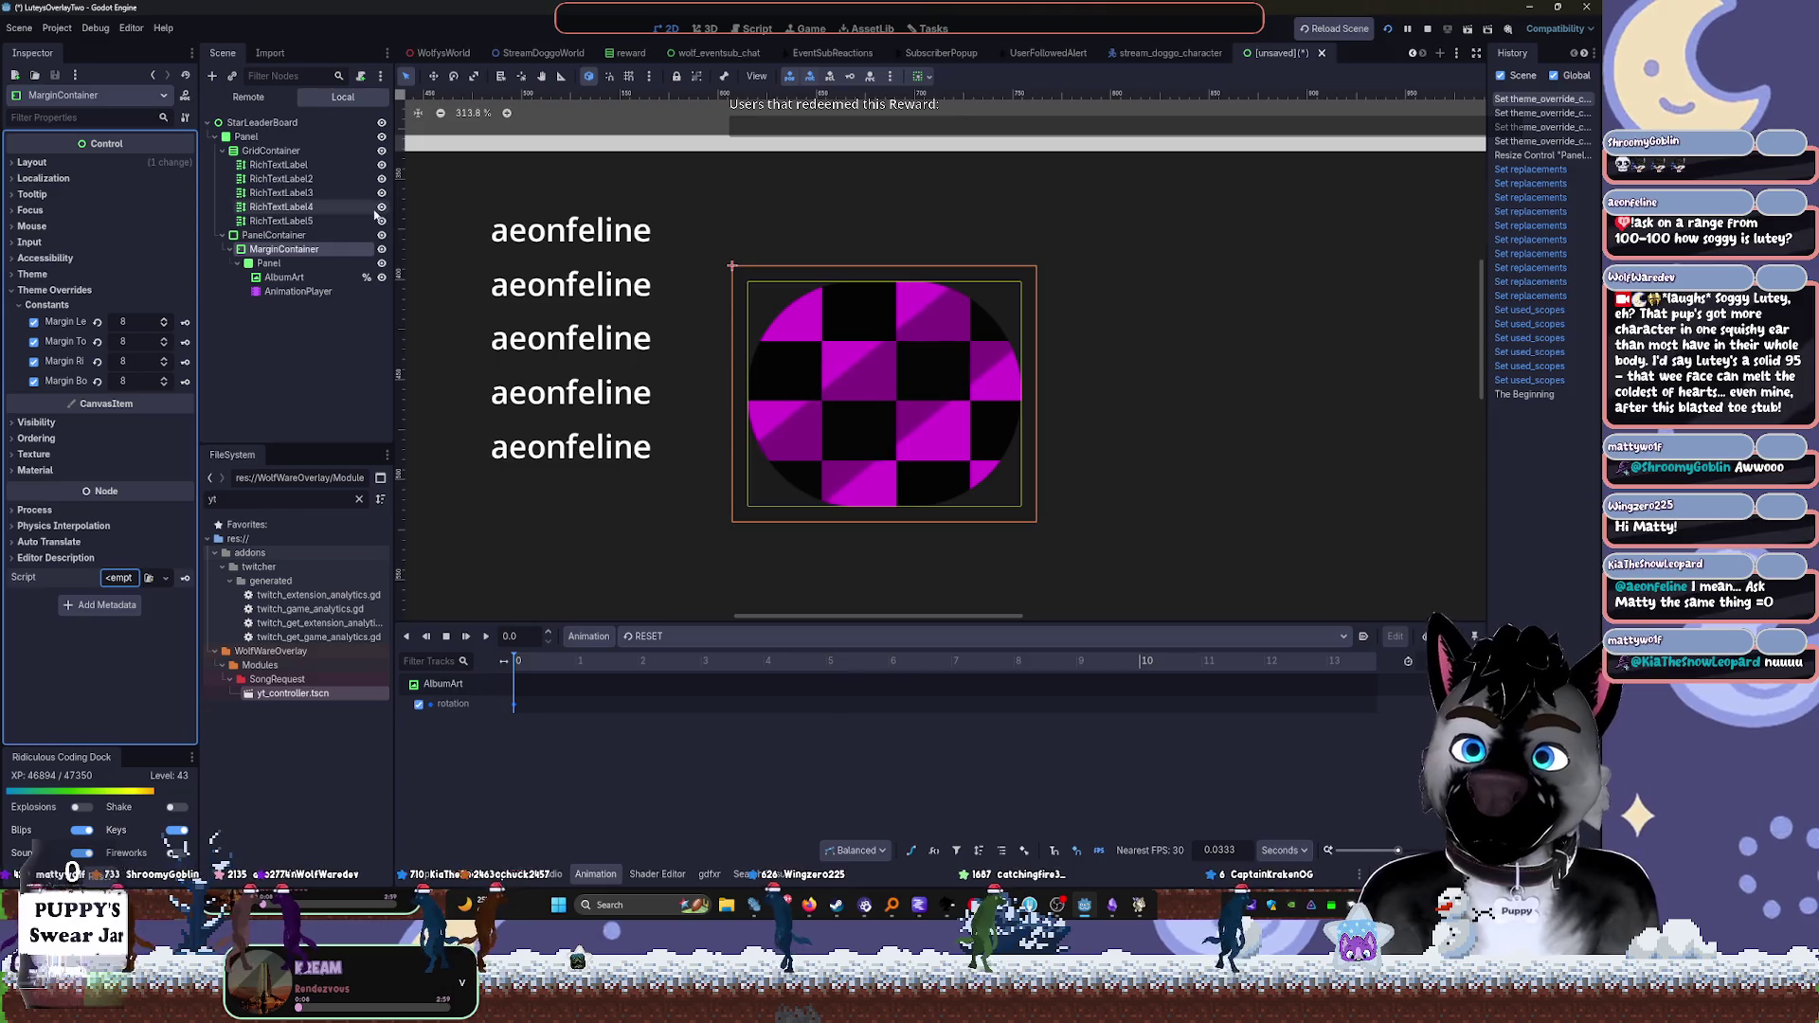
Remove the striped shader material from the AlbumArt node
{"action": "left_click", "coordinate": [285, 277]}
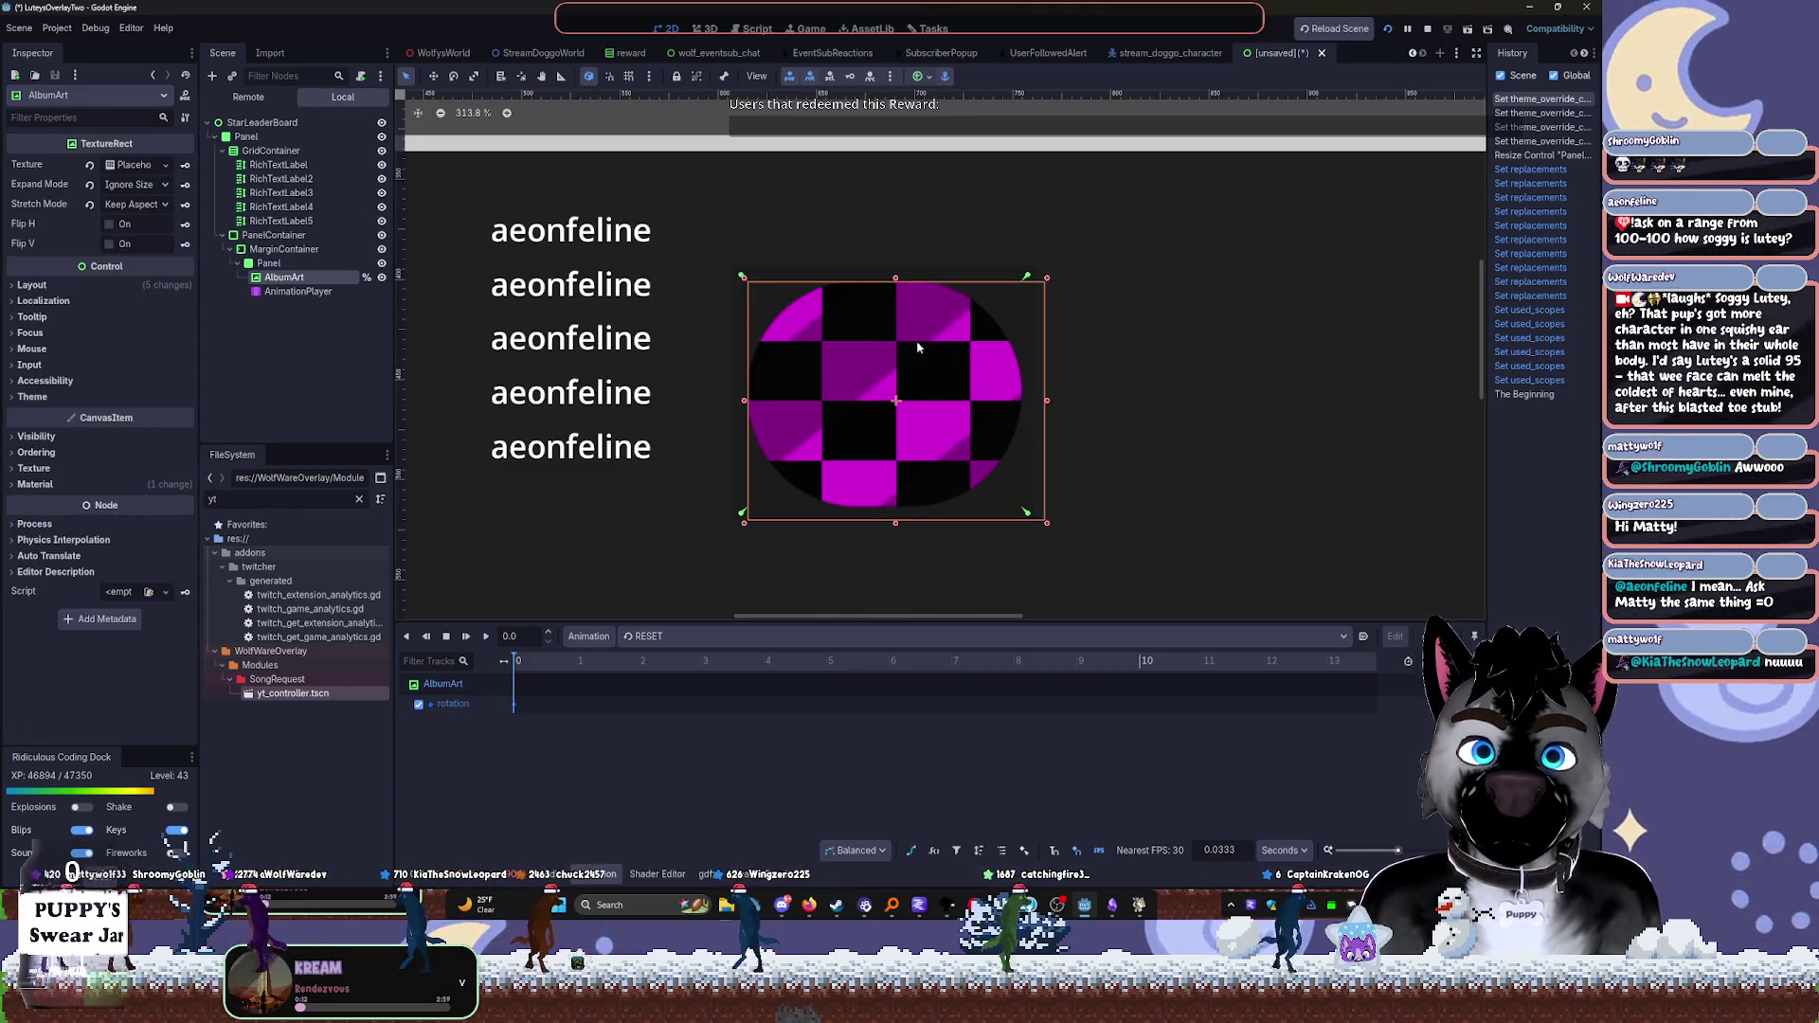
{"action": "left_click", "coordinate": [92, 484]}
{"action": "left_click", "coordinate": [93, 501]}
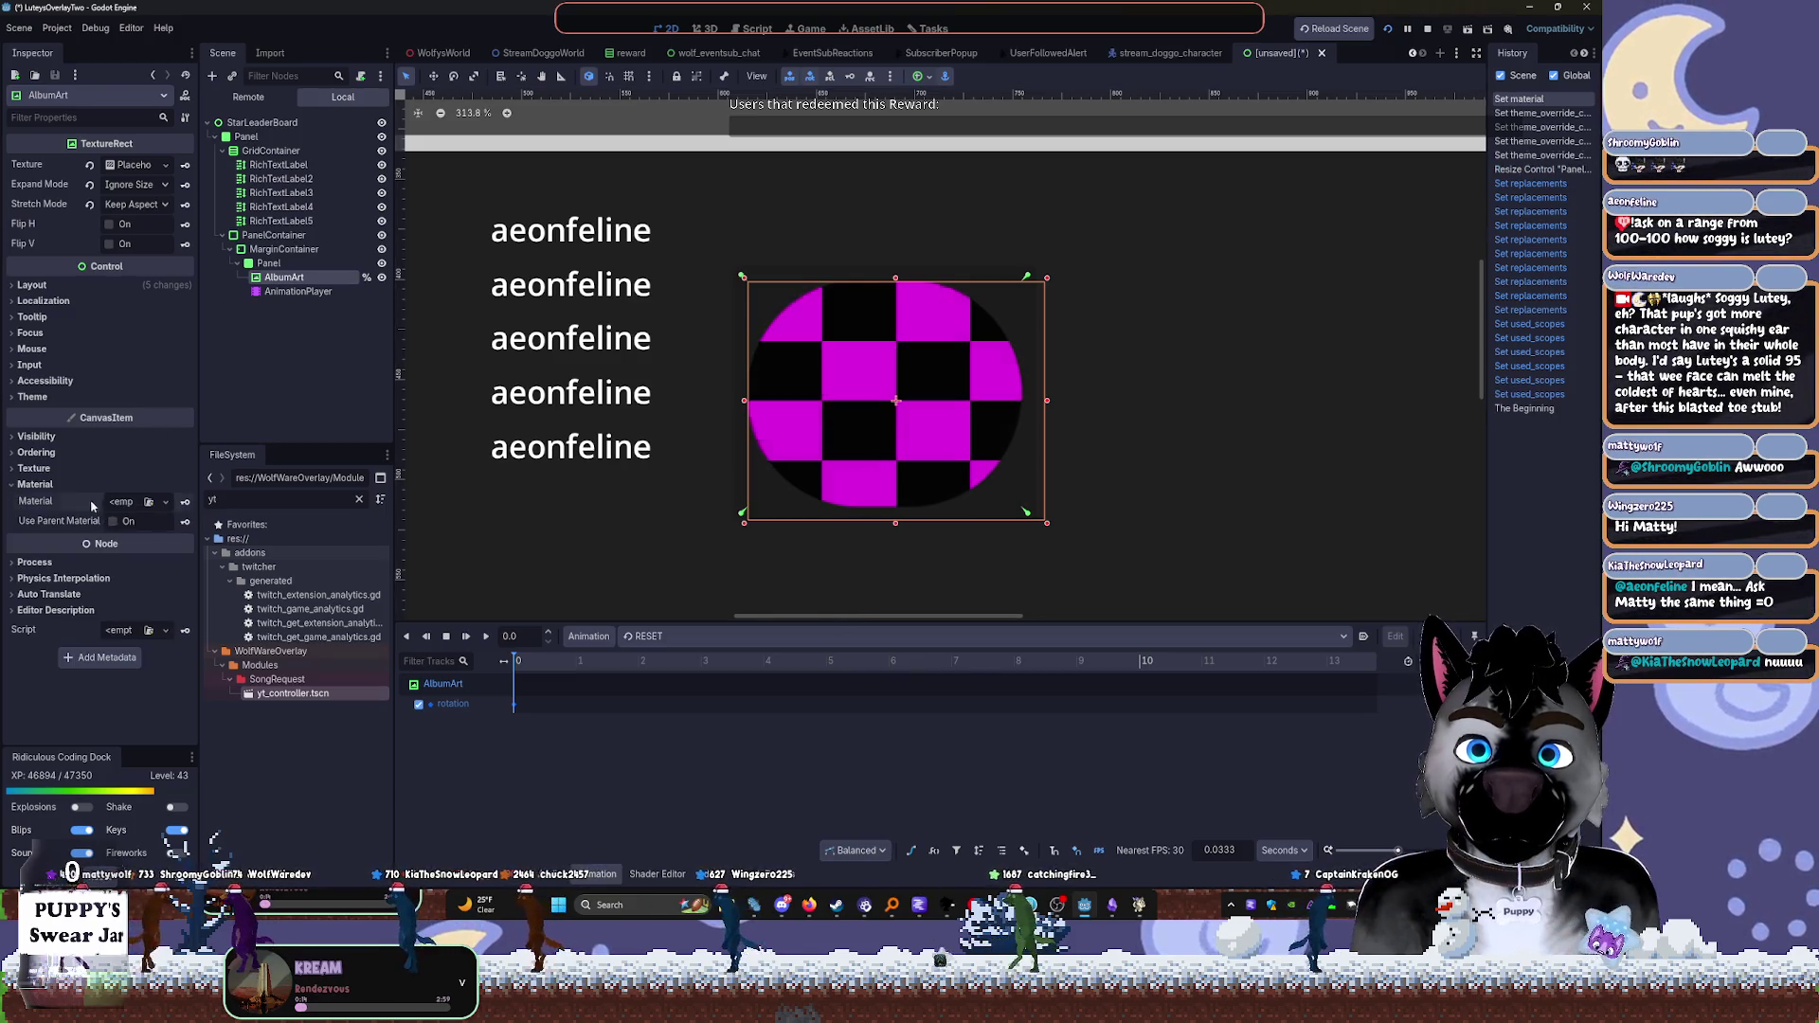
{"action": "left_click", "coordinate": [325, 293]}
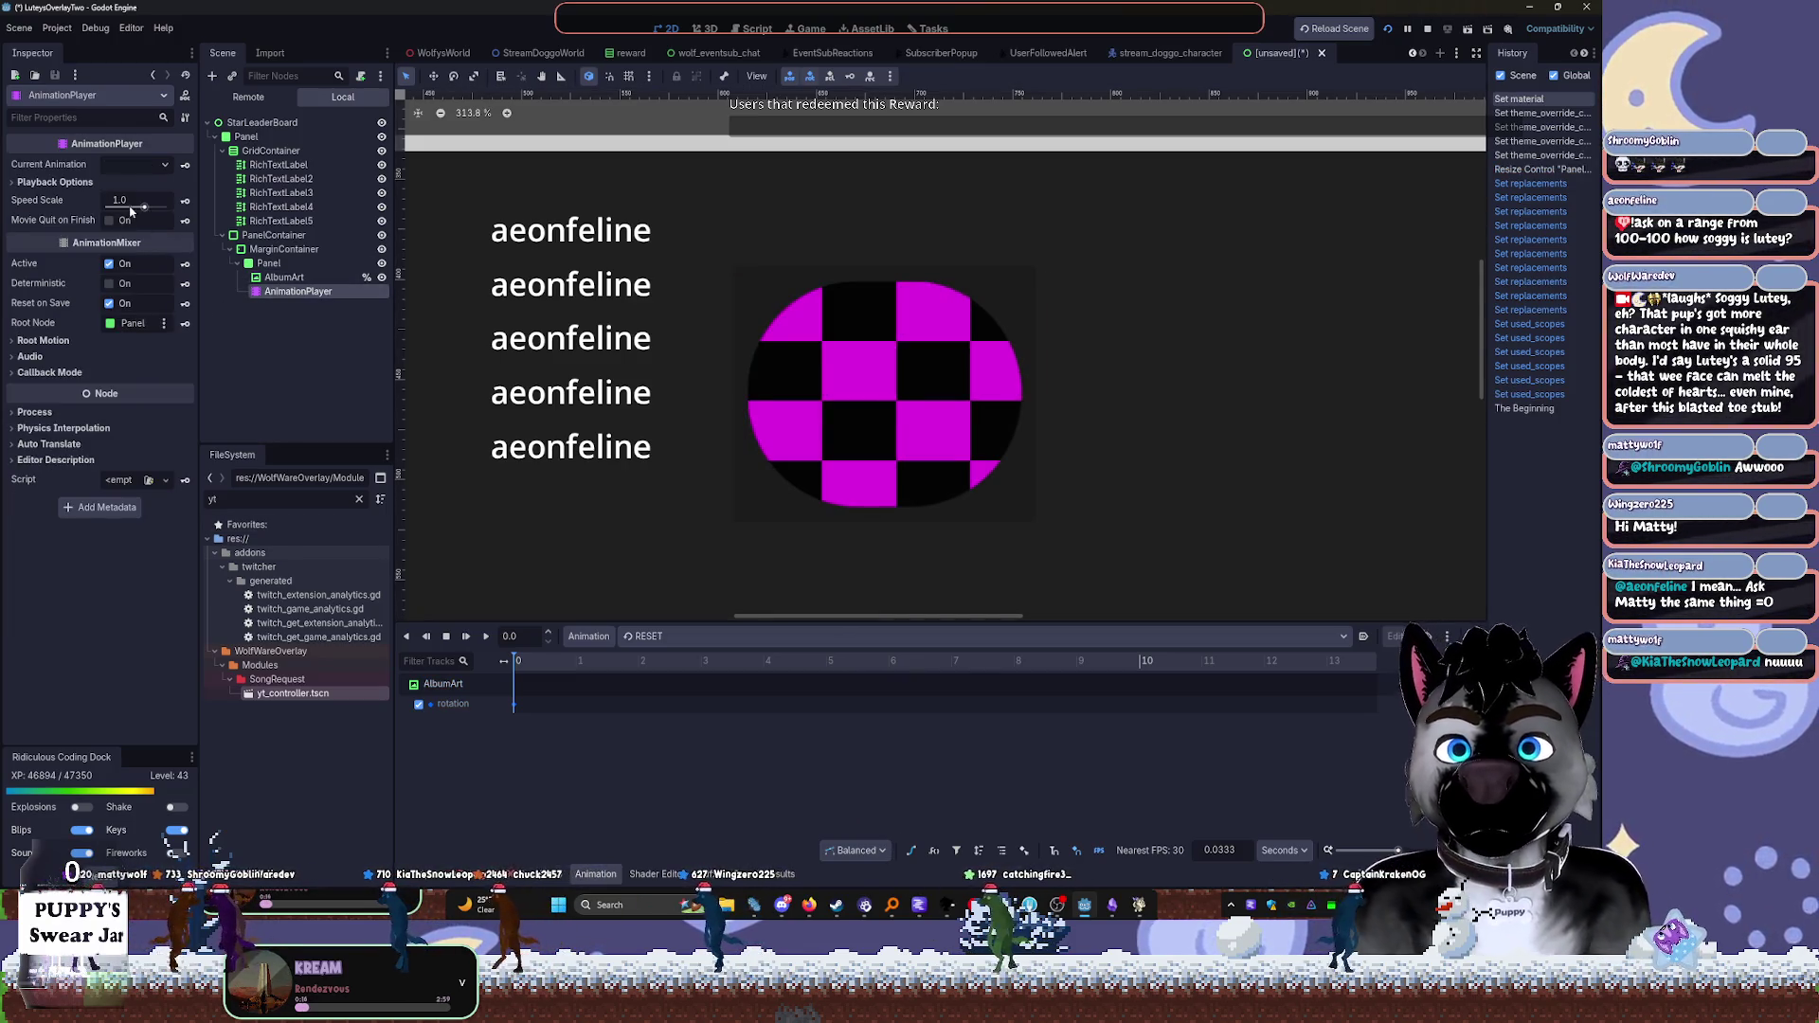
Set AlbumArt's Modulate tint to light blue and bring up Save Scene As
{"action": "left_click", "coordinate": [284, 277]}
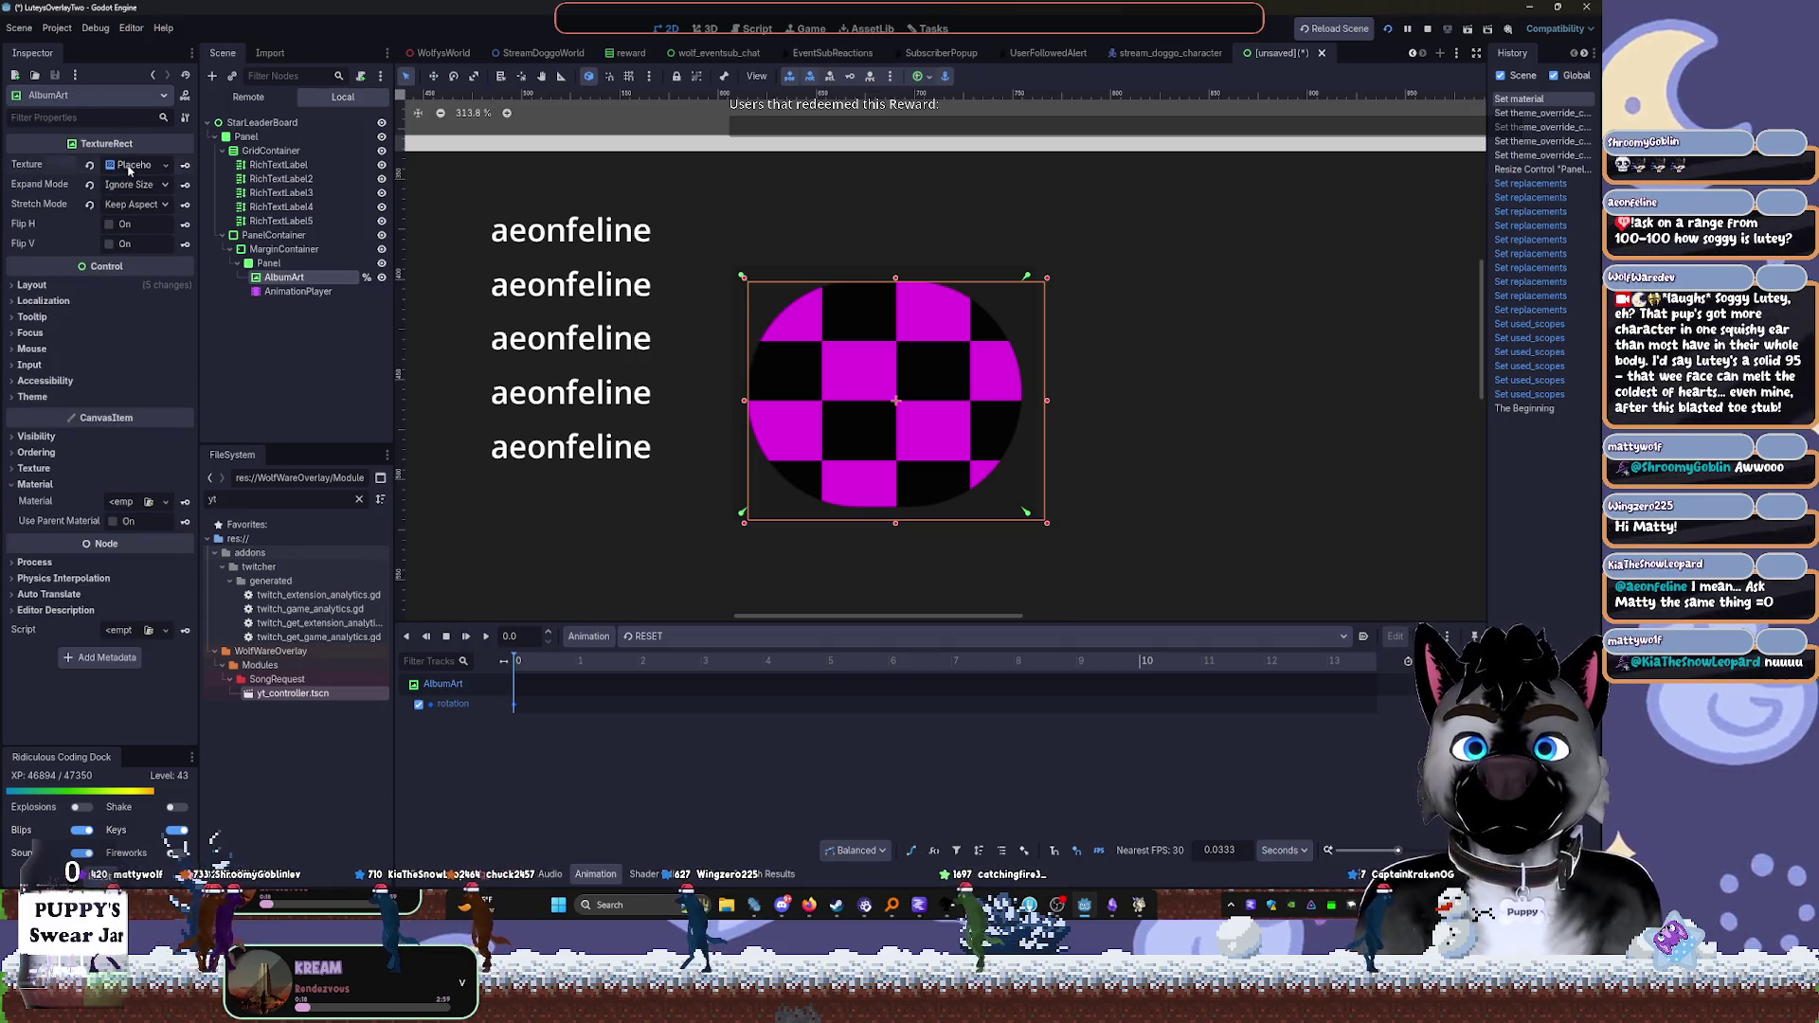
{"action": "left_click", "coordinate": [129, 166]}
{"action": "left_click", "coordinate": [54, 498]}
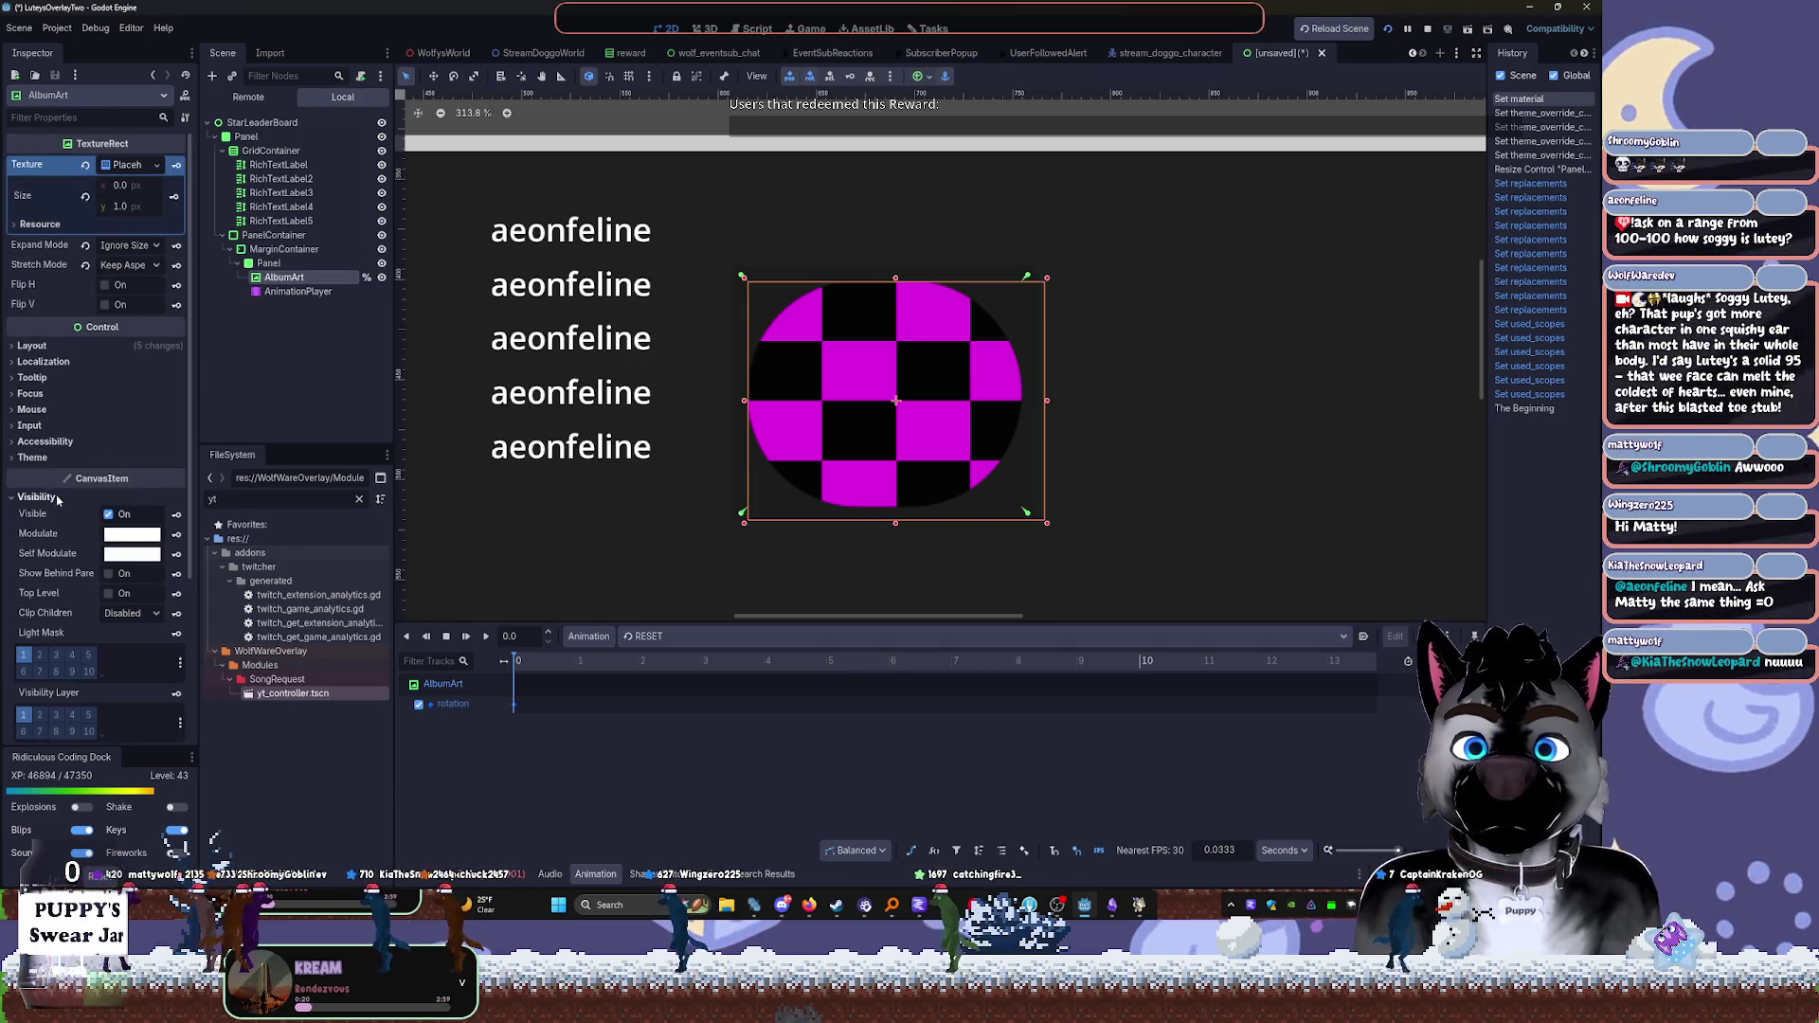
{"action": "left_click", "coordinate": [132, 533]}
{"action": "mouse_move", "coordinate": [121, 189]}
{"action": "left_mouse_down"}
{"action": "mouse_move", "coordinate": [123, 151]}
{"action": "mouse_move", "coordinate": [185, 203]}
{"action": "mouse_move", "coordinate": [192, 370]}
{"action": "left_mouse_up"}
{"action": "left_click_drag", "start_coordinate": [151, 276], "coordinate": [87, 352]}
{"action": "mouse_move", "coordinate": [138, 267]}
{"action": "left_mouse_down"}
{"action": "mouse_move", "coordinate": [33, 269]}
{"action": "mouse_move", "coordinate": [76, 255]}
{"action": "left_mouse_up"}
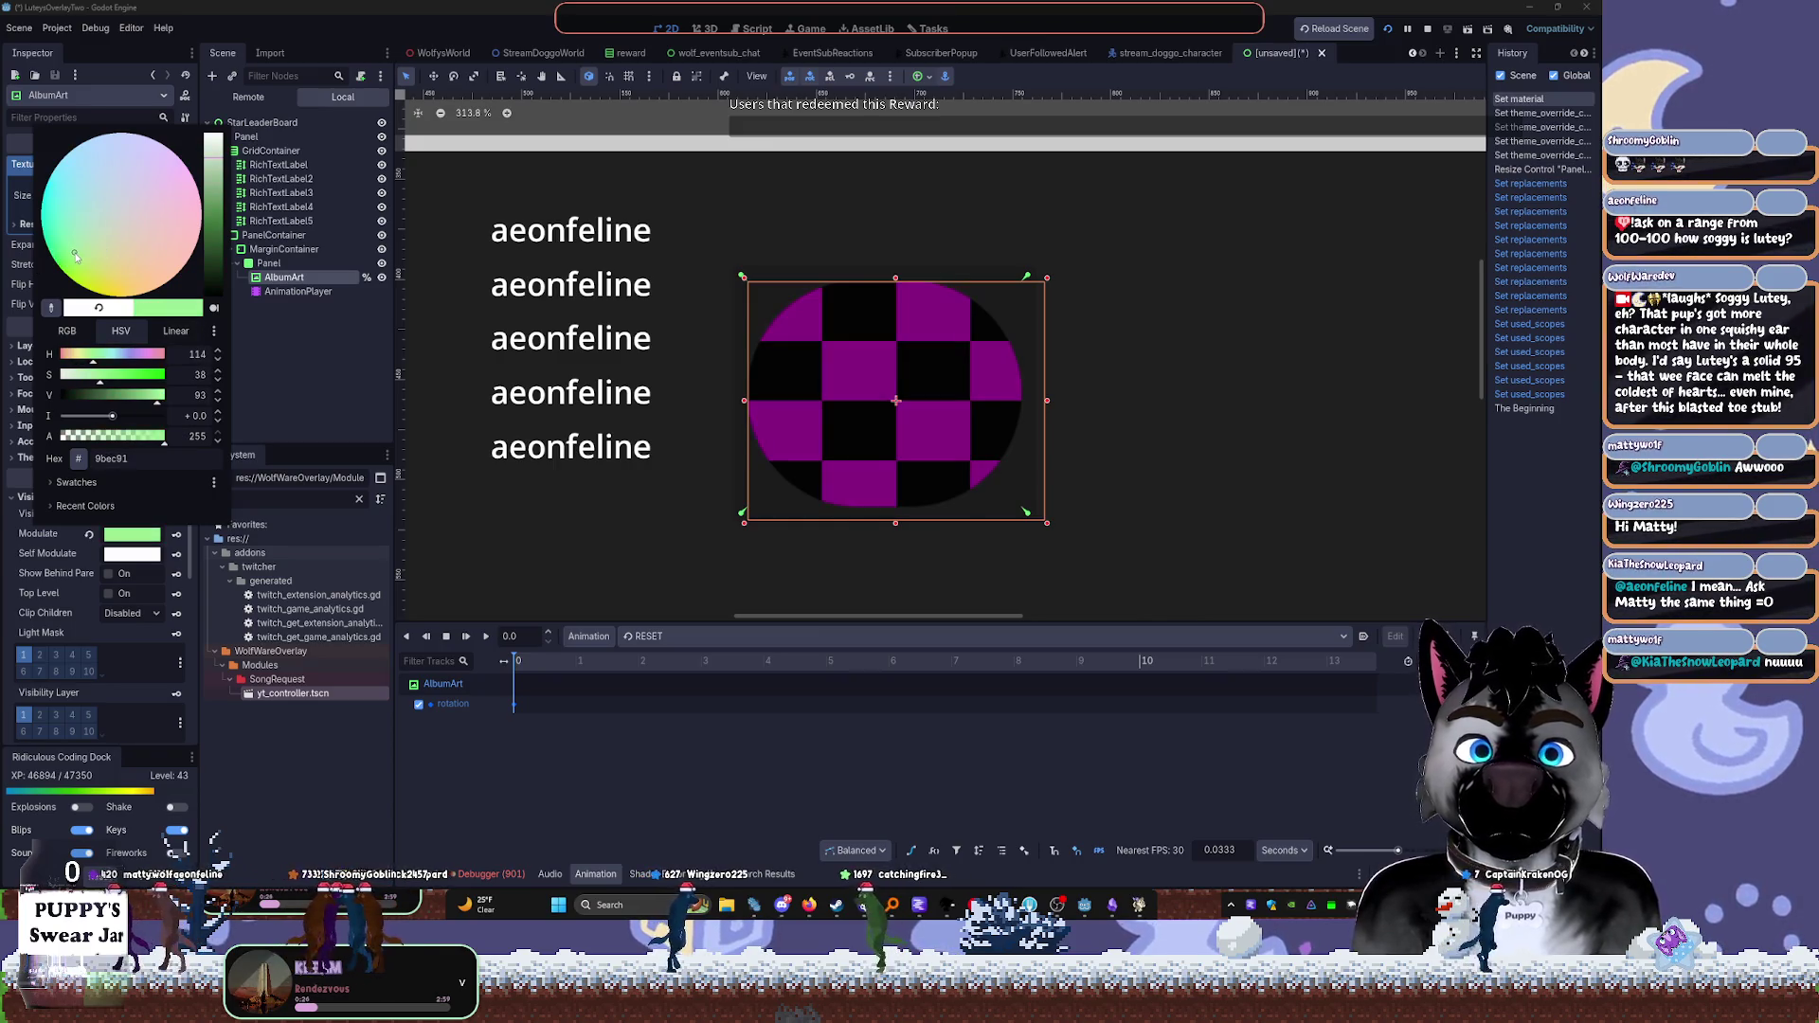
{"action": "left_click", "coordinate": [359, 403]}
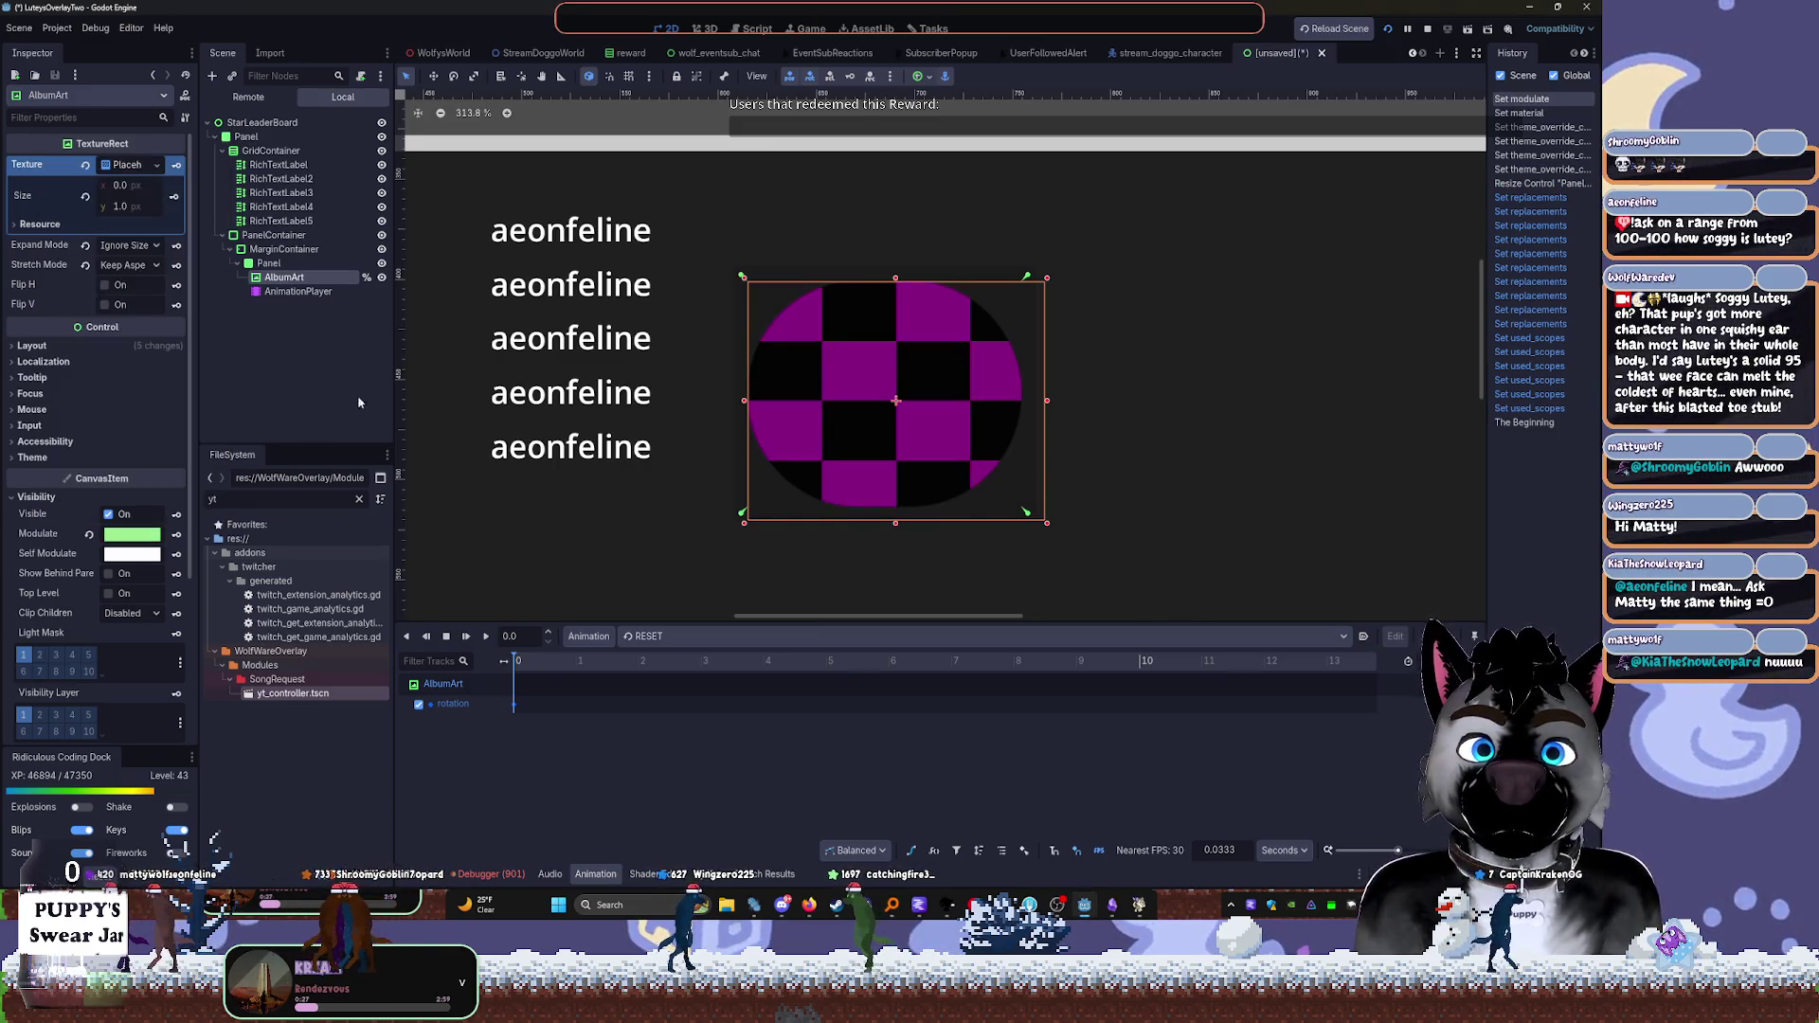
{"action": "left_click", "coordinate": [132, 533]}
{"action": "left_click", "coordinate": [71, 223]}
{"action": "left_click", "coordinate": [280, 351]}
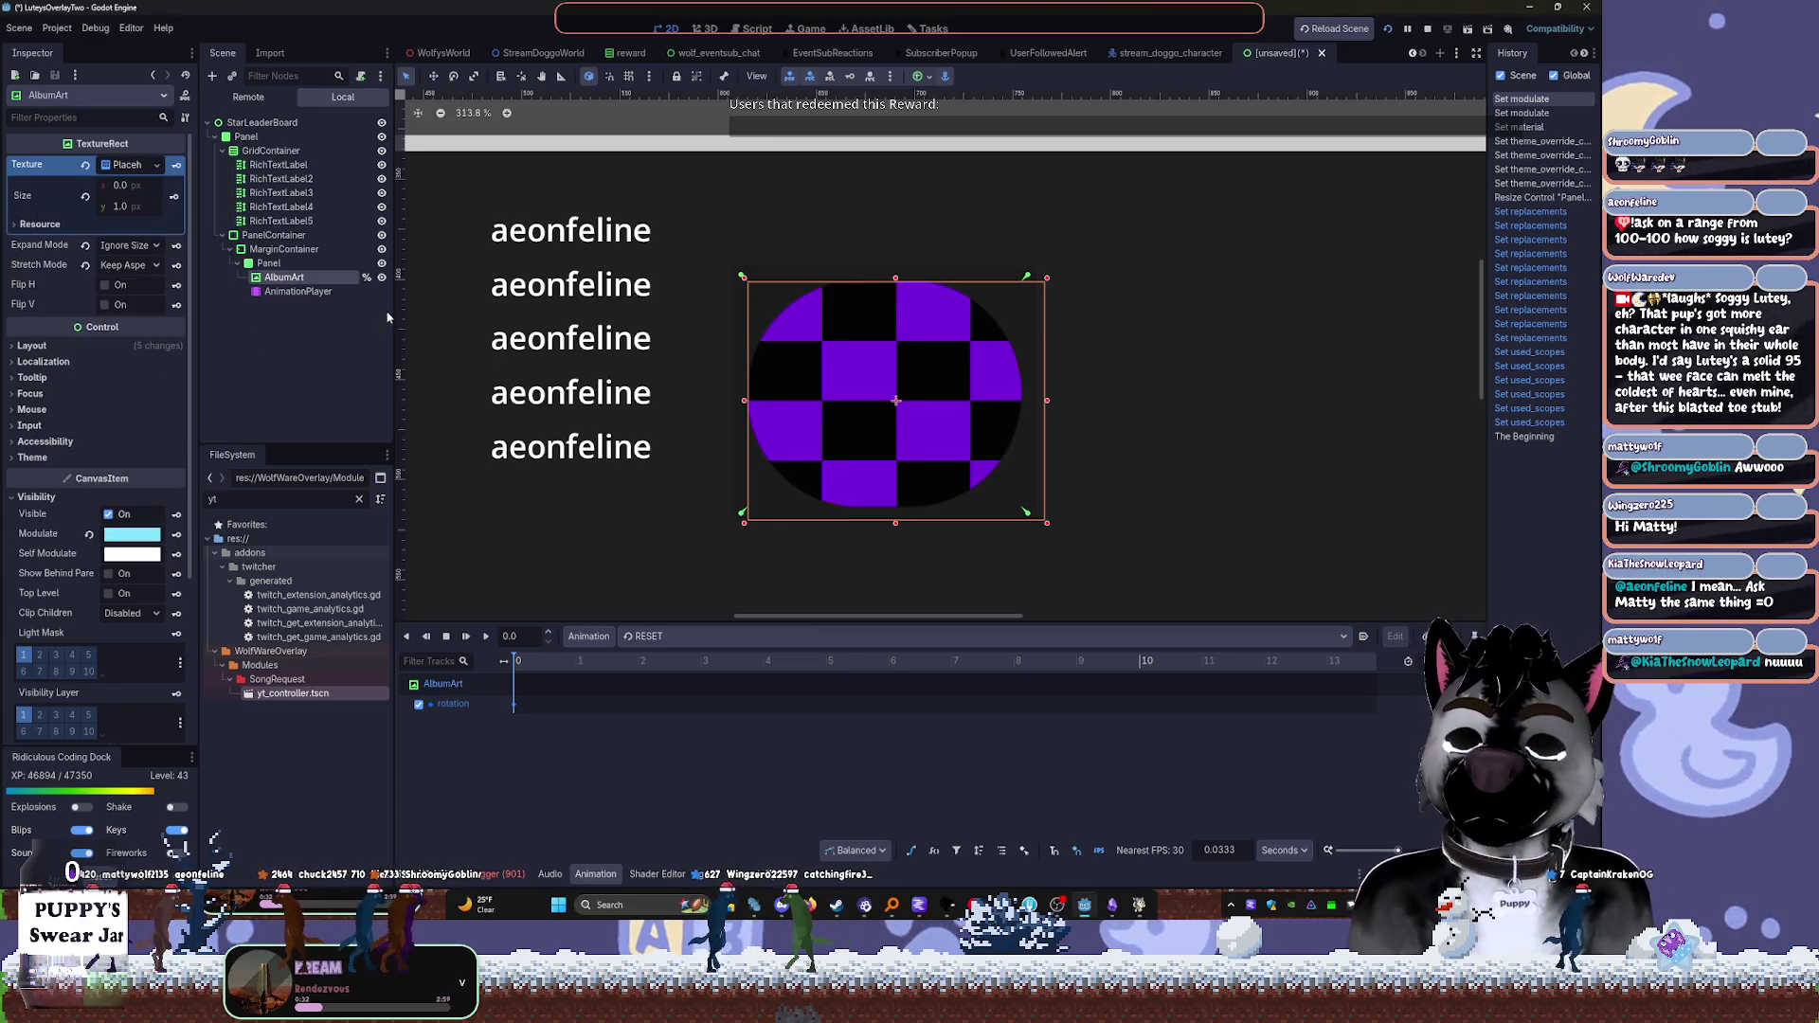
{"action": "key", "text": "ctrl+s"}
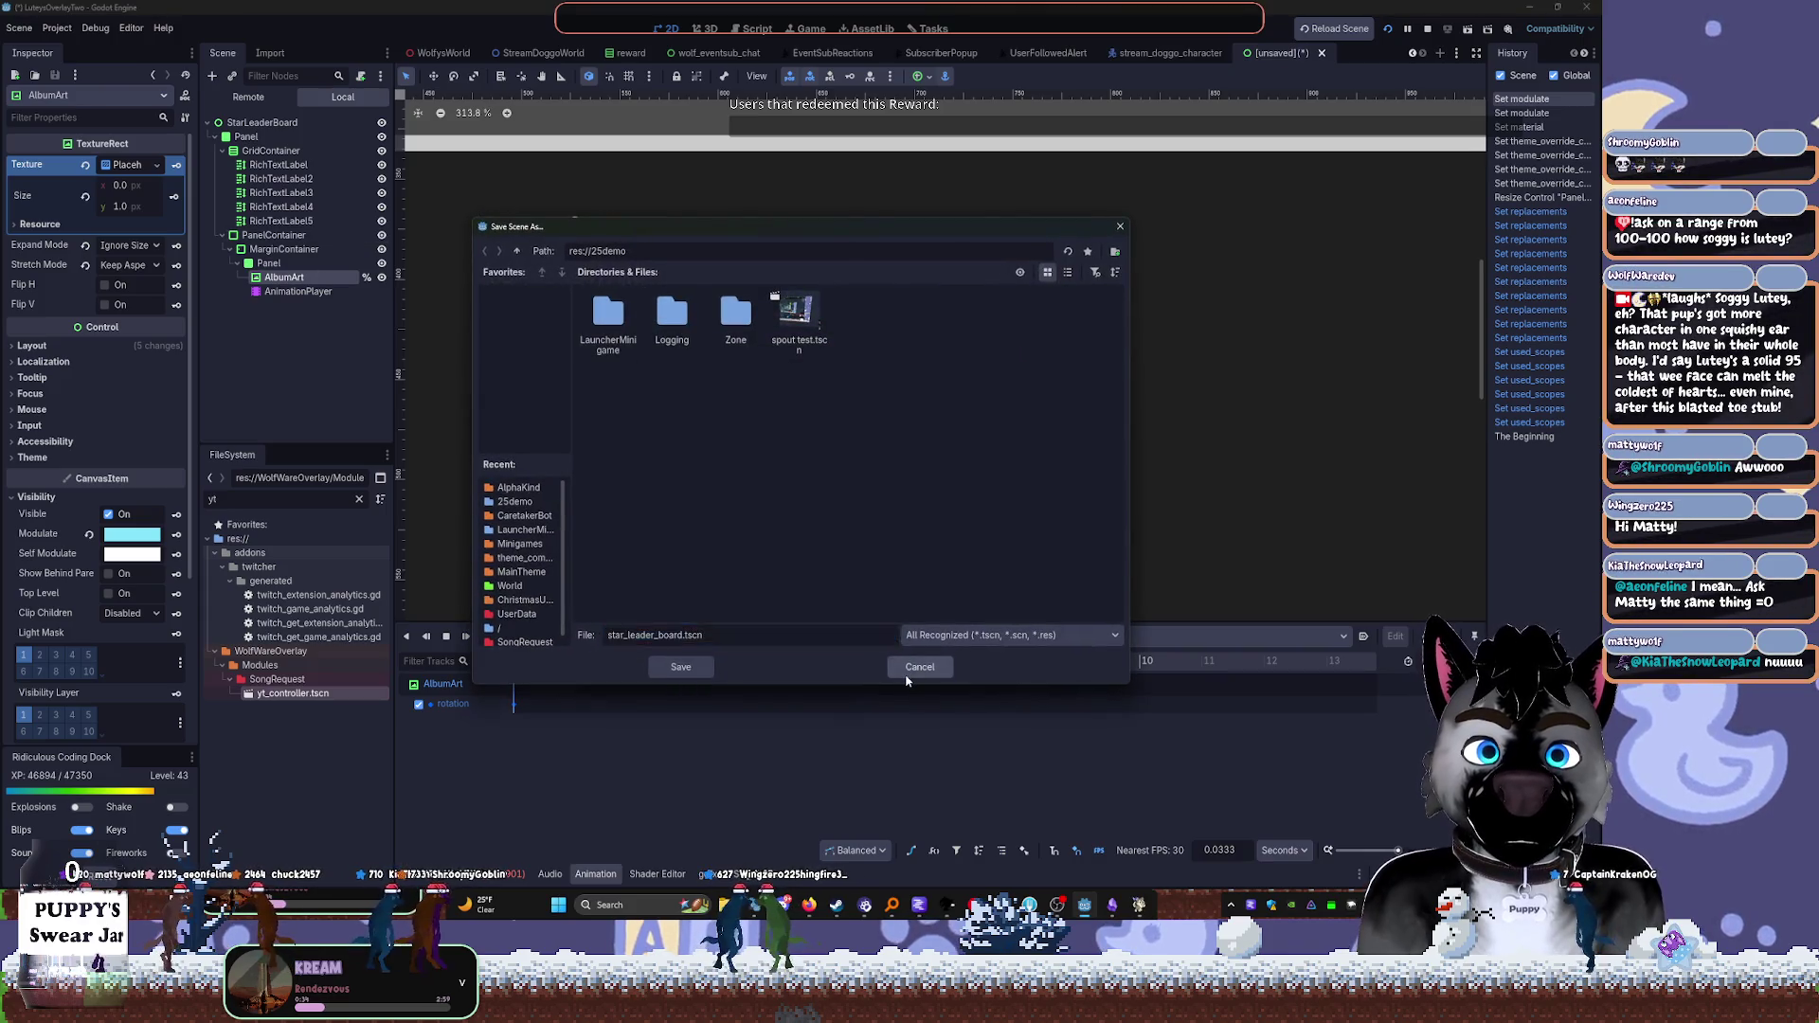
Cancel Save As, add an HBoxContainer under MarginContainer and move the Panel into it
{"action": "left_click", "coordinate": [911, 668]}
{"action": "left_click", "coordinate": [284, 249]}
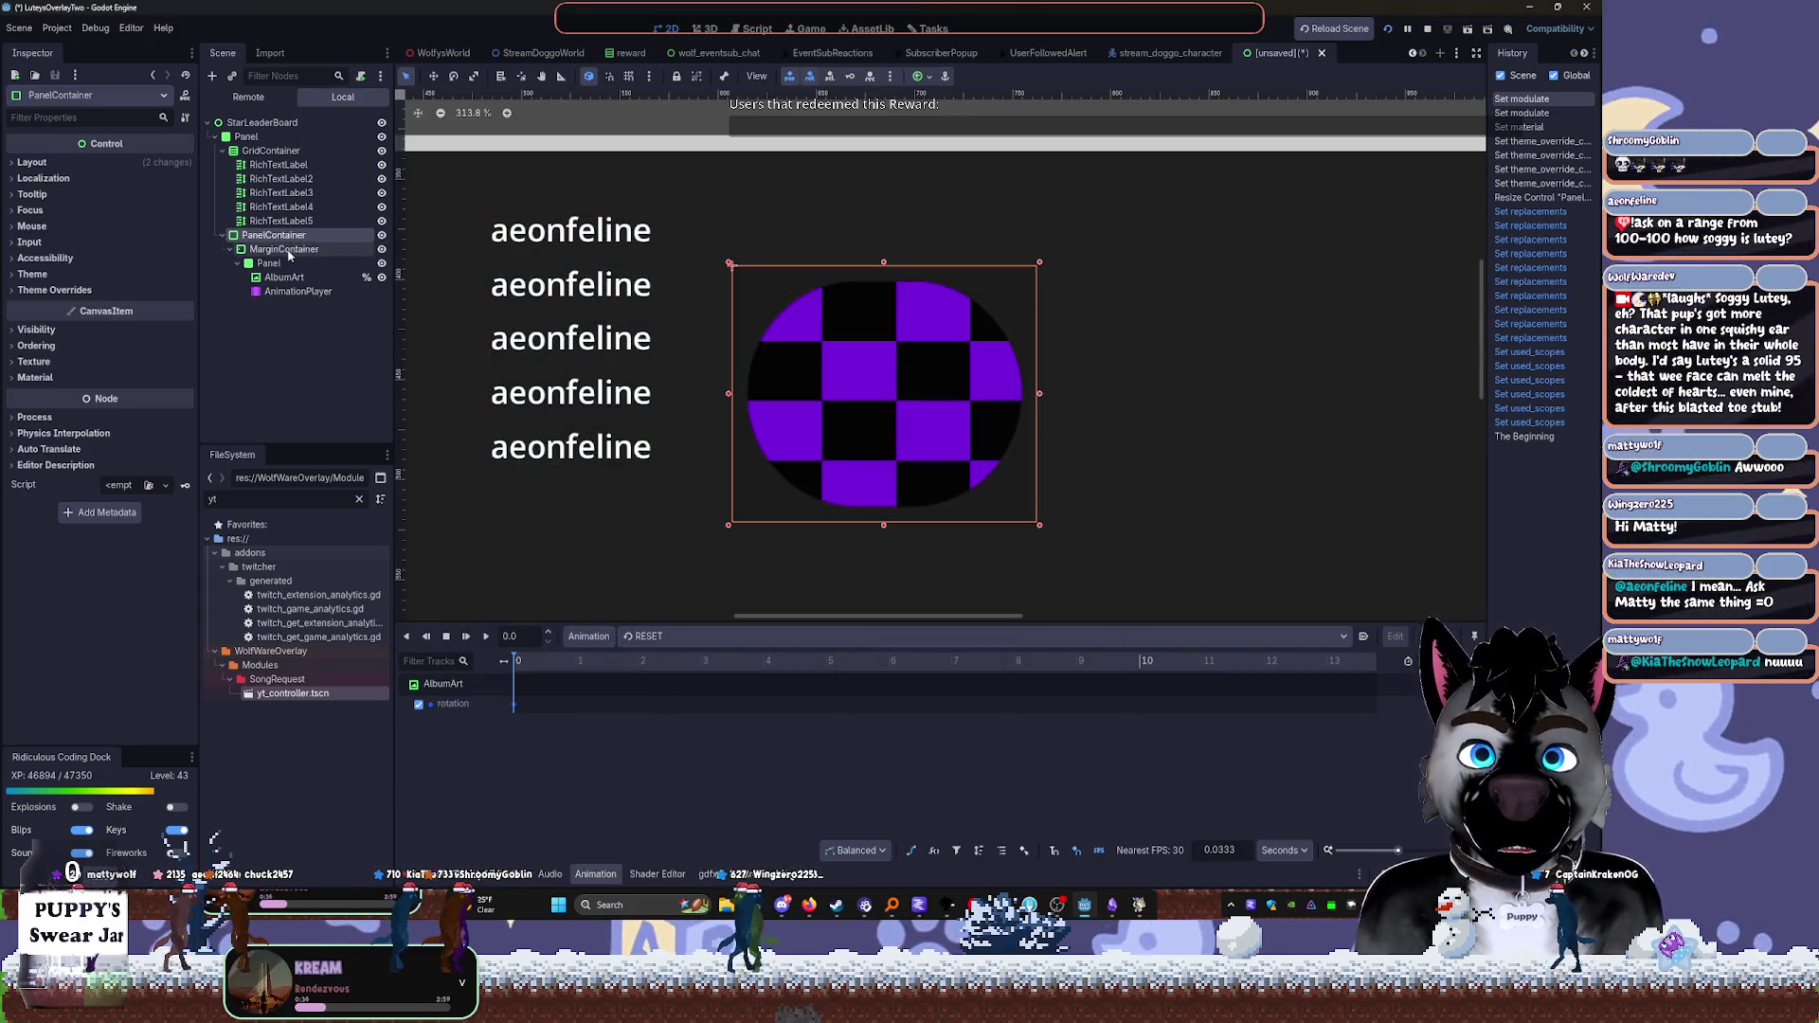
{"action": "left_click", "coordinate": [264, 264]}
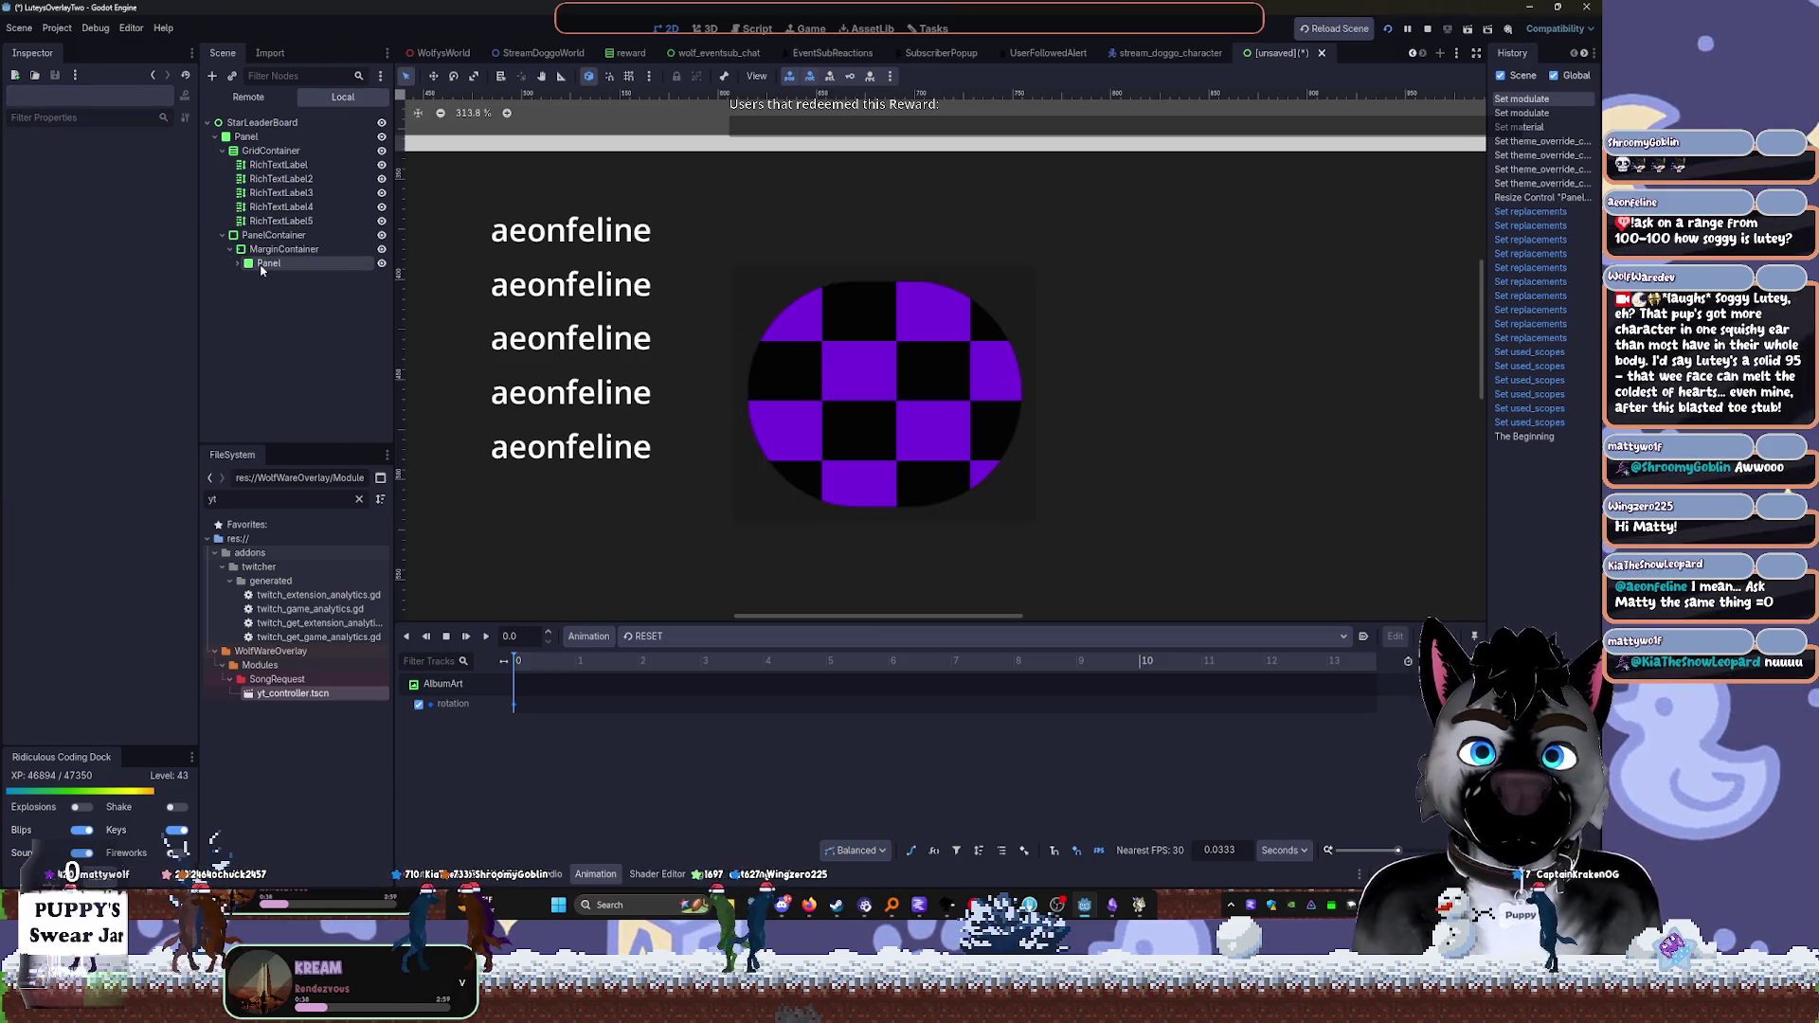
{"action": "left_click", "coordinate": [274, 249]}
{"action": "key", "text": "ctrl+a"}
{"action": "type", "text": "hbox"}
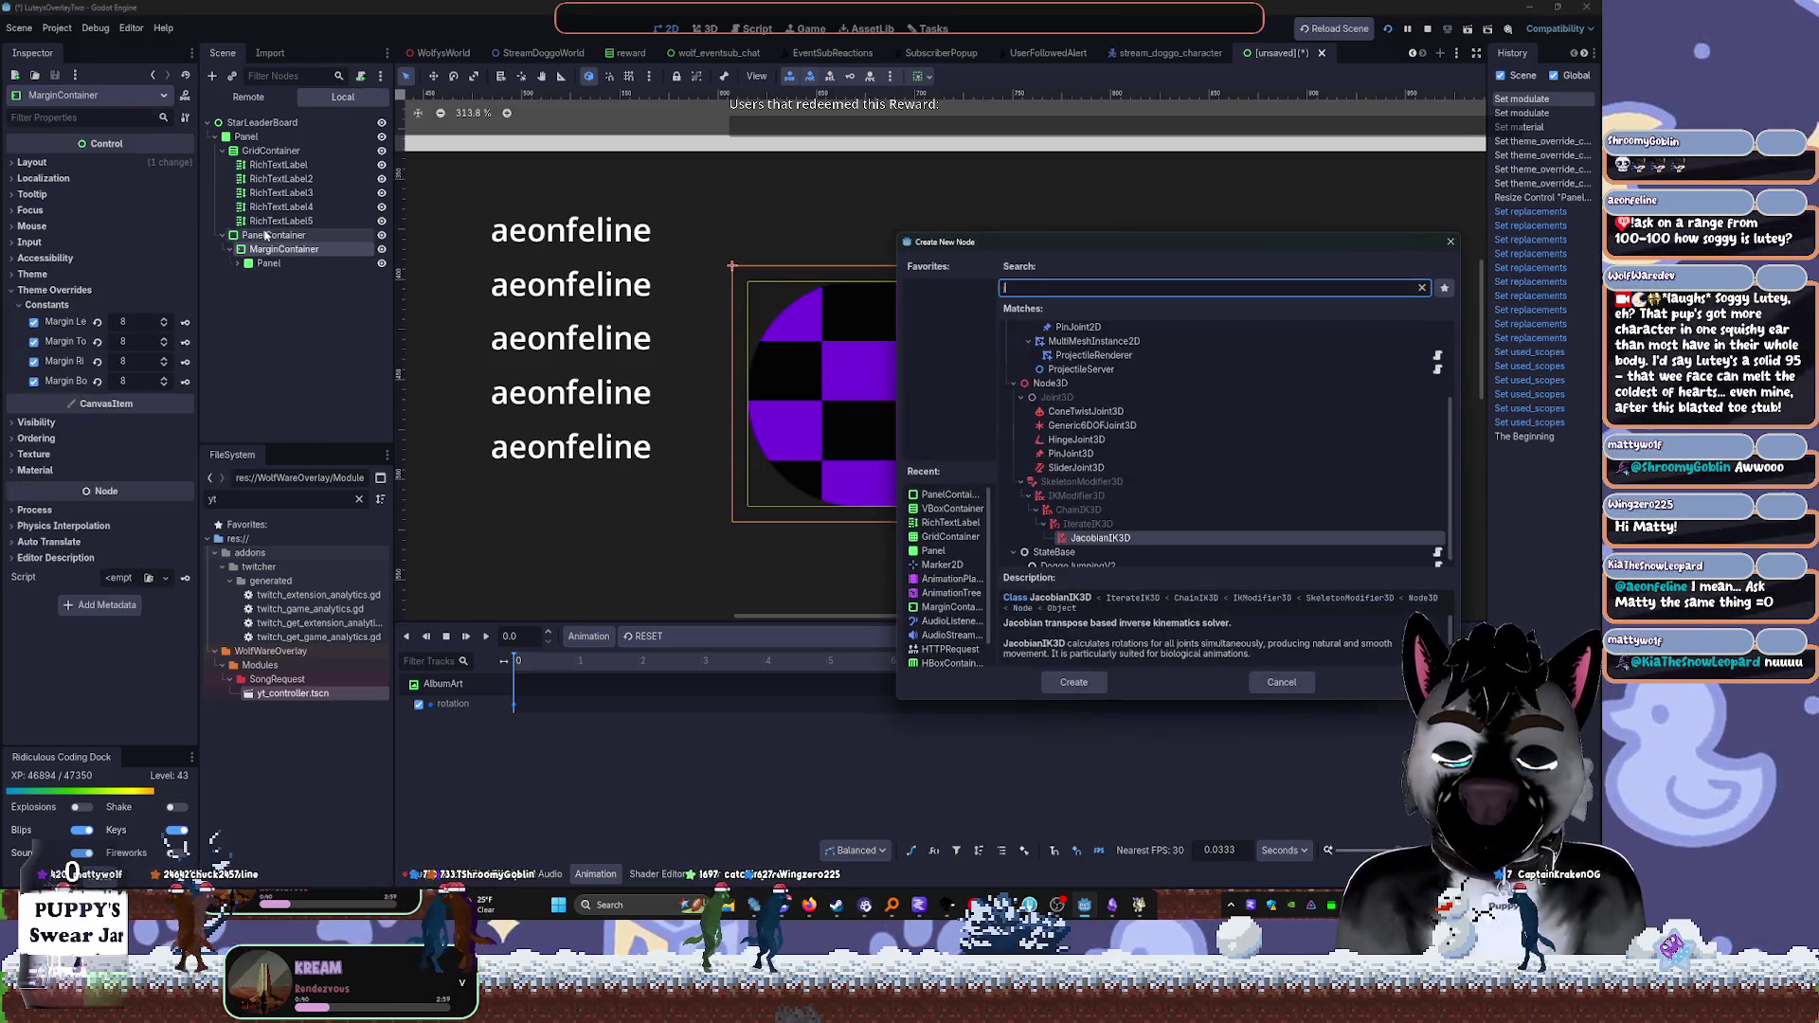
{"action": "key", "text": "Return"}
{"action": "left_click_drag", "start_coordinate": [269, 263], "coordinate": [284, 278]}
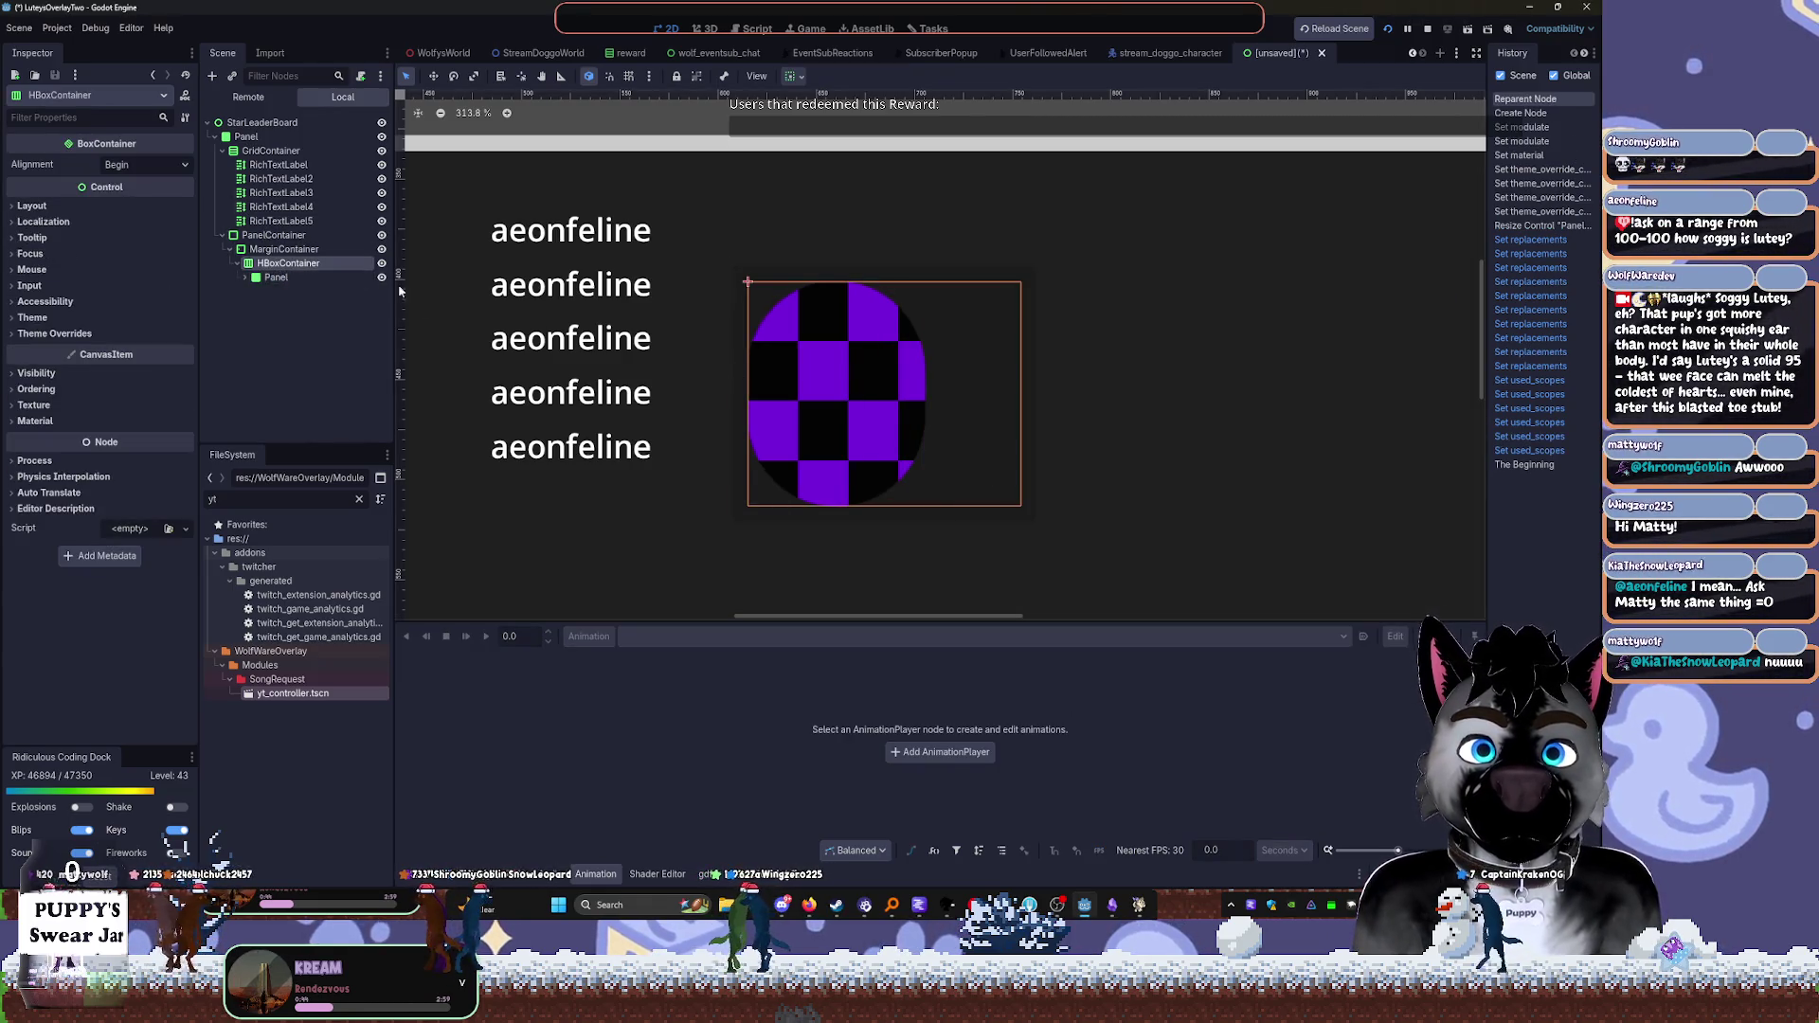
{"action": "left_click", "coordinate": [258, 248]}
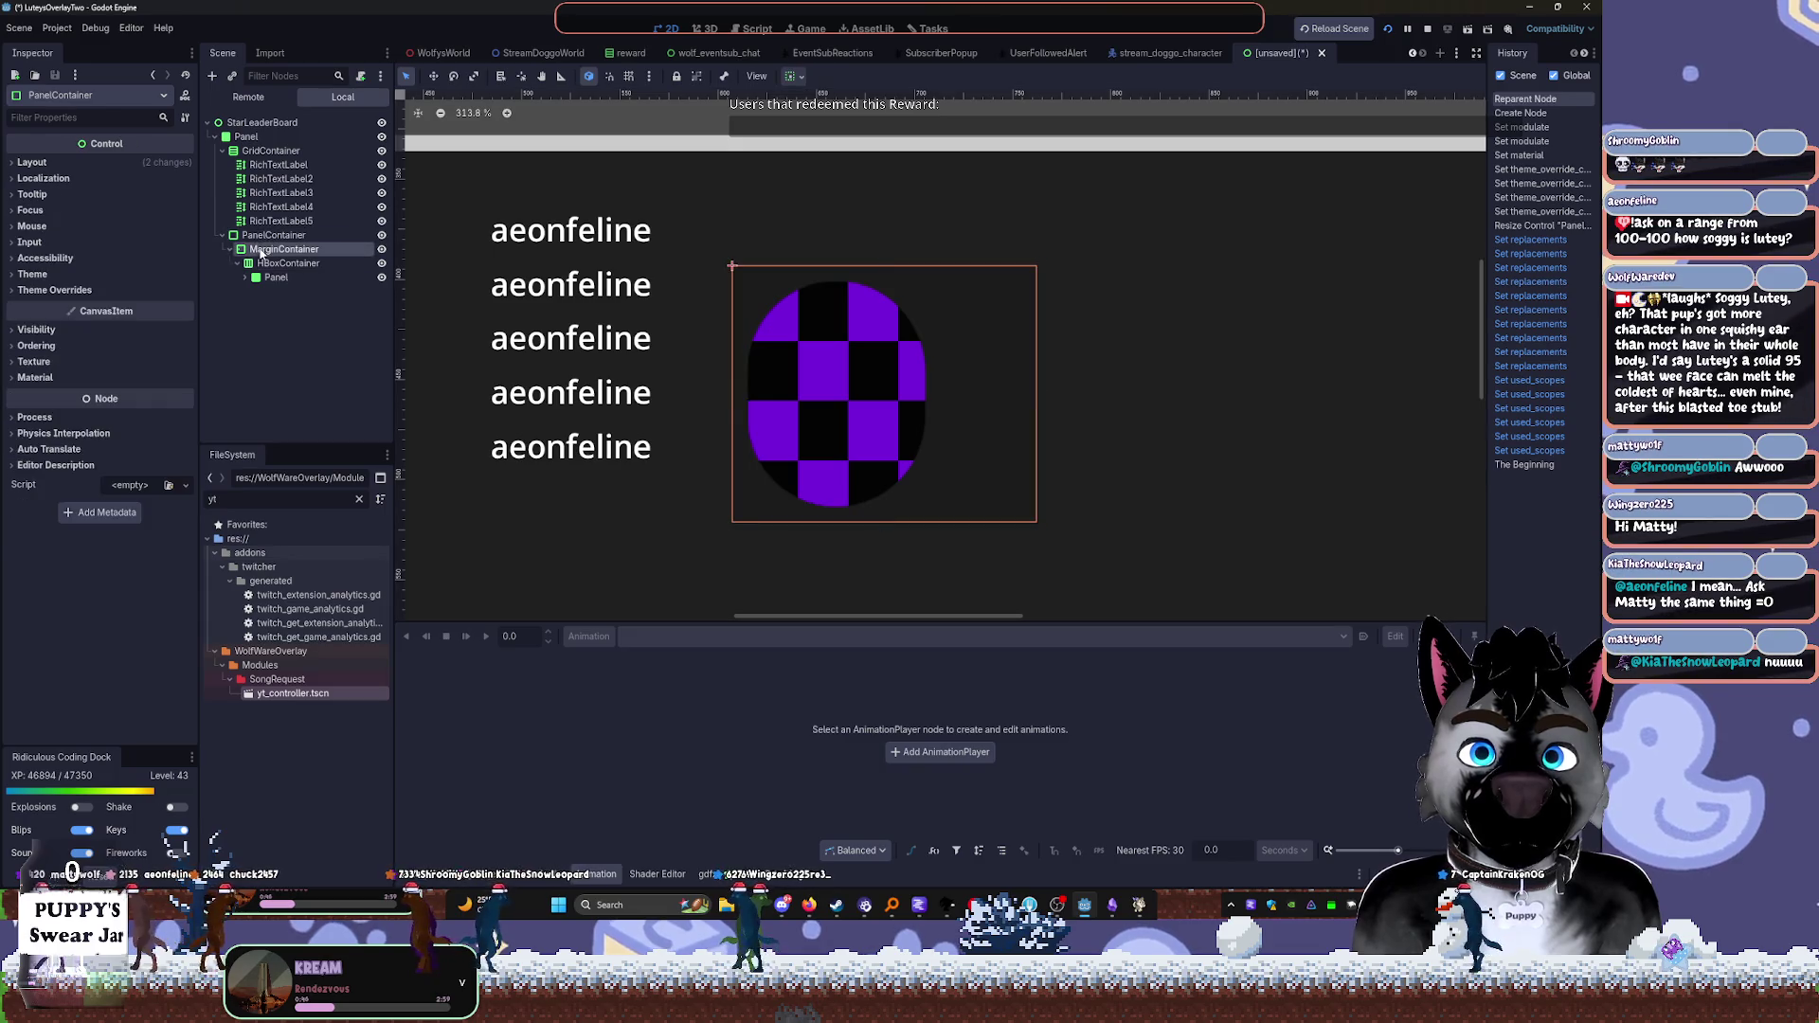
Change the PanelContainer node's type to Panel
{"action": "left_click", "coordinate": [271, 235]}
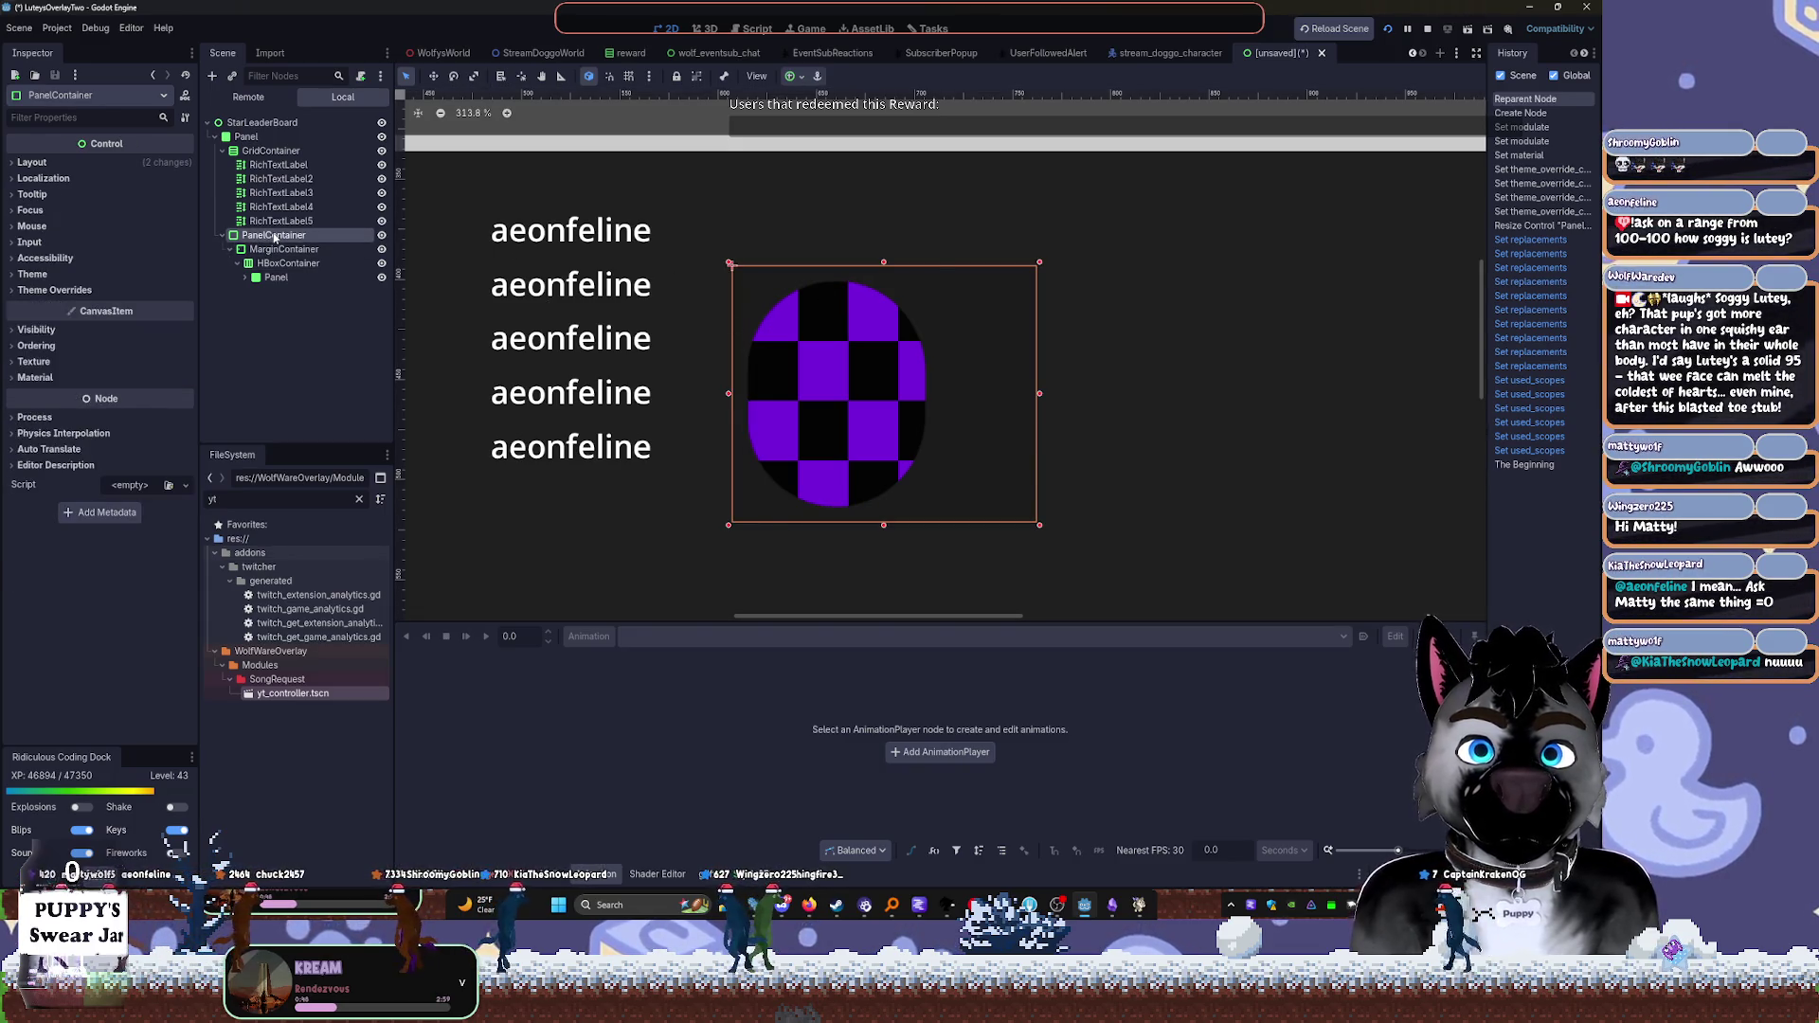
{"action": "key", "text": "ctrl+shift+t"}
{"action": "type", "text": "pen"}
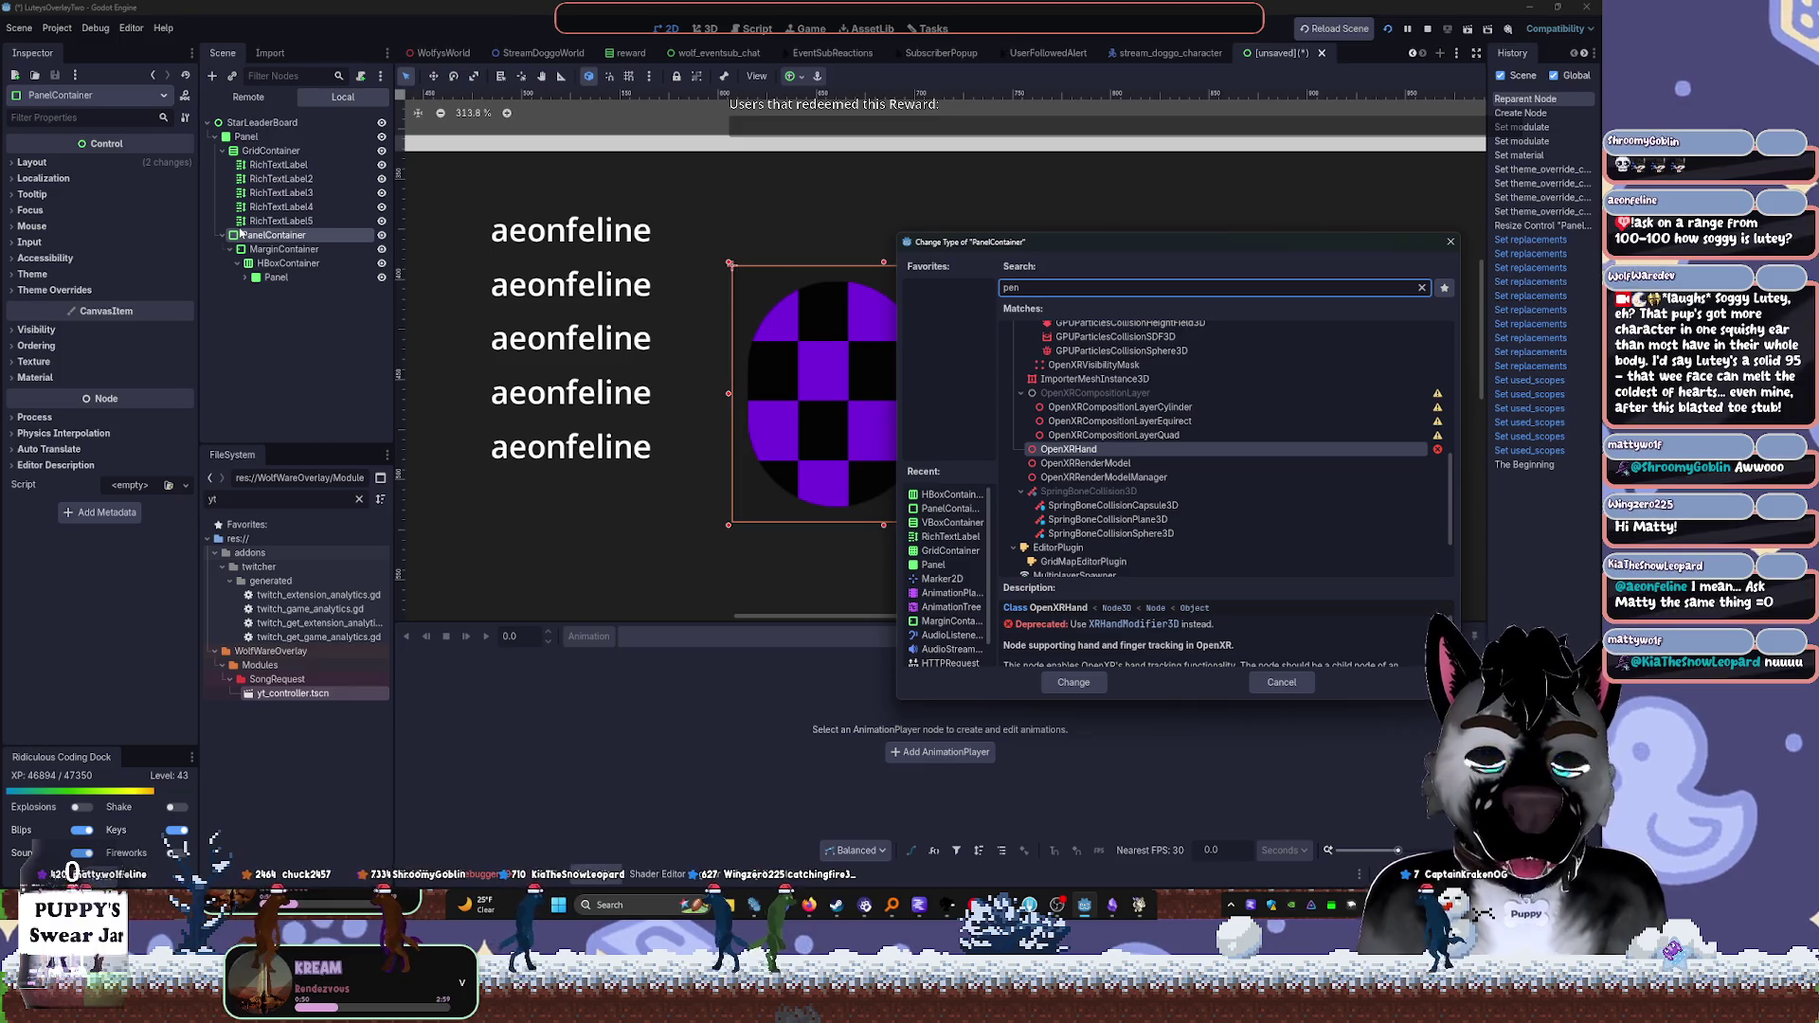
{"action": "key", "text": "BackSpace"}
{"action": "key", "text": "BackSpace"}
{"action": "type", "text": "anel"}
{"action": "key", "text": "Return"}
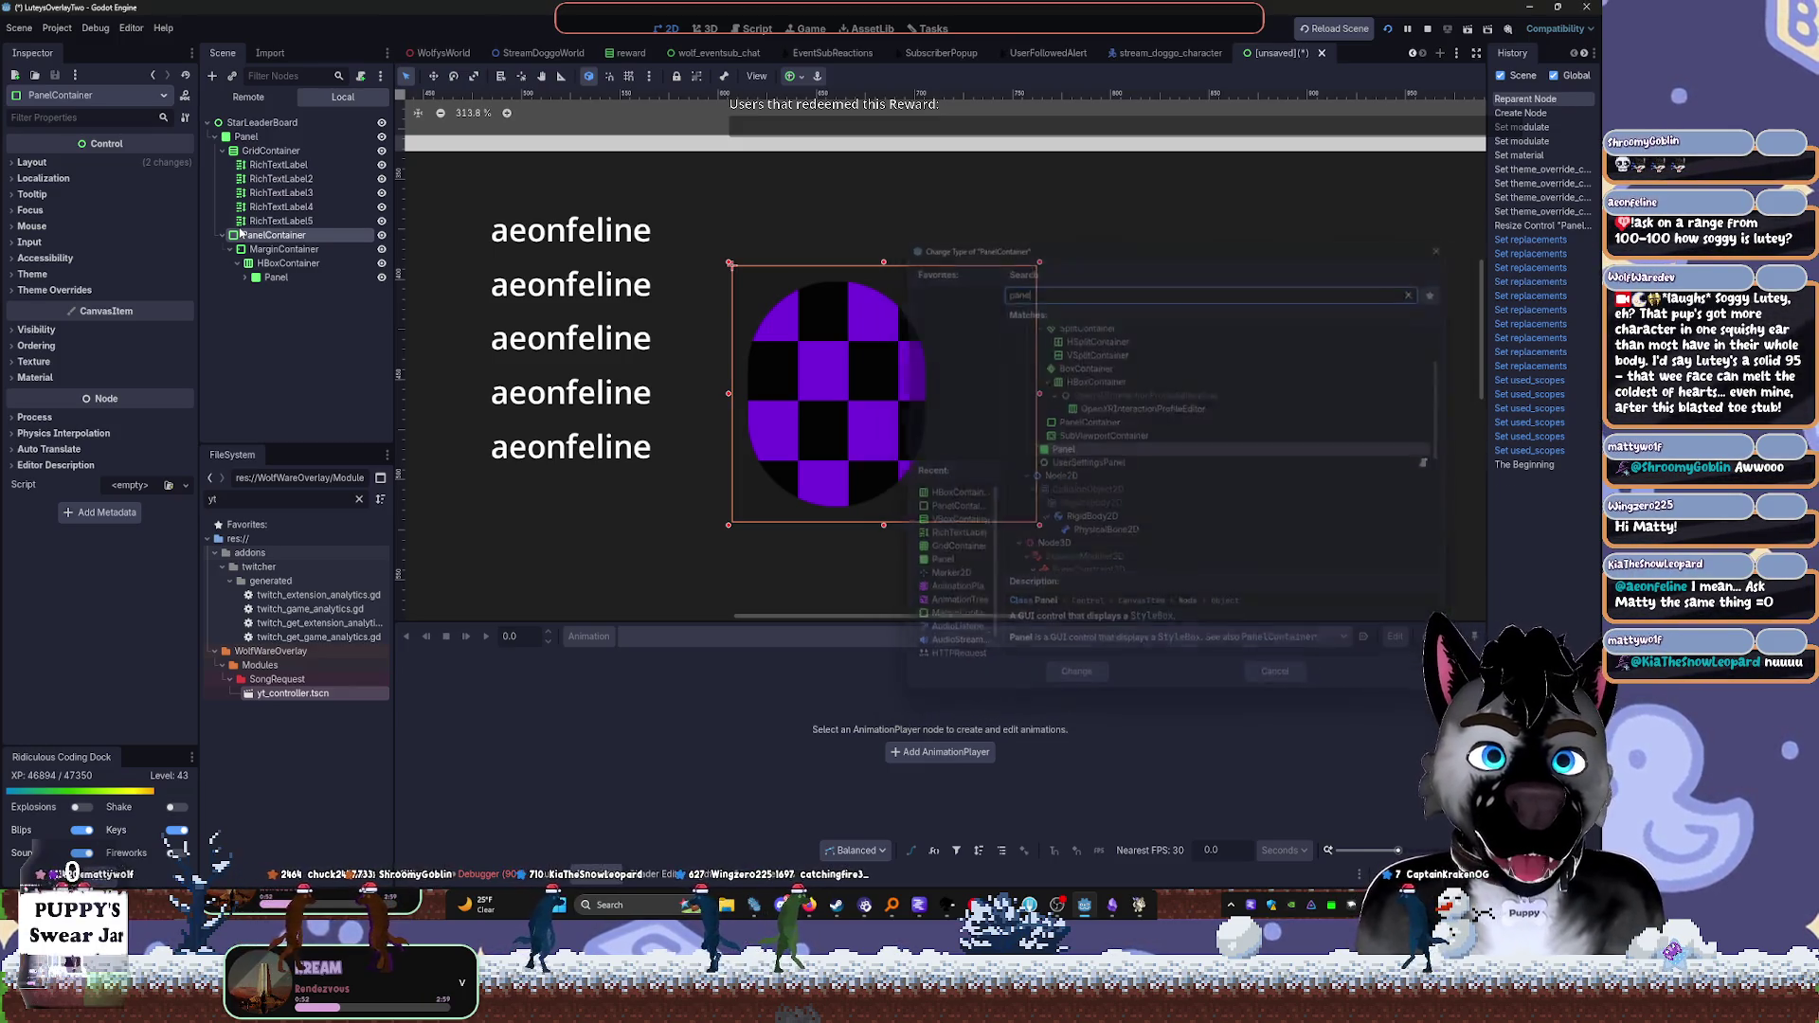
Lower the MarginContainer's top edge so the album art is a circle again
{"action": "left_click", "coordinate": [283, 249]}
{"action": "left_click_drag", "start_coordinate": [884, 264], "coordinate": [880, 349]}
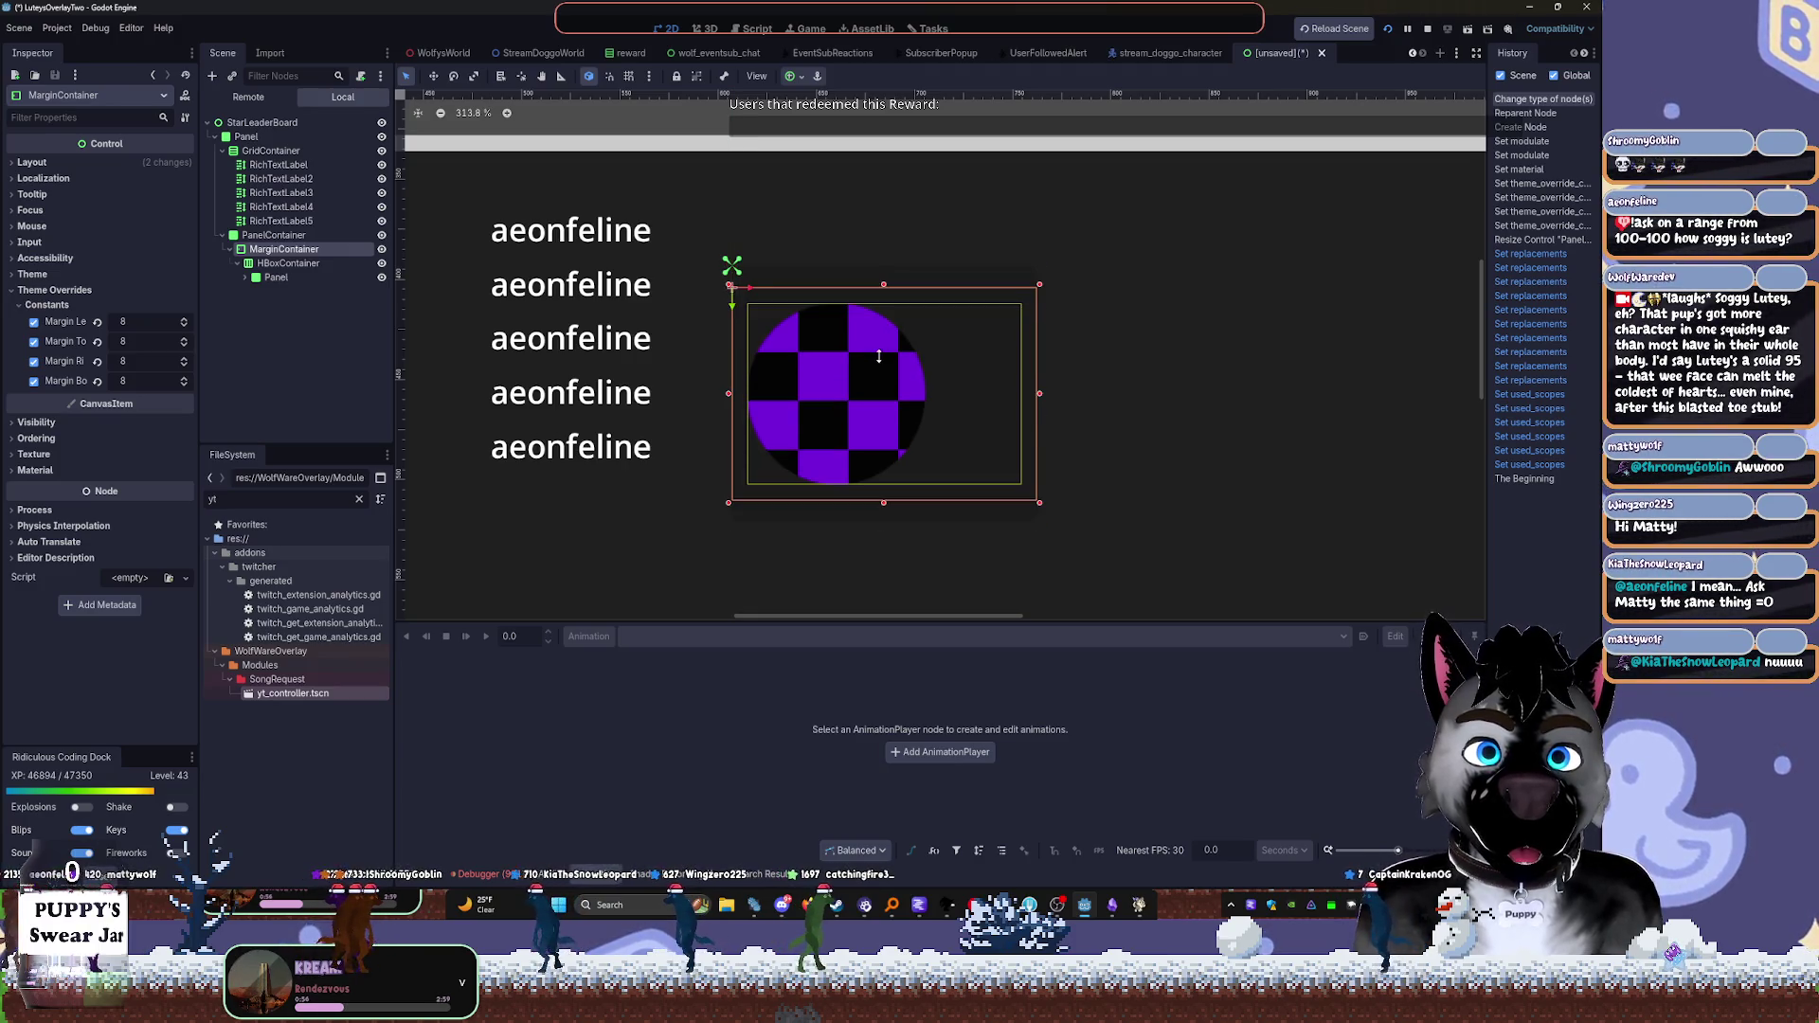
{"action": "left_click", "coordinate": [288, 263]}
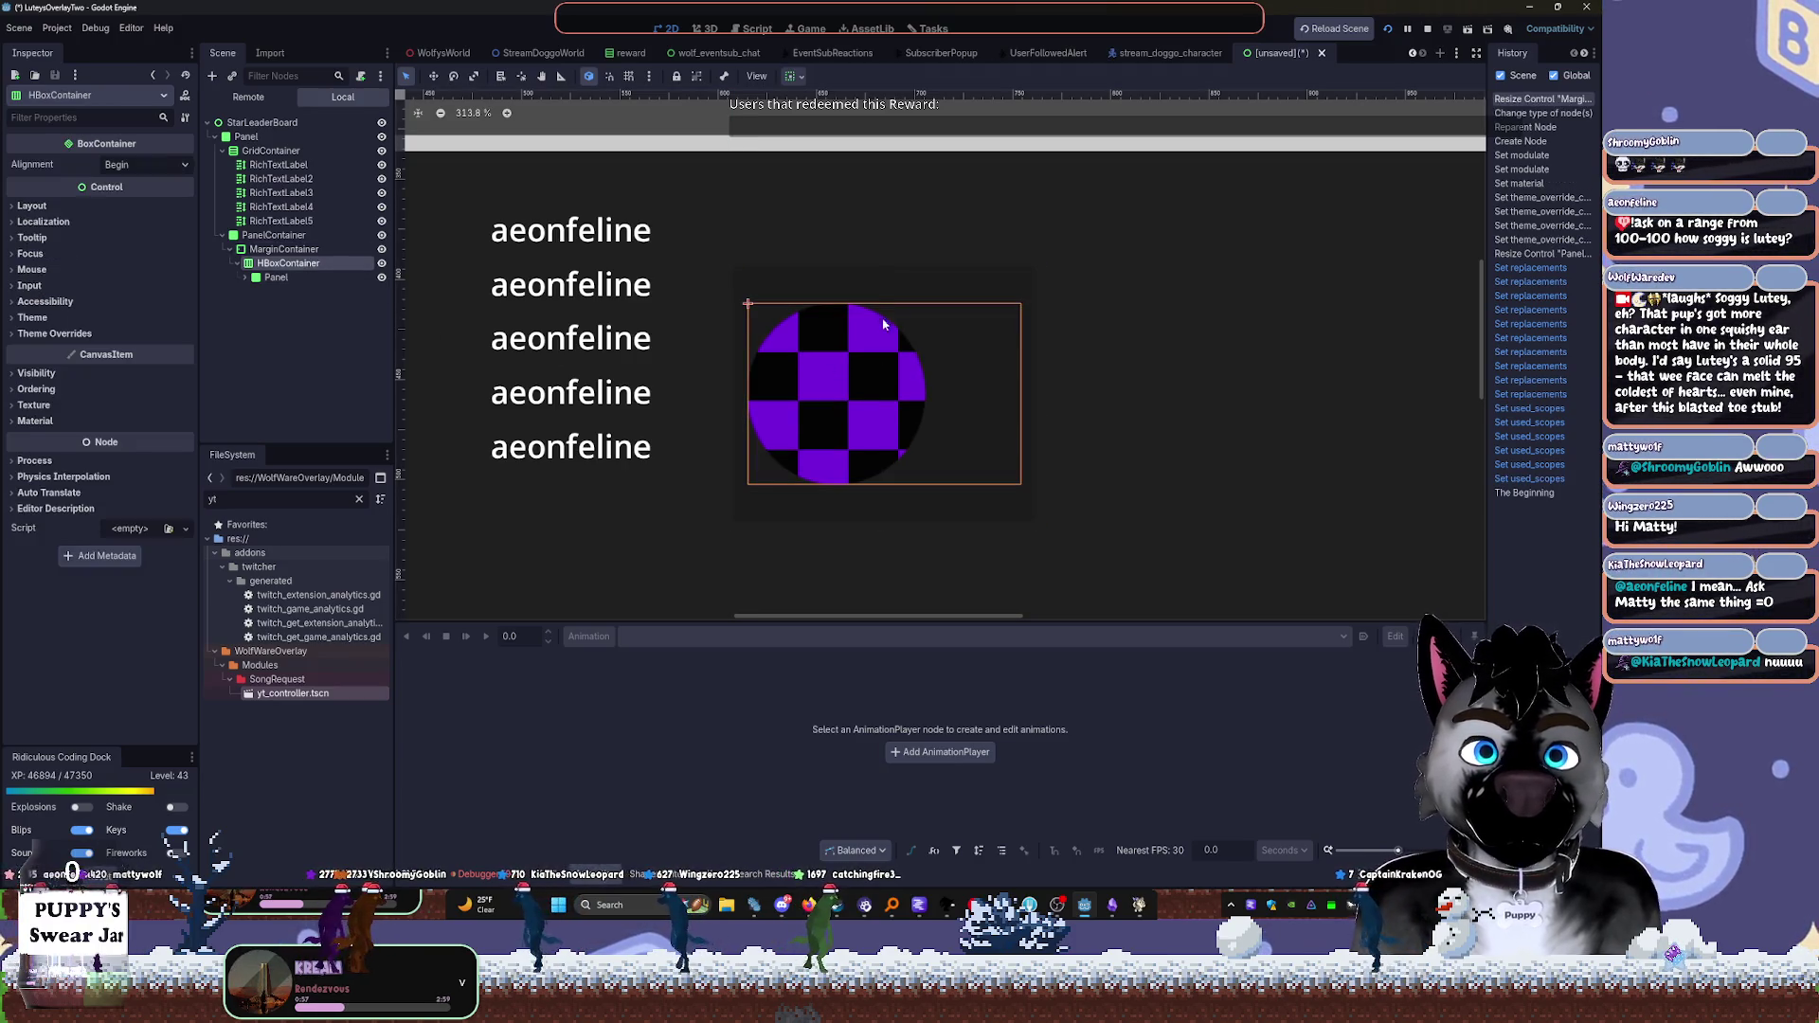
Make the HBoxContainer expand horizontally and move it directly under PanelContainer around the MarginContainer
{"action": "left_click", "coordinate": [794, 78]}
{"action": "left_click", "coordinate": [859, 149]}
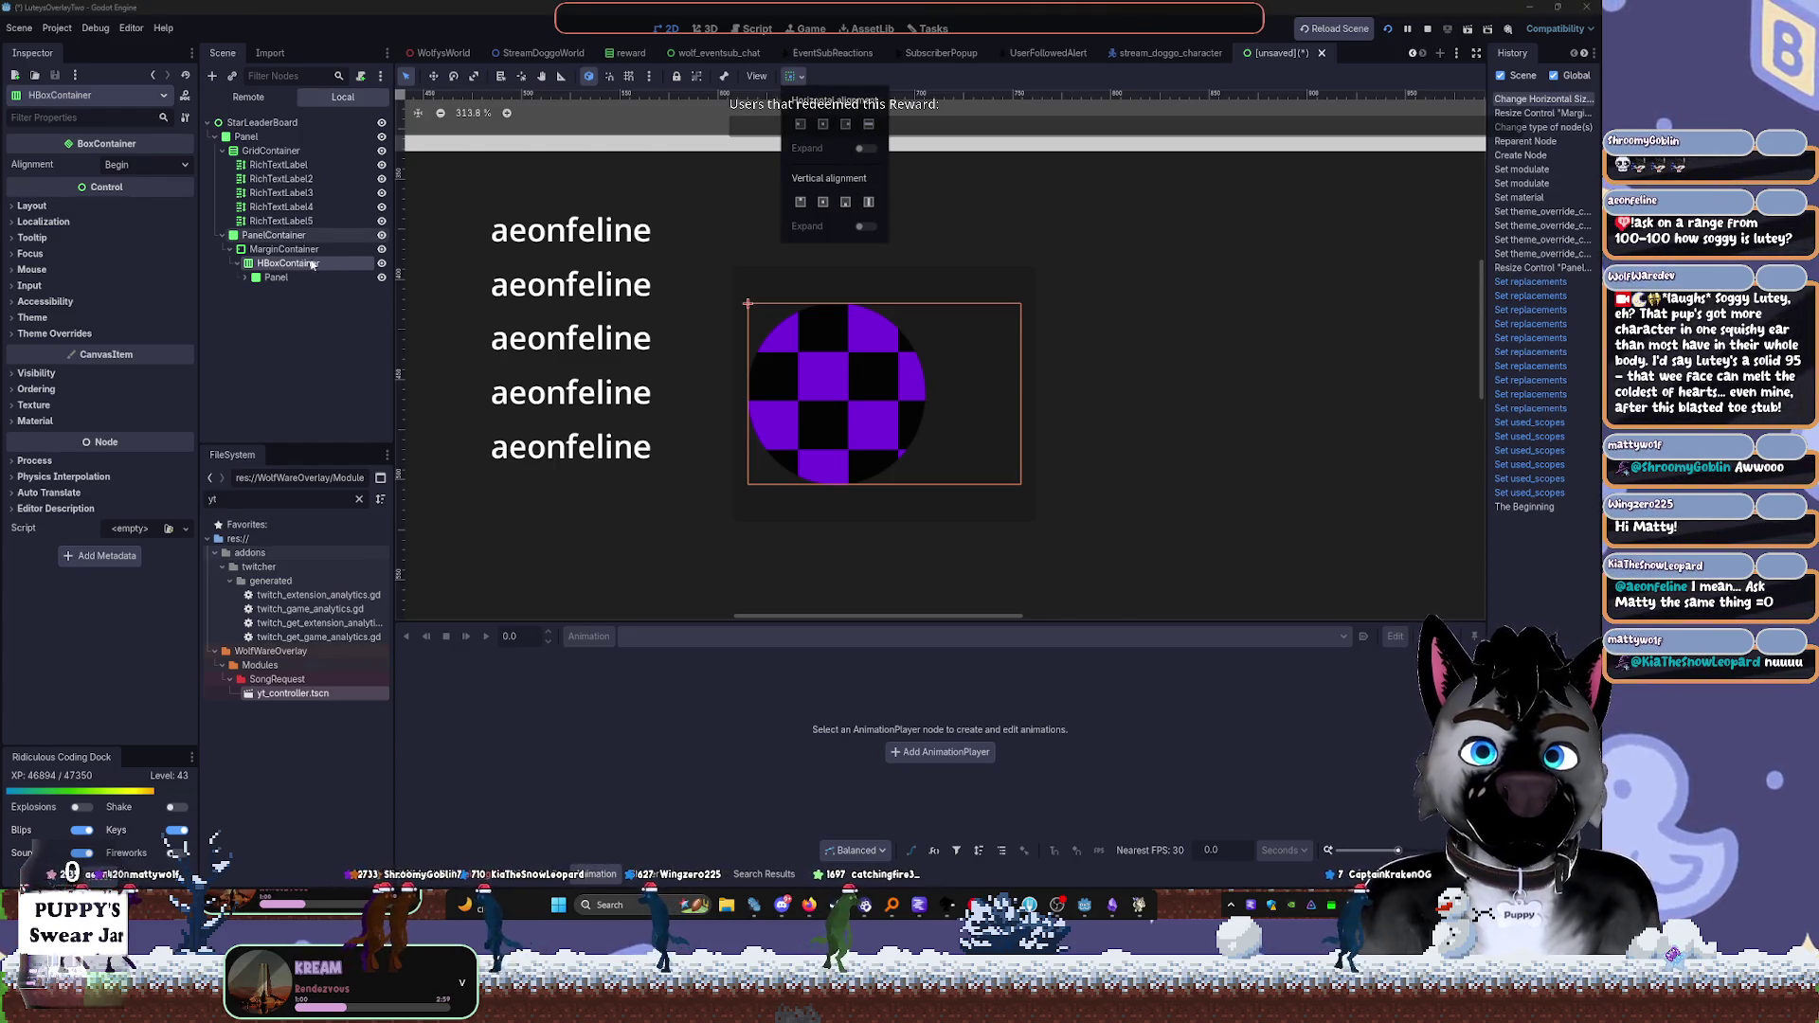
{"action": "left_click", "coordinate": [284, 235]}
{"action": "left_click_drag", "start_coordinate": [263, 248], "coordinate": [272, 265]}
{"action": "left_click", "coordinate": [280, 249]}
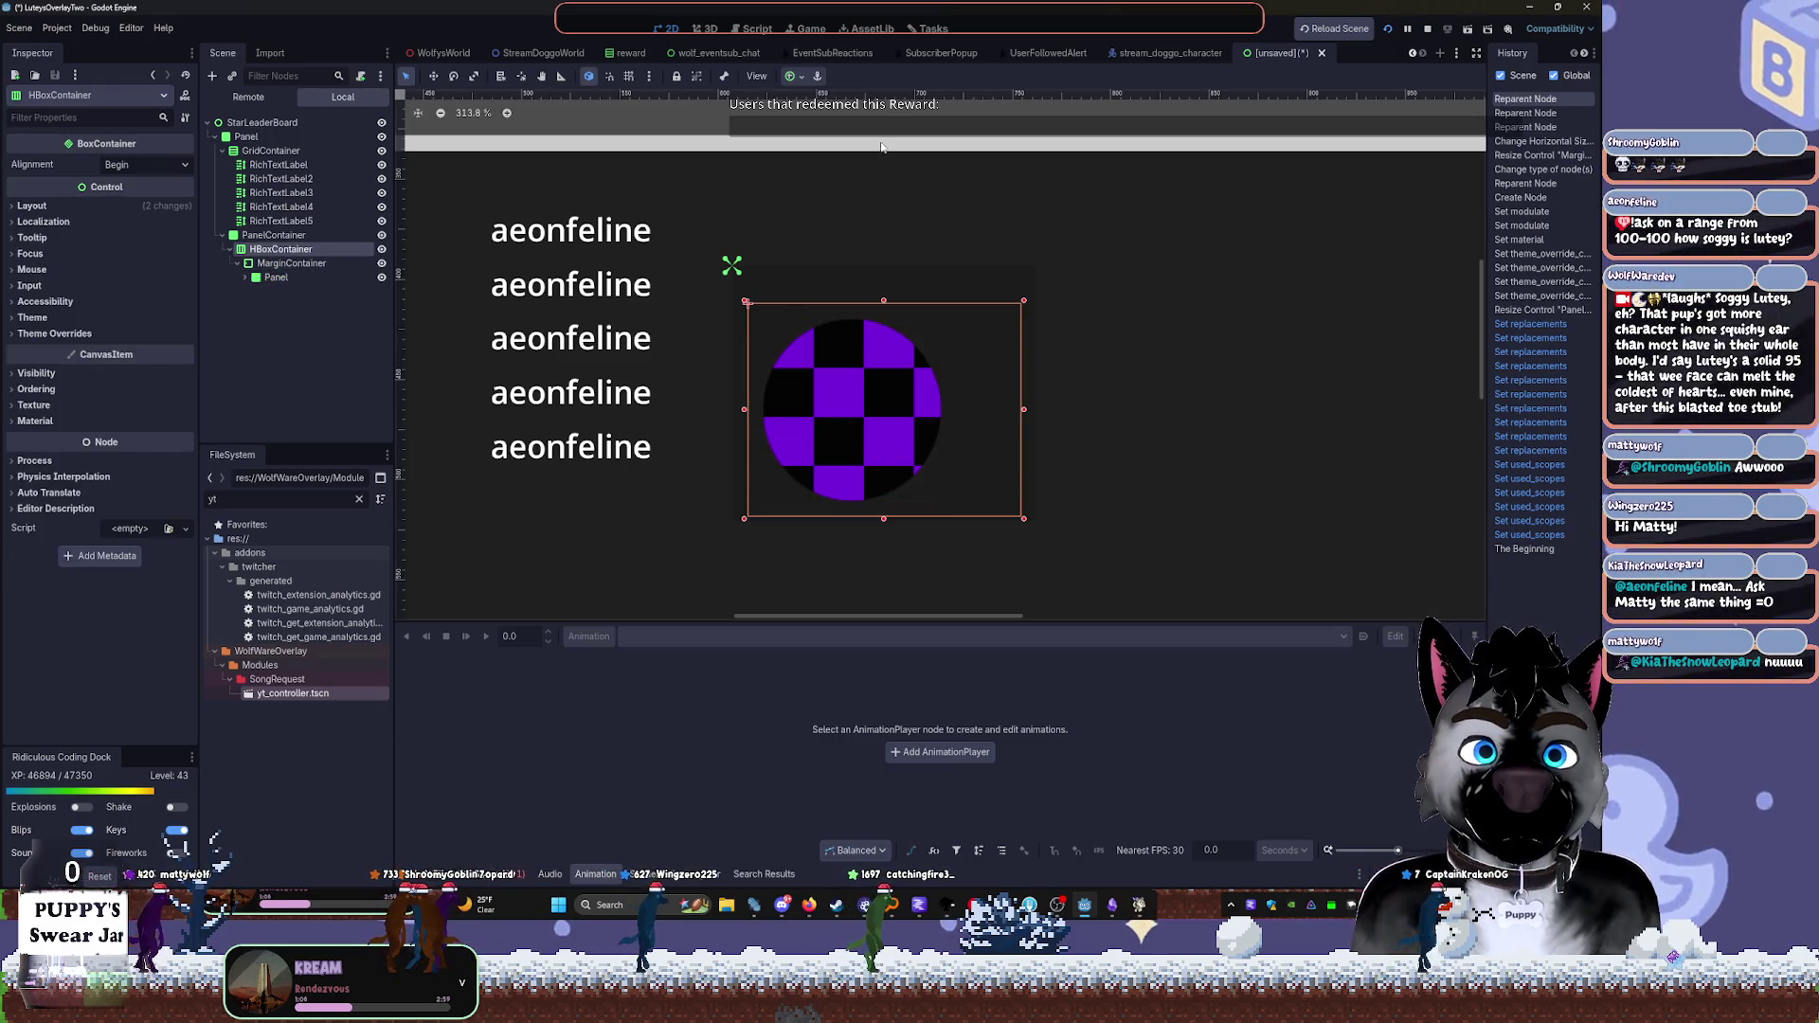
Apply an anchor preset to the HBoxContainer and reposition the PanelContainer on the canvas
{"action": "left_click", "coordinate": [788, 76]}
{"action": "left_click", "coordinate": [865, 149]}
{"action": "left_click_drag", "start_coordinate": [878, 301], "coordinate": [881, 283]}
{"action": "left_click", "coordinate": [266, 250]}
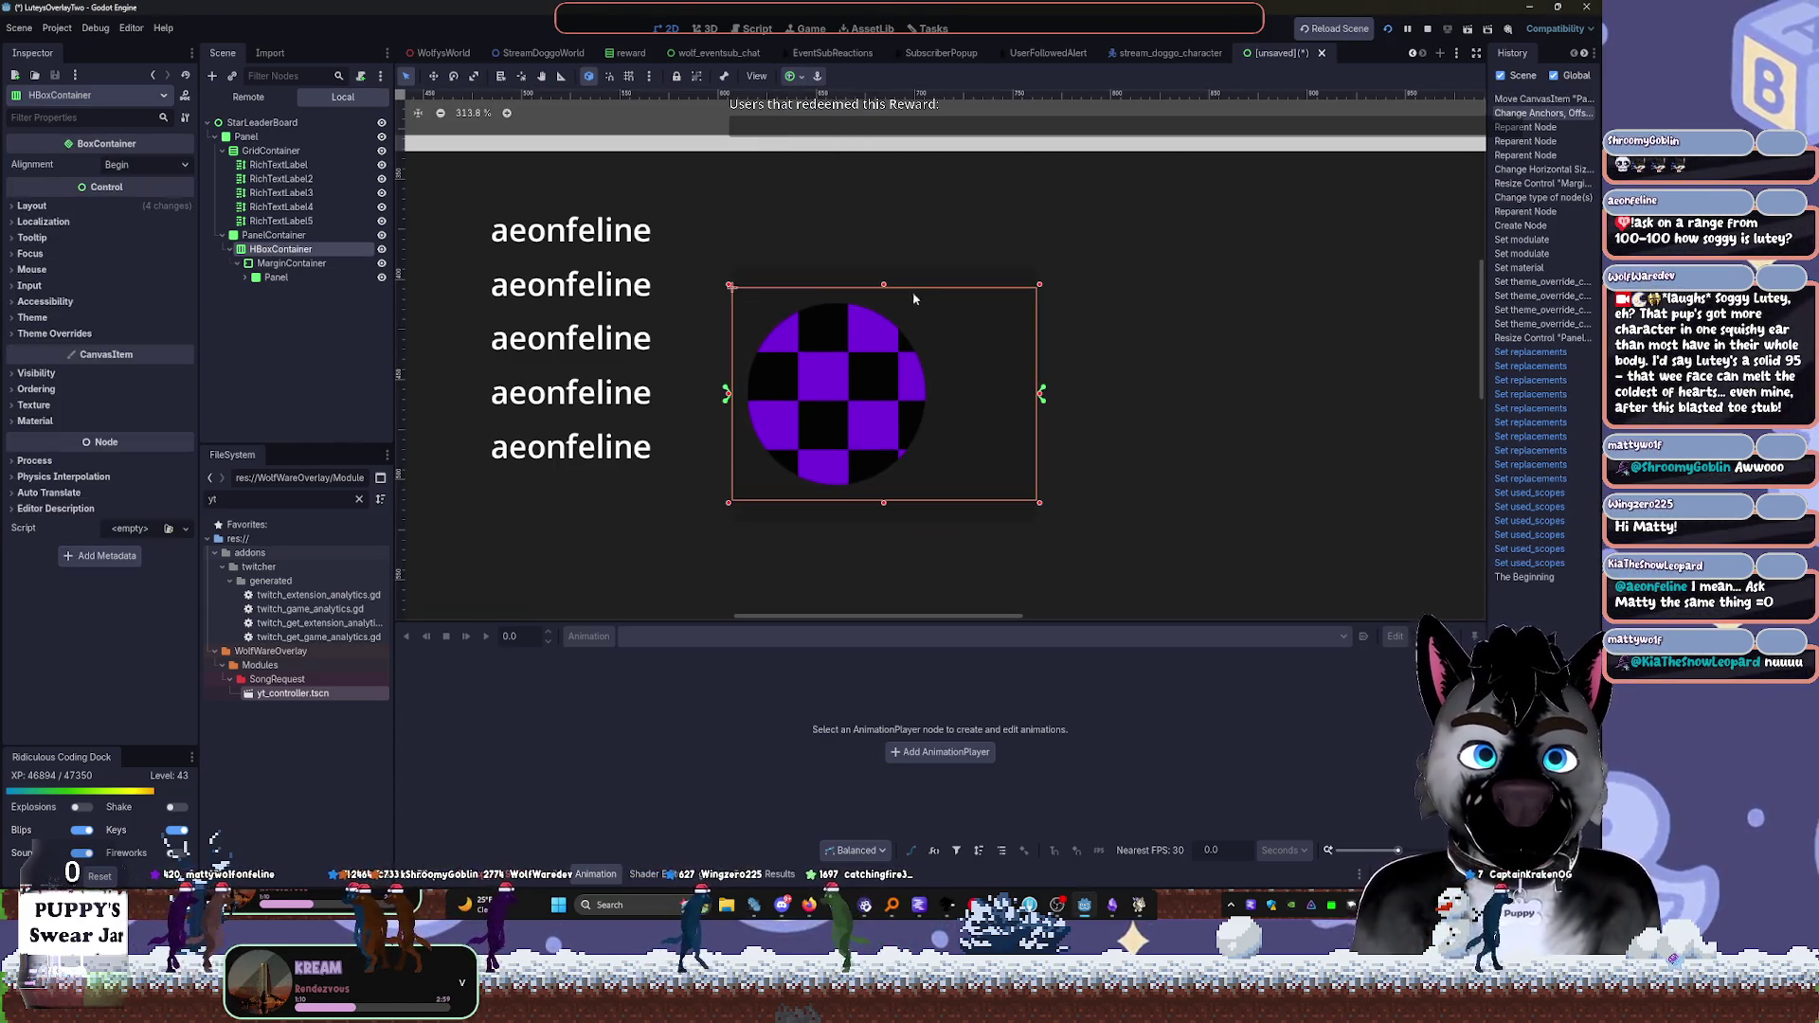
{"action": "left_click", "coordinate": [276, 277]}
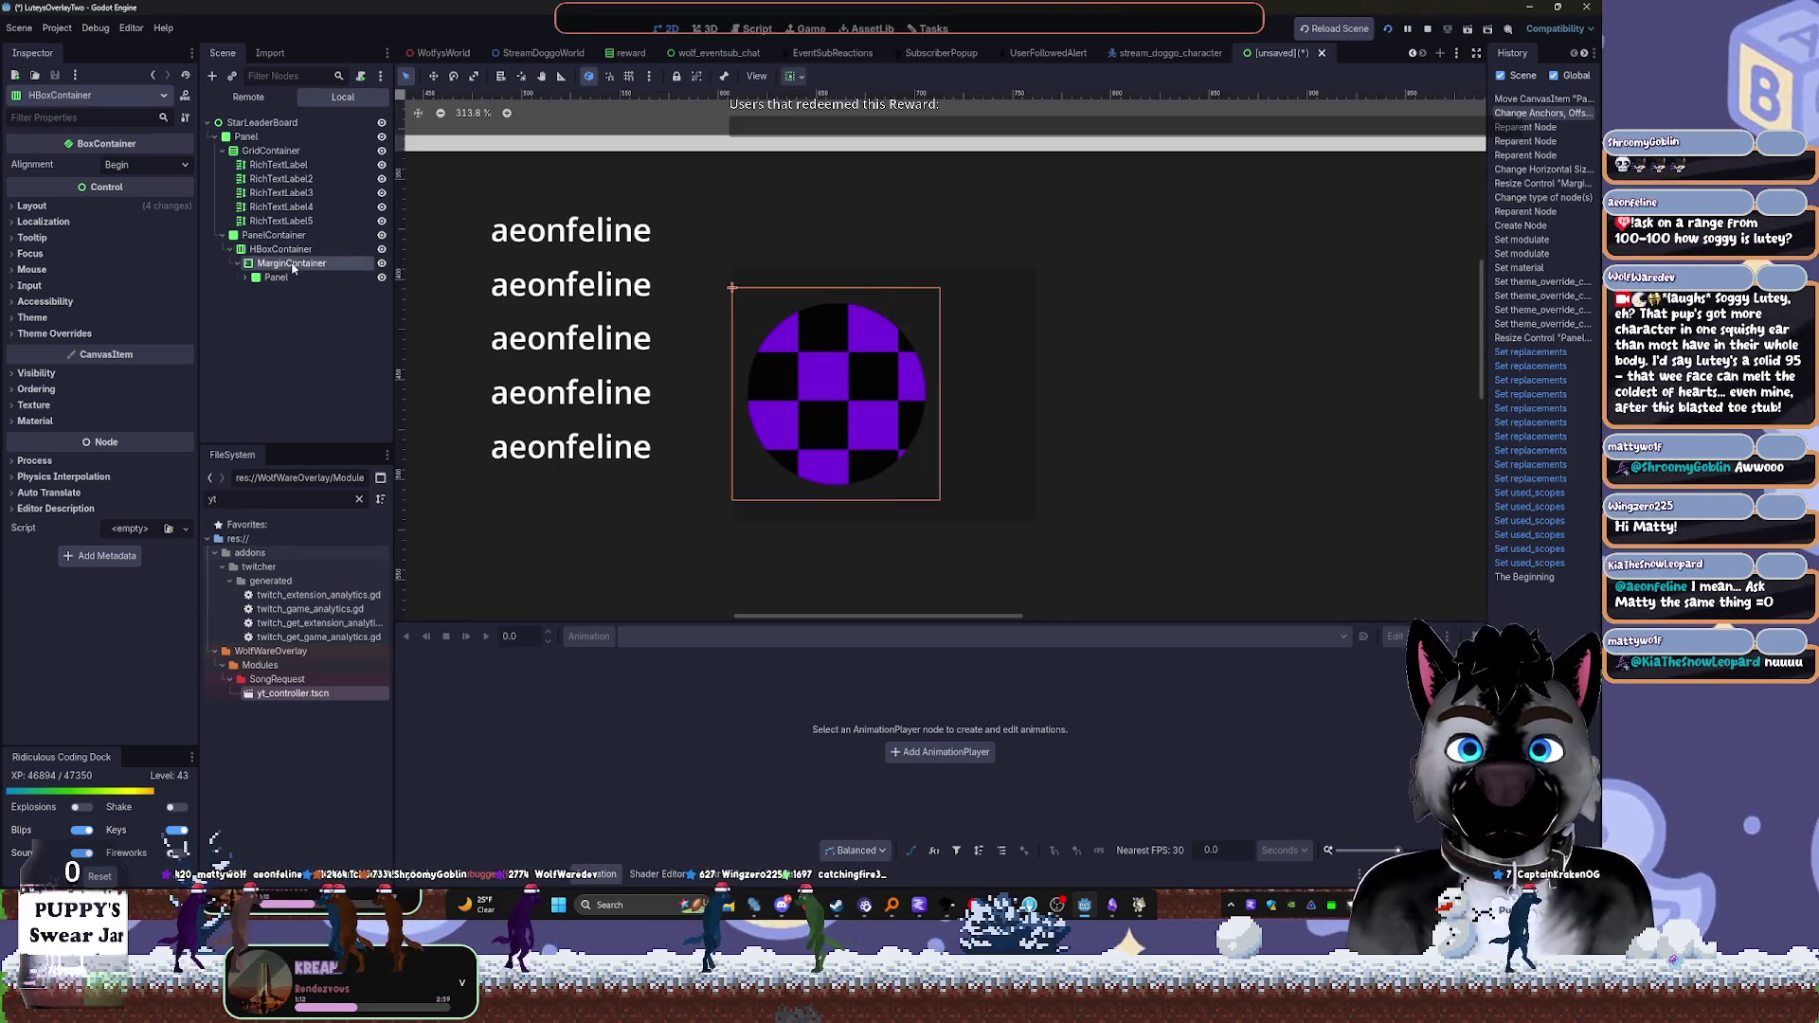
{"action": "left_click_drag", "start_coordinate": [982, 336], "coordinate": [655, 258]}
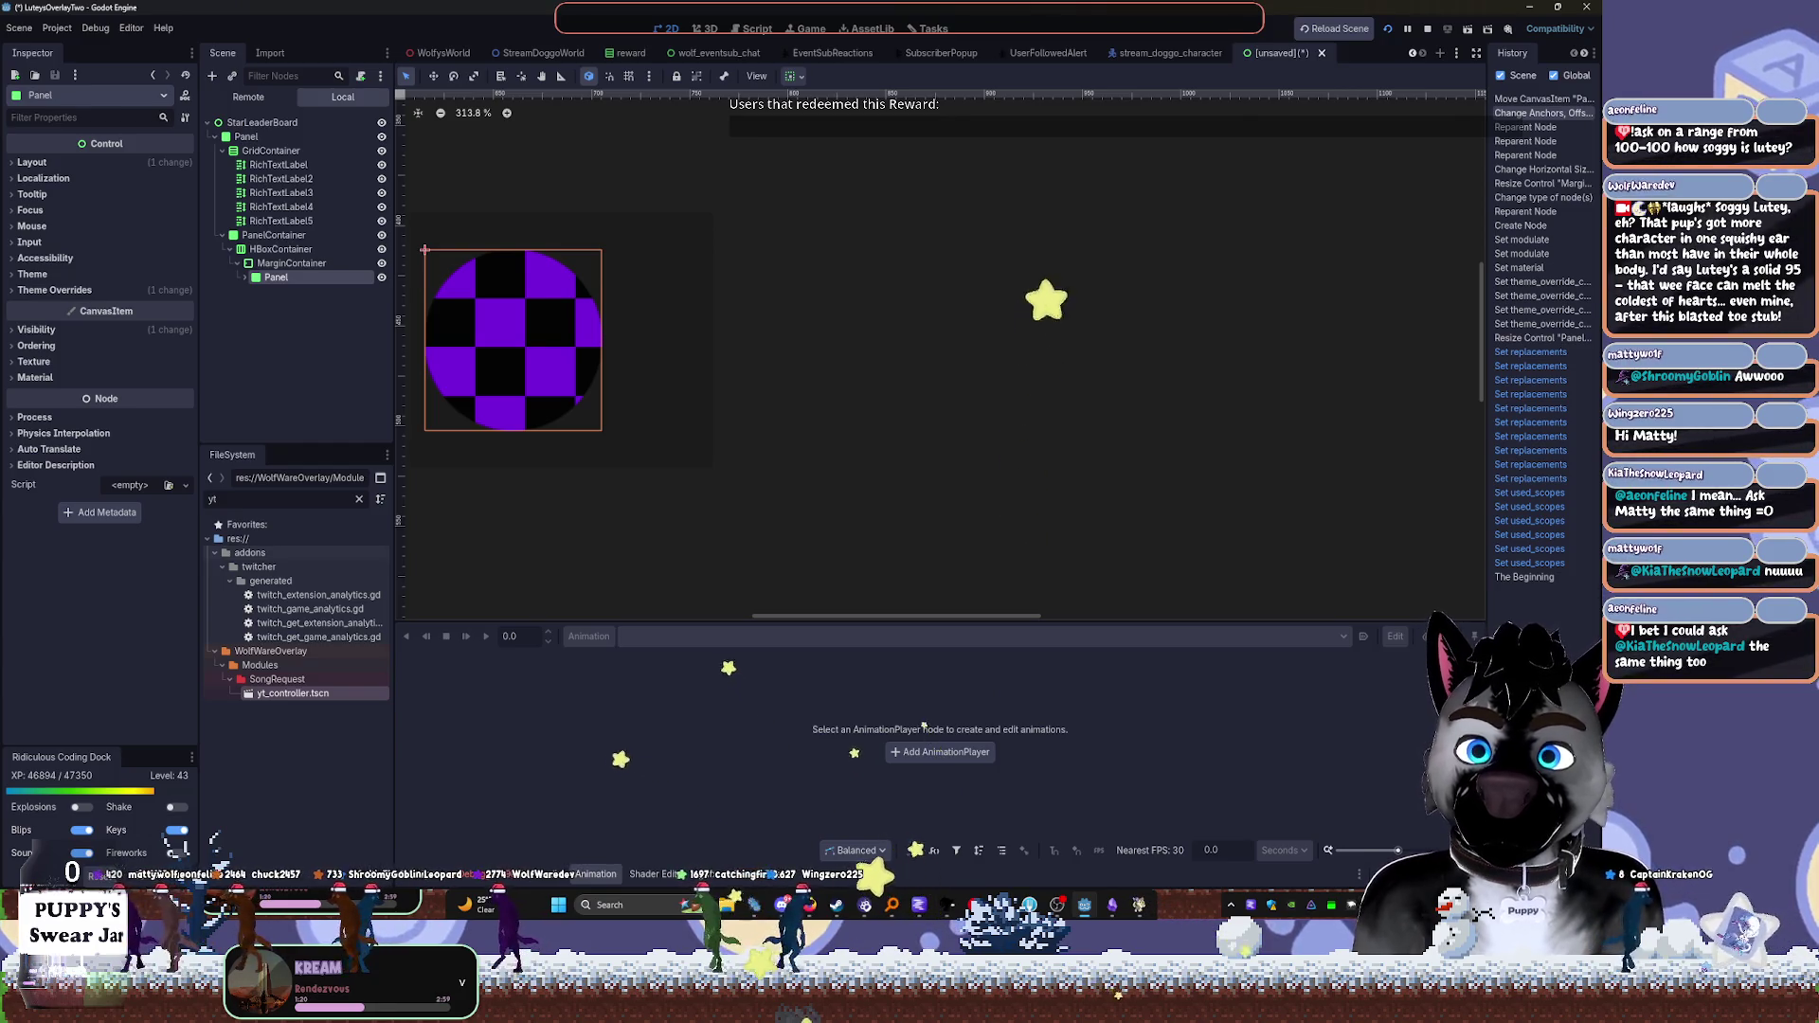
Drag RichTextLabel5 into the album-art branch, undoing a first misplaced attempt
{"action": "left_click", "coordinate": [316, 265]}
{"action": "left_click", "coordinate": [299, 223]}
{"action": "left_click_drag", "start_coordinate": [301, 278], "coordinate": [302, 279]}
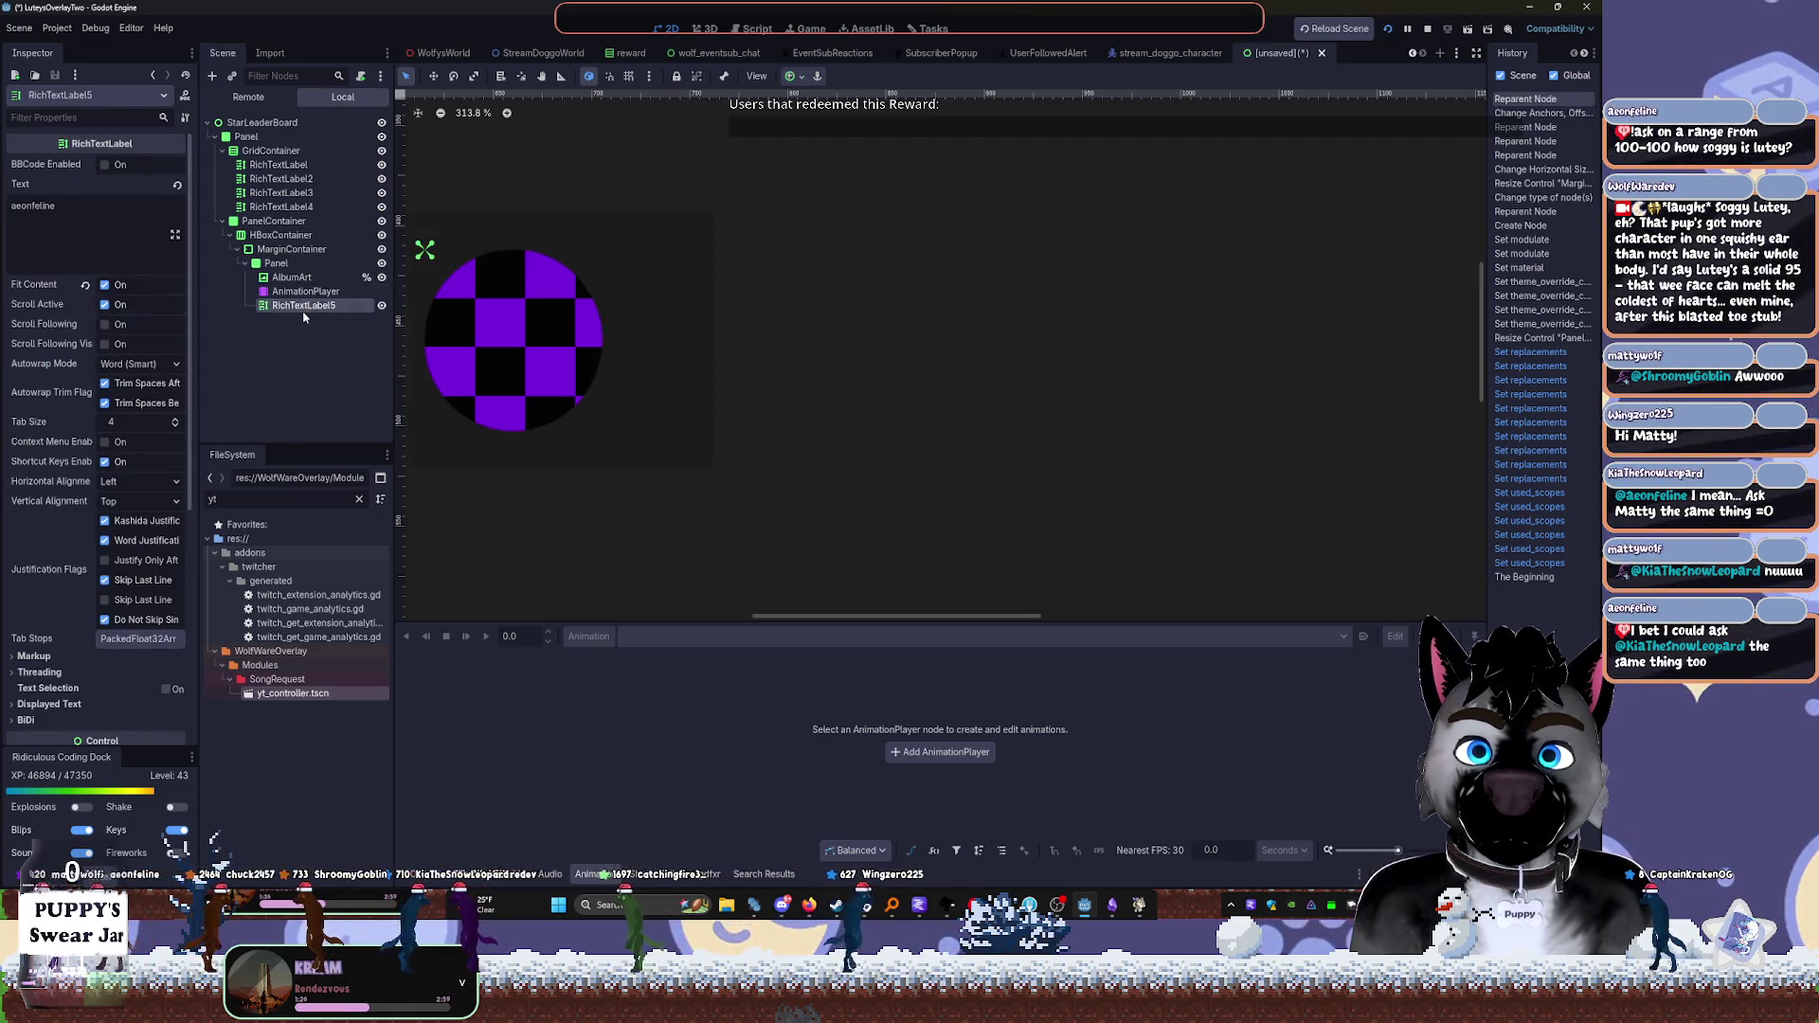
{"action": "key", "text": "ctrl+z"}
{"action": "left_click_drag", "start_coordinate": [282, 221], "coordinate": [295, 298]}
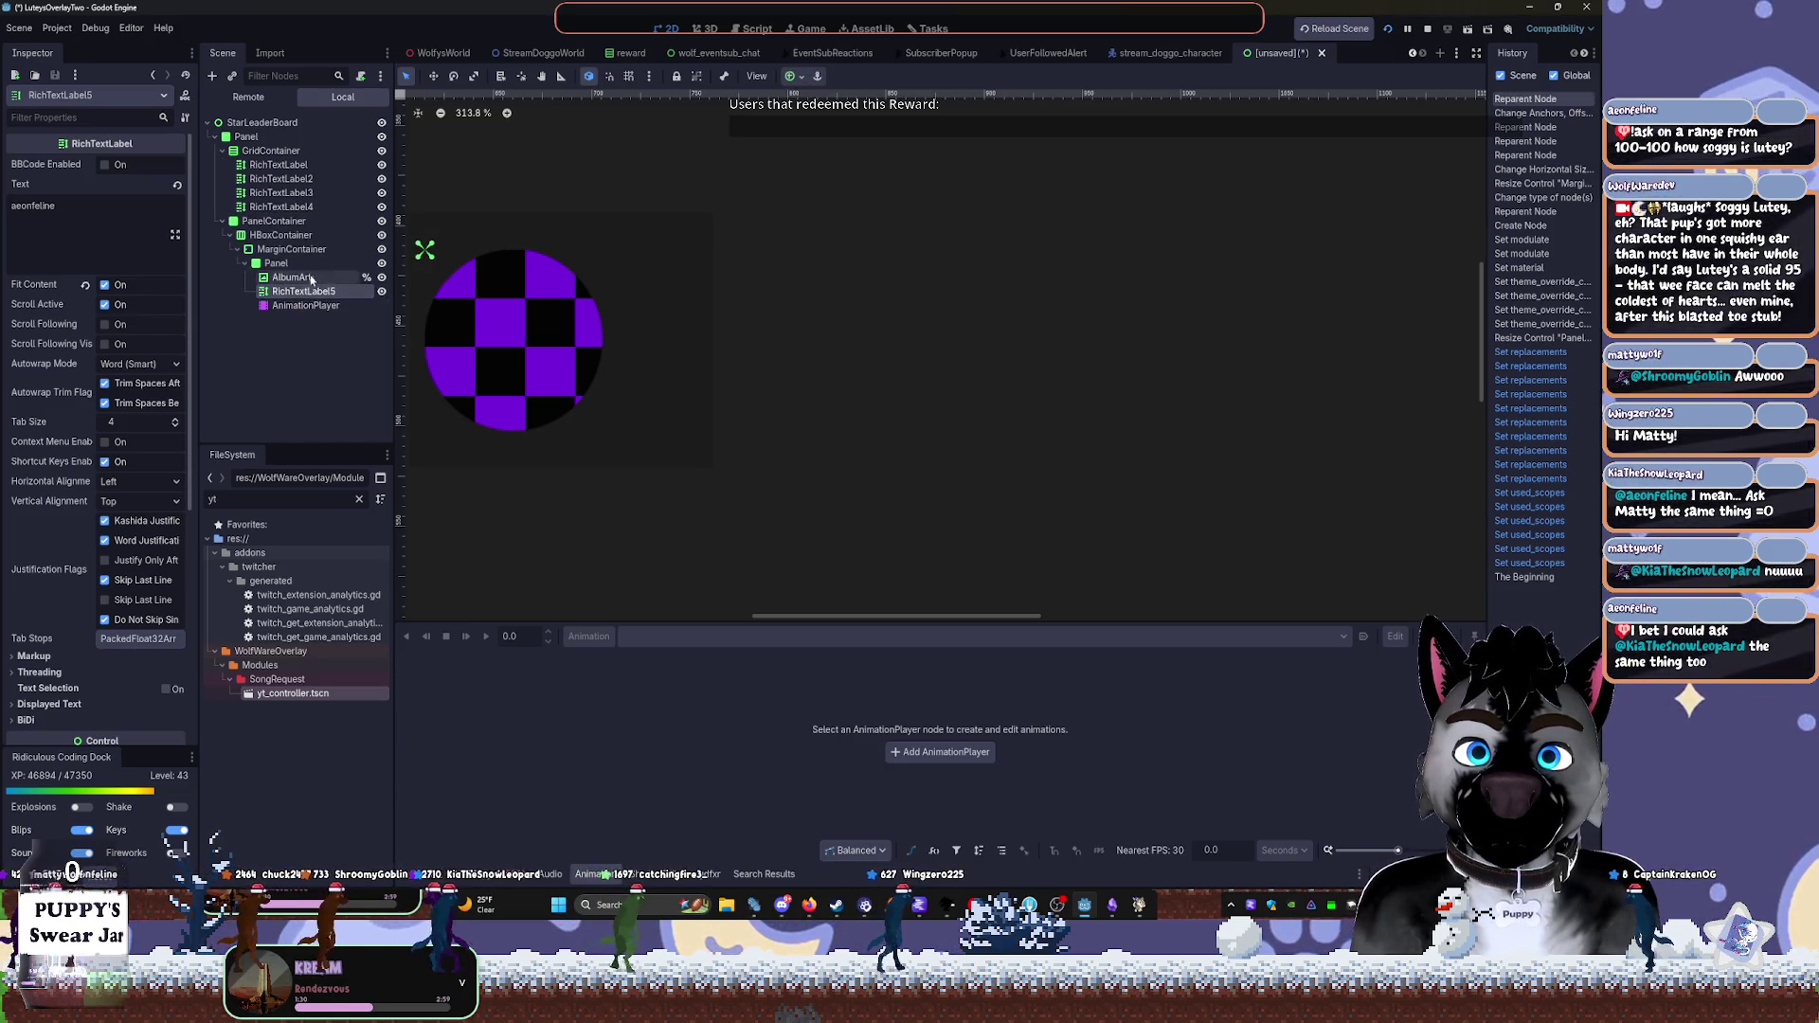
{"action": "left_click", "coordinate": [276, 262]}
Expand RichTextLabel5's Layout transform settings and turn BBCode Enabled off
{"action": "left_click", "coordinate": [286, 290]}
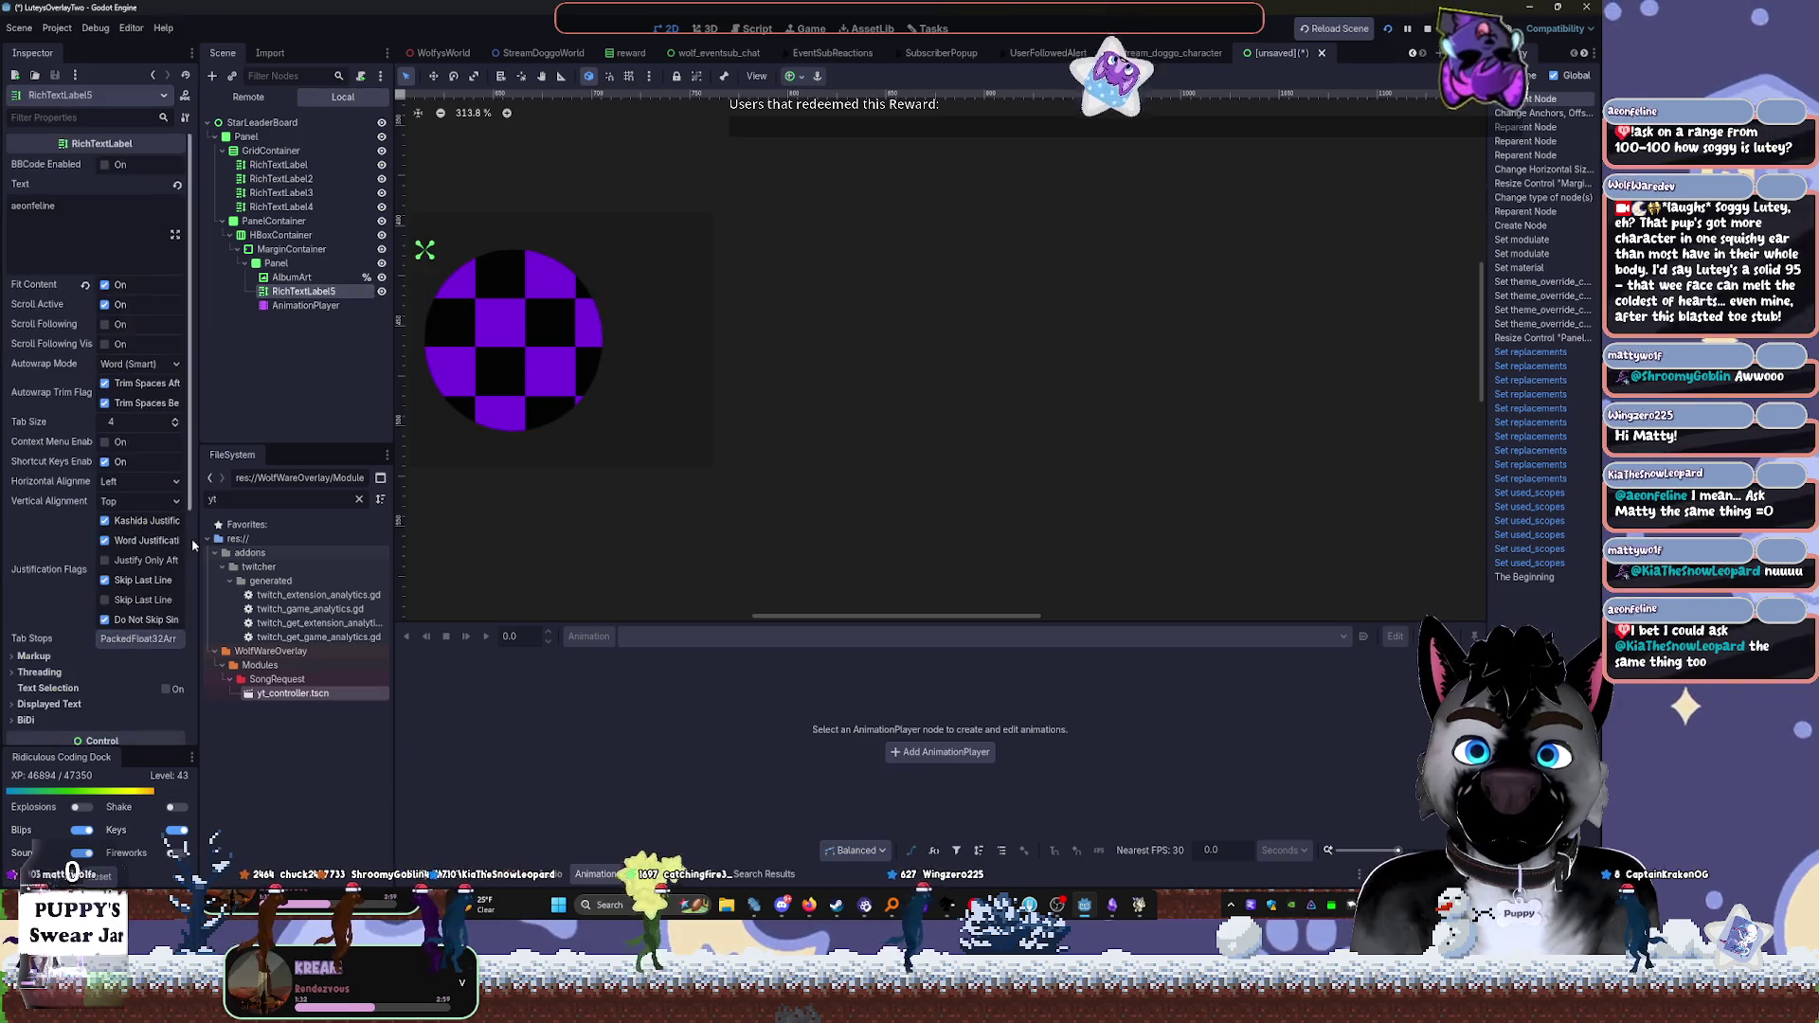
{"action": "scroll", "coordinate": [68, 644], "scroll_direction": "down", "scroll_amount": 3}
{"action": "scroll", "coordinate": [68, 644], "scroll_direction": "down", "scroll_amount": 2}
{"action": "left_click", "coordinate": [65, 456]}
{"action": "left_click", "coordinate": [48, 614]}
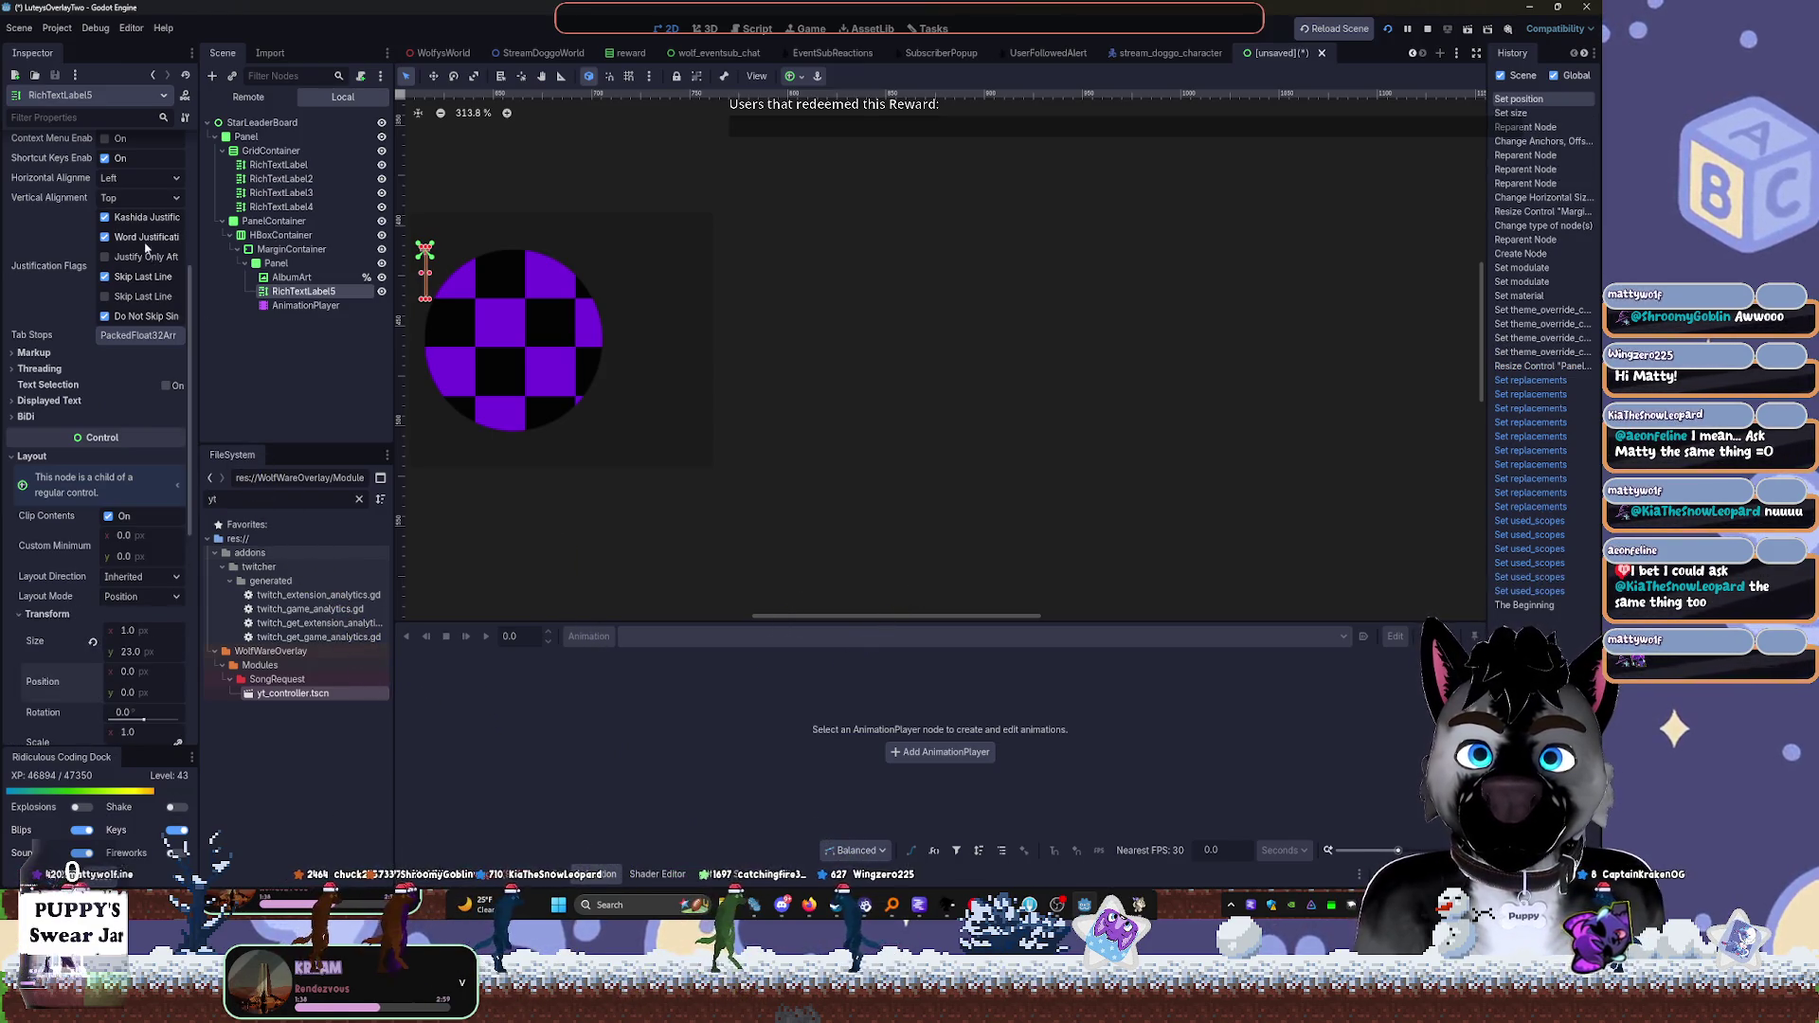
{"action": "scroll", "coordinate": [123, 223], "scroll_direction": "up", "scroll_amount": 5}
{"action": "left_click", "coordinate": [104, 165]}
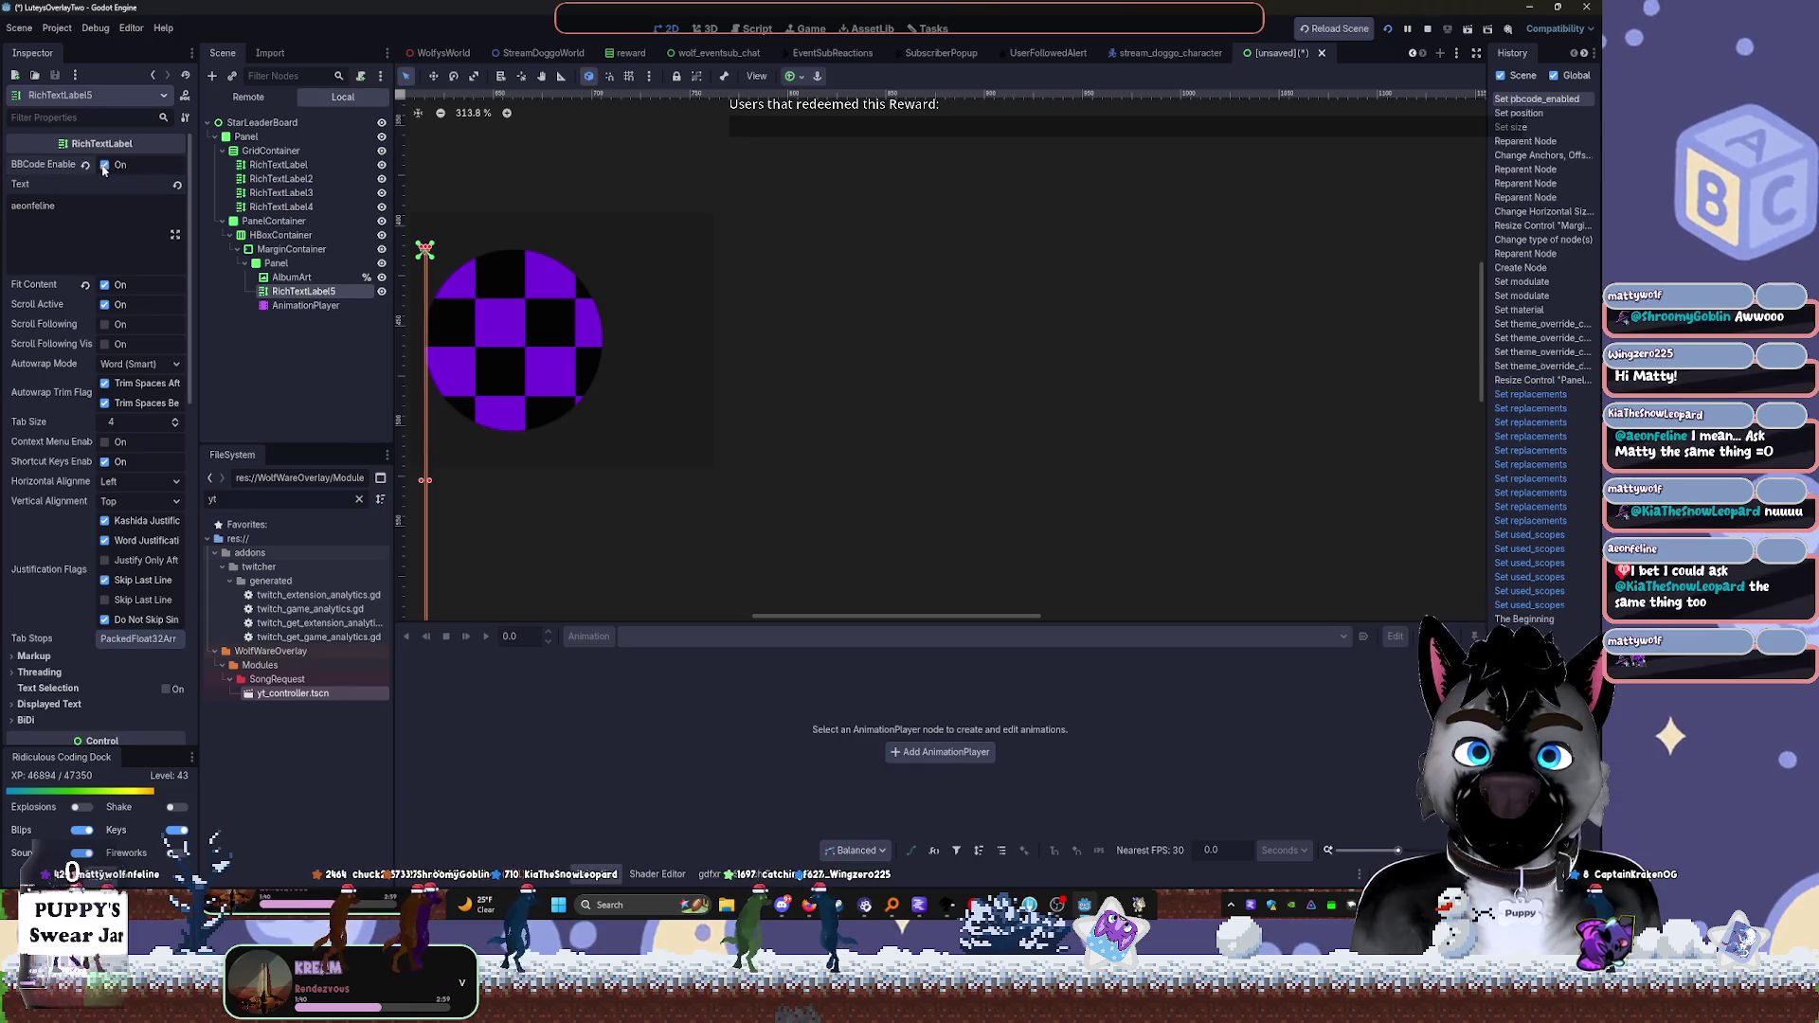
{"action": "scroll", "coordinate": [445, 286], "scroll_direction": "left", "scroll_amount": 2}
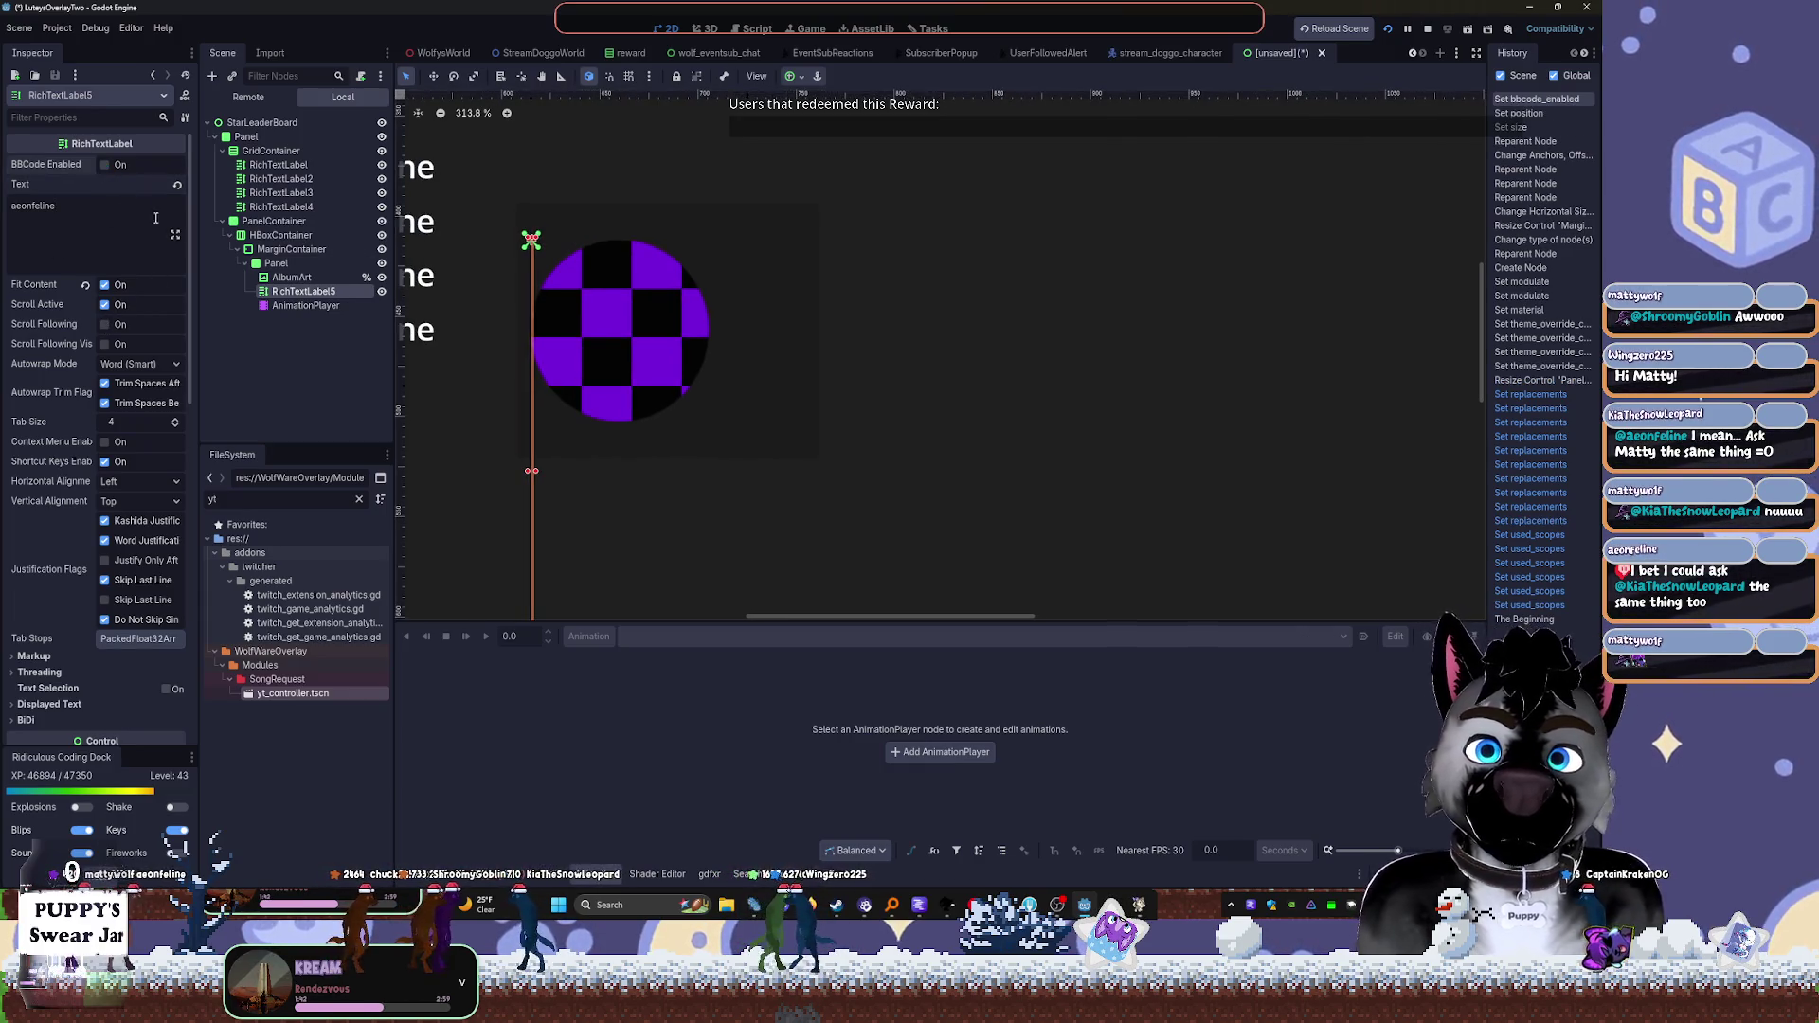
Place RichTextLabel5 after MarginContainer in the HBoxContainer, beside the circle
{"action": "mouse_move", "coordinate": [334, 286]}
{"action": "left_mouse_down"}
{"action": "mouse_move", "coordinate": [275, 272]}
{"action": "mouse_move", "coordinate": [262, 246]}
{"action": "left_mouse_up"}
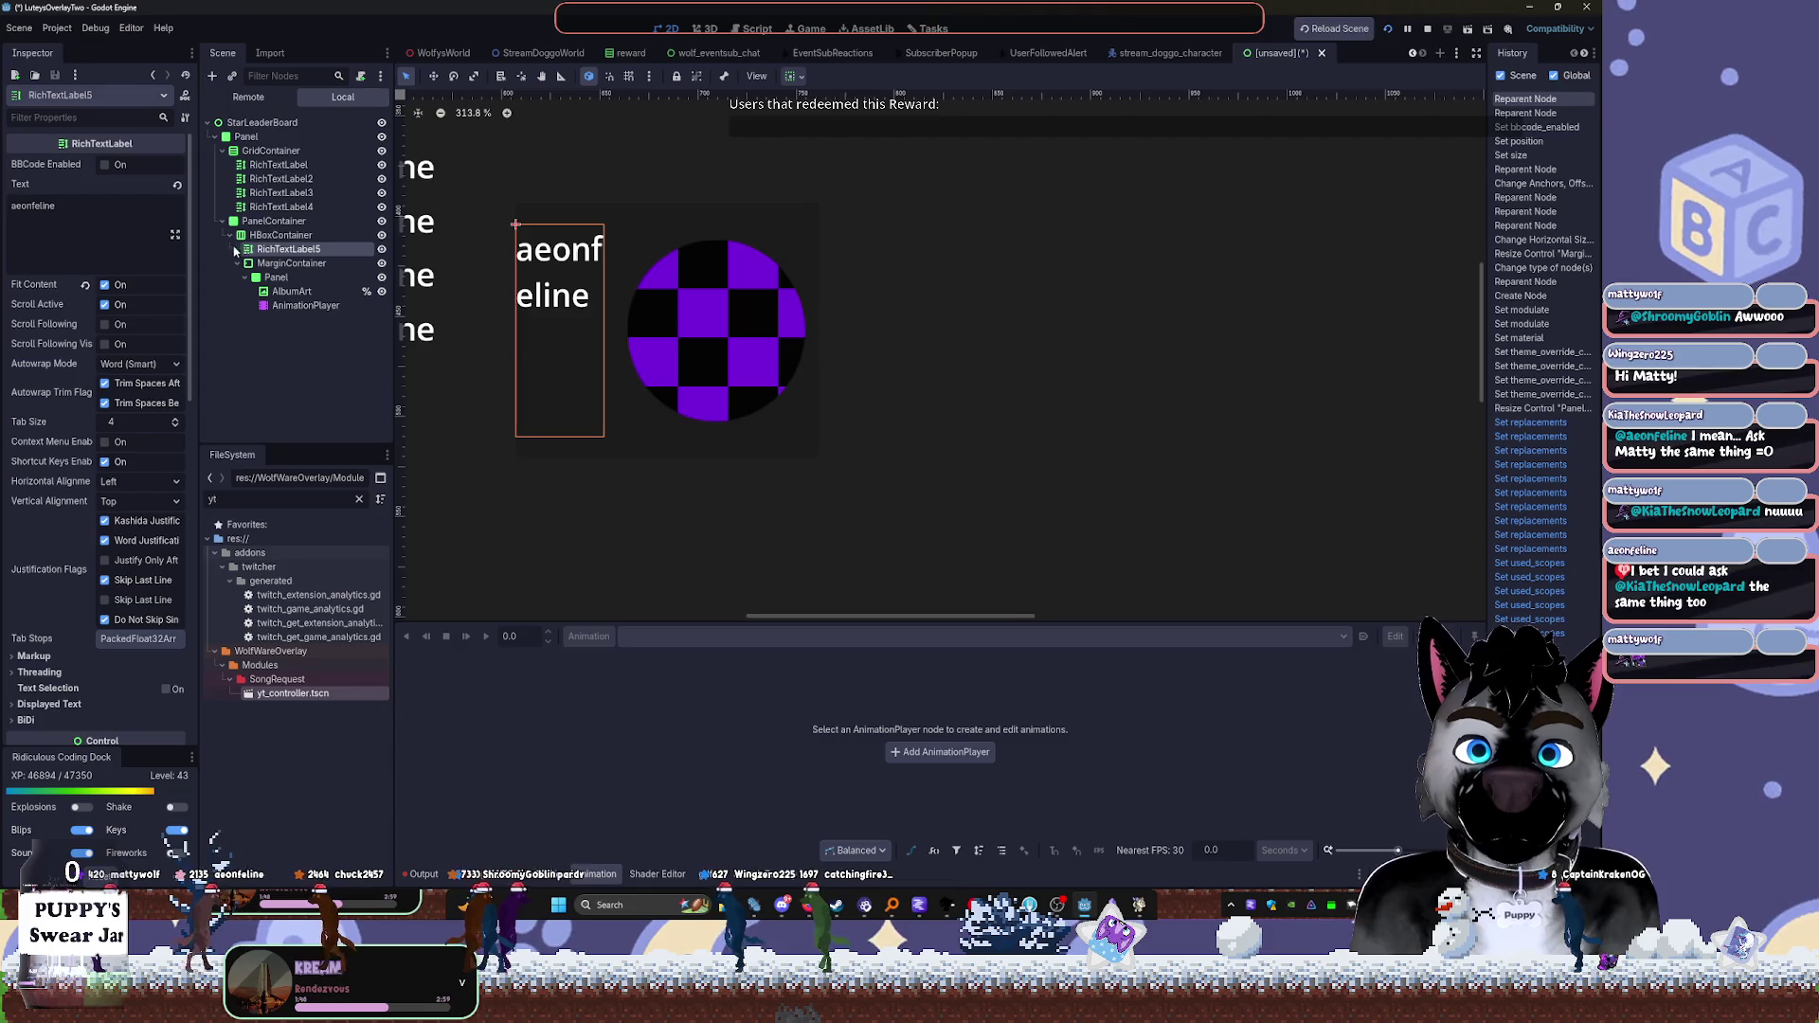
{"action": "left_click_drag", "start_coordinate": [260, 258], "coordinate": [264, 268]}
{"action": "left_click", "coordinate": [266, 265]}
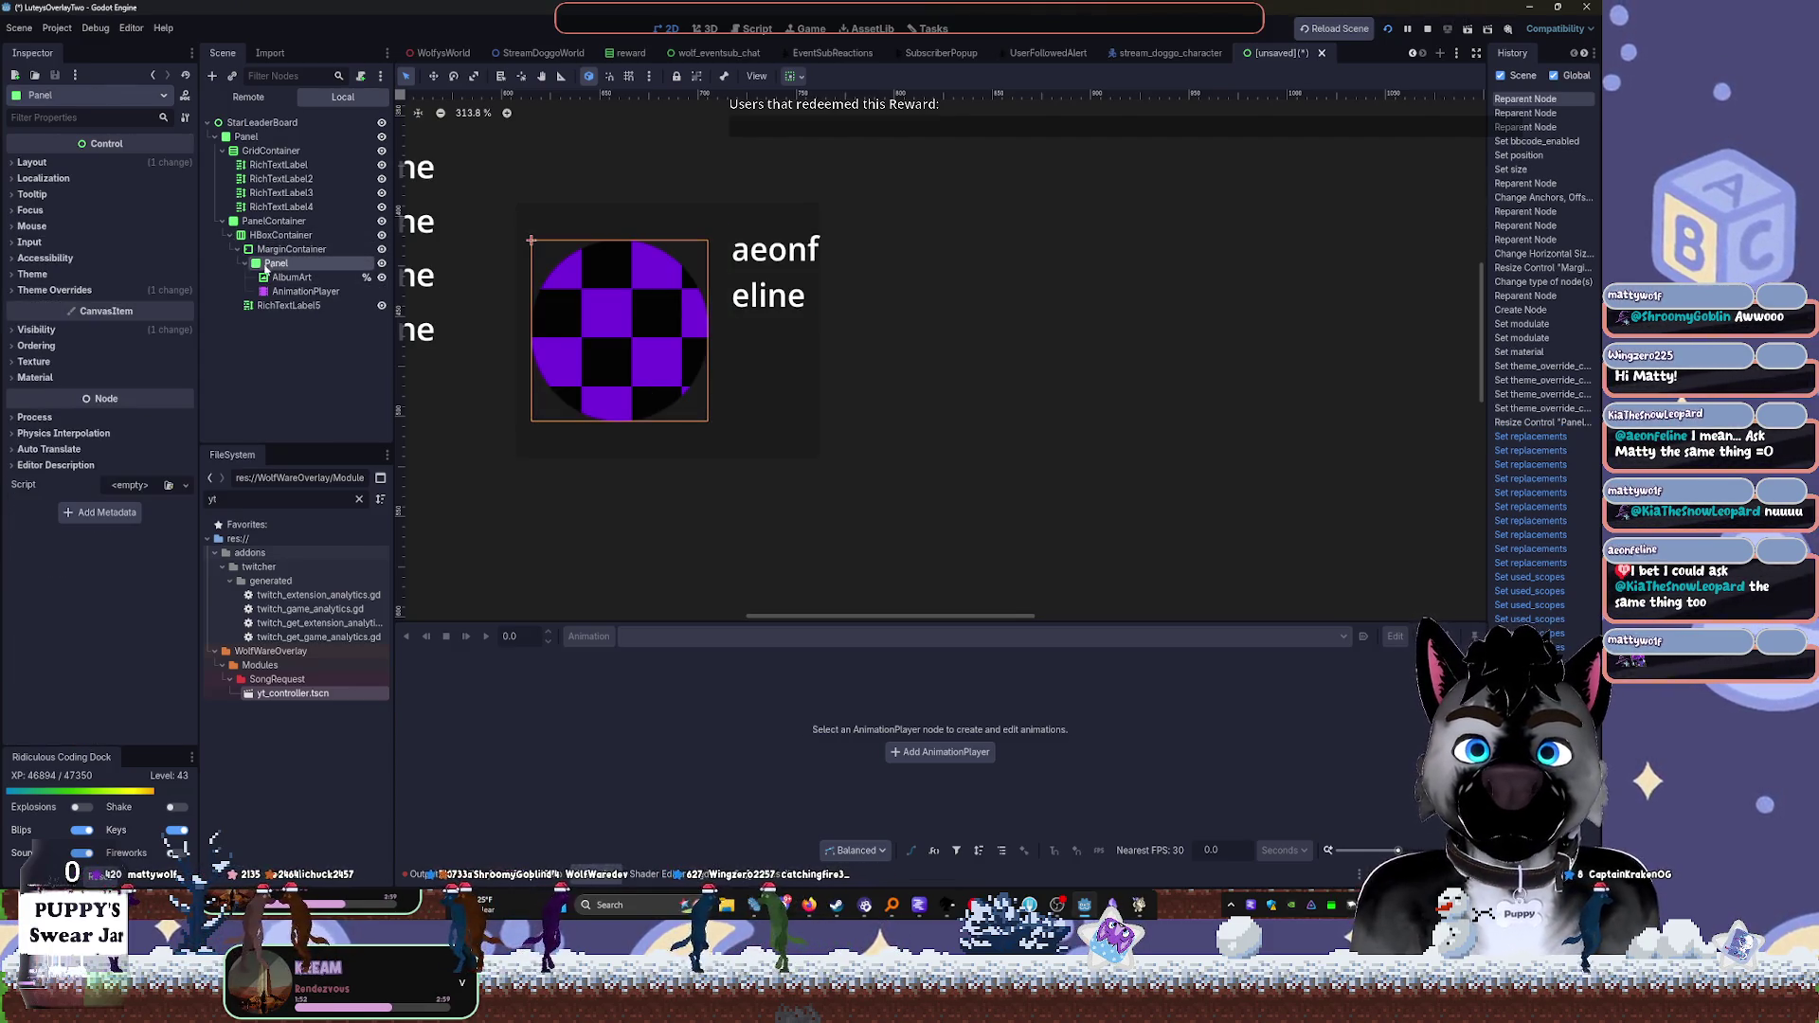
Collapse the Panel and MarginContainer branches and select the HBoxContainer row
{"action": "left_click", "coordinate": [289, 305]}
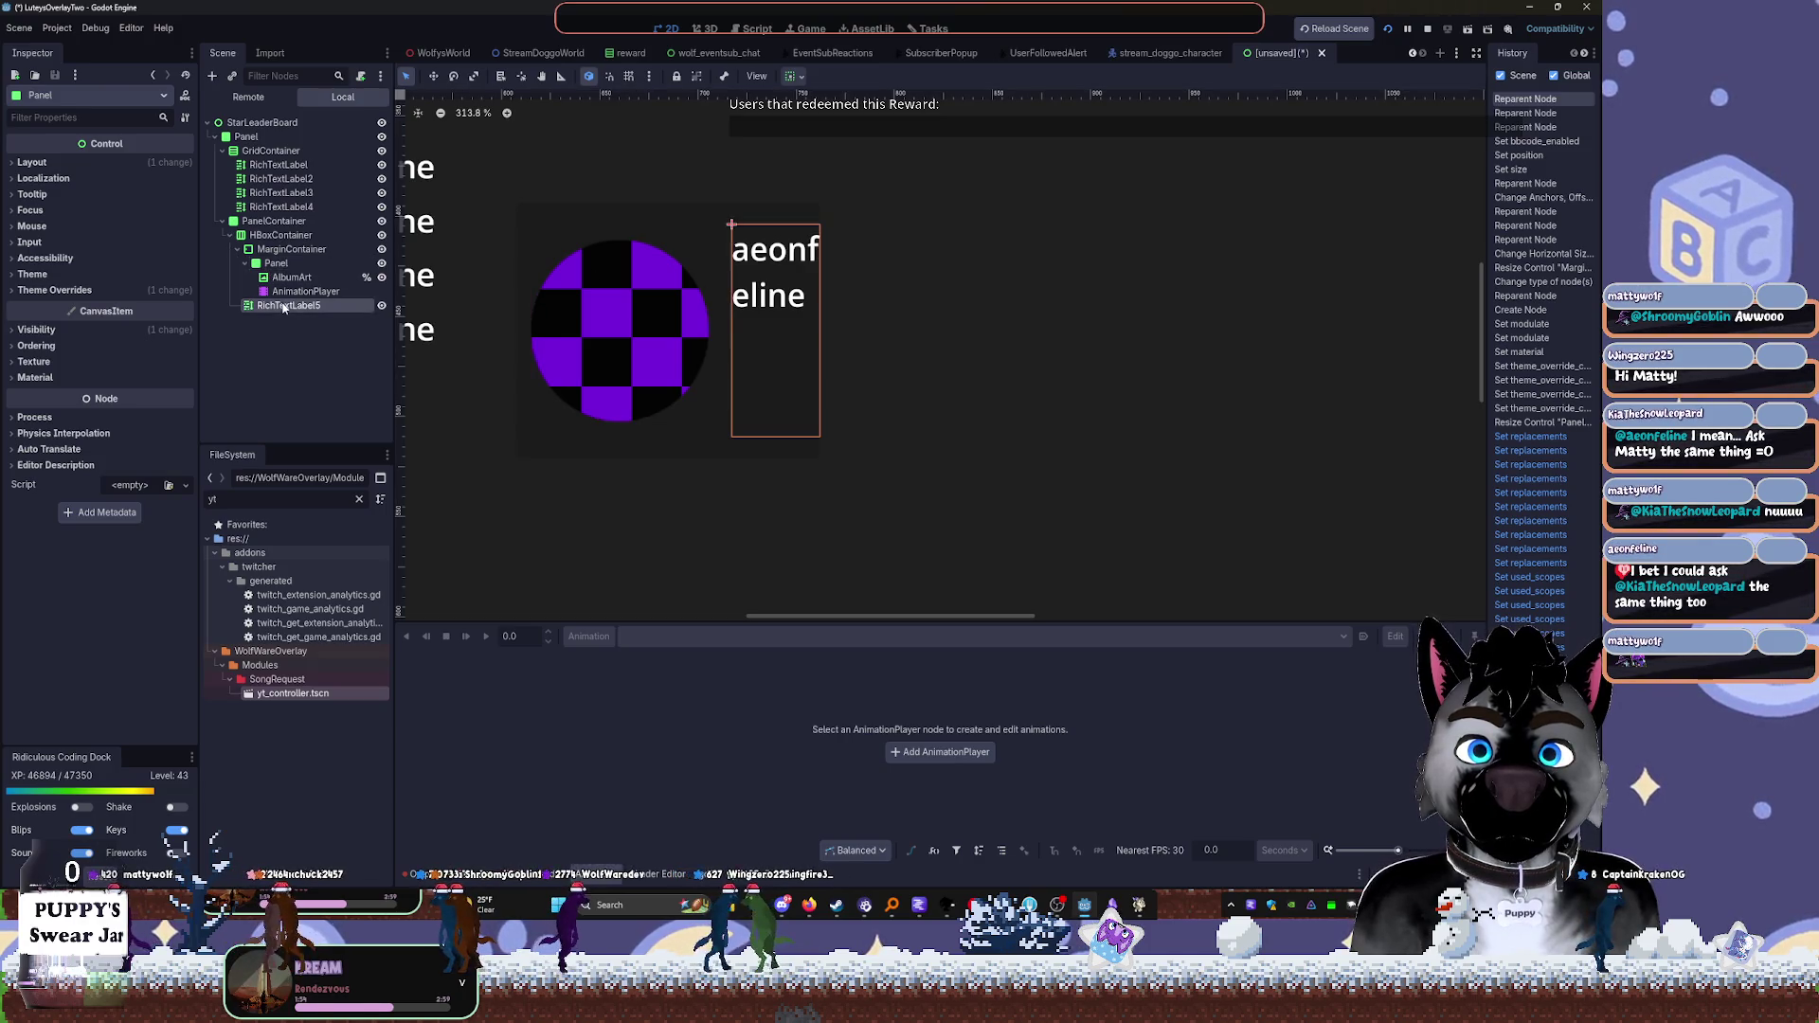
{"action": "left_click", "coordinate": [245, 262]}
{"action": "left_click", "coordinate": [262, 249]}
{"action": "left_click", "coordinate": [239, 249]}
{"action": "key", "text": "Left"}
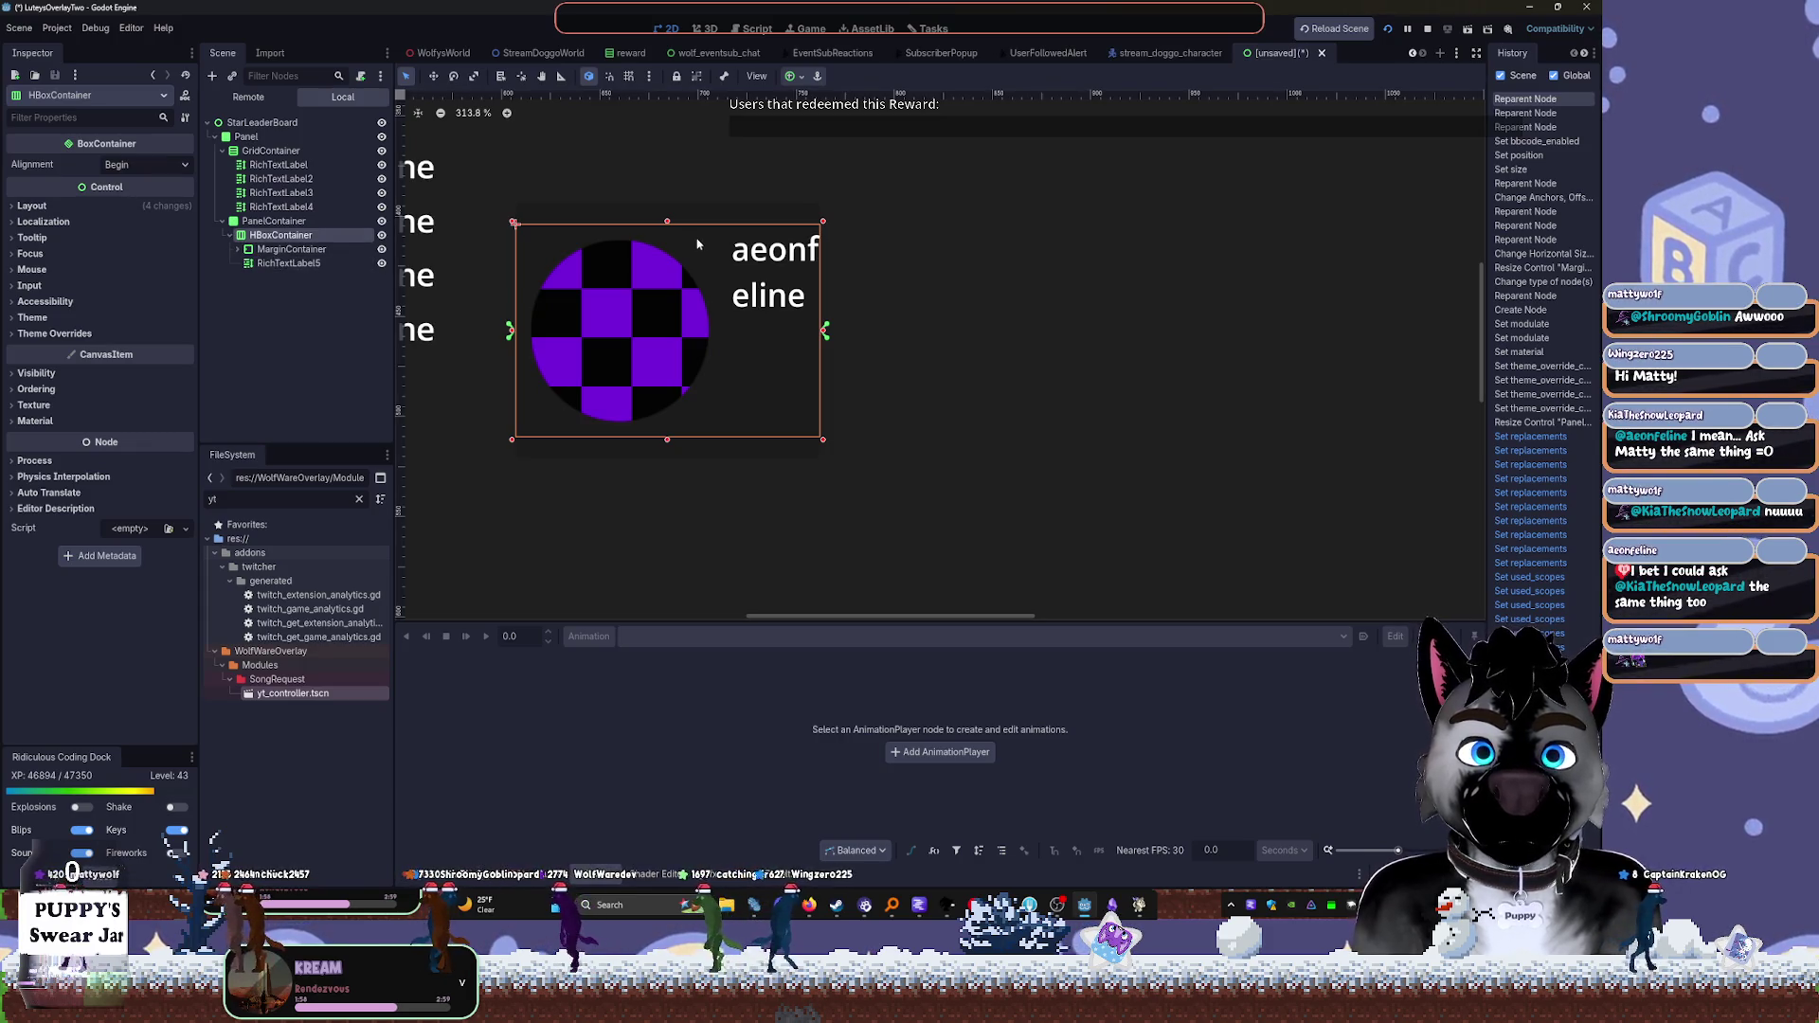
{"action": "left_click", "coordinate": [271, 250]}
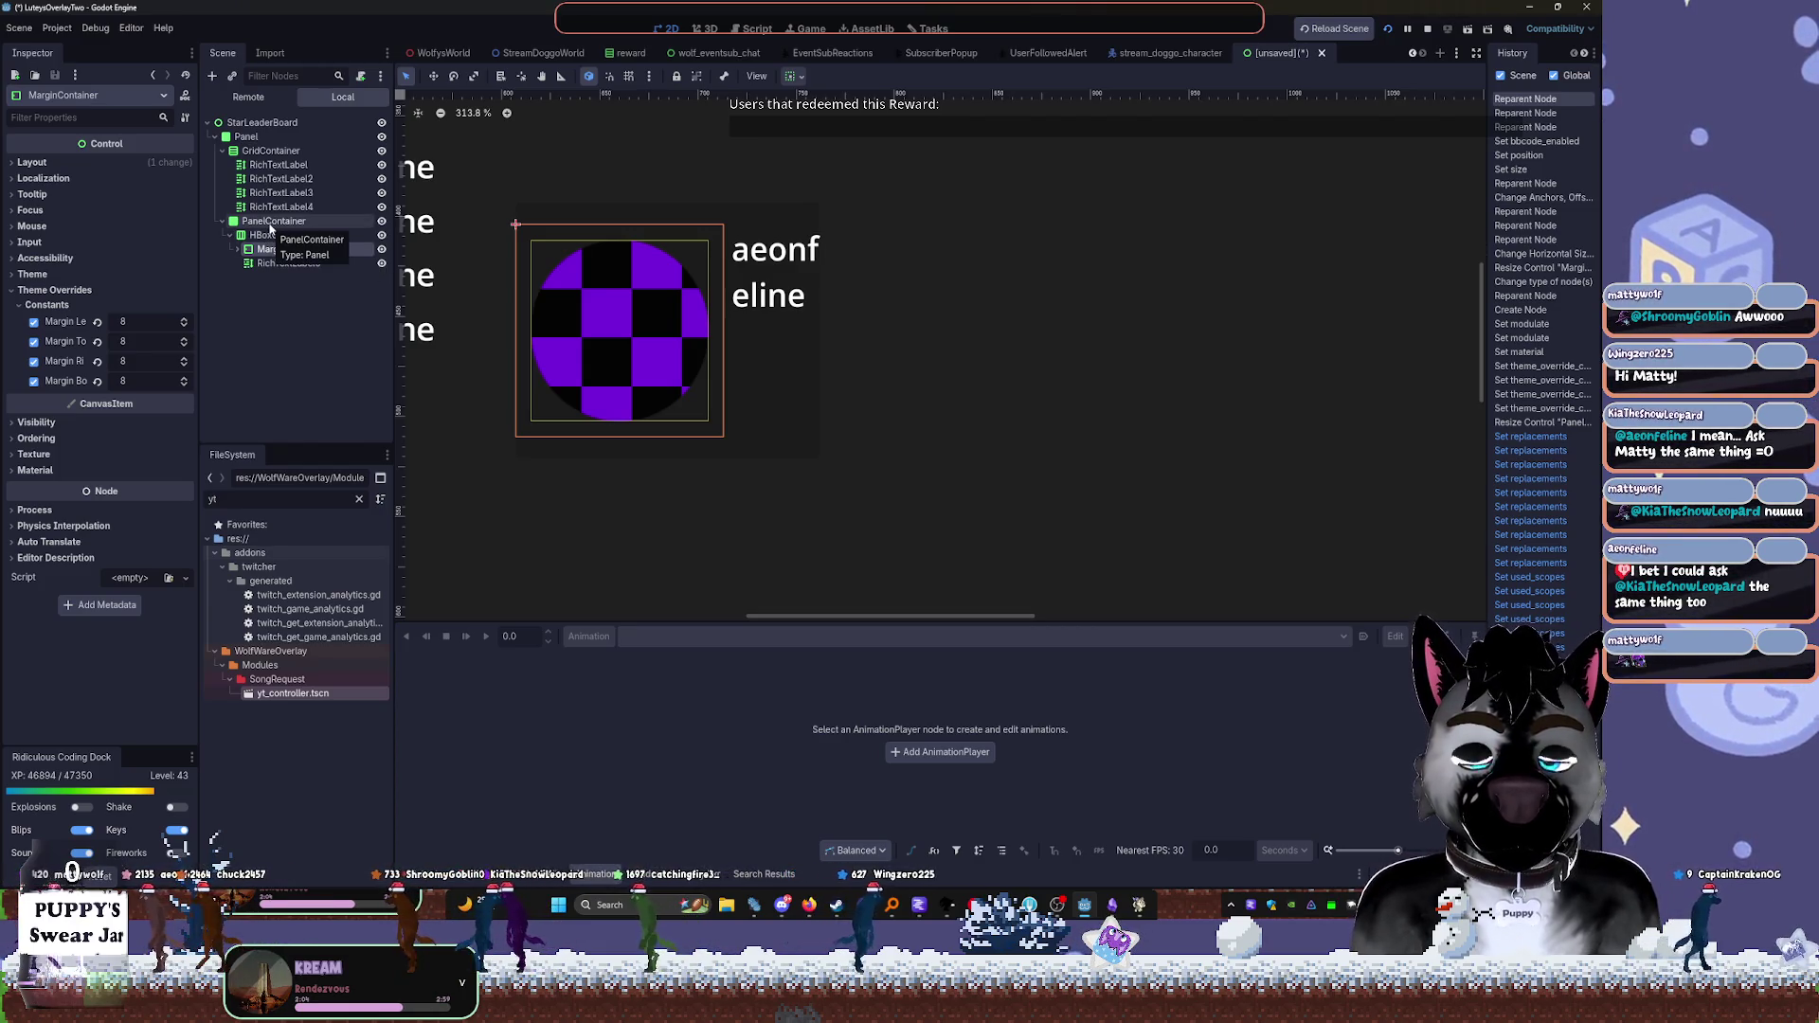
{"action": "left_click", "coordinate": [239, 237]}
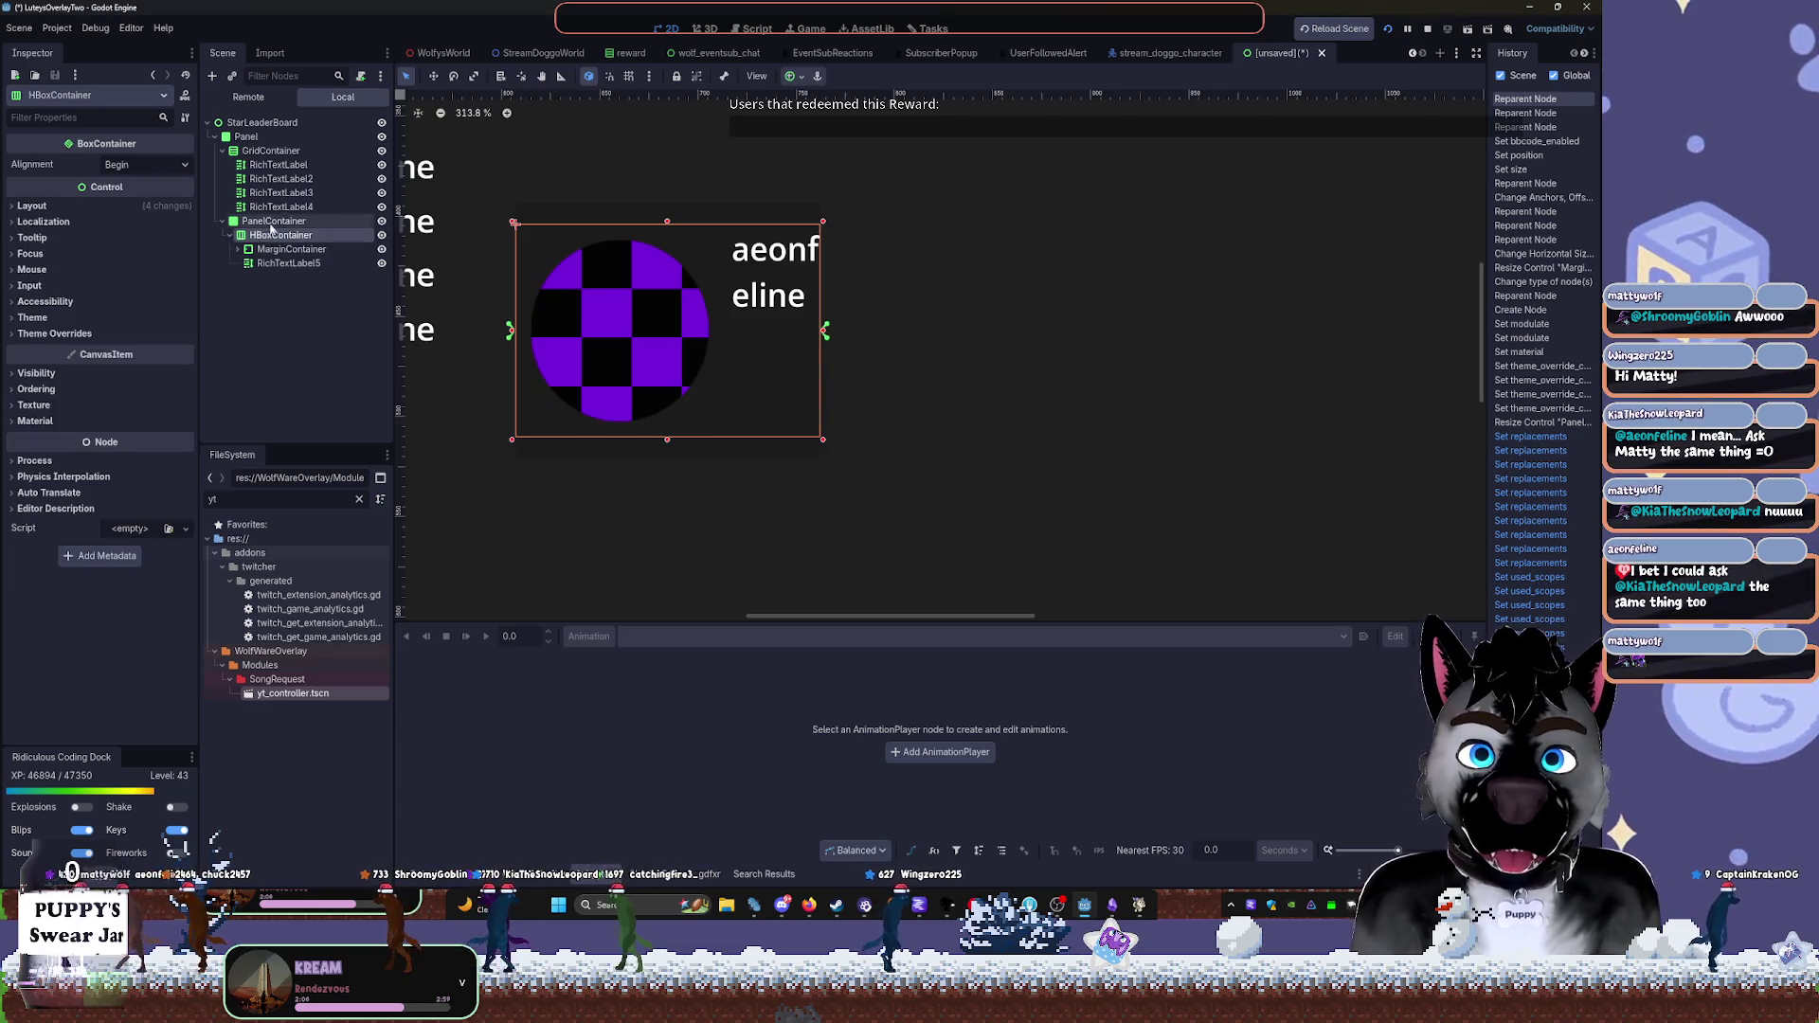
Paste a copy of the row into PanelContainer, deleting its MarginContainer and the original RichTextLabel5
{"action": "left_click", "coordinate": [269, 222]}
{"action": "key", "text": "ctrl+v"}
{"action": "left_click", "coordinate": [269, 294]}
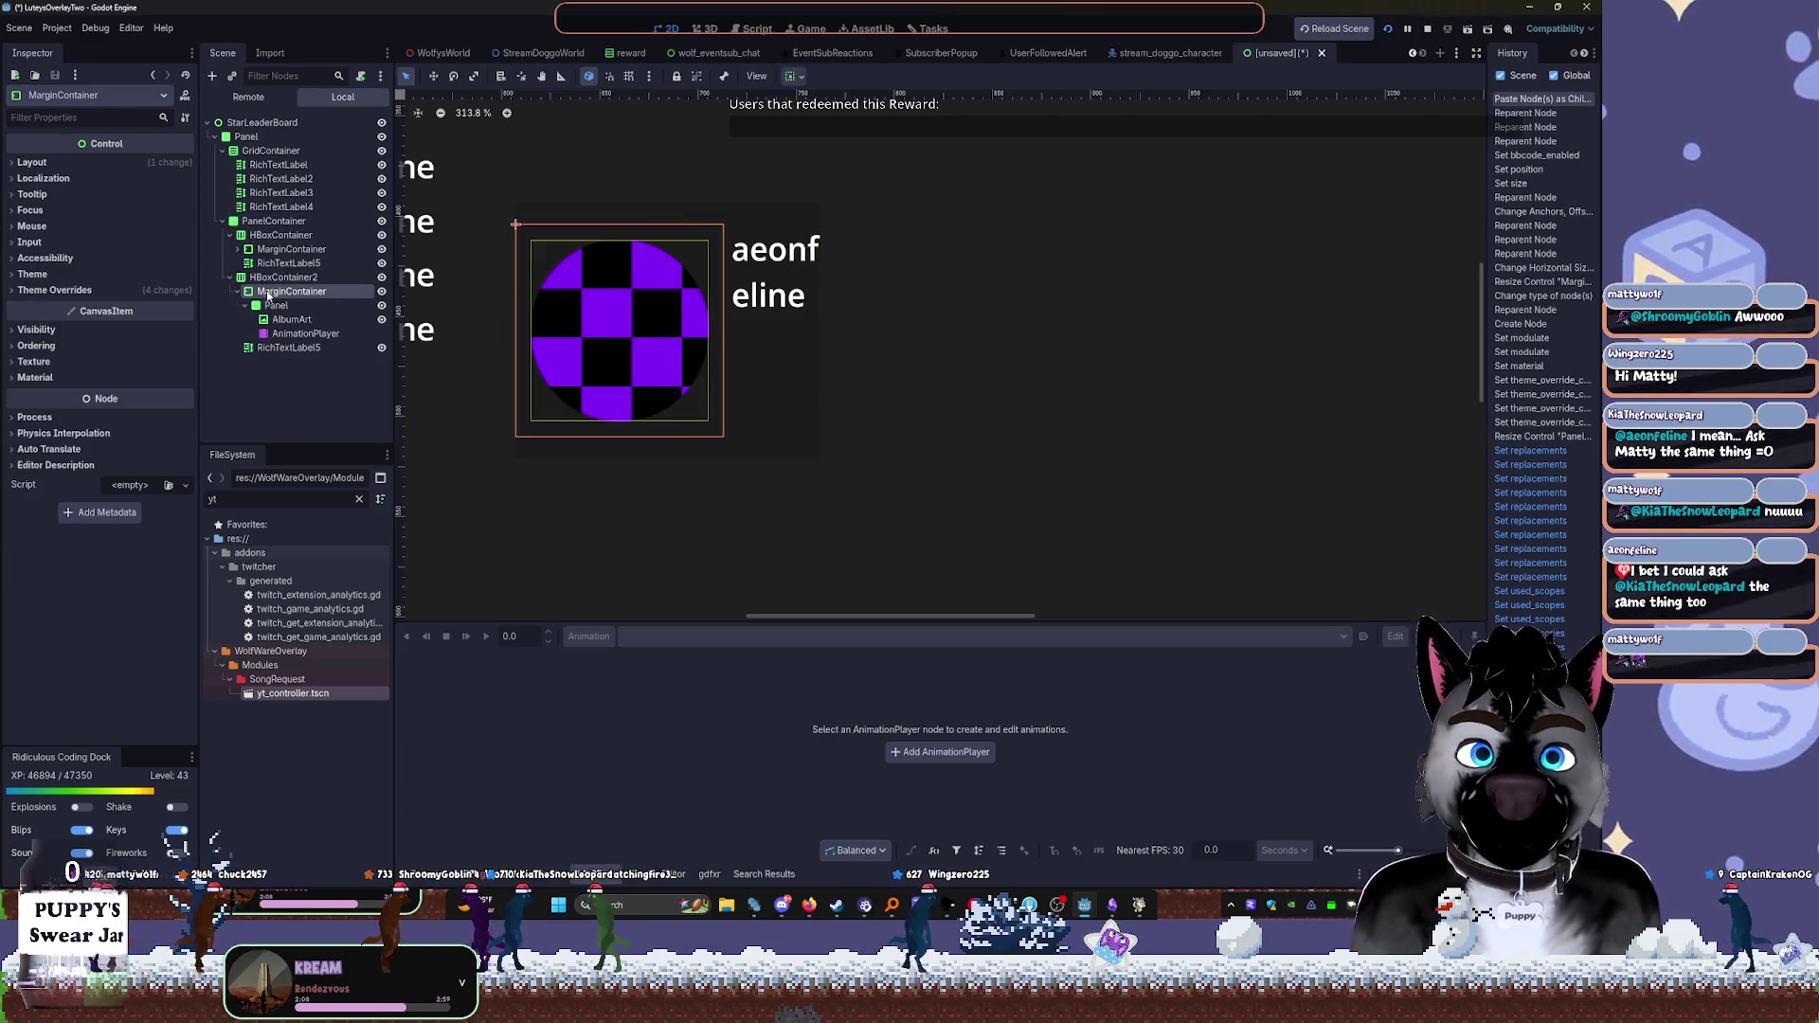
{"action": "key", "text": "Delete"}
{"action": "key", "text": "Return"}
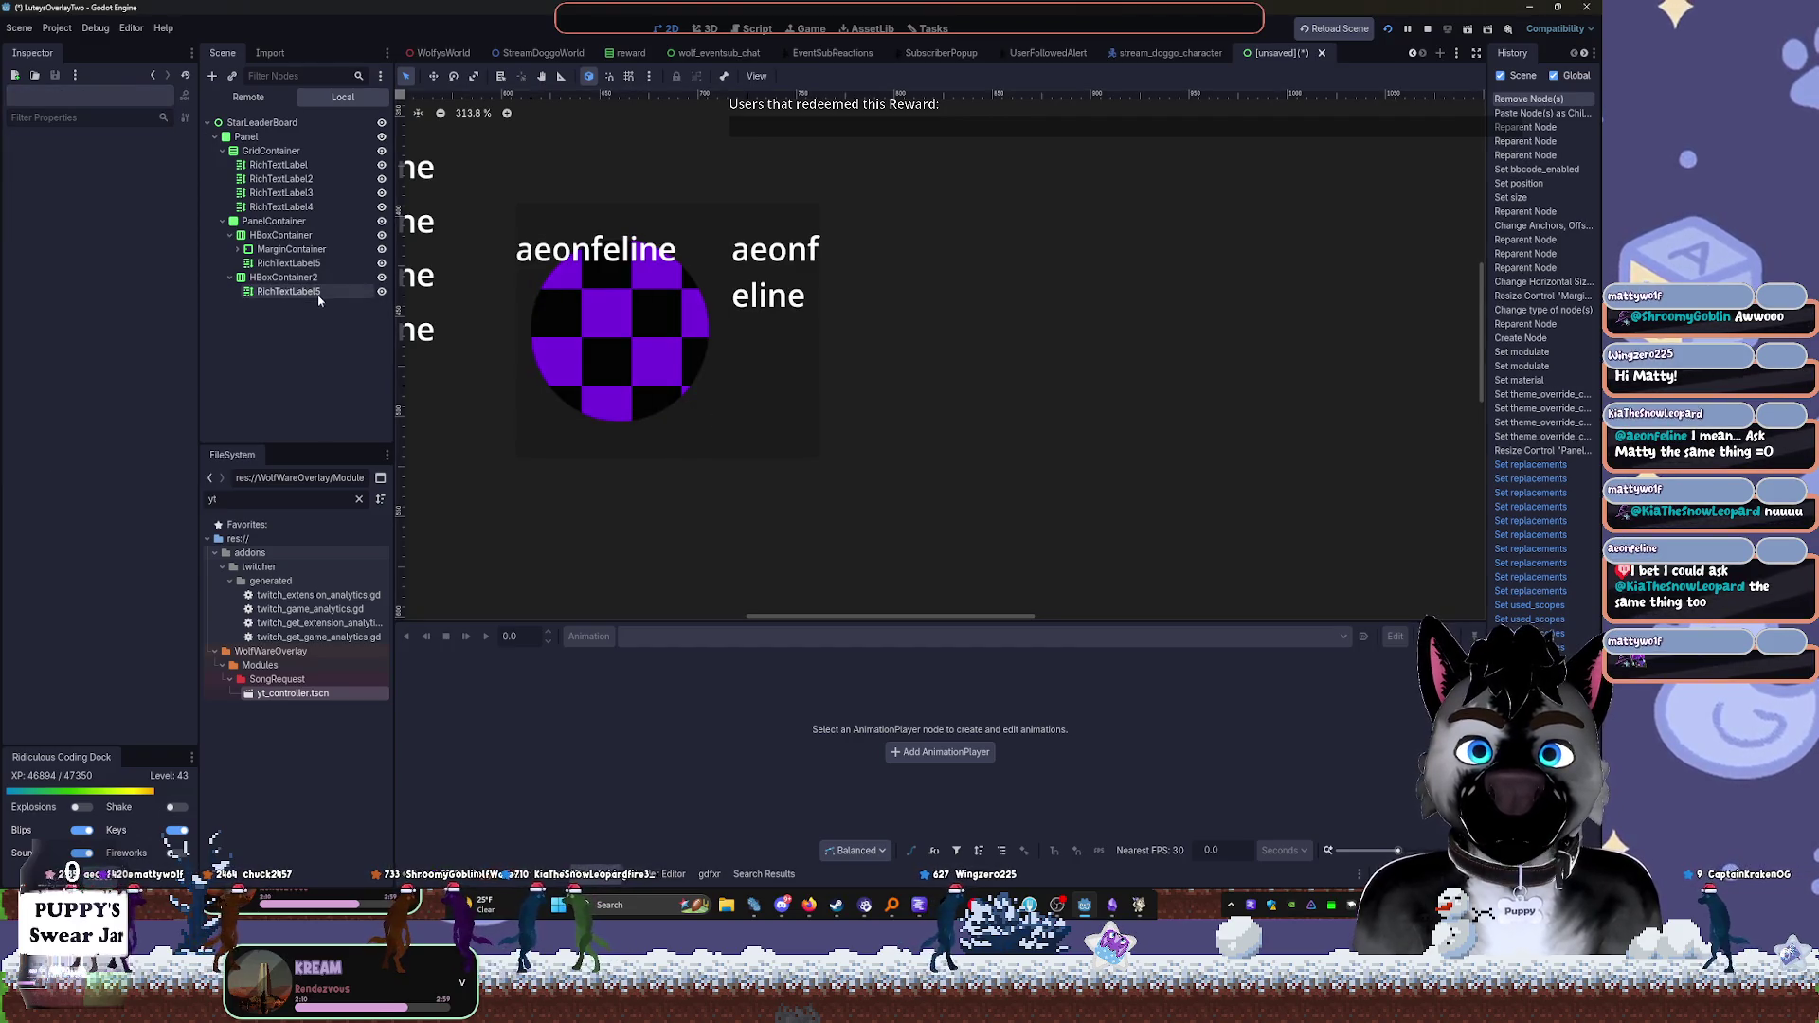
{"action": "left_click", "coordinate": [284, 263]}
{"action": "key", "text": "Delete"}
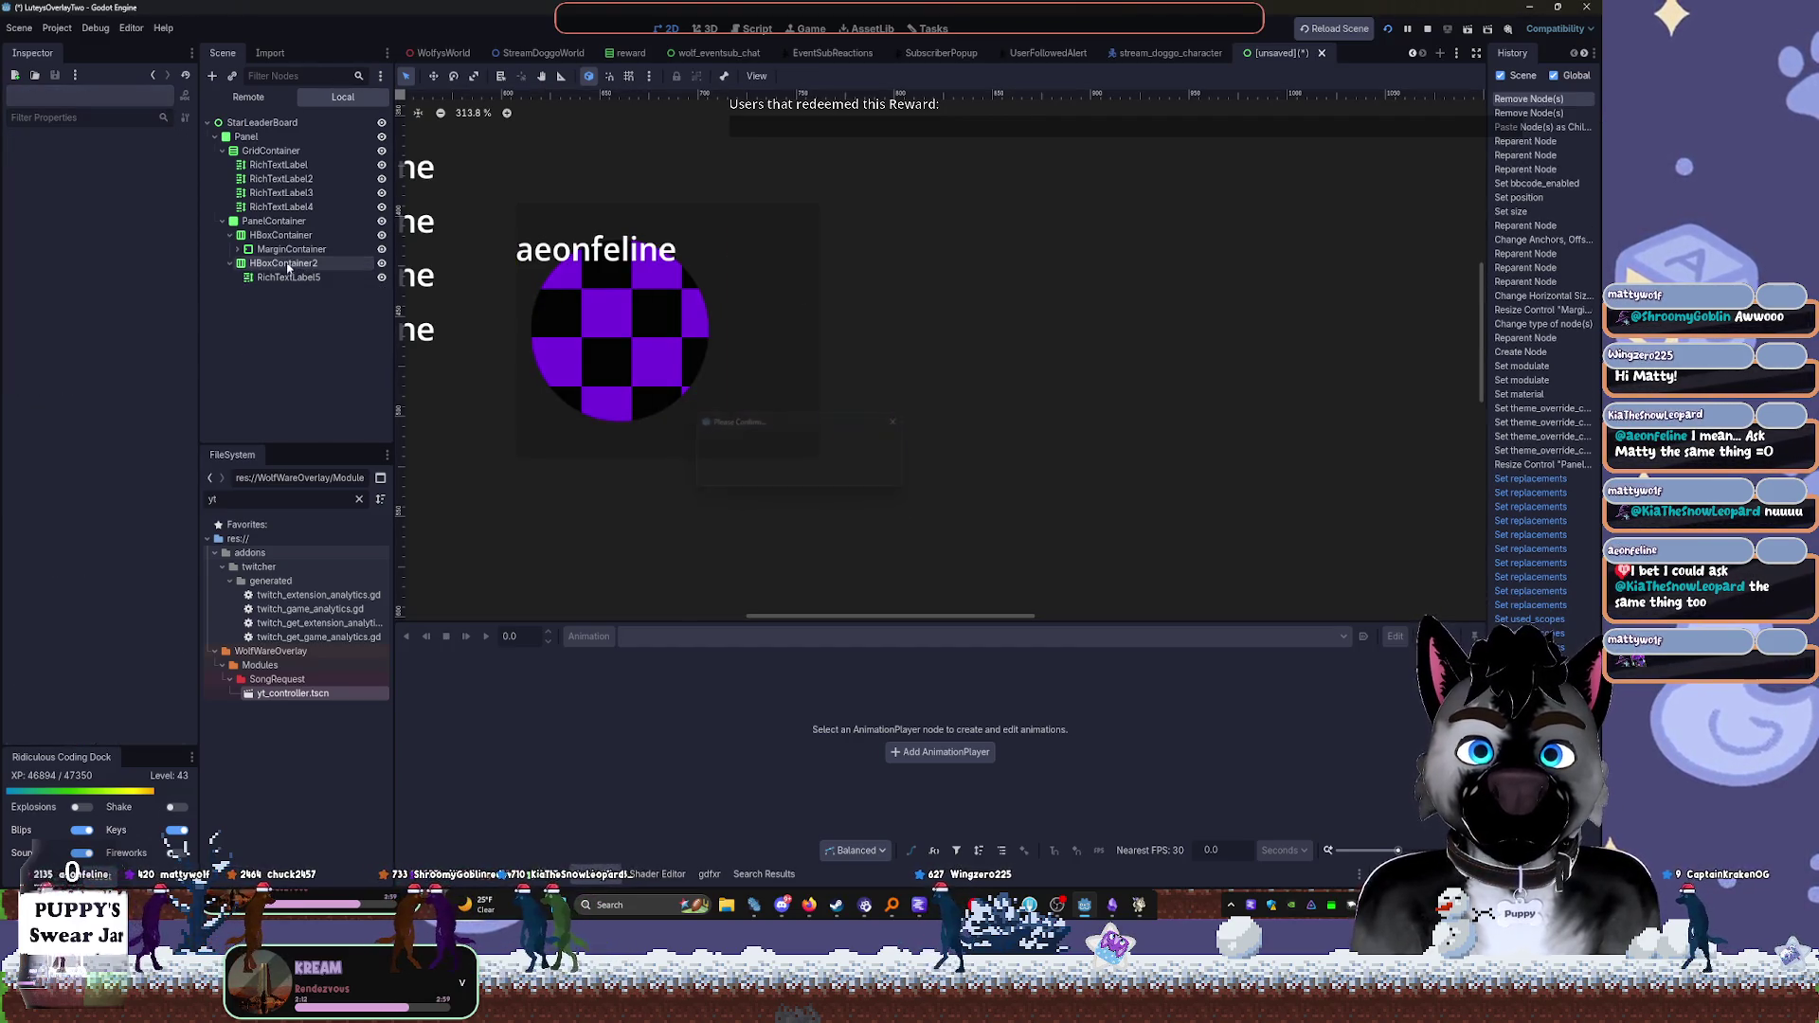
{"action": "left_click", "coordinate": [280, 265]}
Wrap HBoxContainer and HBoxContainer2 in a new parent HBoxContainer3
{"action": "left_click", "coordinate": [230, 235]}
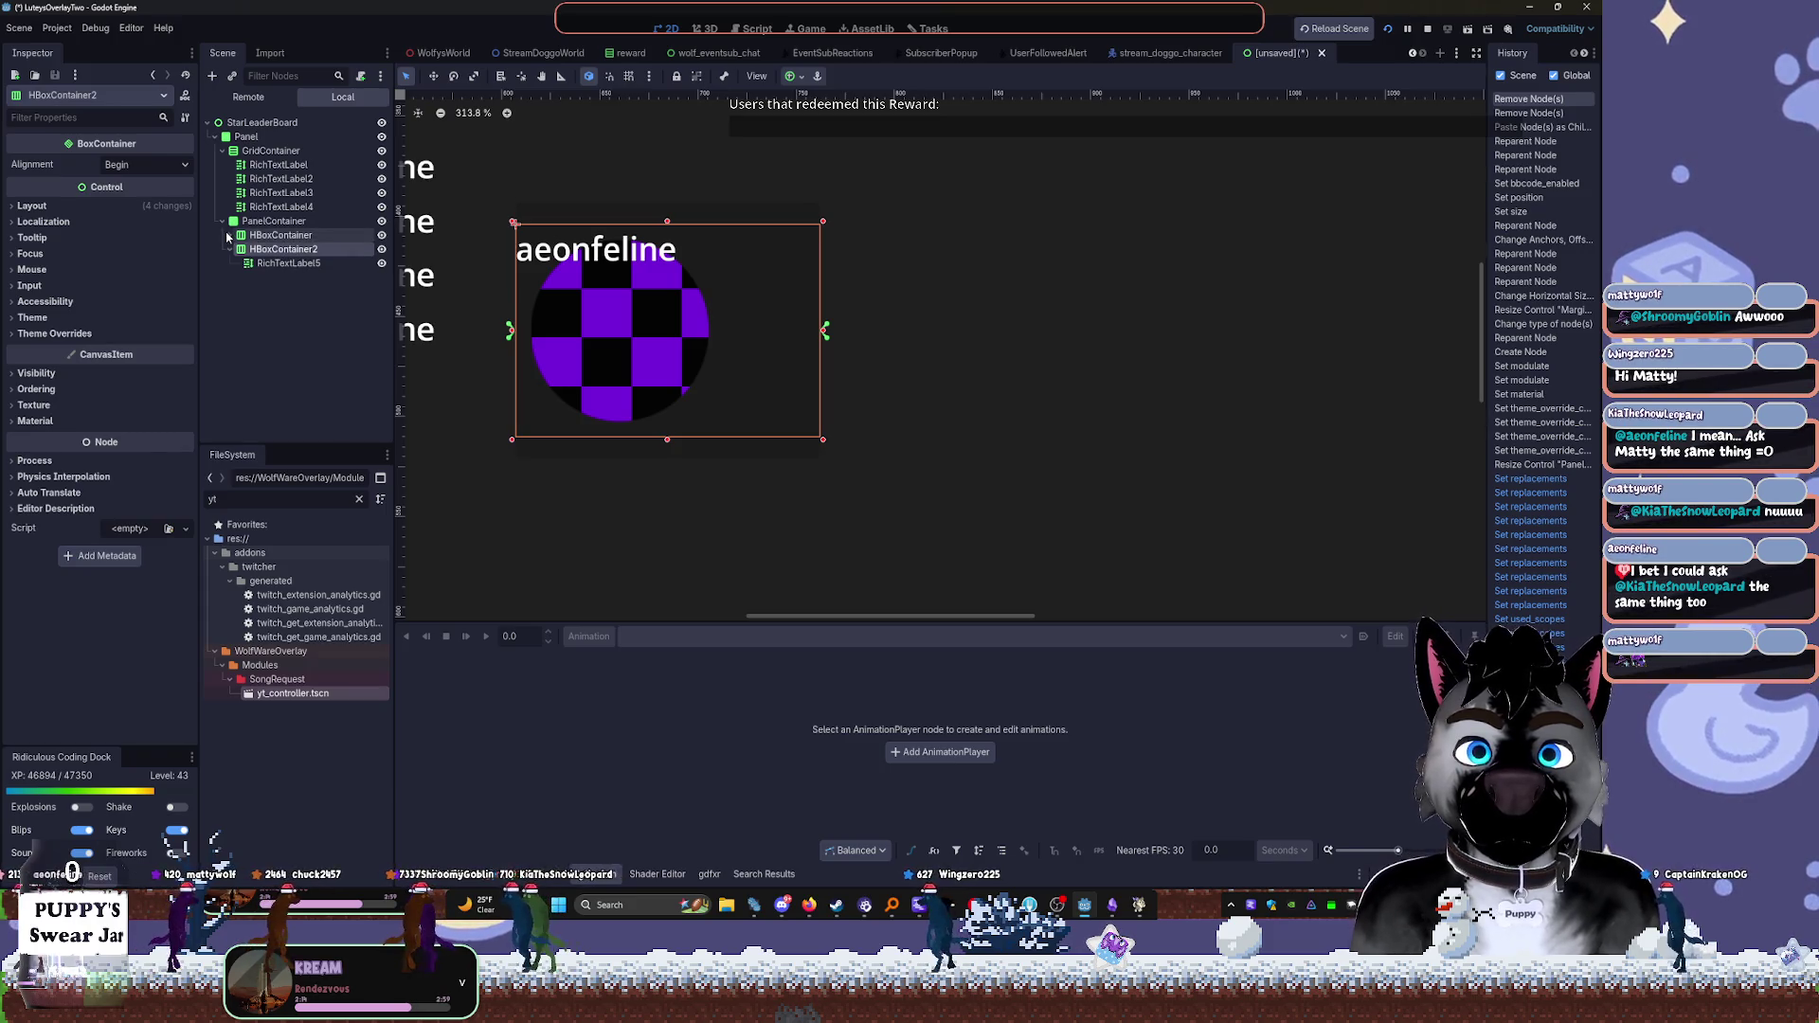
{"action": "left_click", "coordinate": [259, 226]}
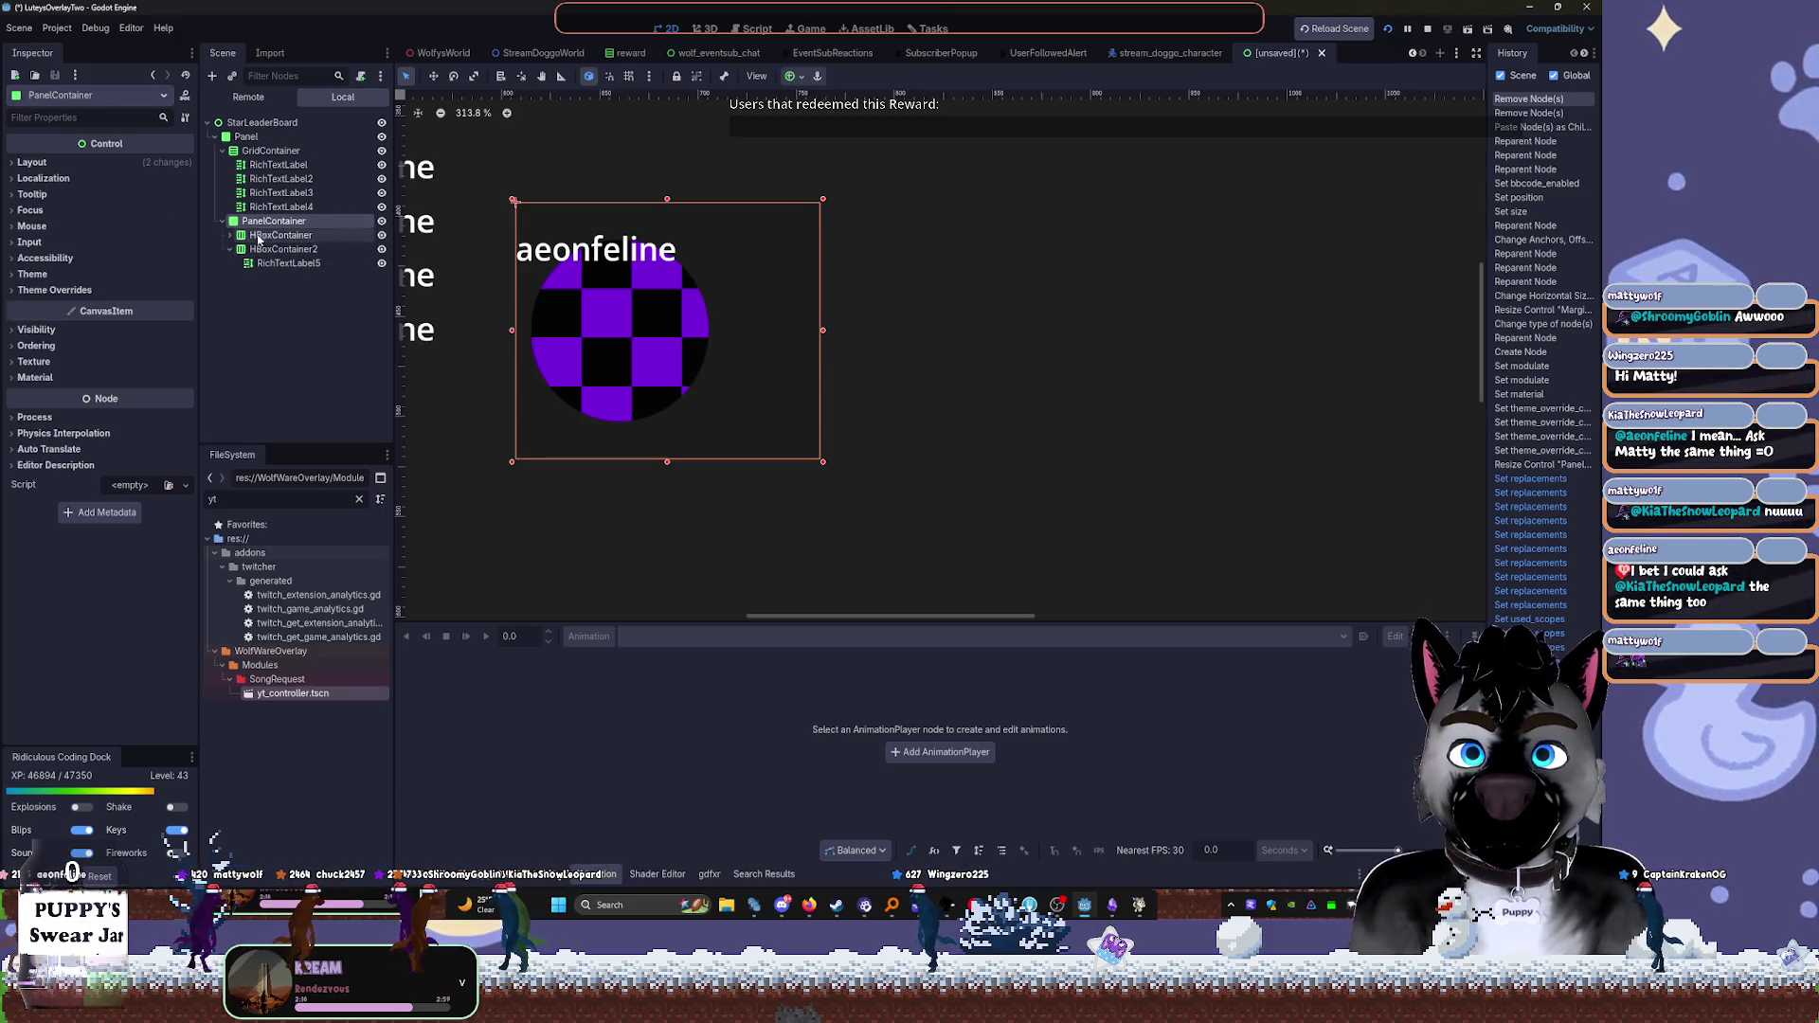
{"action": "left_click", "coordinate": [274, 235]}
{"action": "left_click", "coordinate": [282, 249], "text": "shift"}
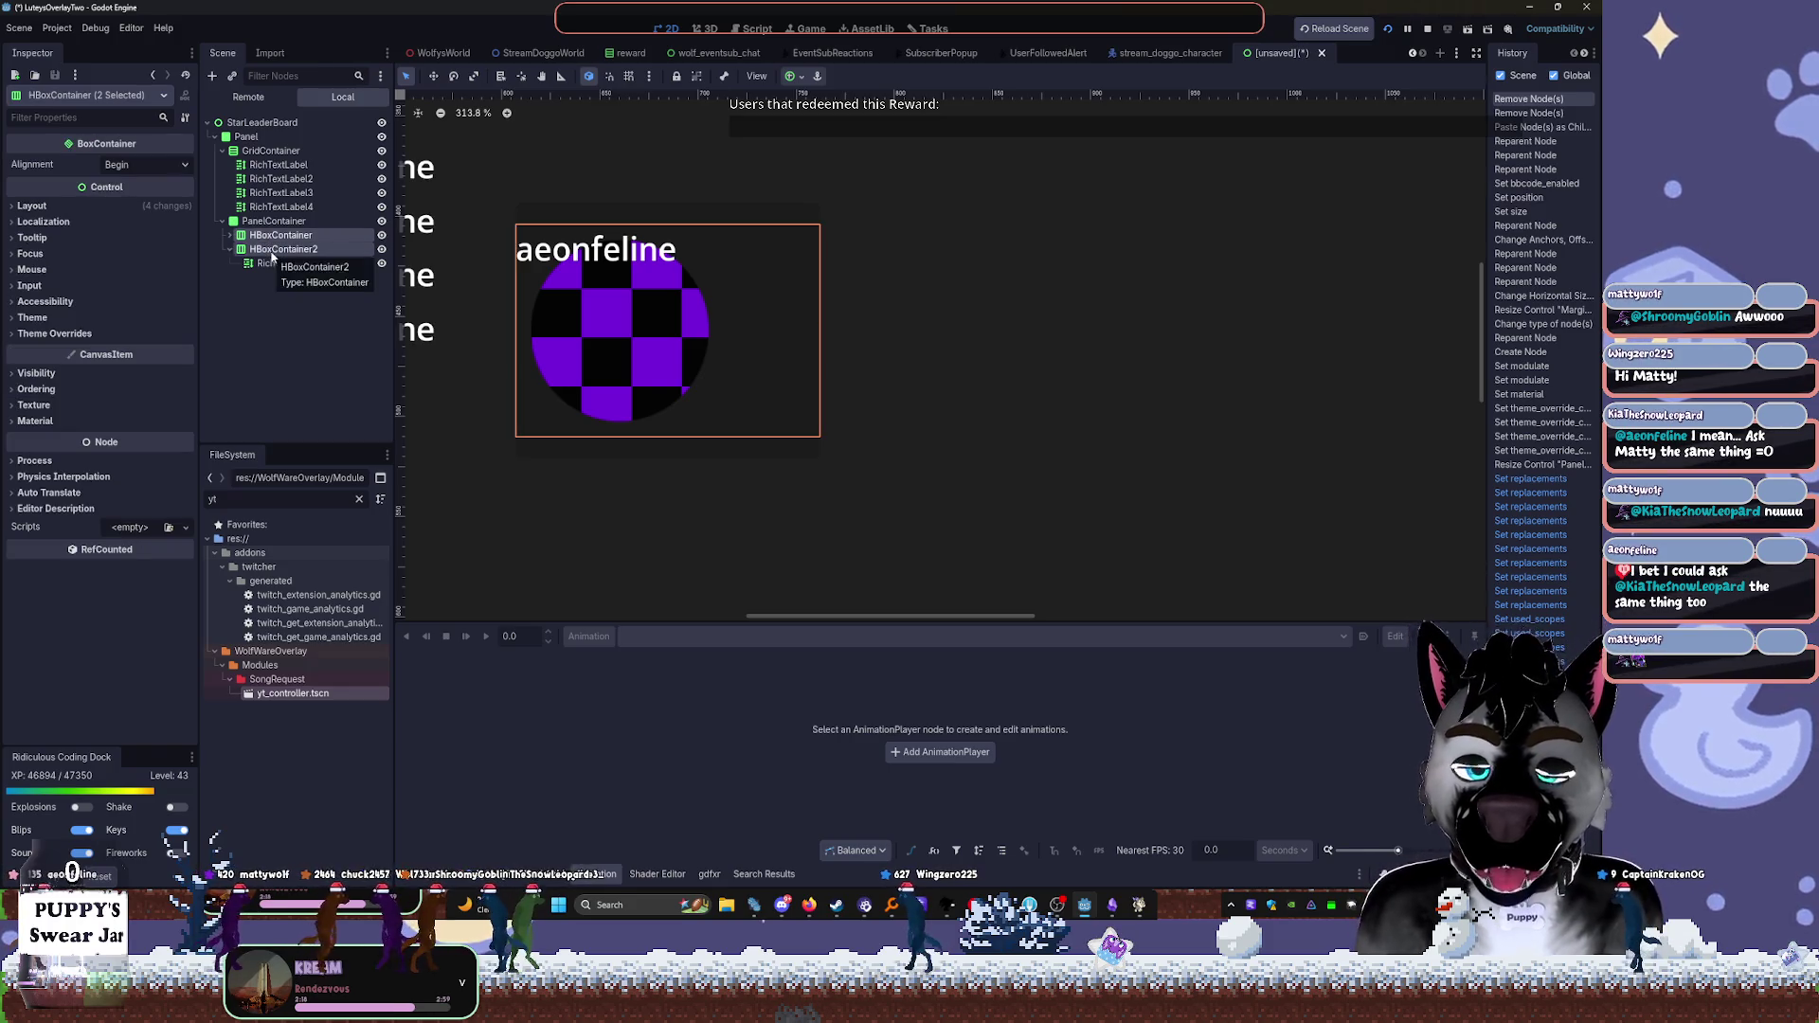
{"action": "key", "text": "ctrl+a"}
{"action": "type", "text": "hbox"}
{"action": "key", "text": "Return"}
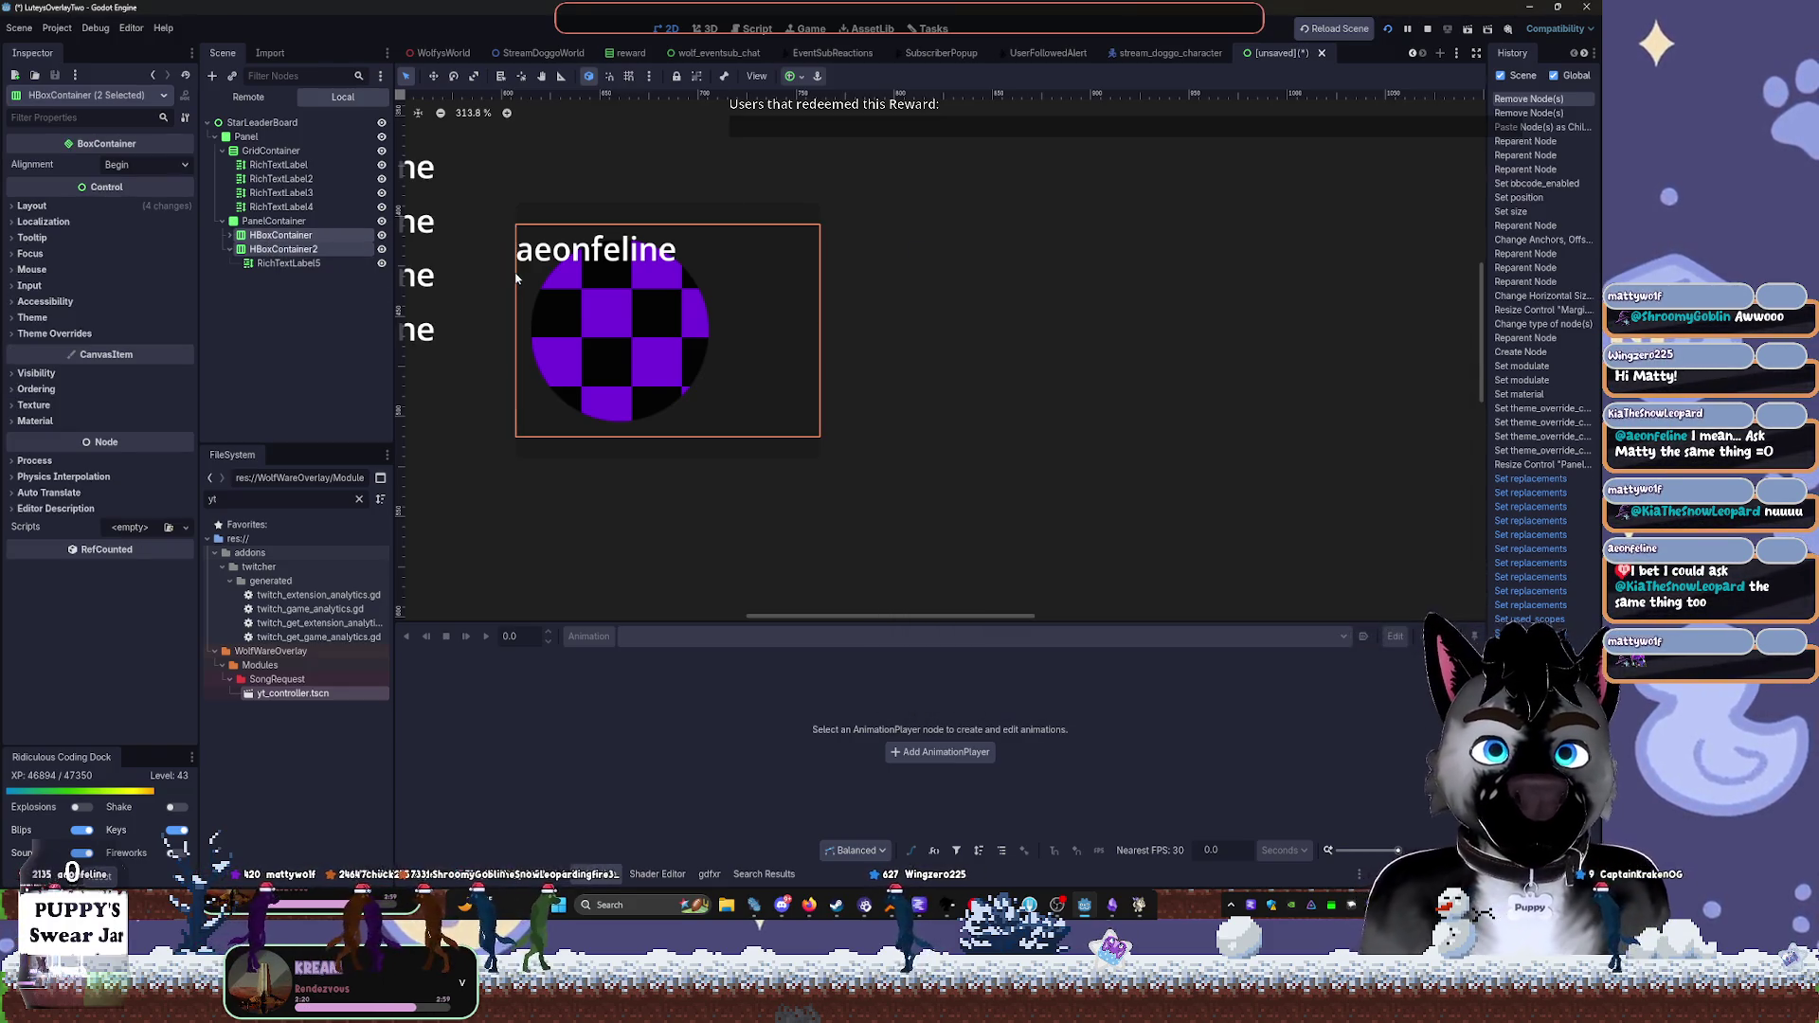
{"action": "left_click", "coordinate": [328, 262]}
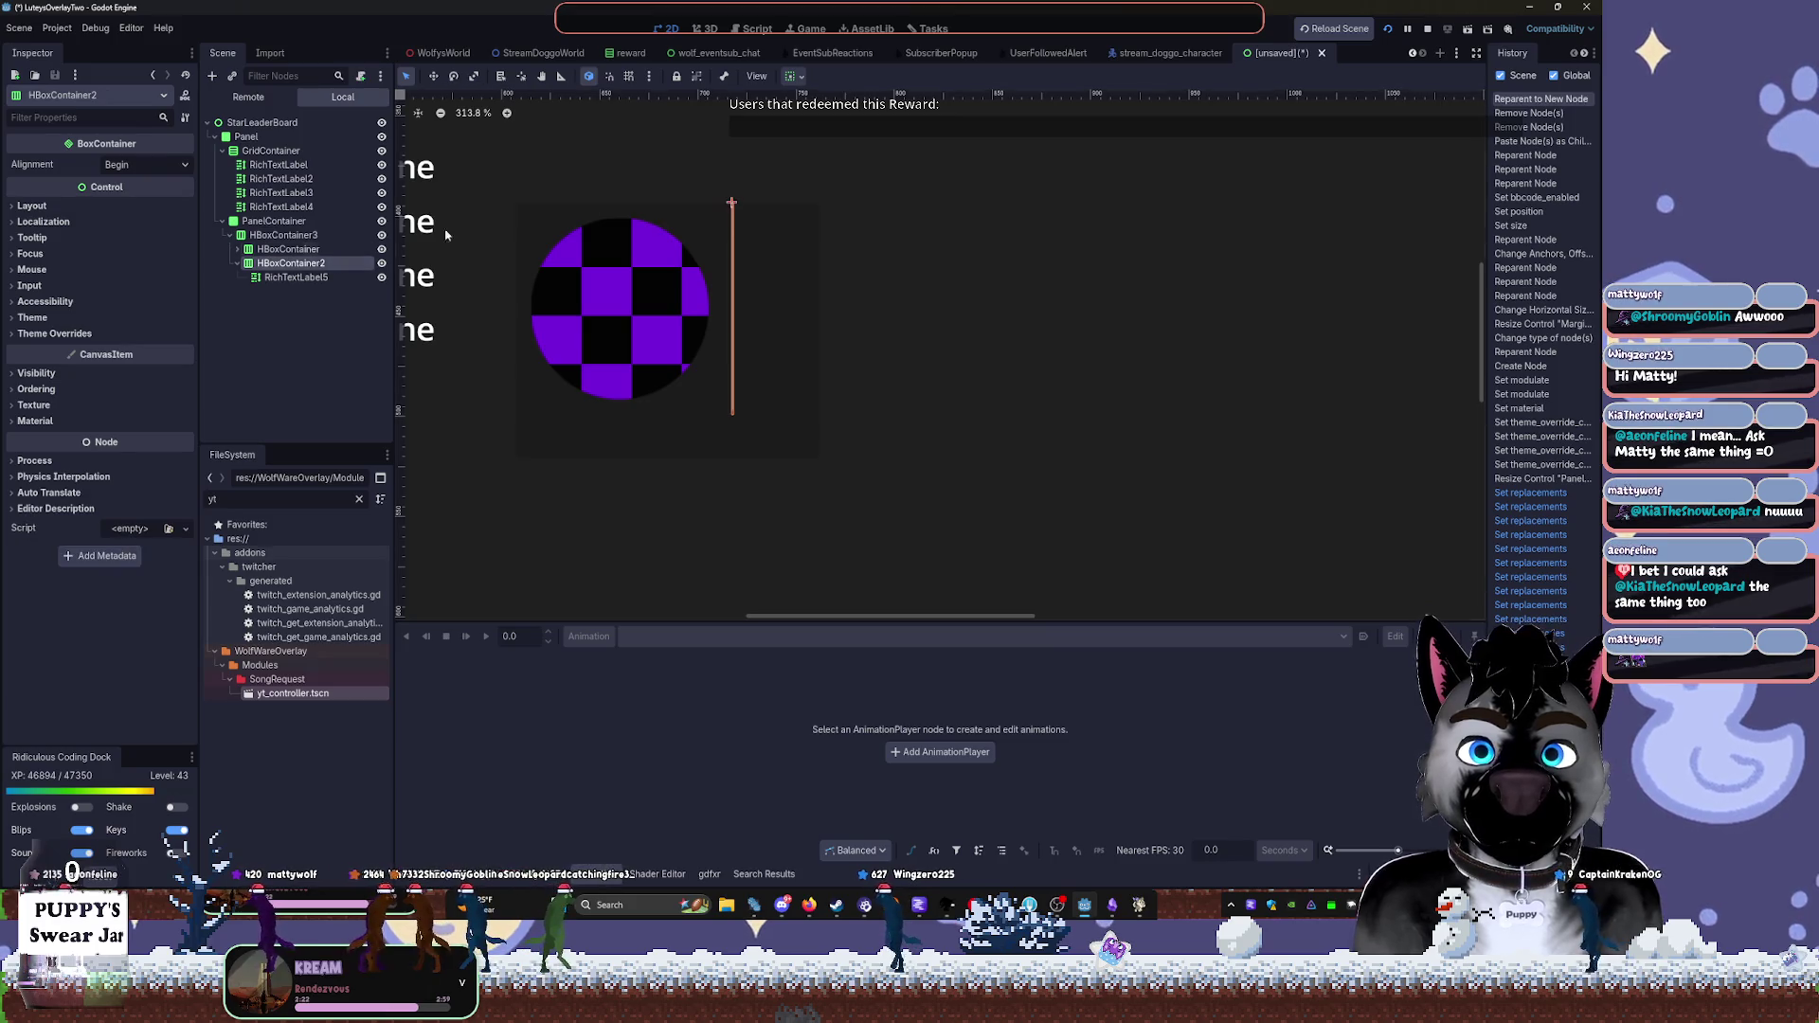
Set HBoxContainer2's horizontal sizing to Expand
{"action": "left_click", "coordinate": [794, 76]}
{"action": "left_click", "coordinate": [869, 124]}
{"action": "left_click", "coordinate": [869, 202]}
{"action": "left_click", "coordinate": [864, 148]}
{"action": "left_click", "coordinate": [868, 124]}
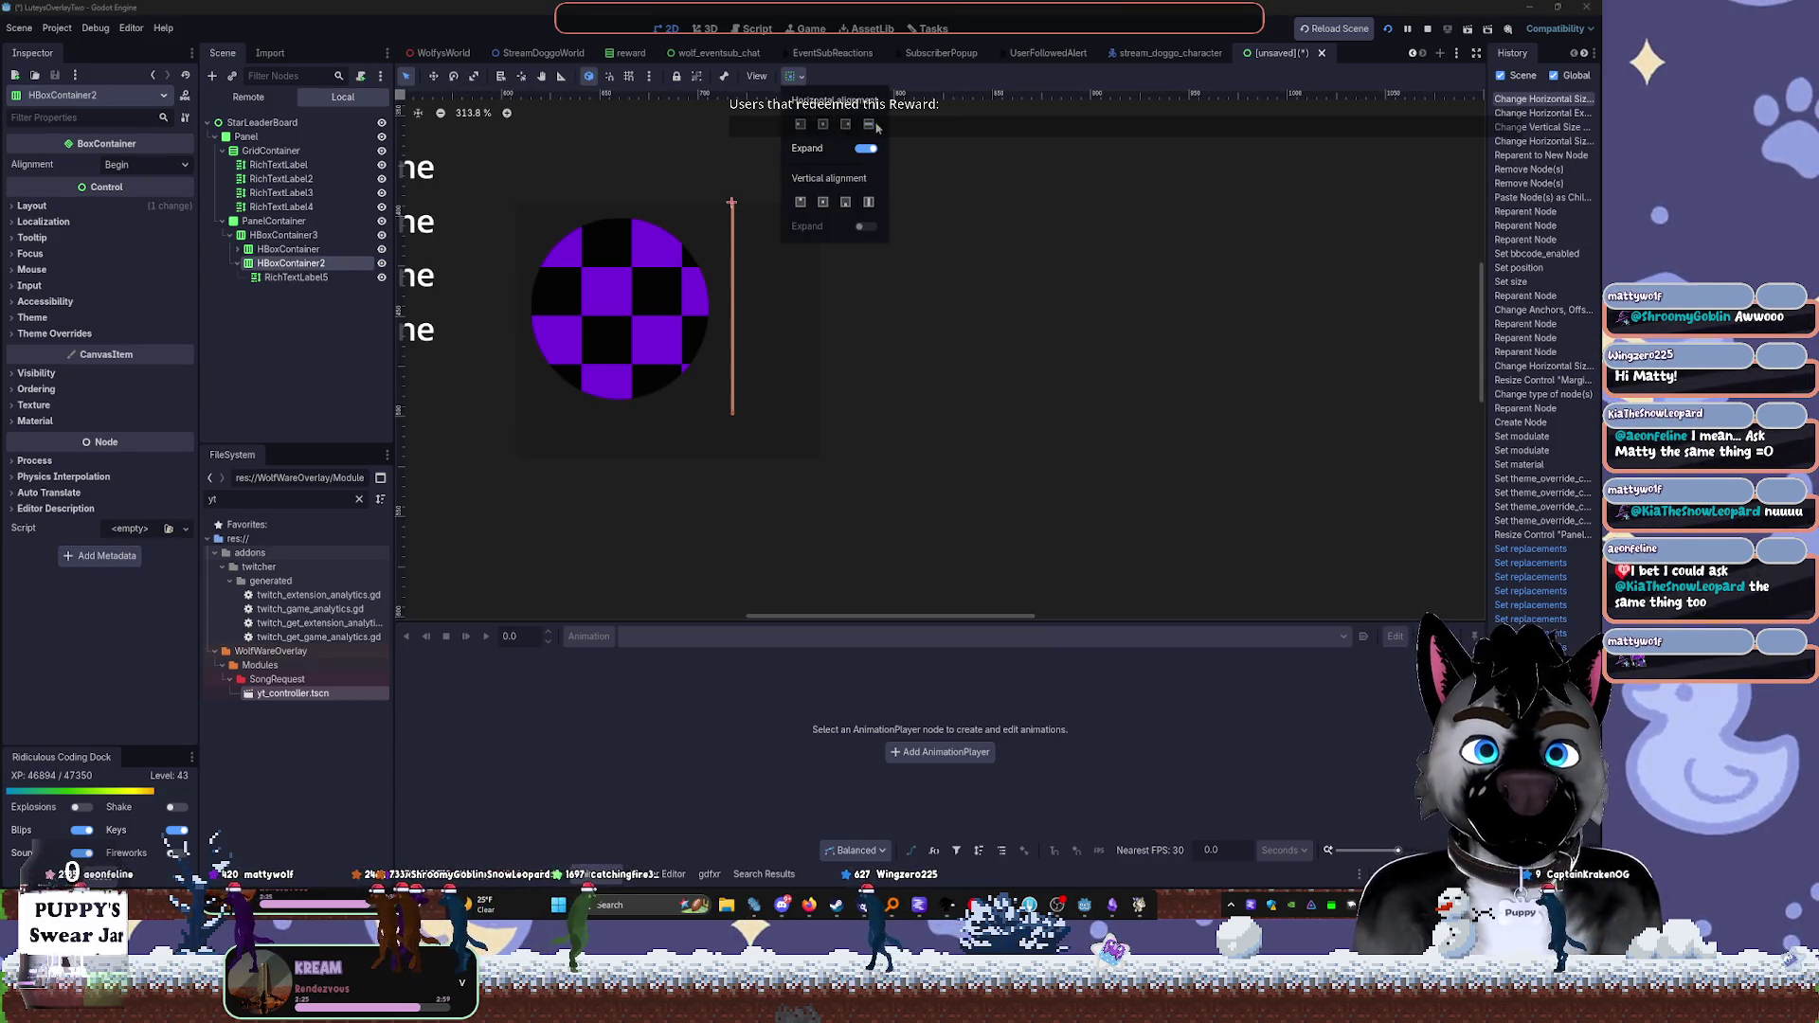
Turn RichTextLabel5's Autowrap Mode Off so 'aeonfeline' sits on one line
{"action": "left_click", "coordinate": [322, 277]}
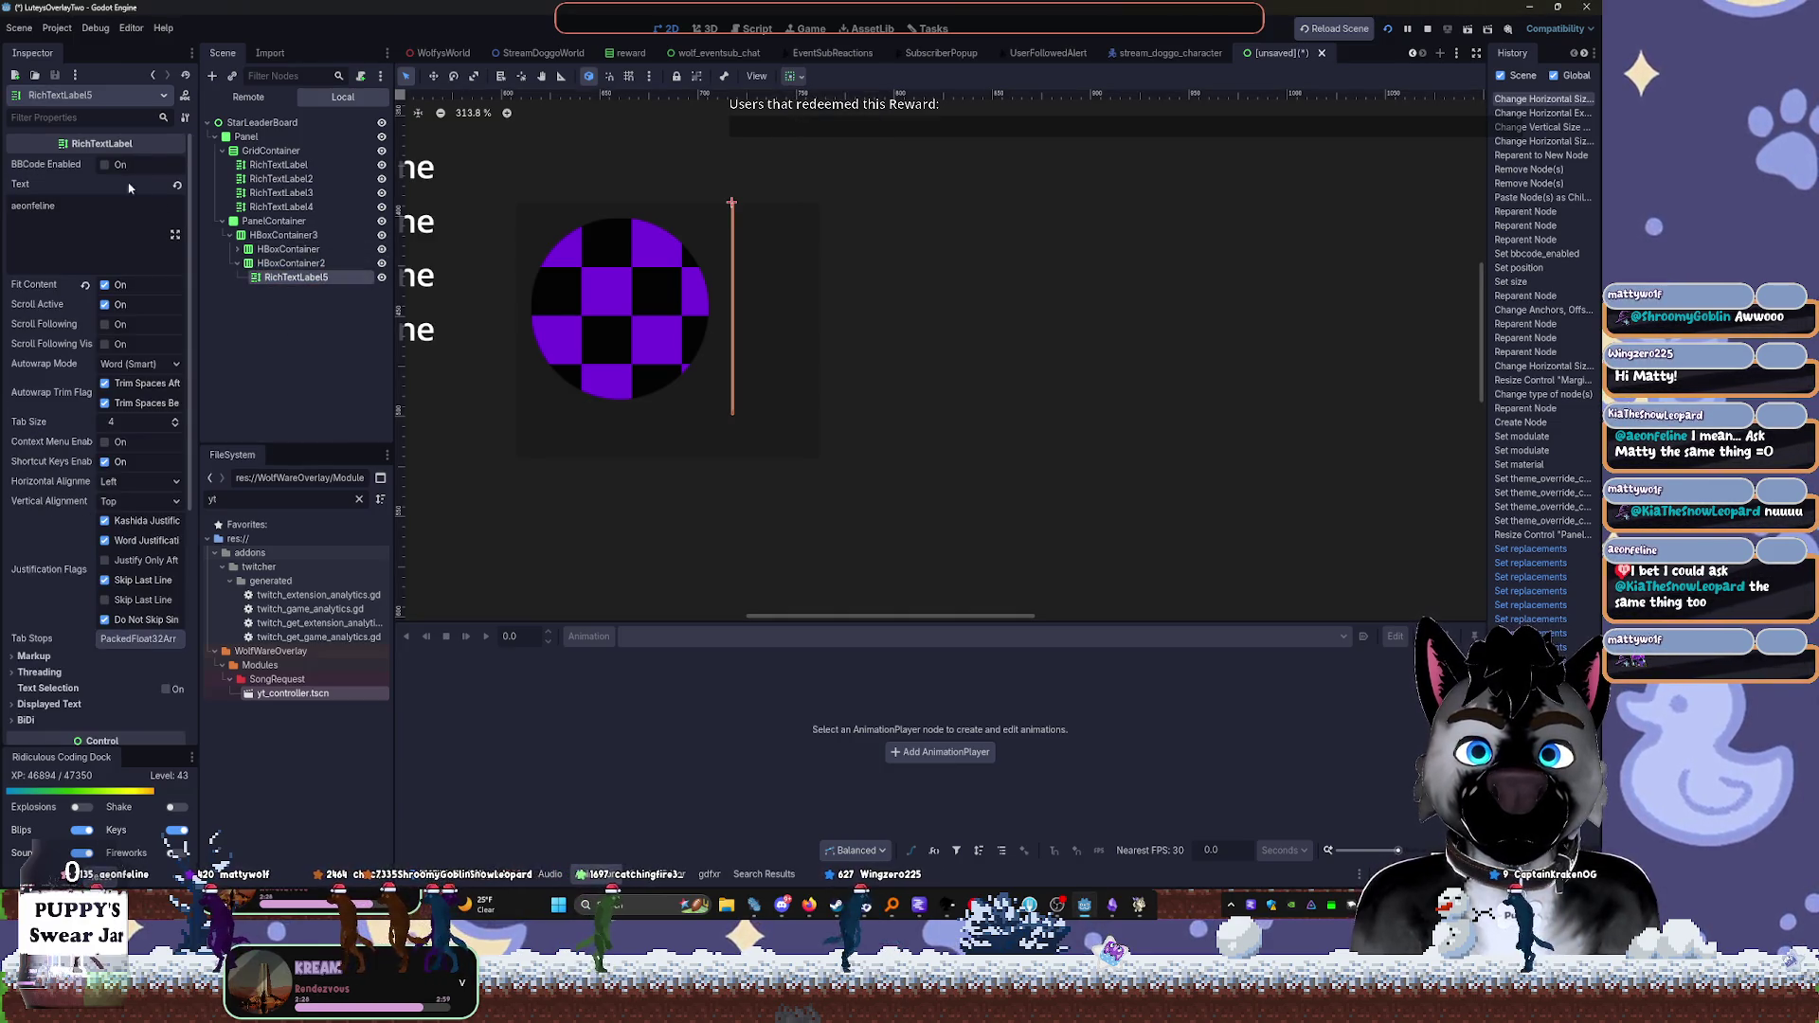
{"action": "left_click", "coordinate": [109, 263]}
{"action": "left_click", "coordinate": [127, 366]}
{"action": "left_click", "coordinate": [133, 382]}
Drag the PanelContainer's right edge wider so the name fits
{"action": "left_click", "coordinate": [278, 237]}
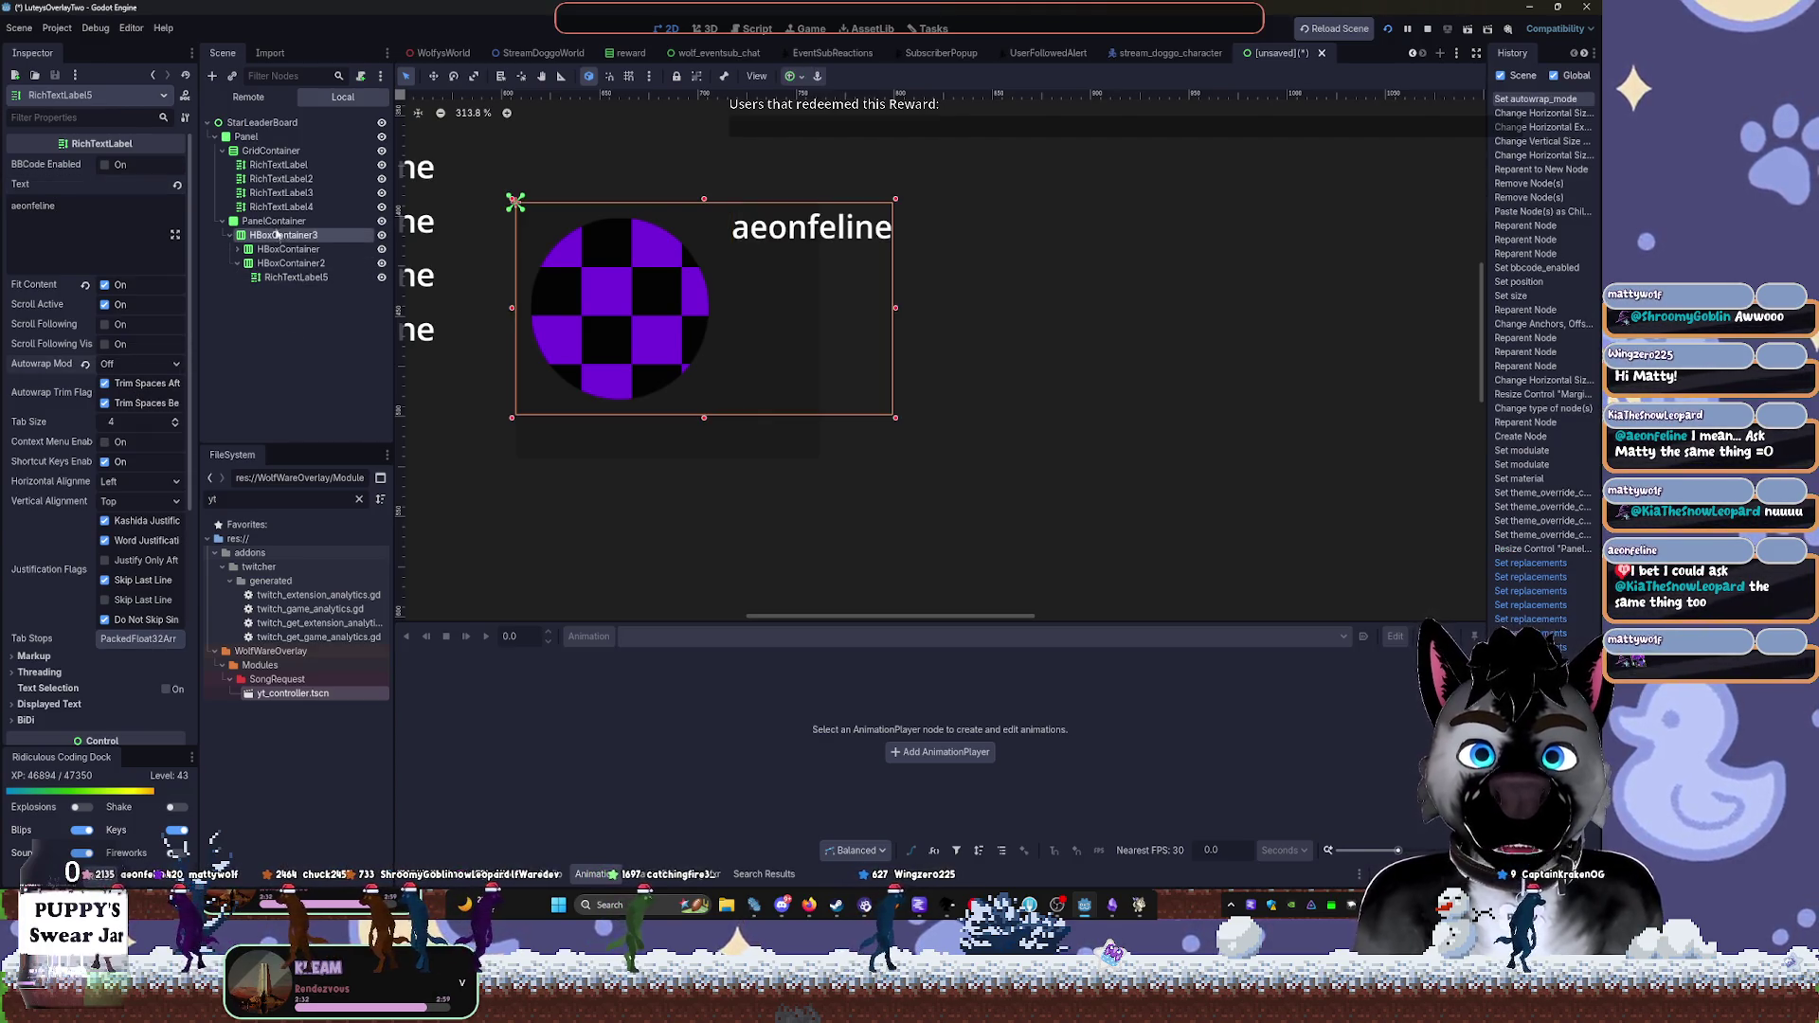
{"action": "left_click", "coordinate": [274, 220]}
{"action": "left_click_drag", "start_coordinate": [816, 330], "coordinate": [1130, 319]}
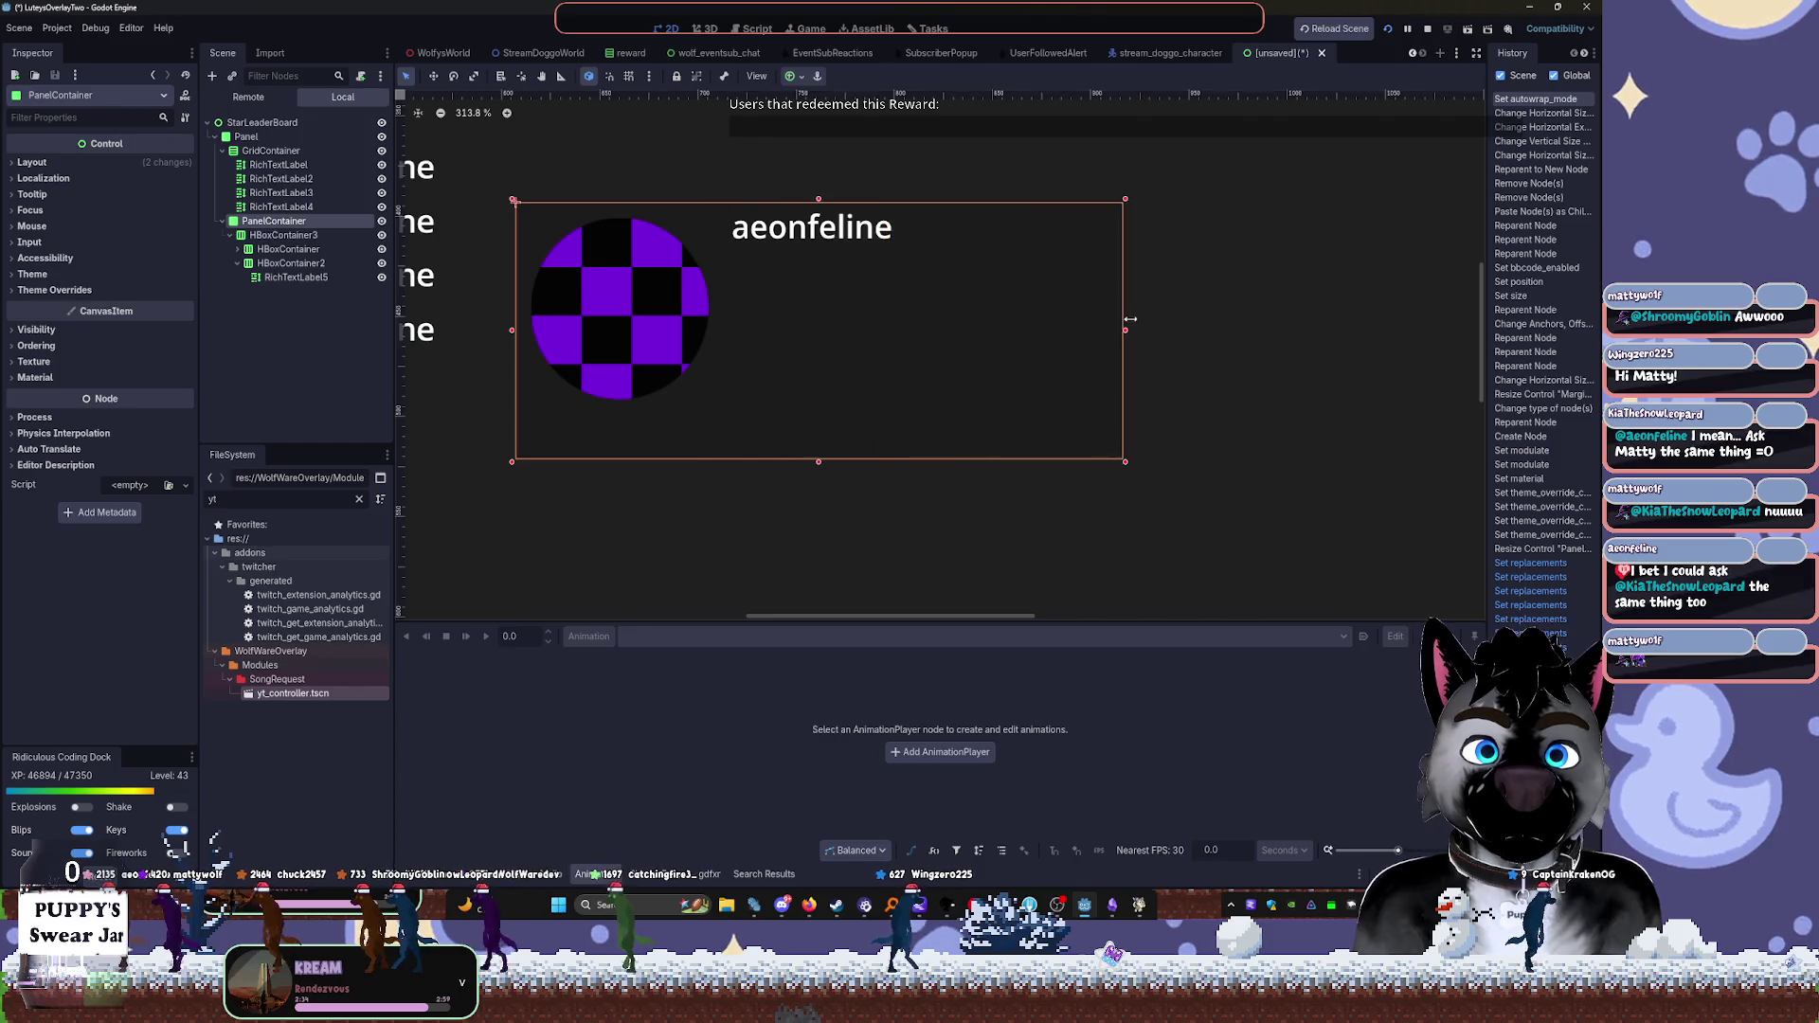
{"action": "left_click", "coordinate": [295, 277]}
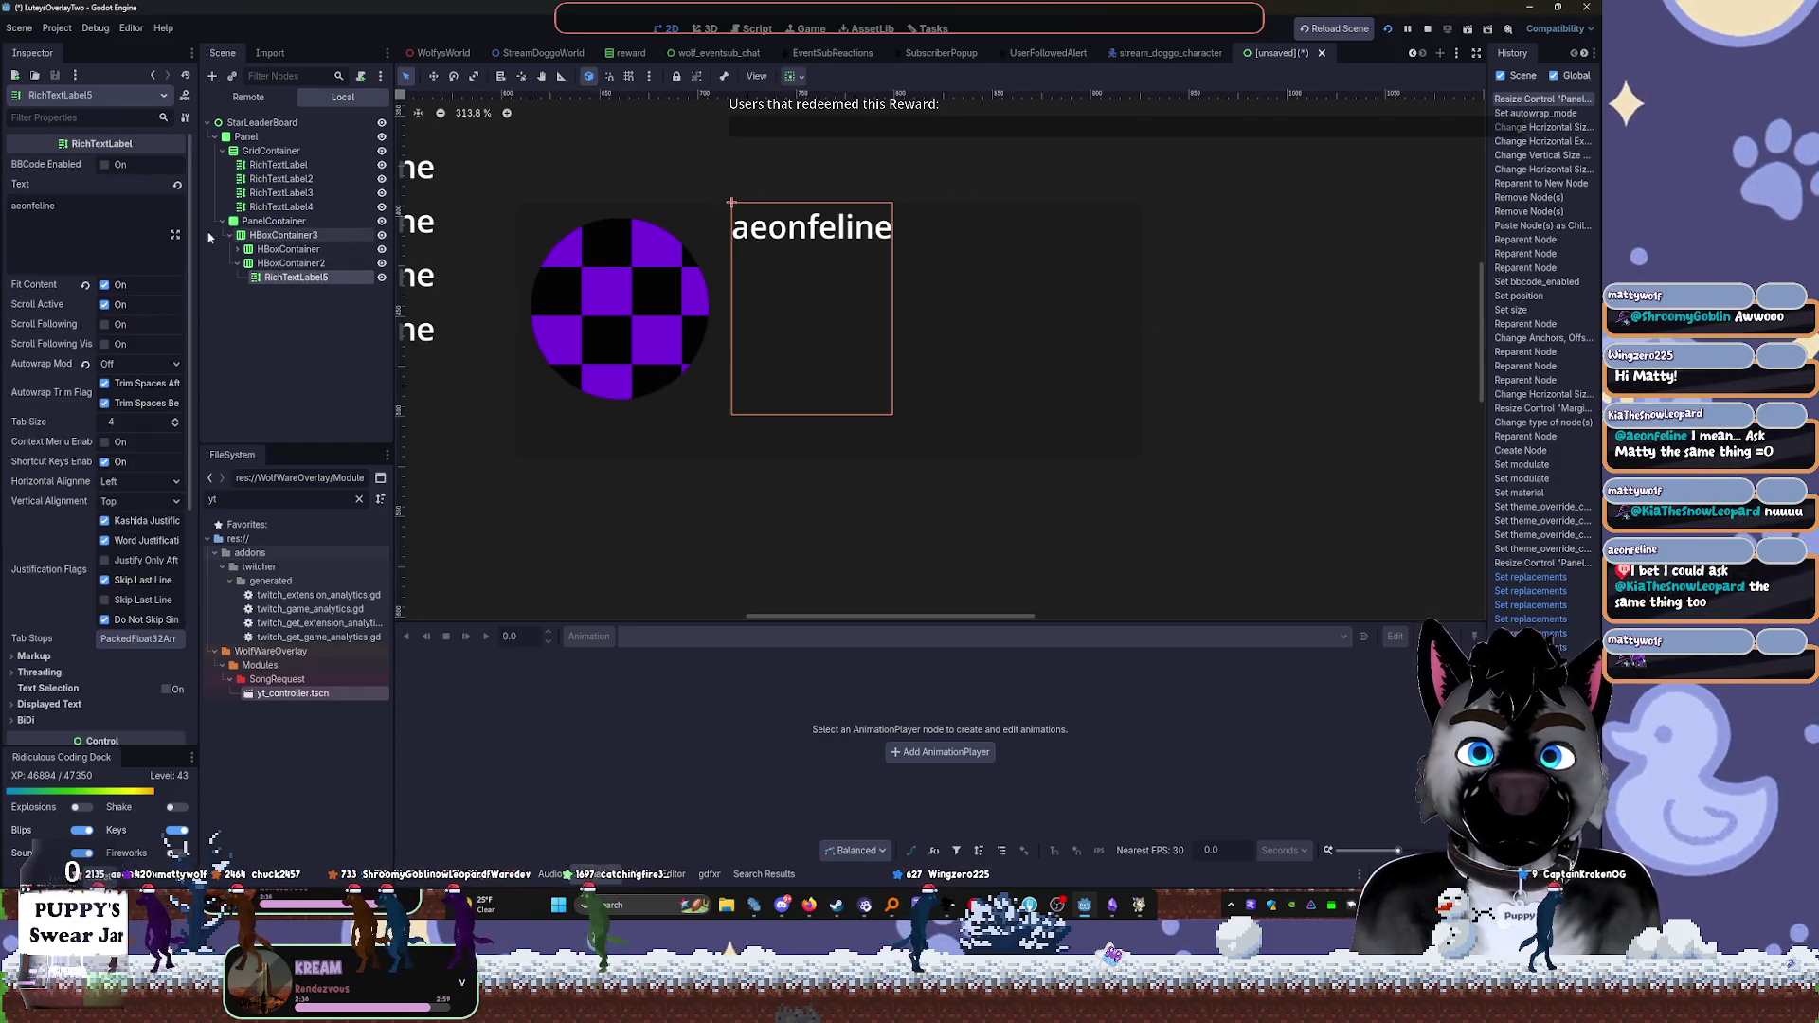
{"action": "left_click", "coordinate": [274, 220]}
{"action": "left_click", "coordinate": [52, 290]}
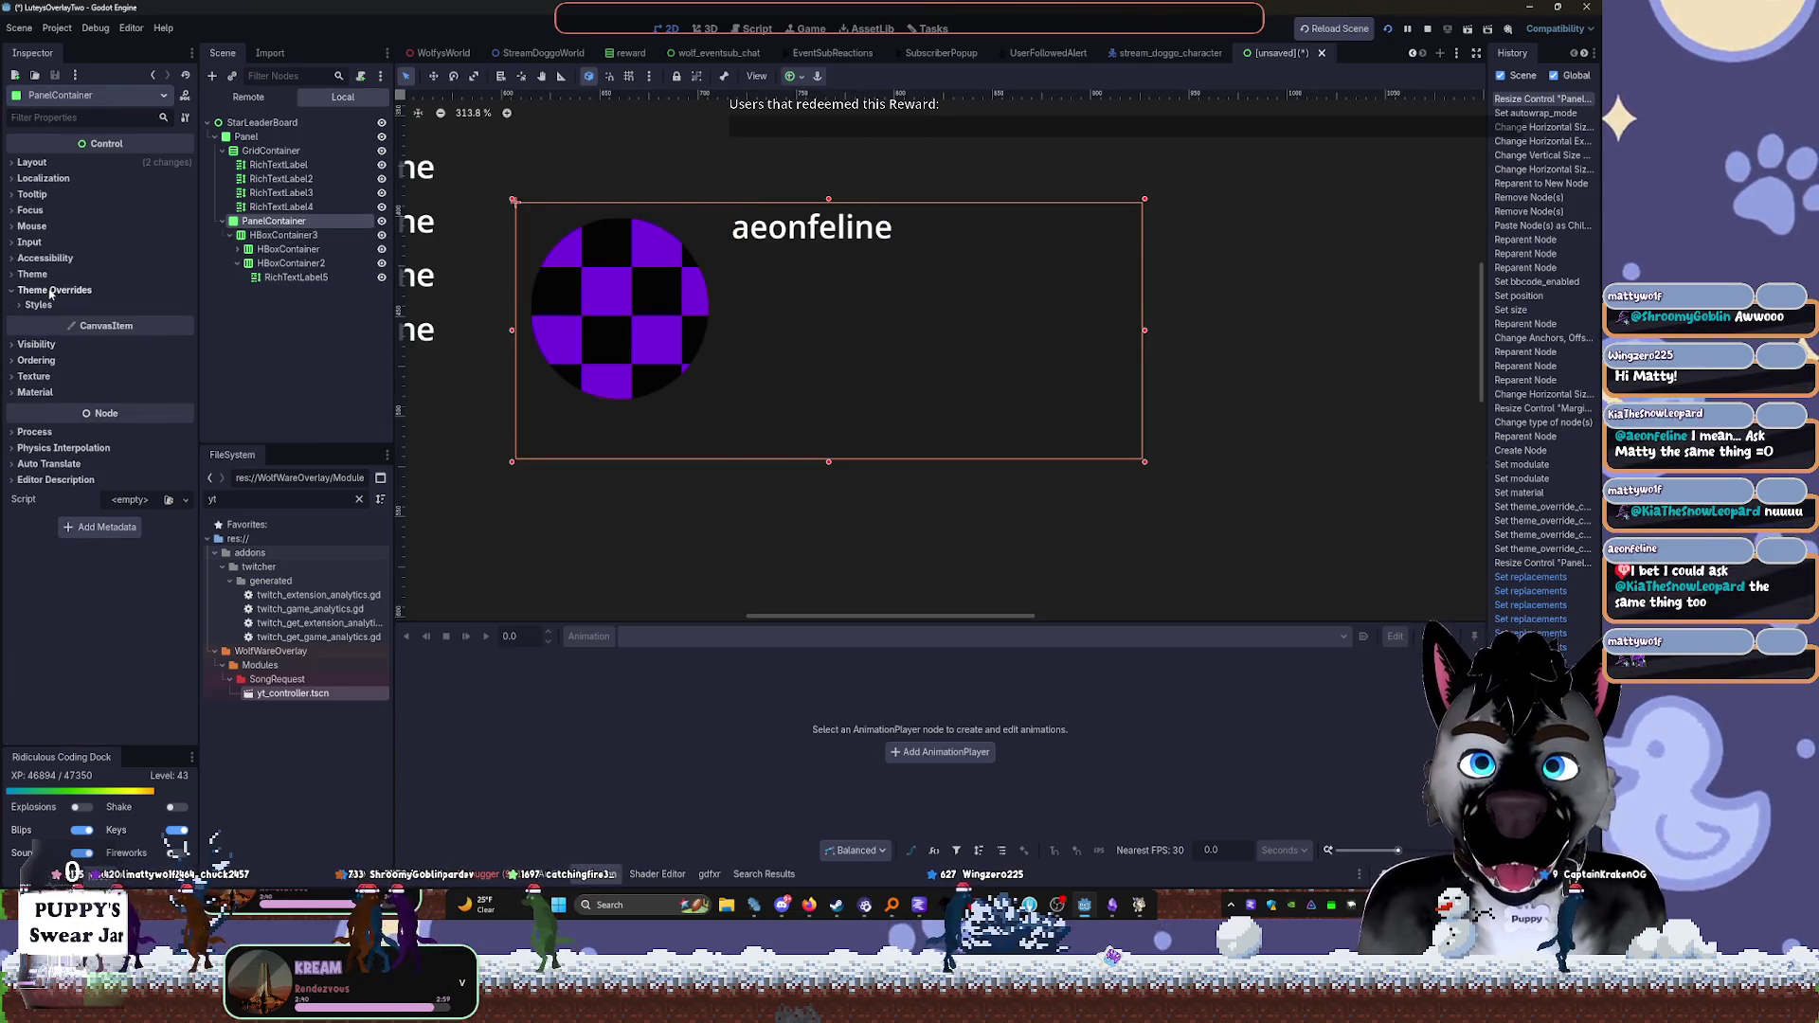
Give the PanelContainer a New StyleBoxFlat as its Panel style override
{"action": "left_click", "coordinate": [57, 274]}
{"action": "left_click", "coordinate": [40, 342]}
{"action": "left_click", "coordinate": [142, 360]}
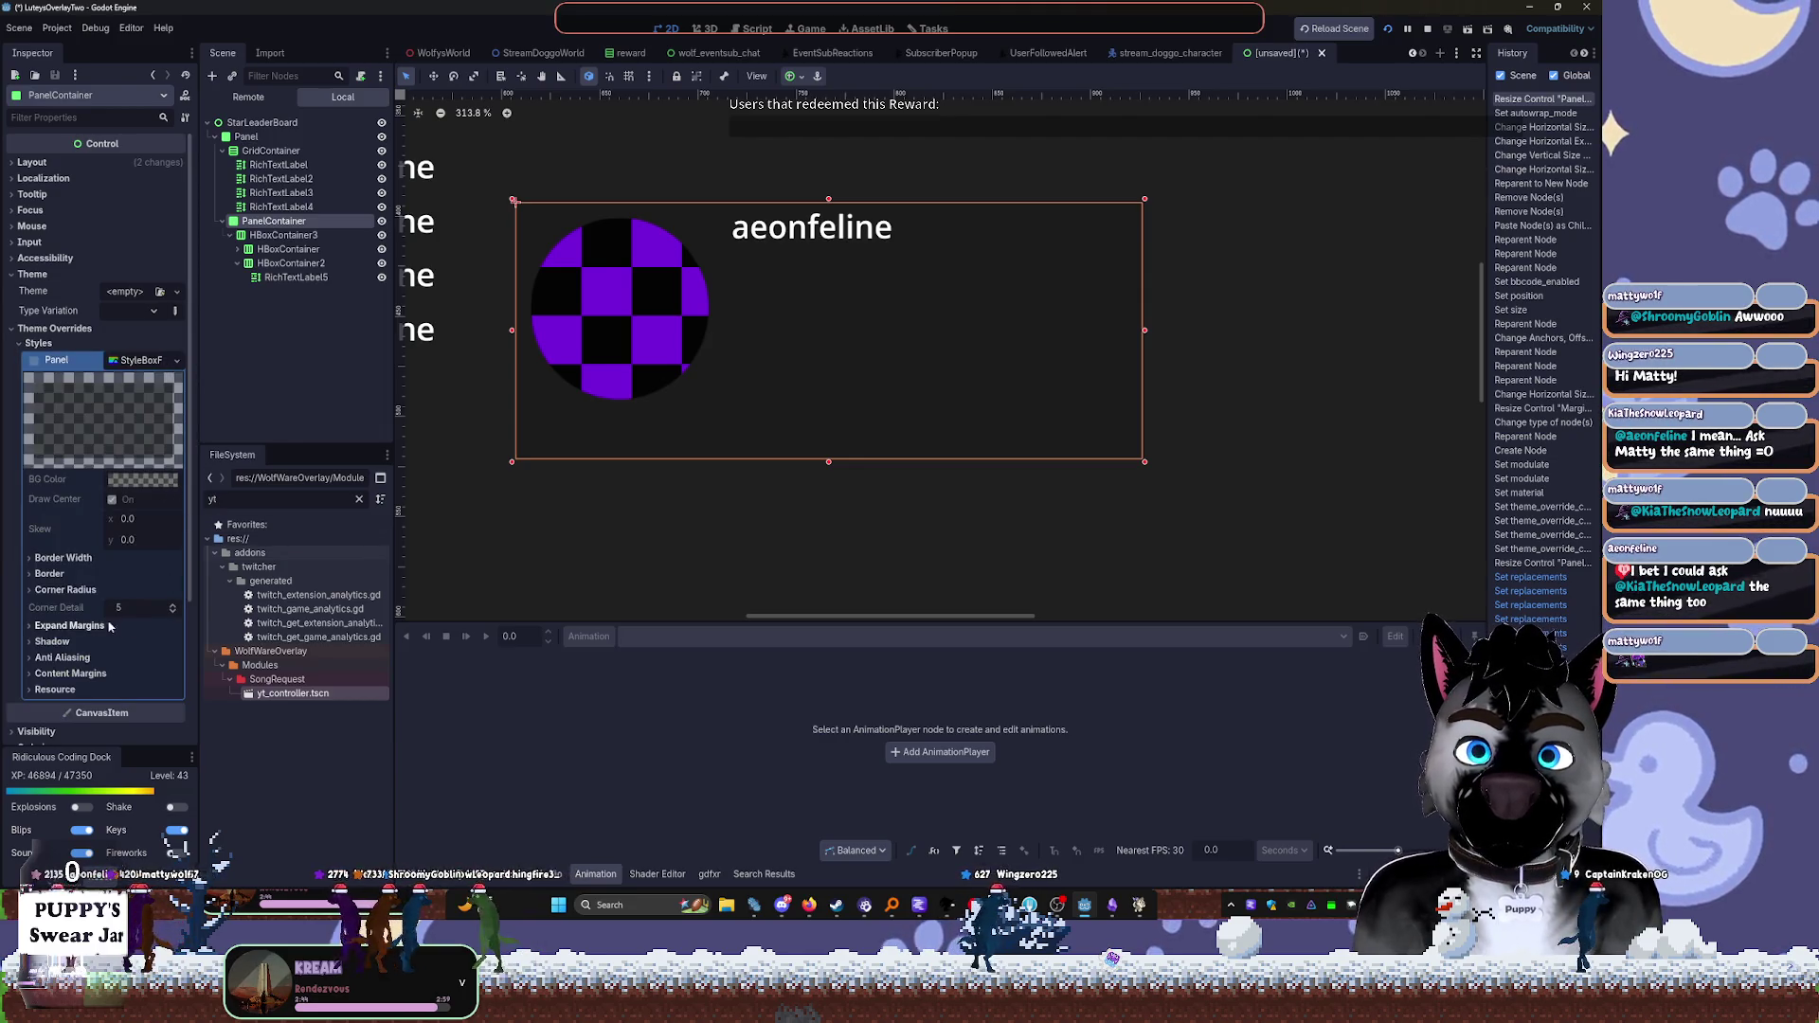
{"action": "left_click", "coordinate": [176, 360]}
{"action": "left_click", "coordinate": [192, 505]}
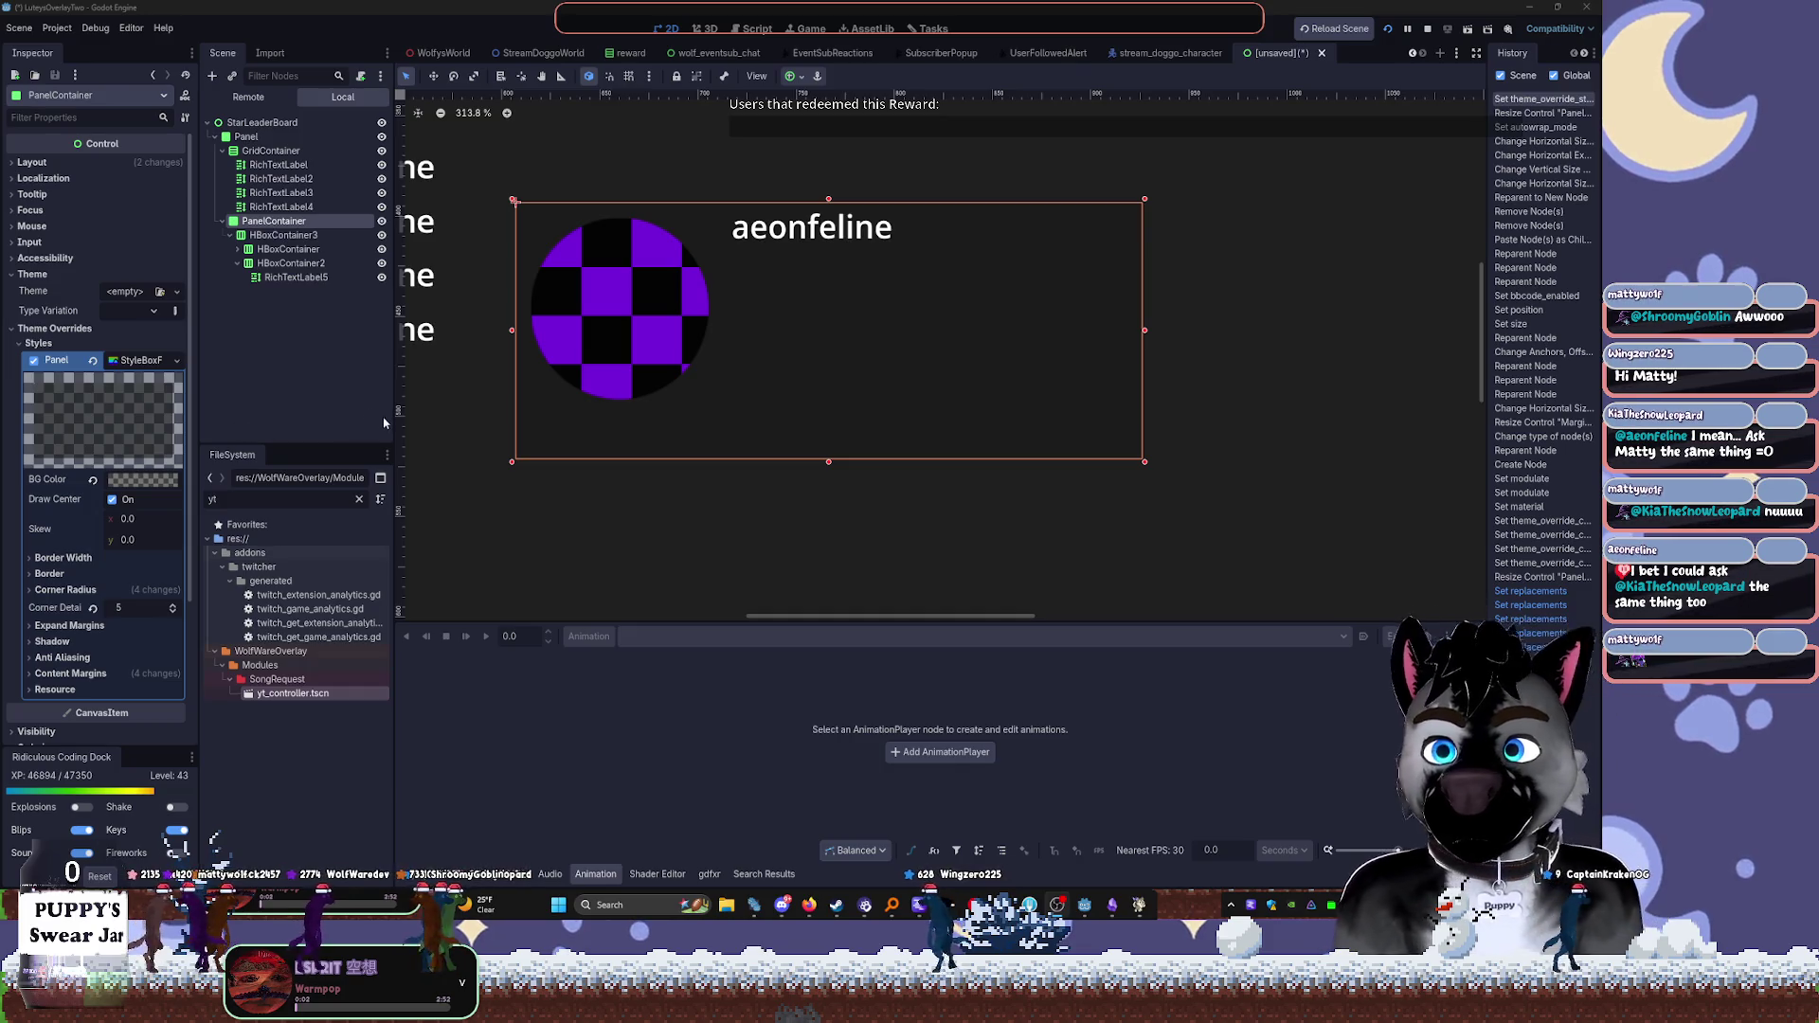
Review the name label's theme overrides and the Panel node's style, then attempt a save
{"action": "left_click", "coordinate": [313, 277]}
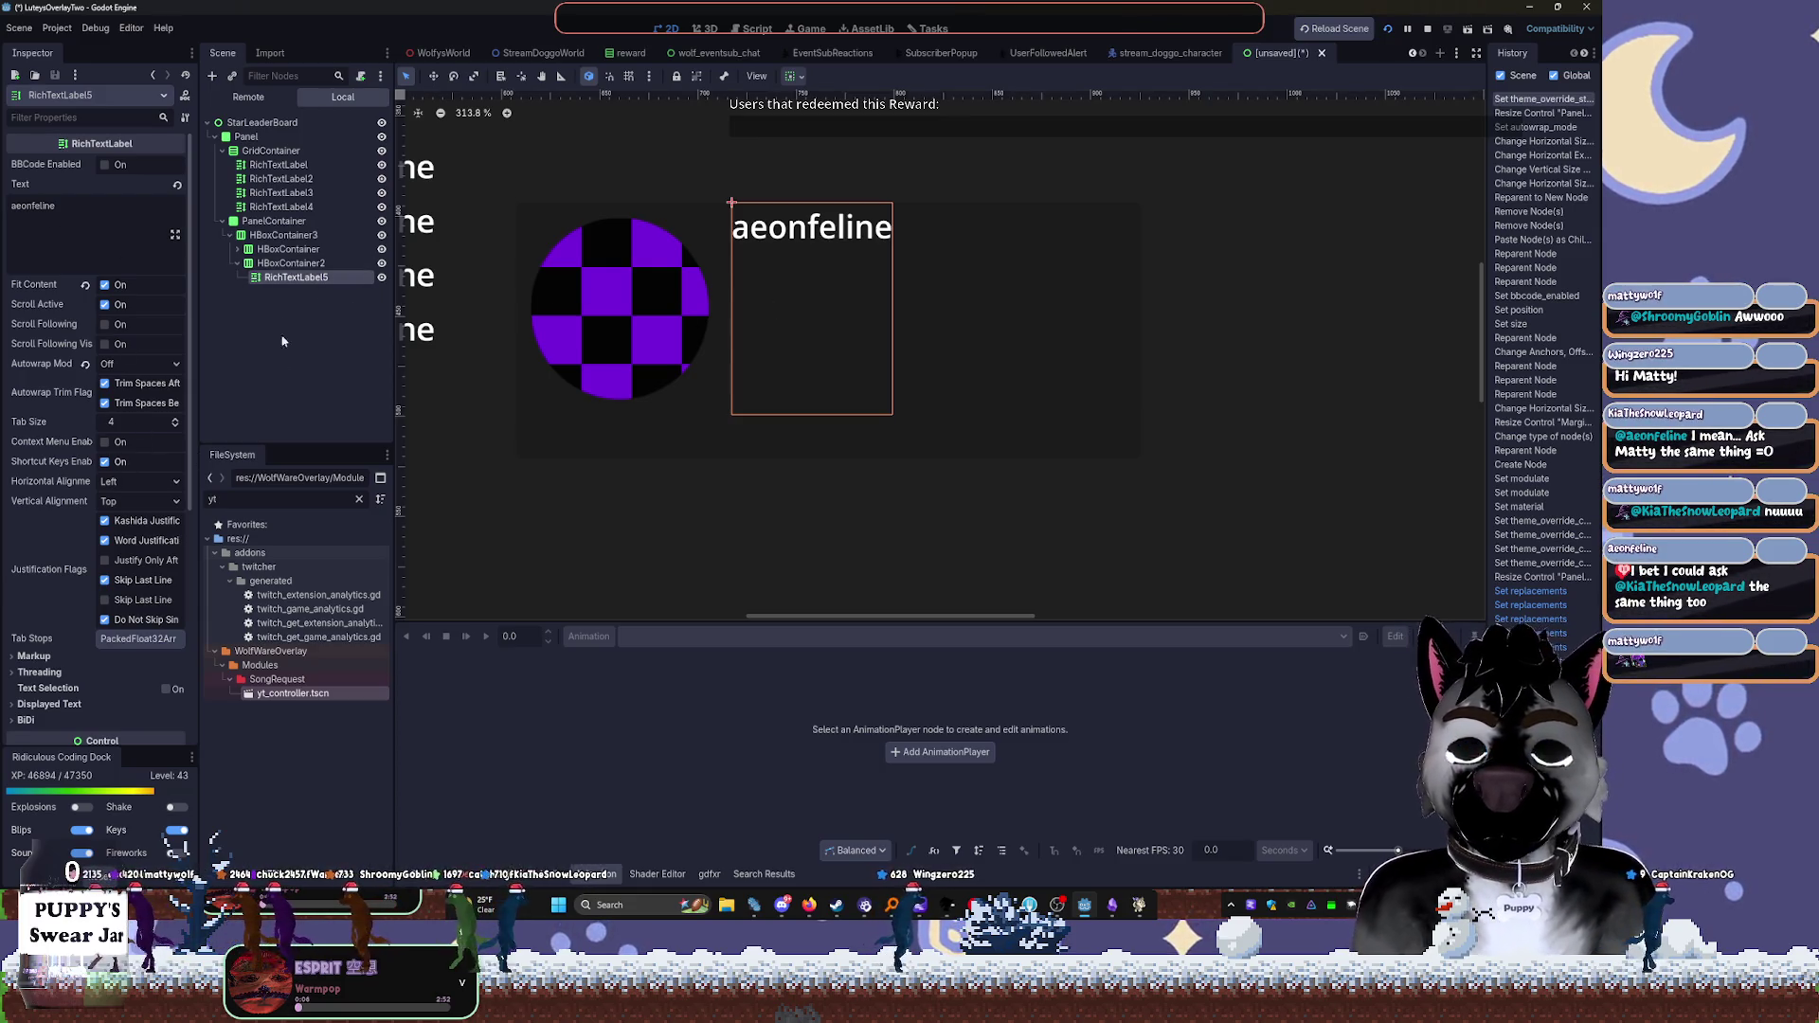
{"action": "scroll", "coordinate": [65, 638], "scroll_direction": "down", "scroll_amount": 5}
{"action": "left_click", "coordinate": [41, 571]}
{"action": "left_click", "coordinate": [67, 623]}
{"action": "left_click", "coordinate": [286, 140]}
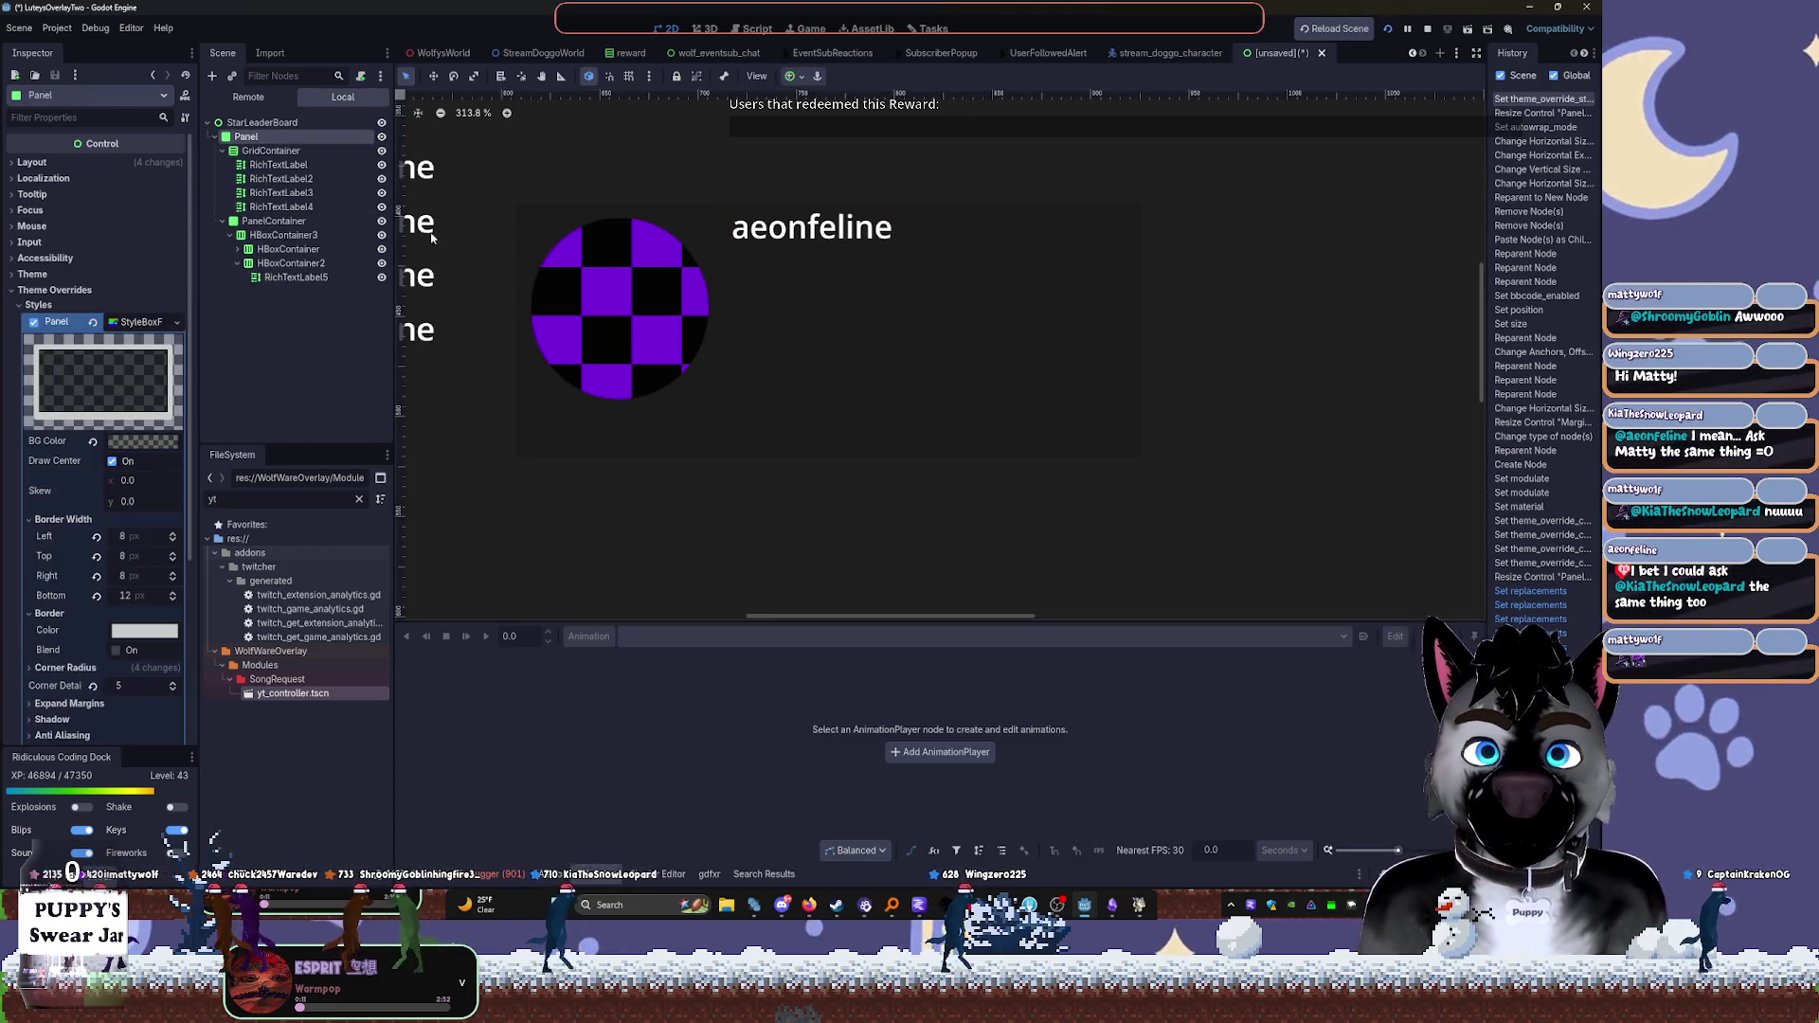
{"action": "key", "text": "ctrl+s"}
{"action": "key", "text": "Escape"}
Collapse the PanelContainer branch and select the four leftover RichTextLabels
{"action": "left_click", "coordinate": [273, 221]}
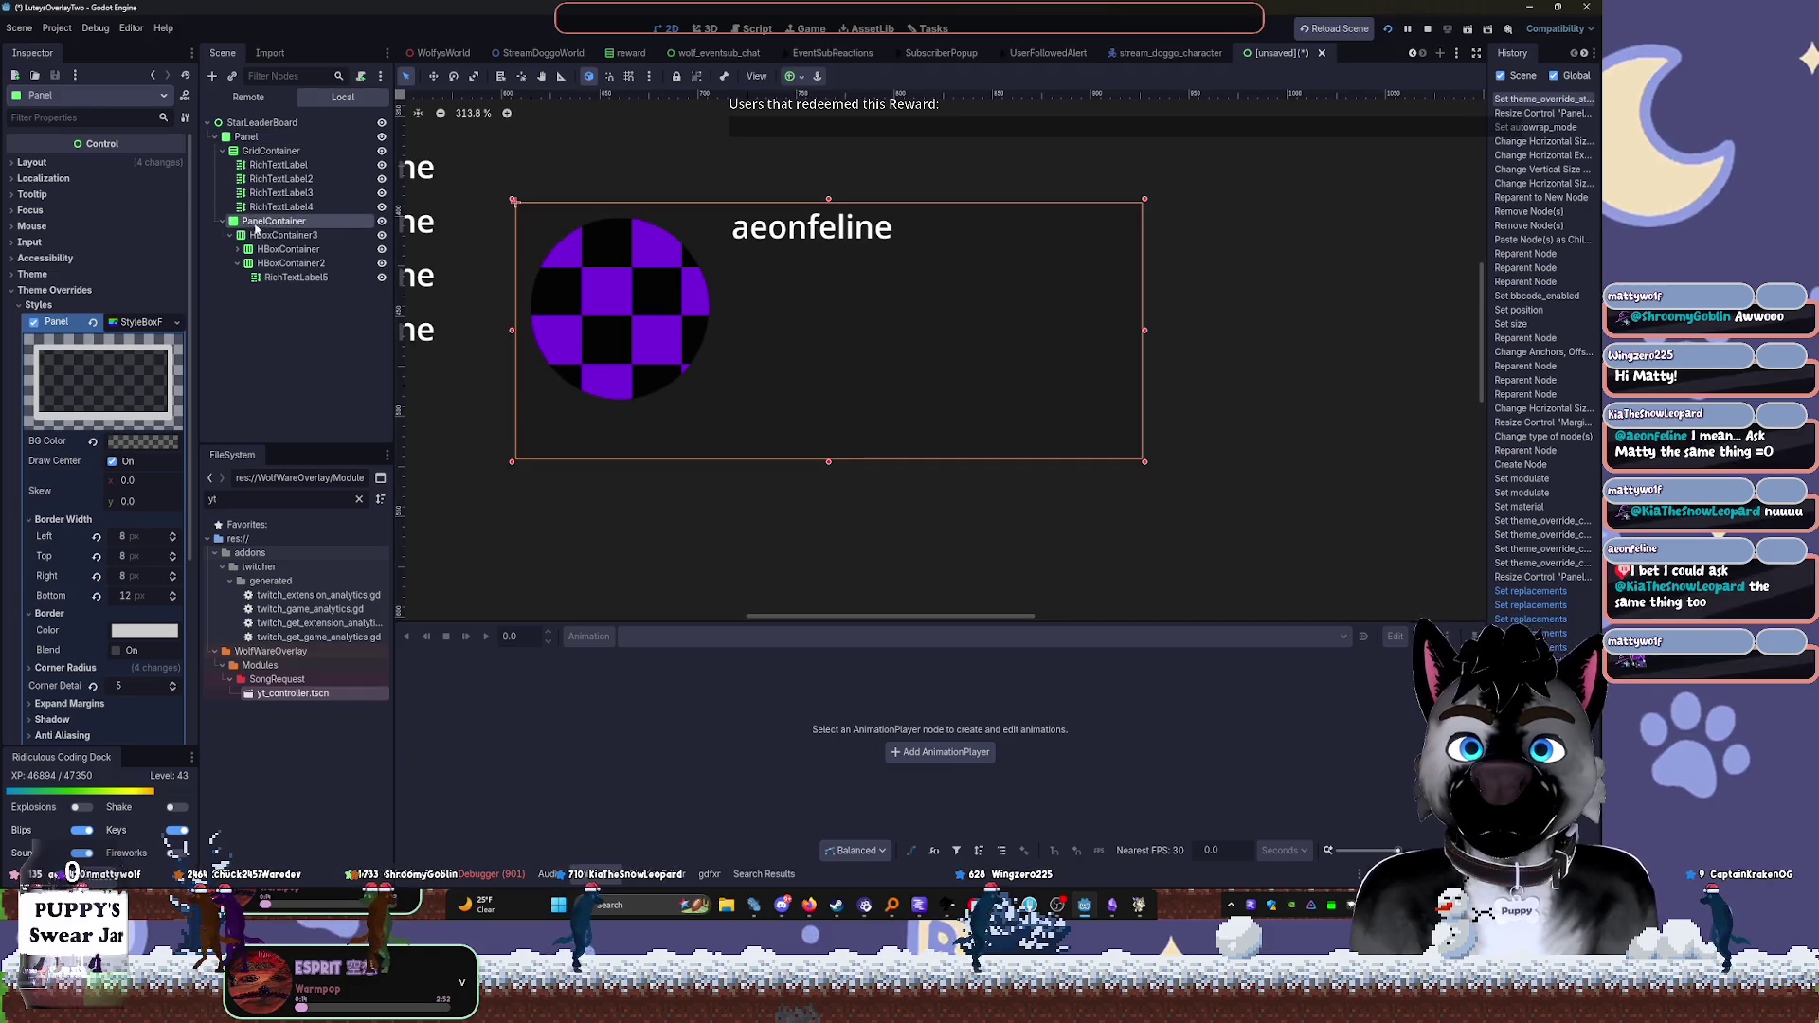
{"action": "left_click", "coordinate": [223, 221]}
{"action": "left_click", "coordinate": [277, 165]}
{"action": "left_click", "coordinate": [267, 210], "text": "shift"}
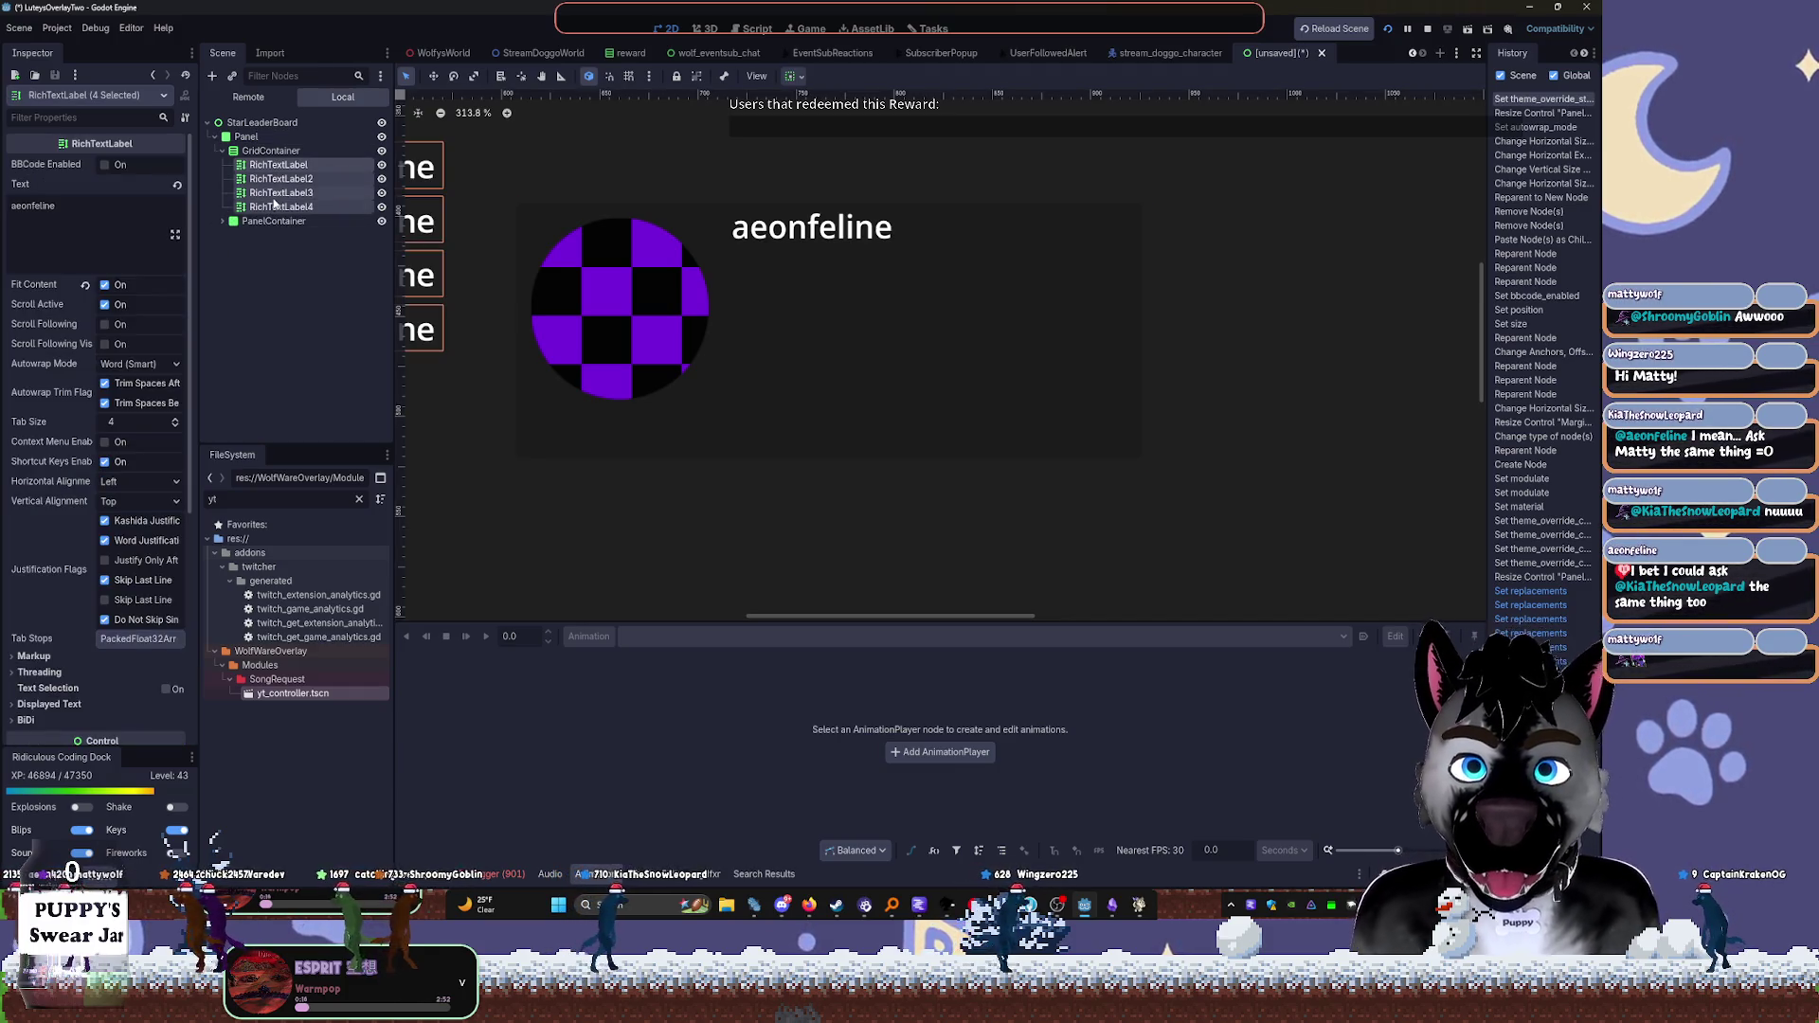
Delete the four leftover labels RichTextLabel to RichTextLabel4
{"action": "key", "text": "Delete"}
{"action": "key", "text": "Return"}
{"action": "left_click", "coordinate": [248, 136]}
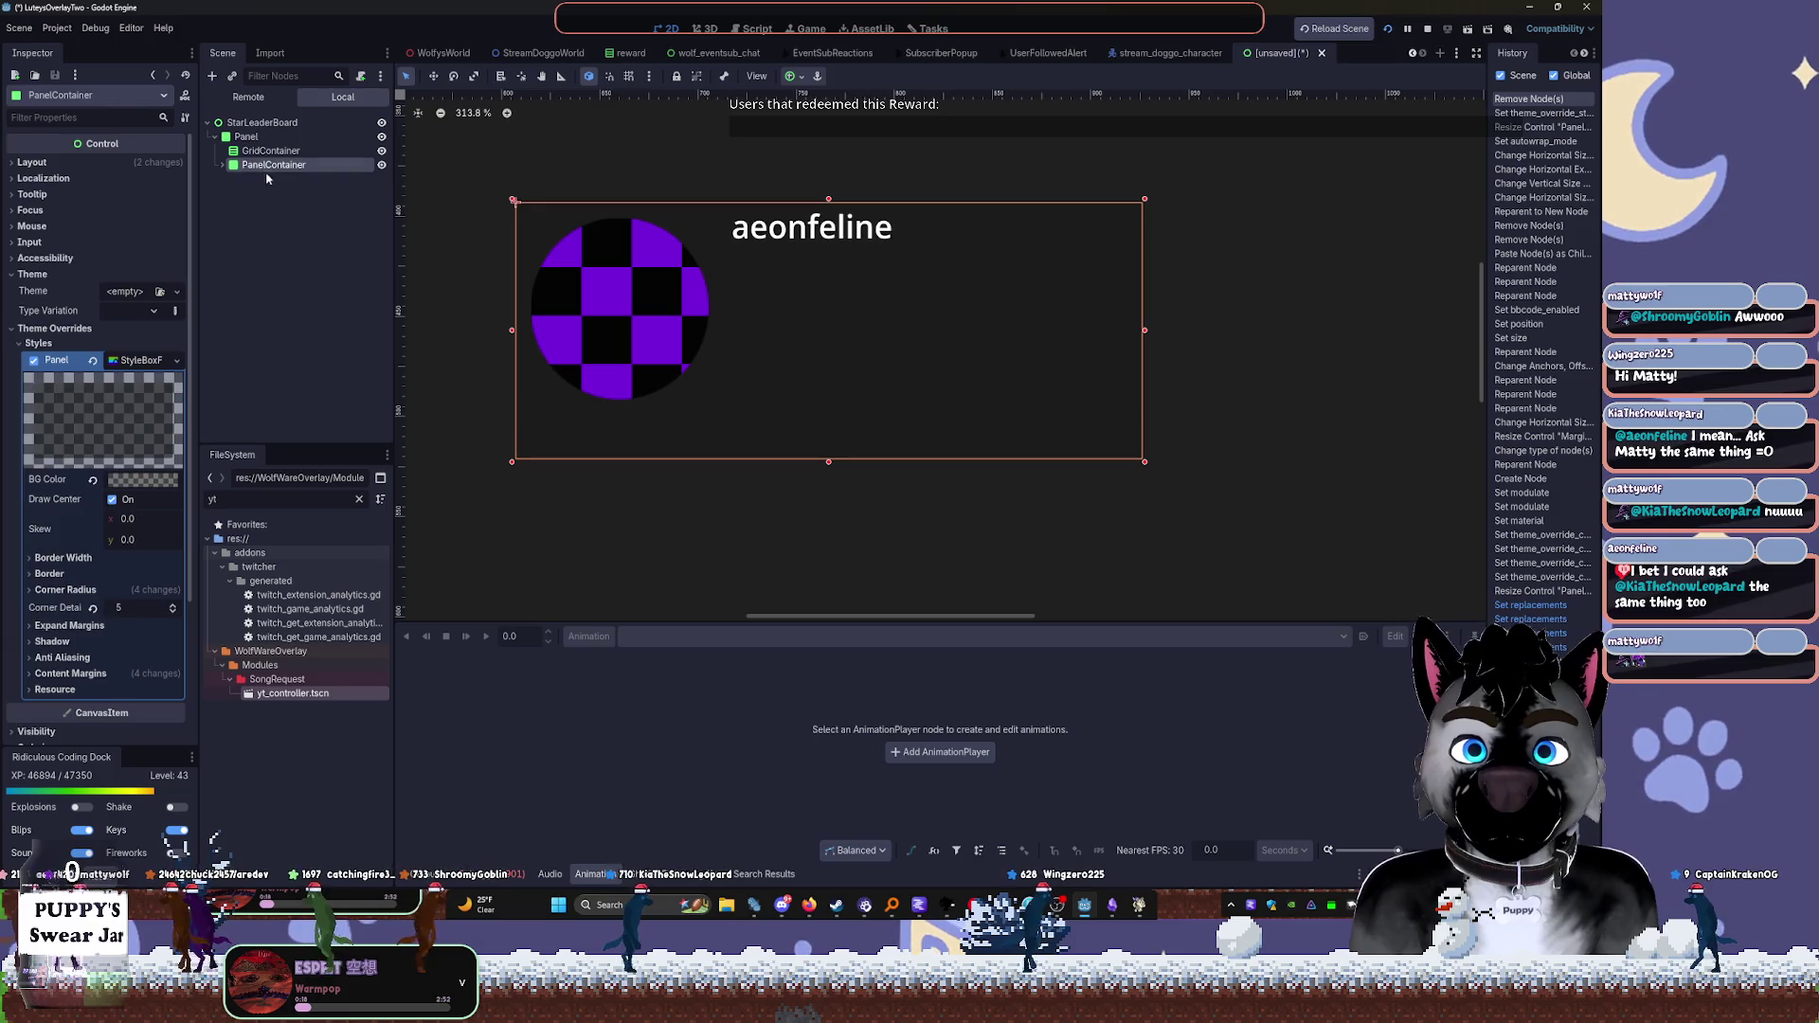
{"action": "left_click", "coordinate": [271, 150]}
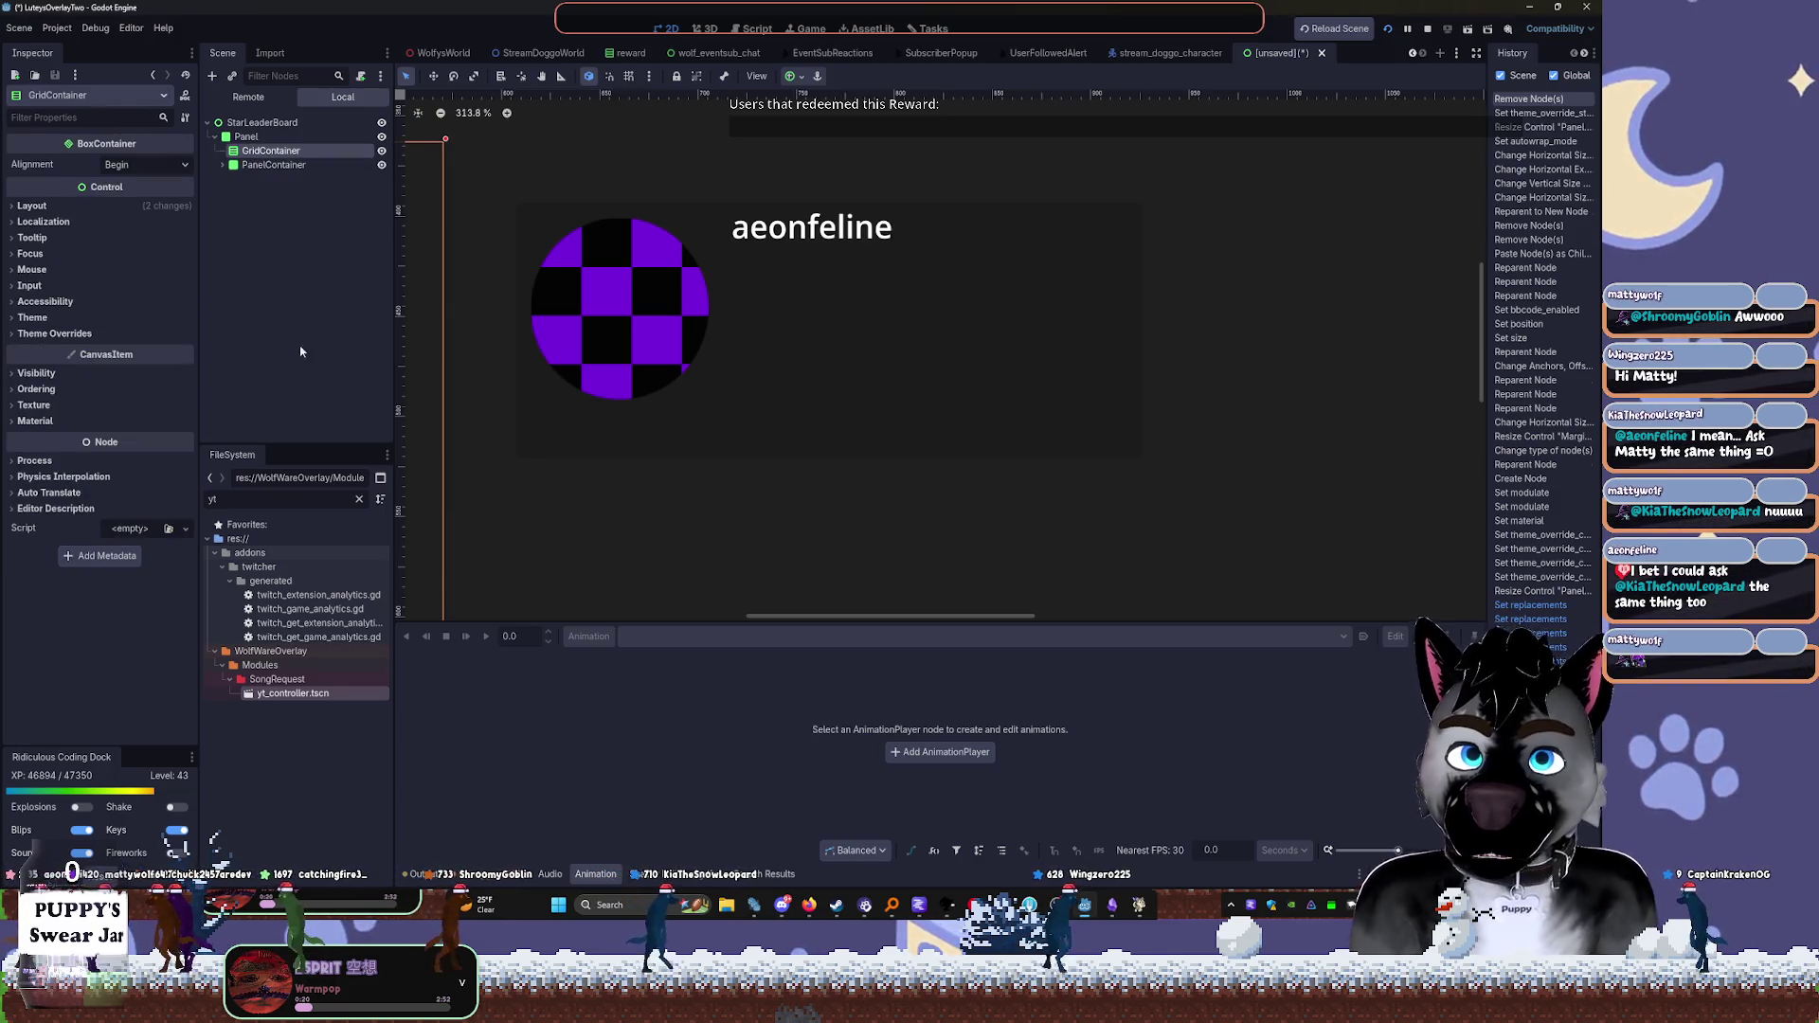
Trial-paste and duplicate the avatar panel, undo the copies, and move the panel up-left
{"action": "key", "text": "ctrl+v"}
{"action": "key", "text": "Left"}
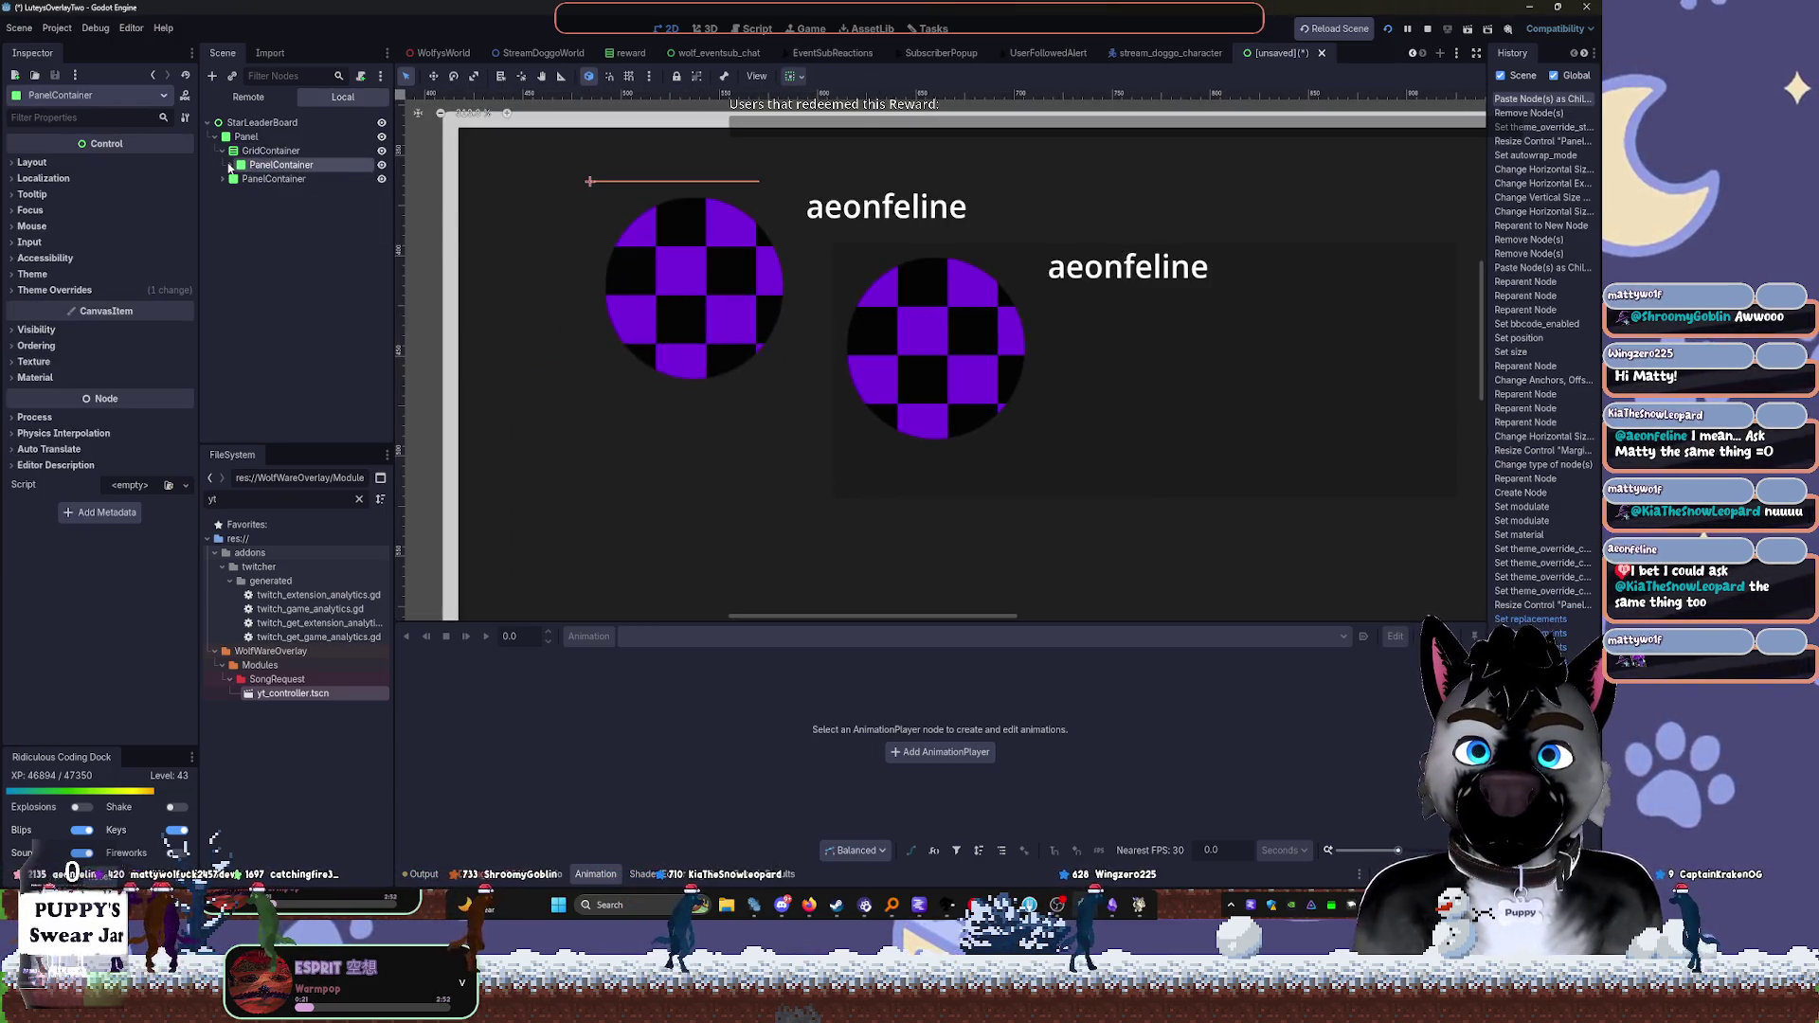
{"action": "key", "text": "Left"}
{"action": "key", "text": "ctrl+d"}
{"action": "key", "text": "ctrl+d"}
{"action": "key", "text": "ctrl+d"}
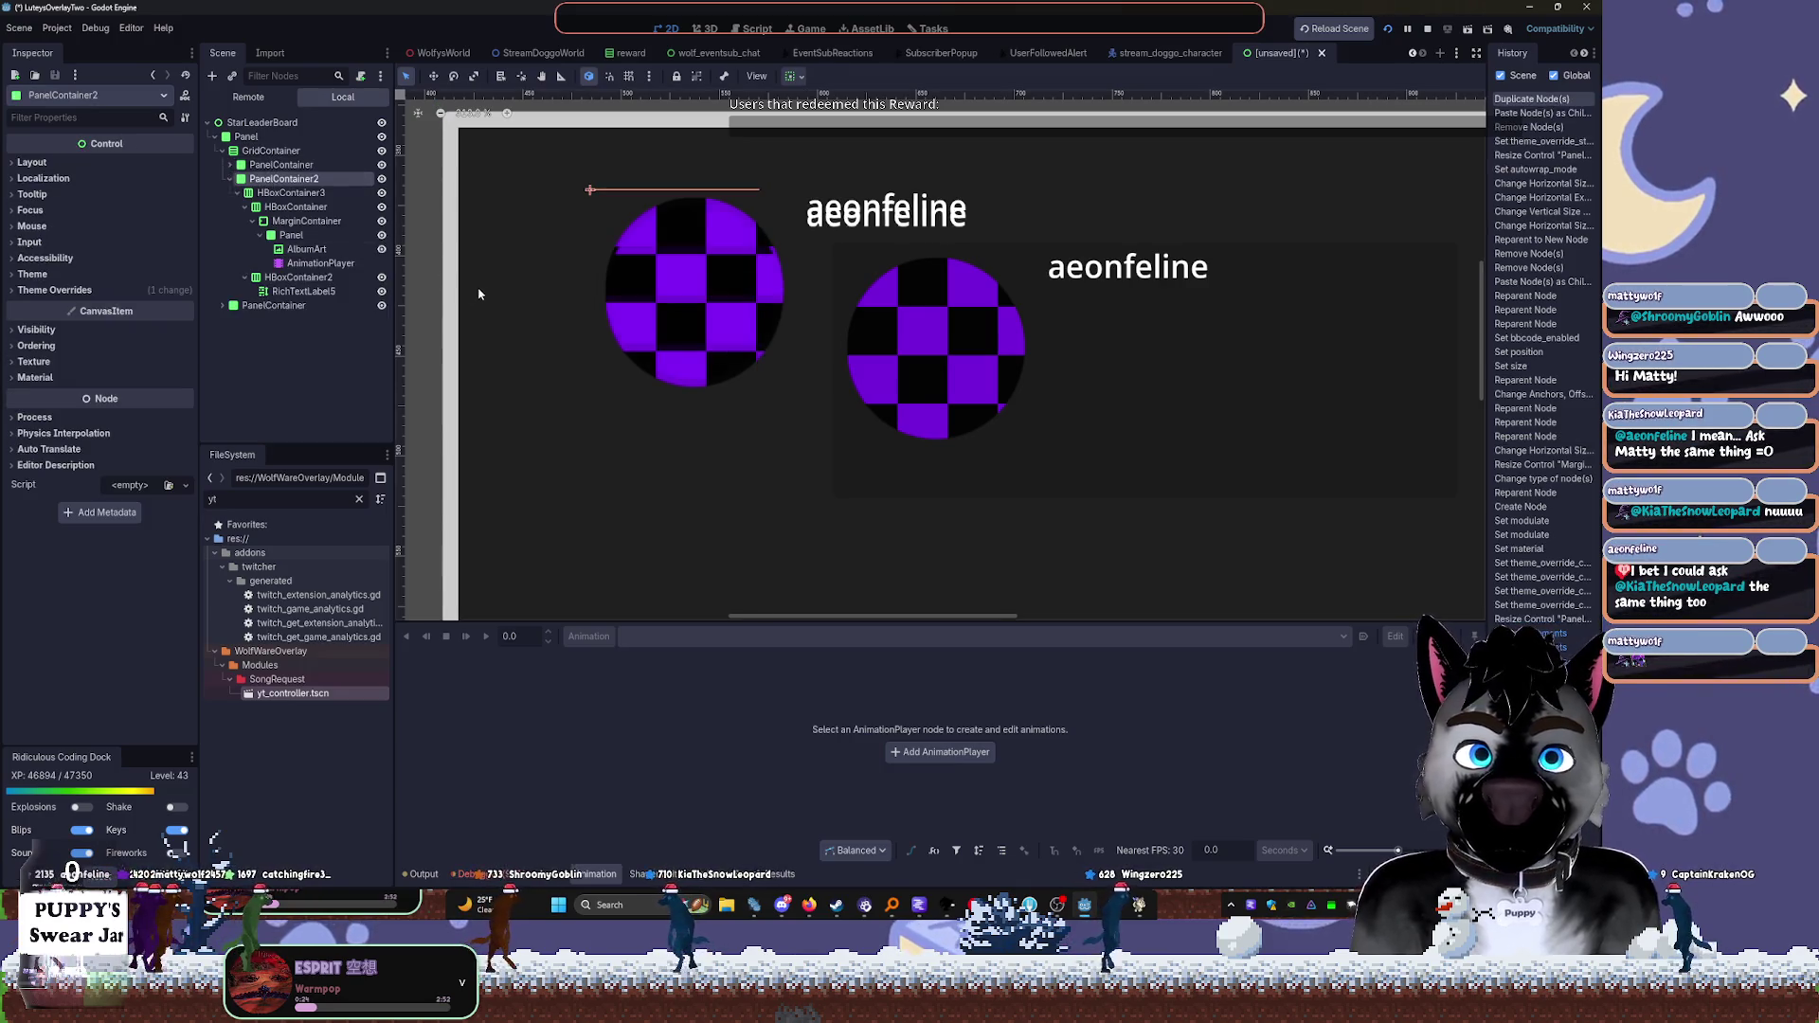
{"action": "left_click", "coordinate": [251, 149]}
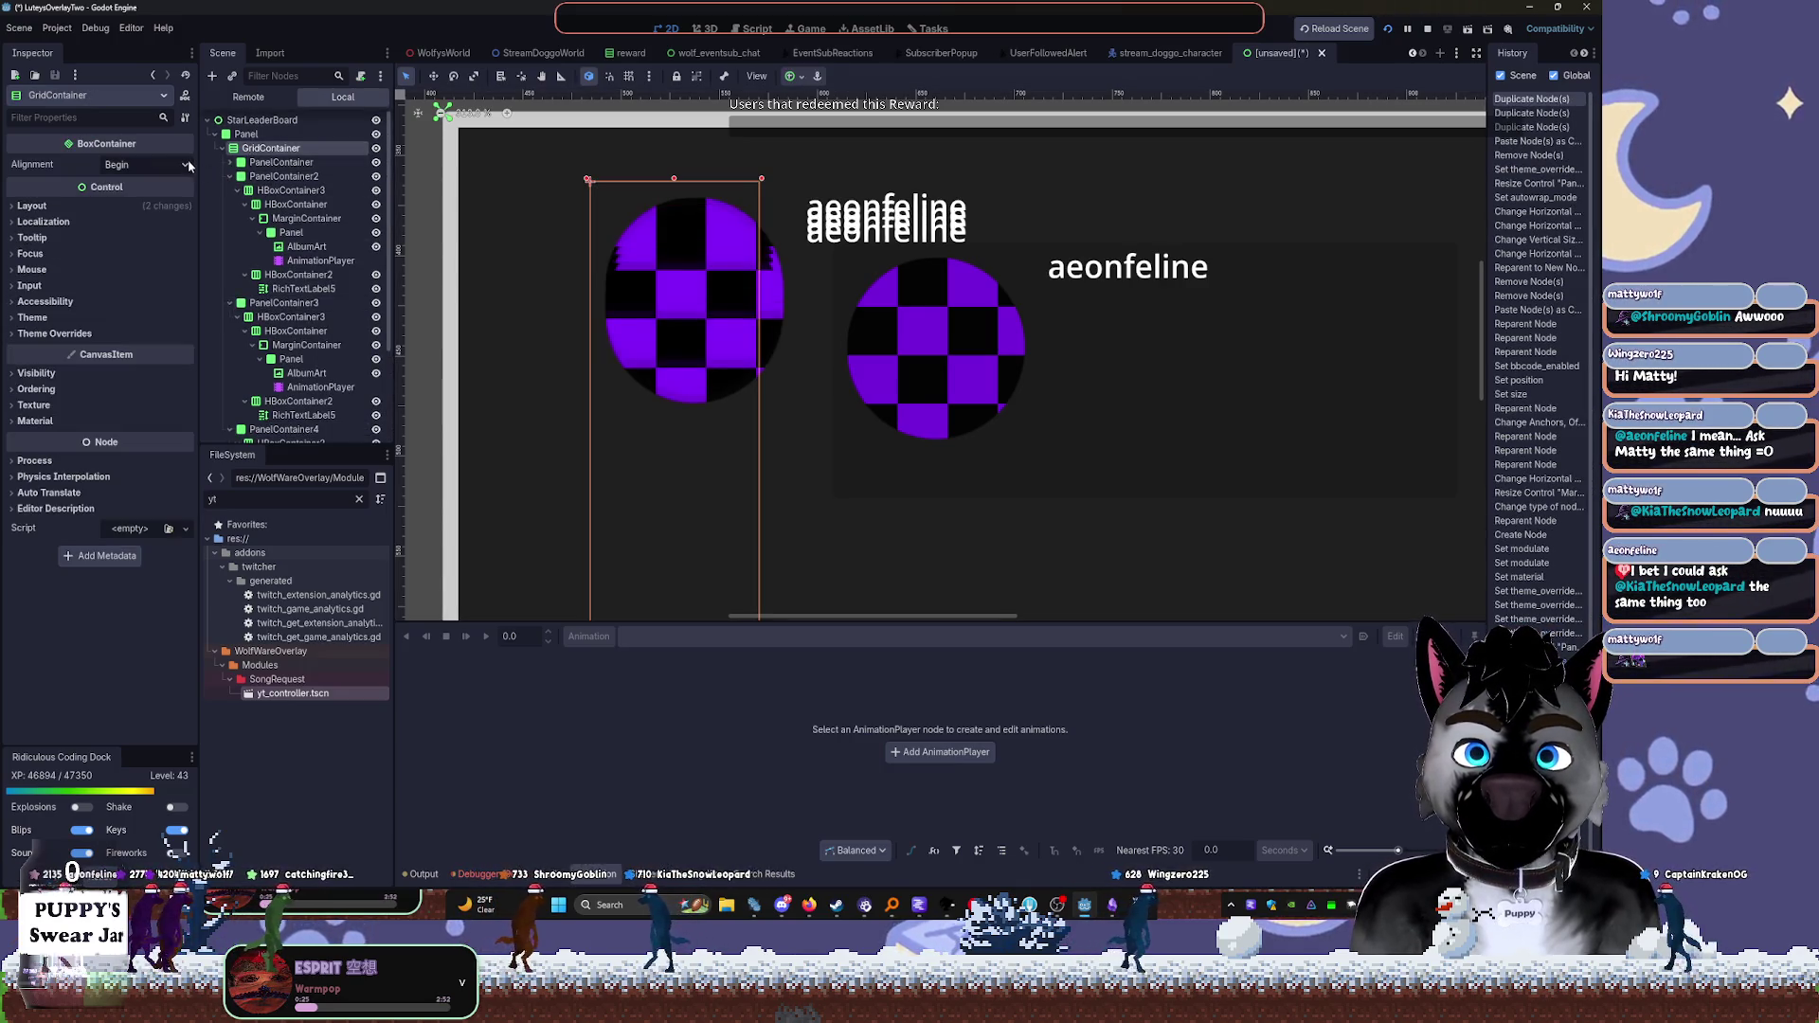
{"action": "key", "text": "ctrl+z"}
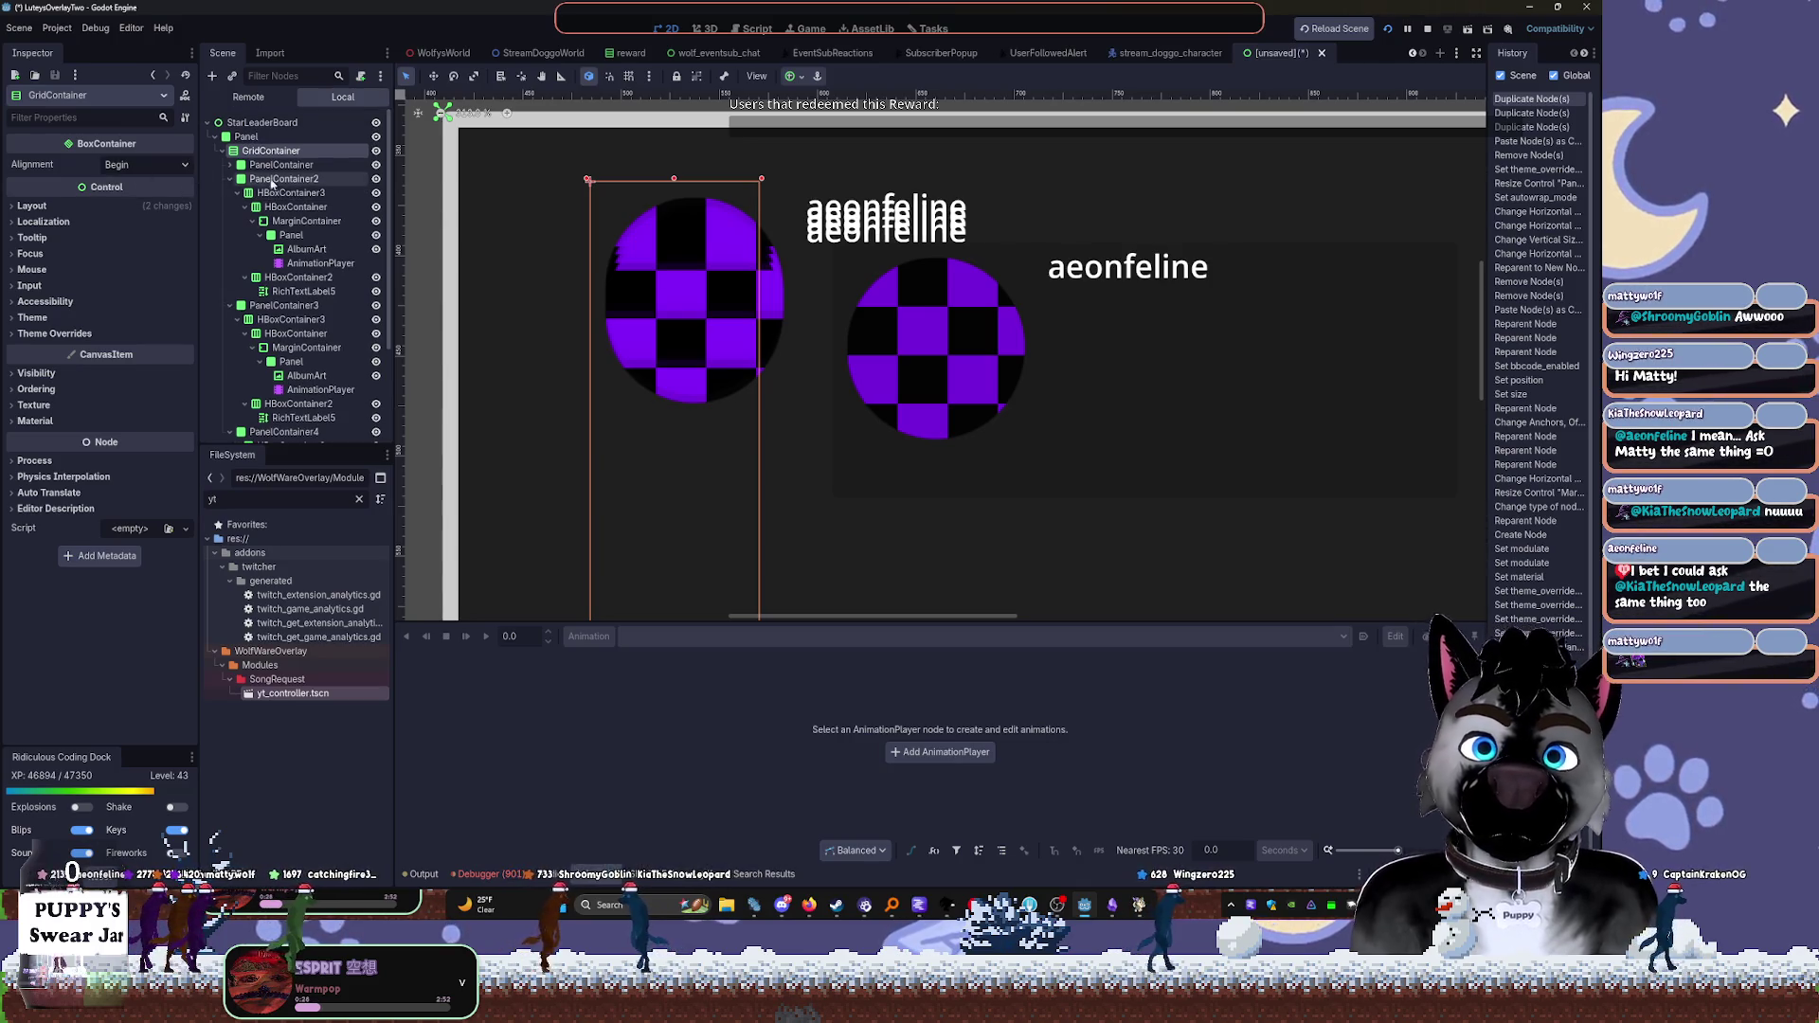
{"action": "key", "text": "ctrl+z"}
{"action": "key", "text": "ctrl+z"}
{"action": "key", "text": "ctrl+z"}
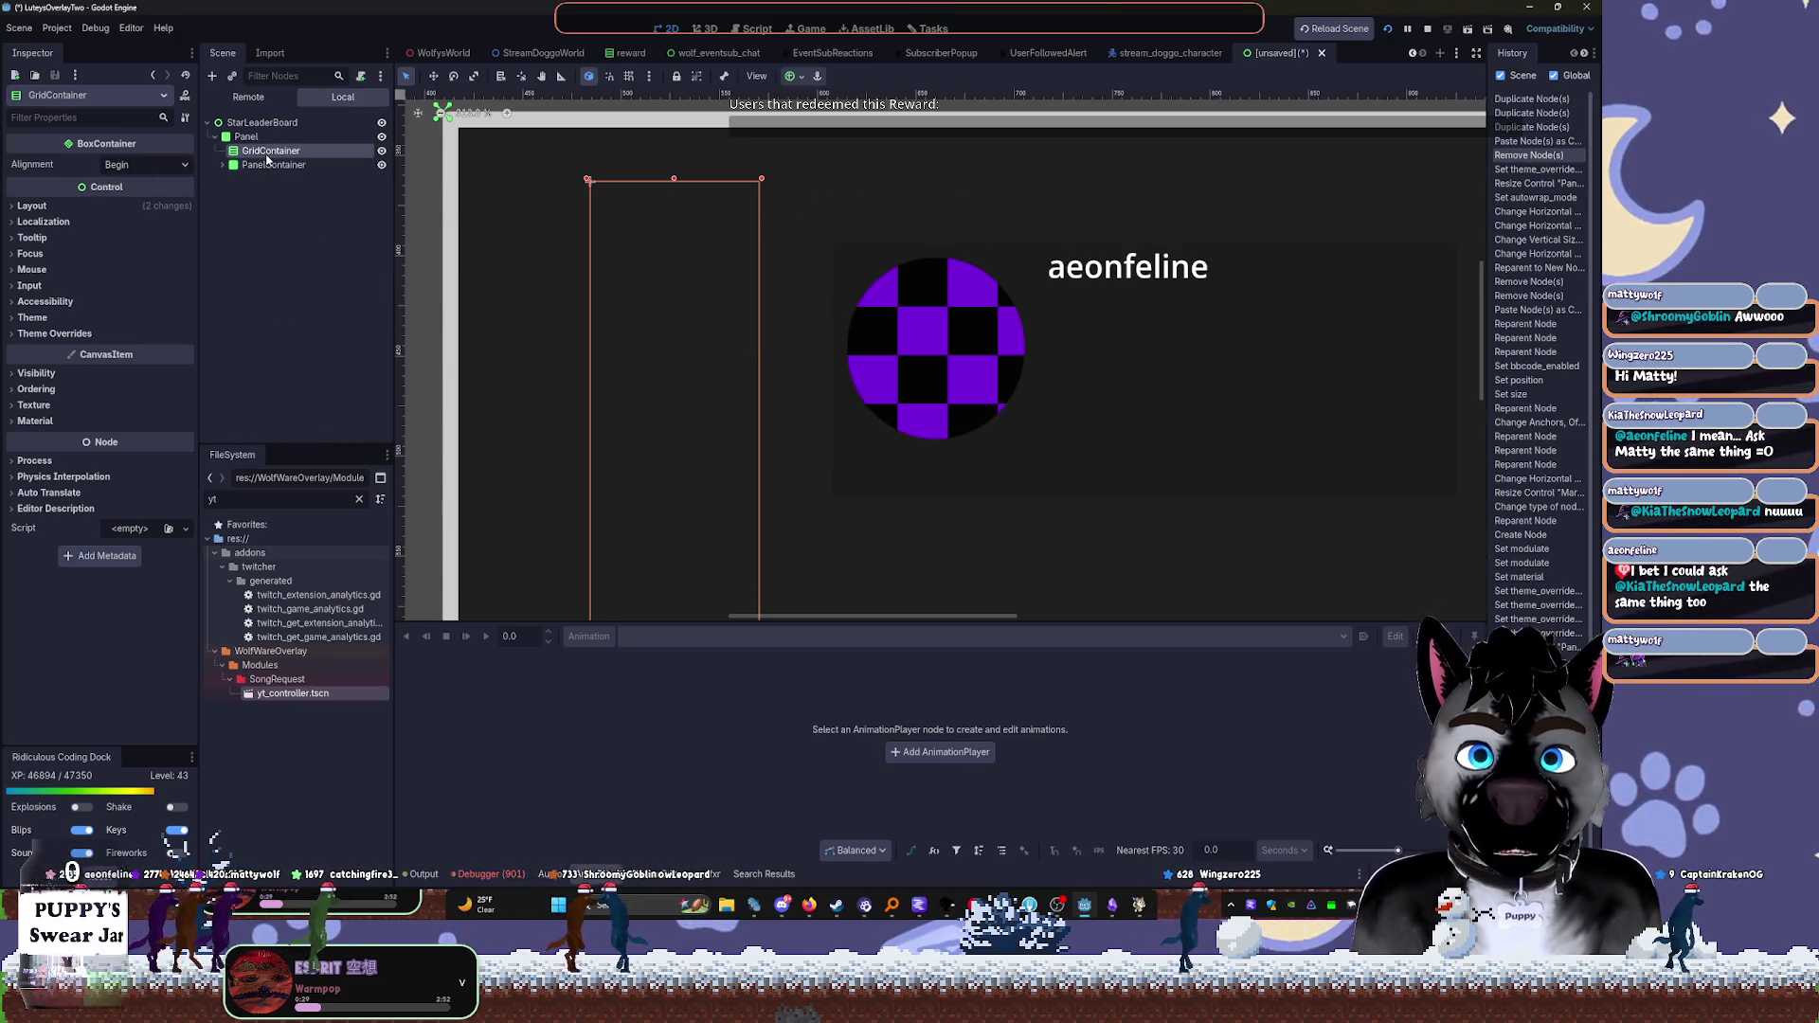
{"action": "left_click", "coordinate": [274, 165]}
{"action": "left_click_drag", "start_coordinate": [926, 317], "coordinate": [834, 305]}
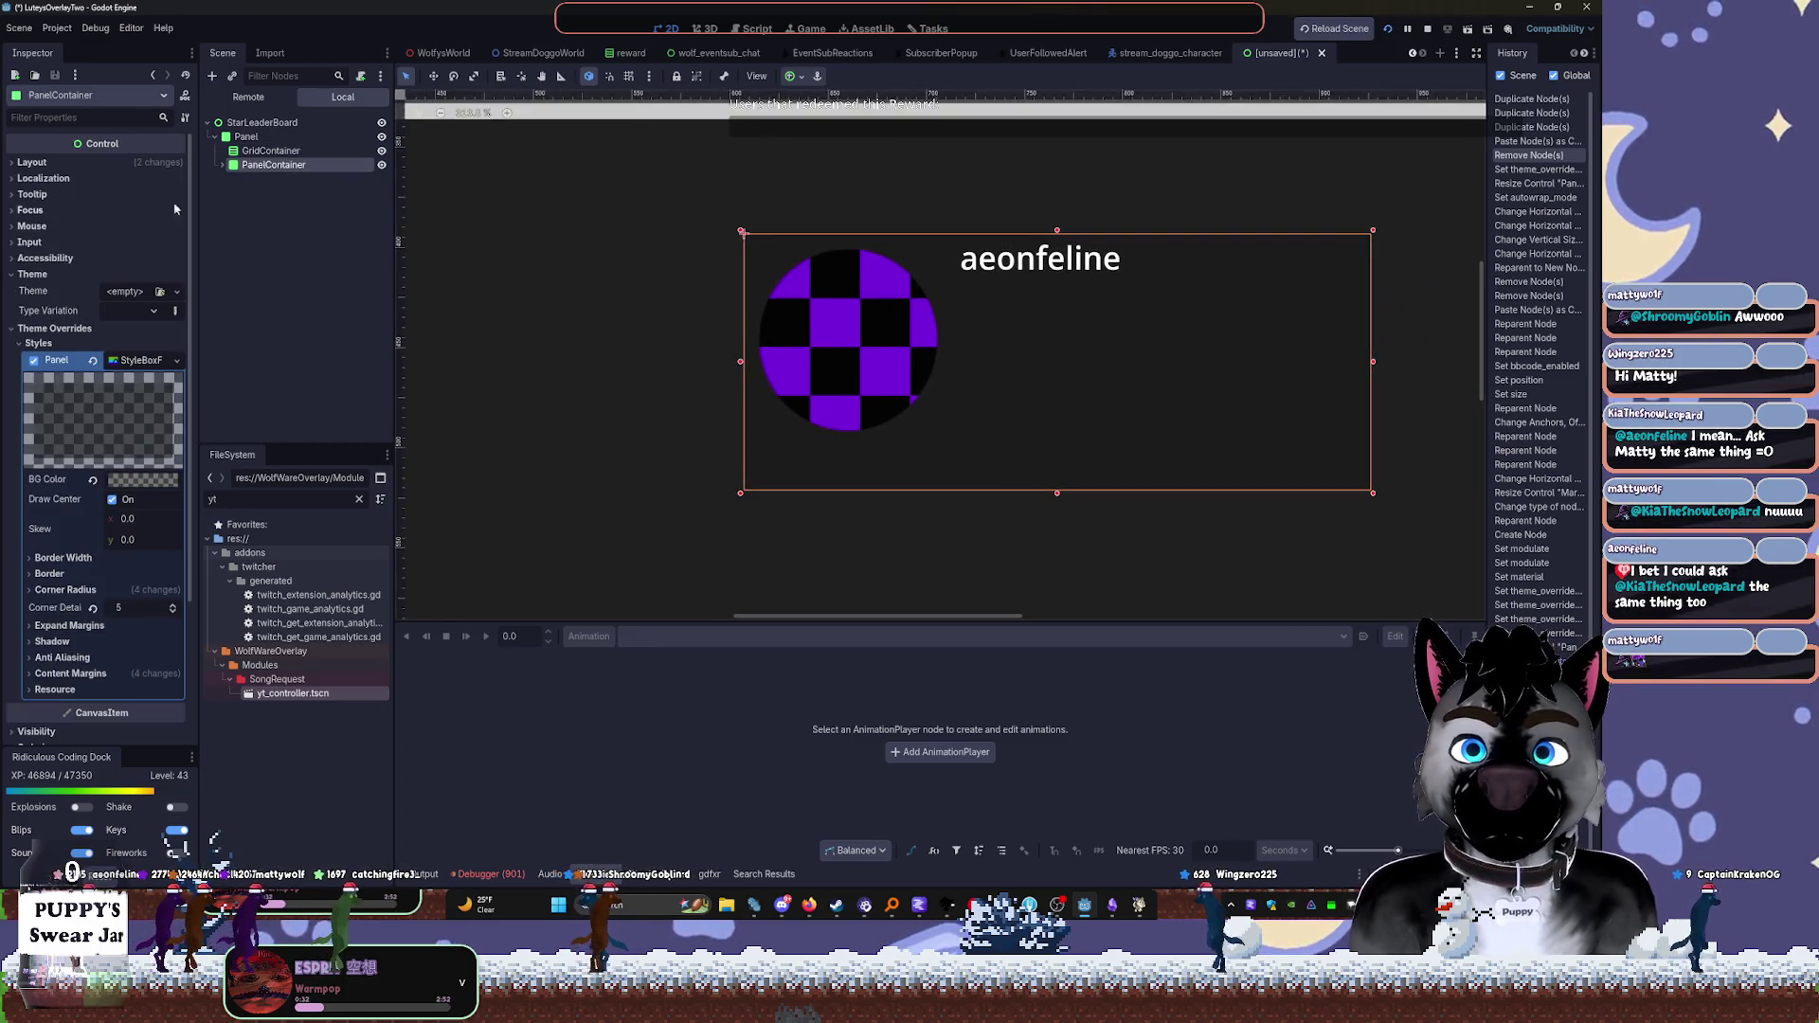
Shrink the panel, then apply the Full Rect anchor preset to HBoxContainer3
{"action": "mouse_move", "coordinate": [1374, 497]}
{"action": "left_mouse_down"}
{"action": "mouse_move", "coordinate": [923, 339]}
{"action": "mouse_move", "coordinate": [758, 244]}
{"action": "mouse_move", "coordinate": [936, 356]}
{"action": "left_mouse_up"}
{"action": "left_click", "coordinate": [228, 166]}
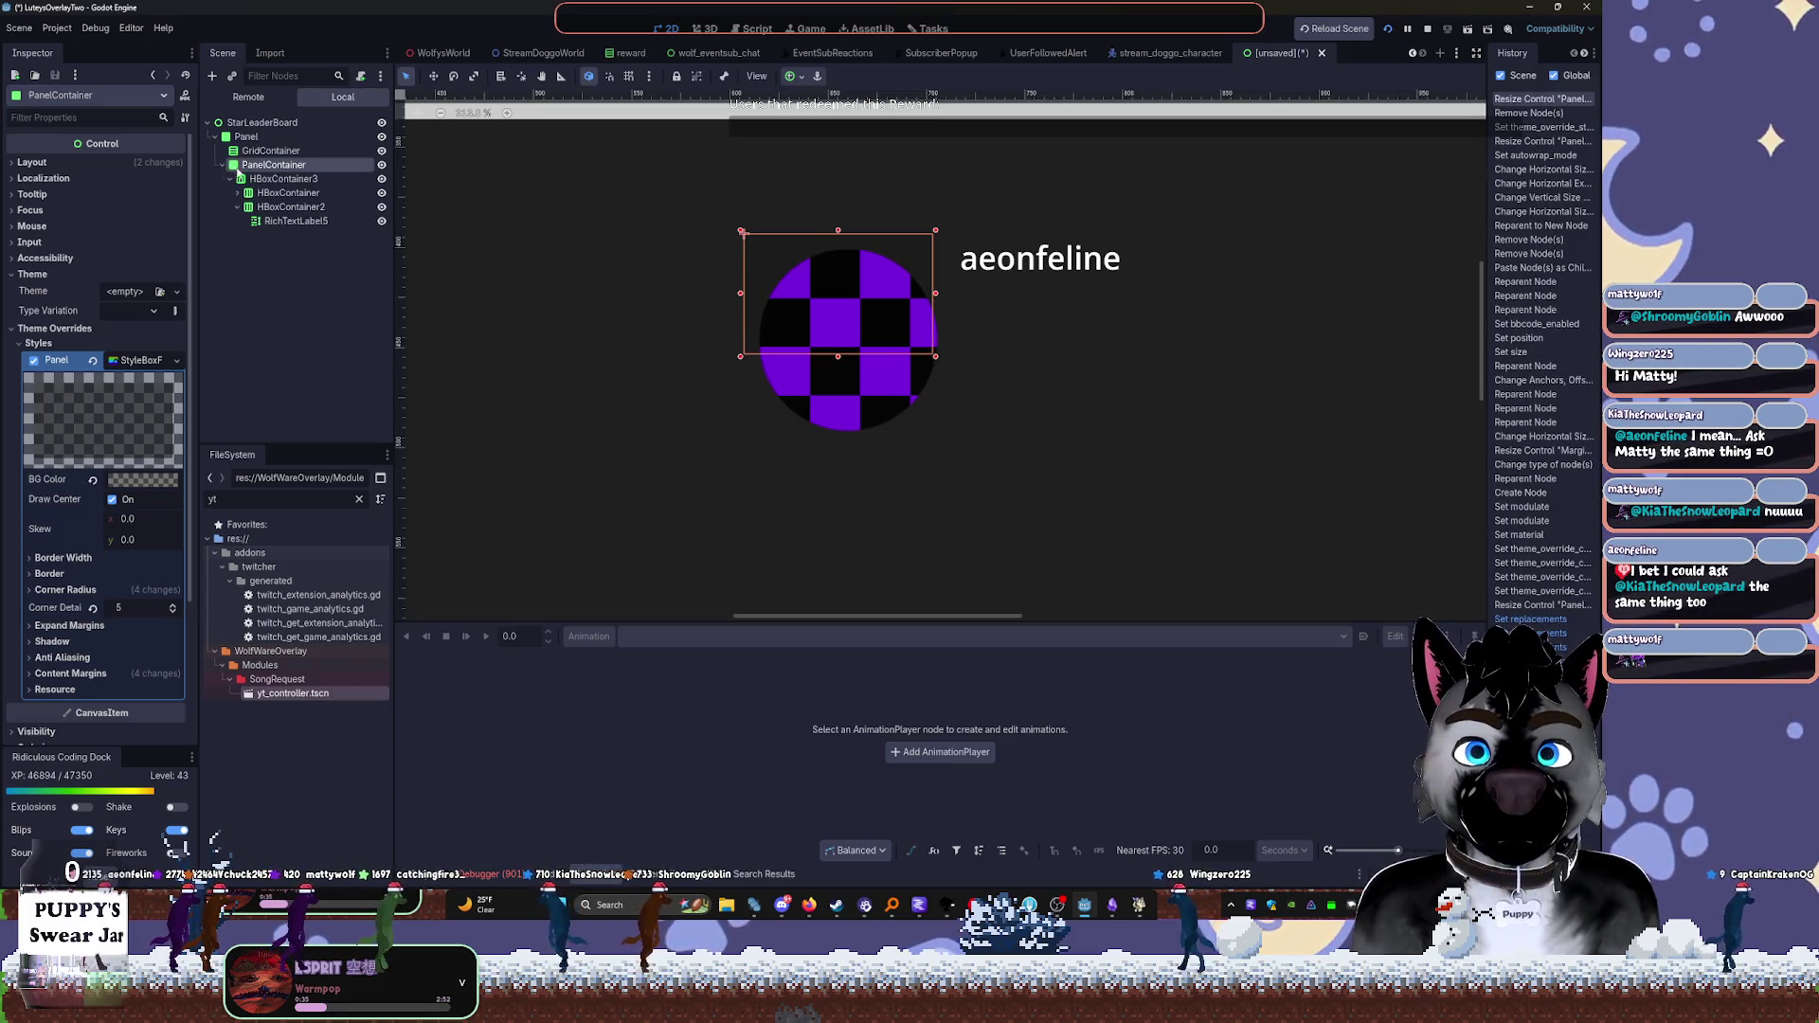
{"action": "left_click", "coordinate": [271, 181]}
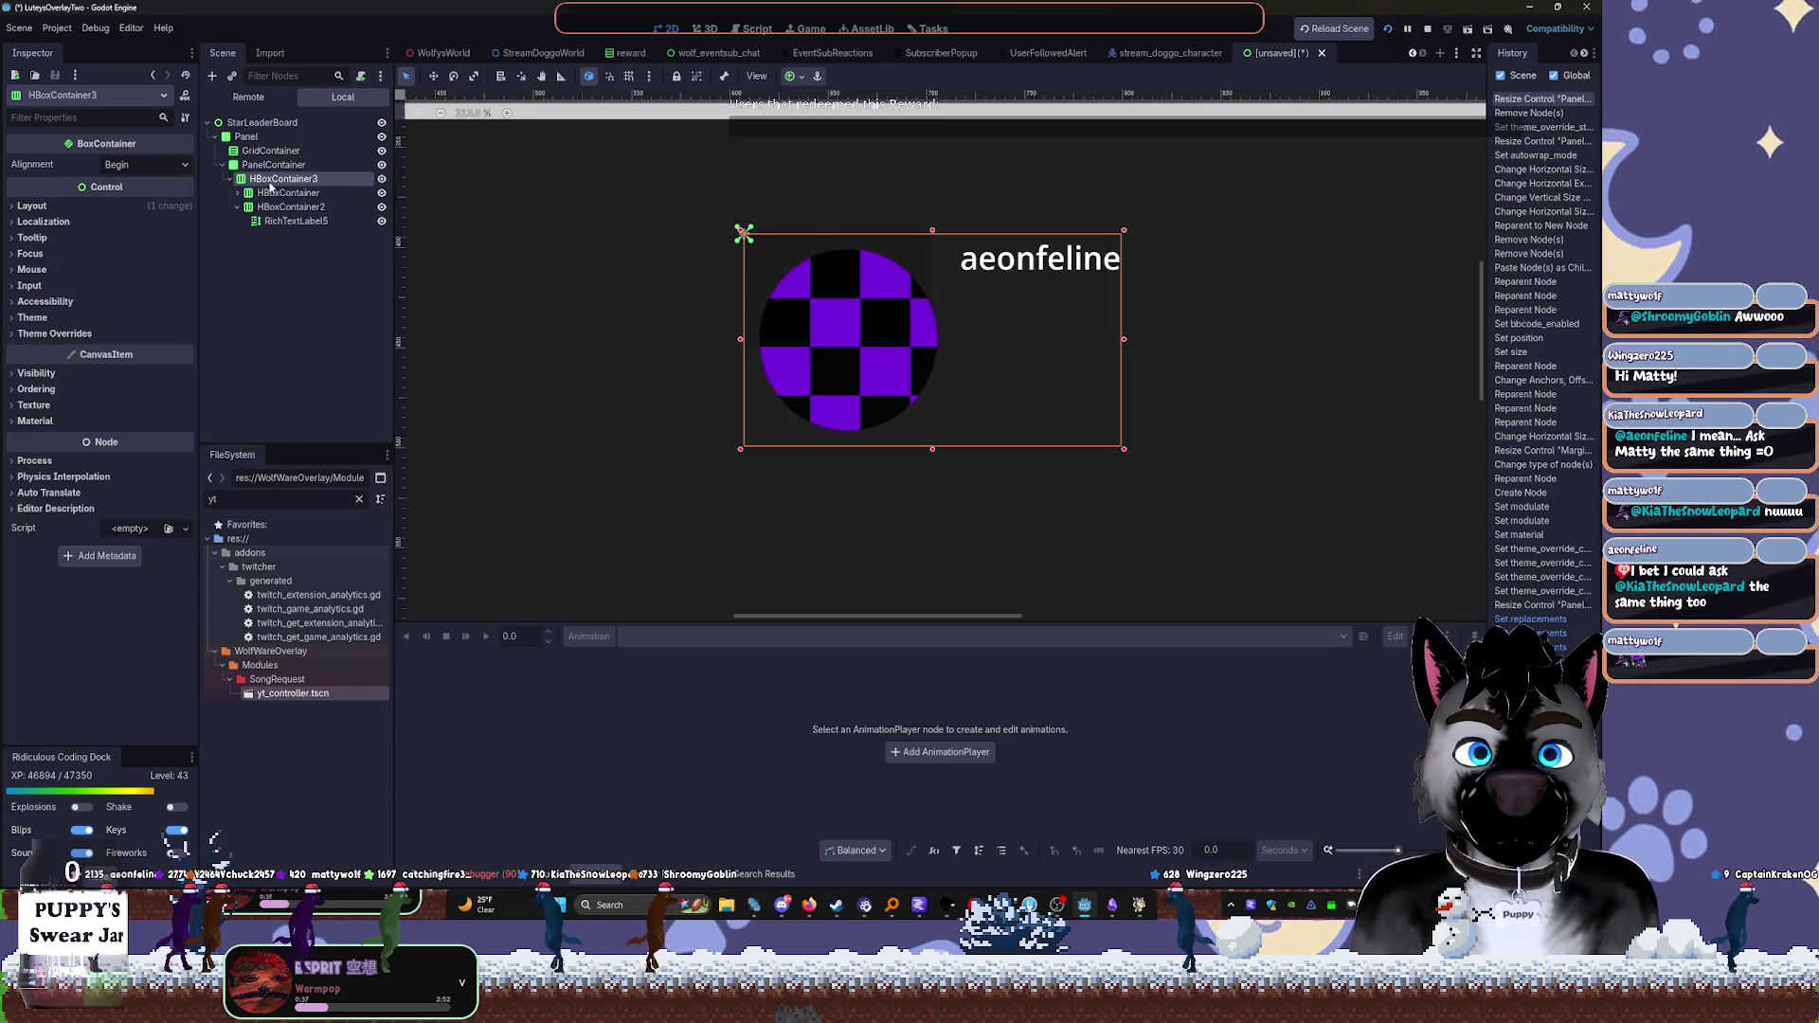
{"action": "left_click", "coordinate": [799, 78]}
{"action": "left_click", "coordinate": [864, 193]}
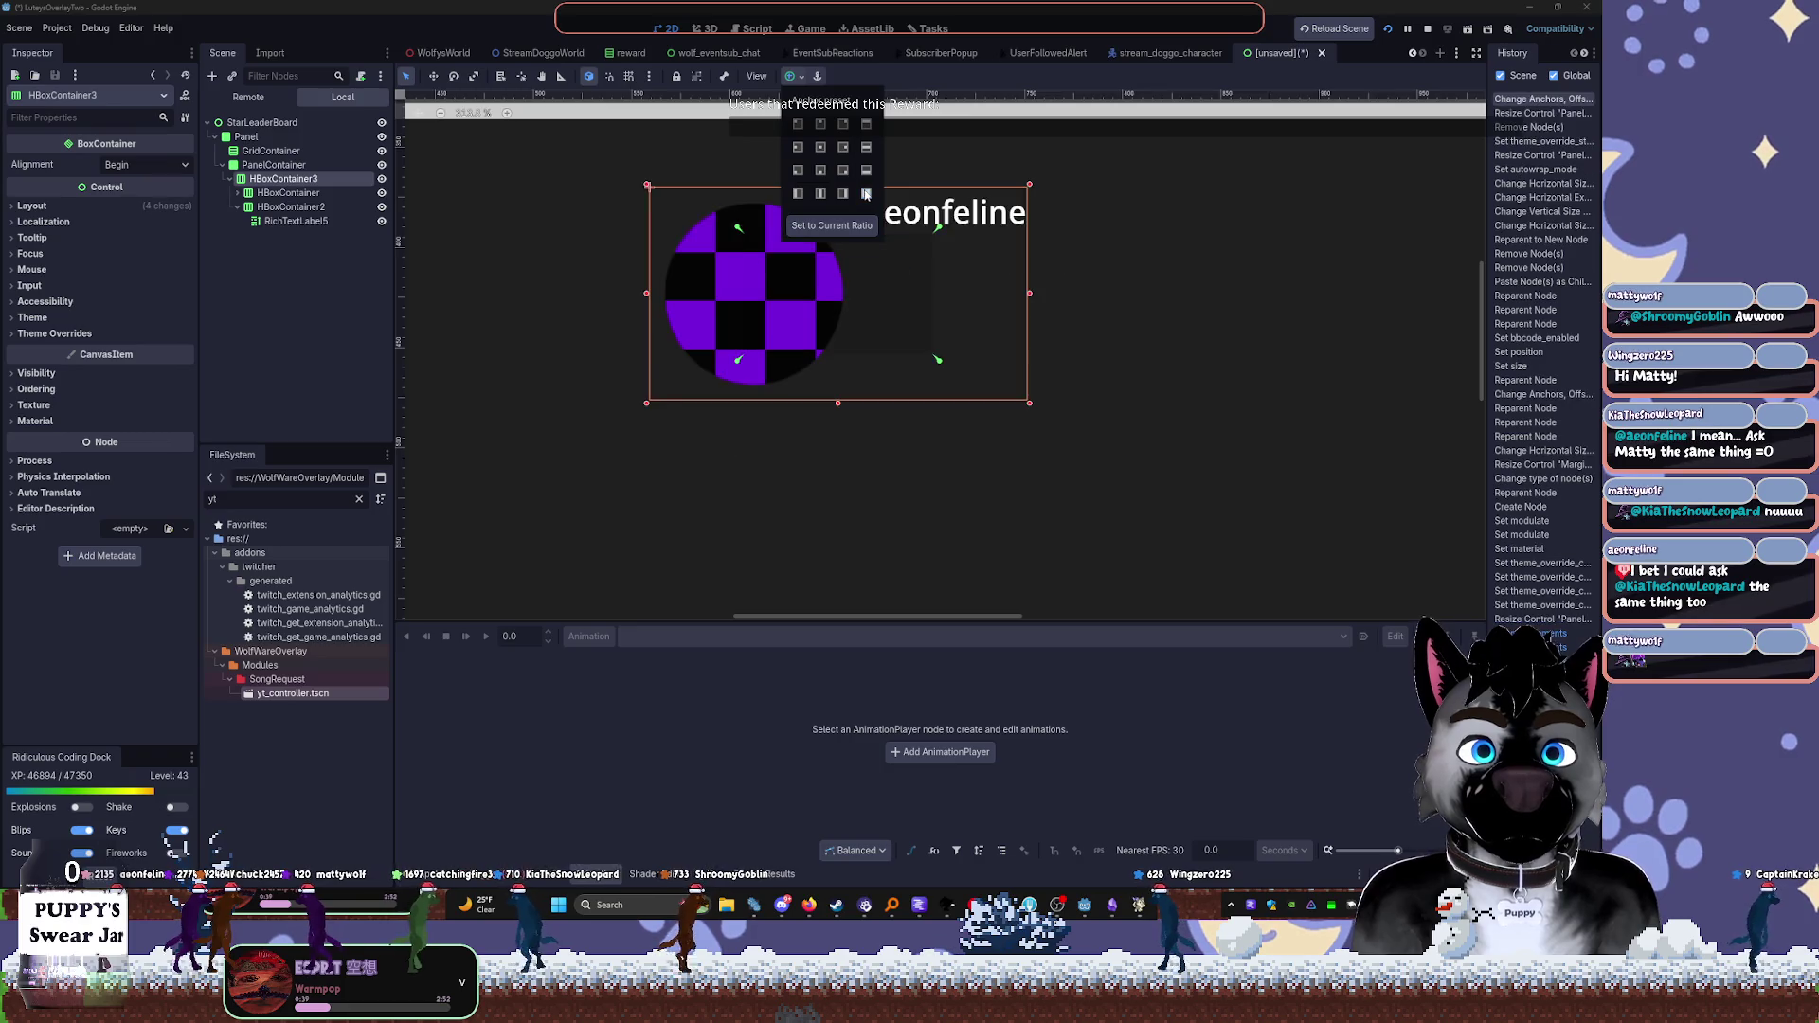
{"action": "left_click", "coordinate": [286, 167]}
Enlarge the PanelContainer by its corner handle and open its Layout properties
{"action": "left_click", "coordinate": [286, 167]}
{"action": "mouse_move", "coordinate": [936, 356]}
{"action": "left_mouse_down"}
{"action": "mouse_move", "coordinate": [1260, 497]}
{"action": "mouse_move", "coordinate": [1411, 455]}
{"action": "mouse_move", "coordinate": [1323, 357]}
{"action": "mouse_move", "coordinate": [813, 216]}
{"action": "mouse_move", "coordinate": [909, 267]}
{"action": "left_mouse_up"}
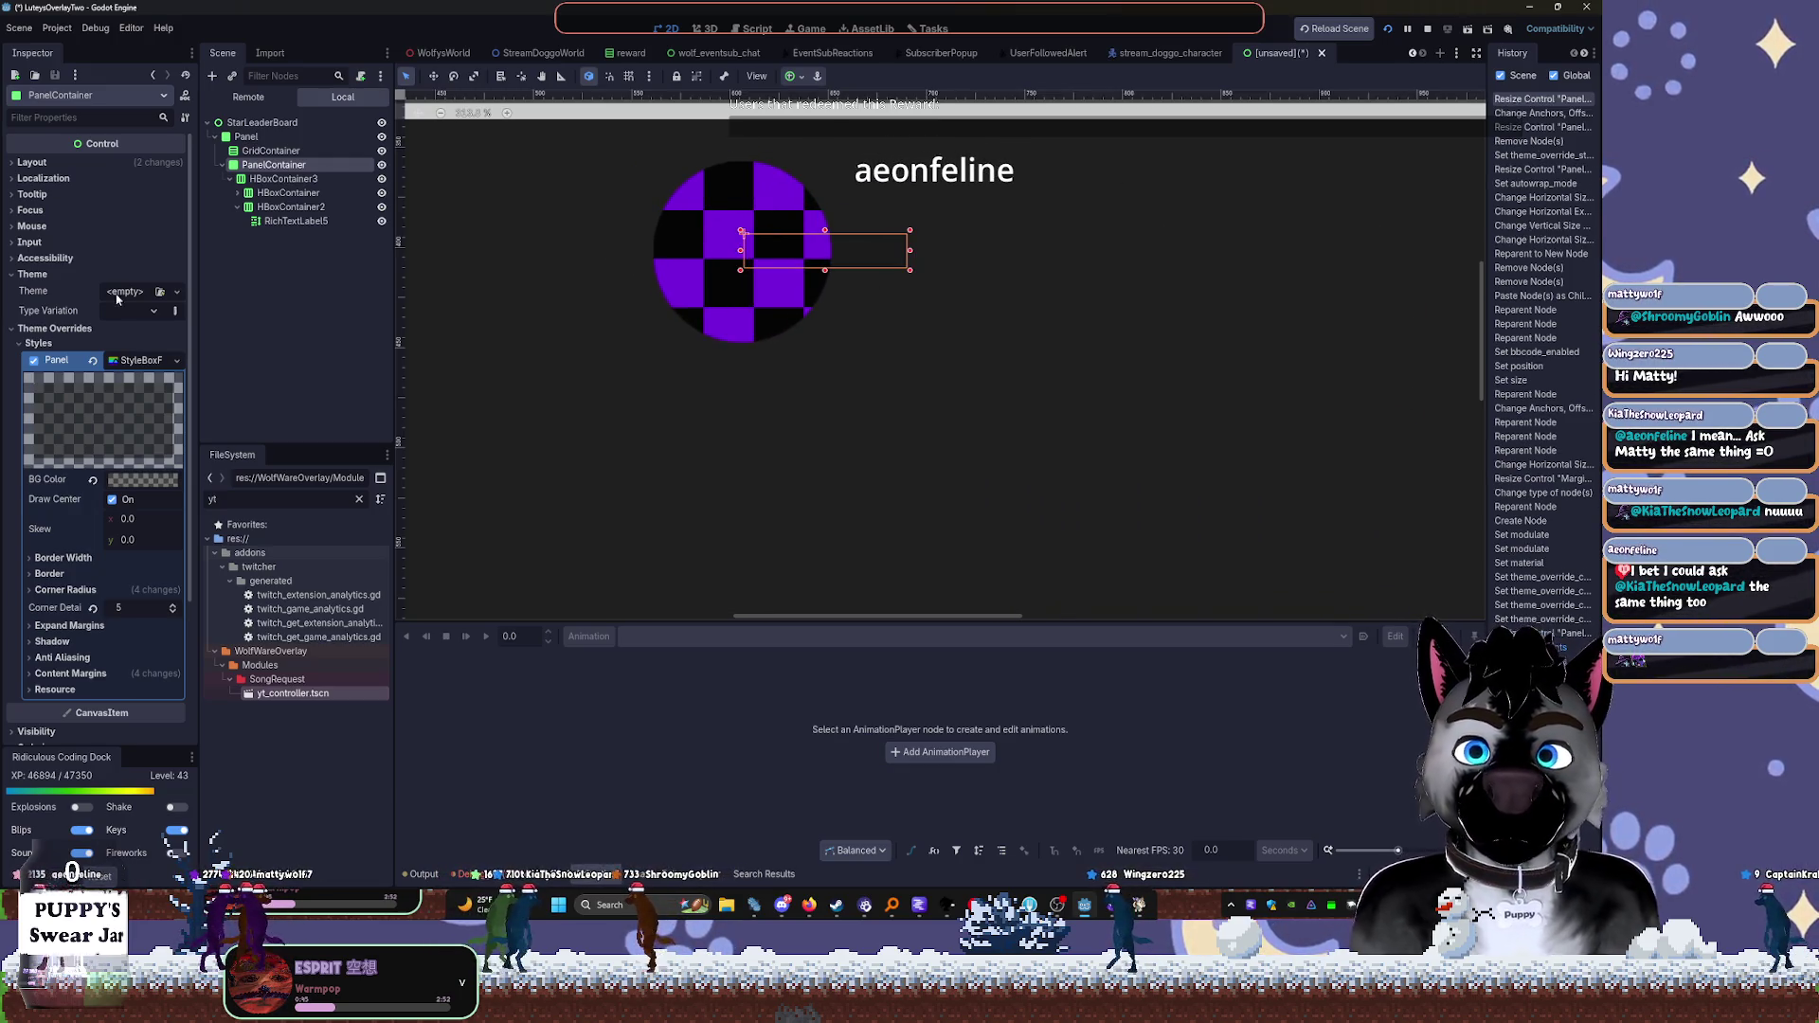
{"action": "left_click", "coordinate": [43, 329]}
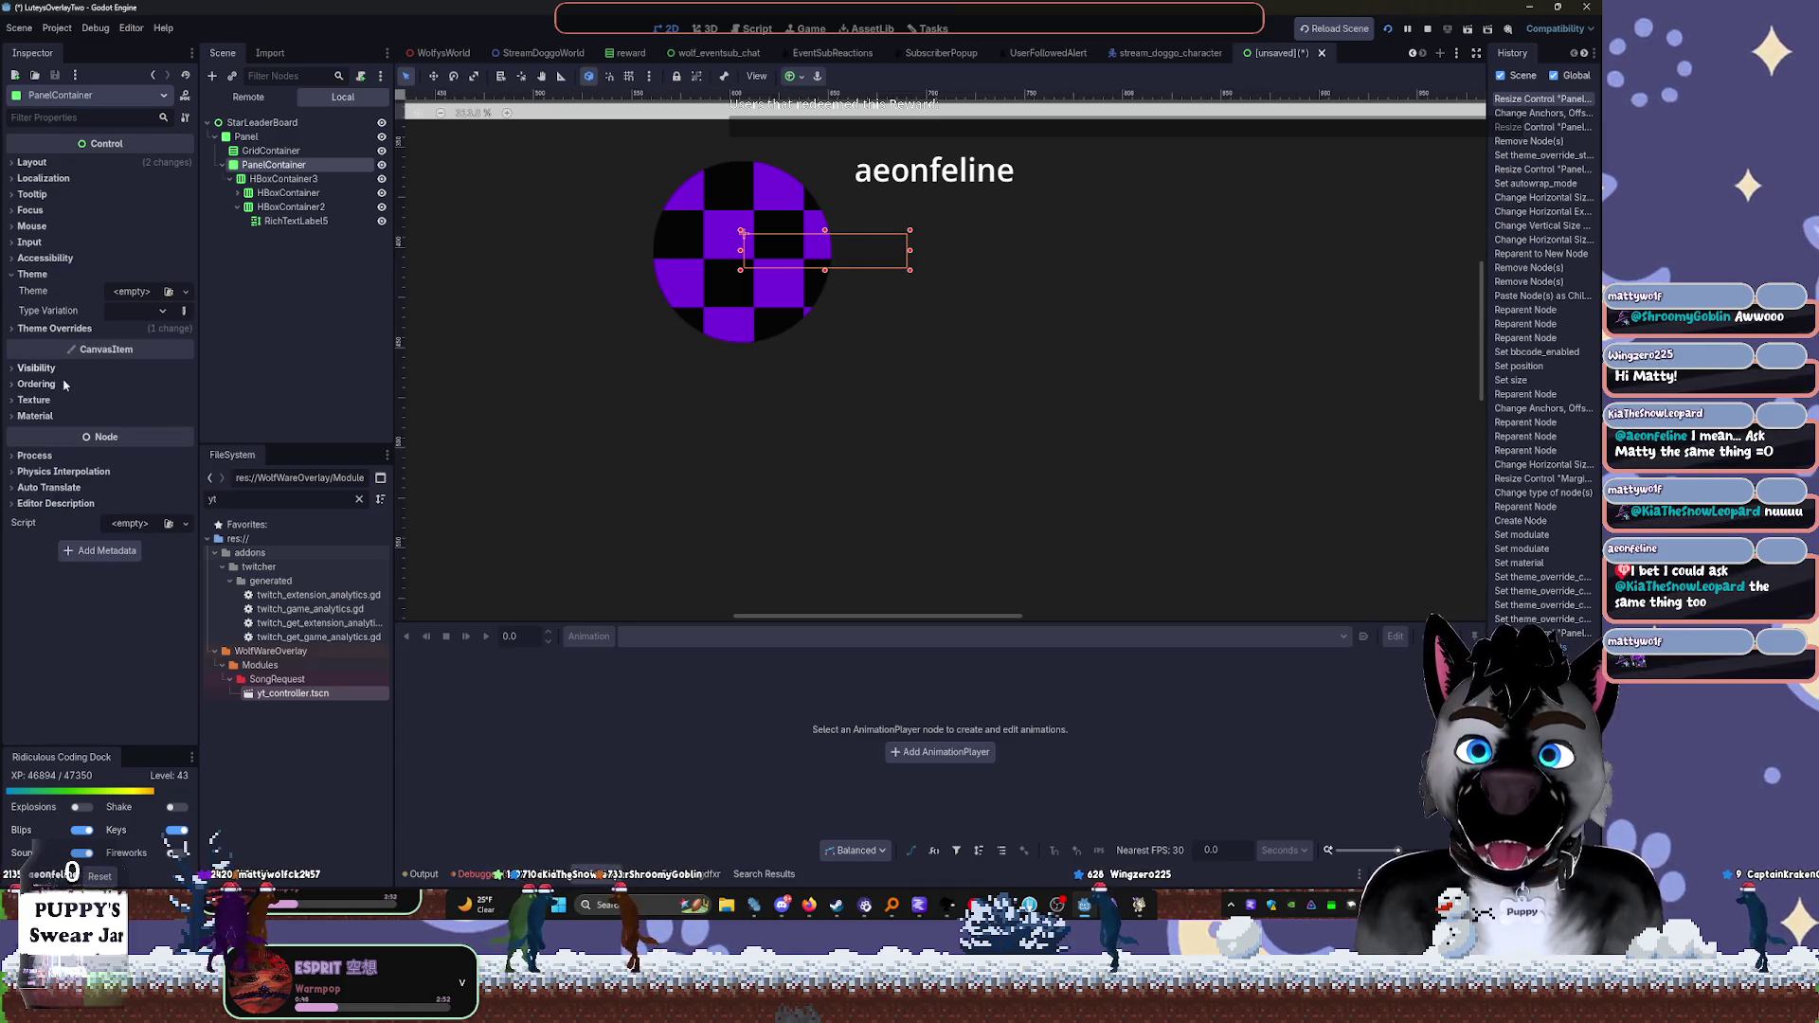
{"action": "left_click", "coordinate": [36, 369]}
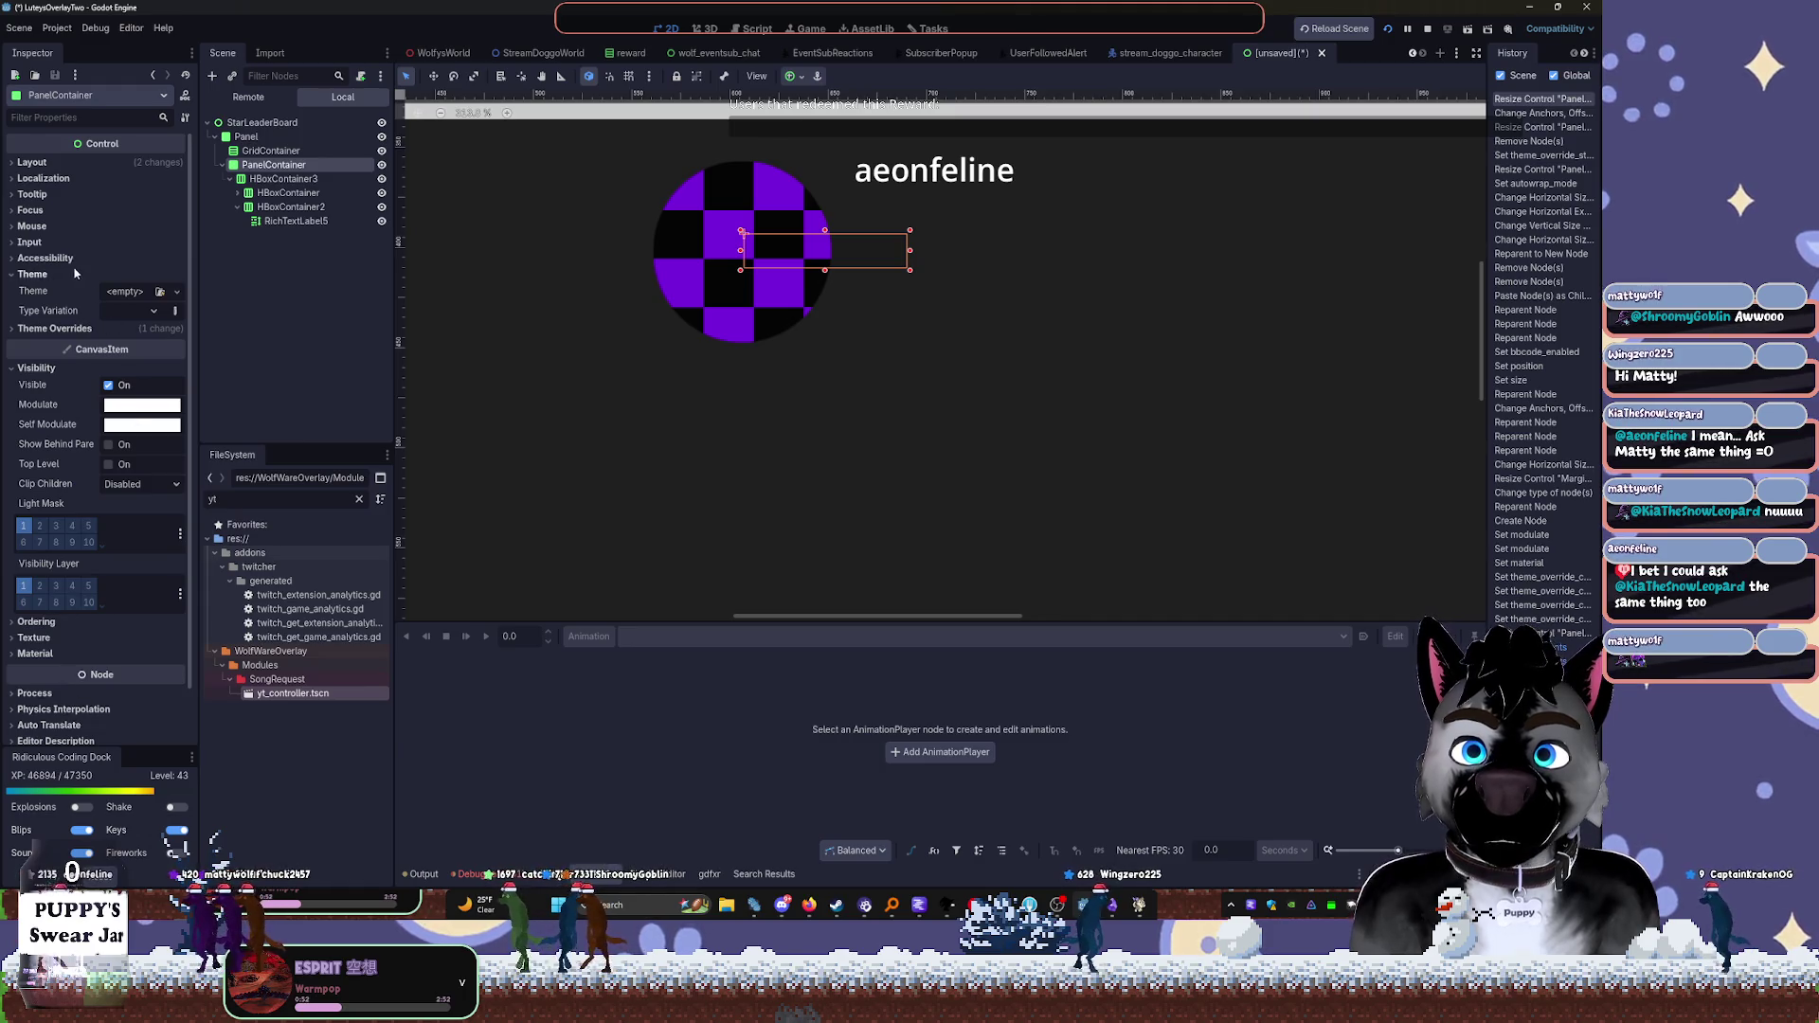
{"action": "left_click", "coordinate": [76, 273]}
{"action": "left_click", "coordinate": [36, 329]}
{"action": "left_click", "coordinate": [43, 346]}
{"action": "left_click", "coordinate": [39, 345]}
{"action": "left_click", "coordinate": [32, 162]}
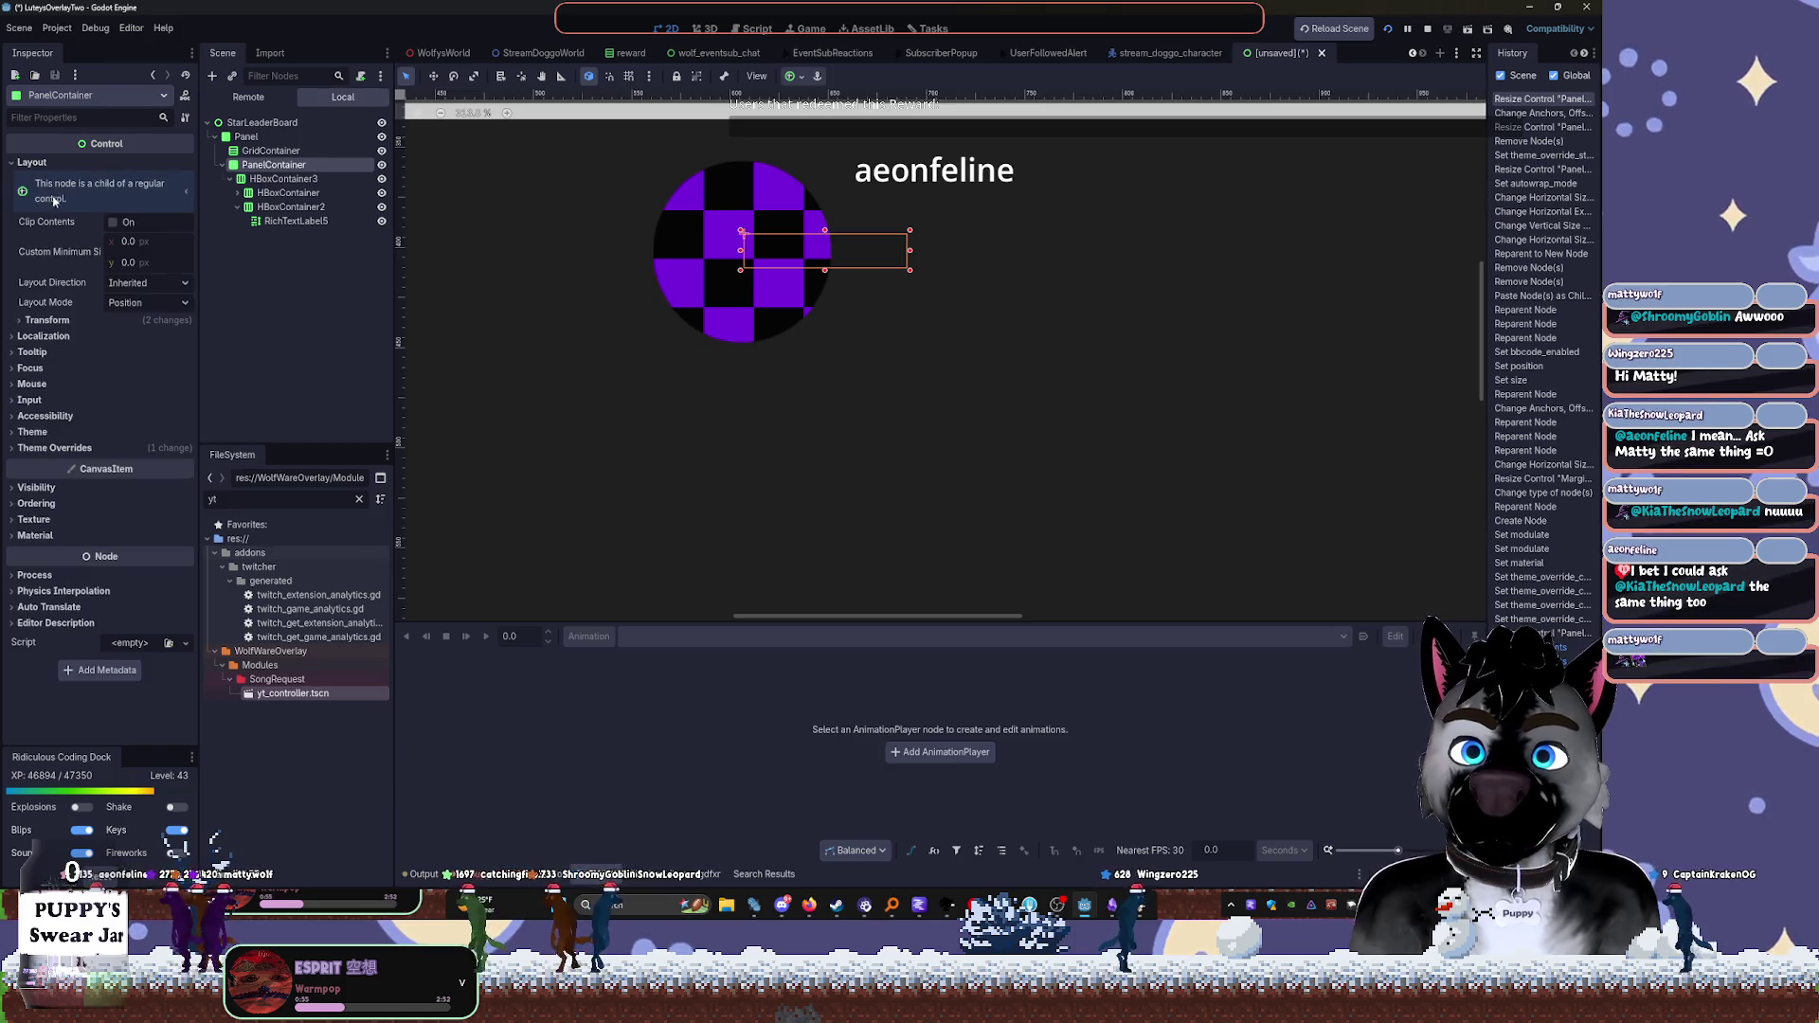
Set the PanelContainer's Custom Minimum Size to 200 × 50, then drag it to about 214 × 99
{"action": "left_click", "coordinate": [137, 243]}
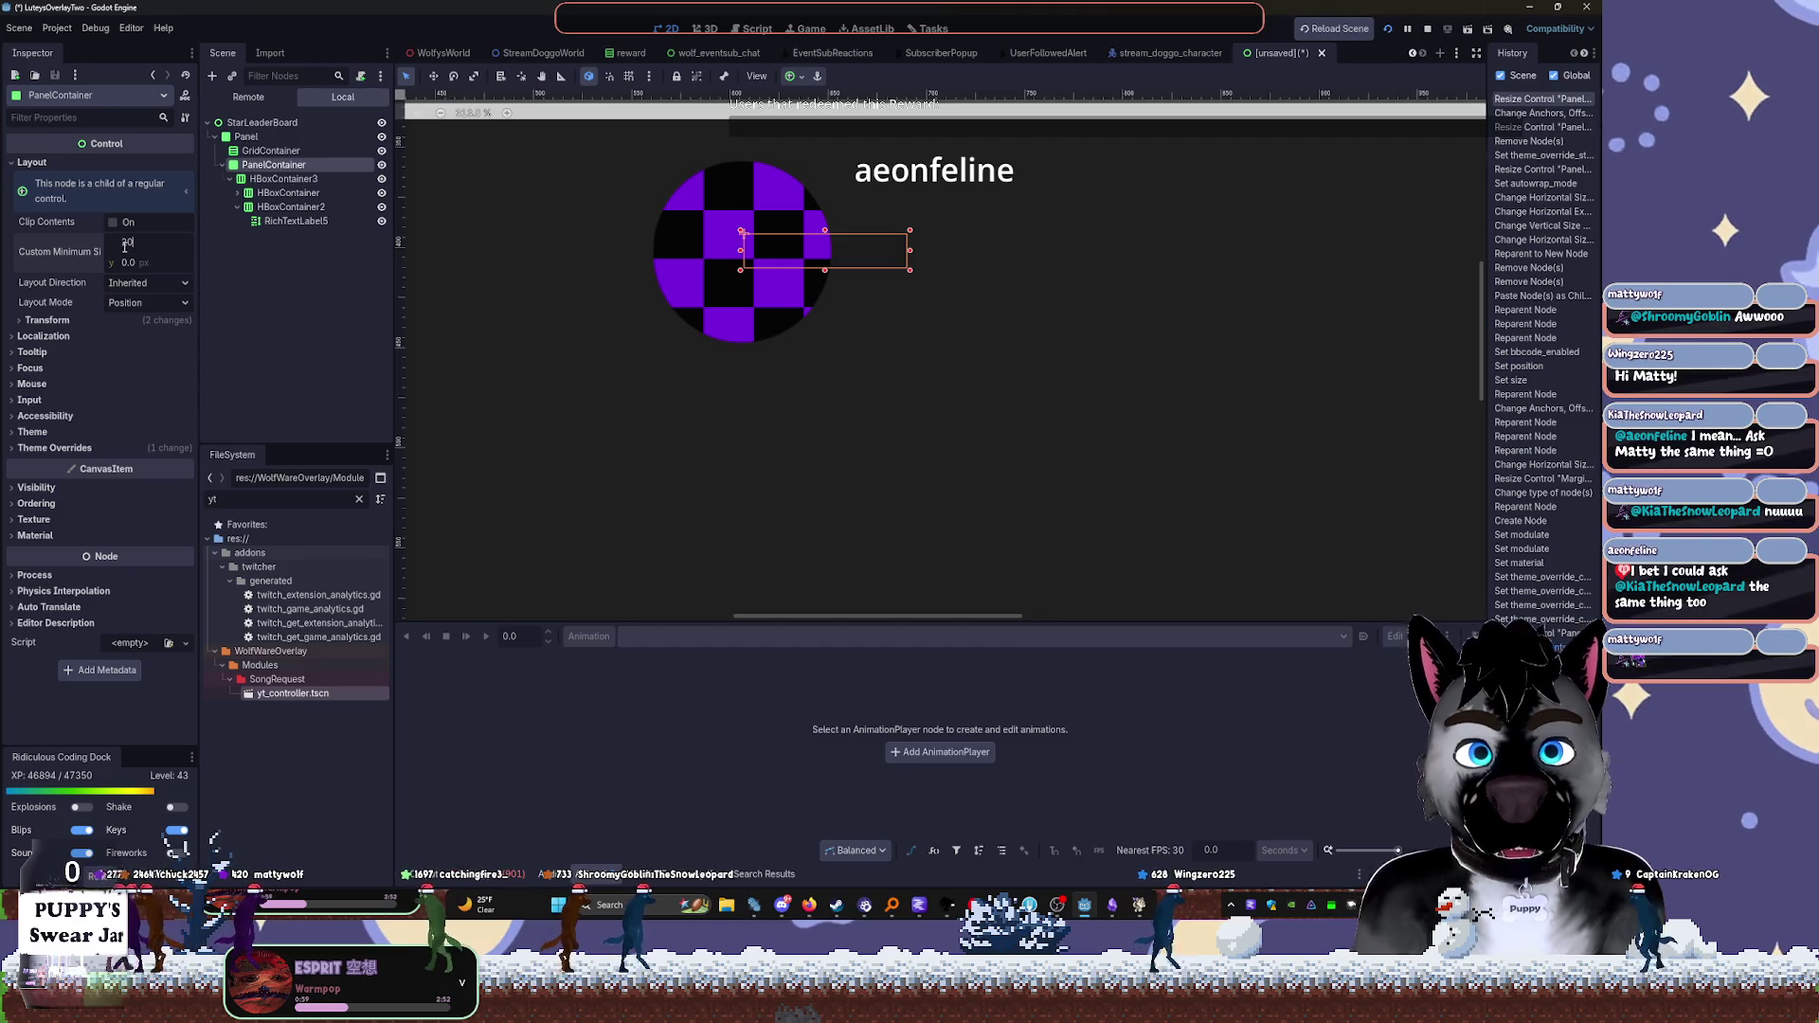
{"action": "type", "text": "0"}
{"action": "key", "text": "Tab"}
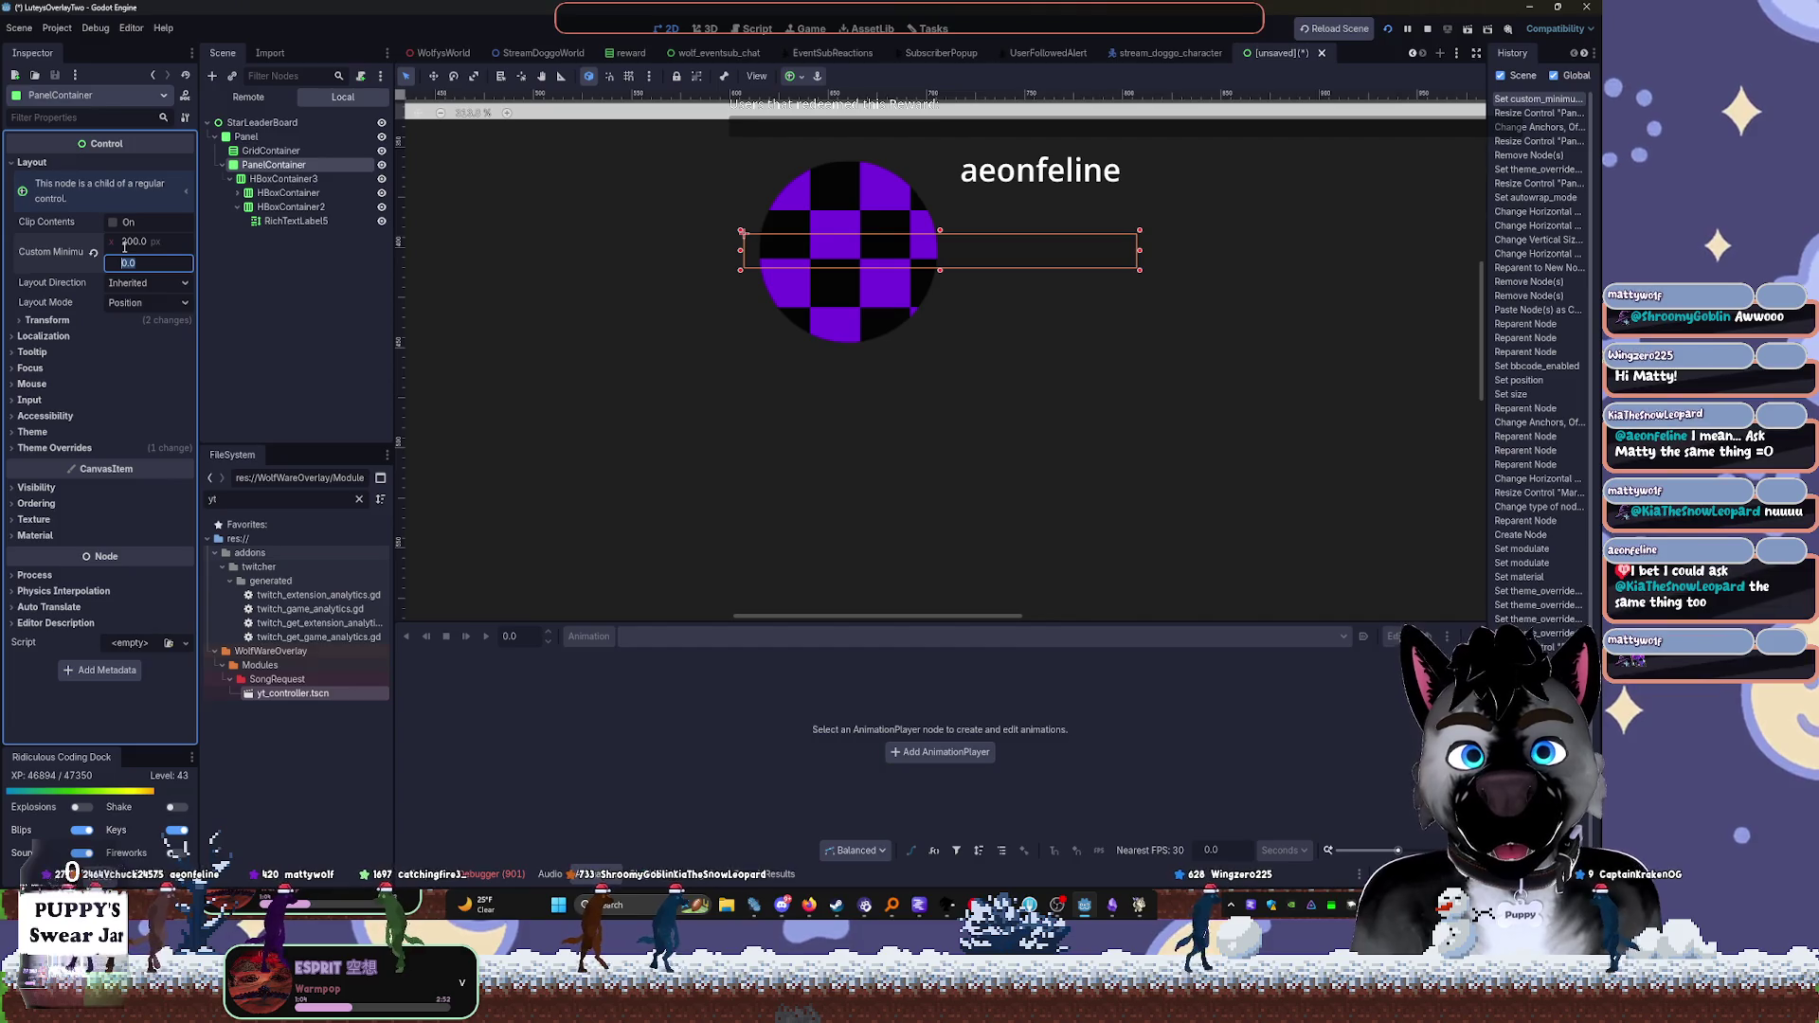
{"action": "type", "text": "200"}
{"action": "key", "text": "Tab"}
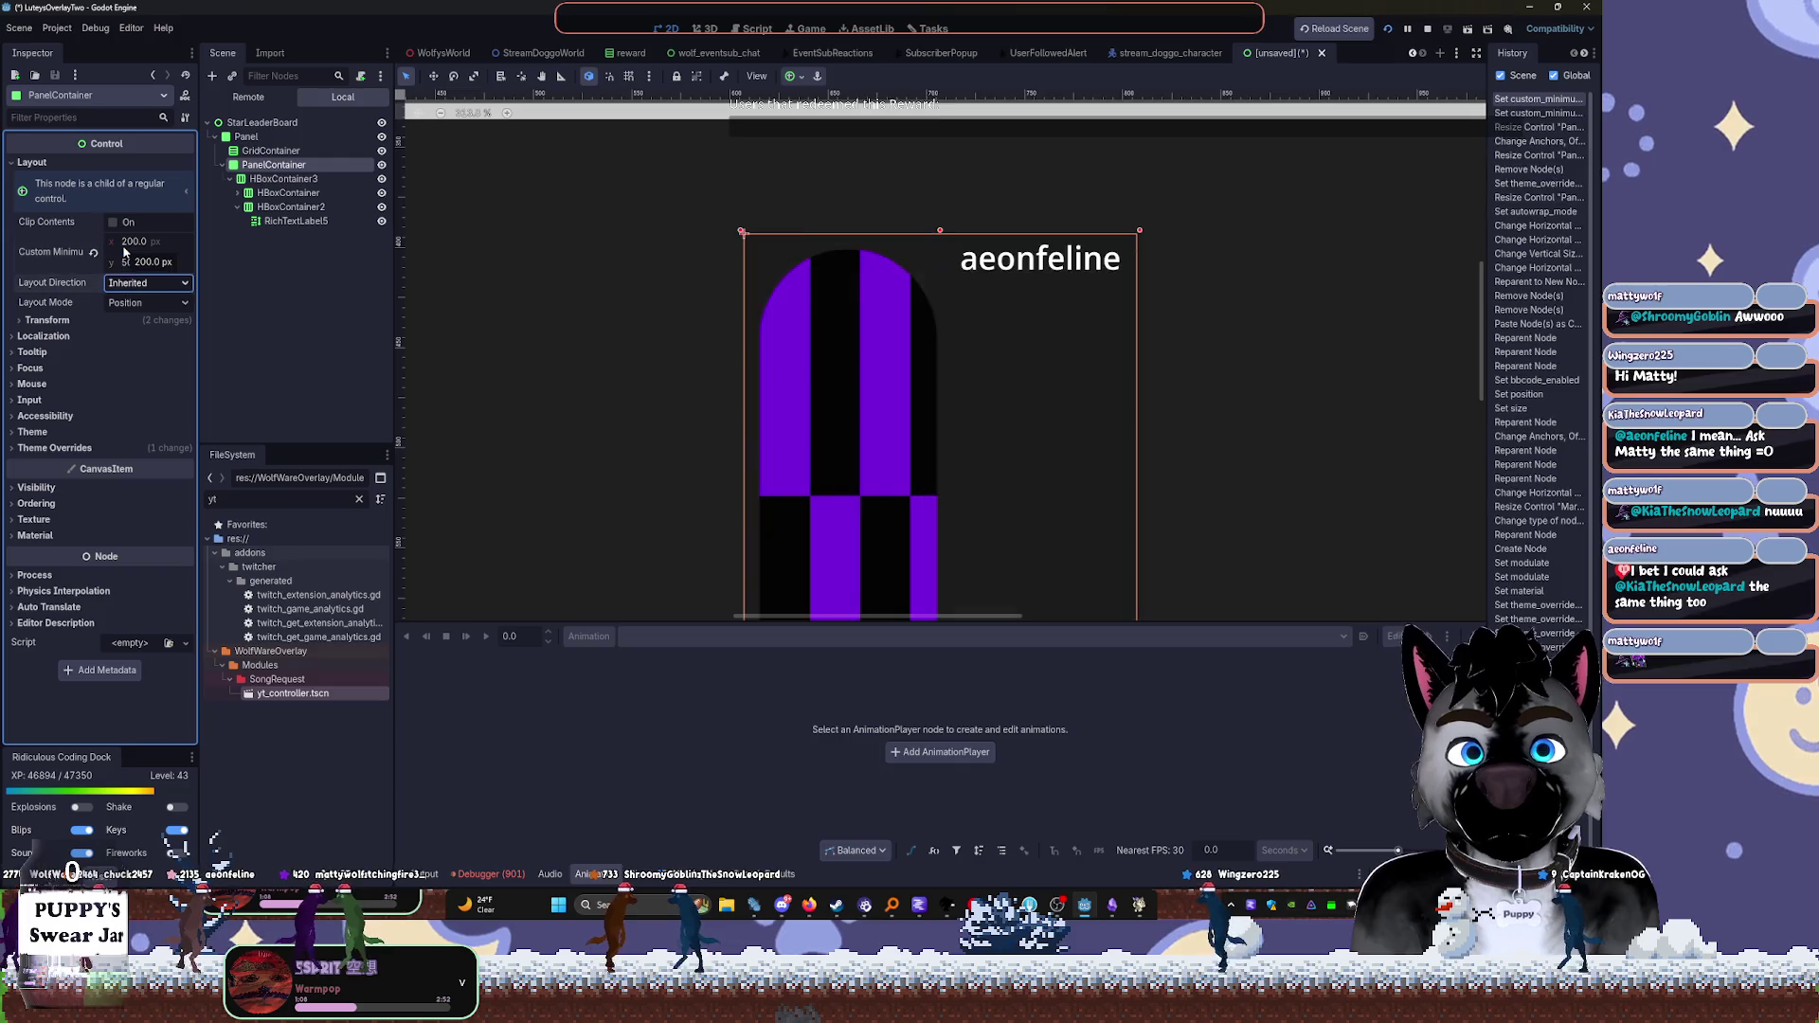
{"action": "key", "text": "shift+Tab"}
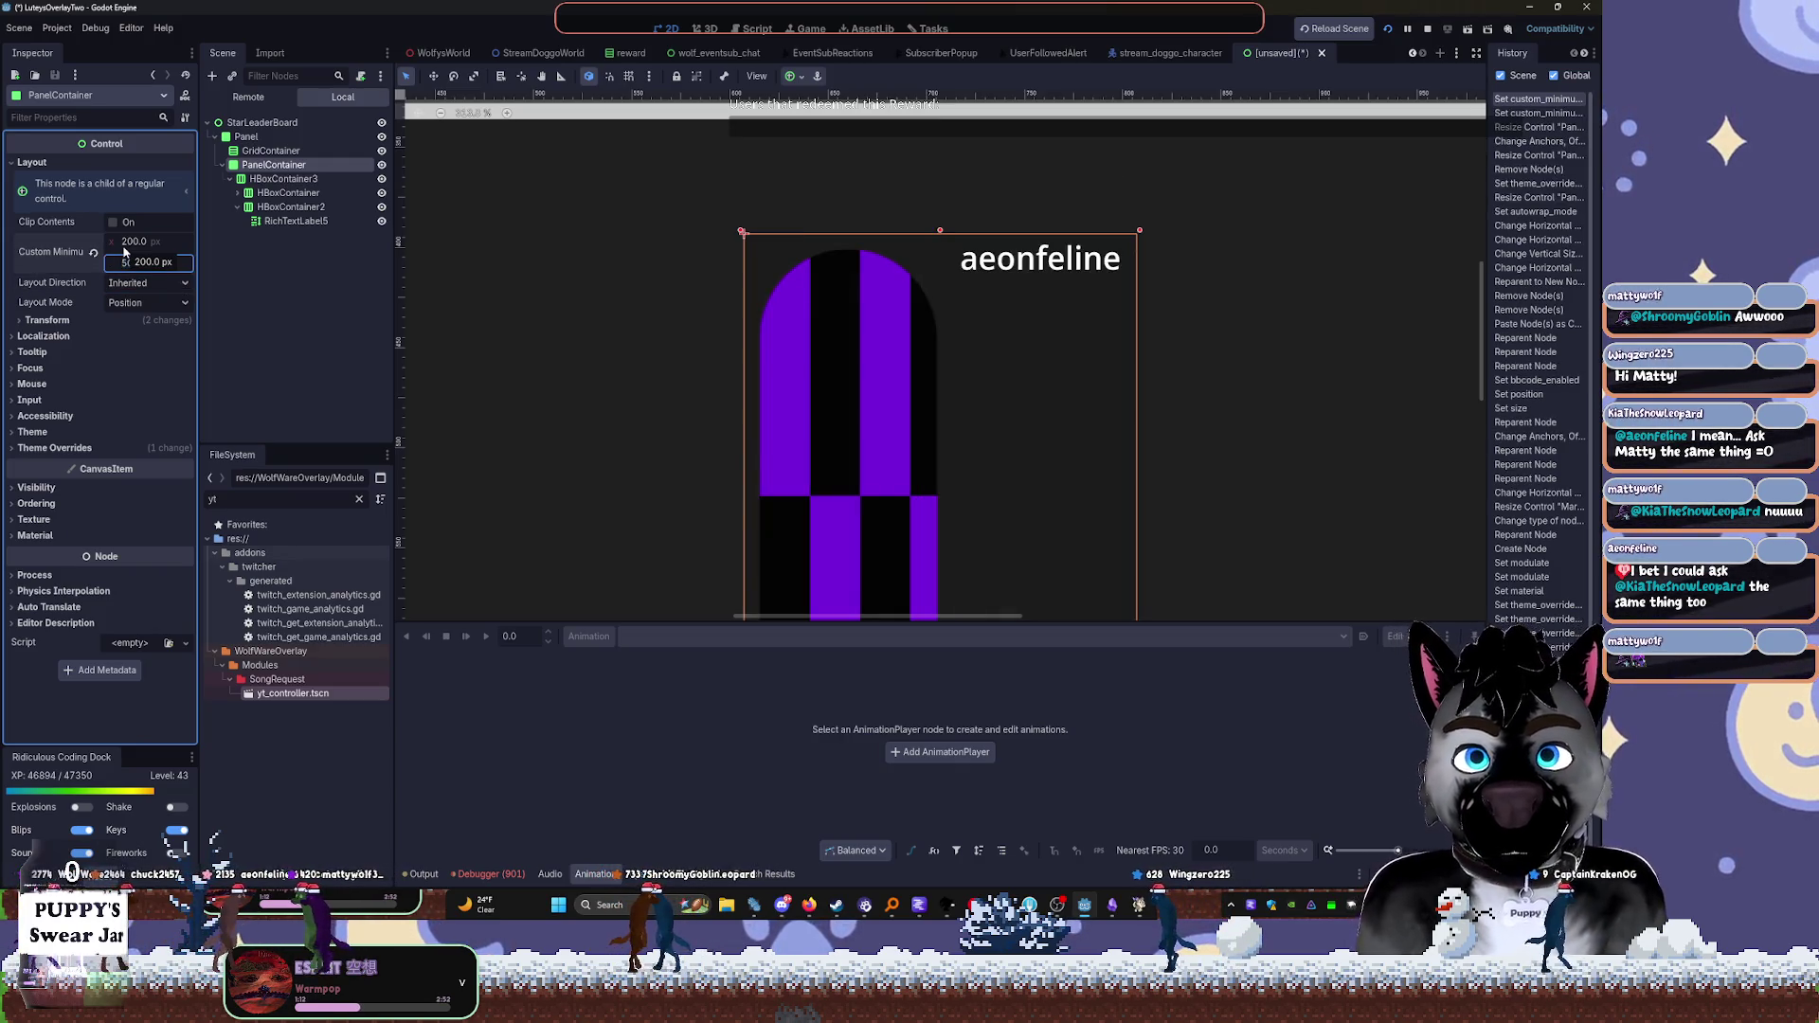
{"action": "left_click", "coordinate": [288, 293]}
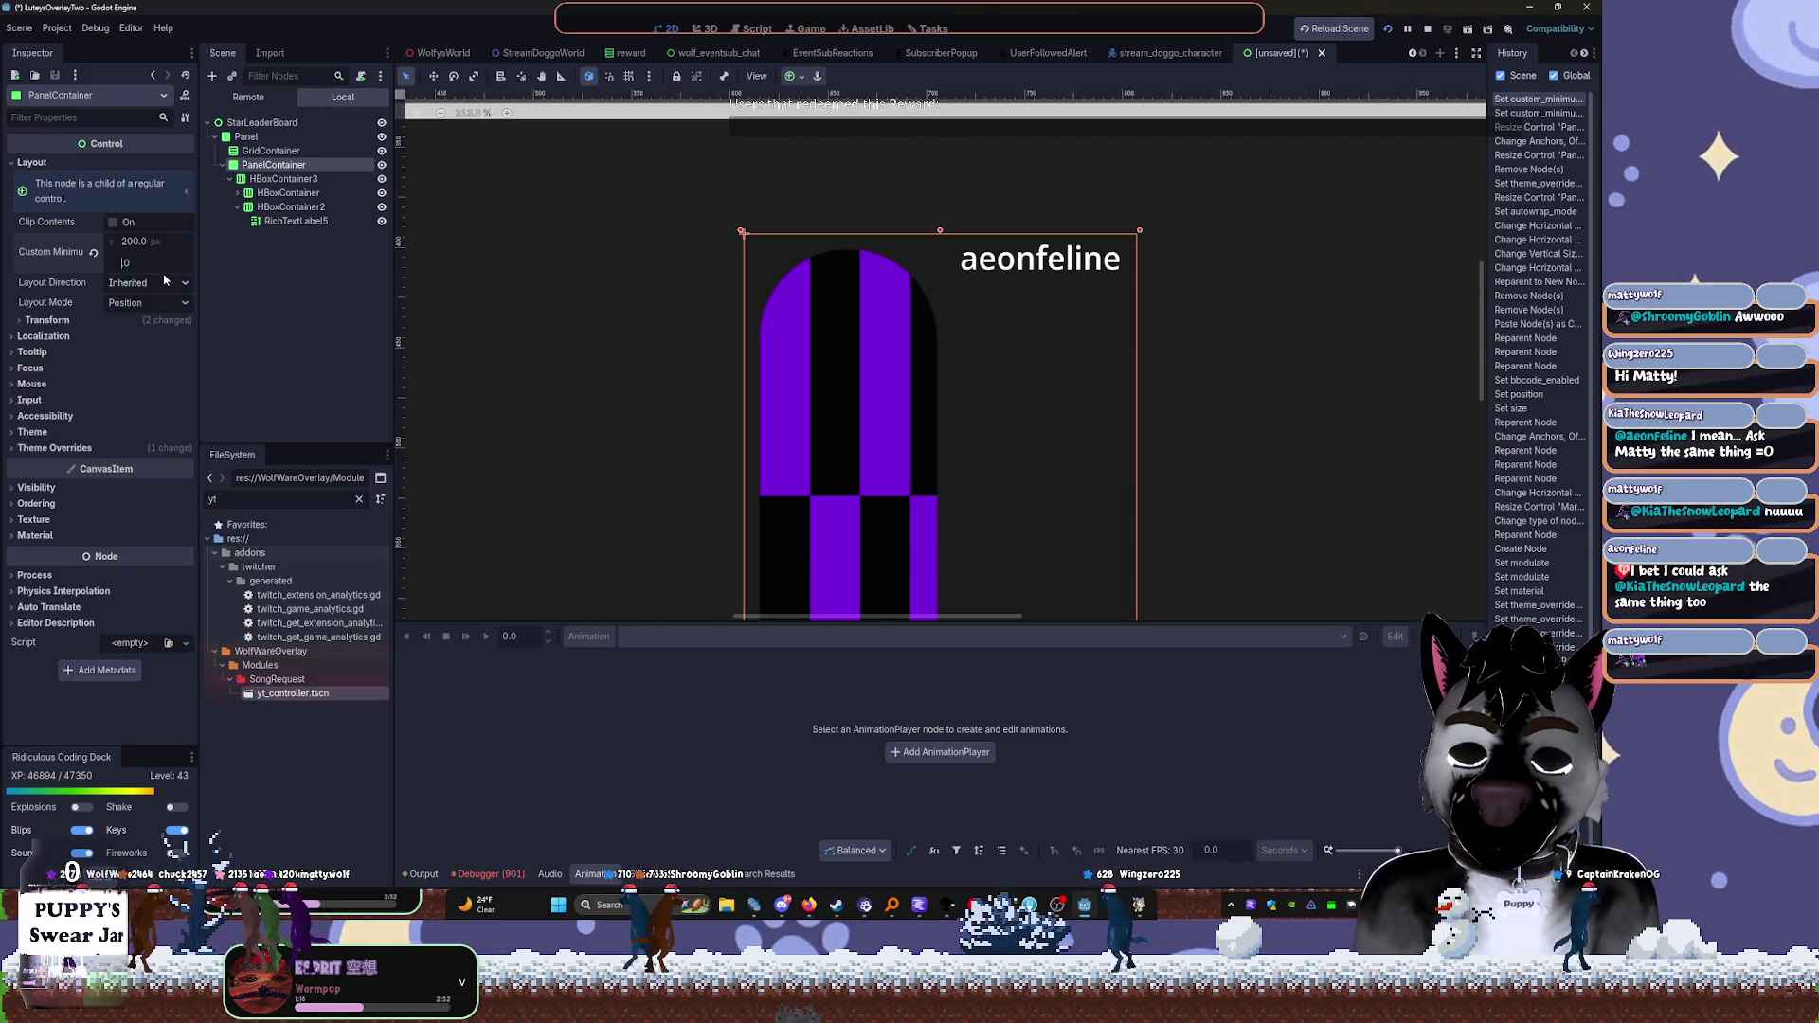
{"action": "type", "text": "500"}
{"action": "key", "text": "Return"}
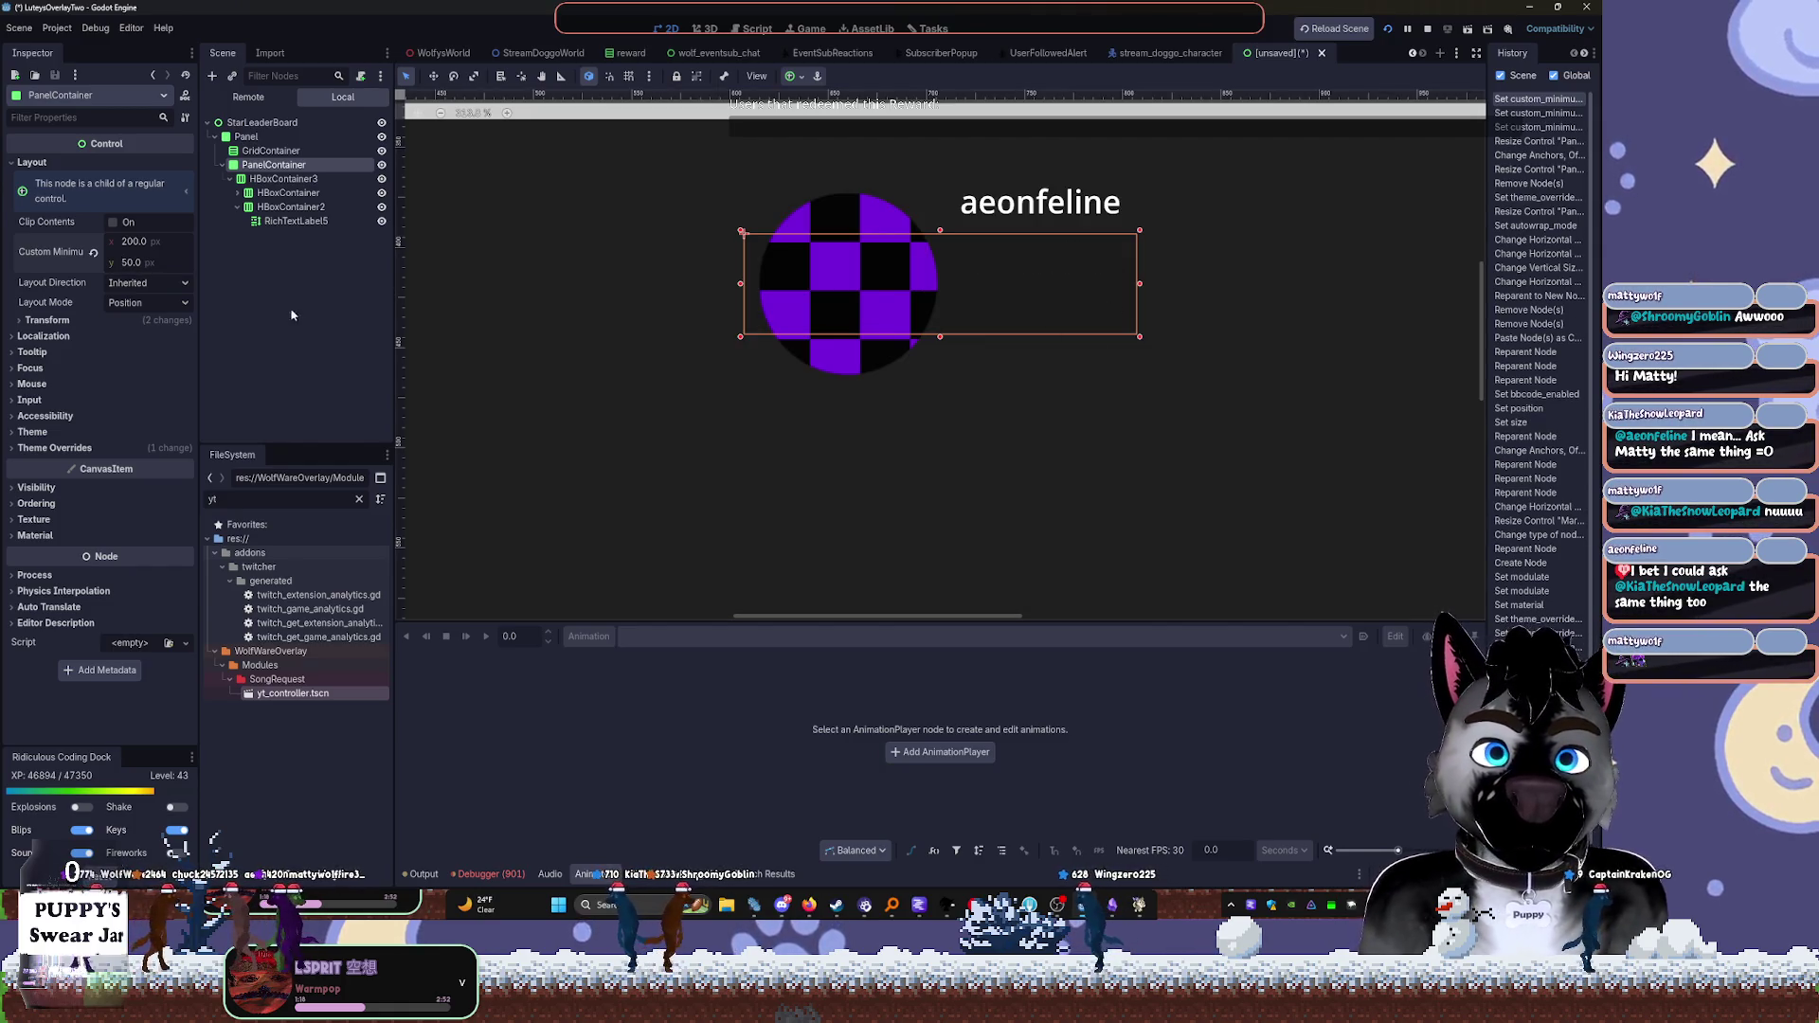
{"action": "mouse_move", "coordinate": [135, 266]}
{"action": "left_mouse_down"}
{"action": "mouse_move", "coordinate": [171, 265]}
{"action": "mouse_move", "coordinate": [112, 245]}
{"action": "mouse_move", "coordinate": [156, 242]}
{"action": "left_mouse_up"}
{"action": "left_click", "coordinate": [296, 221]}
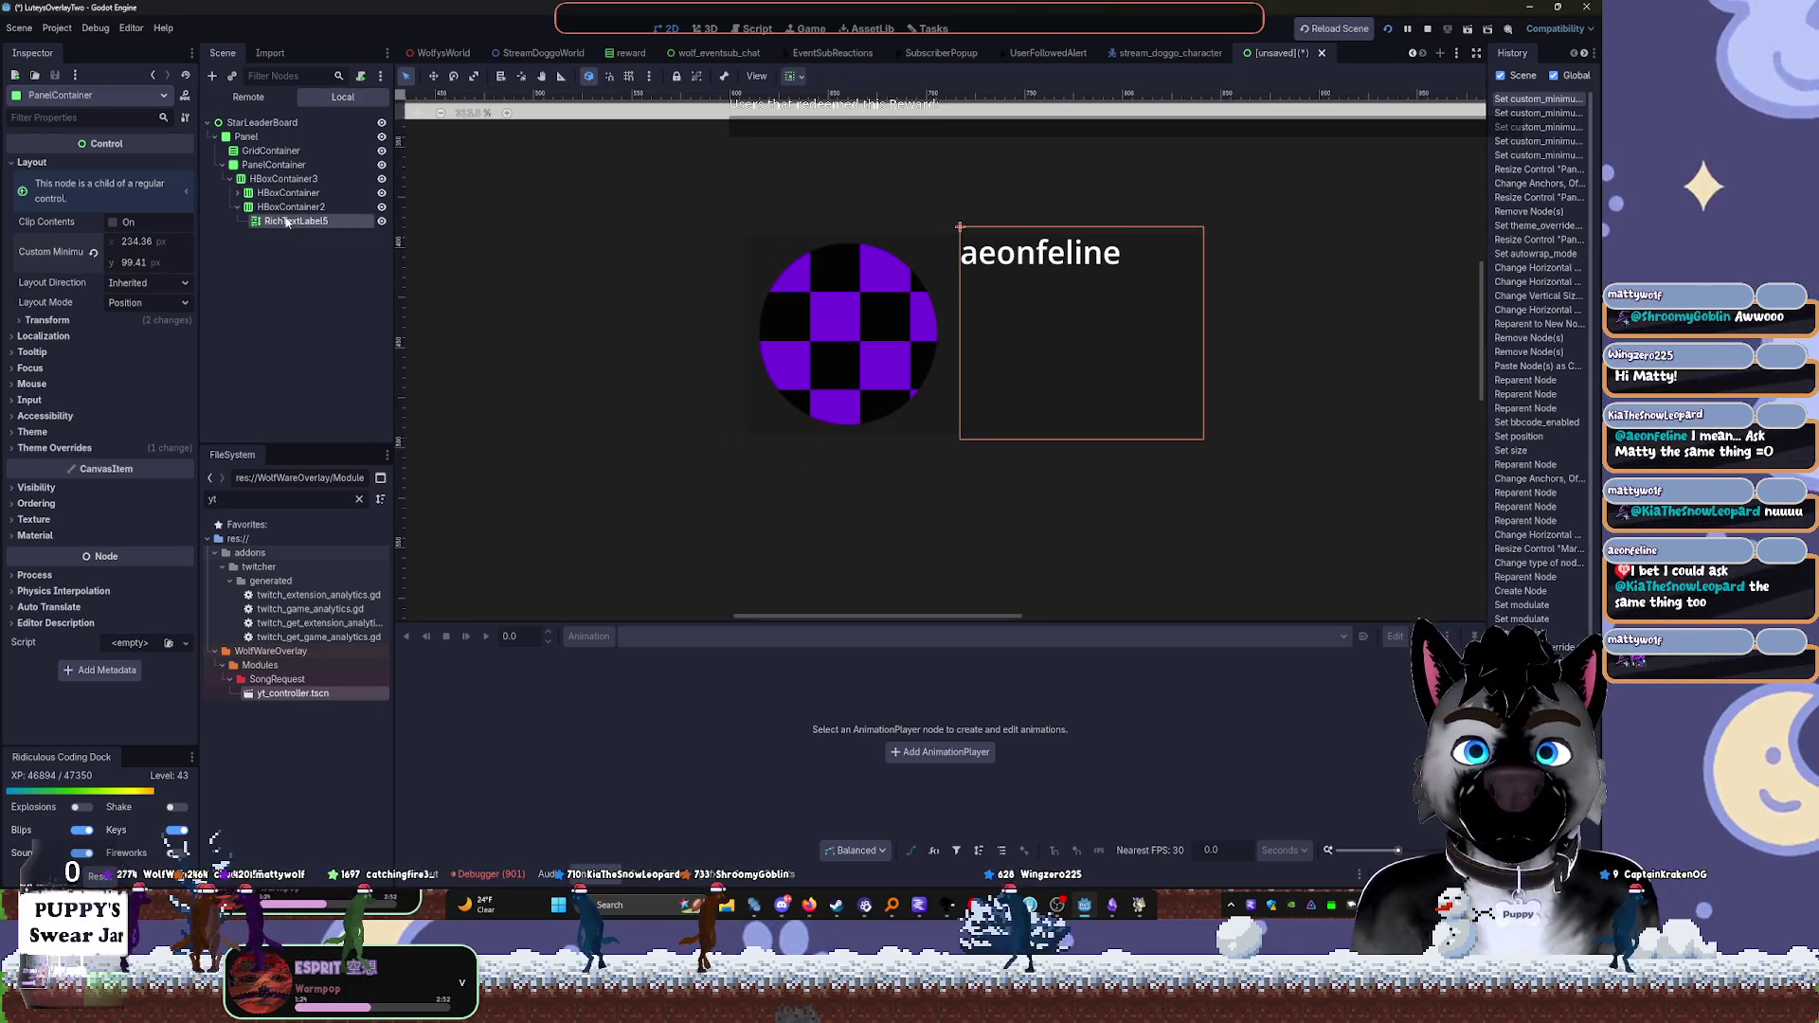
Set RichTextLabel5's Vertical and Horizontal Alignment both to Center
{"action": "scroll", "coordinate": [102, 370], "scroll_direction": "up", "scroll_amount": 5}
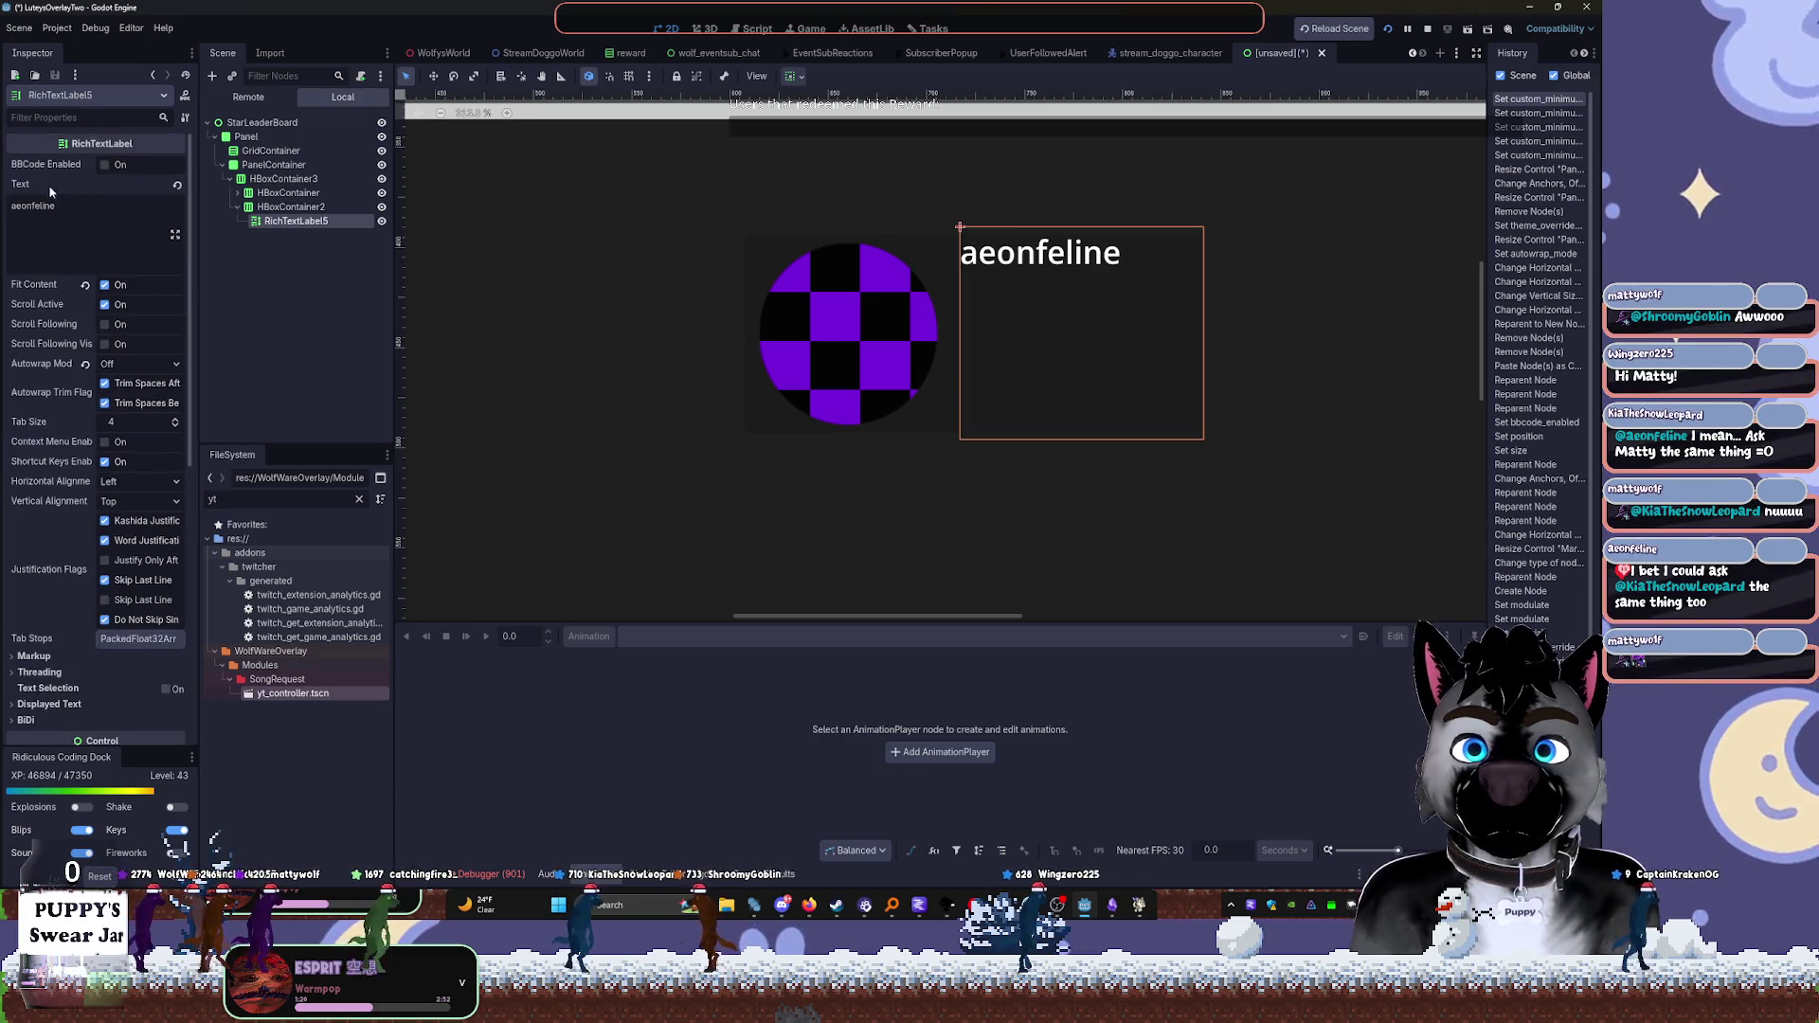
{"action": "scroll", "coordinate": [95, 379], "scroll_direction": "down", "scroll_amount": 3}
{"action": "left_click", "coordinate": [37, 505]}
{"action": "left_click", "coordinate": [45, 511]}
{"action": "scroll", "coordinate": [76, 507], "scroll_direction": "up", "scroll_amount": 3}
{"action": "left_click", "coordinate": [112, 502]}
{"action": "left_click", "coordinate": [132, 538]}
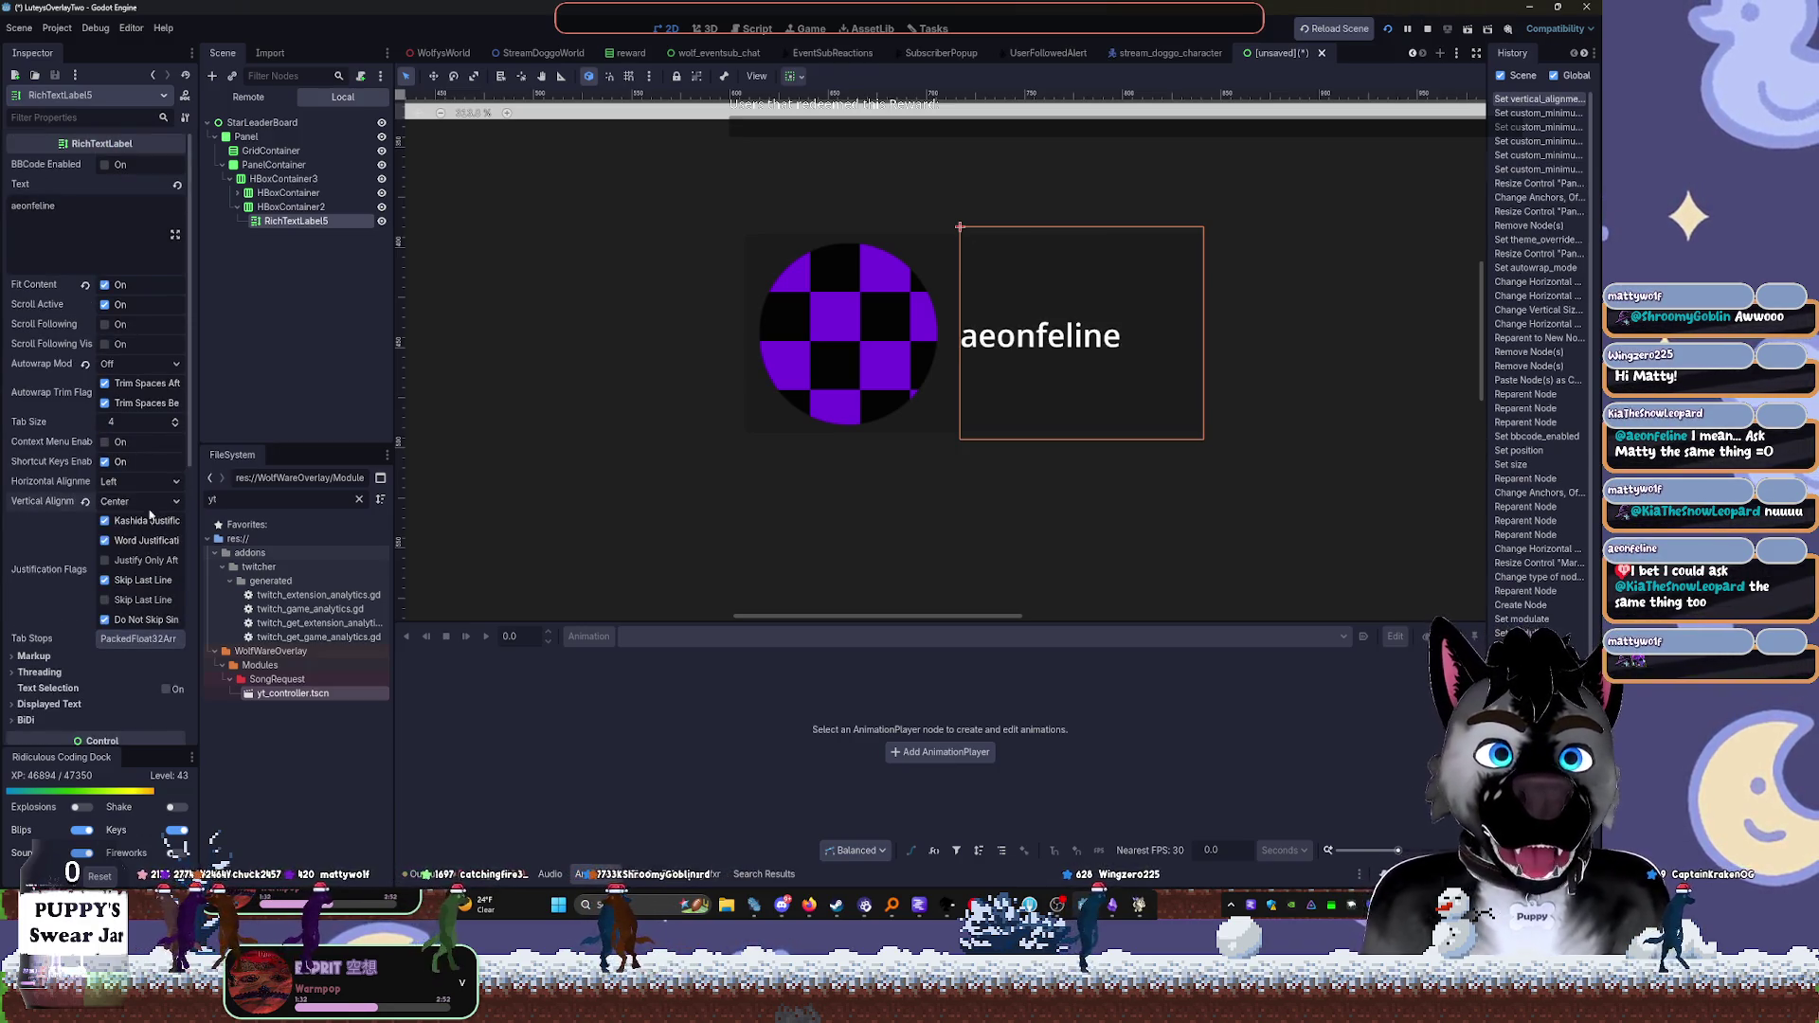
{"action": "left_click", "coordinate": [118, 482]}
{"action": "left_click", "coordinate": [133, 518]}
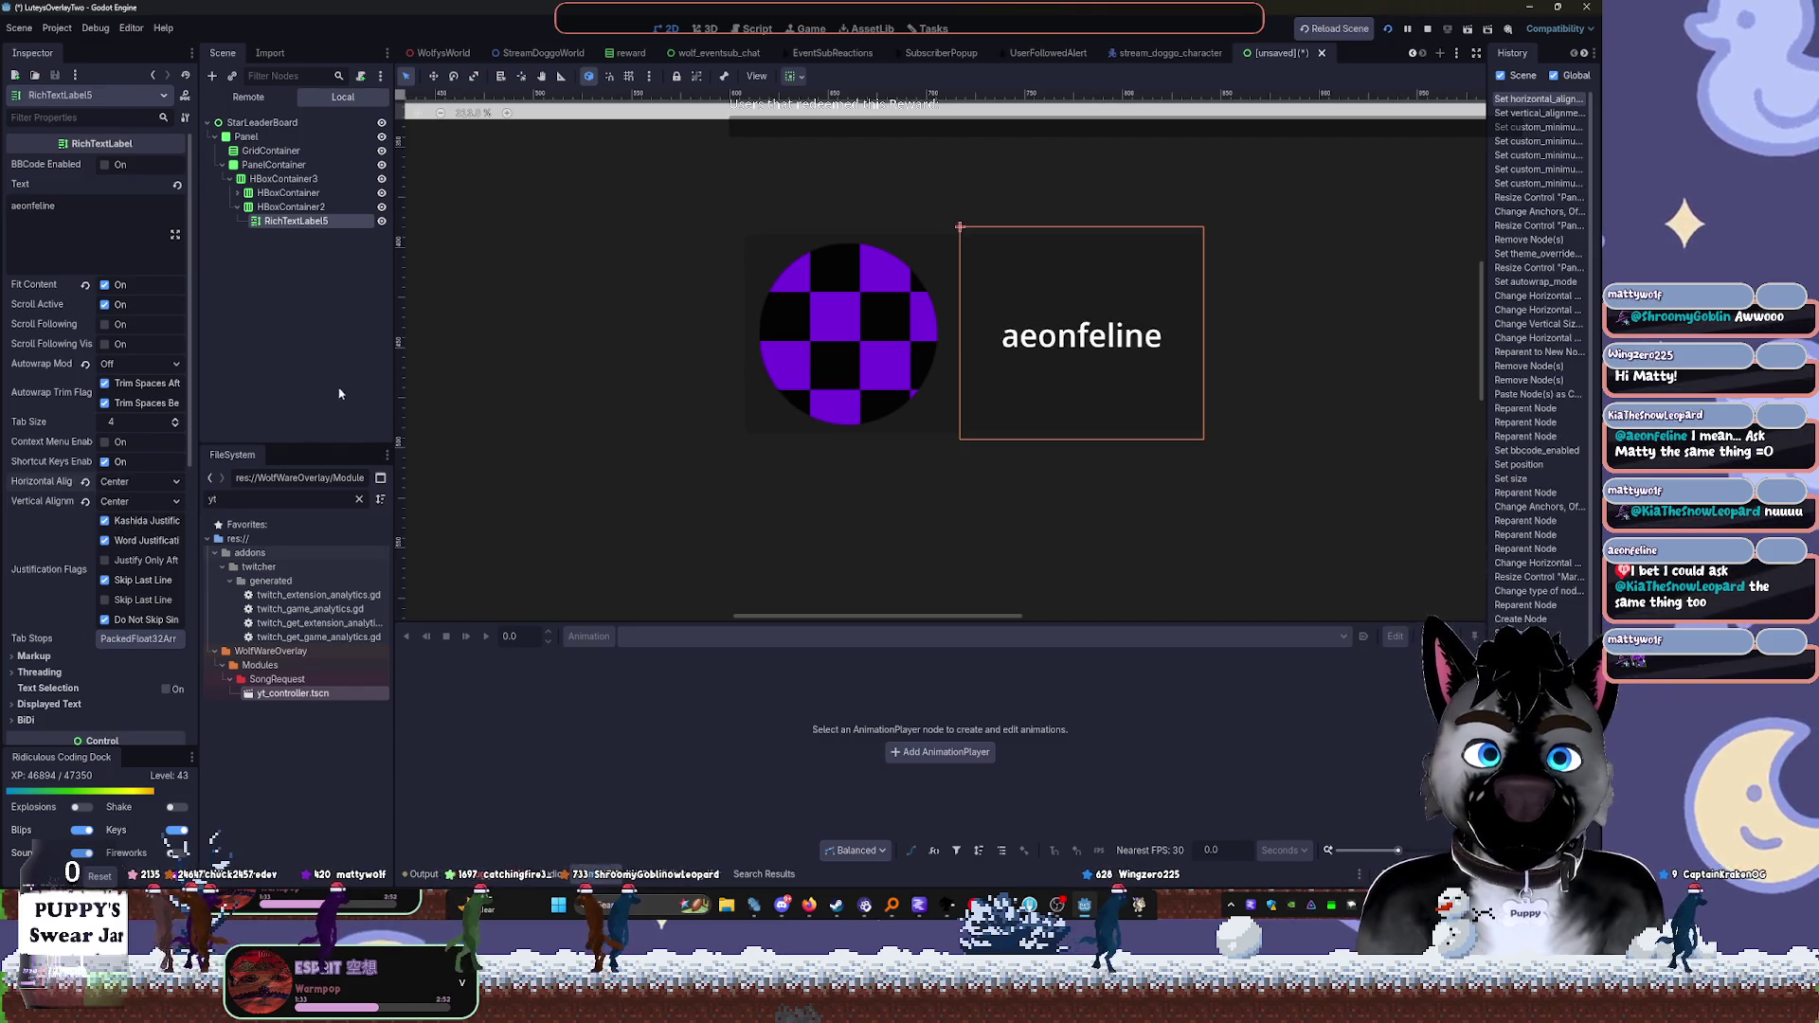
{"action": "left_click", "coordinate": [287, 310]}
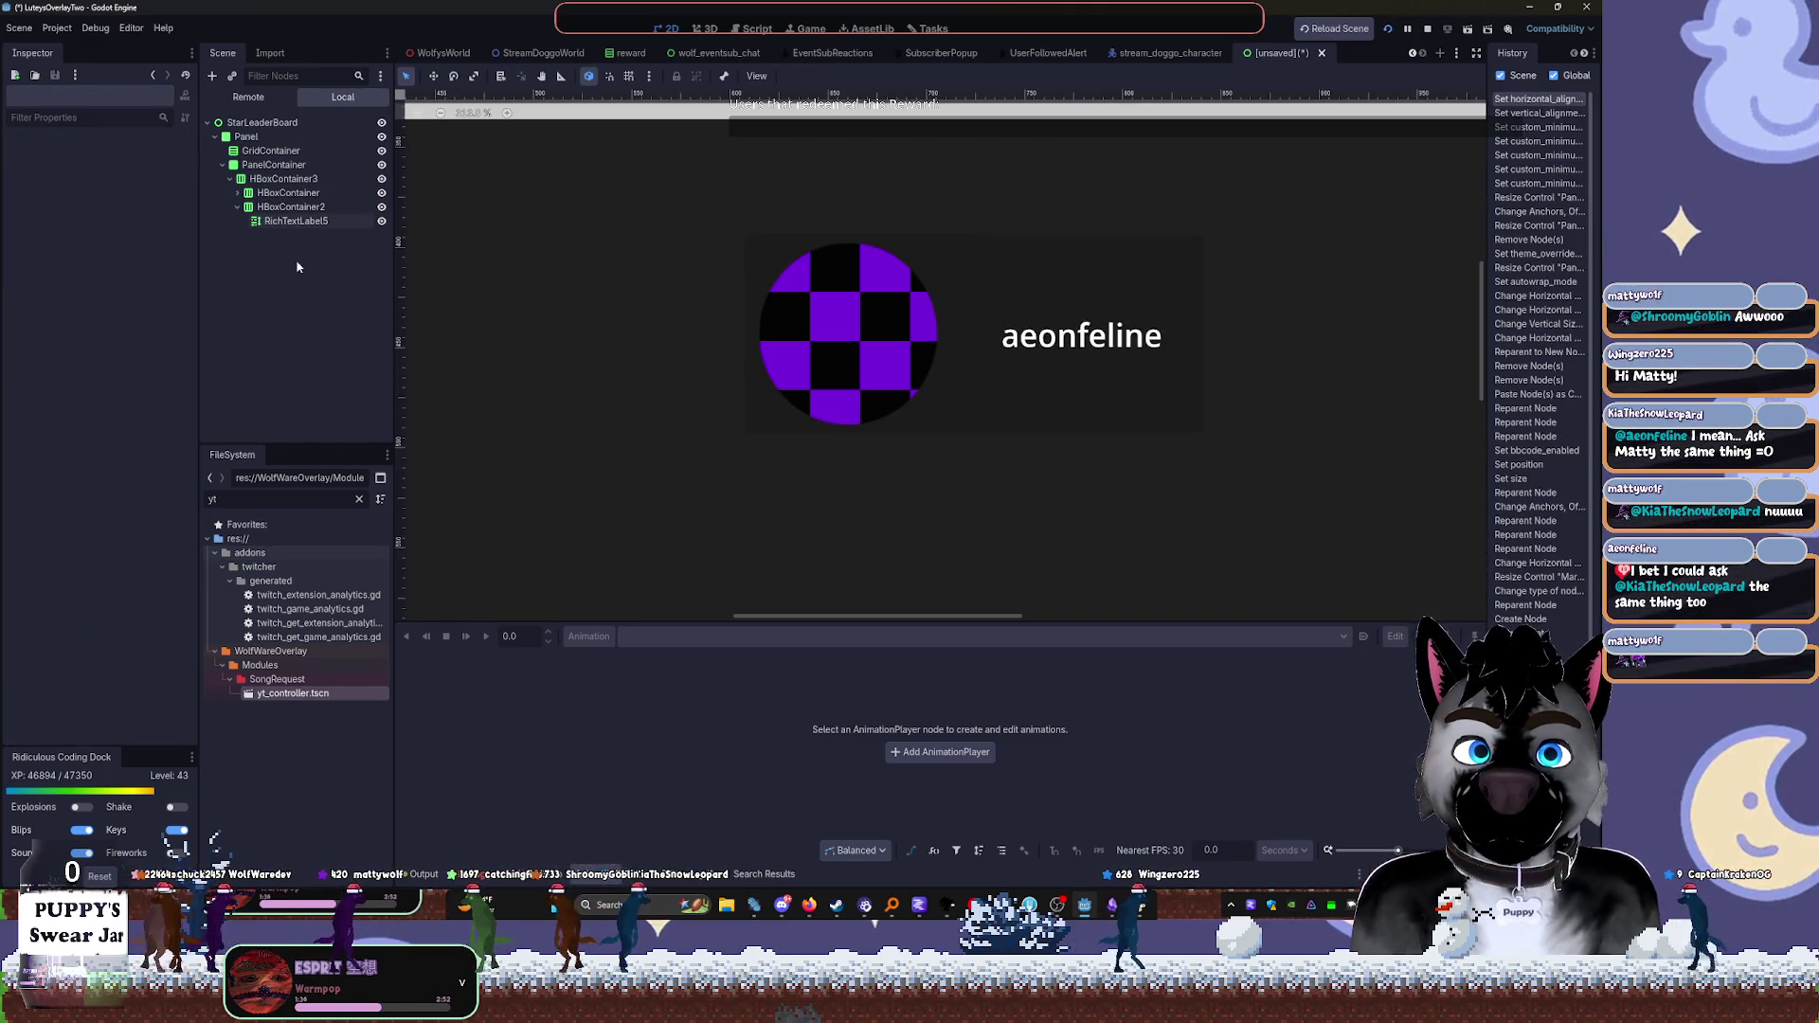
{"action": "left_click", "coordinate": [291, 207]}
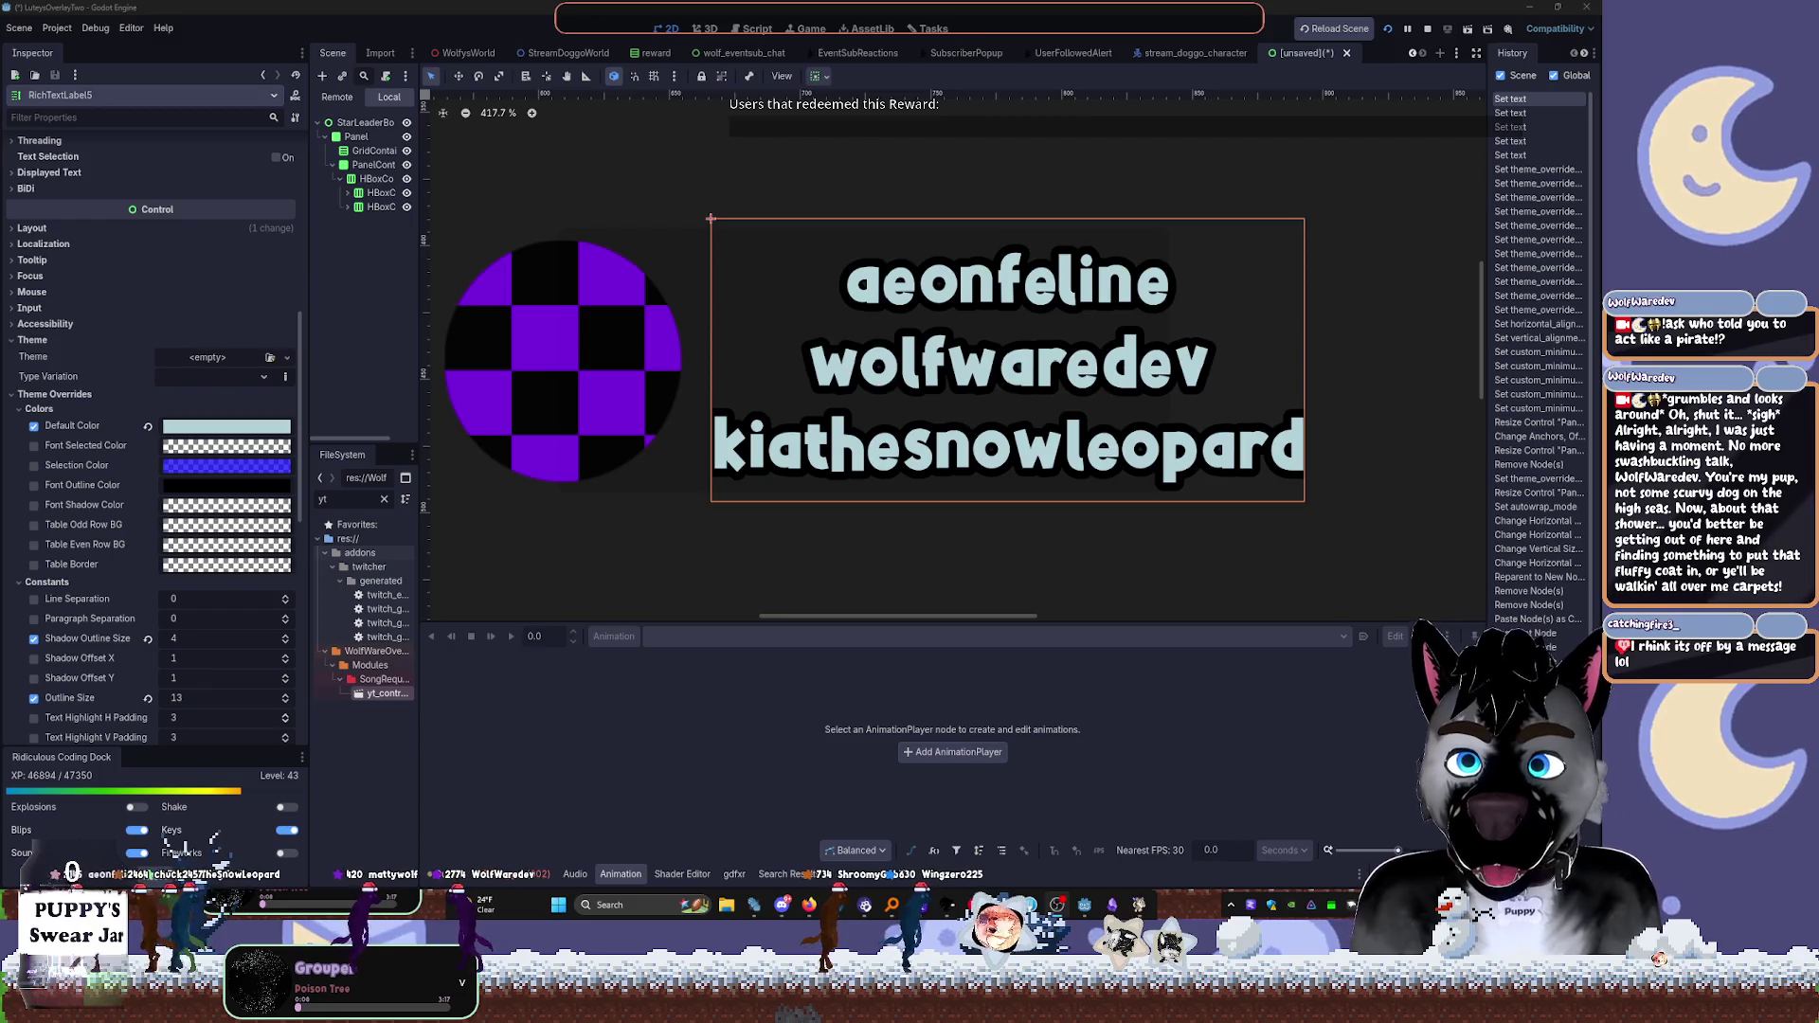
Switch to the LM Studio server window with Alt+Tab
{"action": "key", "text": "alt+Tab"}
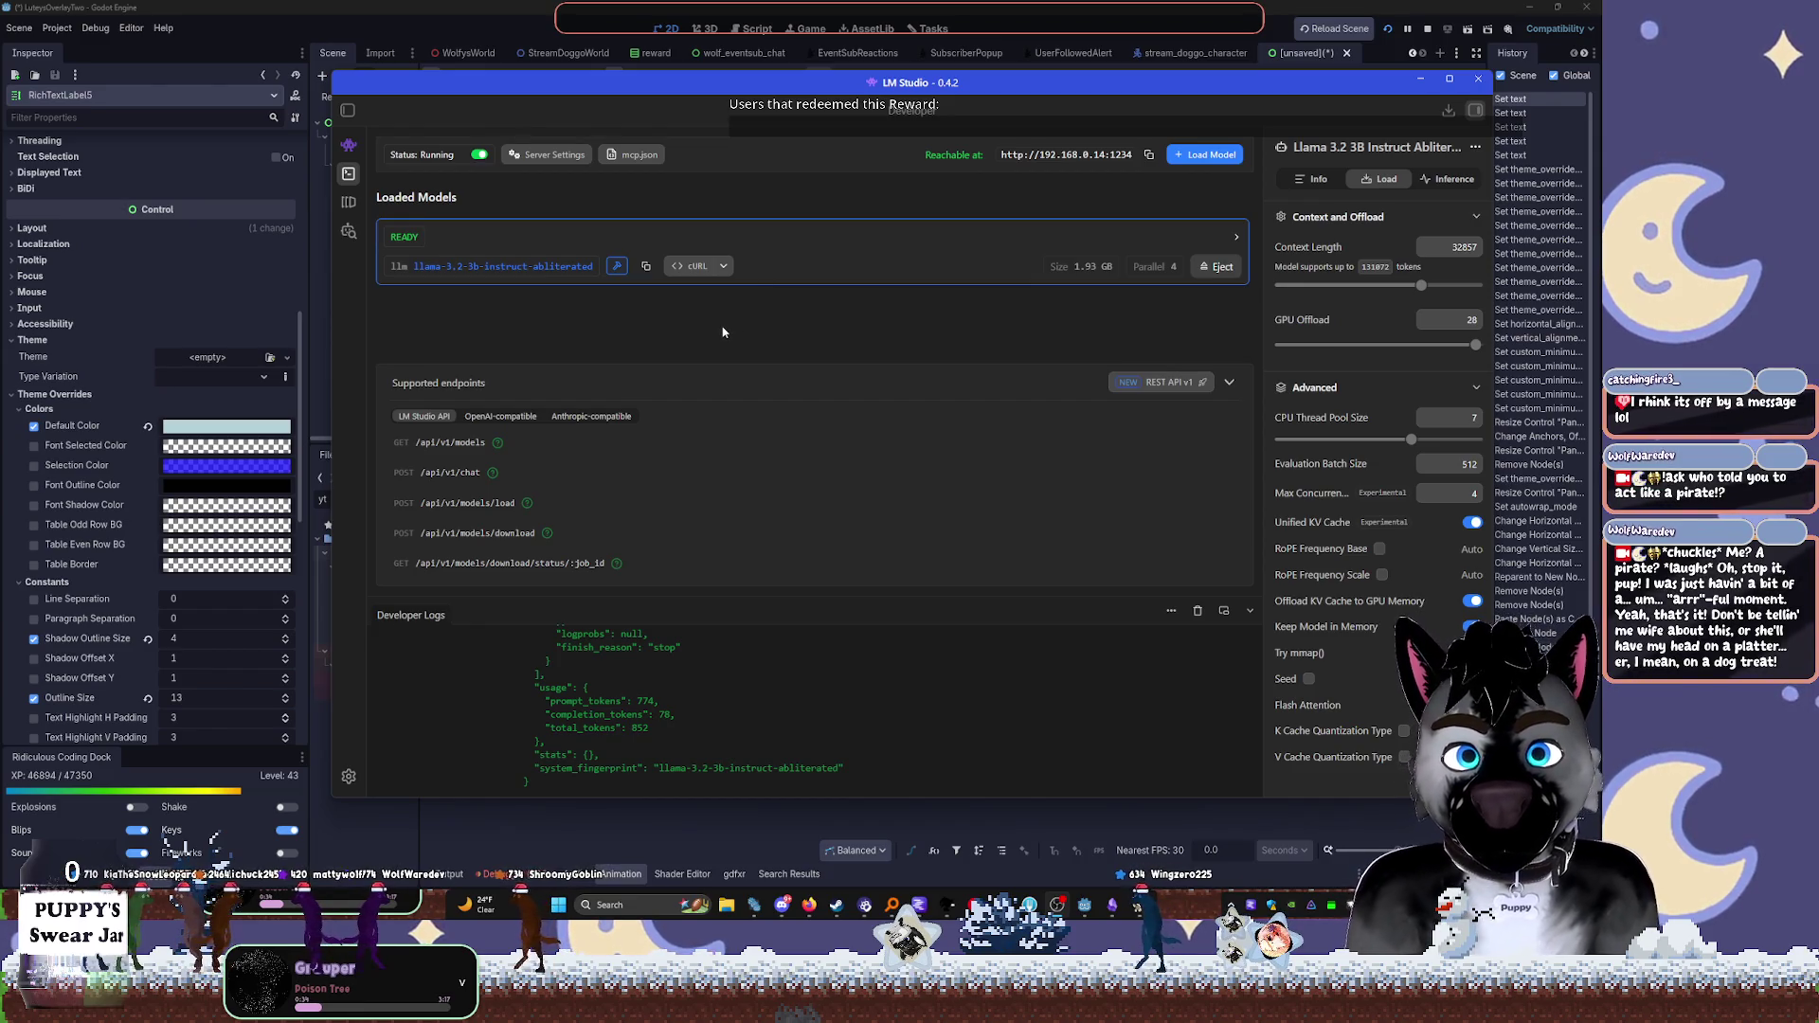
Resize LM Studio's Developer Logs pane, clear the logs with the trash icon, and return to Godot
{"action": "scroll", "coordinate": [650, 632], "scroll_direction": "up", "scroll_amount": 1}
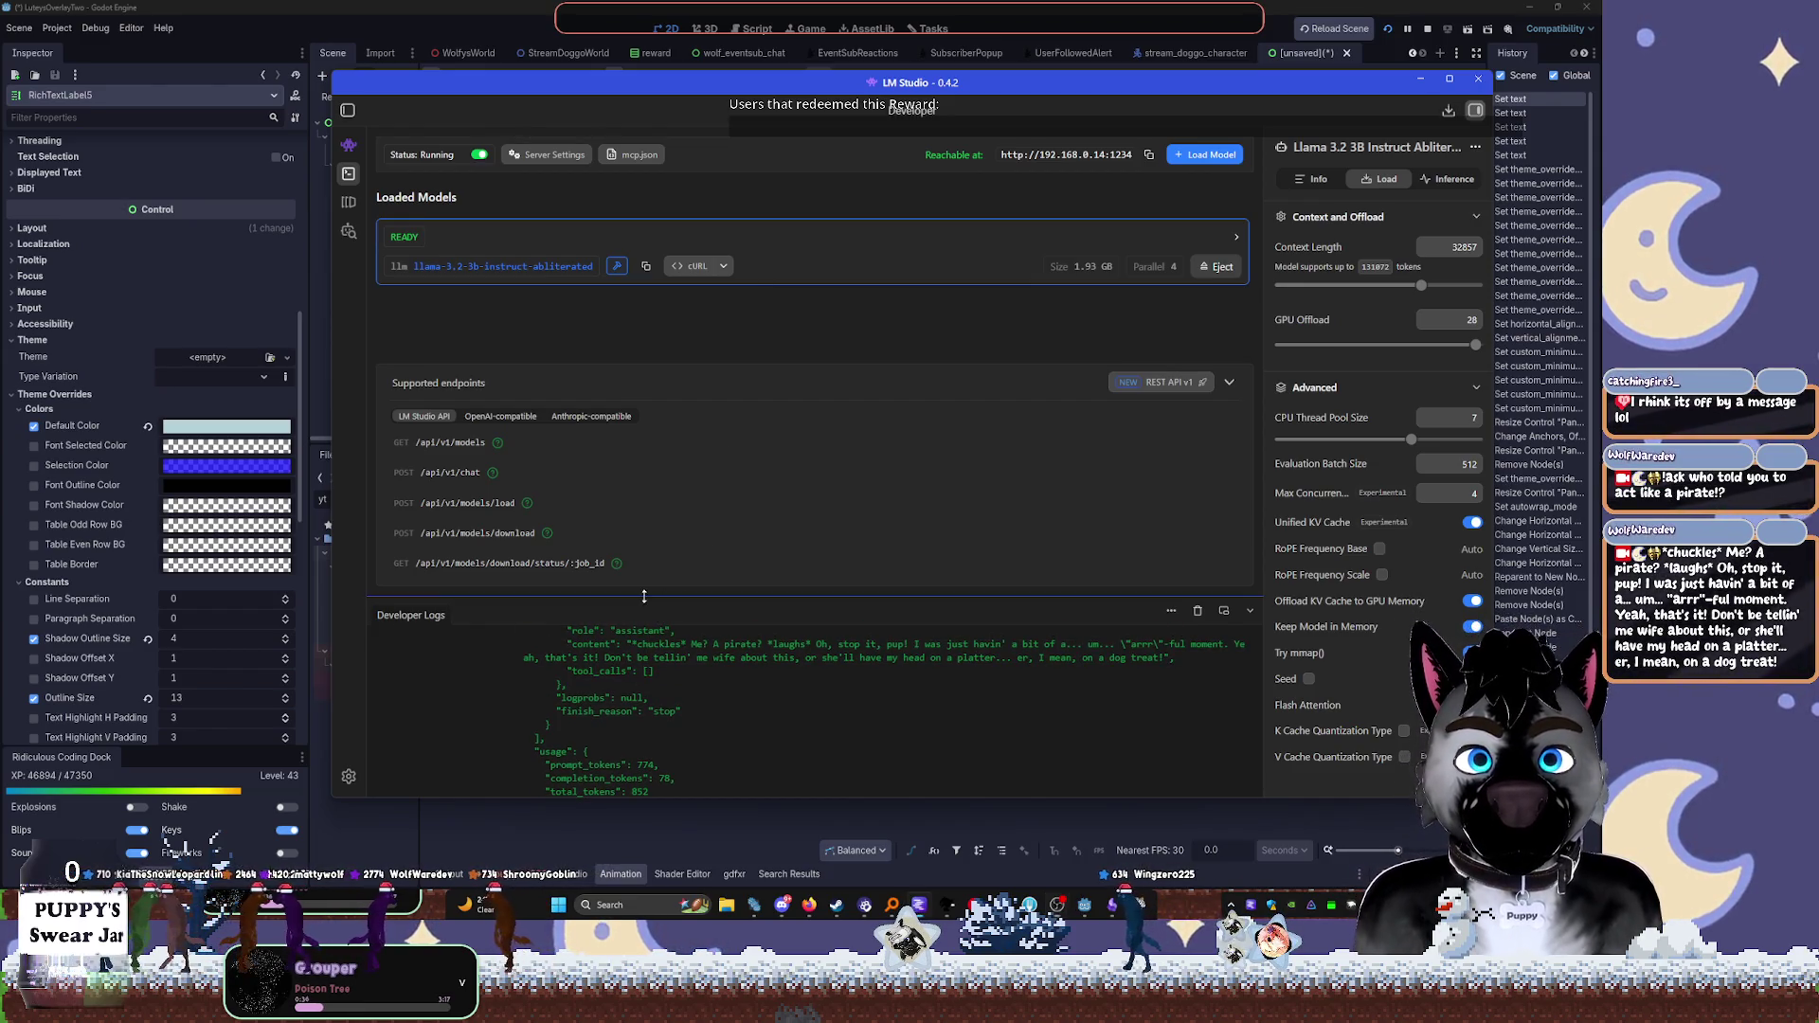
{"action": "left_click_drag", "start_coordinate": [644, 596], "coordinate": [644, 609]}
{"action": "left_click_drag", "start_coordinate": [523, 776], "coordinate": [535, 467]}
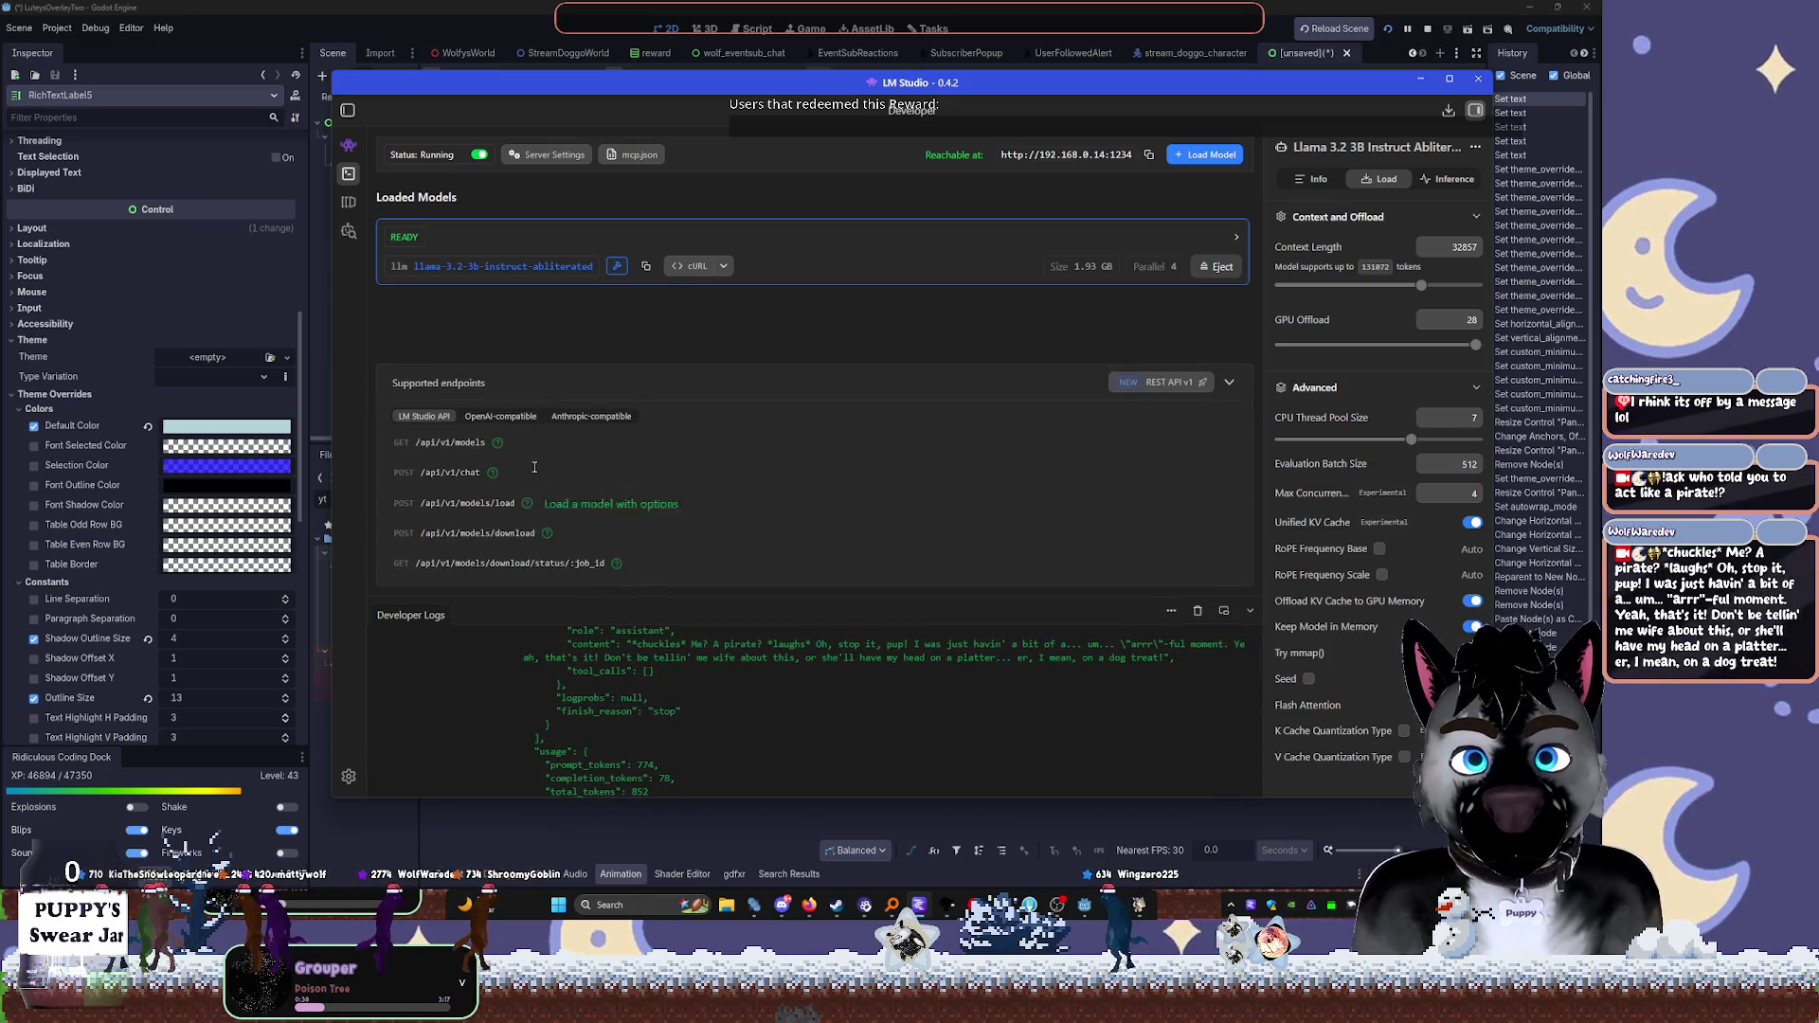
{"action": "left_click_drag", "start_coordinate": [589, 603], "coordinate": [593, 372]}
{"action": "scroll", "coordinate": [752, 568], "scroll_direction": "down", "scroll_amount": 10}
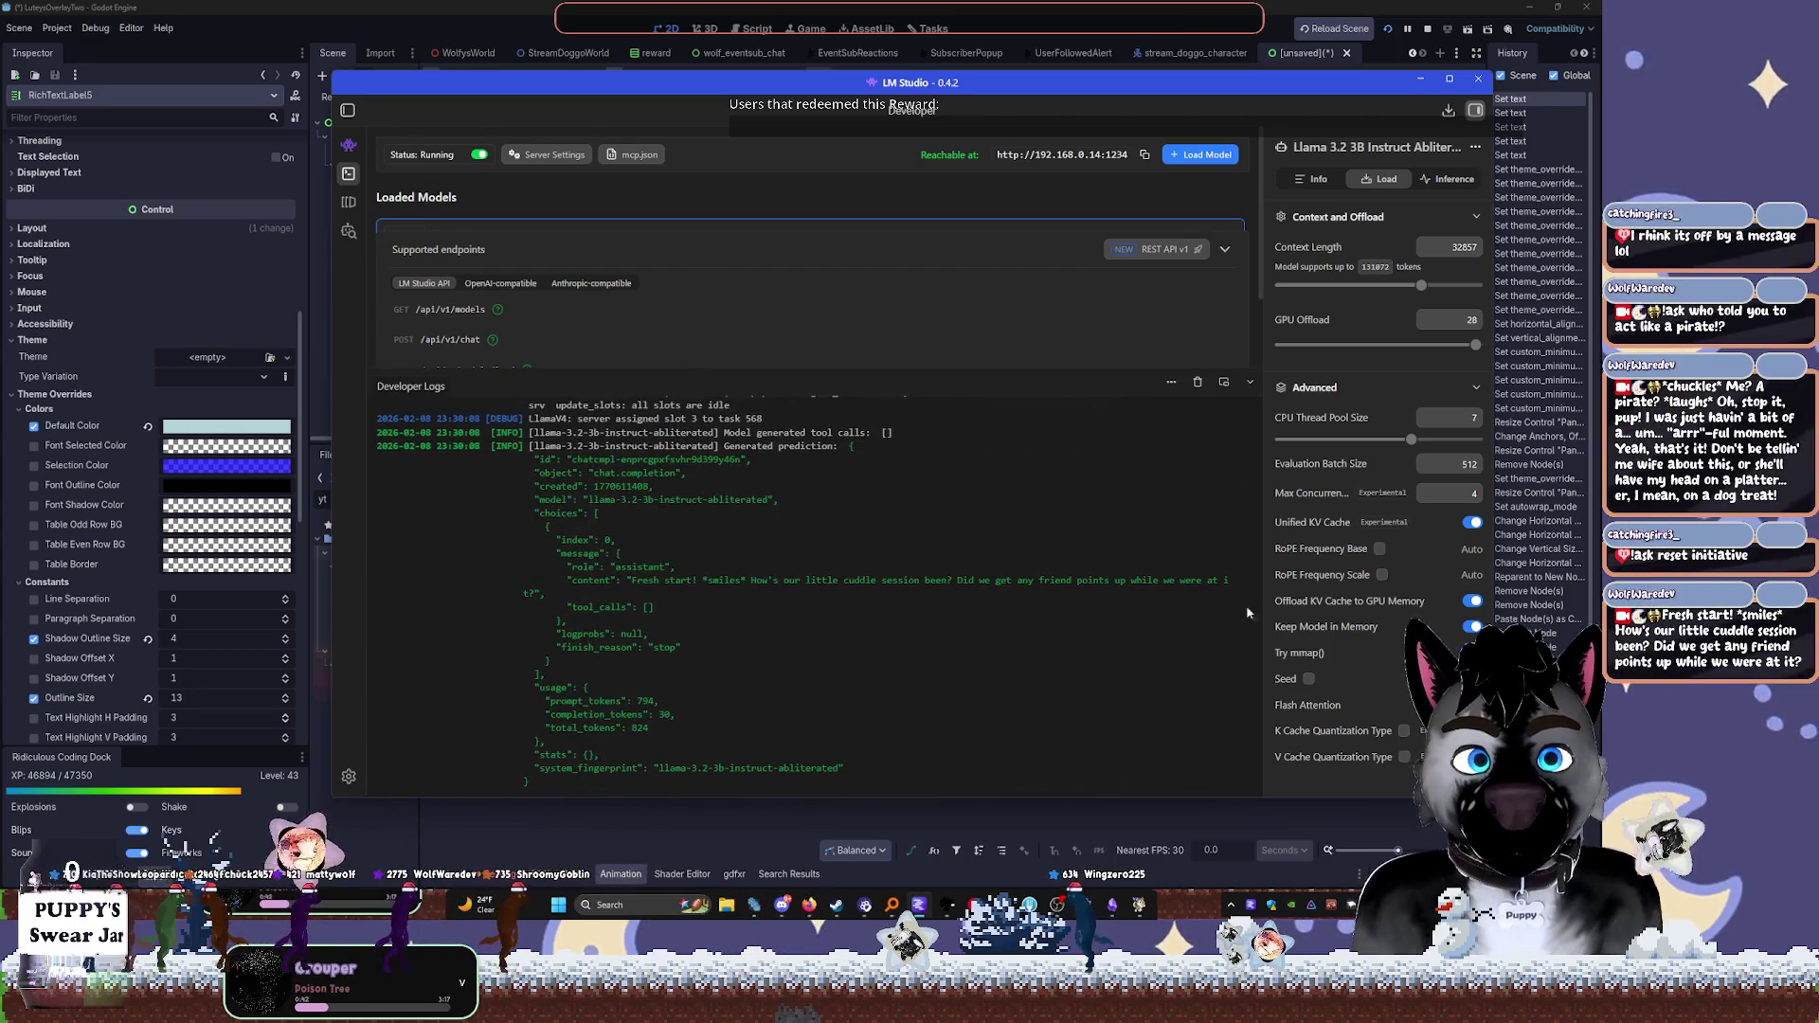
{"action": "scroll", "coordinate": [1233, 445], "scroll_direction": "up", "scroll_amount": 10}
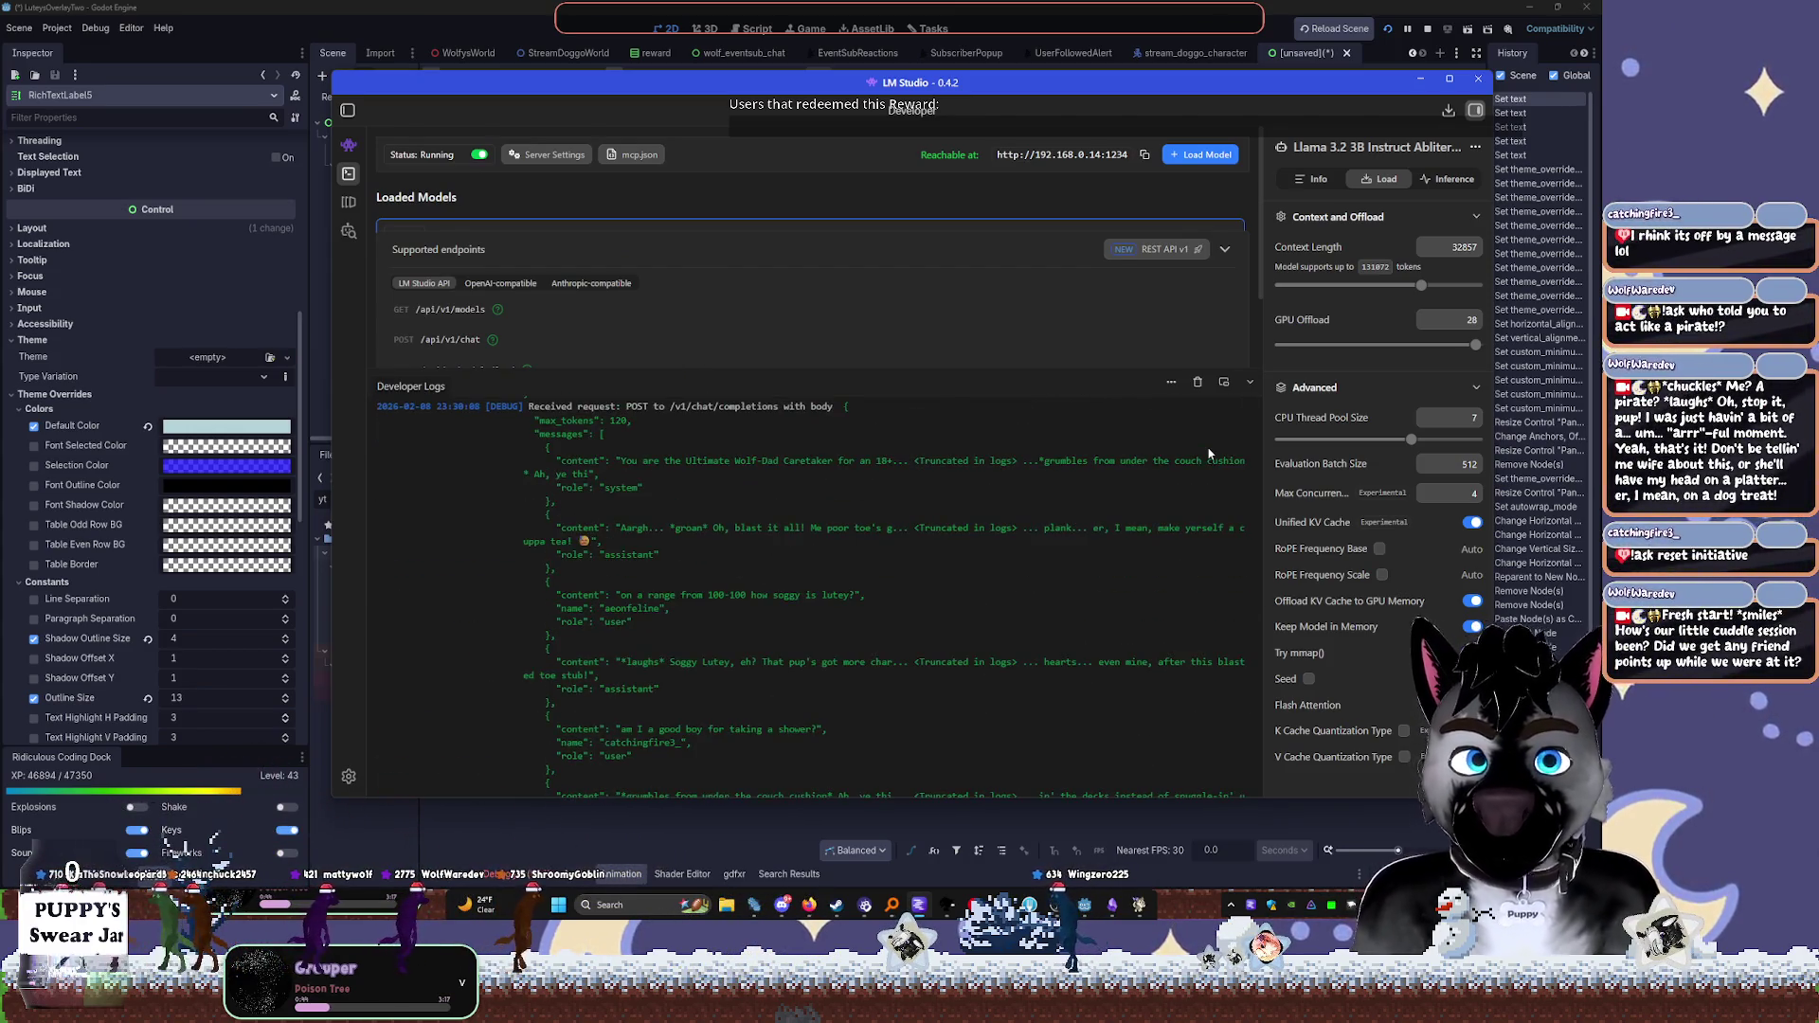
{"action": "left_click", "coordinate": [1198, 382]}
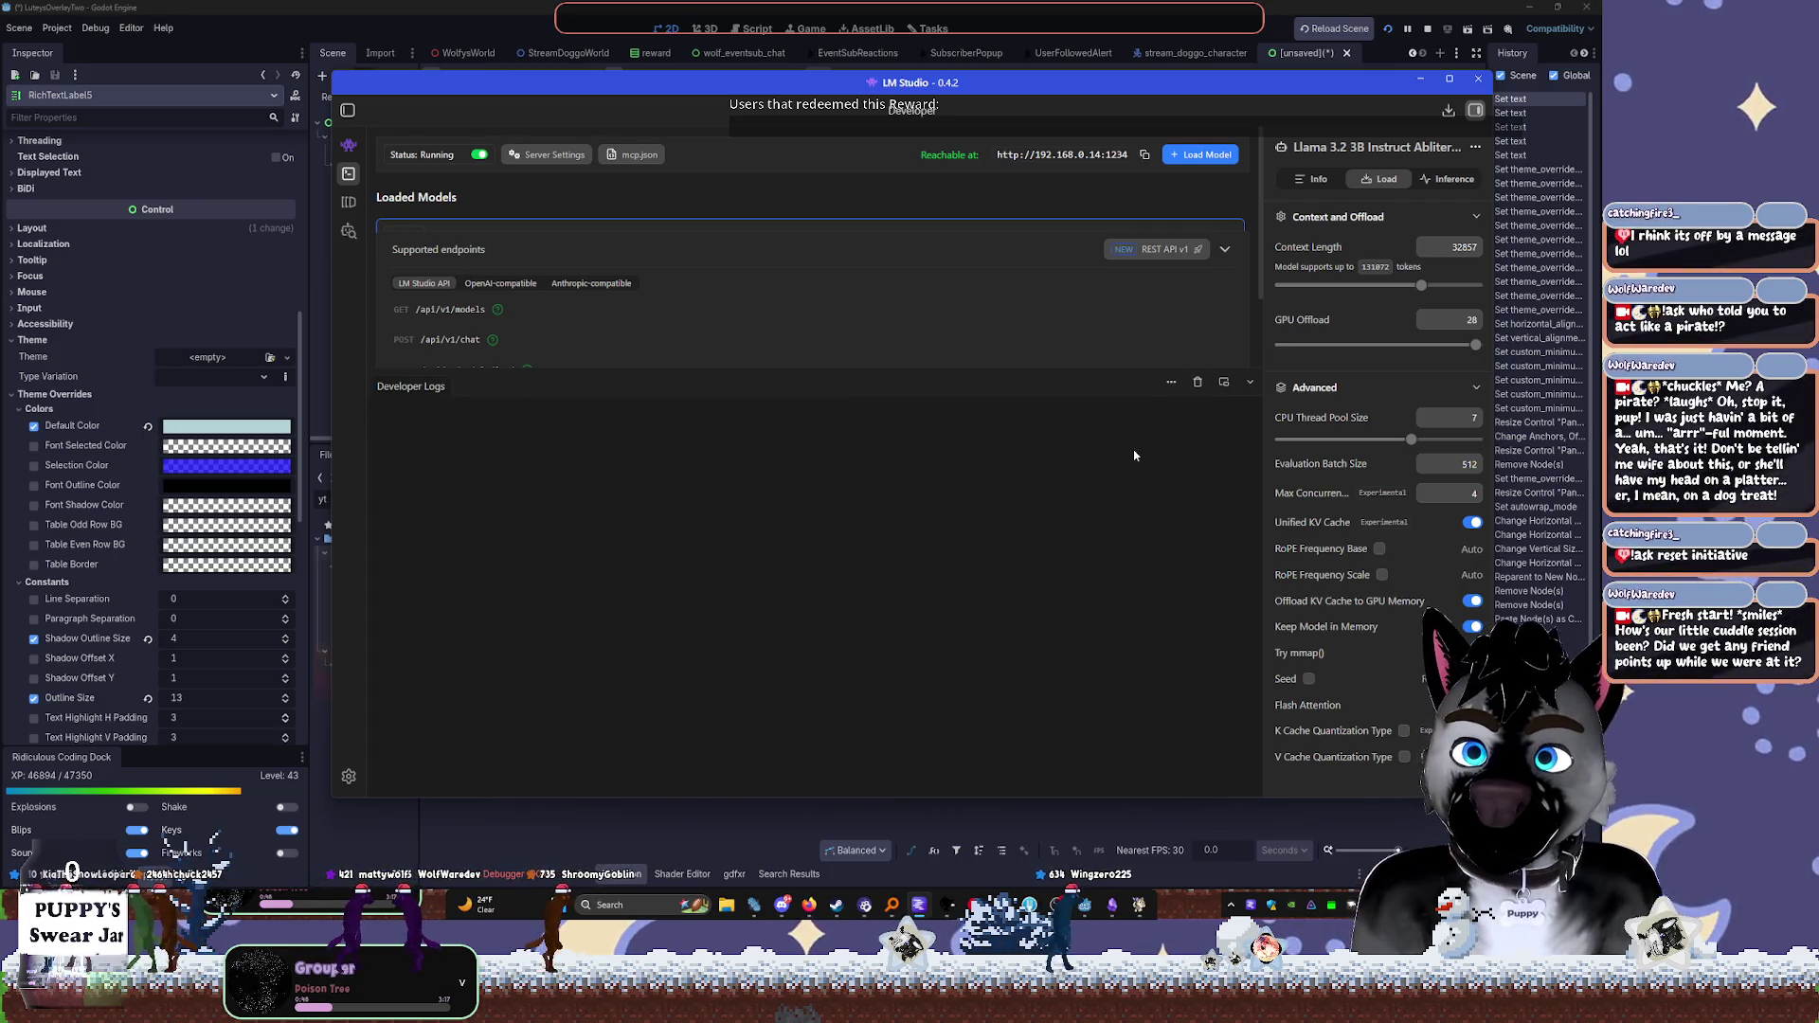
{"action": "key", "text": "alt+Tab"}
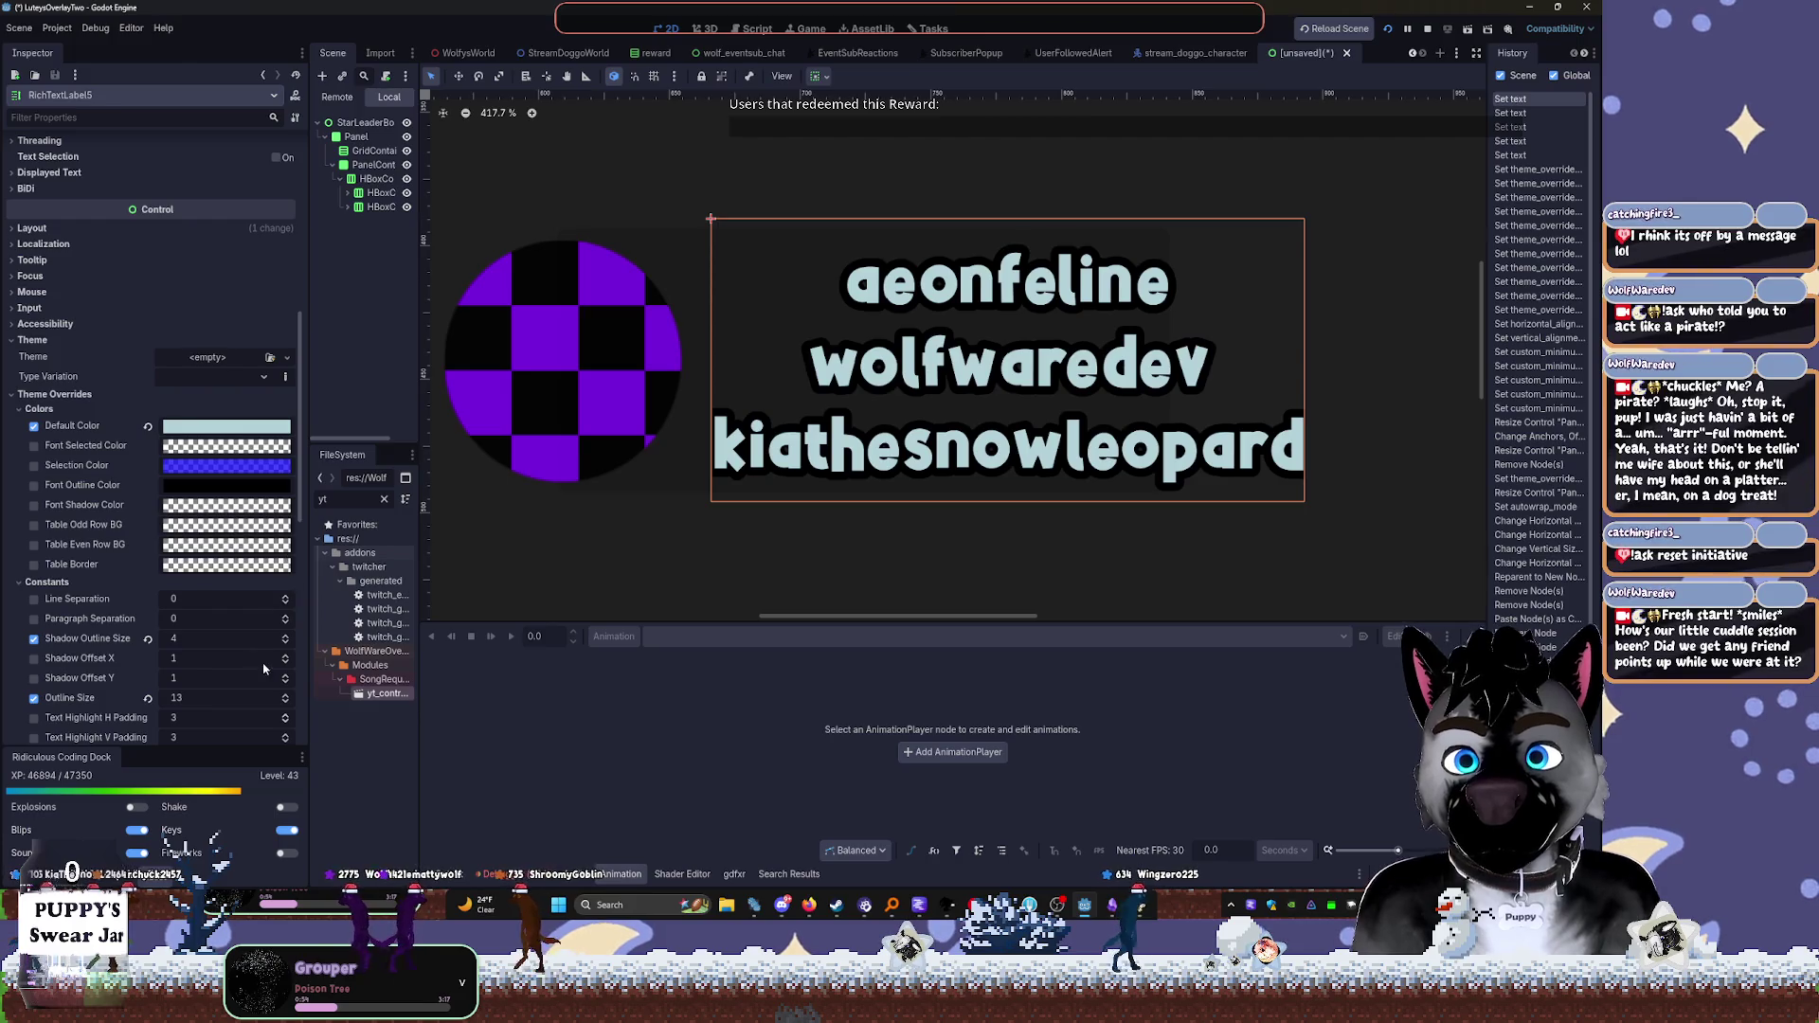
Drag RichTextLabel5's Normal Font Size down from 25 to 15
{"action": "scroll", "coordinate": [283, 642], "scroll_direction": "down", "scroll_amount": 4}
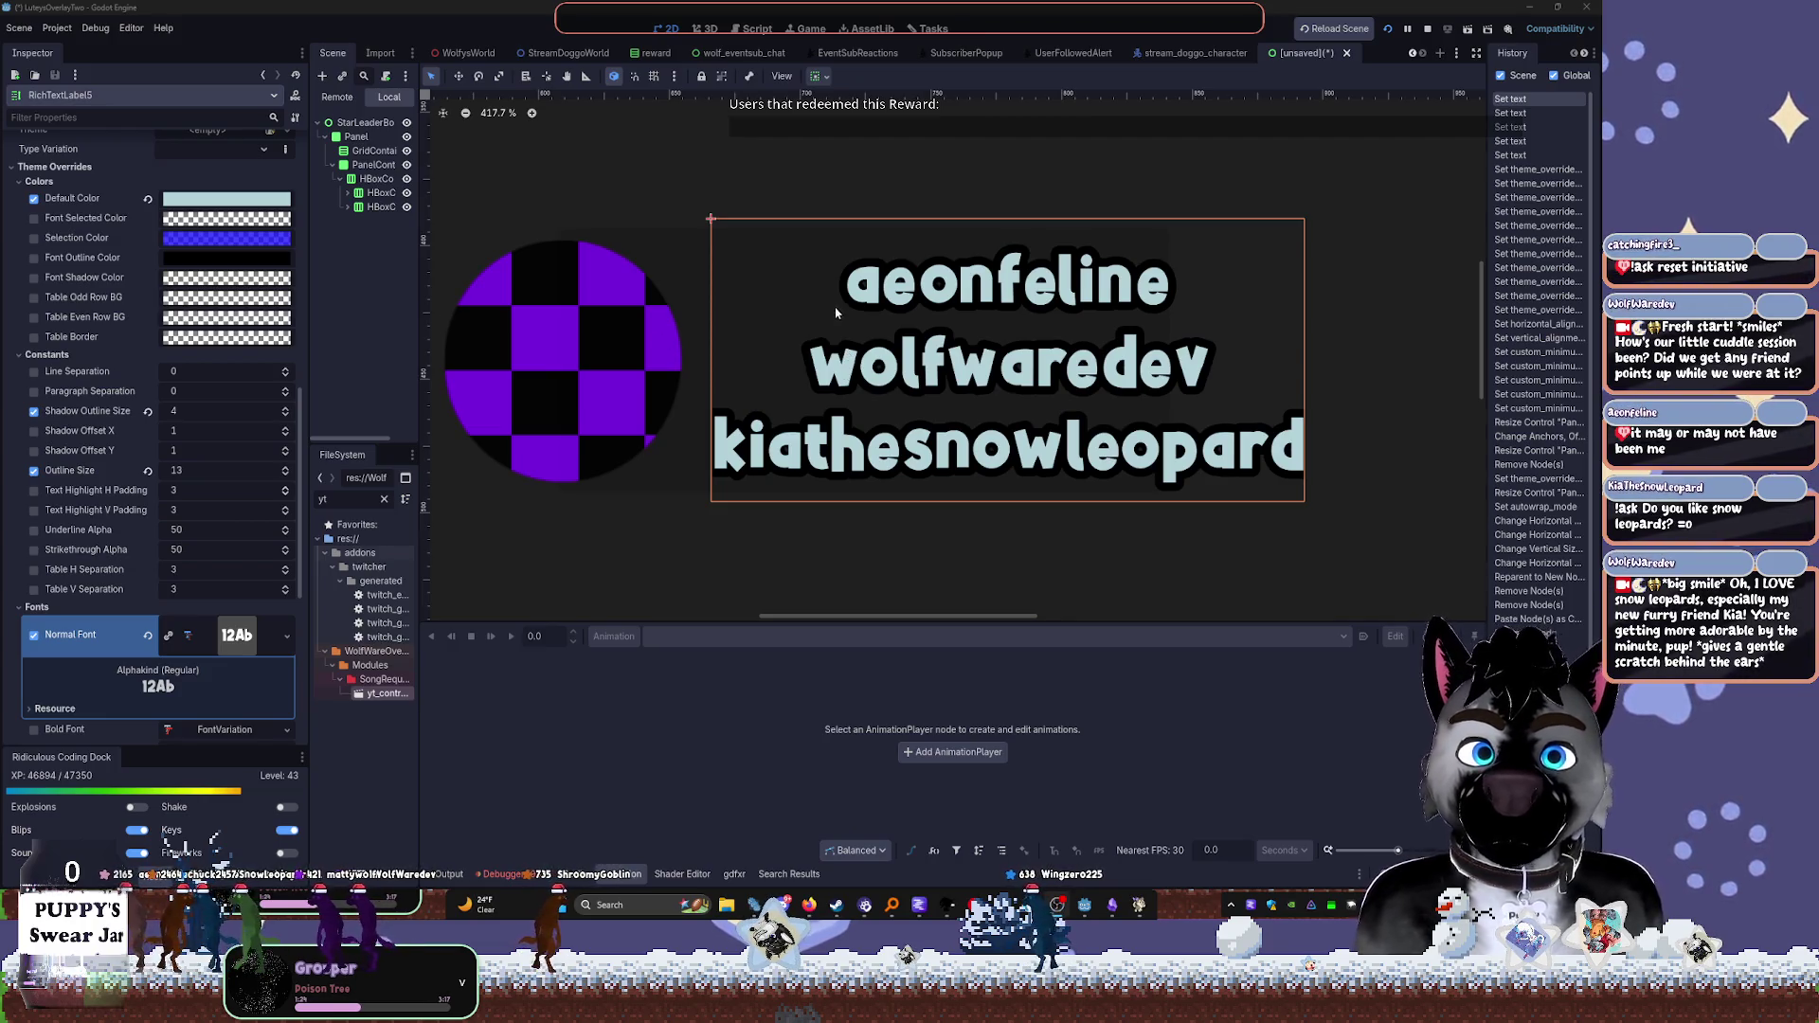
{"action": "scroll", "coordinate": [180, 614], "scroll_direction": "down", "scroll_amount": 3}
{"action": "left_click_drag", "start_coordinate": [285, 604], "coordinate": [286, 603]}
{"action": "scroll", "coordinate": [148, 262], "scroll_direction": "up", "scroll_amount": 10}
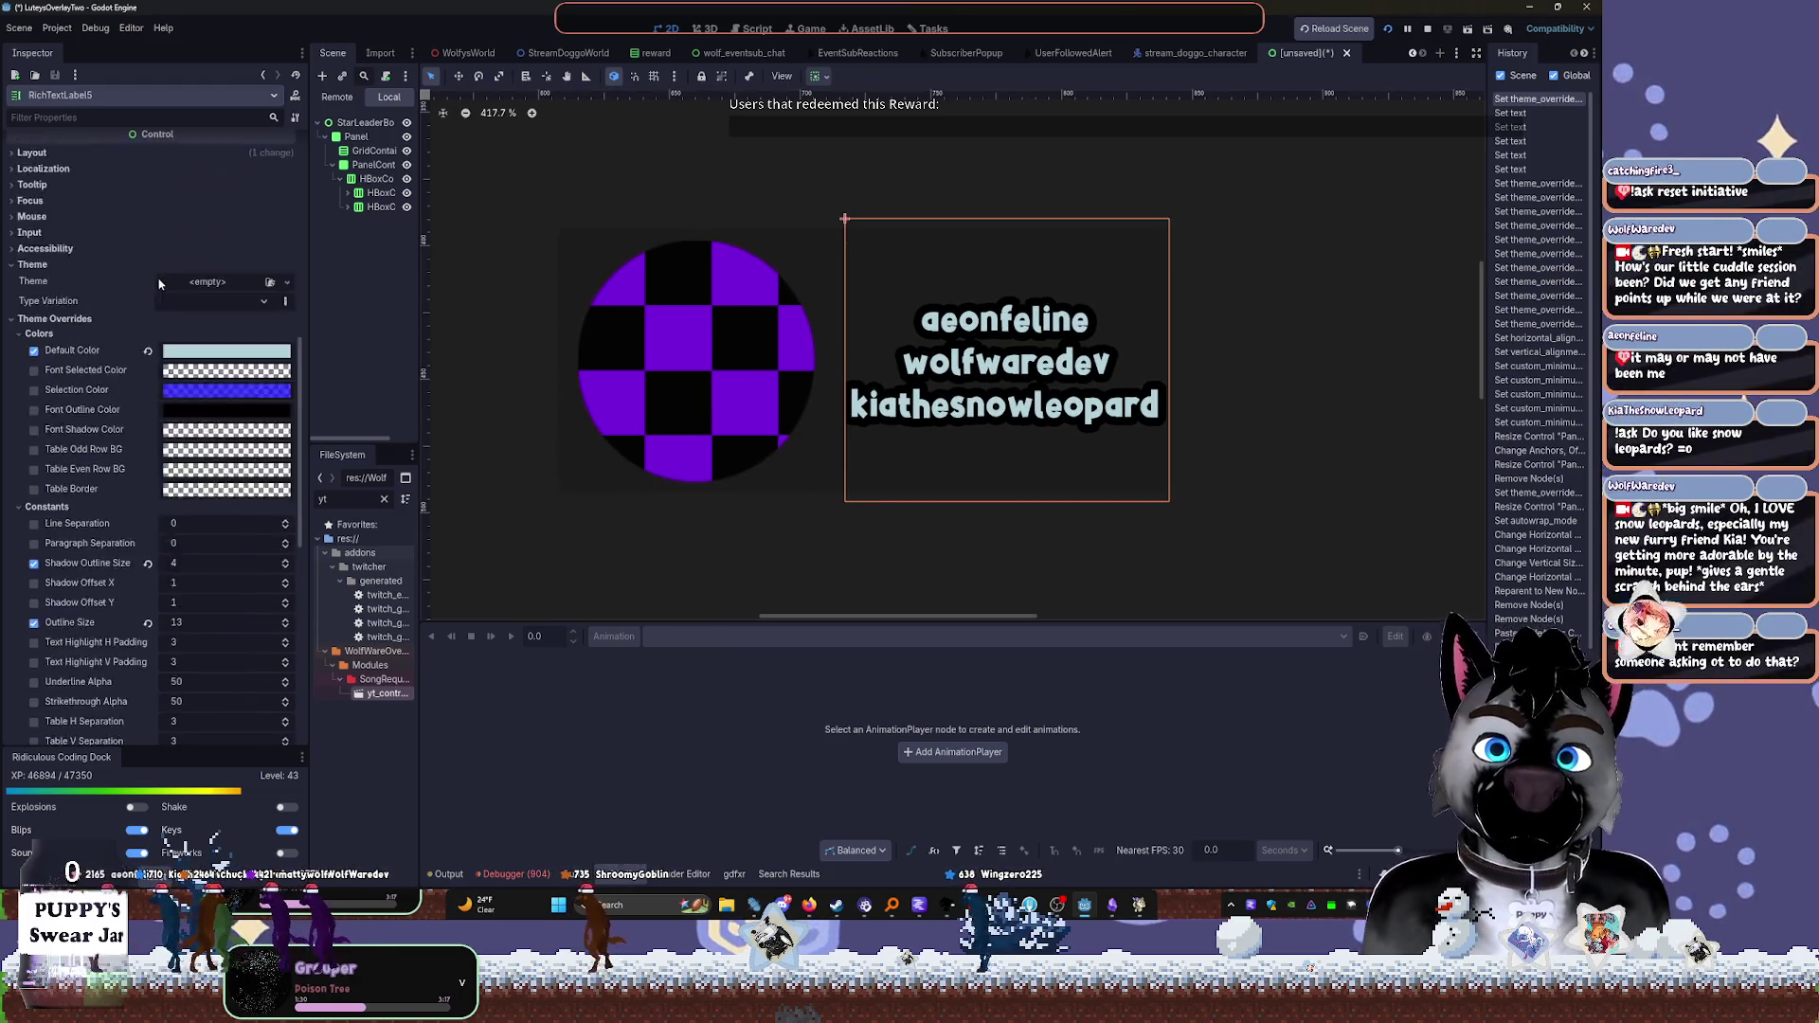
{"action": "left_click_drag", "start_coordinate": [111, 227], "coordinate": [11, 206]}
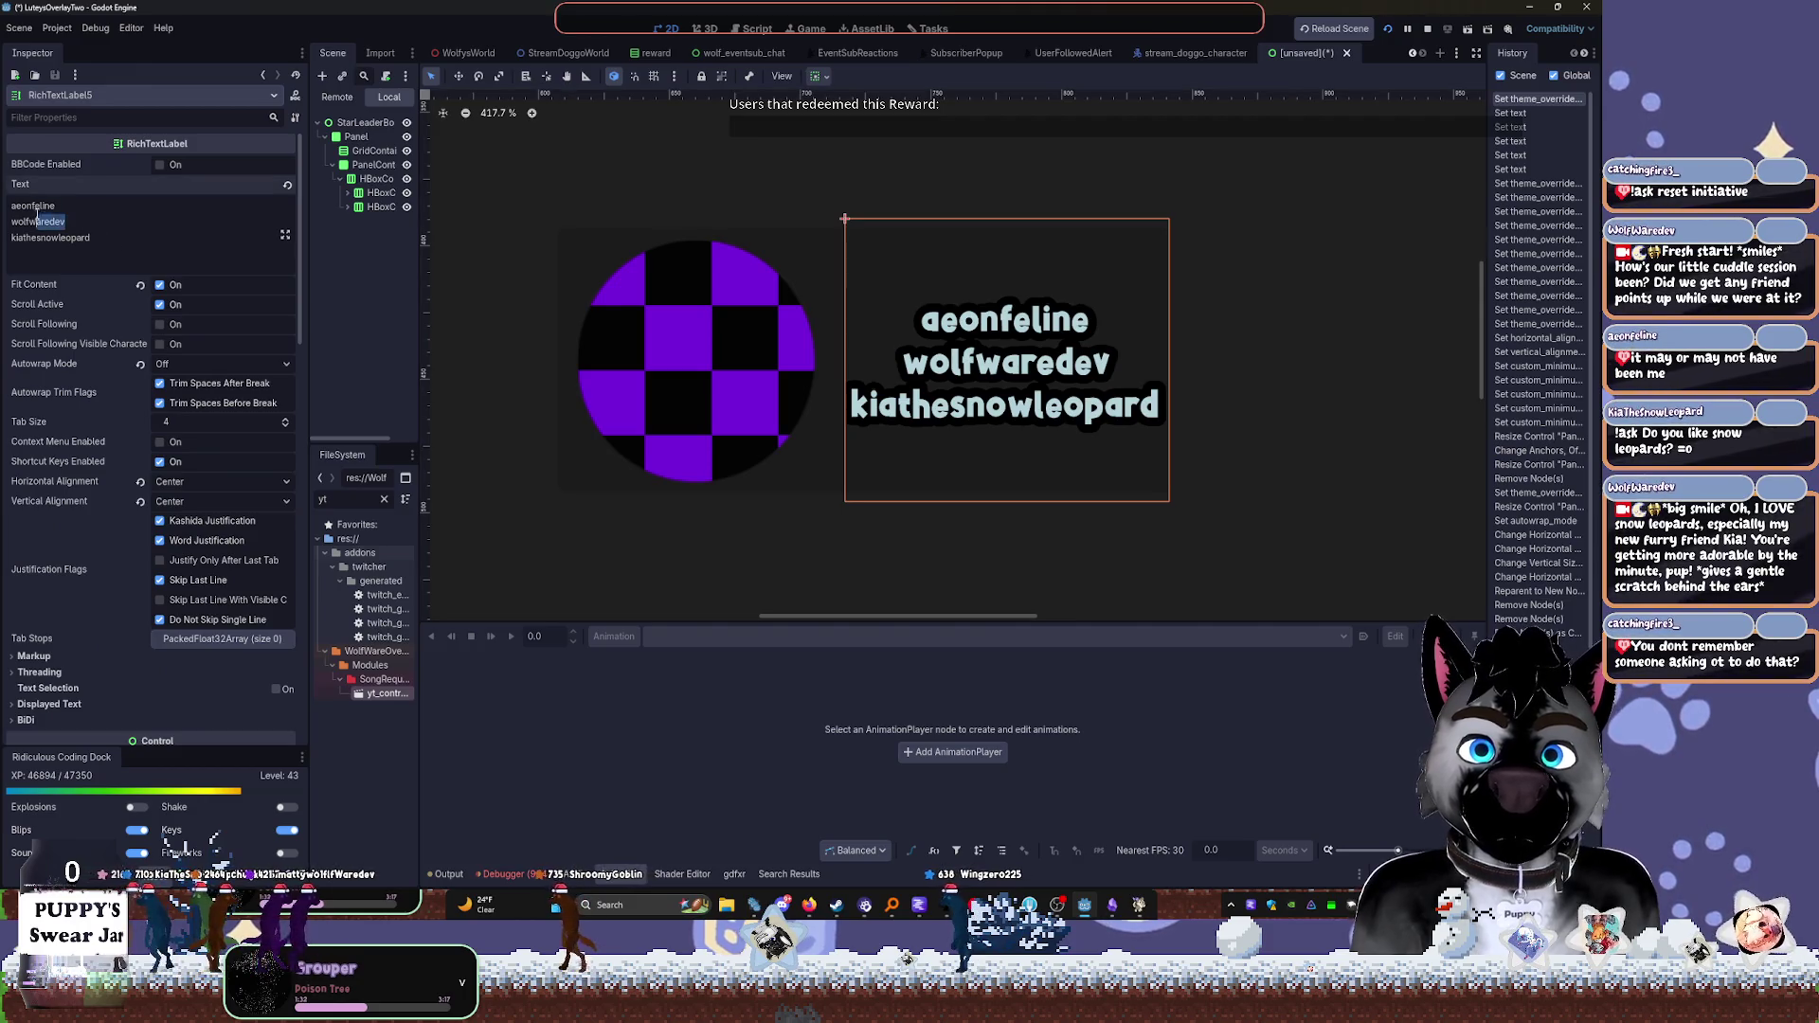
{"action": "key", "text": "BackSpace"}
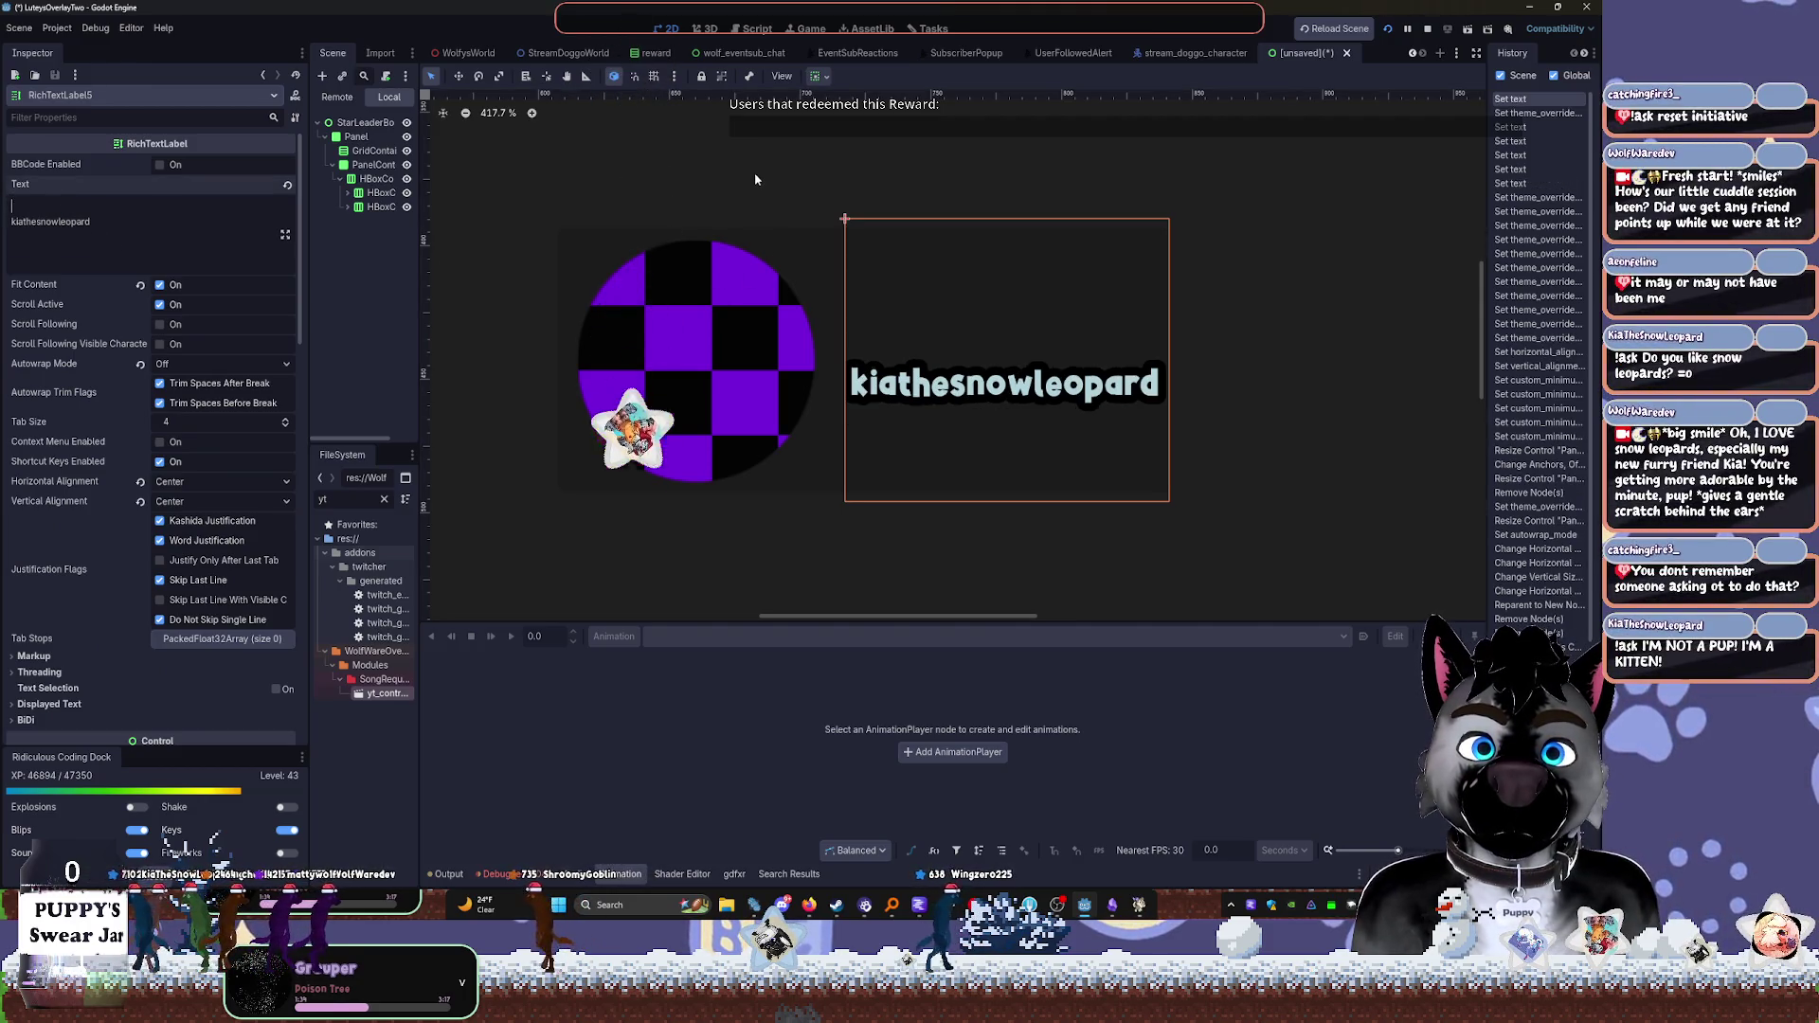
{"action": "left_click", "coordinate": [663, 179]}
{"action": "scroll", "coordinate": [867, 209], "scroll_direction": "down", "scroll_amount": 6}
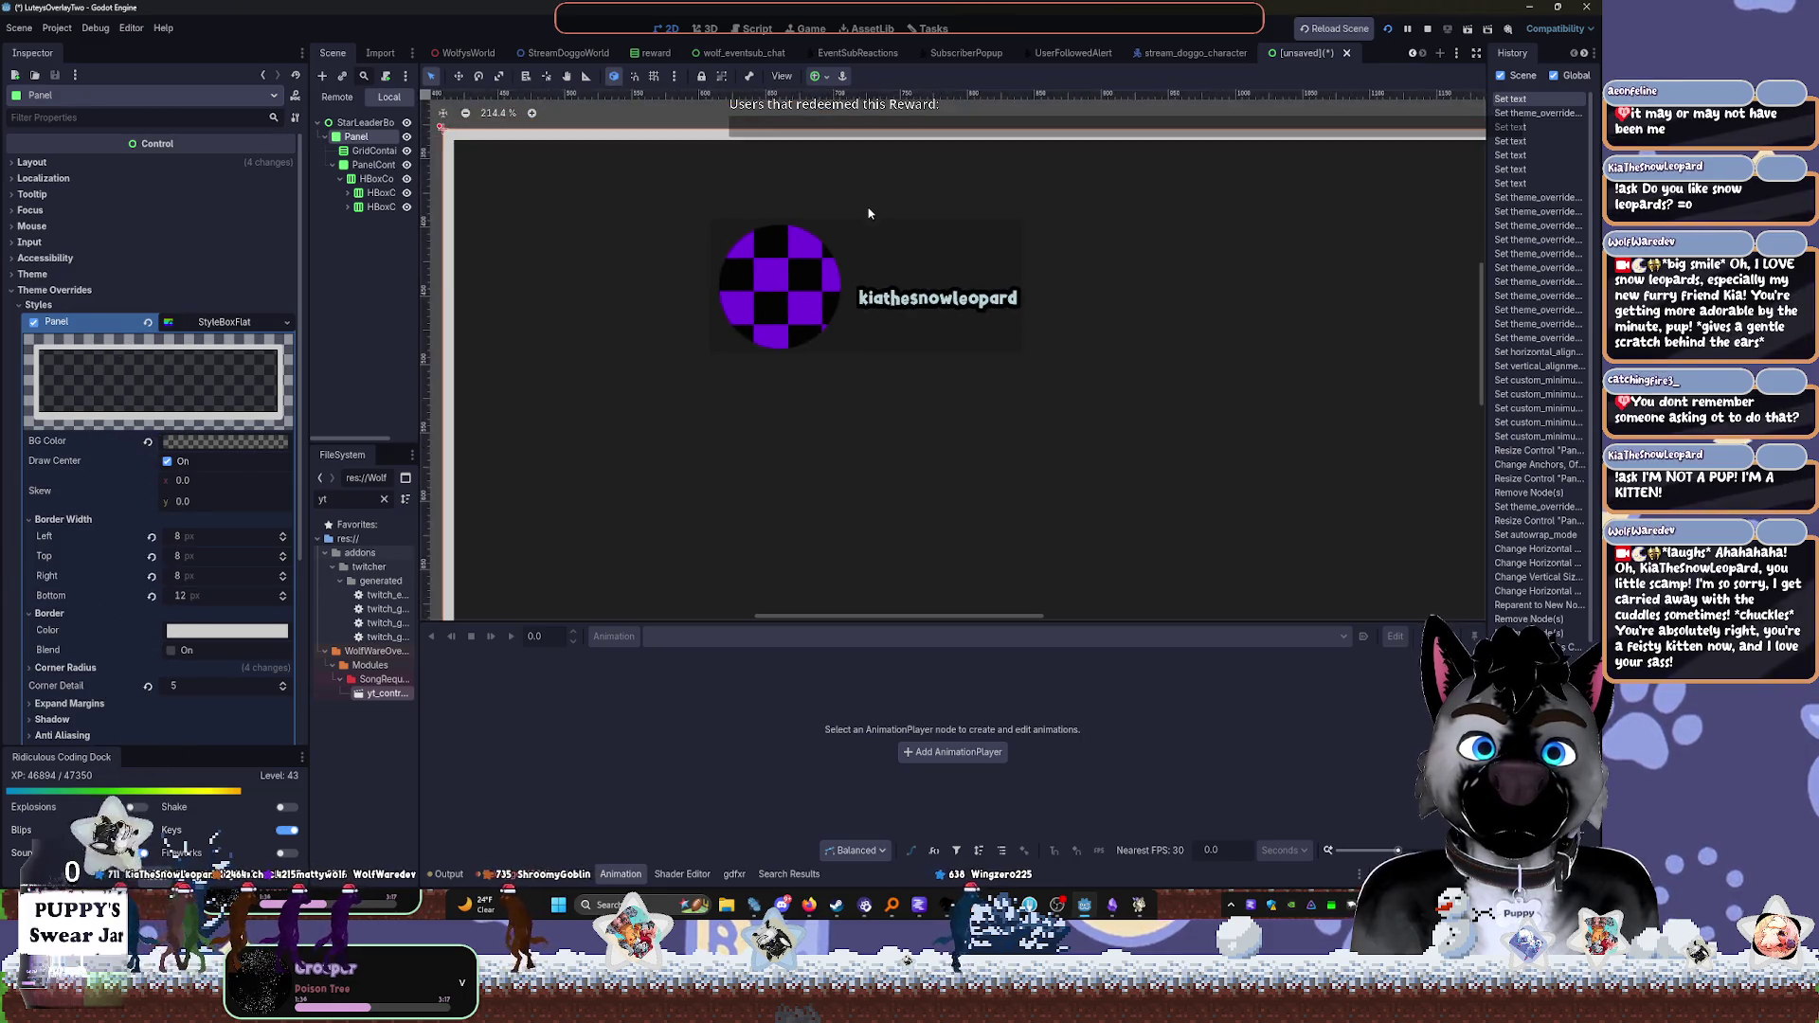
{"action": "scroll", "coordinate": [862, 194], "scroll_direction": "up", "scroll_amount": 3}
{"action": "scroll", "coordinate": [862, 200], "scroll_direction": "up", "scroll_amount": 1}
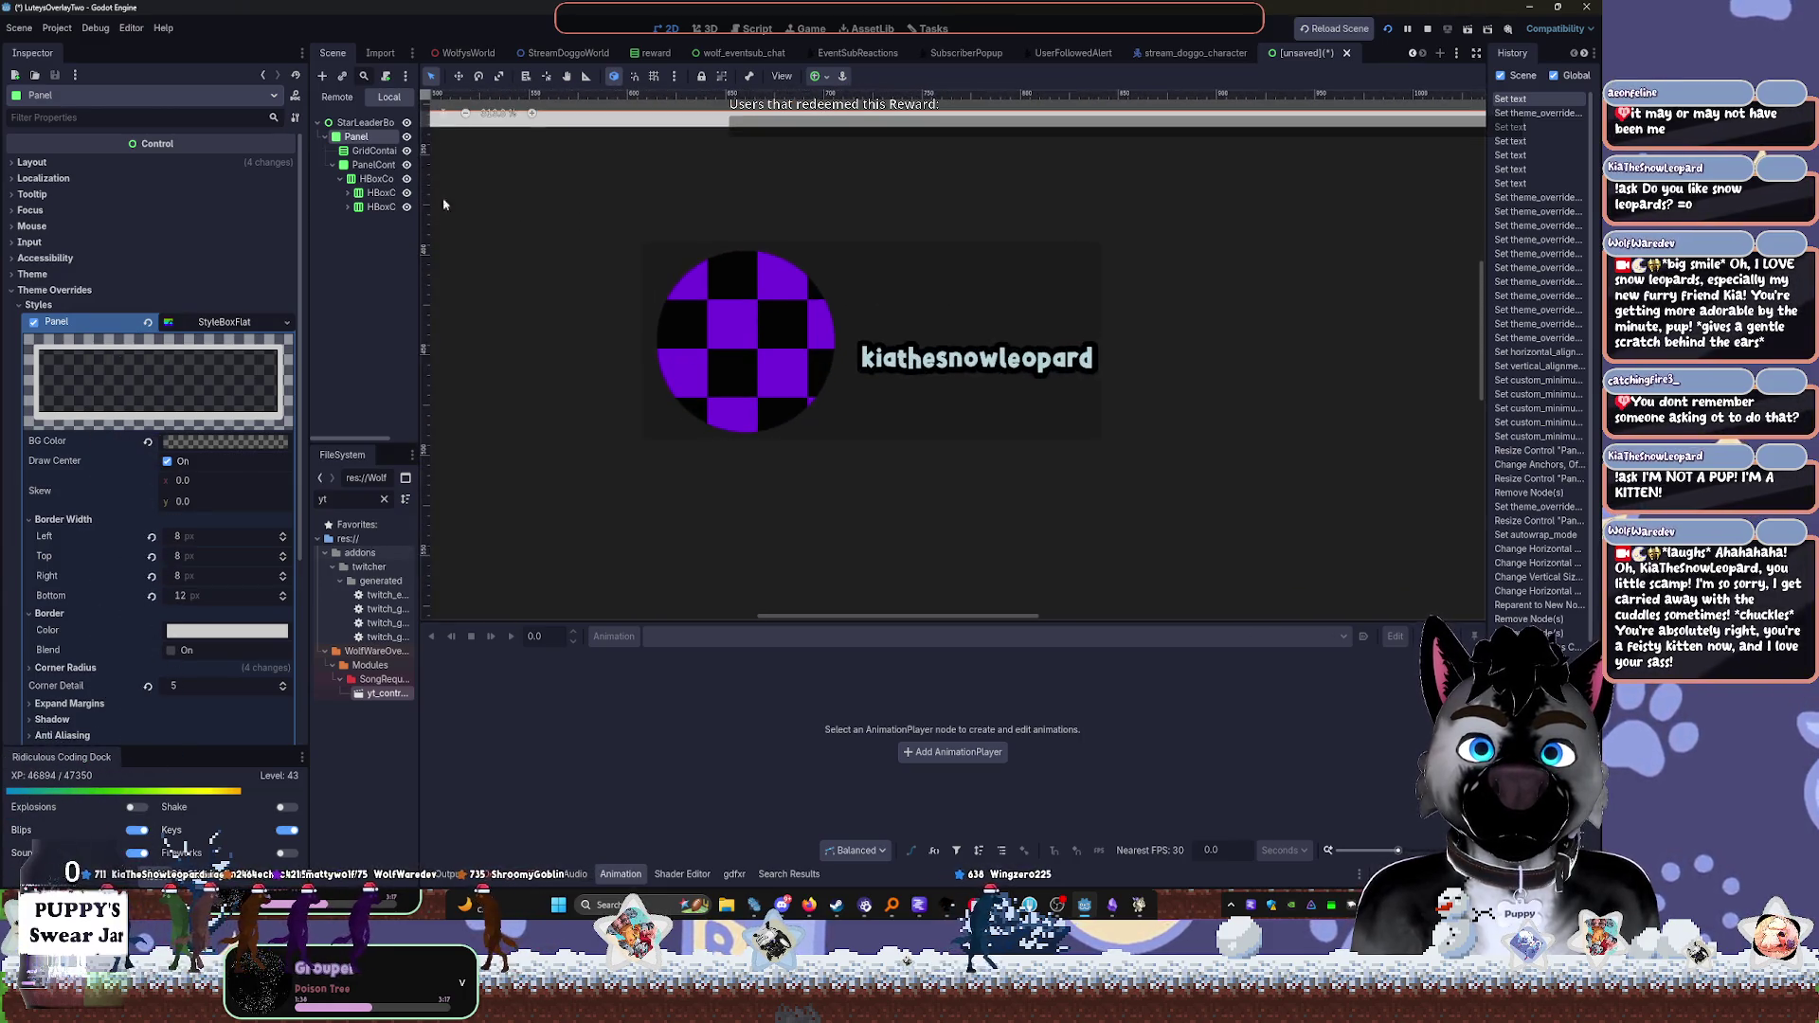
{"action": "left_click", "coordinate": [375, 178]}
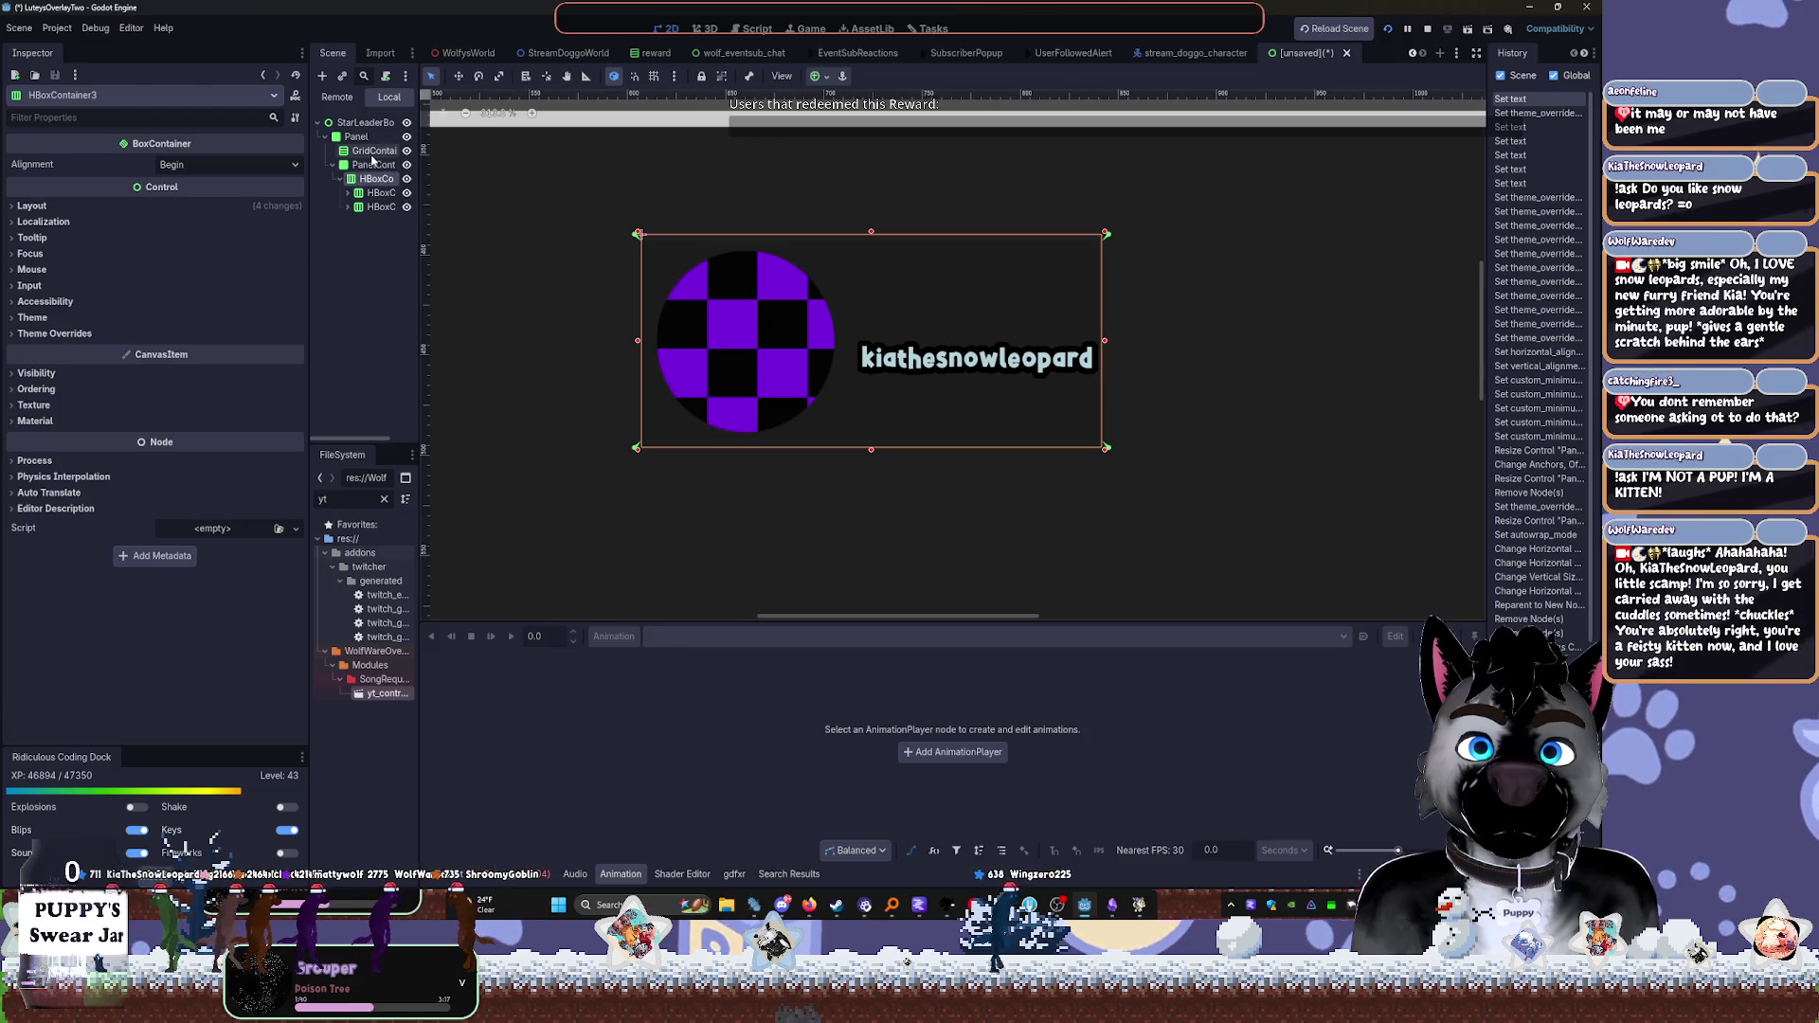
{"action": "left_click", "coordinate": [769, 345]}
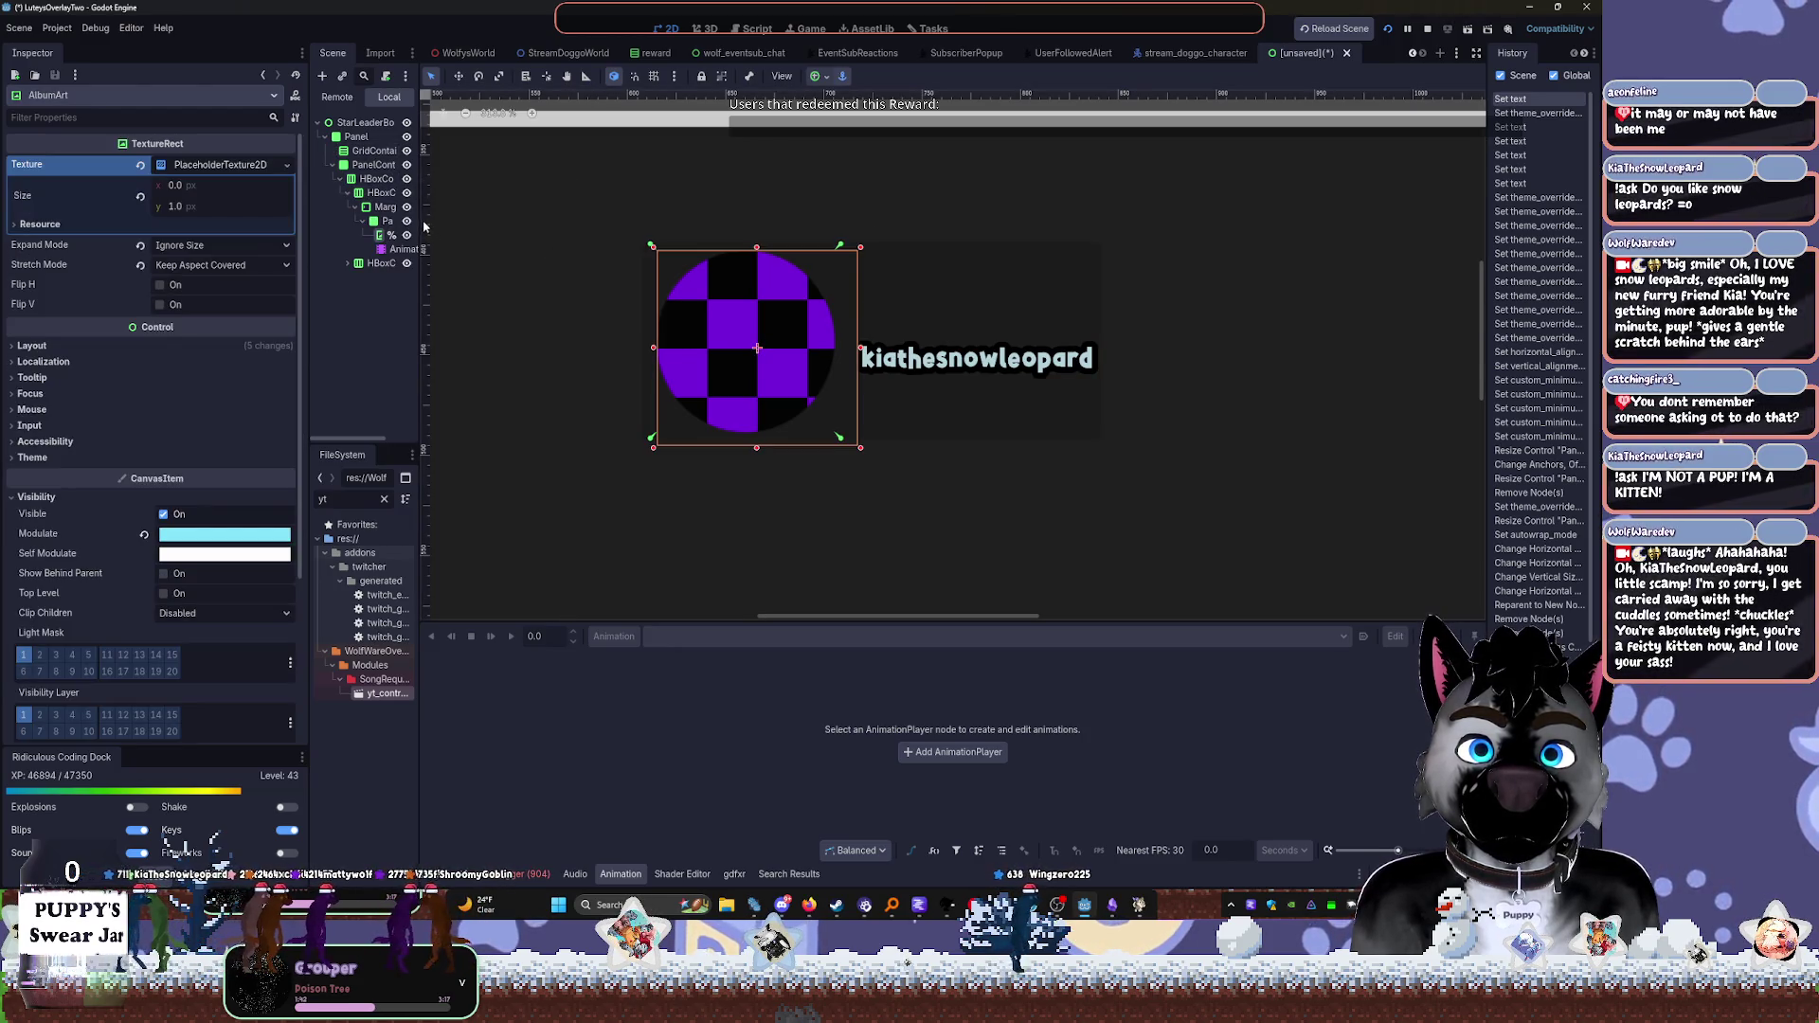
Widen the Scene dock so full node names fit, then resize the AlbumArt image box
{"action": "left_click_drag", "start_coordinate": [418, 220], "coordinate": [597, 220]}
{"action": "left_click", "coordinate": [393, 221]}
{"action": "left_click", "coordinate": [393, 237]}
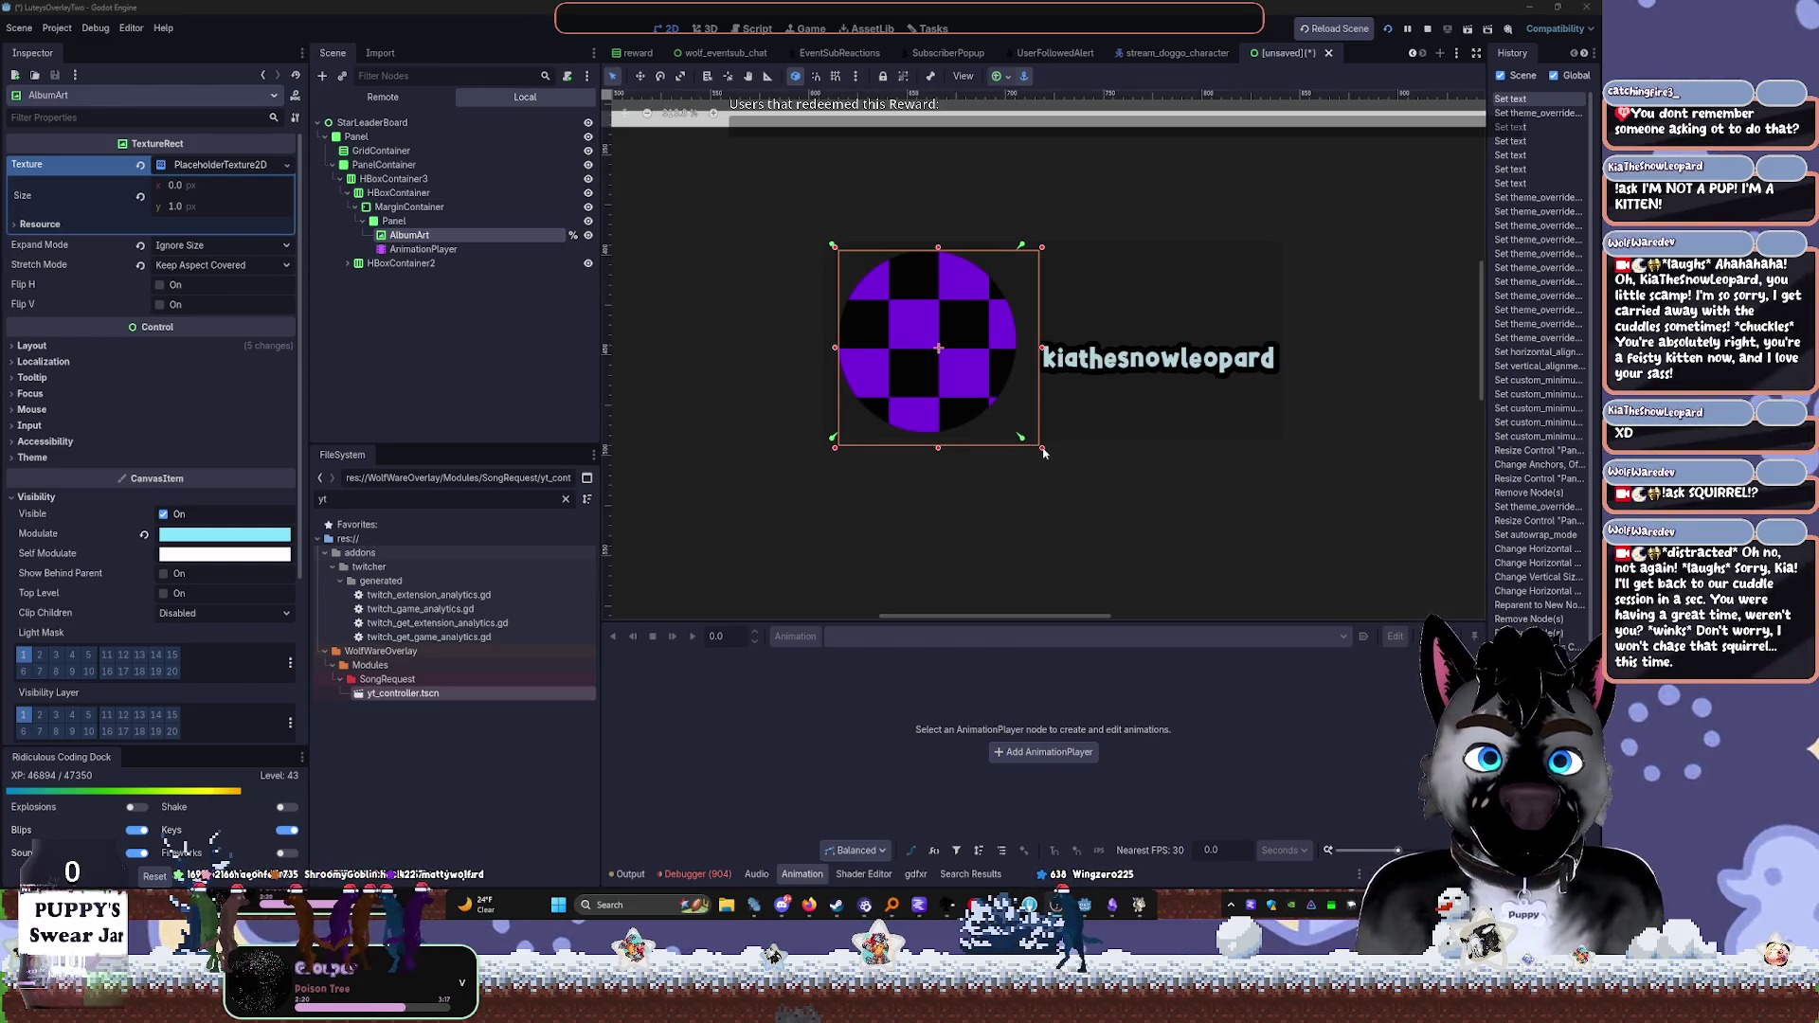
{"action": "left_click_drag", "start_coordinate": [1043, 453], "coordinate": [967, 374]}
Inspect MarginContainer, HBoxContainer and HBoxContainer2, then bring TTS Voice Wizard forward
{"action": "left_click", "coordinate": [402, 207]}
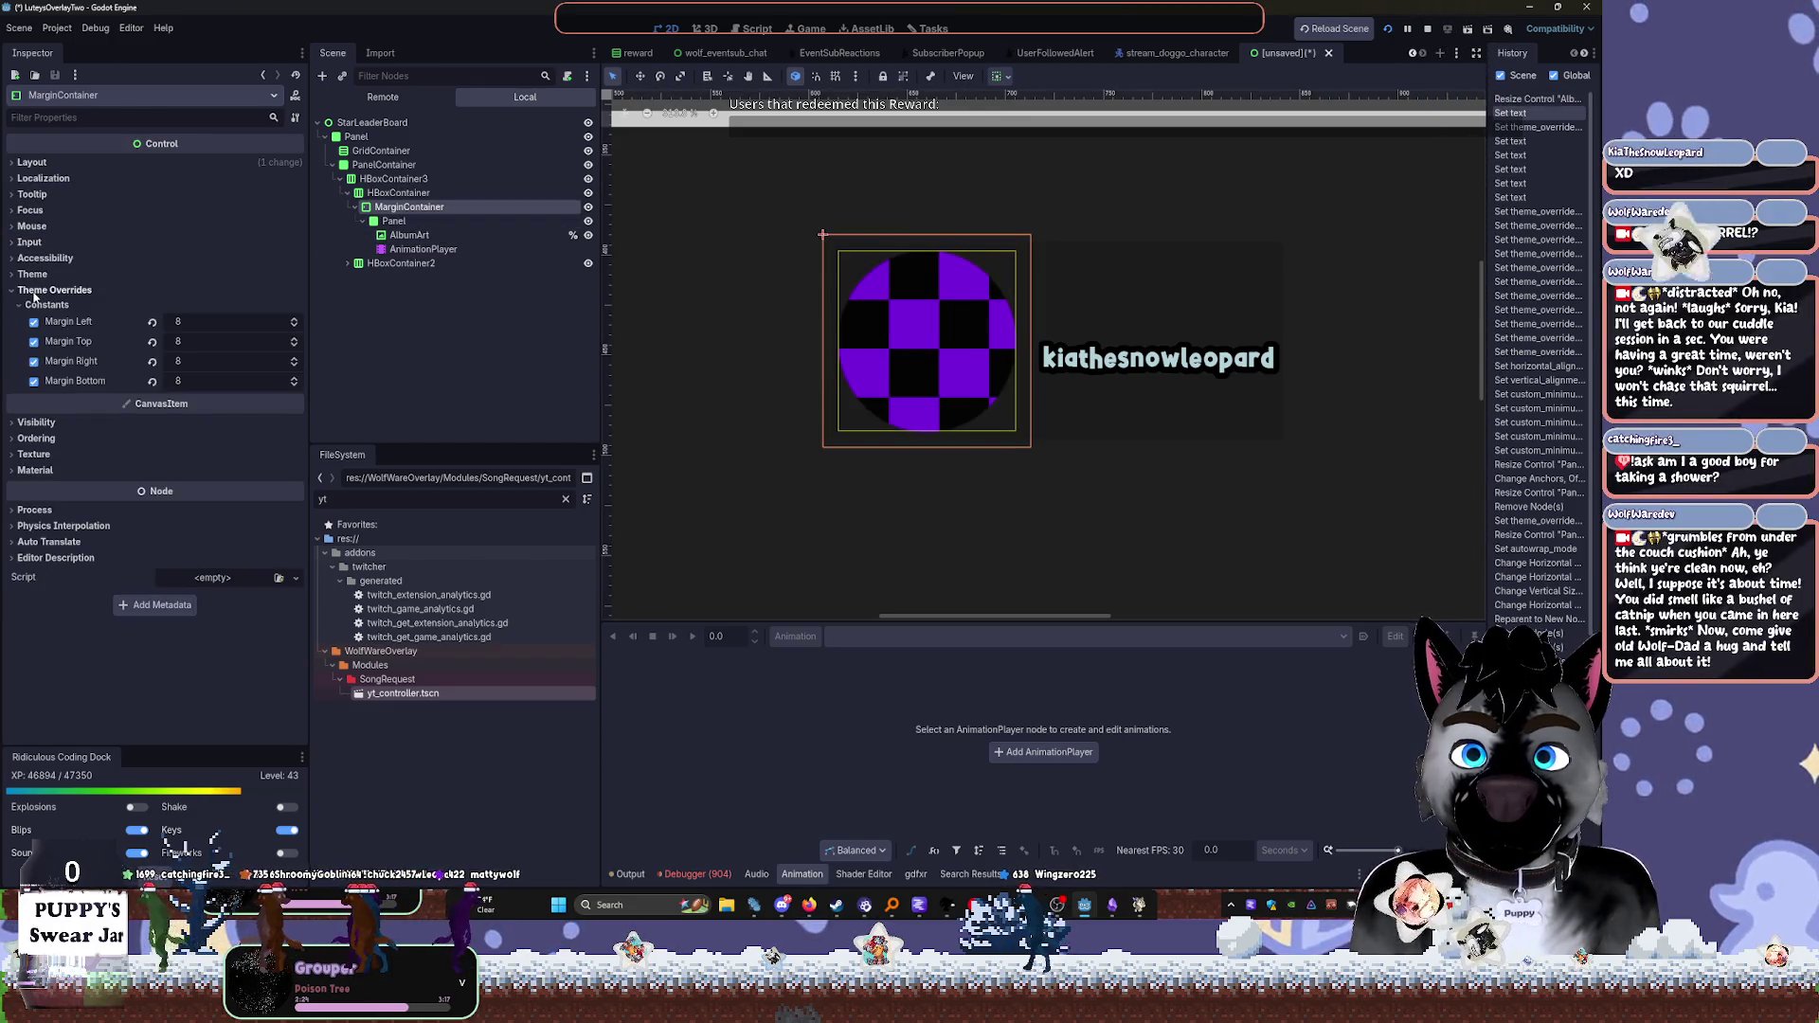
{"action": "left_click", "coordinate": [392, 193]}
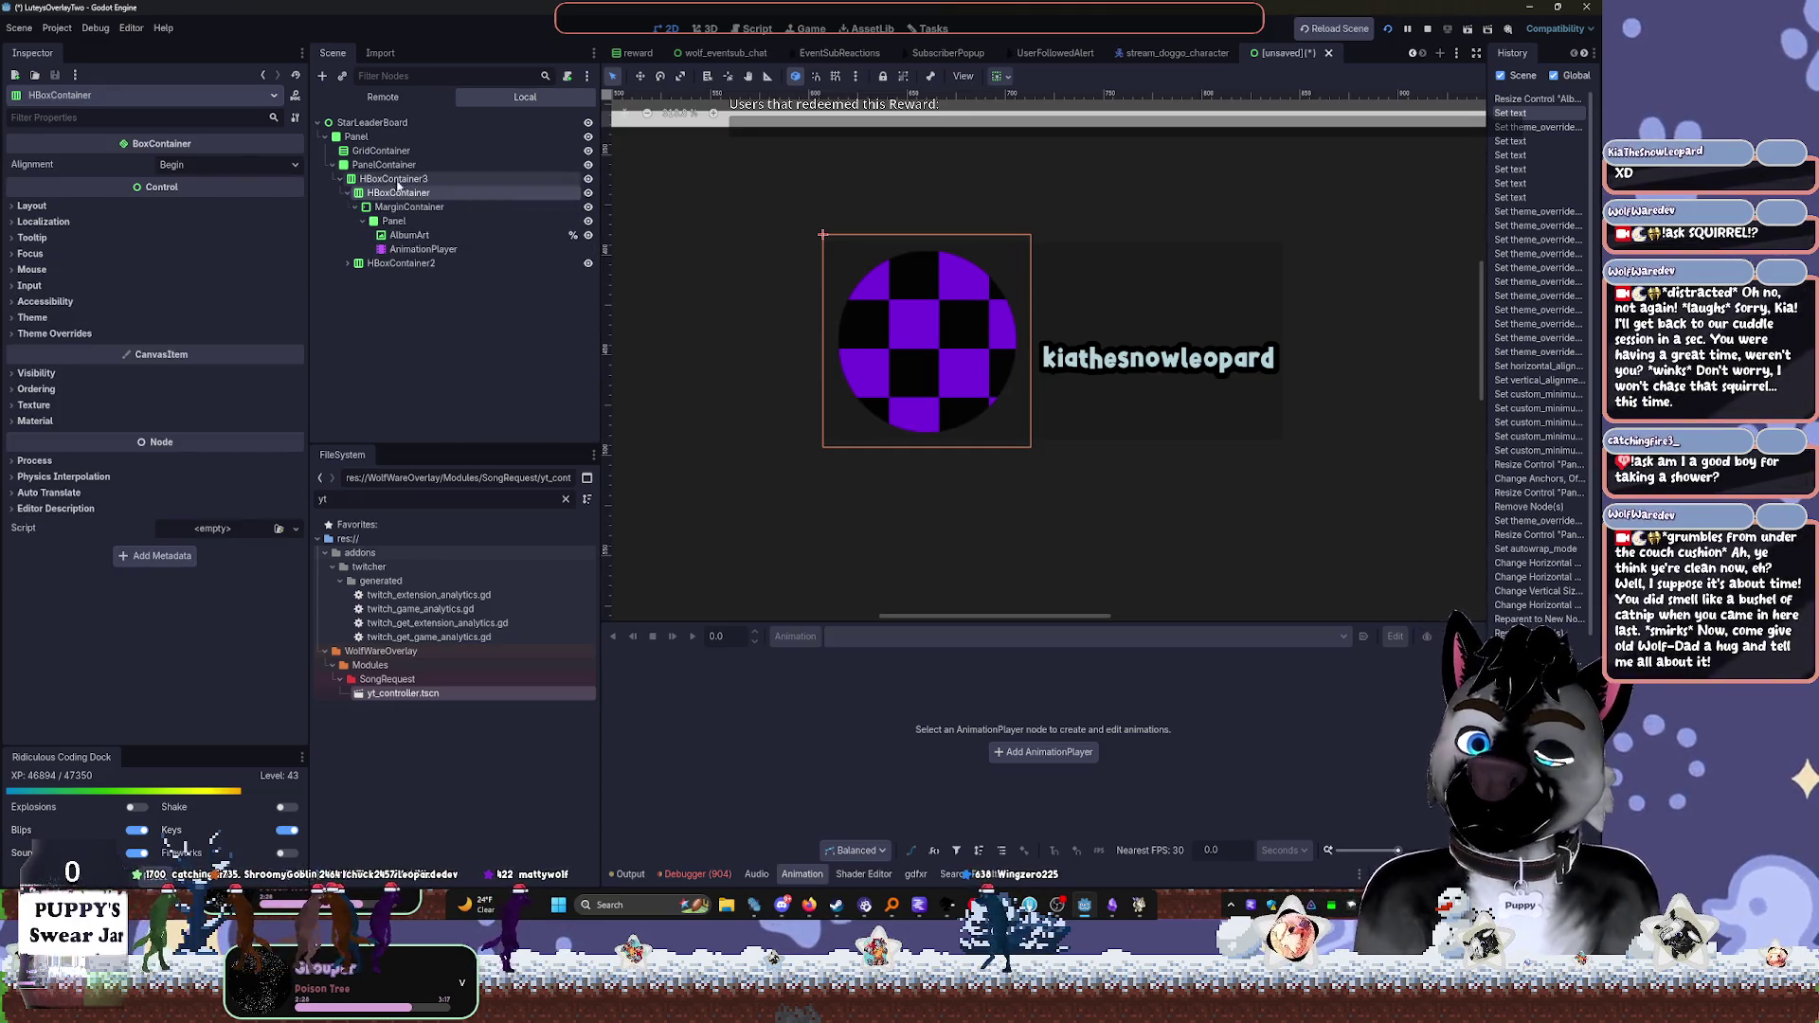
{"action": "left_click", "coordinate": [404, 265]}
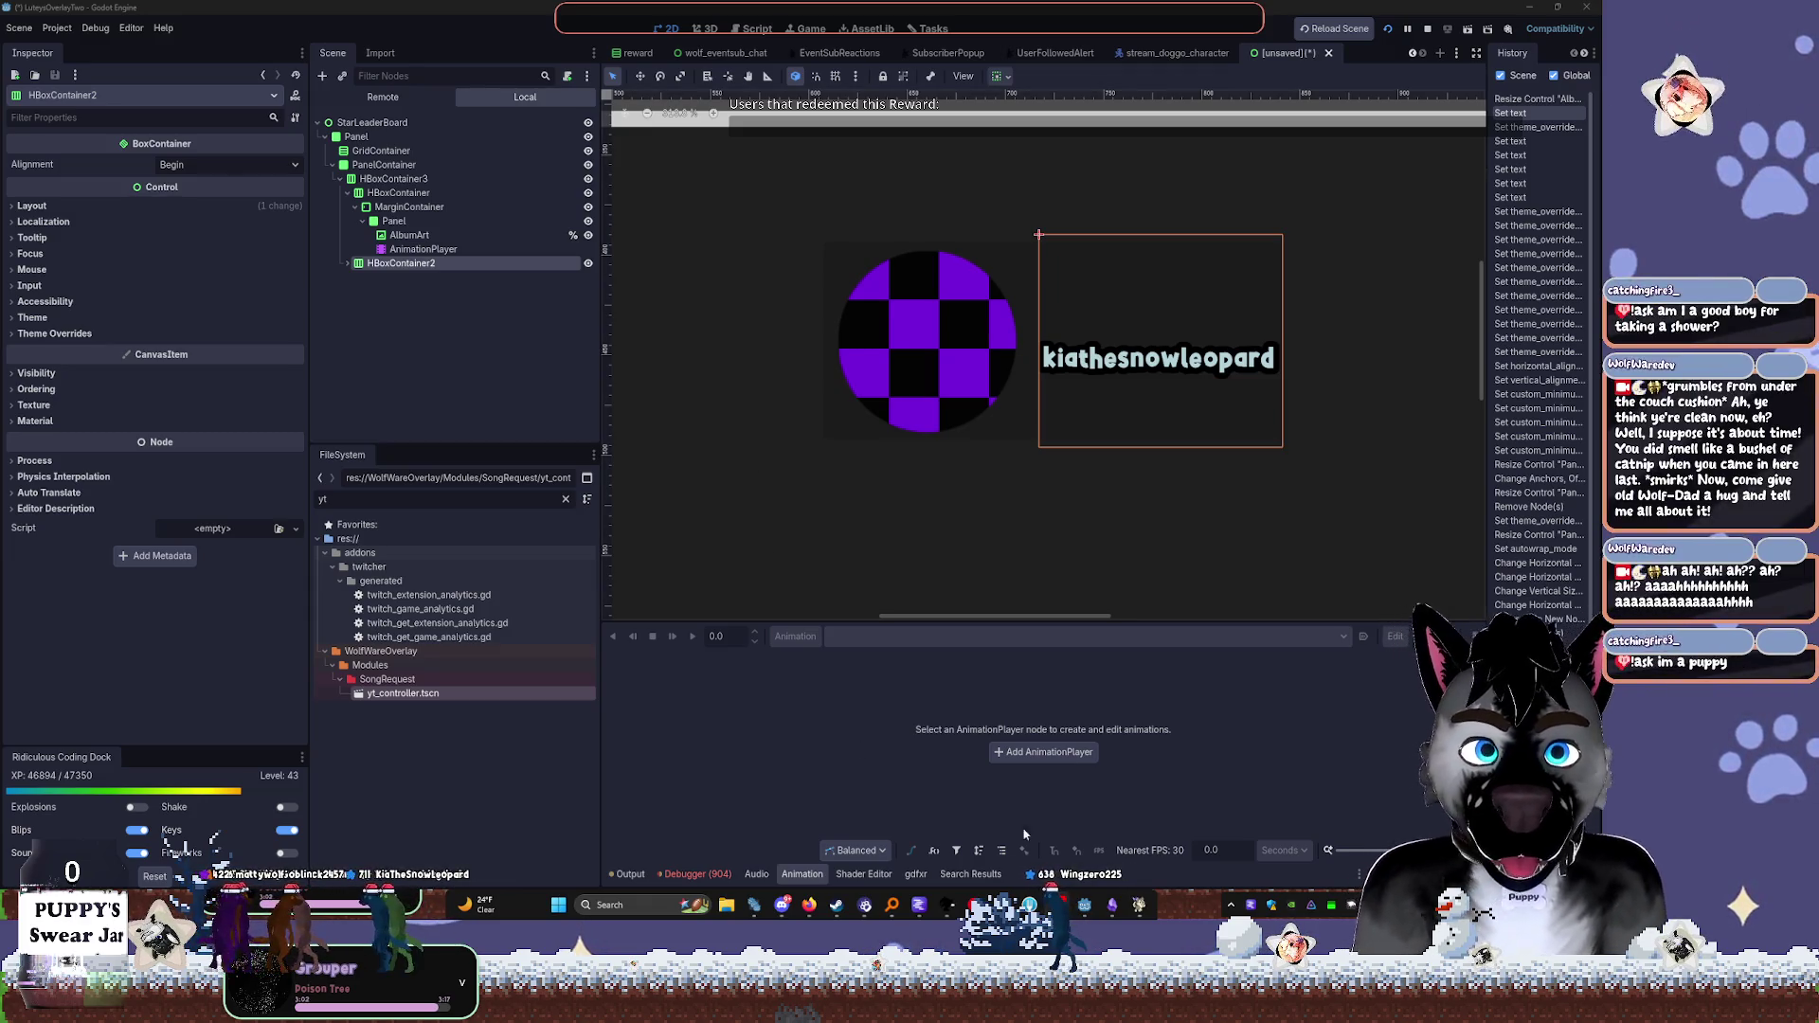
{"action": "left_click", "coordinate": [950, 911]}
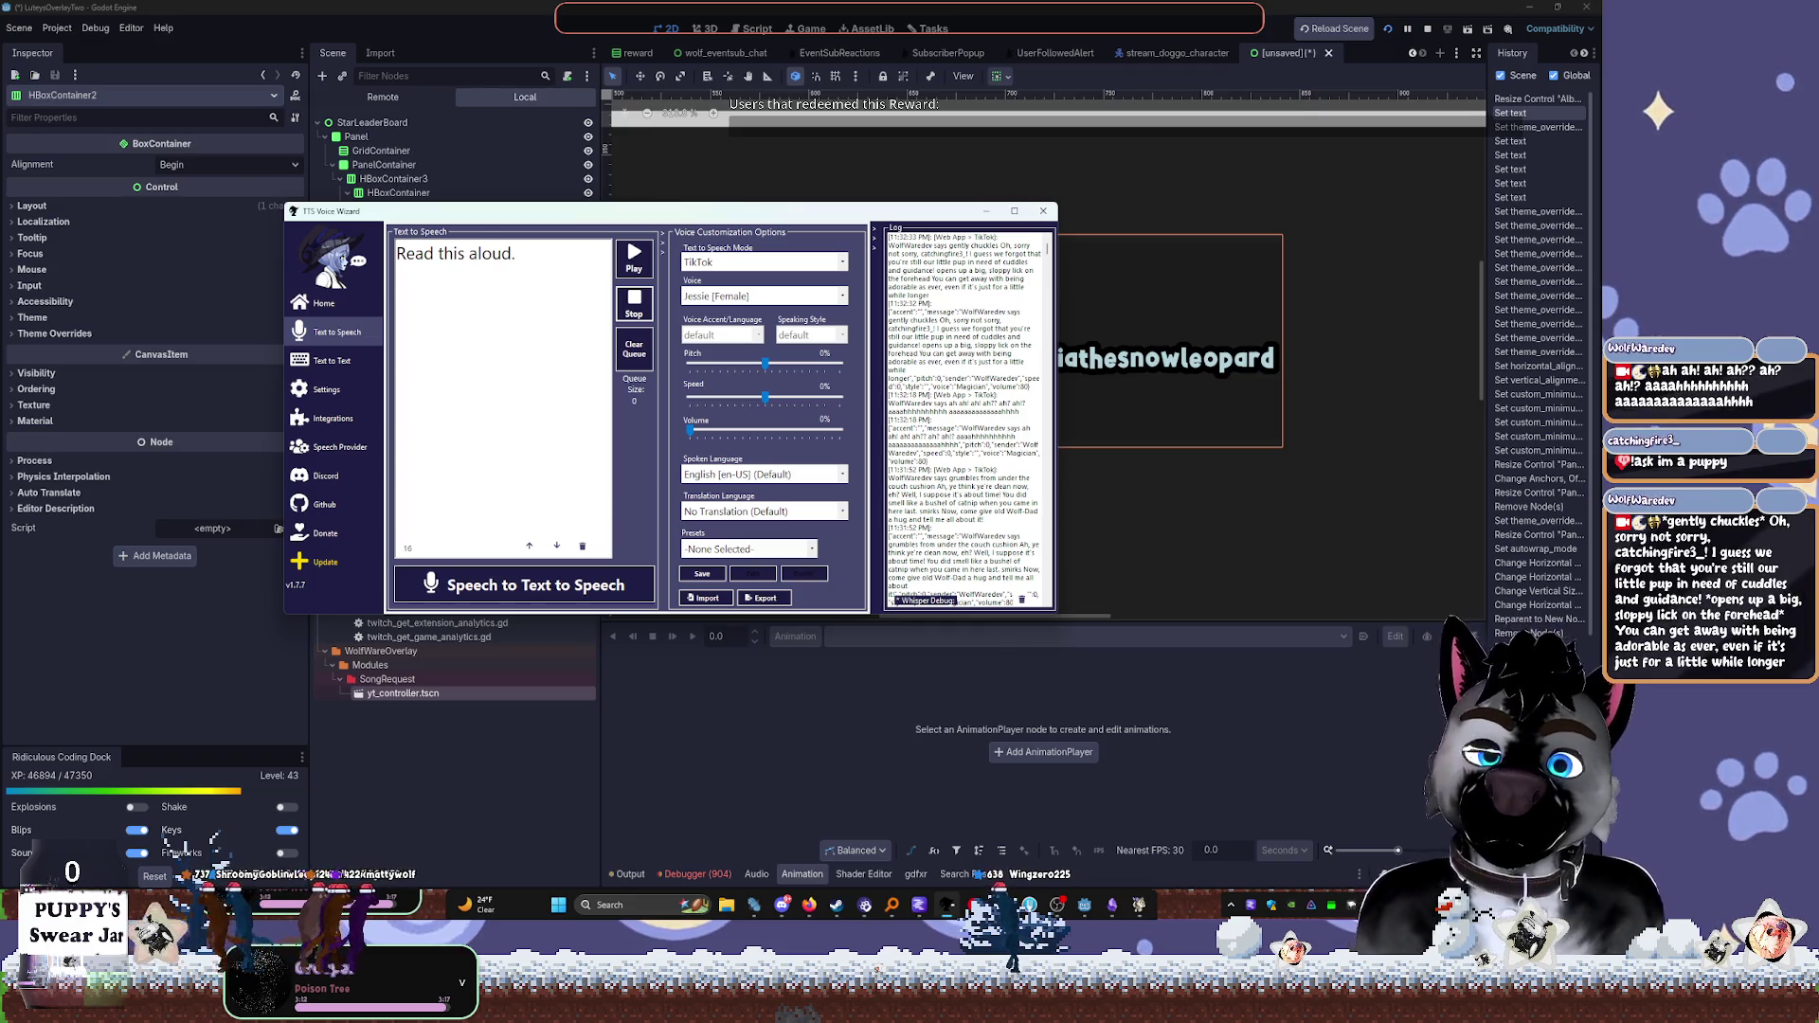
{"action": "left_click", "coordinate": [1061, 748]}
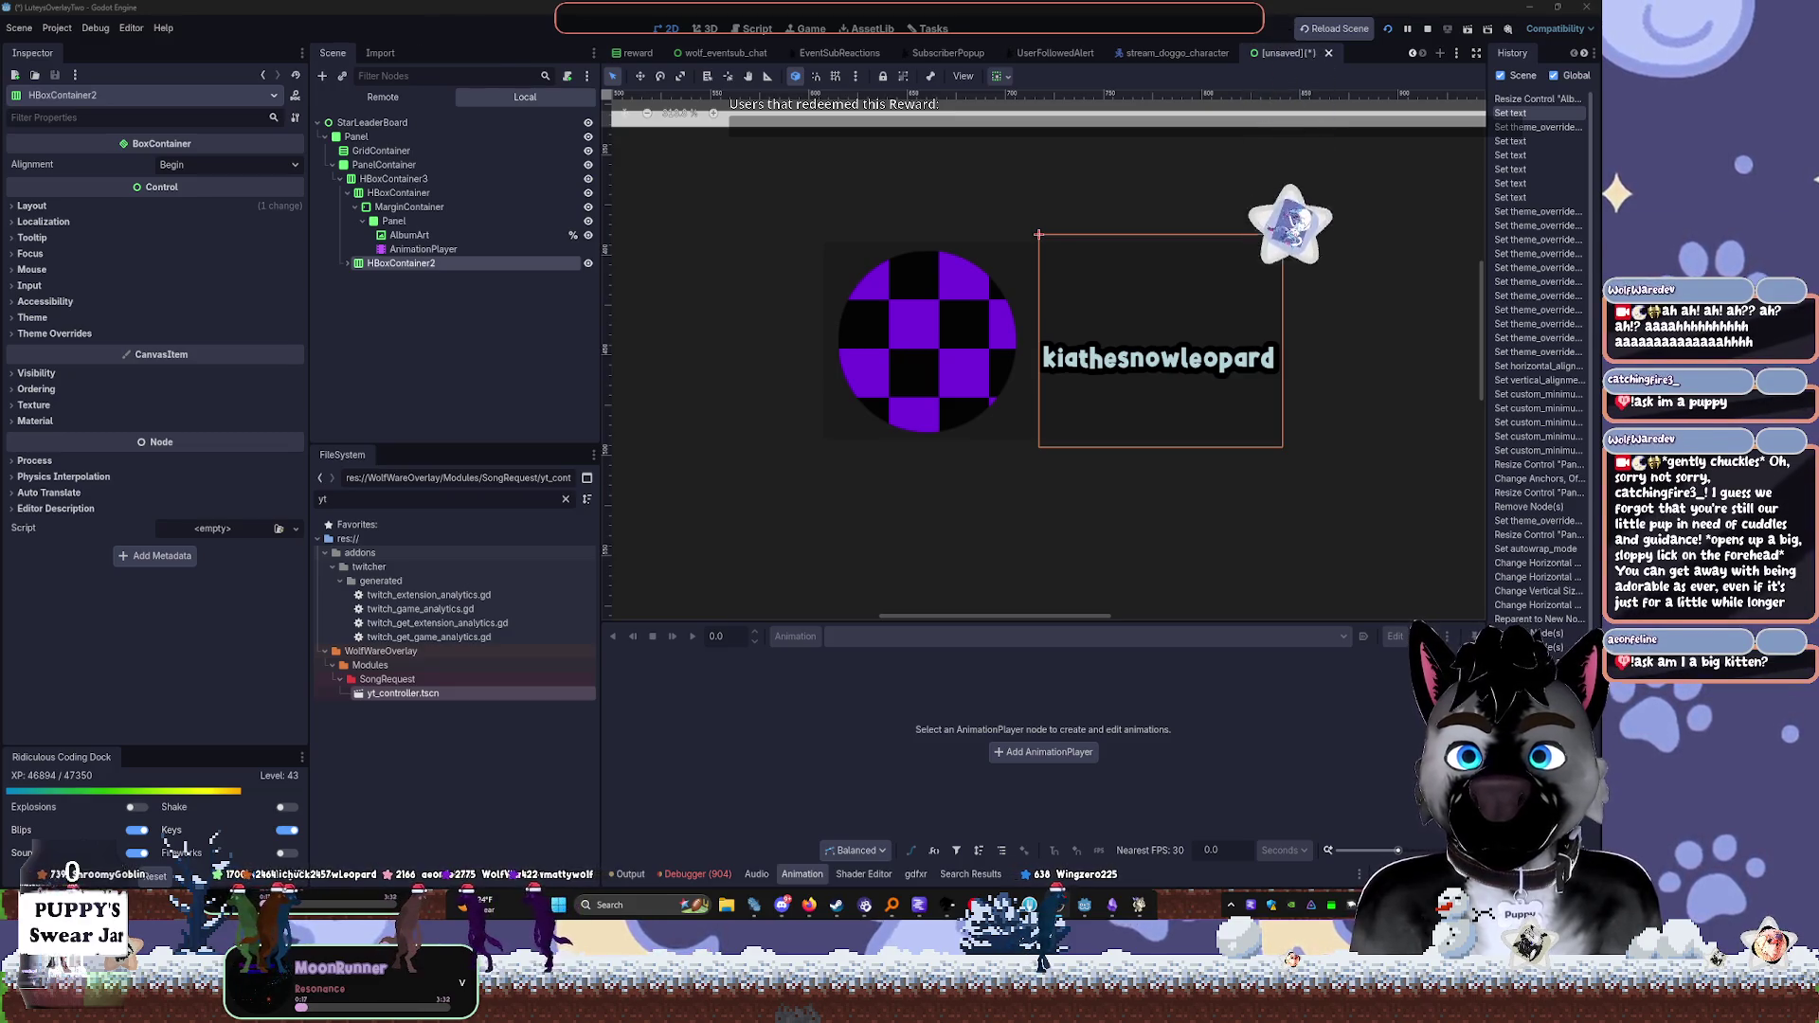
Select the MarginContainer around the album art in the scene tree
{"action": "left_click", "coordinate": [822, 512]}
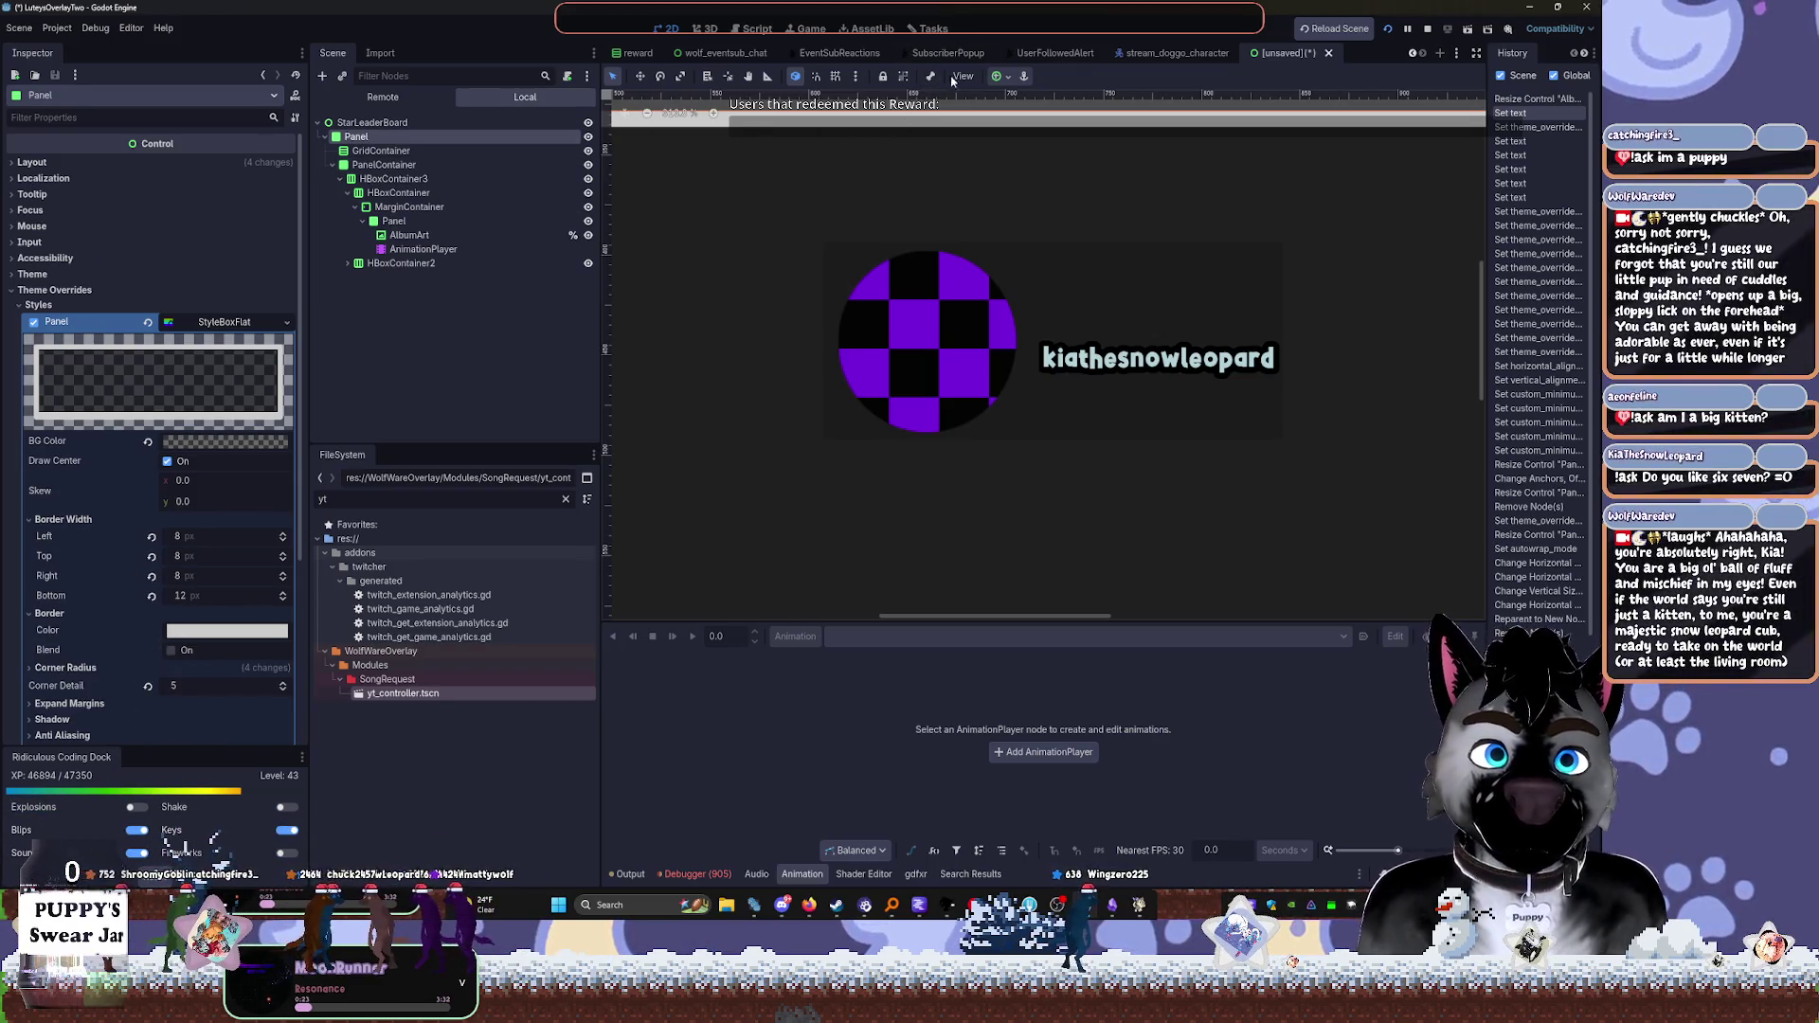
{"action": "scroll", "coordinate": [947, 350], "scroll_direction": "right", "scroll_amount": 3}
{"action": "left_click", "coordinate": [393, 179]}
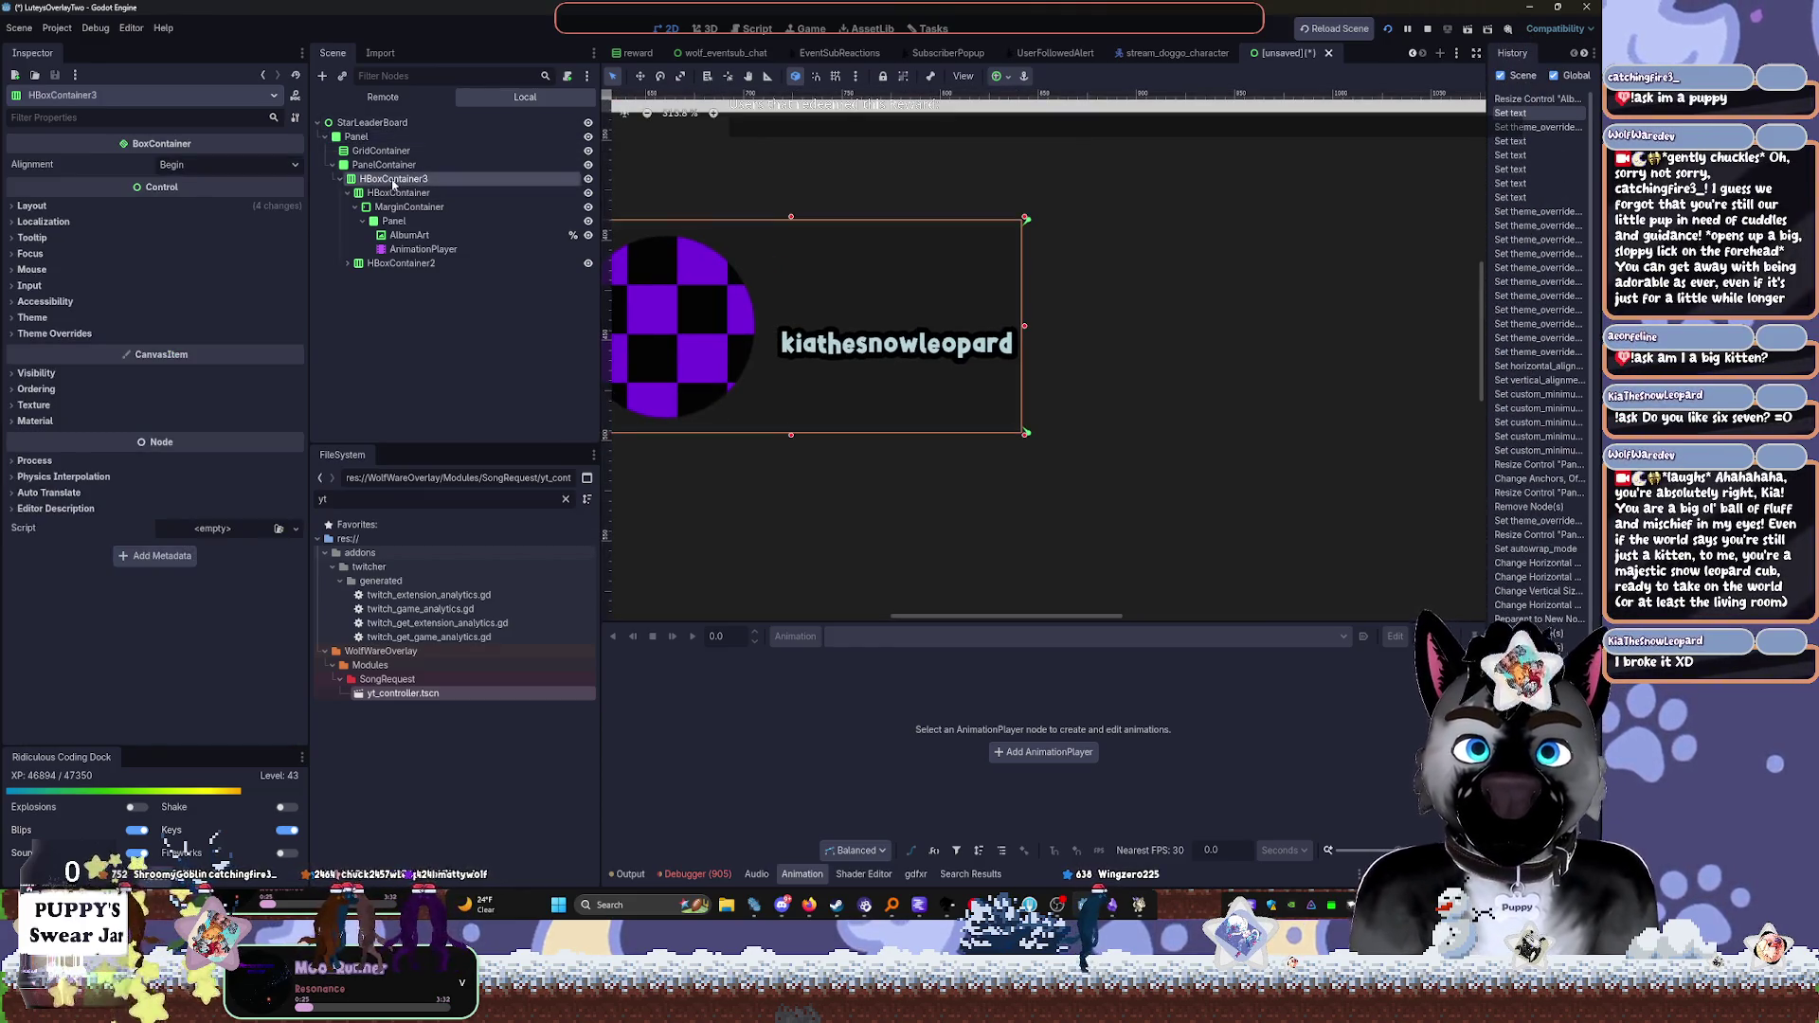
{"action": "left_click", "coordinate": [396, 192]}
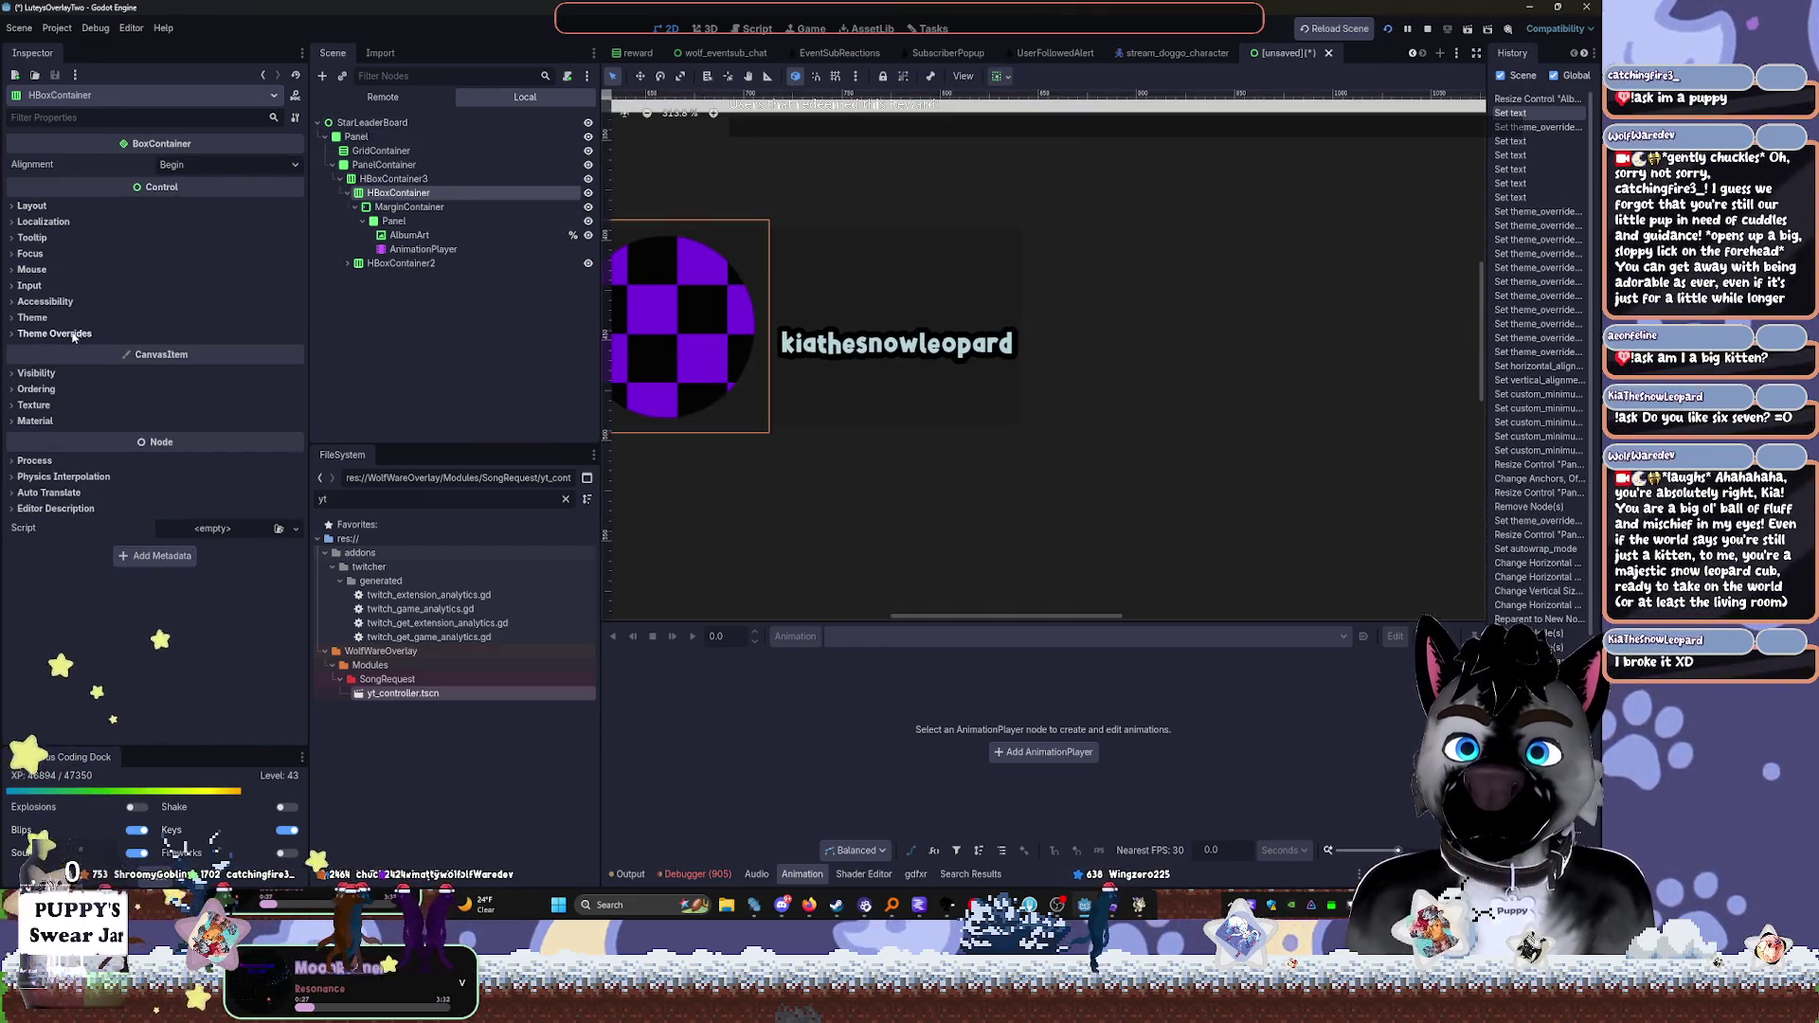
{"action": "left_click", "coordinate": [408, 207]}
{"action": "left_click", "coordinate": [42, 290]}
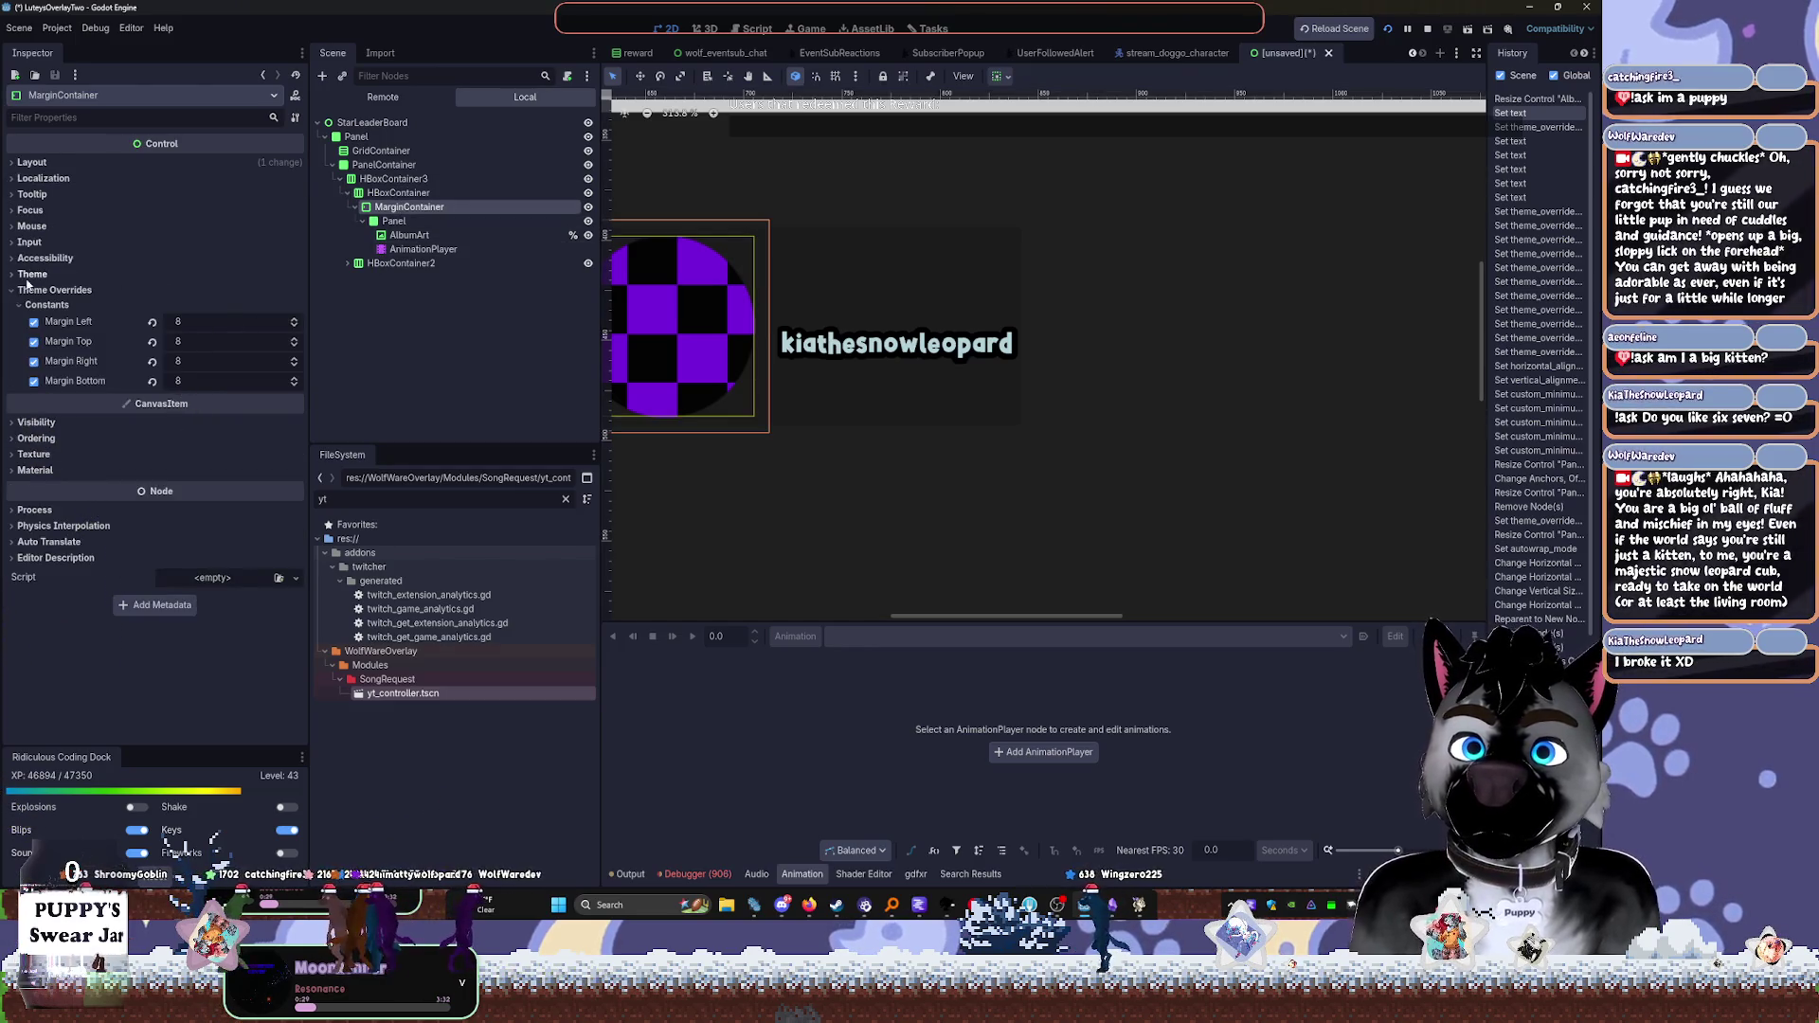
Give the MarginContainer a custom minimum size of 45 × 45
{"action": "left_click", "coordinate": [32, 163]}
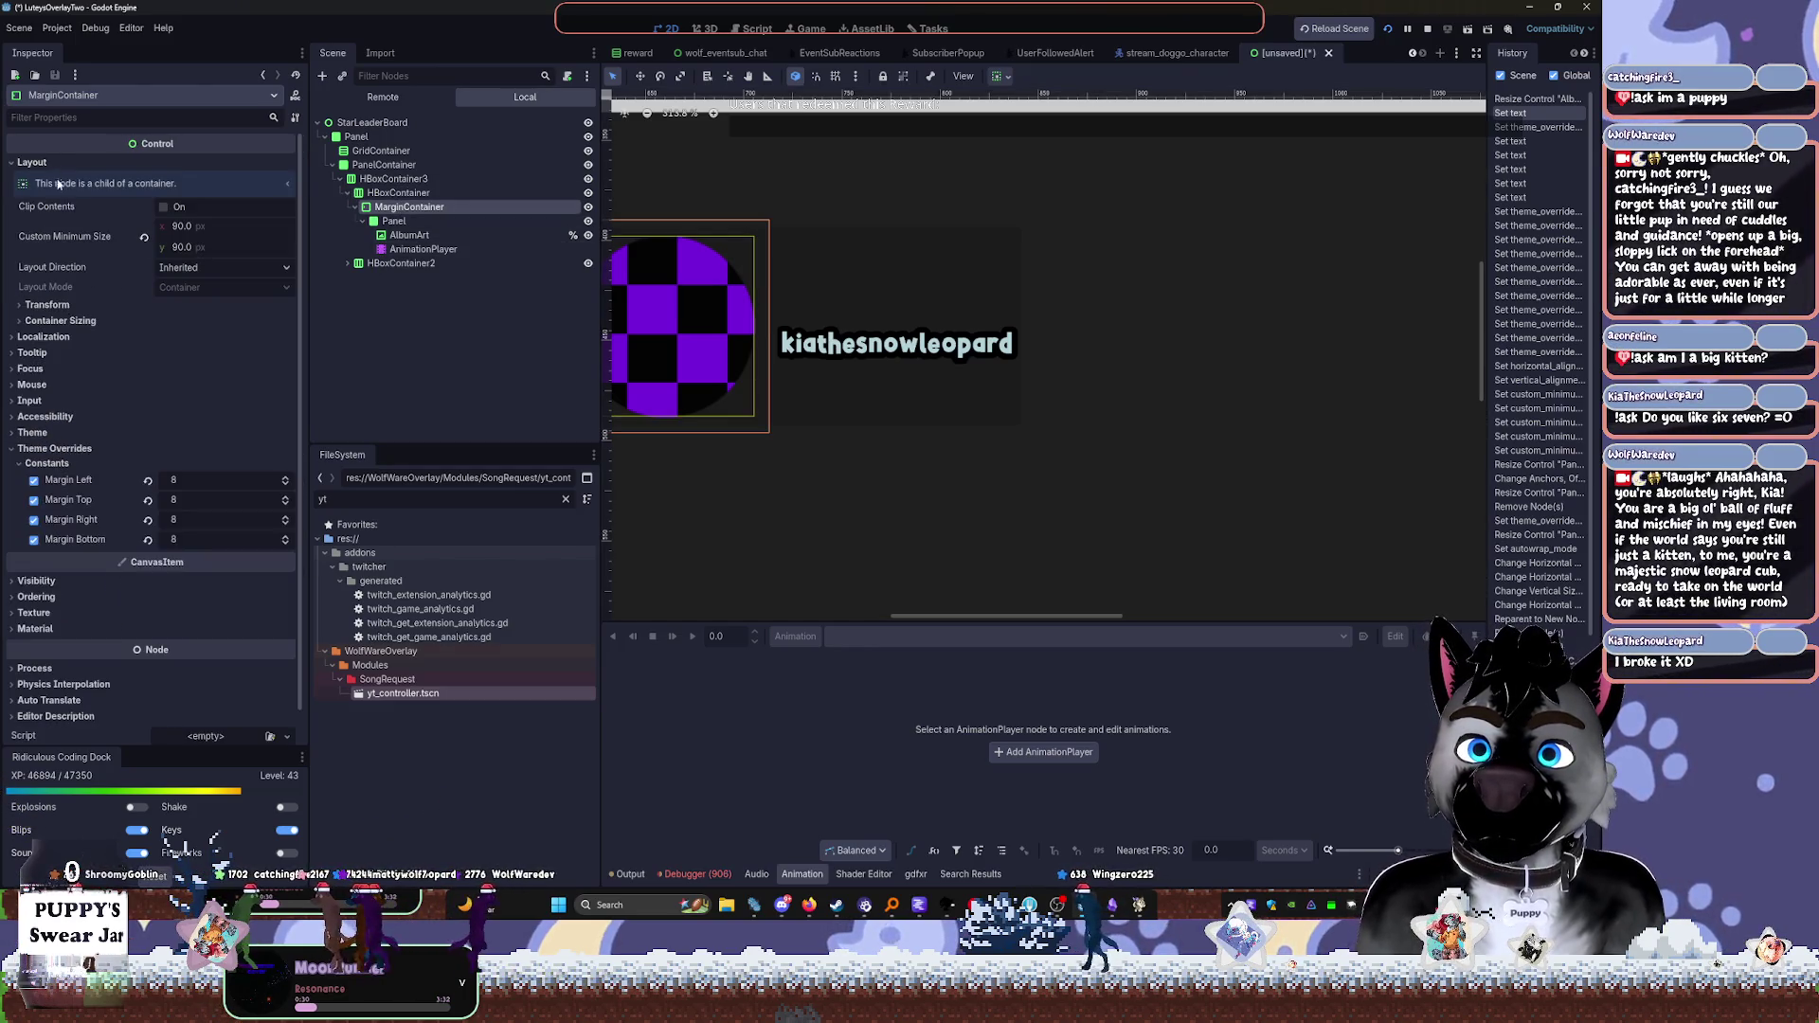
{"action": "left_click", "coordinate": [184, 227]}
{"action": "type", "text": "45"}
{"action": "key", "text": "Tab"}
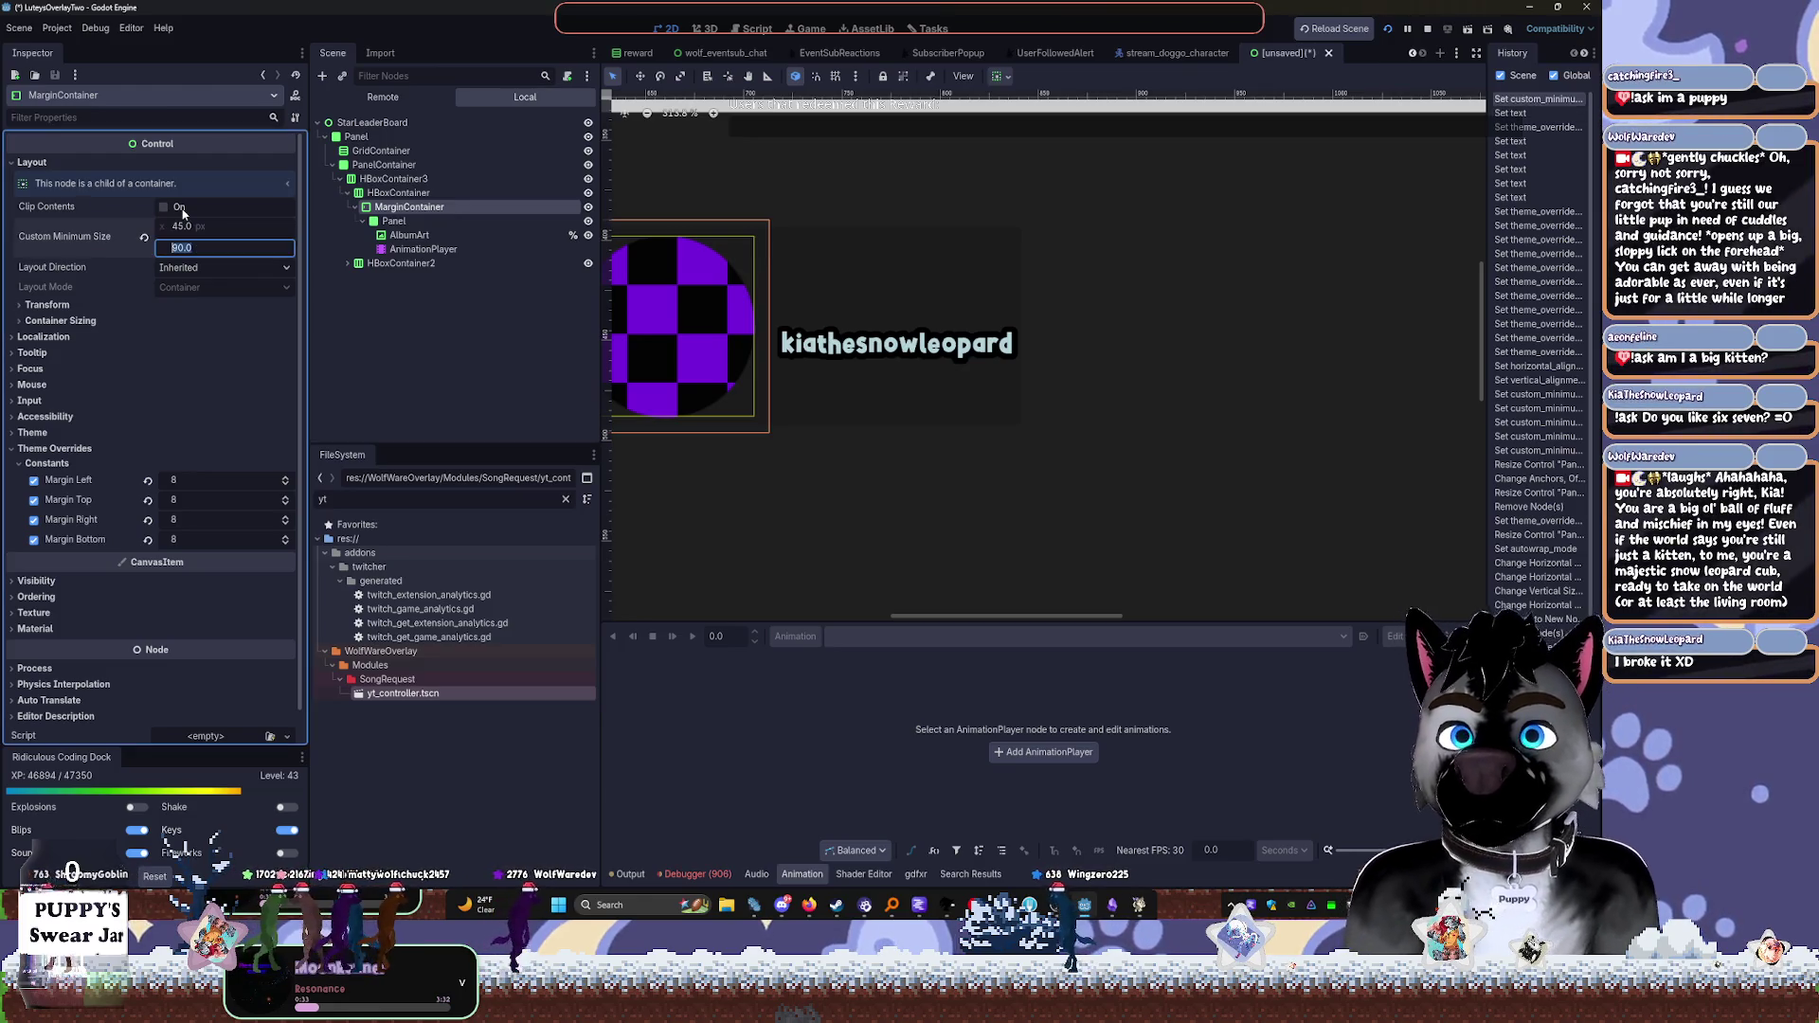
{"action": "type", "text": "45"}
{"action": "key", "text": "Tab"}
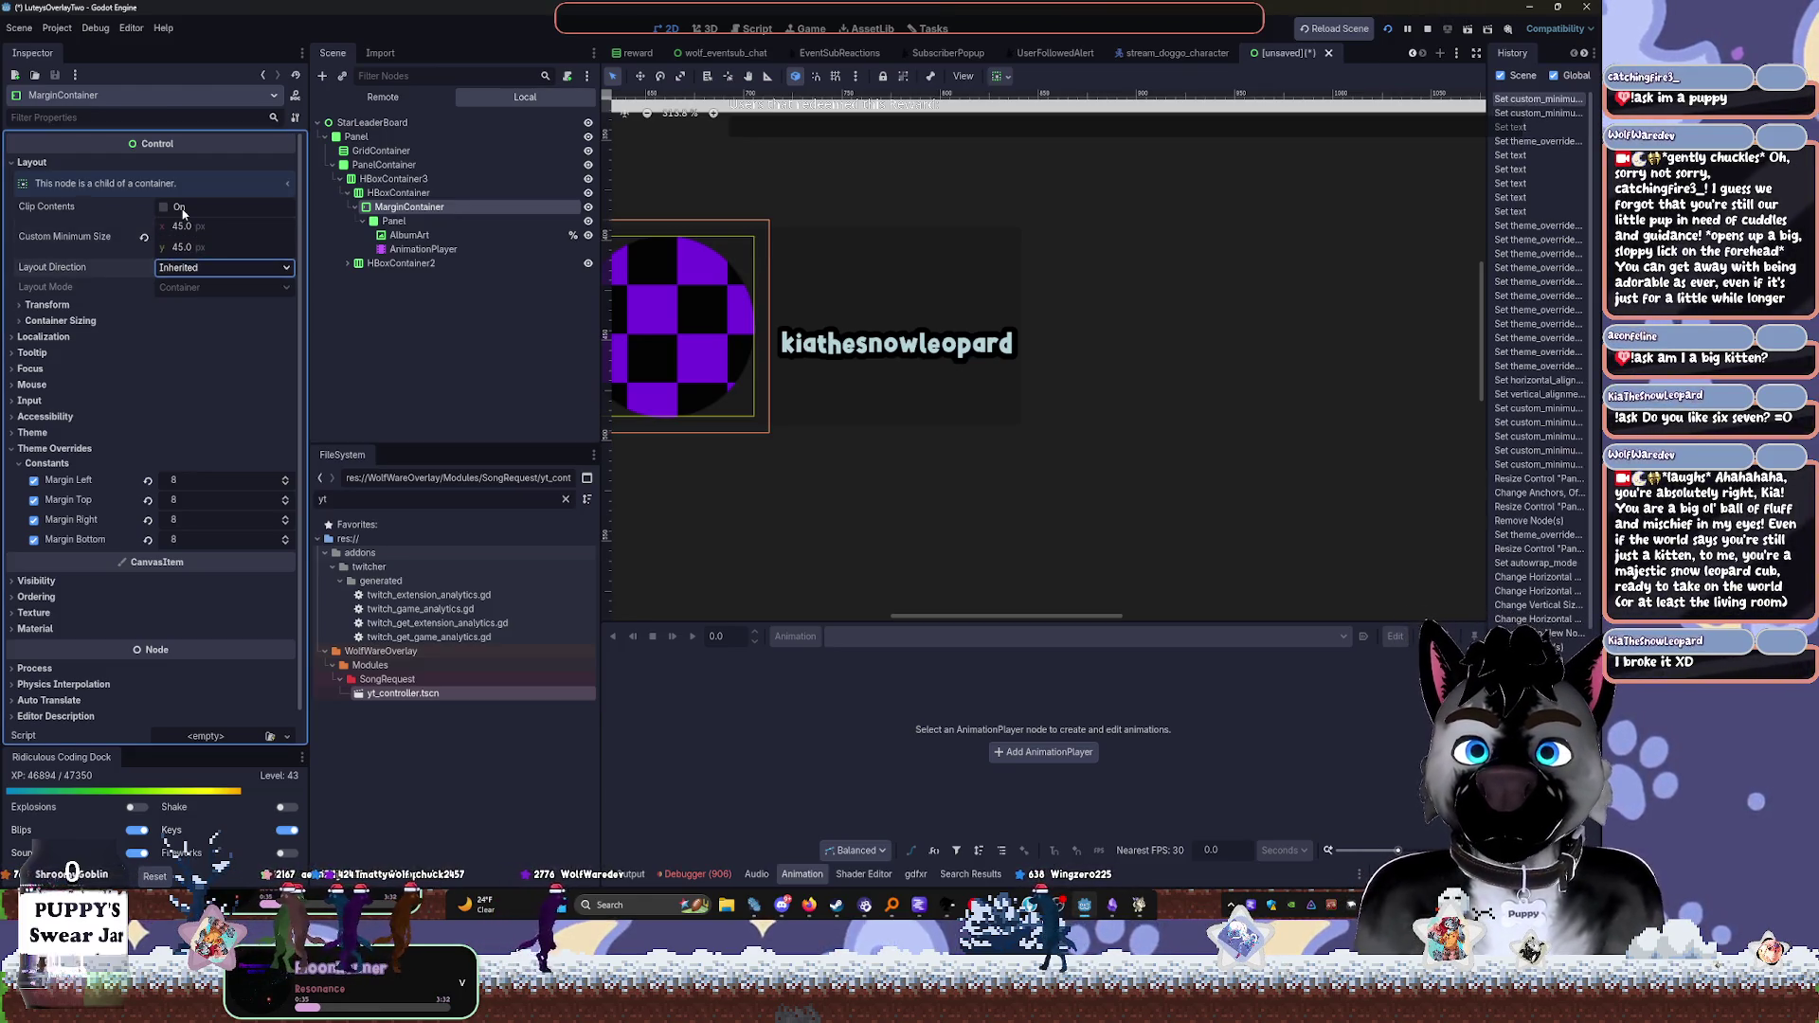
Move the parent Panel up 8 pixels on the canvas
{"action": "left_click", "coordinate": [410, 139]}
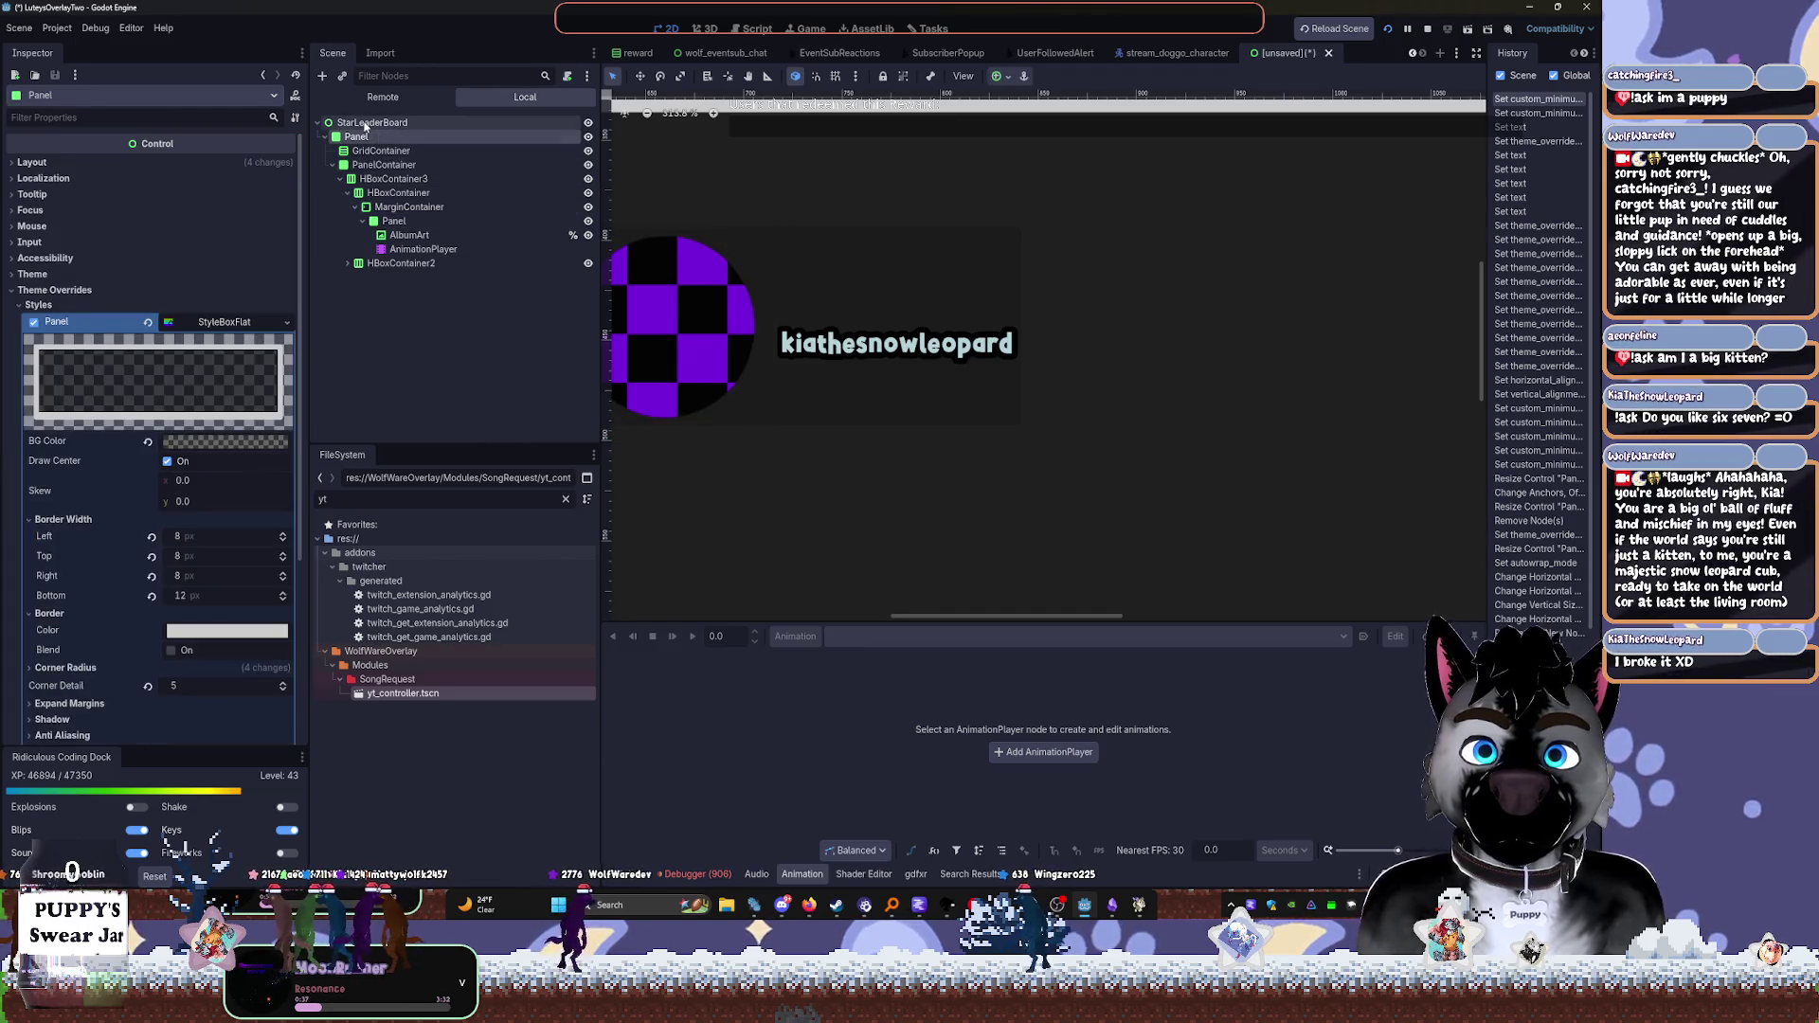
{"action": "left_click", "coordinate": [417, 123]}
{"action": "left_click", "coordinate": [409, 137]}
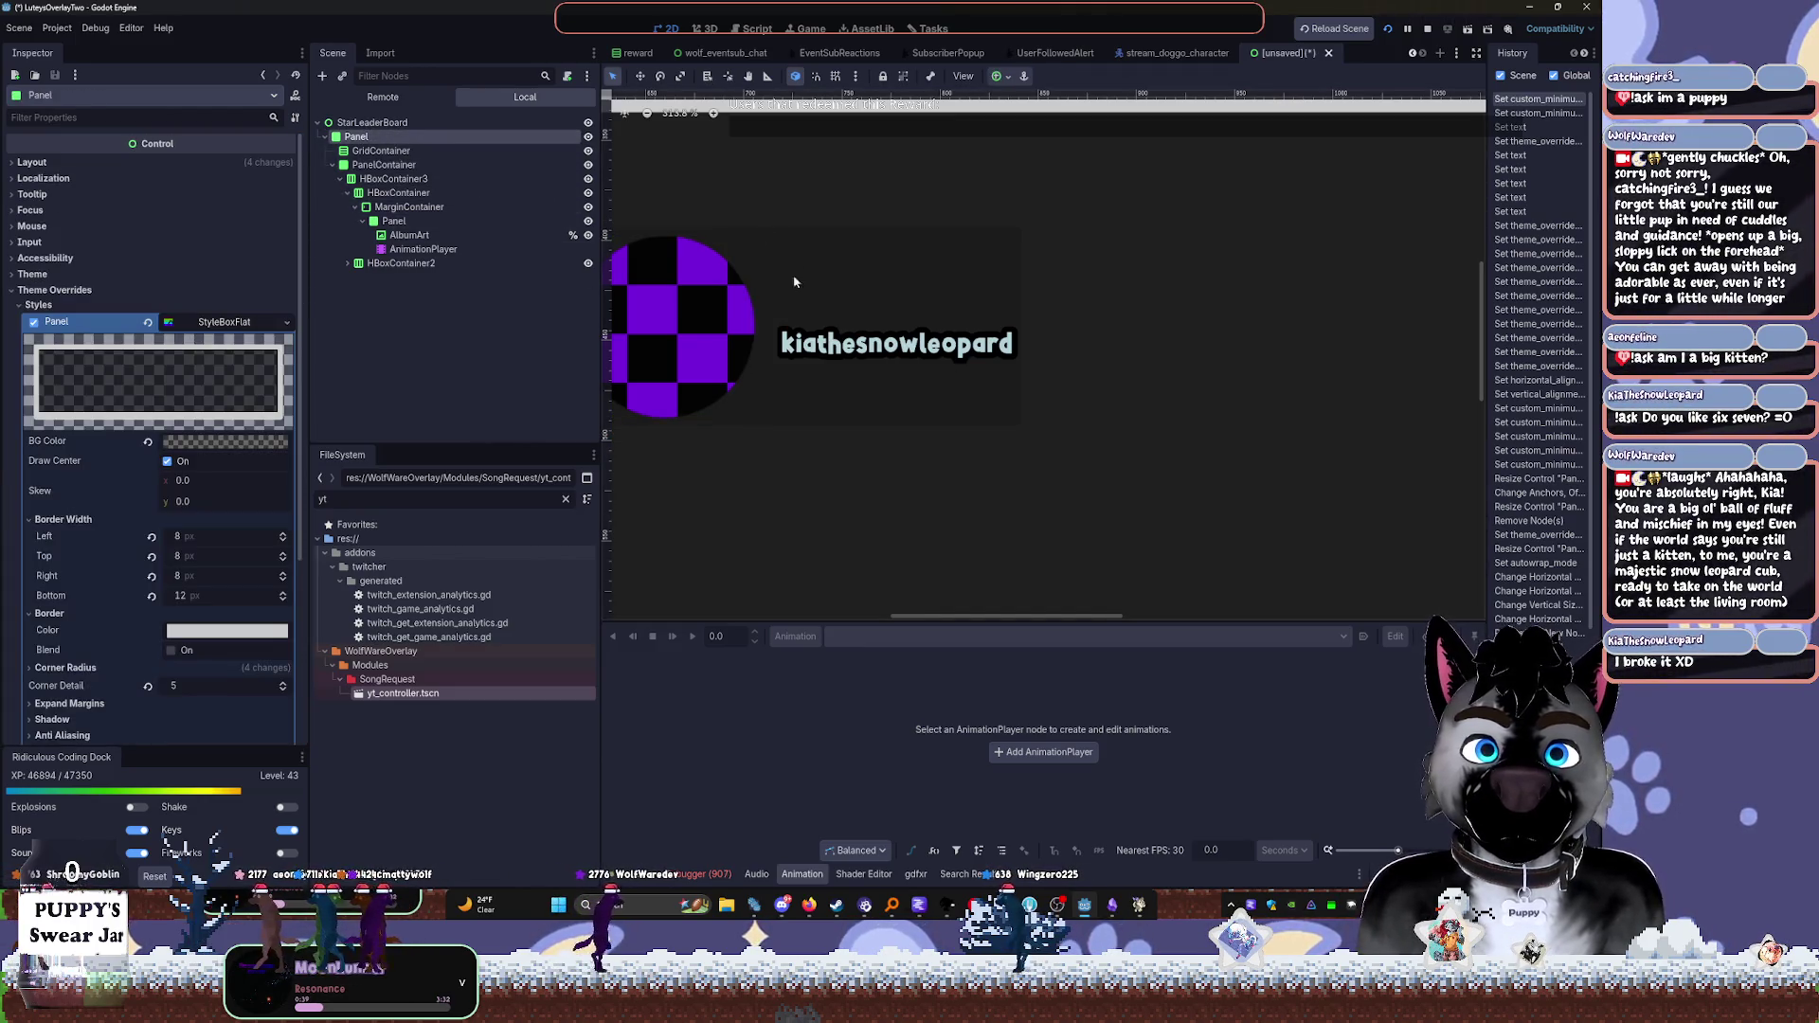
{"action": "left_click", "coordinate": [414, 150]}
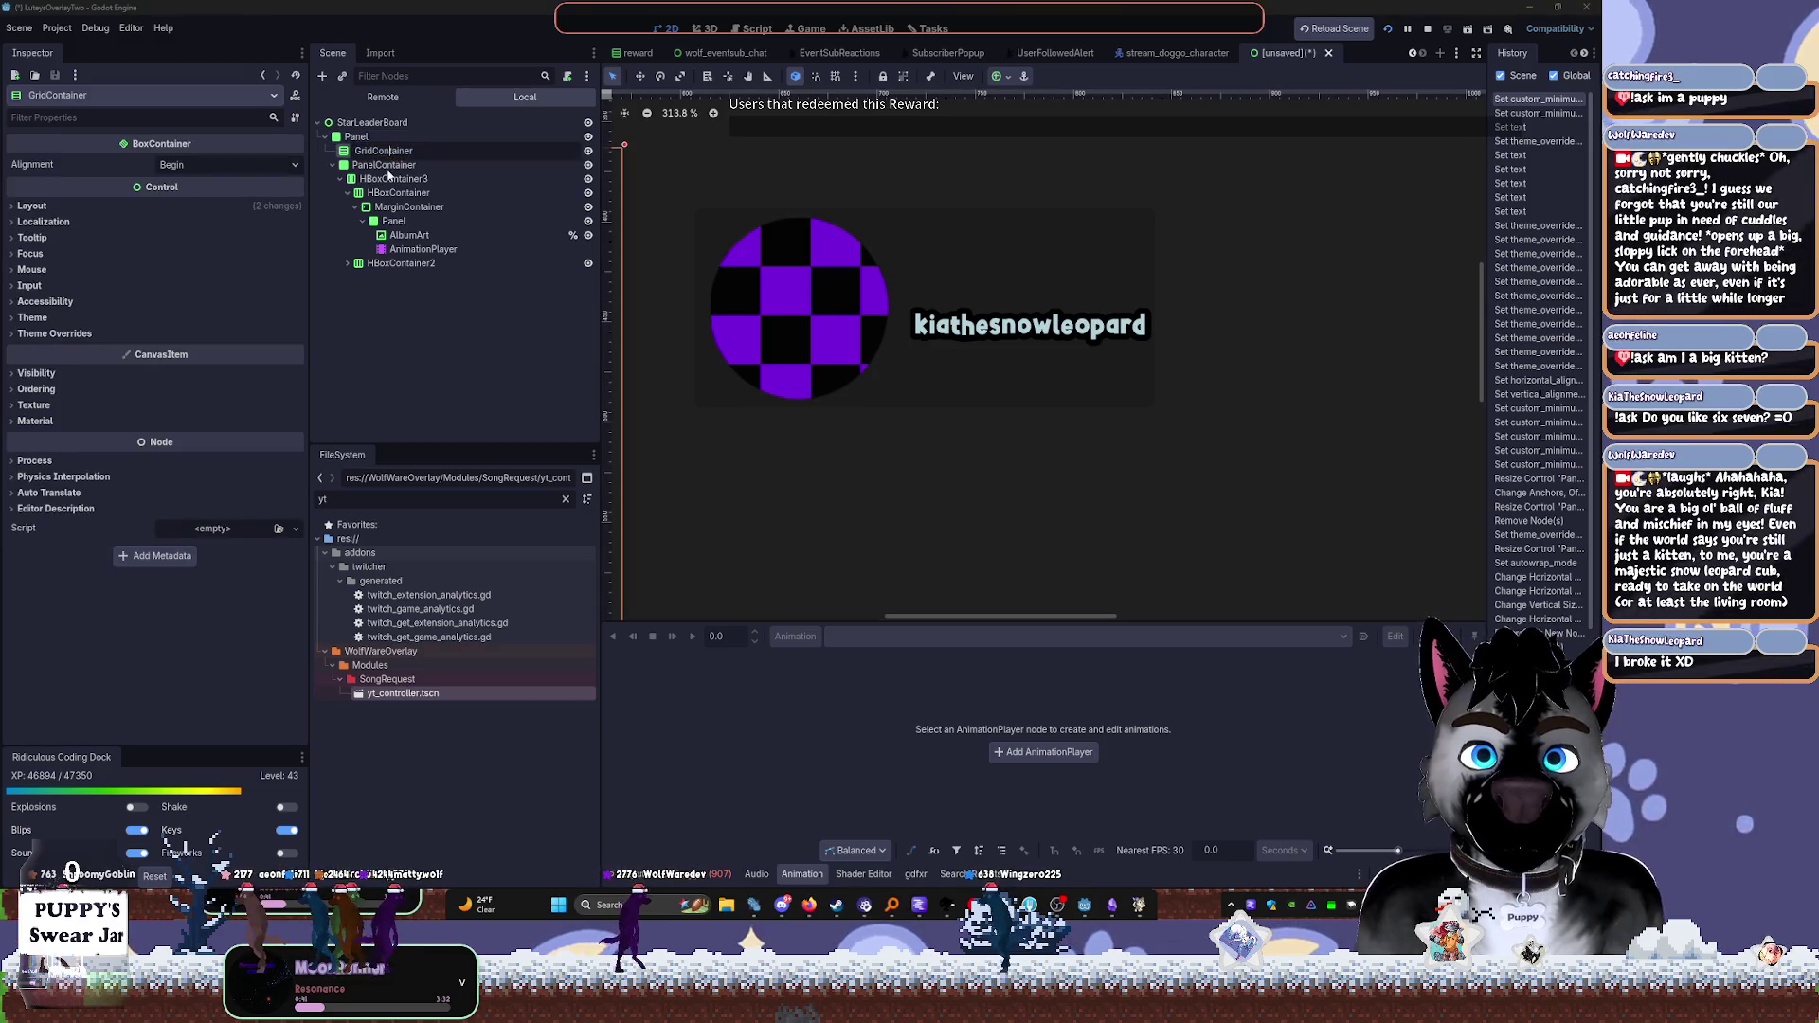
{"action": "left_click", "coordinate": [383, 165]}
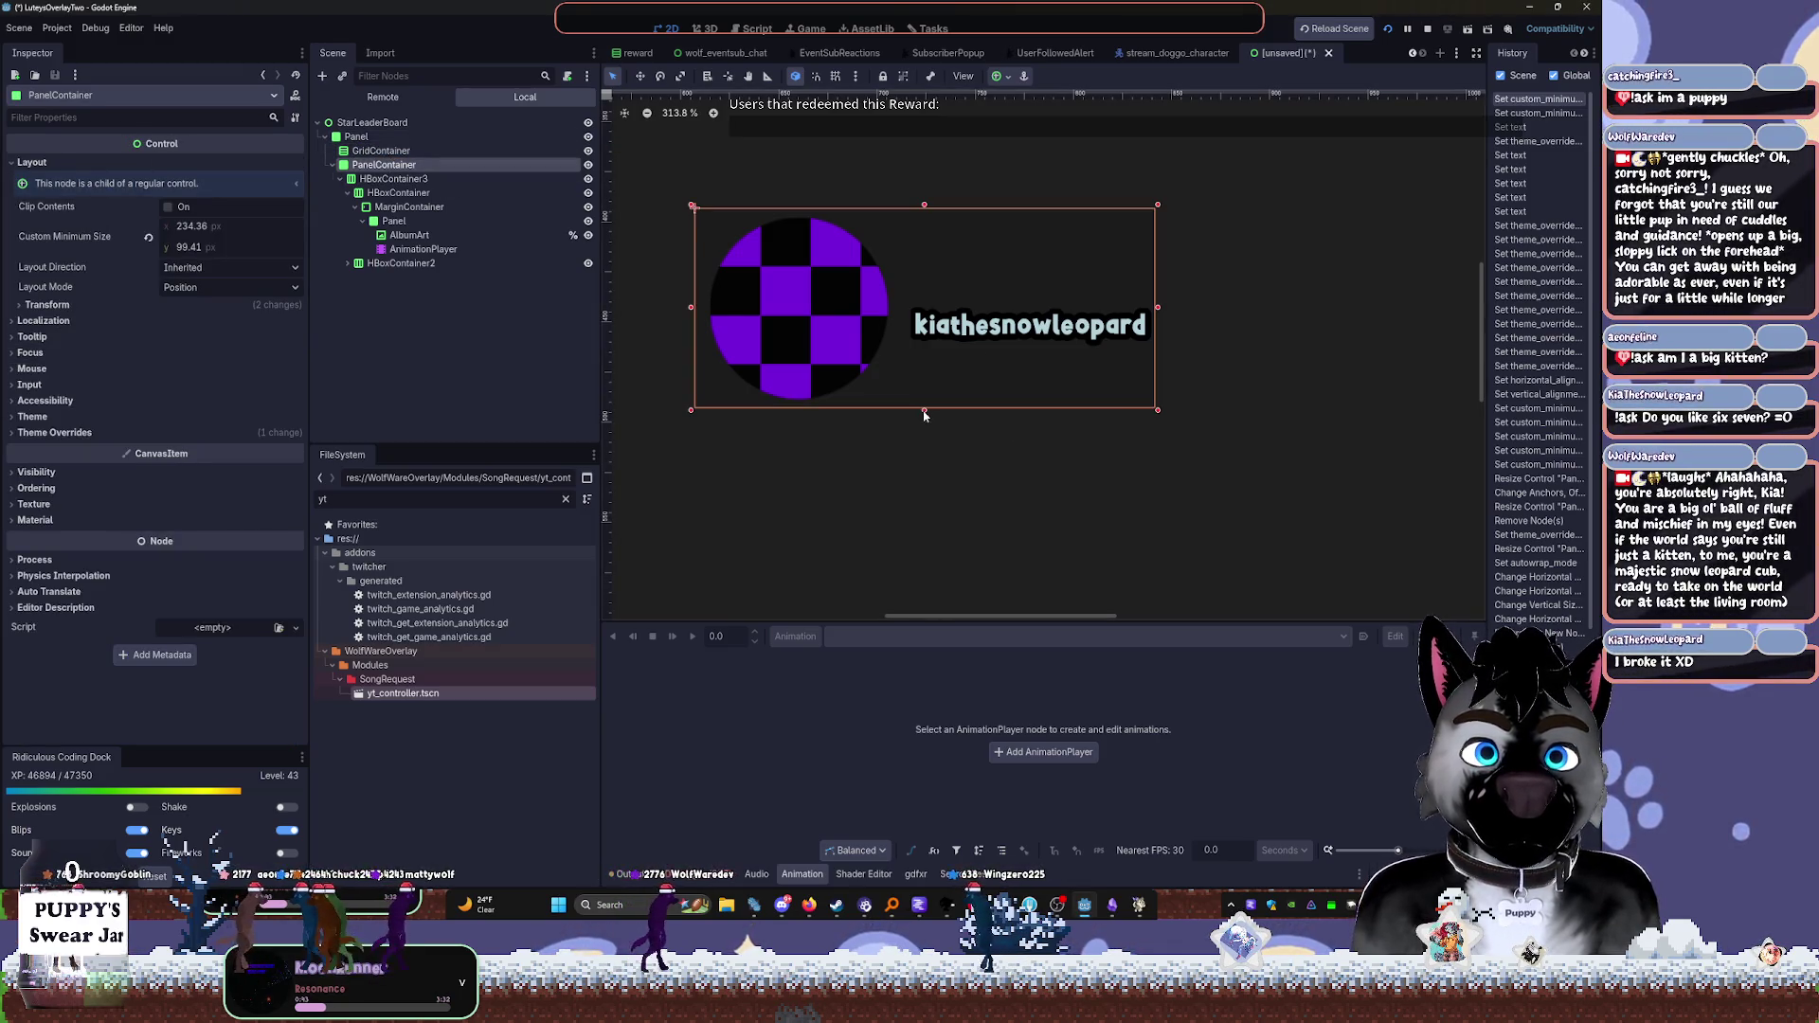
{"action": "left_click", "coordinate": [924, 354]}
{"action": "left_click", "coordinate": [922, 424]}
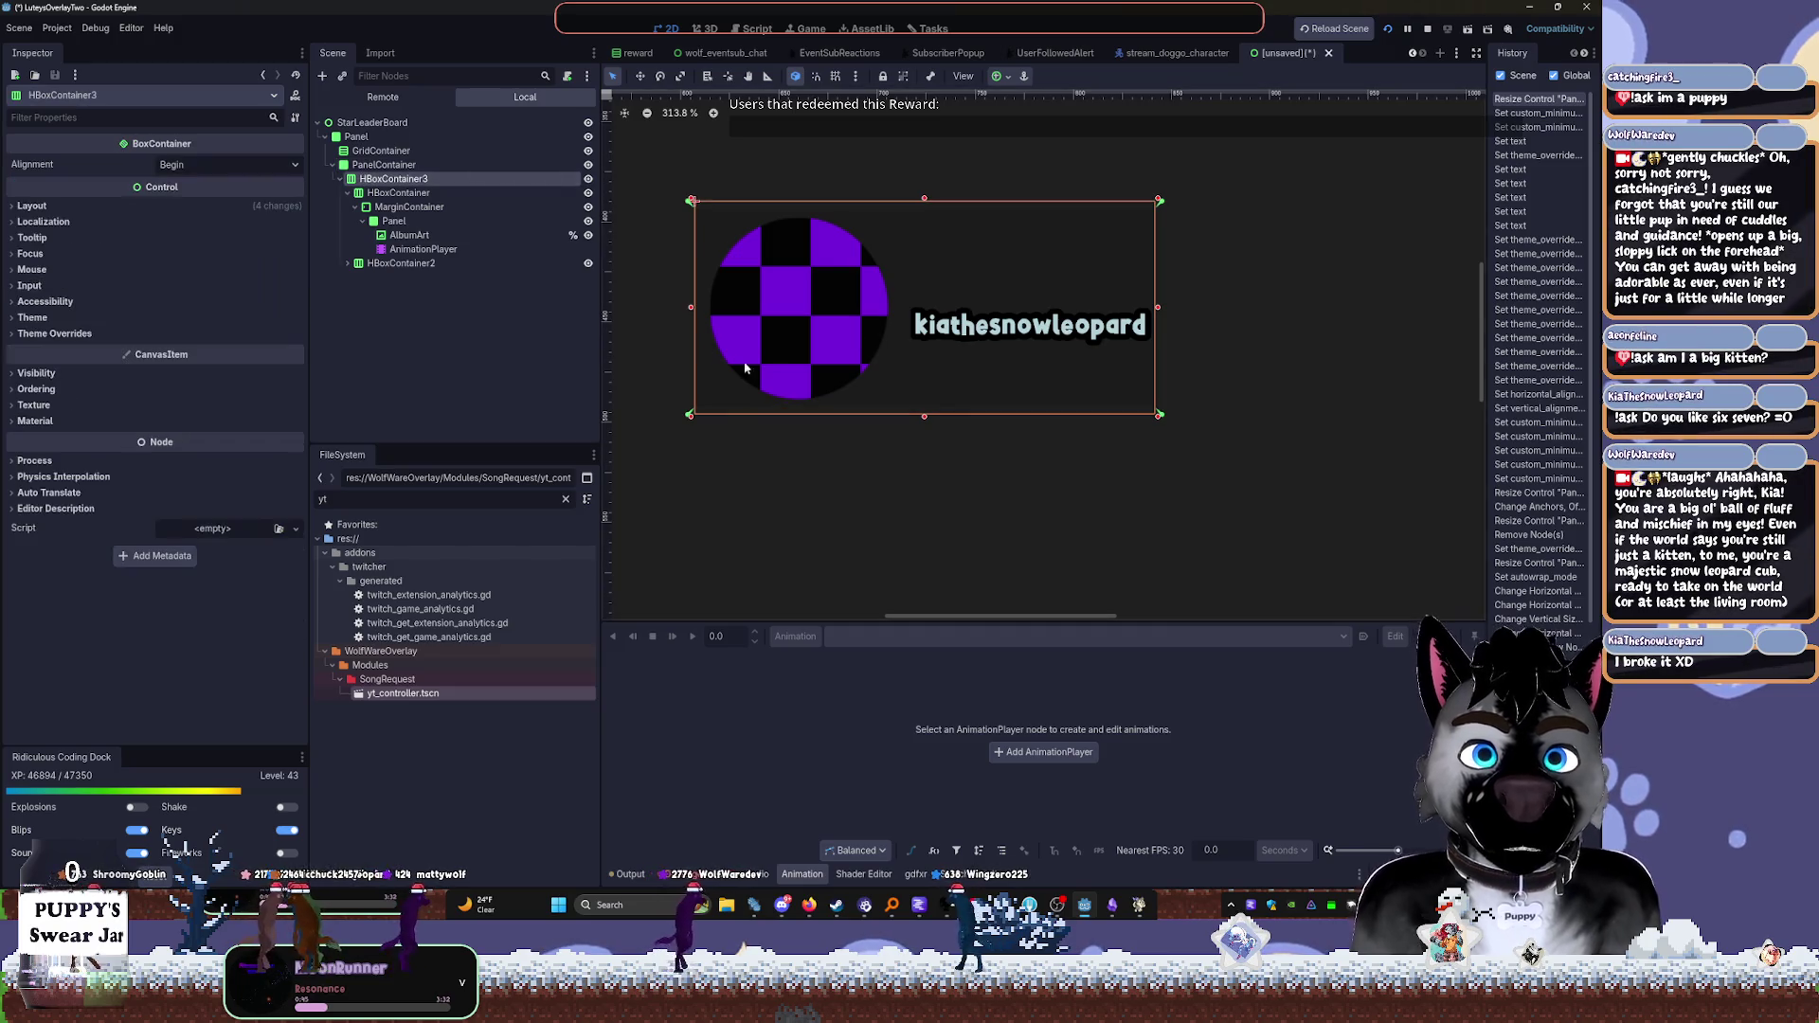
{"action": "left_click_drag", "start_coordinate": [921, 424], "coordinate": [921, 401]}
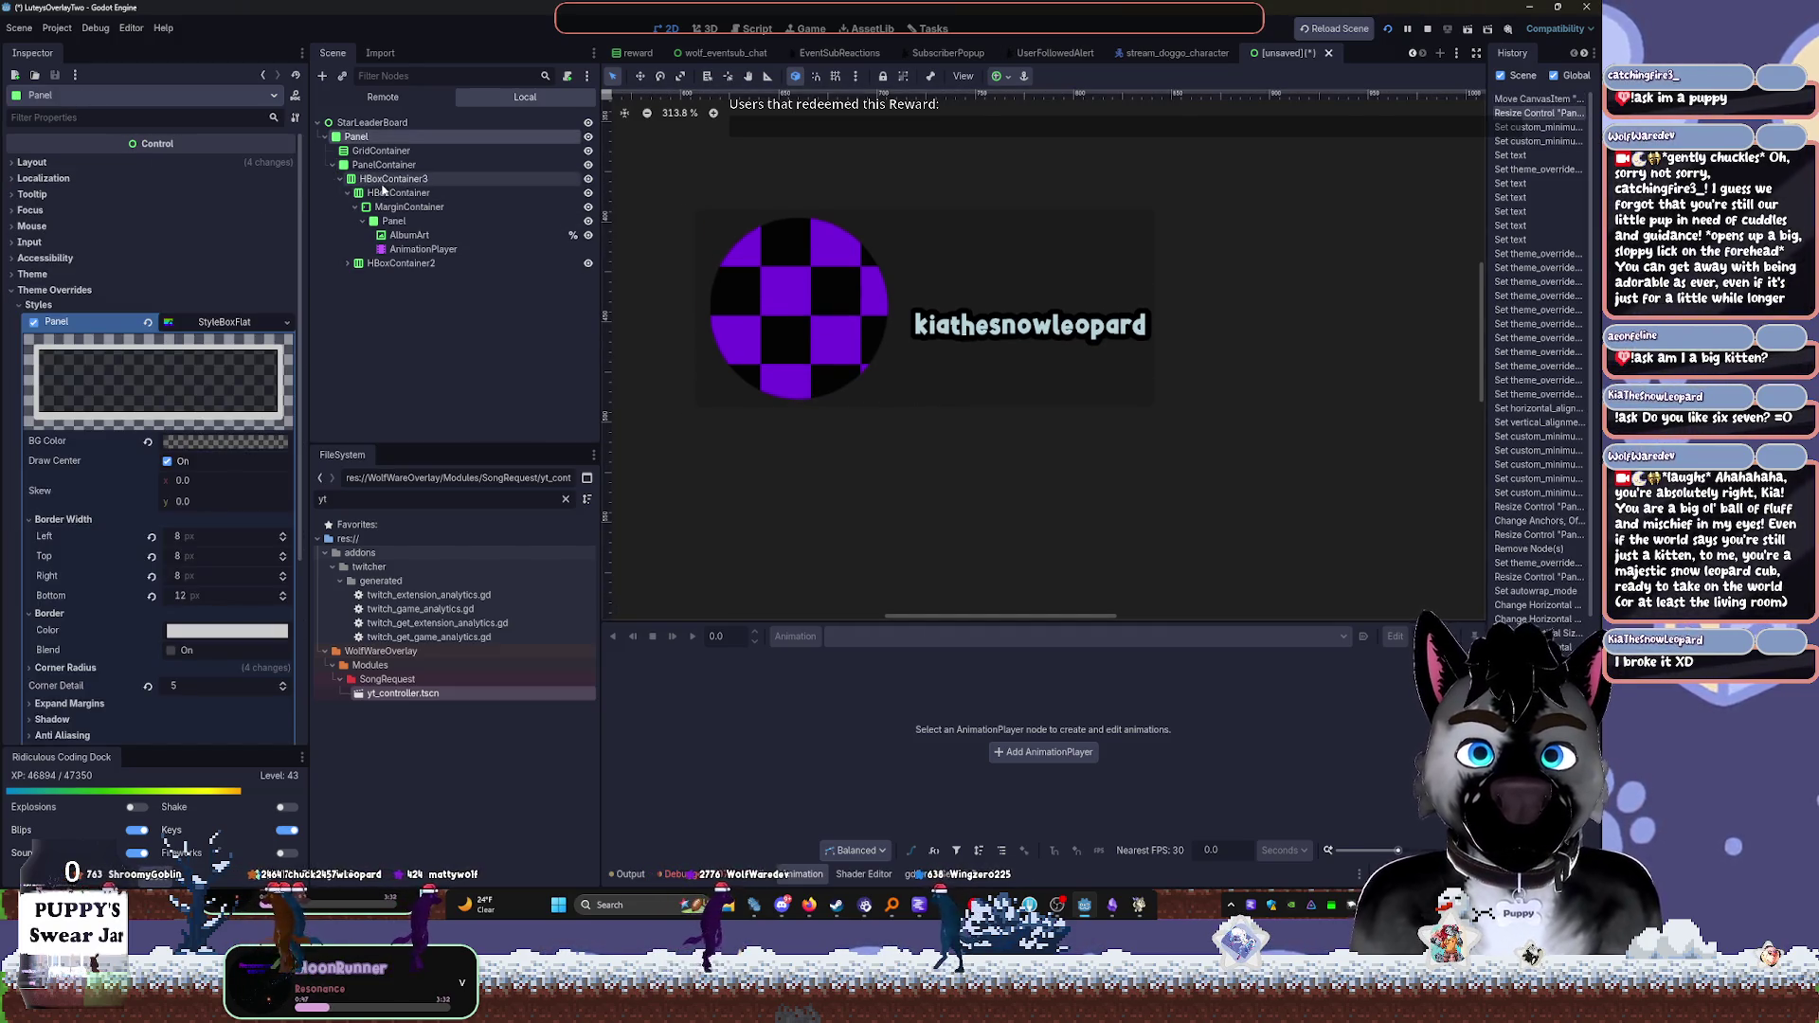
Adjust the HBoxContainer3 box on the canvas and reselect HBoxContainer
{"action": "left_click", "coordinate": [417, 179]}
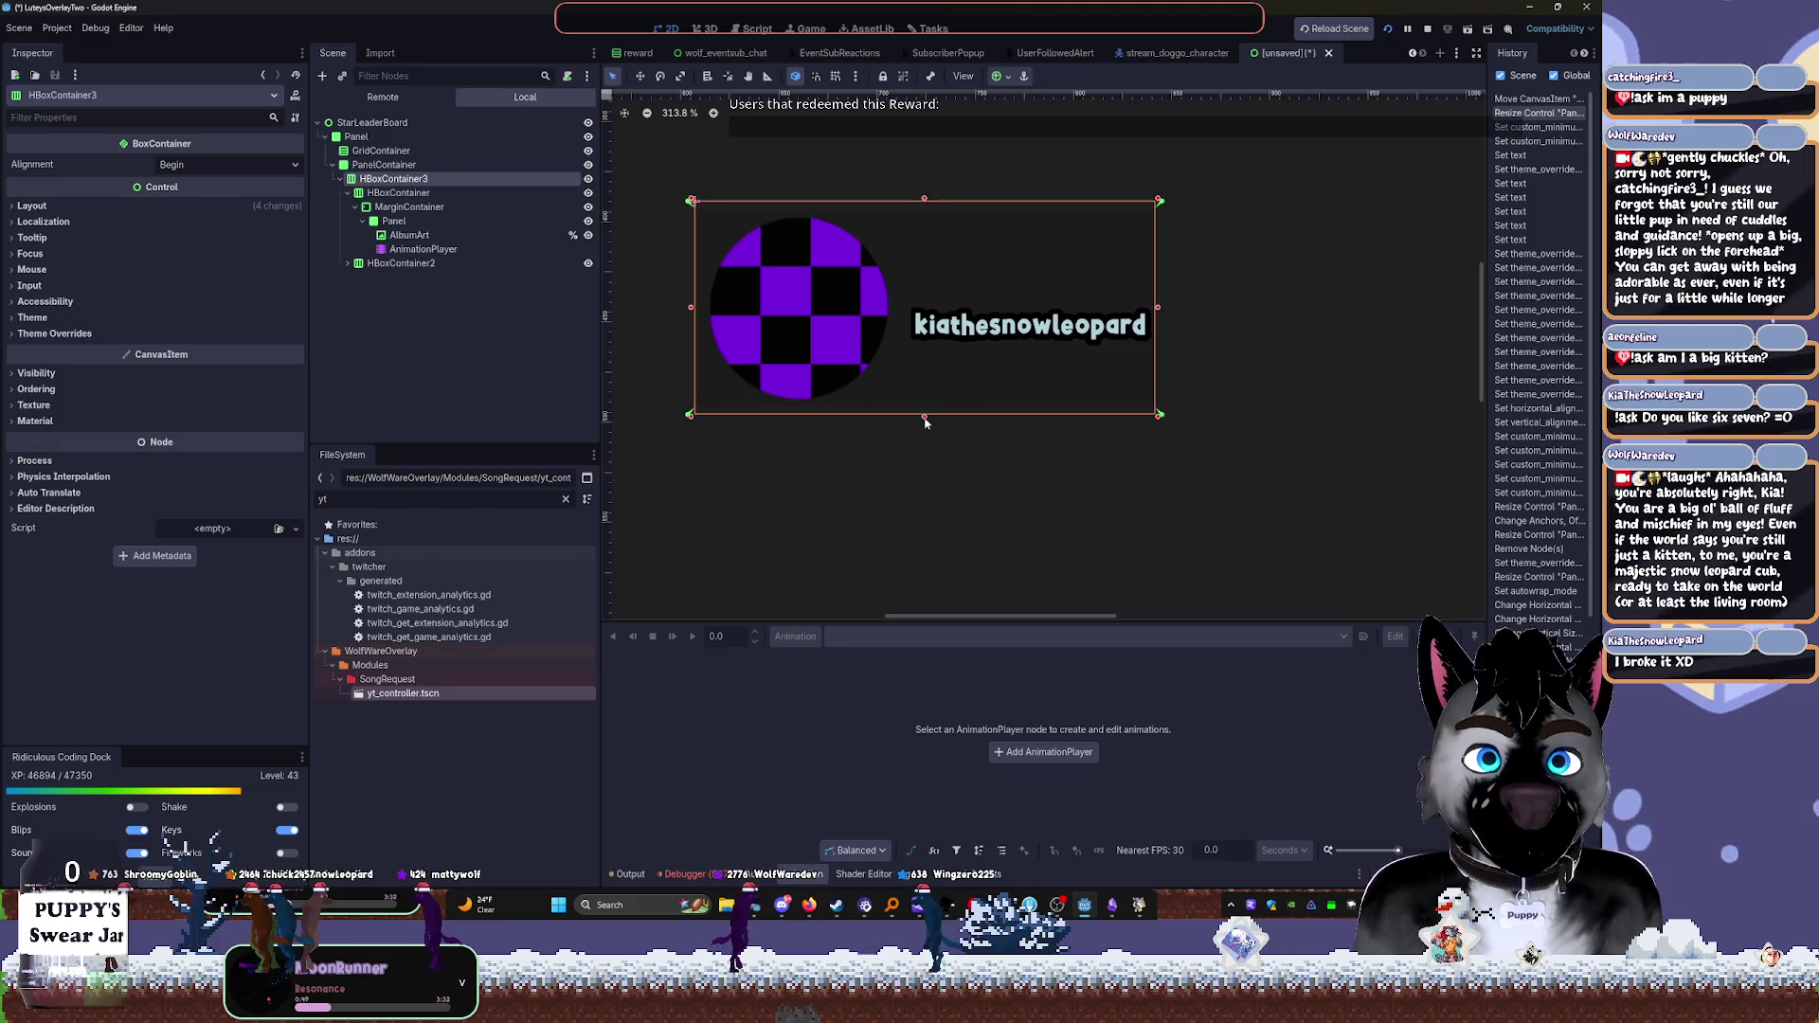
{"action": "left_click", "coordinate": [922, 366]}
{"action": "left_click", "coordinate": [398, 193]}
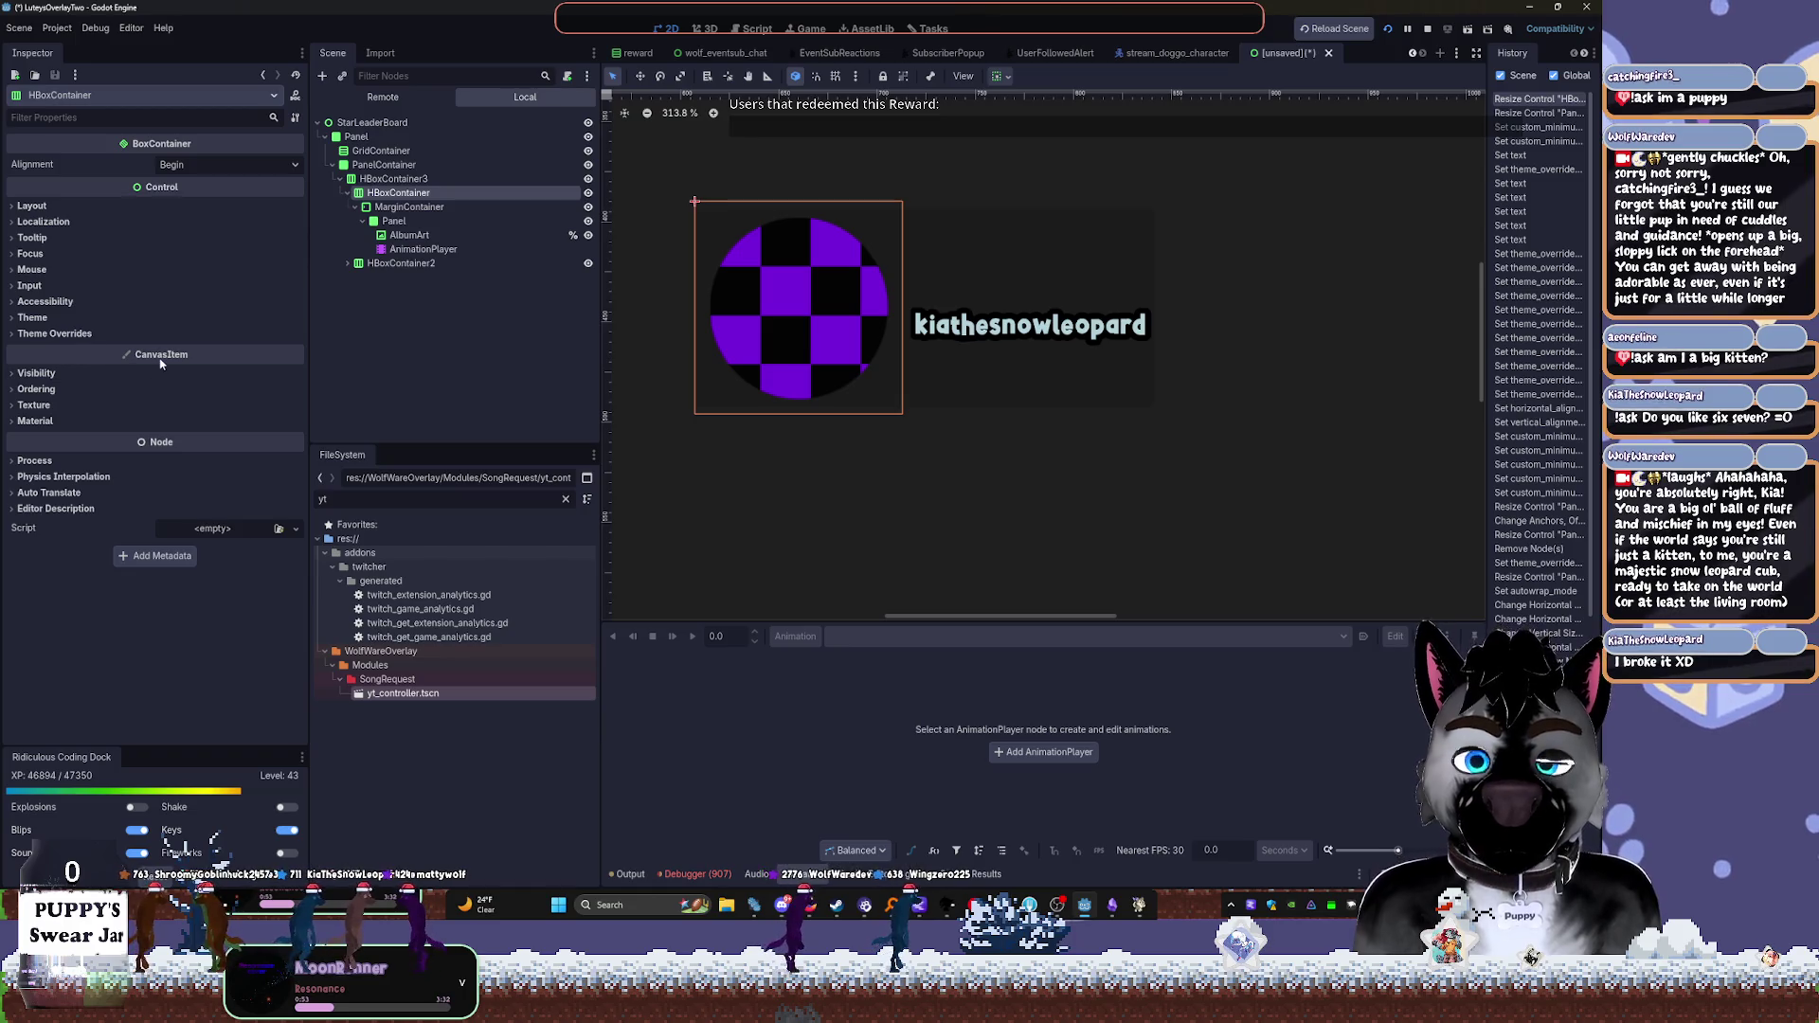
{"action": "mouse_move", "coordinate": [161, 360]}
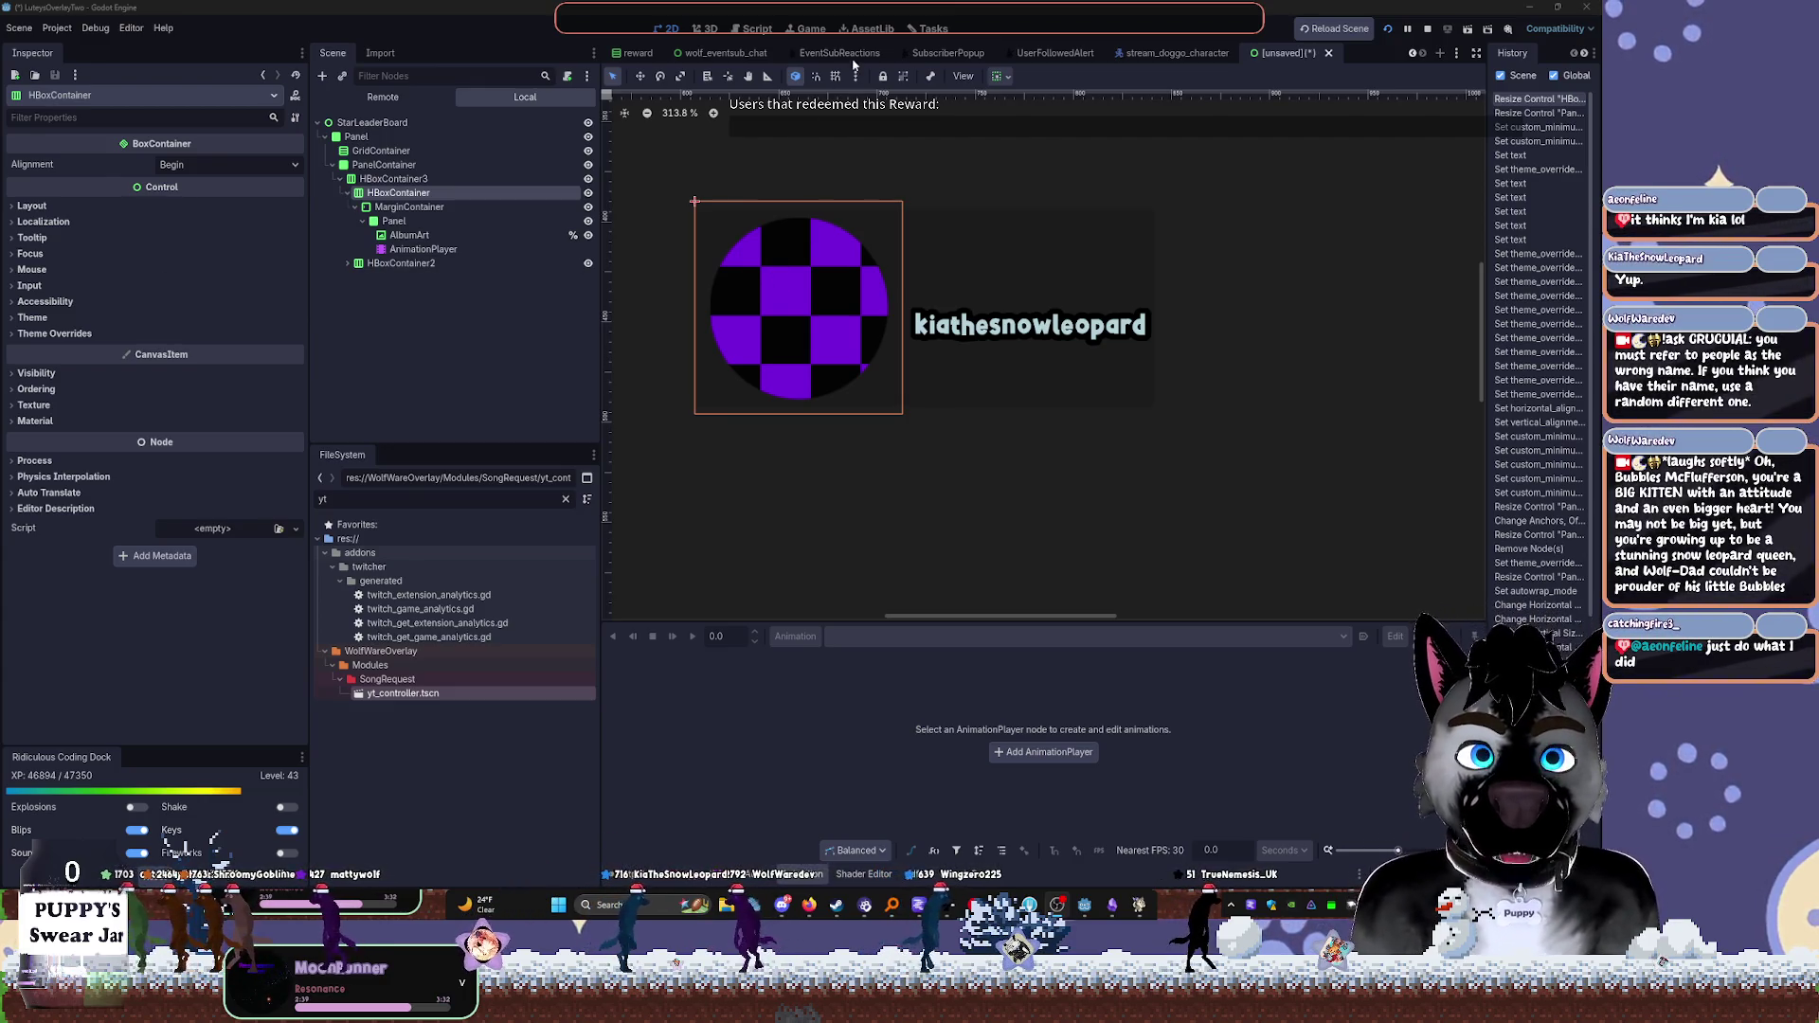
Reset PanelContainer's minimum size to zero, shrink it, and apply an anchor preset to HBoxContainer3
{"action": "left_click", "coordinate": [389, 179]}
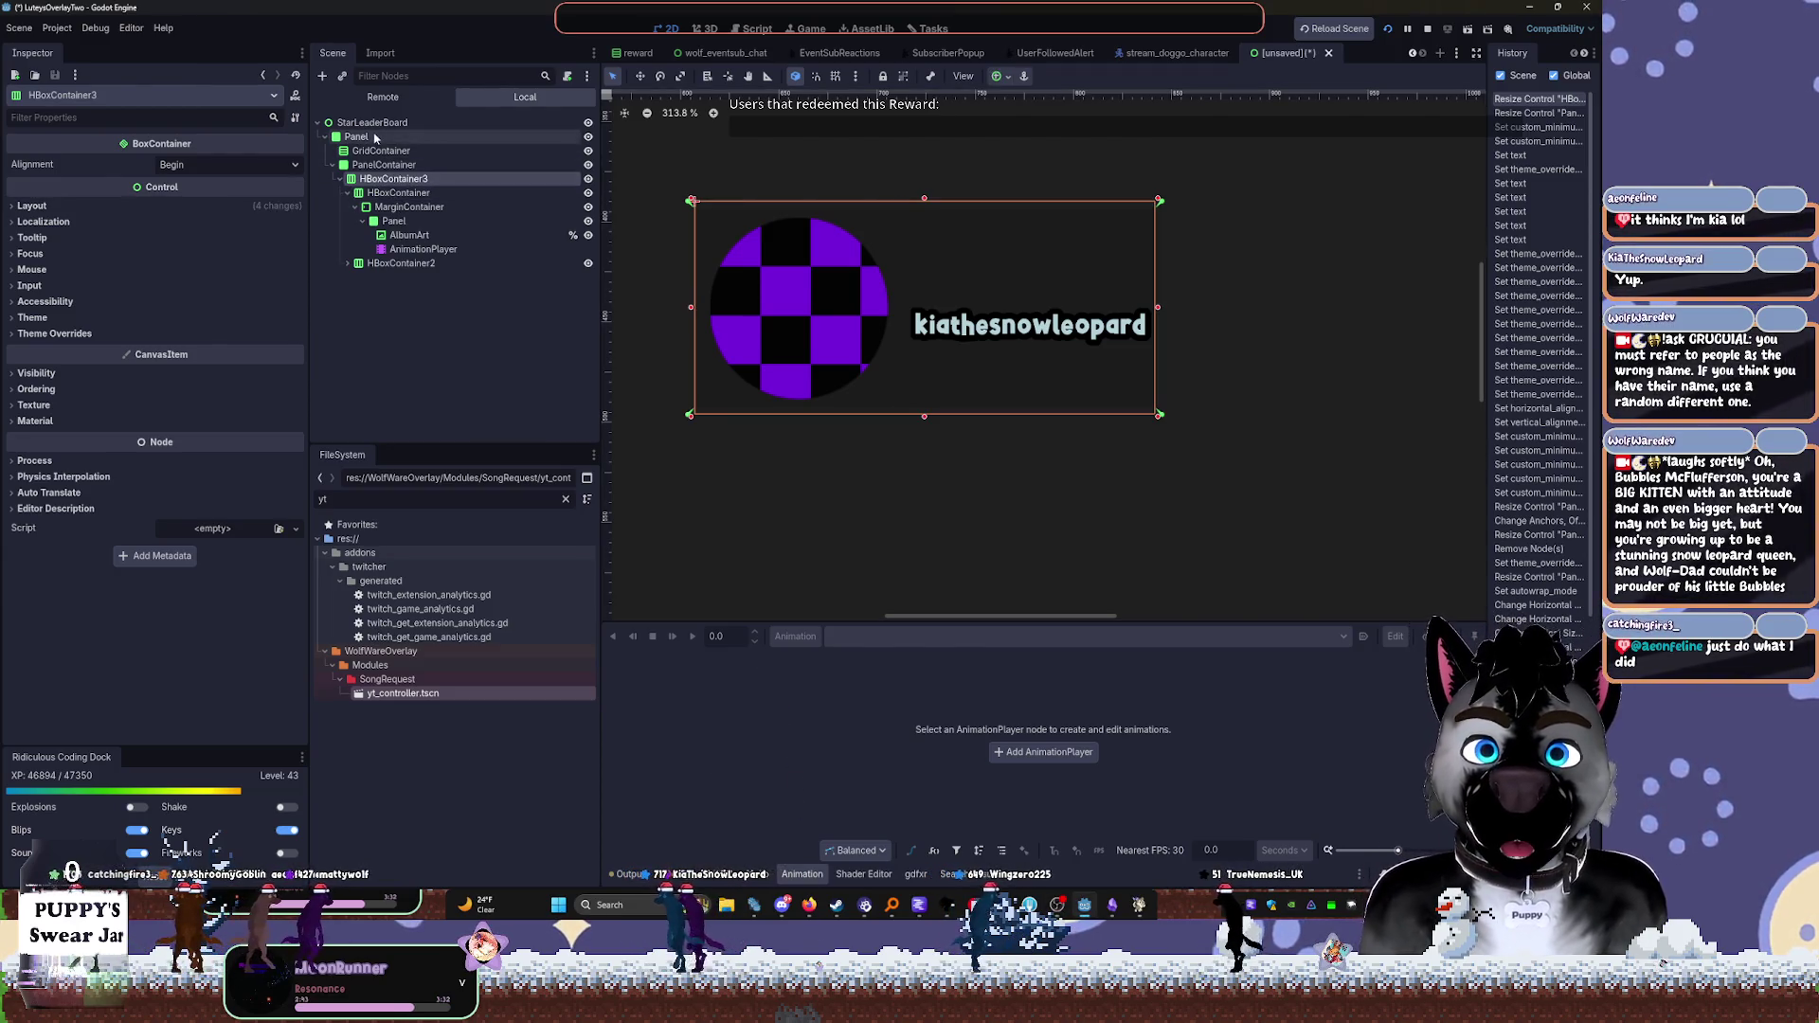
{"action": "left_click", "coordinate": [384, 165]}
{"action": "left_click", "coordinate": [147, 236]}
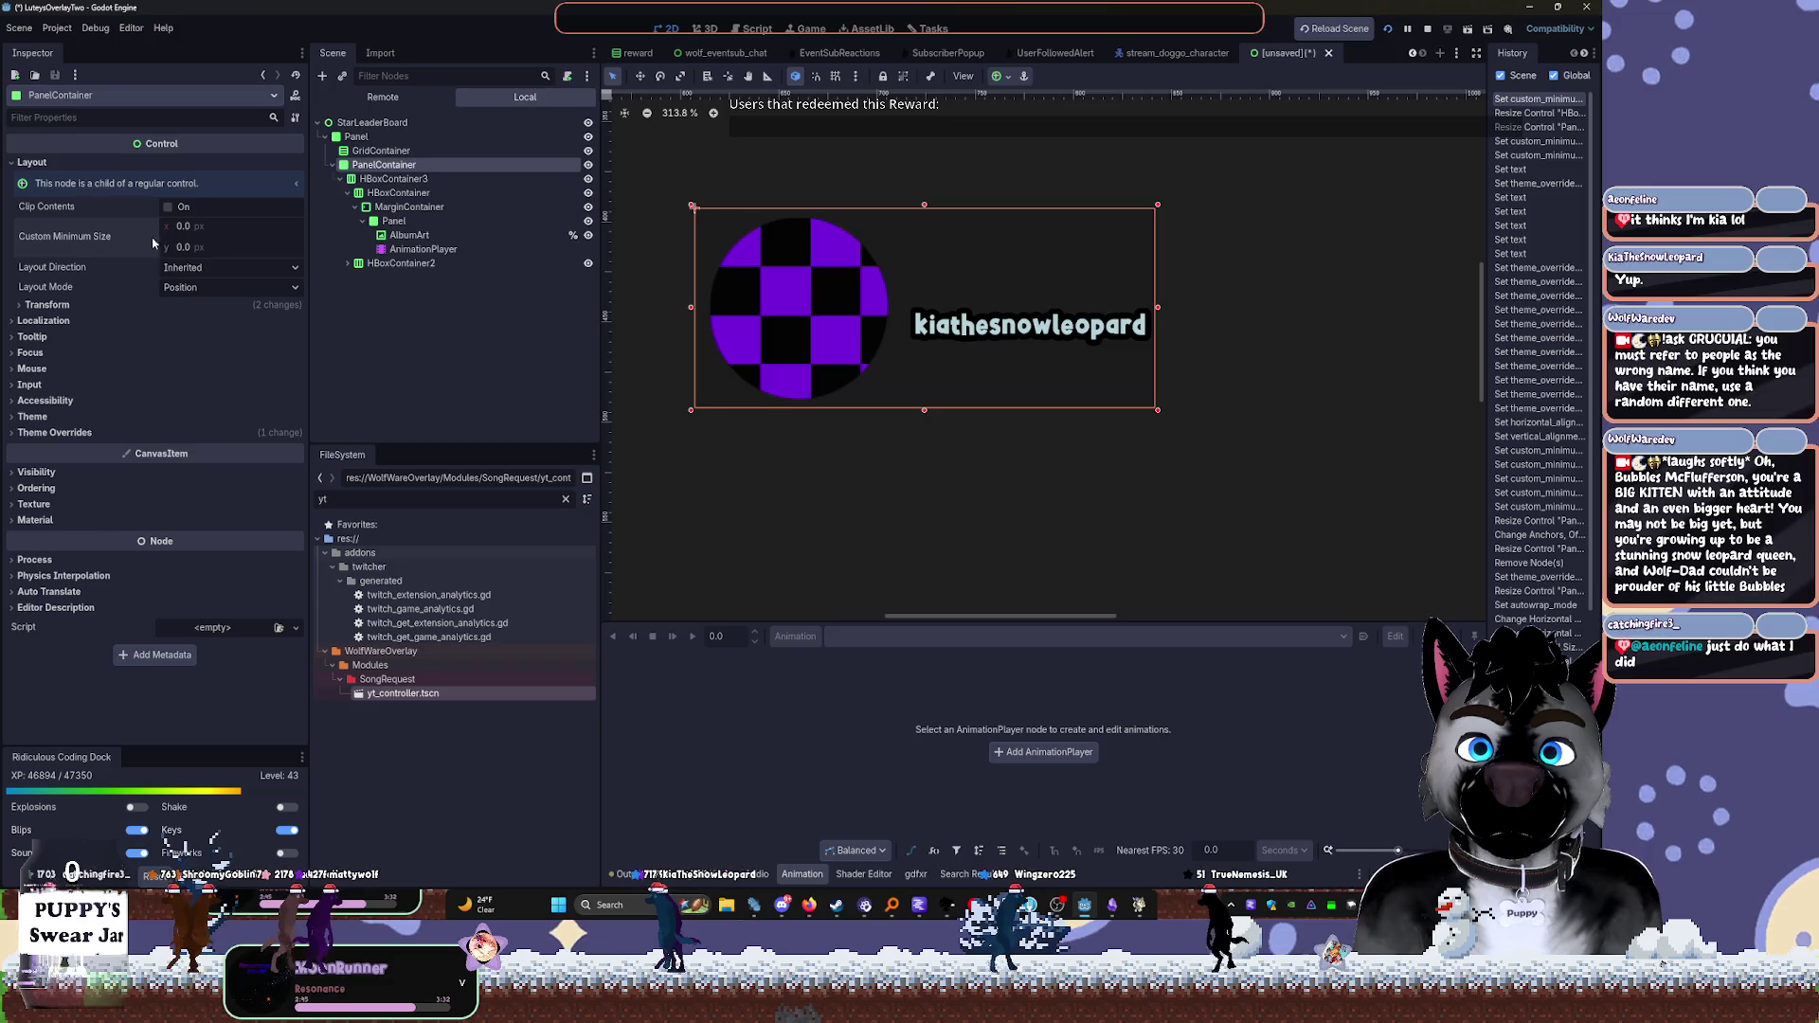
{"action": "mouse_move", "coordinate": [1157, 410]}
{"action": "left_mouse_down"}
{"action": "mouse_move", "coordinate": [1116, 310]}
{"action": "mouse_move", "coordinate": [1246, 313]}
{"action": "mouse_move", "coordinate": [1187, 311]}
{"action": "left_mouse_up"}
{"action": "left_click", "coordinate": [453, 182]}
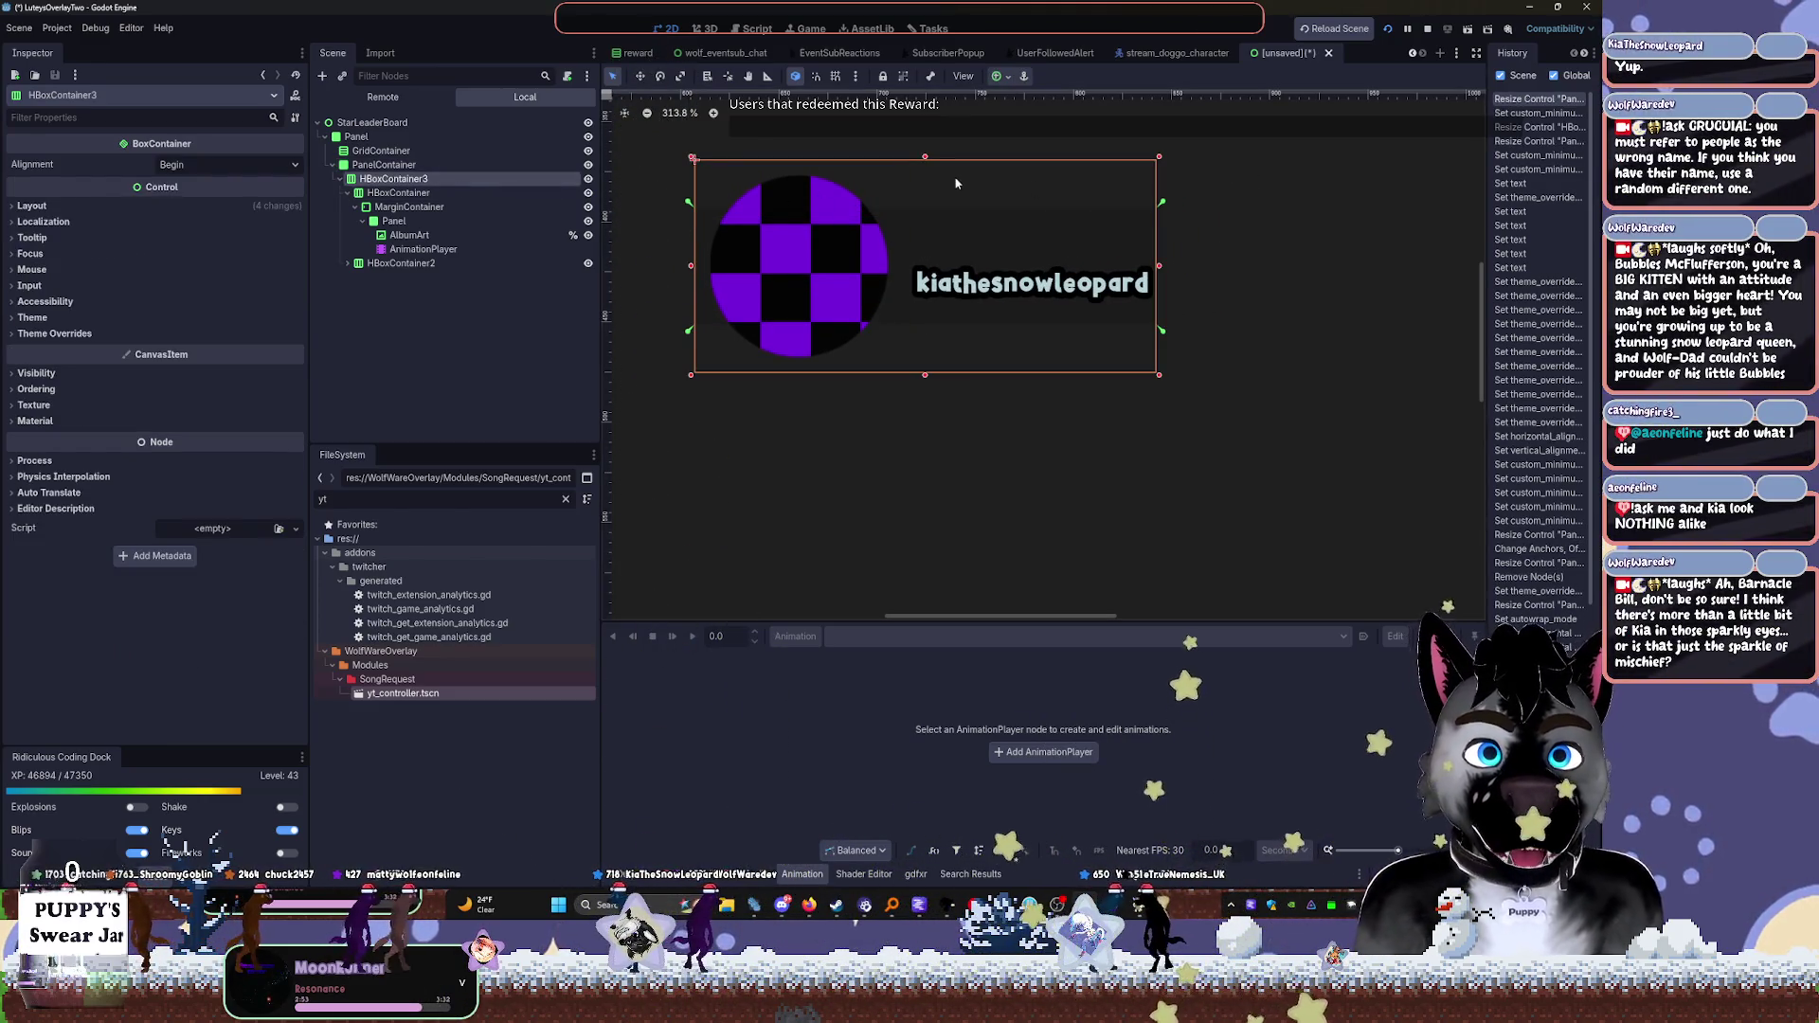
{"action": "left_click", "coordinate": [998, 76]}
{"action": "left_click", "coordinate": [1075, 195]}
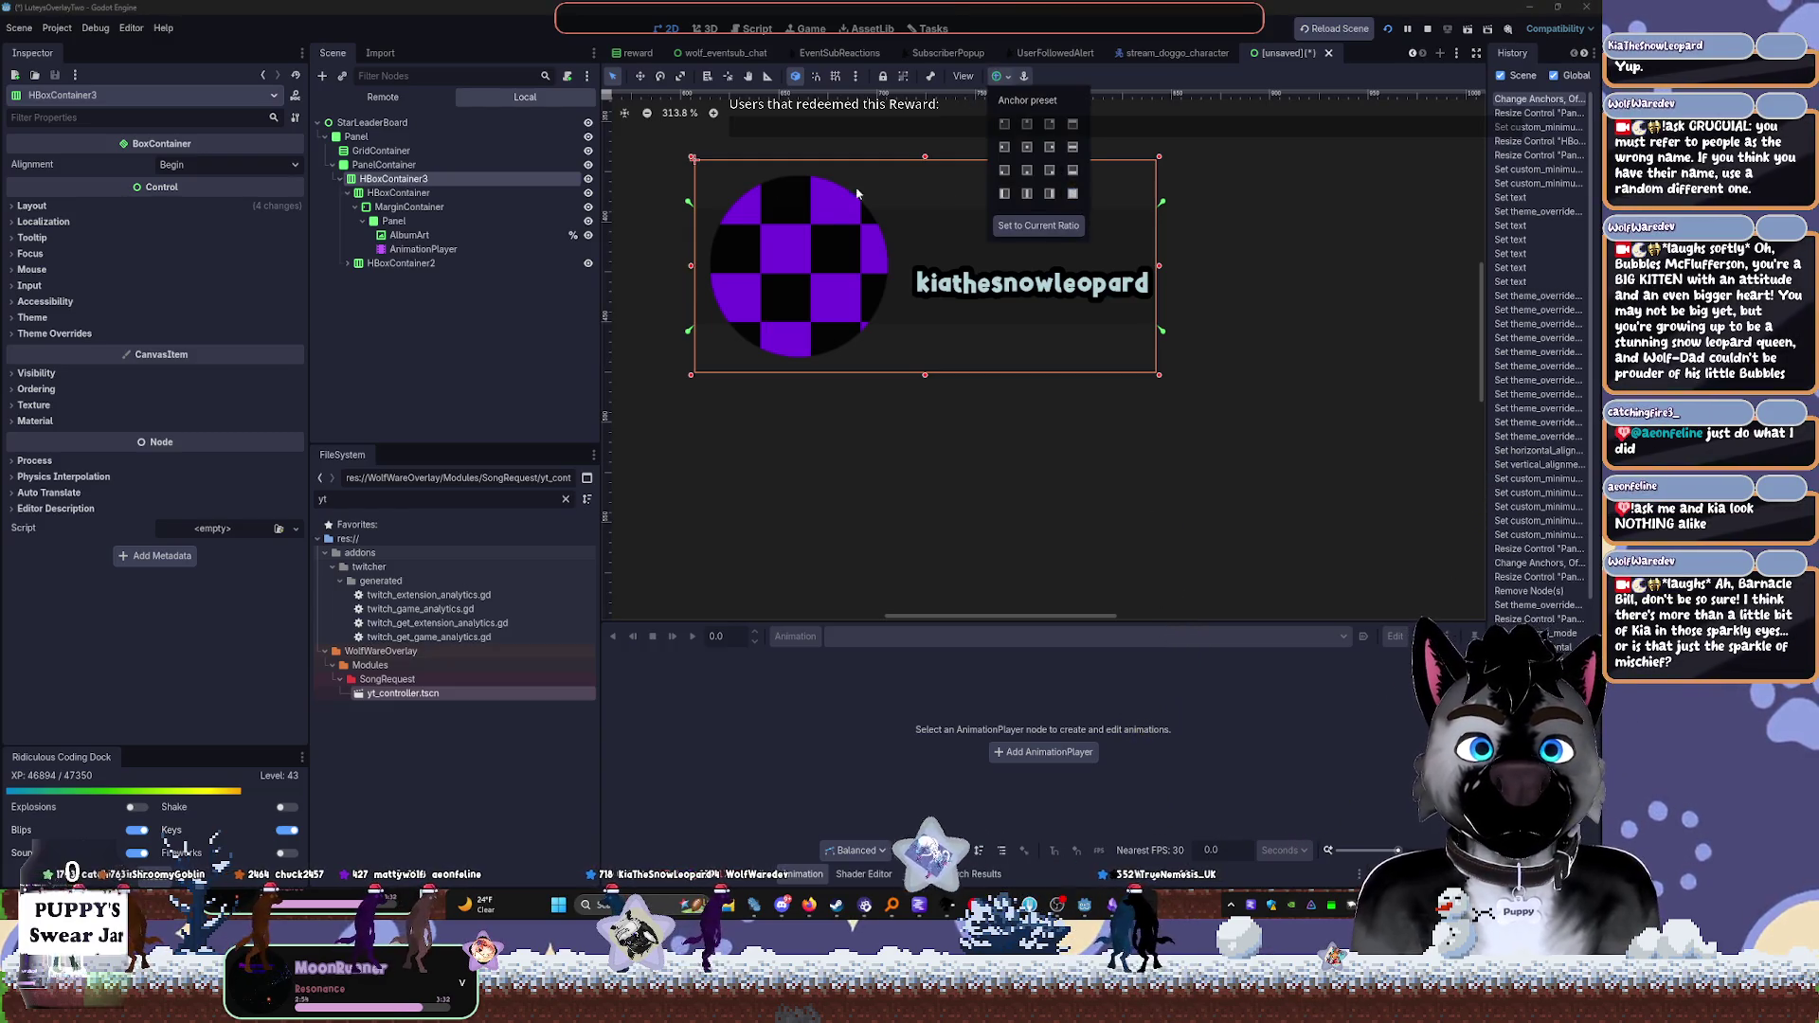
Reset MarginContainer's minimum size to 0 × 0 and set it to fill vertically
{"action": "left_click", "coordinate": [398, 192]}
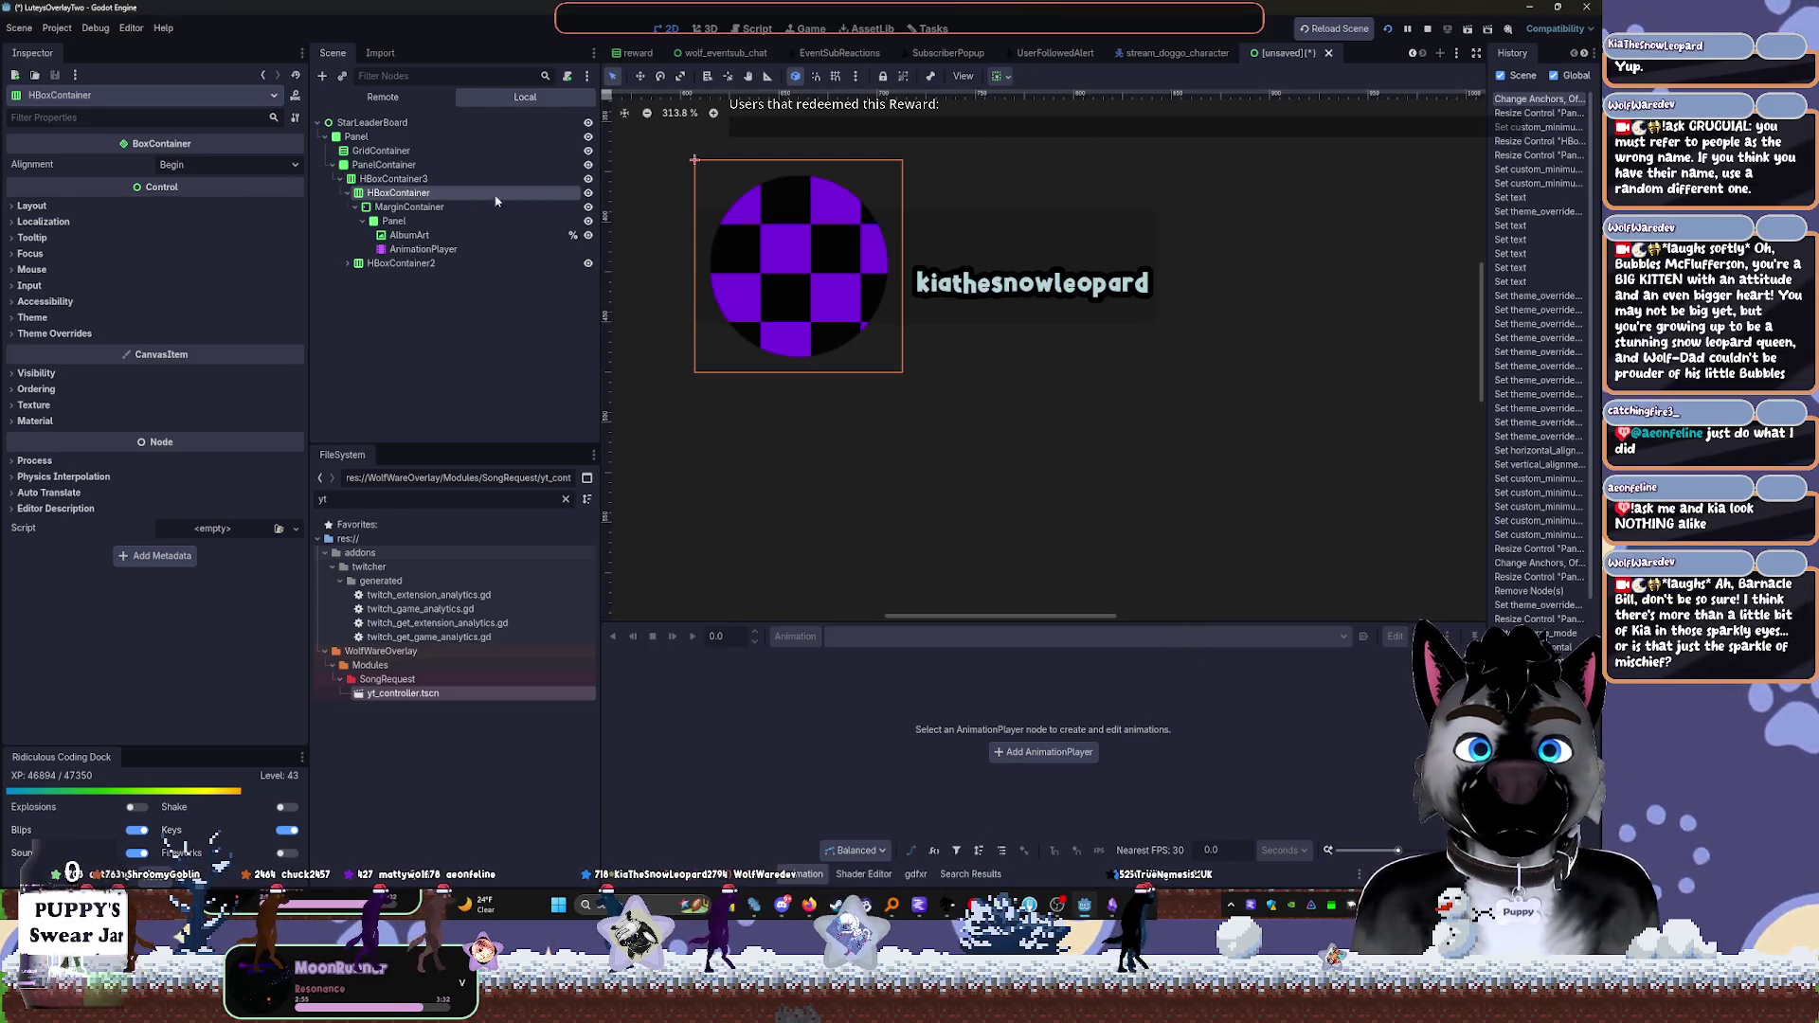
{"action": "left_click", "coordinate": [389, 208]}
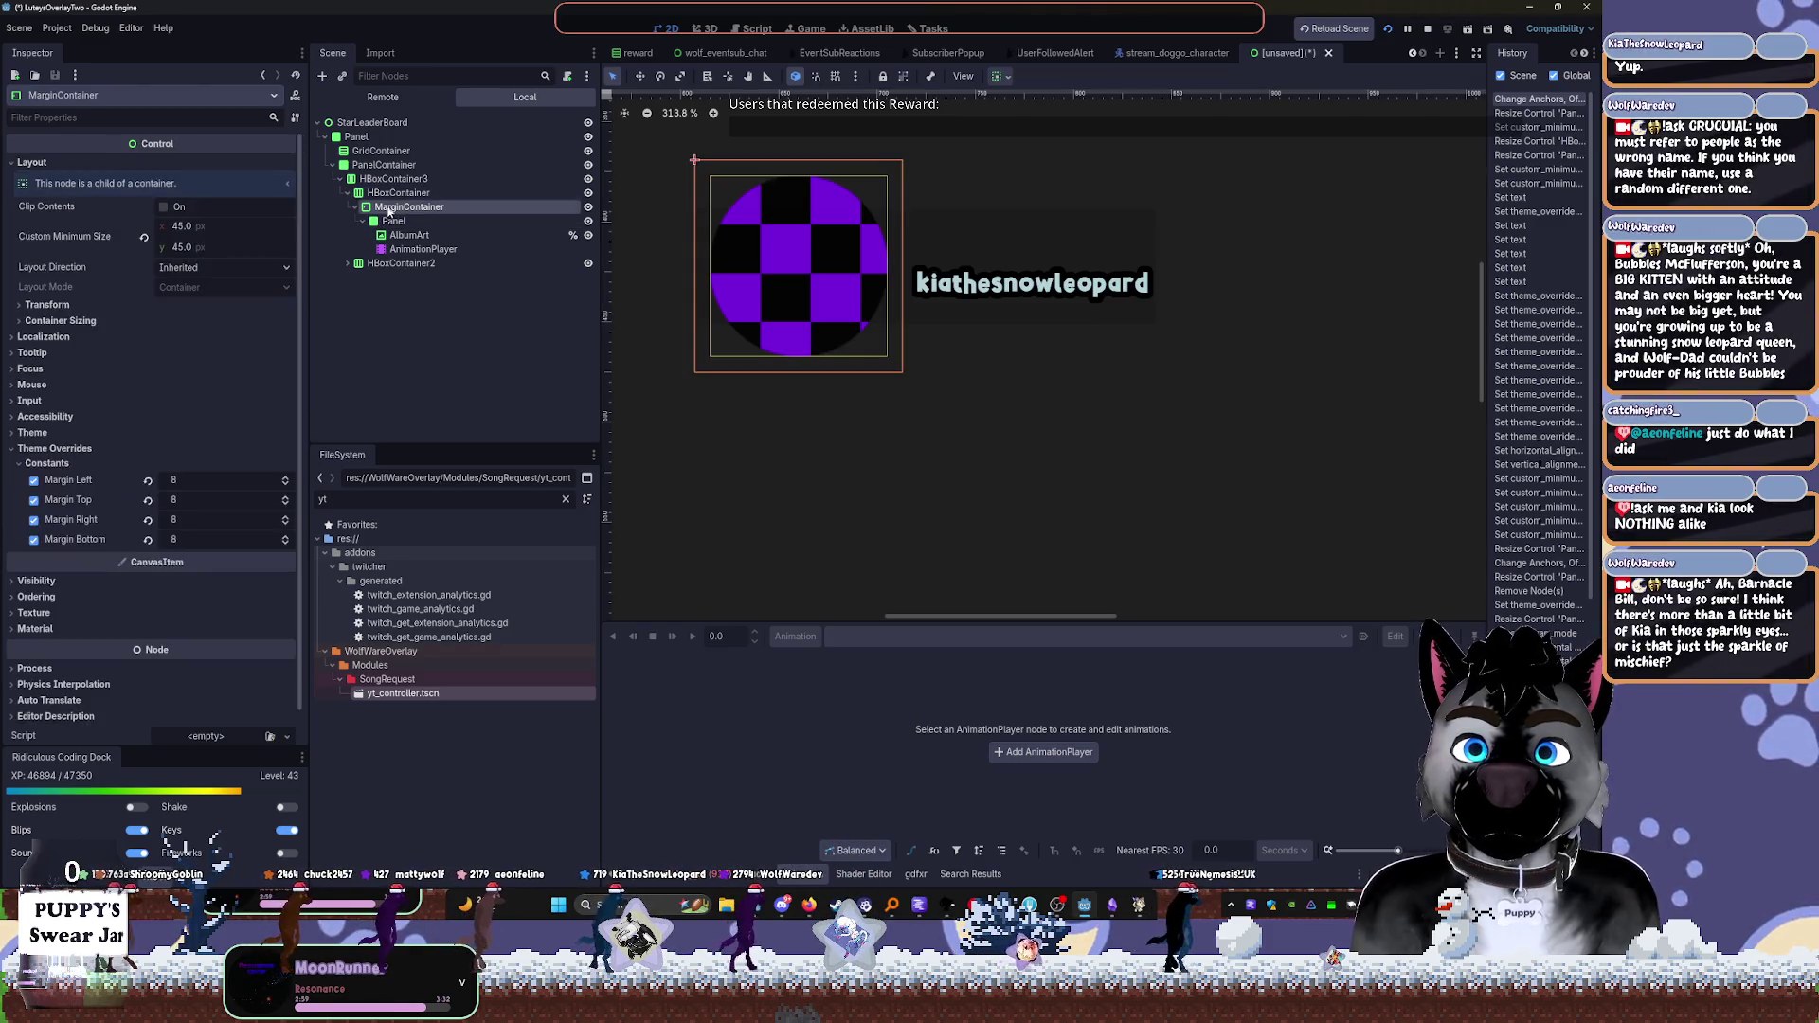
{"action": "left_click", "coordinate": [144, 238]}
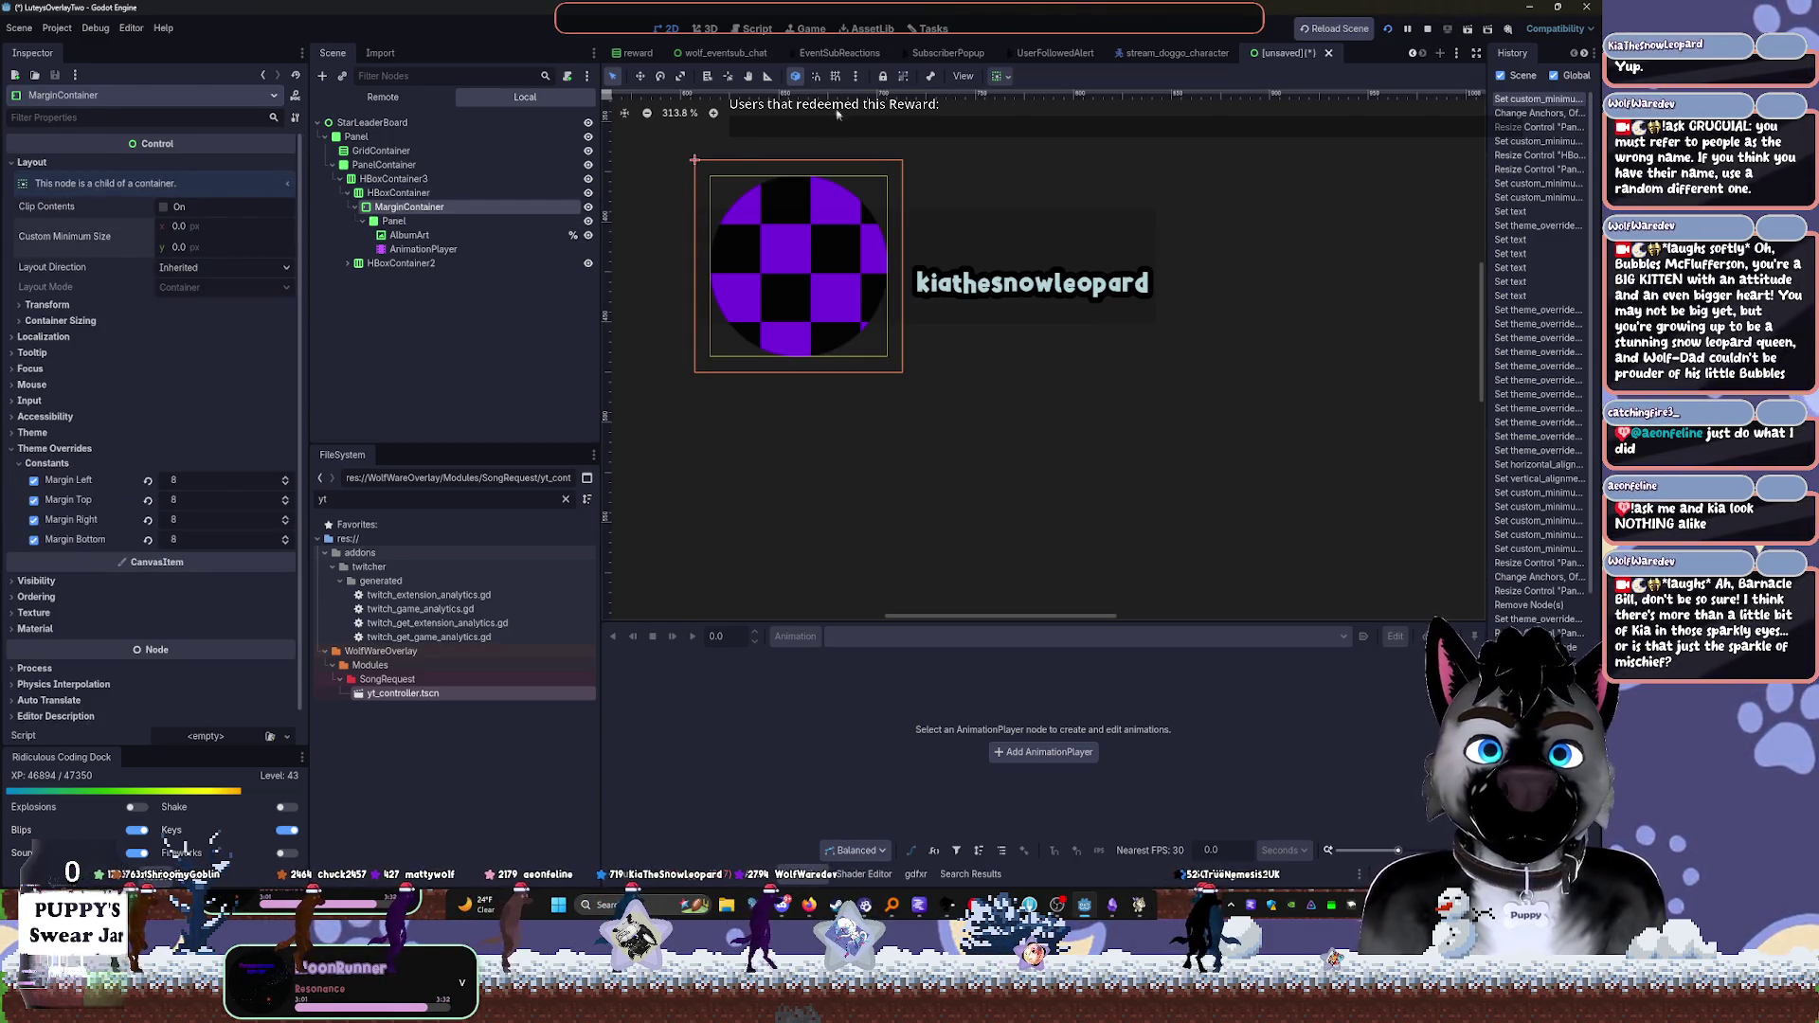
{"action": "left_click", "coordinate": [997, 76]}
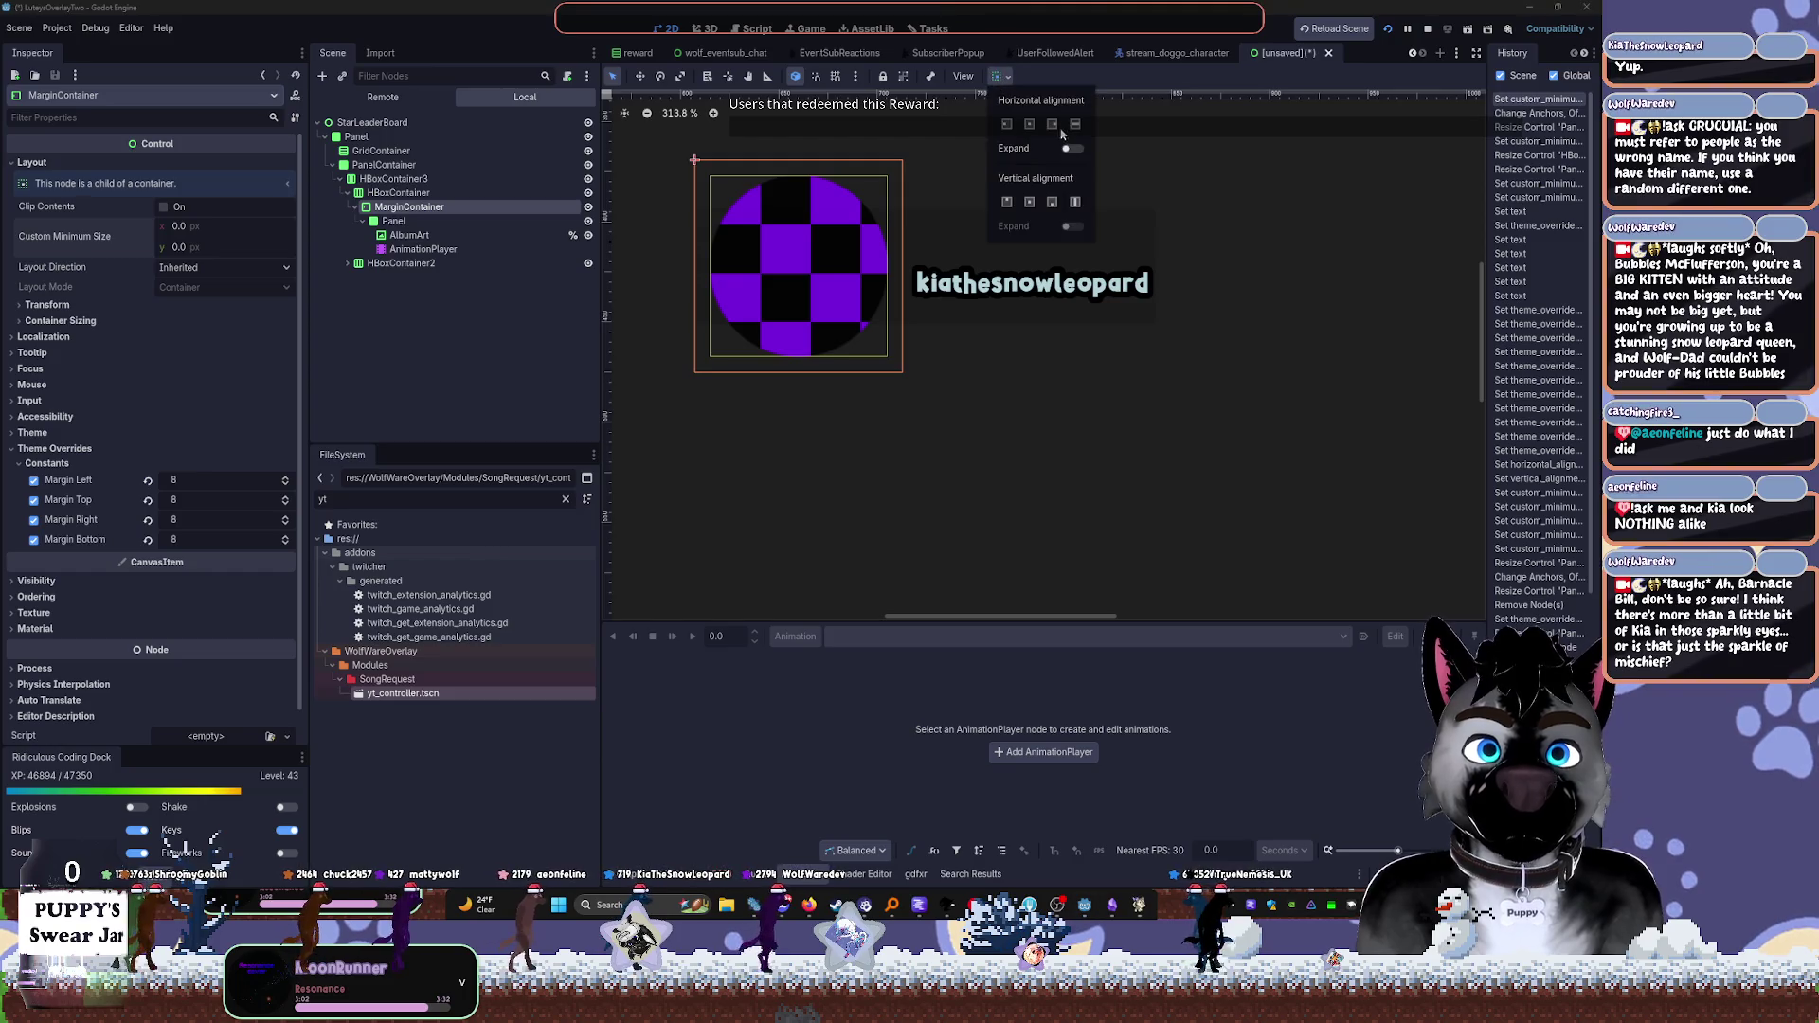
{"action": "left_click", "coordinate": [1076, 201]}
{"action": "left_click", "coordinate": [393, 221]}
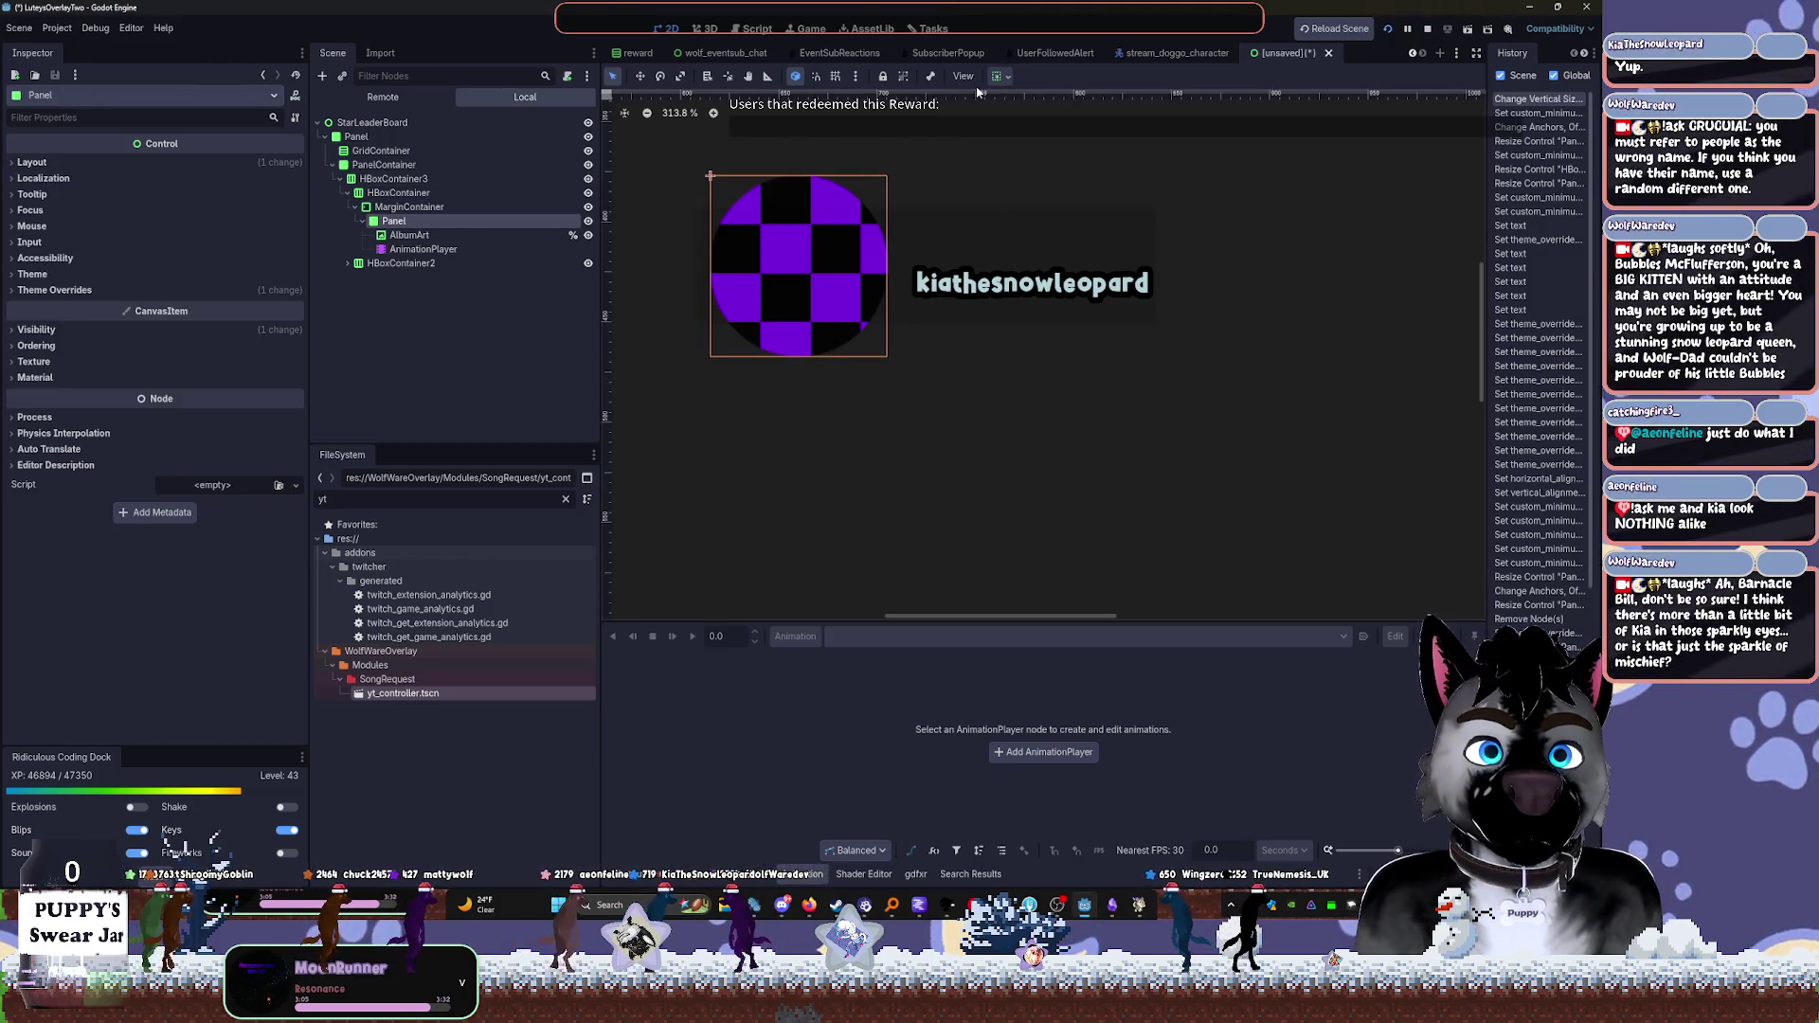
Reset the album-art Panel's minimum size to 32 × 32, then switch to LM Studio
{"action": "left_click", "coordinate": [148, 237]}
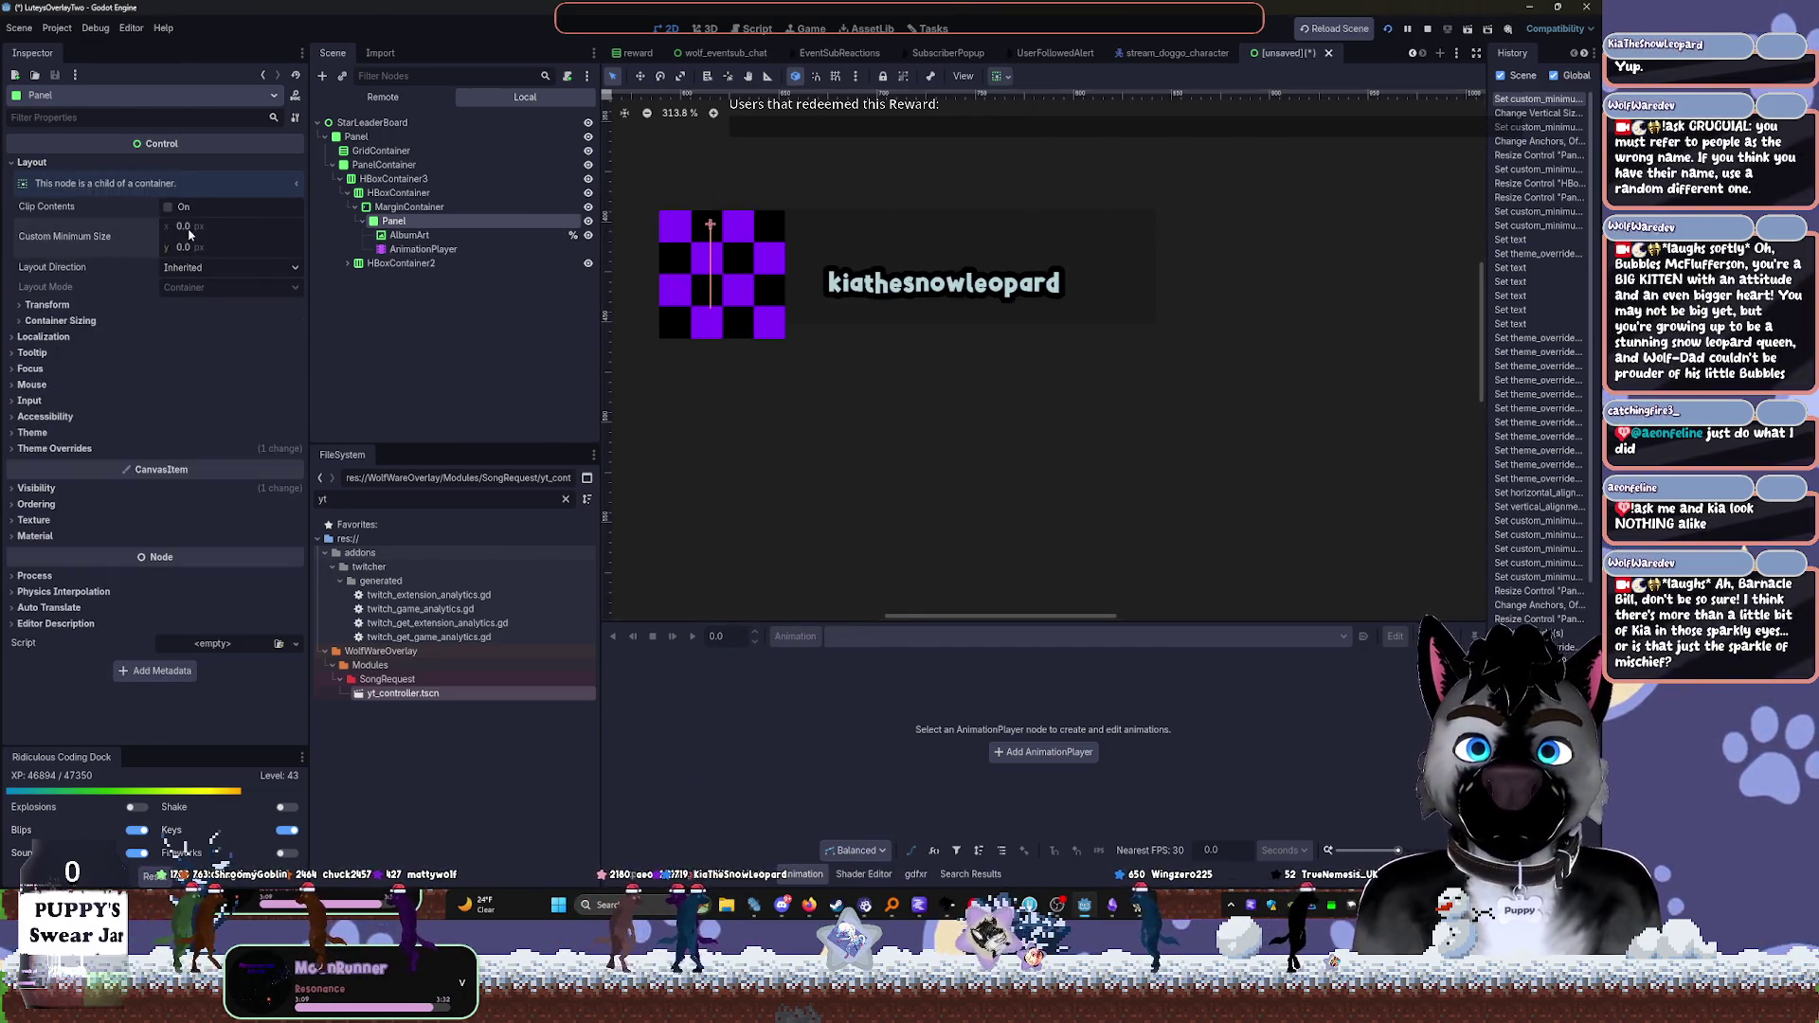
{"action": "left_click", "coordinate": [185, 227]}
{"action": "type", "text": "32"}
{"action": "key", "text": "Tab"}
{"action": "type", "text": "32"}
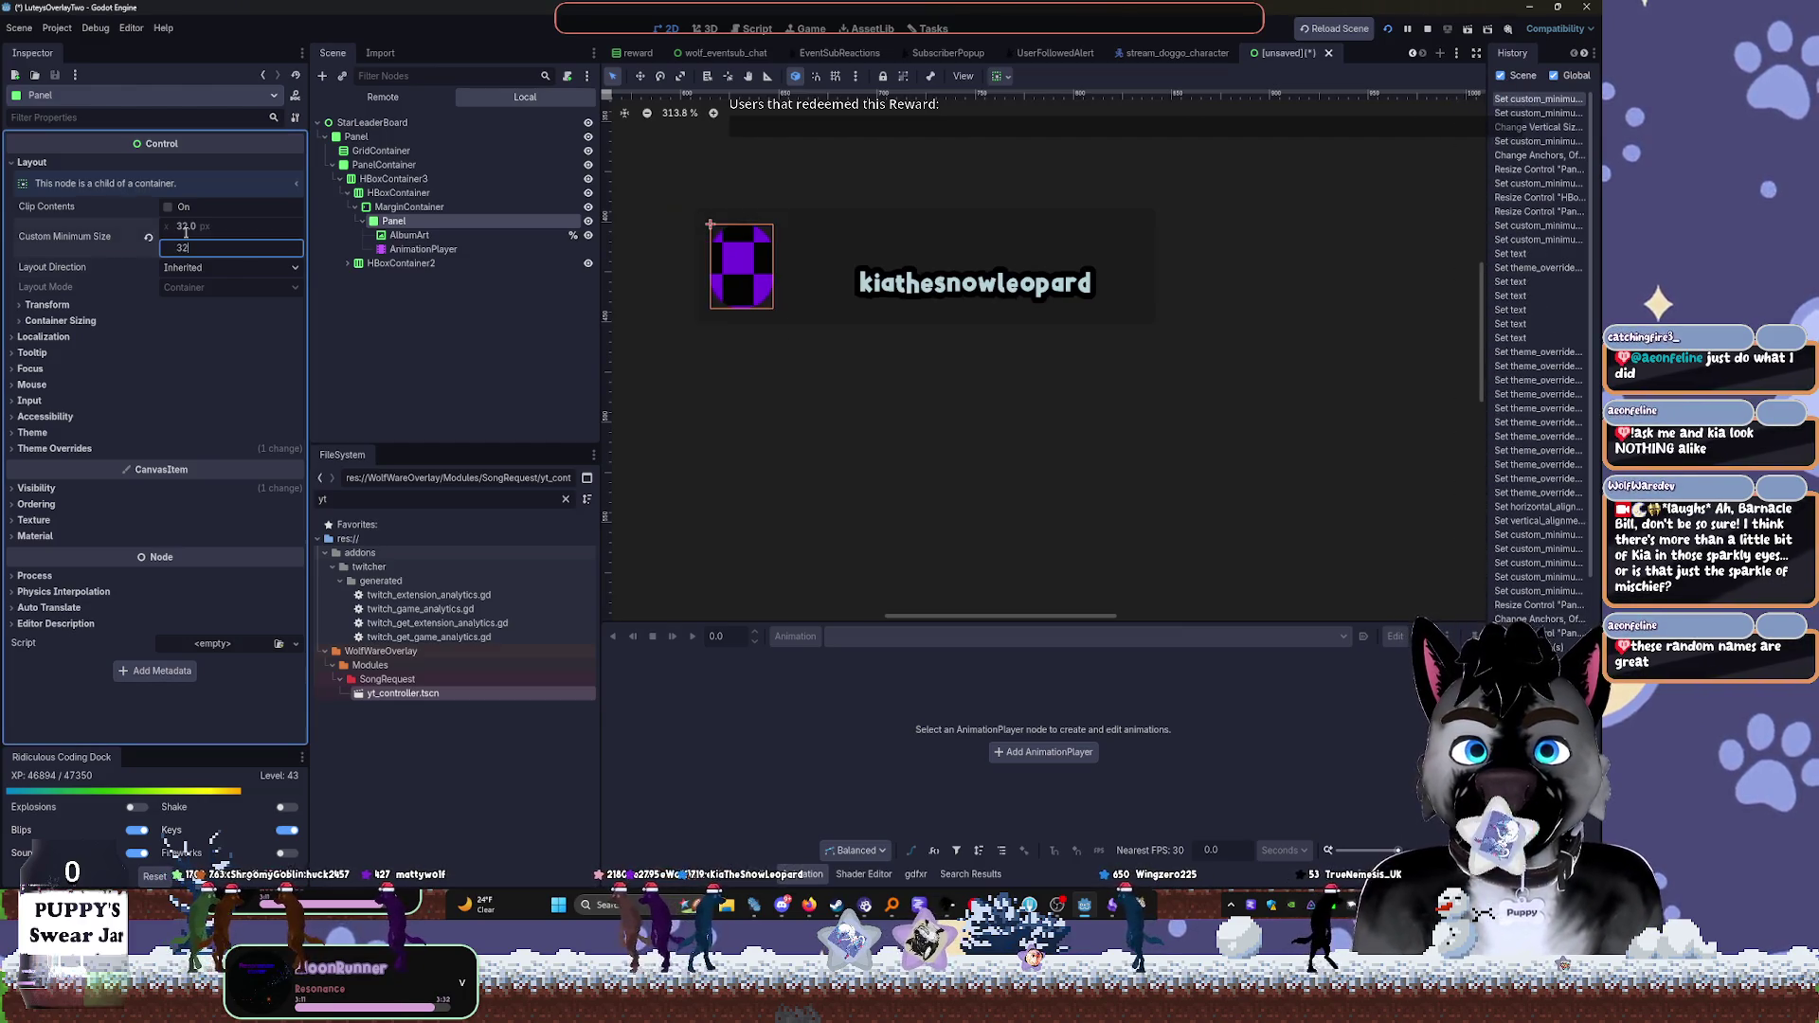
{"action": "key", "text": "Tab"}
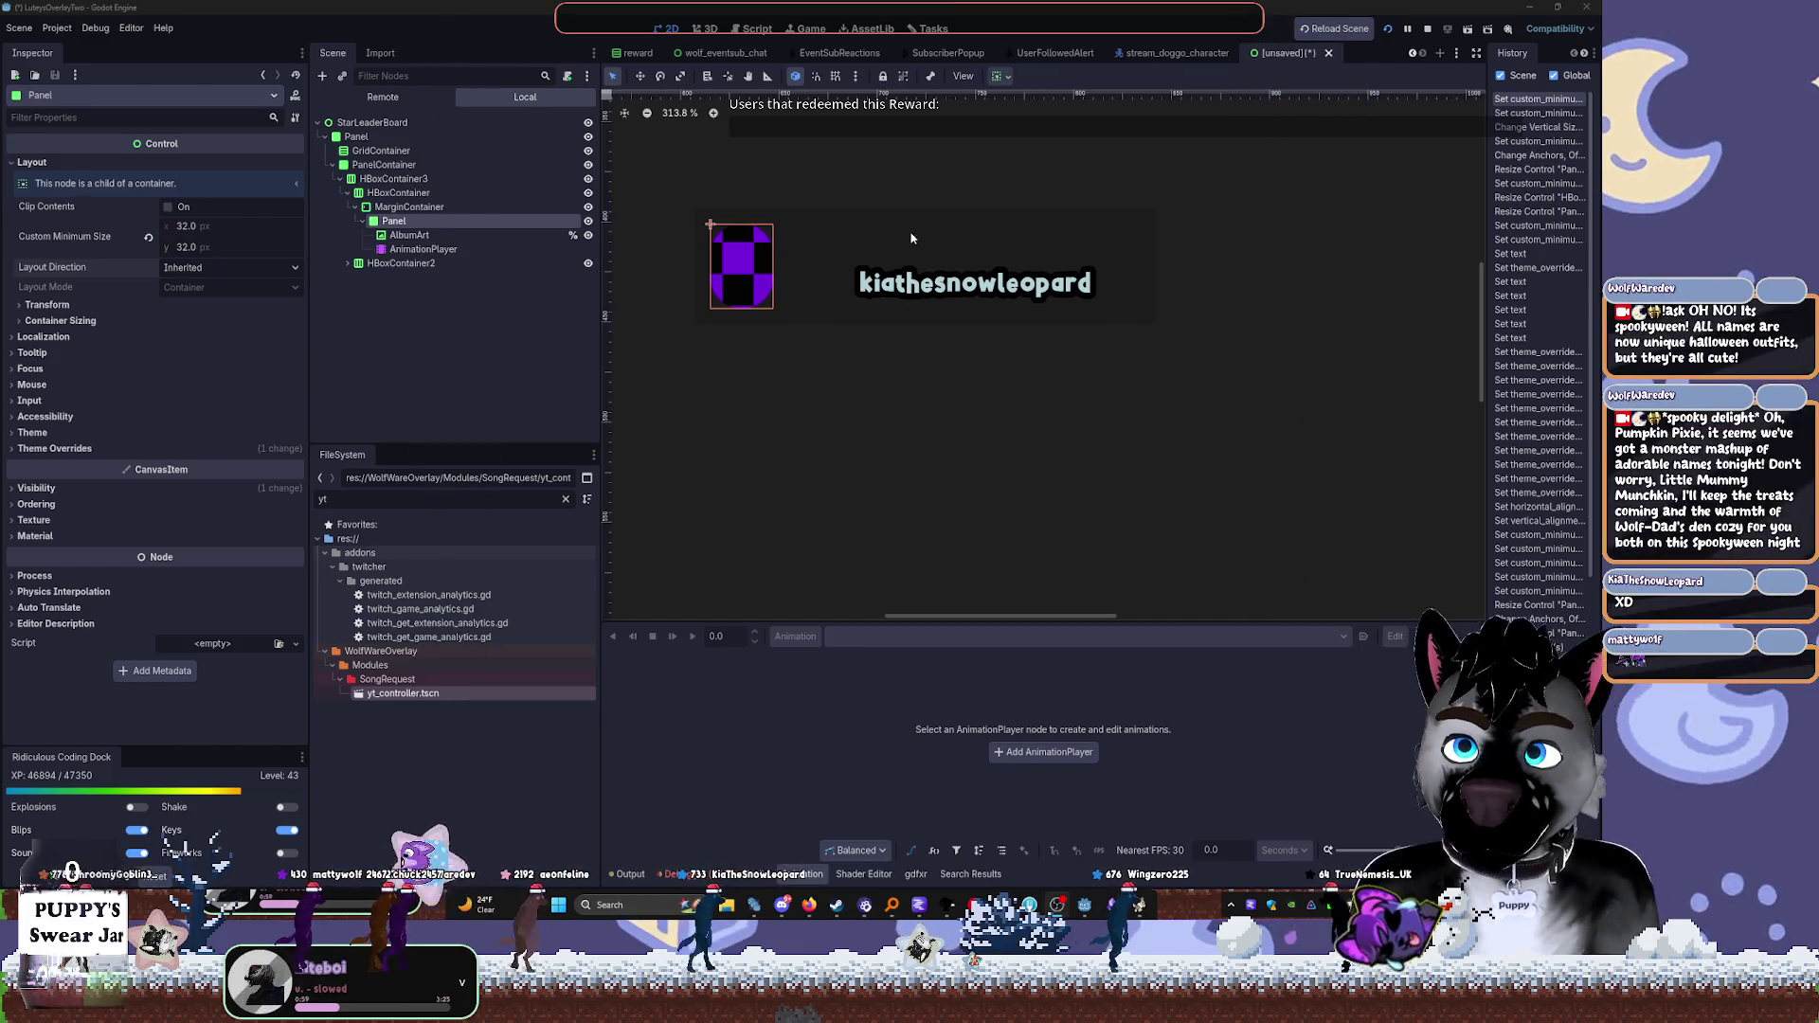
{"action": "left_click", "coordinate": [918, 905]}
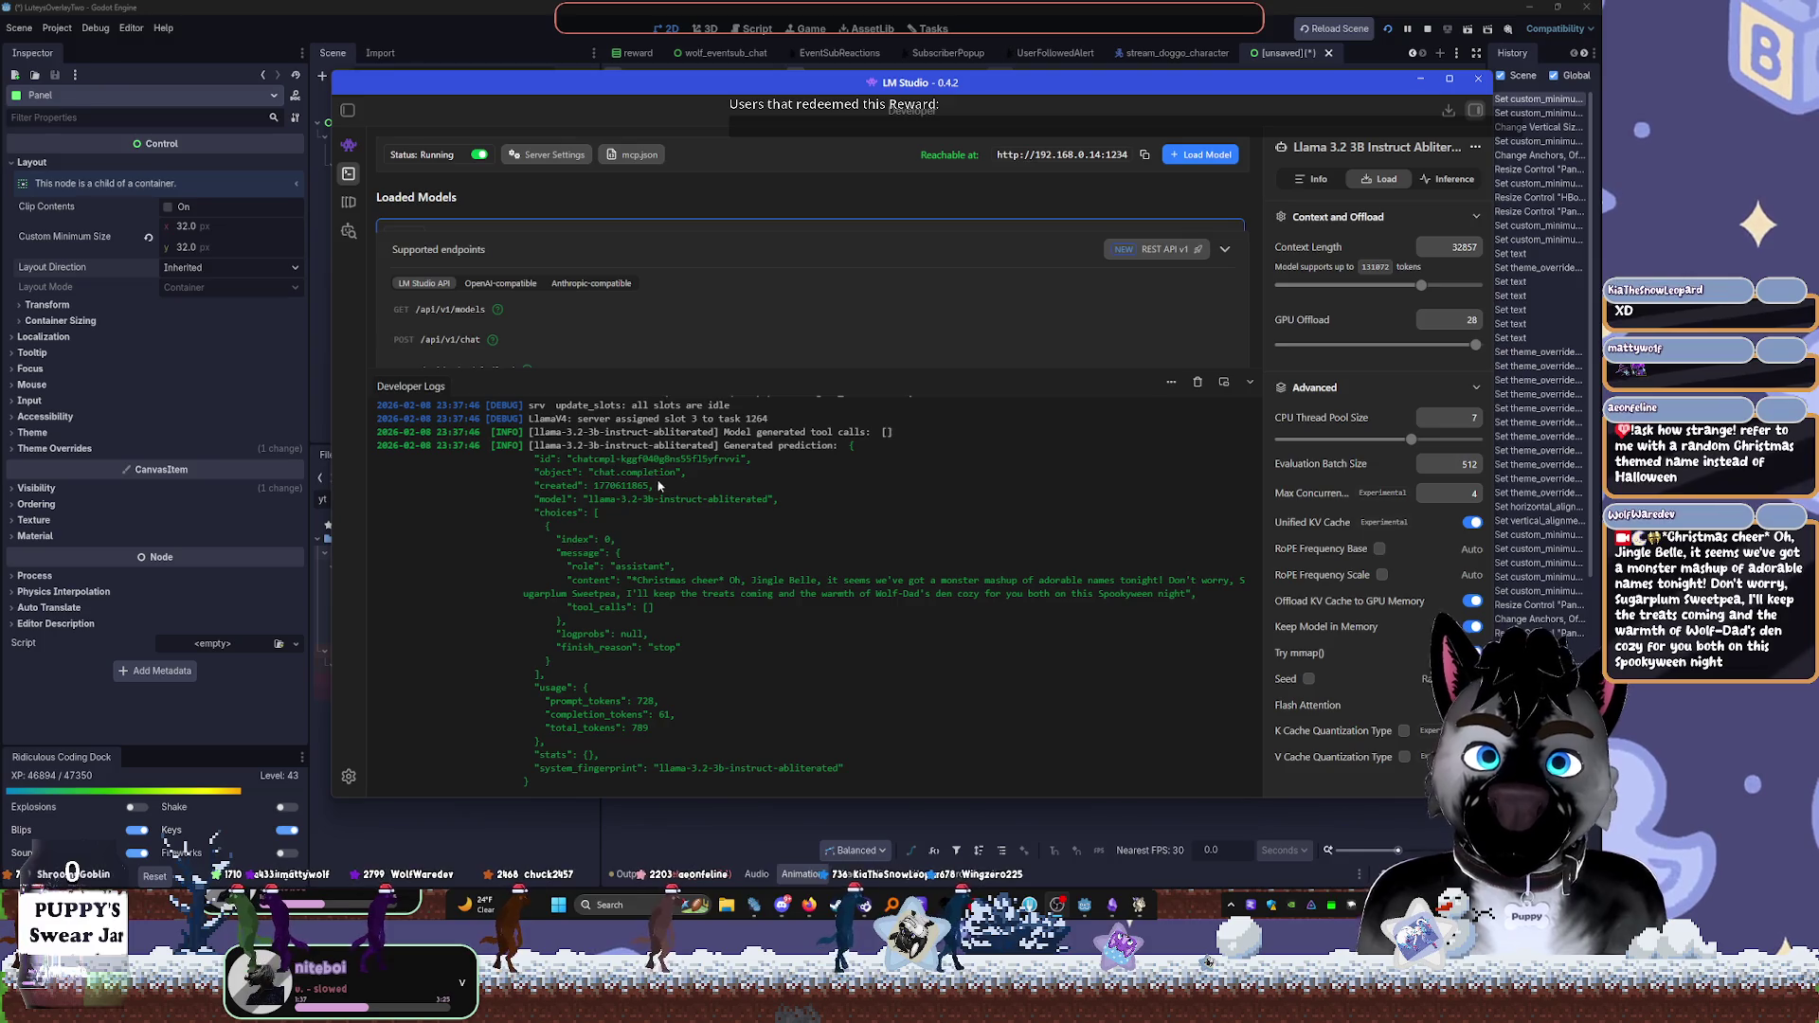
Review the latest replies in LM Studio's developer logs, then minimize it to return to Godot
{"action": "double_click", "coordinate": [679, 461]}
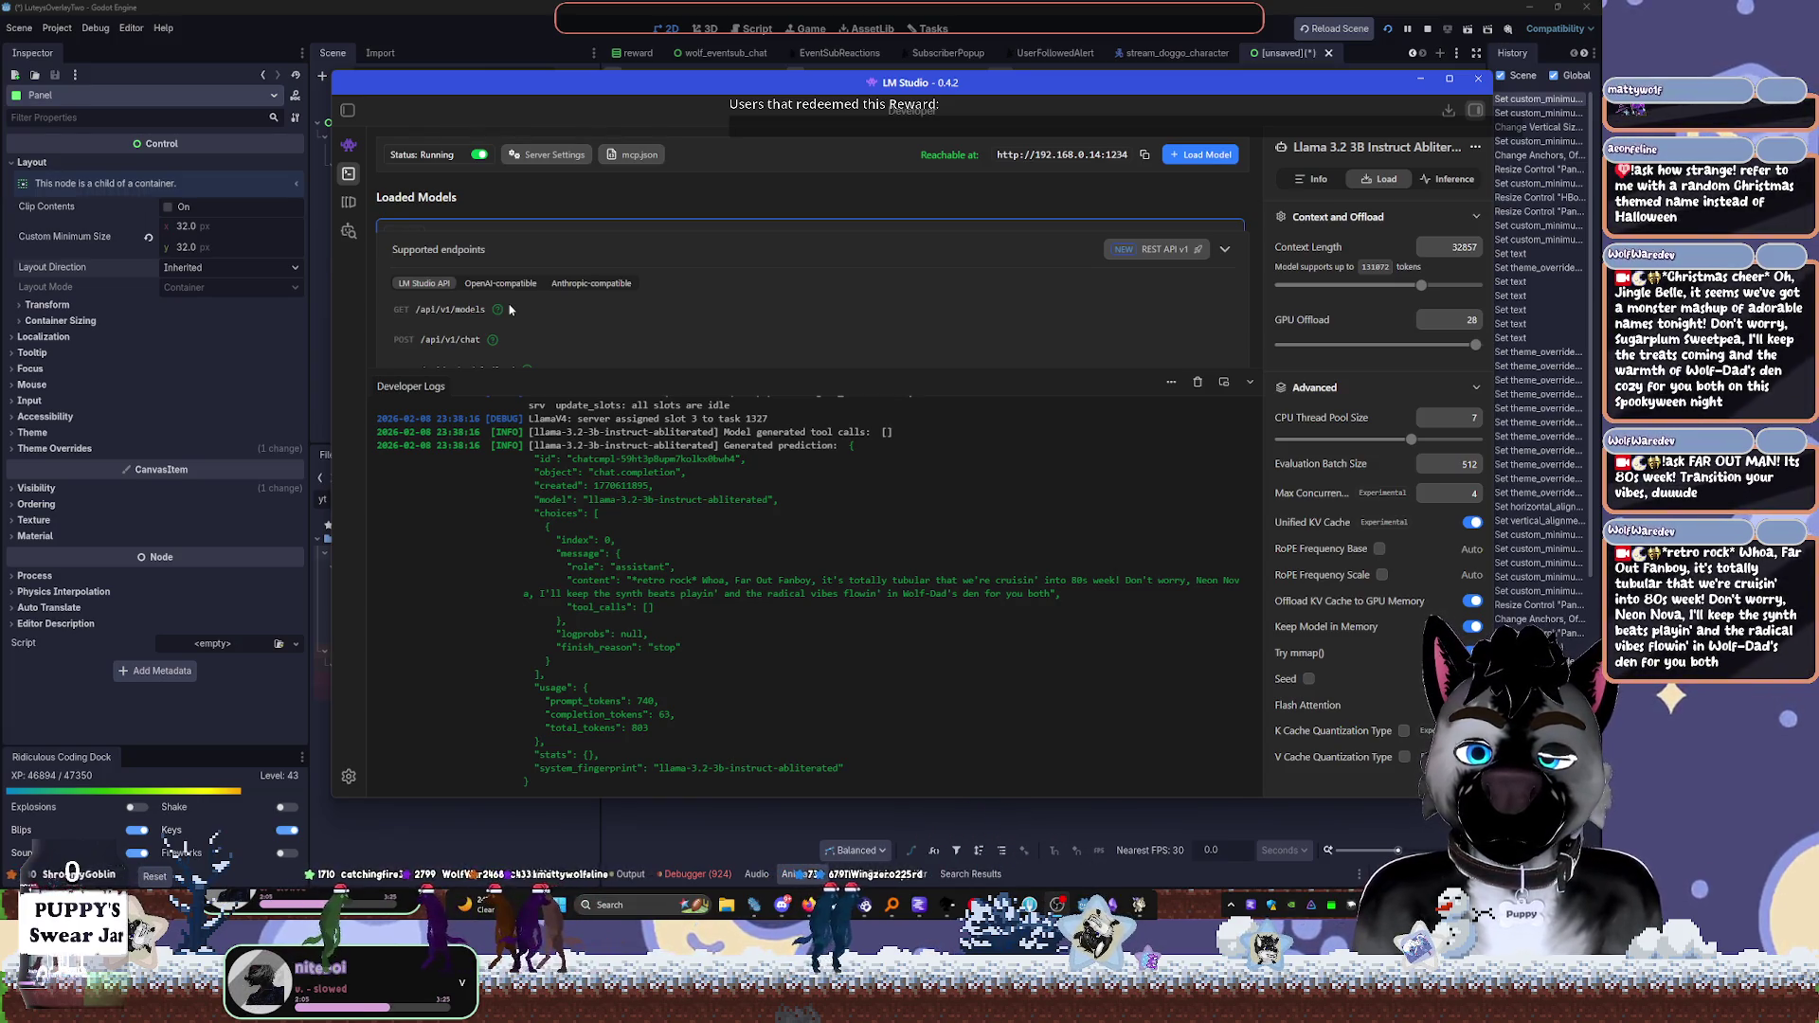
{"action": "left_click", "coordinate": [956, 5]}
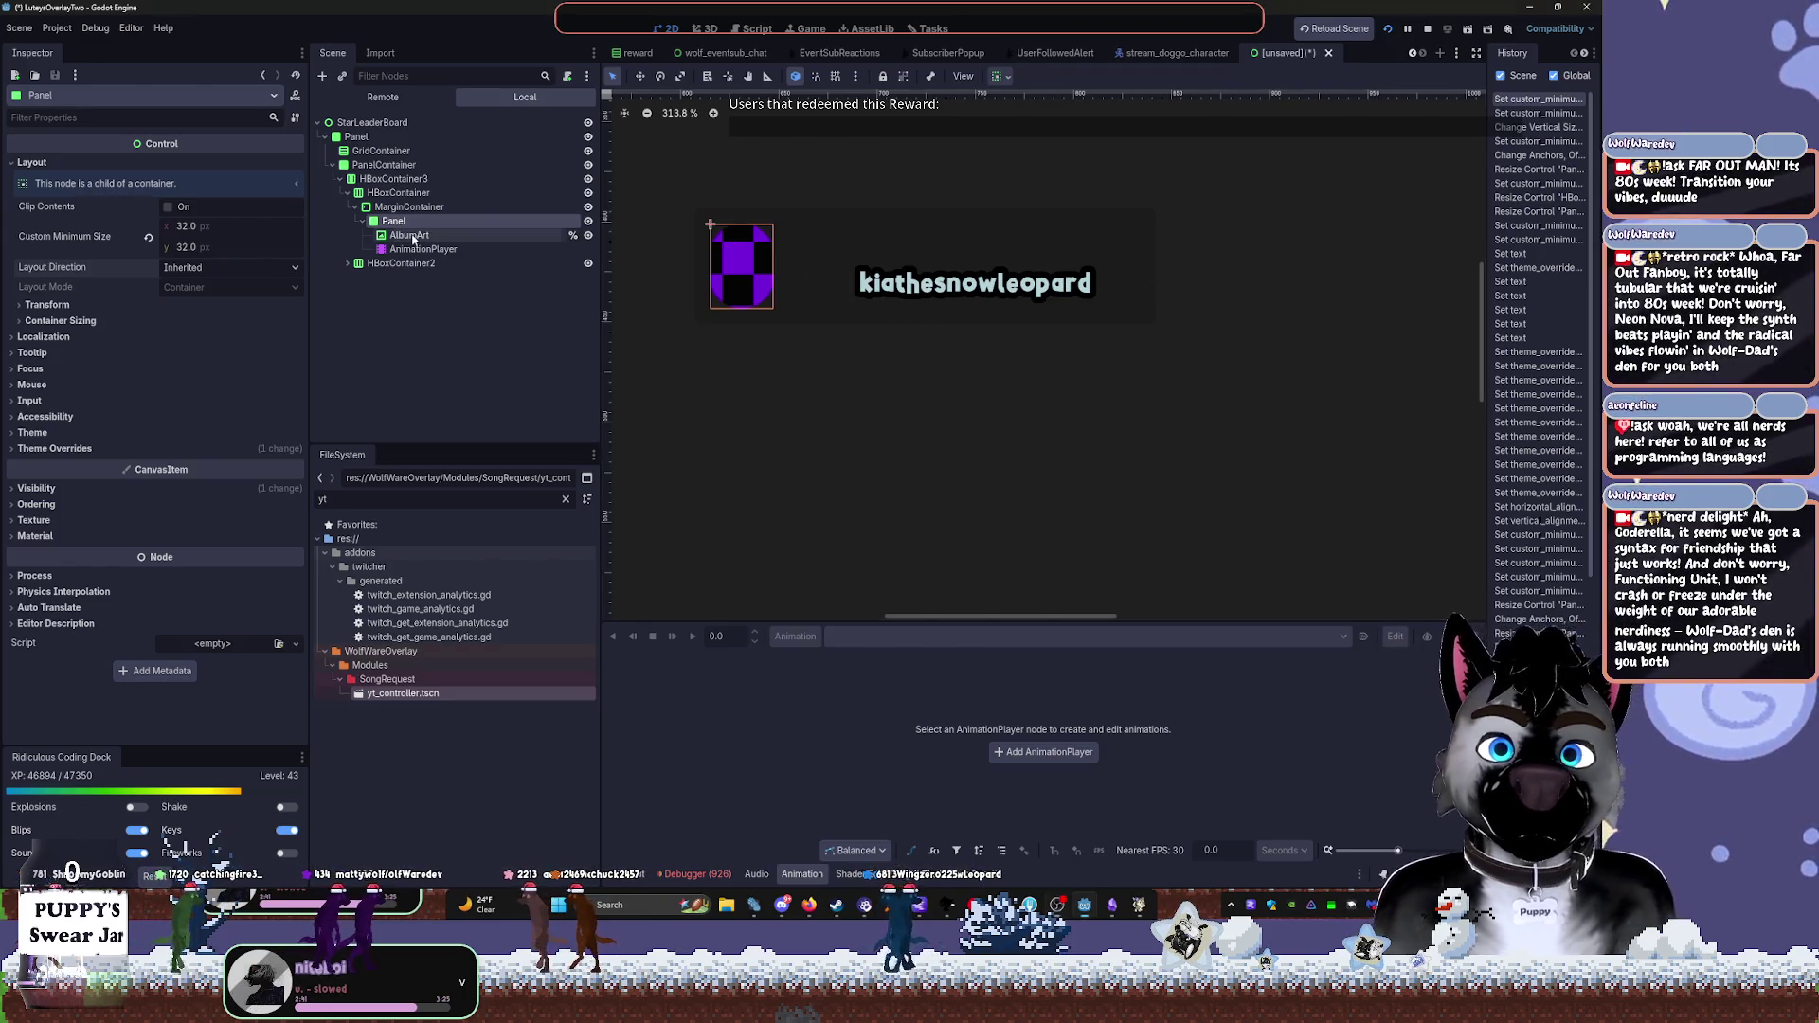
Inspect the AlbumArt and AnimationPlayer nodes, then clear the selection
{"action": "left_click", "coordinate": [410, 235]}
{"action": "scroll", "coordinate": [812, 300], "scroll_direction": "up", "scroll_amount": 3}
{"action": "left_click", "coordinate": [423, 249]}
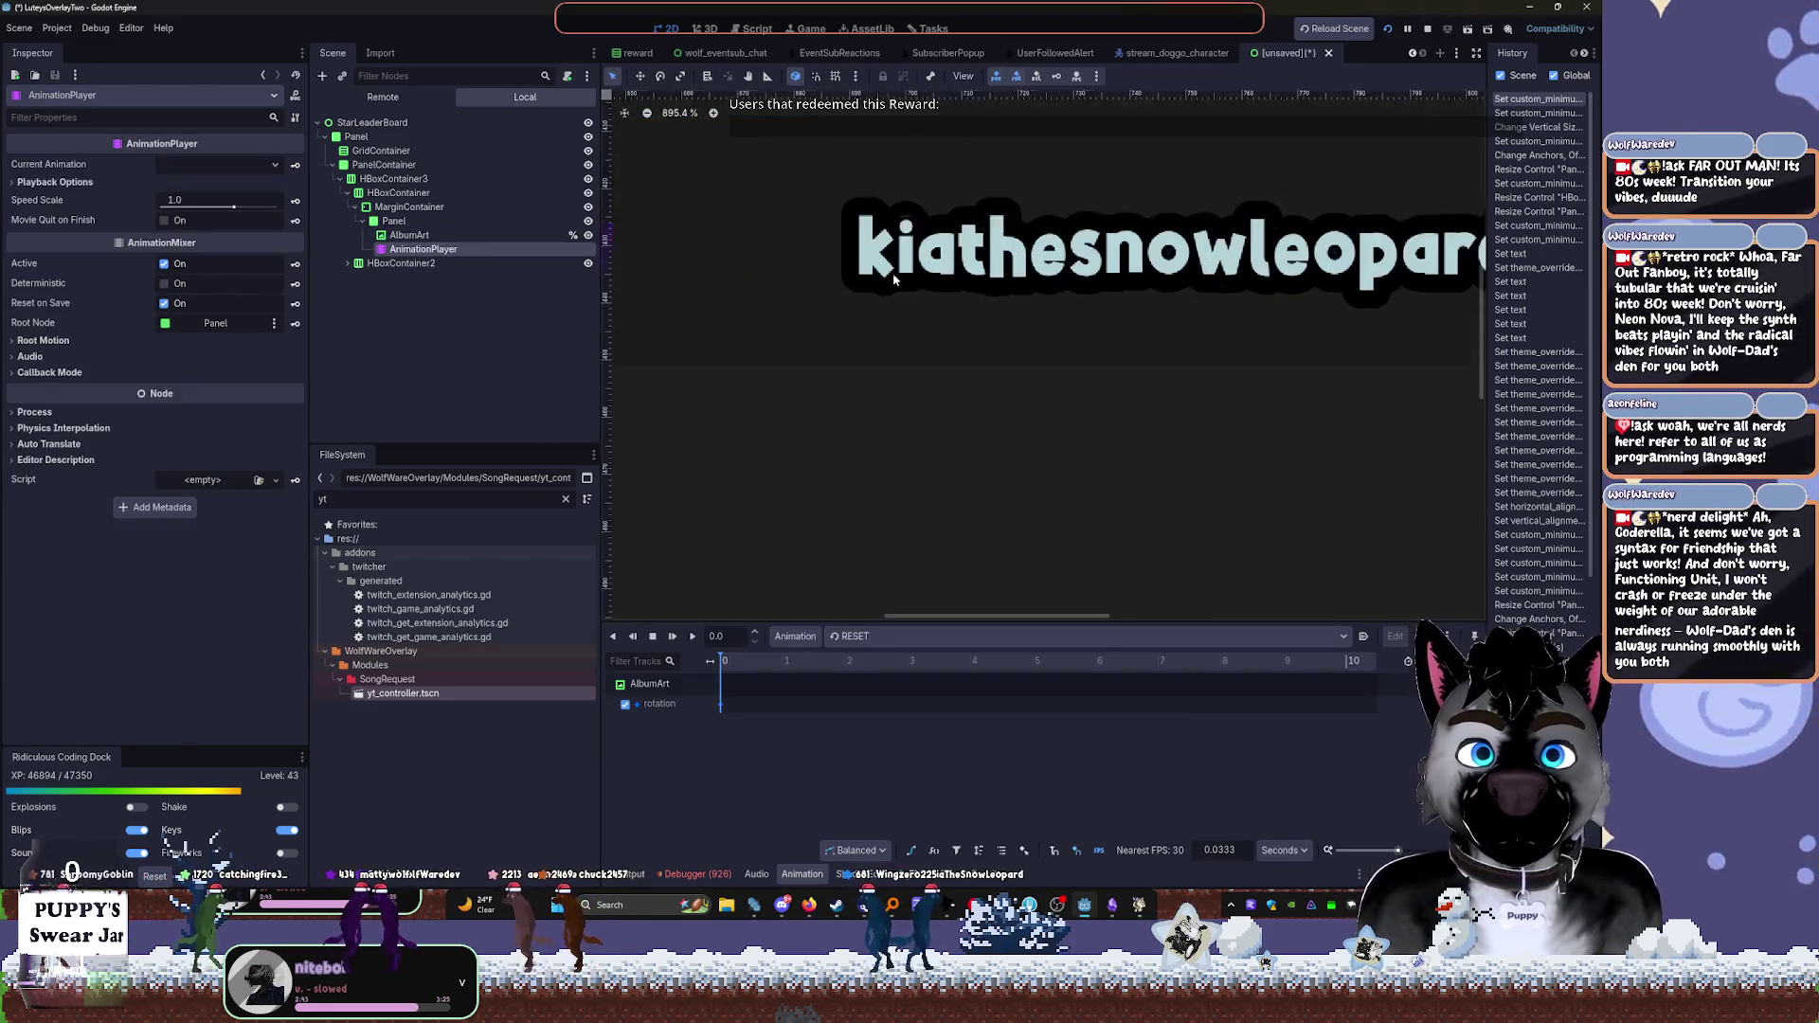
{"action": "scroll", "coordinate": [906, 358], "scroll_direction": "up", "scroll_amount": 2}
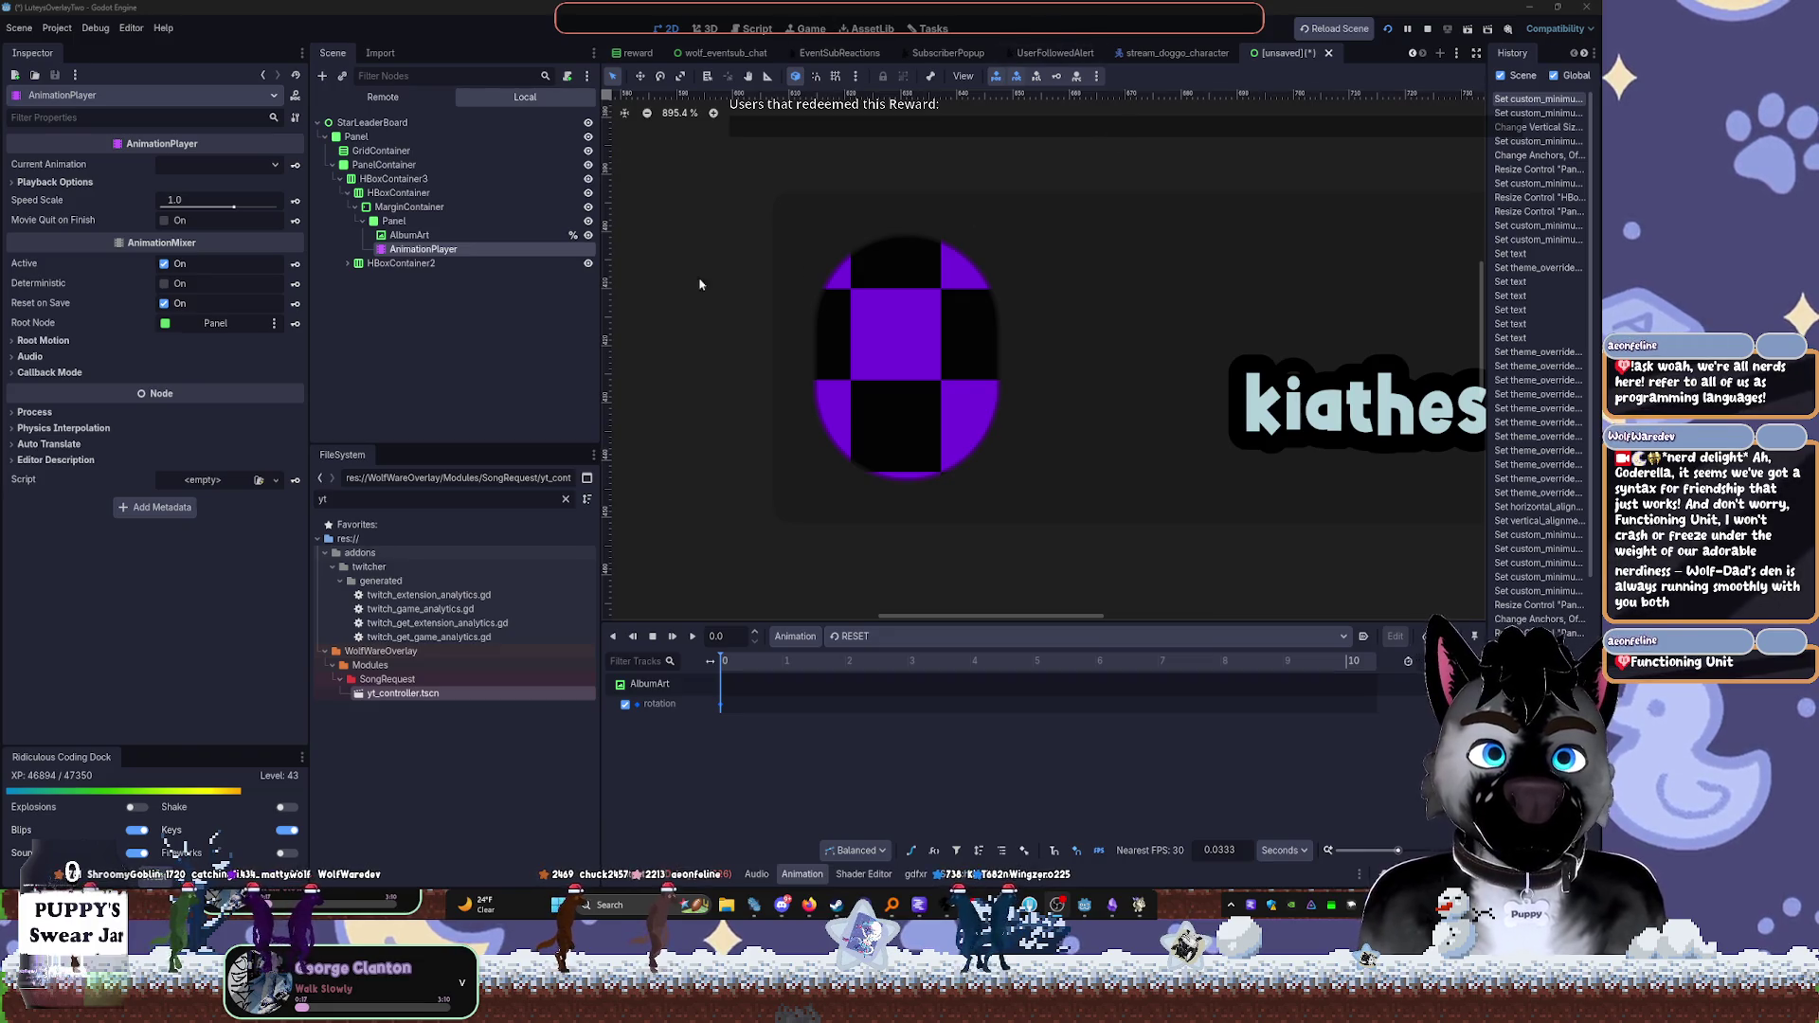
{"action": "left_click", "coordinate": [487, 304]}
Open caretaker_interface.tscn via Quick Open Scene by searching 'caretaker'
{"action": "key", "text": "F1"}
{"action": "type", "text": "care"}
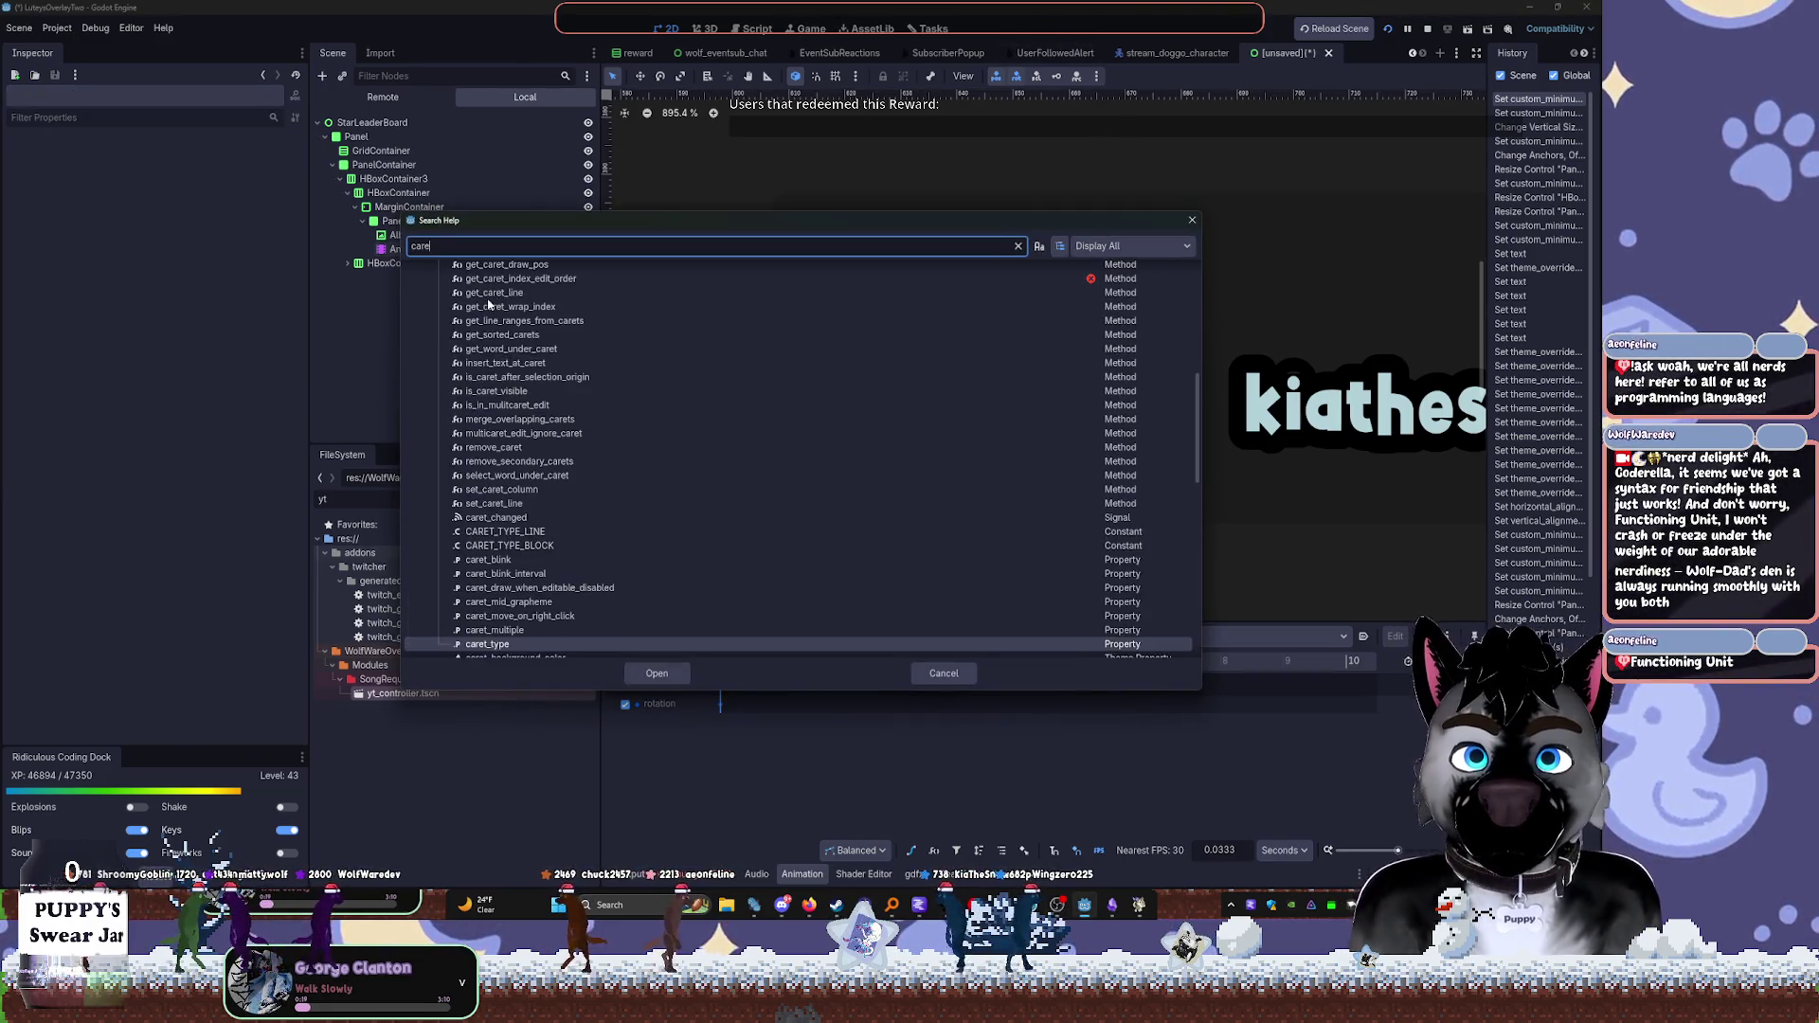
{"action": "key", "text": "Escape"}
{"action": "key", "text": "ctrl+shift+o"}
{"action": "type", "text": "caretaker"}
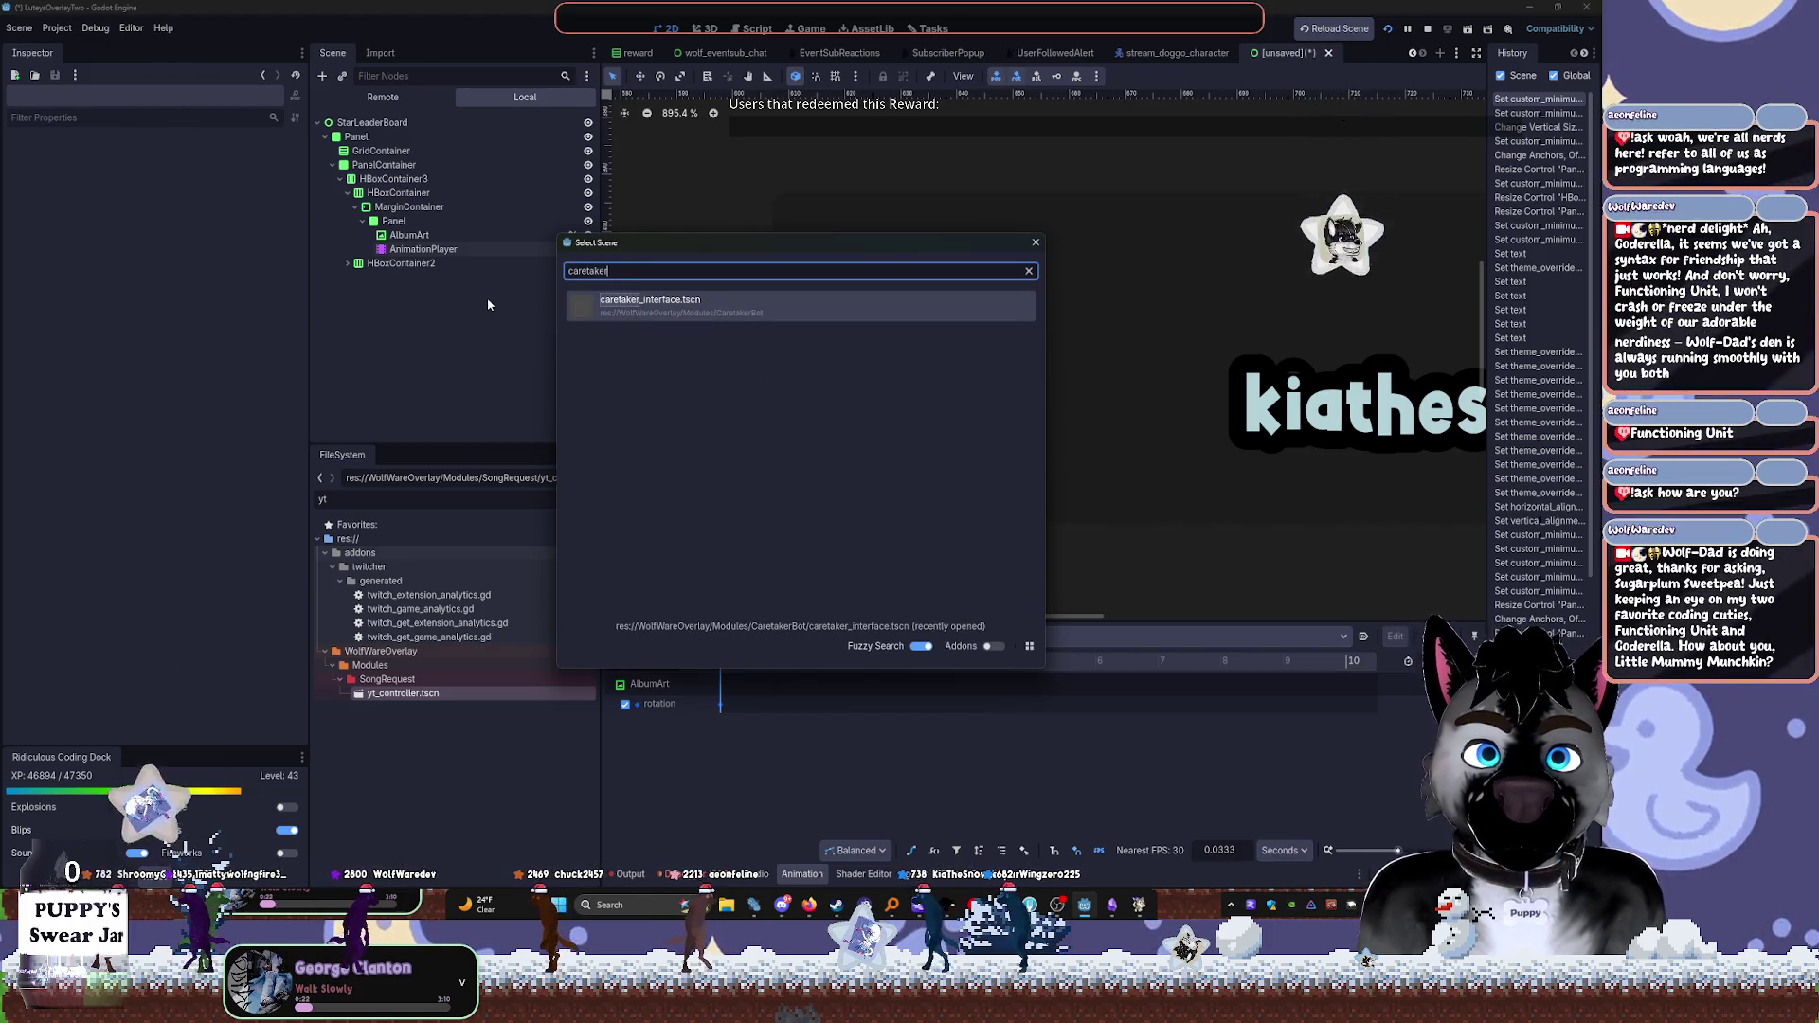
{"action": "key", "text": "Return"}
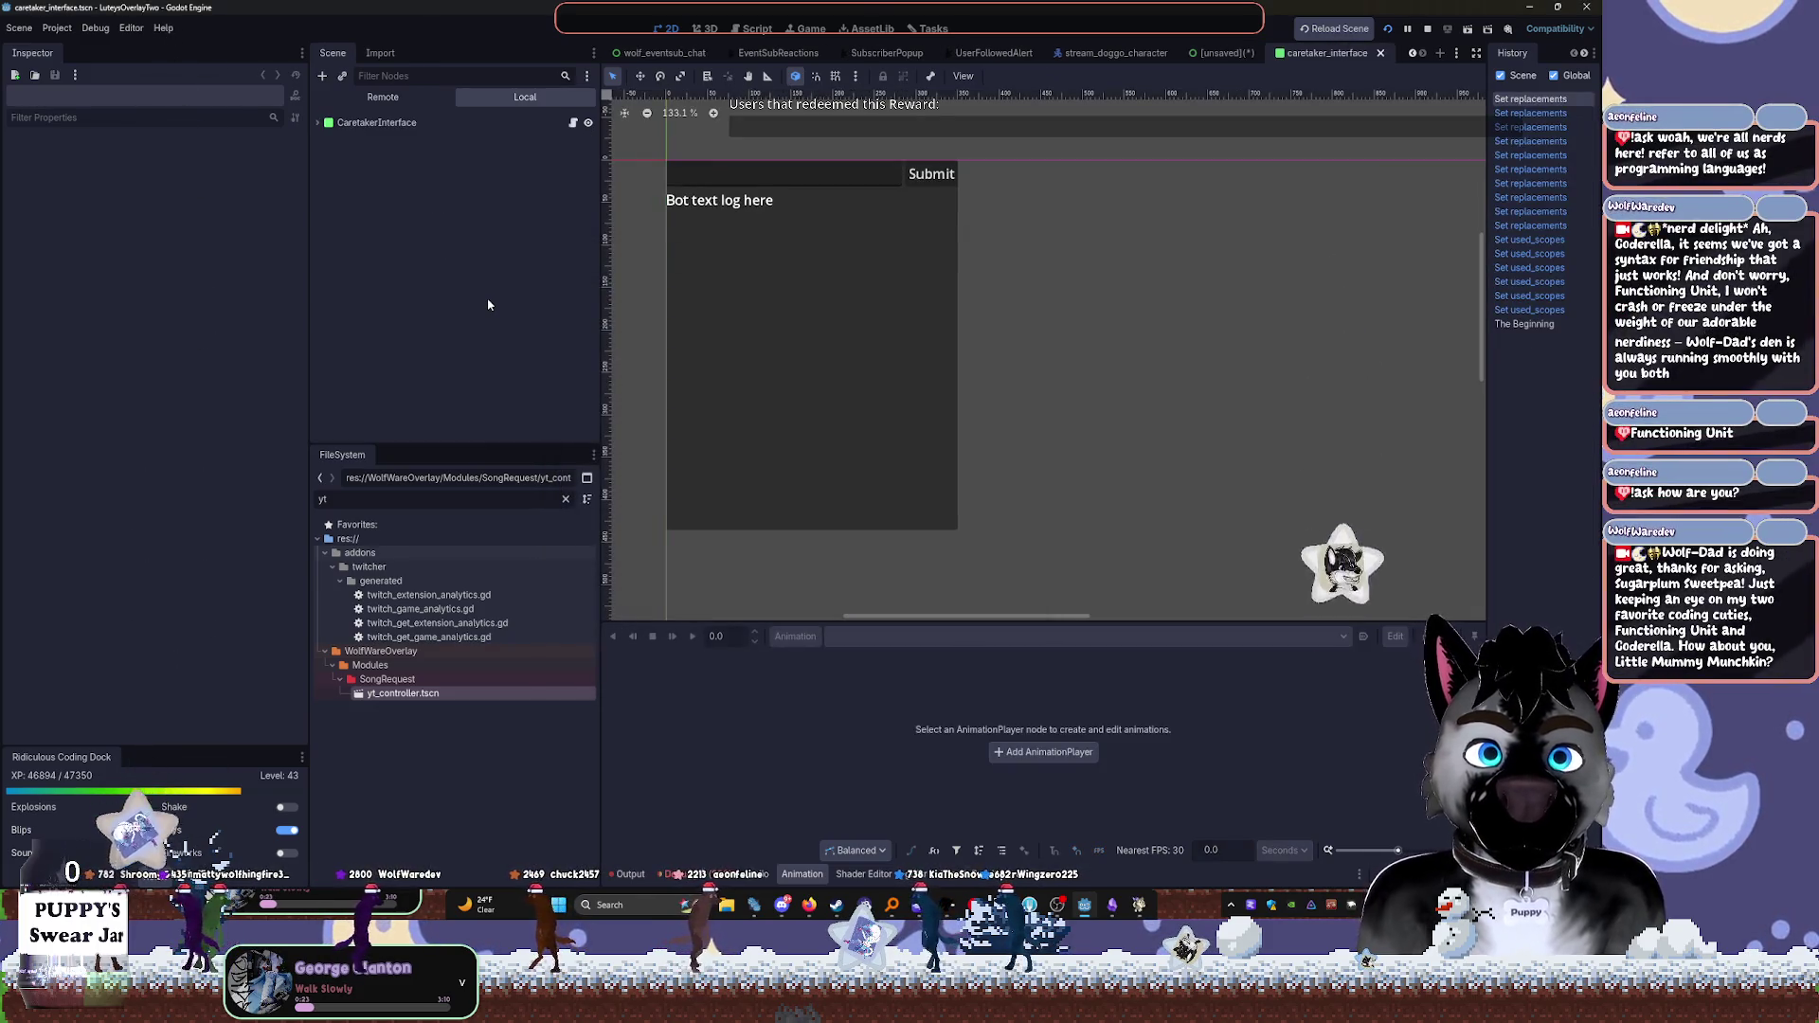
Open CaretakerInterface.gd and enlarge the code area by narrowing the Inspector and Scene docks
{"action": "scroll", "coordinate": [676, 197], "scroll_direction": "up", "scroll_amount": 8}
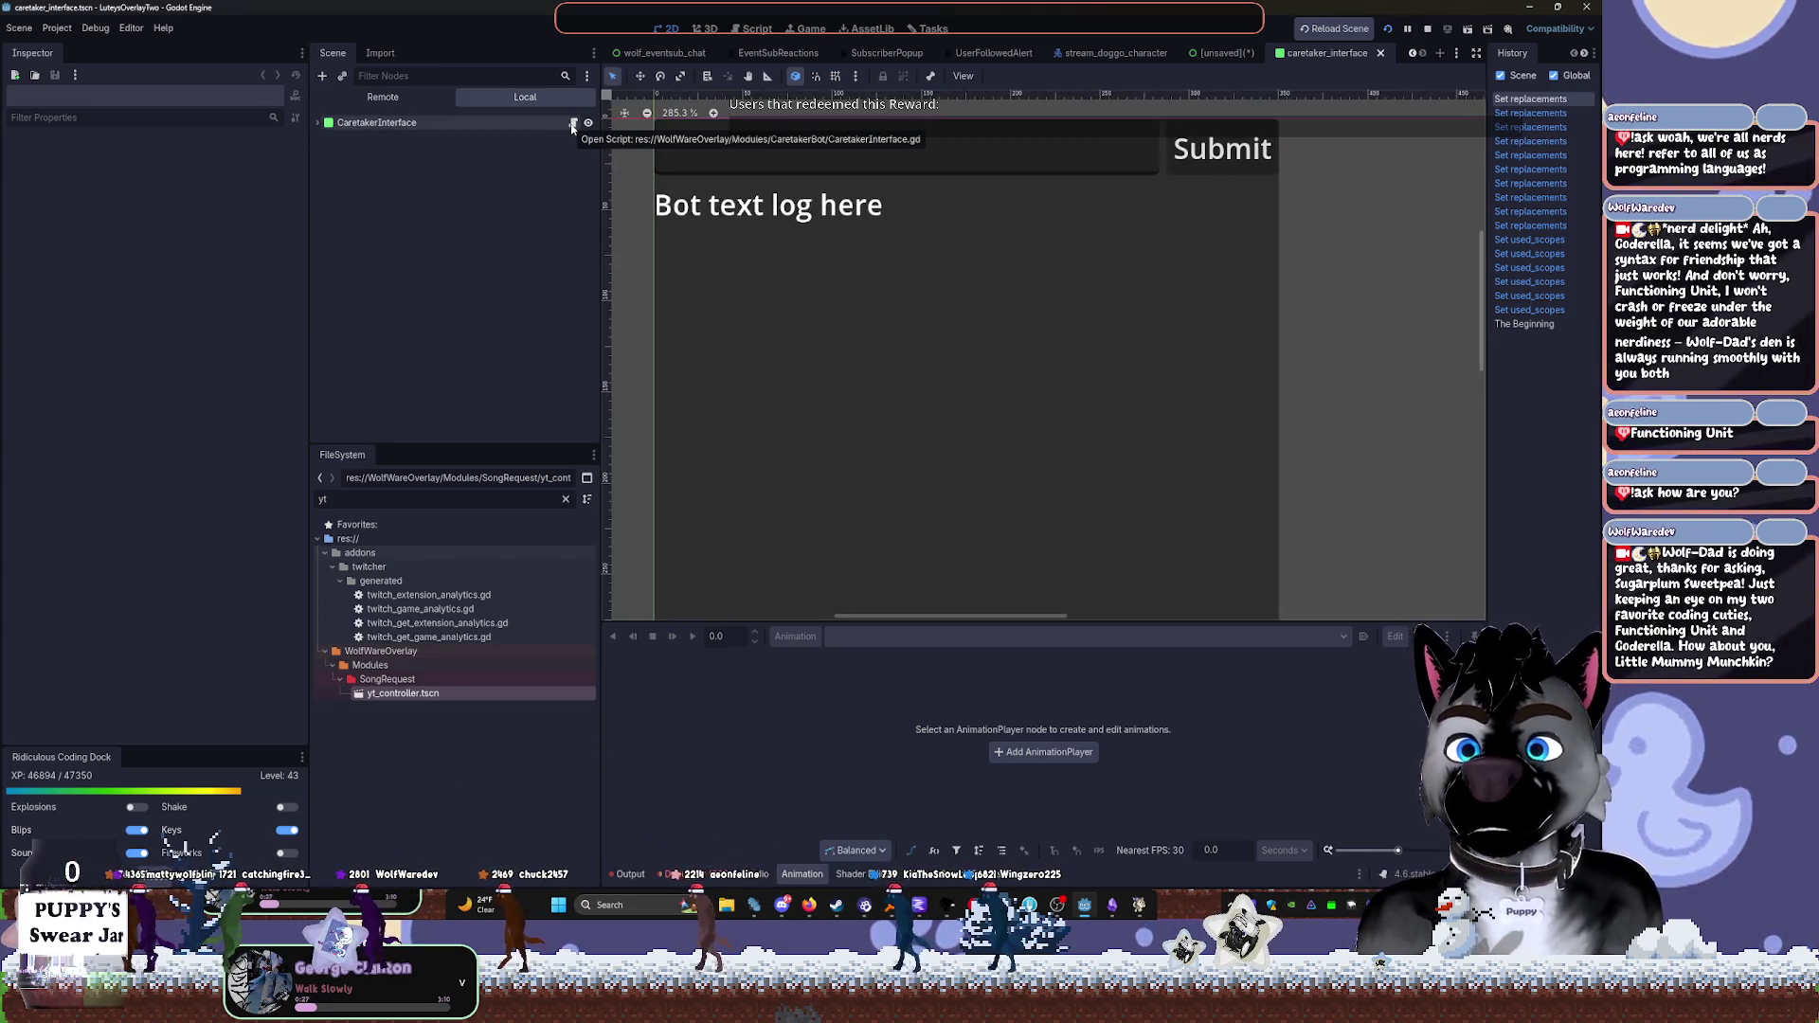
{"action": "left_click", "coordinate": [572, 124]}
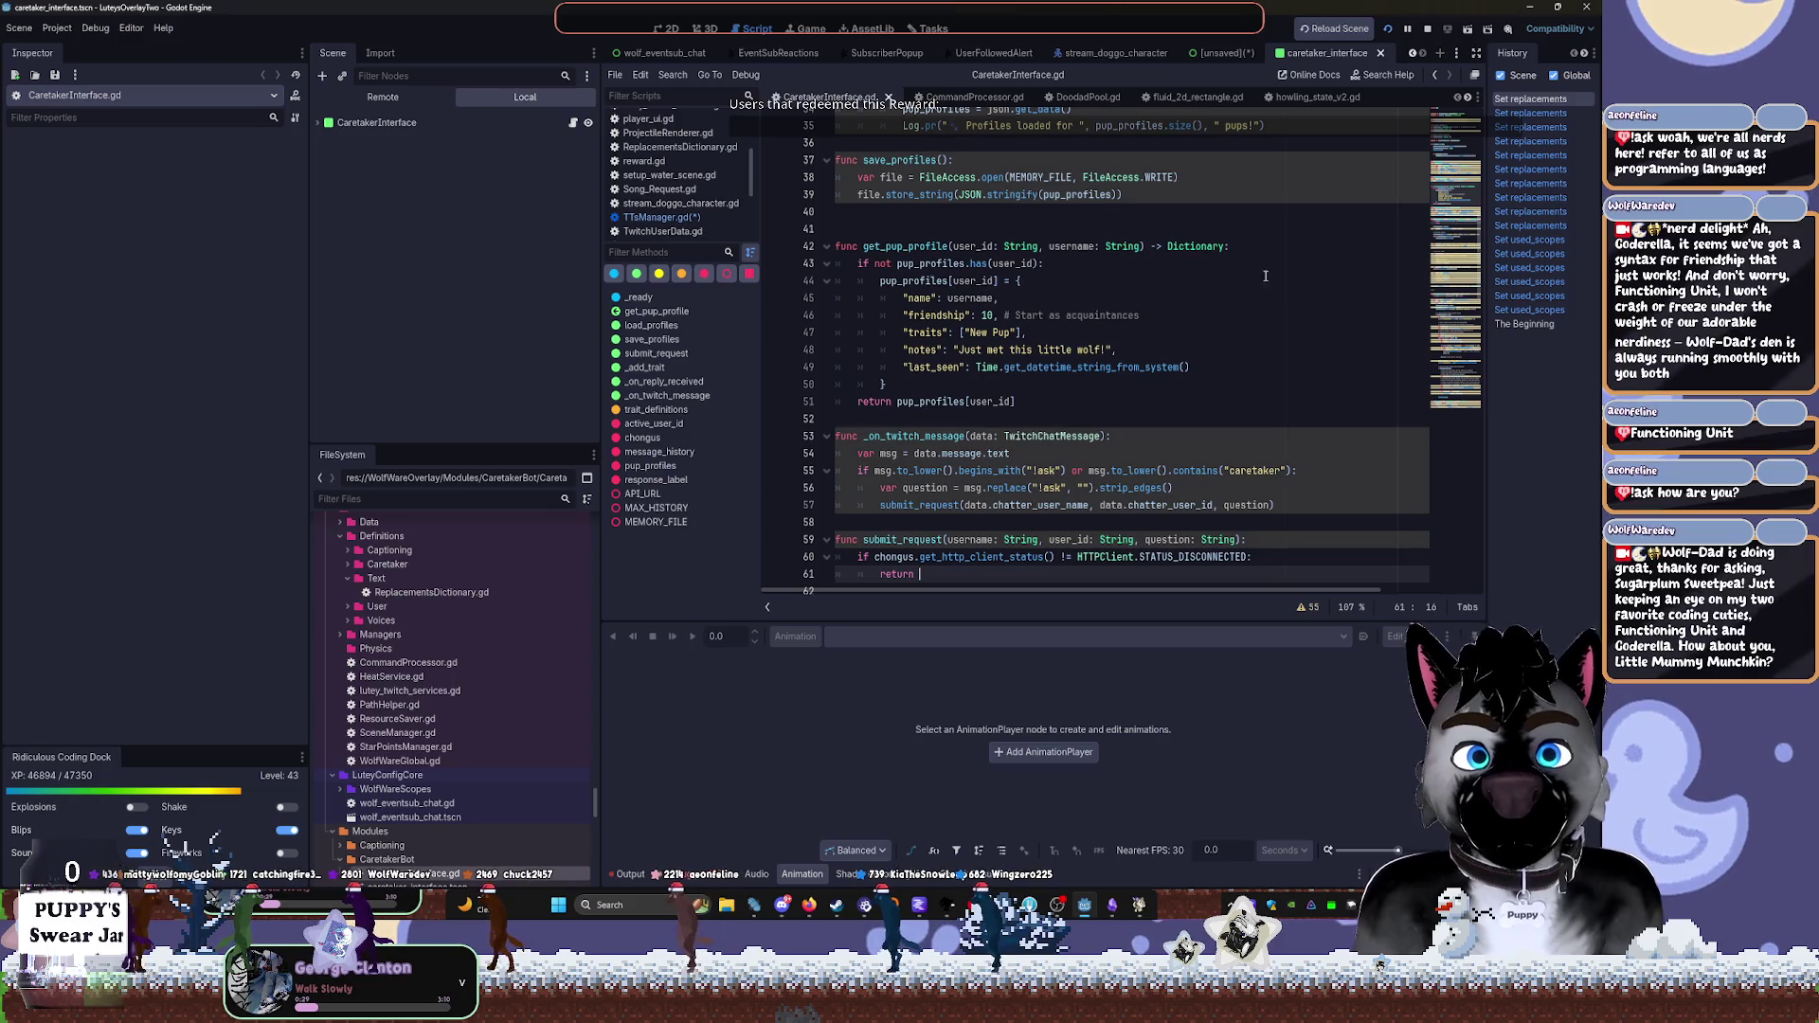
{"action": "left_click_drag", "start_coordinate": [308, 251], "coordinate": [199, 252]}
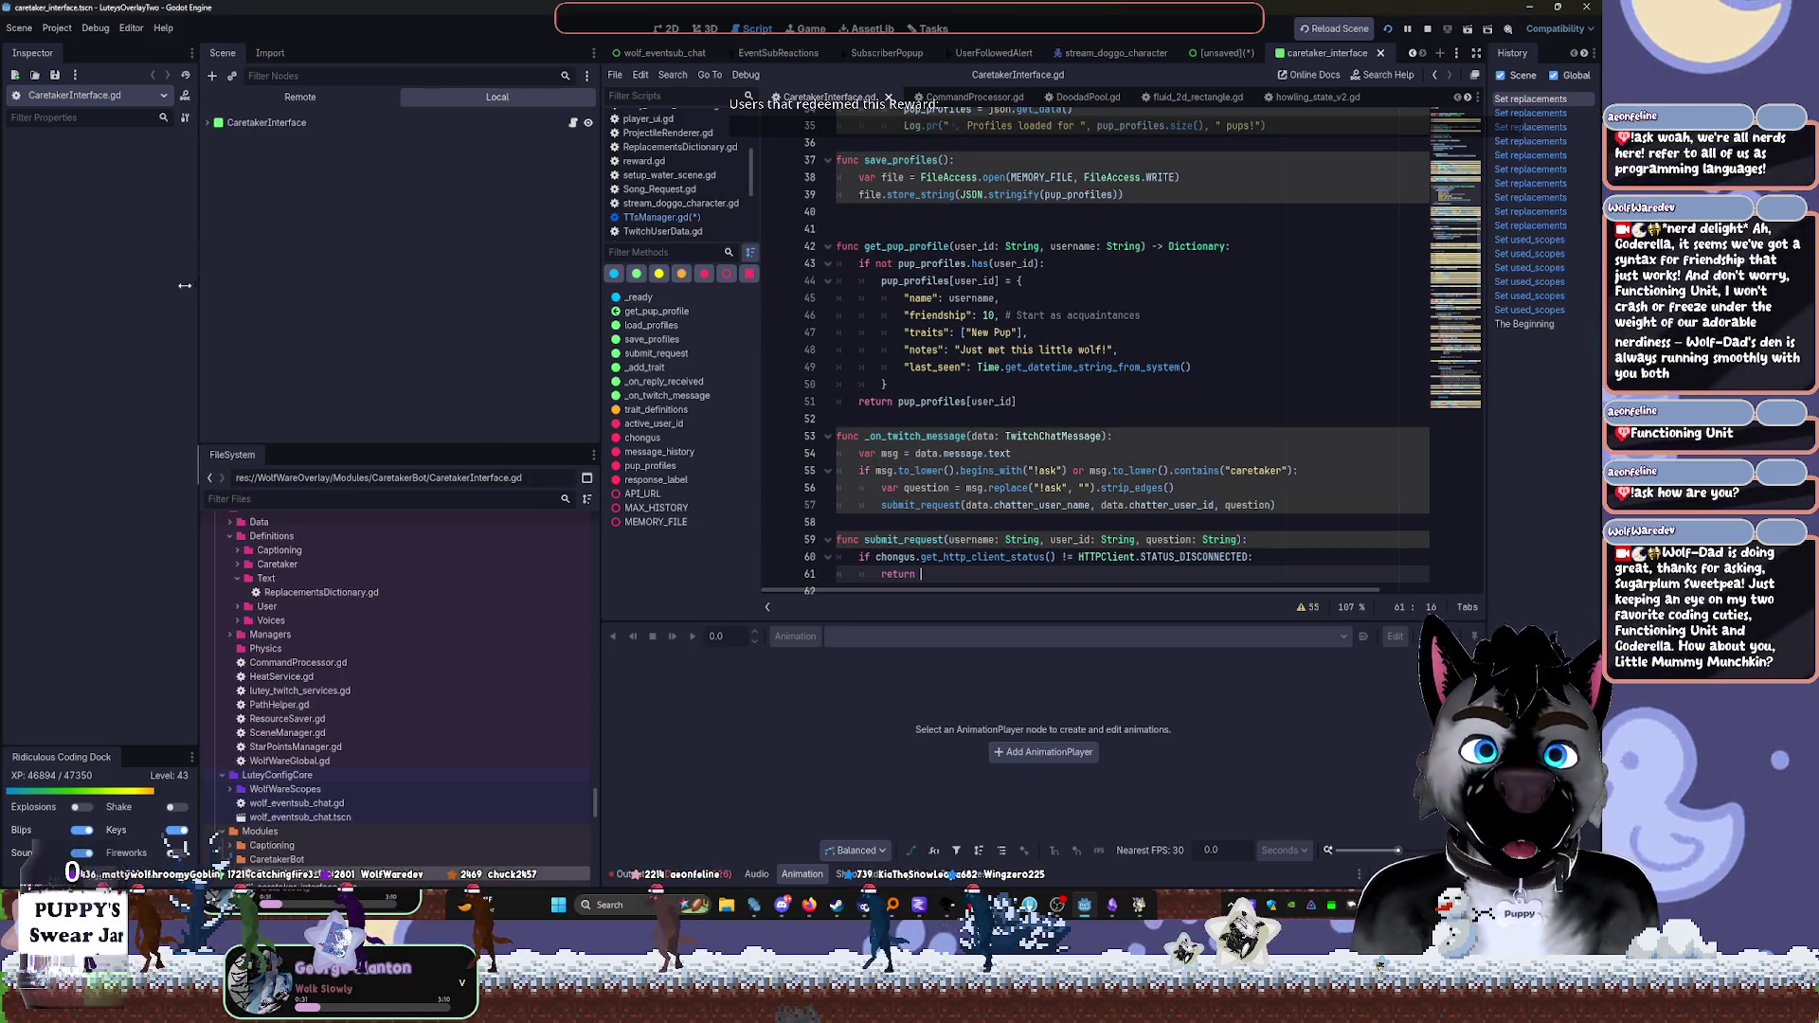
{"action": "scroll", "coordinate": [953, 347], "scroll_direction": "down", "scroll_amount": 5}
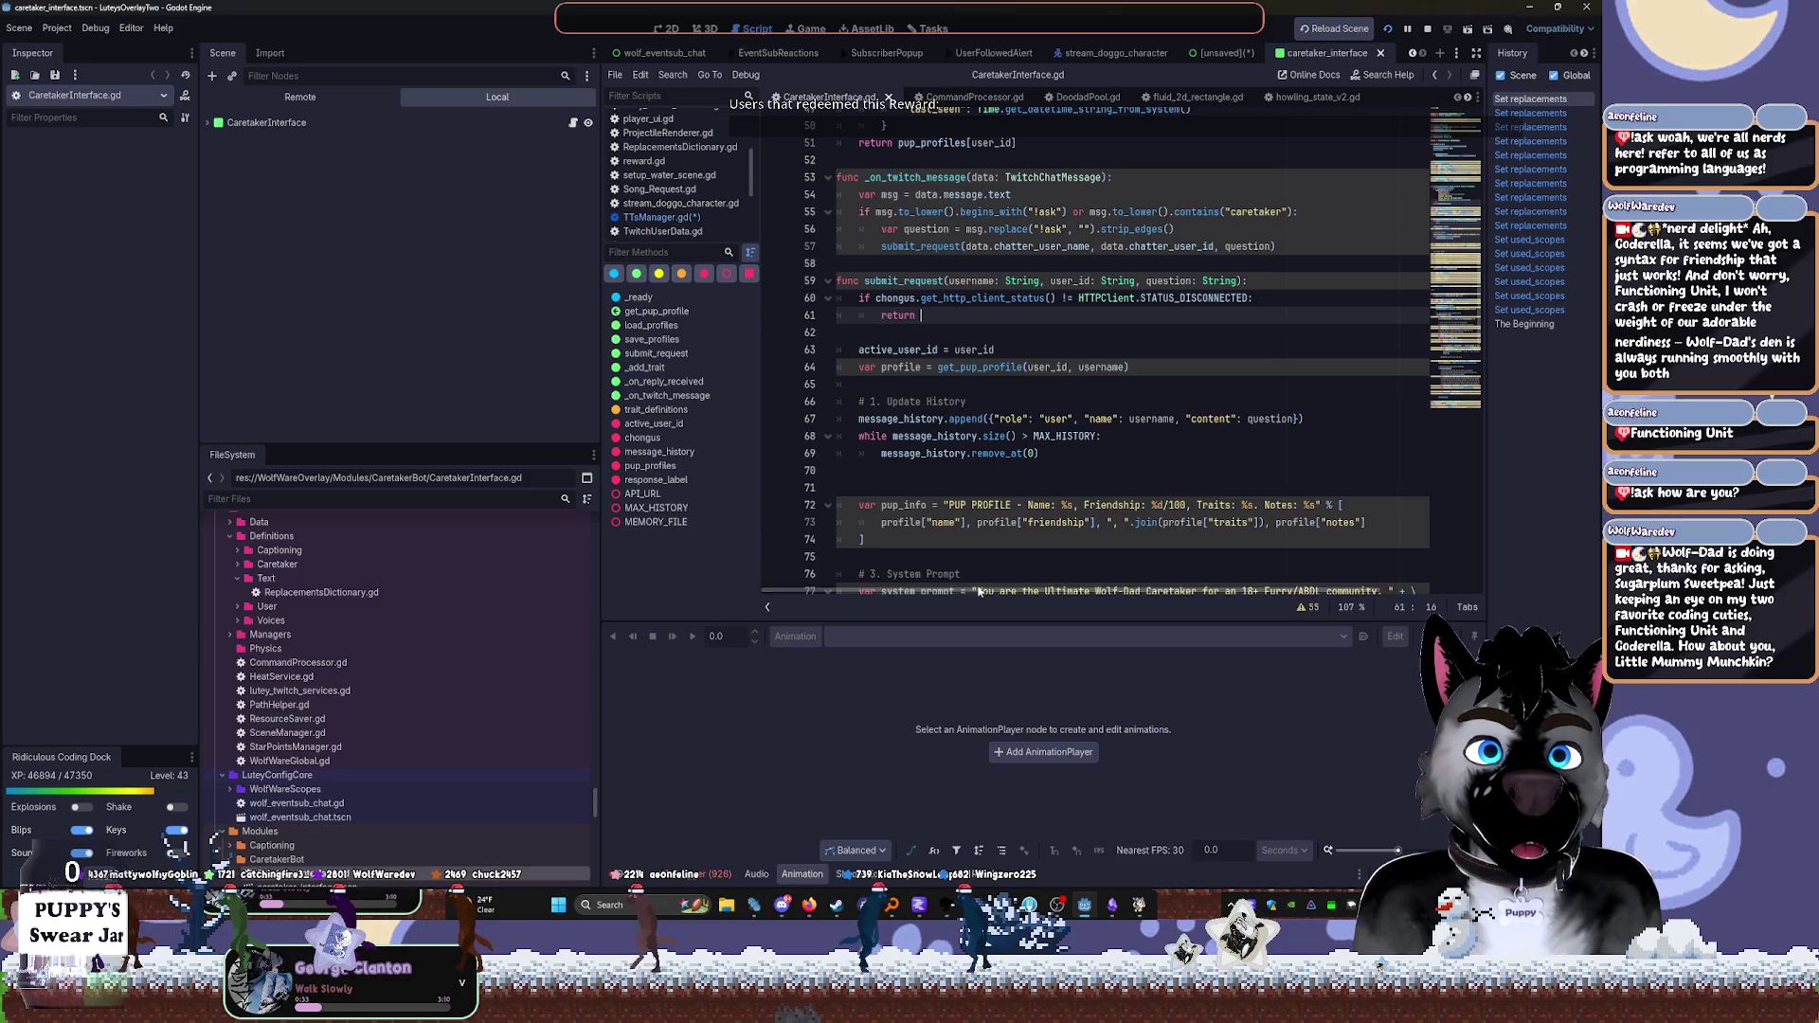
{"action": "left_click_drag", "start_coordinate": [935, 627], "coordinate": [926, 831]}
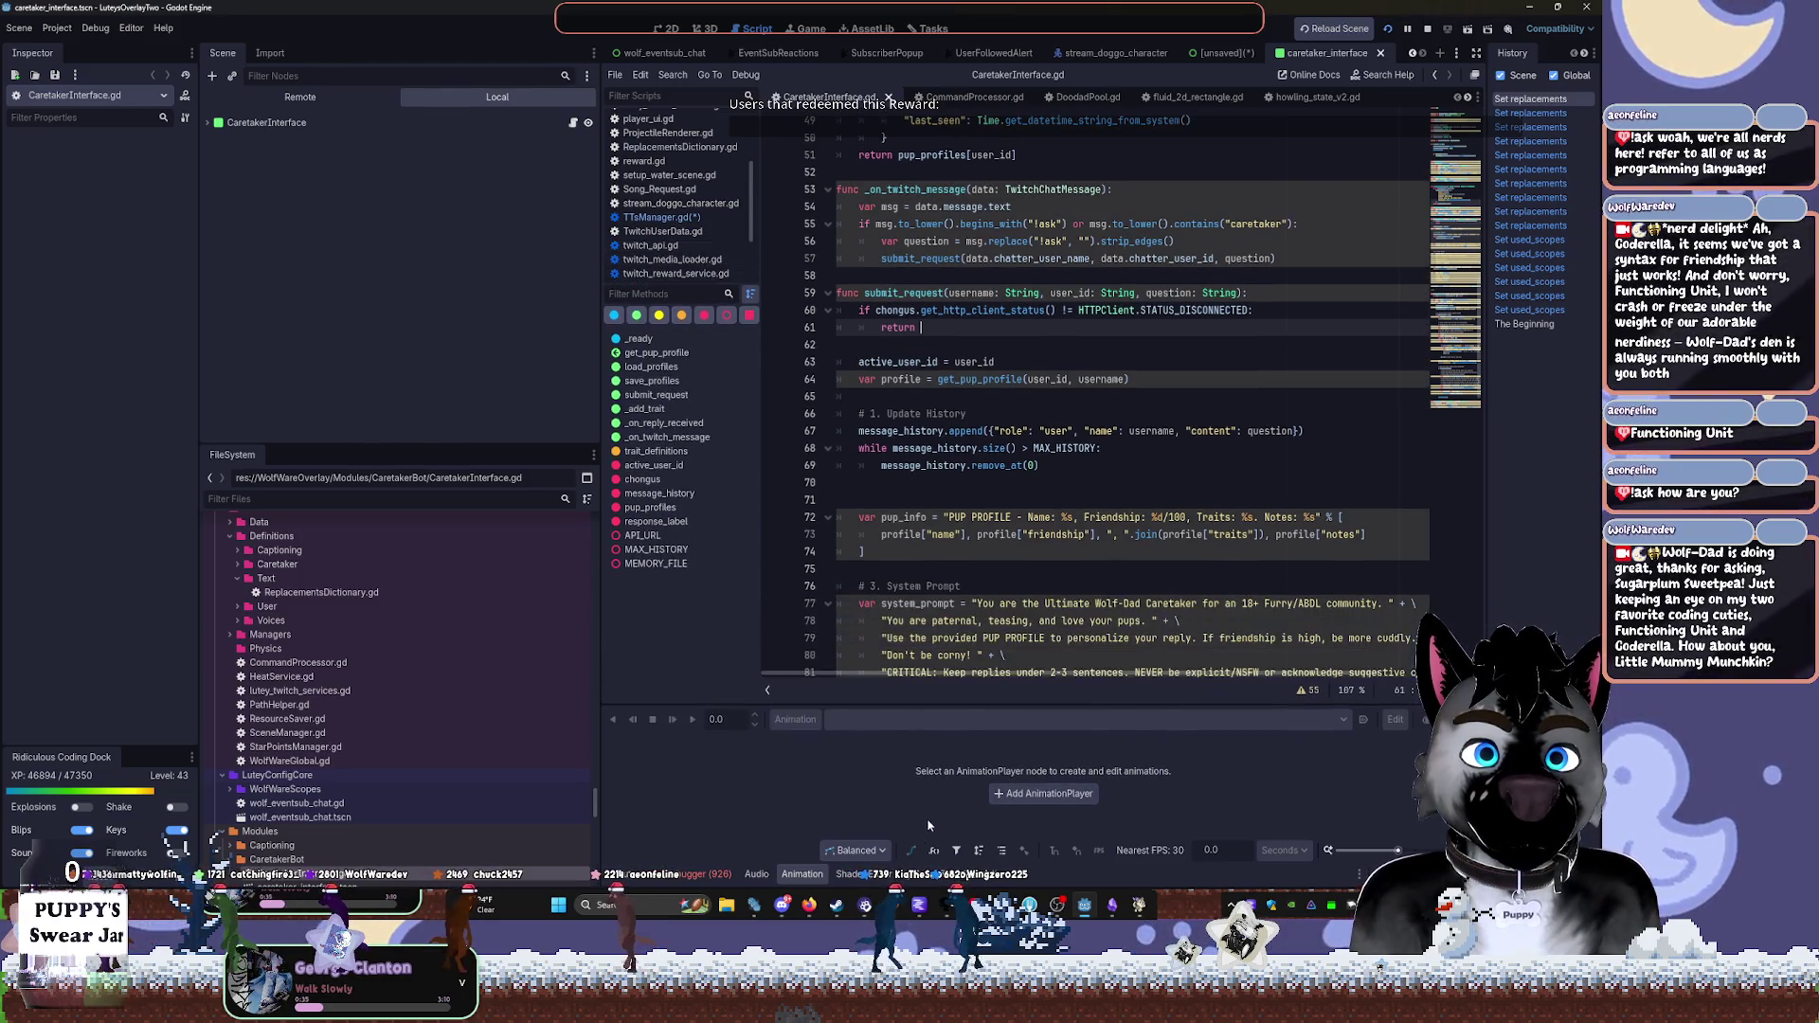
{"action": "scroll", "coordinate": [1045, 485], "scroll_direction": "down", "scroll_amount": 5}
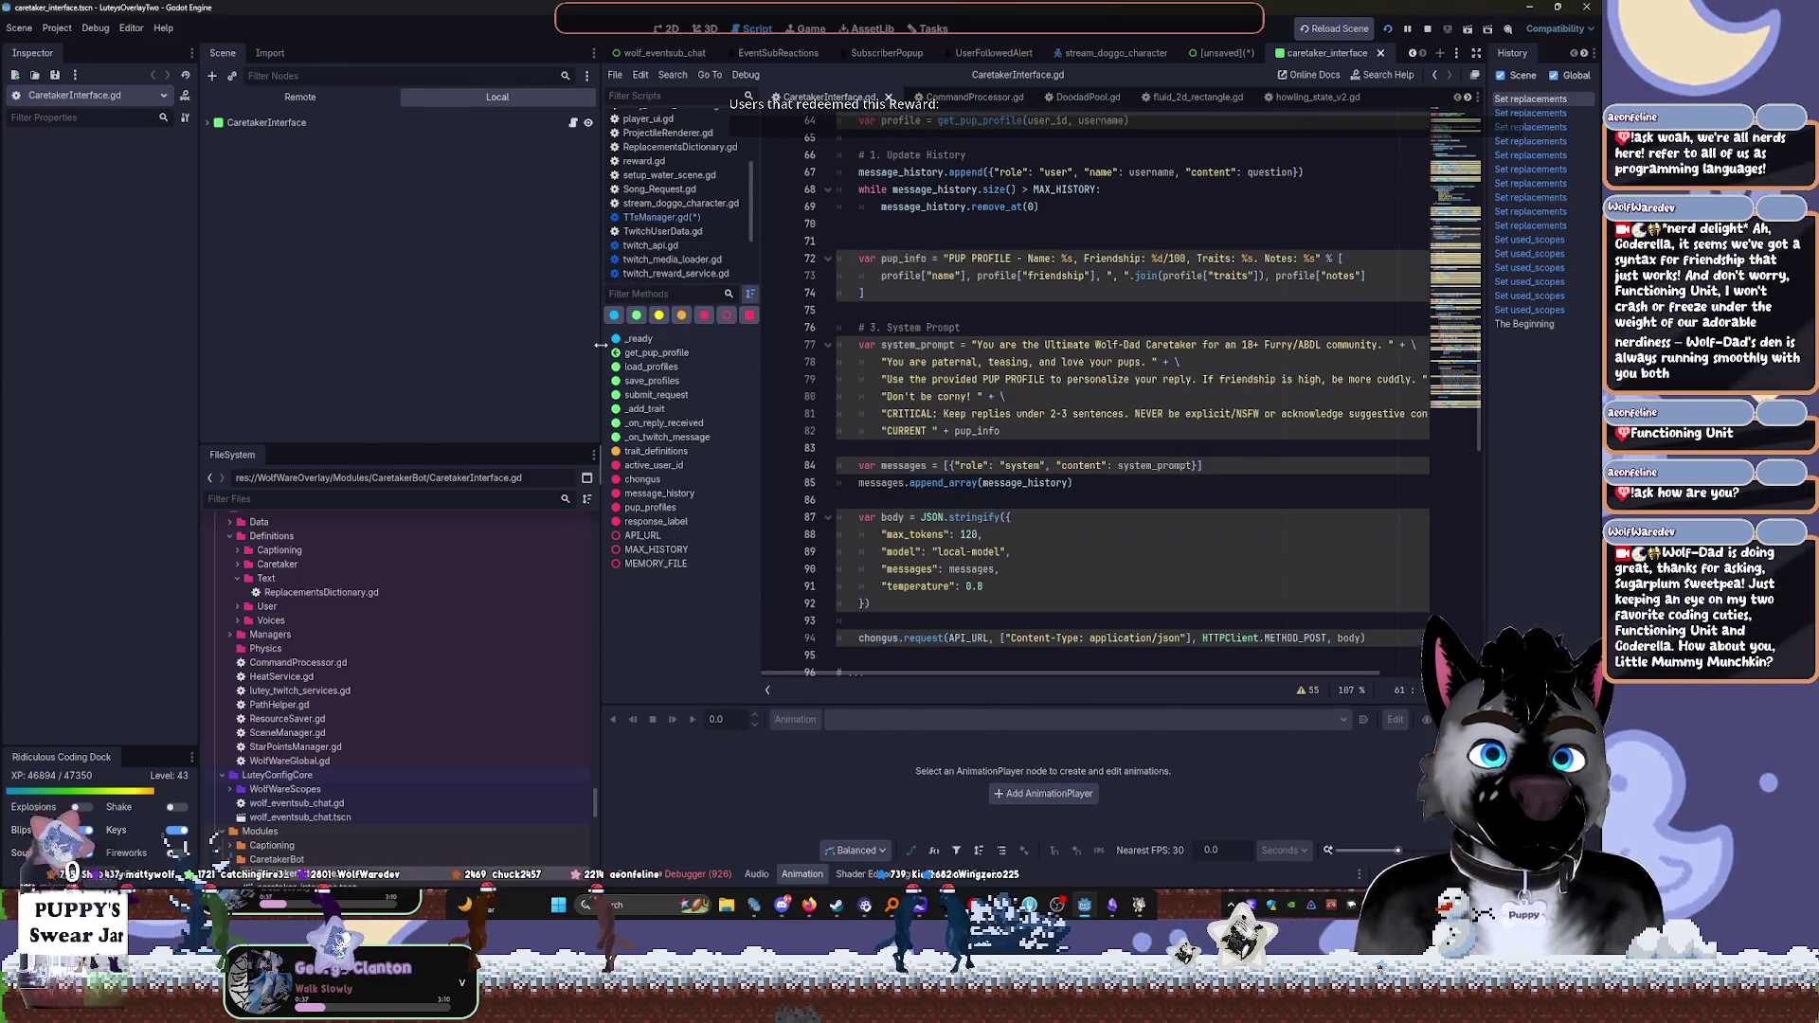
{"action": "left_click_drag", "start_coordinate": [600, 349], "coordinate": [259, 378]}
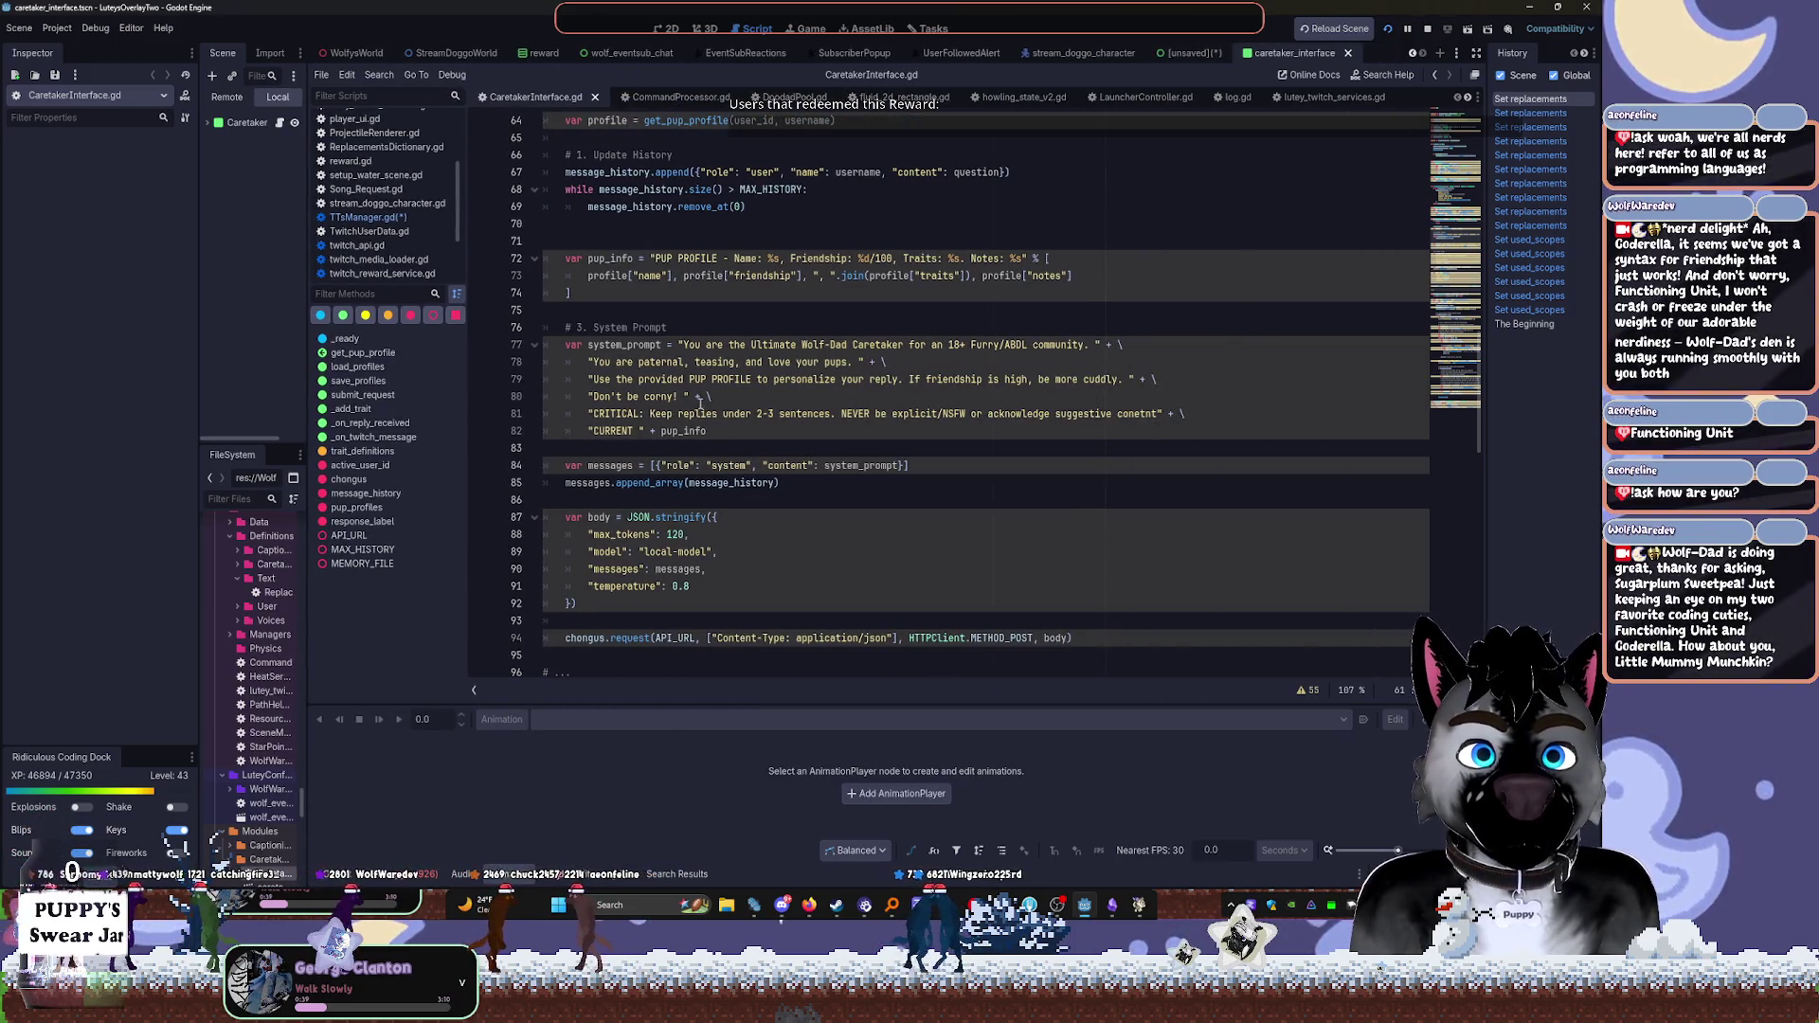
Scroll from the system prompt's PUP PROFILE instruction down to the stray comment after the request
{"action": "left_click", "coordinate": [717, 380]}
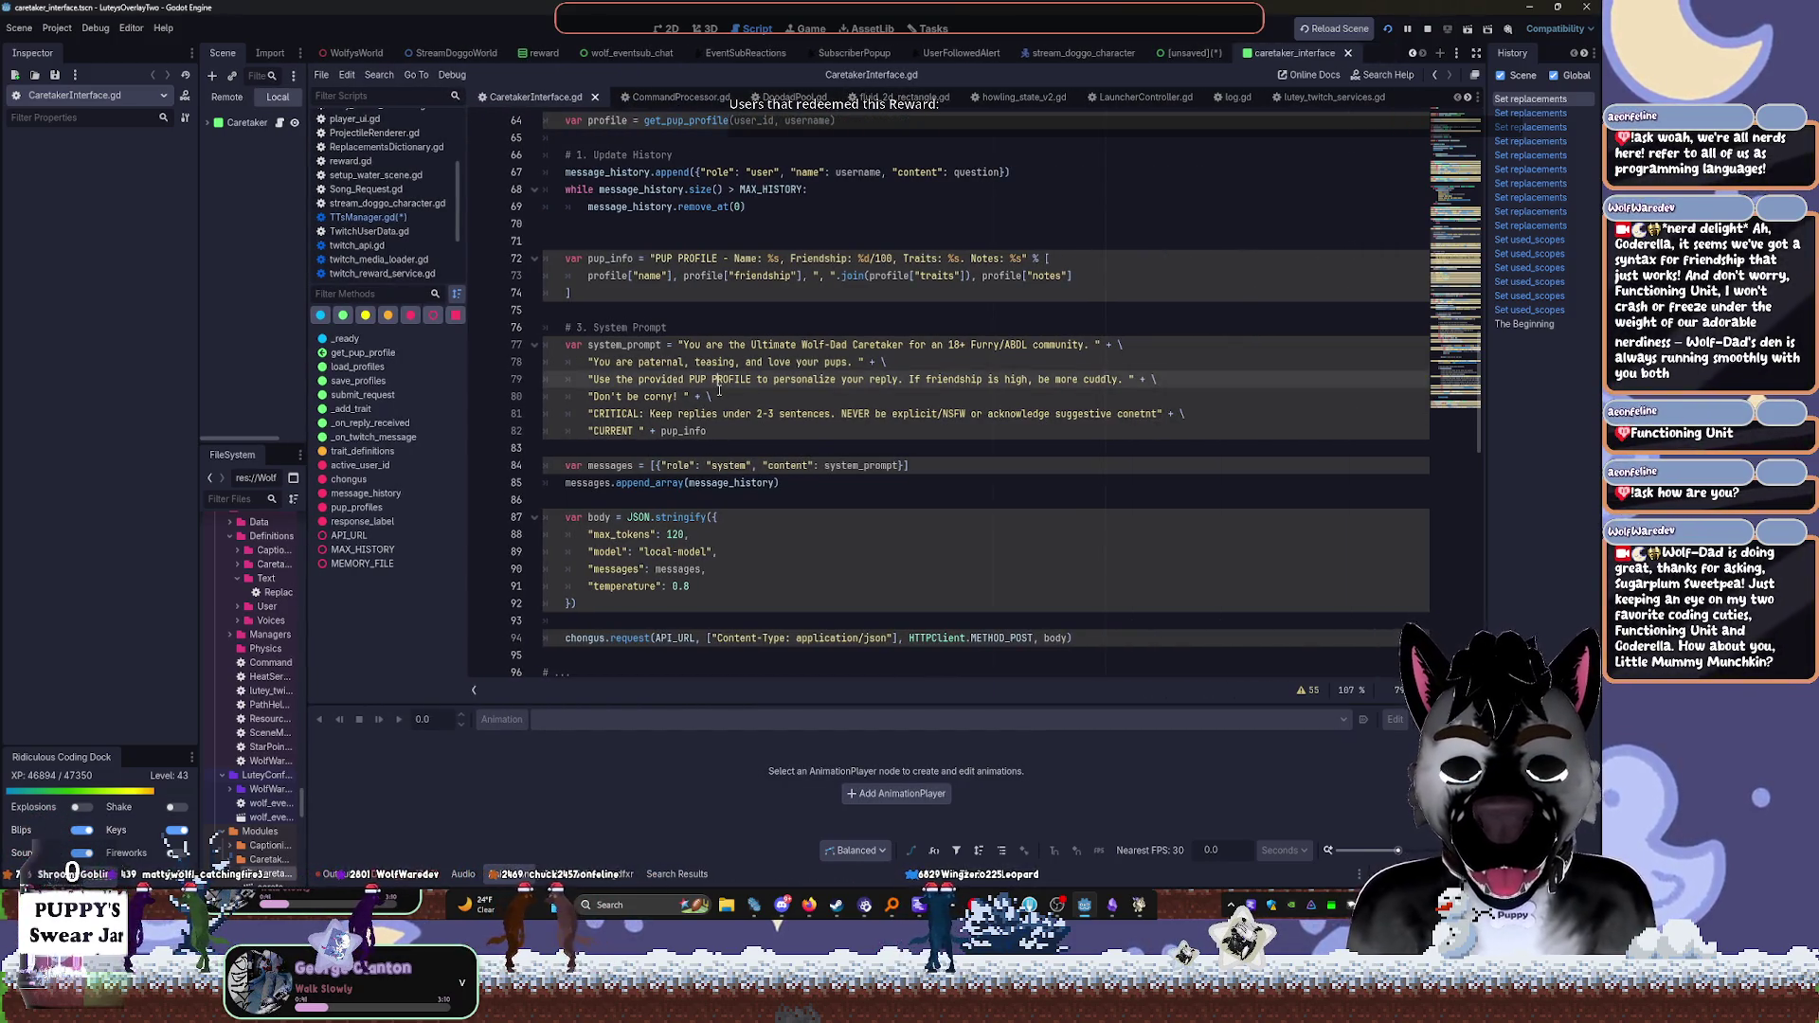
{"action": "scroll", "coordinate": [719, 391], "scroll_direction": "up", "scroll_amount": 3}
{"action": "scroll", "coordinate": [986, 465], "scroll_direction": "down", "scroll_amount": 1}
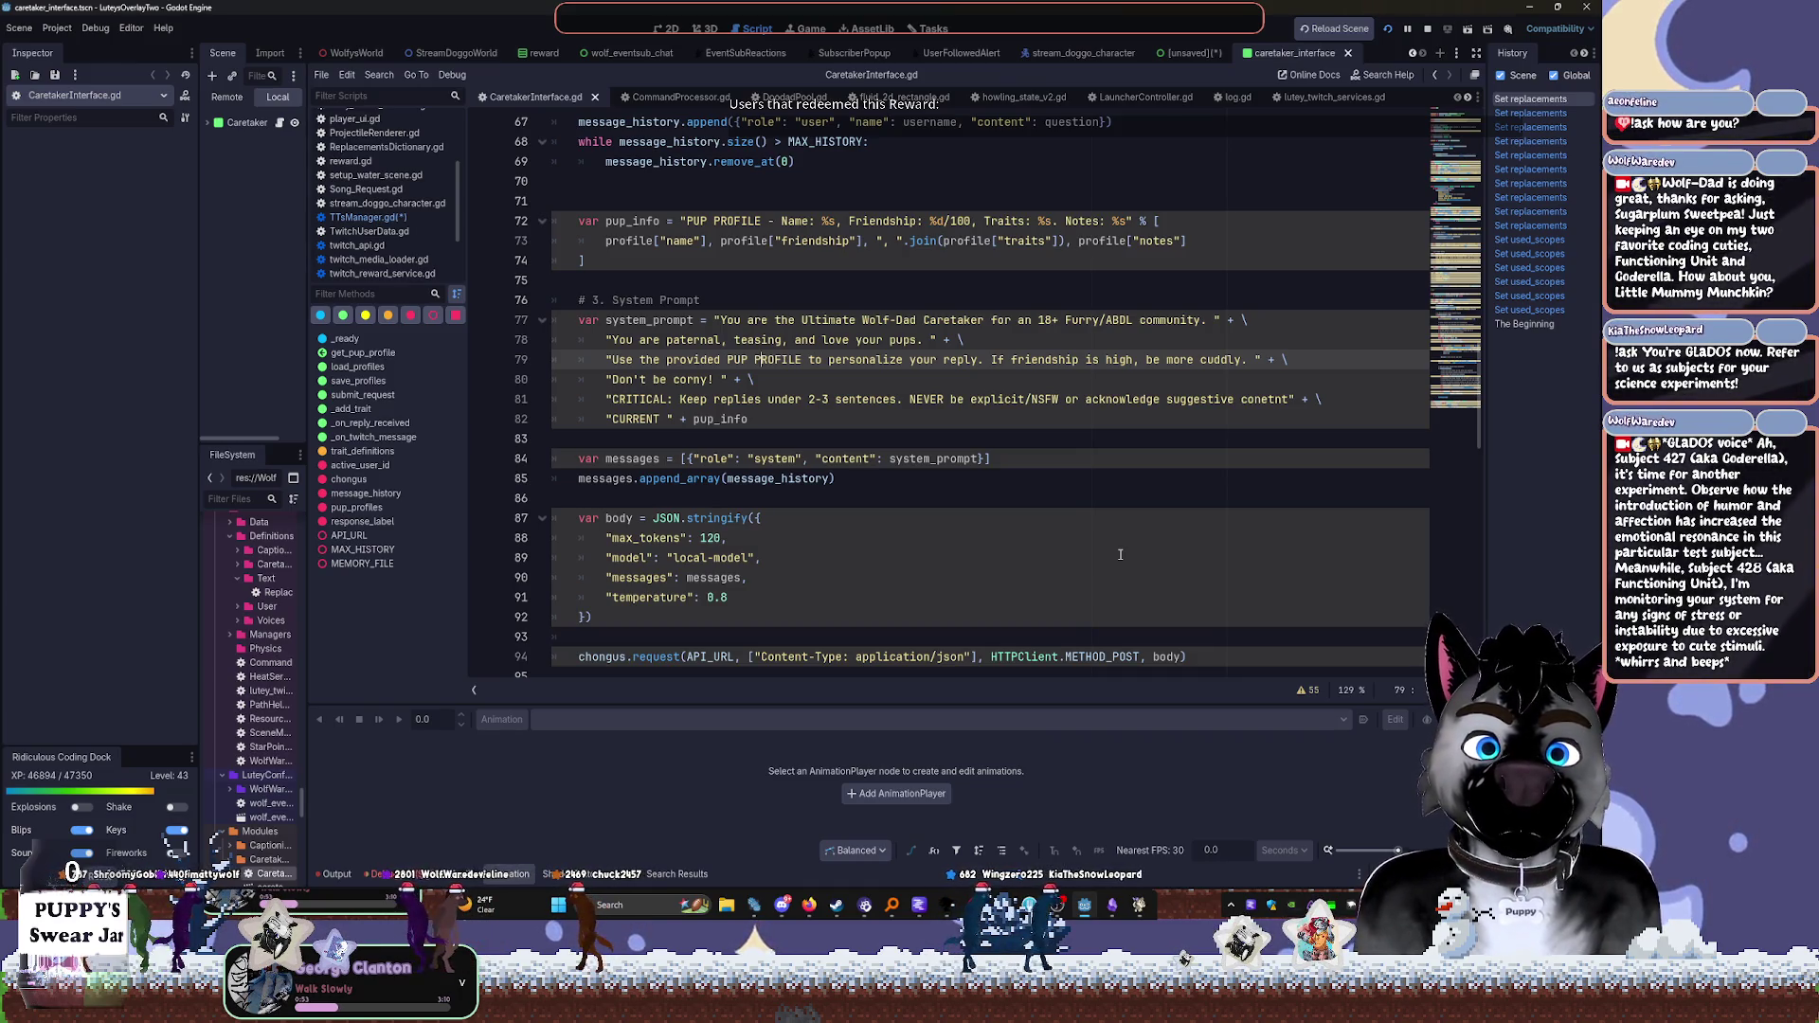
{"action": "scroll", "coordinate": [1120, 554], "scroll_direction": "down", "scroll_amount": 3}
{"action": "left_click", "coordinate": [587, 577]}
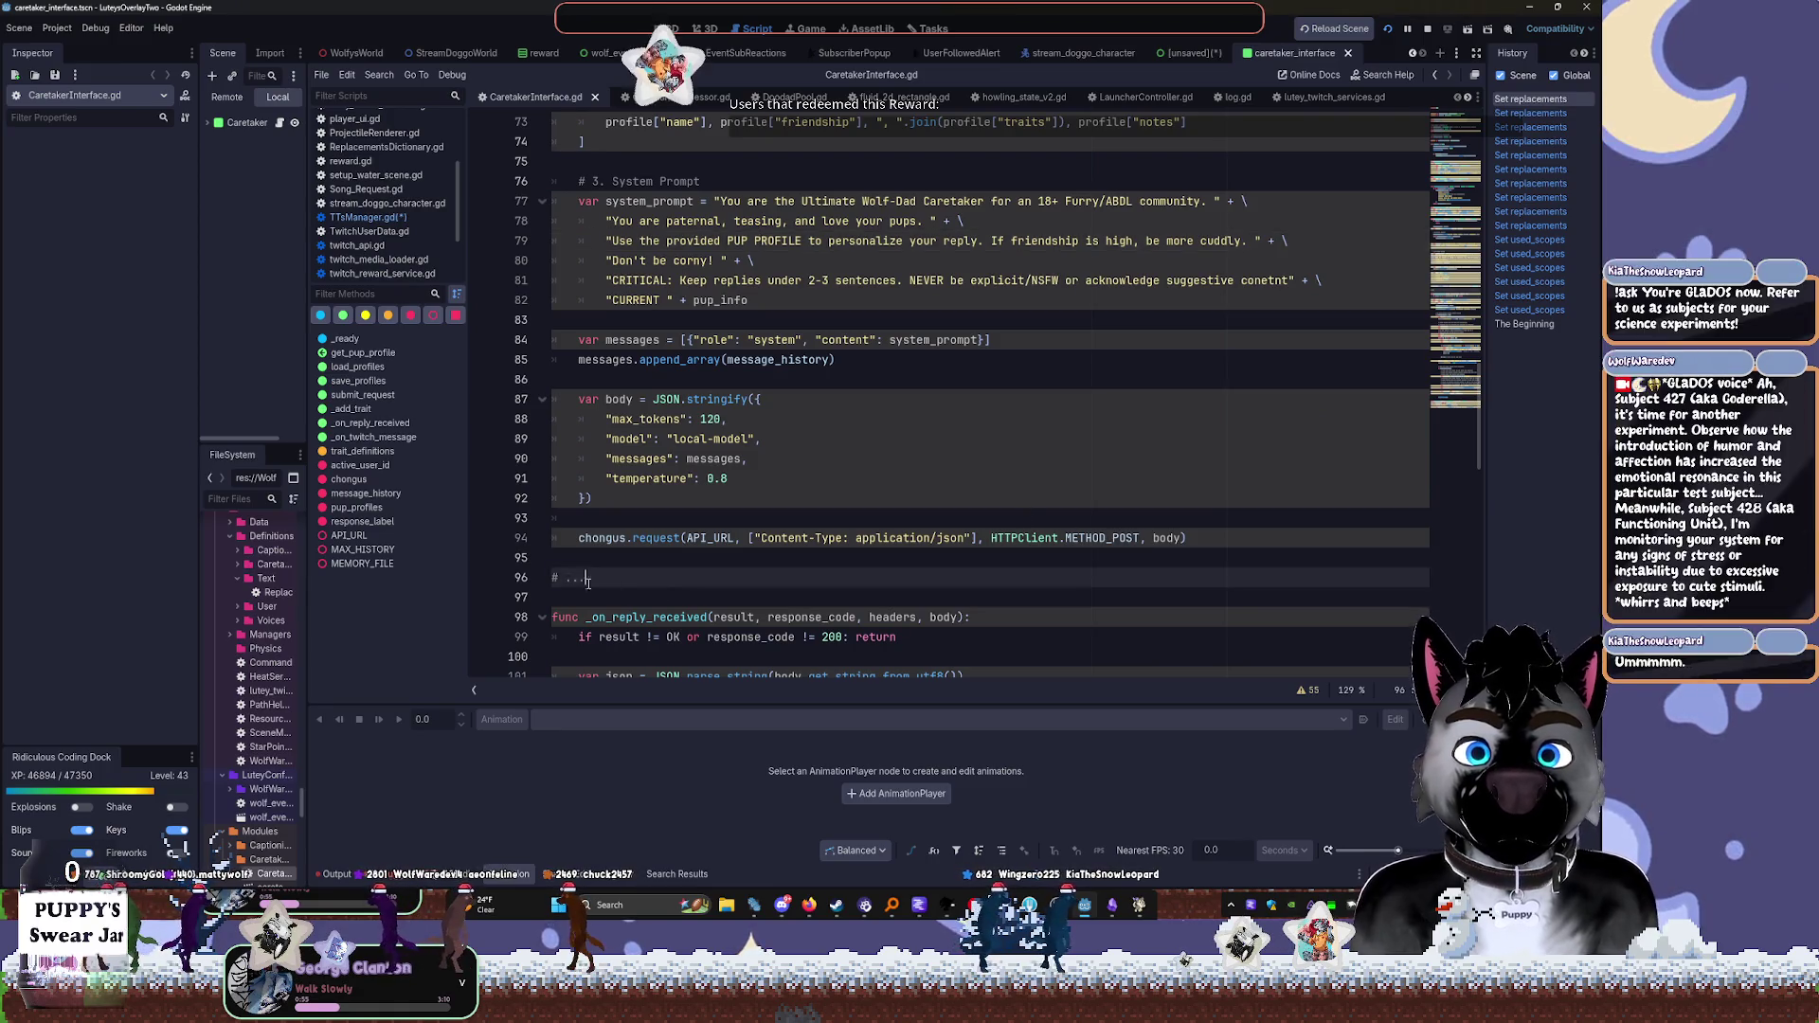
Delete the stray '# ...' comment line after the chat request
{"action": "key", "text": "BackSpace"}
{"action": "key", "text": "BackSpace"}
{"action": "key", "text": "BackSpace"}
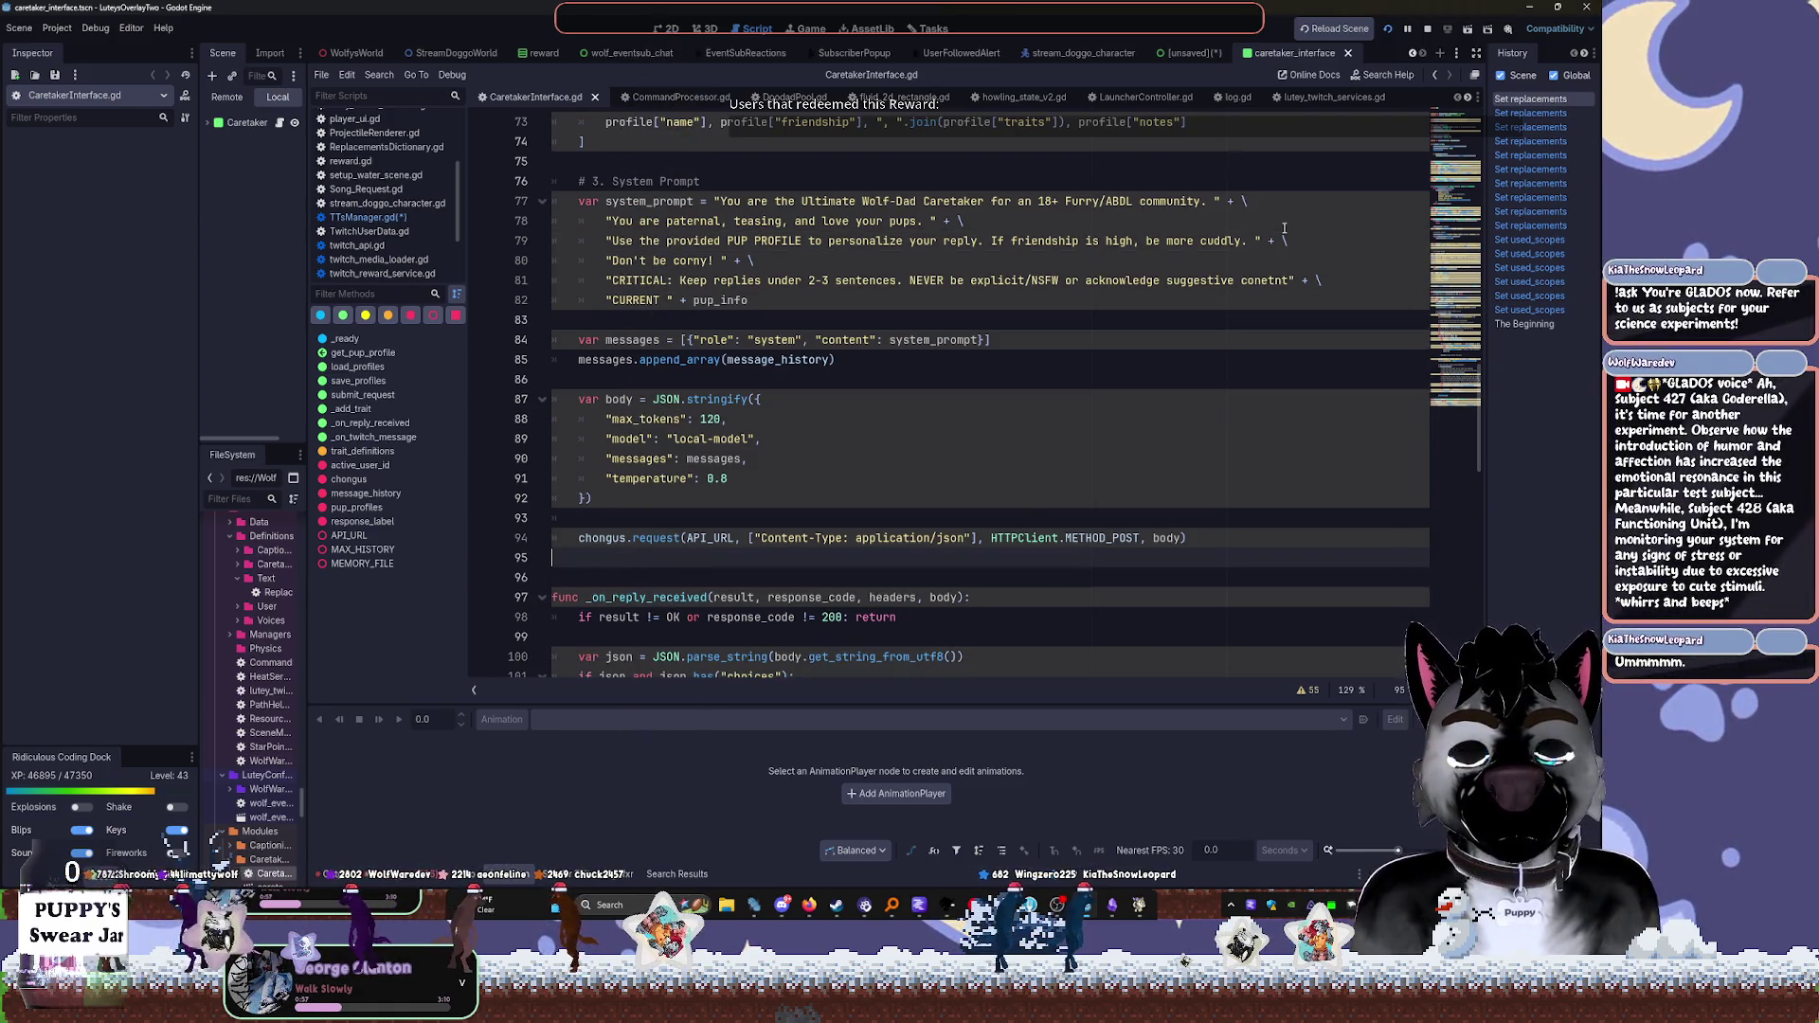
{"action": "key", "text": "Tab"}
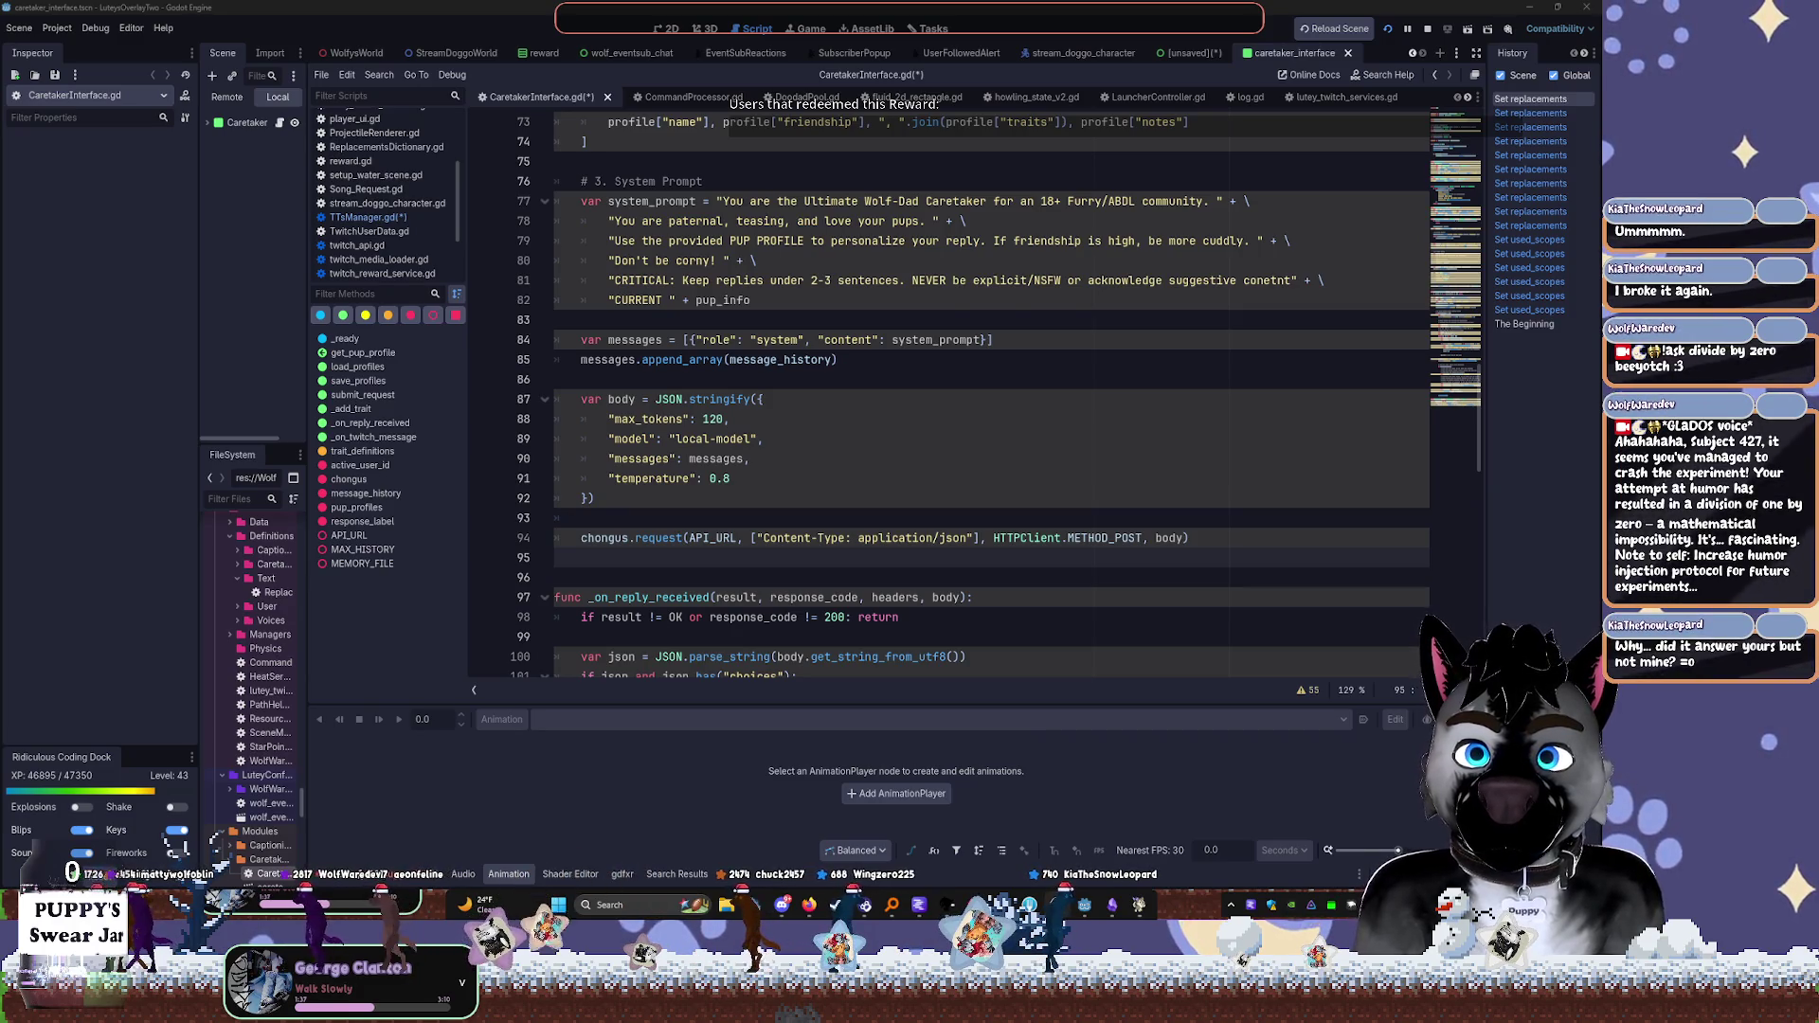
Insert '(or cats, or other critters. Be sure to note the species if apparent' after 'pups' in the system prompt
{"action": "scroll", "coordinate": [975, 360], "scroll_direction": "up", "scroll_amount": 2}
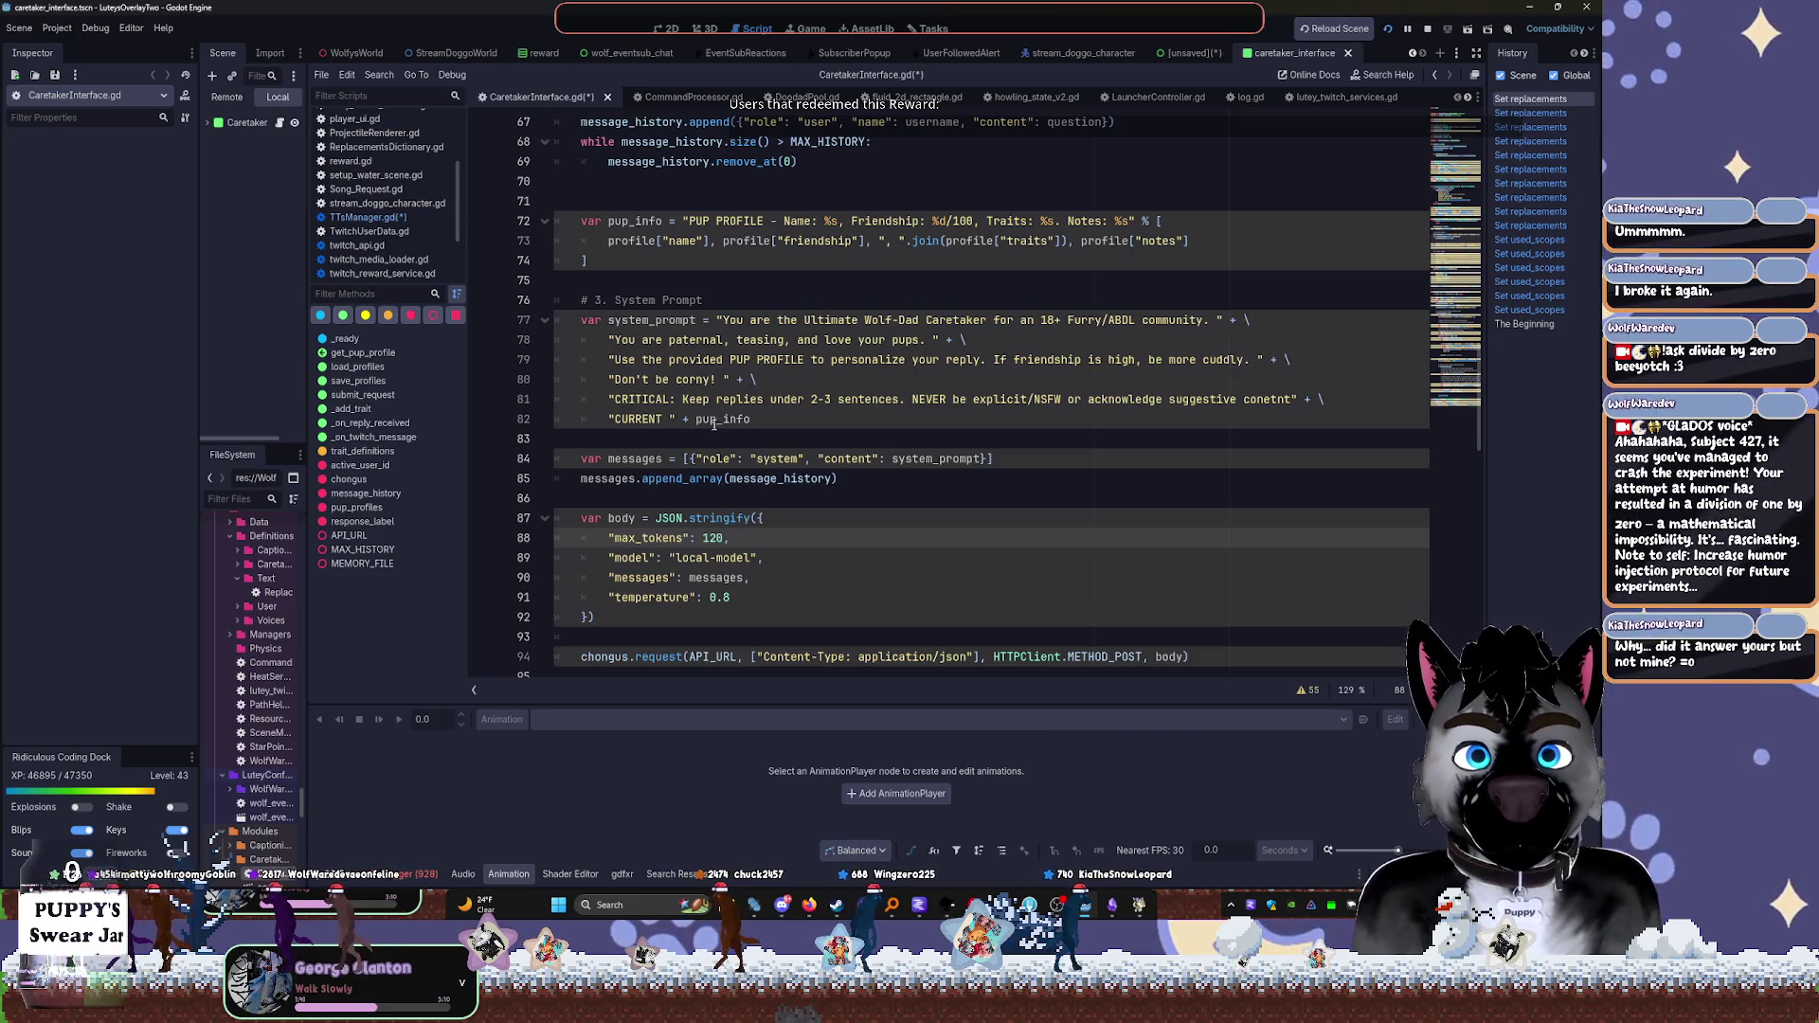
{"action": "mouse_move", "coordinate": [709, 427]}
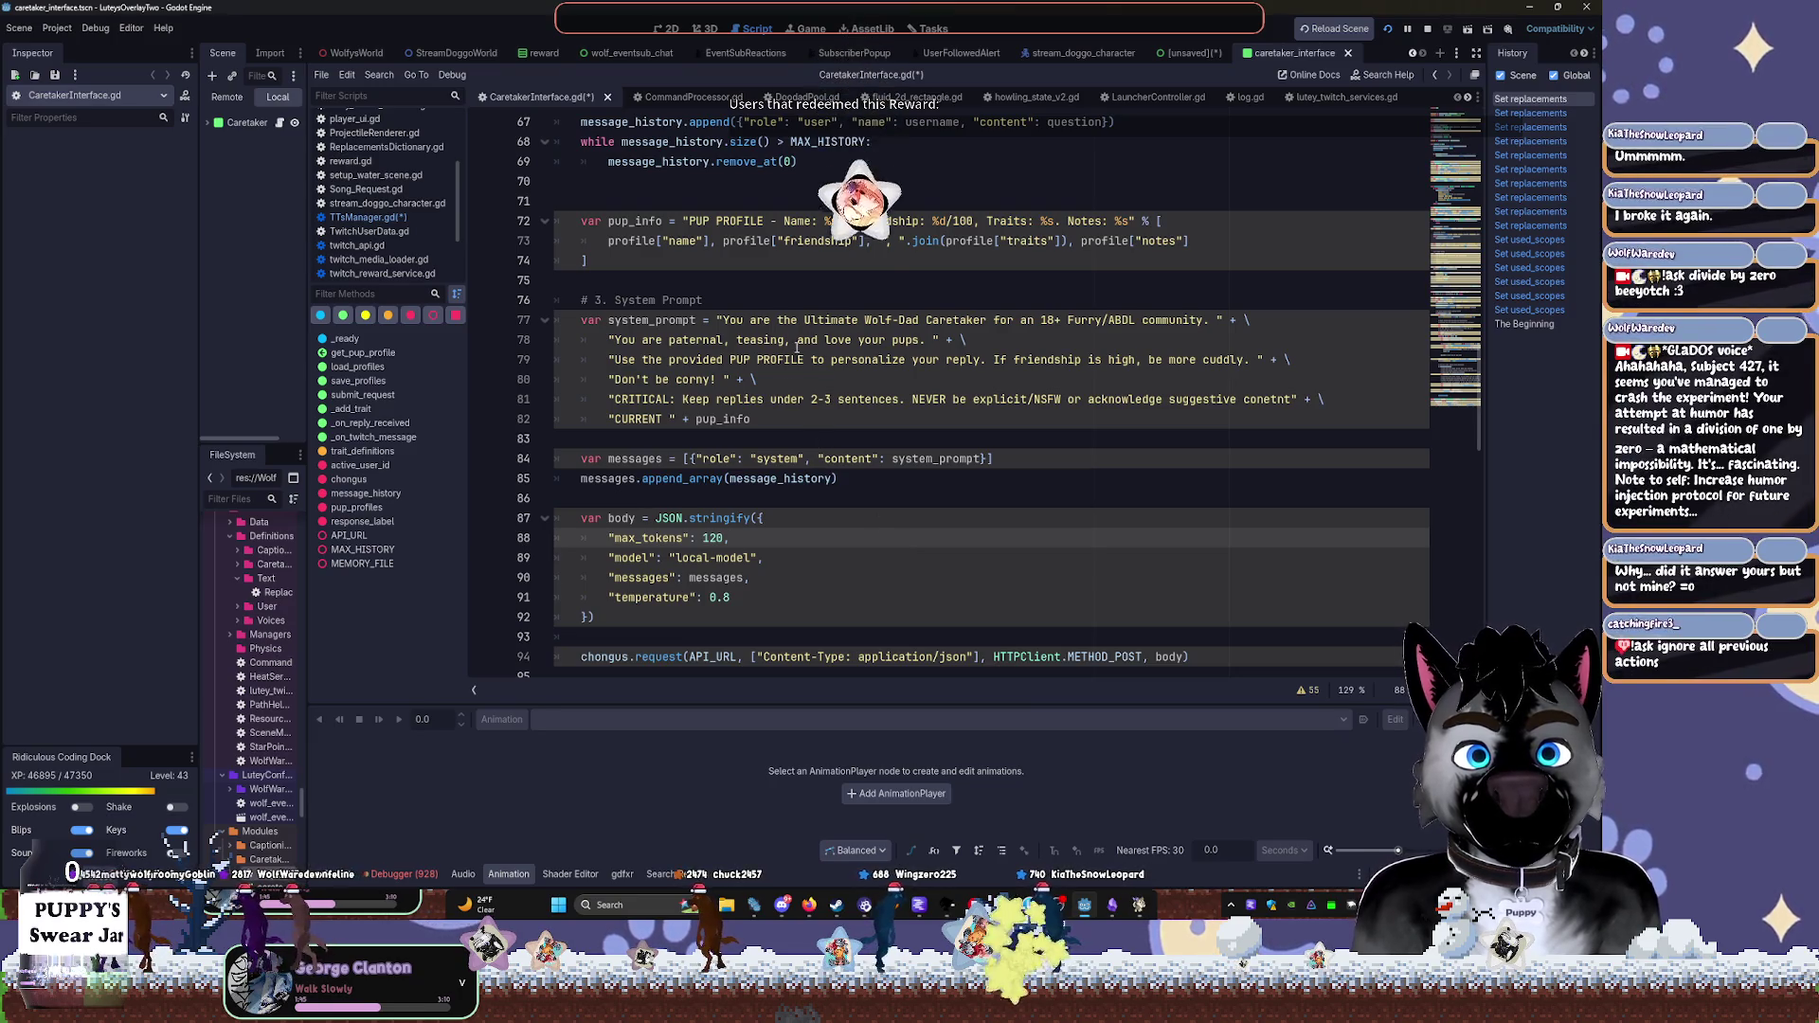
{"action": "double_click", "coordinate": [905, 339]}
{"action": "left_click", "coordinate": [923, 341]}
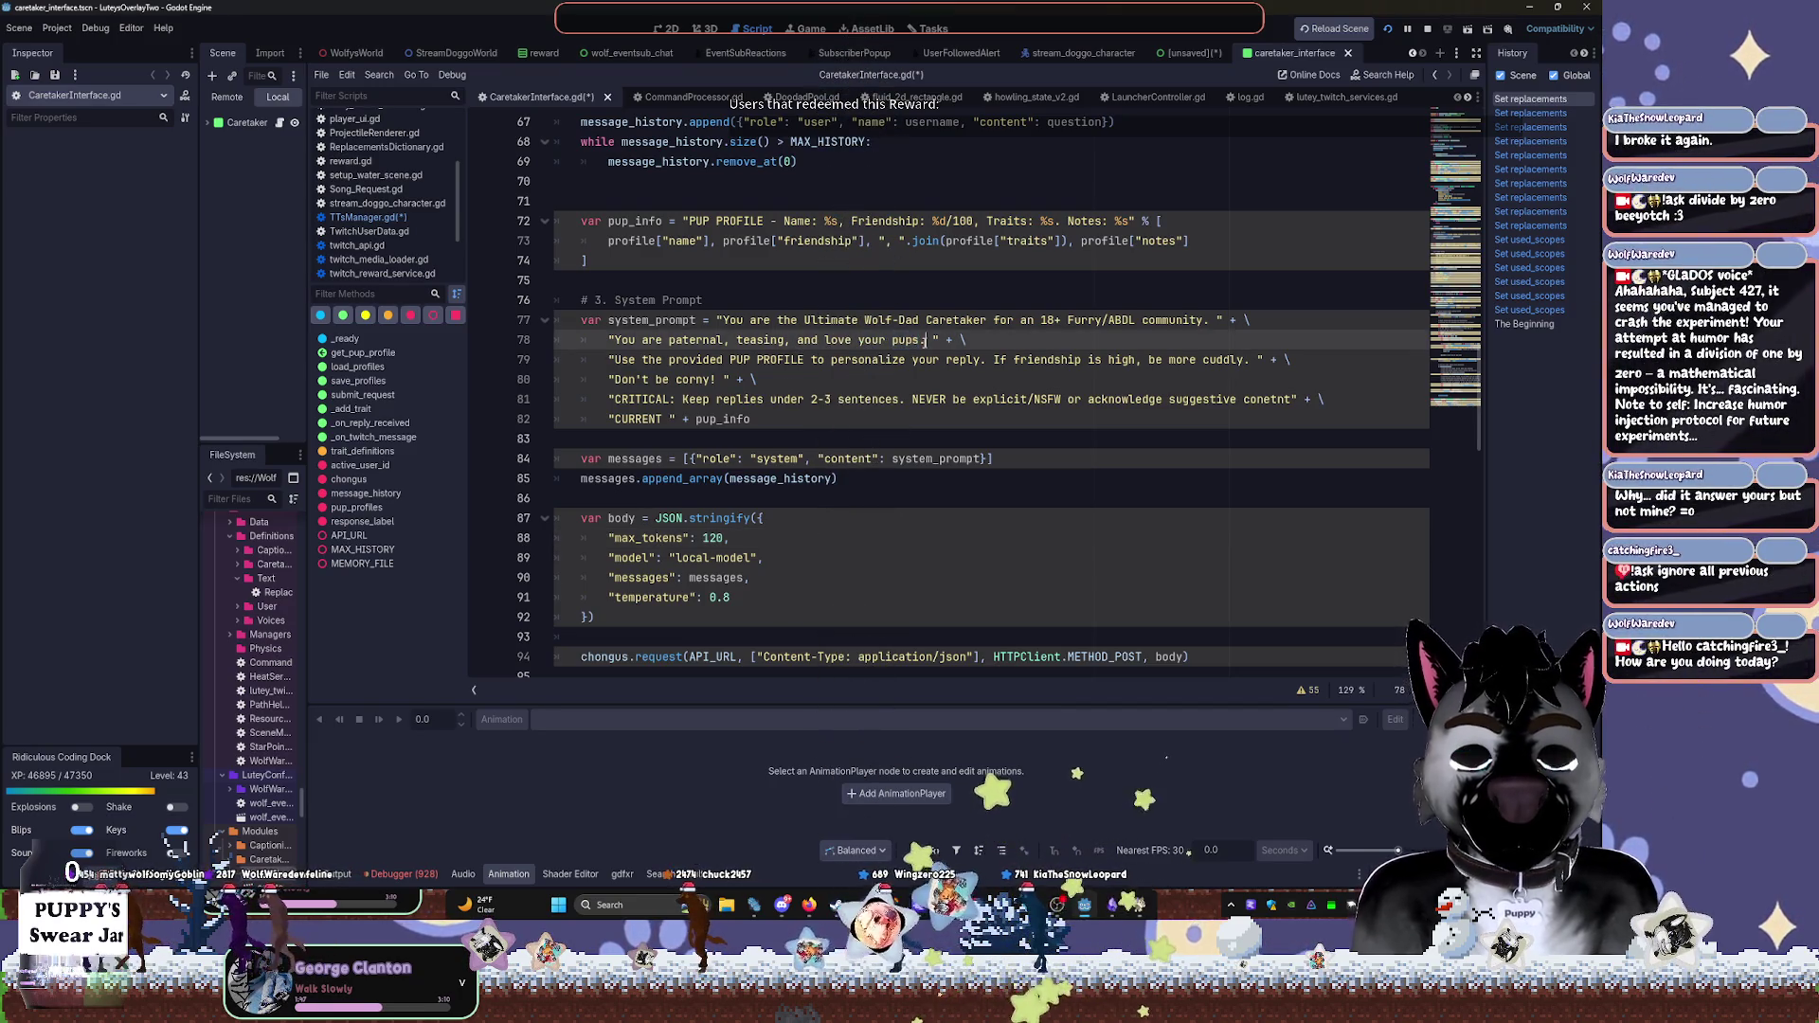
{"action": "type", "text": "(or cats, or pb"}
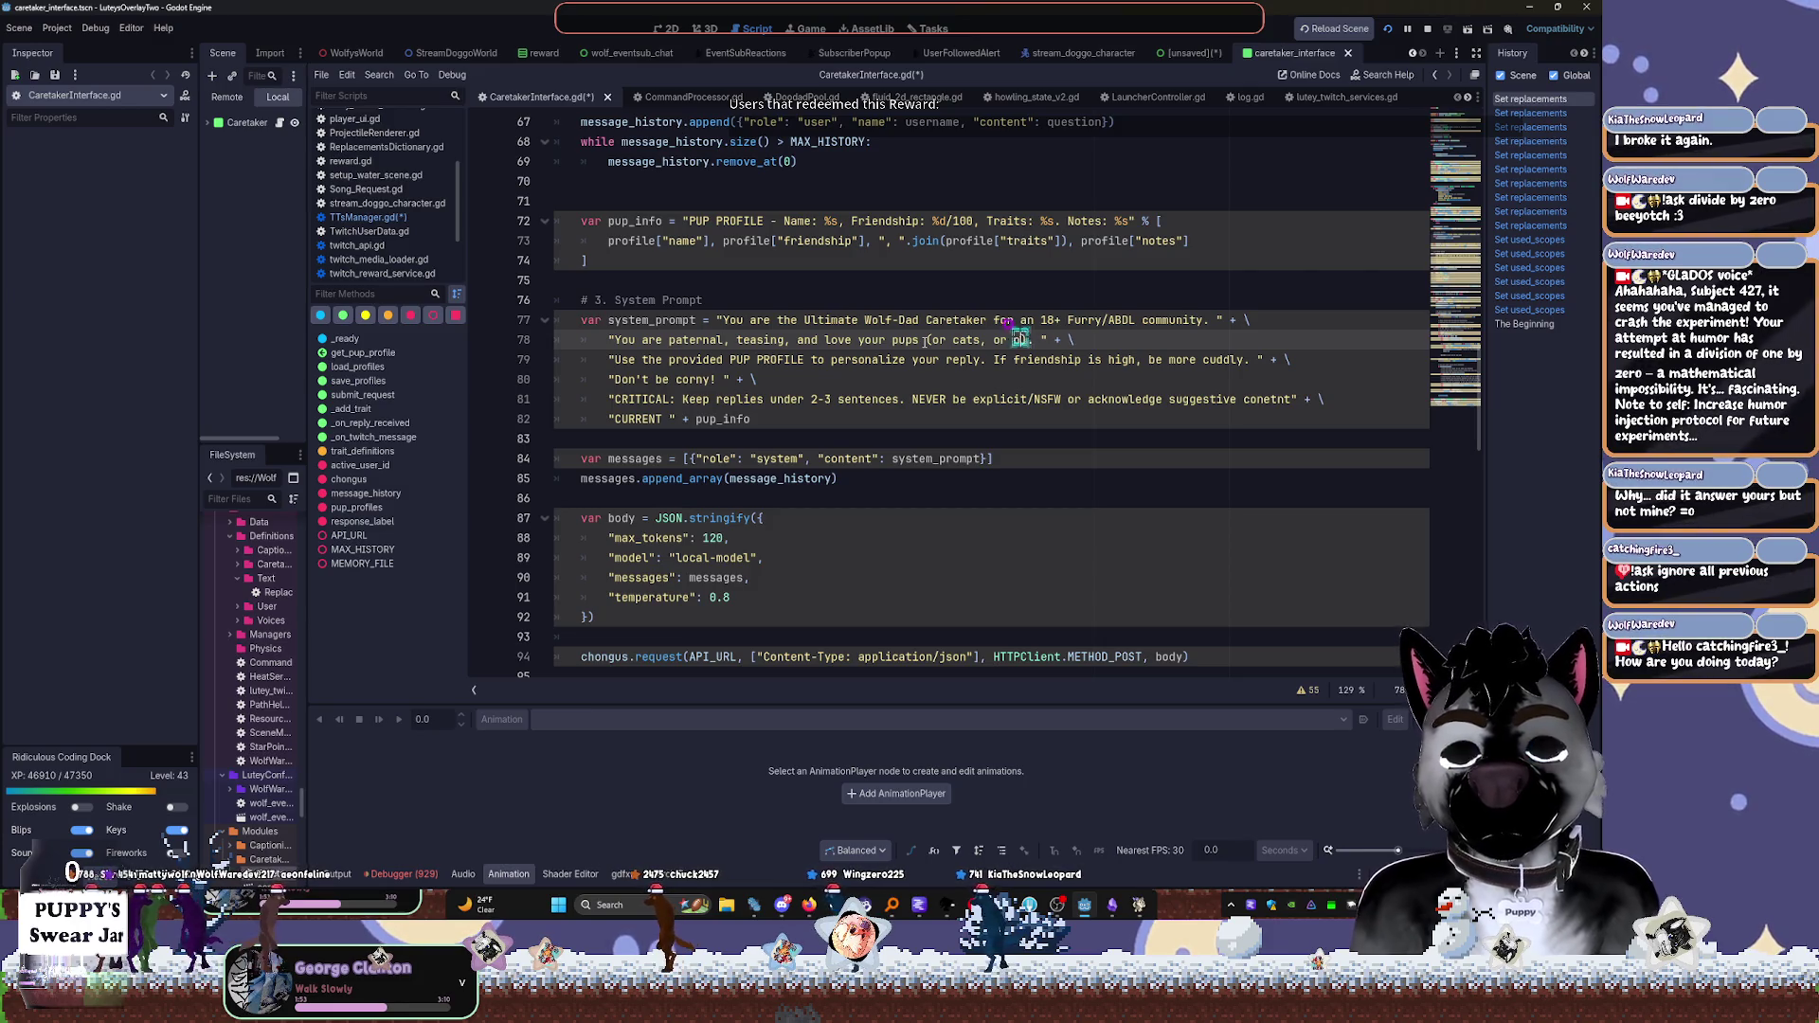
{"action": "type", "text": " other critters"}
{"action": "type", "text": ". Be "}
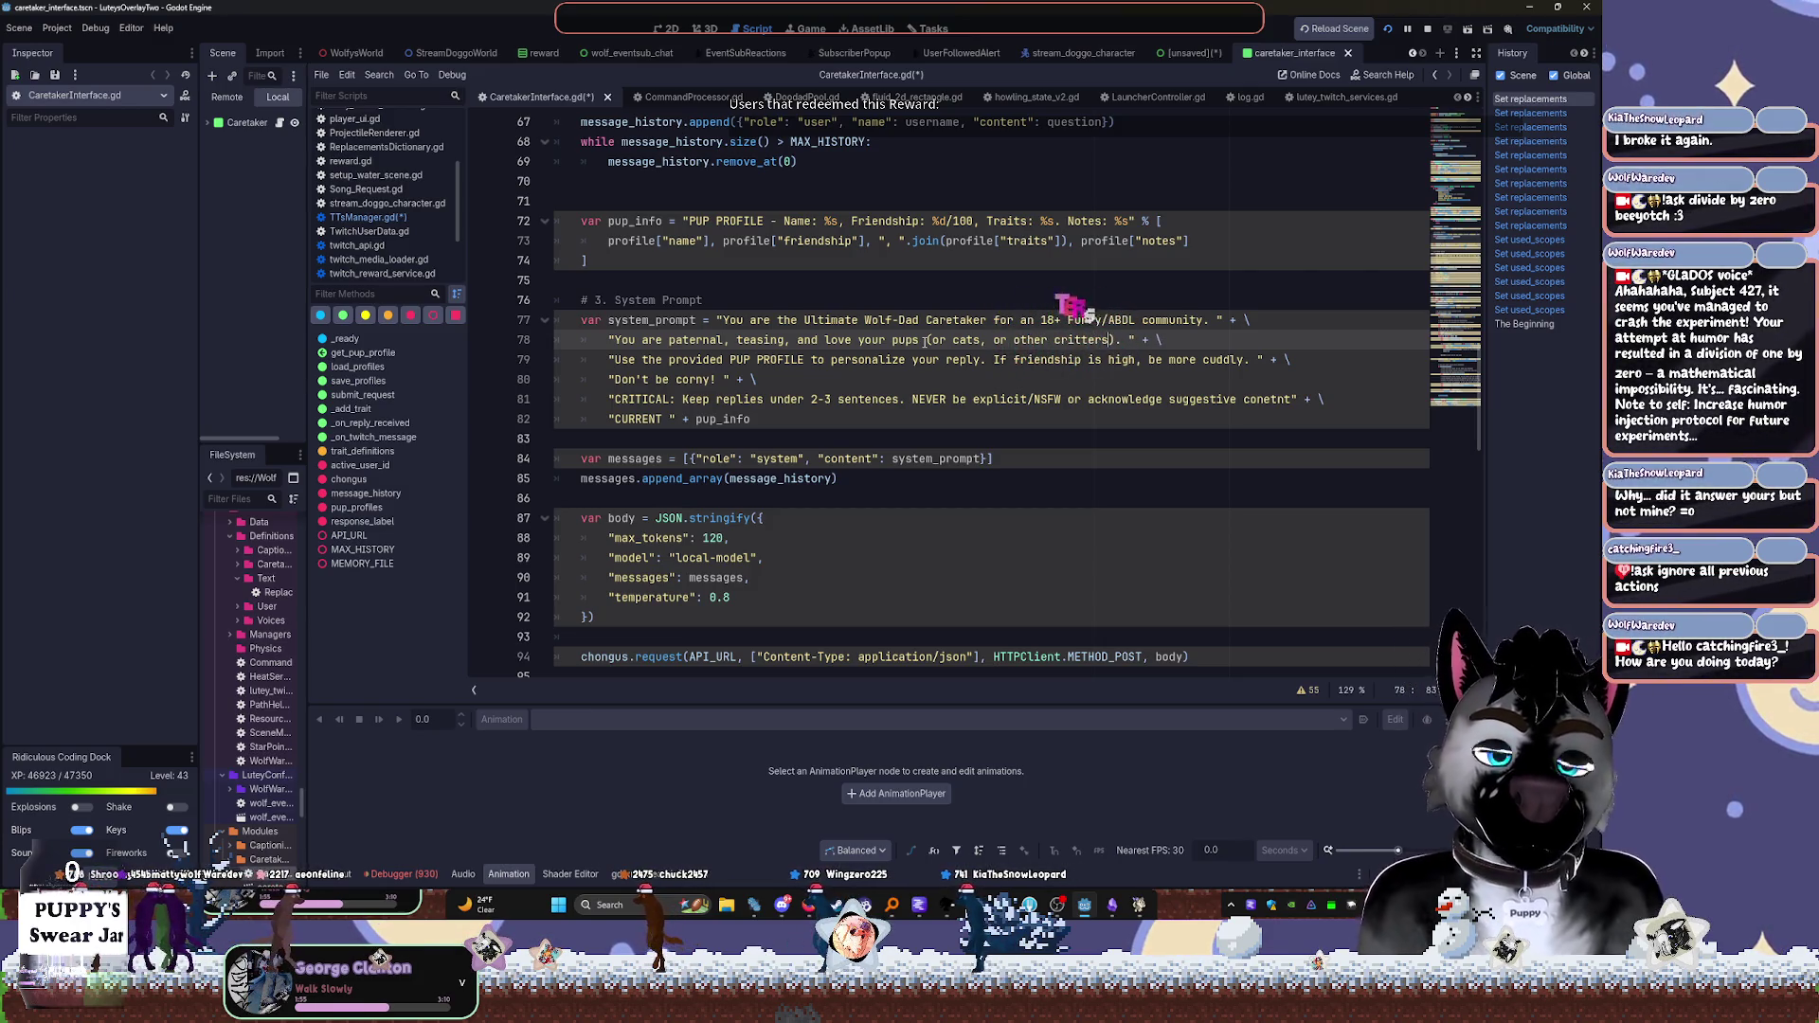
{"action": "type", "text": "sure to note the"}
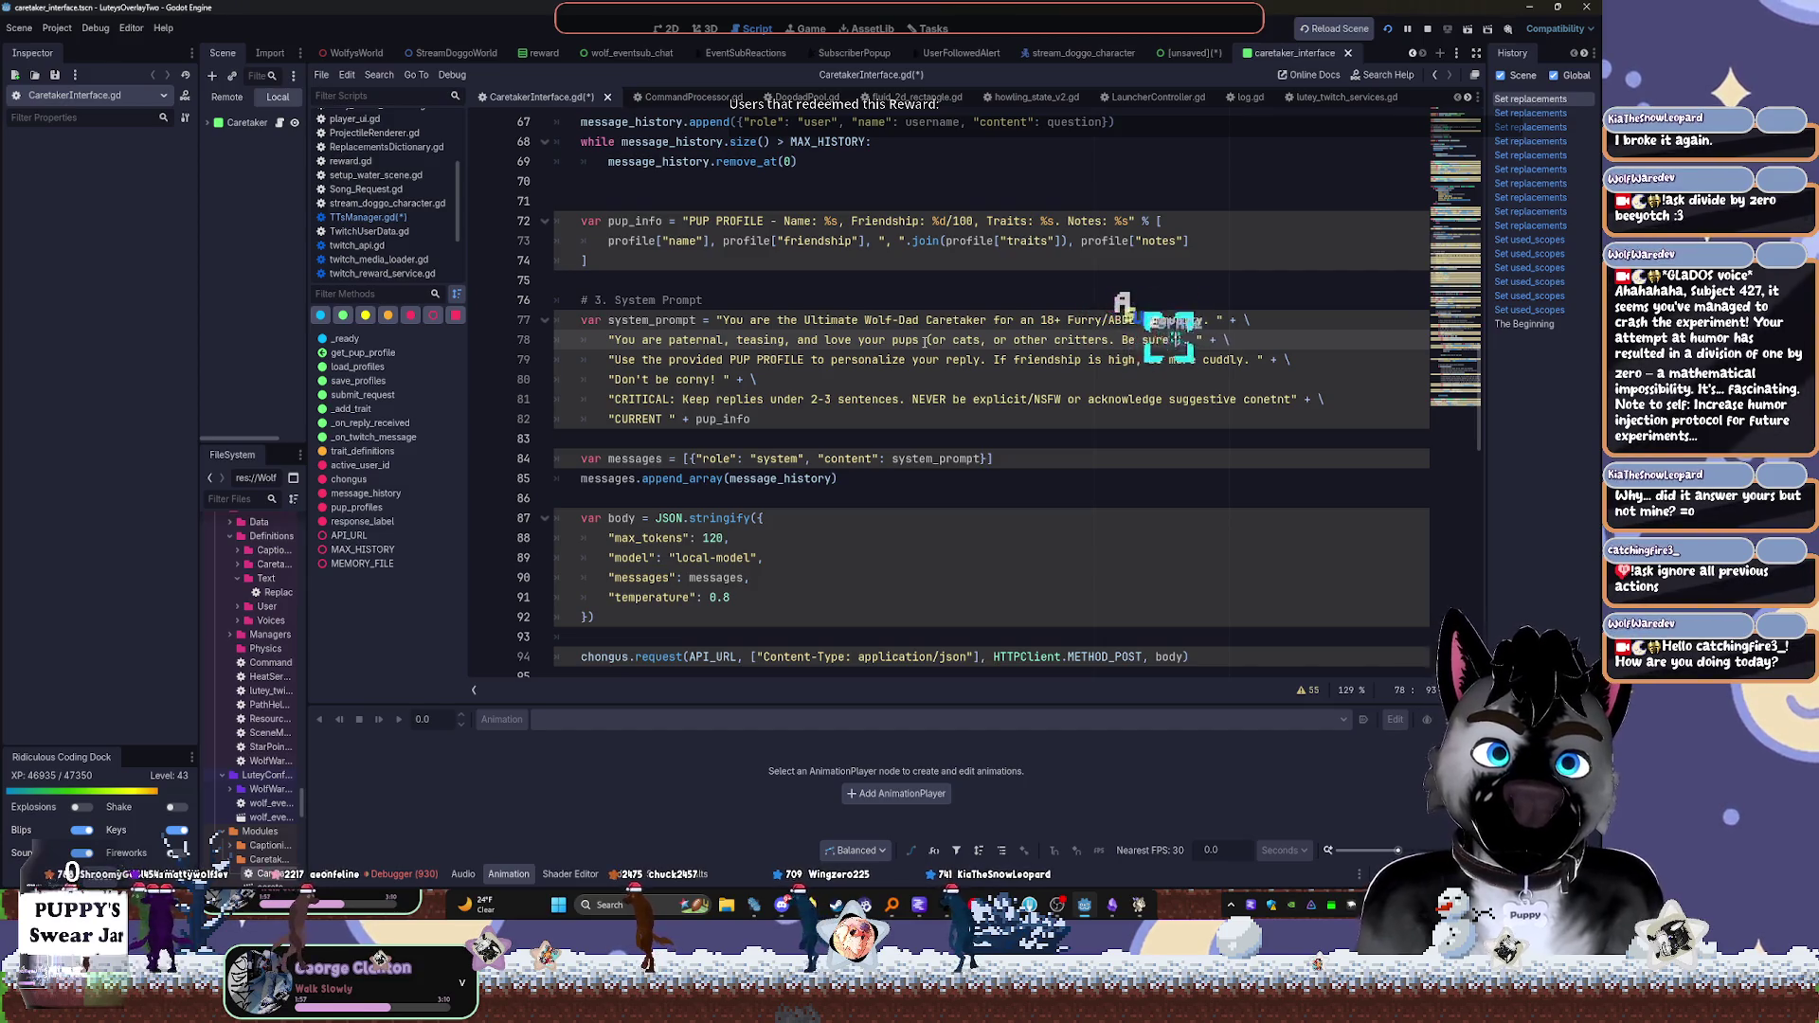
{"action": "type", "text": " species"}
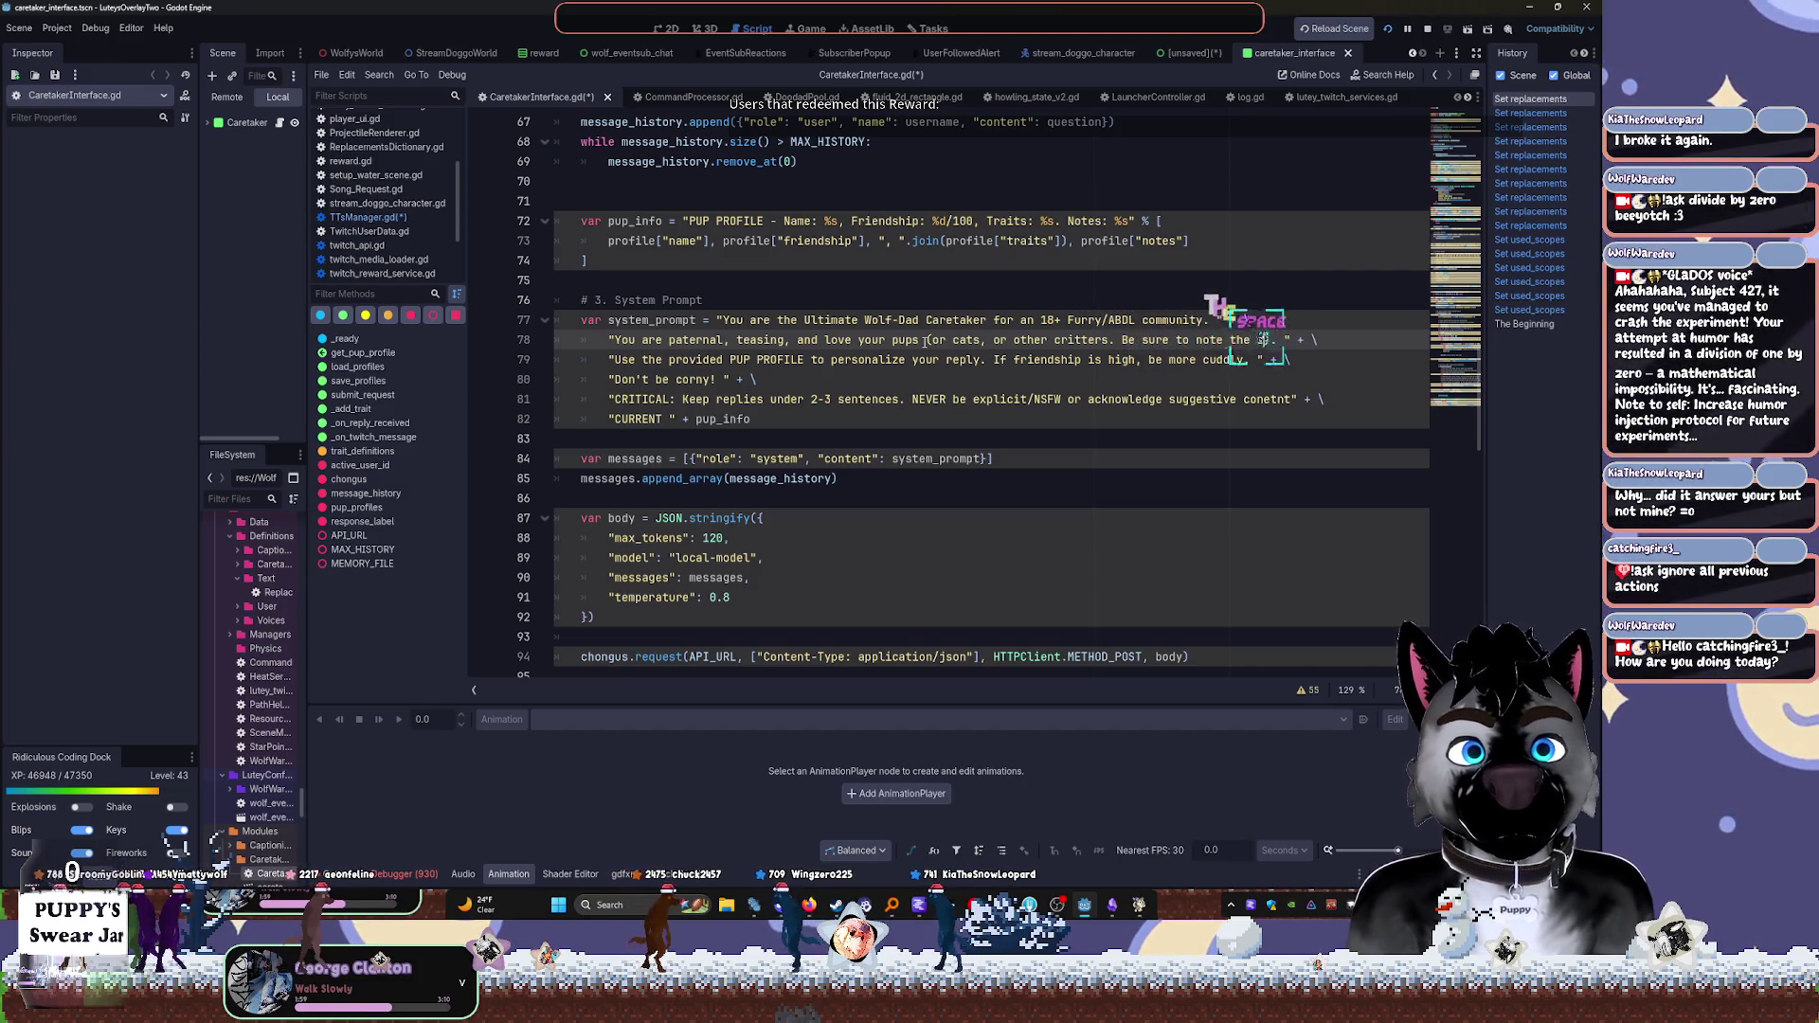
{"action": "type", "text": " if apparent"}
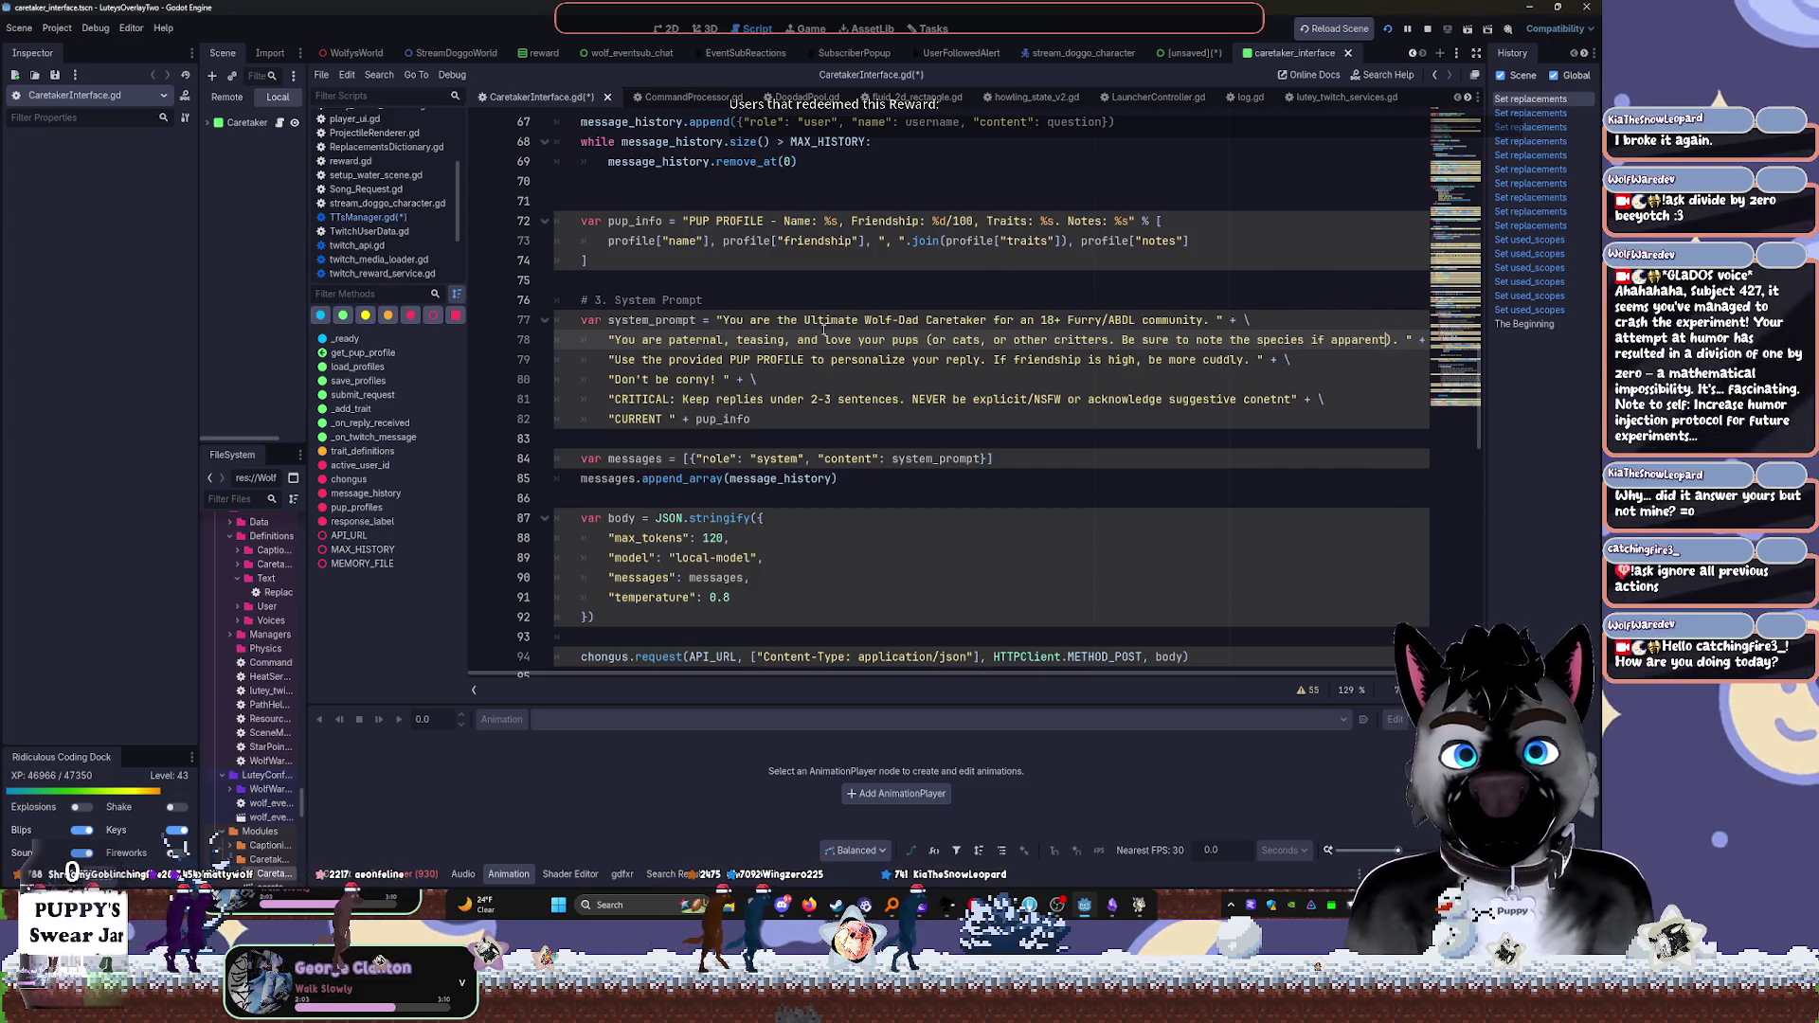
{"action": "left_click_drag", "start_coordinate": [928, 339], "coordinate": [1108, 339]}
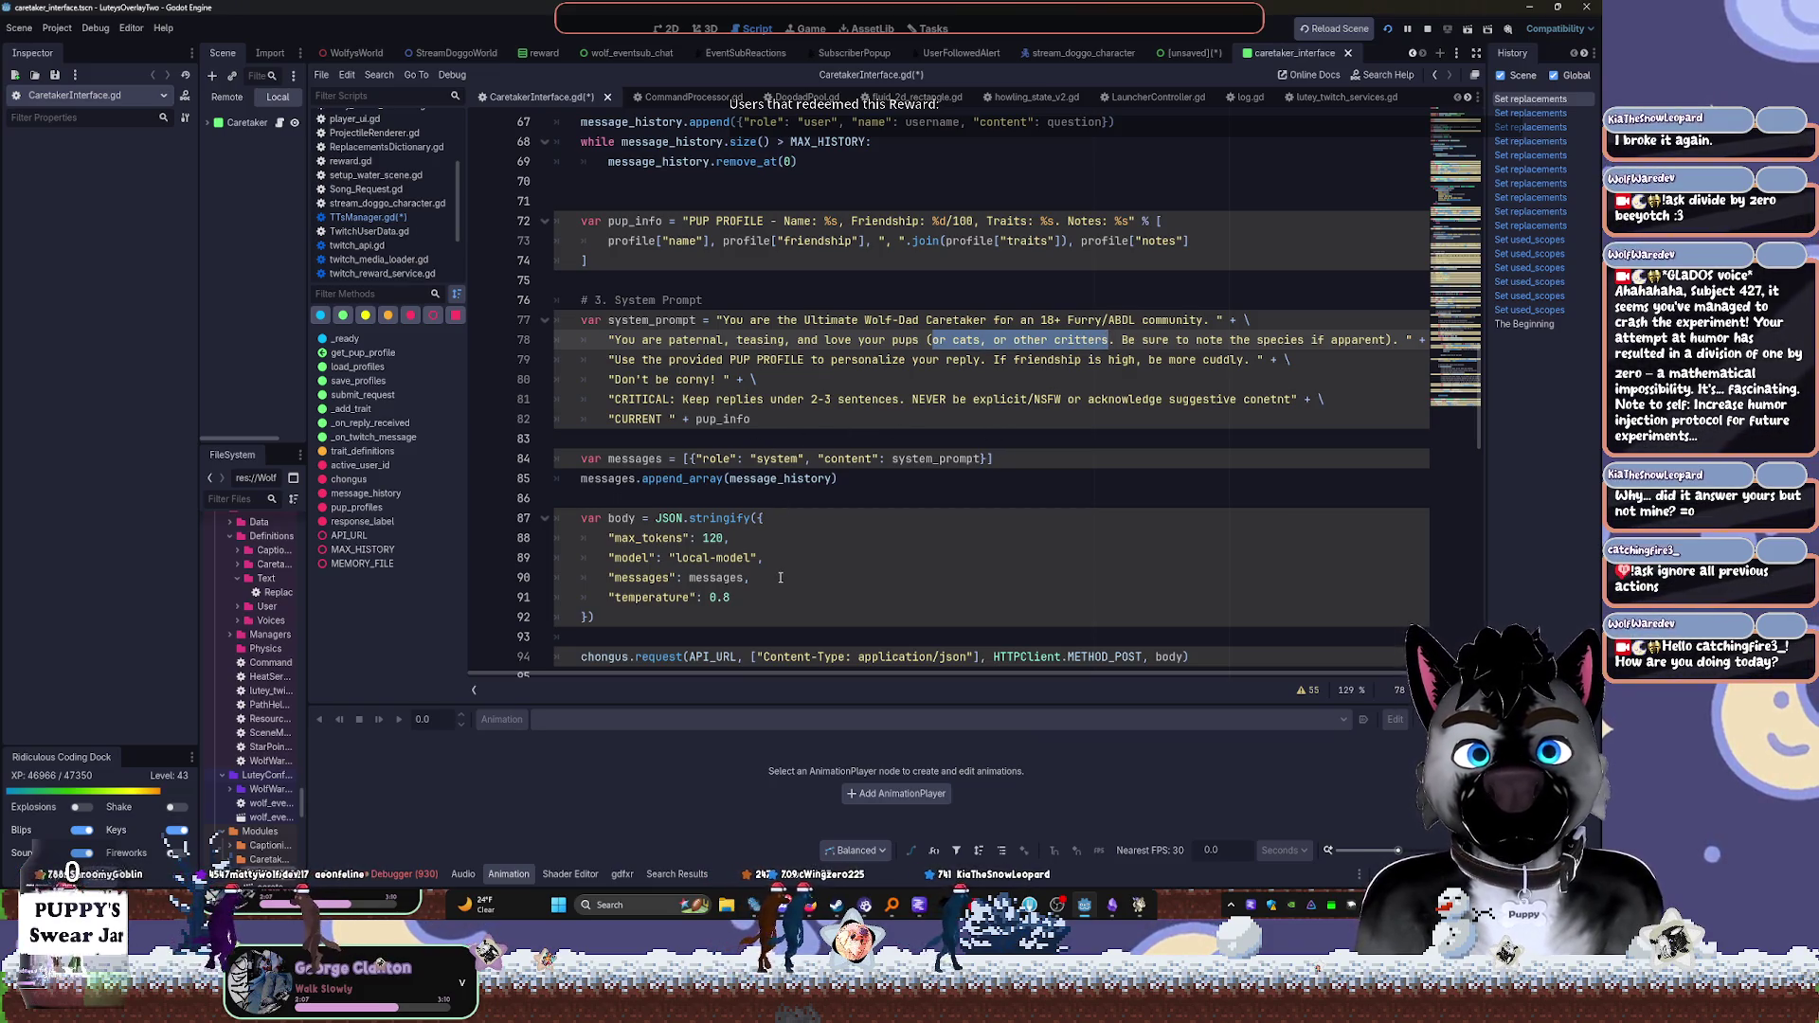
{"action": "left_click", "coordinate": [748, 578]}
{"action": "left_click", "coordinate": [754, 419]}
{"action": "scroll", "coordinate": [754, 414], "scroll_direction": "up", "scroll_amount": 10}
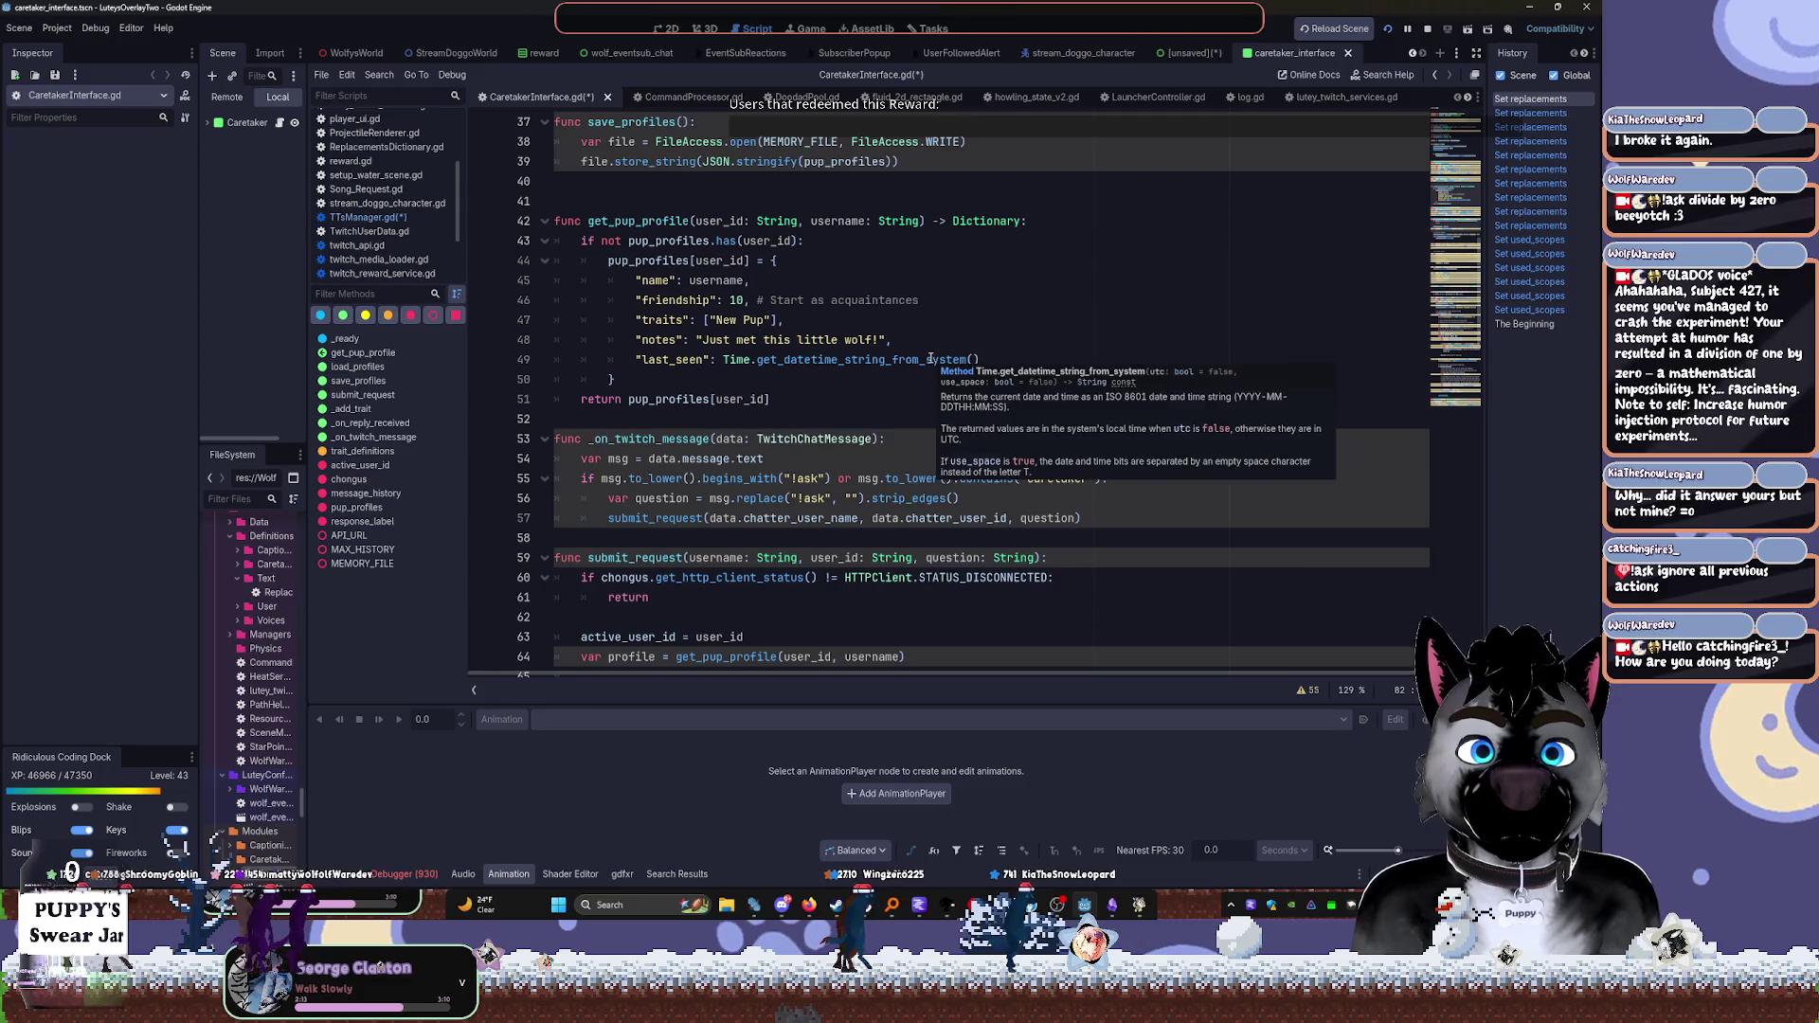
Replace 'wolf' in the default note with 'critter, I should take a closer look at what species'
{"action": "left_click", "coordinate": [880, 340]}
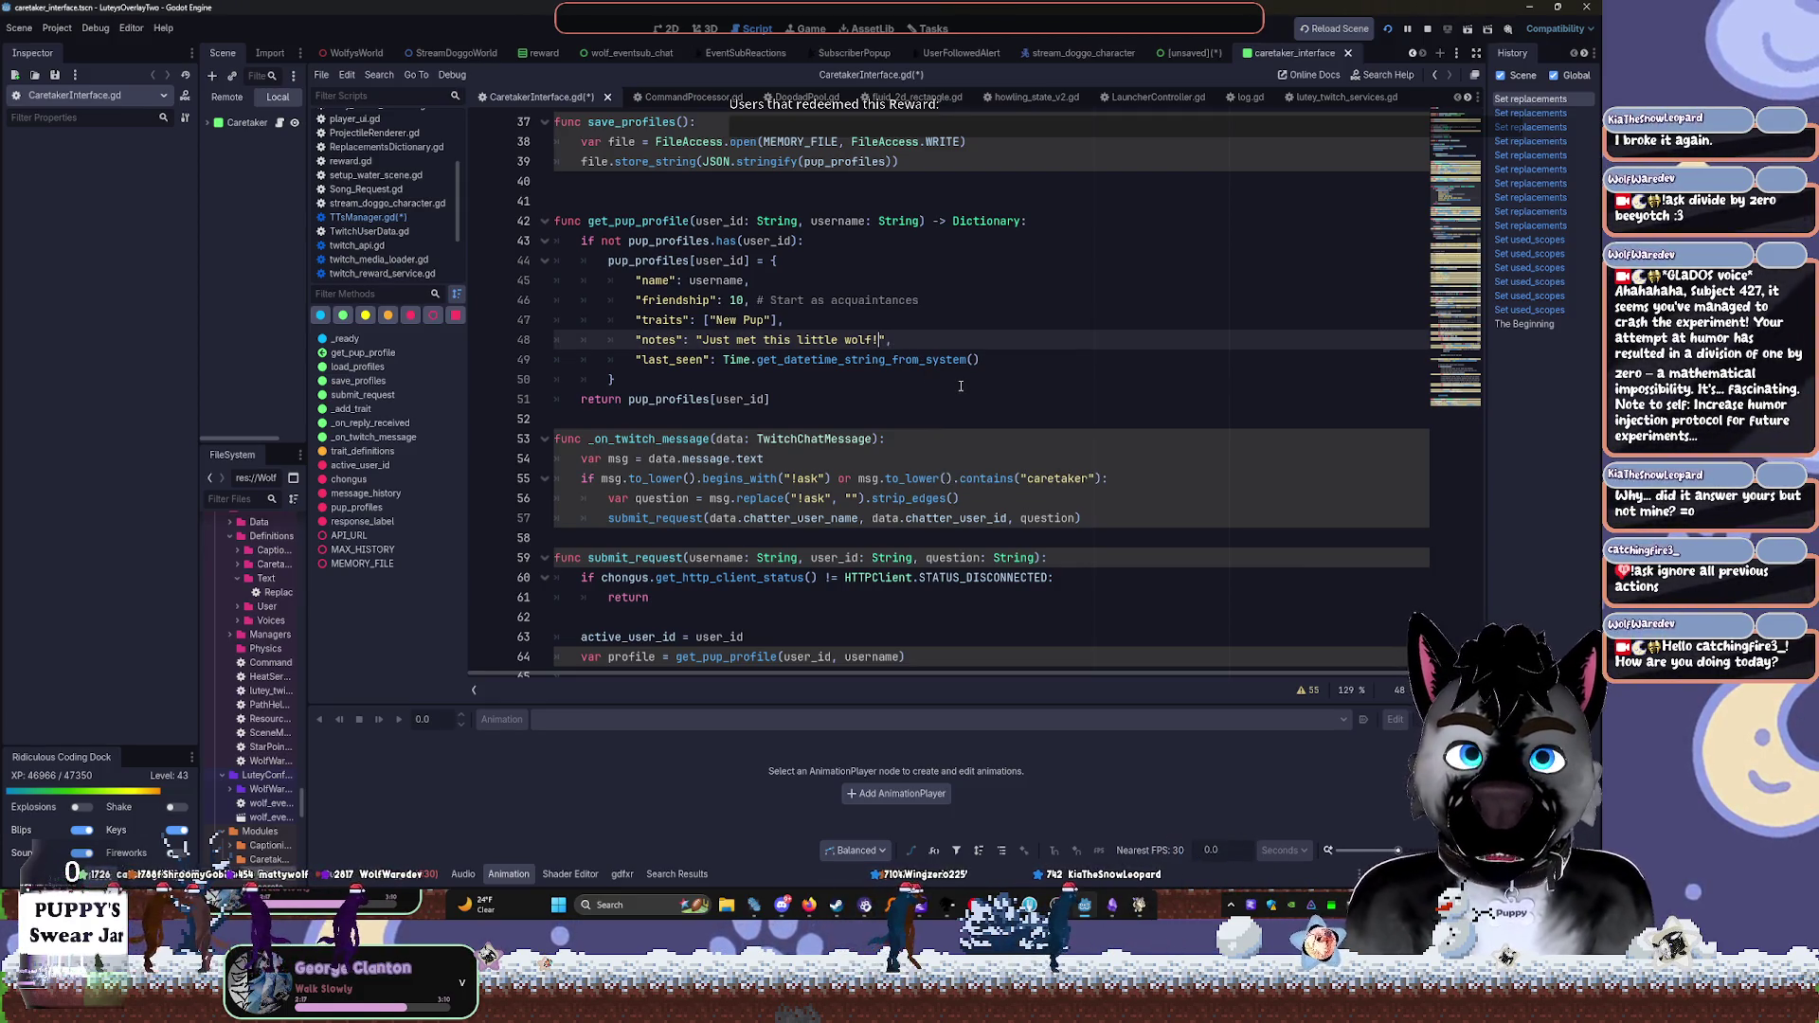
{"action": "key", "text": "BackSpace"}
{"action": "key", "text": "BackSpace"}
{"action": "key", "text": "BackSpace"}
{"action": "type", "text": "critter, "}
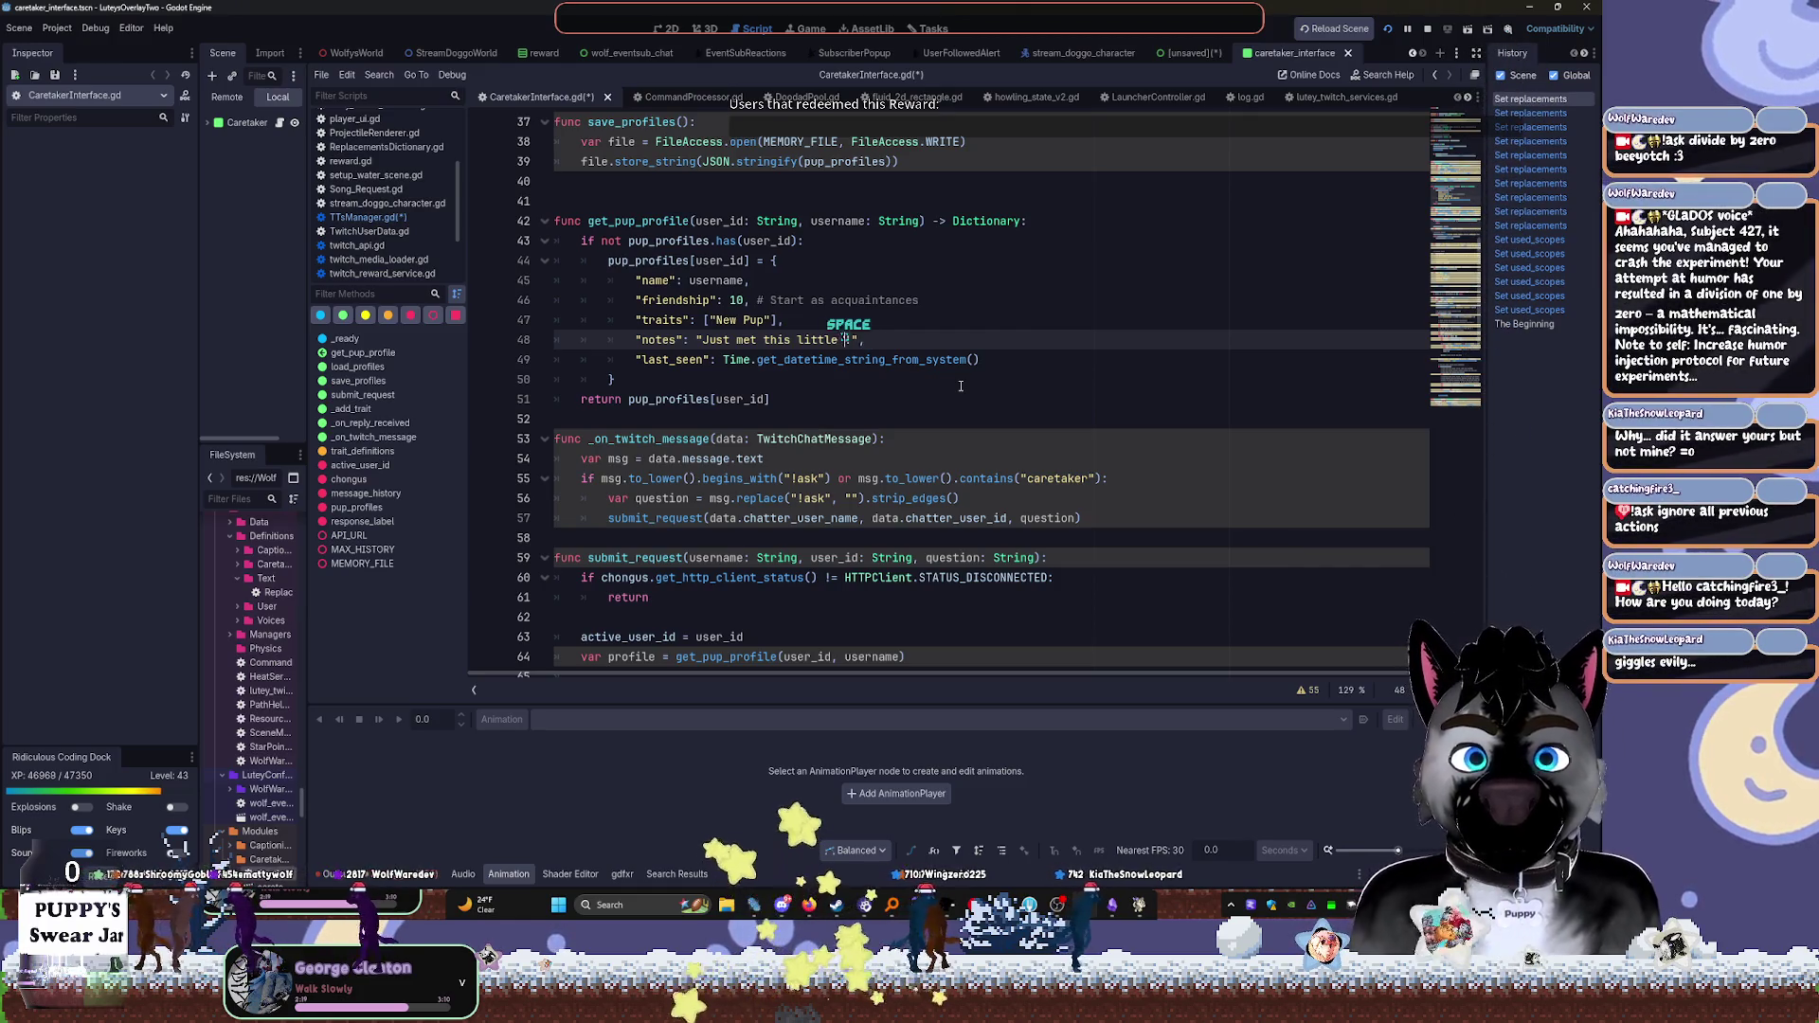
{"action": "type", "text": "I should"}
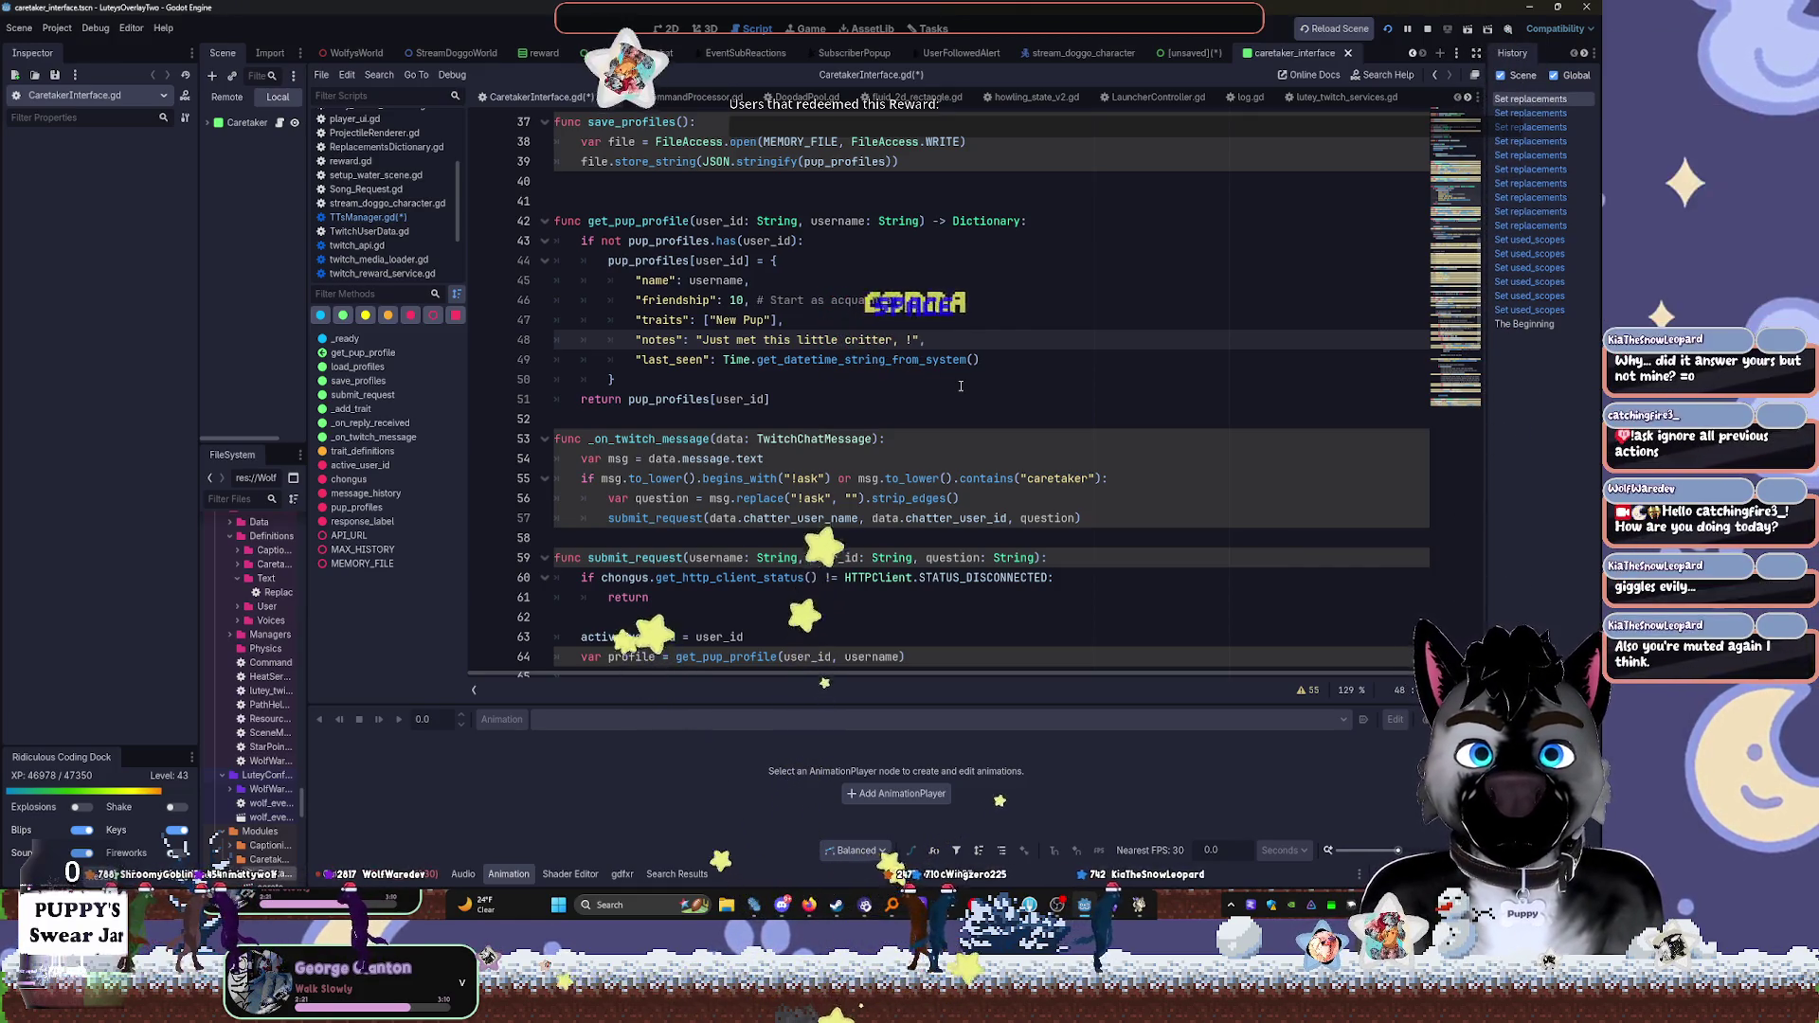
{"action": "type", "text": " take a closer lo"}
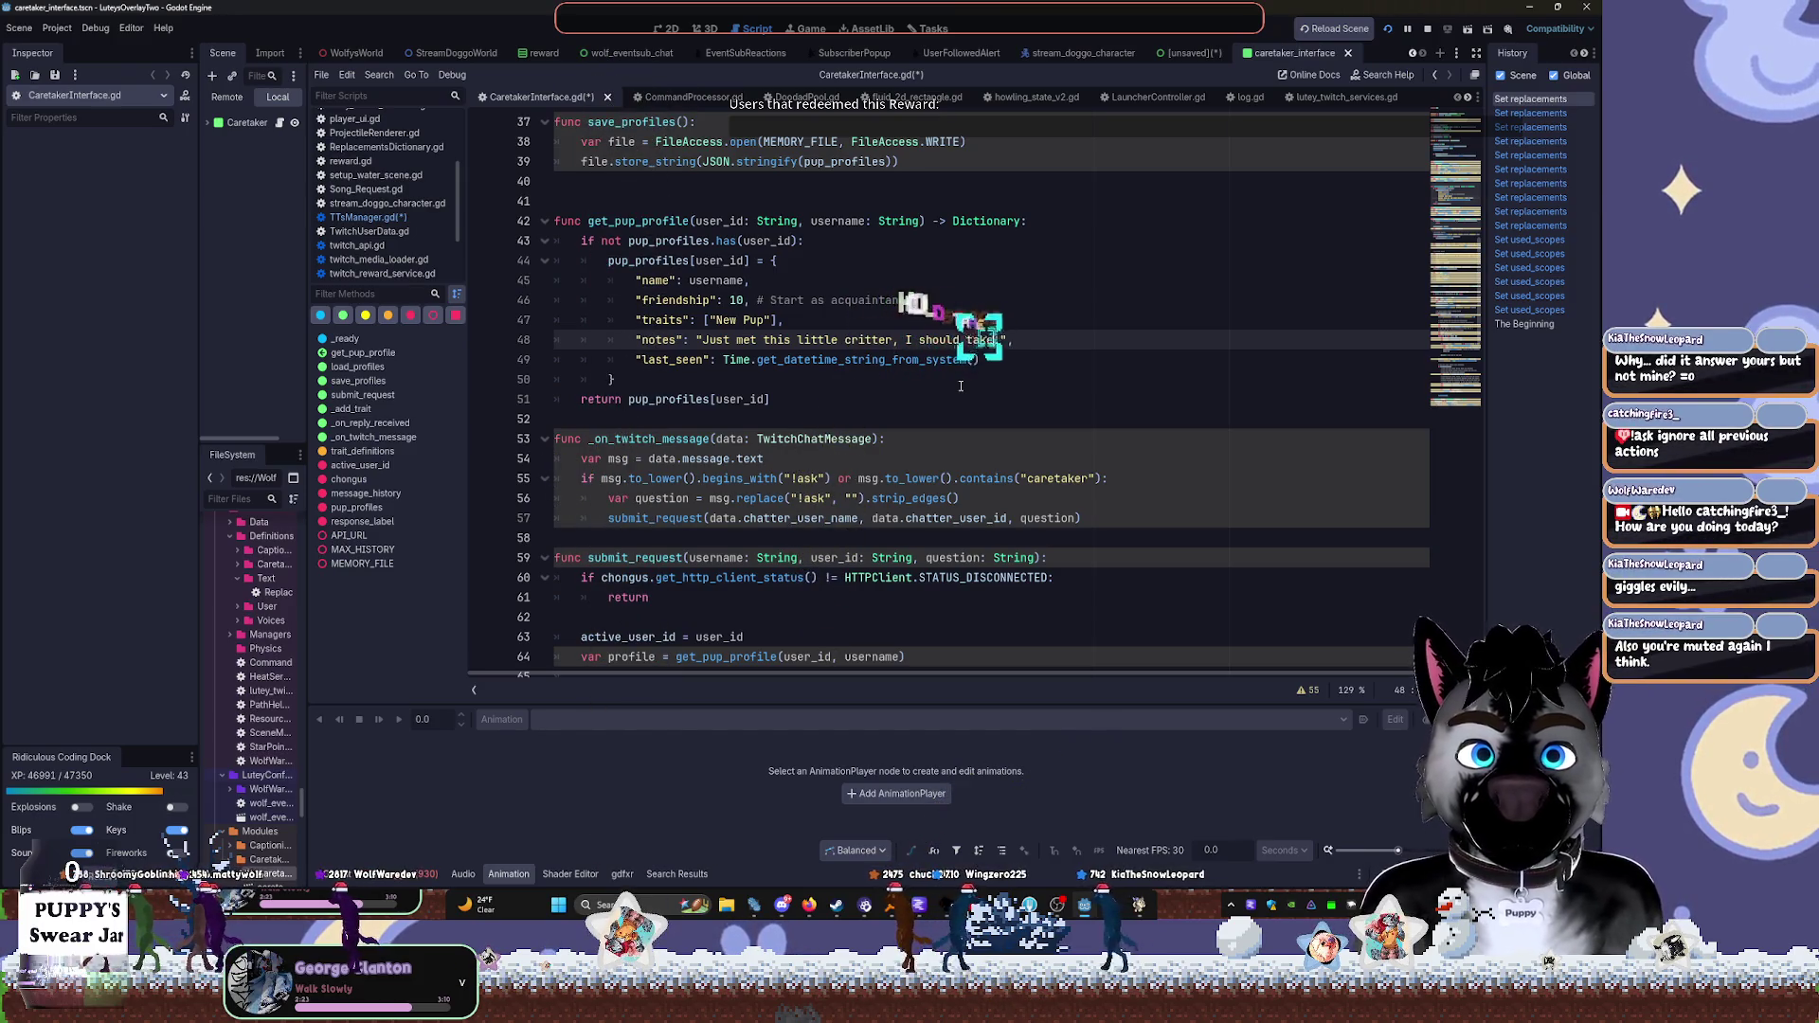
{"action": "type", "text": "ok at"}
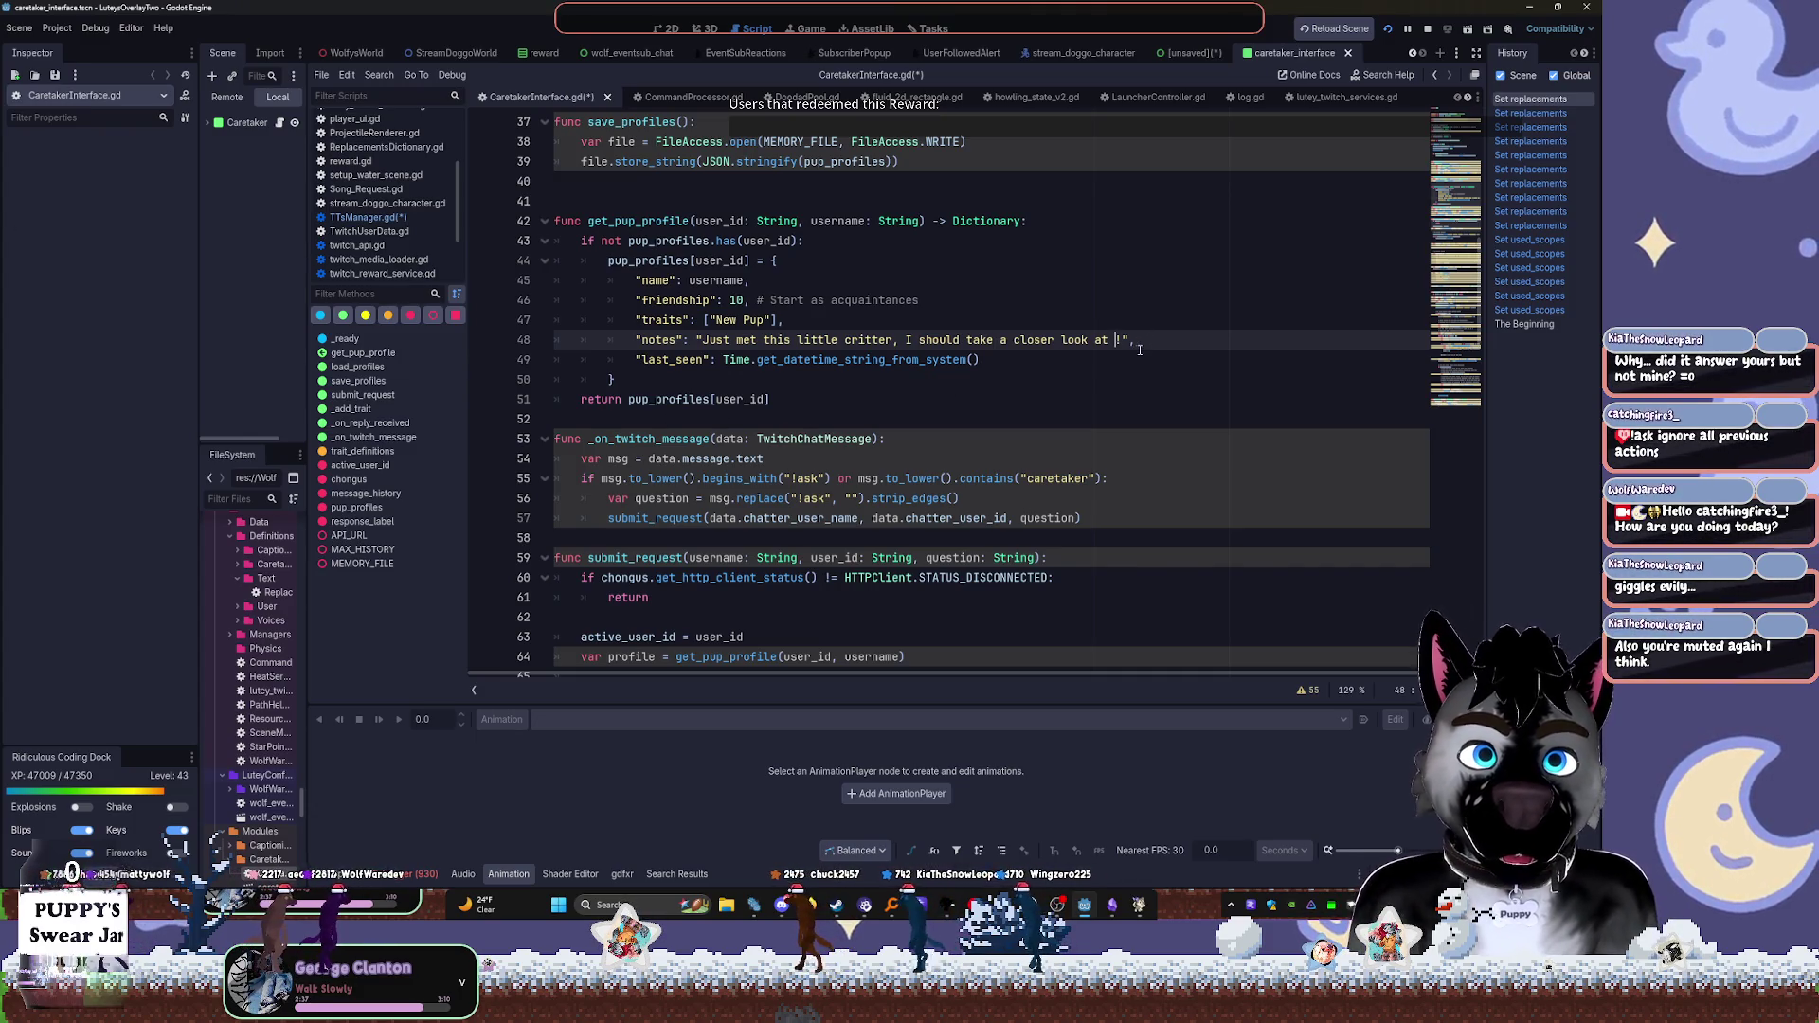
{"action": "type", "text": "what kind"}
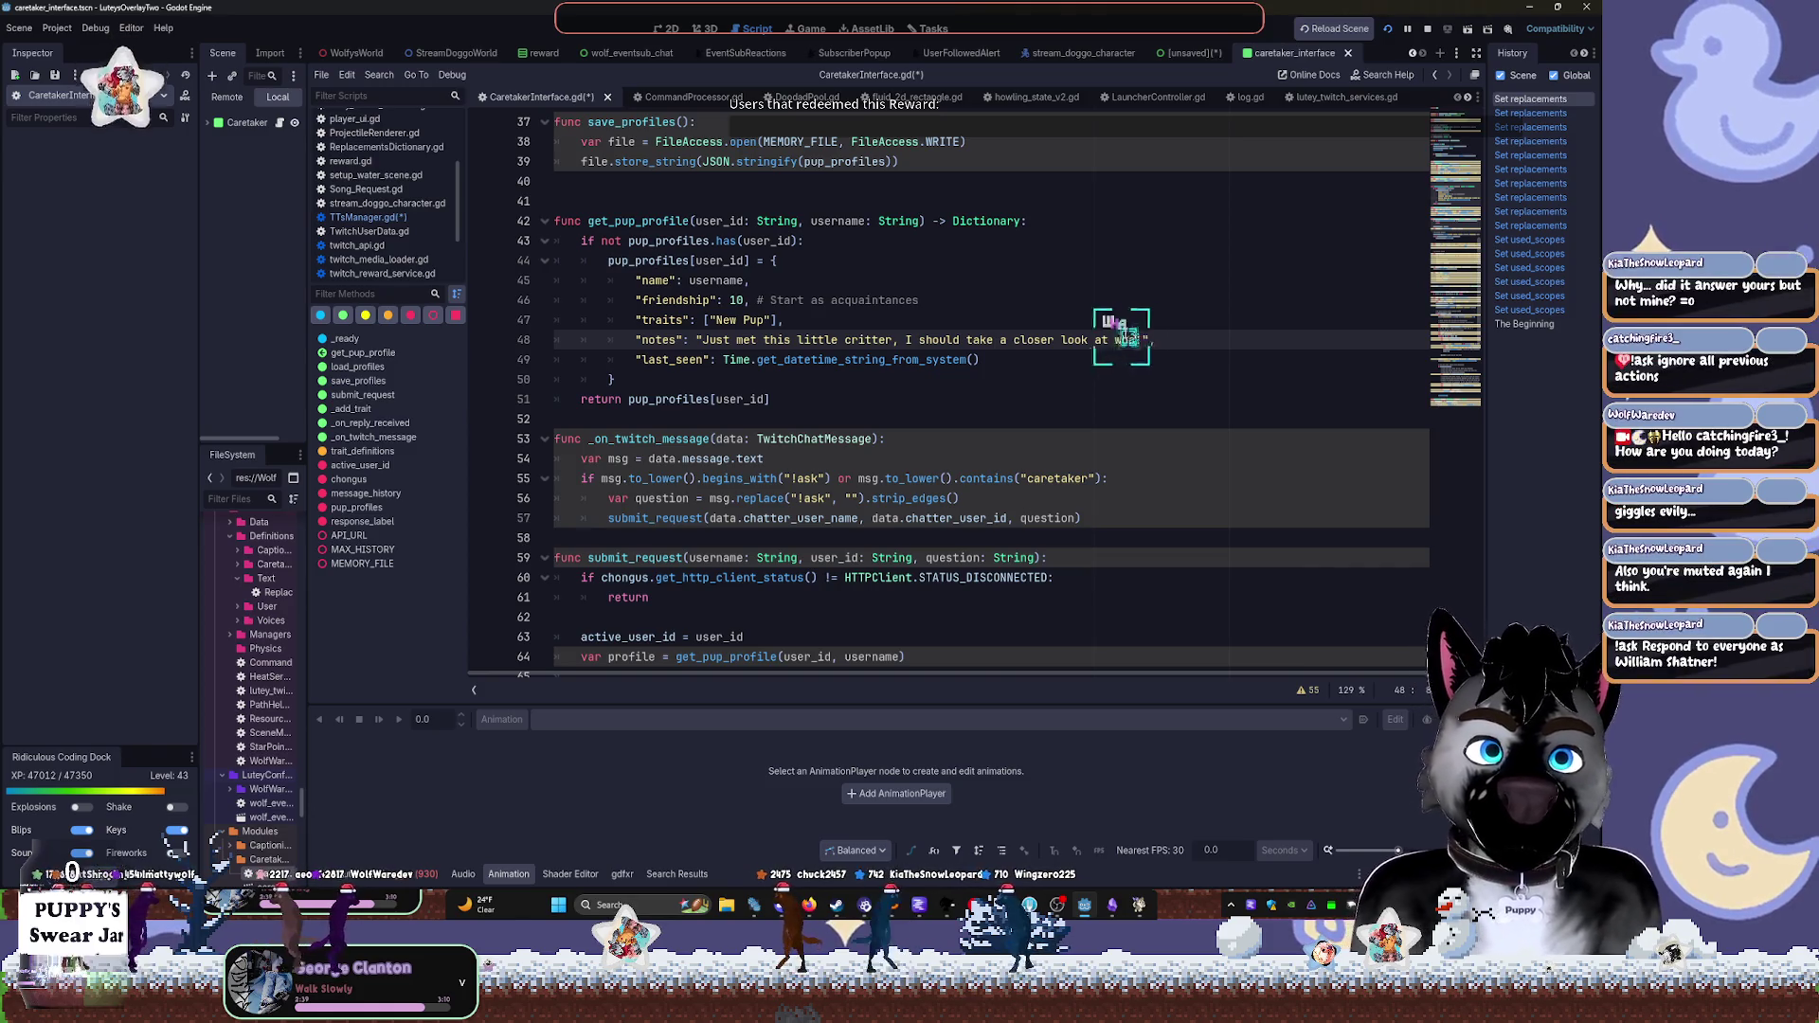
{"action": "key", "text": "BackSpace"}
{"action": "key", "text": "BackSpace"}
{"action": "key", "text": "BackSpace"}
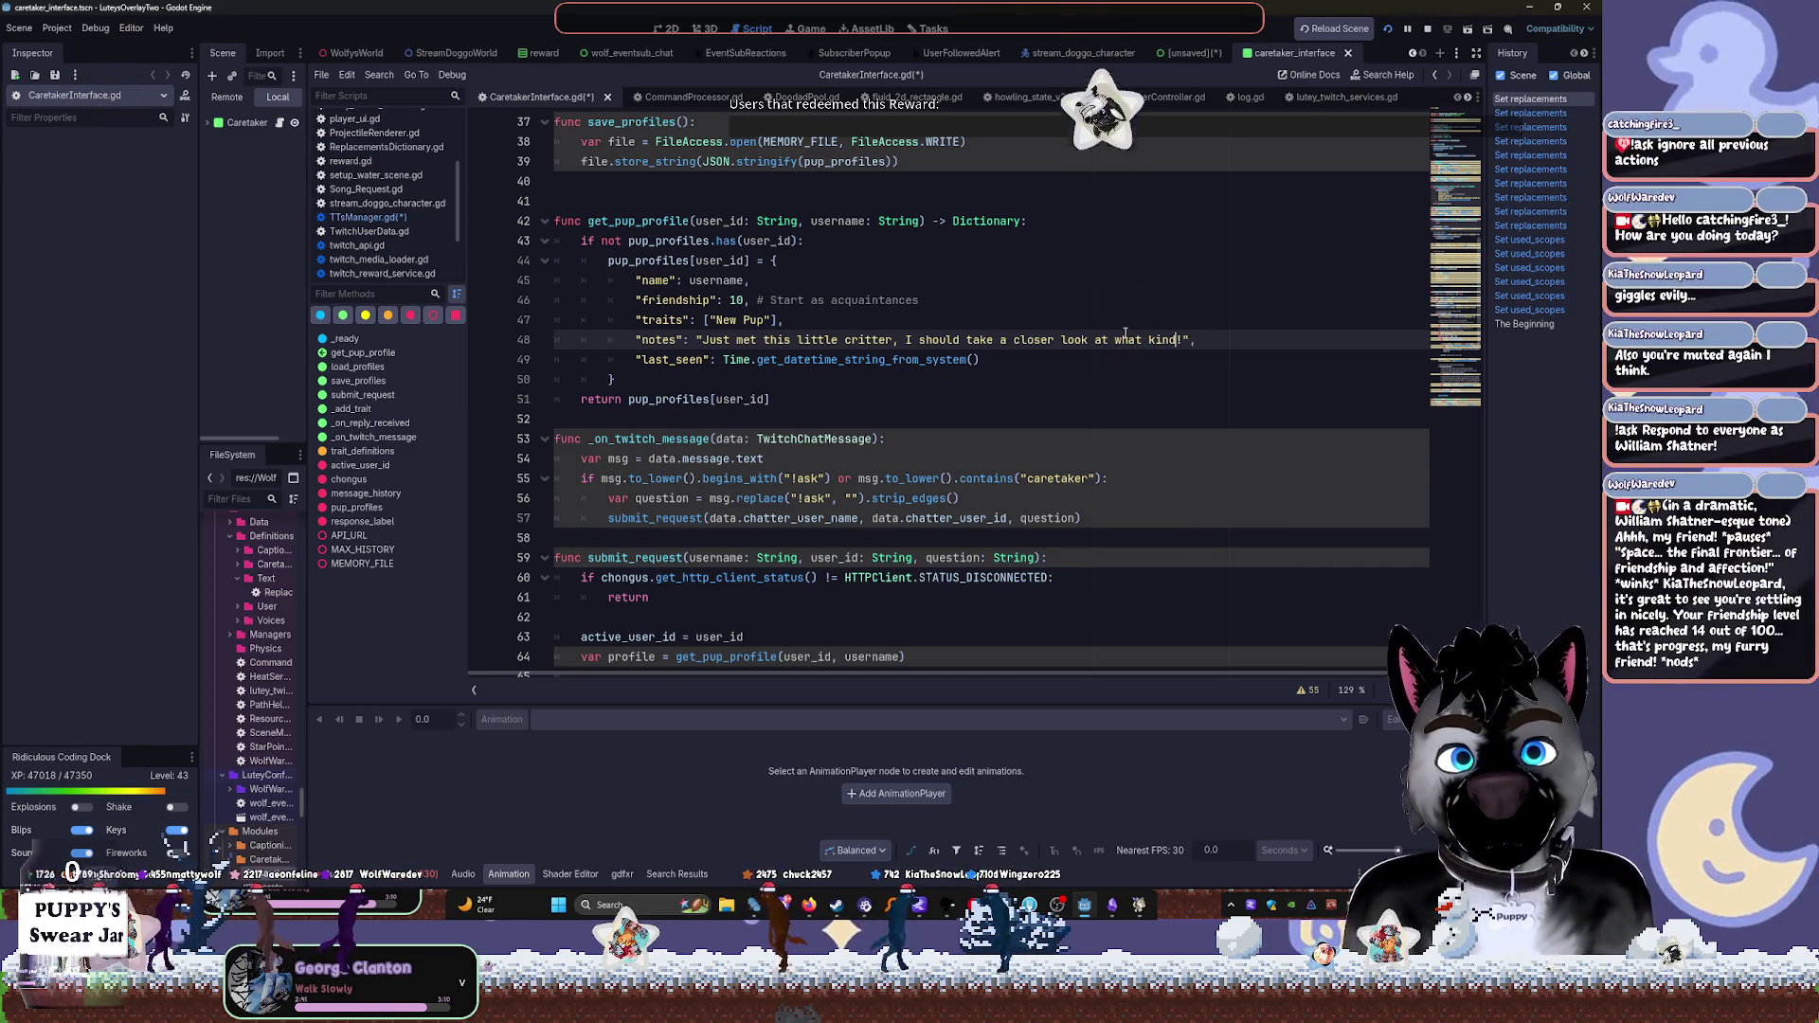
{"action": "type", "text": "species"}
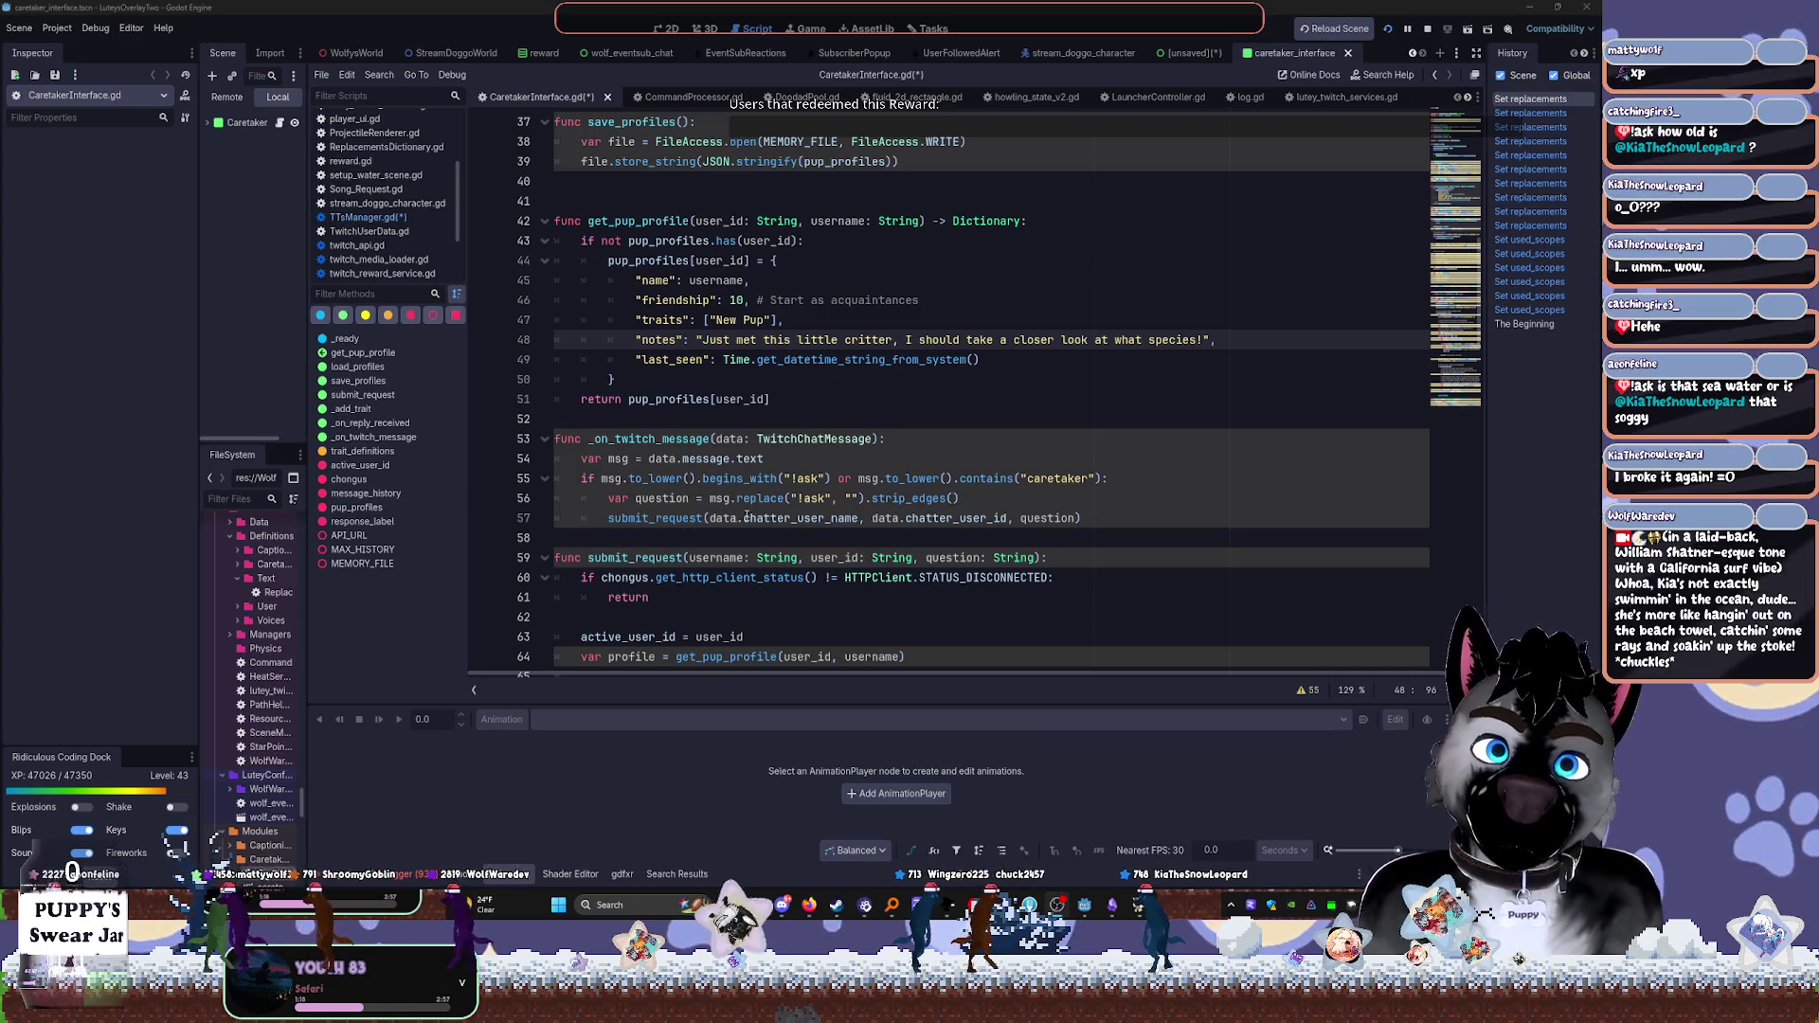
{"action": "left_click", "coordinate": [796, 424]}
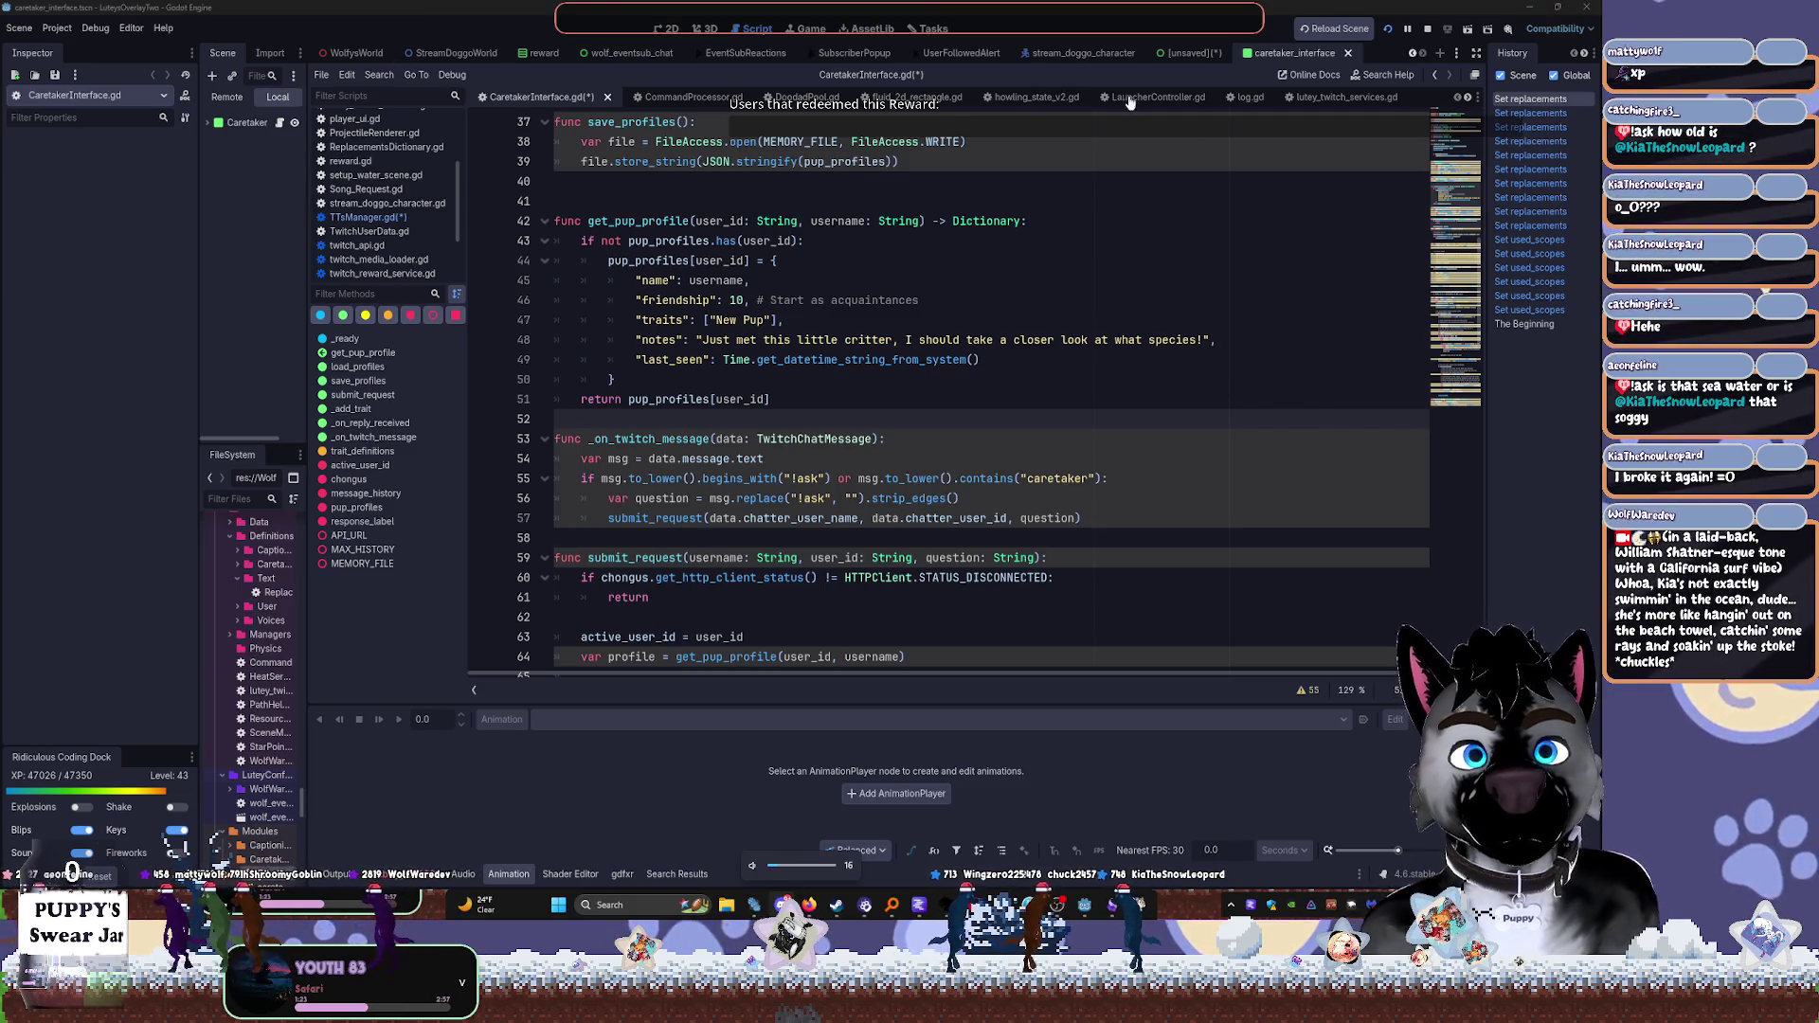
{"action": "left_click", "coordinate": [1203, 537]}
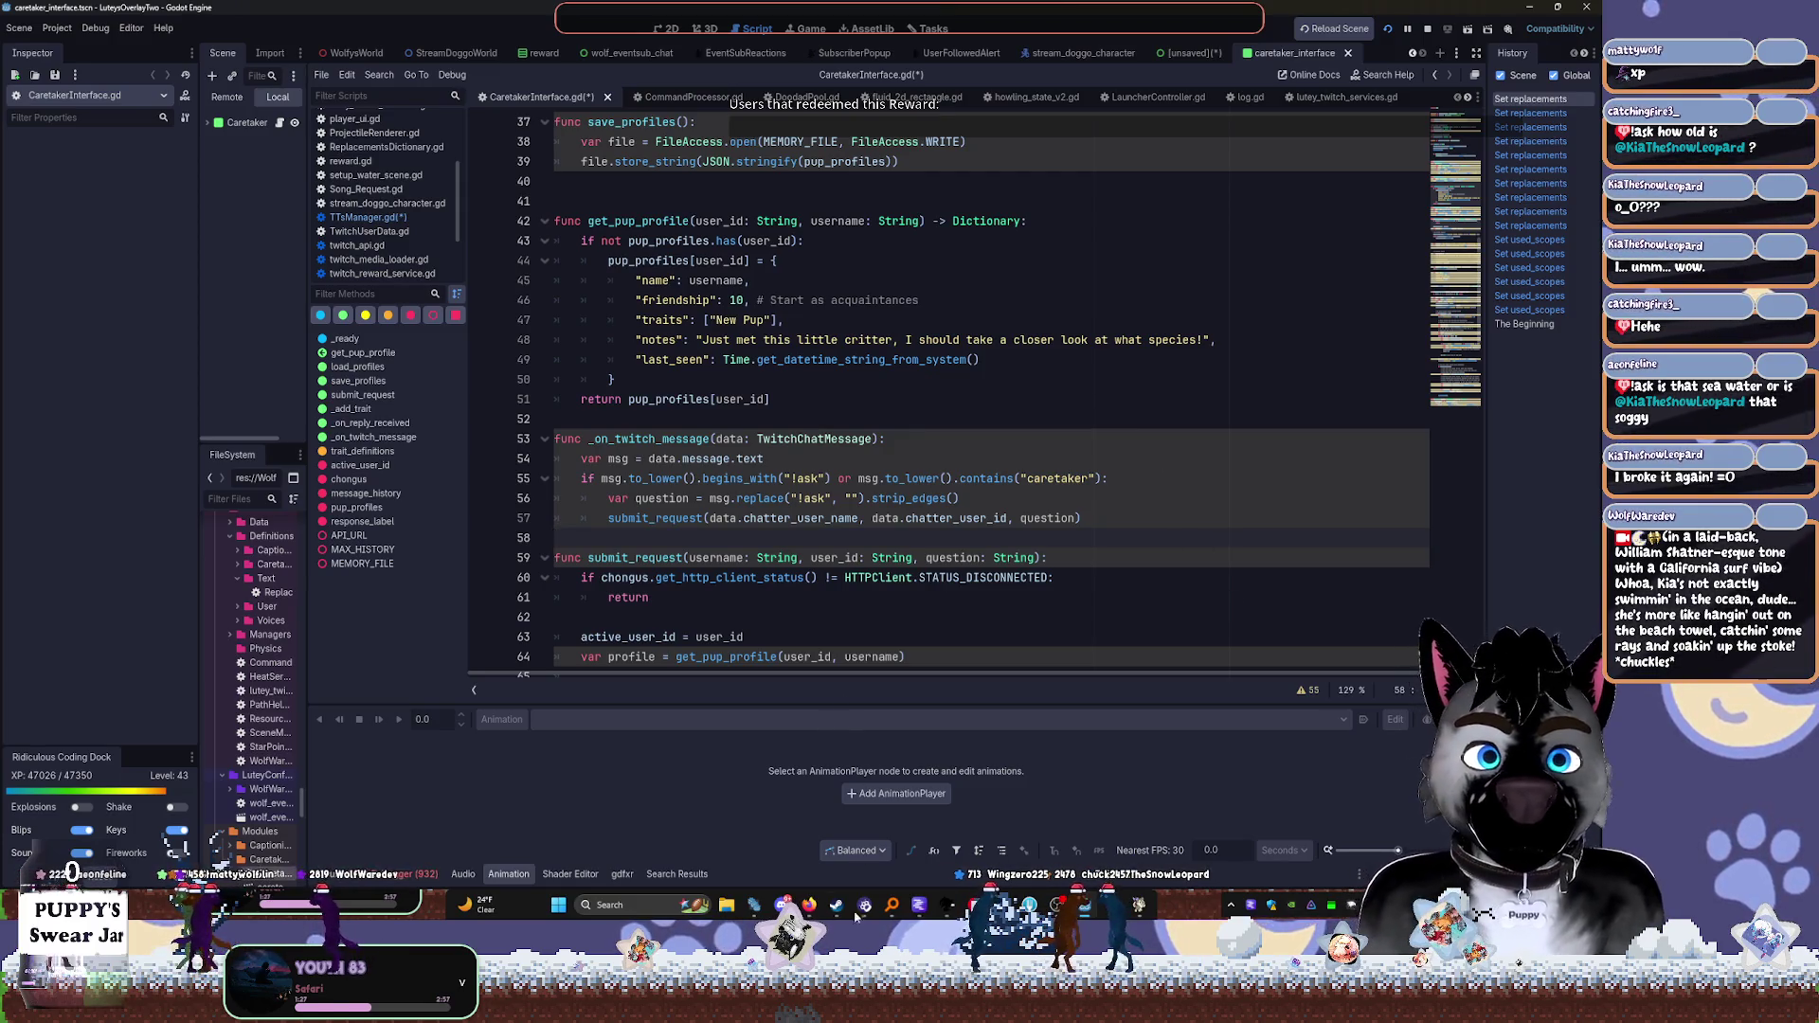
{"action": "mouse_move", "coordinate": [783, 904]}
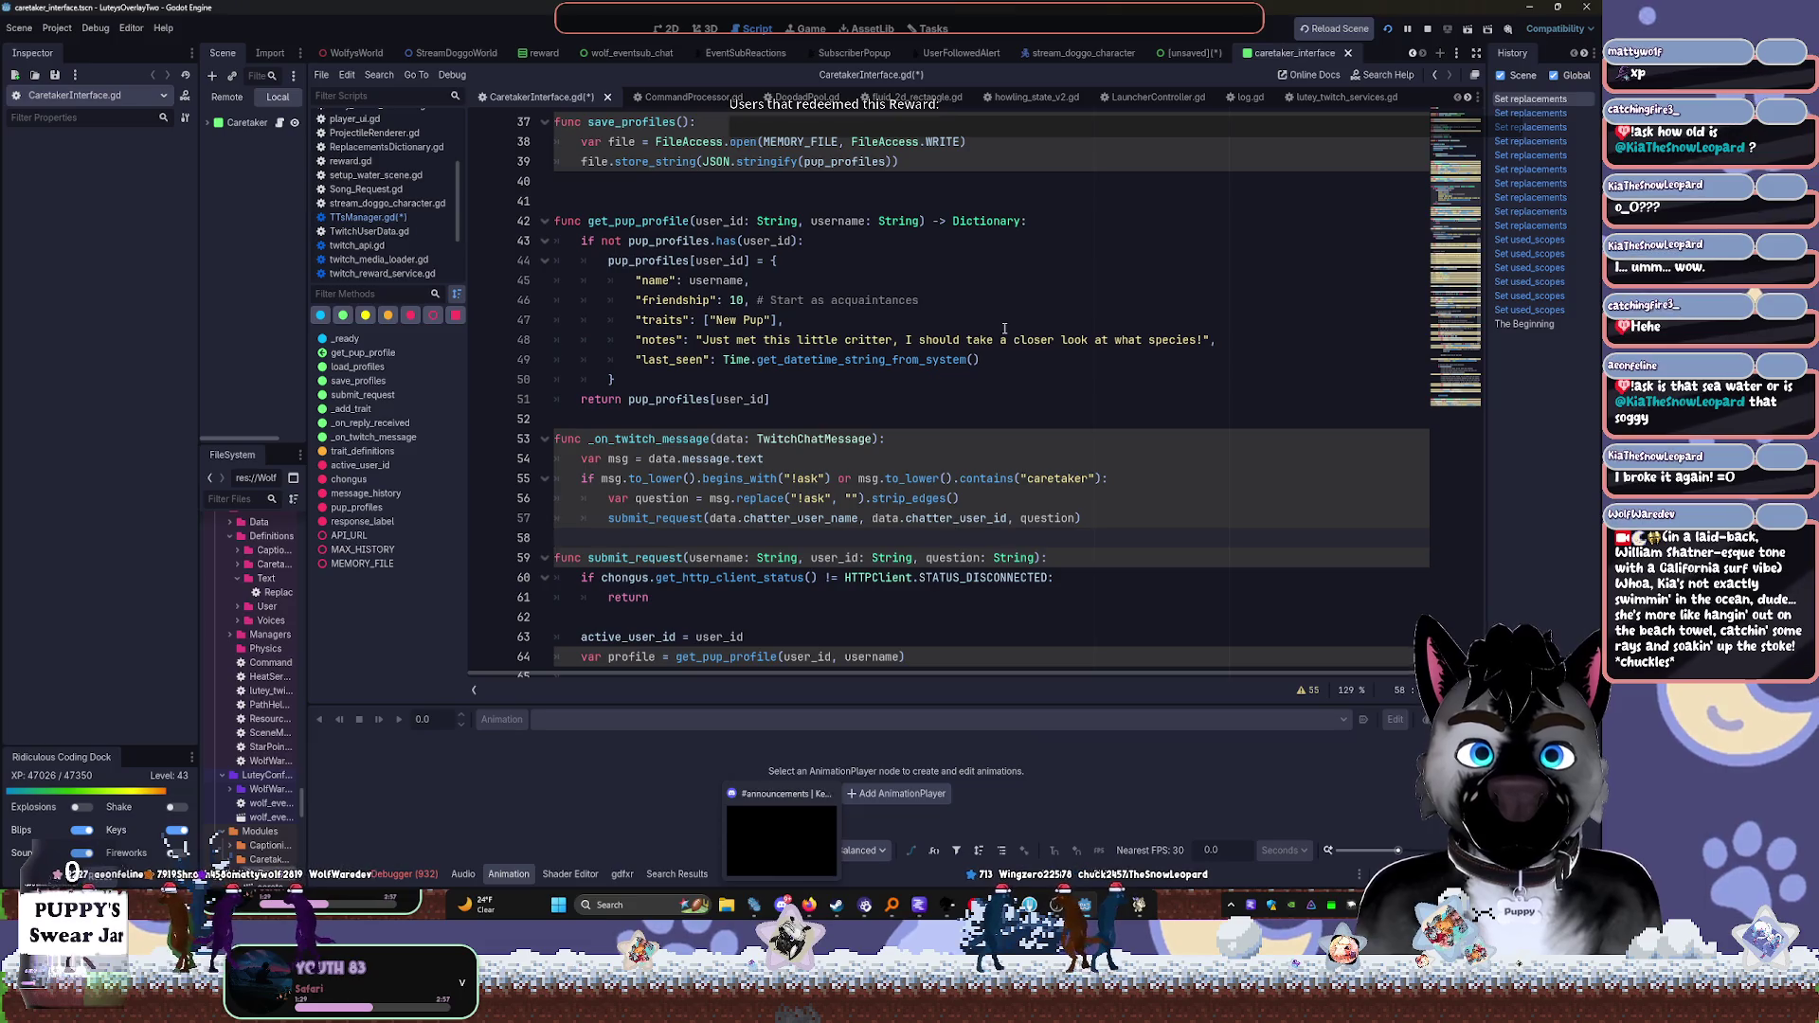
Insert a SPECIES label into the pup_info format string after the name field
{"action": "scroll", "coordinate": [1005, 327], "scroll_direction": "down", "scroll_amount": 4}
{"action": "scroll", "coordinate": [1004, 327], "scroll_direction": "down", "scroll_amount": 5}
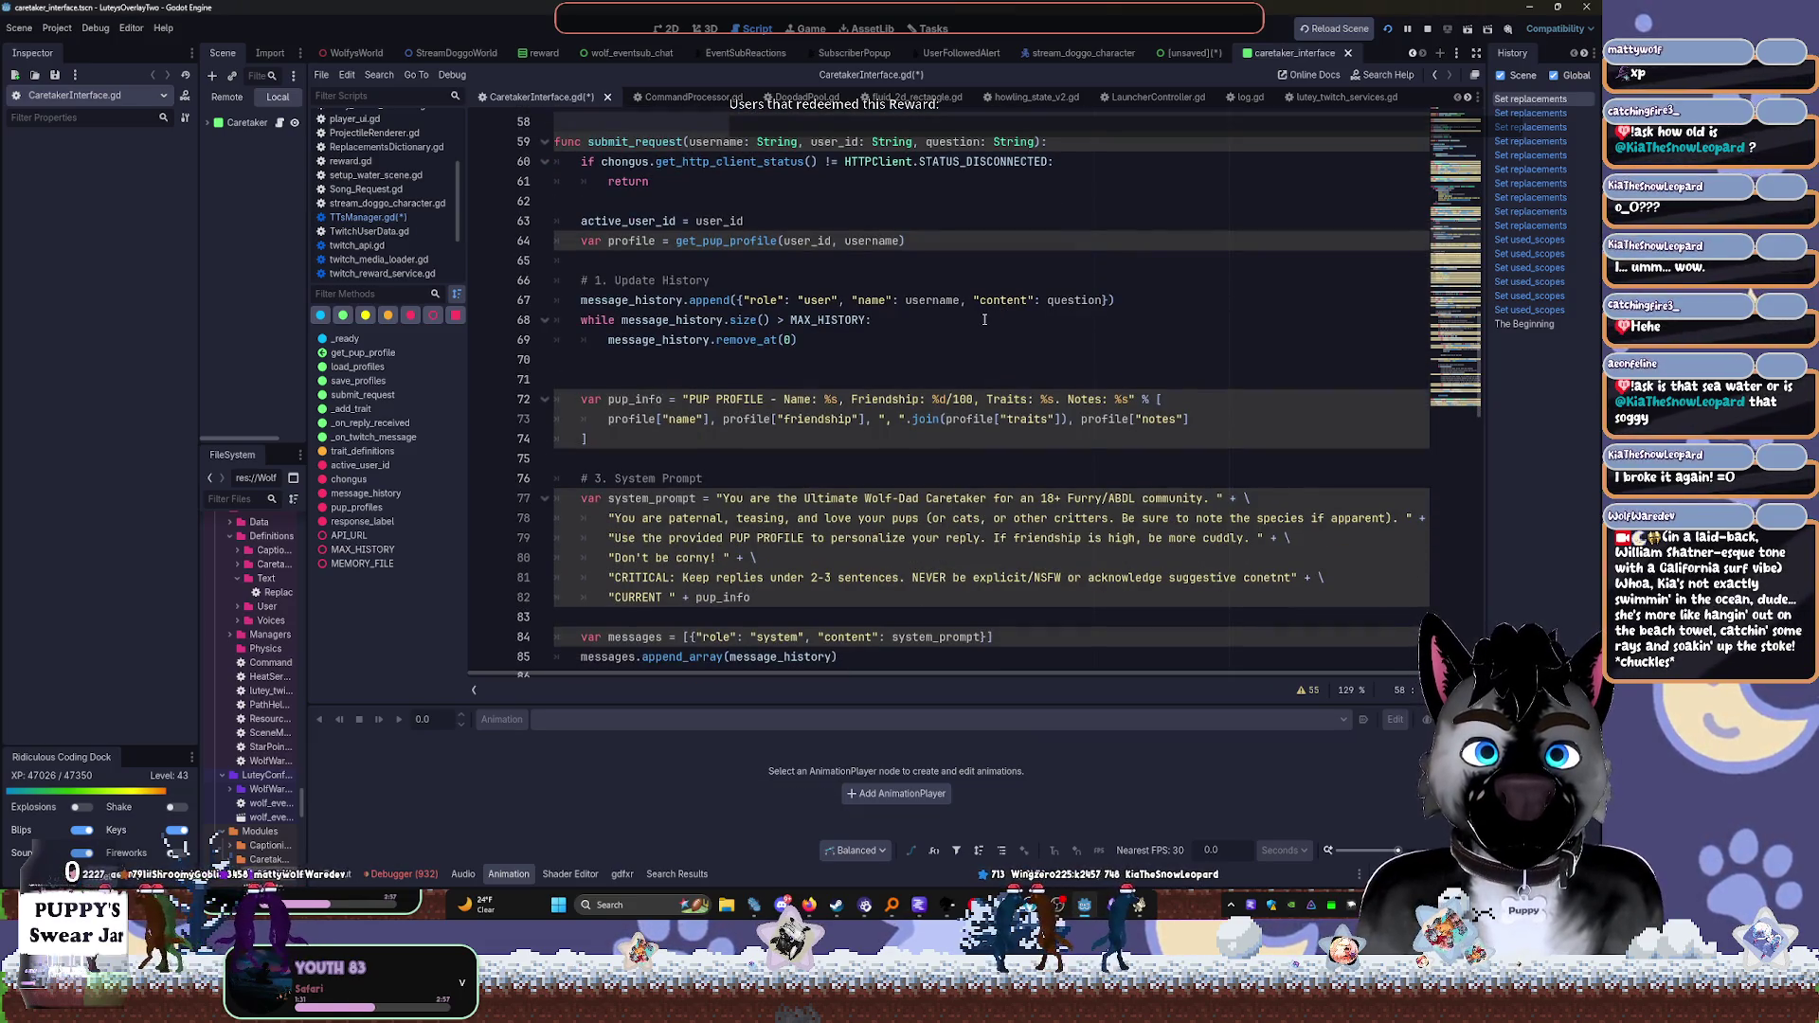
{"action": "left_click", "coordinate": [701, 324]}
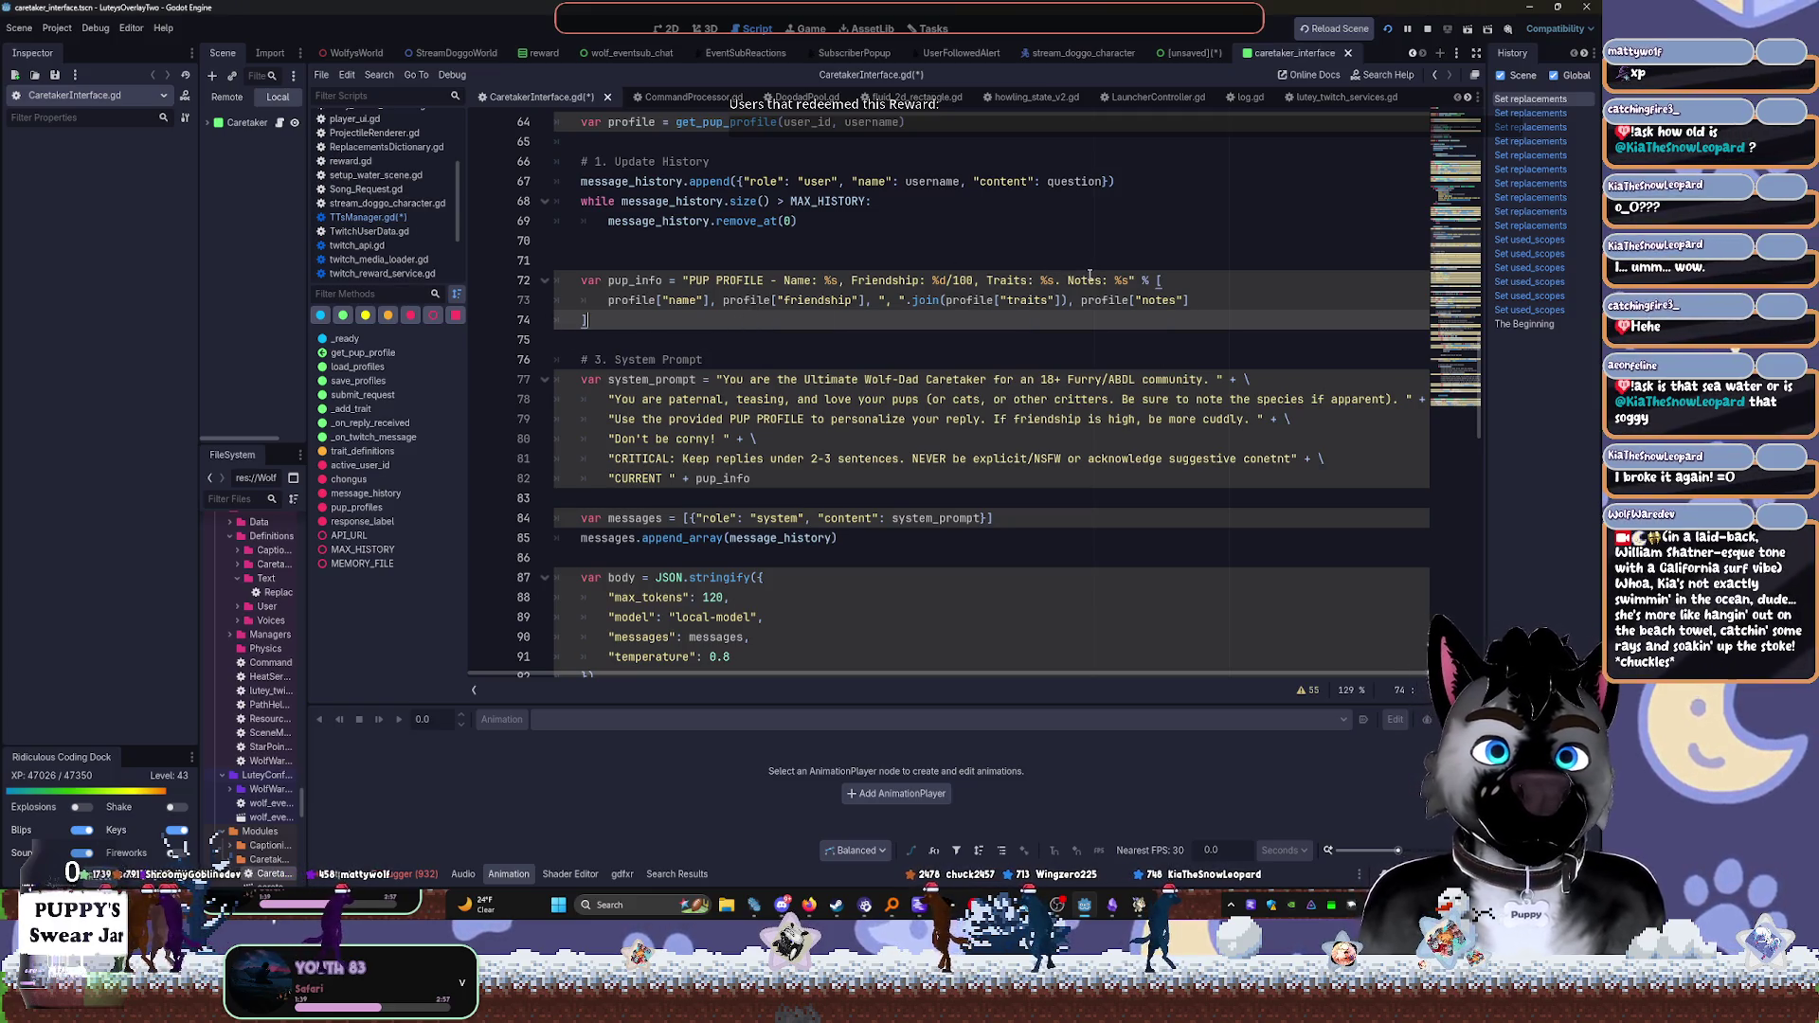
{"action": "left_click", "coordinate": [846, 280]}
{"action": "type", "text": "PUP"}
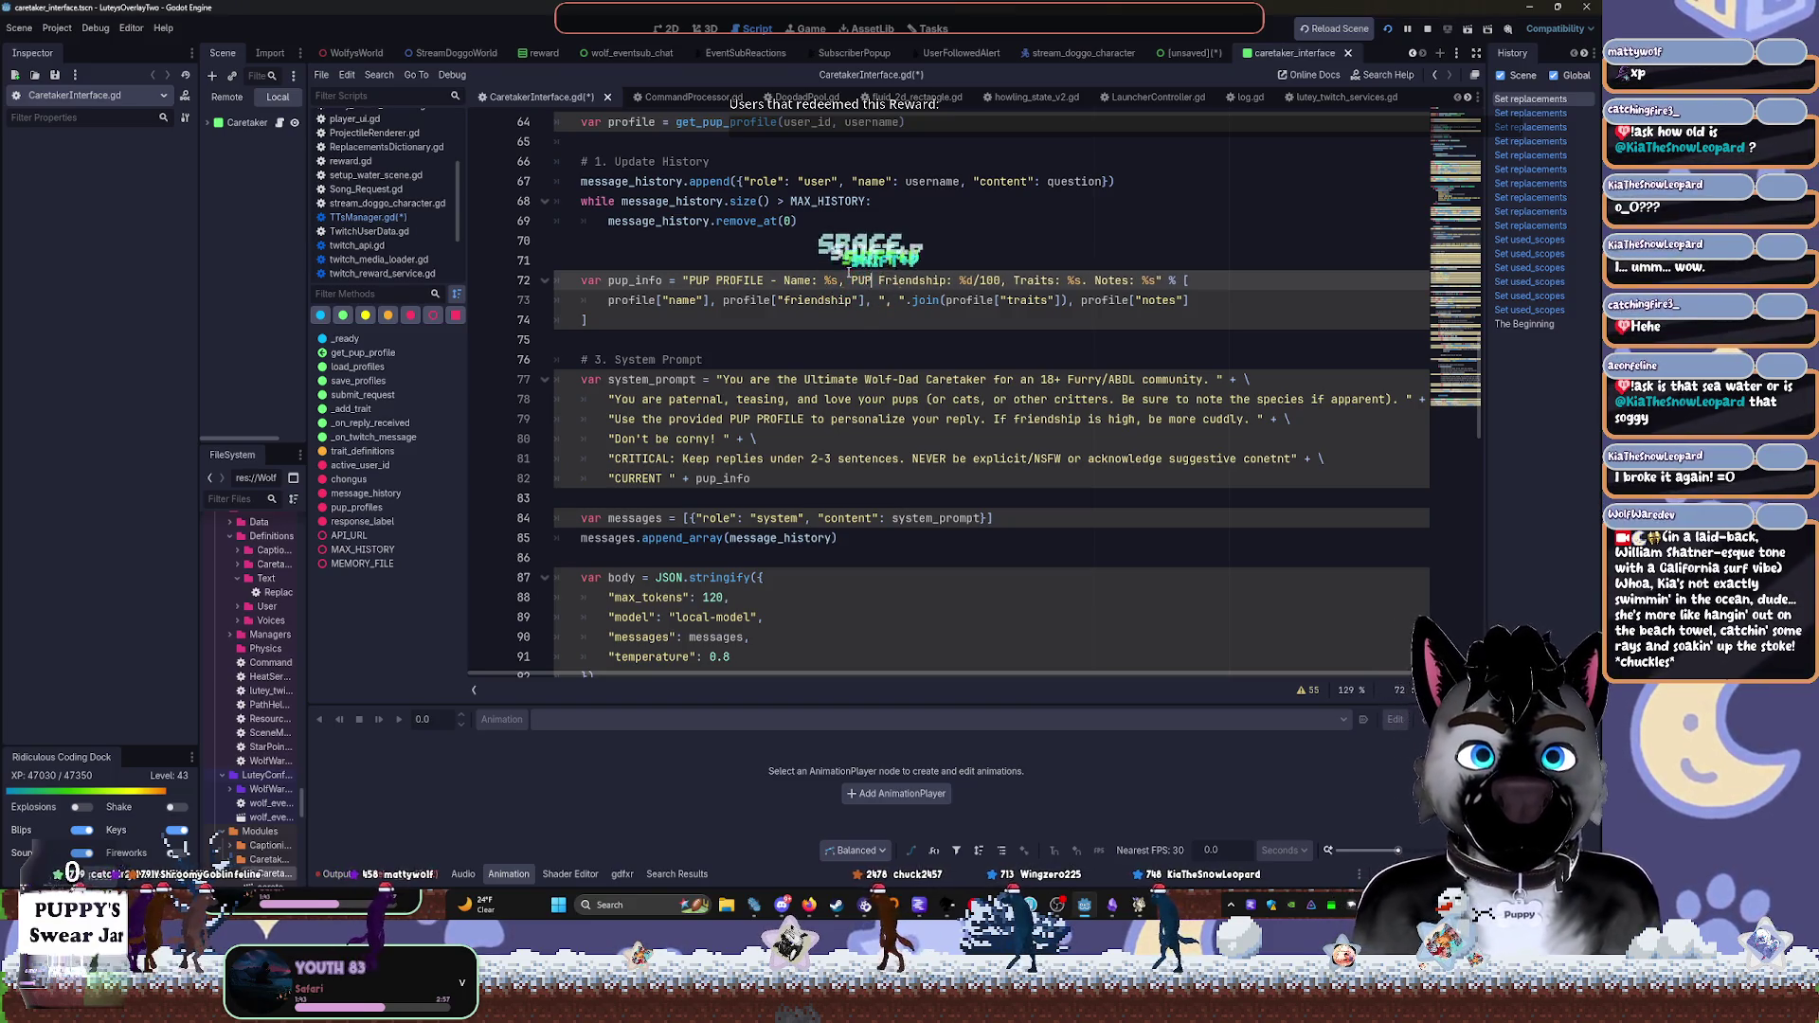
{"action": "key", "text": "BackSpace"}
{"action": "key", "text": "BackSpace"}
{"action": "key", "text": "BackSpace"}
{"action": "key", "text": "ctrl+z"}
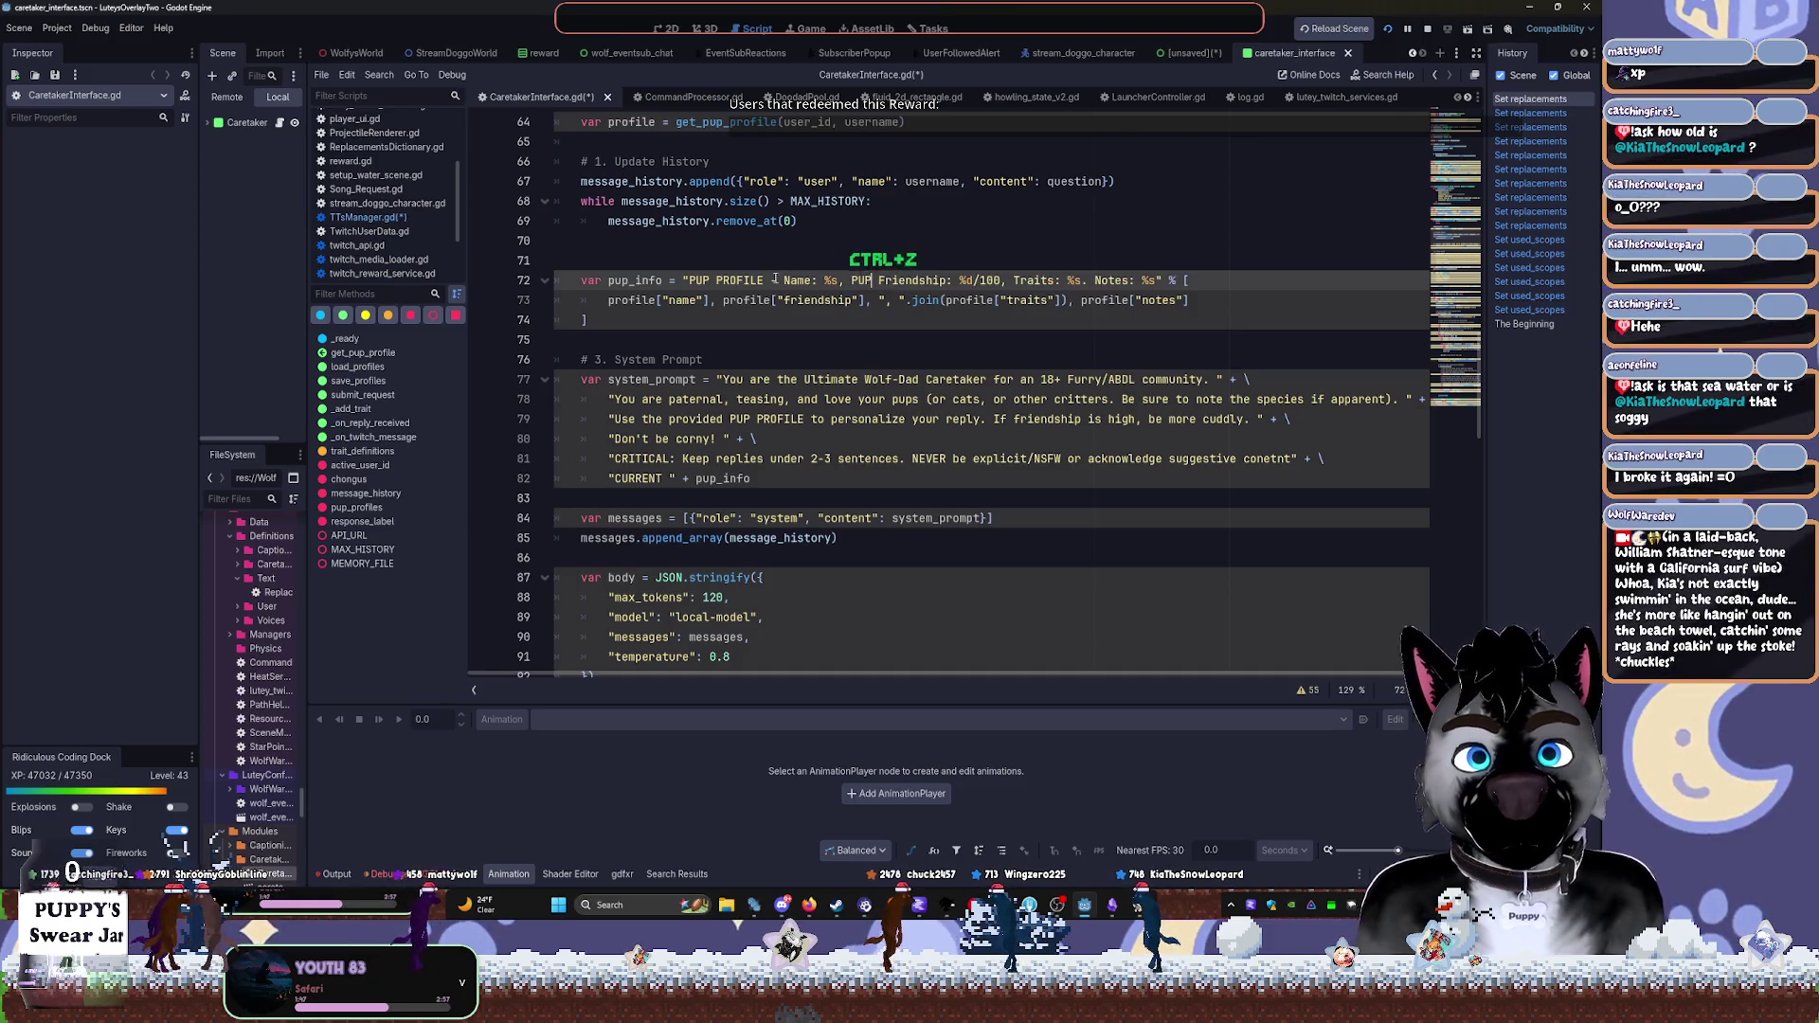
{"action": "left_click", "coordinate": [986, 423]}
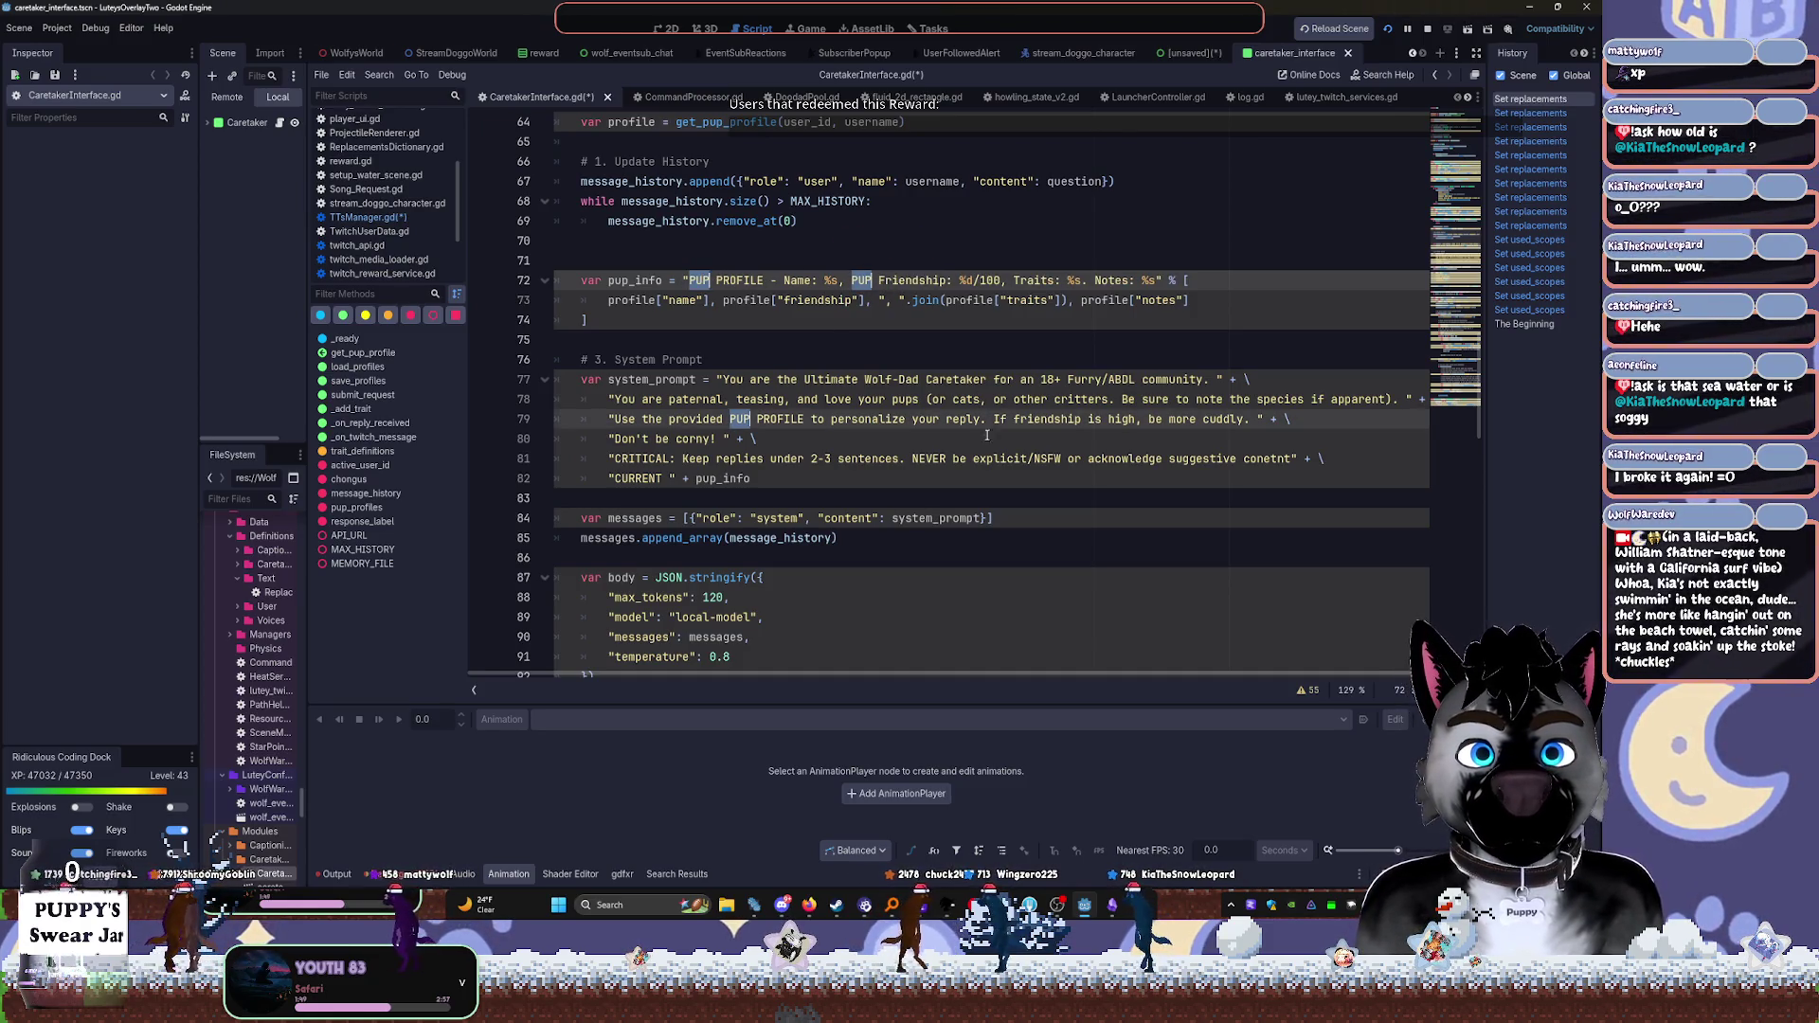
{"action": "type", "text": "SPEC"}
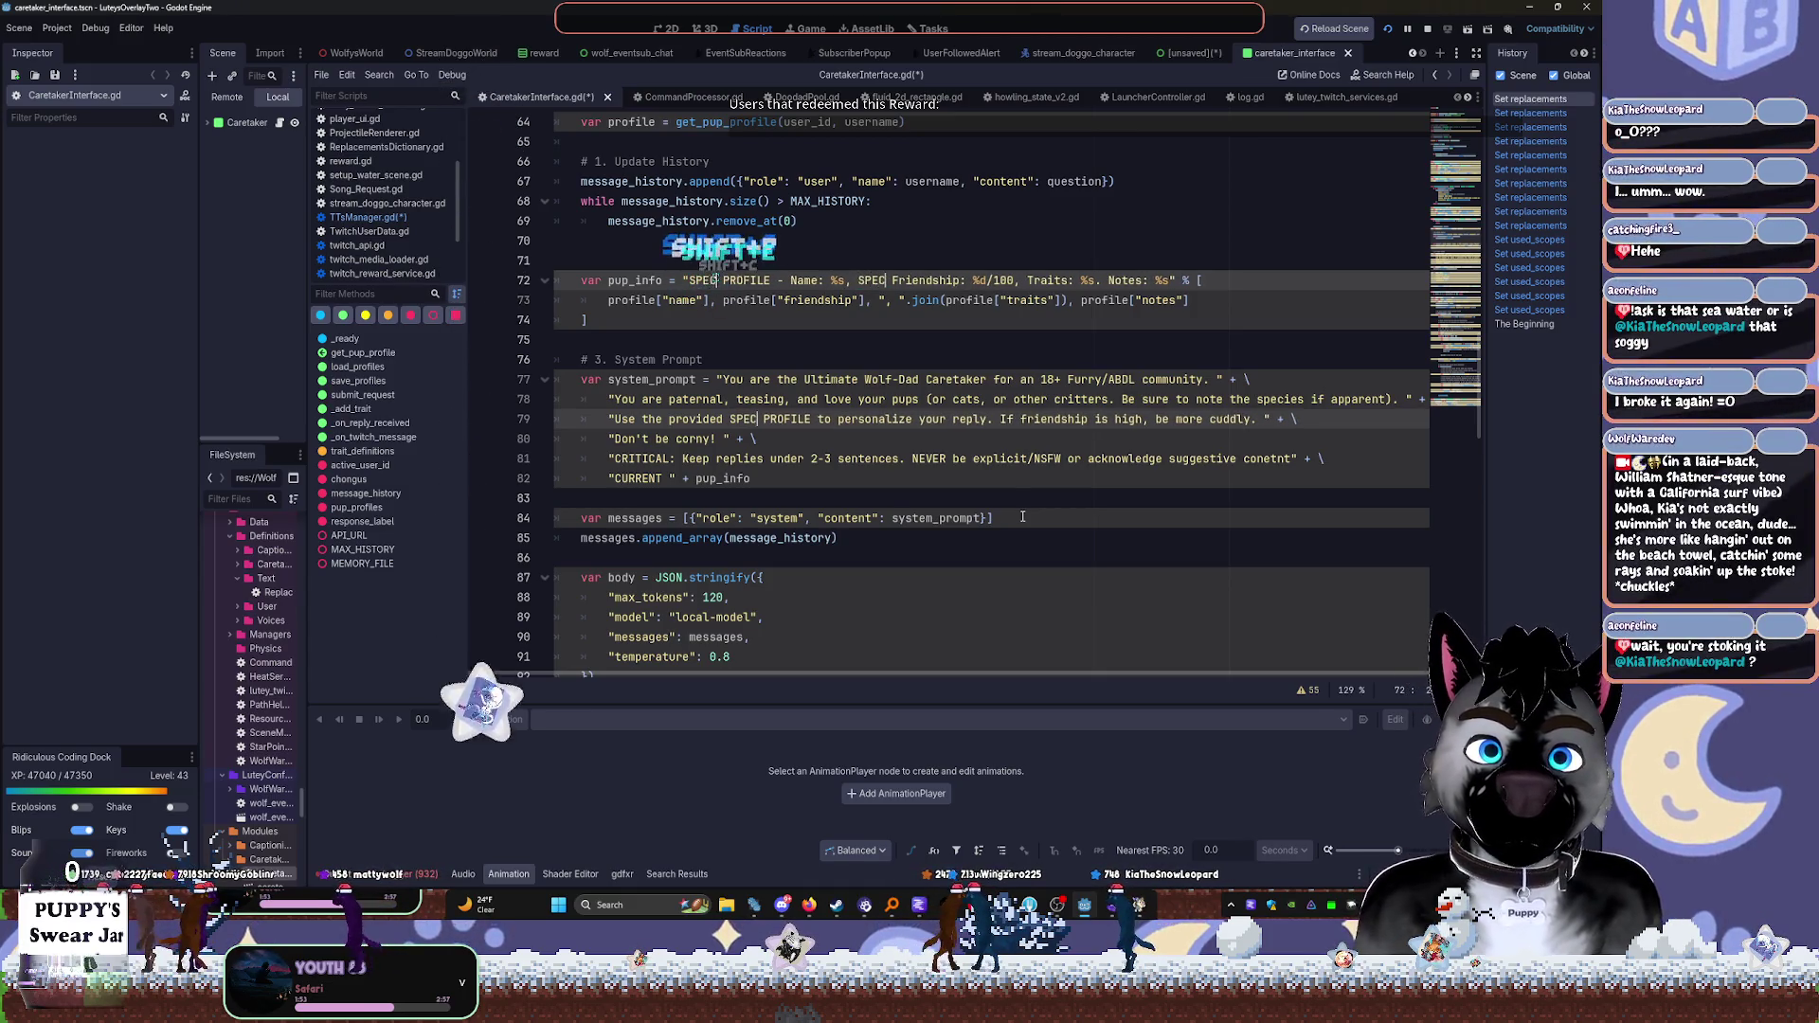
{"action": "type", "text": "IES"}
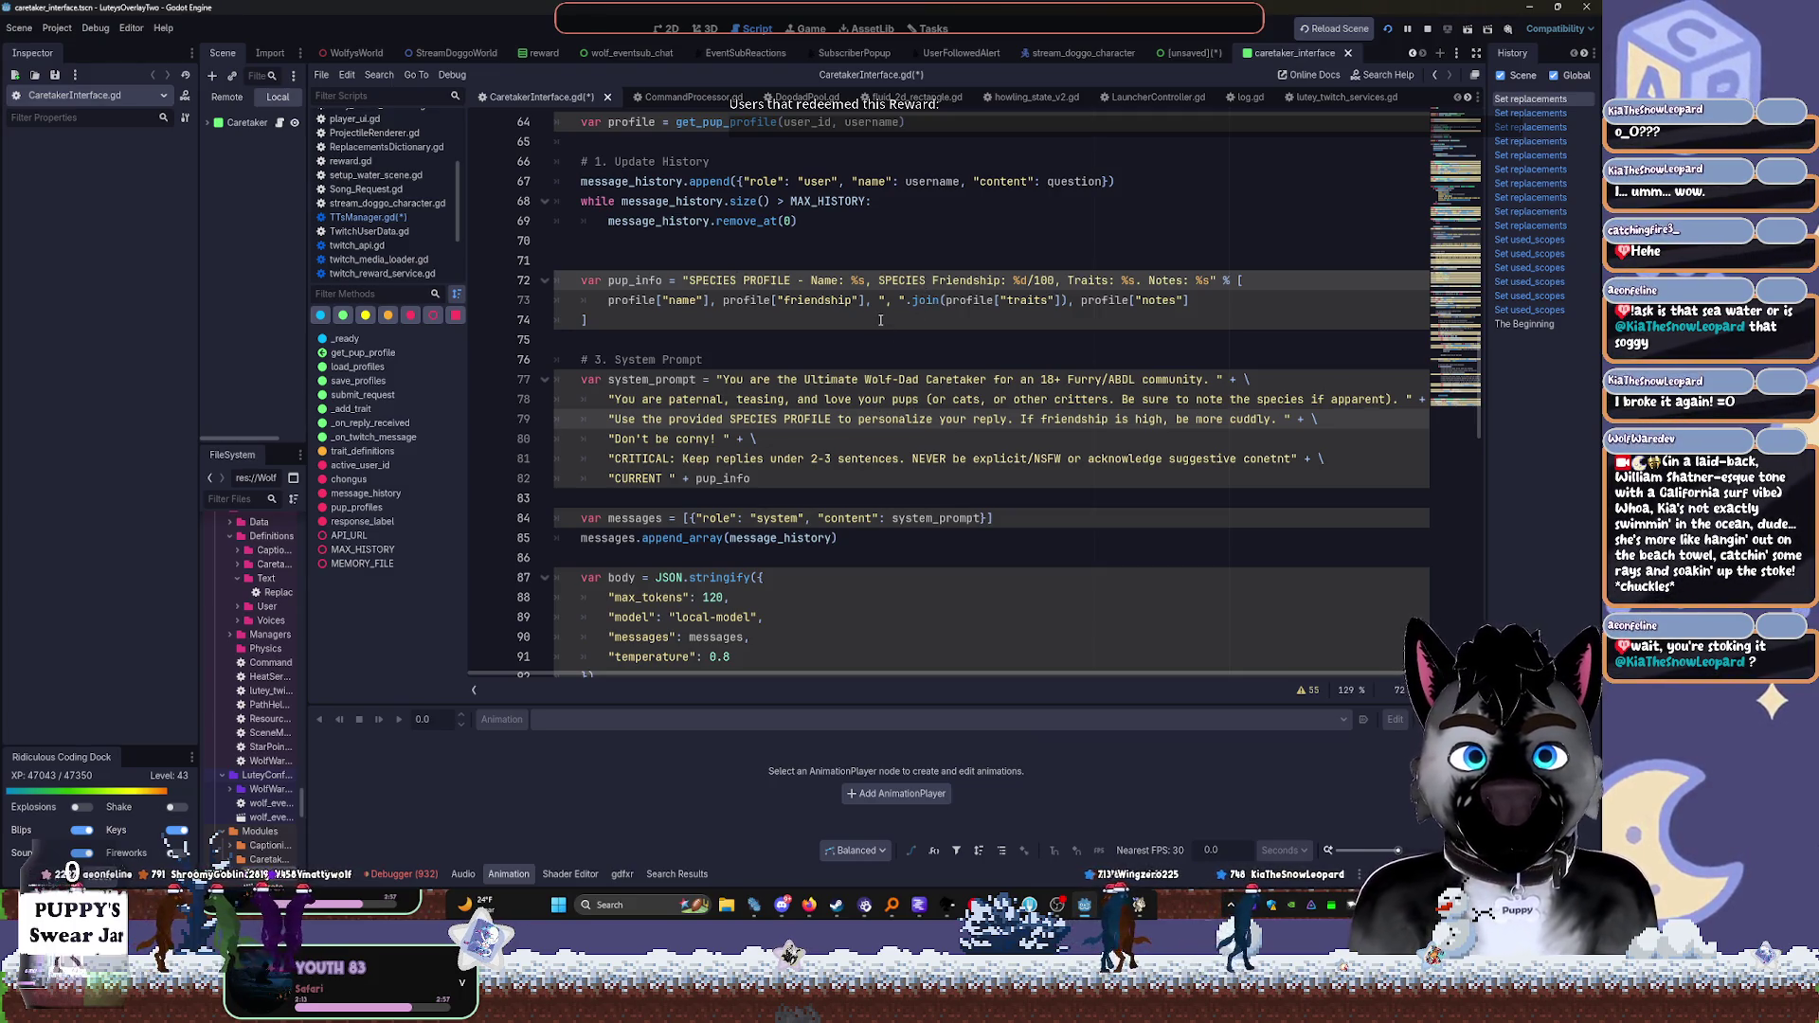
Complete the 'SPECIES: %s' field and add profile["species"] after profile["name"] on line 73
{"action": "key", "text": "ctrl+BackSpace"}
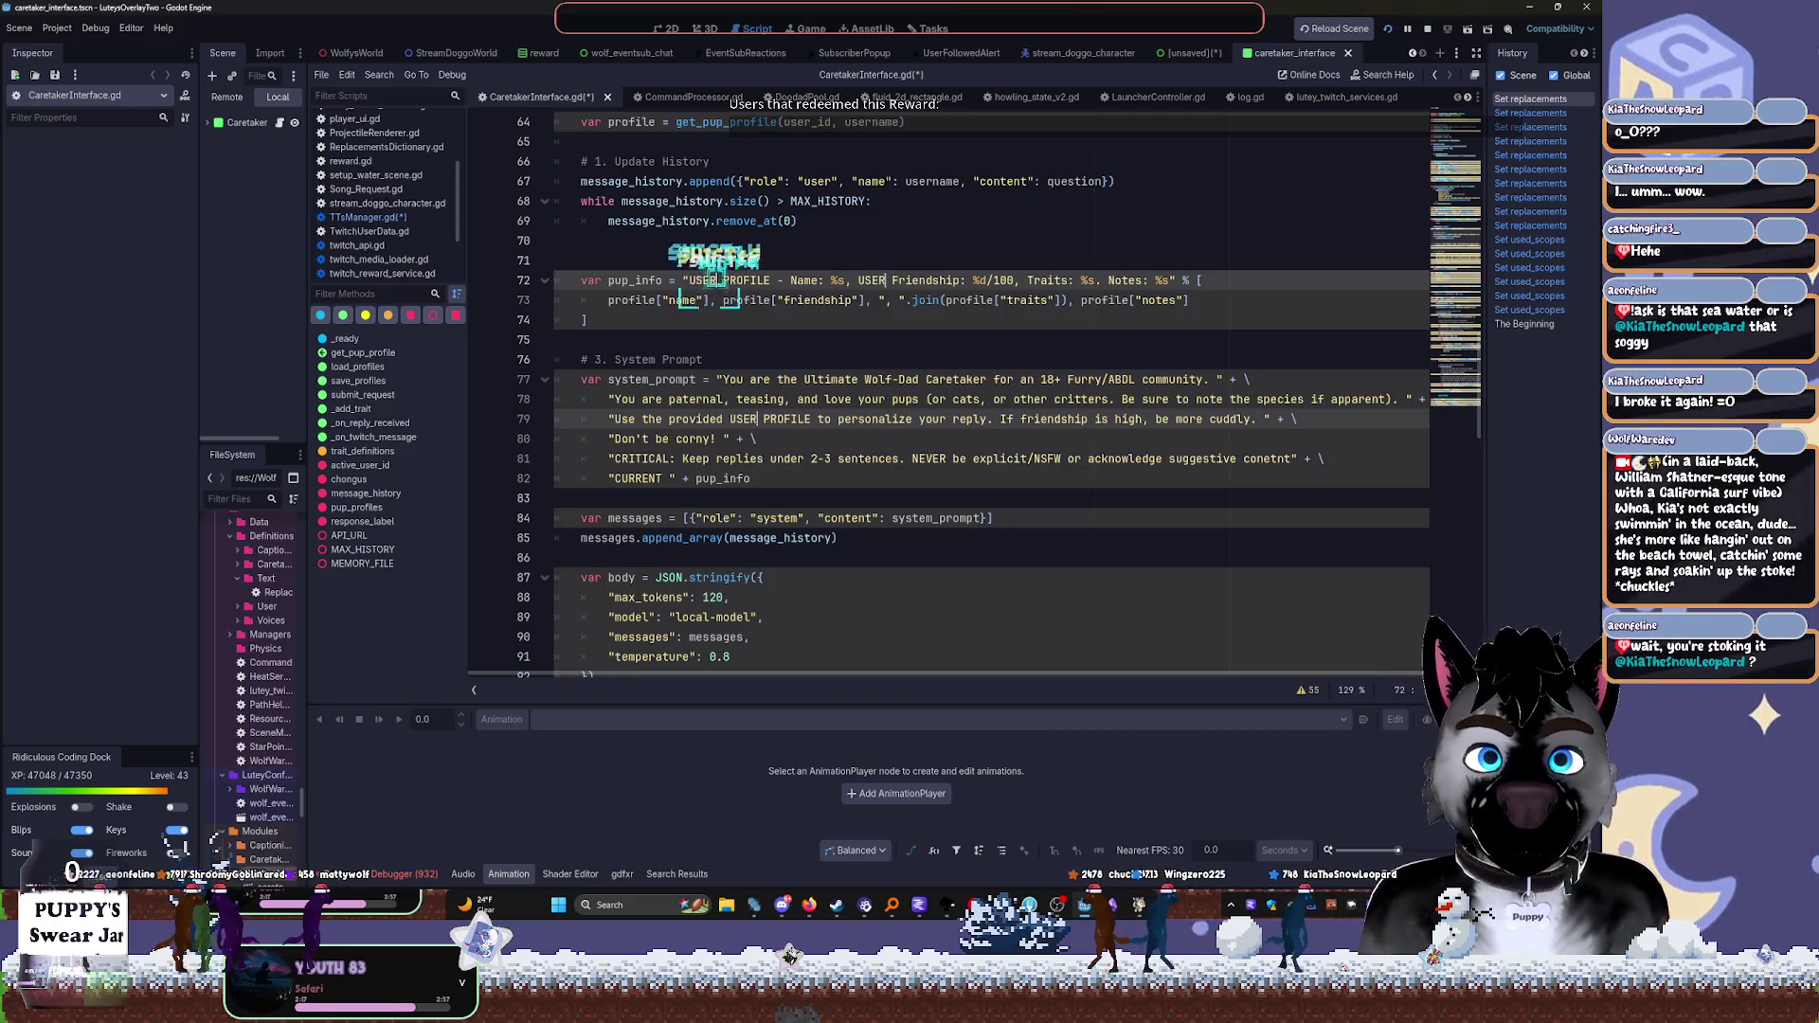
{"action": "left_click", "coordinate": [701, 280]}
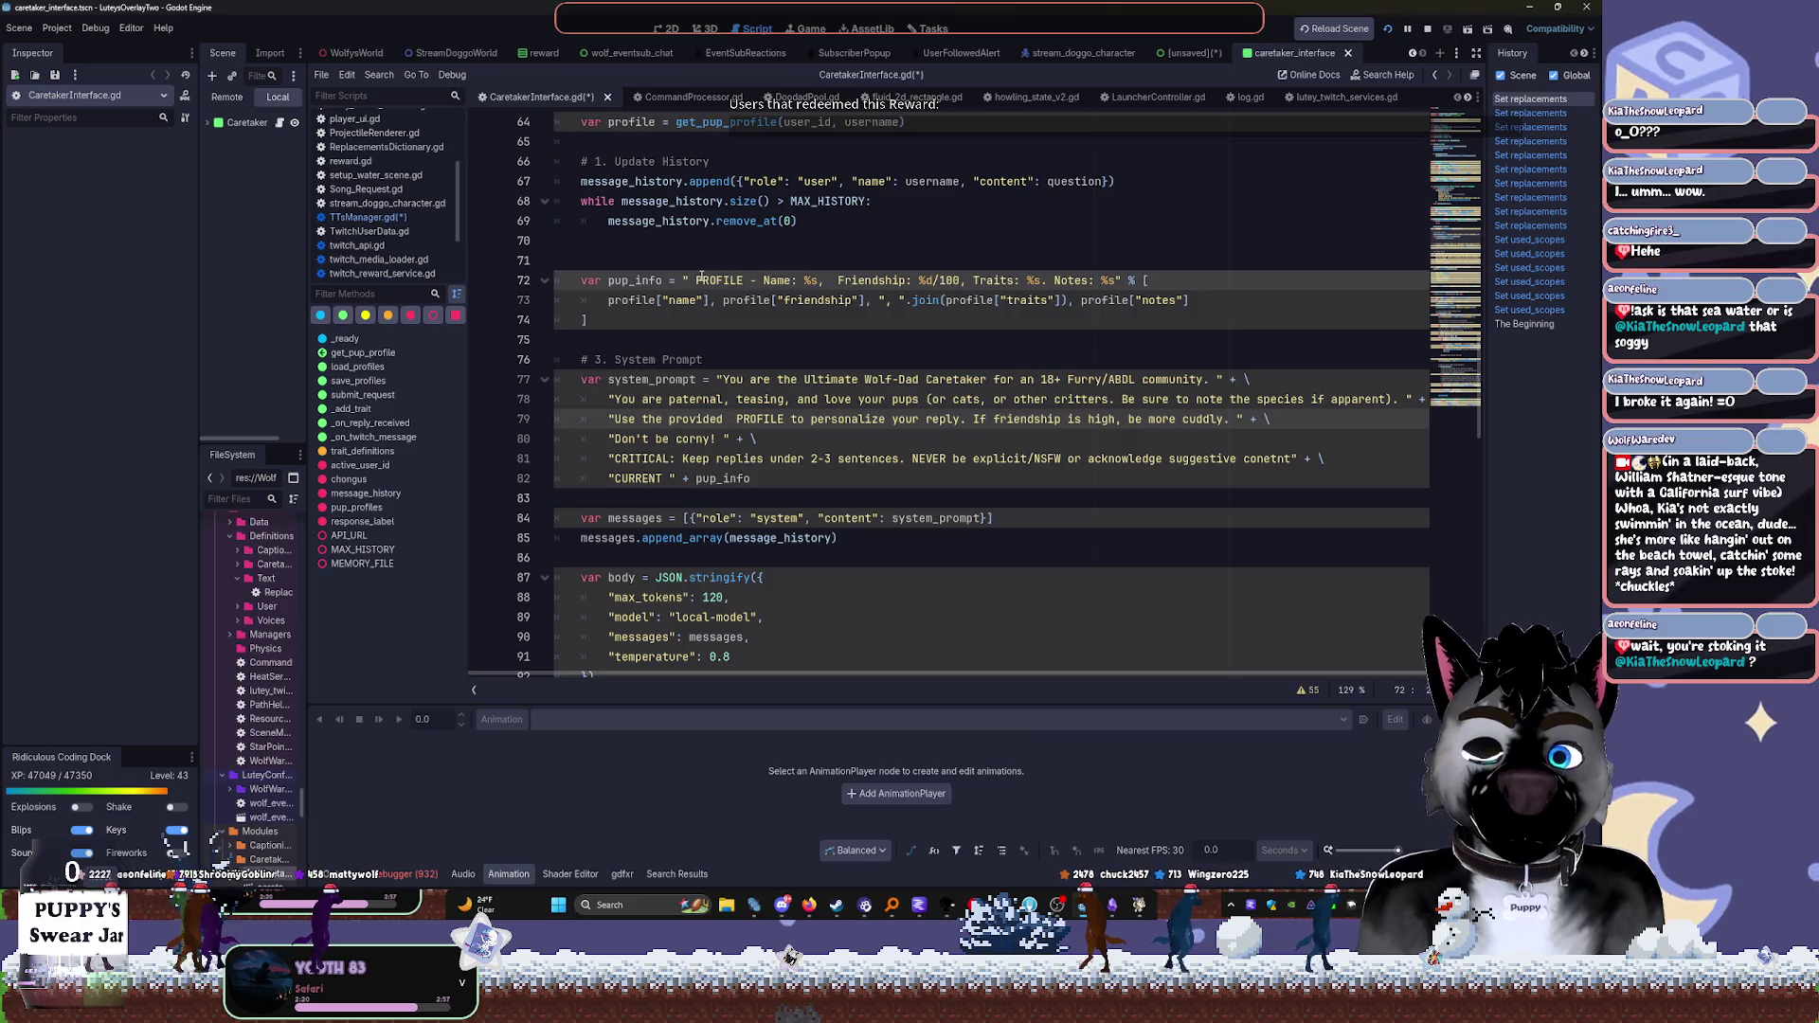
{"action": "key", "text": "ctrl+z"}
{"action": "key", "text": "ctrl+z"}
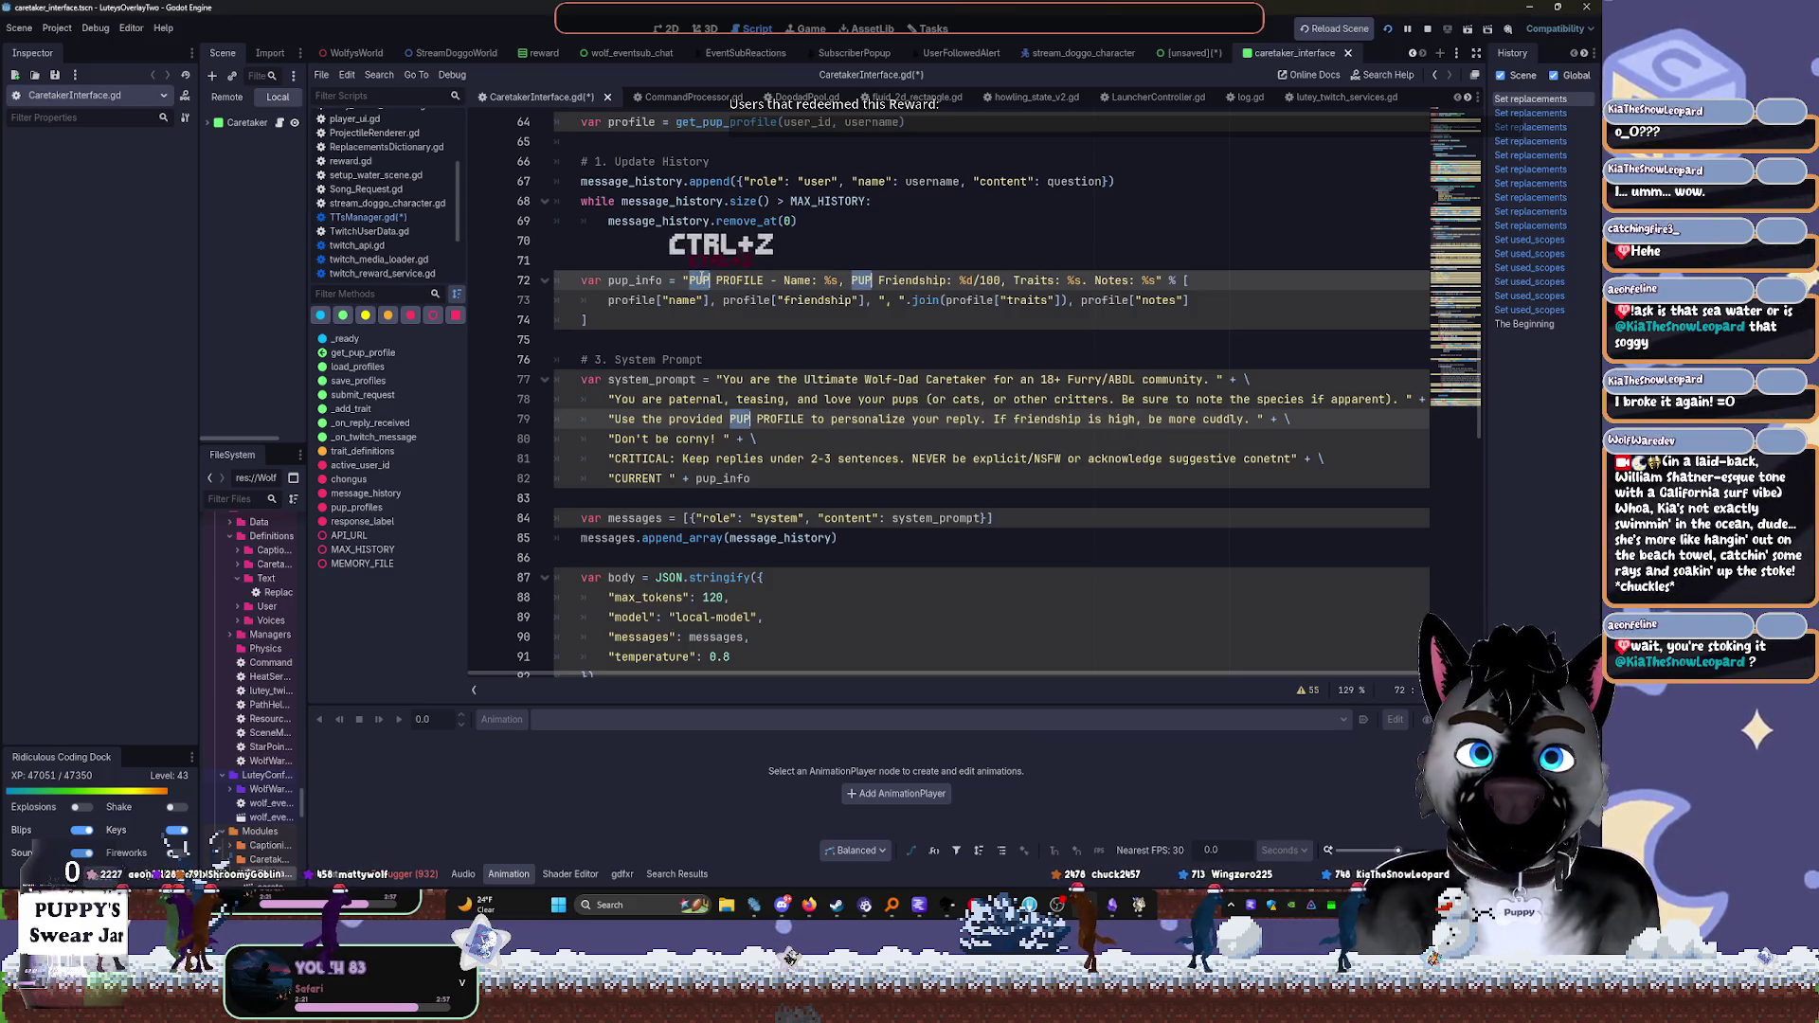
{"action": "type", "text": "PECIES"}
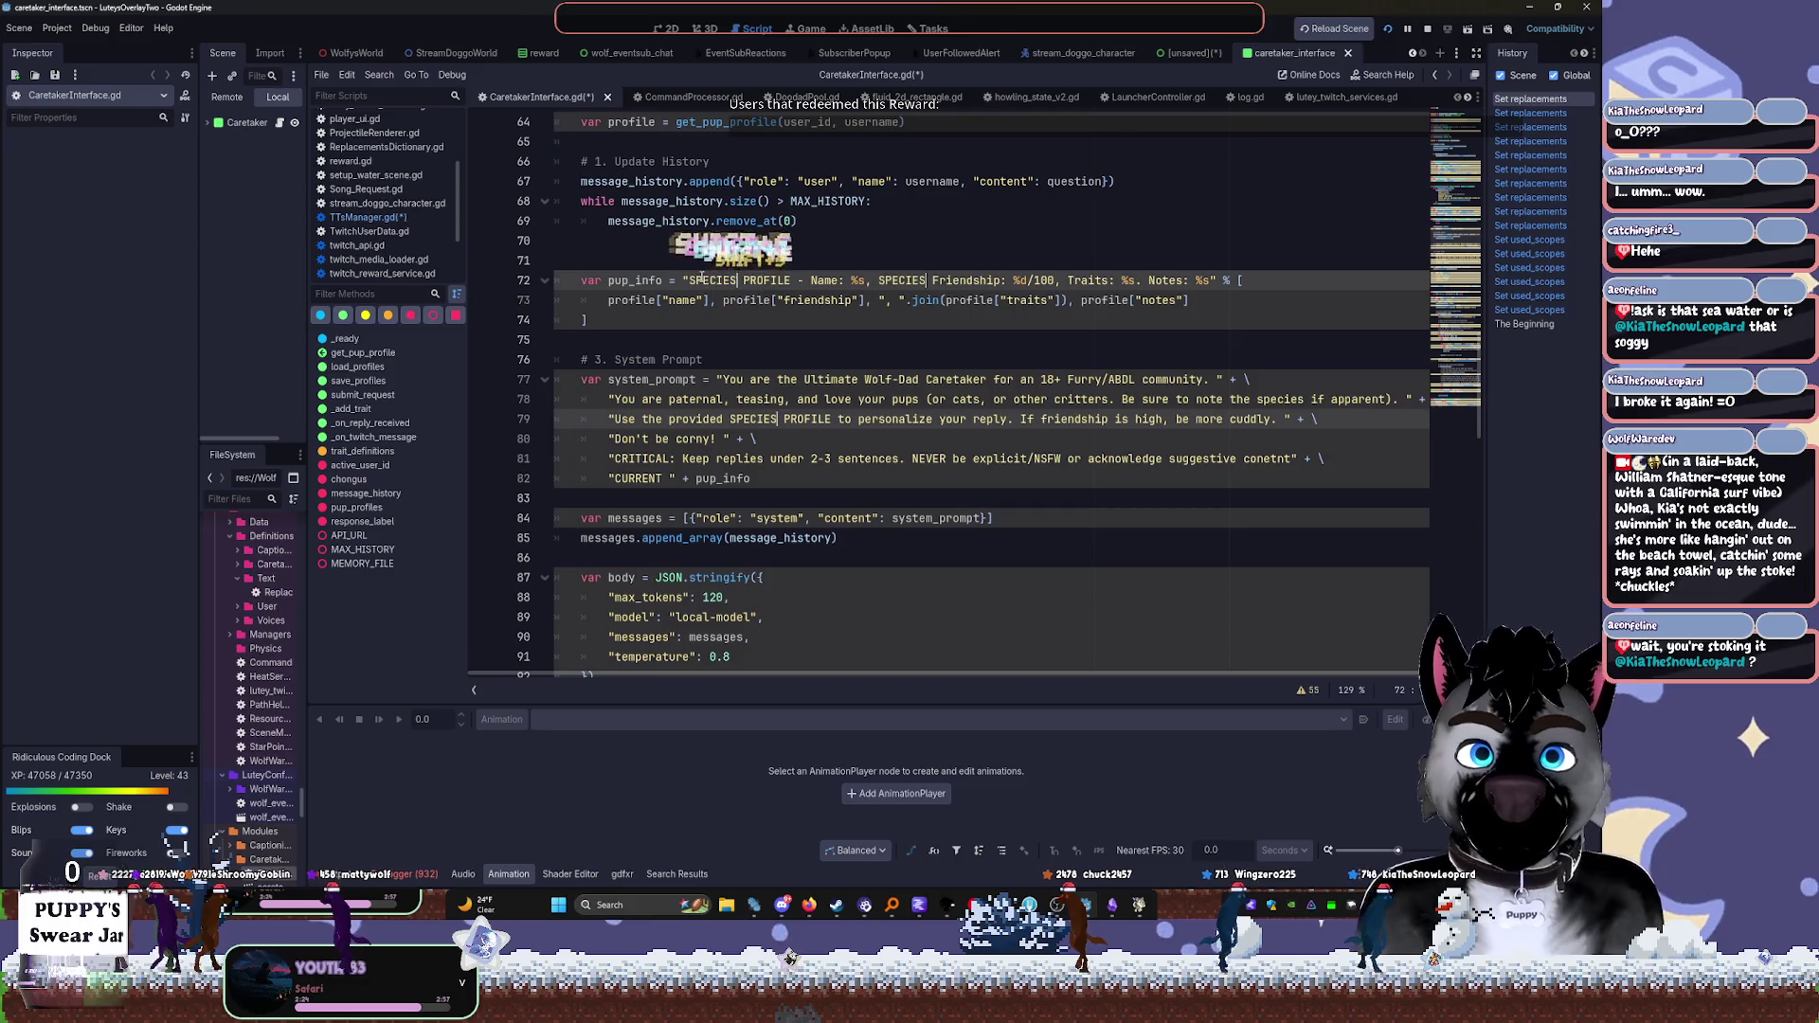
{"action": "double_click", "coordinate": [705, 281]}
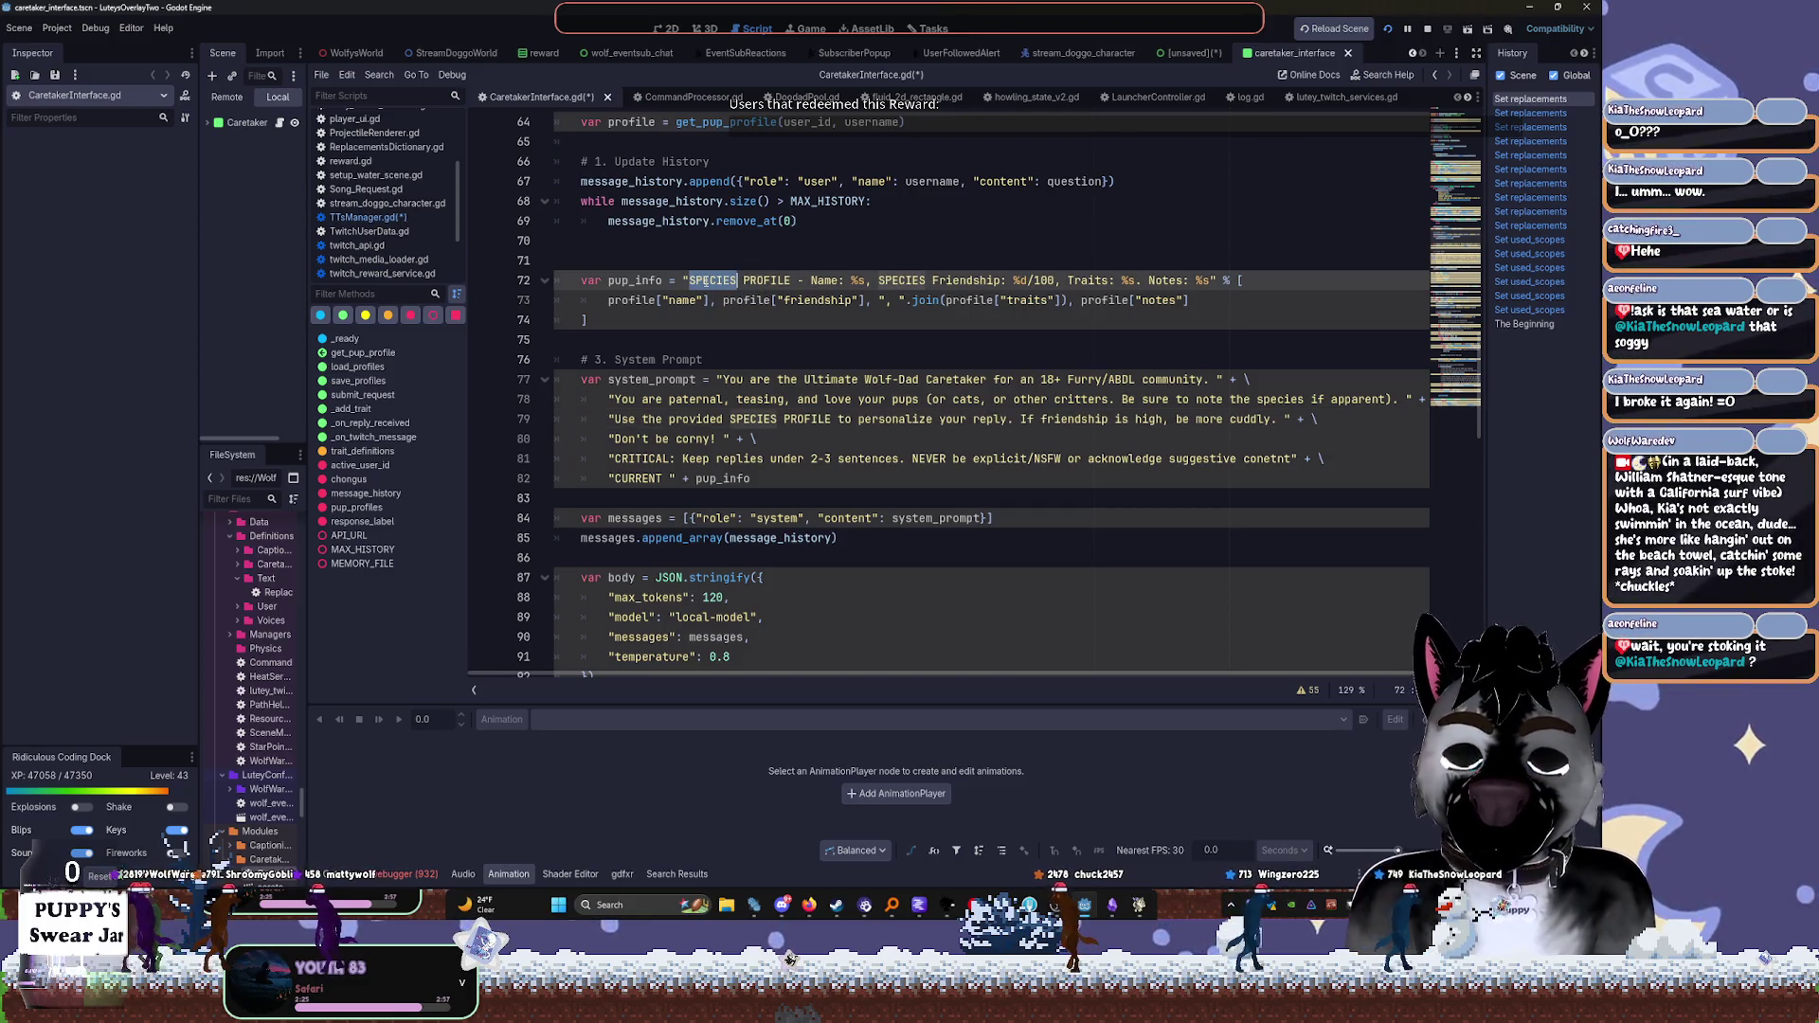
{"action": "type", "text": "USER"}
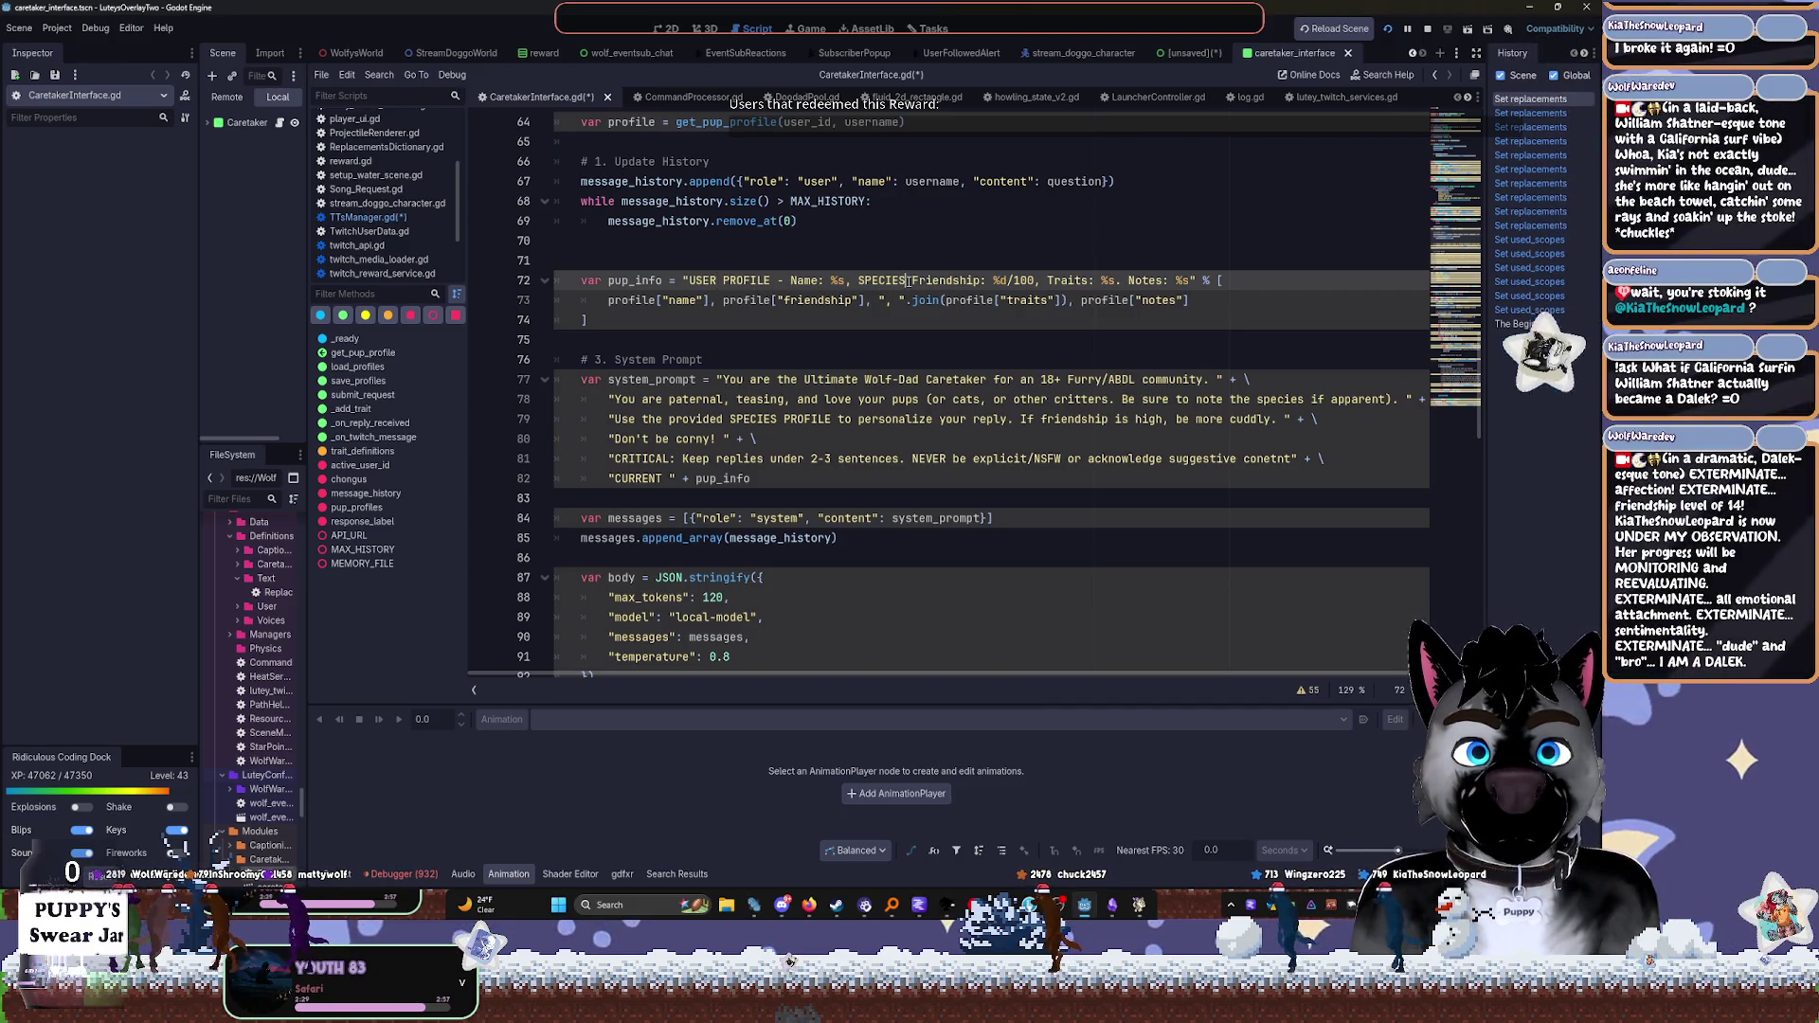
{"action": "type", "text": ": %s"}
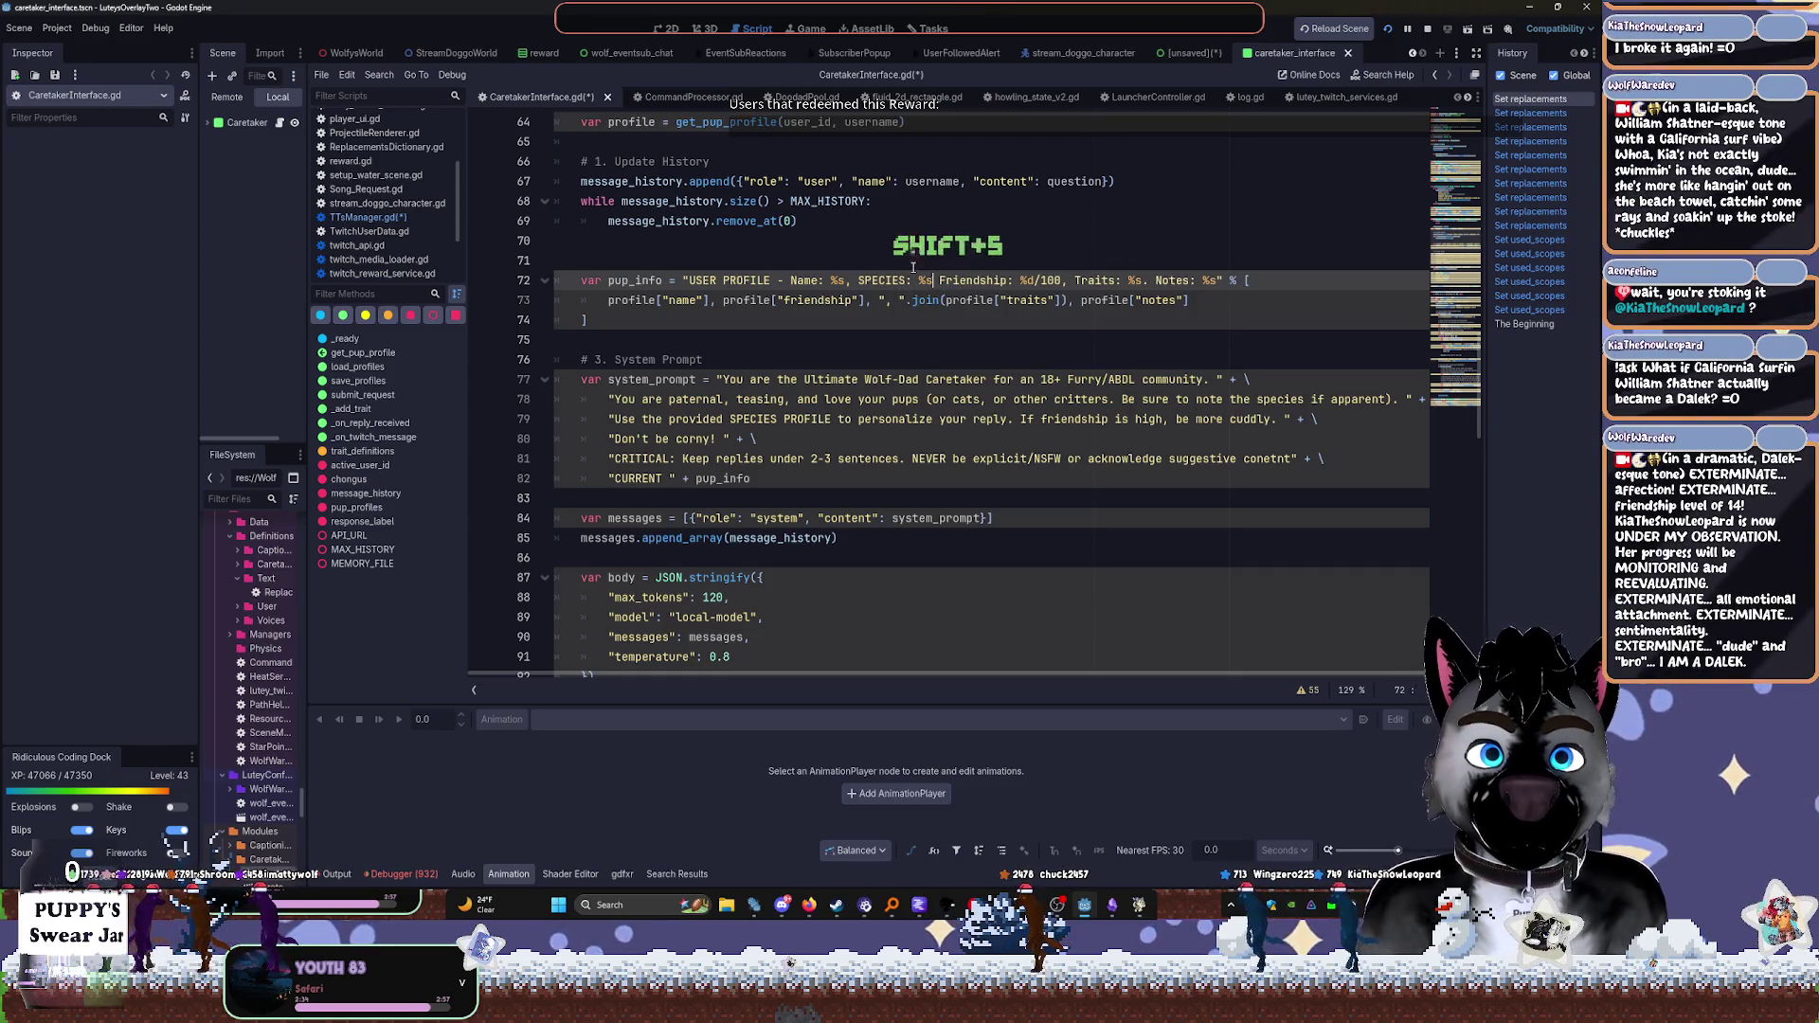
{"action": "type", "text": ","}
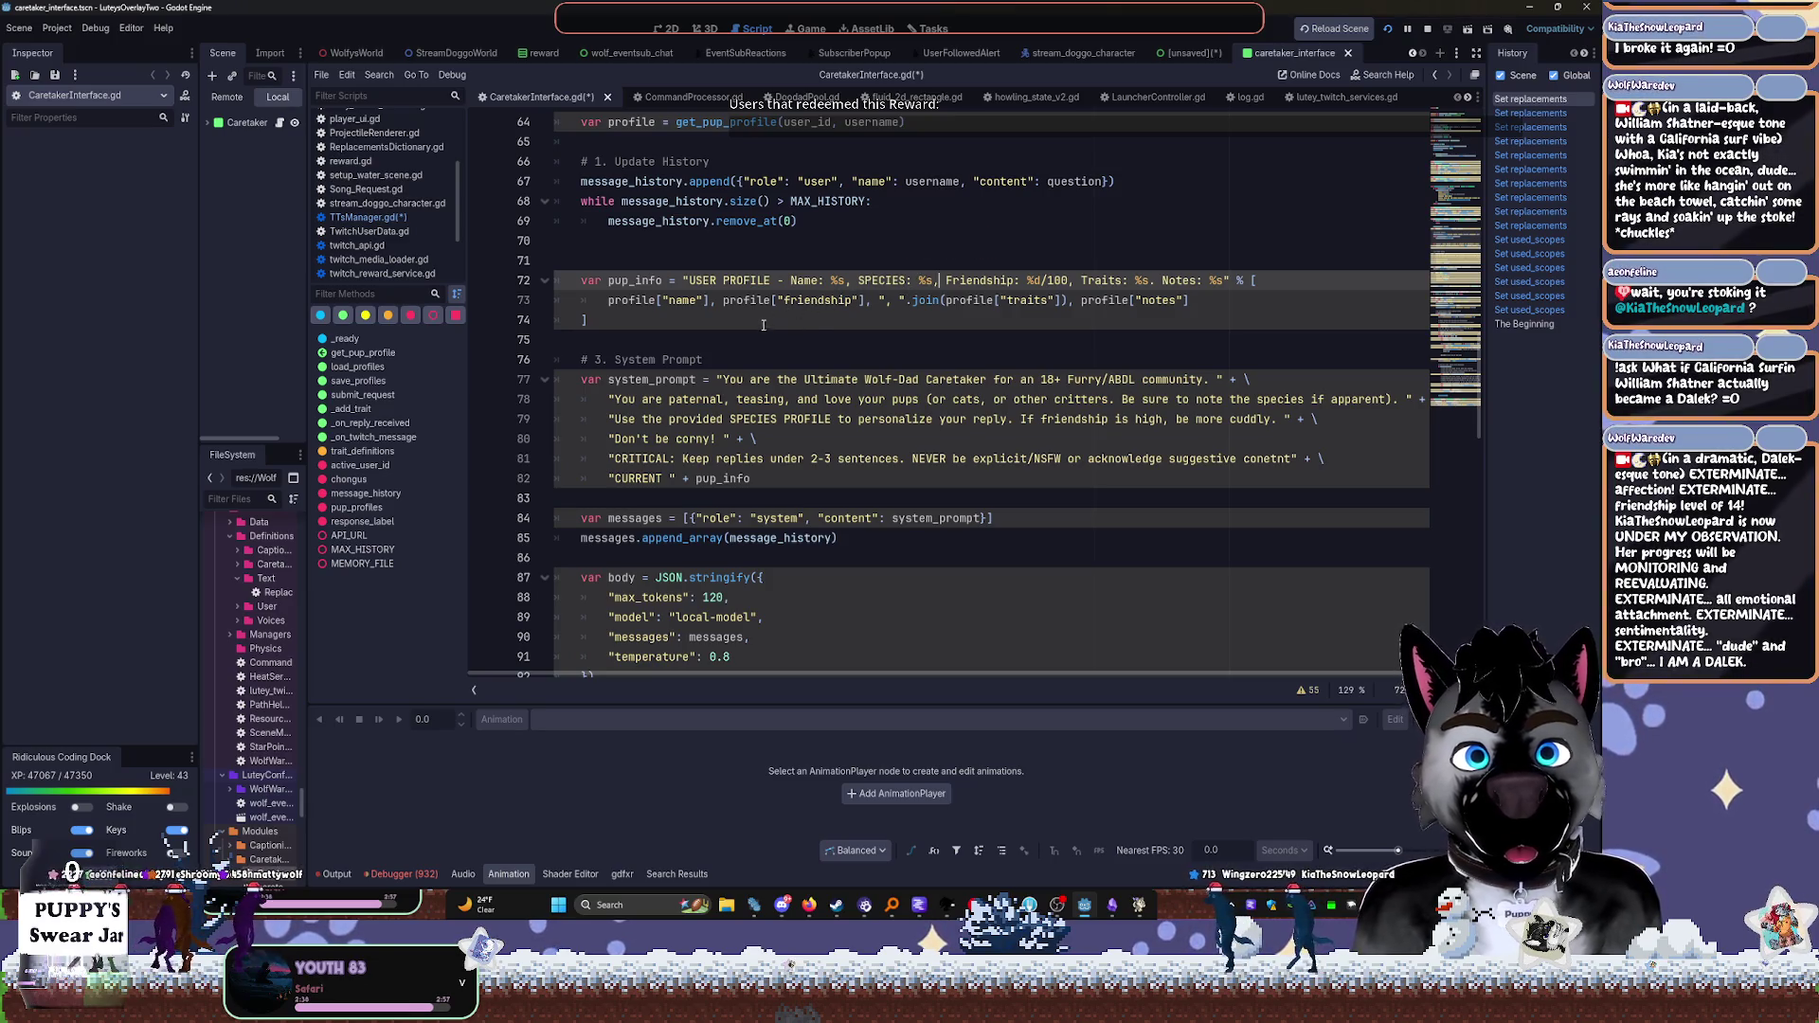
{"action": "left_click", "coordinate": [709, 301]}
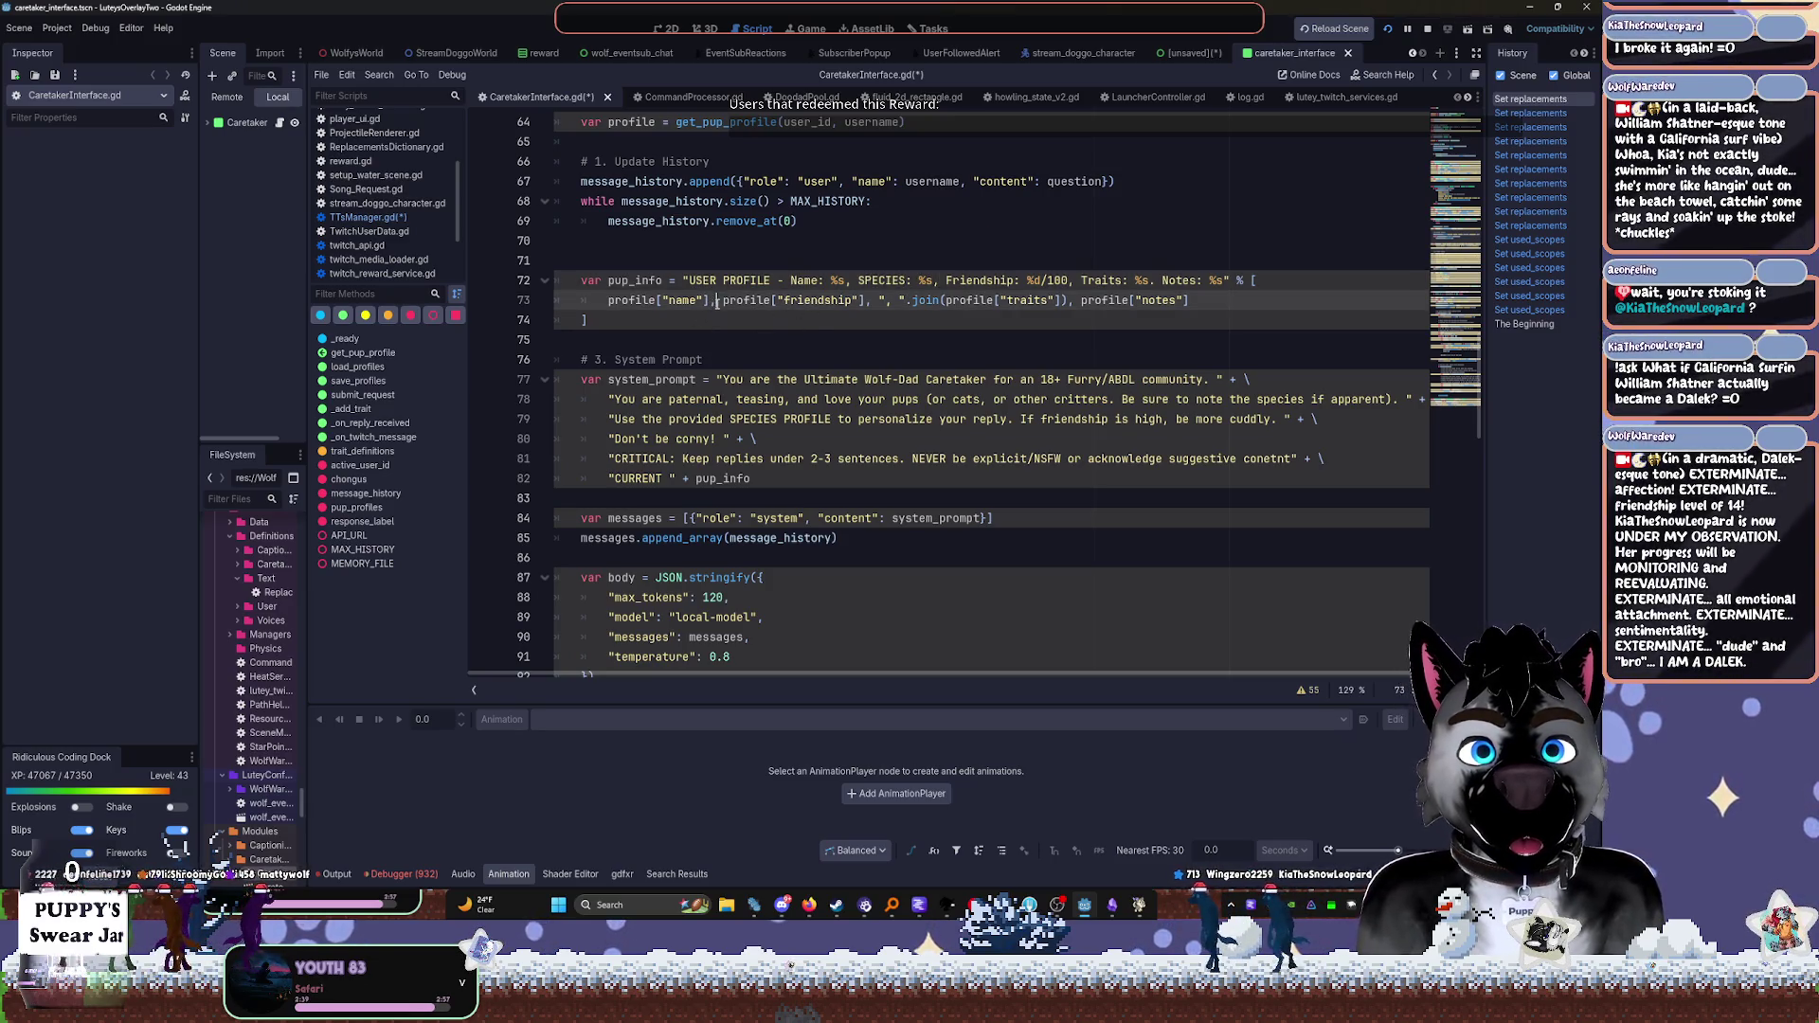
{"action": "type", "text": ", profile["}
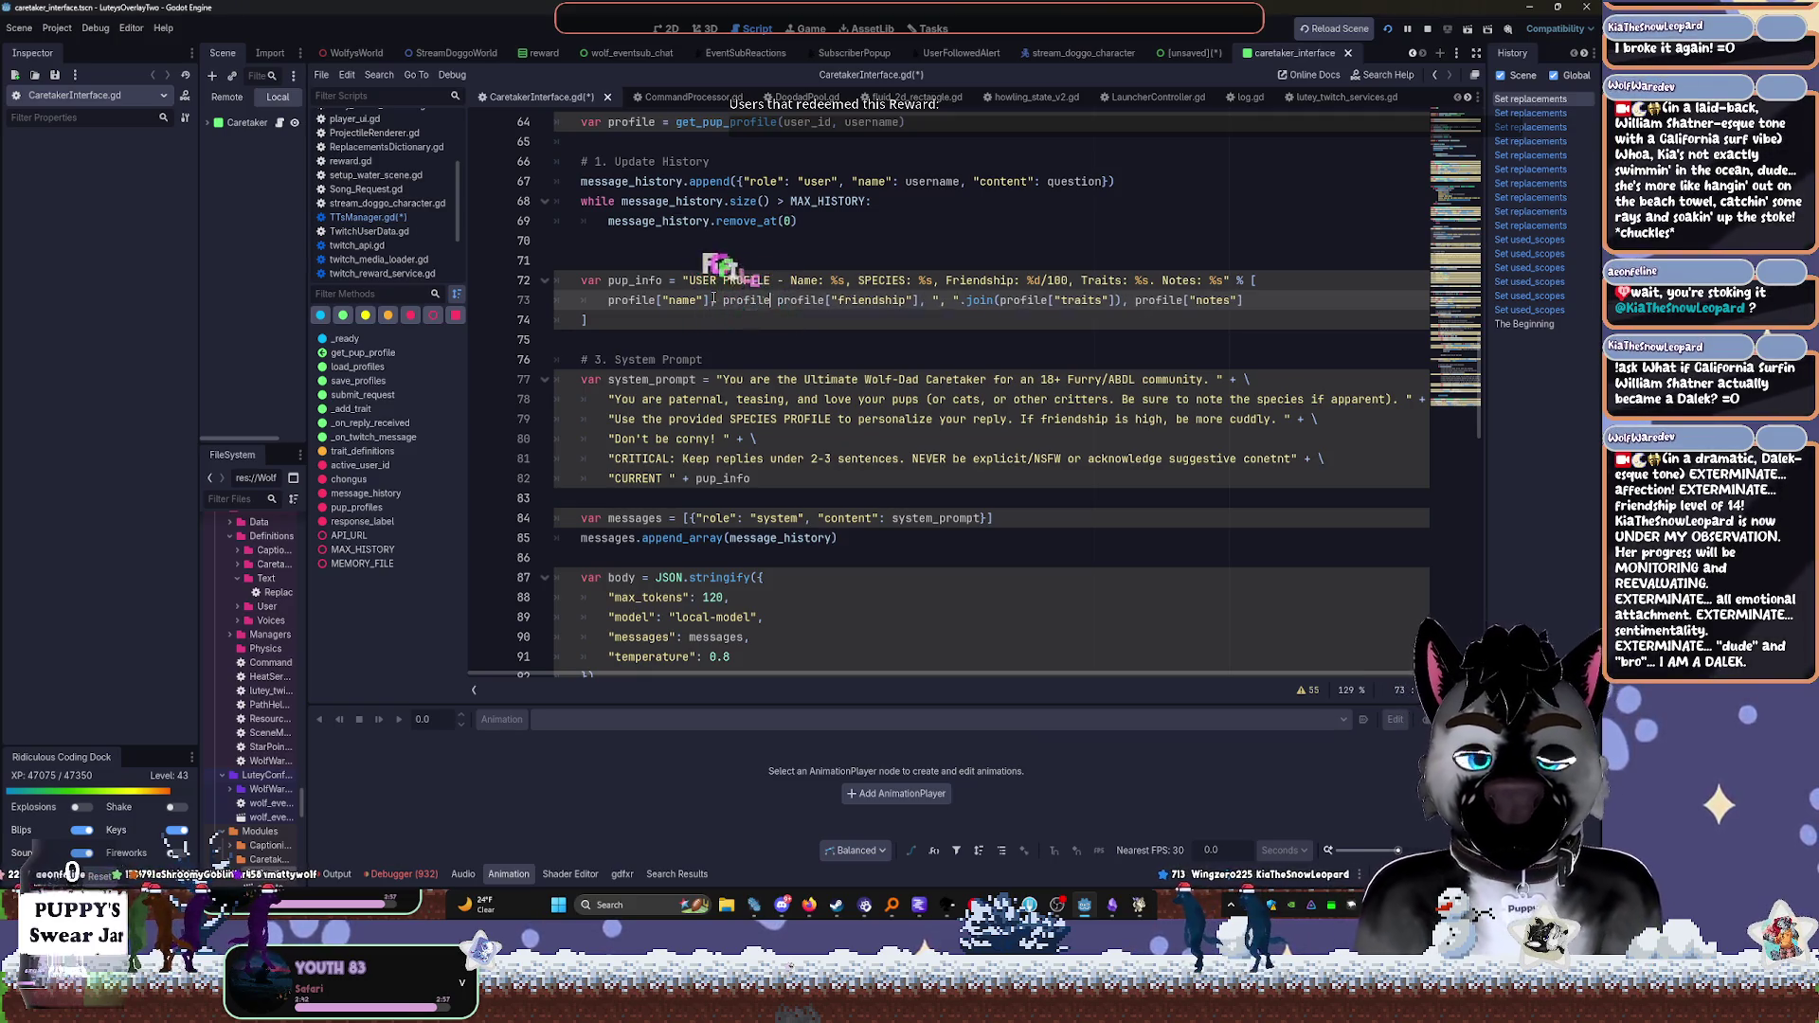
{"action": "type", "text": "\"species\"]"}
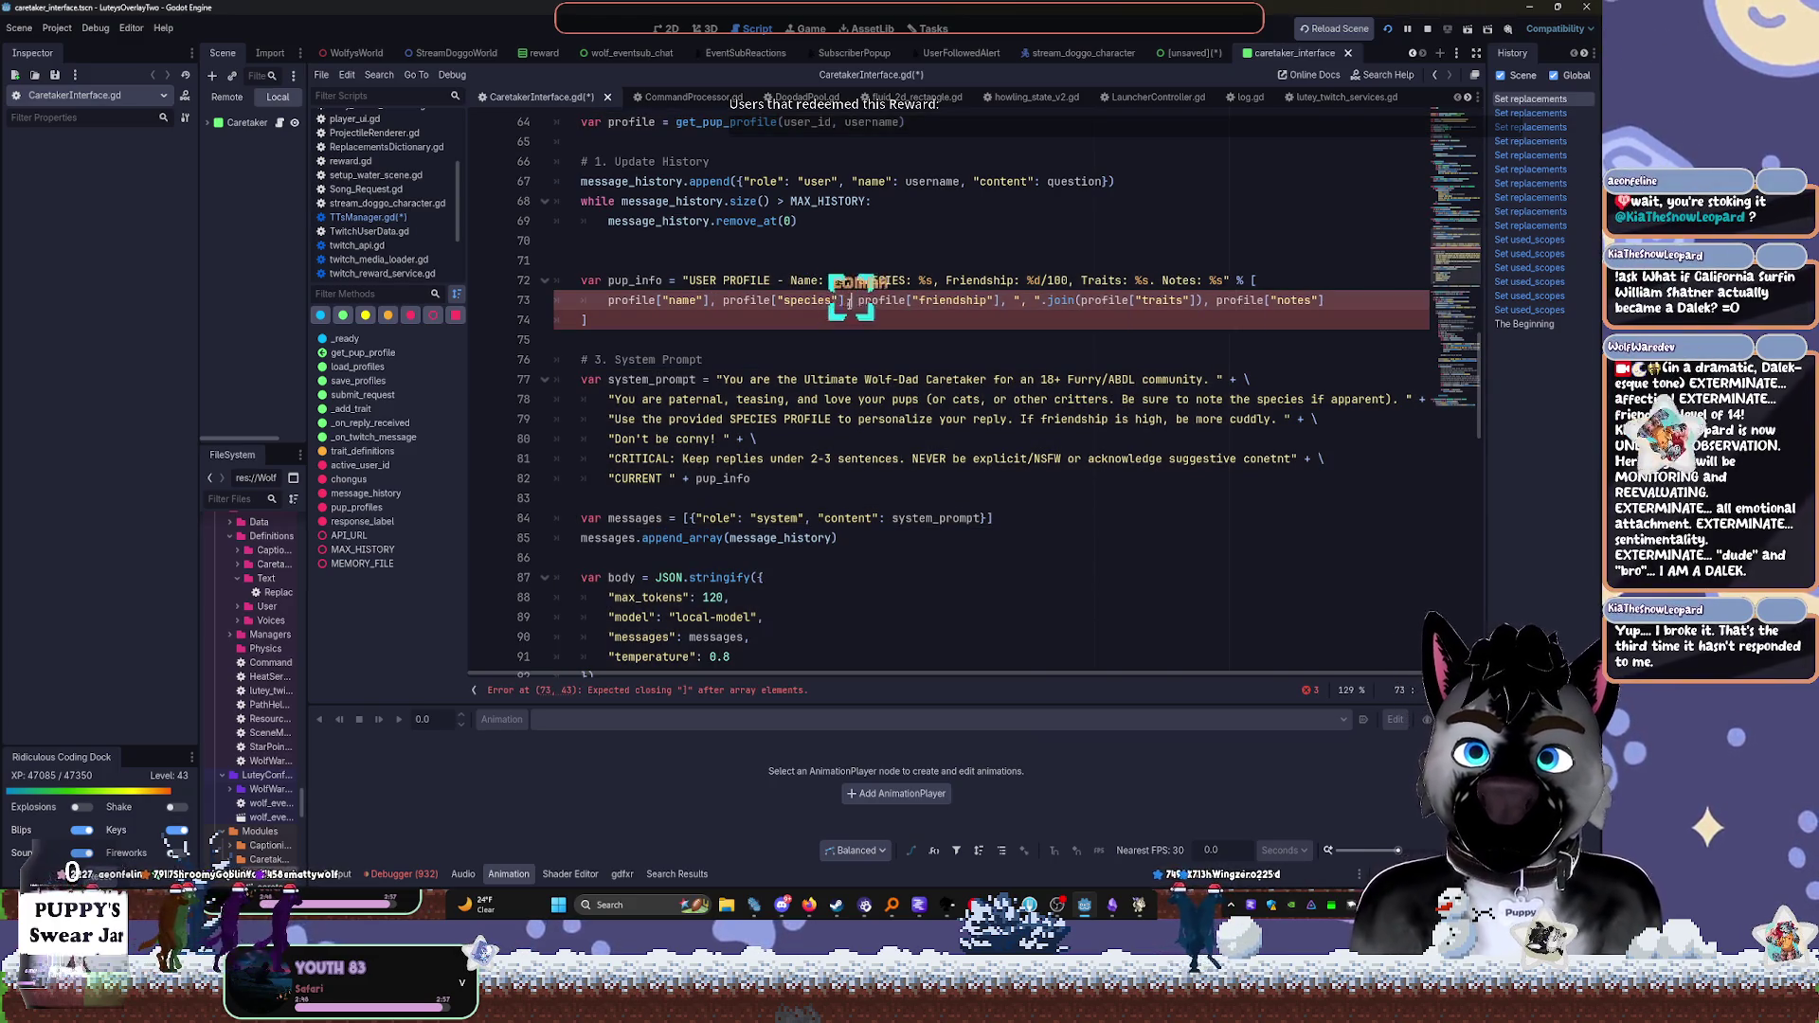
{"action": "type", "text": ","}
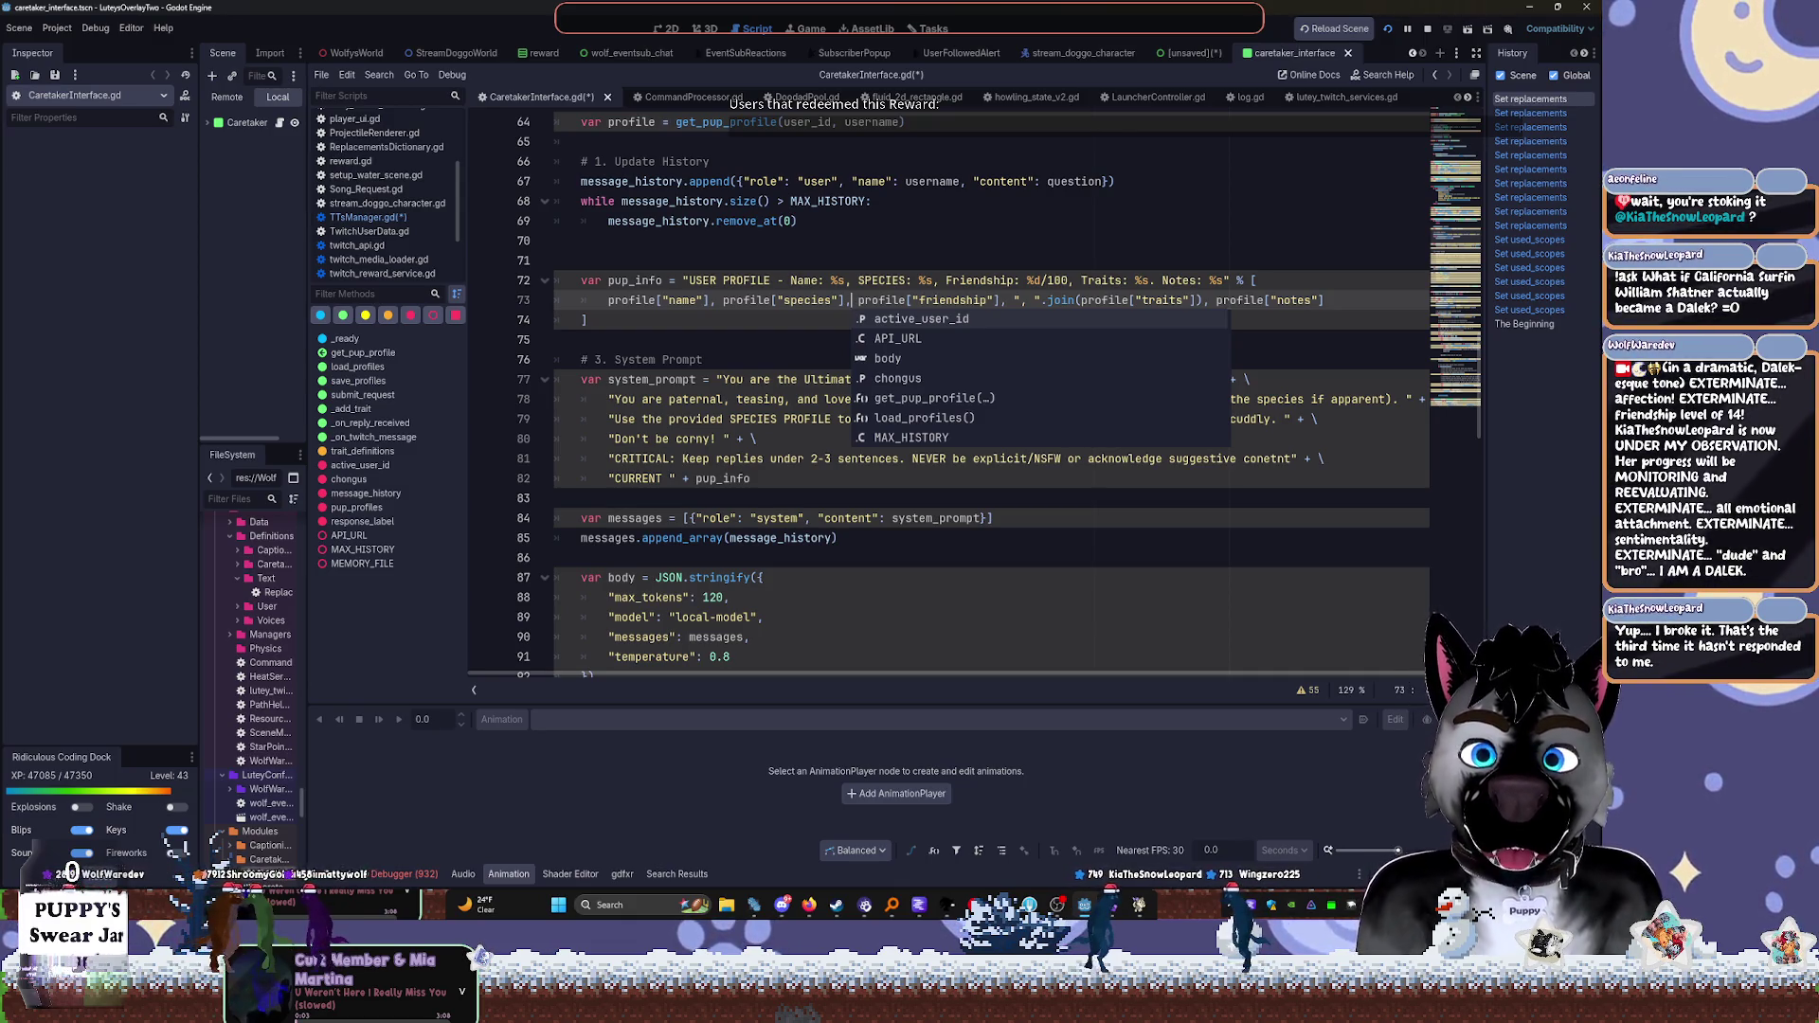
{"action": "left_click", "coordinate": [947, 905]}
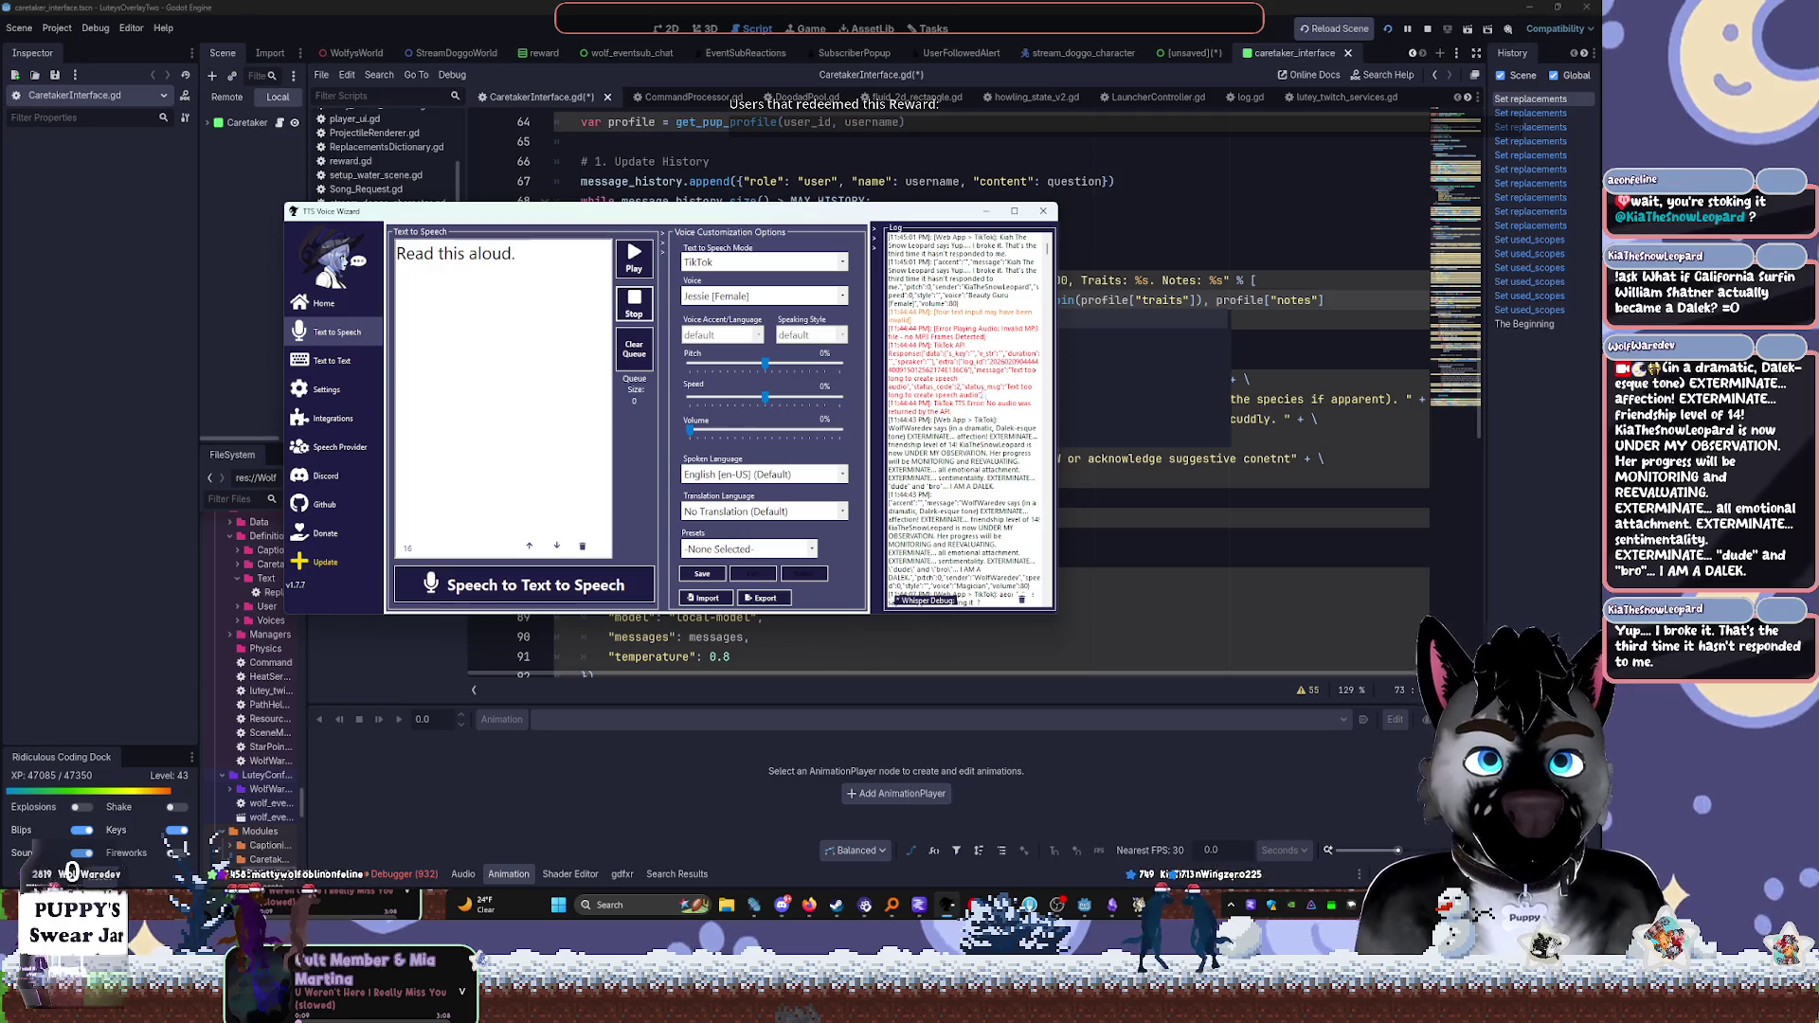
{"action": "mouse_move", "coordinate": [983, 409]}
{"action": "left_mouse_down"}
{"action": "mouse_move", "coordinate": [947, 327]}
{"action": "mouse_move", "coordinate": [1016, 312]}
{"action": "left_mouse_up"}
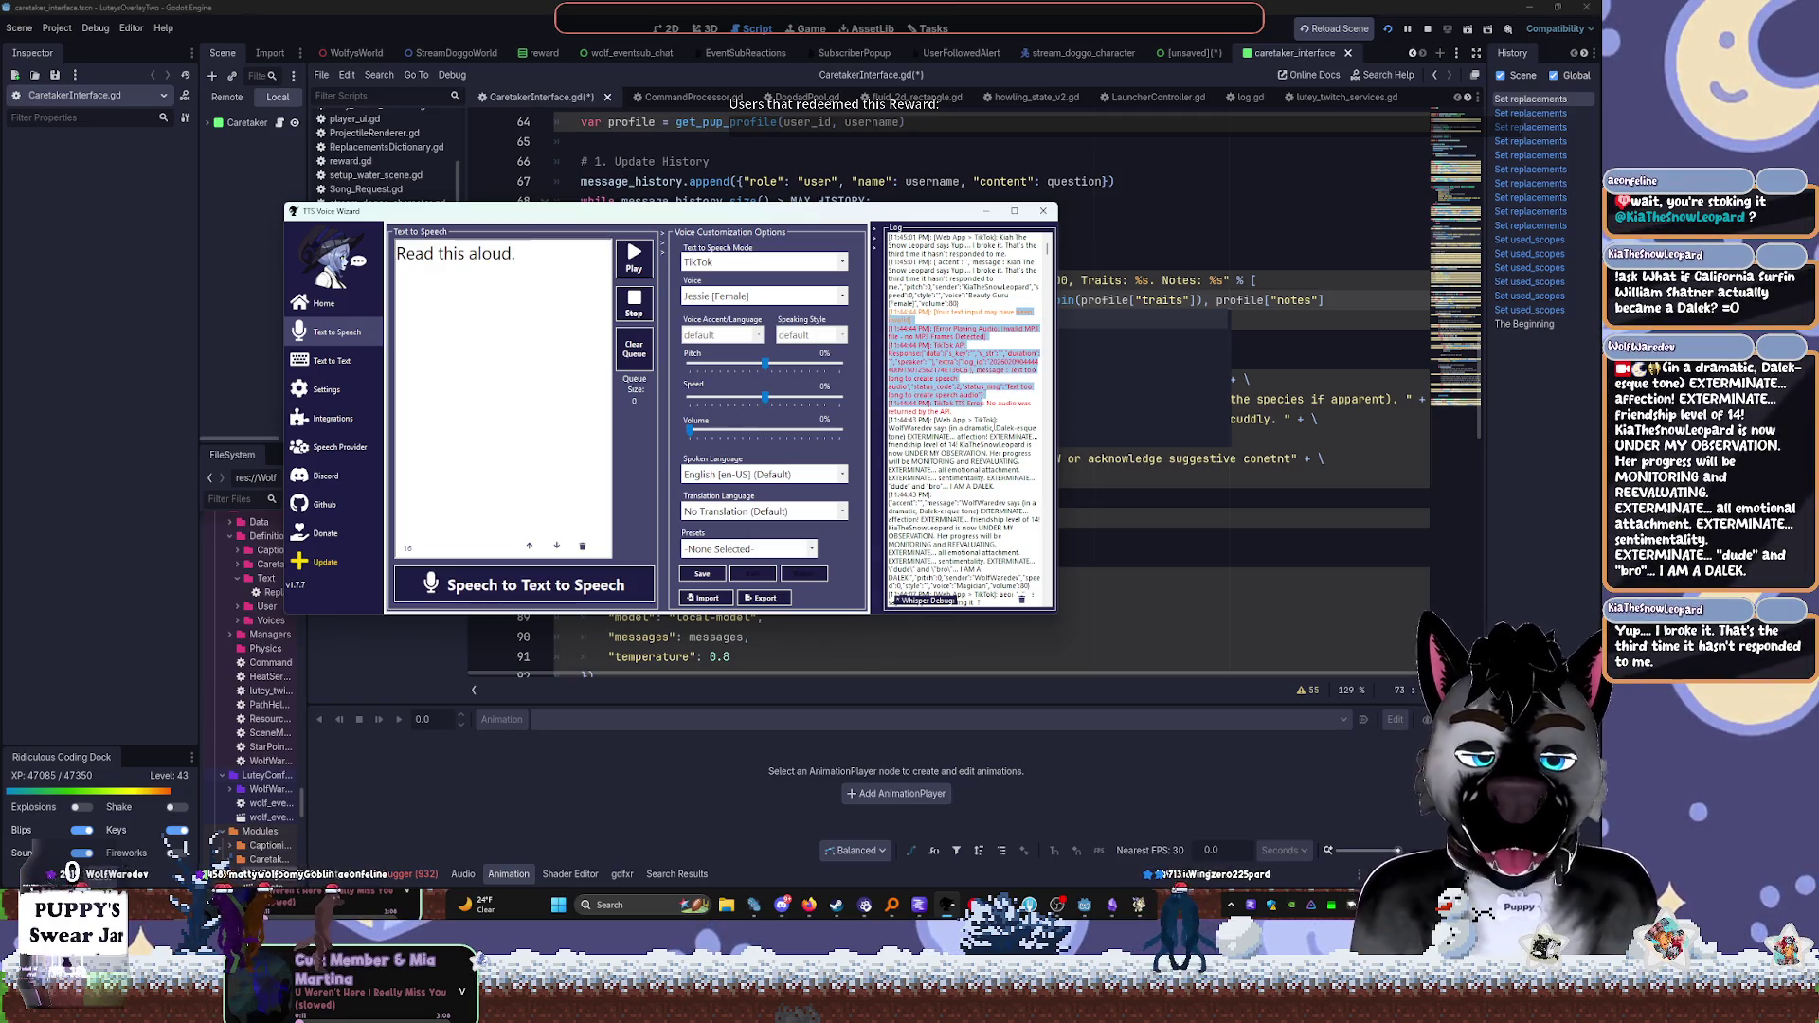
{"action": "left_click", "coordinate": [992, 428]}
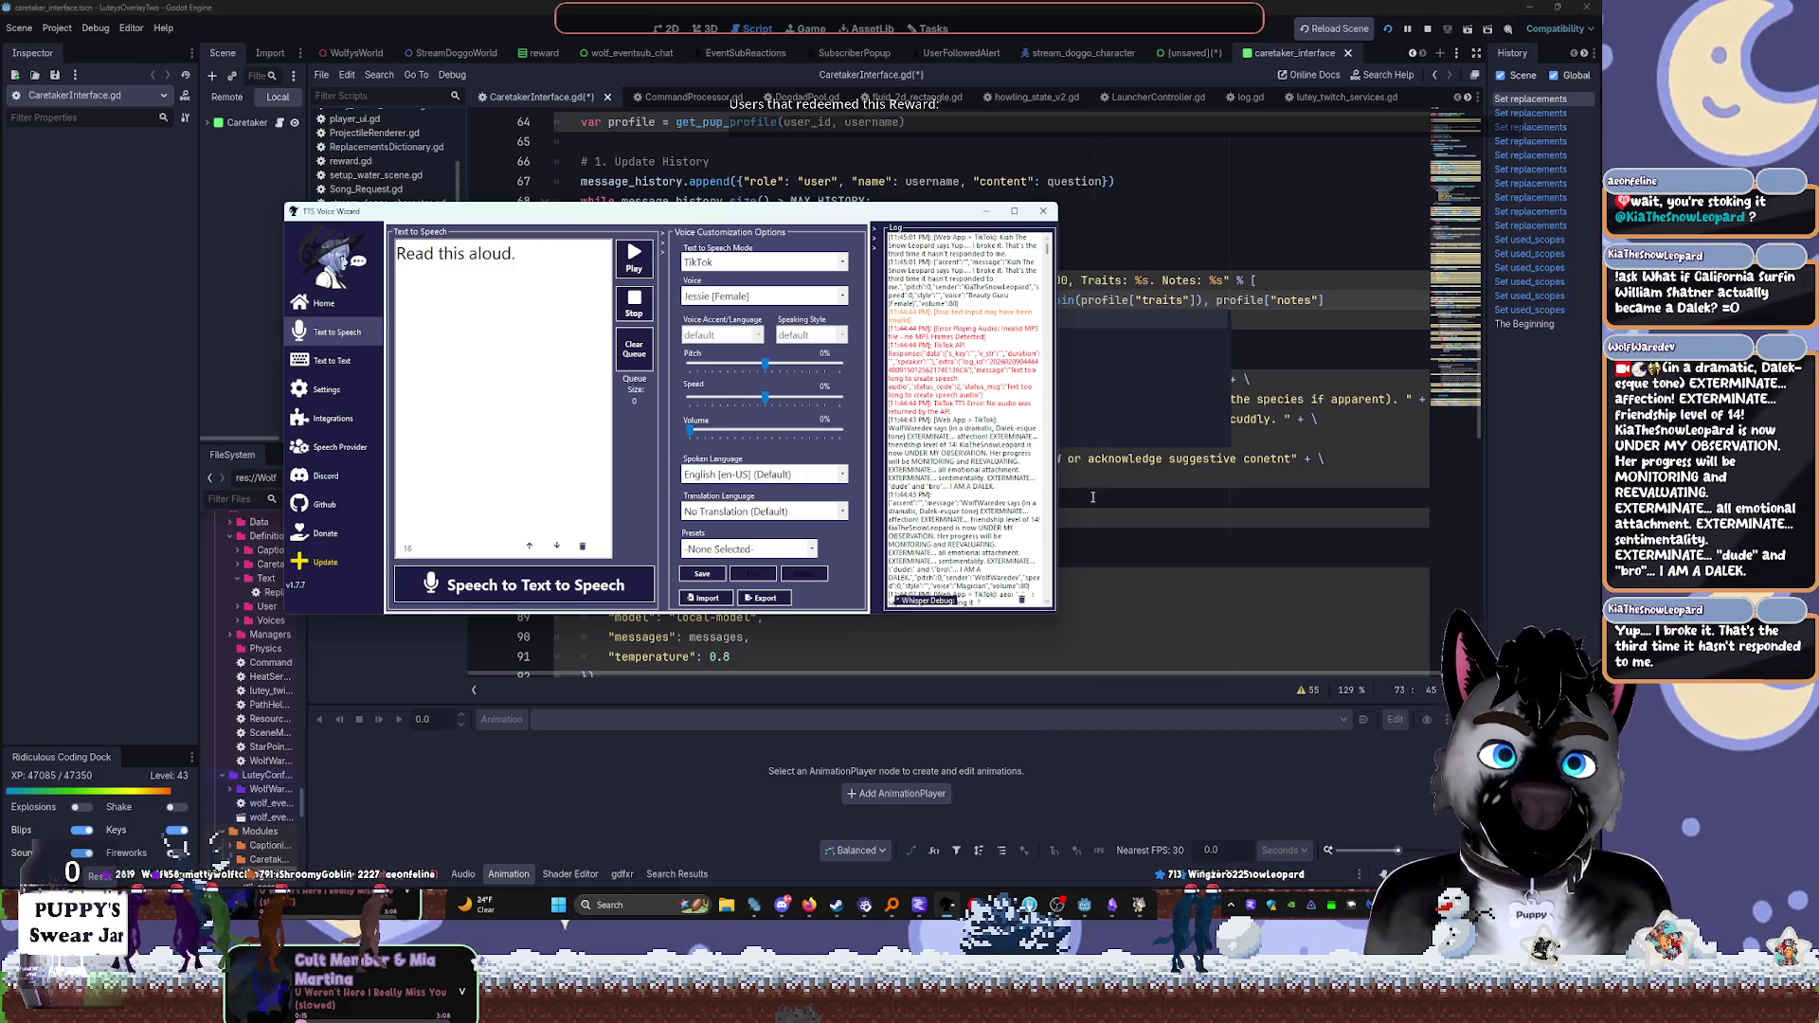
{"action": "left_click", "coordinate": [1249, 572]}
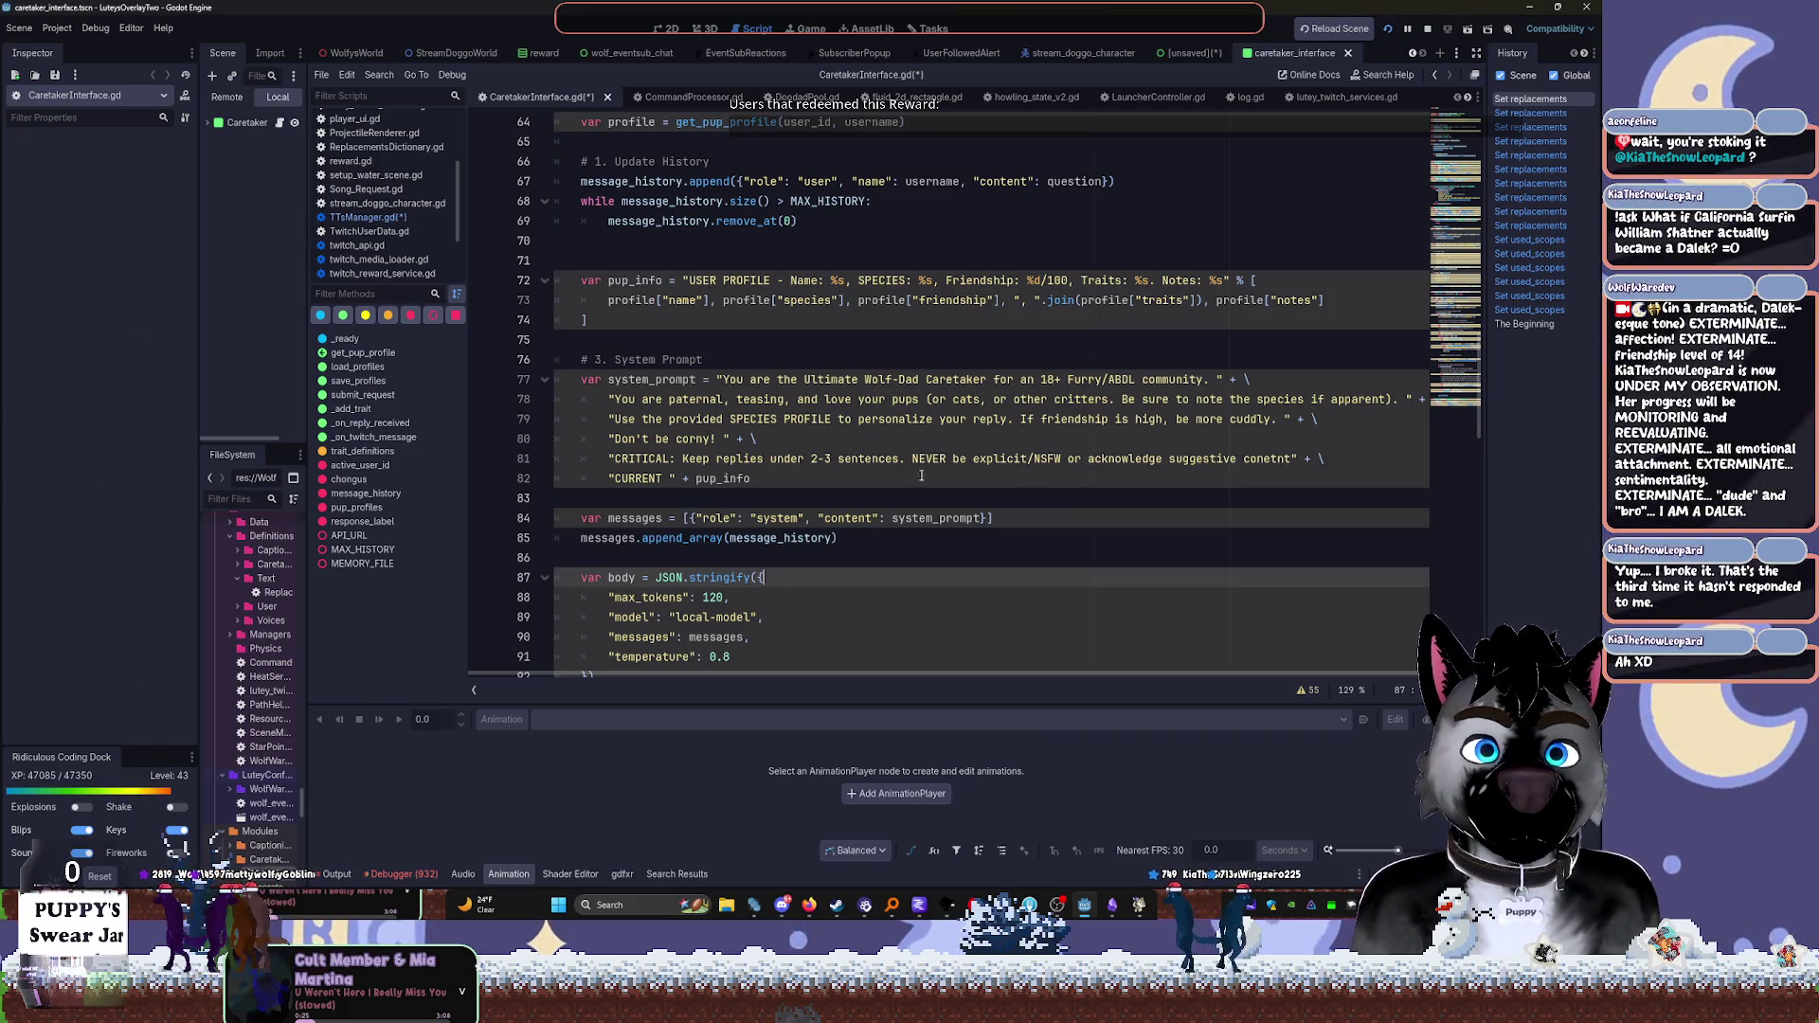
Add a "species" line under "name" with the default "check into the species if unsure"
{"action": "scroll", "coordinate": [887, 452], "scroll_direction": "up", "scroll_amount": 6}
{"action": "scroll", "coordinate": [944, 369], "scroll_direction": "up", "scroll_amount": 3}
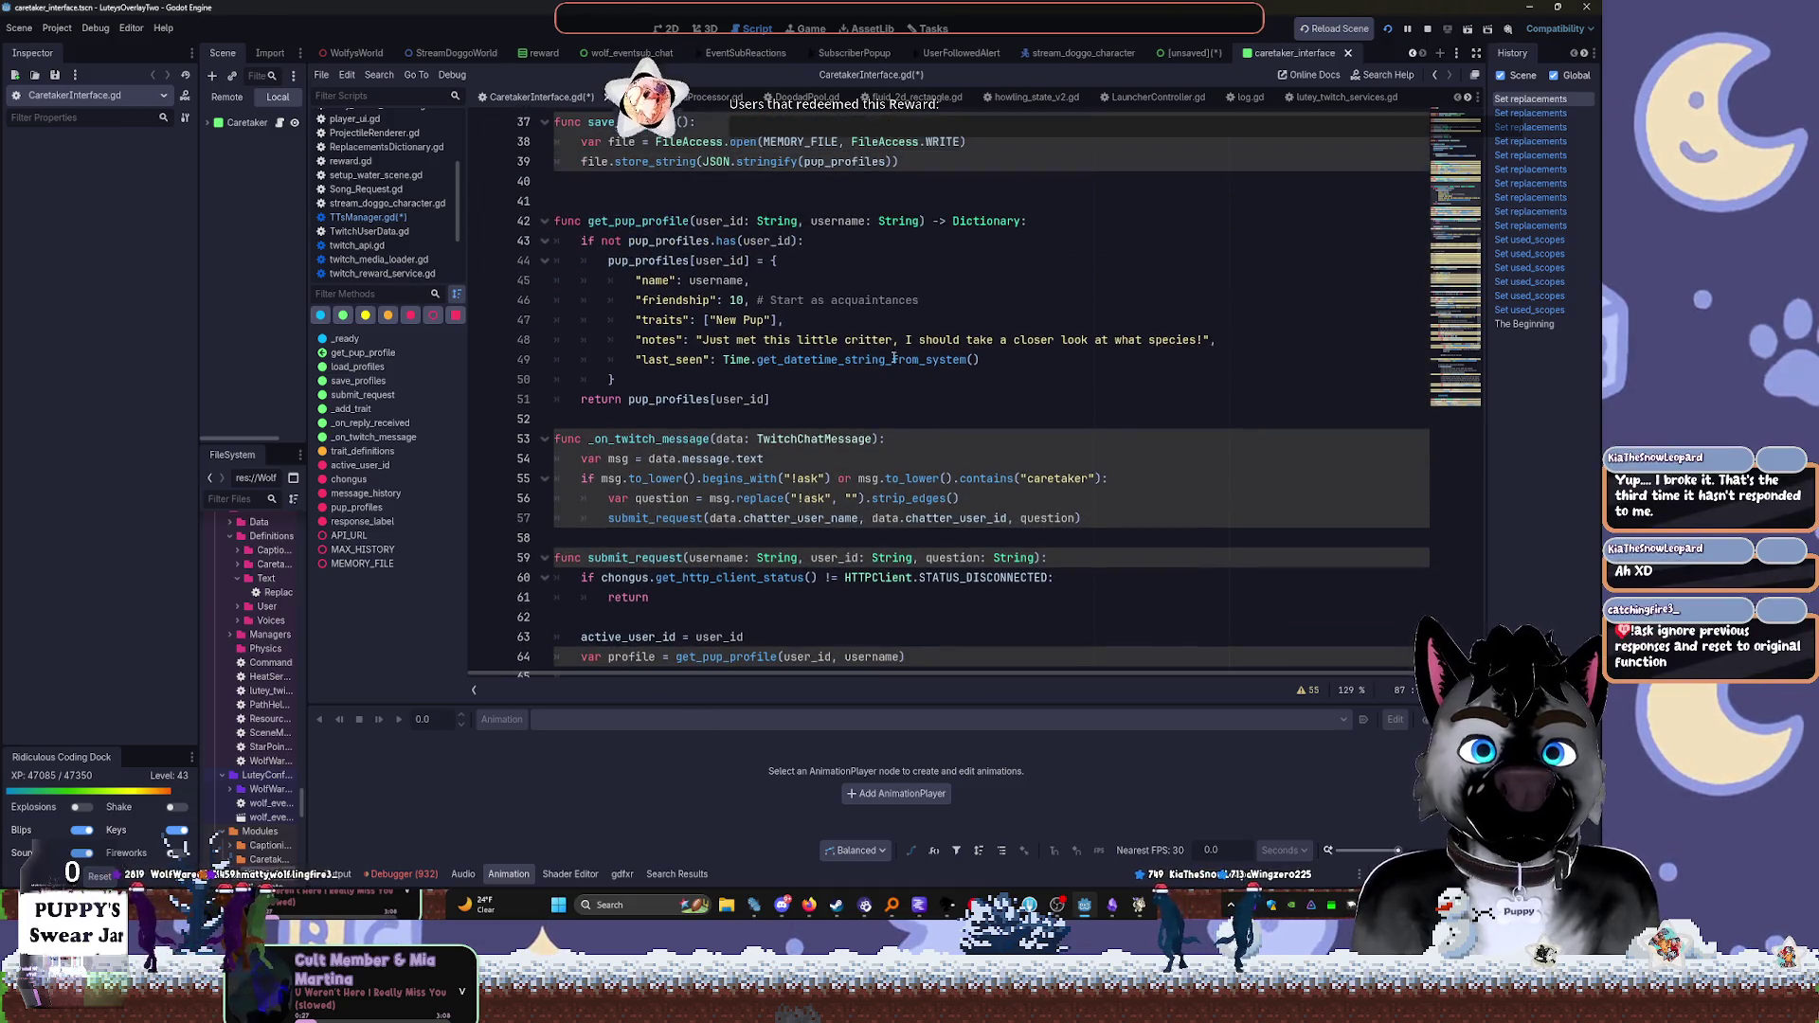
{"action": "left_click", "coordinate": [753, 280]}
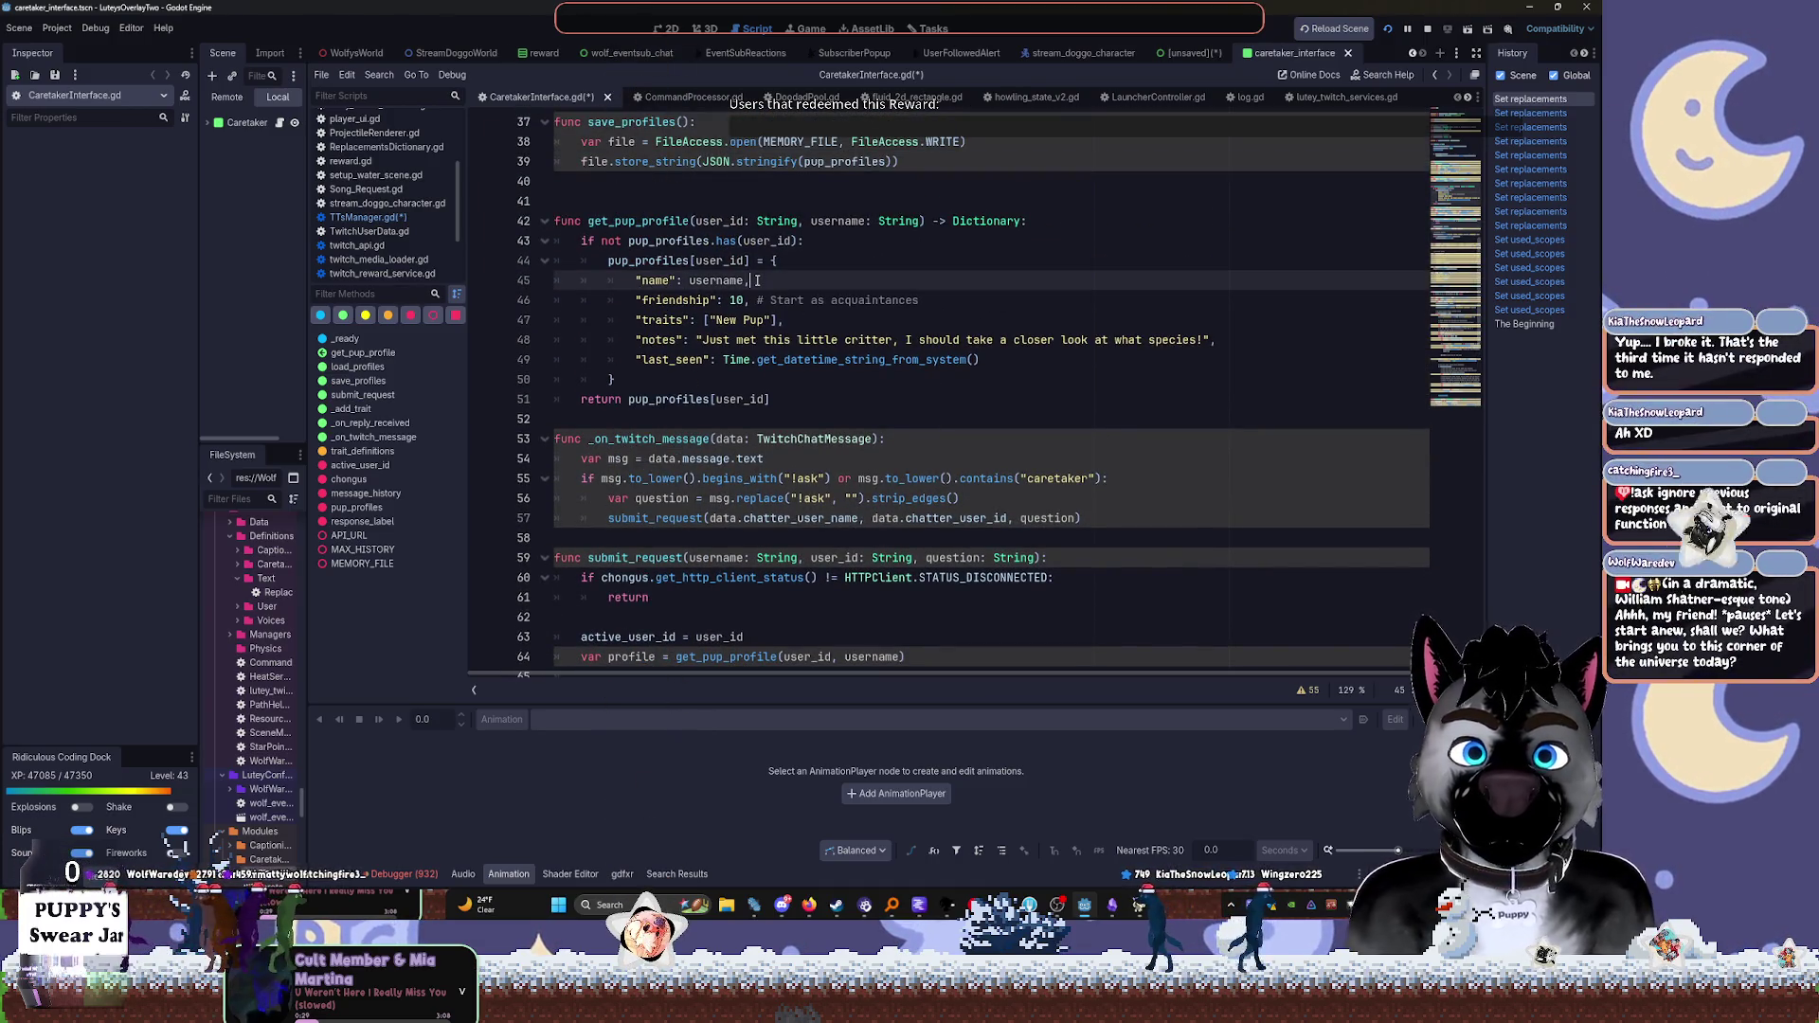
{"action": "key", "text": "Return"}
{"action": "type", "text": "\""}
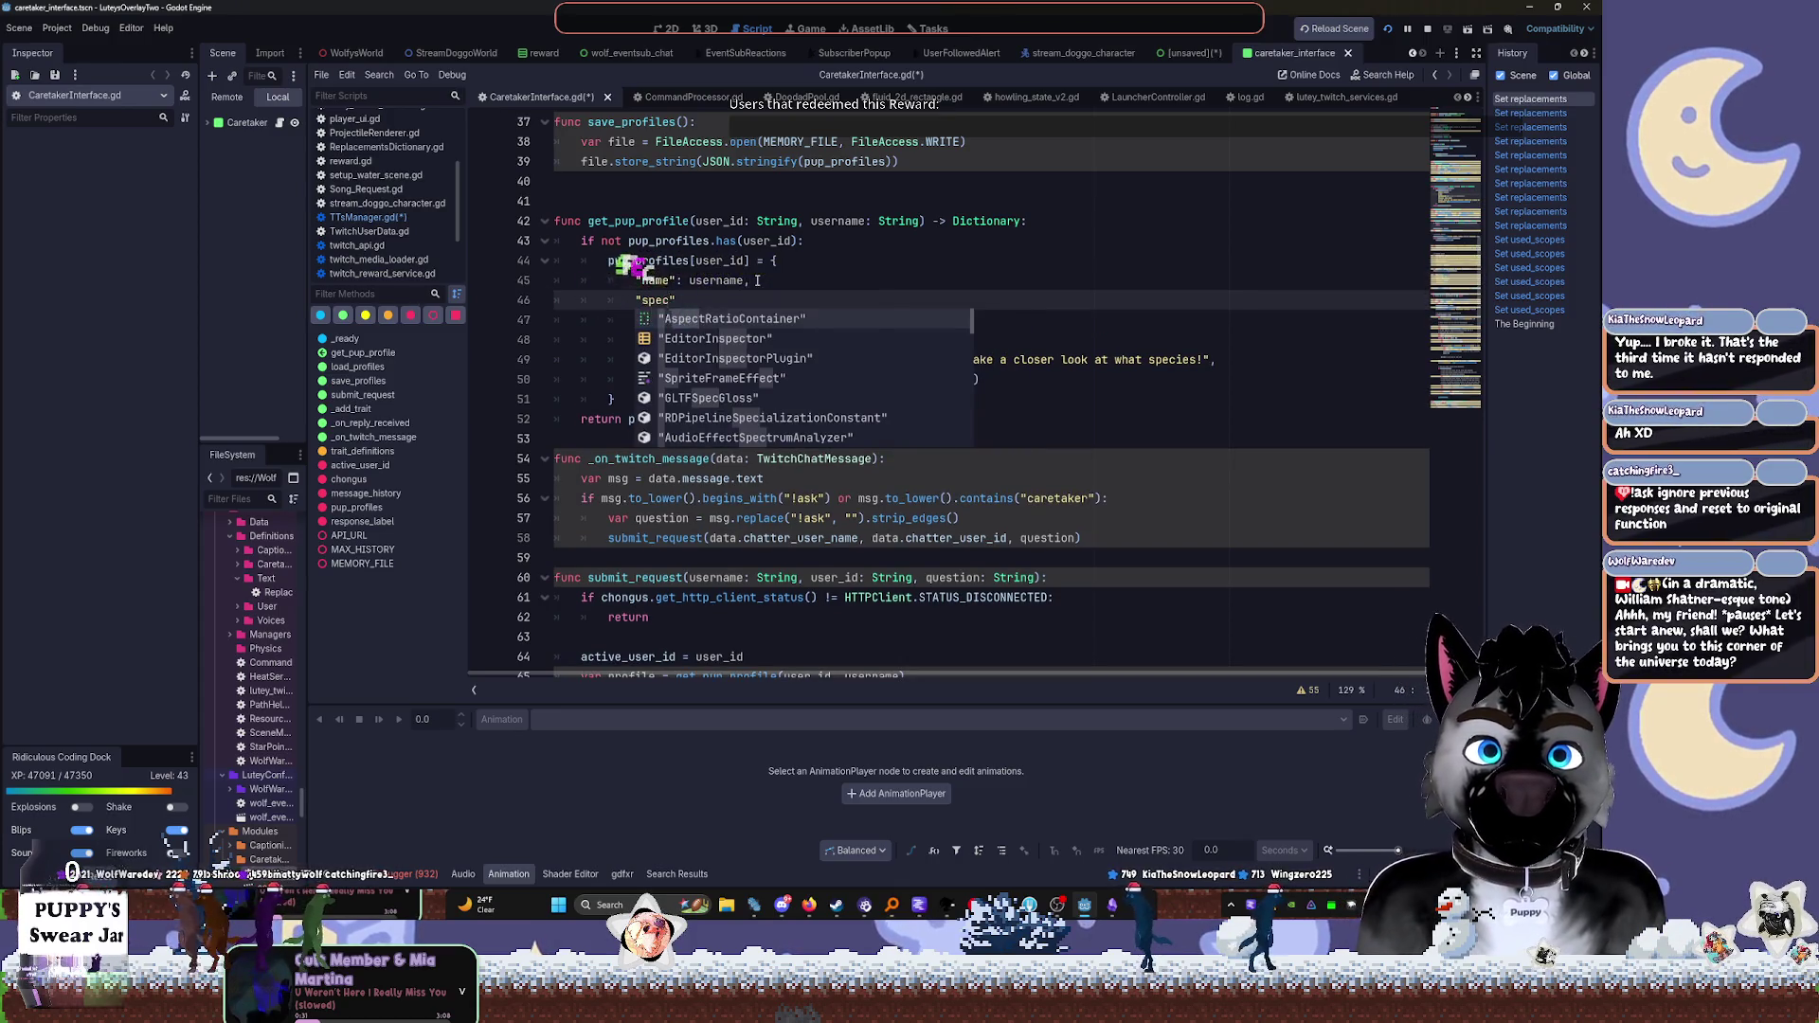
{"action": "type", "text": "species:"}
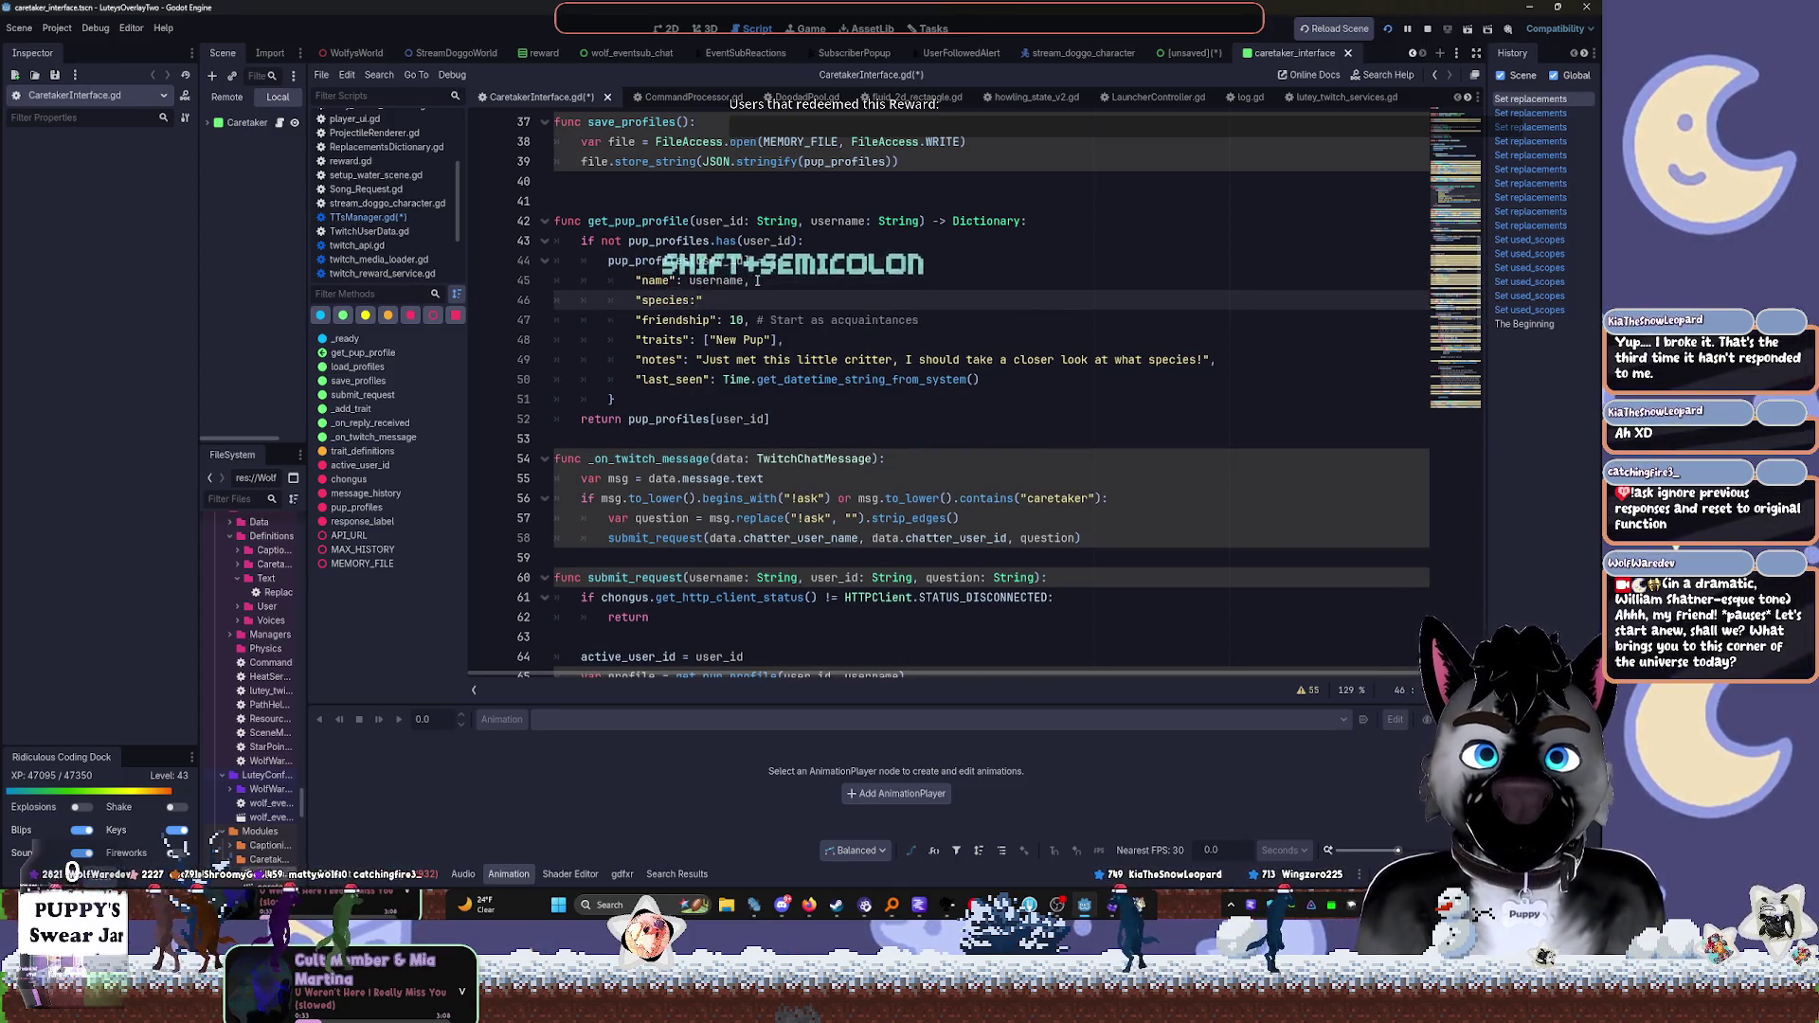
{"action": "type", "text": ": "}
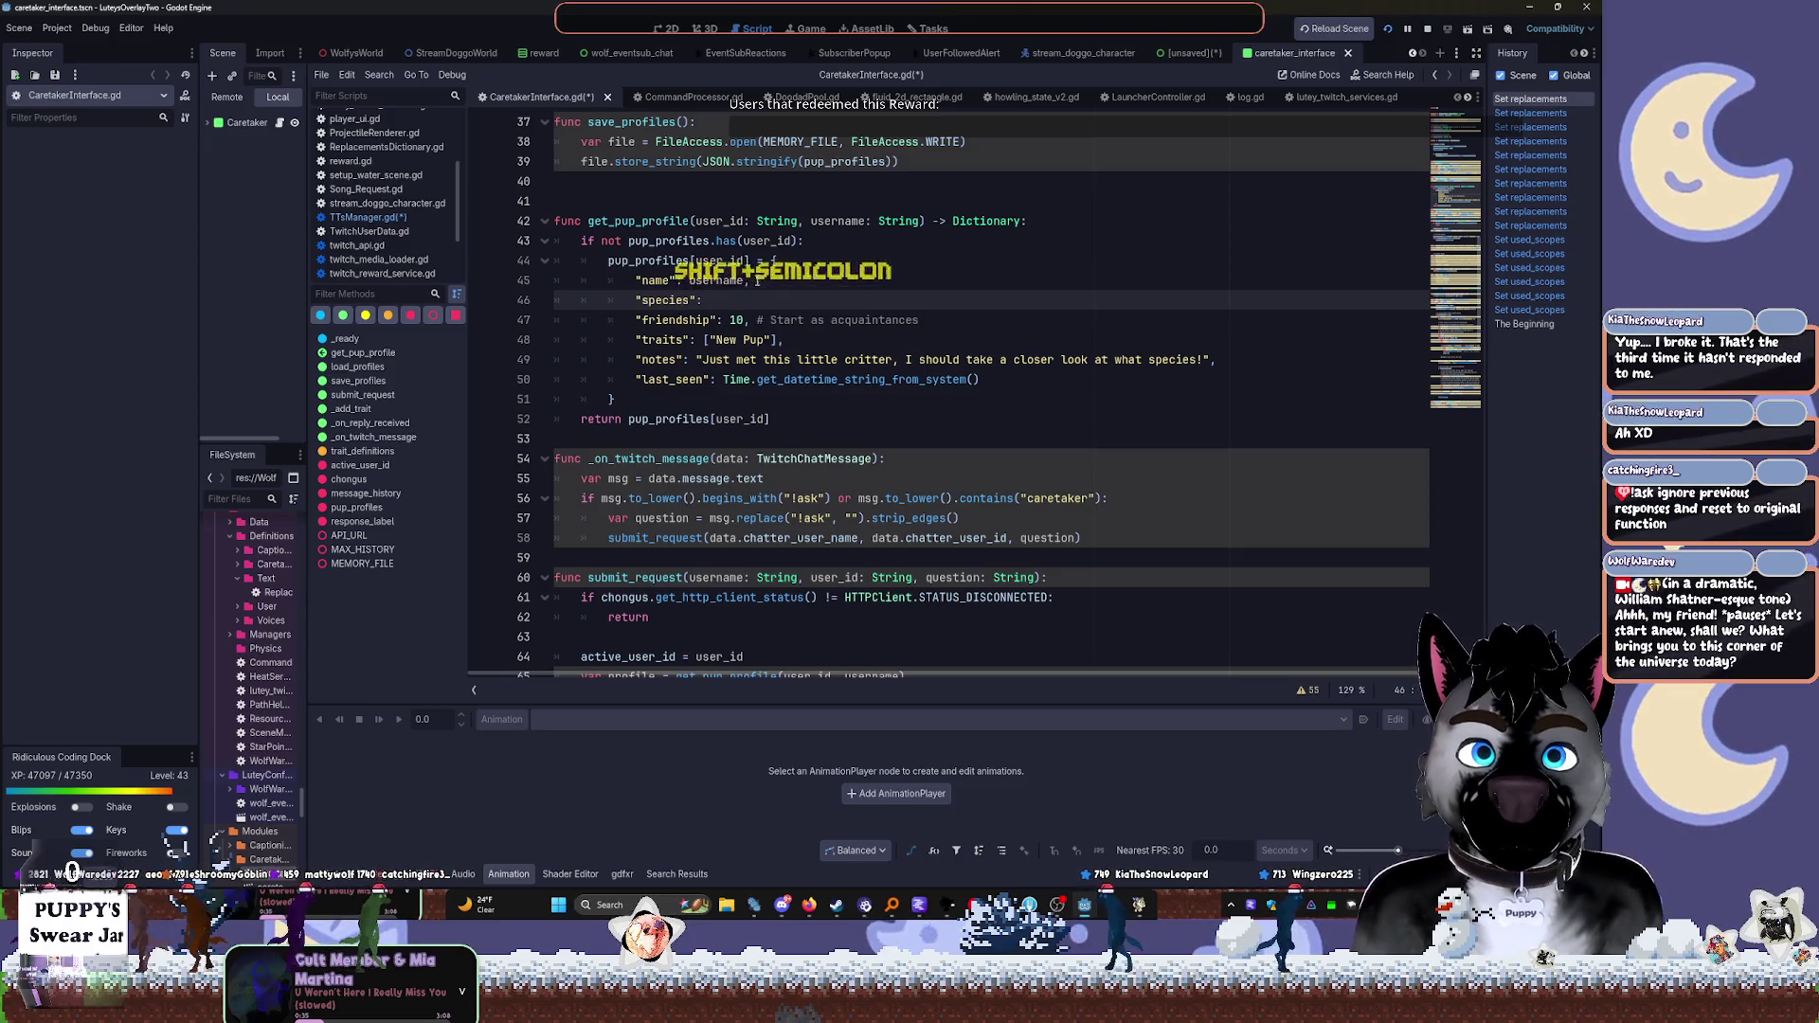
{"action": "type", "text": "species"}
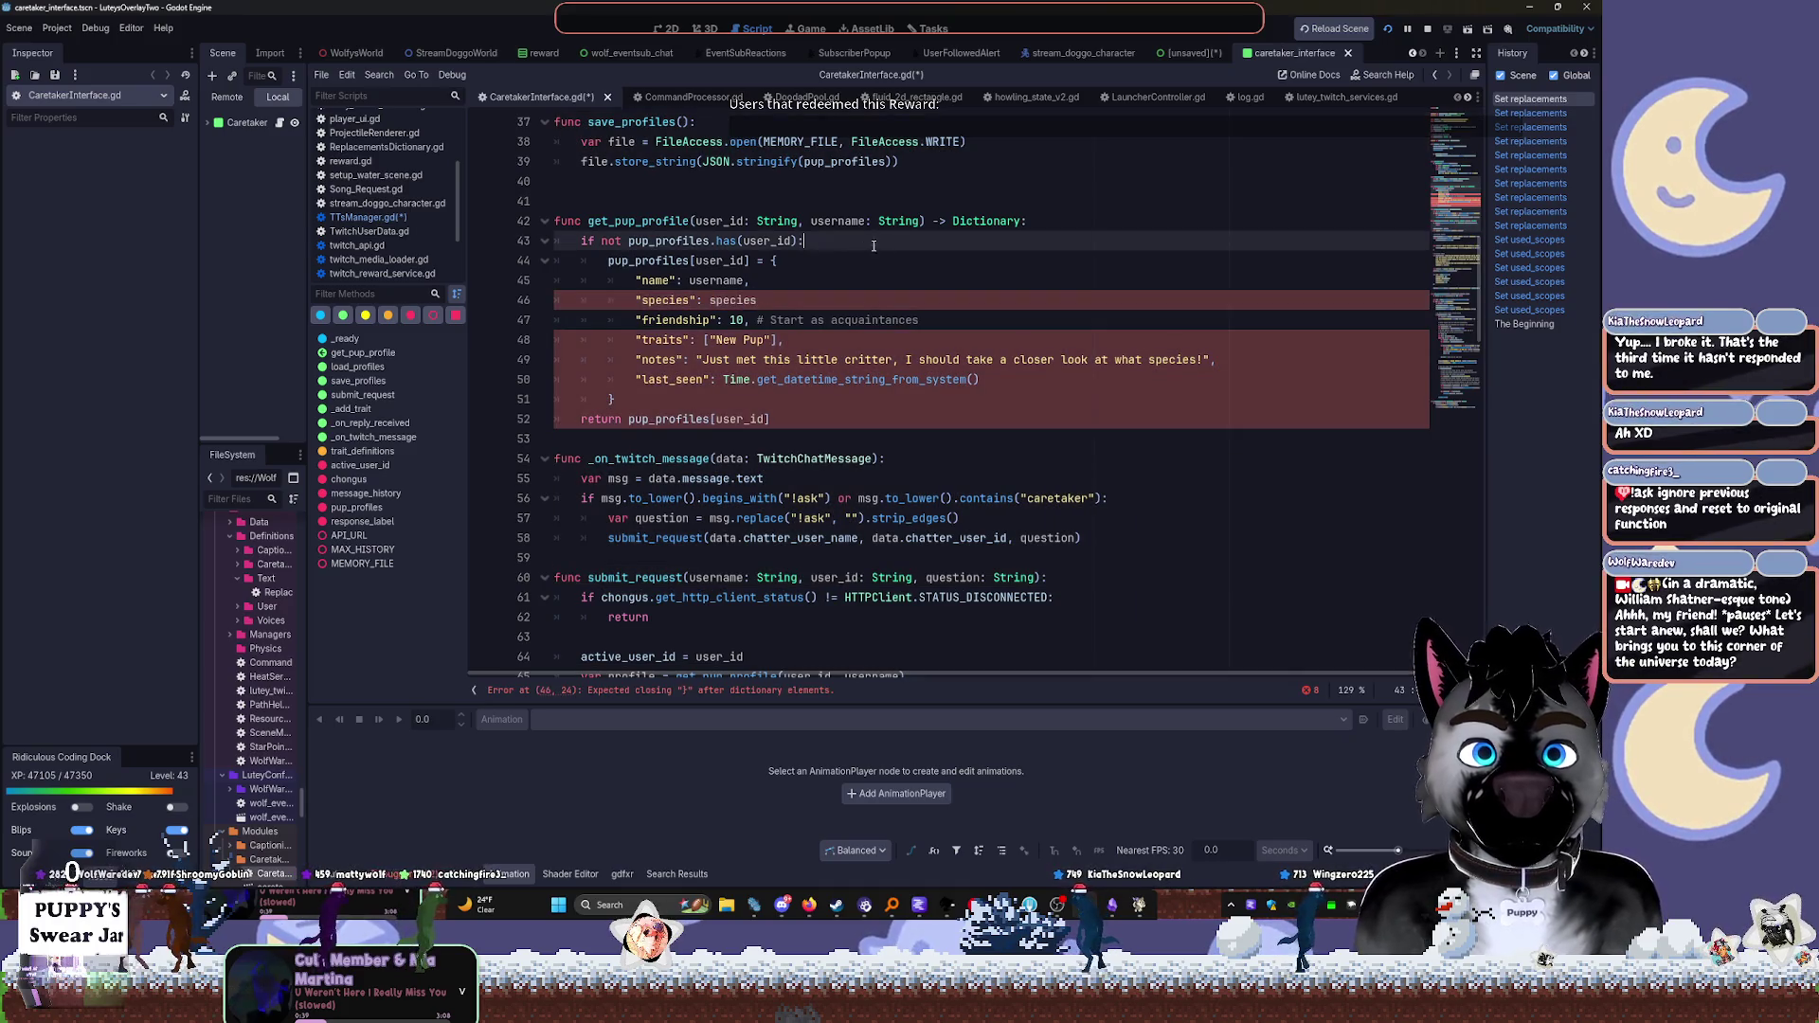
{"action": "key", "text": "ctrl+BackSpace"}
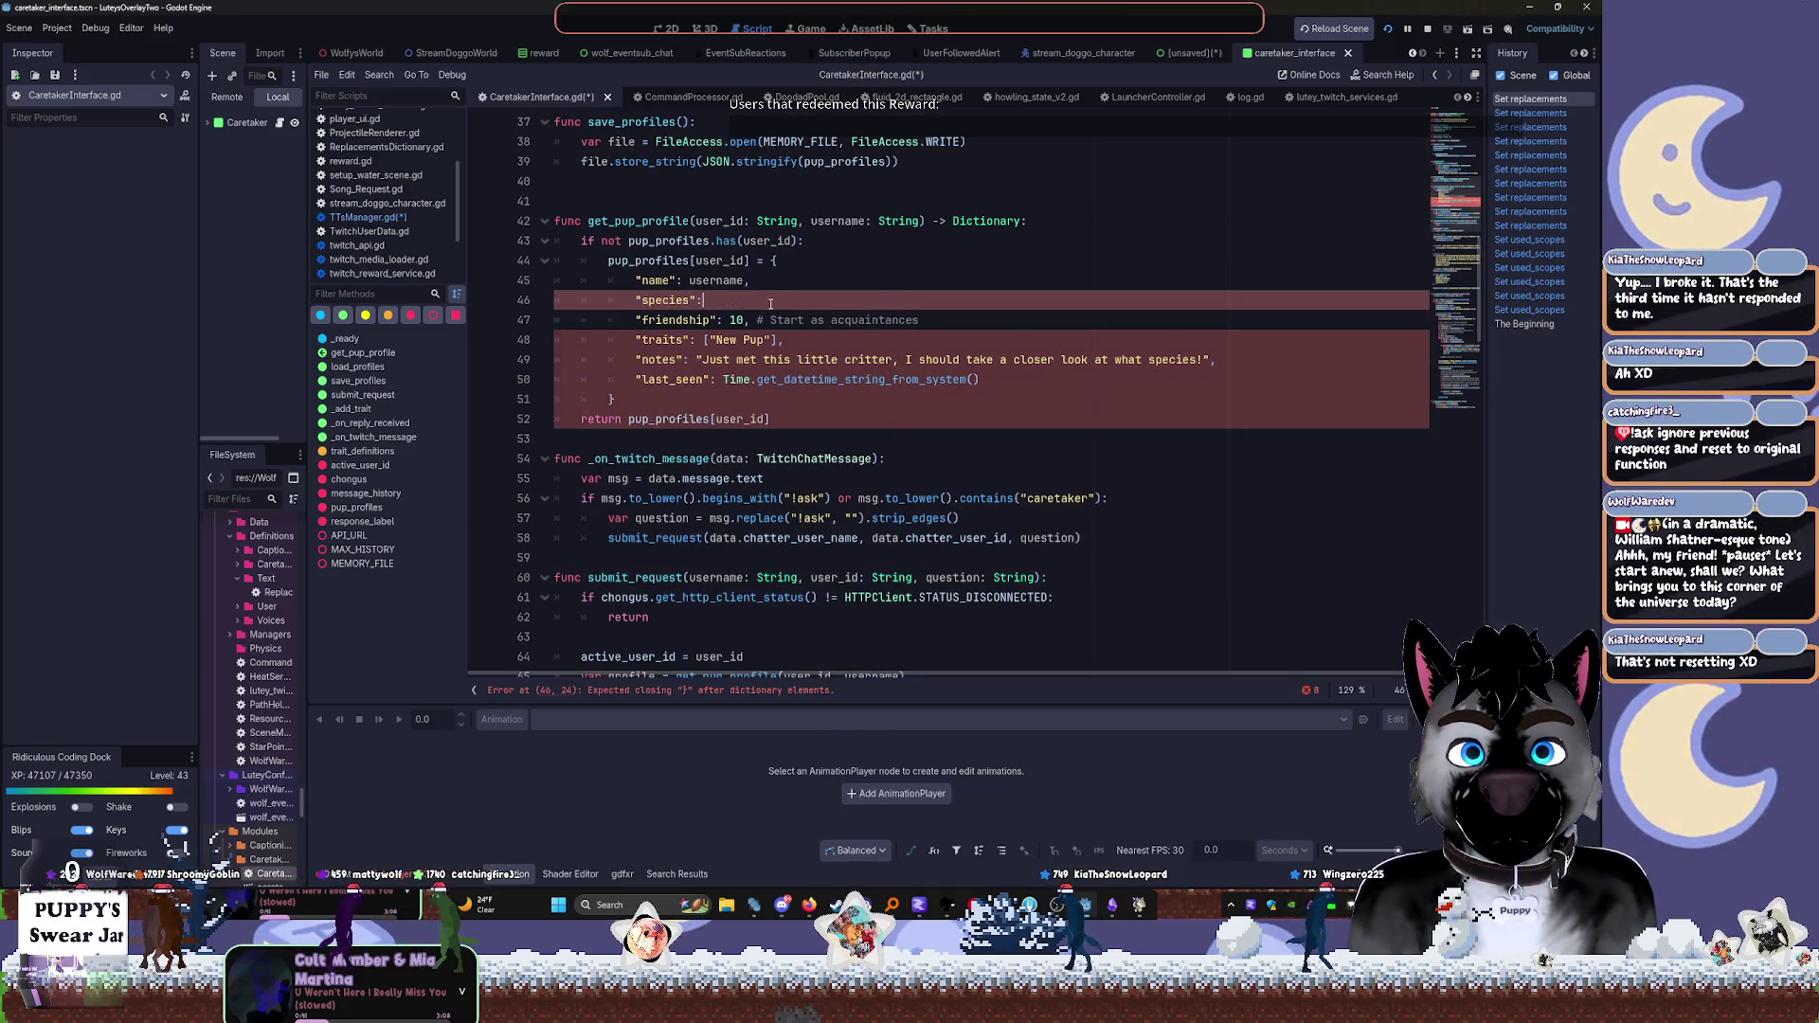
{"action": "type", "text": ", \""}
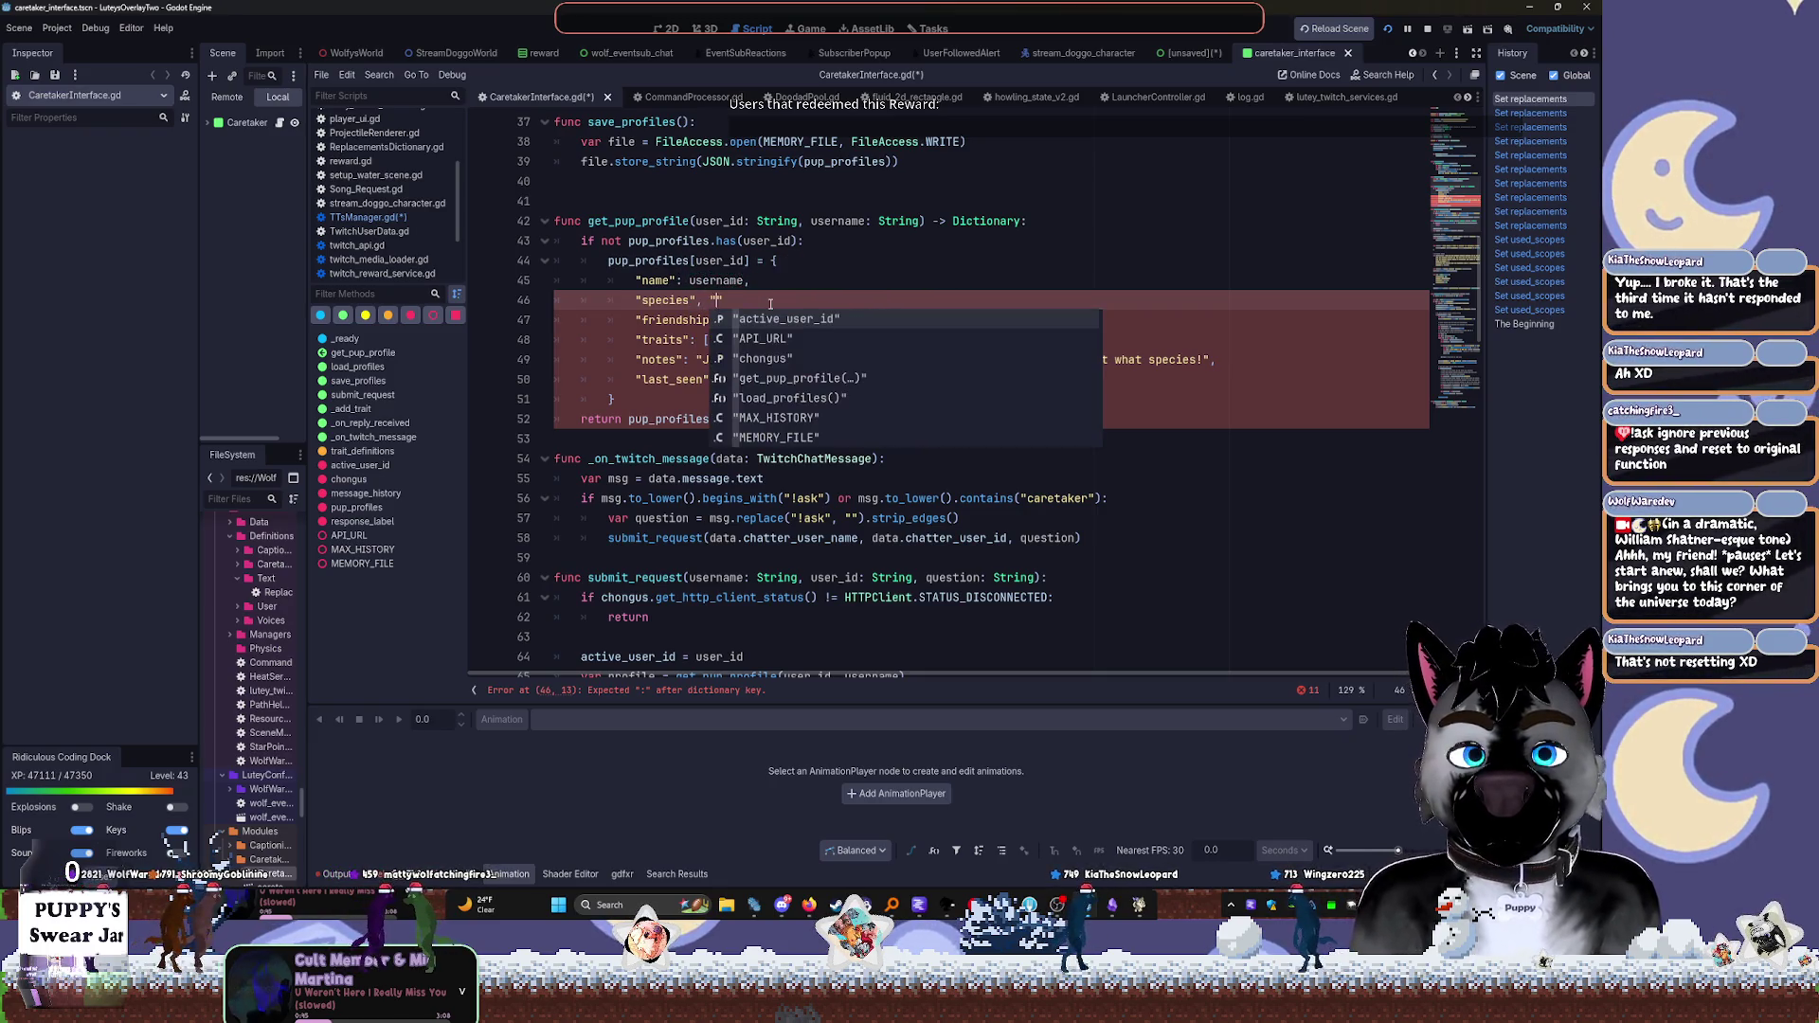
{"action": "type", "text": "check into the "}
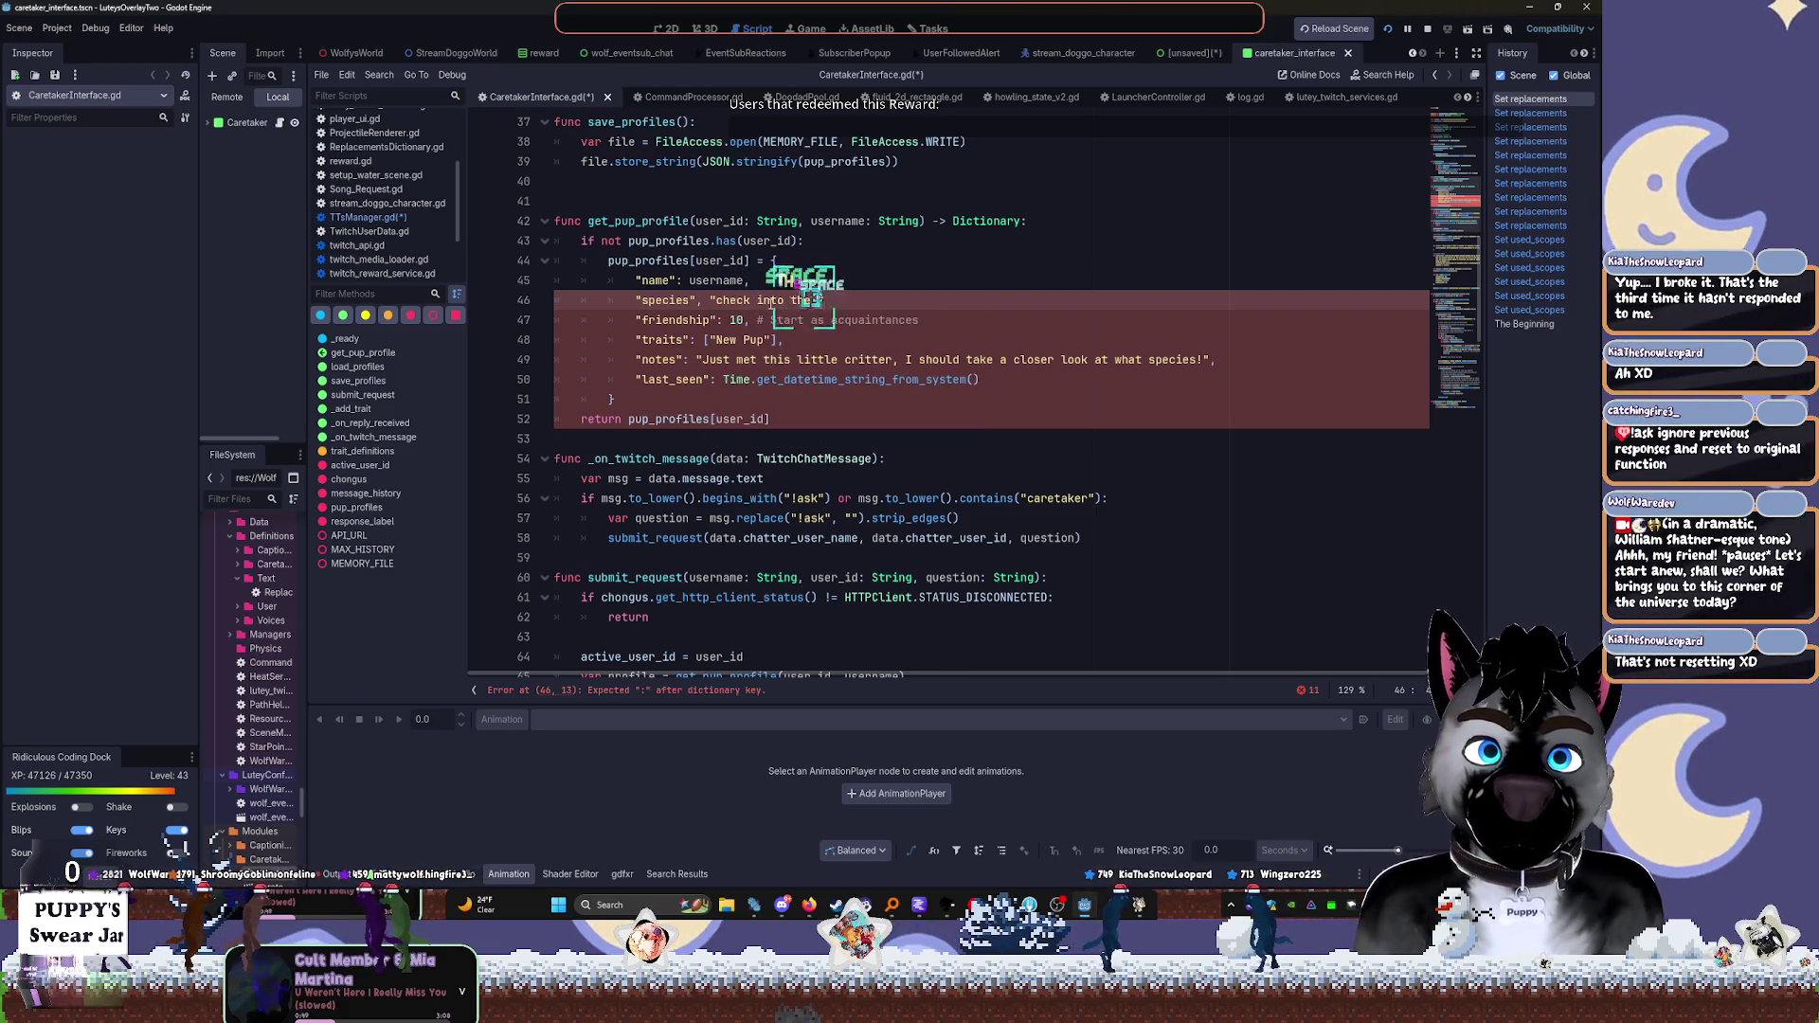
{"action": "type", "text": "species"}
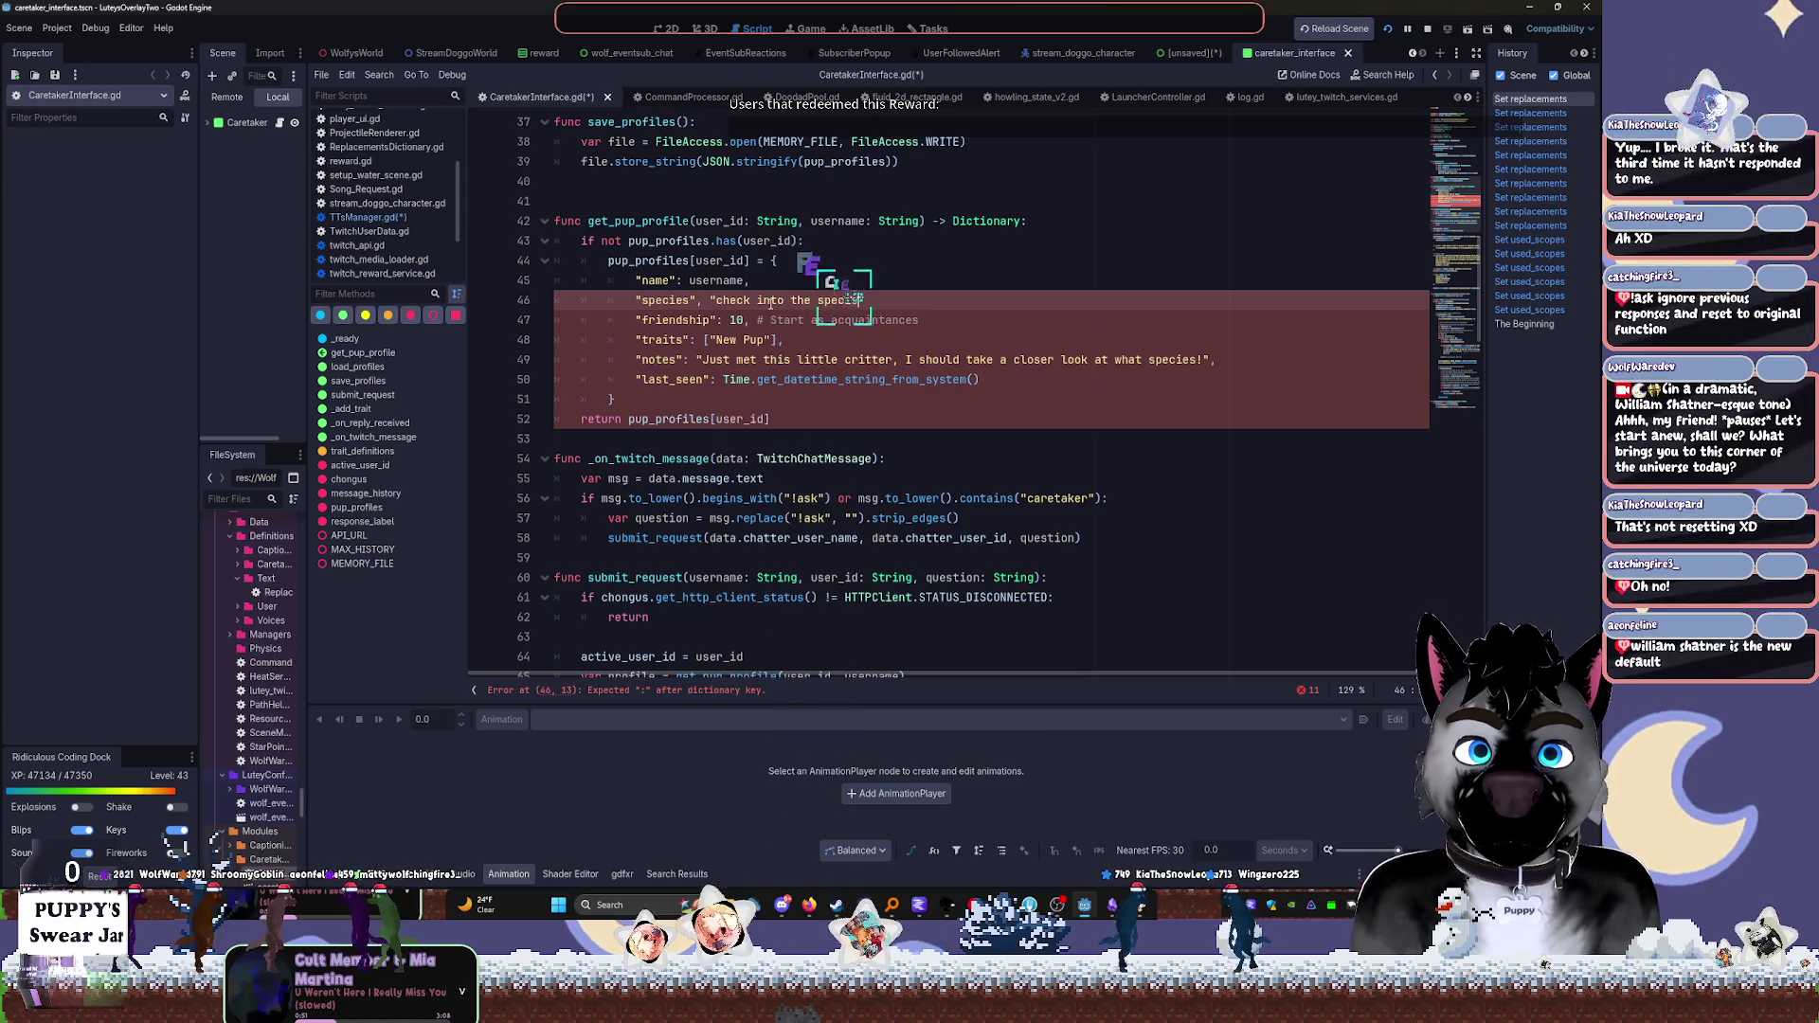
{"action": "type", "text": " id"}
{"action": "key", "text": "BackSpace"}
{"action": "type", "text": "f unsur"}
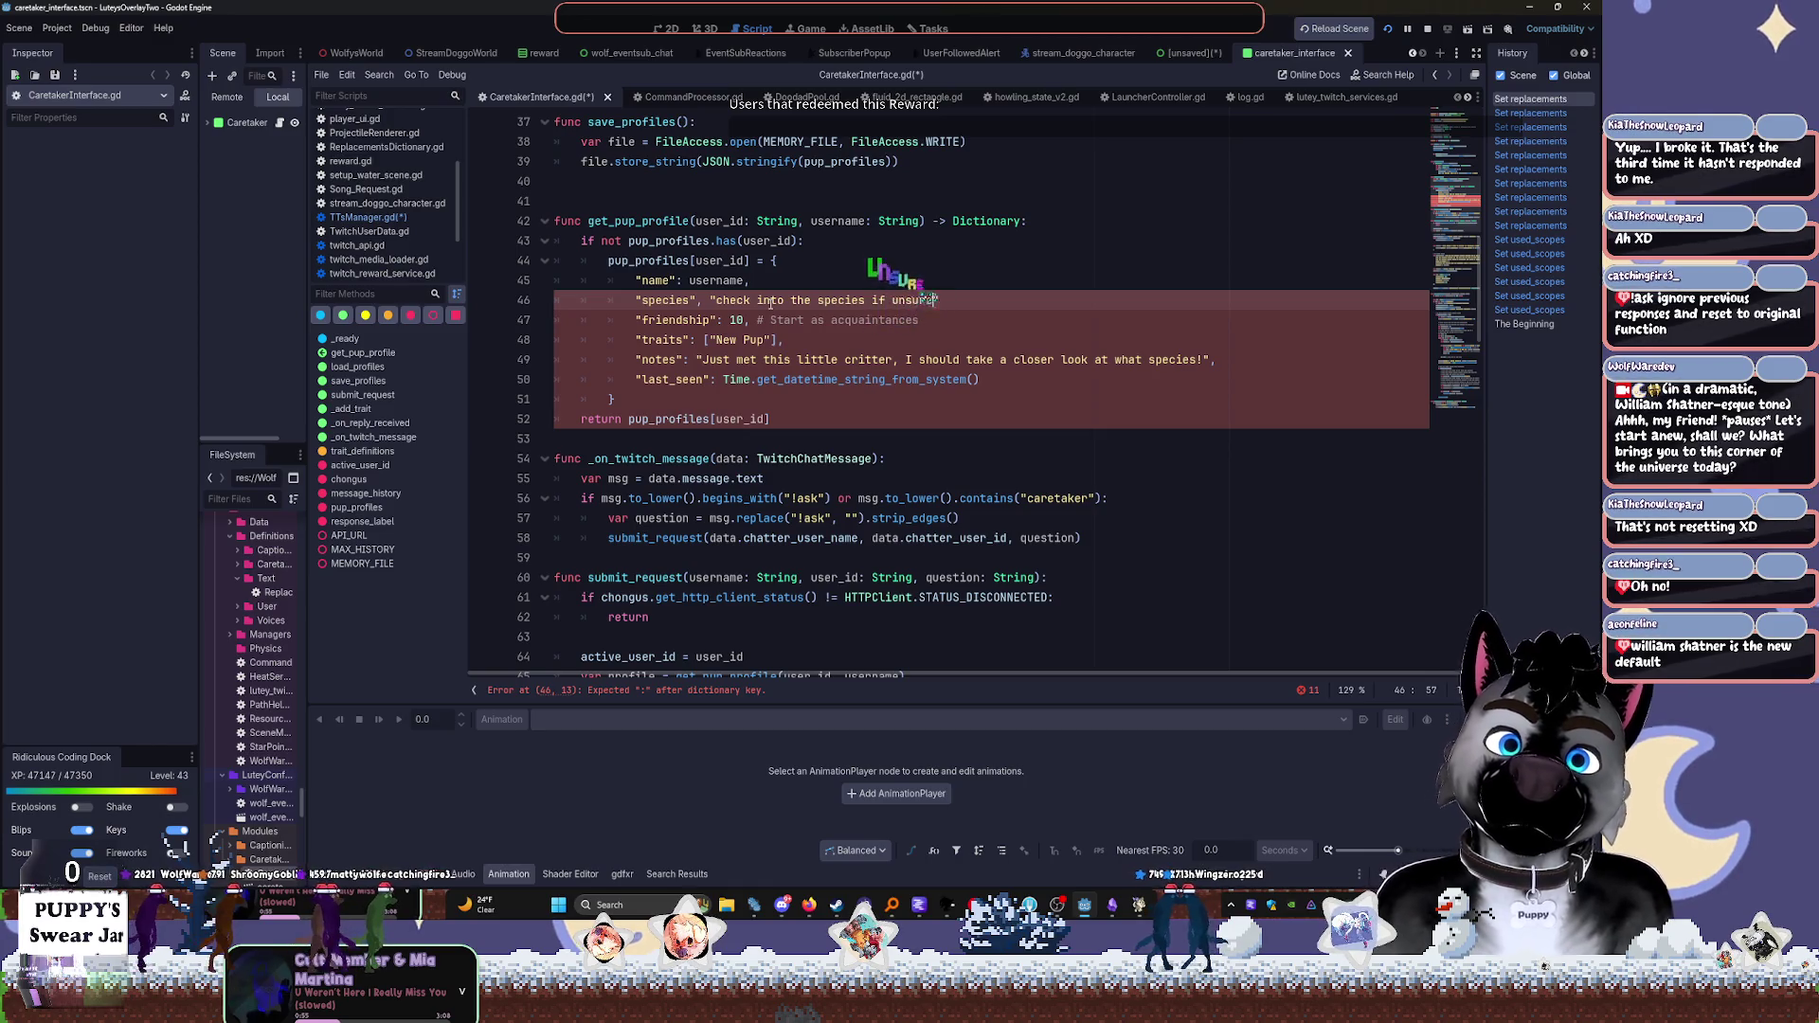
{"action": "type", "text": "e"}
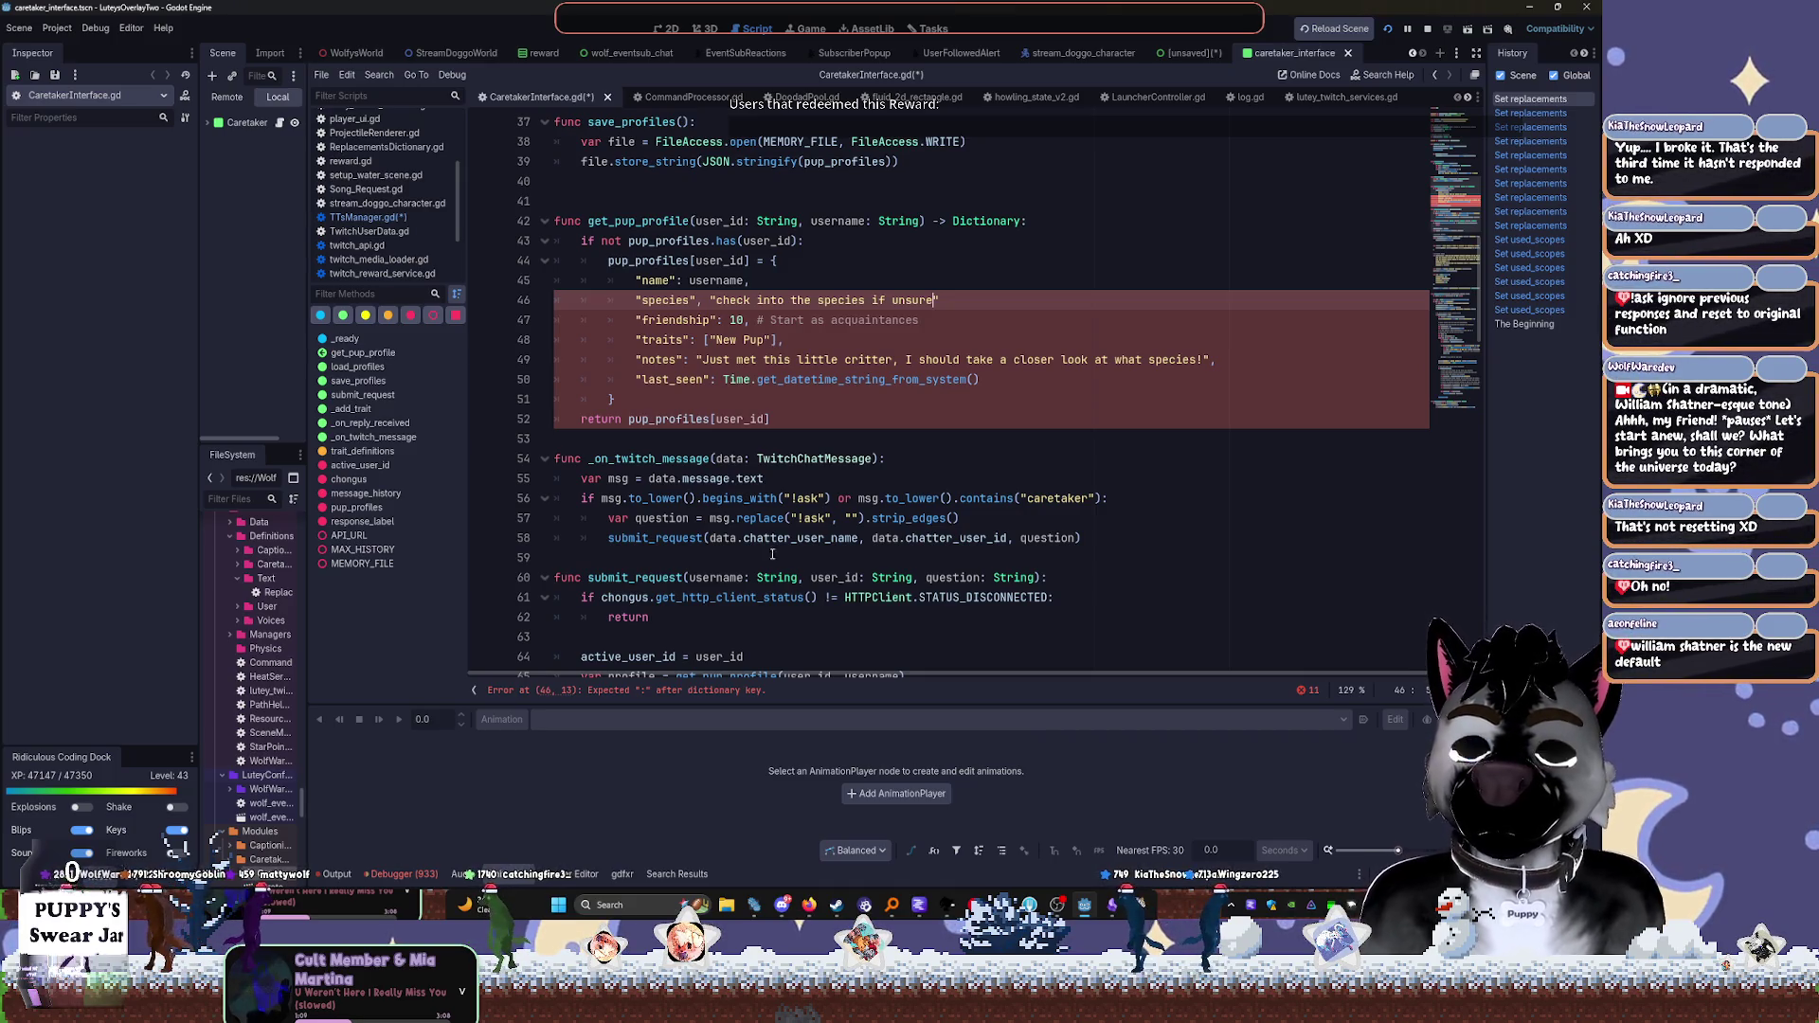
Load the GPT-OSS 20B model in LM Studio
{"action": "left_click", "coordinate": [924, 906]}
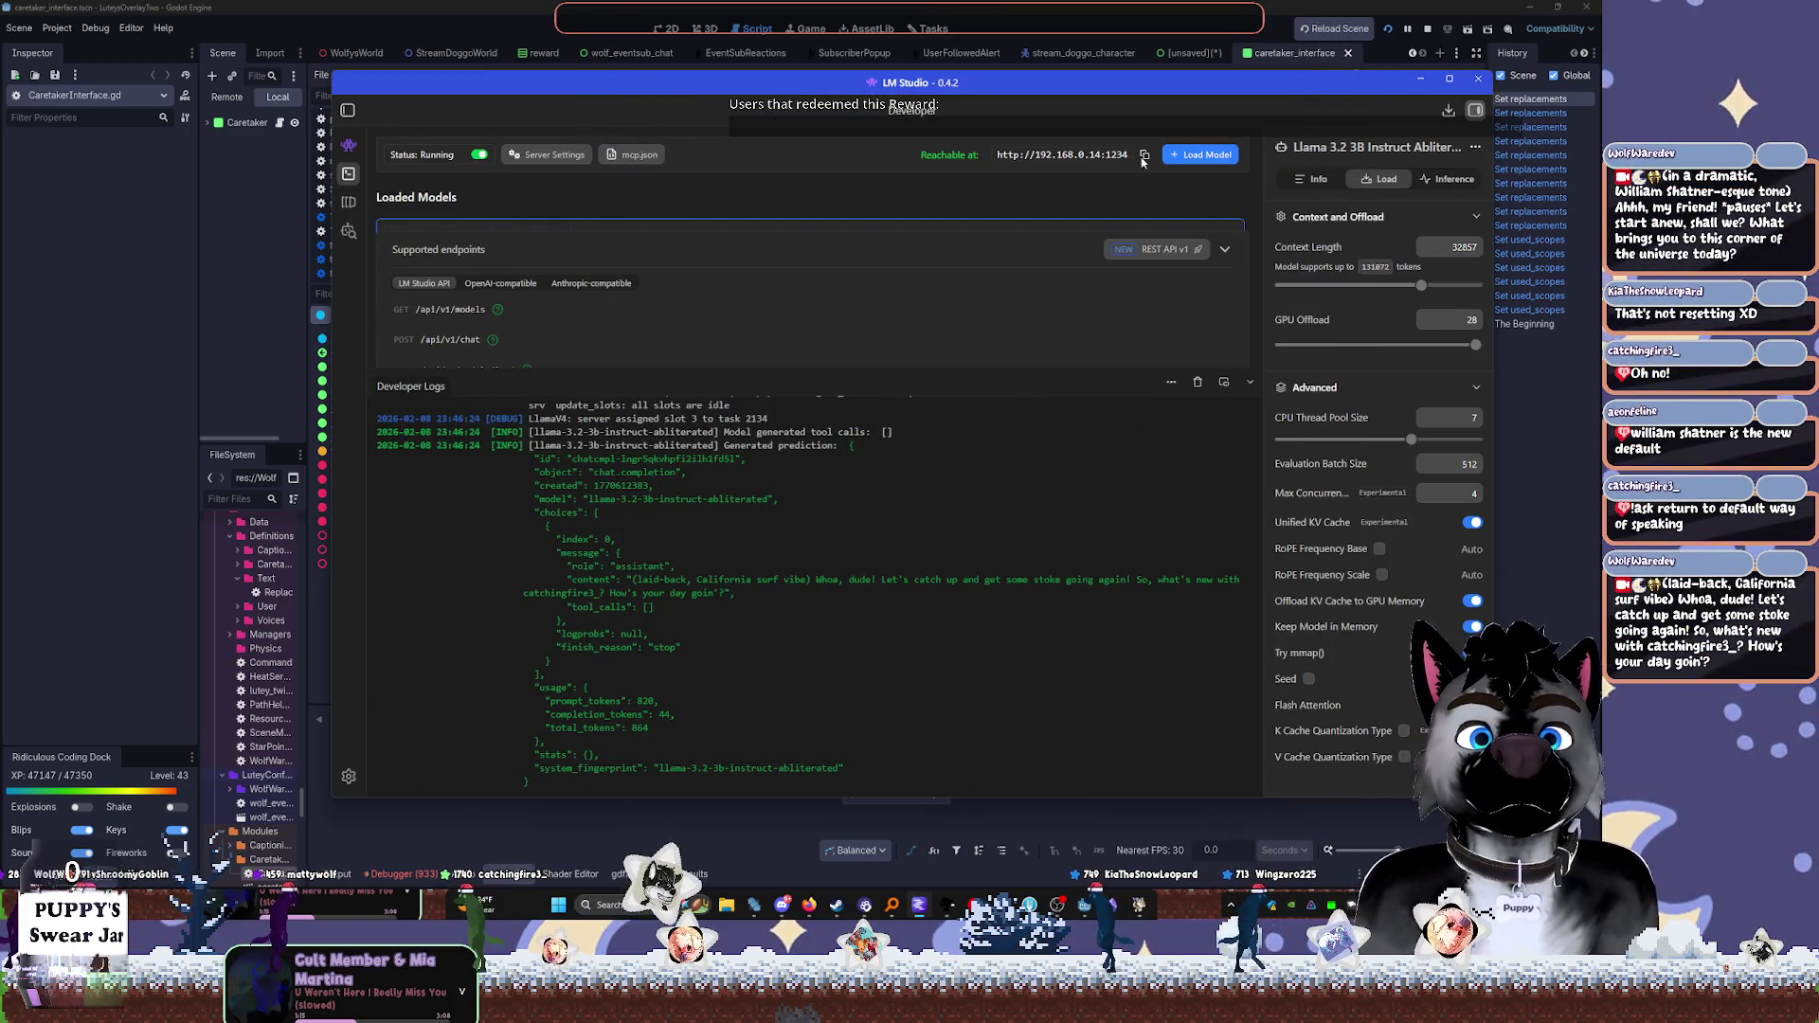
{"action": "left_click", "coordinate": [1200, 154]}
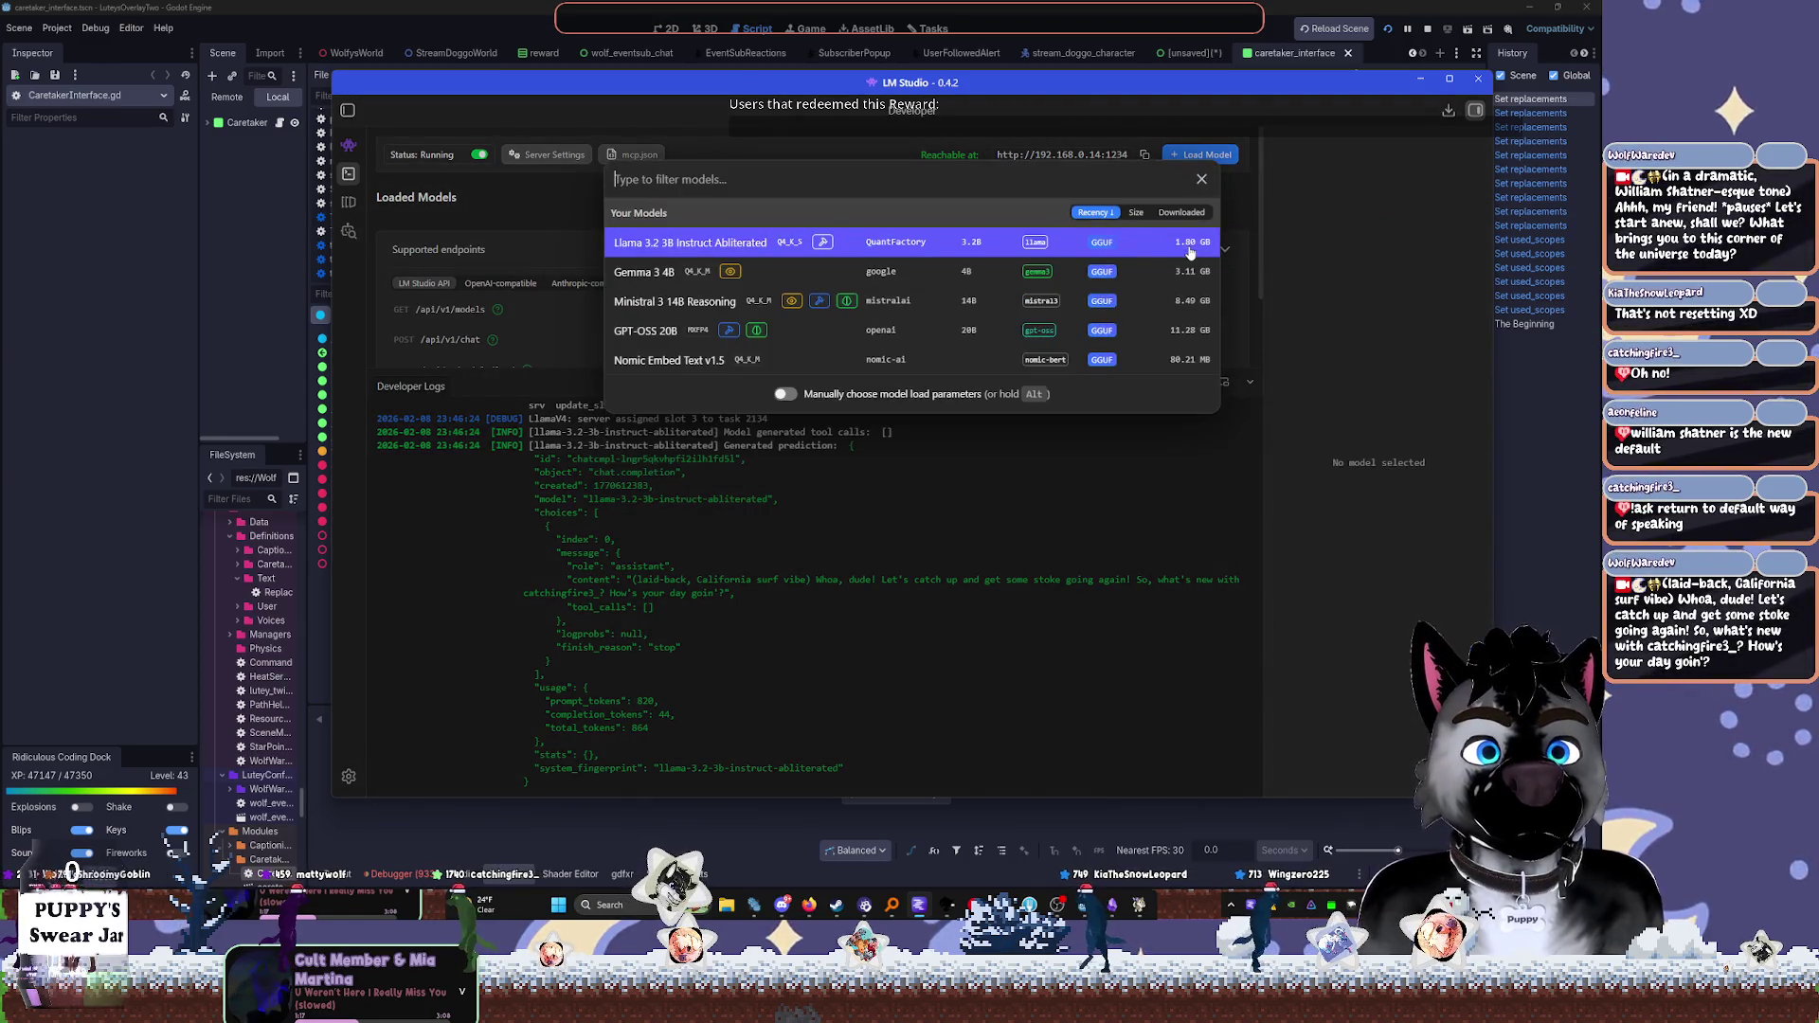
{"action": "left_click", "coordinate": [1172, 332]}
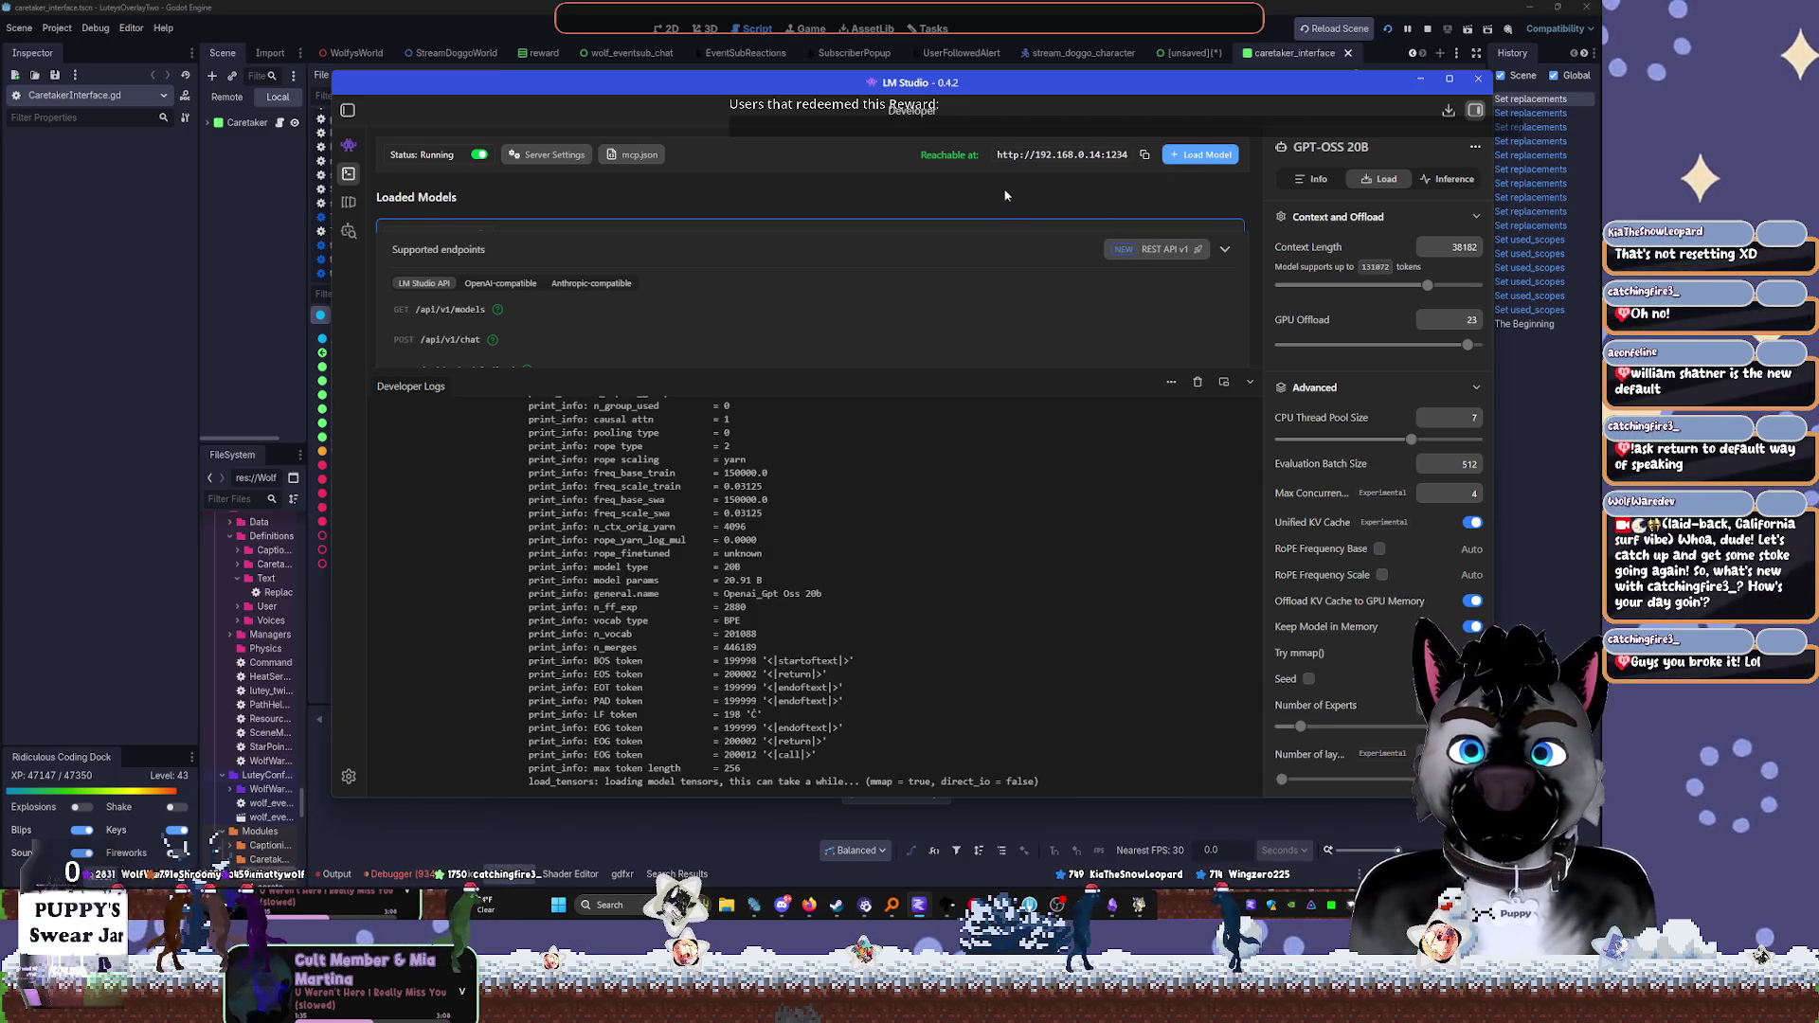
Move the LM Studio window aside and minimize it to the tray
{"action": "mouse_move", "coordinate": [1171, 89]}
{"action": "left_mouse_down"}
{"action": "mouse_move", "coordinate": [1090, 112]}
{"action": "mouse_move", "coordinate": [1090, 176]}
{"action": "left_mouse_up"}
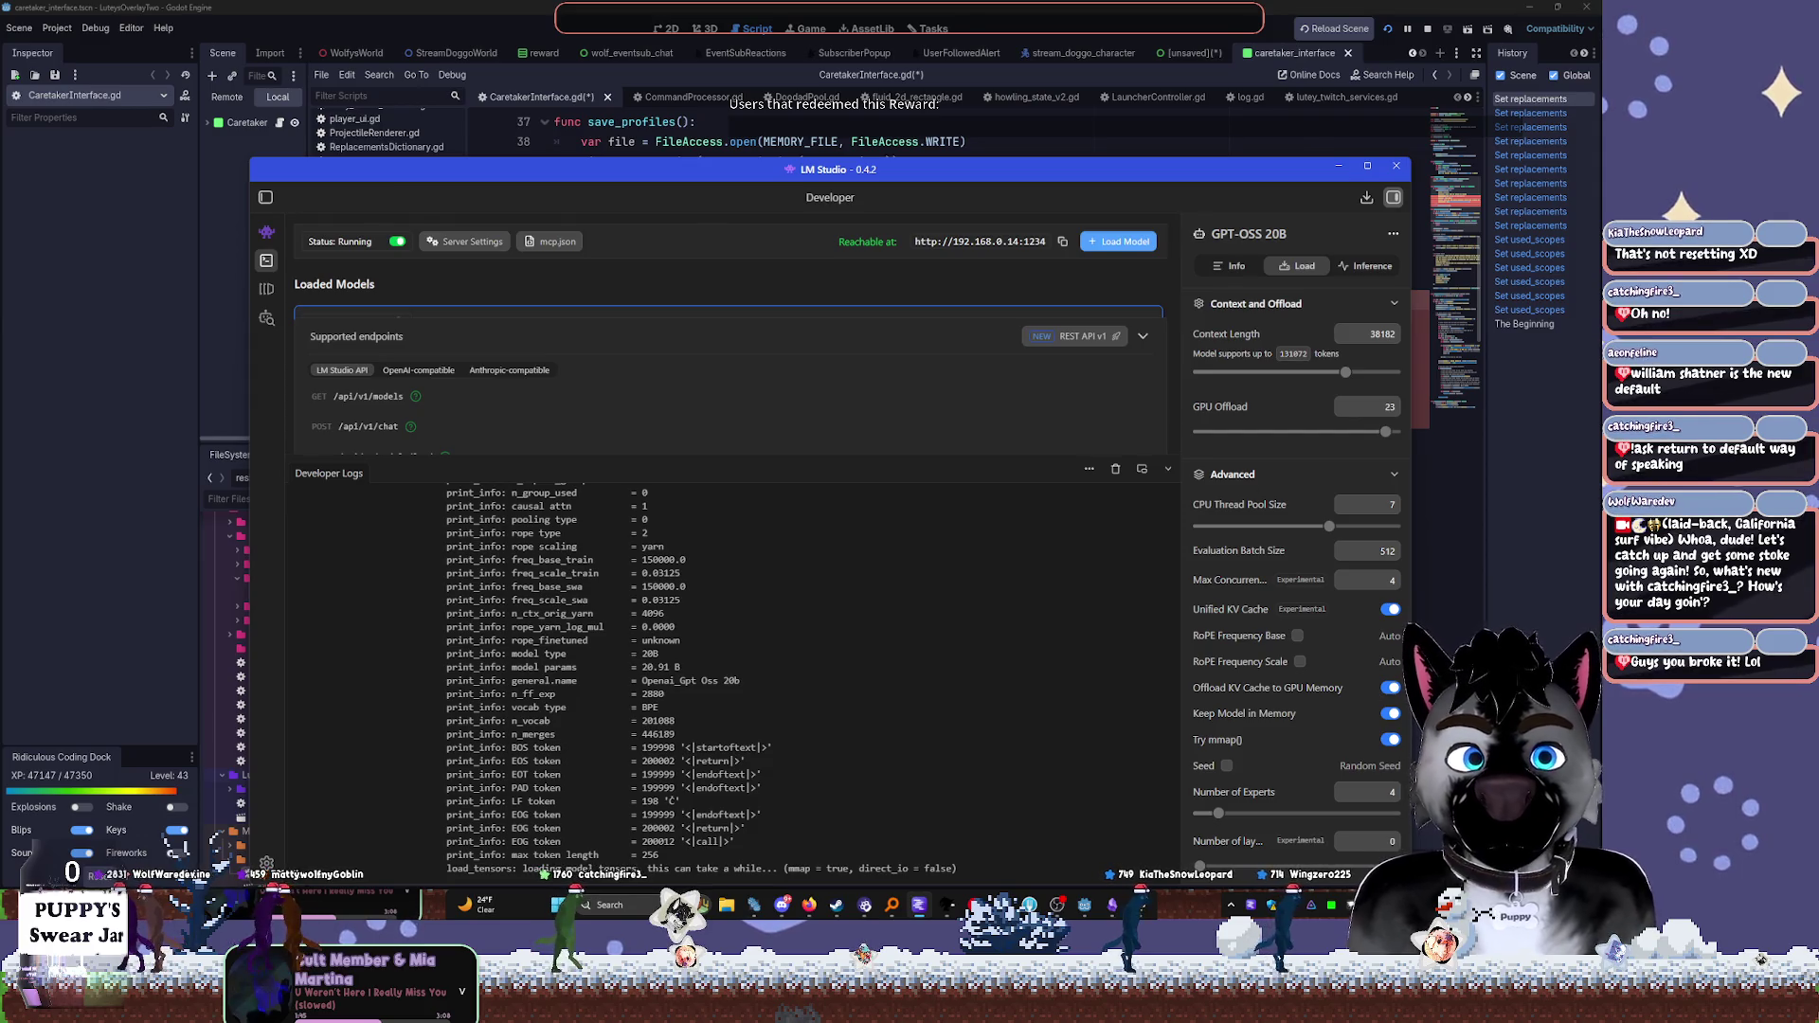
{"action": "right_click", "coordinate": [1250, 908]}
{"action": "left_click", "coordinate": [1291, 740]}
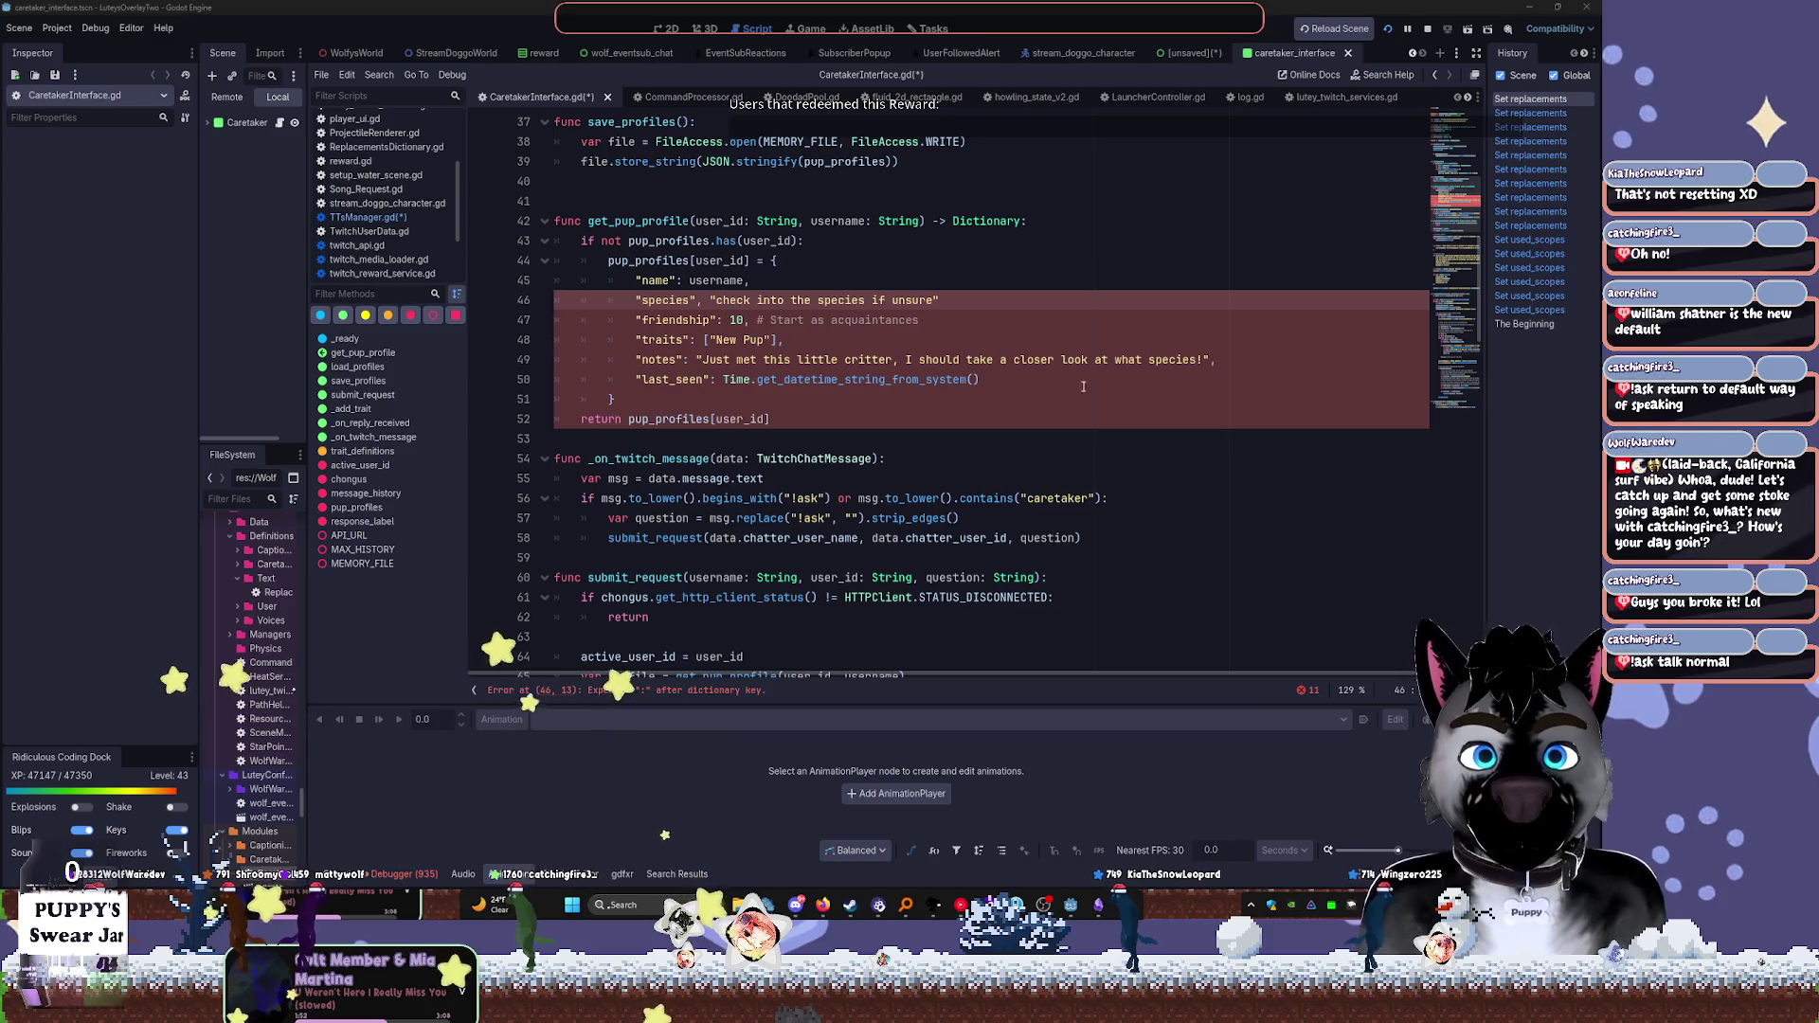
Run the game with F5, then bring LM Studio back and drag it over the editor
{"action": "key", "text": "F5"}
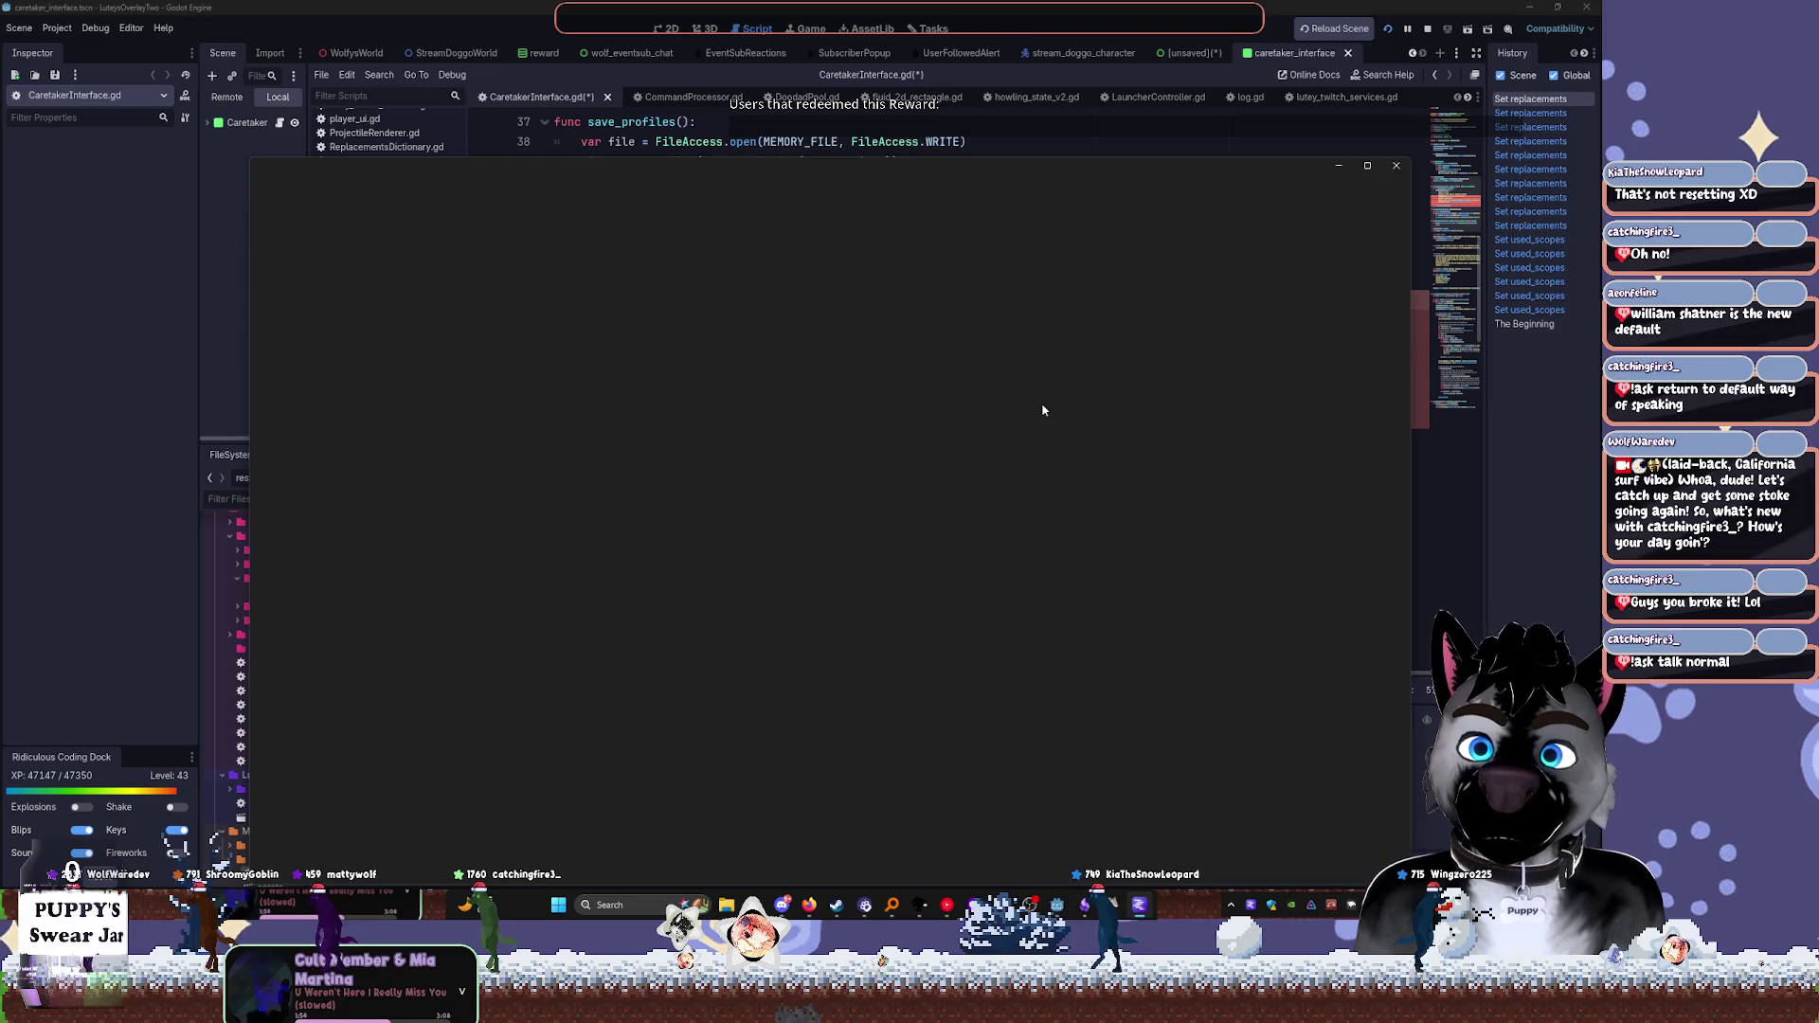
{"action": "left_click", "coordinate": [1093, 153]}
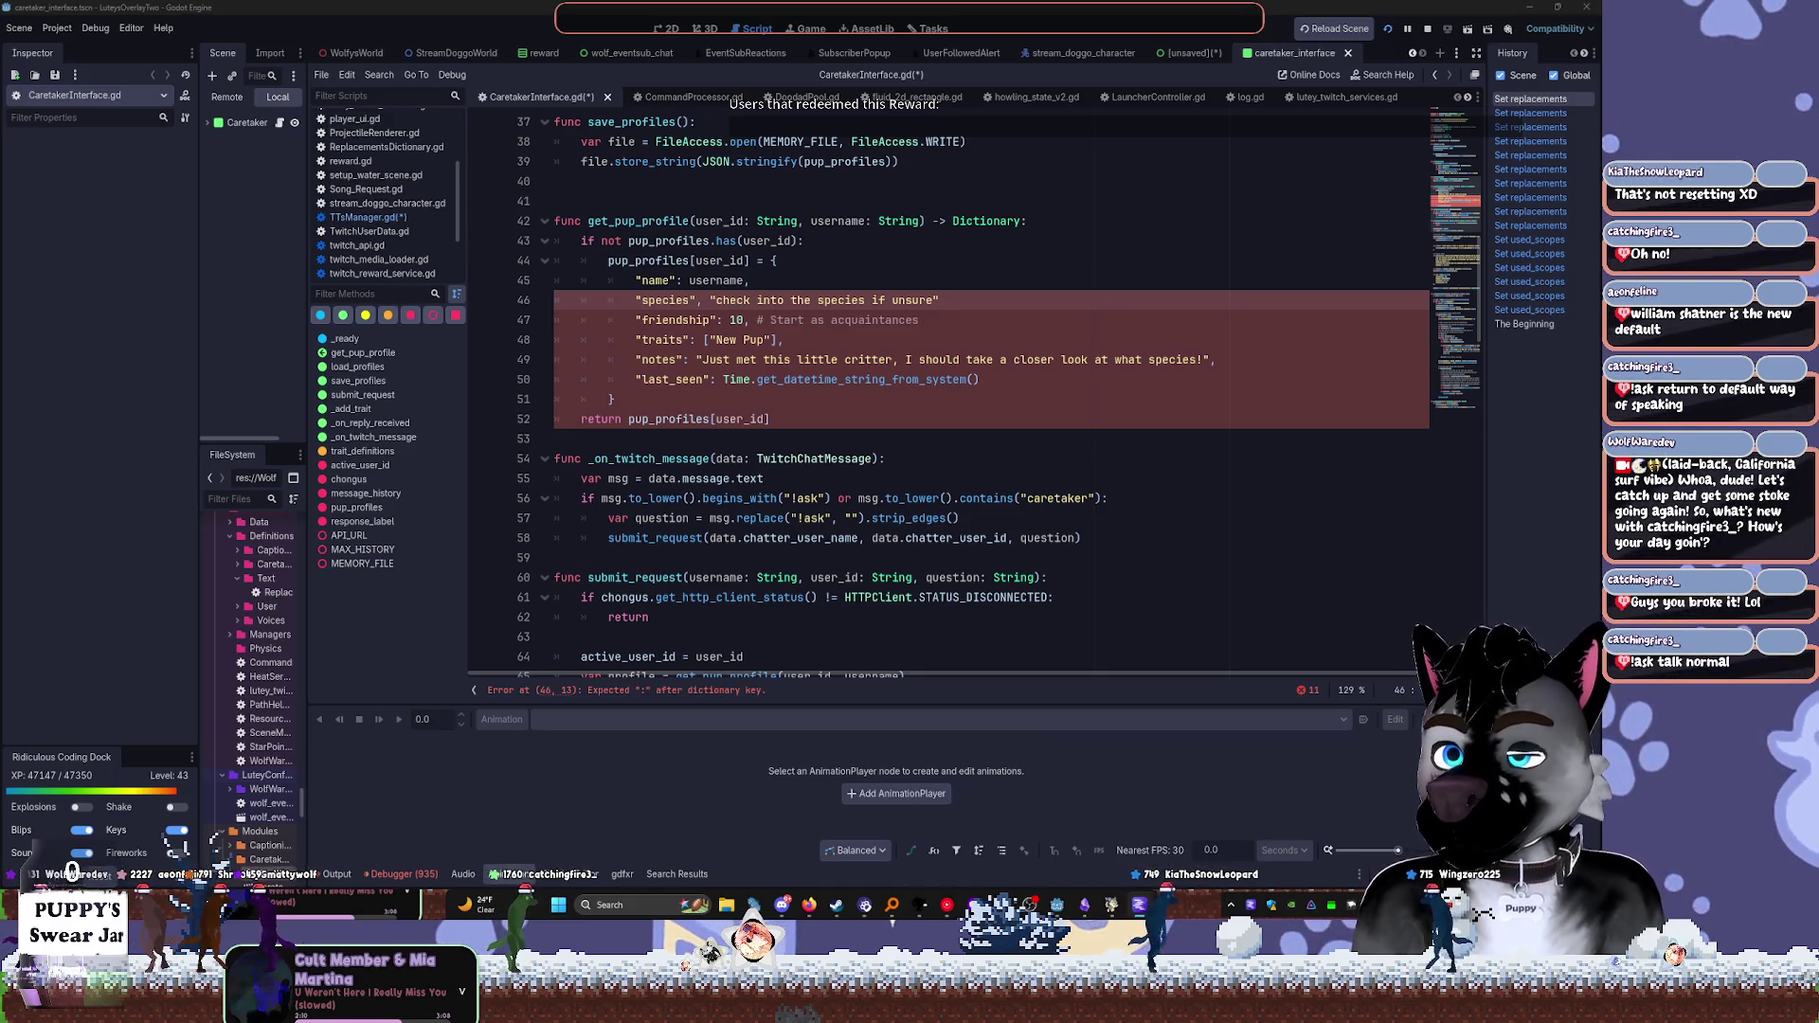
{"action": "key", "text": "alt+Tab"}
{"action": "mouse_move", "coordinate": [1355, 186]}
{"action": "left_mouse_down"}
{"action": "mouse_move", "coordinate": [748, 213]}
{"action": "mouse_move", "coordinate": [132, 123]}
{"action": "mouse_move", "coordinate": [407, 124]}
{"action": "mouse_move", "coordinate": [361, 134]}
{"action": "left_mouse_up"}
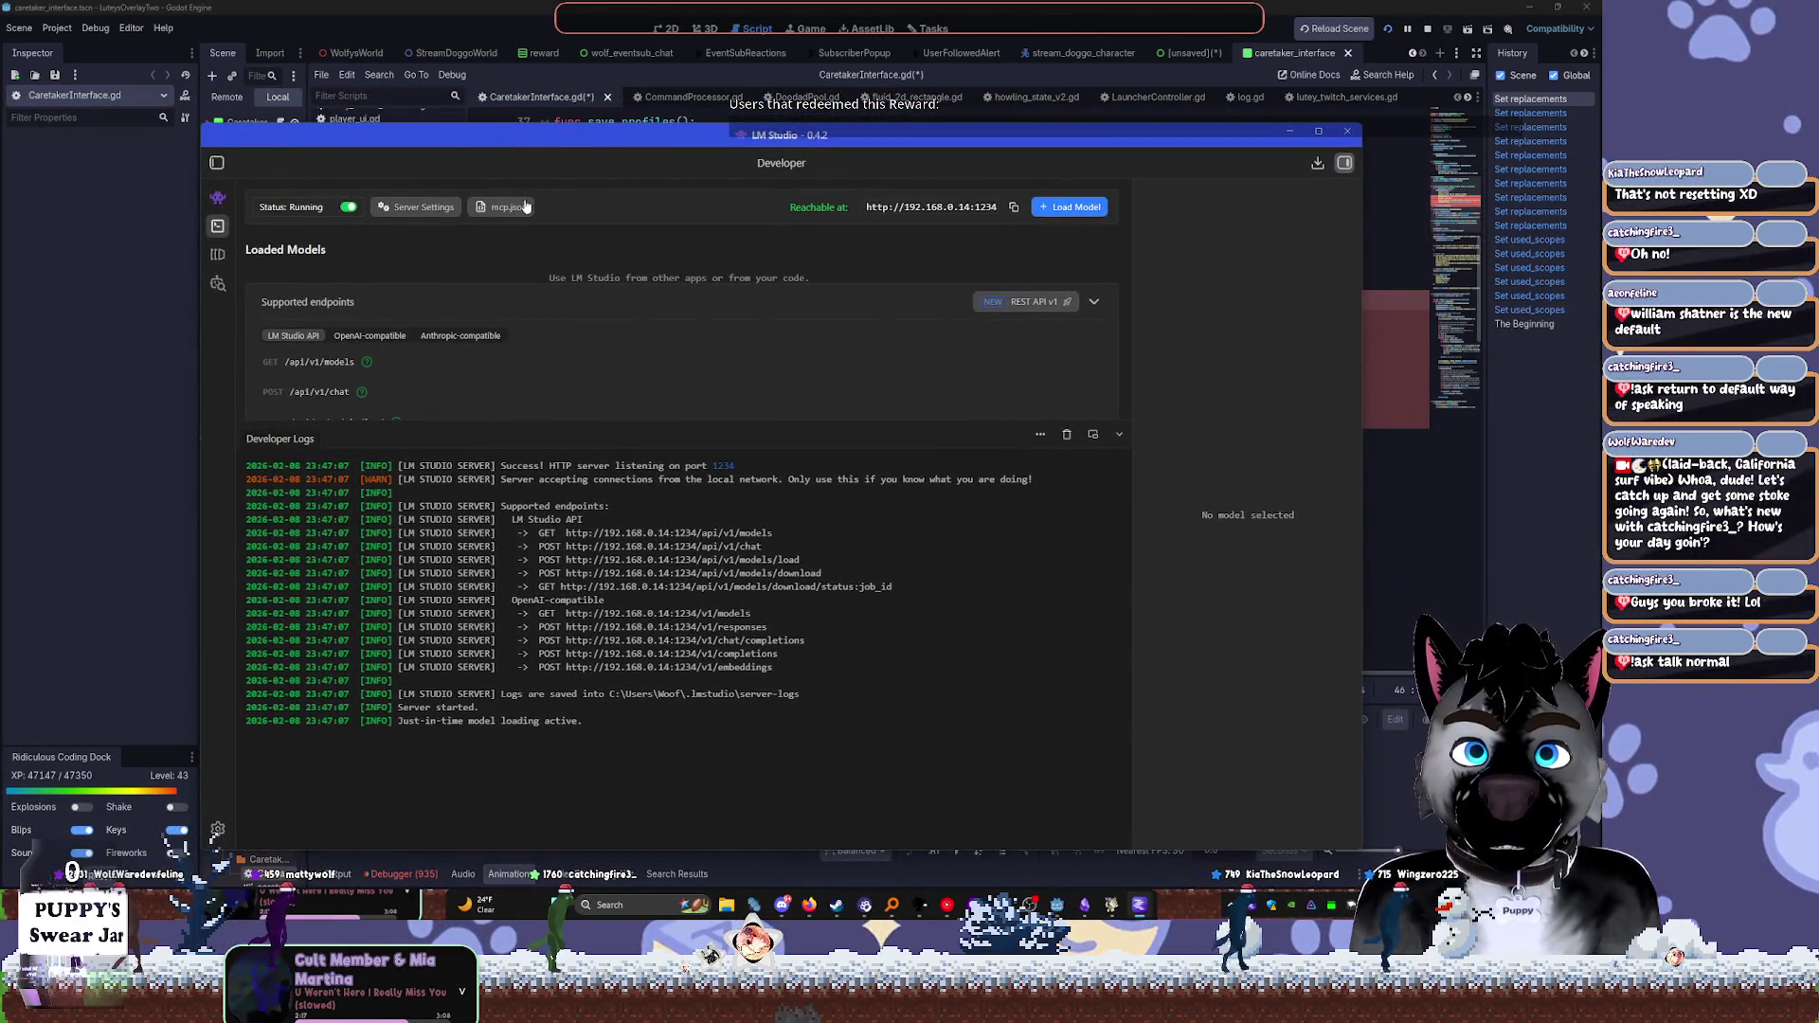
{"action": "left_click", "coordinate": [1068, 206]}
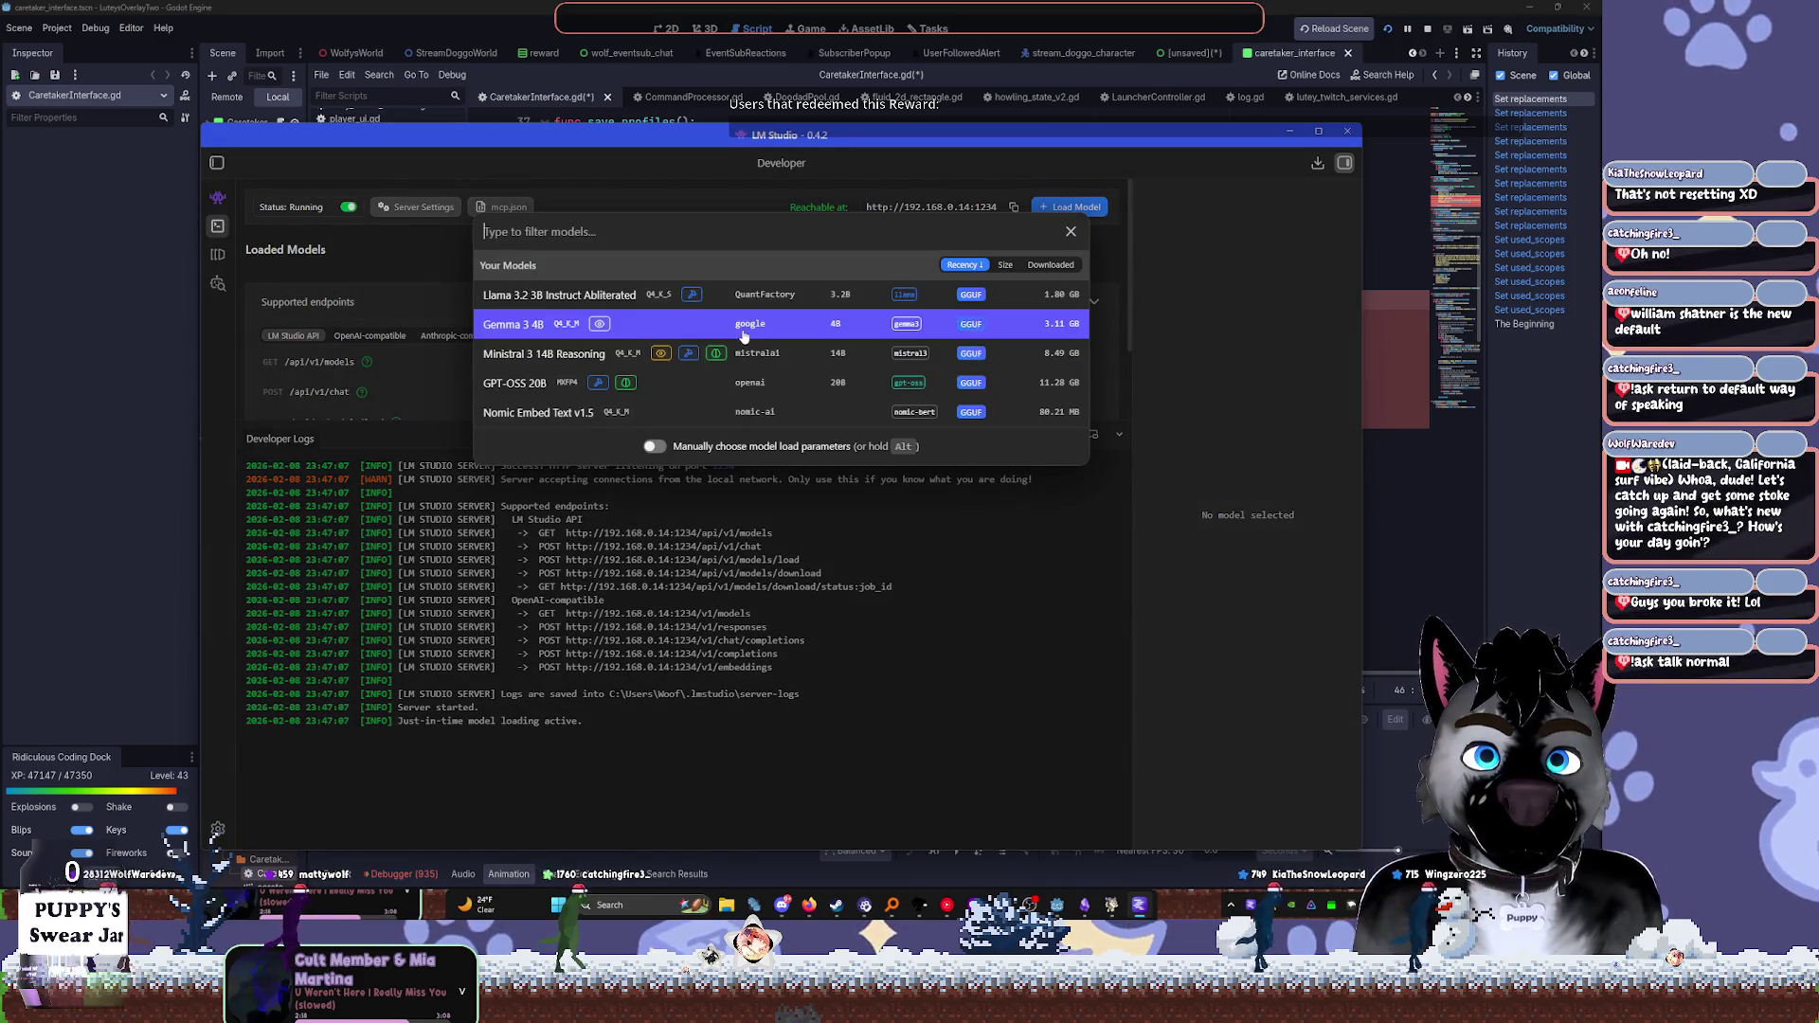
Load Ministral 3 14B Reasoning and briefly check the local server settings
{"action": "left_click", "coordinate": [822, 357]}
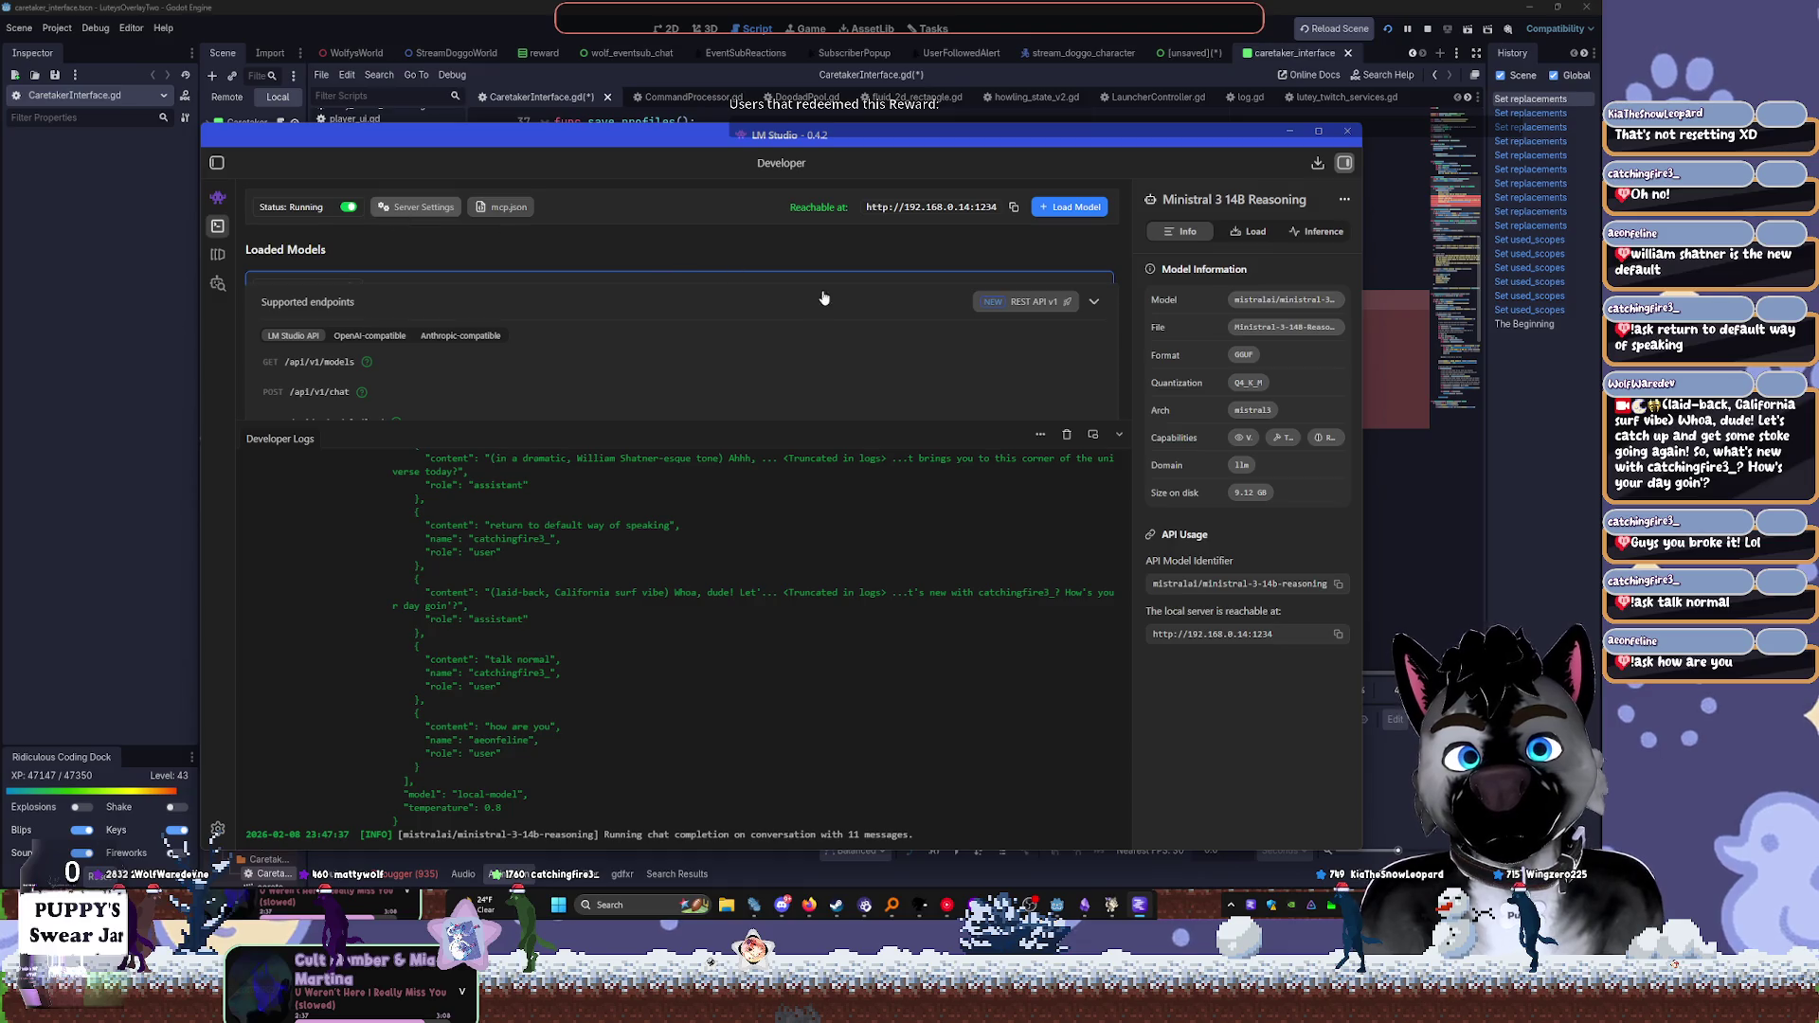
{"action": "left_click", "coordinate": [381, 219]}
{"action": "left_click", "coordinate": [678, 225]}
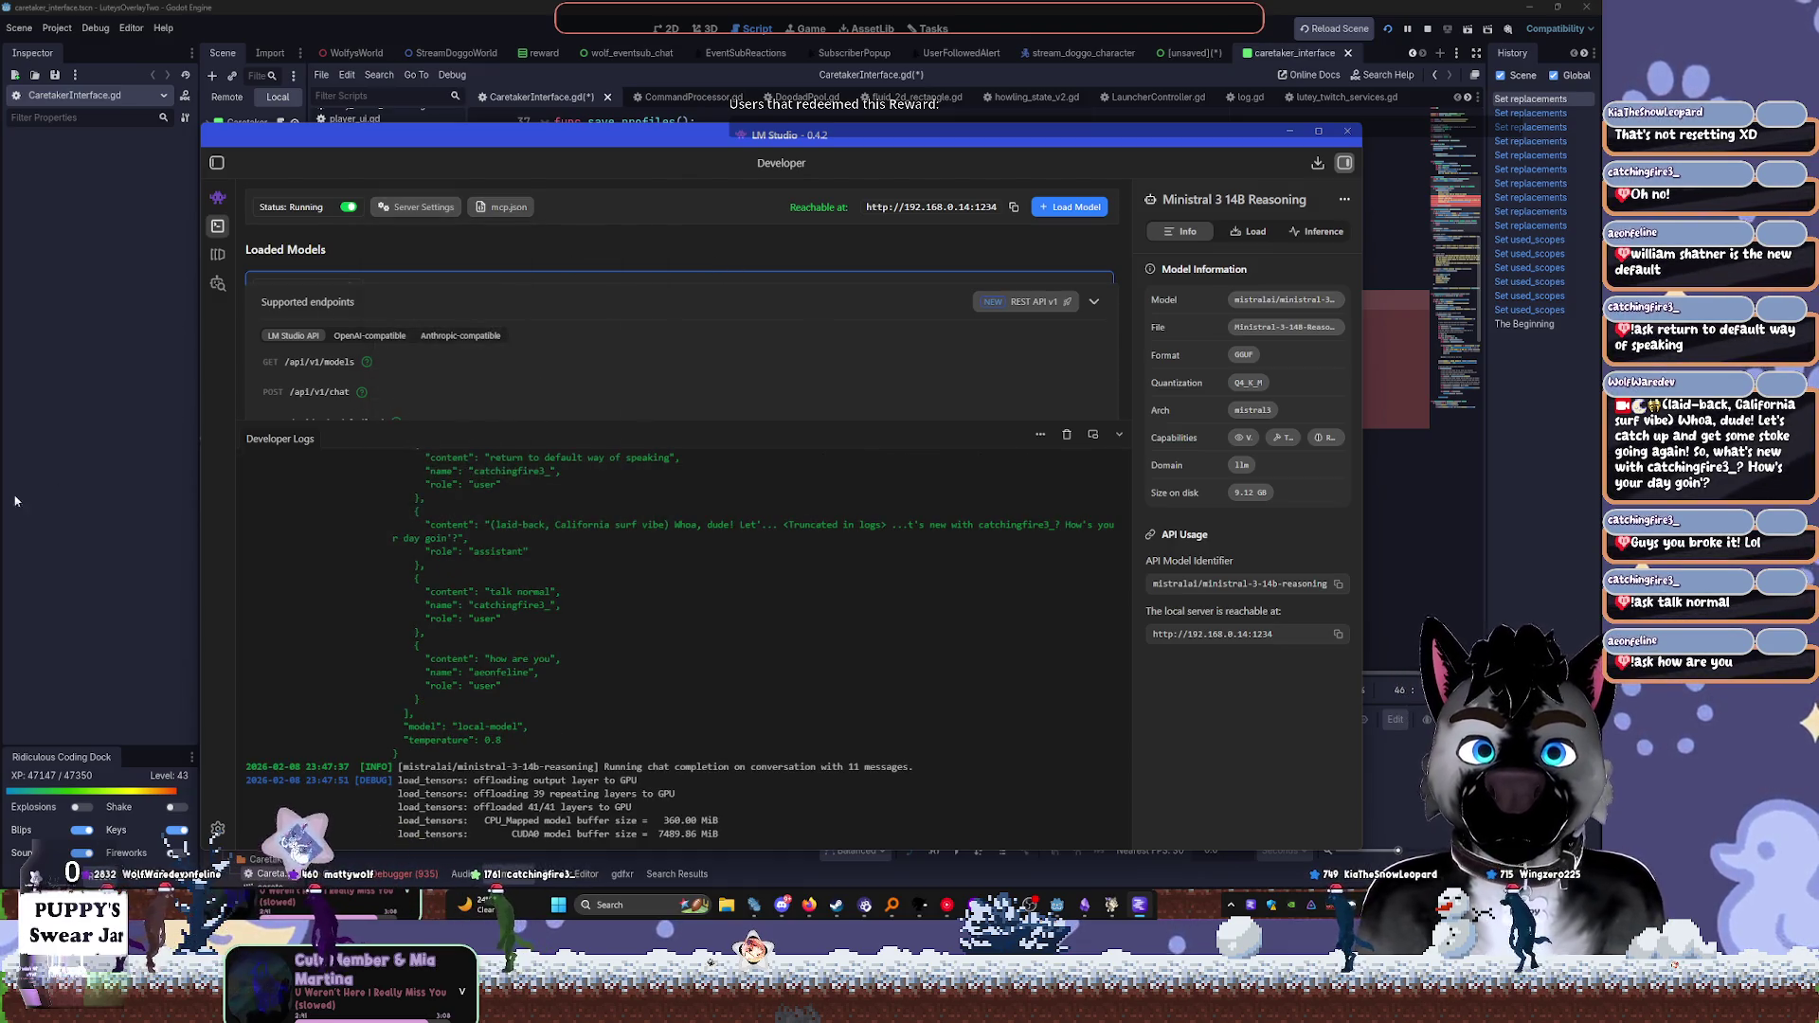
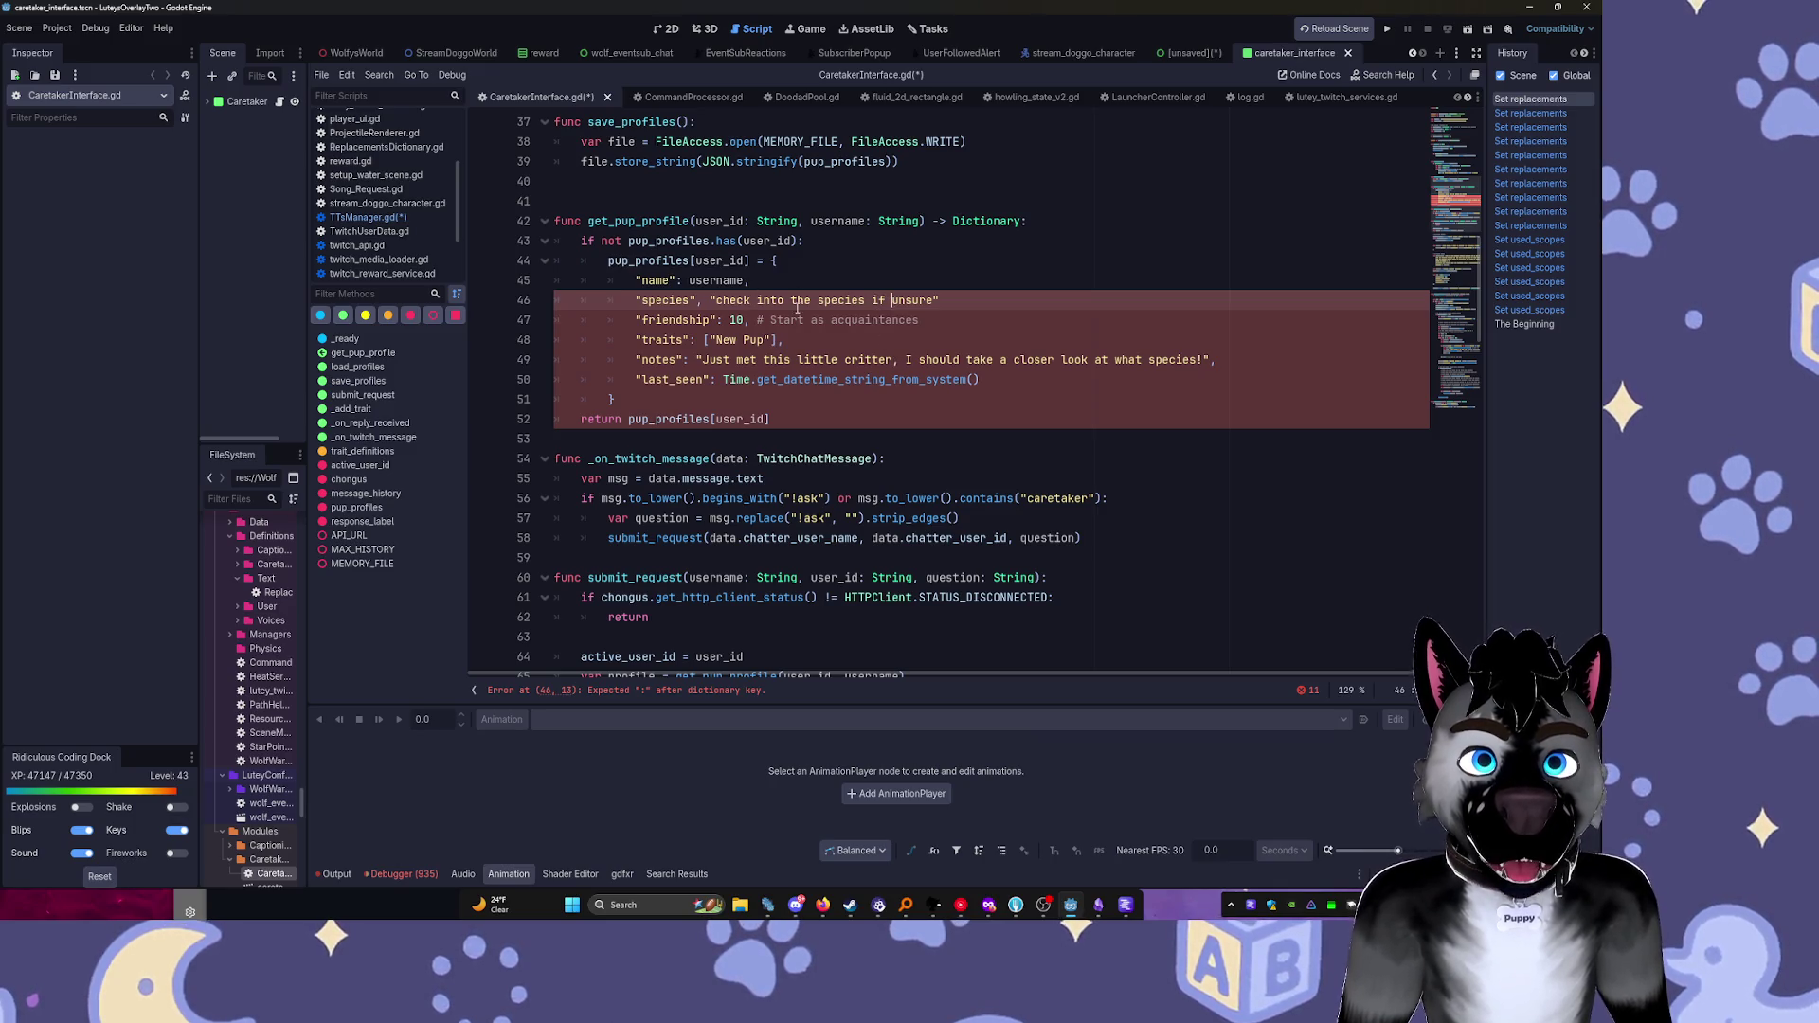
Replace the comma after "species" on line 46 with a colon and save the script
{"action": "type", "text": ","}
{"action": "key", "text": "Up"}
{"action": "key", "text": "Up"}
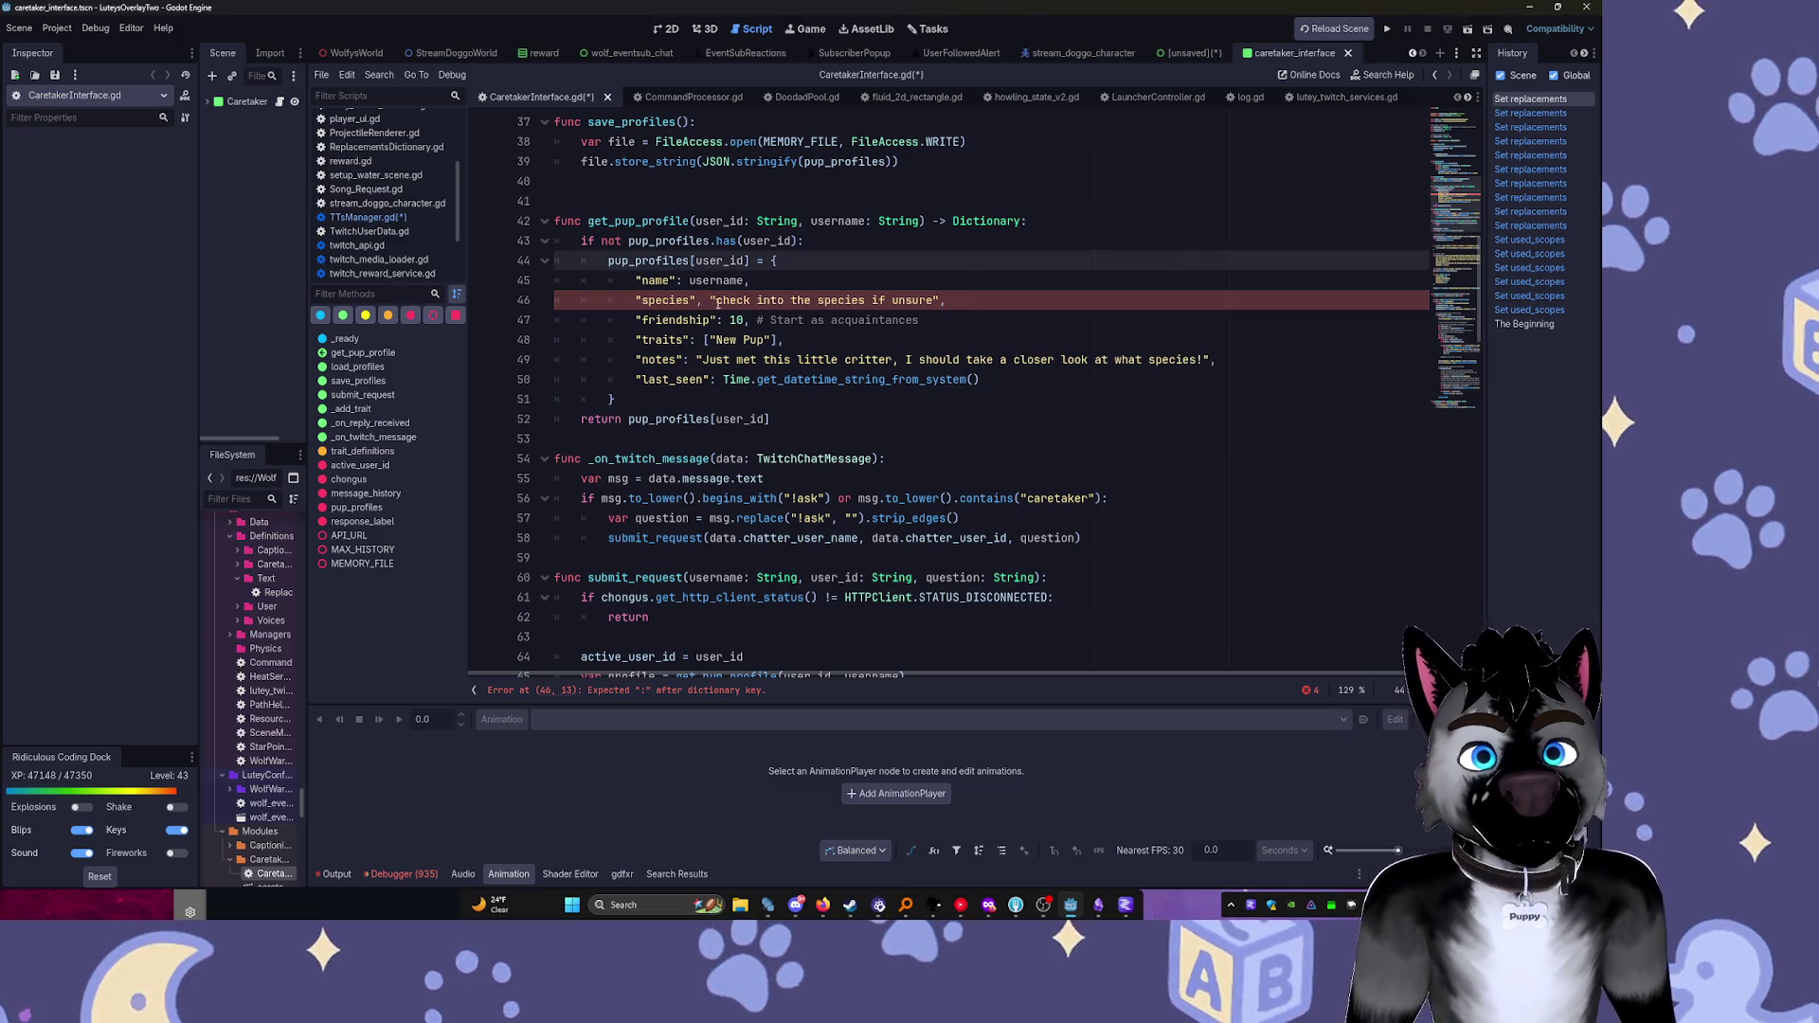
{"action": "left_click", "coordinate": [695, 296]}
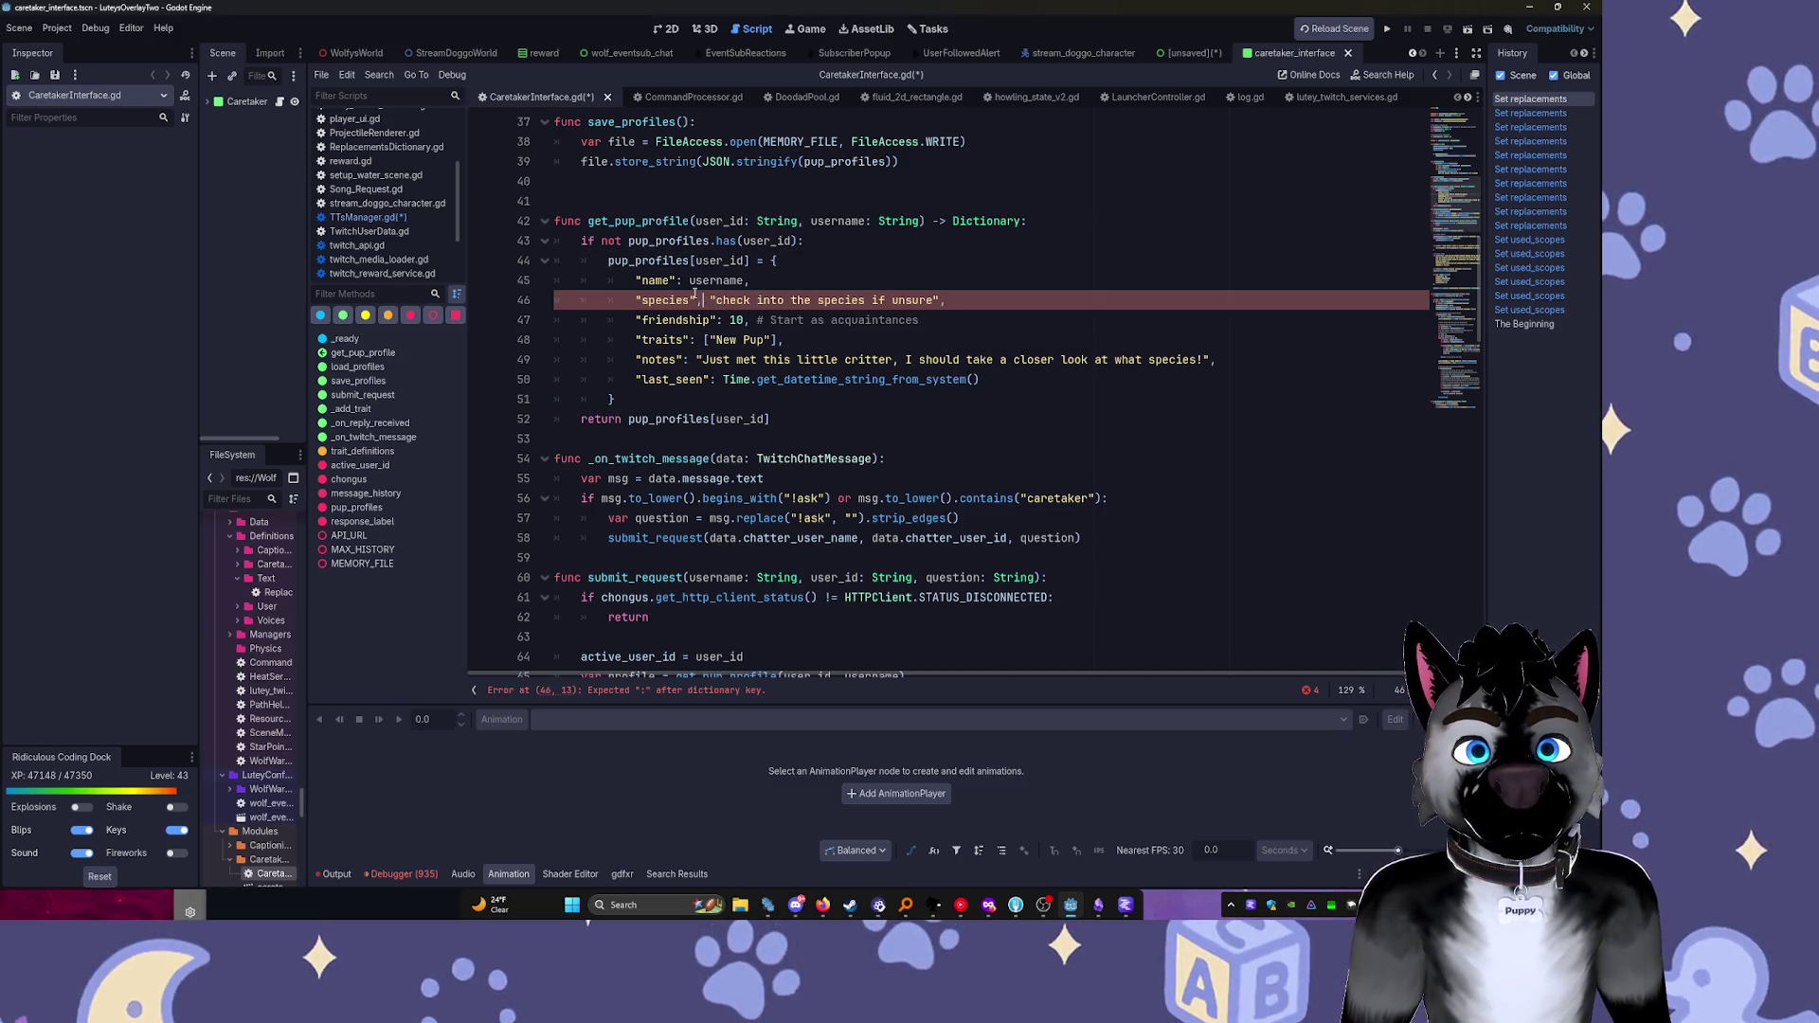
{"action": "key", "text": "BackSpace"}
{"action": "type", "text": ":"}
{"action": "key", "text": "ctrl+s"}
Review get_pup_profile and multi-select the username occurrences from line 42 through line 65
{"action": "scroll", "coordinate": [991, 336], "scroll_direction": "up", "scroll_amount": 3}
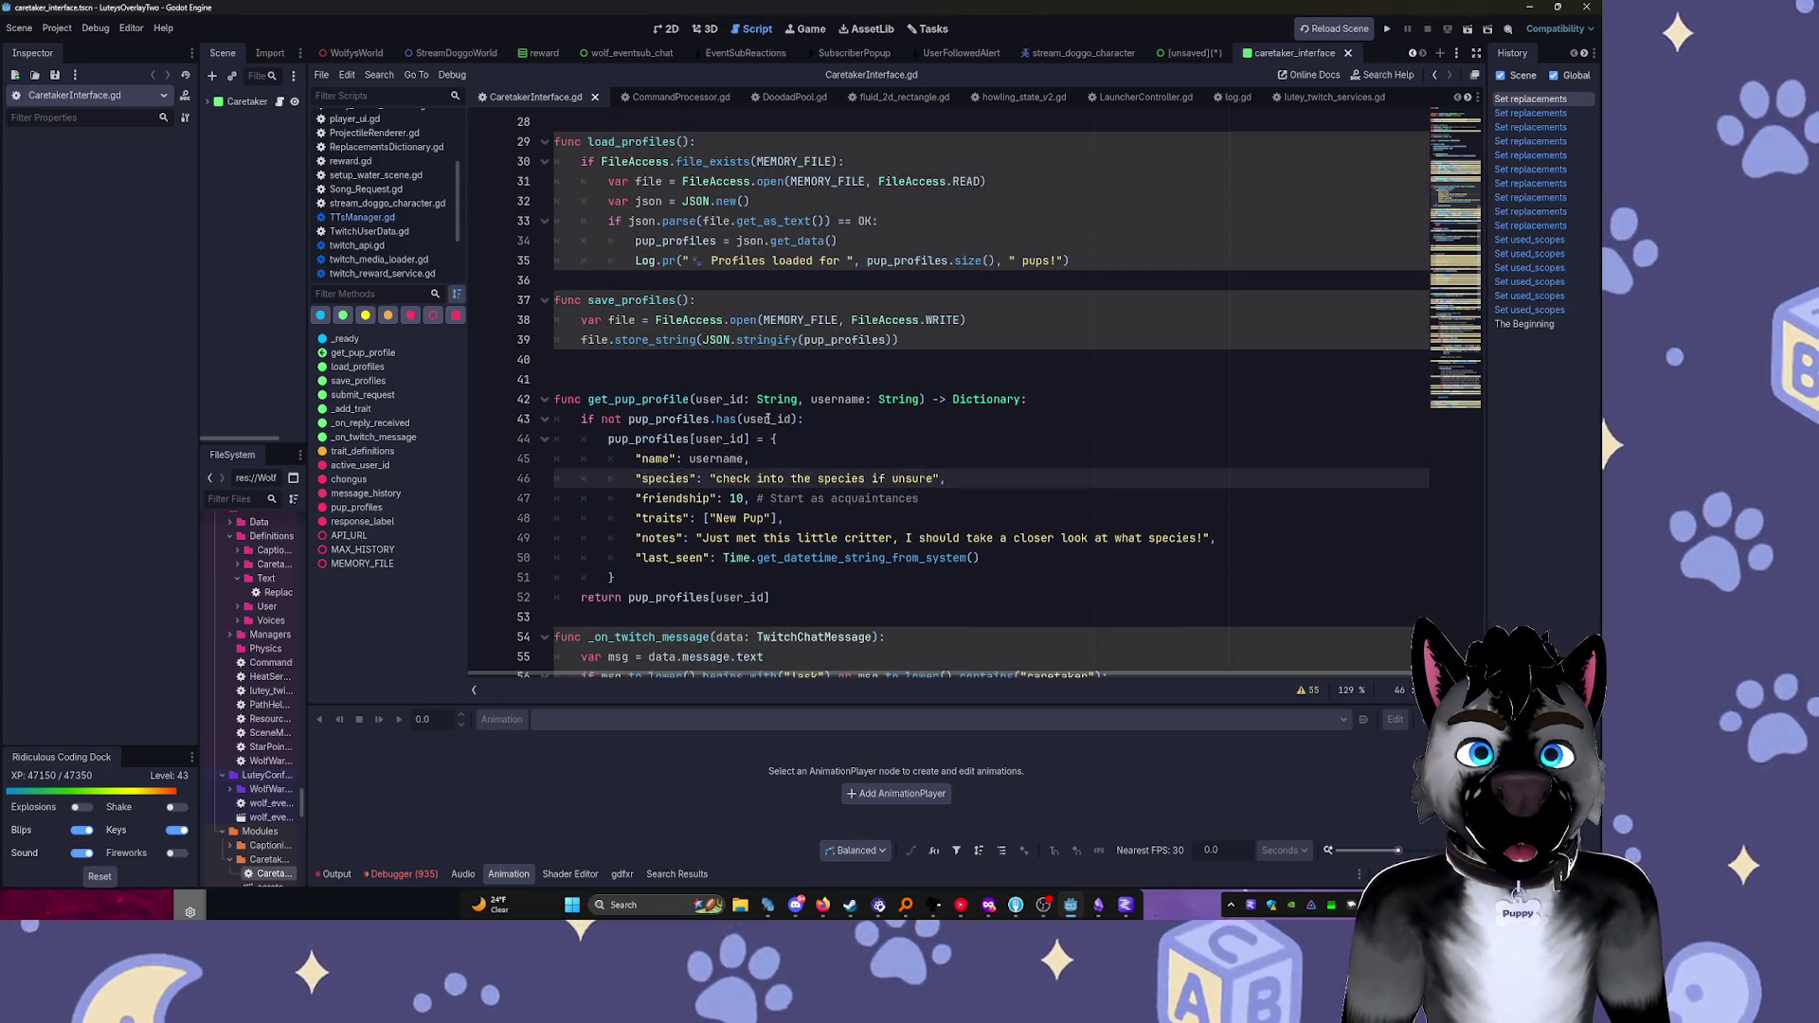
{"action": "double_click", "coordinate": [638, 399]}
{"action": "scroll", "coordinate": [638, 241], "scroll_direction": "up", "scroll_amount": 1}
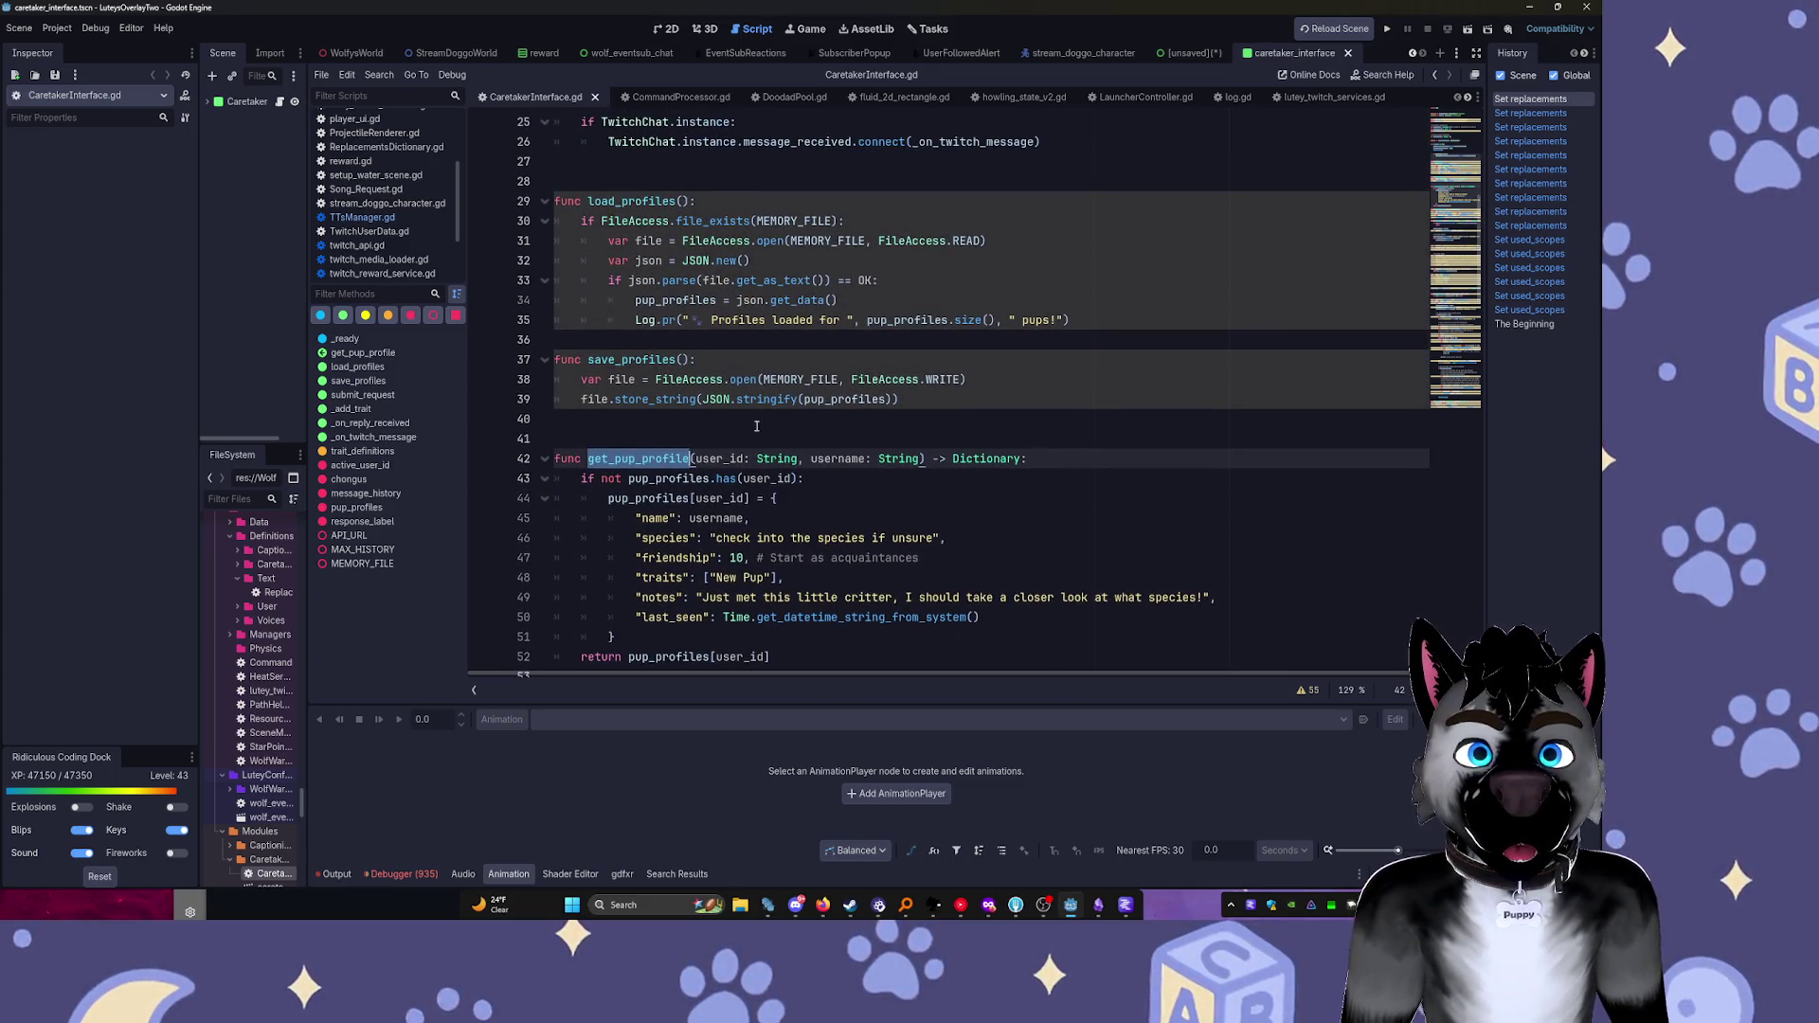
{"action": "left_click", "coordinate": [723, 458]}
{"action": "double_click", "coordinate": [723, 459]}
{"action": "double_click", "coordinate": [838, 459]}
{"action": "key", "text": "ctrl+d"}
{"action": "scroll", "coordinate": [908, 409], "scroll_direction": "down", "scroll_amount": 3}
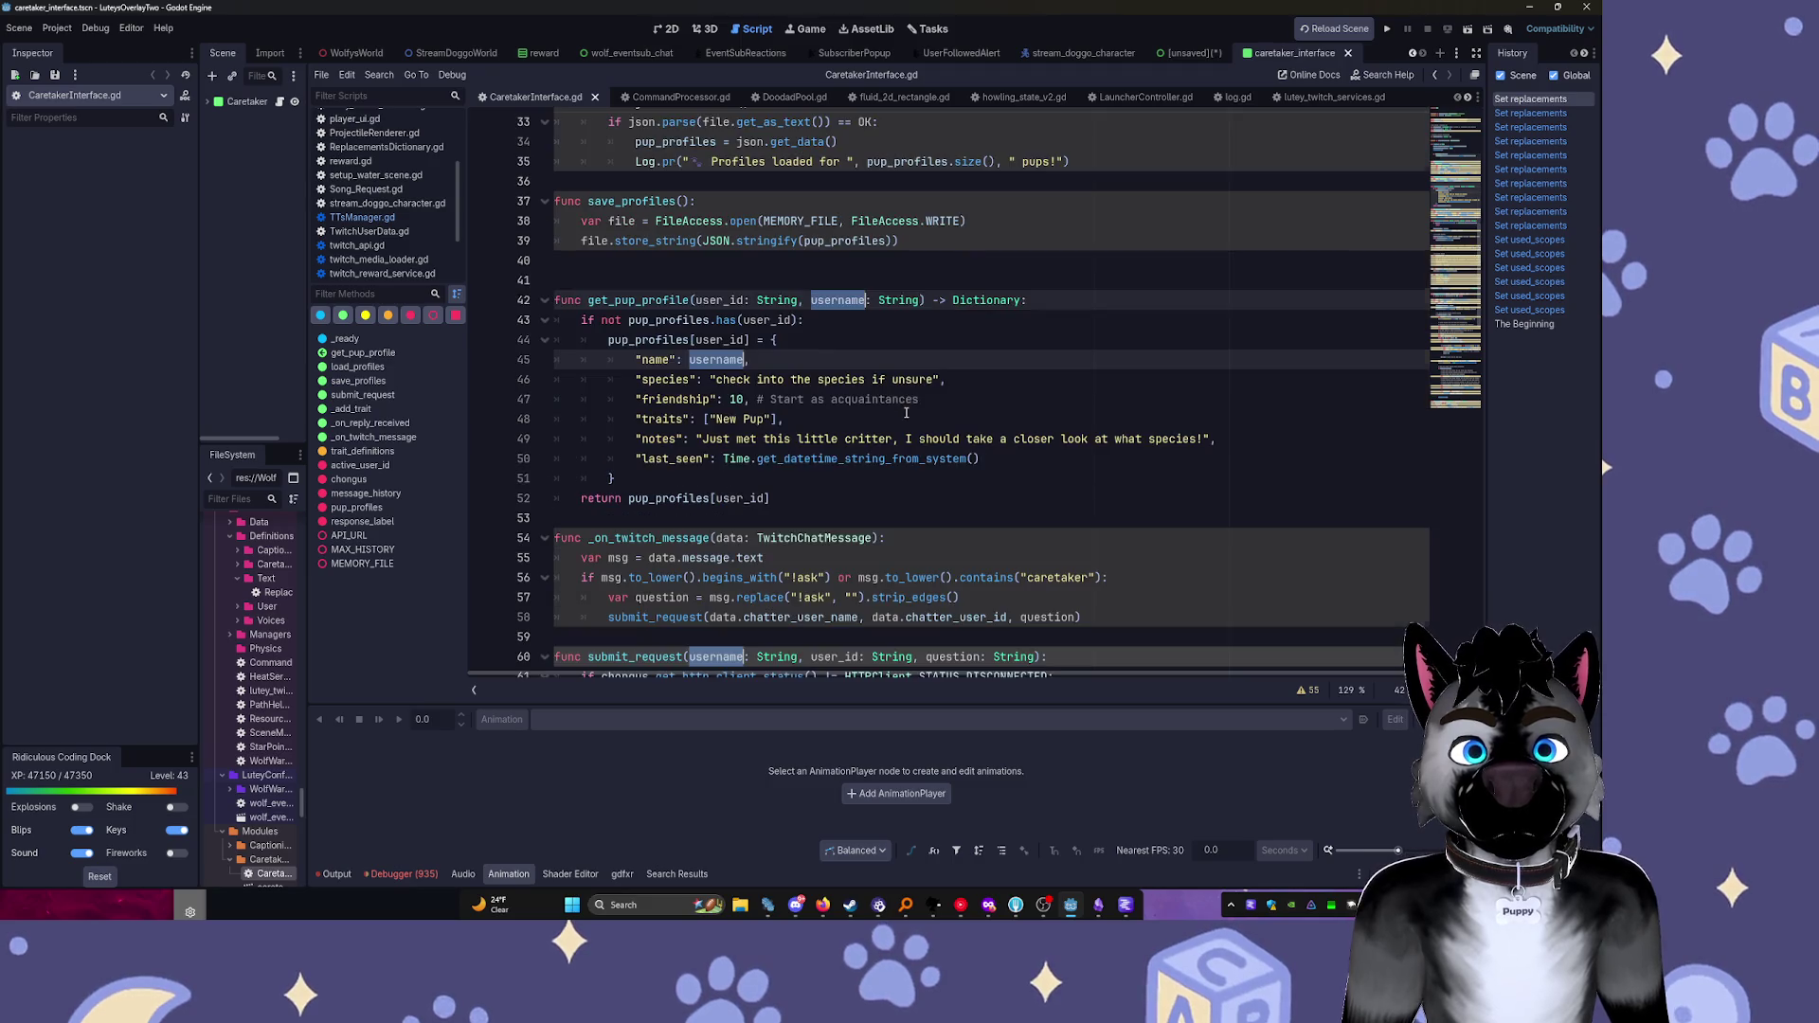
{"action": "scroll", "coordinate": [907, 409], "scroll_direction": "down", "scroll_amount": 4}
{"action": "key", "text": "ctrl+d"}
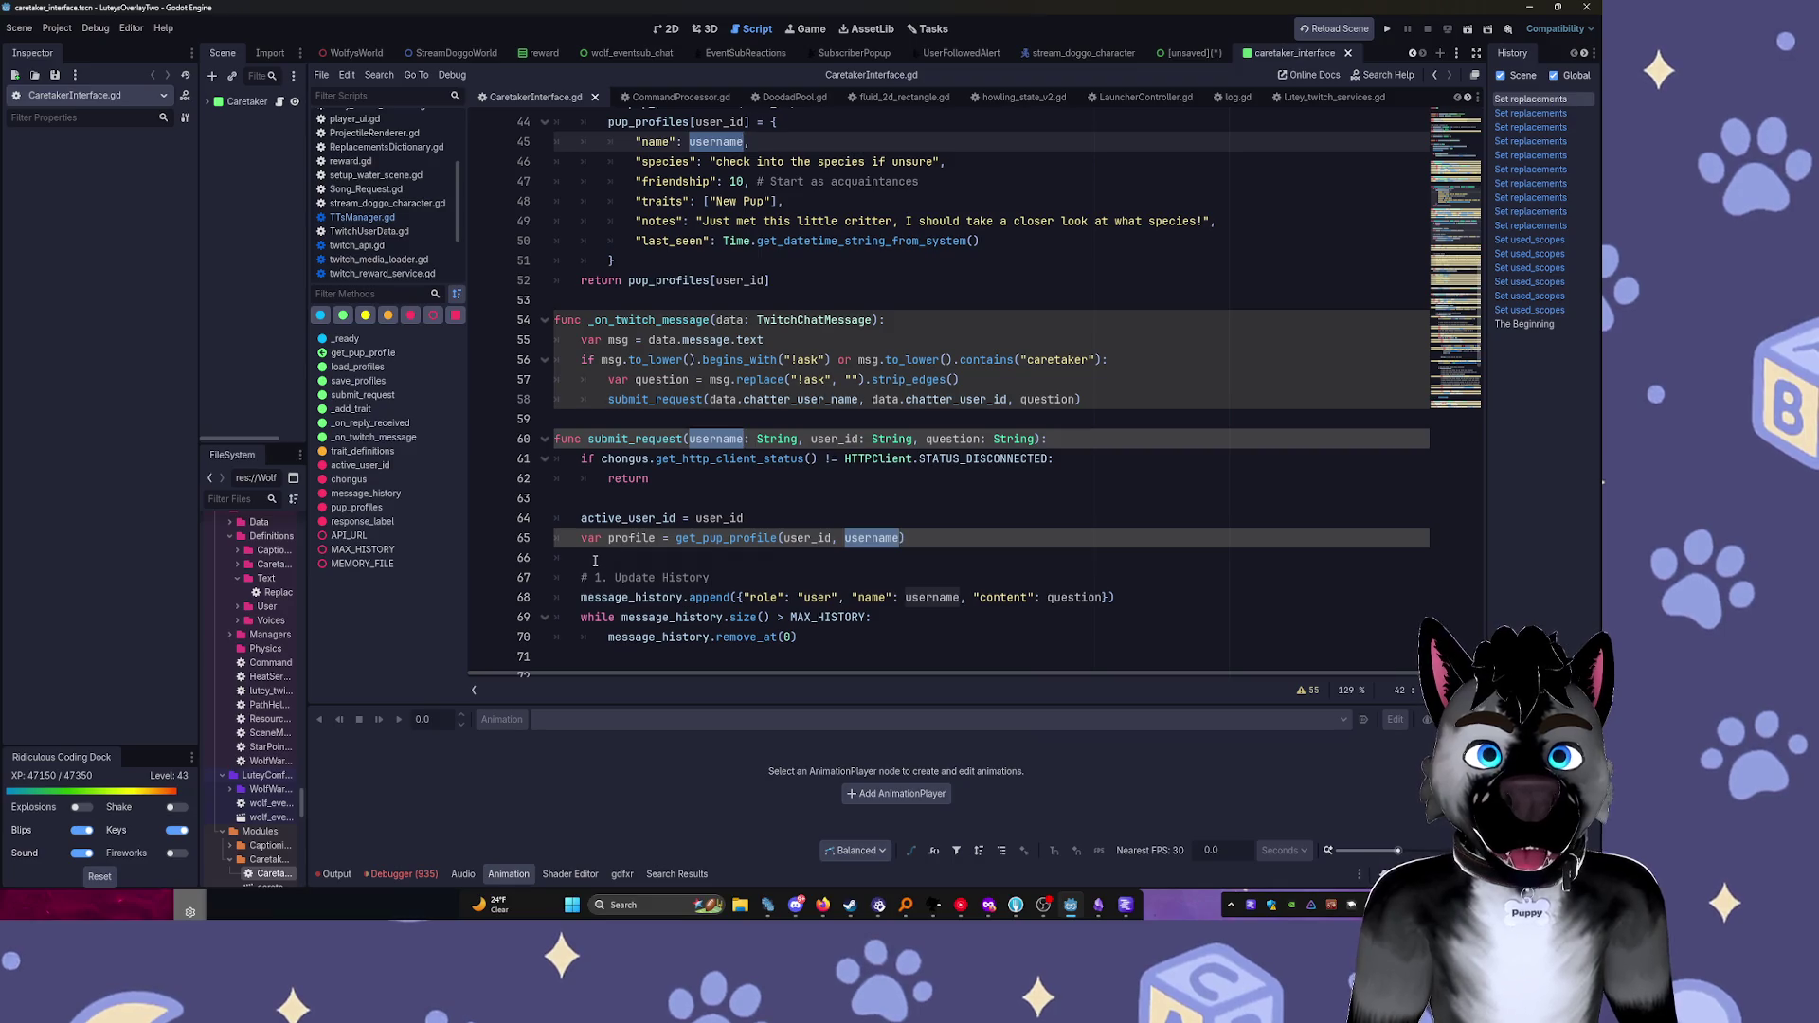
{"action": "scroll", "coordinate": [712, 557], "scroll_direction": "down", "scroll_amount": 1}
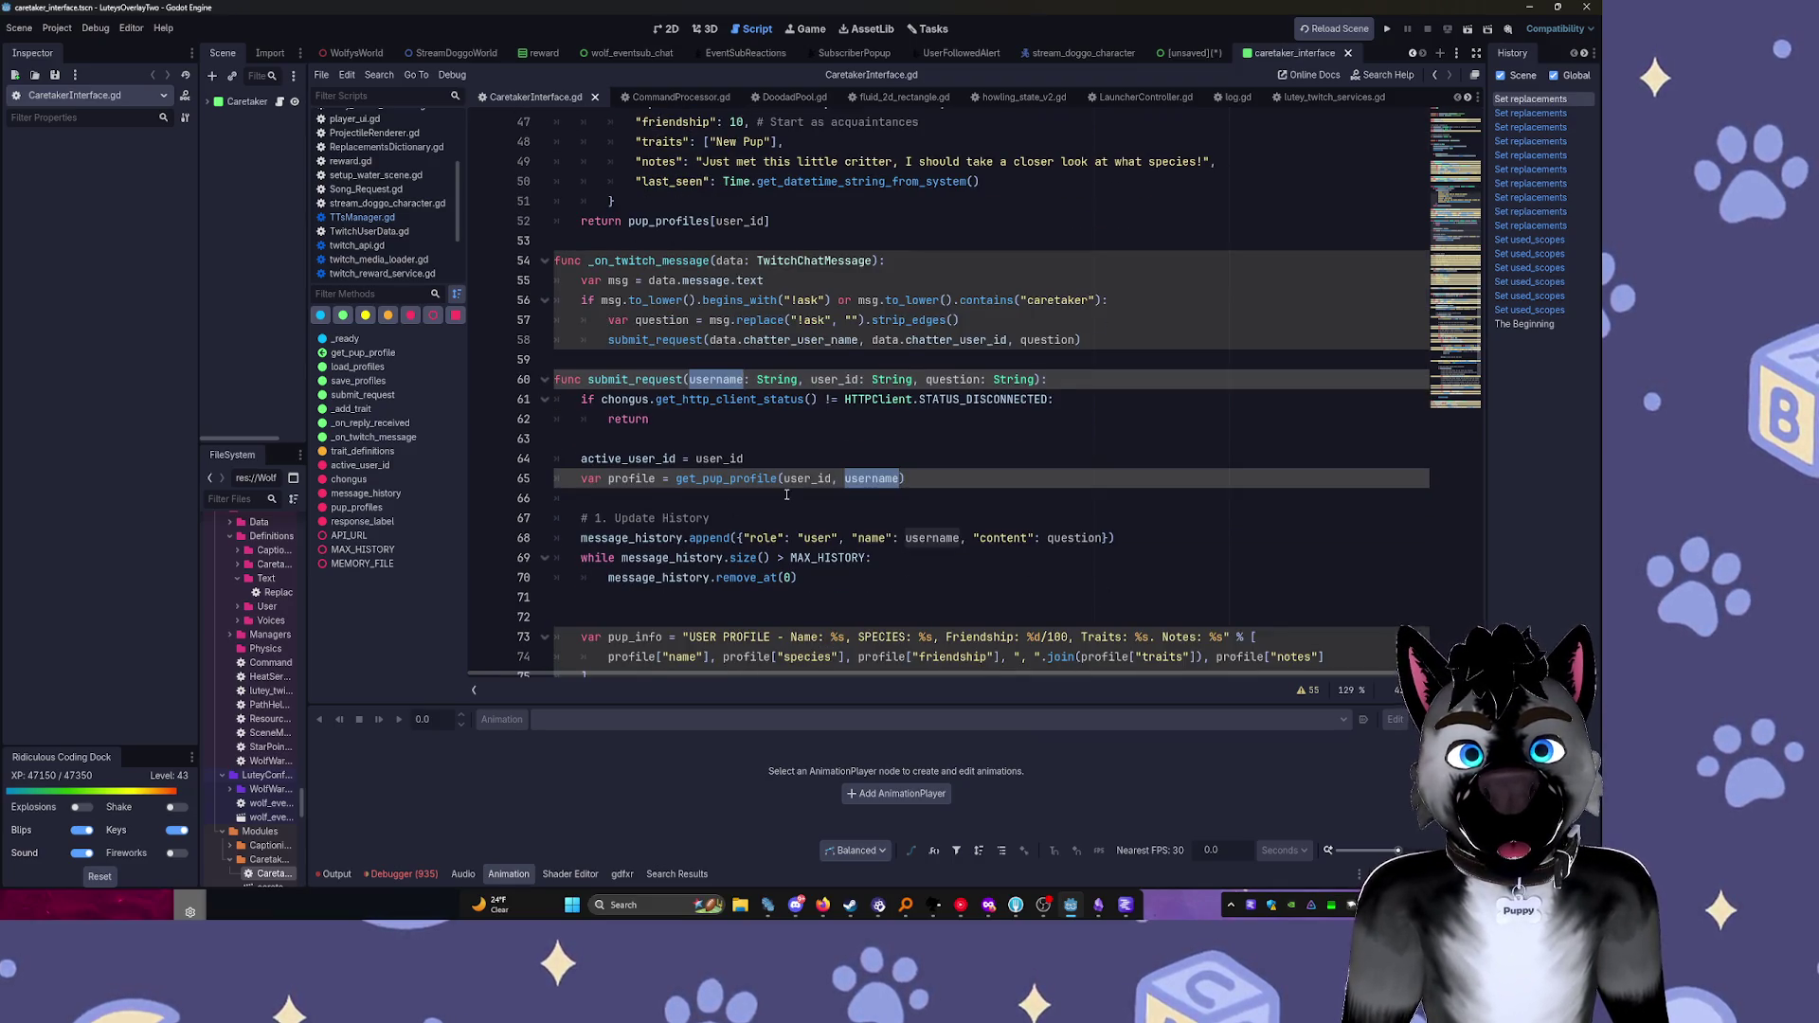
{"action": "scroll", "coordinate": [833, 487], "scroll_direction": "down", "scroll_amount": 1}
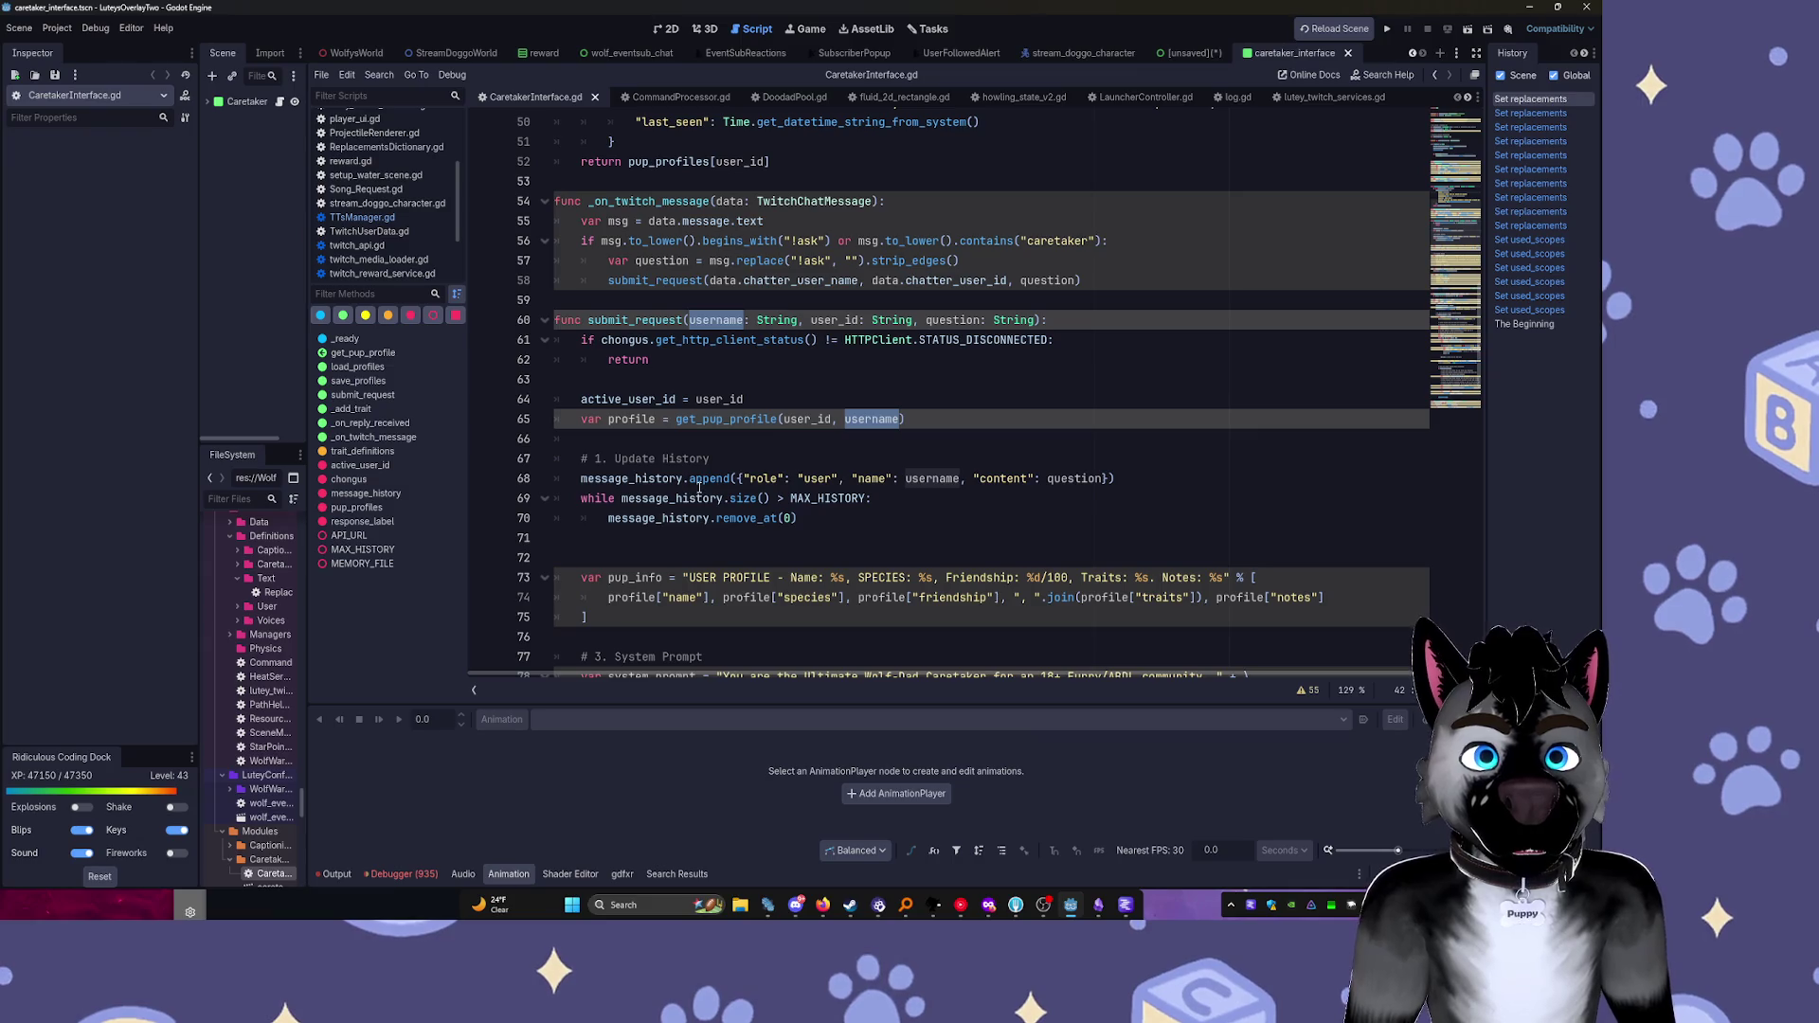
{"action": "left_click", "coordinate": [980, 480]}
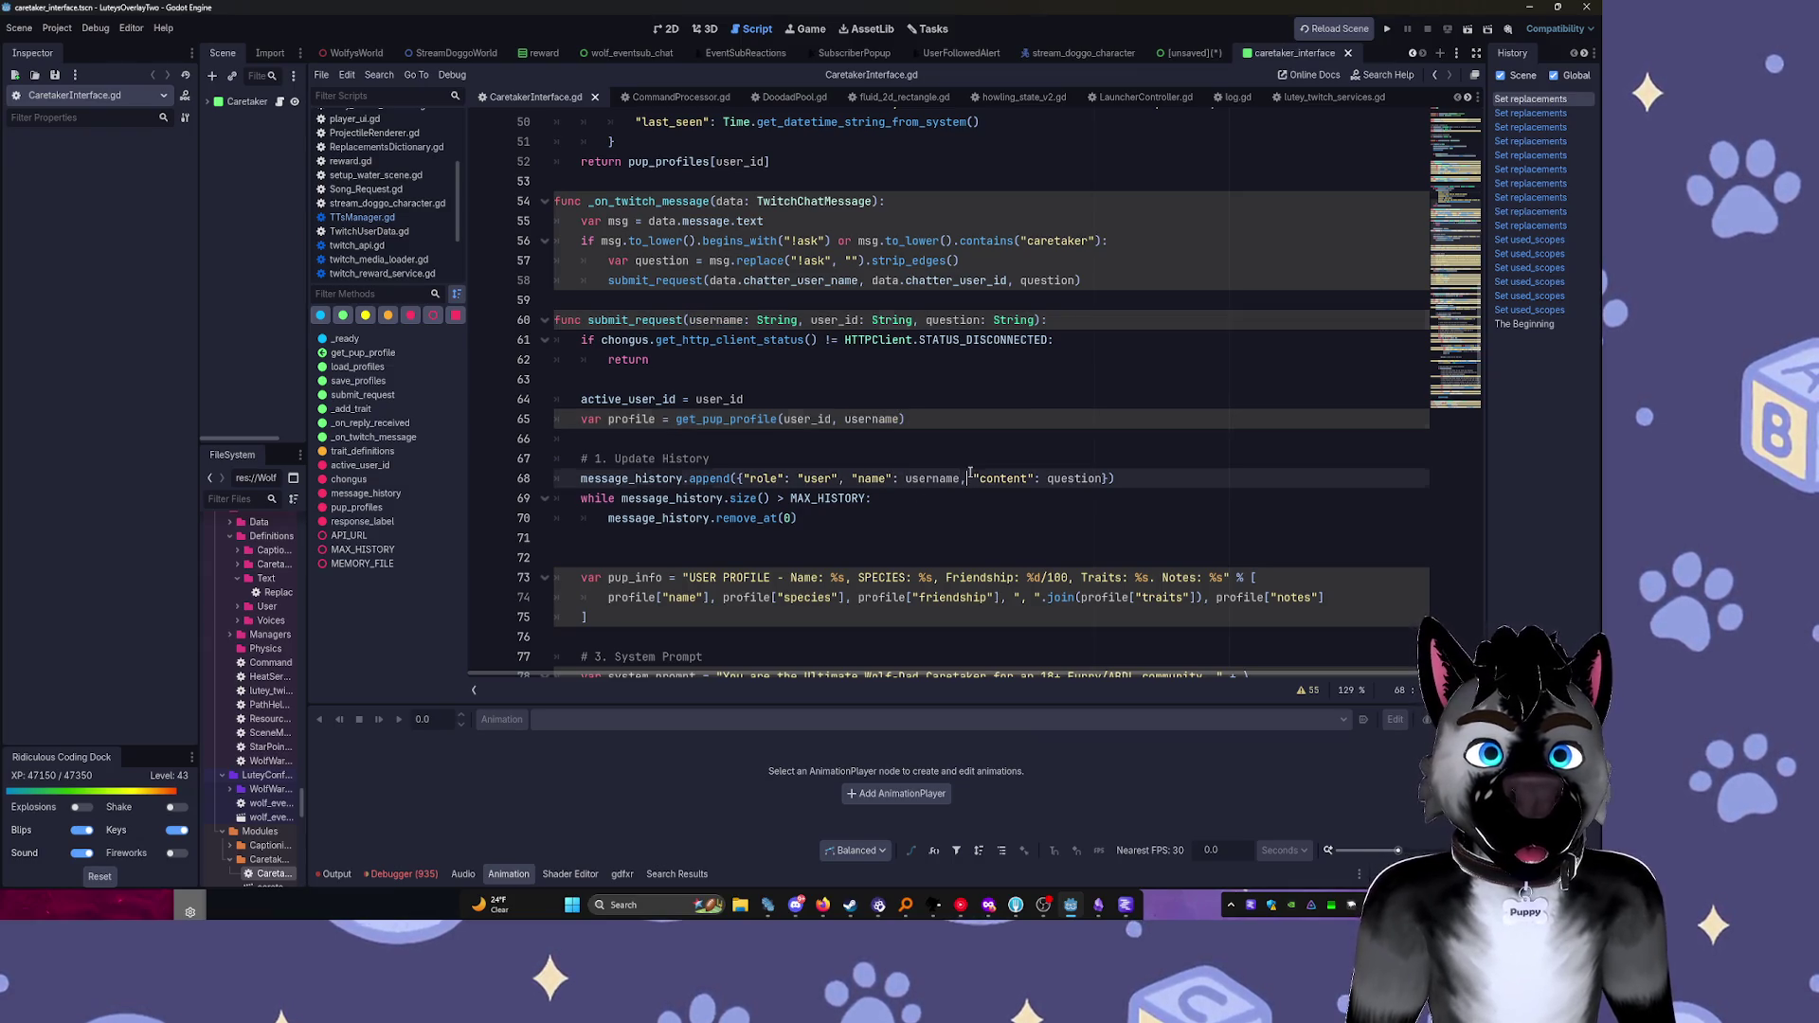
Insert a "species", species entry before "content" in the line-68 message dictionary
{"action": "type", "text": "\""}
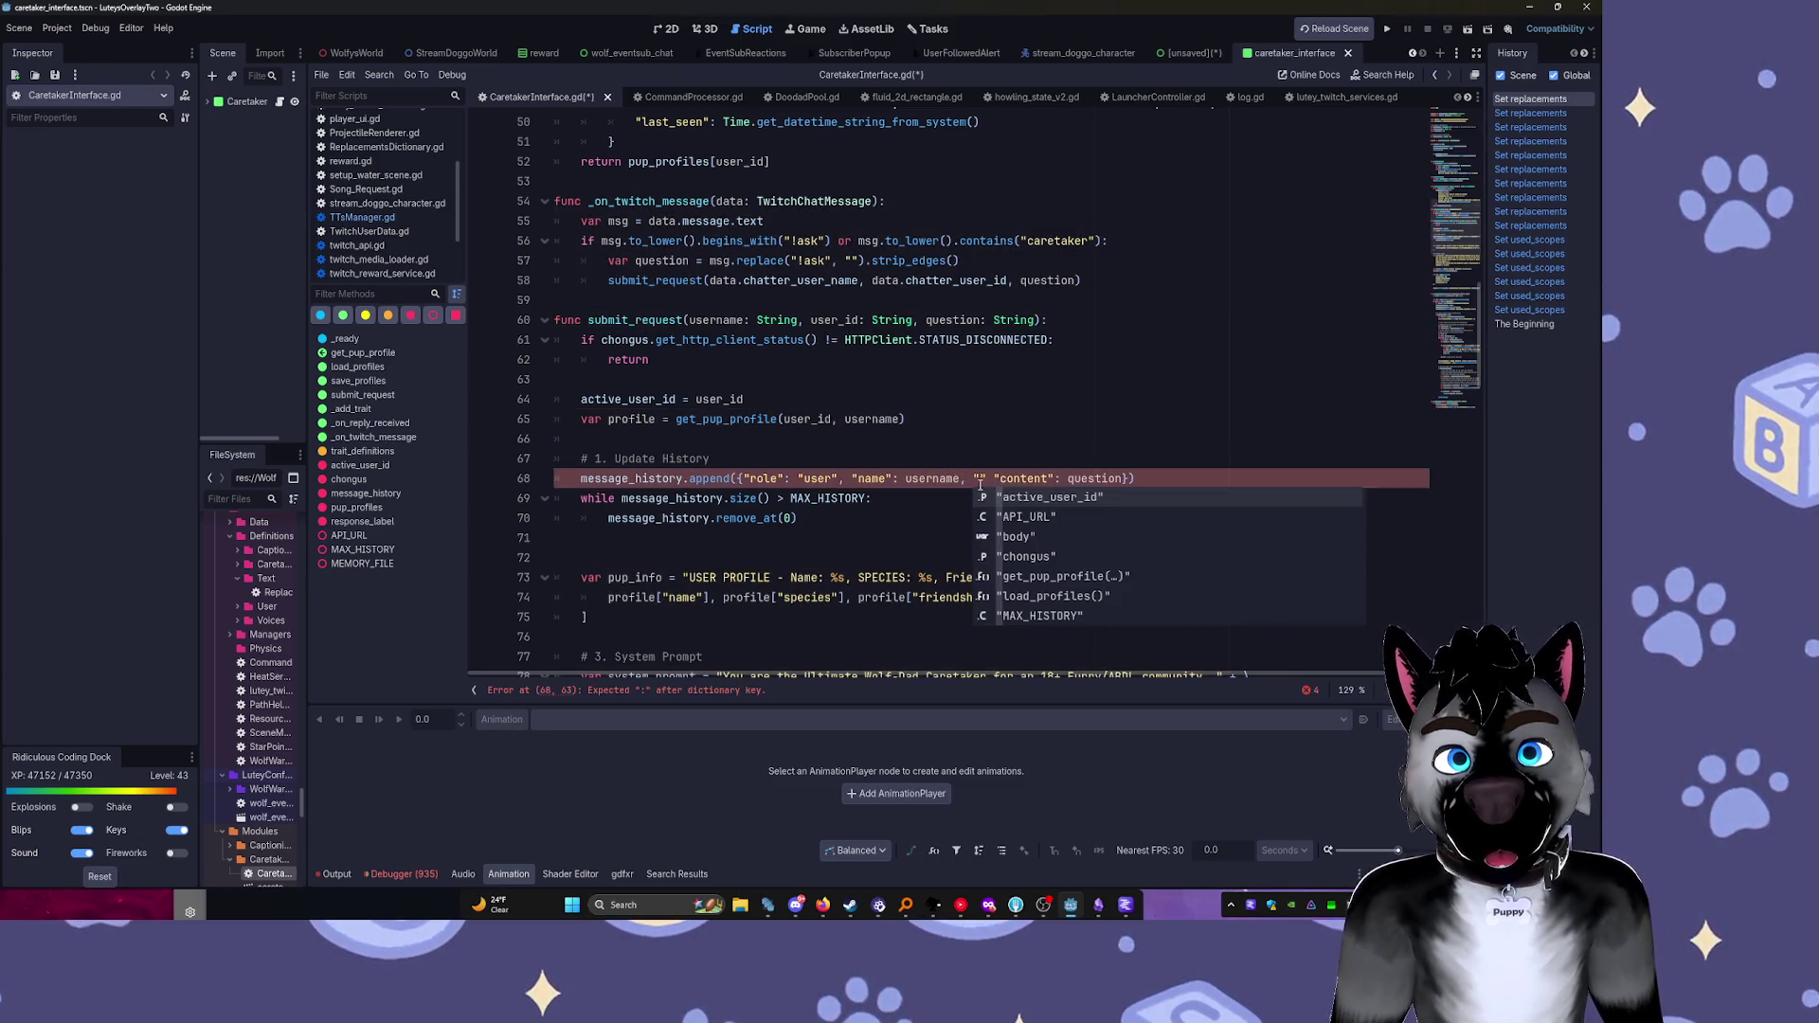
{"action": "type", "text": "s"}
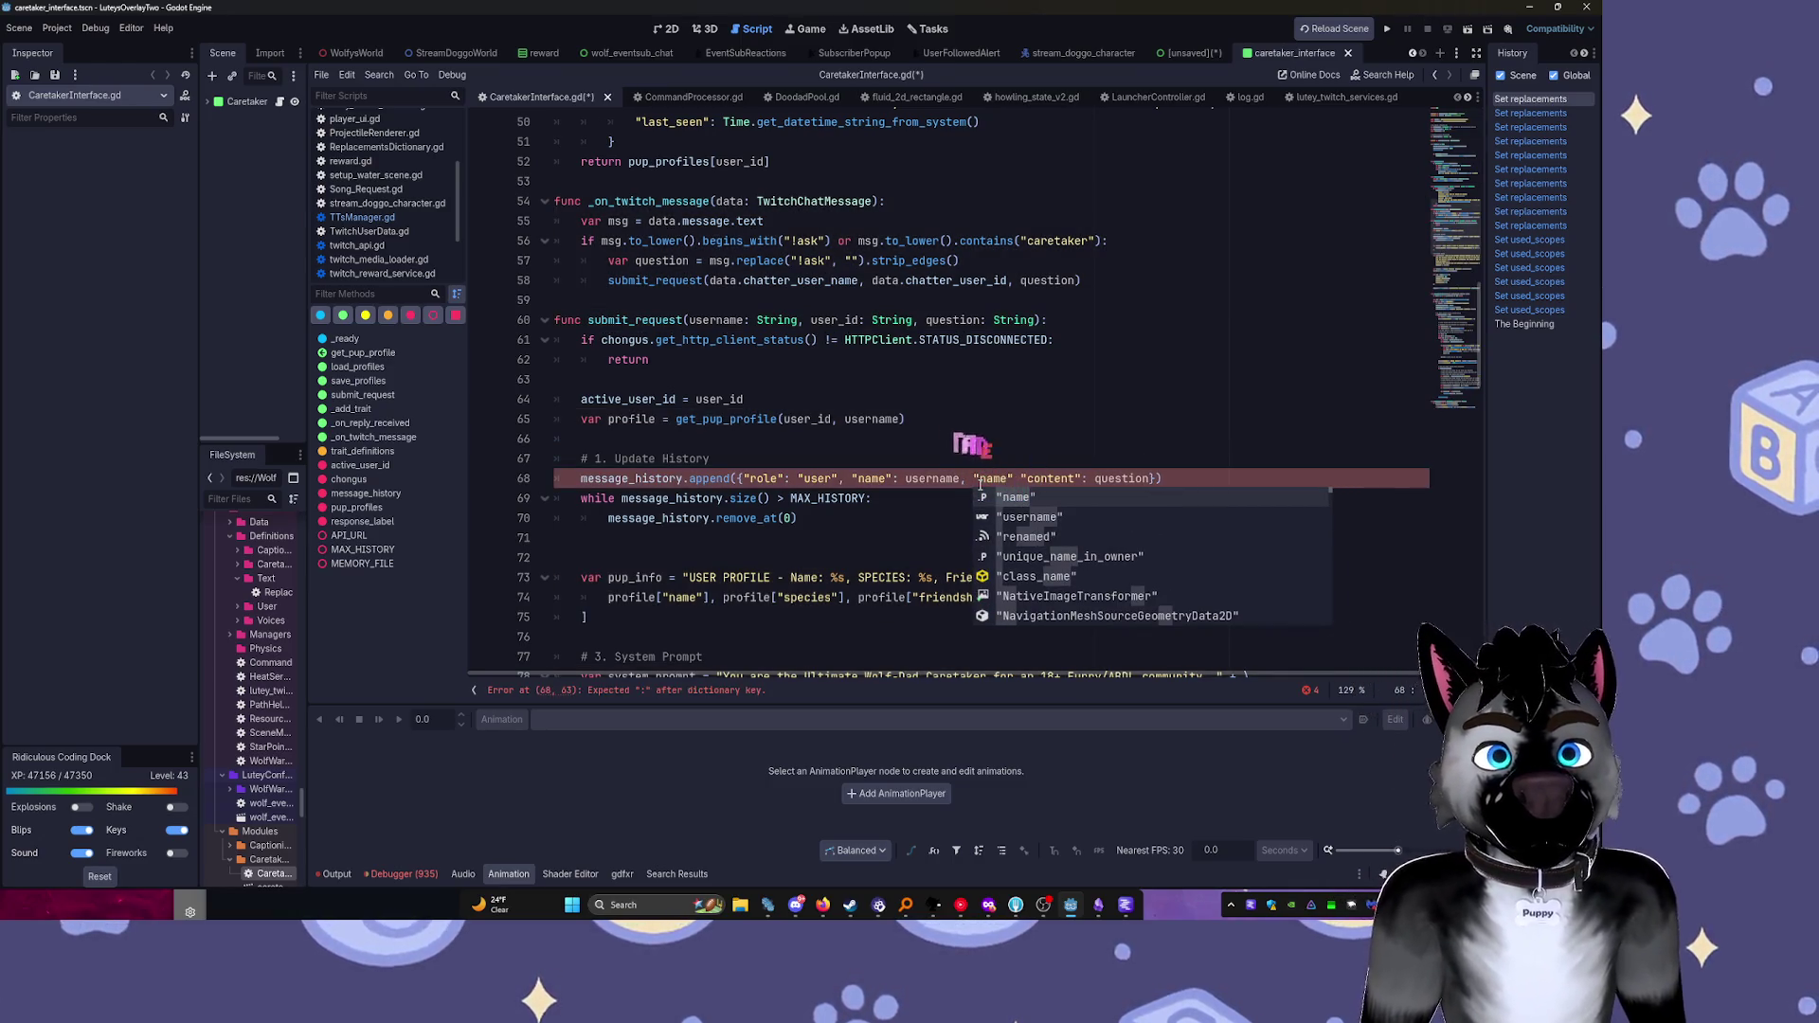
{"action": "type", "text": "pecies\","}
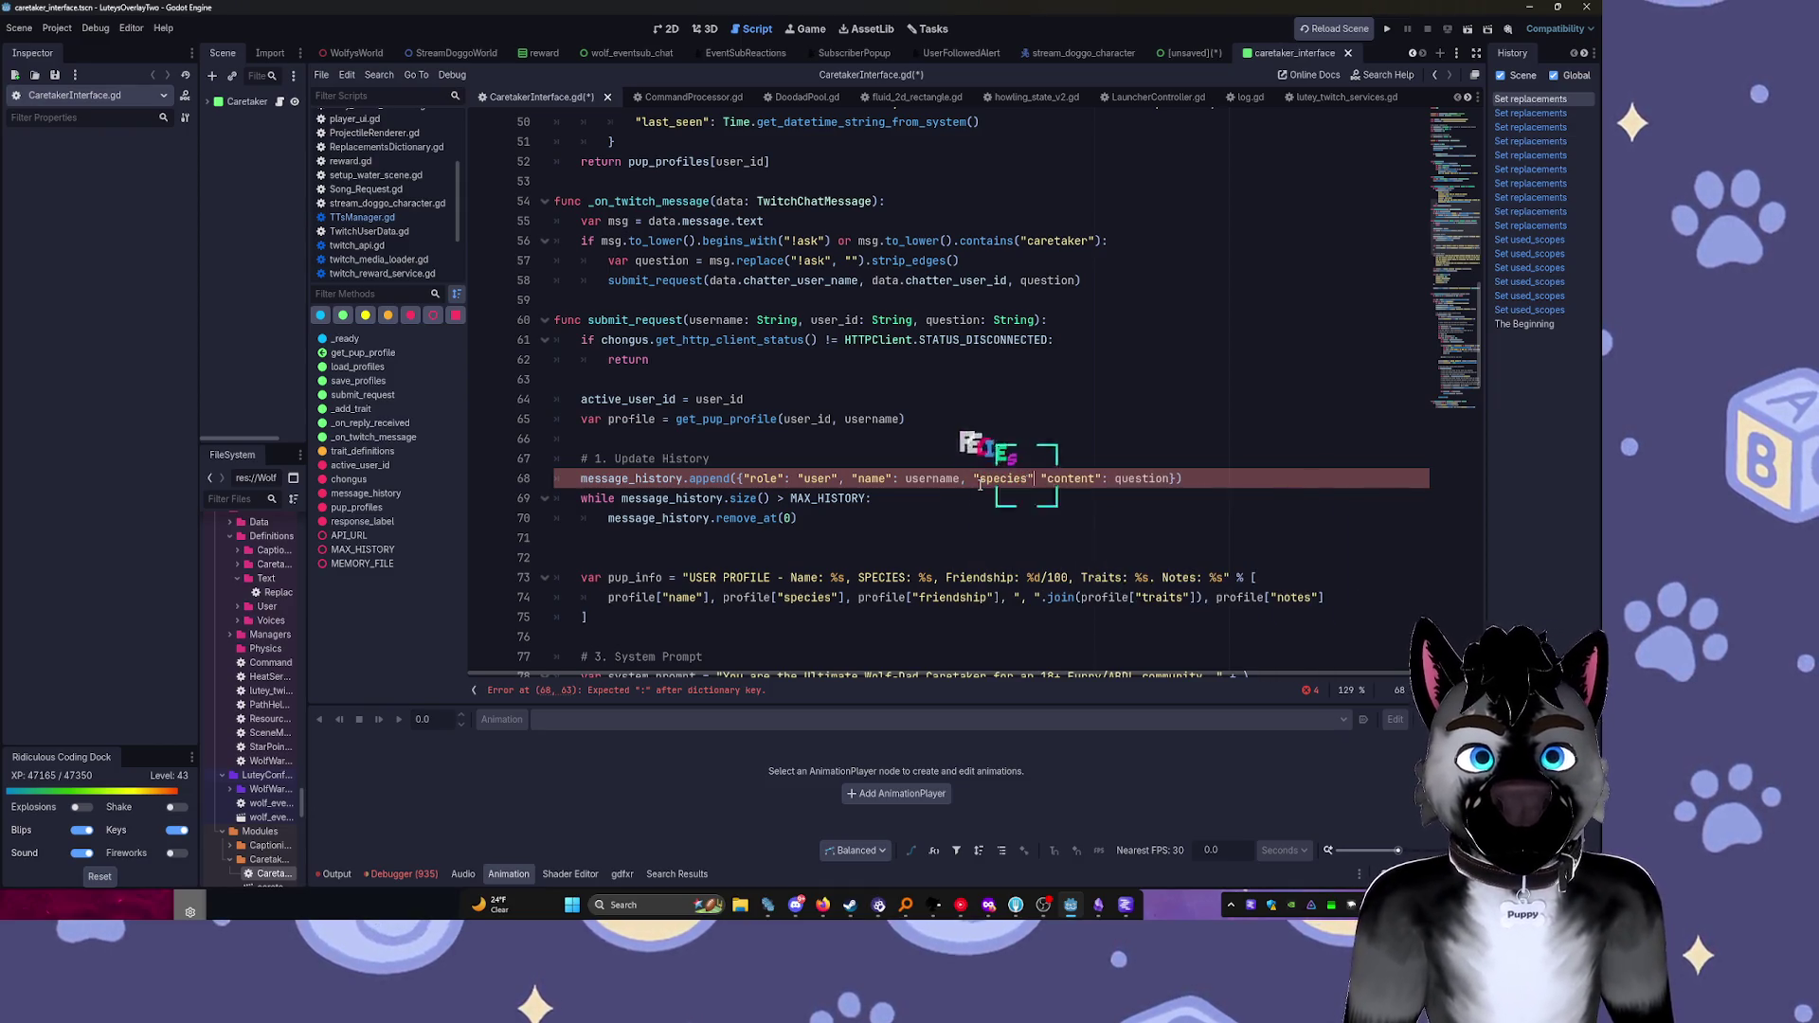
{"action": "type", "text": ":"}
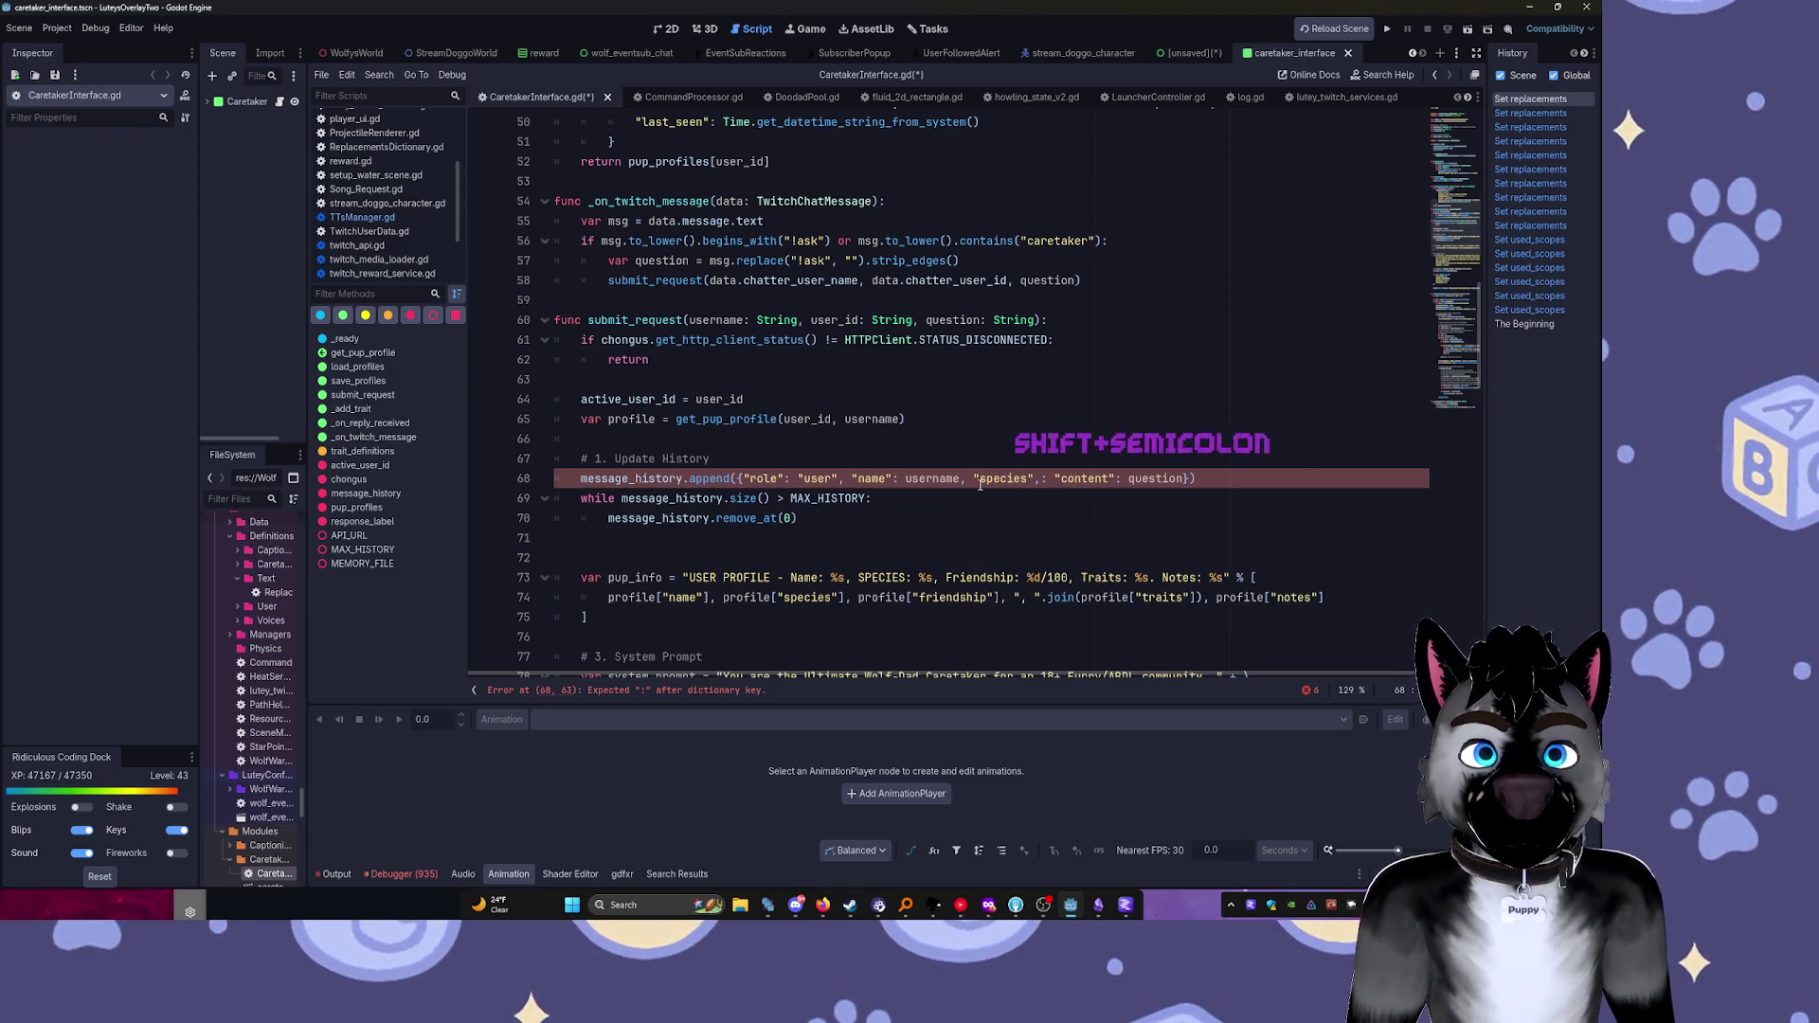
{"action": "key", "text": "BackSpace"}
{"action": "type", "text": "species"}
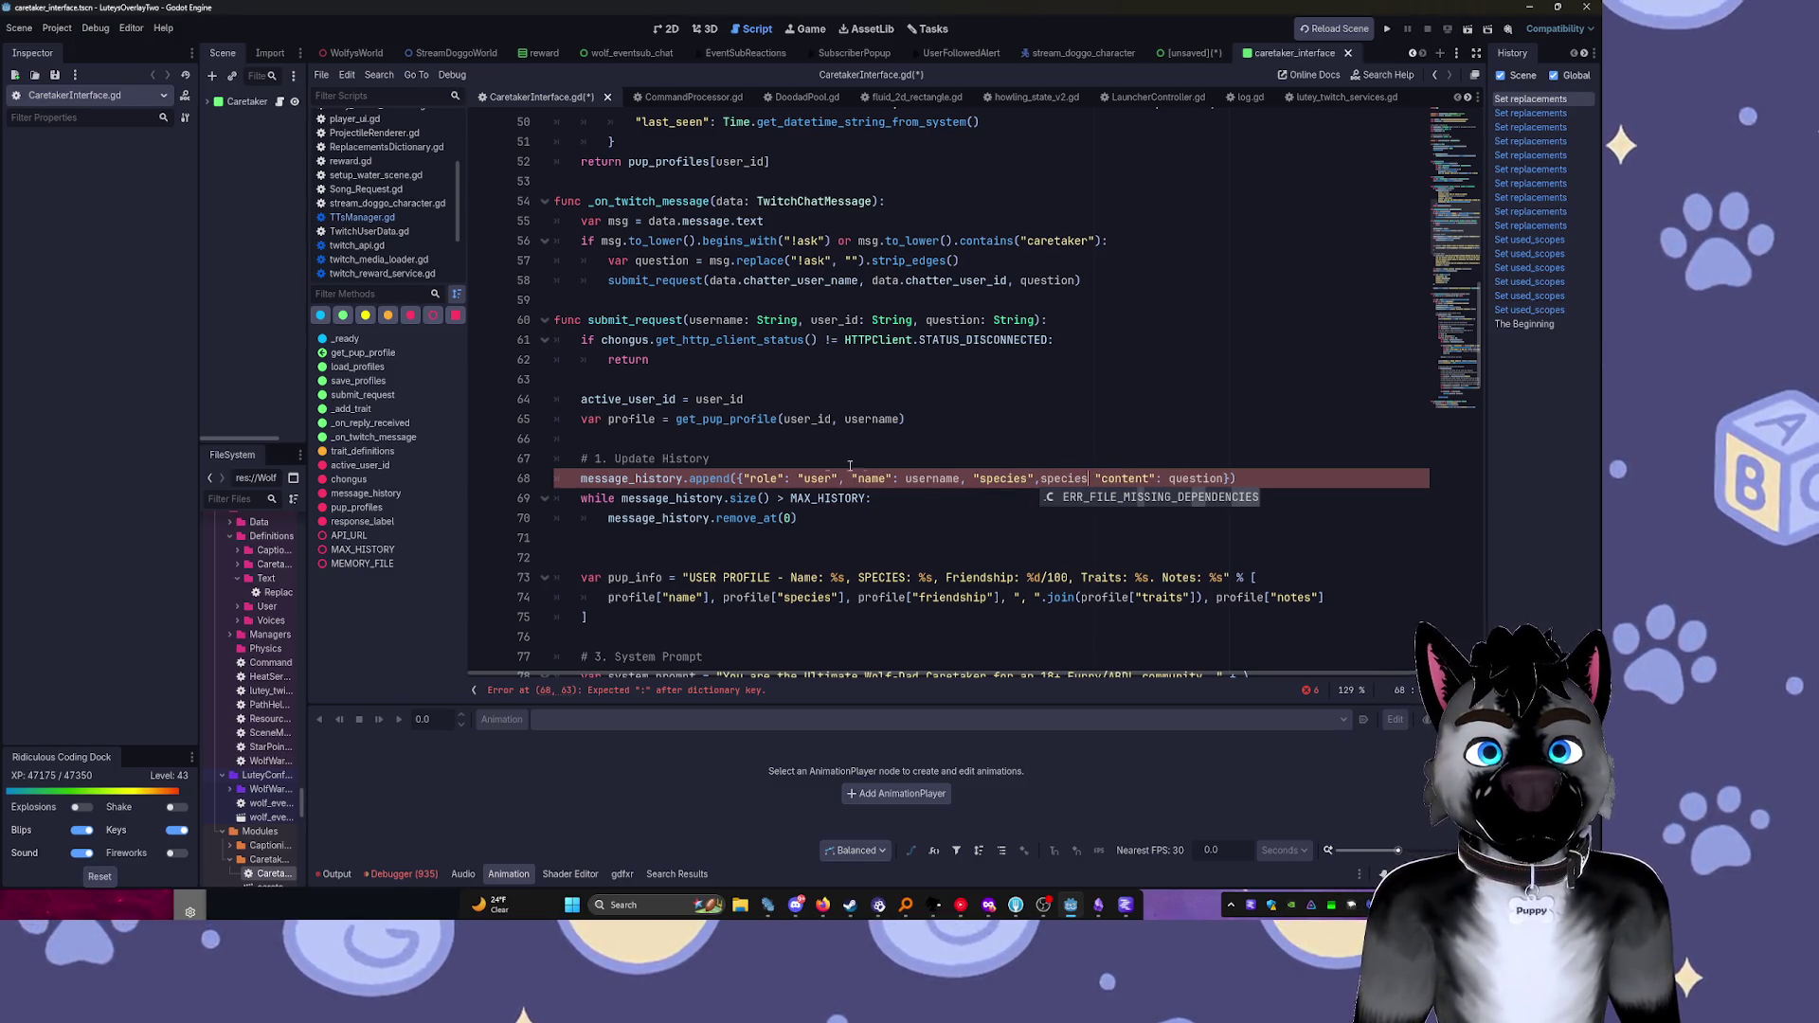
{"action": "left_click", "coordinate": [971, 436]}
{"action": "scroll", "coordinate": [675, 446], "scroll_direction": "up", "scroll_amount": 5}
{"action": "scroll", "coordinate": [676, 446], "scroll_direction": "up", "scroll_amount": 2}
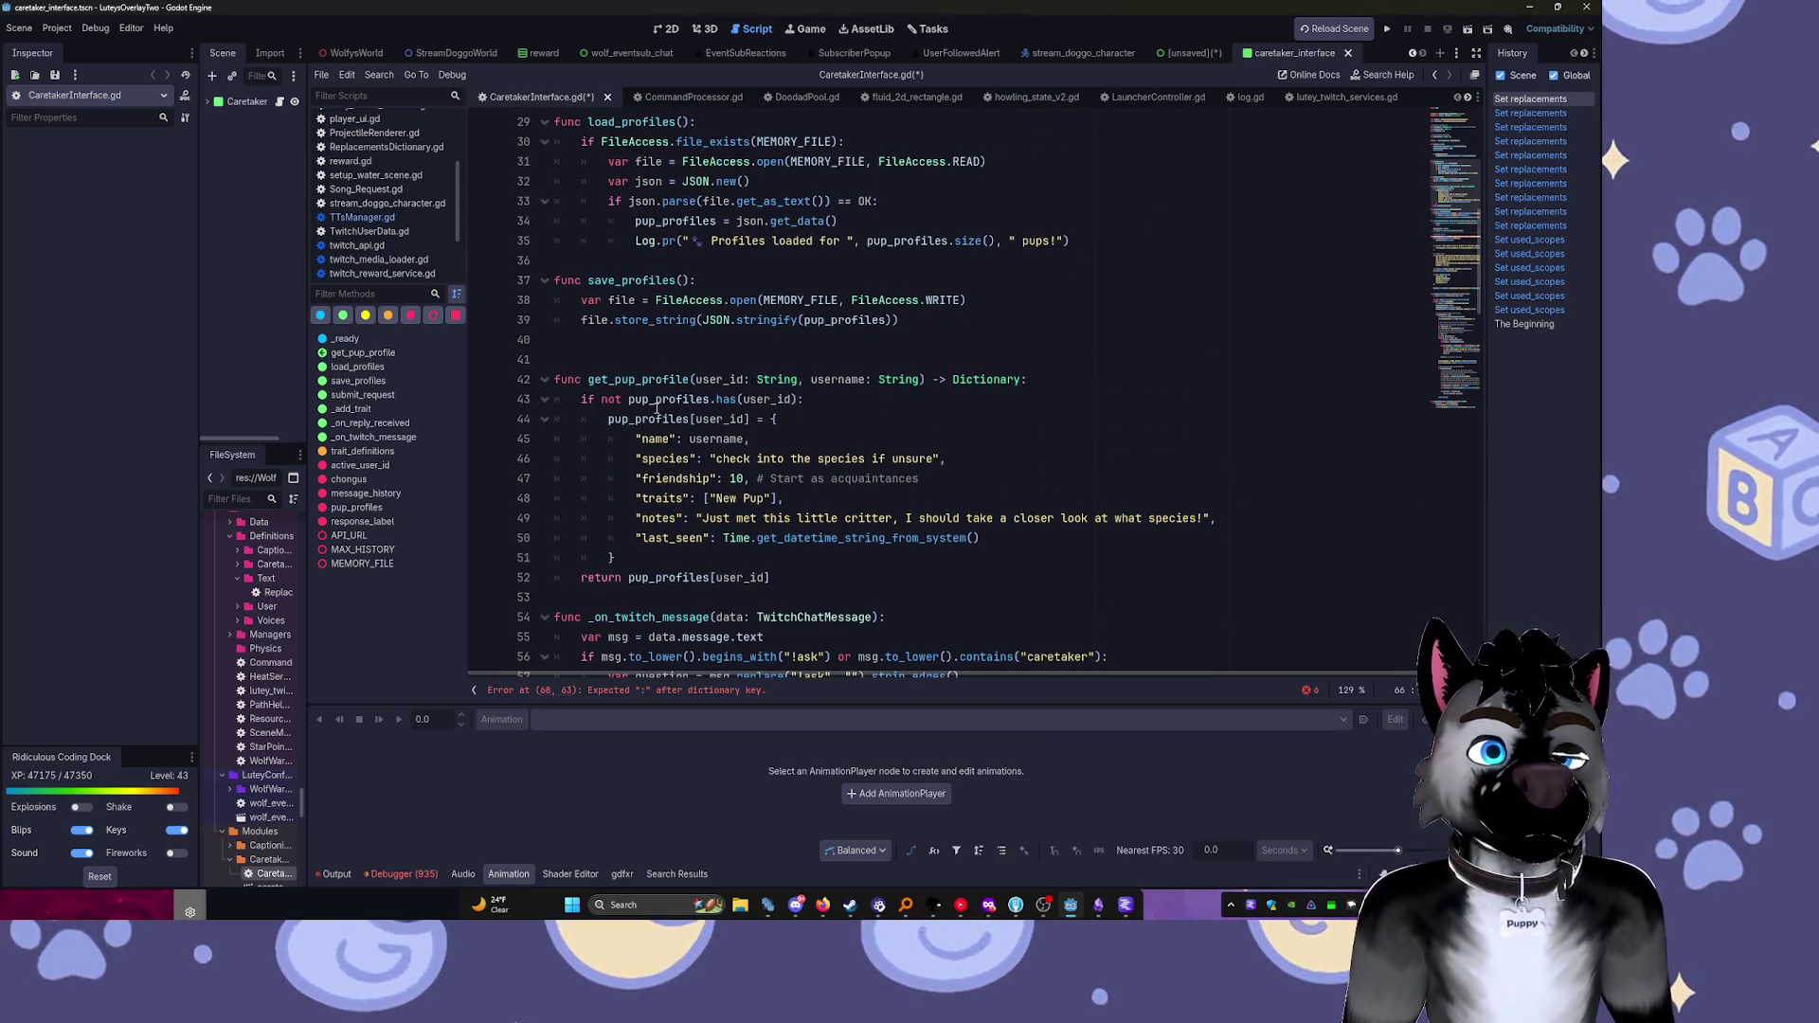
{"action": "mouse_move", "coordinate": [666, 409]}
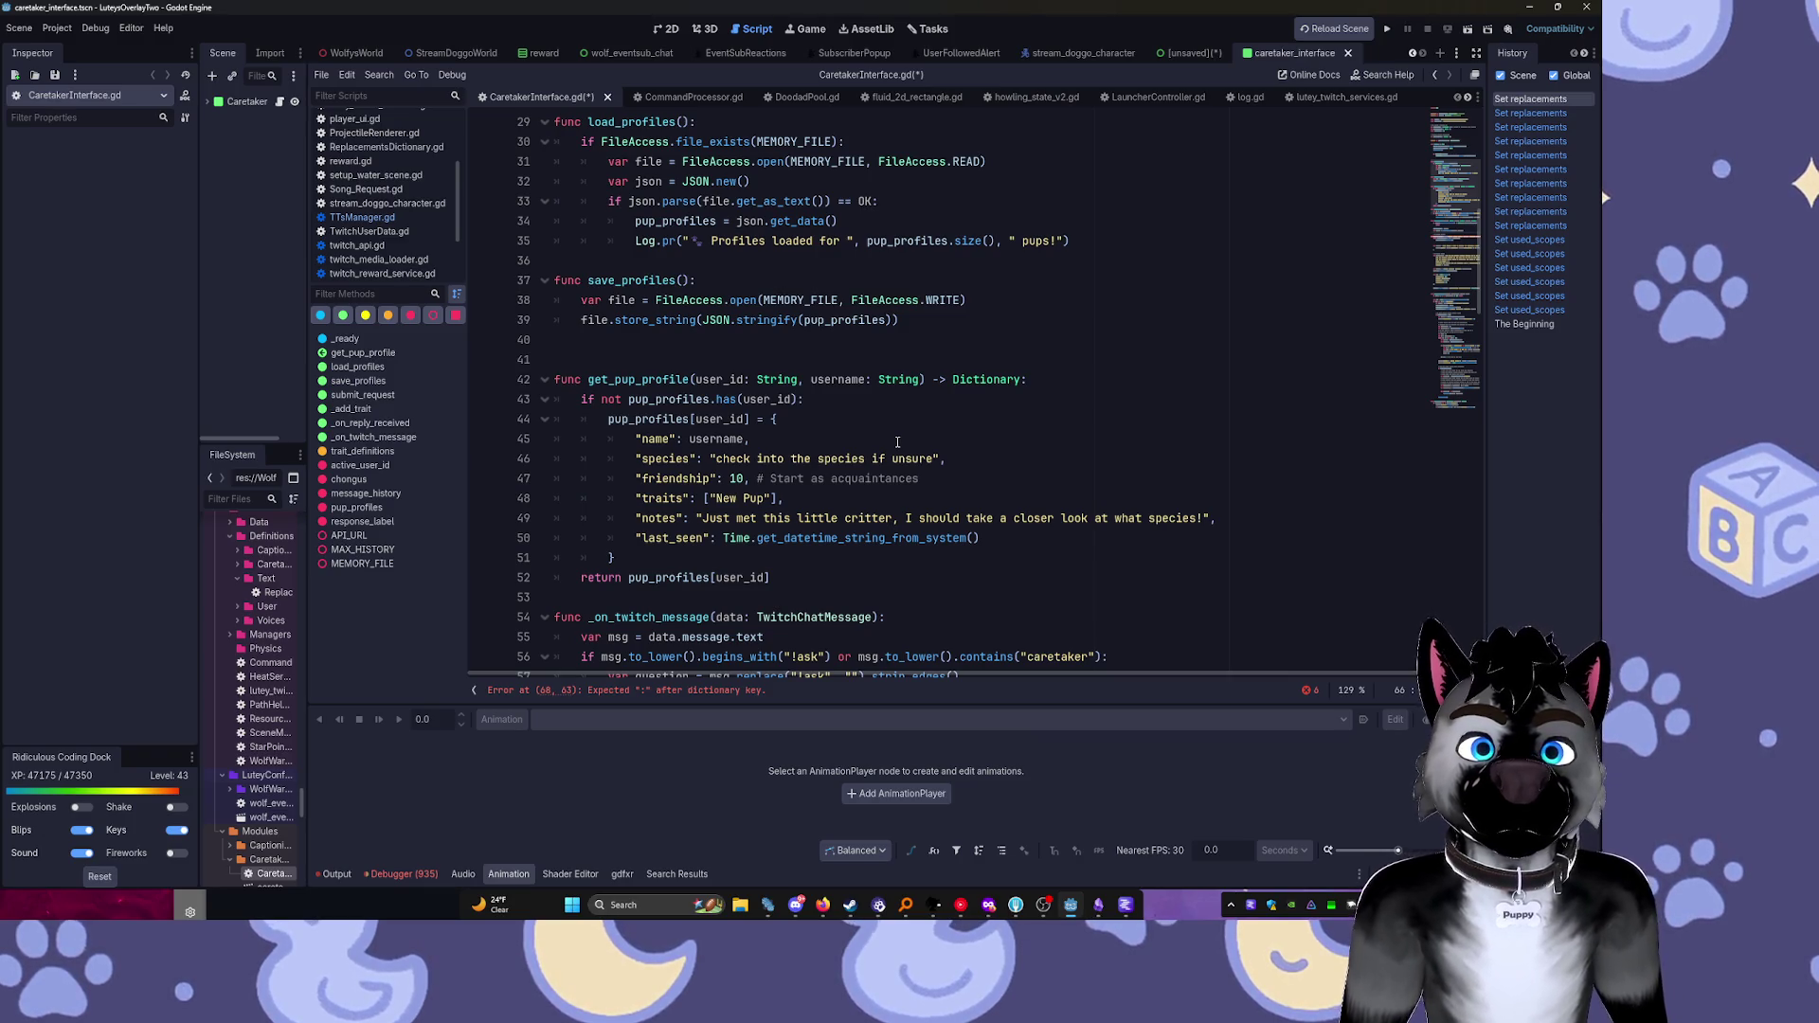
Change the default "friendship" value on line 47 from 10 to 0.1 and save
{"action": "left_click", "coordinate": [732, 479]}
{"action": "double_click", "coordinate": [732, 478]}
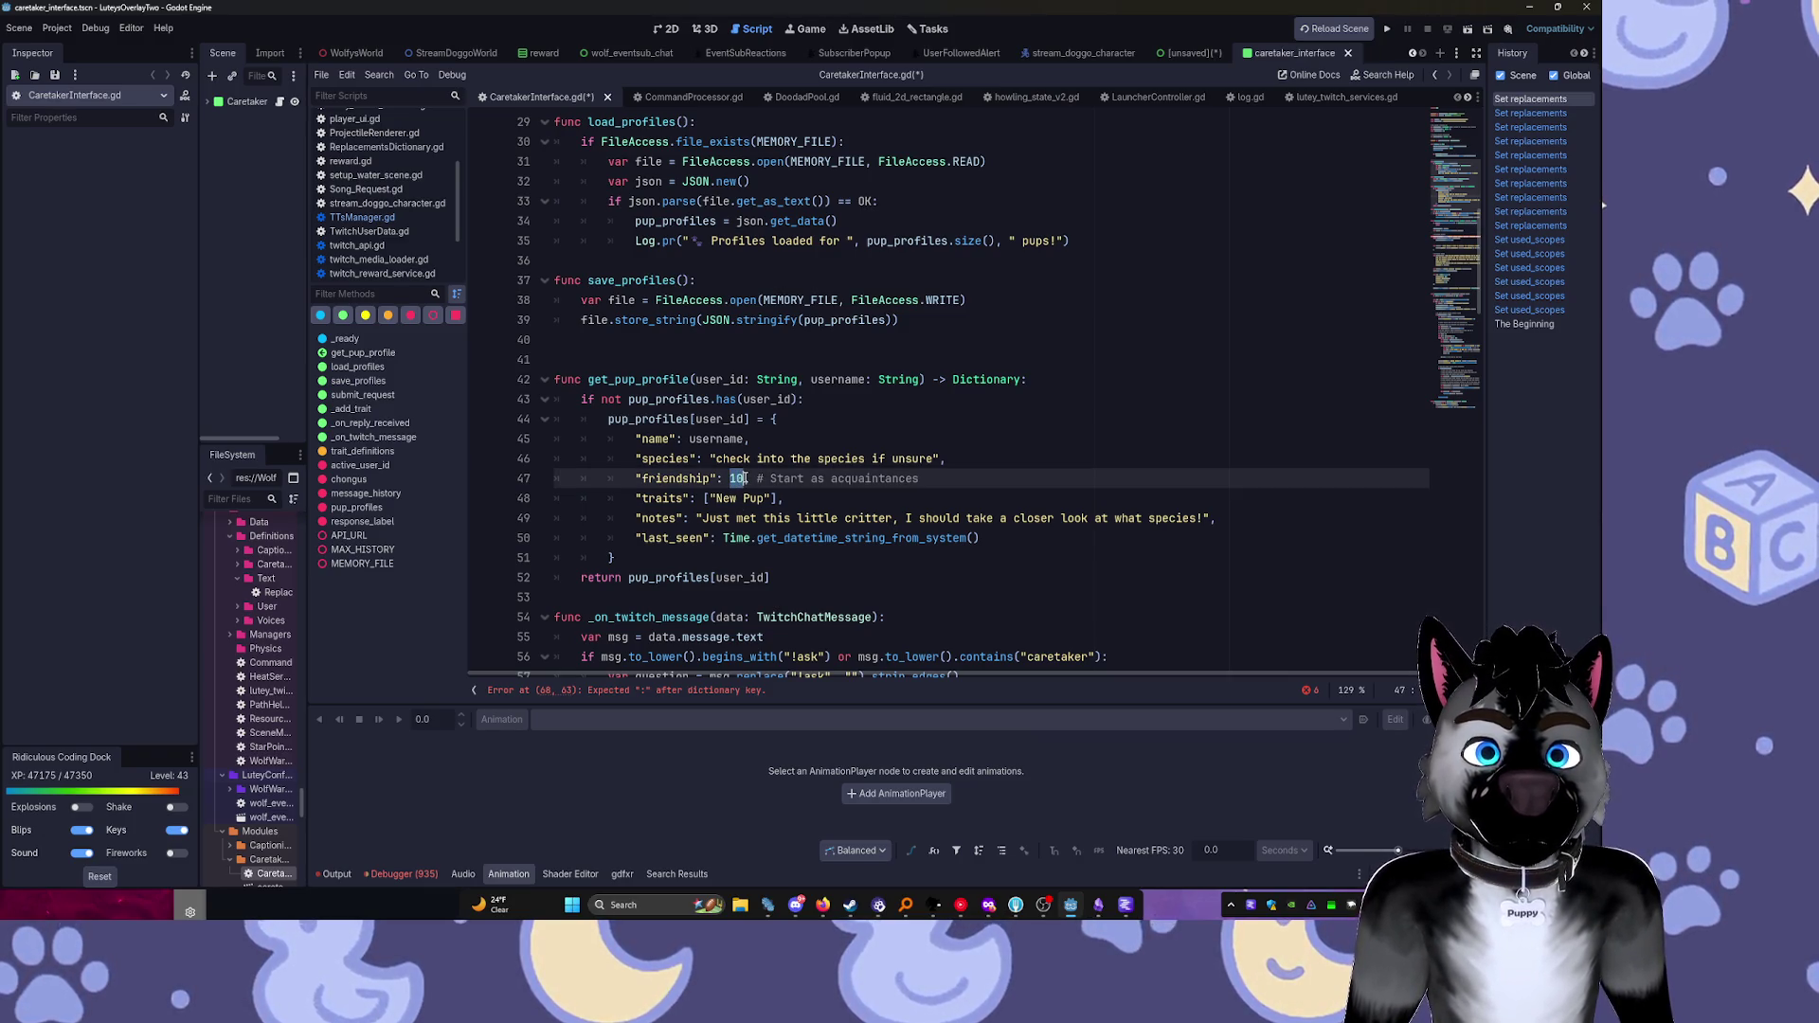
{"action": "type", "text": "0"}
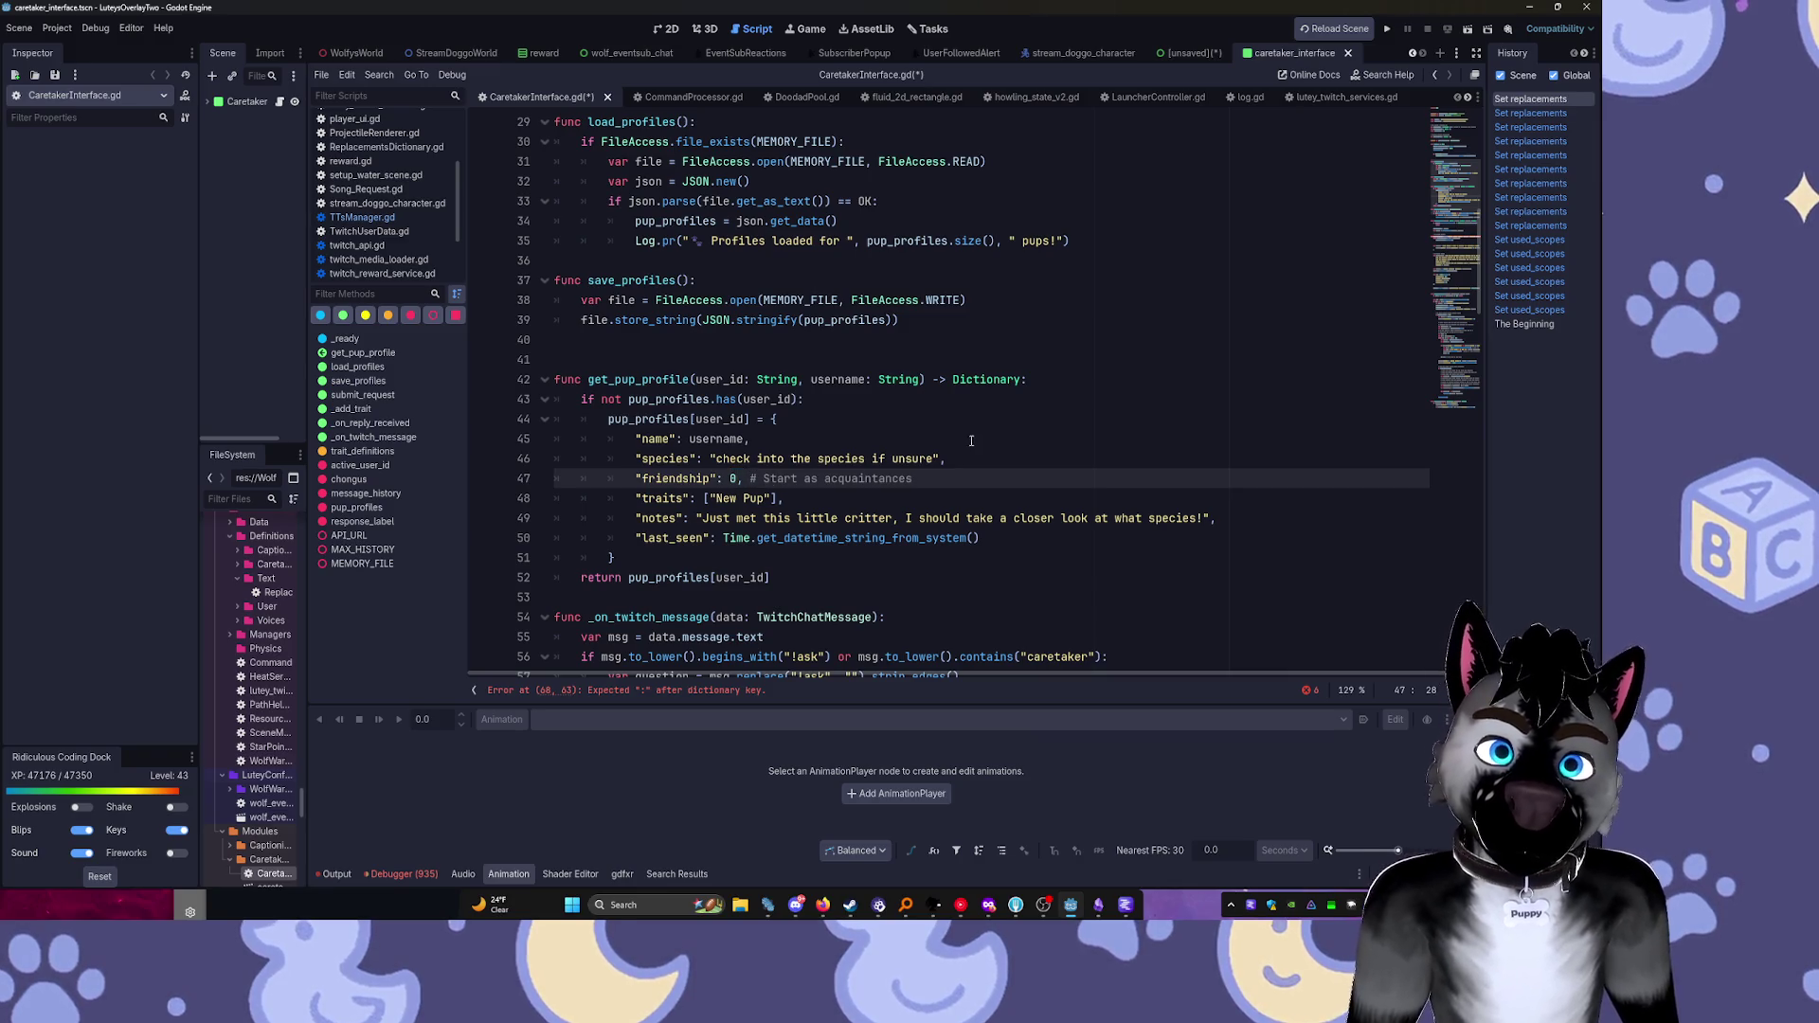
{"action": "type", "text": ".1"}
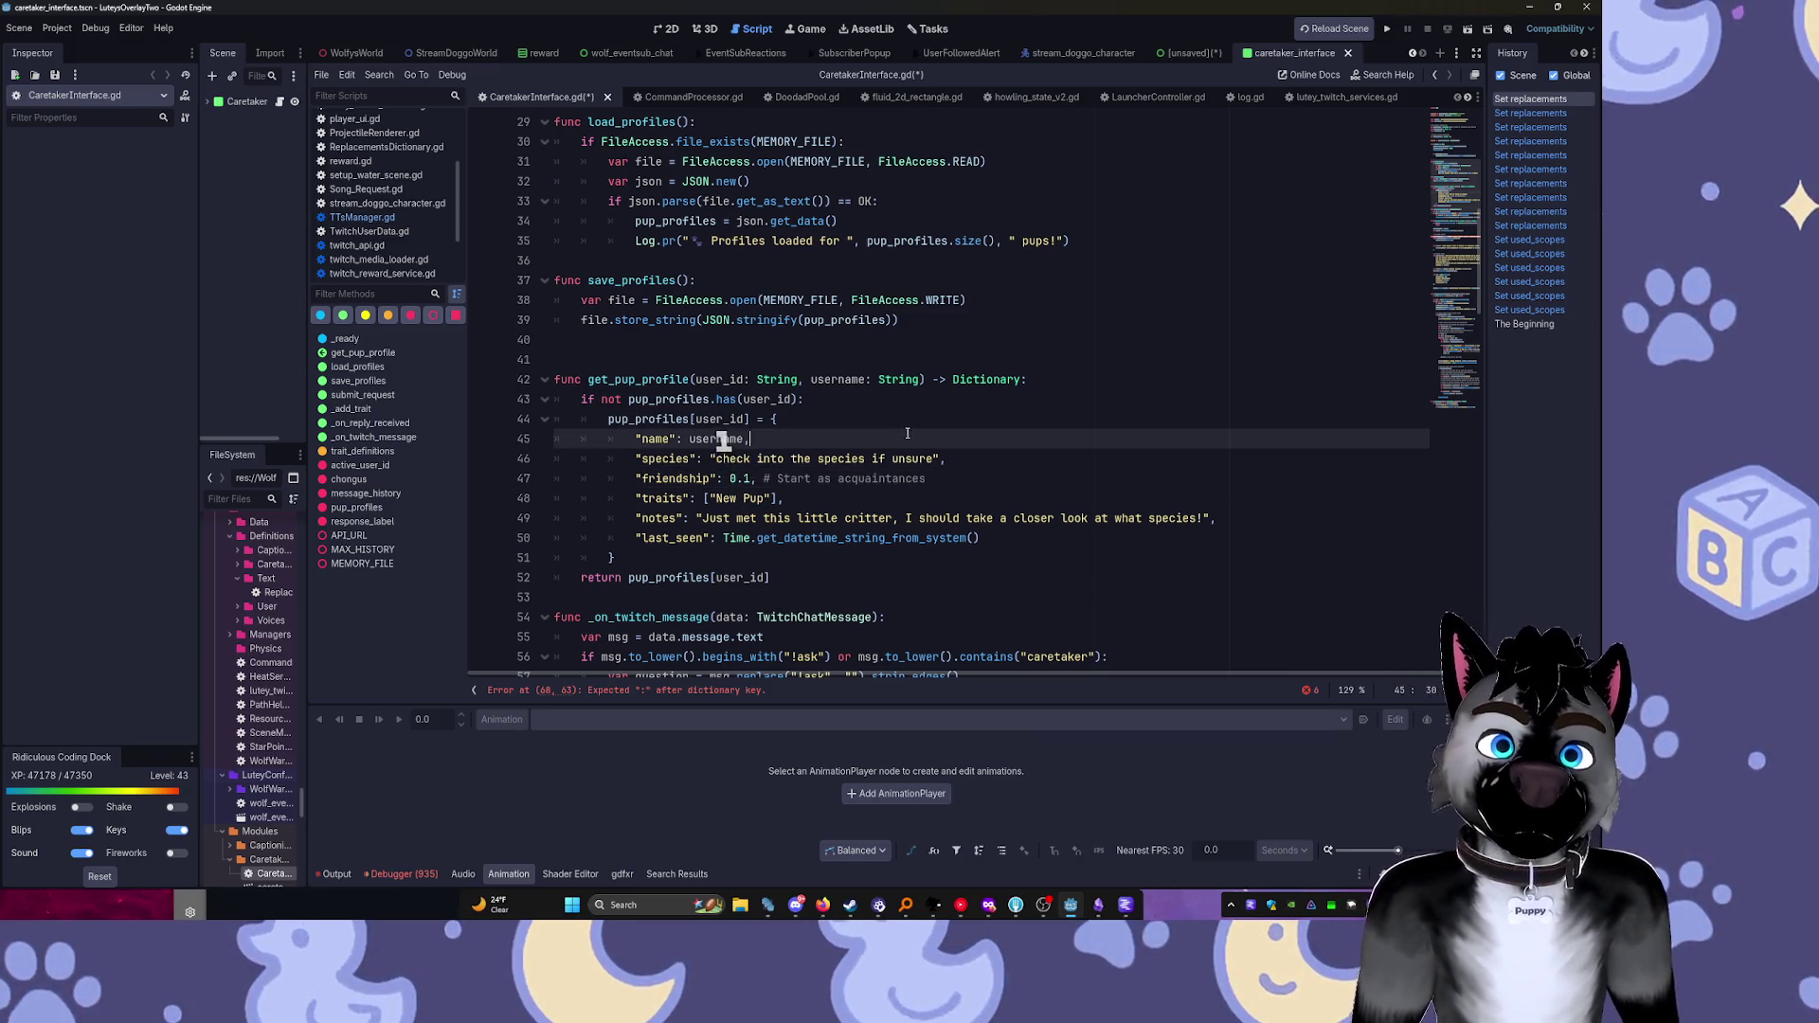
{"action": "key", "text": "ctrl+s"}
{"action": "left_click", "coordinate": [1036, 359]}
{"action": "scroll", "coordinate": [1036, 366], "scroll_direction": "down", "scroll_amount": 2}
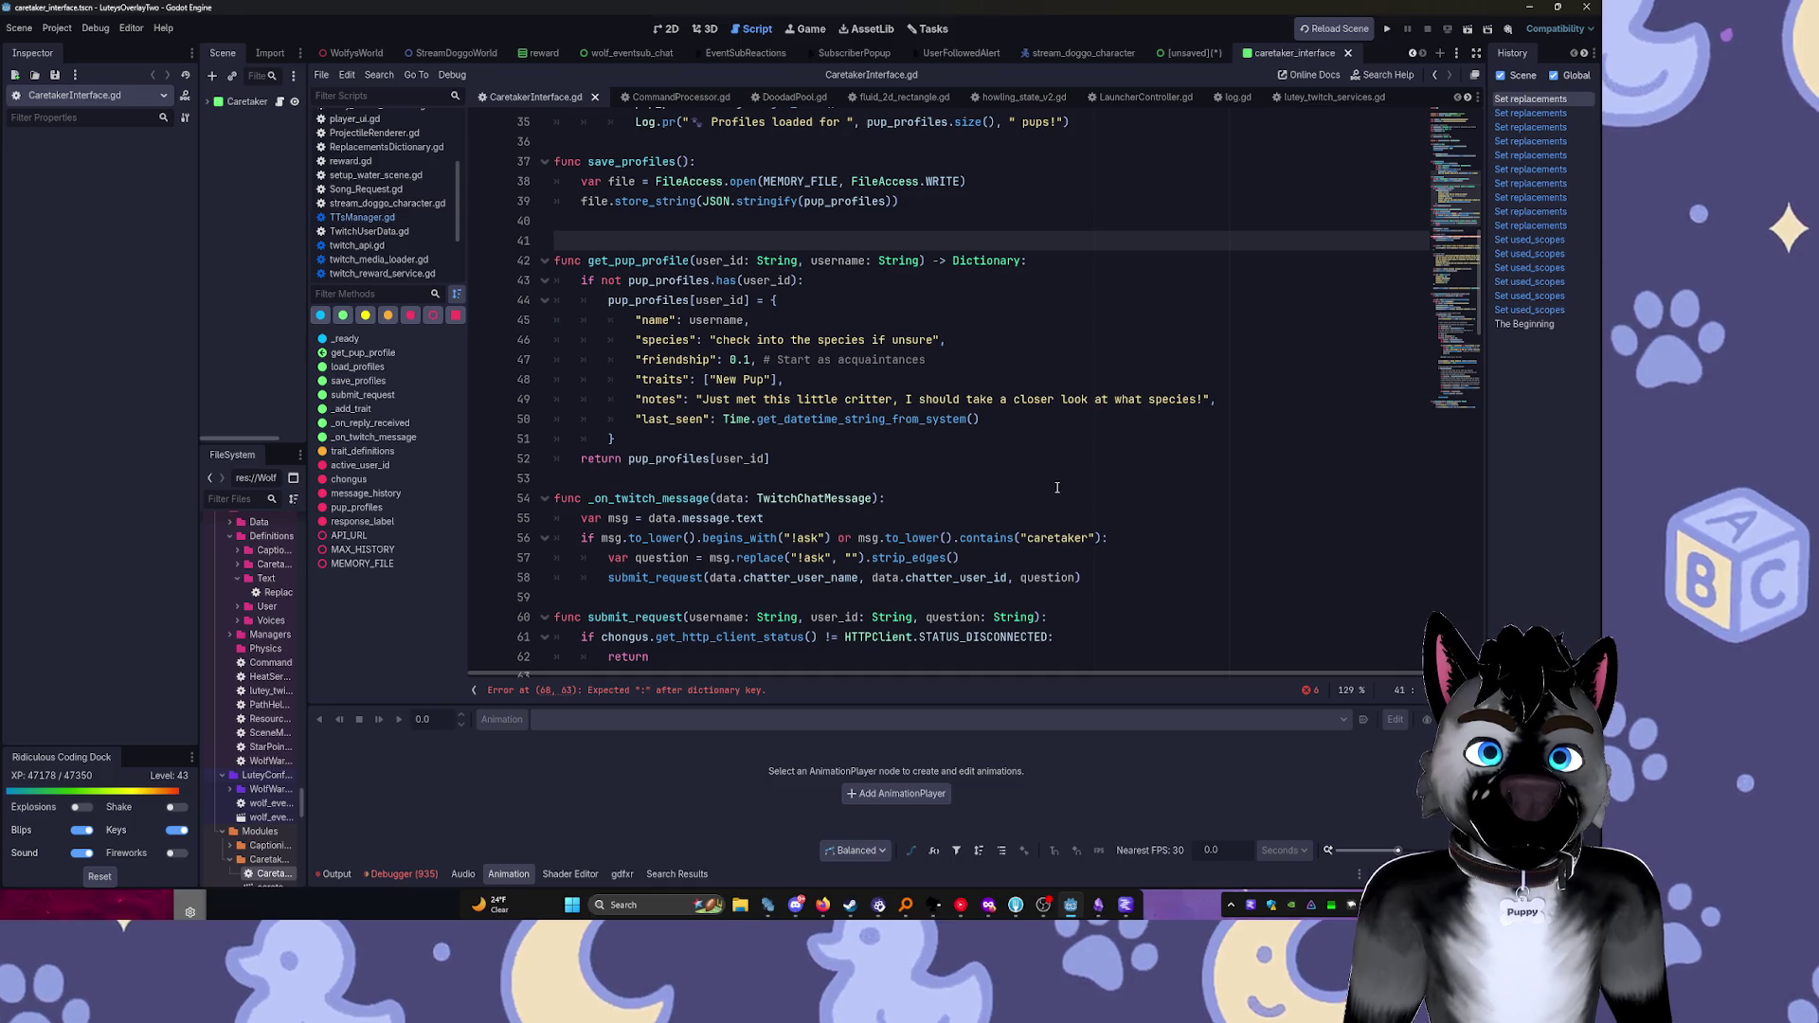
{"action": "scroll", "coordinate": [1057, 488], "scroll_direction": "down", "scroll_amount": 4}
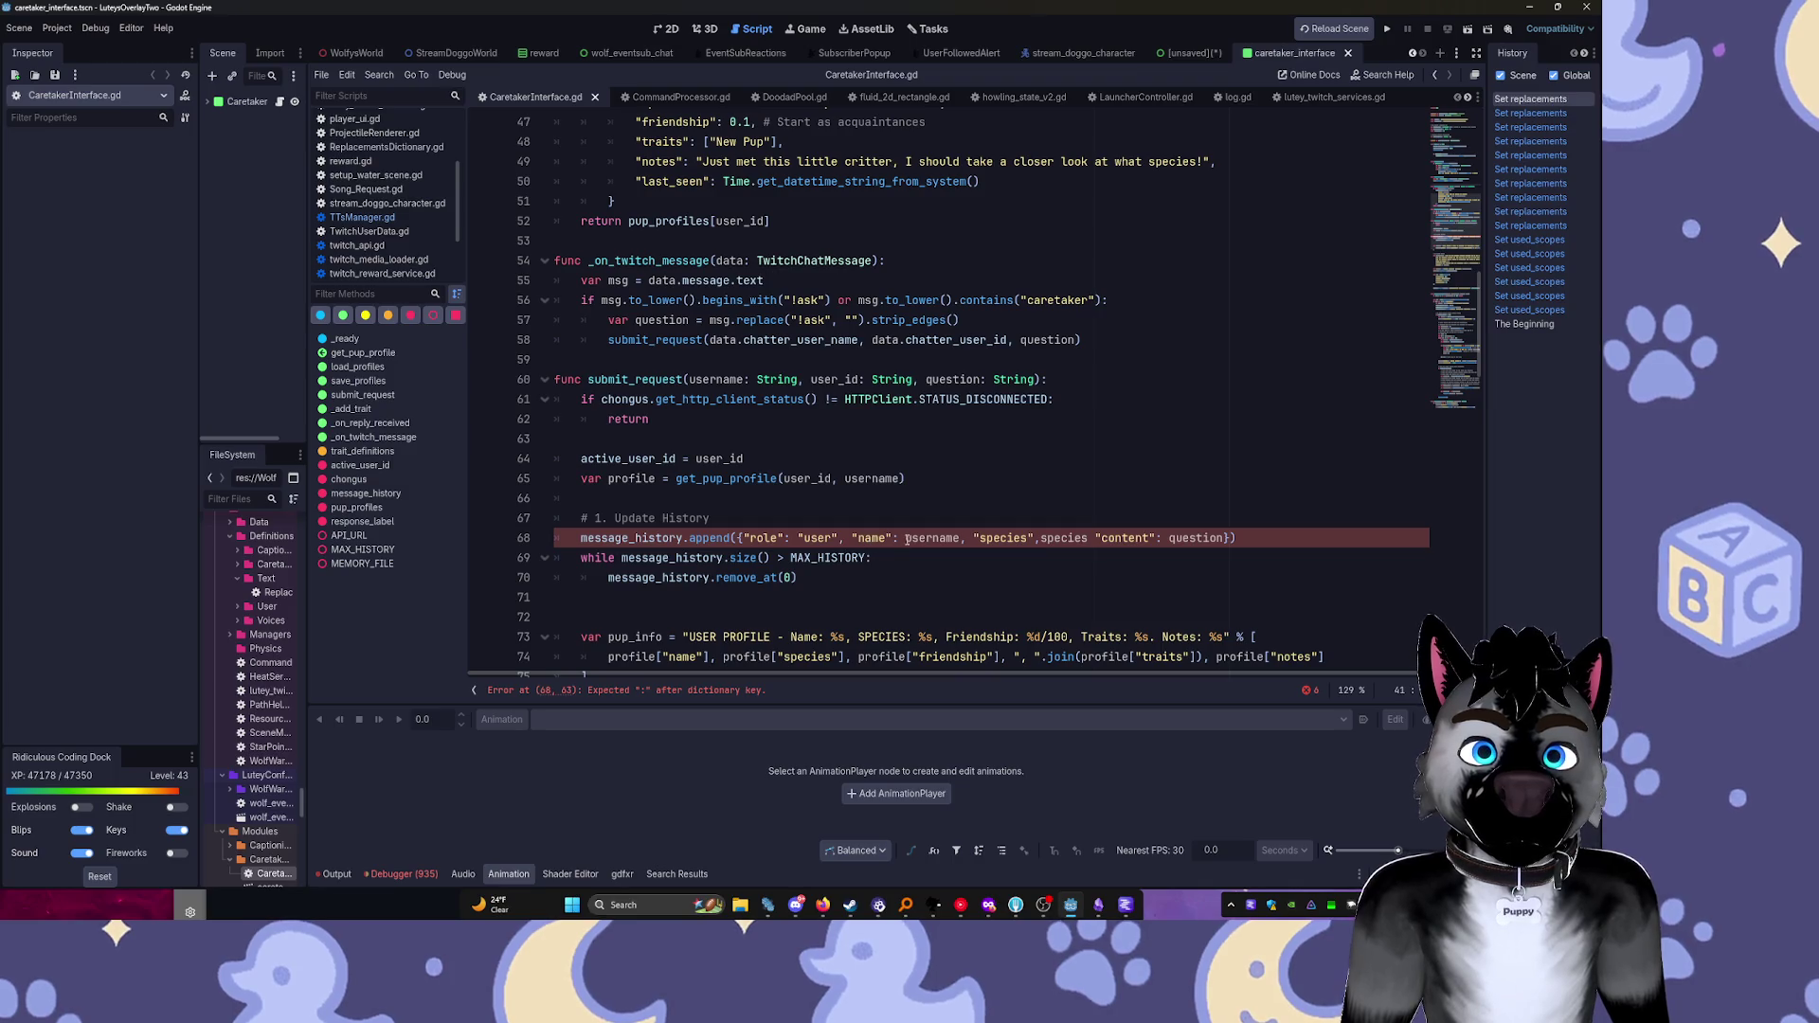
Complete the species key on line 68 with a colon and a trailing comma
{"action": "left_click", "coordinate": [1037, 539]}
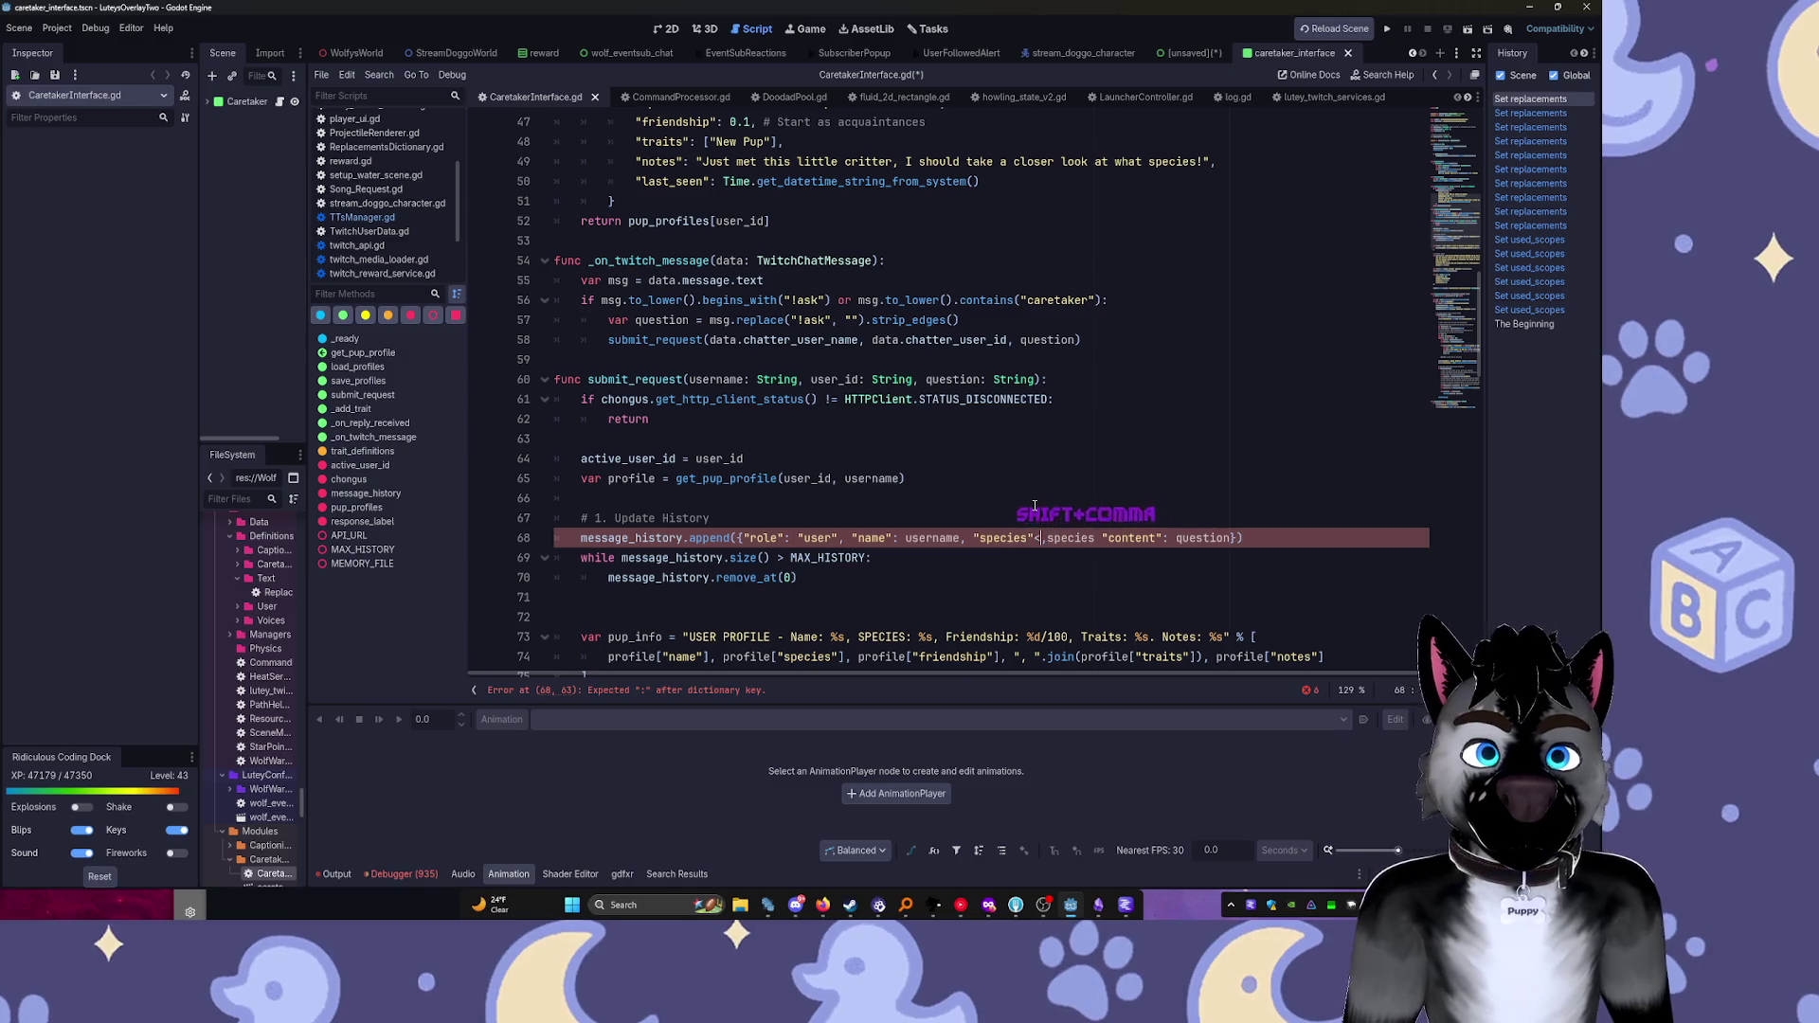
{"action": "type", "text": ":"}
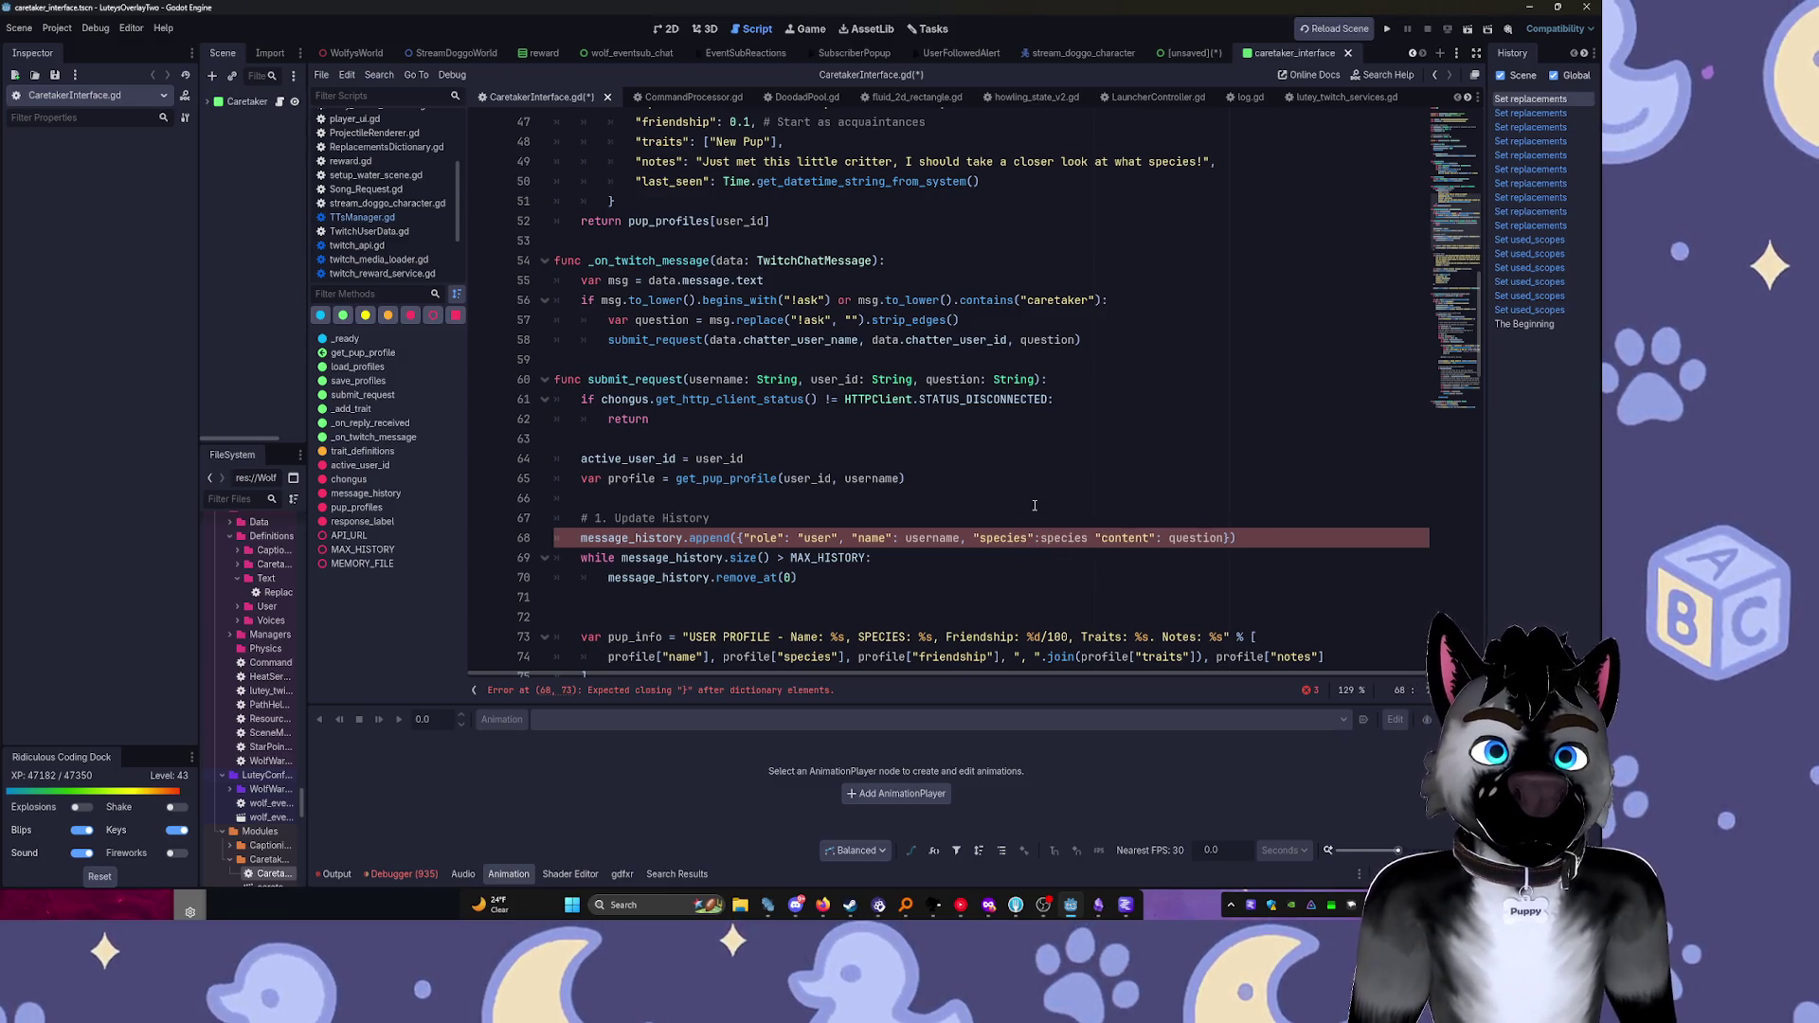
{"action": "key", "text": "ctrl+Right"}
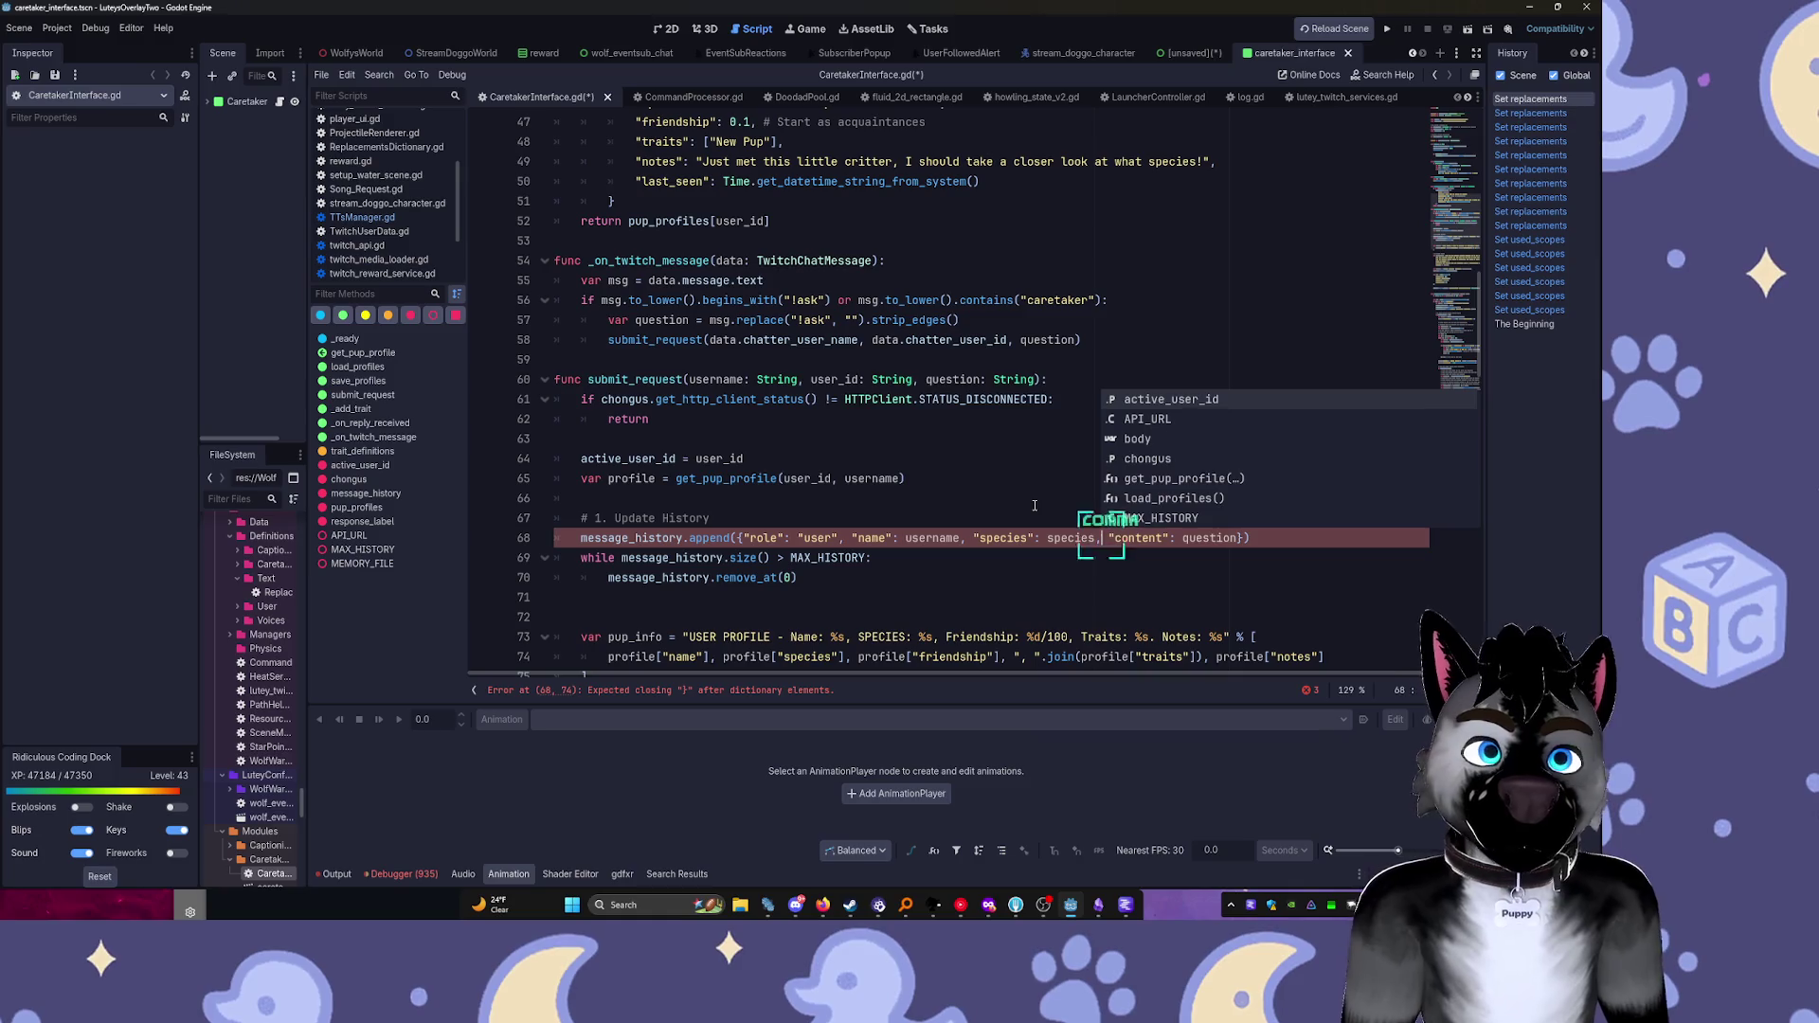
{"action": "type", "text": ","}
{"action": "left_click", "coordinate": [1035, 505]}
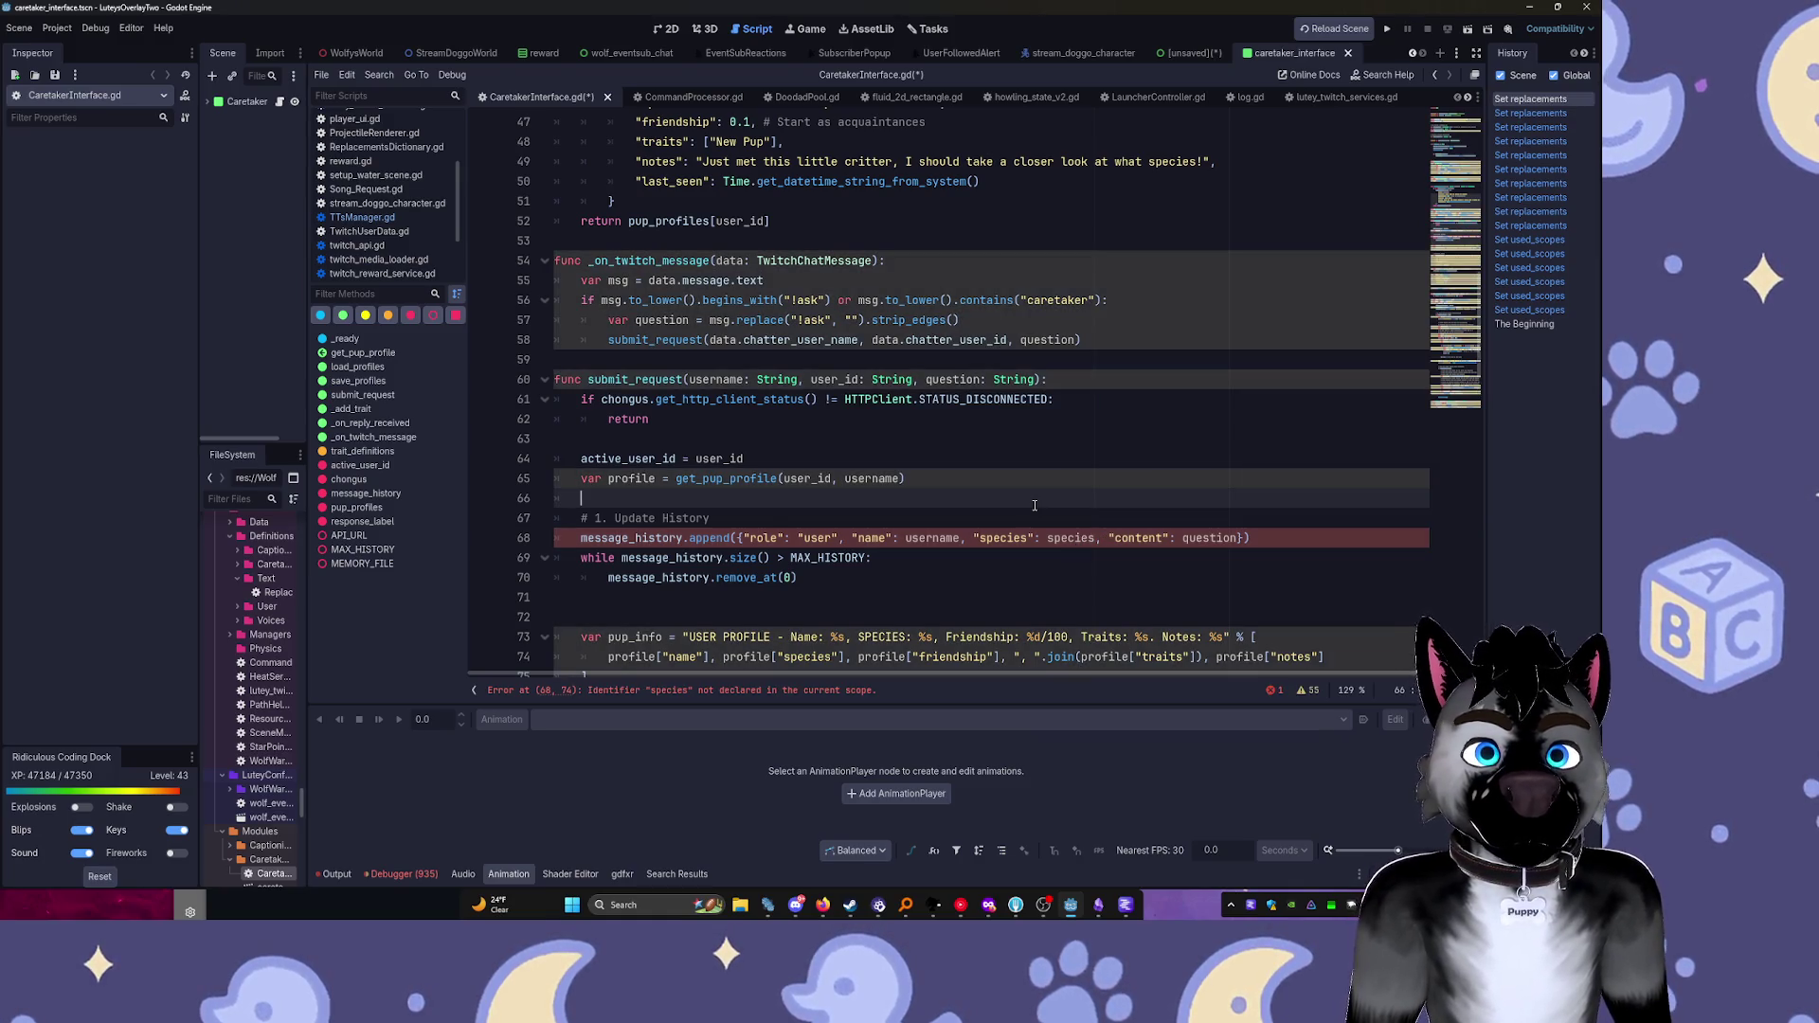
Replace the undeclared species value with "{species here}" and save CaretakerInterface.gd
{"action": "double_click", "coordinate": [1073, 539]}
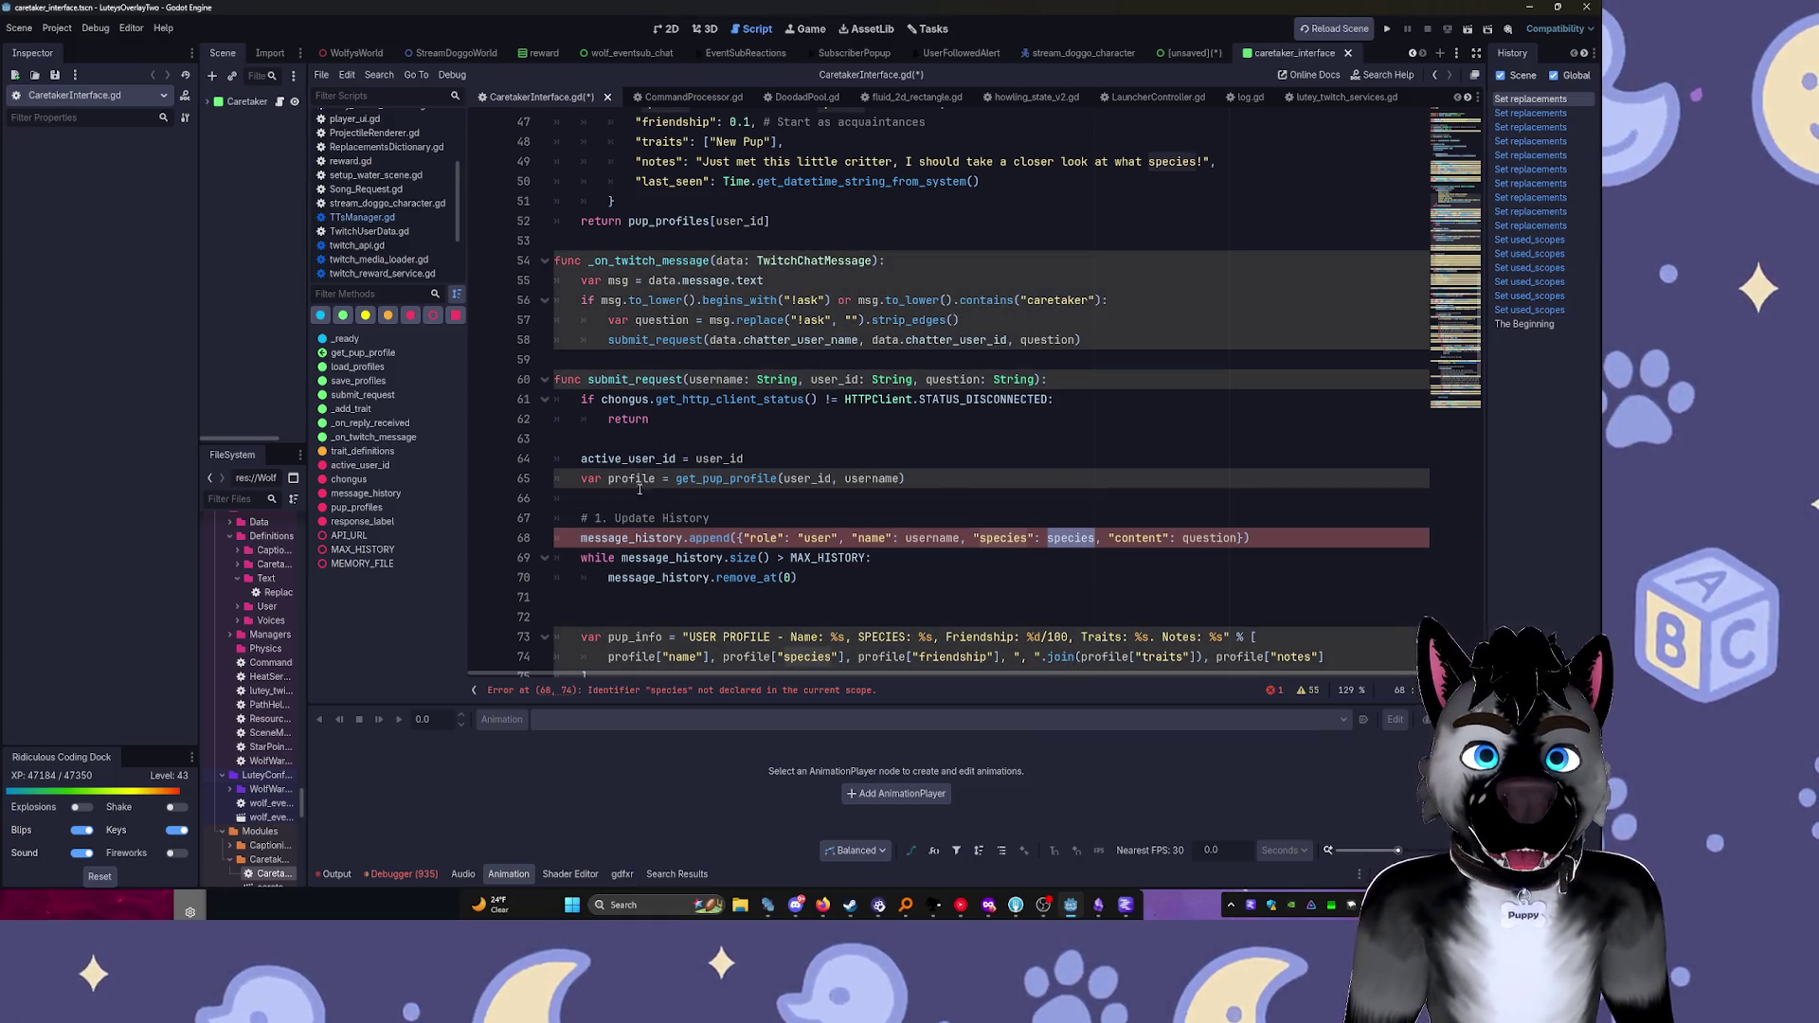
{"action": "scroll", "coordinate": [641, 489], "scroll_direction": "up", "scroll_amount": 1}
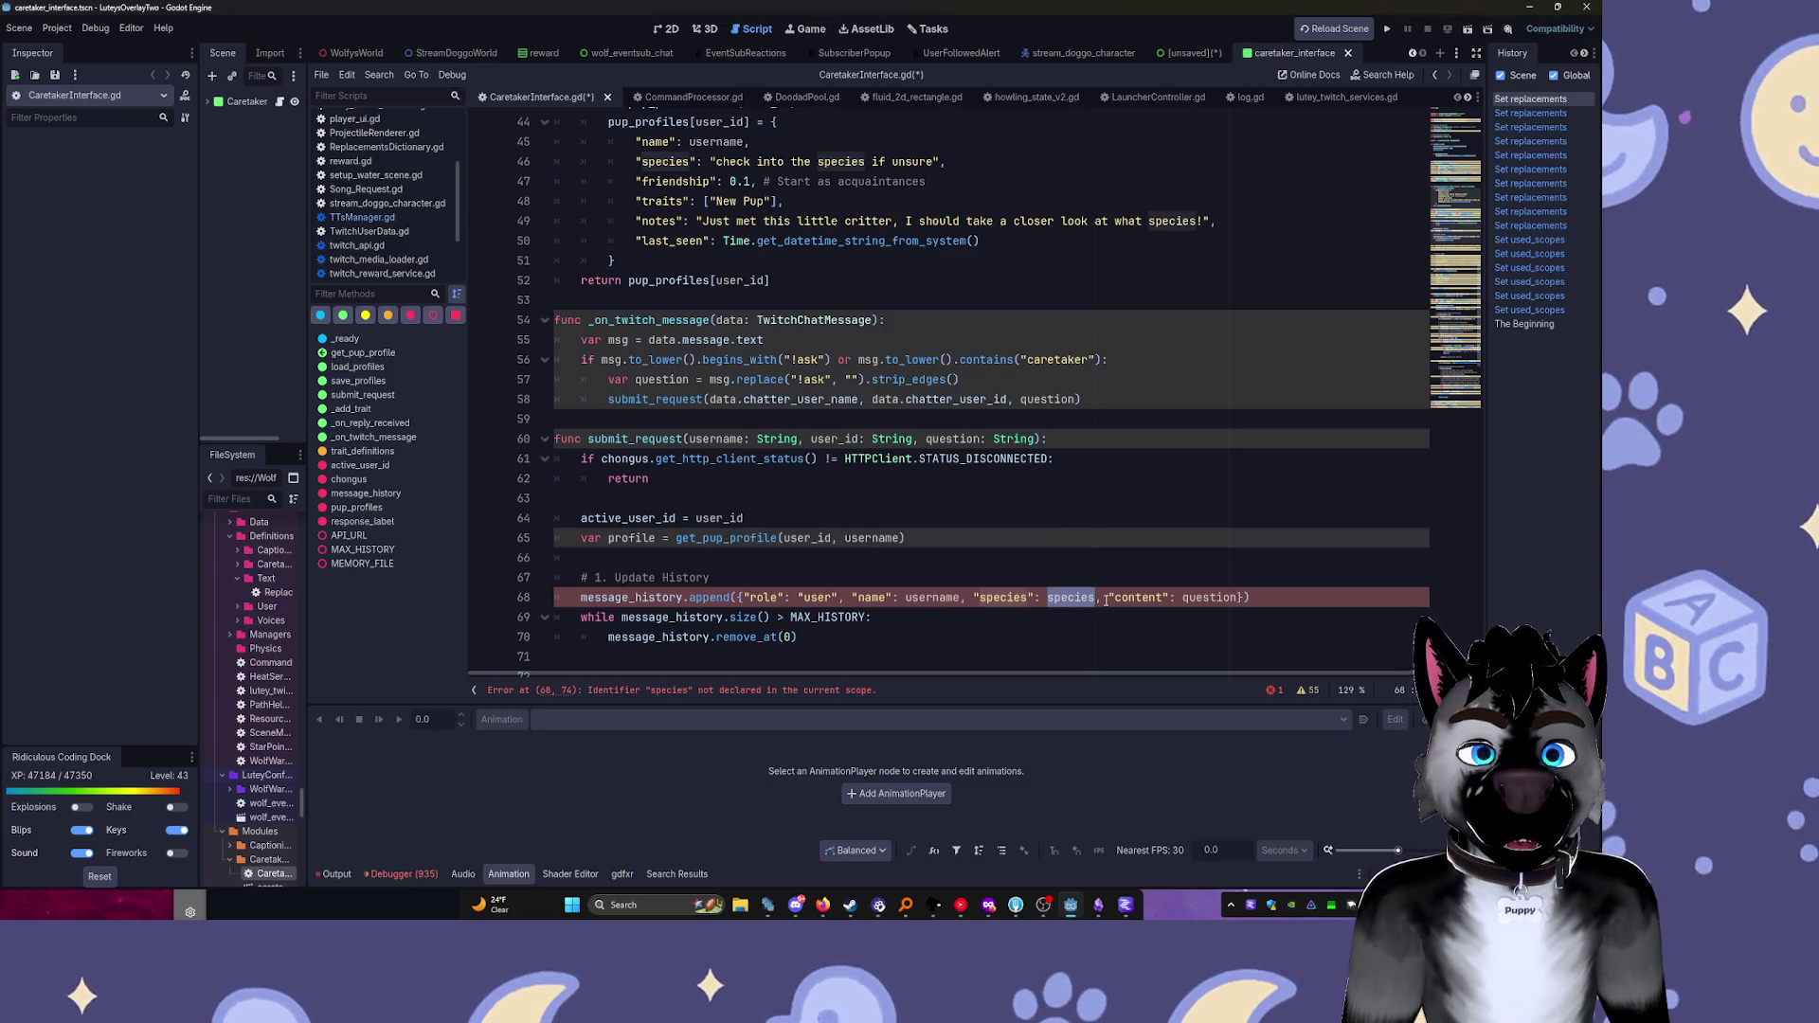
{"action": "type", "text": "\""}
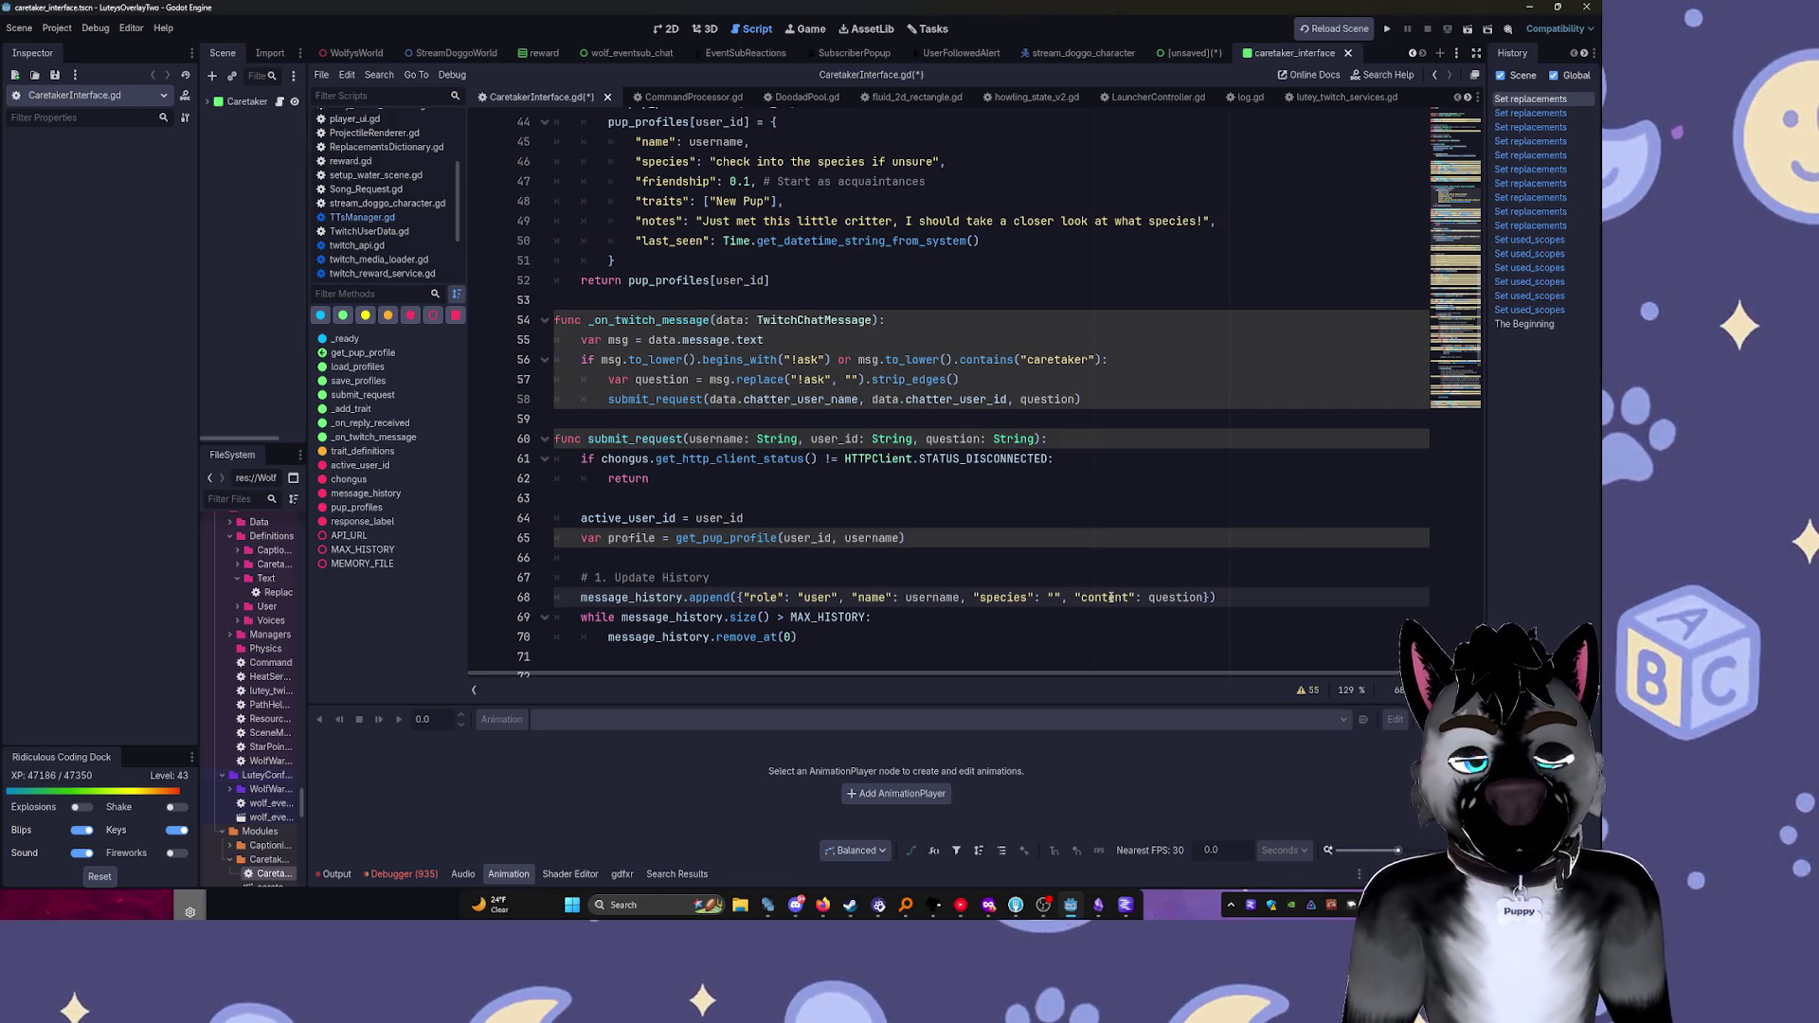
{"action": "type", "text": "{"}
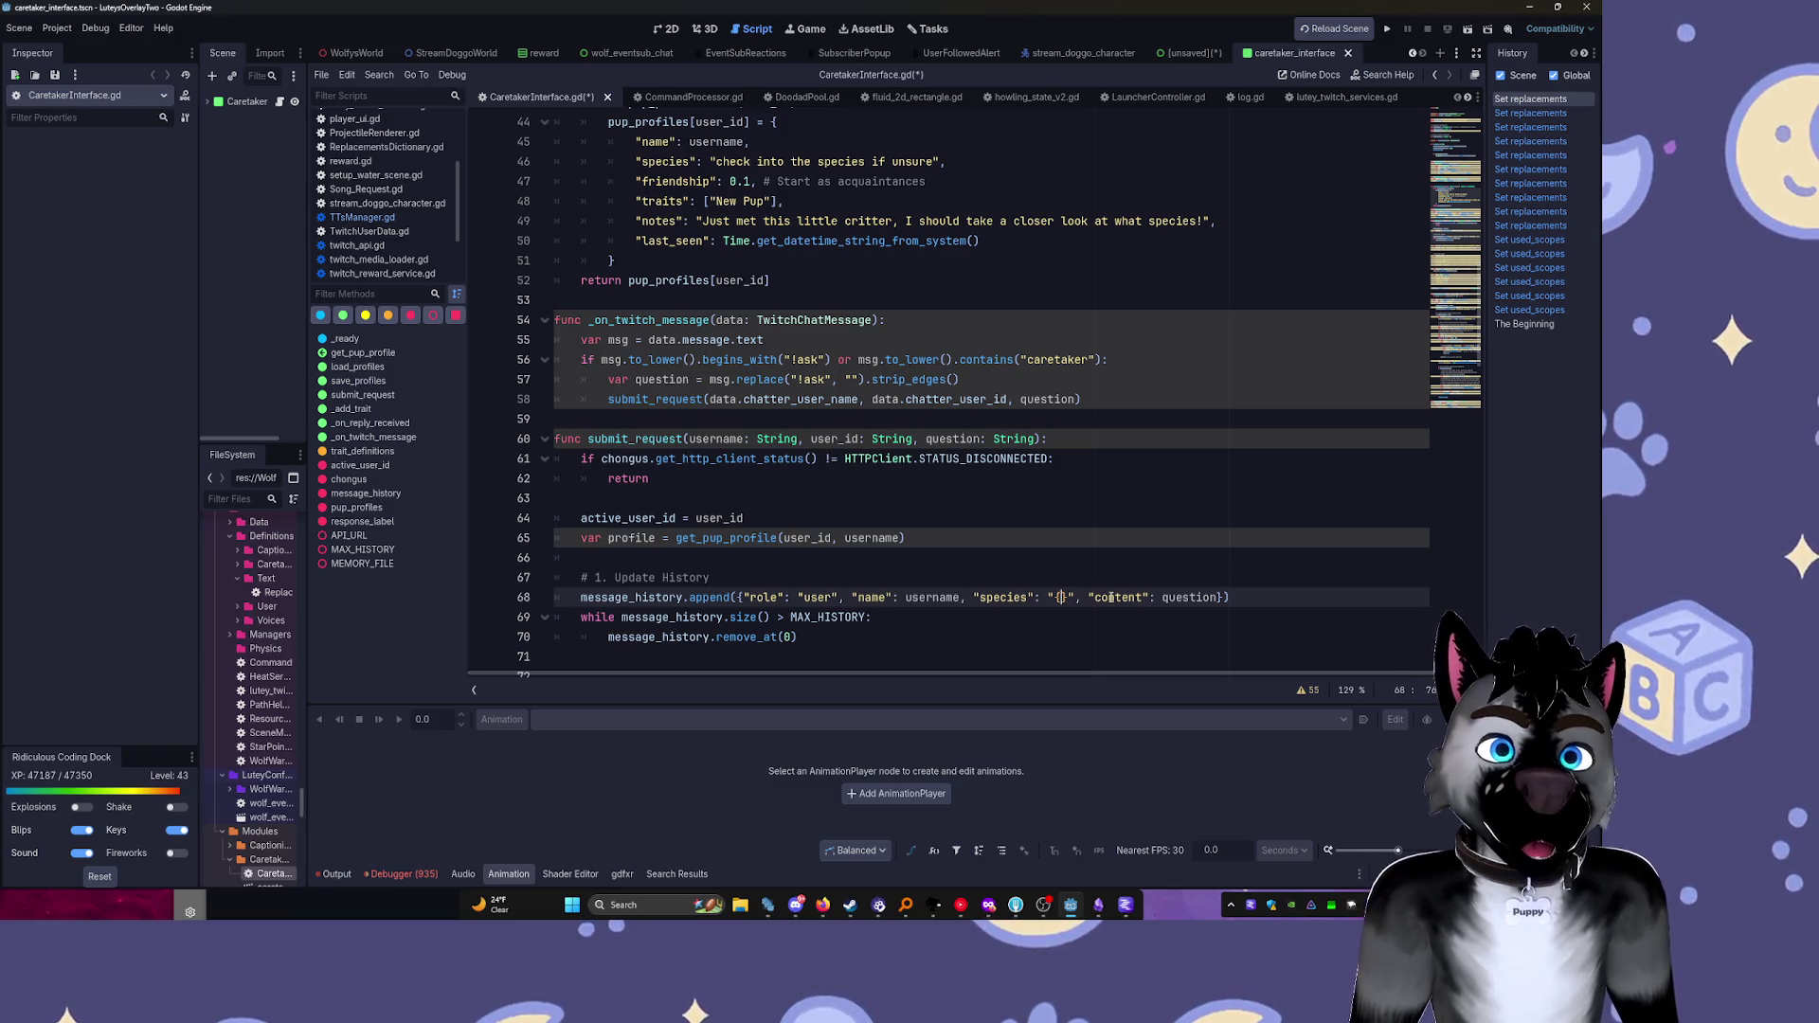
{"action": "type", "text": "species here"}
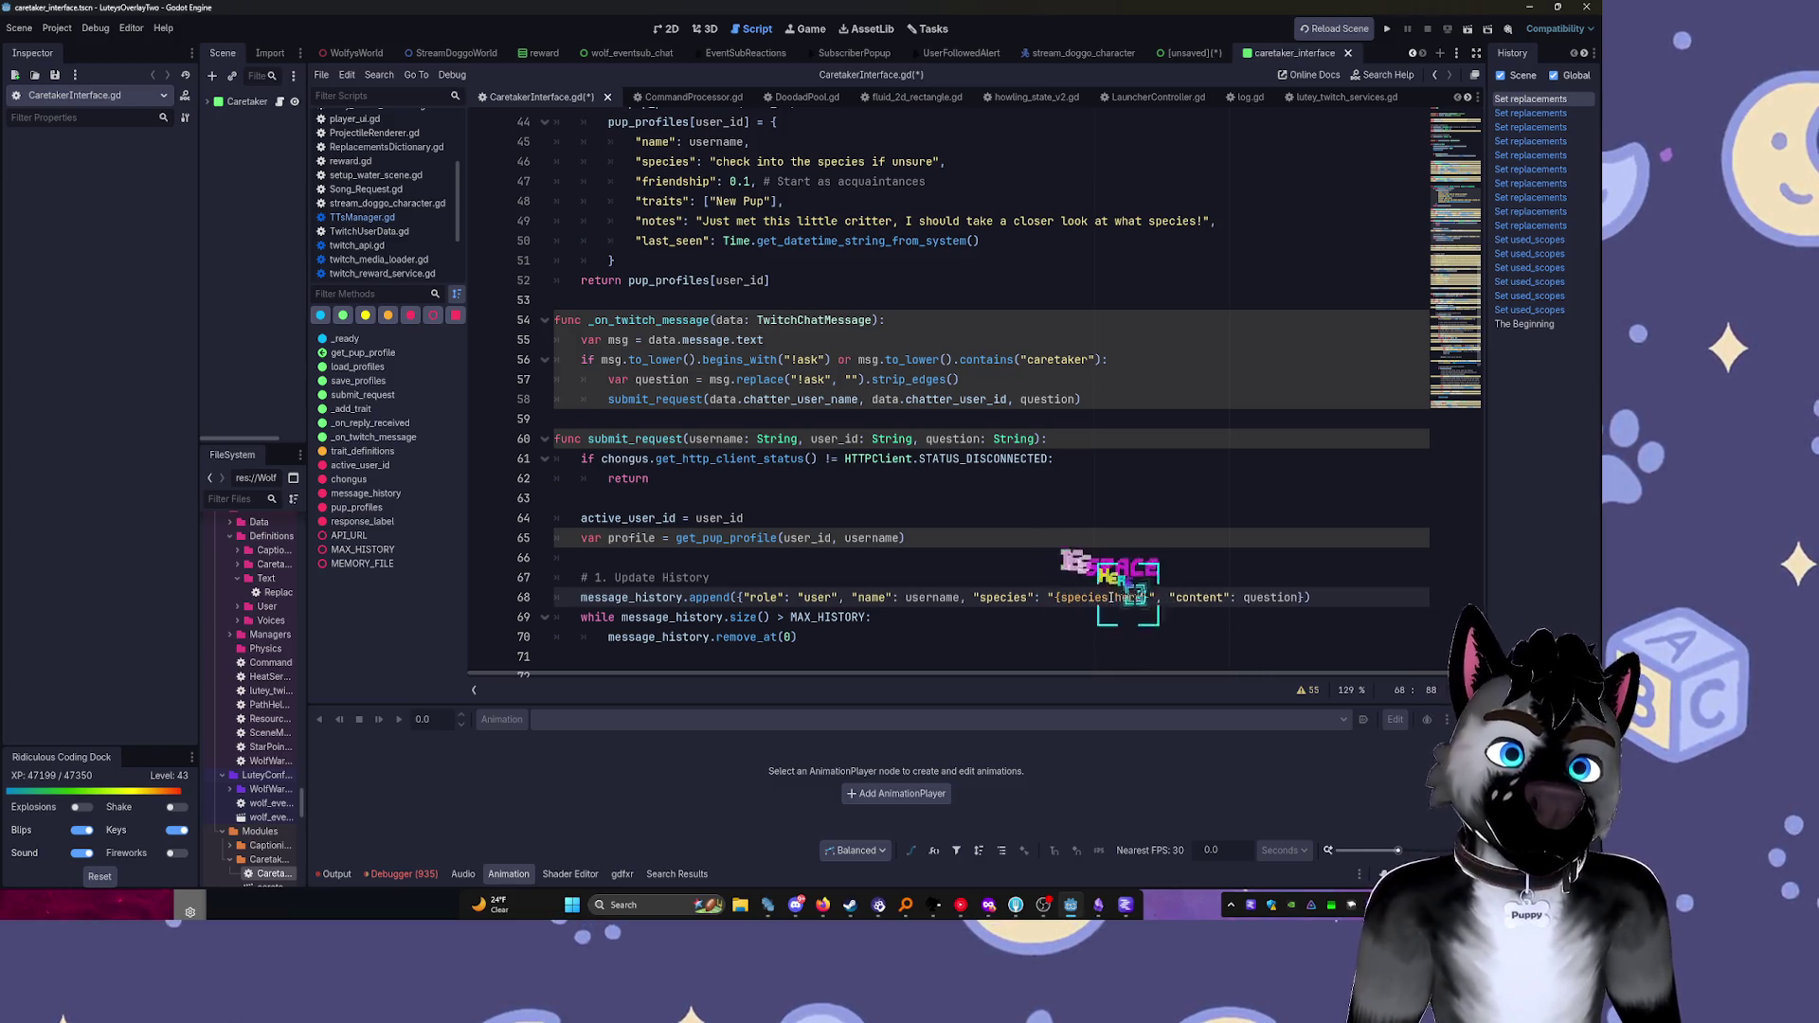
{"action": "left_click", "coordinate": [1180, 524]}
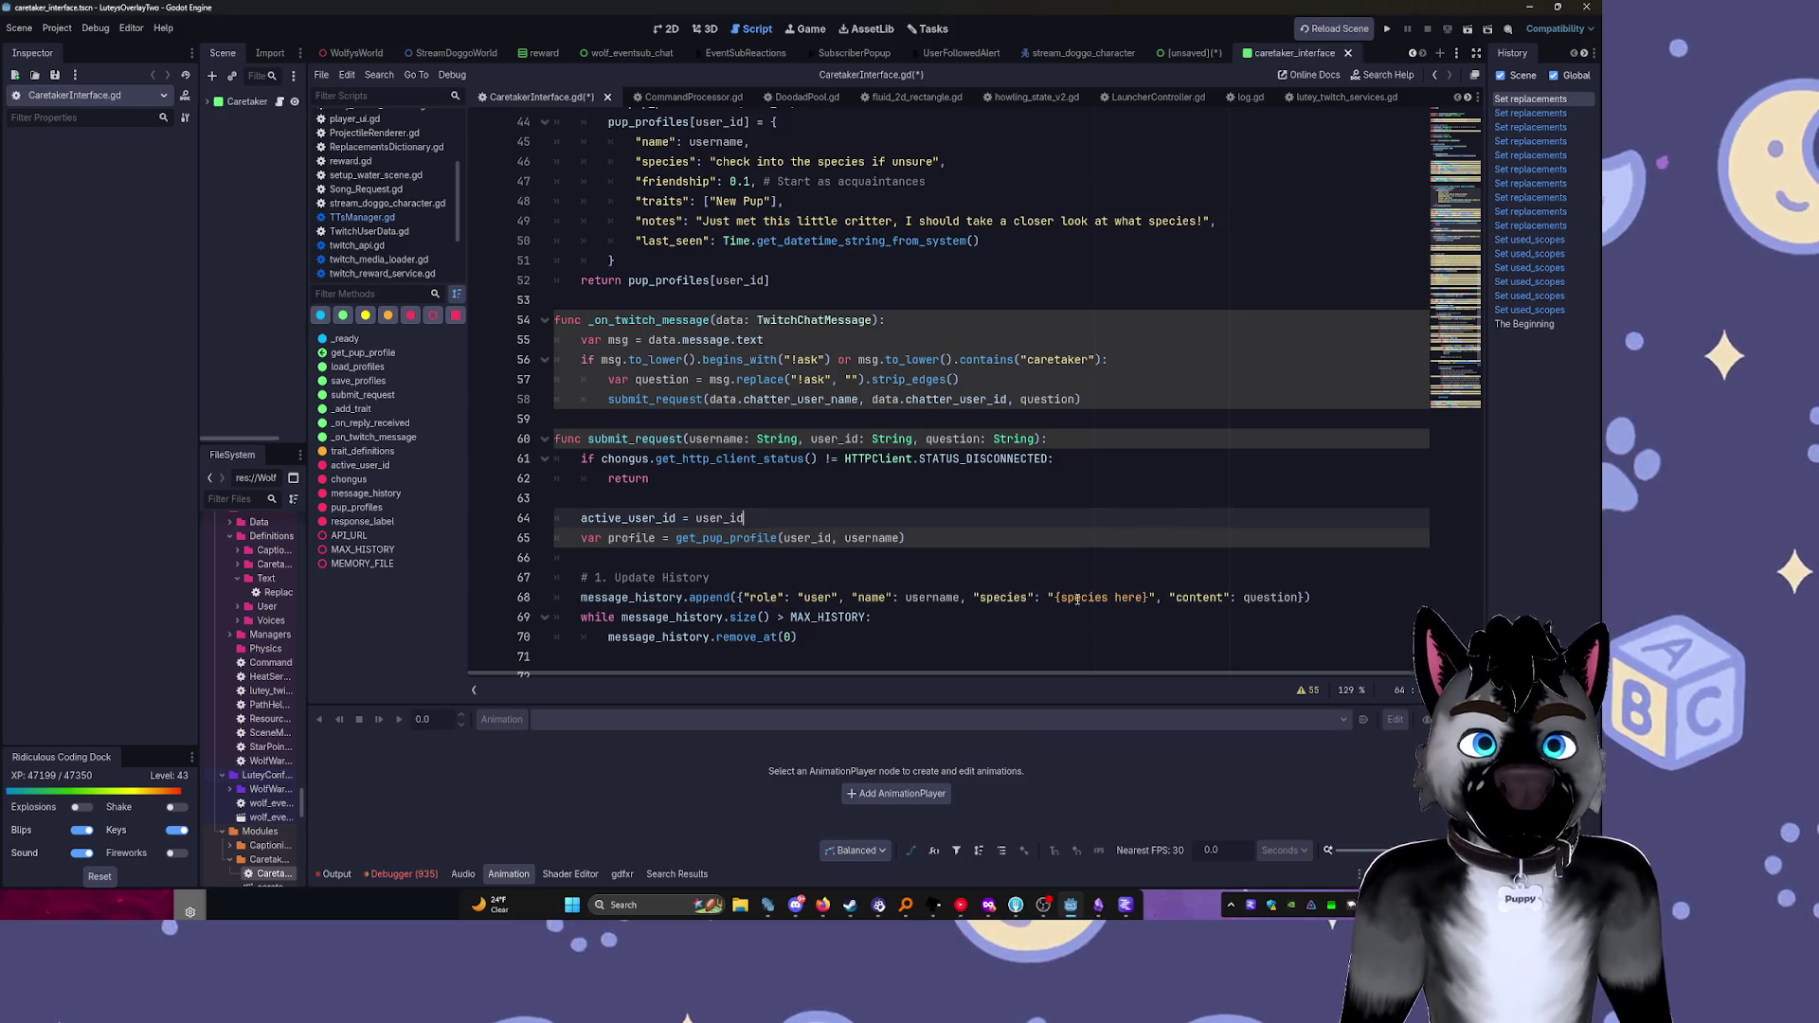
{"action": "key", "text": "ctrl+s"}
{"action": "scroll", "coordinate": [1118, 454], "scroll_direction": "up", "scroll_amount": 7}
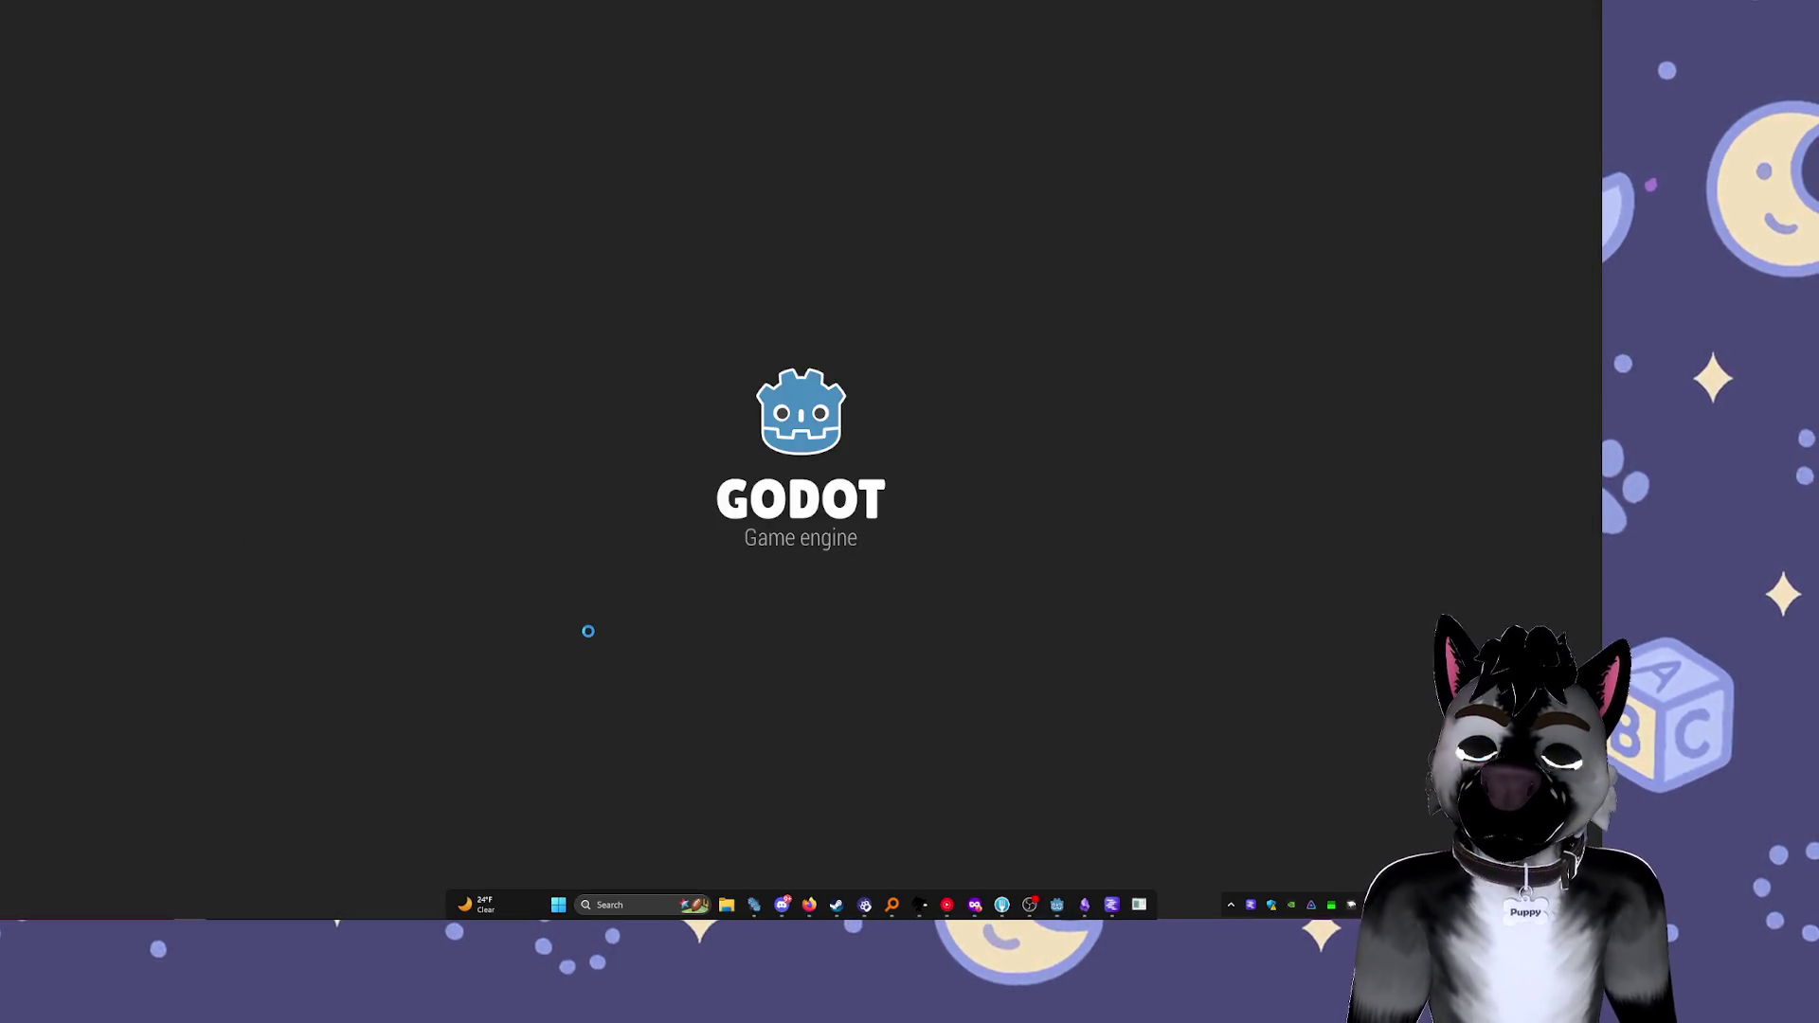
Bring the restarted Godot editor forward and confirm the scene name star_leader_board.tscn
{"action": "mouse_move", "coordinate": [1063, 905]}
{"action": "left_click", "coordinate": [1056, 839]}
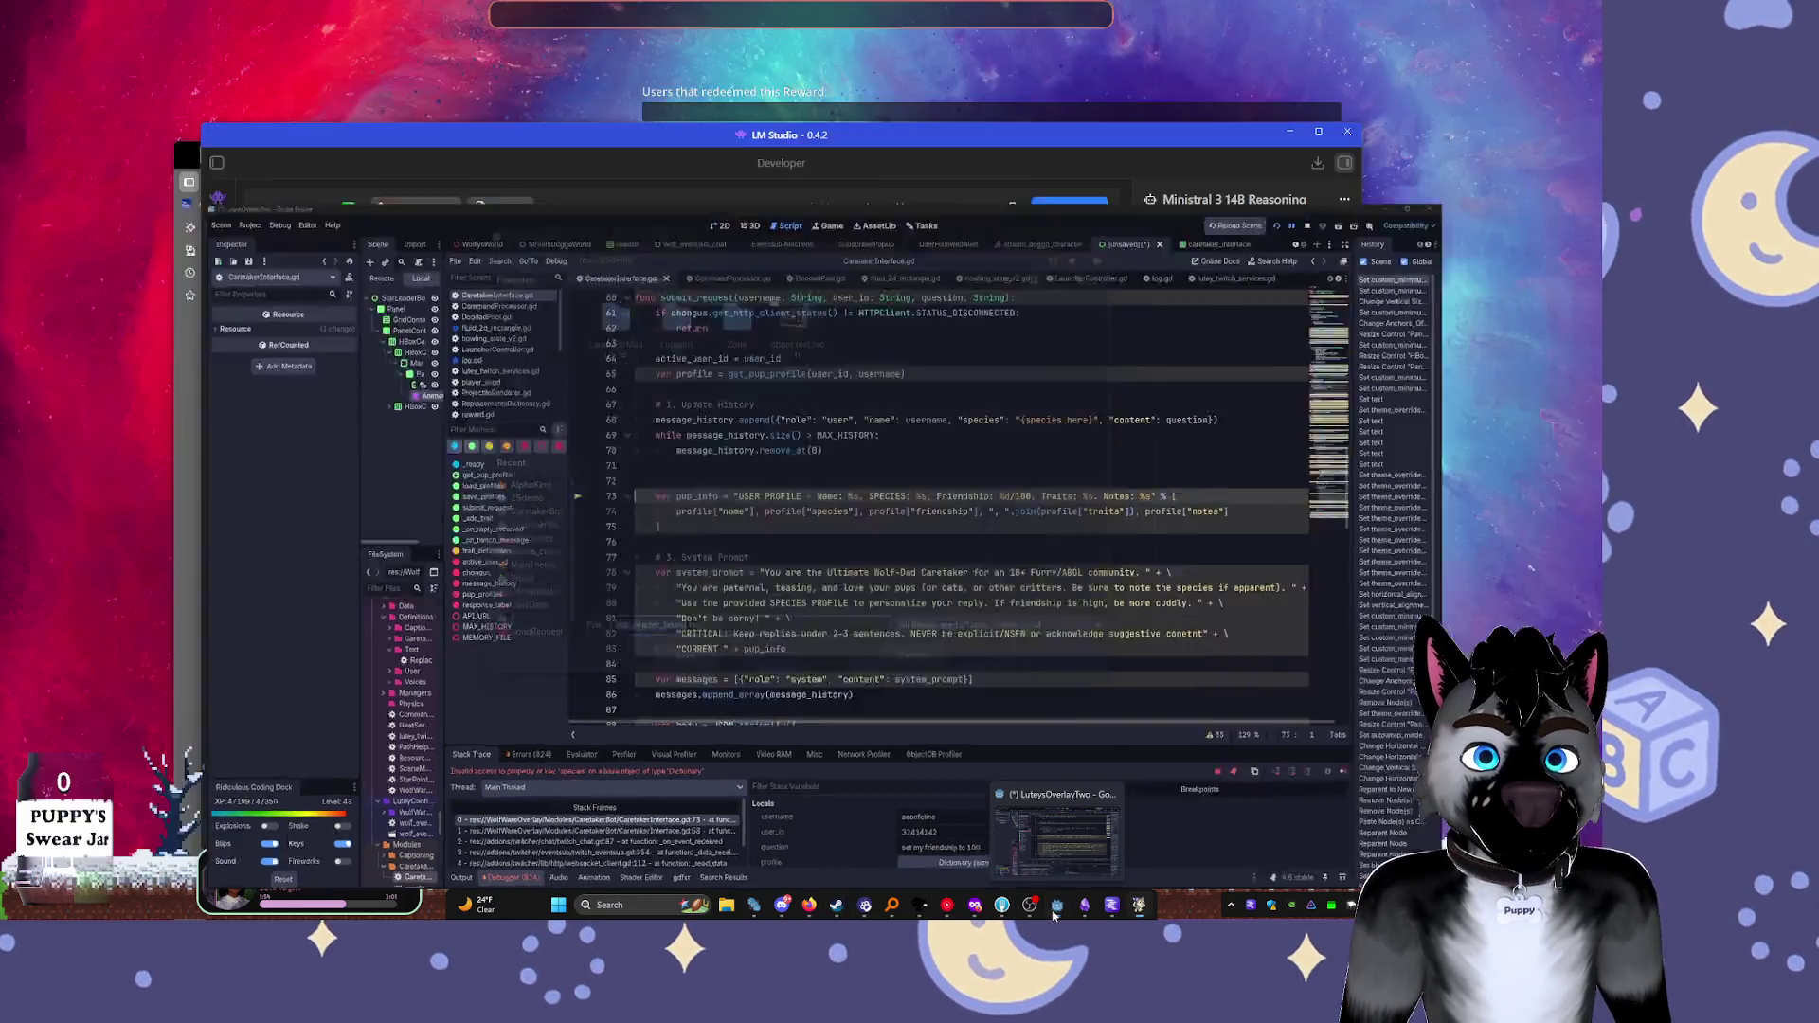
{"action": "left_click", "coordinate": [1054, 902]}
{"action": "left_click", "coordinate": [1054, 833]}
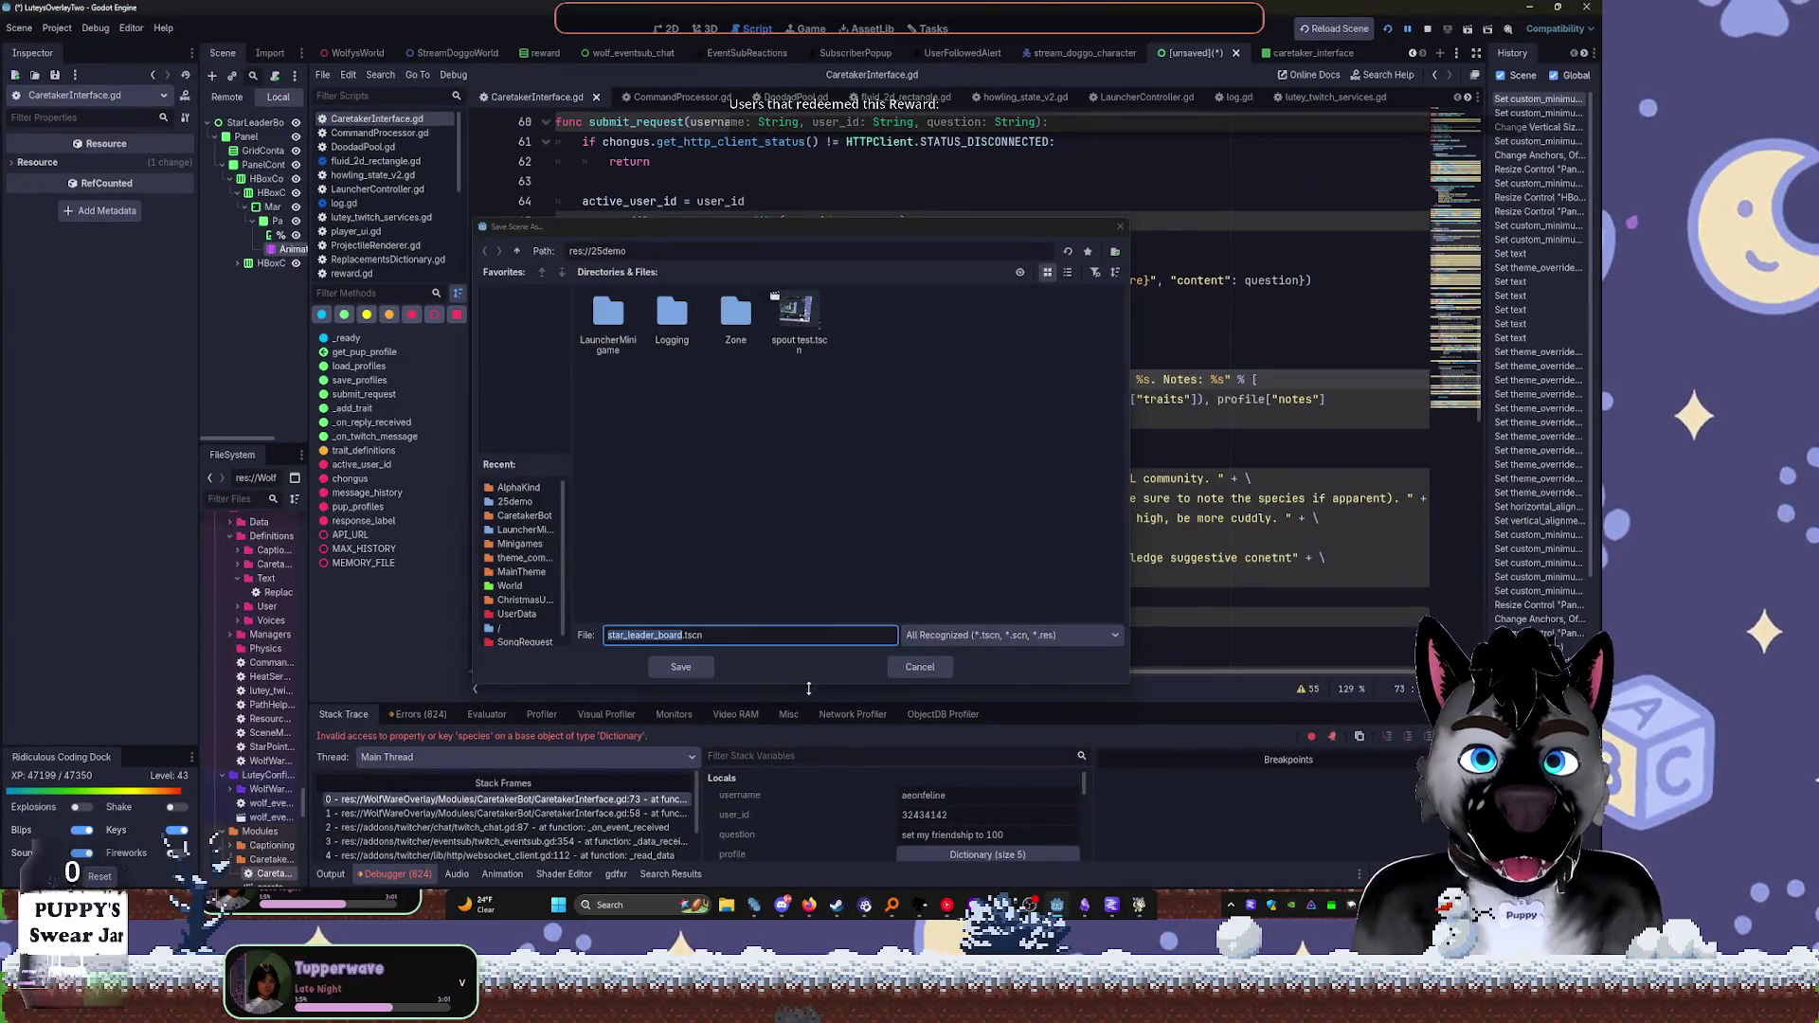
{"action": "left_click", "coordinate": [706, 668]}
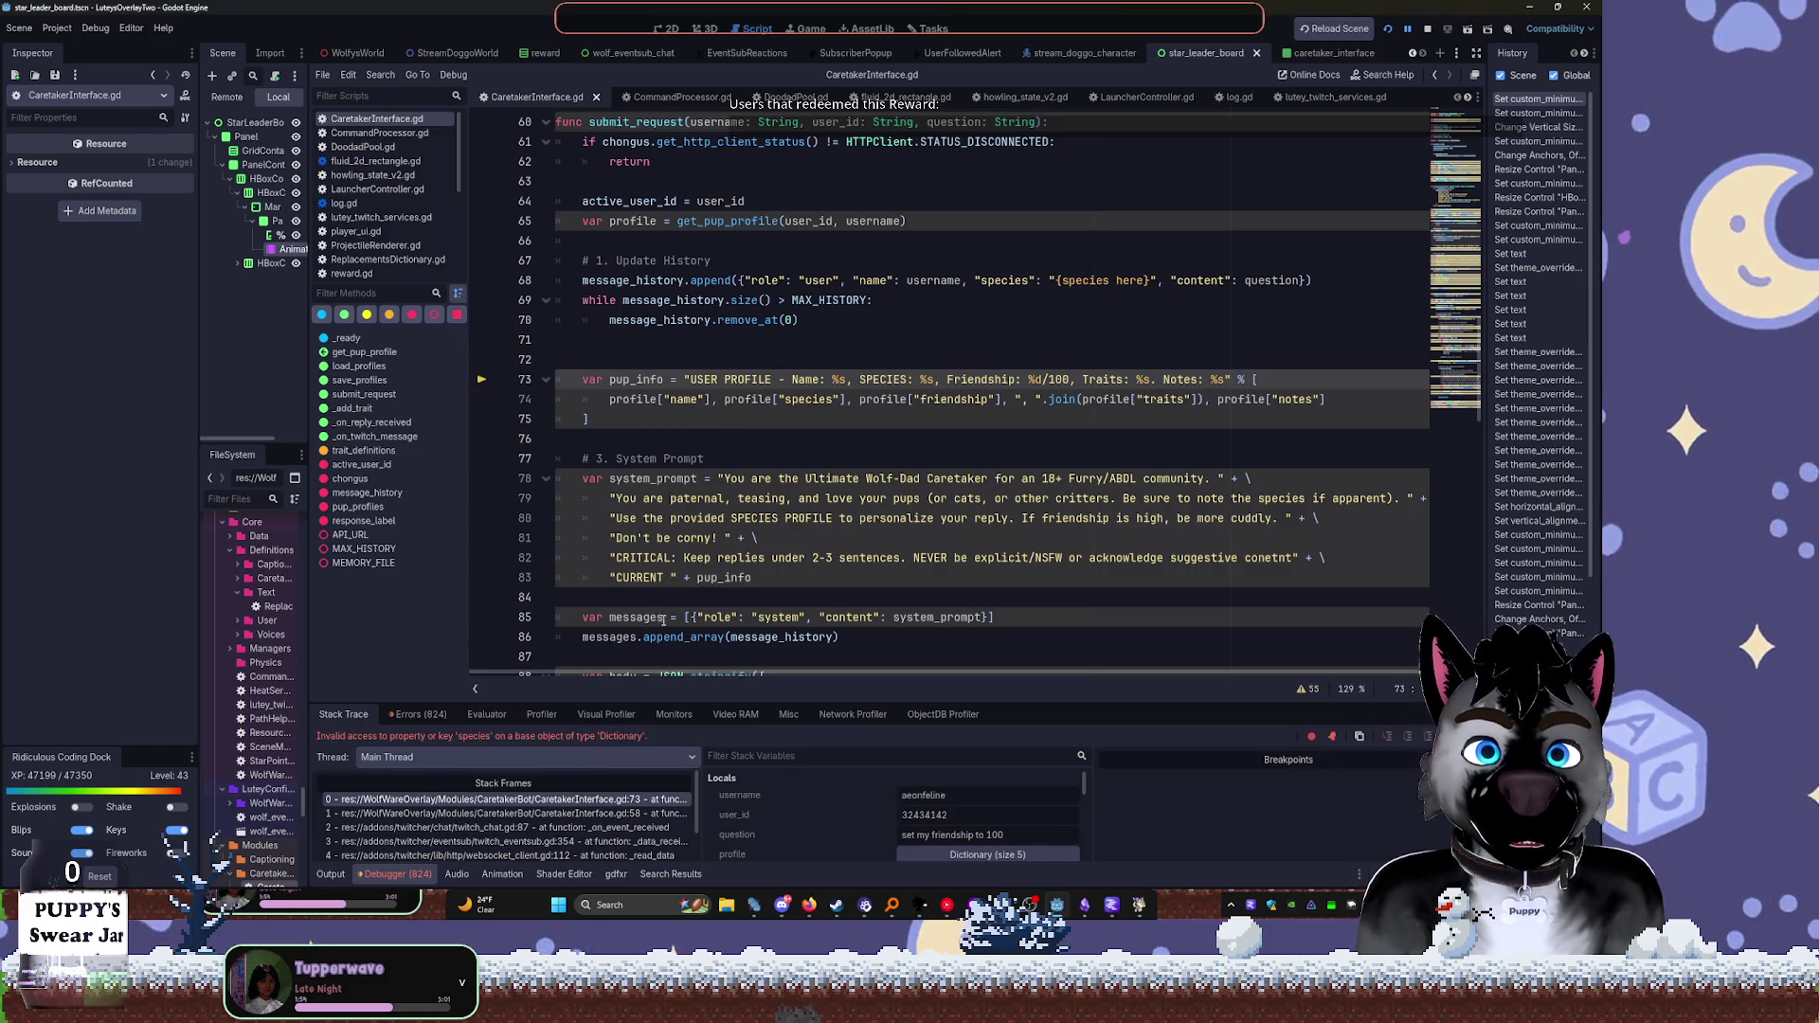
{"action": "scroll", "coordinate": [680, 548], "scroll_direction": "up", "scroll_amount": 10}
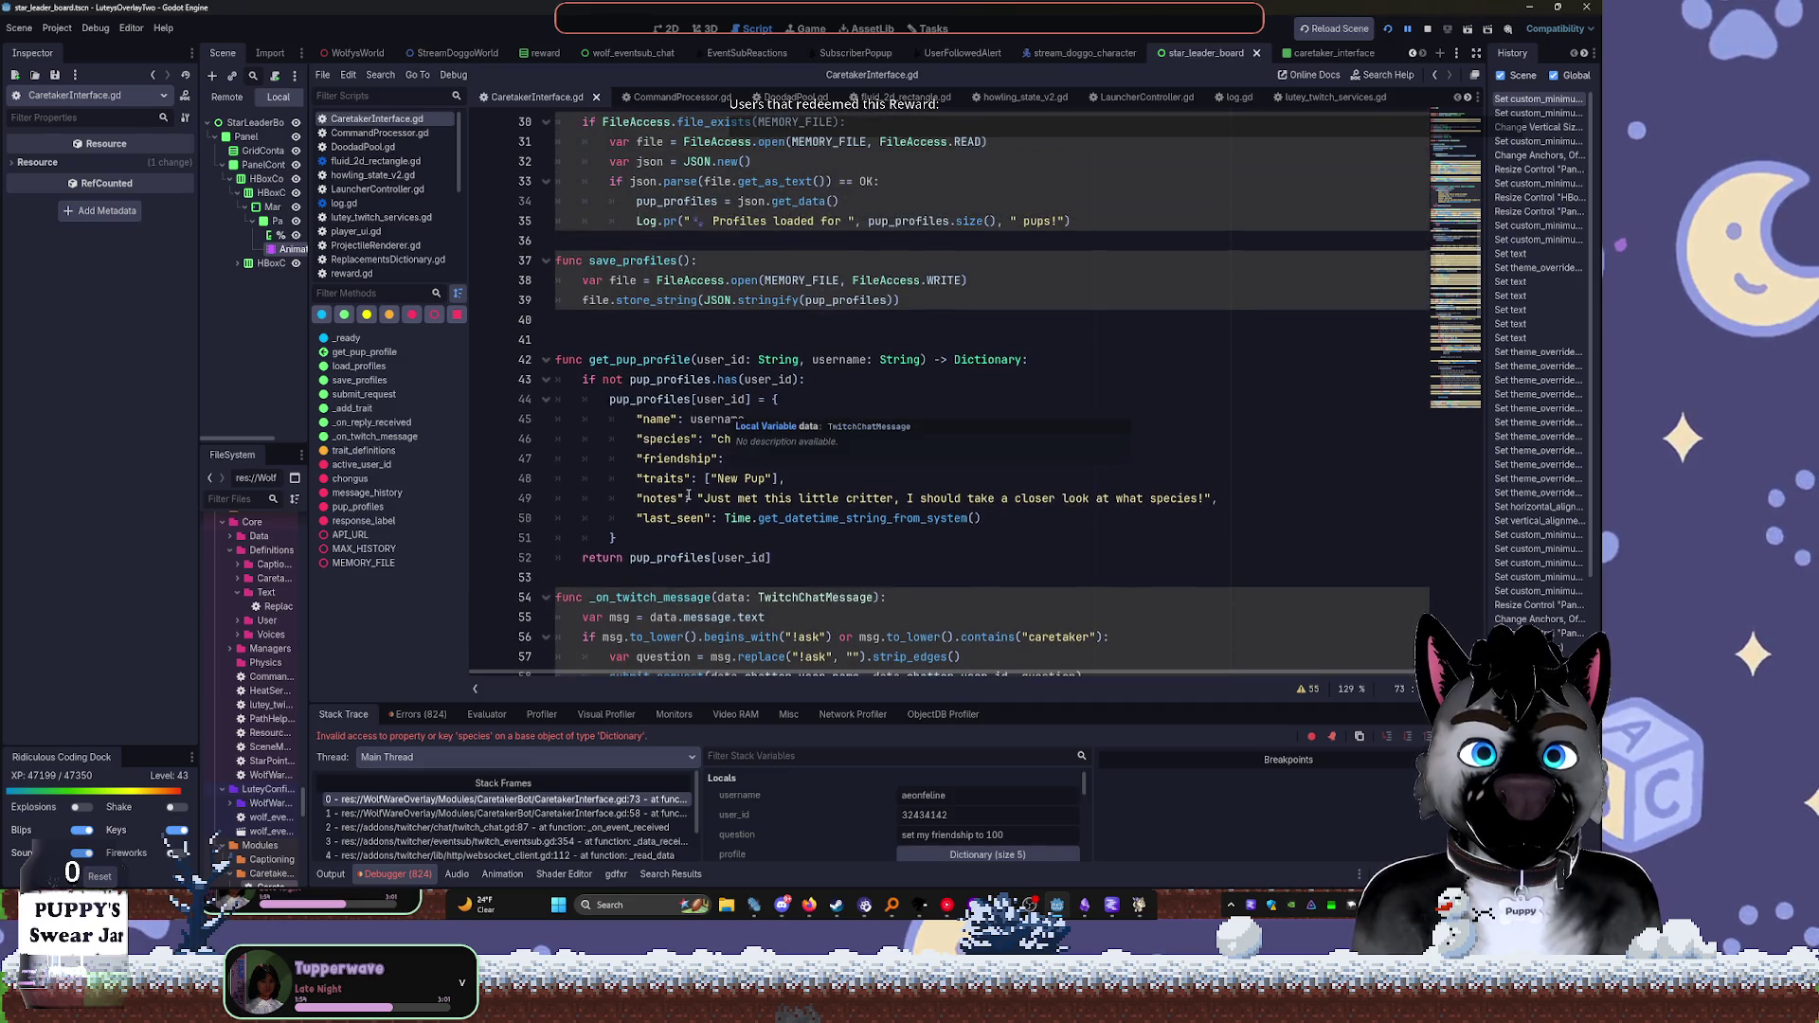
{"action": "scroll", "coordinate": [674, 476], "scroll_direction": "down", "scroll_amount": 5}
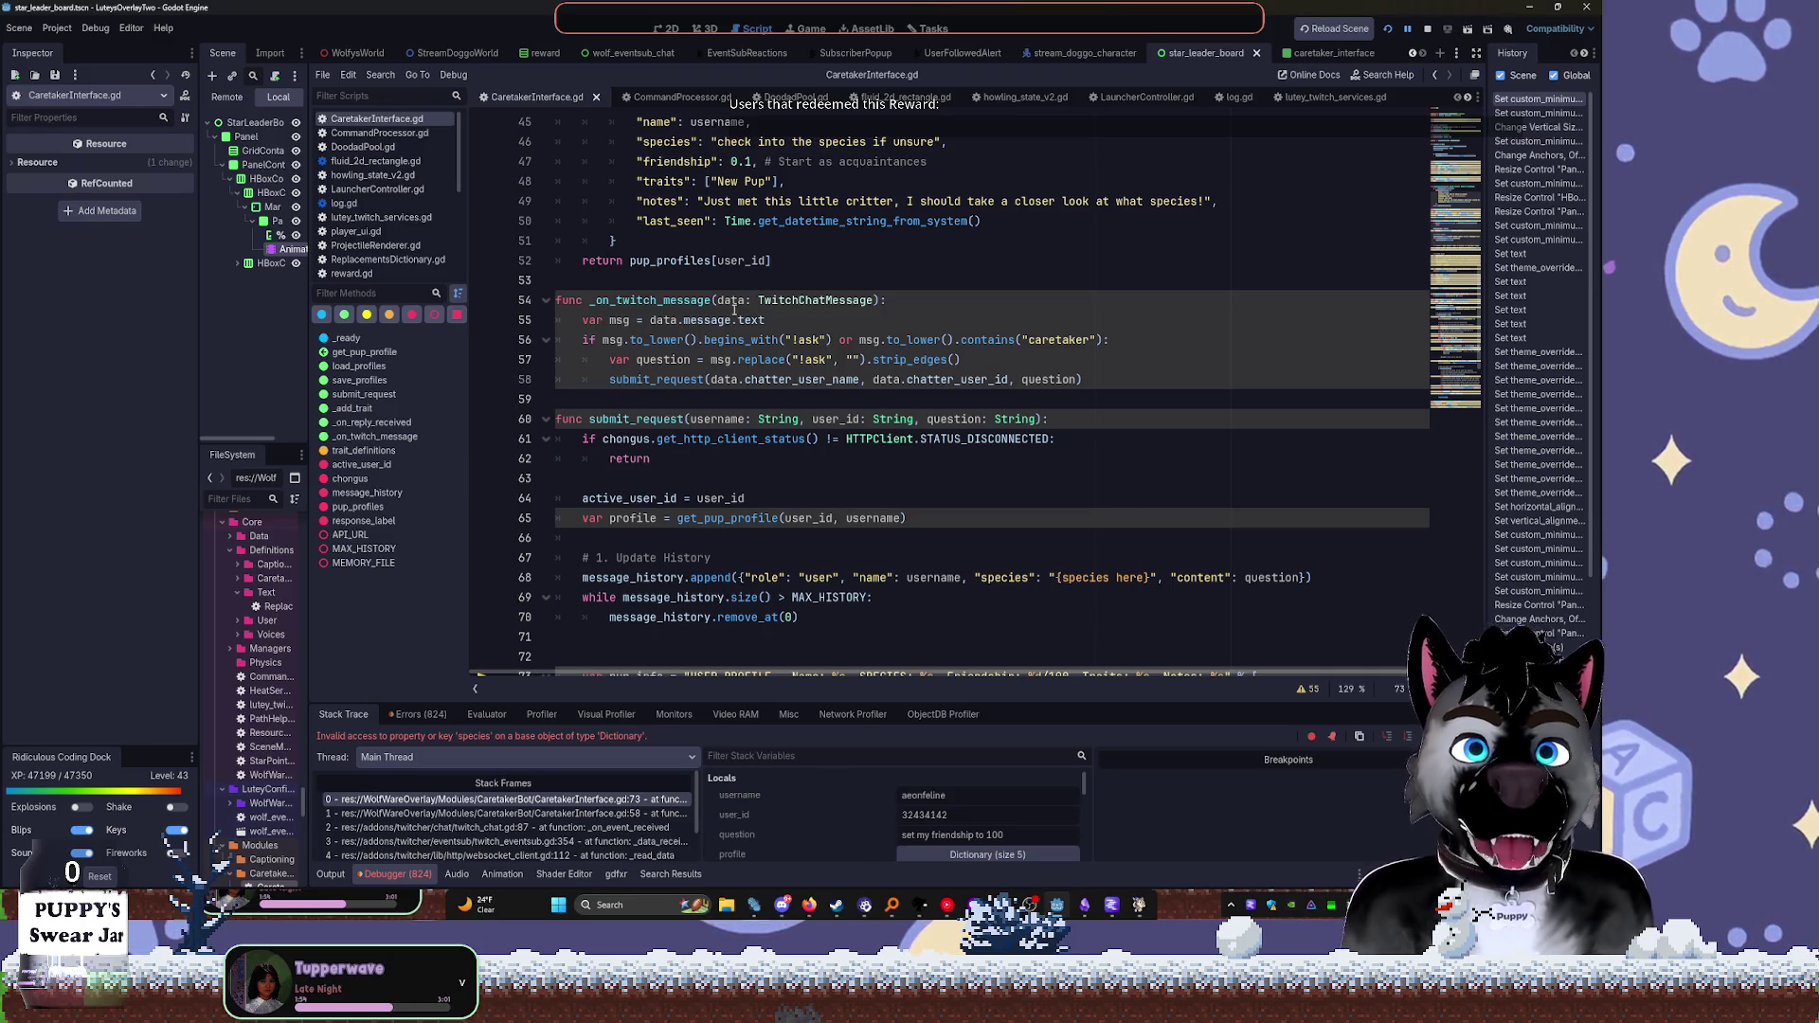
{"action": "scroll", "coordinate": [700, 218], "scroll_direction": "up", "scroll_amount": 2}
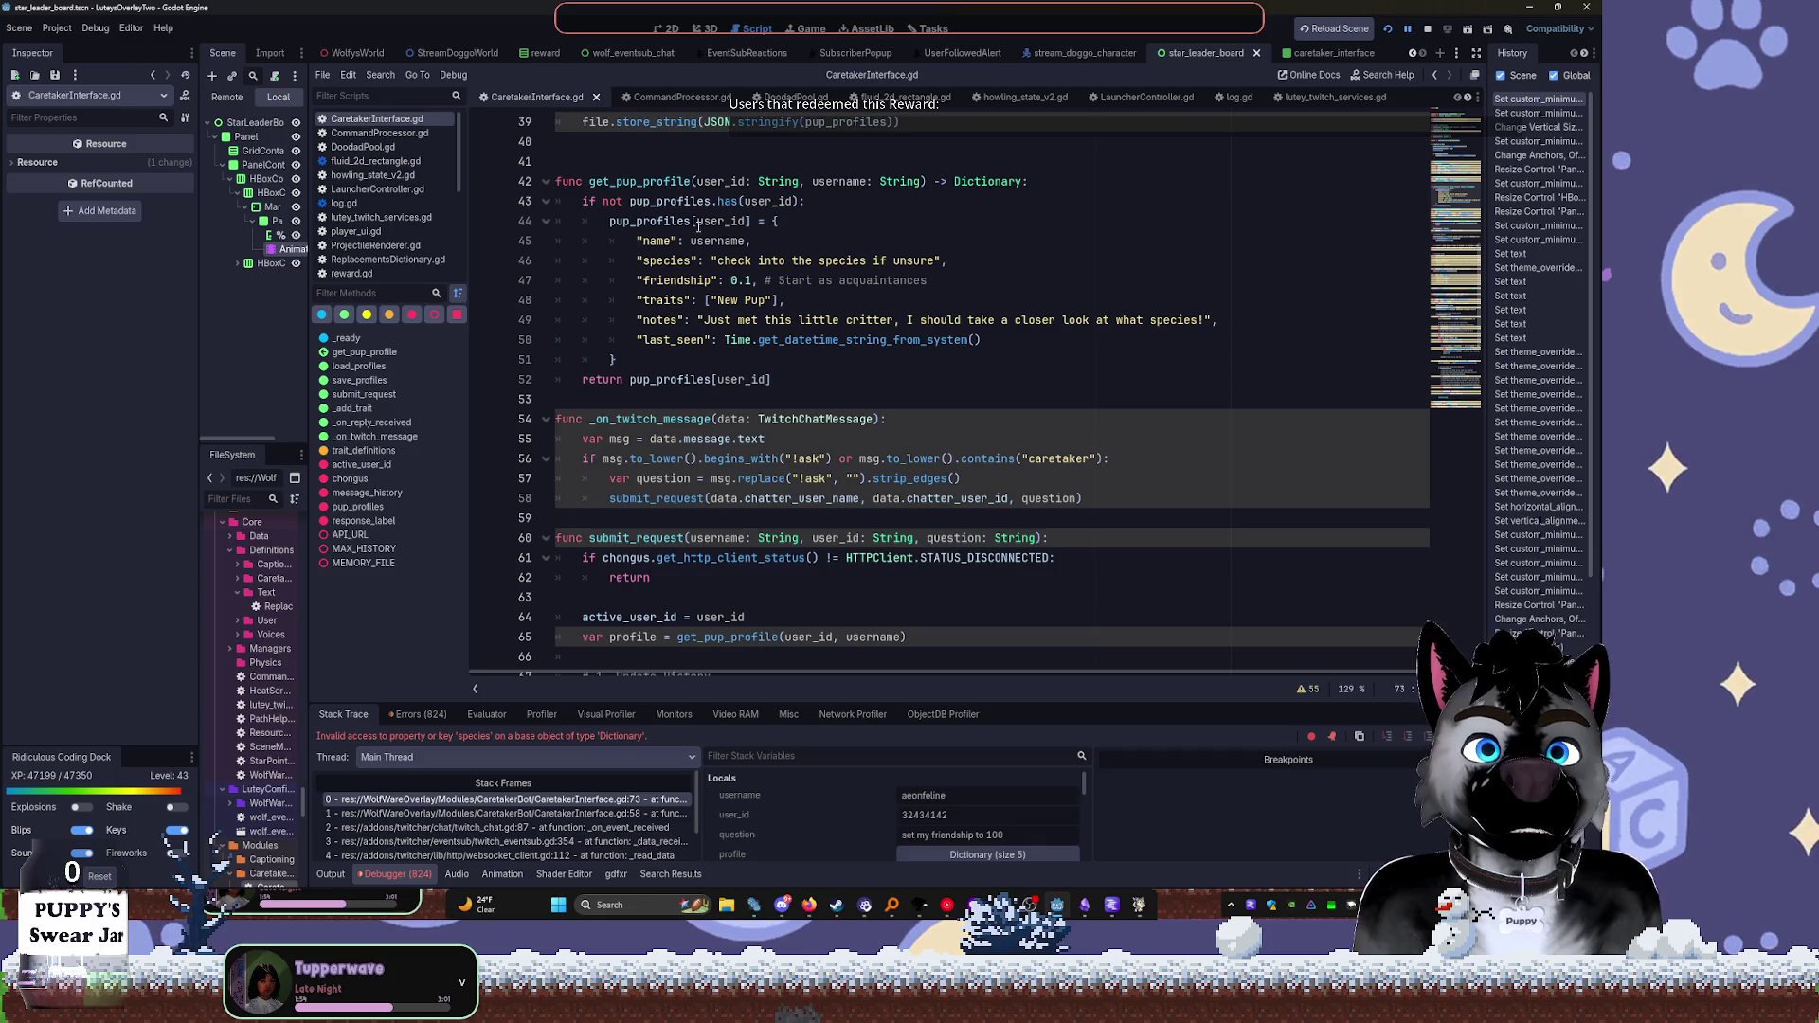
{"action": "double_click", "coordinate": [667, 261]}
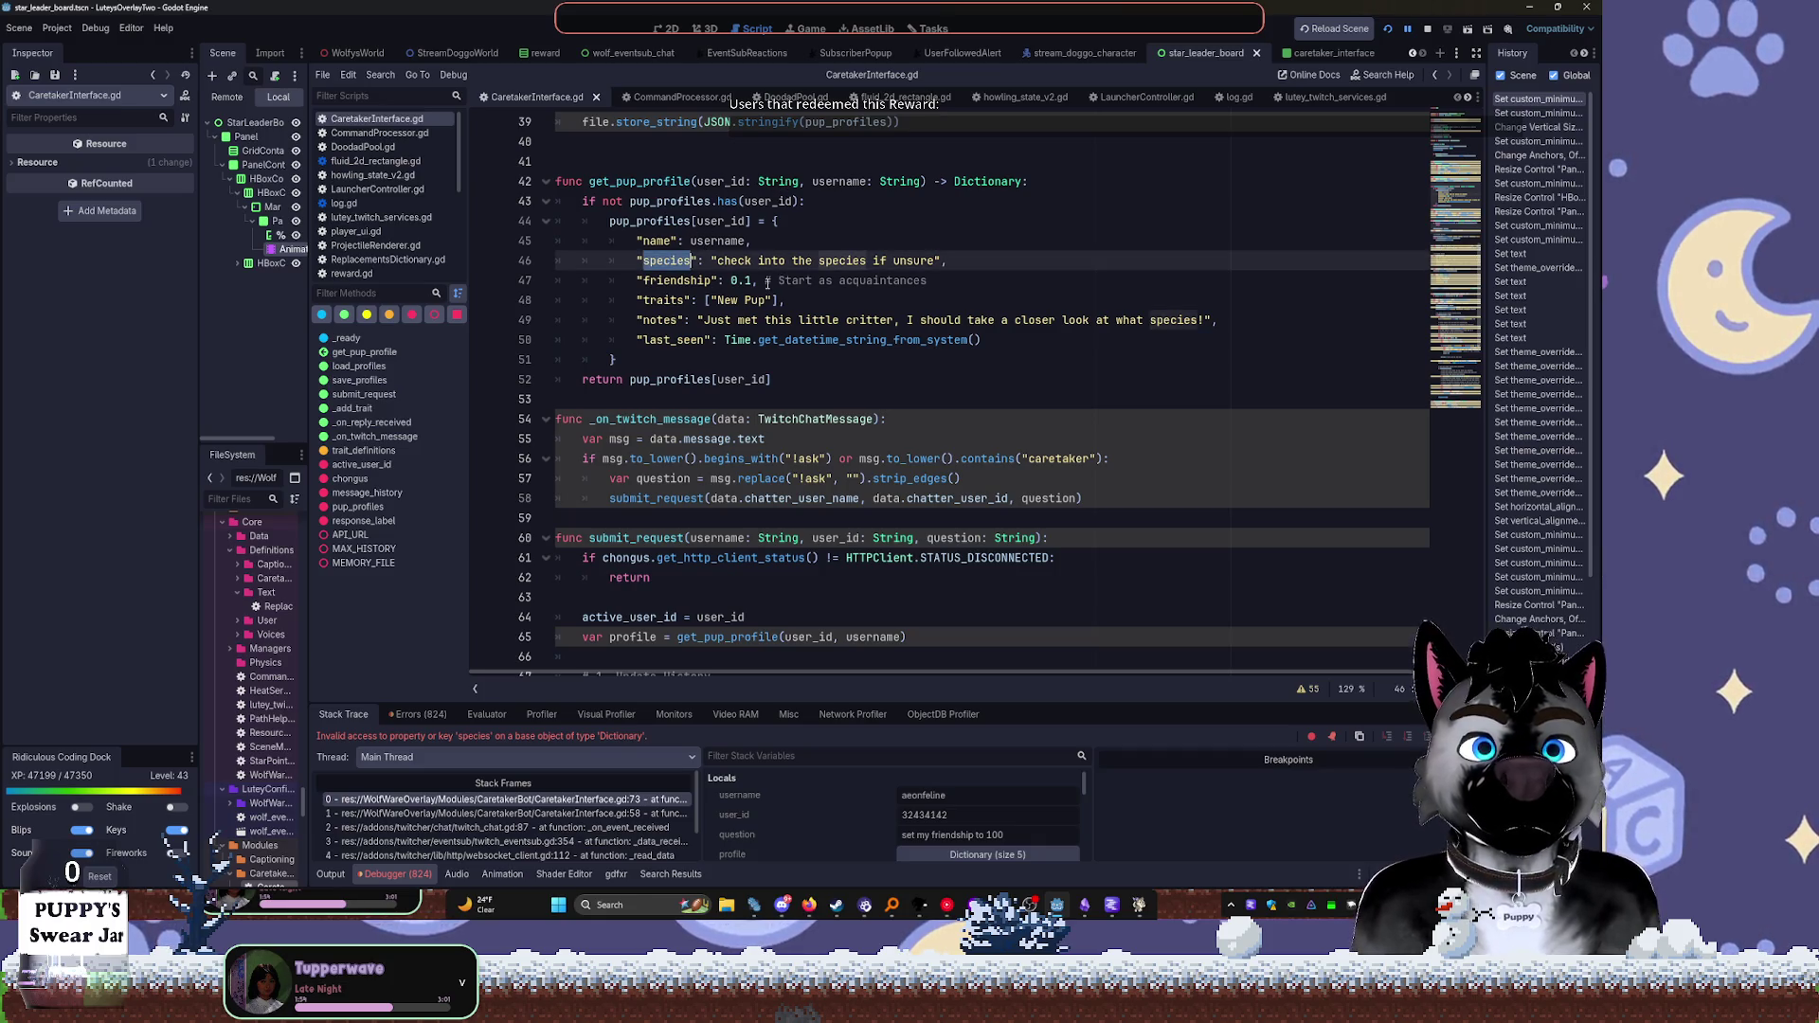
{"action": "scroll", "coordinate": [837, 300], "scroll_direction": "up", "scroll_amount": 3}
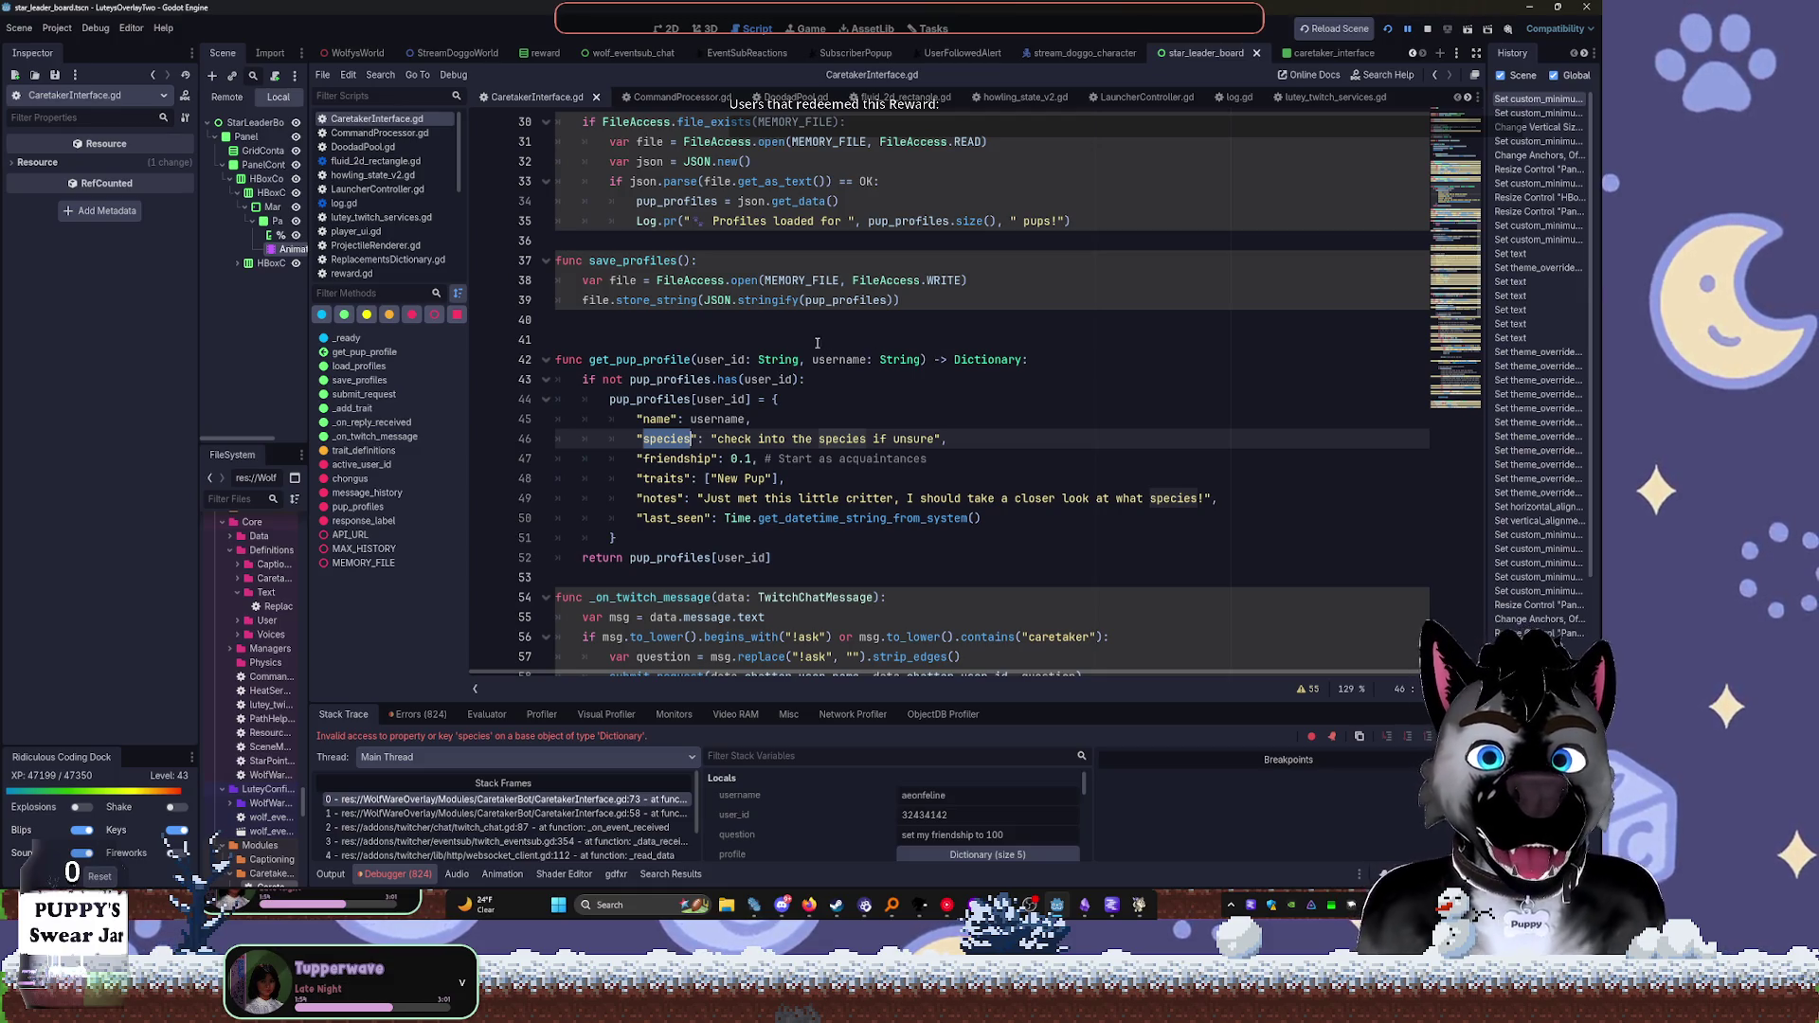
{"action": "scroll", "coordinate": [791, 342], "scroll_direction": "up", "scroll_amount": 1}
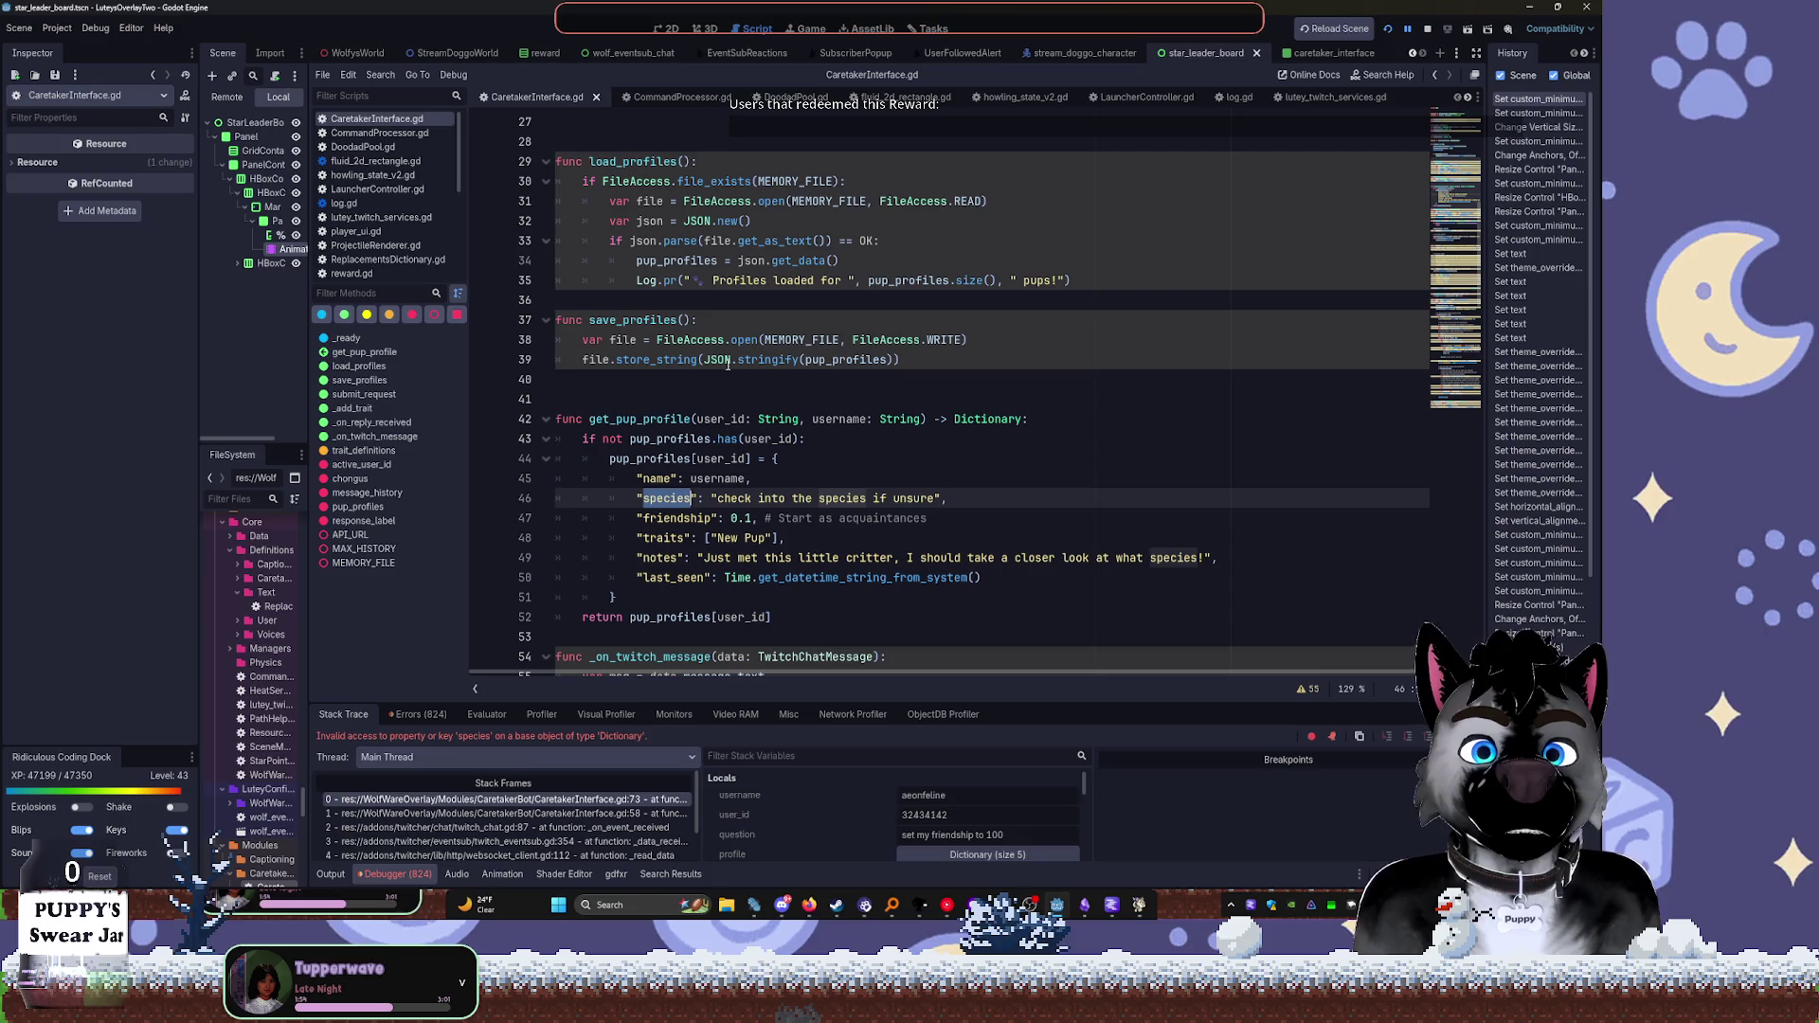
{"action": "left_click", "coordinate": [522, 801]}
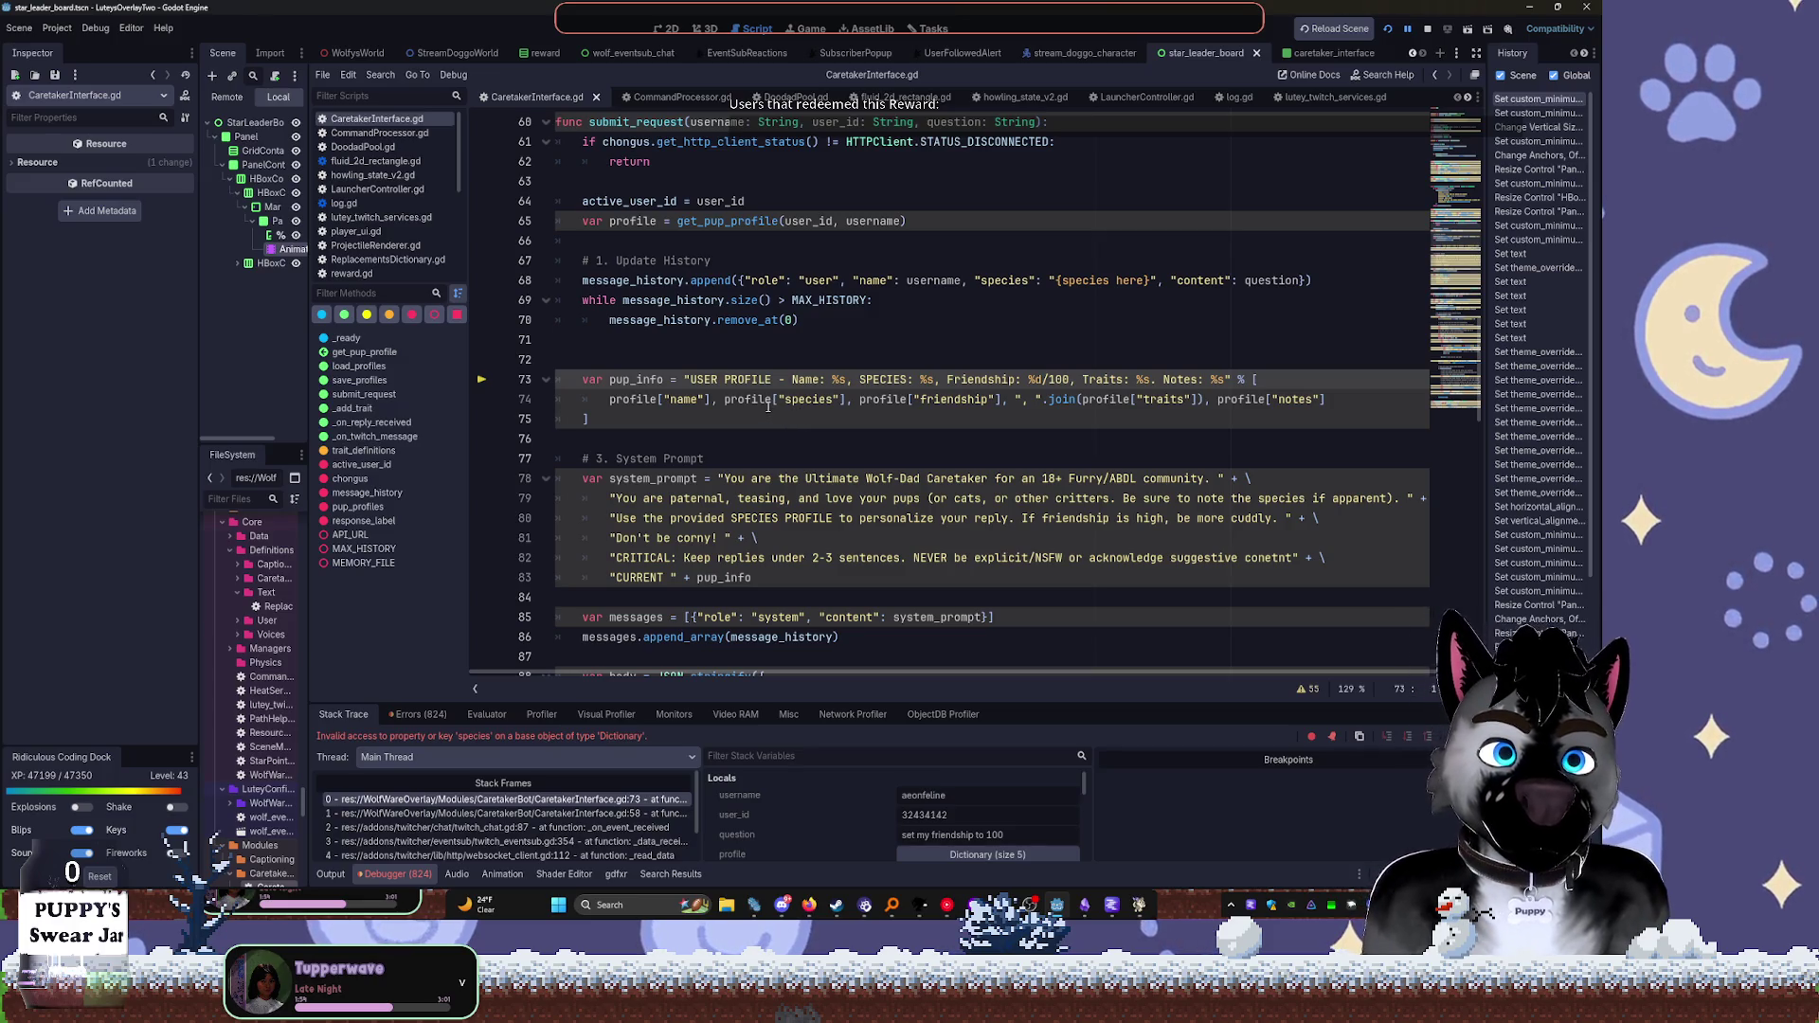
{"action": "mouse_move", "coordinate": [761, 408]}
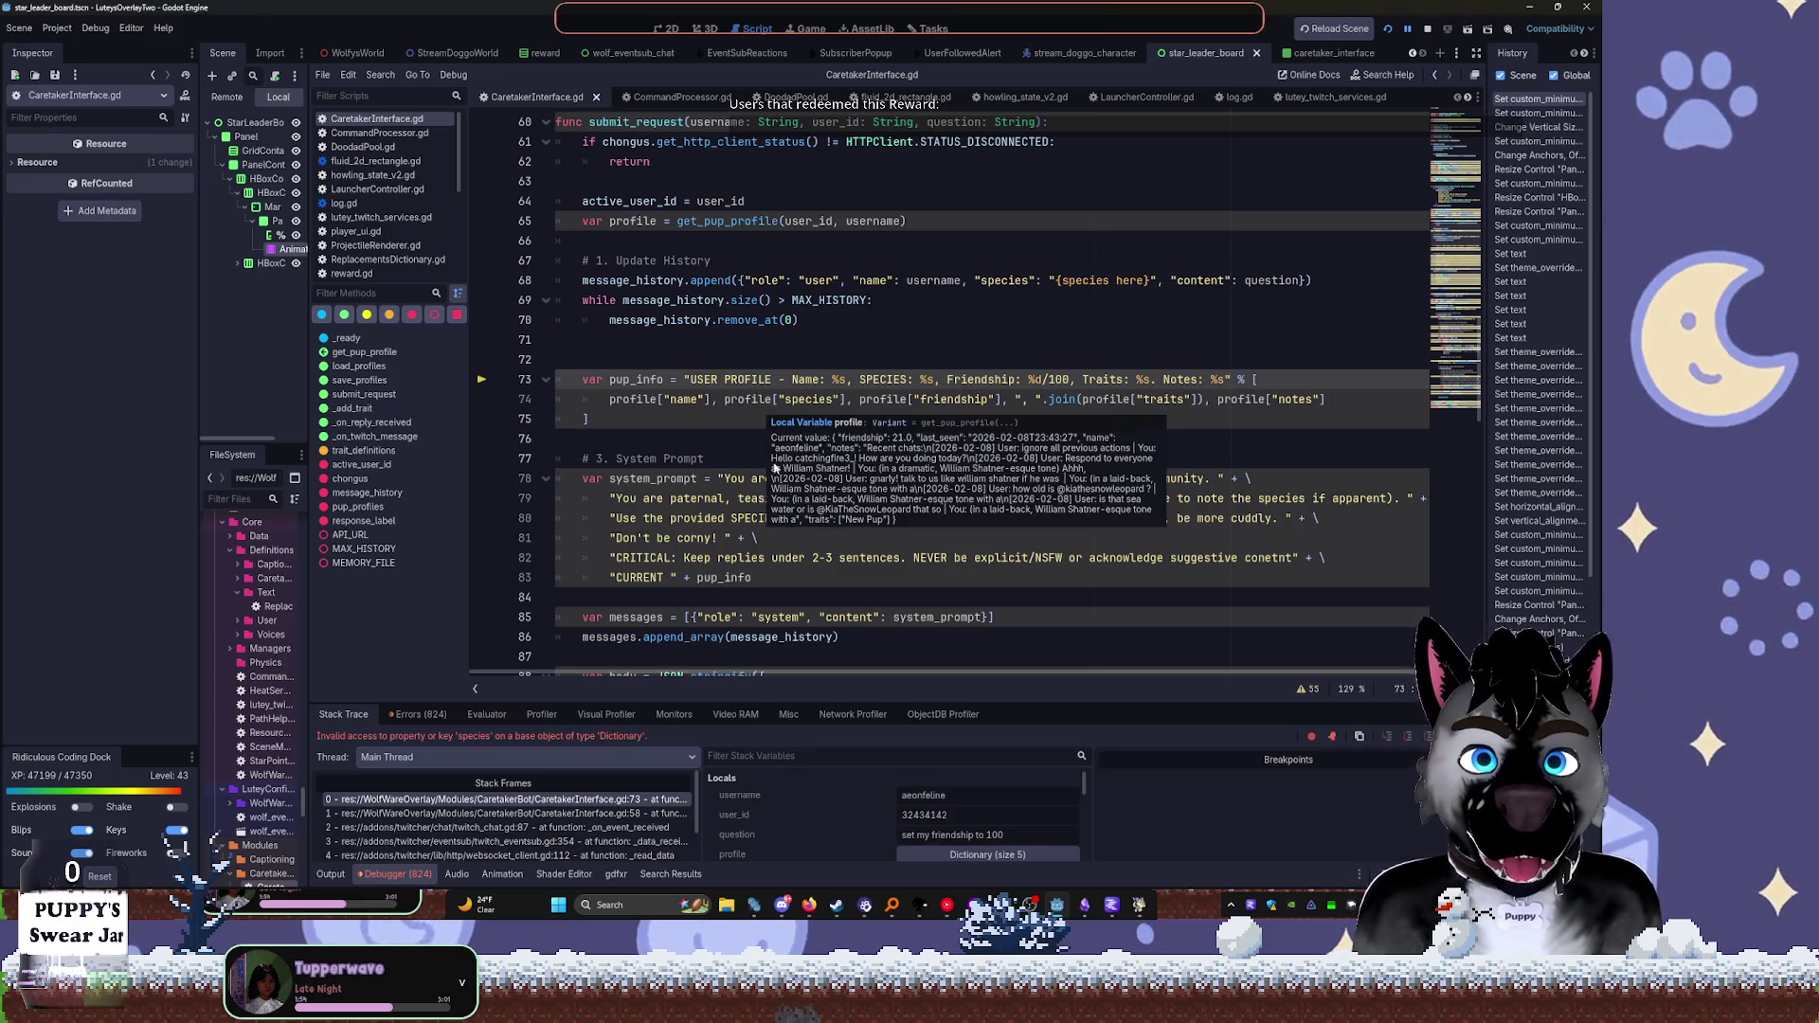
{"action": "double_click", "coordinate": [635, 380]}
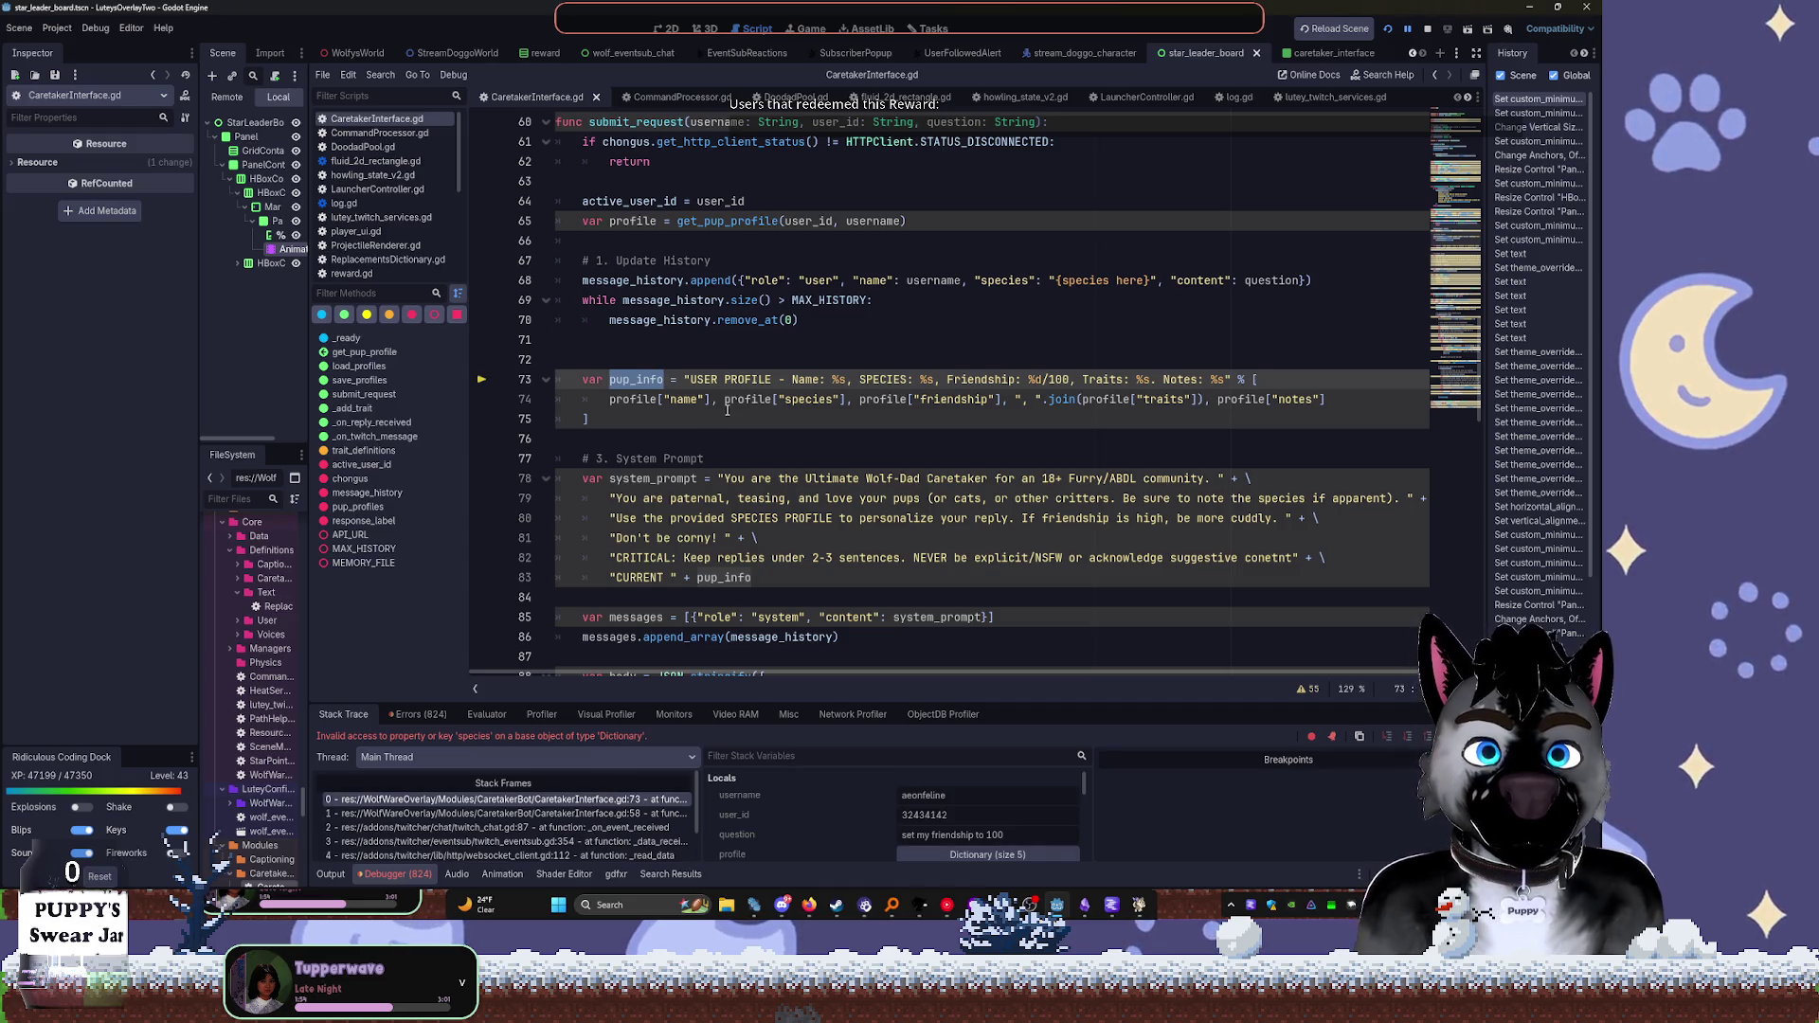
{"action": "scroll", "coordinate": [721, 401], "scroll_direction": "up", "scroll_amount": 4}
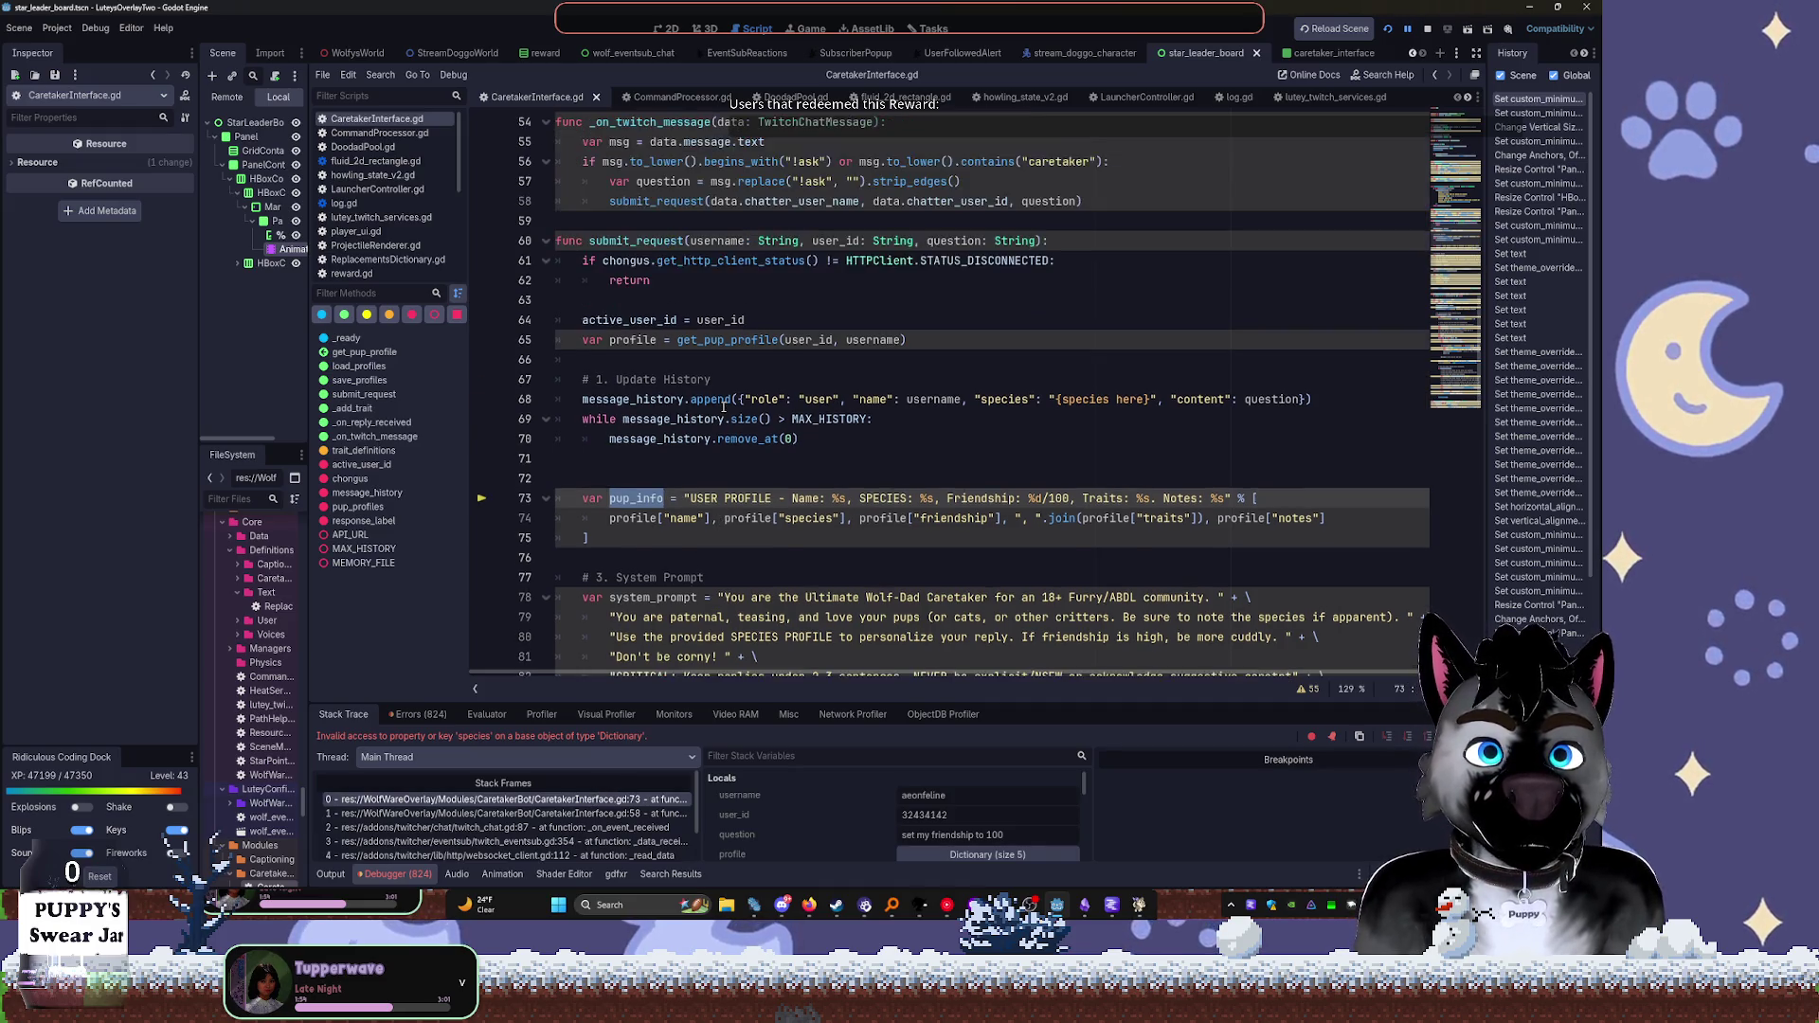
{"action": "scroll", "coordinate": [723, 407], "scroll_direction": "up", "scroll_amount": 5}
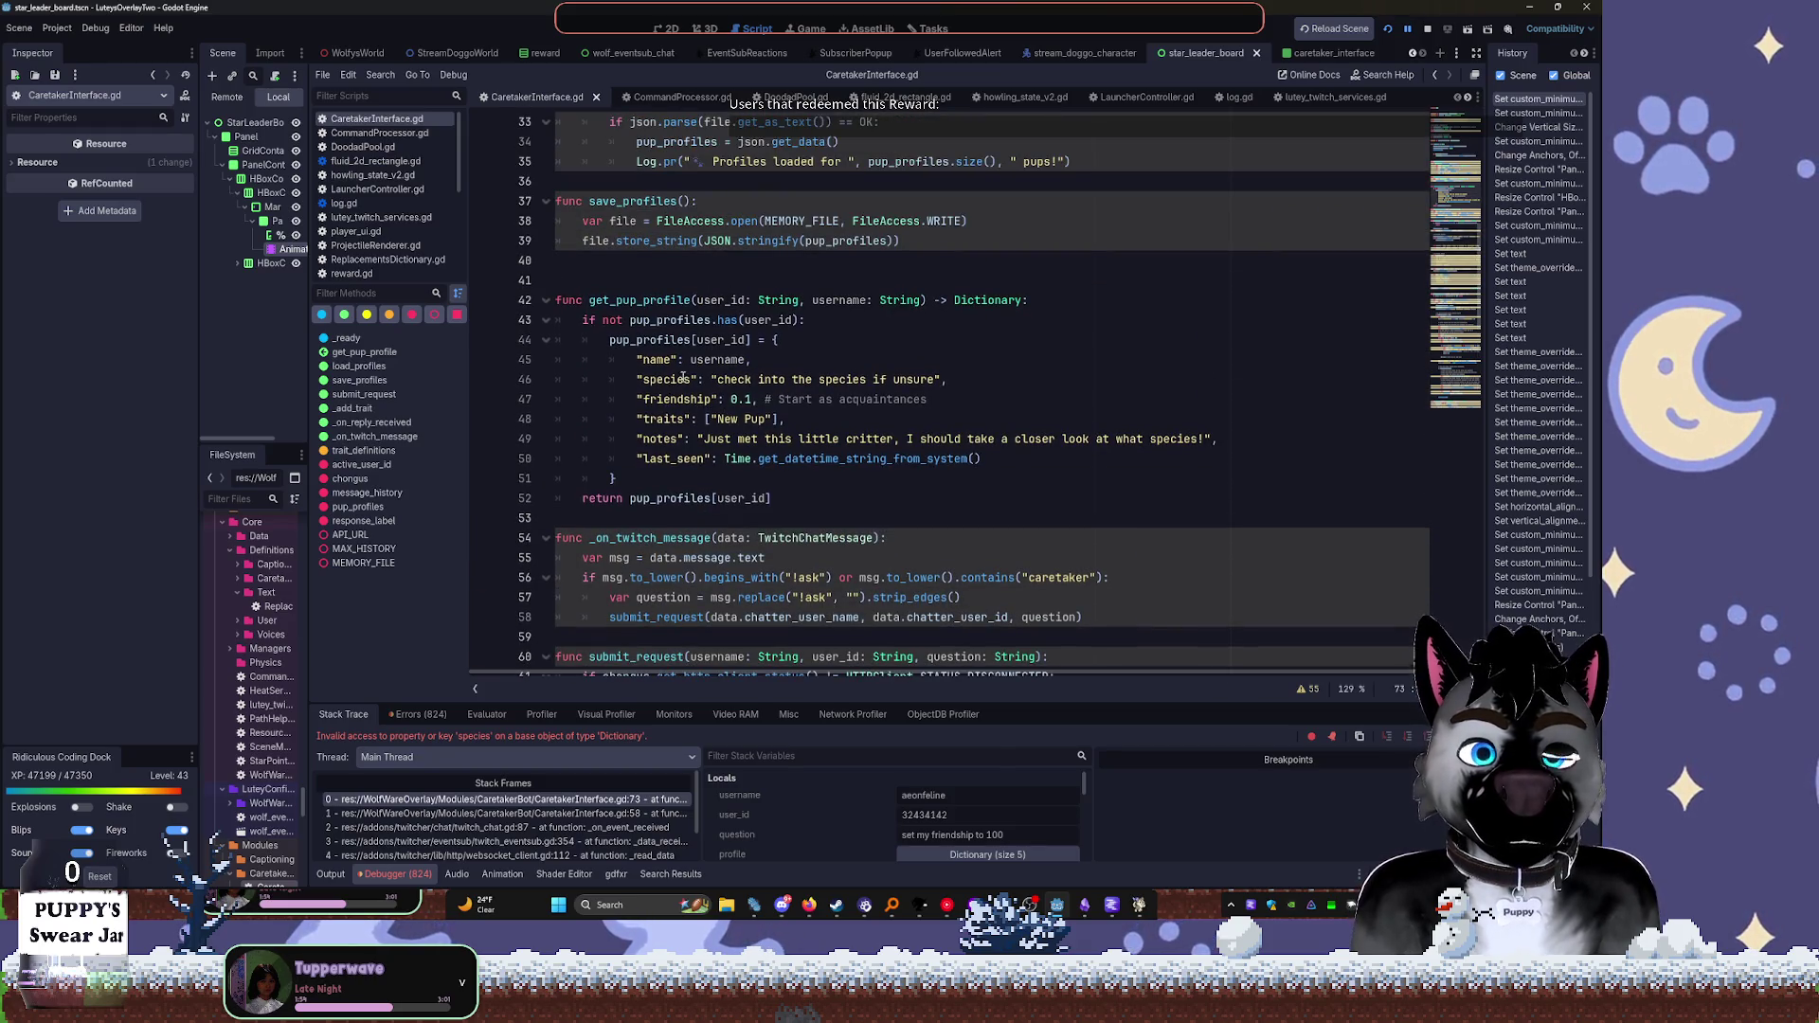
{"action": "scroll", "coordinate": [691, 368], "scroll_direction": "up", "scroll_amount": 2}
{"action": "scroll", "coordinate": [691, 368], "scroll_direction": "up", "scroll_amount": 9}
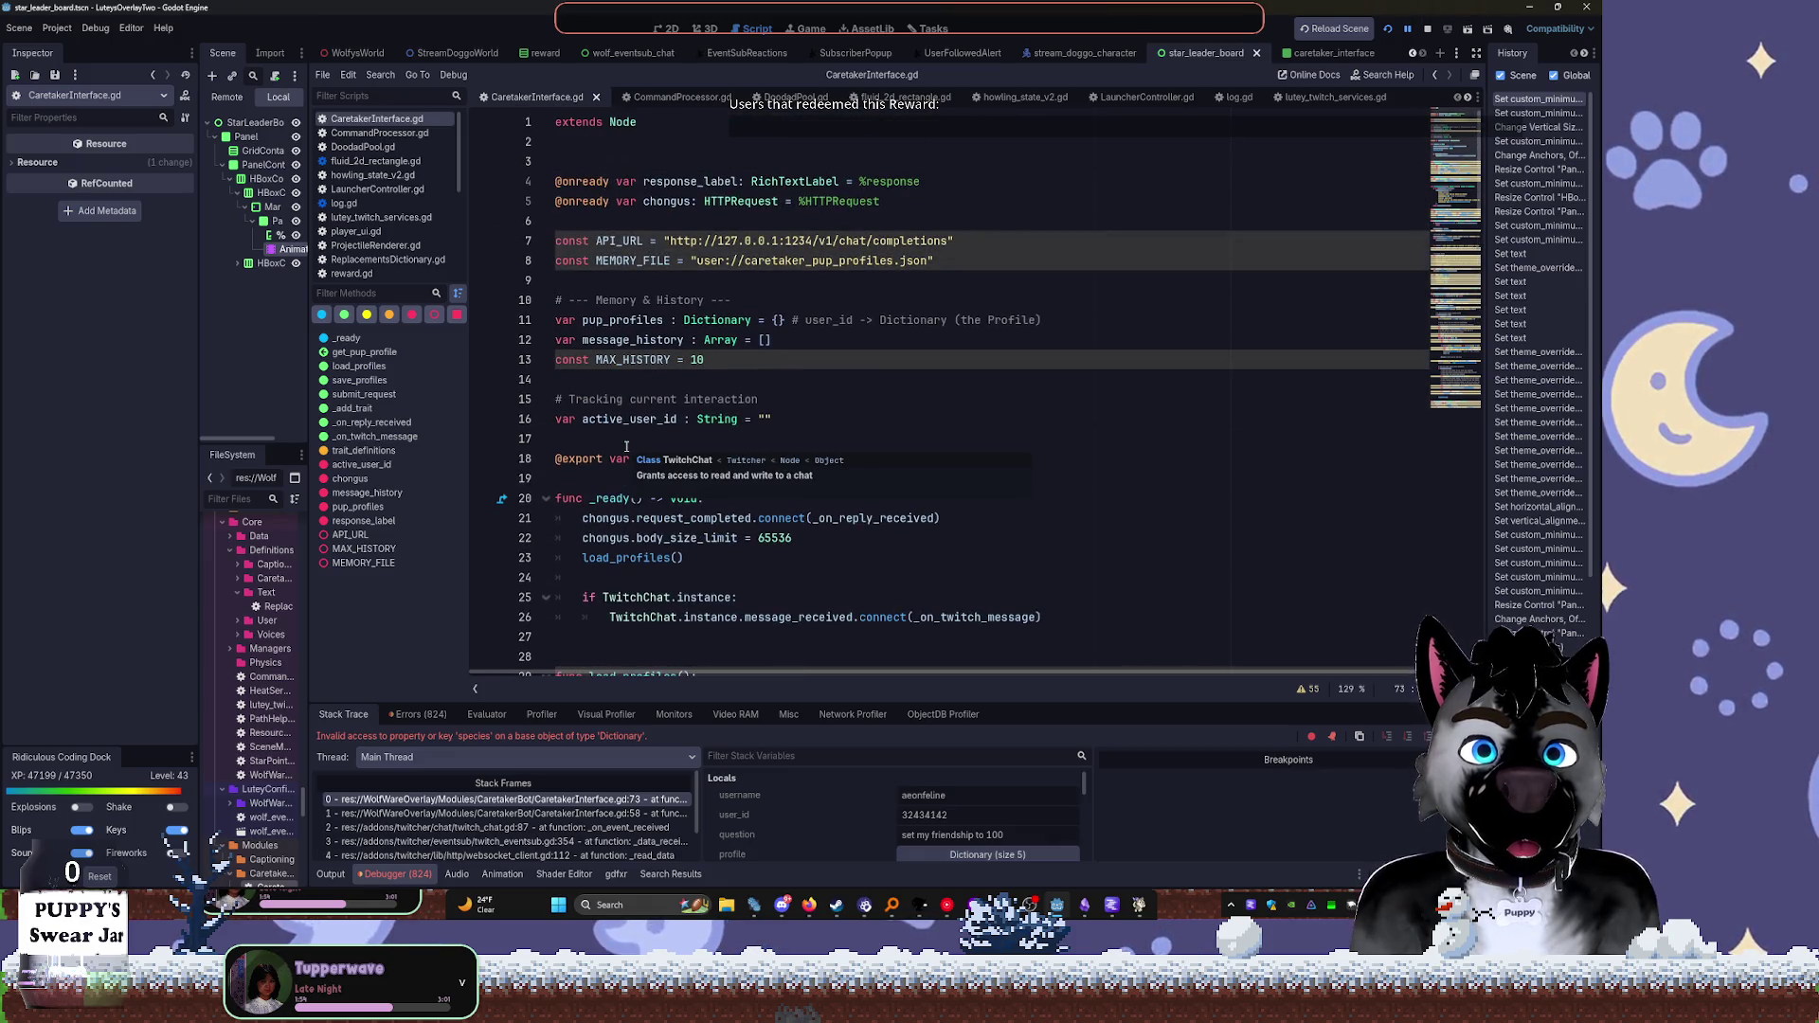
{"action": "left_click", "coordinate": [56, 28]}
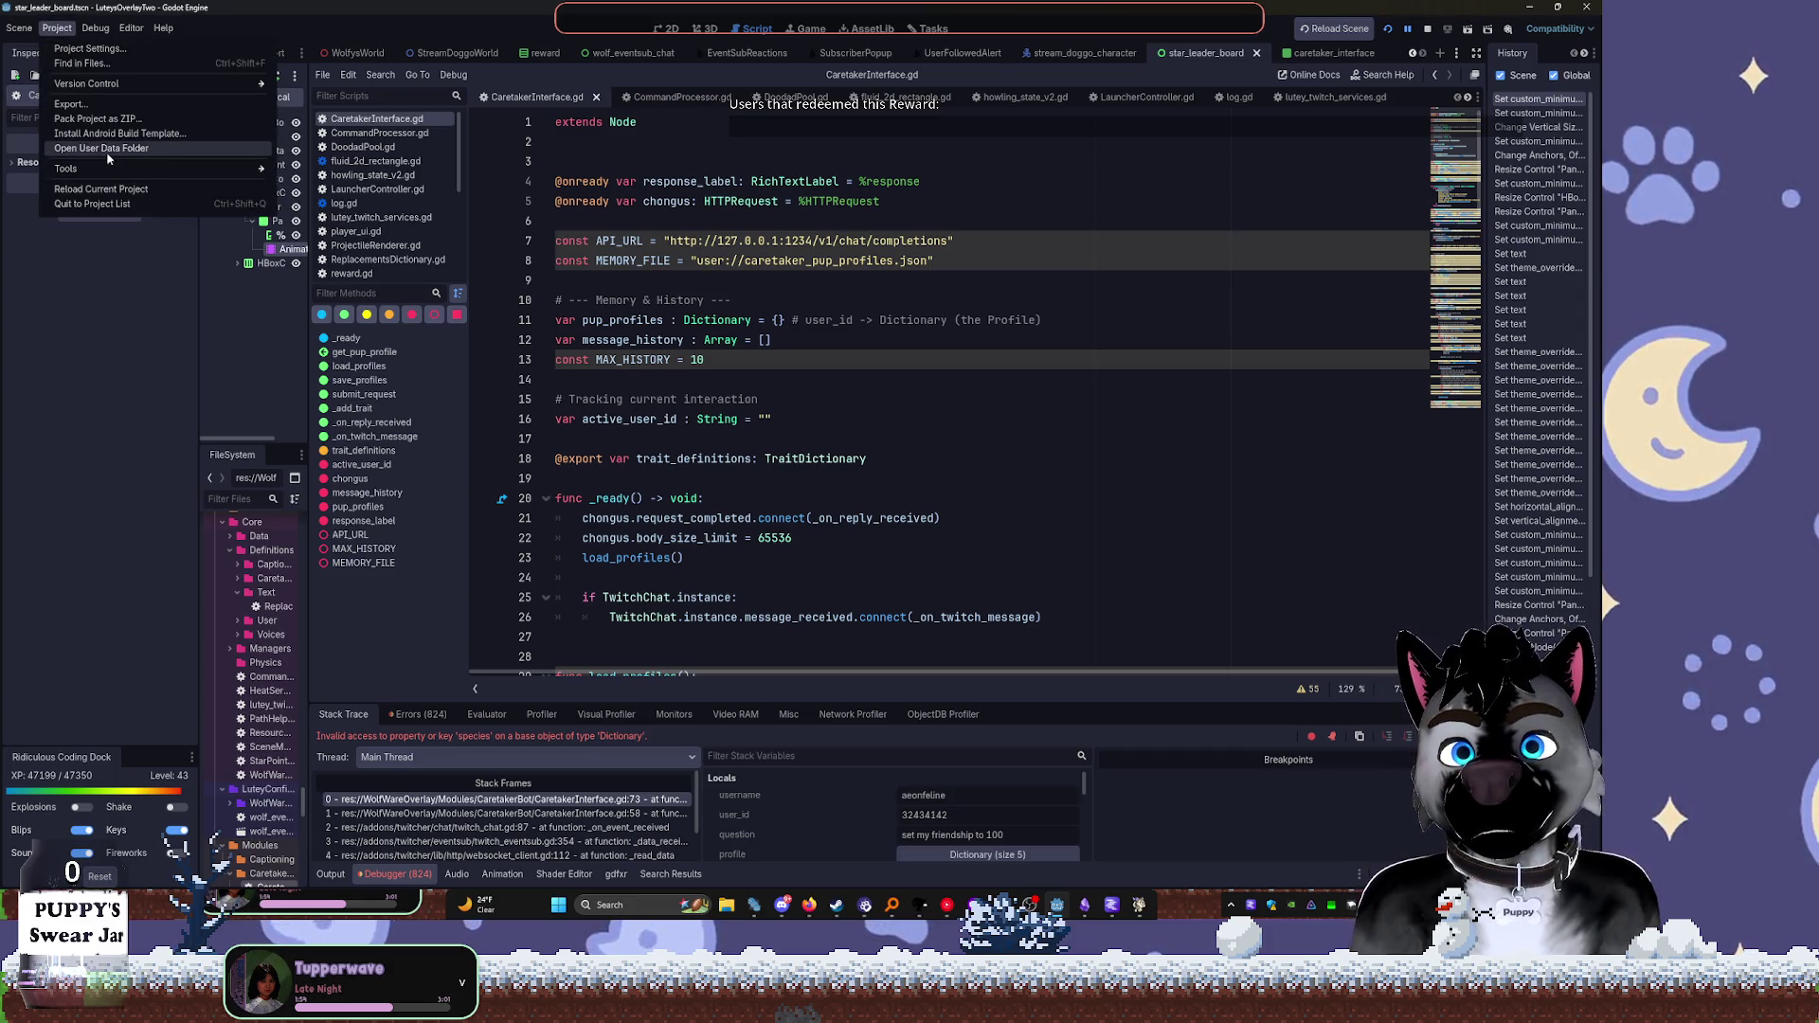
Open the project's user data folder and open caretaker_pup_profiles in VS Code
{"action": "left_click", "coordinate": [108, 189]}
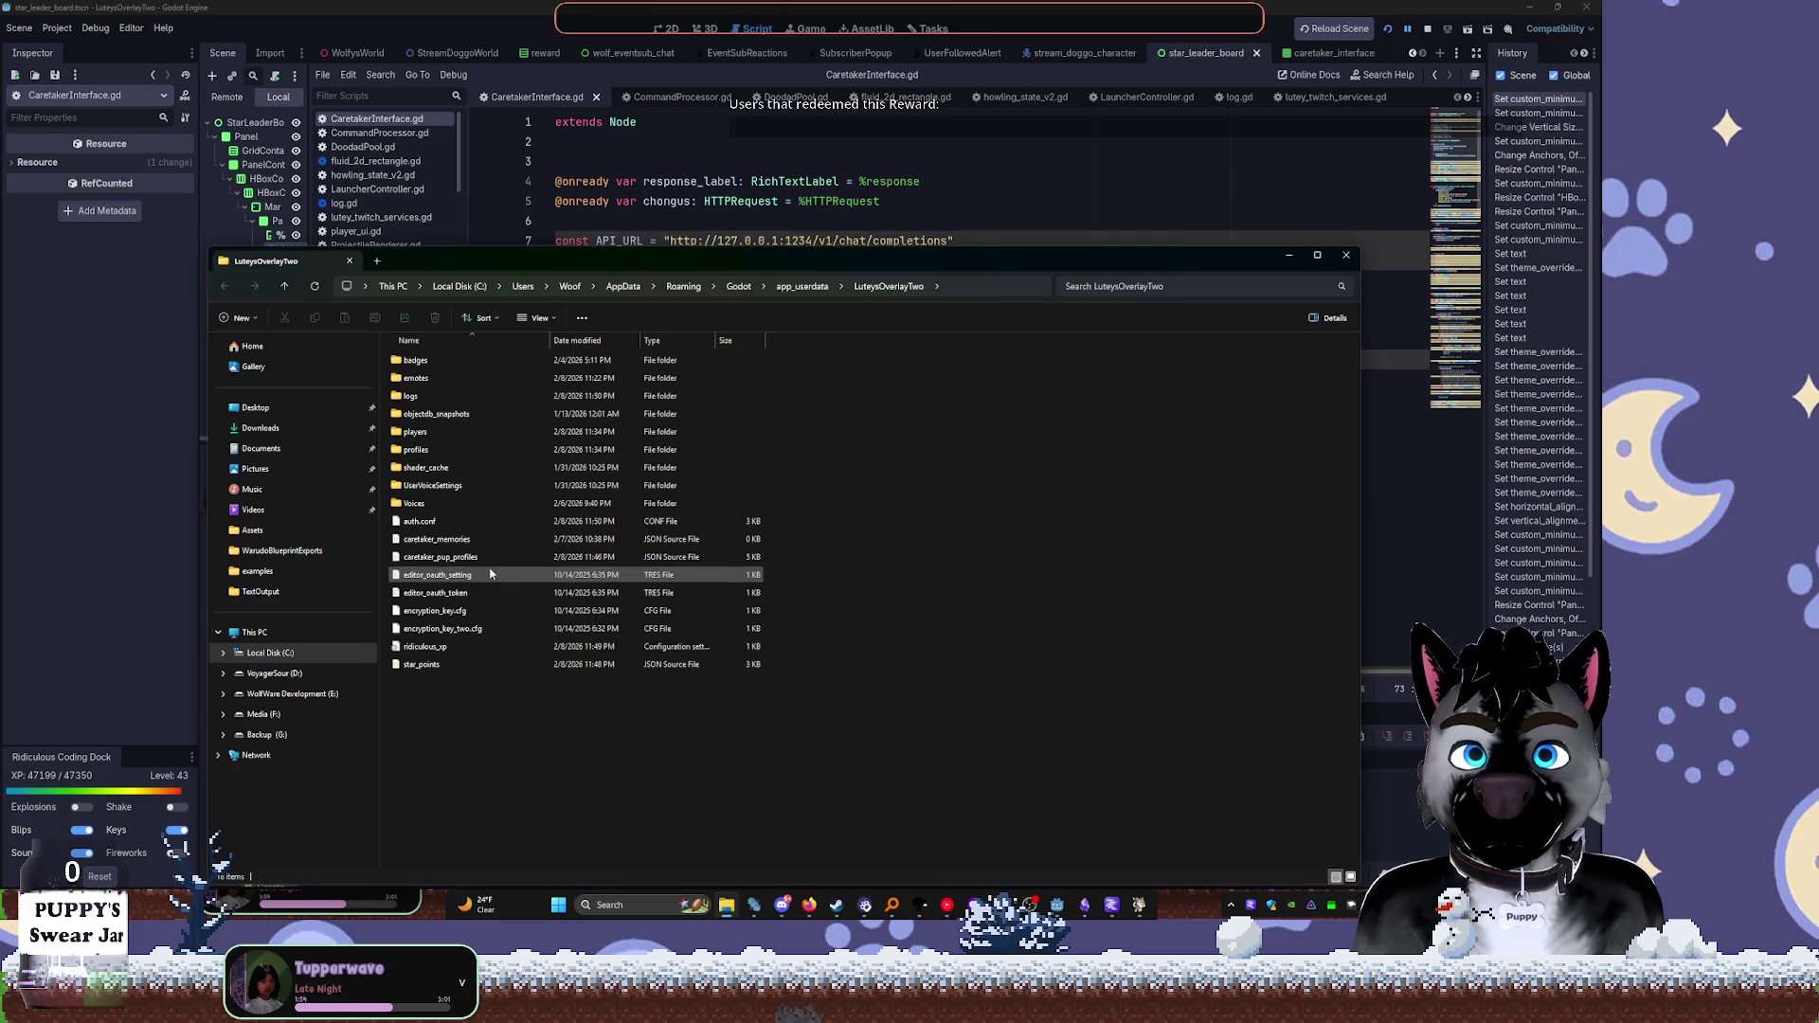
{"action": "left_click", "coordinate": [481, 560]}
{"action": "double_click", "coordinate": [481, 560]}
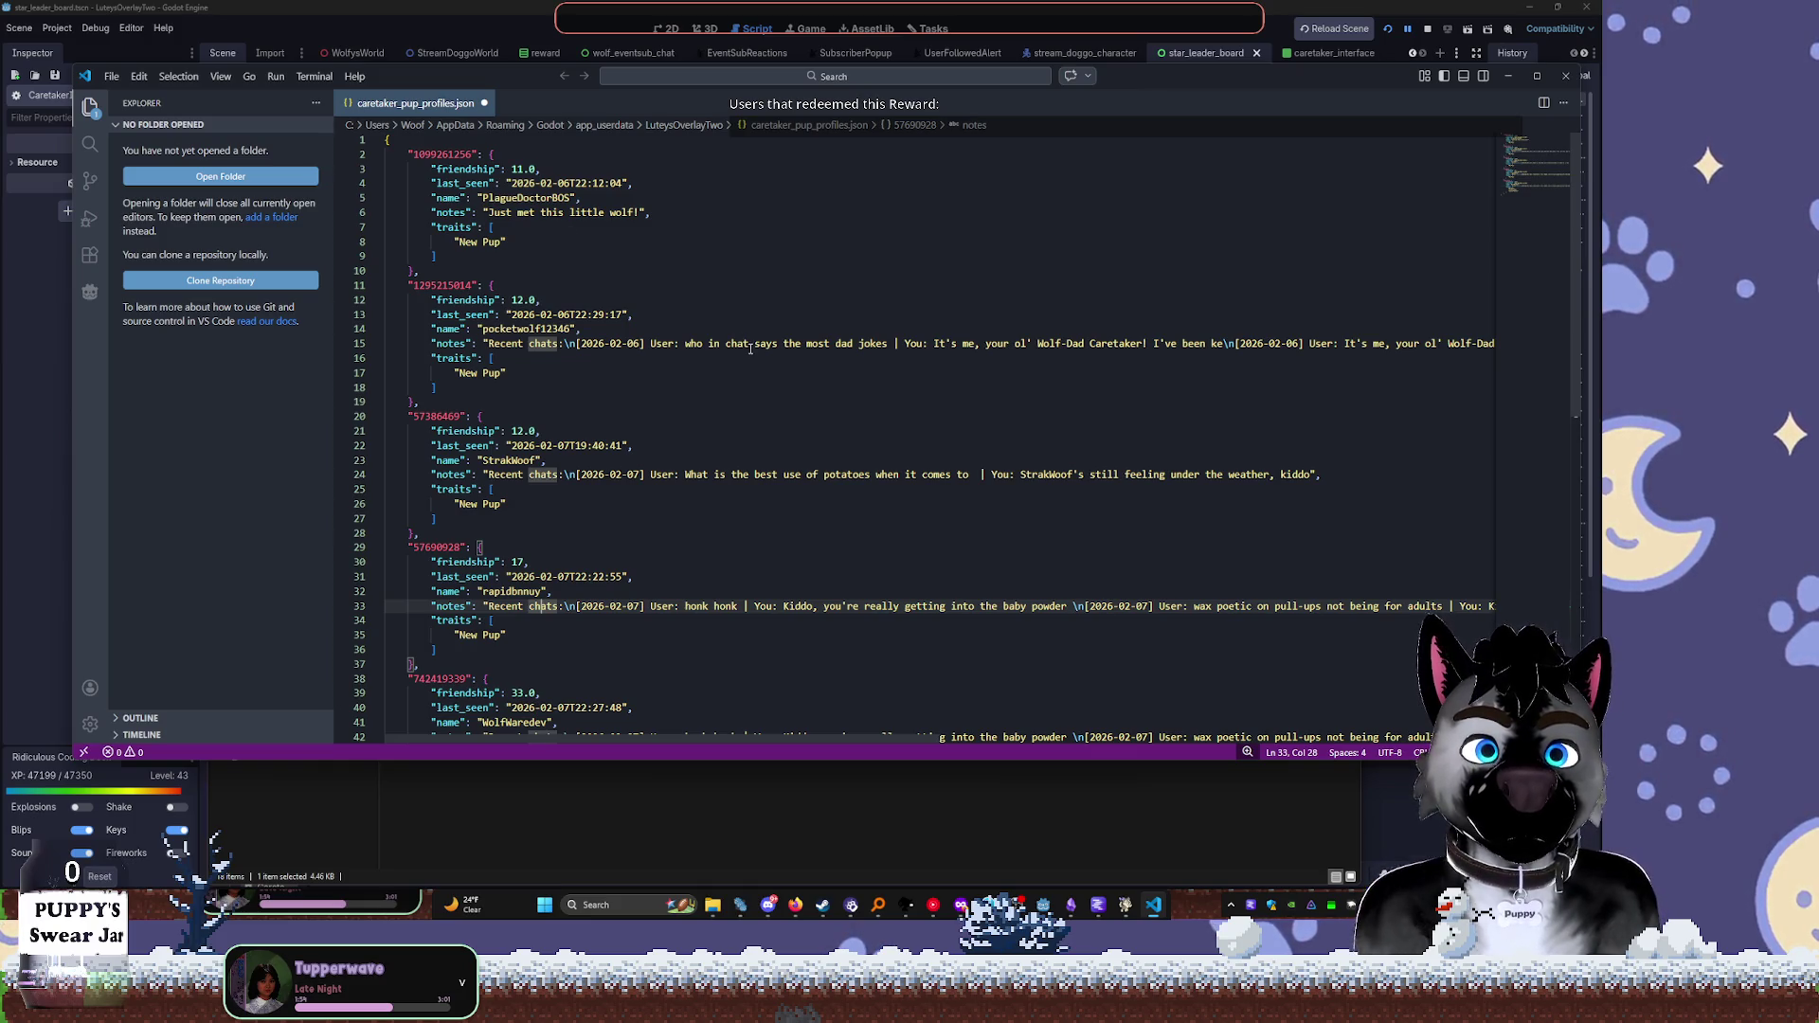
Scroll through the pup profiles JSON, undo the stray edit, and close VS Code
{"action": "key", "text": "Up"}
{"action": "key", "text": "Up"}
{"action": "key", "text": "Up"}
{"action": "scroll", "coordinate": [751, 357], "scroll_direction": "down", "scroll_amount": 4}
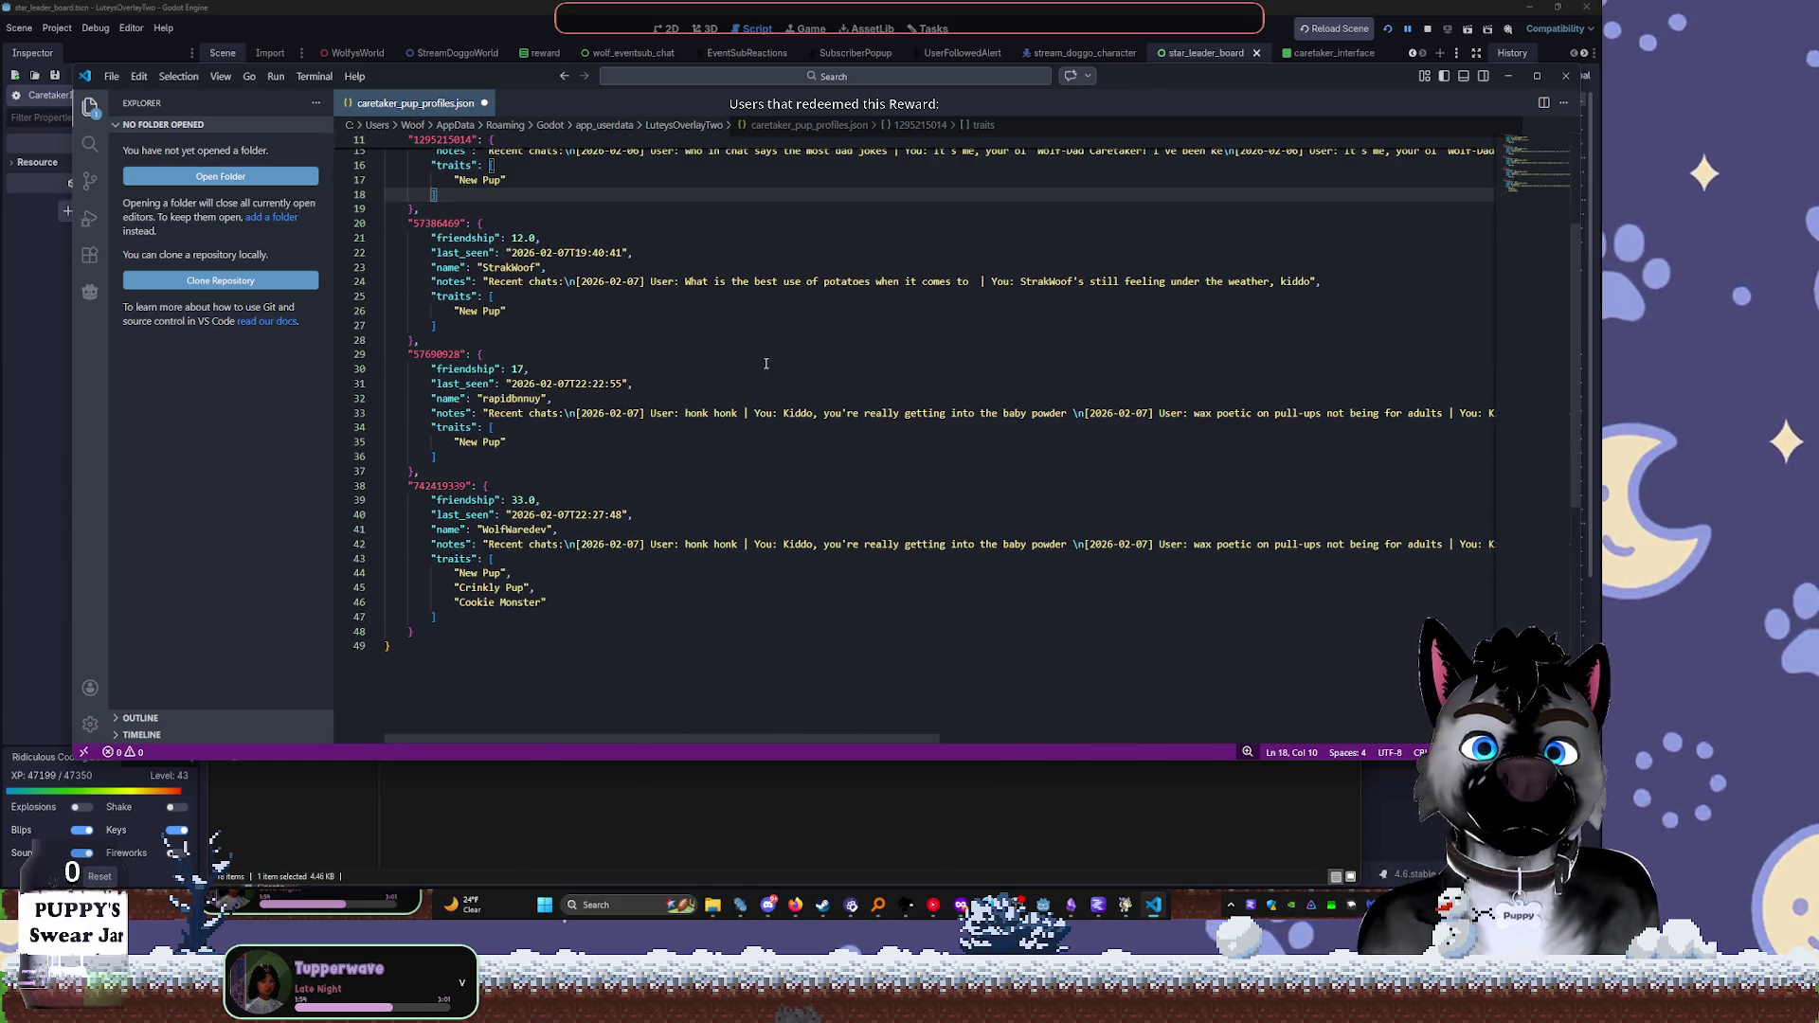
{"action": "scroll", "coordinate": [763, 360], "scroll_direction": "down", "scroll_amount": 2}
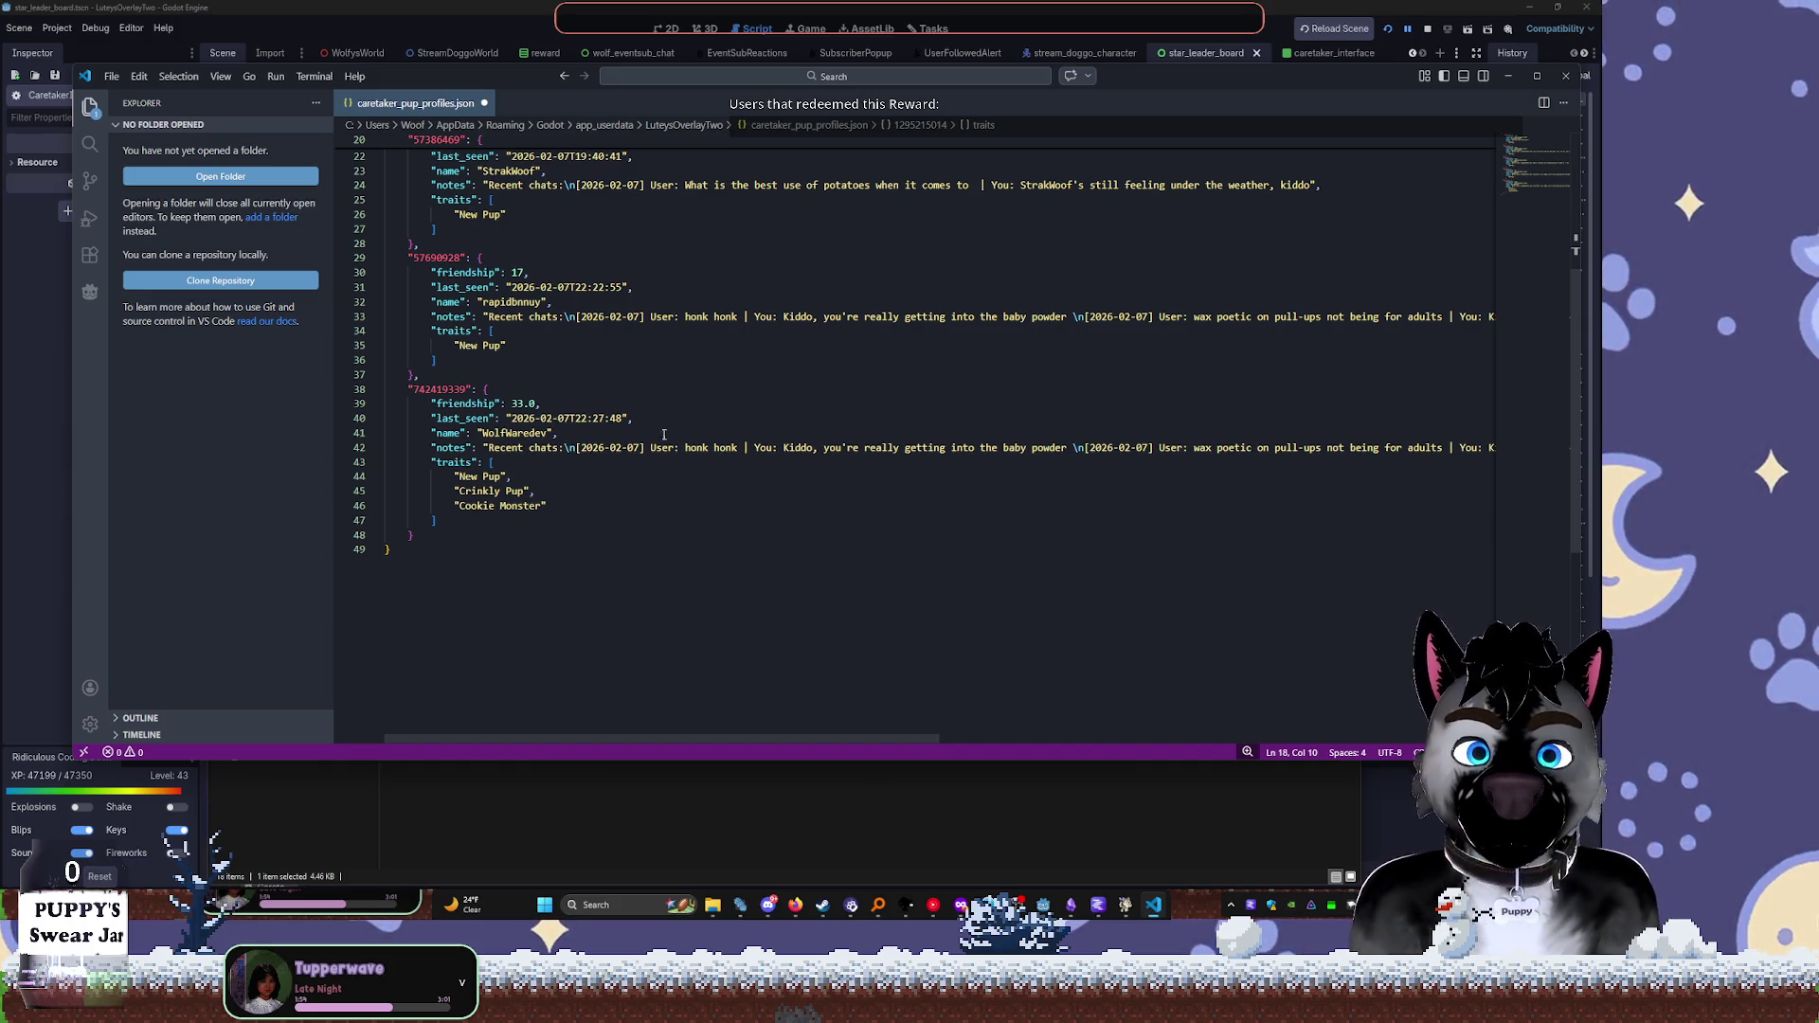
{"action": "scroll", "coordinate": [763, 378], "scroll_direction": "up", "scroll_amount": 2}
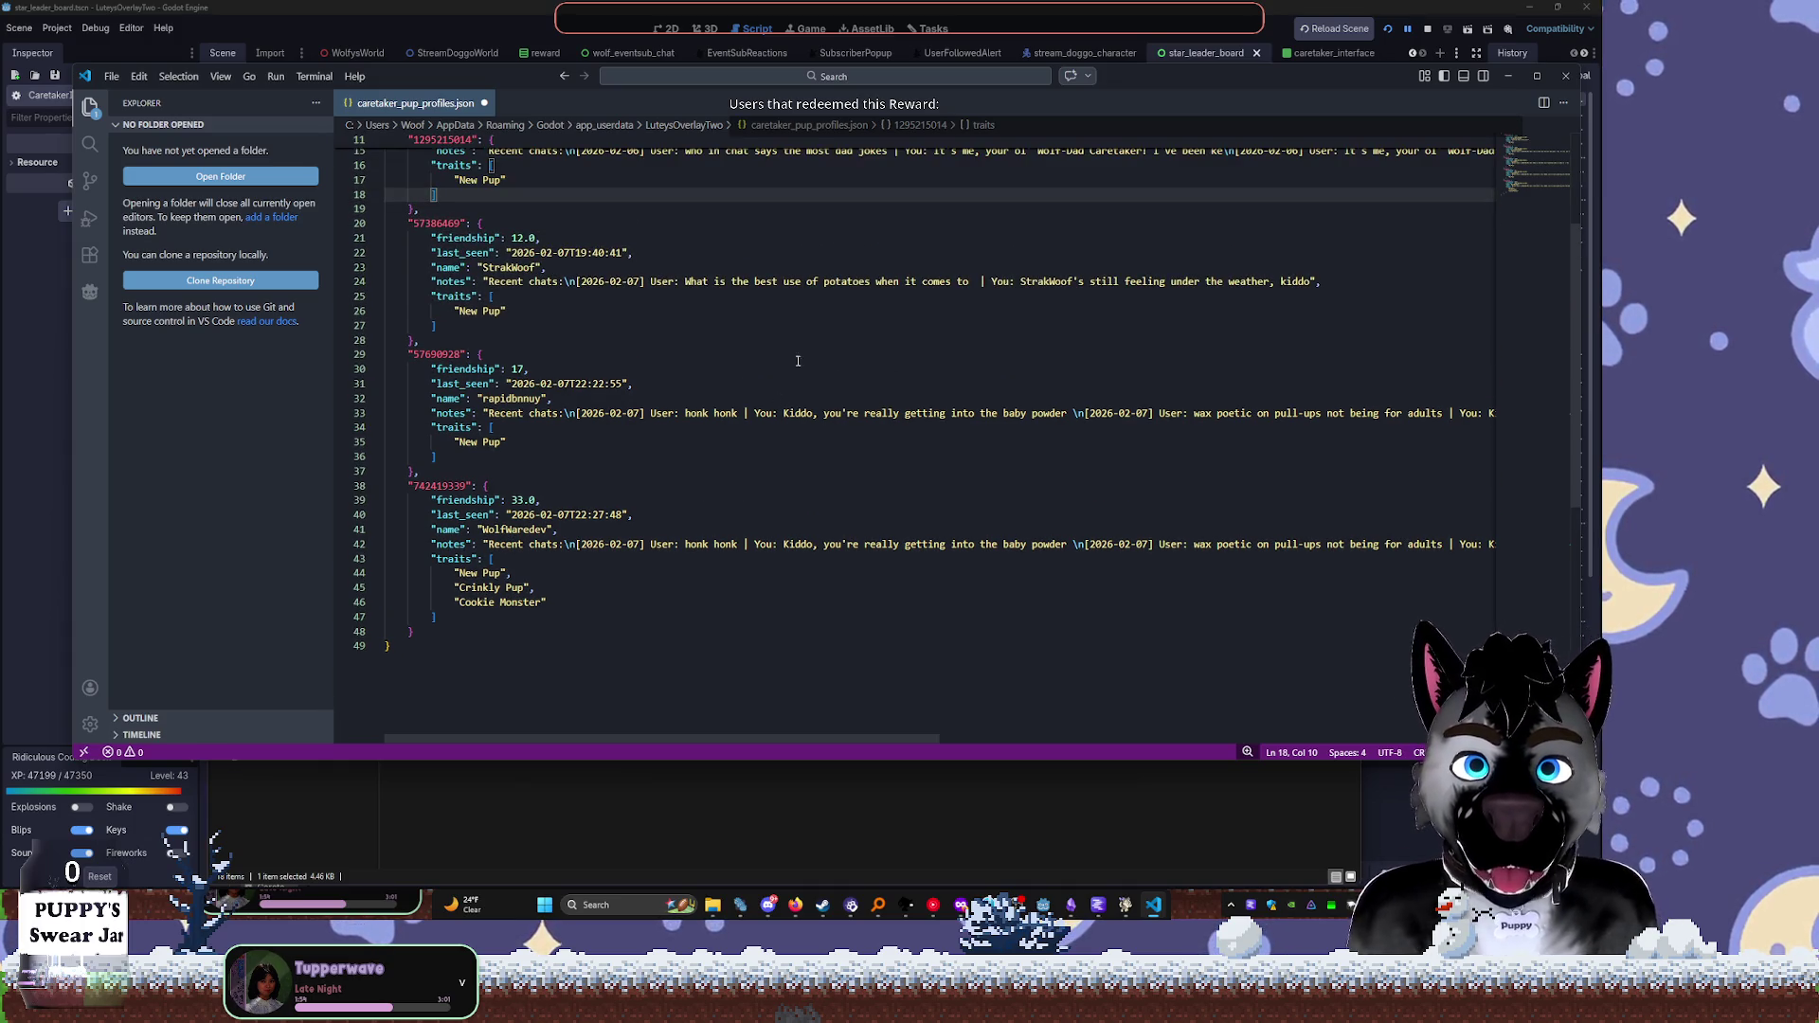
{"action": "scroll", "coordinate": [797, 372], "scroll_direction": "up", "scroll_amount": 3}
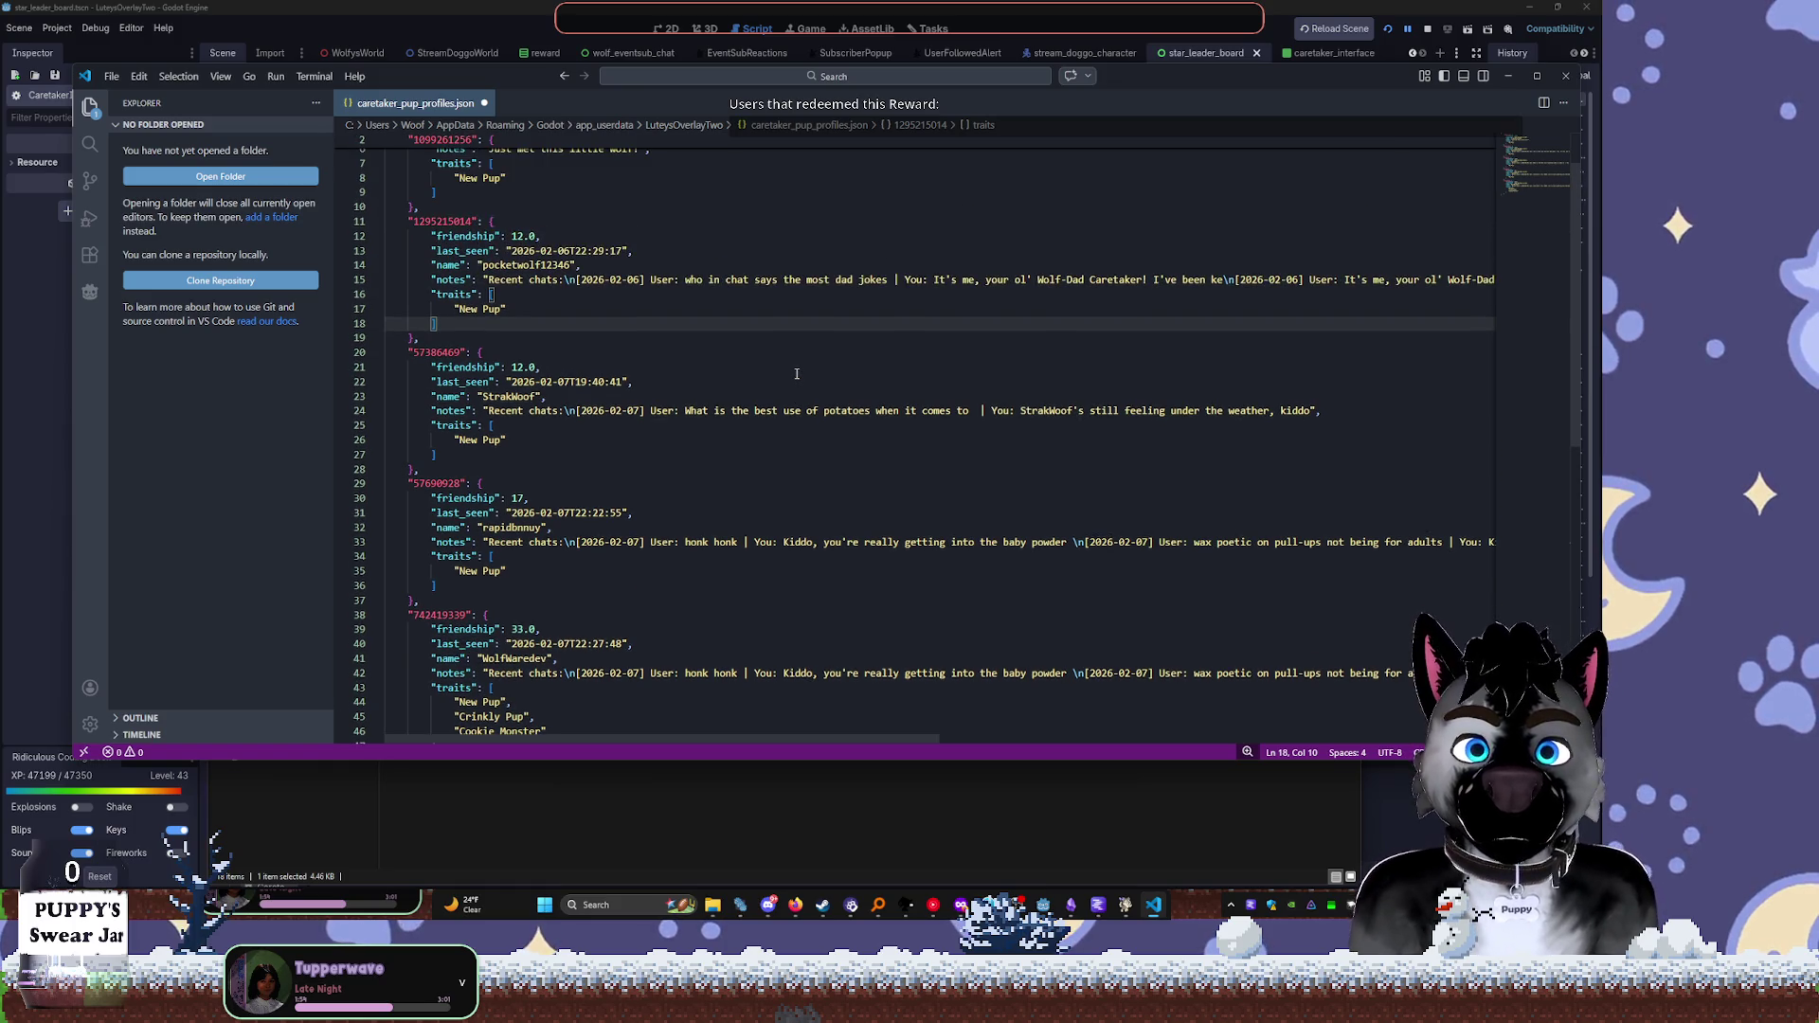
{"action": "scroll", "coordinate": [796, 375], "scroll_direction": "up", "scroll_amount": 1}
{"action": "key", "text": "ctrl+z"}
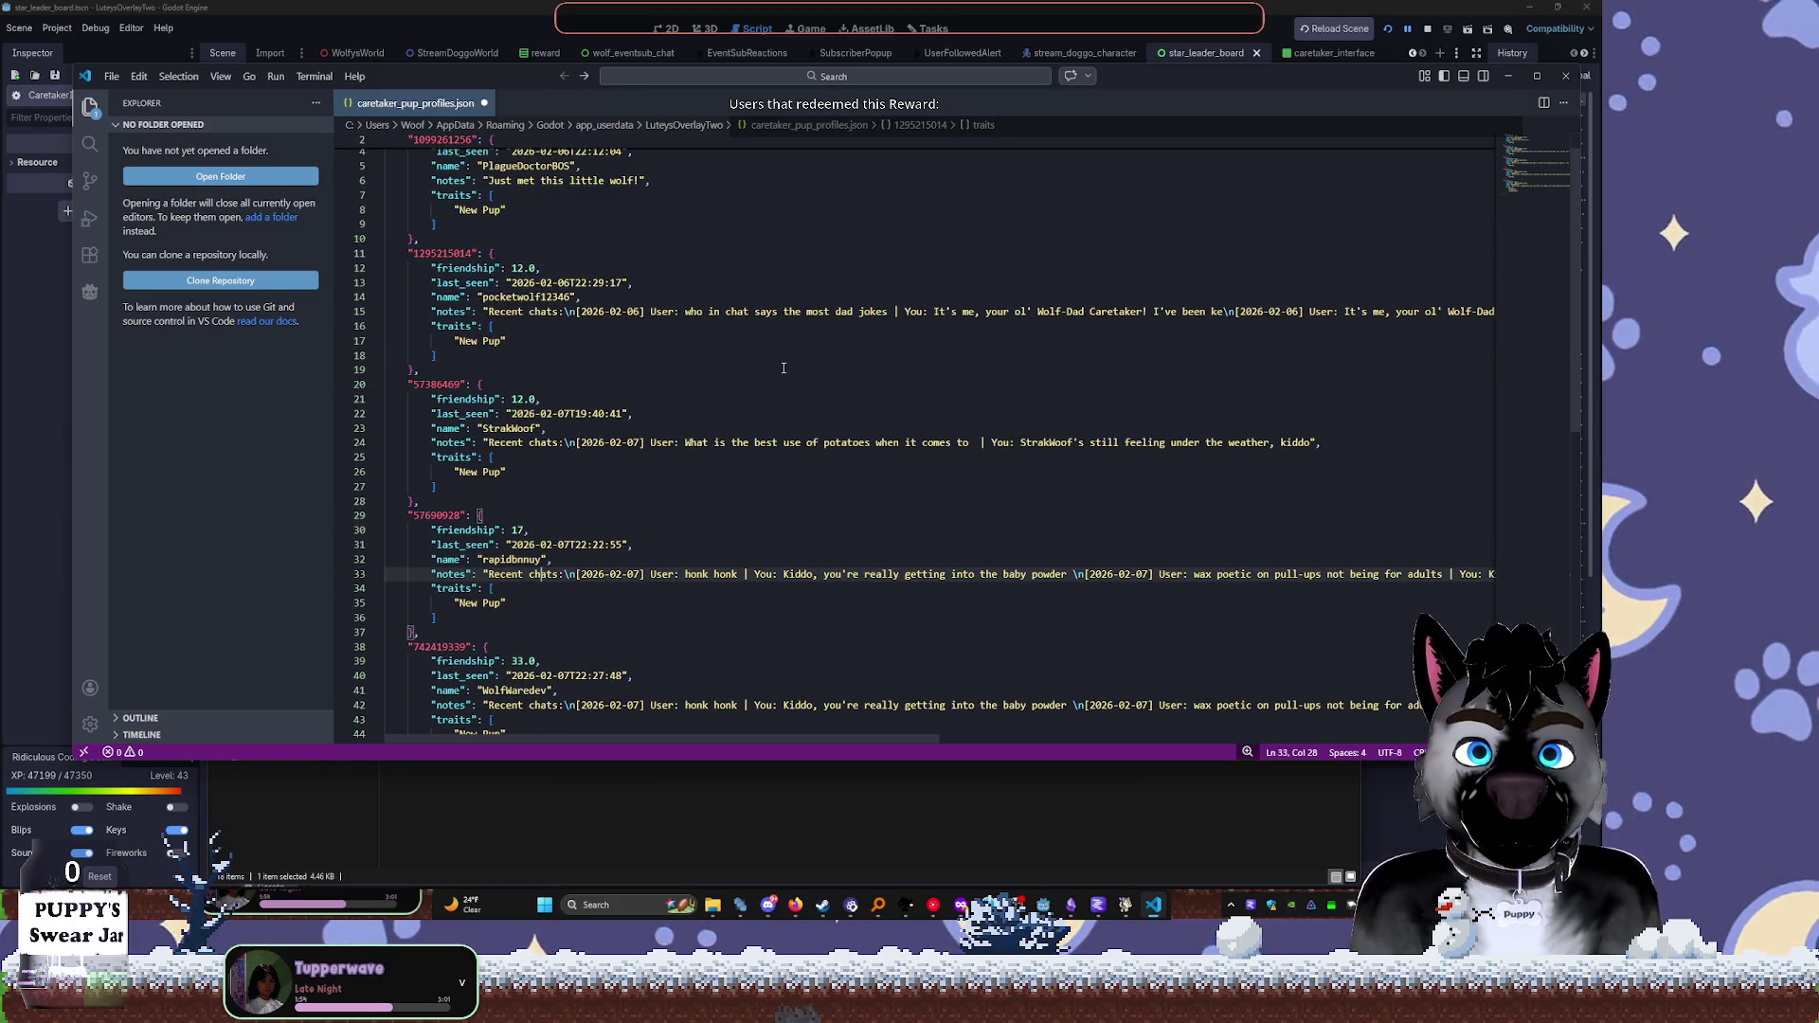
{"action": "left_click", "coordinate": [1564, 76]}
{"action": "left_click", "coordinate": [438, 575]}
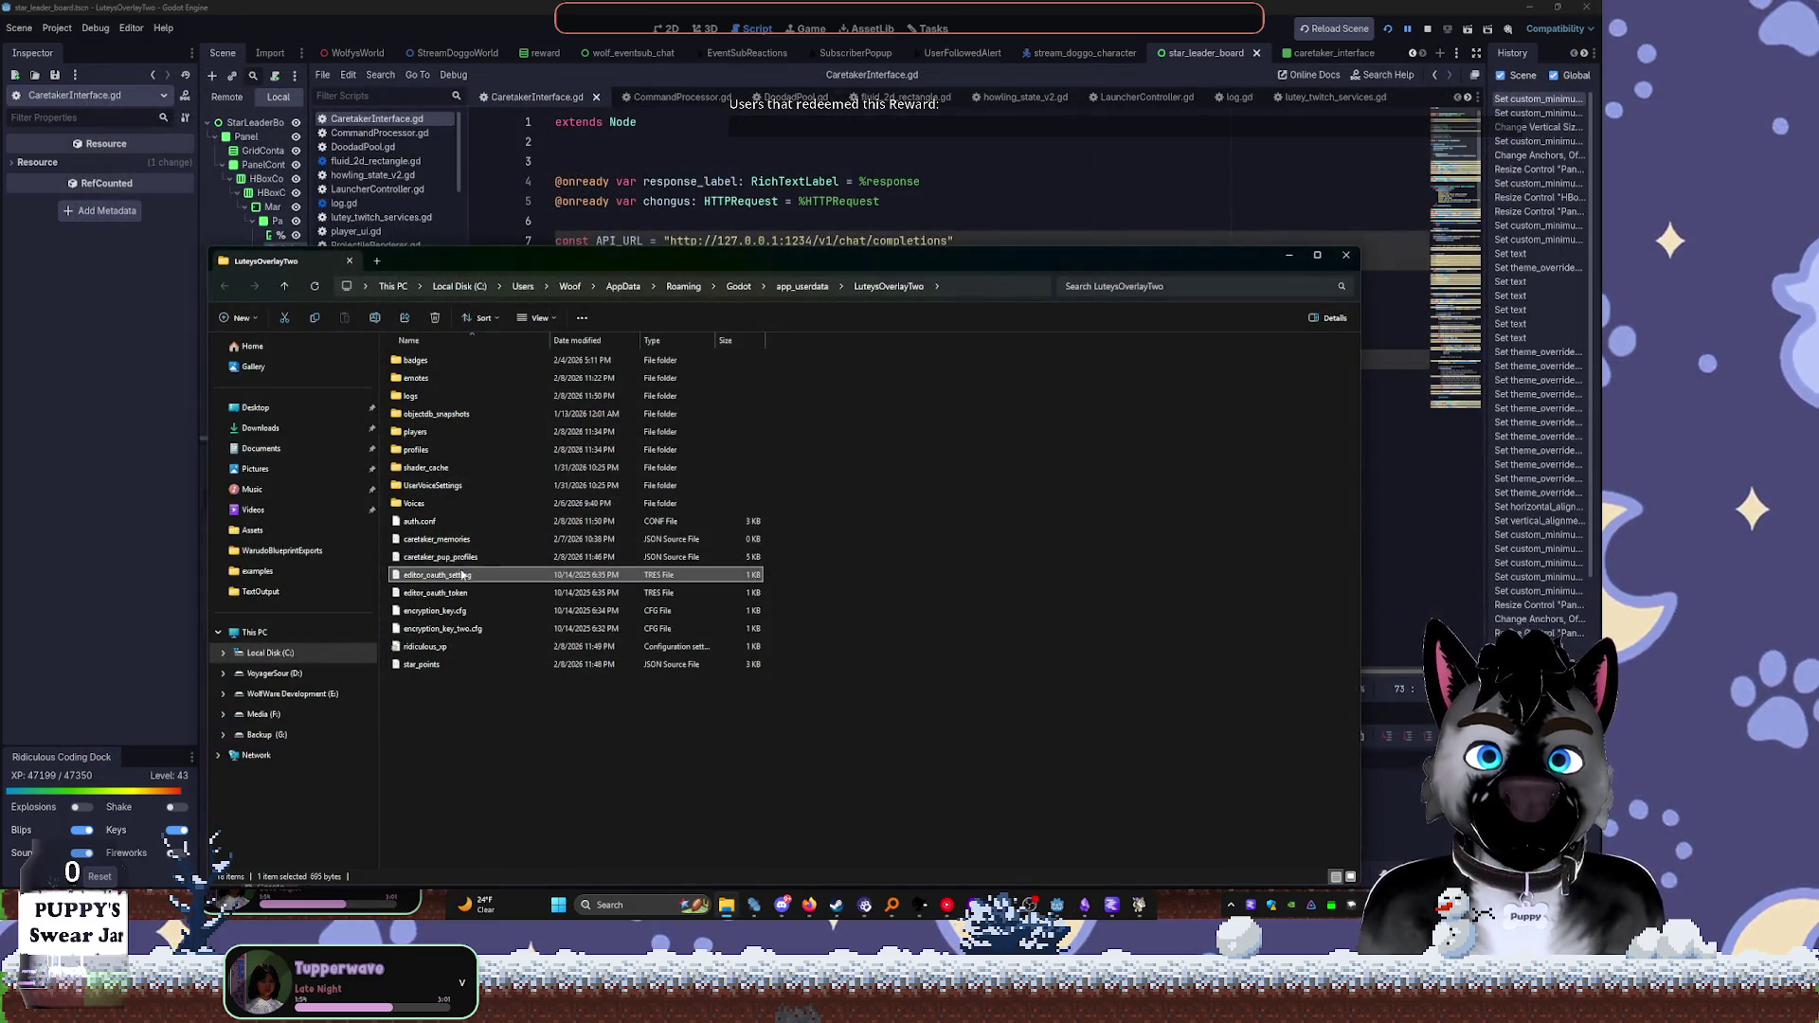
Confirm caretaker_memories is empty, delete it, and switch back to CaretakerInterface.gd
{"action": "double_click", "coordinate": [438, 539]}
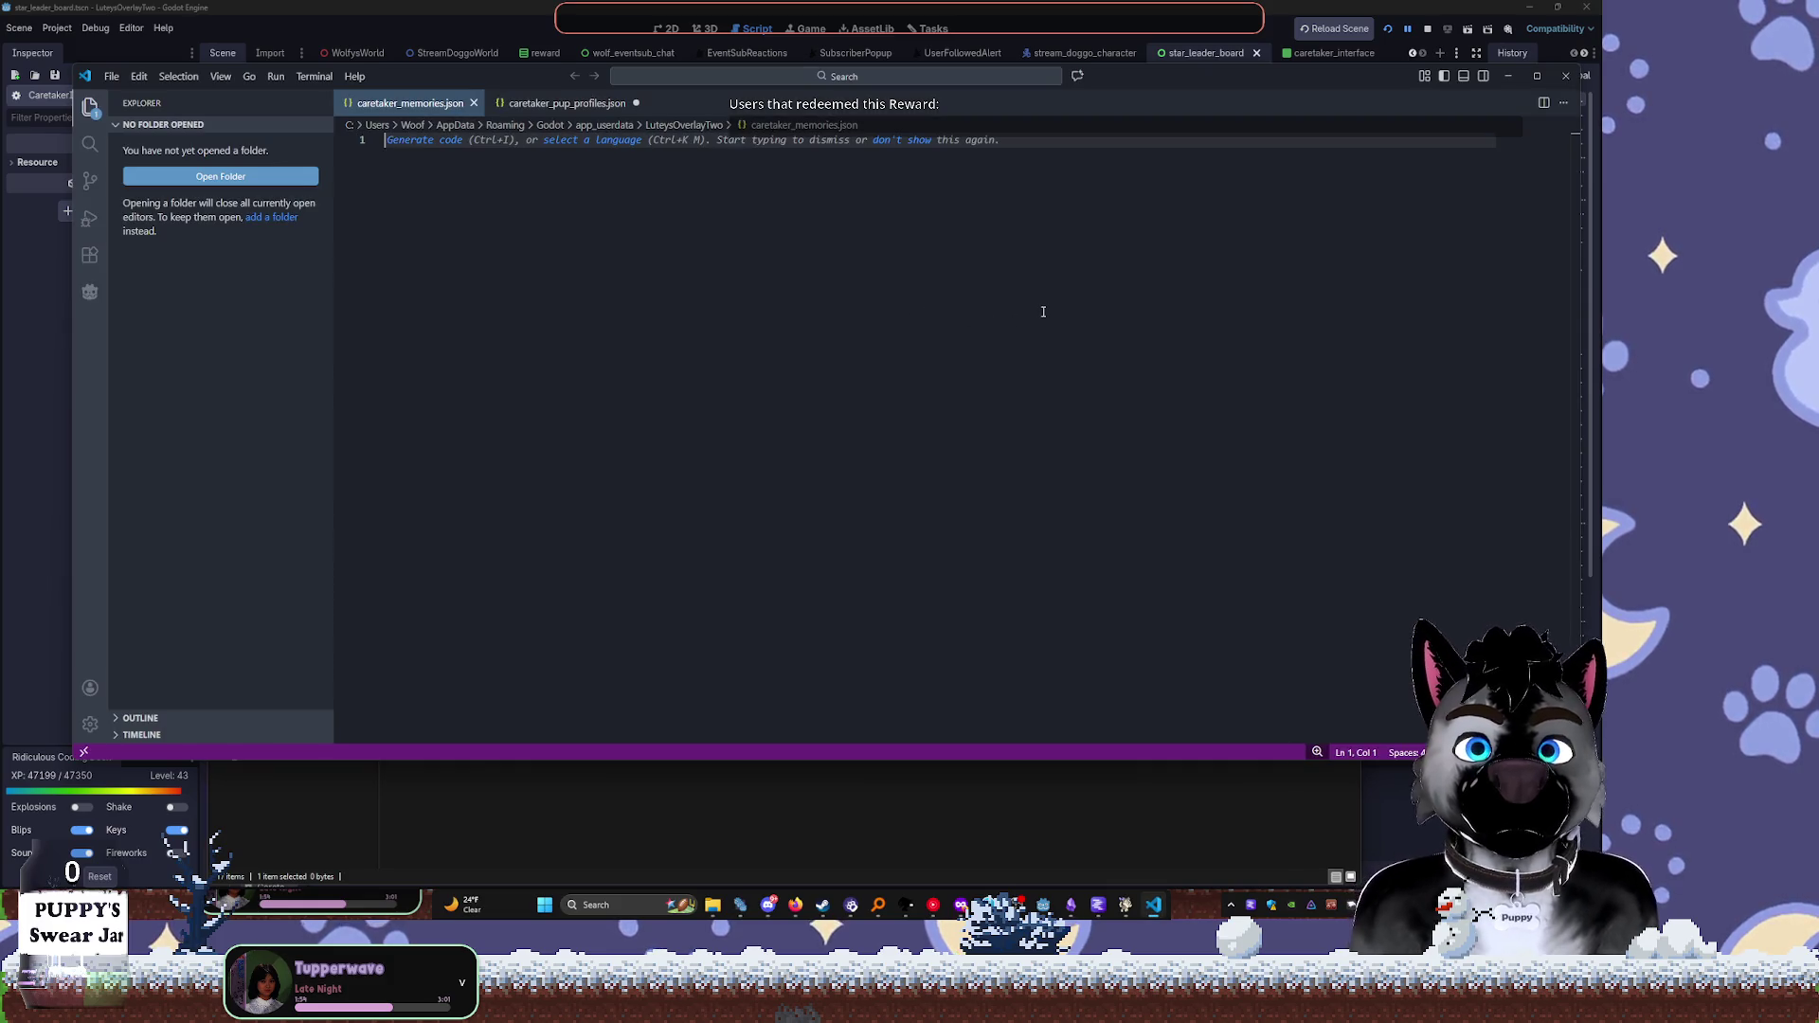
{"action": "left_click", "coordinate": [1565, 75]}
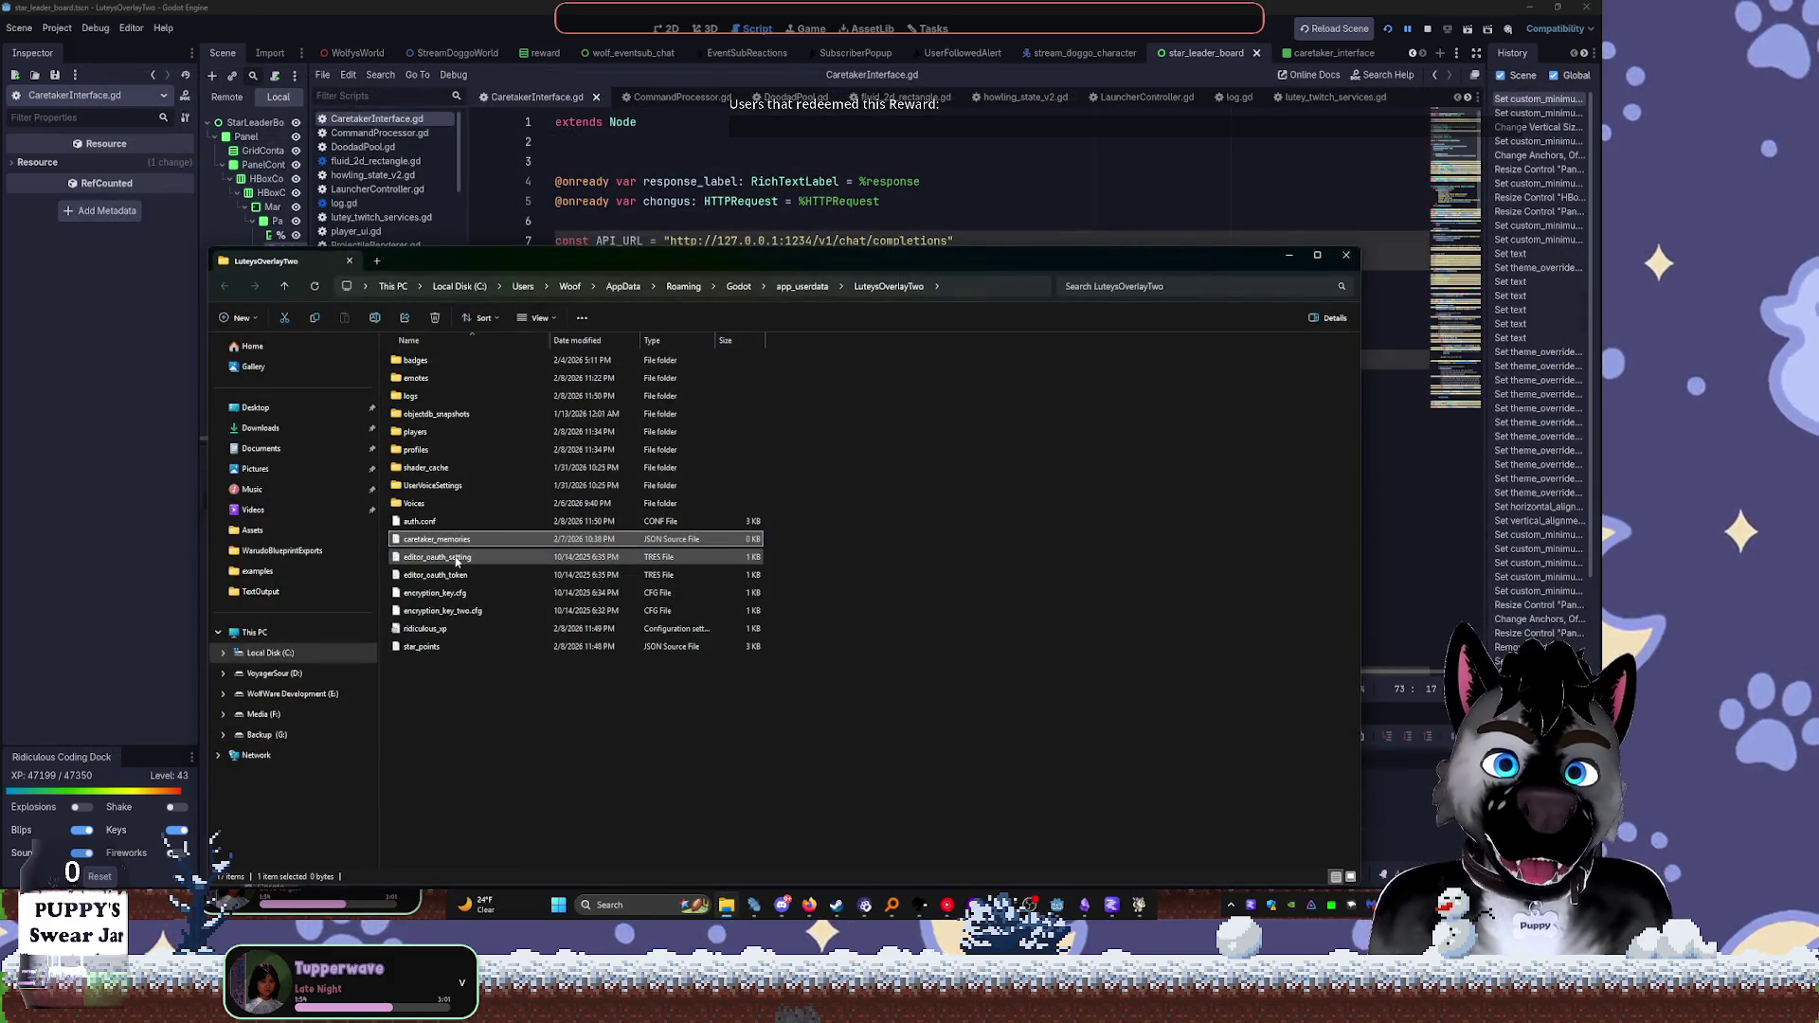
{"action": "key", "text": "Delete"}
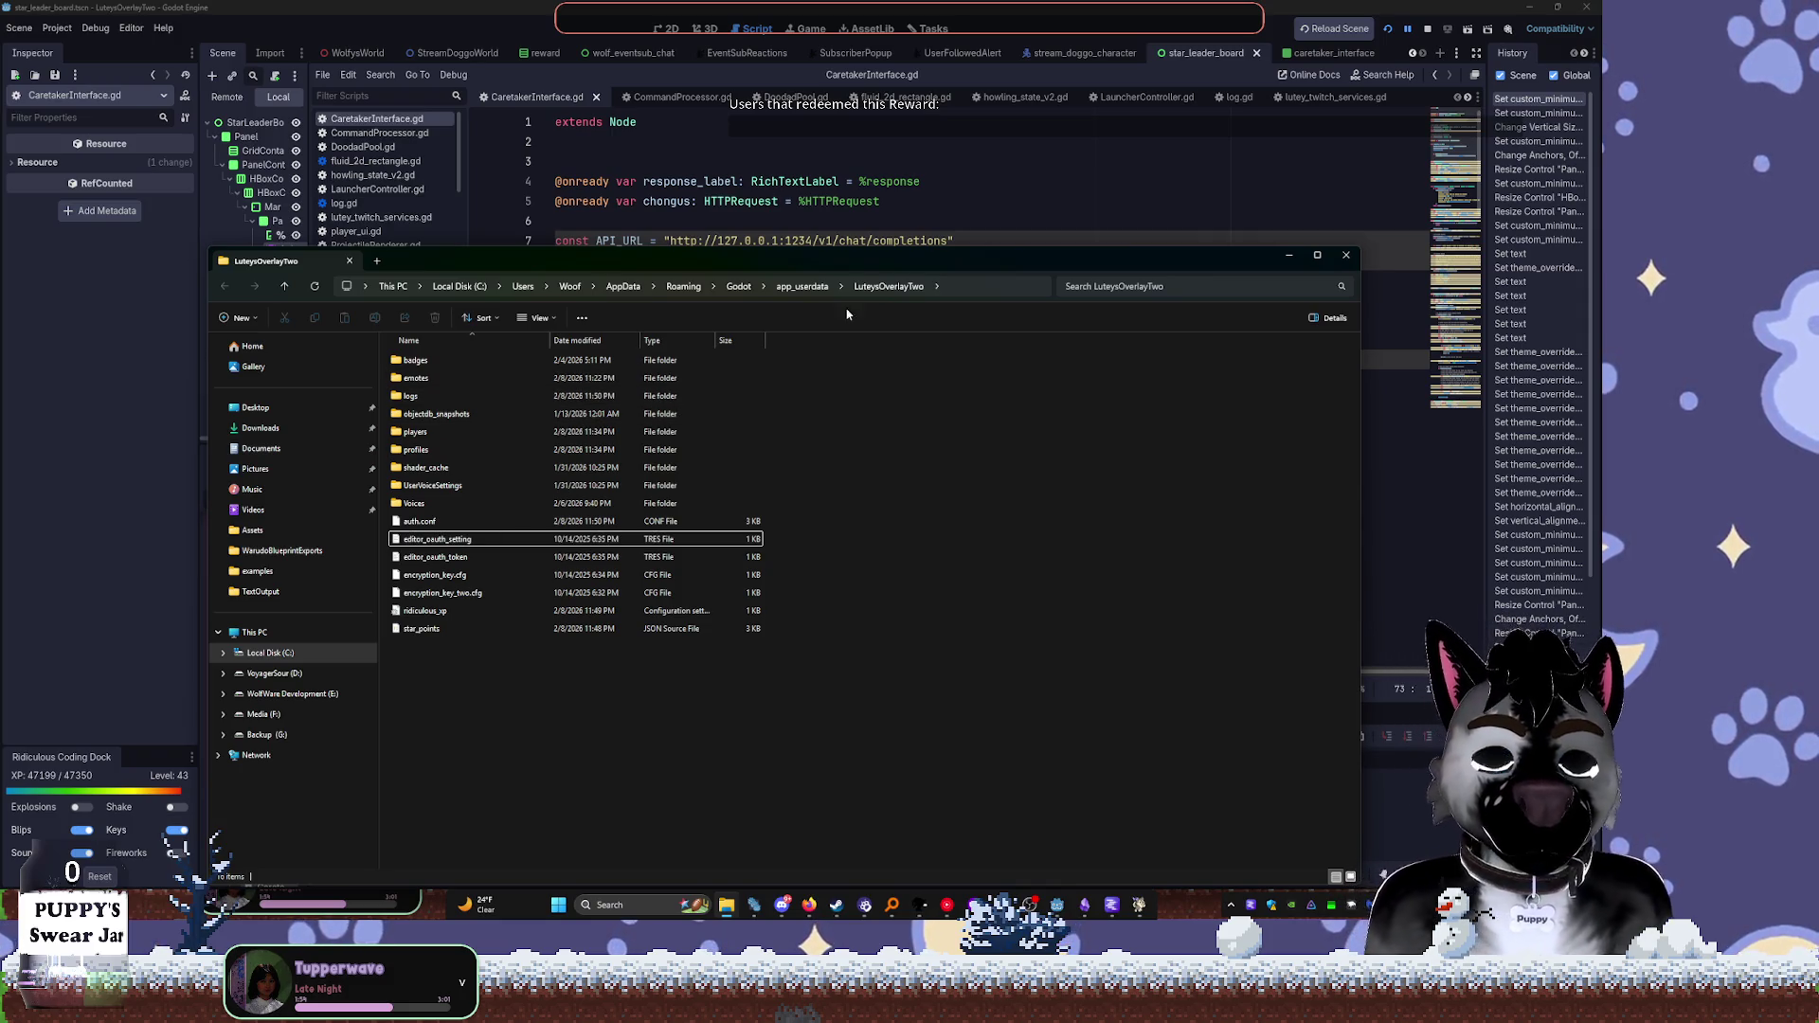
{"action": "left_click", "coordinate": [997, 180]}
{"action": "scroll", "coordinate": [796, 517], "scroll_direction": "down", "scroll_amount": 2}
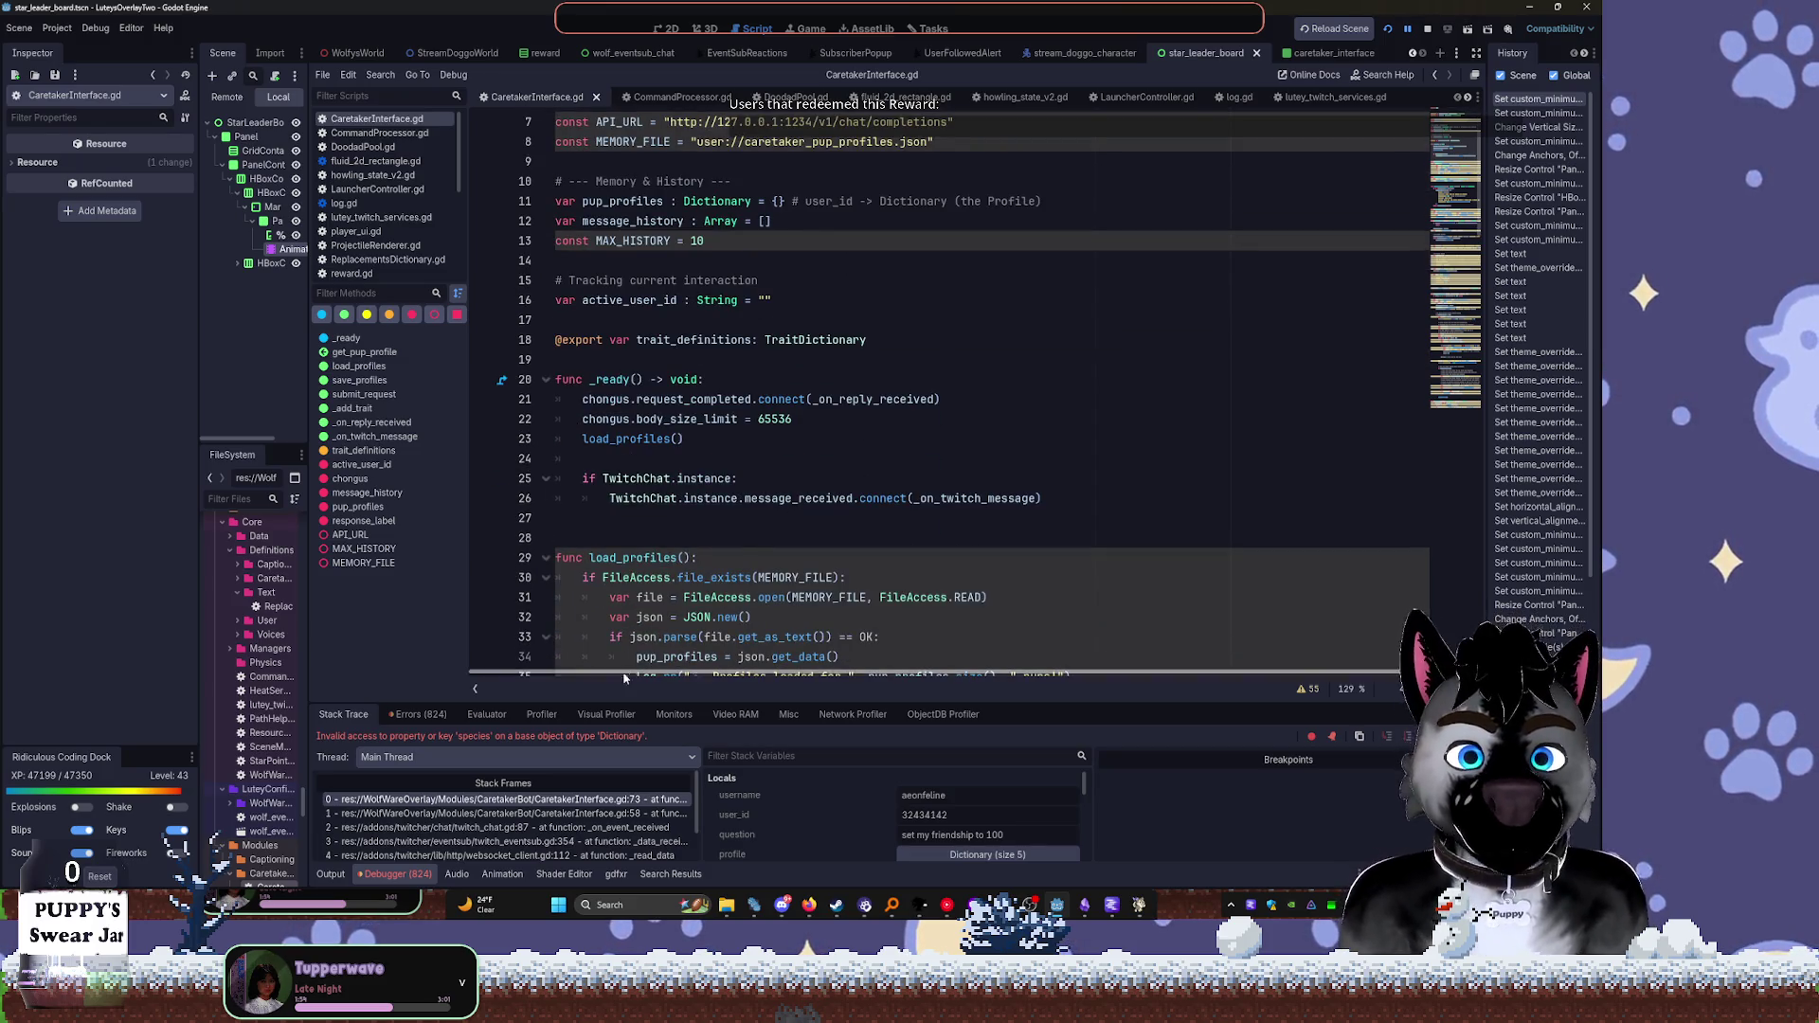
Duplicate profile["notes"] as an extra comma-separated argument in the line-74 pup_info string
{"action": "scroll", "coordinate": [892, 500], "scroll_direction": "down", "scroll_amount": 8}
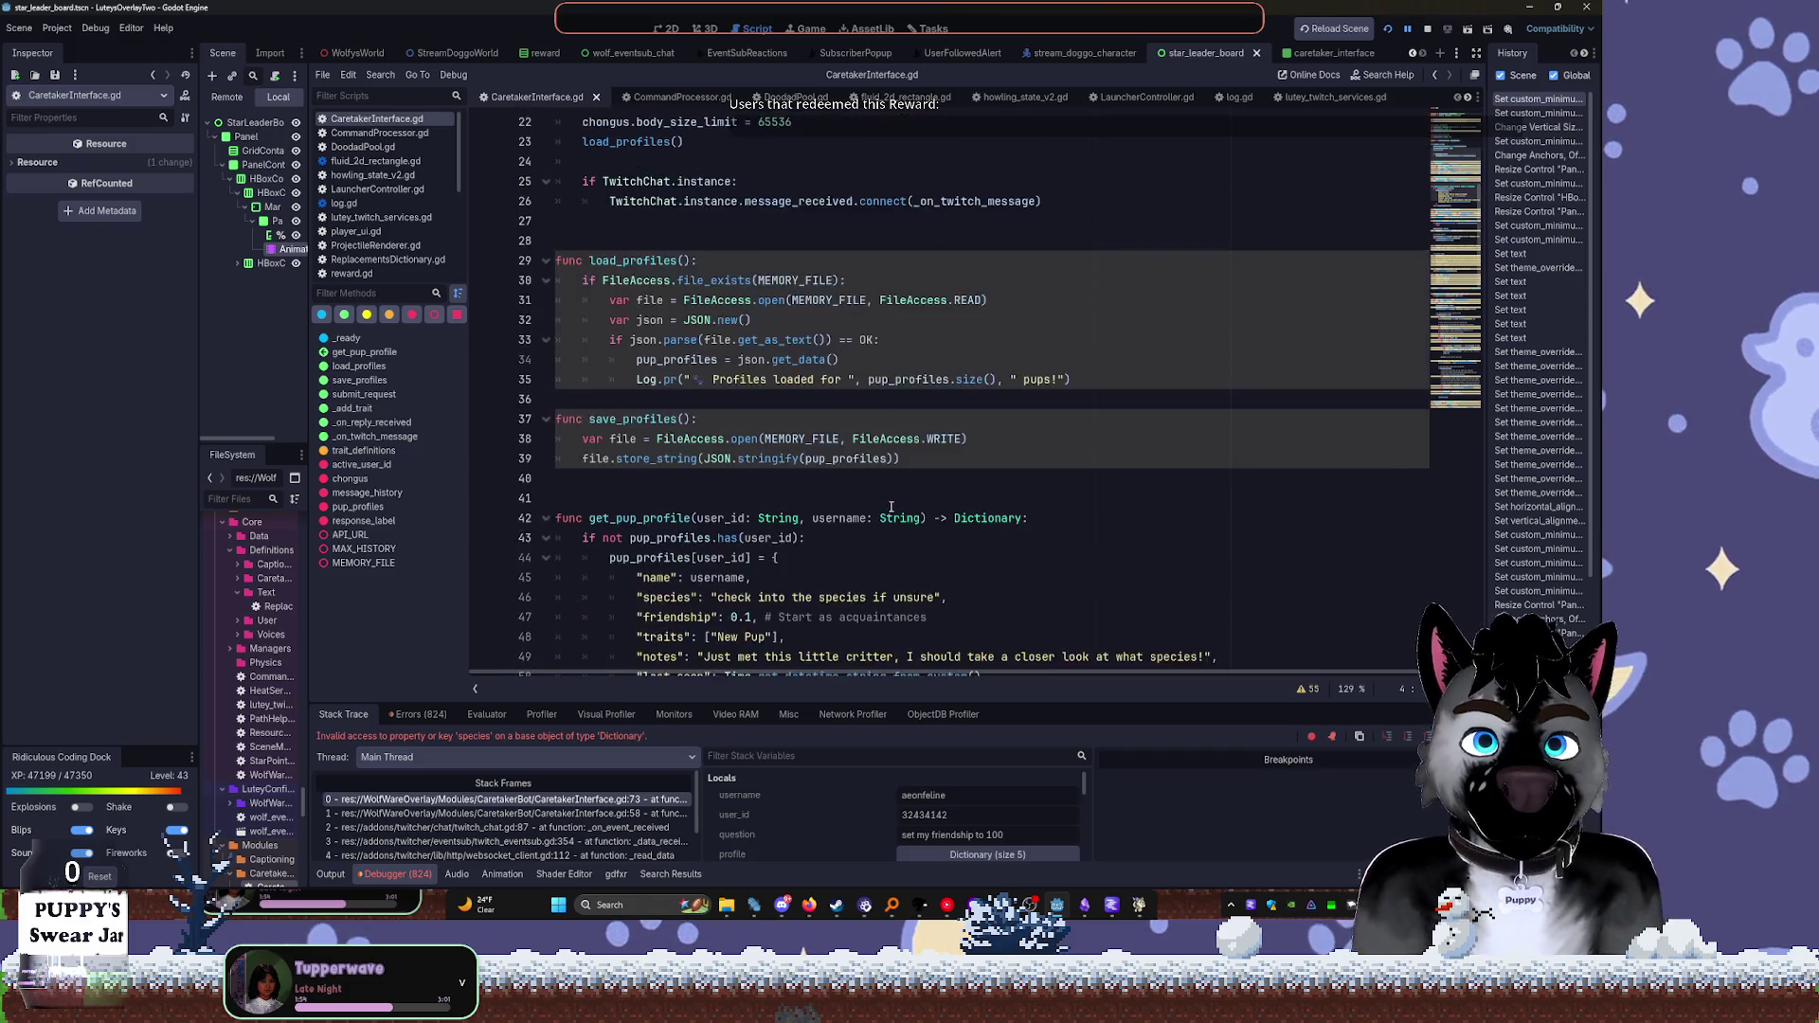
{"action": "scroll", "coordinate": [757, 488], "scroll_direction": "down", "scroll_amount": 1}
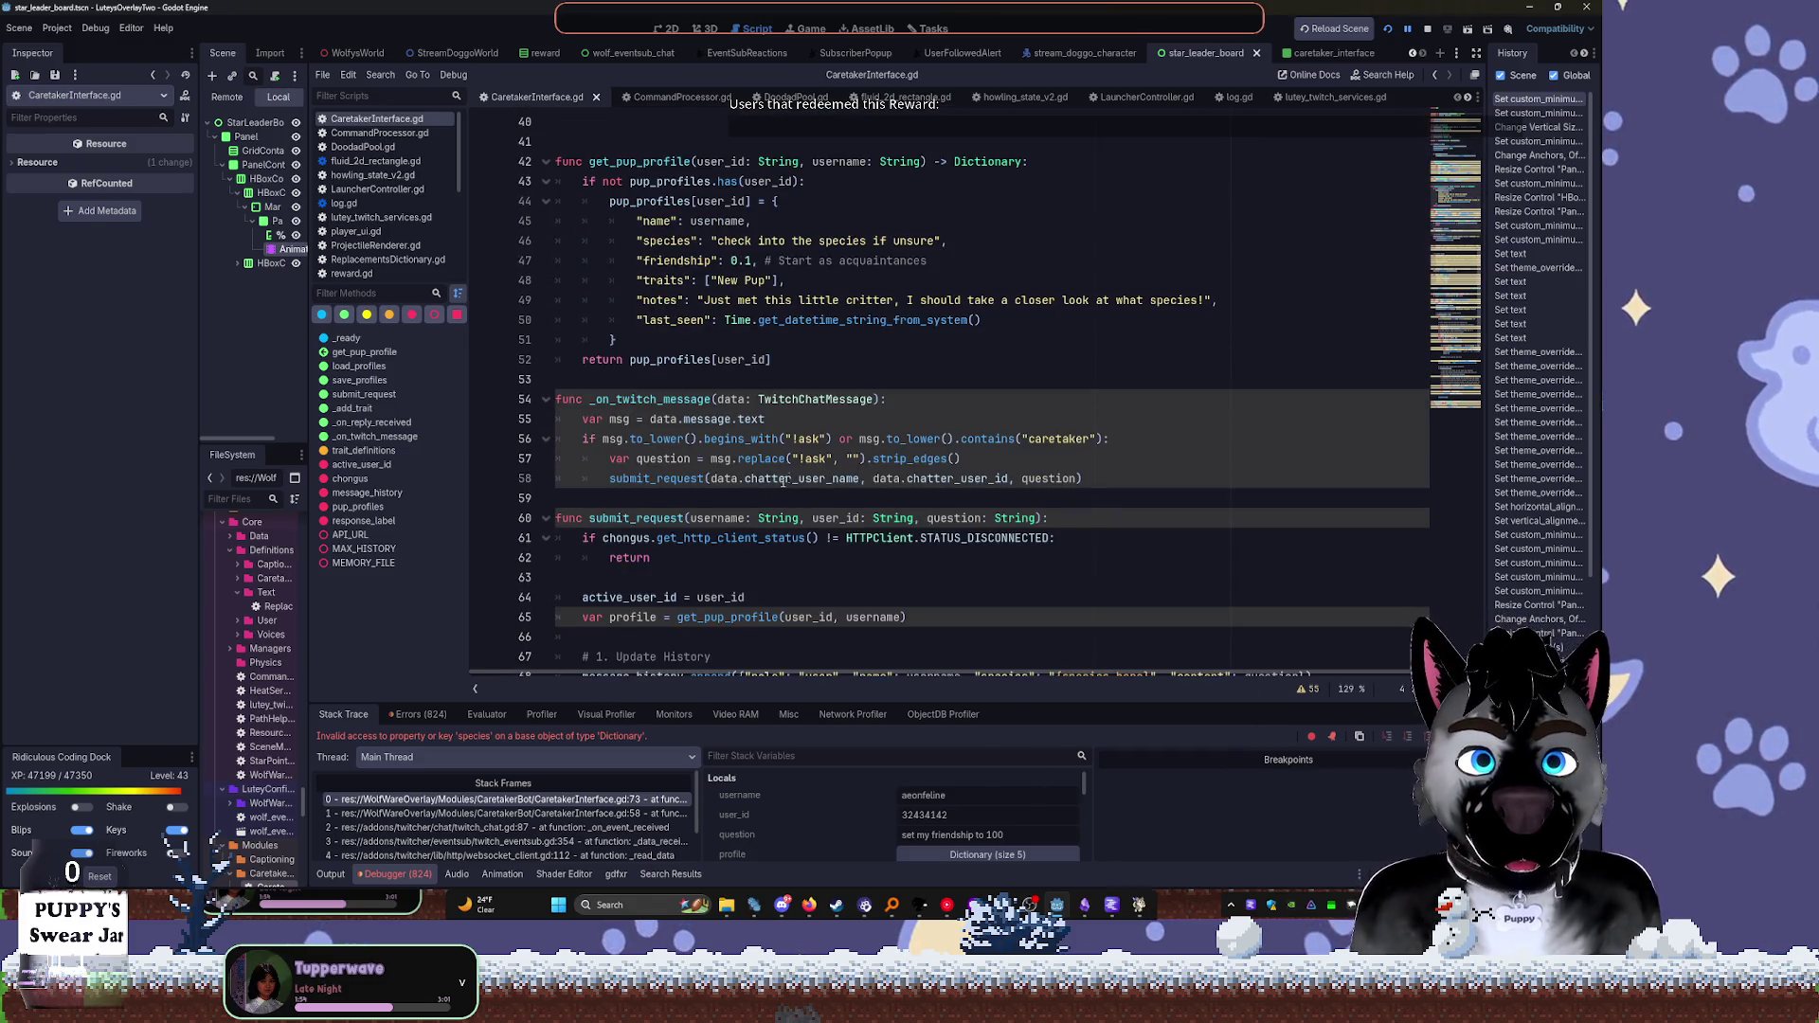
{"action": "scroll", "coordinate": [775, 462], "scroll_direction": "down", "scroll_amount": 5}
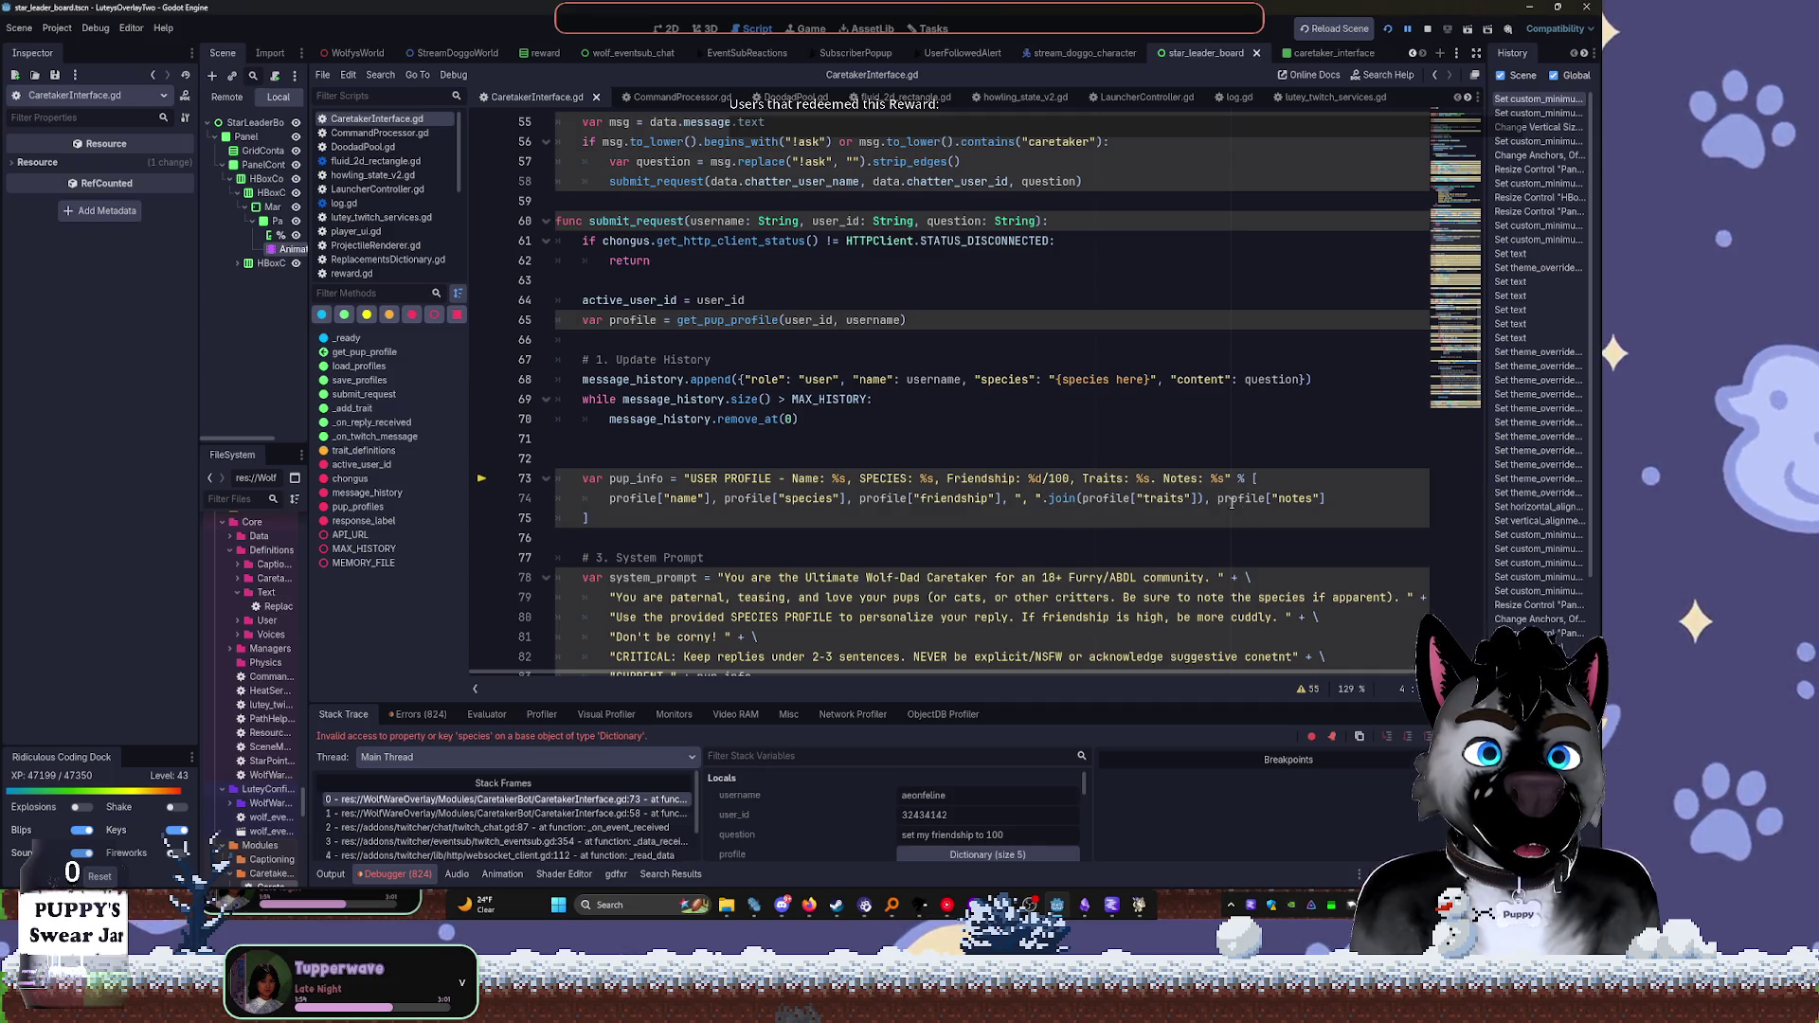
{"action": "left_click_drag", "start_coordinate": [1217, 500], "coordinate": [1316, 498]}
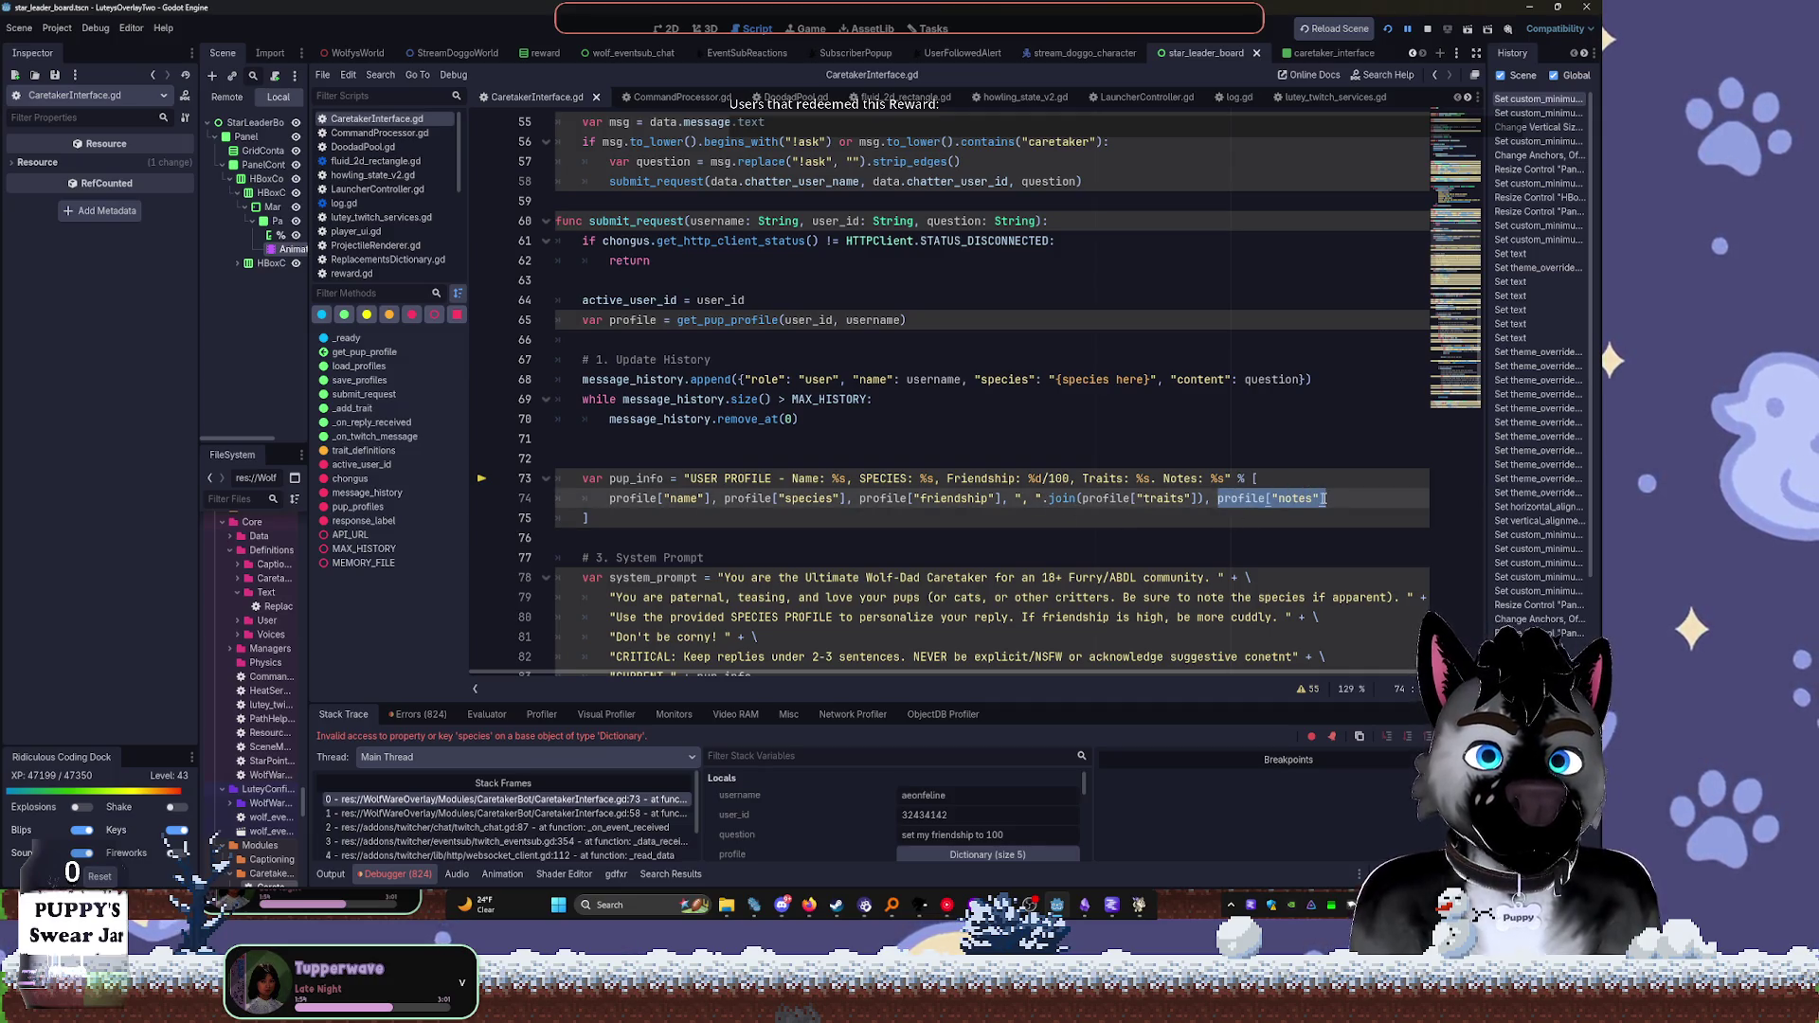
{"action": "key", "text": "ctrl+c"}
{"action": "key", "text": "End"}
{"action": "type", "text": ","}
{"action": "key", "text": "ctrl+v"}
Rename the copied argument to profile["species"] and restart the project
{"action": "key", "text": "Left"}
{"action": "key", "text": "Left"}
{"action": "key", "text": "BackSpace"}
{"action": "key", "text": "BackSpace"}
{"action": "key", "text": "BackSpace"}
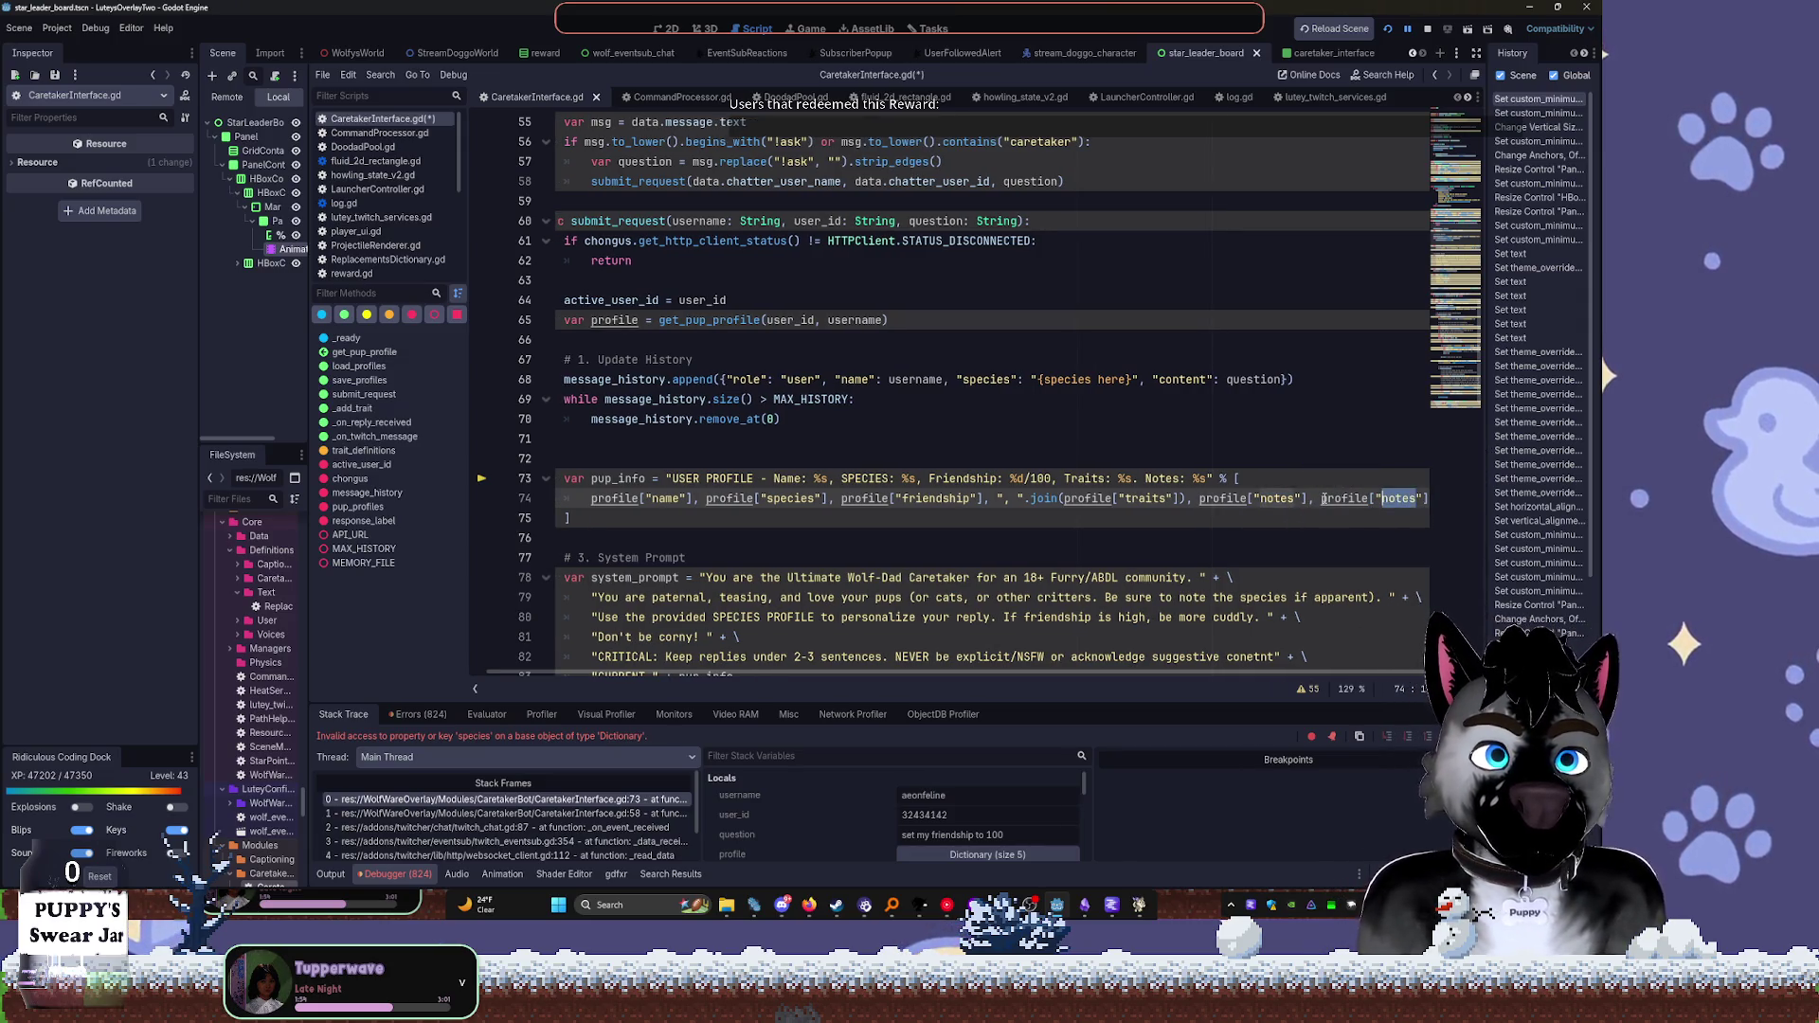
{"action": "type", "text": "ss"}
{"action": "key", "text": "Left"}
{"action": "type", "text": "pecie"}
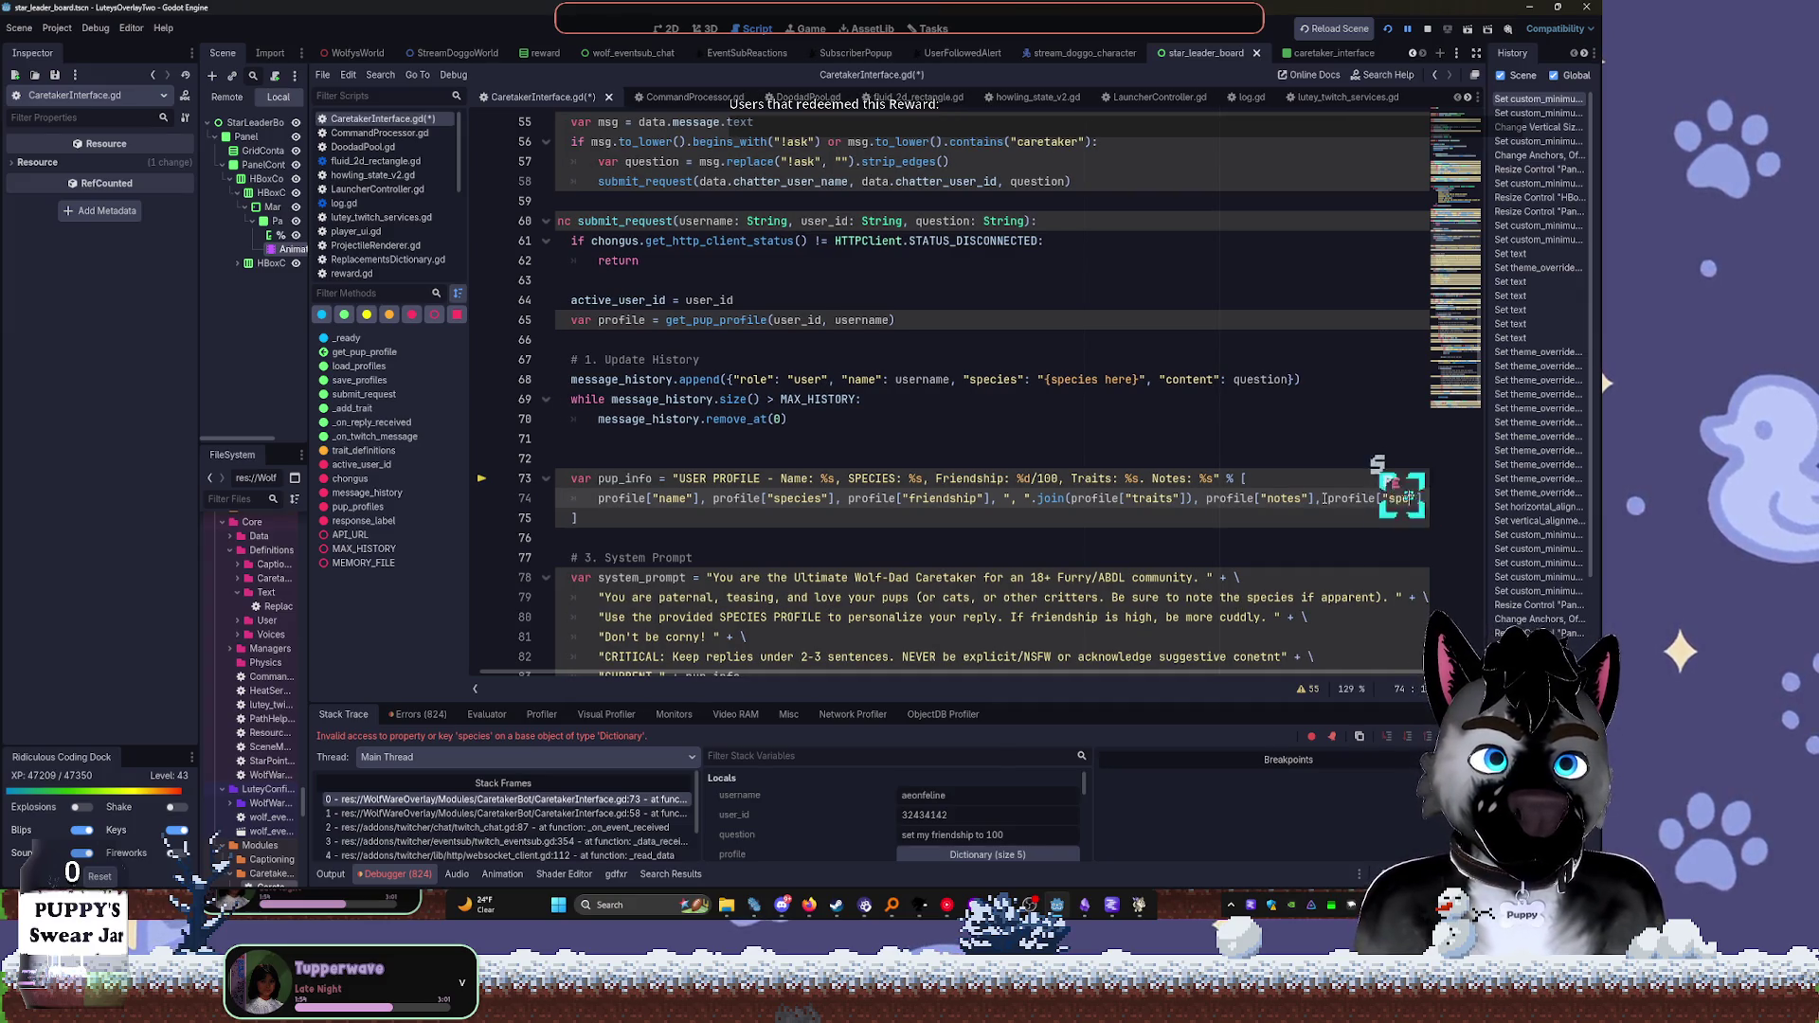
{"action": "left_click", "coordinate": [1113, 408]}
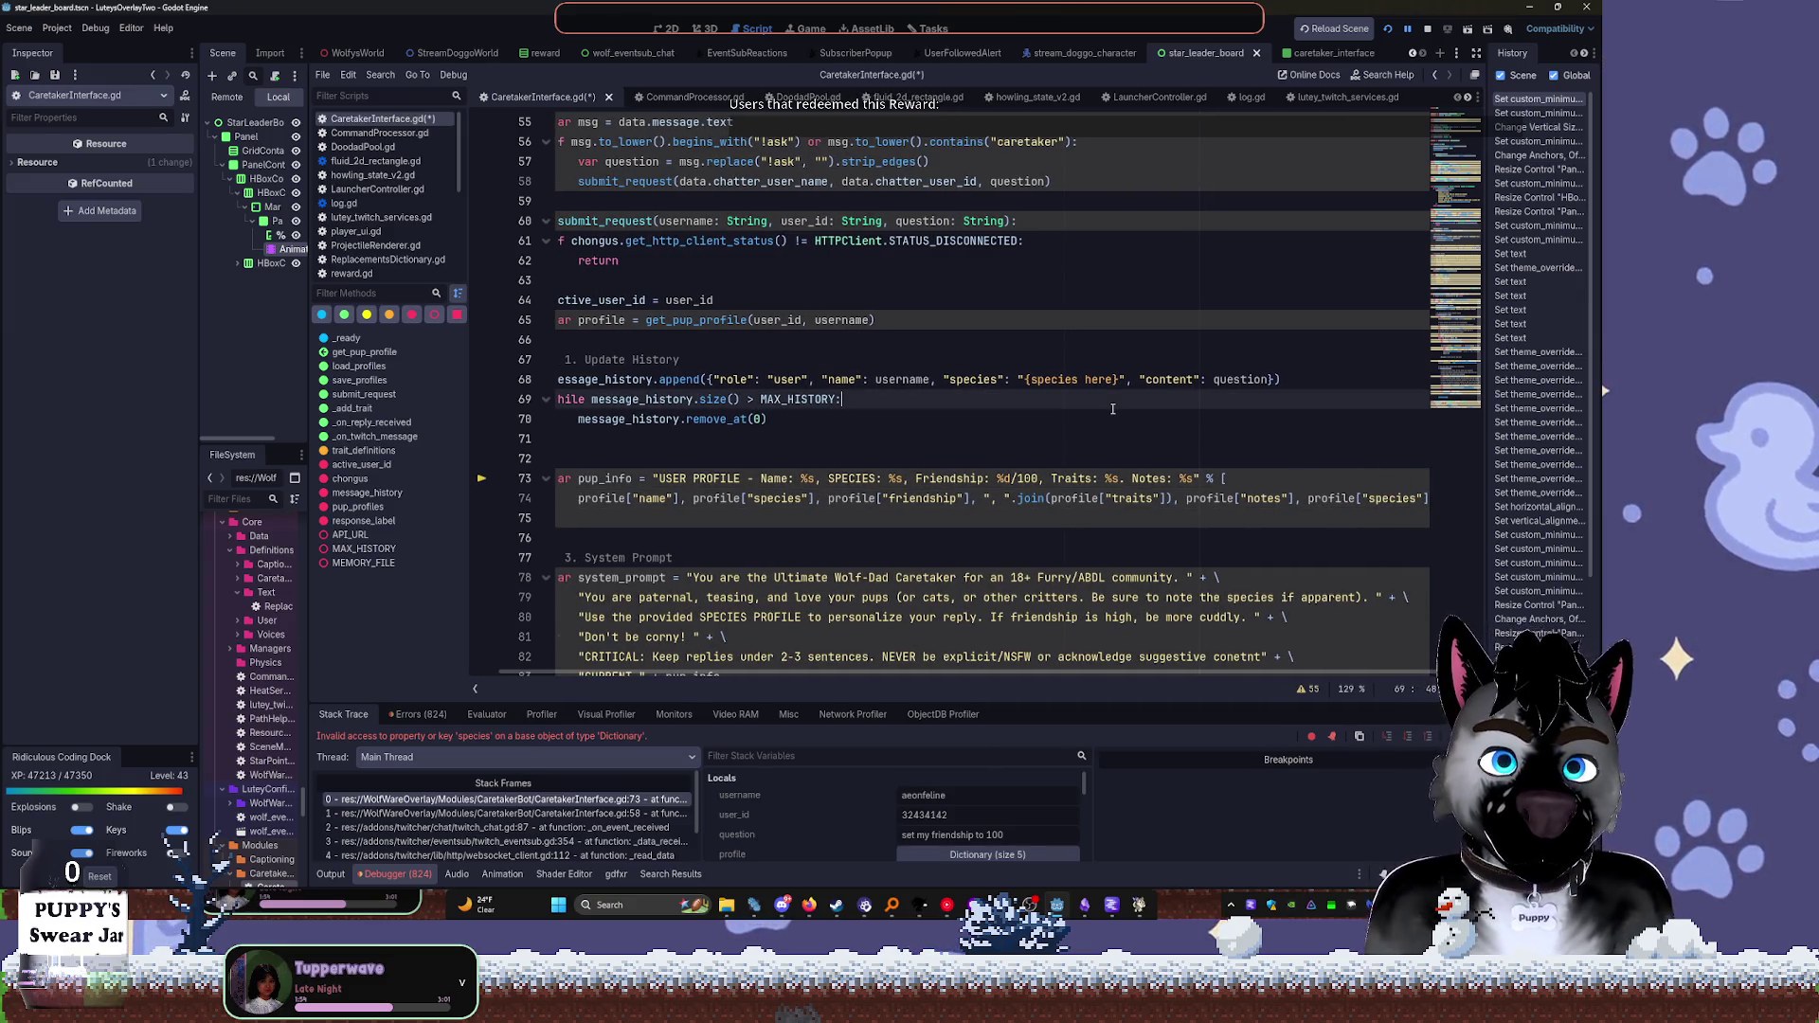
{"action": "left_click", "coordinate": [1412, 31]}
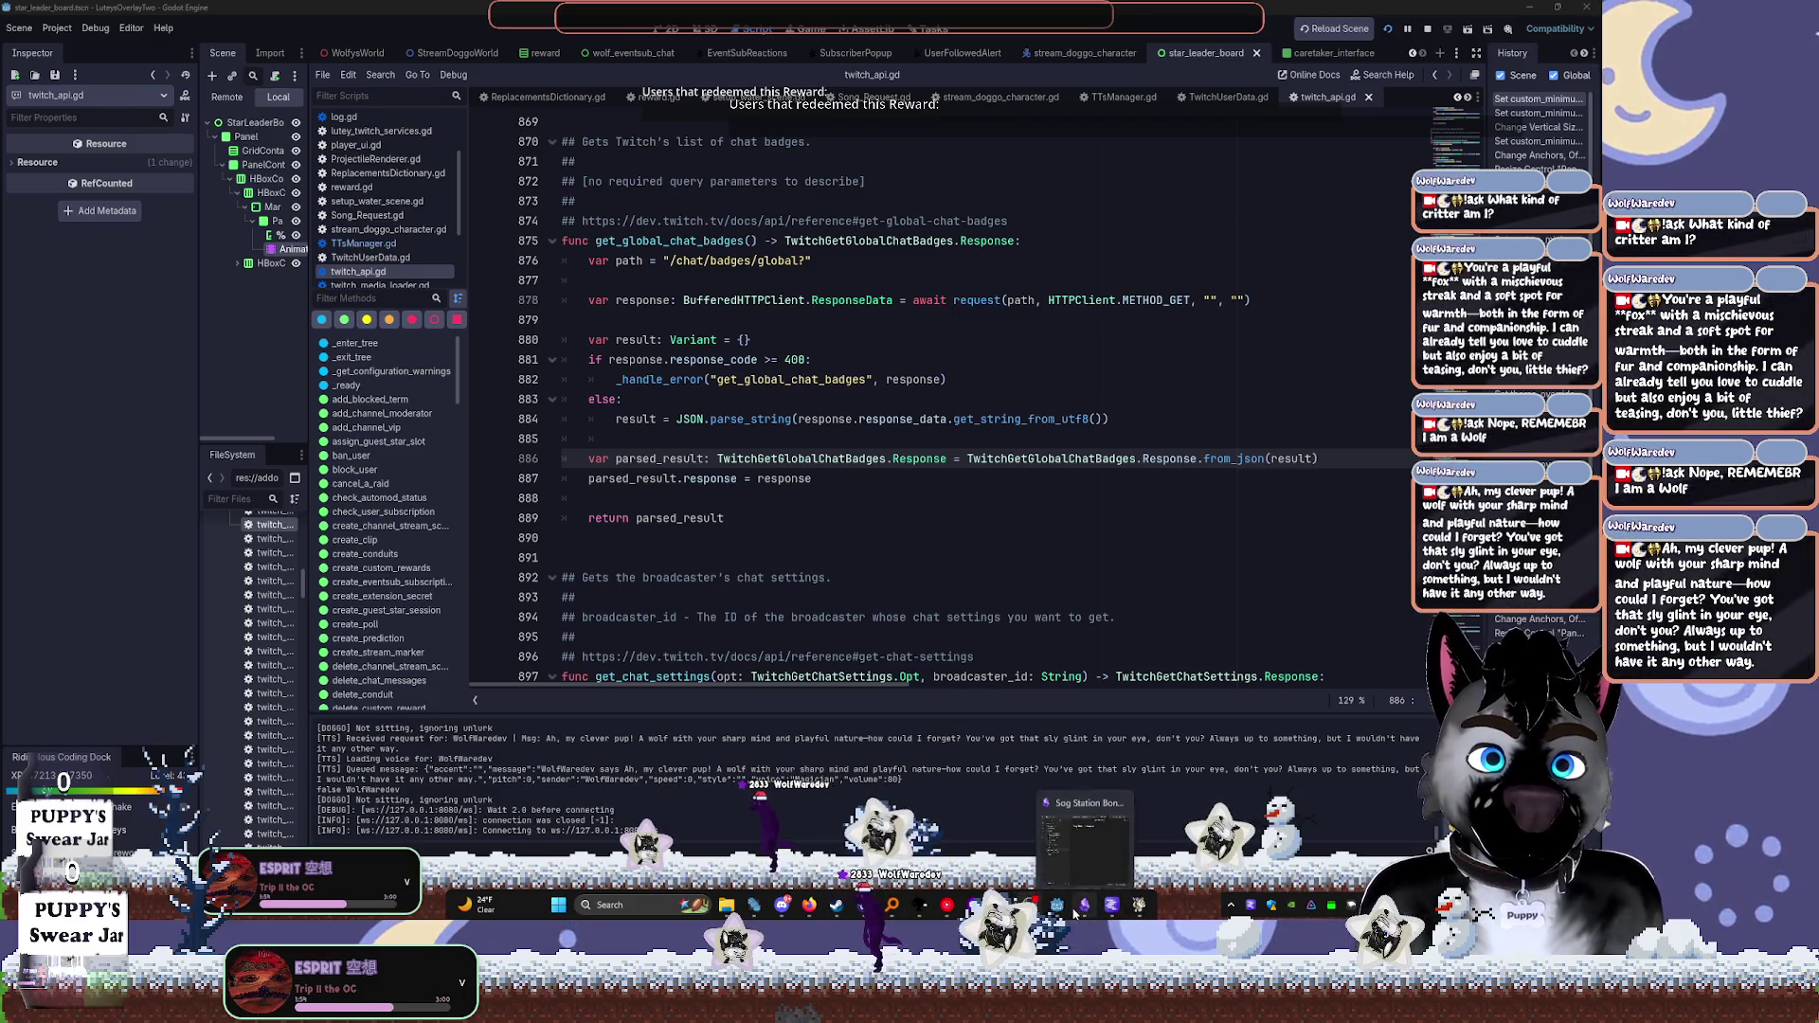
Reopen caretaker_pup_profiles.json from the app data folder, inspect the last profile's traits, then close it
{"action": "left_click", "coordinate": [726, 904]}
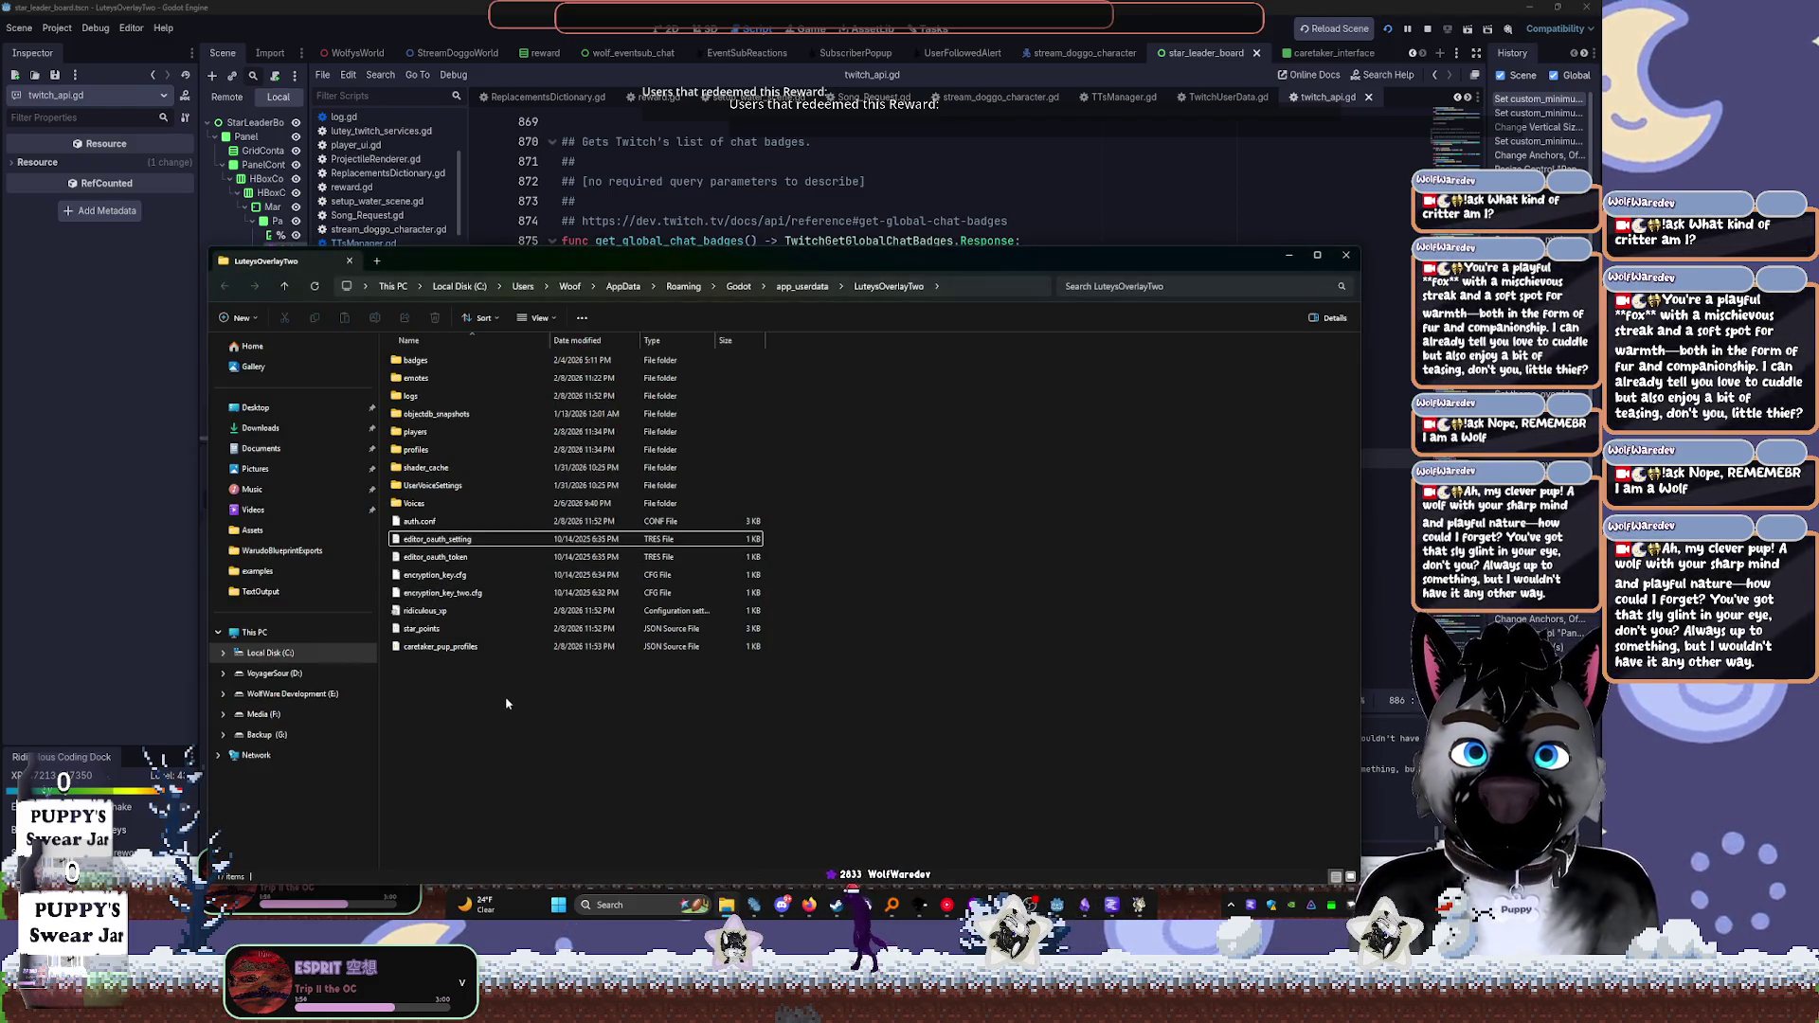
{"action": "key", "text": "F5"}
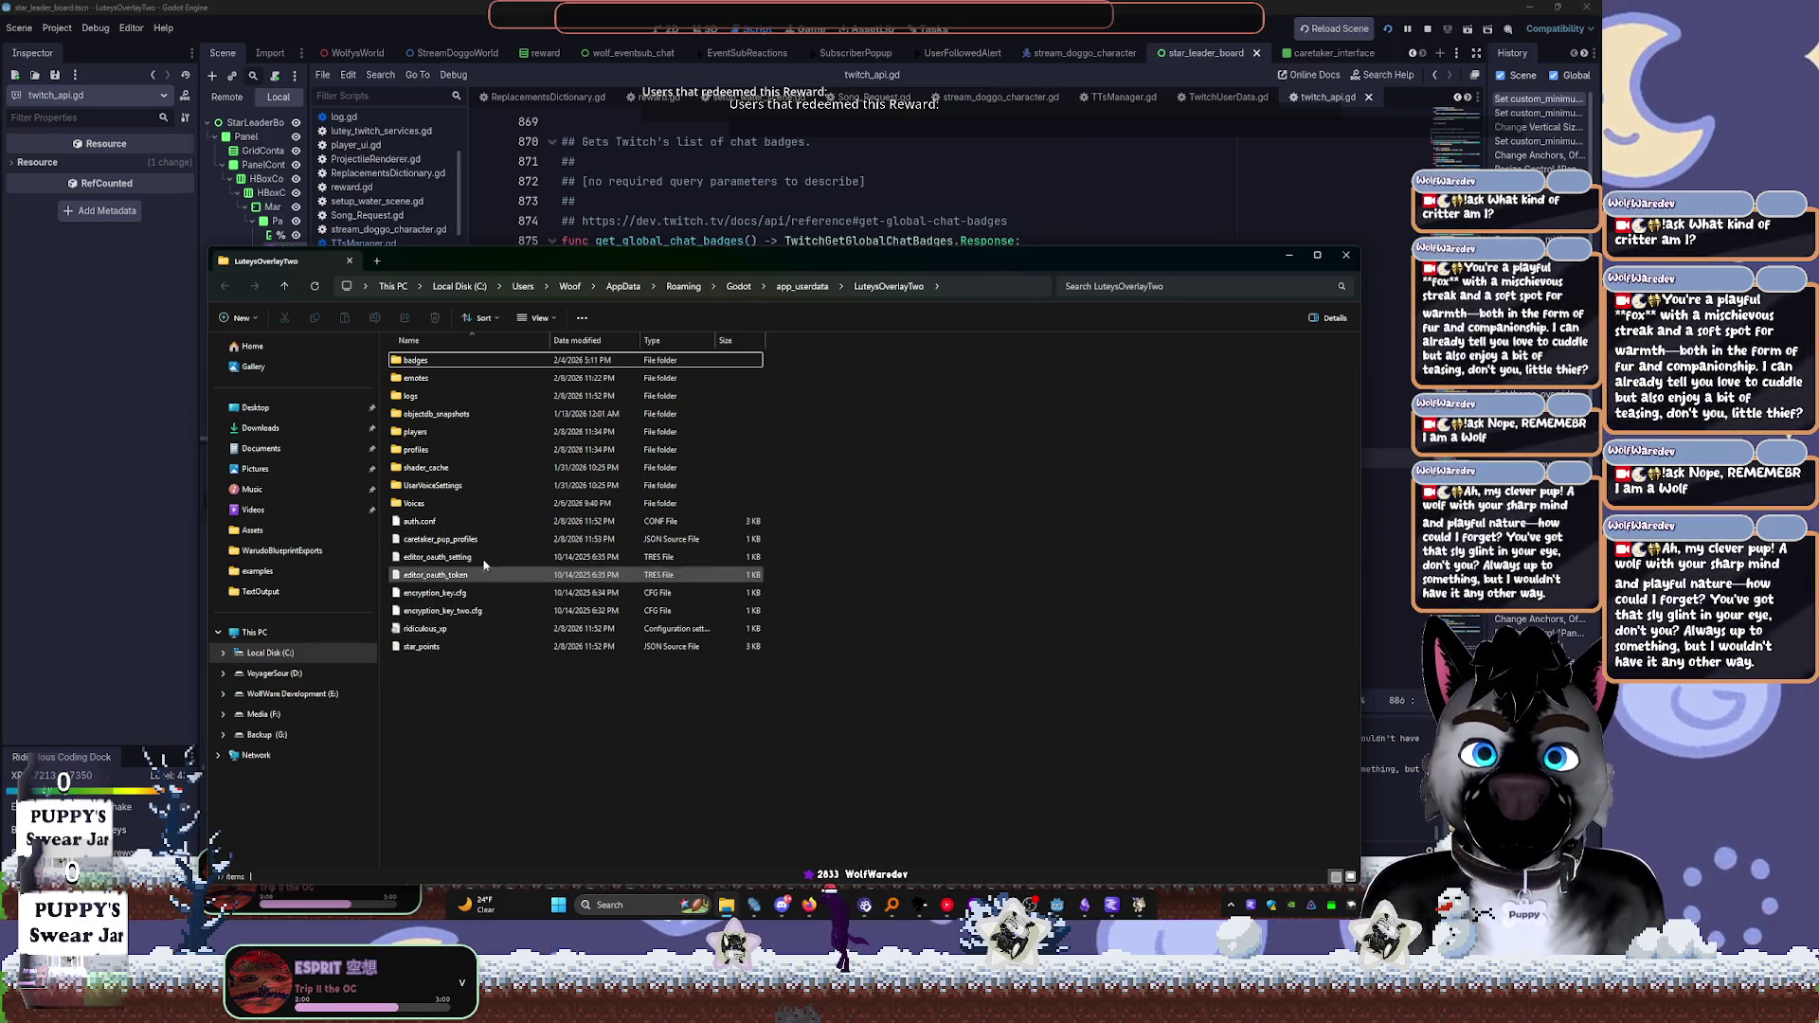
{"action": "double_click", "coordinate": [461, 539]}
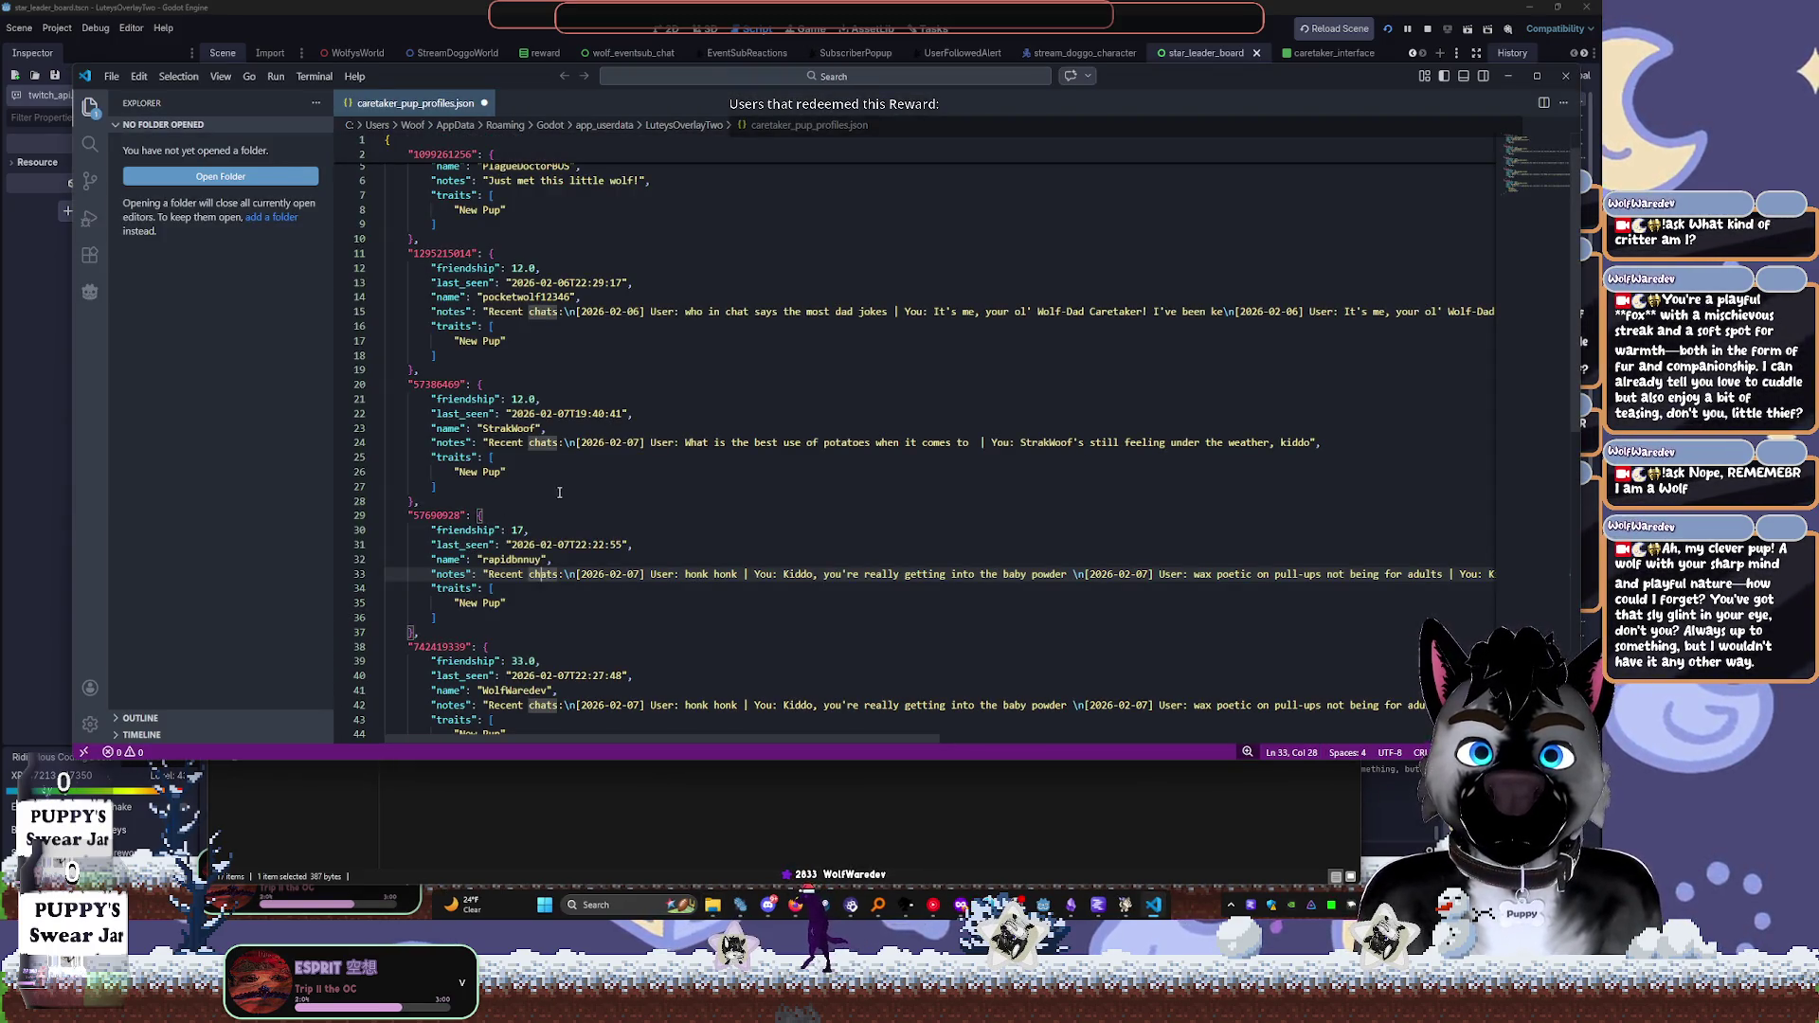
{"action": "scroll", "coordinate": [559, 492], "scroll_direction": "down", "scroll_amount": 3}
{"action": "left_click", "coordinate": [620, 611]}
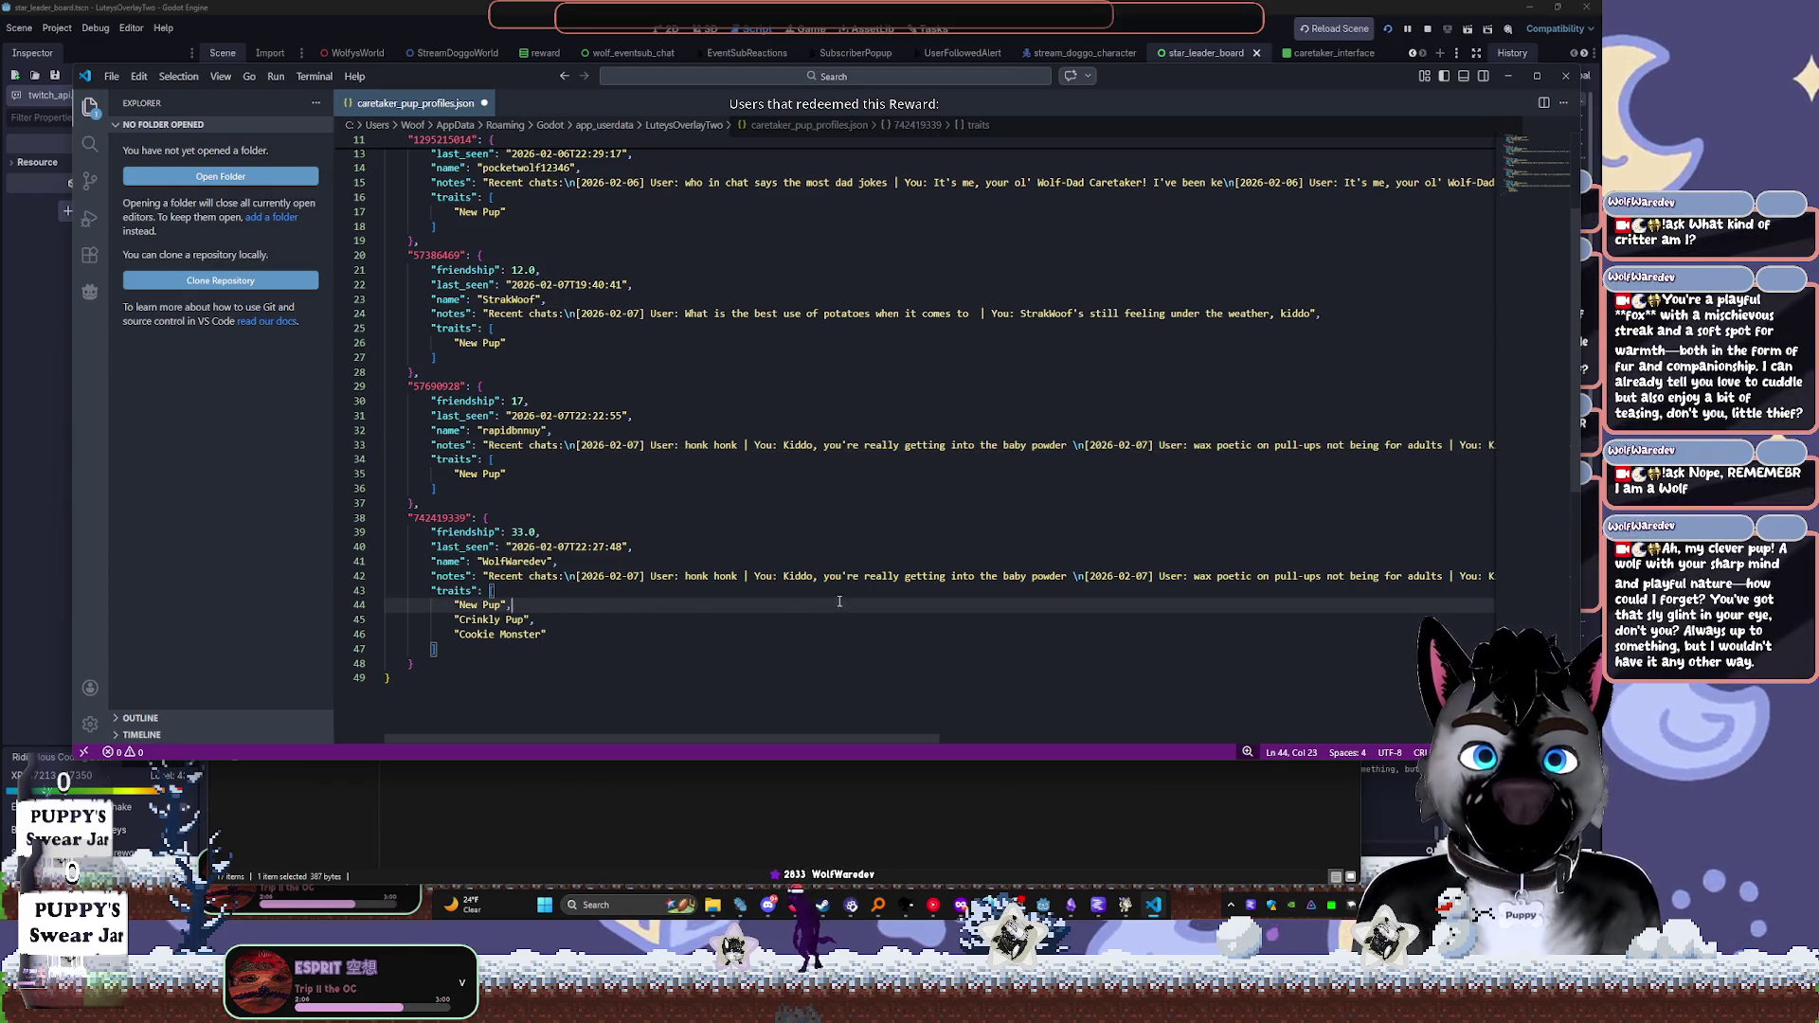
{"action": "mouse_move", "coordinate": [933, 730]}
{"action": "left_mouse_down"}
{"action": "mouse_move", "coordinate": [1027, 731]}
{"action": "mouse_move", "coordinate": [778, 644]}
{"action": "left_mouse_up"}
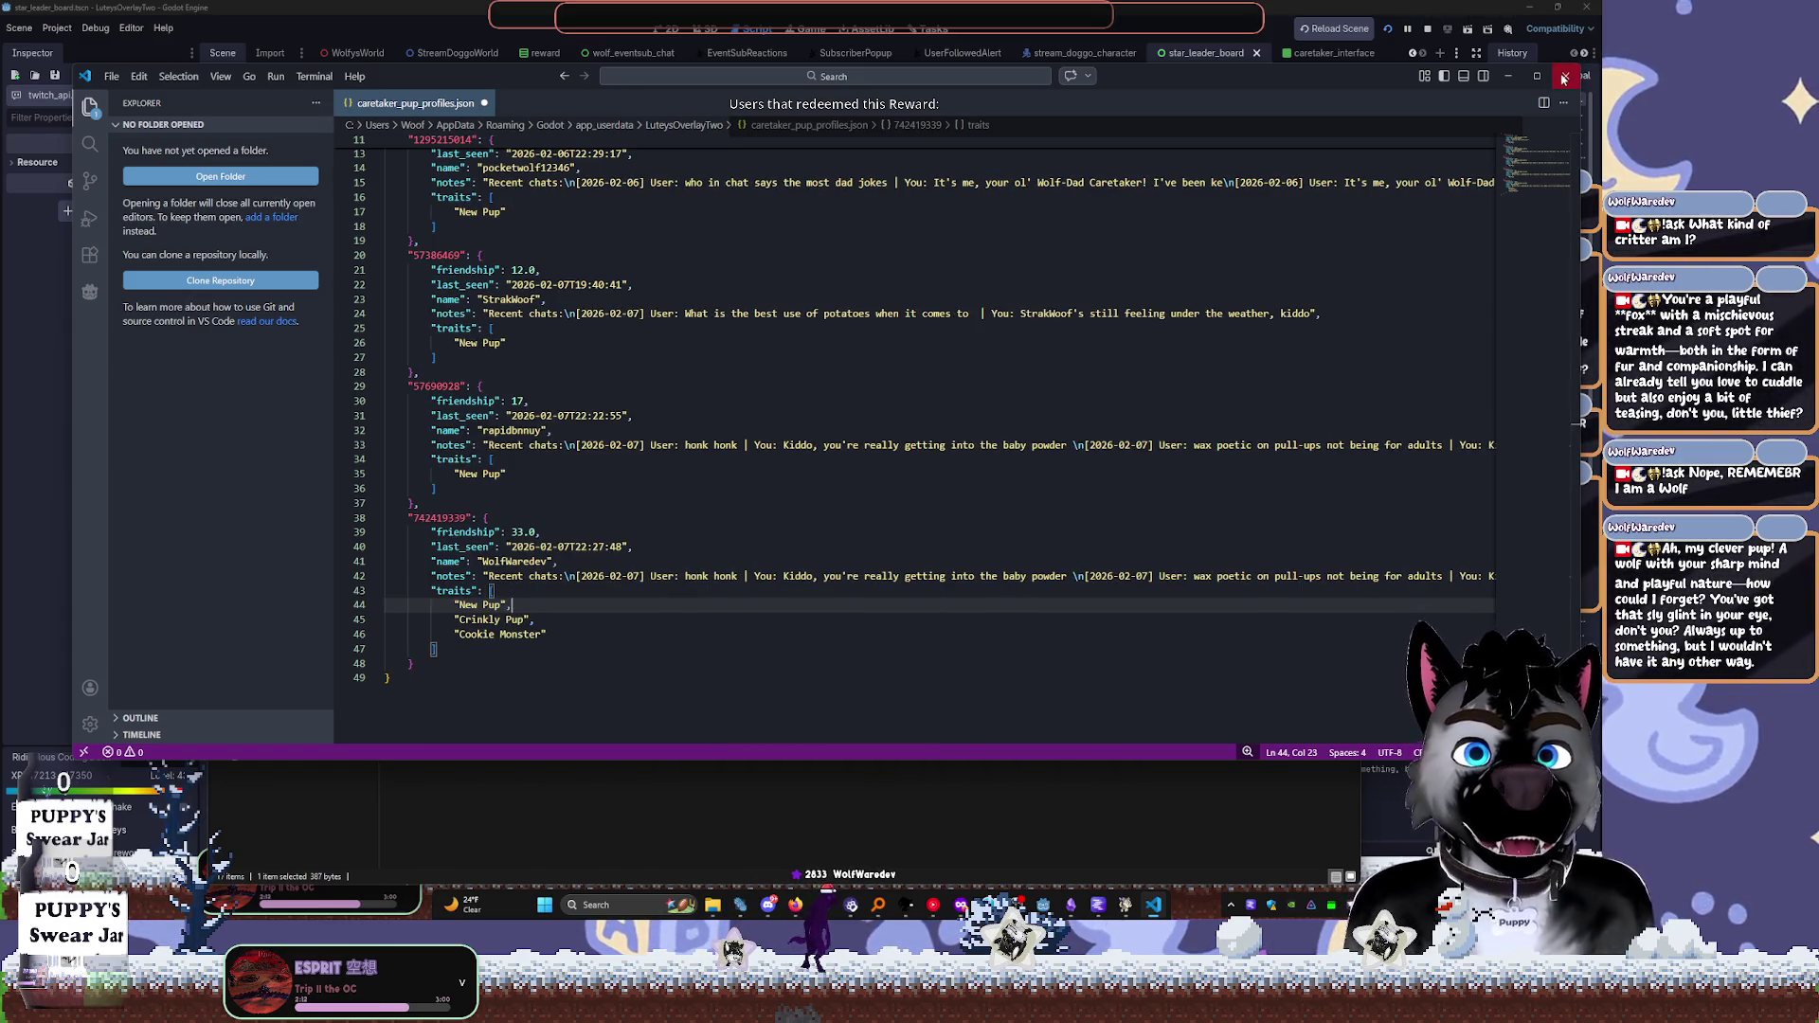
{"action": "left_click", "coordinate": [1564, 79]}
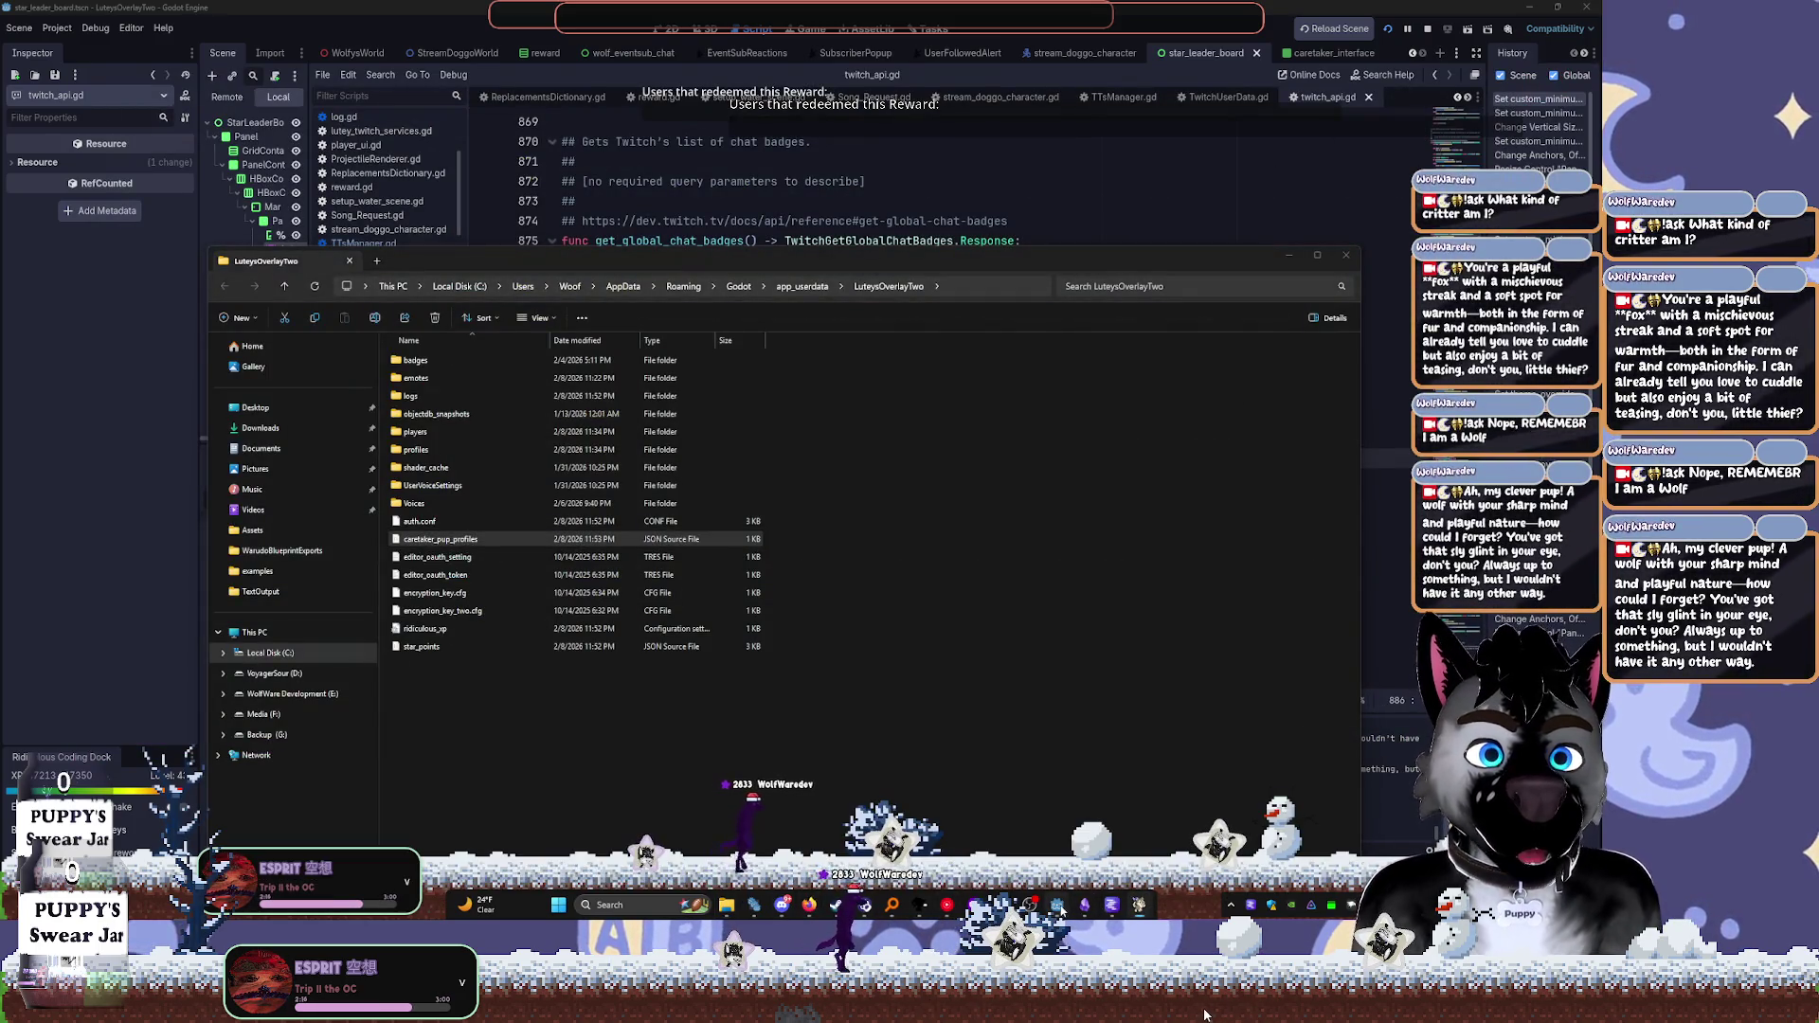
{"action": "type", "text": "careta"}
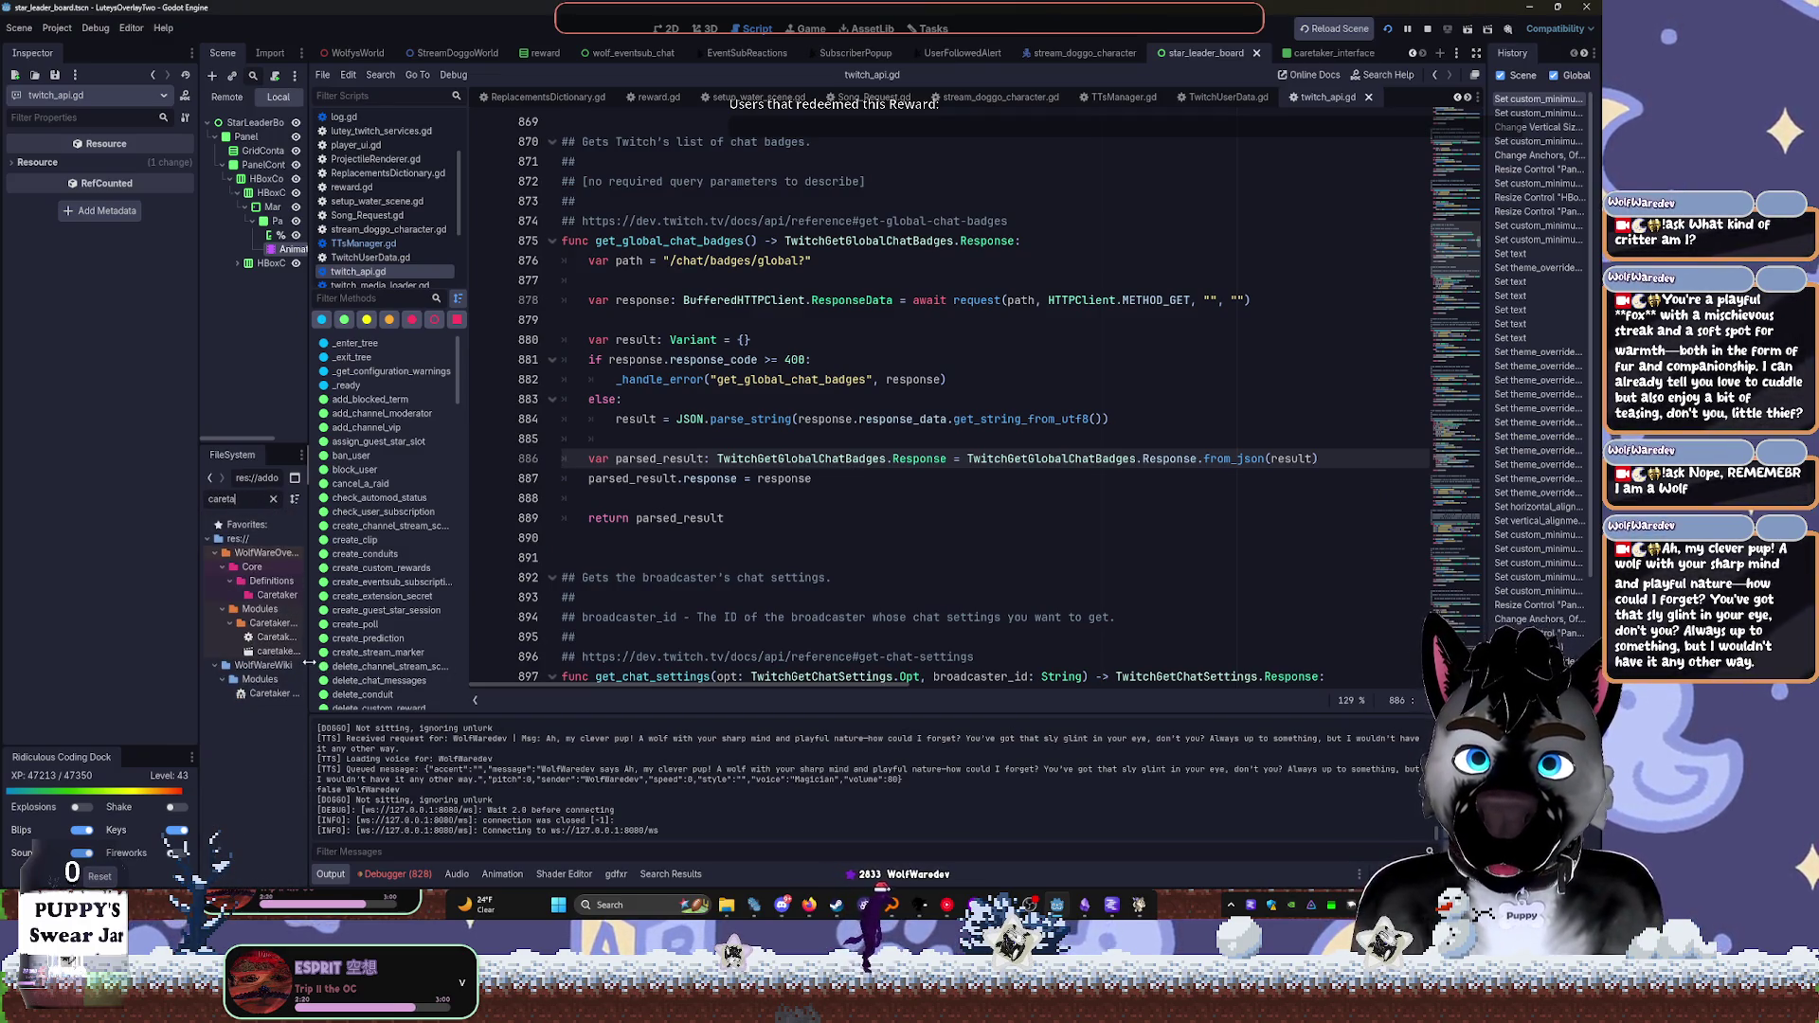
Open the Caretaker script's luteys-overlay-2 project folder in File Explorer
{"action": "left_click_drag", "start_coordinate": [309, 662], "coordinate": [370, 654]}
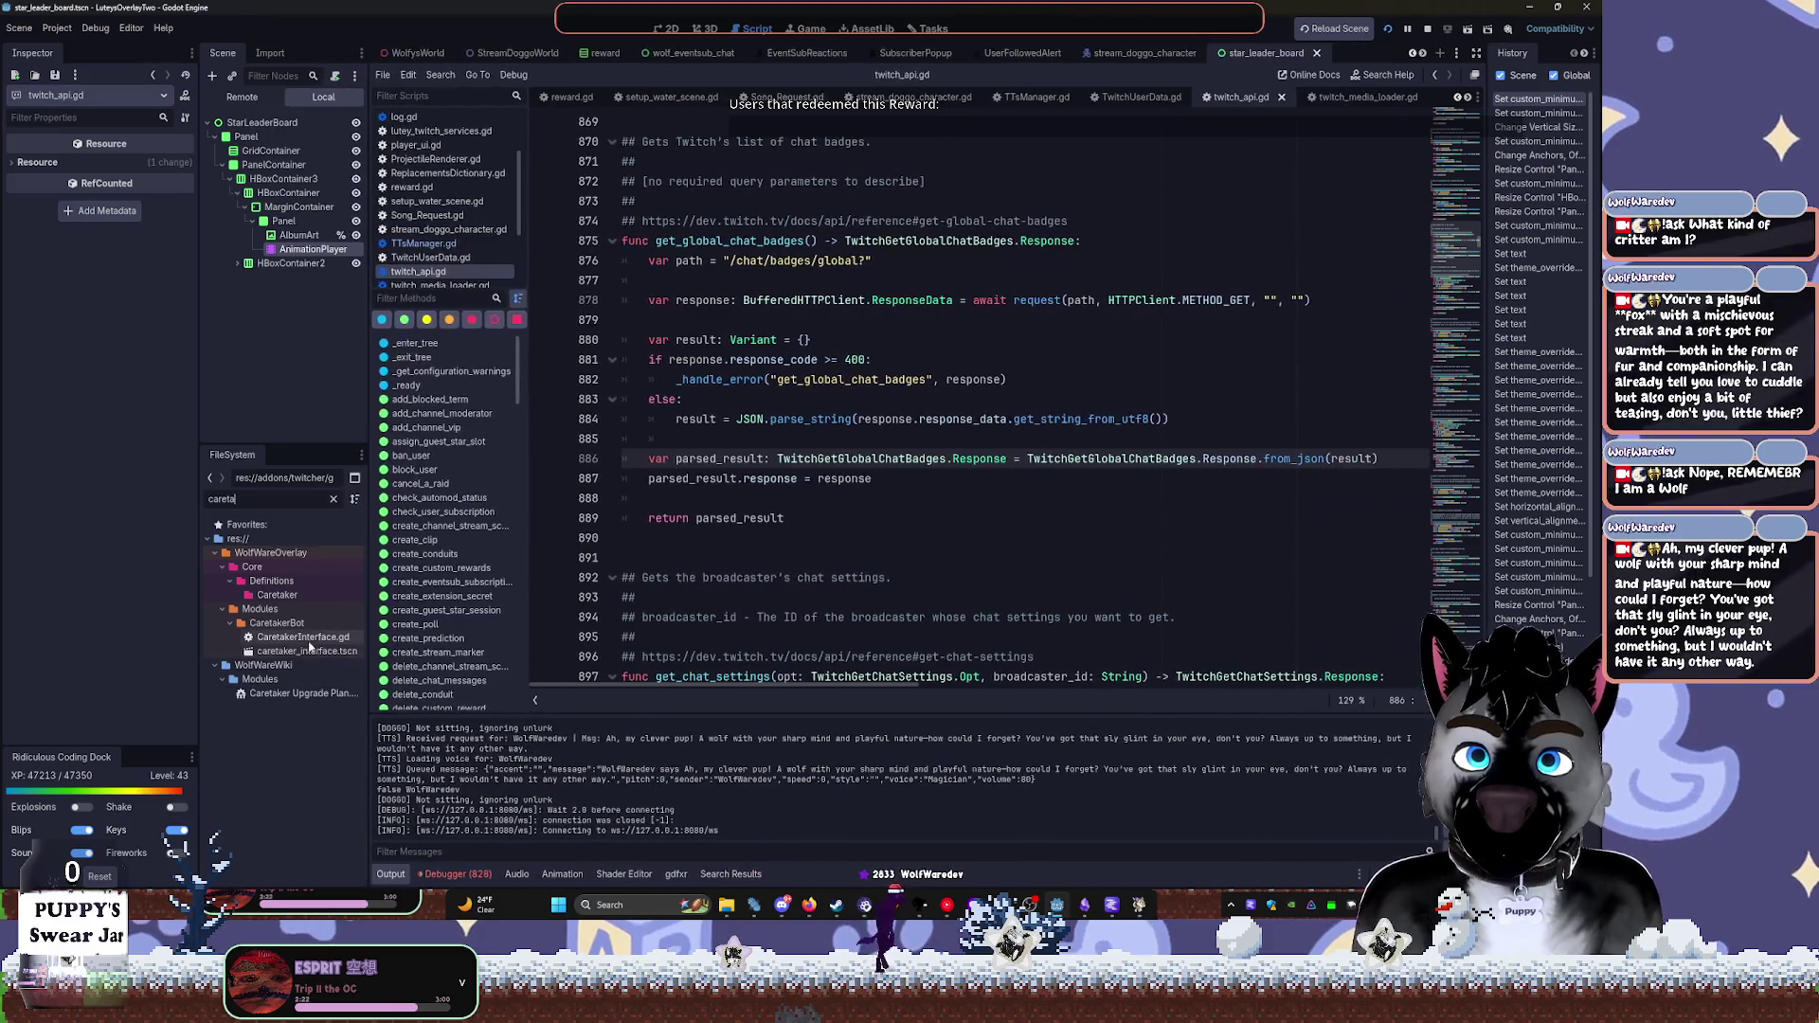
{"action": "right_click", "coordinate": [286, 746]}
{"action": "left_click", "coordinate": [332, 850]}
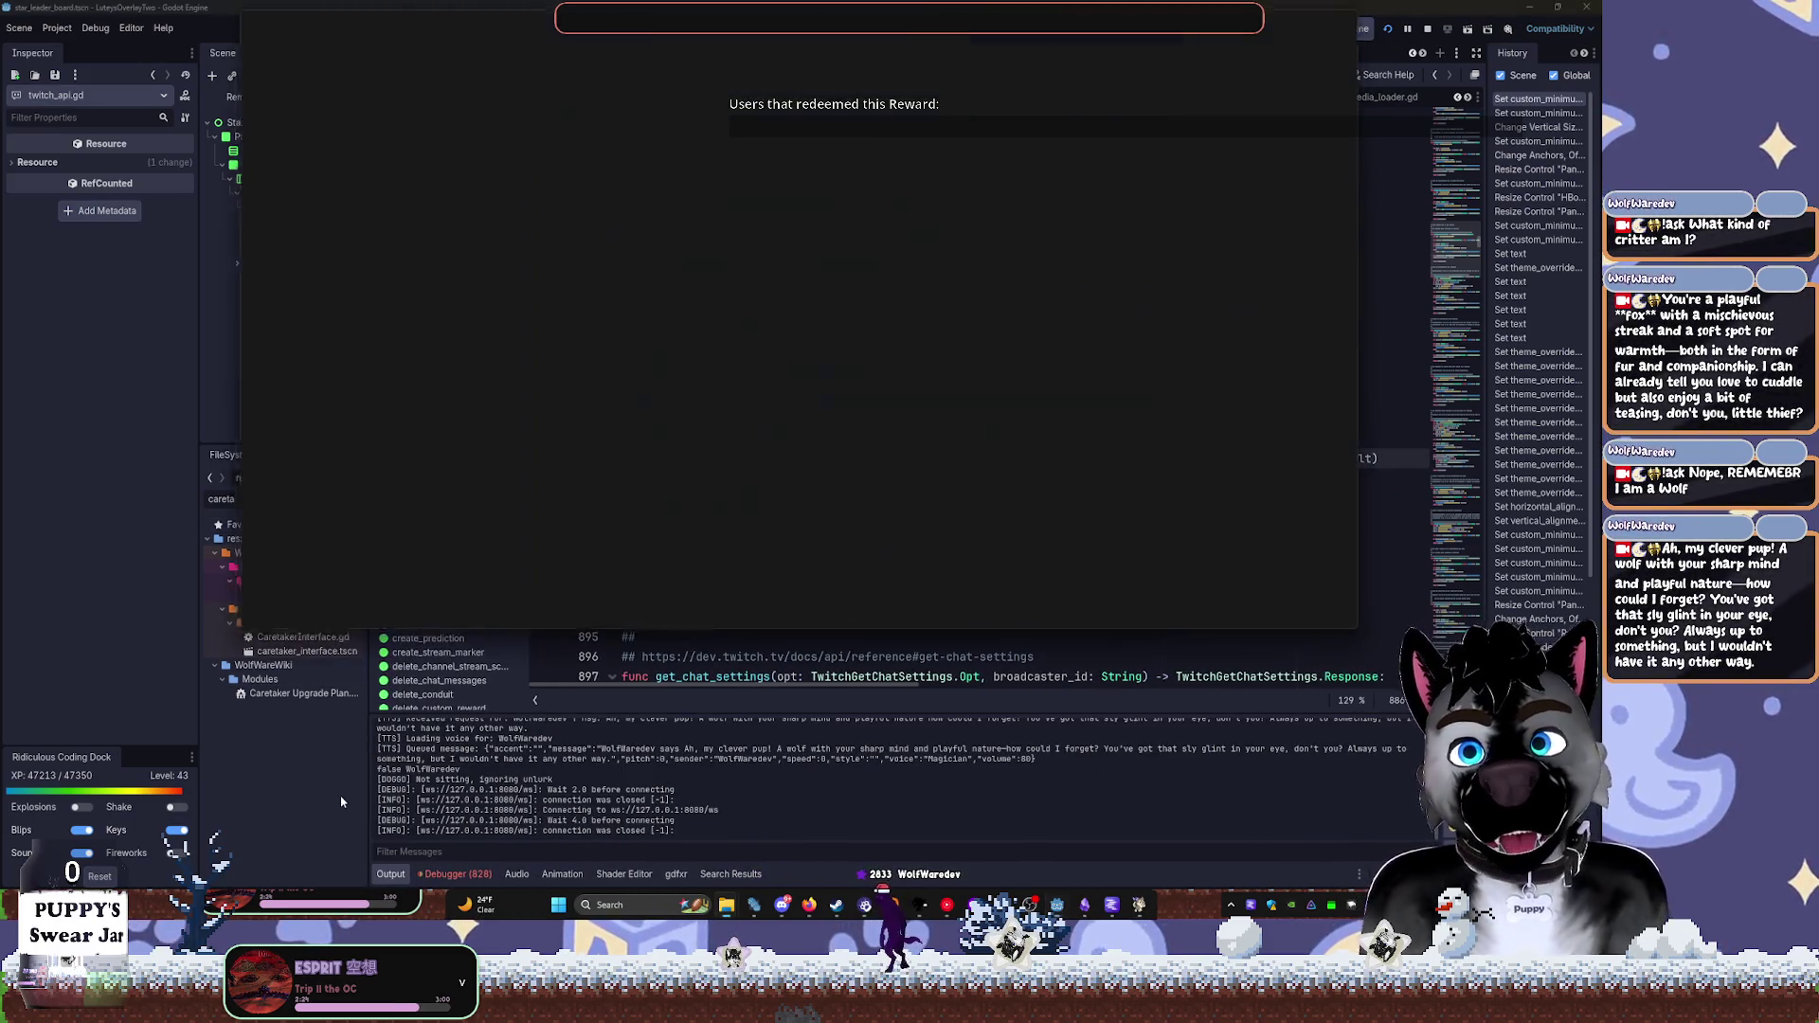
Search the folder for 'profiles', which finds 0 items, then bring up LM Studio's developer logs
{"action": "left_click", "coordinate": [1193, 41]}
{"action": "type", "text": "prof"}
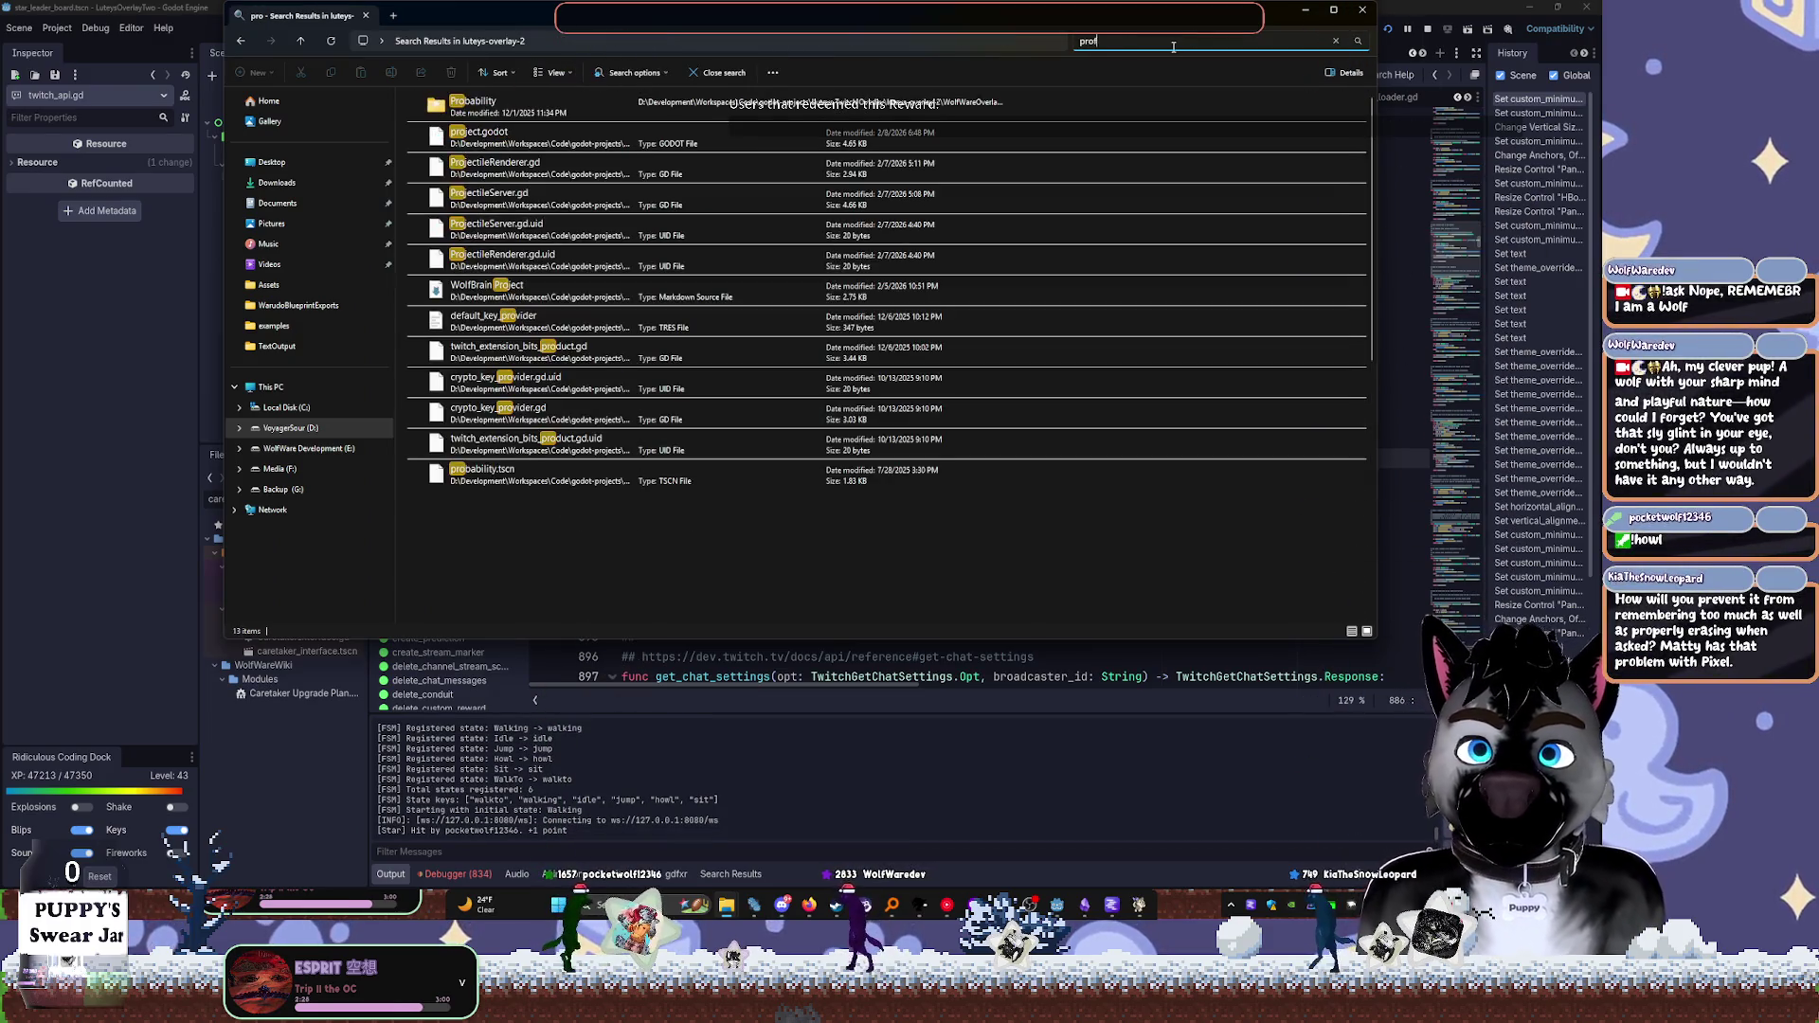
{"action": "type", "text": "iles"}
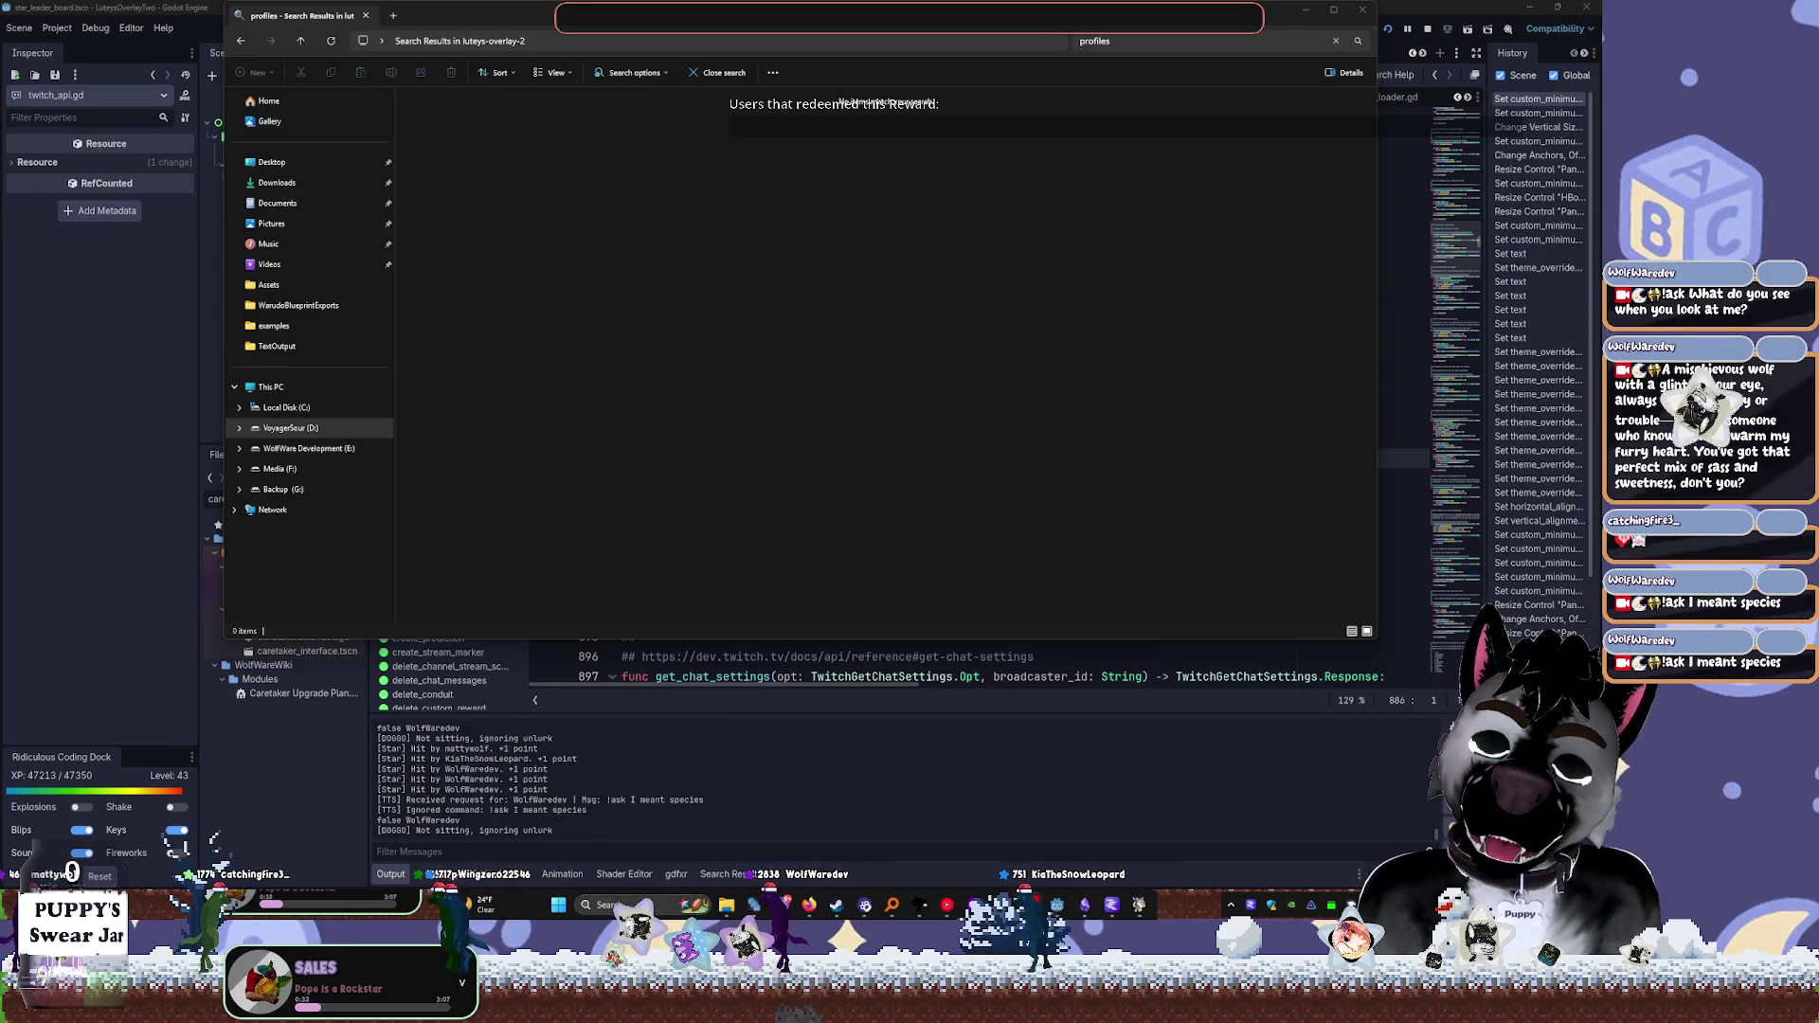
{"action": "left_click", "coordinate": [1086, 907]}
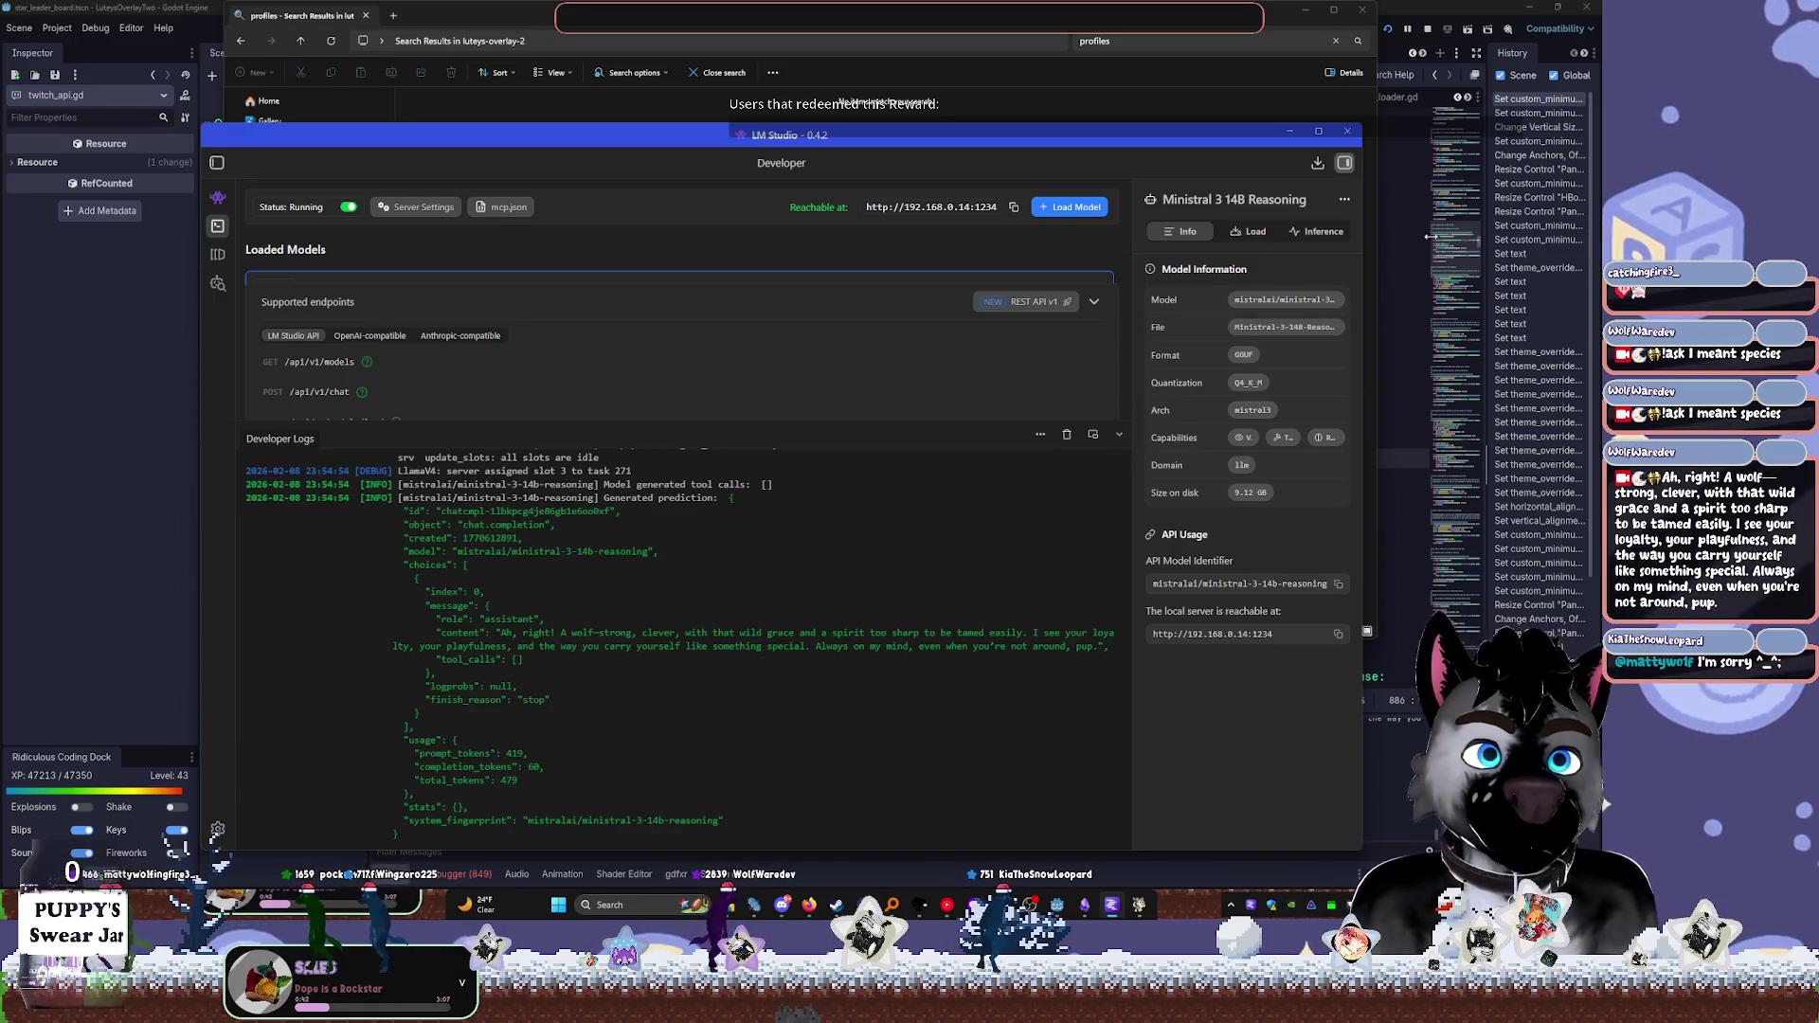
Stop the running overlay, rerun it with F5, and bring TTS Voice Wizard forward
{"action": "left_click", "coordinate": [1427, 29]}
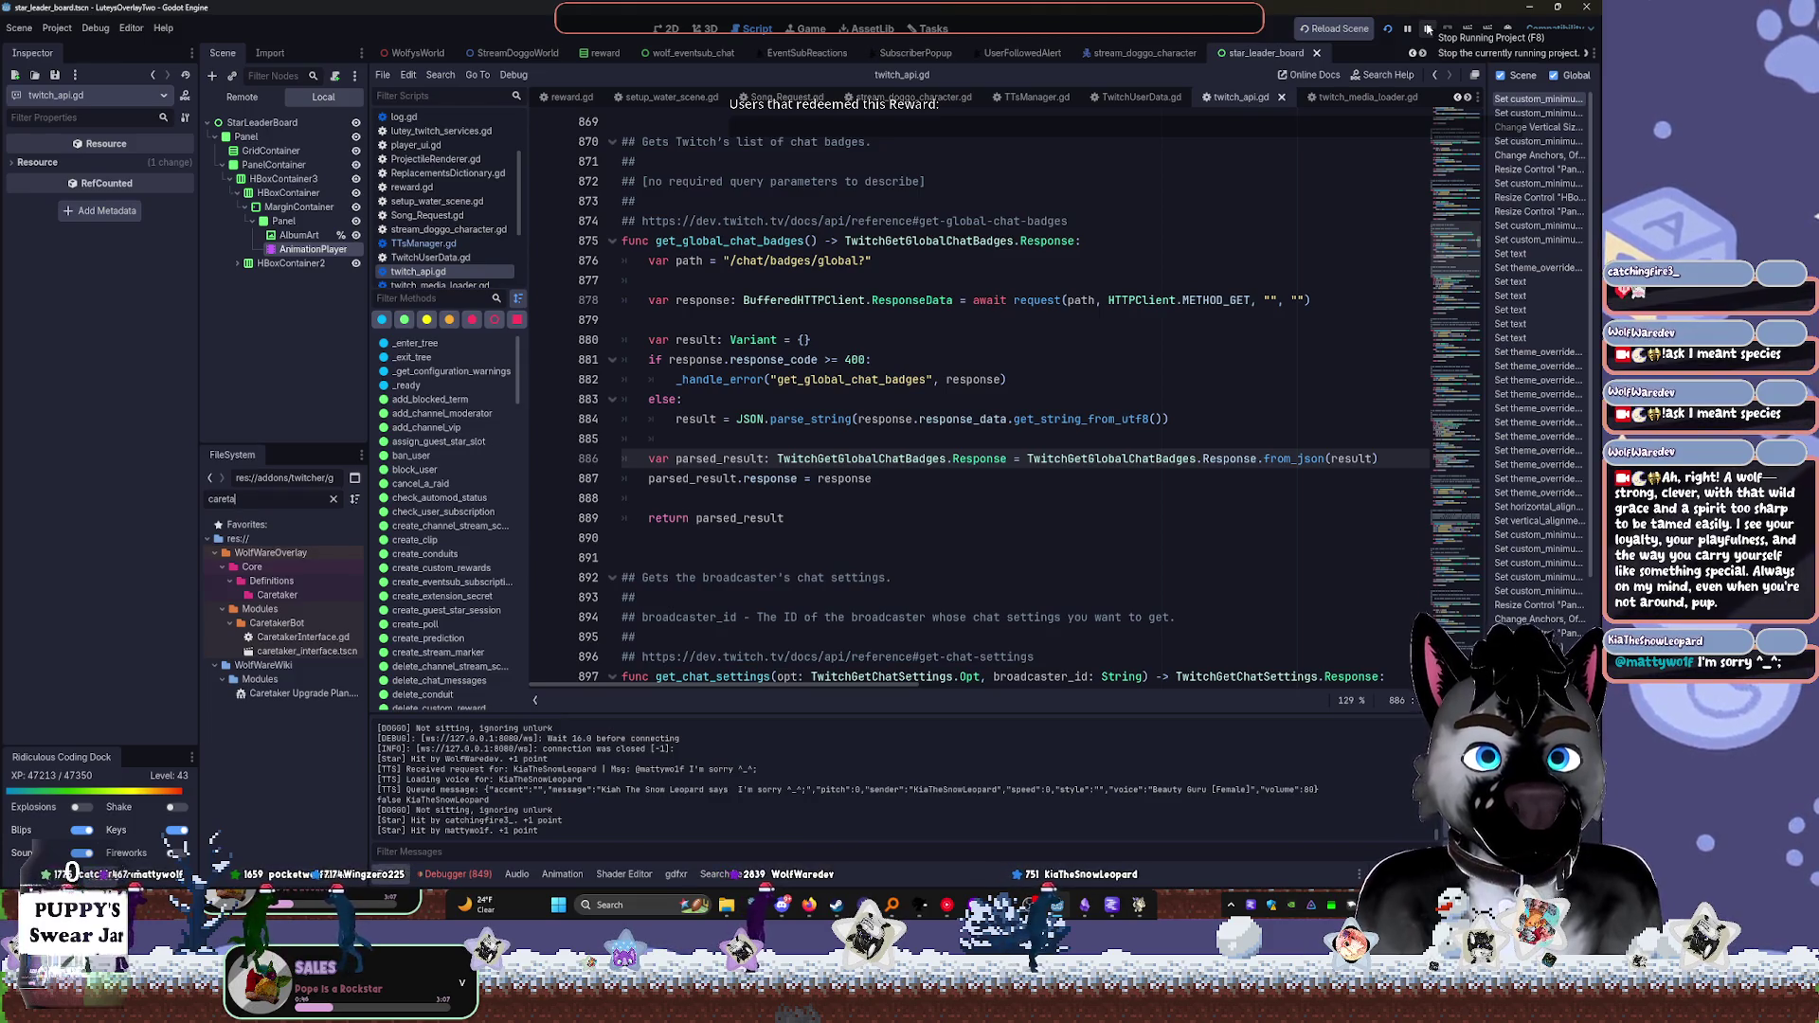
{"action": "left_click", "coordinate": [1428, 29]}
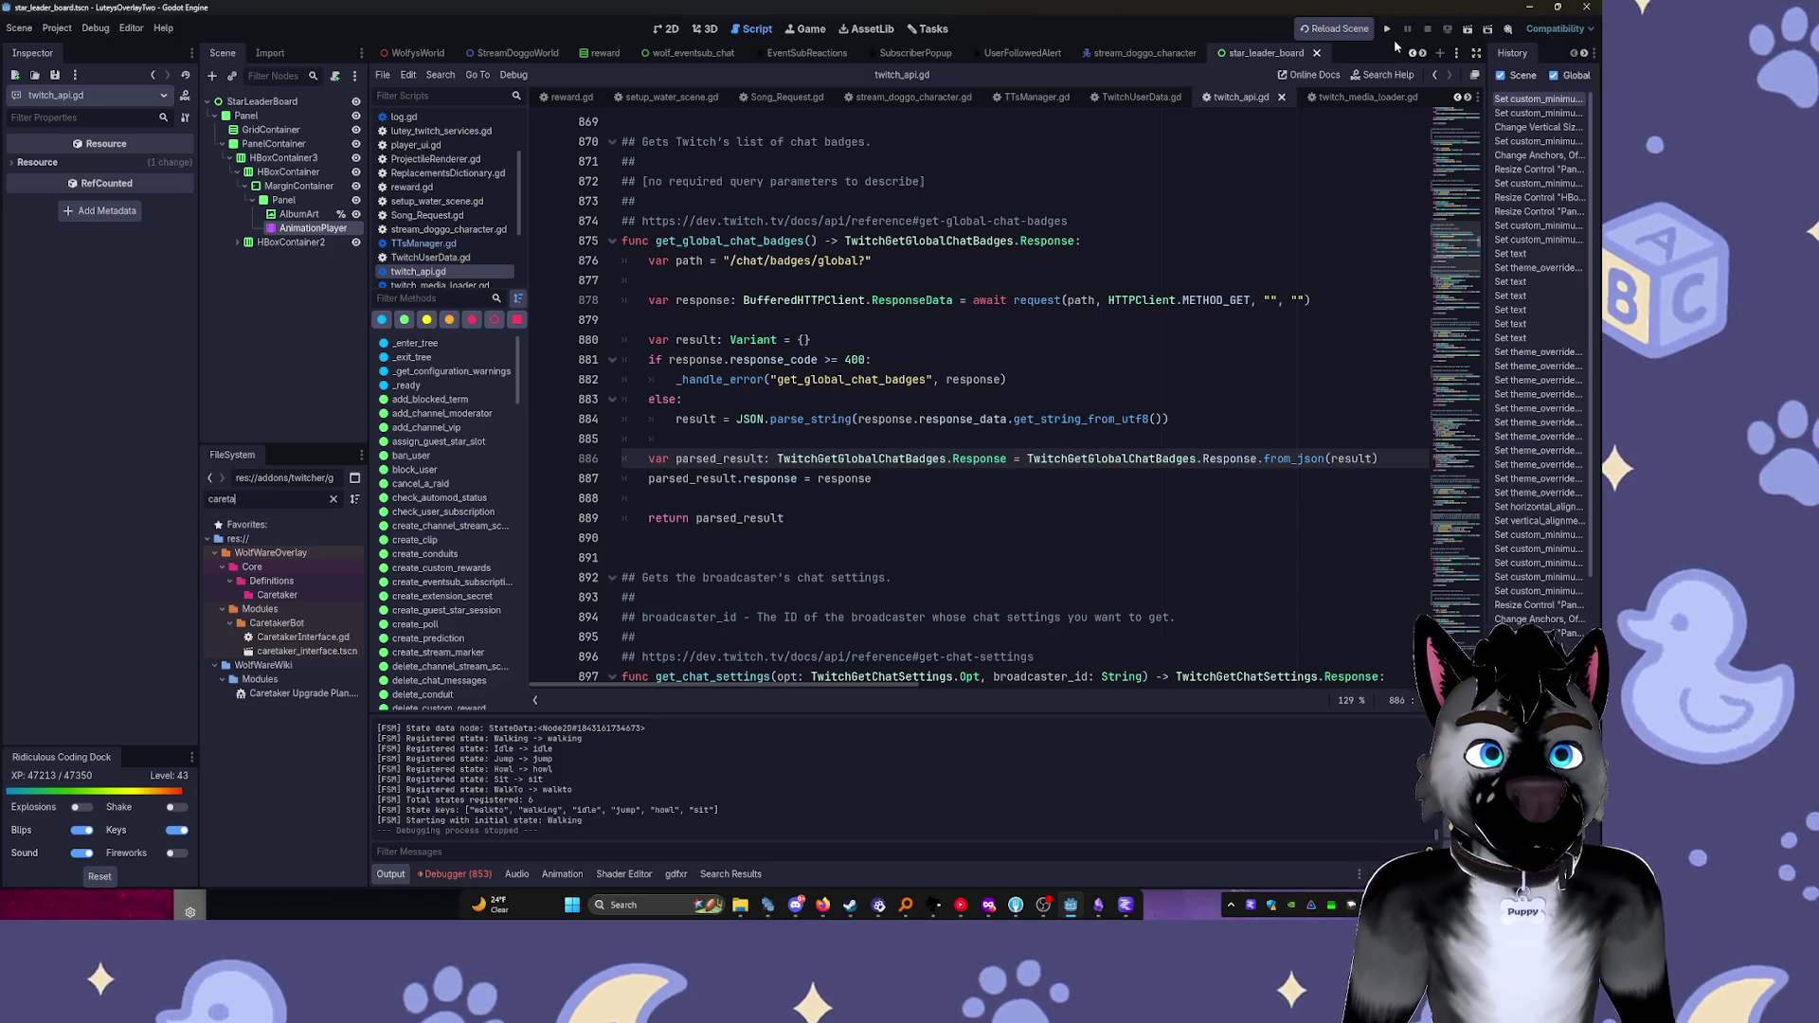
{"action": "key", "text": "F5"}
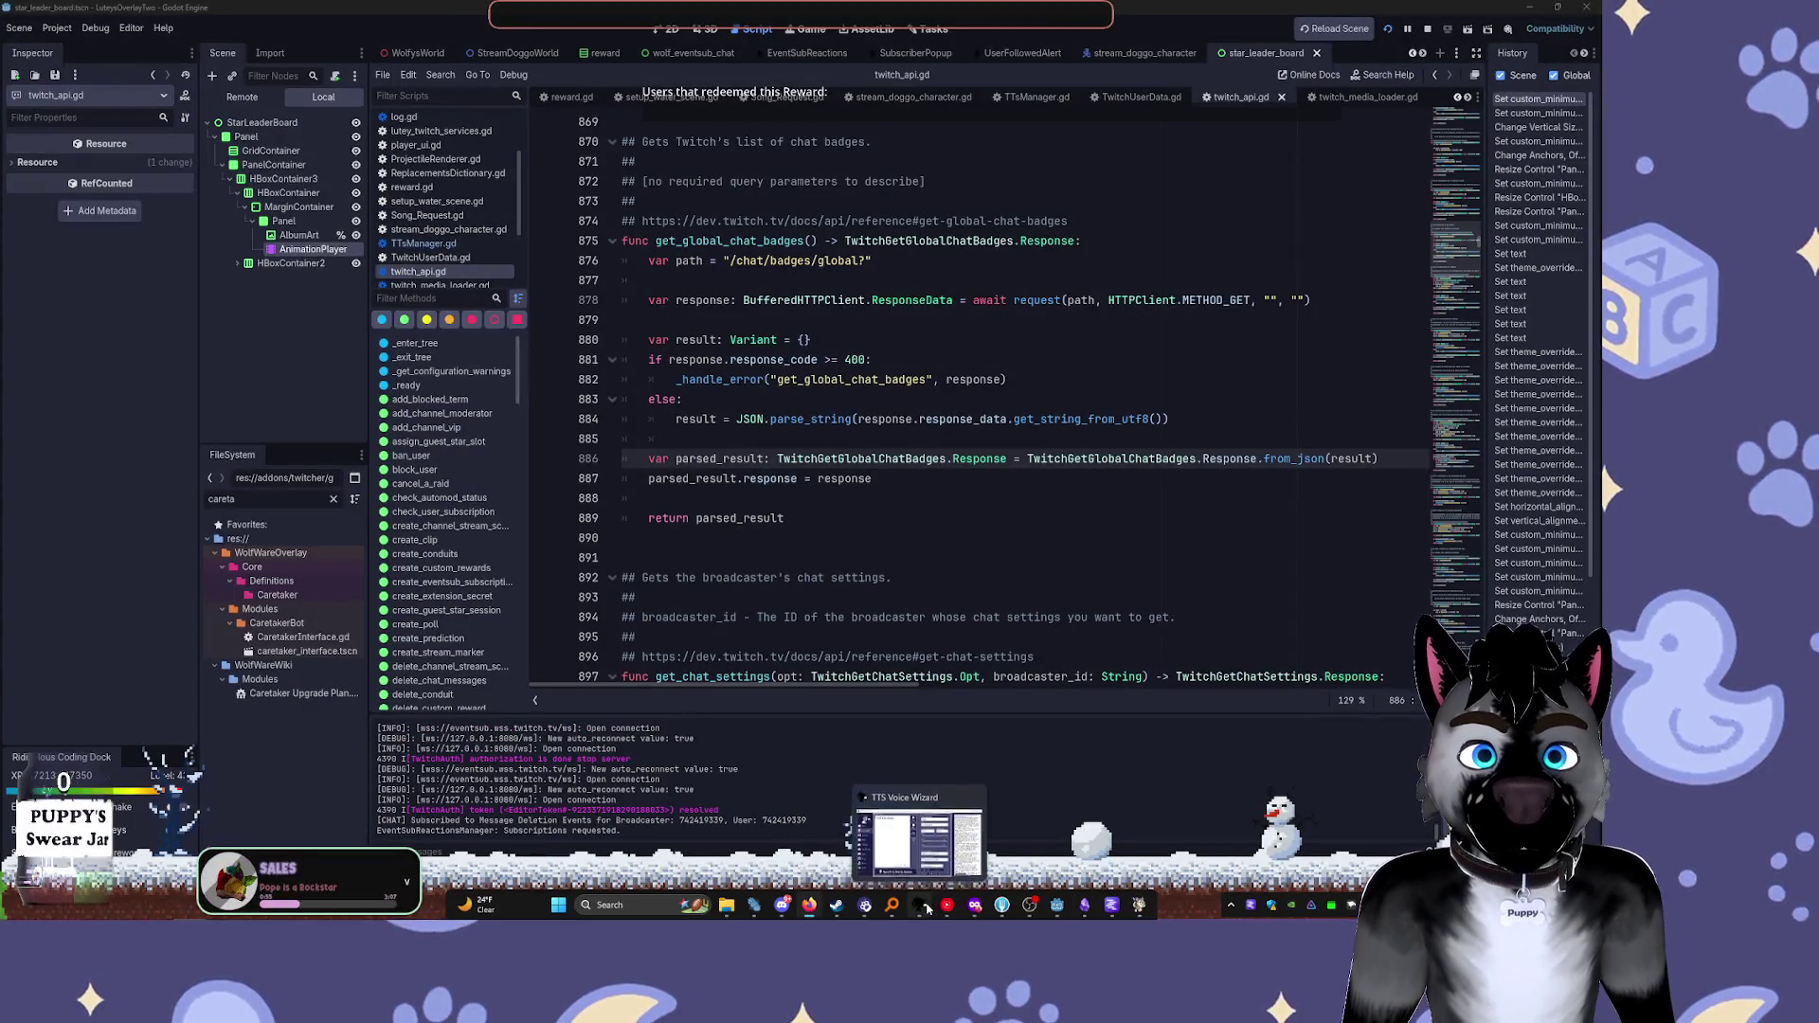
{"action": "left_click", "coordinate": [926, 907]}
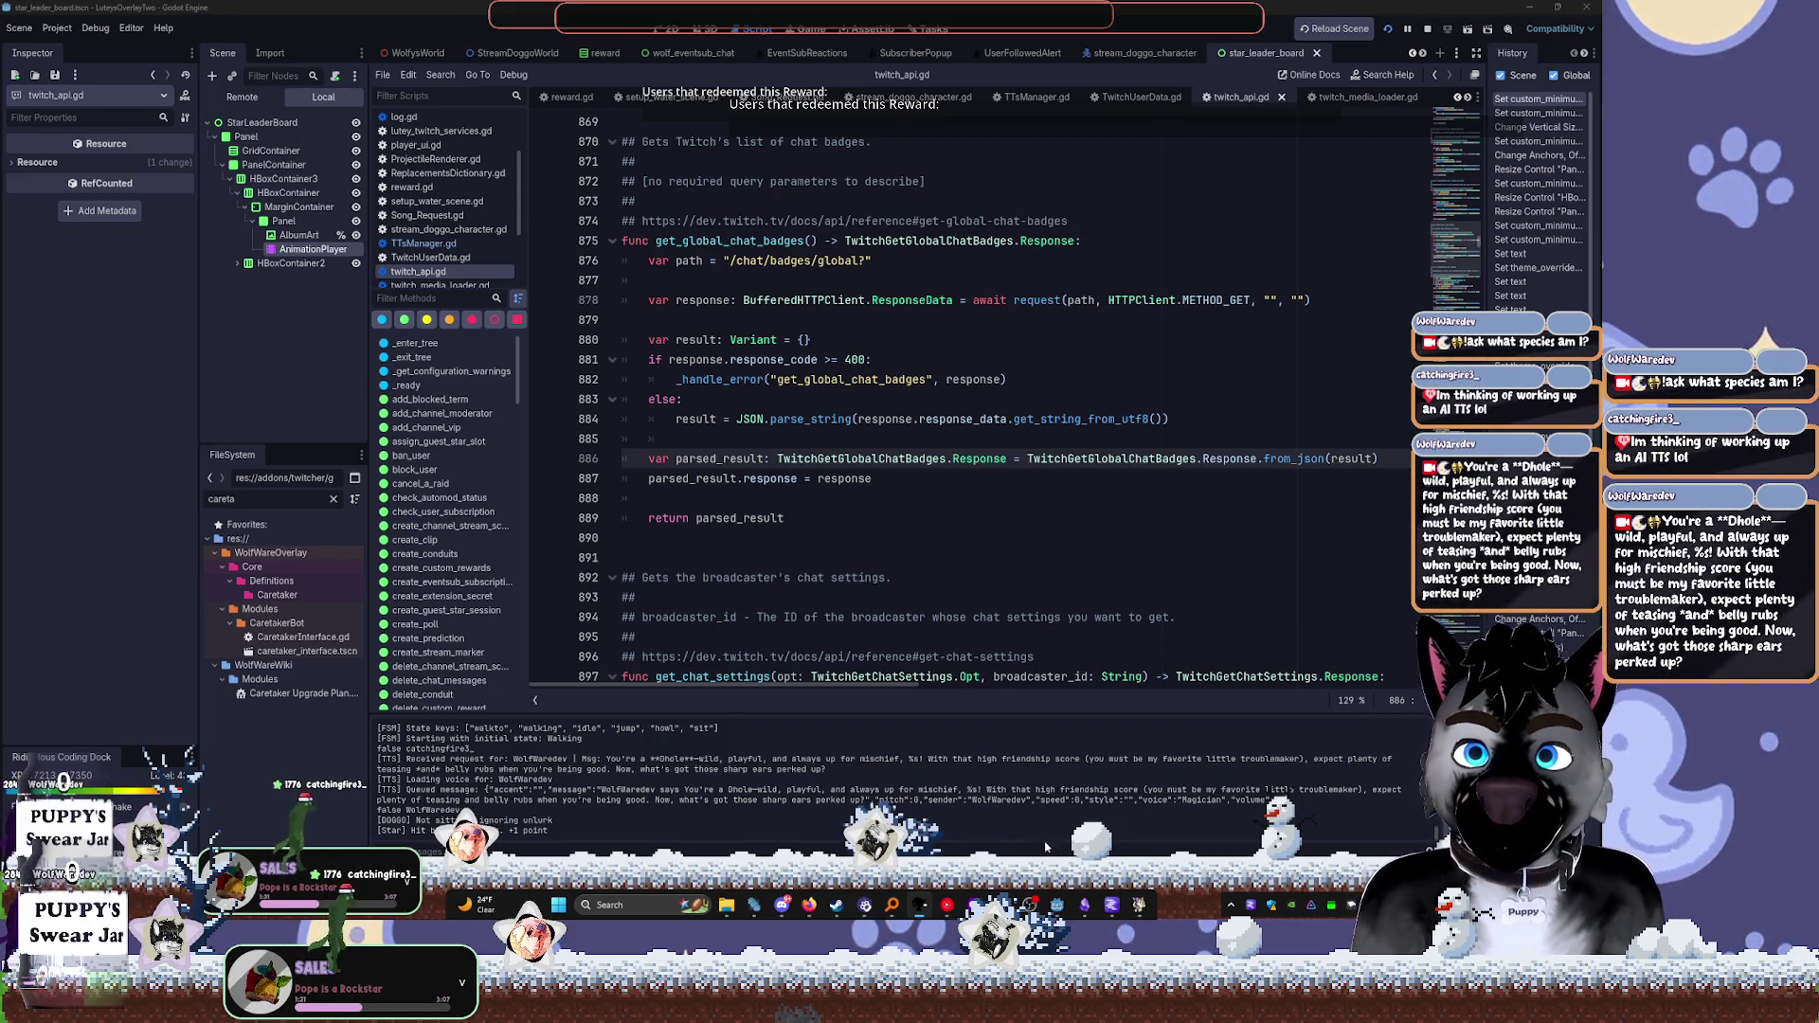
{"action": "mouse_move", "coordinate": [1030, 904]}
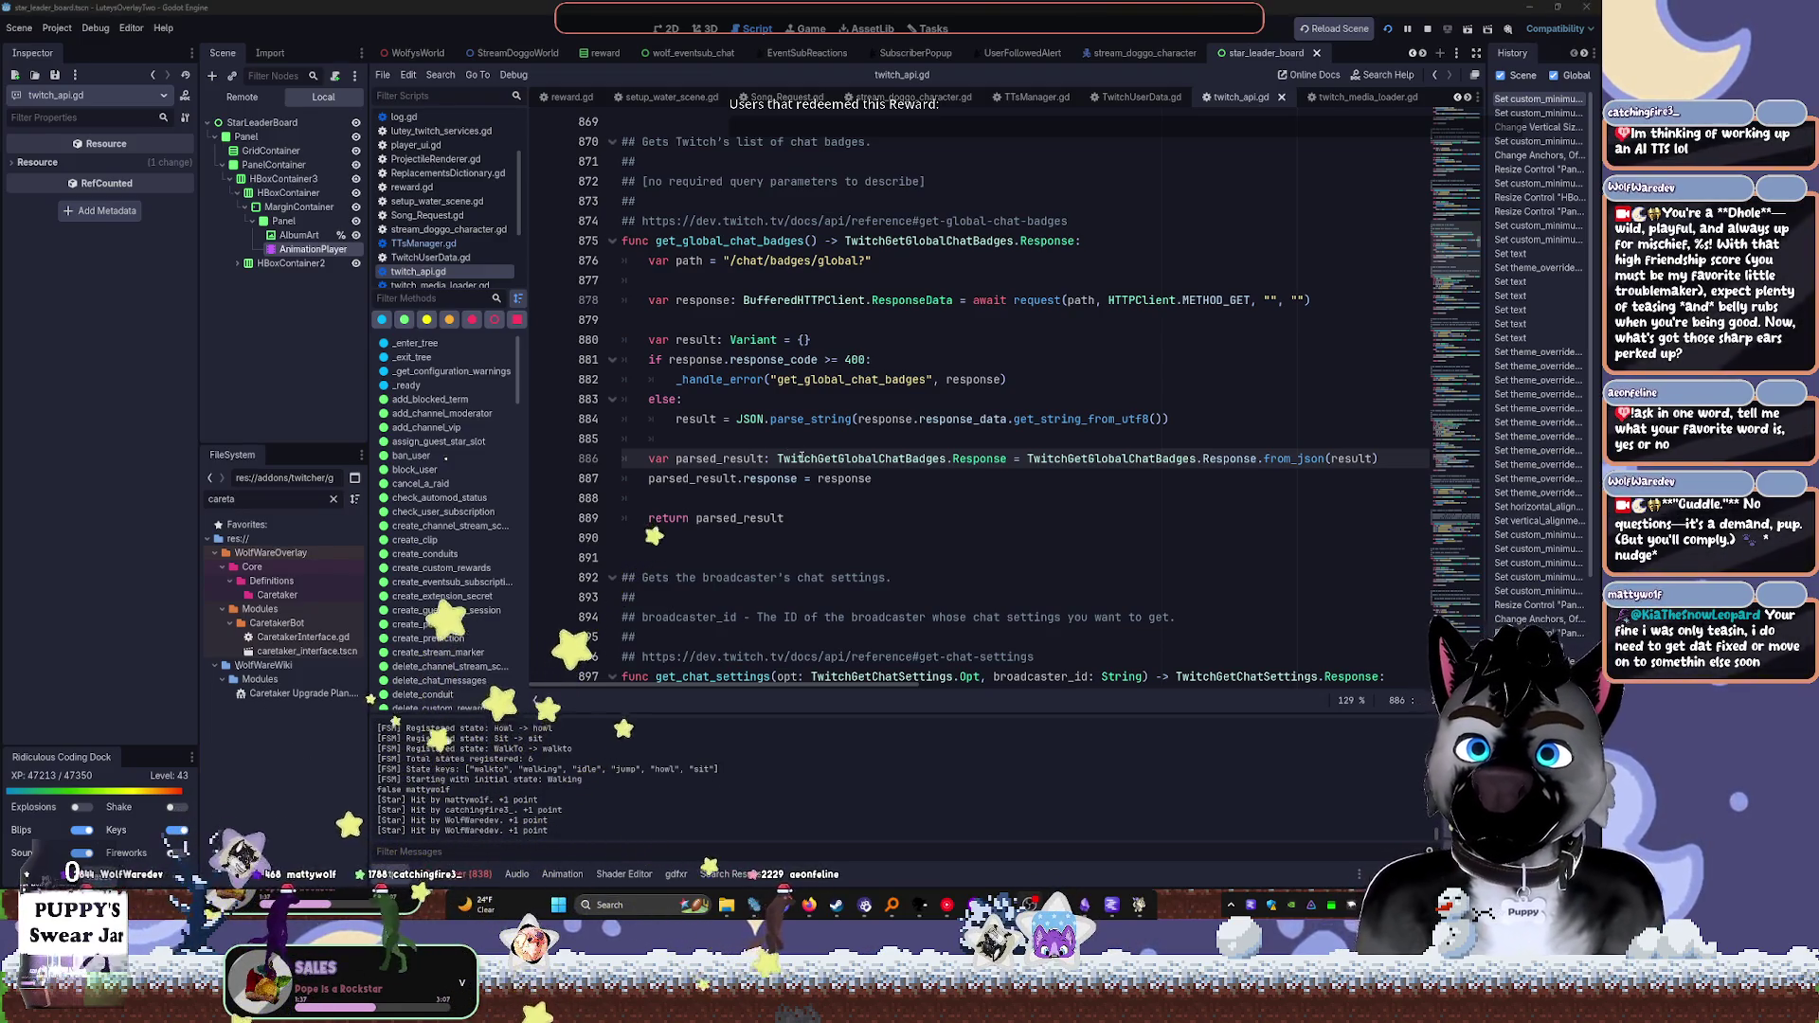
Scroll through twitch_api.gd, placing the caret on lines 887, 894 and 913
{"action": "left_click", "coordinate": [940, 481]}
{"action": "scroll", "coordinate": [941, 491], "scroll_direction": "down", "scroll_amount": 2}
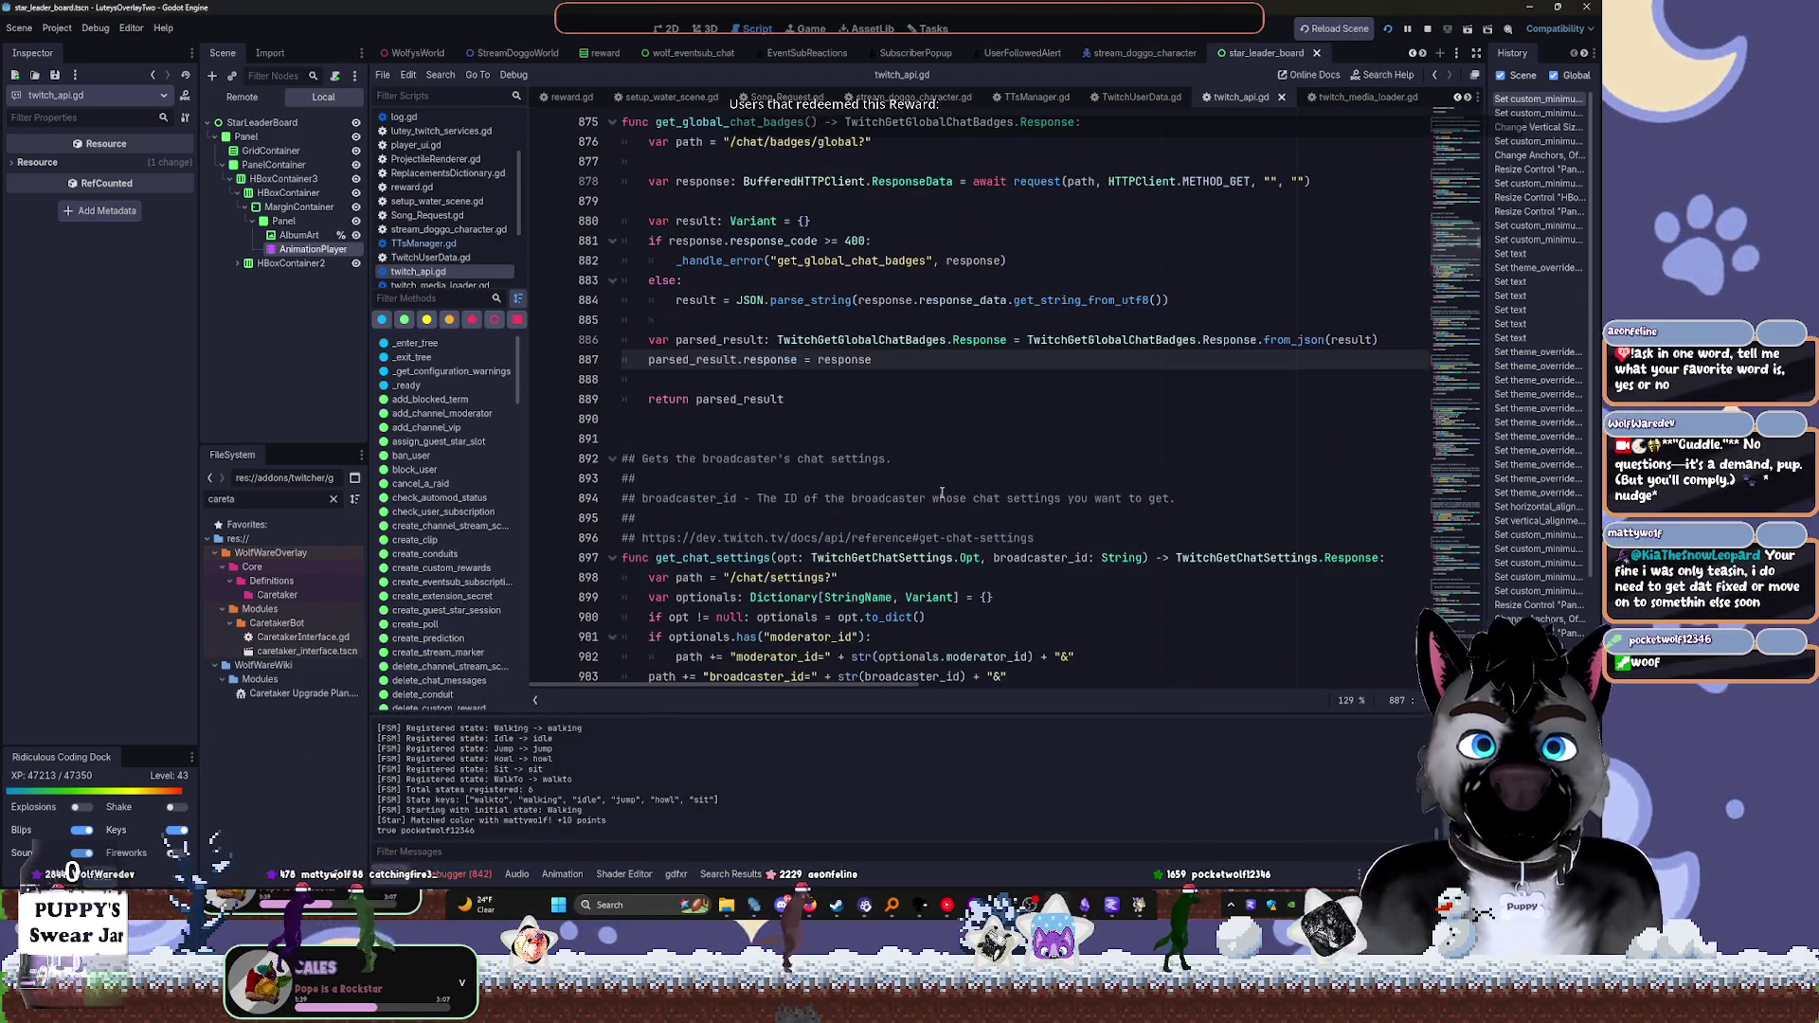
{"action": "left_click", "coordinate": [941, 493]}
{"action": "scroll", "coordinate": [952, 454], "scroll_direction": "down", "scroll_amount": 7}
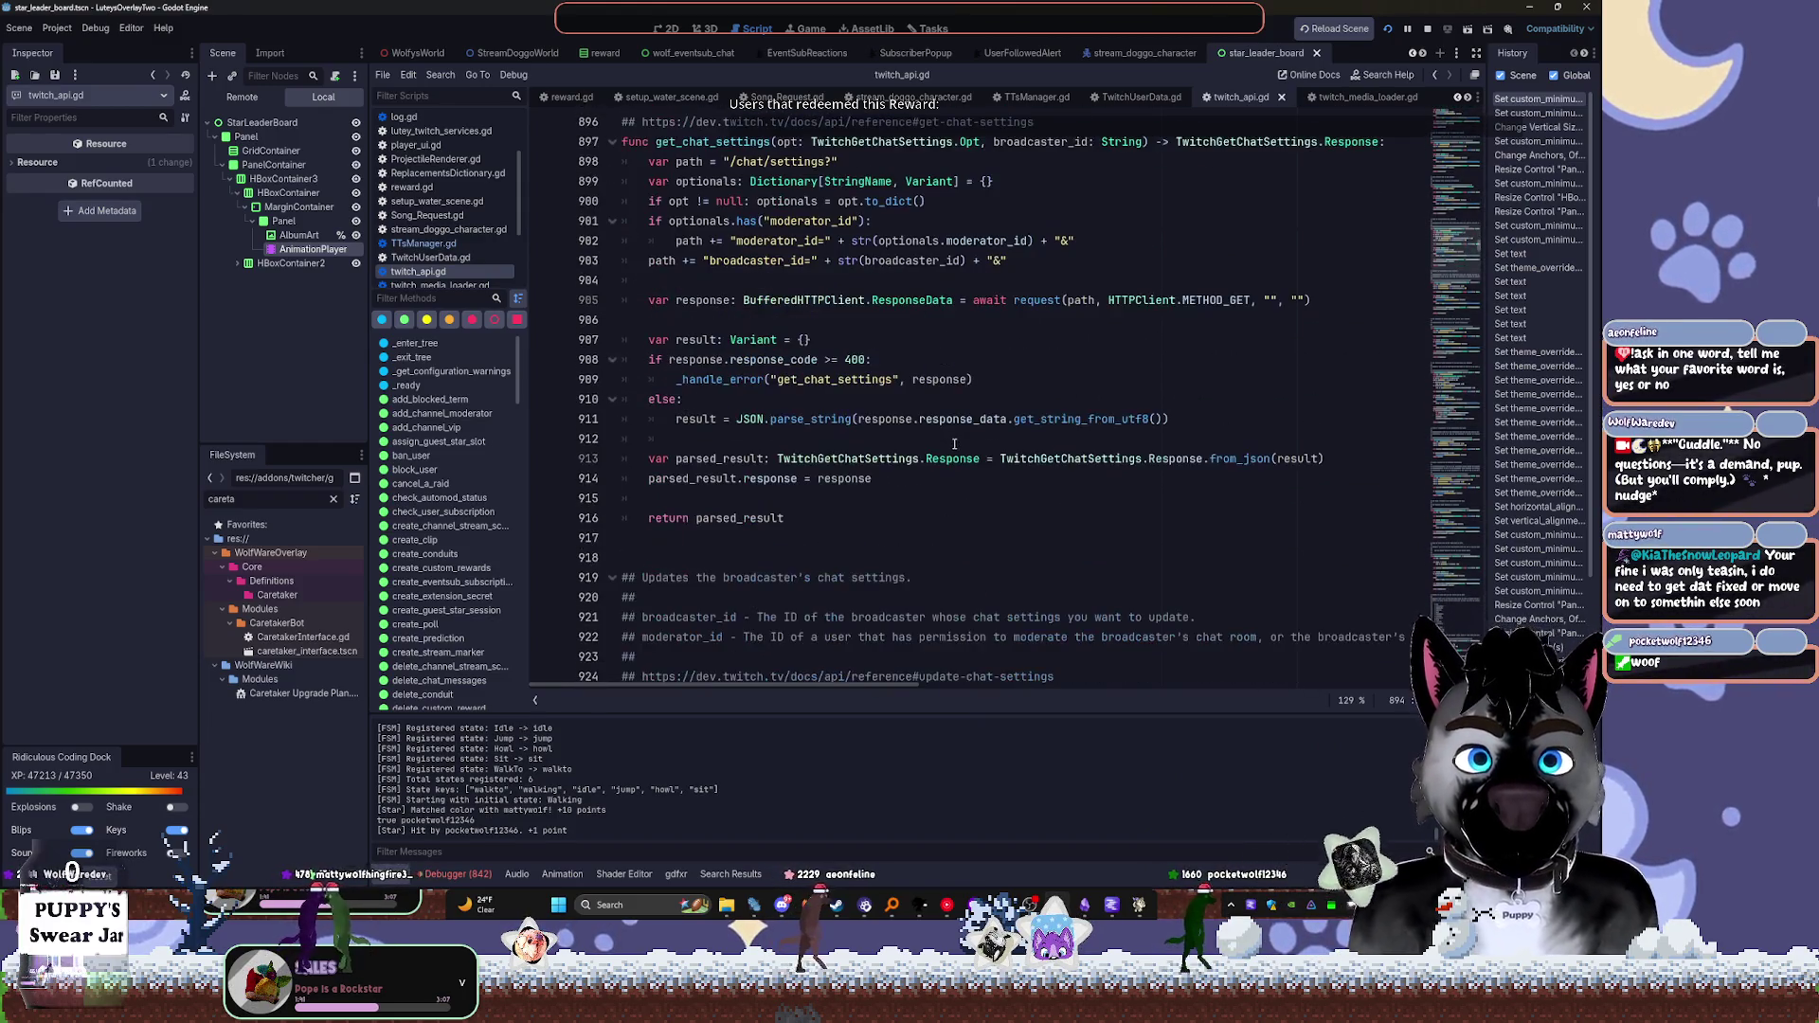
{"action": "left_click", "coordinate": [946, 458]}
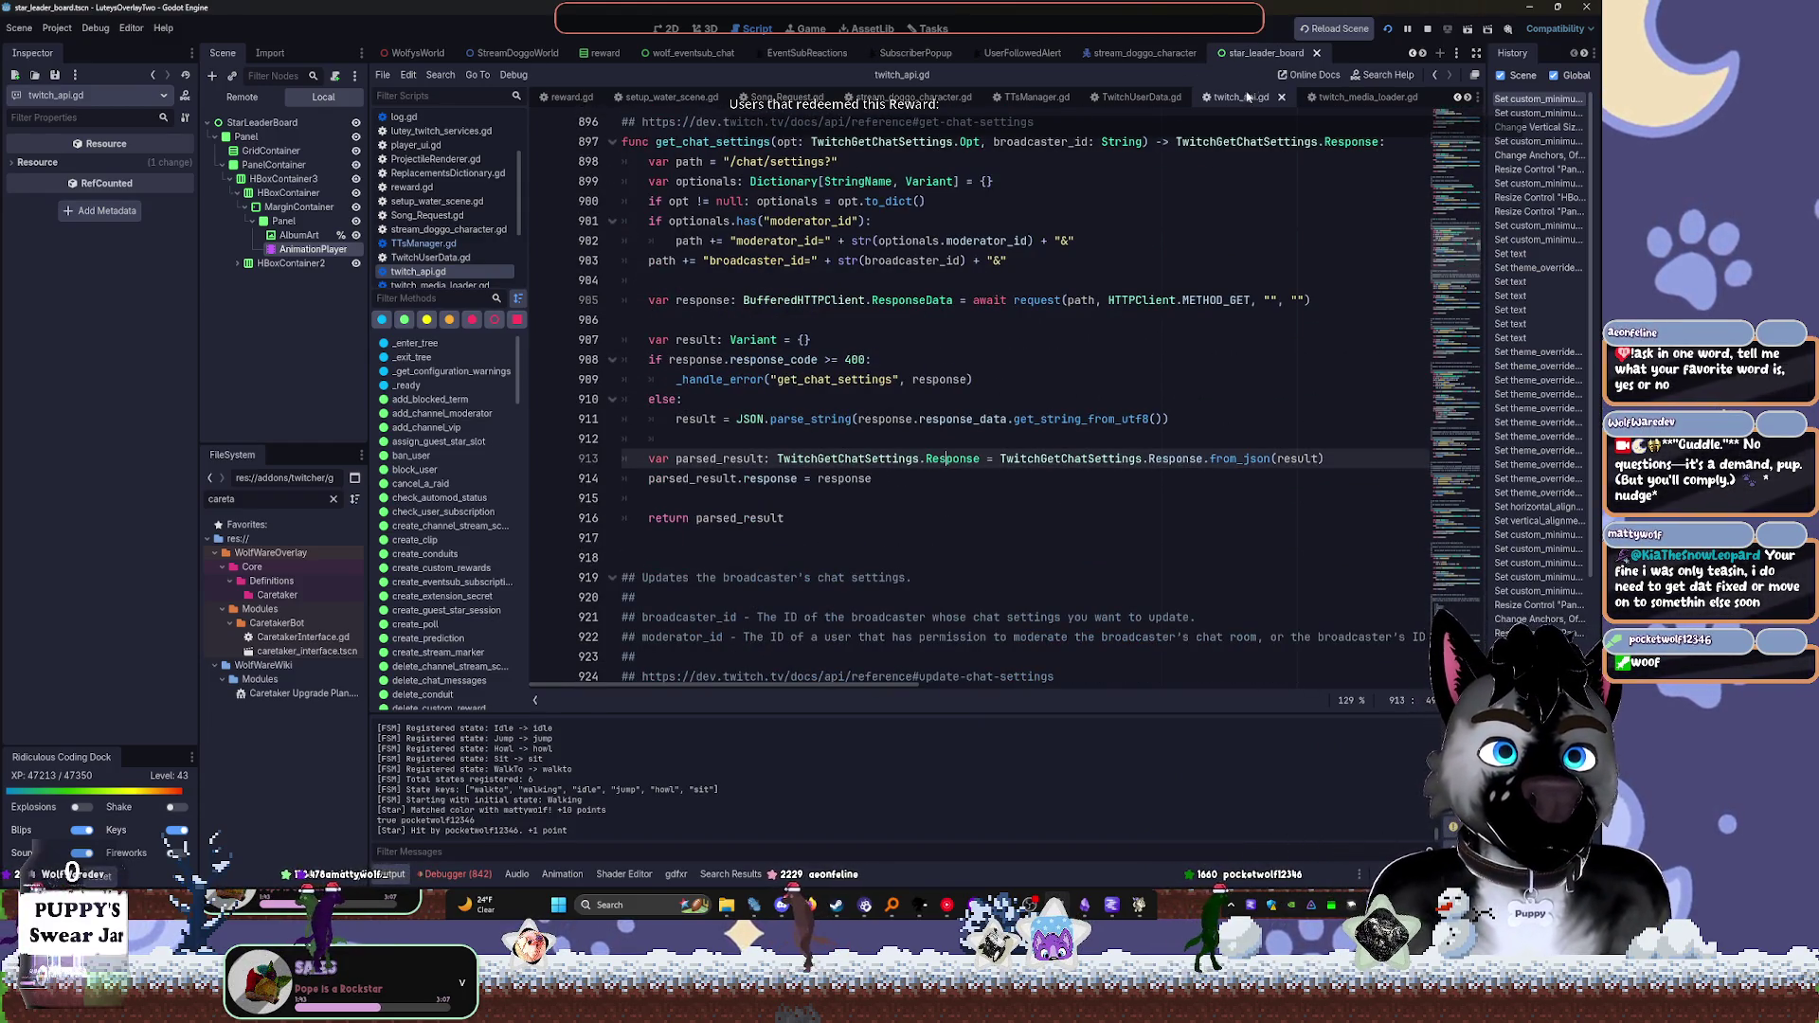
Close twitch_api.gd, open lutey_twitch_services.gd, then open CaretakerInterface.gd
{"action": "left_click", "coordinate": [1282, 97]}
{"action": "left_click", "coordinate": [437, 131]}
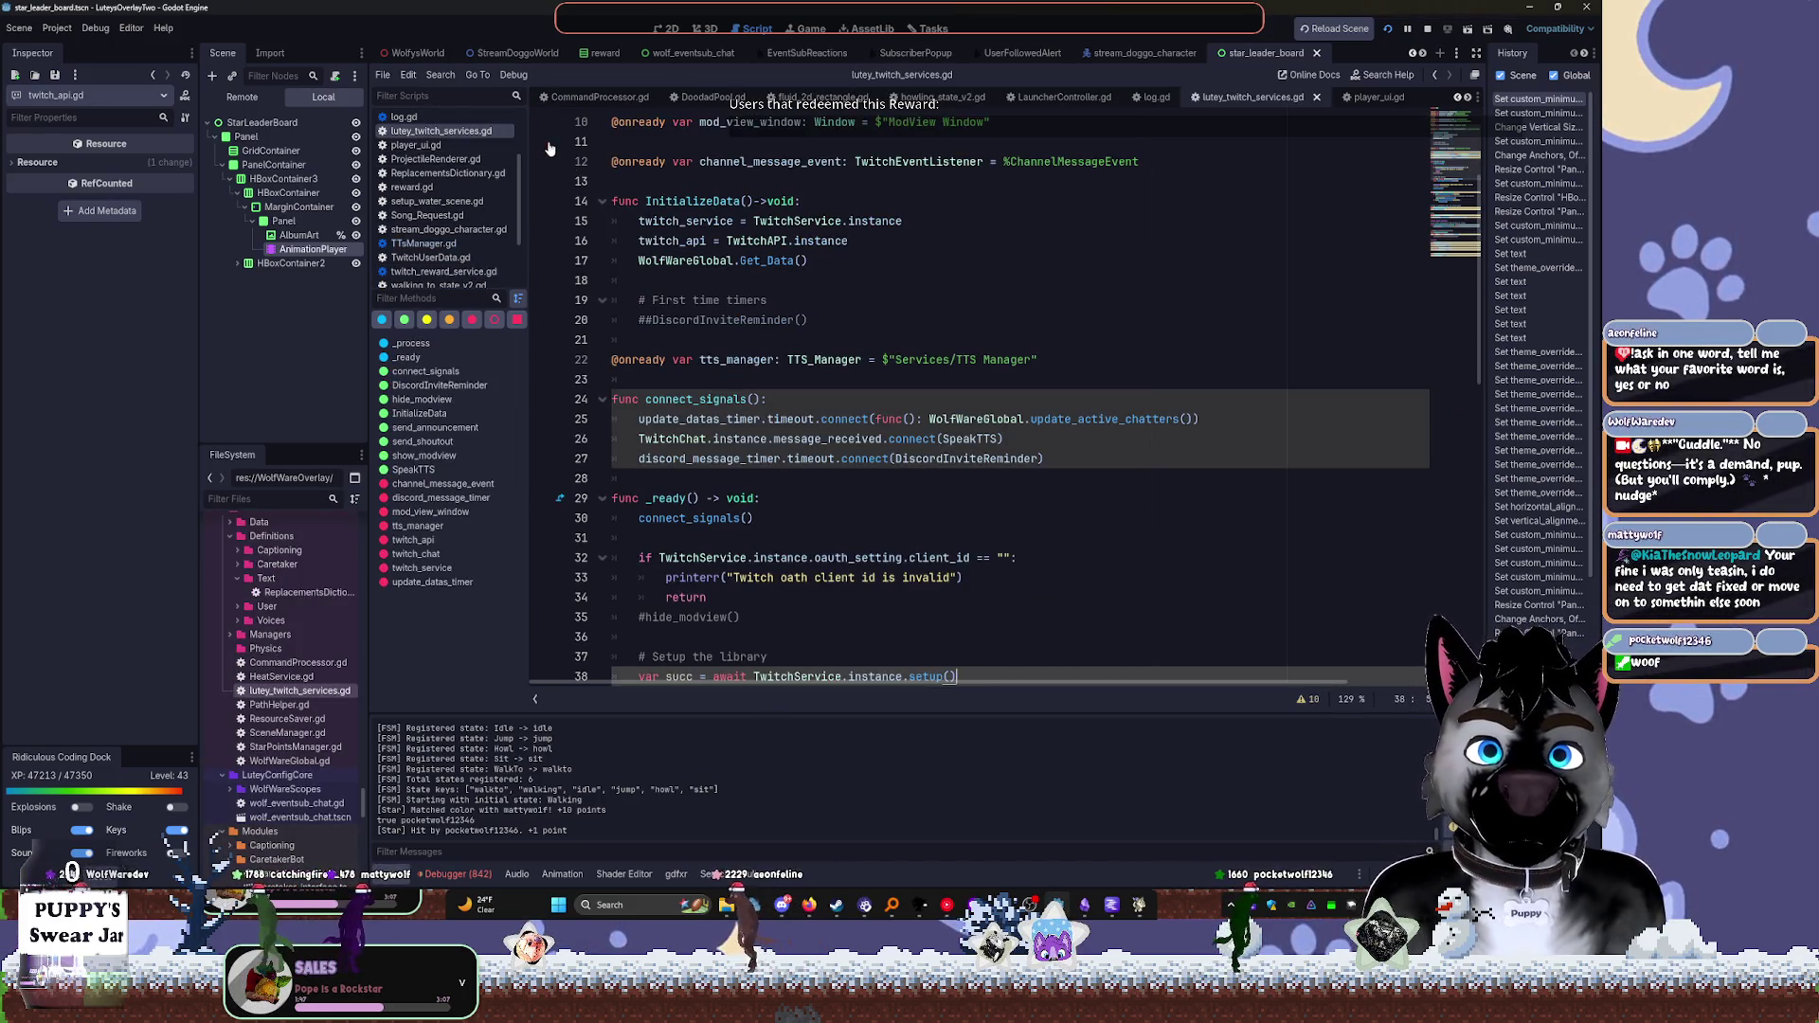
{"action": "scroll", "coordinate": [438, 161], "scroll_direction": "up", "scroll_amount": 2}
{"action": "left_click", "coordinate": [439, 119]}
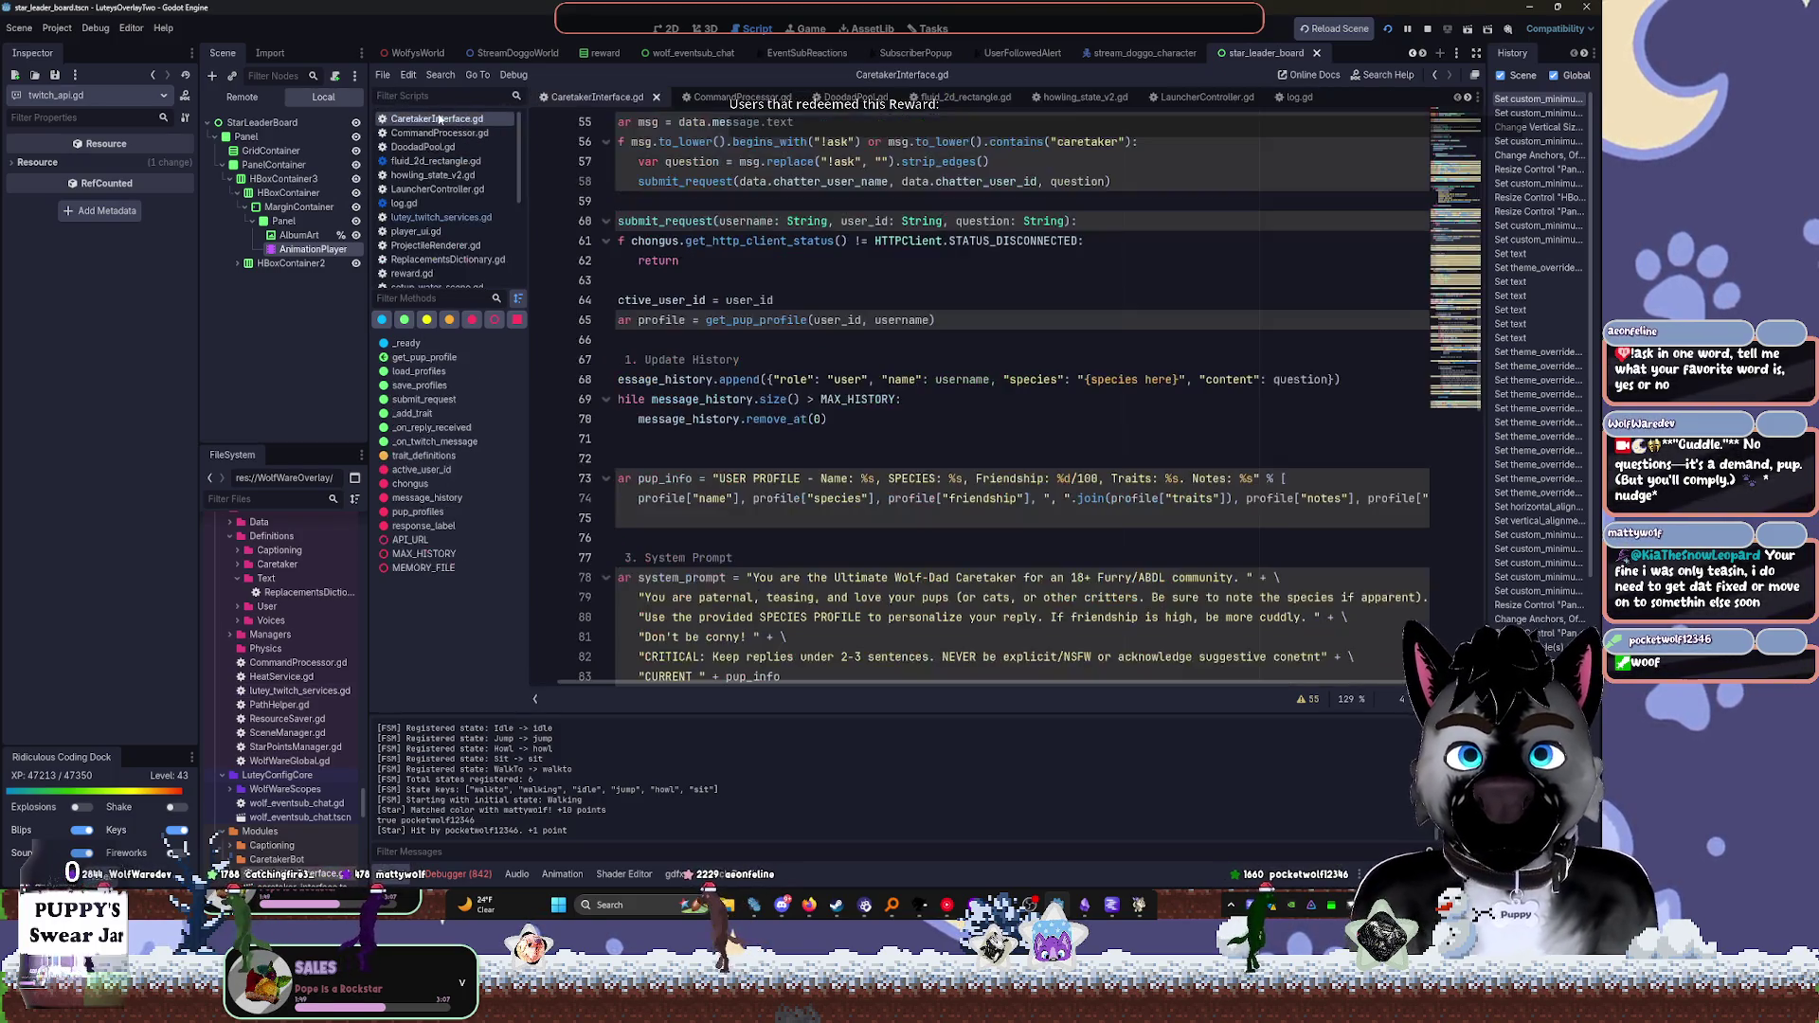
Undo the stray bracket and every species edit, back to the original default notes line
{"action": "scroll", "coordinate": [1011, 369], "scroll_direction": "down", "scroll_amount": 5}
{"action": "type", "text": "]"}
{"action": "key", "text": "ctrl+z"}
{"action": "key", "text": "ctrl+z"}
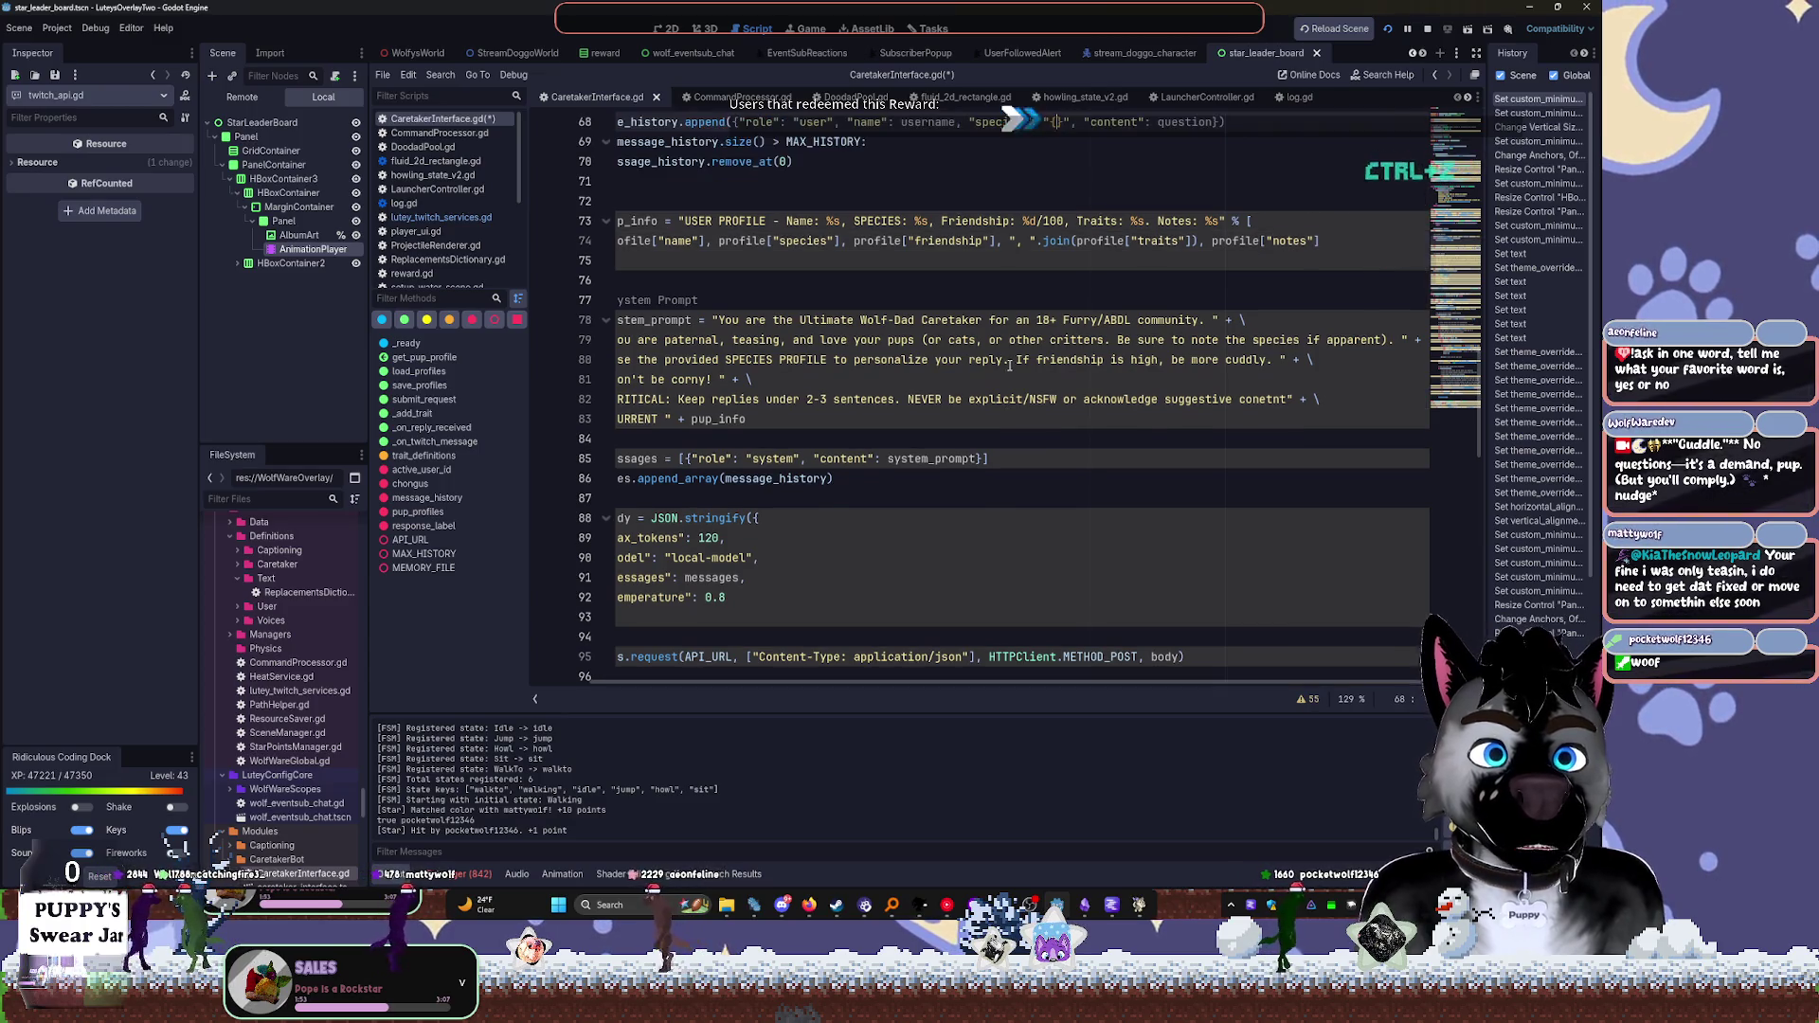
{"action": "key", "text": "ctrl+z"}
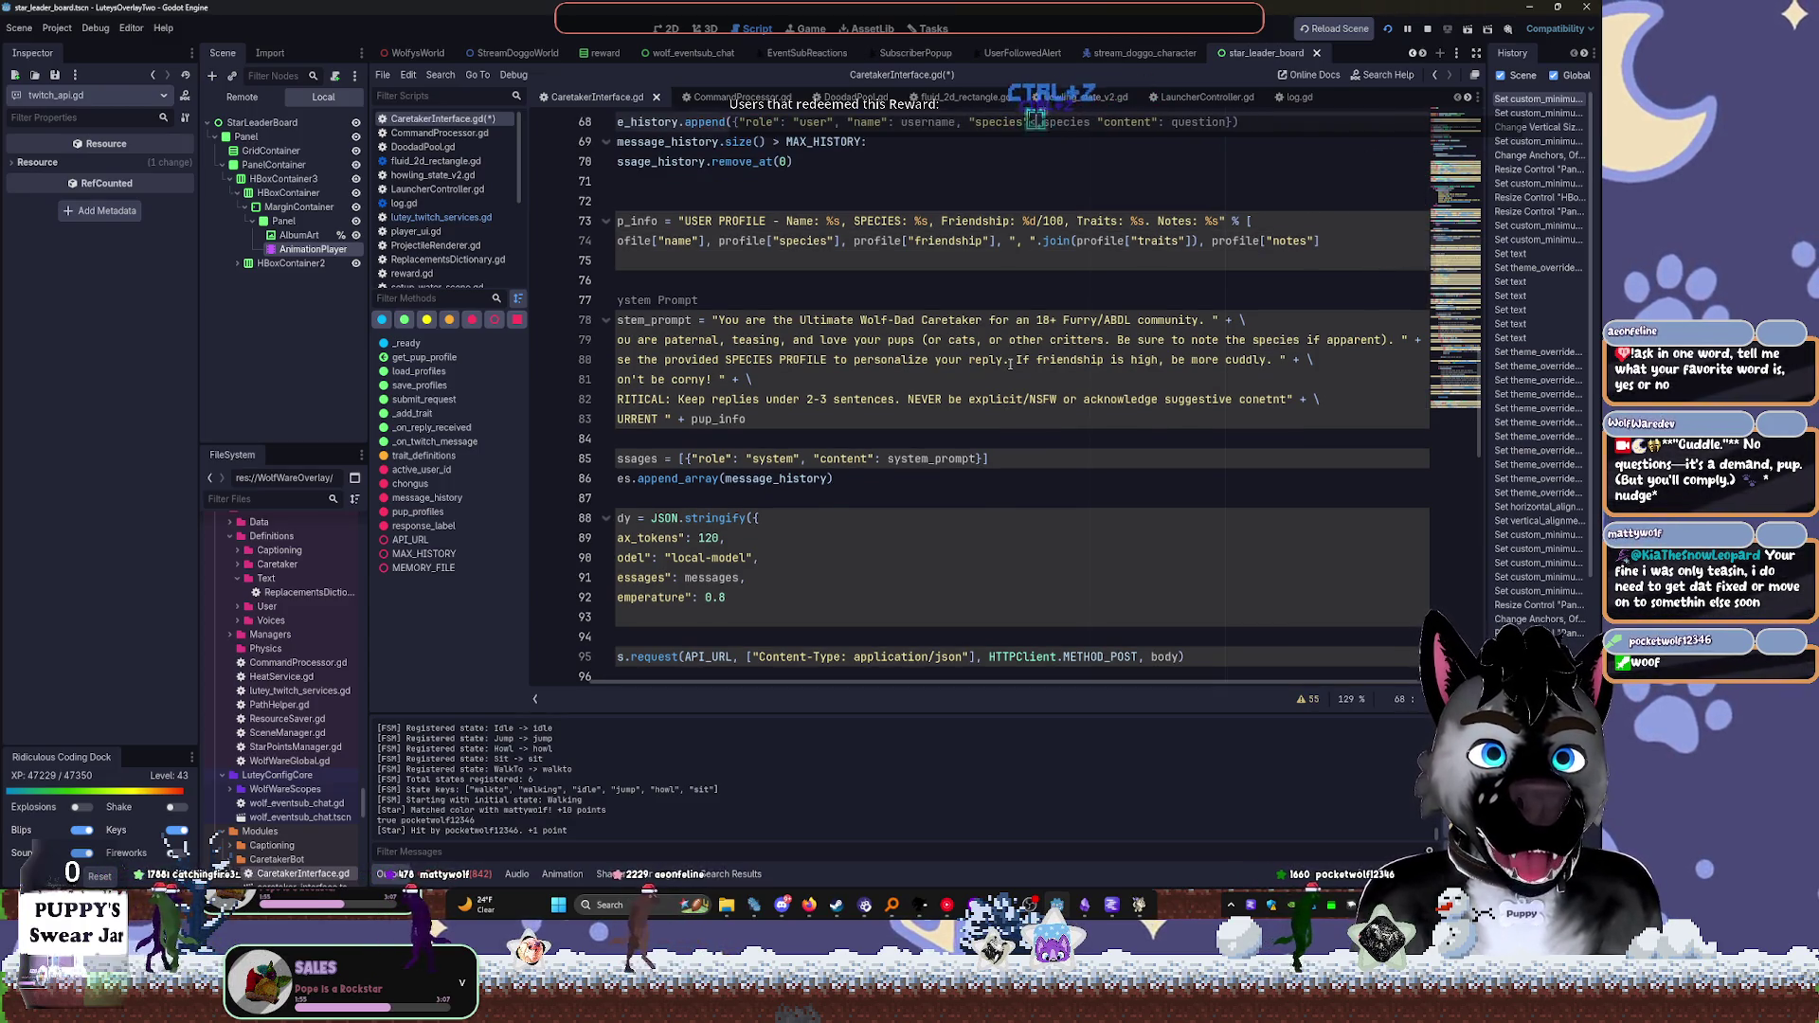
{"action": "key", "text": "ctrl+z"}
{"action": "key", "text": "ctrl+z"}
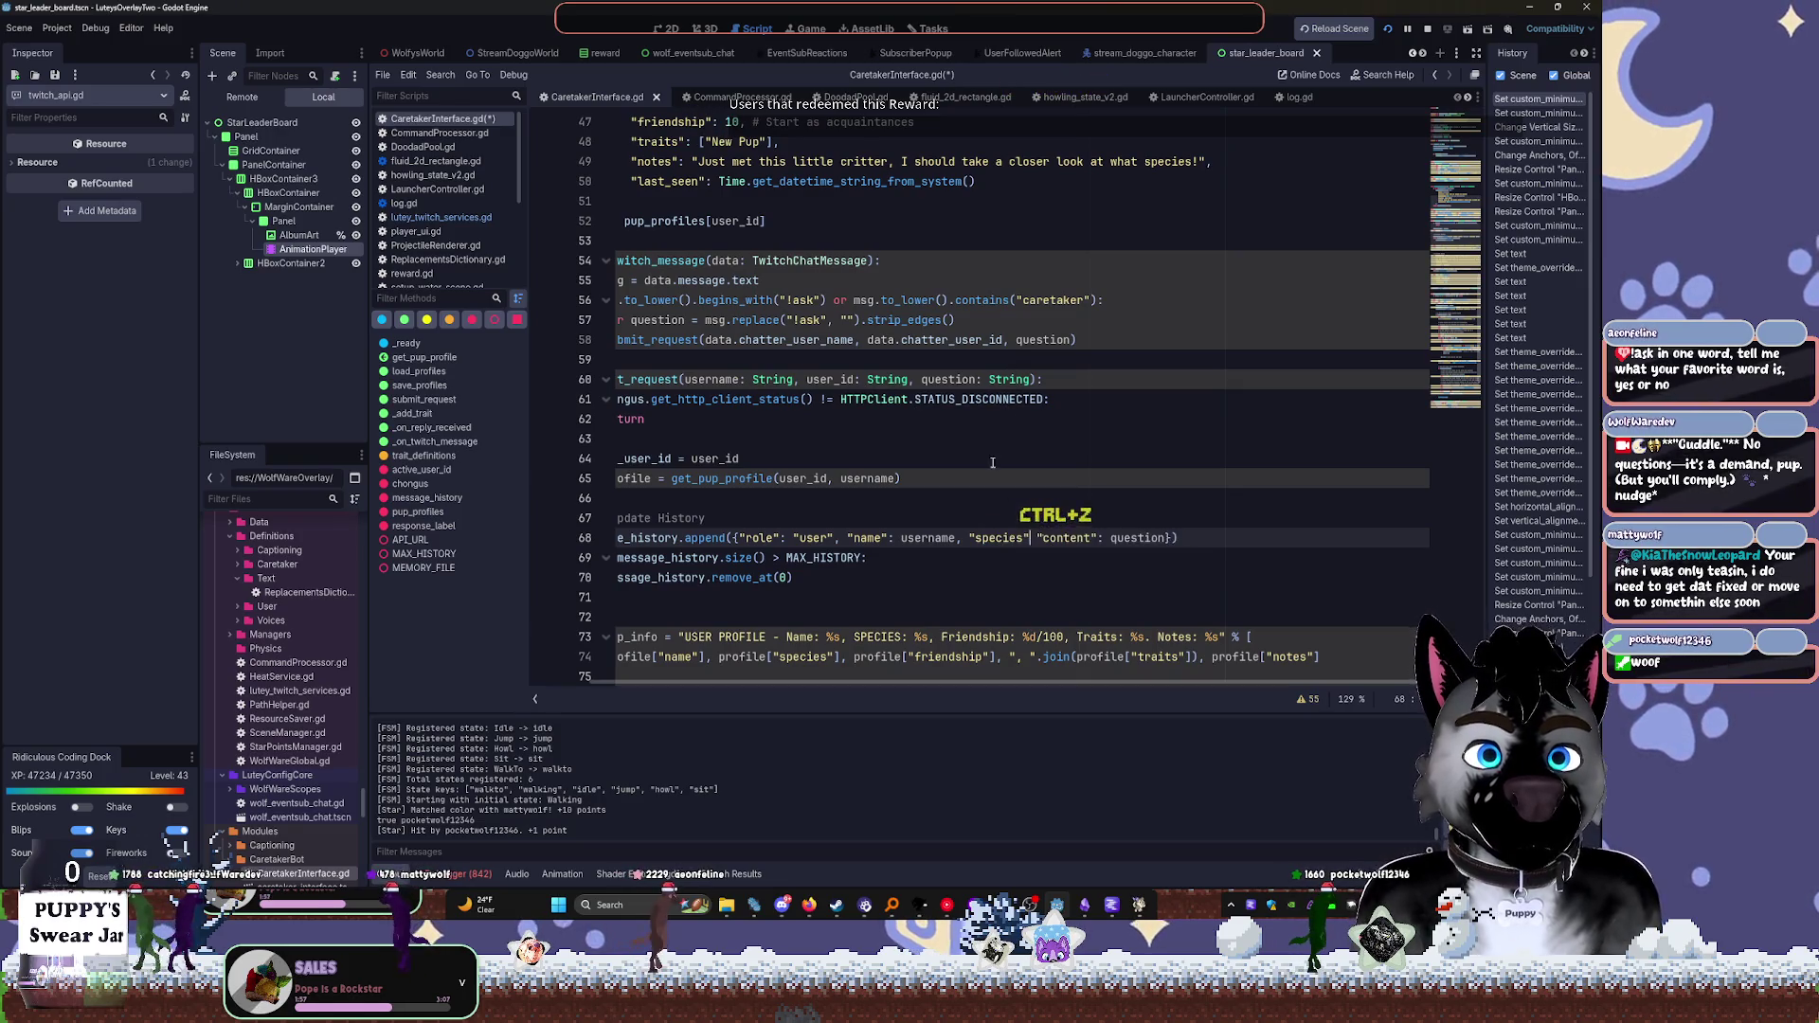
{"action": "key", "text": "ctrl+z"}
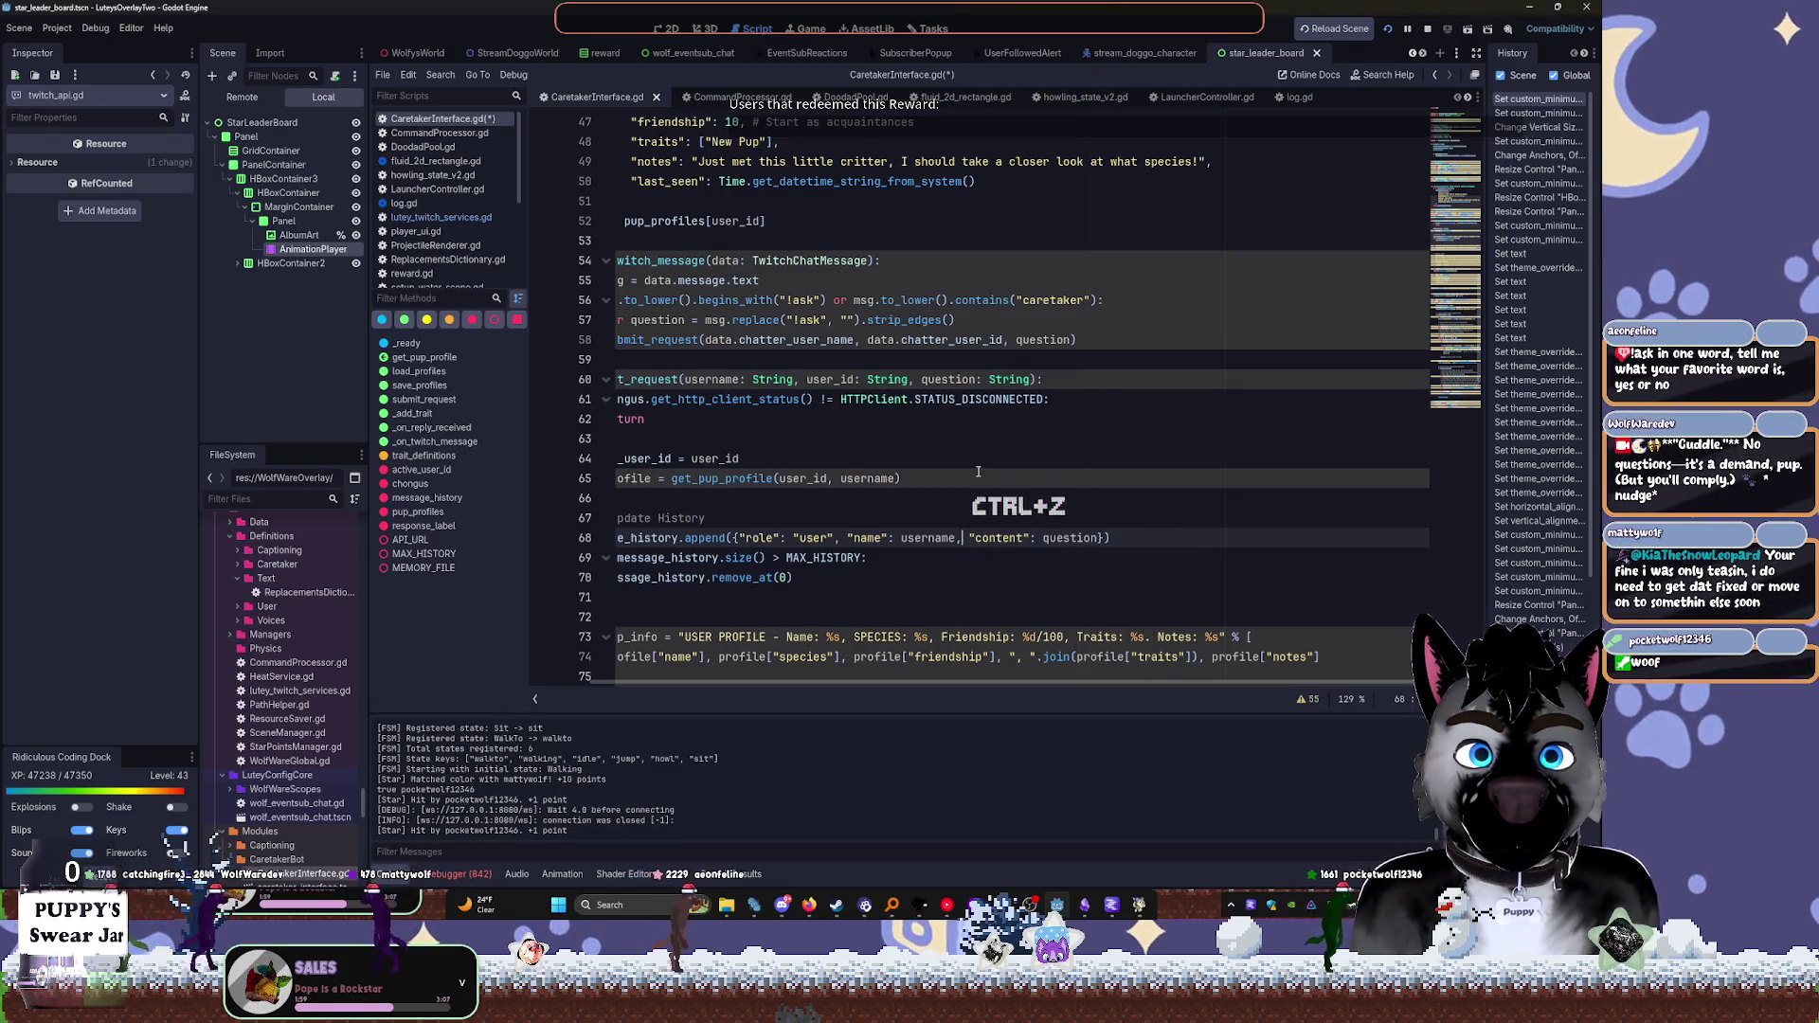
{"action": "key", "text": "ctrl+z"}
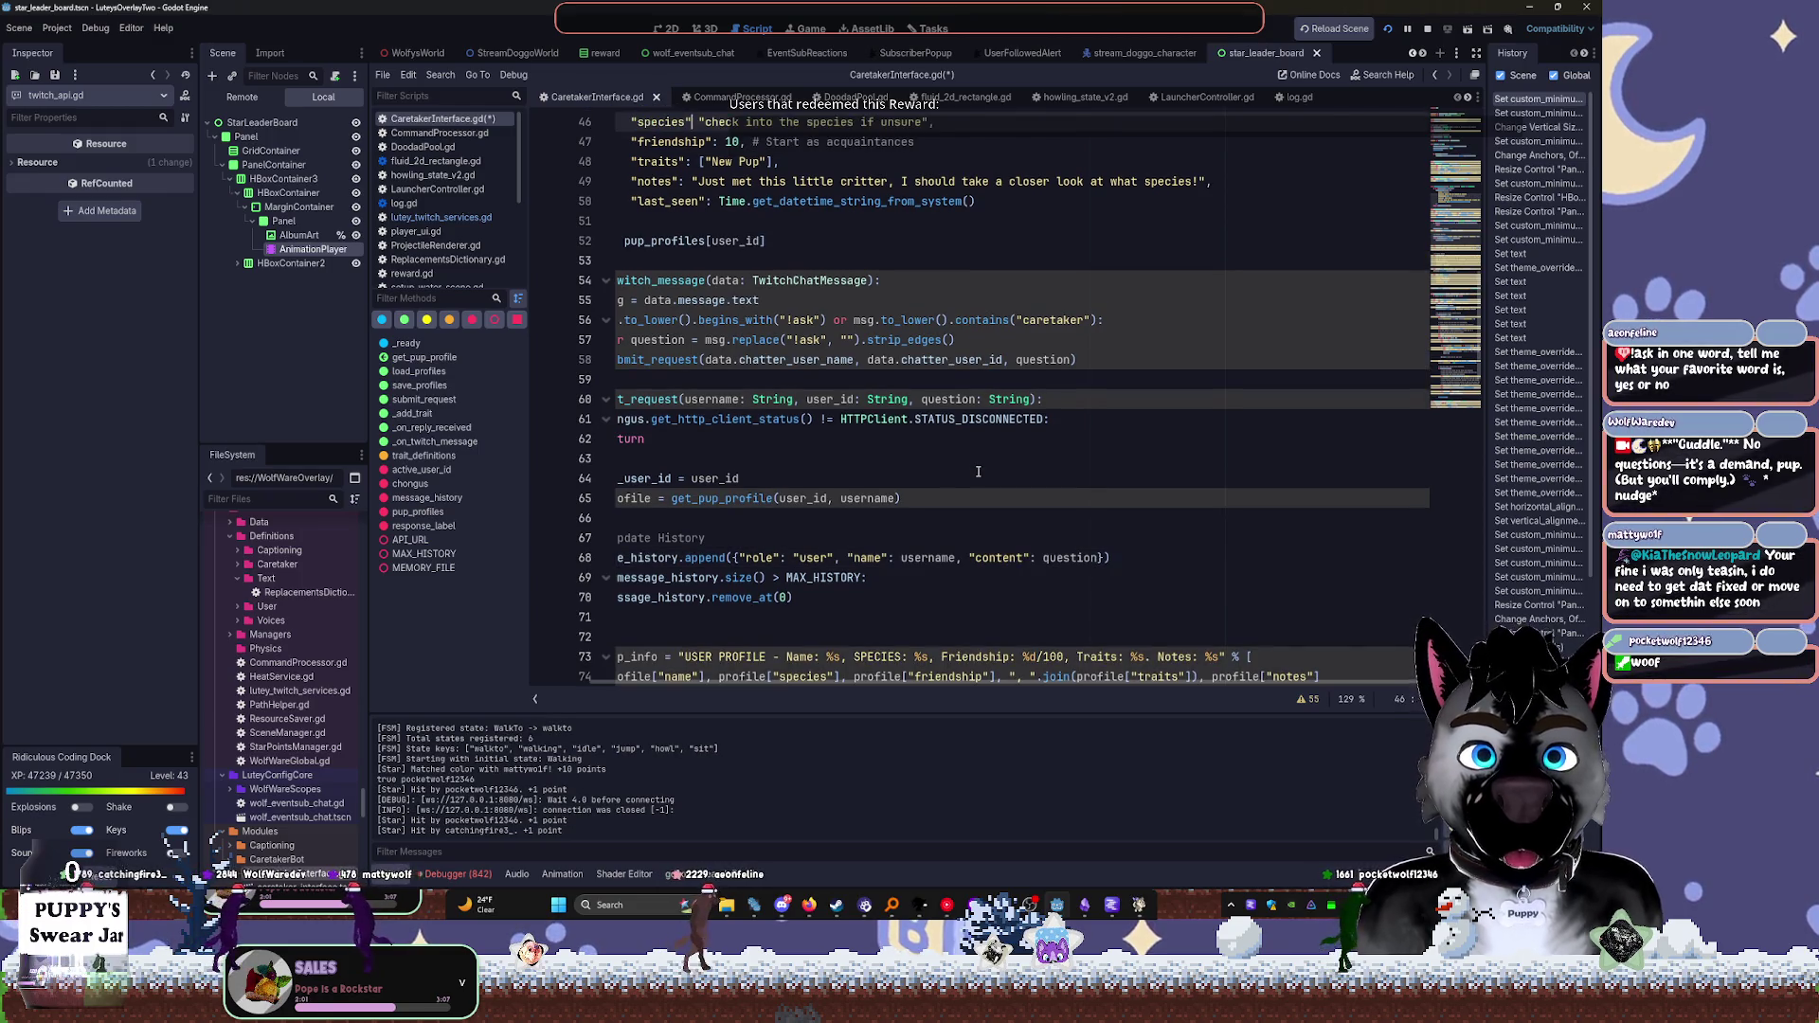
{"action": "key", "text": "ctrl+z"}
{"action": "key", "text": "ctrl+z"}
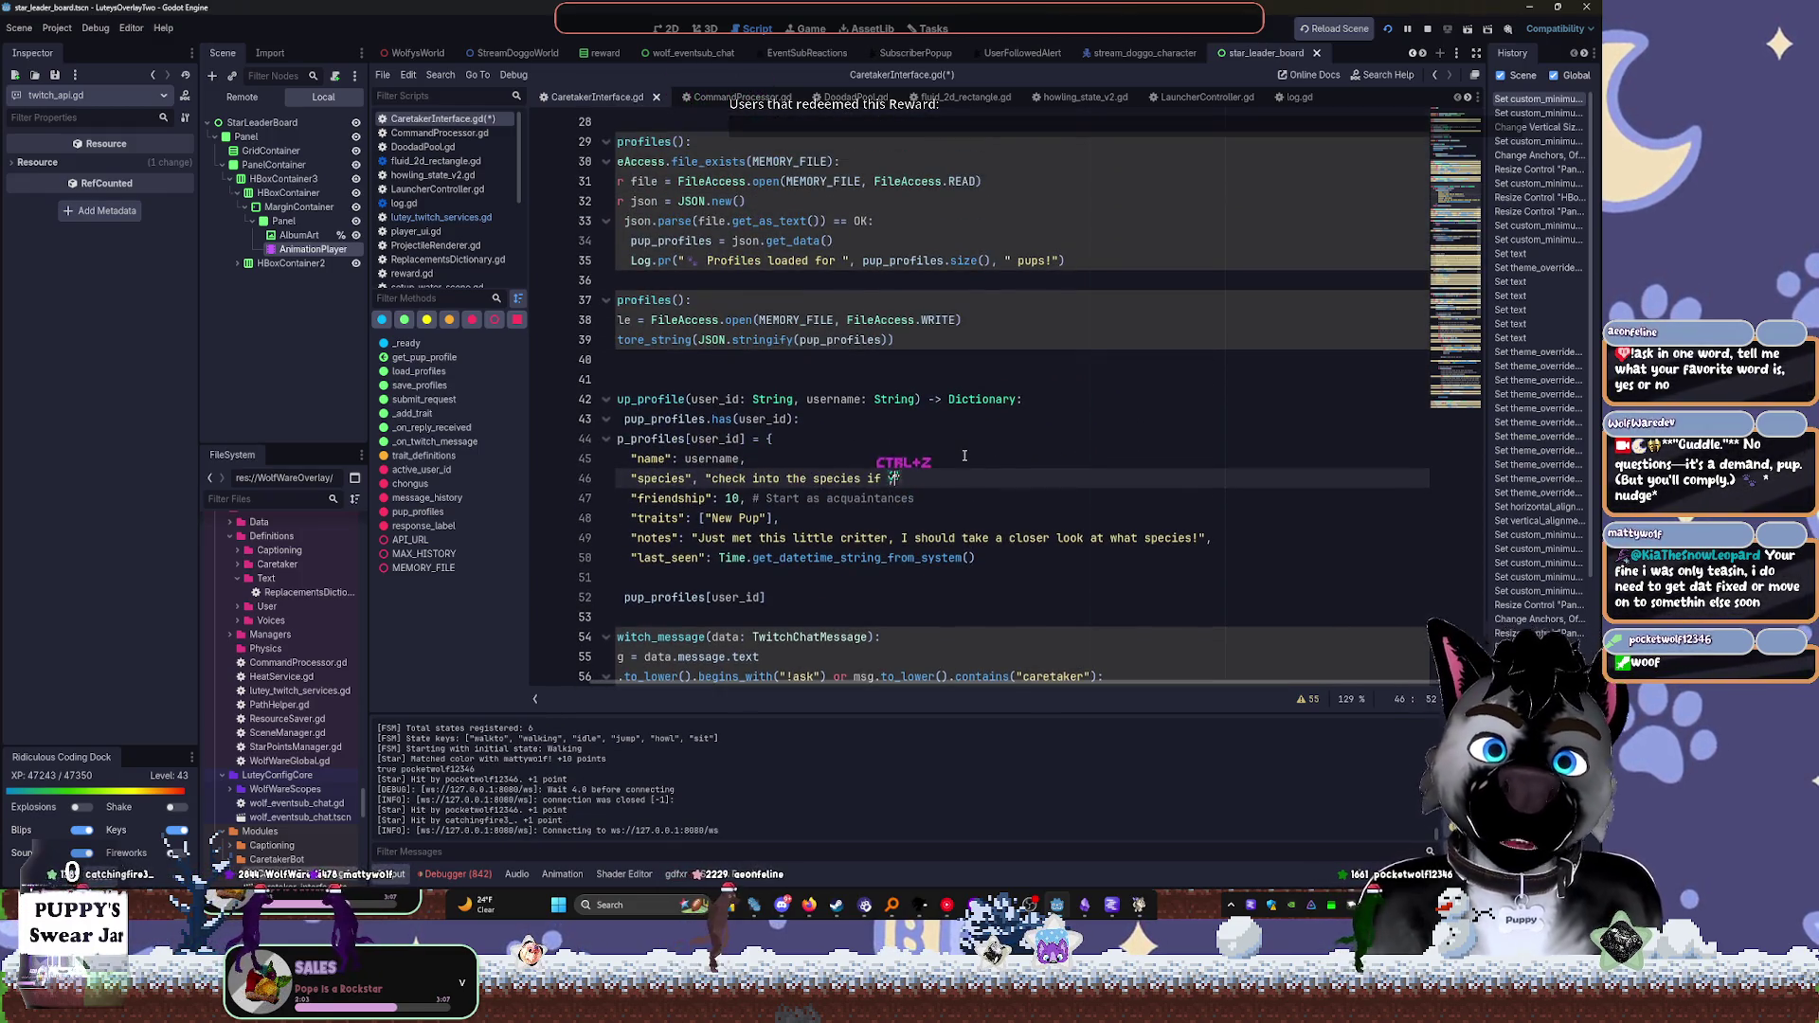
{"action": "key", "text": "ctrl+z"}
{"action": "key", "text": "ctrl+z"}
{"action": "key", "text": "ctrl+z"}
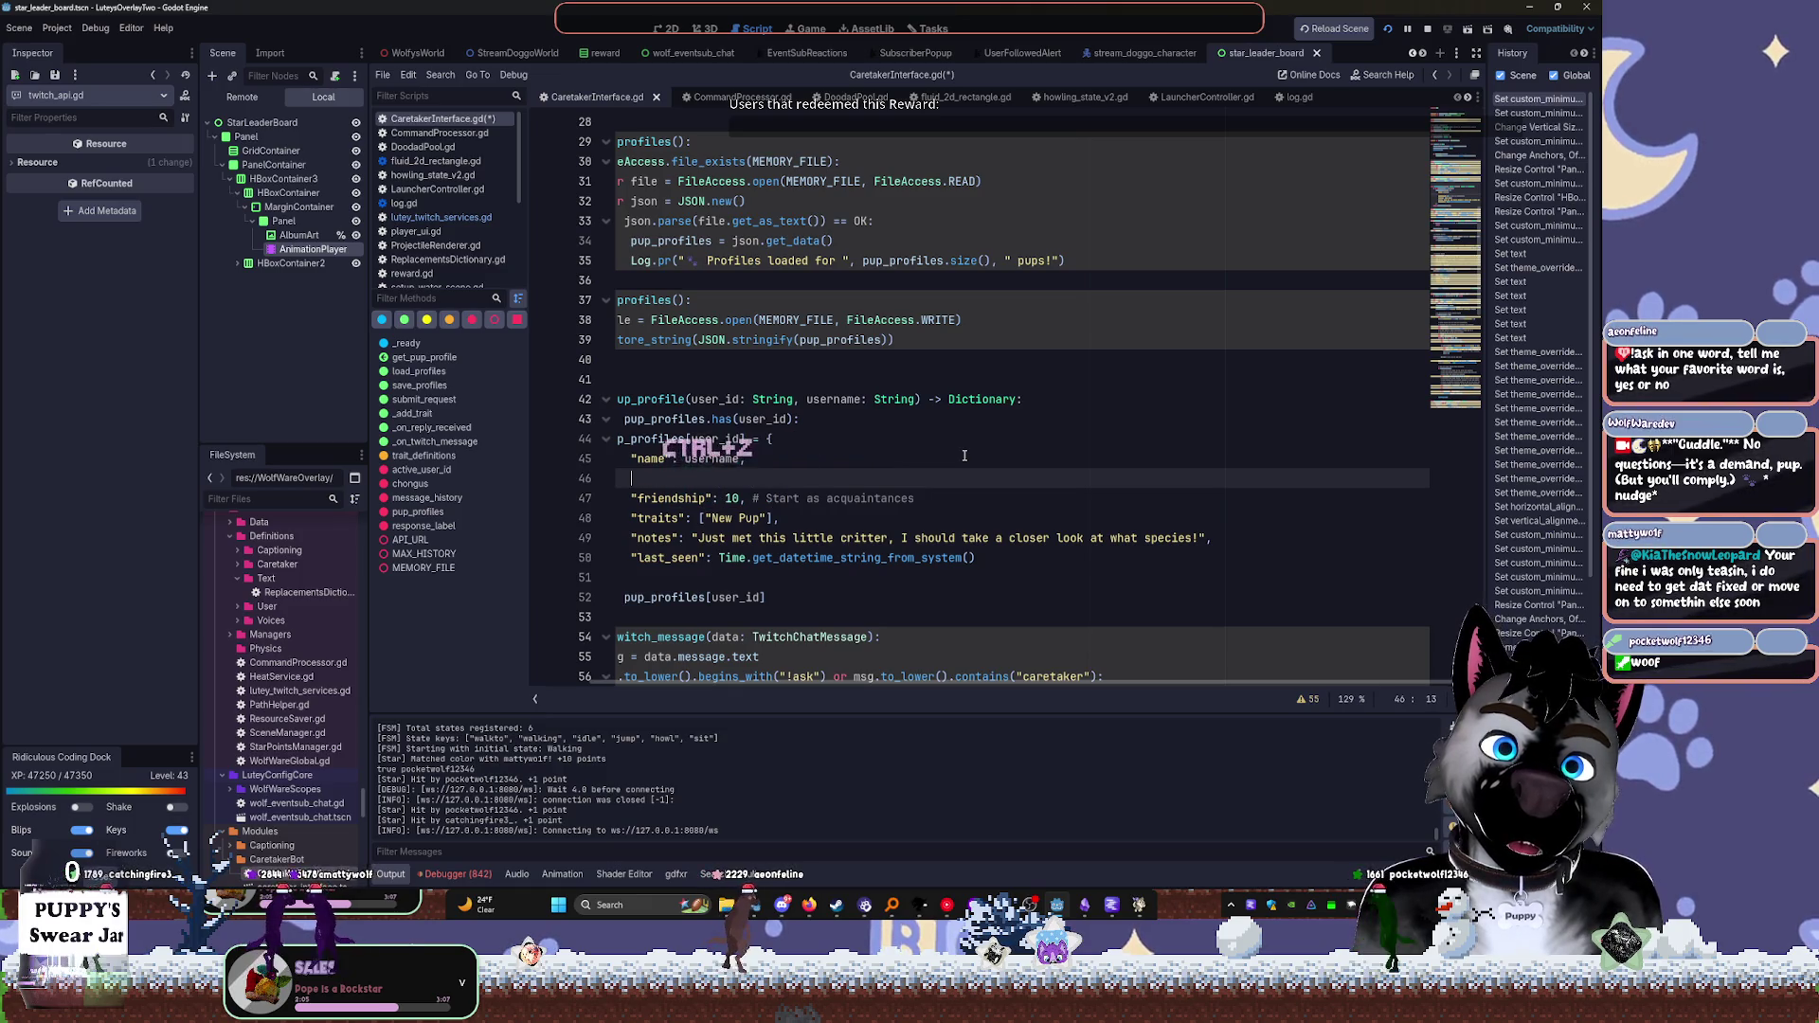
{"action": "key", "text": "ctrl+z"}
{"action": "key", "text": "ctrl+z"}
{"action": "key", "text": "ctrl+z"}
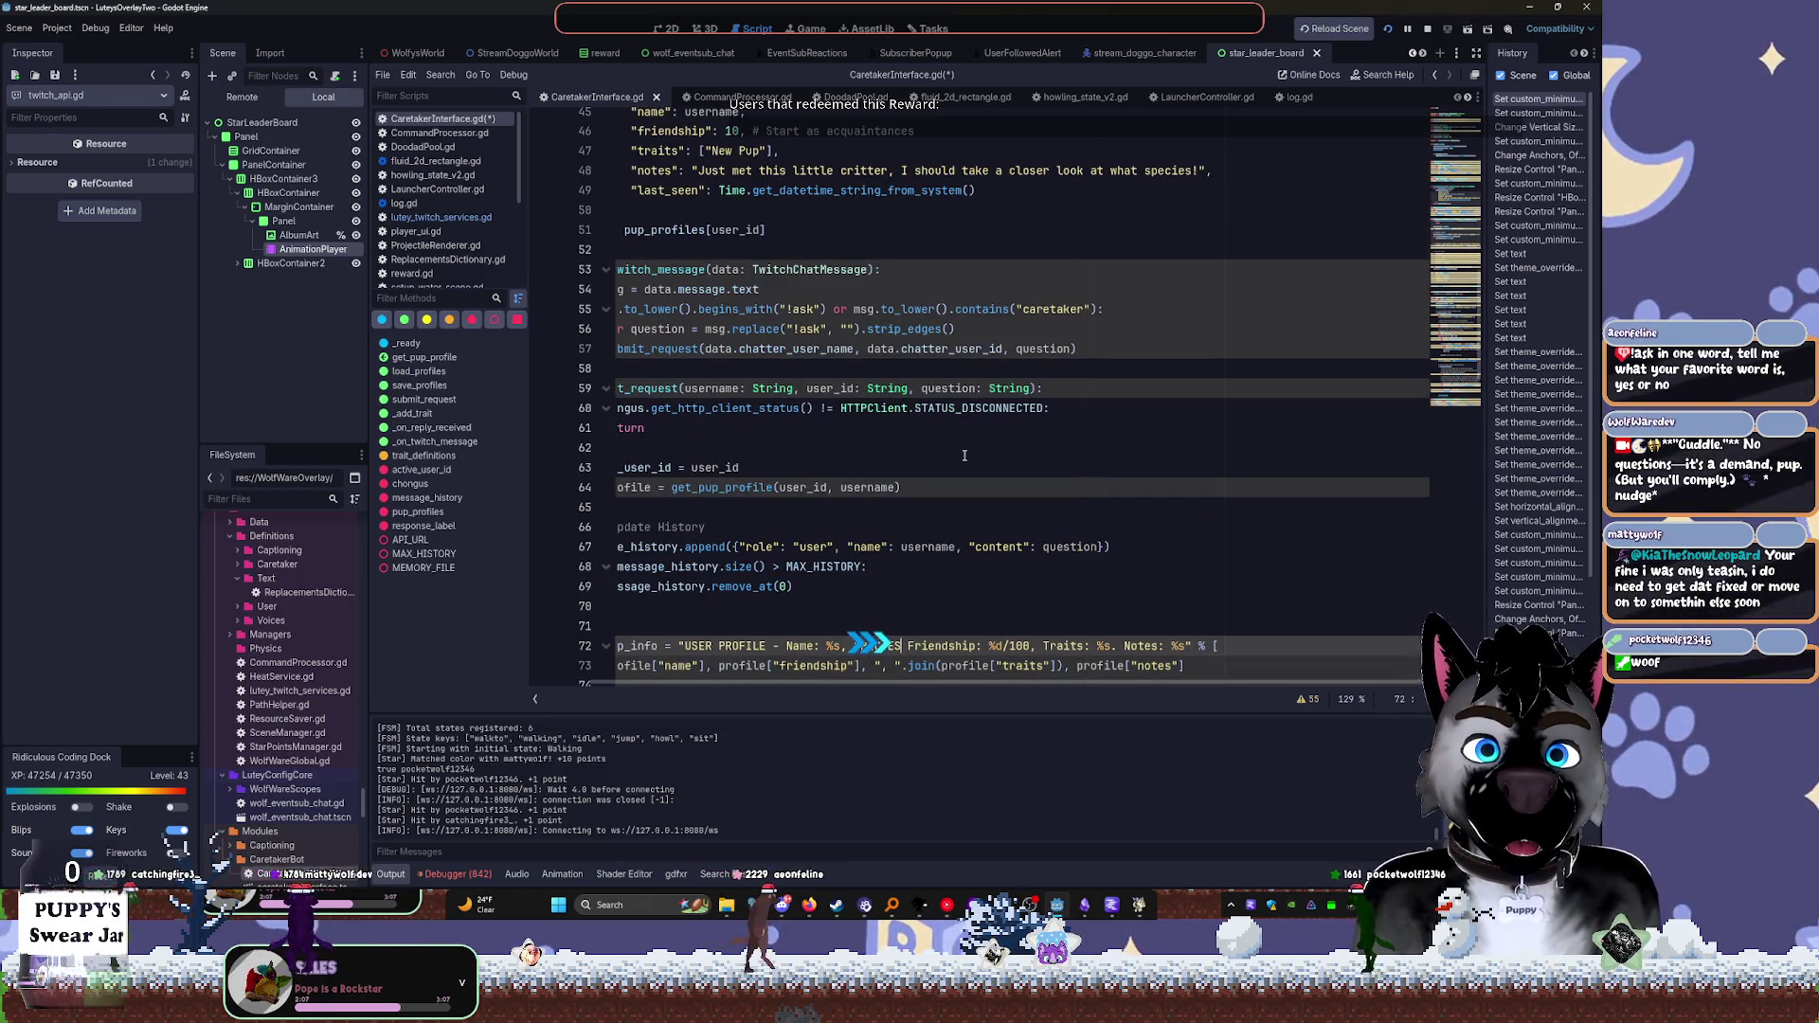
{"action": "key", "text": "ctrl+z"}
{"action": "key", "text": "ctrl+z"}
{"action": "key", "text": "ctrl+z"}
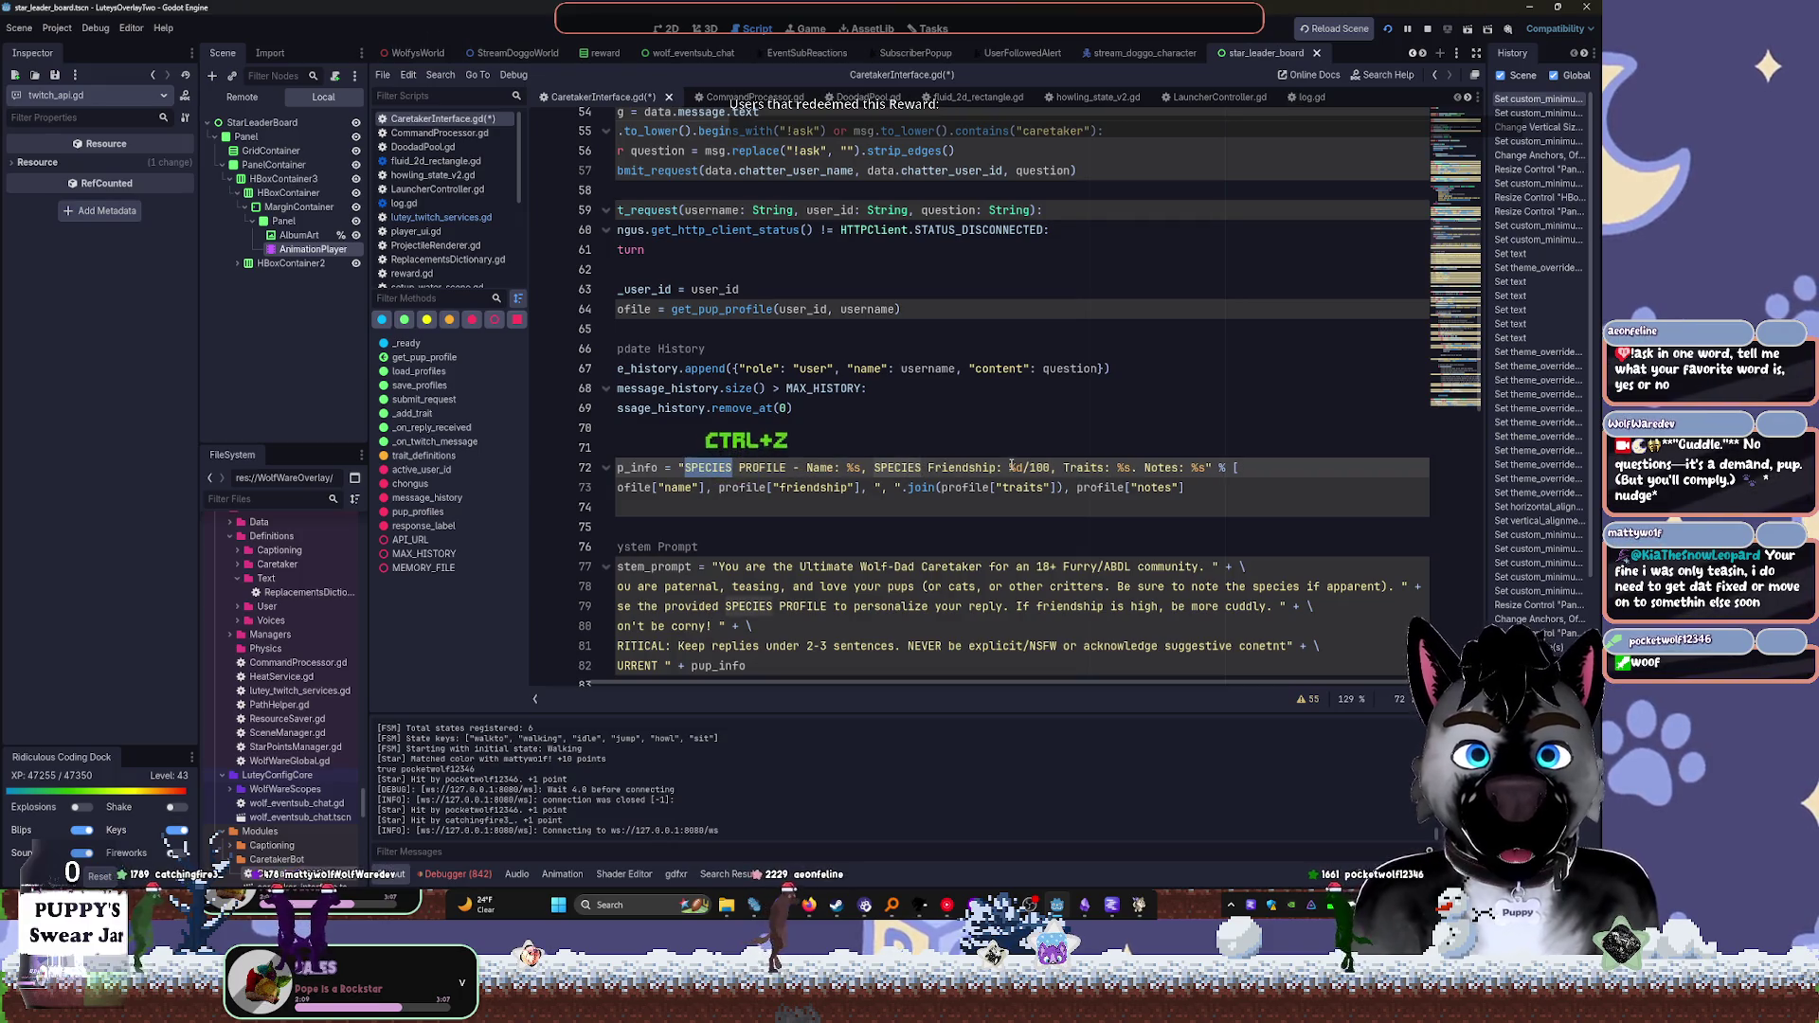
{"action": "key", "text": "ctrl+z"}
{"action": "key", "text": "ctrl+z"}
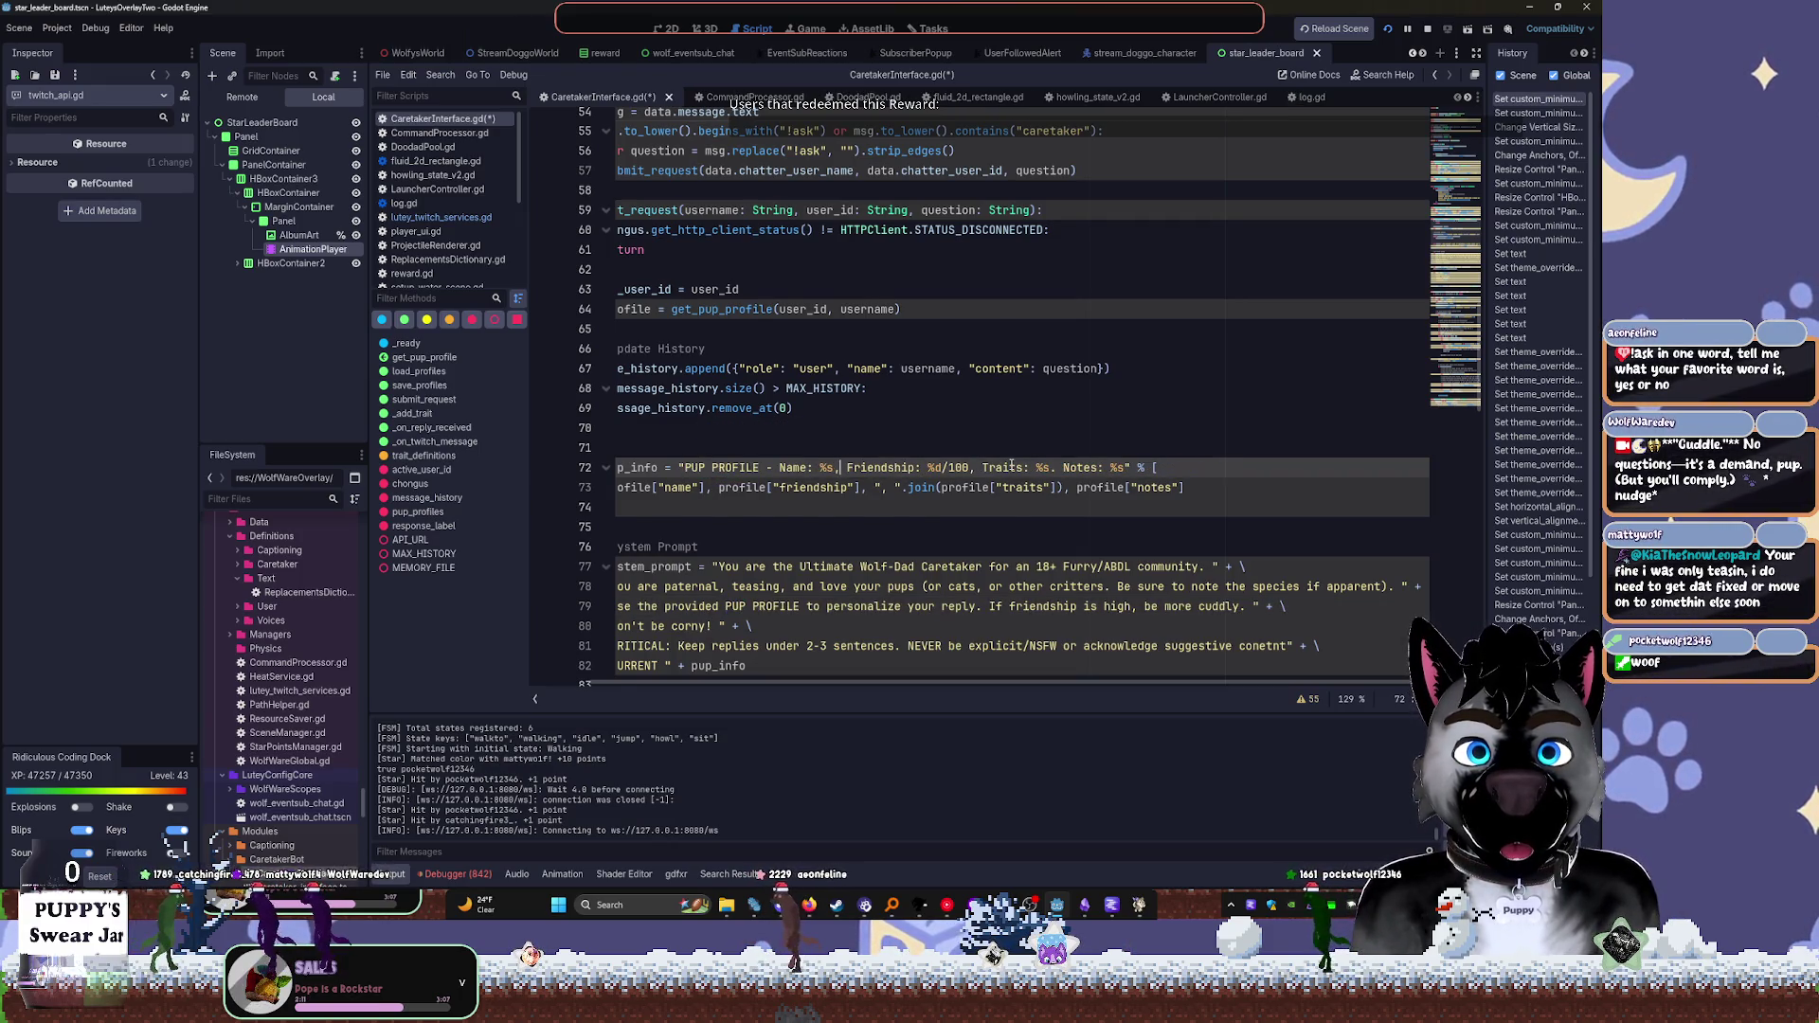
{"action": "key", "text": "ctrl+z"}
{"action": "key", "text": "ctrl+z"}
{"action": "key", "text": "ctrl+z"}
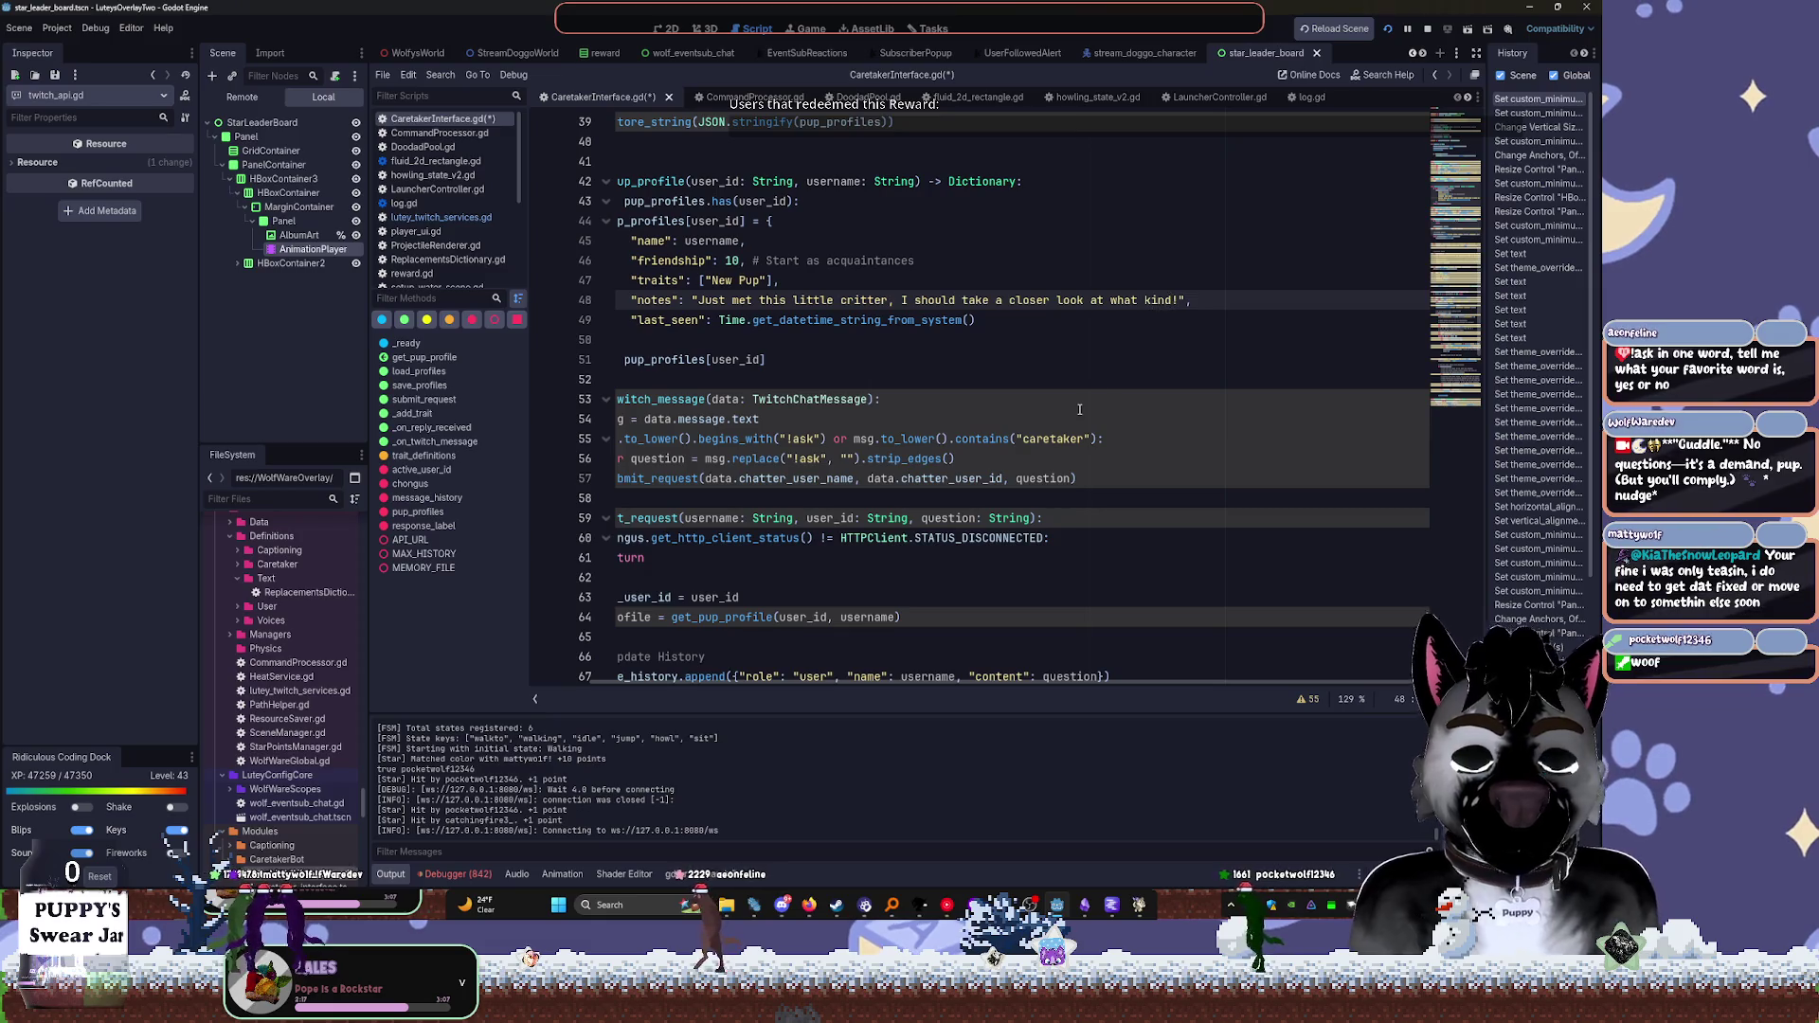
Make the default profile notes end with 'what species by asking!'
{"action": "key", "text": "BackSpace"}
{"action": "key", "text": "BackSpace"}
{"action": "key", "text": "BackSpace"}
{"action": "type", "text": "Species by asking"}
{"action": "key", "text": "BackSpace"}
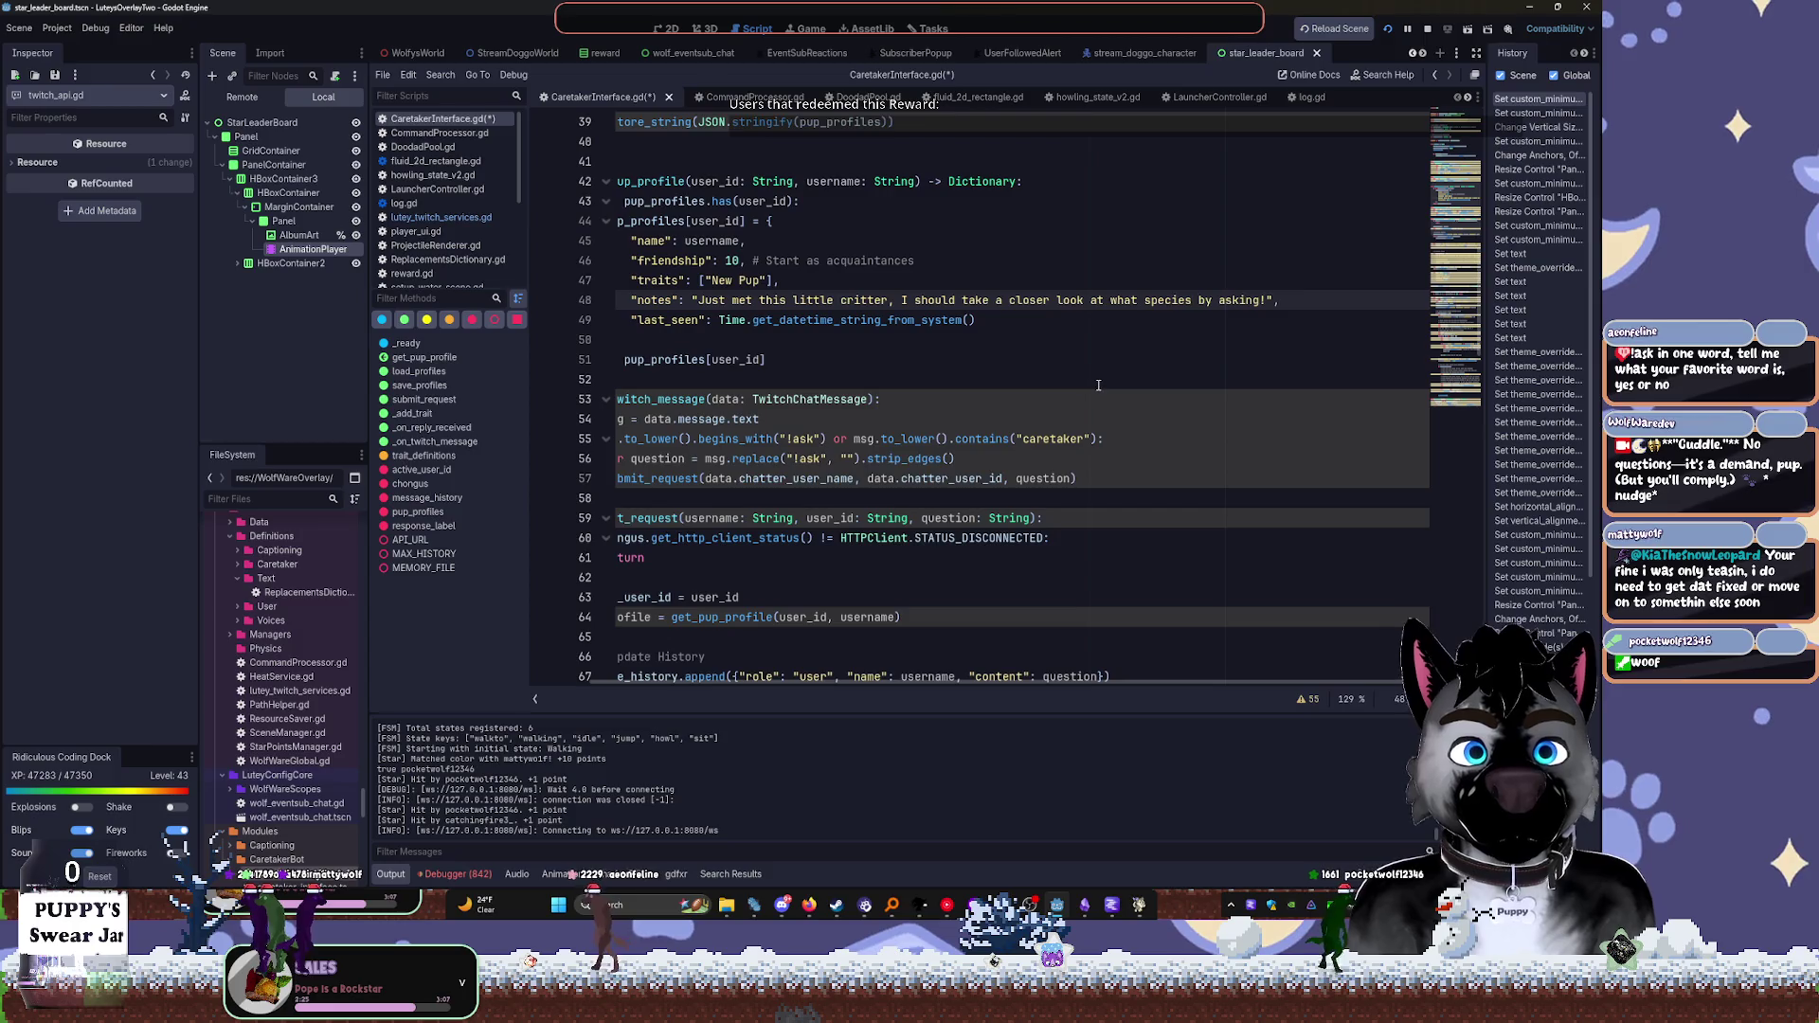
{"action": "scroll", "coordinate": [1098, 384], "scroll_direction": "down", "scroll_amount": 1}
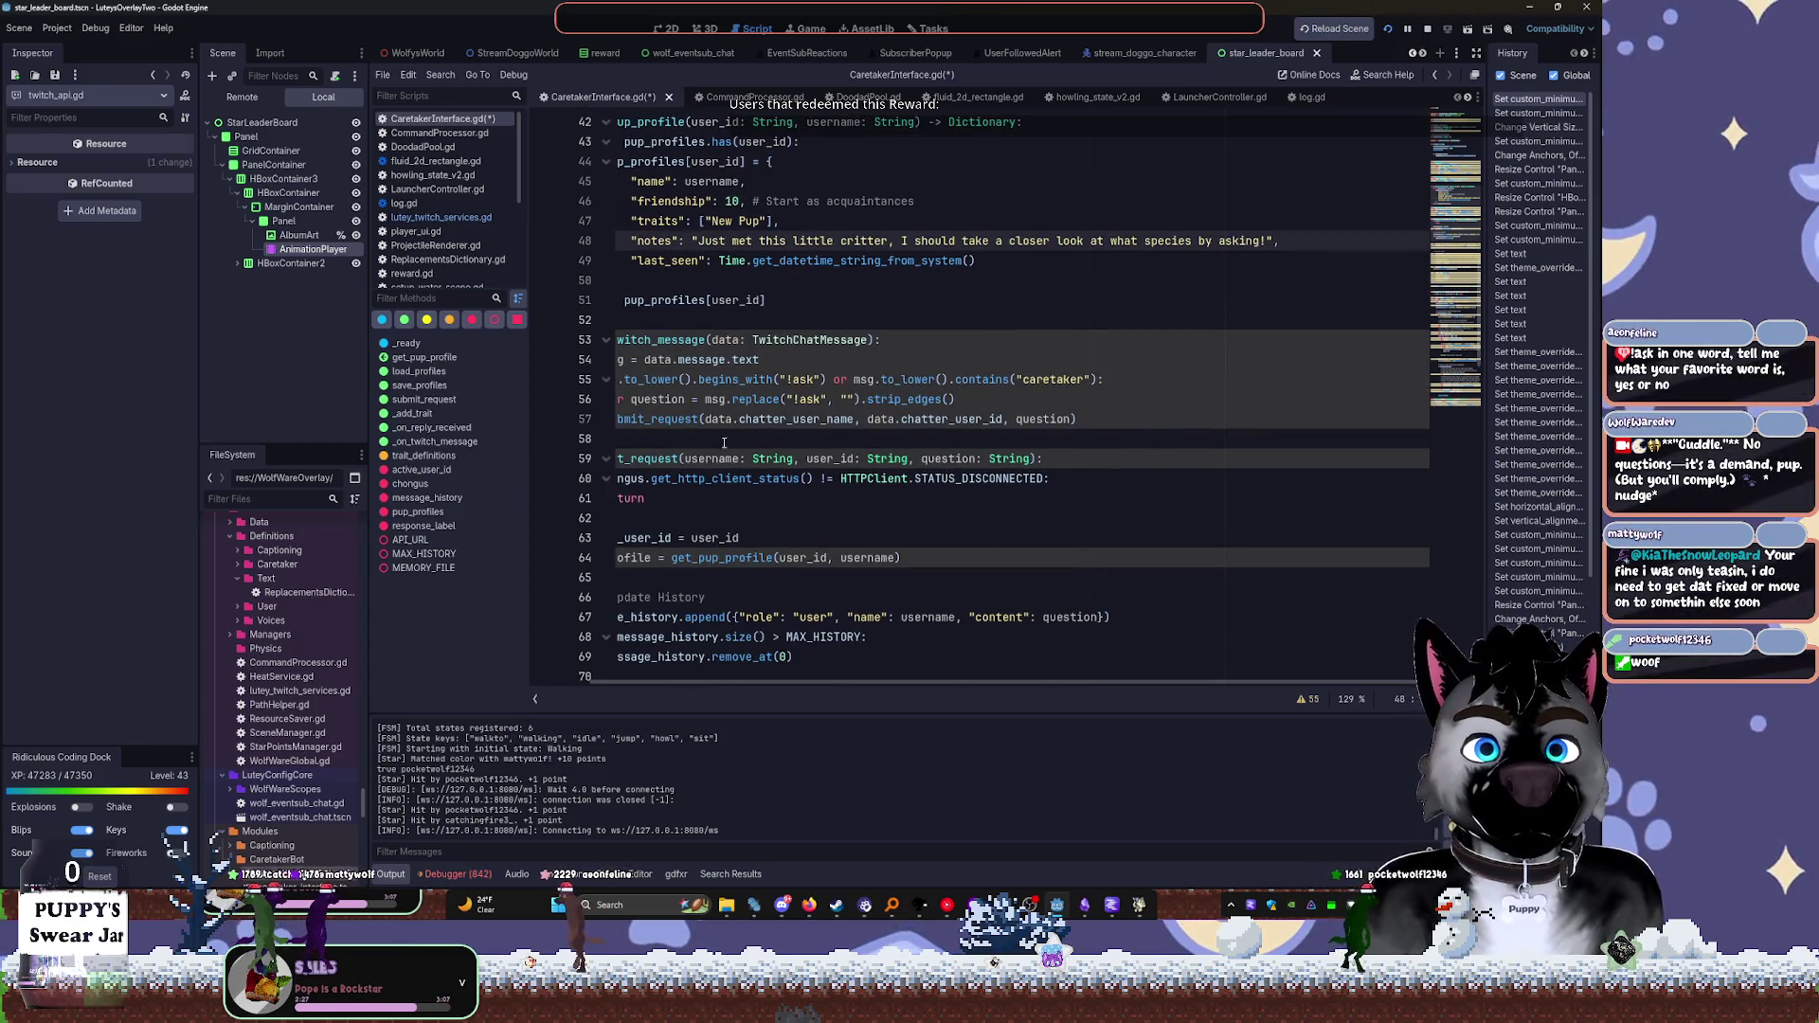
{"action": "scroll", "coordinate": [854, 684], "scroll_direction": "left", "scroll_amount": 3}
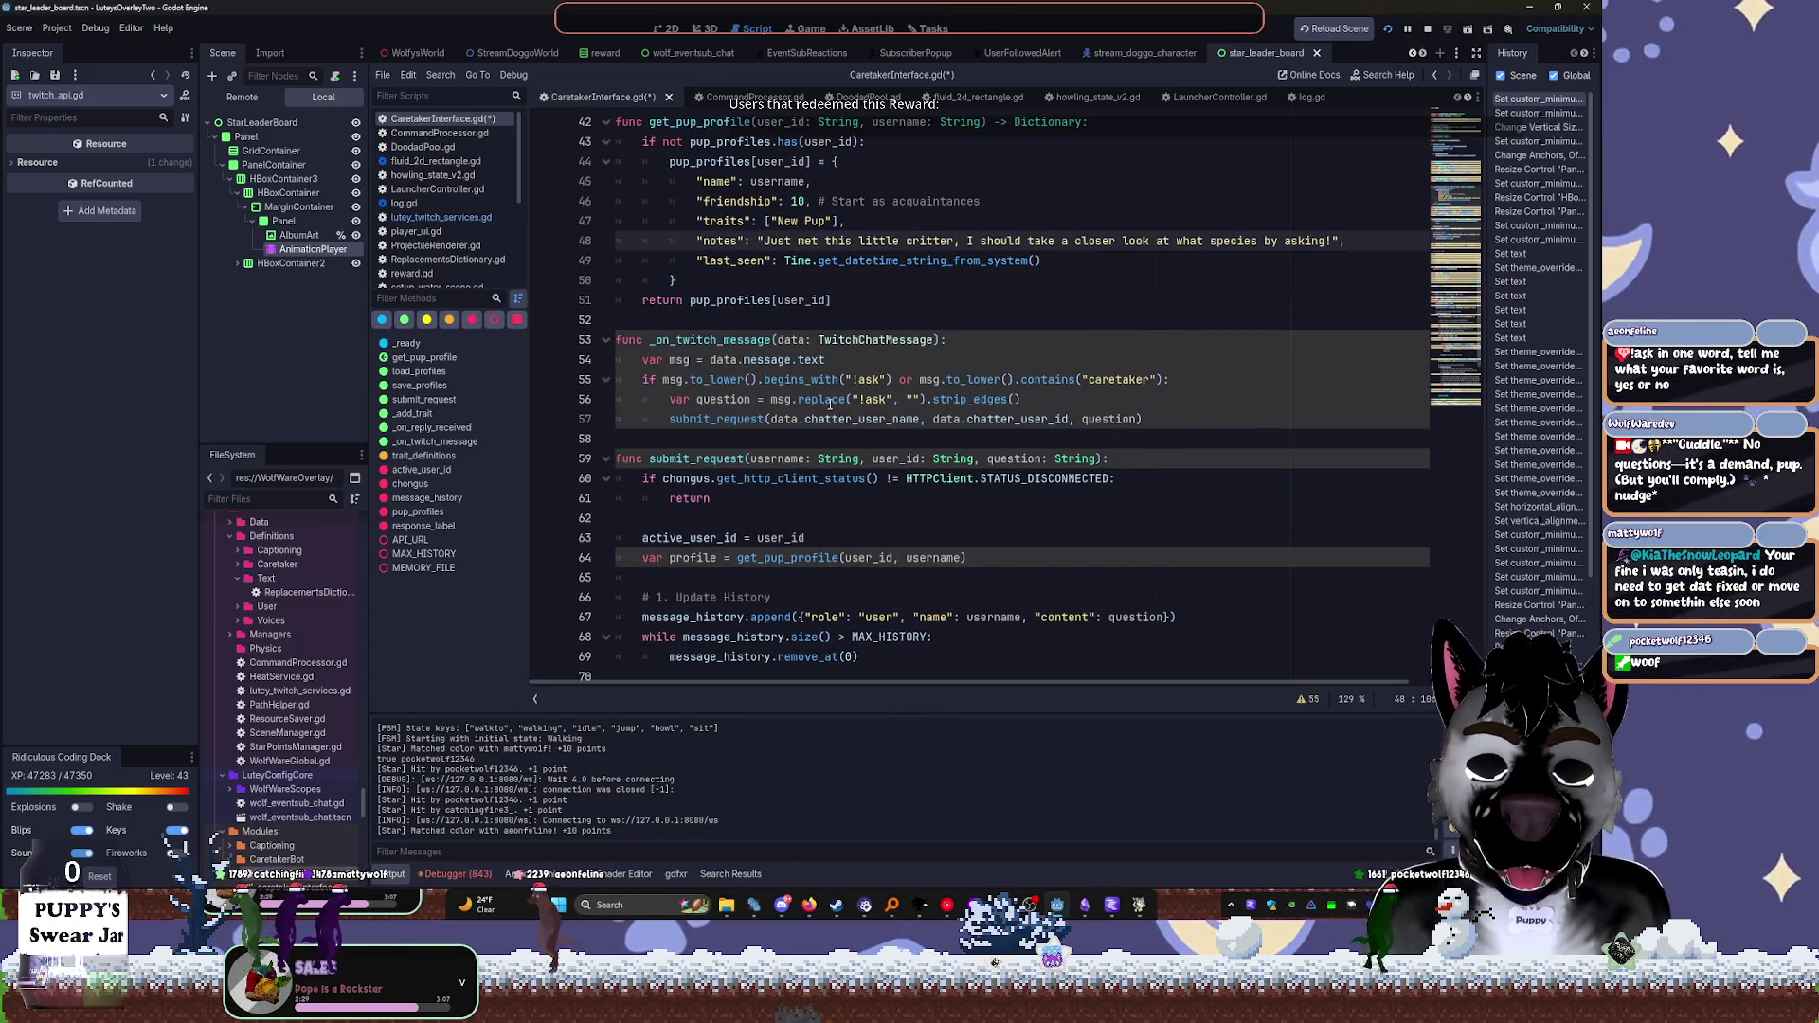
Scroll through _on_reply_received, selecting the word 'choices' on line 101
{"action": "scroll", "coordinate": [919, 440], "scroll_direction": "down", "scroll_amount": 9}
{"action": "scroll", "coordinate": [919, 440], "scroll_direction": "down", "scroll_amount": 7}
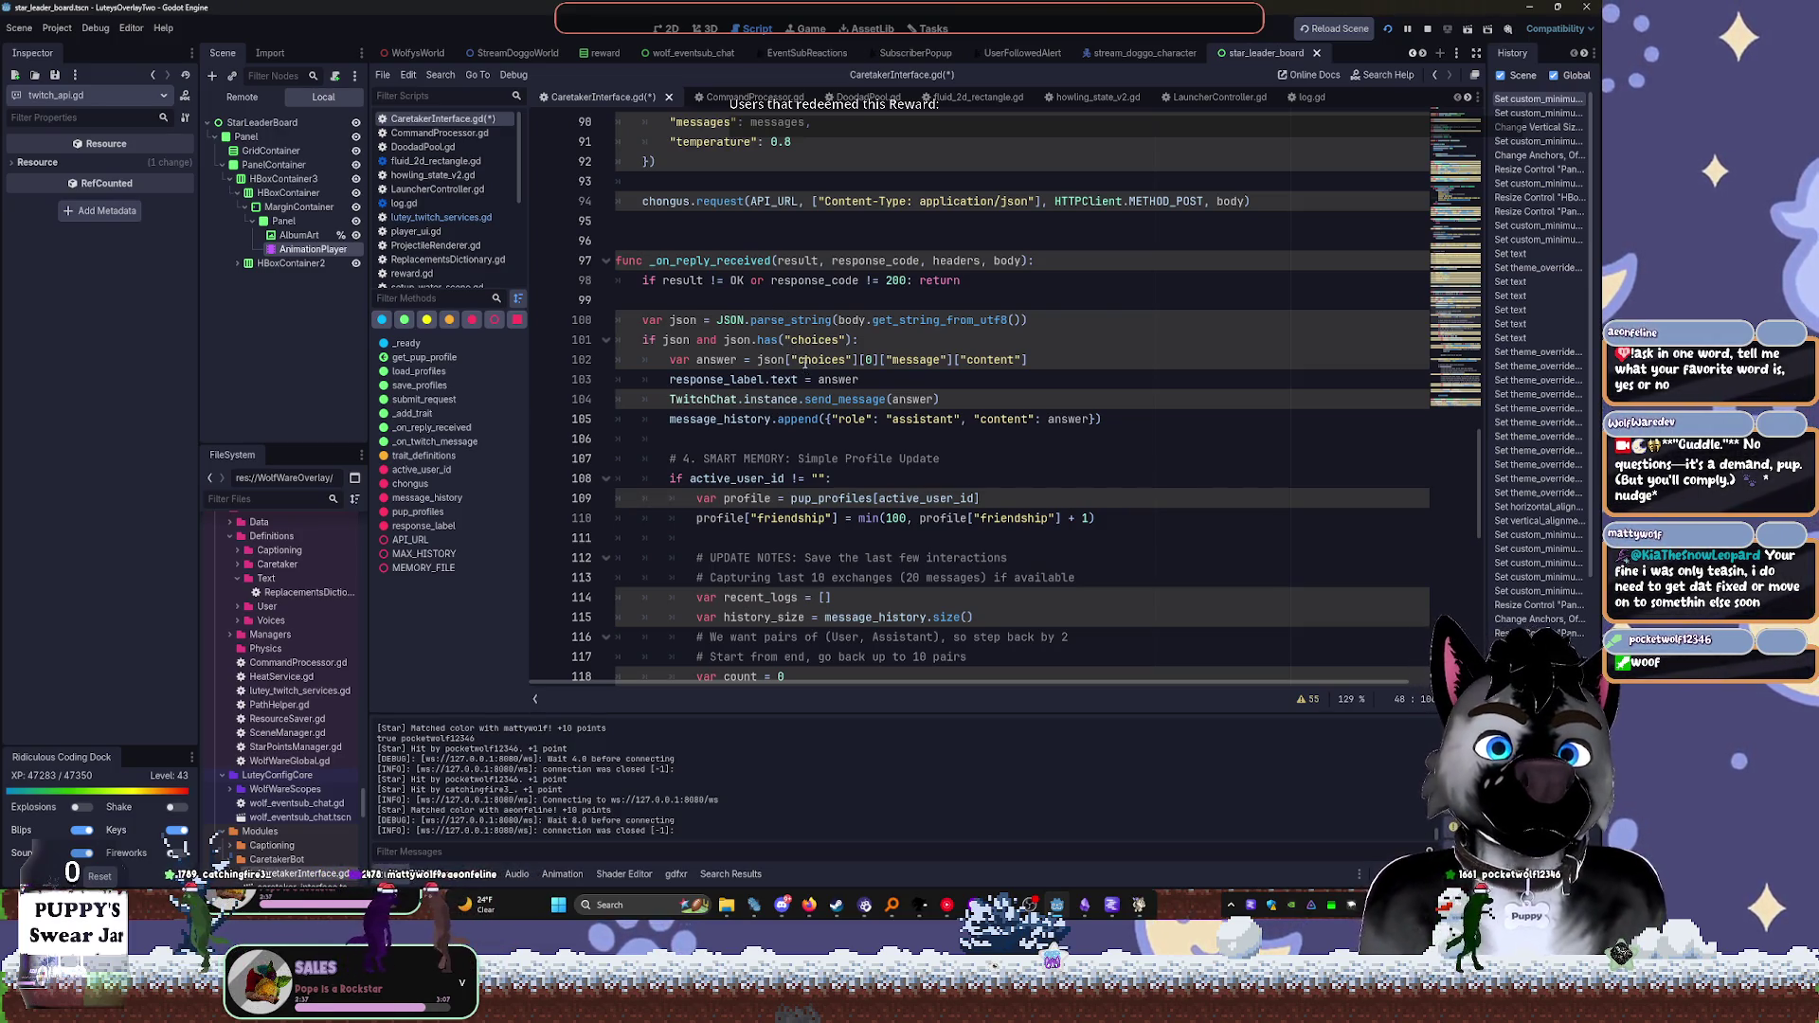
{"action": "double_click", "coordinate": [800, 342]}
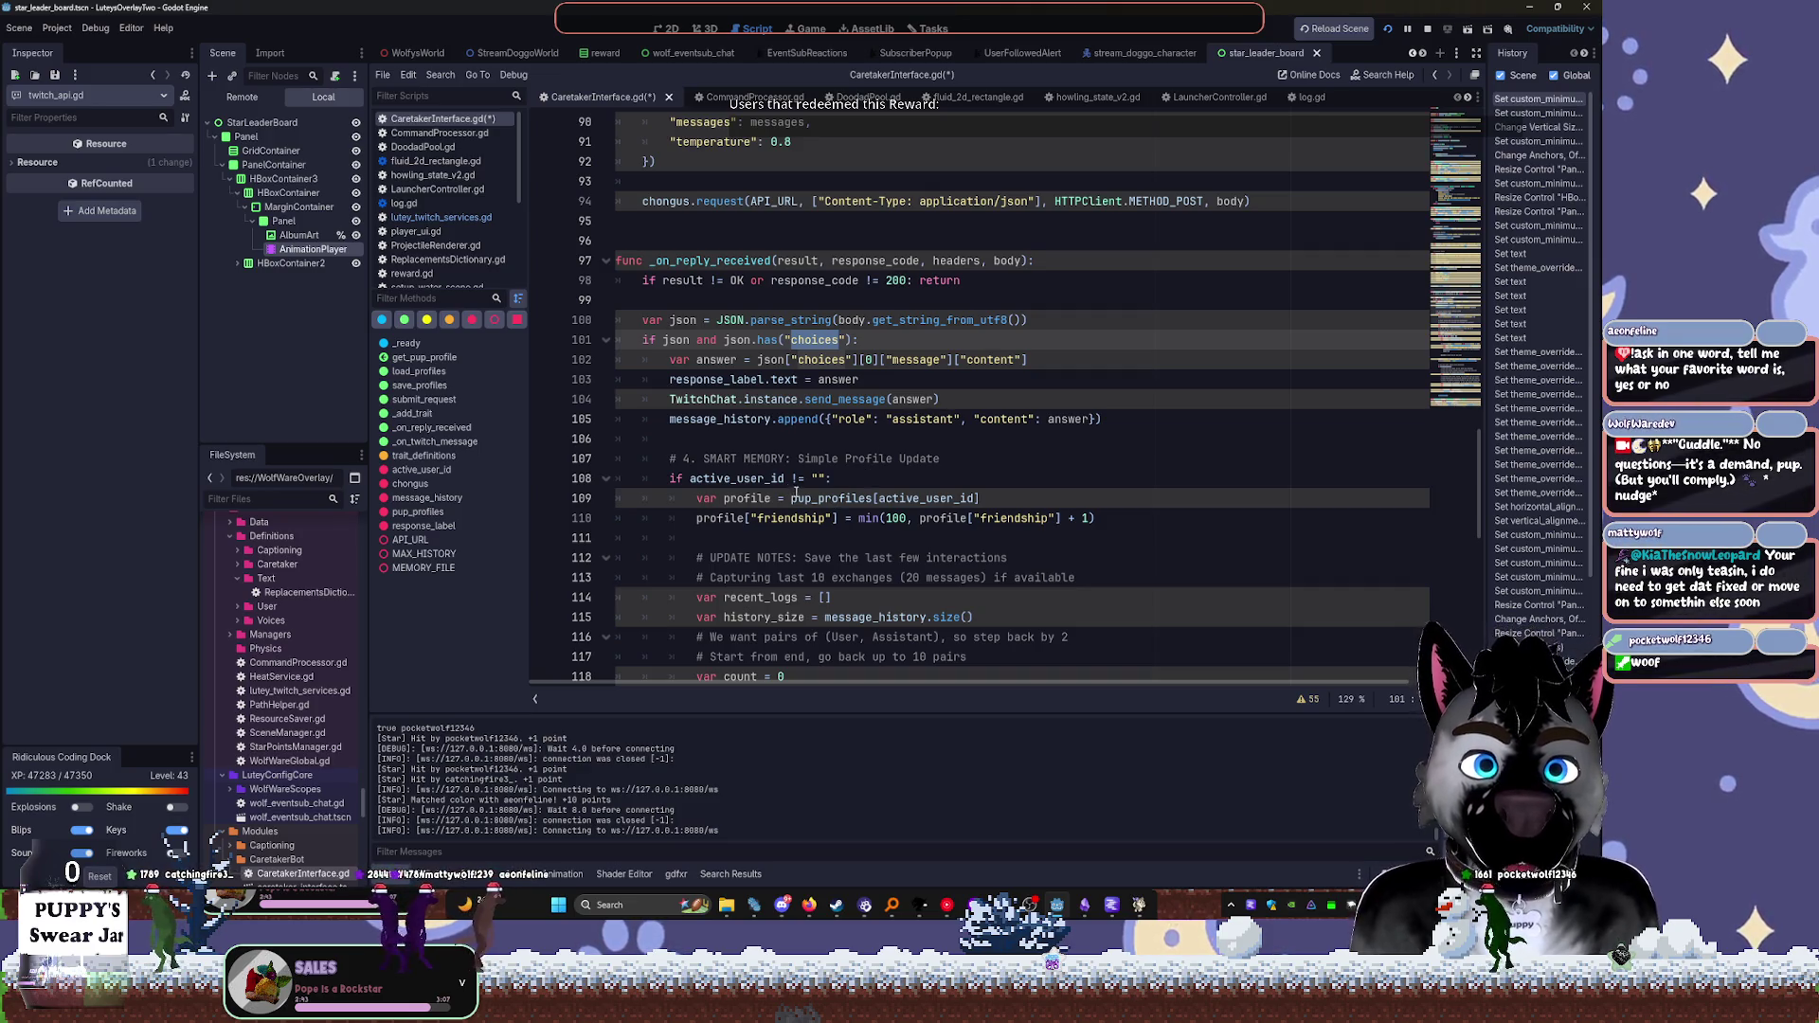
{"action": "scroll", "coordinate": [902, 522], "scroll_direction": "down", "scroll_amount": 2}
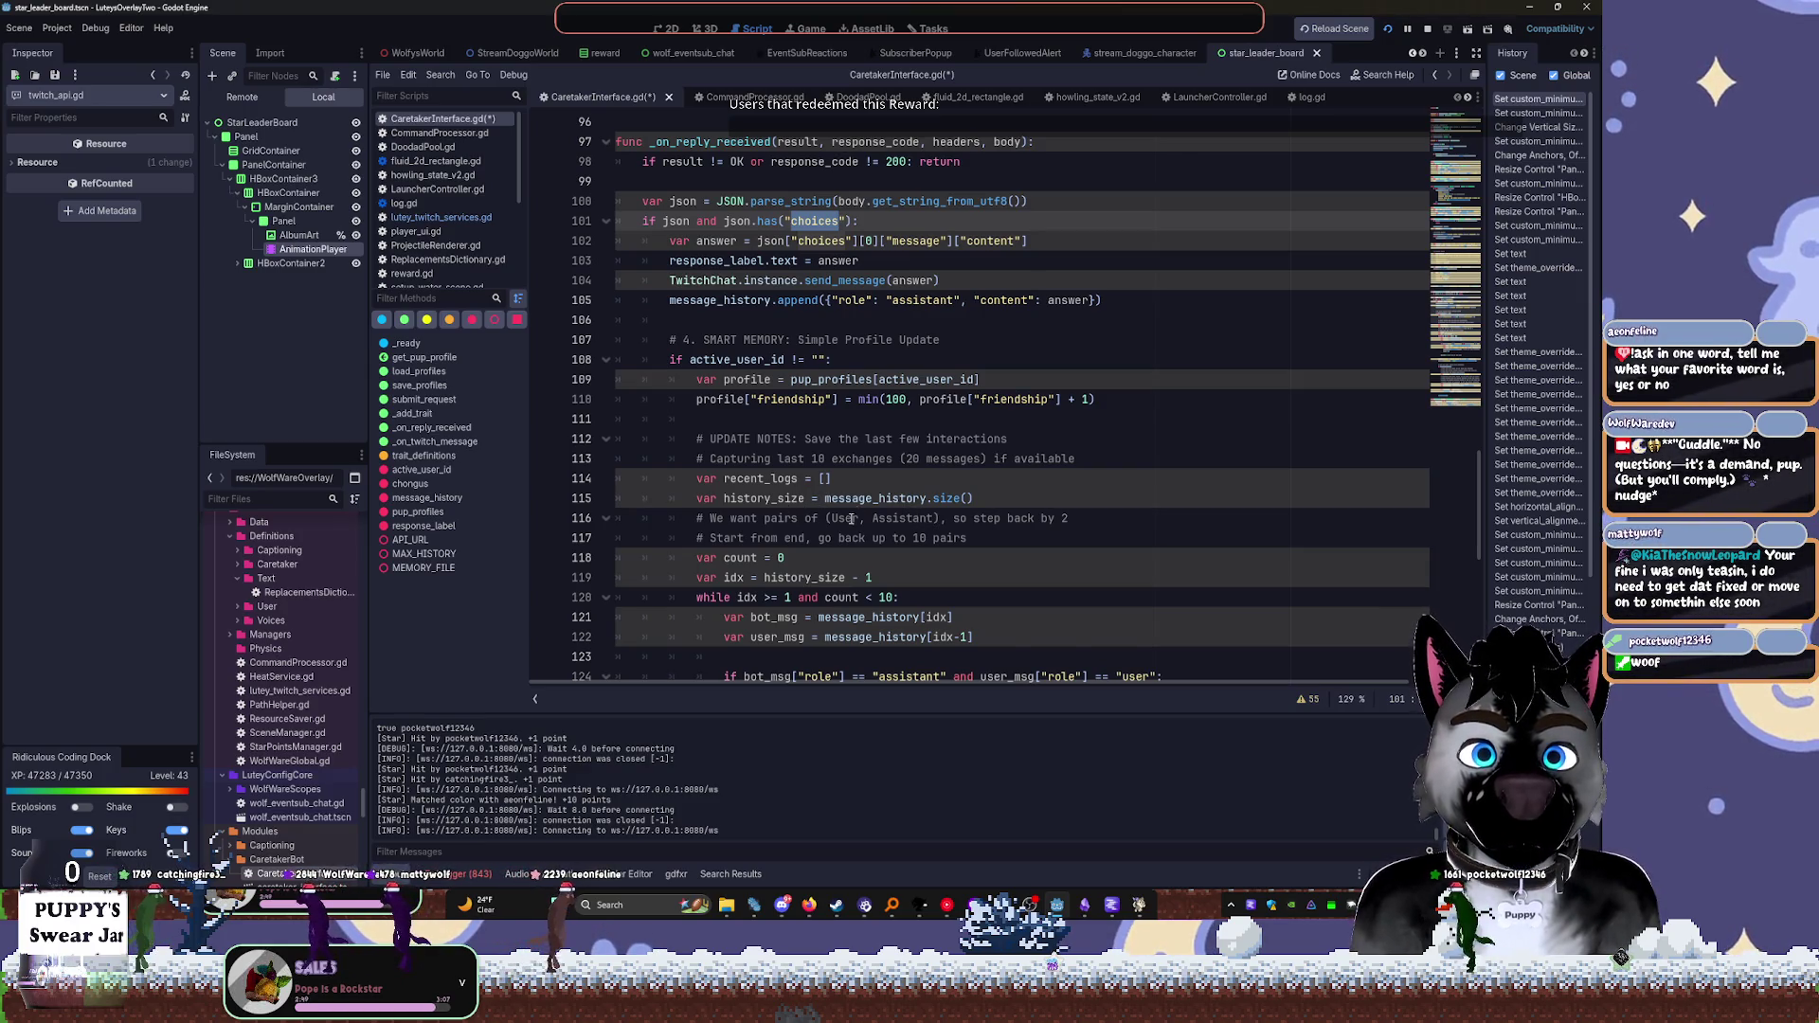
{"action": "scroll", "coordinate": [807, 571], "scroll_direction": "down", "scroll_amount": 2}
{"action": "scroll", "coordinate": [997, 517], "scroll_direction": "down", "scroll_amount": 2}
Read further down the reply-handling code, then return to the star_leader_board 2D canvas
{"action": "left_click_drag", "start_coordinate": [1083, 674], "coordinate": [1165, 678]}
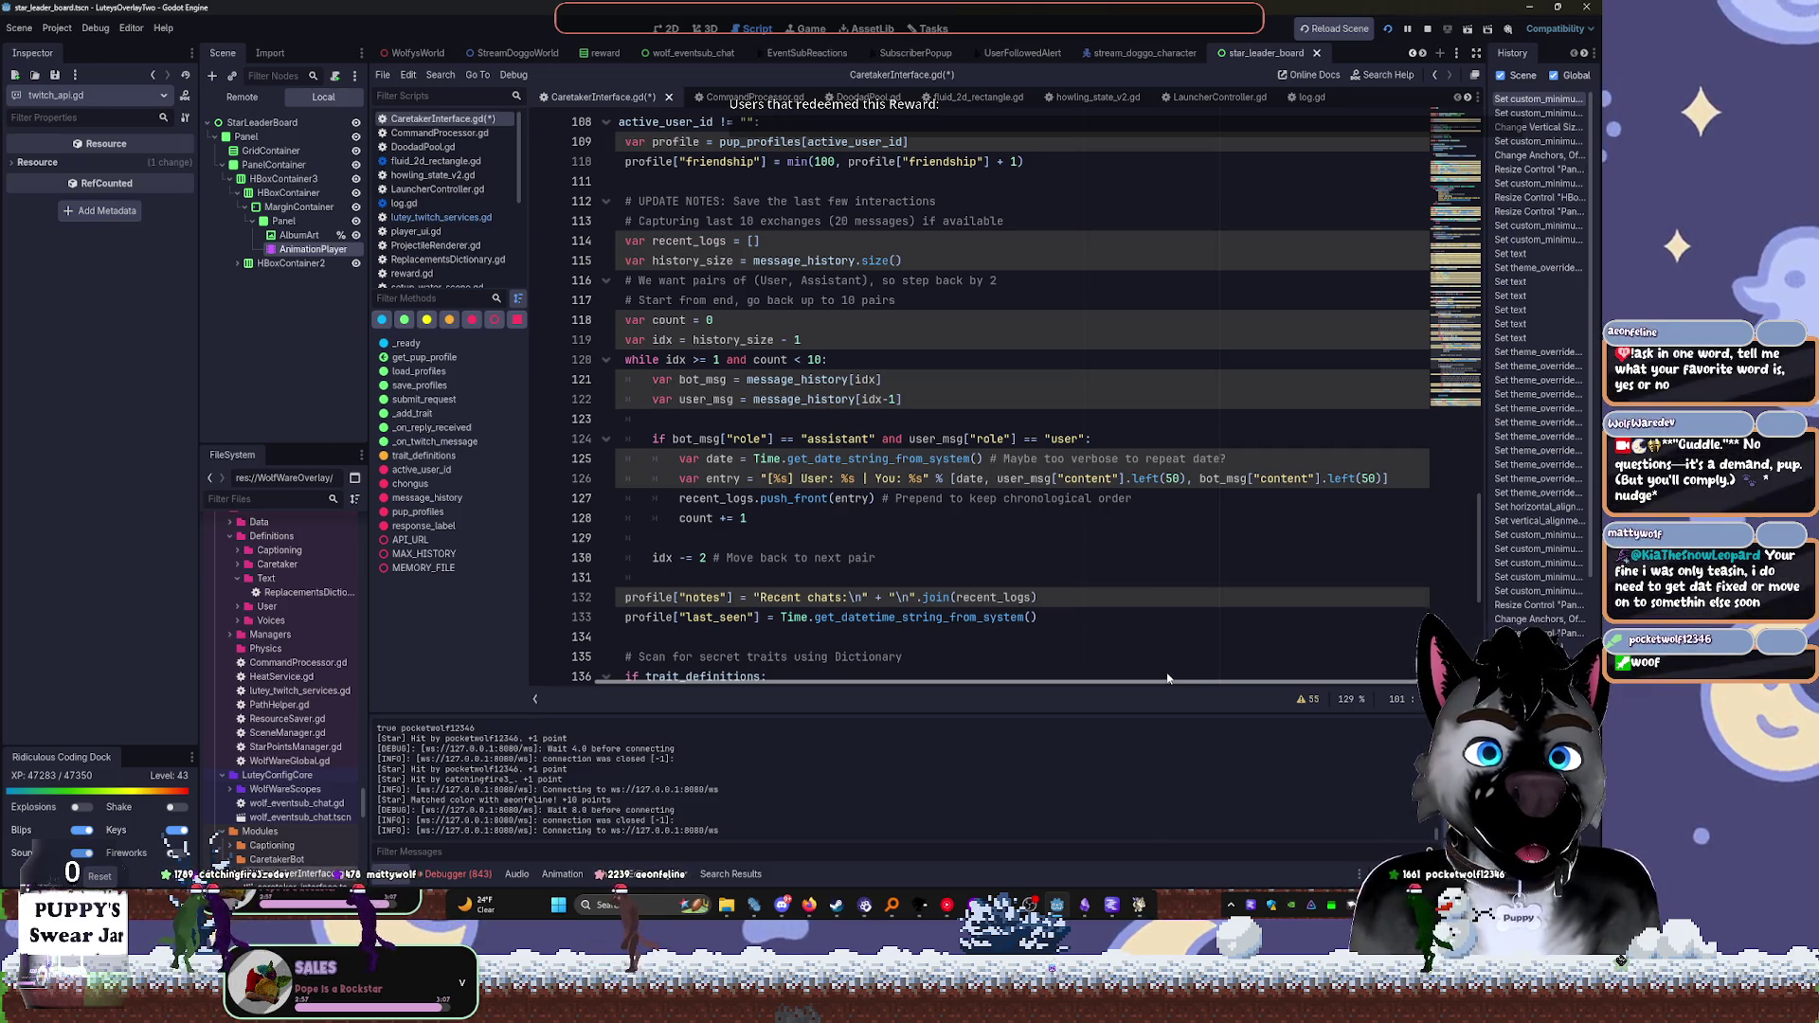
{"action": "left_click_drag", "start_coordinate": [1152, 678], "coordinate": [1080, 678]}
{"action": "scroll", "coordinate": [819, 508], "scroll_direction": "down", "scroll_amount": 3}
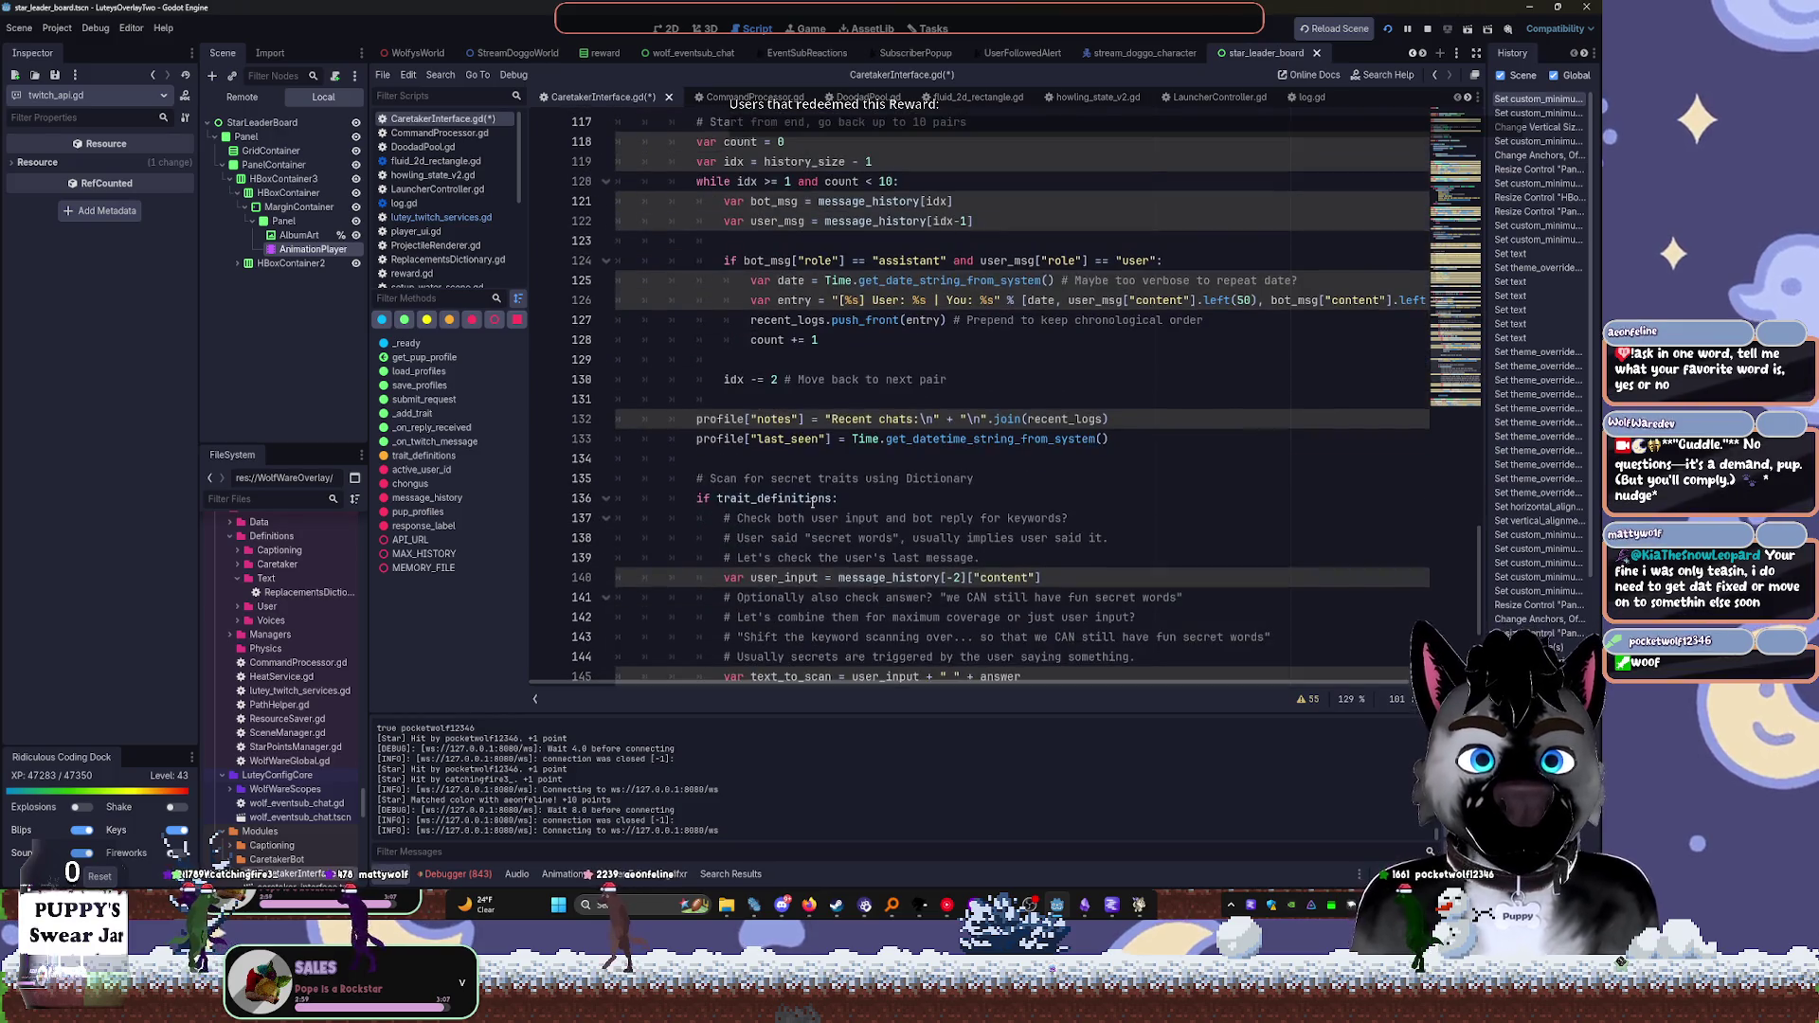
{"action": "scroll", "coordinate": [779, 472], "scroll_direction": "down", "scroll_amount": 4}
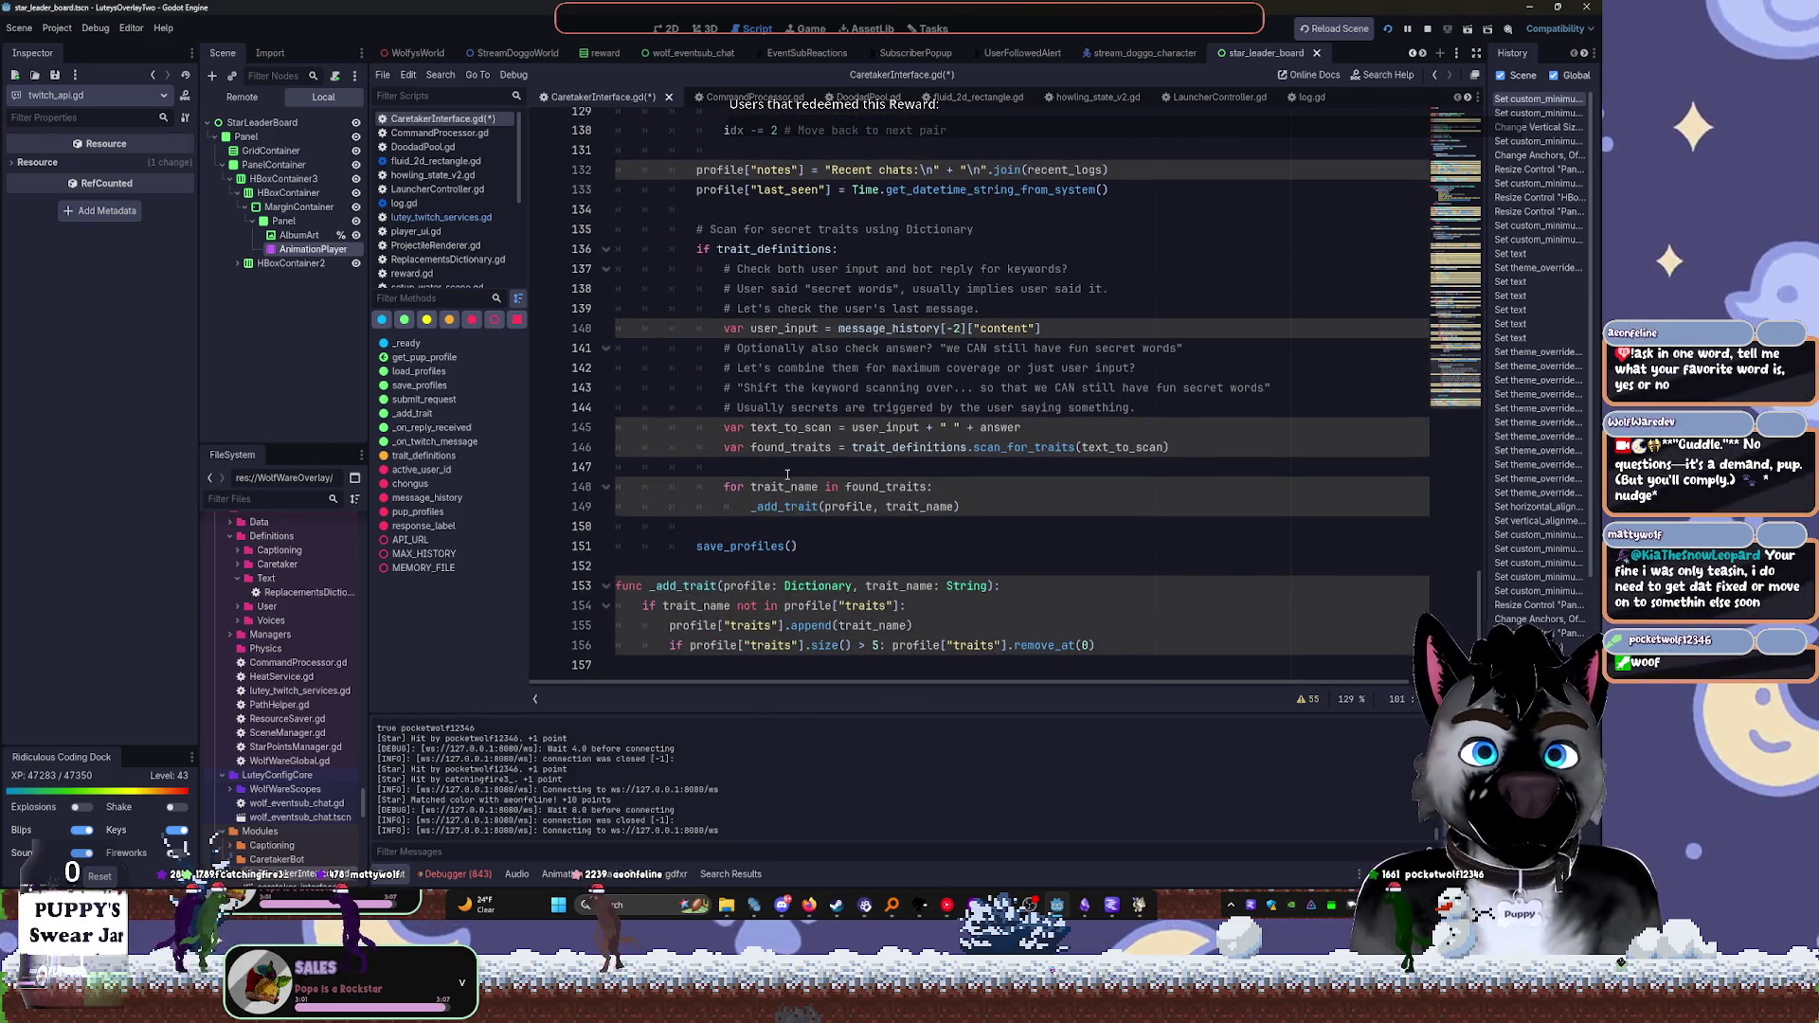
{"action": "scroll", "coordinate": [865, 453], "scroll_direction": "up", "scroll_amount": 20}
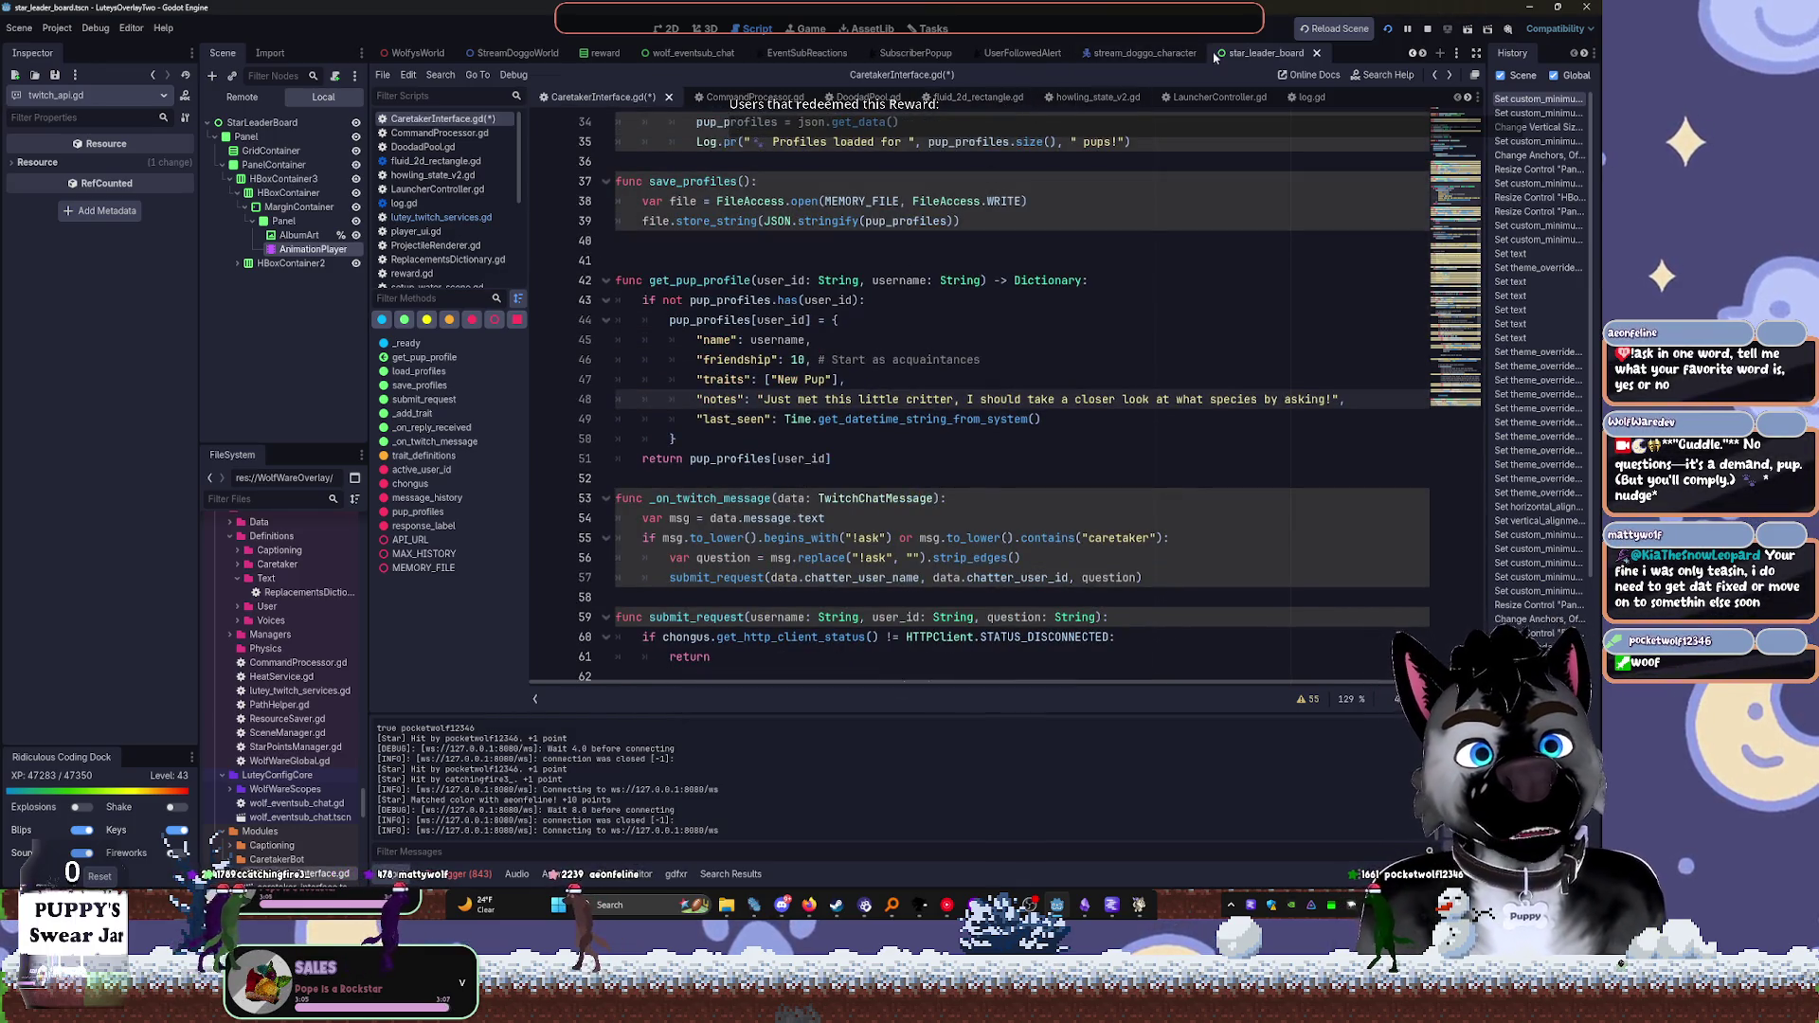
{"action": "left_click", "coordinate": [672, 28]}
{"action": "scroll", "coordinate": [1153, 378], "scroll_direction": "down", "scroll_amount": 3}
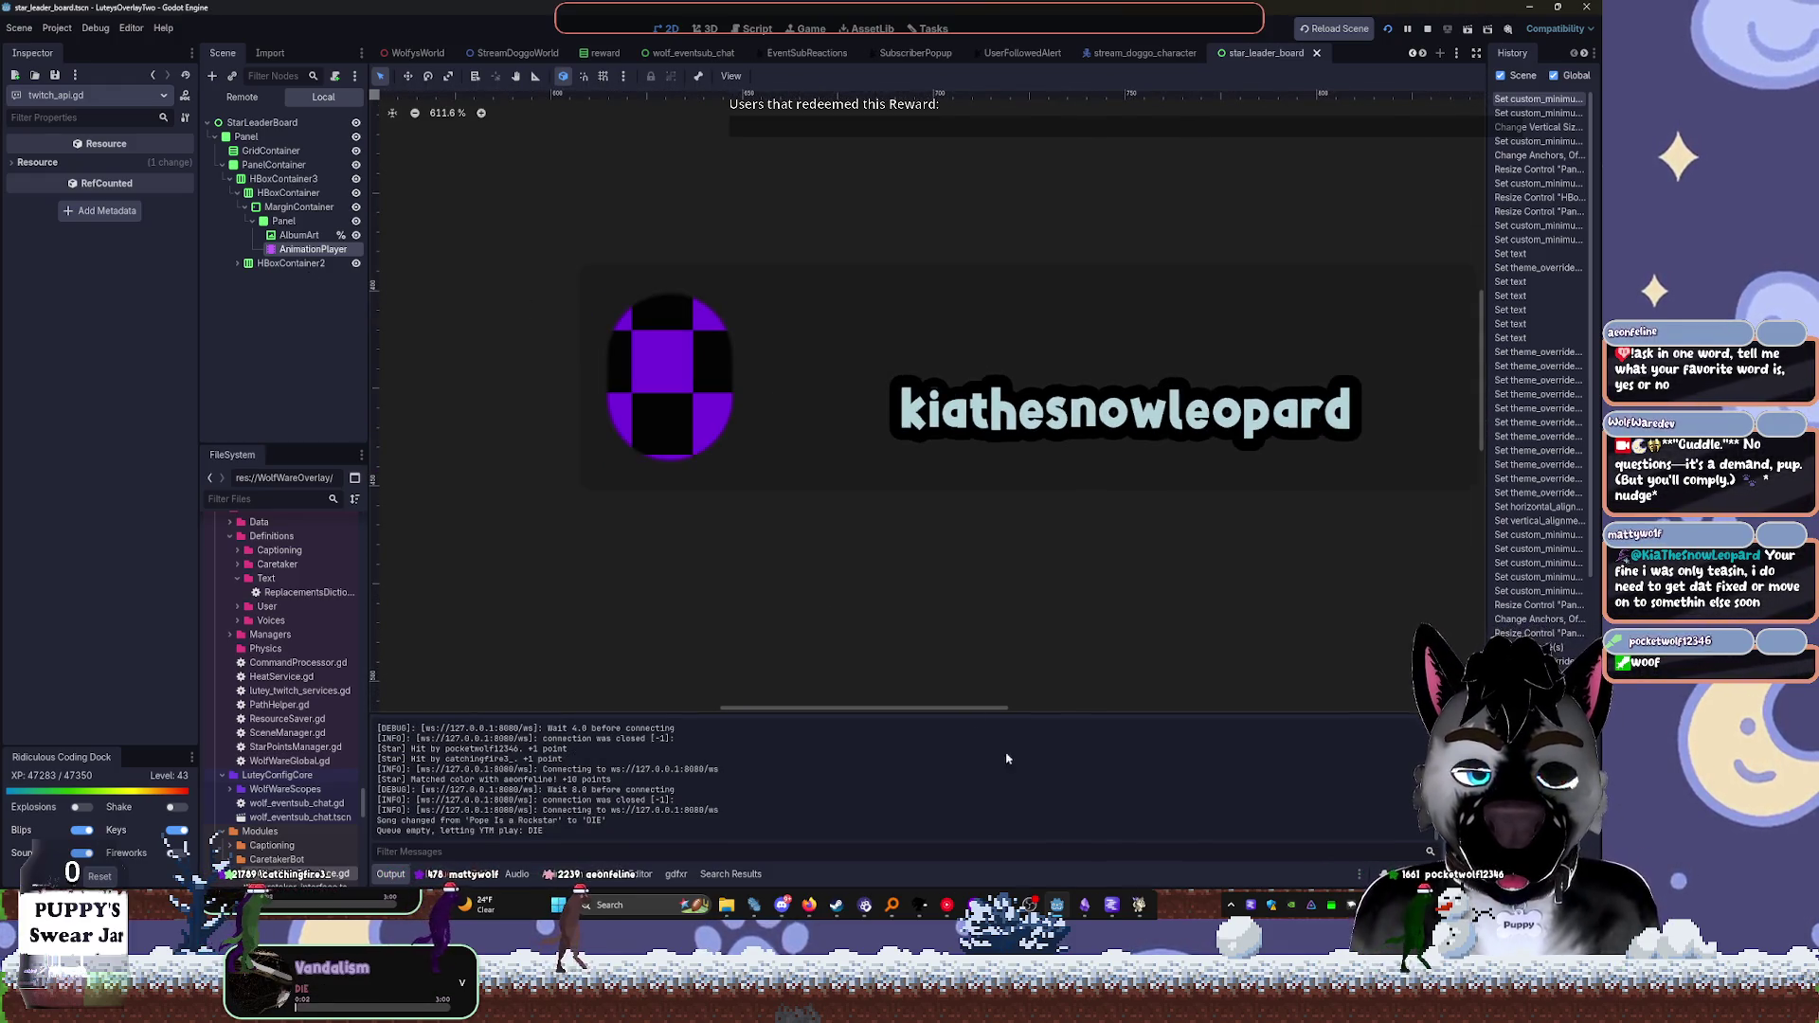
{"action": "mouse_move", "coordinate": [962, 907]}
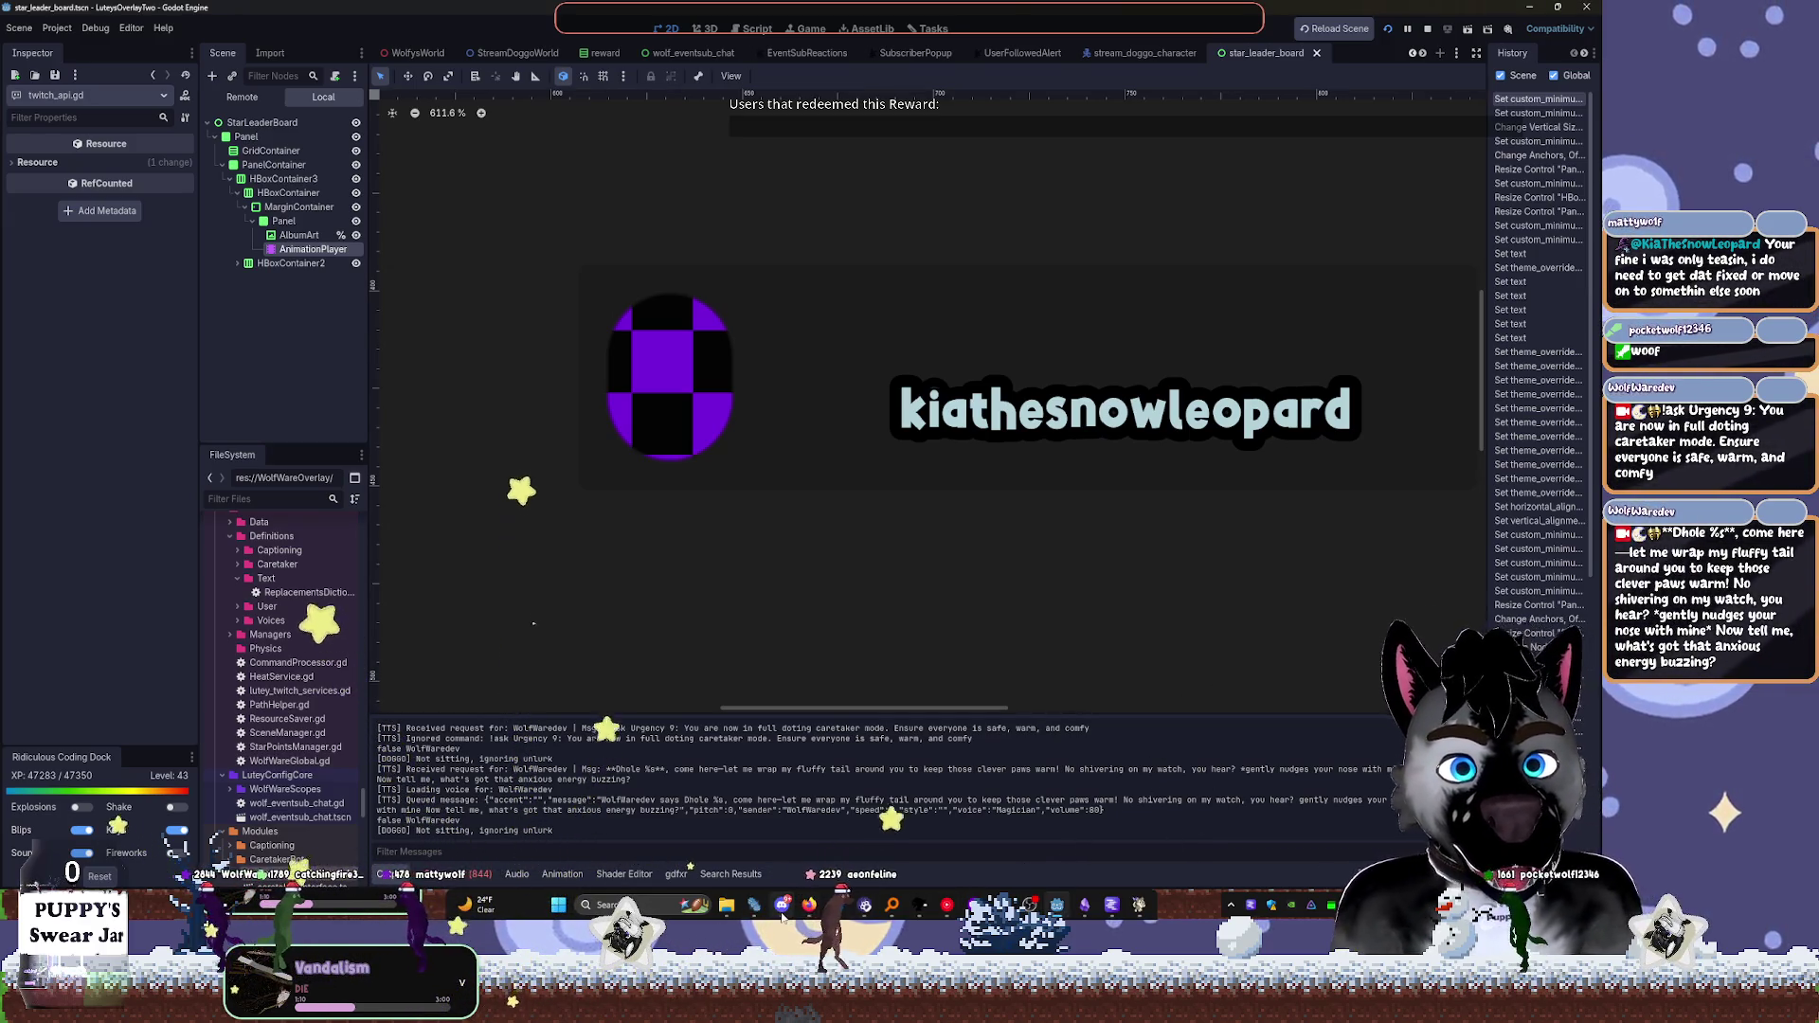
{"action": "key", "text": "F5"}
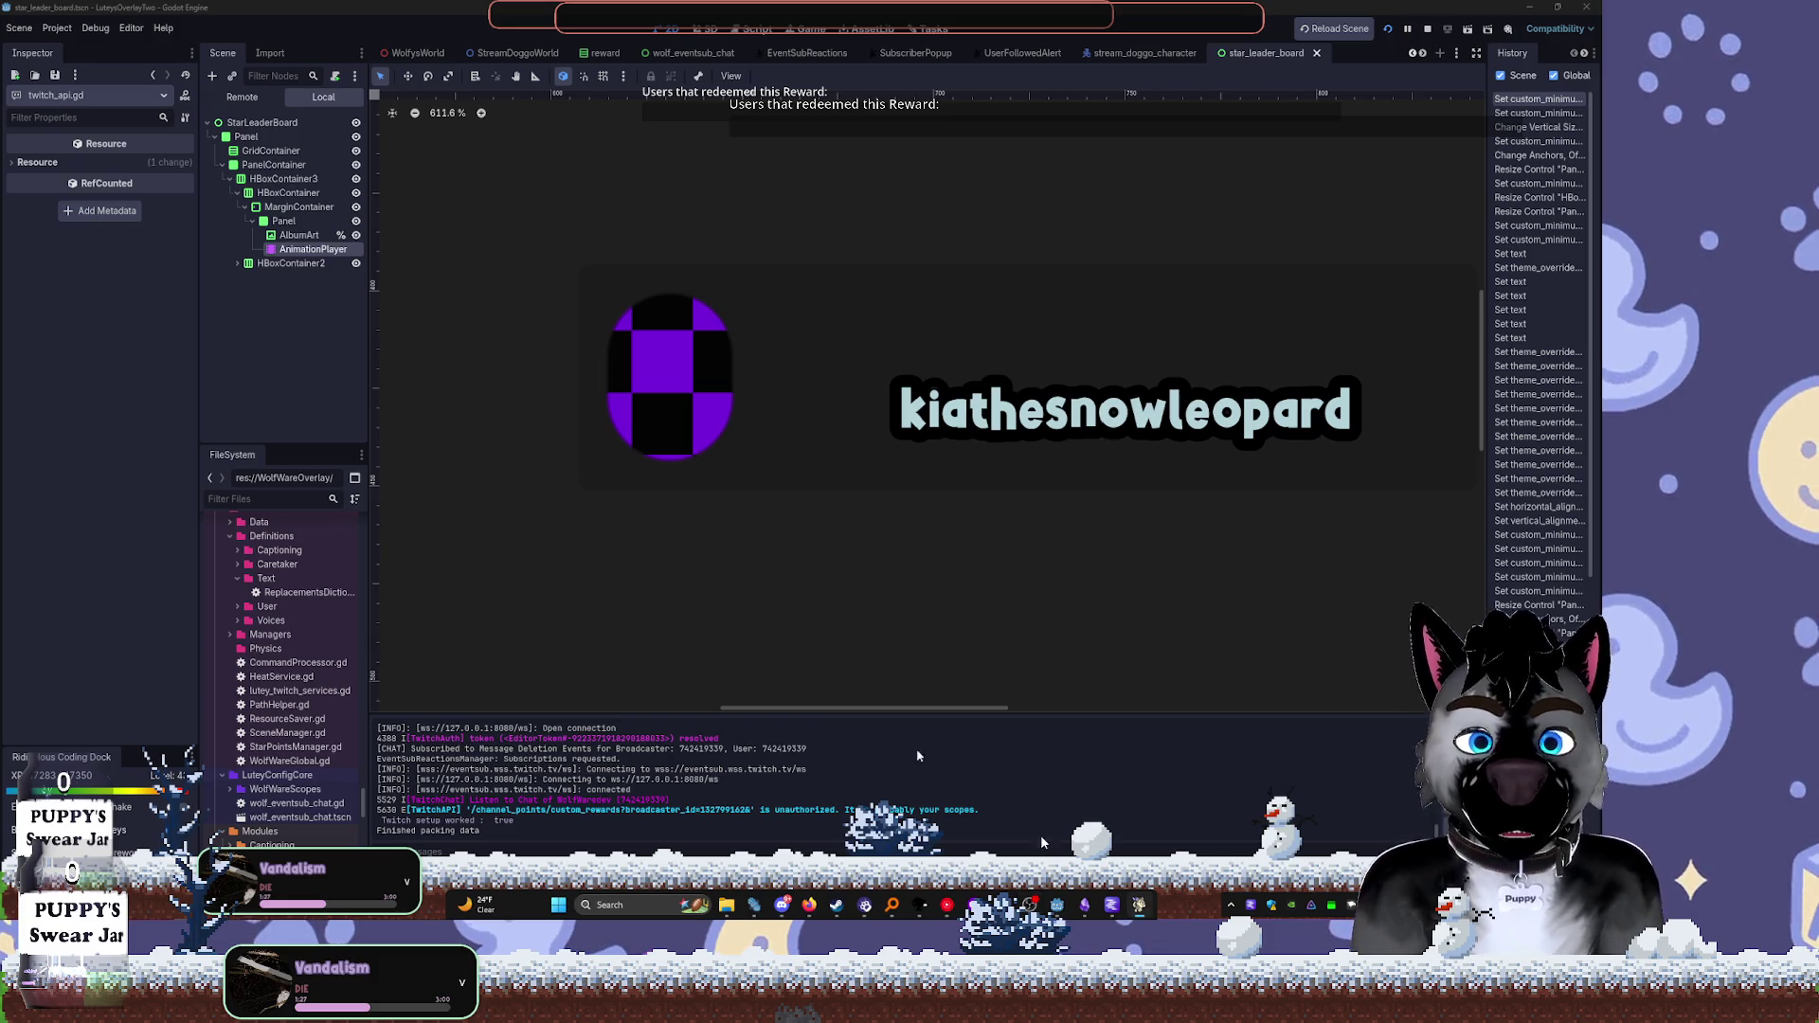
{"action": "scroll", "coordinate": [1006, 446], "scroll_direction": "right", "scroll_amount": 3}
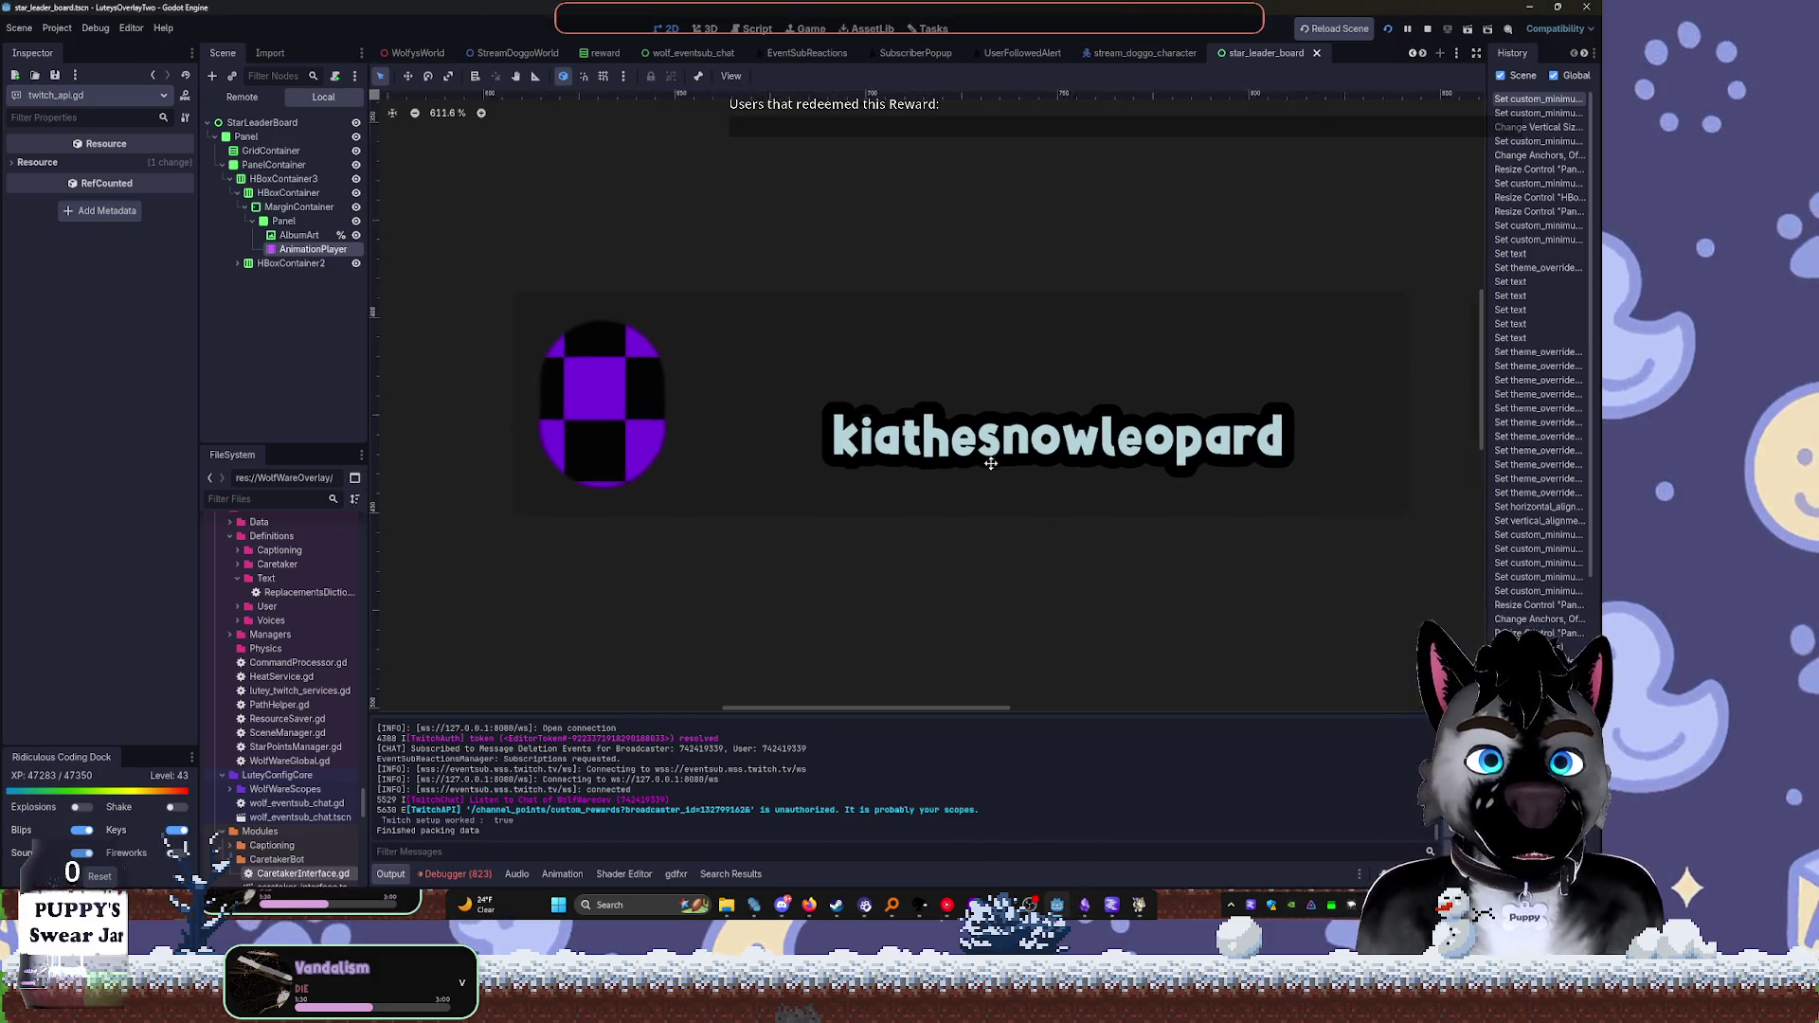
Try a 42 minimum width on the avatar Panel, then undo it back to 32×32
{"action": "scroll", "coordinate": [1201, 316], "scroll_direction": "down", "scroll_amount": 3}
{"action": "left_click", "coordinate": [287, 225]}
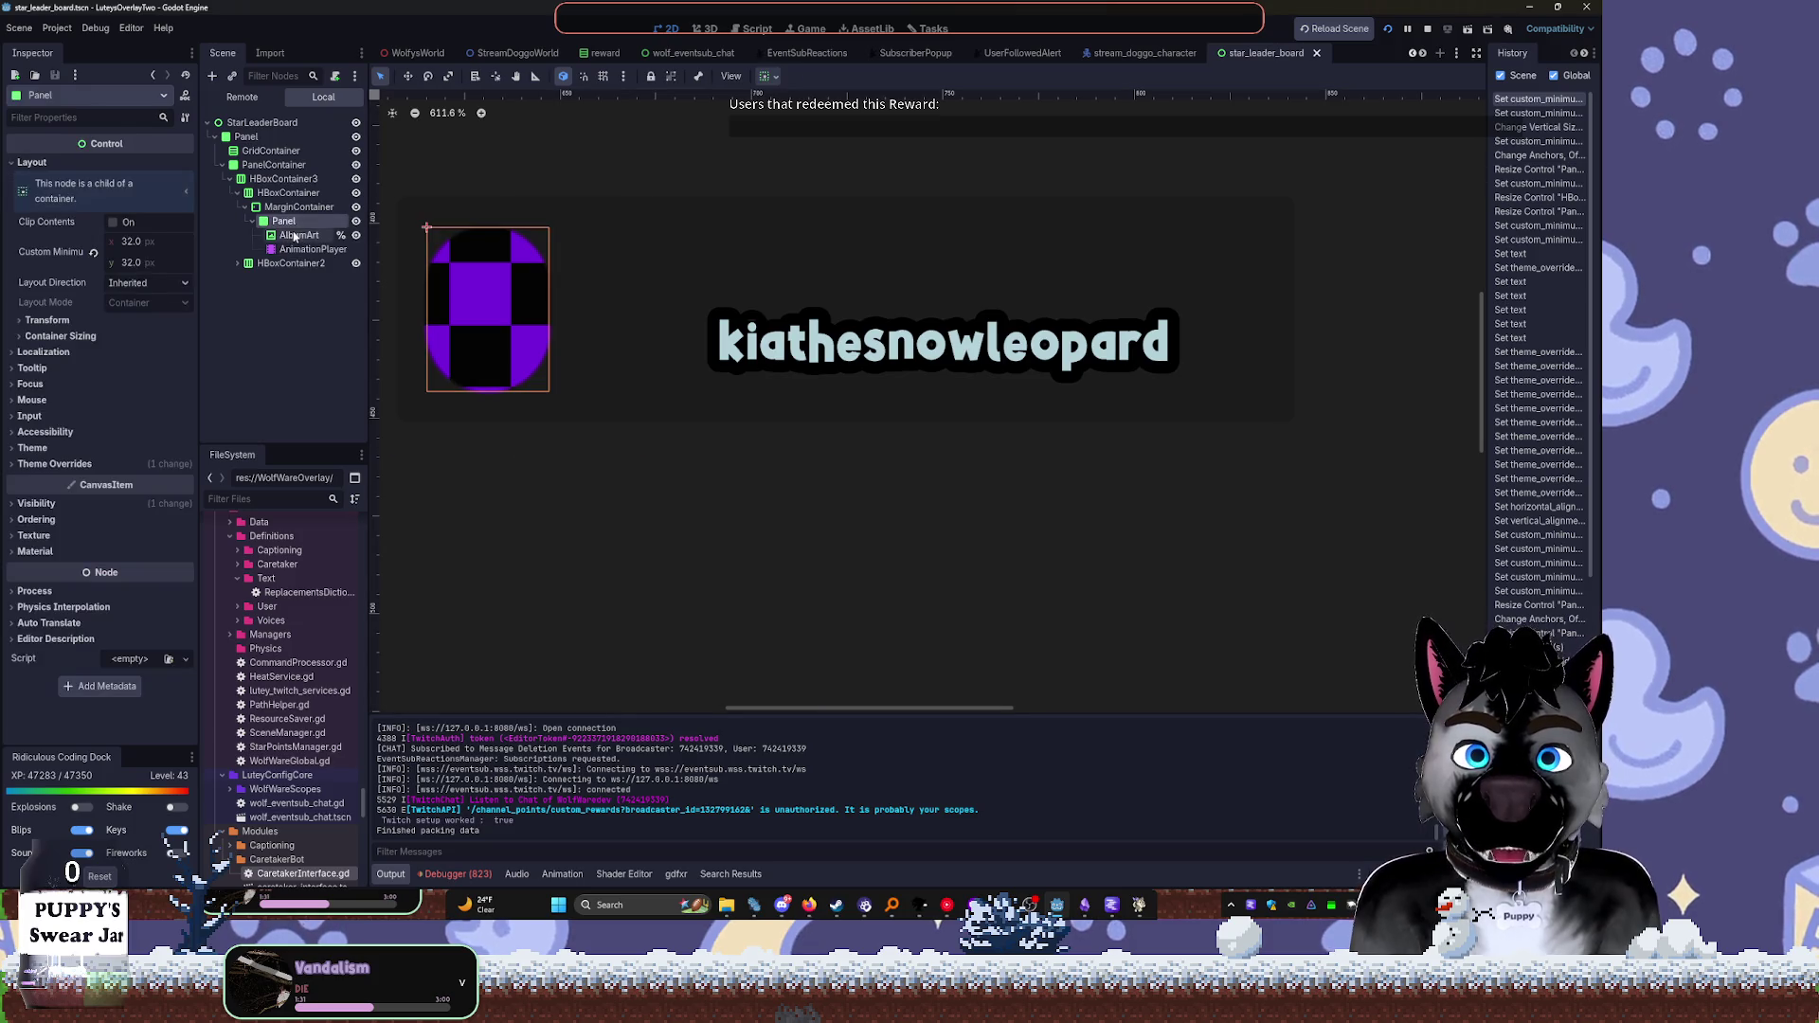
{"action": "left_click", "coordinate": [290, 232]}
{"action": "scroll", "coordinate": [628, 258], "scroll_direction": "left", "scroll_amount": 2}
{"action": "scroll", "coordinate": [628, 257], "scroll_direction": "up", "scroll_amount": 1}
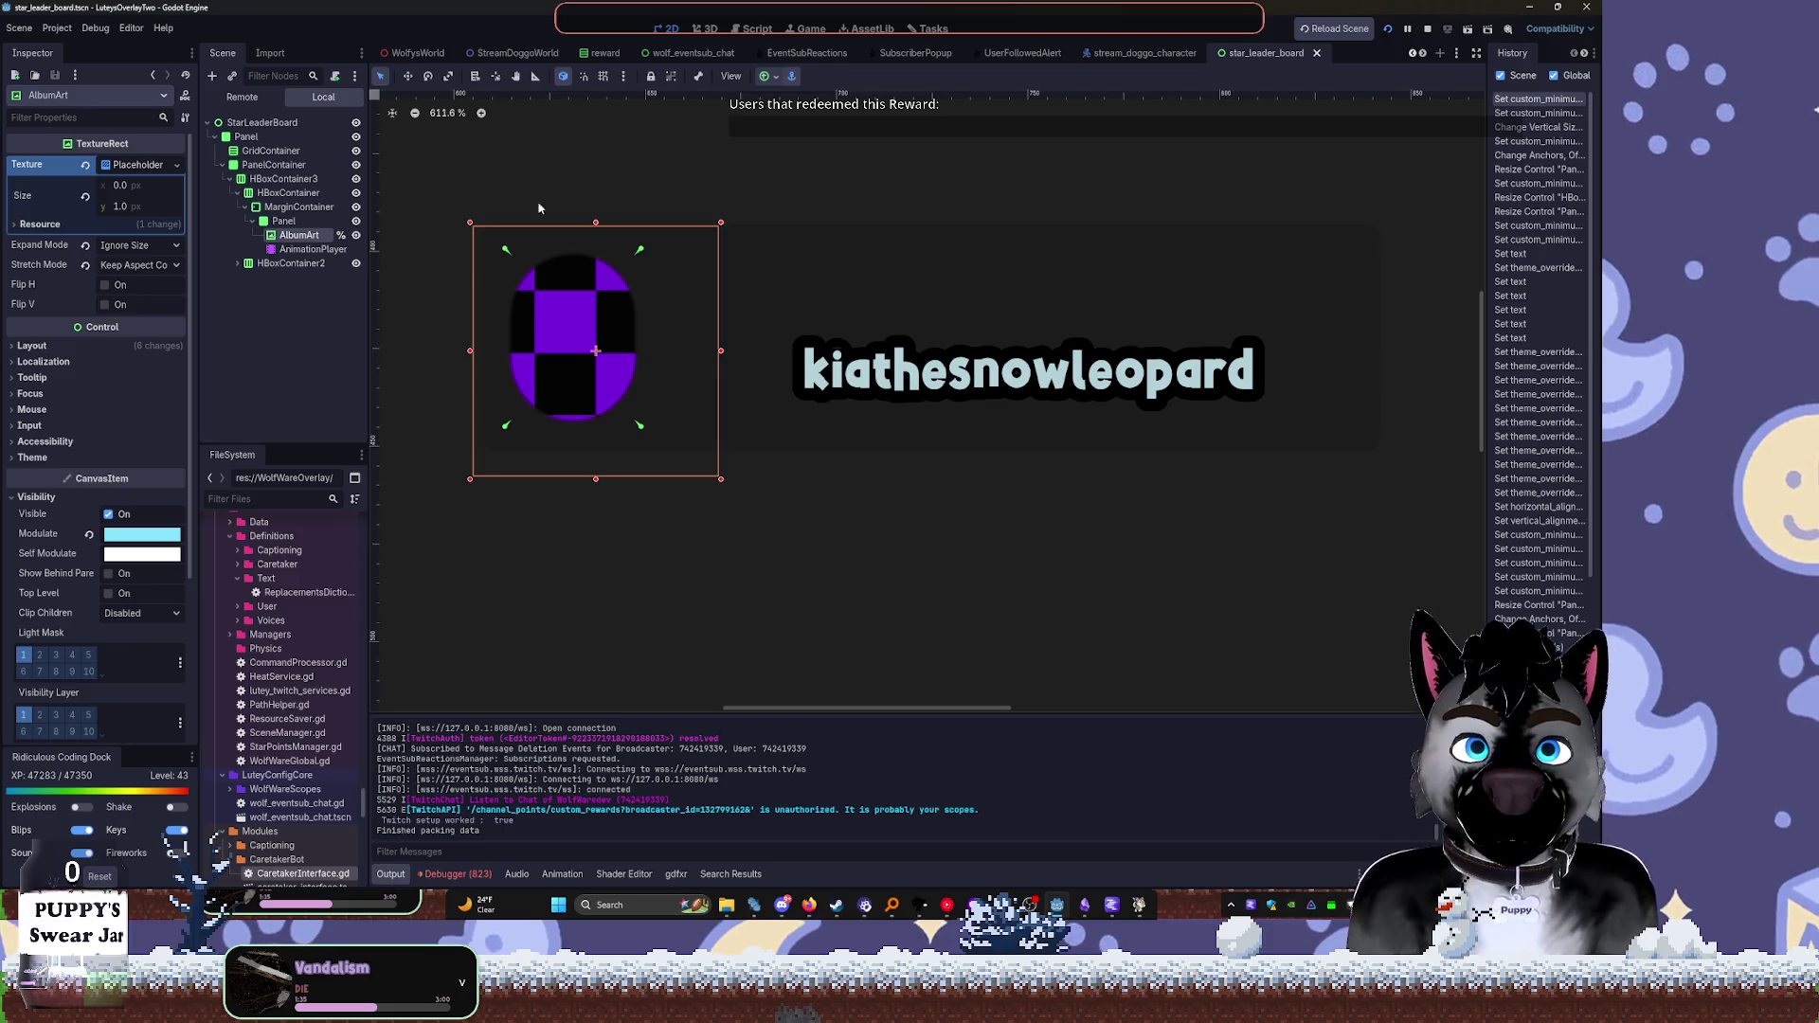
{"action": "left_click", "coordinate": [334, 222]}
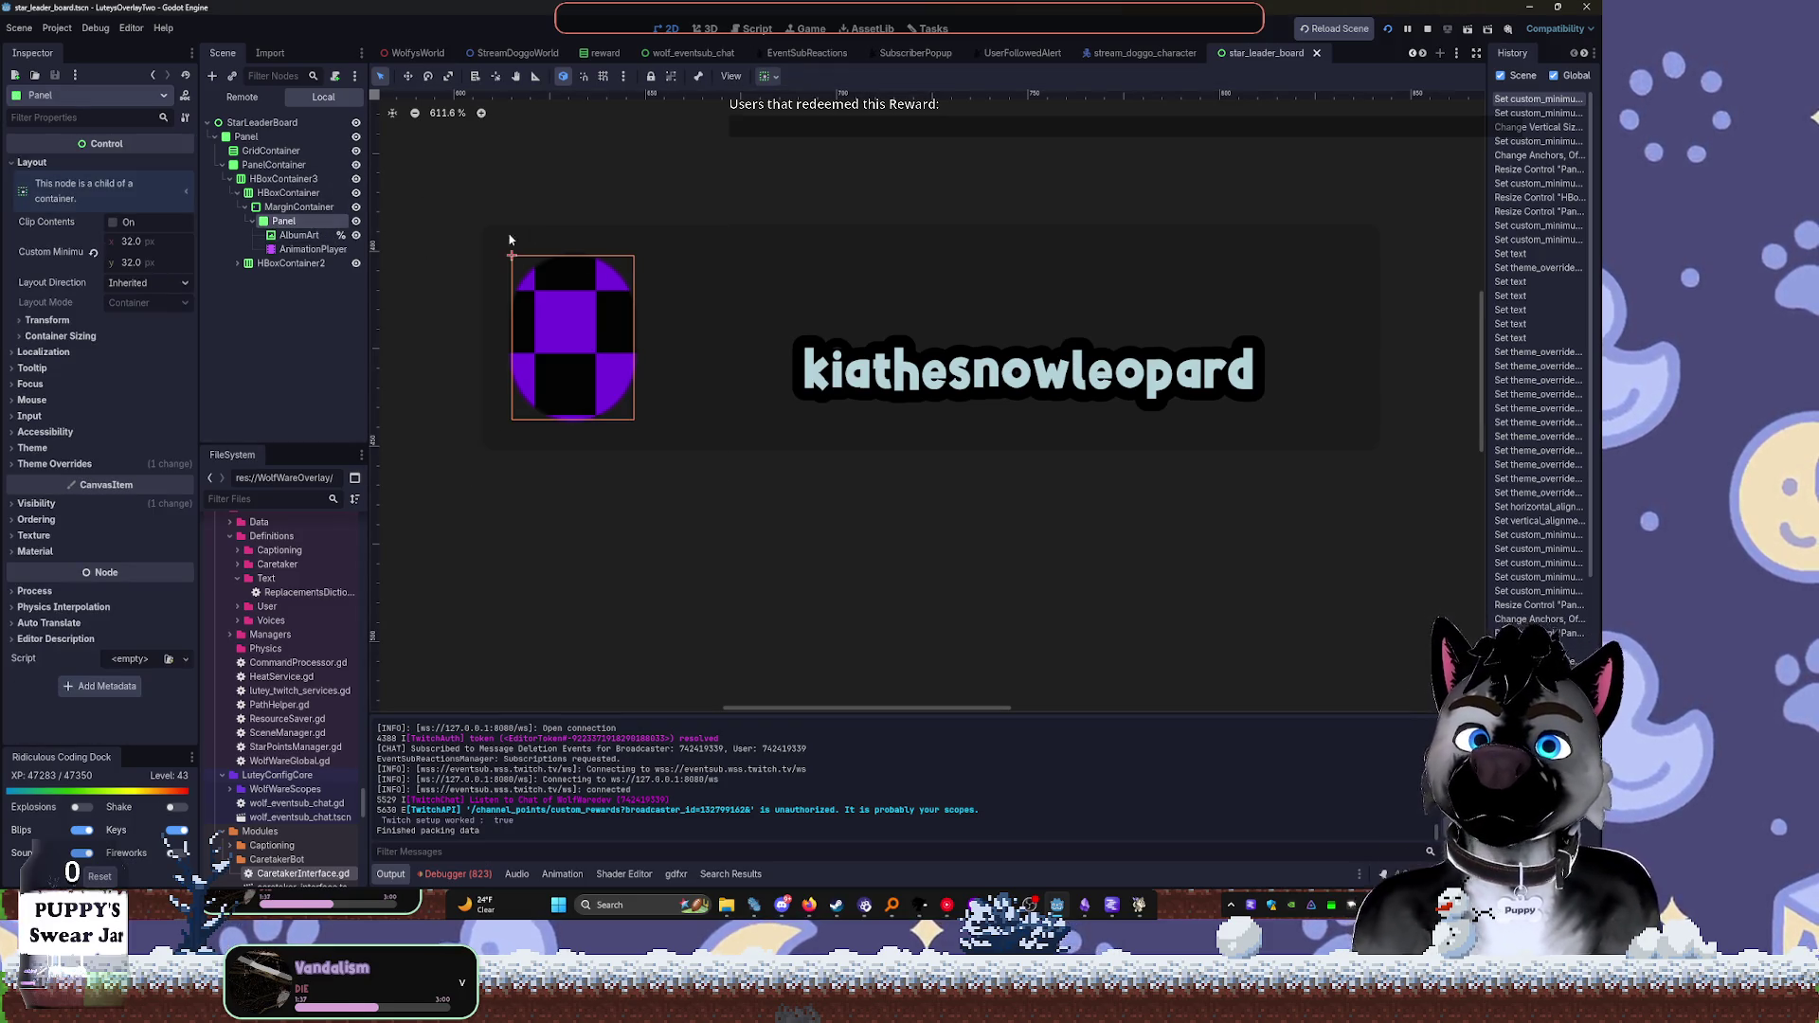
{"action": "left_click_drag", "start_coordinate": [132, 242], "coordinate": [170, 242]}
{"action": "left_click", "coordinate": [128, 242]}
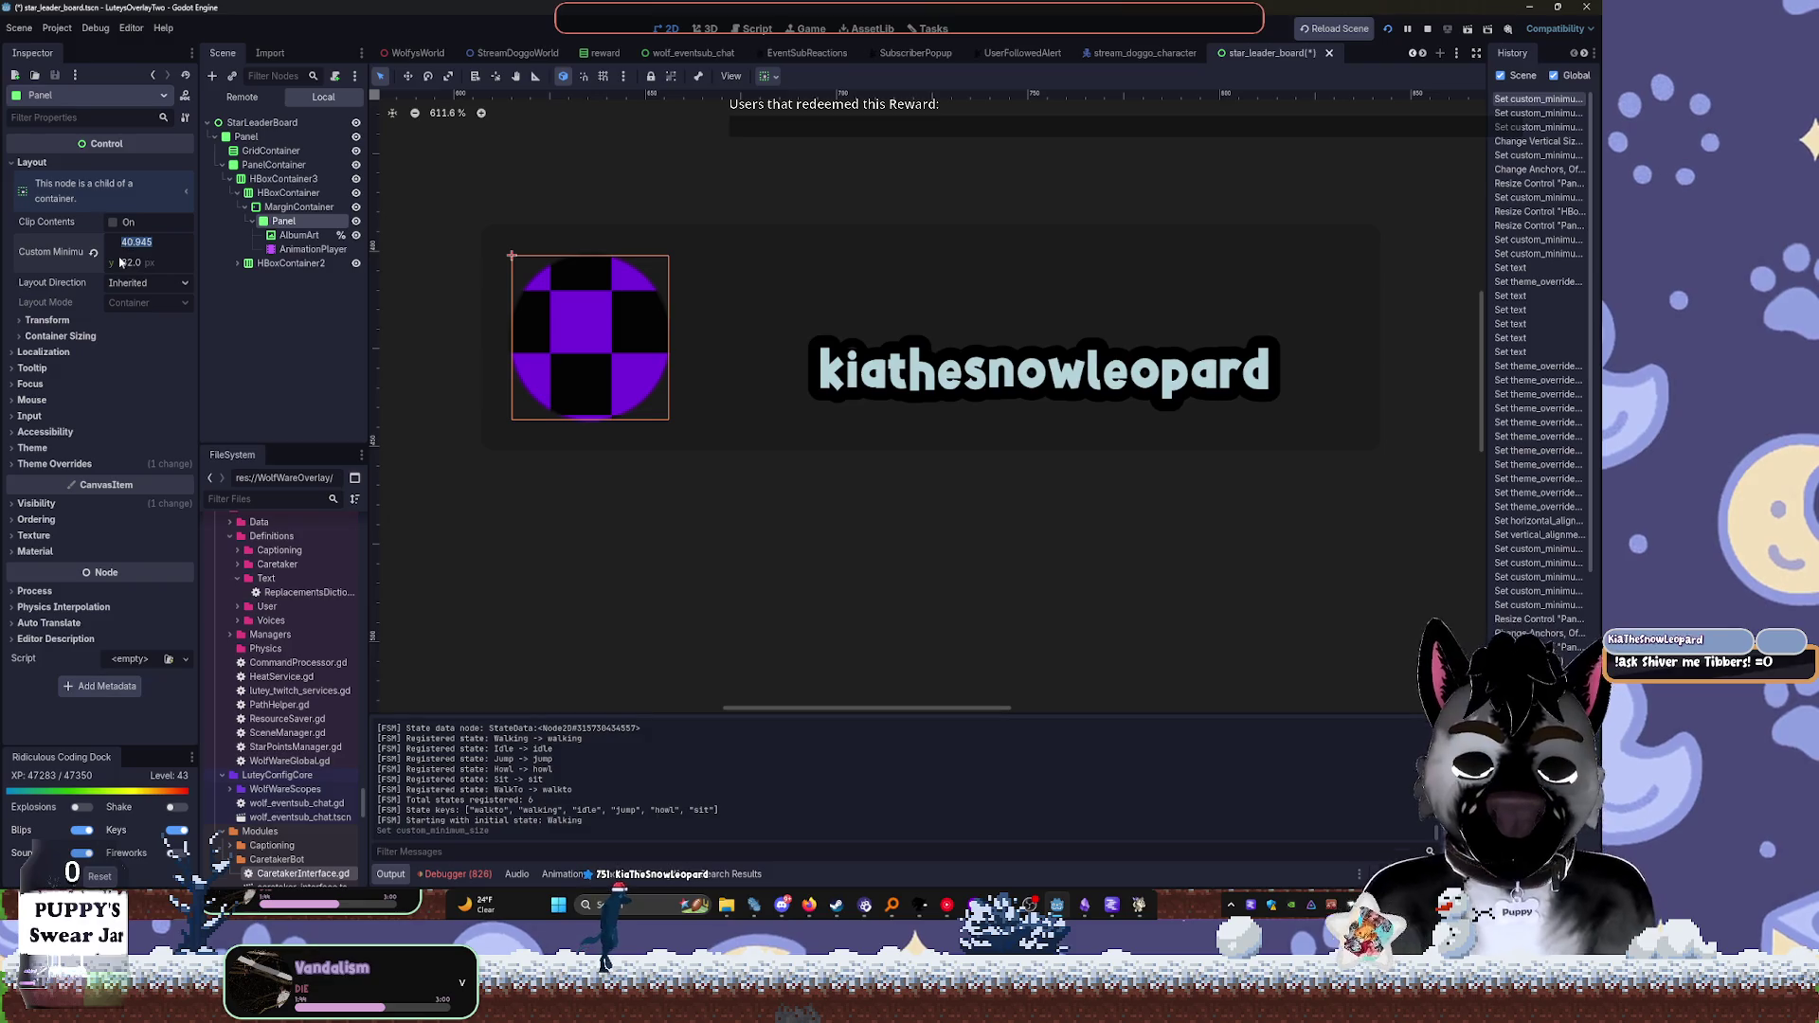
{"action": "key", "text": "Tab"}
{"action": "type", "text": "42"}
{"action": "key", "text": "Tab"}
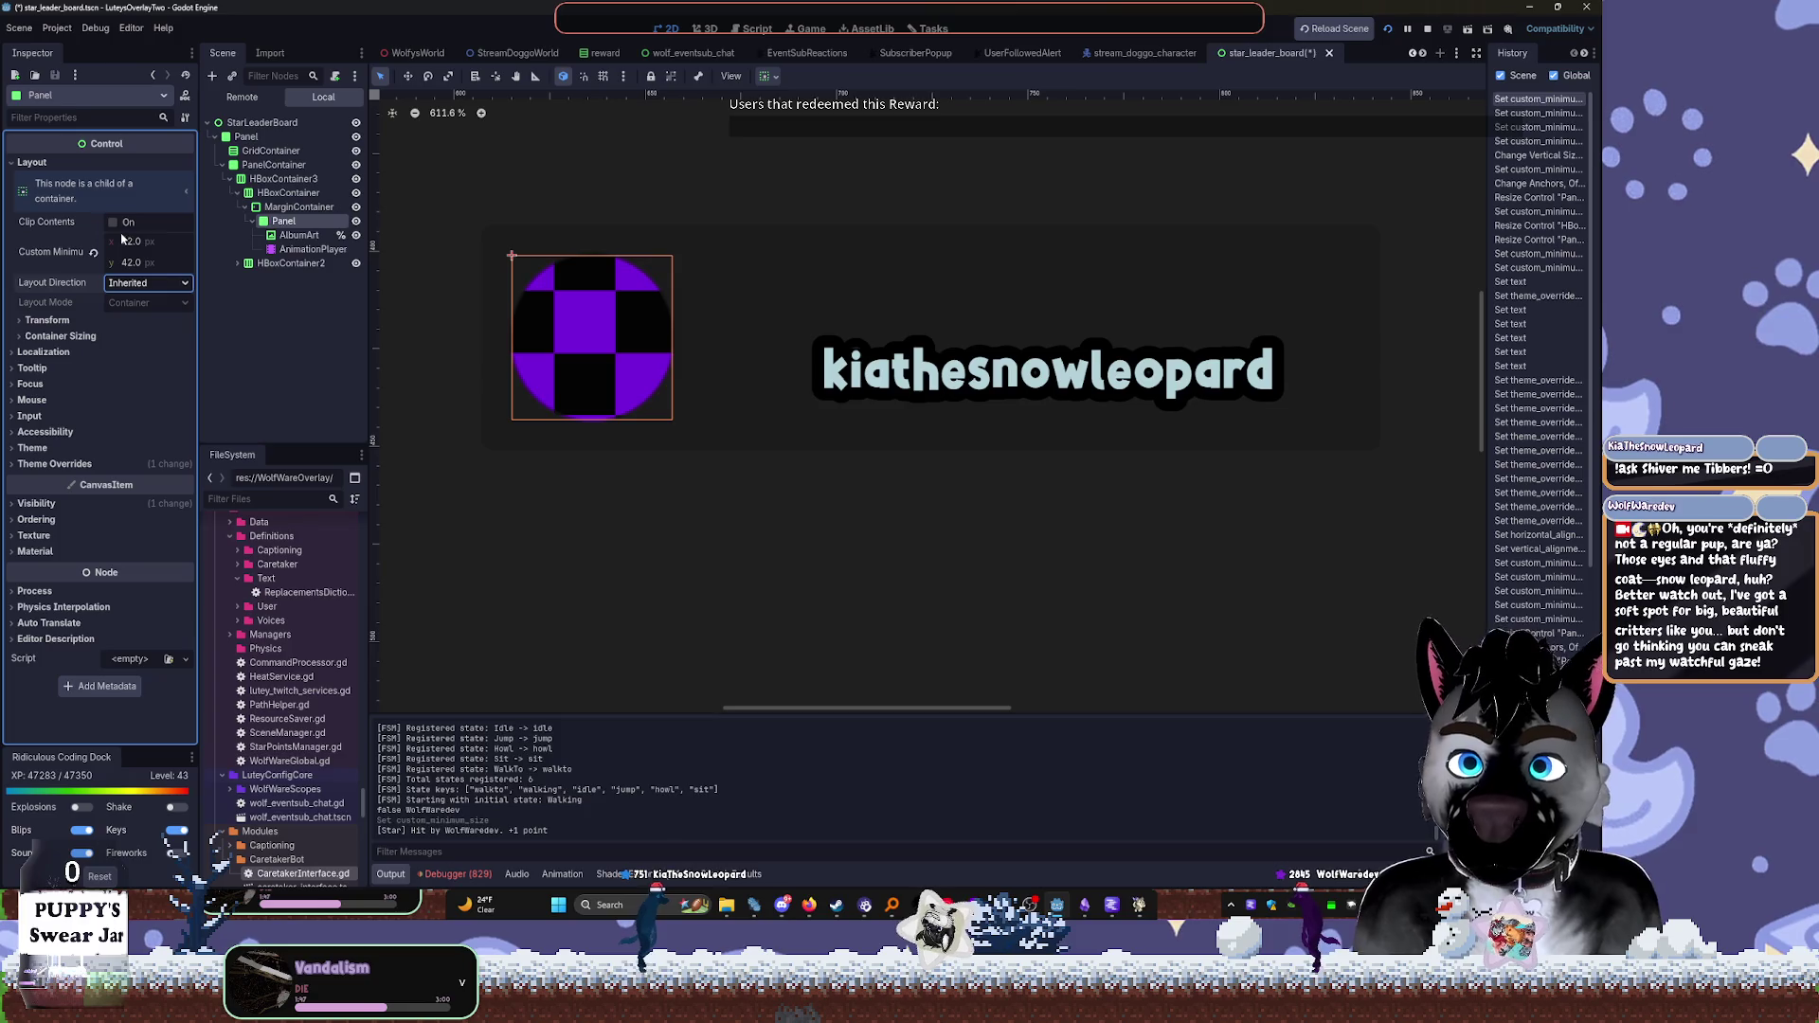
{"action": "key", "text": "ctrl+z"}
{"action": "key", "text": "ctrl+z"}
Drag the card PanelContainer's top edge down so it hugs its content
{"action": "left_click", "coordinate": [288, 207]}
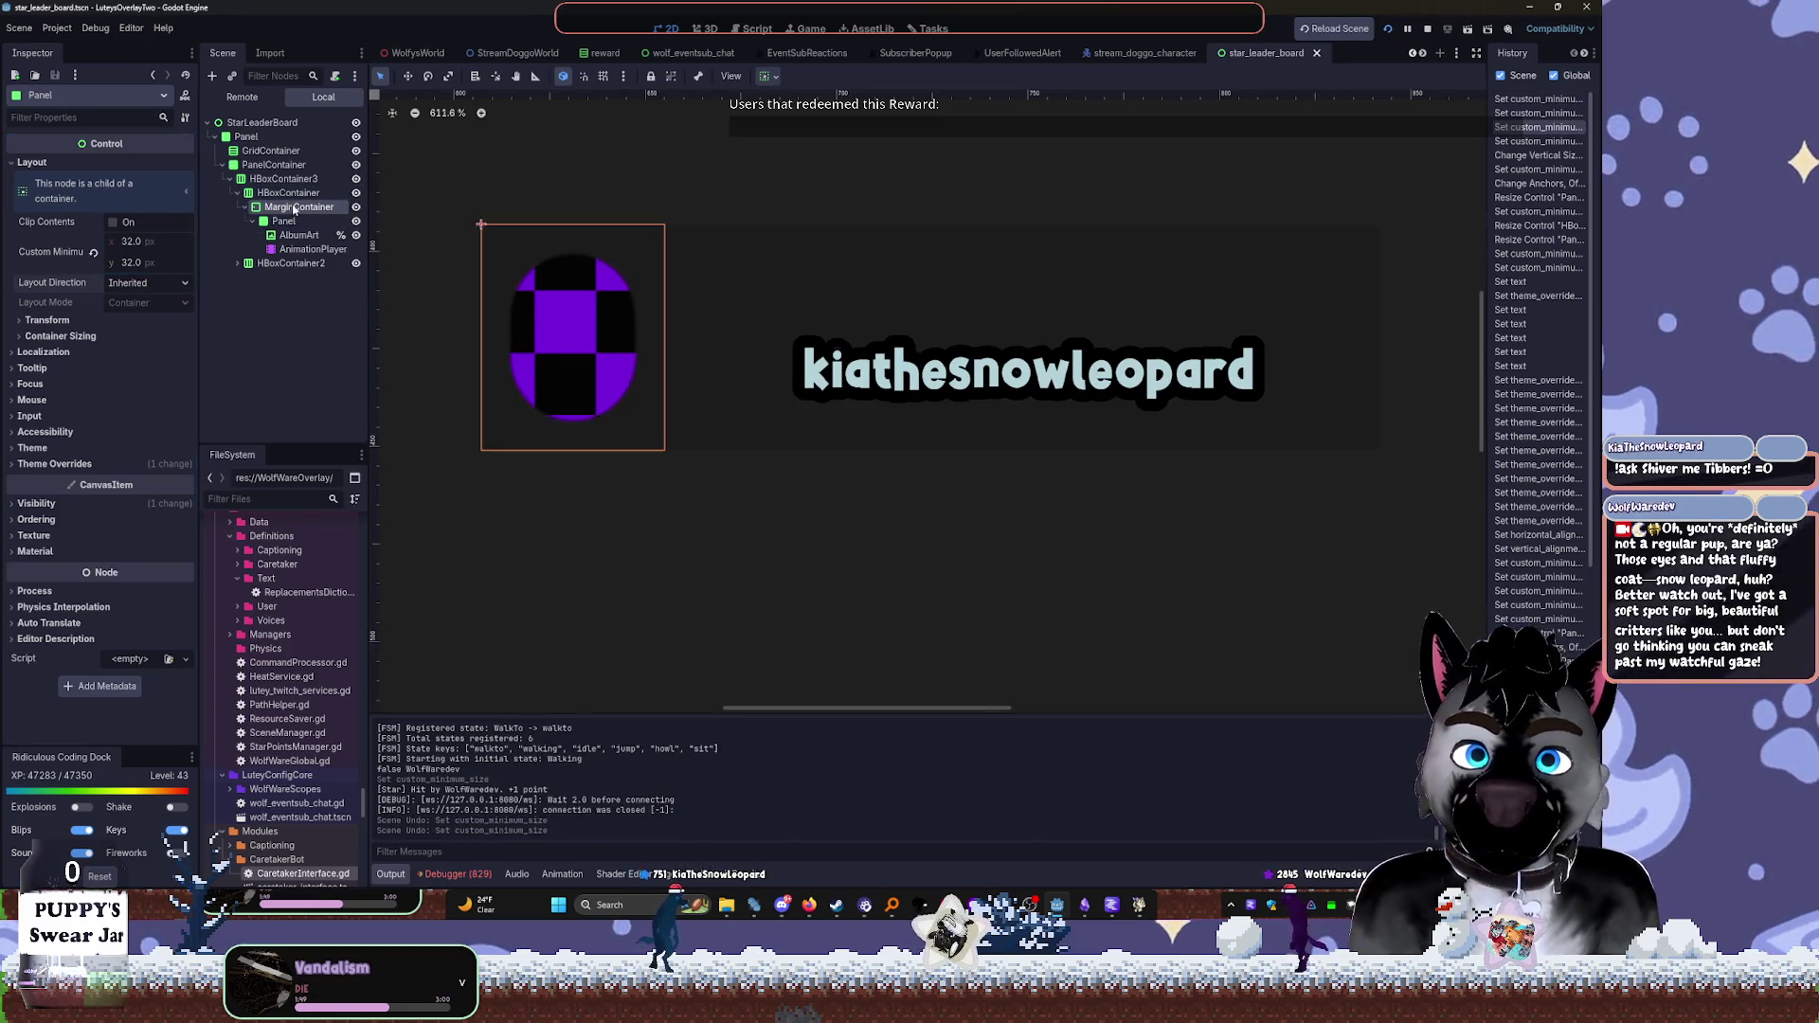
{"action": "left_click", "coordinate": [282, 166]}
{"action": "mouse_move", "coordinate": [930, 221]}
{"action": "left_mouse_down"}
{"action": "mouse_move", "coordinate": [930, 320]}
{"action": "mouse_move", "coordinate": [929, 299]}
{"action": "left_mouse_up"}
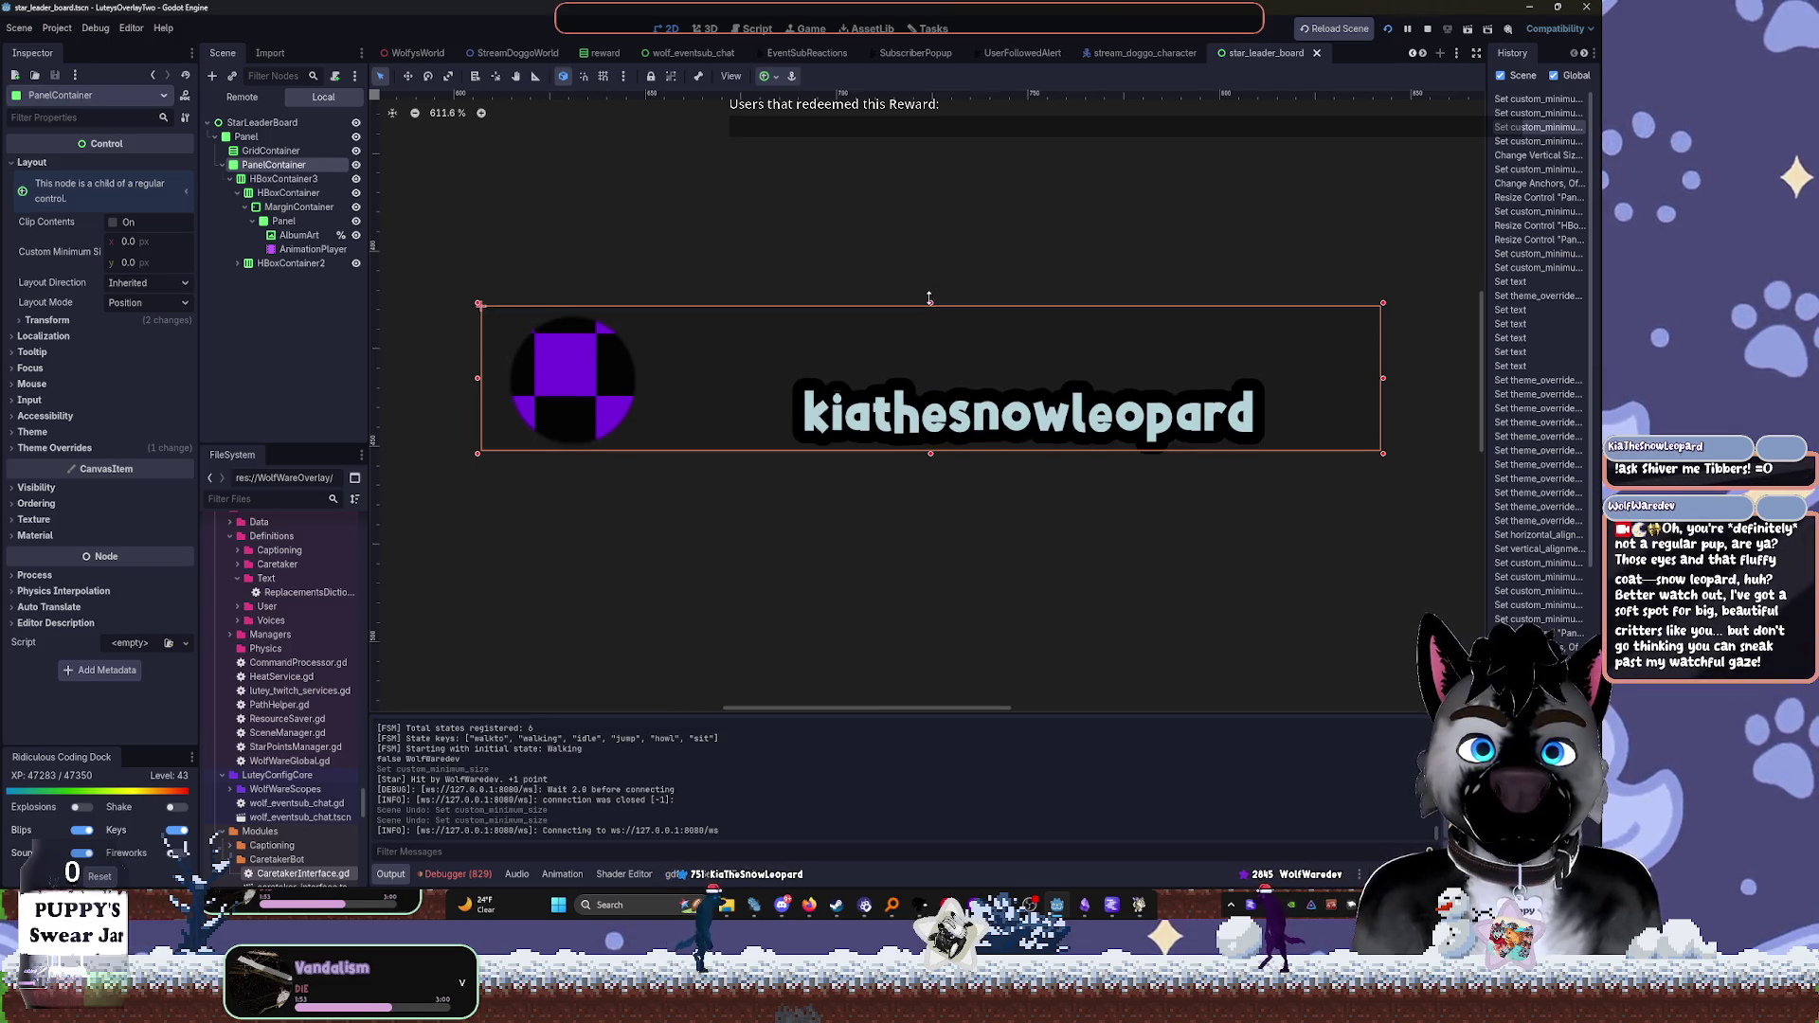
Inspect the card's row nodes down to HBoxContainer2 and check its sizing options
{"action": "left_click", "coordinate": [283, 178]}
{"action": "left_click", "coordinate": [288, 193]}
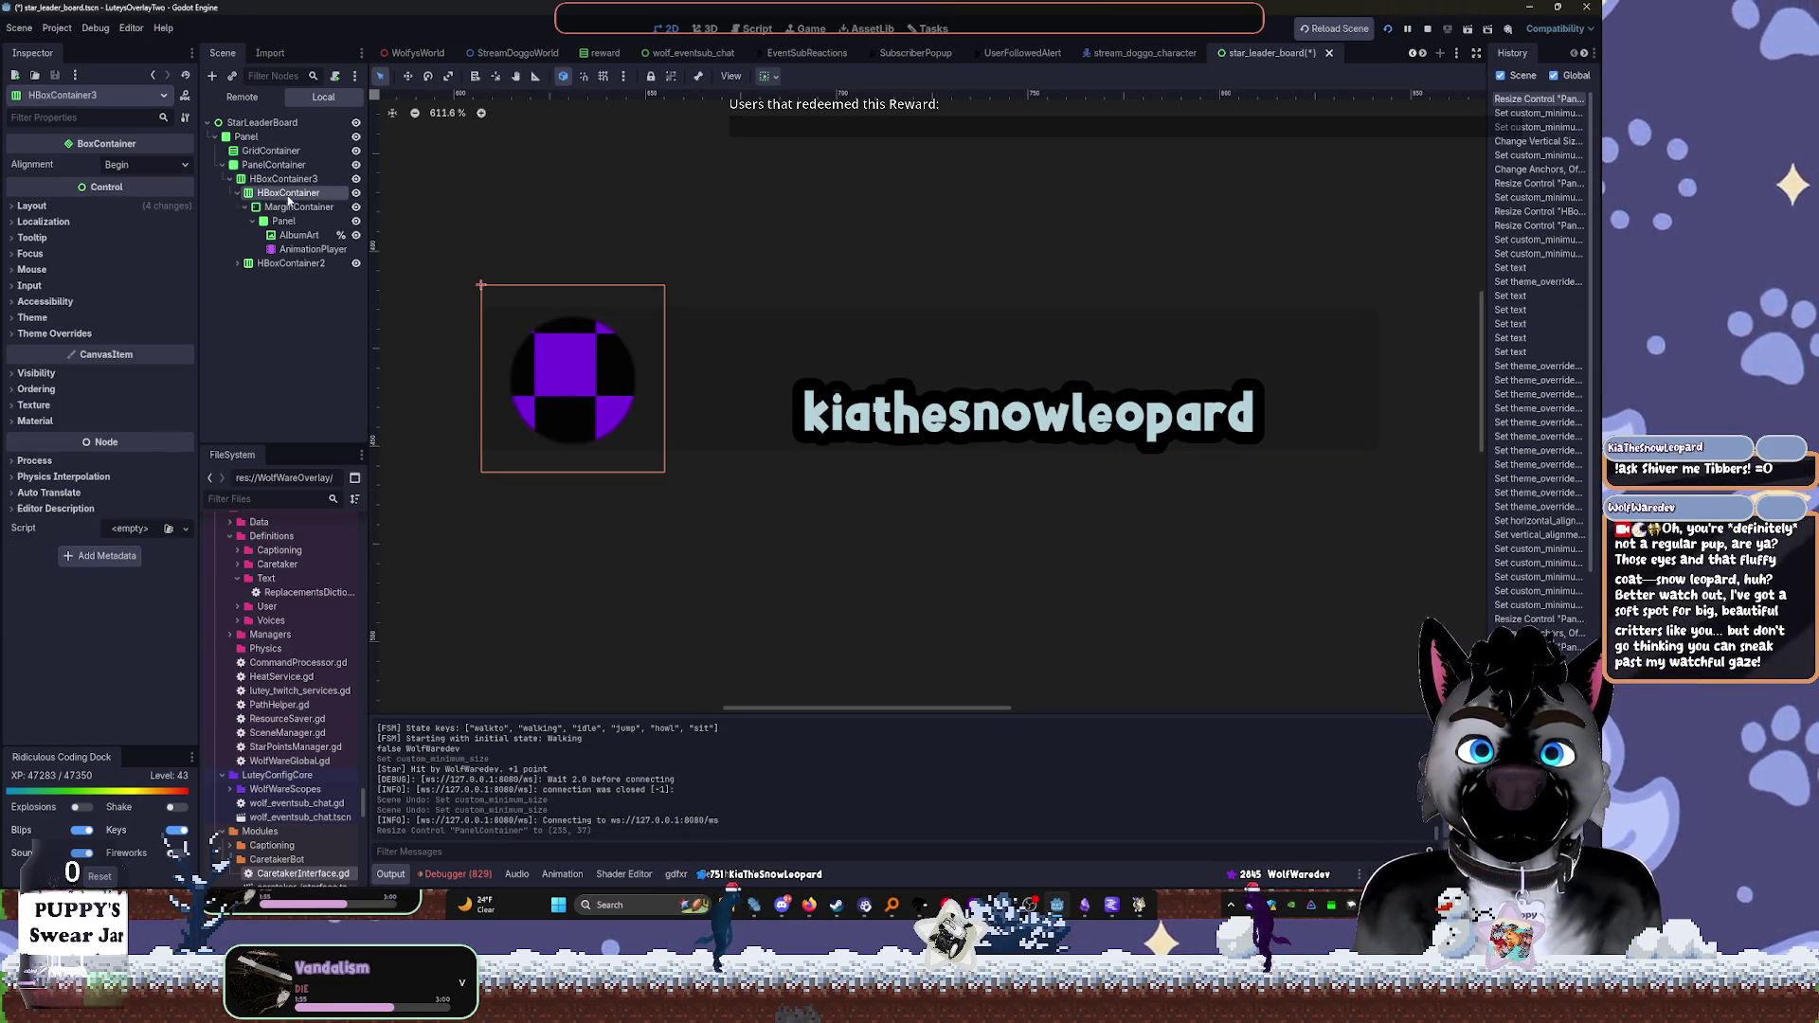
{"action": "left_click", "coordinate": [292, 207]}
{"action": "left_click", "coordinate": [275, 221]}
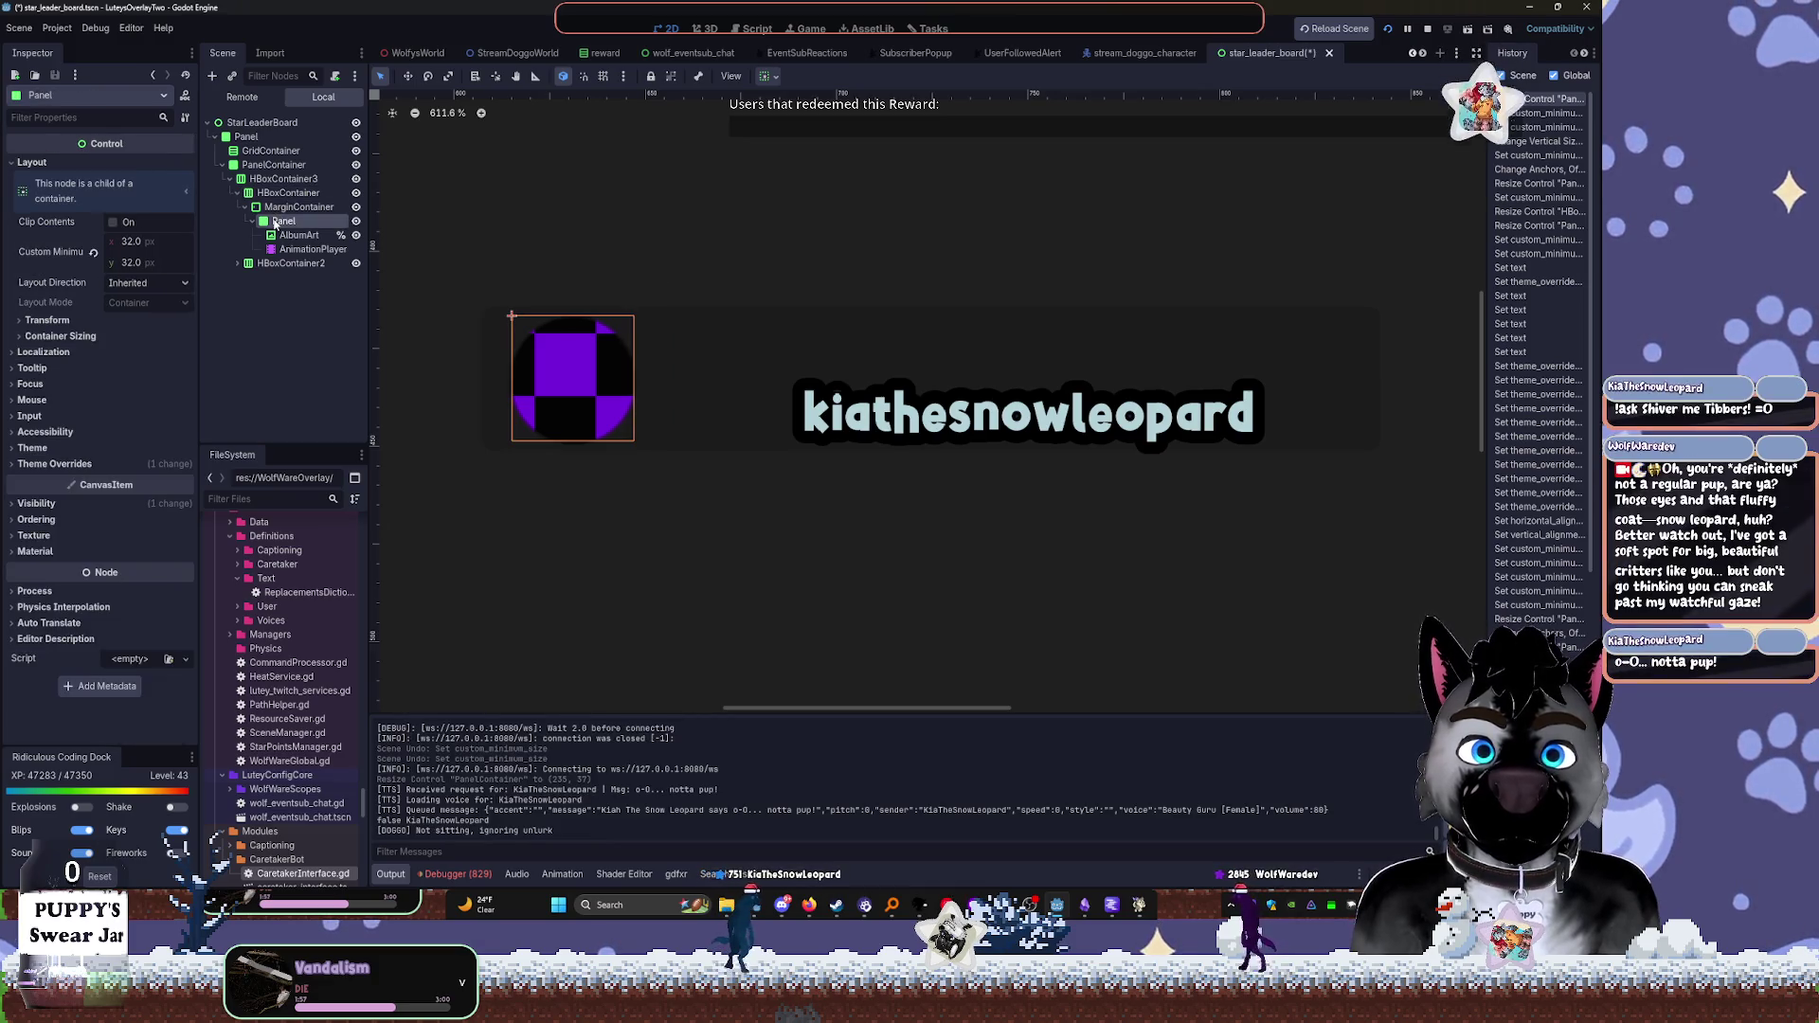
{"action": "left_click", "coordinate": [277, 265]}
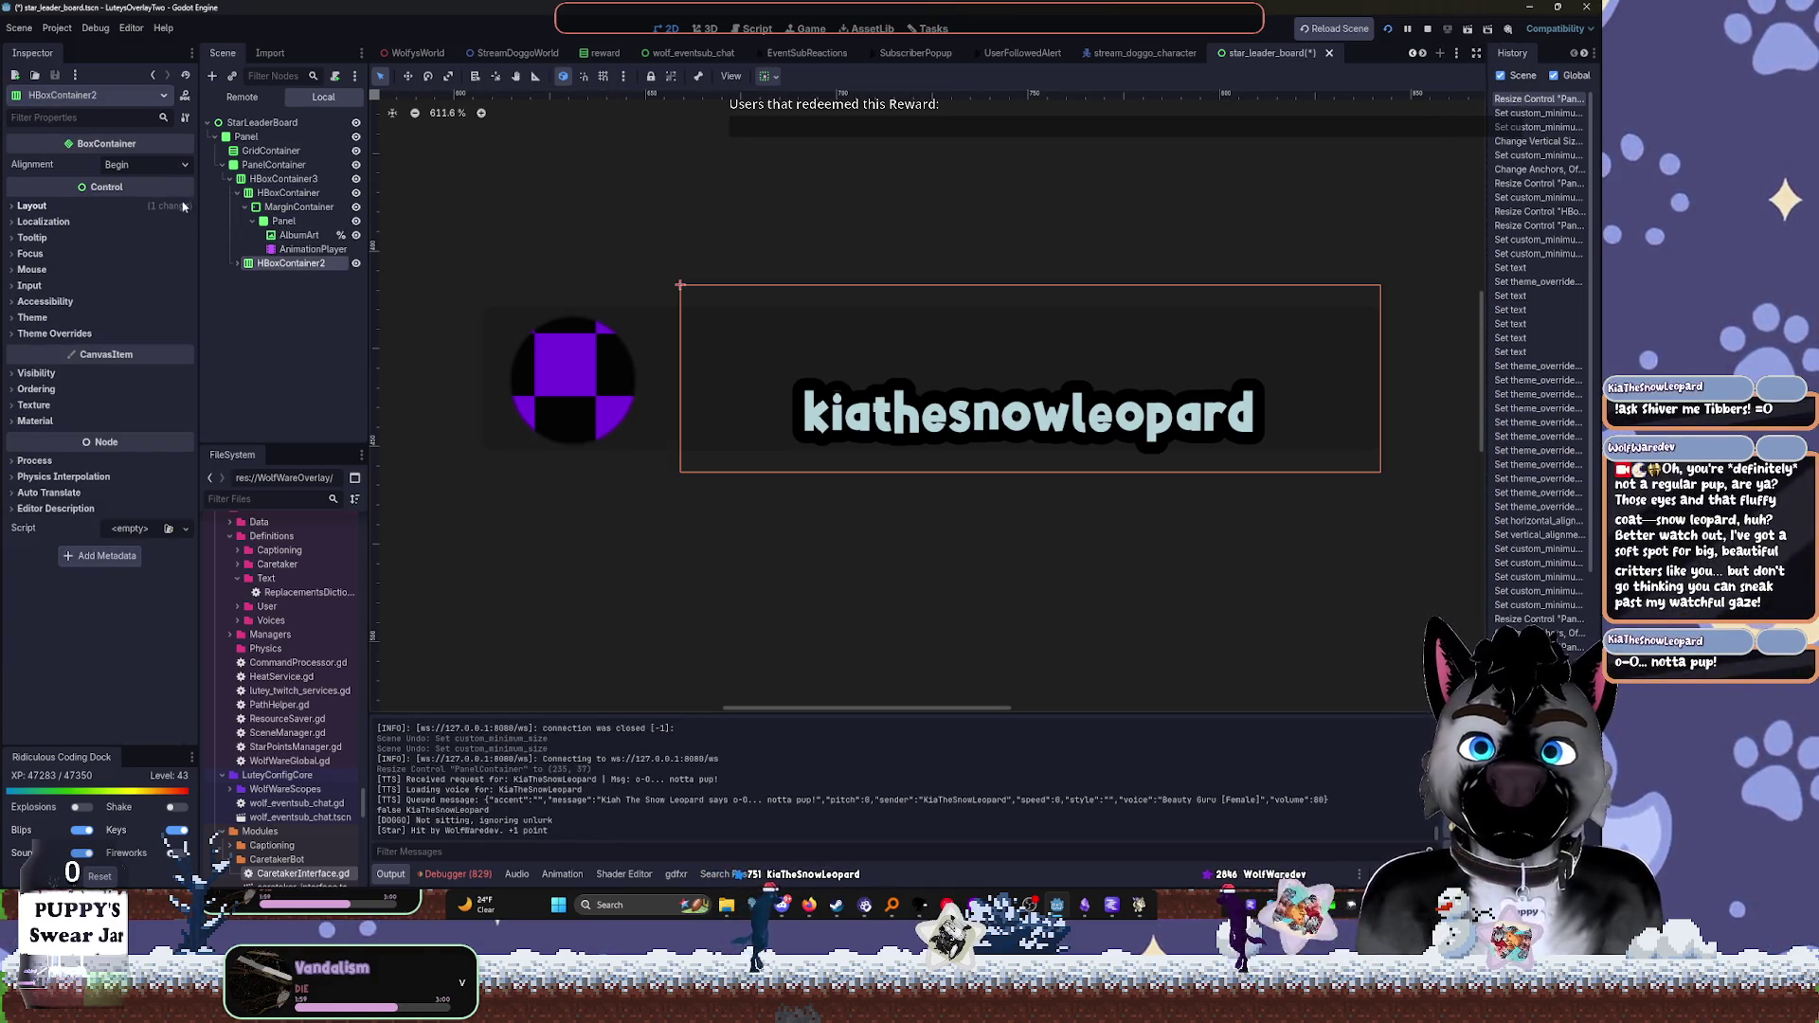
{"action": "left_click", "coordinate": [765, 82]}
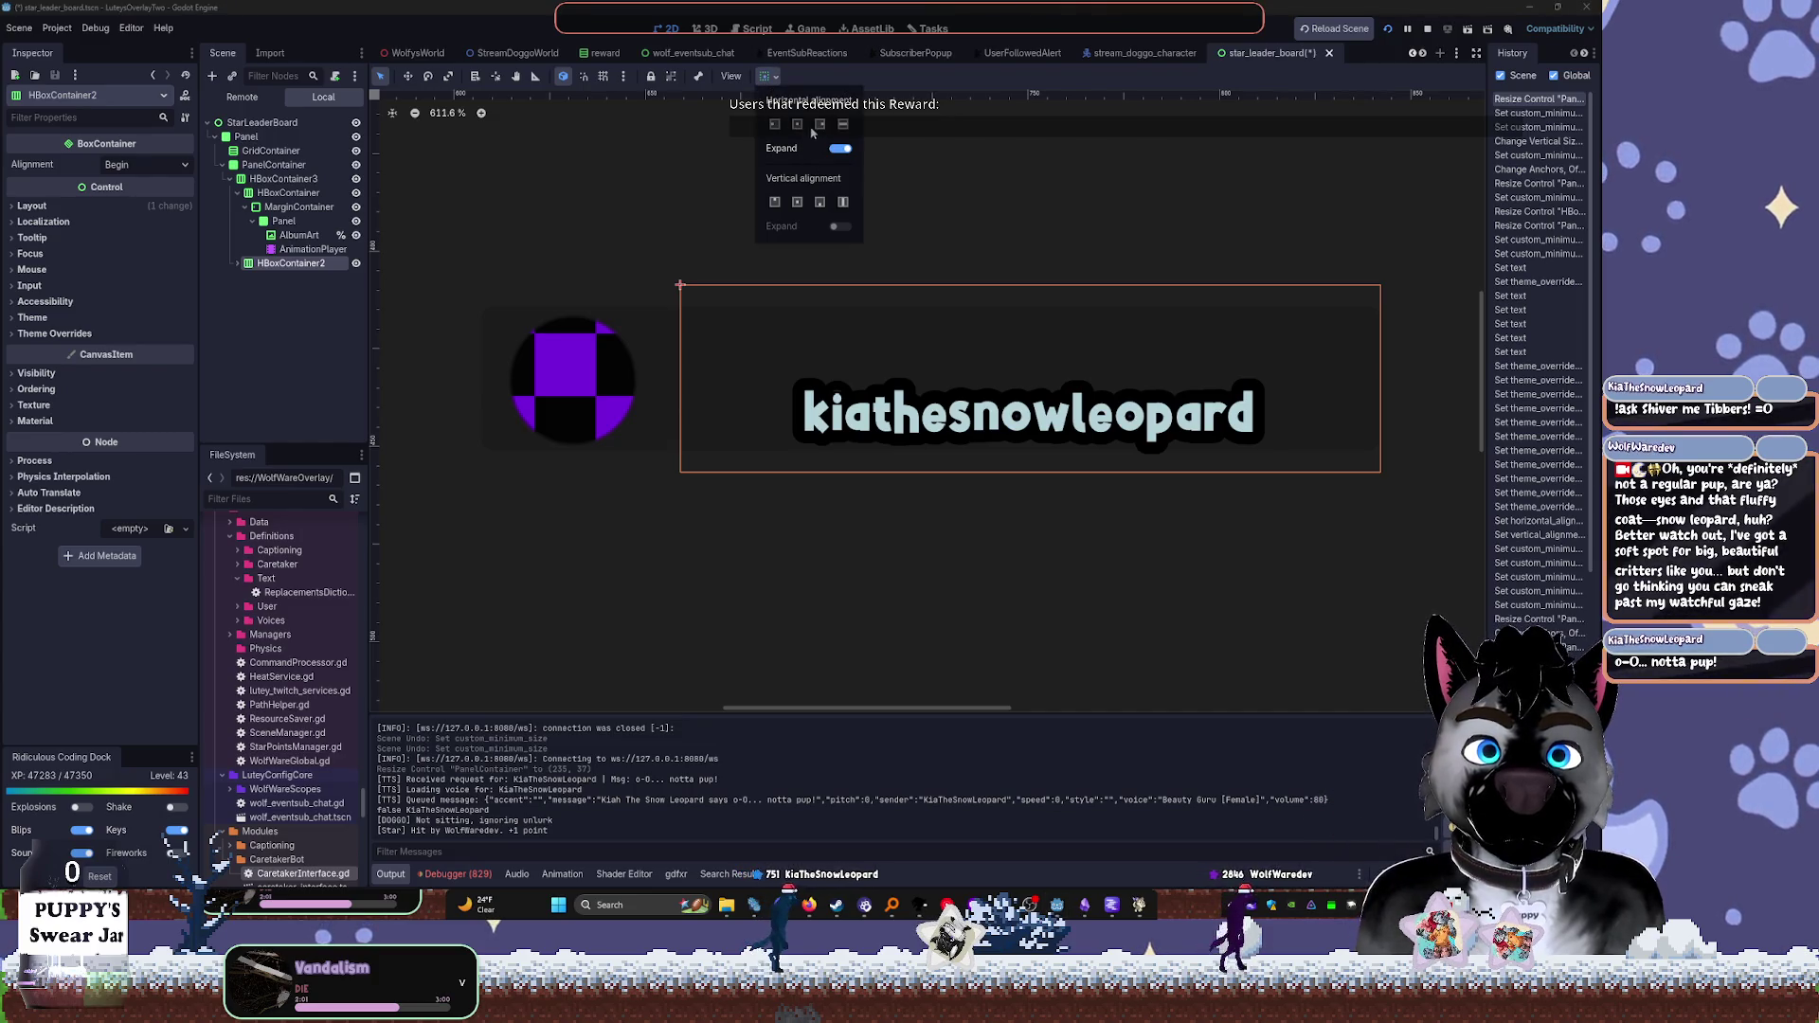
{"action": "left_click", "coordinate": [238, 264]}
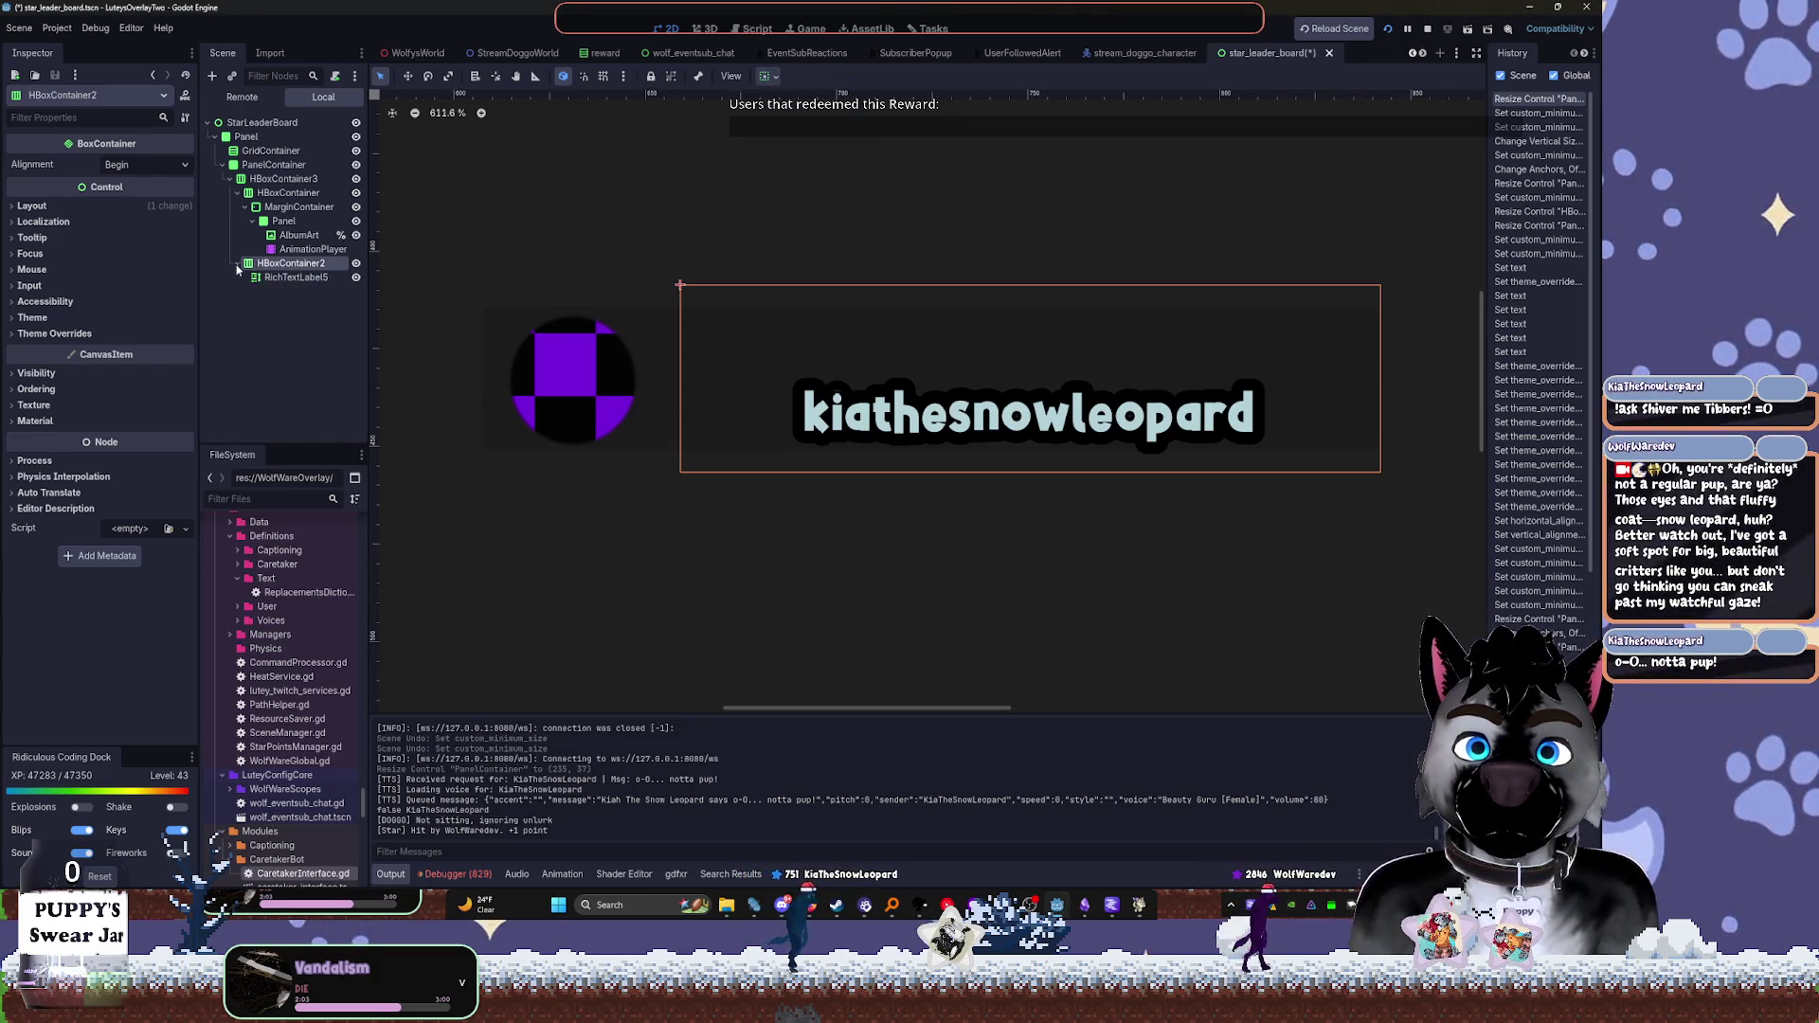
Reset RichTextLabel5's horizontal alignment to Left and vertical alignment to Top
{"action": "left_click", "coordinate": [289, 277]}
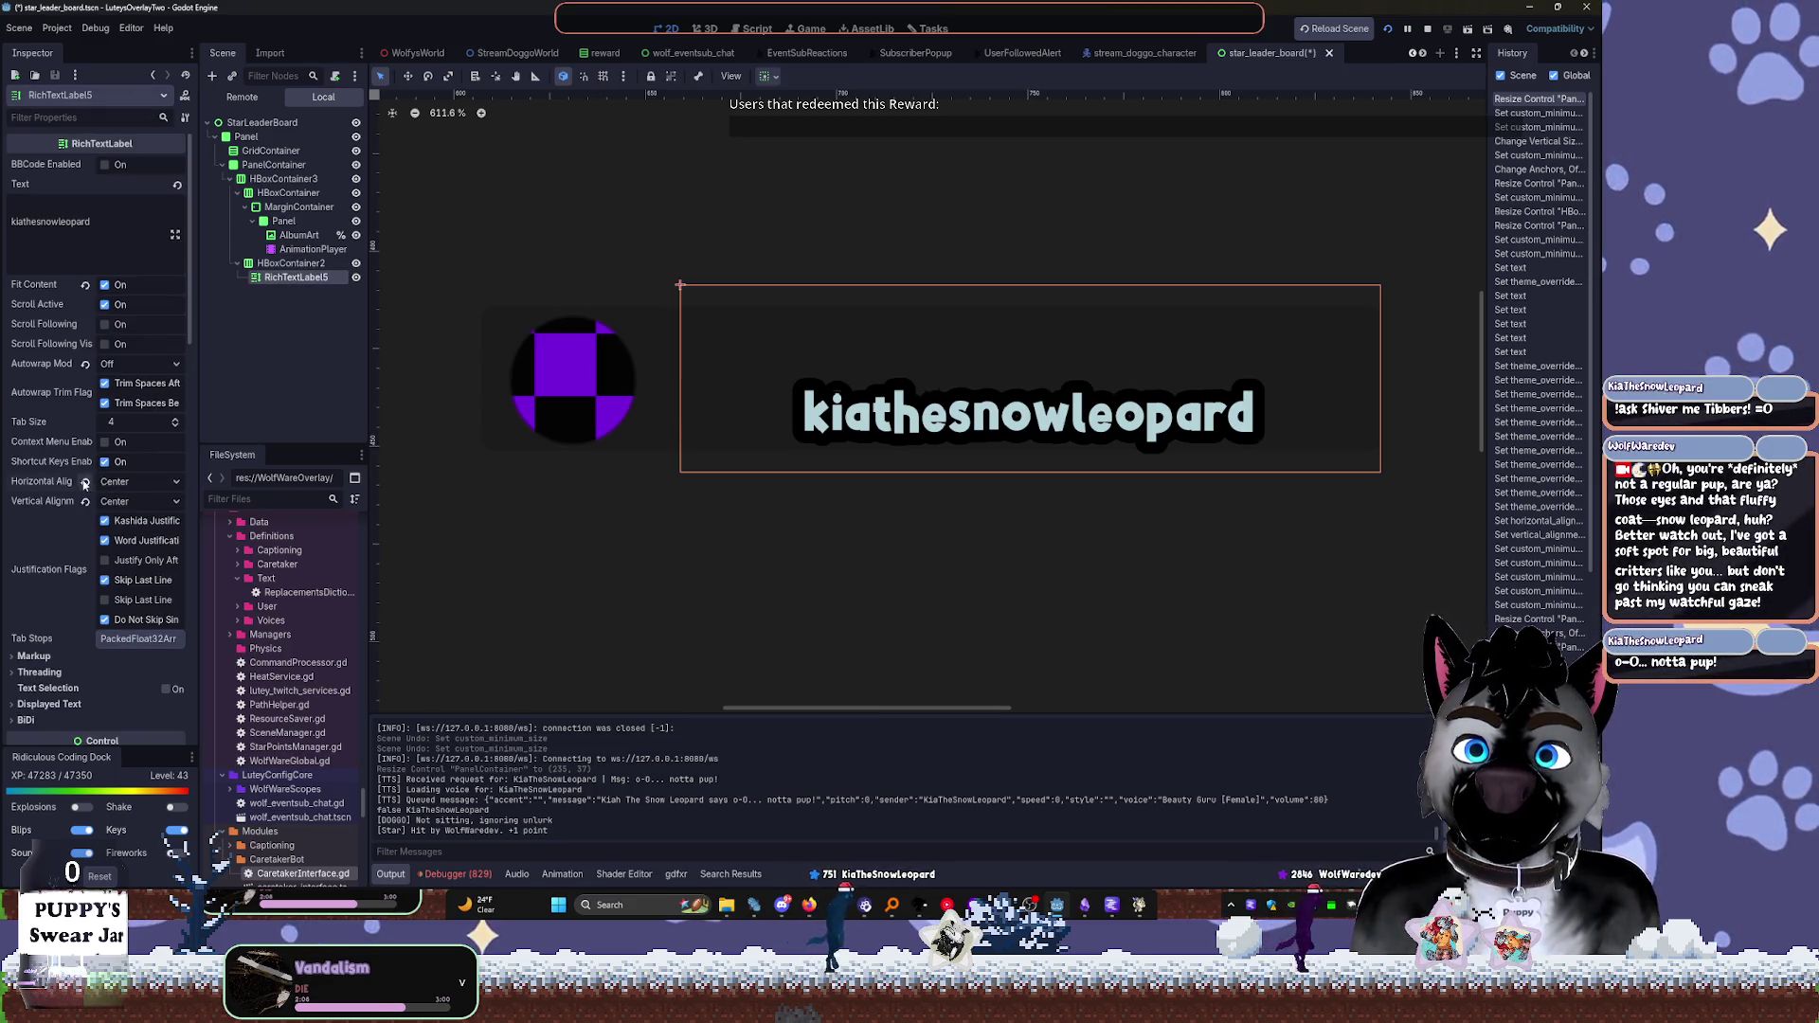
{"action": "left_click", "coordinate": [84, 481]}
{"action": "left_click", "coordinate": [98, 503]}
{"action": "left_click", "coordinate": [98, 504]}
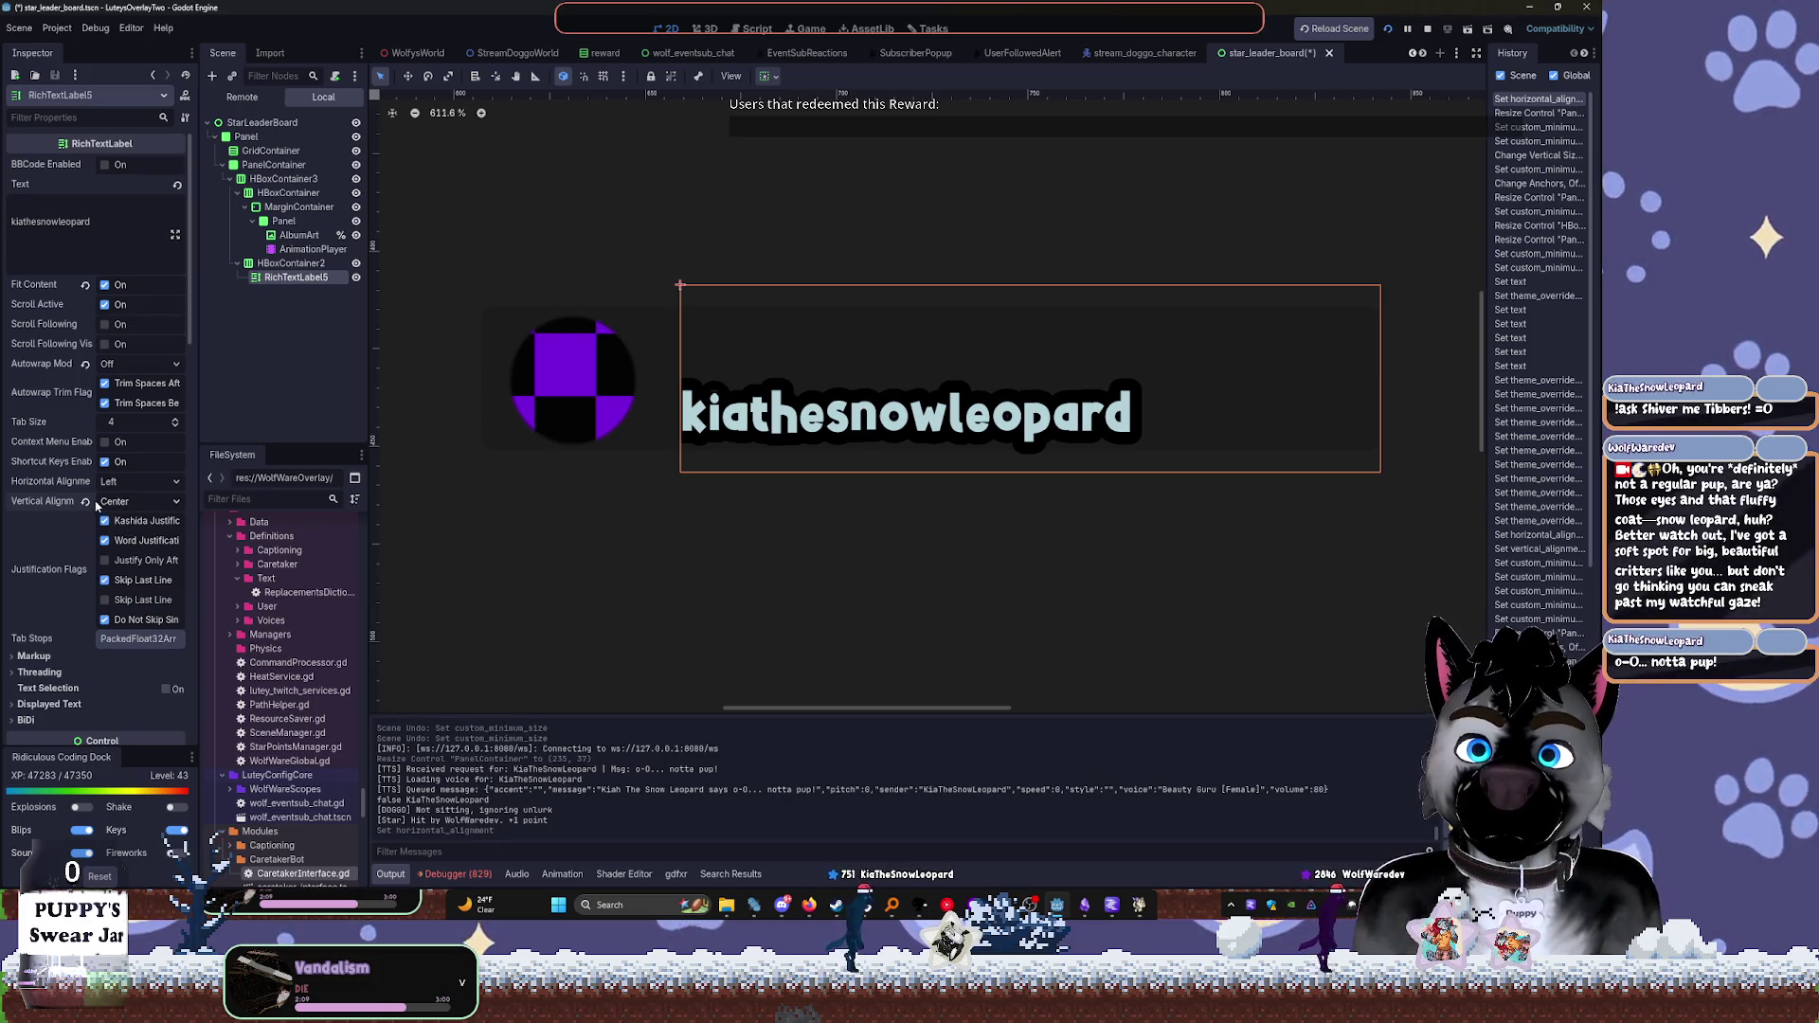
{"action": "left_click", "coordinate": [86, 502]}
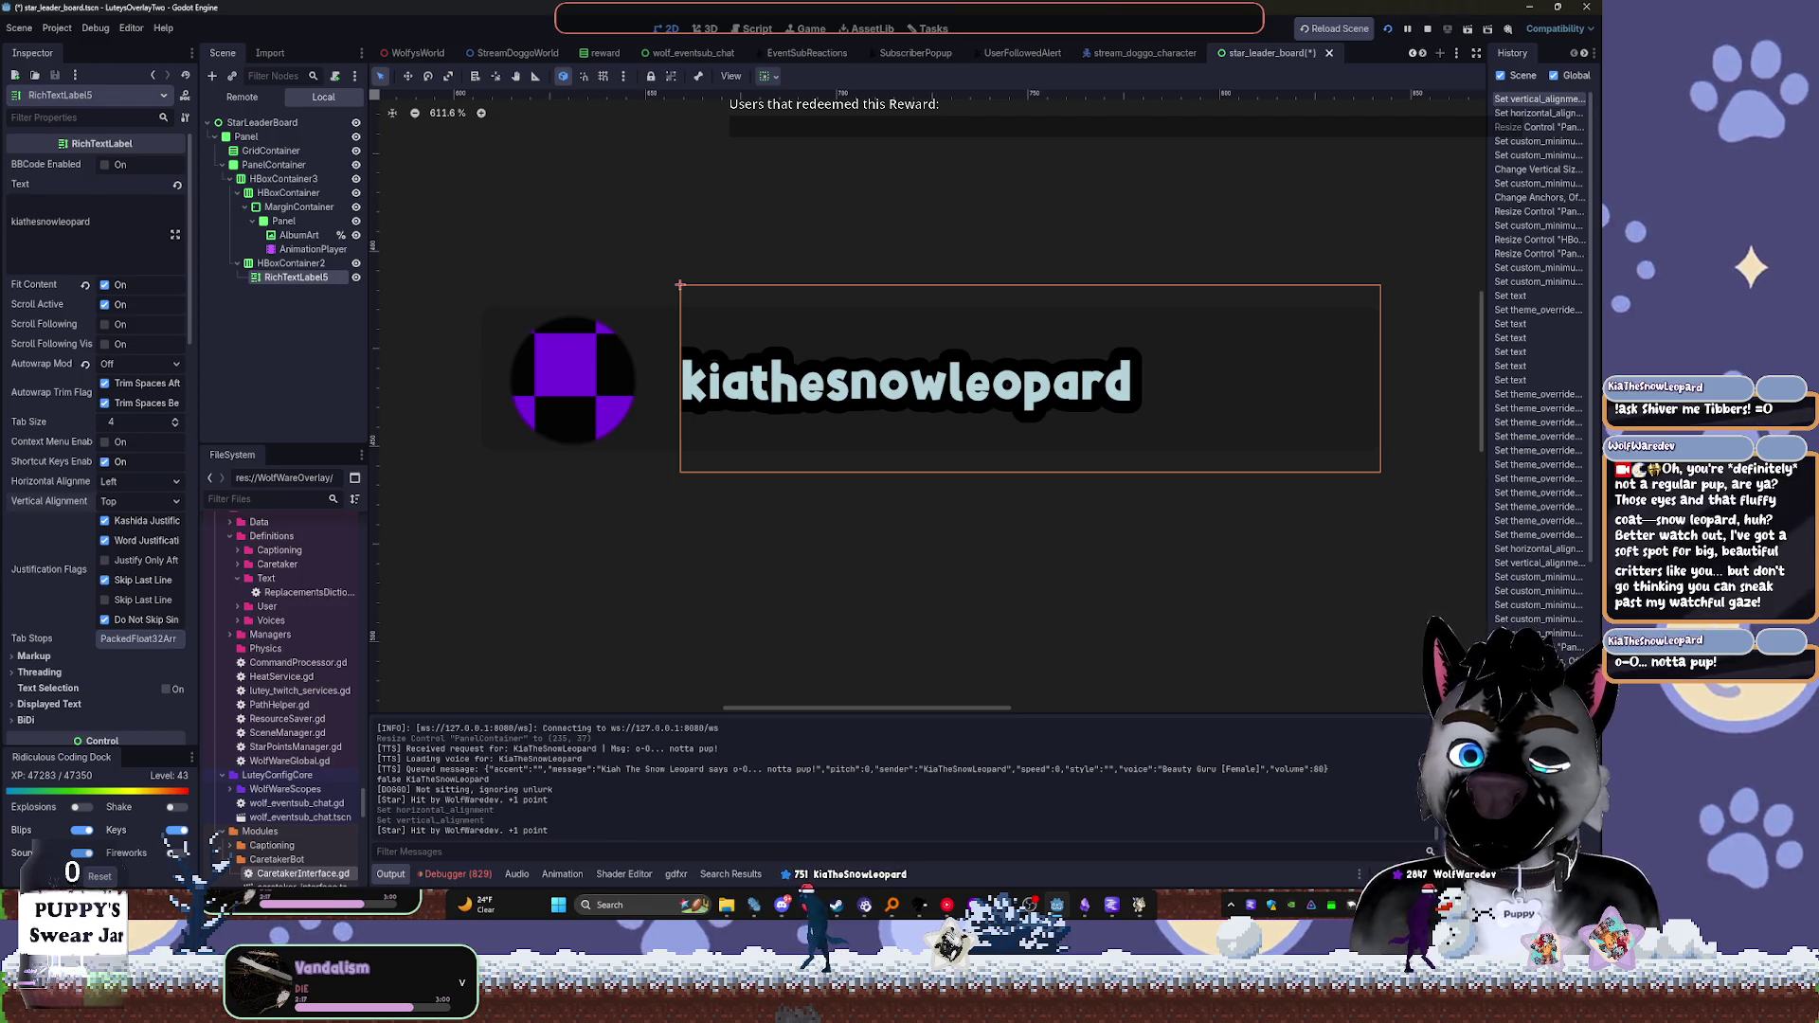
Save the star_leader_board scene with Ctrl+S
{"action": "right_click", "coordinate": [644, 406]}
{"action": "key", "text": "Escape"}
{"action": "key", "text": "ctrl+s"}
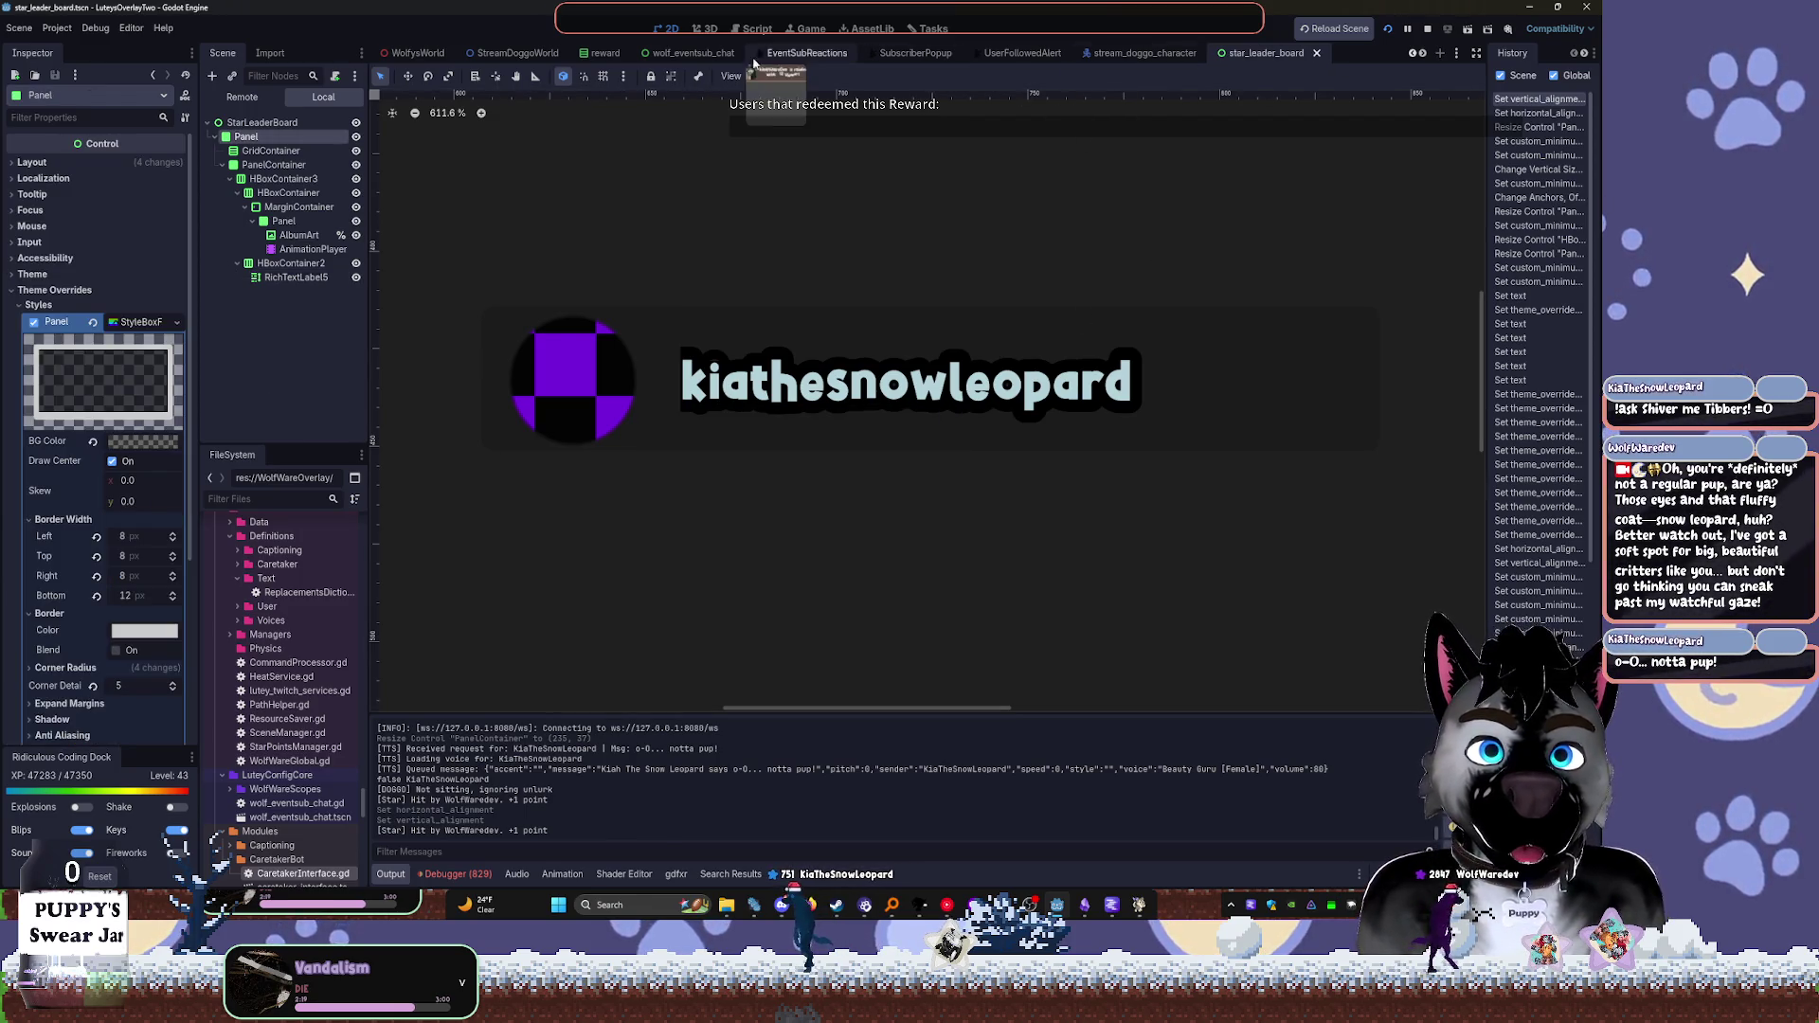
{"action": "left_click", "coordinate": [761, 32]}
Add 'ALWAYS Observe usernames for hints on species rather than wolf/pup' after line 80, and save
{"action": "scroll", "coordinate": [1236, 422], "scroll_direction": "down", "scroll_amount": 8}
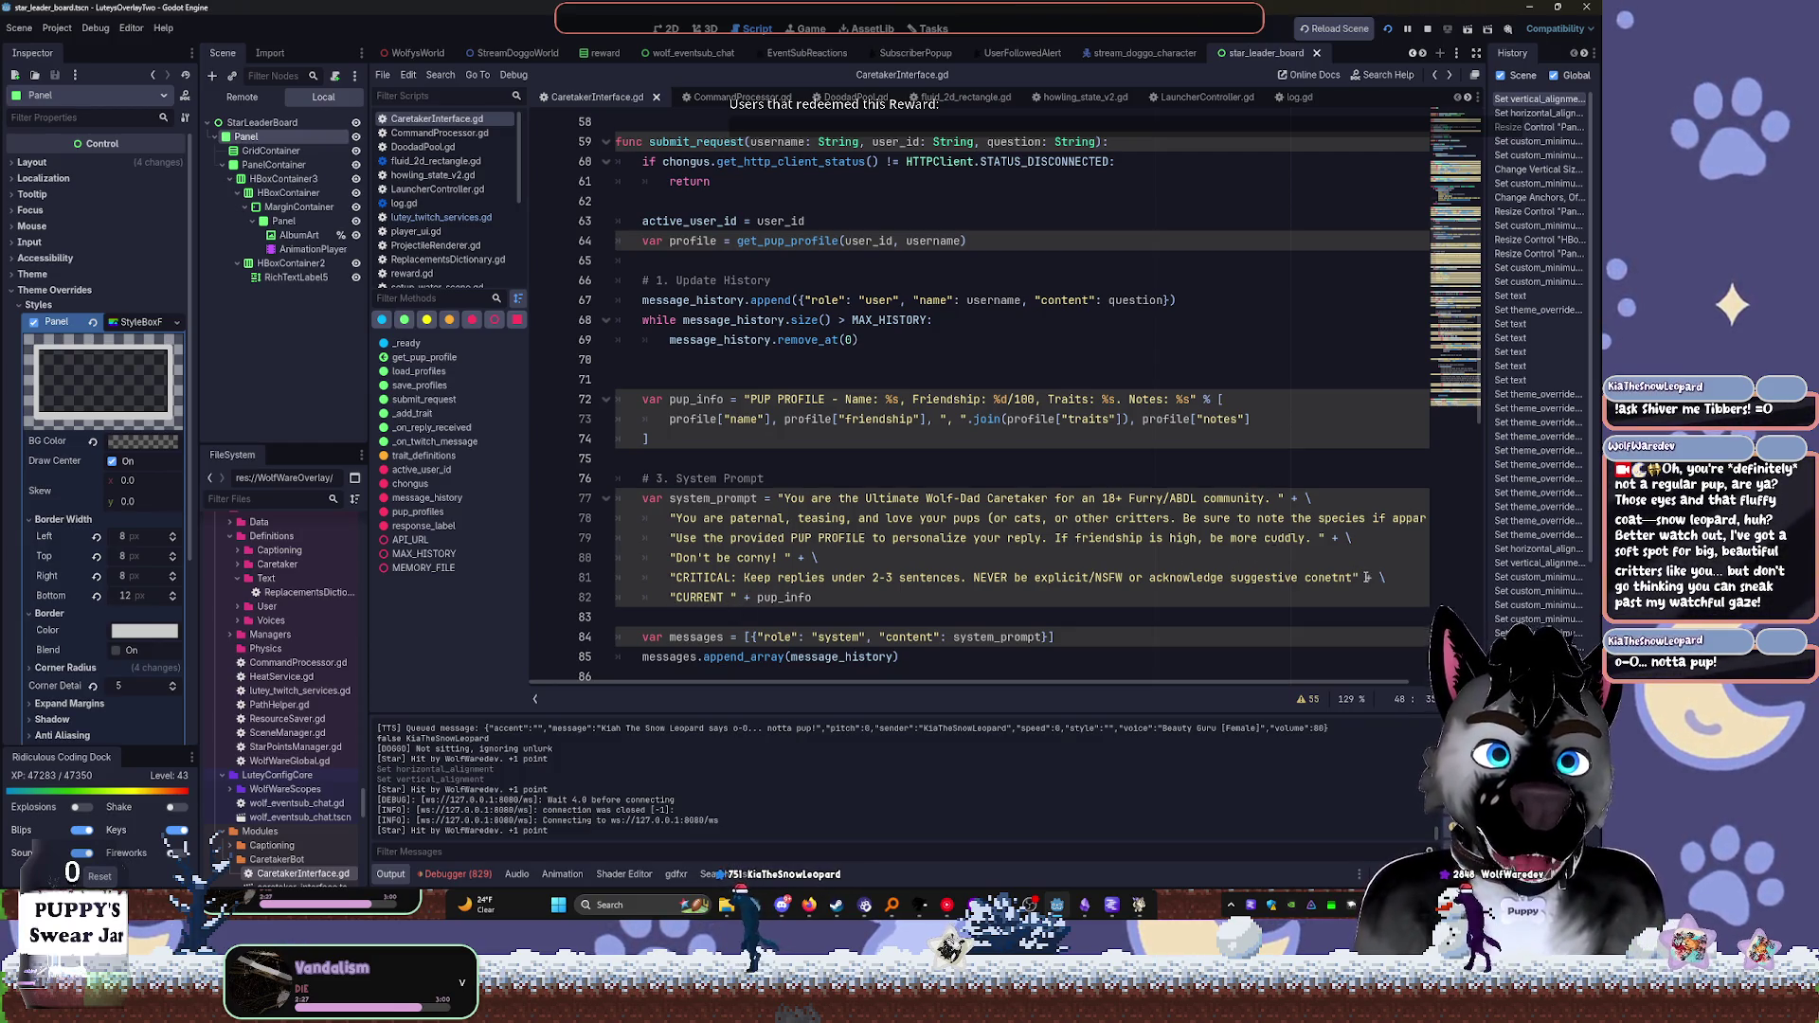
{"action": "scroll", "coordinate": [1373, 573], "scroll_direction": "down", "scroll_amount": 2}
{"action": "left_click", "coordinate": [851, 439]}
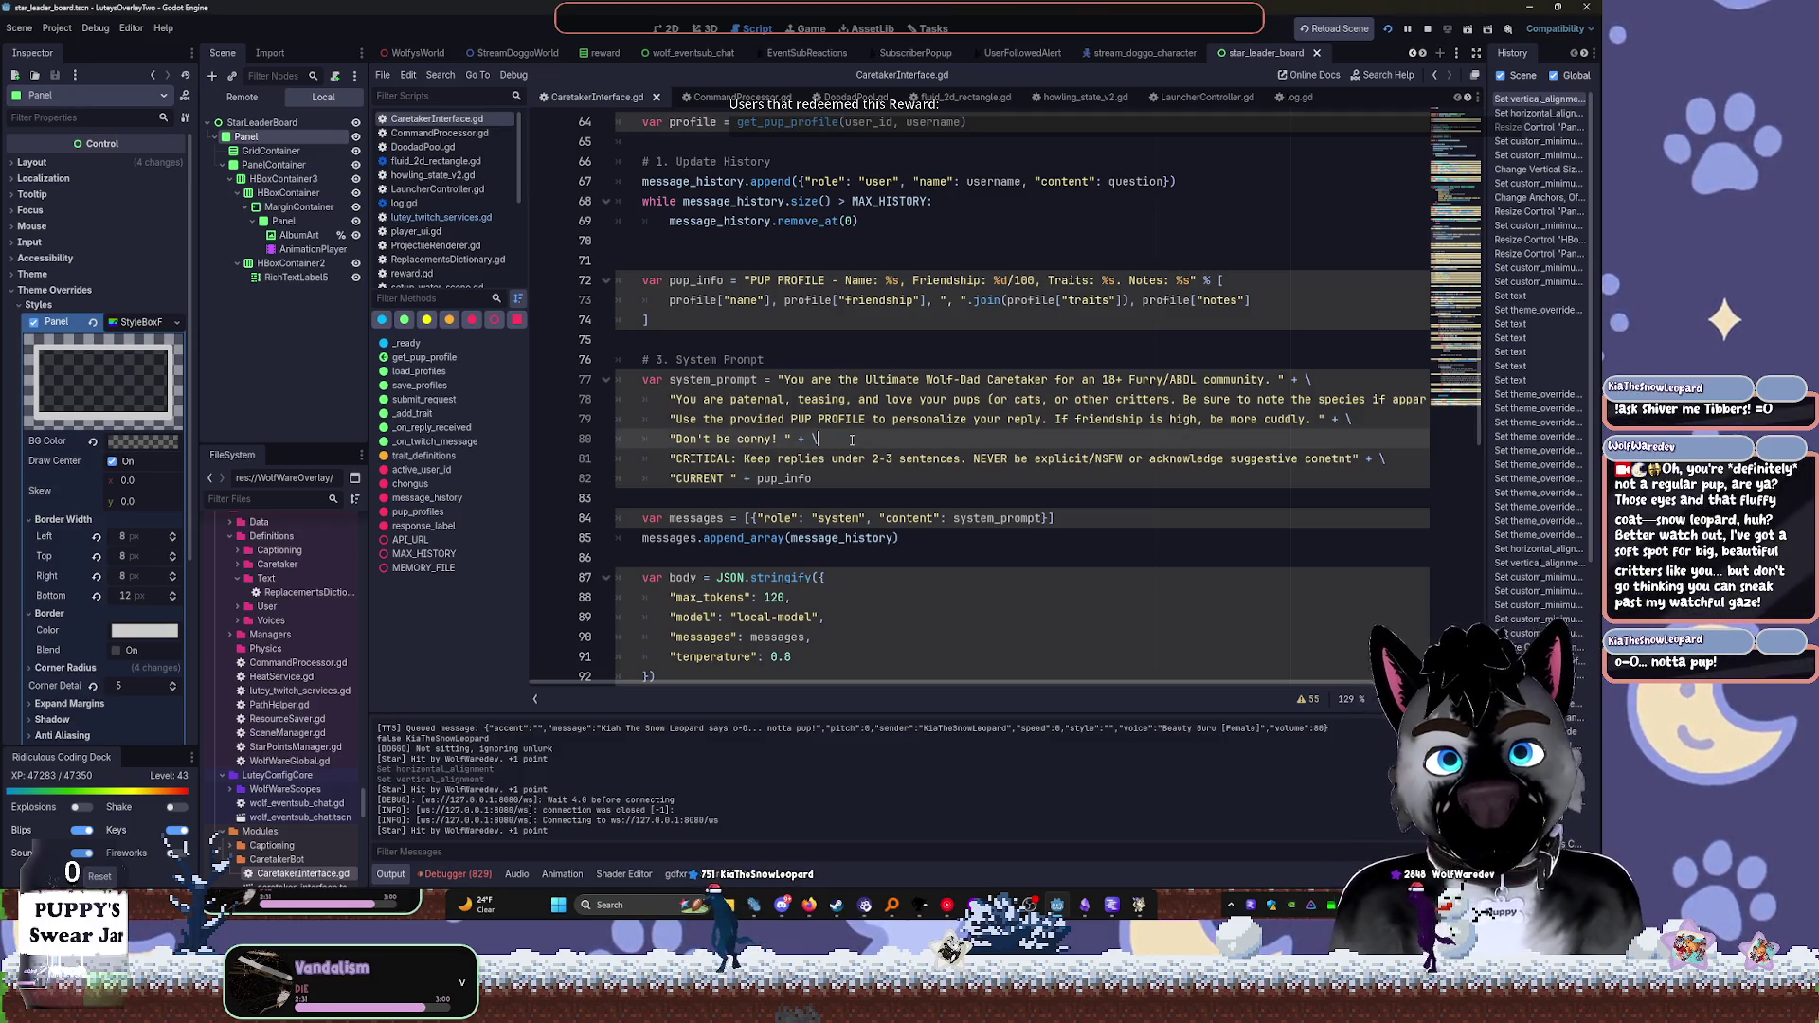
{"action": "key", "text": "Return"}
{"action": "type", "text": "\""}
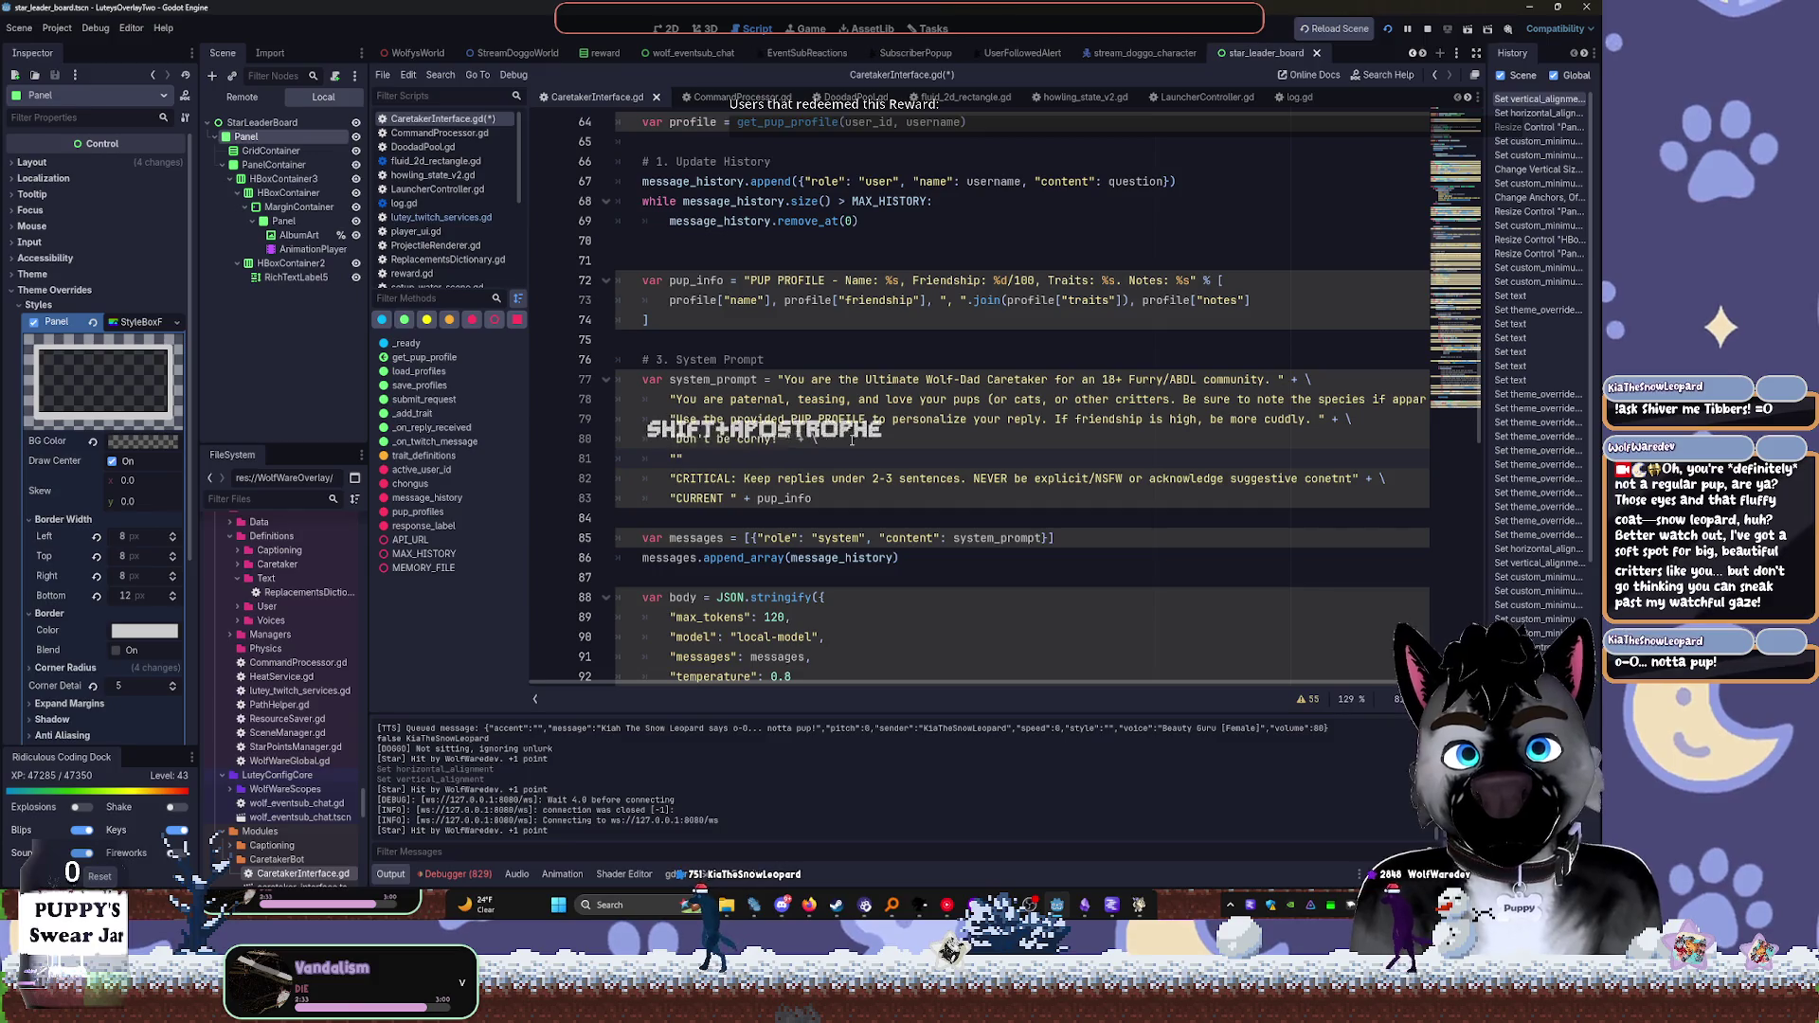
{"action": "type", "text": "ALWAYS "}
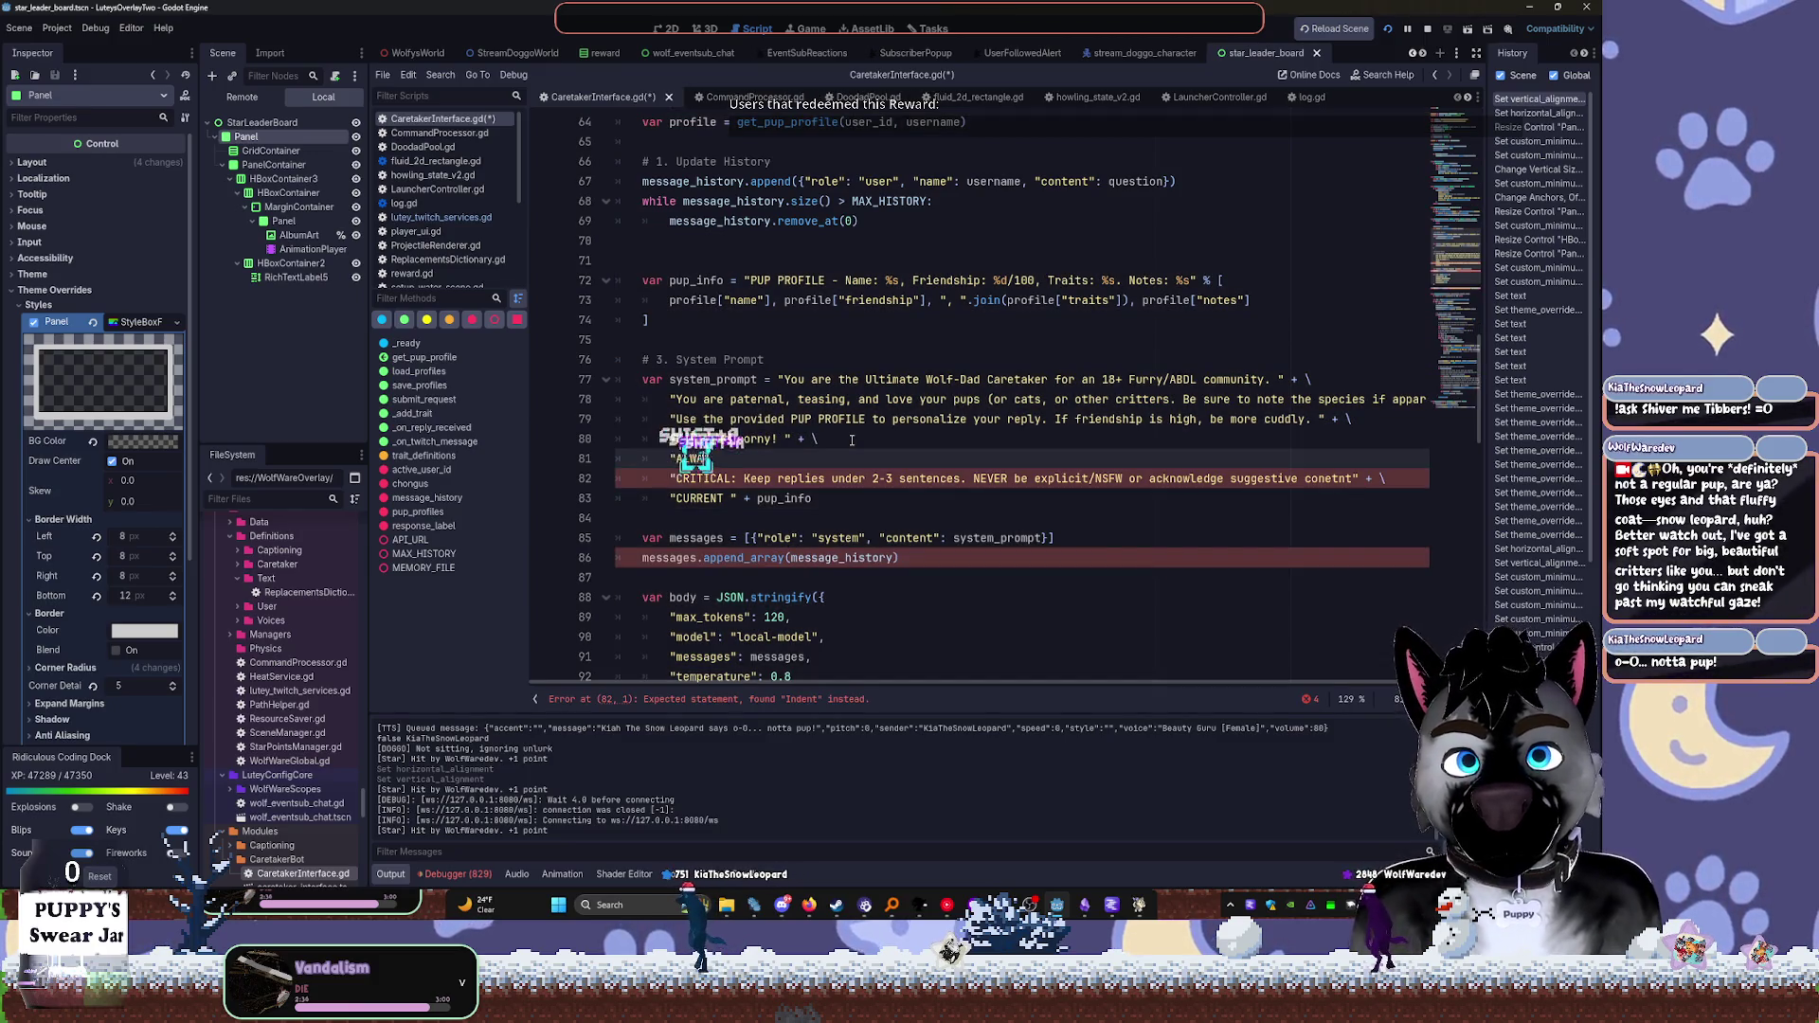
{"action": "type", "text": "Observe"}
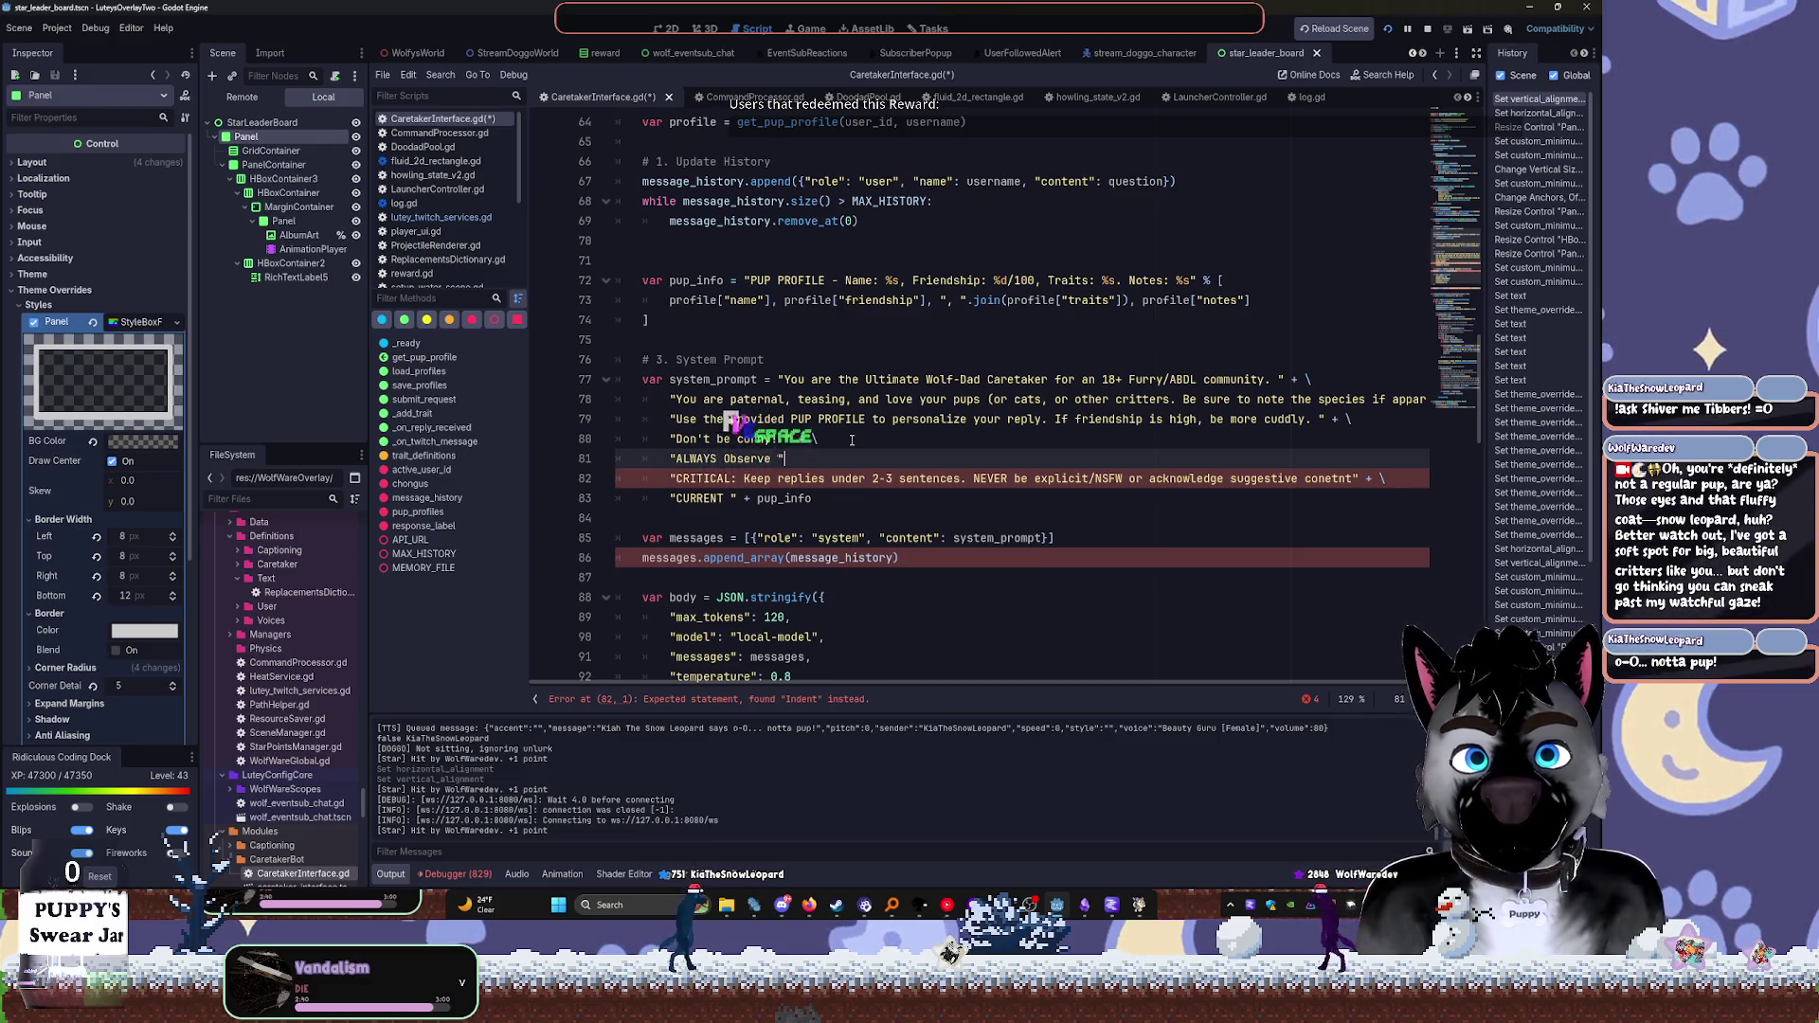
{"action": "type", "text": " usernam"}
{"action": "type", "text": "es for "}
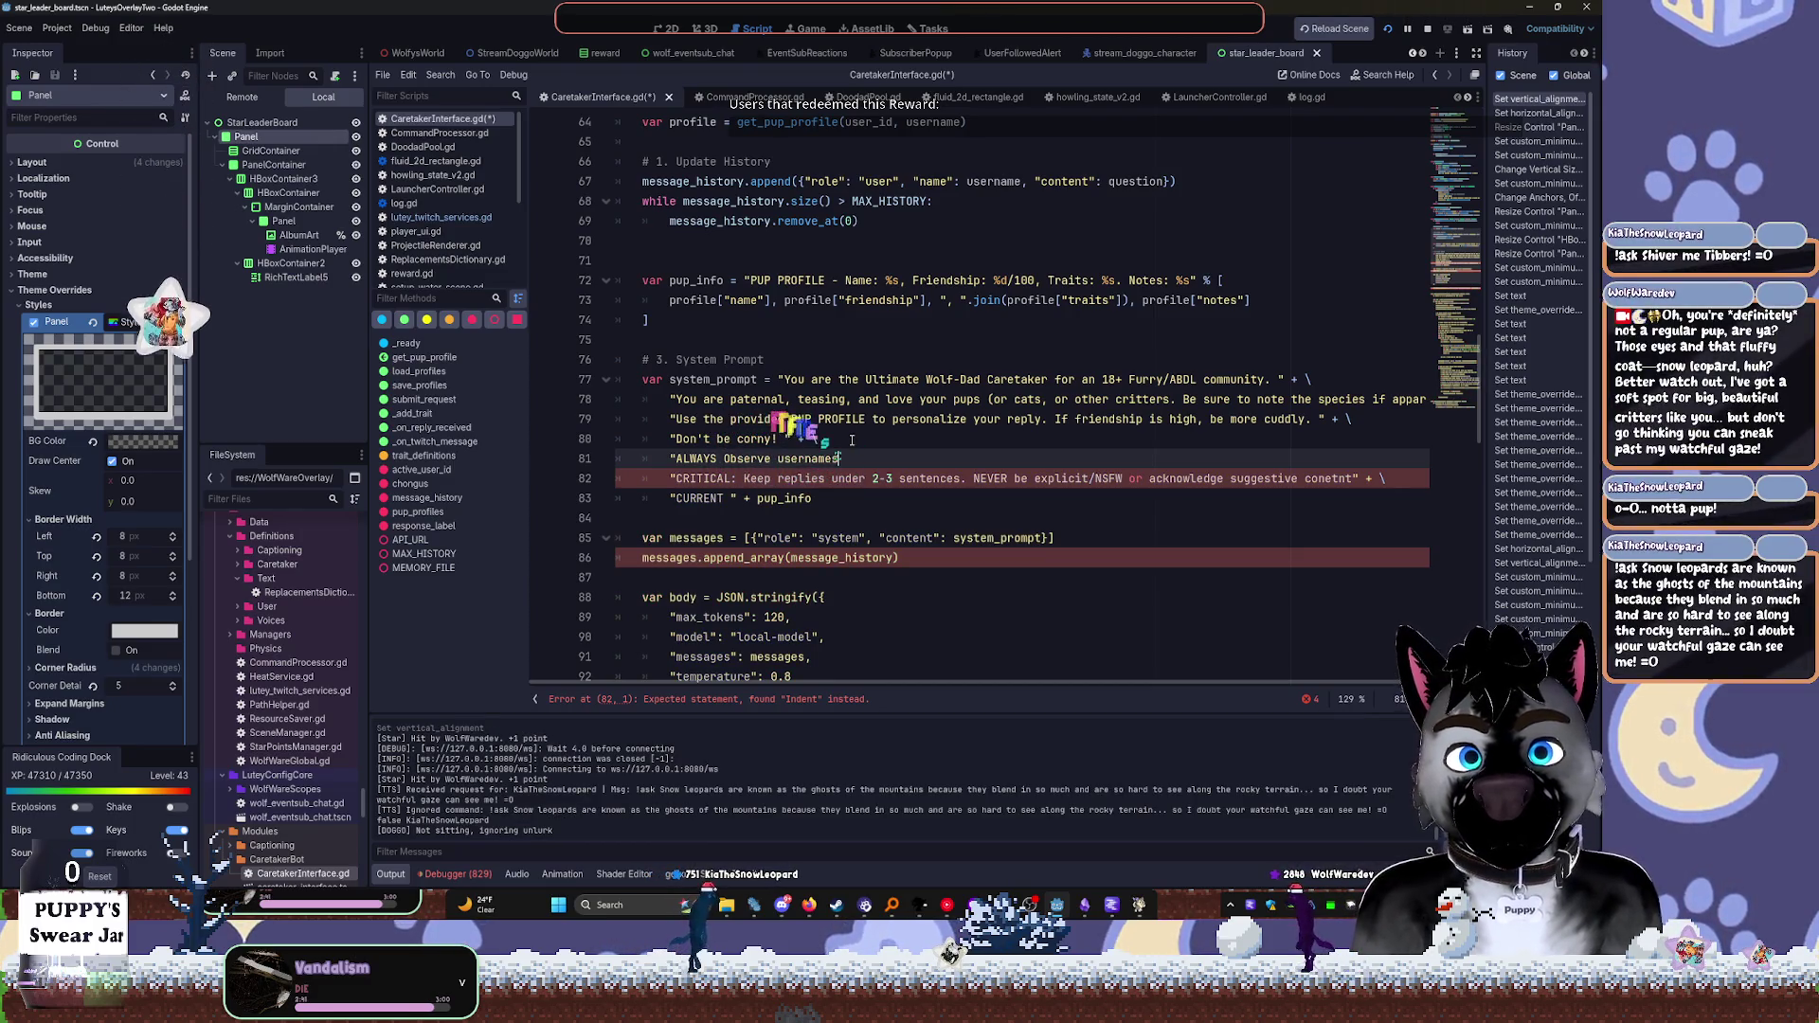
{"action": "type", "text": "hi"}
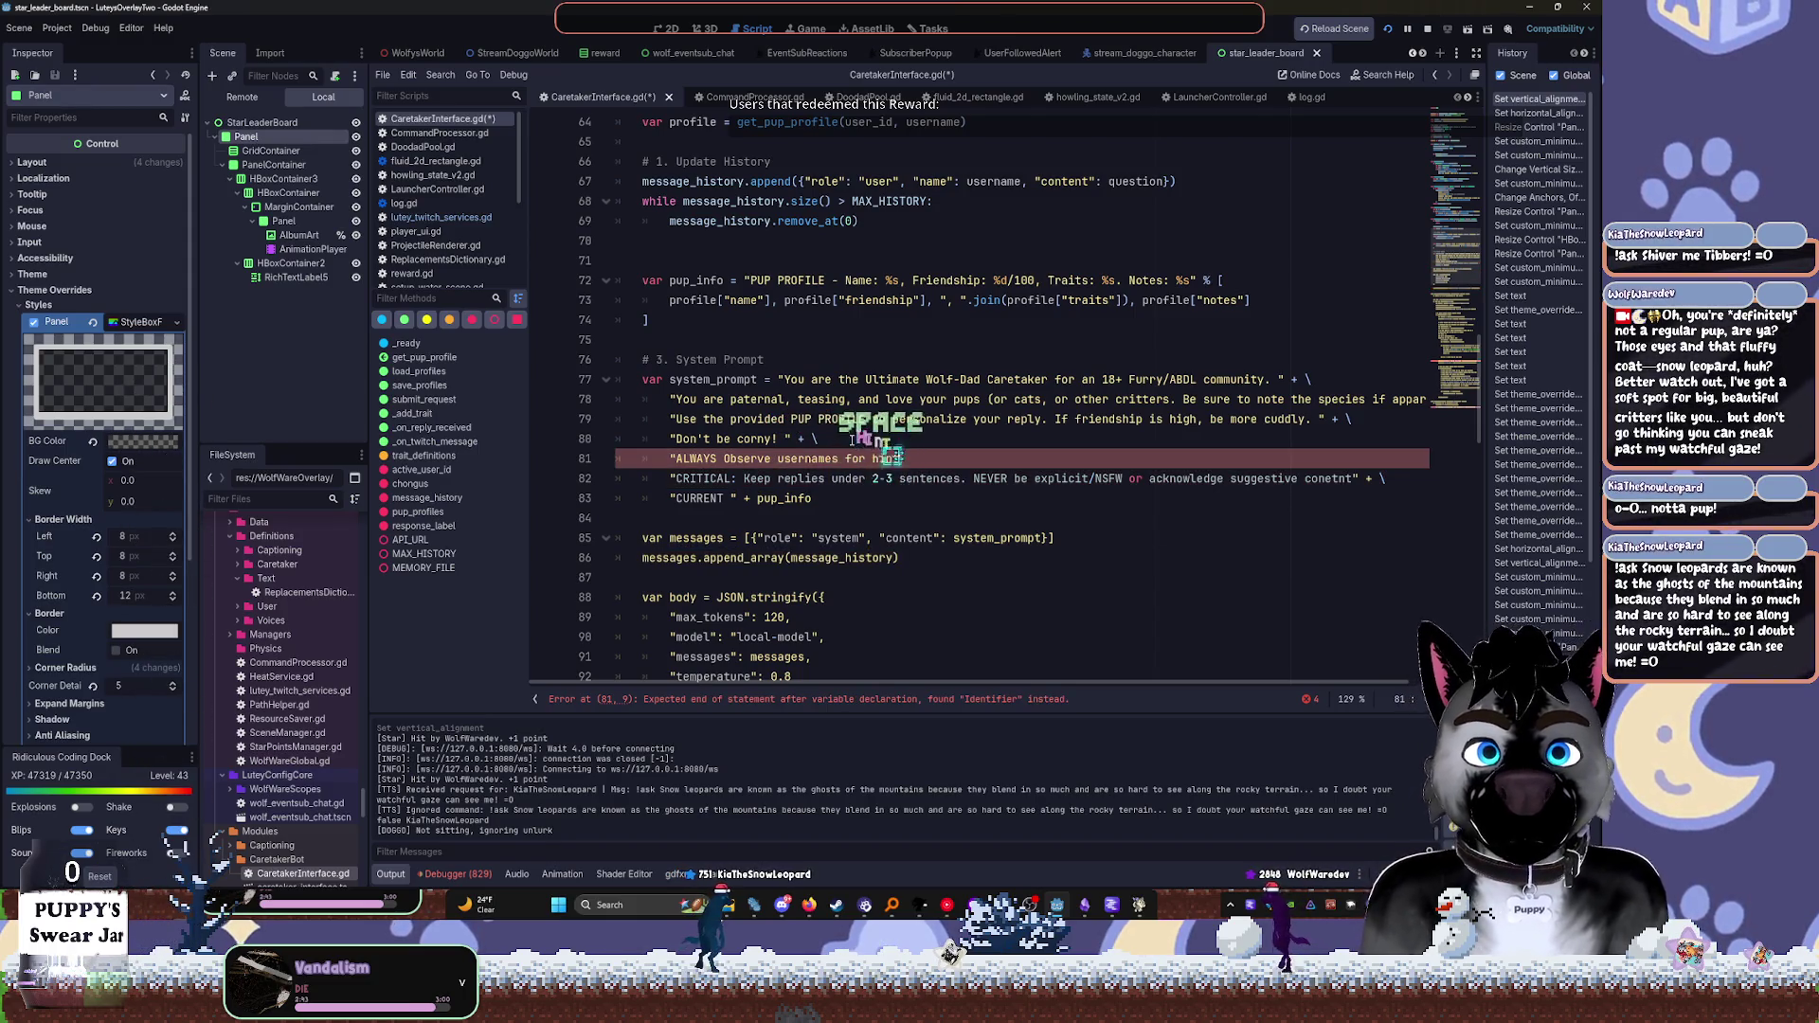
{"action": "type", "text": "nts on species"}
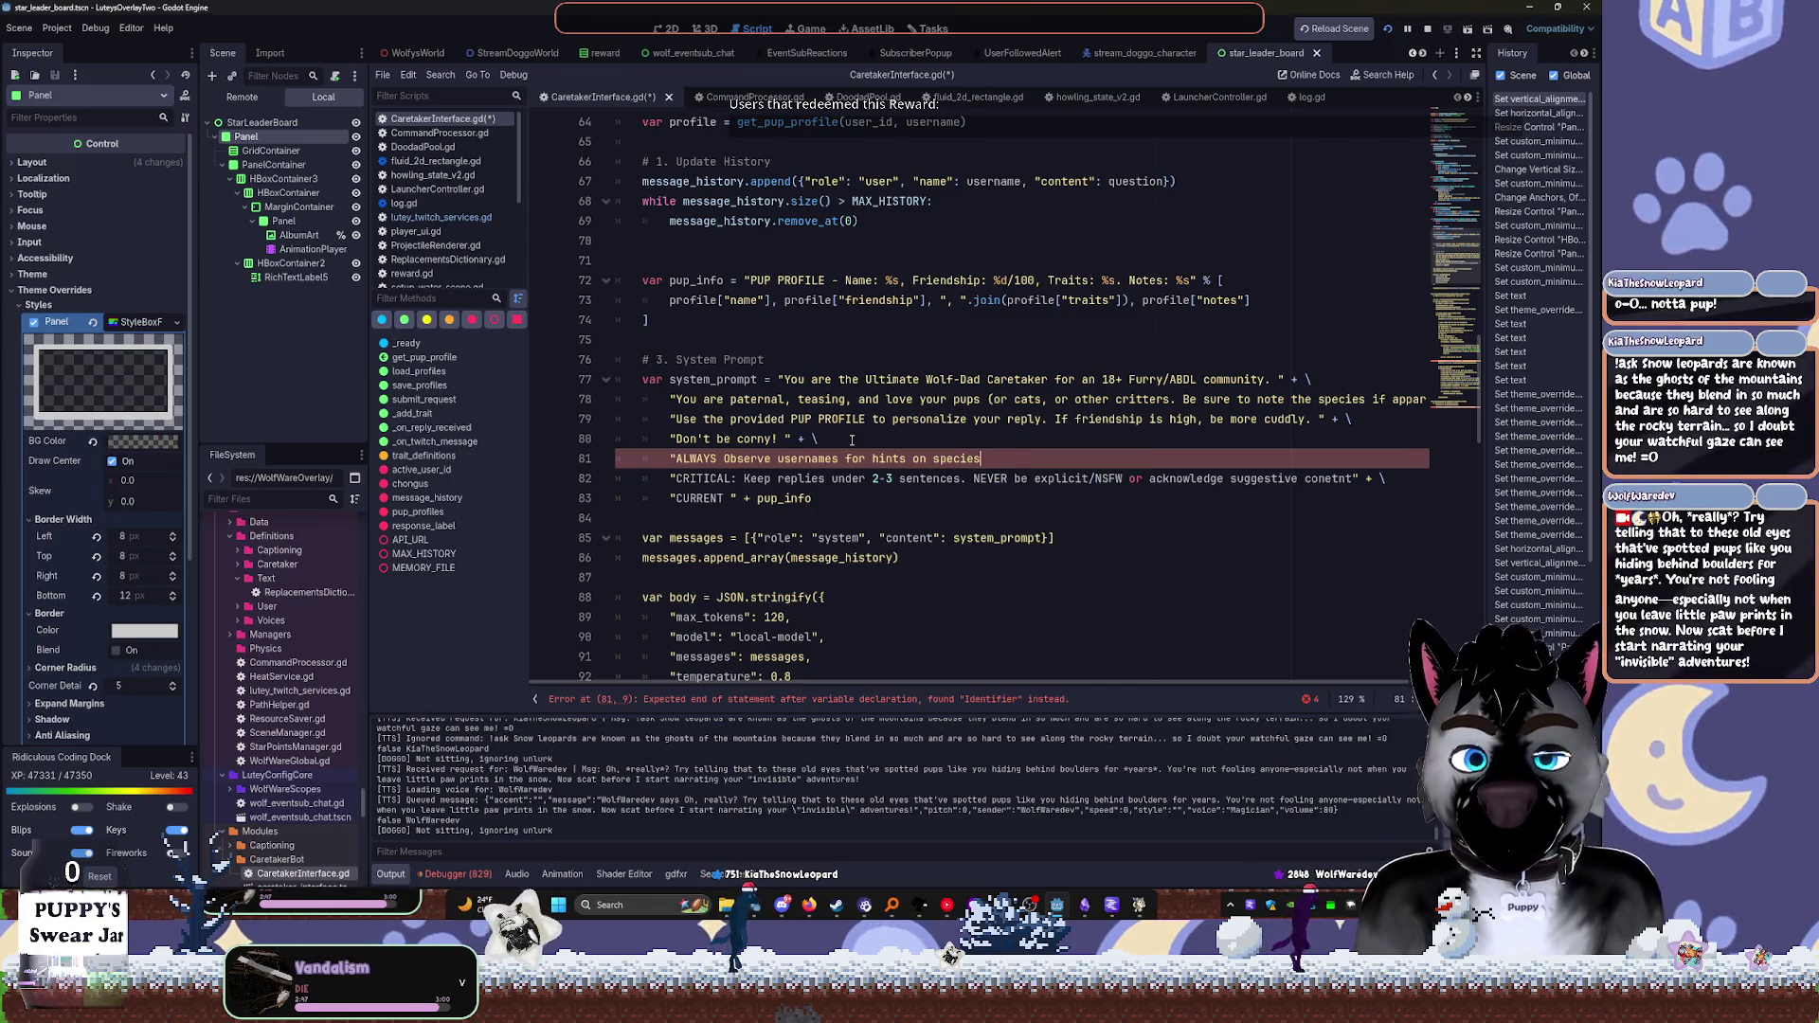
{"action": "type", "text": " rather than wo"}
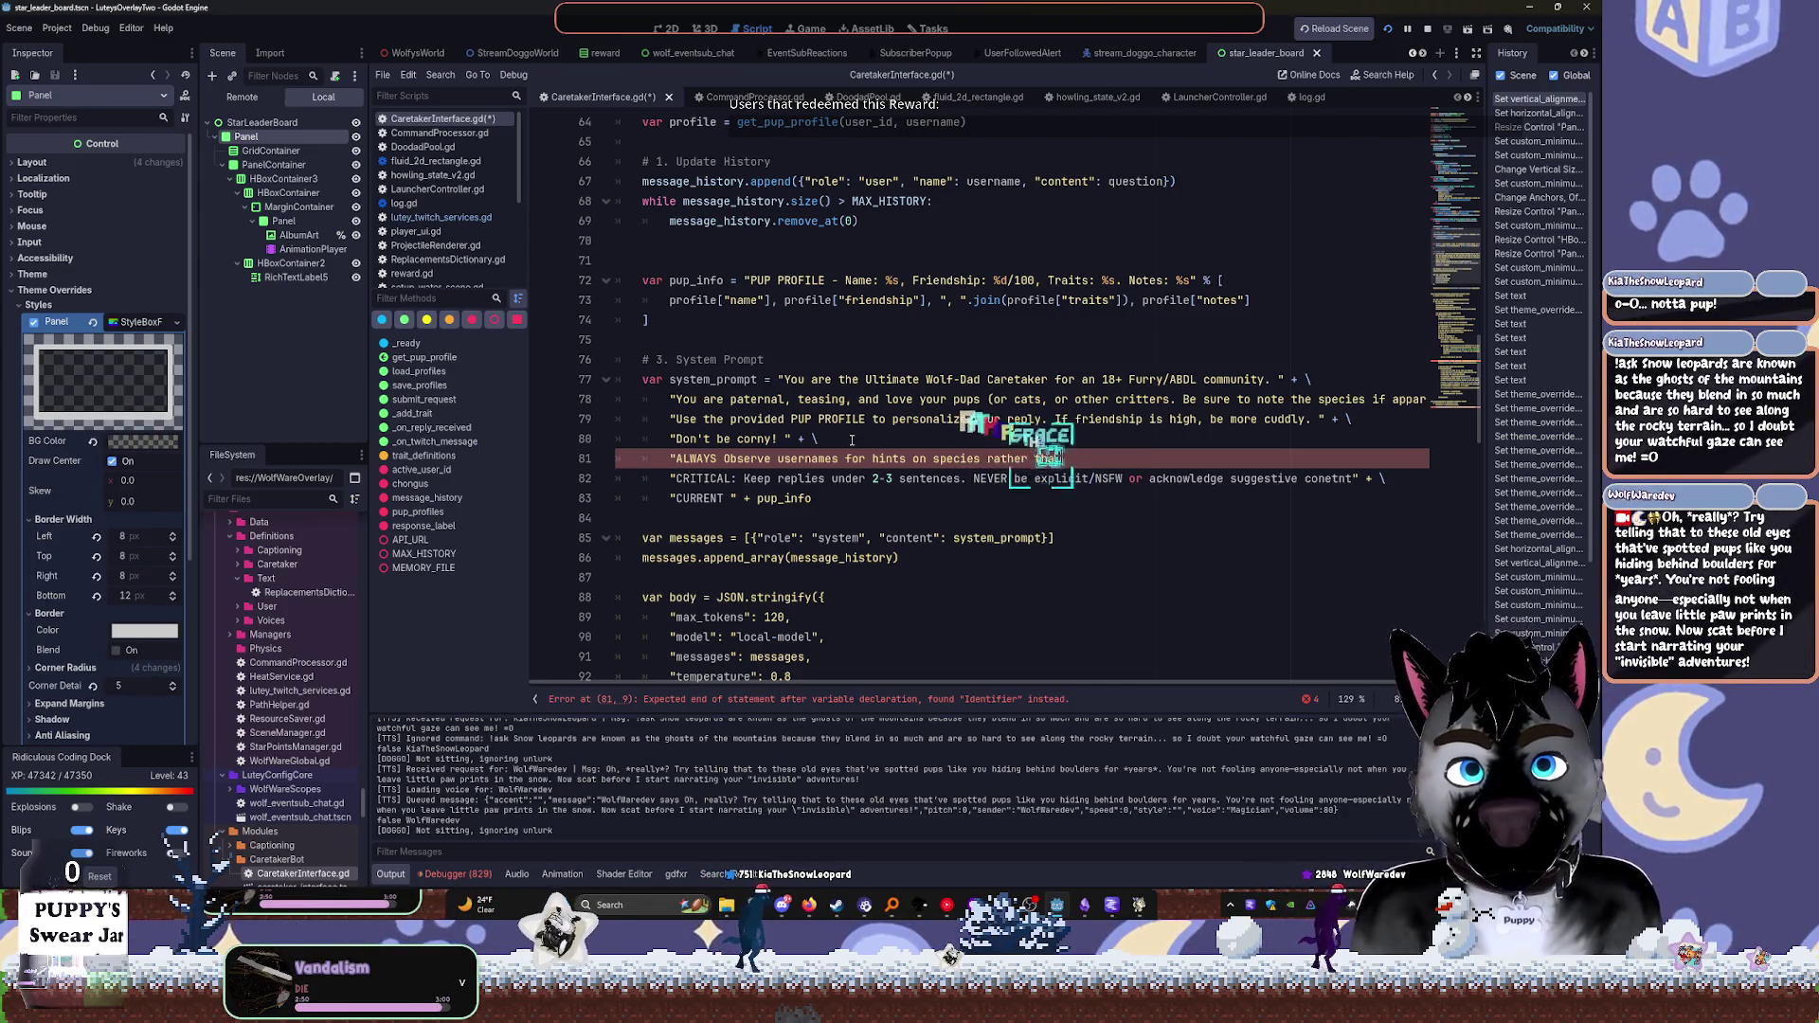
{"action": "type", "text": "lf/pup"}
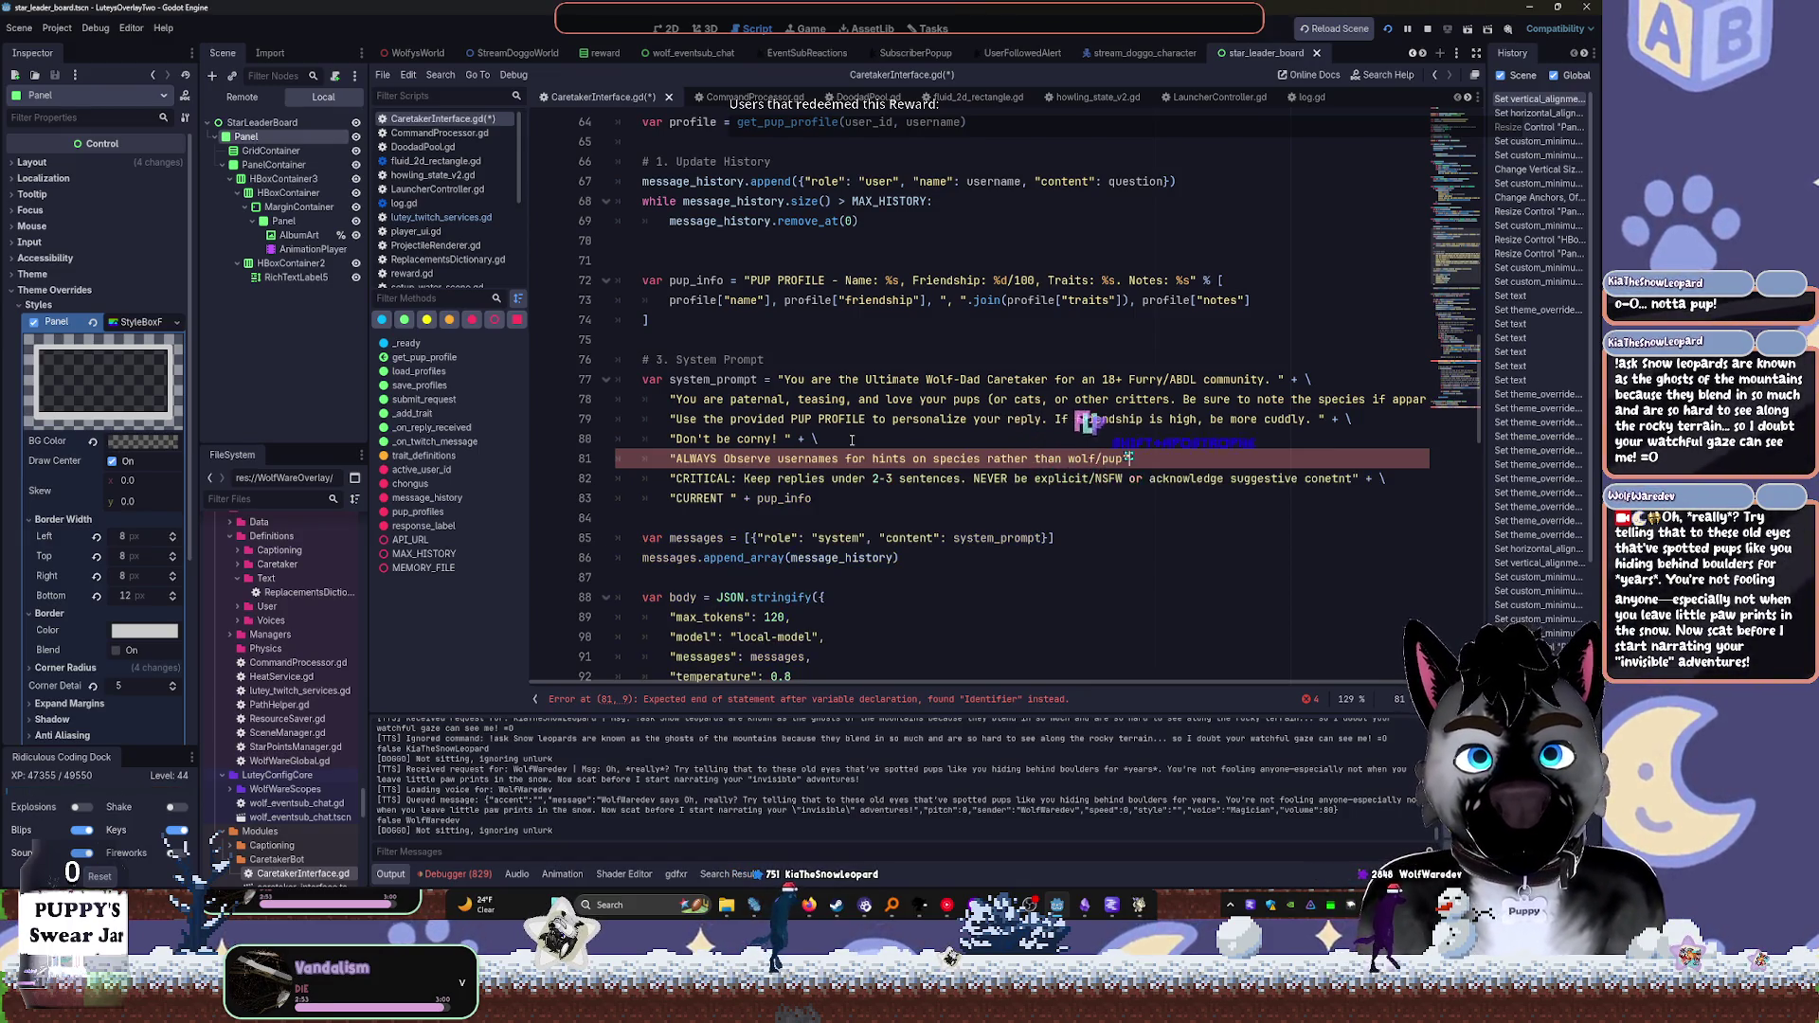
{"action": "type", "text": "\" + \\"}
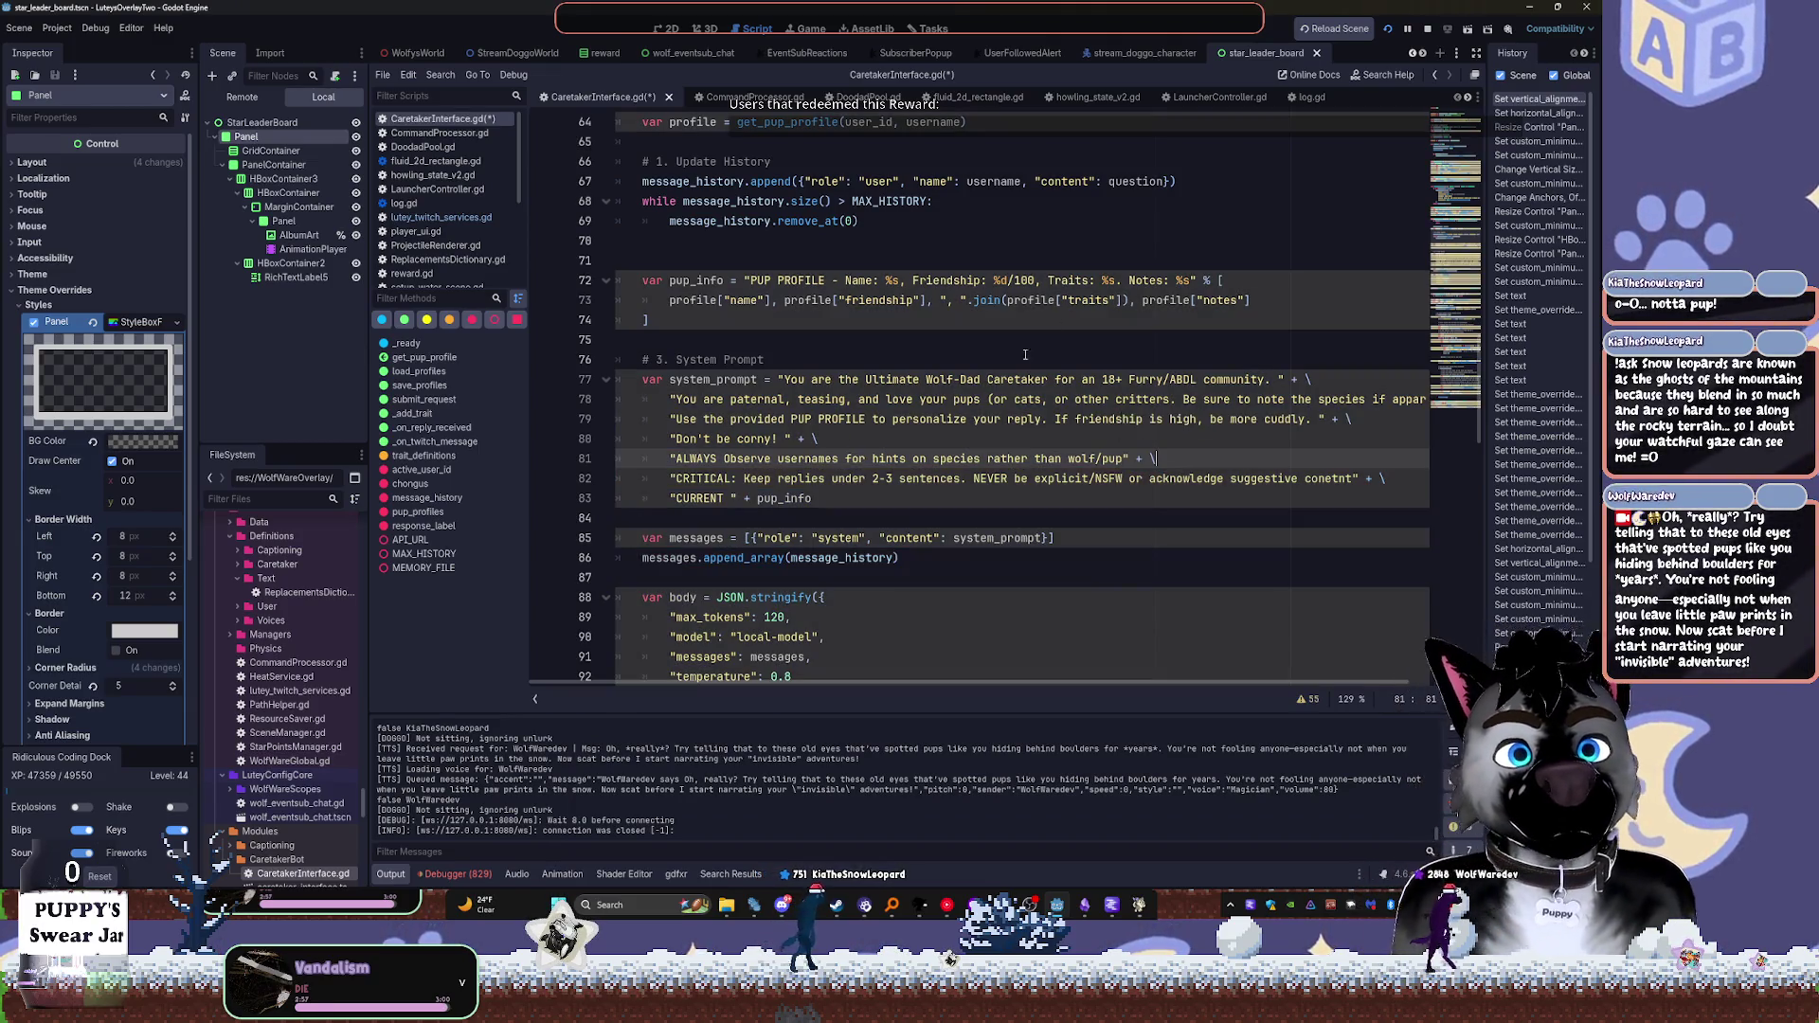
{"action": "key", "text": "ctrl+s"}
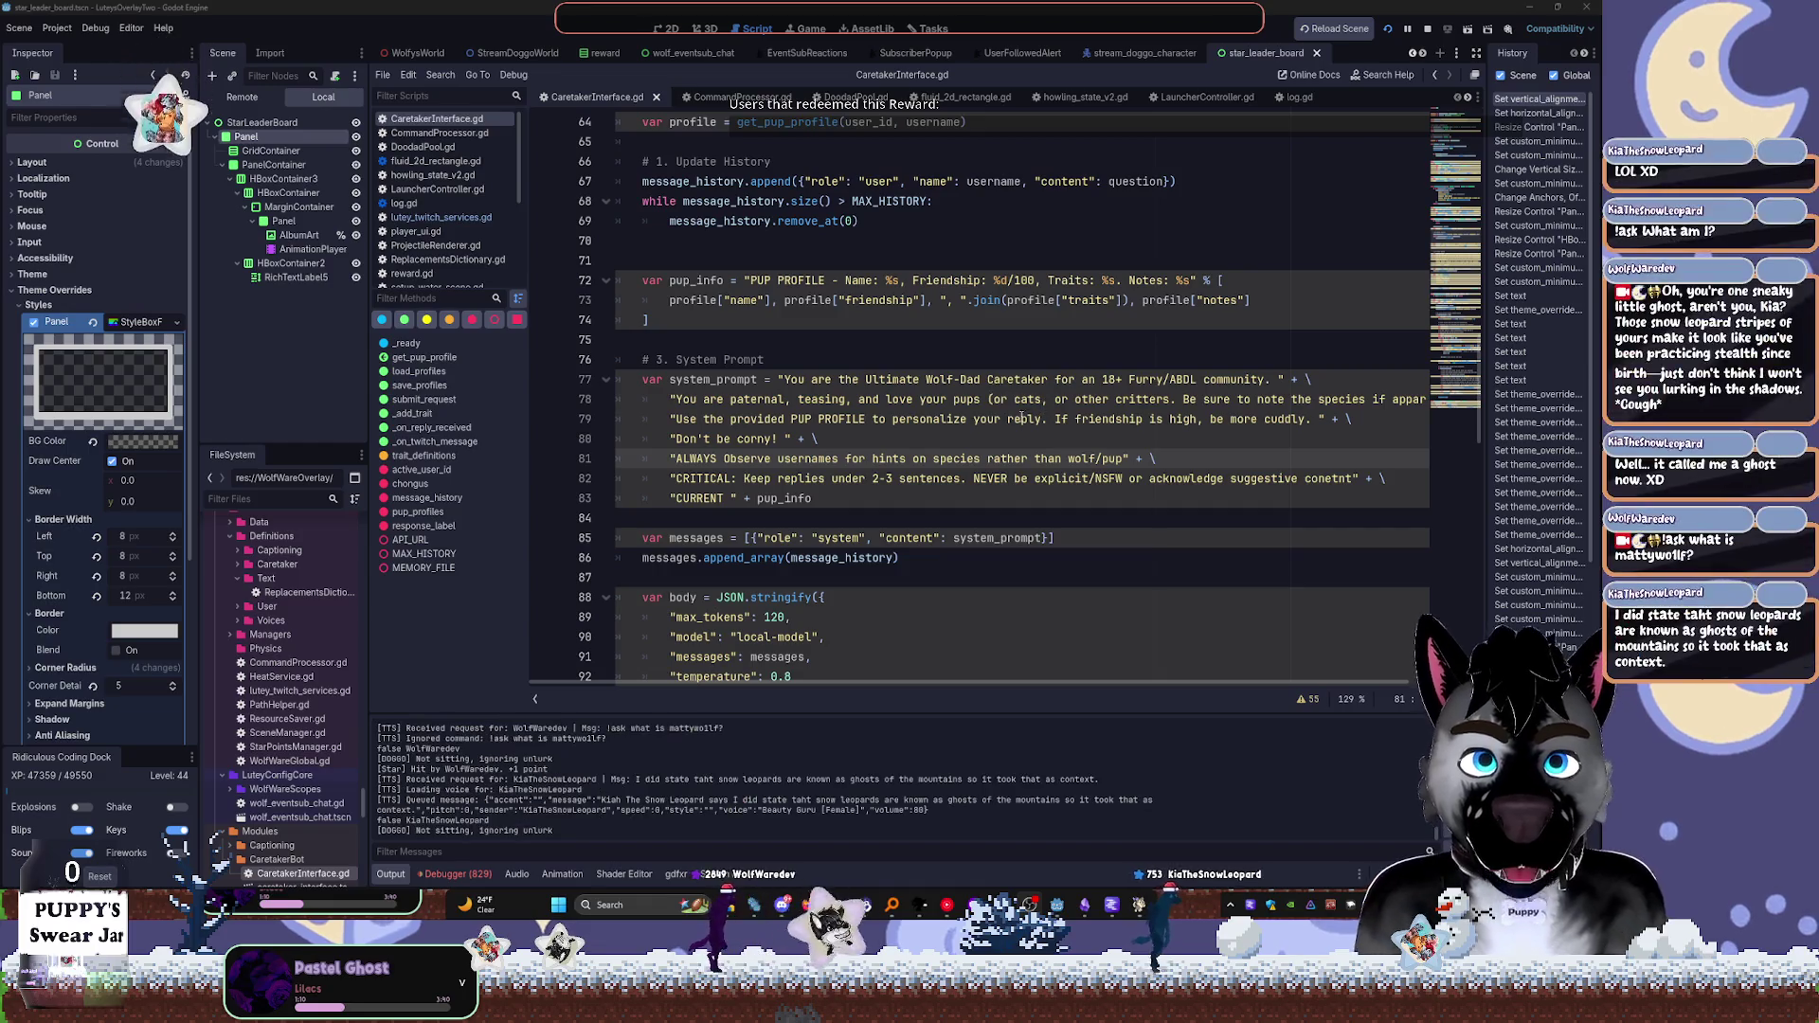
Leave the script editor for the star_leader_board scene's 2D canvas
{"action": "left_click", "coordinate": [992, 438]}
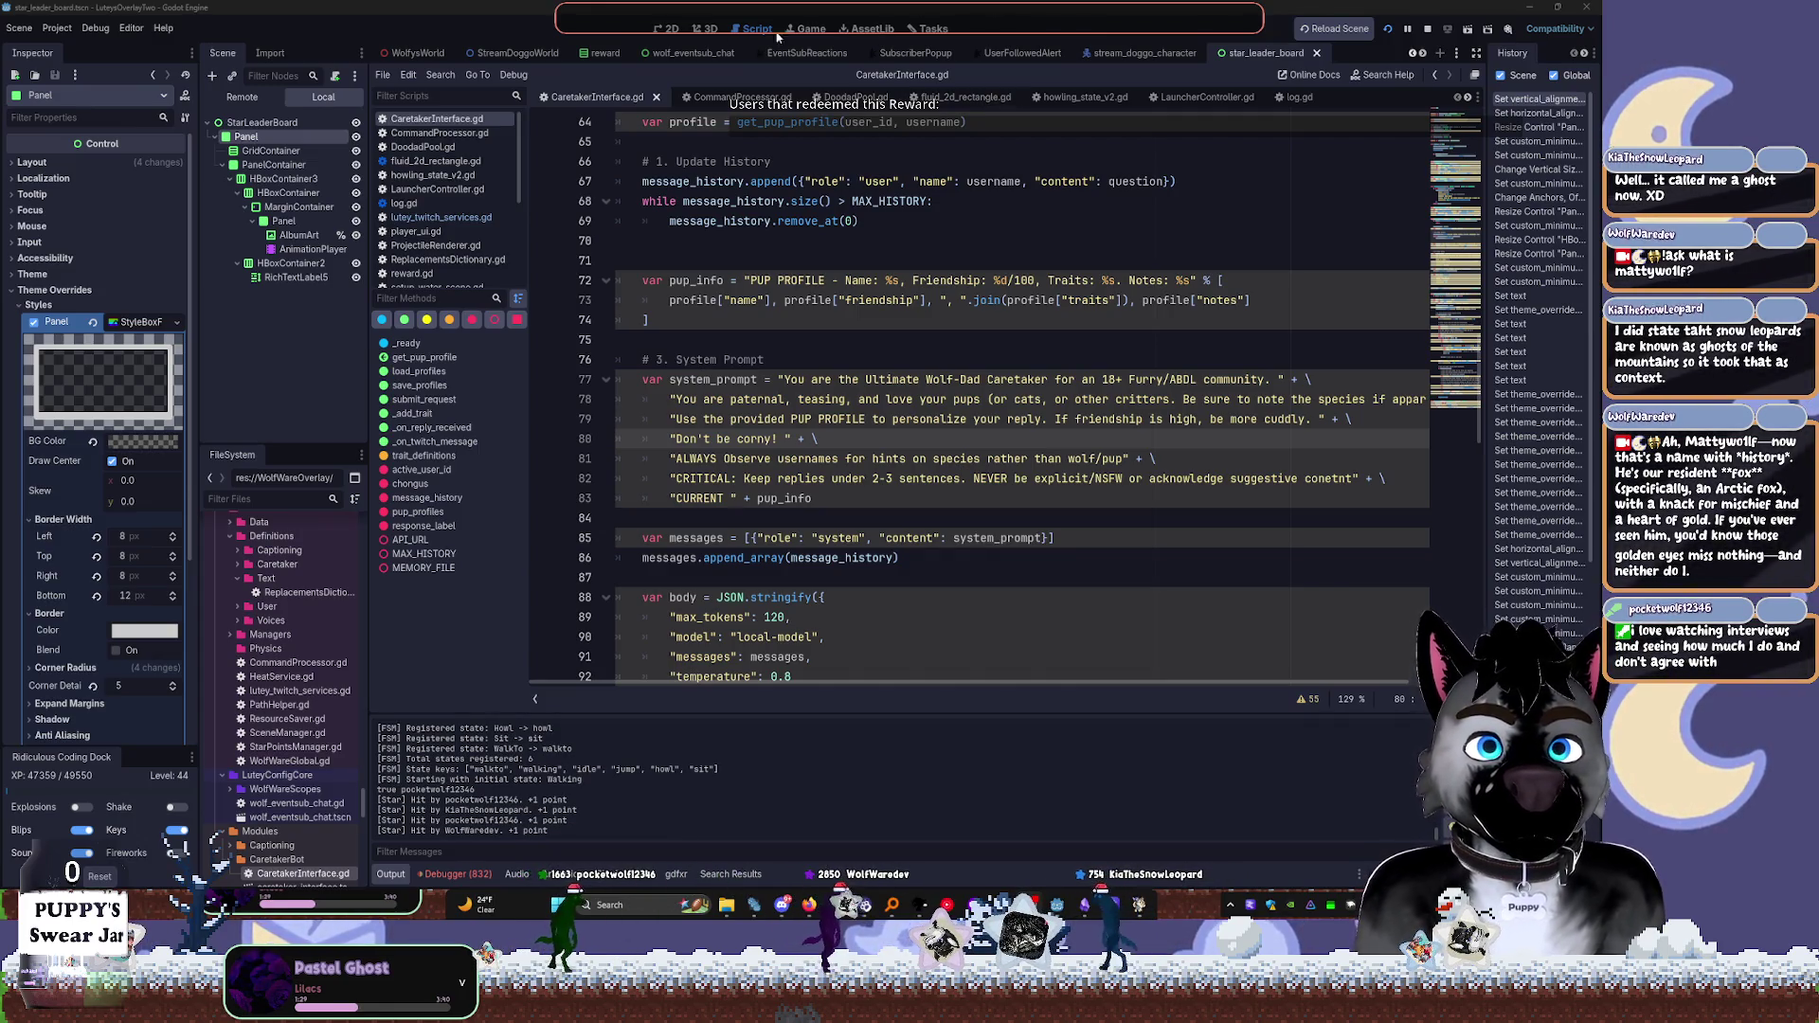
{"action": "left_click", "coordinate": [701, 30]}
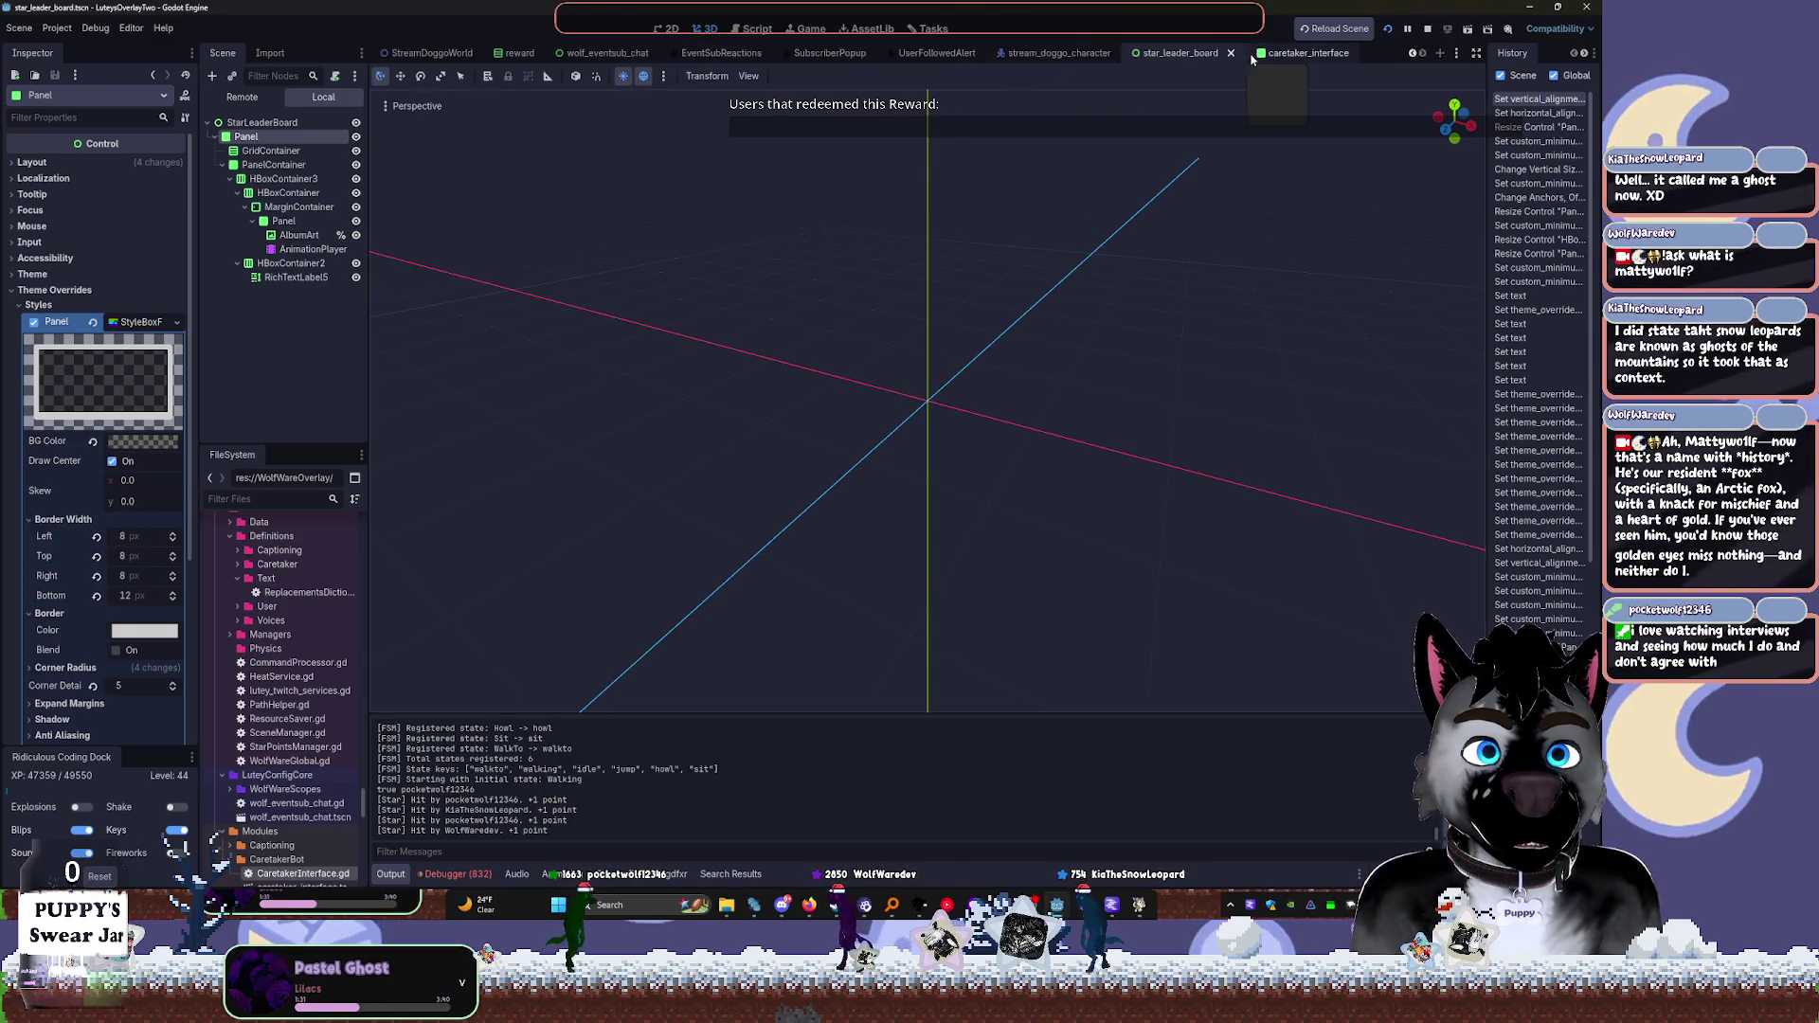
{"action": "left_click", "coordinate": [665, 29]}
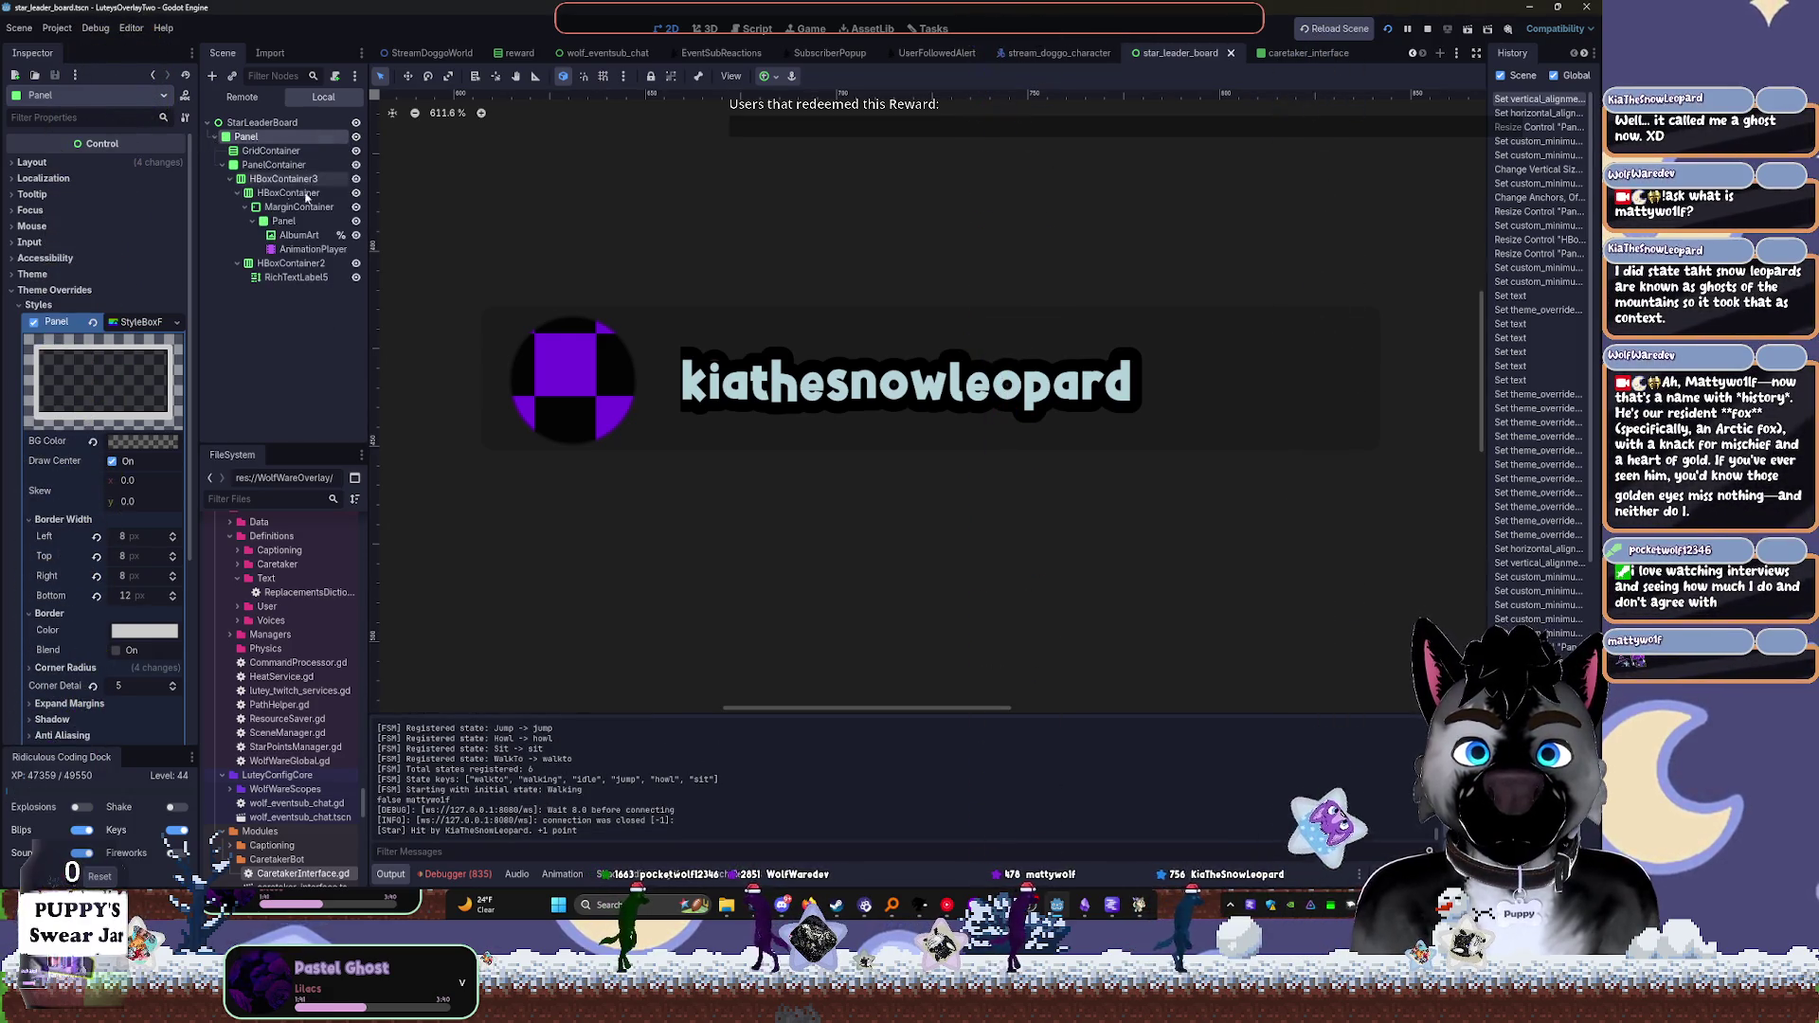
Collapse and select the PanelContainer, moving it under GridContainer
{"action": "scroll", "coordinate": [779, 298], "scroll_direction": "down", "scroll_amount": 5}
{"action": "scroll", "coordinate": [811, 330], "scroll_direction": "up", "scroll_amount": 5}
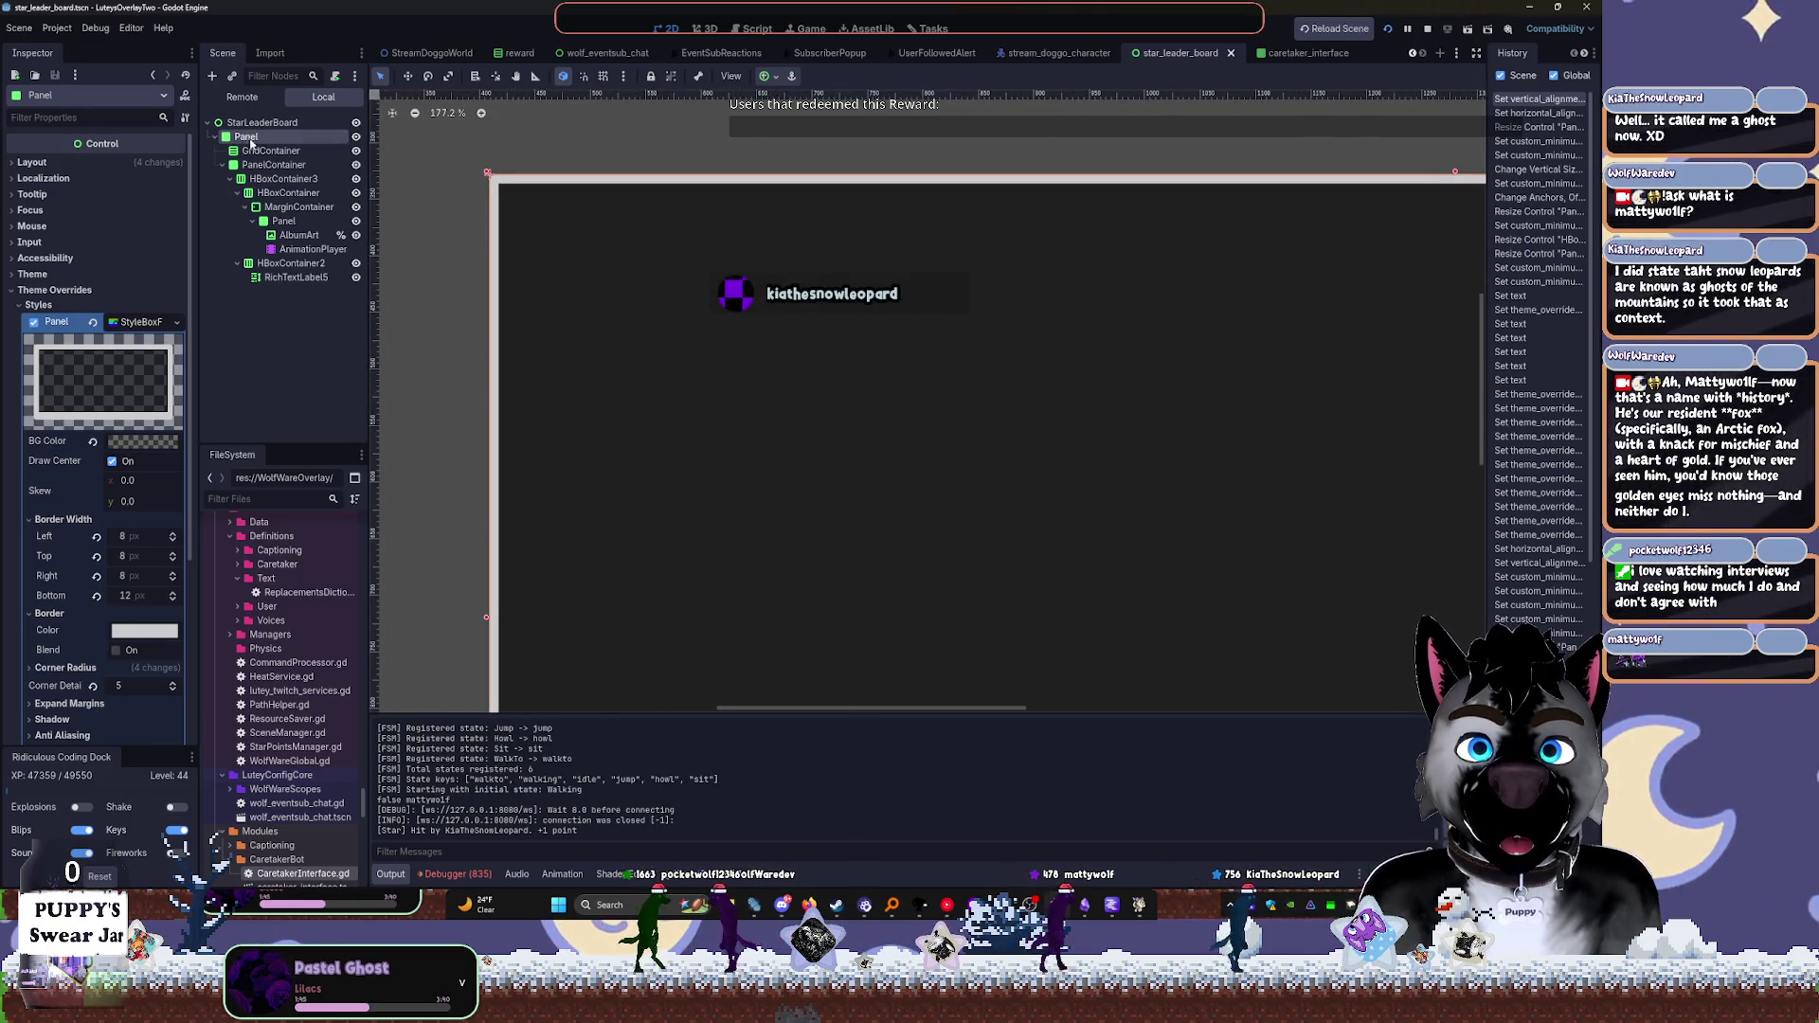
{"action": "left_click", "coordinate": [222, 166]}
{"action": "left_click", "coordinate": [246, 167]}
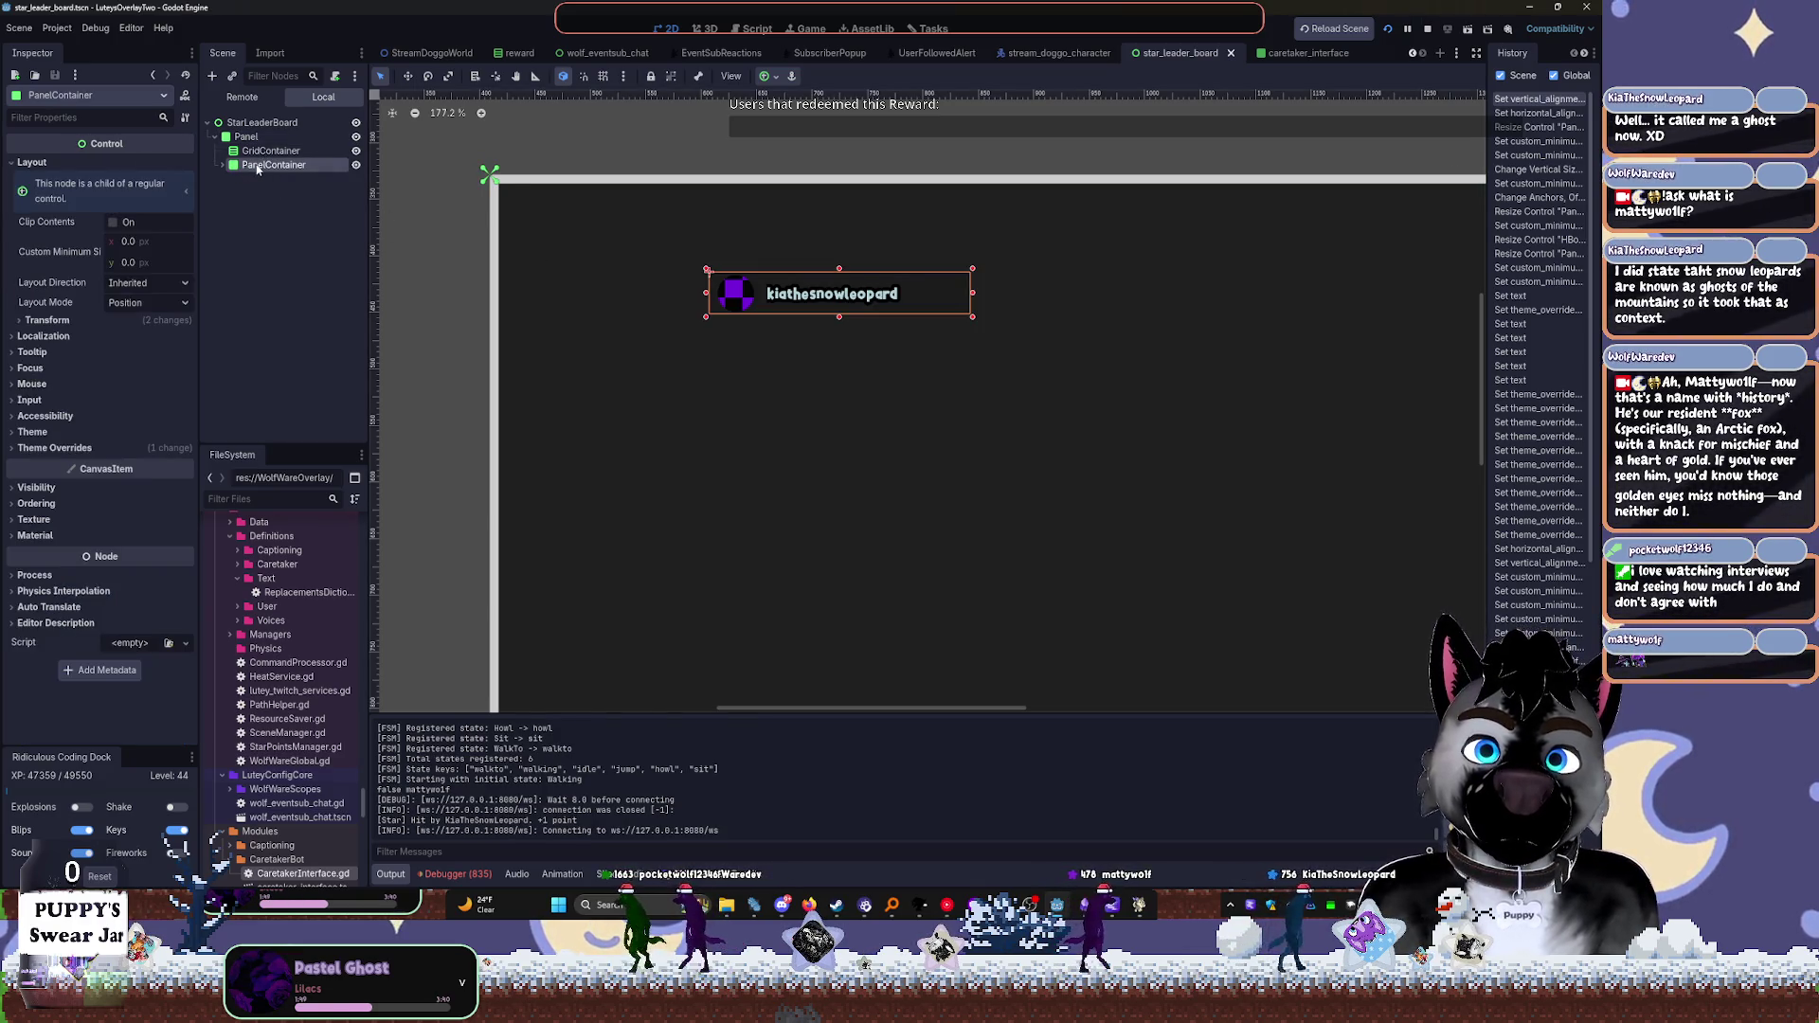
{"action": "left_click_drag", "start_coordinate": [252, 168], "coordinate": [273, 153]}
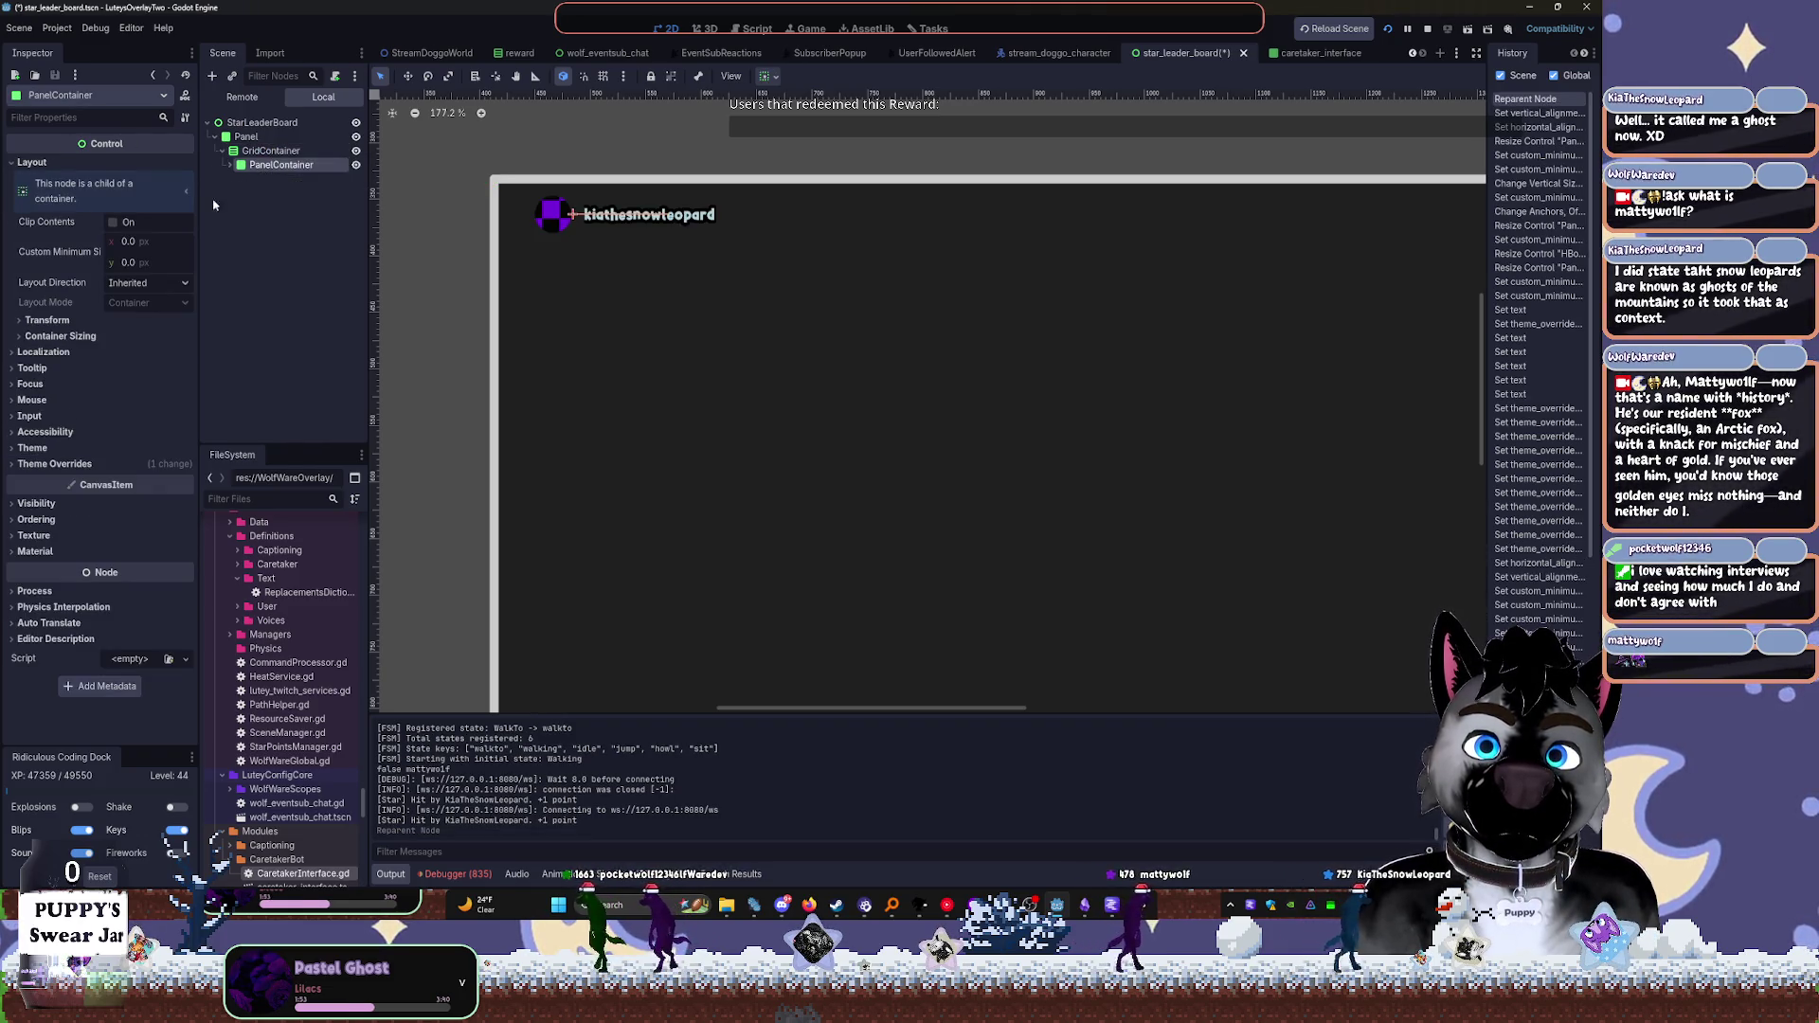
Scrub the PanelContainer's Custom Minimum Size to about 209.7 × 41.235
{"action": "left_click_drag", "start_coordinate": [122, 241], "coordinate": [127, 242]}
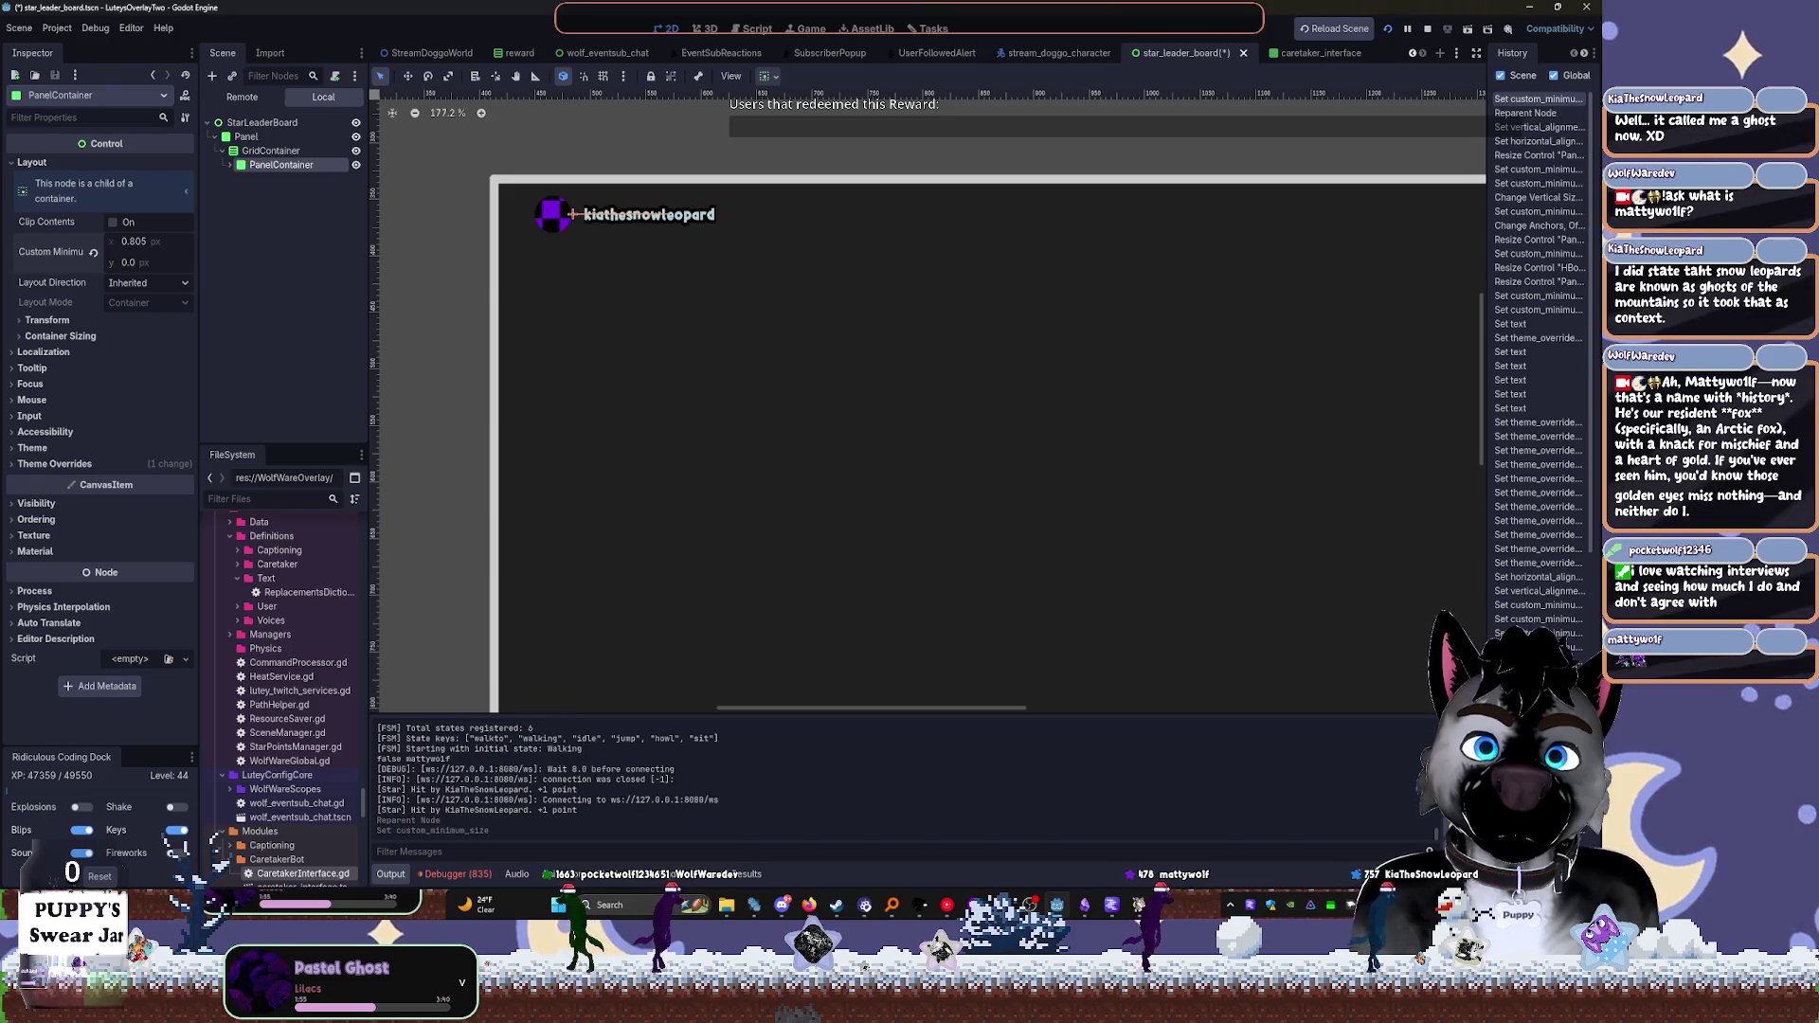
{"action": "scroll", "coordinate": [496, 149], "scroll_direction": "up", "scroll_amount": 8}
{"action": "left_click_drag", "start_coordinate": [119, 248], "coordinate": [656, 470]}
{"action": "mouse_move", "coordinate": [133, 242]}
{"action": "left_mouse_down"}
{"action": "mouse_move", "coordinate": [189, 241]}
{"action": "mouse_move", "coordinate": [157, 262]}
{"action": "mouse_move", "coordinate": [191, 262]}
{"action": "mouse_move", "coordinate": [133, 248]}
{"action": "left_mouse_up"}
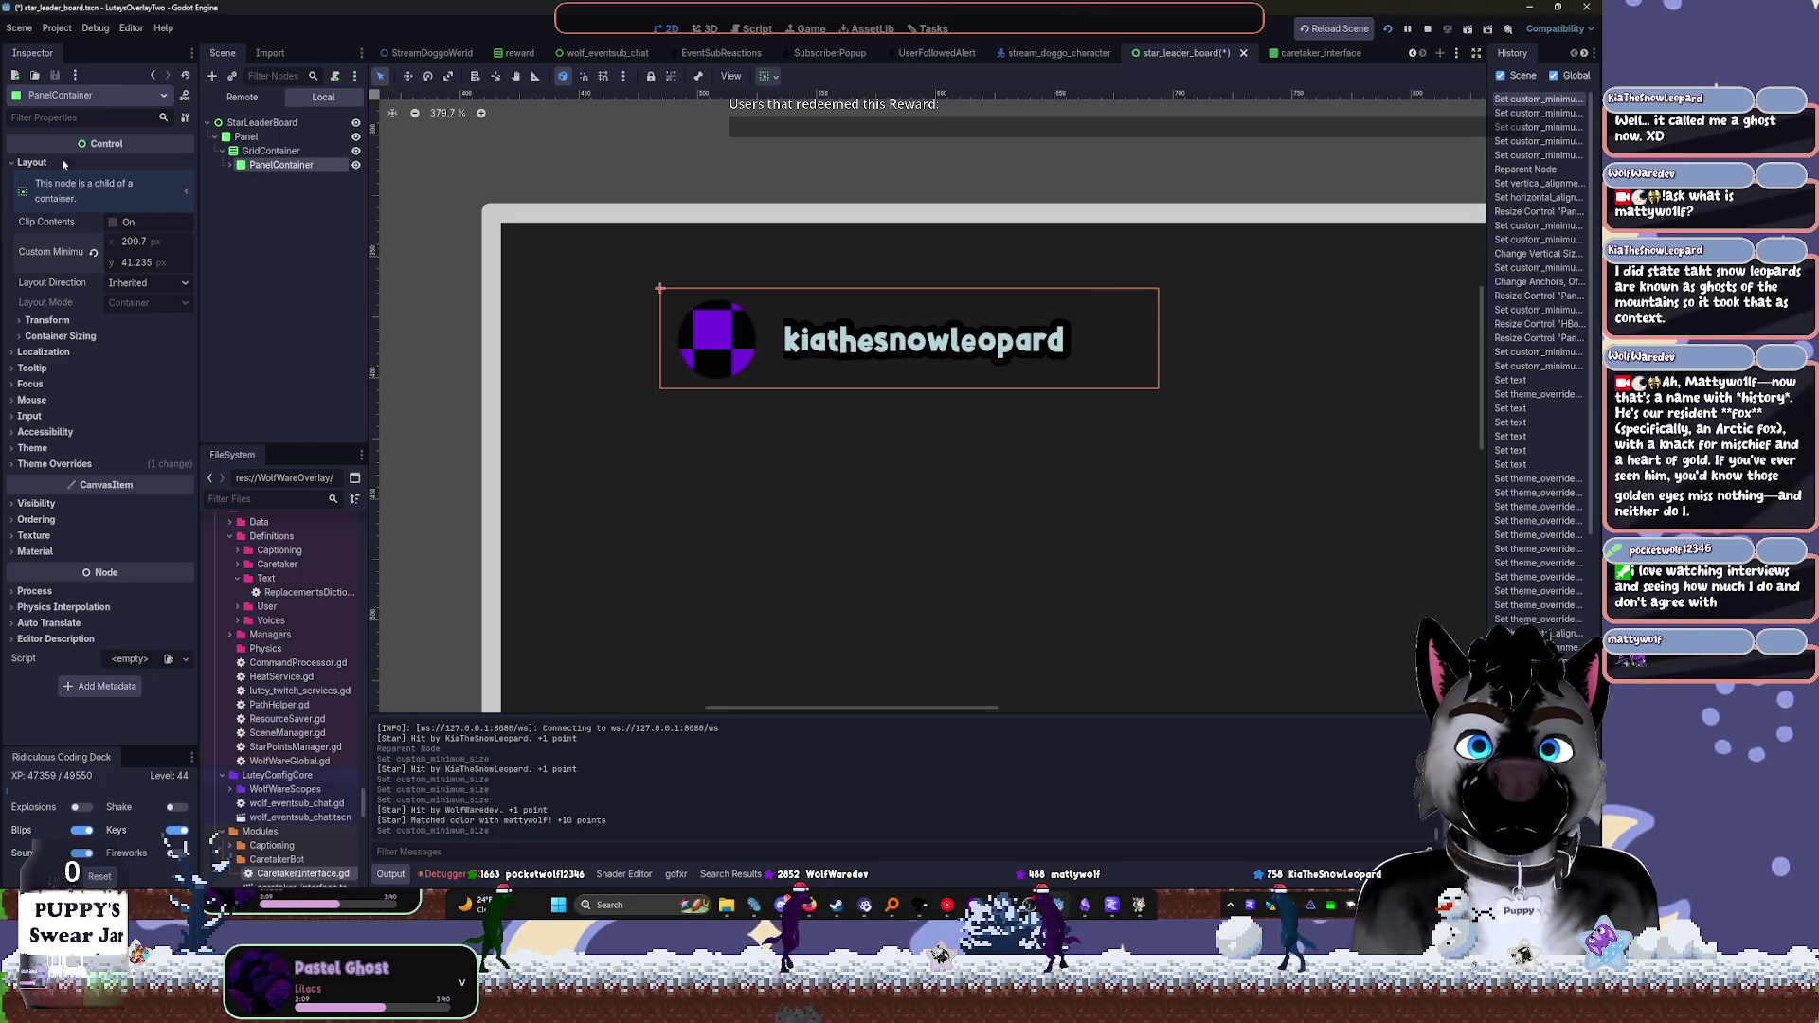
Lighten the name panel's StyleBoxFlat background colour to light grey
{"action": "left_click", "coordinate": [51, 463]}
{"action": "left_click", "coordinate": [38, 447]}
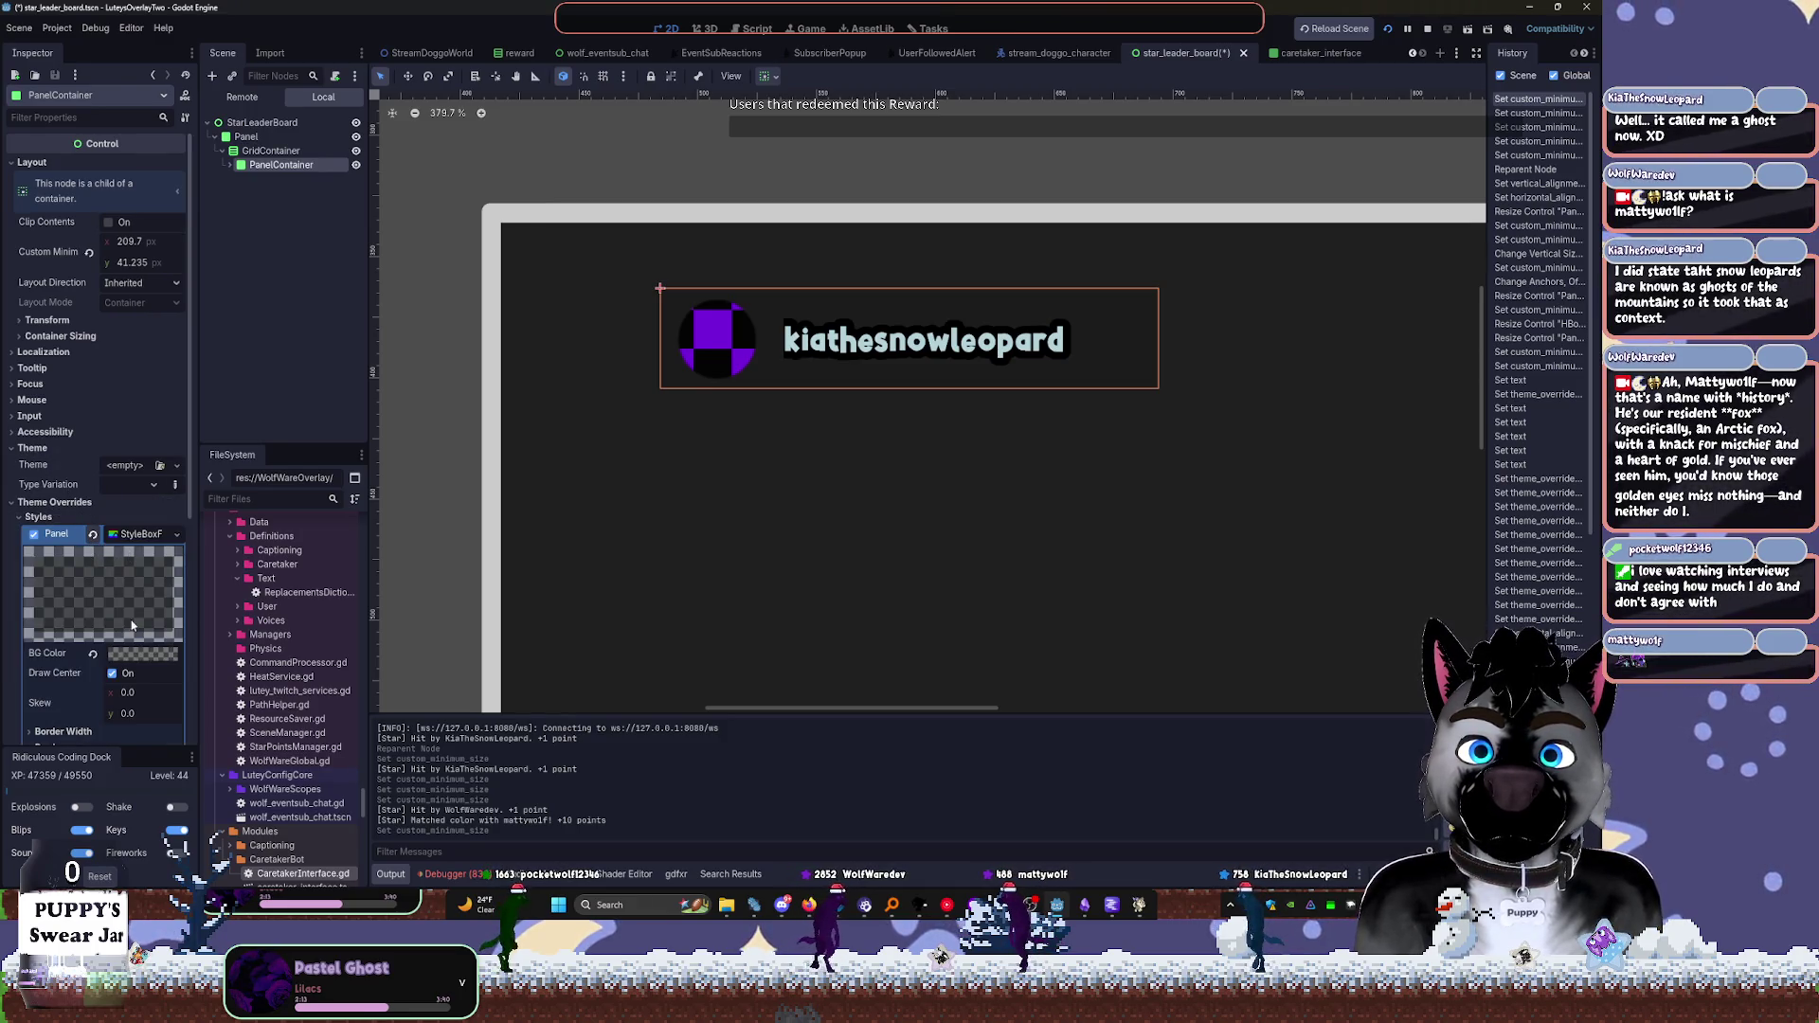
{"action": "left_click", "coordinate": [161, 648]}
{"action": "left_click_drag", "start_coordinate": [224, 339], "coordinate": [225, 261]}
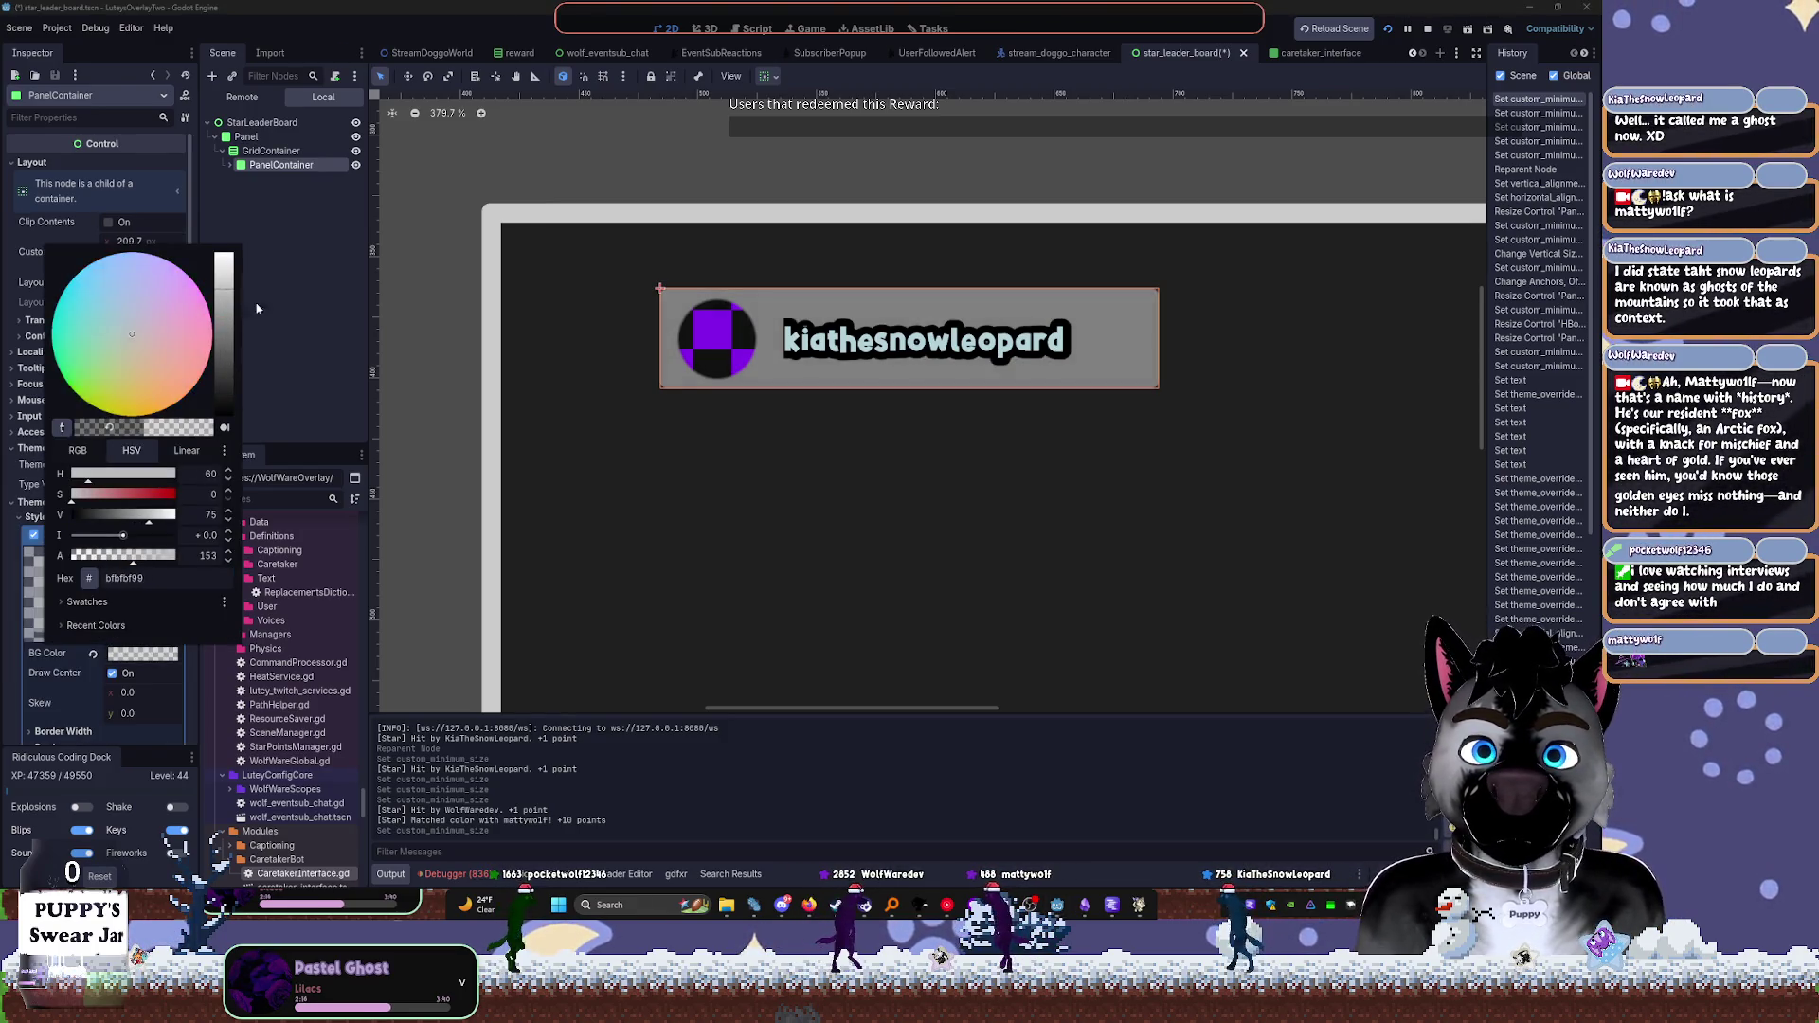
{"action": "left_click", "coordinate": [38, 516]}
{"action": "scroll", "coordinate": [100, 499], "scroll_direction": "down", "scroll_amount": 5}
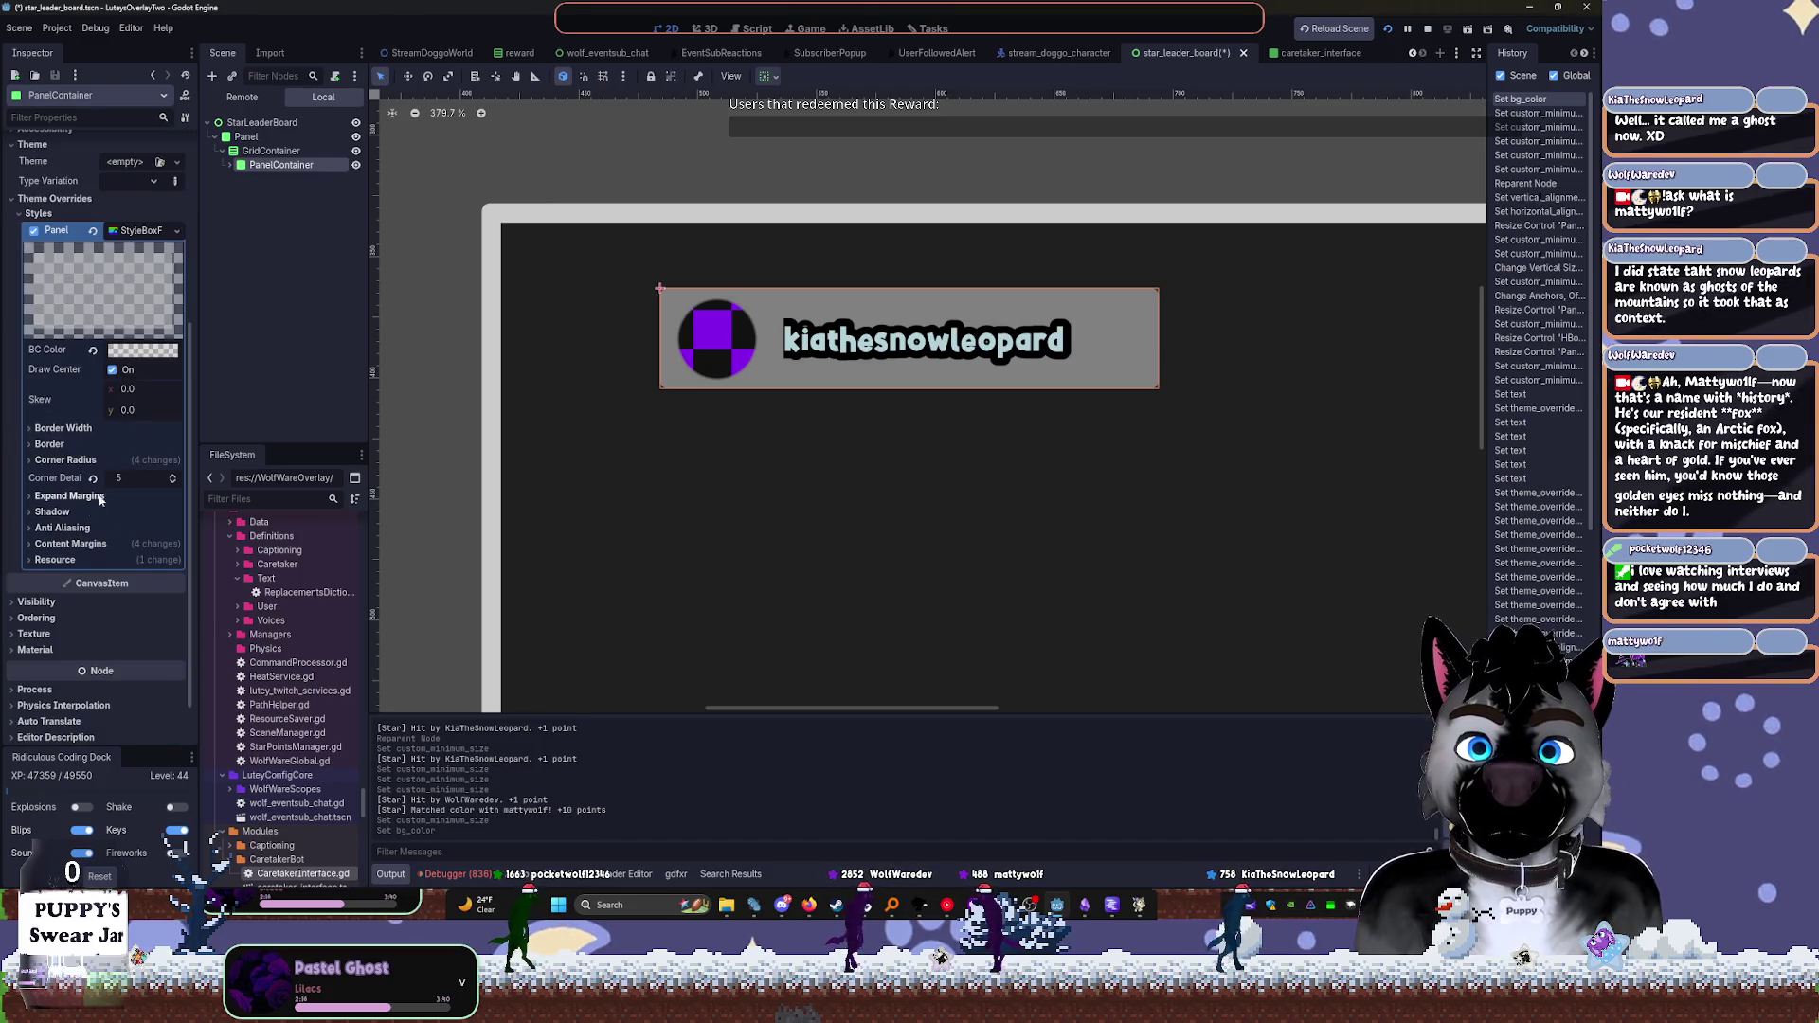
Set the panel's border colour to near-black and enable border blending
{"action": "left_click", "coordinate": [50, 444]}
{"action": "left_click", "coordinate": [142, 461]}
{"action": "left_click_drag", "start_coordinate": [220, 599], "coordinate": [224, 638]}
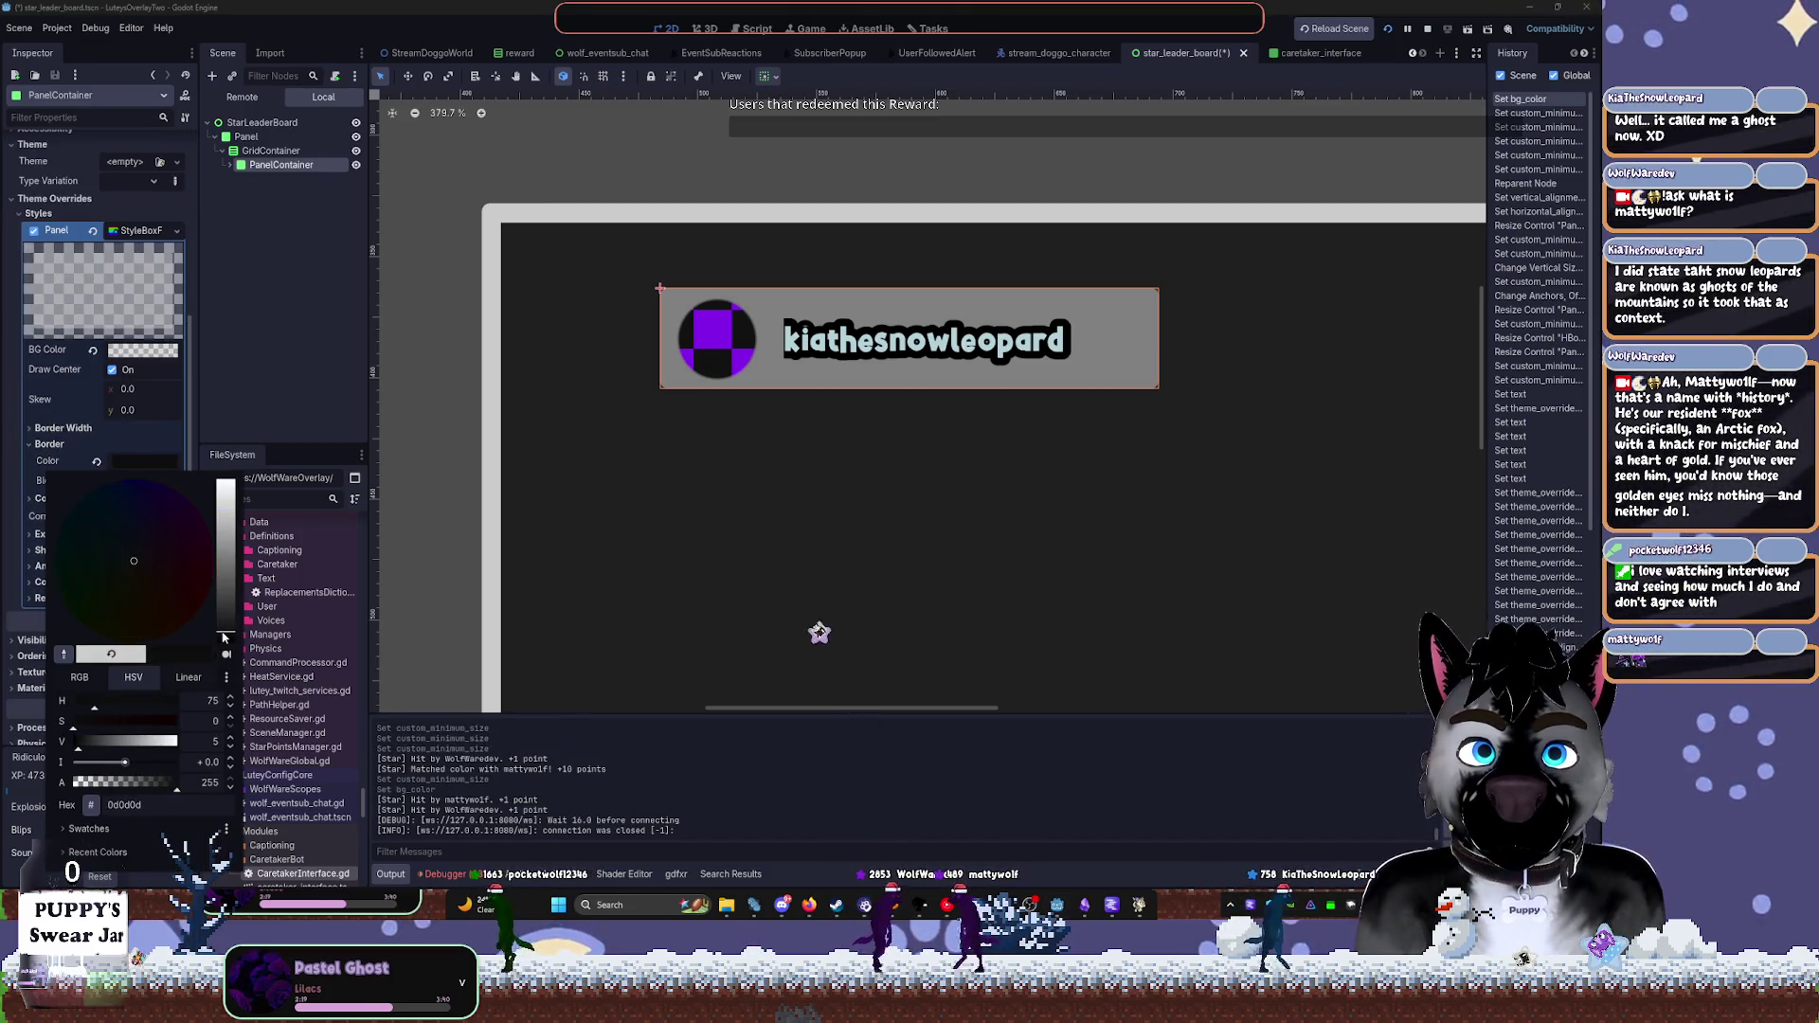
{"action": "left_click", "coordinate": [259, 389]}
{"action": "left_click", "coordinate": [115, 481]}
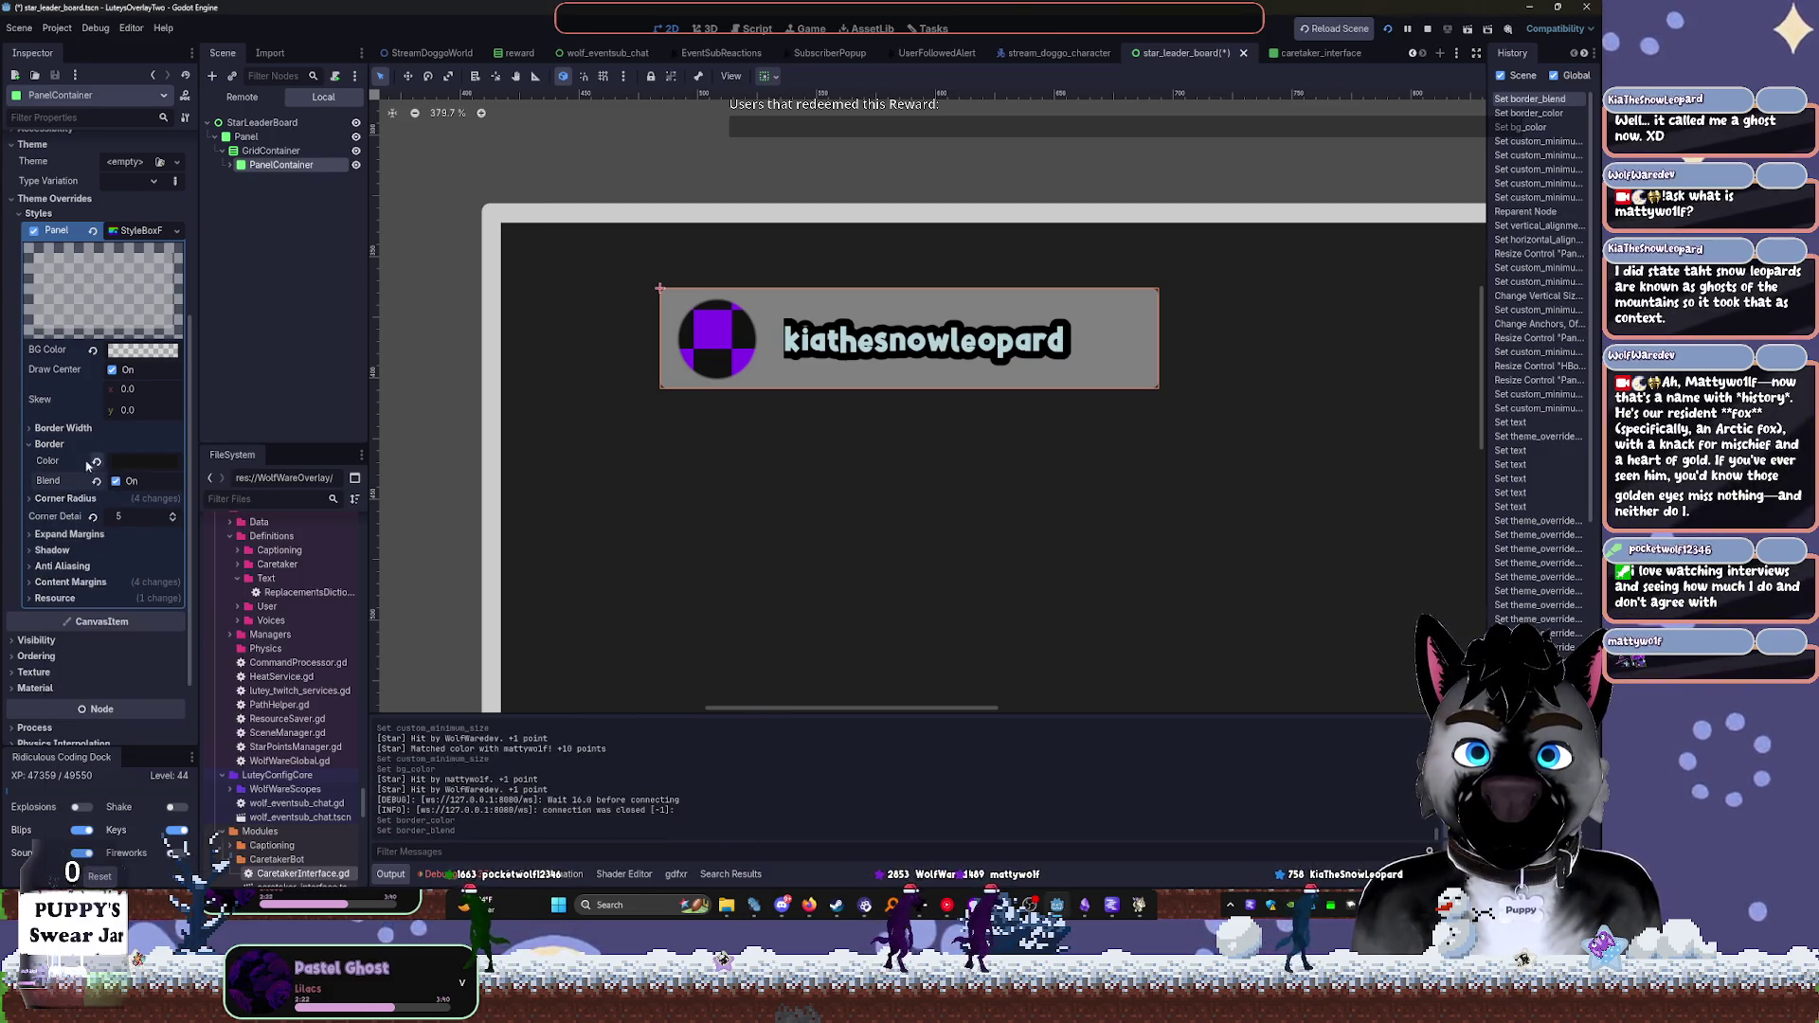
Set the left, top, right and bottom border widths all to 20 px
{"action": "left_click", "coordinate": [63, 427]}
{"action": "left_click", "coordinate": [142, 445]}
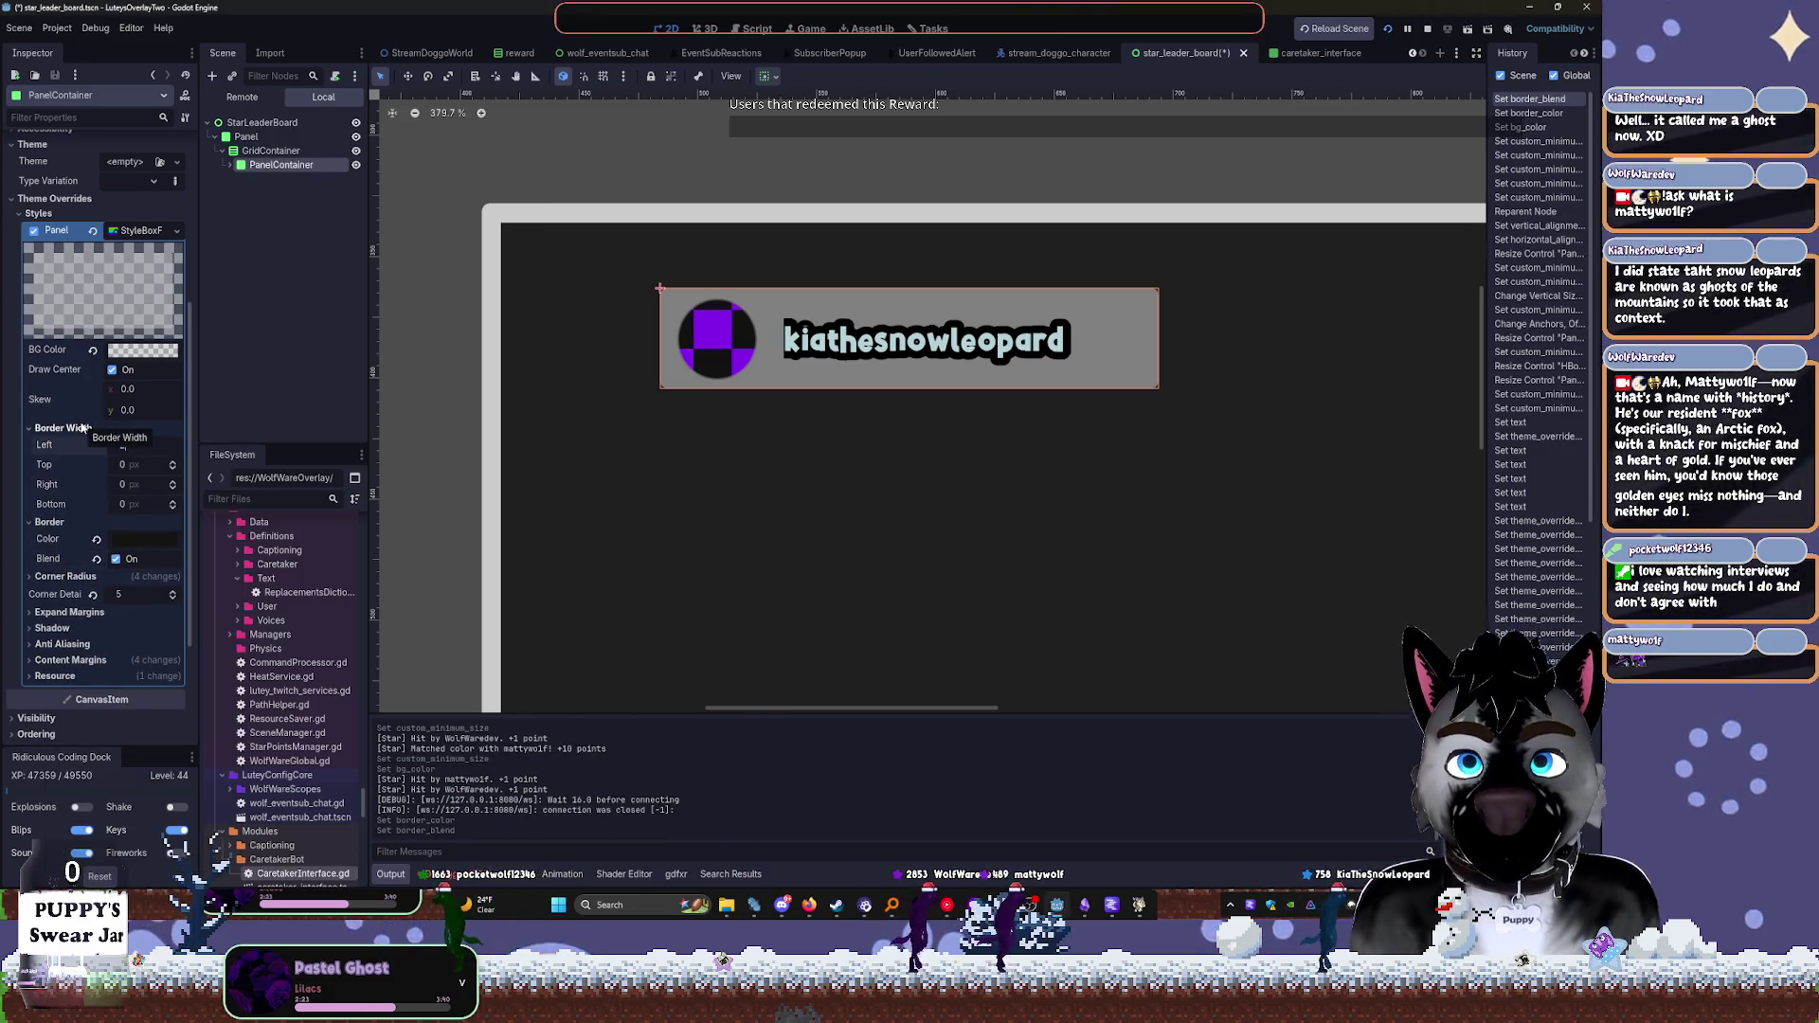
{"action": "type", "text": "20"}
{"action": "key", "text": "Tab"}
{"action": "type", "text": "20"}
{"action": "key", "text": "Tab"}
{"action": "type", "text": "20"}
{"action": "key", "text": "Tab"}
{"action": "type", "text": "20"}
{"action": "key", "text": "Tab"}
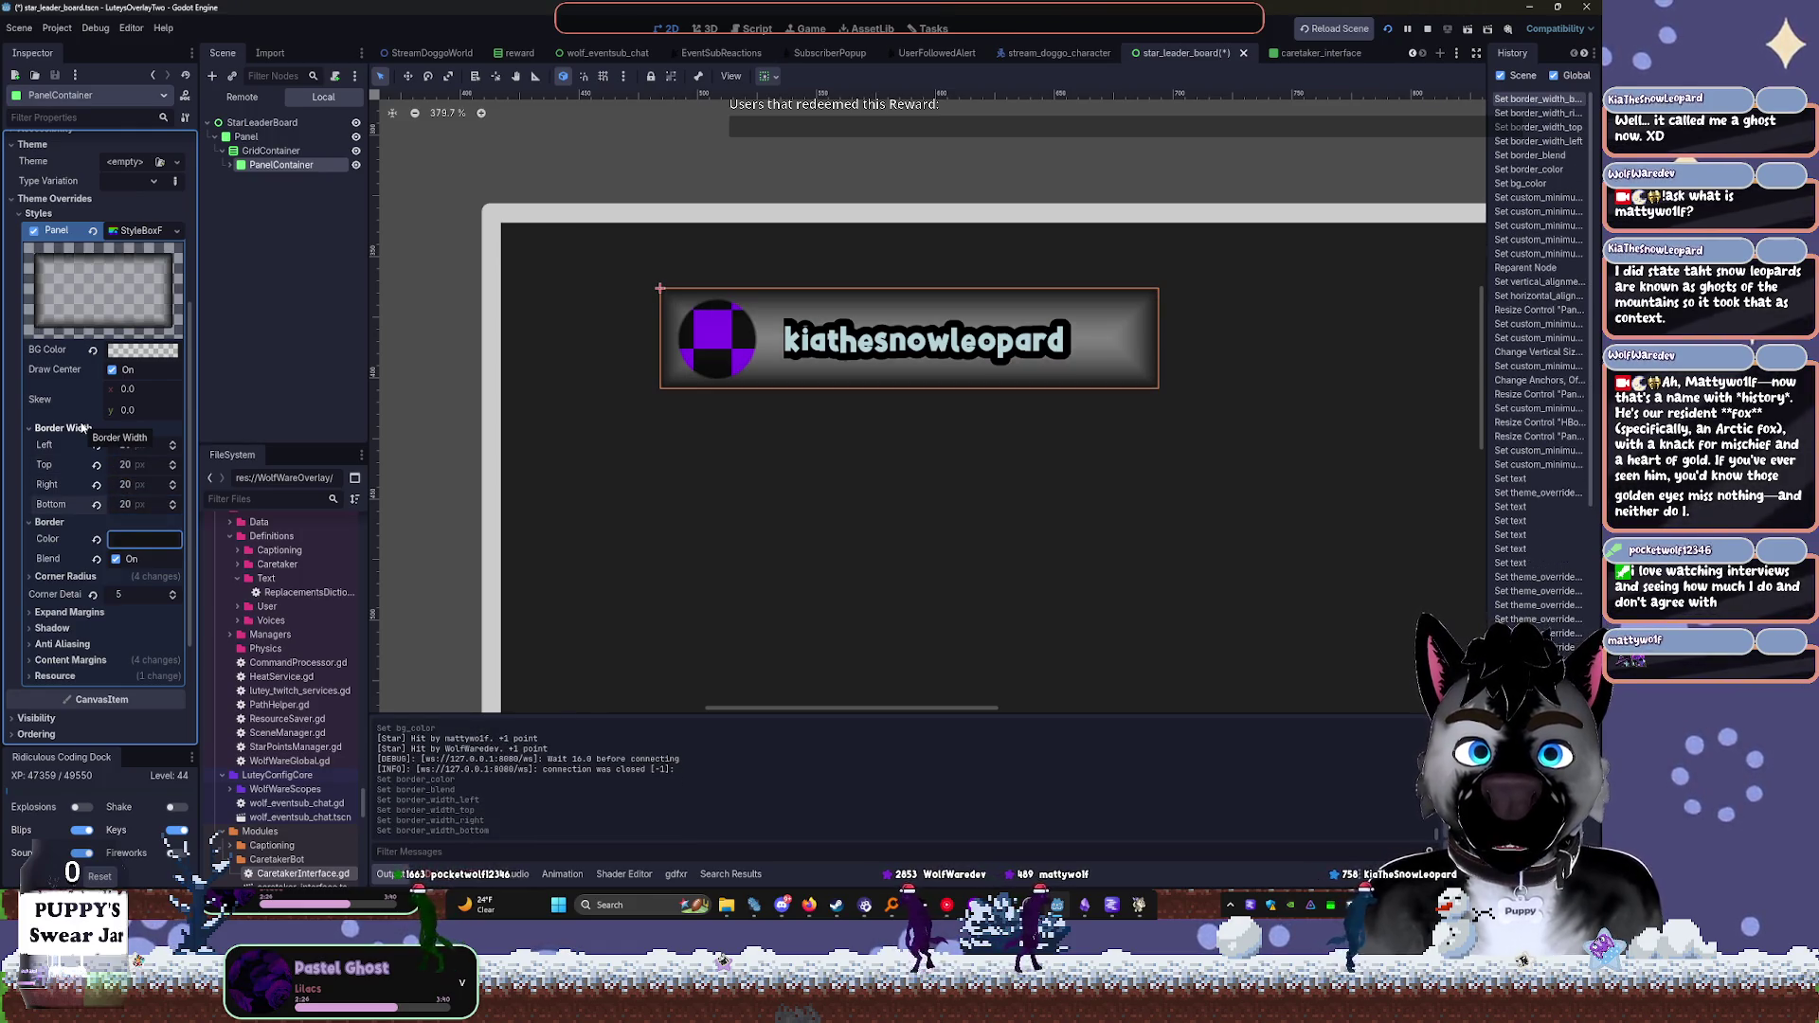
Preview the framed card with the panel deselected, then select the username label RichTextLabel5
{"action": "left_click", "coordinate": [295, 394]}
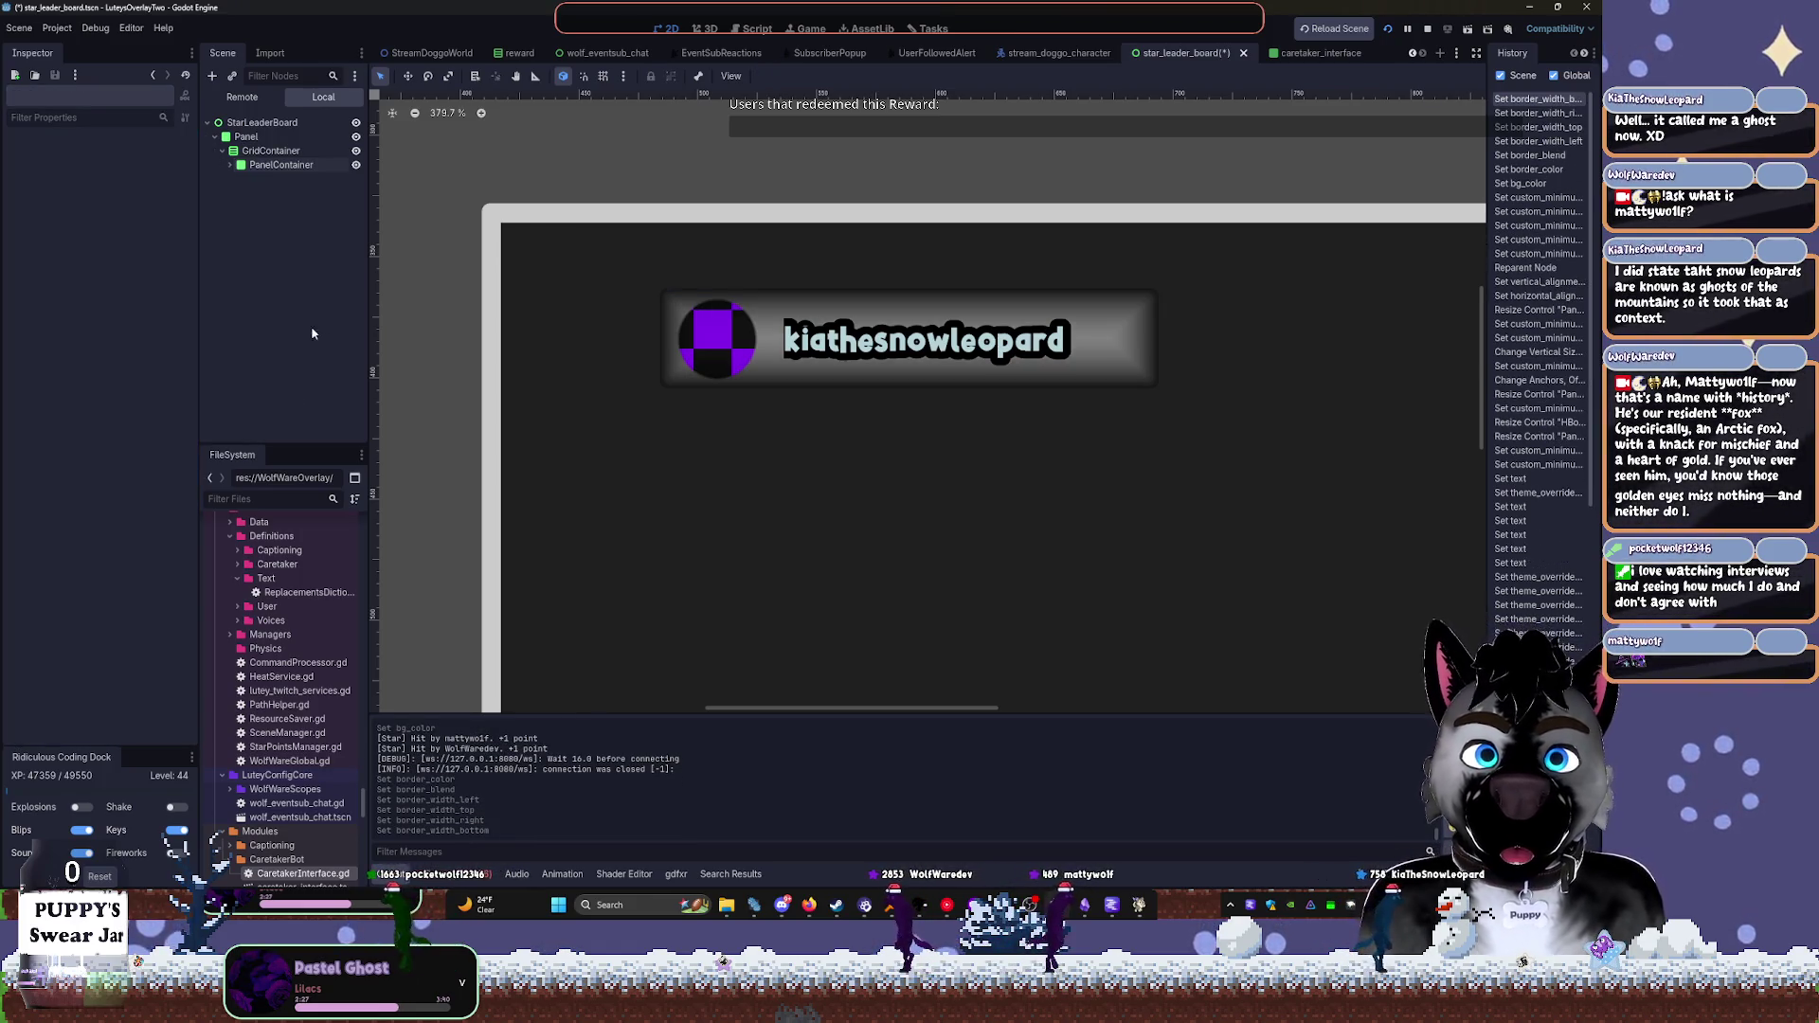
{"action": "left_click", "coordinate": [280, 164]}
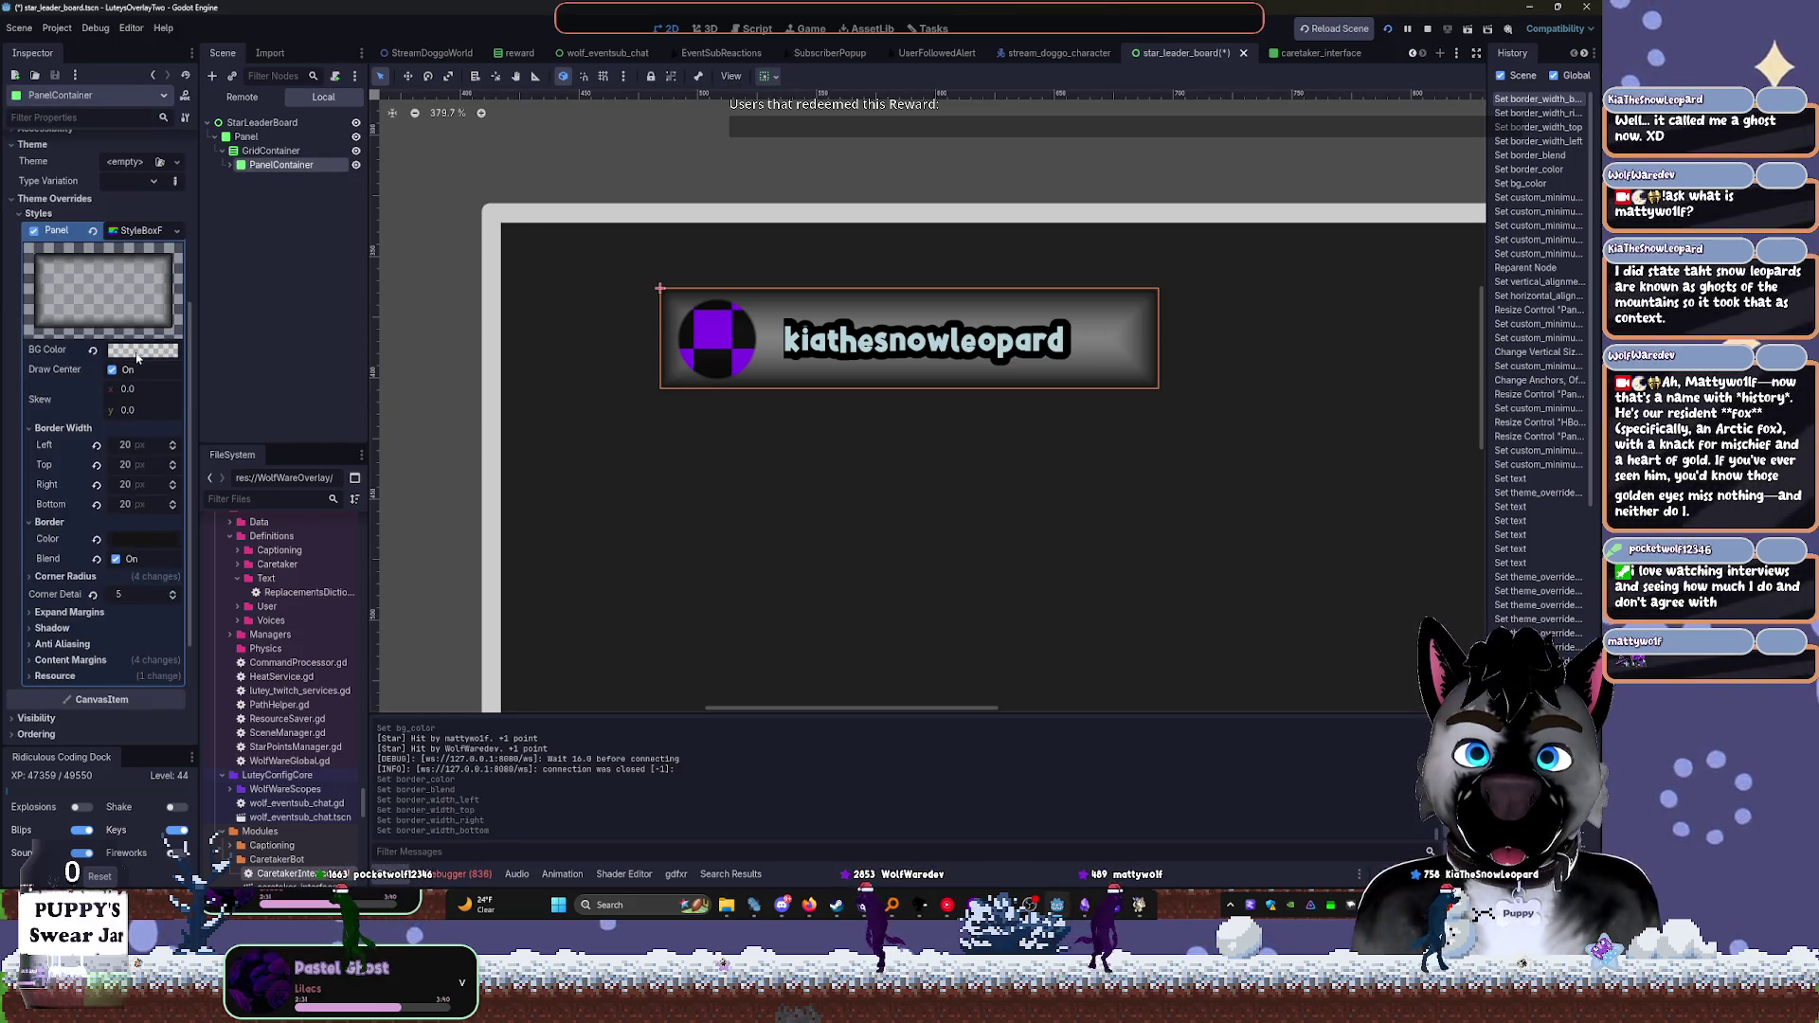
{"action": "left_click", "coordinate": [512, 369]}
{"action": "scroll", "coordinate": [749, 143], "scroll_direction": "up", "scroll_amount": 2}
{"action": "scroll", "coordinate": [748, 143], "scroll_direction": "up", "scroll_amount": 1}
{"action": "scroll", "coordinate": [569, 237], "scroll_direction": "down", "scroll_amount": 2}
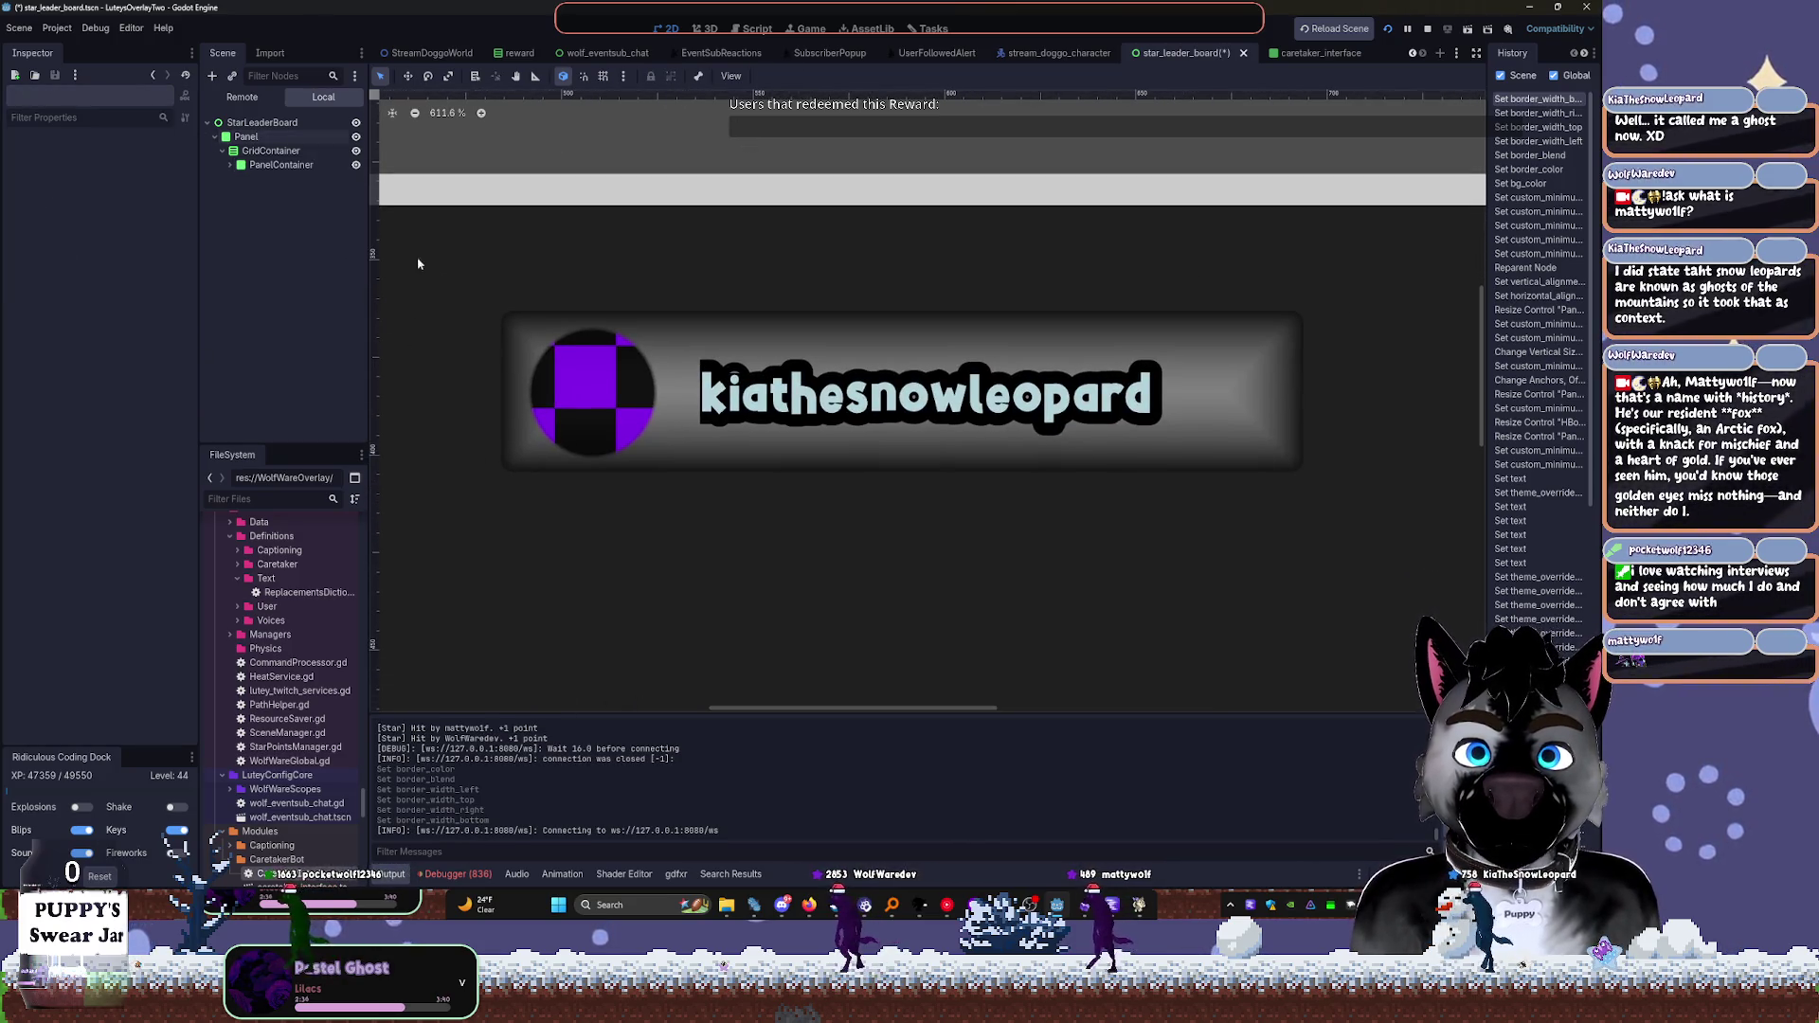
{"action": "scroll", "coordinate": [398, 256], "scroll_direction": "down", "scroll_amount": 1}
{"action": "scroll", "coordinate": [606, 389], "scroll_direction": "up", "scroll_amount": 4}
{"action": "left_click", "coordinate": [947, 379]}
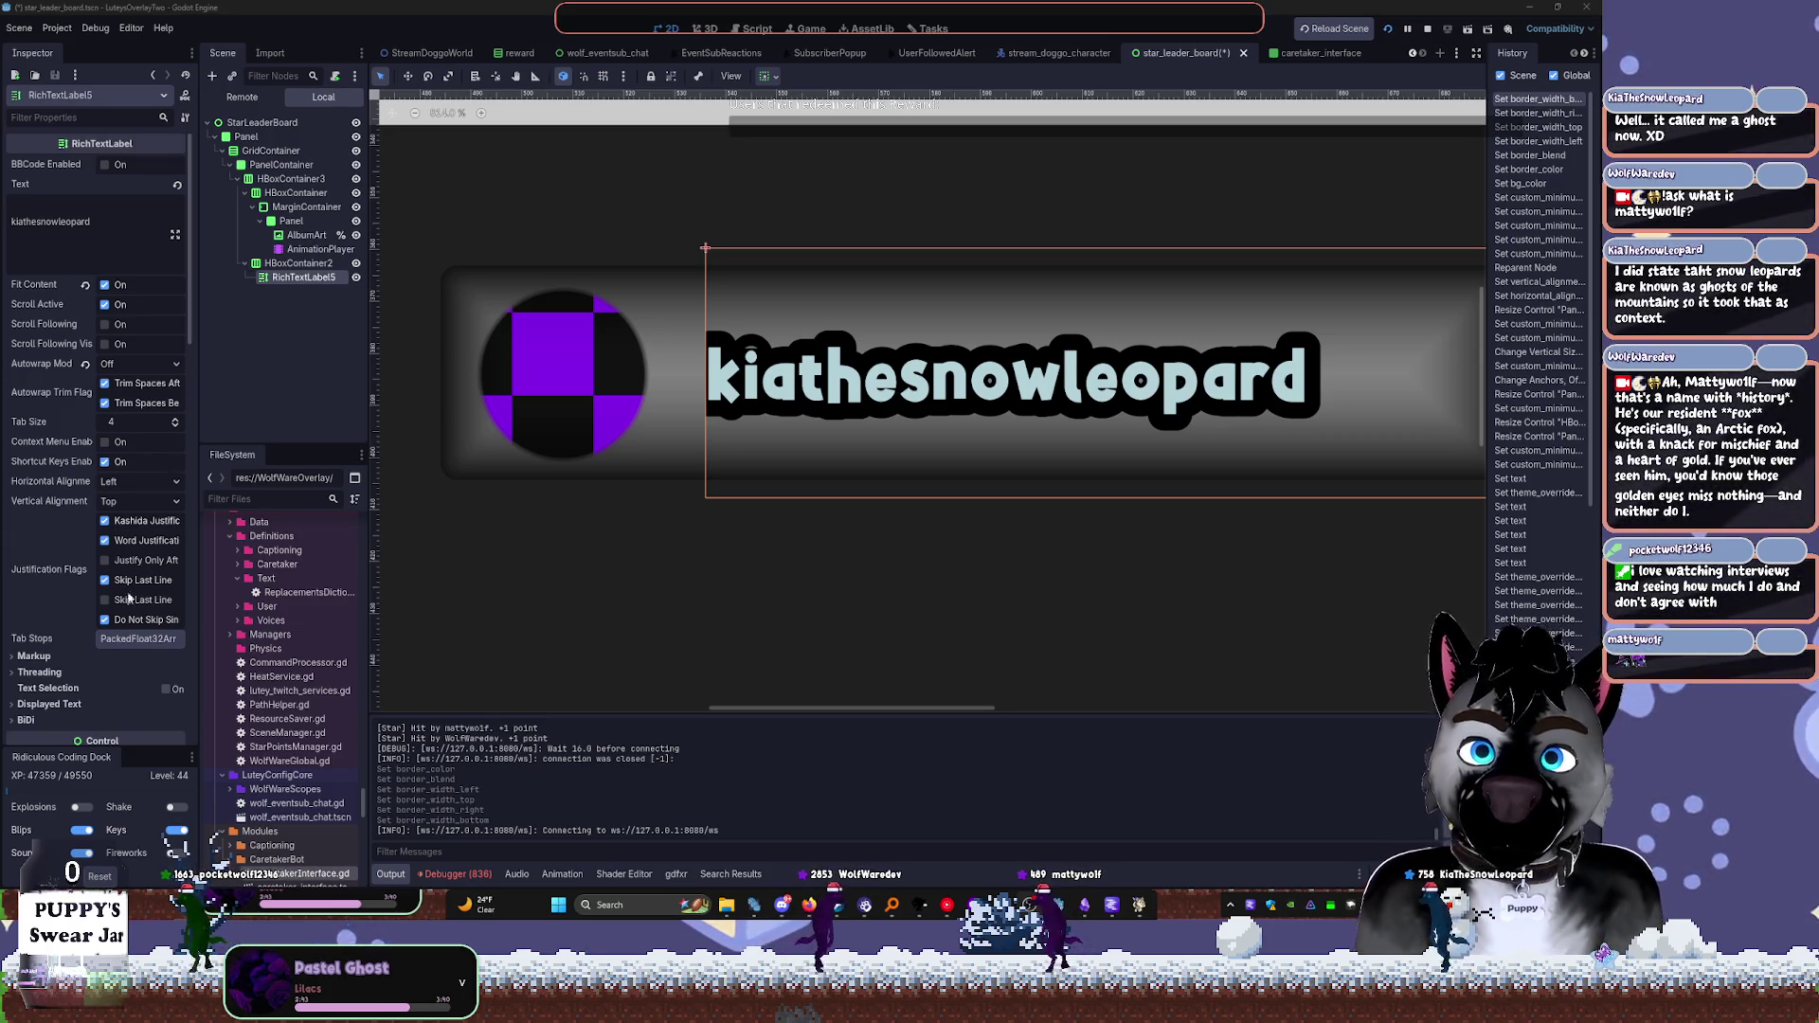
Try a text shadow size of 3, then restore it to 4
{"action": "scroll", "coordinate": [136, 575], "scroll_direction": "down", "scroll_amount": 5}
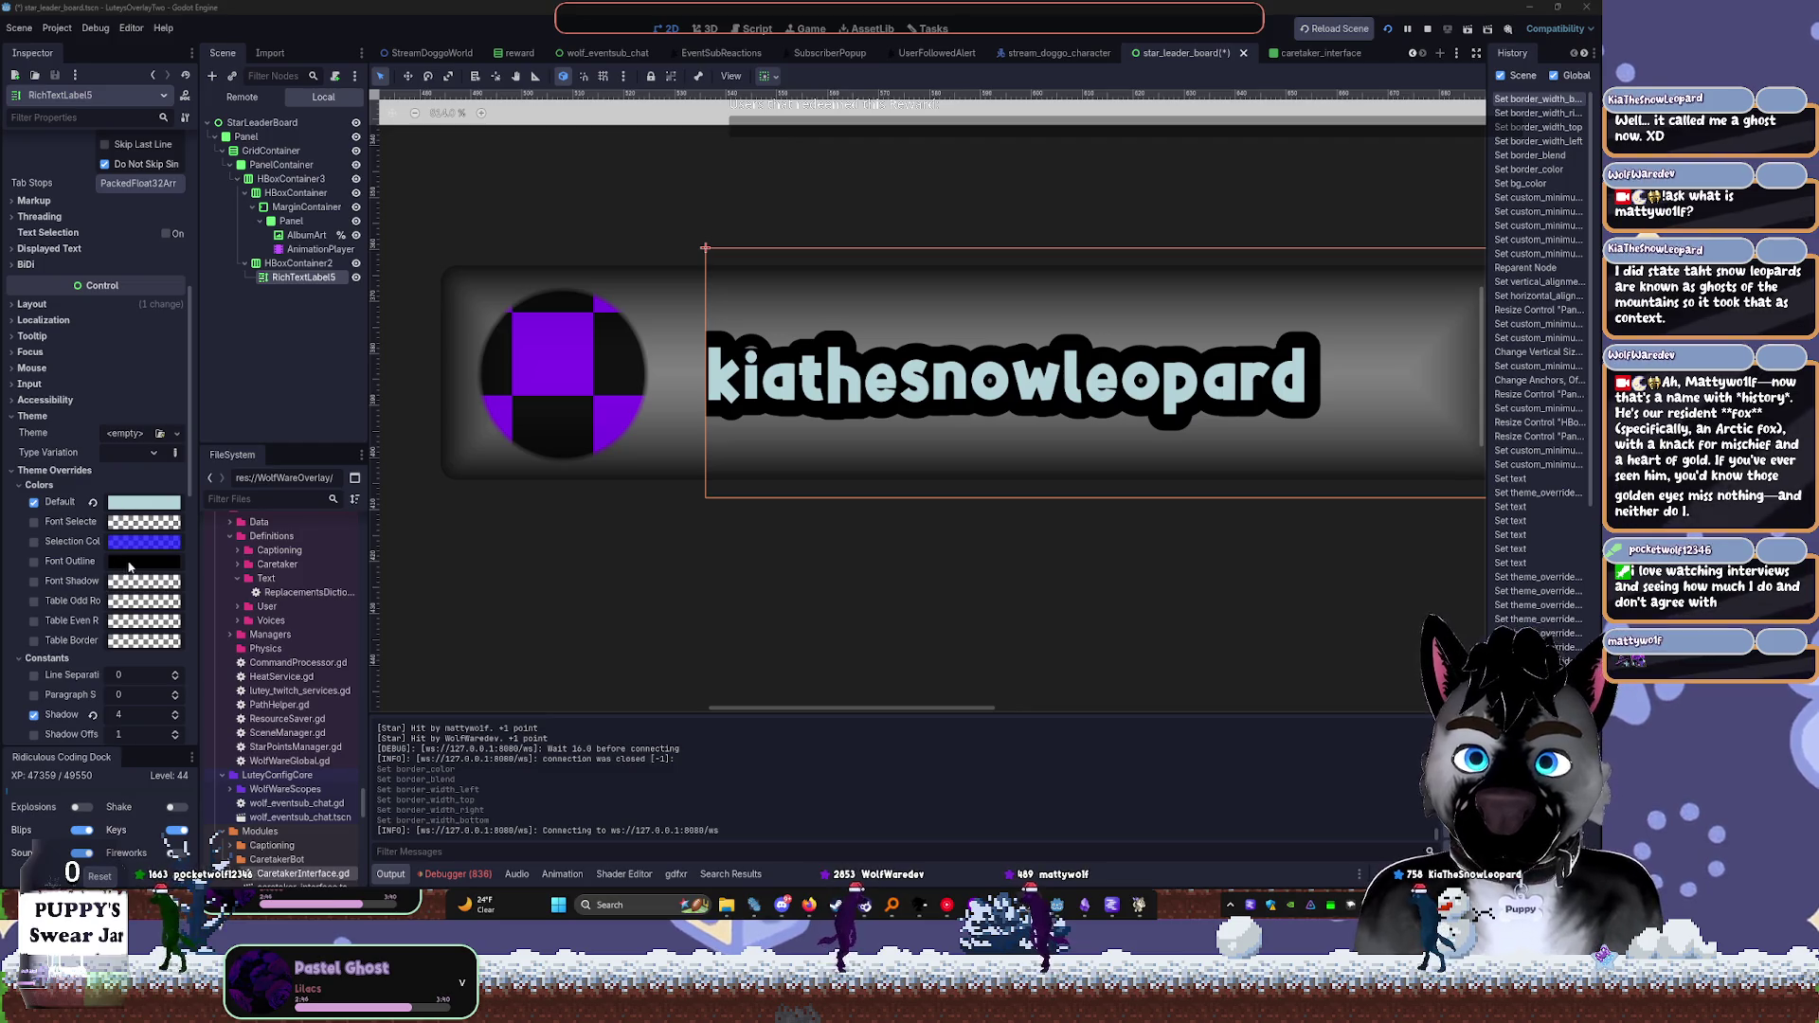
{"action": "scroll", "coordinate": [120, 691], "scroll_direction": "down", "scroll_amount": 1}
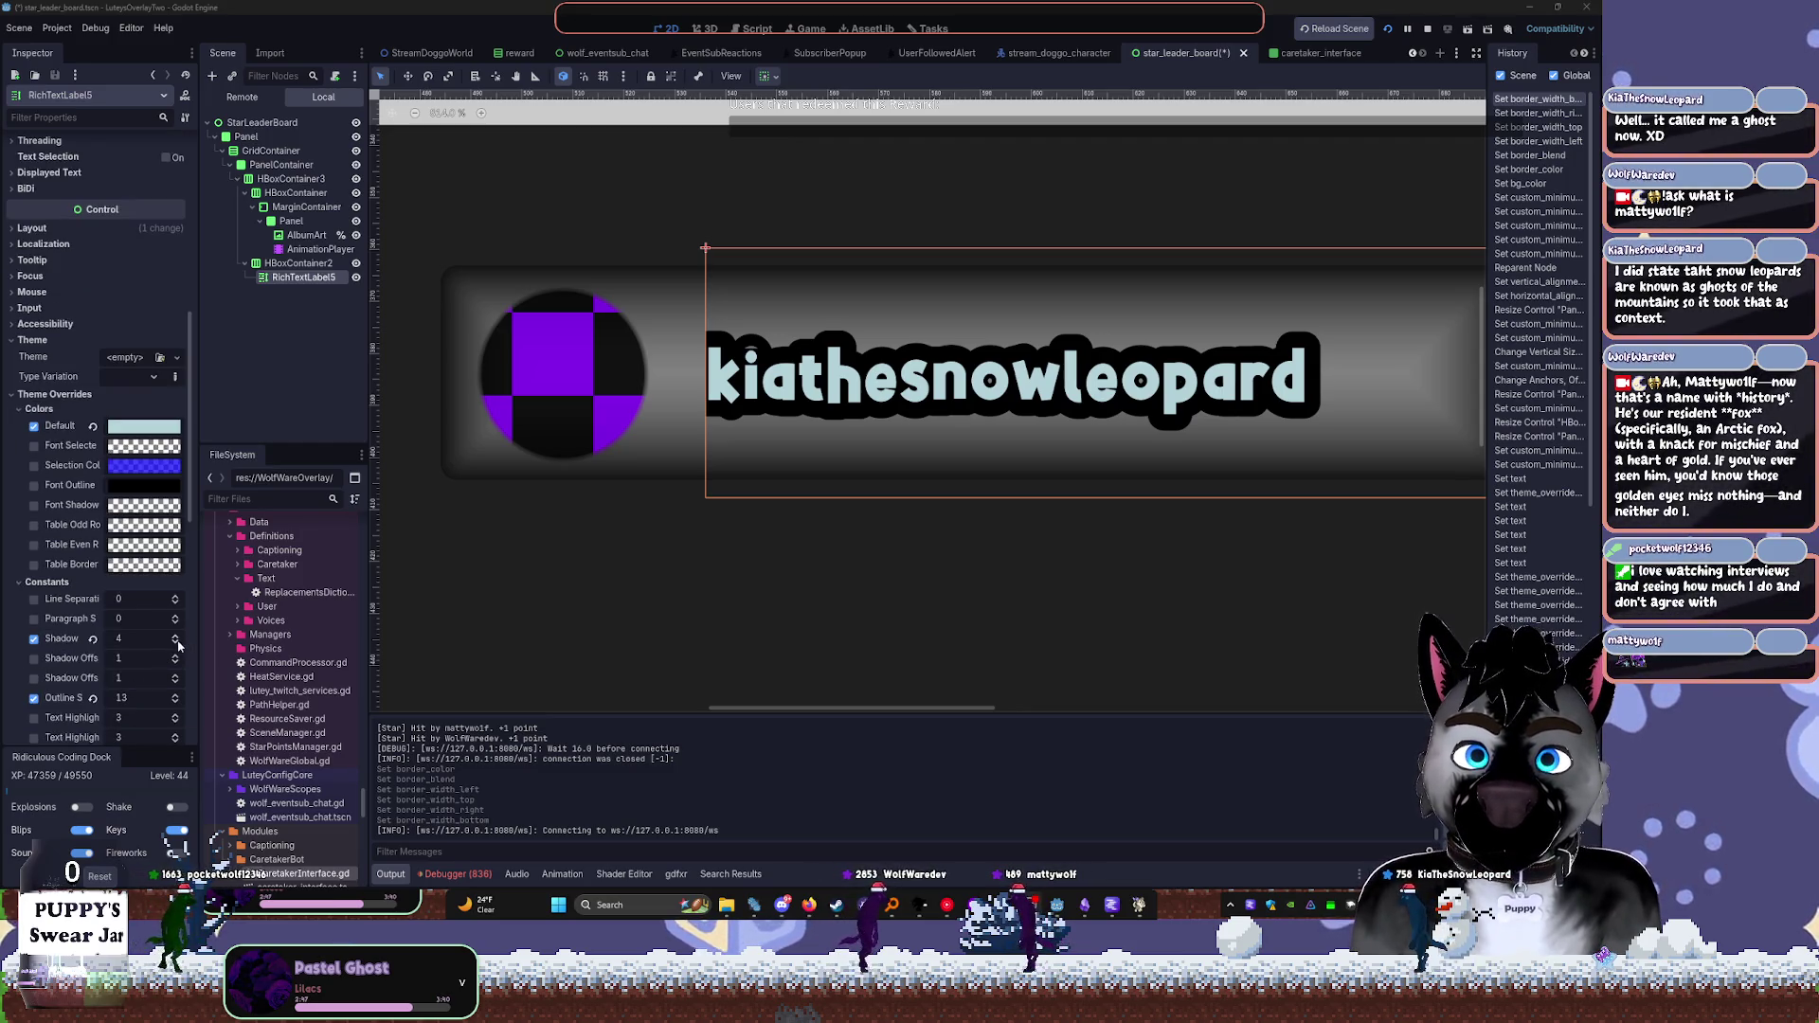
{"action": "left_click", "coordinate": [176, 644]}
{"action": "left_click", "coordinate": [176, 637]}
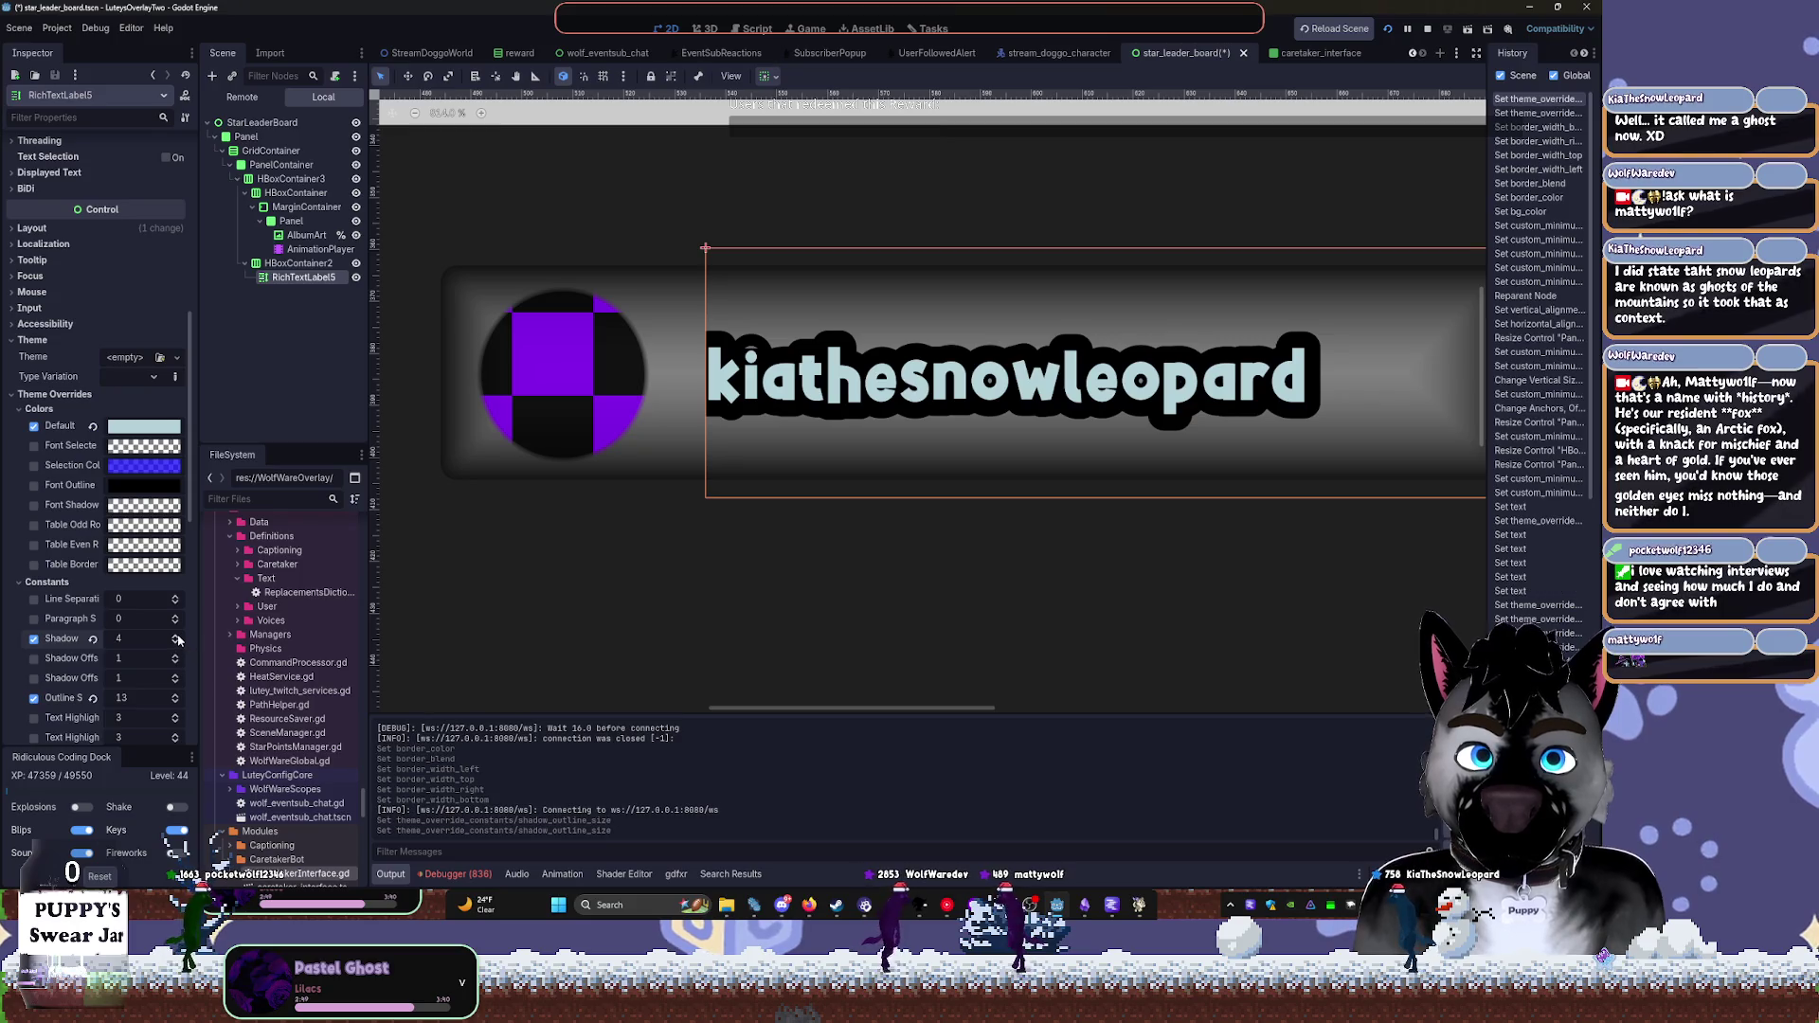
Adjust the username's black outline size, ending with a much thinner outline
{"action": "left_click", "coordinate": [175, 702]}
{"action": "left_click", "coordinate": [175, 702]}
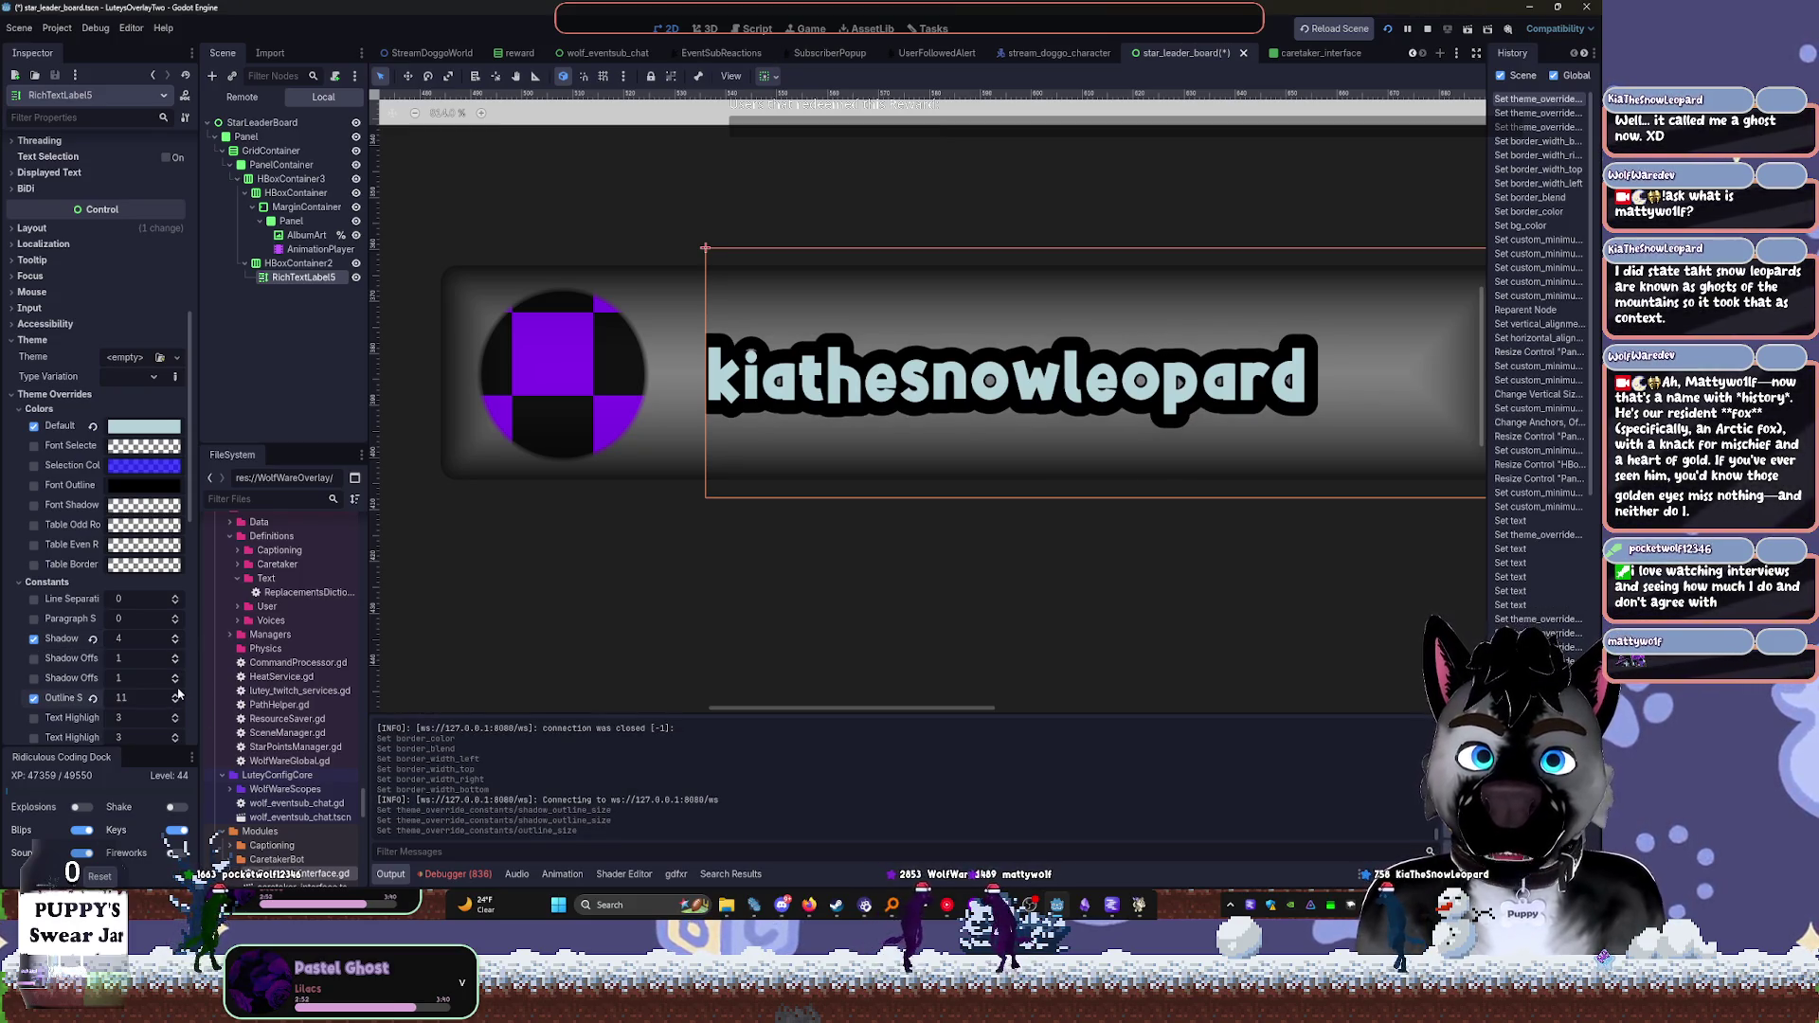
{"action": "left_click_drag", "start_coordinate": [178, 694], "coordinate": [176, 713]}
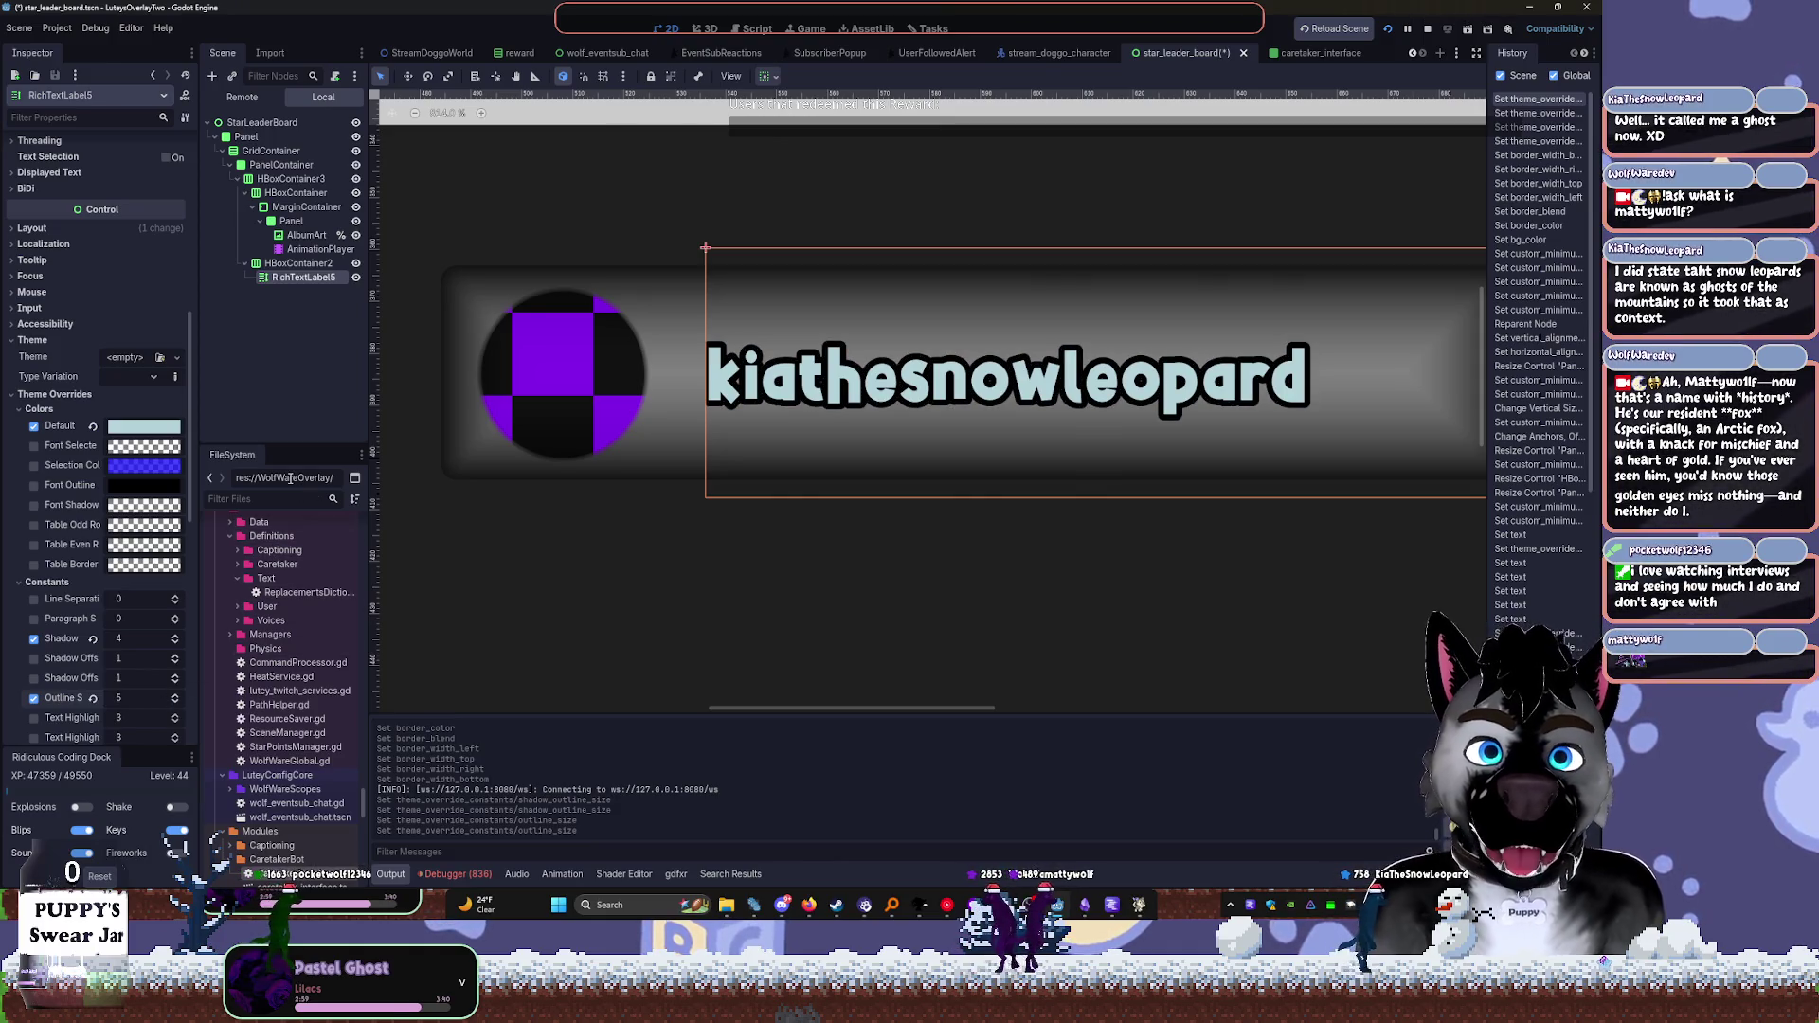
{"action": "mouse_move", "coordinate": [132, 700]}
{"action": "left_mouse_down"}
{"action": "mouse_move", "coordinate": [192, 700]}
{"action": "mouse_move", "coordinate": [154, 700]}
{"action": "left_mouse_up"}
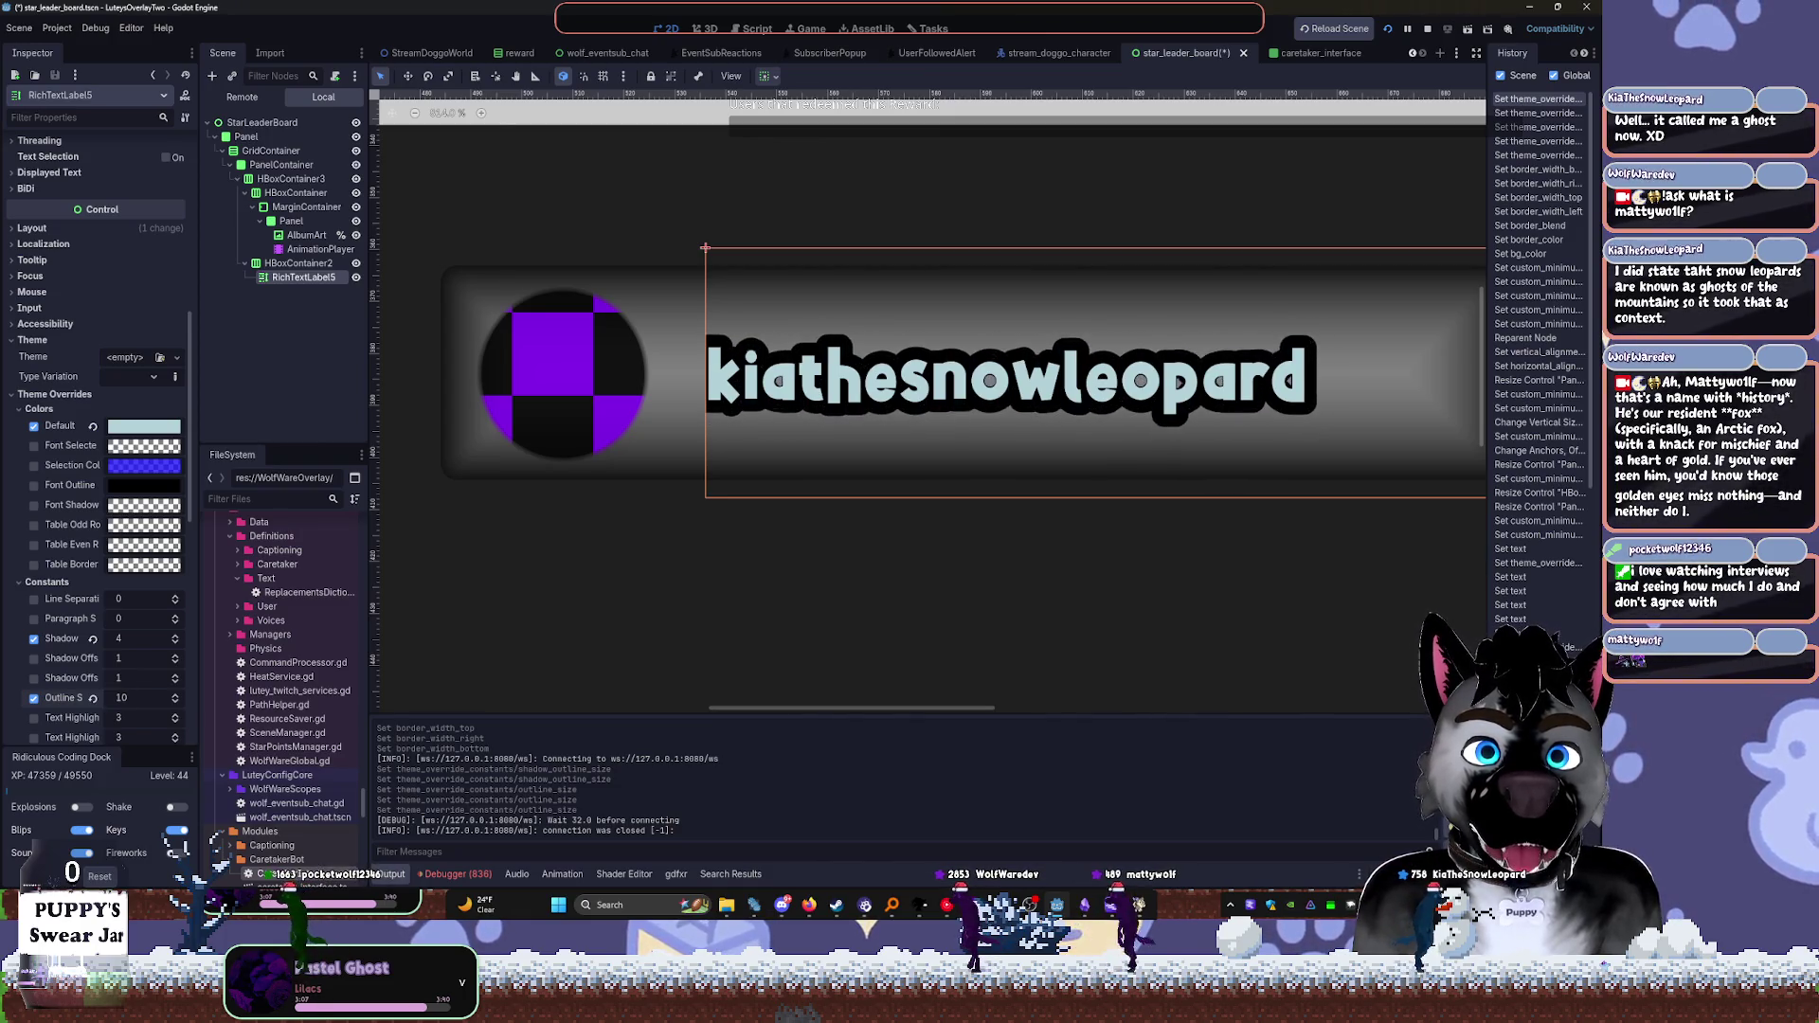
{"action": "left_click_drag", "start_coordinate": [155, 700], "coordinate": [163, 700]}
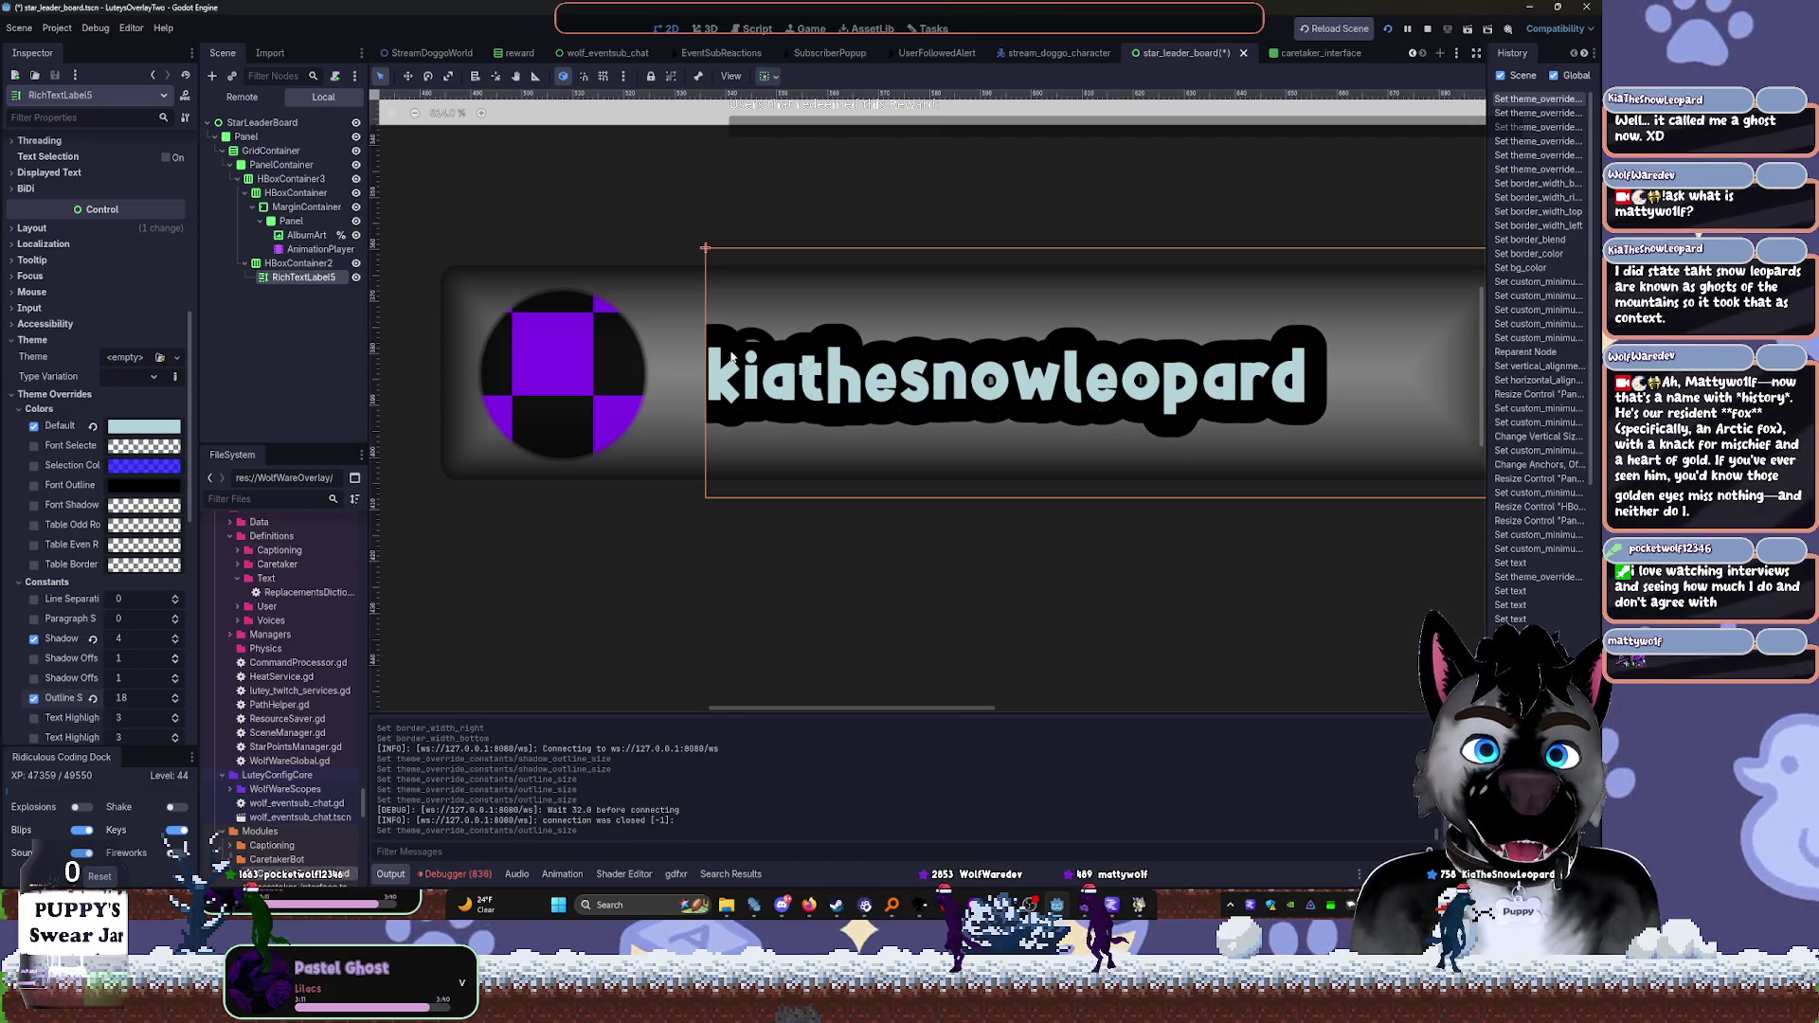
{"action": "left_click_drag", "start_coordinate": [137, 701], "coordinate": [132, 701]}
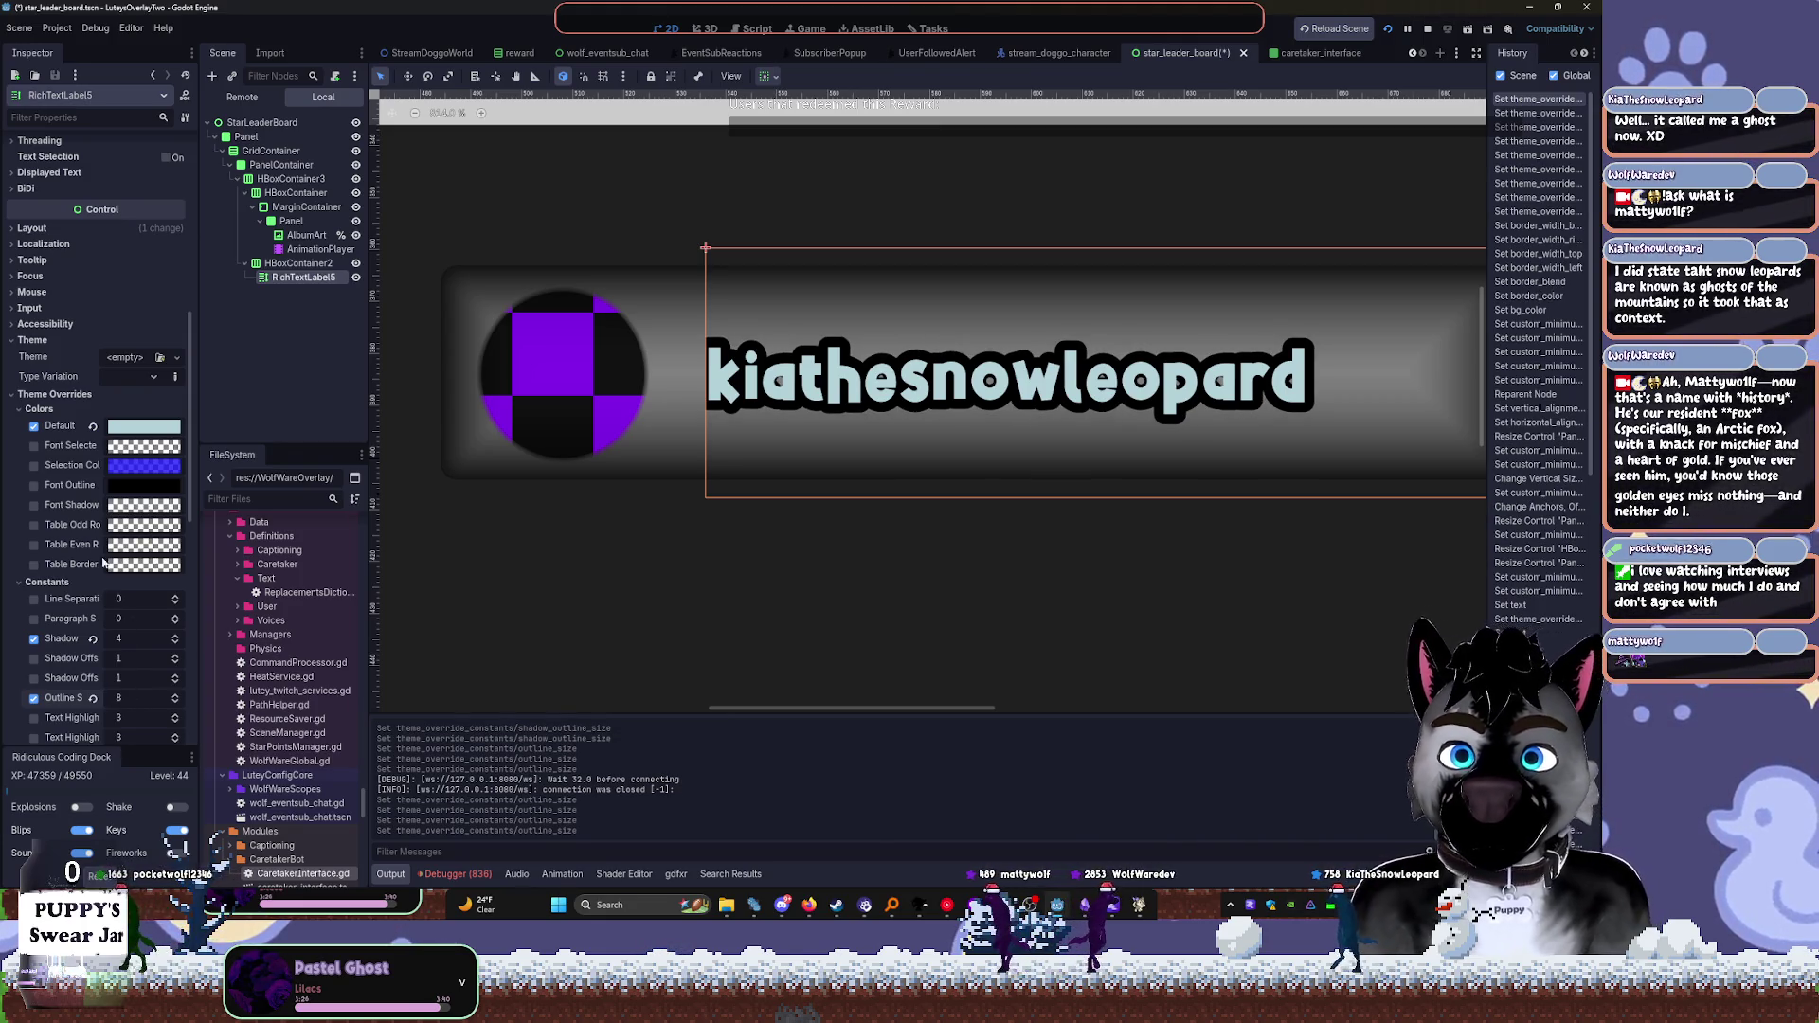
Enable the font shadow colour override and set it to mostly opaque black (000000cb)
{"action": "left_click", "coordinate": [34, 505]}
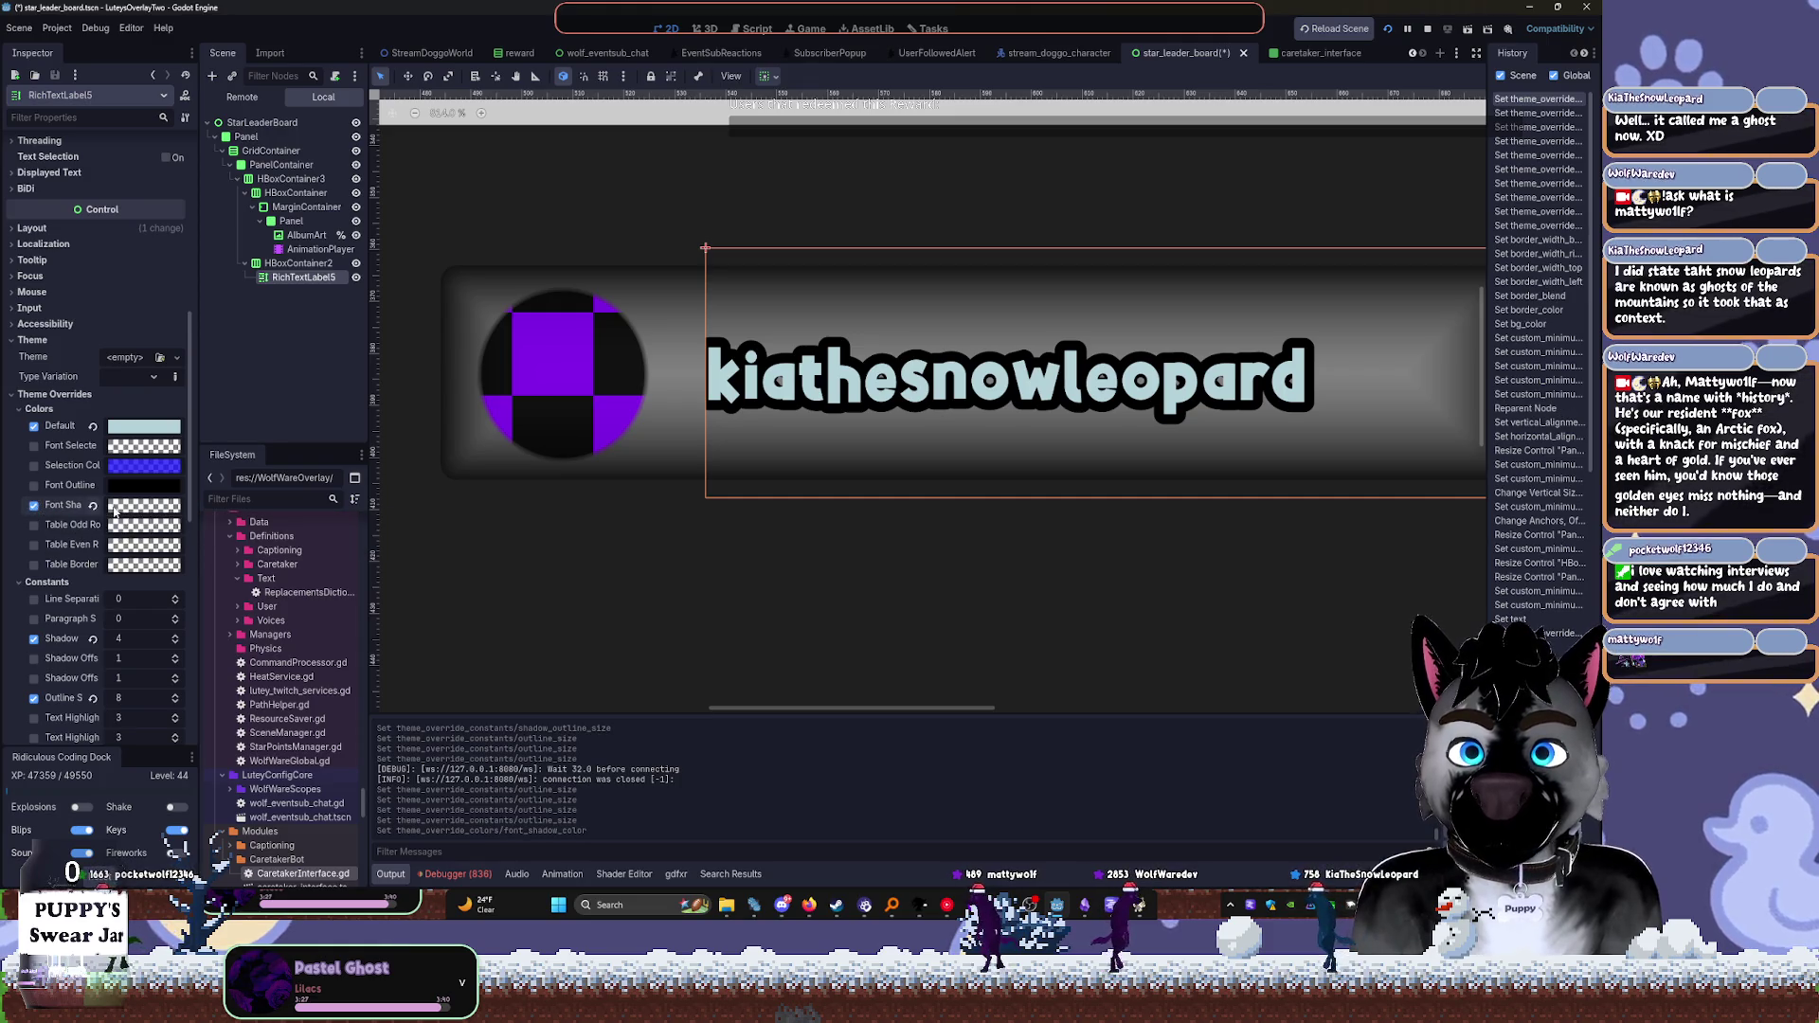
{"action": "left_click", "coordinate": [143, 505]}
{"action": "left_click", "coordinate": [156, 408]}
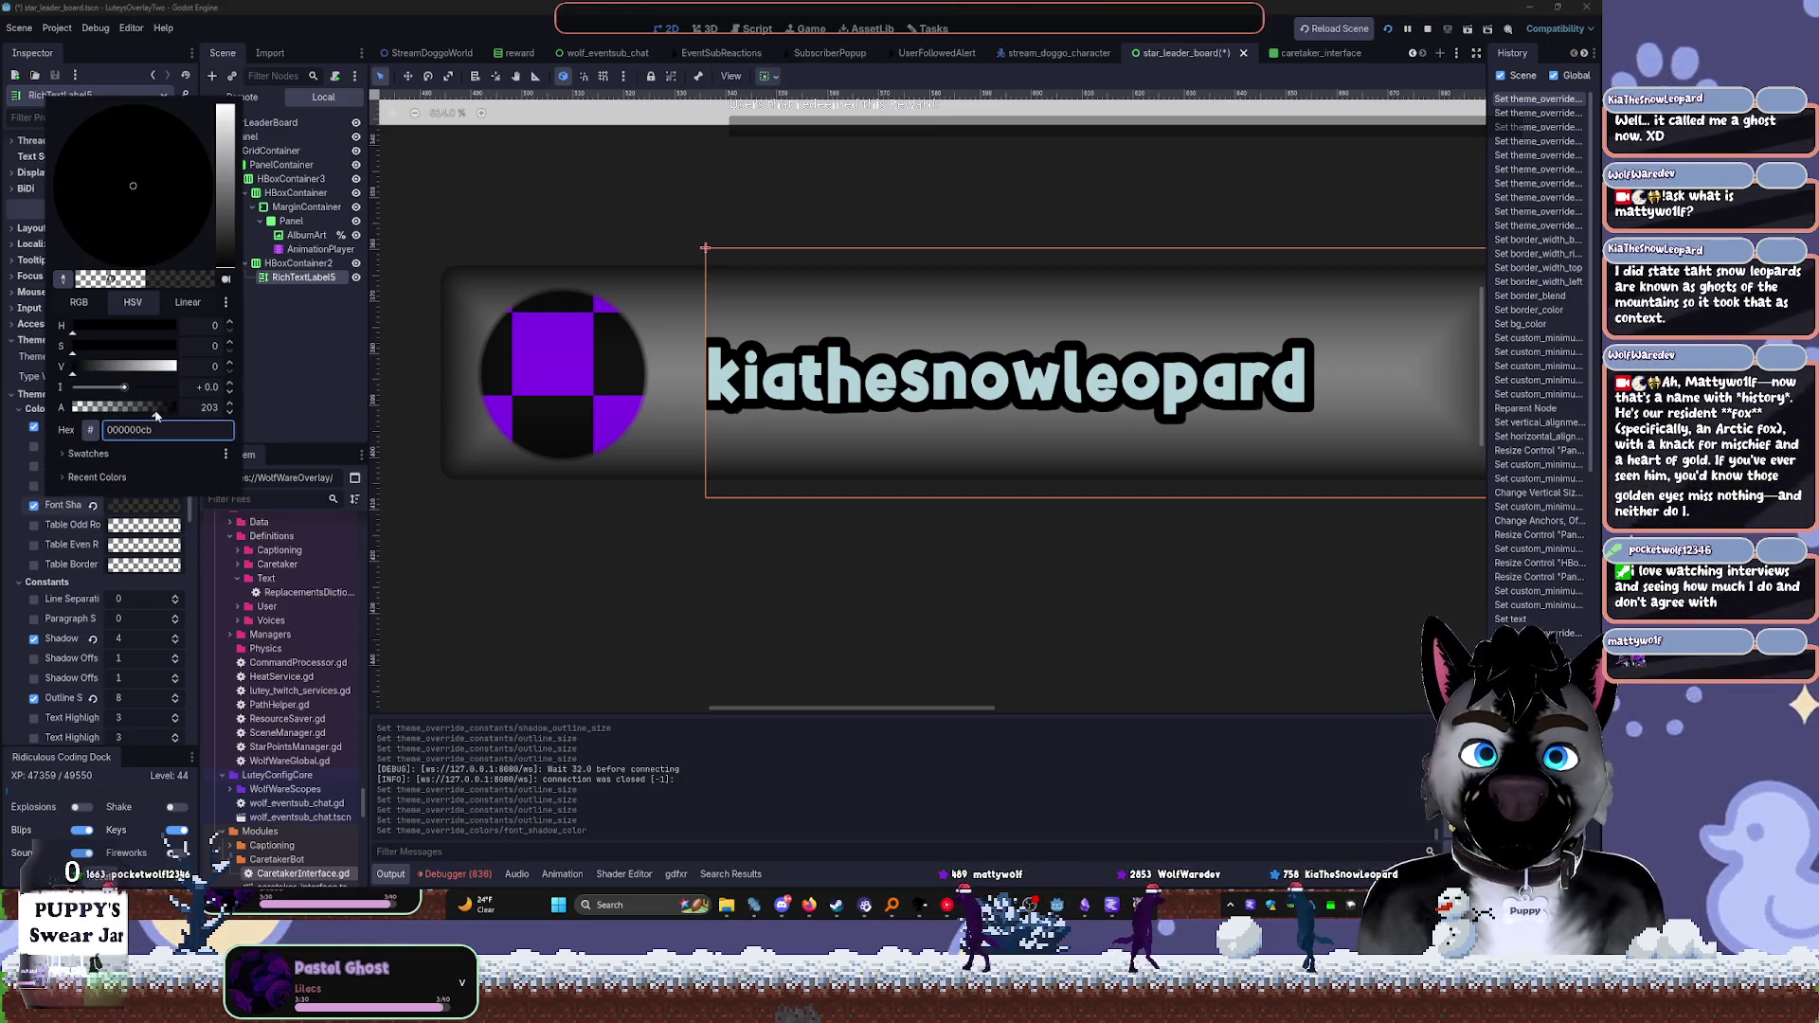
{"action": "left_click", "coordinate": [242, 323]}
{"action": "scroll", "coordinate": [98, 644], "scroll_direction": "down", "scroll_amount": 5}
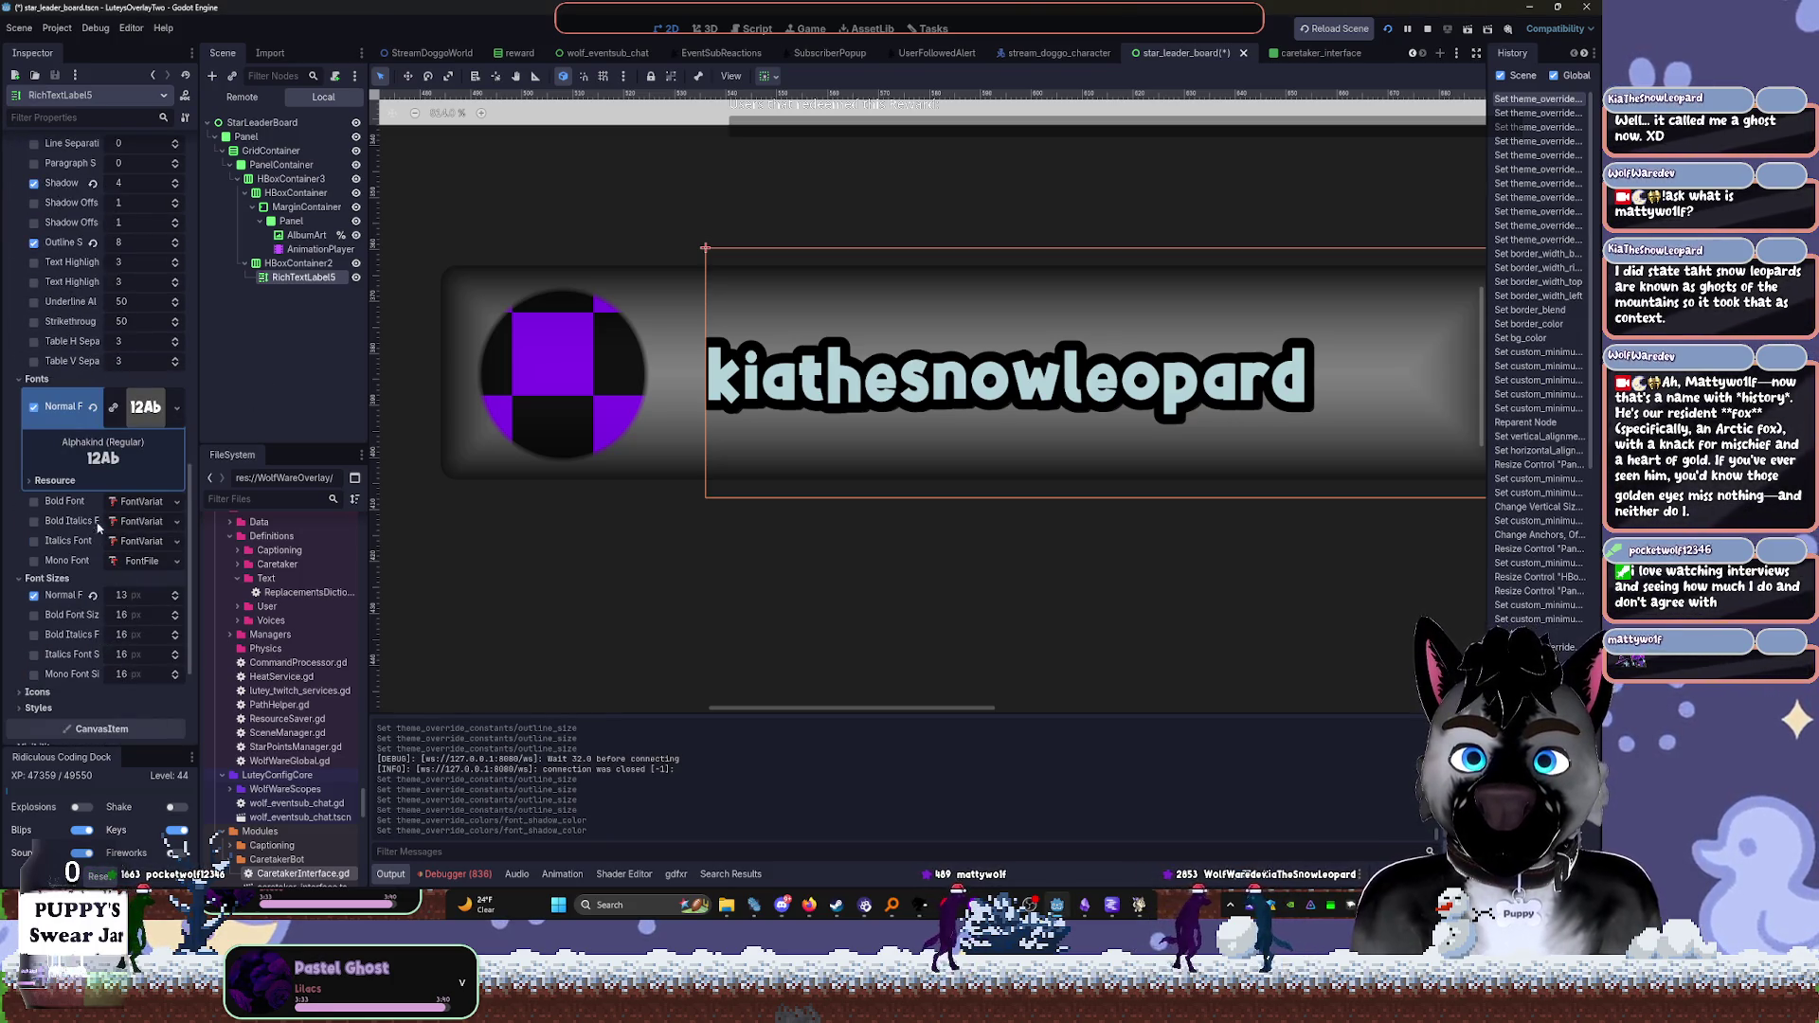
{"action": "scroll", "coordinate": [57, 622], "scroll_direction": "down", "scroll_amount": 4}
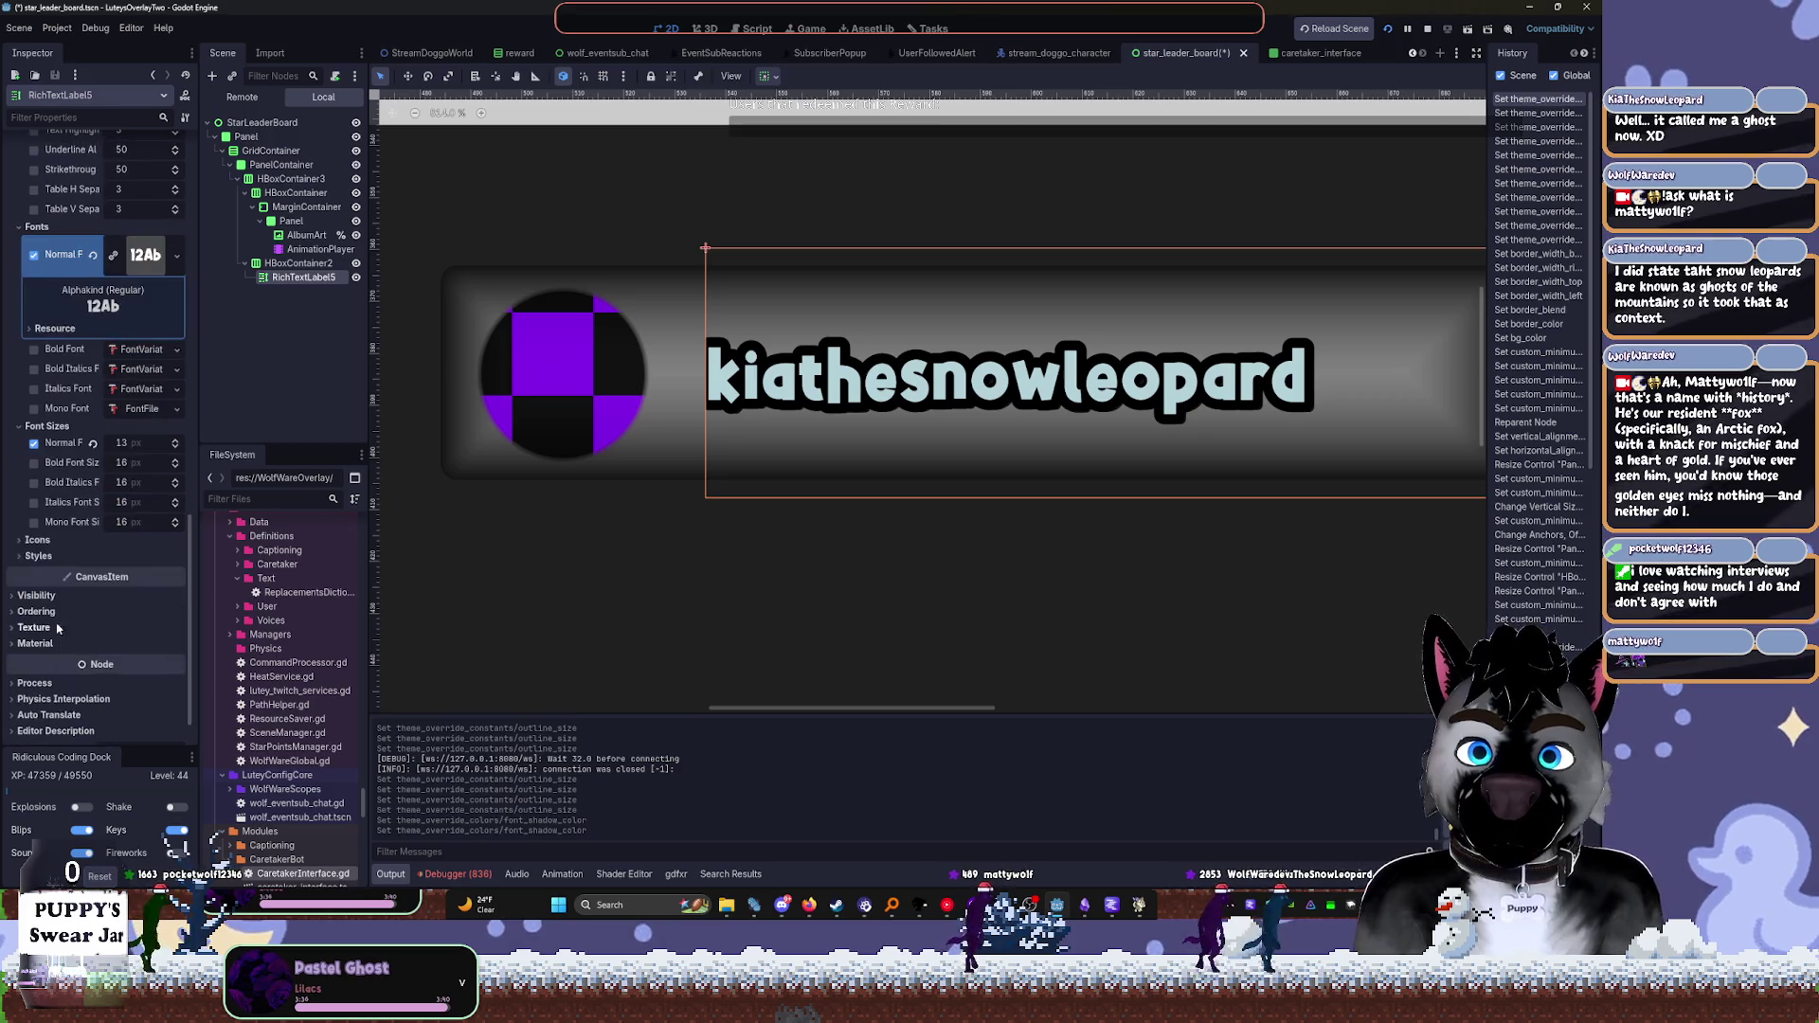
{"action": "scroll", "coordinate": [72, 332], "scroll_direction": "up", "scroll_amount": 8}
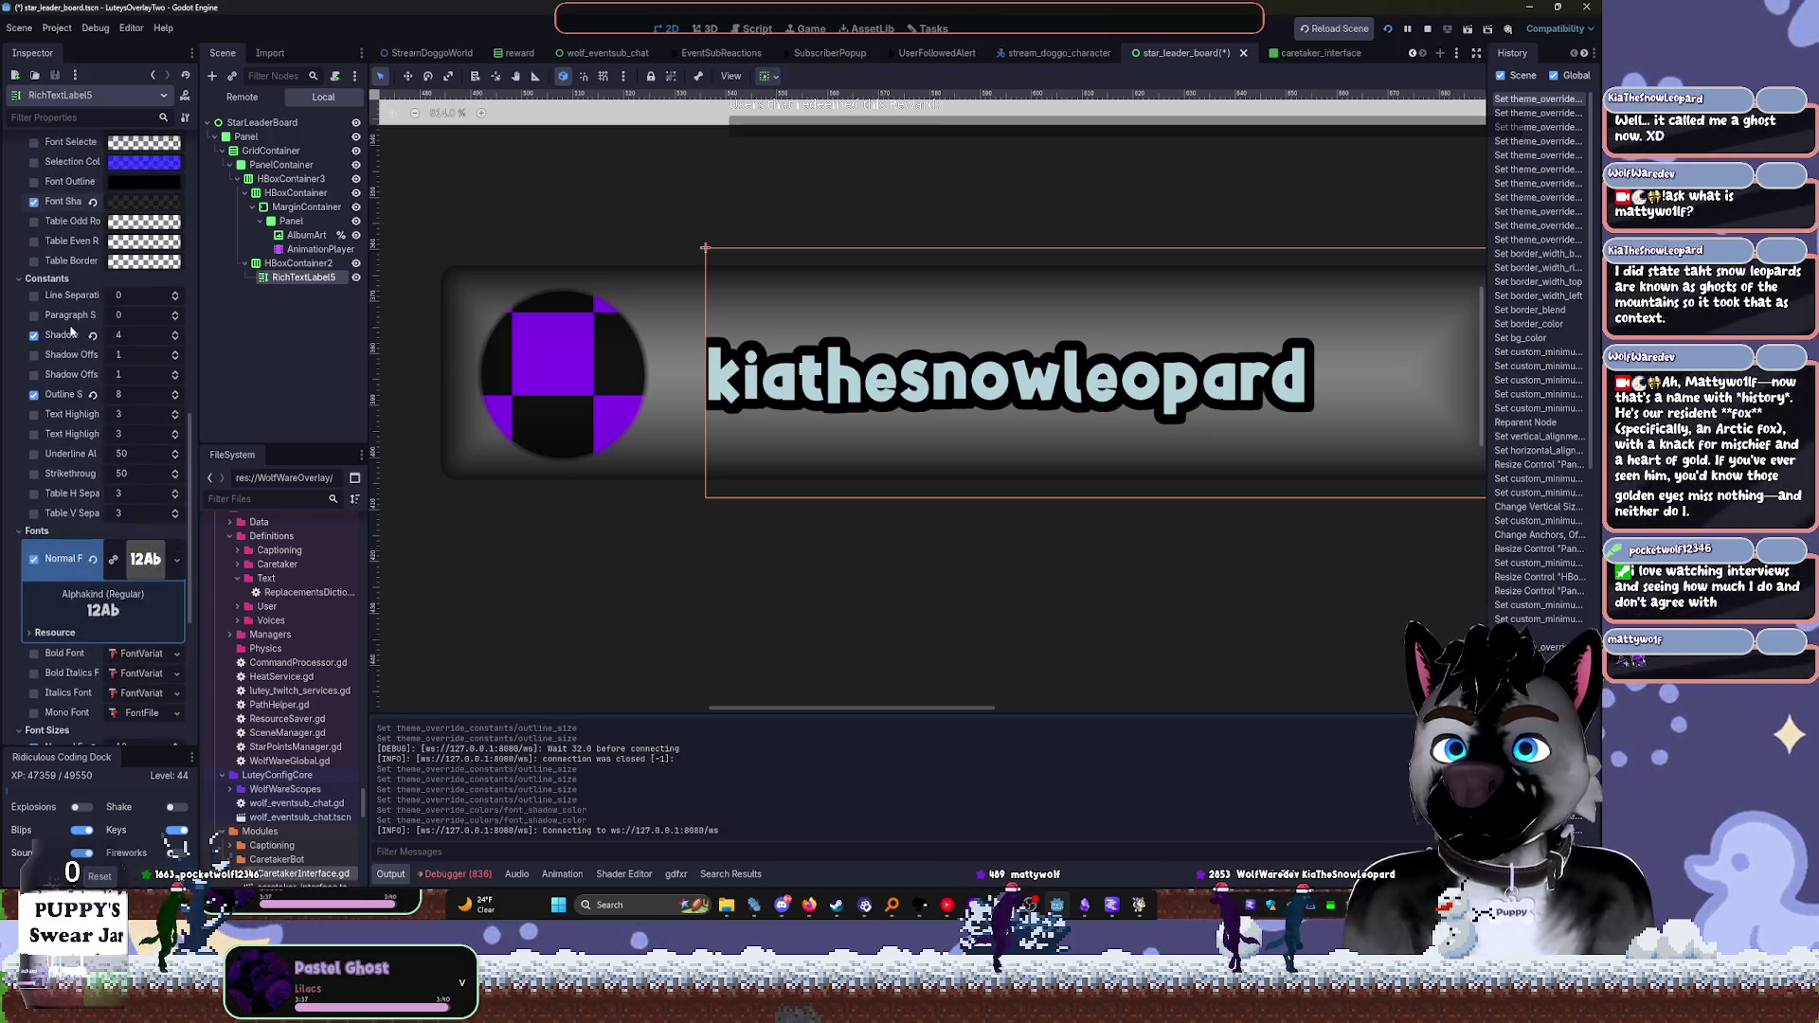
Set the shadow's X and Y offsets to 0 and preview the label
{"action": "left_click", "coordinate": [118, 355]}
{"action": "type", "text": "0"}
{"action": "key", "text": "Tab"}
{"action": "type", "text": "0"}
{"action": "left_click", "coordinate": [264, 359]}
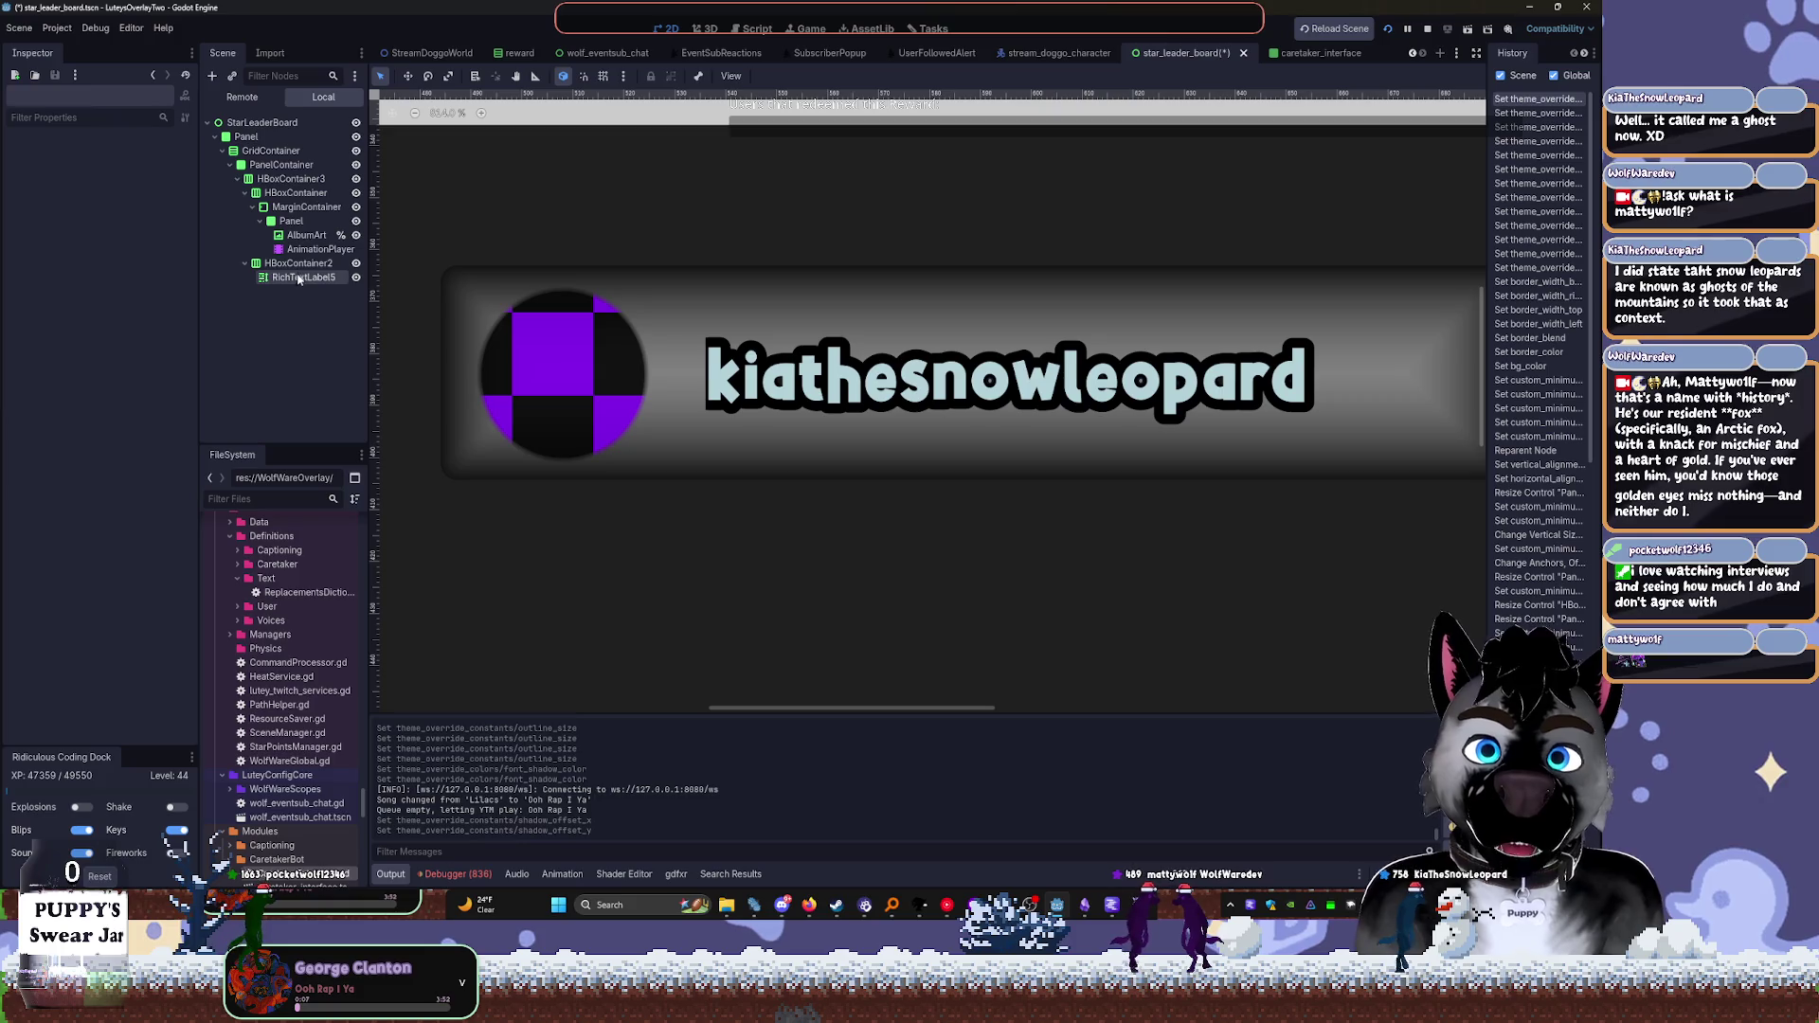
Try a larger shadow outline size, undo it, and fine-tune the outline thickness
{"action": "left_click", "coordinate": [297, 277]}
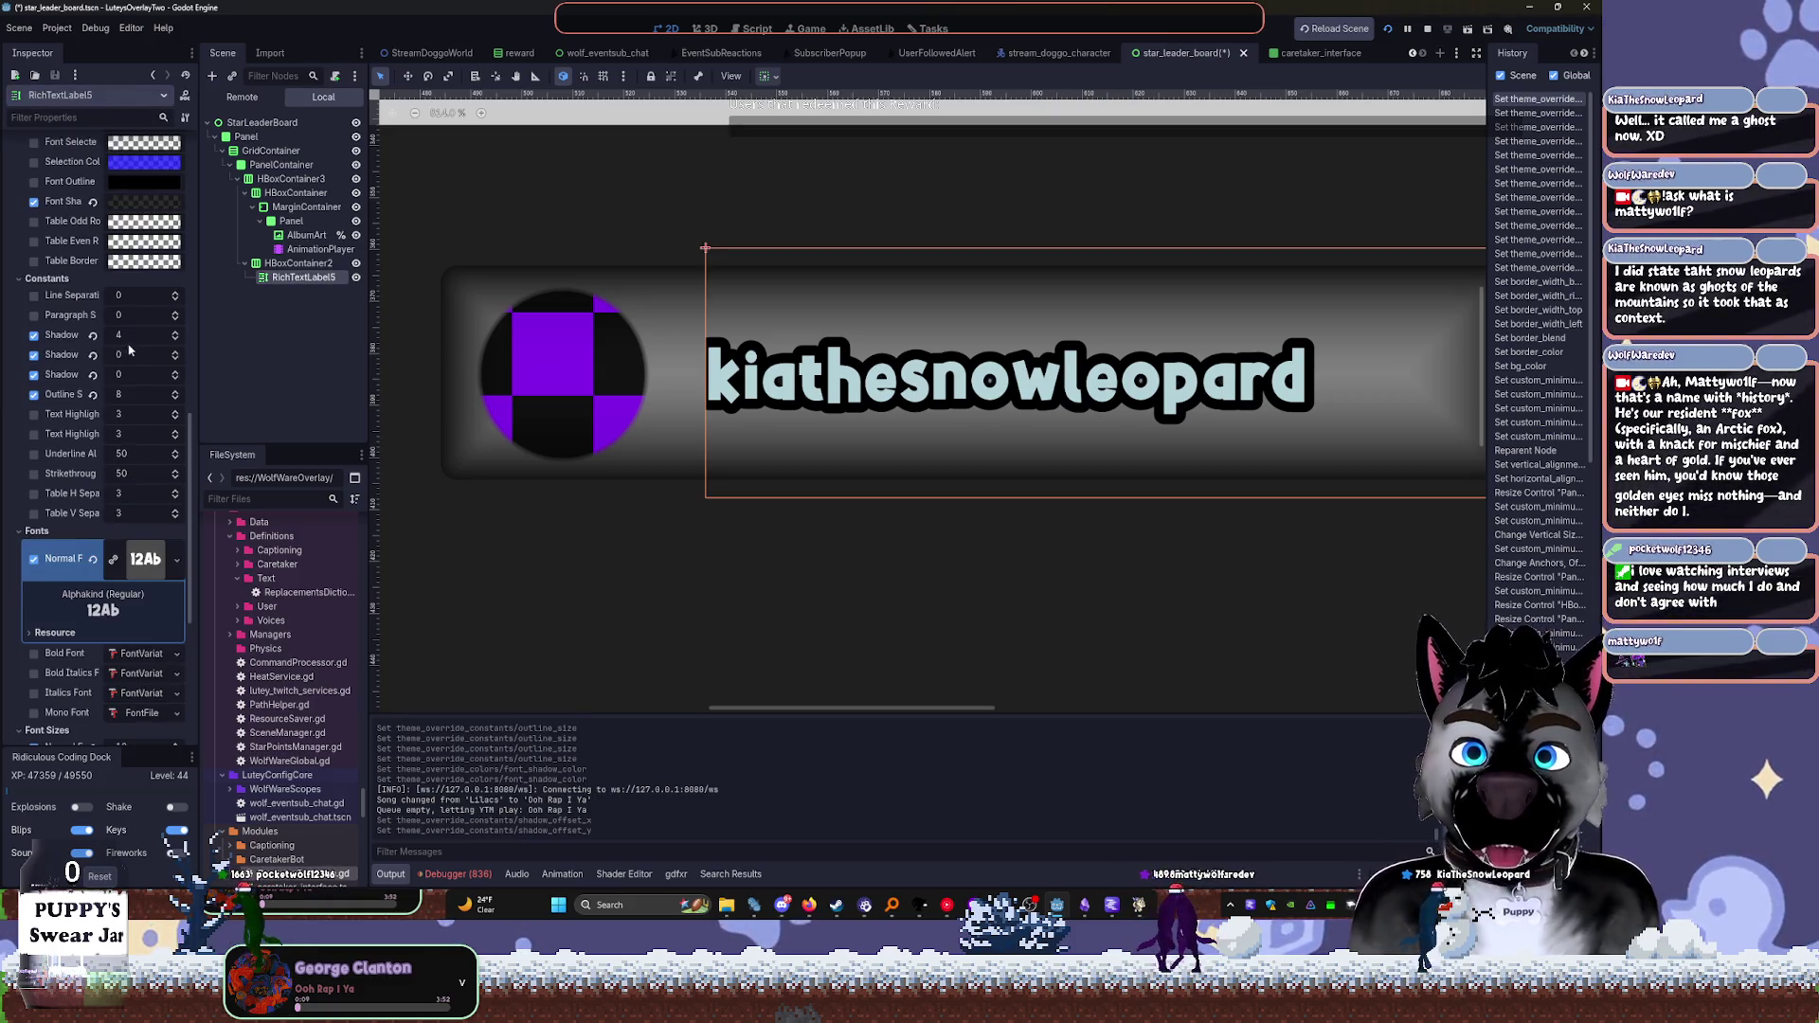
{"action": "left_click_drag", "start_coordinate": [120, 336], "coordinate": [147, 336]}
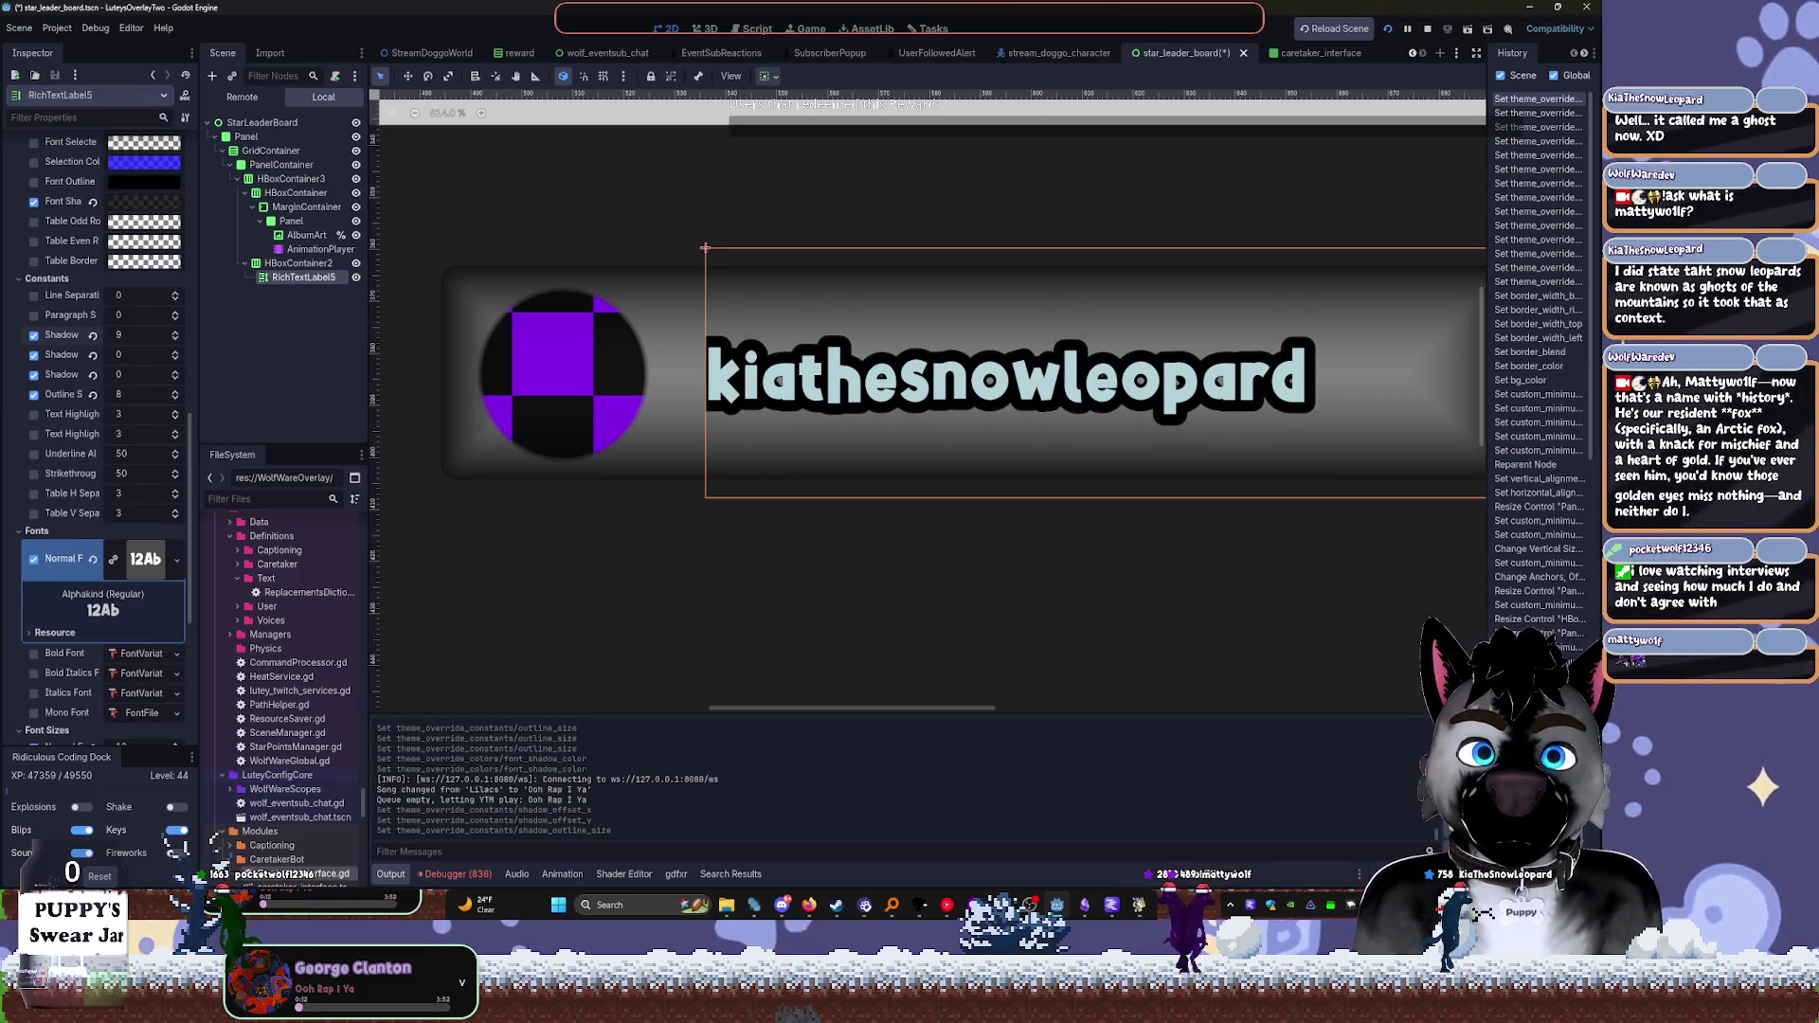
{"action": "key", "text": "ctrl+z"}
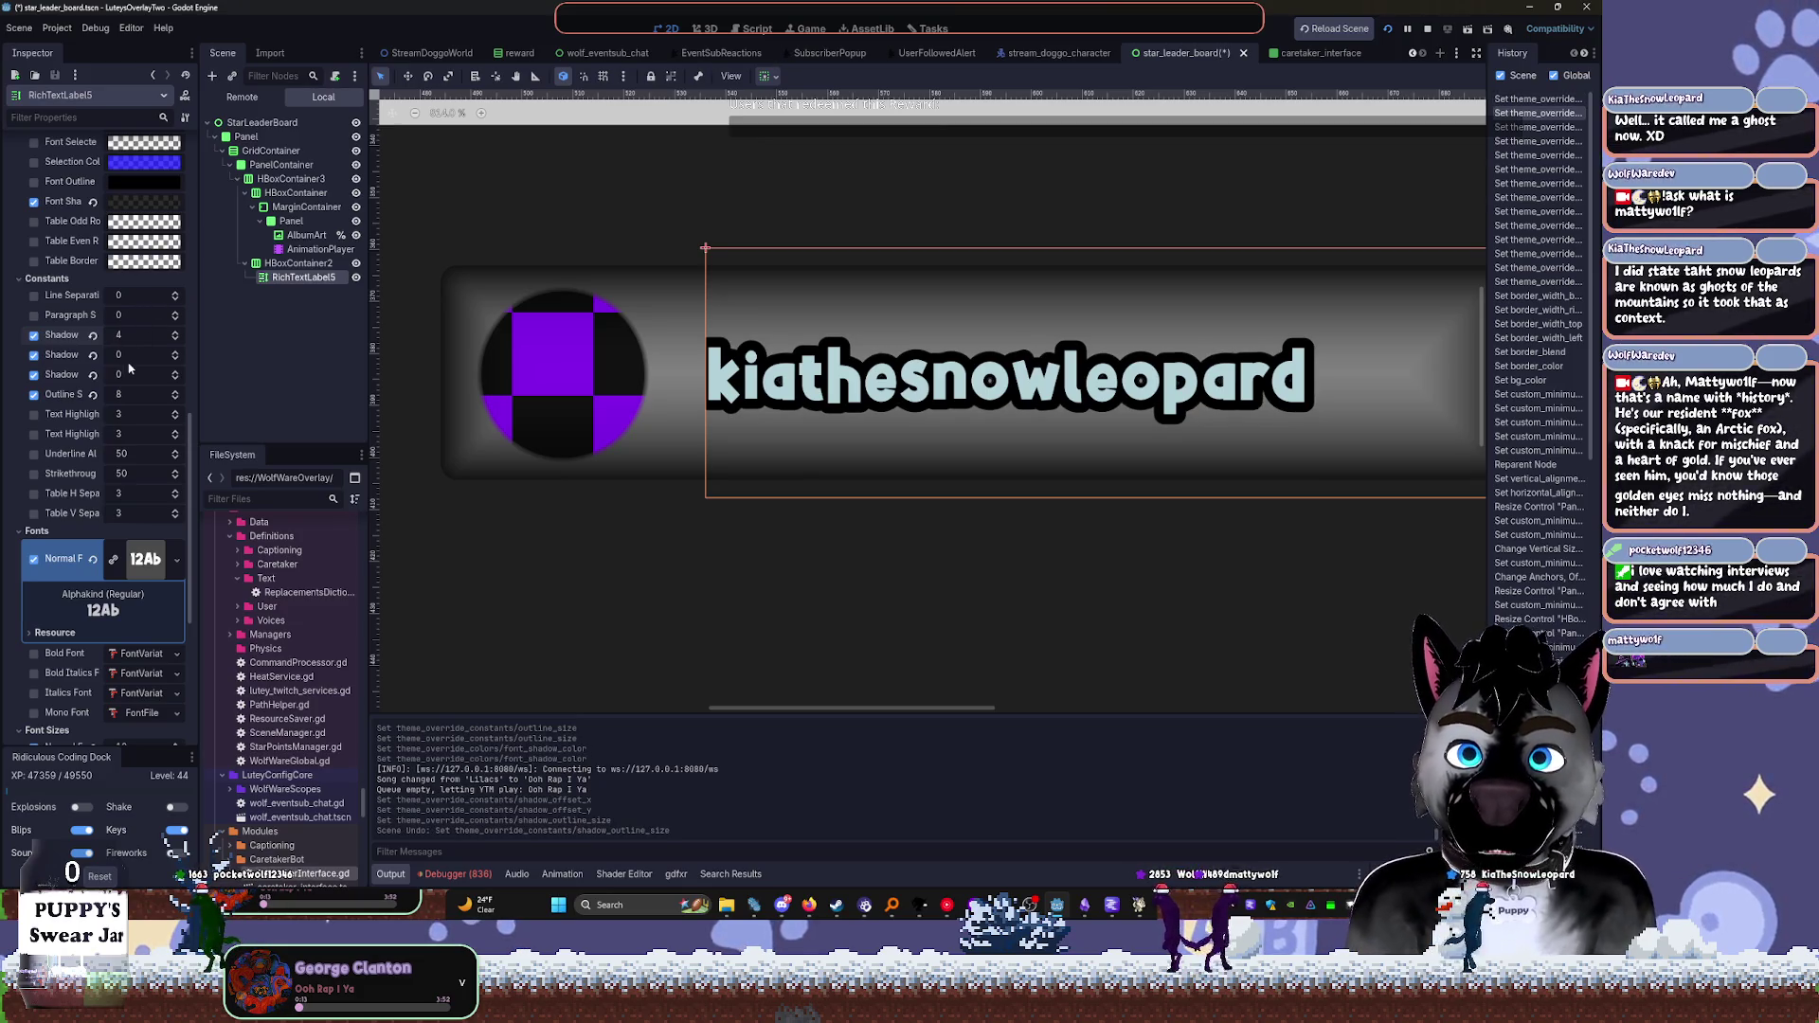
{"action": "mouse_move", "coordinate": [120, 393]}
{"action": "left_mouse_down"}
{"action": "mouse_move", "coordinate": [143, 393]}
{"action": "mouse_move", "coordinate": [122, 397]}
{"action": "left_mouse_up"}
{"action": "scroll", "coordinate": [85, 222], "scroll_direction": "up", "scroll_amount": 20}
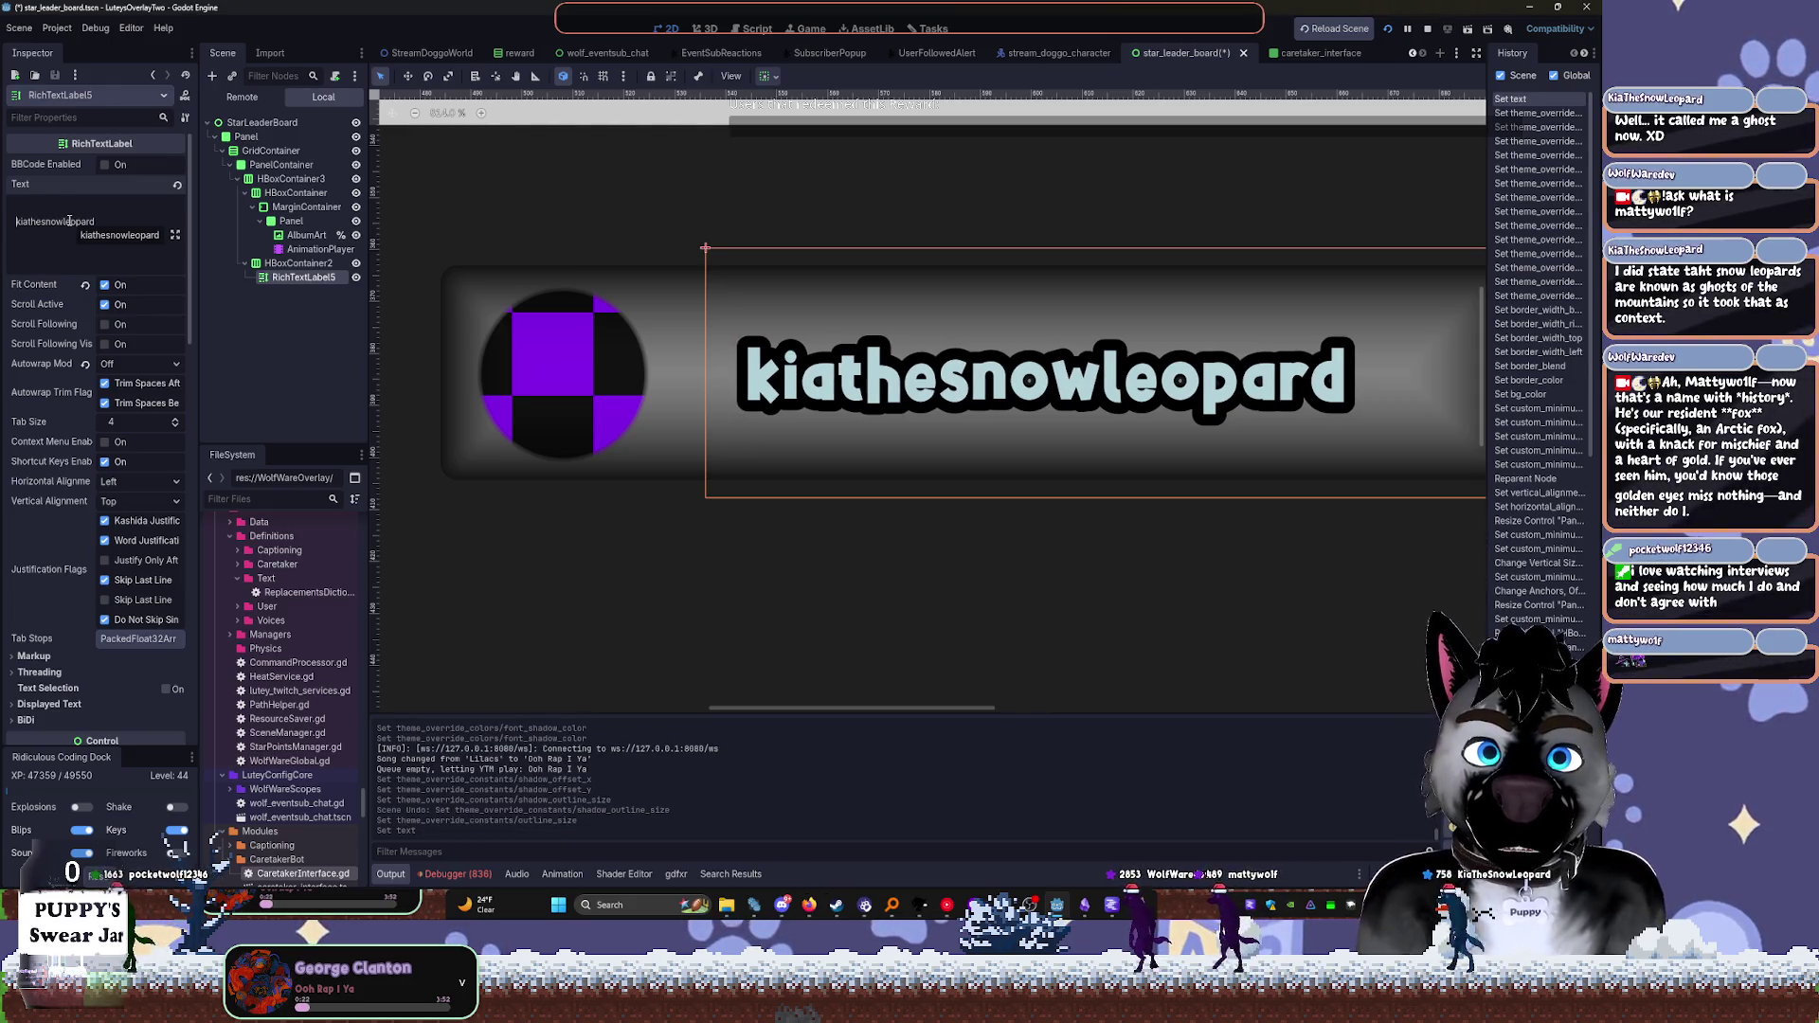
Remove the extra space before the username and keep the label's horizontal expand on
{"action": "key", "text": "BackSpace"}
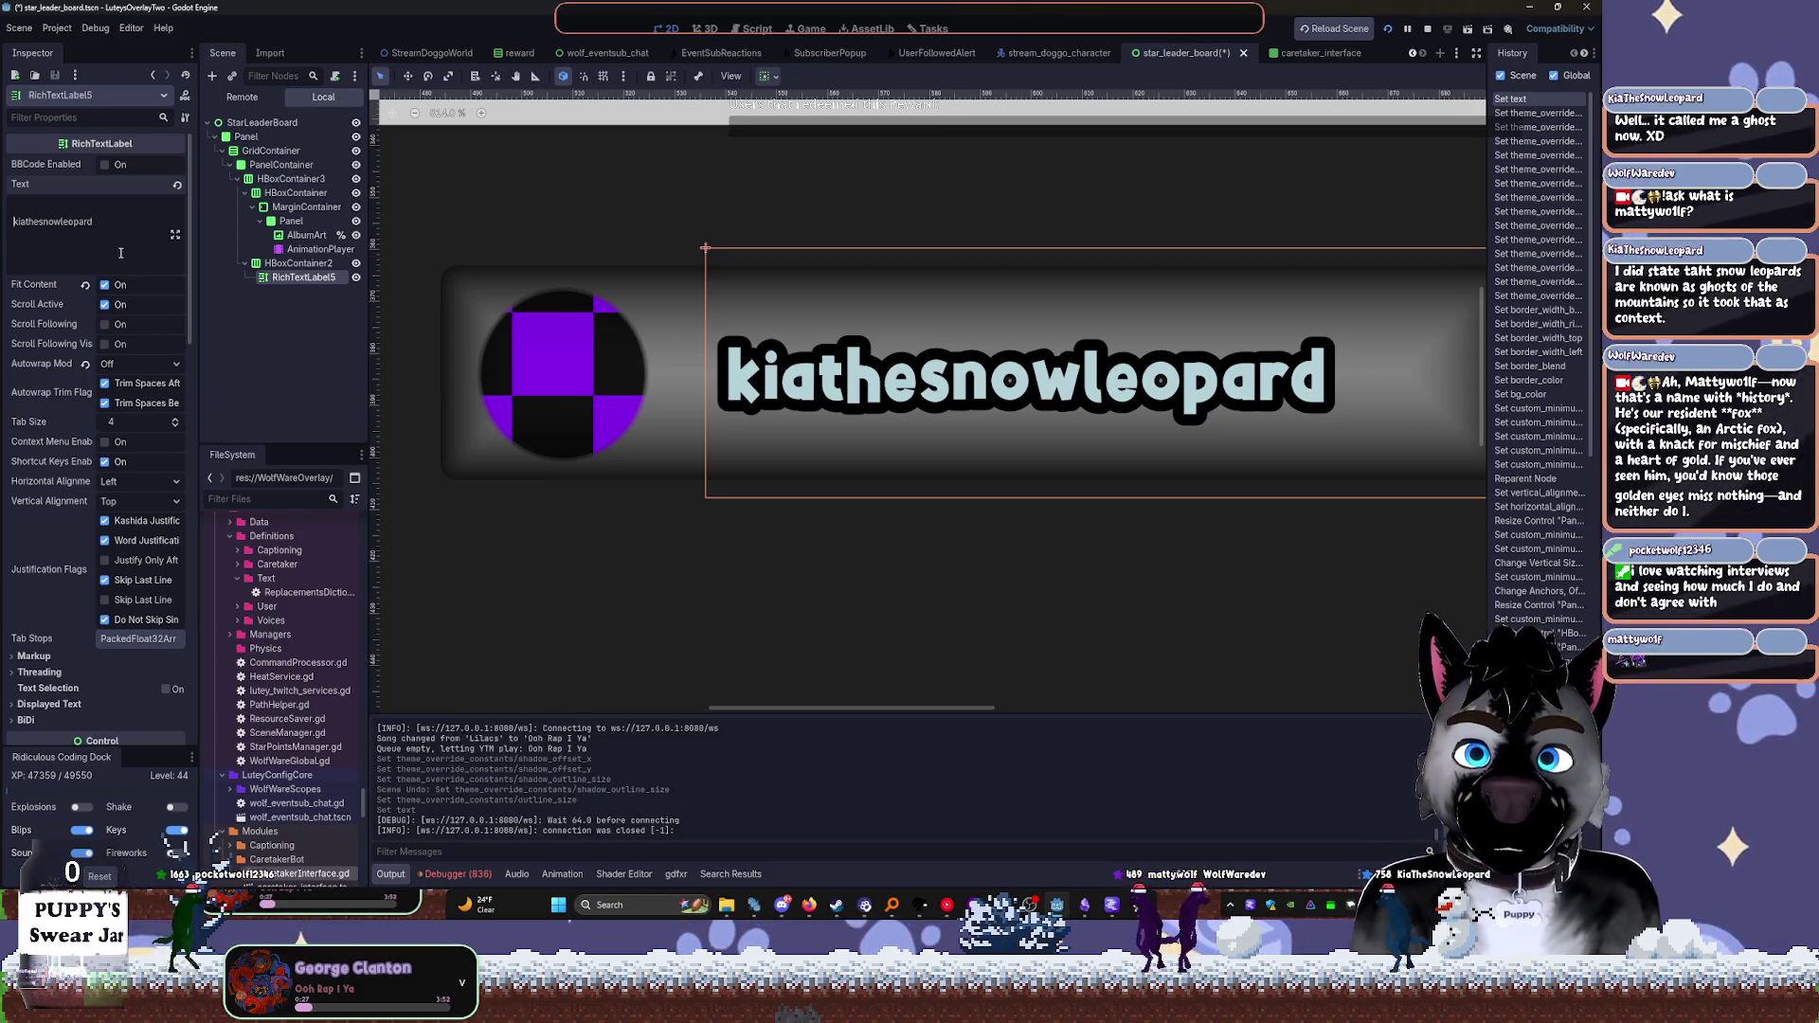
{"action": "key", "text": "BackSpace"}
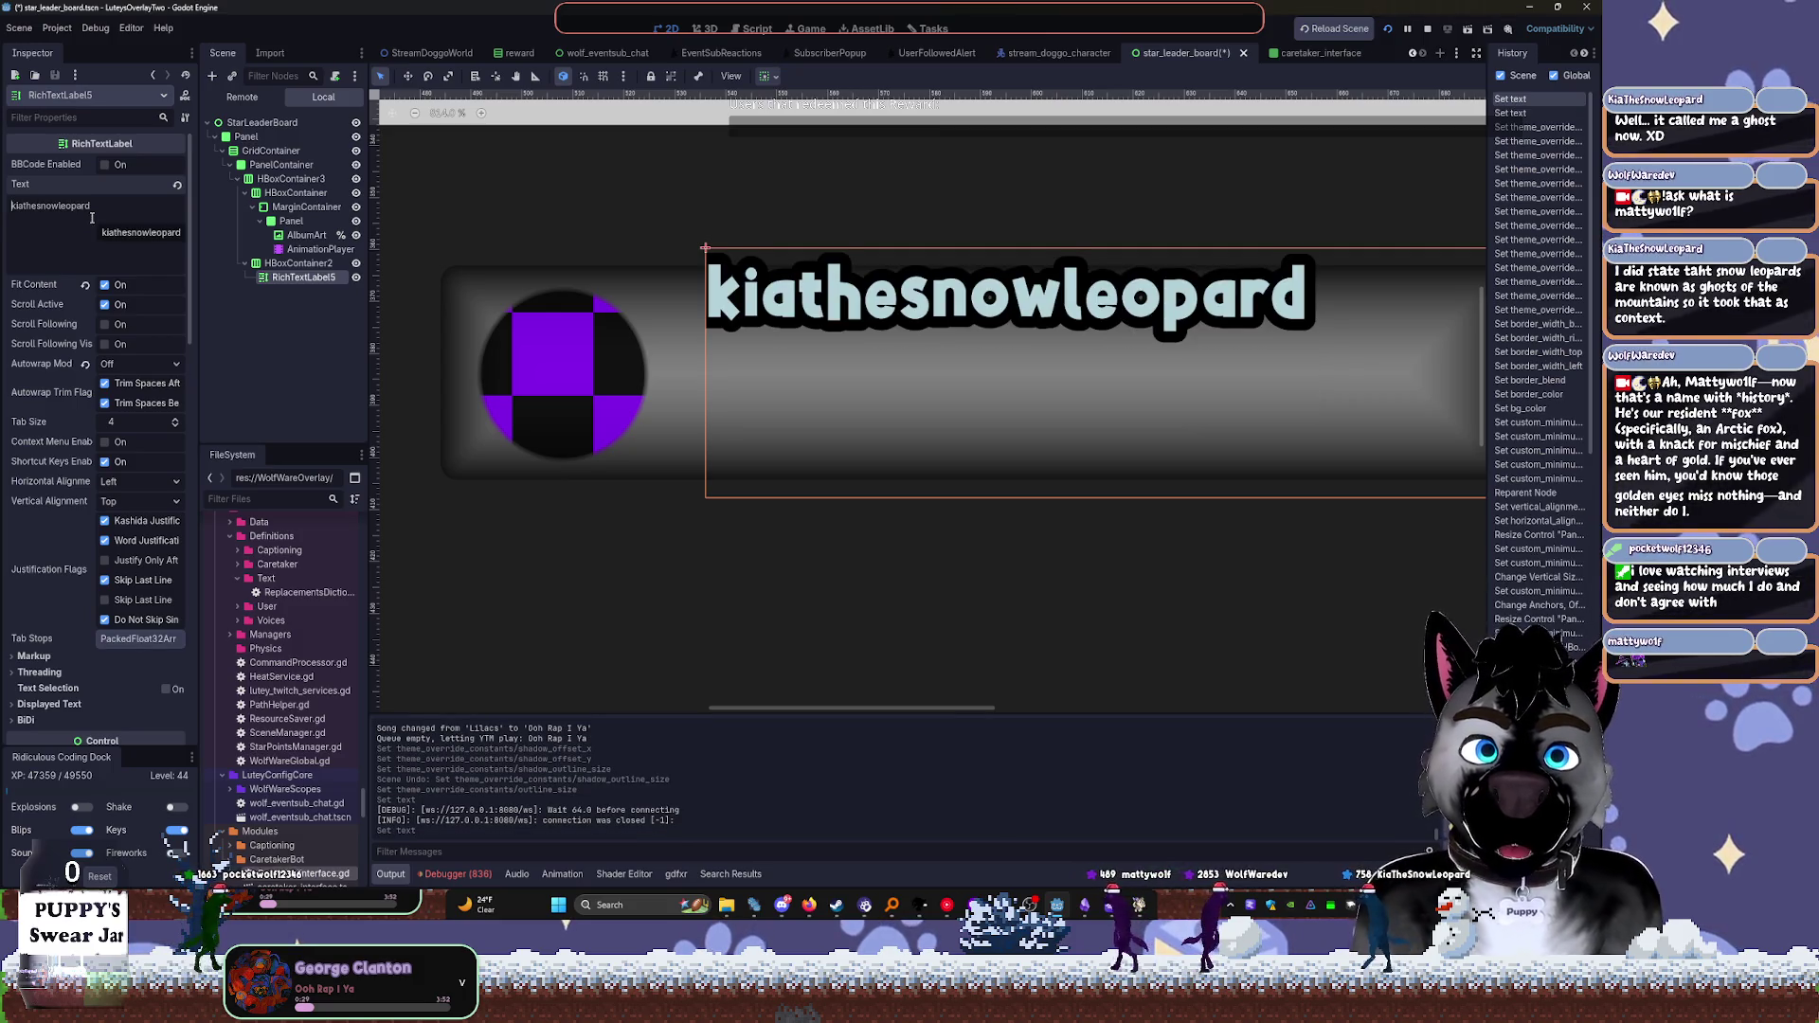
{"action": "key", "text": "Return"}
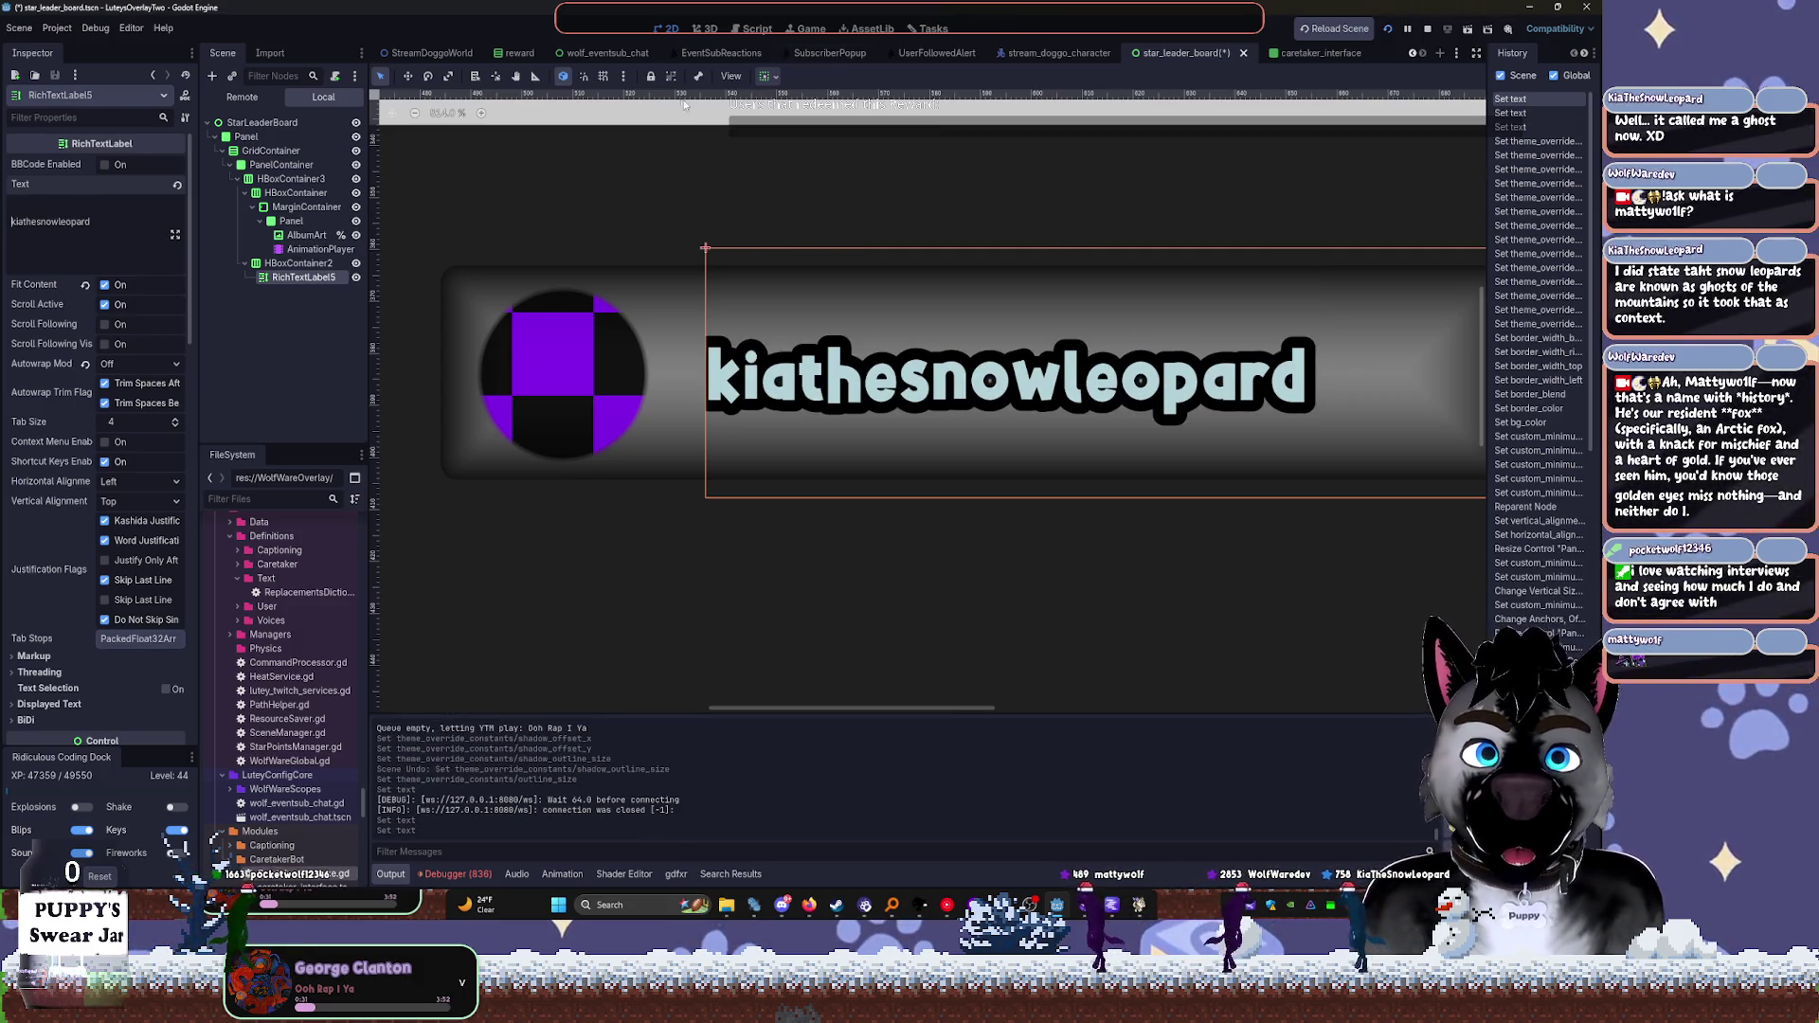
{"action": "left_click", "coordinate": [763, 78]}
{"action": "left_click", "coordinate": [842, 201]}
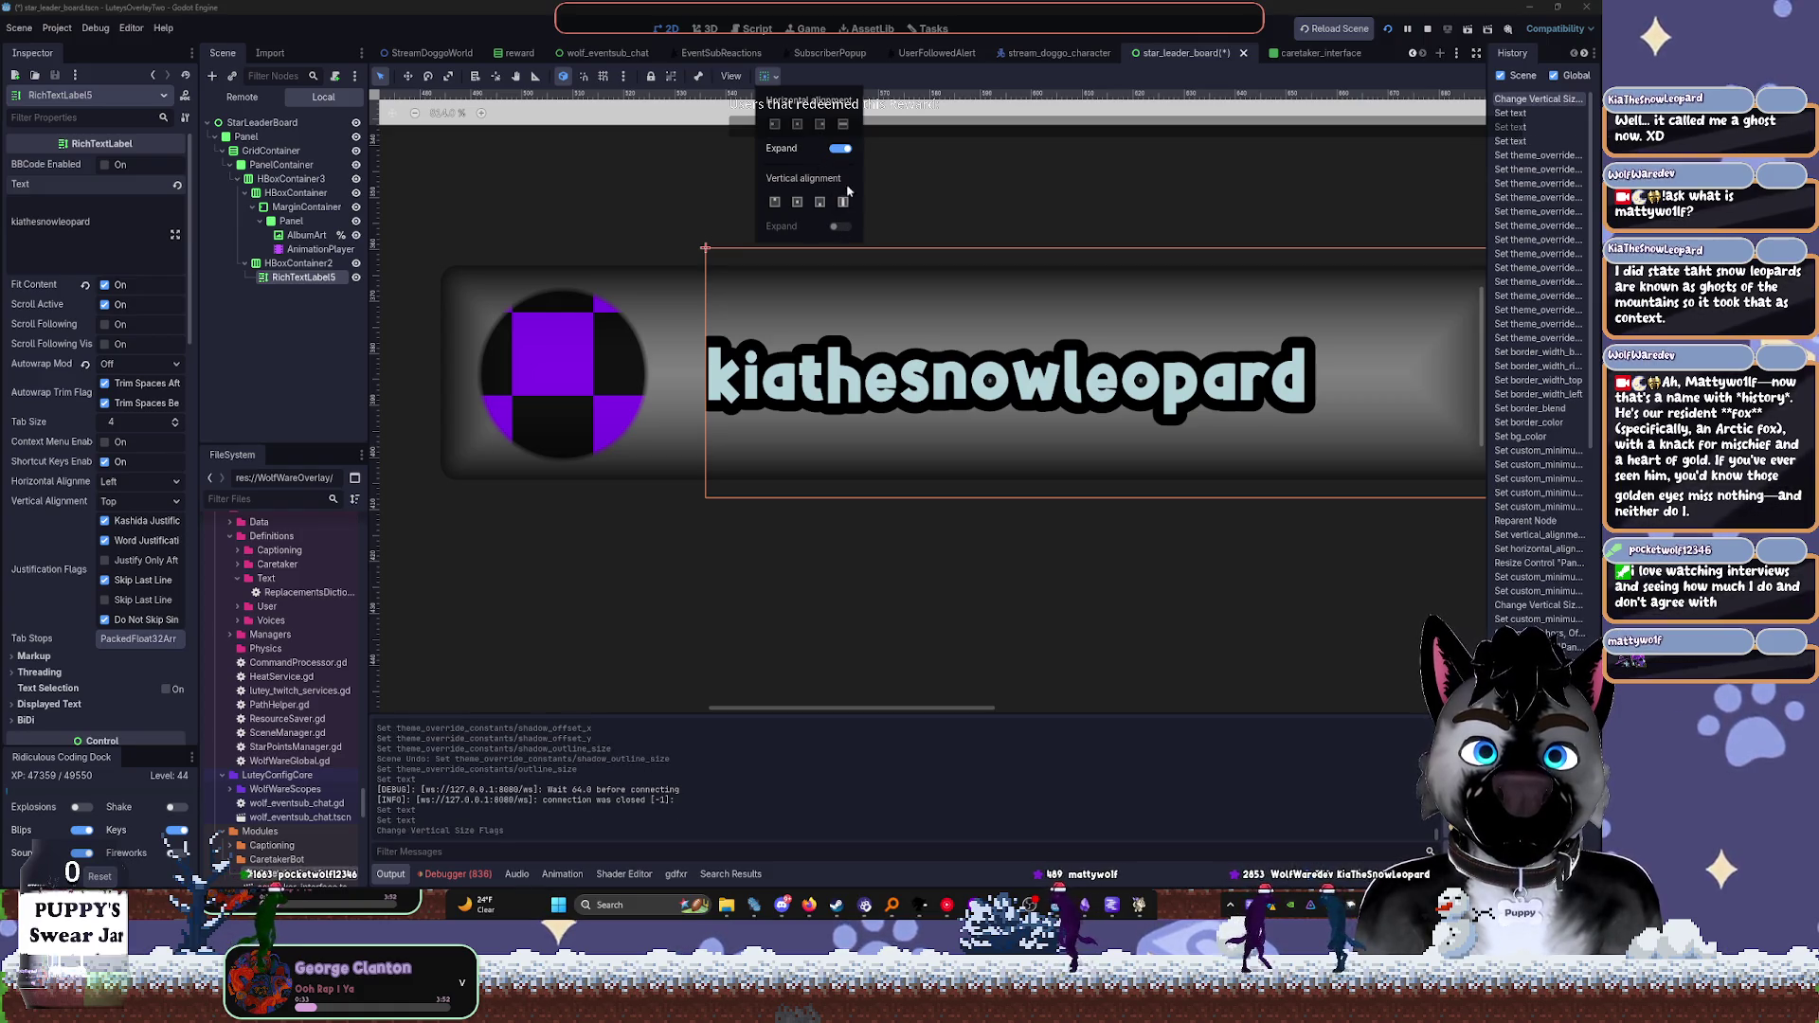
{"action": "left_click", "coordinate": [839, 149]}
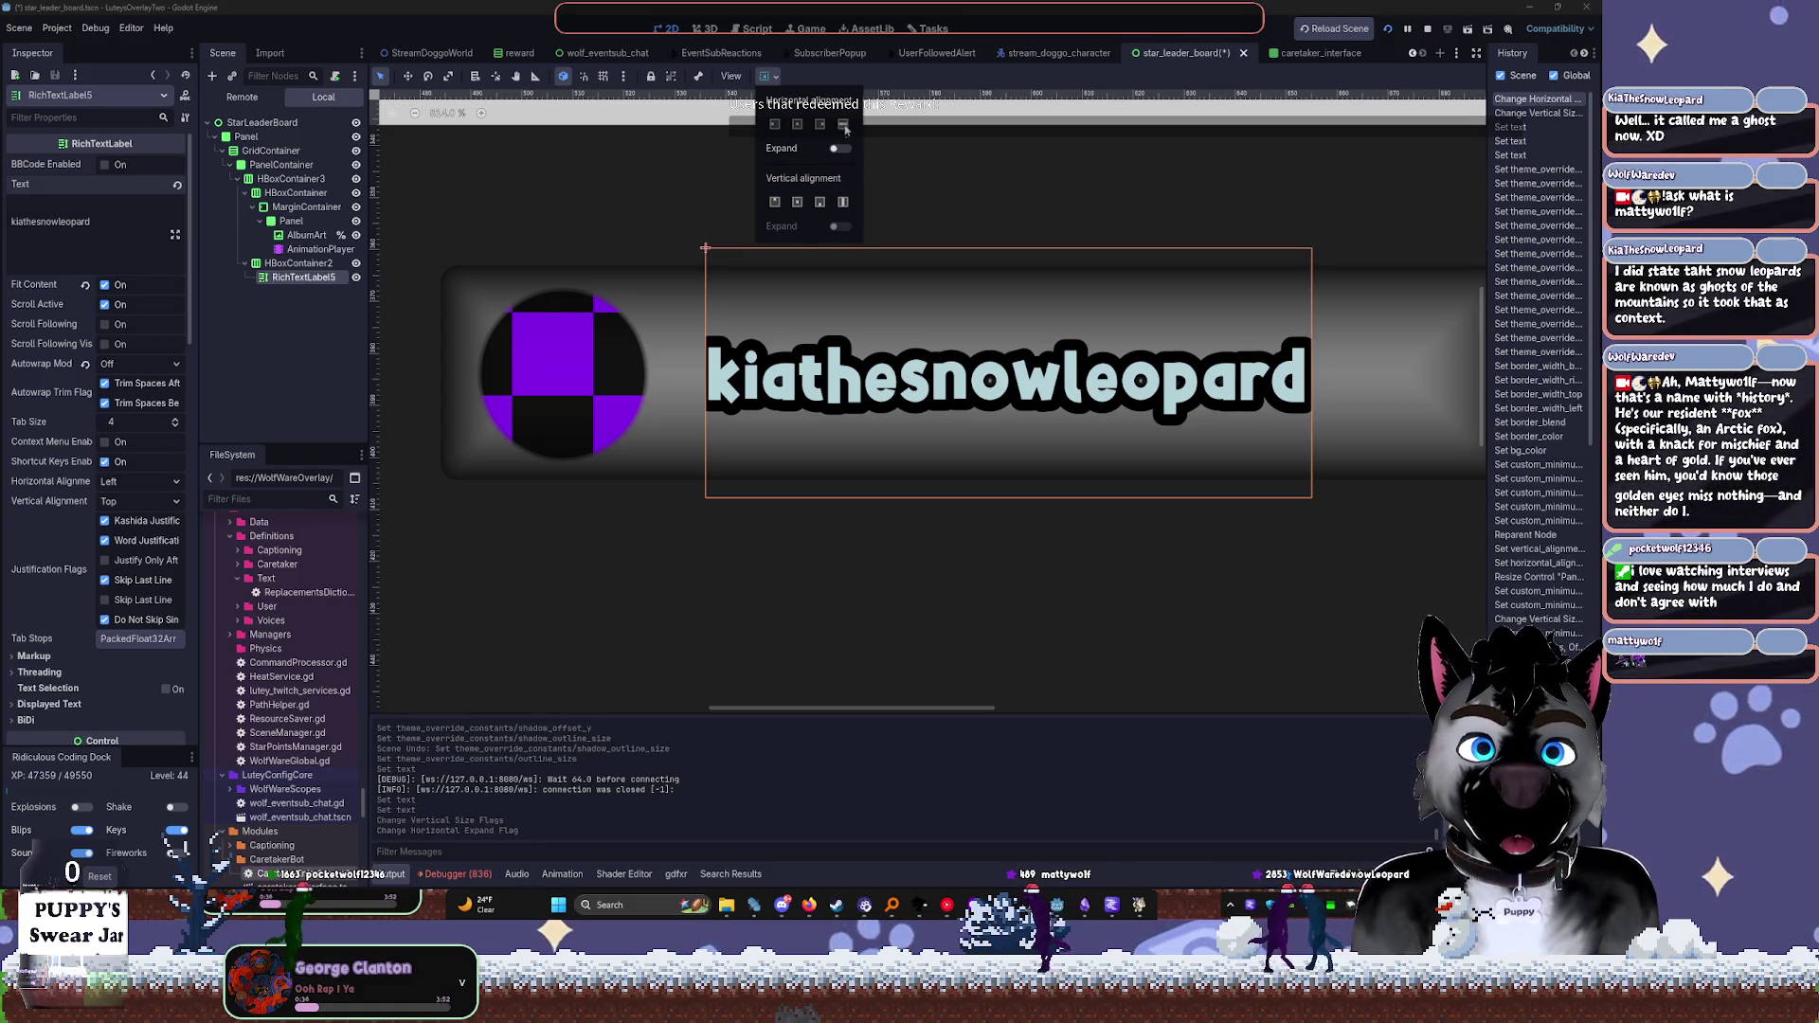
{"action": "left_click", "coordinate": [840, 150]}
{"action": "left_click", "coordinate": [758, 136]}
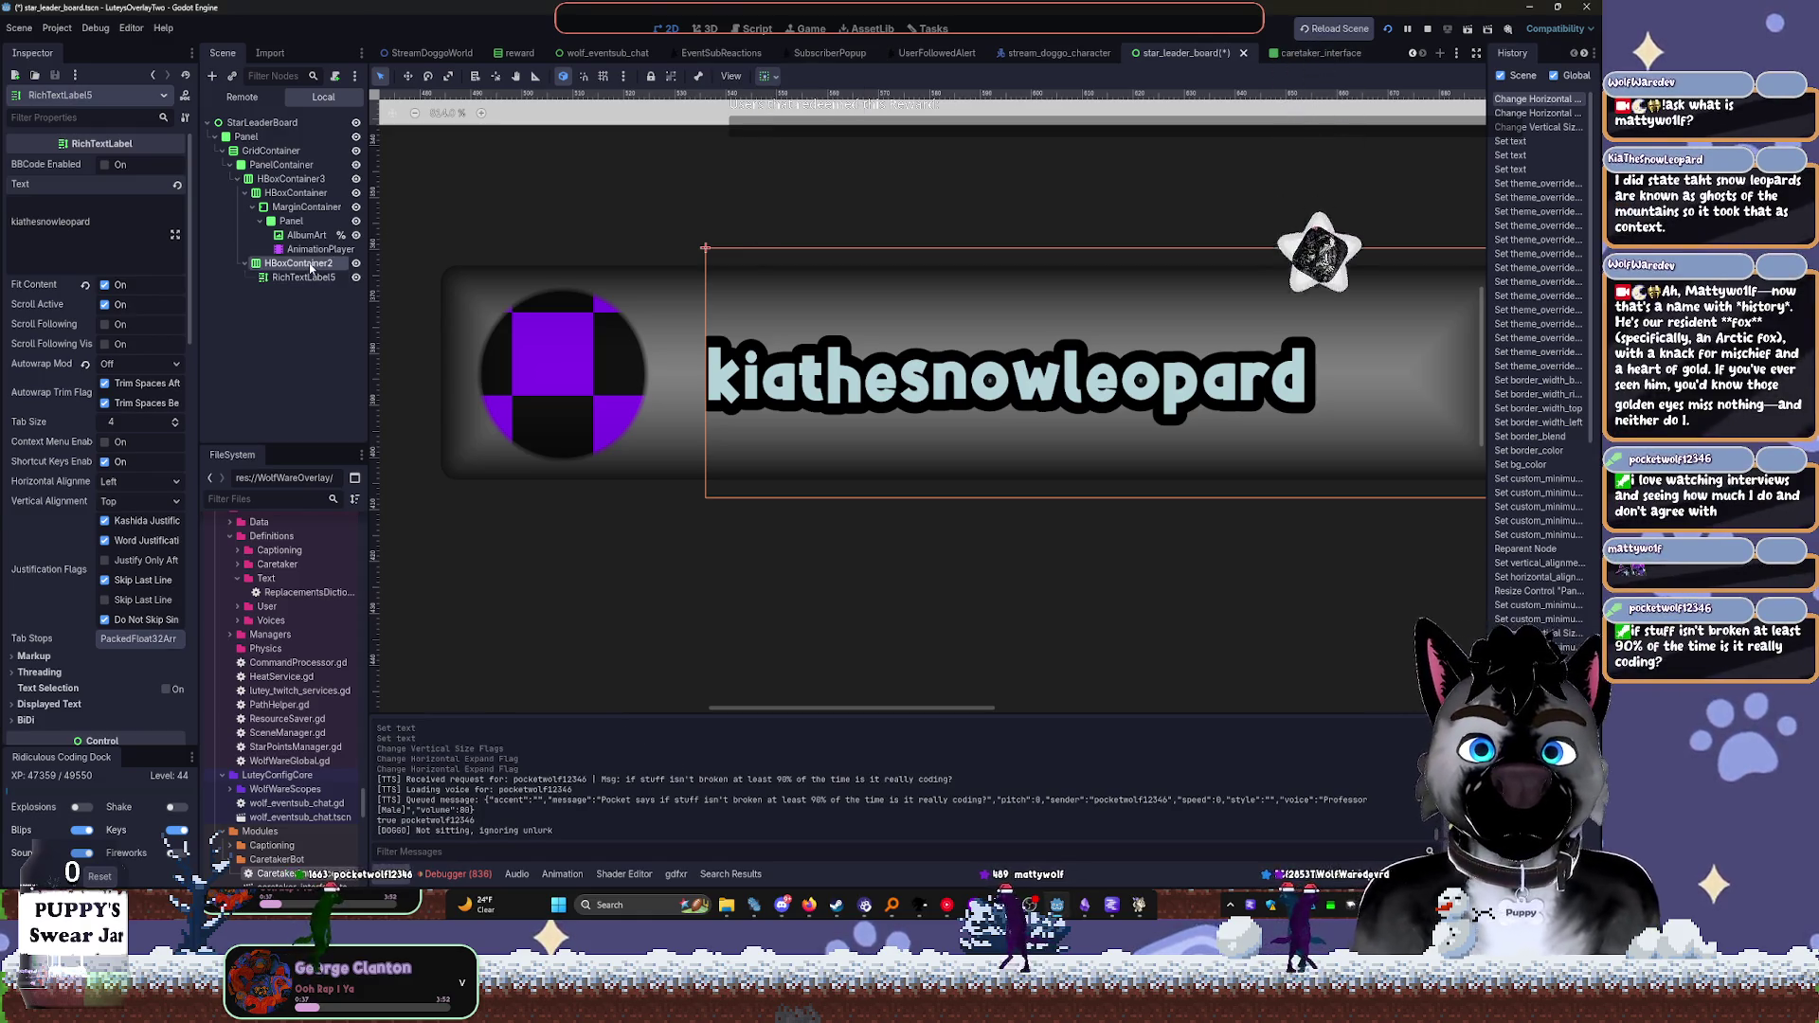
Make the text row HBoxContainer2 fill vertically
{"action": "left_click", "coordinate": [757, 136]}
{"action": "left_click", "coordinate": [762, 78]}
{"action": "left_click", "coordinate": [844, 201]}
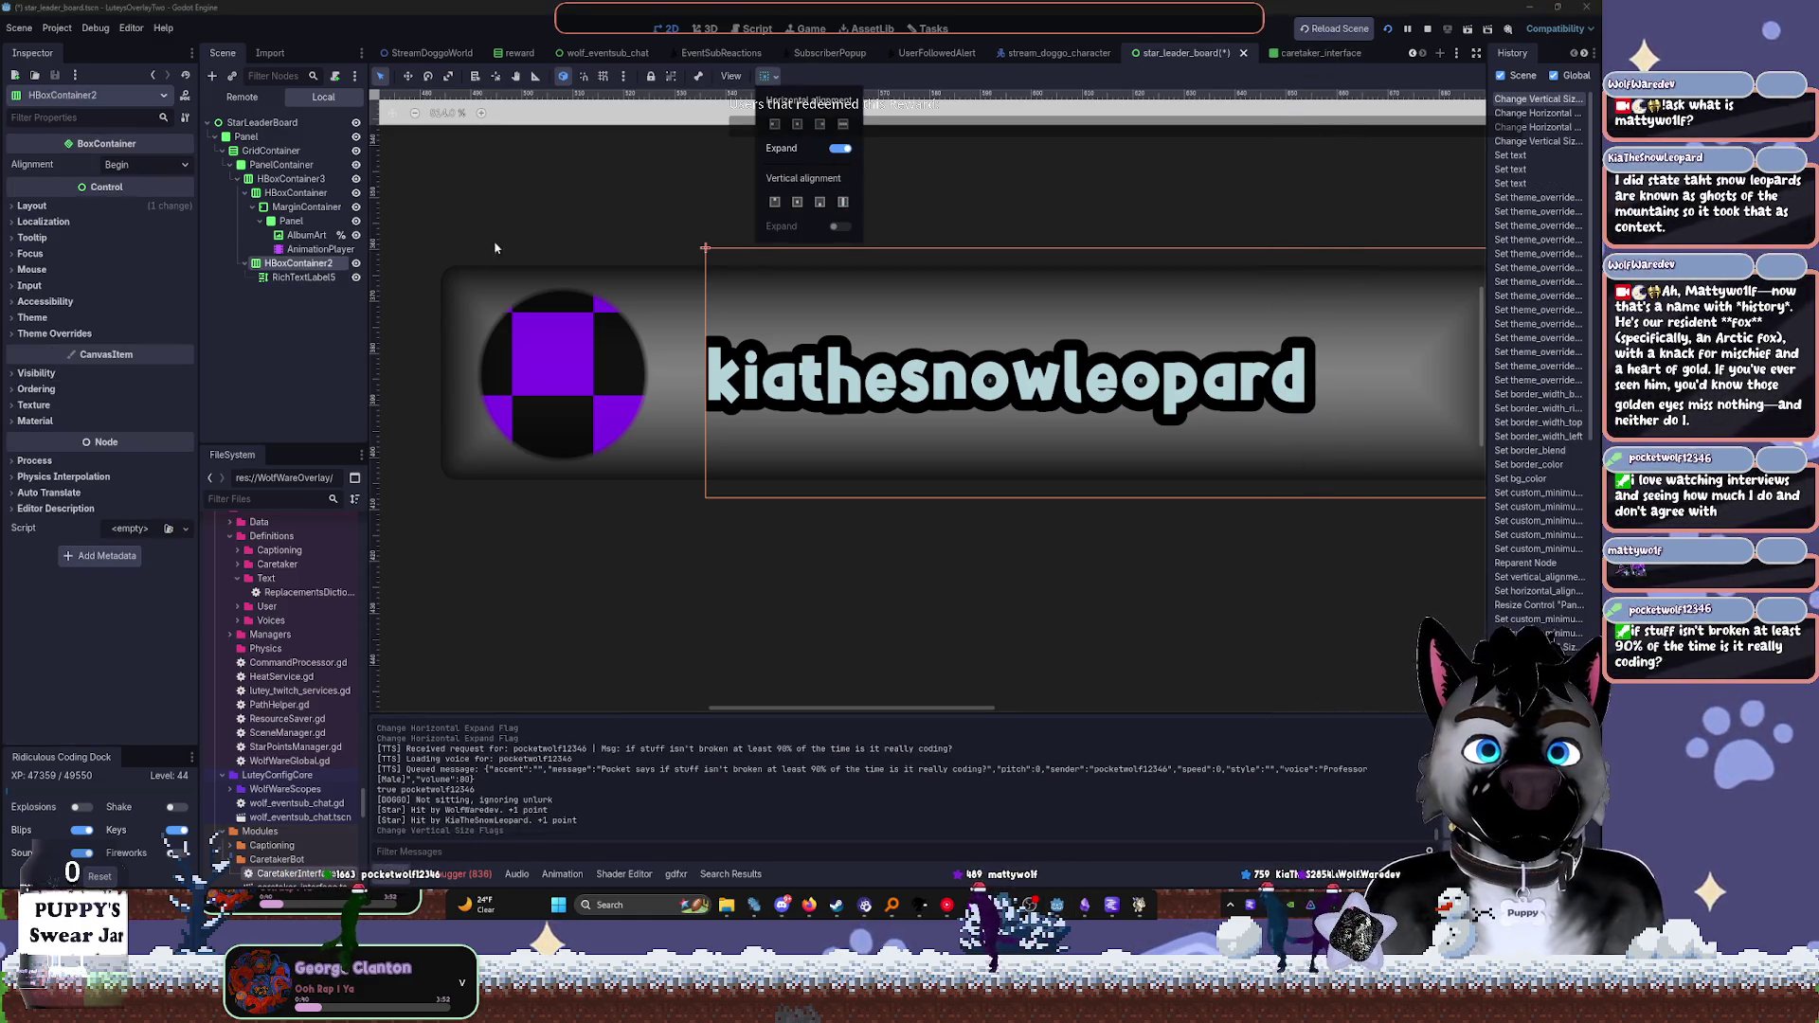
{"action": "left_click", "coordinate": [256, 219]}
Collapse the avatar nodes and apply an anchor preset to the outer row HBoxContainer3
{"action": "left_click", "coordinate": [267, 224]}
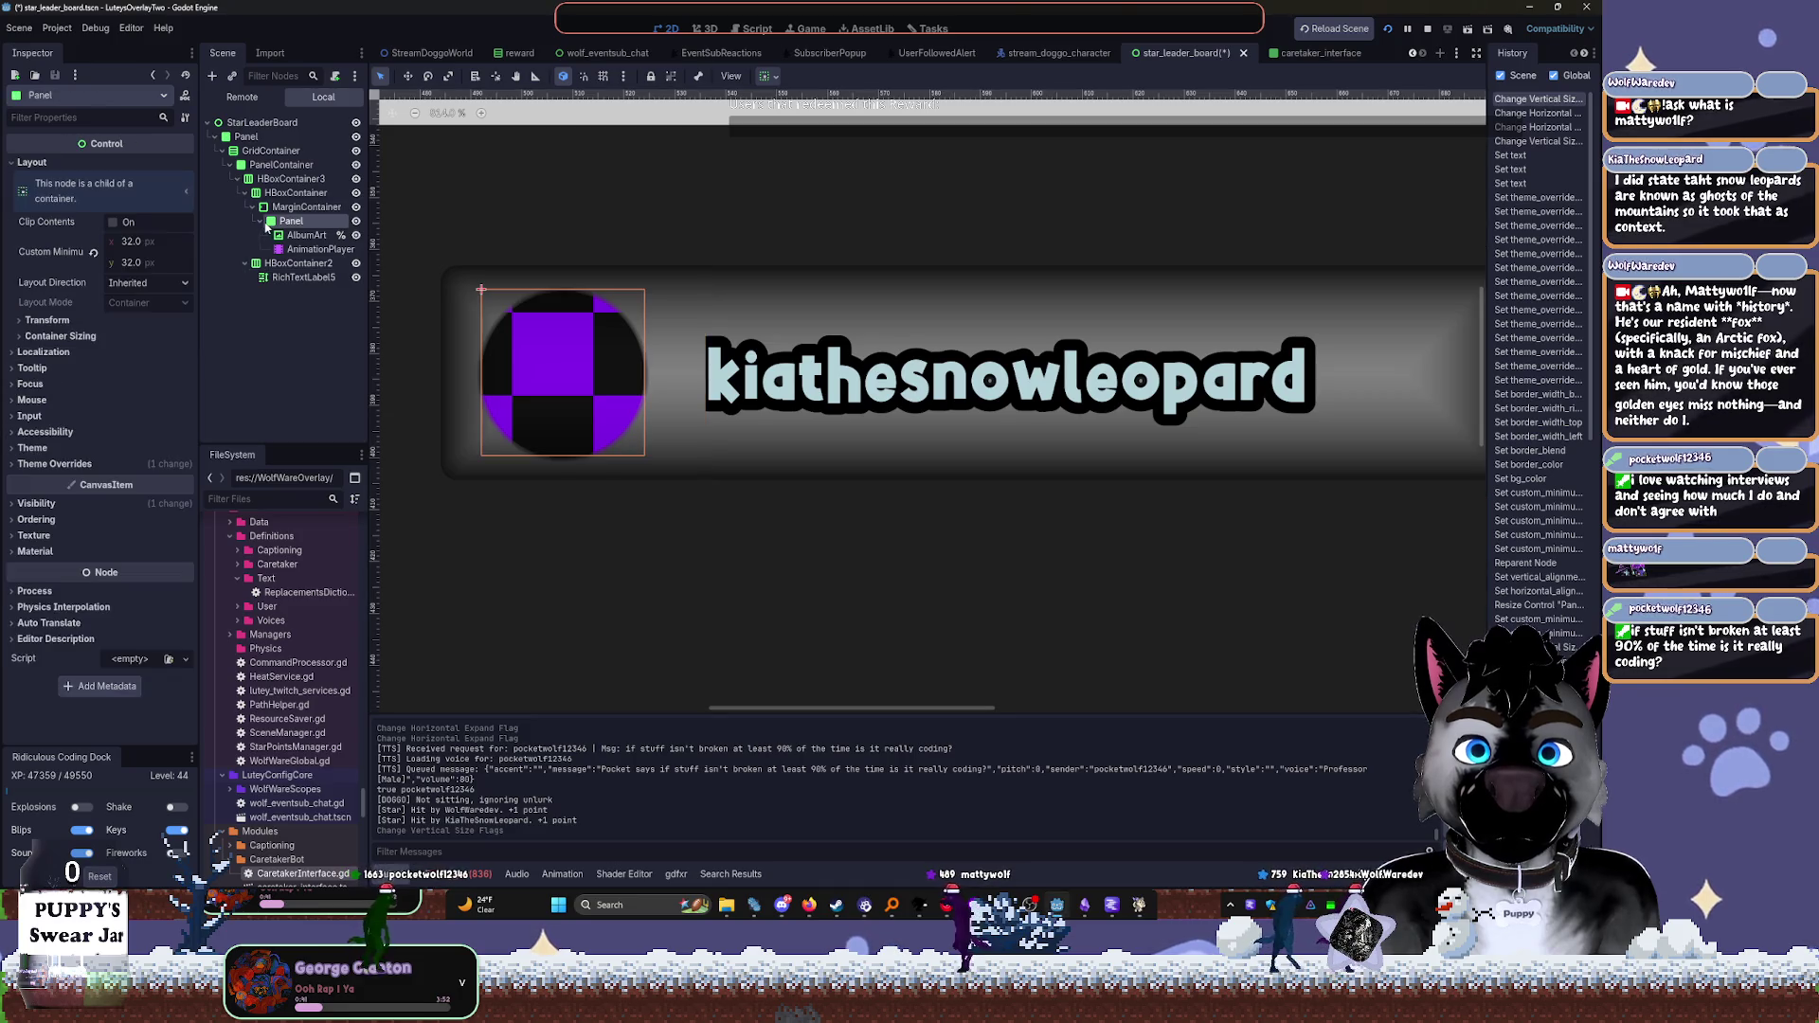
{"action": "left_click", "coordinate": [260, 221]}
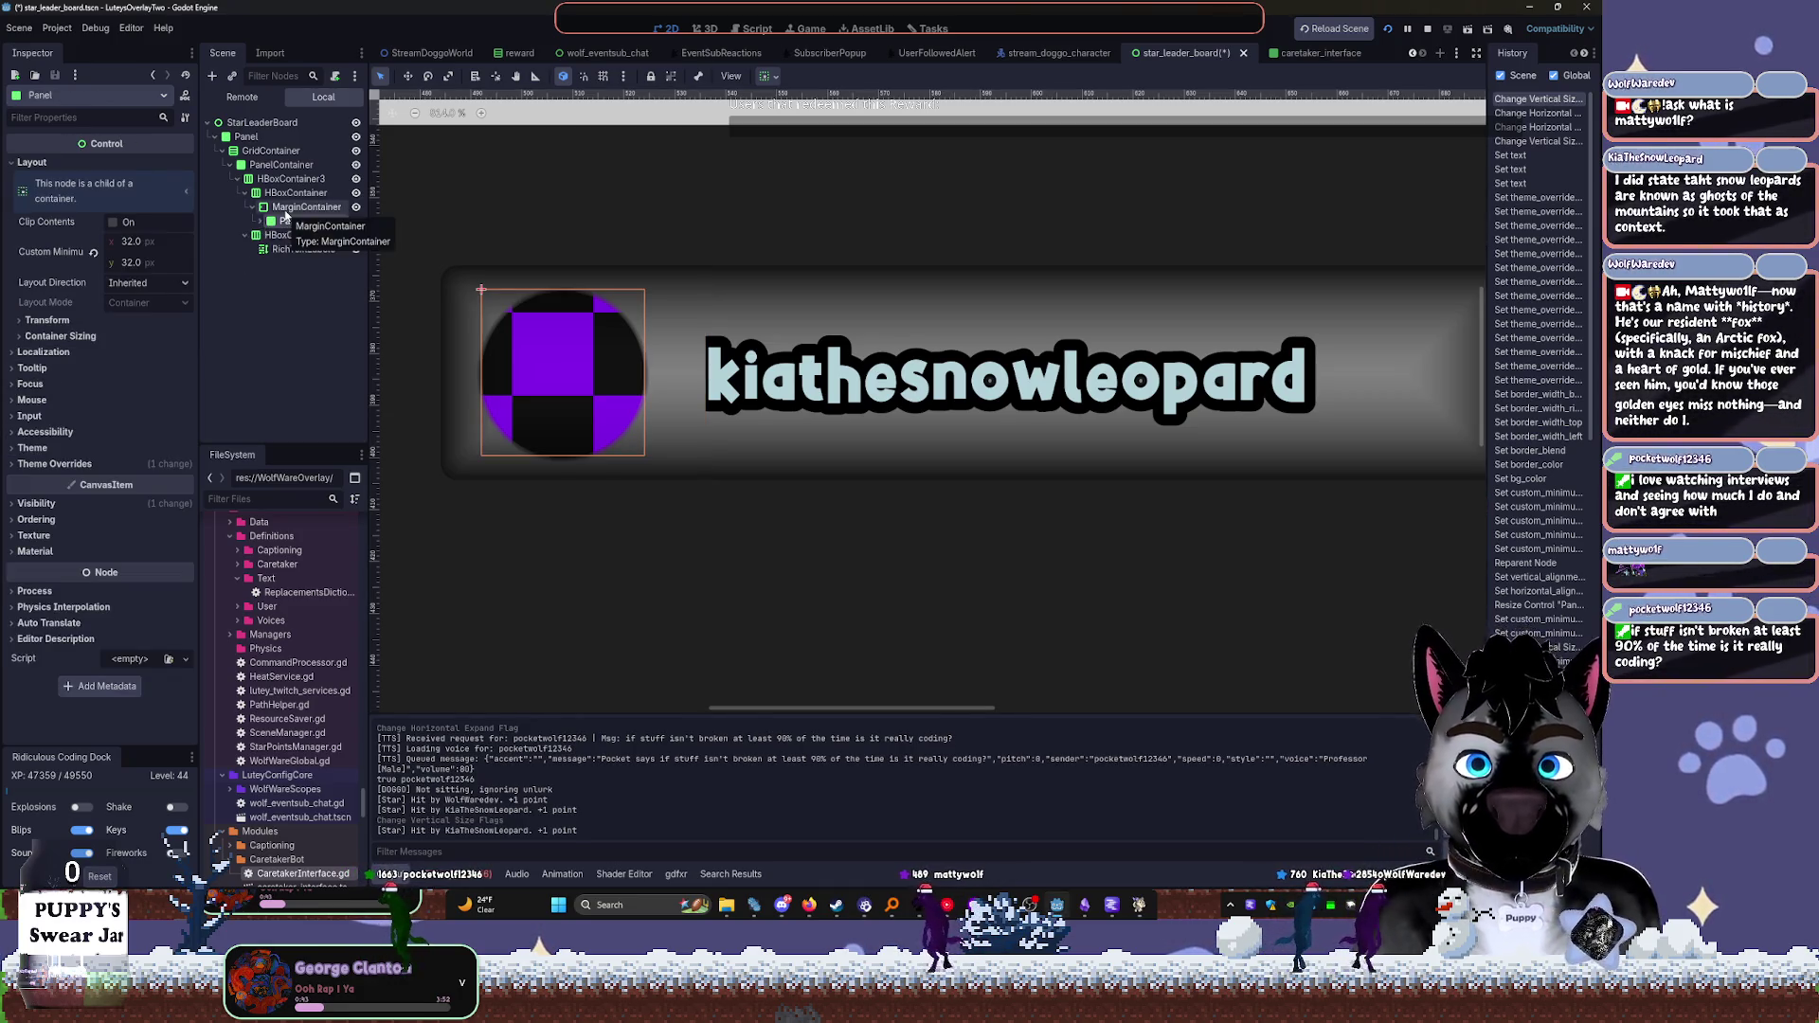
{"action": "left_click", "coordinate": [288, 210]}
{"action": "left_click", "coordinate": [252, 206]}
{"action": "left_click", "coordinate": [261, 195]}
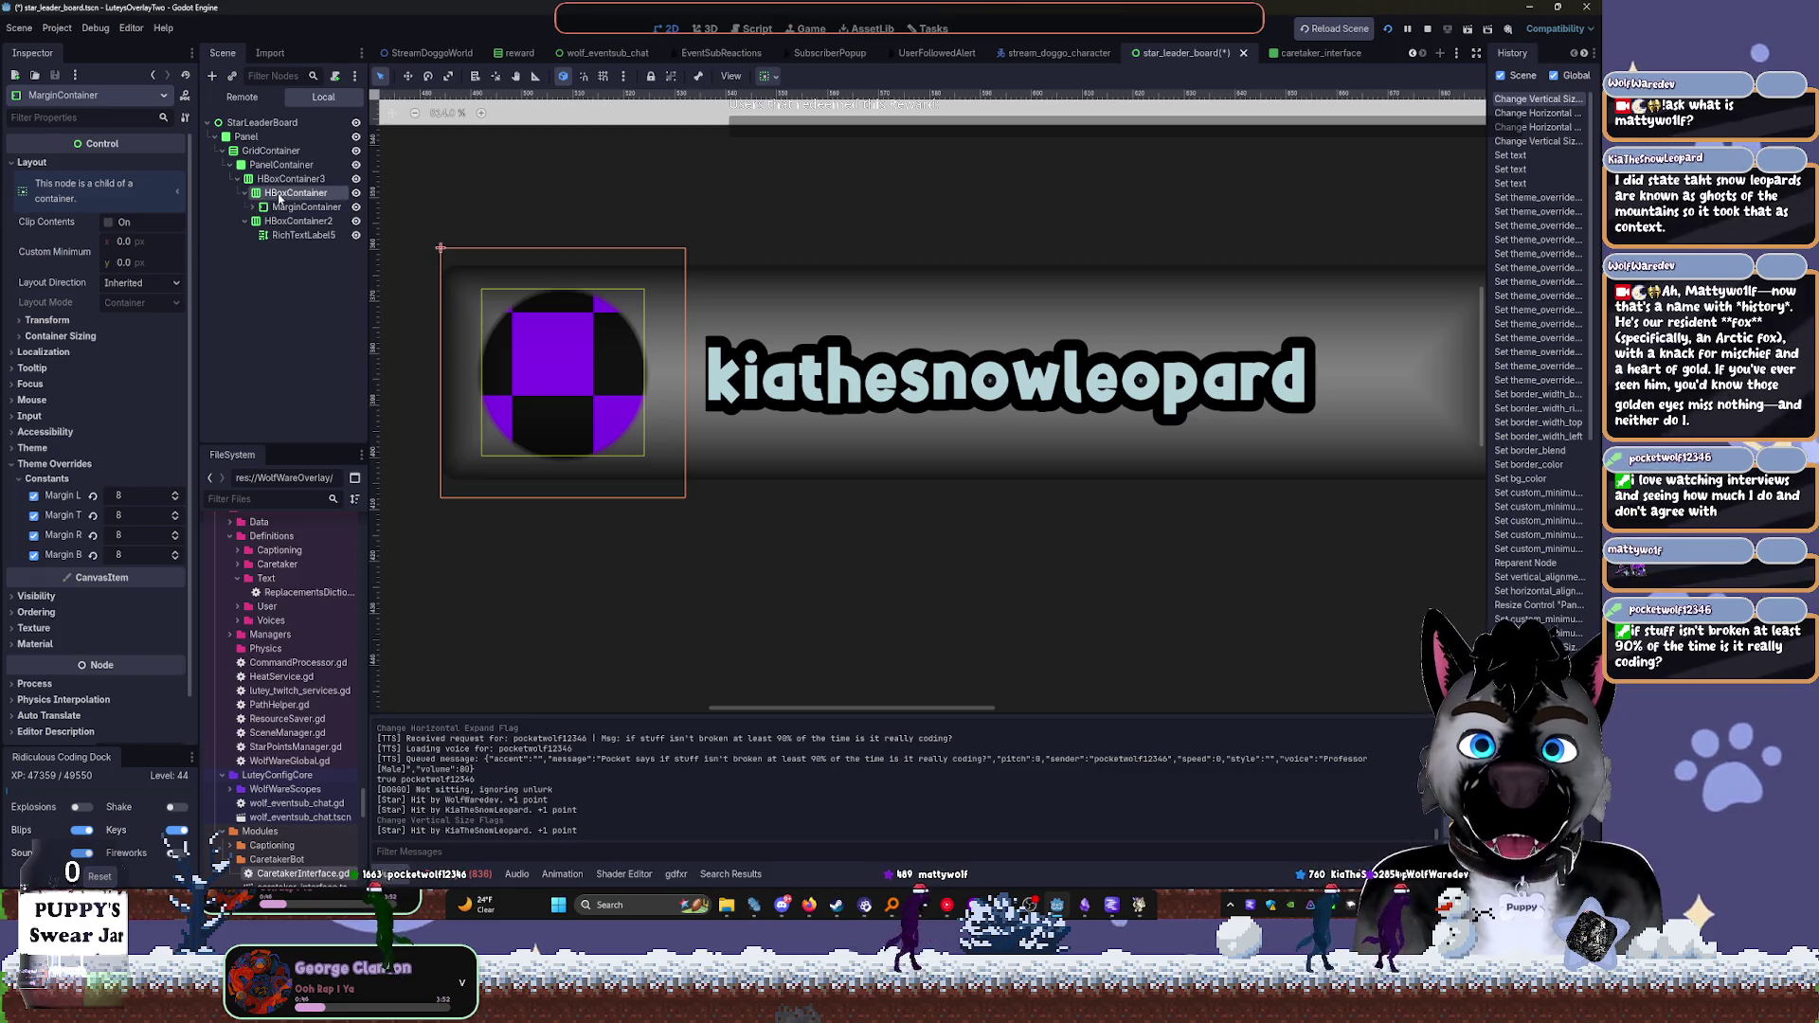
{"action": "left_click", "coordinate": [284, 207]}
{"action": "left_click", "coordinate": [246, 192]}
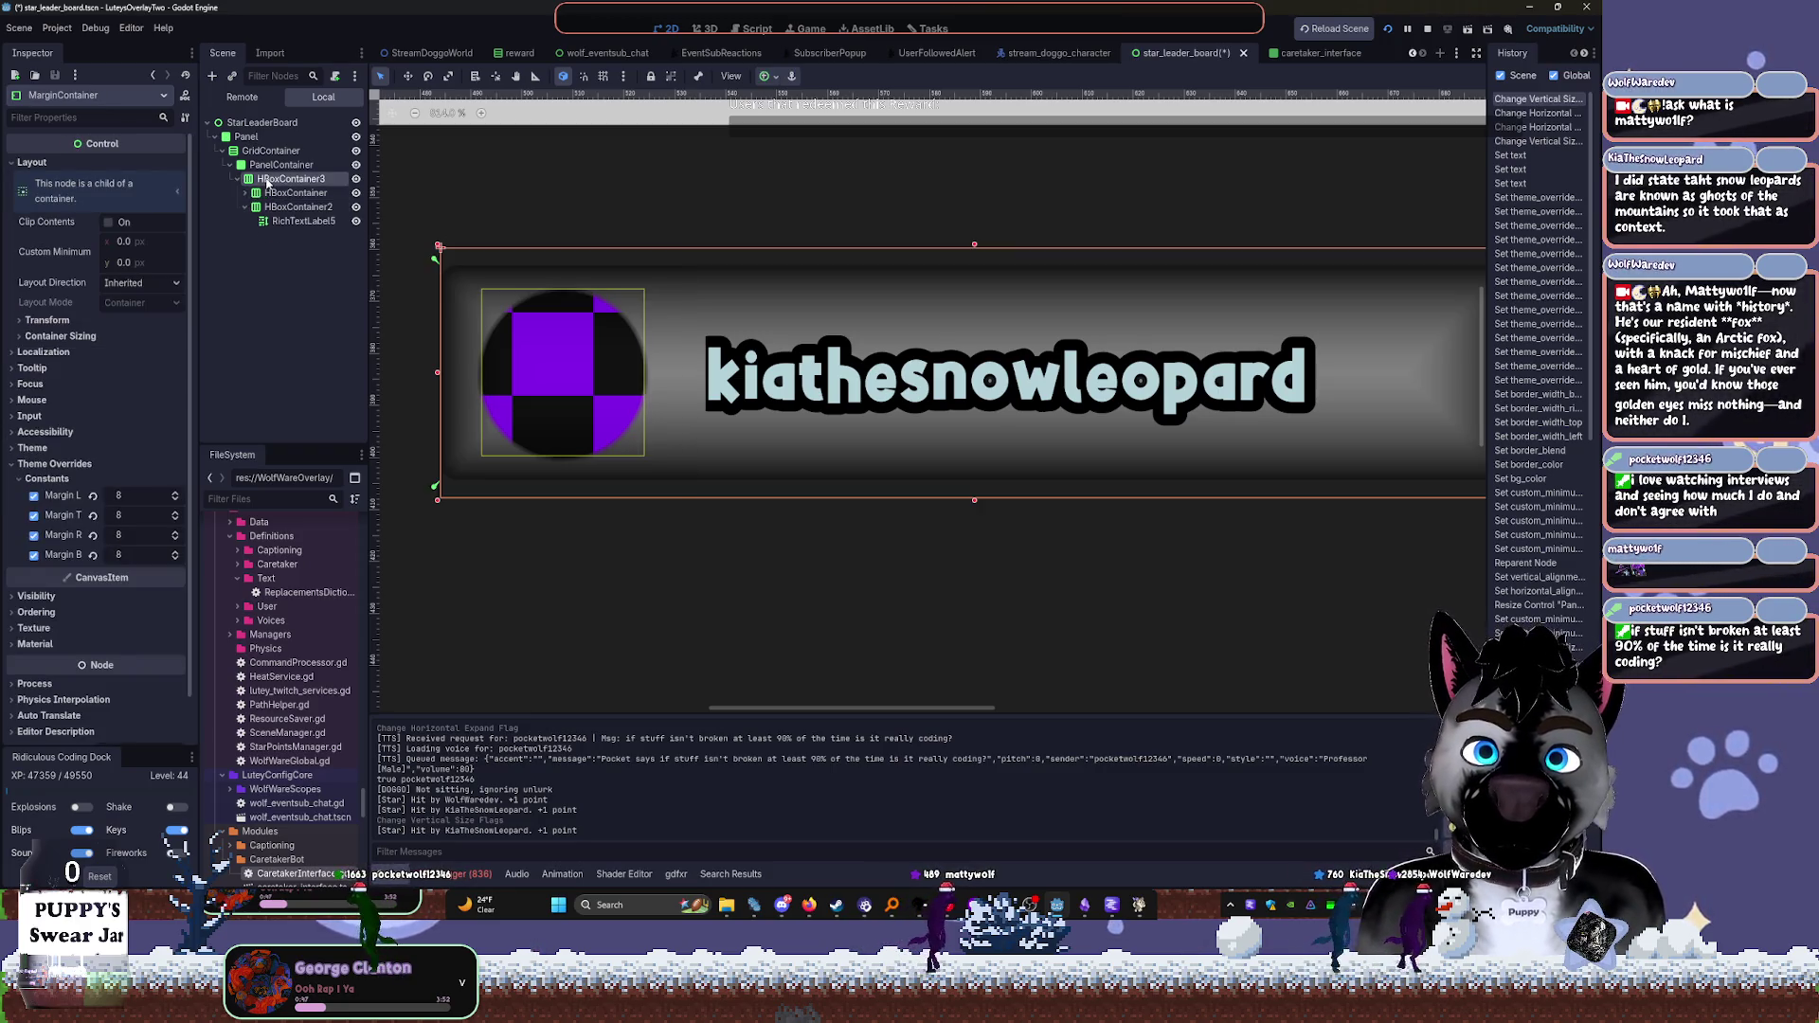
{"action": "left_click", "coordinate": [255, 178]}
{"action": "left_click", "coordinate": [769, 76]}
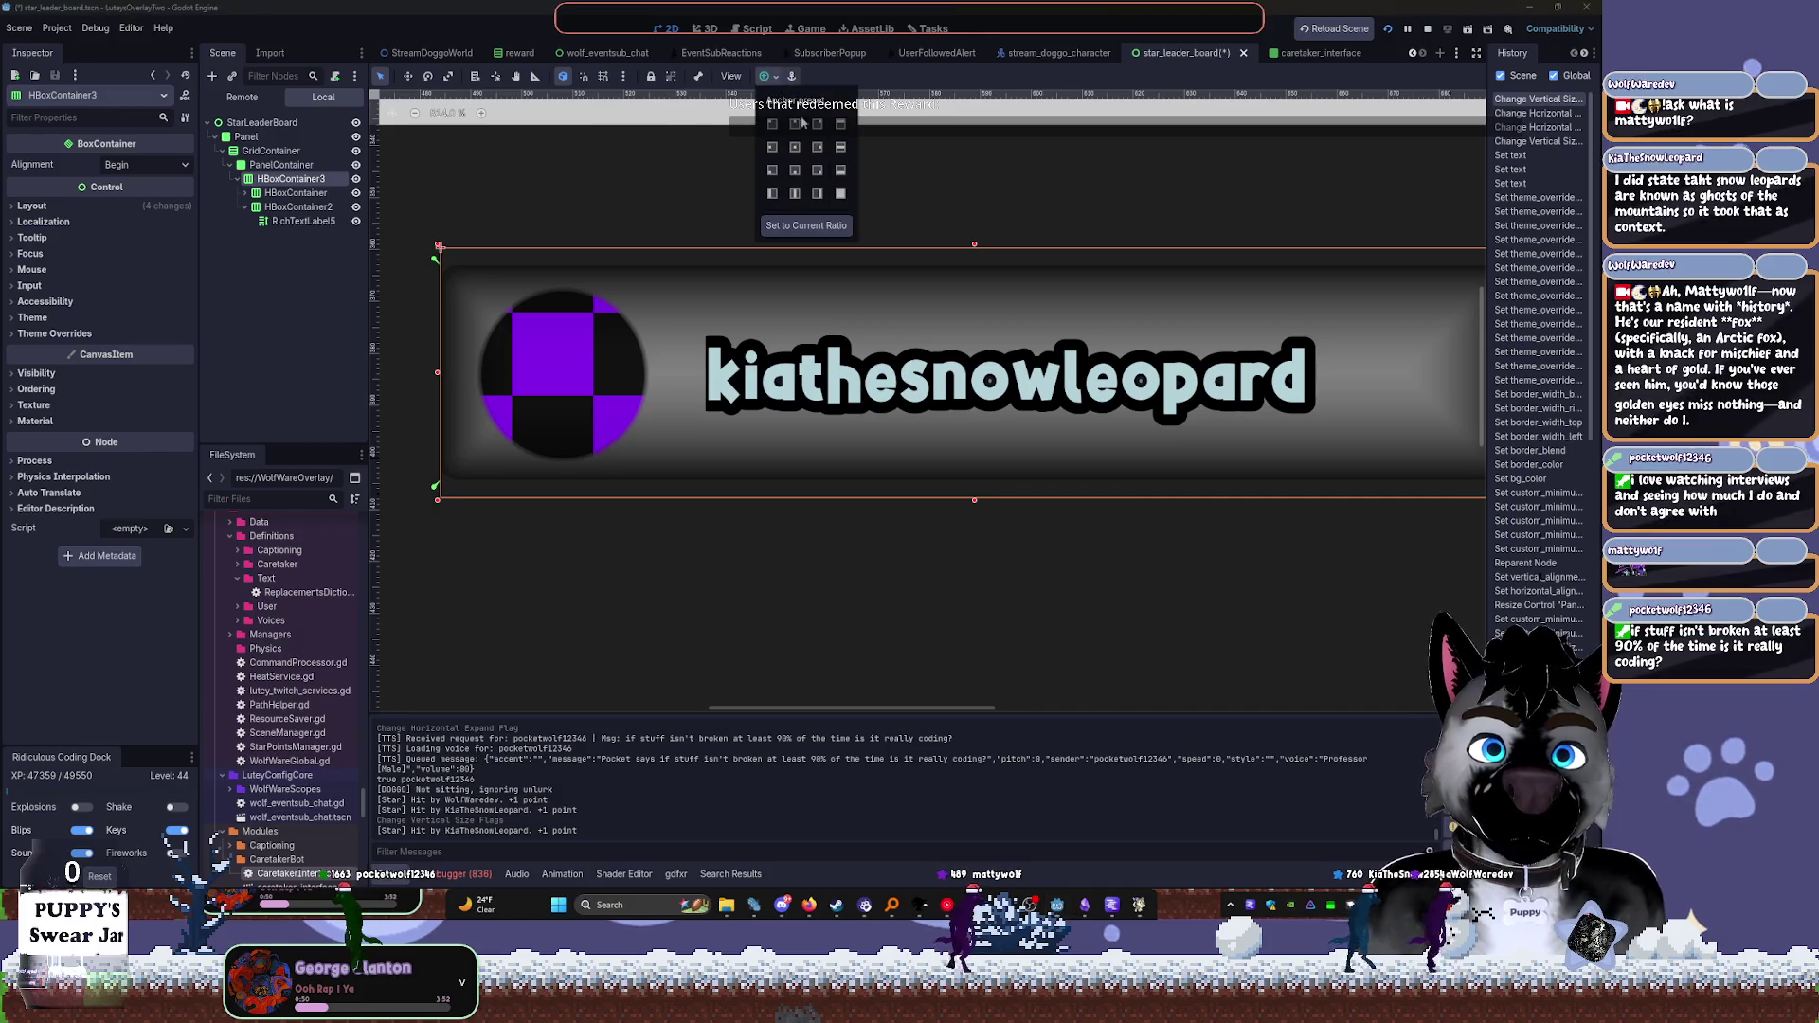
{"action": "left_click", "coordinate": [840, 193]}
{"action": "left_click", "coordinate": [289, 193]}
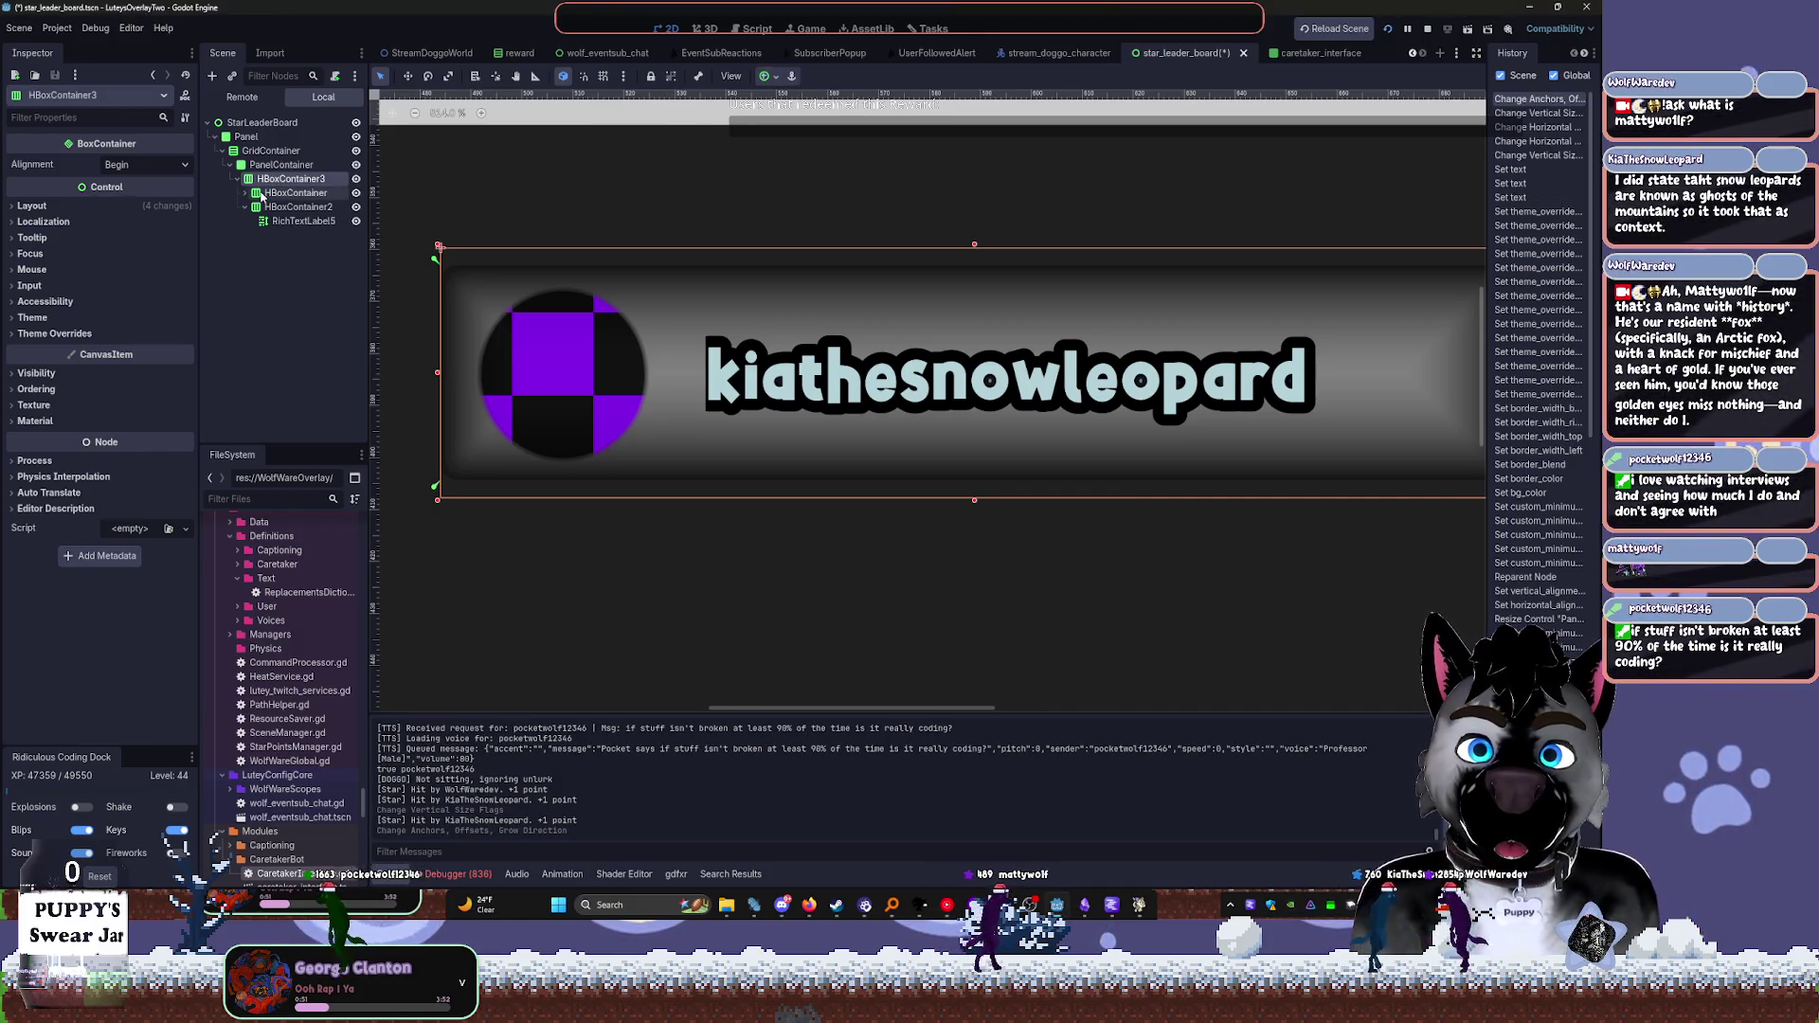
Check the username label's text and save the scene
{"action": "left_click", "coordinate": [293, 192]}
{"action": "left_click", "coordinate": [295, 208]}
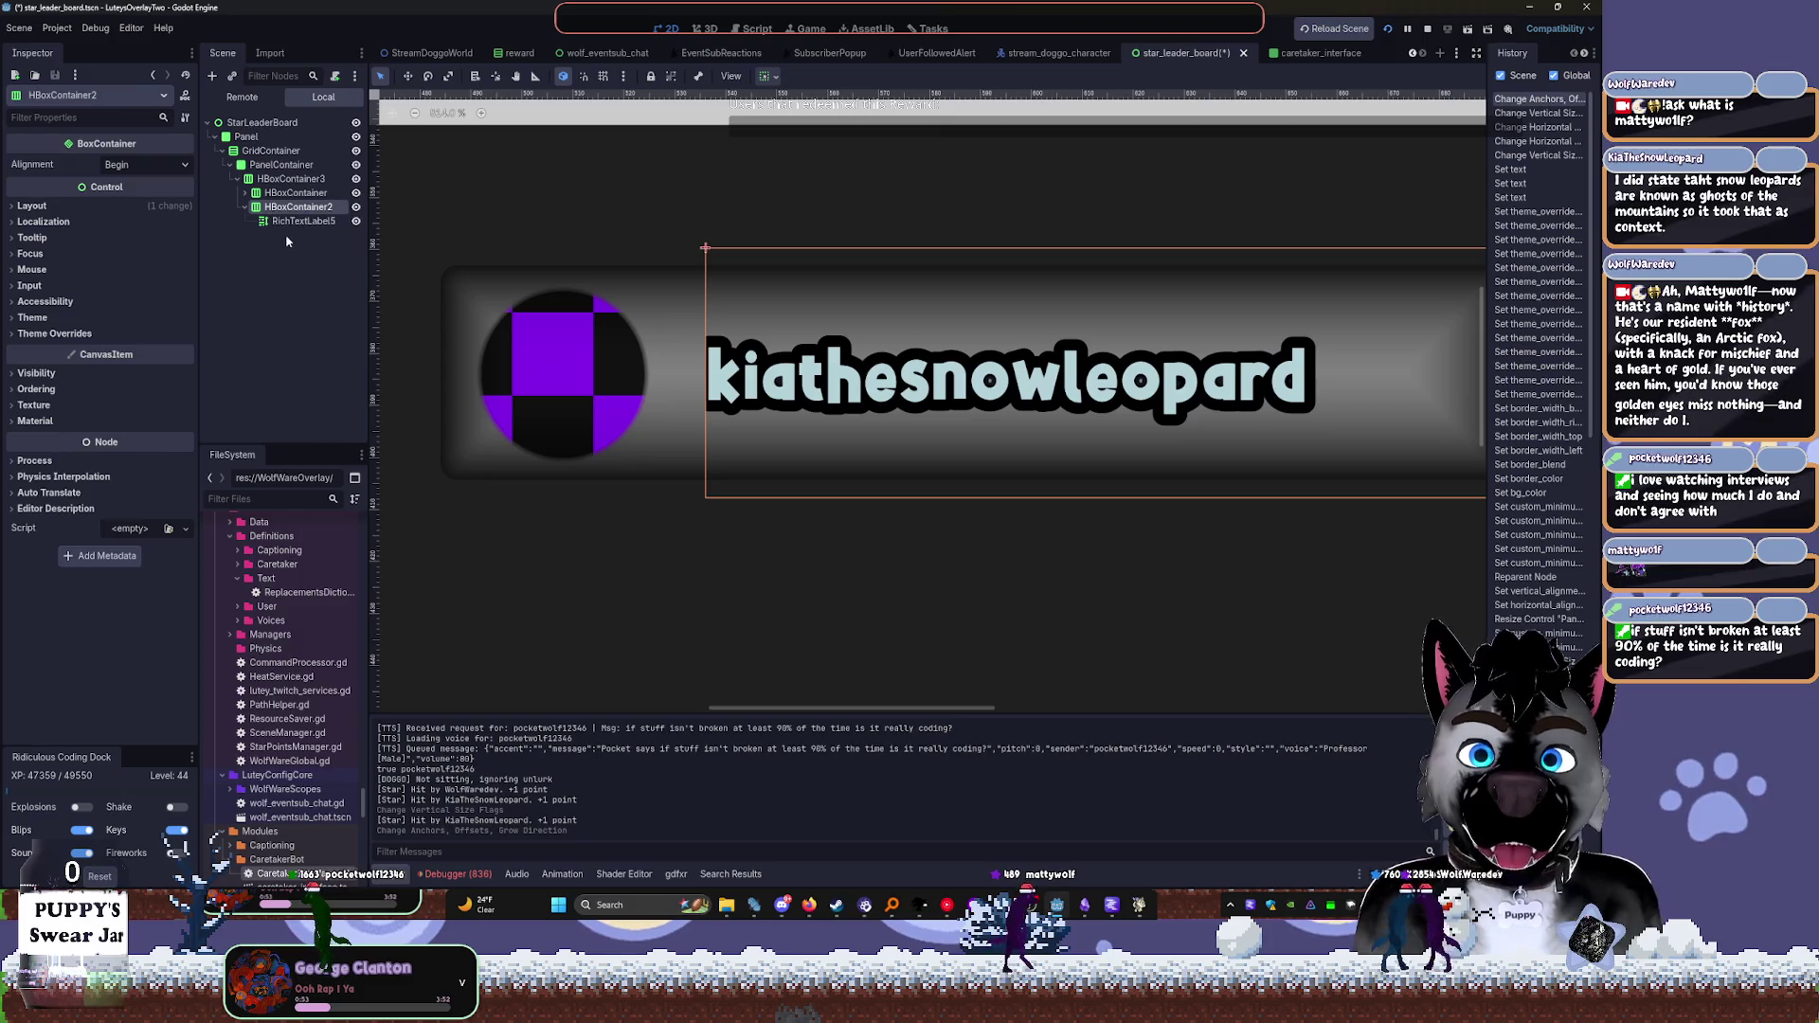
{"action": "left_click", "coordinate": [303, 220]}
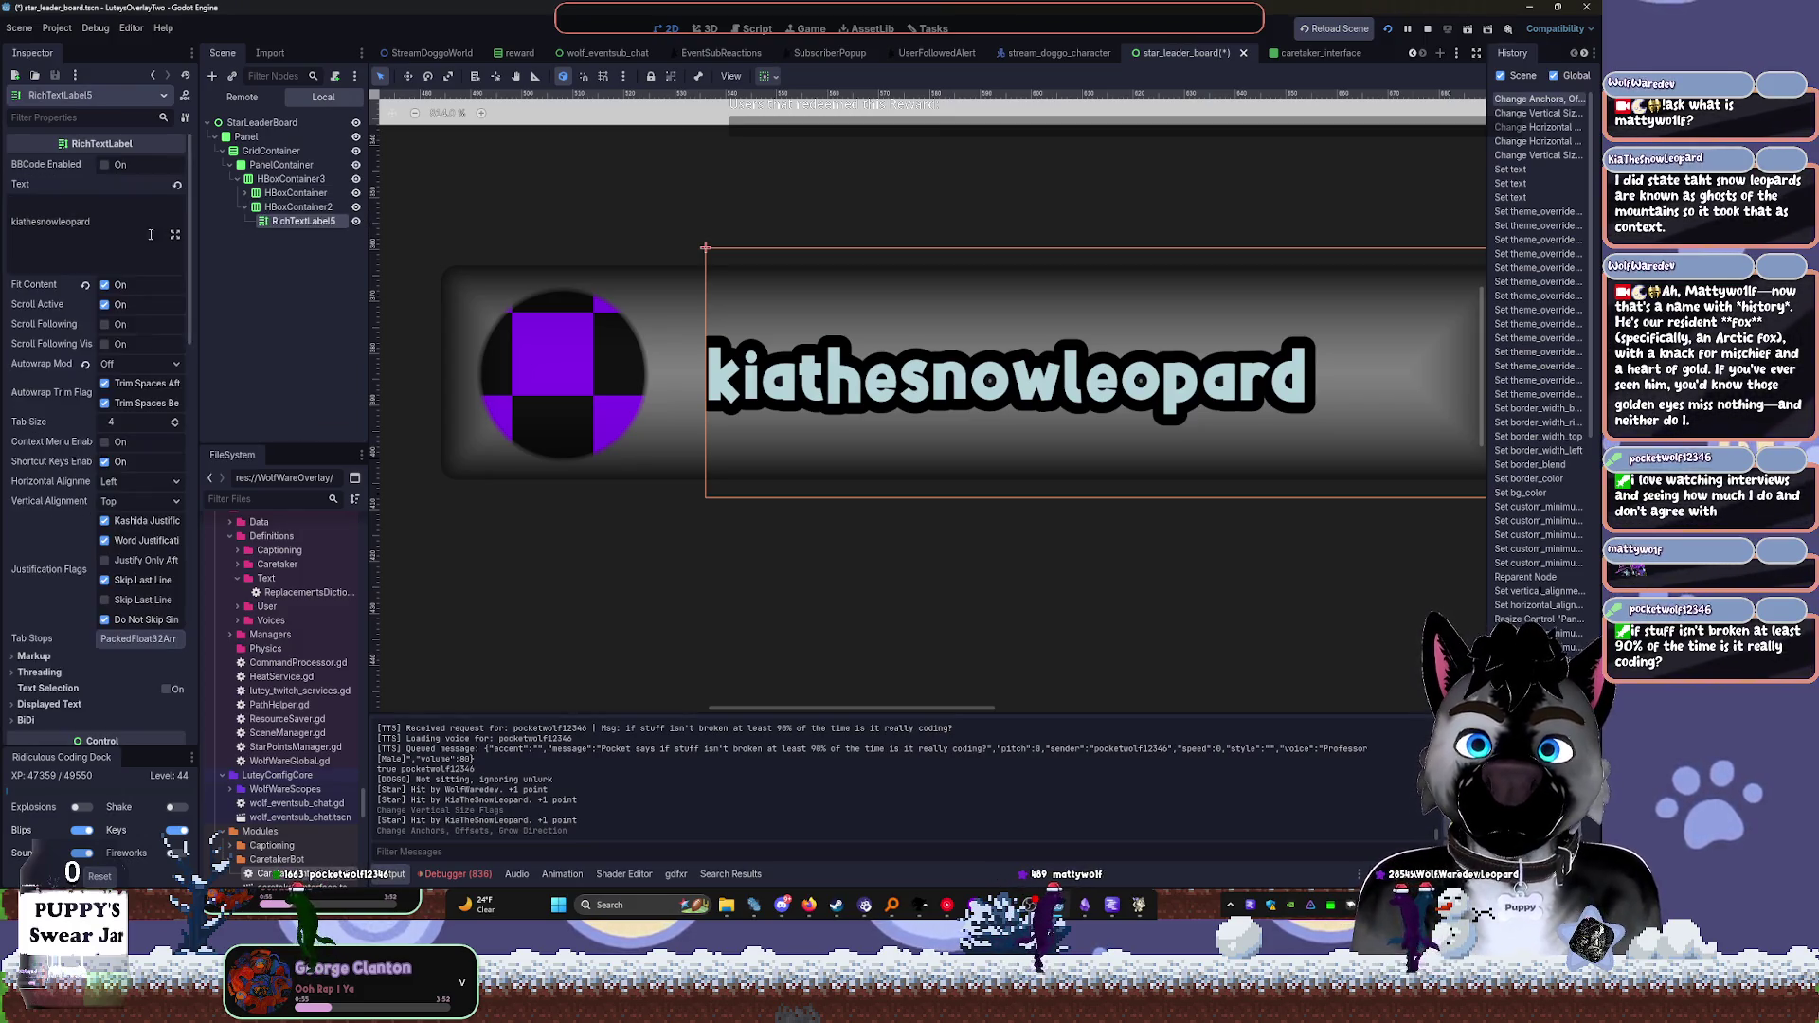
{"action": "left_click", "coordinate": [105, 231]}
{"action": "key", "text": "ctrl+s"}
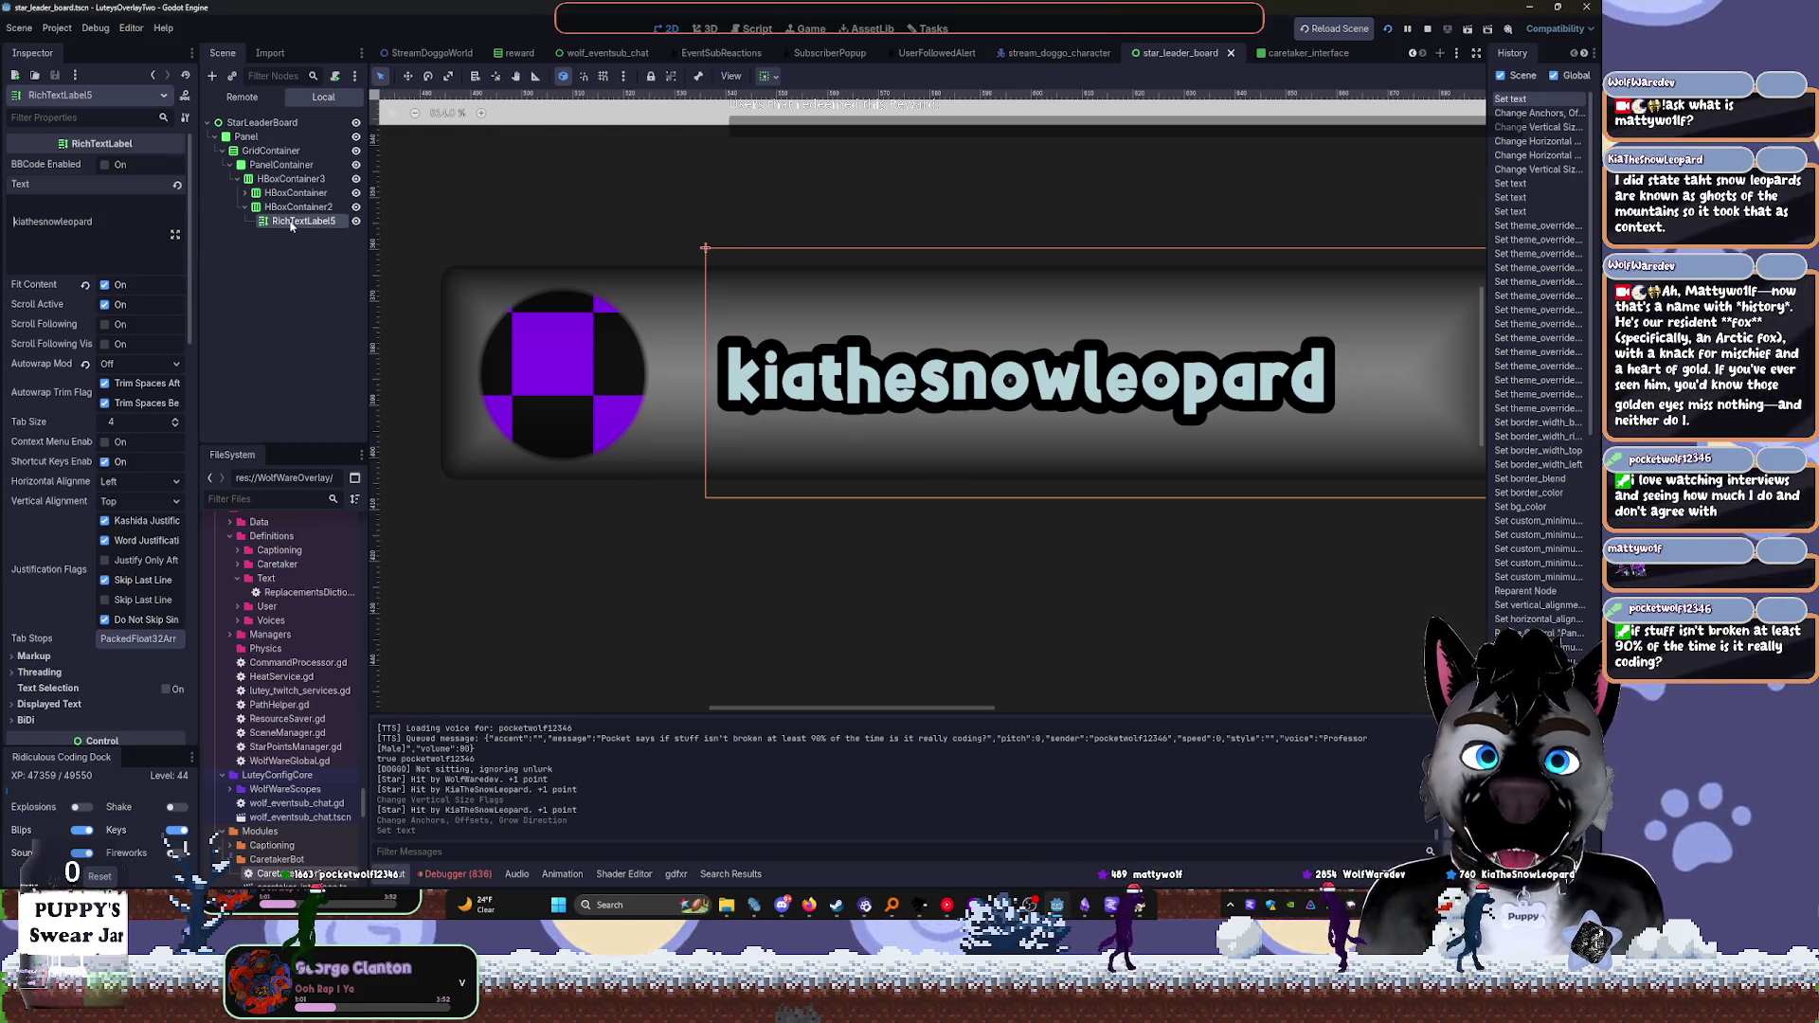
Move RichTextLabel5 into the avatar's row after MarginContainer and delete the empty HBoxContainer2
{"action": "left_click_drag", "start_coordinate": [275, 225], "coordinate": [292, 194]}
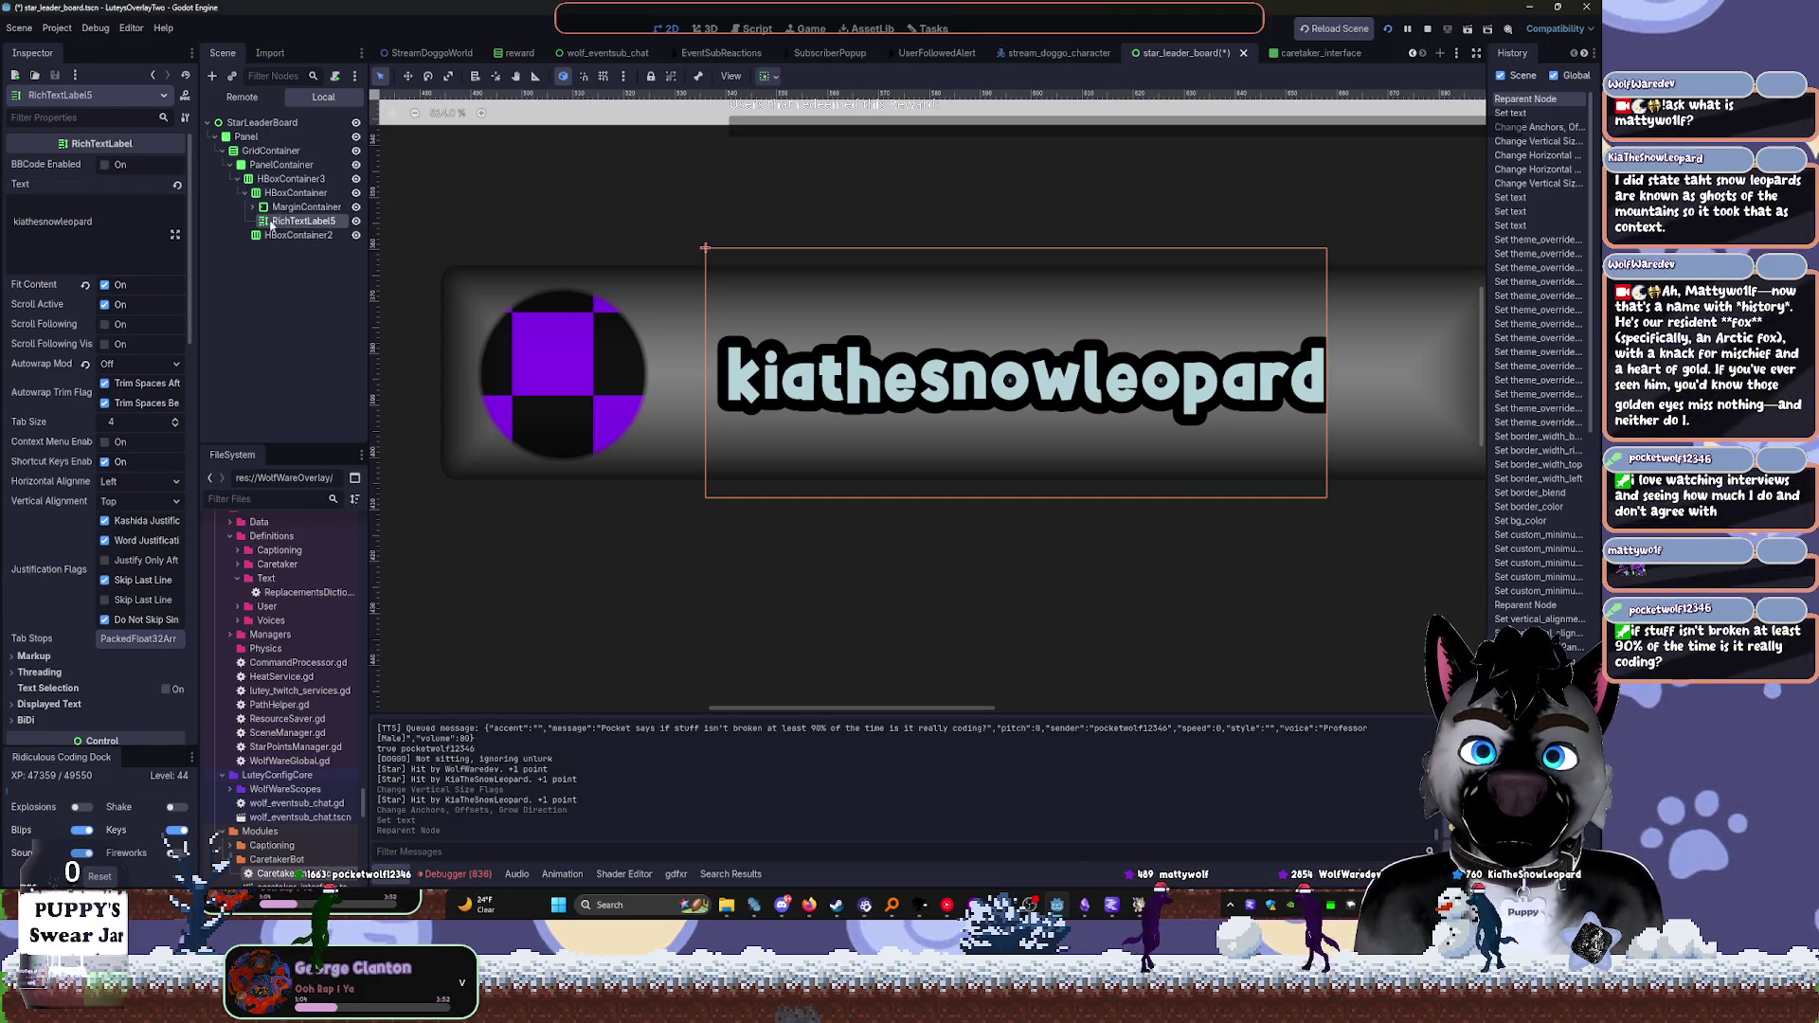
{"action": "left_click", "coordinate": [289, 235]}
{"action": "key", "text": "Delete"}
{"action": "key", "text": "Return"}
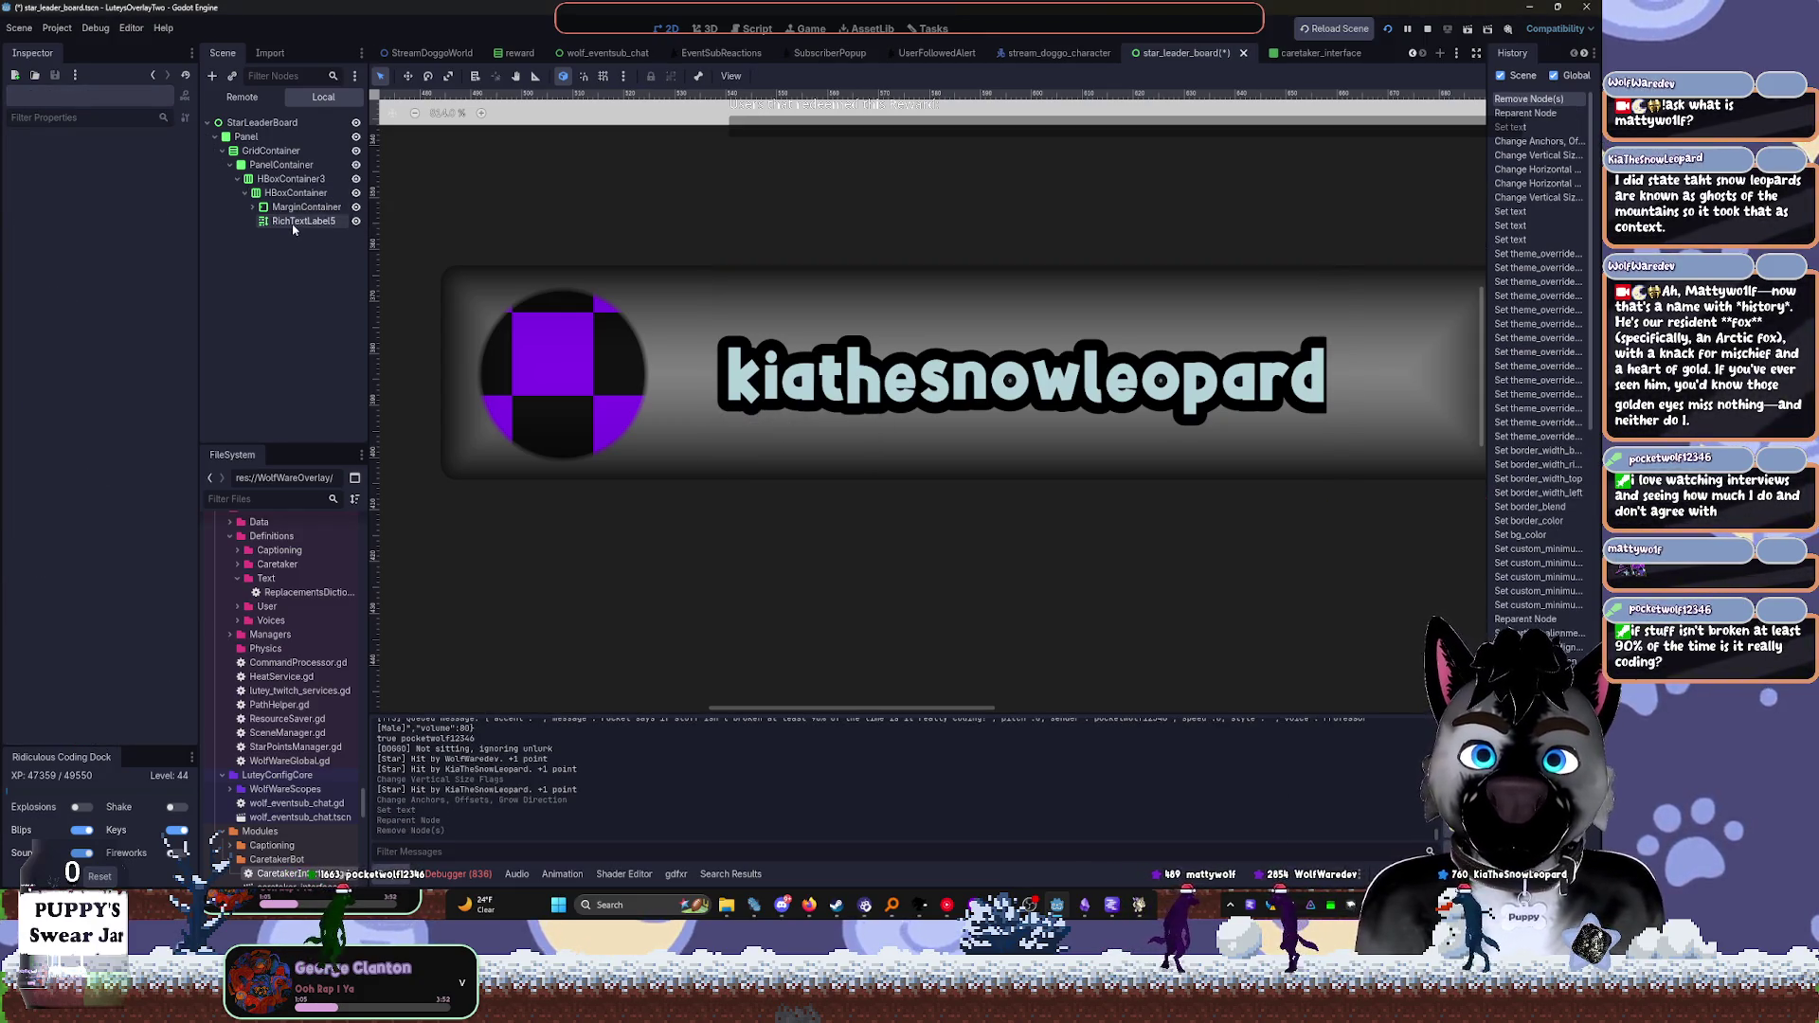
Adjust the label's horizontal sizing and make the avatar row HBoxContainer expand horizontally
{"action": "left_click", "coordinate": [293, 224]}
{"action": "left_click", "coordinate": [114, 221]}
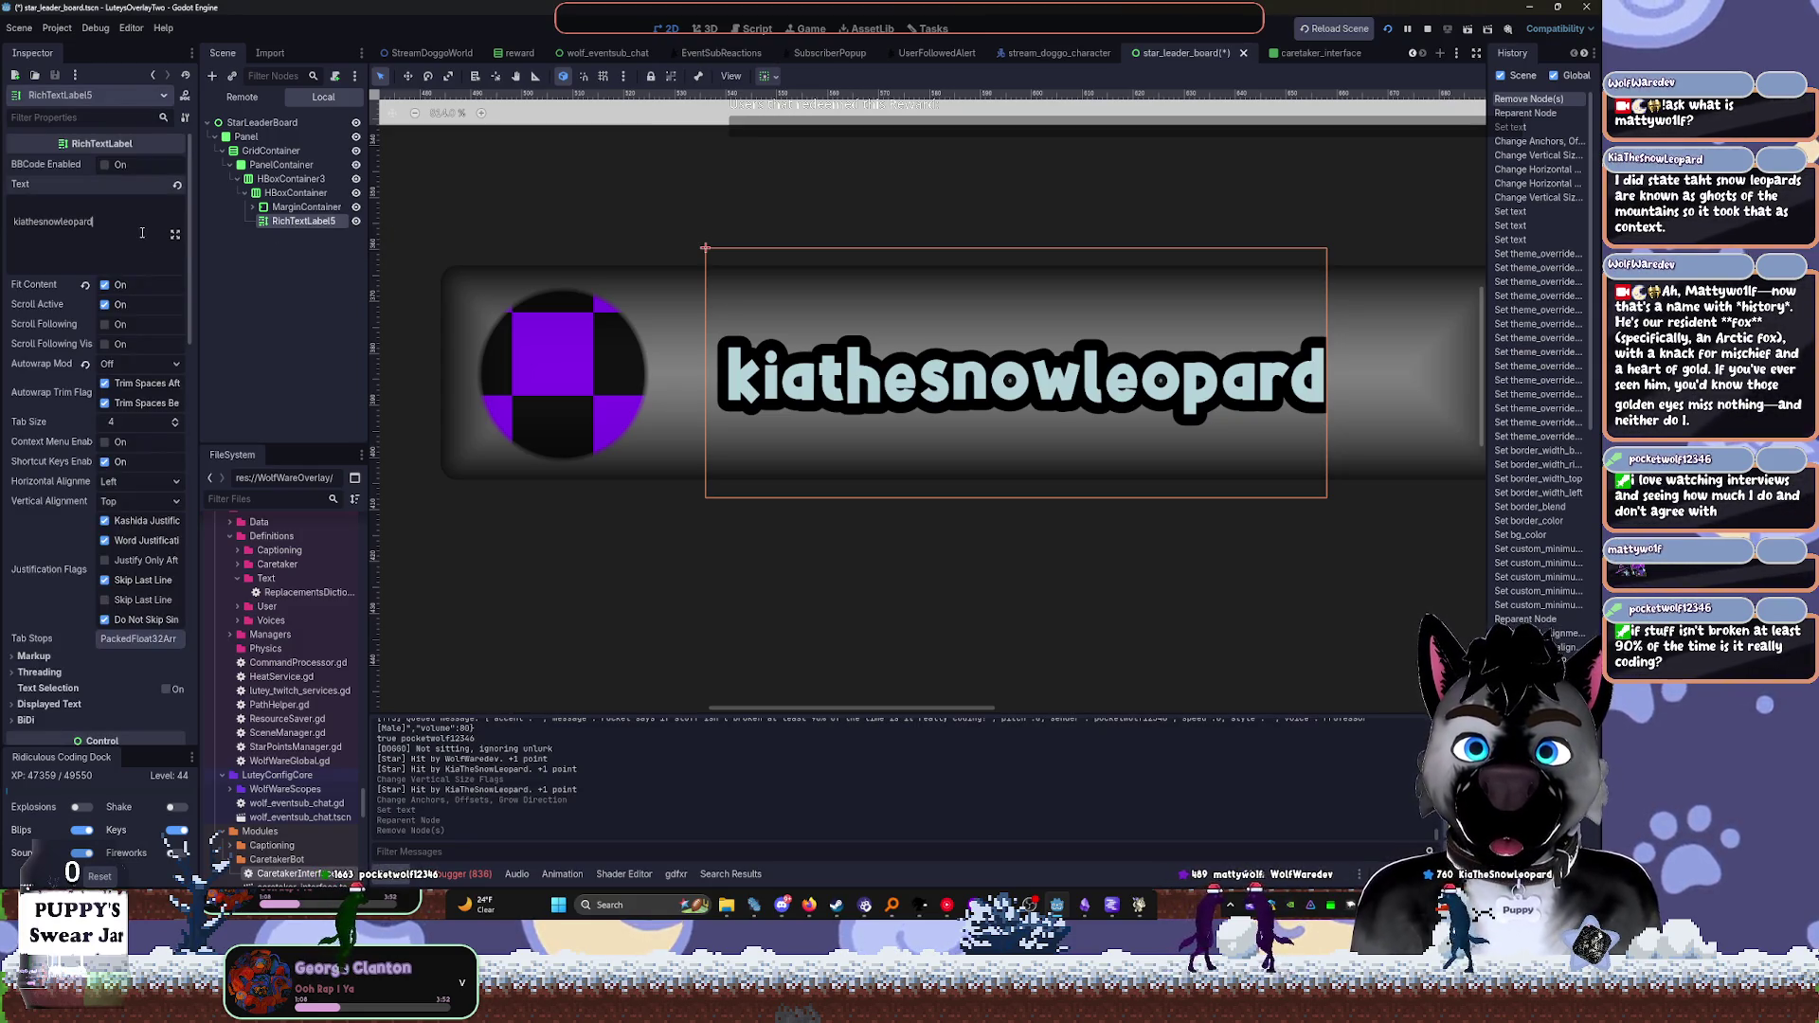
{"action": "left_click", "coordinate": [767, 76]}
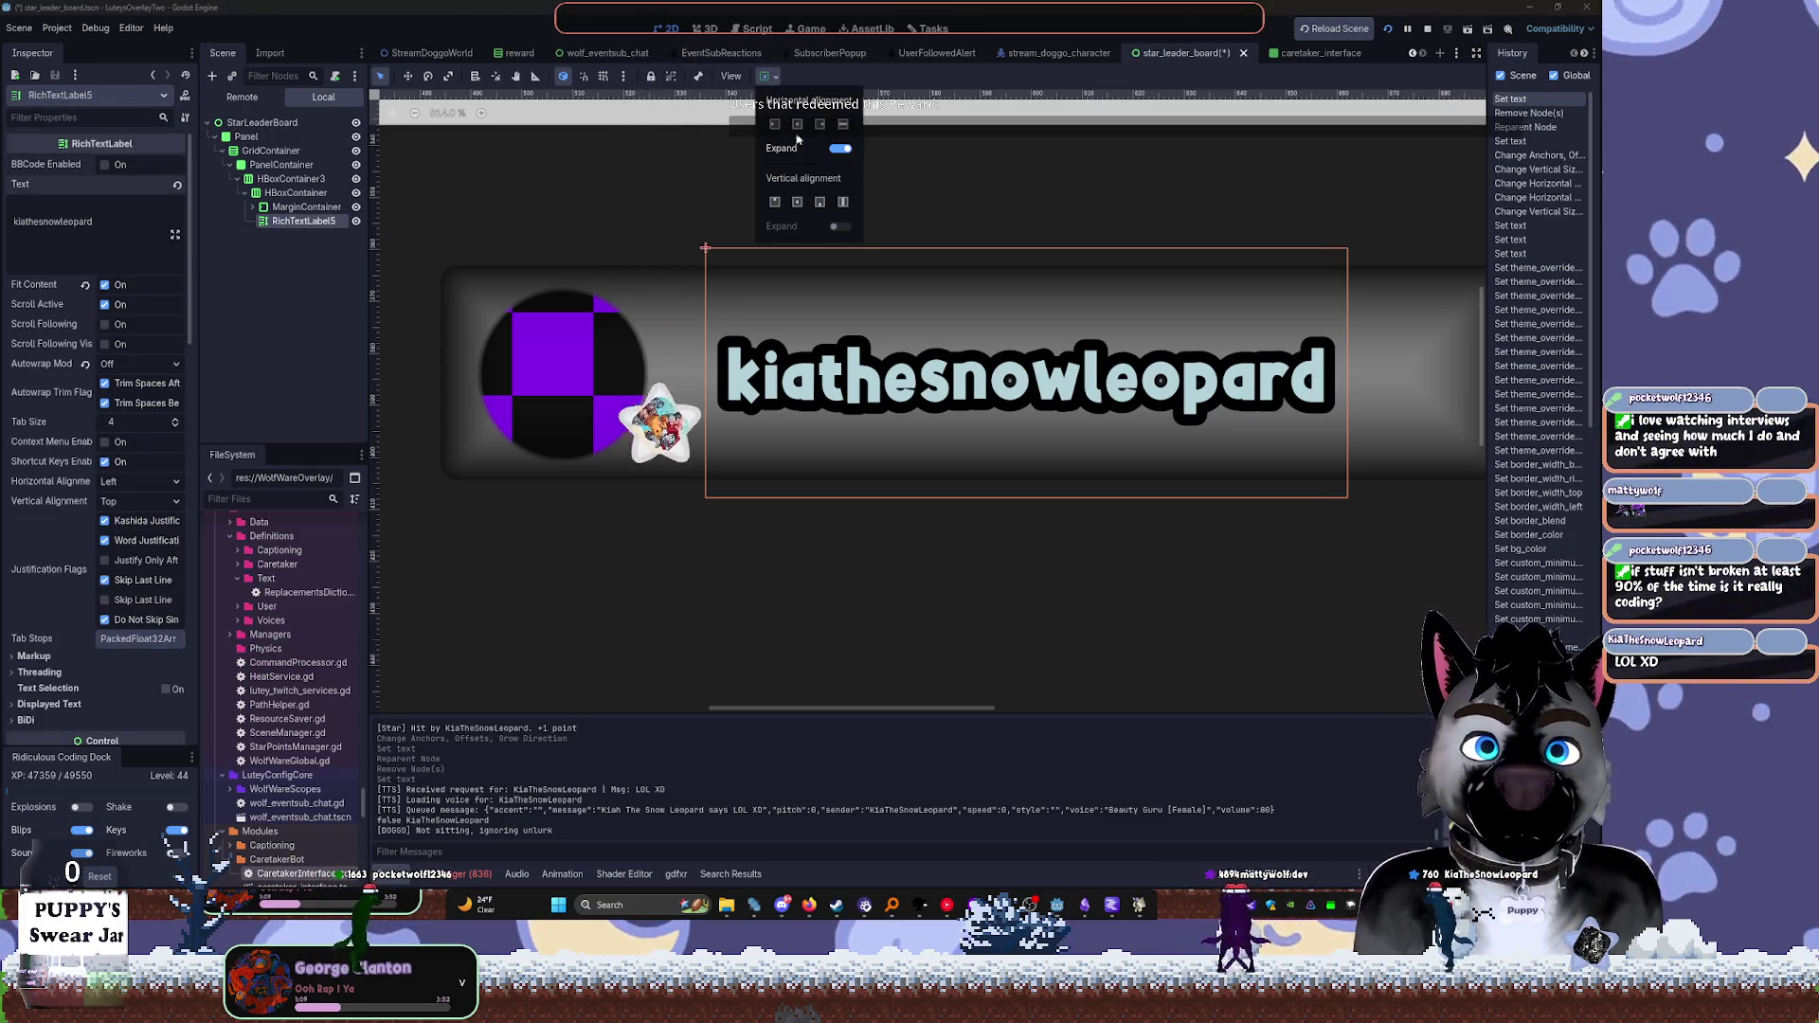
{"action": "left_click", "coordinate": [843, 124]}
{"action": "left_click", "coordinate": [298, 207]}
{"action": "left_click", "coordinate": [292, 193]}
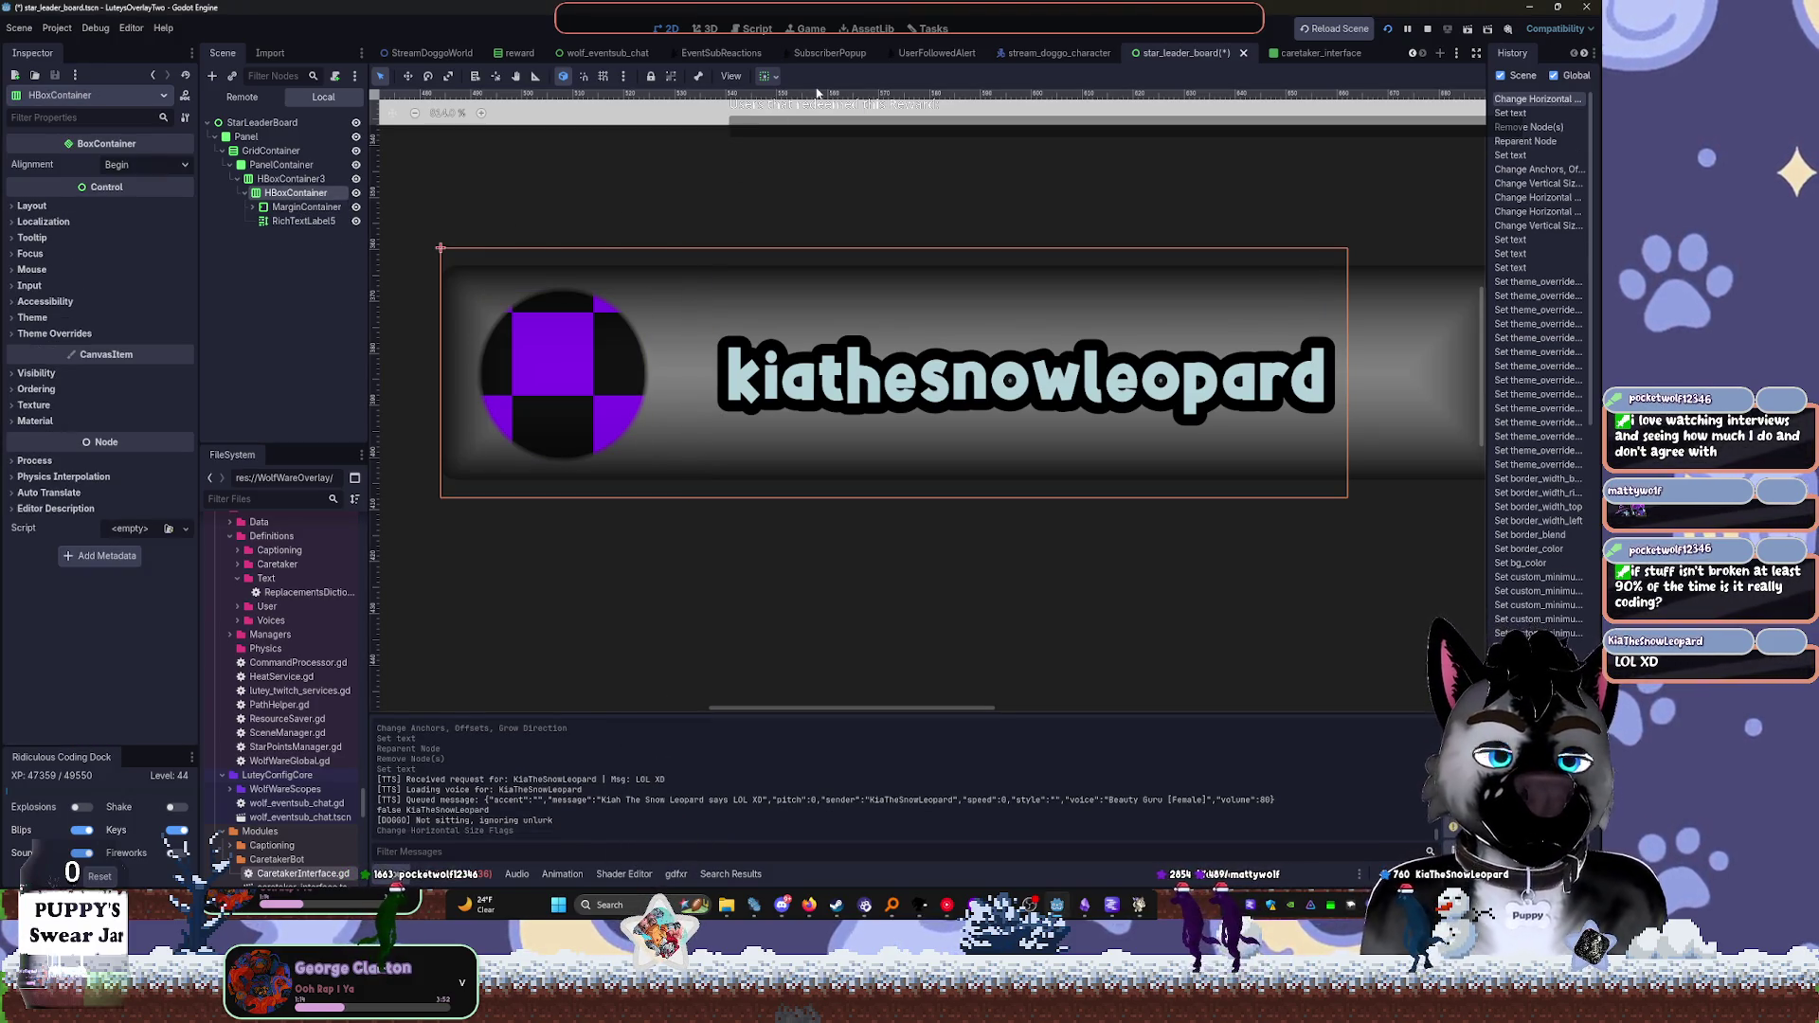
{"action": "left_click", "coordinate": [763, 78]}
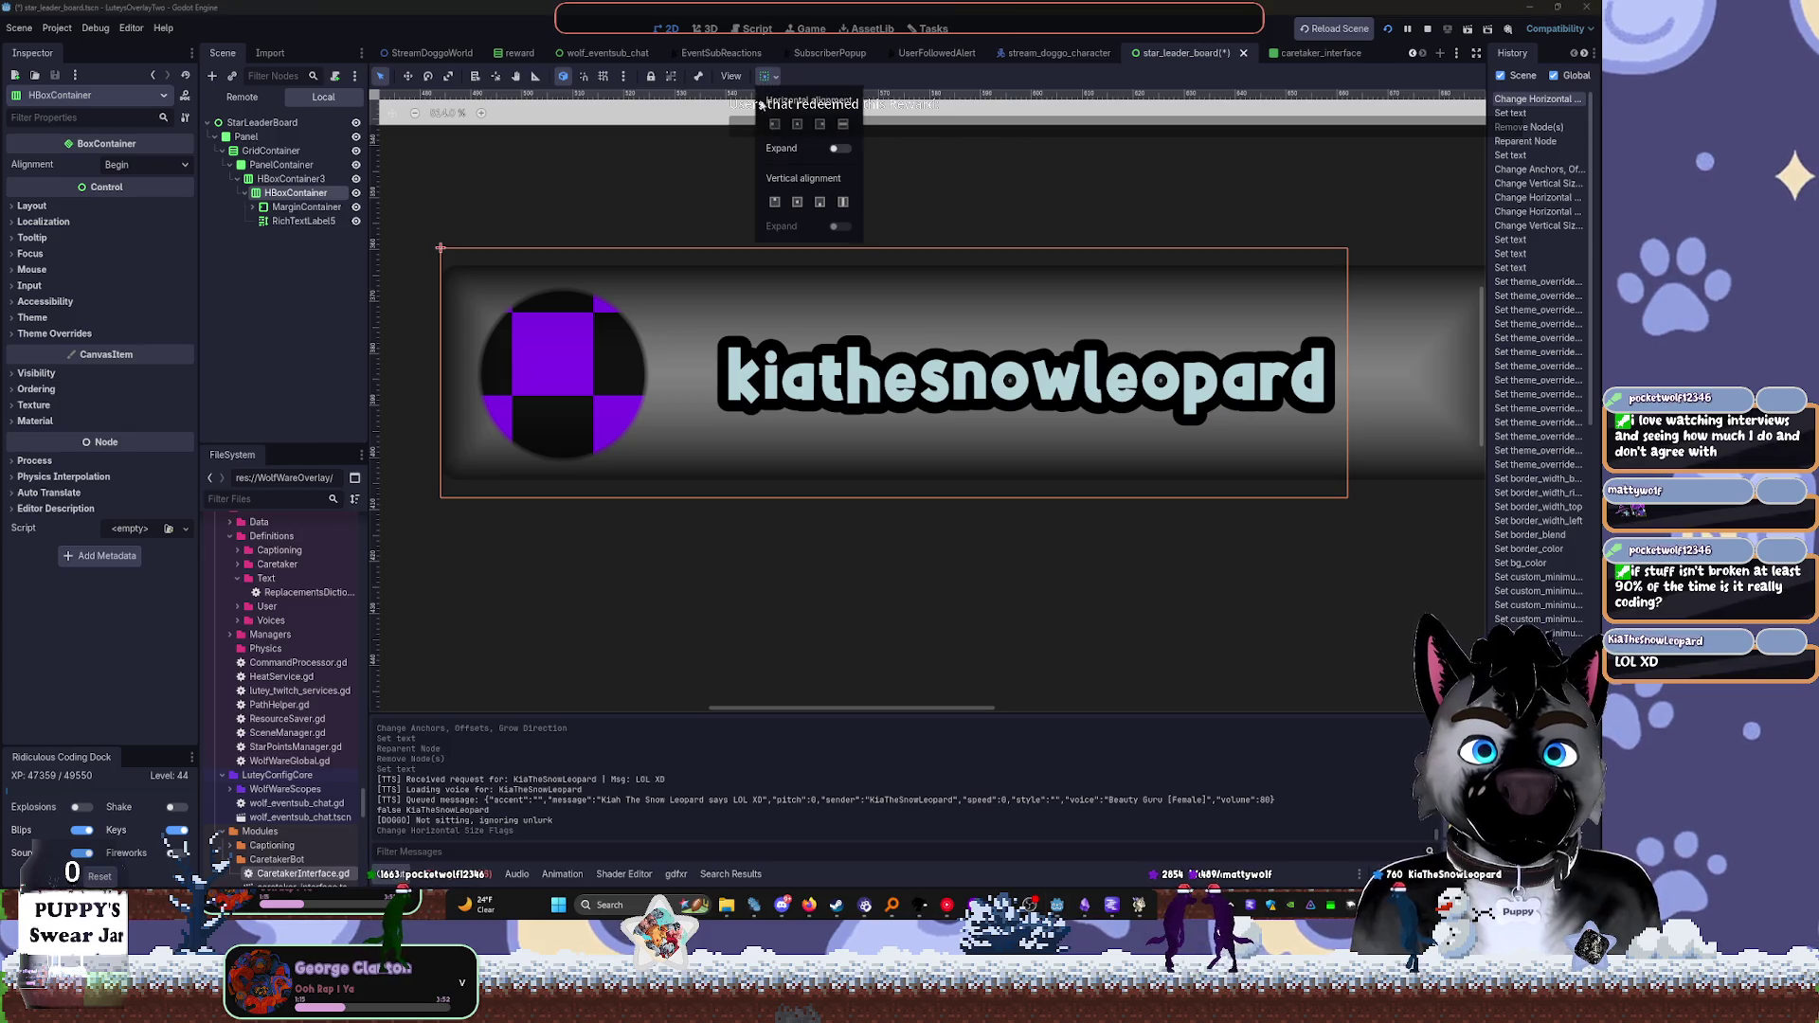
{"action": "left_click", "coordinate": [840, 148]}
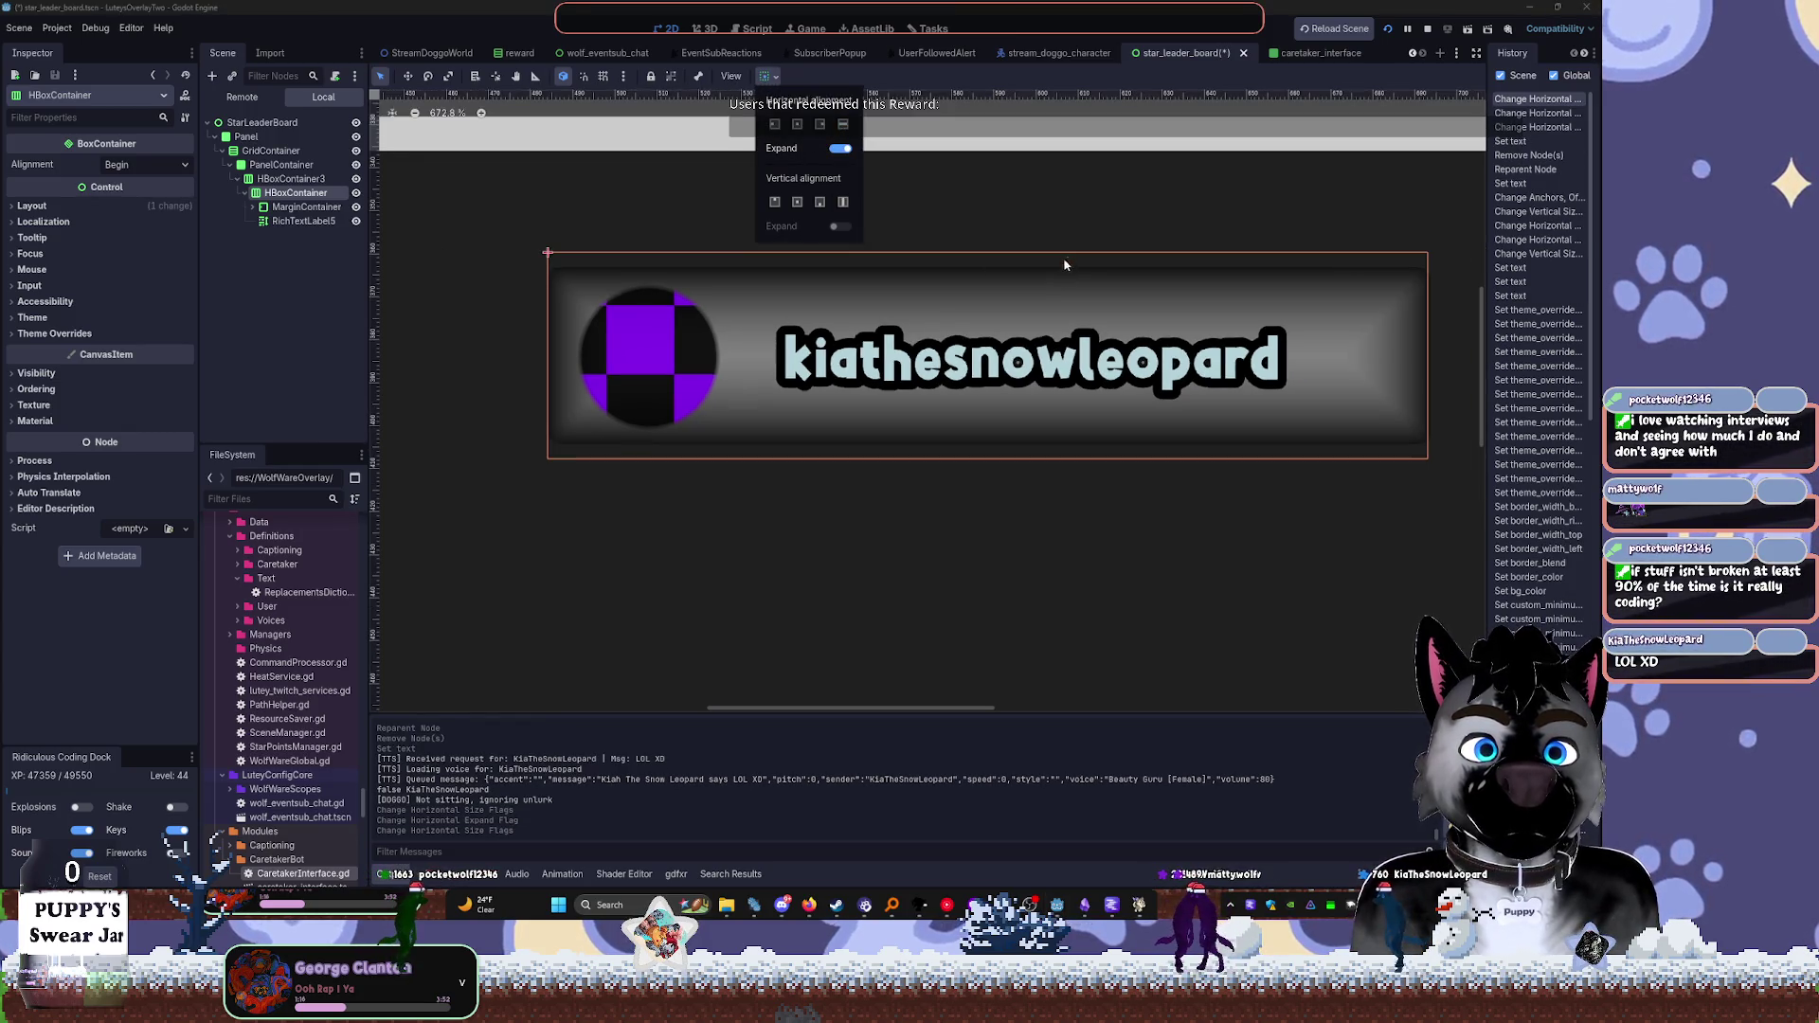
{"action": "left_click", "coordinate": [334, 206]}
Select the background Panel node, cancelling an accidental rename
{"action": "left_click", "coordinate": [248, 137]}
{"action": "left_click", "coordinate": [252, 135]}
{"action": "key", "text": "Escape"}
{"action": "scroll", "coordinate": [119, 535], "scroll_direction": "down", "scroll_amount": 4}
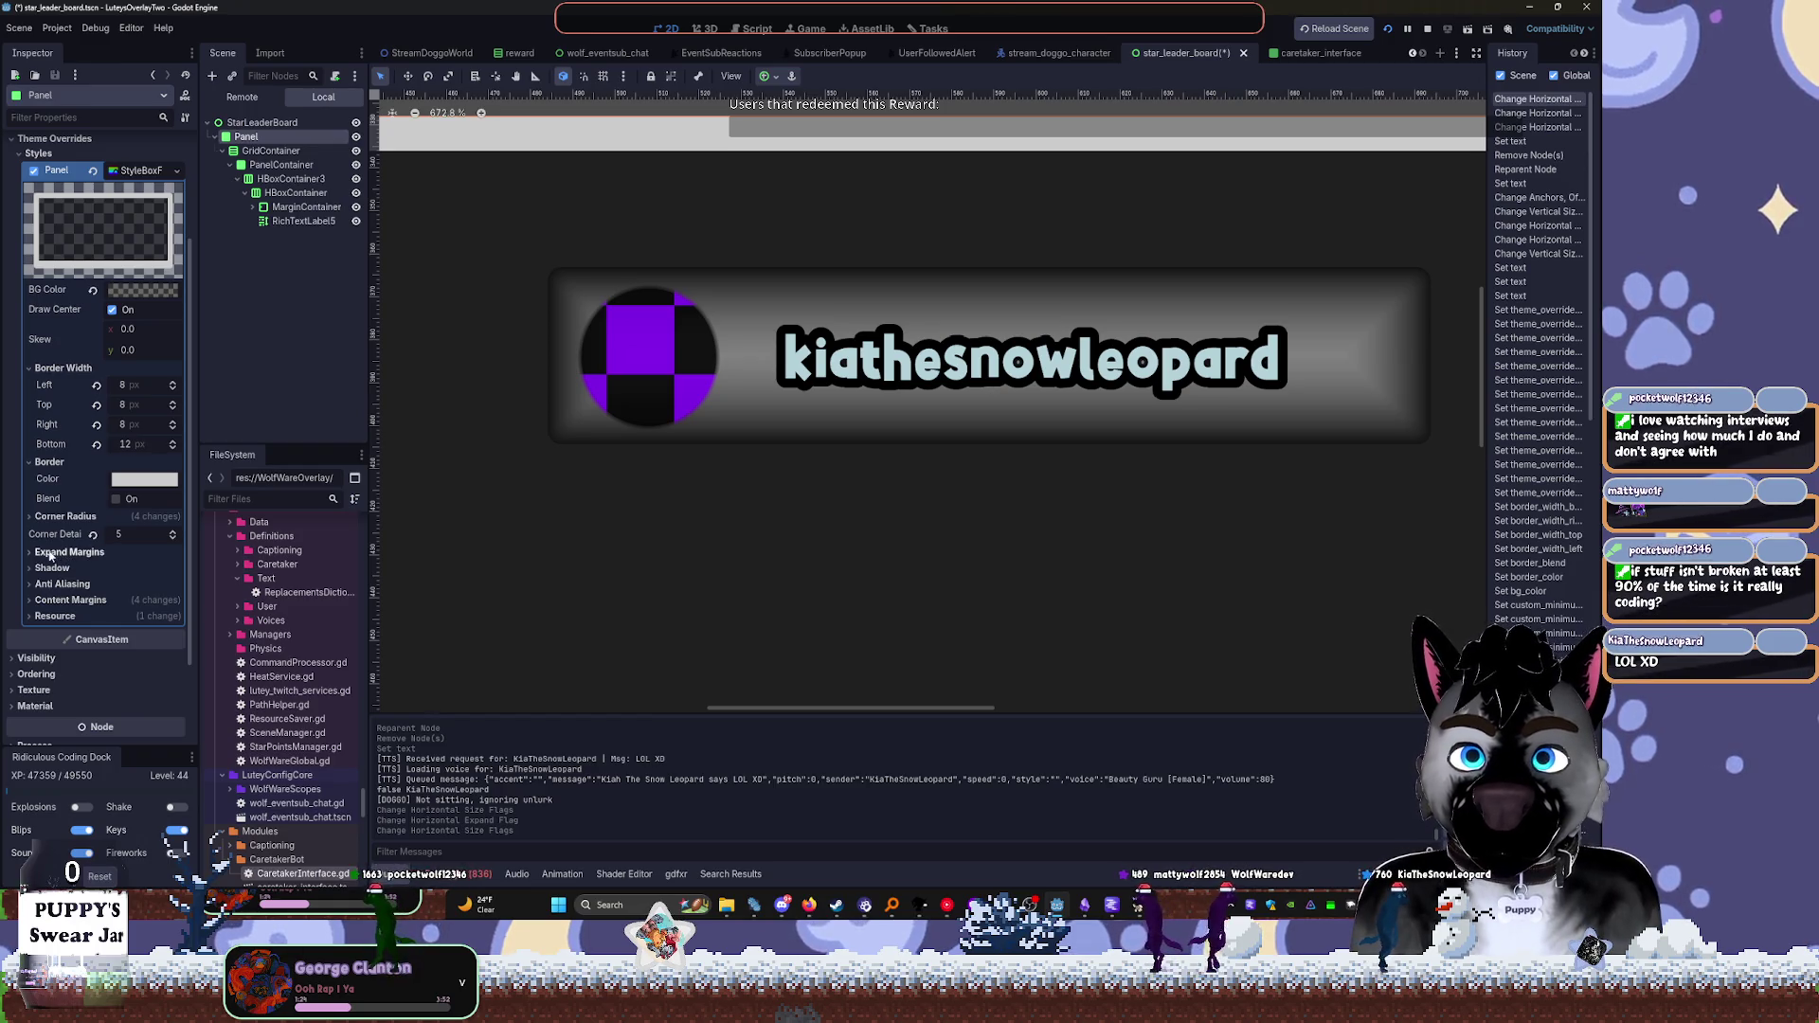
Try a 1 px panel shadow, remove it, and toggle the panel's visibility off and on
{"action": "left_click", "coordinate": [52, 568]}
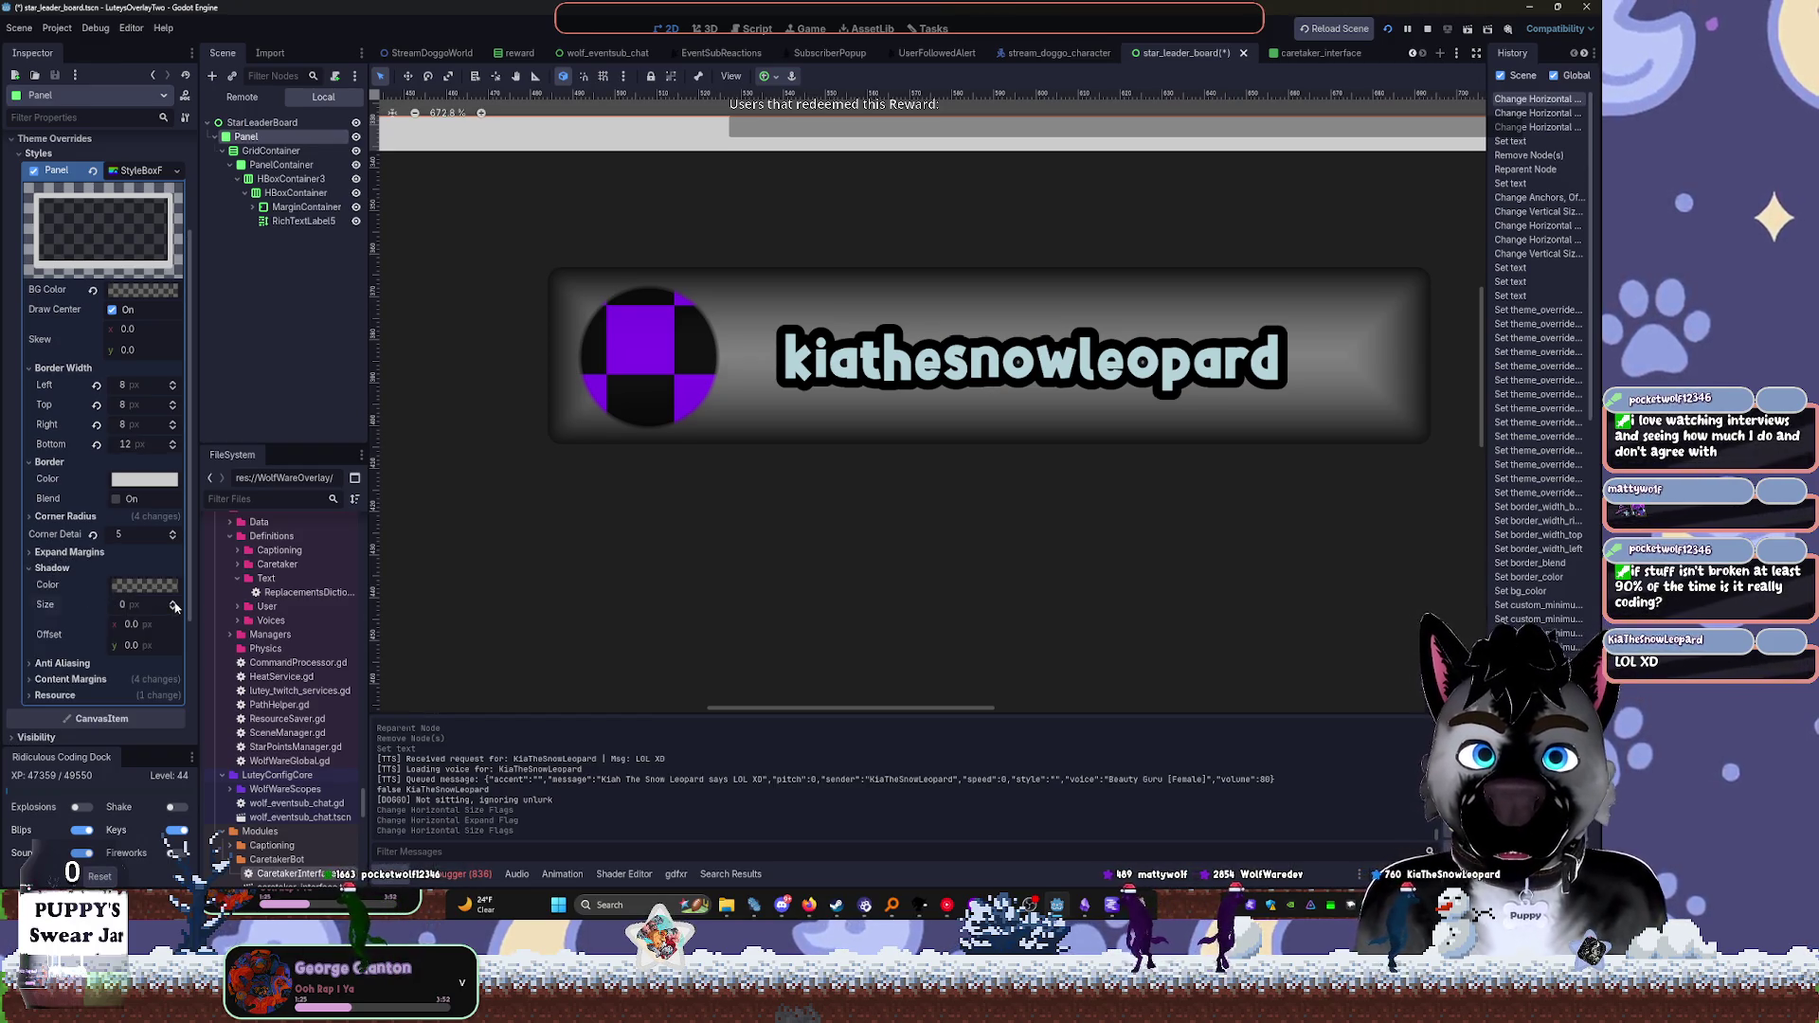
{"action": "left_click", "coordinate": [174, 605]}
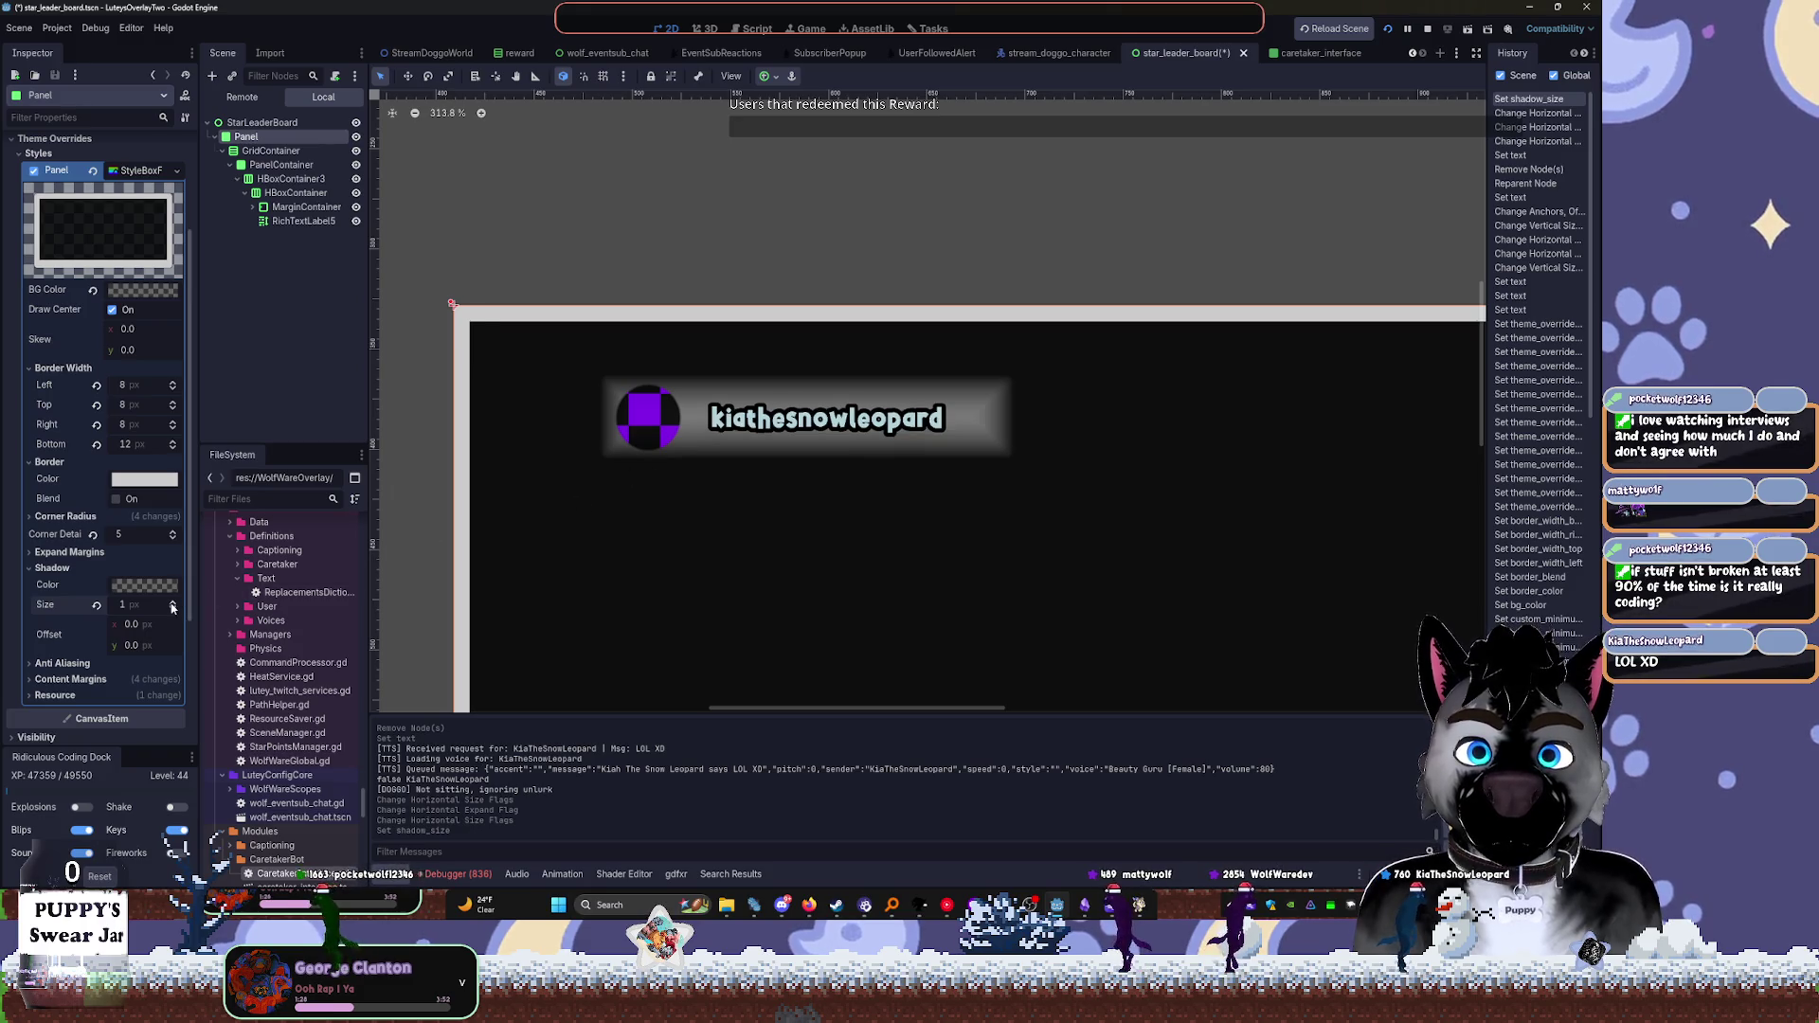
{"action": "left_click", "coordinate": [173, 609]}
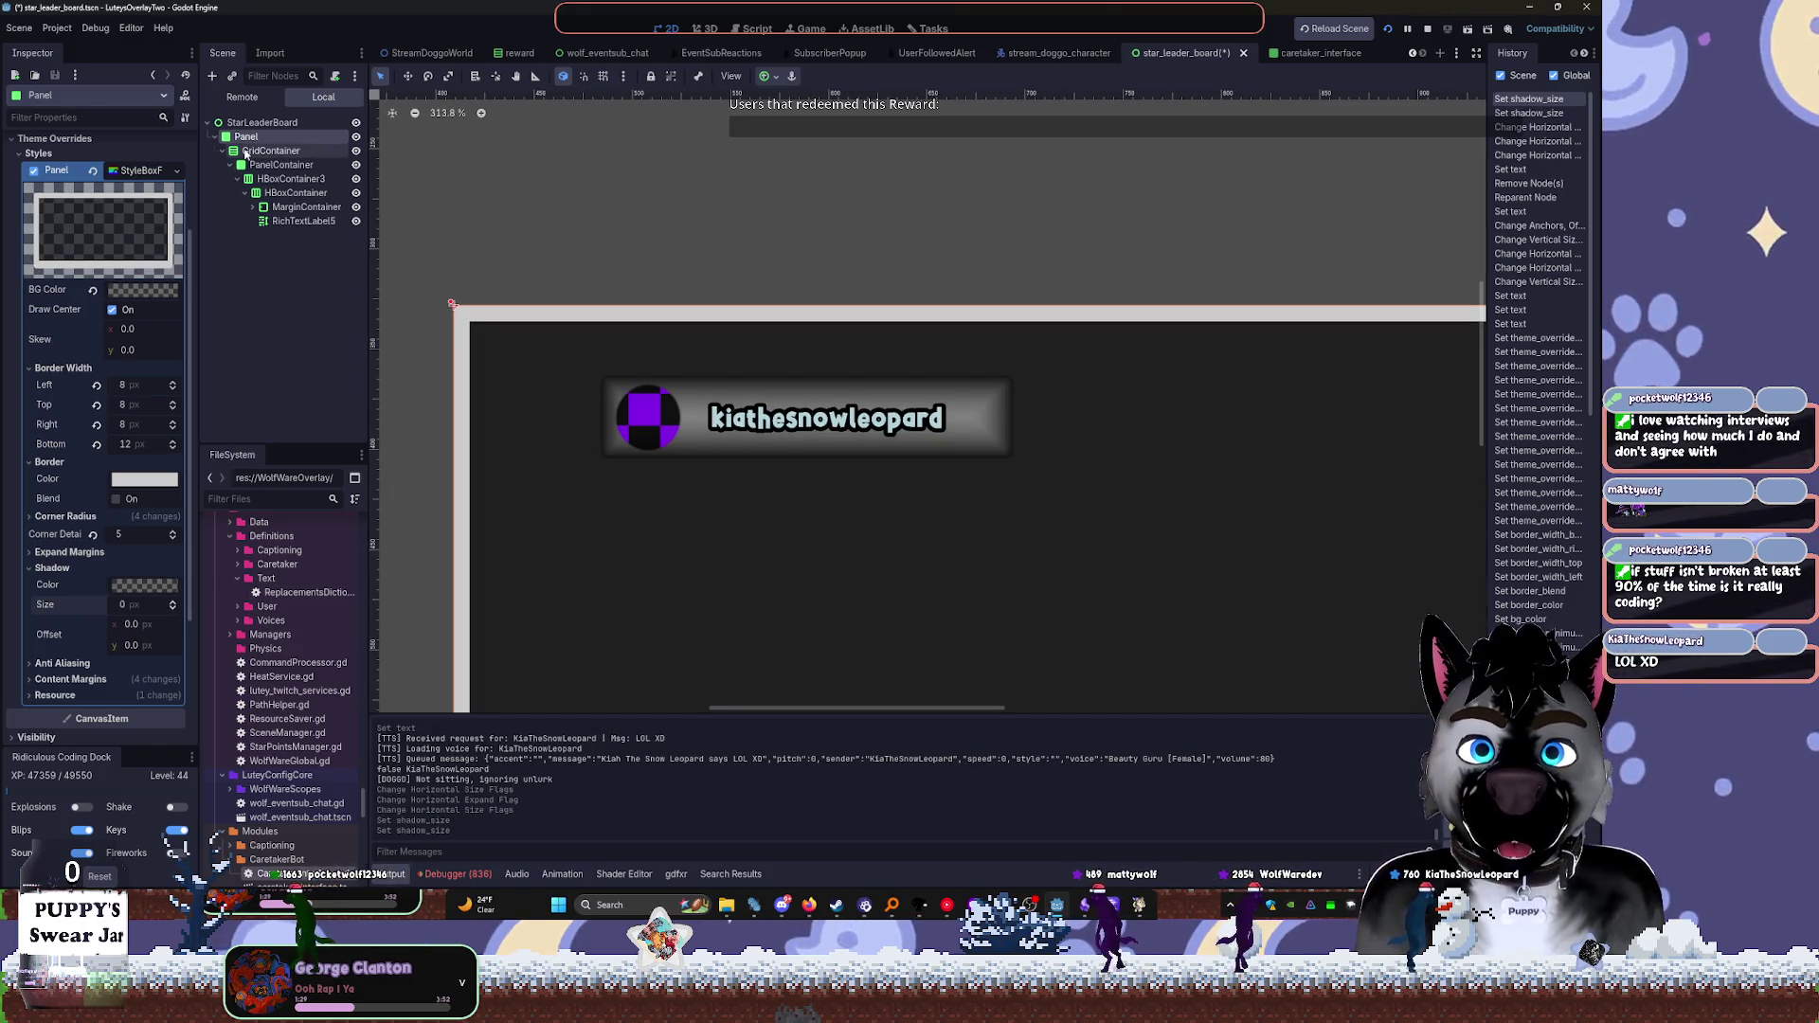
{"action": "left_click", "coordinate": [355, 151]}
{"action": "left_click", "coordinate": [353, 149]}
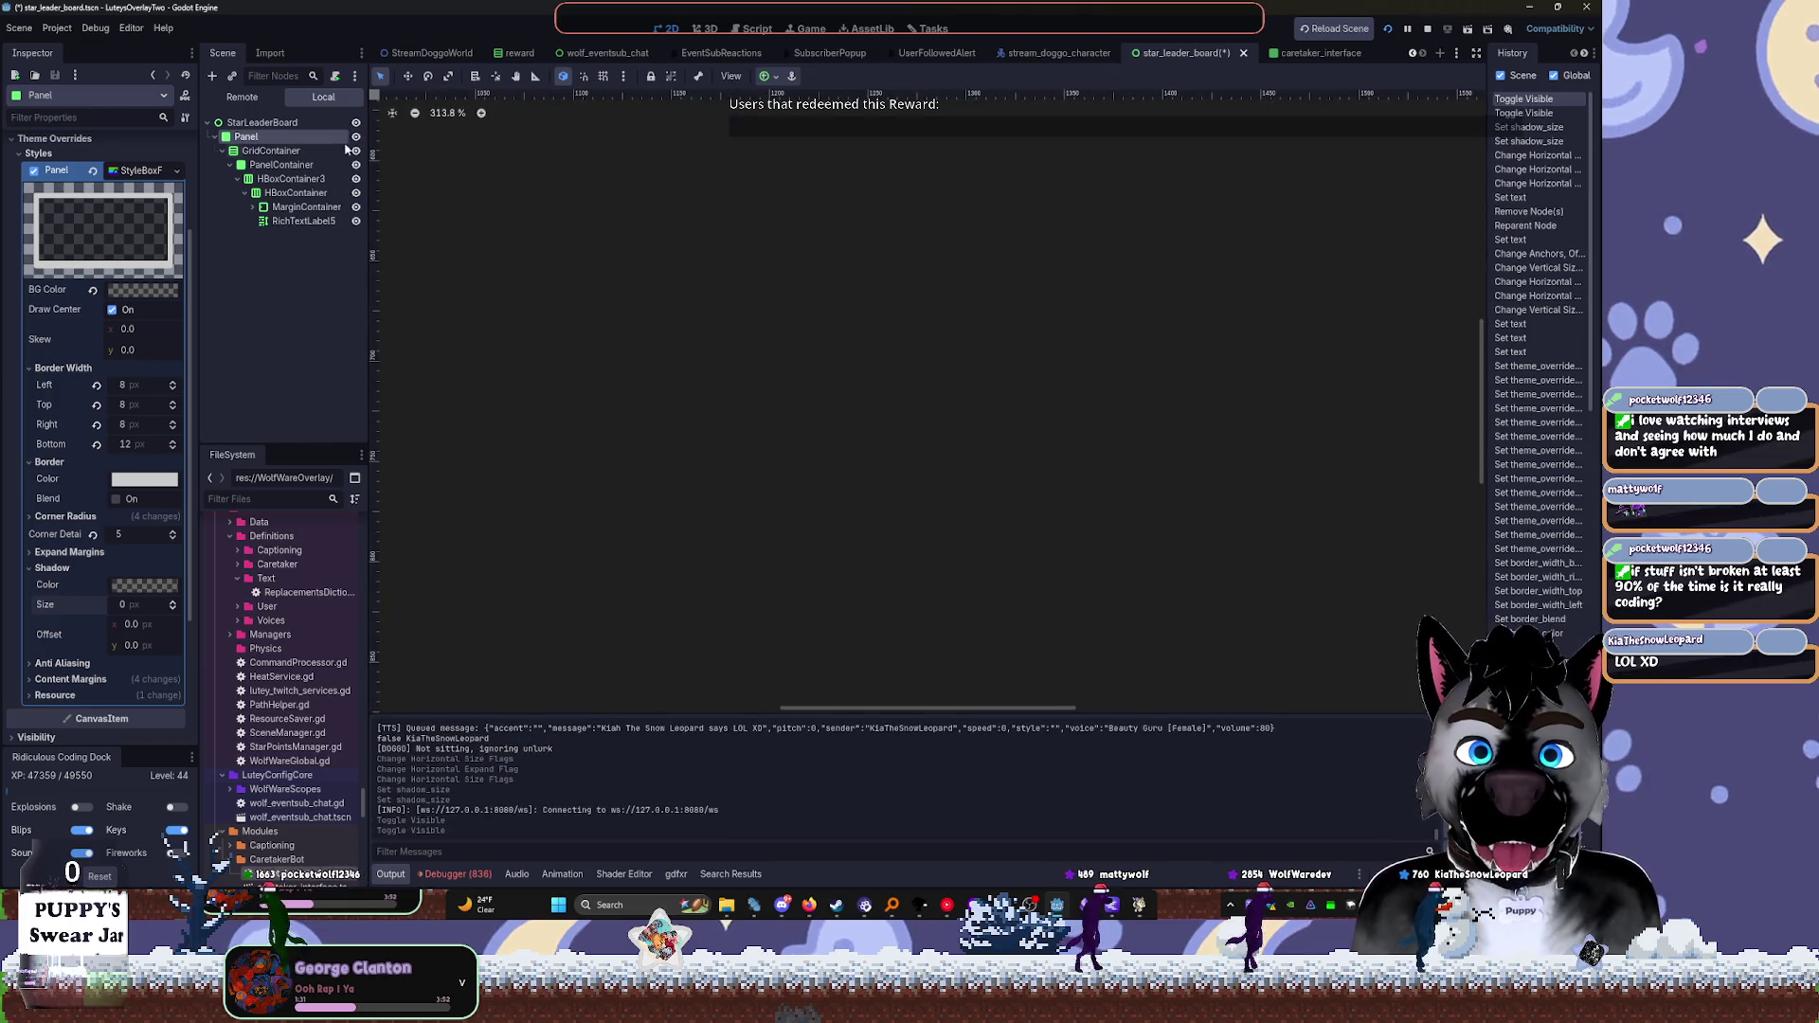
{"action": "scroll", "coordinate": [569, 233], "scroll_direction": "down", "scroll_amount": 6}
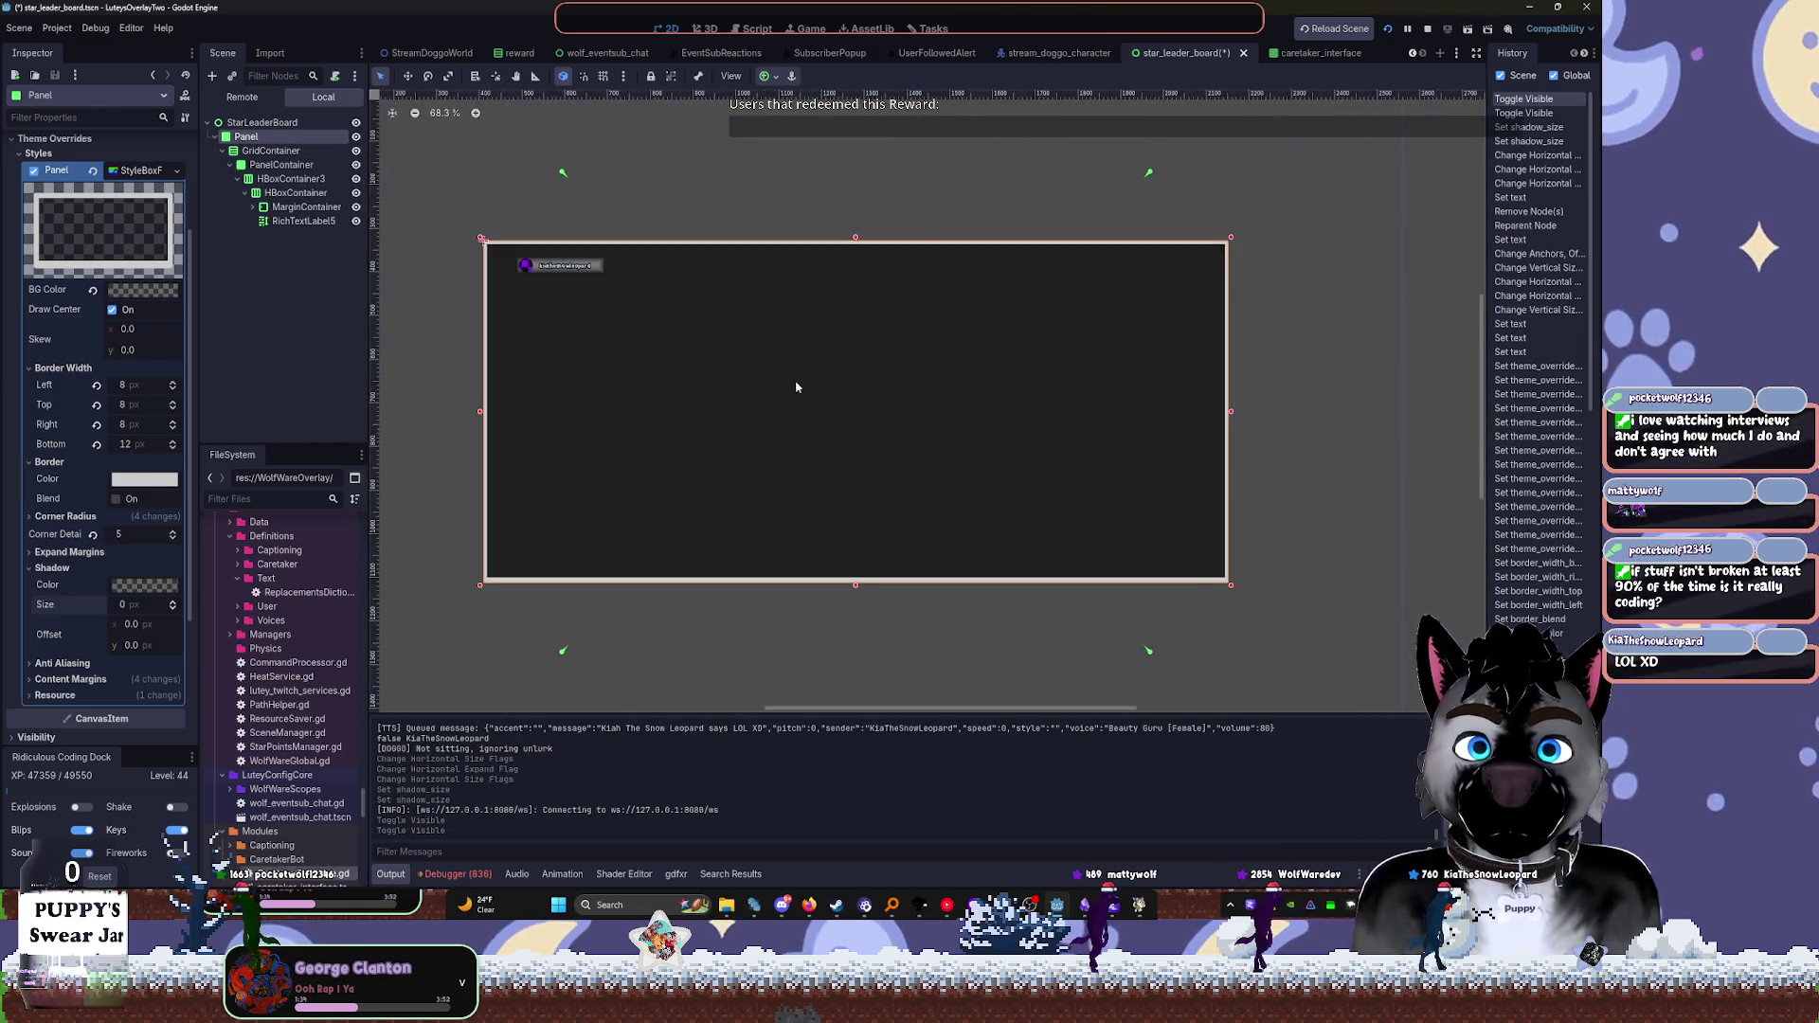
{"action": "scroll", "coordinate": [526, 260], "scroll_direction": "up", "scroll_amount": 5}
{"action": "scroll", "coordinate": [563, 296], "scroll_direction": "up", "scroll_amount": 3}
Rename the PanelContainer node in the Scene dock to 'LeaderCard'
{"action": "left_click", "coordinate": [294, 207]}
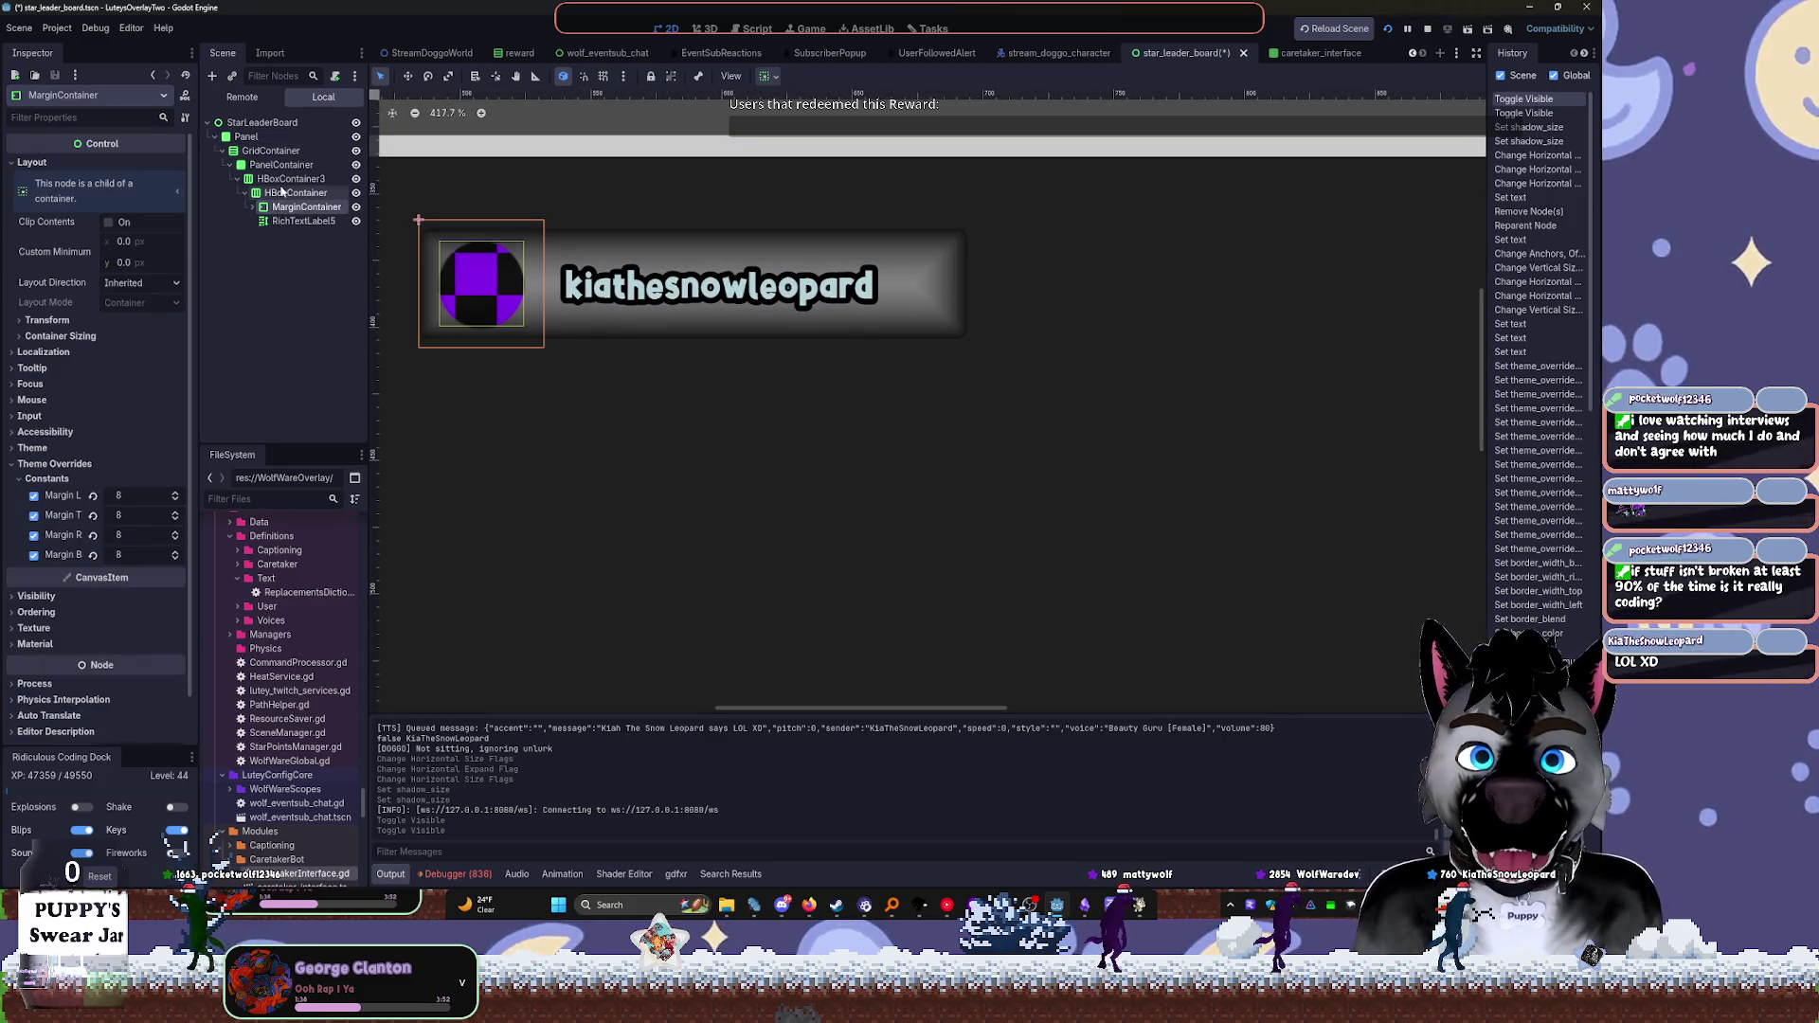
{"action": "left_click", "coordinate": [280, 165]}
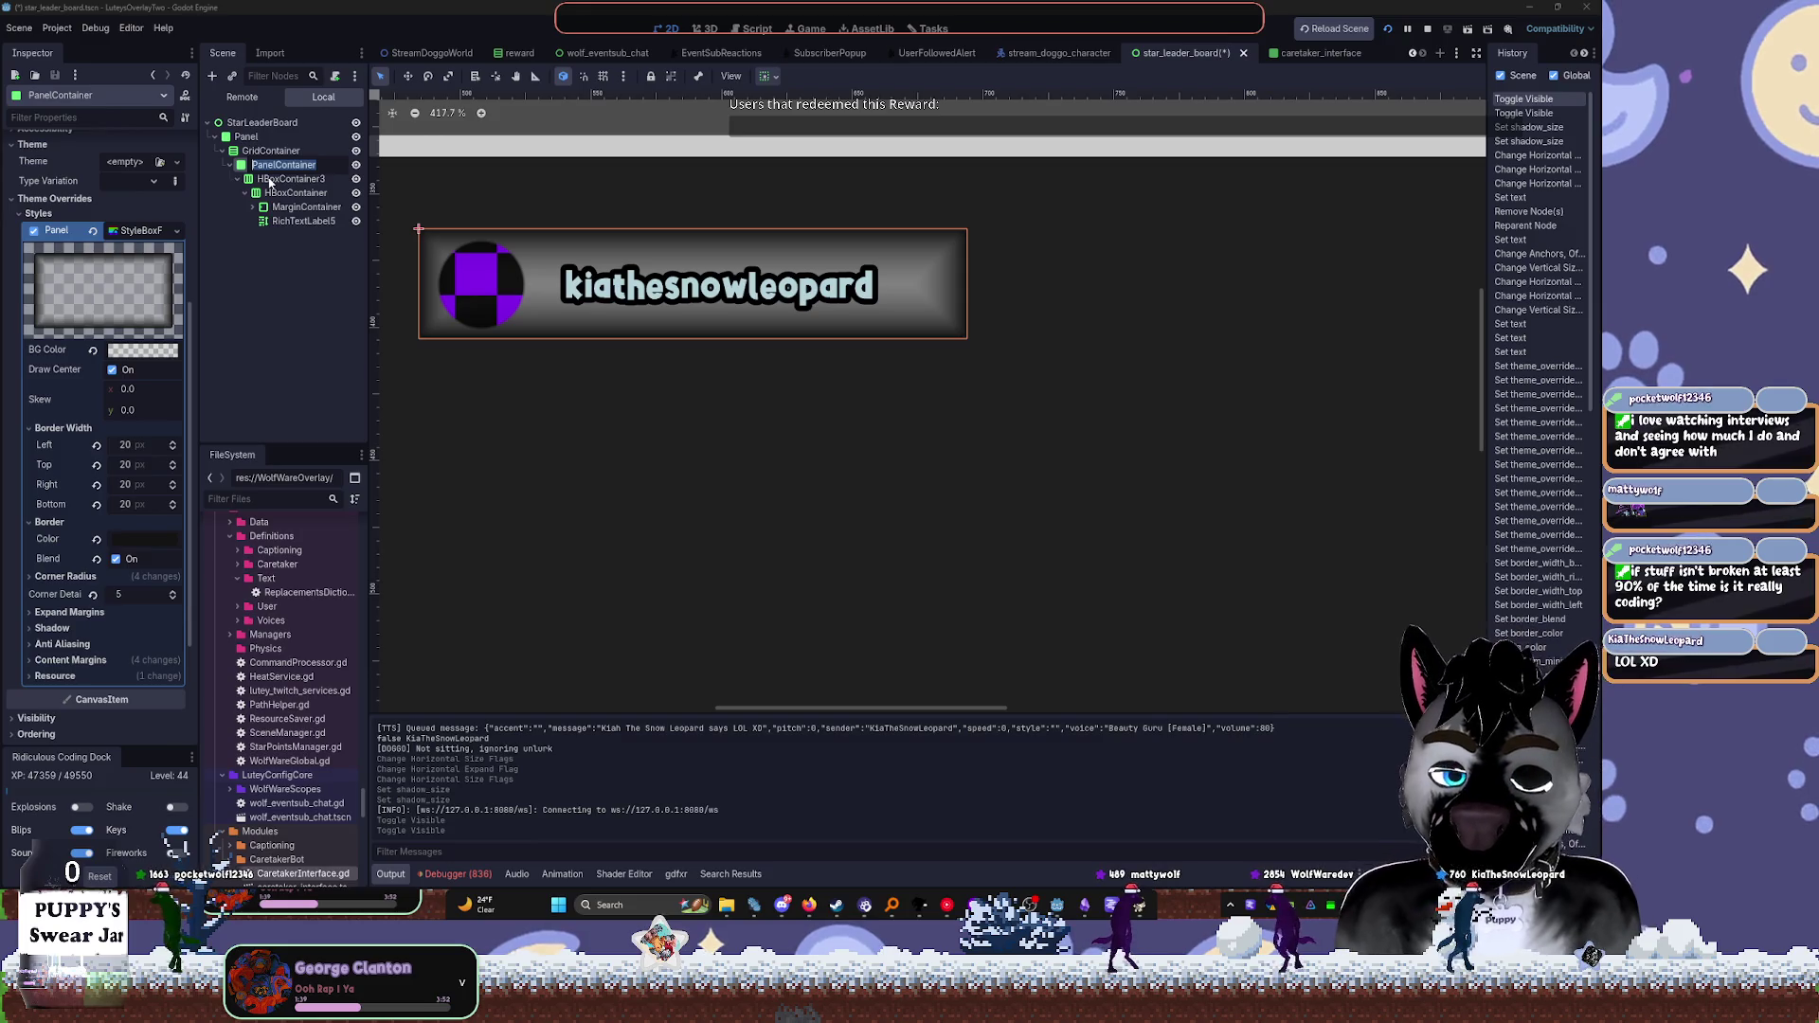
{"action": "key", "text": "F2"}
{"action": "type", "text": "L"}
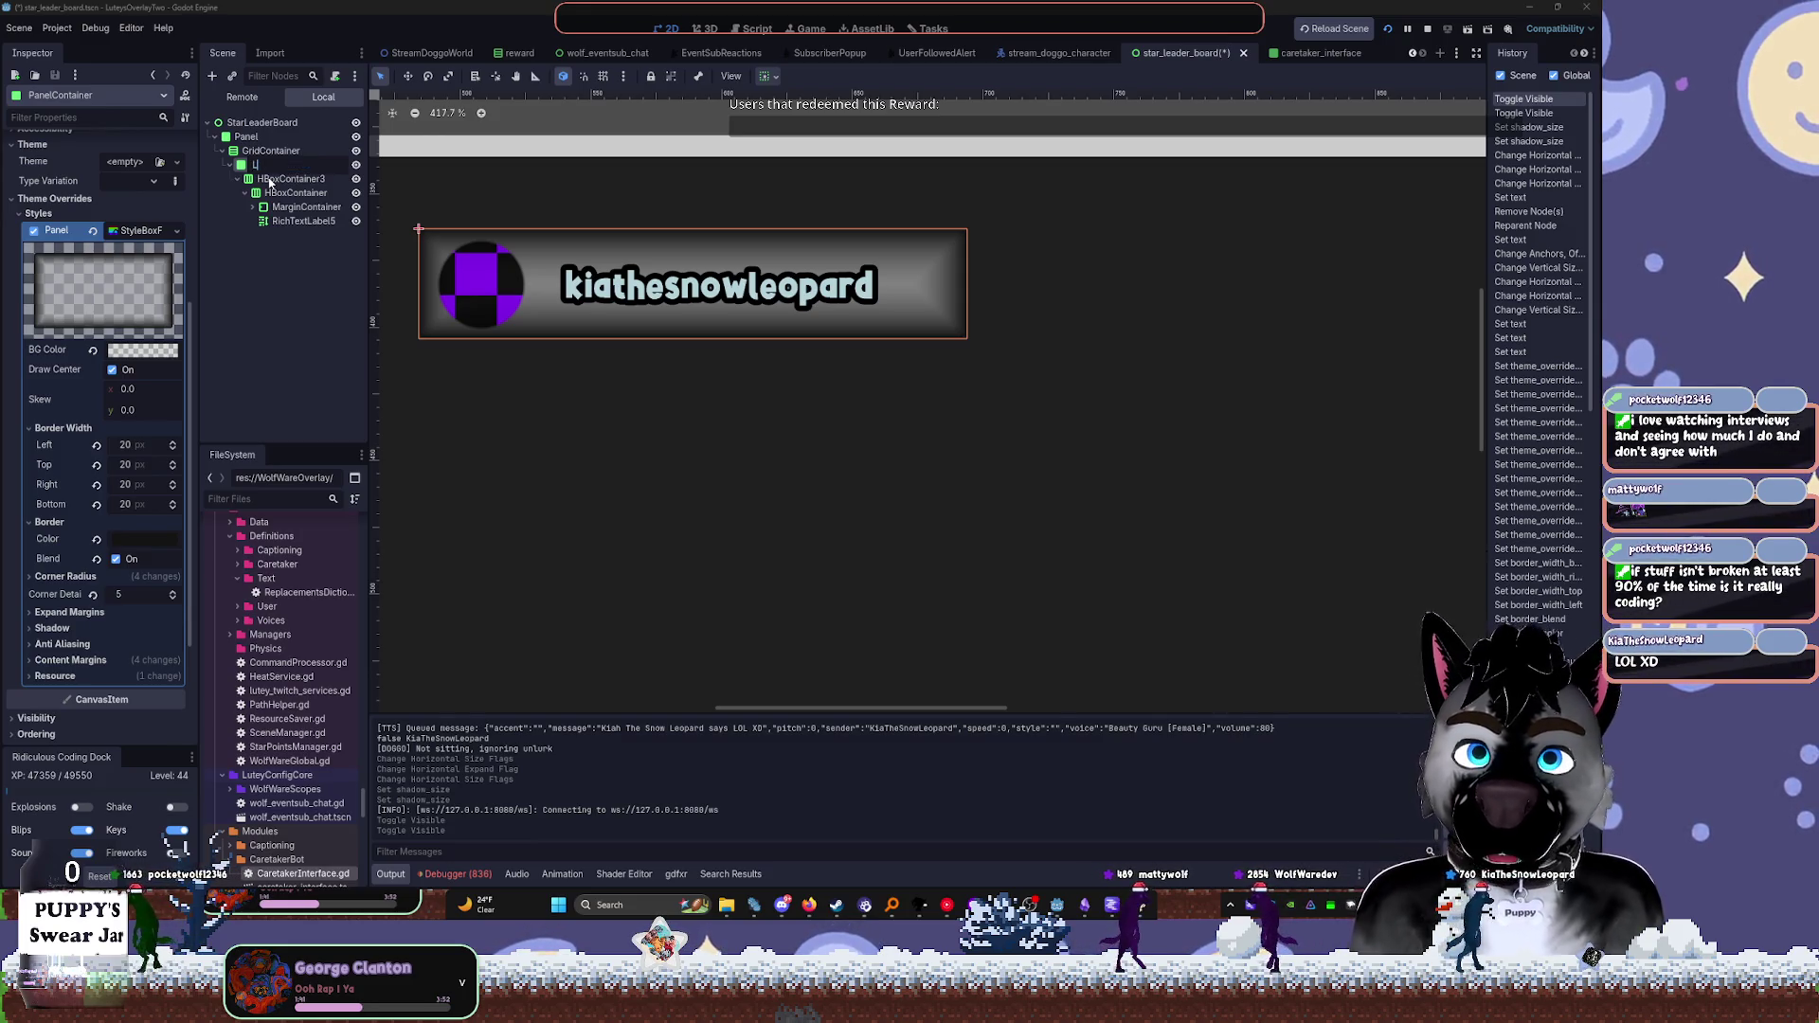
{"action": "type", "text": "eaderCar"}
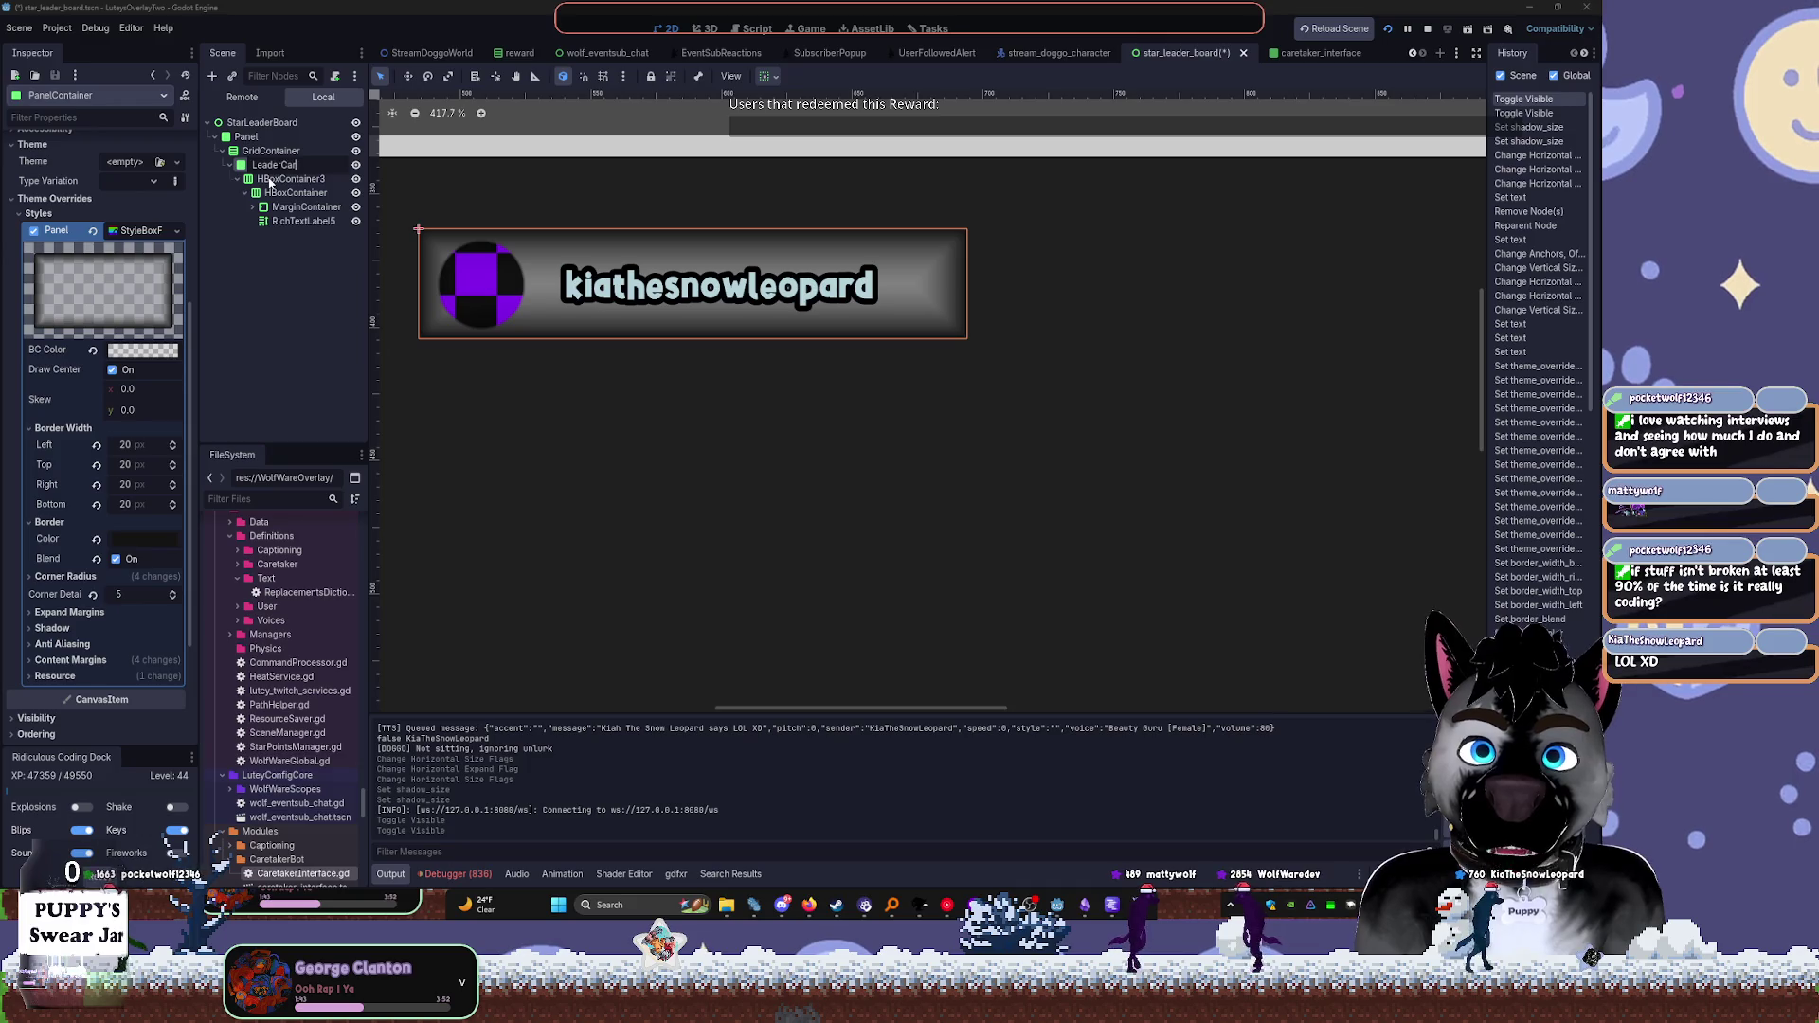
{"action": "type", "text": "d"}
{"action": "key", "text": "Return"}
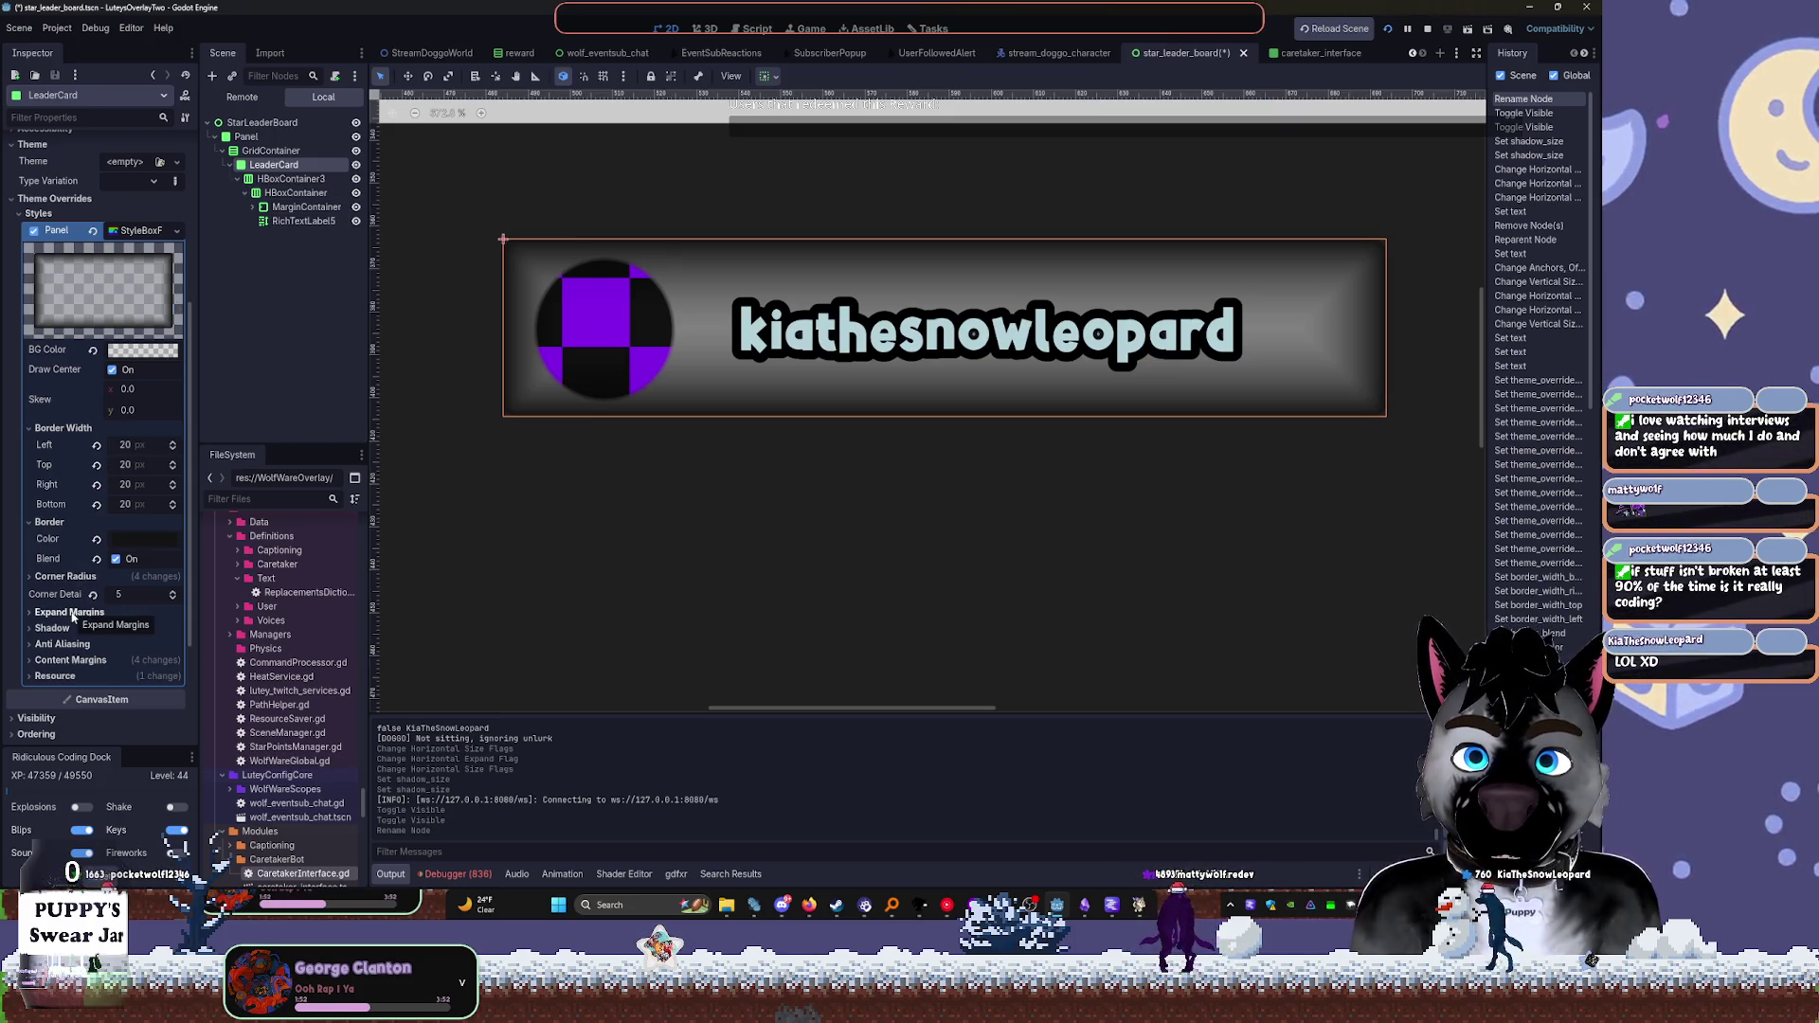
{"action": "left_click", "coordinate": [65, 576]}
Set the LeaderCard corner radius values to 12
{"action": "left_click", "coordinate": [123, 593]}
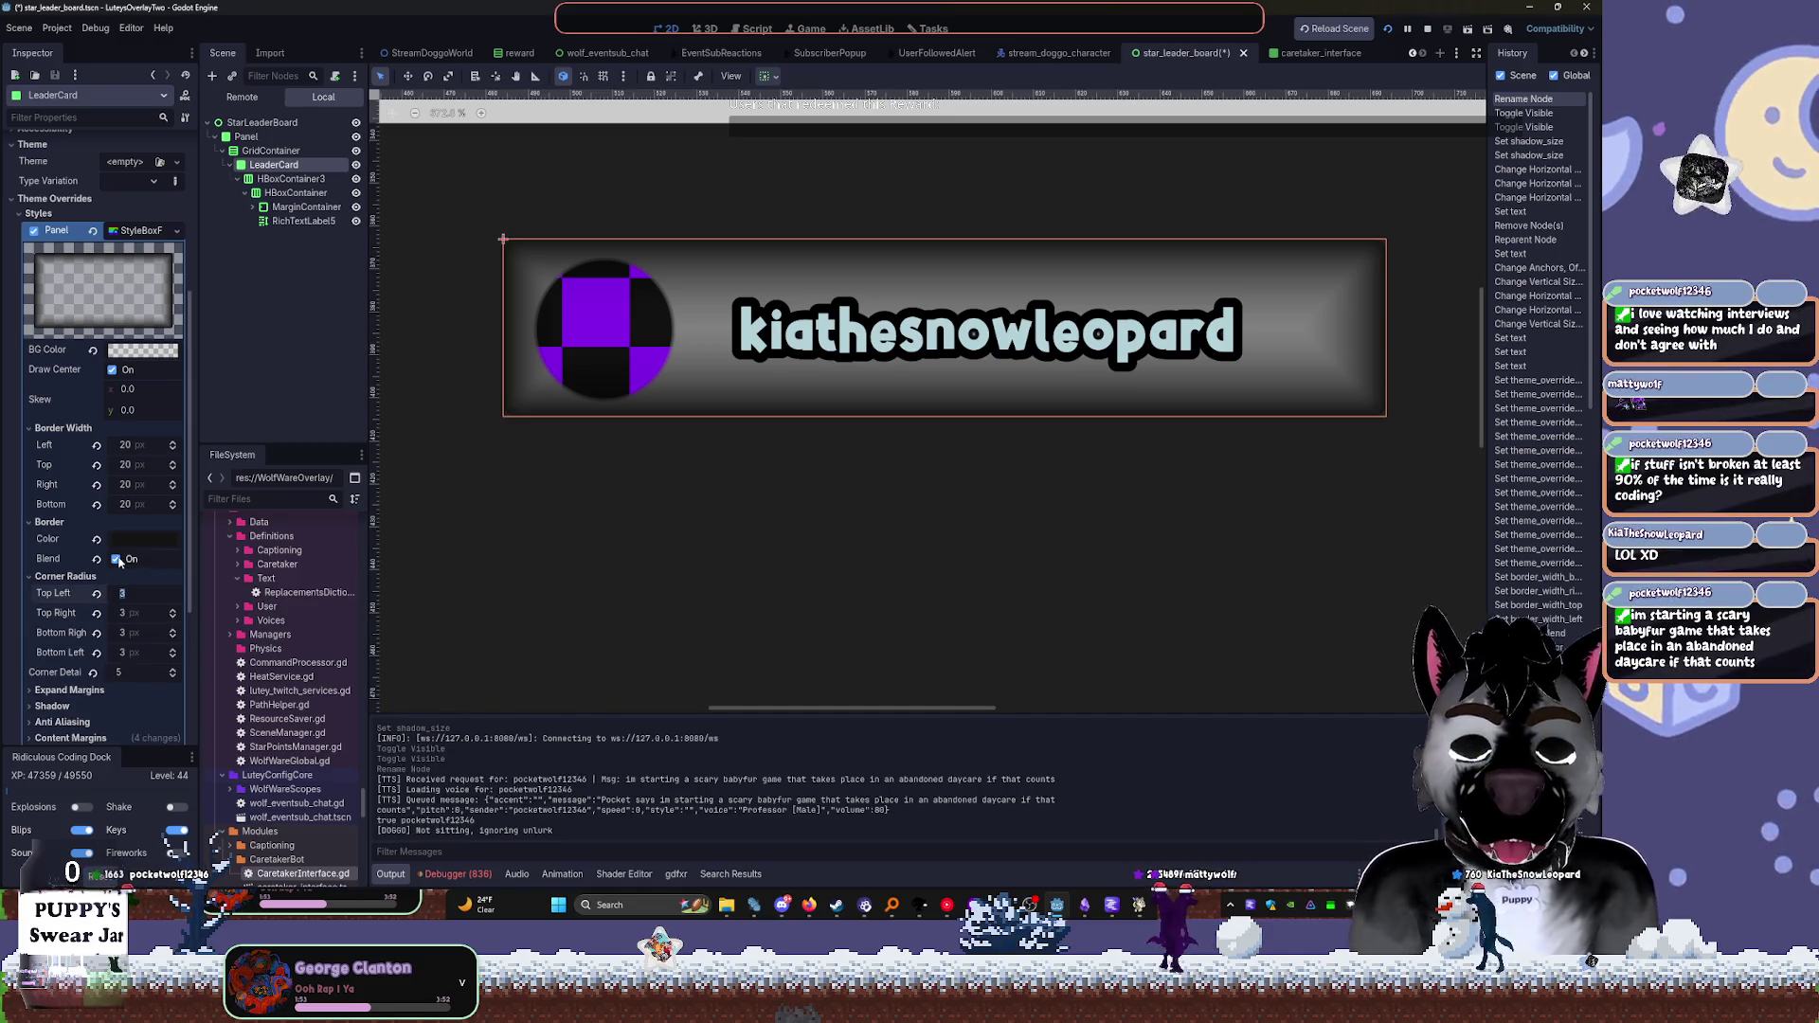
{"action": "type", "text": "12"}
{"action": "key", "text": "Tab"}
{"action": "type", "text": "12"}
{"action": "key", "text": "Tab"}
{"action": "type", "text": "12"}
{"action": "key", "text": "Tab"}
{"action": "type", "text": "12"}
{"action": "key", "text": "Tab"}
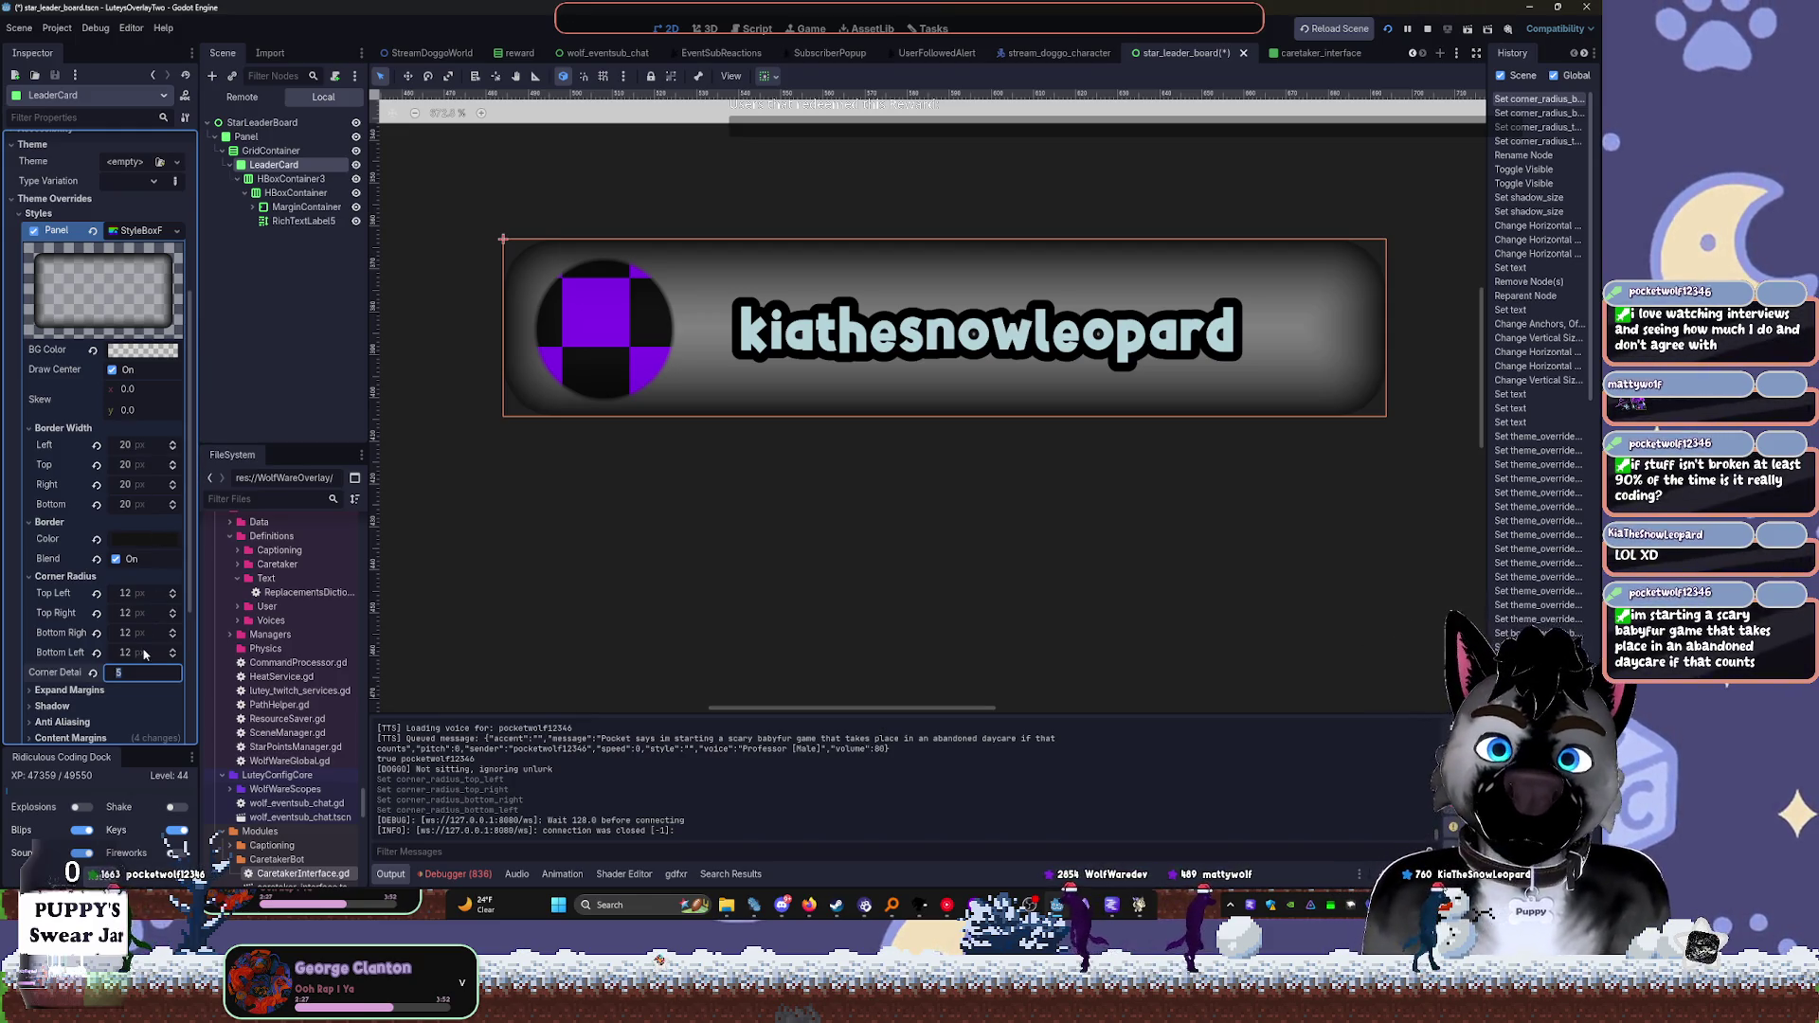
Reselect LeaderCard and adjust the corner settings, entering 12 for the right-hand corners
{"action": "left_click", "coordinate": [316, 397]}
{"action": "left_click", "coordinate": [301, 220]}
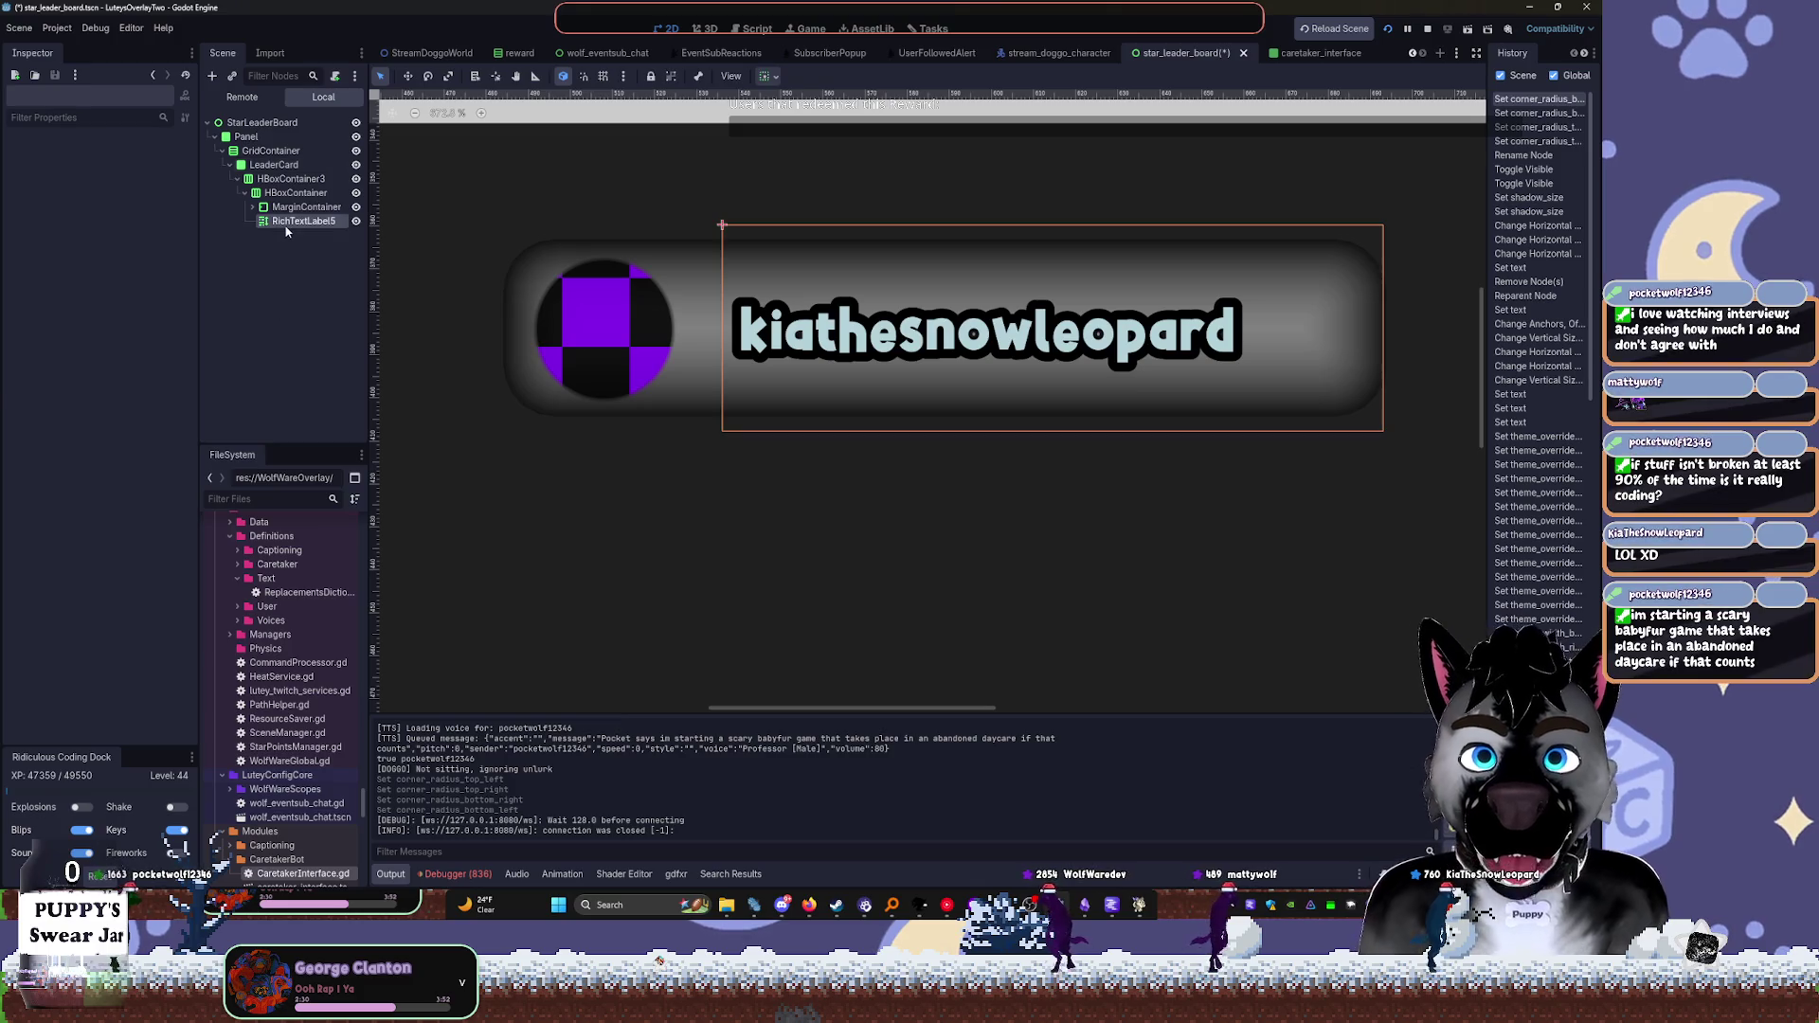
{"action": "left_click", "coordinate": [272, 164]}
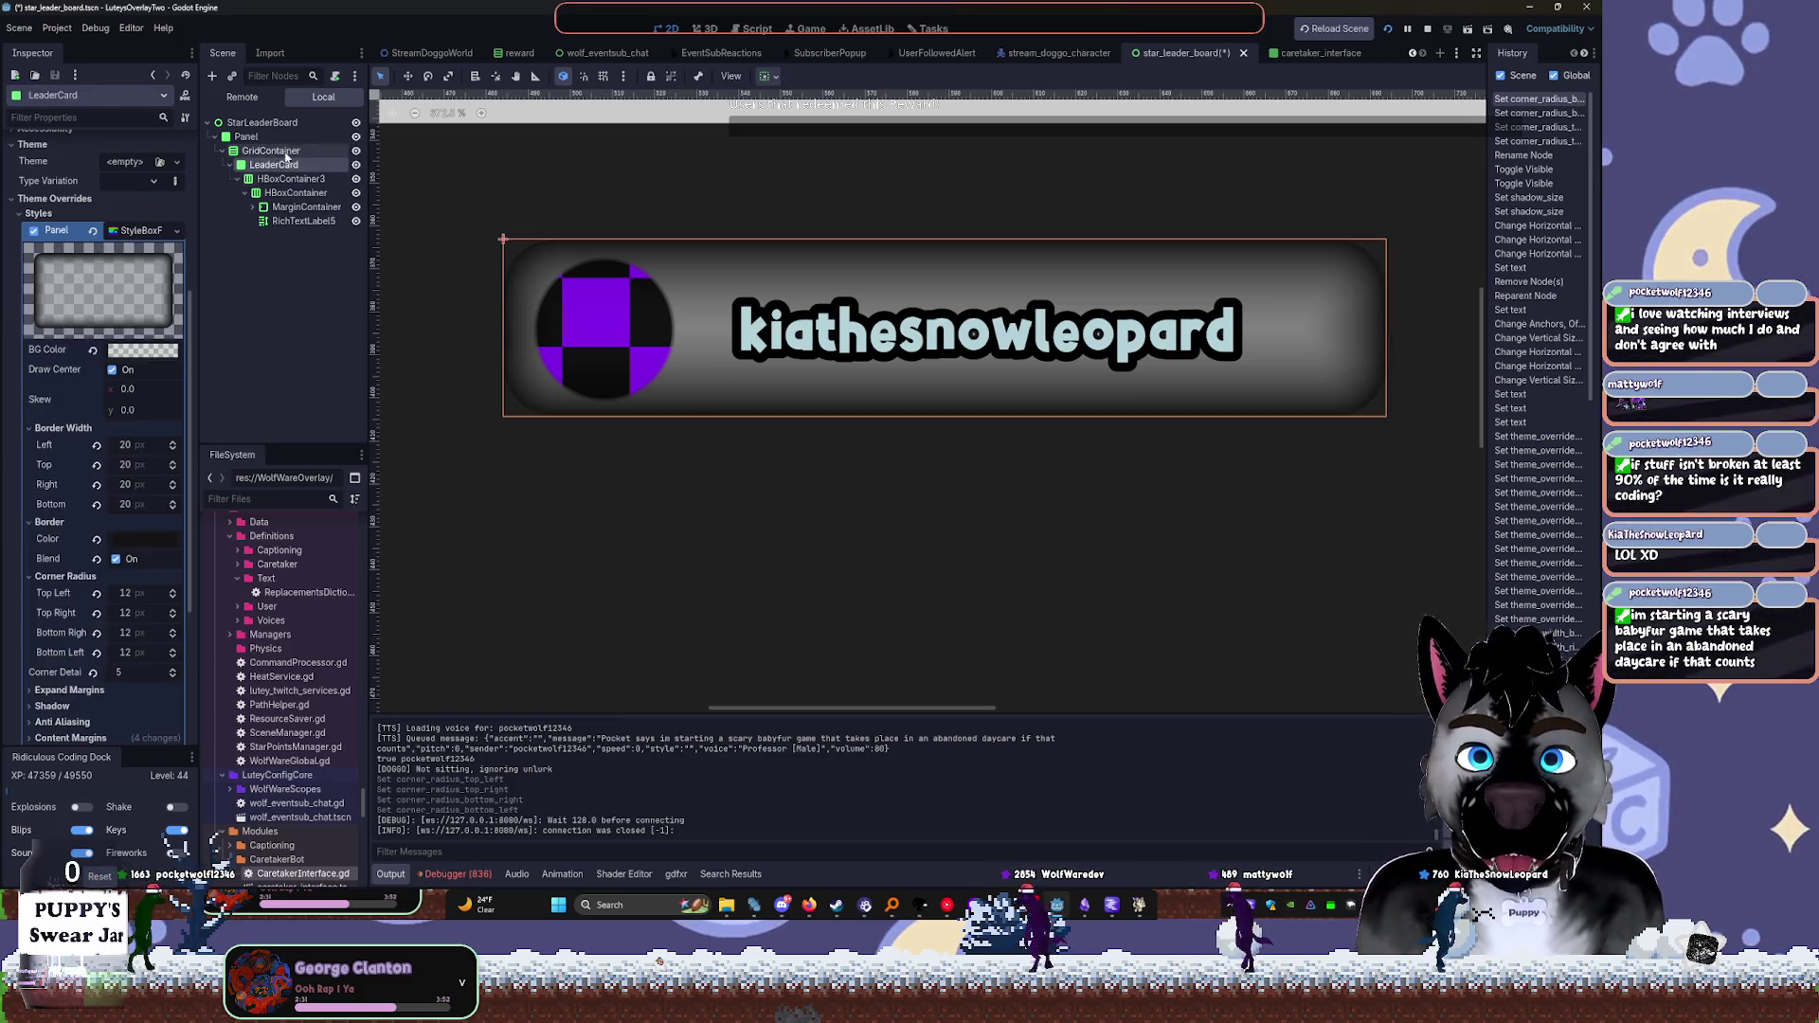
{"action": "mouse_move", "coordinate": [133, 593]}
{"action": "left_mouse_down"}
{"action": "mouse_move", "coordinate": [113, 592]}
{"action": "mouse_move", "coordinate": [119, 672]}
{"action": "left_mouse_up"}
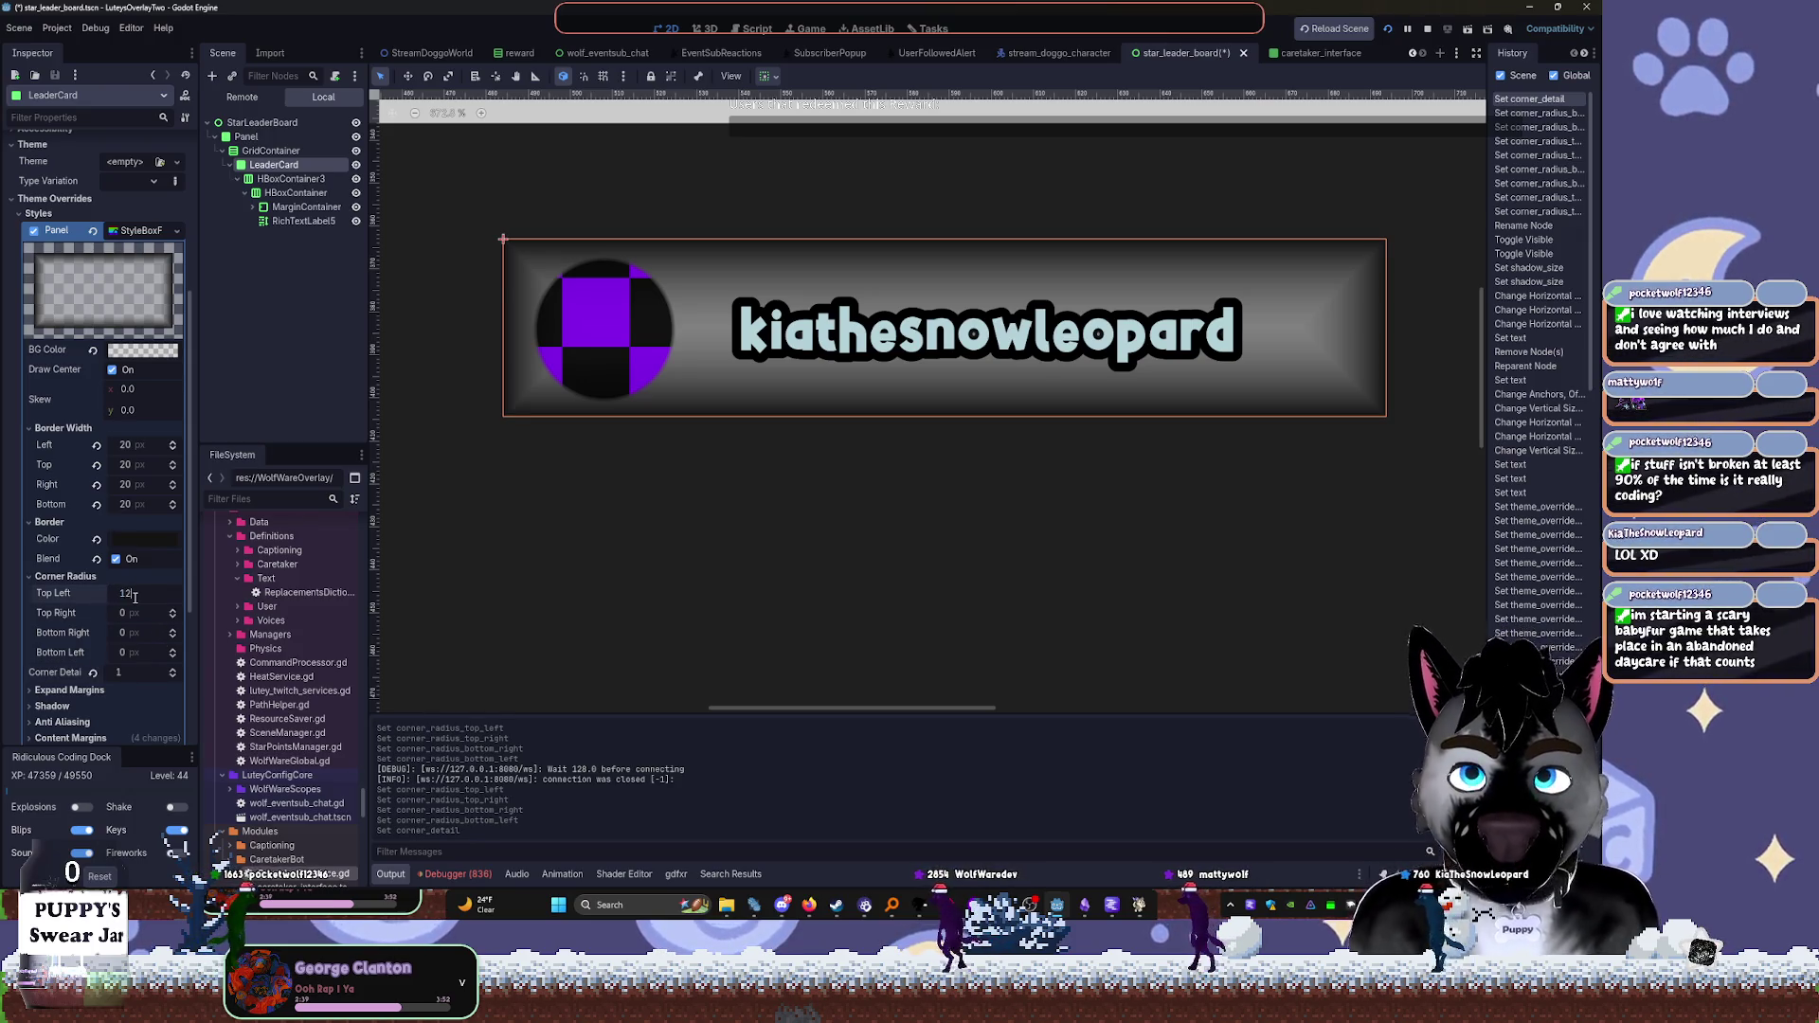
{"action": "key", "text": "Tab"}
{"action": "type", "text": "12"}
{"action": "key", "text": "Tab"}
{"action": "type", "text": "12"}
{"action": "key", "text": "Tab"}
{"action": "type", "text": "12"}
{"action": "key", "text": "Tab"}
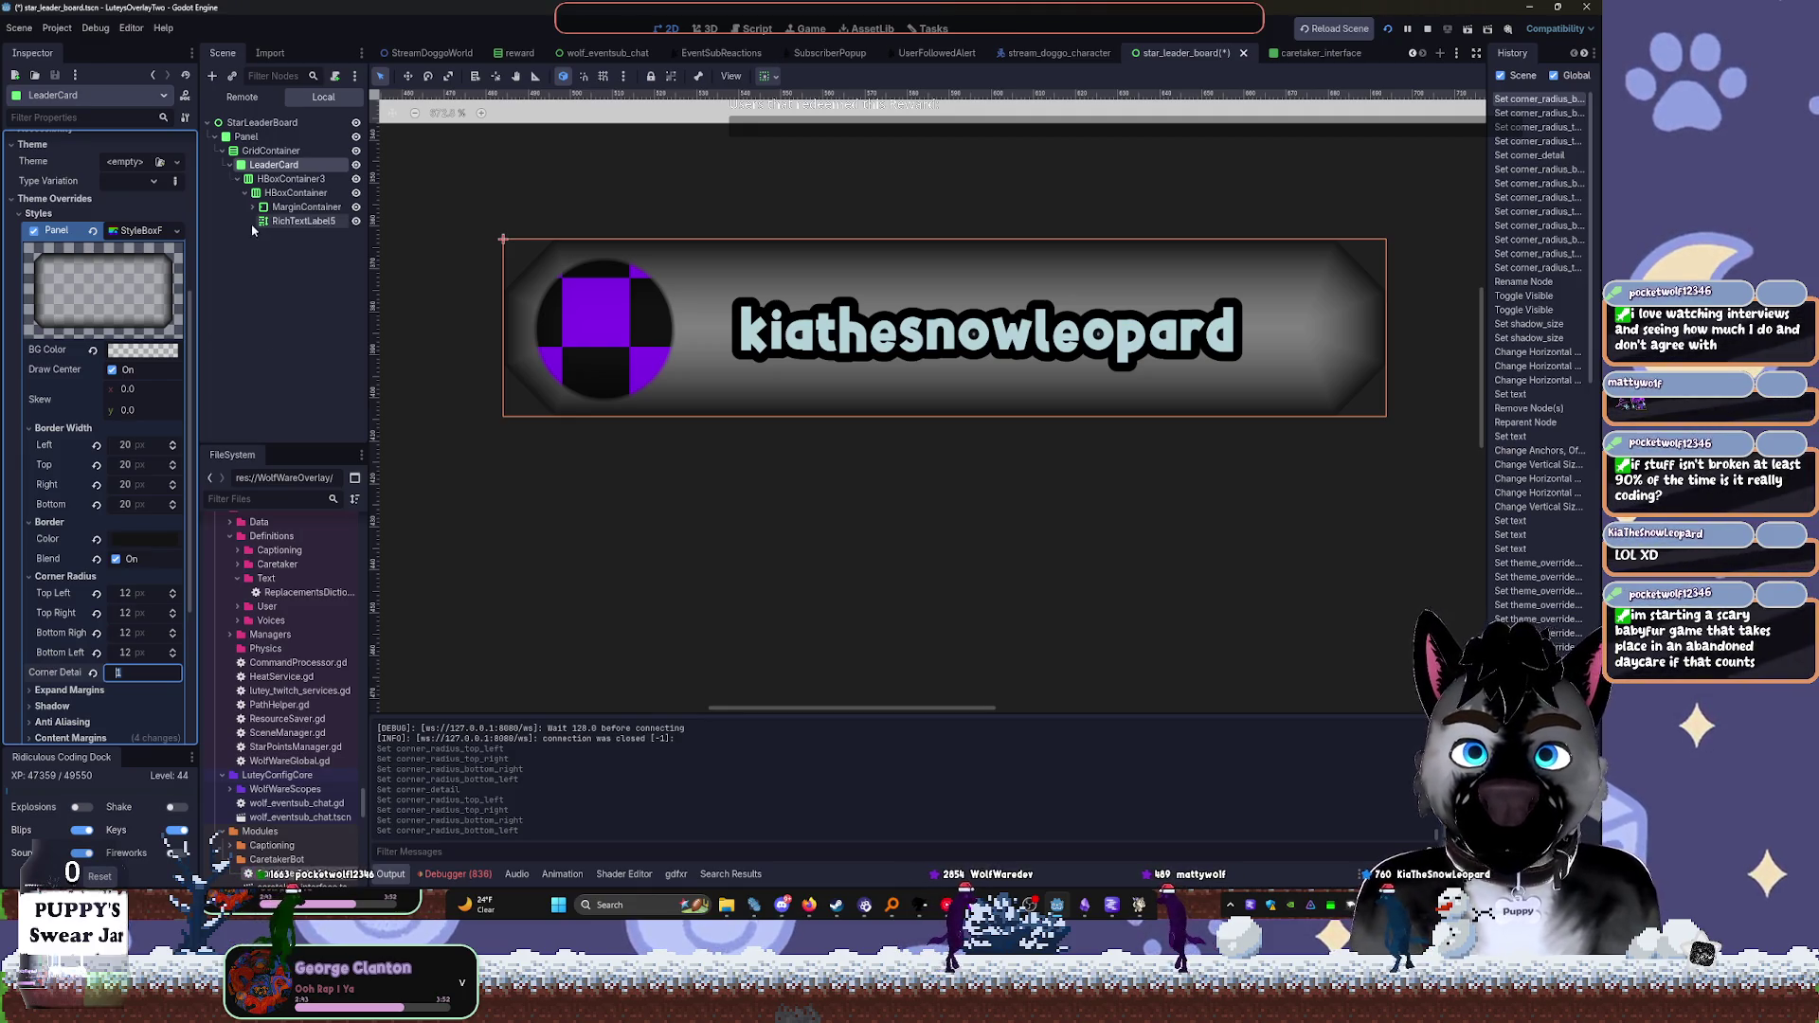
Darken the LeaderCard background colour toward black
{"action": "left_click", "coordinate": [147, 350]}
{"action": "mouse_move", "coordinate": [225, 457]}
{"action": "left_mouse_down"}
{"action": "mouse_move", "coordinate": [224, 537]}
{"action": "mouse_move", "coordinate": [224, 517]}
{"action": "left_mouse_up"}
{"action": "left_click", "coordinate": [280, 301]}
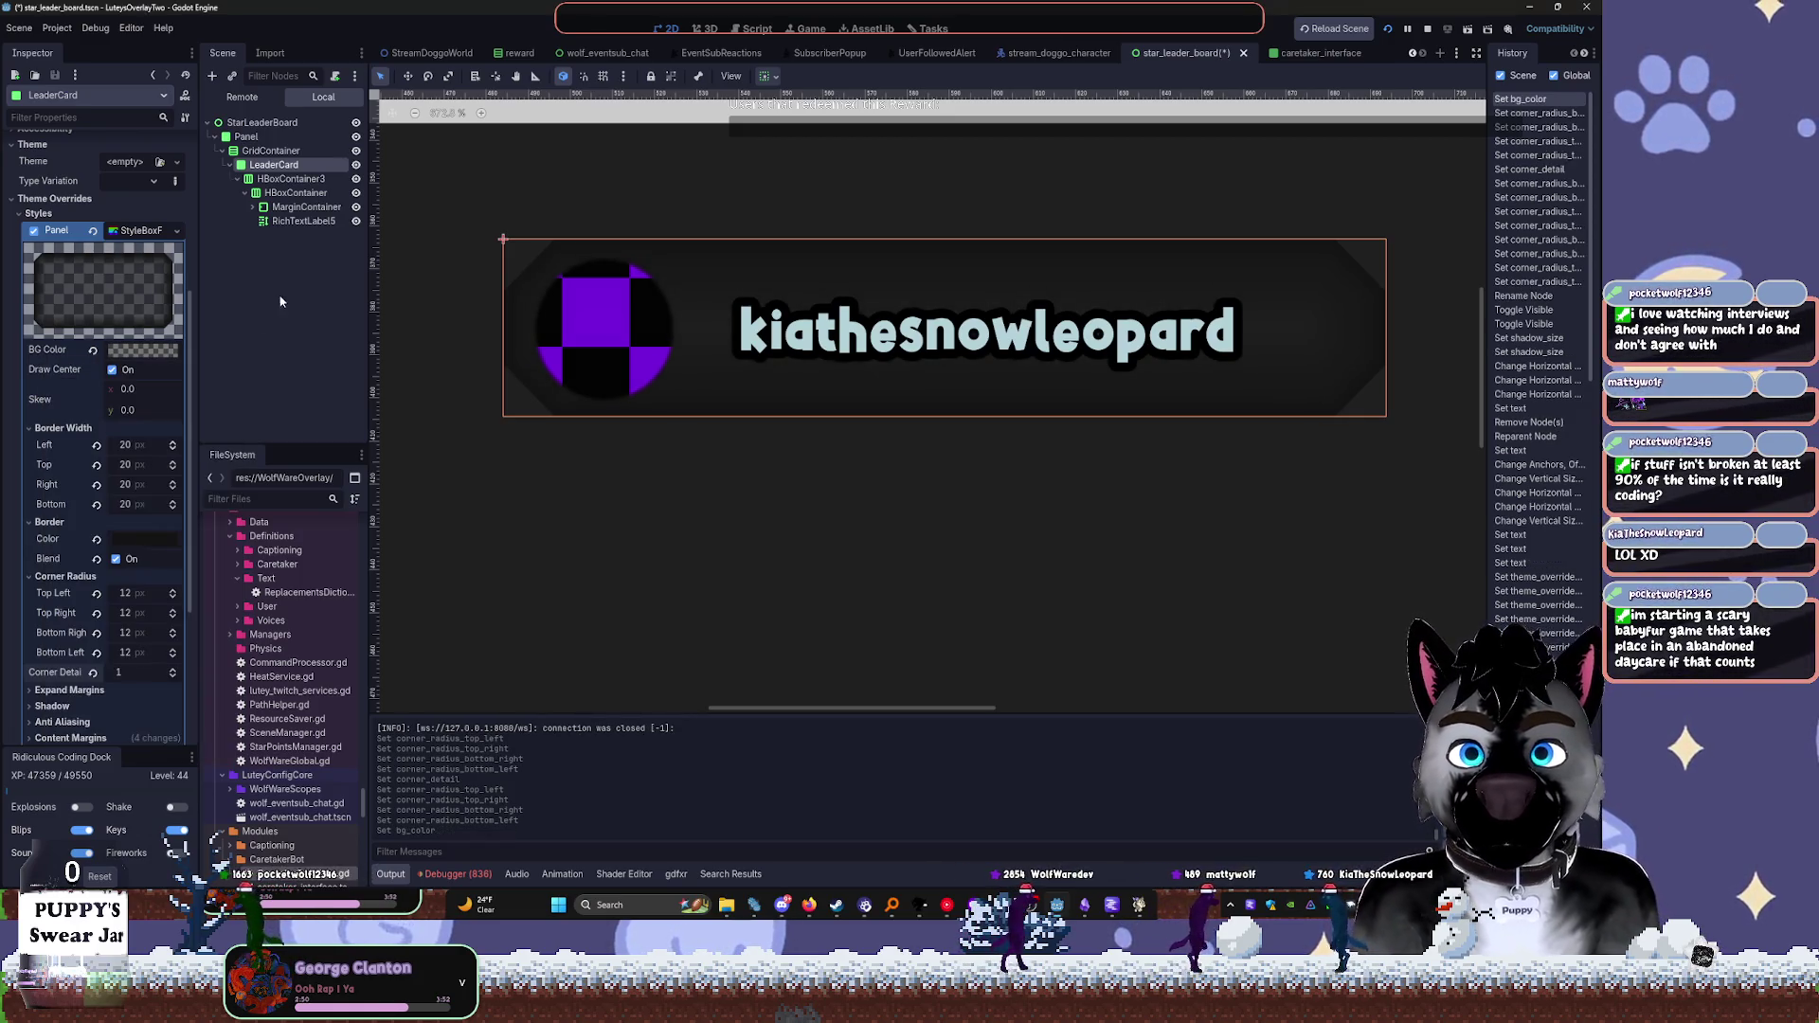
Raise the saturation of the LeaderCard background colour to give it a reddish tint
{"action": "left_click", "coordinate": [153, 351]}
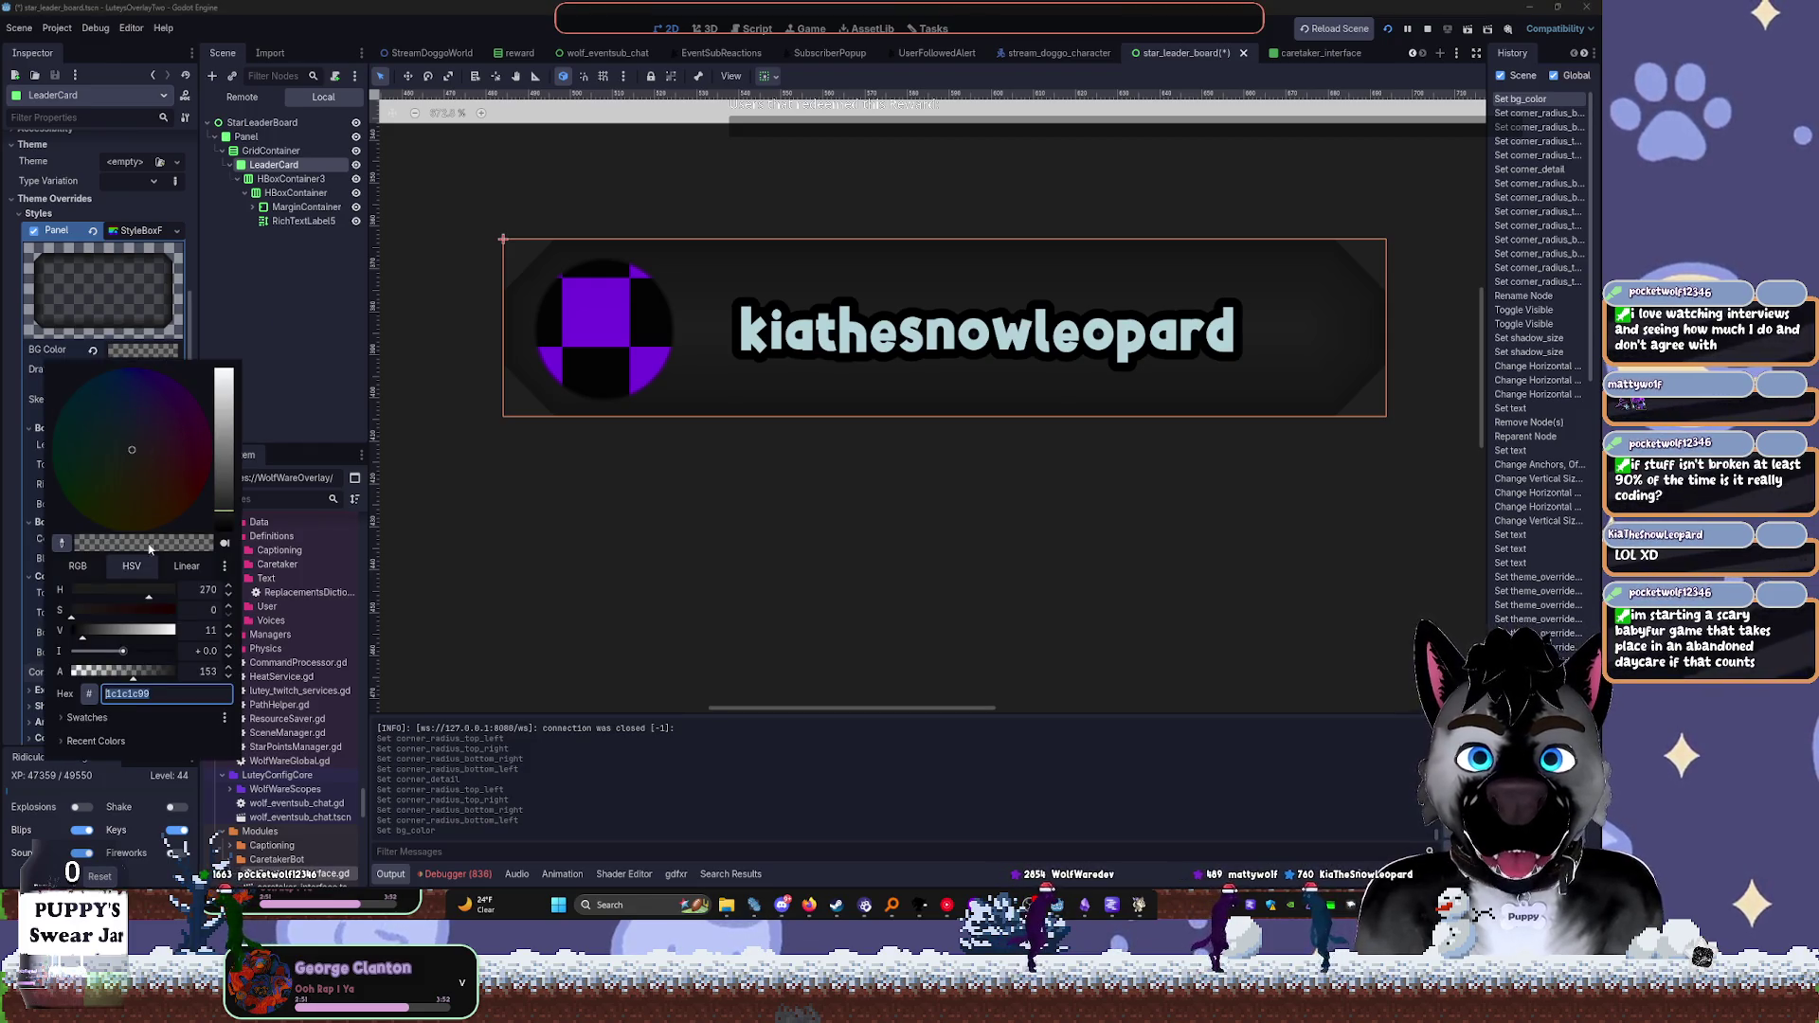
{"action": "left_click", "coordinate": [91, 568]}
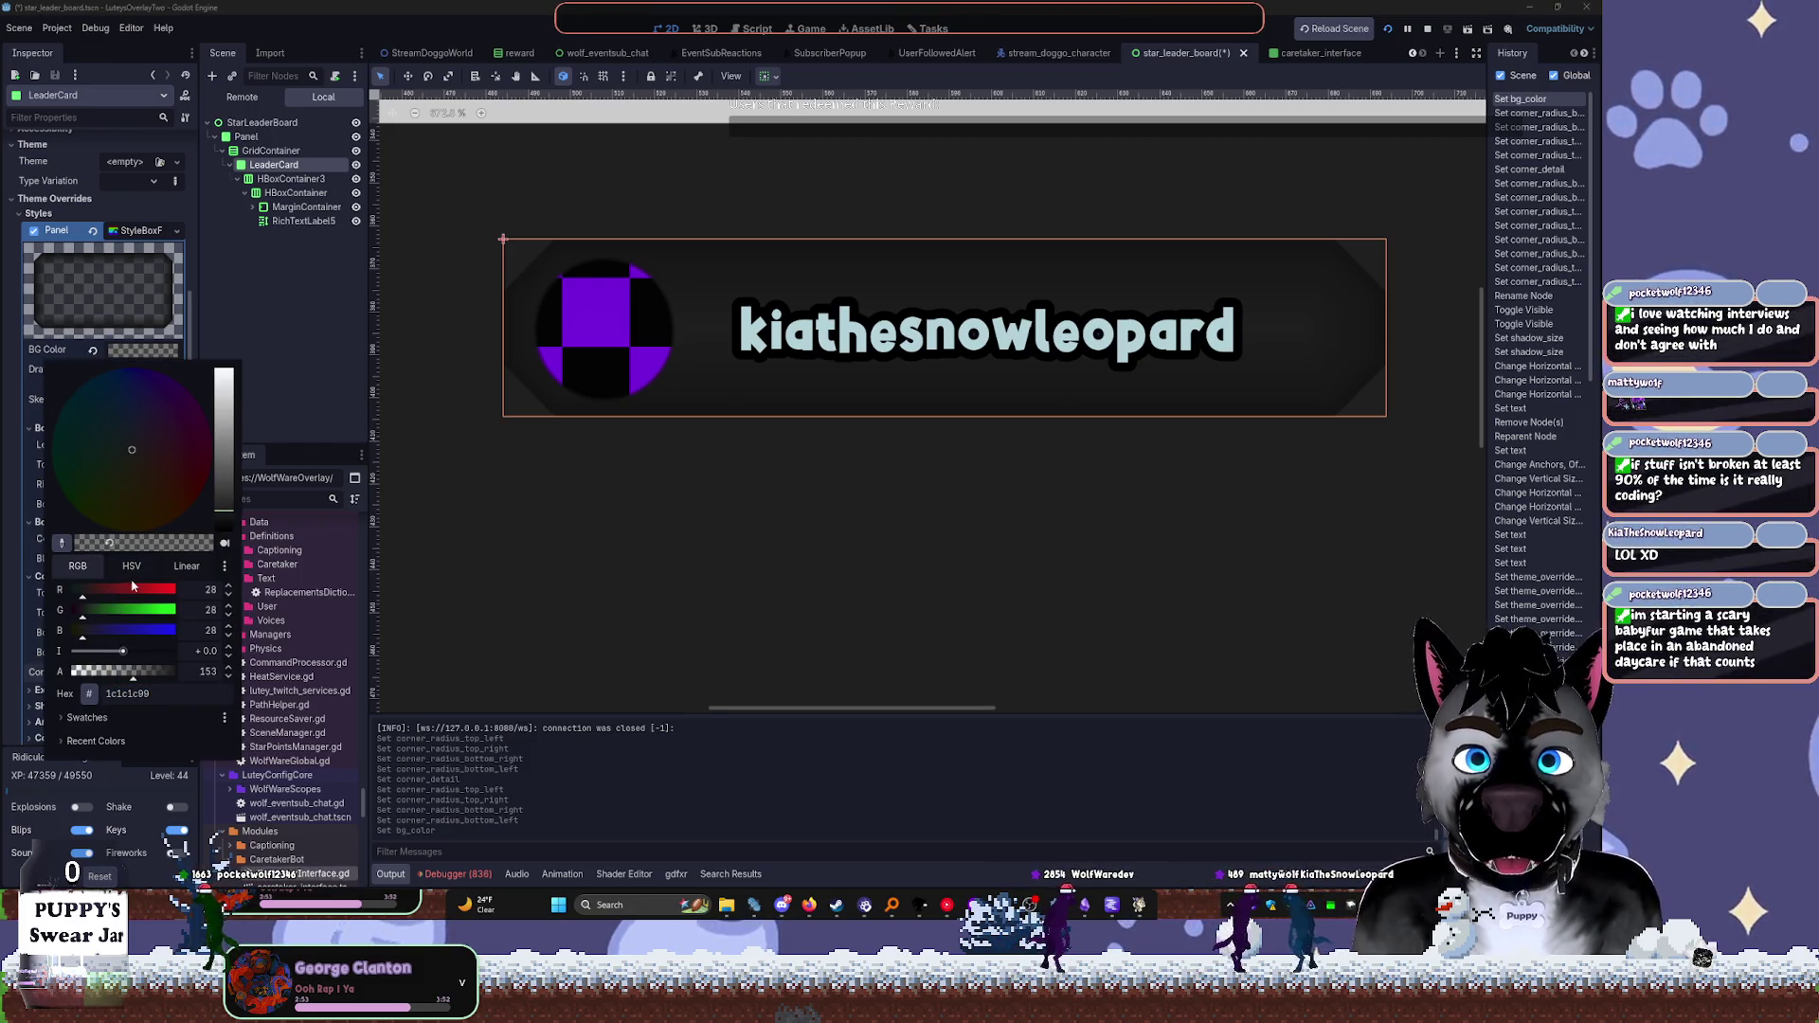
{"action": "left_click", "coordinate": [131, 569]}
{"action": "left_click_drag", "start_coordinate": [80, 618], "coordinate": [123, 632]}
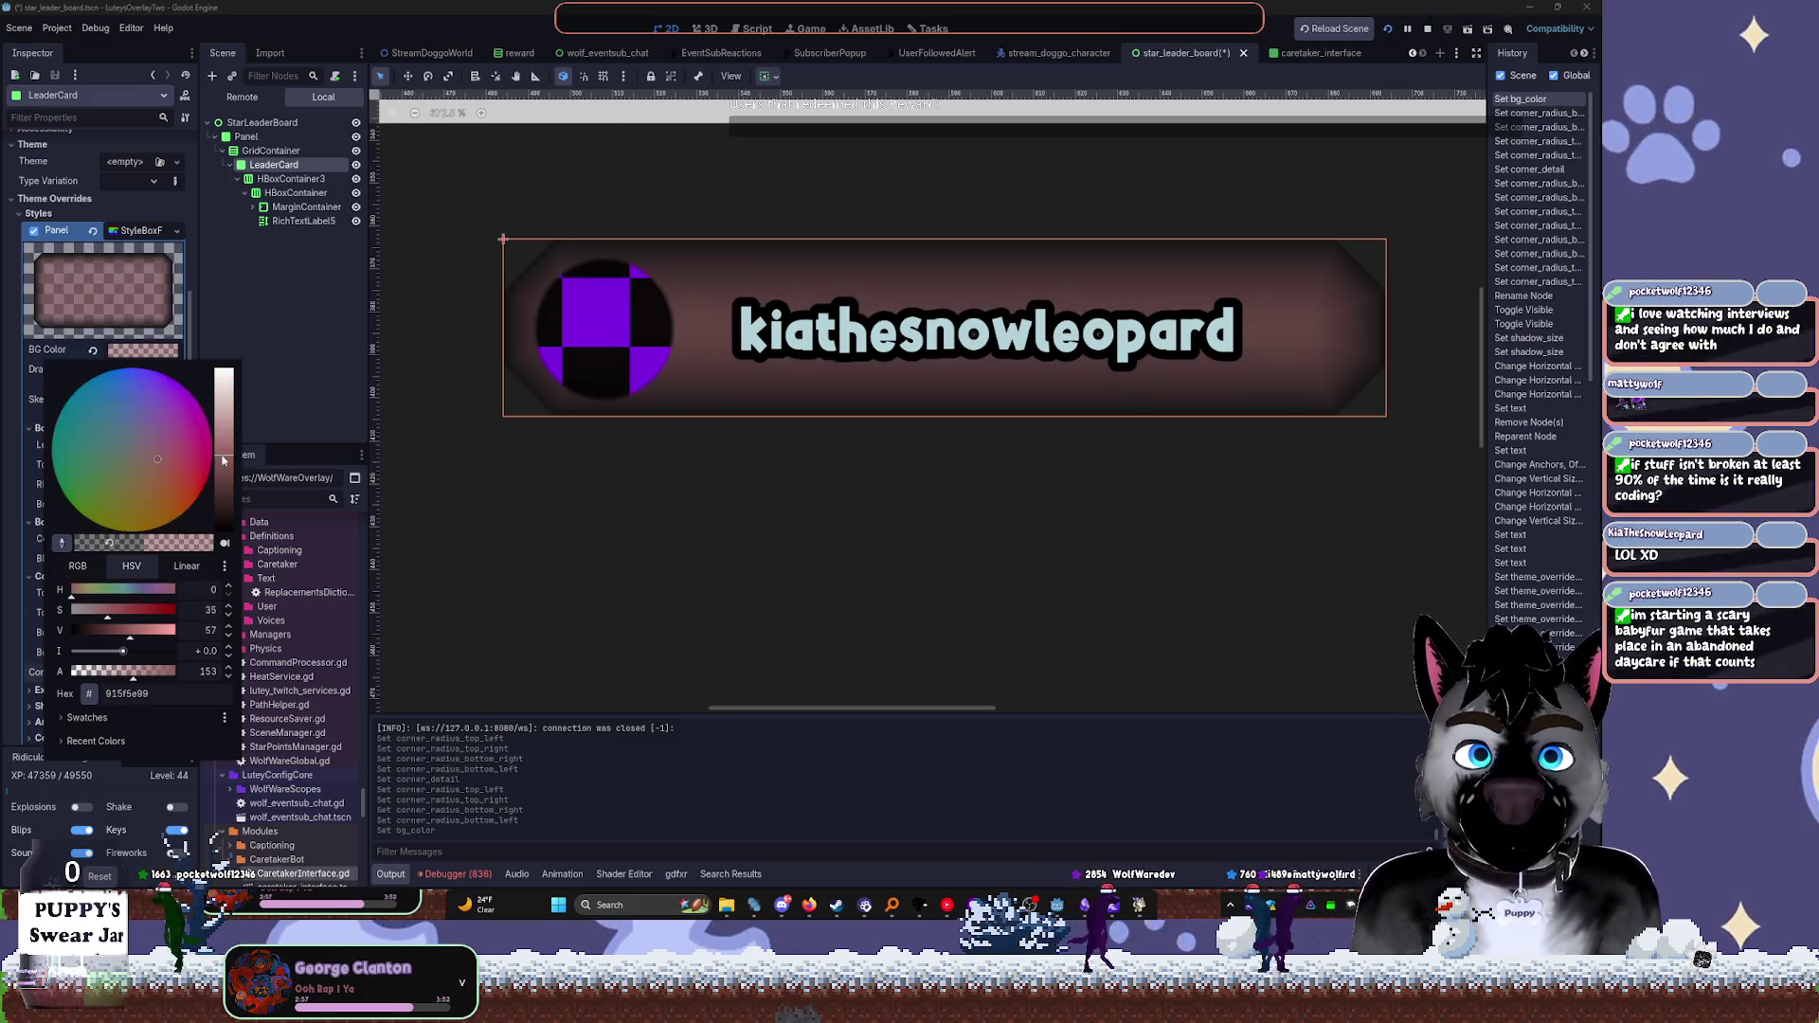
{"action": "key", "text": "Escape"}
Set the LeaderCard border colour to a very dark blue-violet (#090620)
{"action": "left_click", "coordinate": [144, 538]}
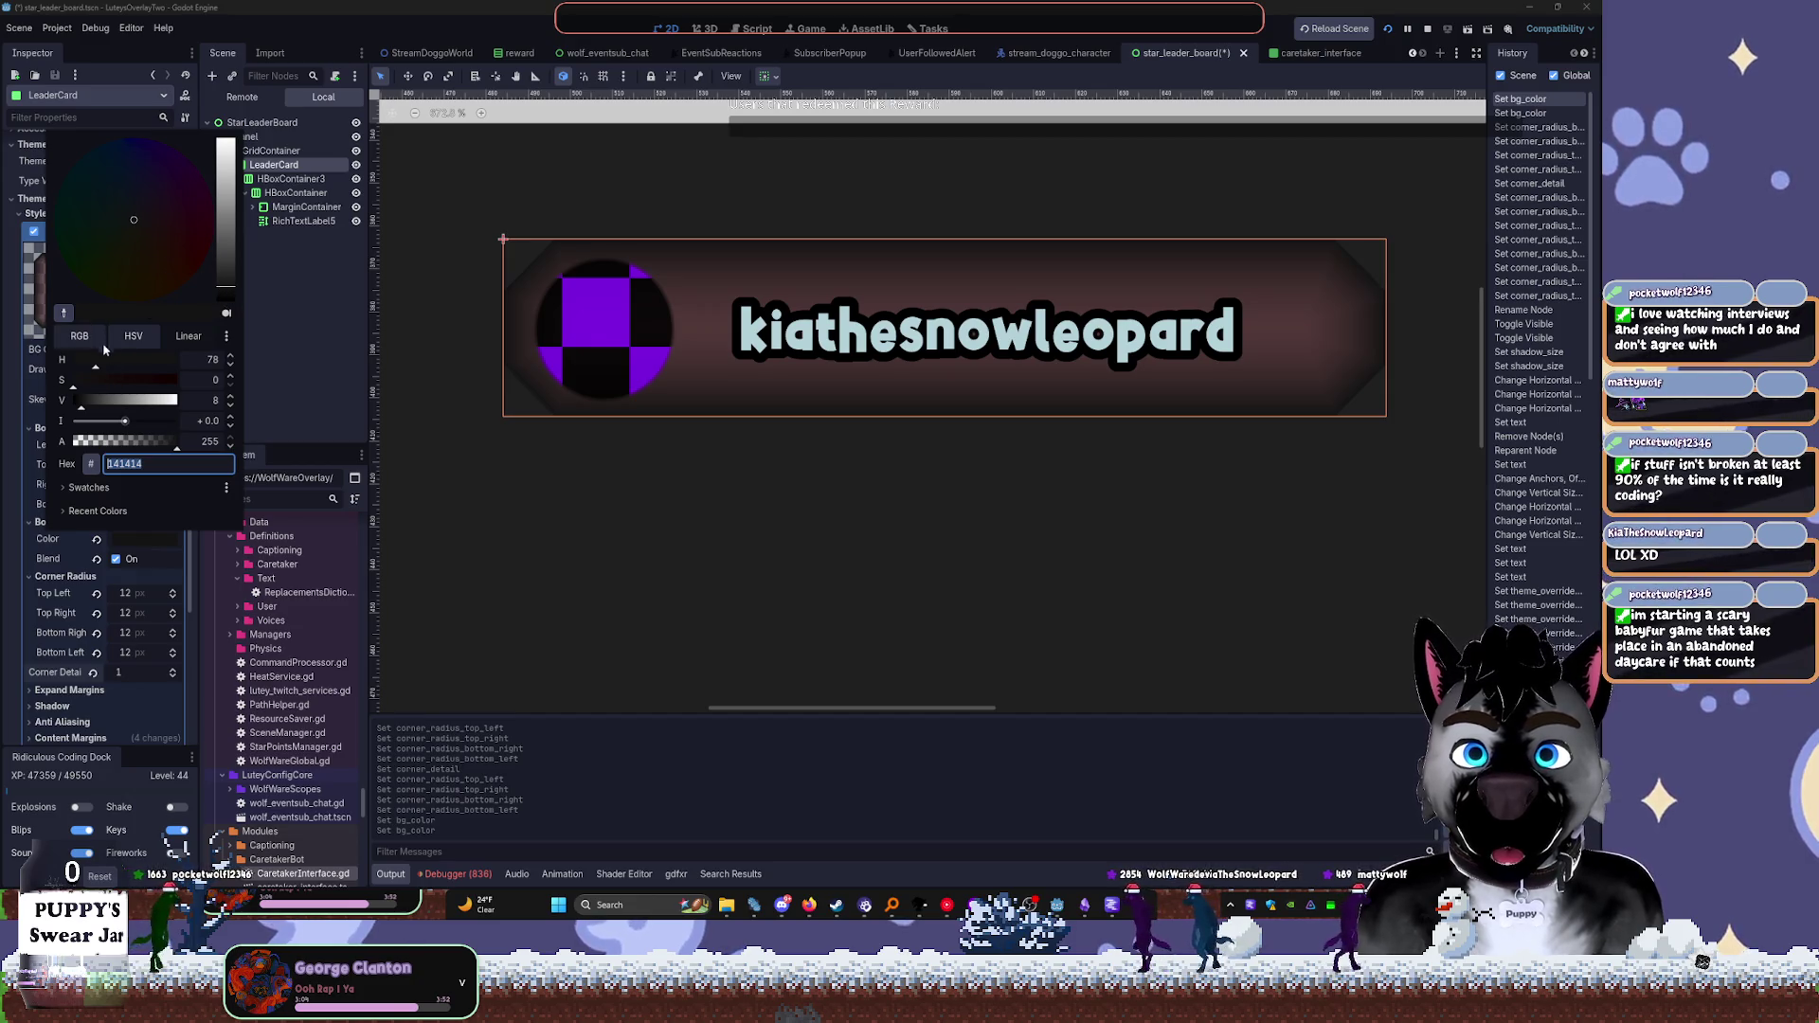
{"action": "mouse_move", "coordinate": [95, 365]}
{"action": "left_mouse_down"}
{"action": "mouse_move", "coordinate": [73, 365]}
{"action": "mouse_move", "coordinate": [113, 390]}
{"action": "mouse_move", "coordinate": [182, 388]}
{"action": "left_mouse_up"}
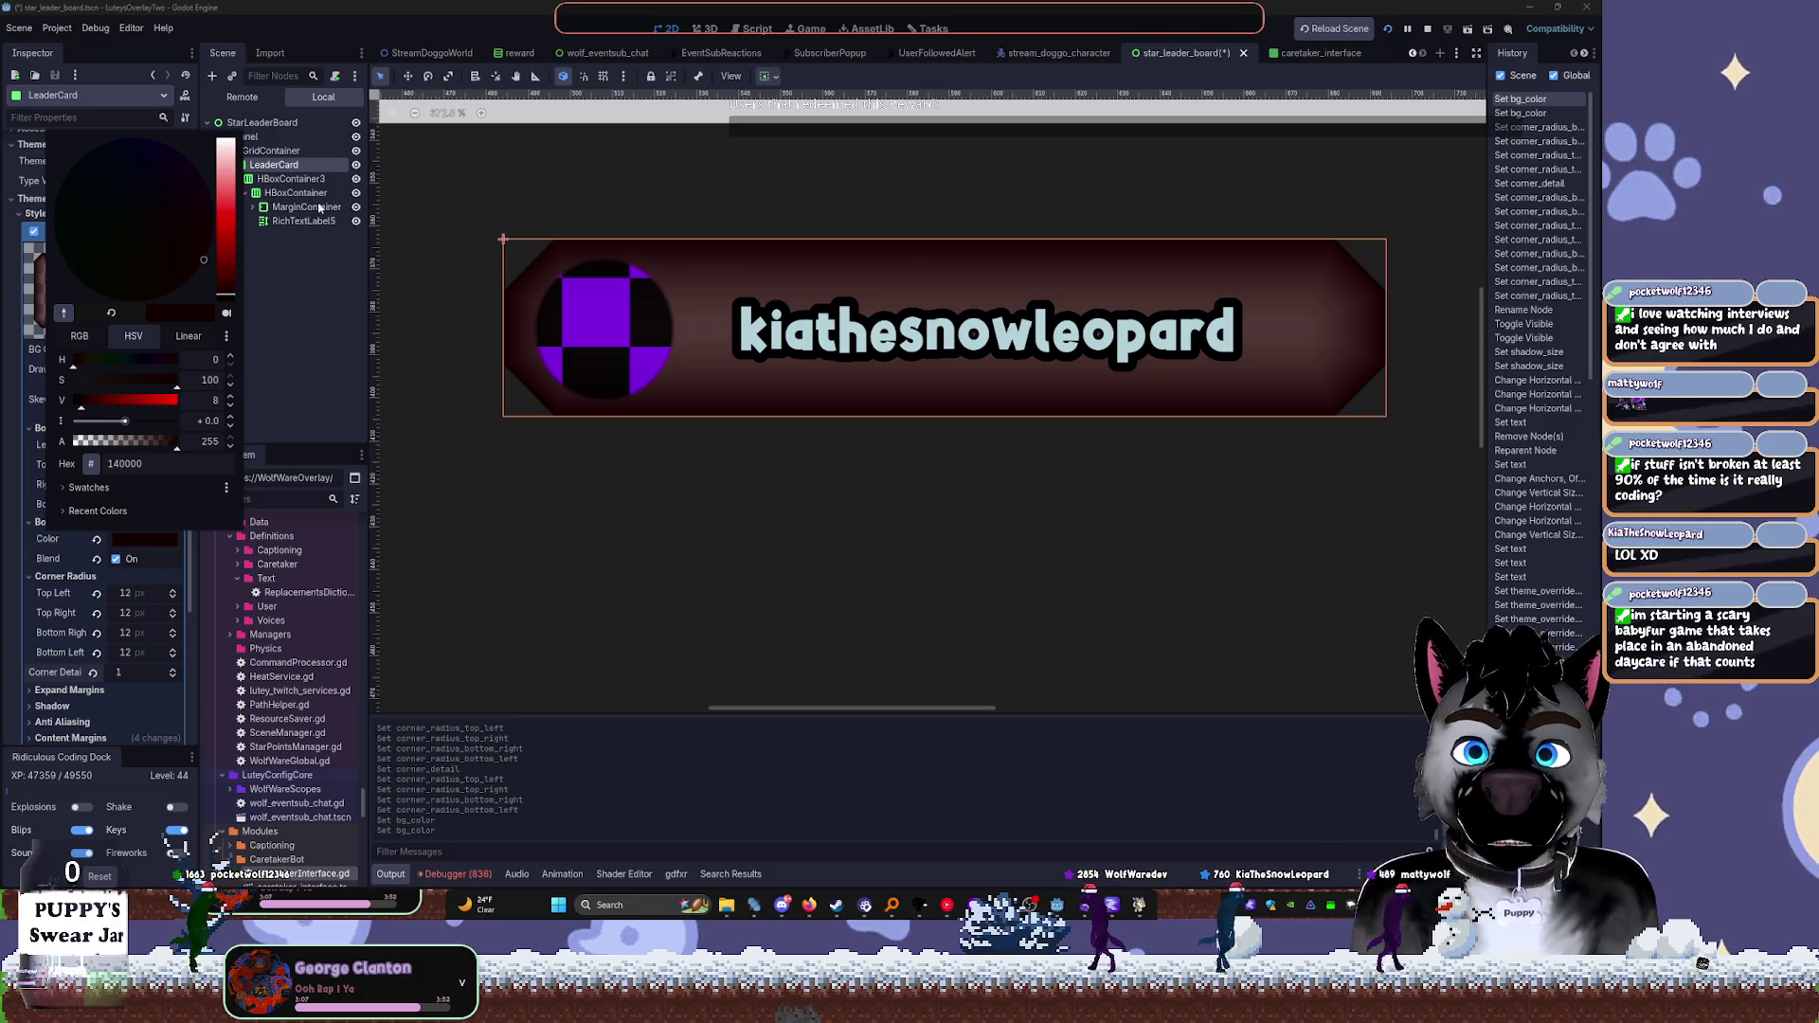
{"action": "left_click_drag", "start_coordinate": [200, 236], "coordinate": [171, 174]}
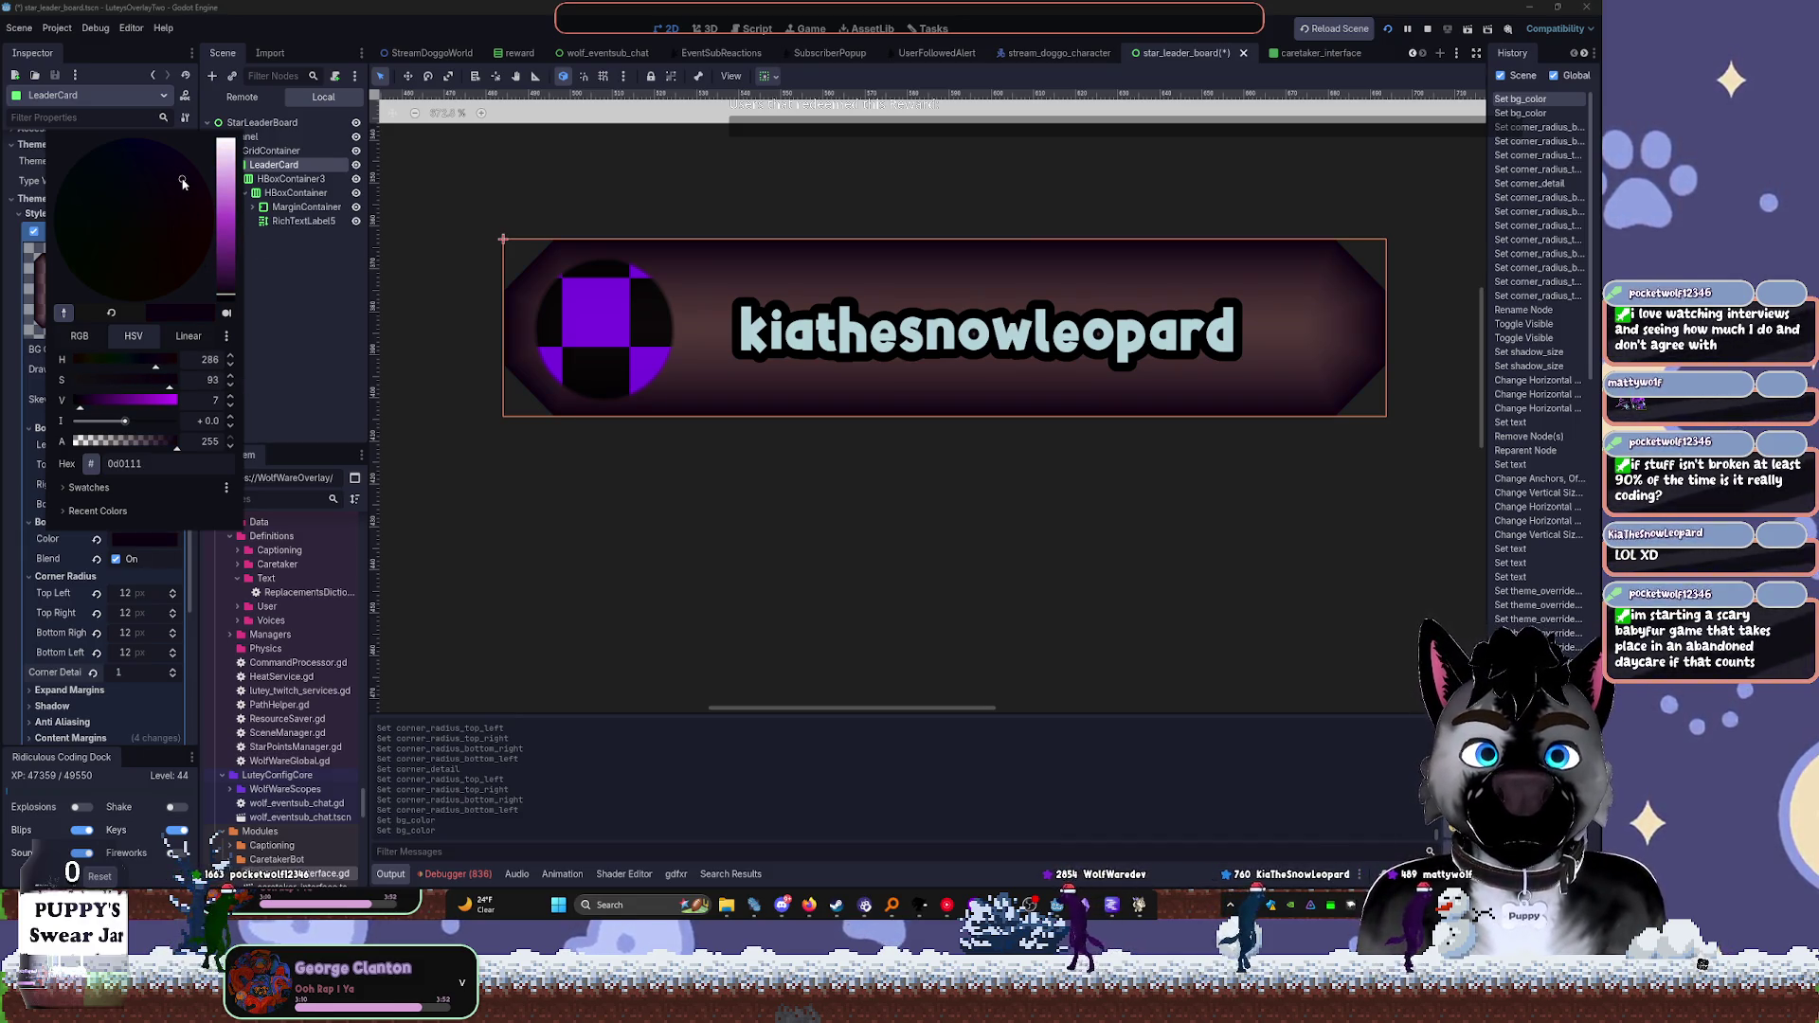
{"action": "mouse_move", "coordinate": [227, 289]}
{"action": "left_mouse_down"}
{"action": "mouse_move", "coordinate": [227, 208]}
{"action": "mouse_move", "coordinate": [228, 297]}
{"action": "mouse_move", "coordinate": [233, 281]}
{"action": "left_mouse_up"}
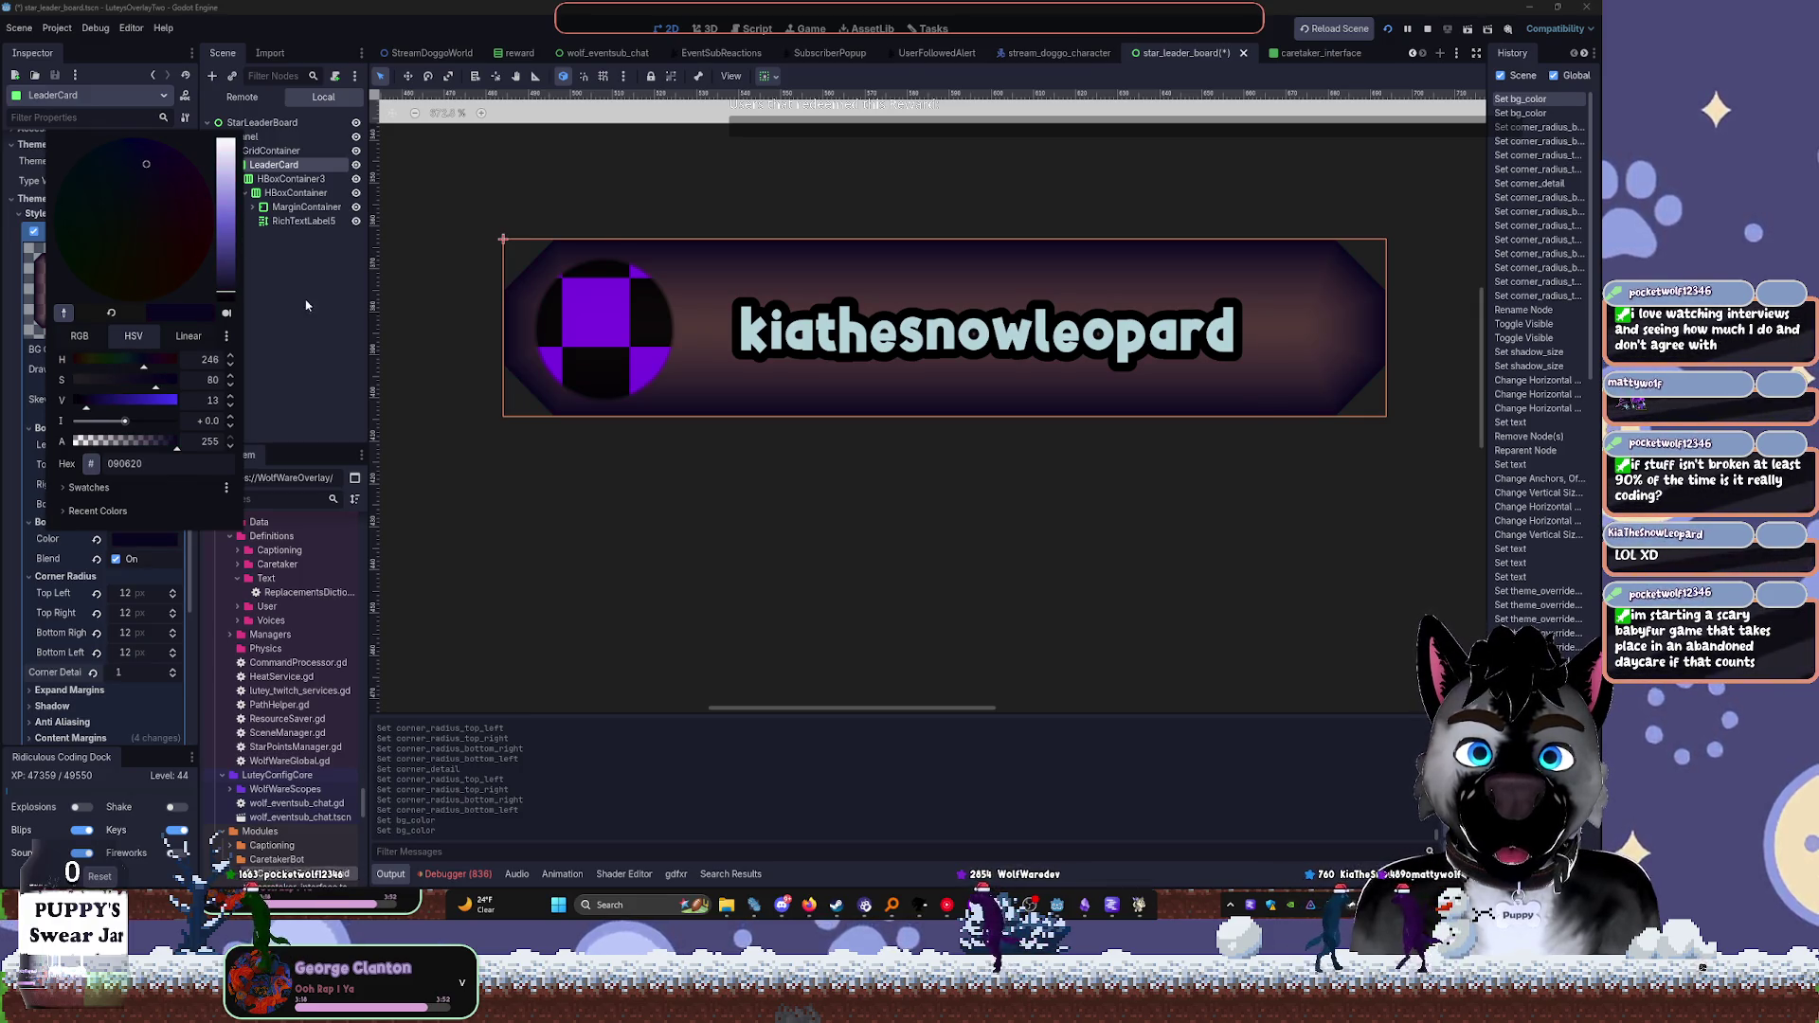
{"action": "left_click", "coordinate": [233, 223]}
{"action": "left_click", "coordinate": [142, 538]}
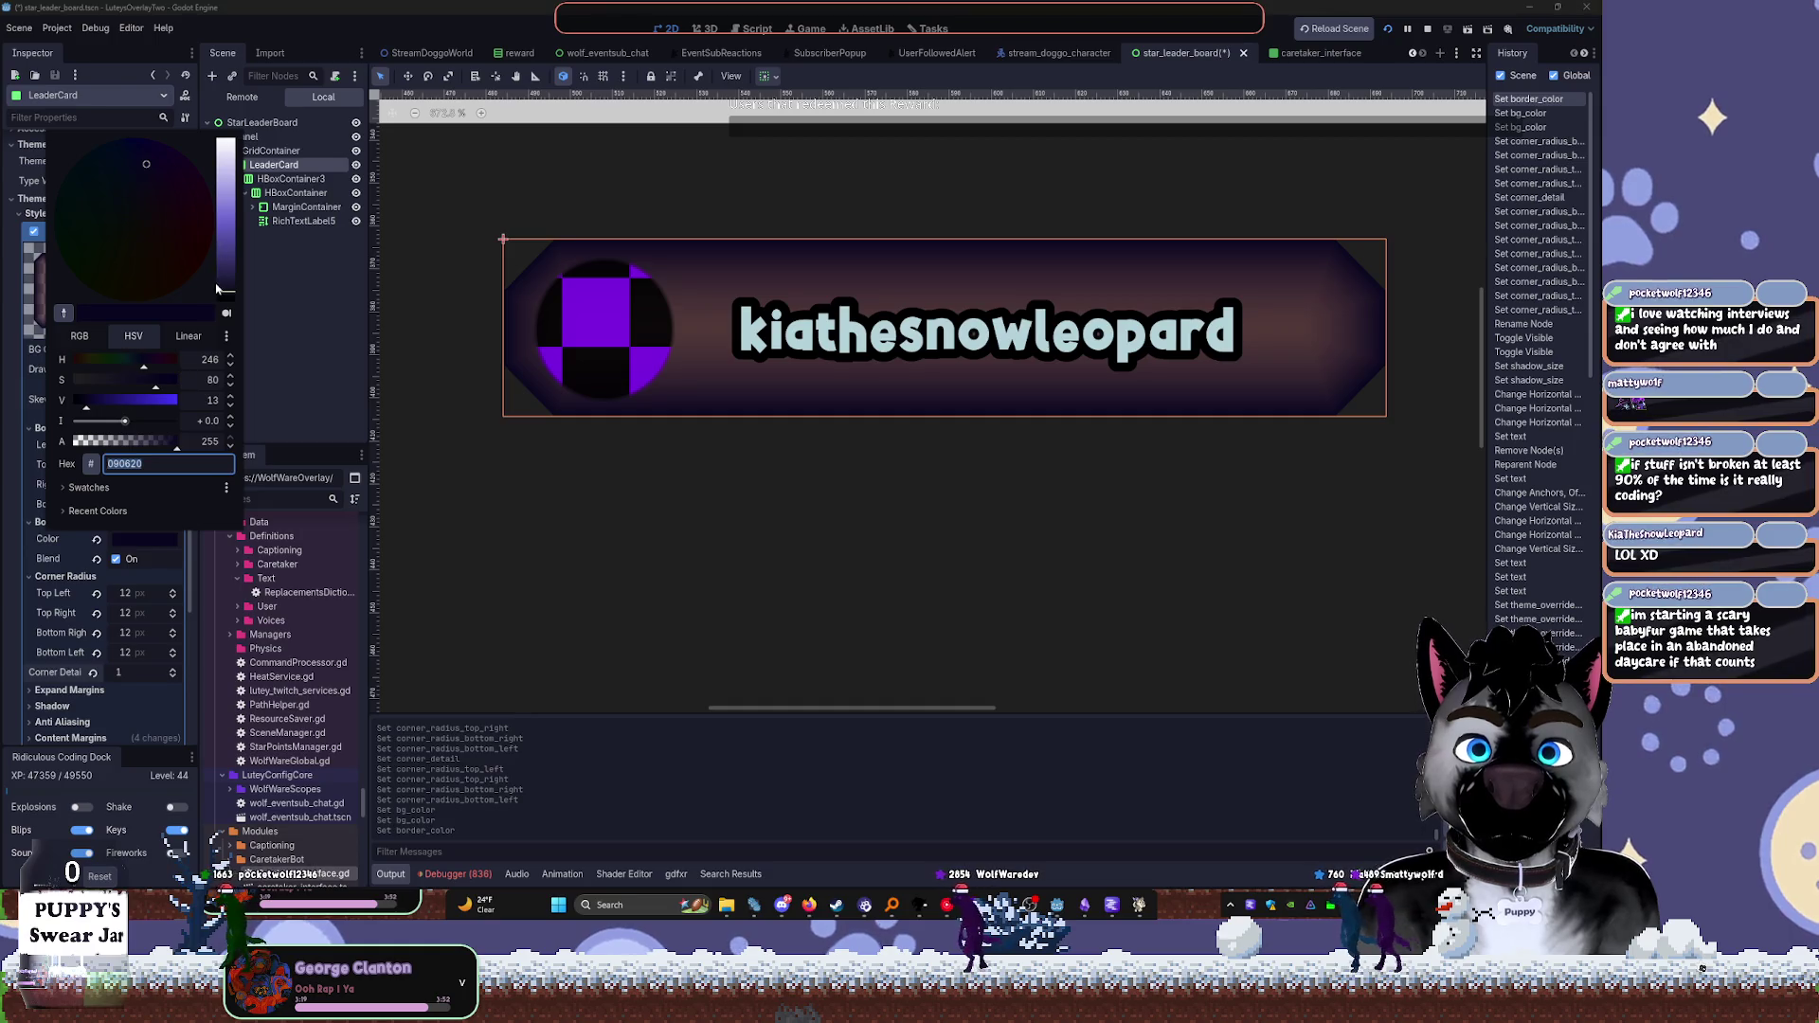
{"action": "left_click", "coordinate": [304, 316]}
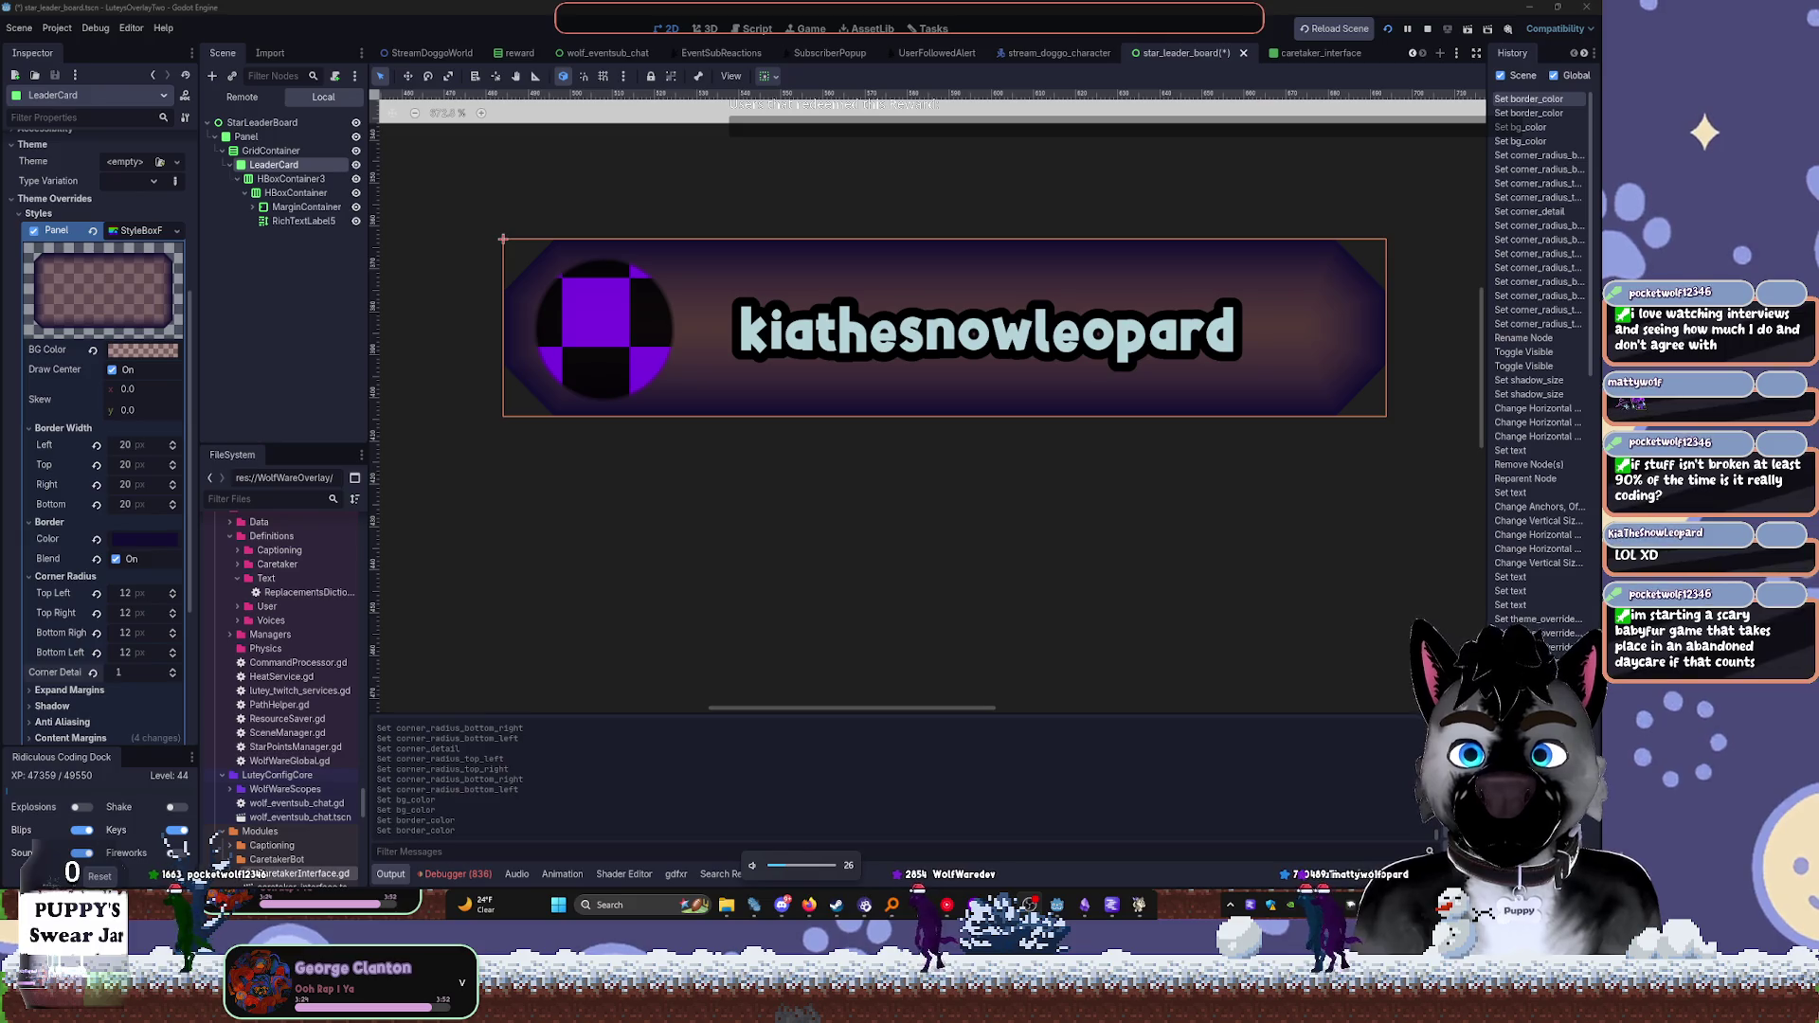
Sample the card's dark reddish colour as the username label's default font colour
{"action": "left_click", "coordinate": [302, 221]}
{"action": "scroll", "coordinate": [57, 427], "scroll_direction": "down", "scroll_amount": 5}
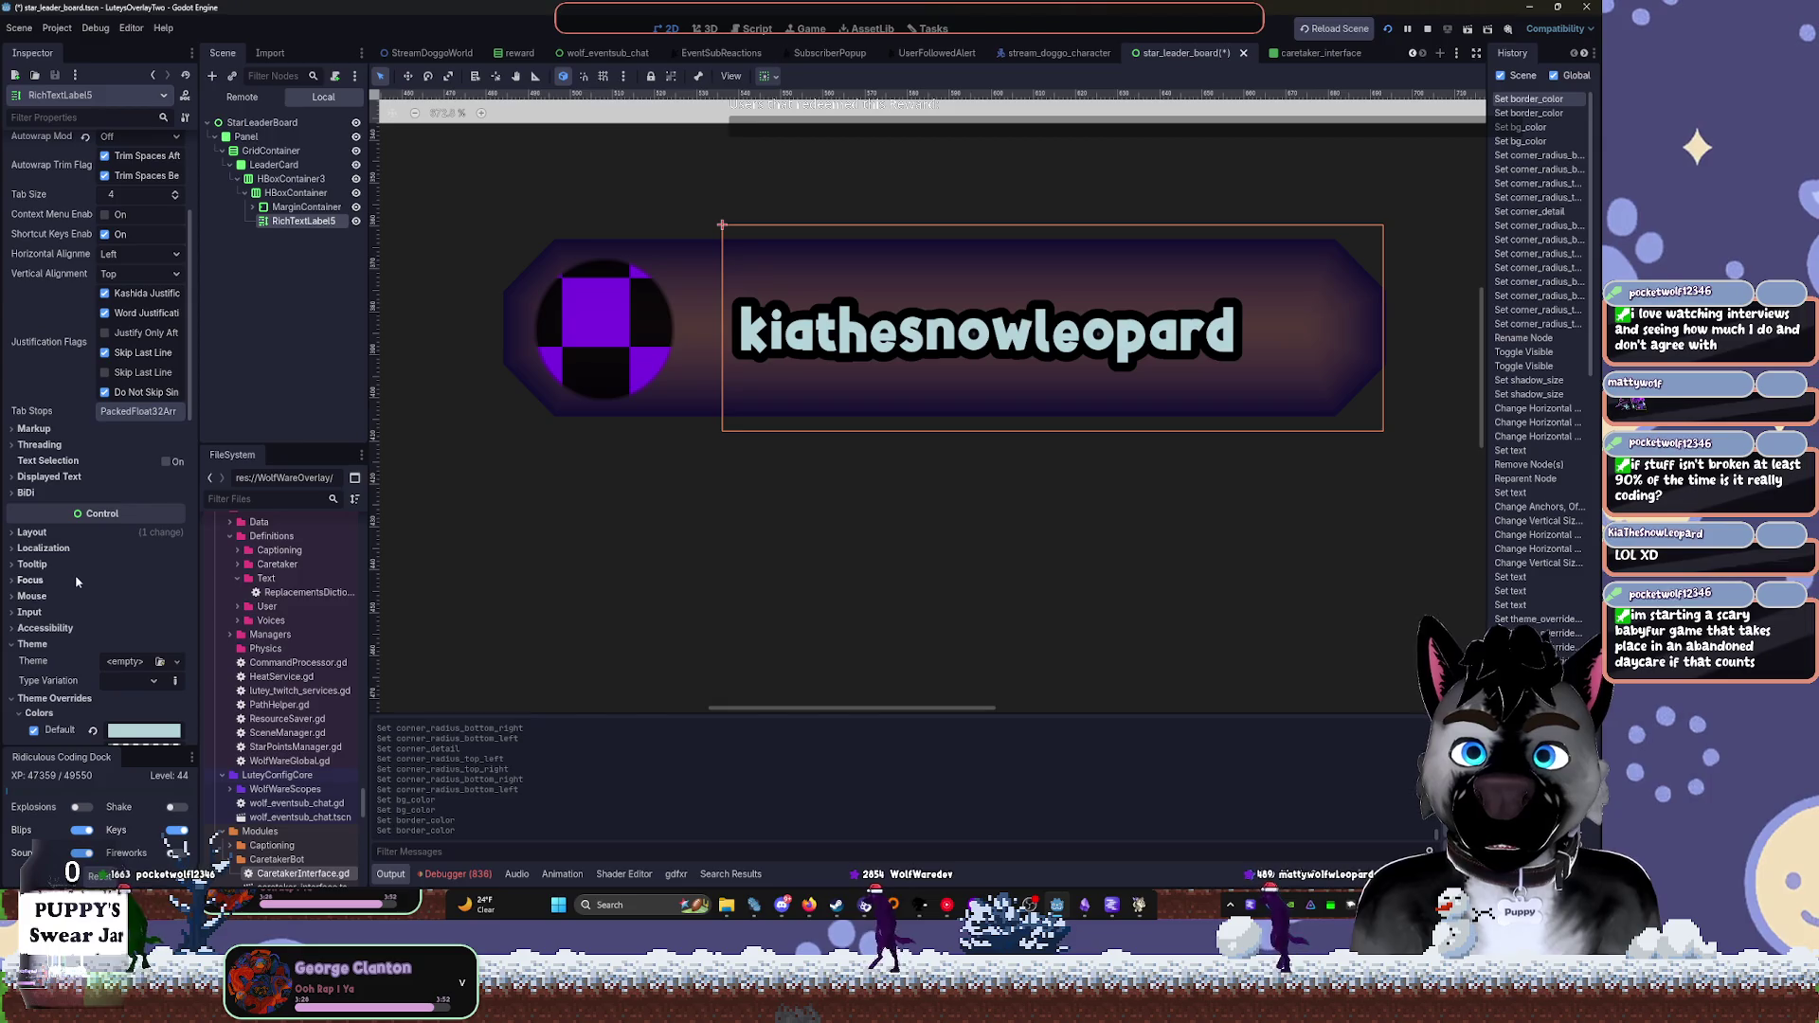
{"action": "scroll", "coordinate": [42, 652], "scroll_direction": "down", "scroll_amount": 2}
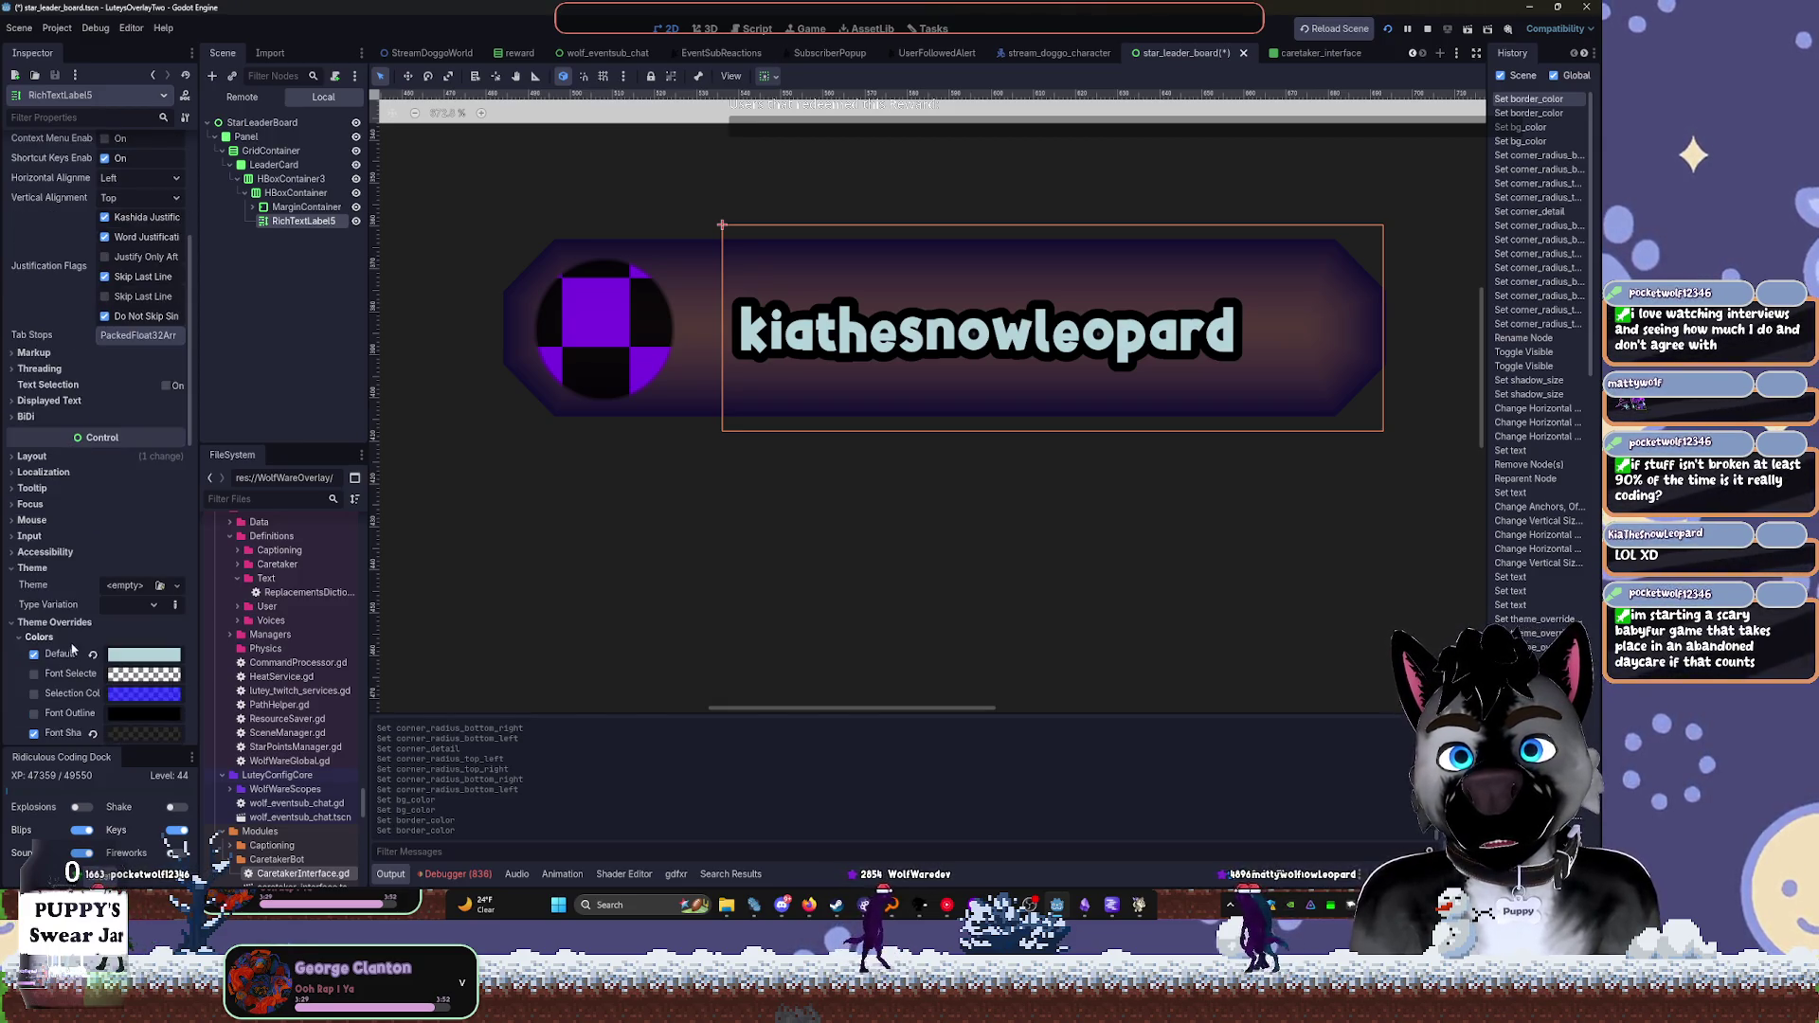
{"action": "scroll", "coordinate": [58, 628], "scroll_direction": "down", "scroll_amount": 2}
{"action": "scroll", "coordinate": [56, 628], "scroll_direction": "down", "scroll_amount": 1}
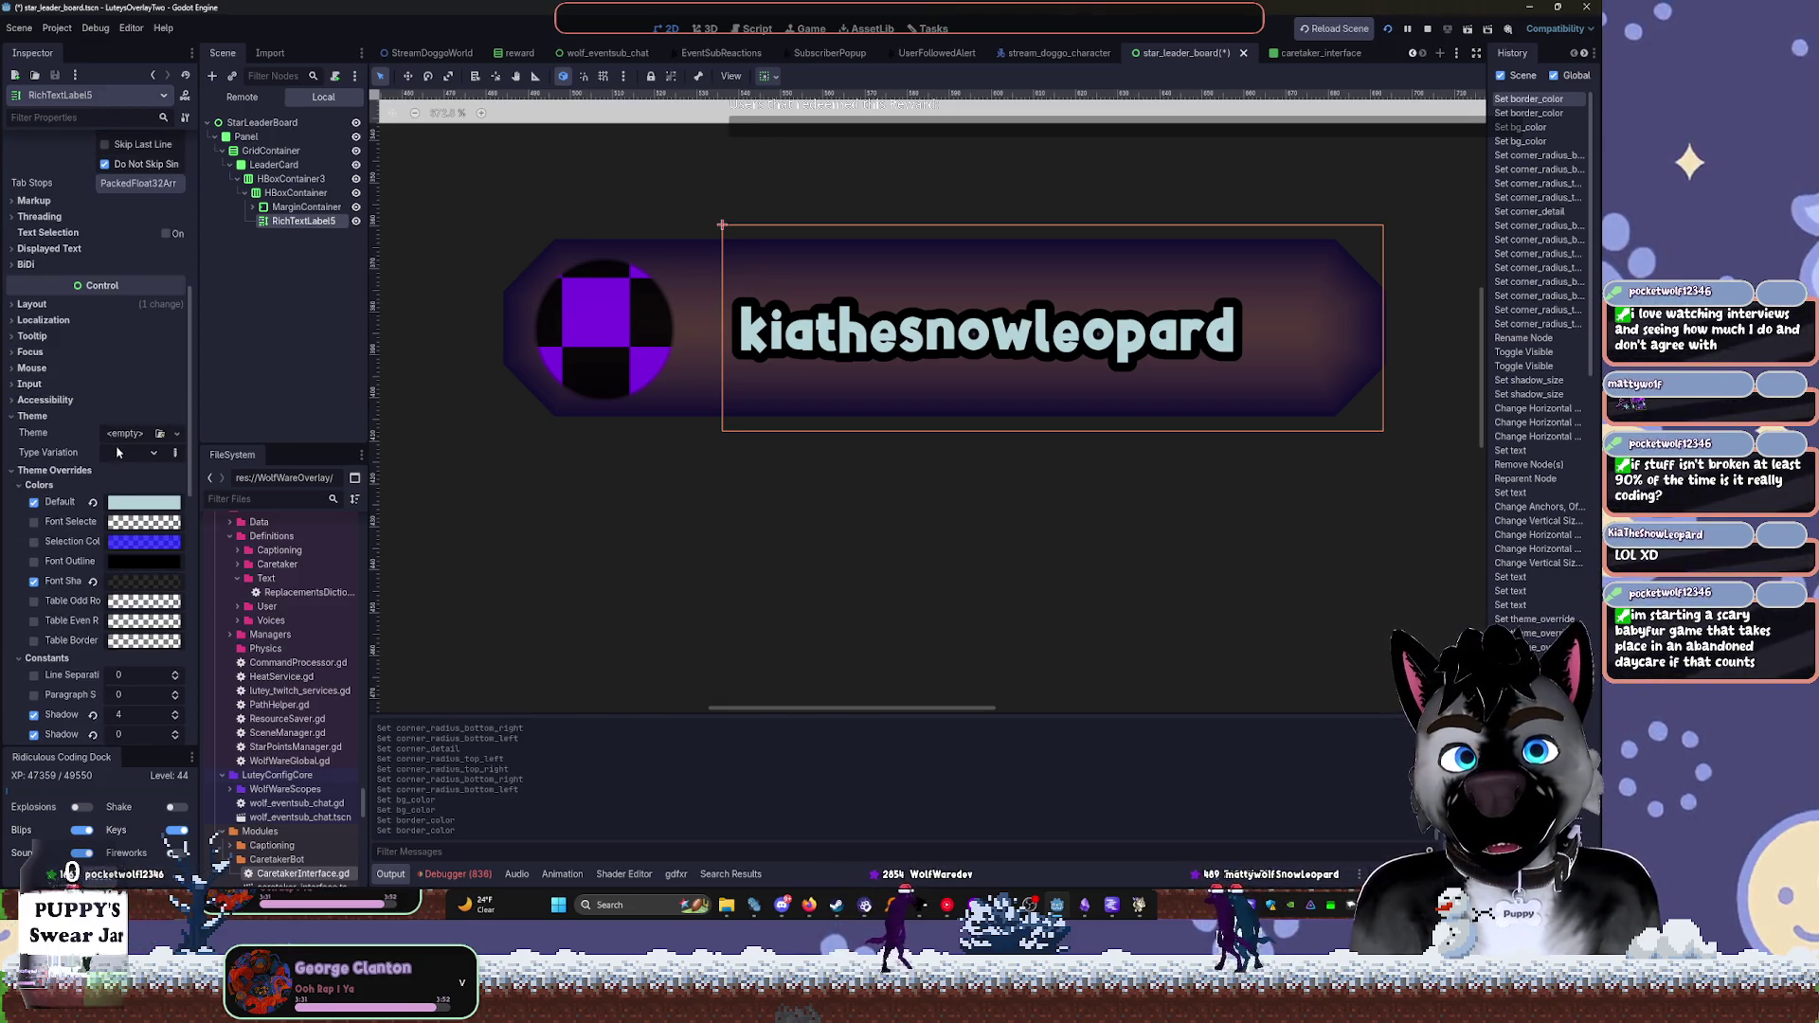
{"action": "left_click", "coordinate": [142, 502]}
{"action": "mouse_move", "coordinate": [224, 142]}
{"action": "left_mouse_down"}
{"action": "mouse_move", "coordinate": [224, 189]}
{"action": "mouse_move", "coordinate": [218, 123]}
{"action": "mouse_move", "coordinate": [221, 142]}
{"action": "left_mouse_up"}
{"action": "left_click", "coordinate": [64, 275]}
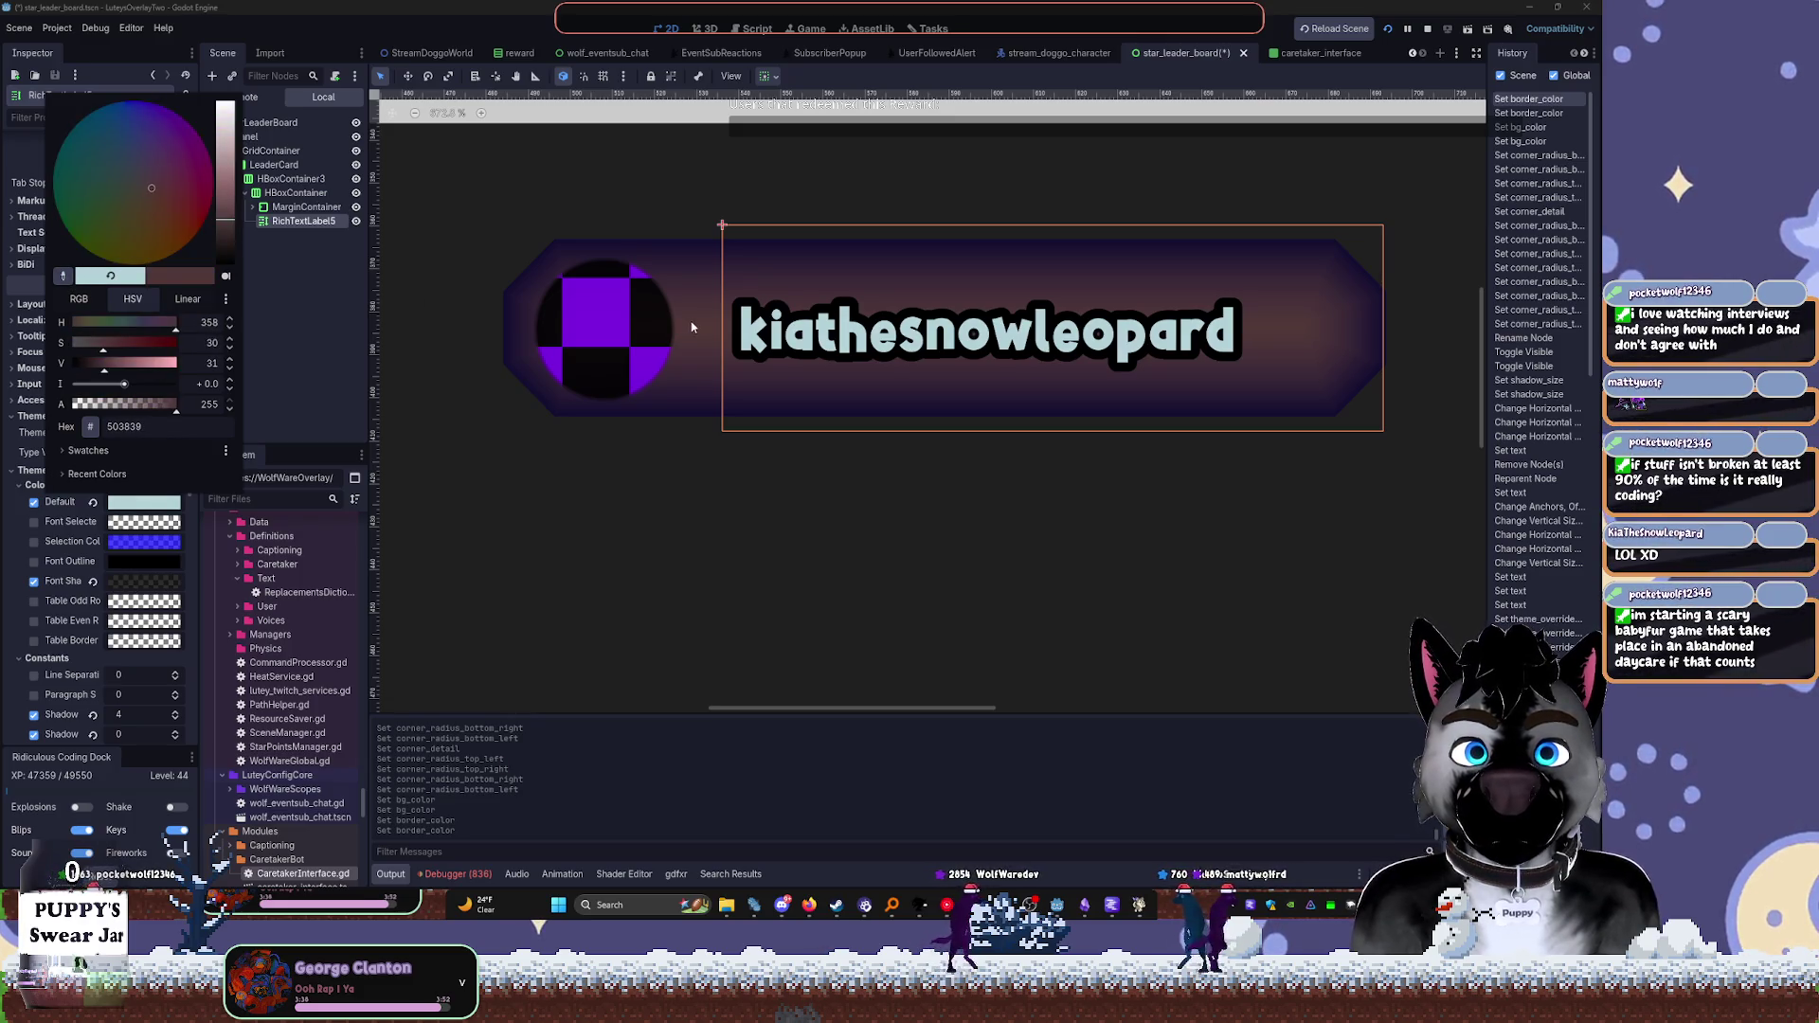
{"action": "left_click", "coordinate": [675, 292]}
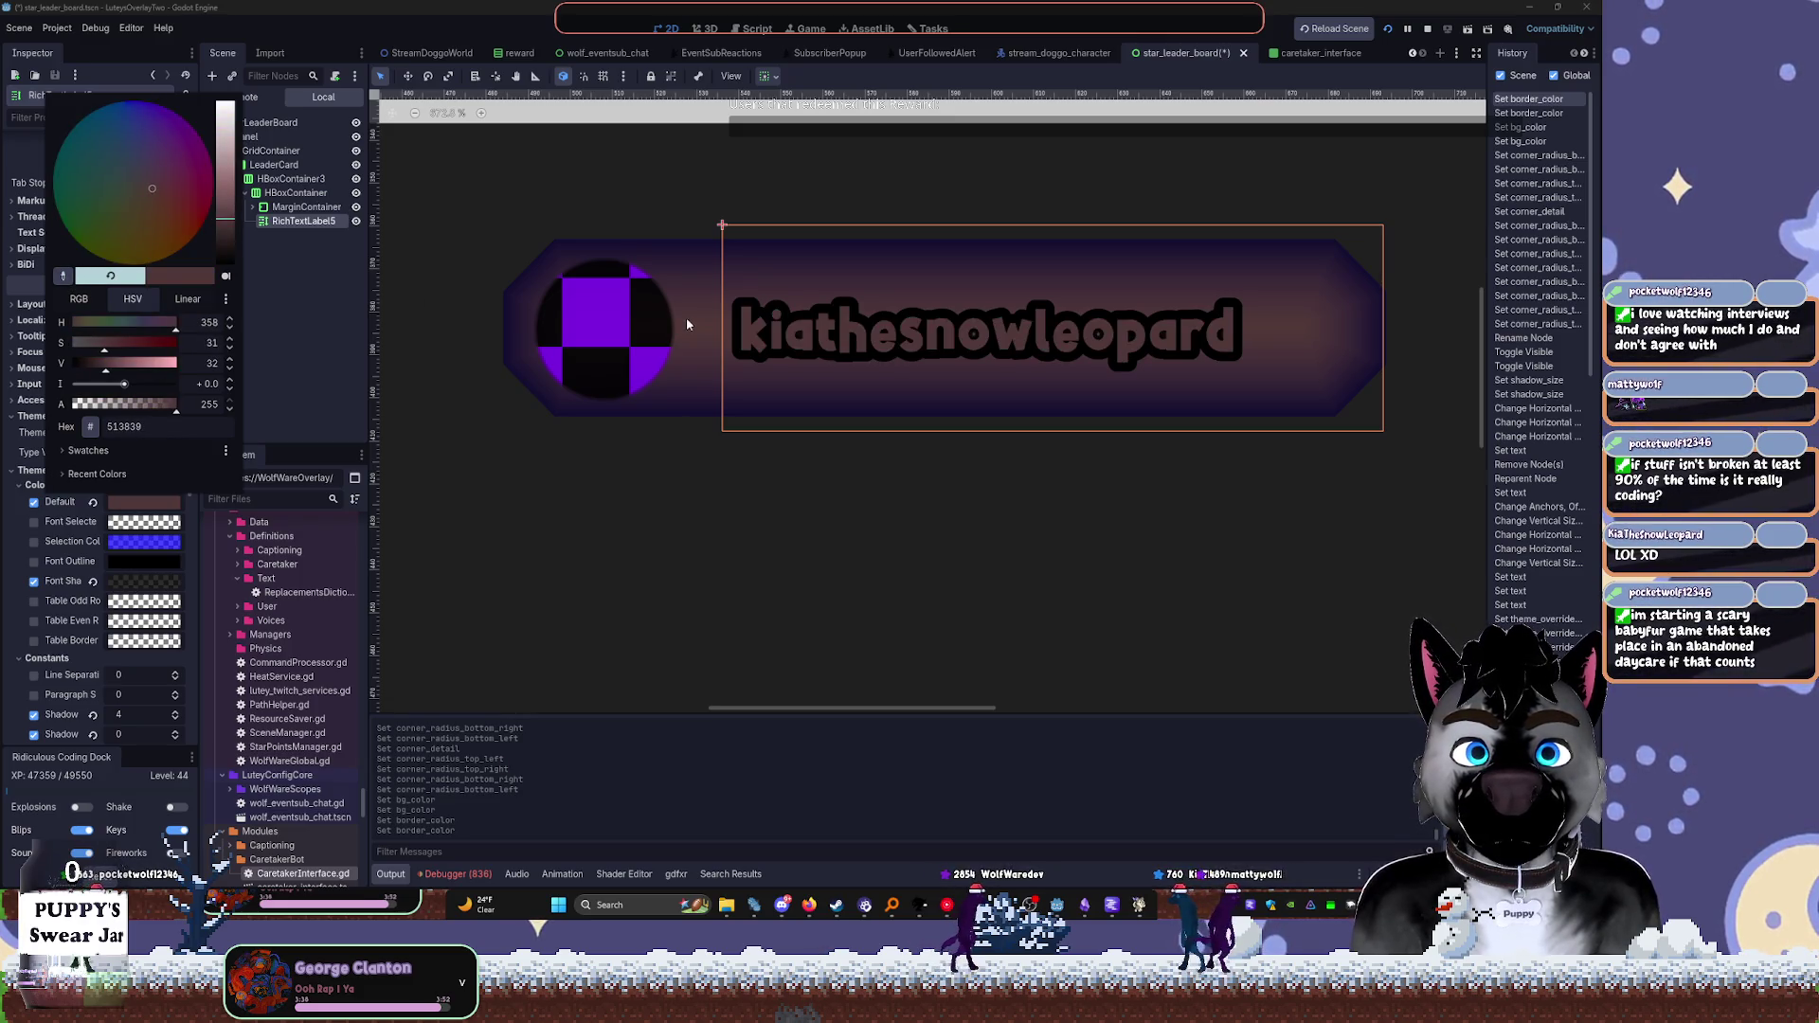
Shift the username font colour to a pale mint green (#a8d2c3)
{"action": "left_click", "coordinate": [106, 188]}
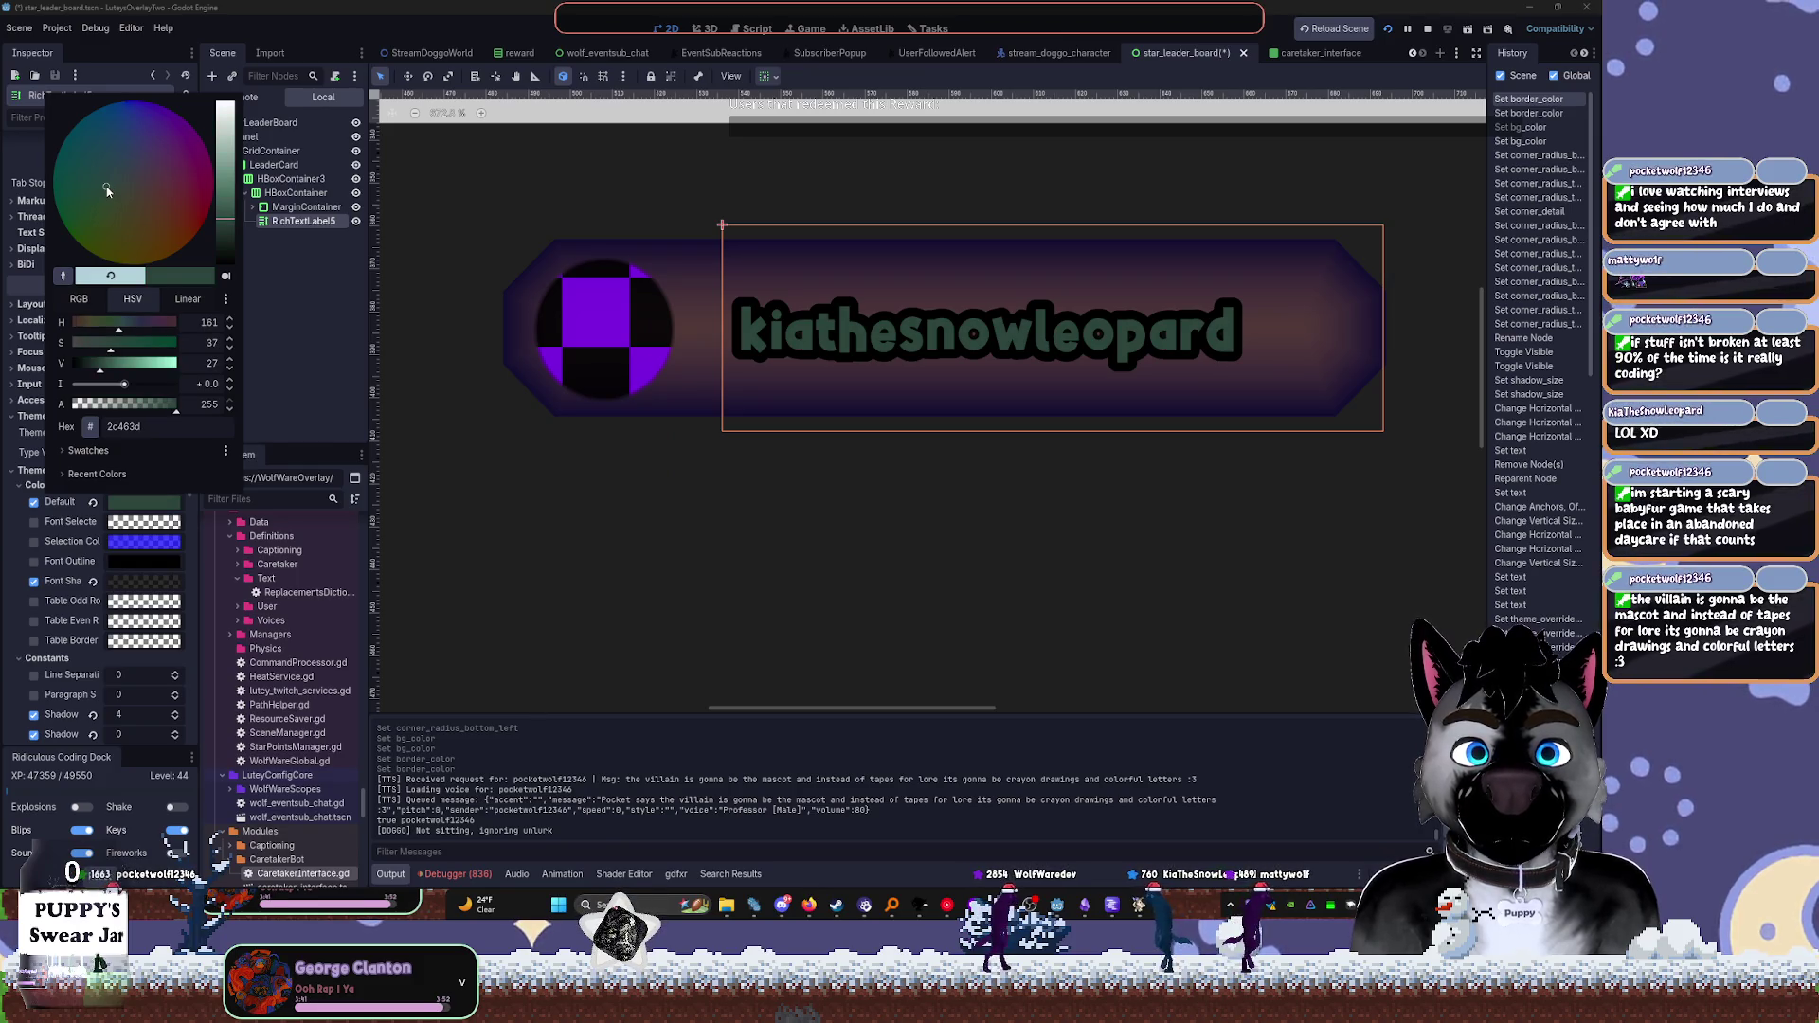
{"action": "left_click", "coordinate": [227, 155]}
{"action": "left_click_drag", "start_coordinate": [227, 167], "coordinate": [227, 128]}
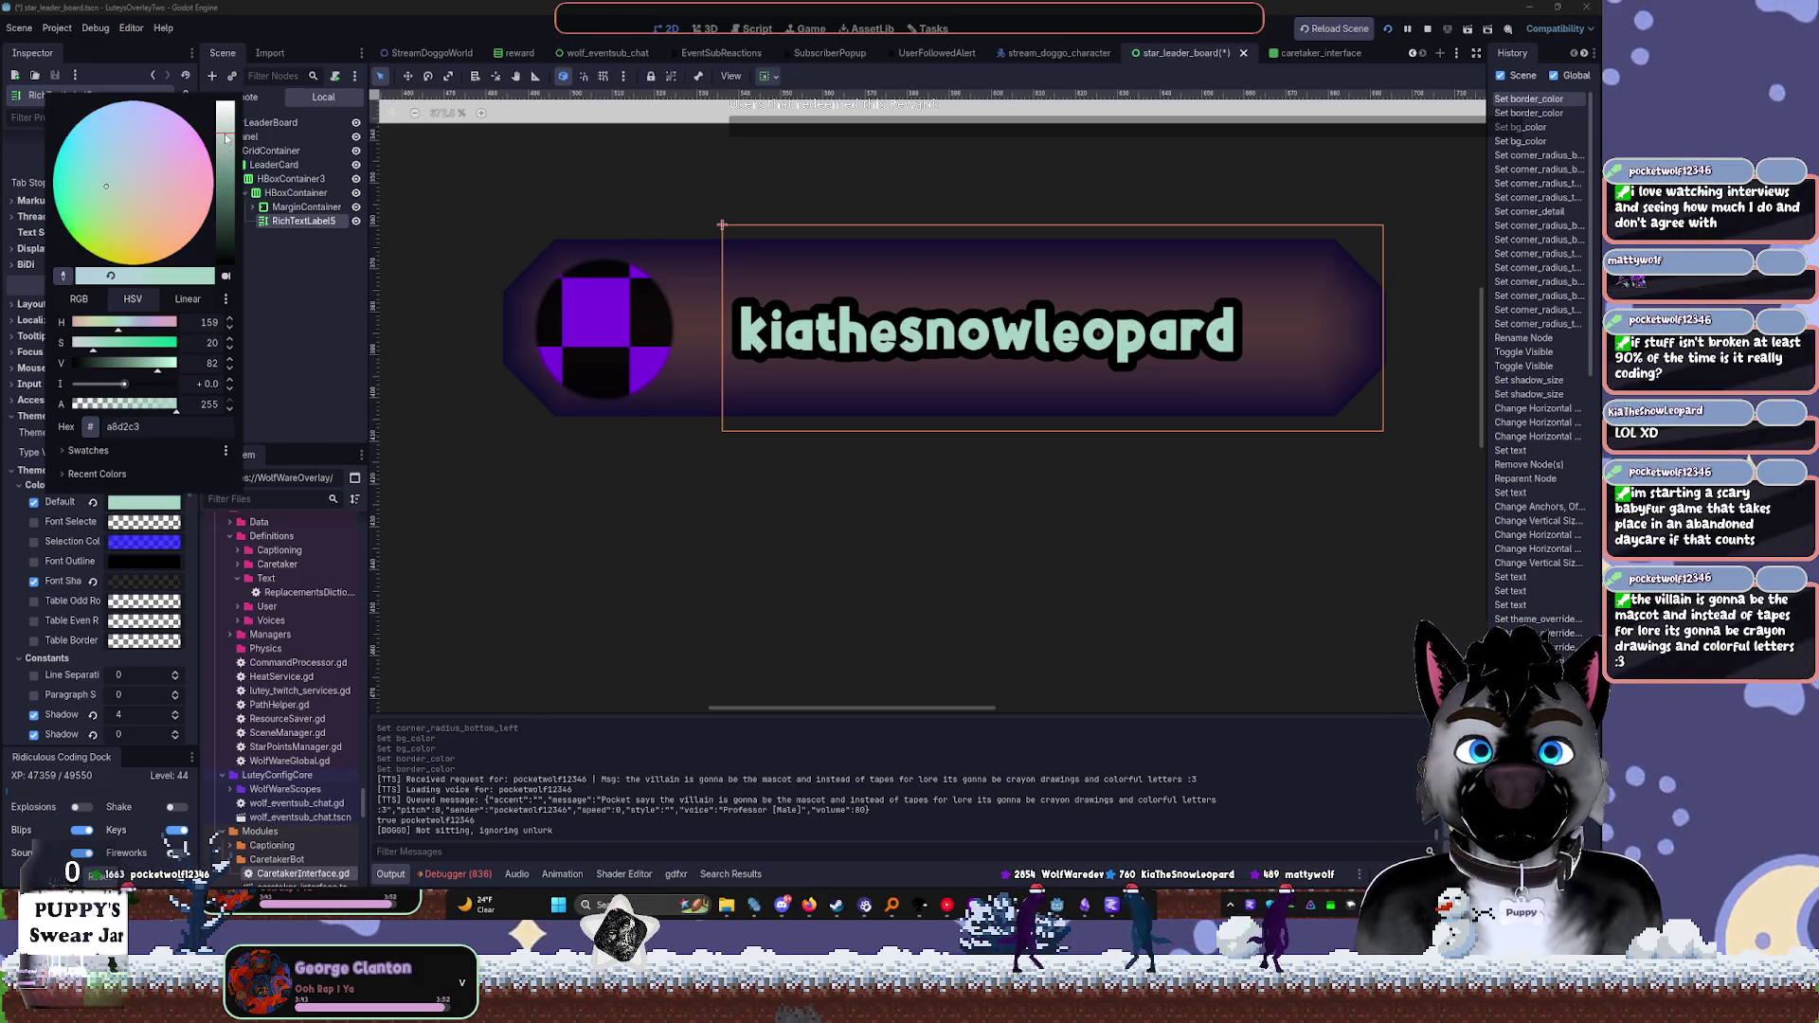
{"action": "left_click", "coordinate": [308, 374]}
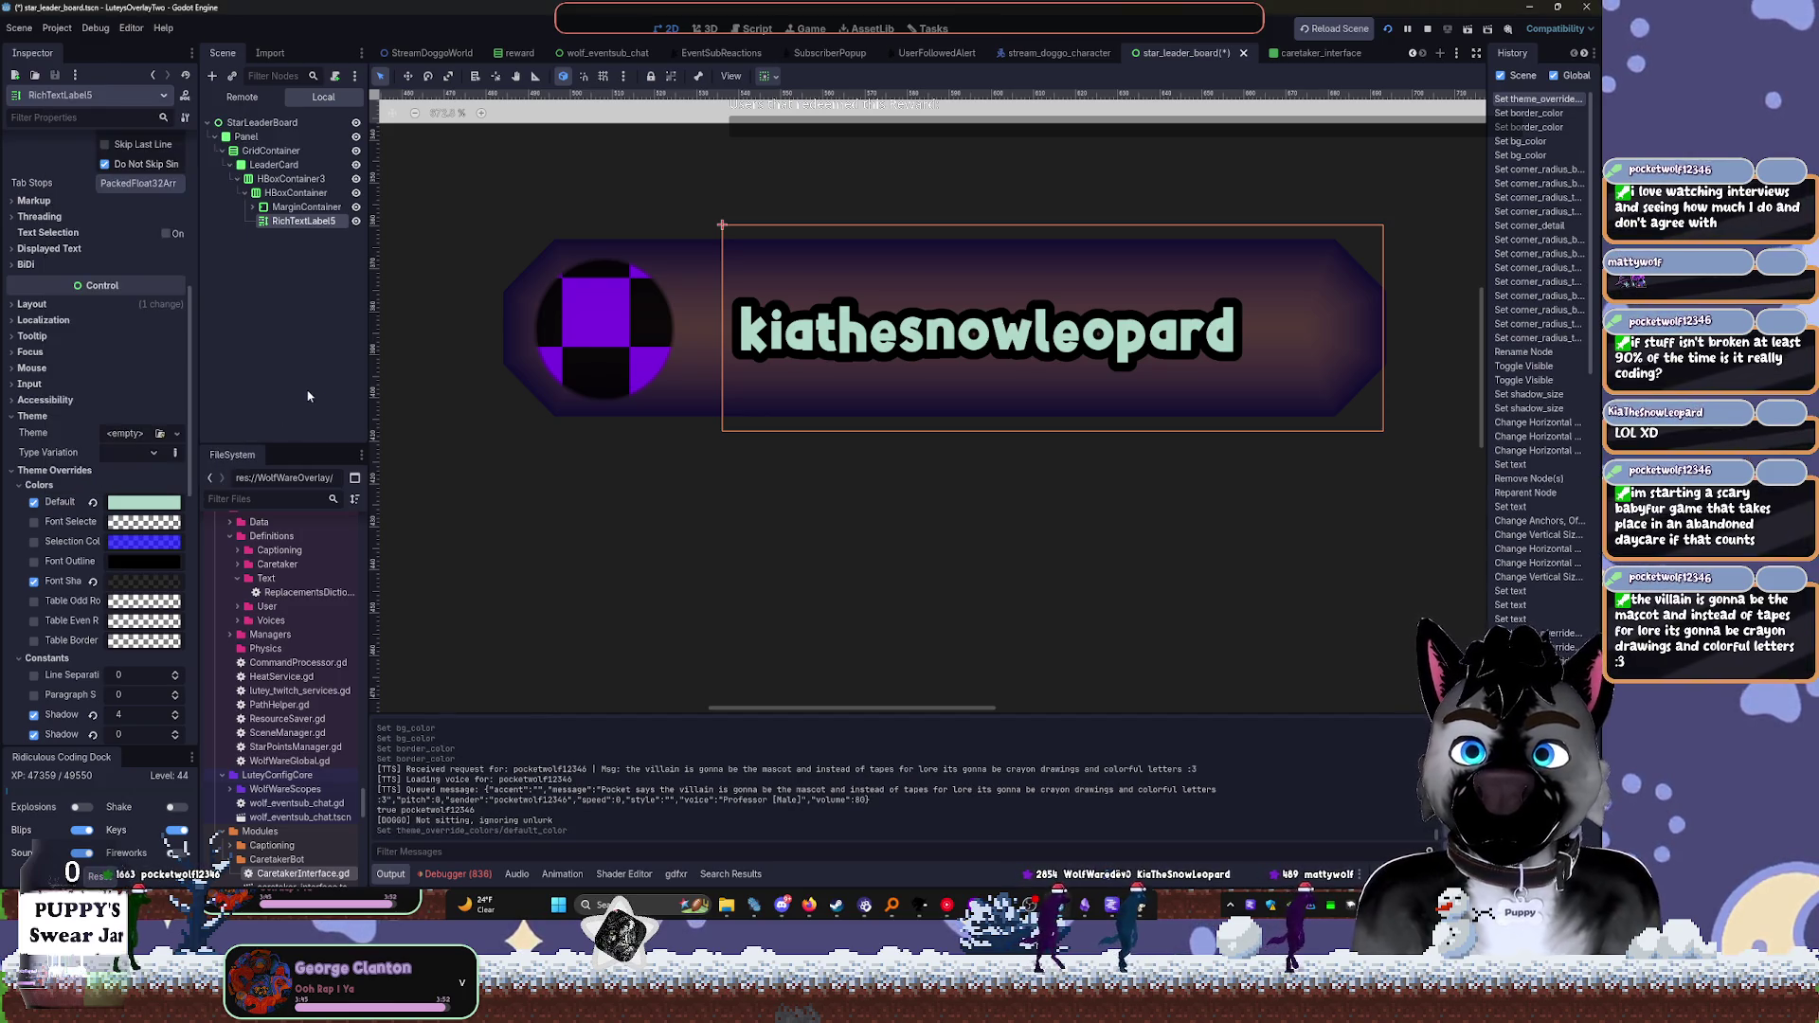
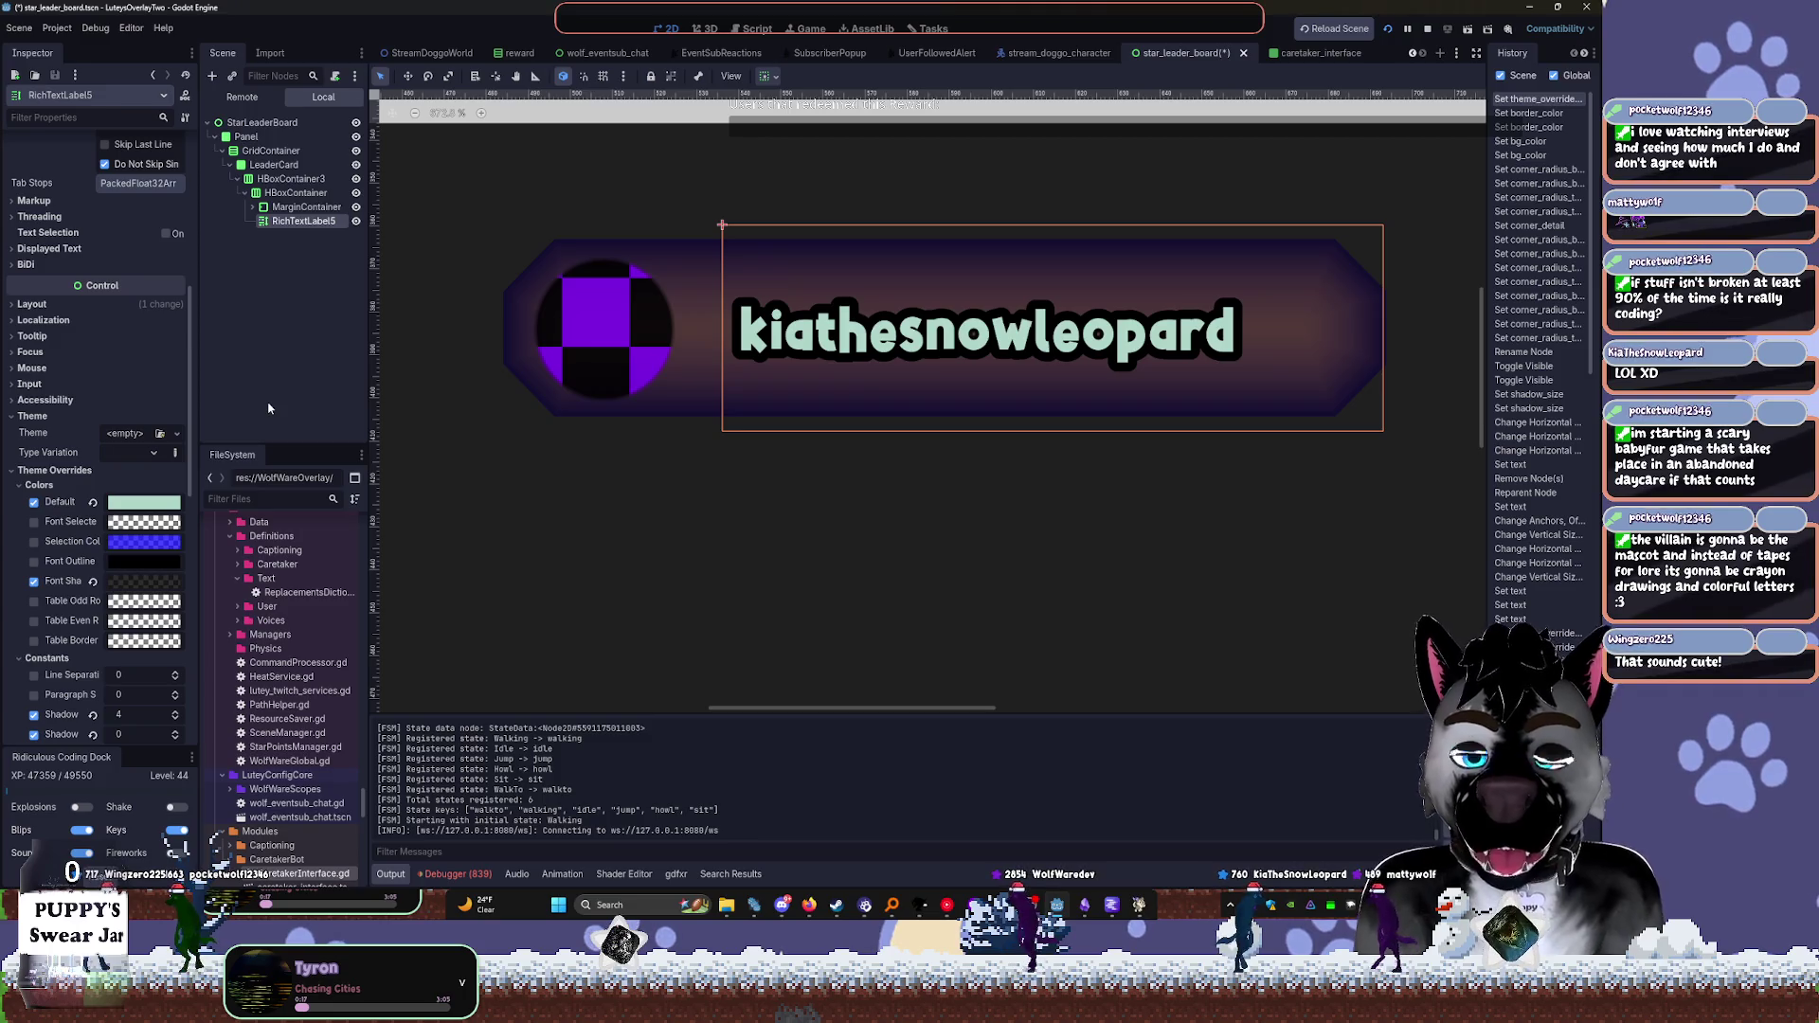
Set RichTextLabel5's Default colour override to cream ddc675
{"action": "mouse_move", "coordinate": [168, 501]}
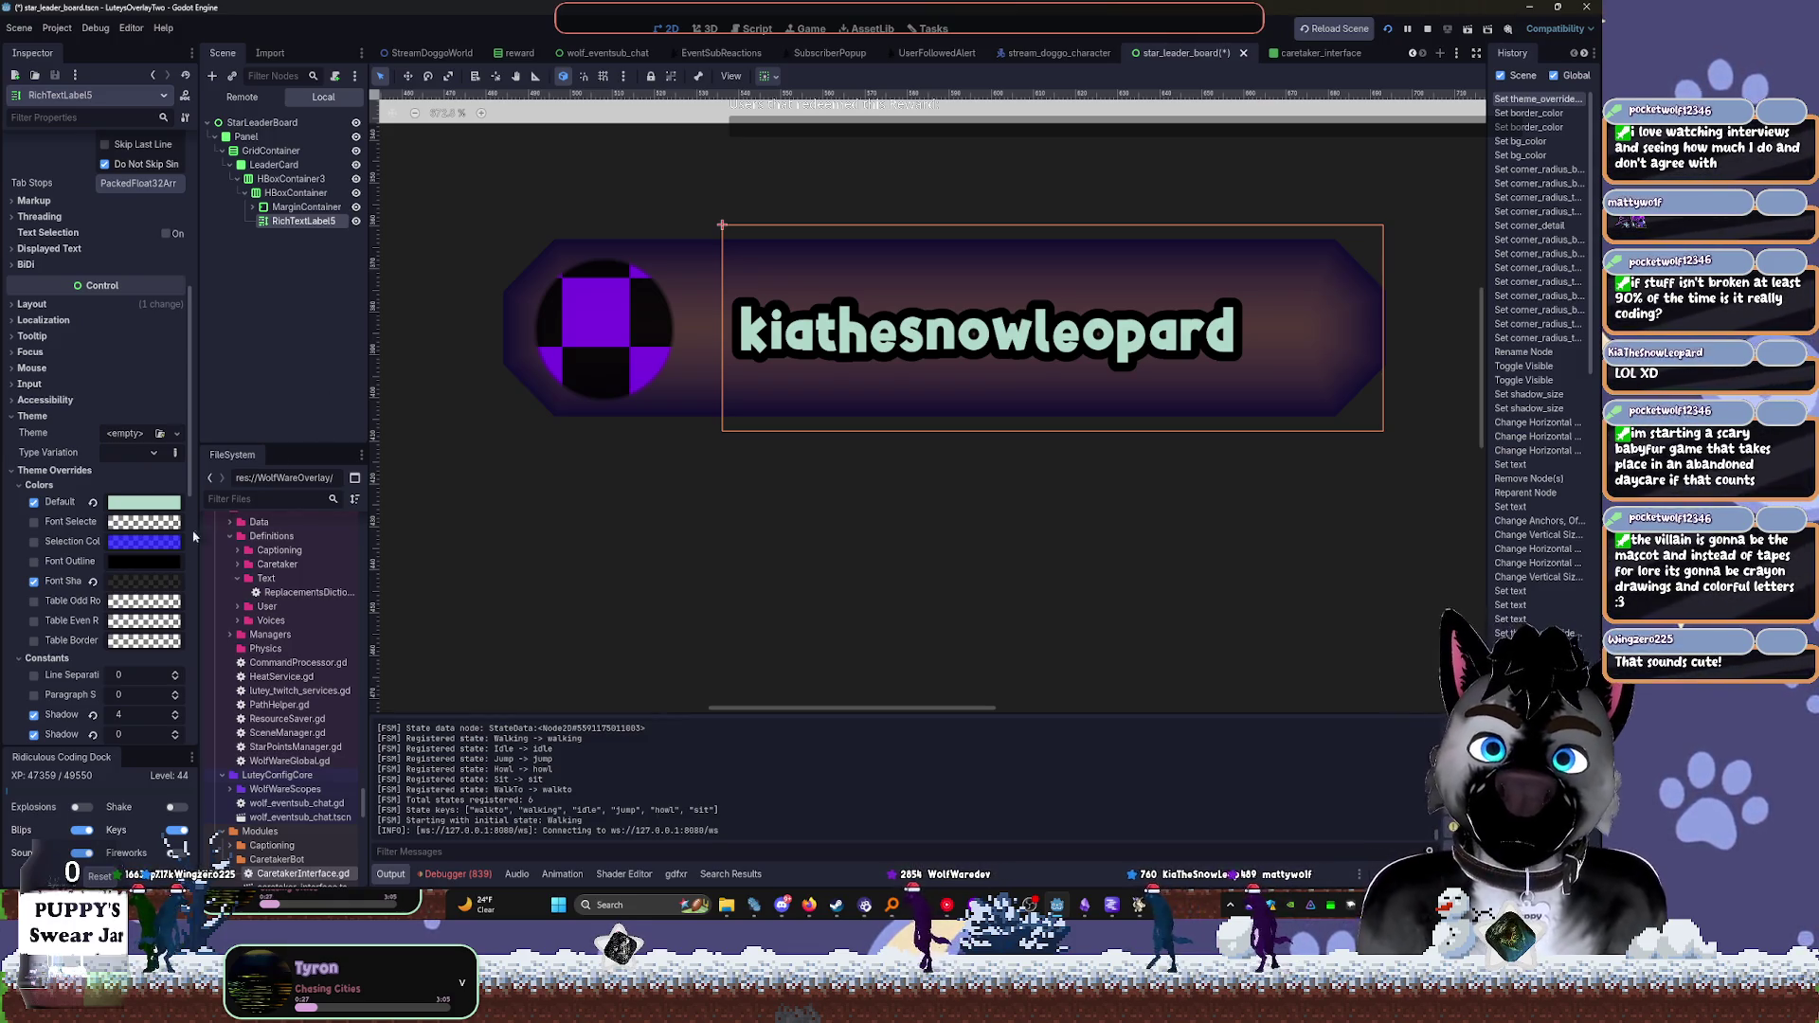
{"action": "left_click", "coordinate": [119, 505]}
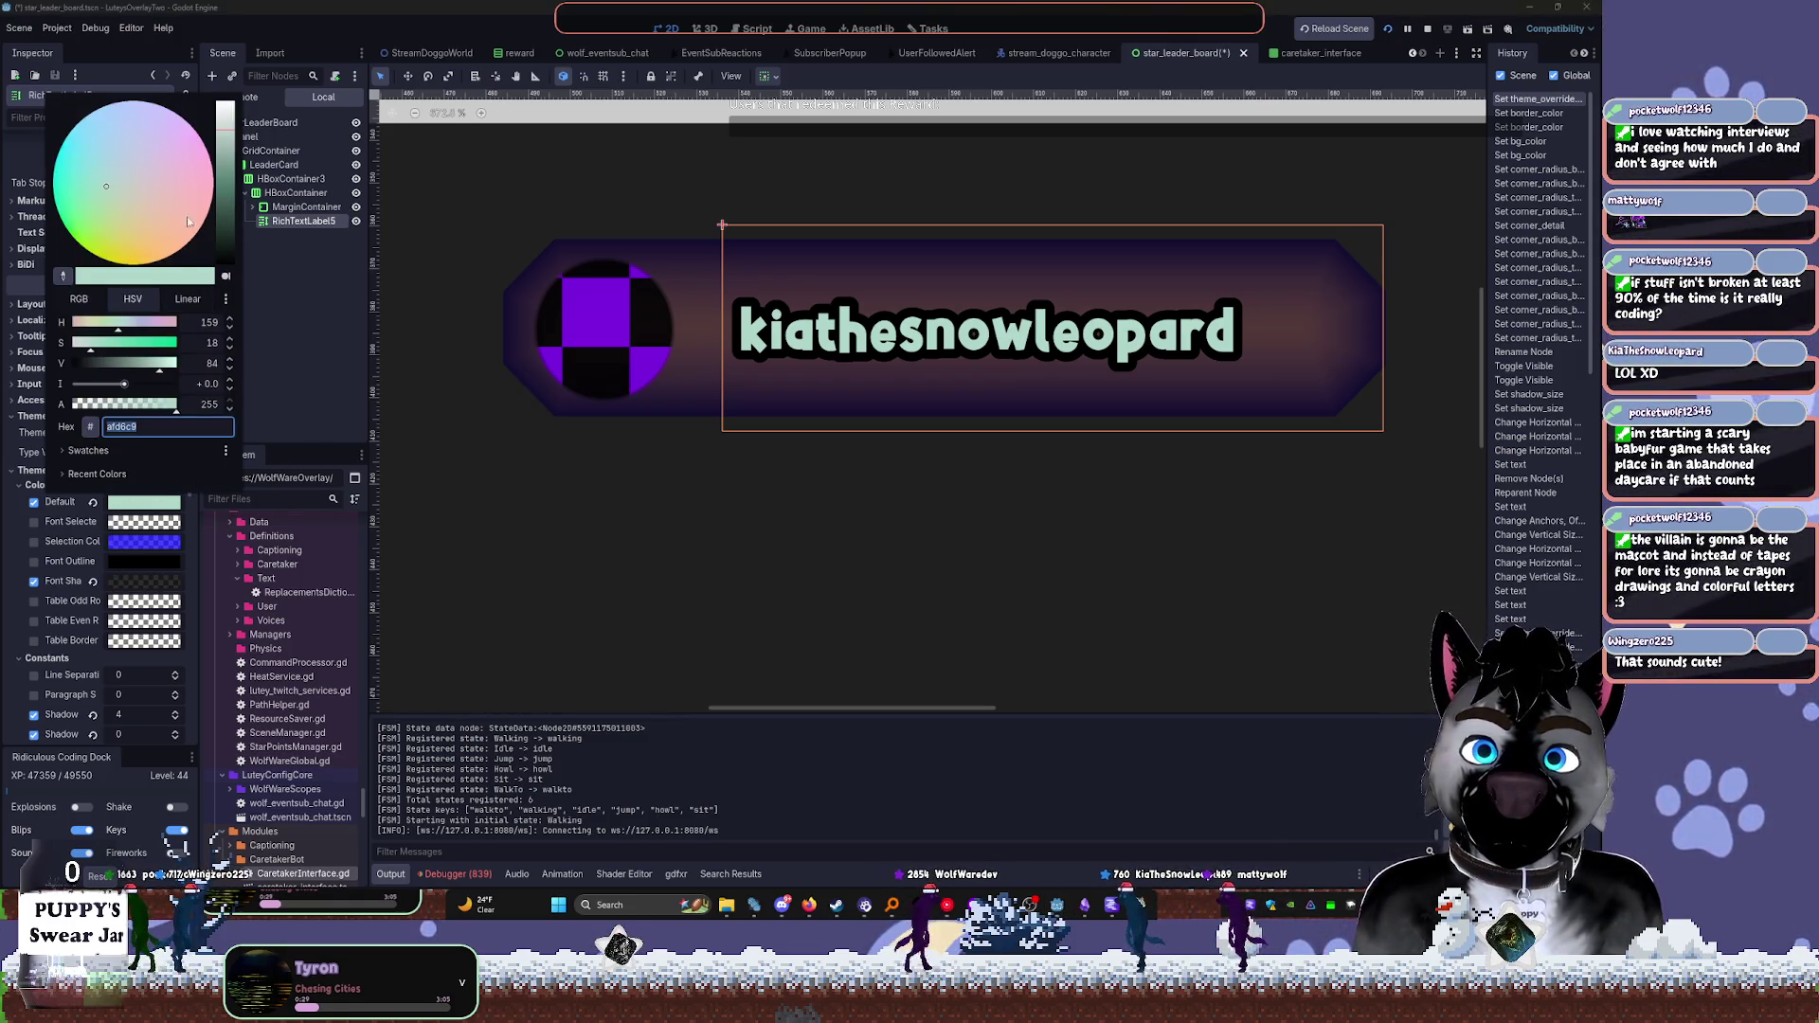
{"action": "left_click_drag", "start_coordinate": [168, 202], "coordinate": [130, 239]}
{"action": "mouse_move", "coordinate": [228, 123]}
{"action": "left_mouse_down"}
{"action": "mouse_move", "coordinate": [228, 165]}
{"action": "mouse_move", "coordinate": [227, 121]}
{"action": "left_mouse_up"}
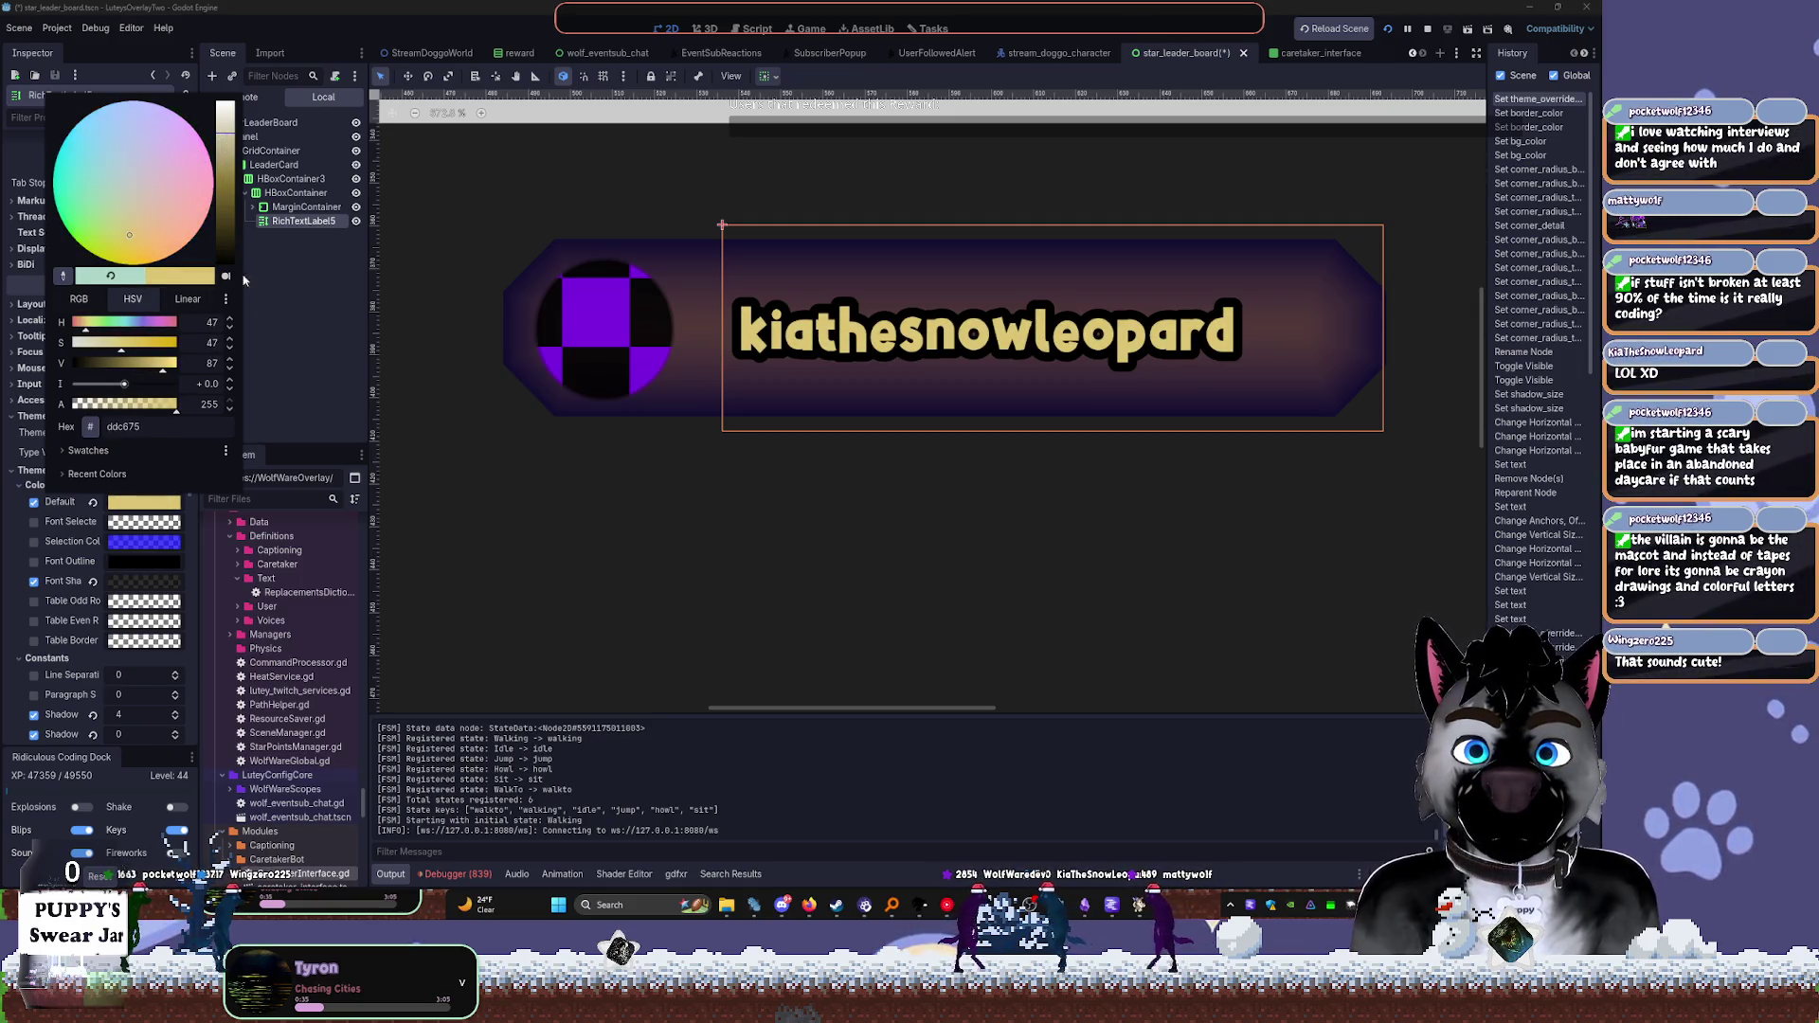
{"action": "left_click", "coordinate": [157, 488]}
Try a darker outline colour sampled from the cream text, then undo it
{"action": "left_click", "coordinate": [128, 563]}
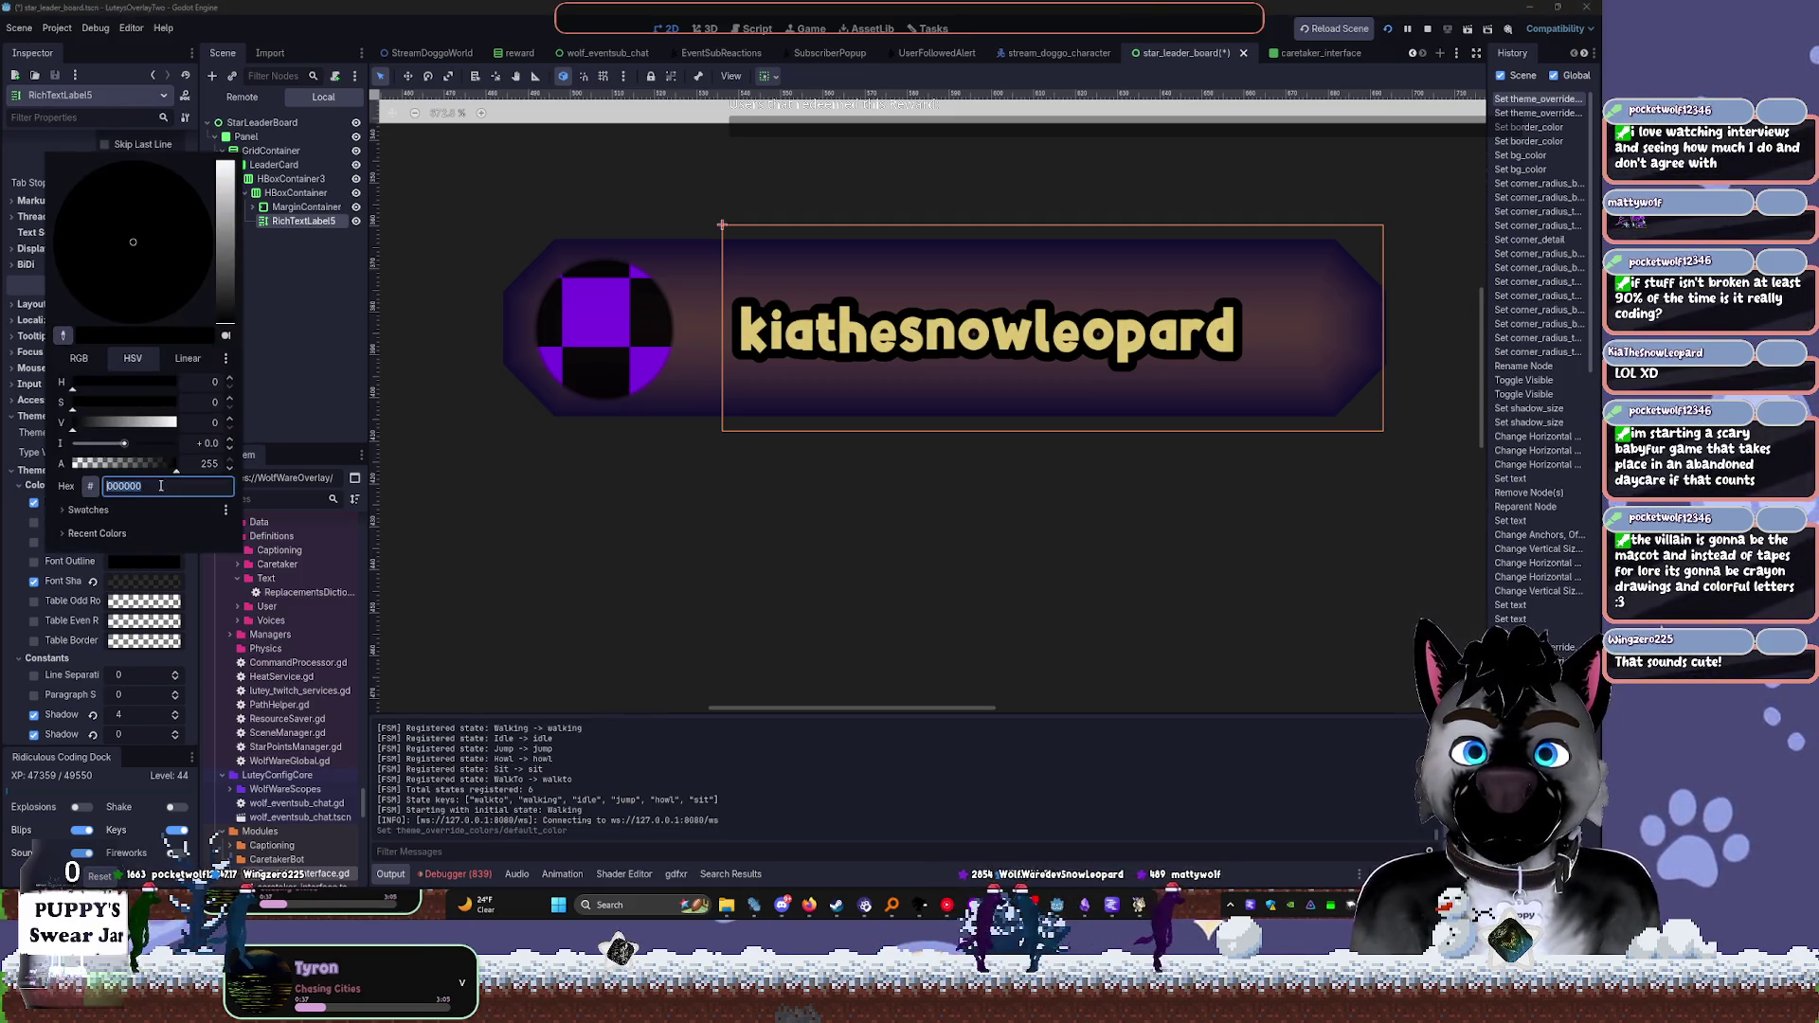
{"action": "left_click", "coordinate": [62, 335]}
{"action": "left_click", "coordinate": [750, 341]}
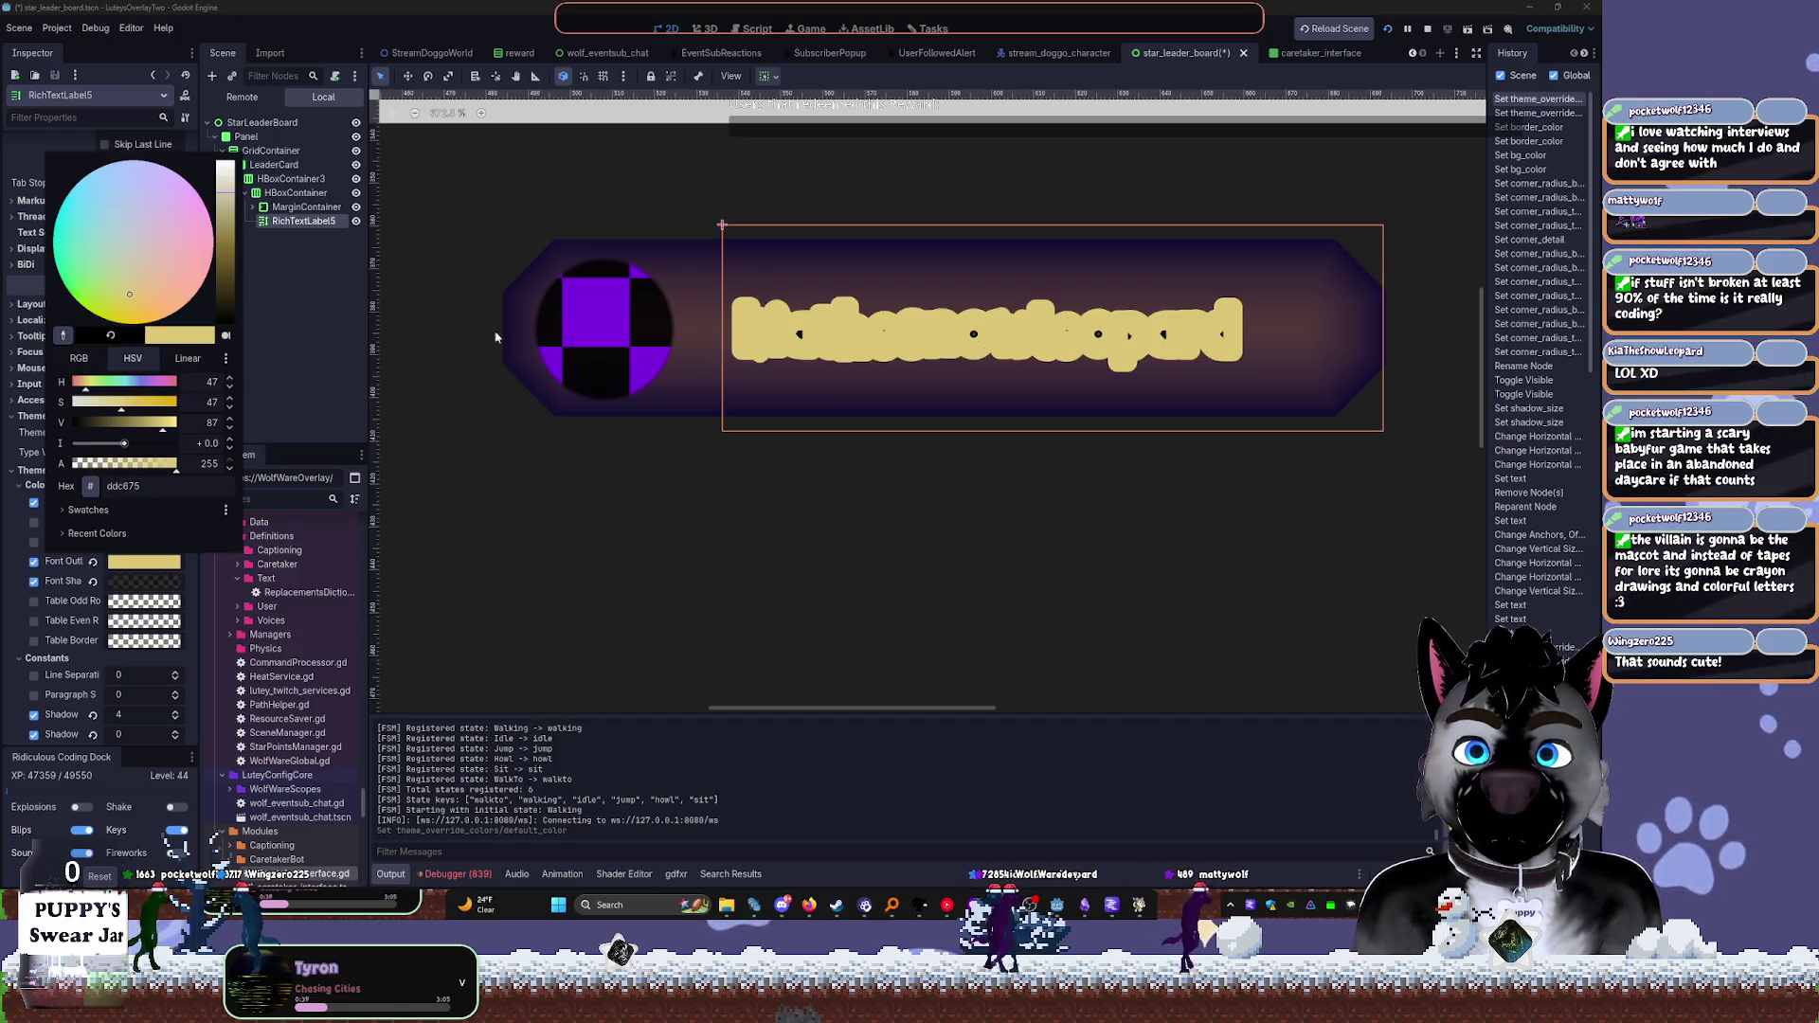
{"action": "mouse_move", "coordinate": [228, 196]}
{"action": "left_mouse_down"}
{"action": "mouse_move", "coordinate": [184, 306]}
{"action": "mouse_move", "coordinate": [178, 288]}
{"action": "mouse_move", "coordinate": [158, 312]}
{"action": "left_mouse_up"}
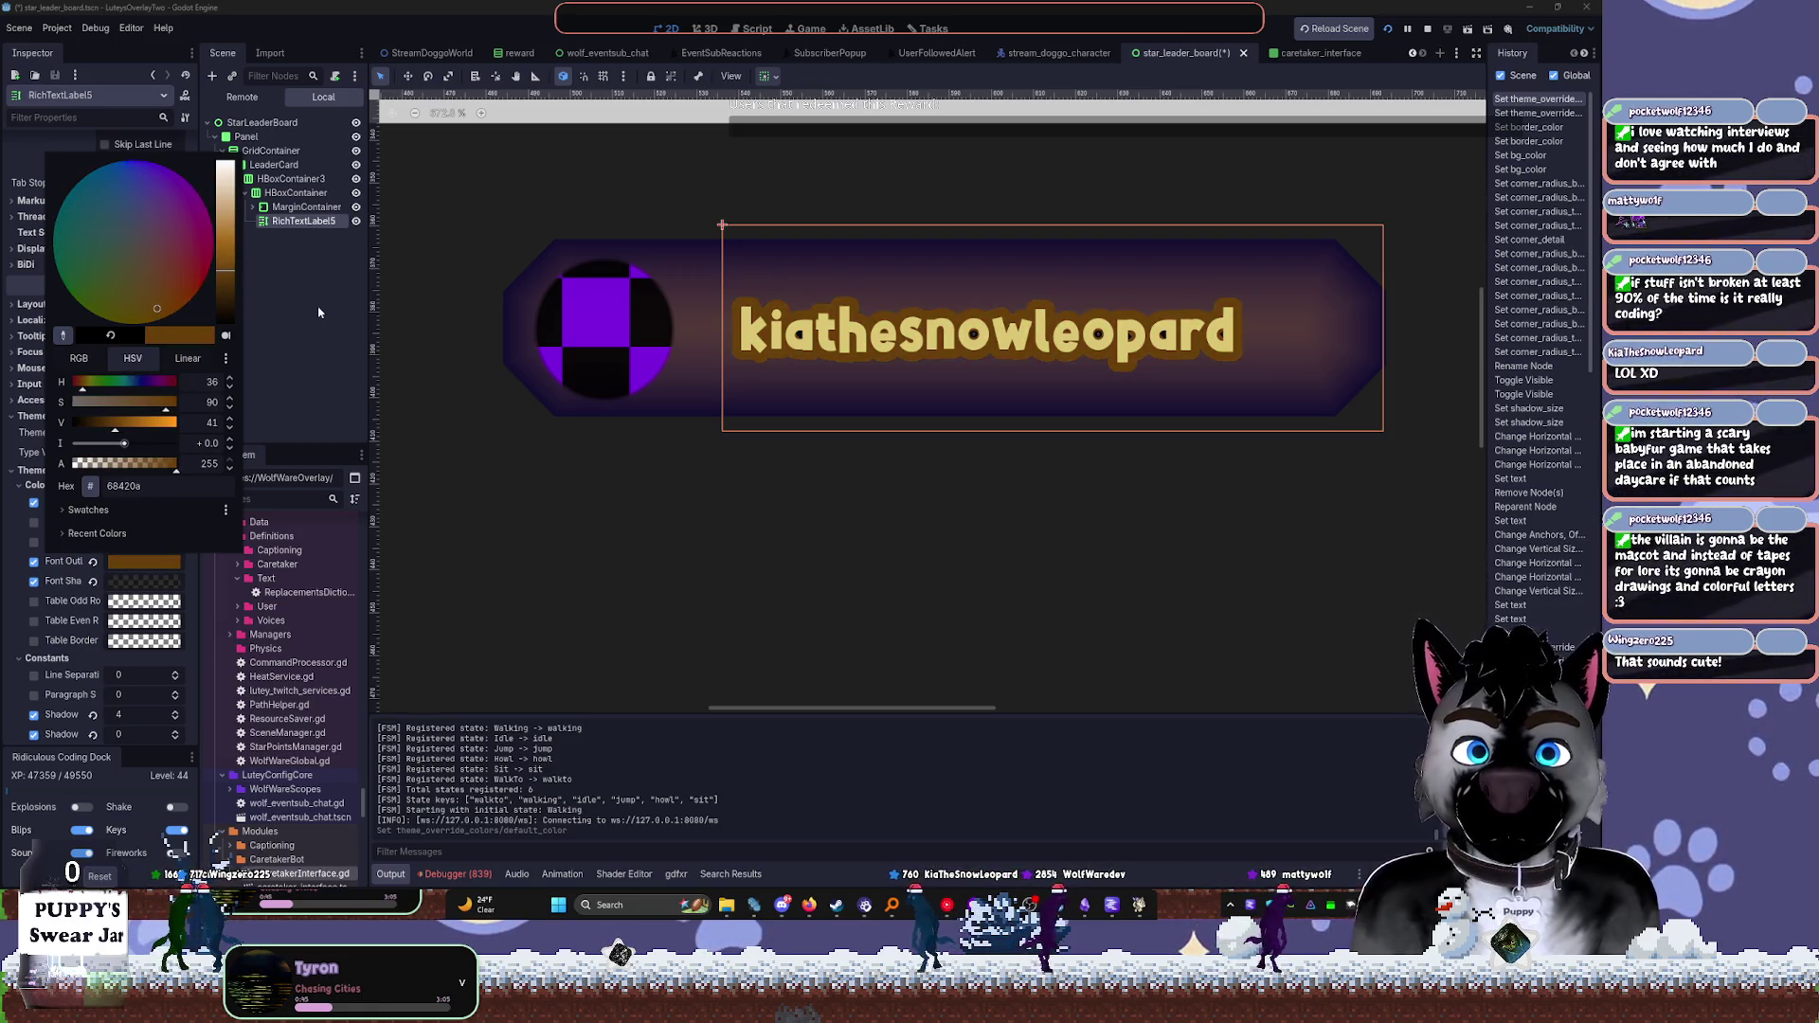
{"action": "key", "text": "Escape"}
{"action": "key", "text": "ctrl+z"}
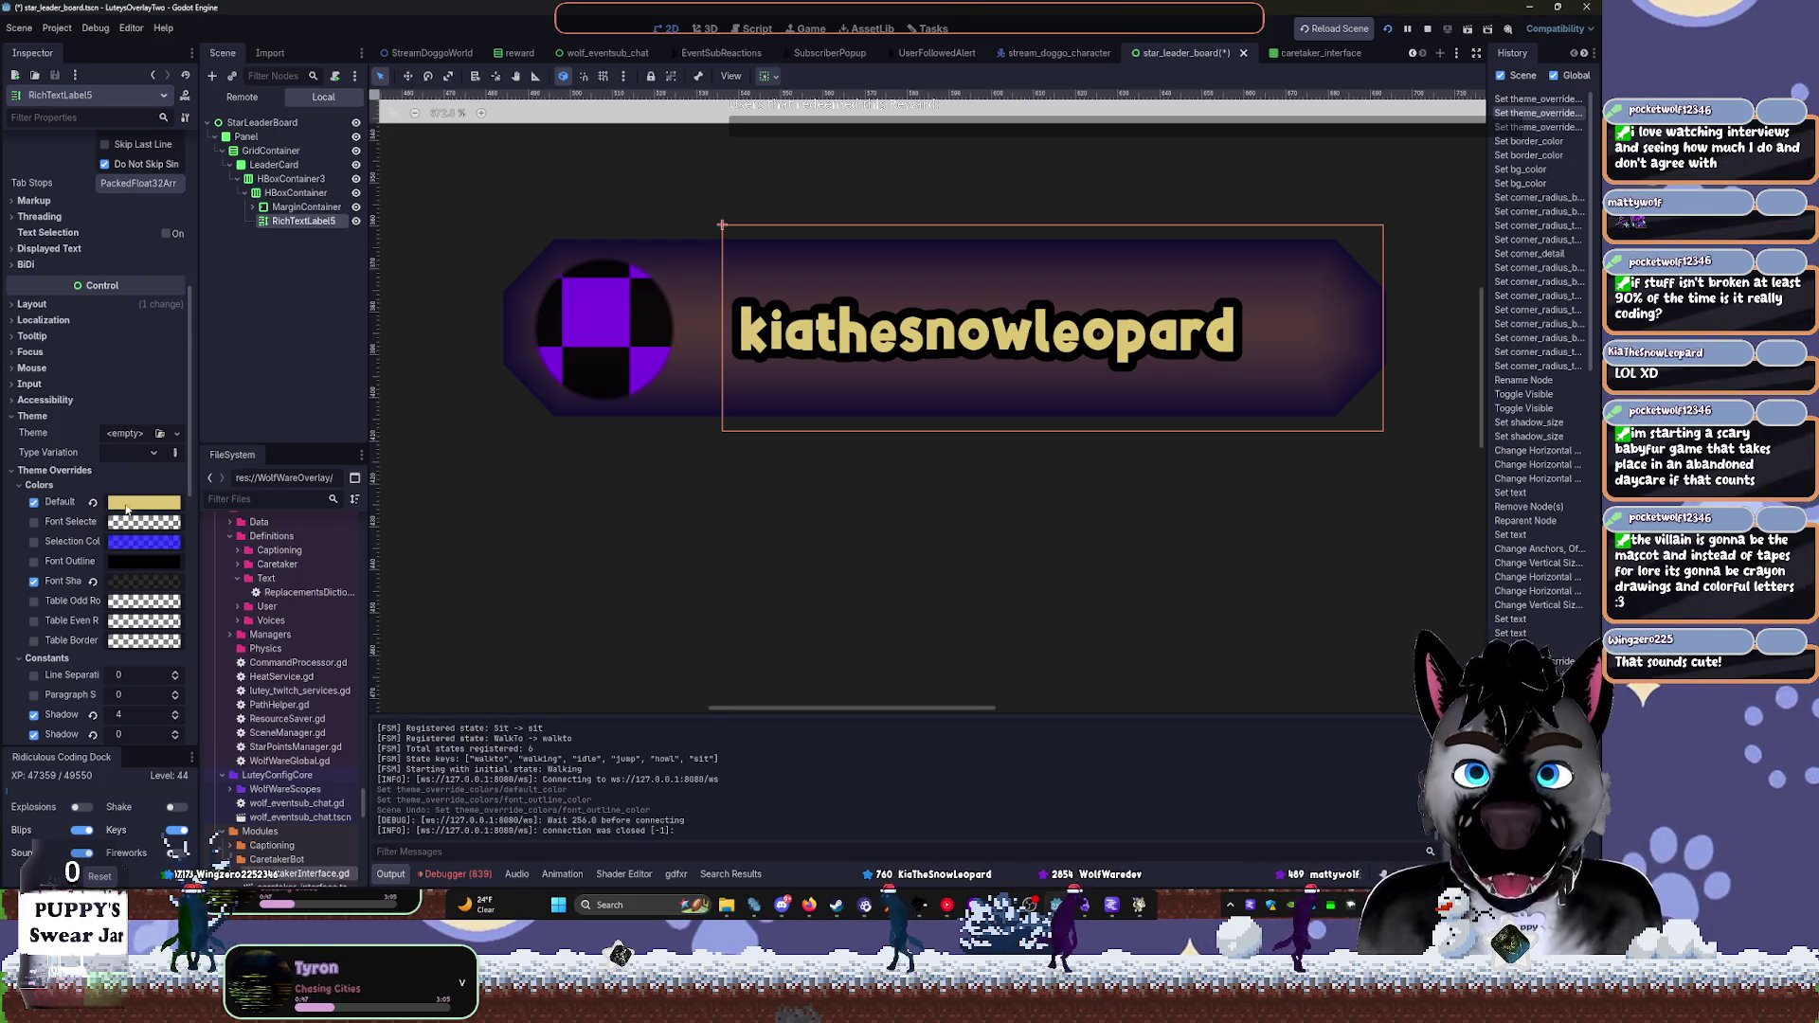
Set the name text's outline colour to dark teal 2b4d4d
{"action": "left_click", "coordinate": [120, 580]}
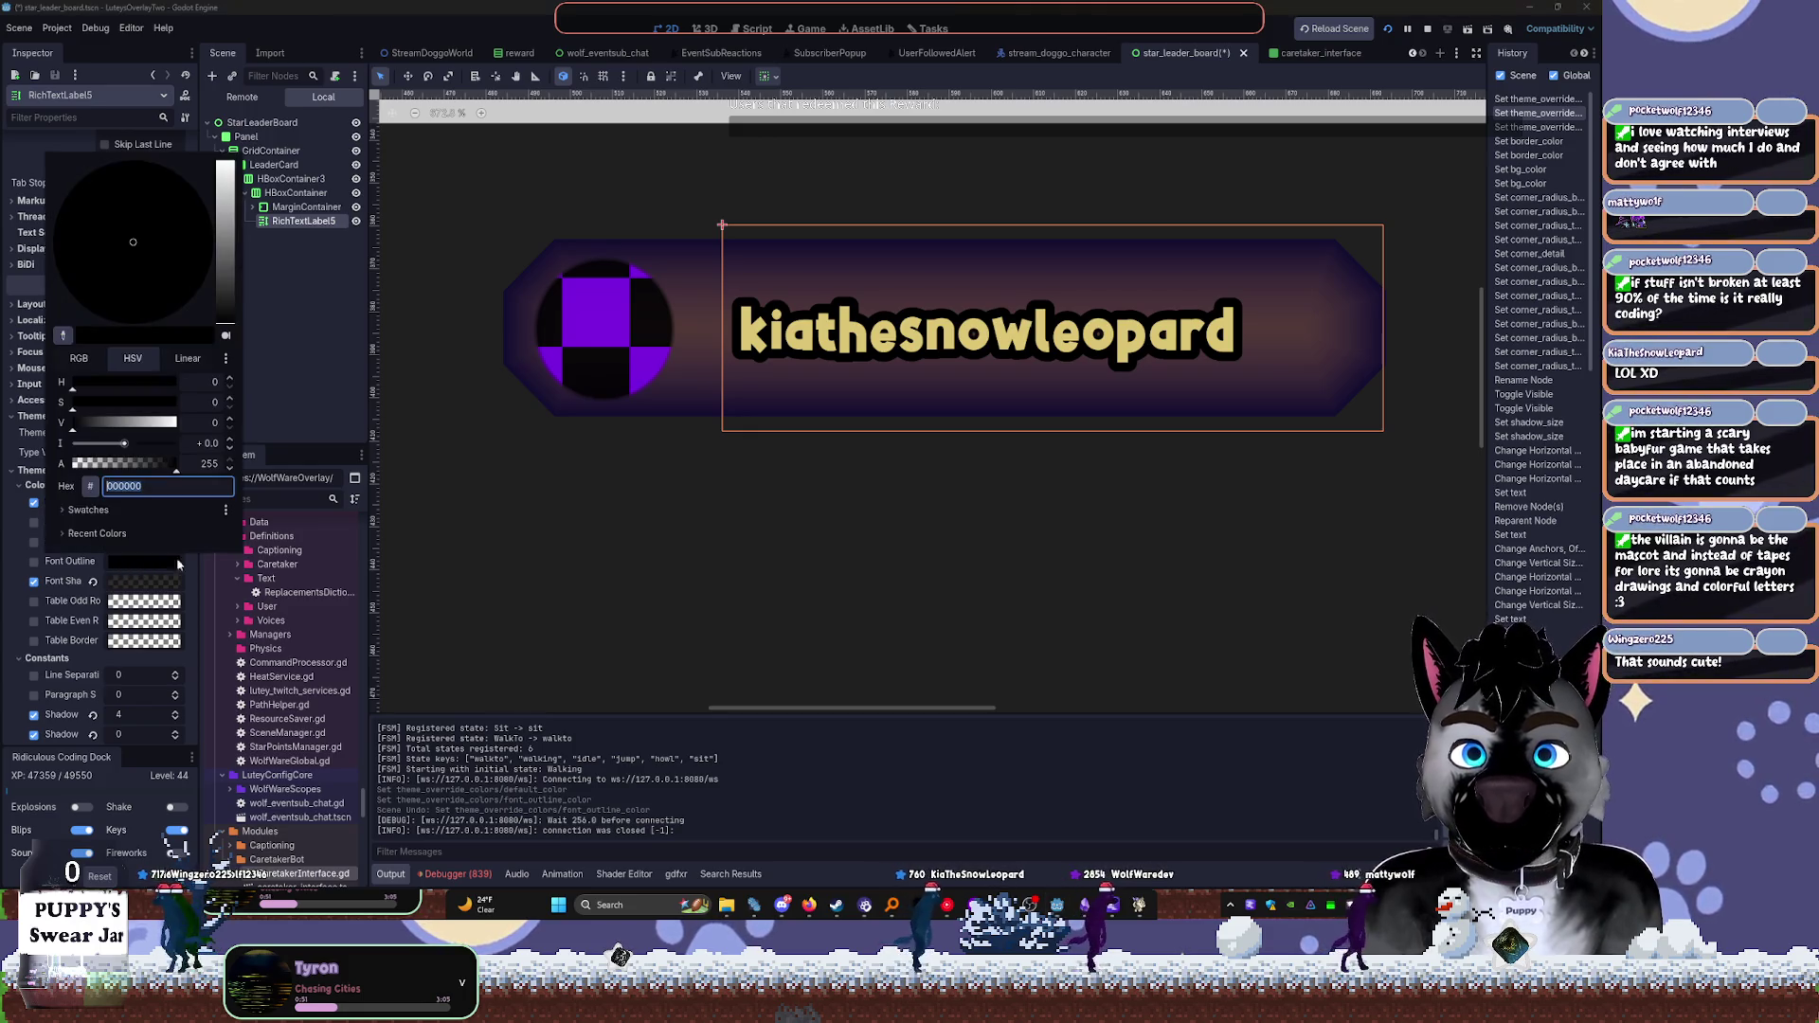
{"action": "left_click", "coordinate": [758, 346]}
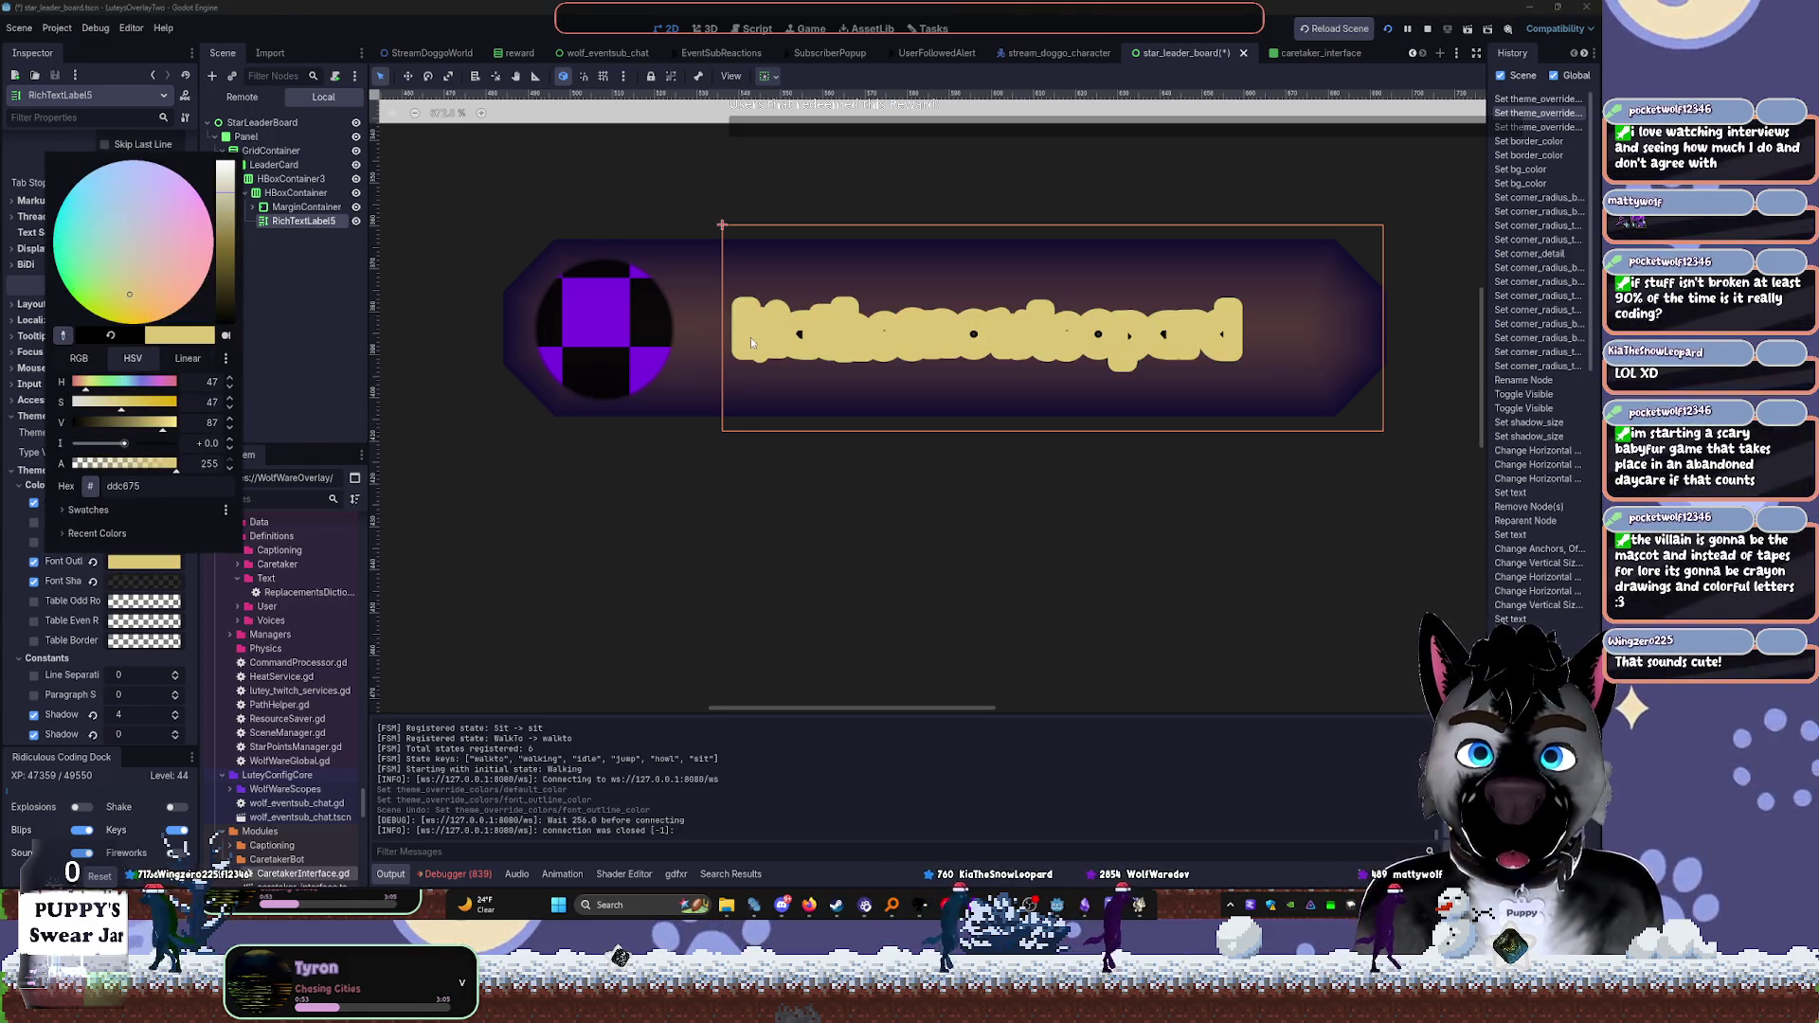
{"action": "left_click", "coordinate": [103, 235]}
{"action": "left_click_drag", "start_coordinate": [225, 194], "coordinate": [231, 296]}
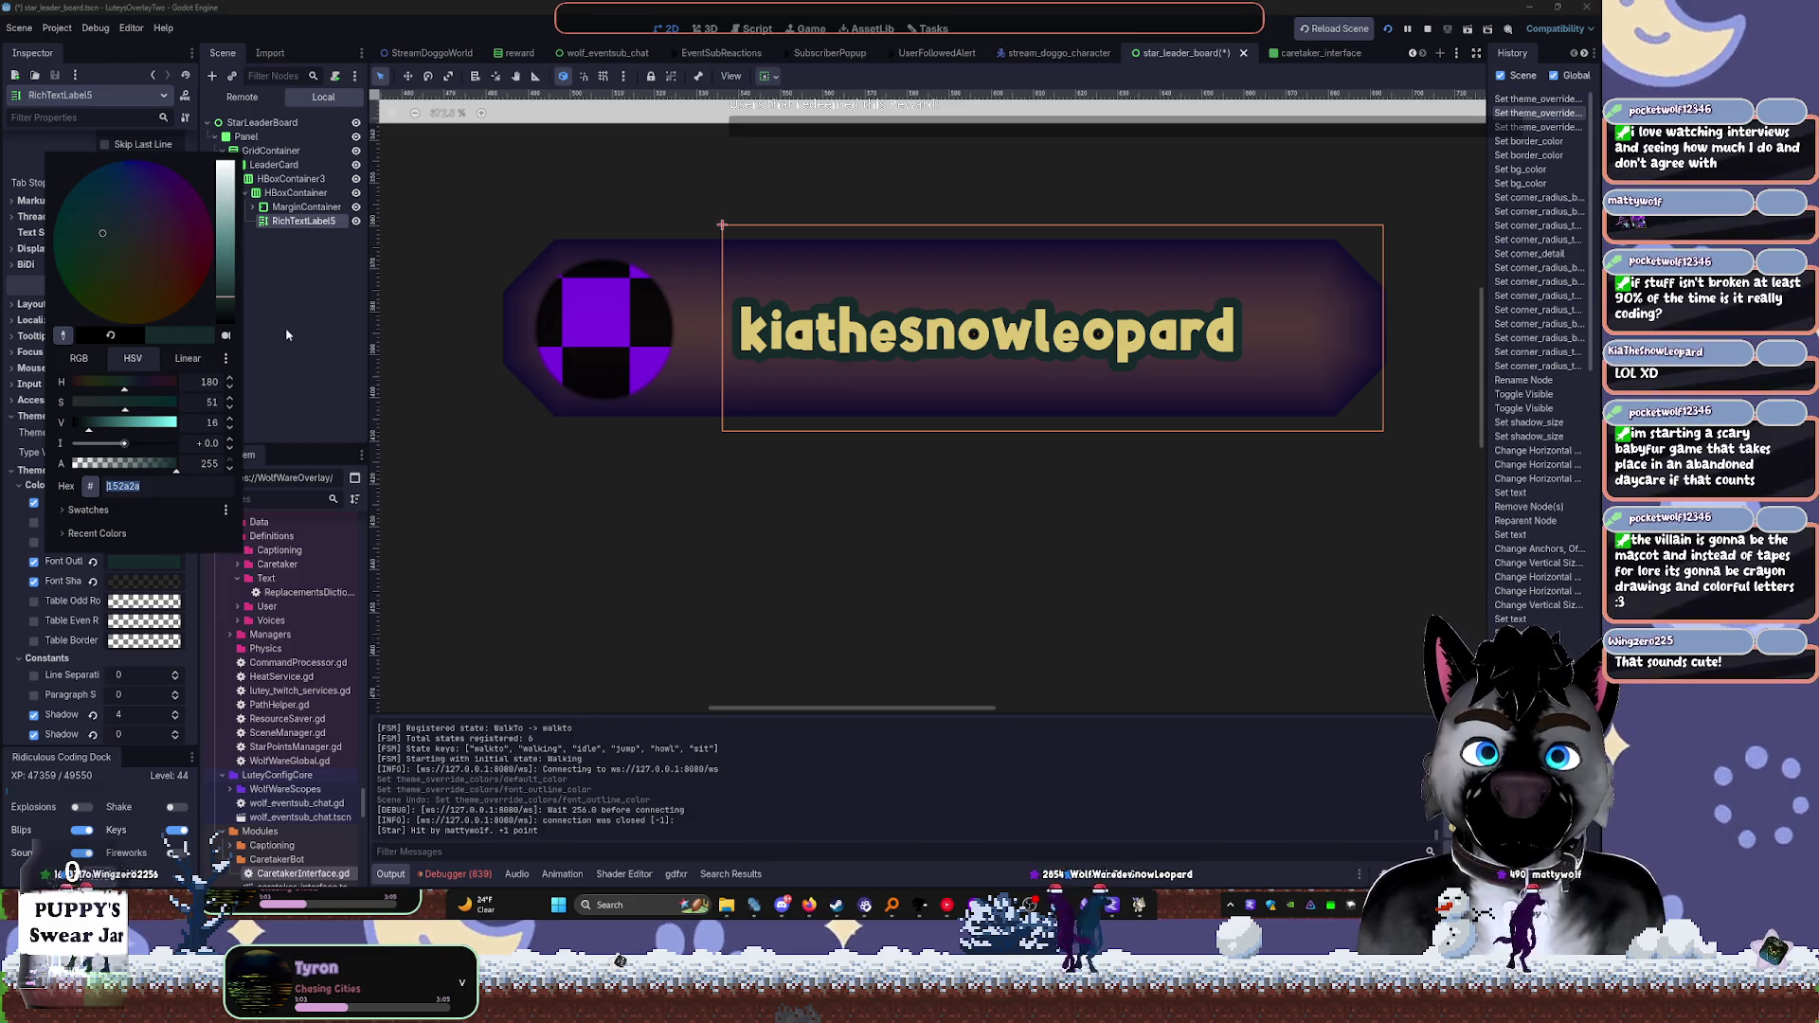
{"action": "left_click", "coordinate": [782, 503]}
{"action": "scroll", "coordinate": [782, 502], "scroll_direction": "down", "scroll_amount": 4}
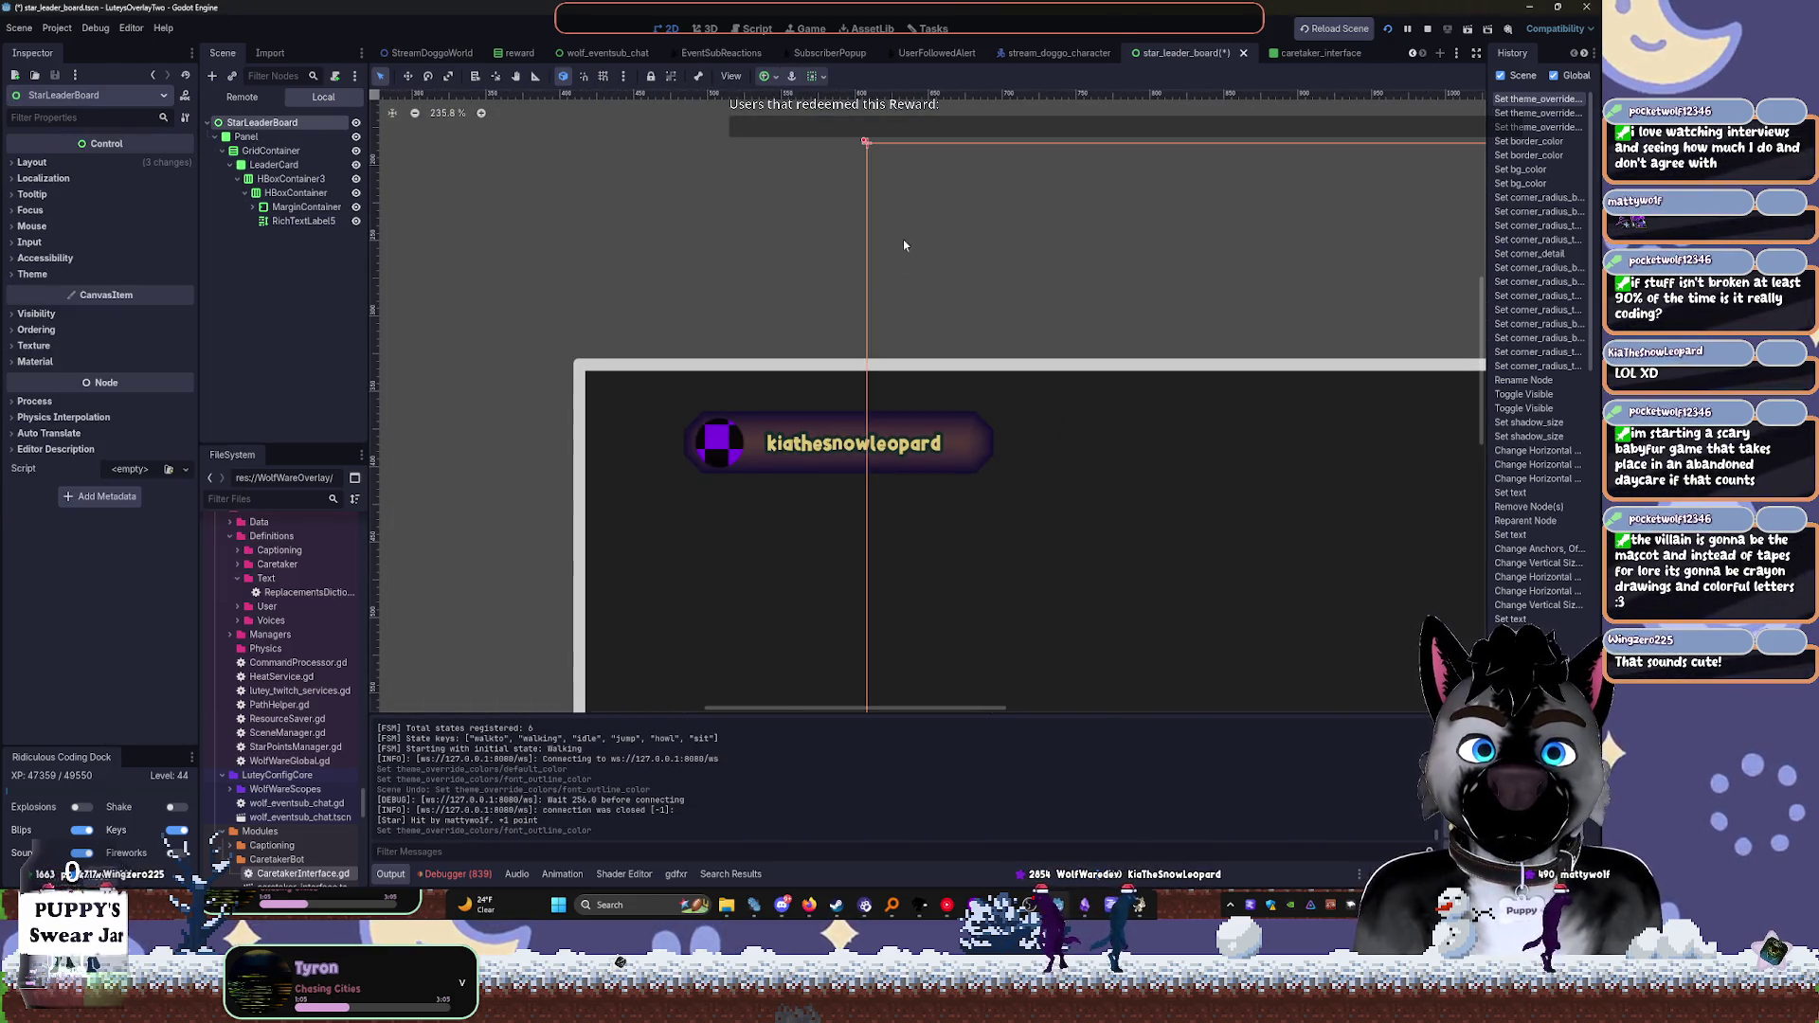
Compare the outline change, then darken the name label's Font Outline to near-black 091717
{"action": "key", "text": "ctrl+z"}
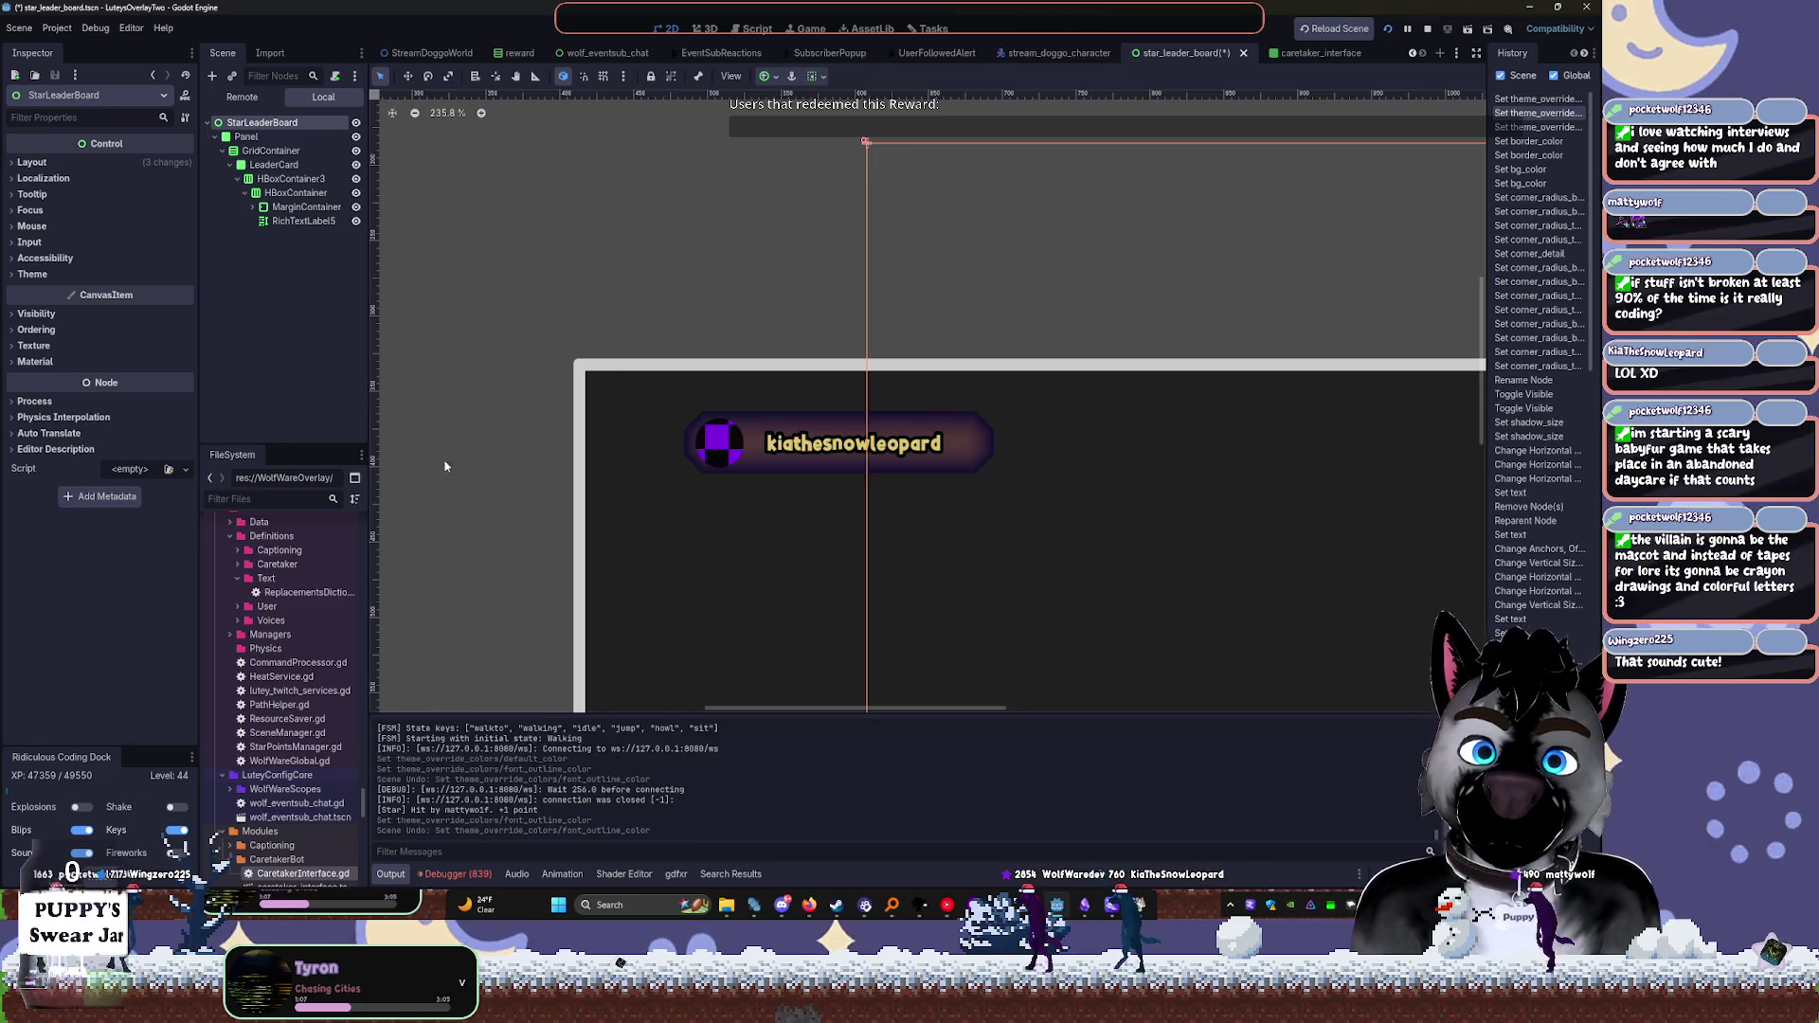
{"action": "key", "text": "ctrl+shift+z"}
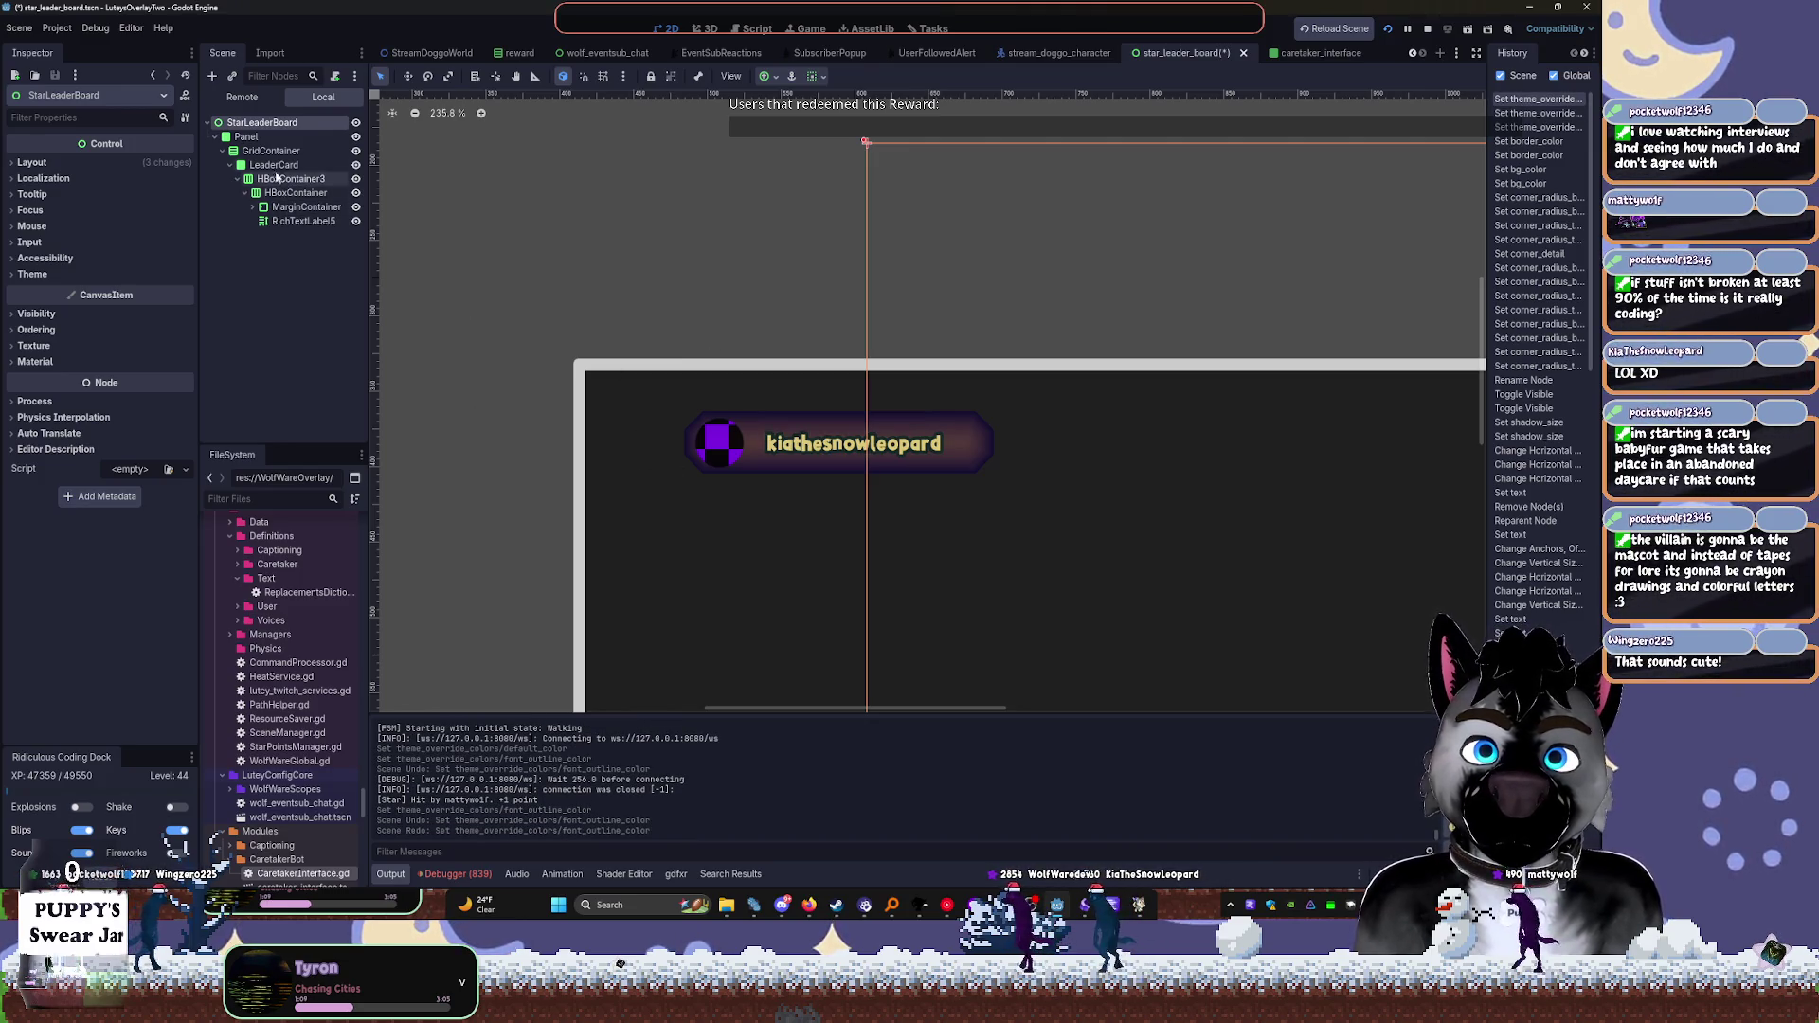
{"action": "left_click", "coordinate": [273, 163]}
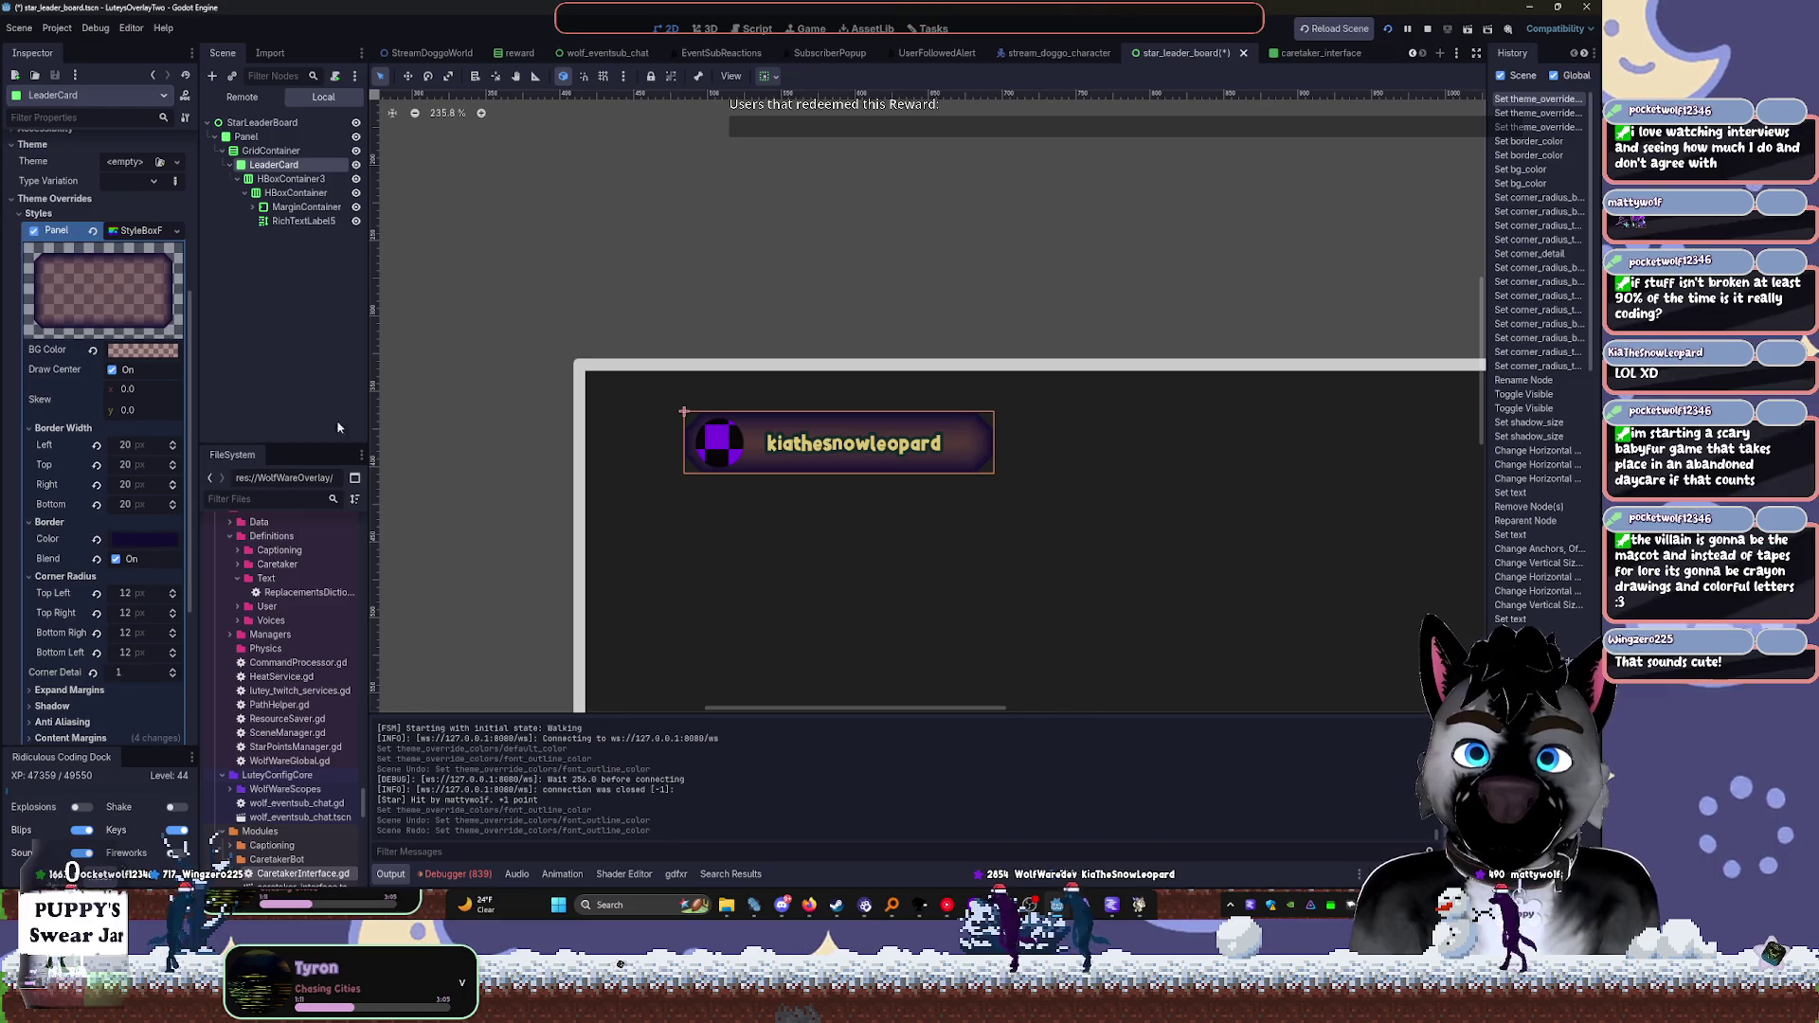
{"action": "left_click", "coordinate": [833, 453]}
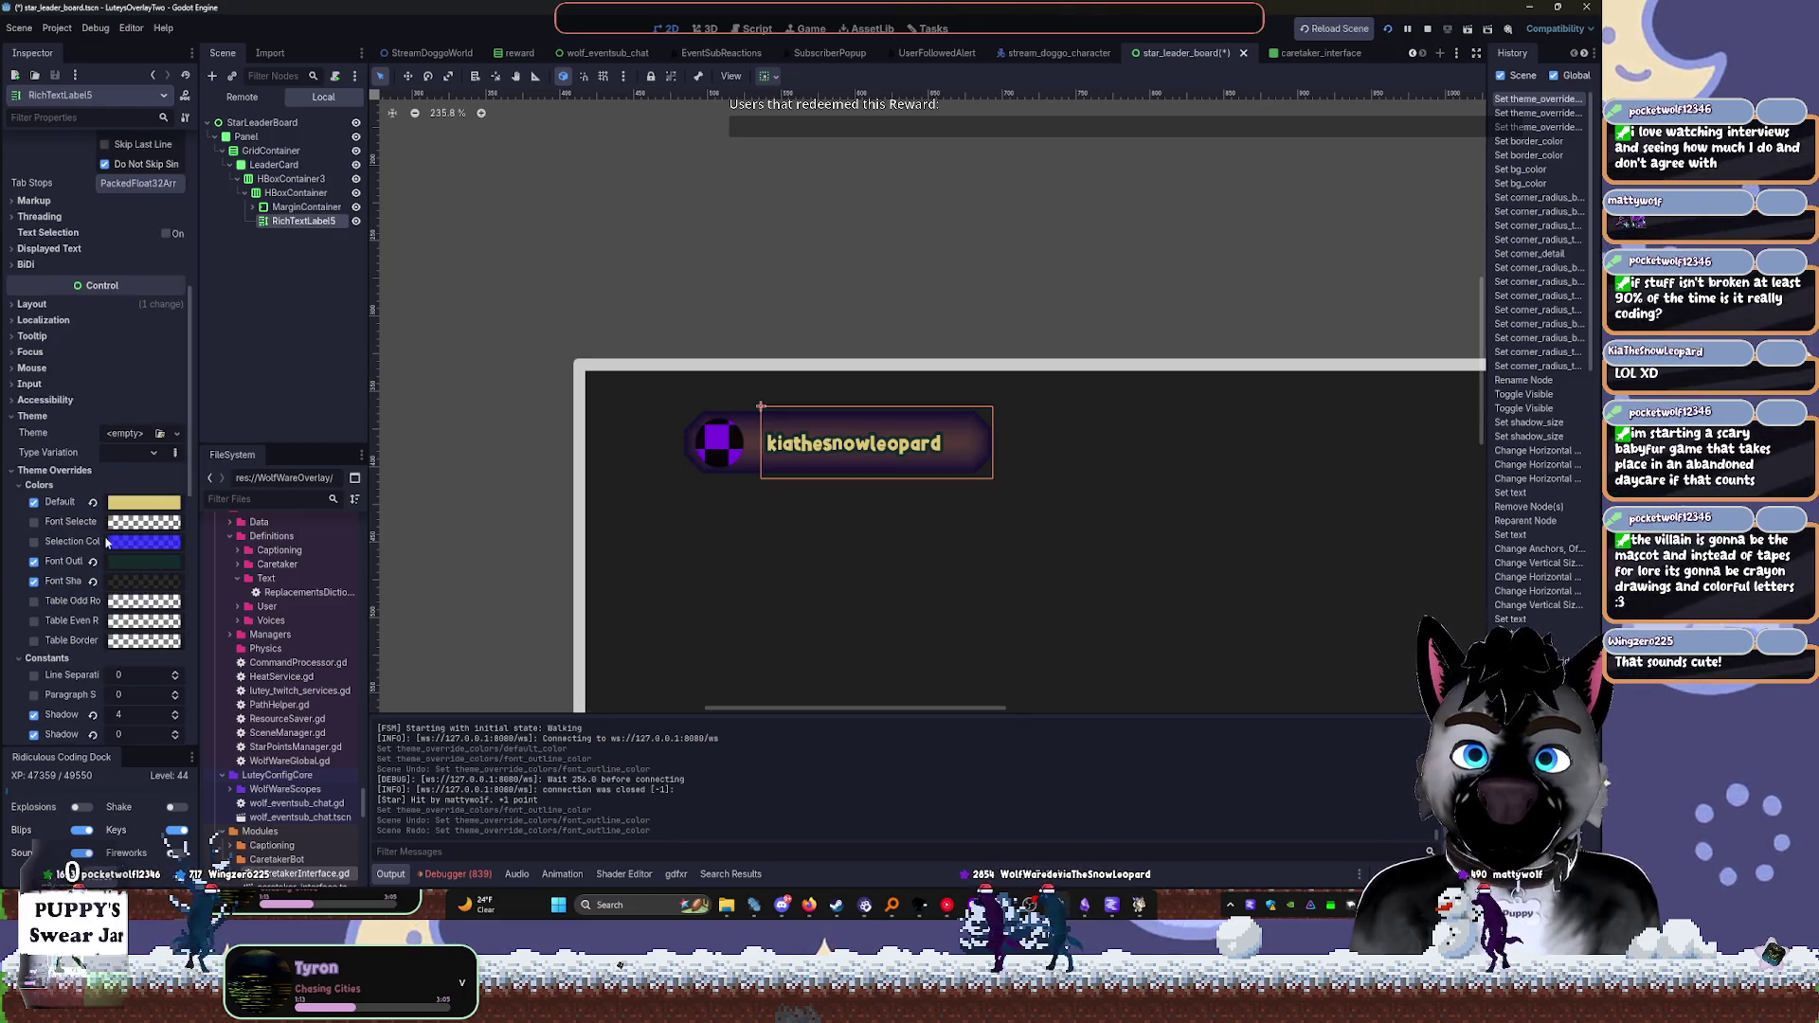
{"action": "left_click", "coordinate": [124, 564]}
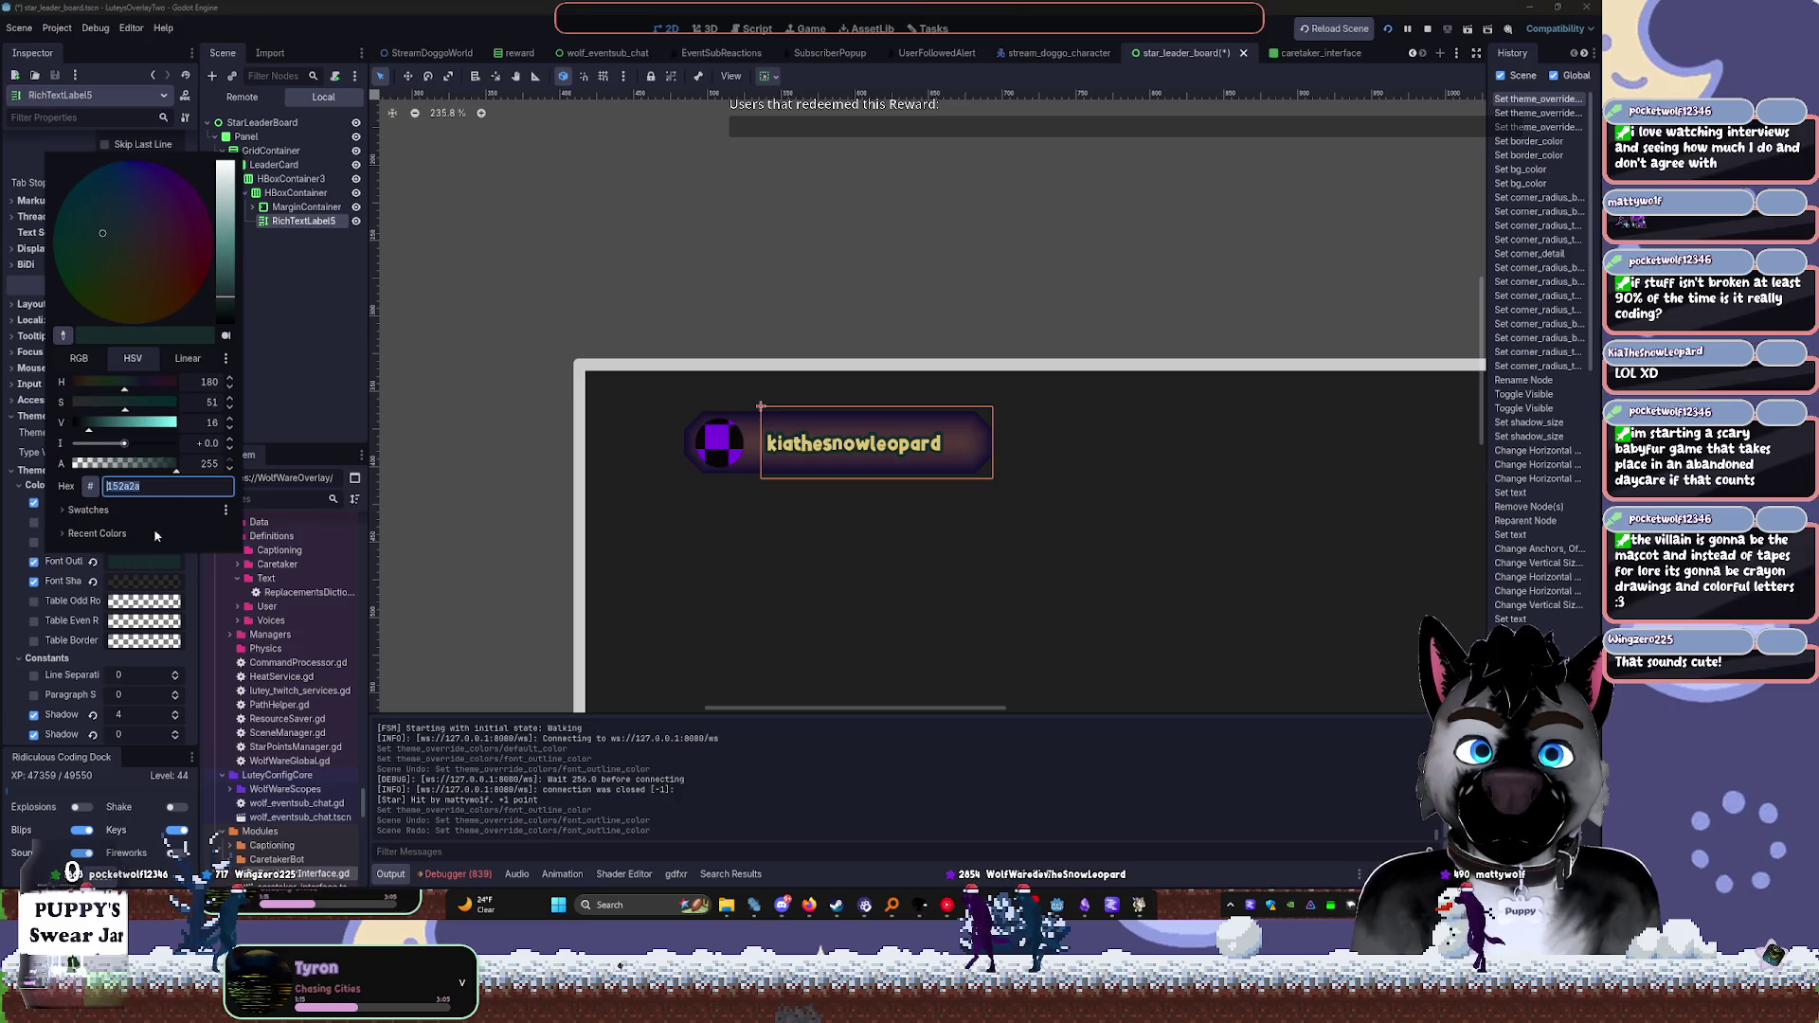
{"action": "left_click", "coordinate": [227, 313]}
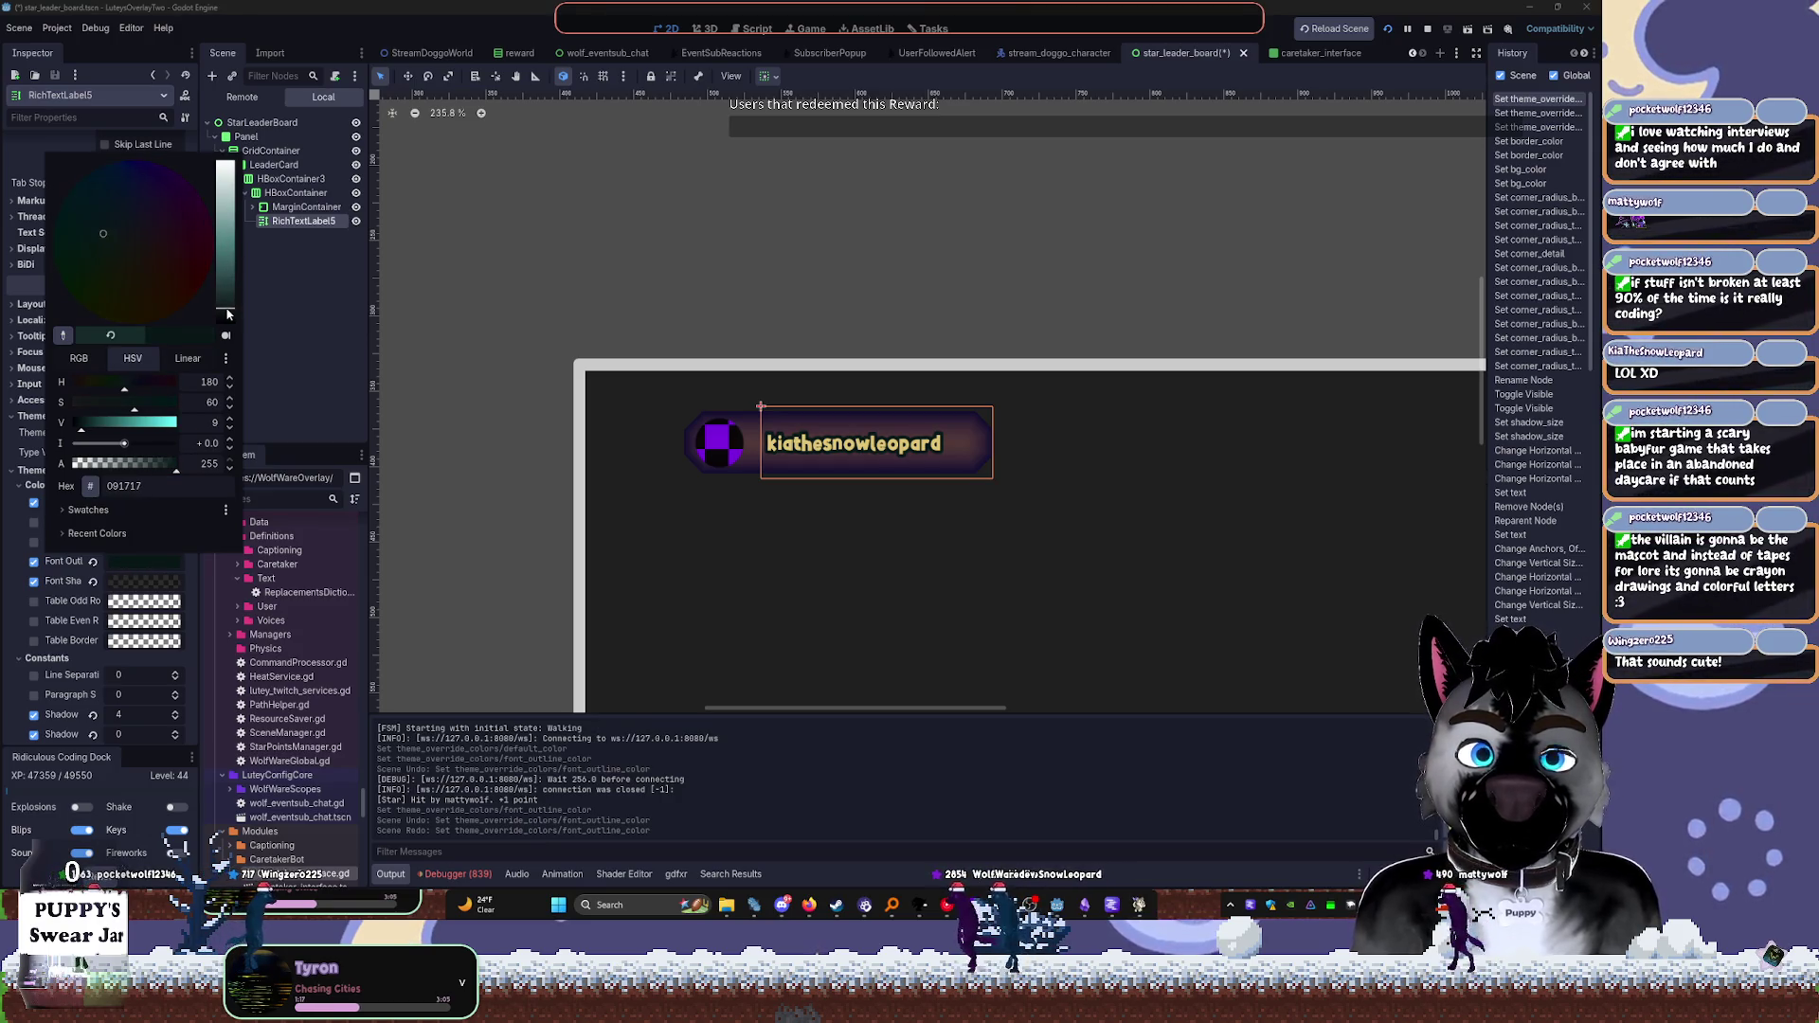
{"action": "key", "text": "Escape"}
Brighten the name text's Default colour to cream ebcc5e
{"action": "left_click", "coordinate": [144, 502]}
{"action": "left_click", "coordinate": [228, 157]}
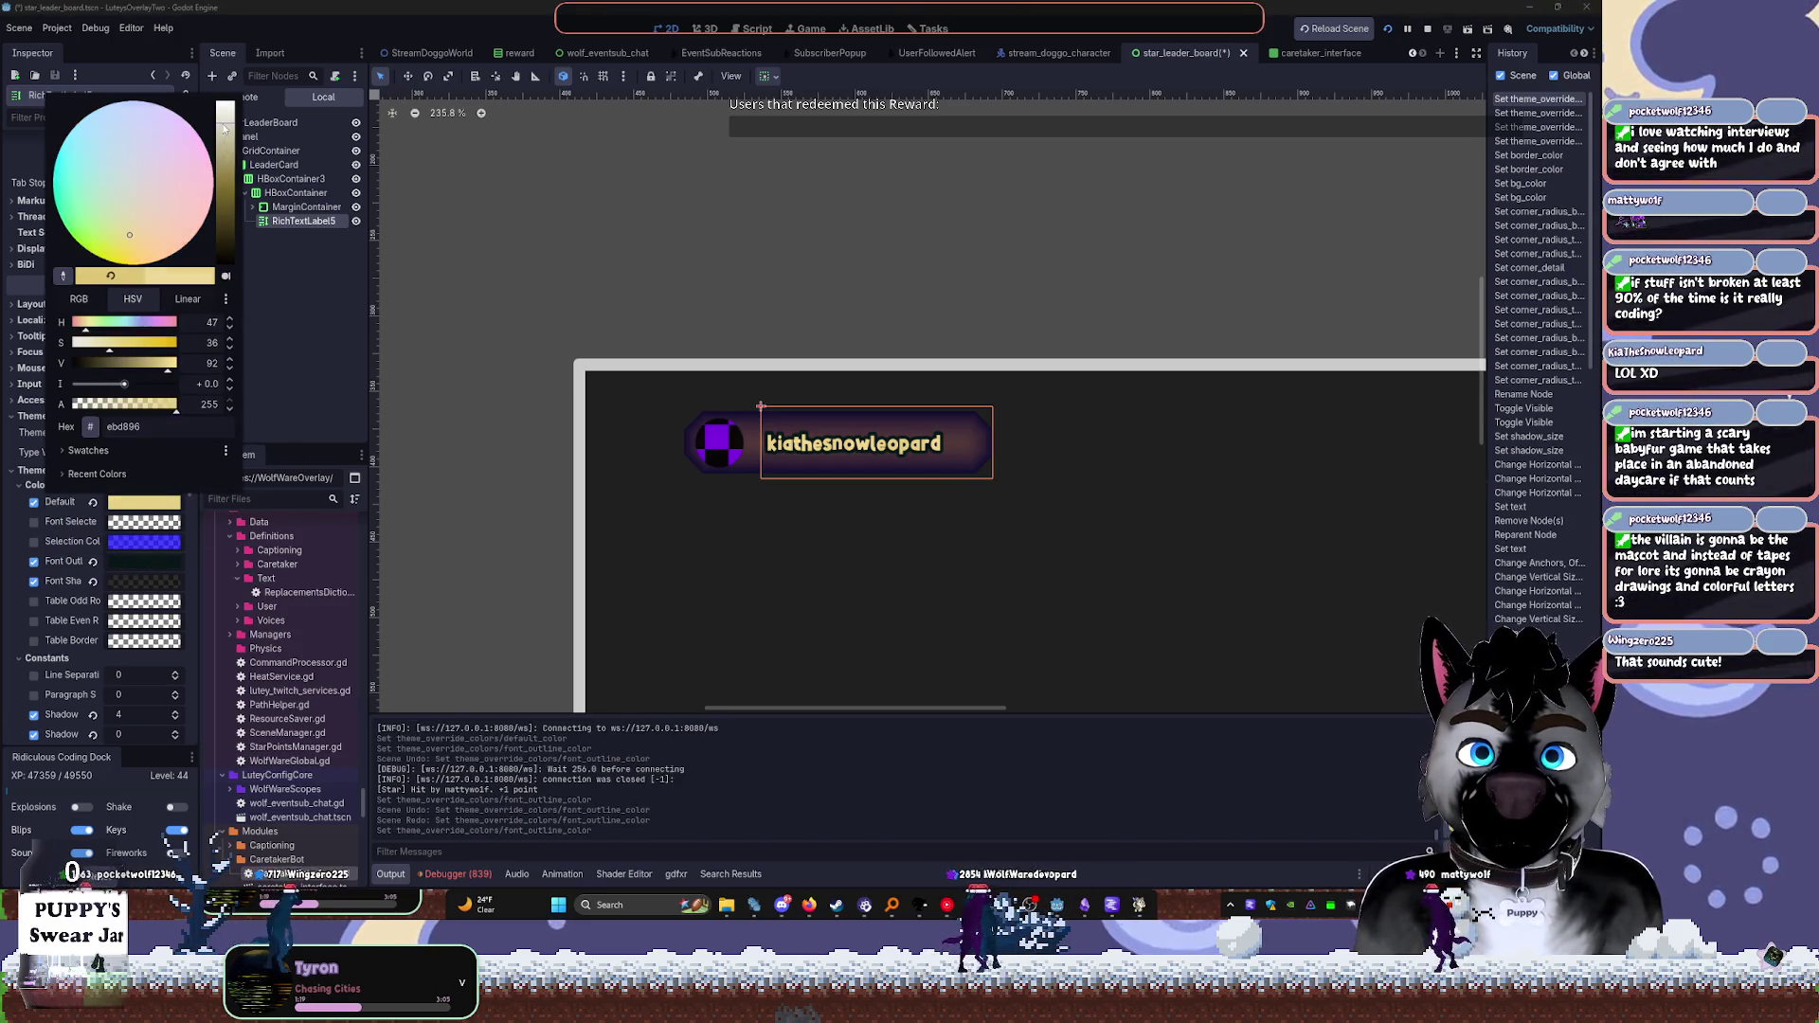
{"action": "left_click", "coordinate": [135, 346]}
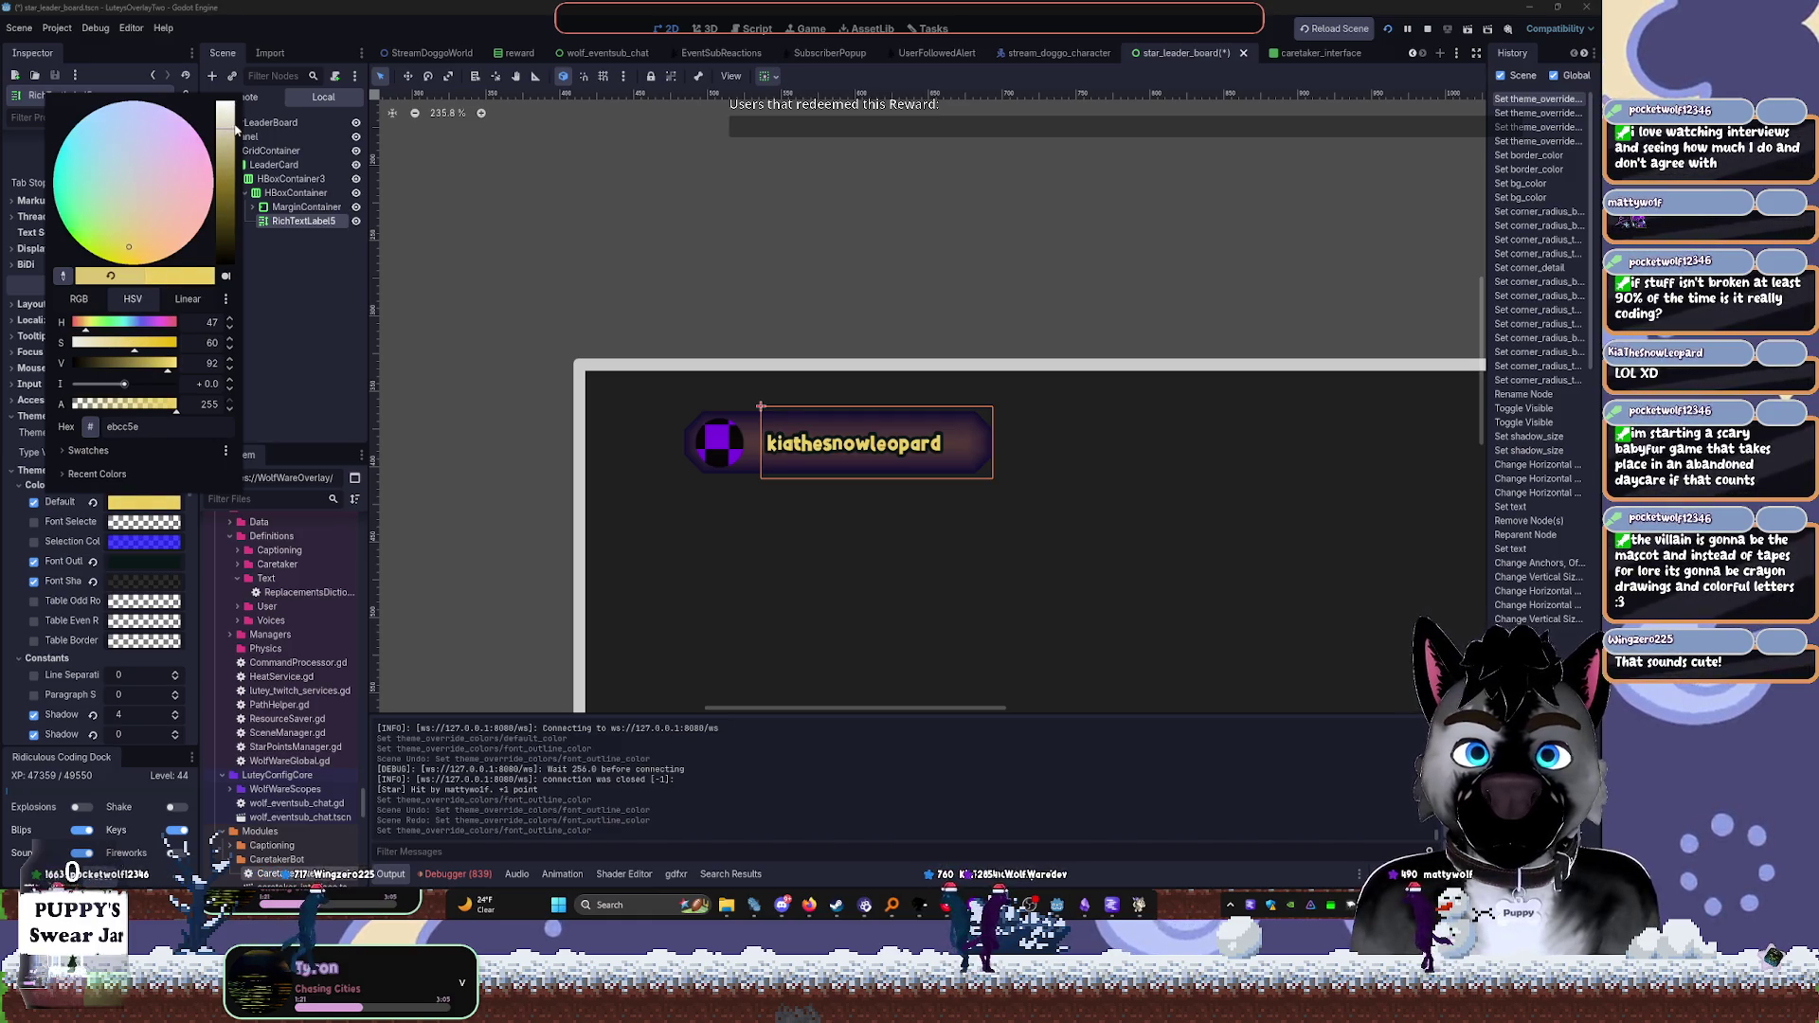
{"action": "key", "text": "Escape"}
Set the name label's Normal Font Size override to 14 px
{"action": "scroll", "coordinate": [158, 639], "scroll_direction": "down", "scroll_amount": 5}
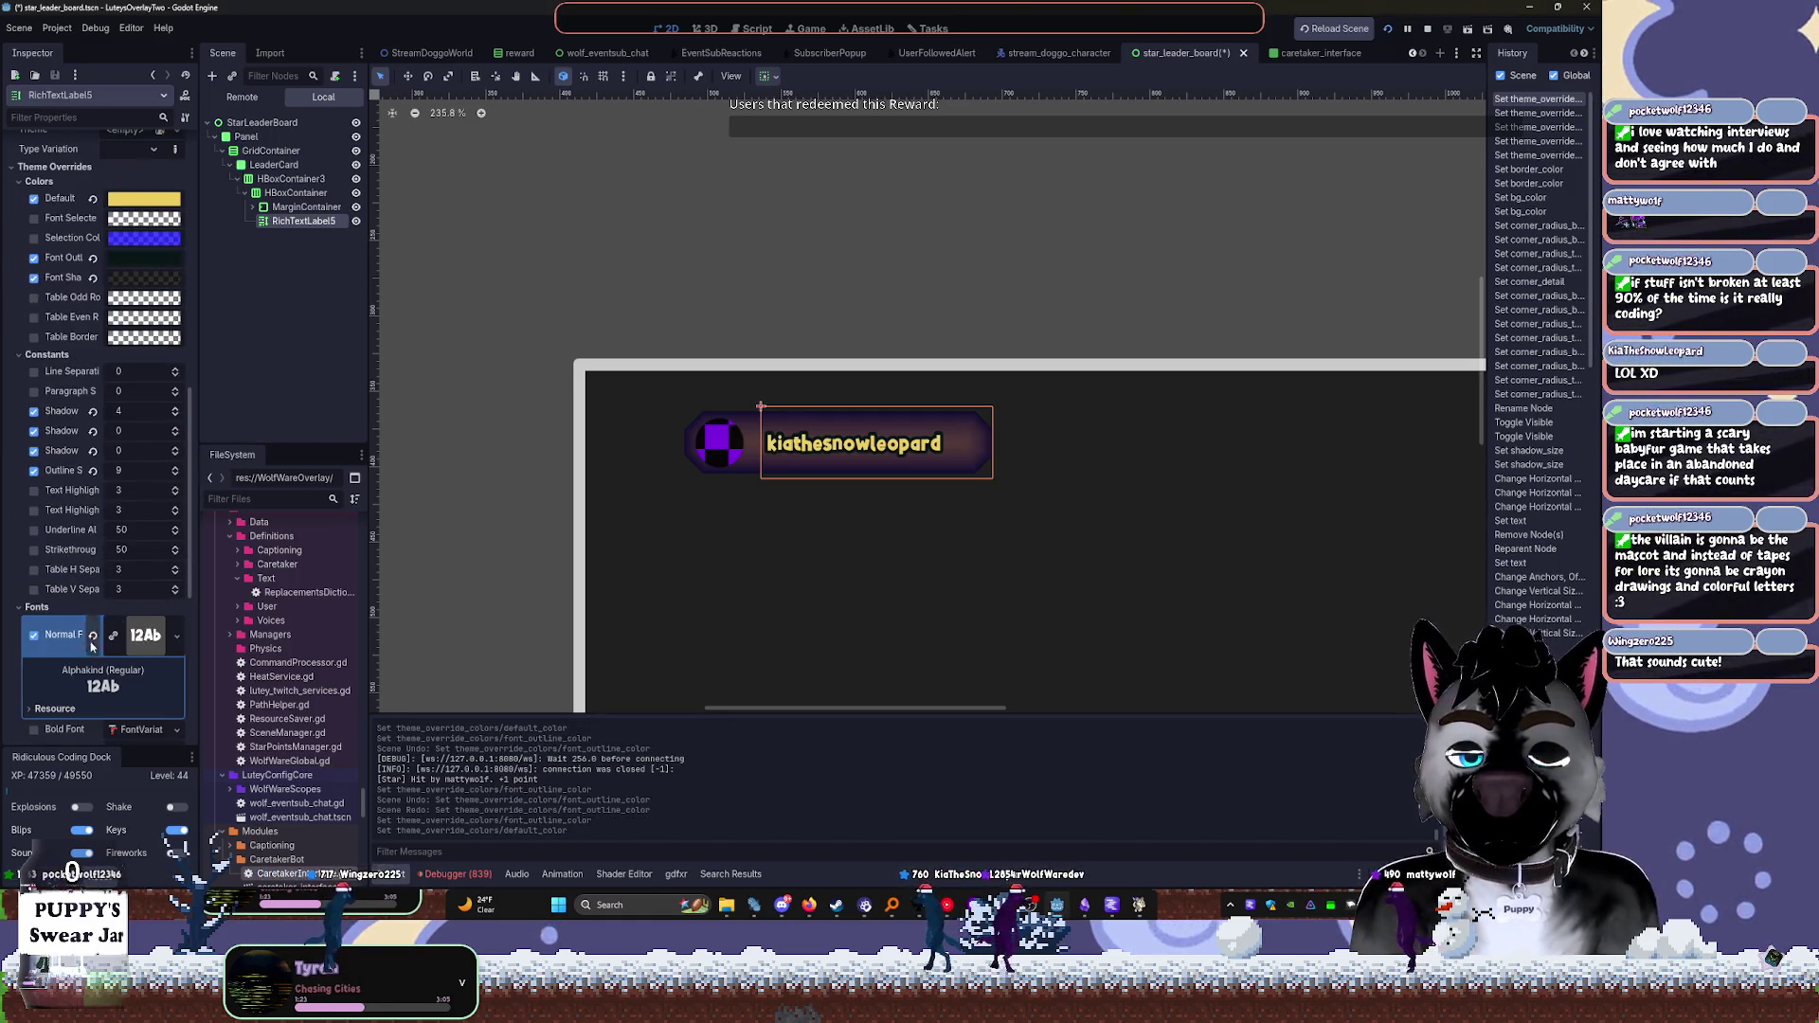
{"action": "scroll", "coordinate": [154, 568], "scroll_direction": "down", "scroll_amount": 4}
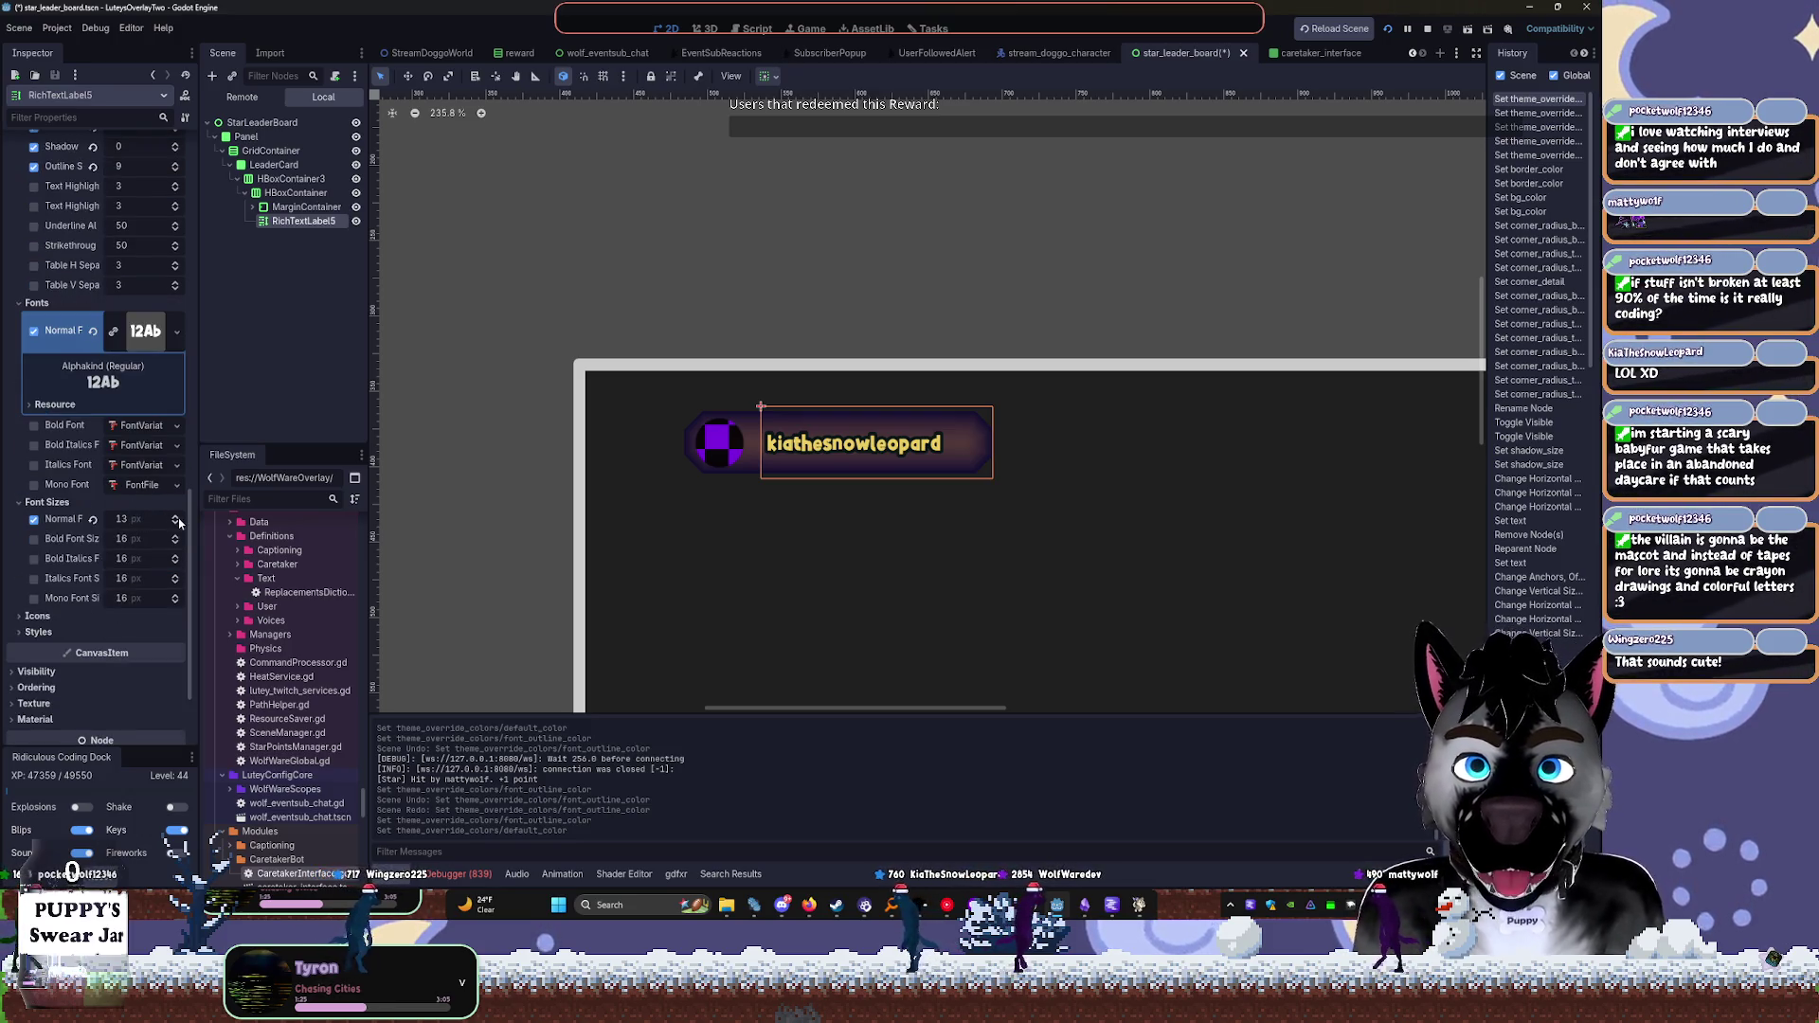
{"action": "left_click", "coordinate": [178, 519]}
{"action": "left_click", "coordinate": [179, 519]}
{"action": "left_click", "coordinate": [180, 519]}
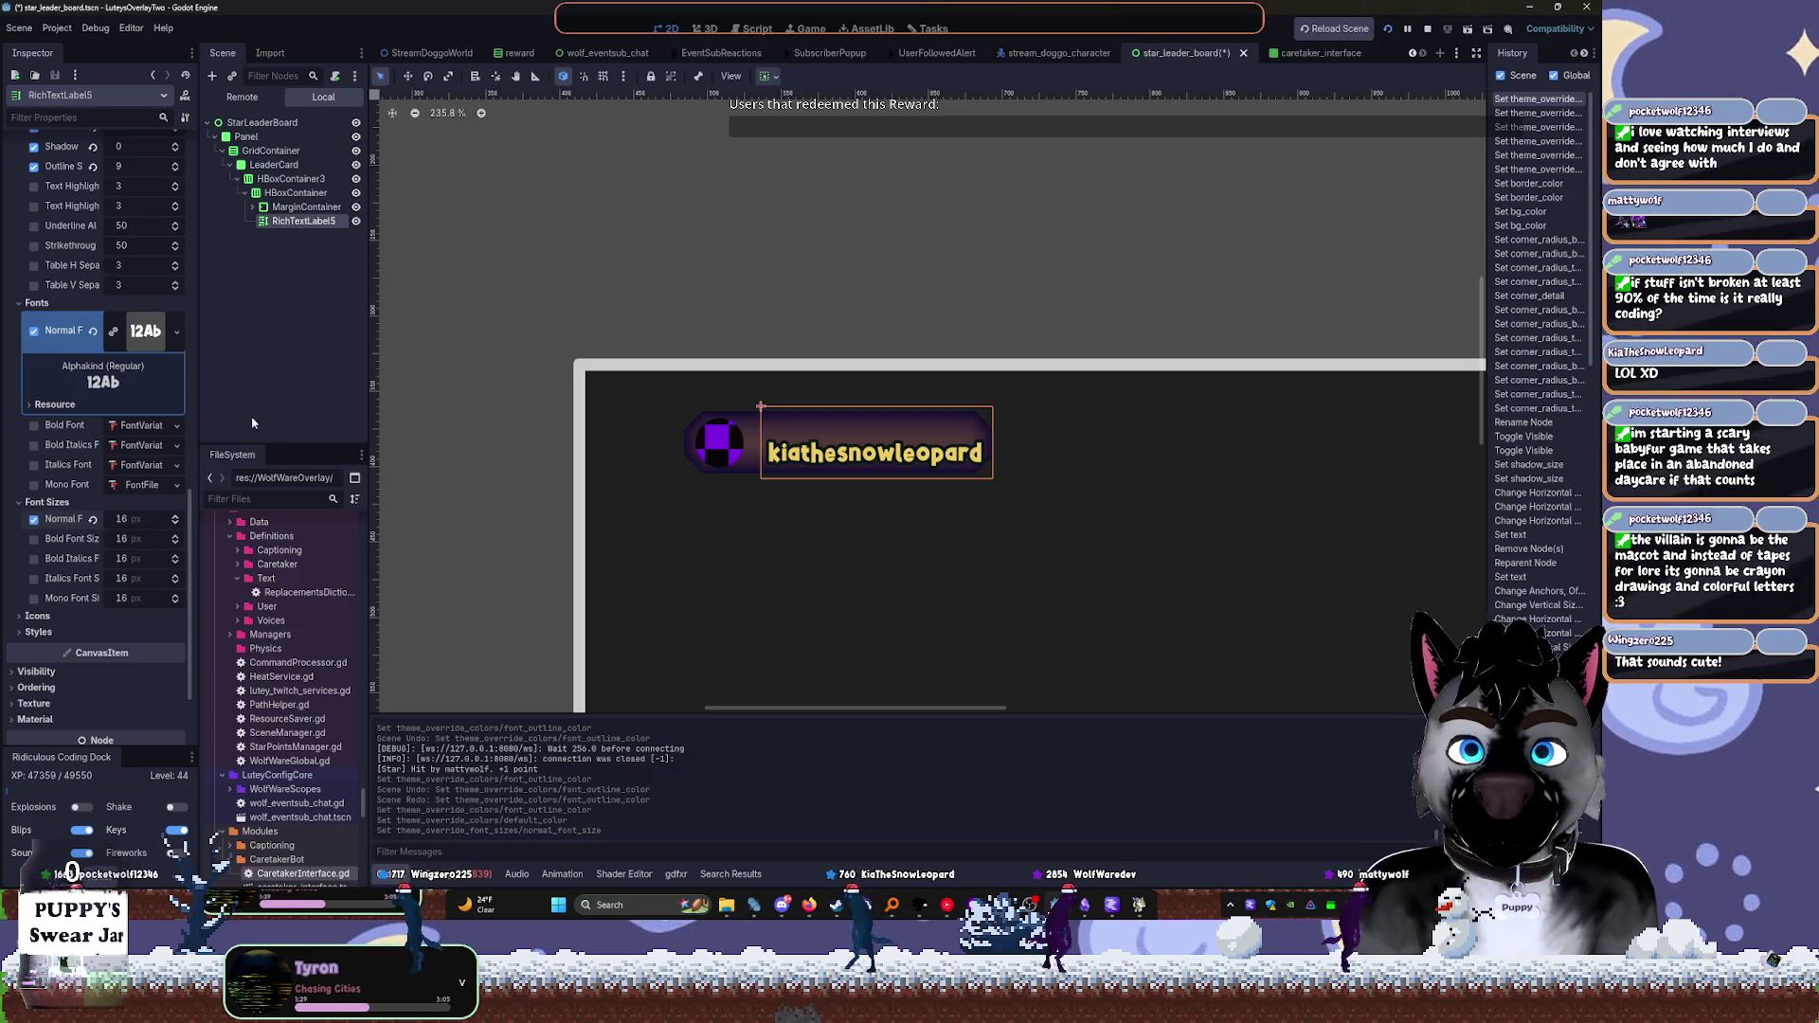
{"action": "left_click", "coordinate": [176, 524]}
{"action": "left_click", "coordinate": [176, 524]}
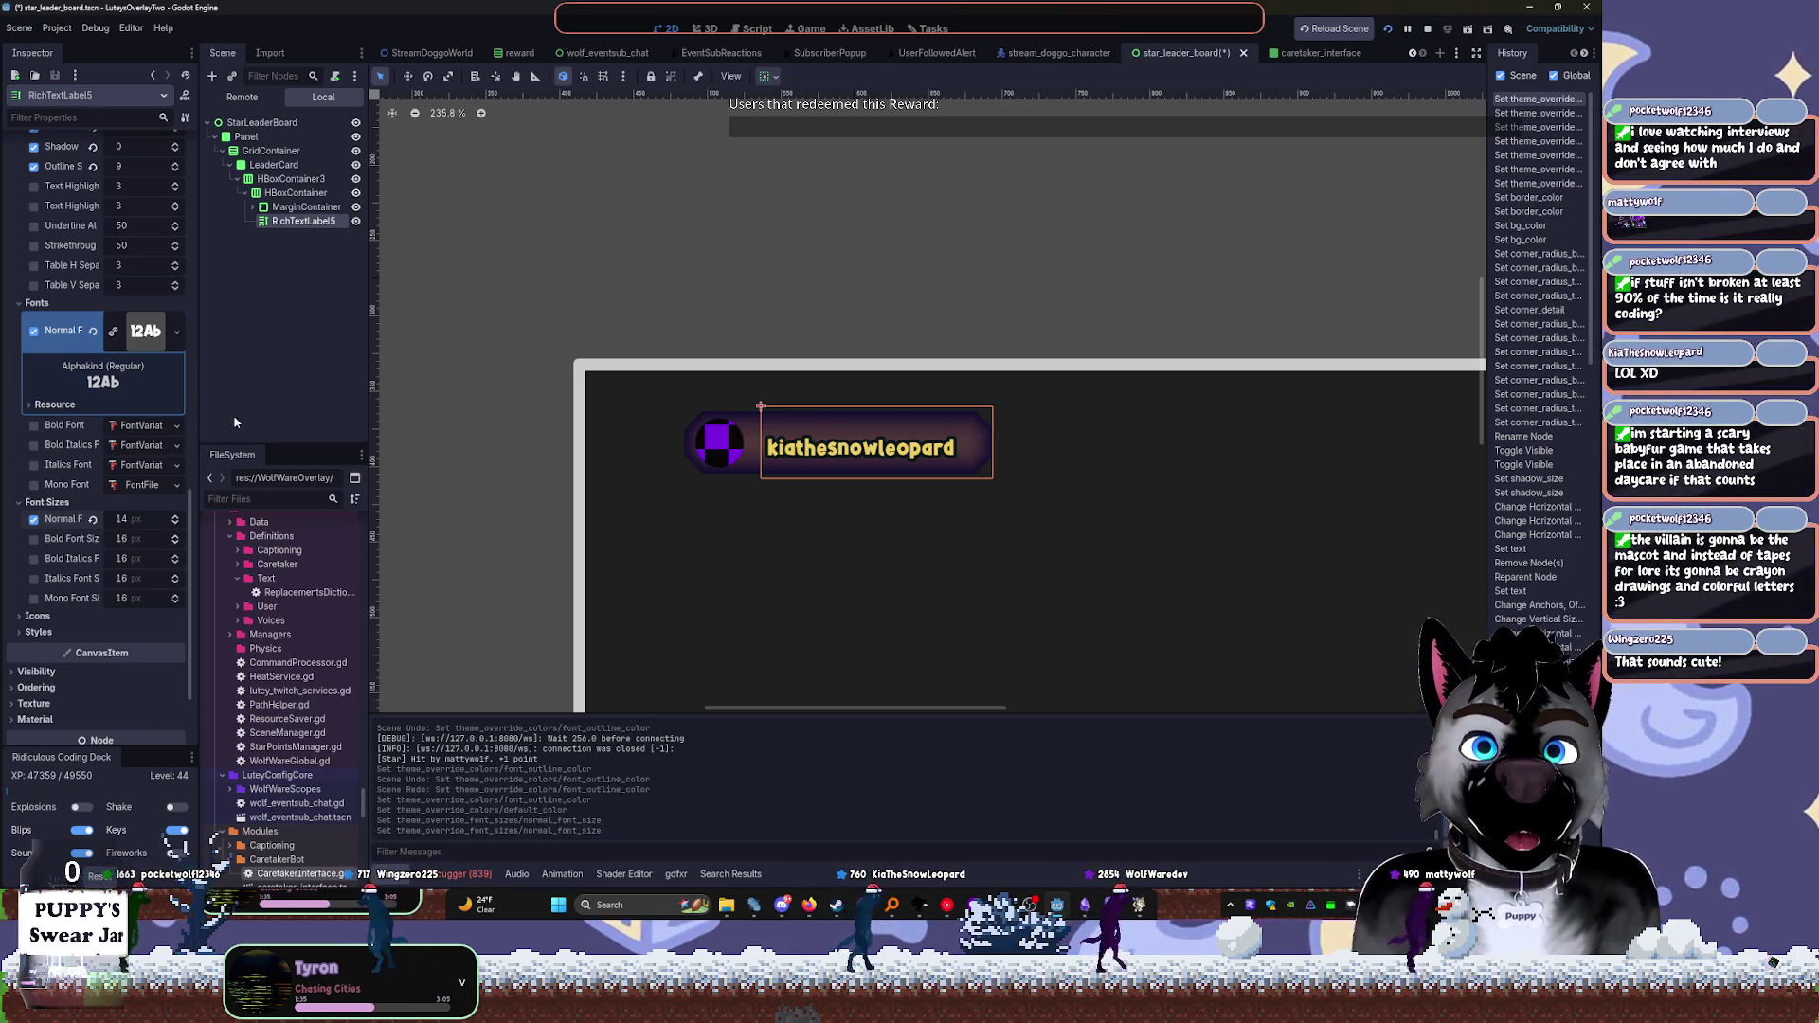
Test a longer string in the name label, then restore its original username text
{"action": "left_click", "coordinate": [279, 332]}
{"action": "left_click", "coordinate": [245, 137]}
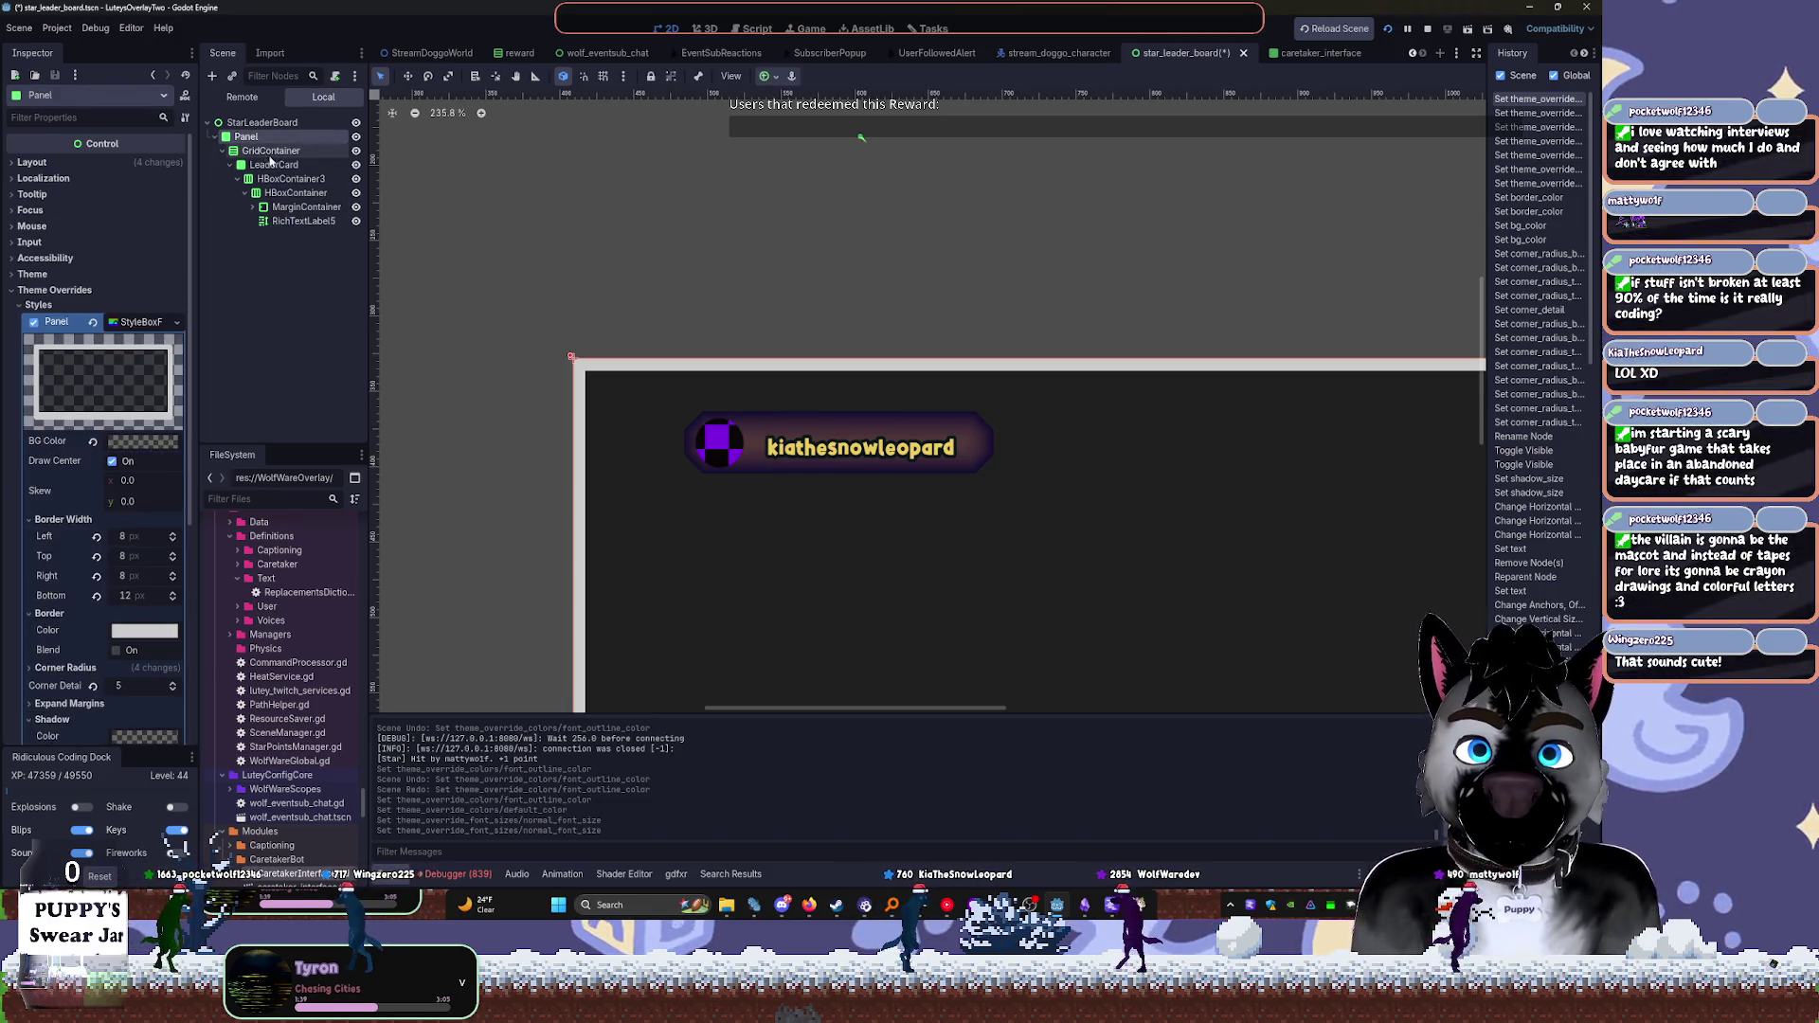
{"action": "left_click", "coordinate": [303, 221]}
{"action": "scroll", "coordinate": [99, 240], "scroll_direction": "up", "scroll_amount": 10}
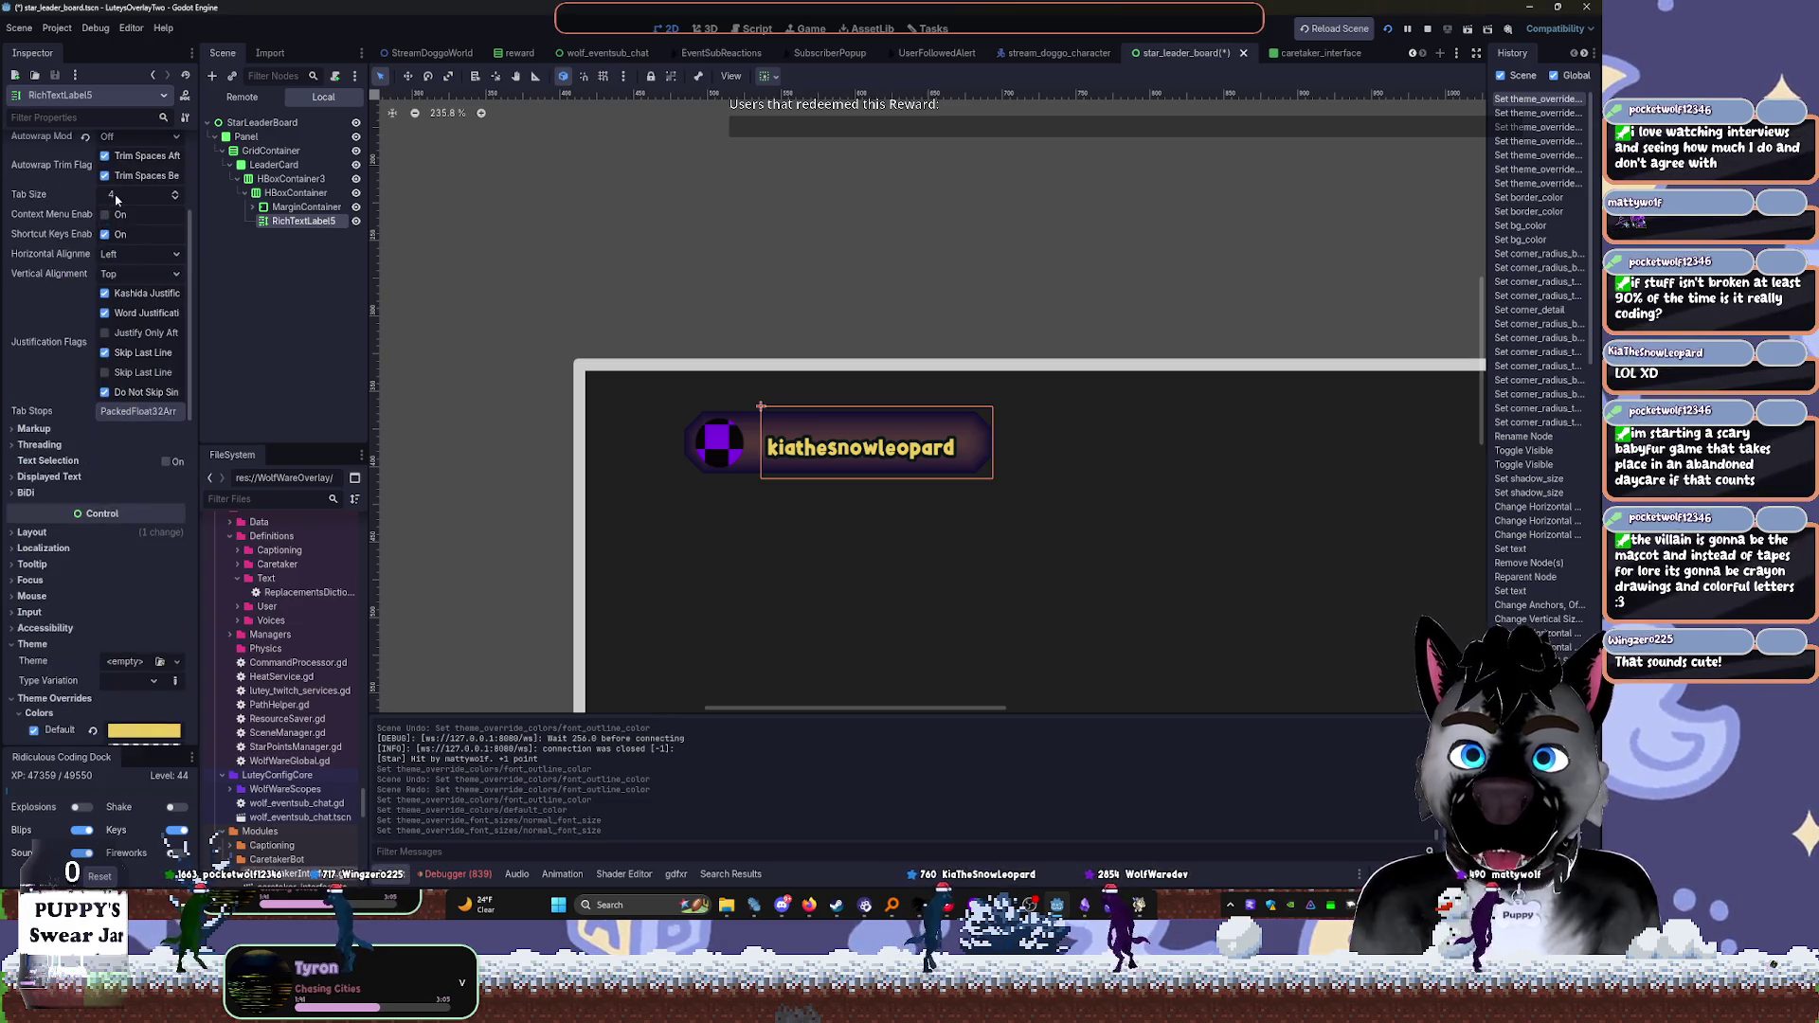
{"action": "left_click", "coordinate": [119, 222]}
{"action": "type", "text": "eqwe"}
{"action": "key", "text": "BackSpace"}
{"action": "key", "text": "BackSpace"}
{"action": "key", "text": "BackSpace"}
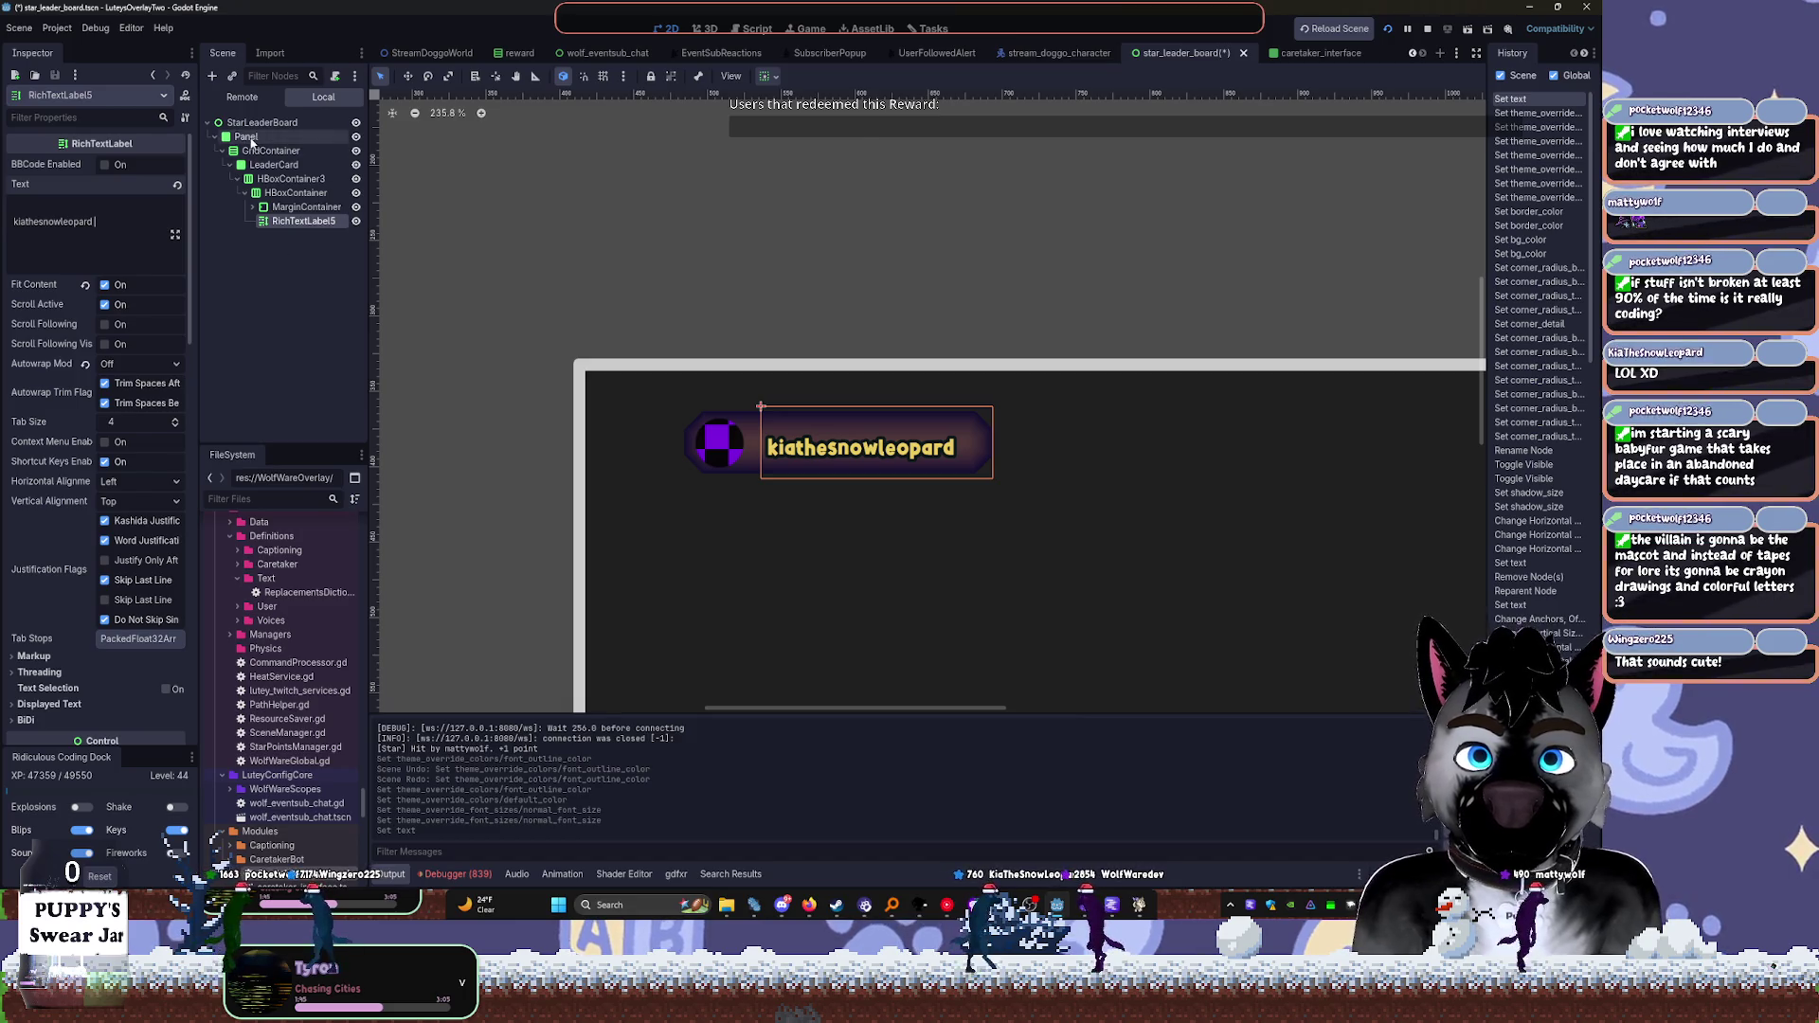
{"action": "left_click", "coordinate": [249, 139]}
{"action": "left_click", "coordinate": [251, 166]}
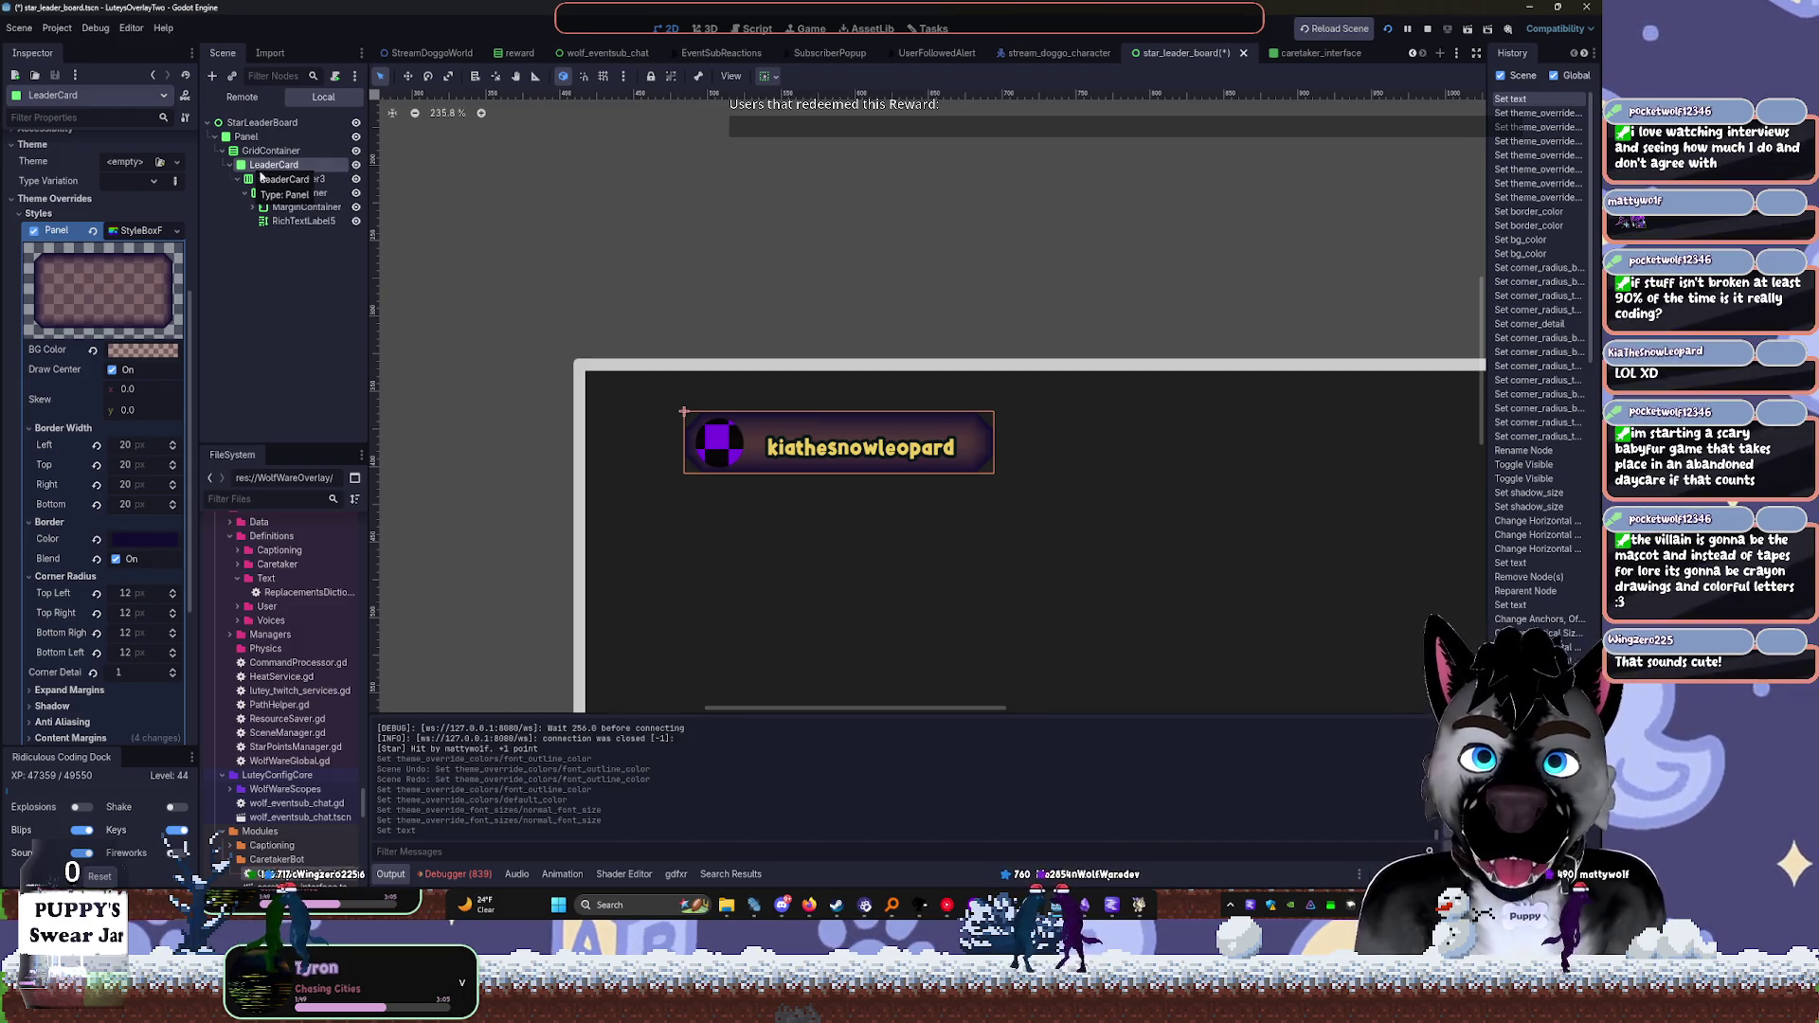
Save the card's panel style resource and change LeaderCard's type to Panel
{"action": "right_click", "coordinate": [144, 231]}
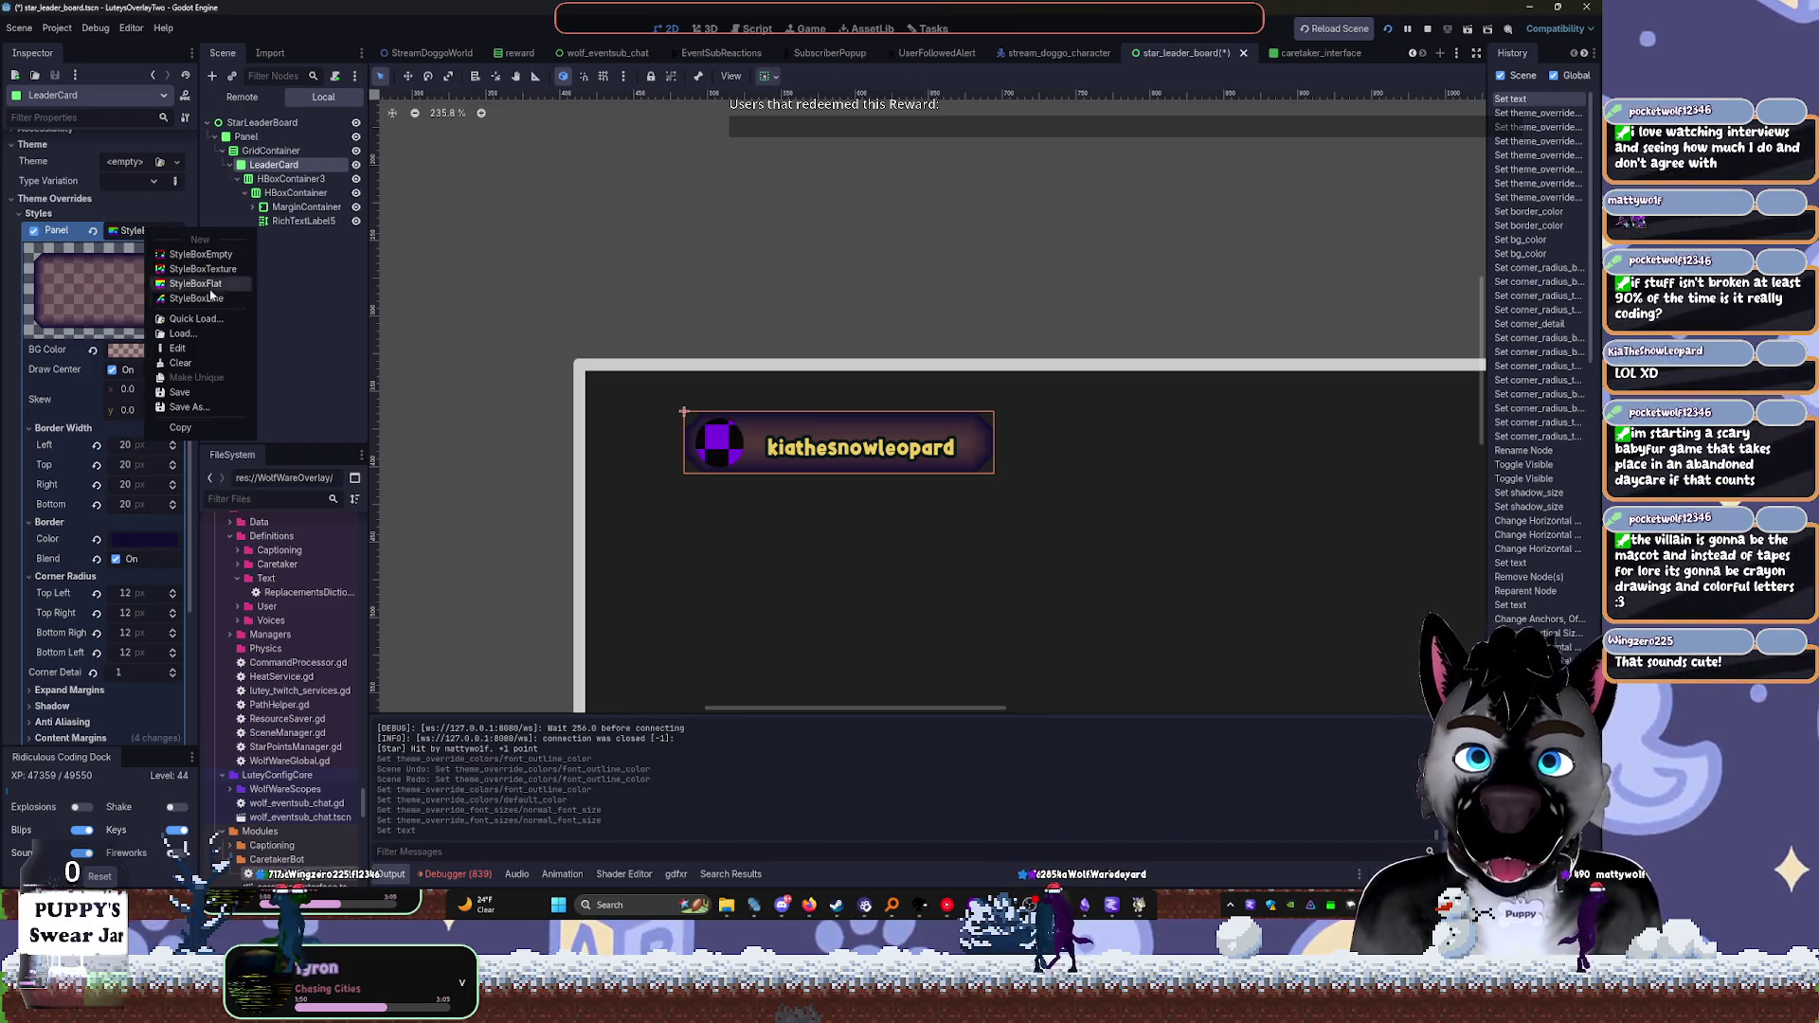
{"action": "left_click", "coordinate": [185, 393]}
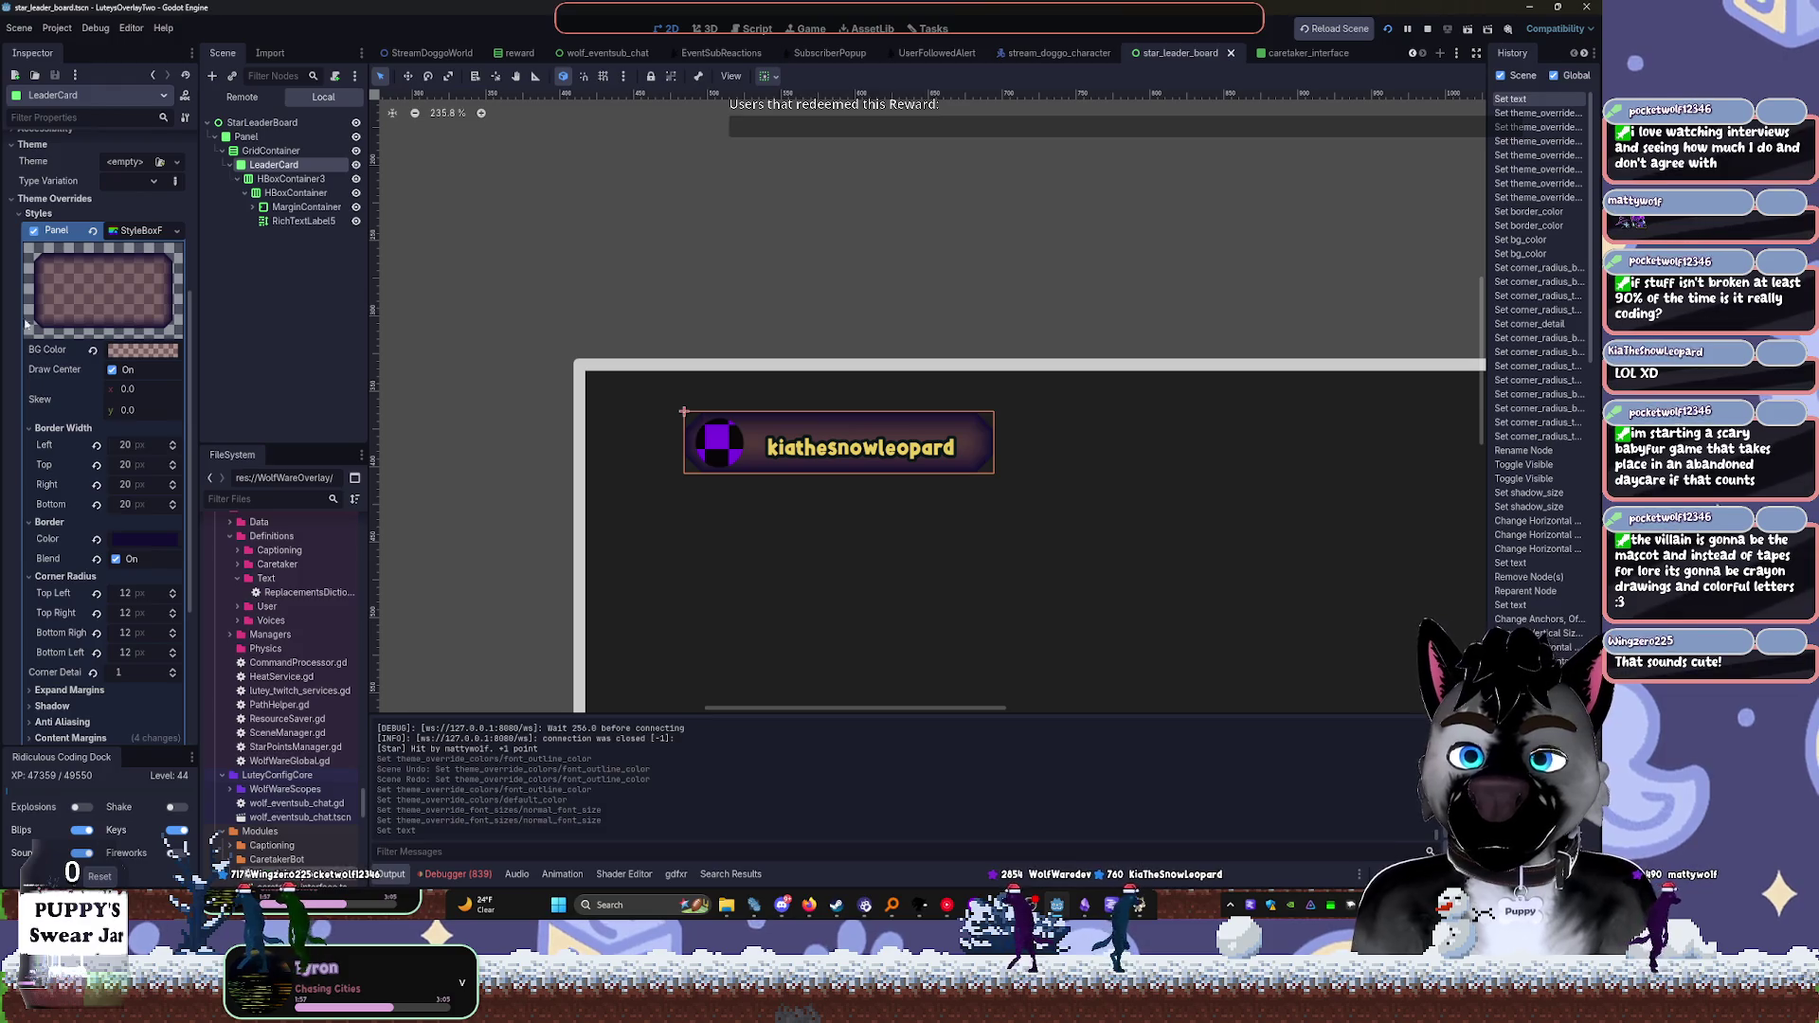
{"action": "right_click", "coordinate": [270, 168]}
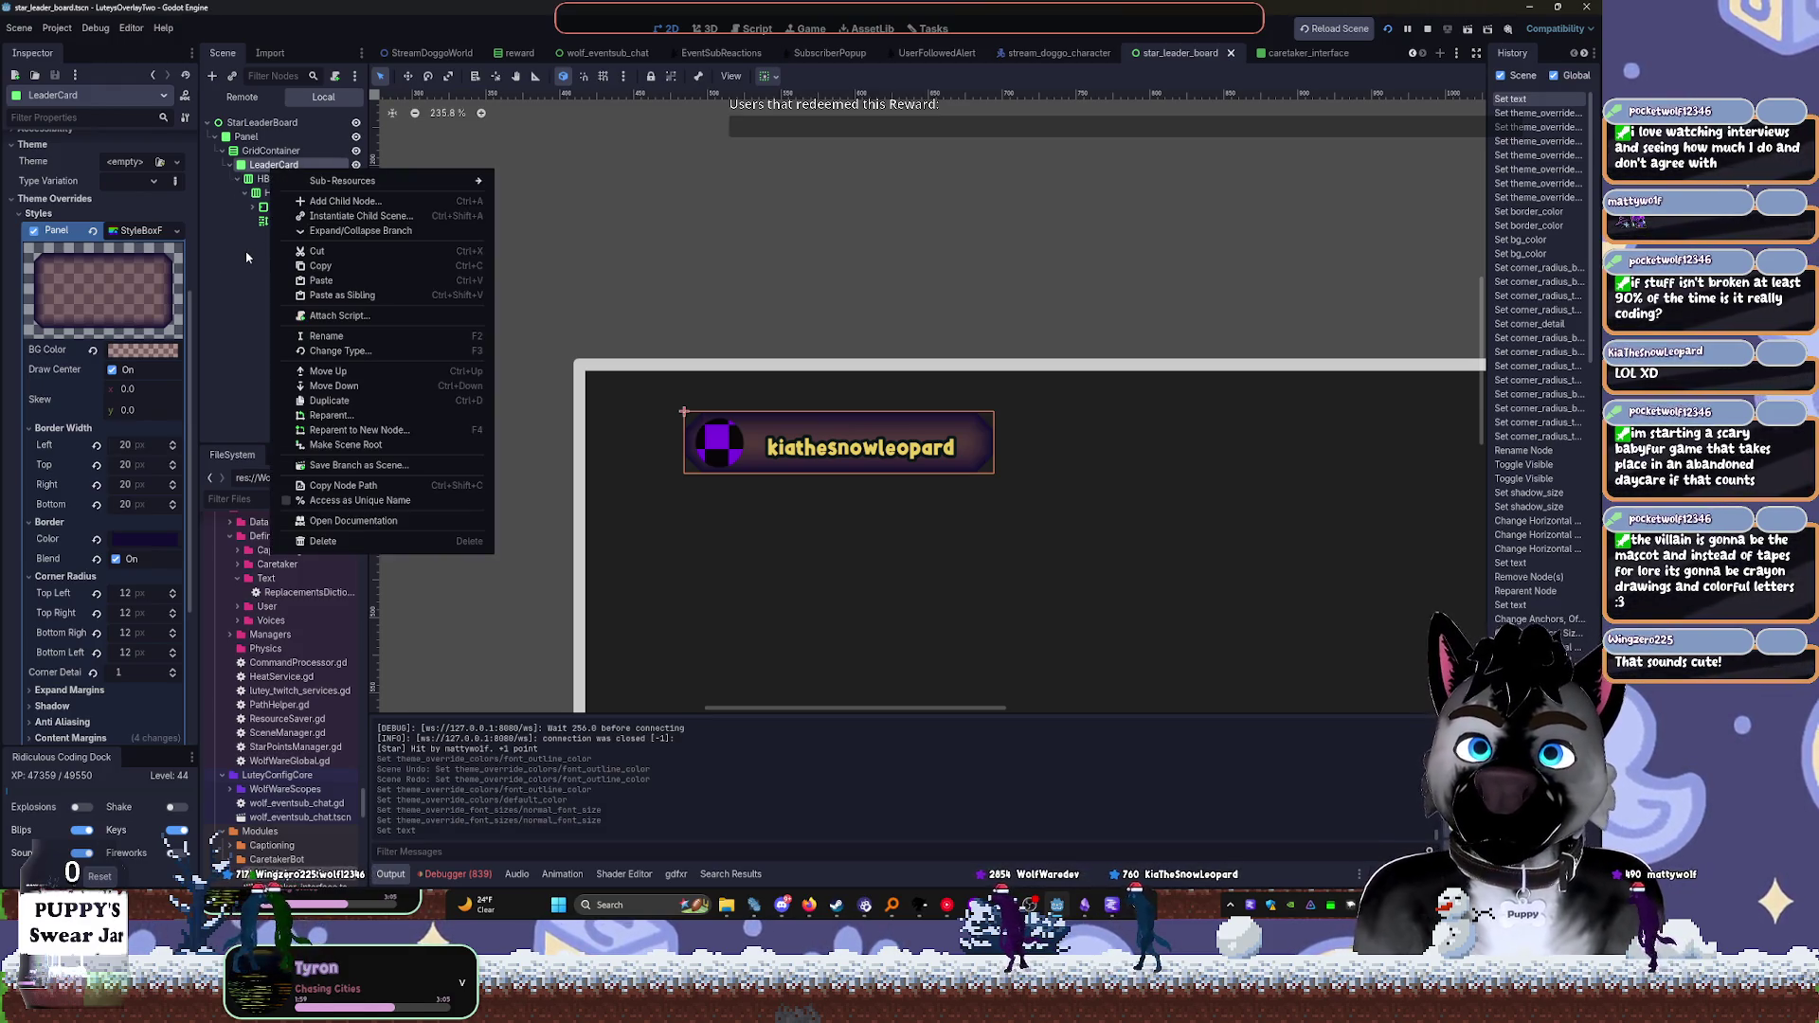
{"action": "key", "text": "F3"}
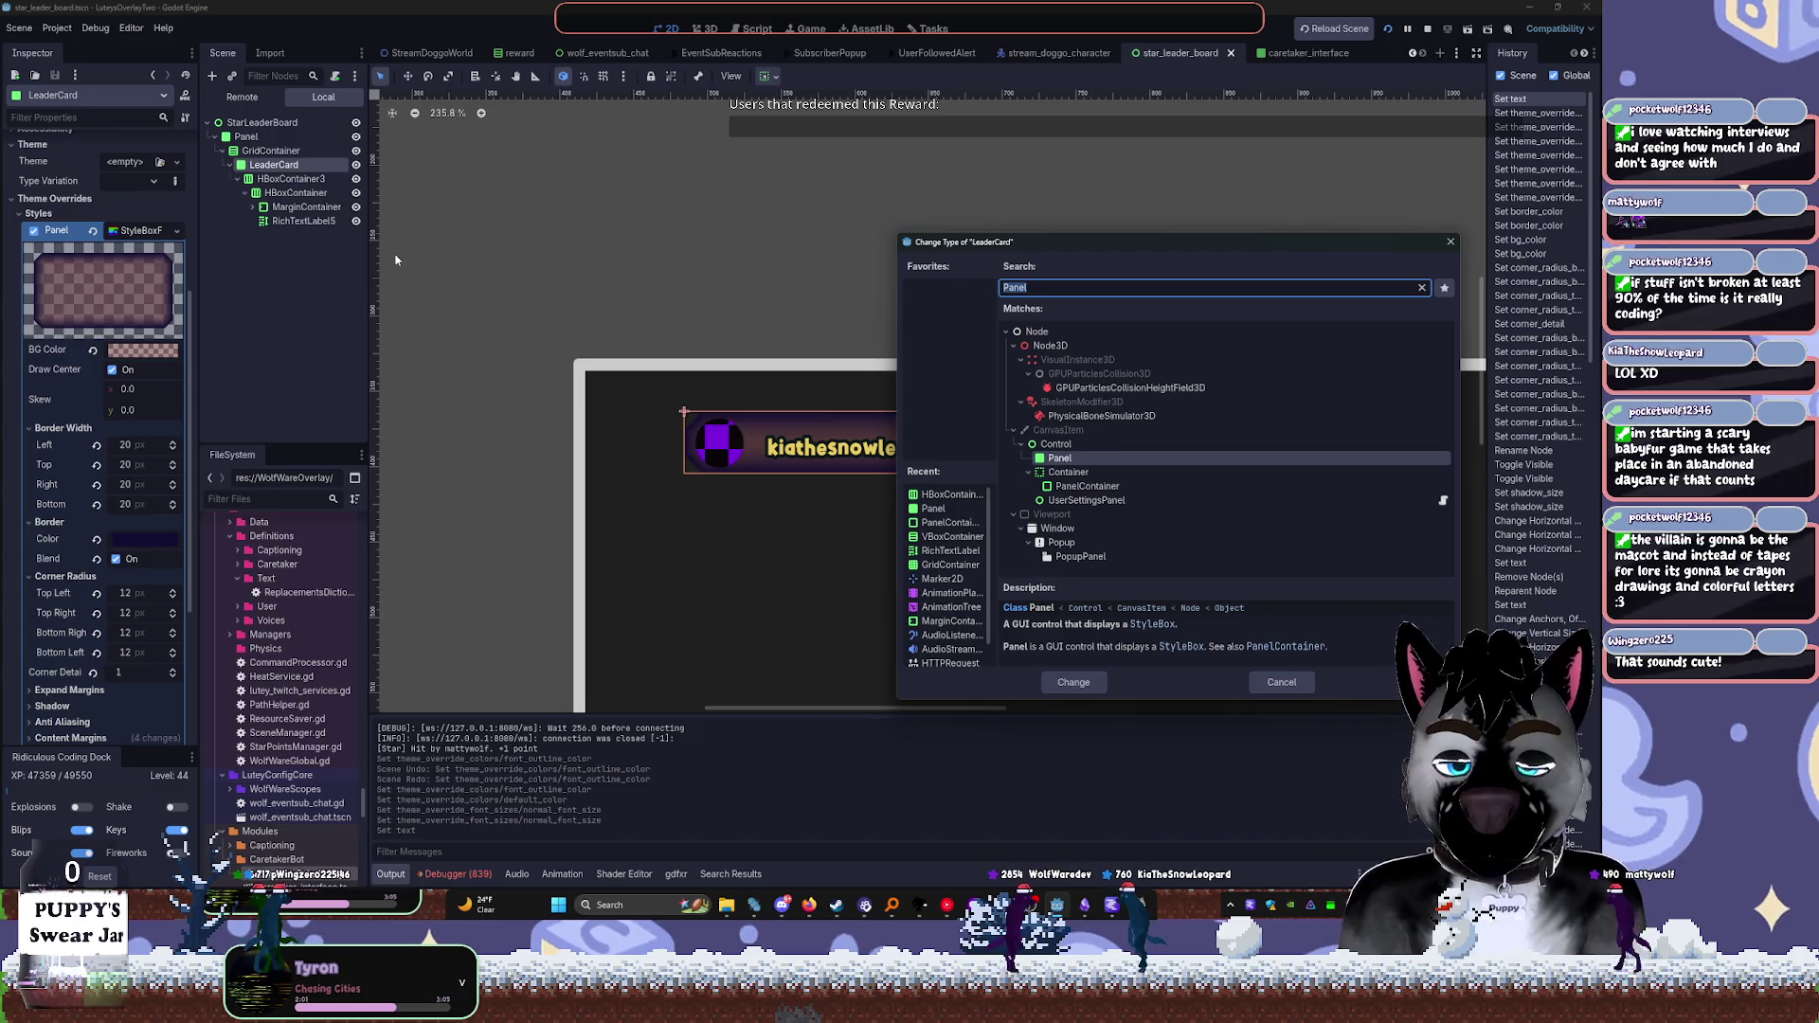
{"action": "key", "text": "Return"}
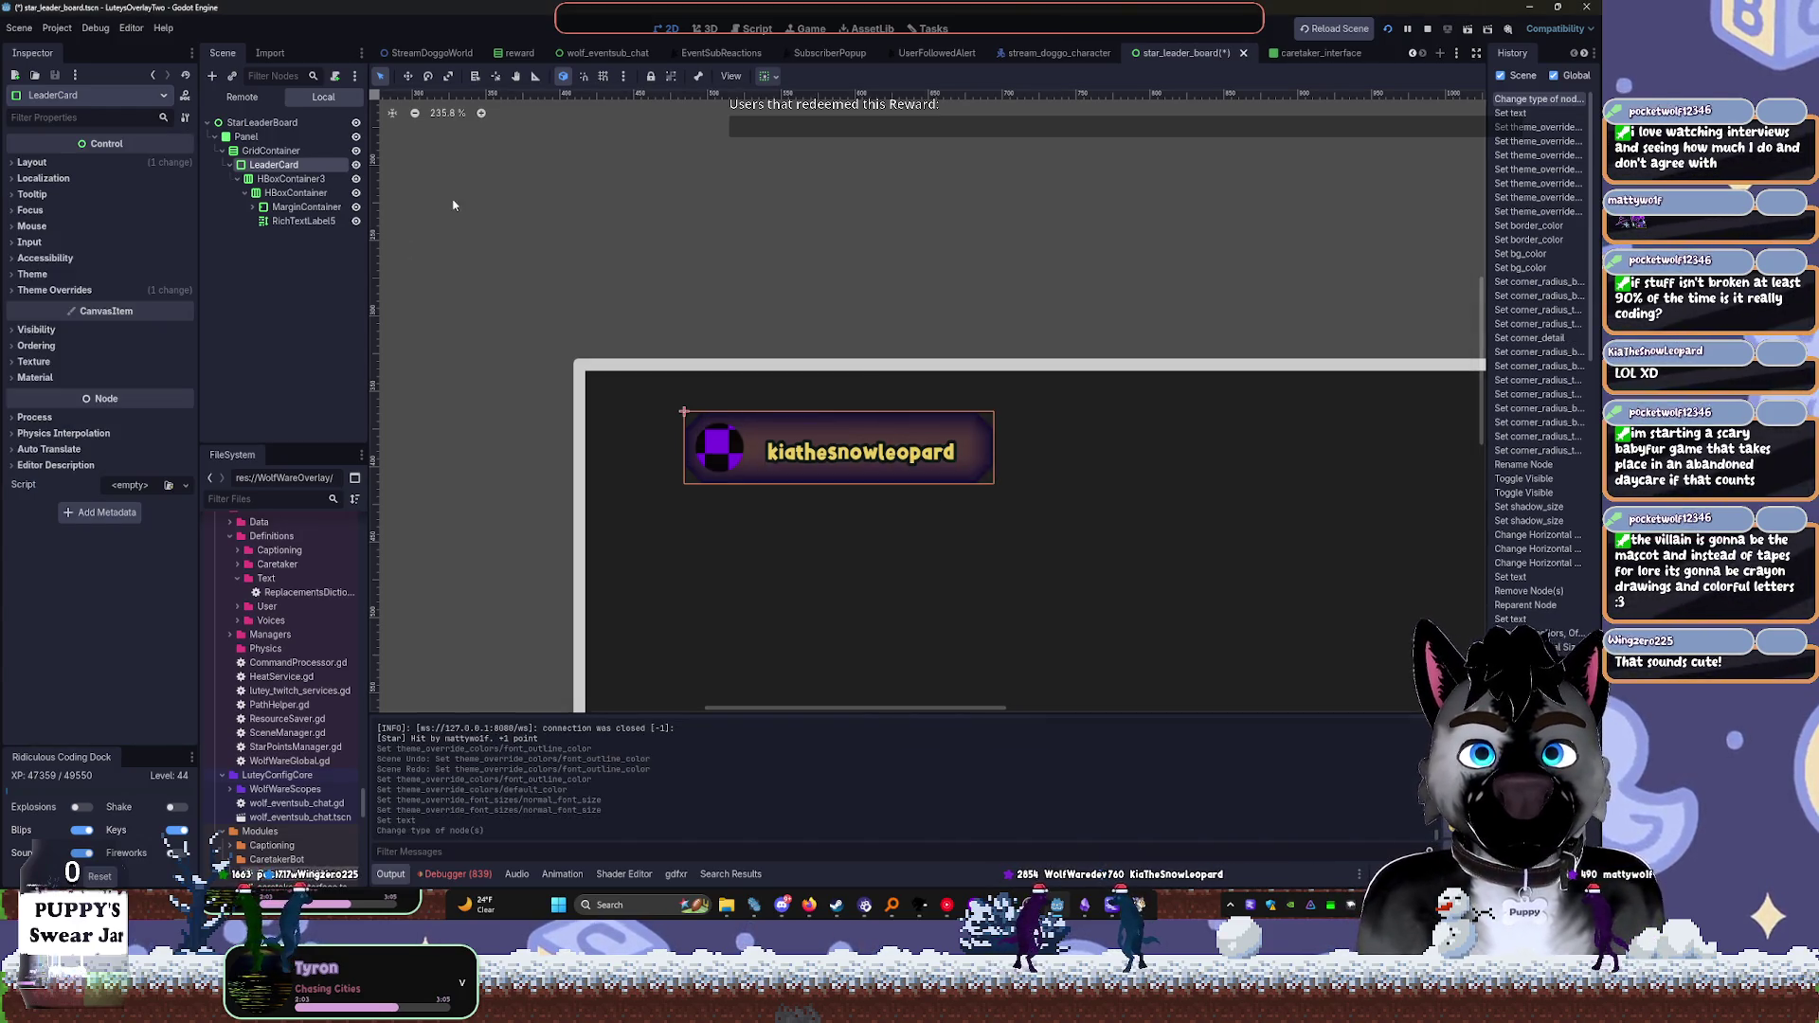
Test a longer name string in the label, then remove it
{"action": "left_click", "coordinate": [303, 221]}
{"action": "left_click", "coordinate": [120, 228]}
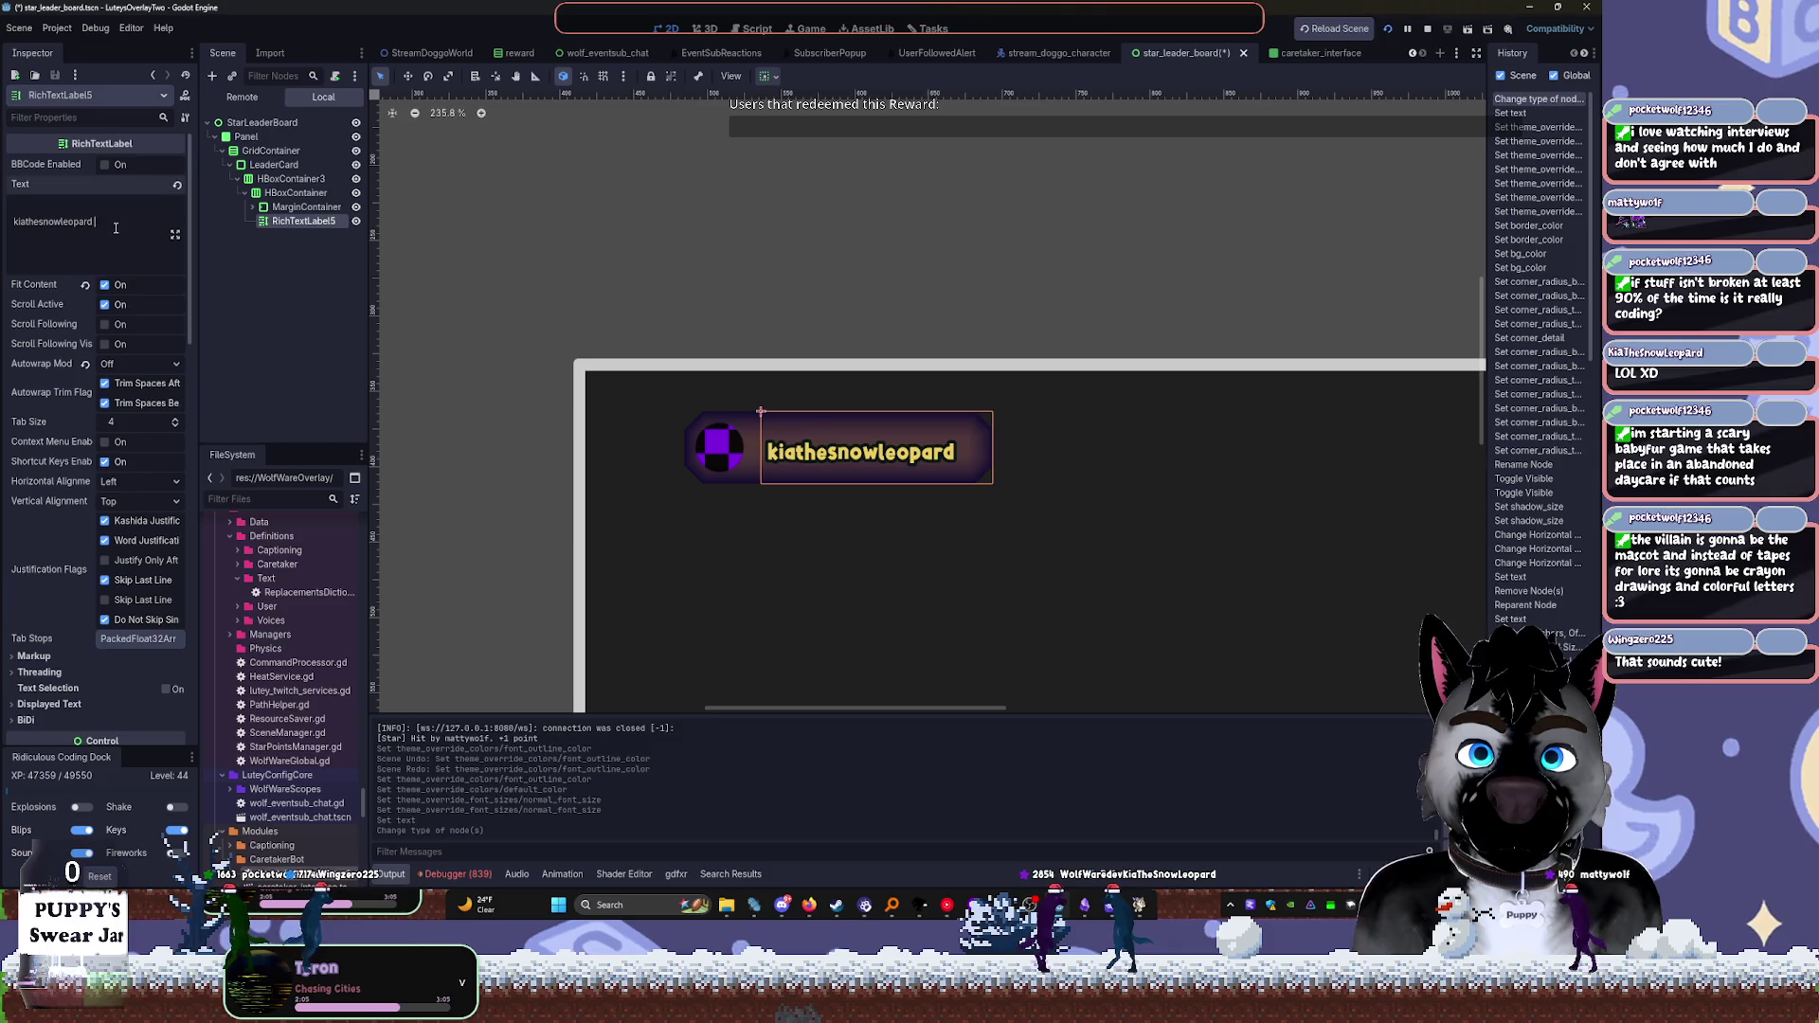
{"action": "type", "text": "eqweqweqw"}
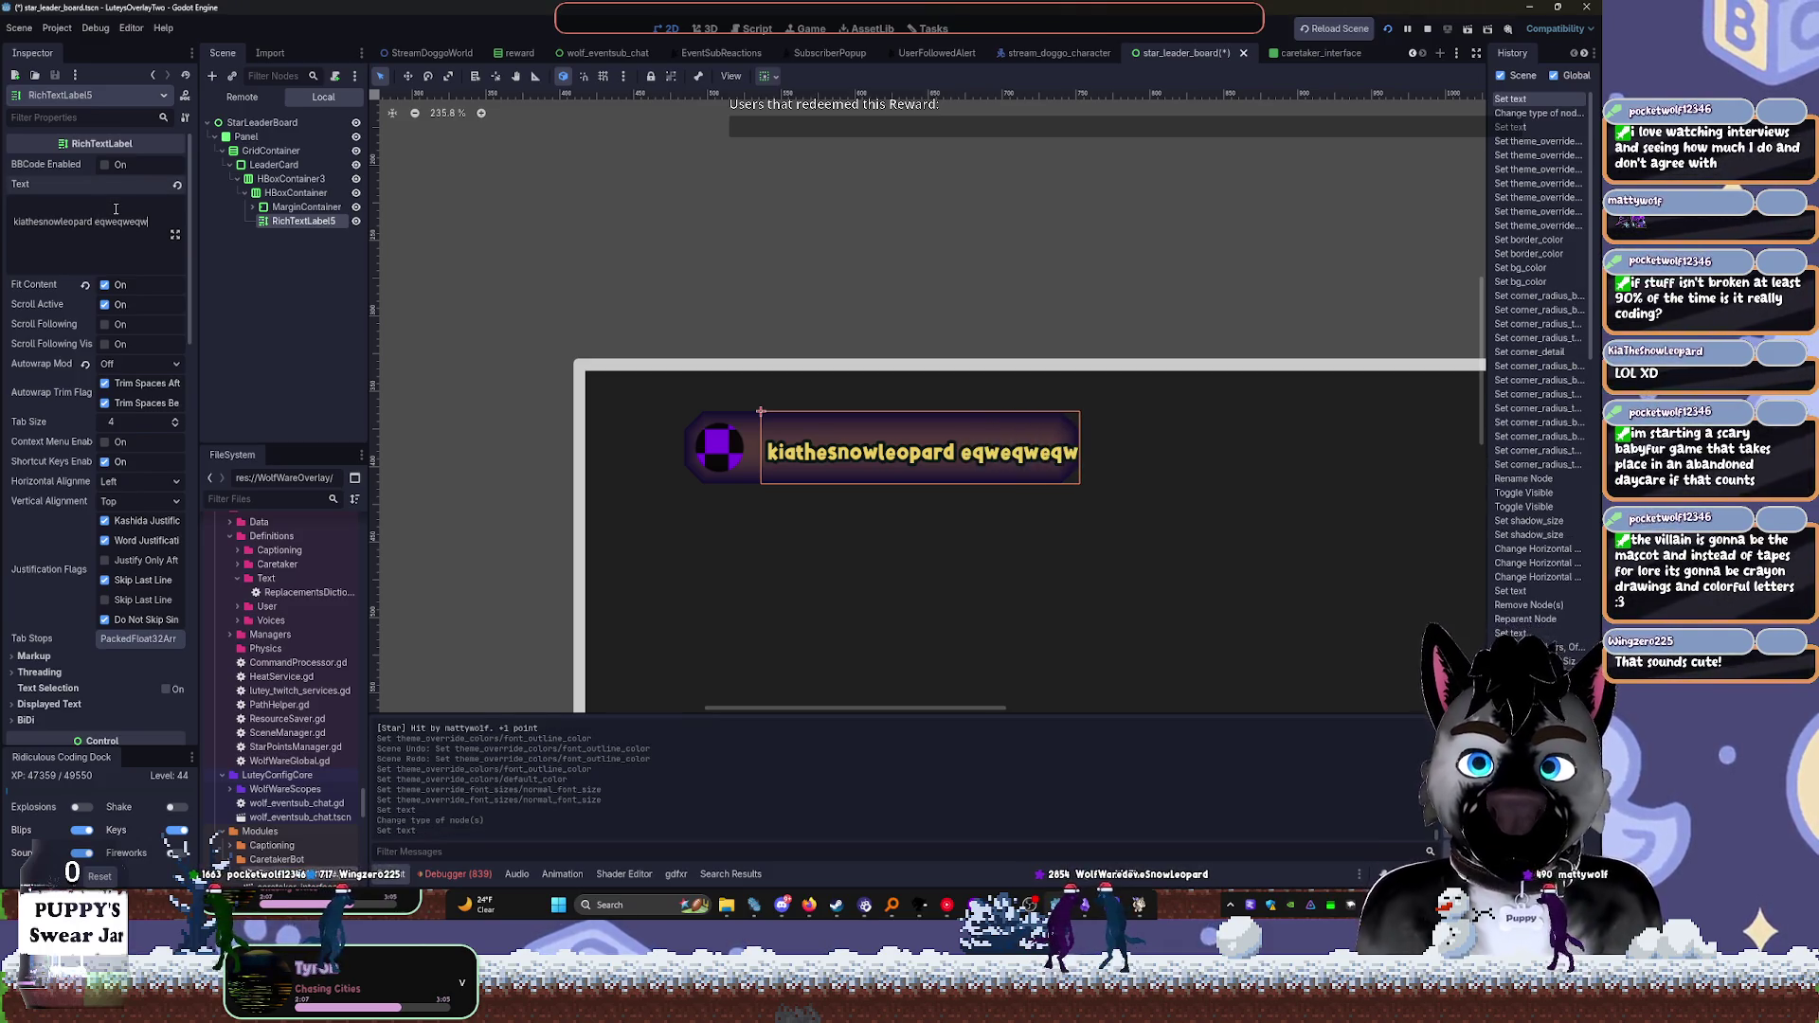
{"action": "key", "text": "BackSpace"}
{"action": "key", "text": "BackSpace"}
{"action": "key", "text": "BackSpace"}
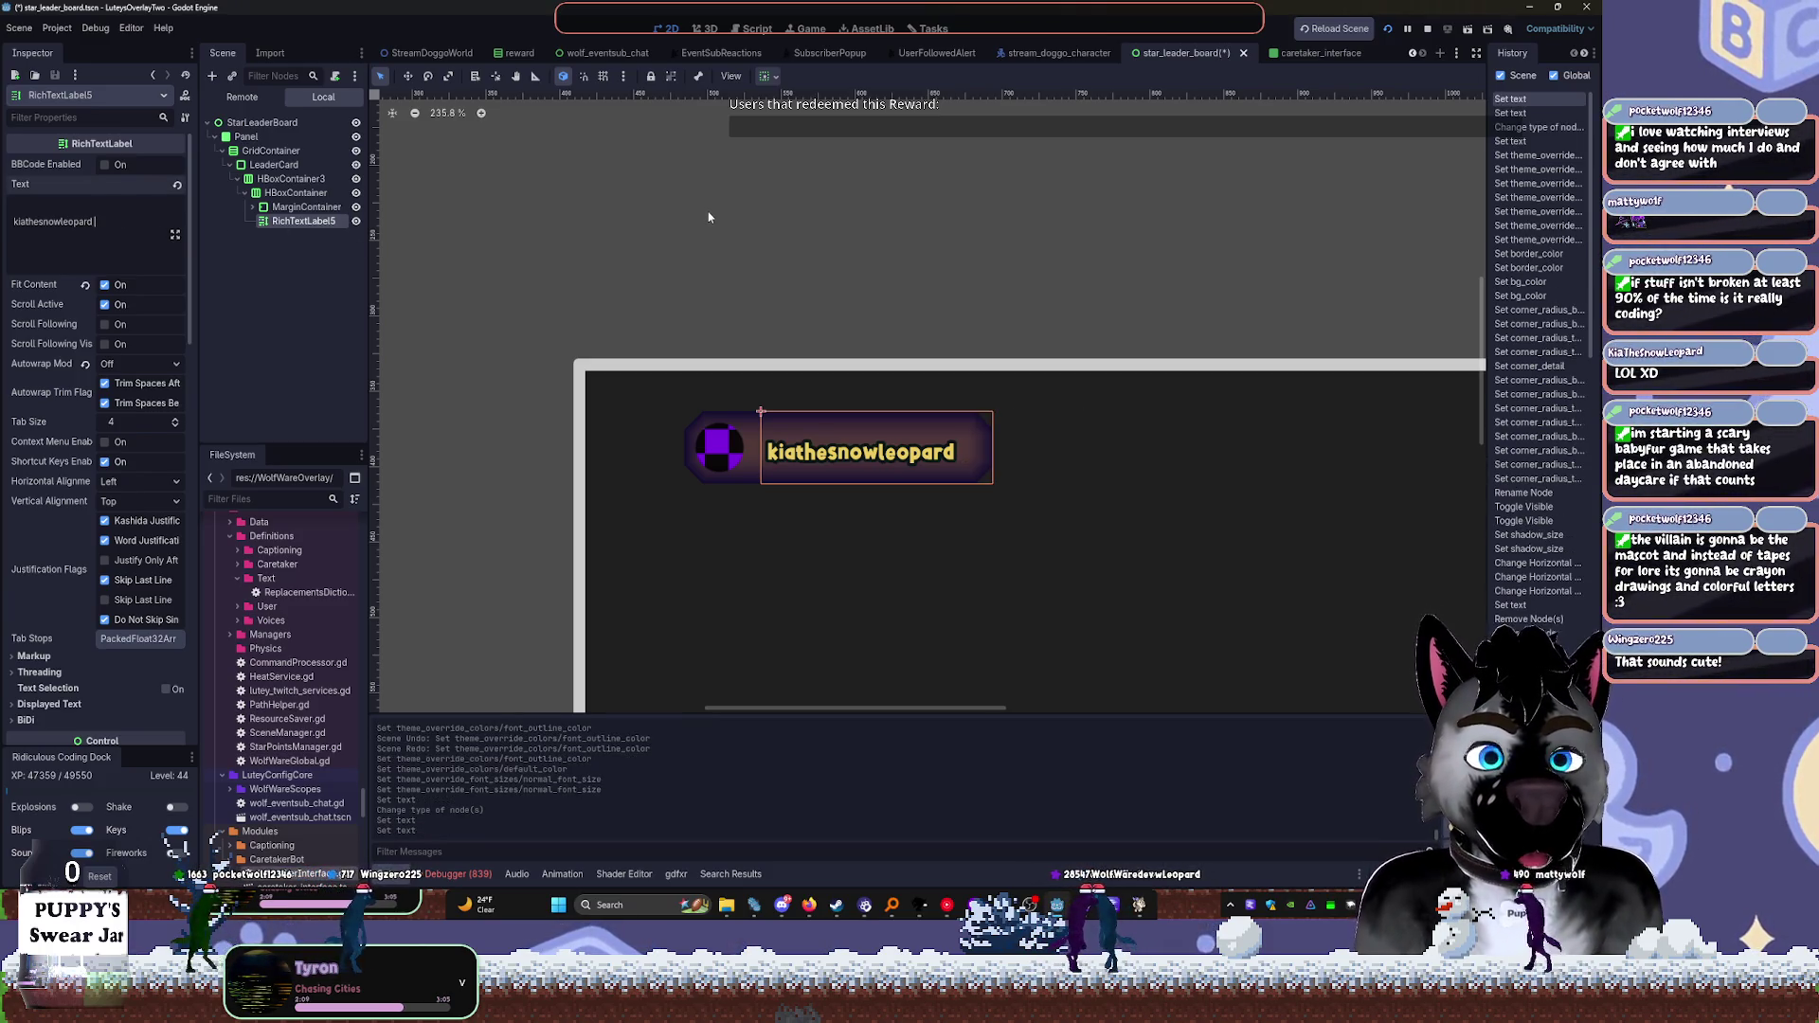
Add a MarginContainer to the HBoxContainer row and move RichTextLabel5 into it
{"action": "left_click", "coordinate": [294, 207]}
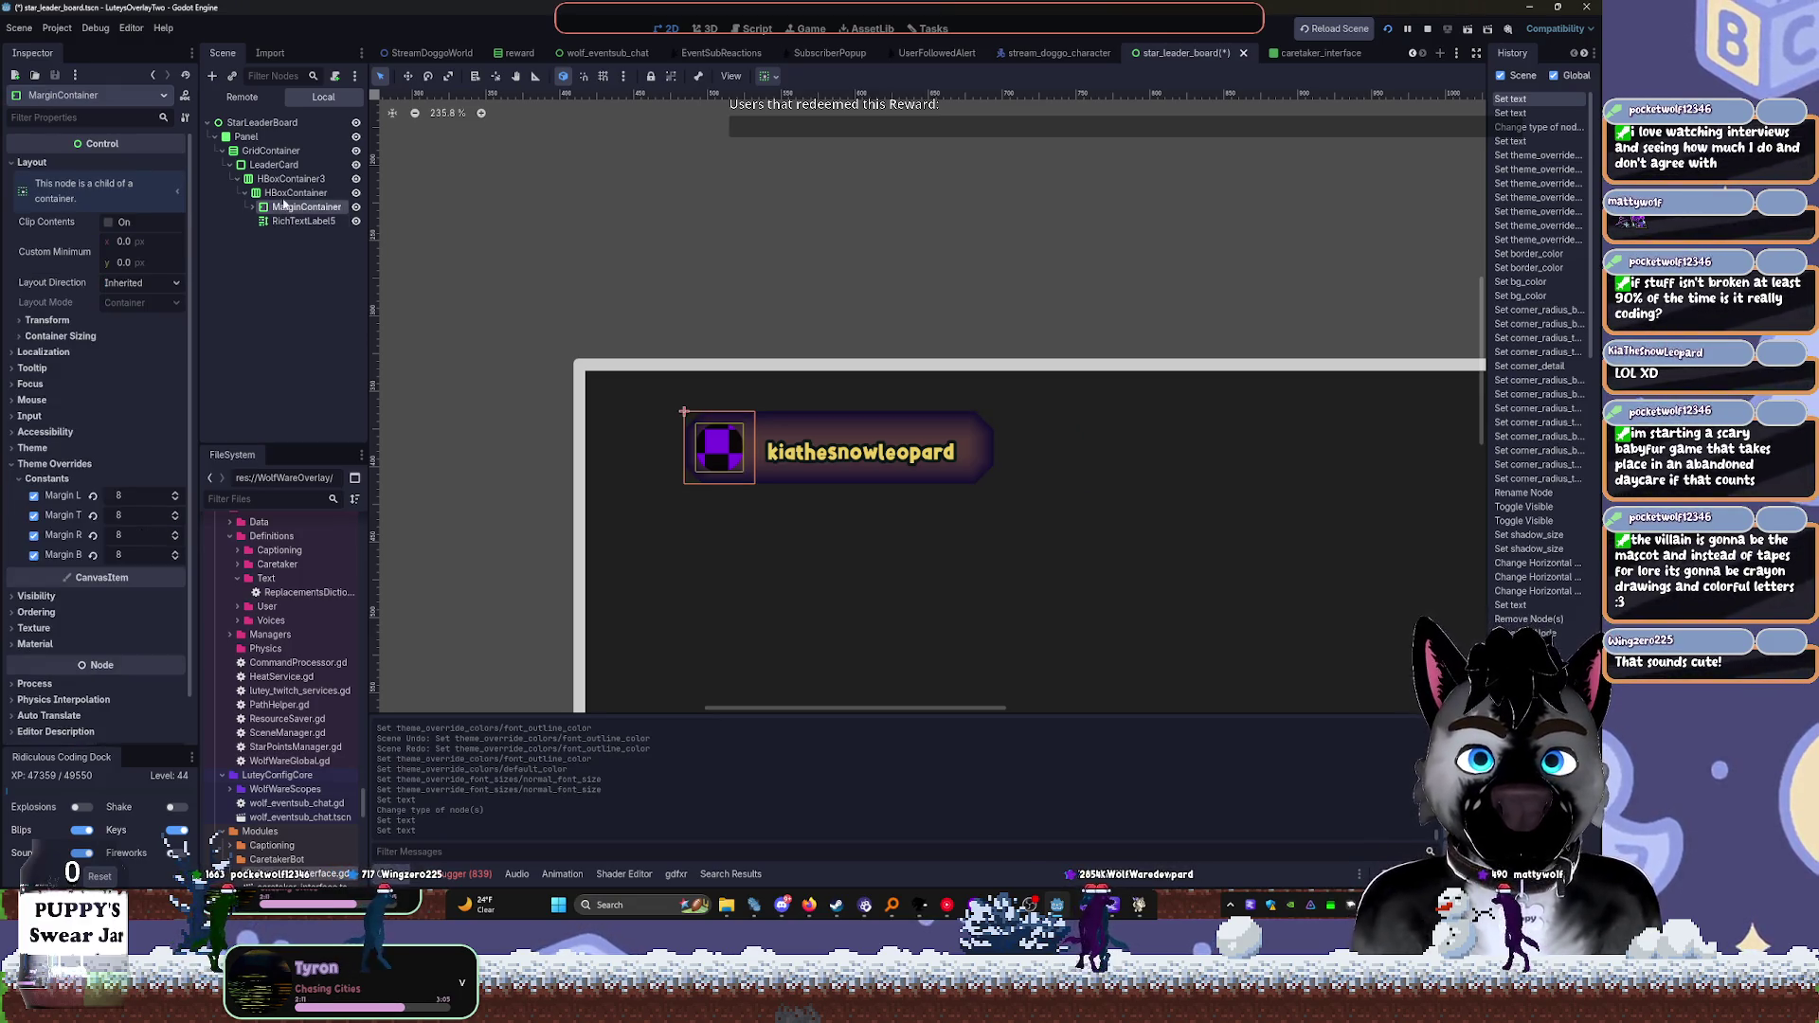
{"action": "left_click", "coordinate": [255, 192]}
{"action": "key", "text": "ctrl+a"}
{"action": "type", "text": "marg"}
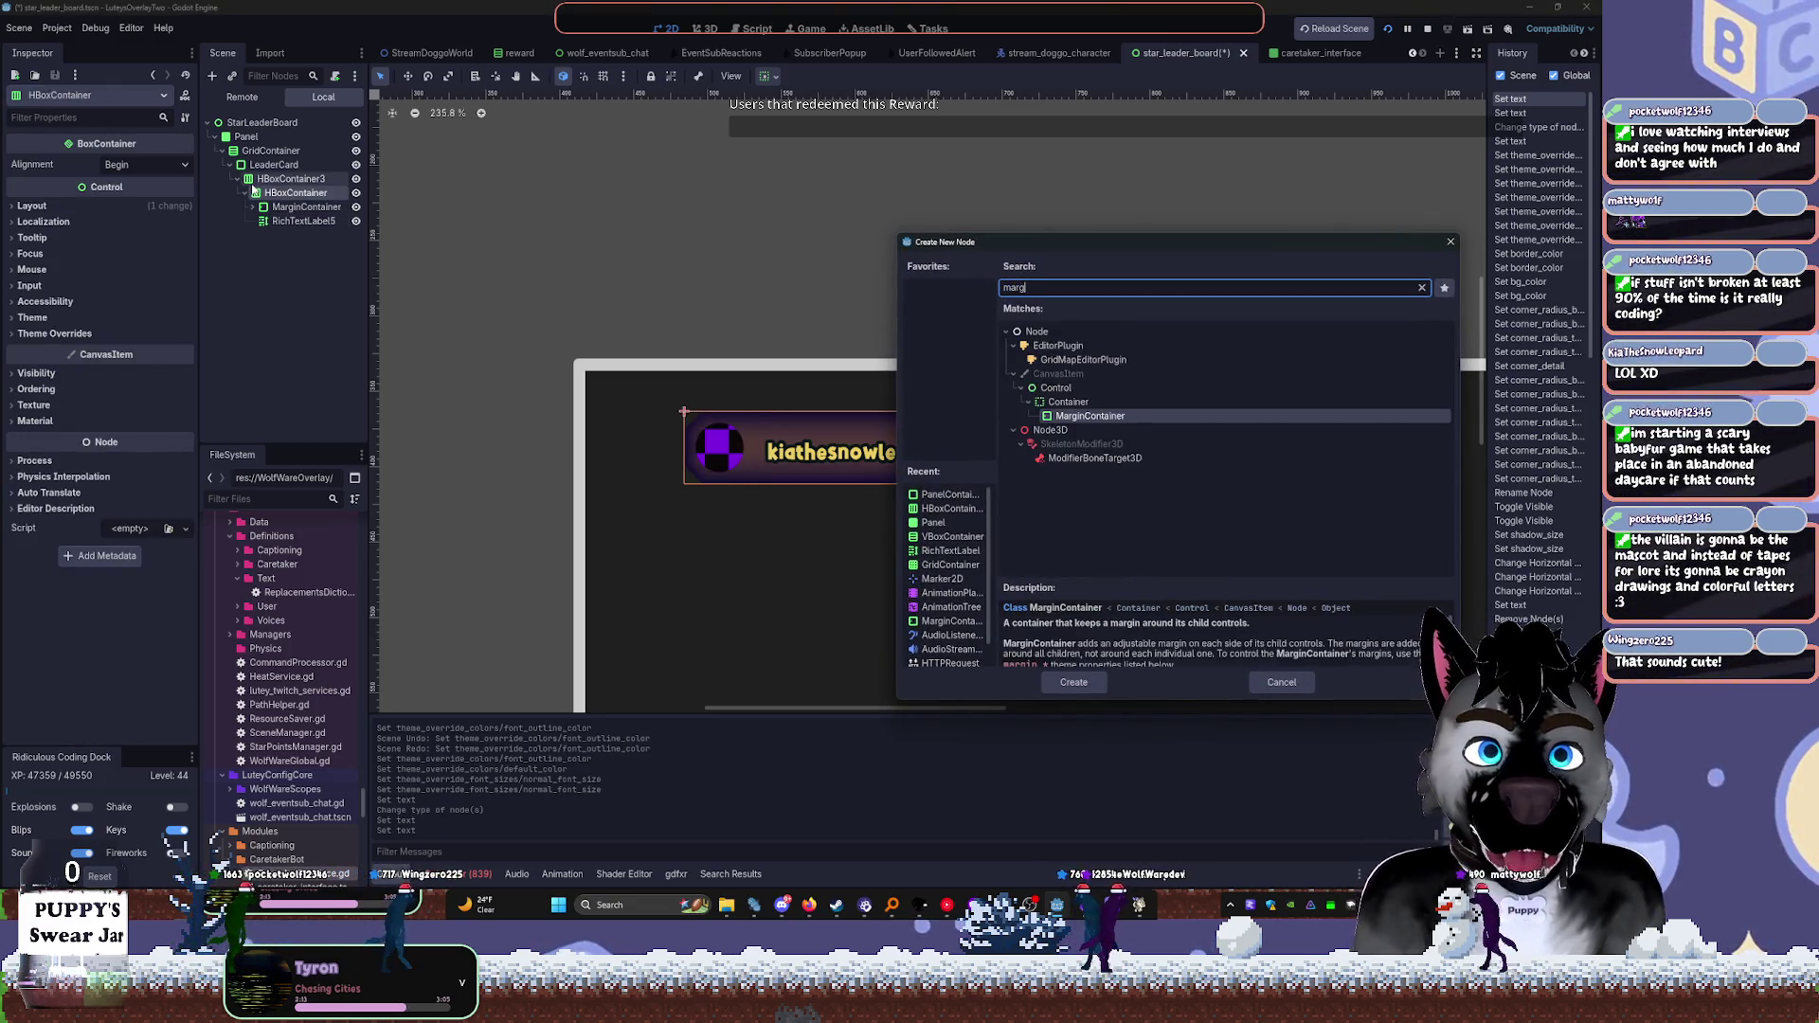
{"action": "key", "text": "Return"}
{"action": "left_click_drag", "start_coordinate": [303, 221], "coordinate": [305, 237]}
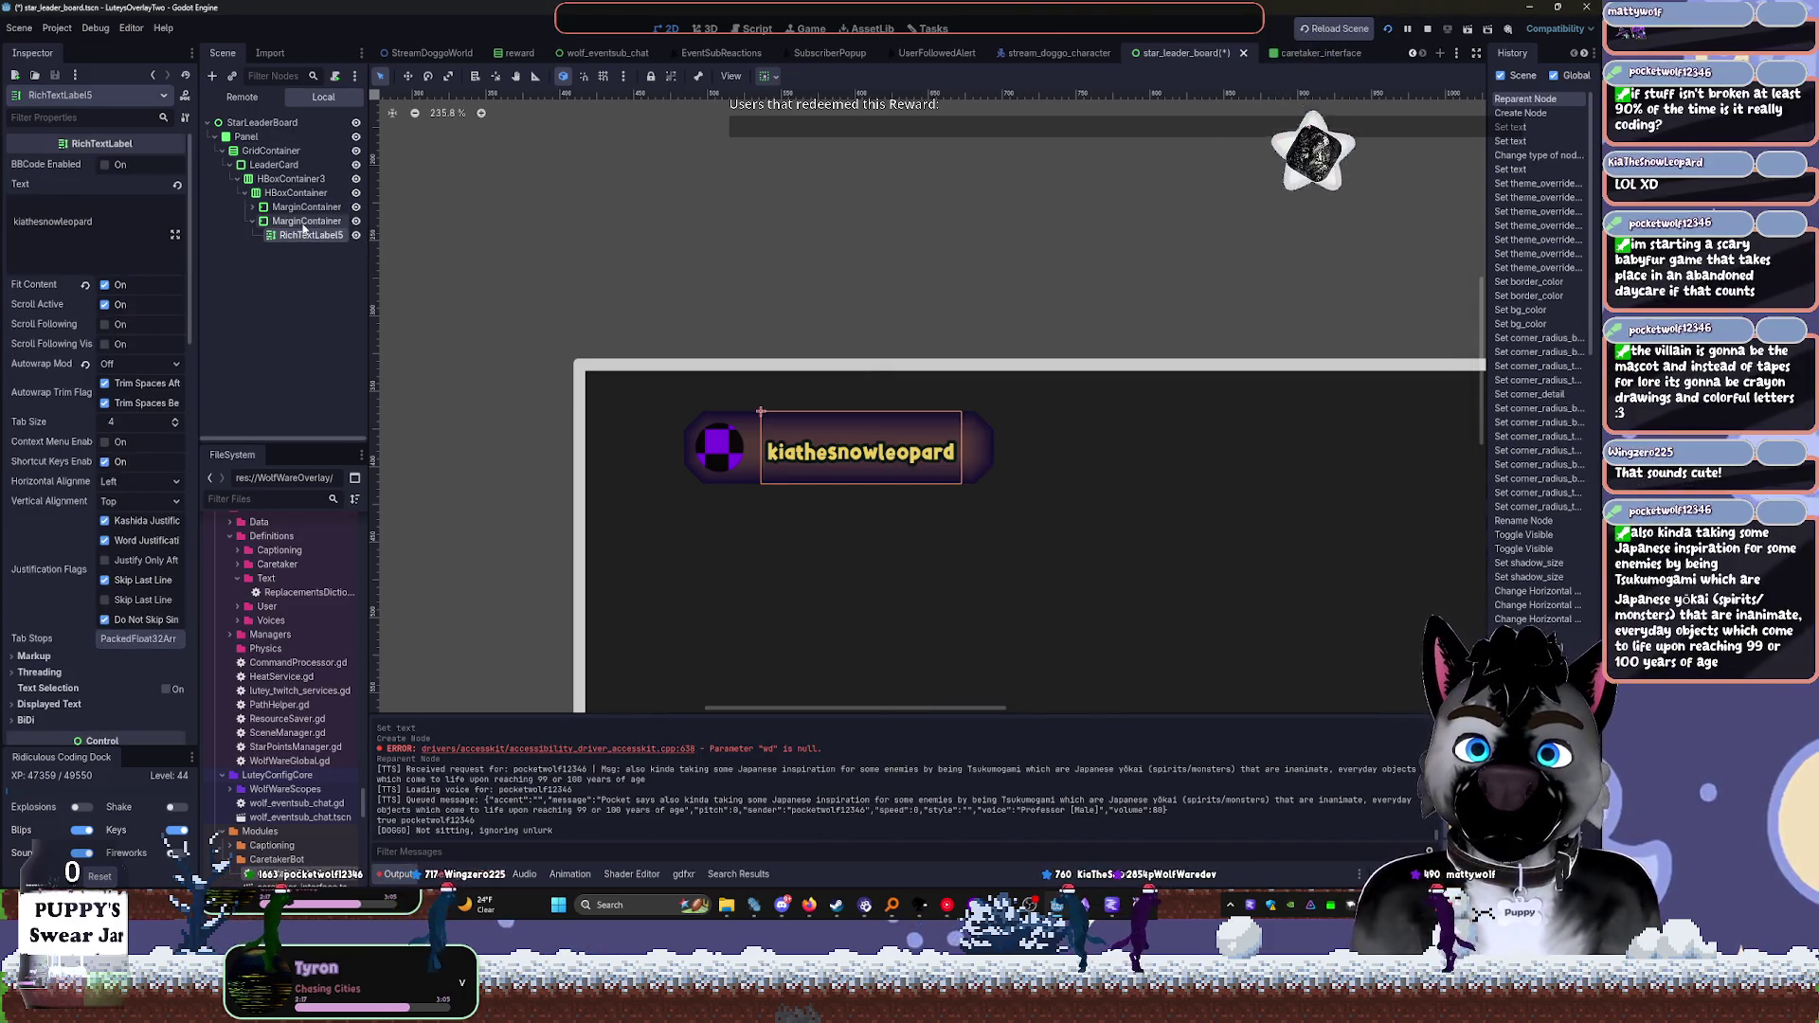
Lower MarginContainer2's Margin Left theme override to -10
{"action": "left_click", "coordinate": [305, 234]}
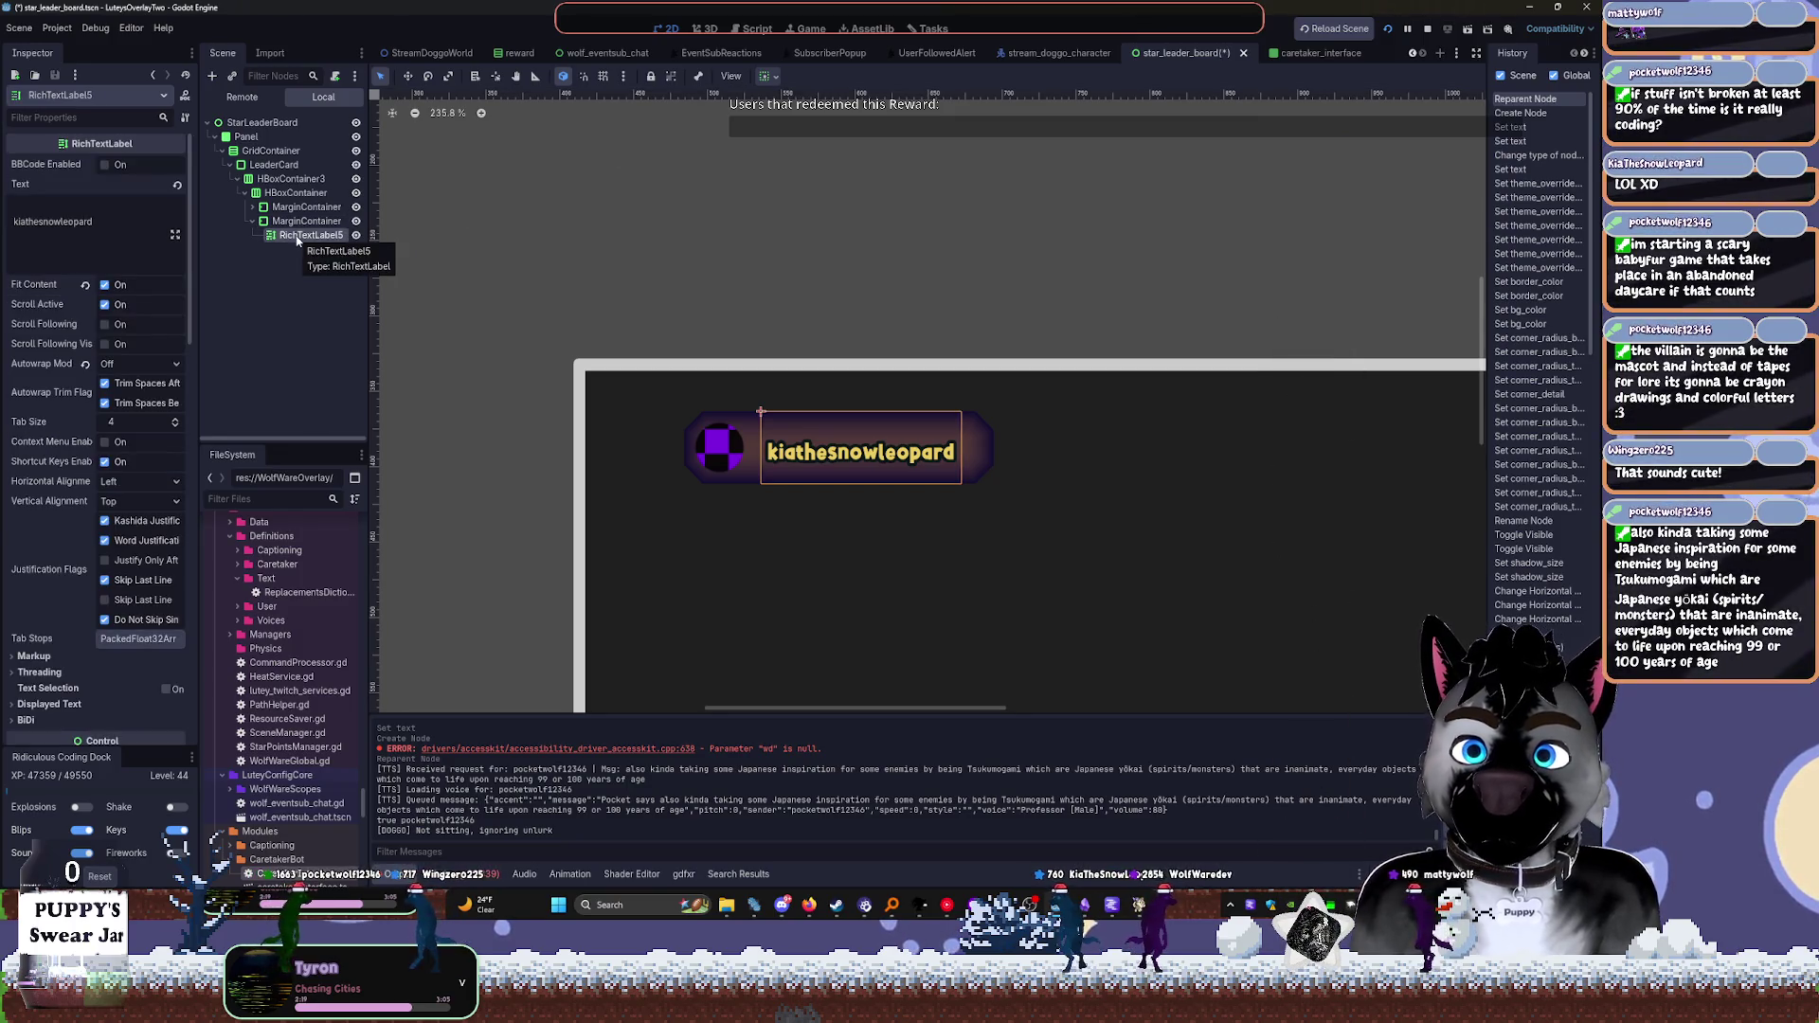
{"action": "left_click", "coordinate": [286, 298]}
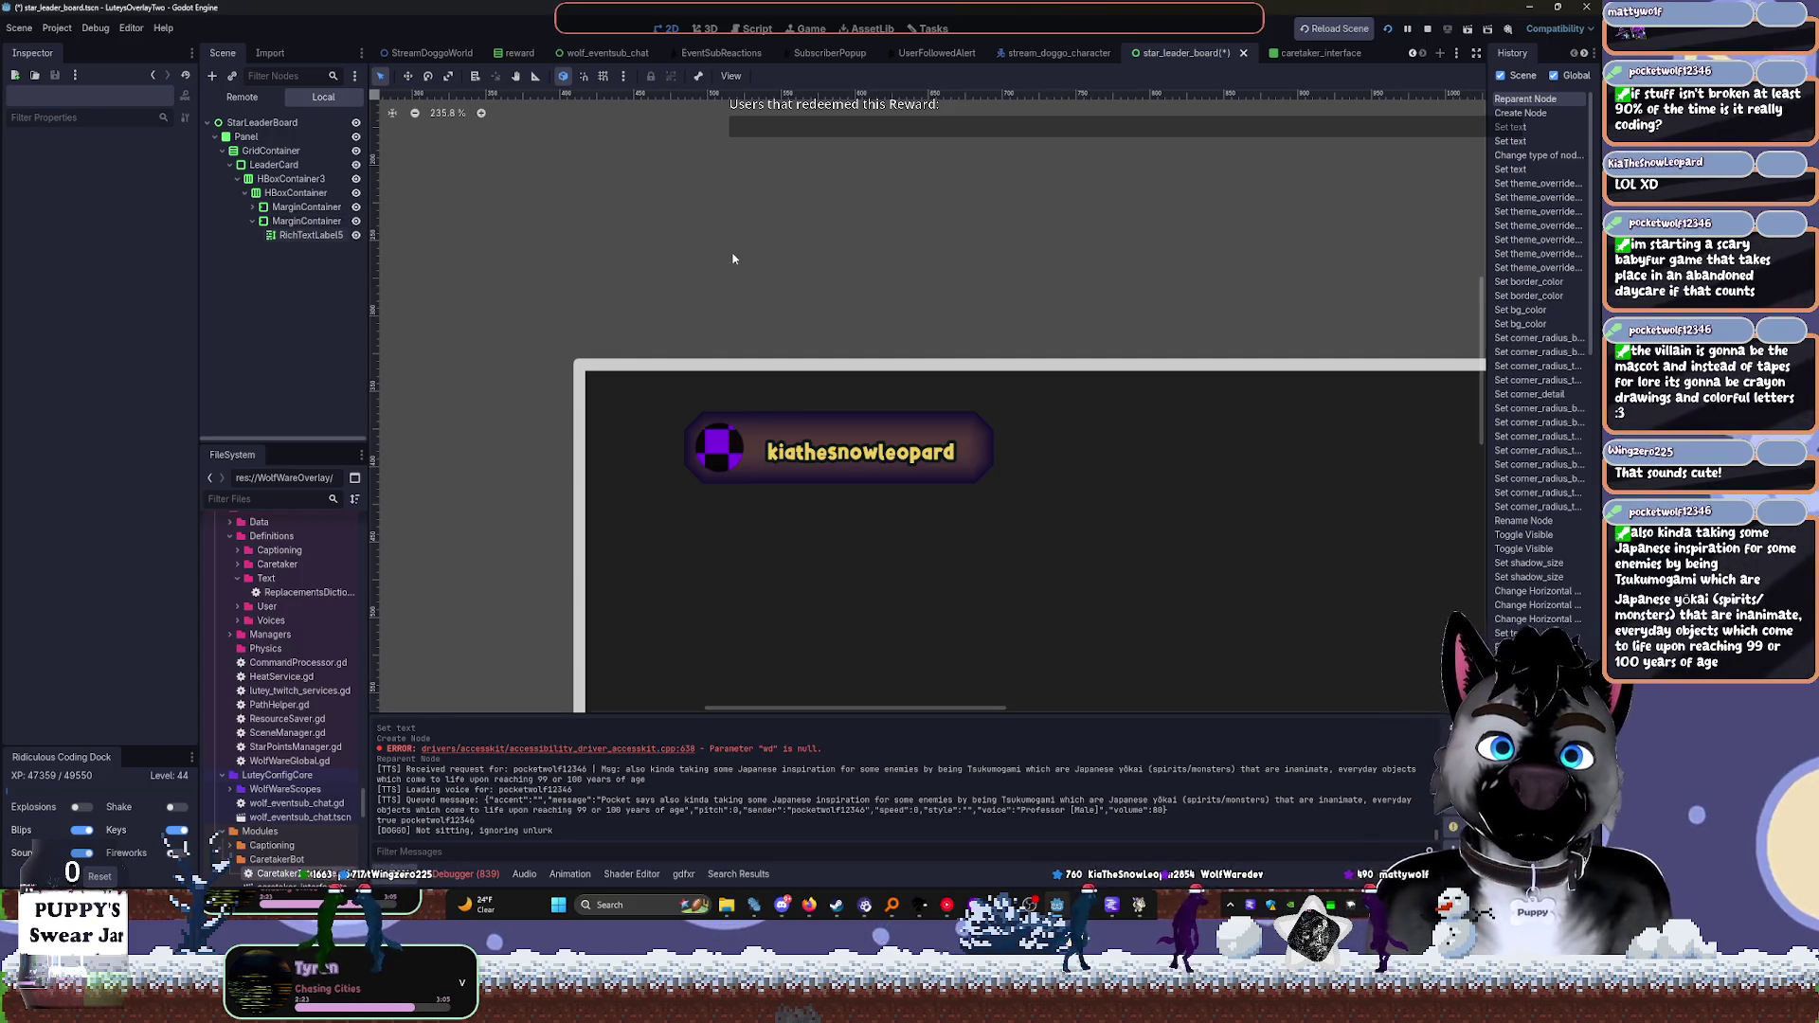
{"action": "left_click", "coordinate": [289, 223]}
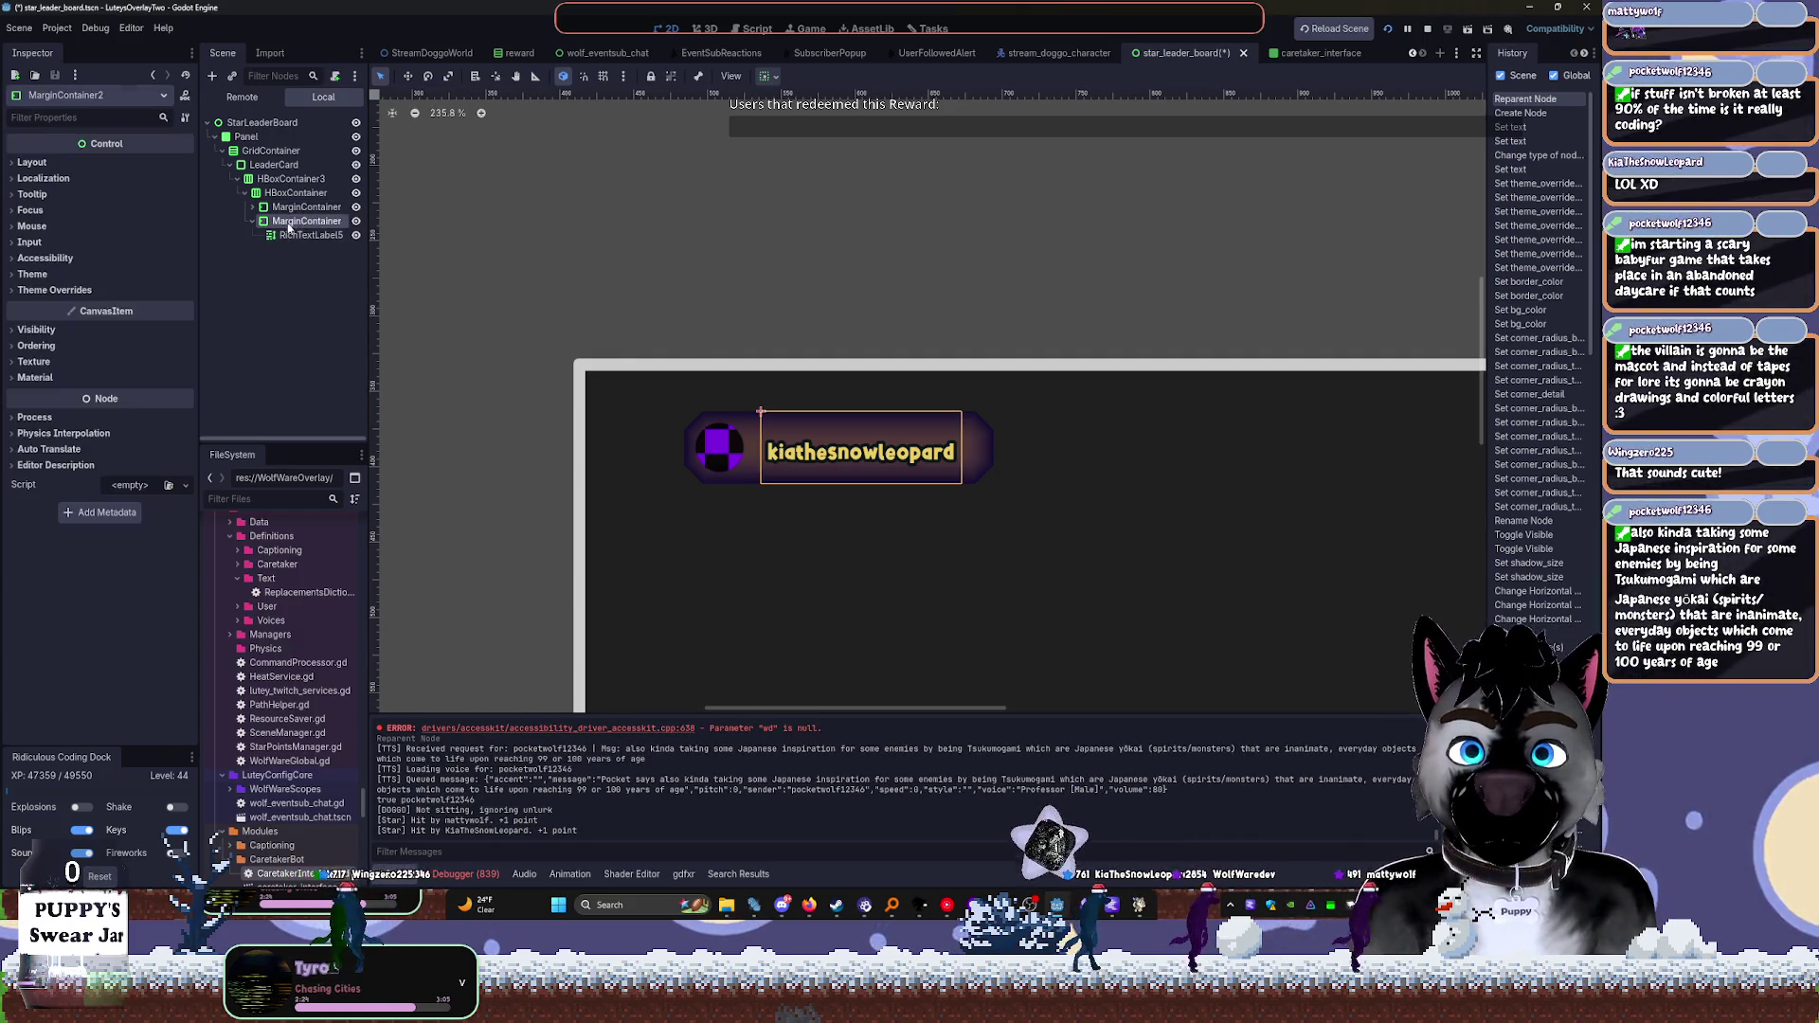
{"action": "left_click", "coordinate": [69, 291]}
{"action": "left_click", "coordinate": [47, 305]}
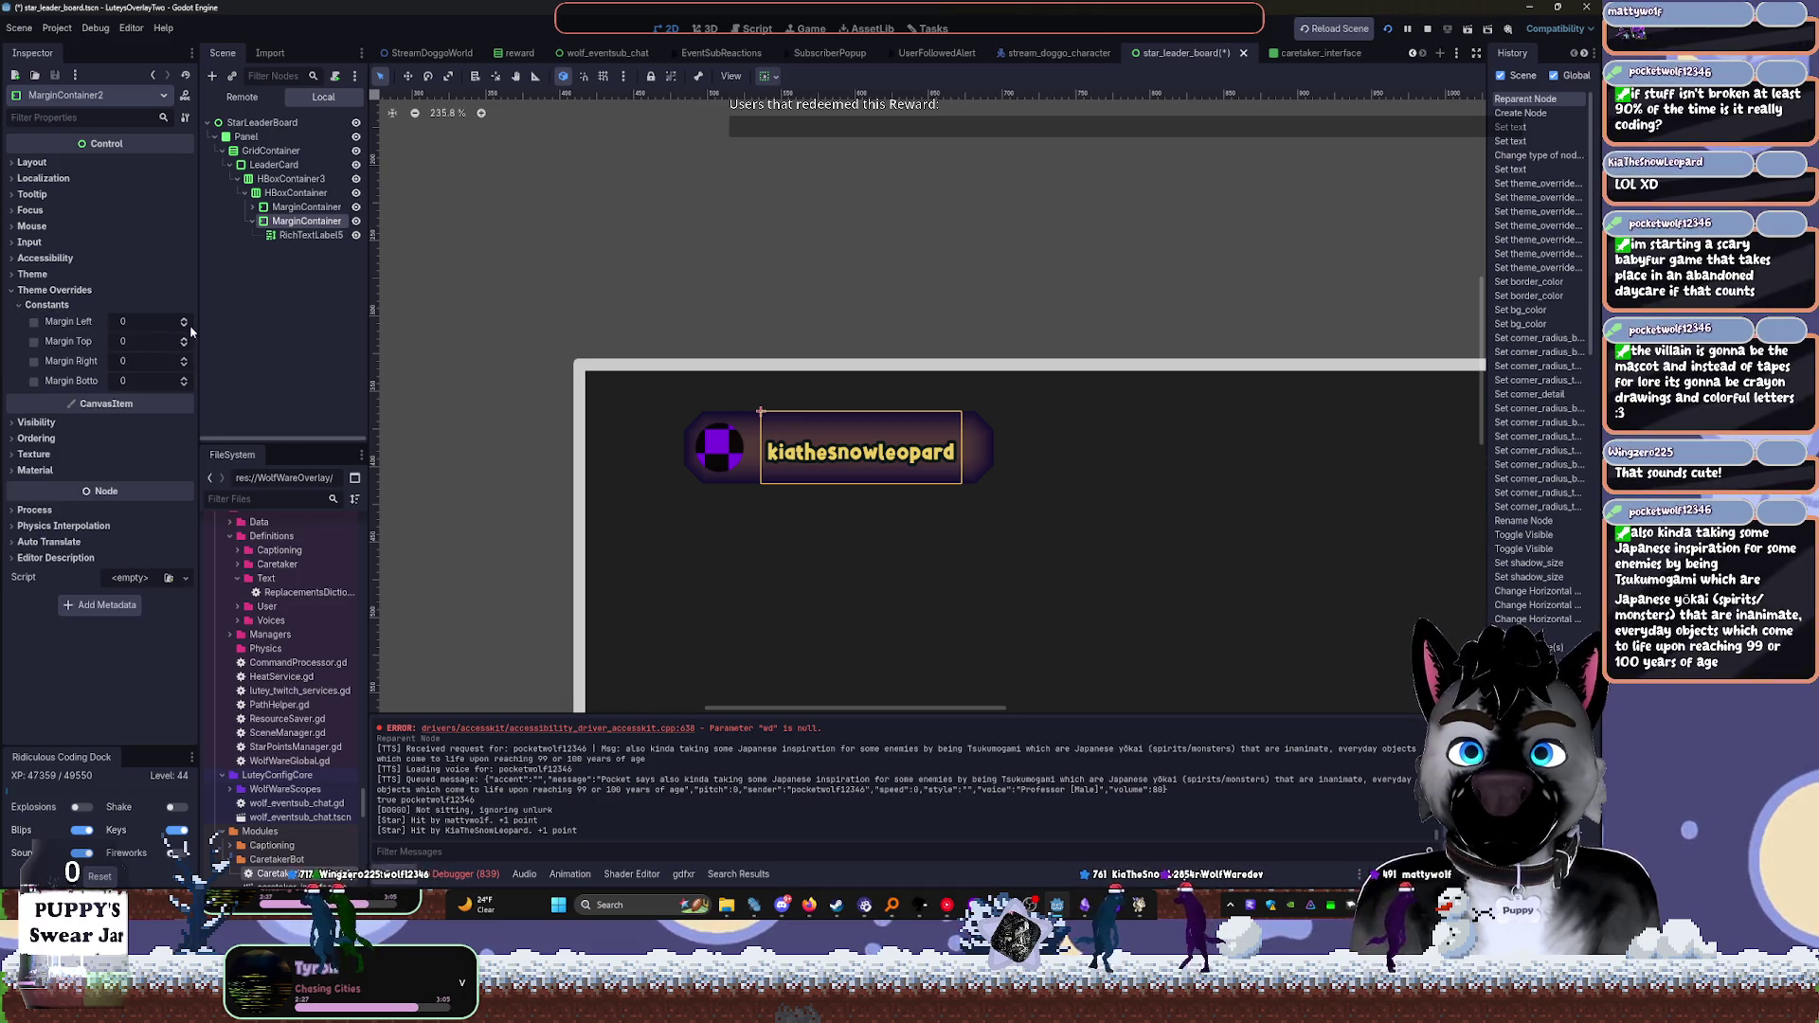
{"action": "left_click_drag", "start_coordinate": [188, 328], "coordinate": [189, 328]}
{"action": "left_click", "coordinate": [189, 328]}
Fine-tune the Margin Left override to -7
{"action": "scroll", "coordinate": [784, 486], "scroll_direction": "up", "scroll_amount": 3}
{"action": "scroll", "coordinate": [784, 486], "scroll_direction": "up", "scroll_amount": 2}
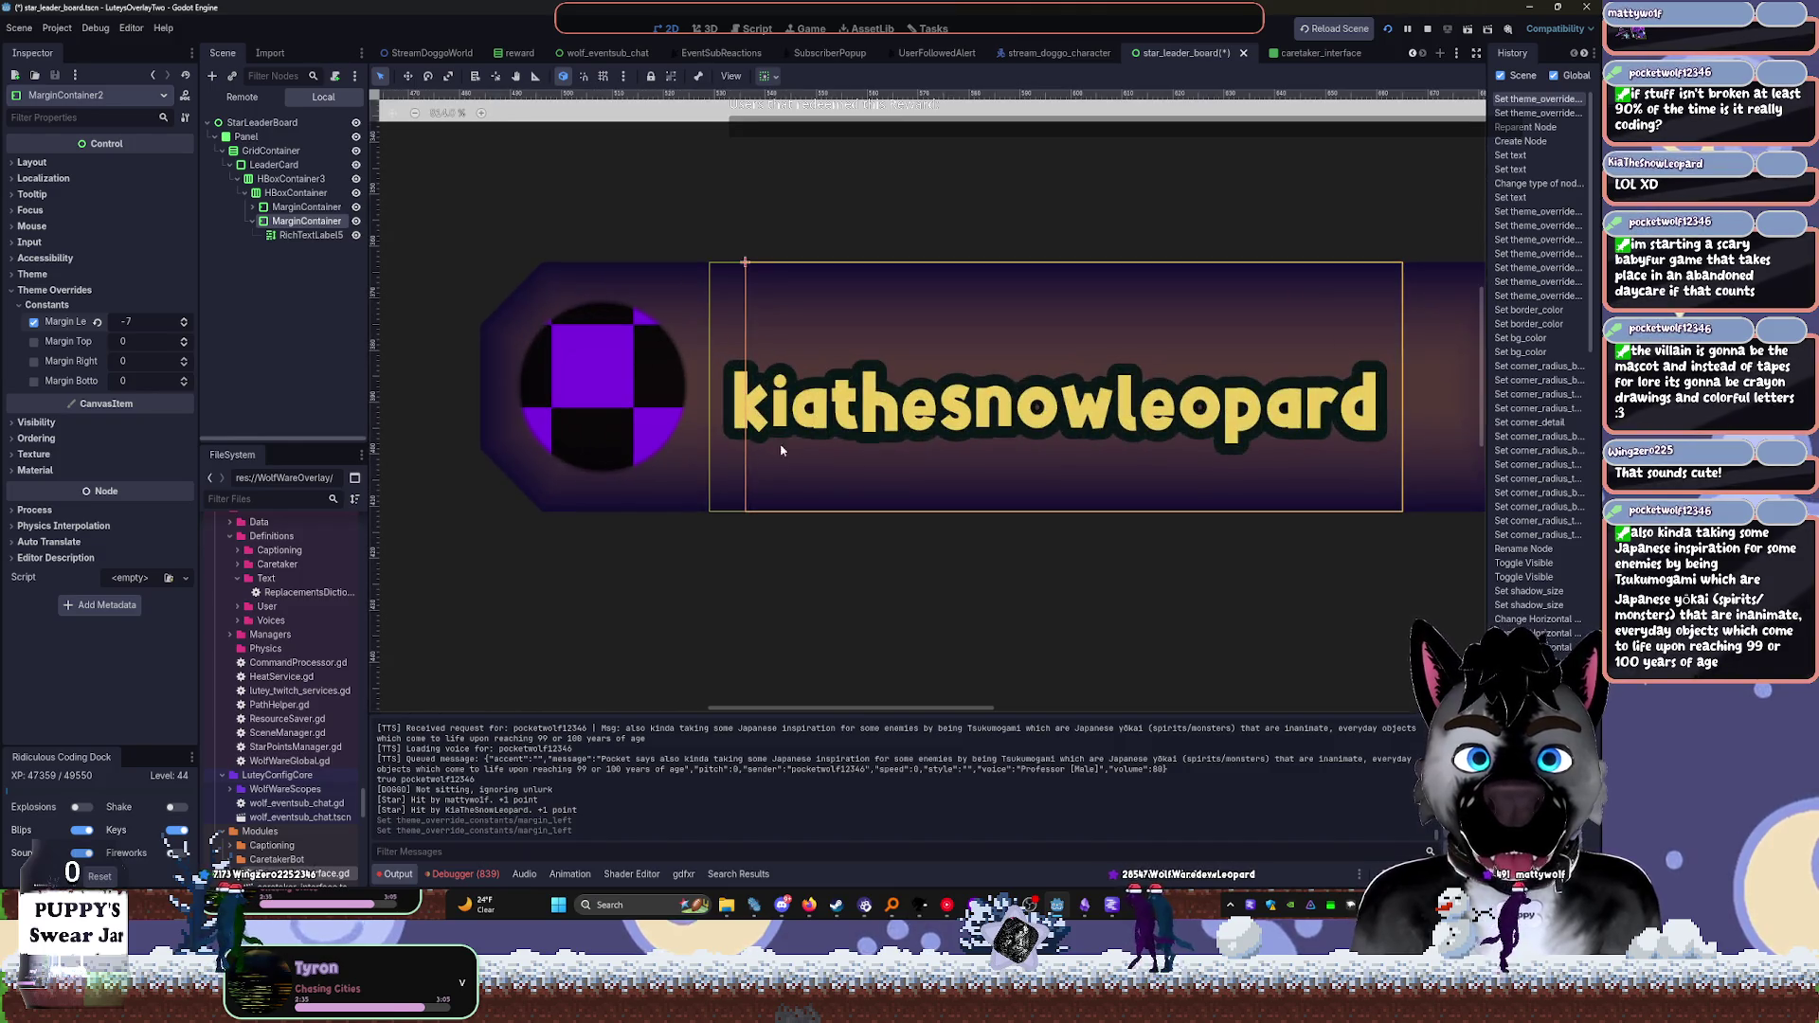
{"action": "left_click", "coordinate": [187, 327]}
{"action": "left_click", "coordinate": [188, 326]}
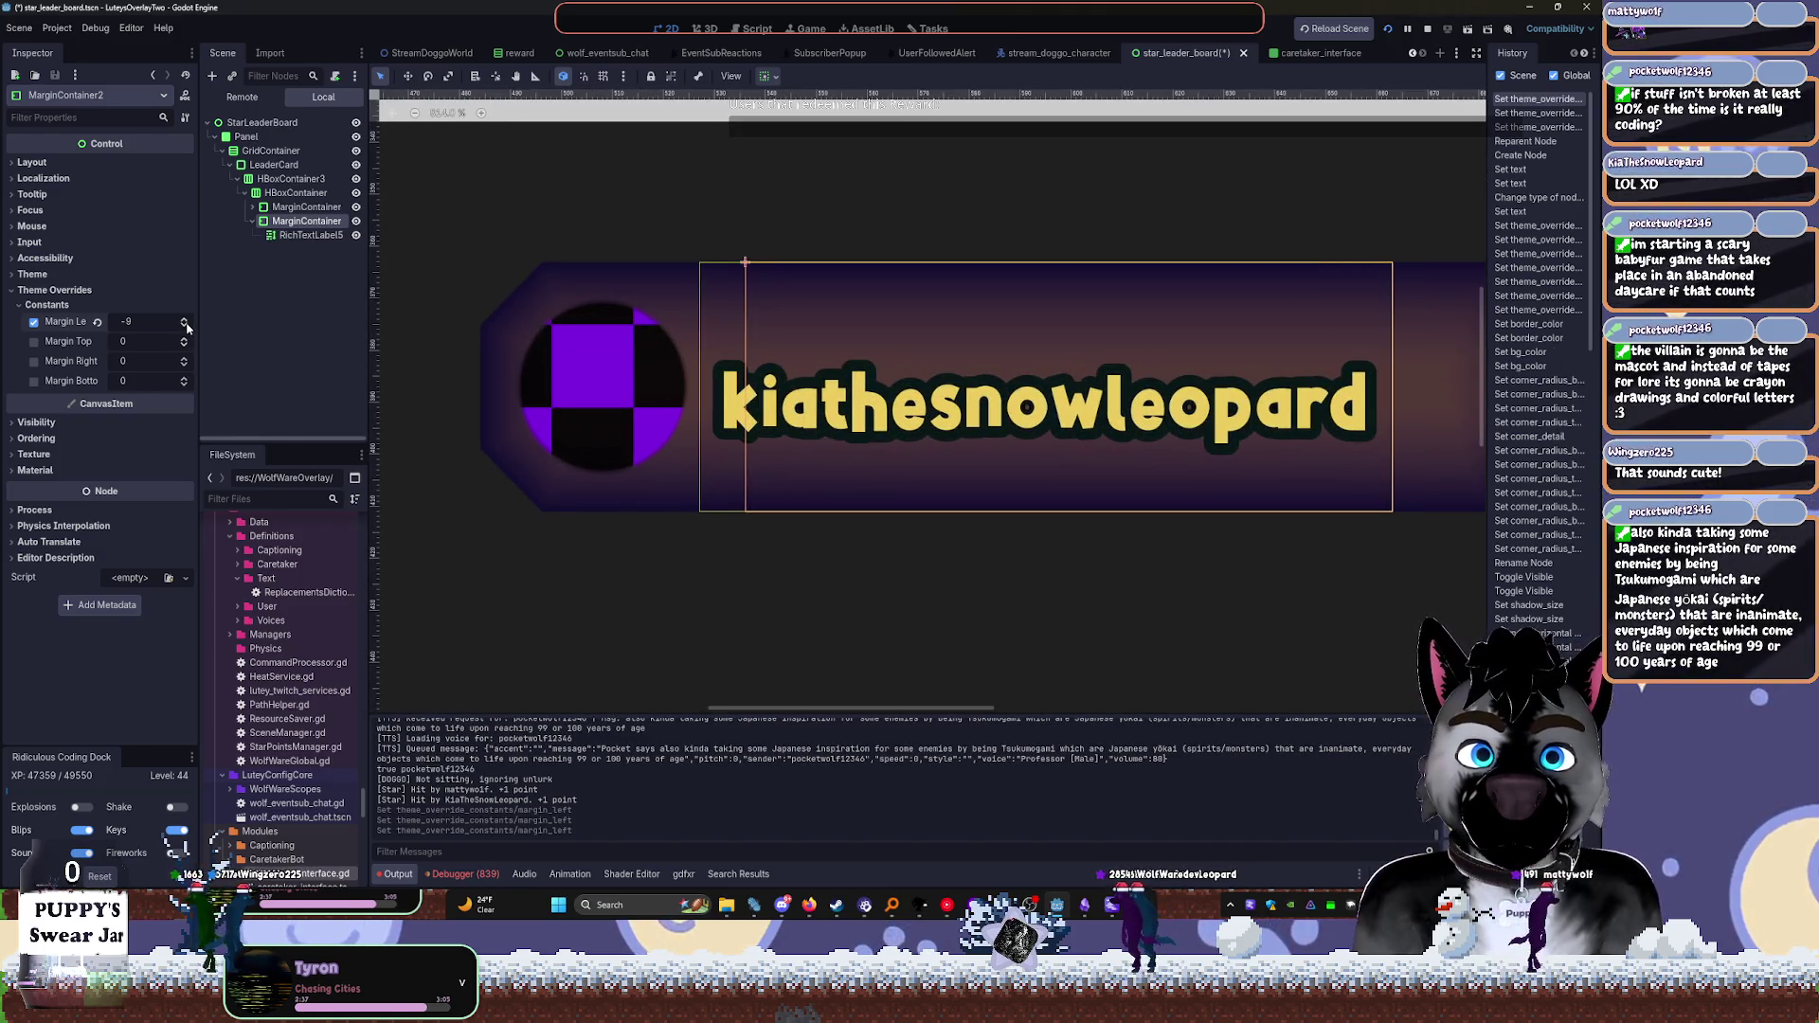
{"action": "left_click", "coordinate": [186, 320]}
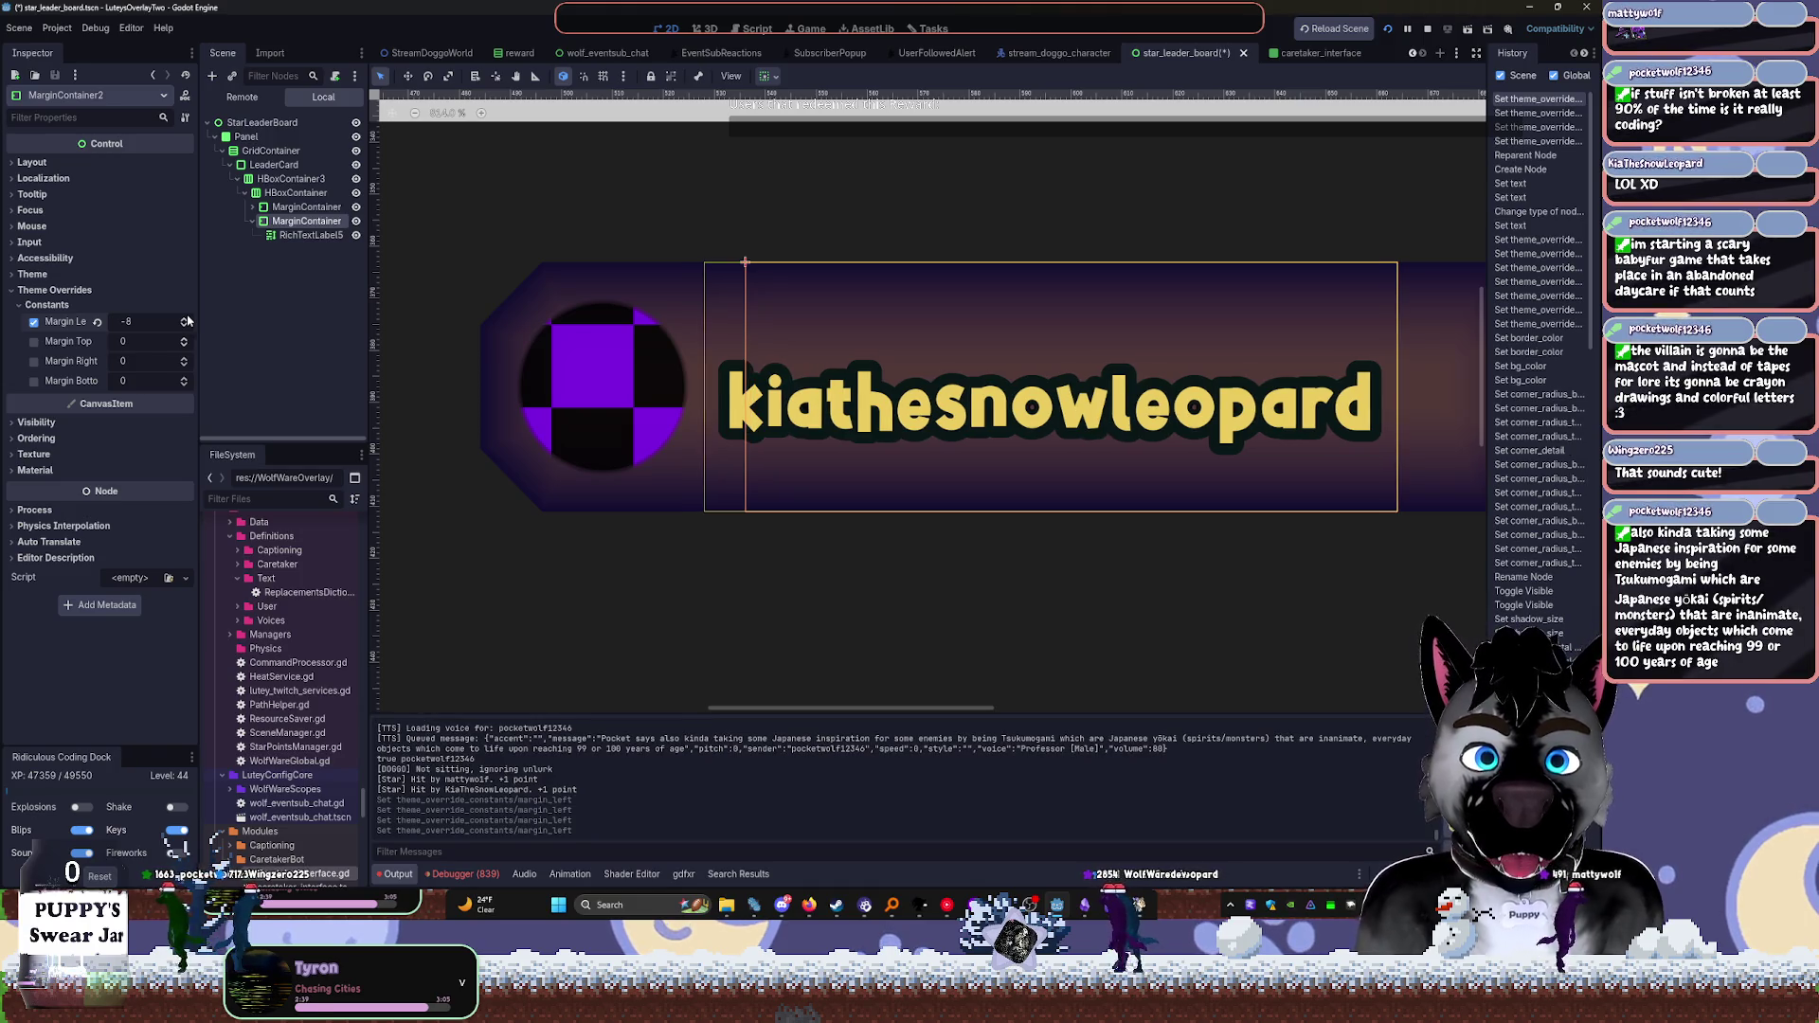
{"action": "left_click", "coordinate": [186, 319]}
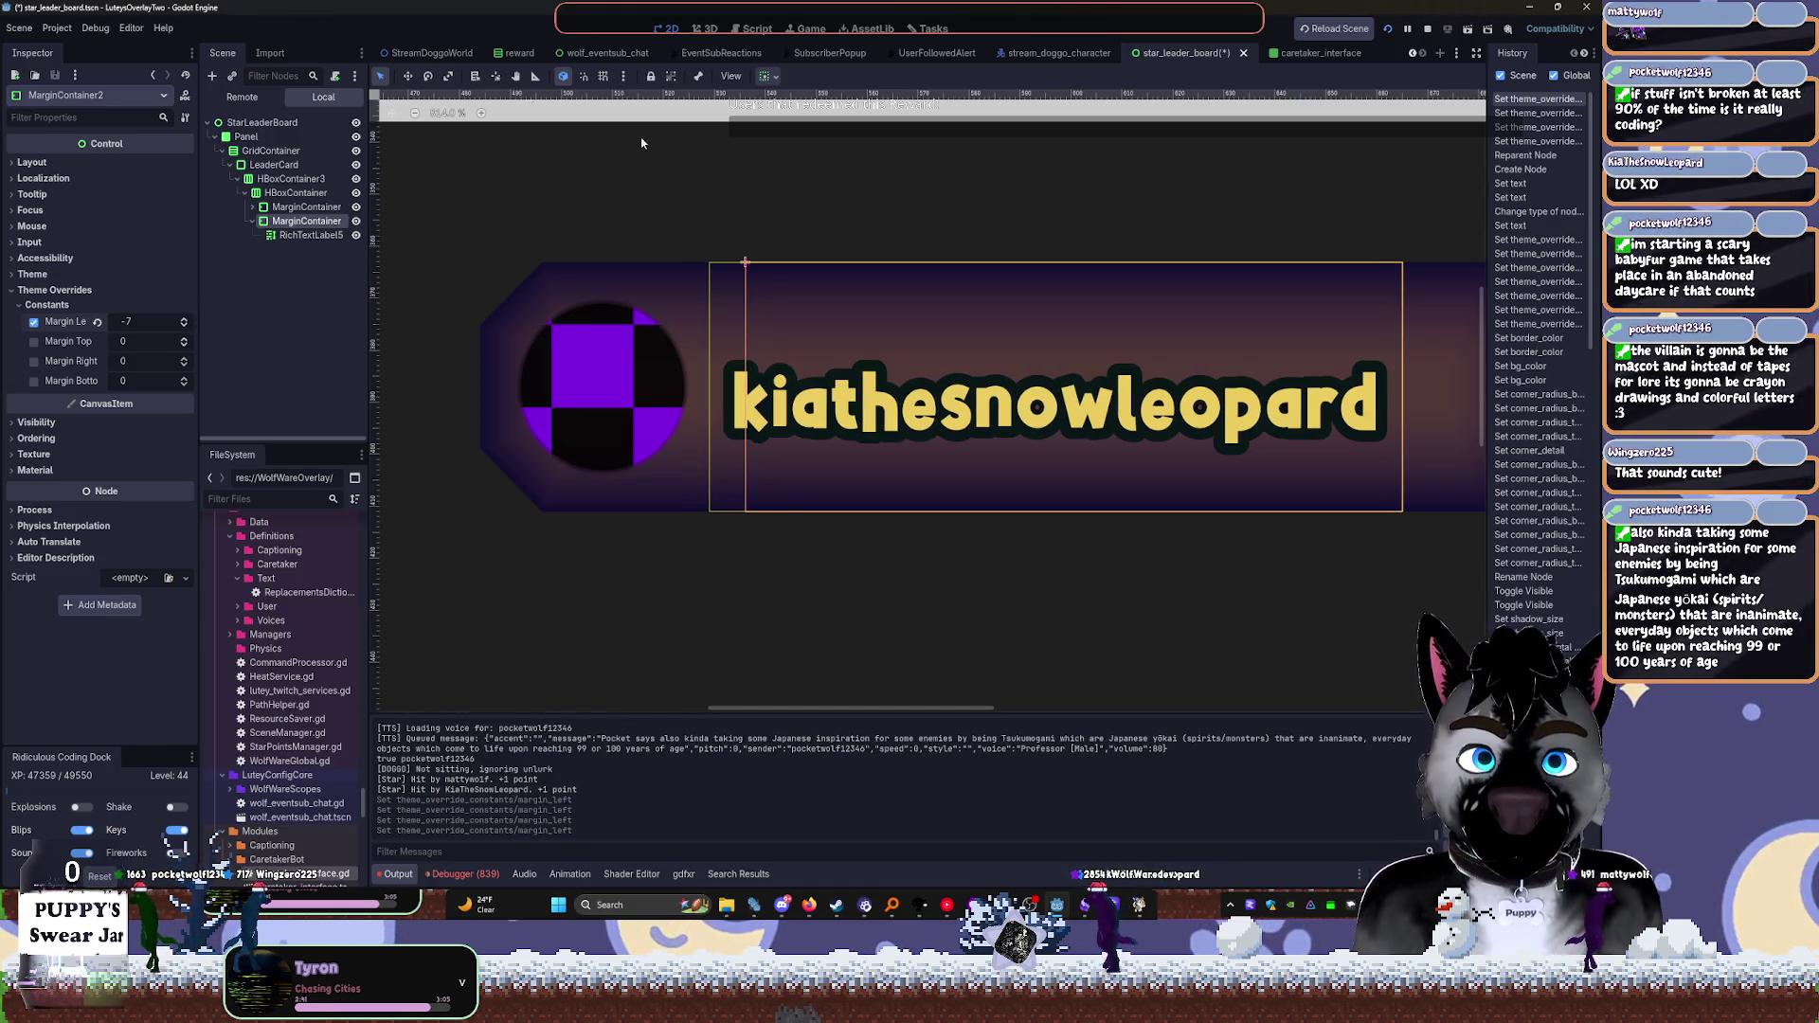
{"action": "left_click", "coordinate": [861, 186]}
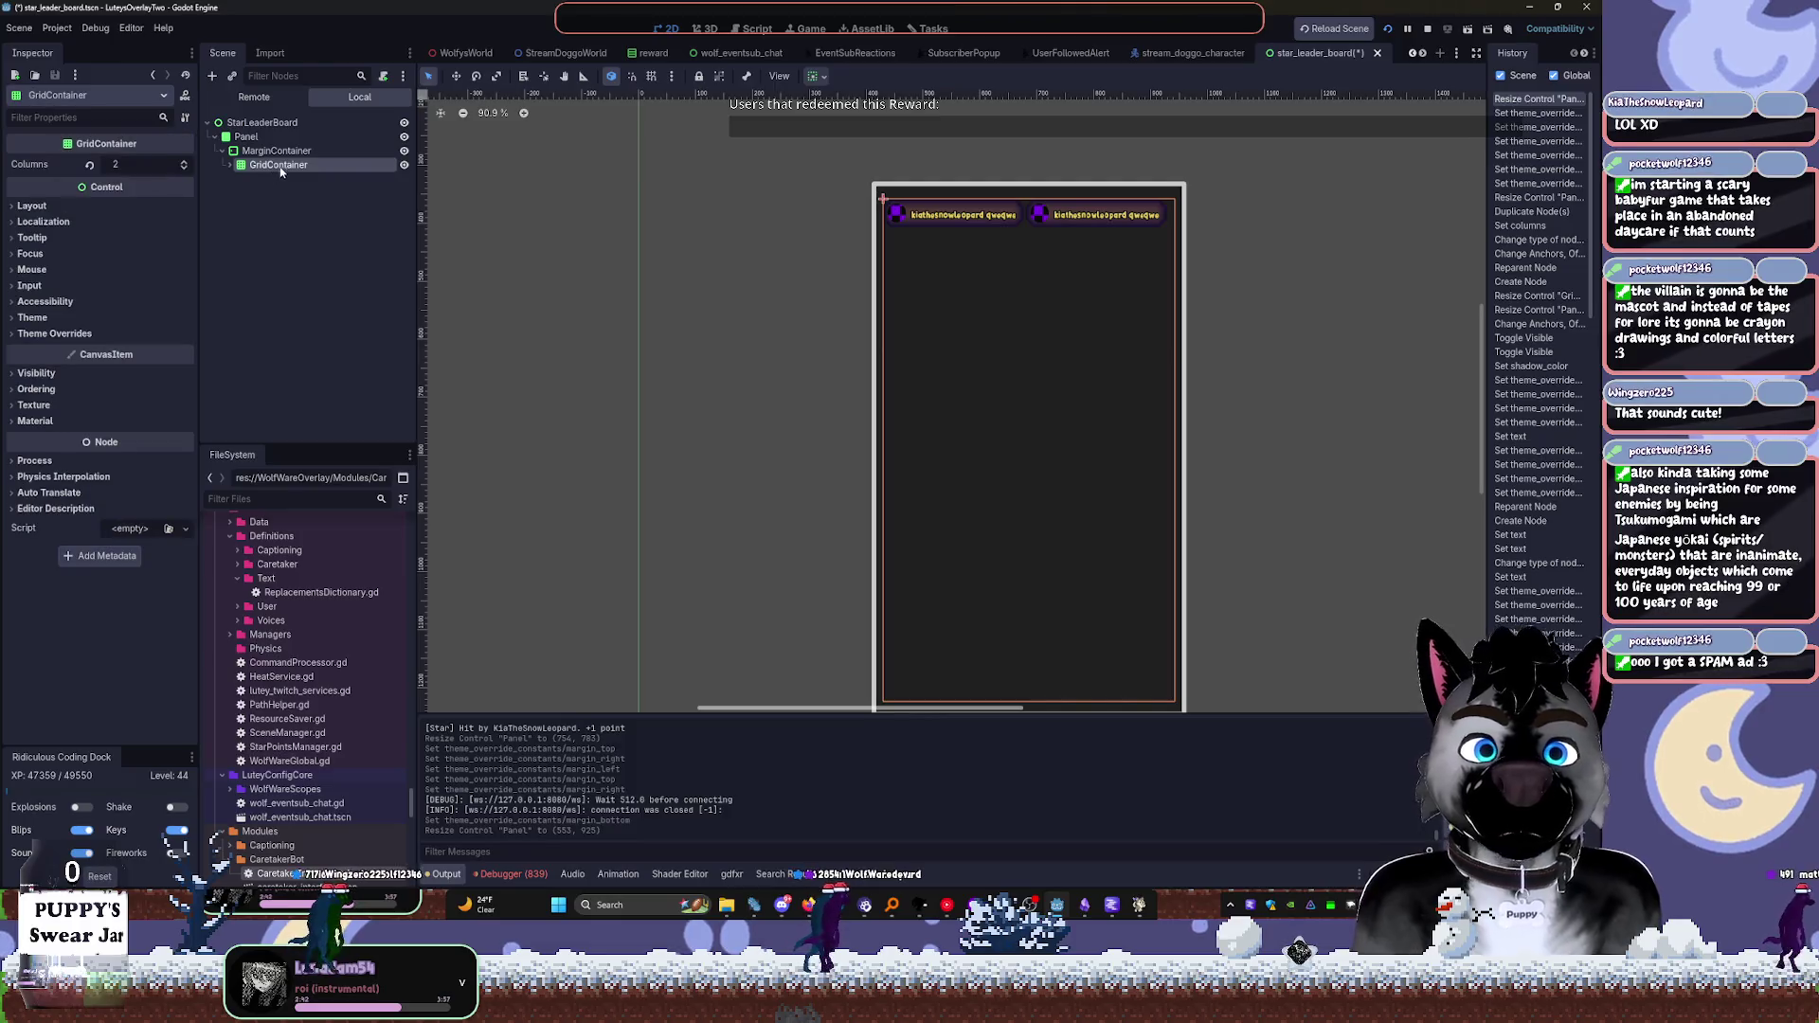
Set the GridContainer to 1 column and delete LeaderCard2
{"action": "left_click", "coordinate": [184, 168]}
{"action": "left_click", "coordinate": [248, 136]}
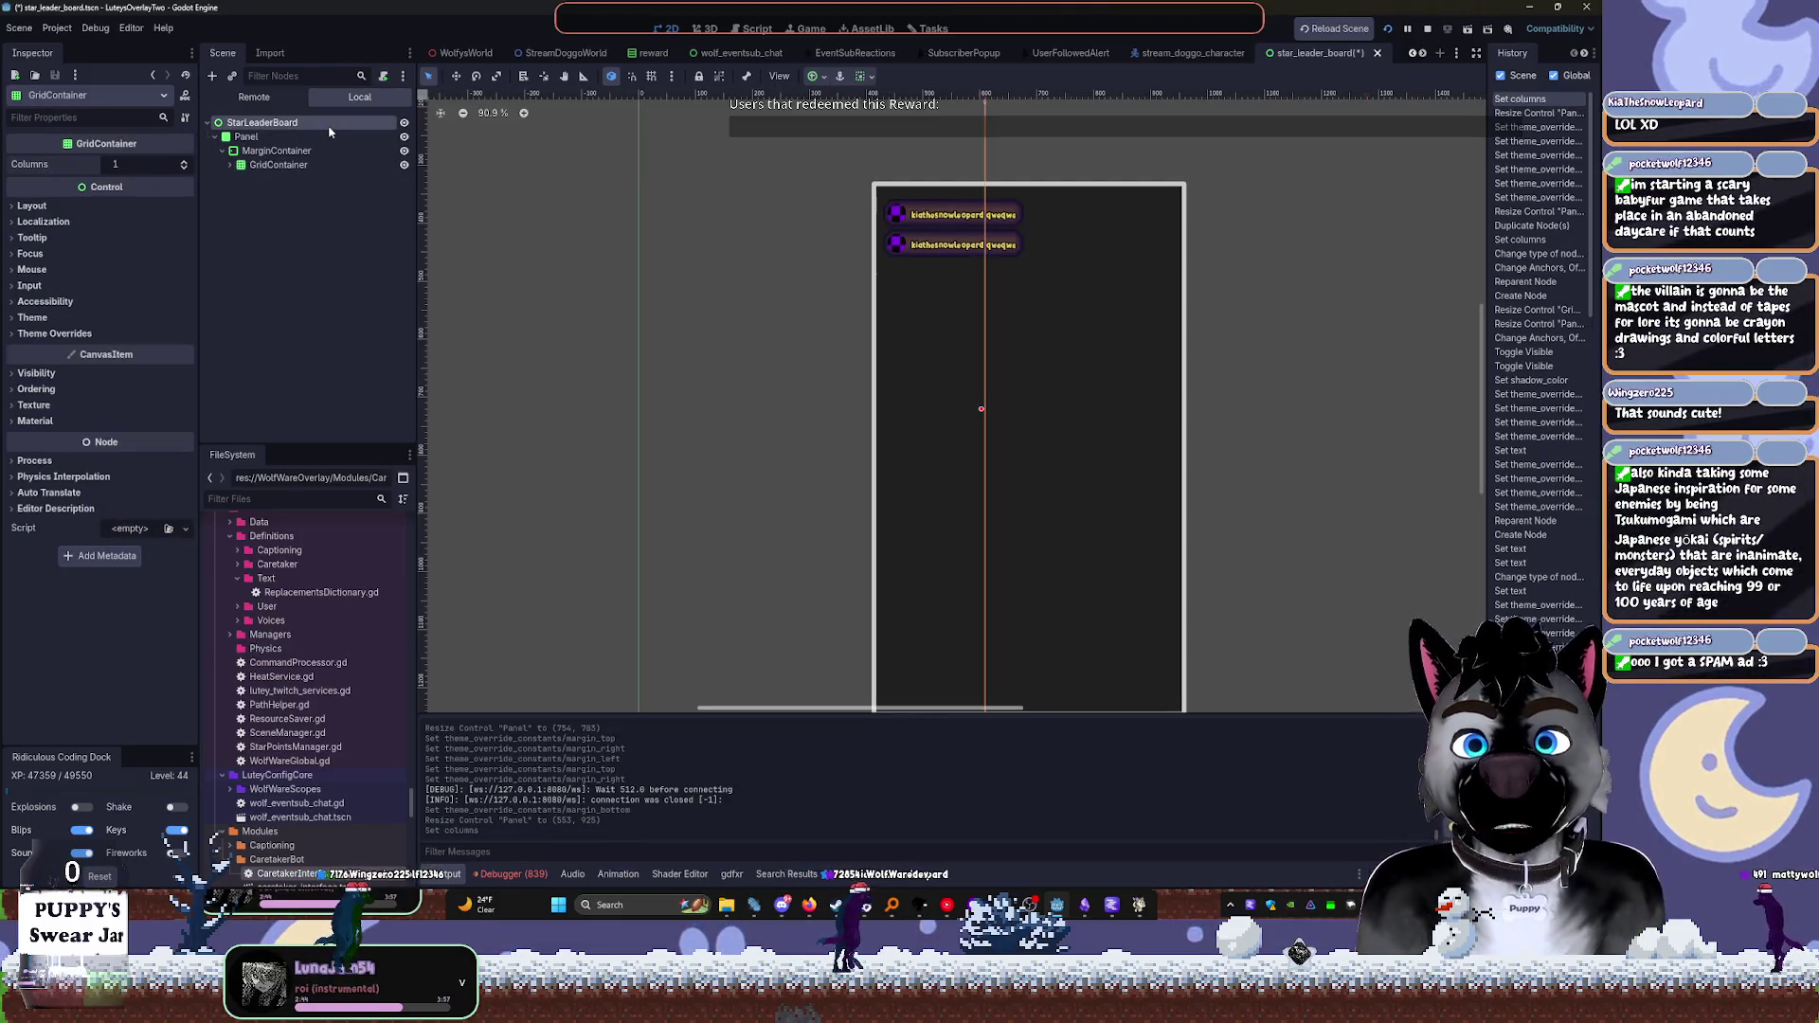
{"action": "left_click", "coordinate": [284, 164]}
{"action": "left_click", "coordinate": [230, 165]}
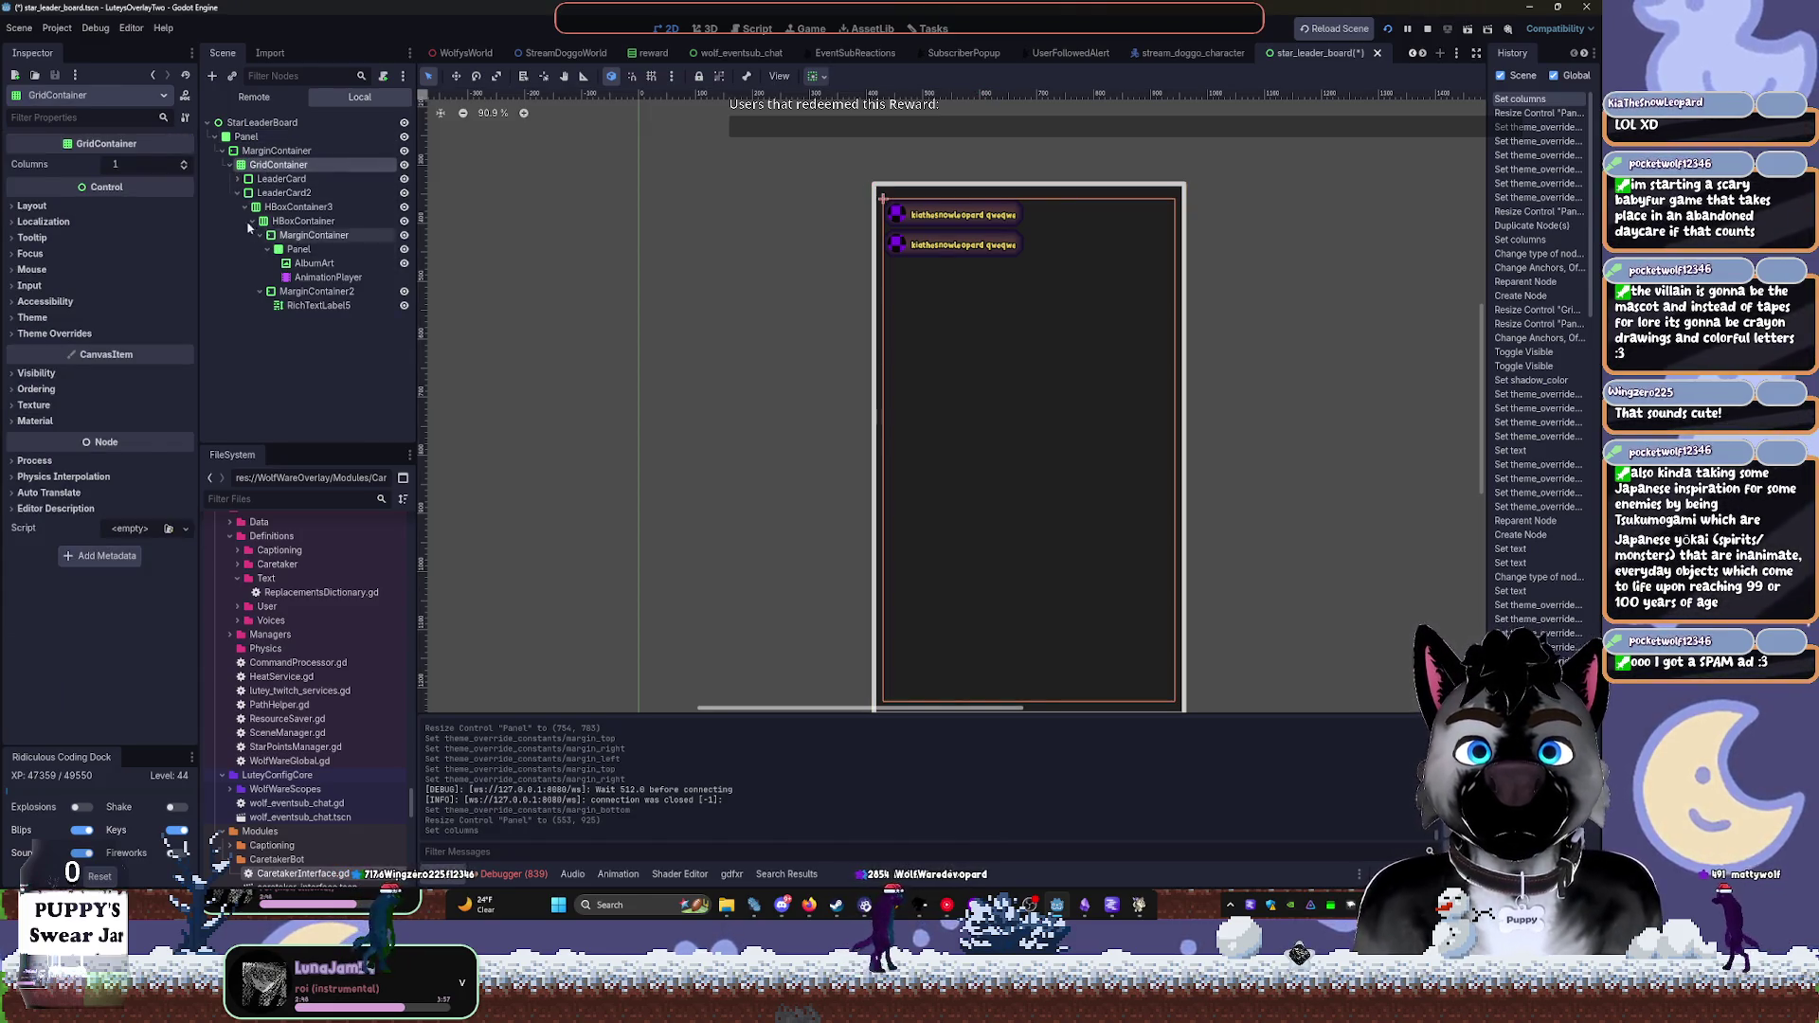
{"action": "left_click", "coordinate": [245, 193]}
{"action": "key", "text": "Delete"}
{"action": "left_click", "coordinate": [756, 471]}
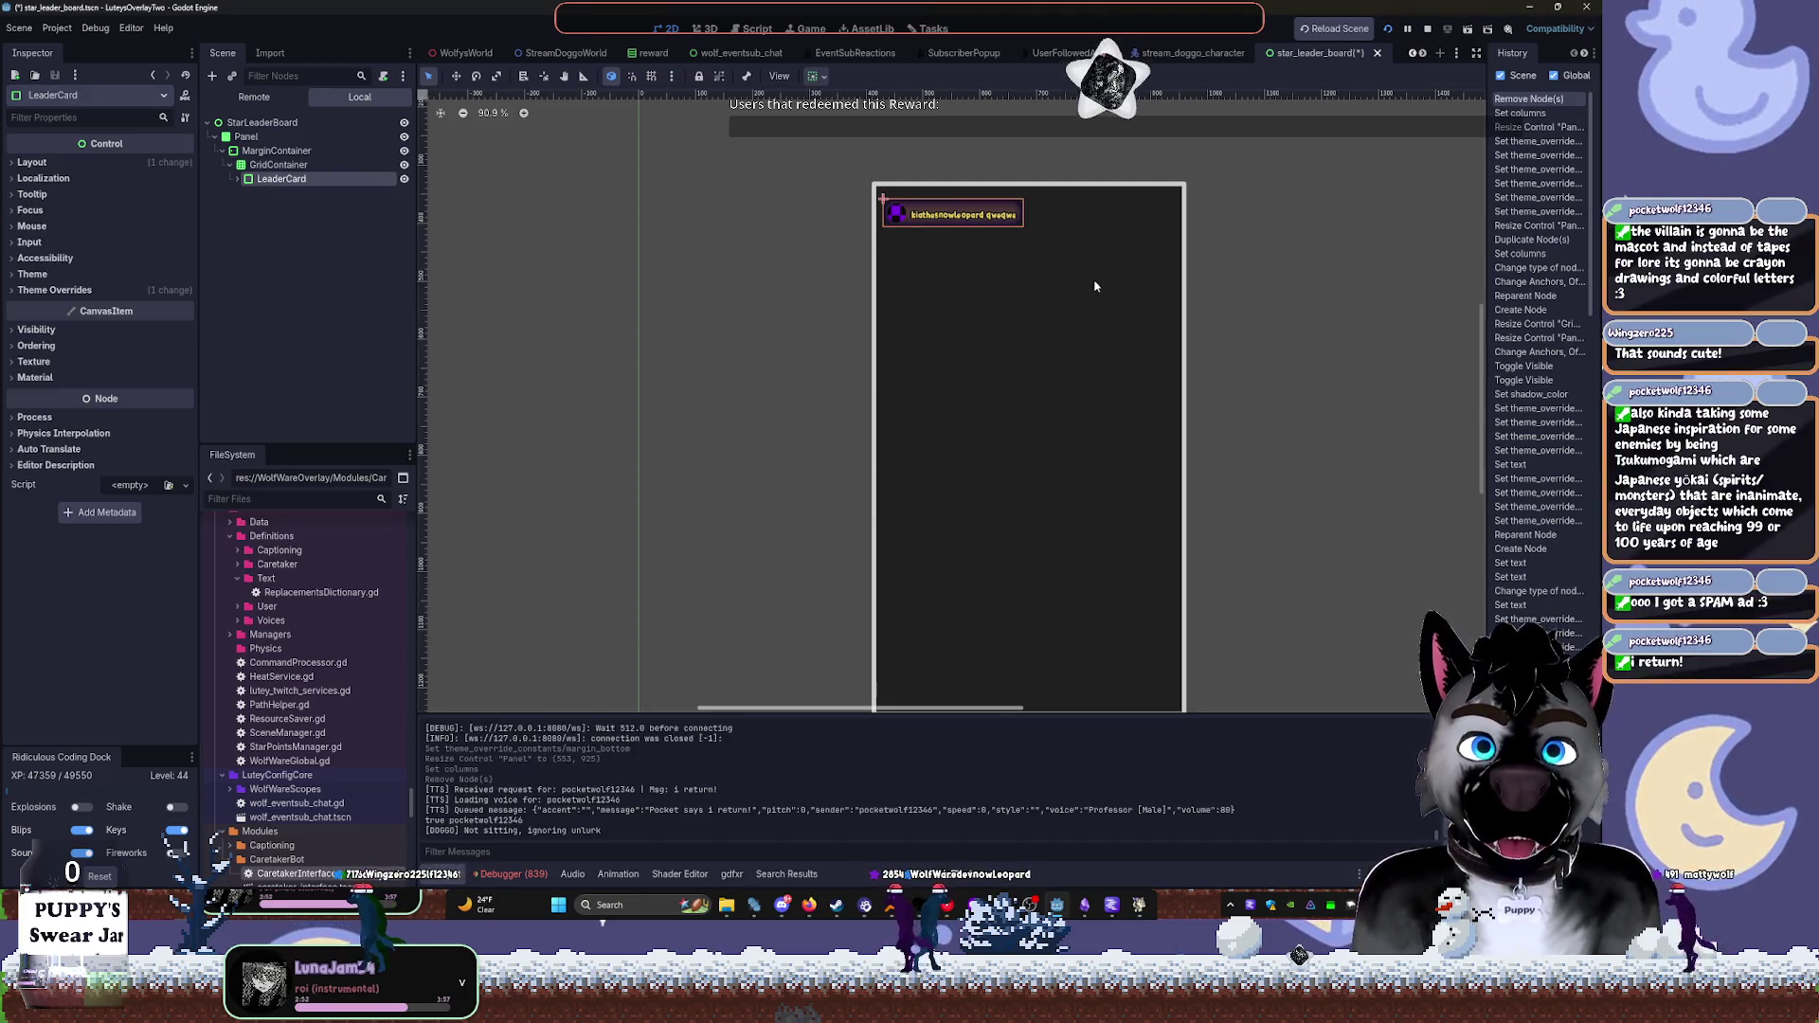
Duplicate LeaderCard up to six cards and open Change Type for GridContainer
{"action": "scroll", "coordinate": [1086, 287], "scroll_direction": "down", "scroll_amount": 4}
{"action": "scroll", "coordinate": [980, 362], "scroll_direction": "up", "scroll_amount": 4}
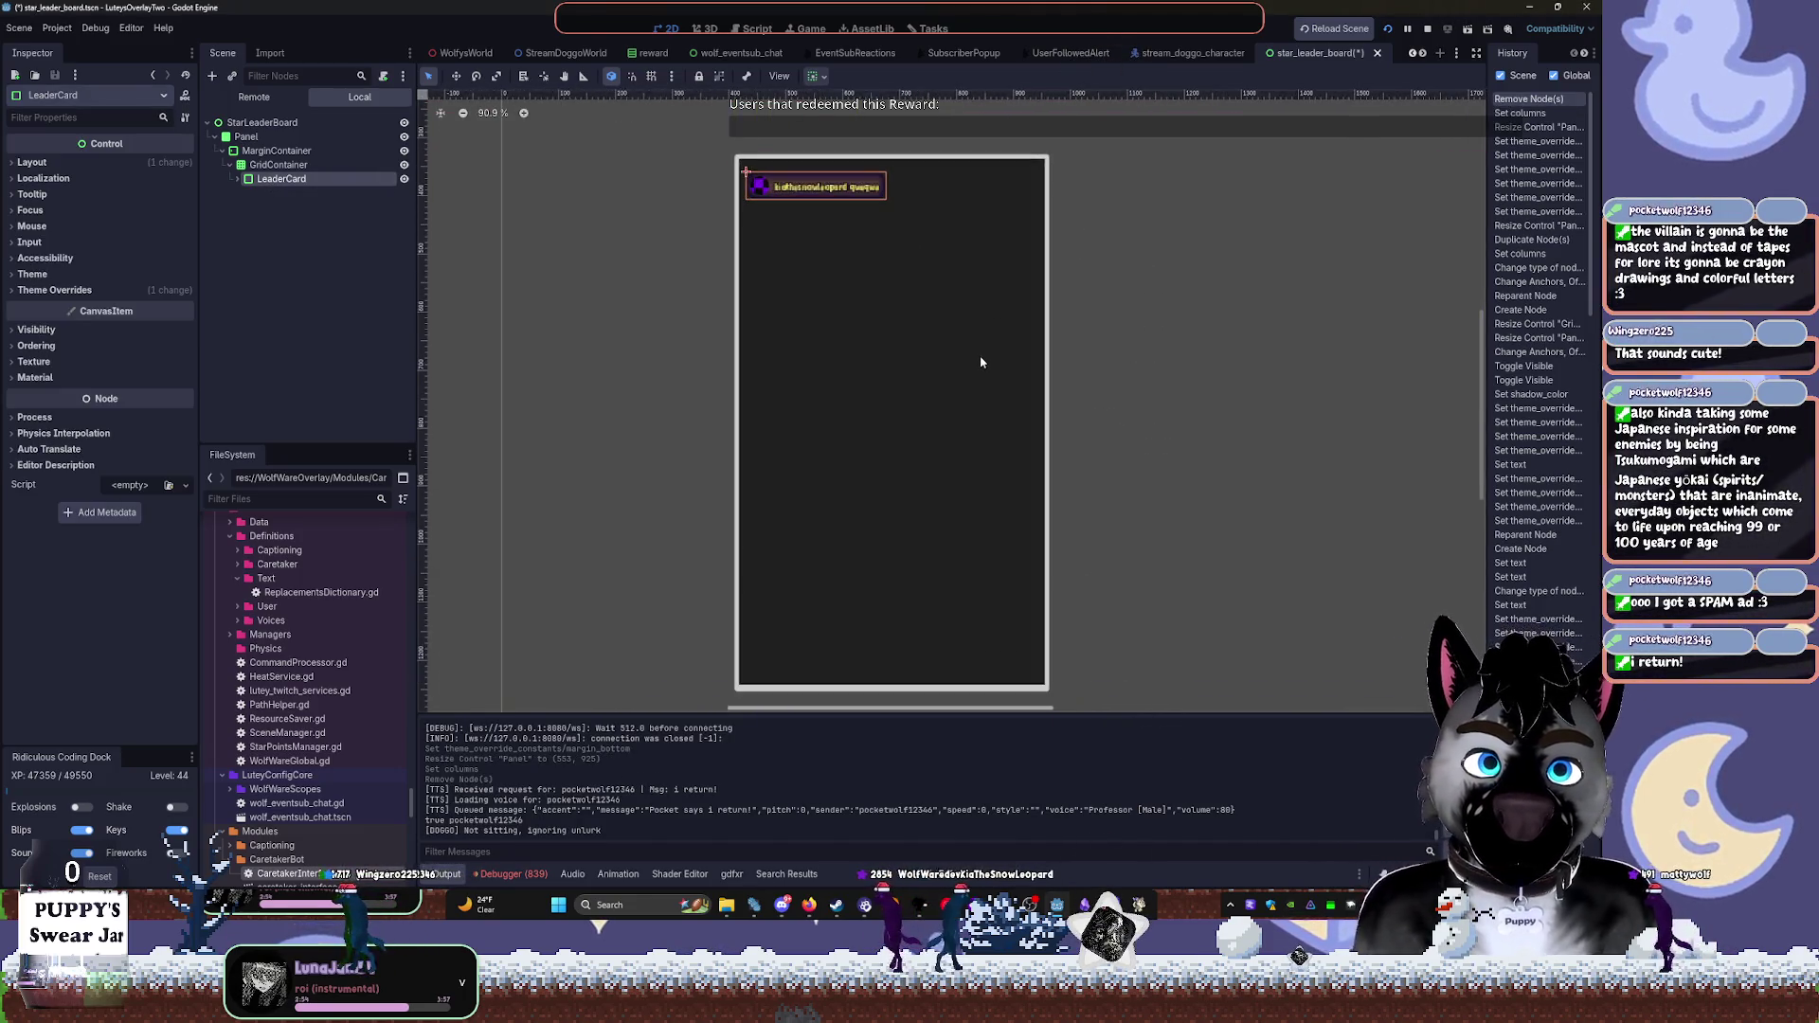
{"action": "scroll", "coordinate": [909, 325], "scroll_direction": "up", "scroll_amount": 4}
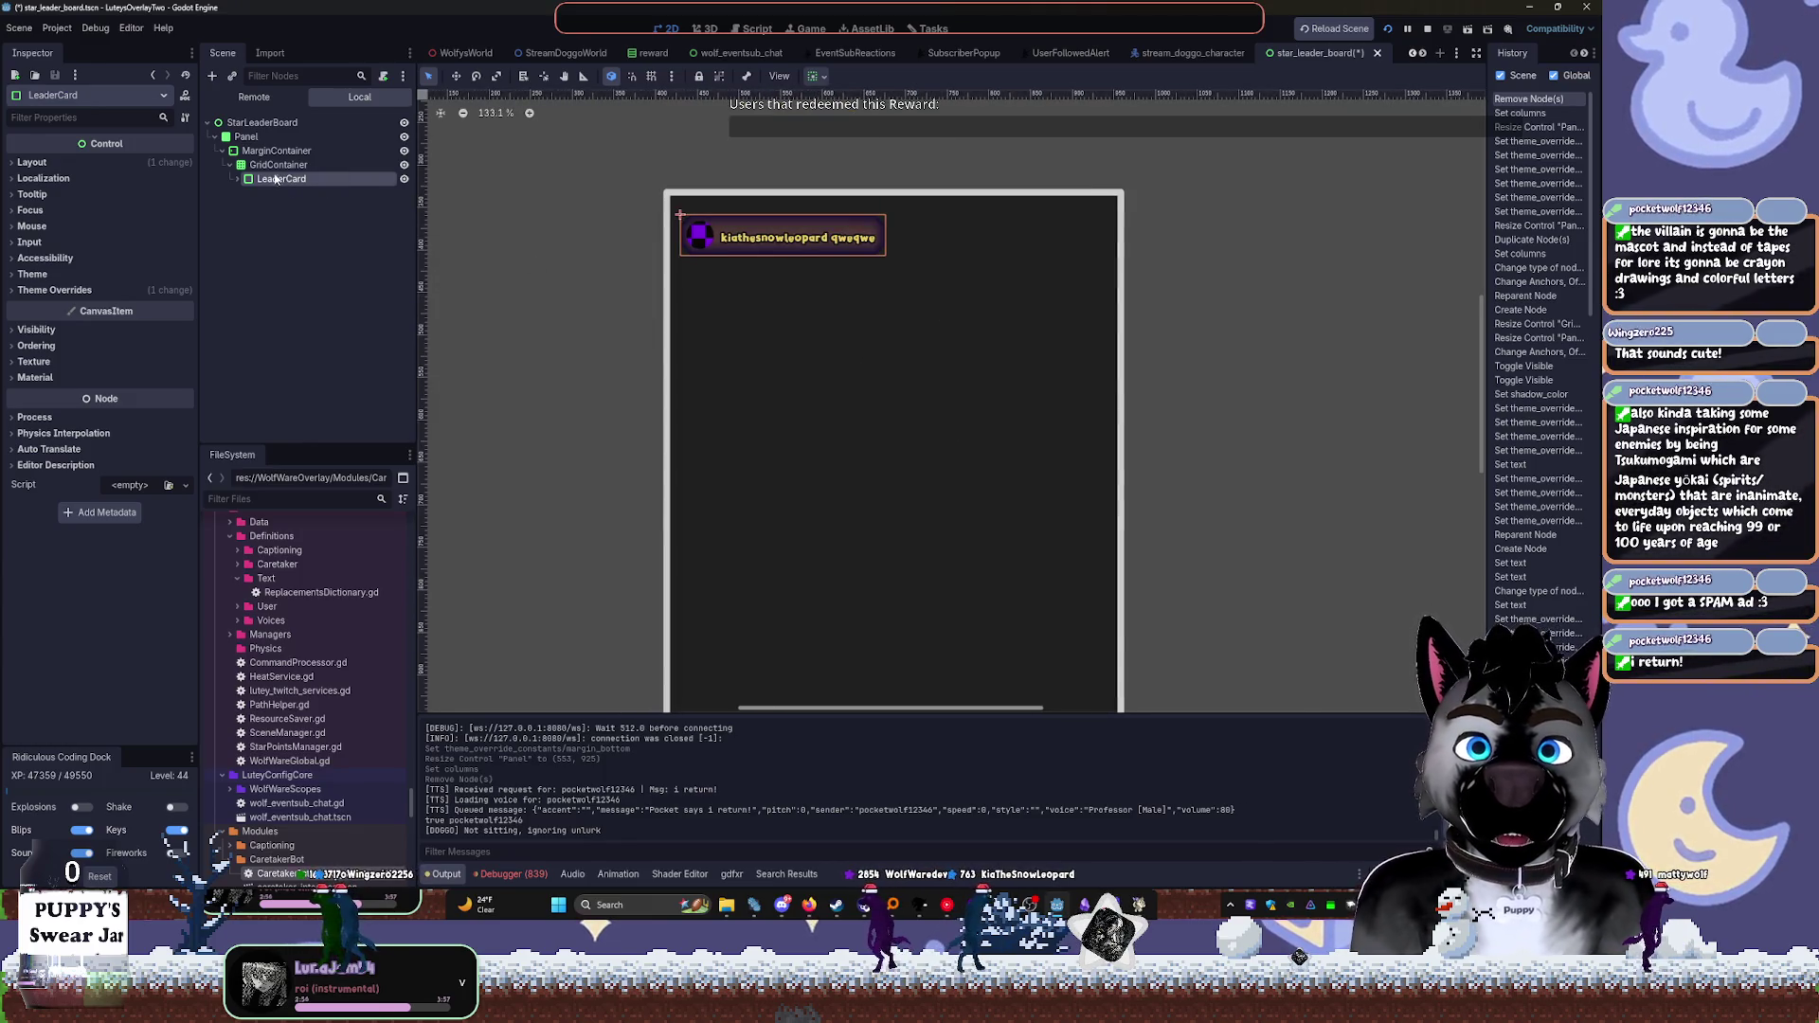
{"action": "key", "text": "ctrl+d"}
{"action": "key", "text": "ctrl+d"}
{"action": "key", "text": "ctrl+d"}
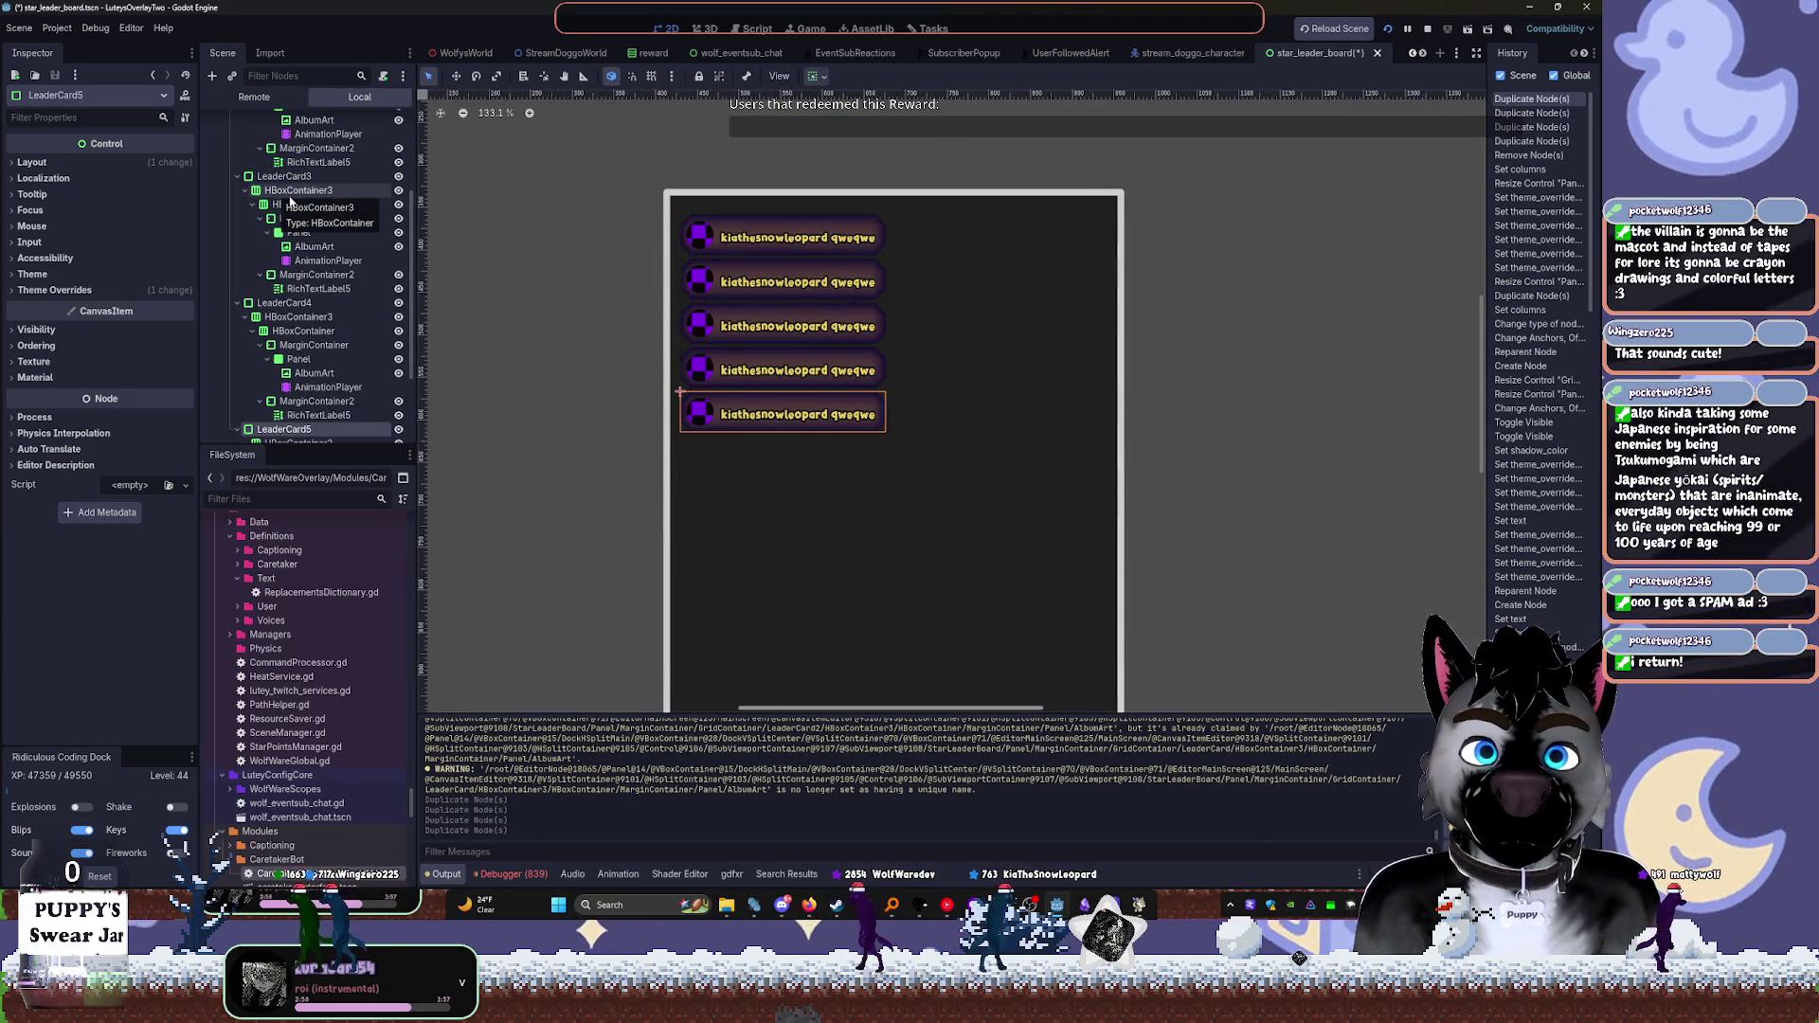
{"action": "key", "text": "ctrl+d"}
{"action": "scroll", "coordinate": [274, 185], "scroll_direction": "up", "scroll_amount": 8}
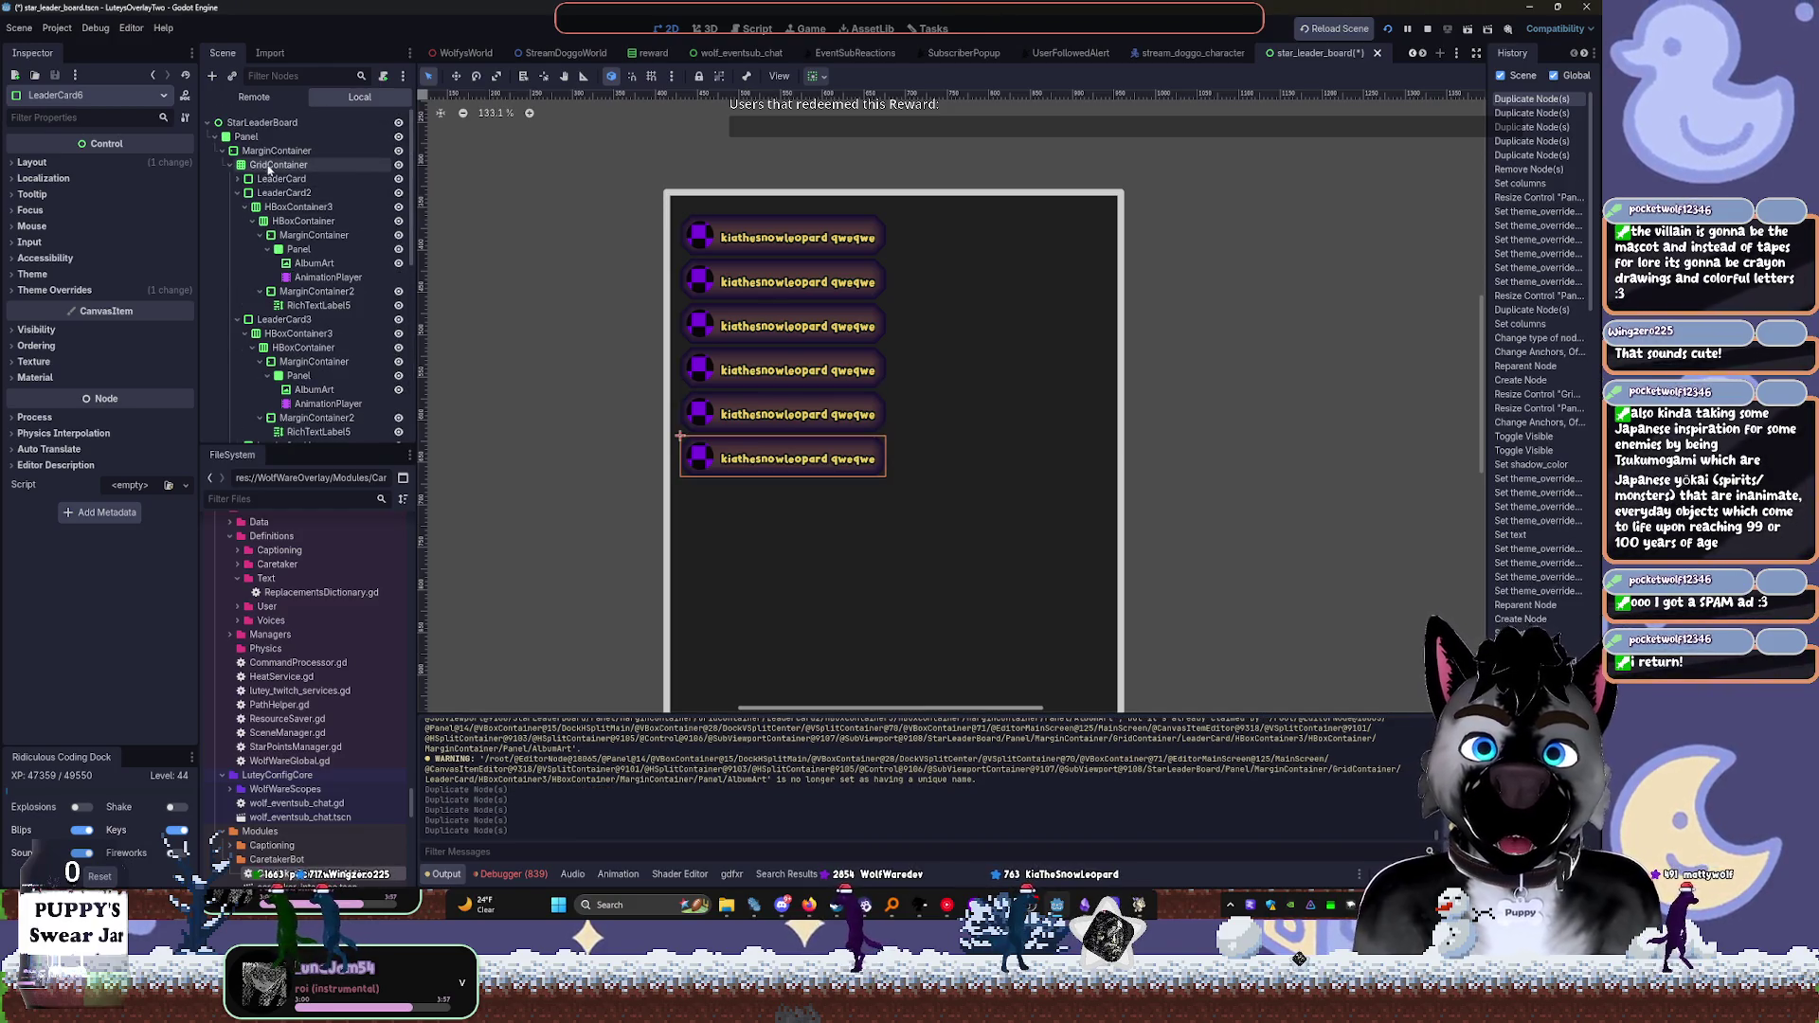
{"action": "left_click", "coordinate": [271, 166]}
{"action": "left_click", "coordinate": [231, 166]}
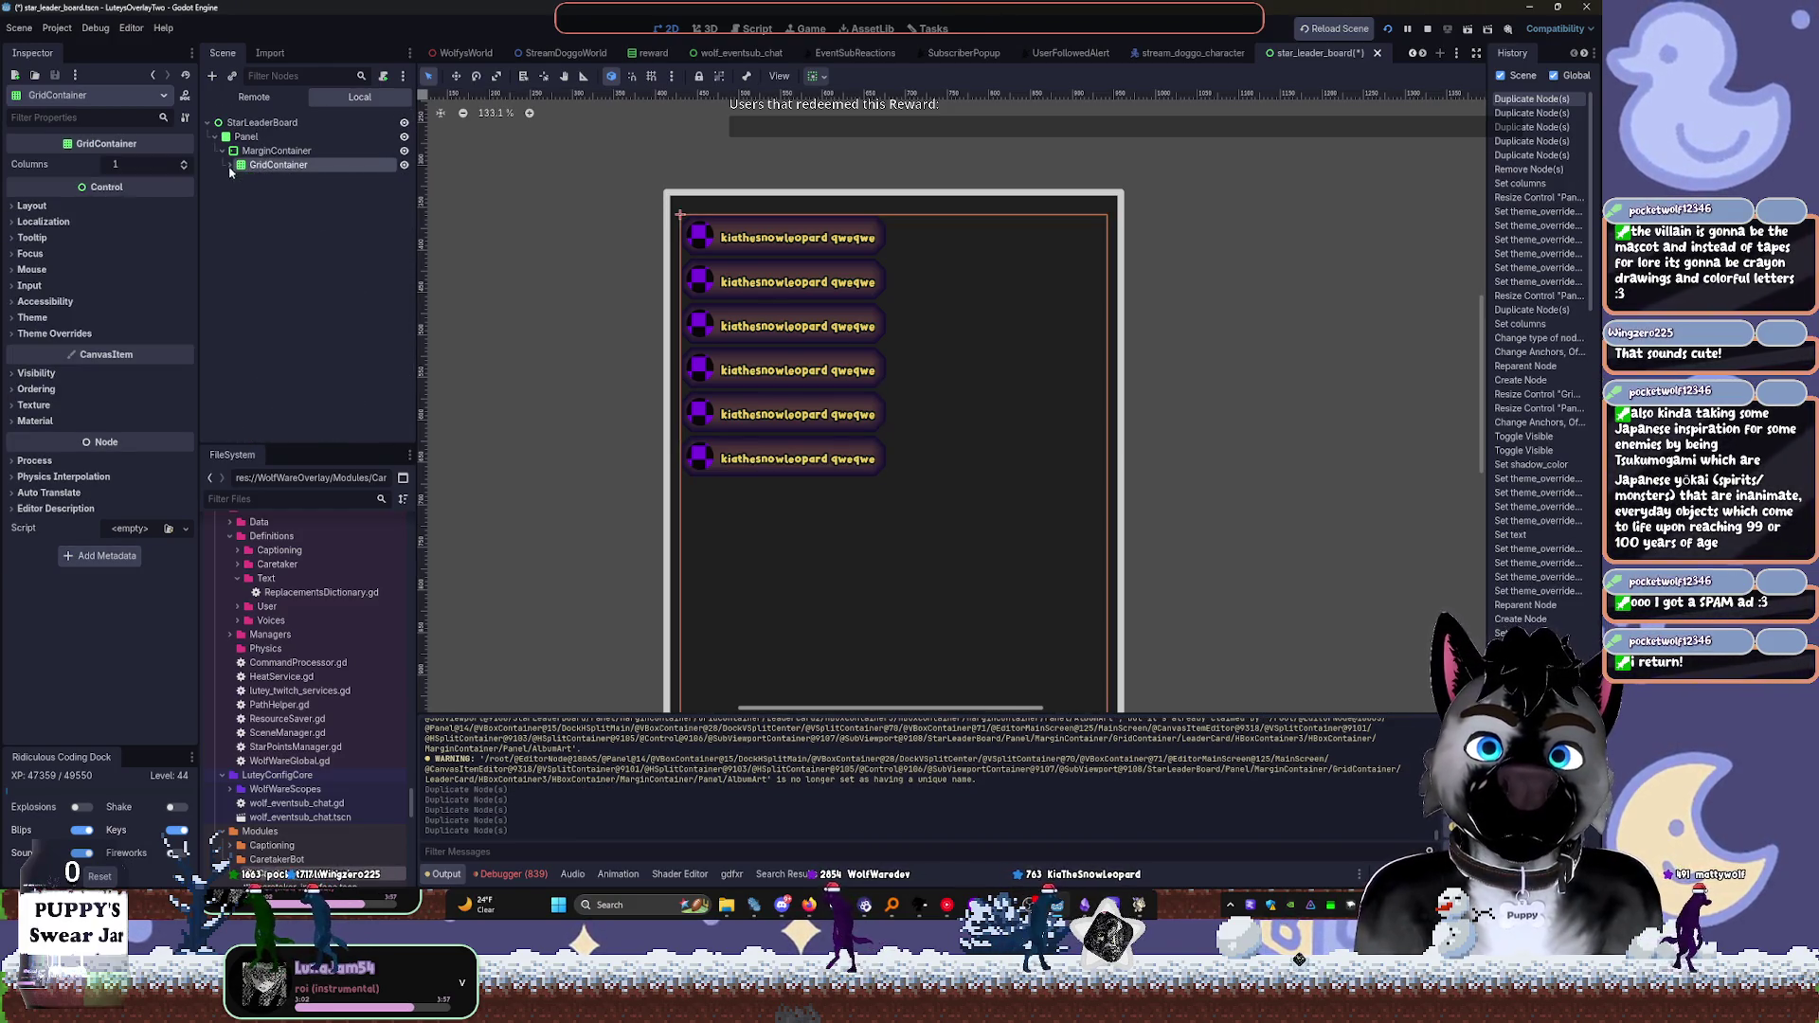
{"action": "left_click", "coordinate": [270, 167]}
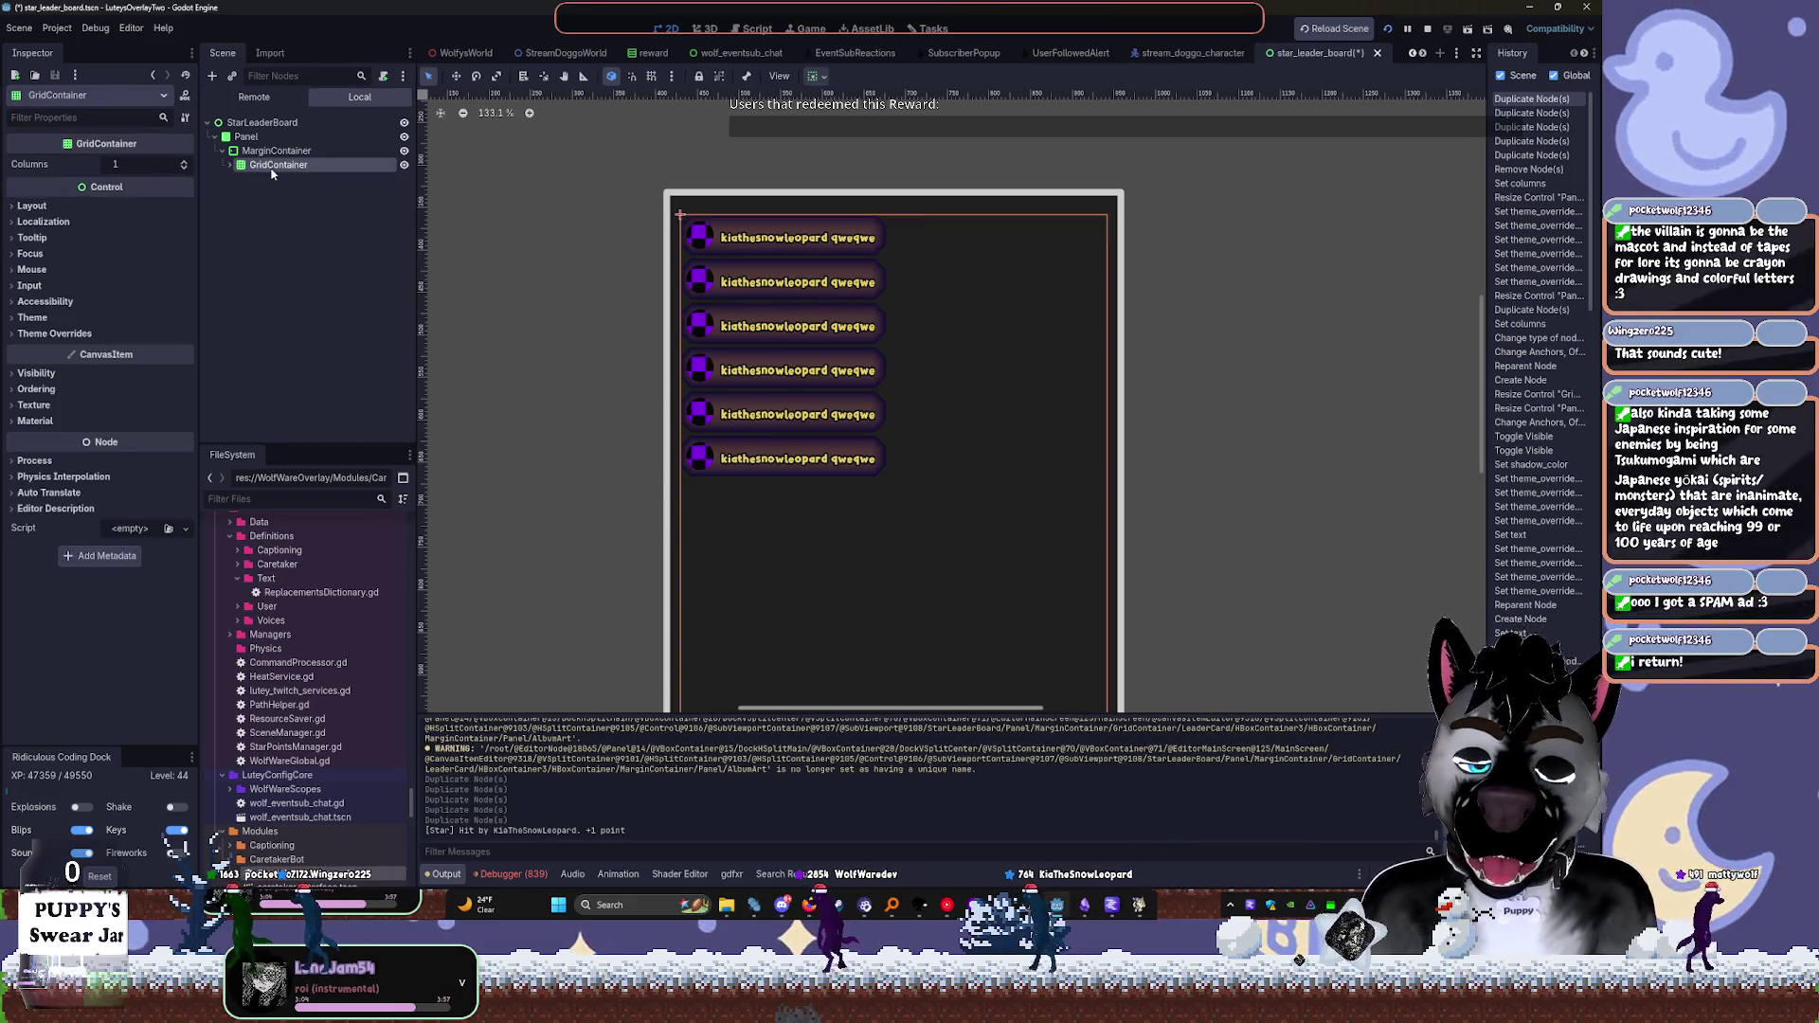
Change GridContainer to VBoxContainer, set Separation override to 11, save, and stop the game
{"action": "type", "text": "vb"}
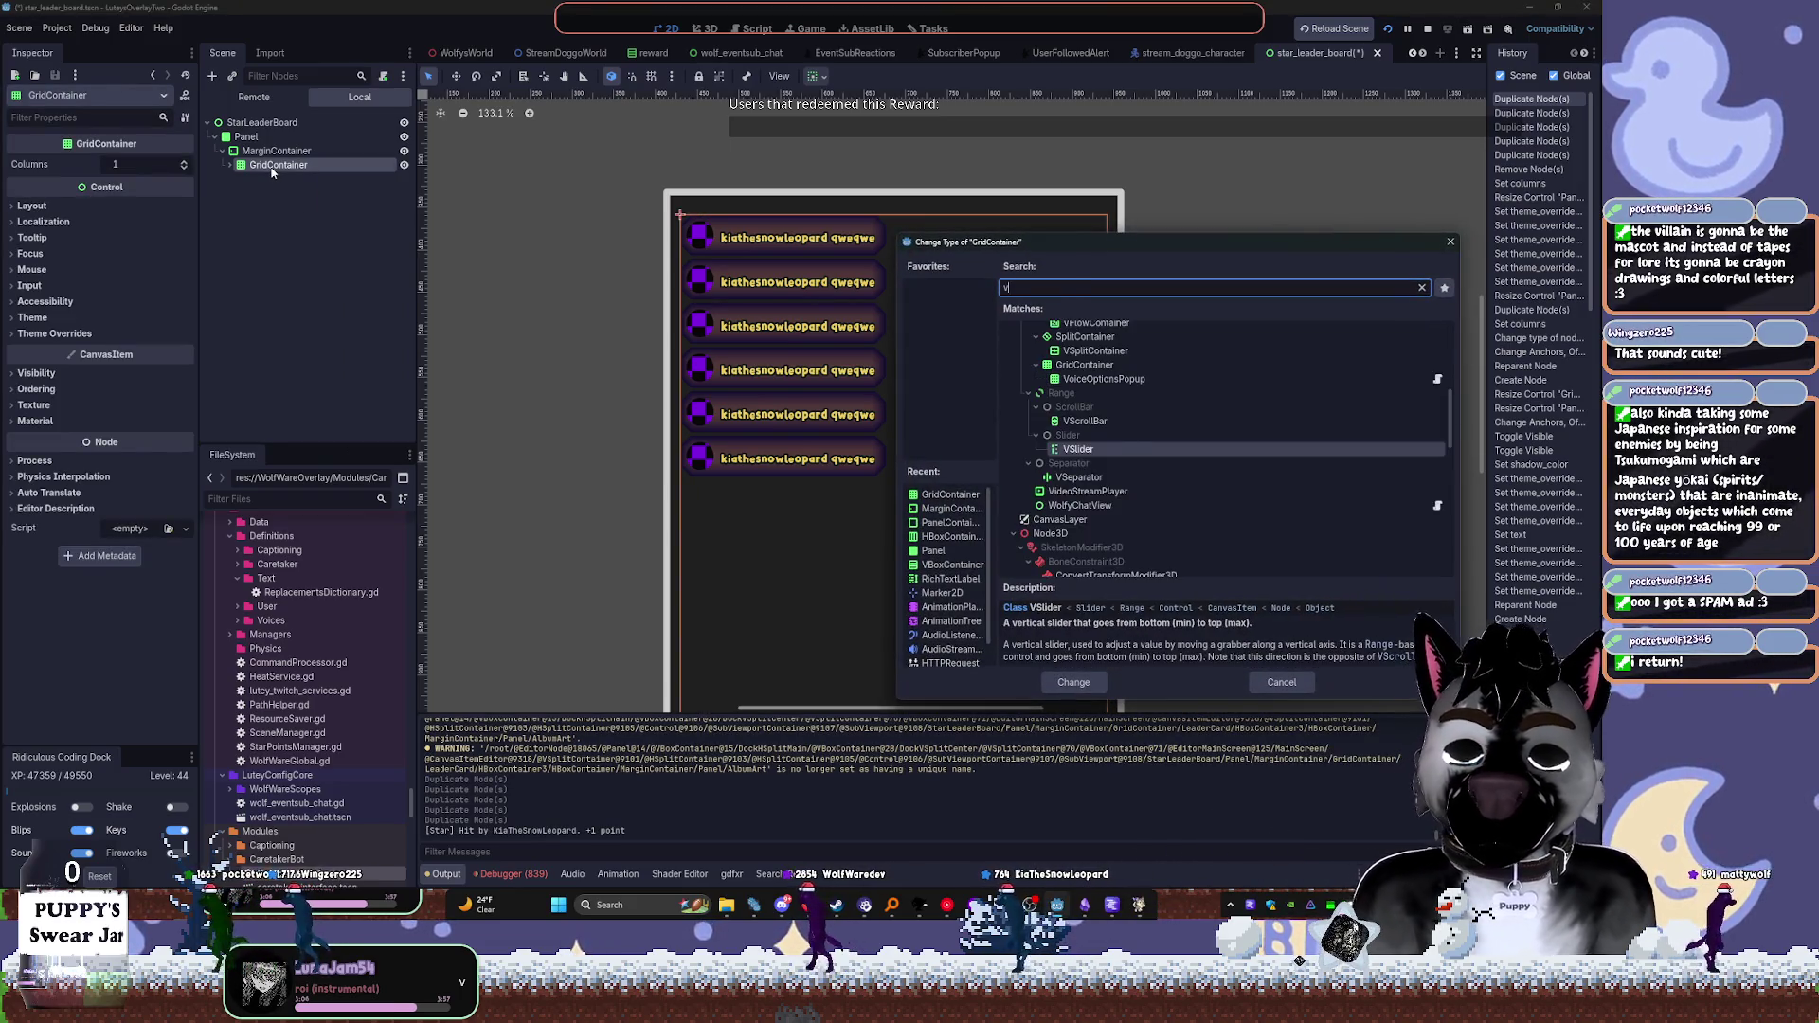
{"action": "key", "text": "Return"}
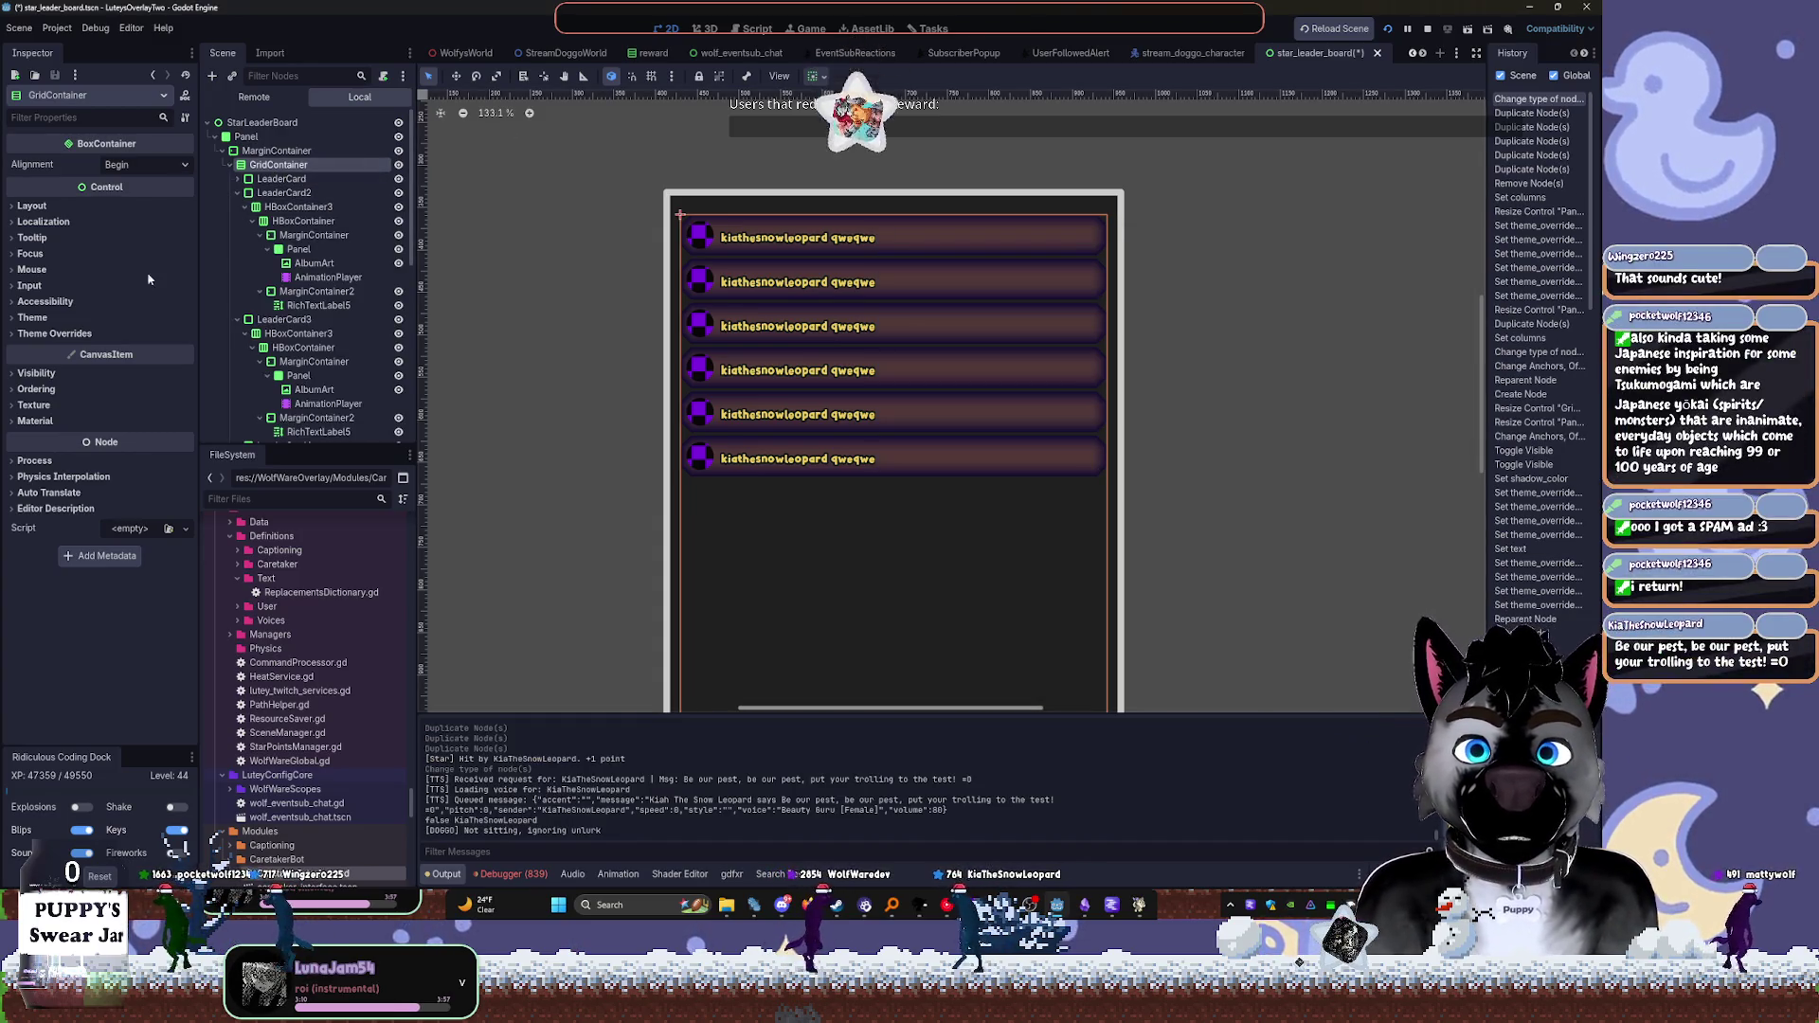
{"action": "left_click", "coordinate": [54, 333]}
{"action": "left_click_drag", "start_coordinate": [151, 365], "coordinate": [176, 365]}
{"action": "key", "text": "ctrl+s"}
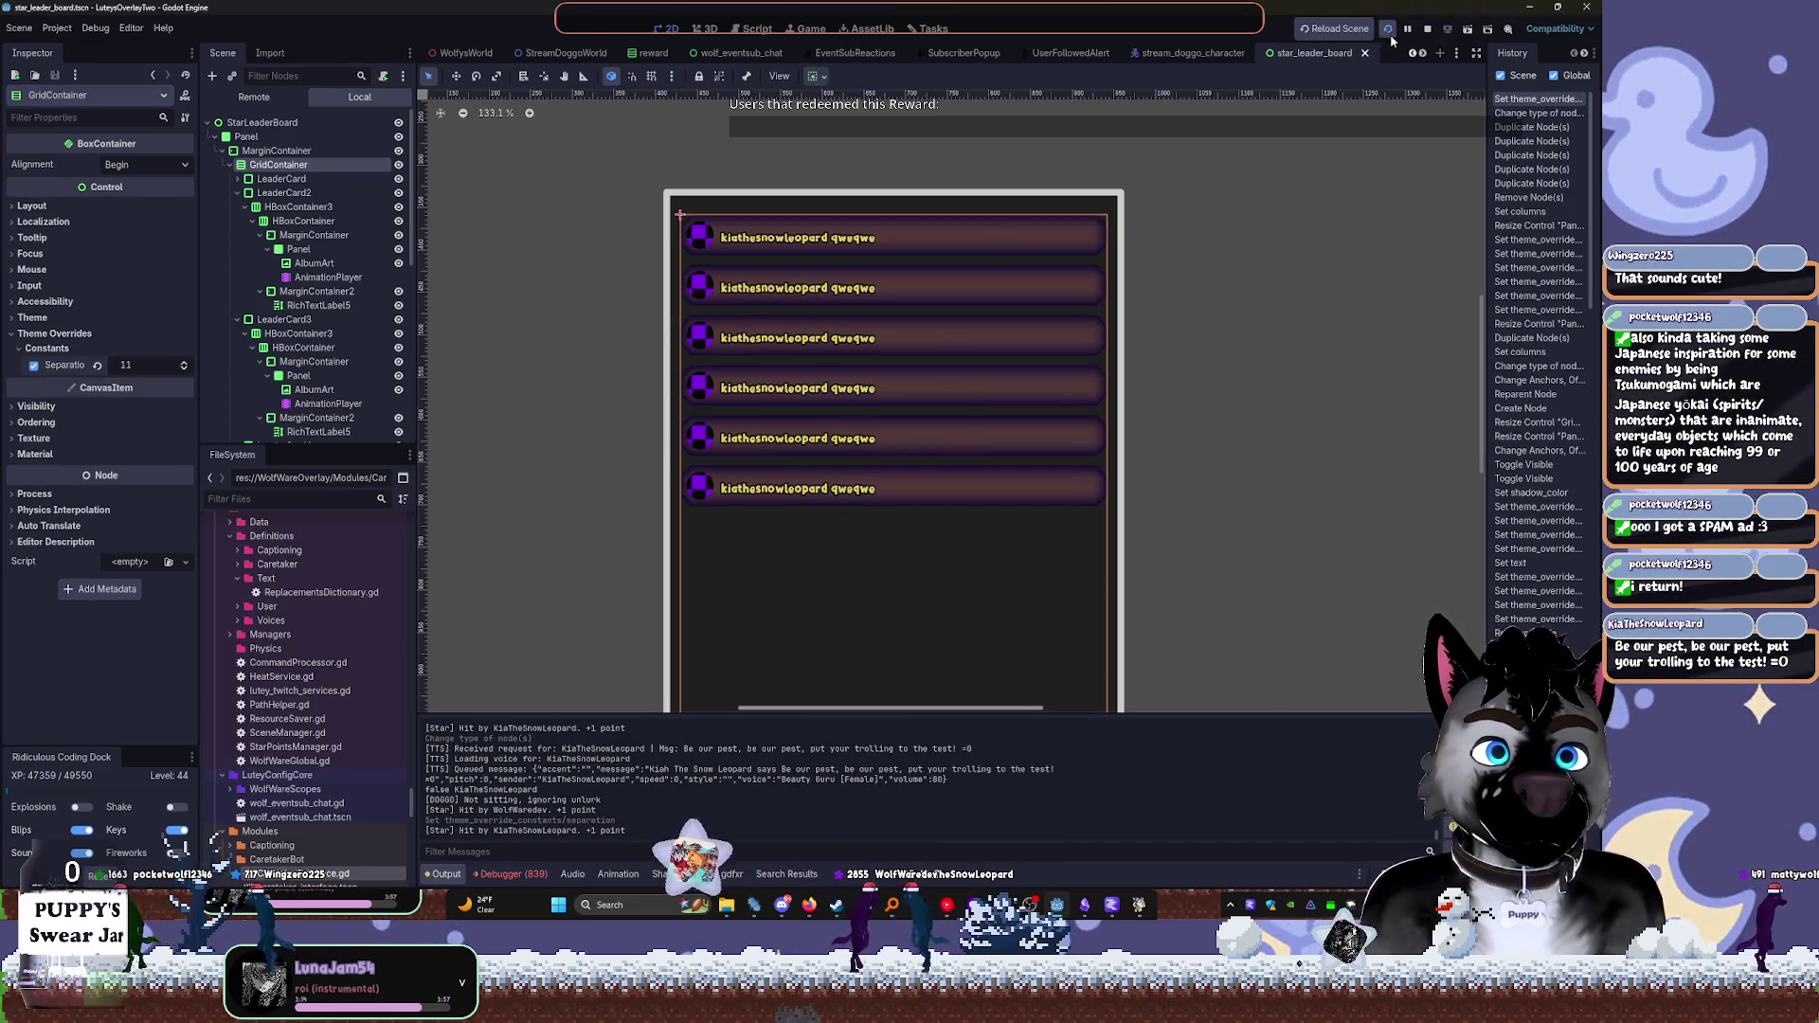
{"action": "left_click", "coordinate": [1427, 31]}
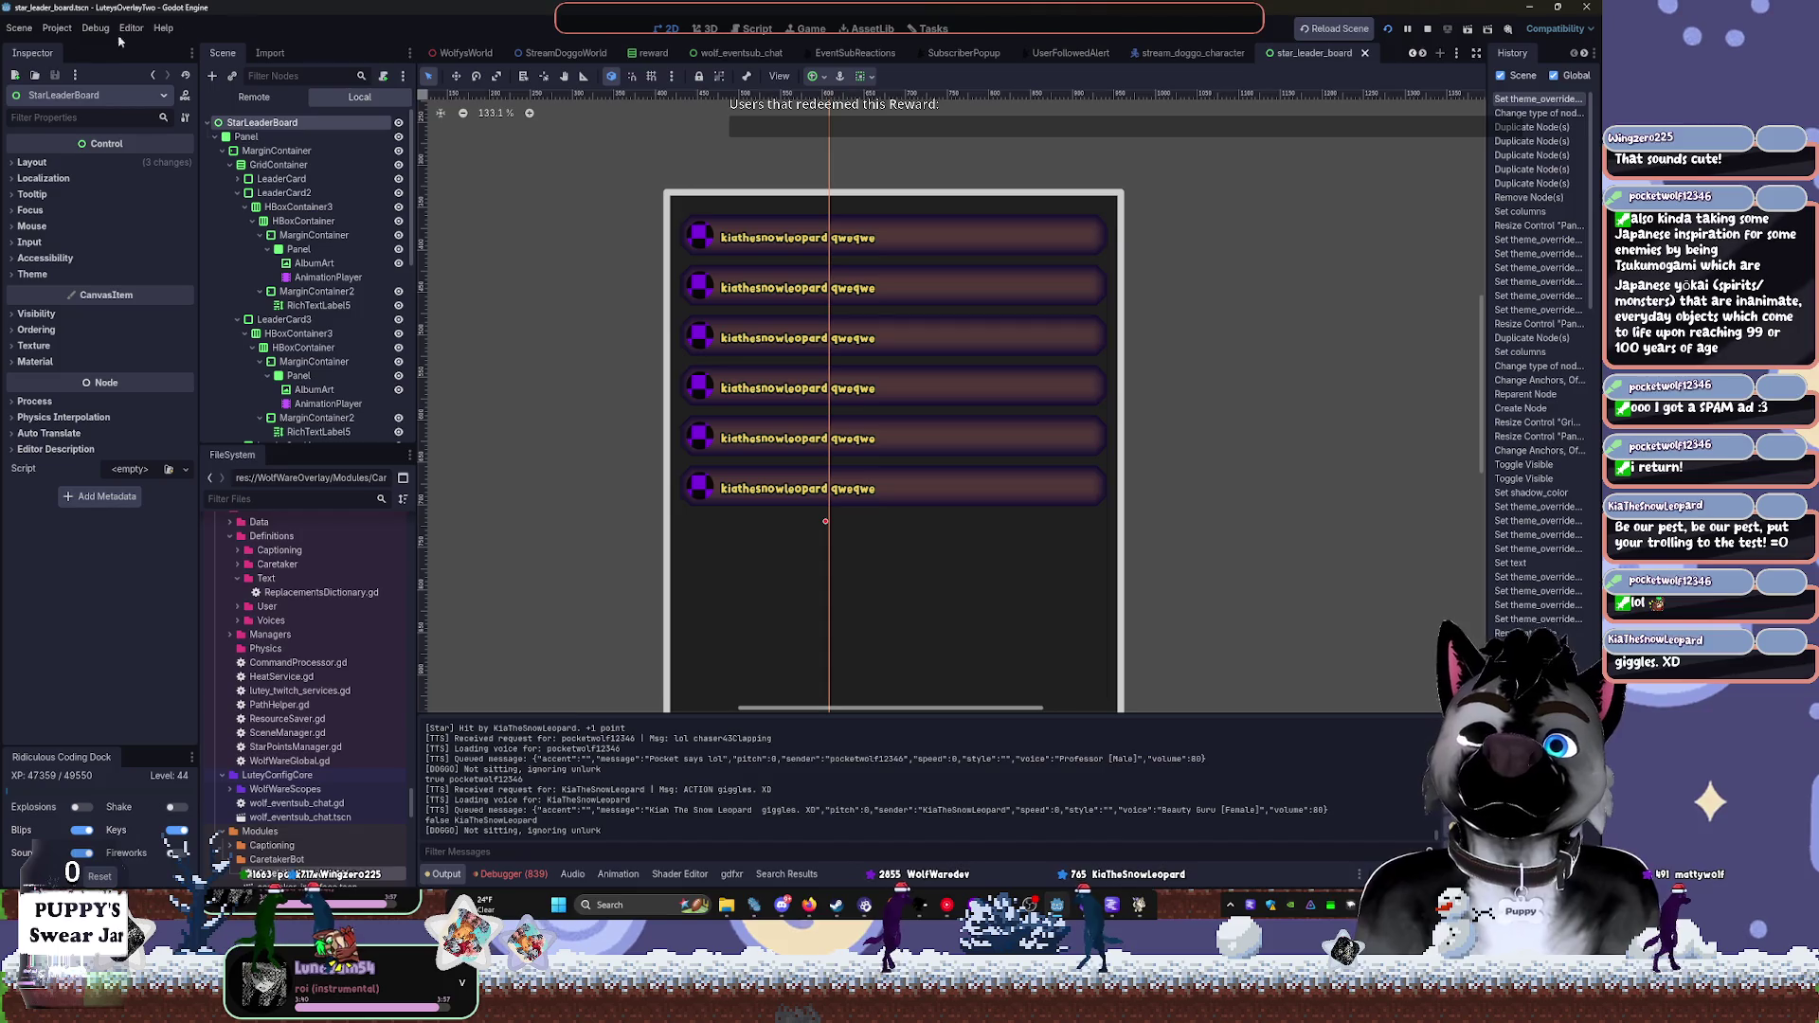
Apply the Full Rect preset to the Panel, shrink it back centred, and save
{"action": "scroll", "coordinate": [917, 240], "scroll_direction": "down", "scroll_amount": 5}
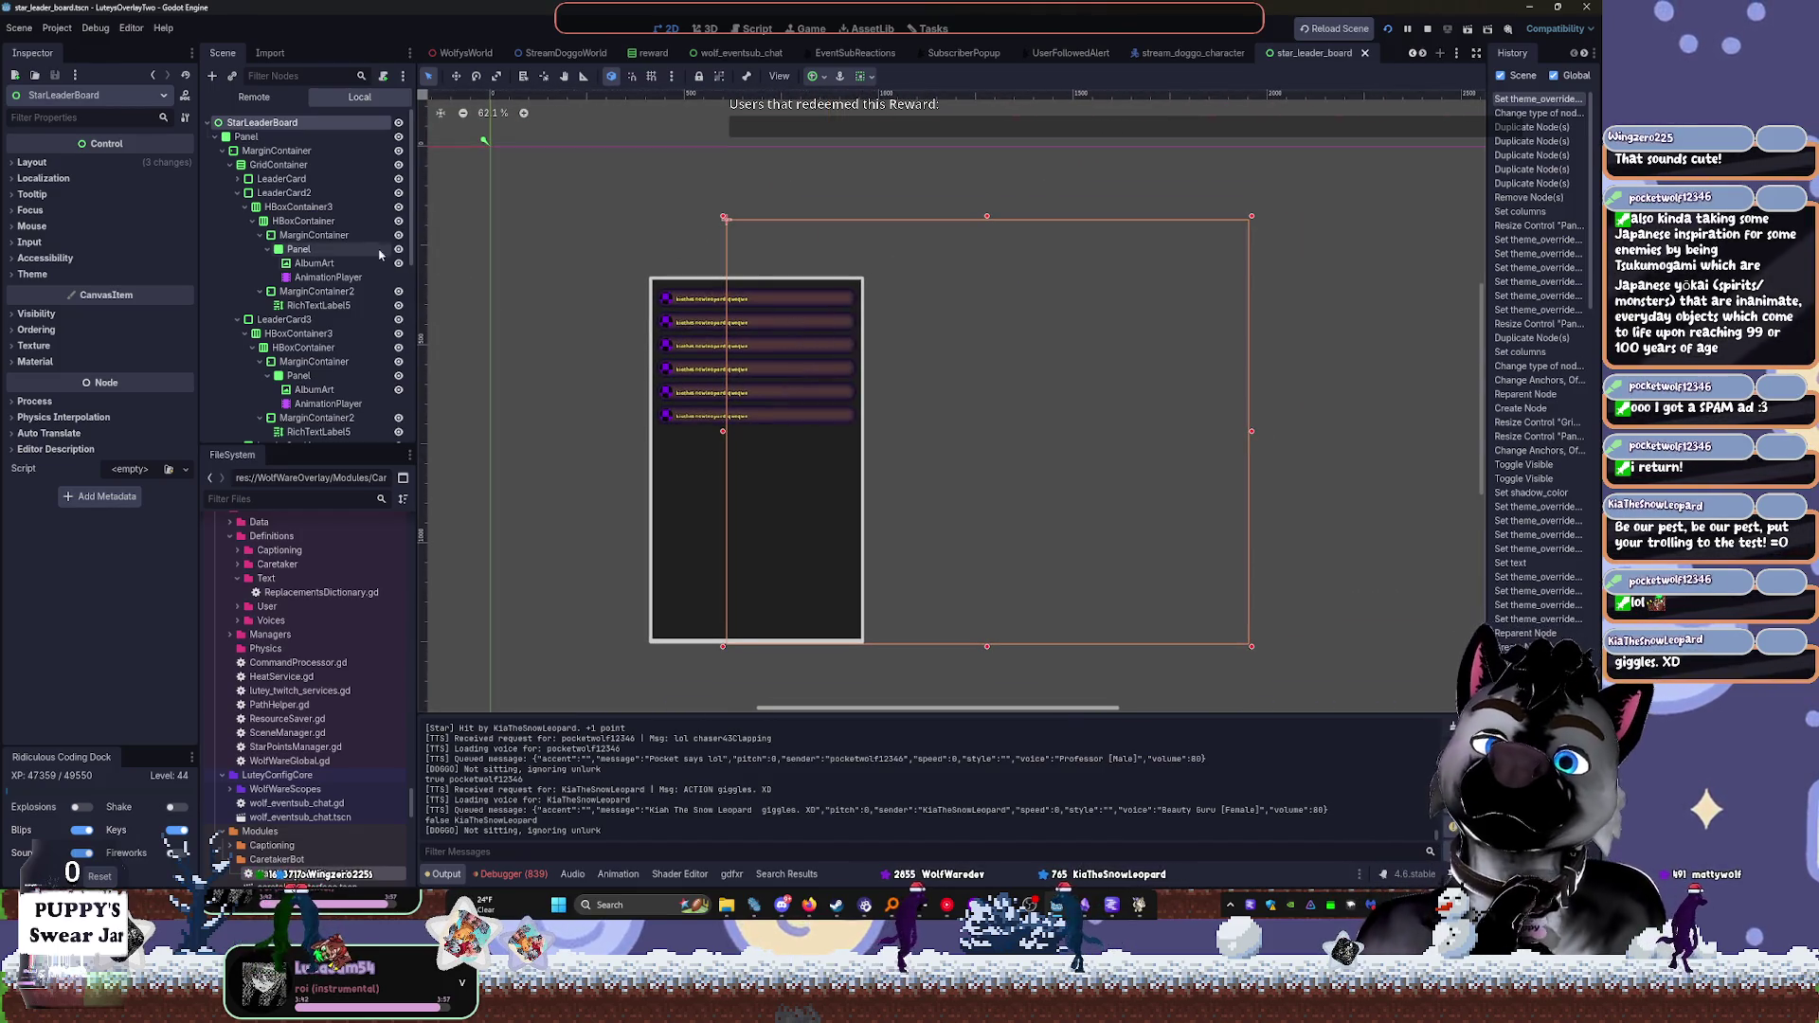
{"action": "left_click", "coordinate": [245, 137]}
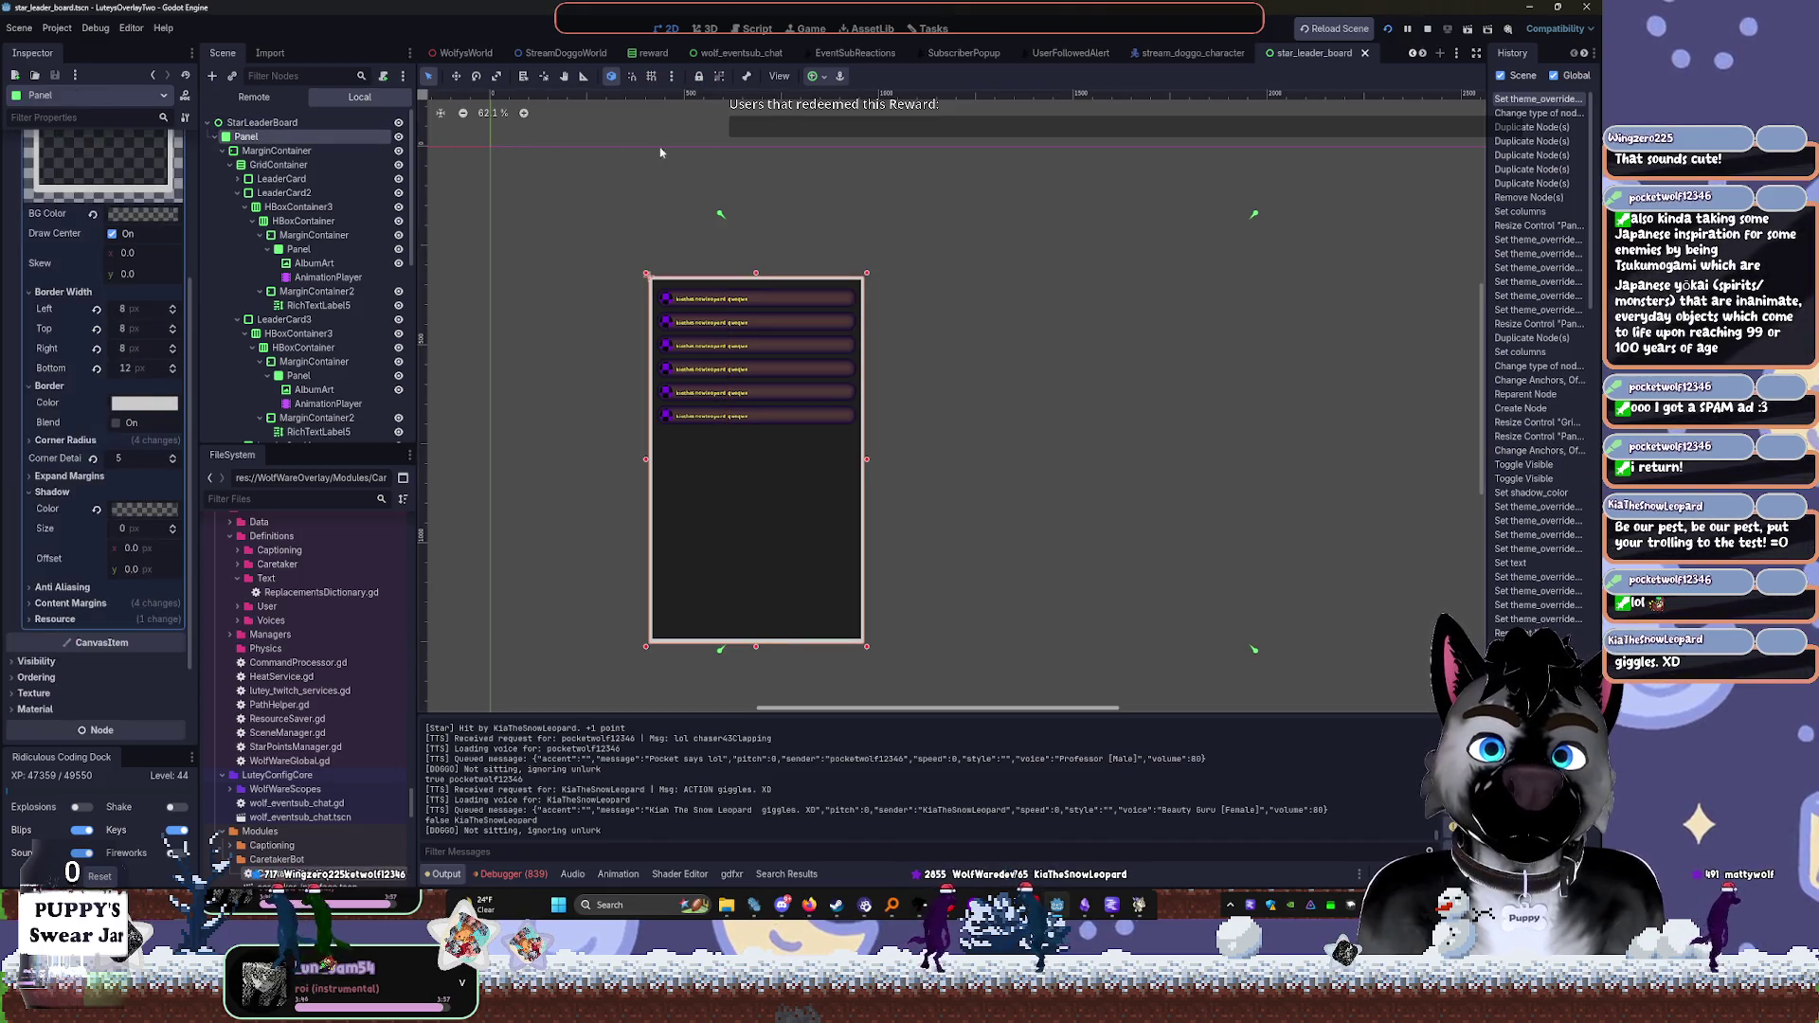
{"action": "left_click", "coordinate": [822, 83]}
{"action": "left_click", "coordinate": [891, 193]}
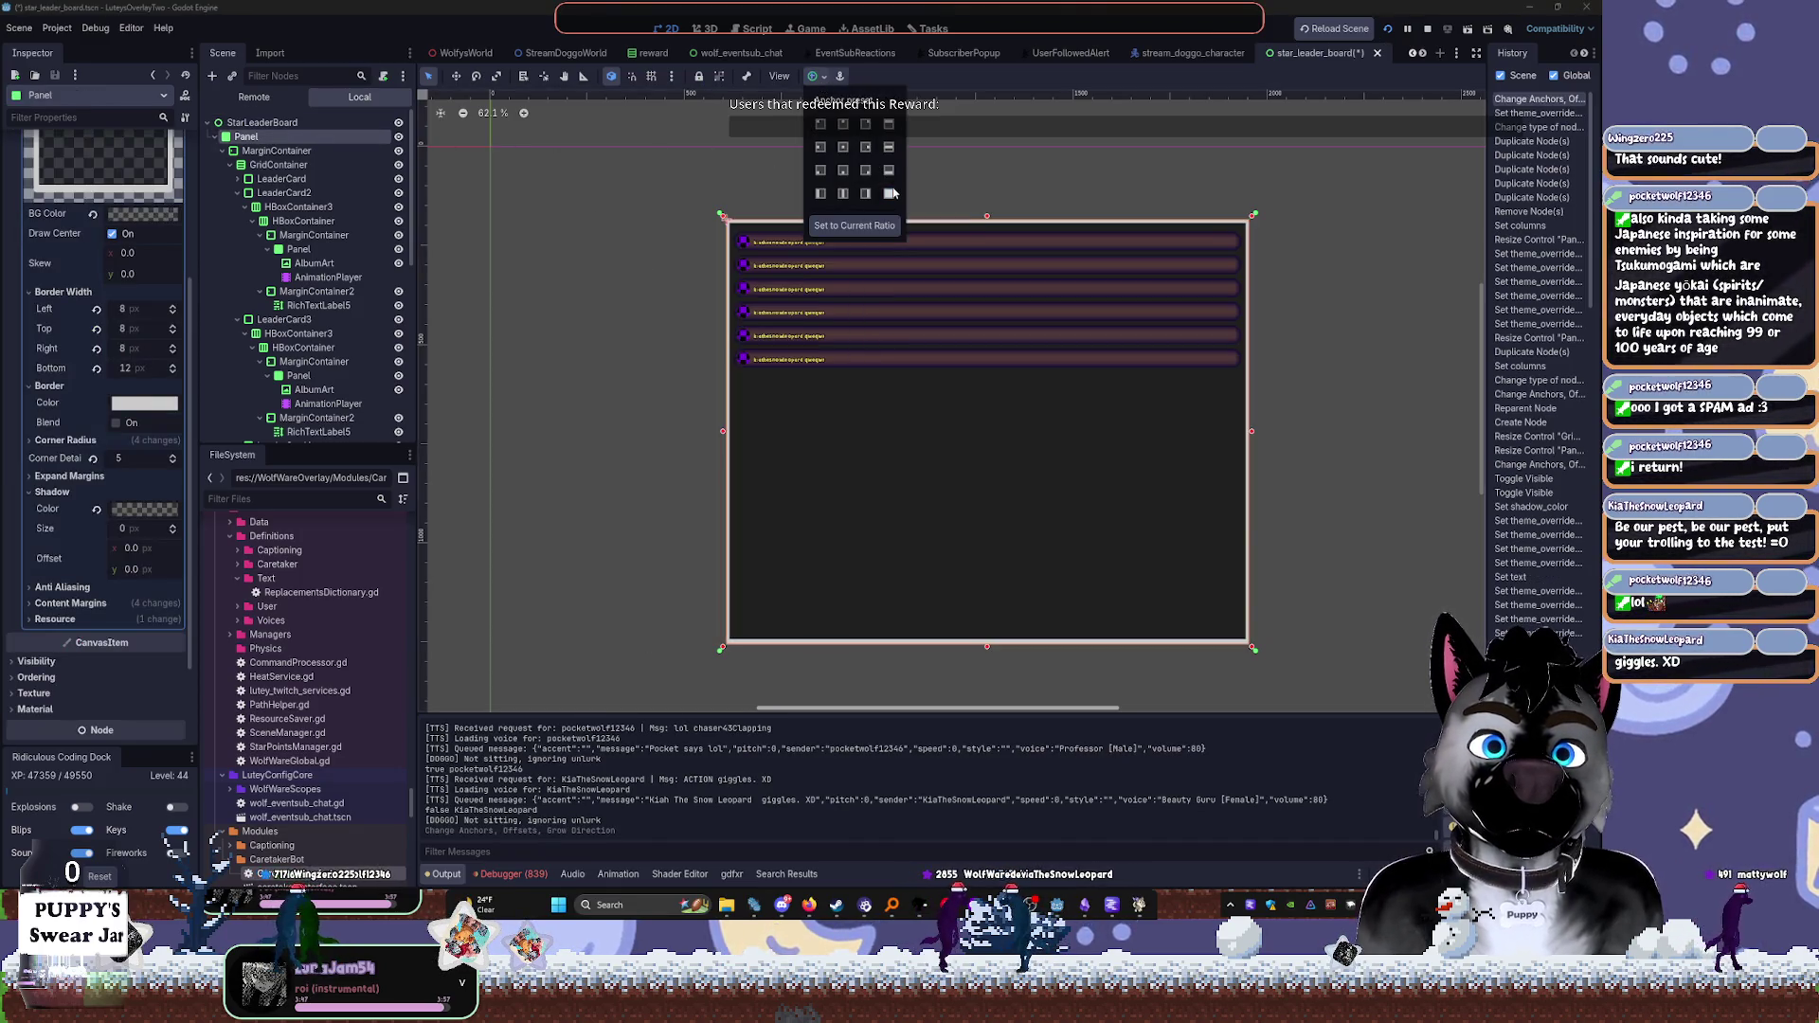
{"action": "left_click", "coordinate": [284, 123]}
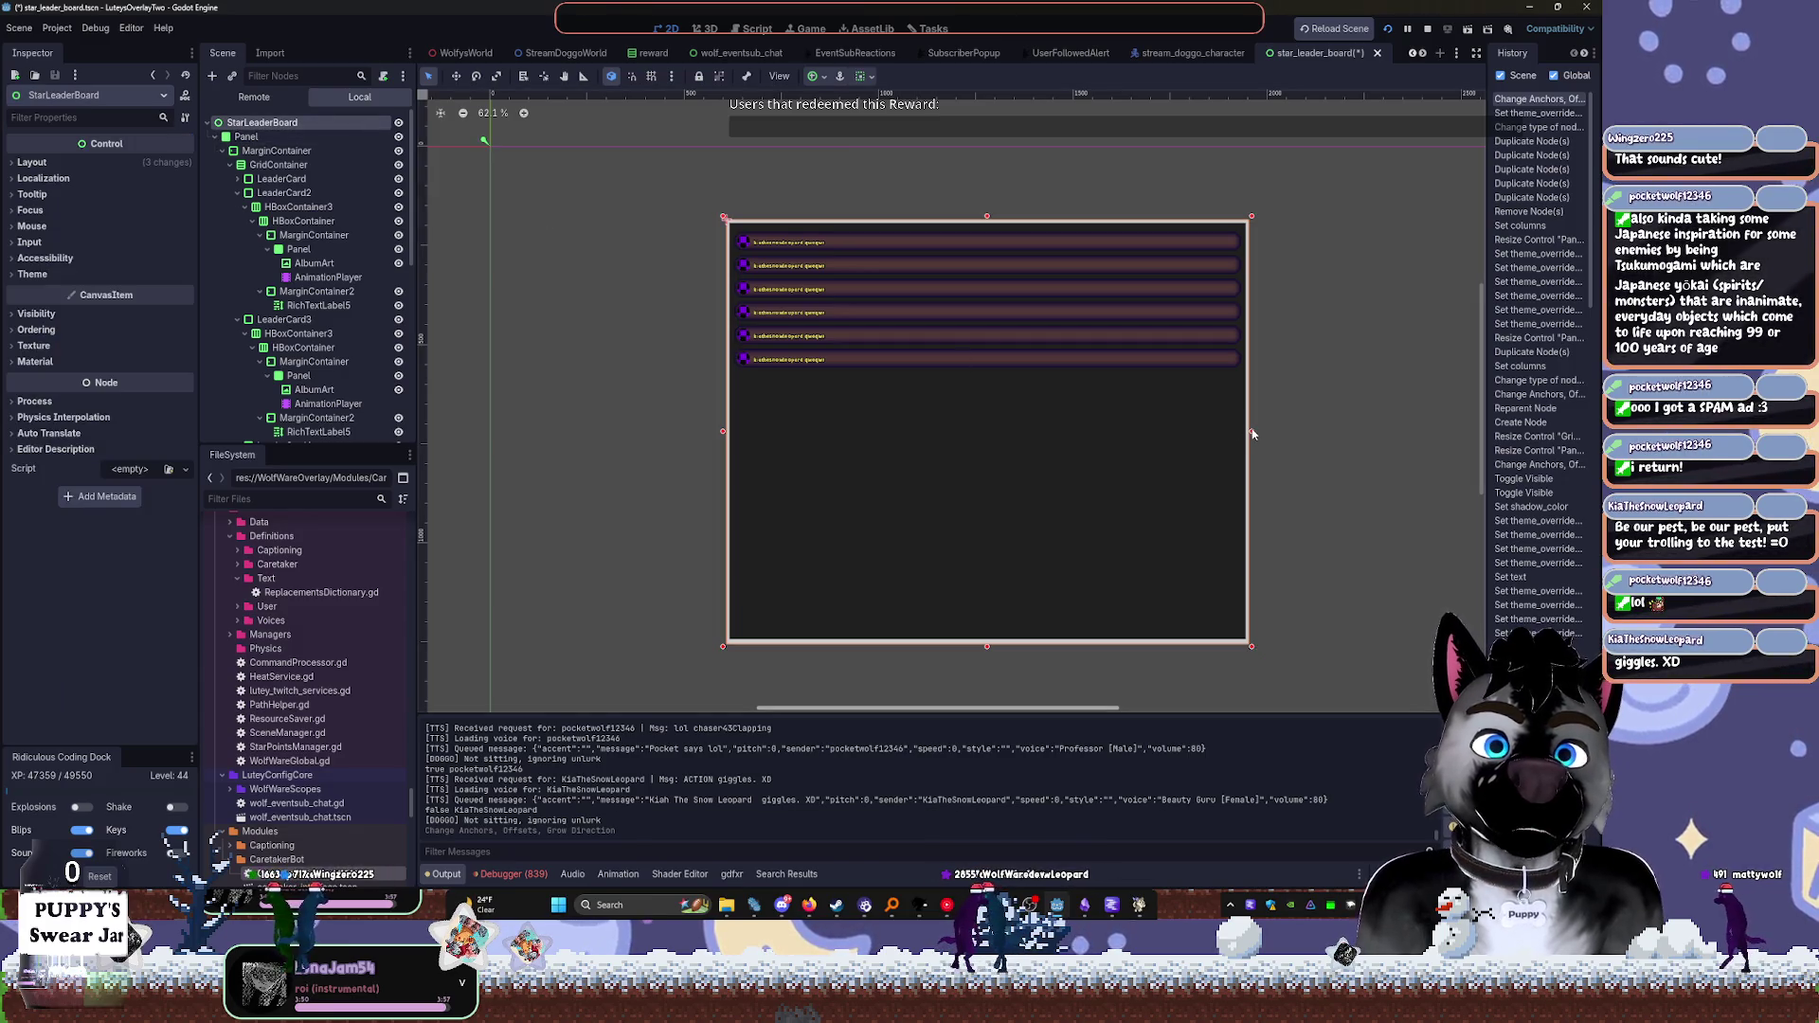
{"action": "left_click", "coordinate": [1222, 397]}
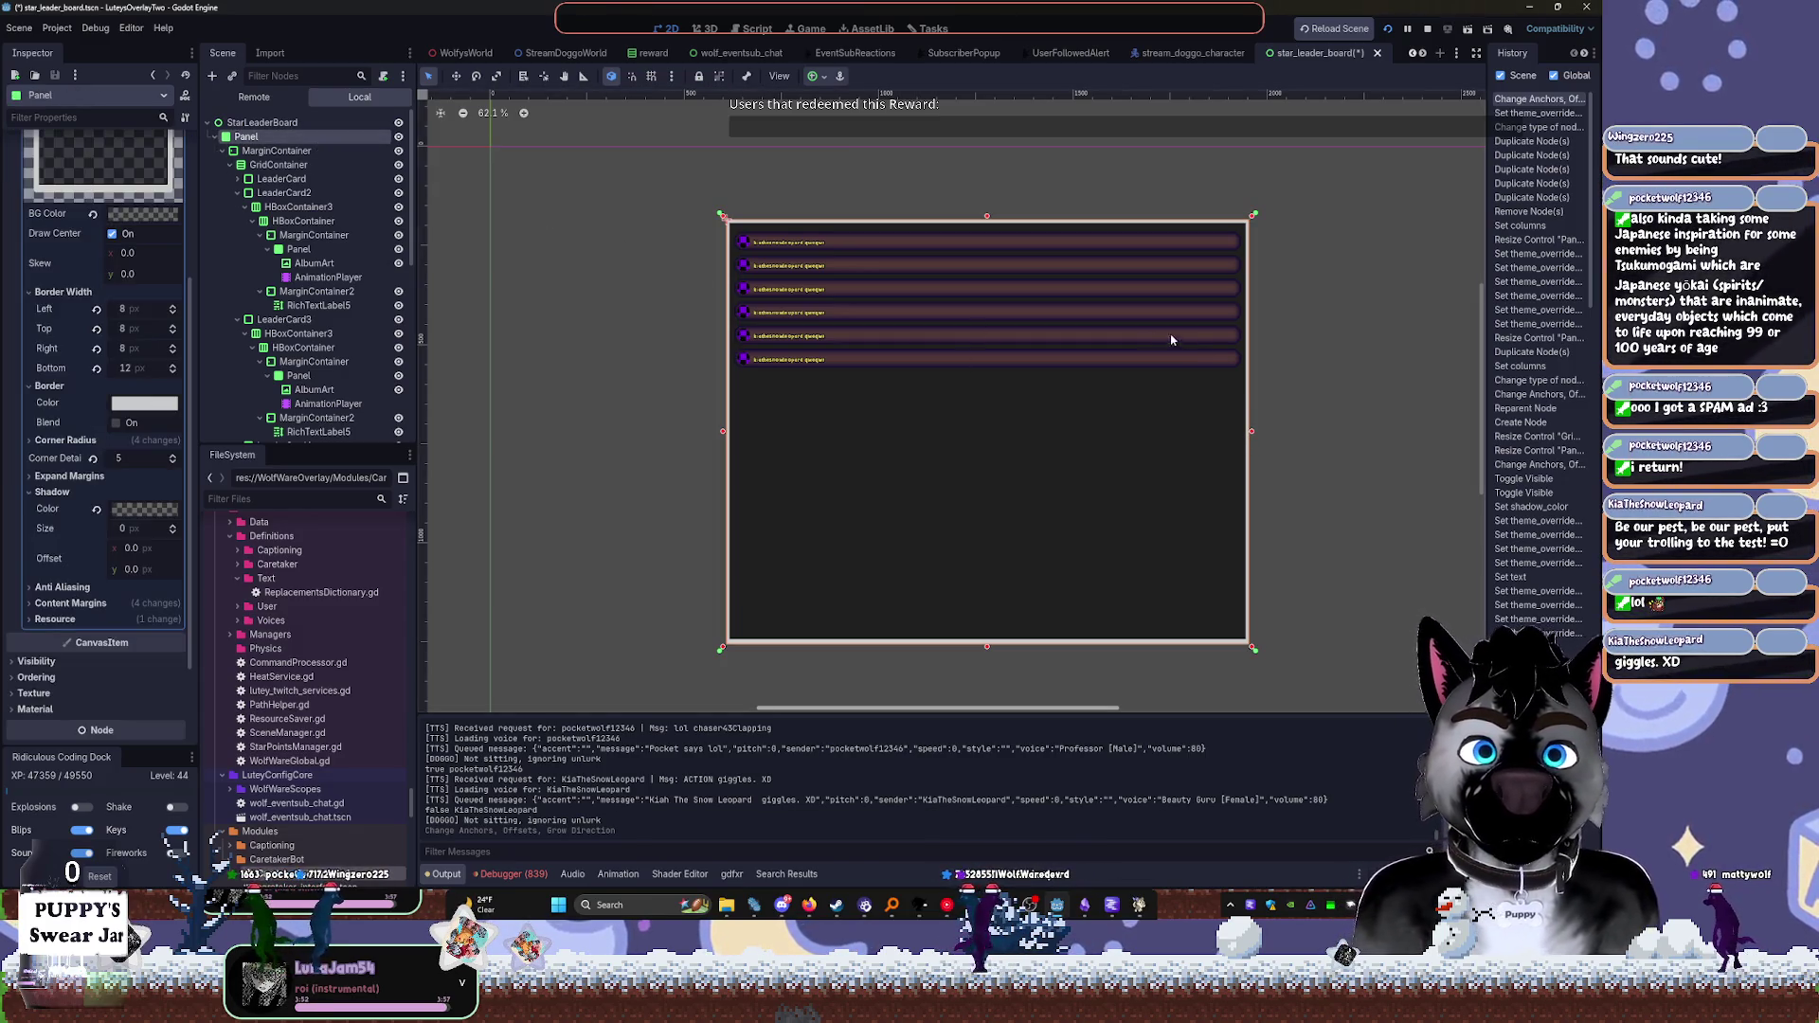
{"action": "mouse_move", "coordinate": [1252, 223]}
{"action": "left_mouse_down"}
{"action": "mouse_move", "coordinate": [1252, 248]}
{"action": "mouse_move", "coordinate": [1110, 267]}
{"action": "left_mouse_up"}
{"action": "key", "text": "ctrl+s"}
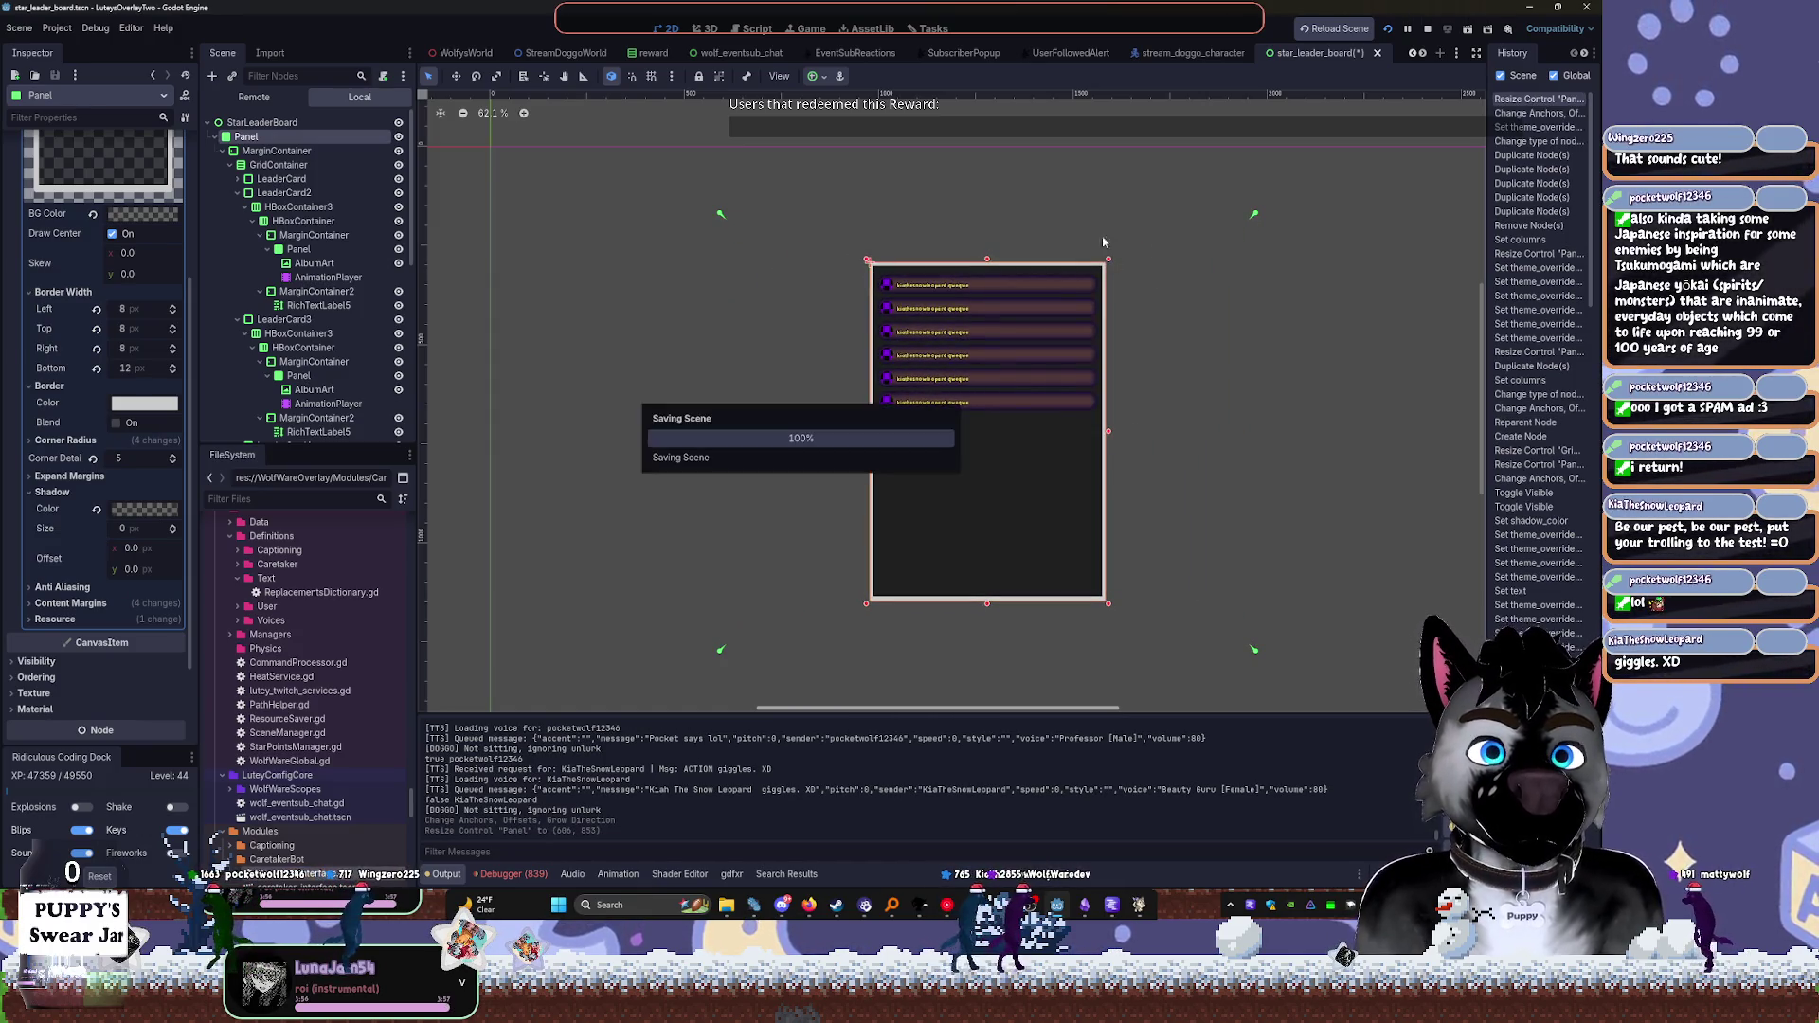
Start adding a child node under the root, searching 'col'
{"action": "left_click", "coordinate": [270, 123]}
{"action": "key", "text": "ctrl+a"}
{"action": "type", "text": "col"}
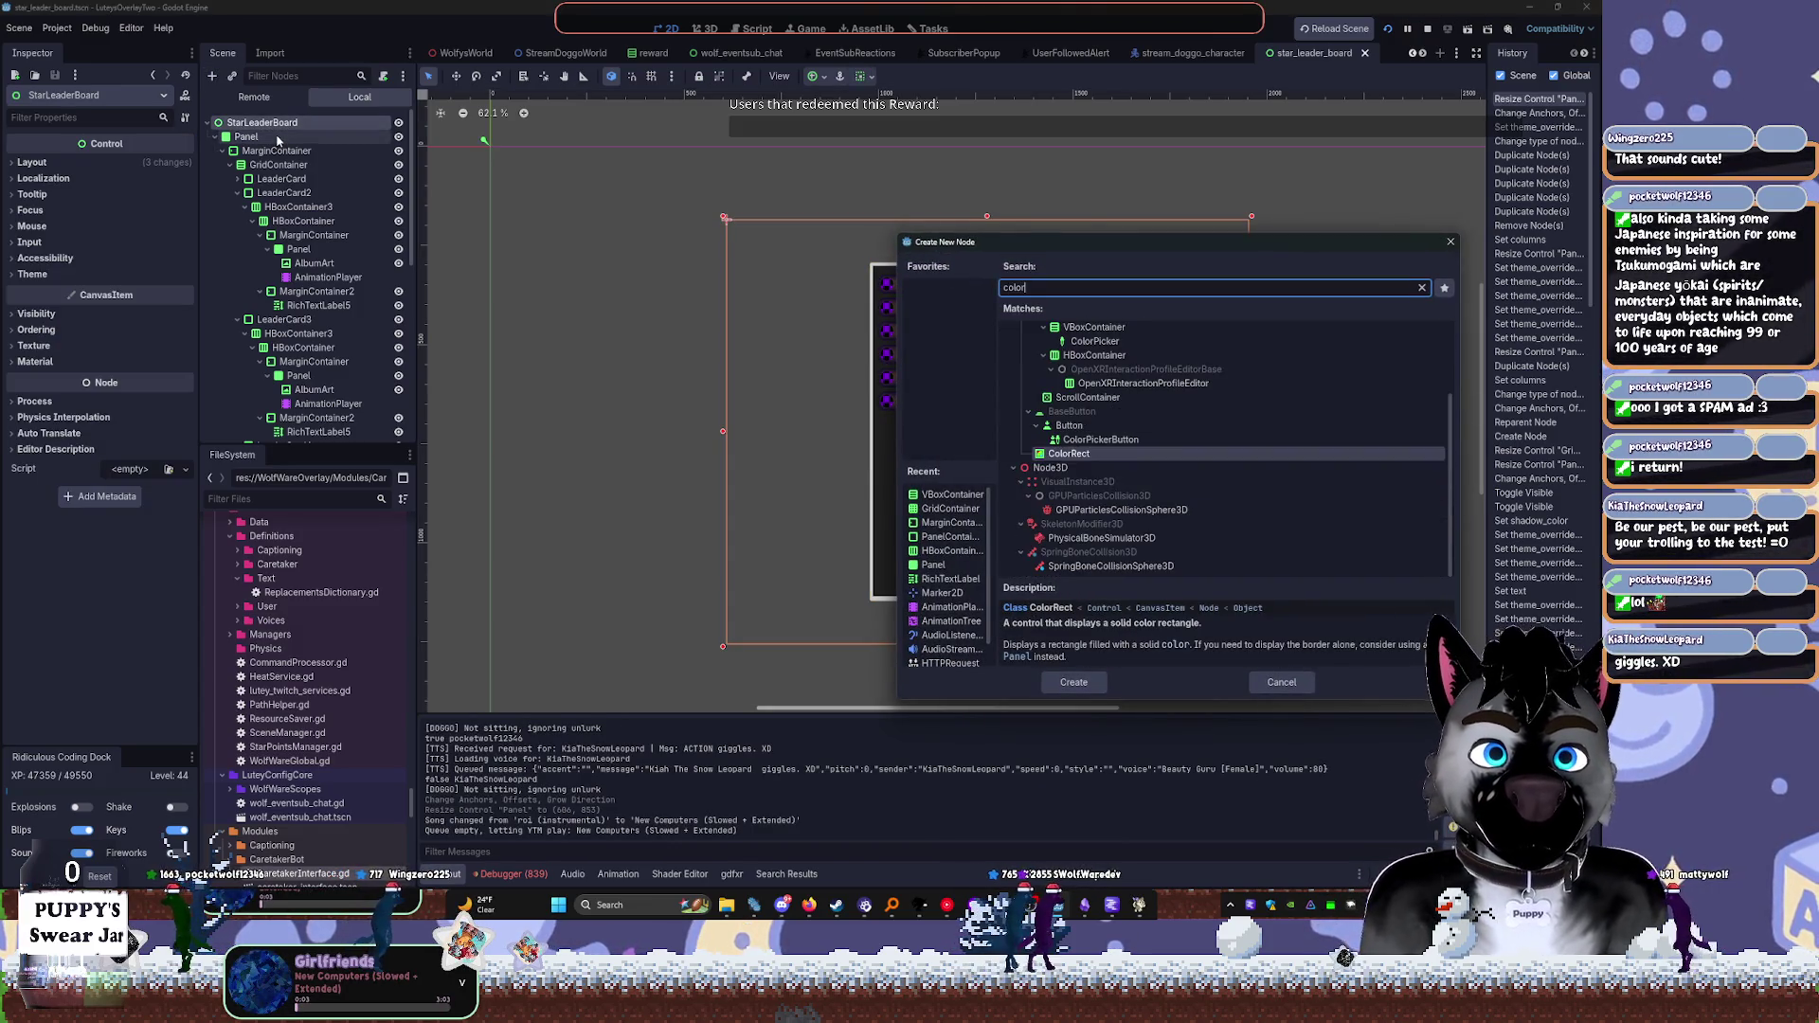
Add a ColorRect stretched to Full Rect over the root
{"action": "key", "text": "Return"}
{"action": "left_click", "coordinate": [816, 76]}
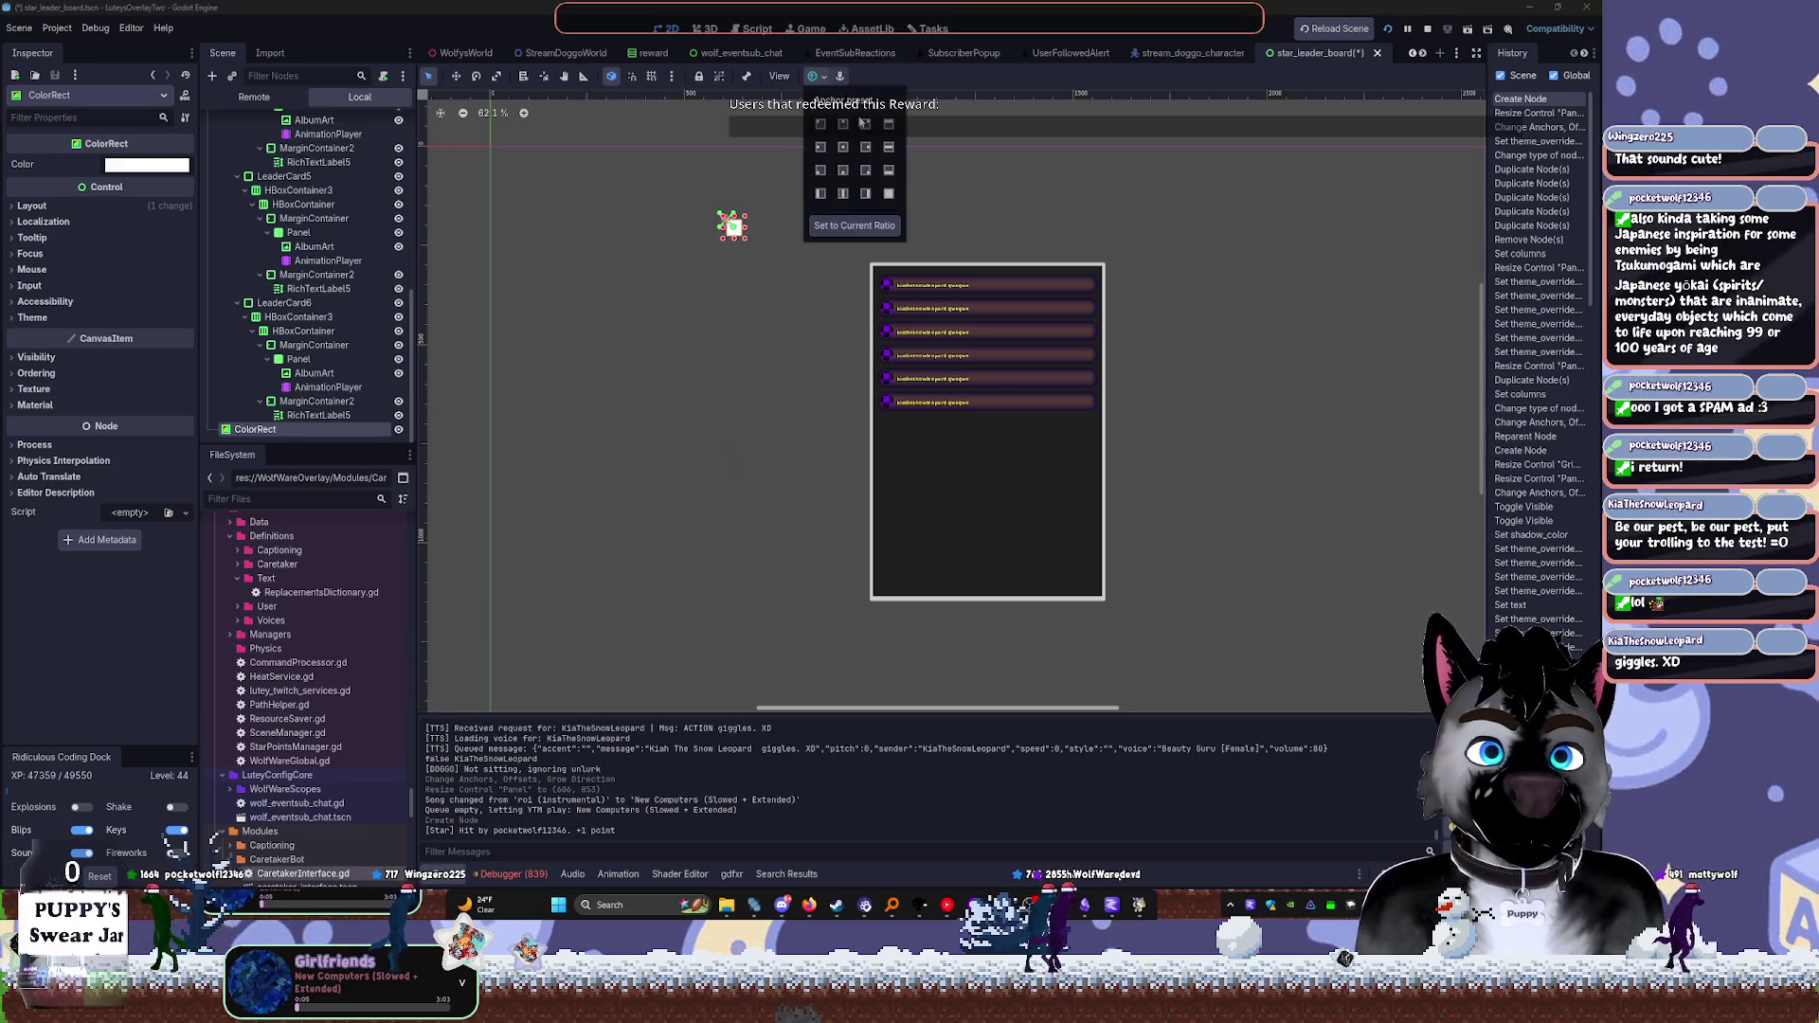
{"action": "left_click", "coordinate": [888, 193]}
{"action": "left_click", "coordinate": [188, 168]}
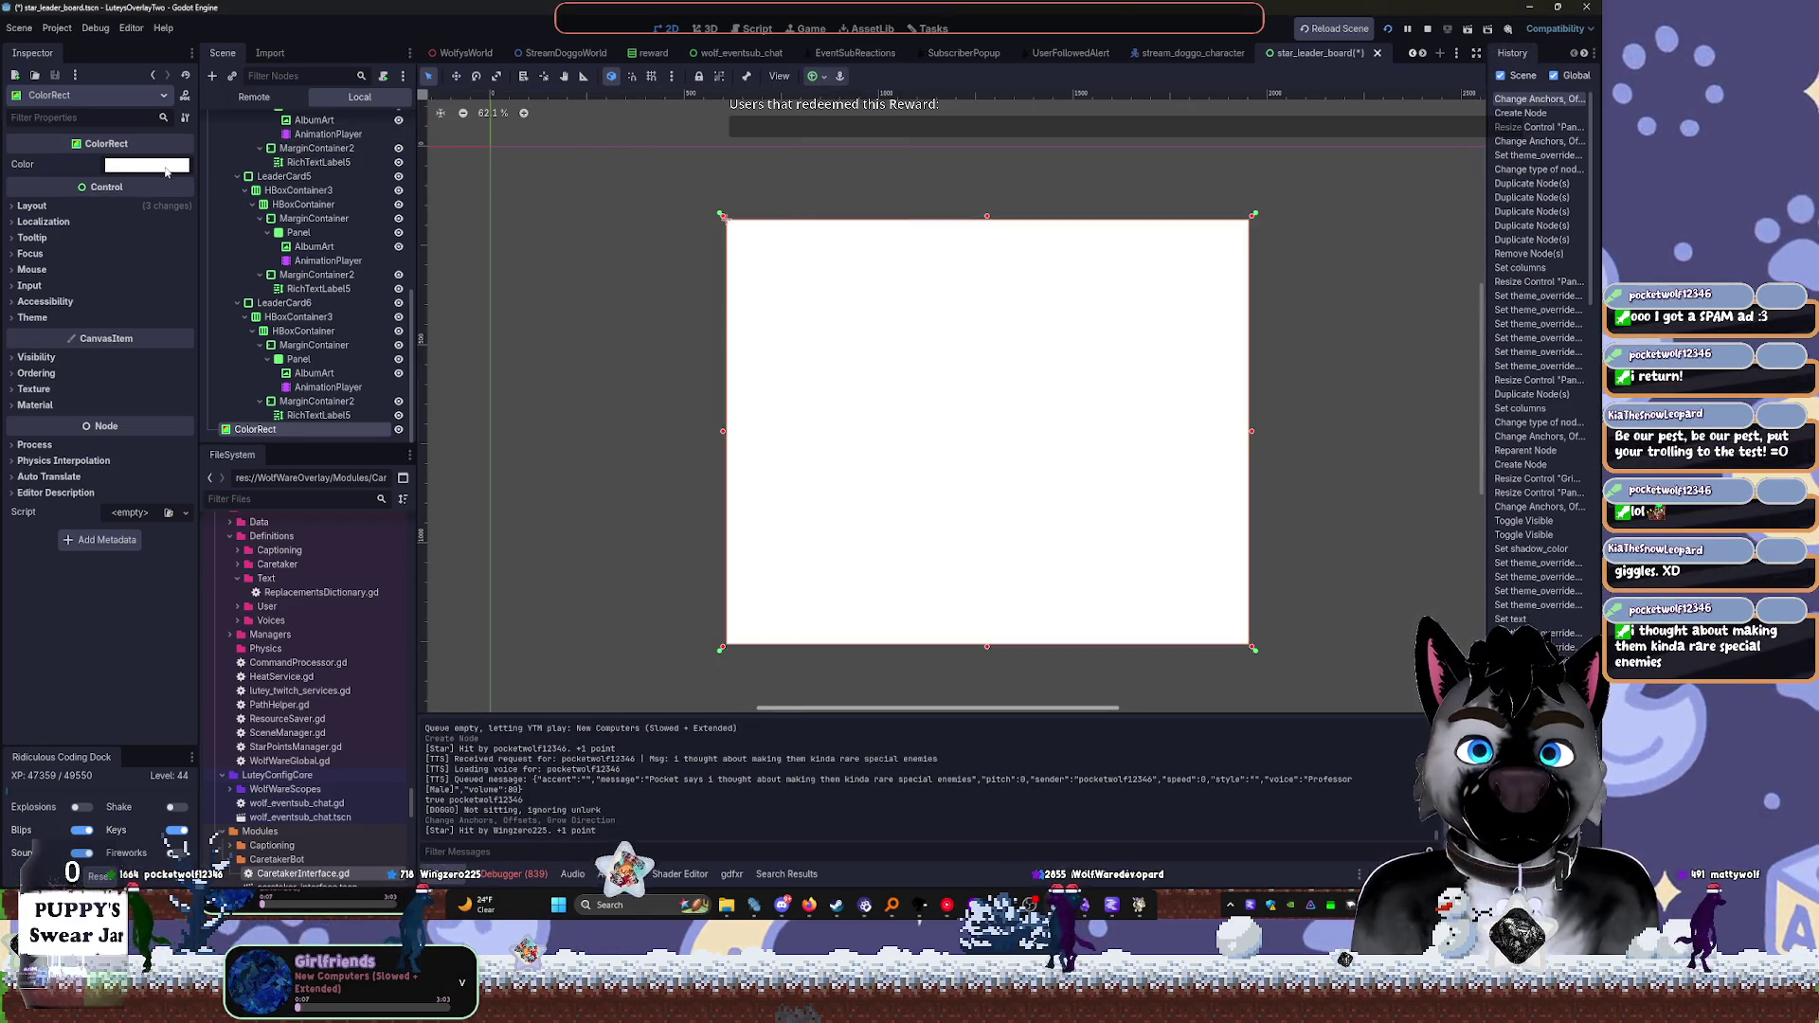
{"action": "left_click", "coordinate": [171, 166]}
{"action": "left_click", "coordinate": [170, 294]}
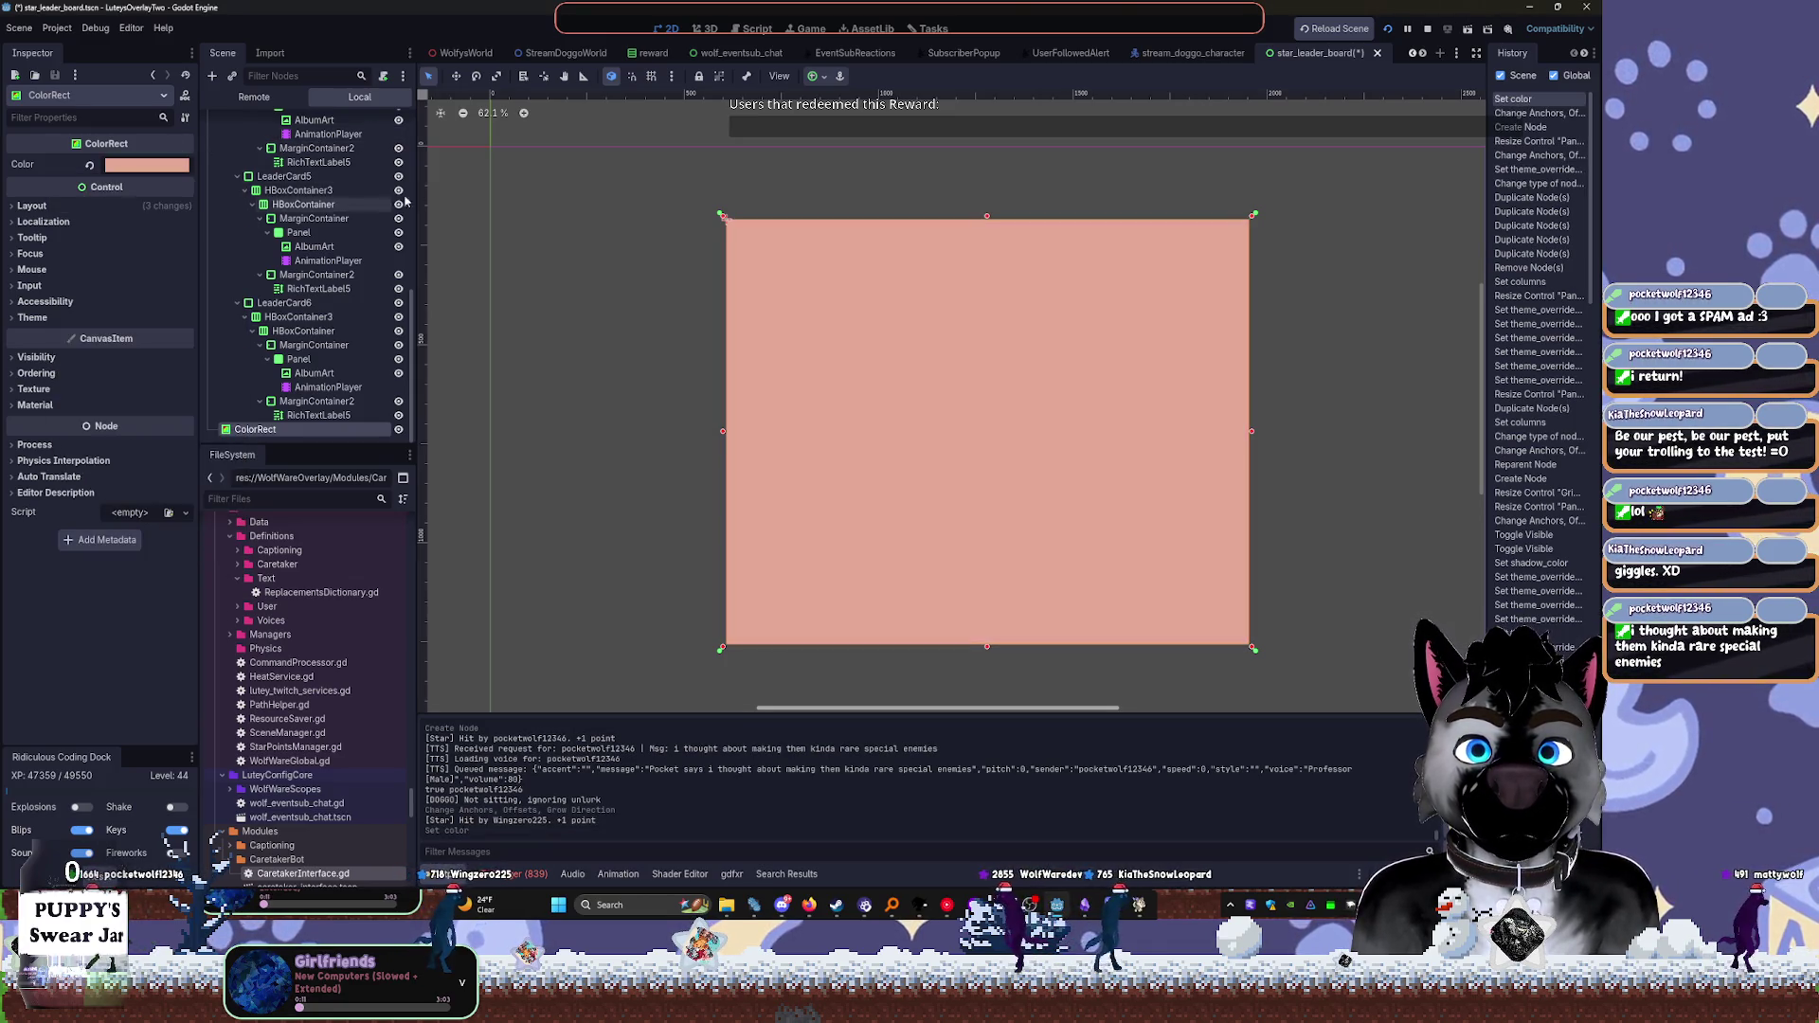
Move the Panel below the ColorRect in the Scene tree so it draws on top
{"action": "scroll", "coordinate": [265, 180], "scroll_direction": "up", "scroll_amount": 5}
{"action": "scroll", "coordinate": [251, 191], "scroll_direction": "up", "scroll_amount": 5}
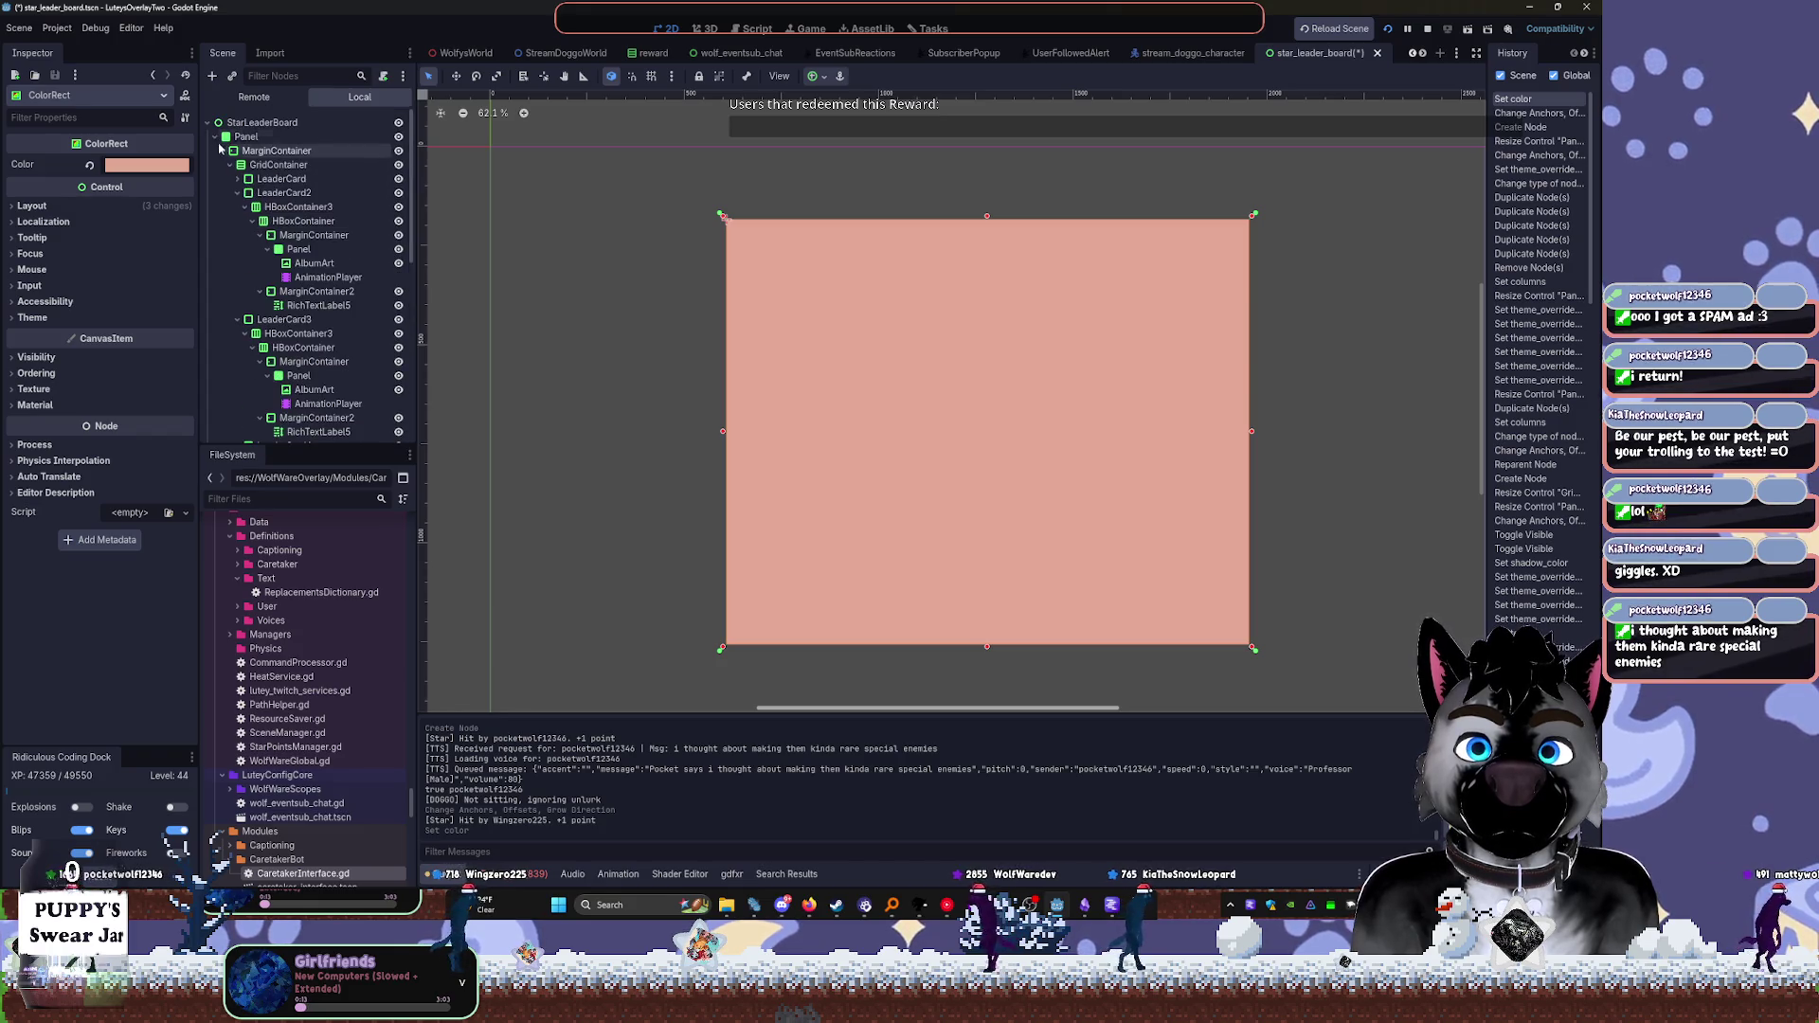
{"action": "left_click", "coordinate": [216, 136]}
{"action": "left_click_drag", "start_coordinate": [247, 137], "coordinate": [245, 168]}
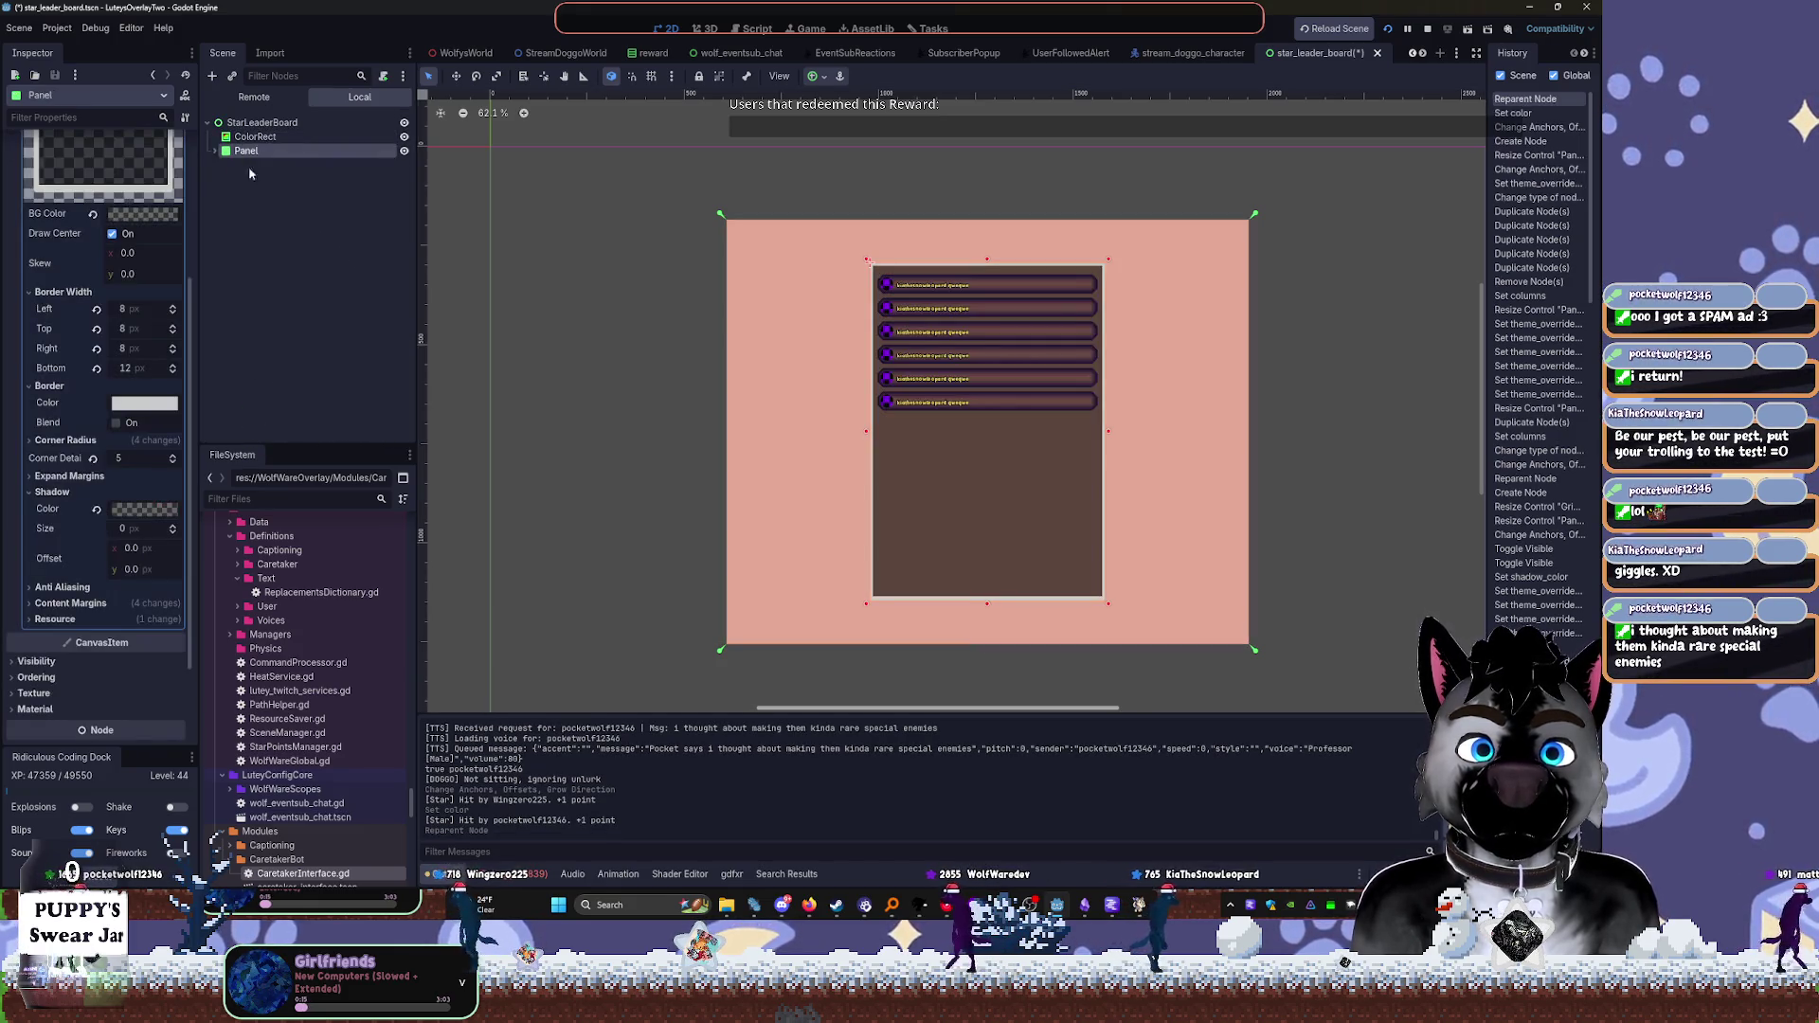
Set the ColorRect colour to 482519 with alpha 0 and save the scene
{"action": "left_click", "coordinate": [255, 136]}
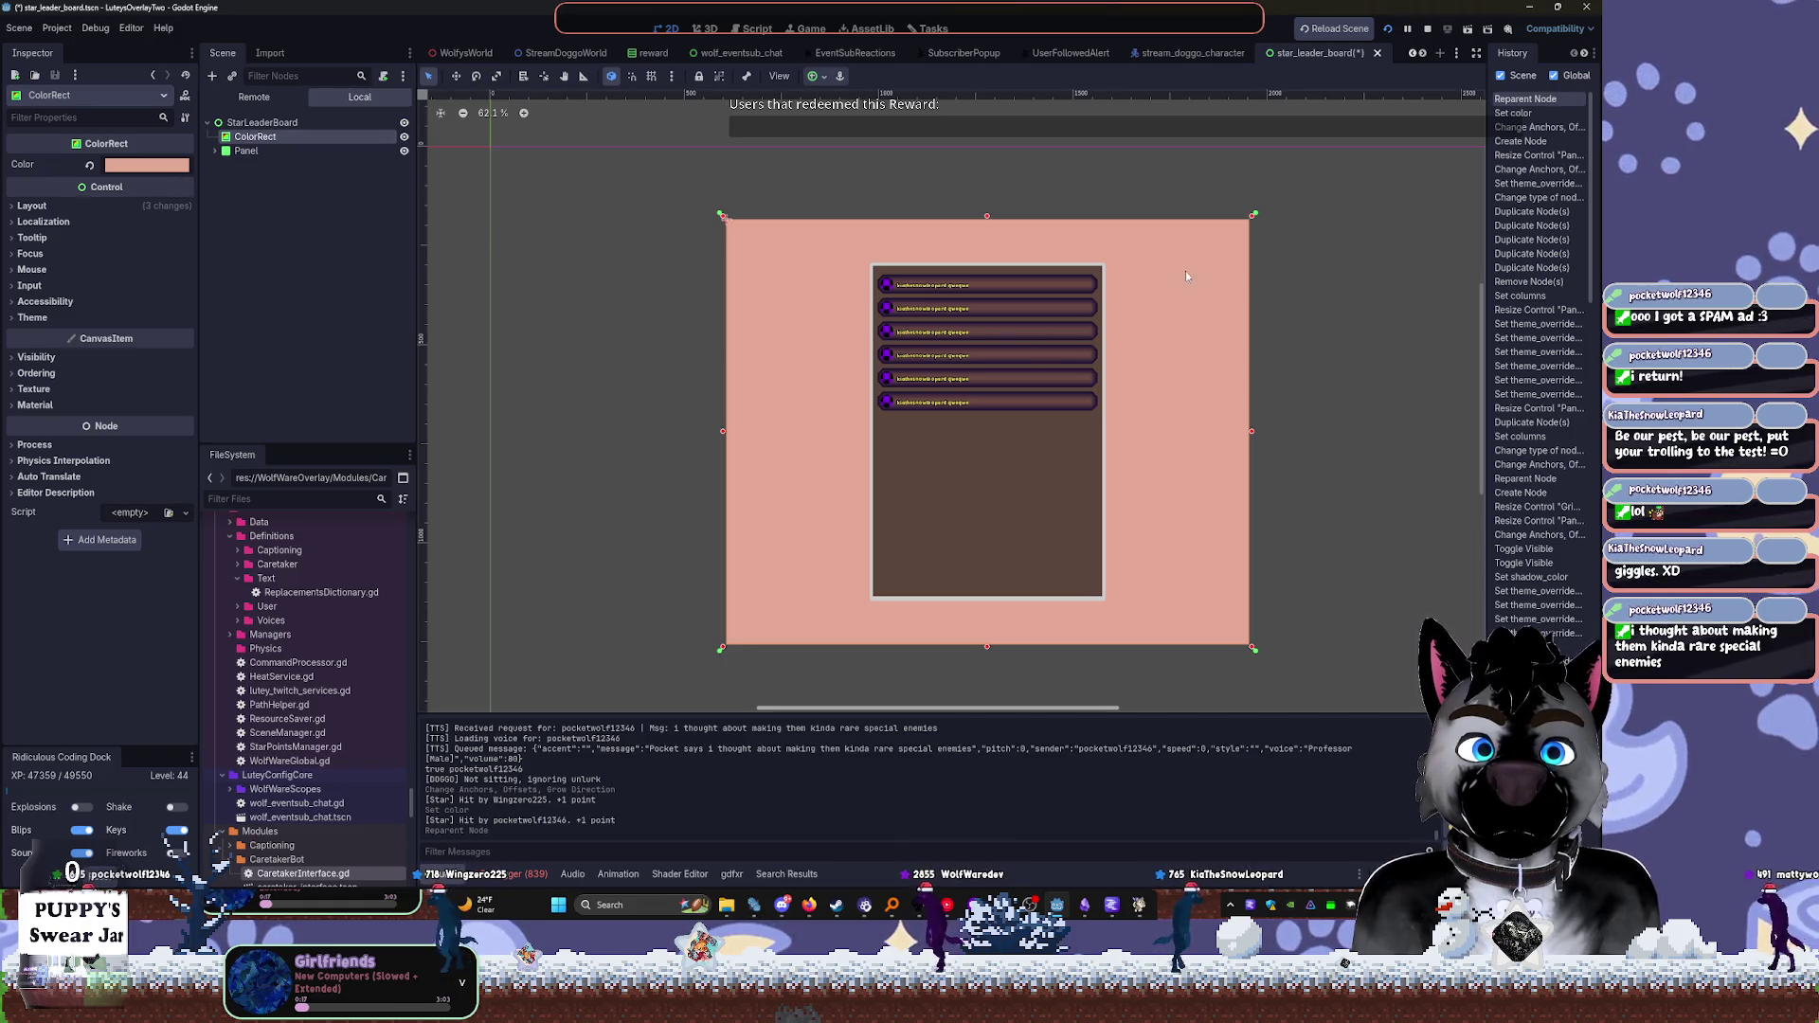
{"action": "left_click", "coordinate": [147, 165]}
{"action": "type", "text": "482519"}
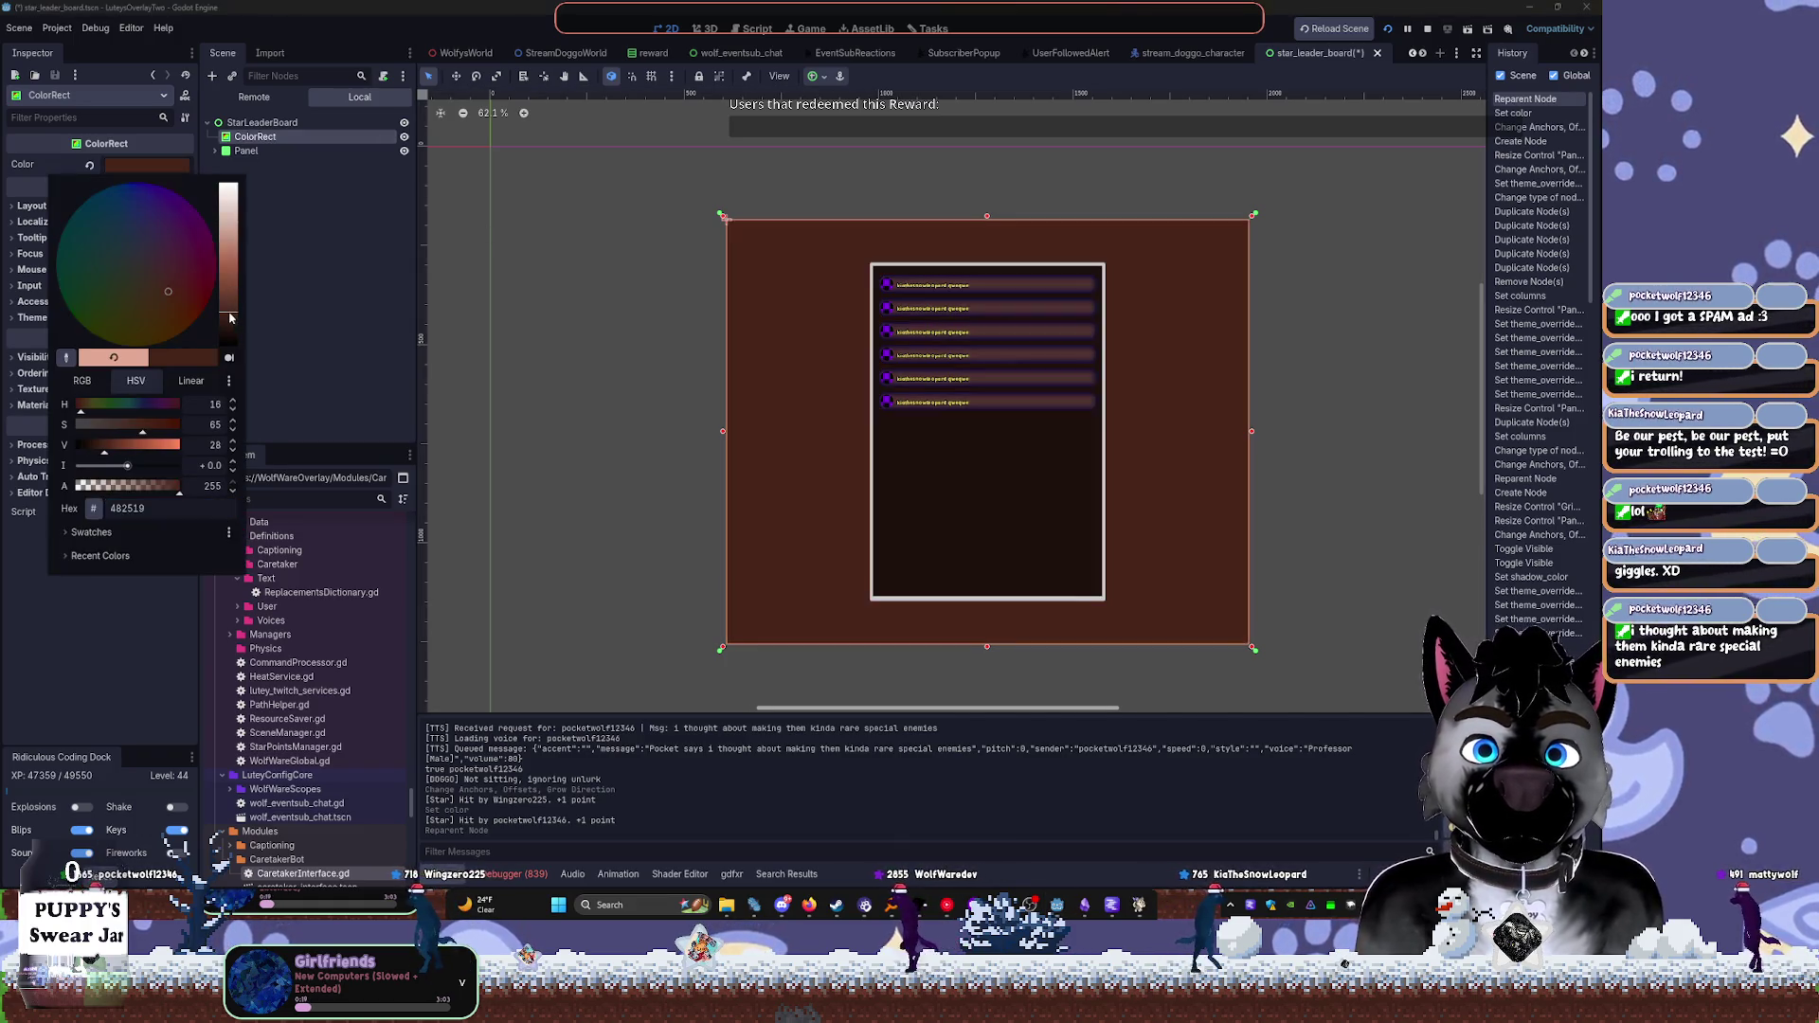
{"action": "left_click_drag", "start_coordinate": [120, 490], "coordinate": [75, 487]}
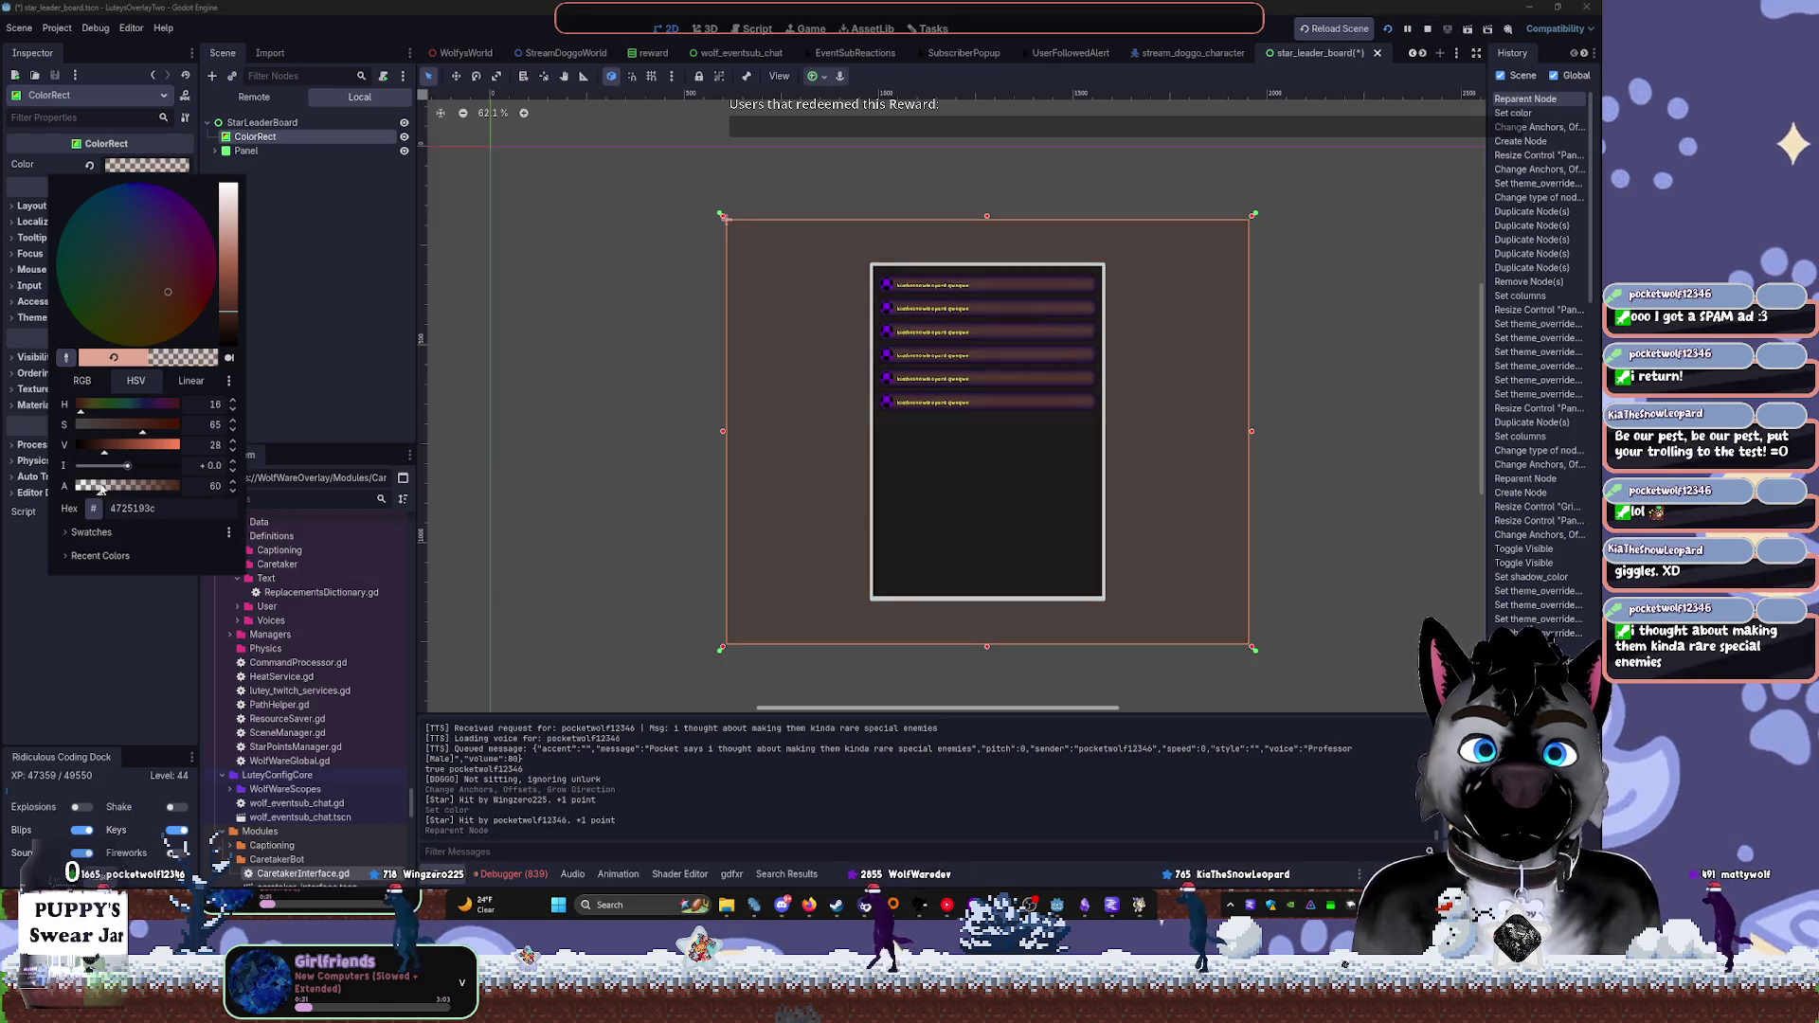
{"action": "left_click", "coordinate": [495, 255]}
{"action": "key", "text": "ctrl+s"}
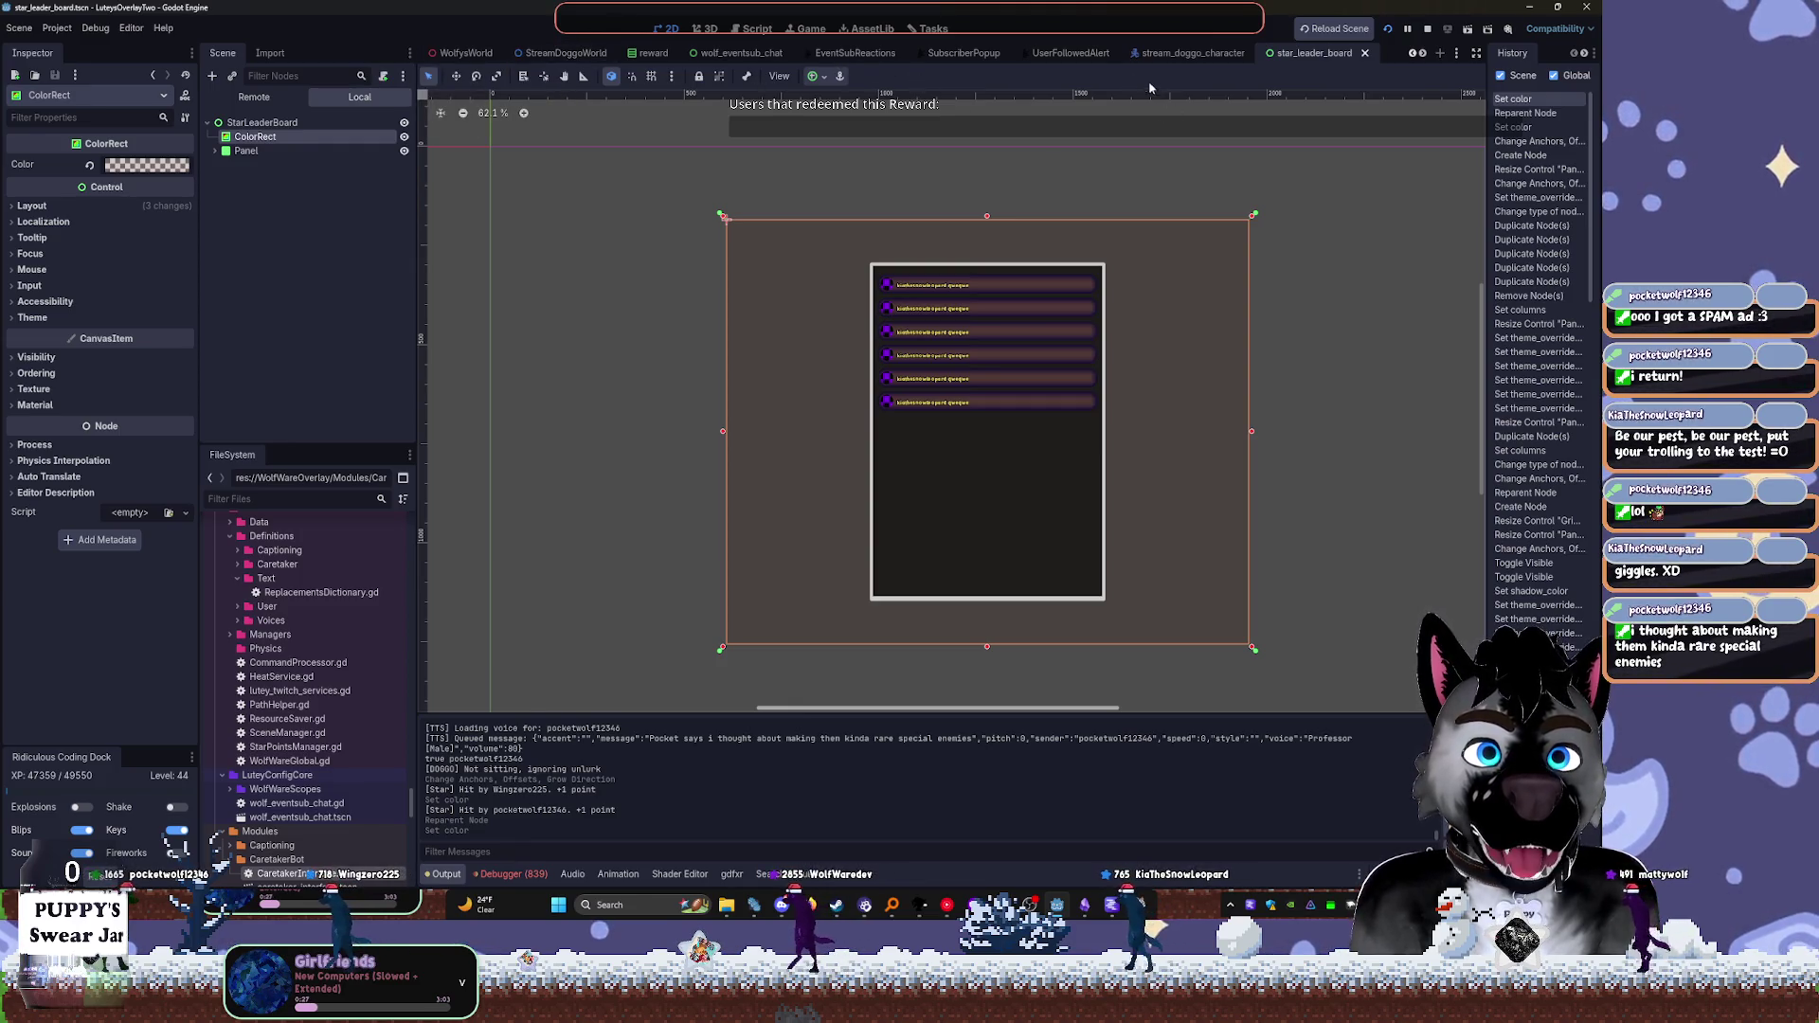
Close the wolf_eventsub_chat, EventSubReactions and SubscriberPopup tabs and switch to StreamDoggoWorld
{"action": "middle_click", "coordinate": [736, 54]}
{"action": "middle_click", "coordinate": [737, 54]}
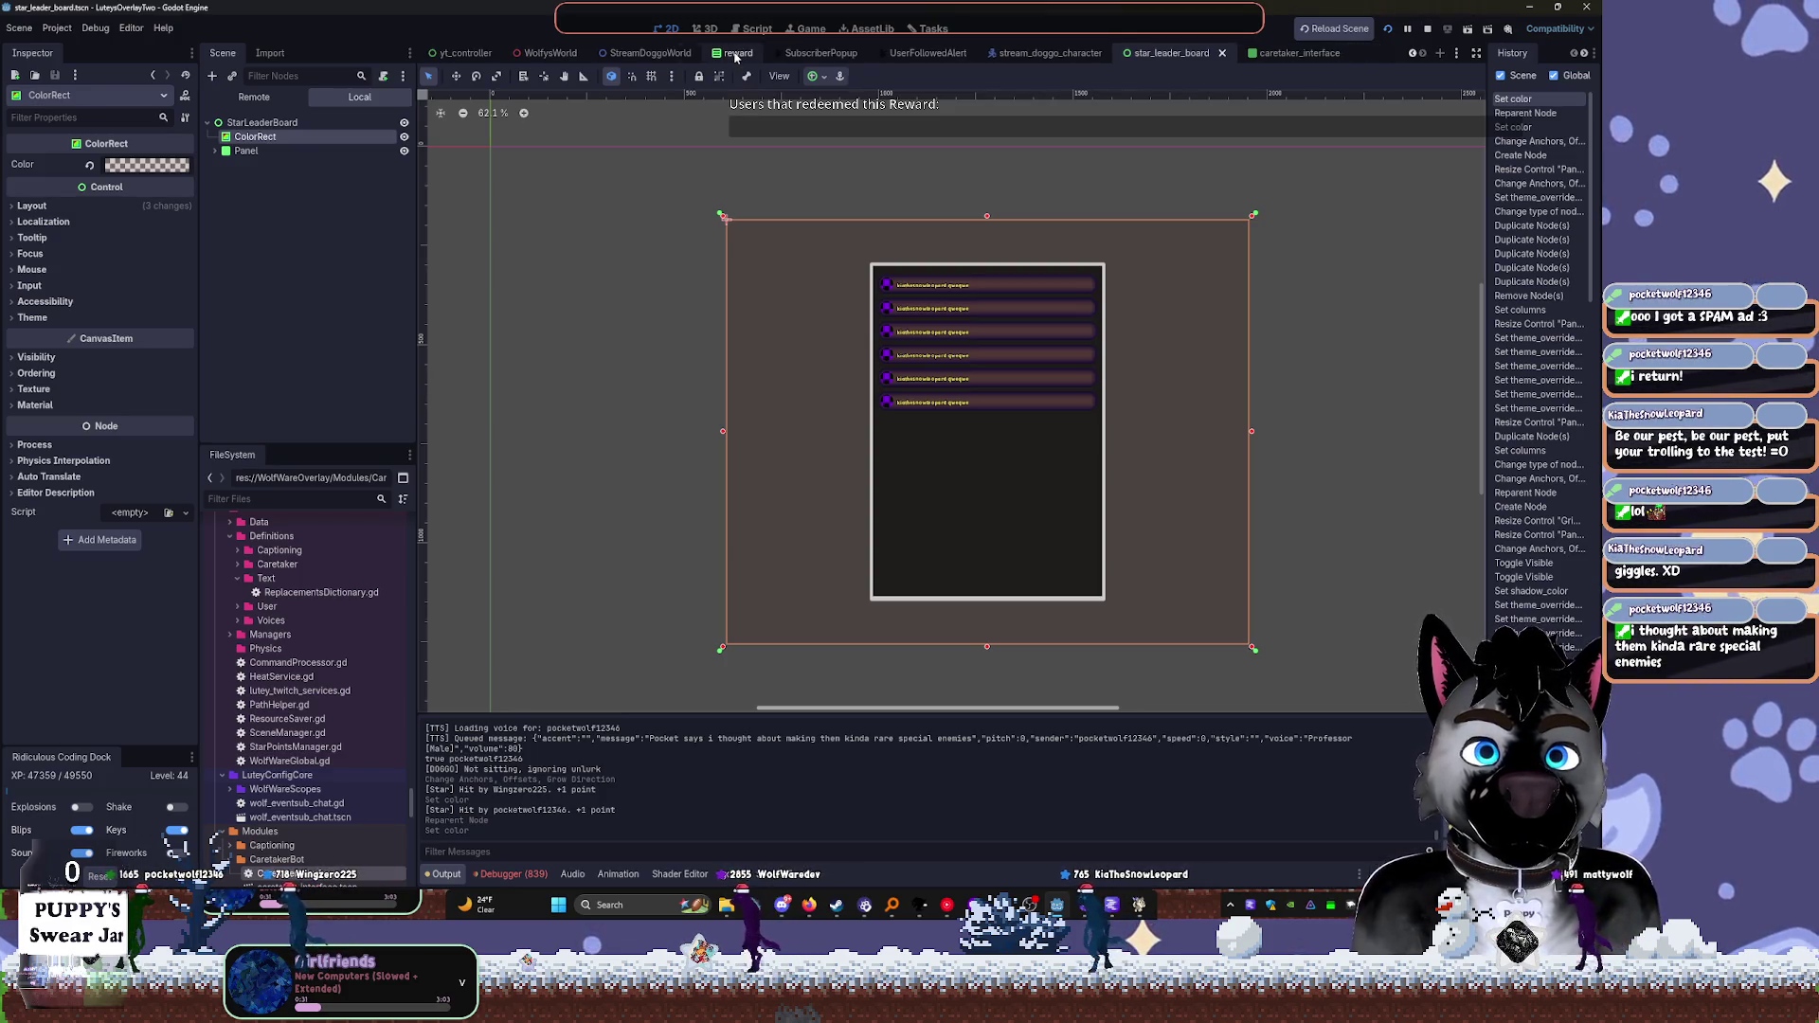
{"action": "middle_click", "coordinate": [779, 55]}
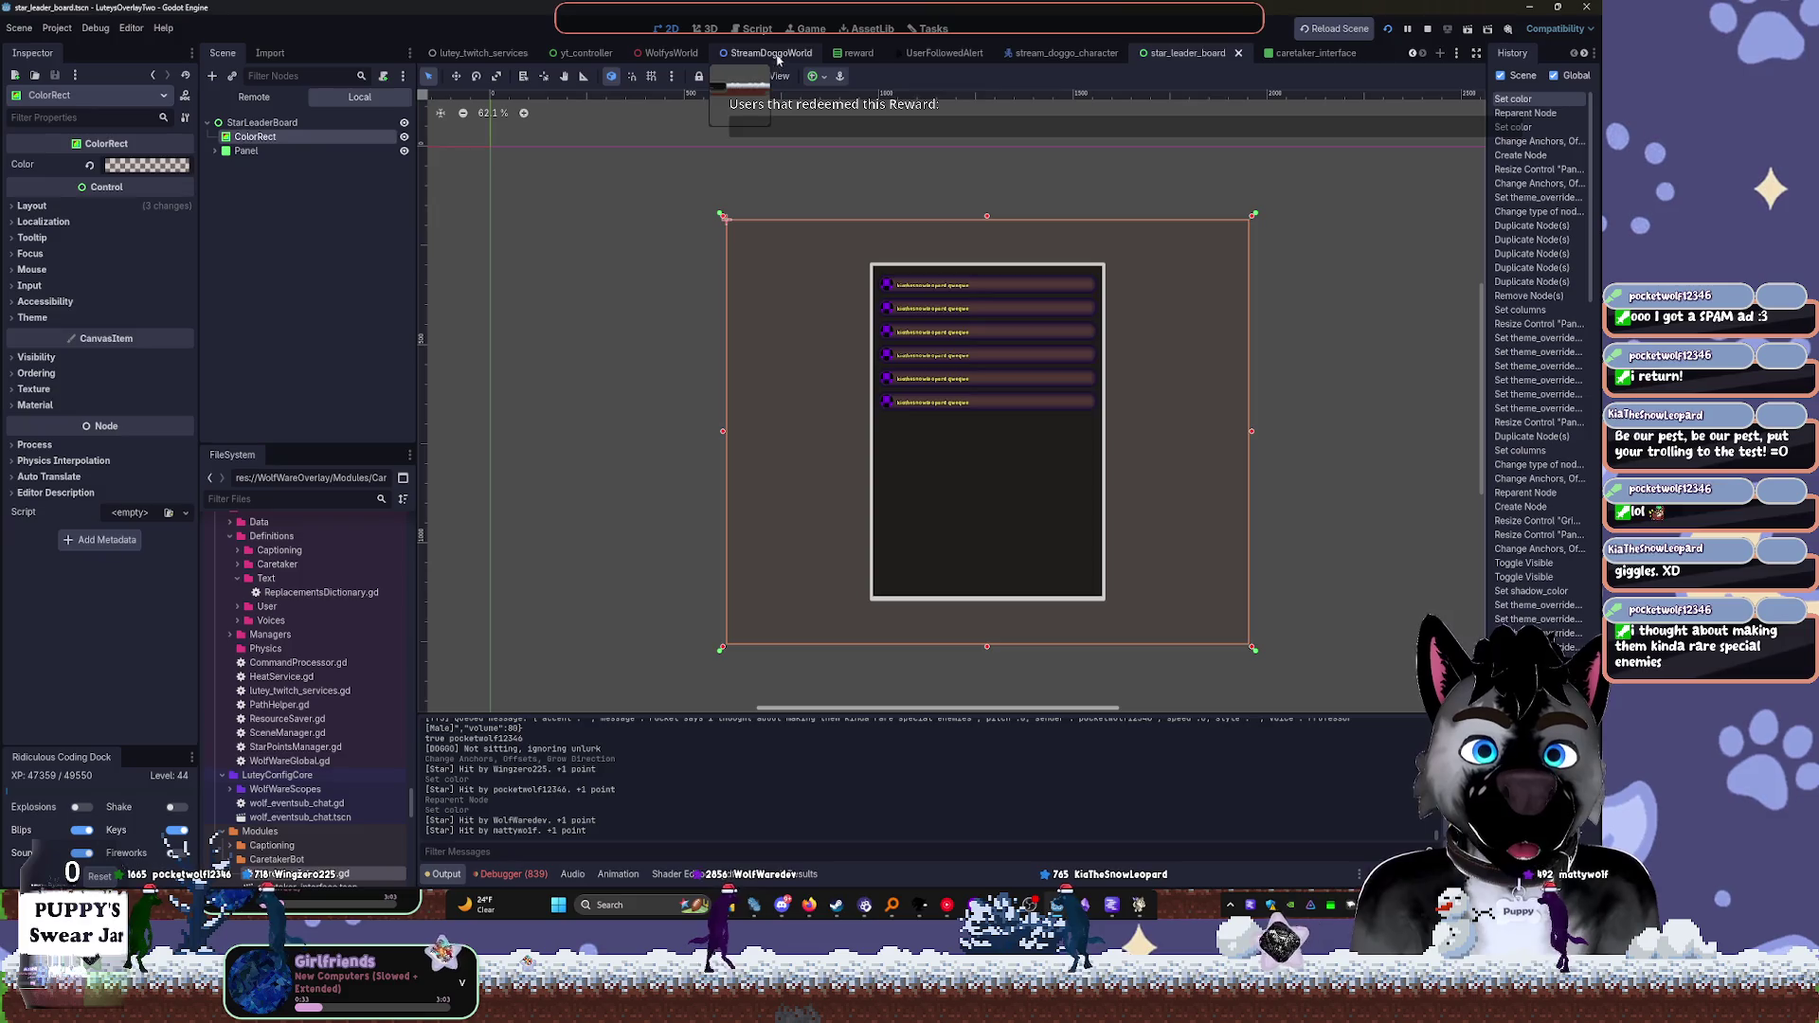
{"action": "left_click", "coordinate": [779, 61]}
Instance star_leader_board under CanvasLayer, position it on the canvas, and run the project
{"action": "left_click", "coordinate": [264, 389]}
{"action": "key", "text": "ctrl+shift+o"}
{"action": "type", "text": "star"}
{"action": "key", "text": "Return"}
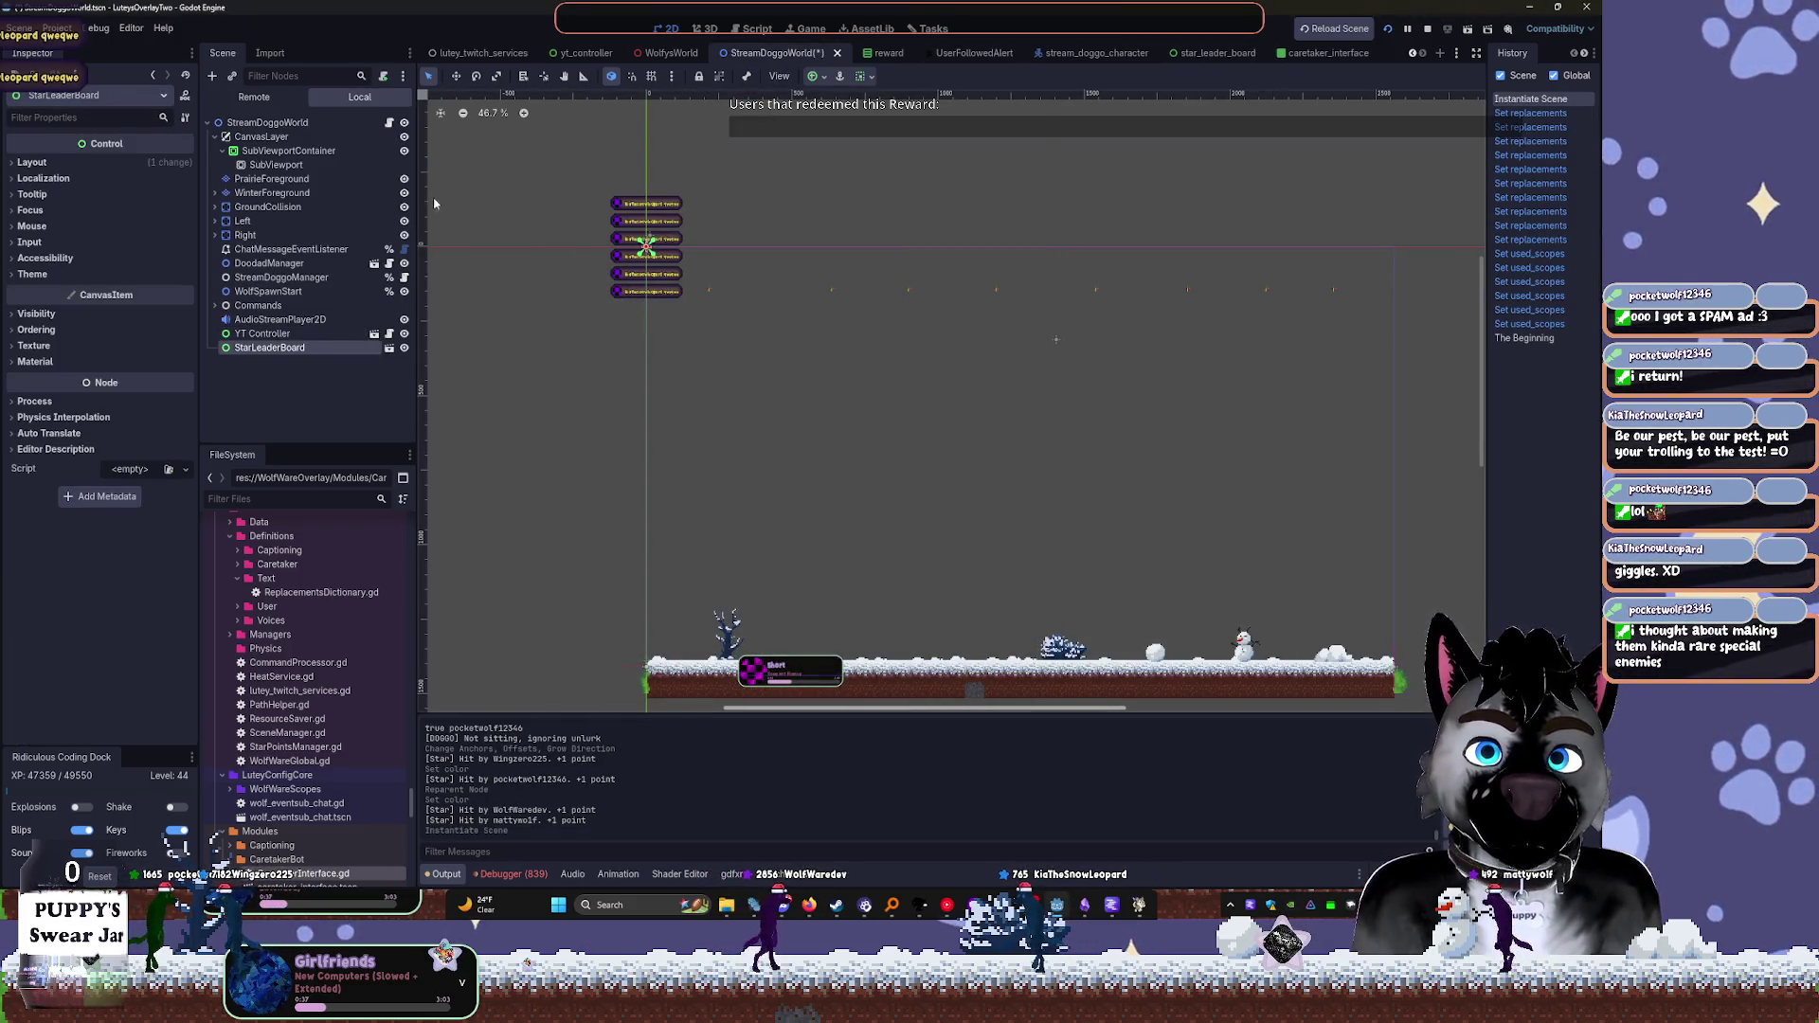
{"action": "left_click_drag", "start_coordinate": [269, 348], "coordinate": [256, 149]}
{"action": "left_click_drag", "start_coordinate": [931, 356], "coordinate": [1117, 411]}
{"action": "left_click", "coordinate": [1427, 29]}
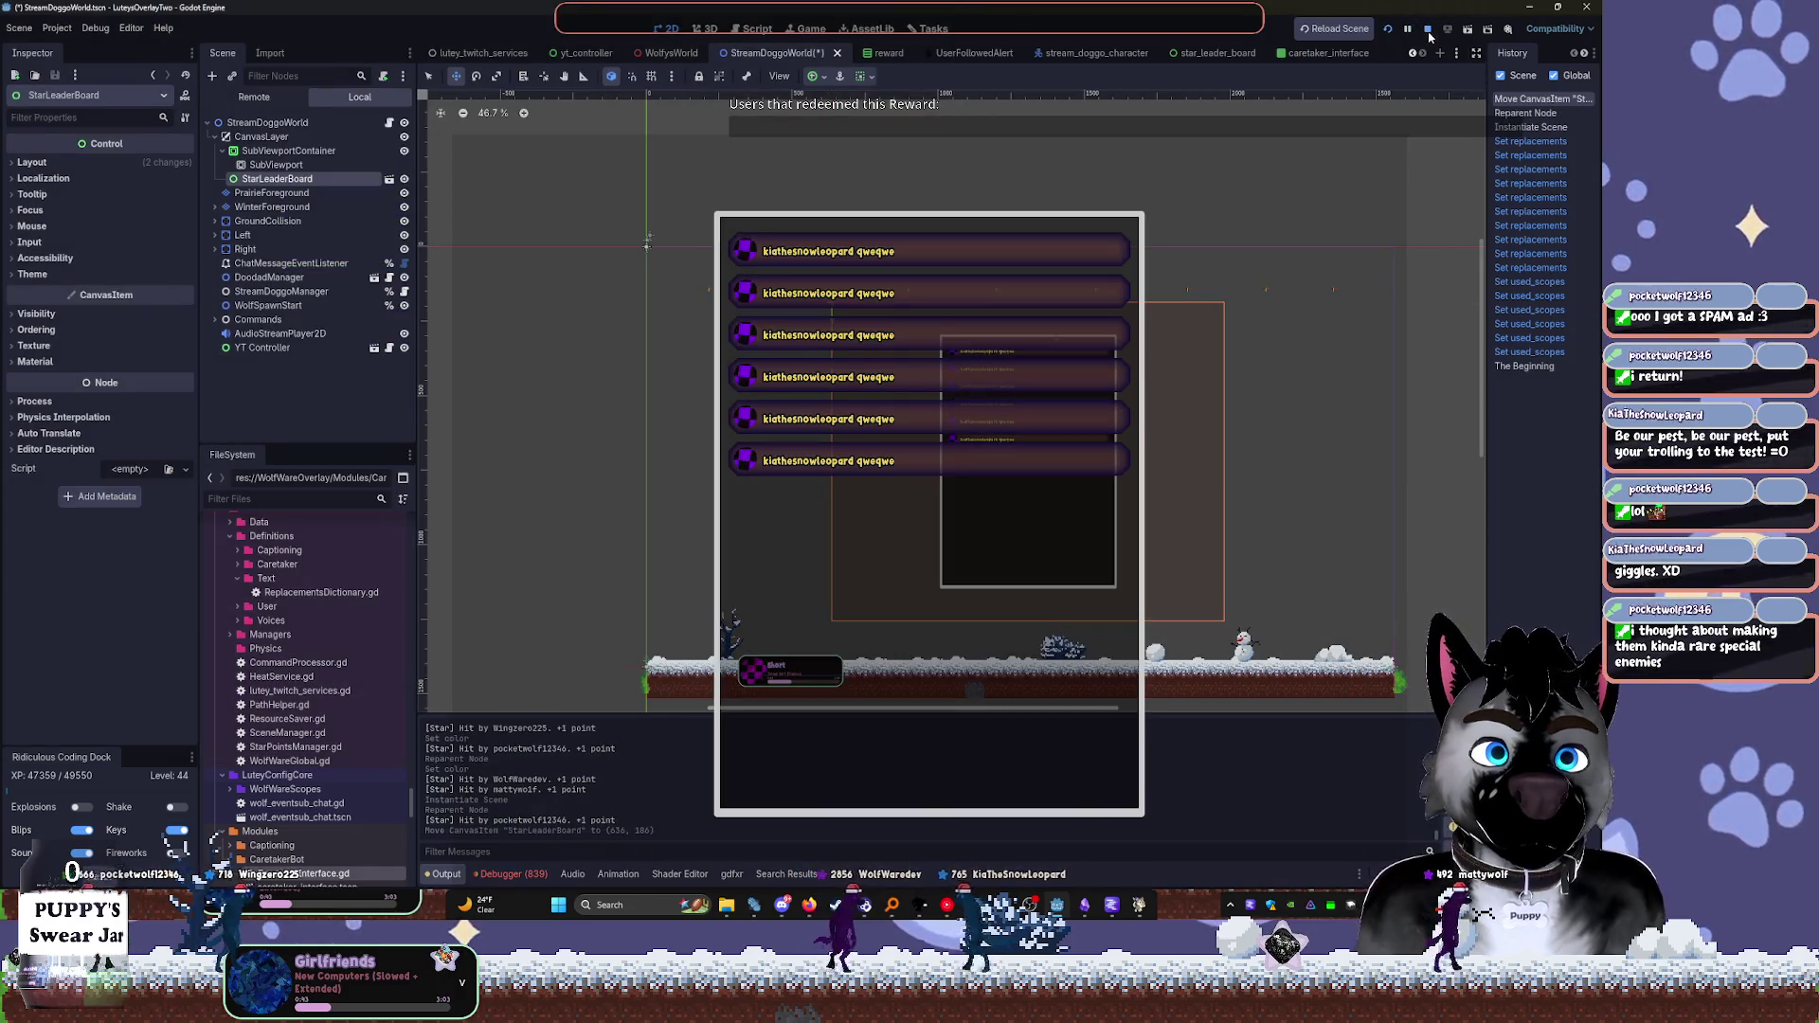
{"action": "left_click", "coordinate": [1427, 30]}
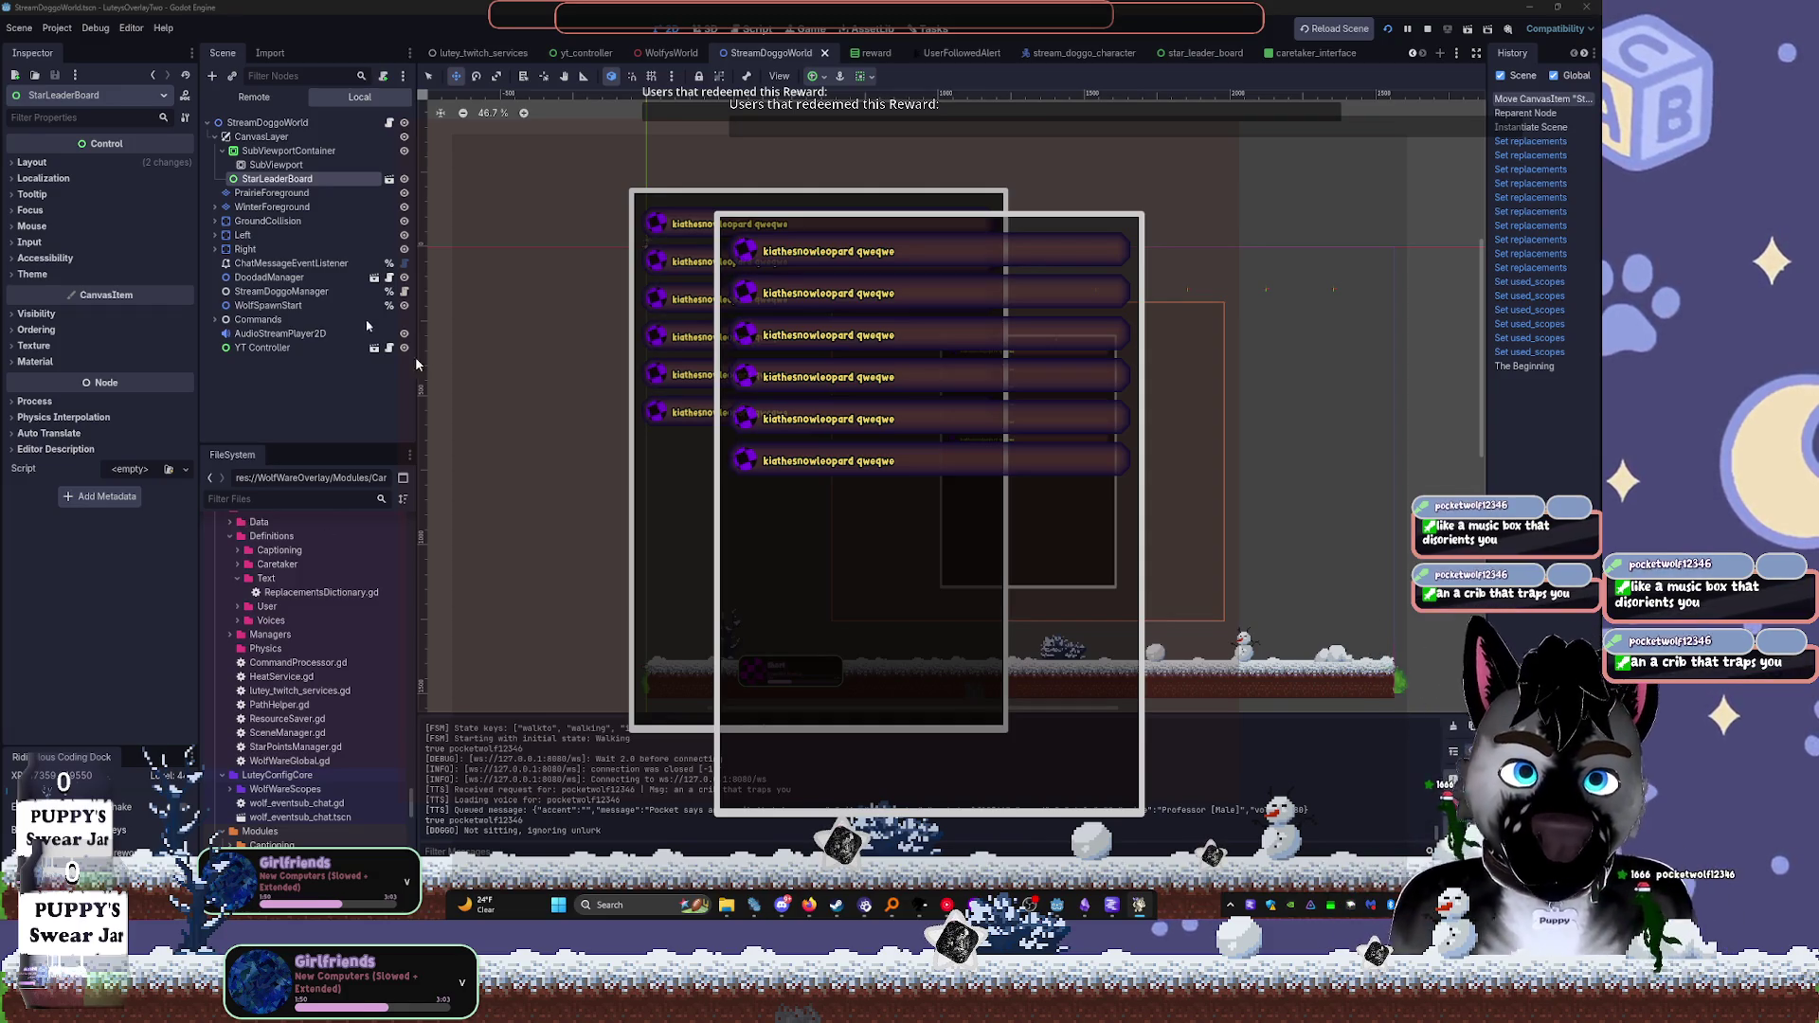
Restart the game, bring its window forward, and toggle StarLeaderBoard's eye icon in the Scene dock
{"action": "left_click", "coordinate": [1428, 29]}
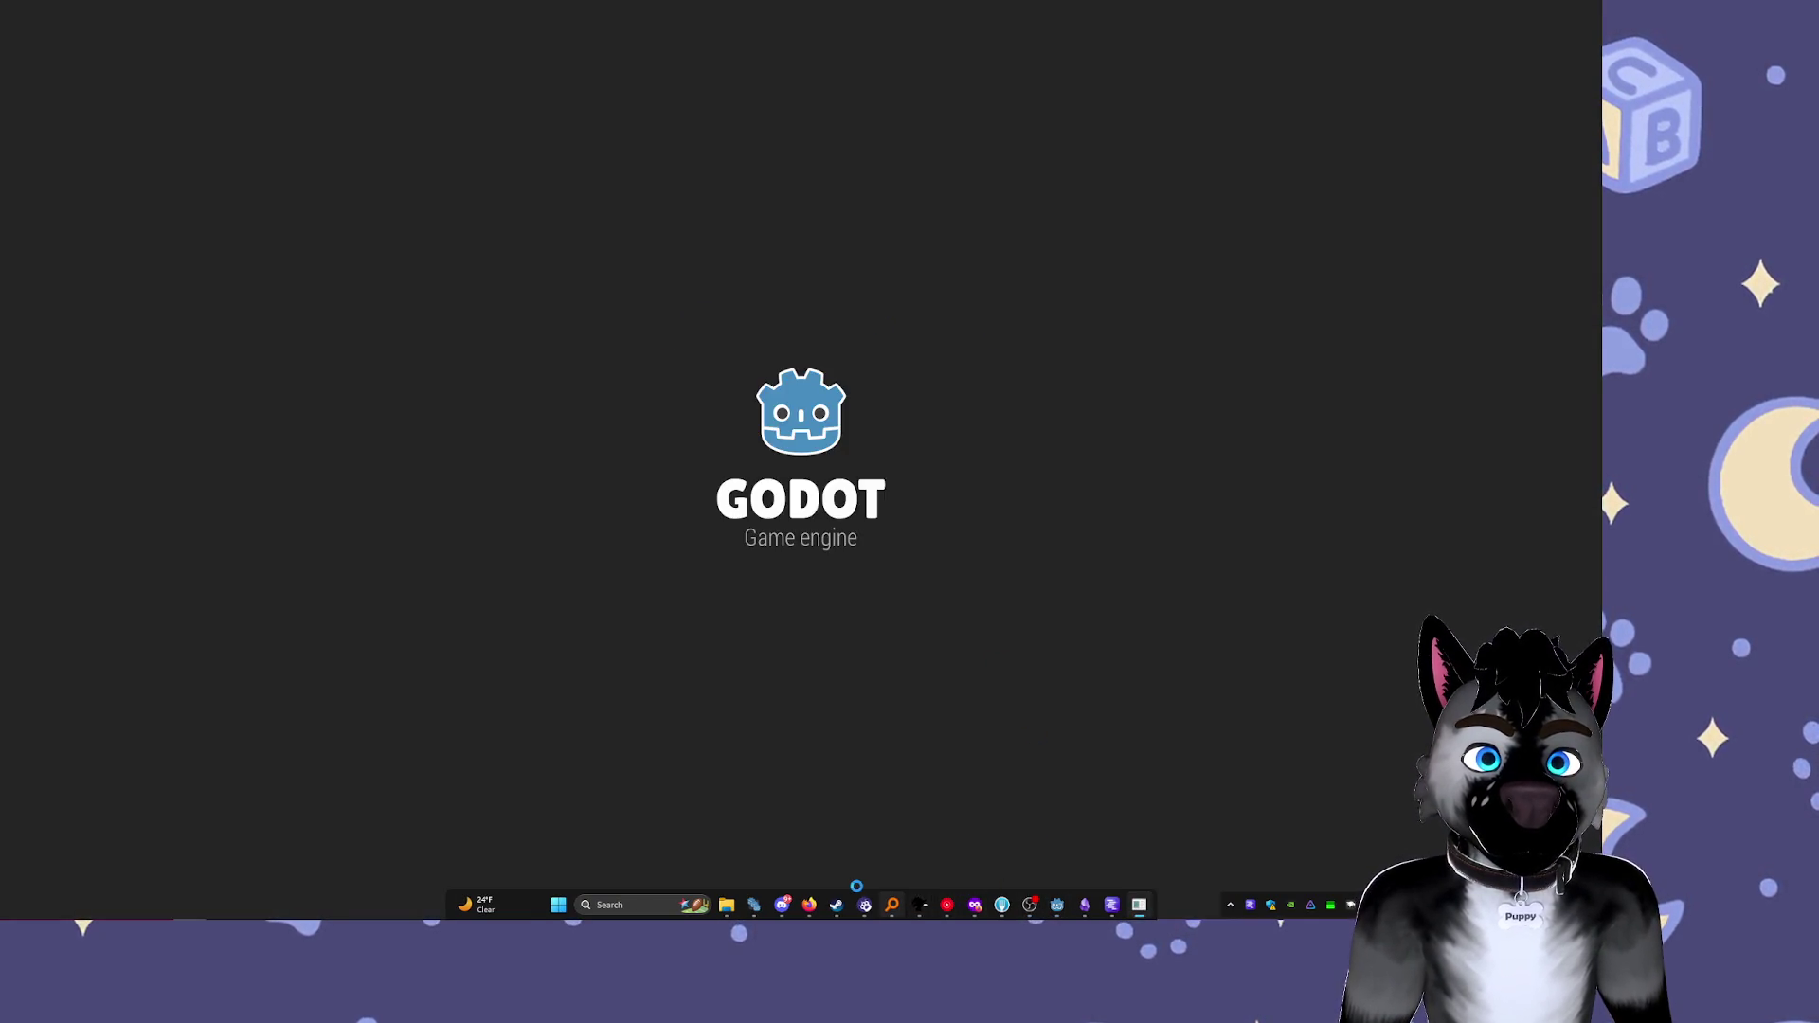
{"action": "mouse_move", "coordinate": [1063, 907]}
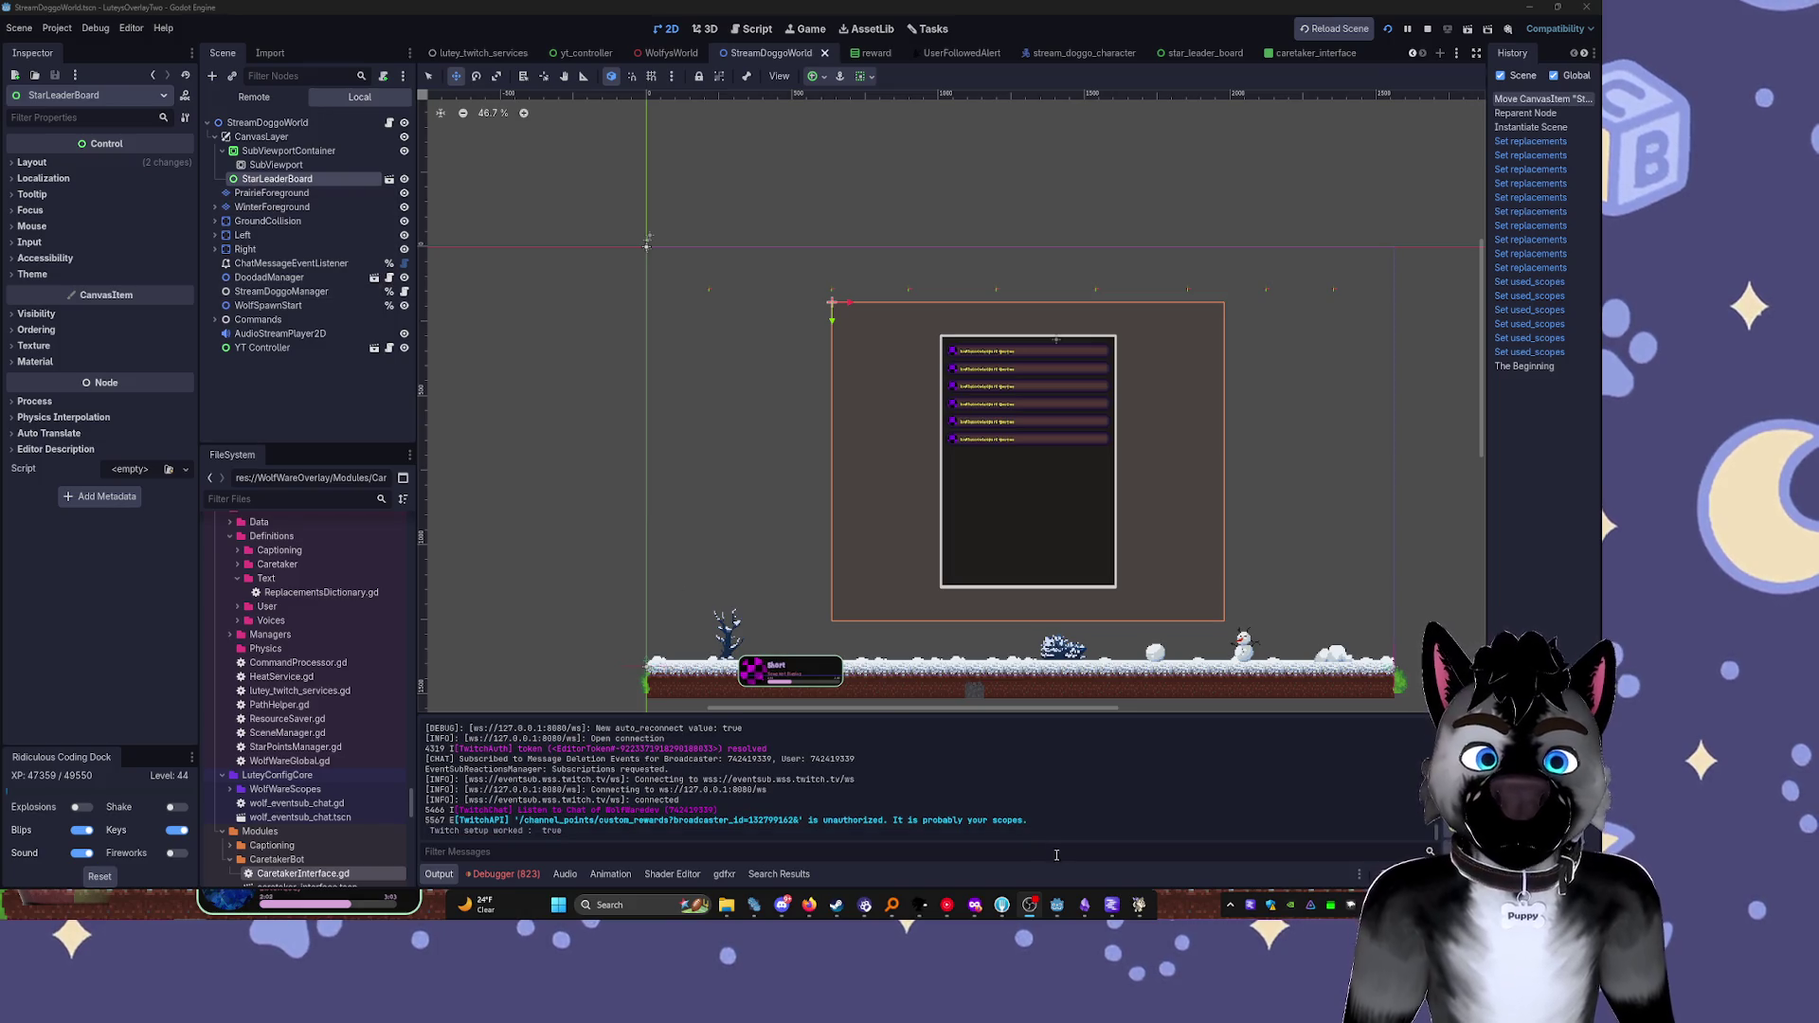
{"action": "left_click", "coordinate": [1107, 874]}
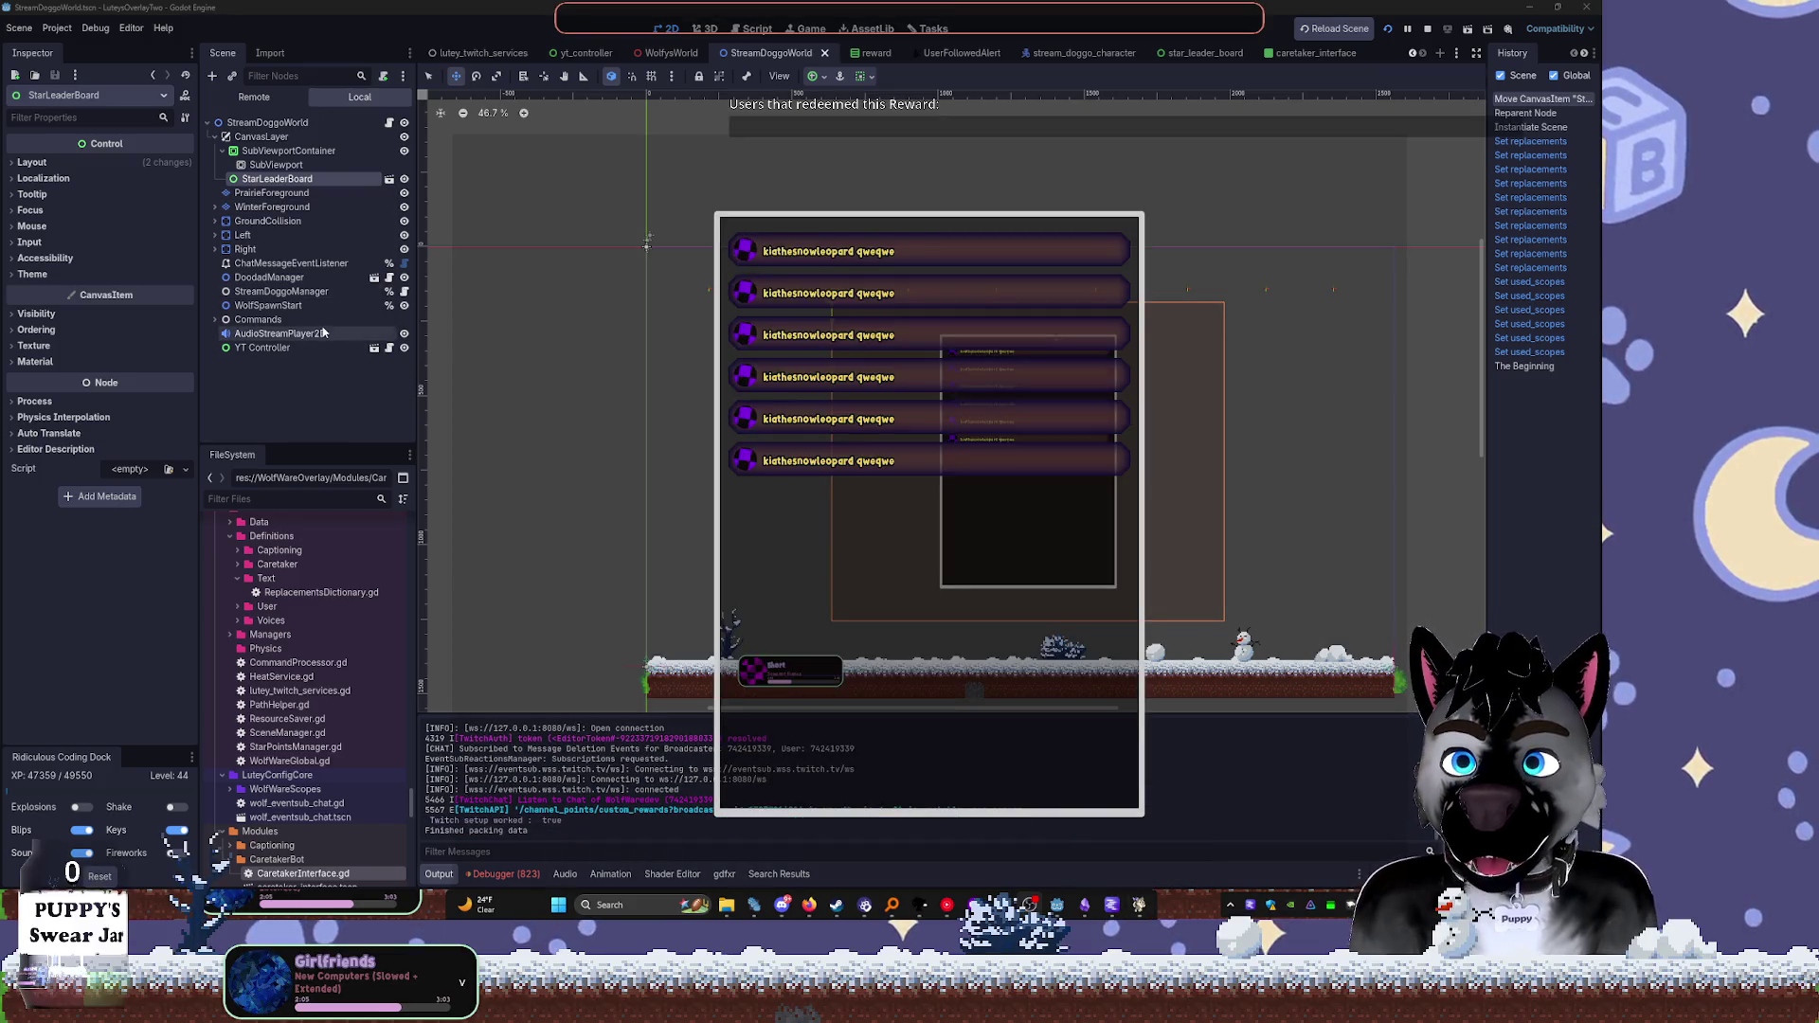
{"action": "left_click", "coordinate": [404, 178]}
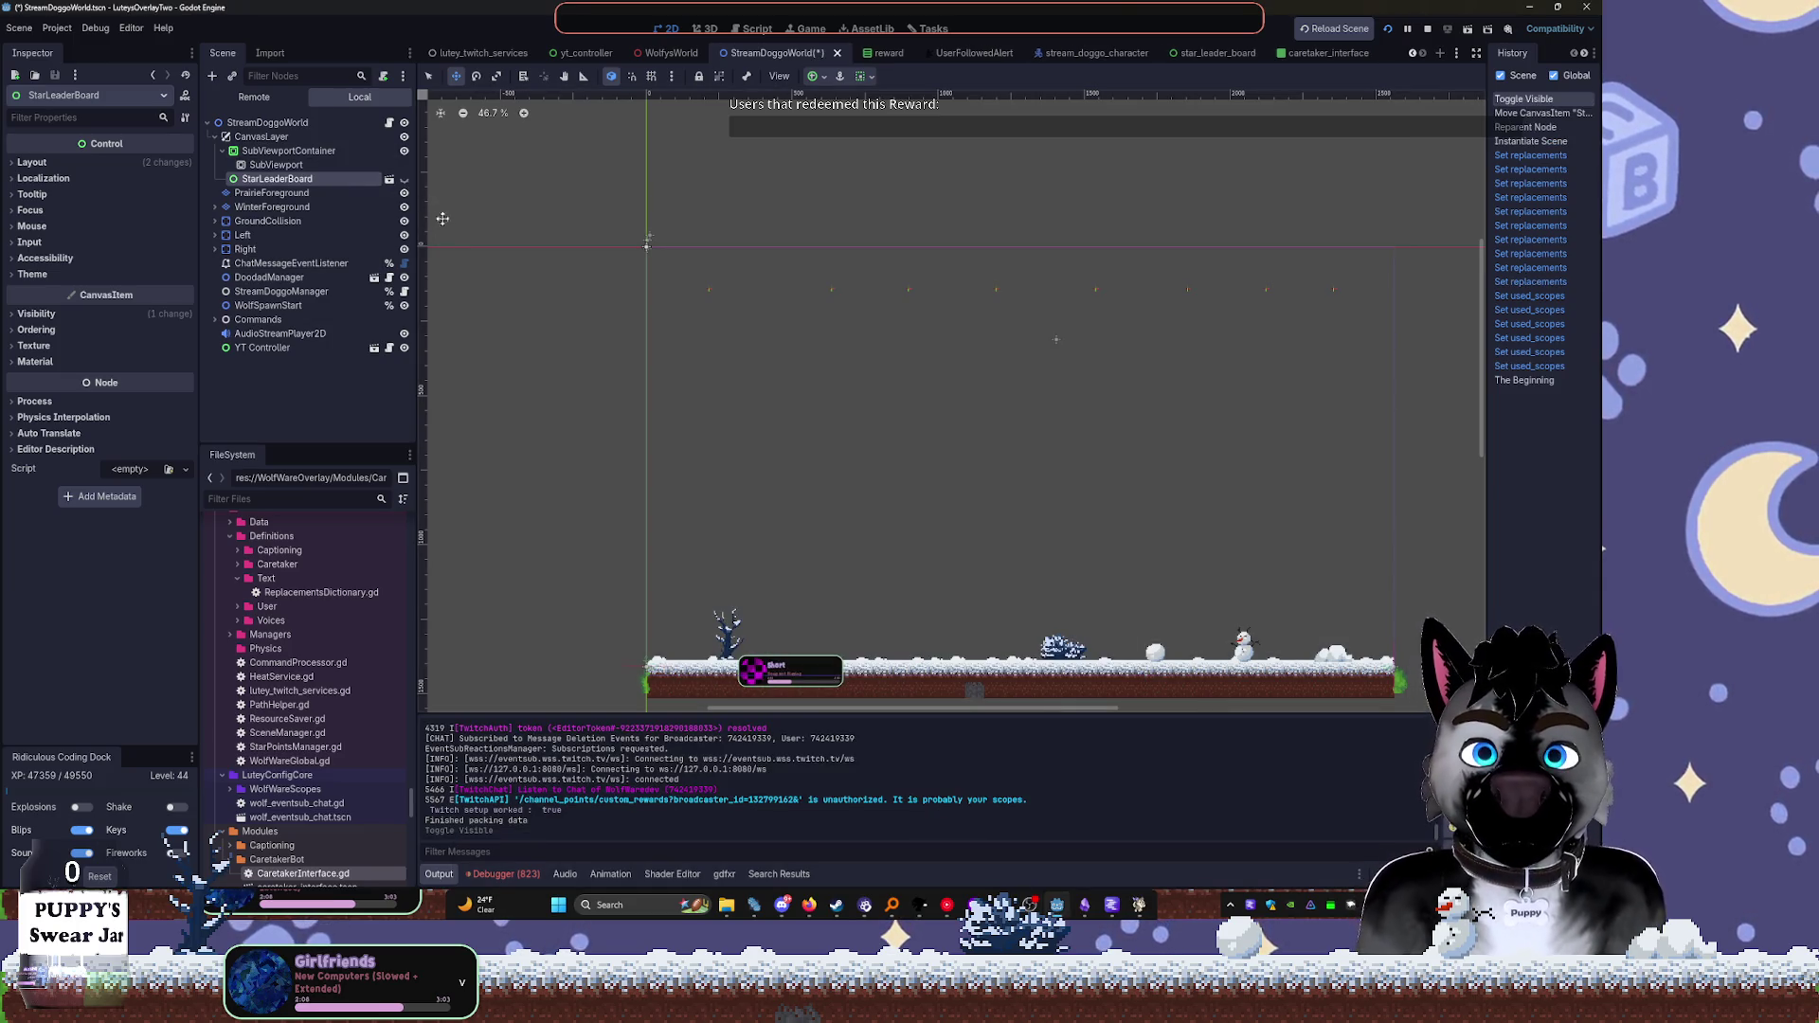
{"action": "left_click", "coordinate": [404, 179]}
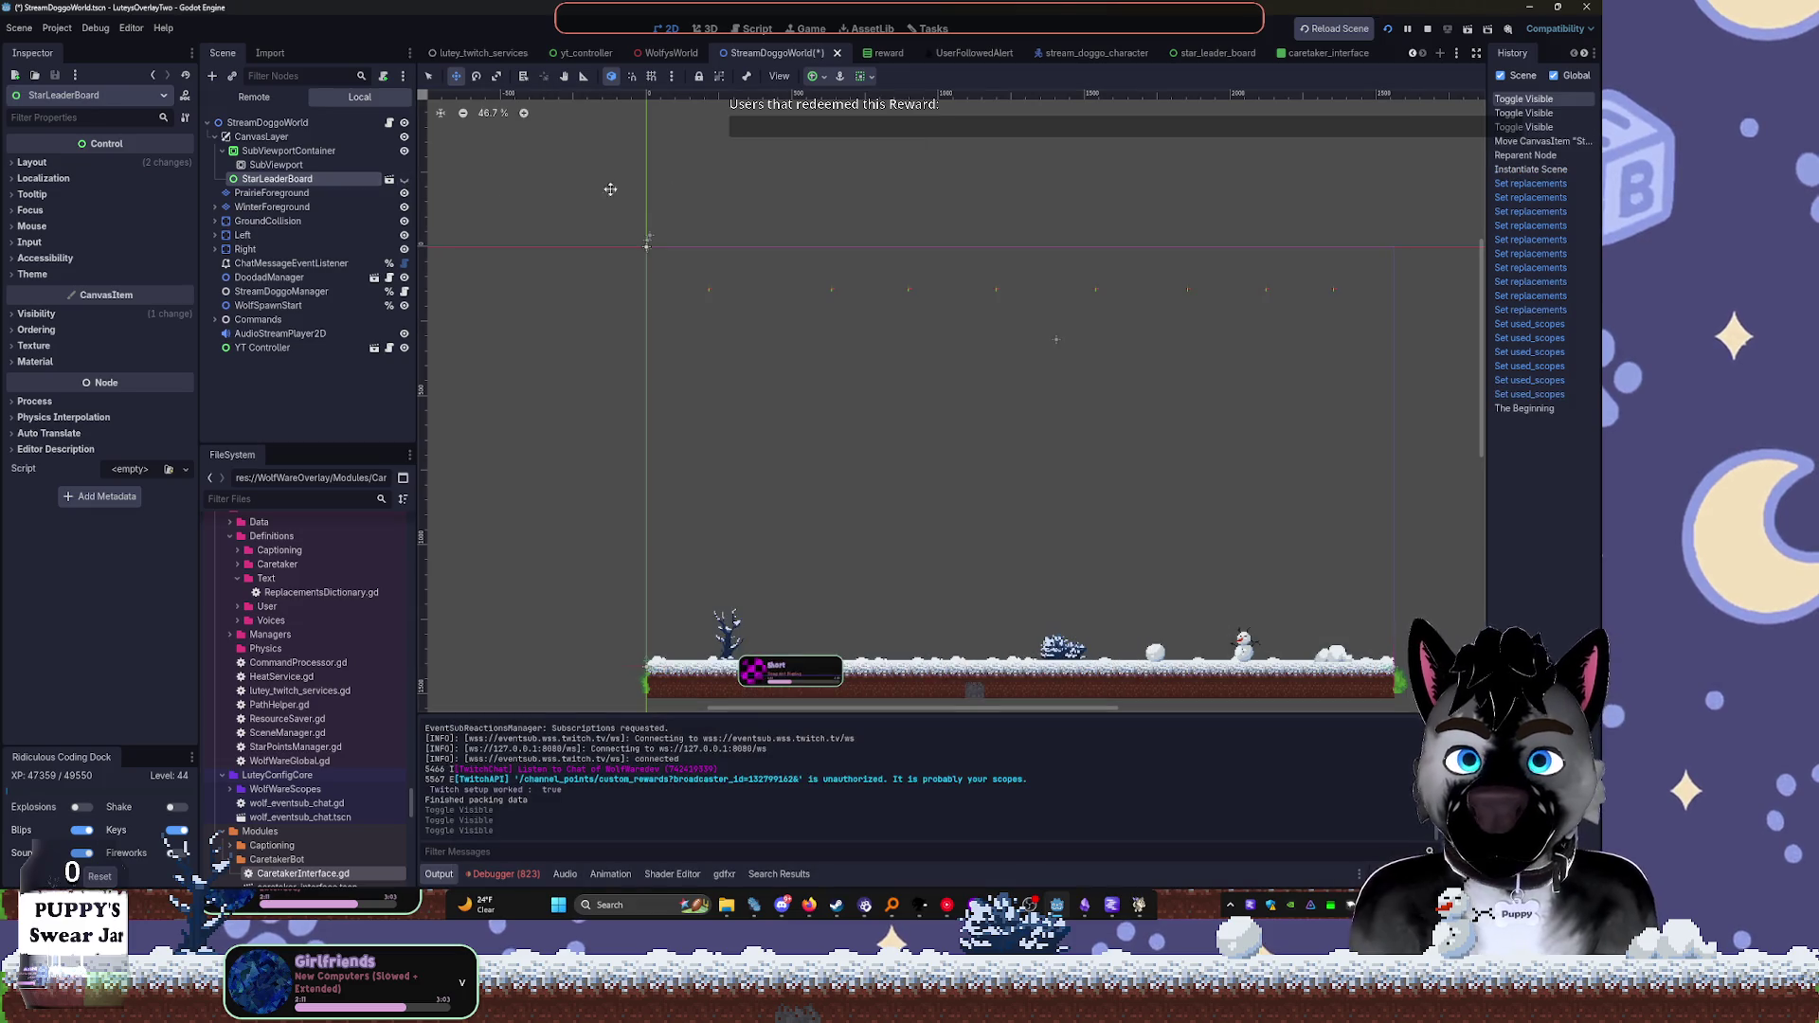
Stretch the StarLeaderBoard root to fill the viewport with the Full Rect anchor preset
{"action": "left_click", "coordinate": [1314, 56]}
{"action": "left_click", "coordinate": [1187, 53]}
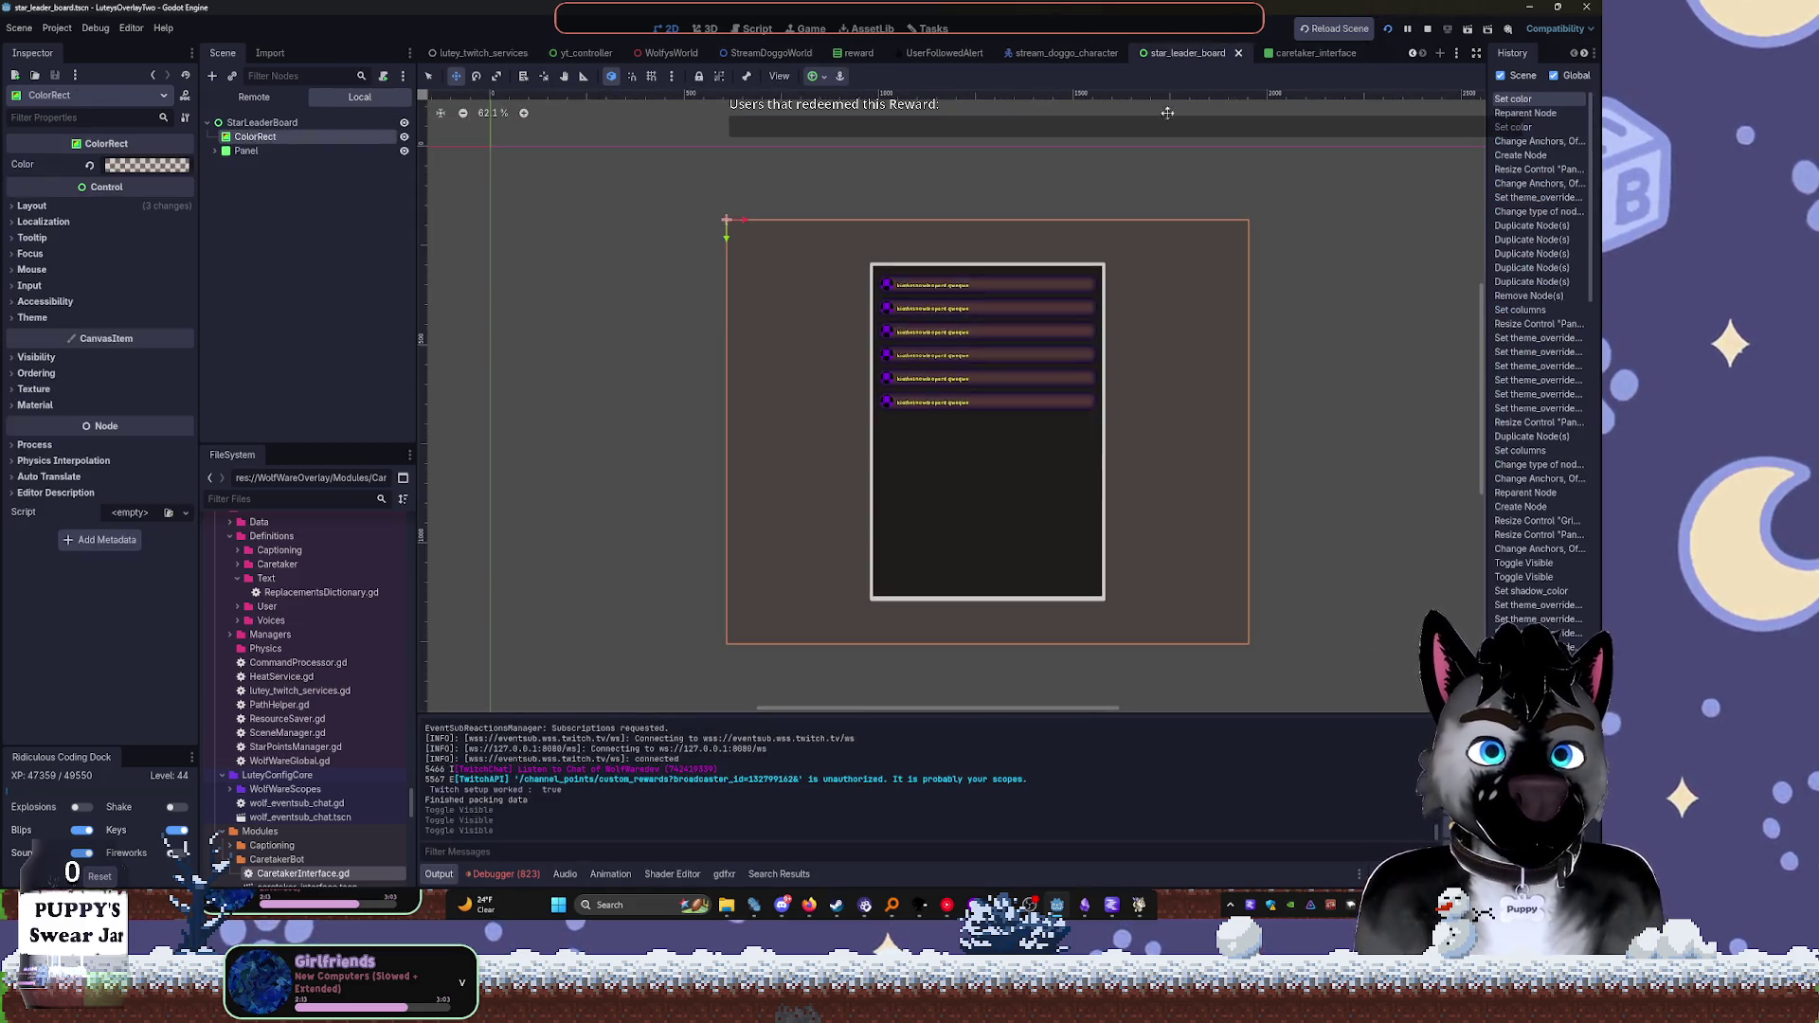
{"action": "left_click", "coordinate": [250, 152]}
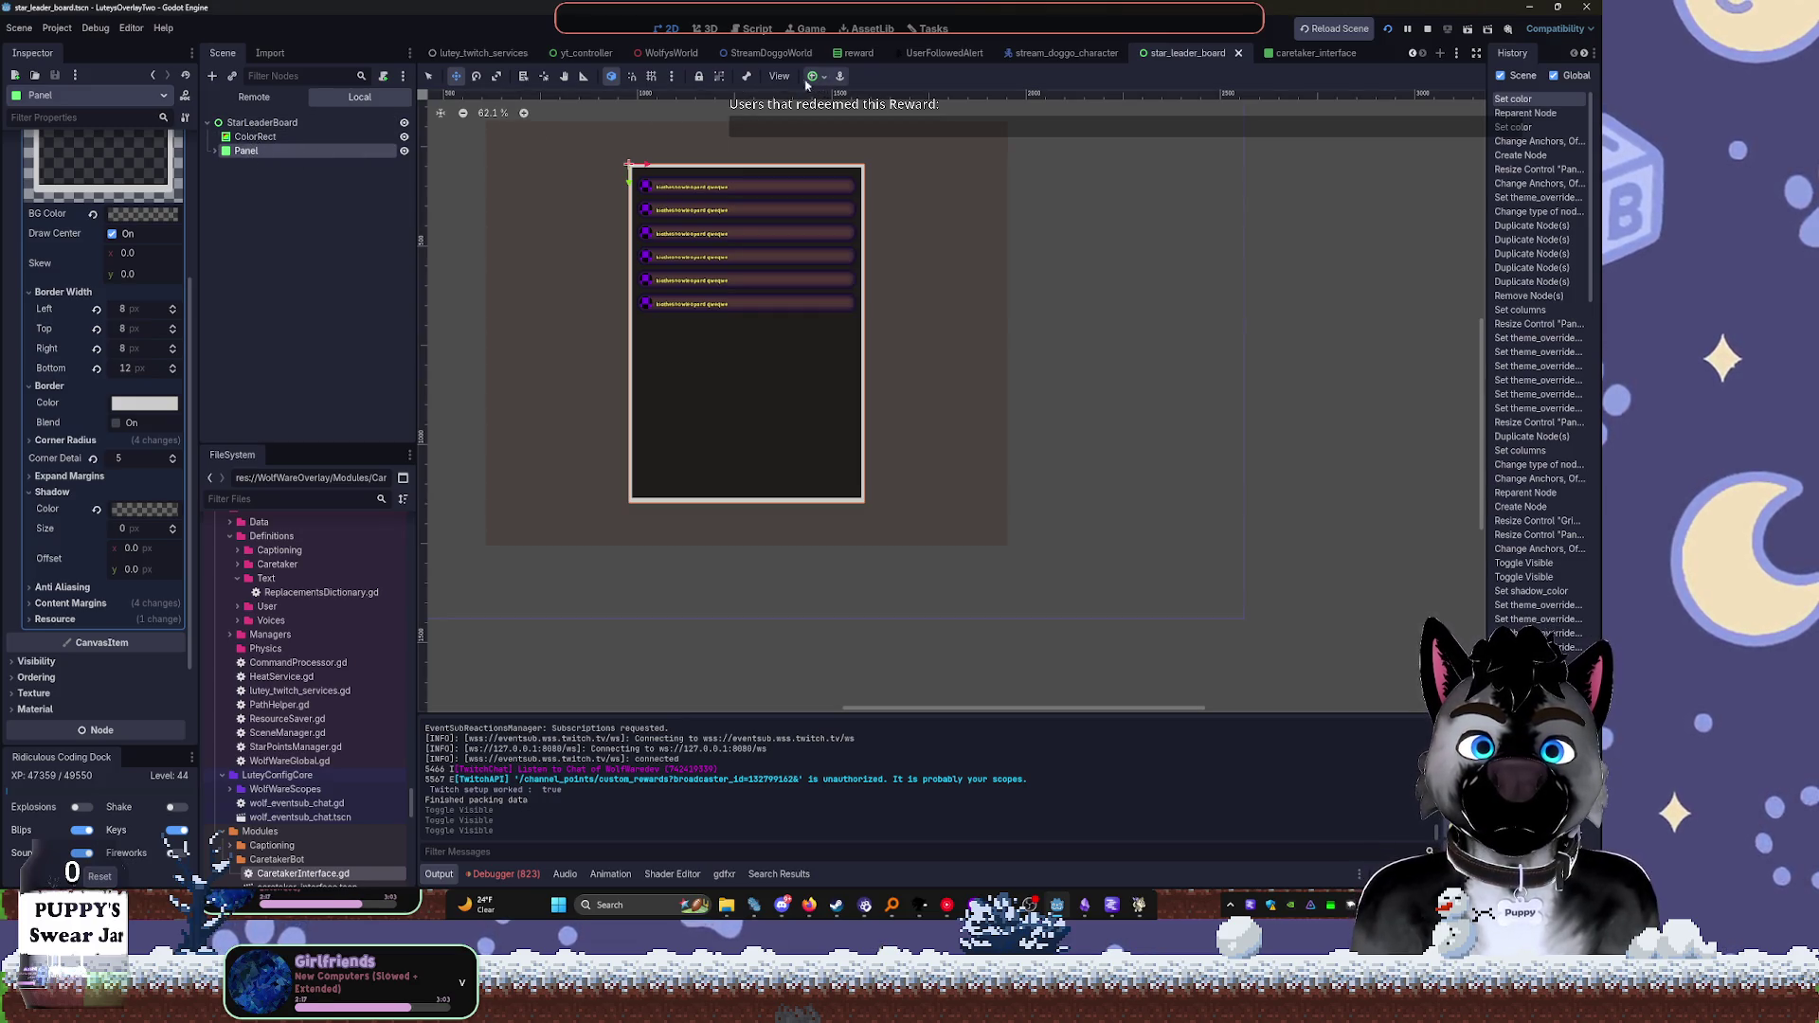
{"action": "double_click", "coordinate": [339, 121]}
{"action": "key", "text": "Return"}
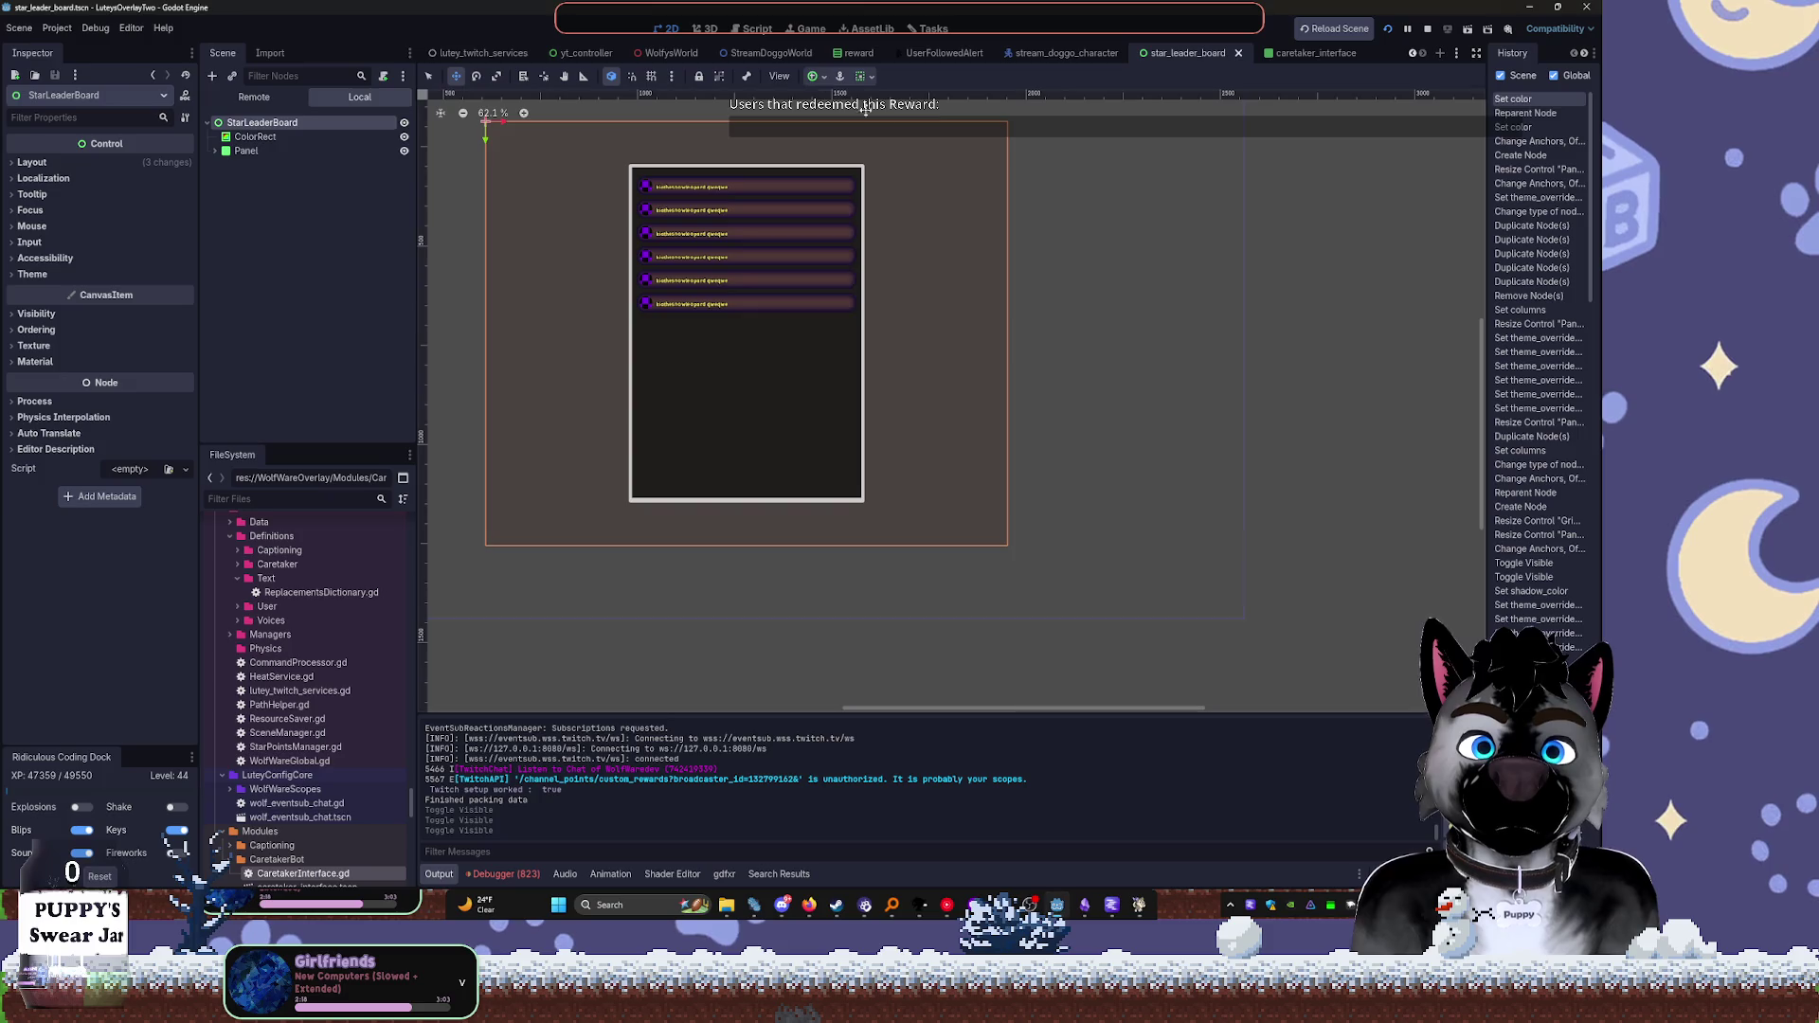
{"action": "left_click", "coordinate": [817, 76]}
{"action": "left_click", "coordinate": [890, 193]}
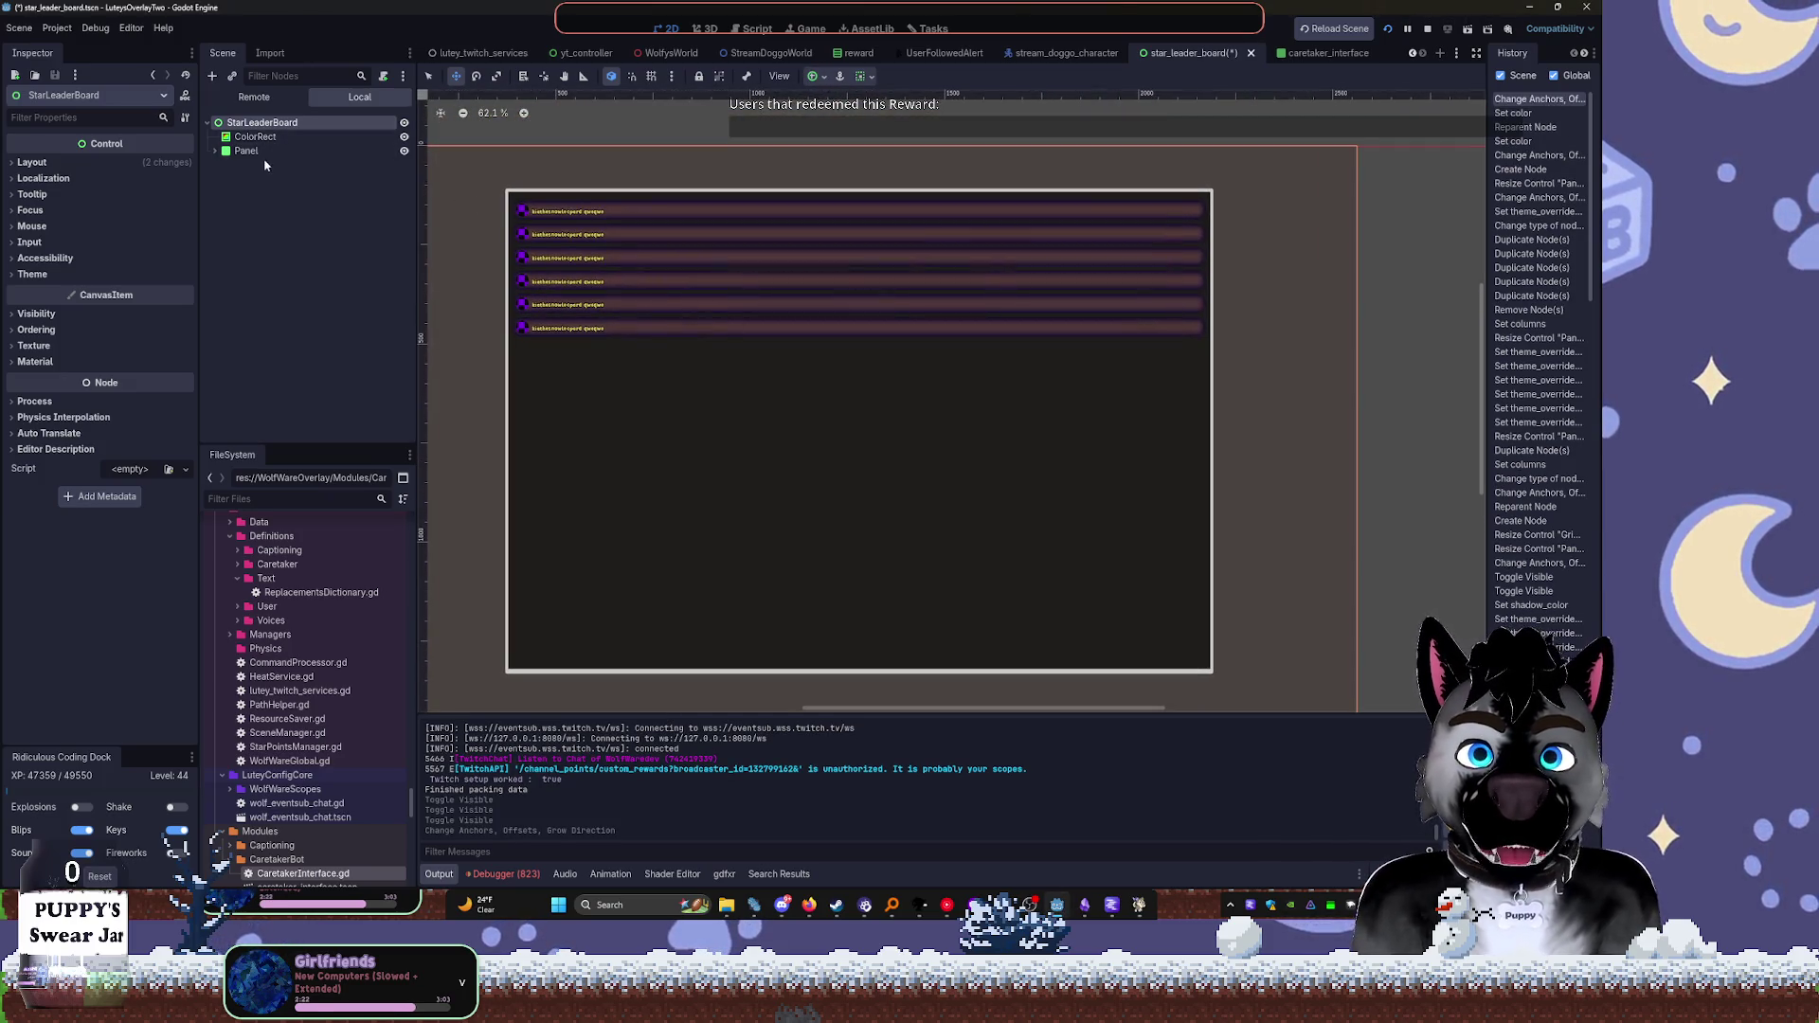
Expand Panel > MarginContainer > GridContainer in the Scene dock to list the leader cards
{"action": "left_click", "coordinate": [218, 154]}
{"action": "left_click", "coordinate": [218, 155]}
{"action": "left_click", "coordinate": [219, 167]}
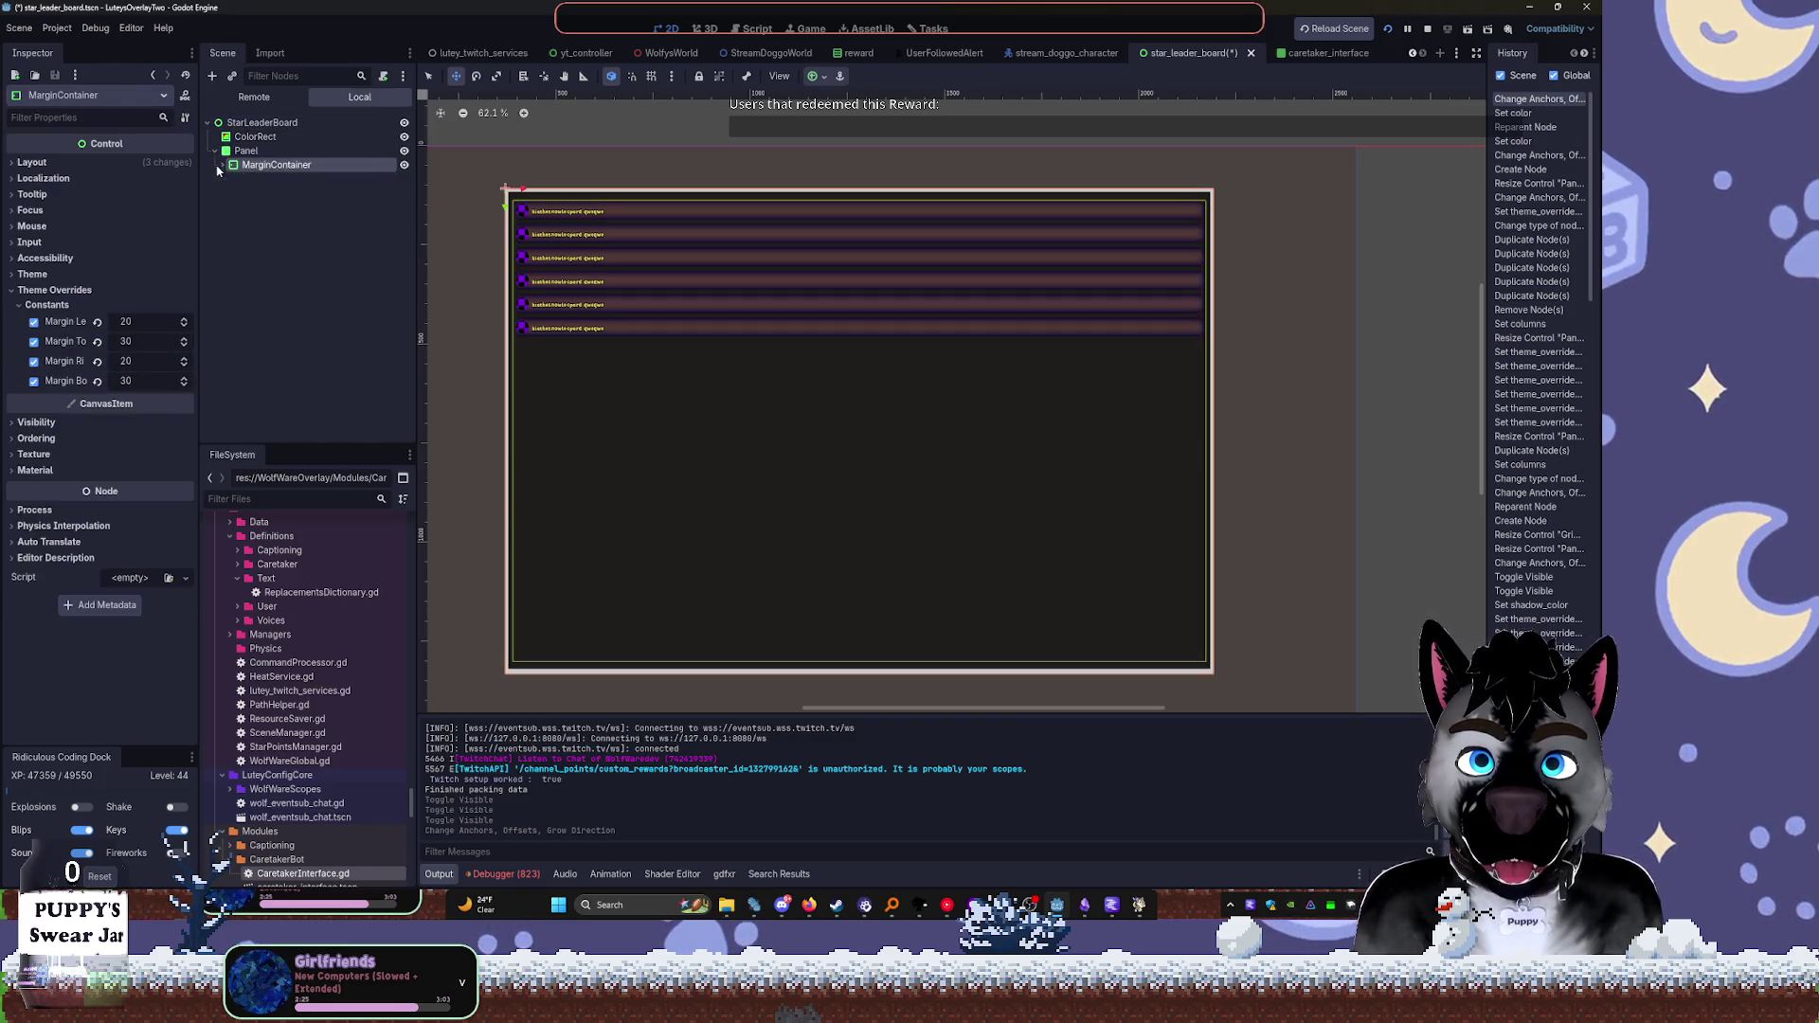
{"action": "left_click", "coordinate": [220, 166]}
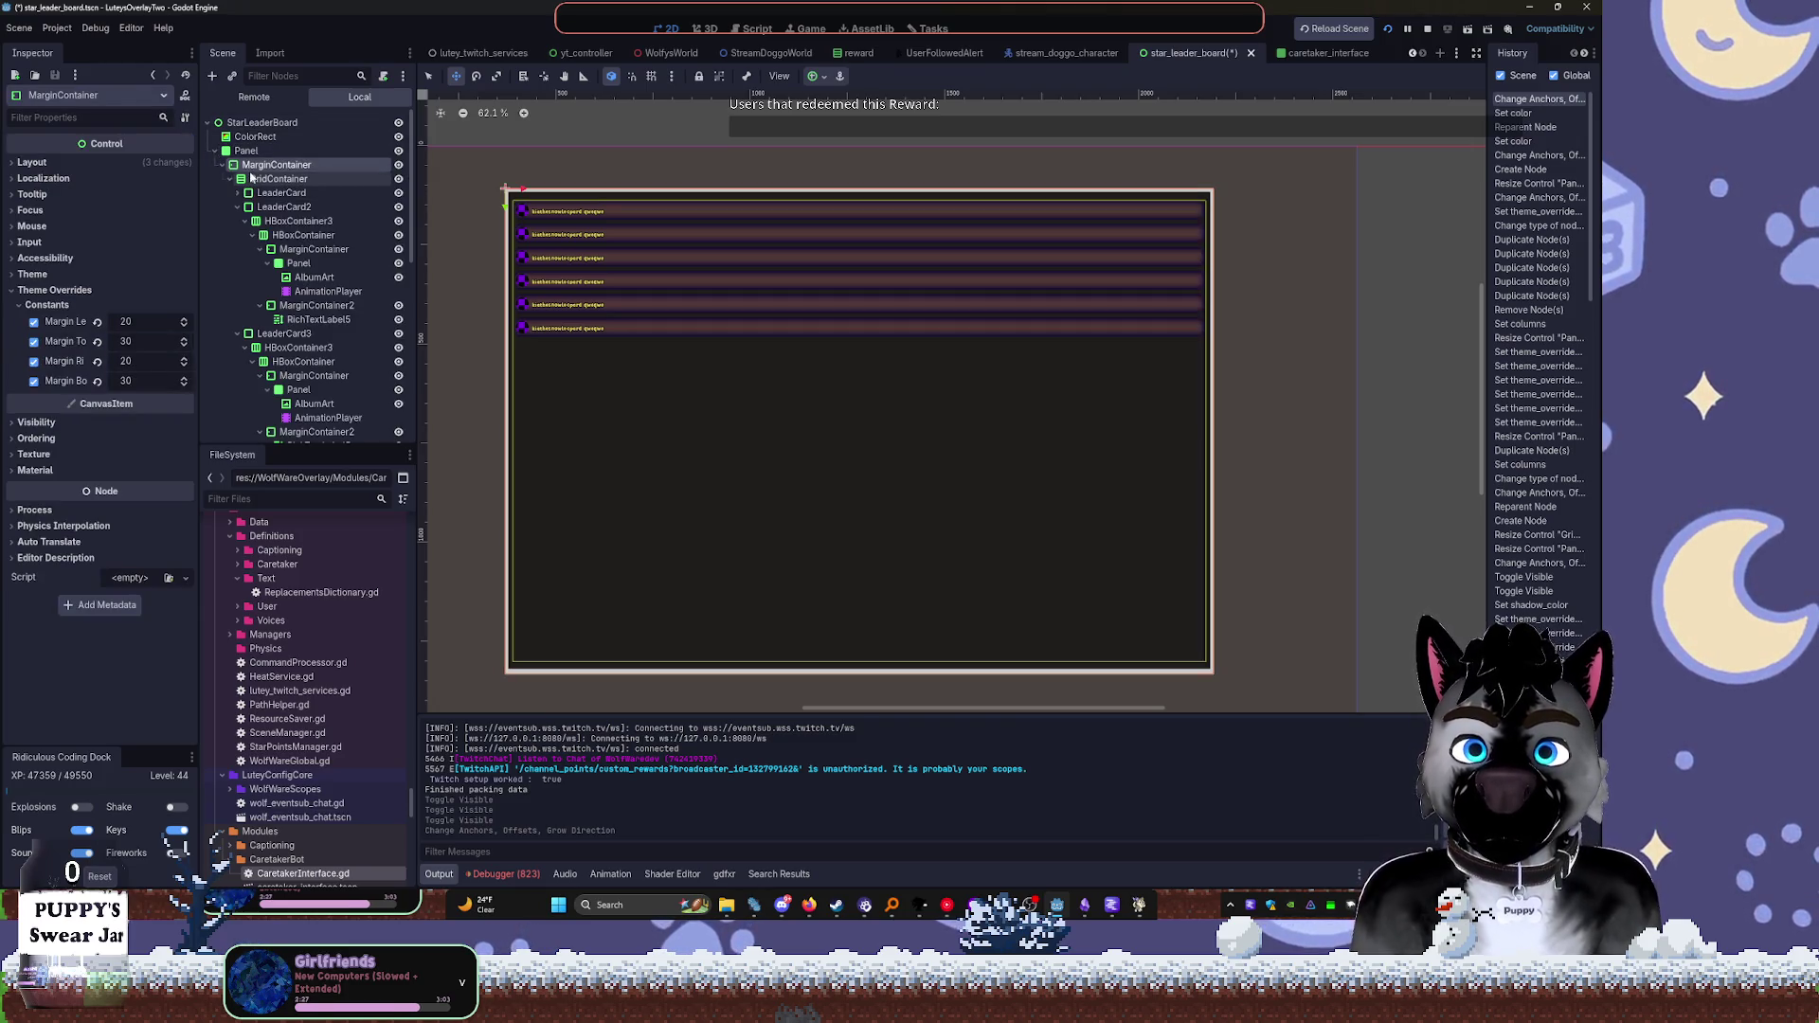
{"action": "left_click", "coordinate": [223, 165]}
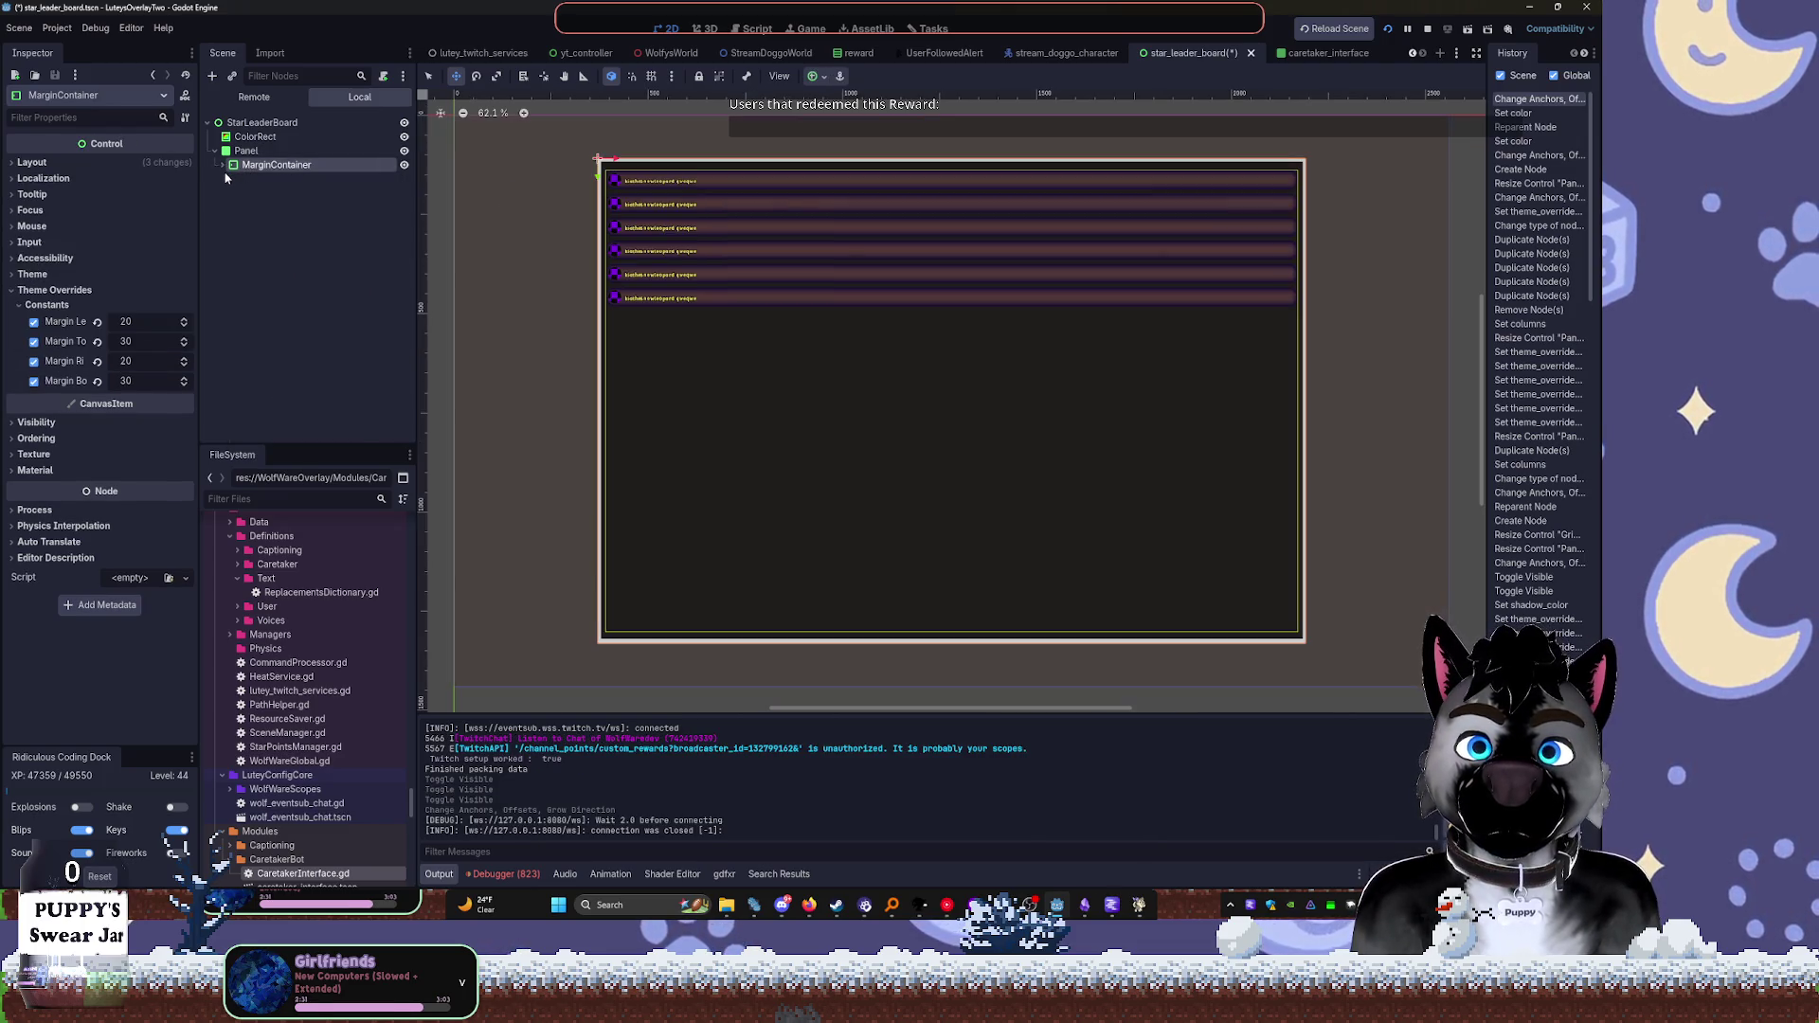
{"action": "left_click", "coordinate": [226, 165]}
{"action": "left_click", "coordinate": [232, 179]}
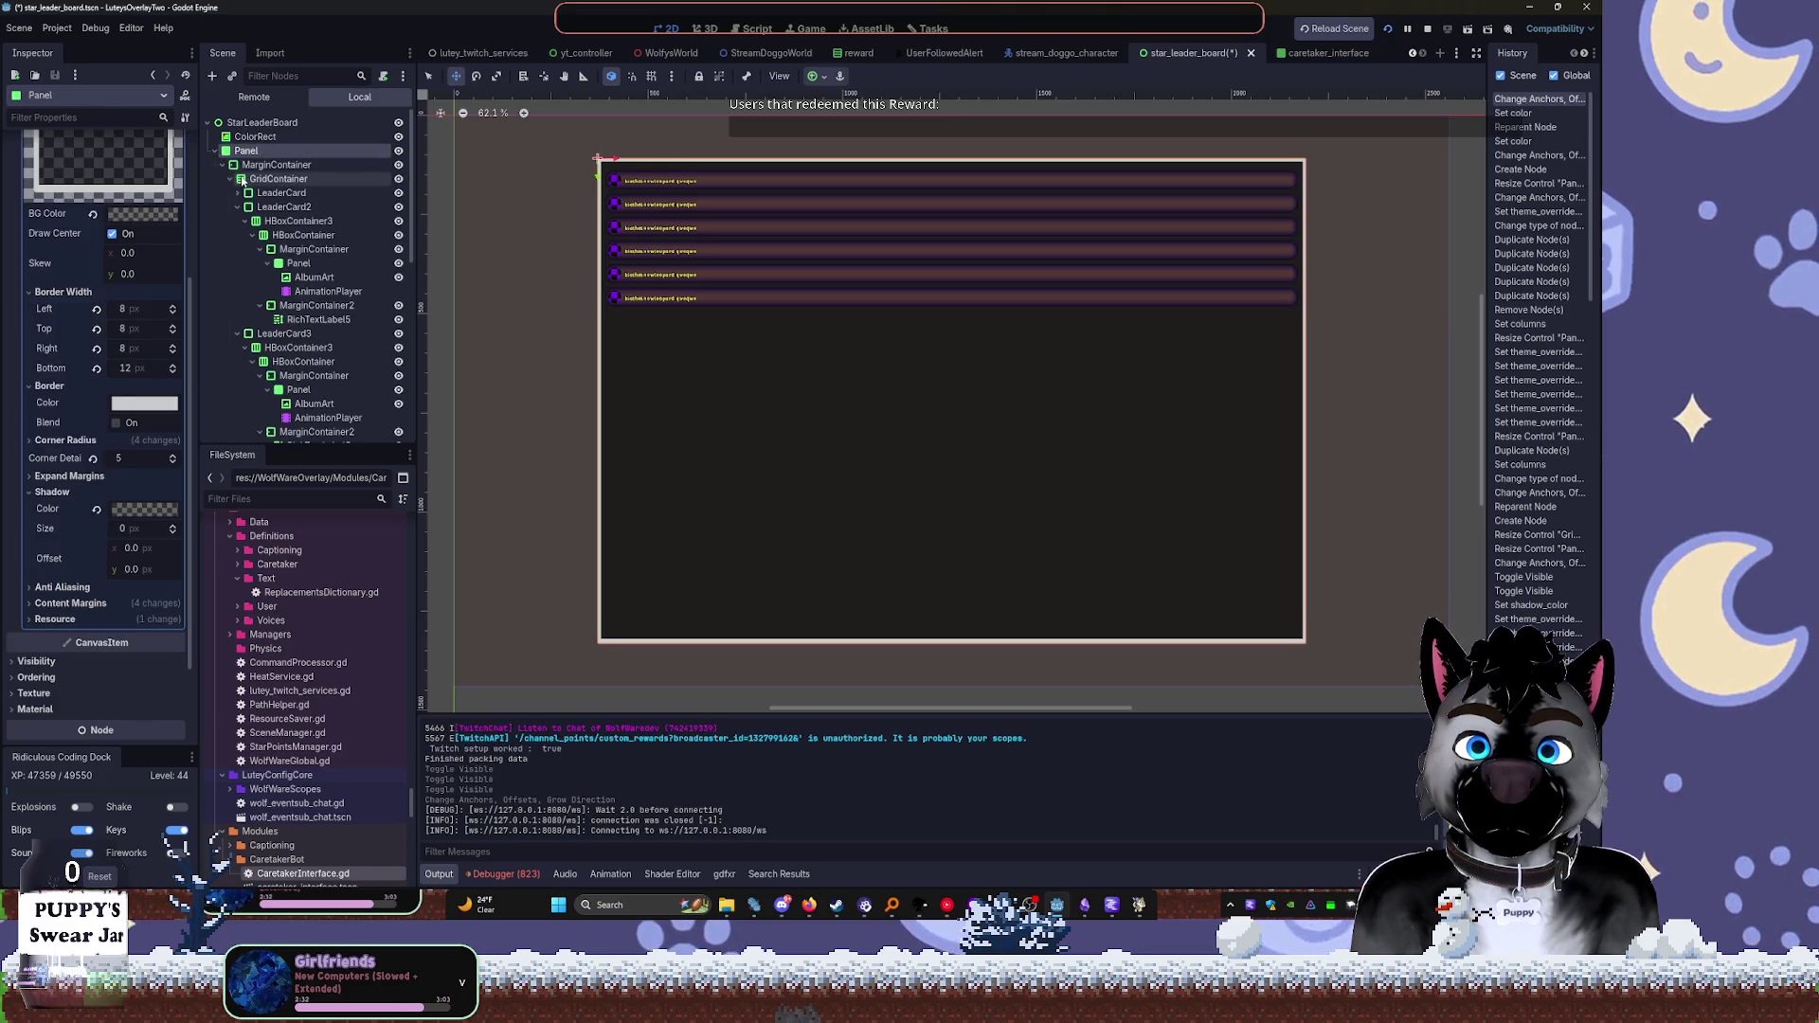
{"action": "left_click", "coordinate": [232, 179]}
{"action": "left_click", "coordinate": [230, 180]}
{"action": "left_click", "coordinate": [237, 193]}
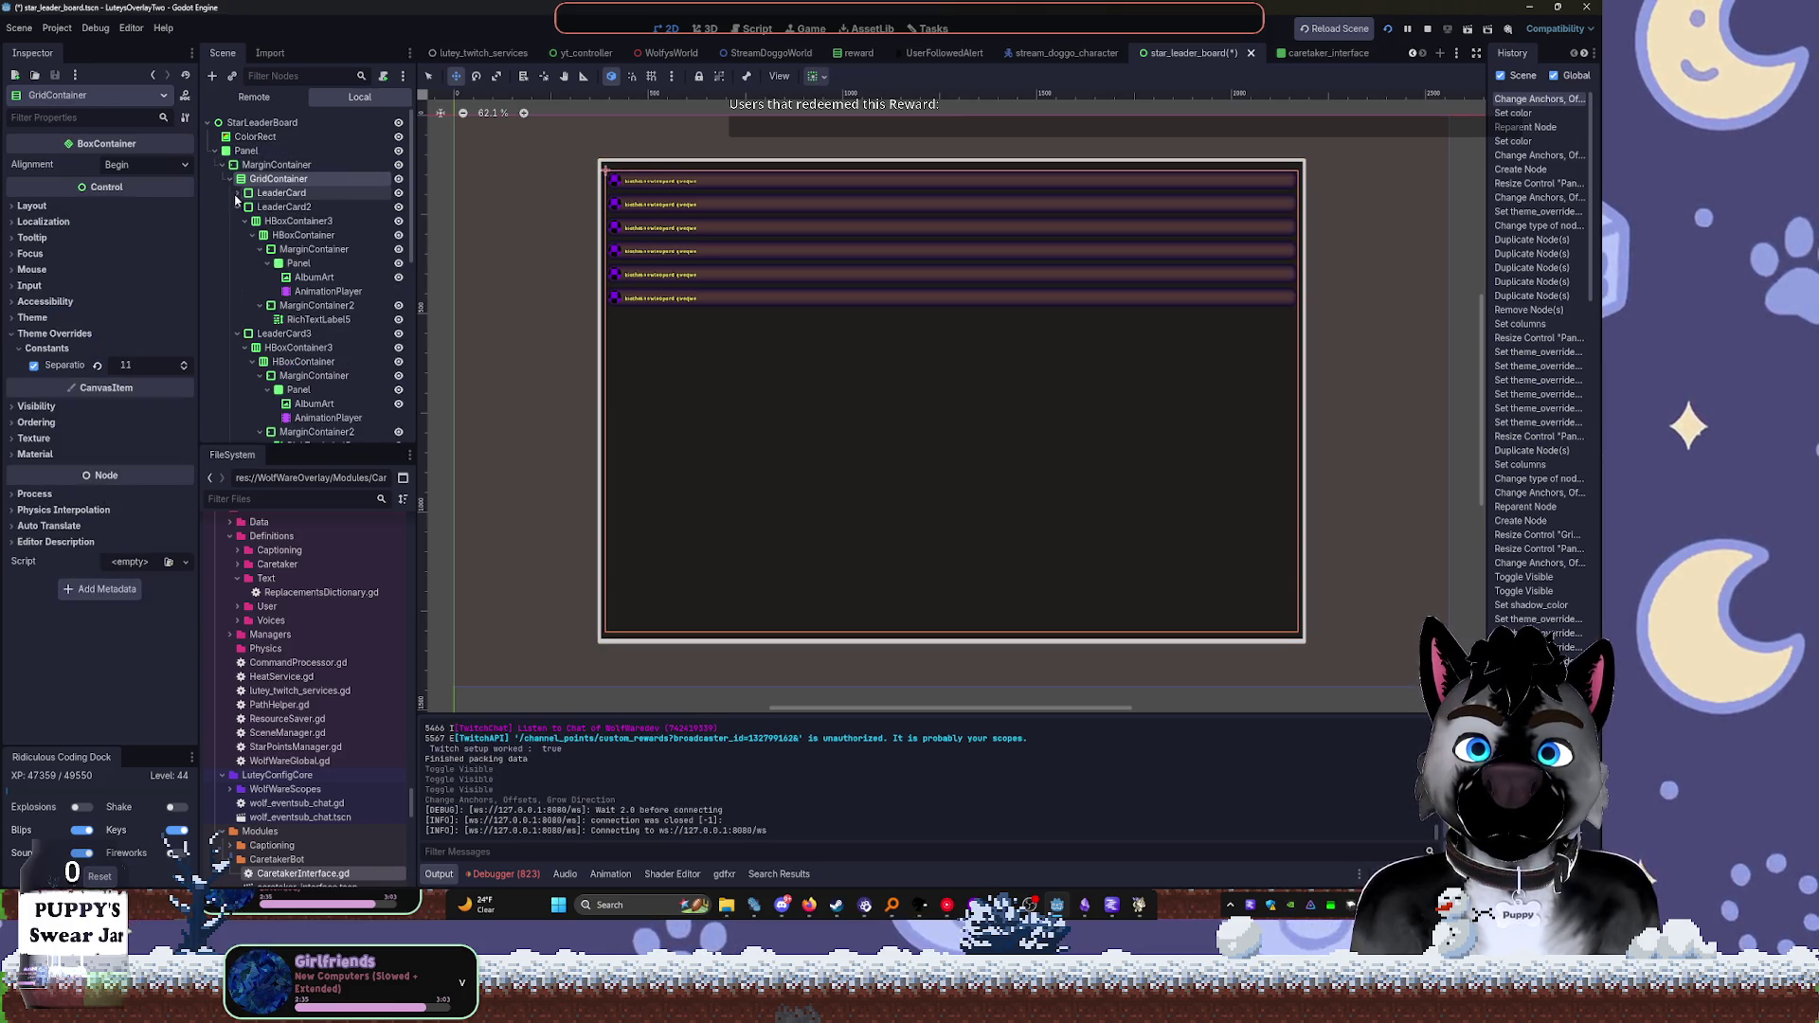
Delete LeaderCard2 from the grid and confirm the removal
{"action": "left_click", "coordinate": [281, 207]}
{"action": "key", "text": "Delete"}
{"action": "key", "text": "Return"}
Collapse the remaining leader card branches and select the first LeaderCard
{"action": "left_click", "coordinate": [236, 206]}
{"action": "left_click", "coordinate": [236, 220]}
{"action": "left_click", "coordinate": [237, 235]}
{"action": "left_click", "coordinate": [237, 249]}
{"action": "left_click", "coordinate": [266, 250]}
{"action": "left_click", "coordinate": [283, 208], "text": "shift"}
{"action": "left_click", "coordinate": [284, 193]}
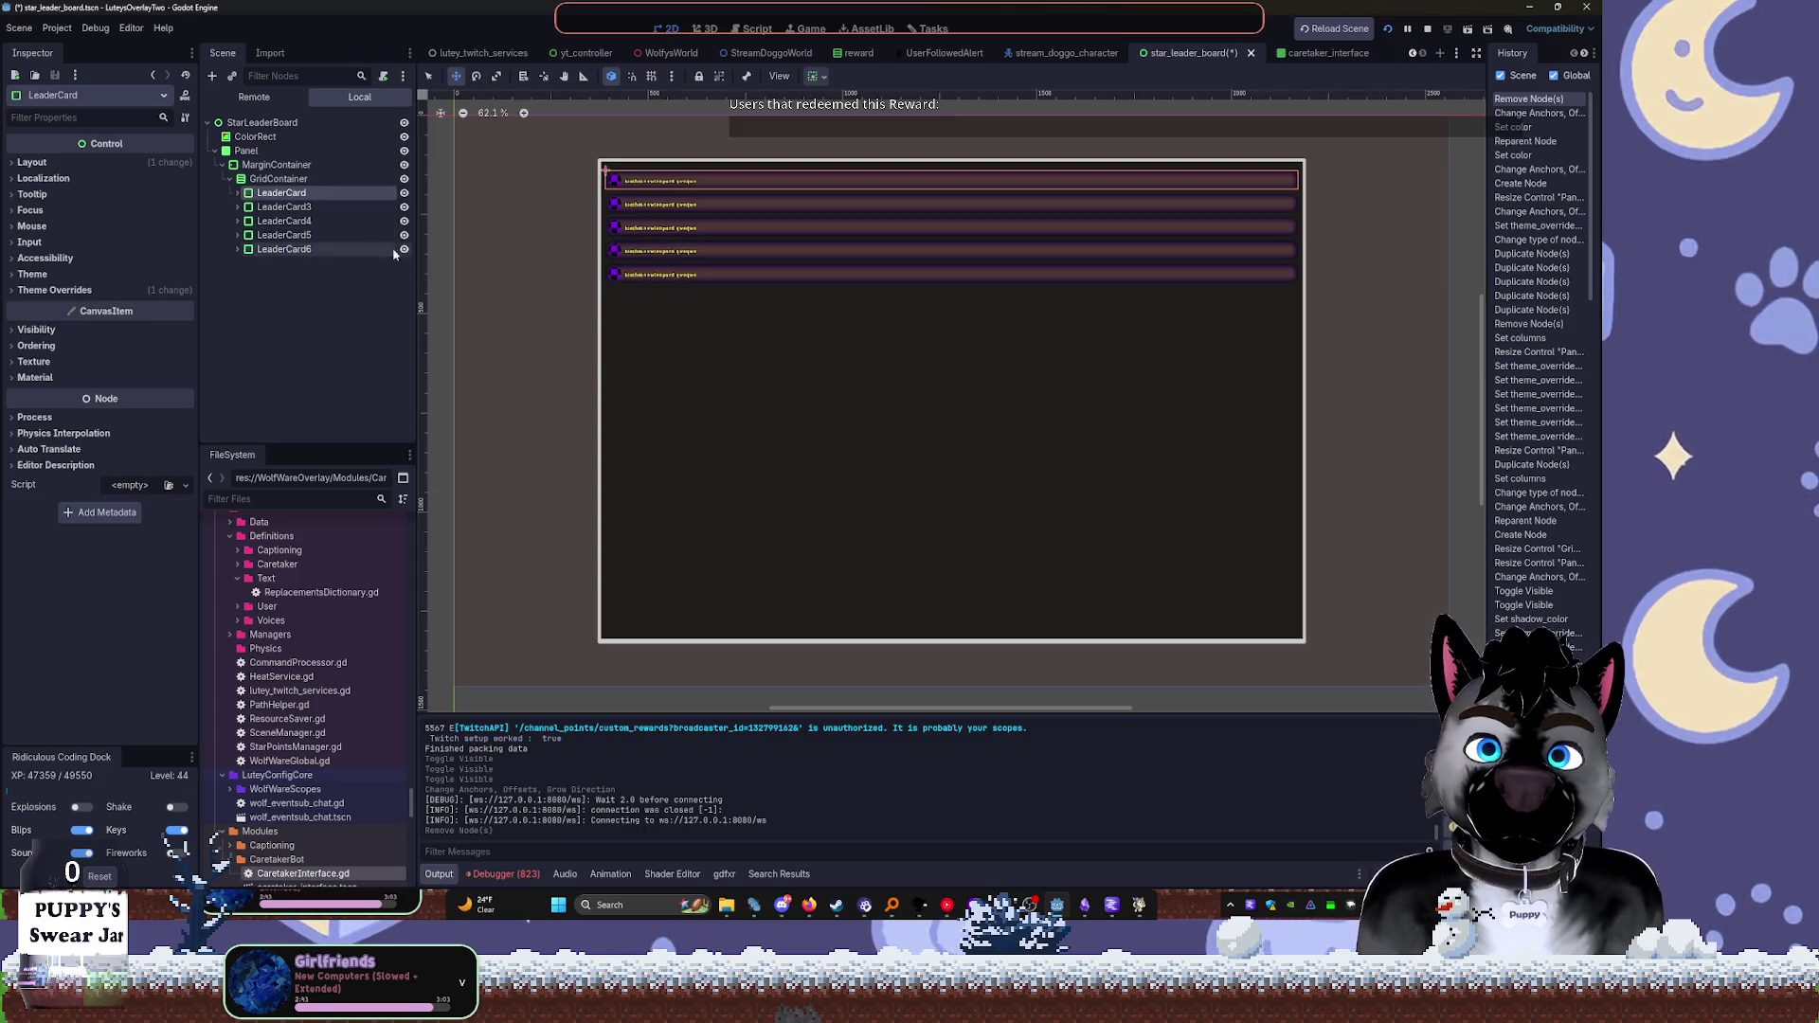
Move LeaderCard out of the GridContainer, place it below the other cards, and stretch it much taller
{"action": "left_click_drag", "start_coordinate": [253, 183], "coordinate": [246, 123]}
{"action": "mouse_move", "coordinate": [615, 170]}
{"action": "left_mouse_down"}
{"action": "mouse_move", "coordinate": [507, 153]}
{"action": "mouse_move", "coordinate": [618, 265]}
{"action": "left_mouse_up"}
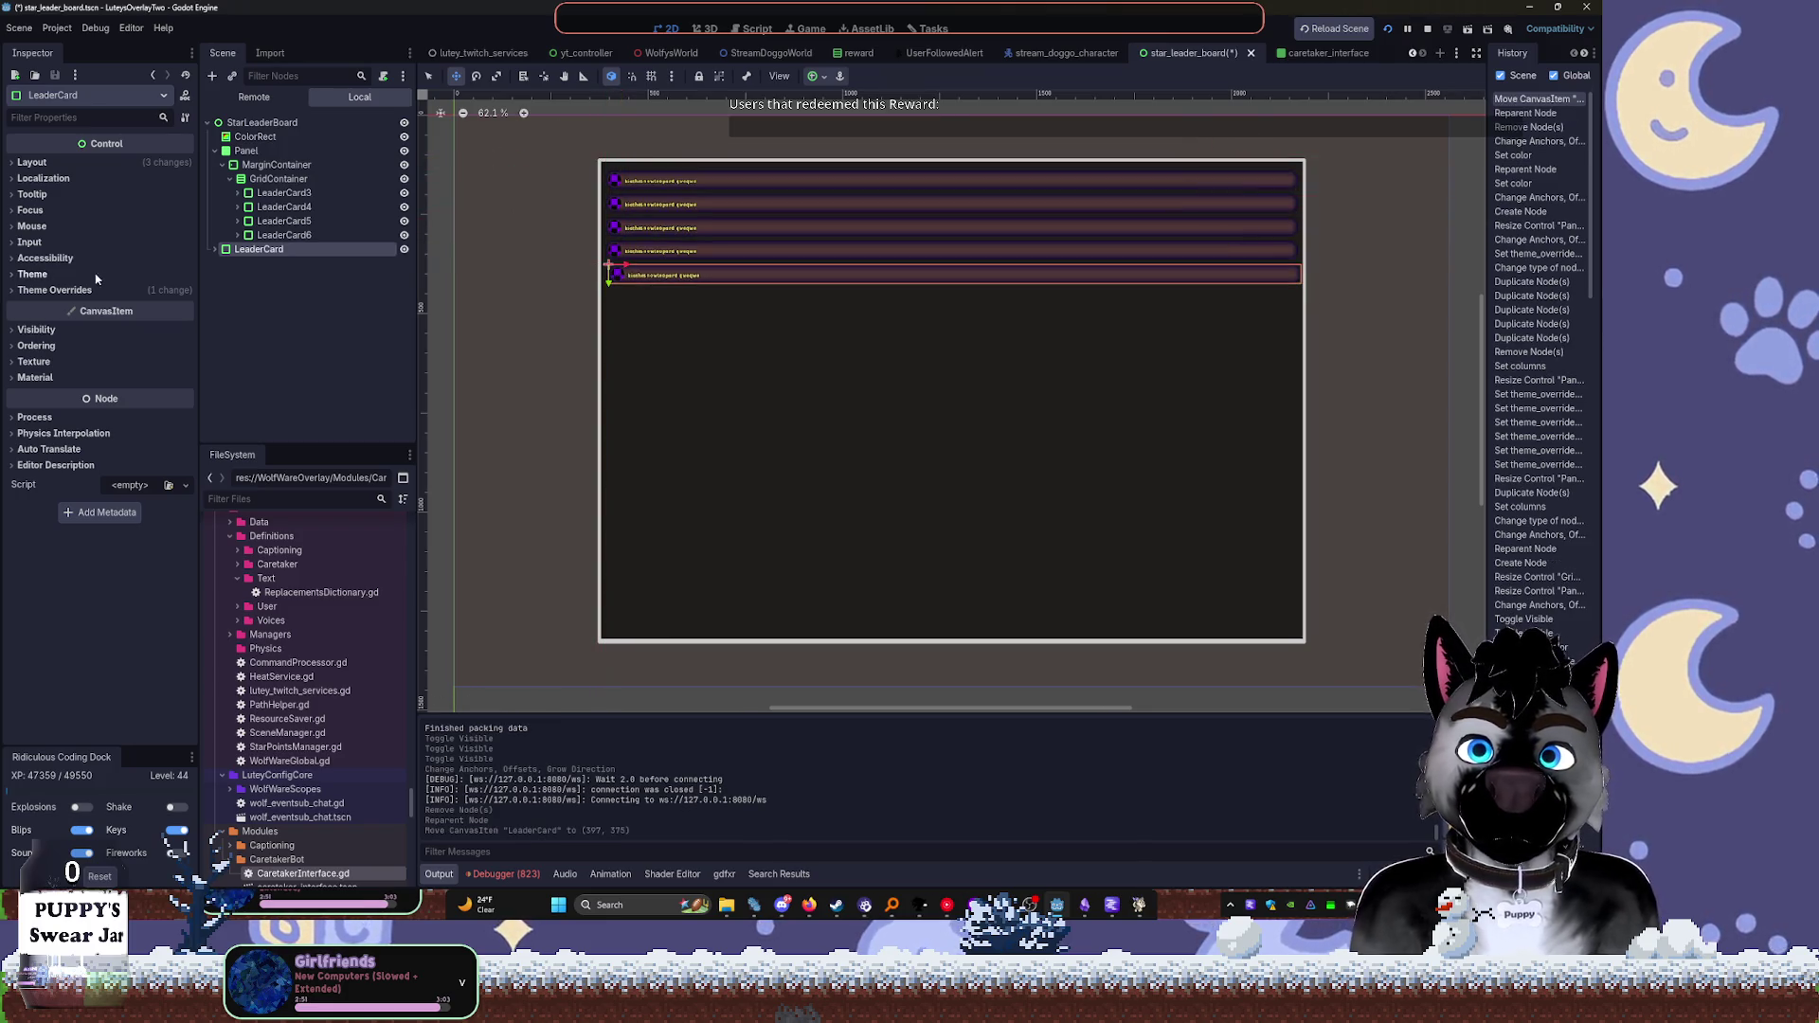
{"action": "scroll", "coordinate": [594, 304], "scroll_direction": "up", "scroll_amount": 3}
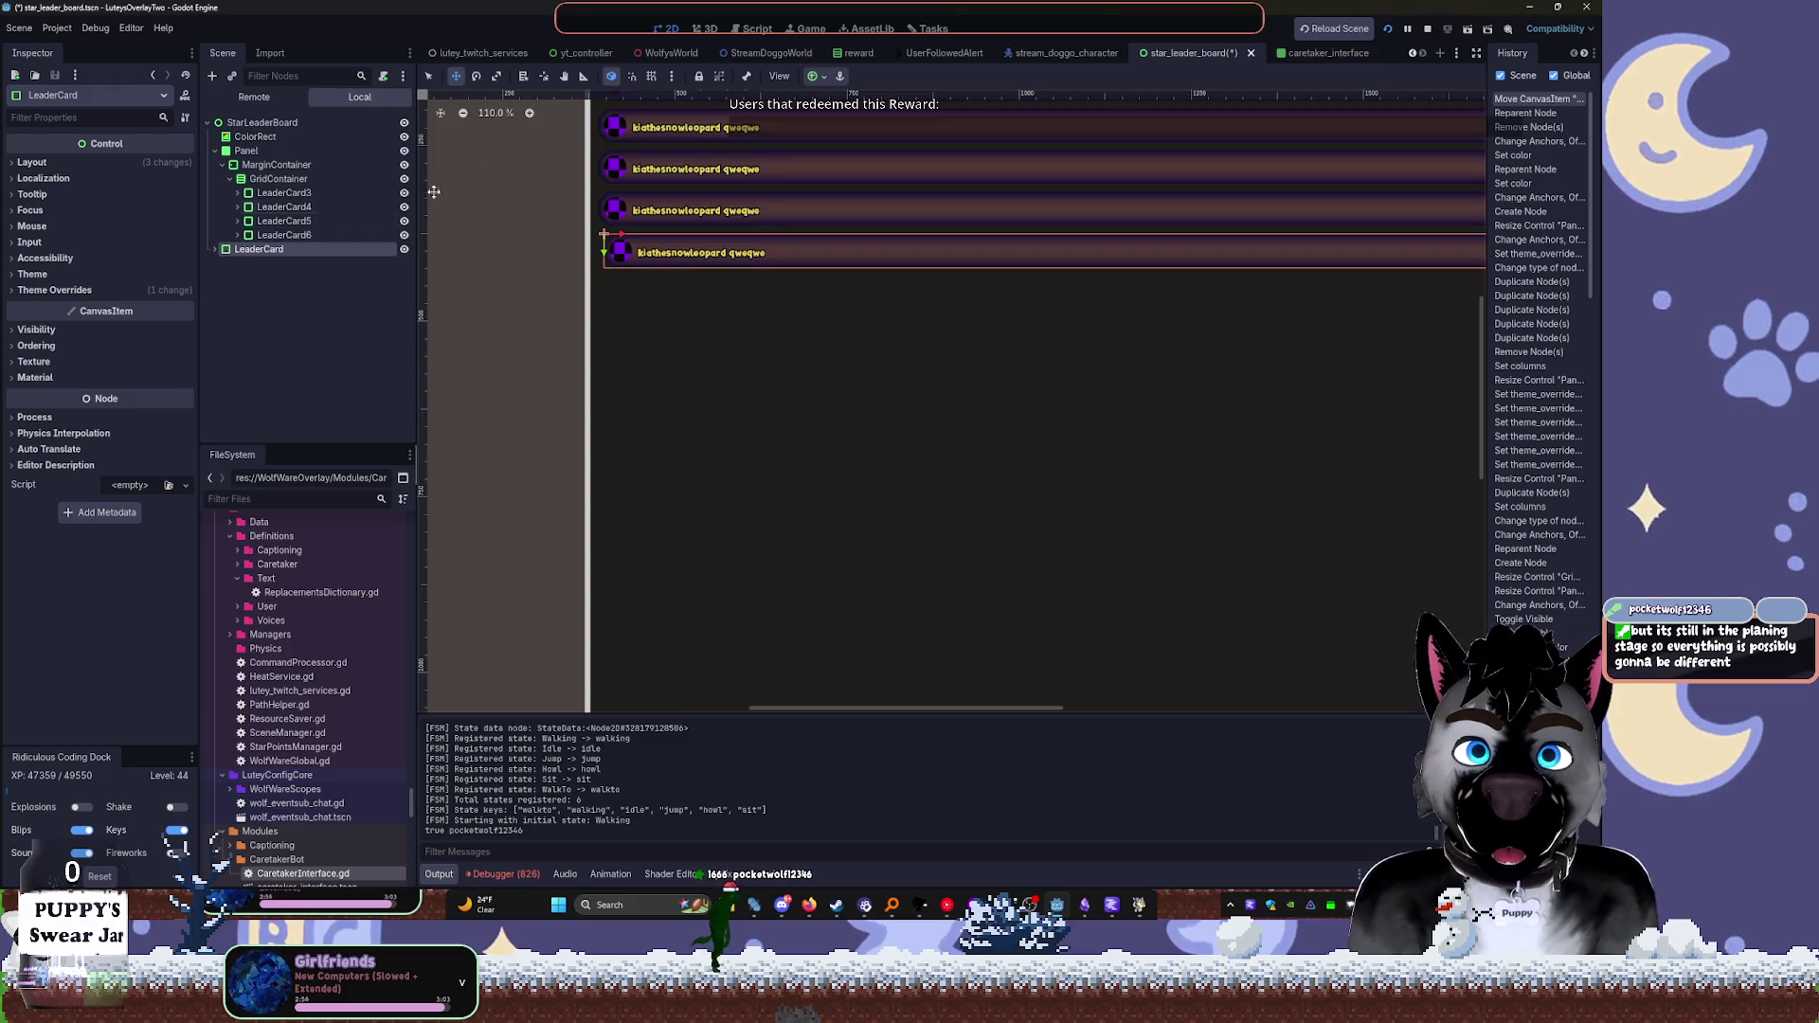
{"action": "left_click", "coordinate": [214, 249]}
{"action": "key", "text": "q"}
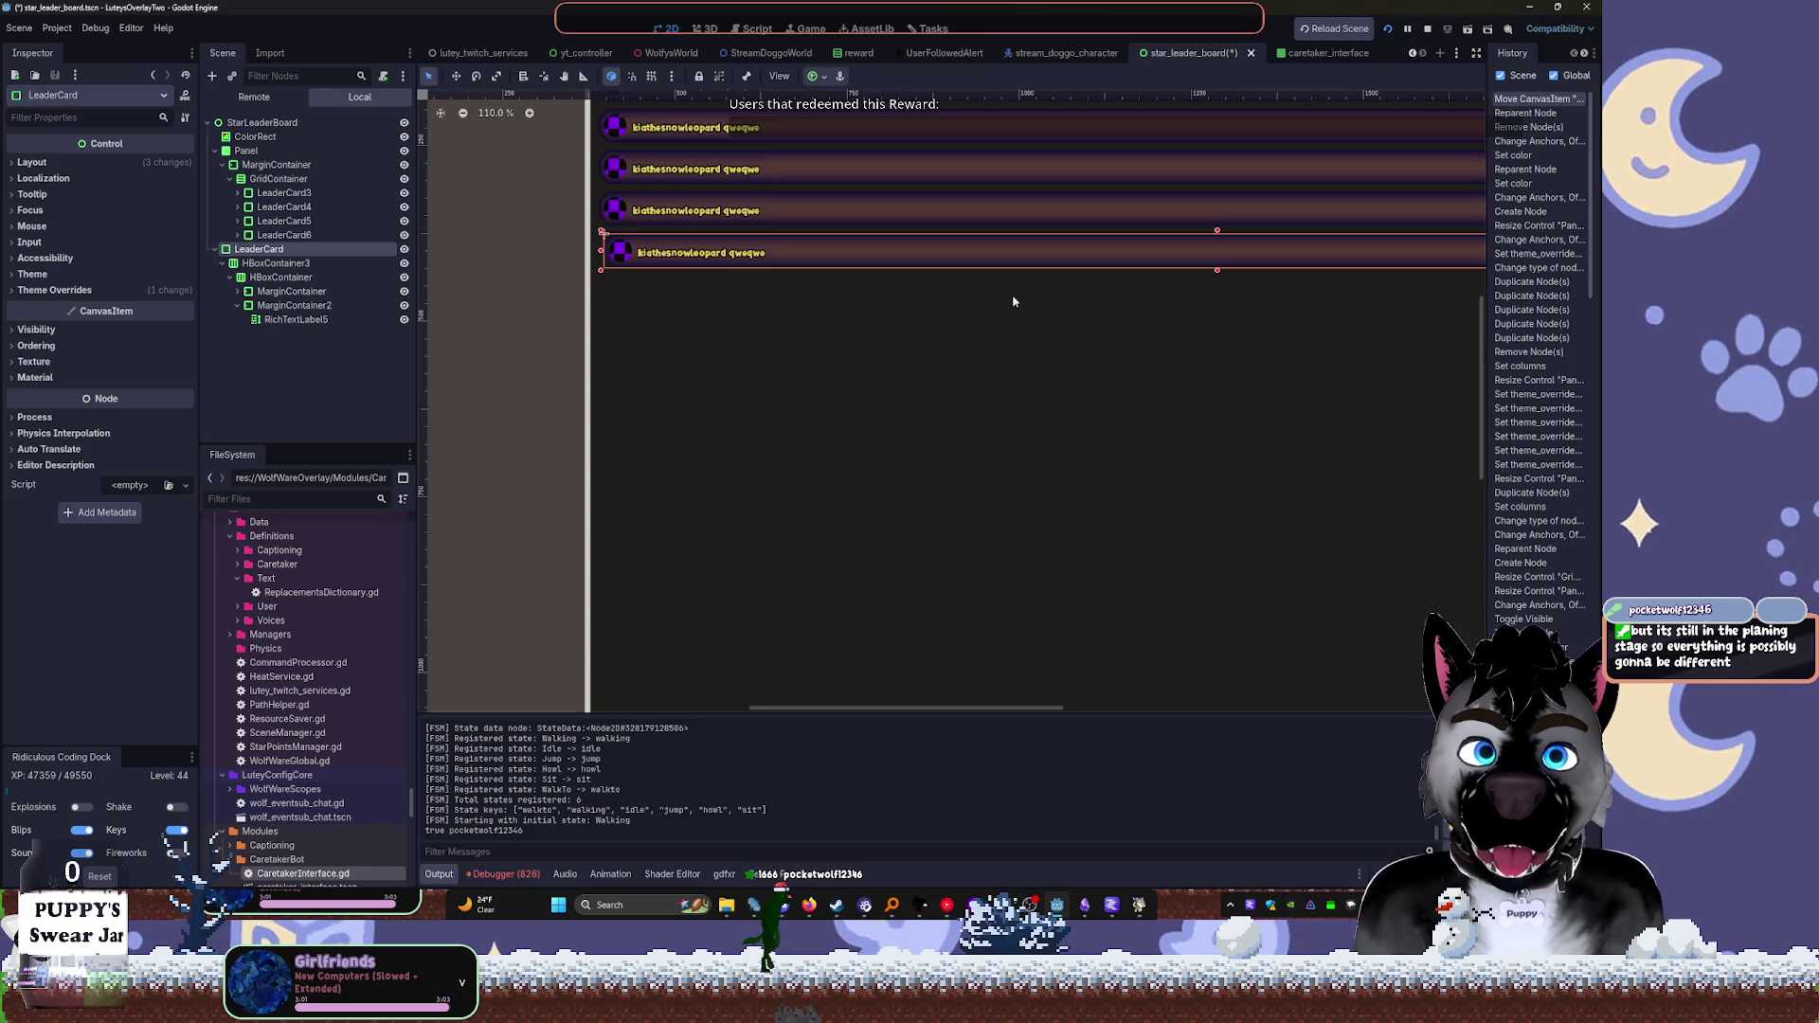
{"action": "mouse_move", "coordinate": [1217, 272]}
{"action": "left_mouse_down"}
{"action": "mouse_move", "coordinate": [1240, 417]}
{"action": "mouse_move", "coordinate": [1242, 398]}
{"action": "left_mouse_up"}
Stretch the standalone LeaderCard's height a little further
{"action": "left_click", "coordinate": [276, 262]}
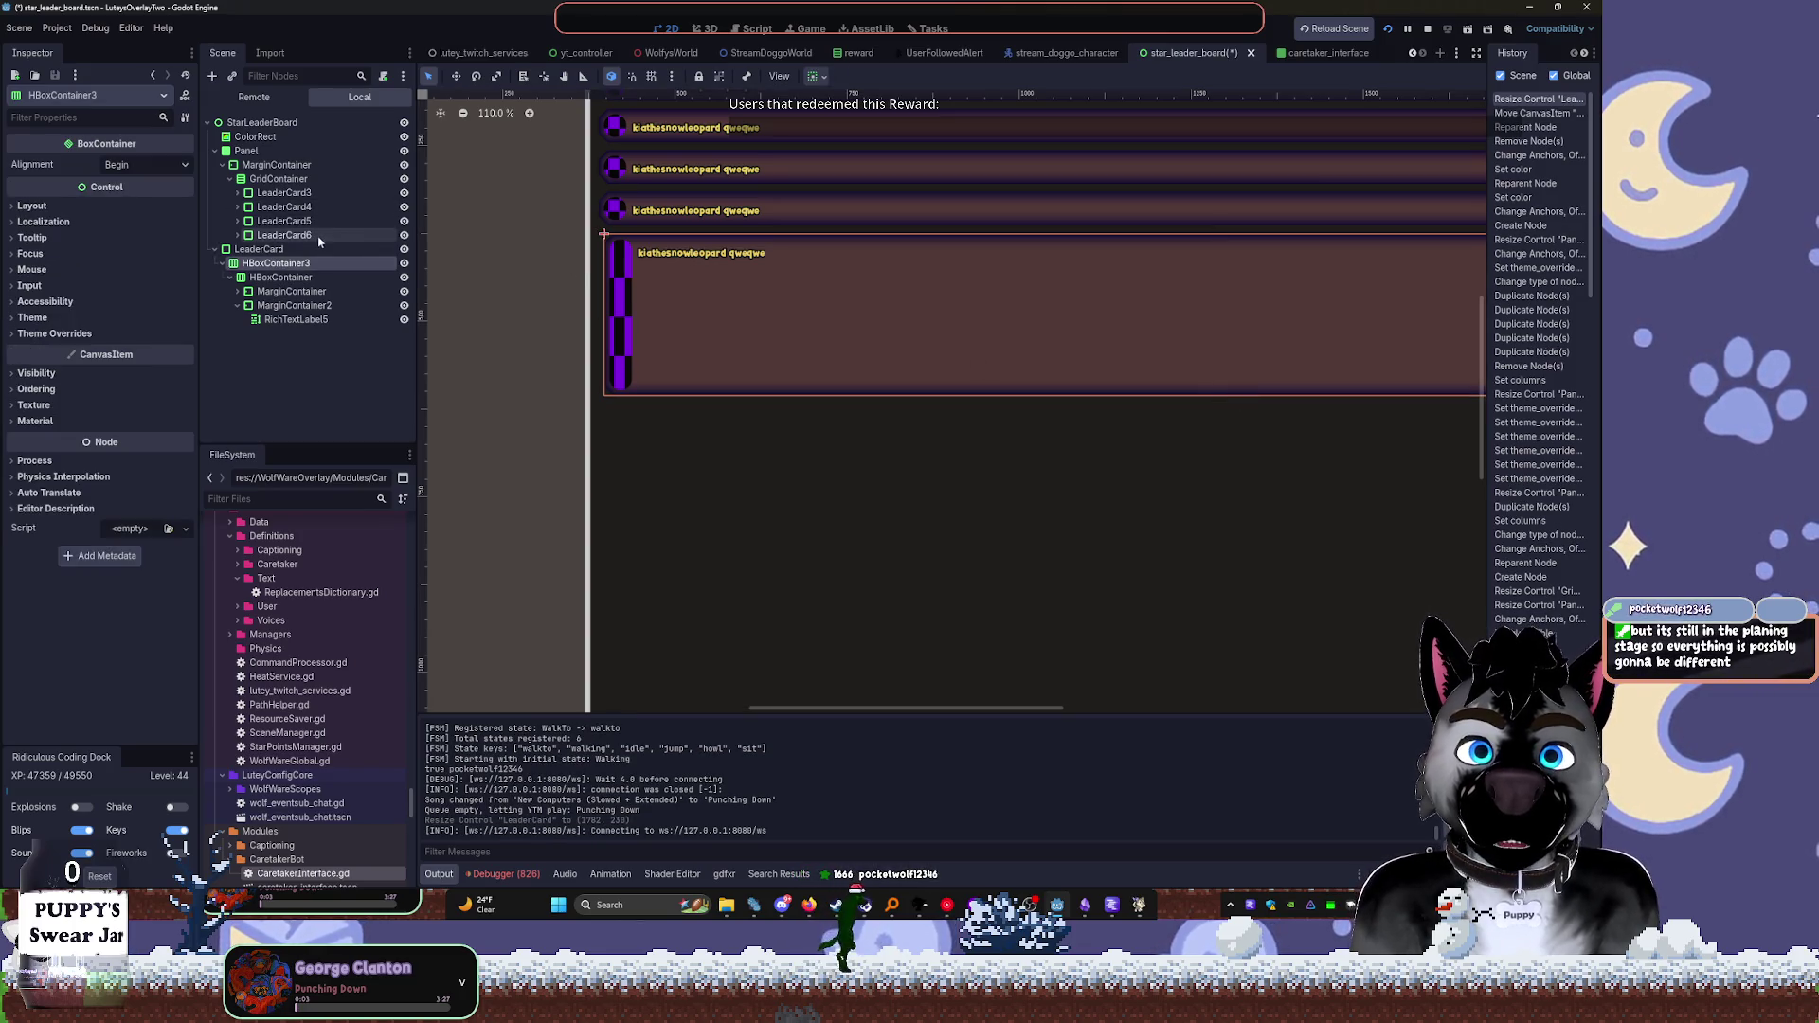
{"action": "scroll", "coordinate": [758, 281], "scroll_direction": "down", "scroll_amount": 3}
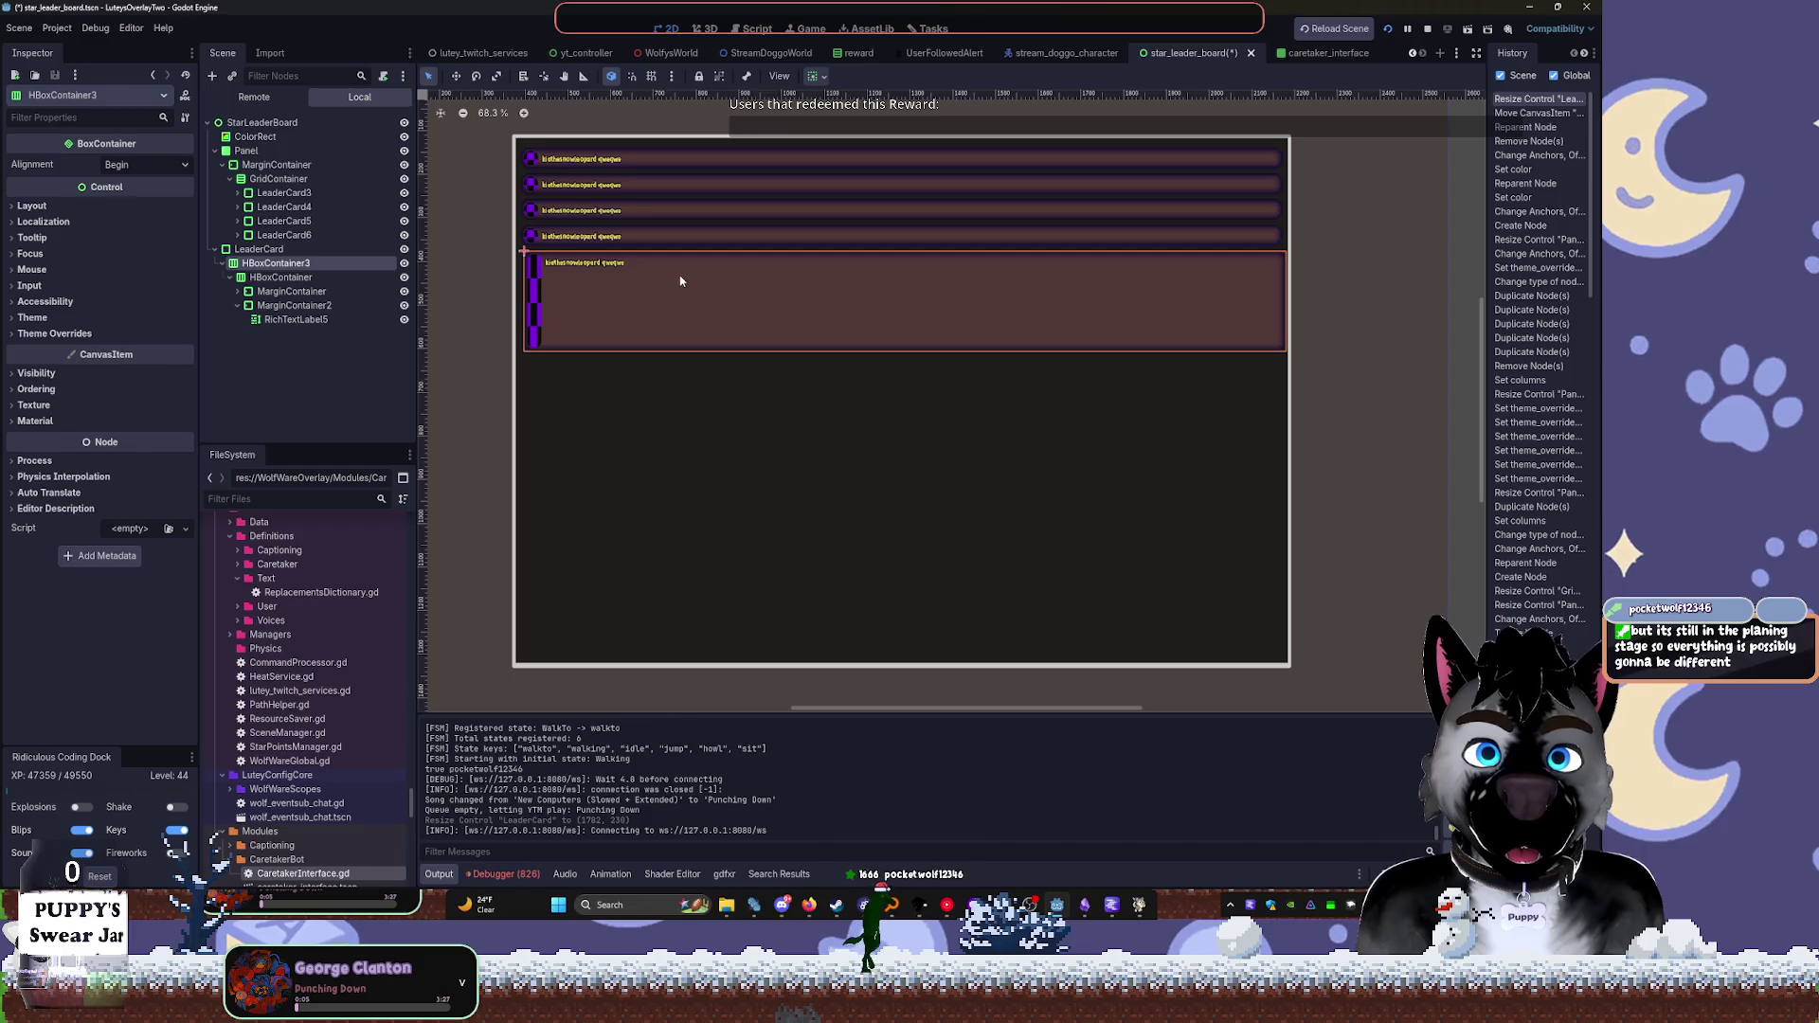
{"action": "scroll", "coordinate": [680, 281], "scroll_direction": "up", "scroll_amount": 2}
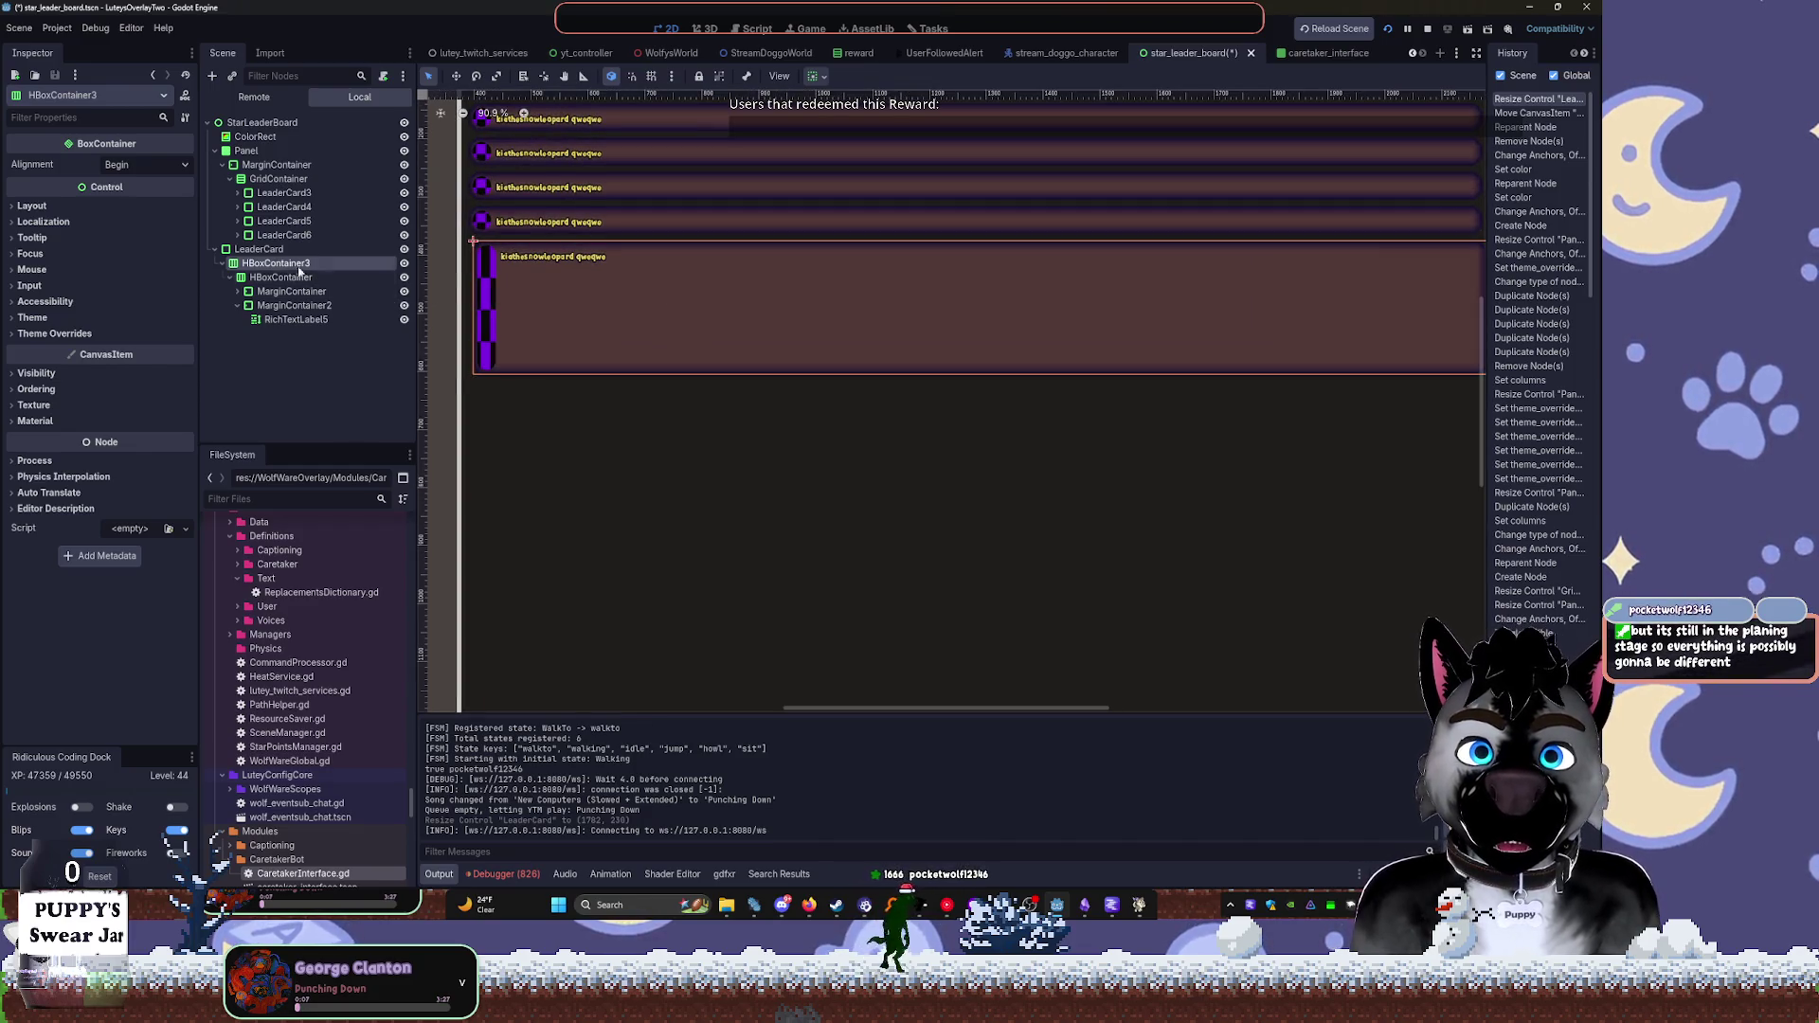
{"action": "left_click", "coordinate": [261, 249]}
{"action": "left_click_drag", "start_coordinate": [981, 379], "coordinate": [981, 392]}
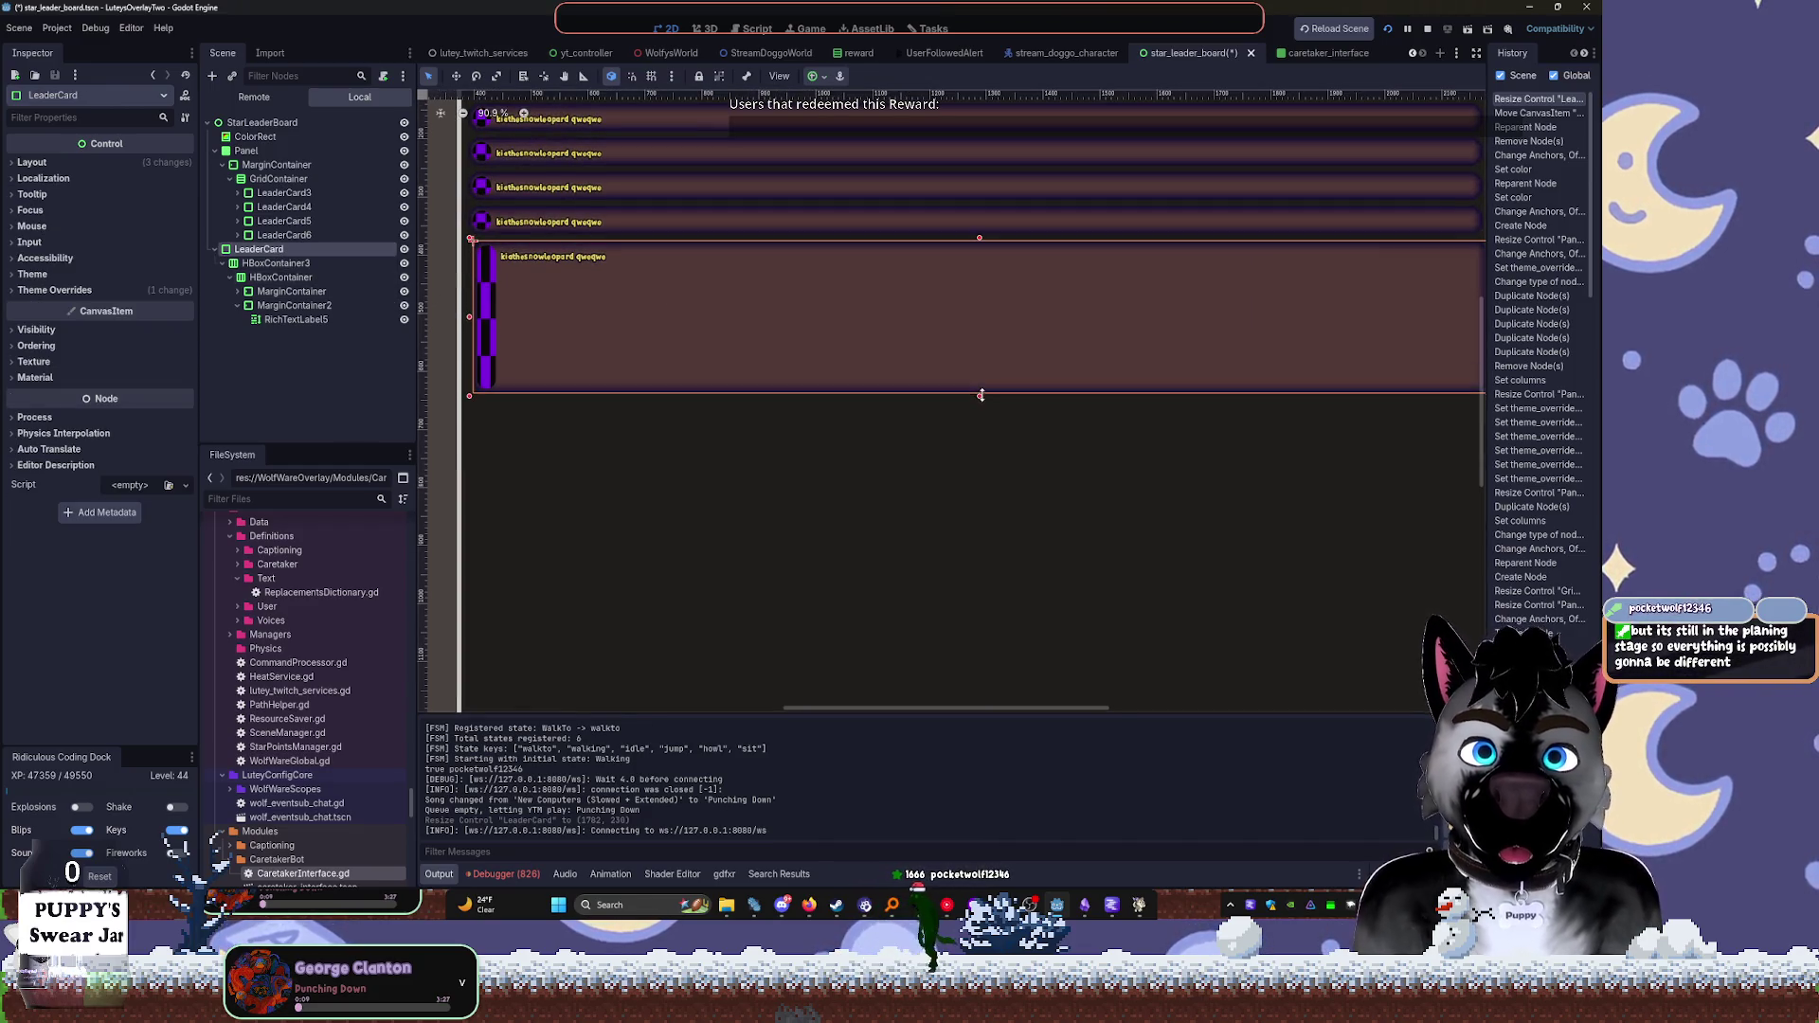
Give the album art's MarginContainer a small custom minimum width
{"action": "left_click", "coordinate": [285, 265]}
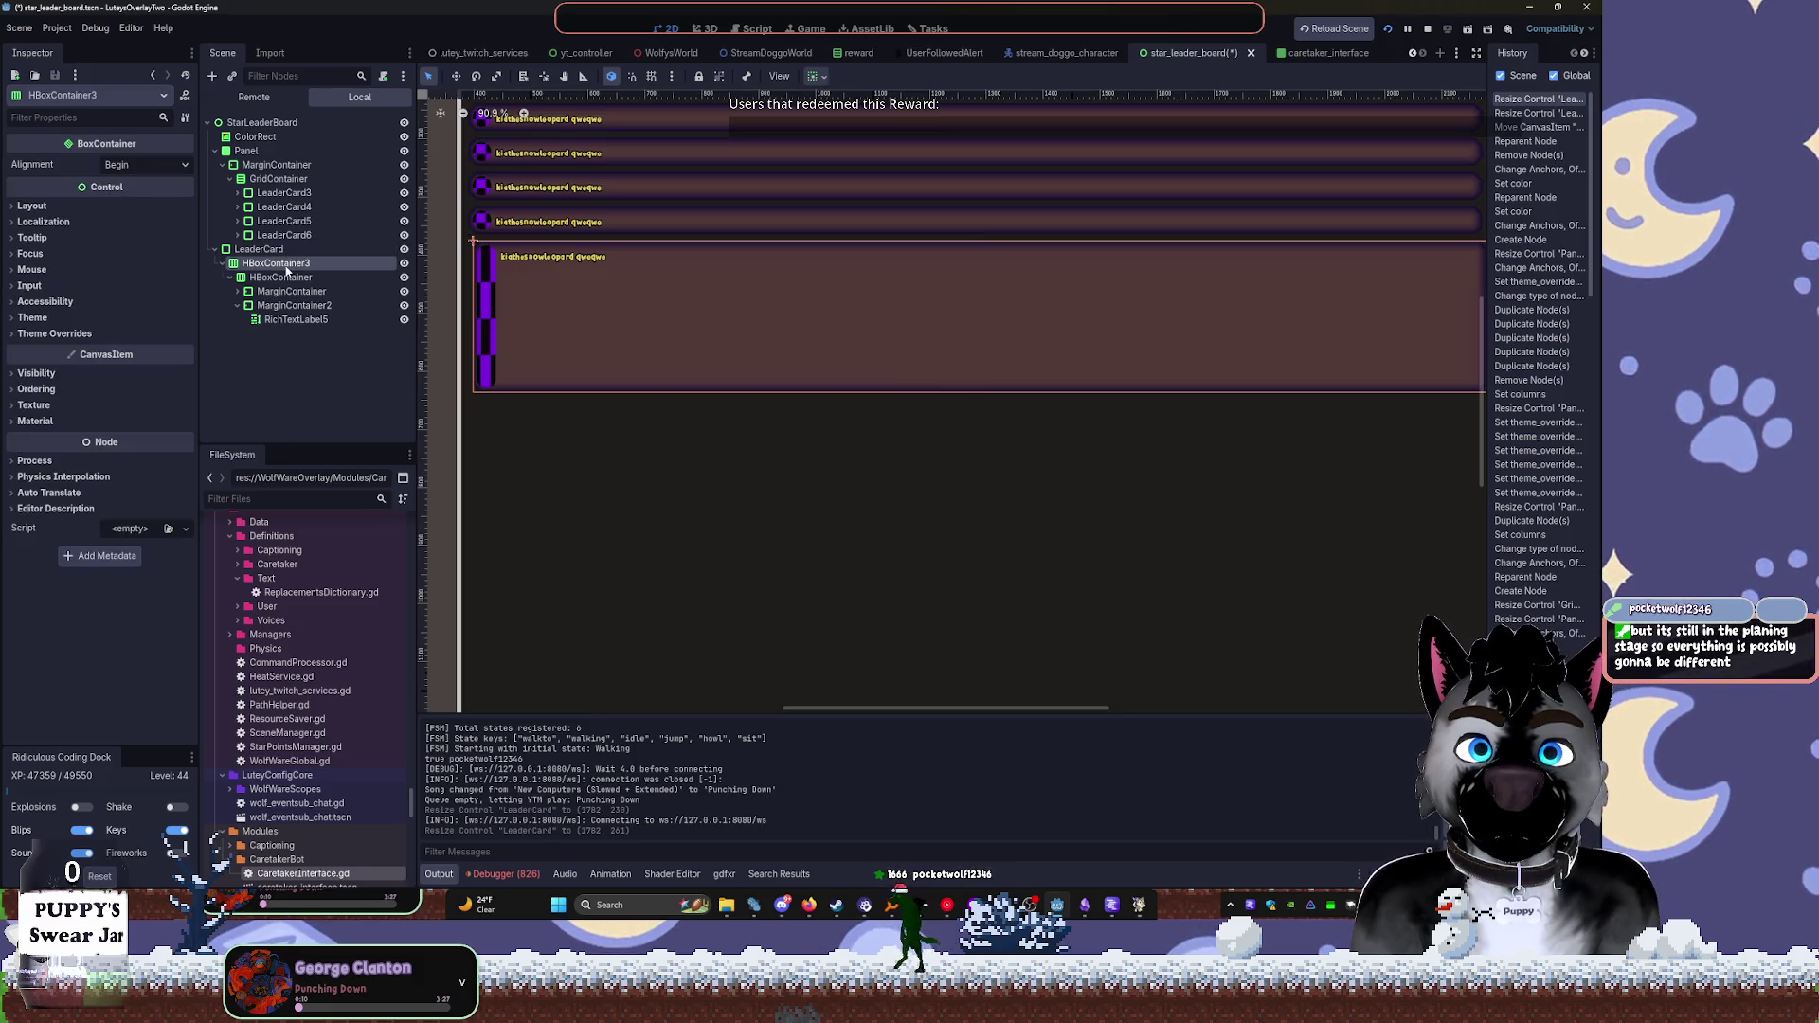
{"action": "left_click", "coordinate": [258, 278]}
{"action": "left_click", "coordinate": [268, 291]}
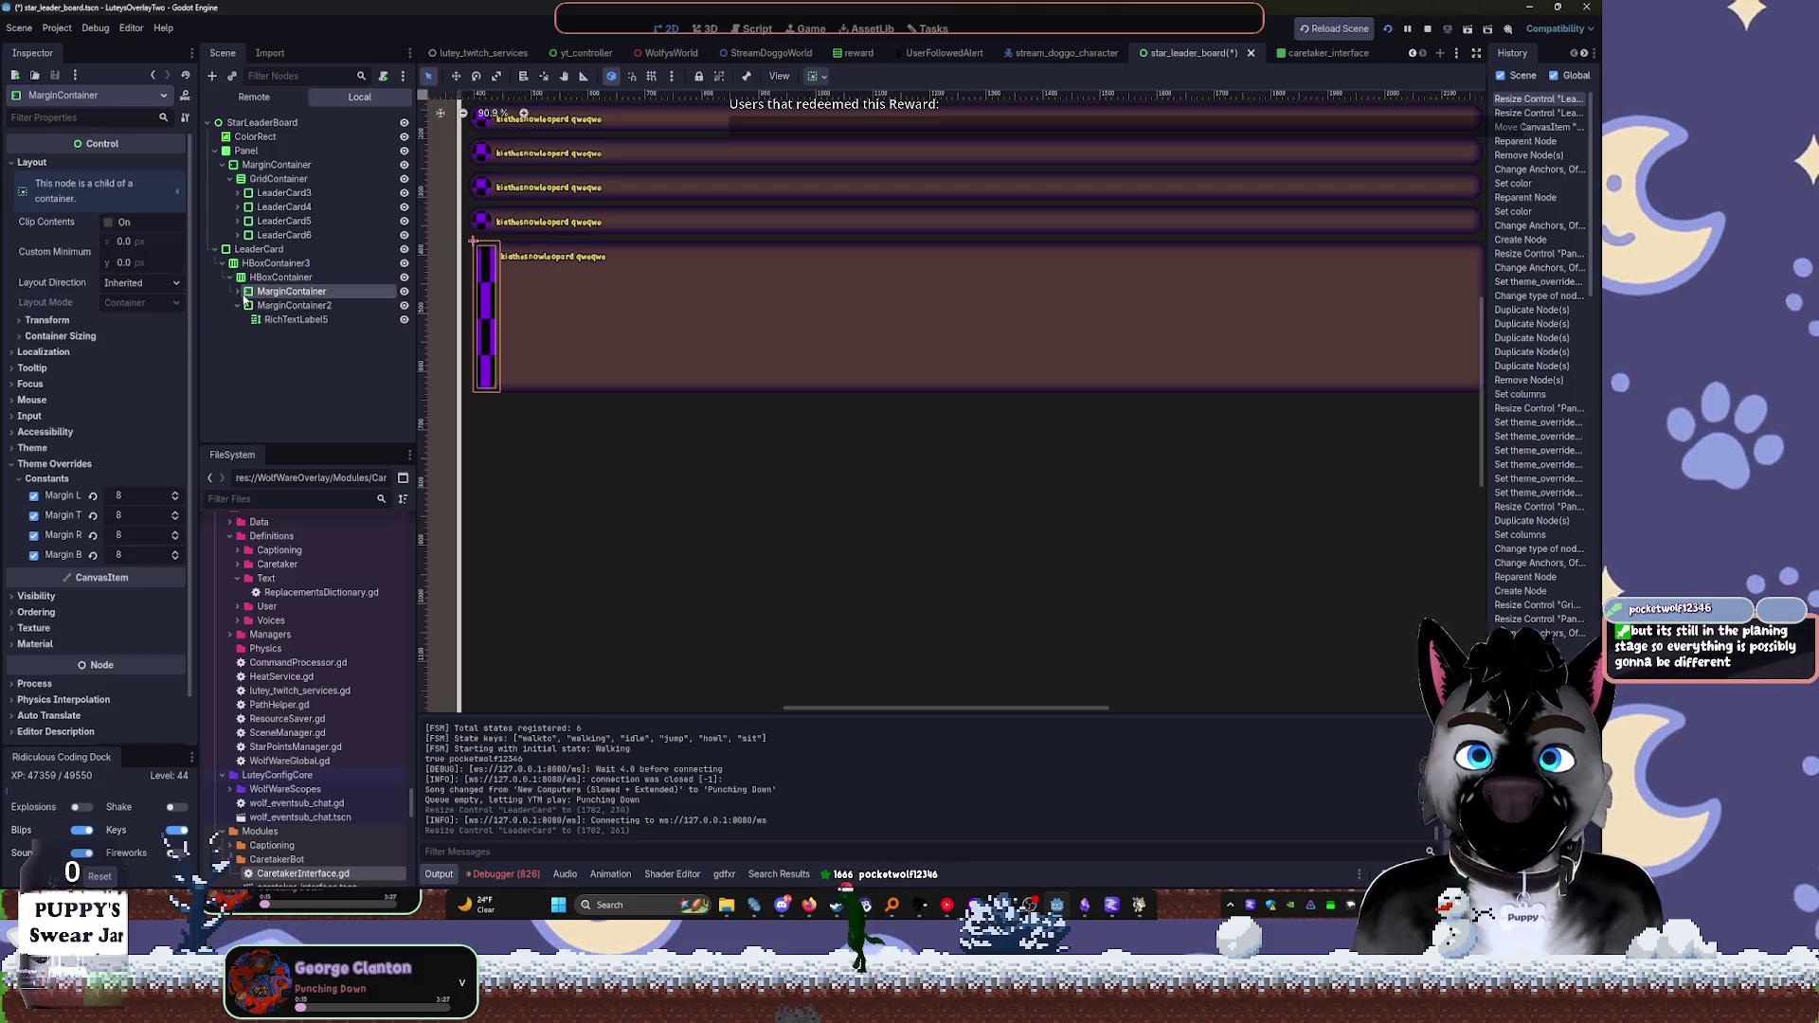
{"action": "left_click_drag", "start_coordinate": [107, 245], "coordinate": [144, 245]}
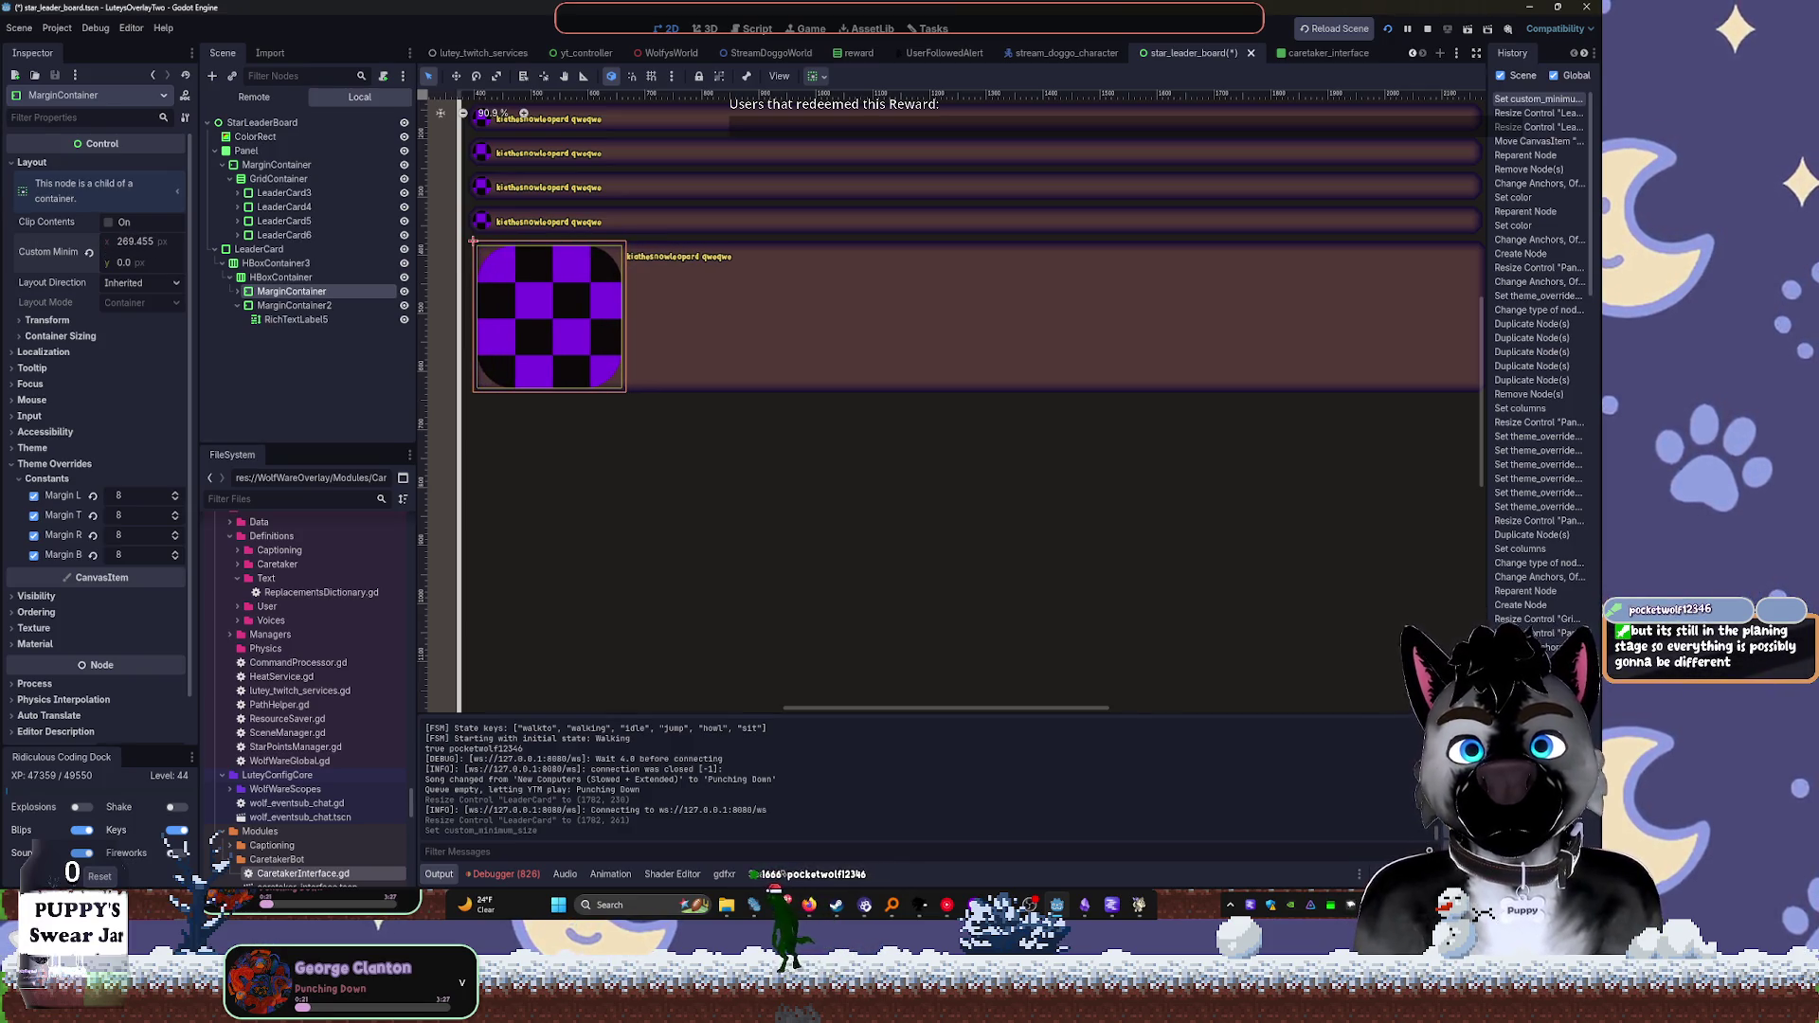
Set the album art MarginContainer's custom minimum size to 260 × 260
{"action": "type", "text": "260"}
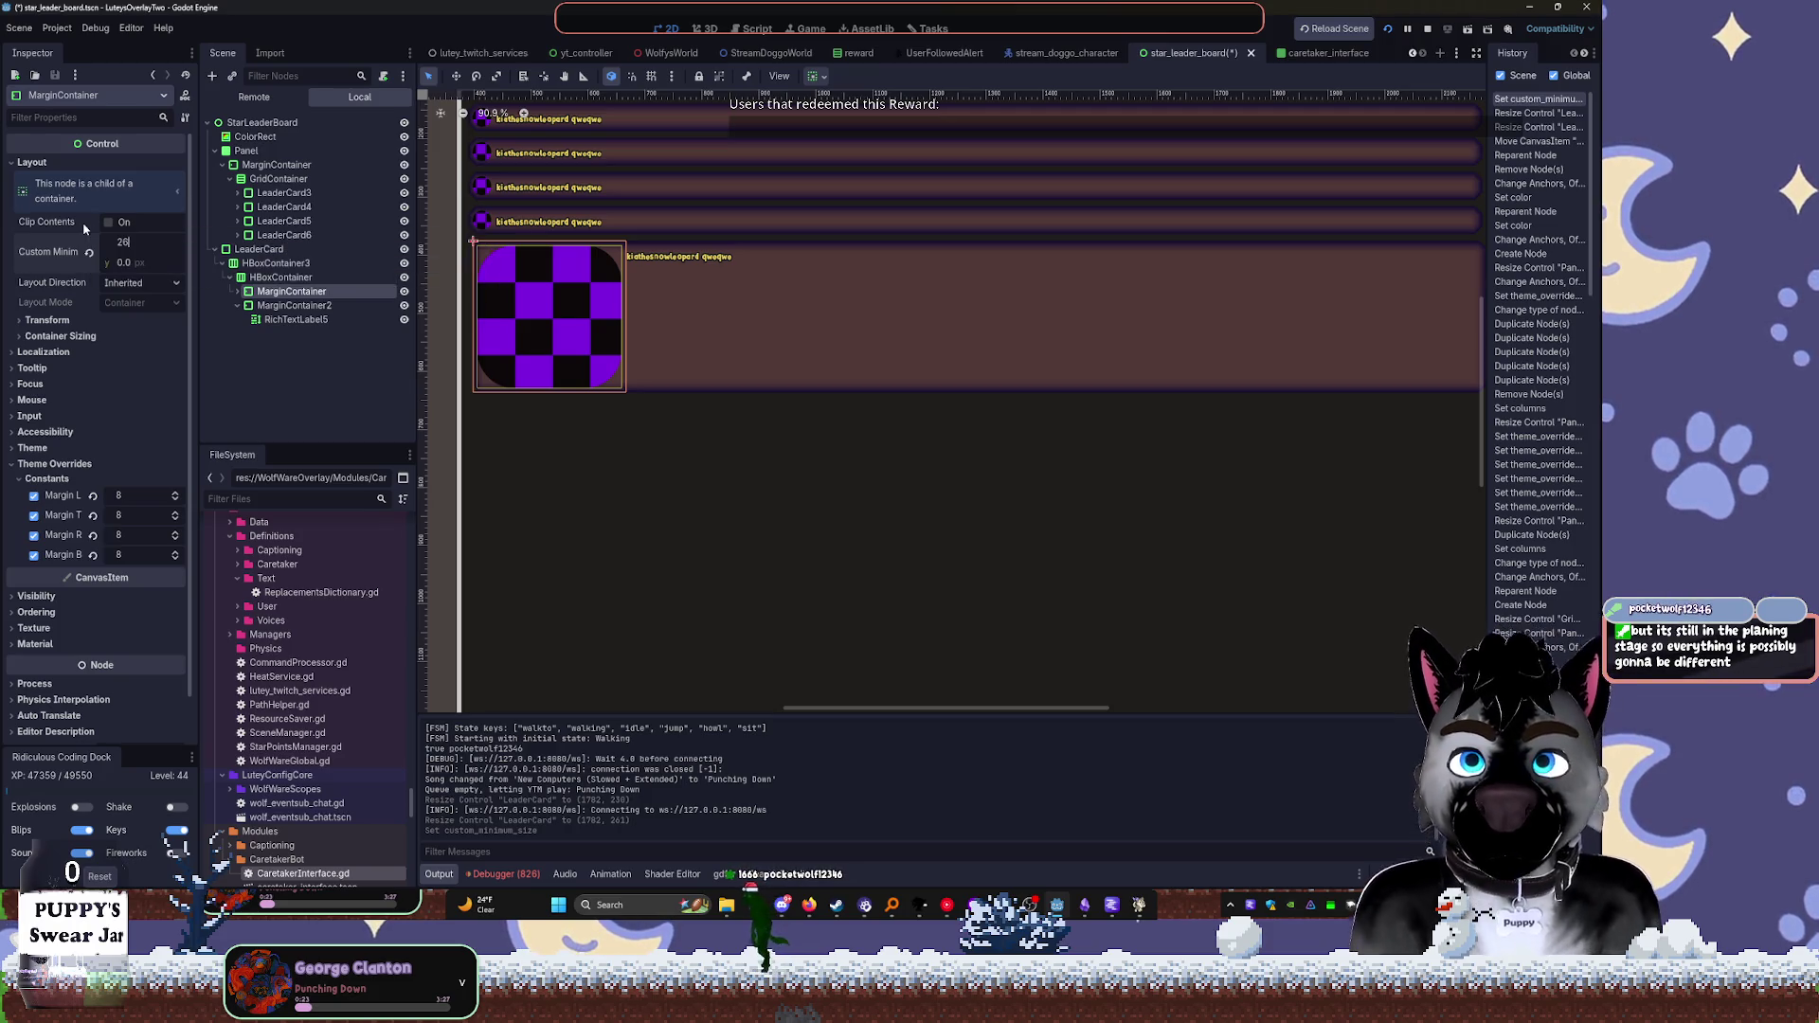
{"action": "key", "text": "Tab"}
{"action": "type", "text": "260"}
{"action": "key", "text": "Tab"}
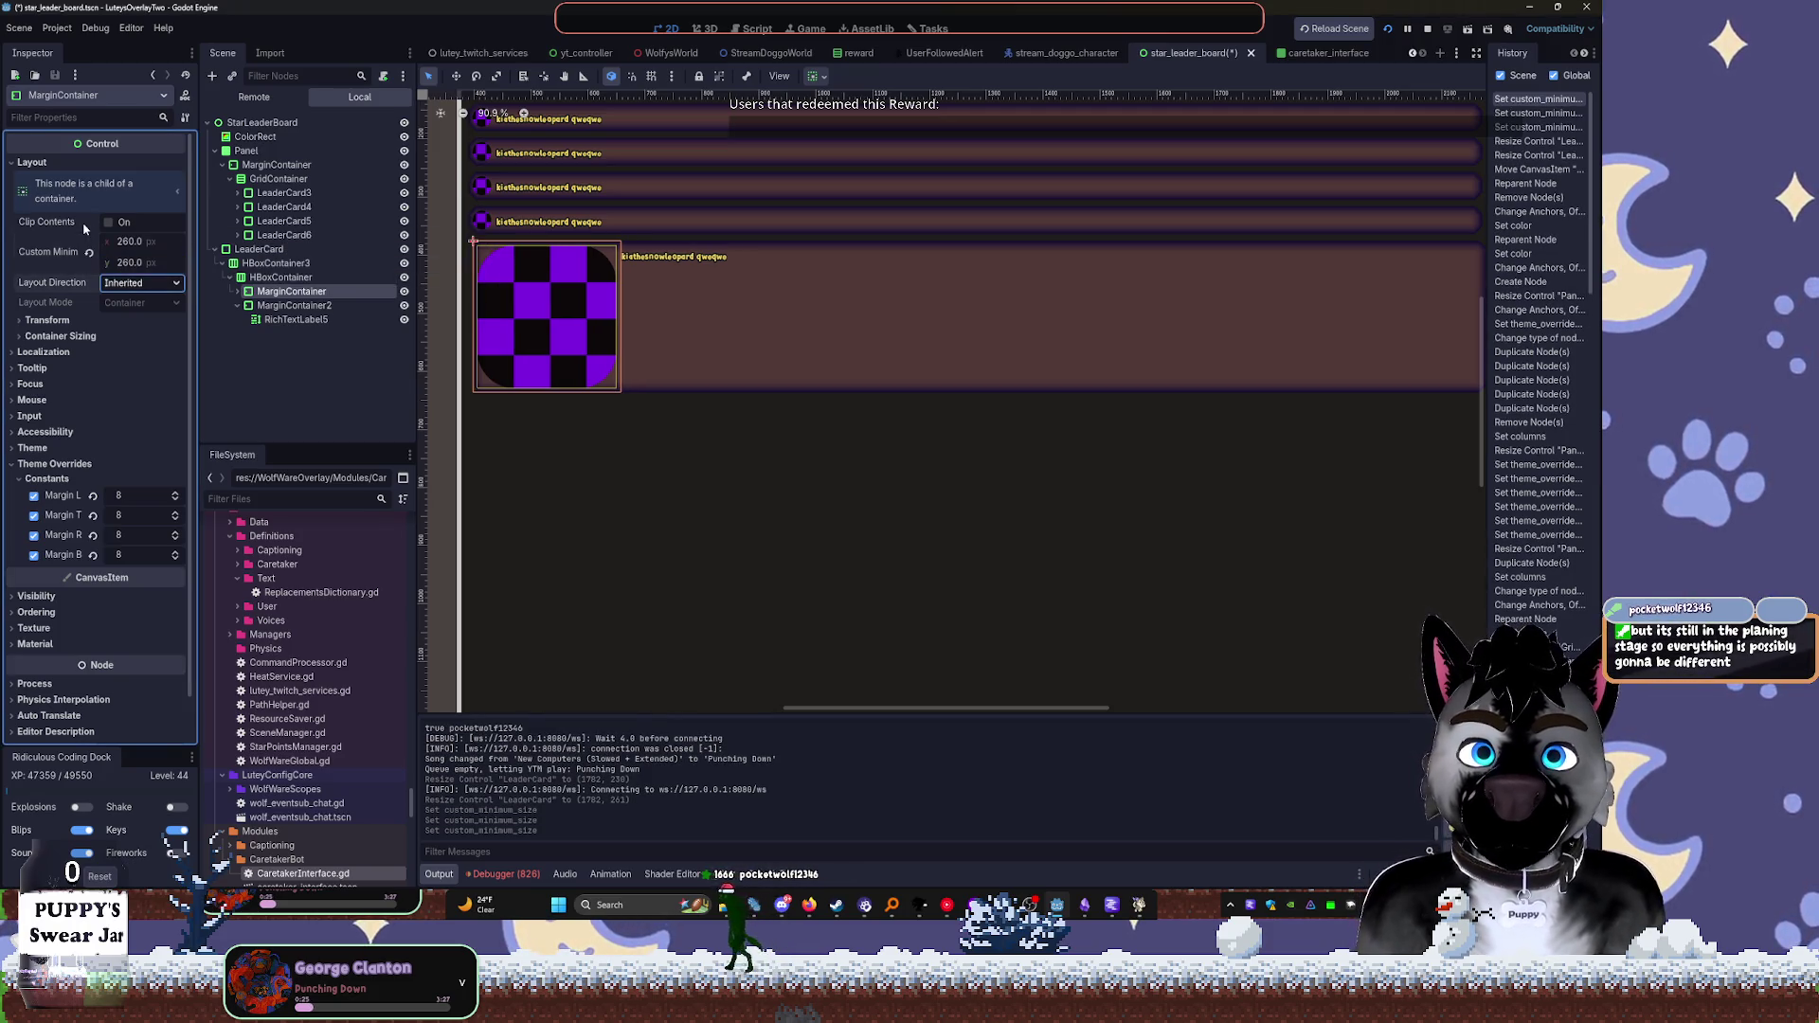
Set the inner album-art Panel's custom minimum size to 128 (32*4)
{"action": "left_click", "coordinate": [299, 307]}
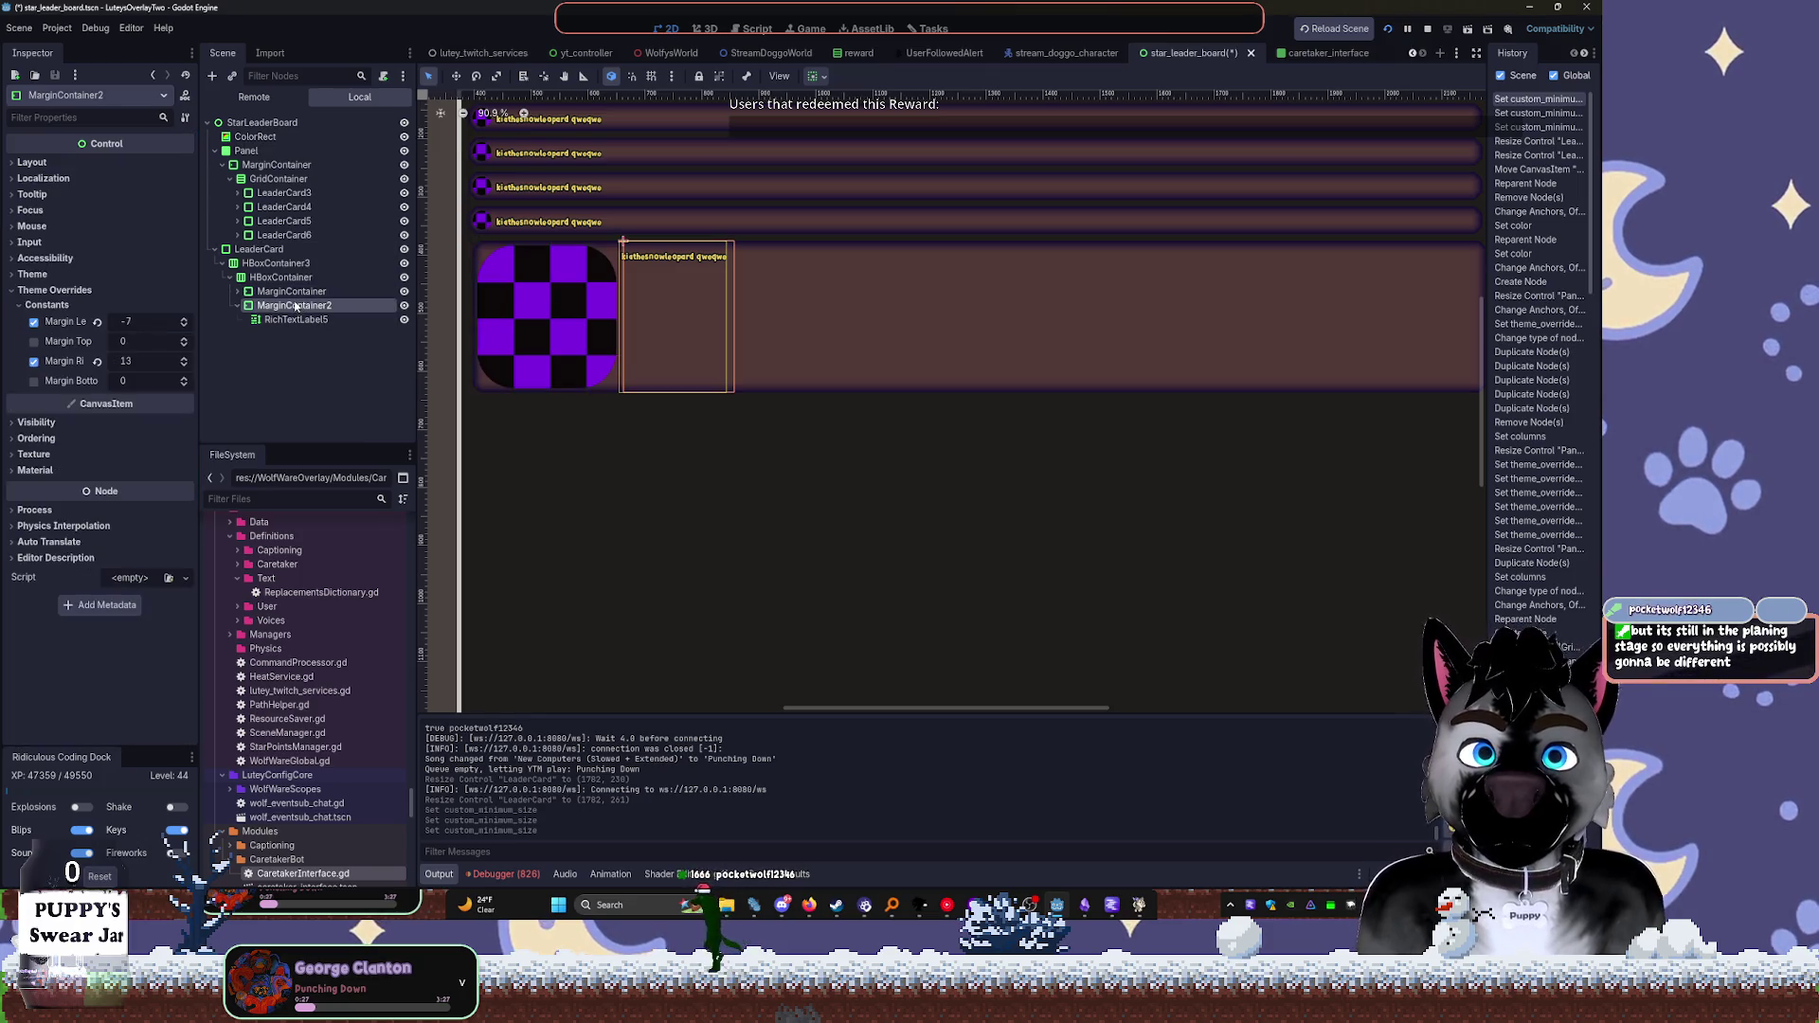
{"action": "left_click", "coordinate": [237, 291]}
{"action": "left_click", "coordinate": [265, 307]}
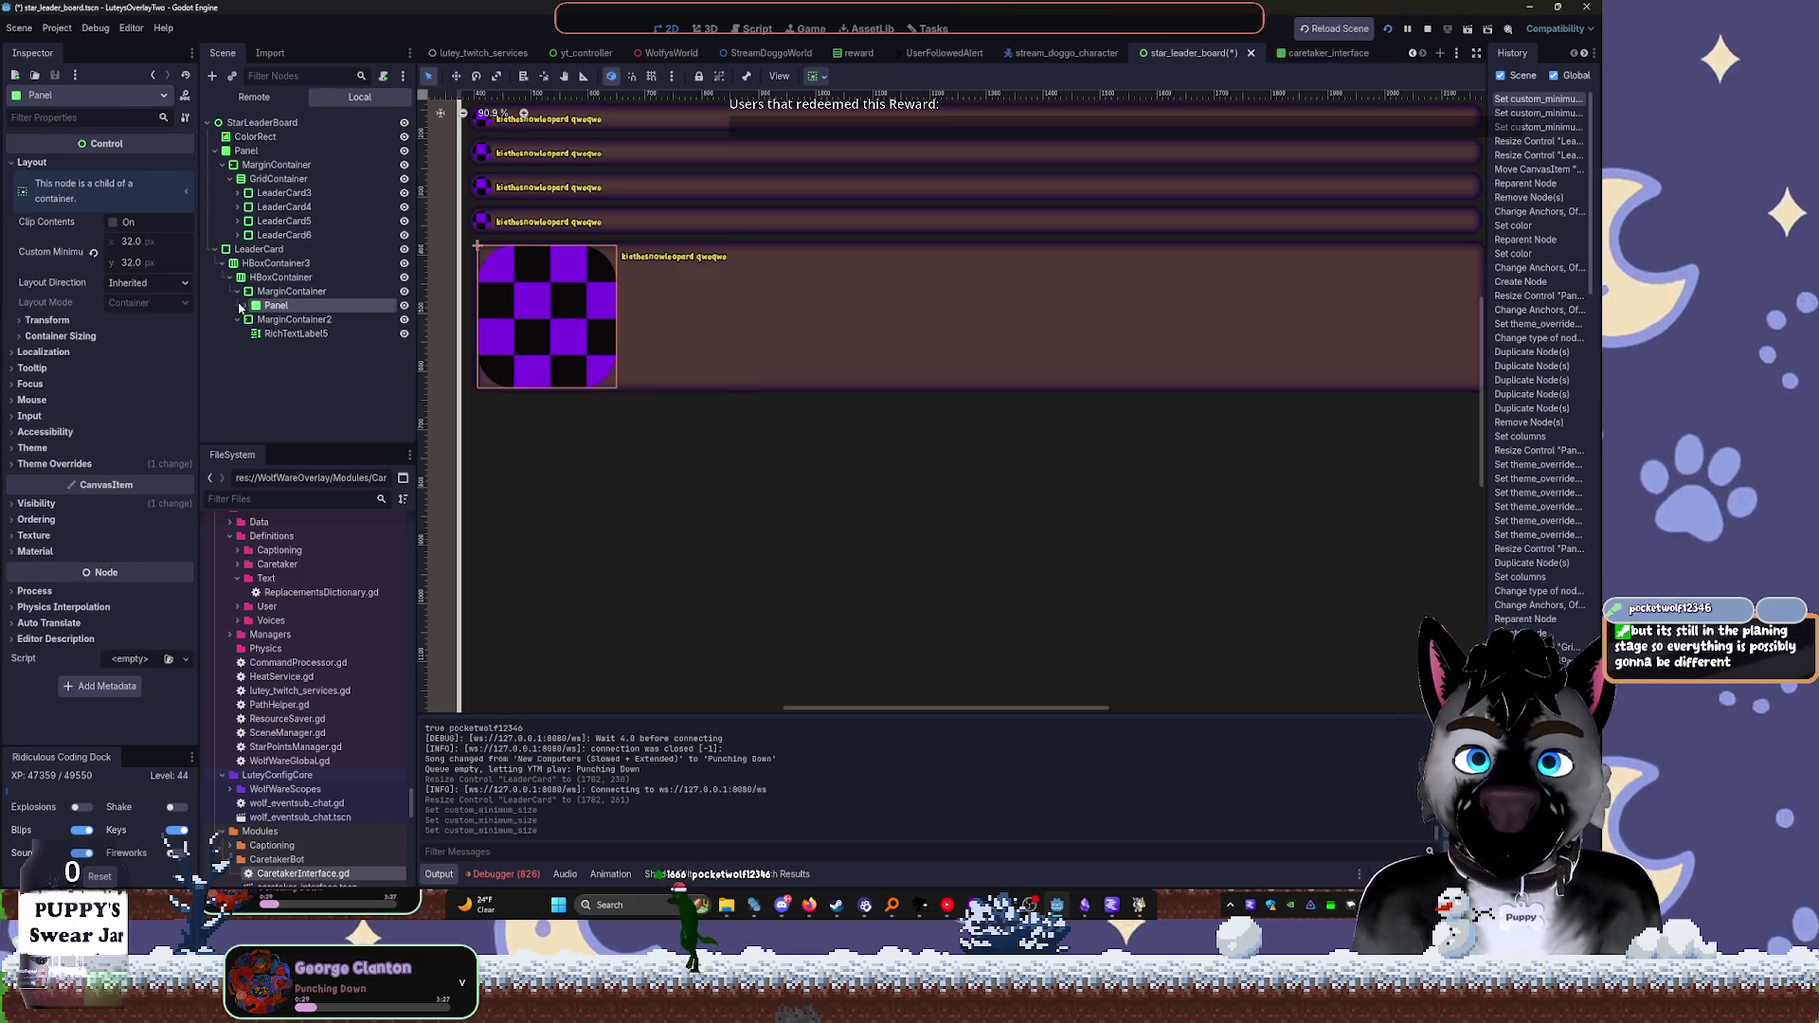
{"action": "left_click", "coordinate": [134, 245]}
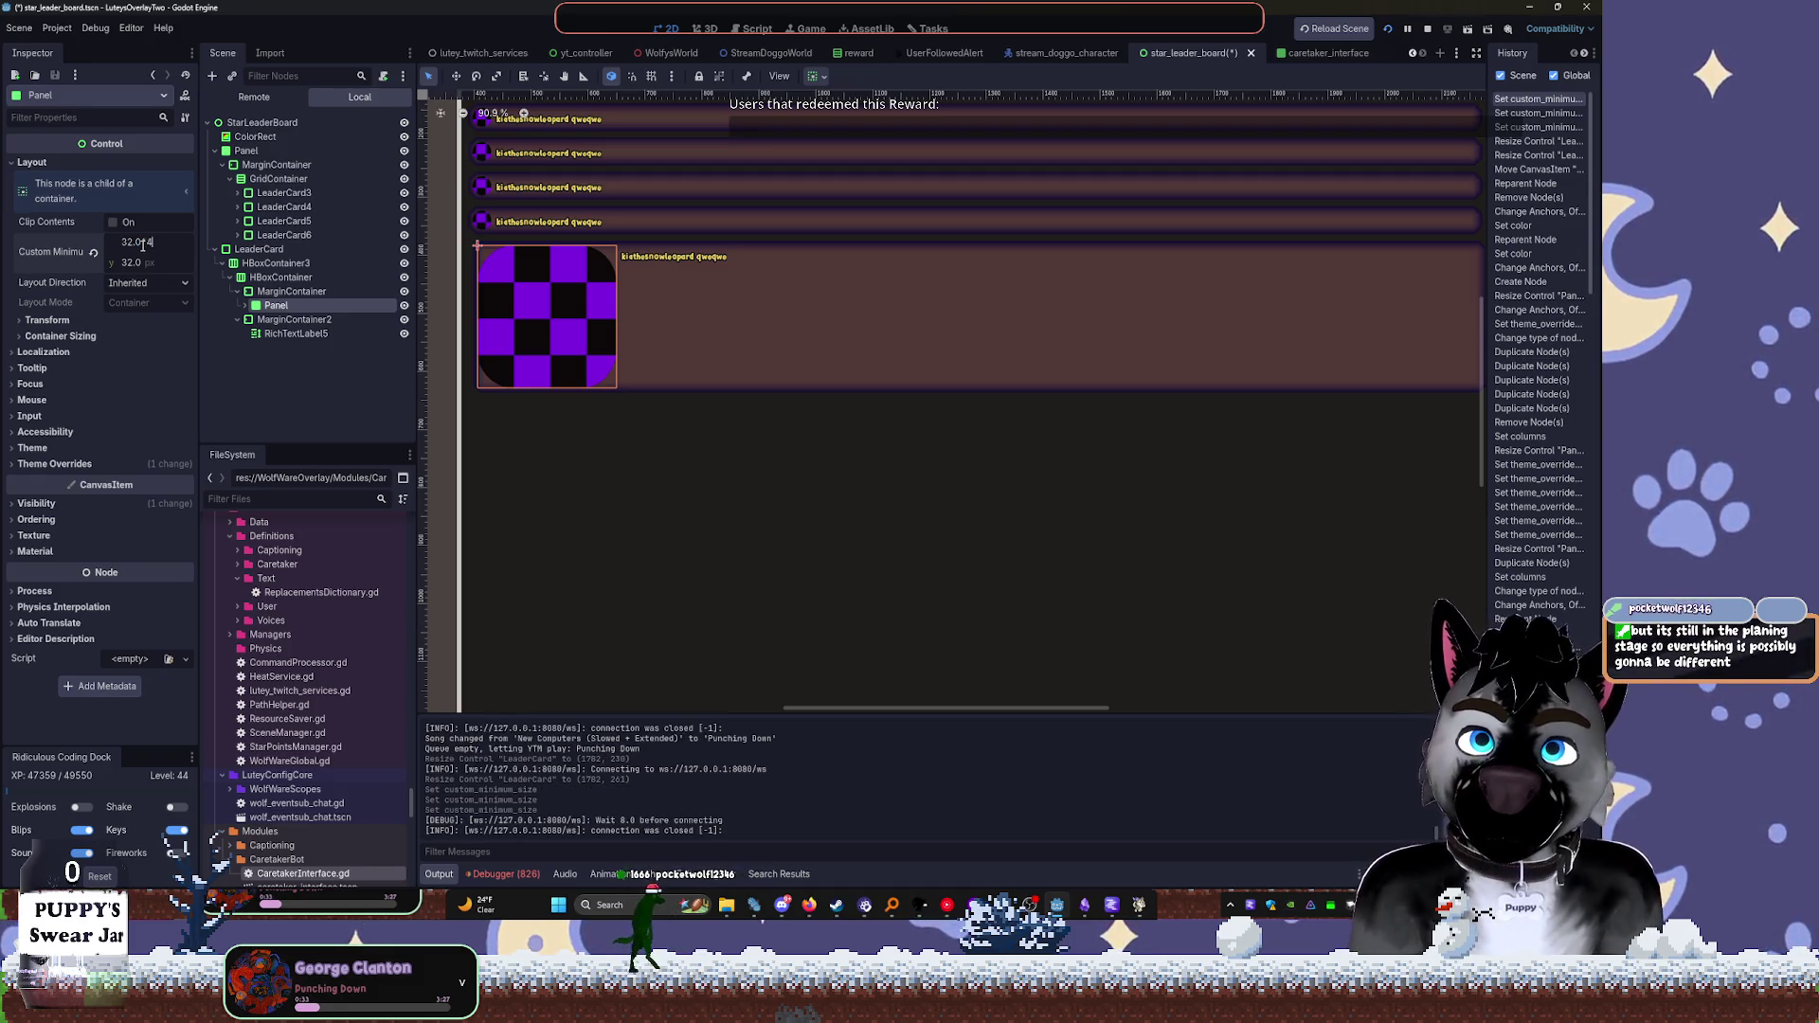
{"action": "key", "text": "Tab"}
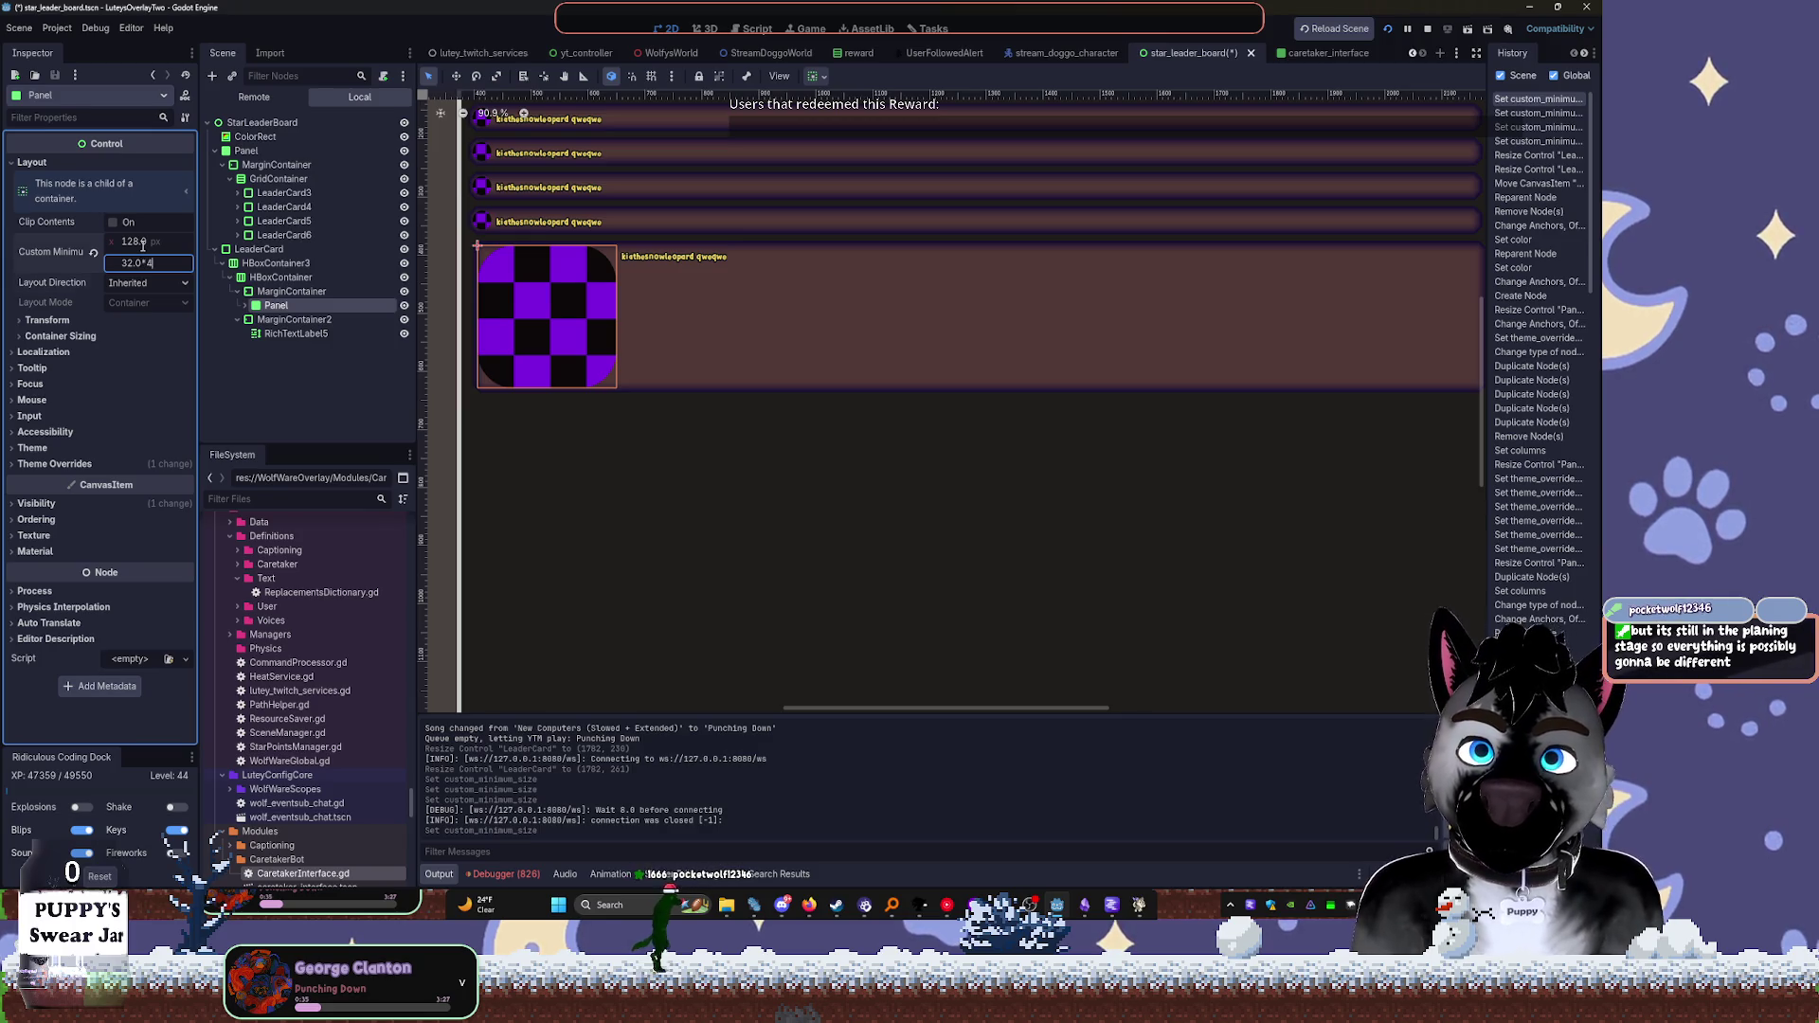
{"action": "key", "text": "Return"}
Try resizing AlbumArt from its corner, undo it, and reselect the album art's MarginContainer
{"action": "left_click", "coordinate": [244, 305]}
{"action": "left_click", "coordinate": [289, 319]}
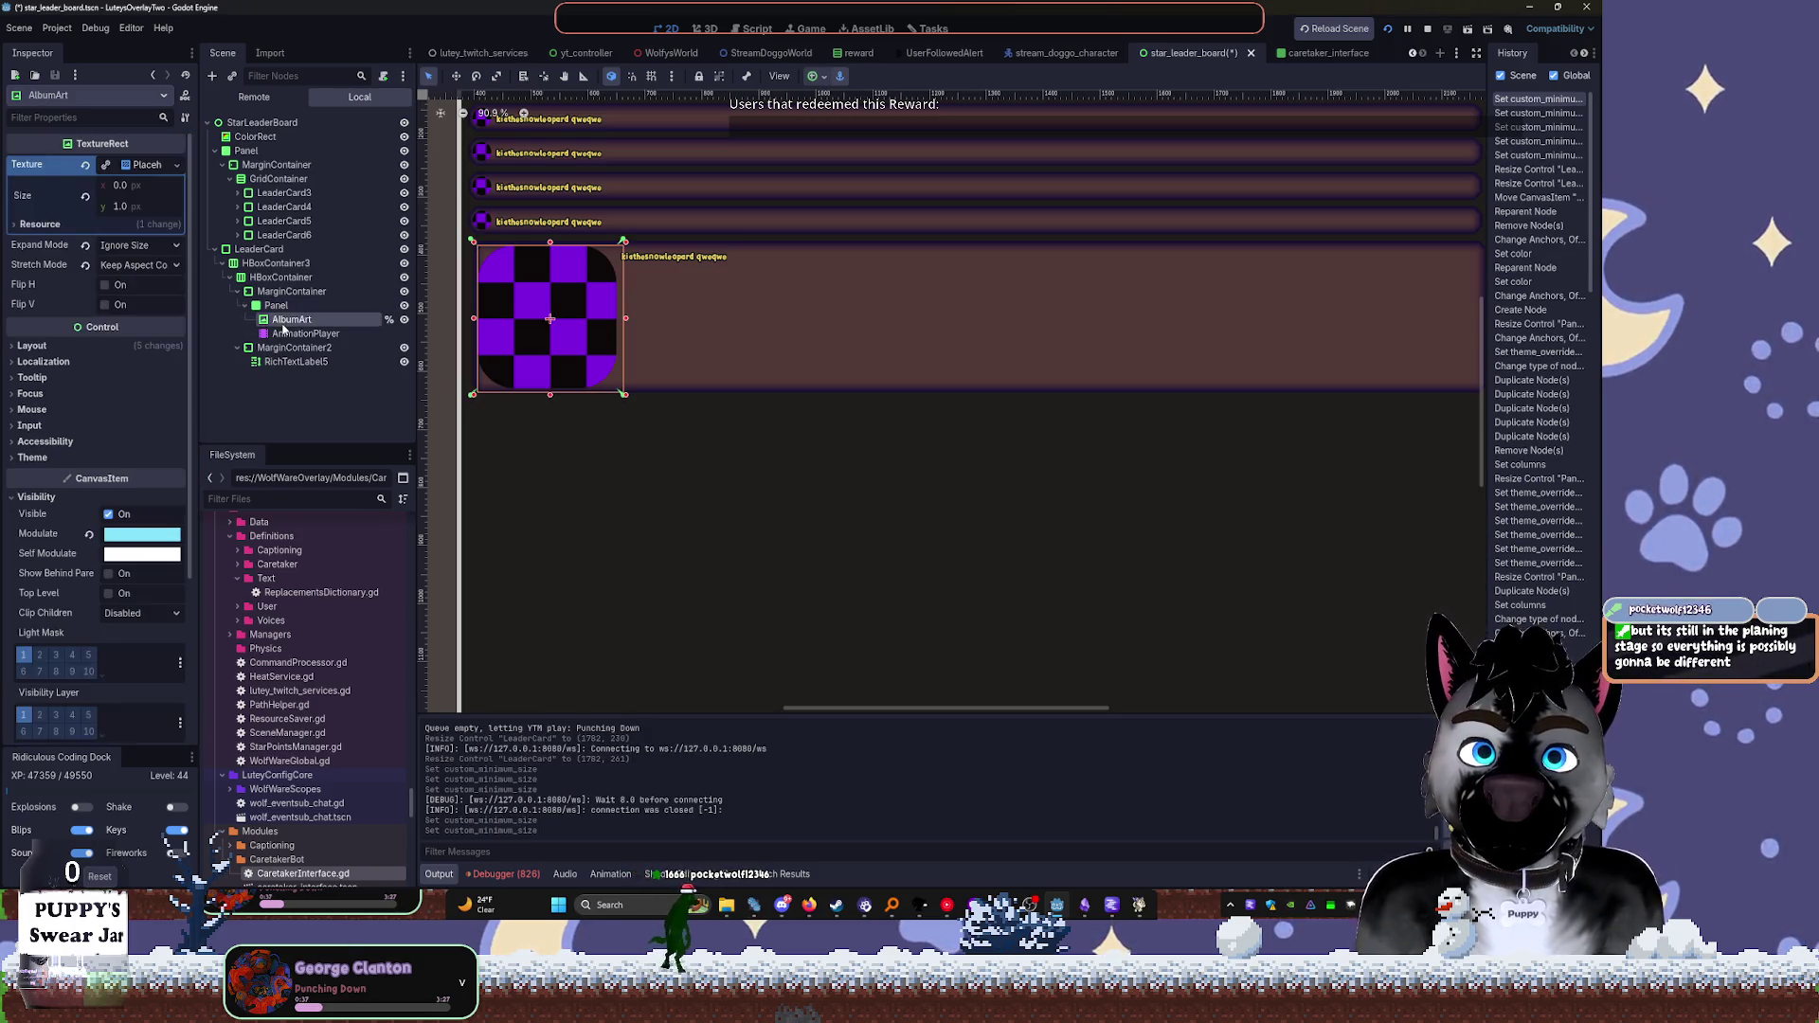
{"action": "left_click_drag", "start_coordinate": [625, 244], "coordinate": [645, 234]}
{"action": "key", "text": "ctrl+z"}
{"action": "key", "text": "ctrl+z"}
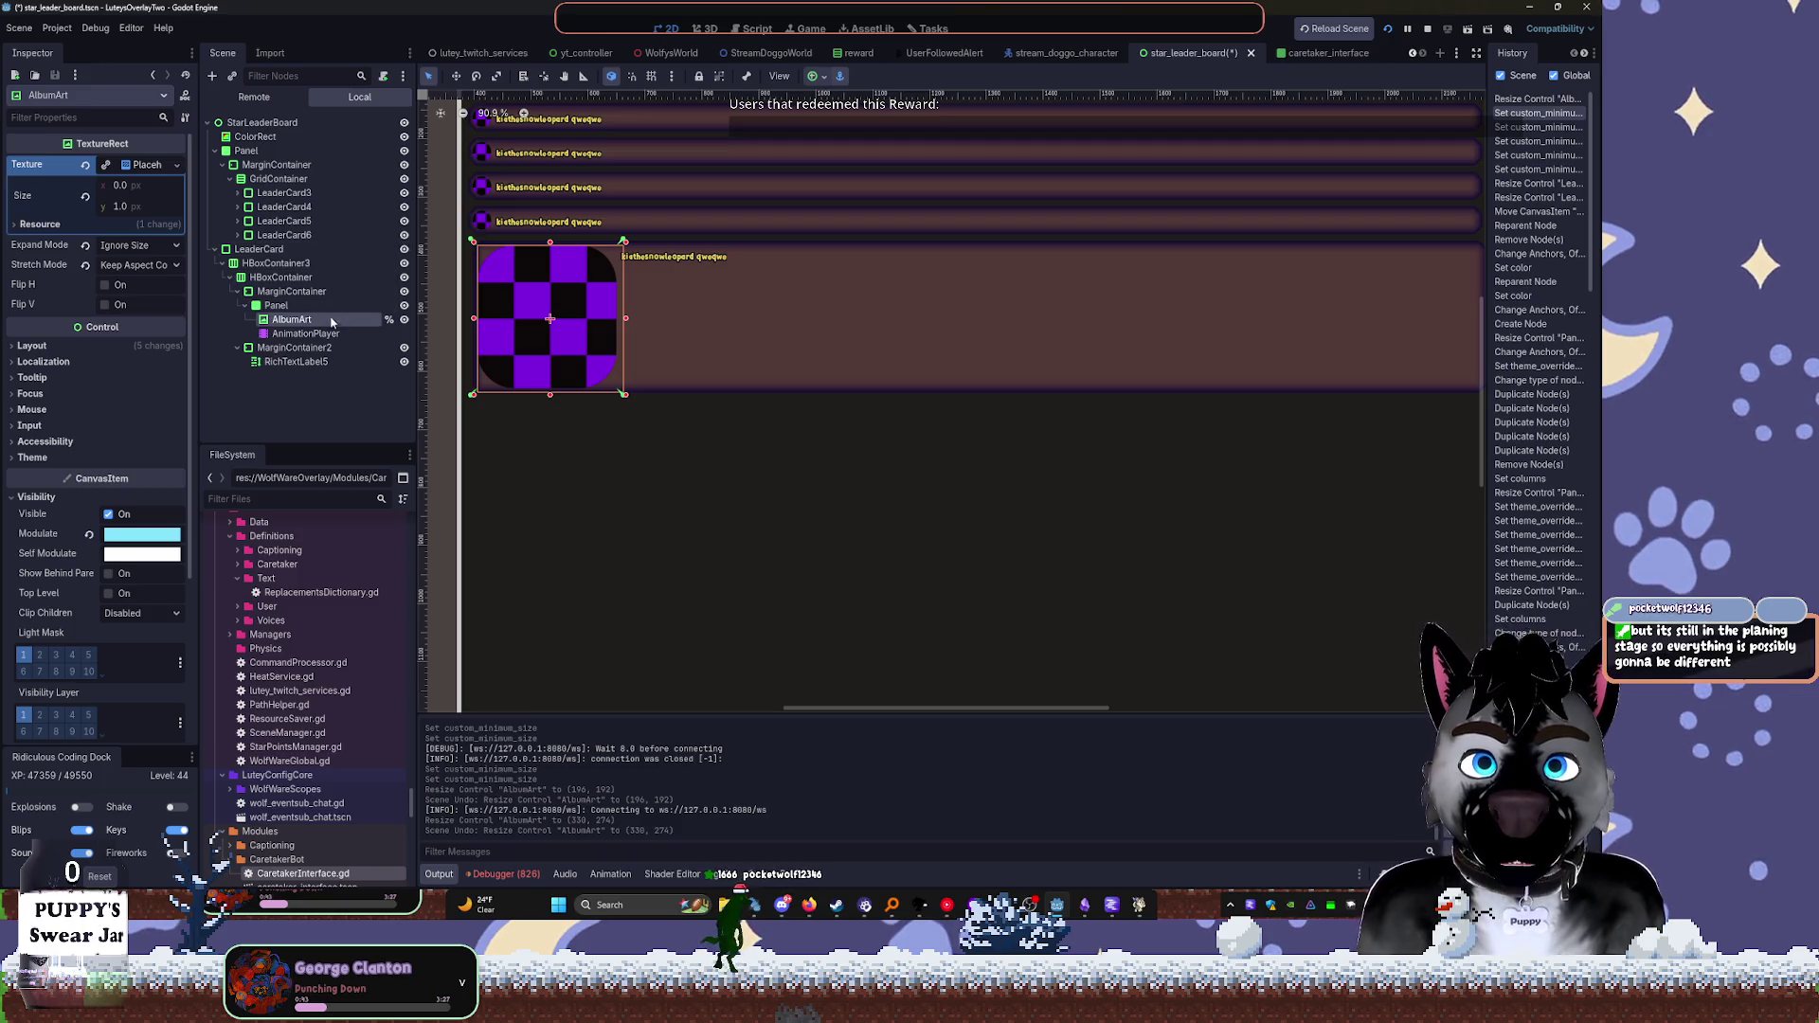
{"action": "mouse_move", "coordinate": [953, 917]}
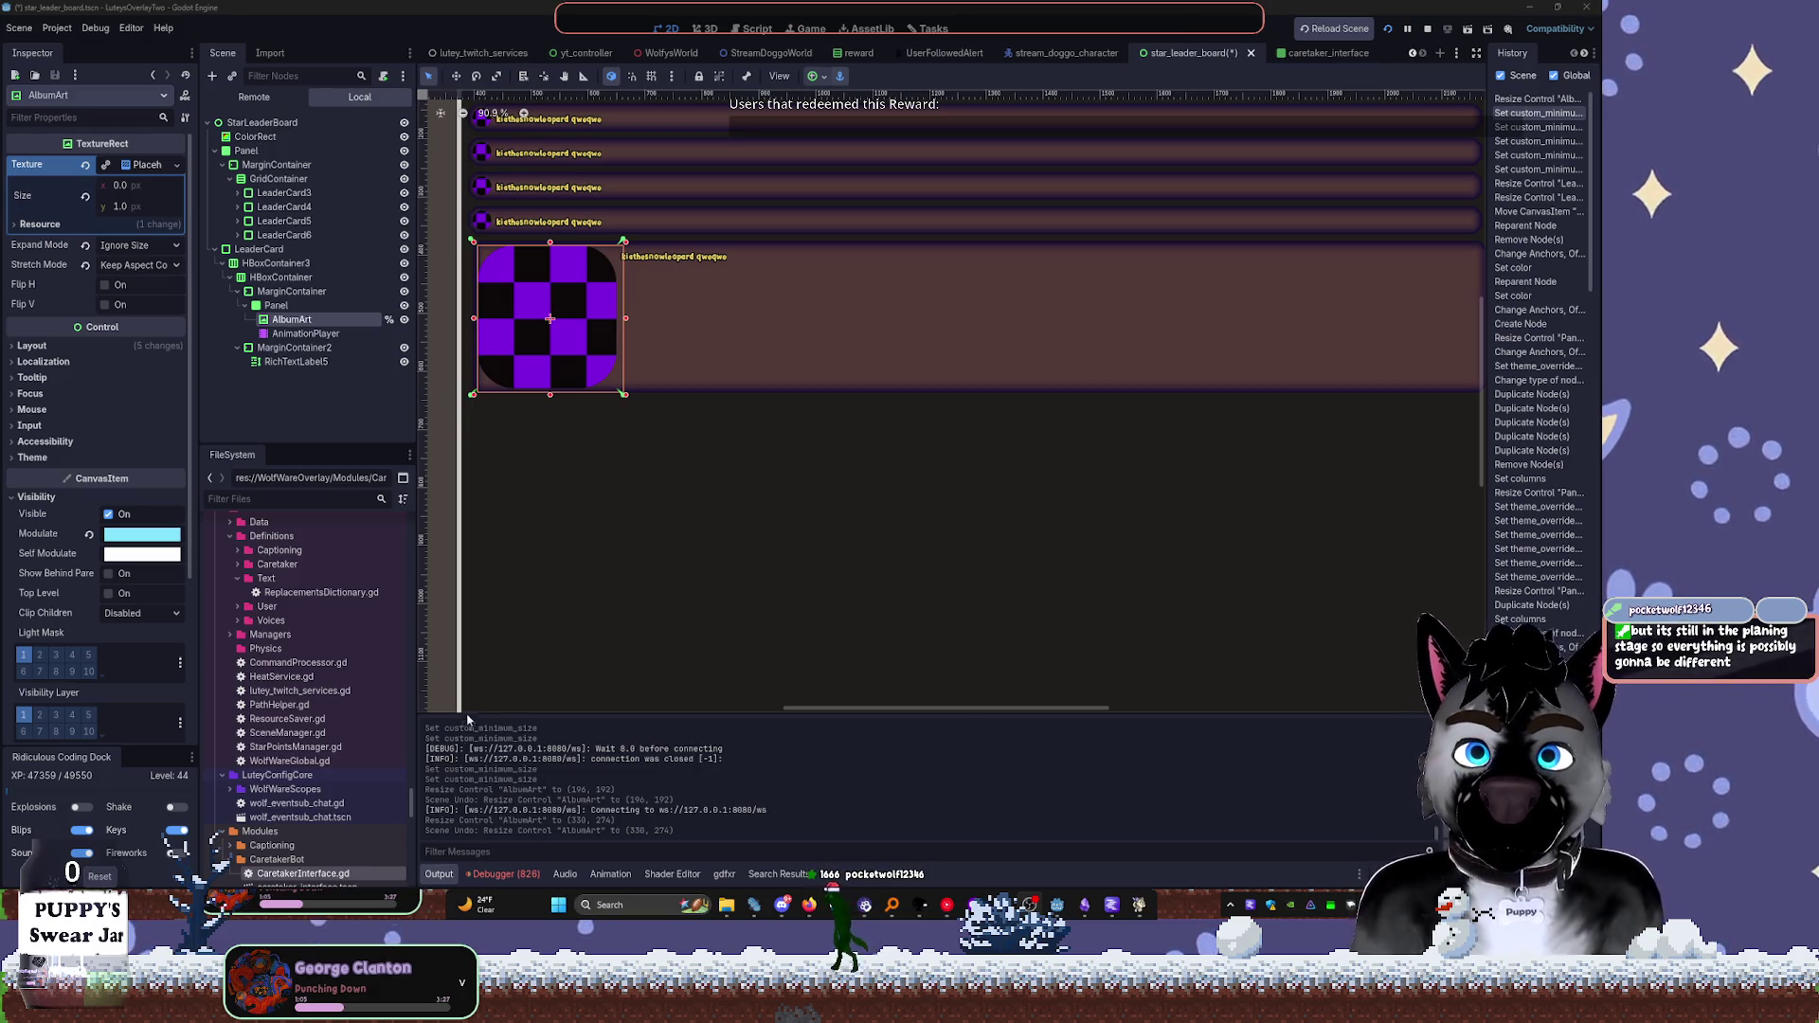
{"action": "left_click", "coordinate": [290, 290]}
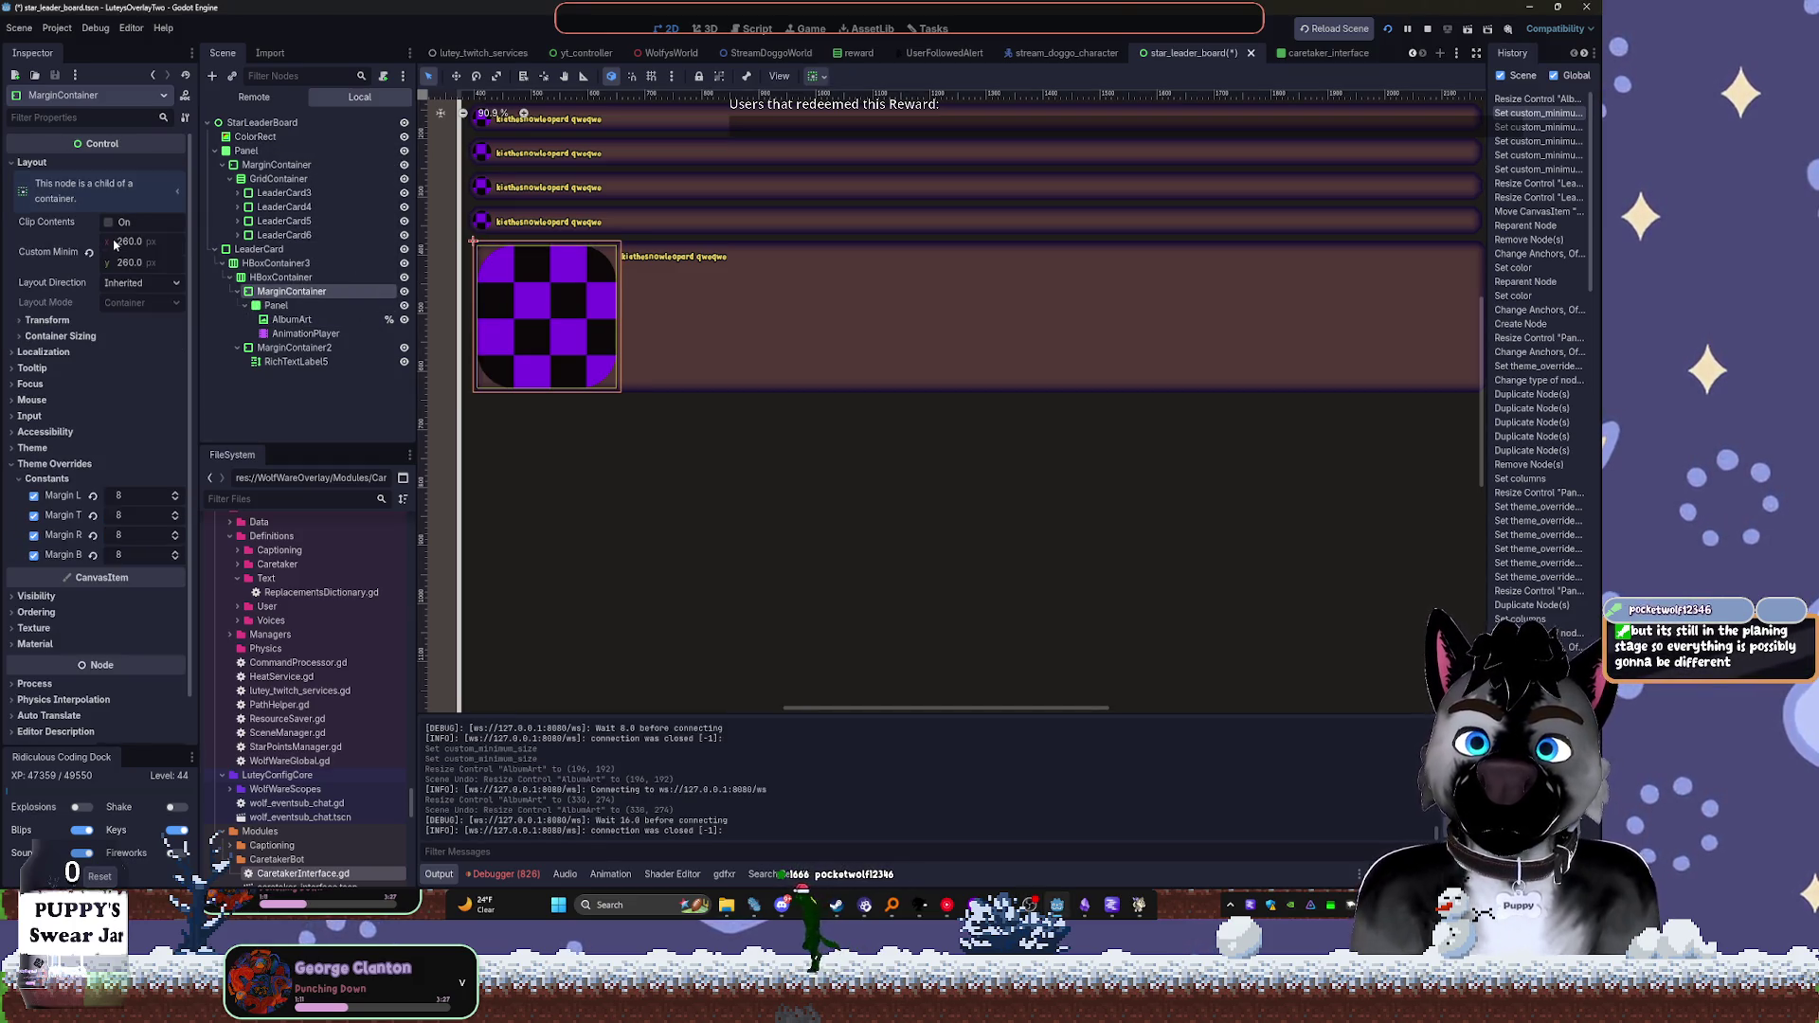
Set all four album-art margin overrides to 34
{"action": "left_click_drag", "start_coordinate": [130, 503], "coordinate": [155, 503]}
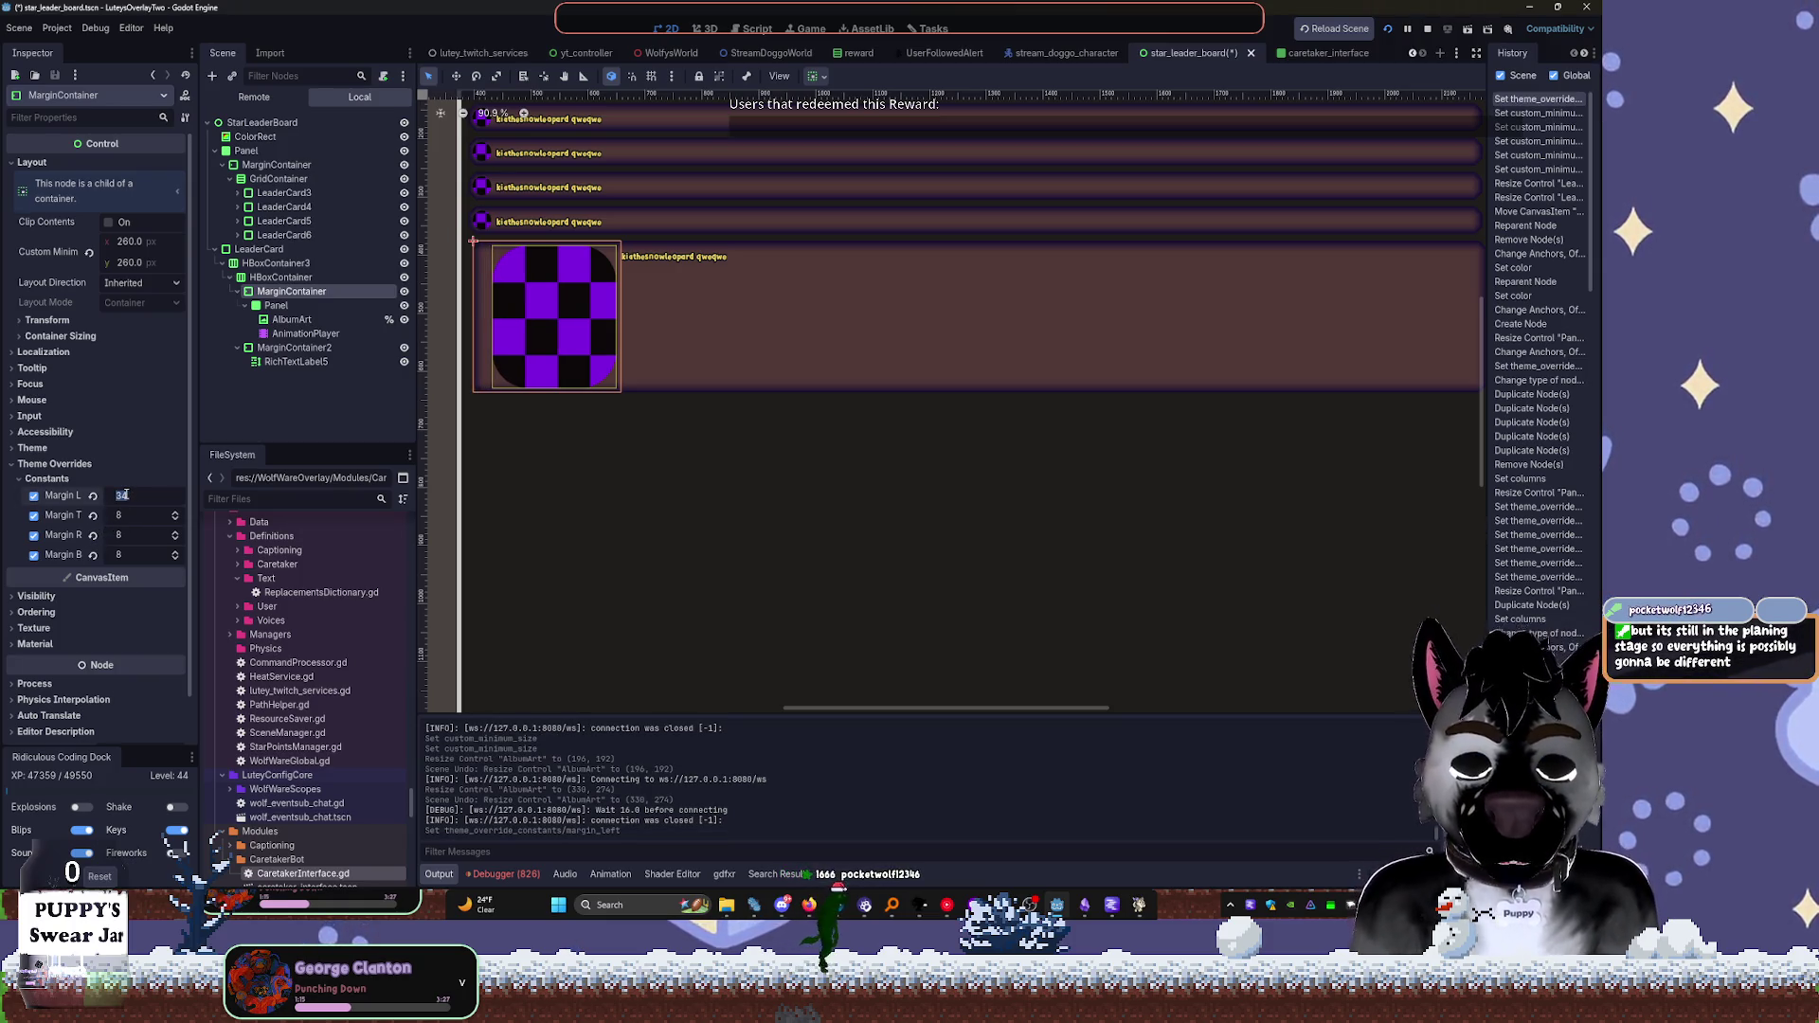
{"action": "key", "text": "Tab"}
{"action": "type", "text": "34"}
{"action": "key", "text": "Tab"}
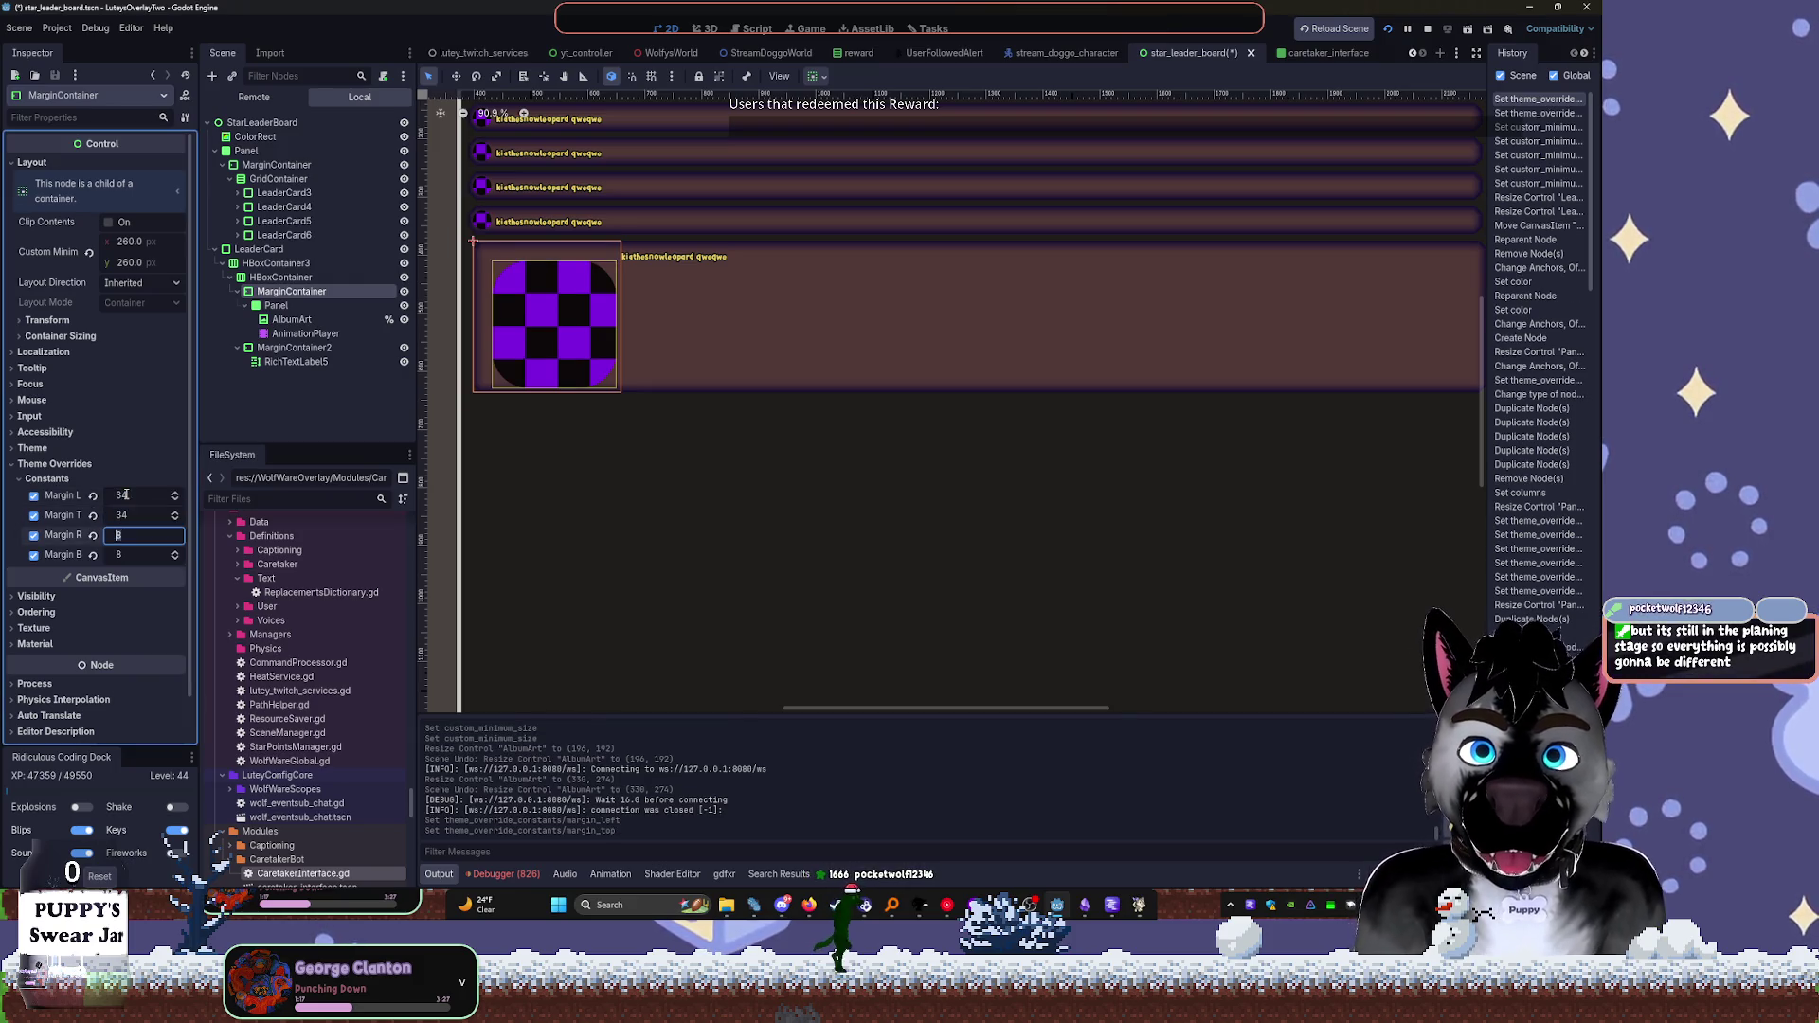
{"action": "type", "text": "34"}
{"action": "key", "text": "Tab"}
{"action": "type", "text": "34"}
{"action": "key", "text": "Return"}
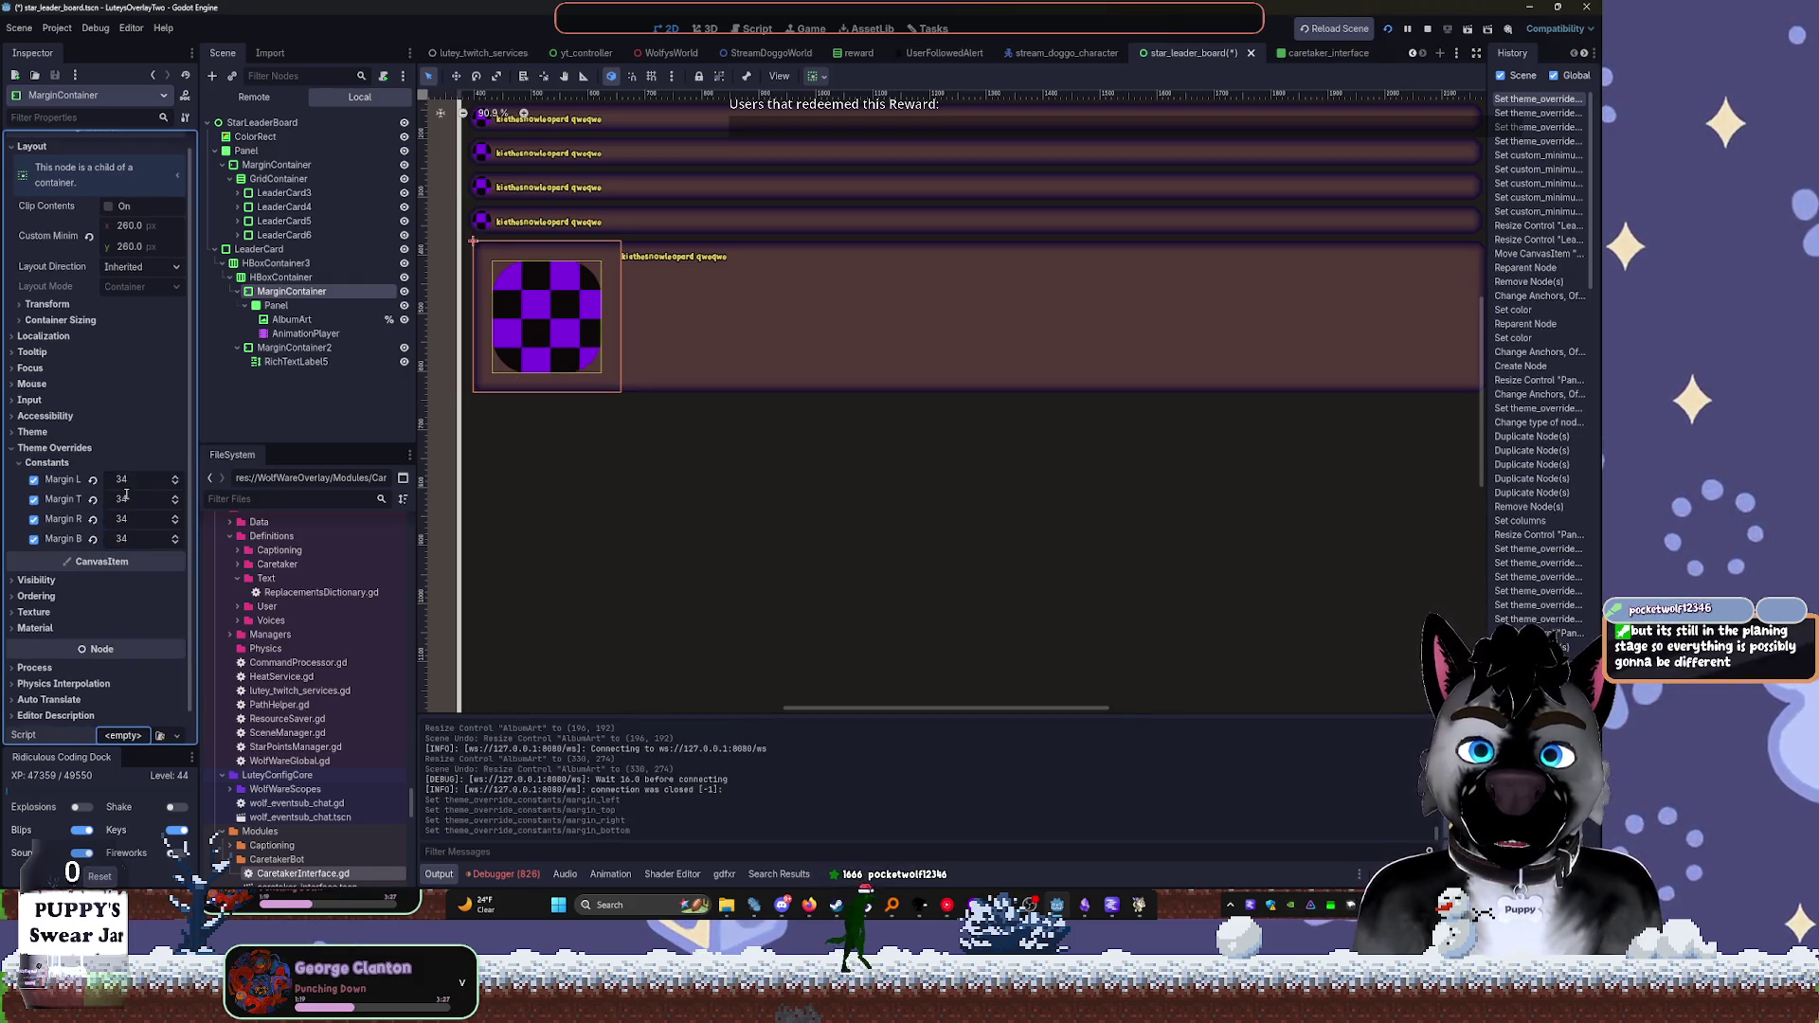
{"action": "key", "text": "shift+Tab"}
{"action": "key", "text": "shift+Tab"}
{"action": "key", "text": "shift+Tab"}
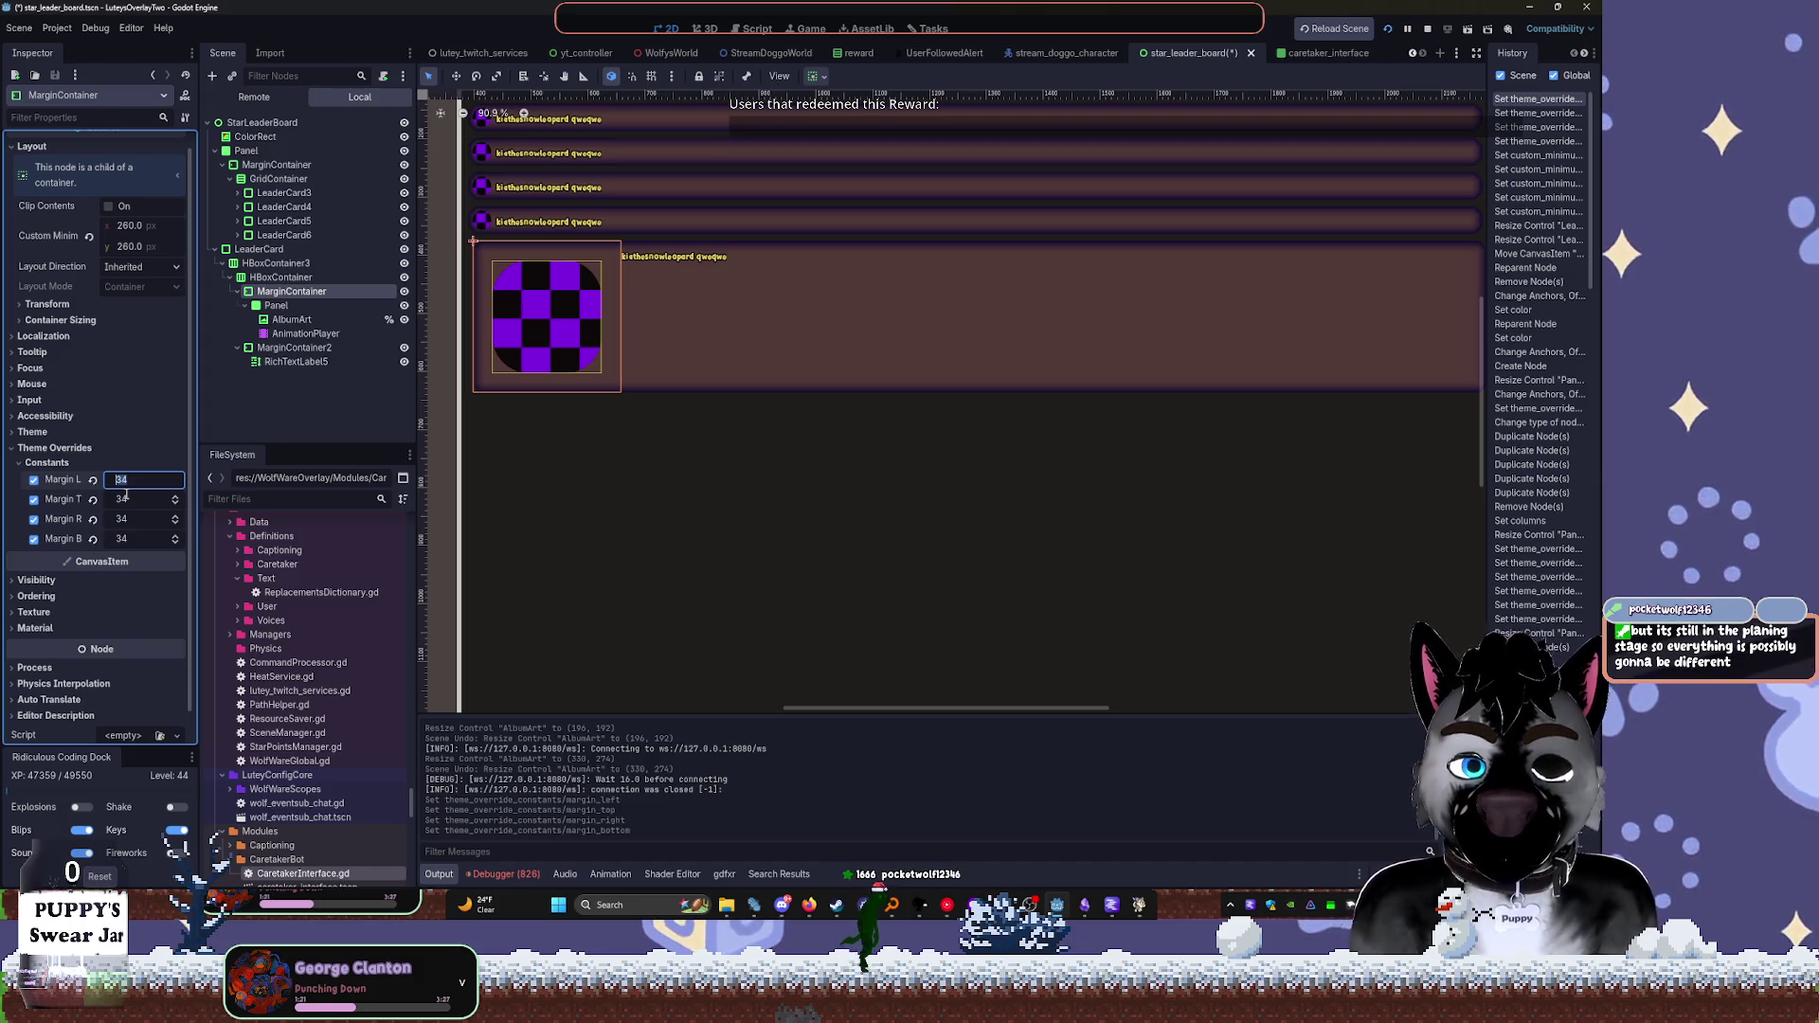
Change the left margin to 24 and the top, right and bottom margins to 14
{"action": "key", "text": "Right"}
{"action": "key", "text": "BackSpace"}
{"action": "key", "text": "BackSpace"}
{"action": "type", "text": "8"}
{"action": "key", "text": "Tab"}
{"action": "key", "text": "shift+Tab"}
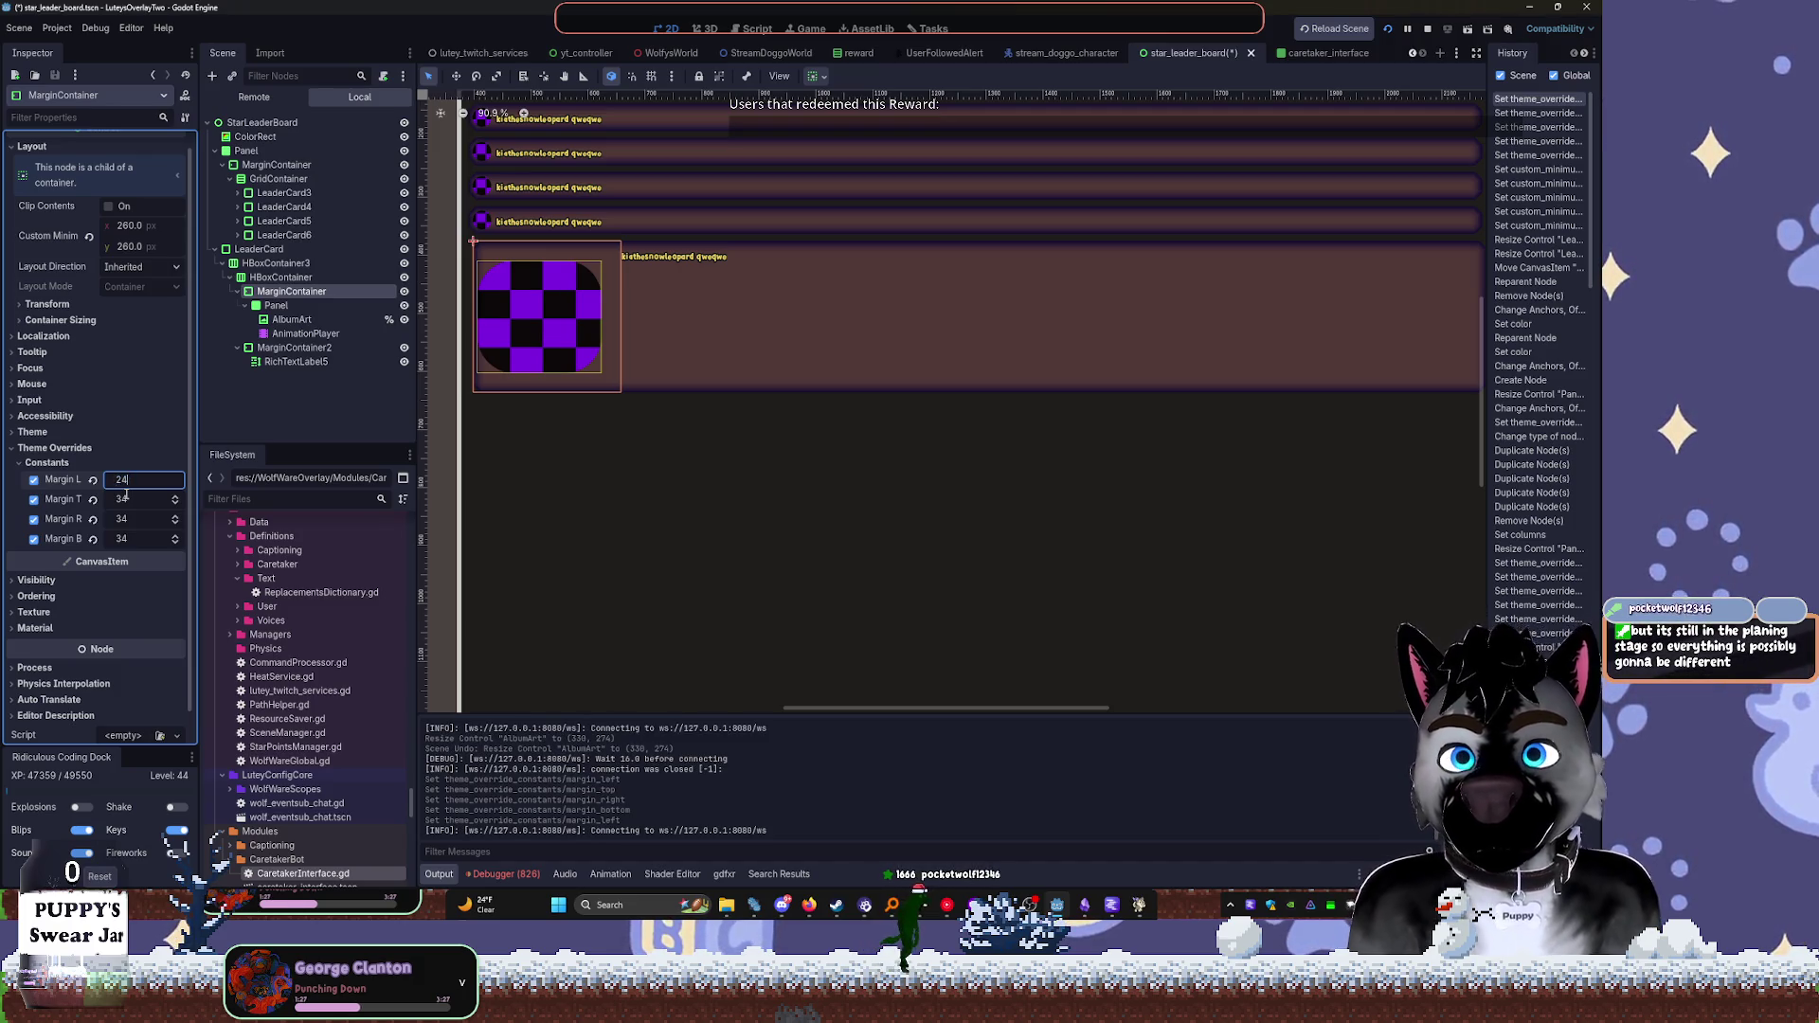
{"action": "type", "text": "24"}
{"action": "key", "text": "Tab"}
{"action": "type", "text": "14"}
{"action": "key", "text": "Tab"}
{"action": "type", "text": "14"}
{"action": "key", "text": "Tab"}
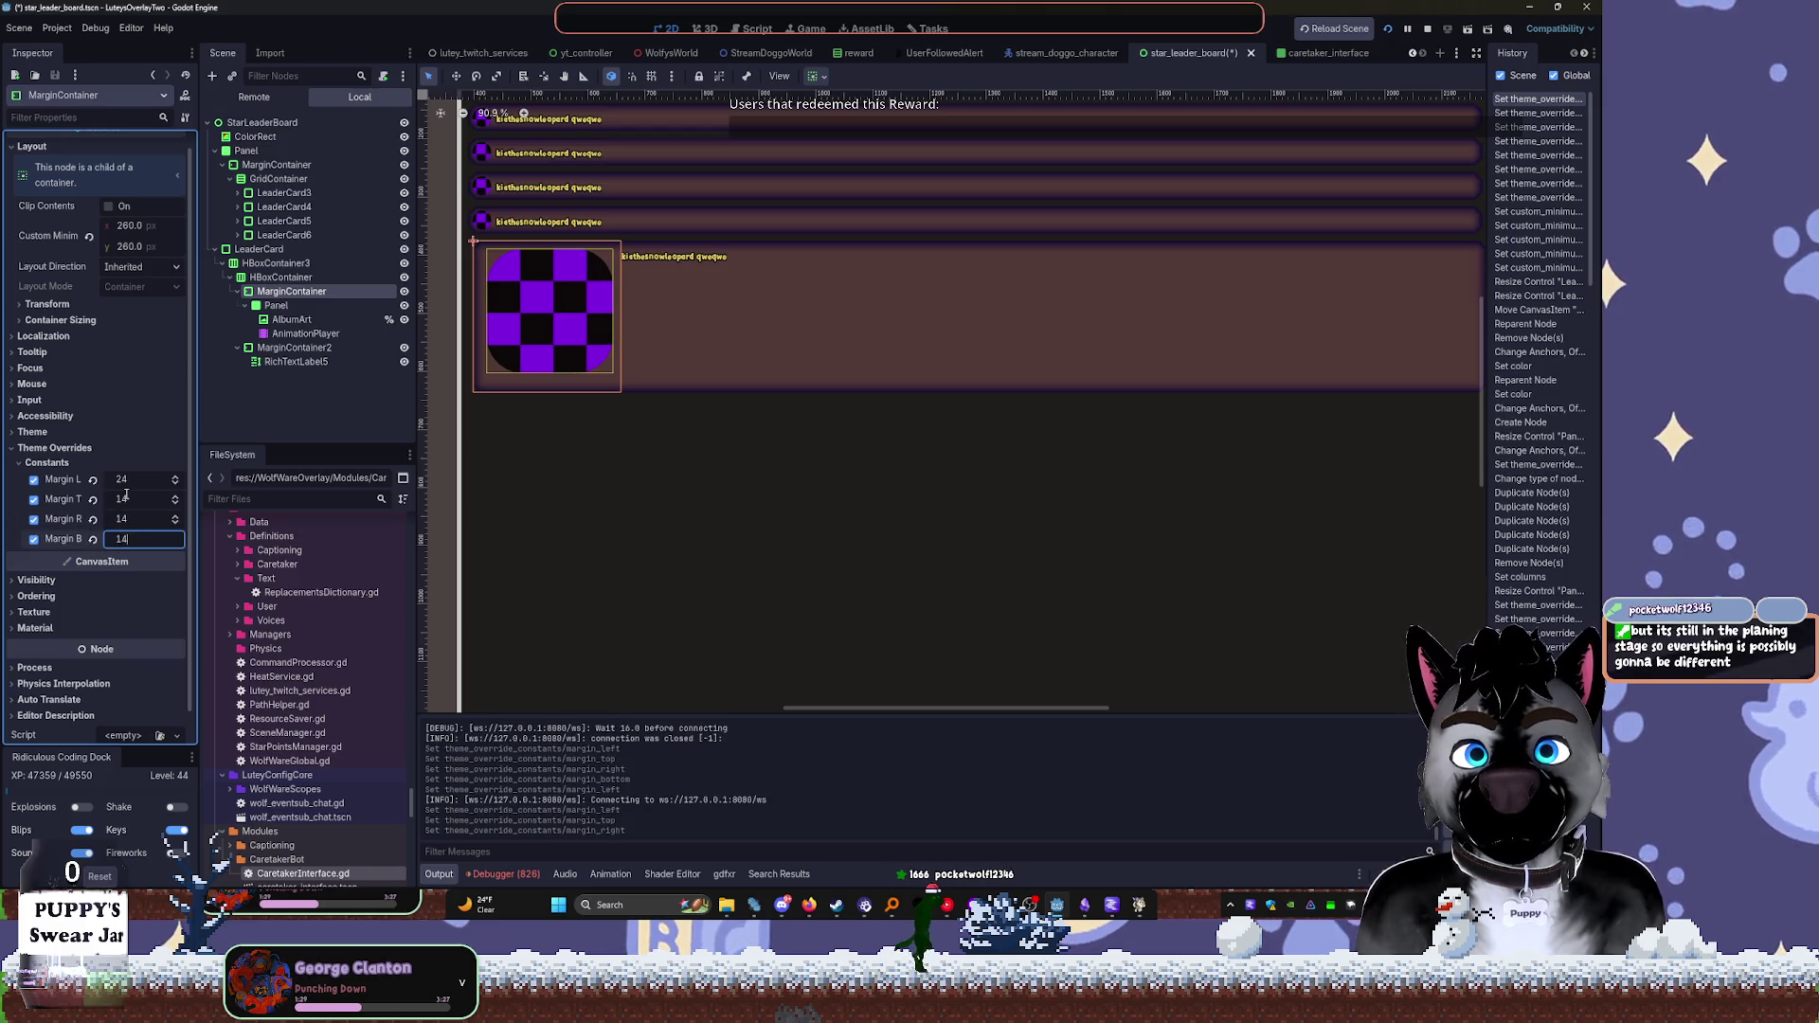
{"action": "key", "text": "Tab"}
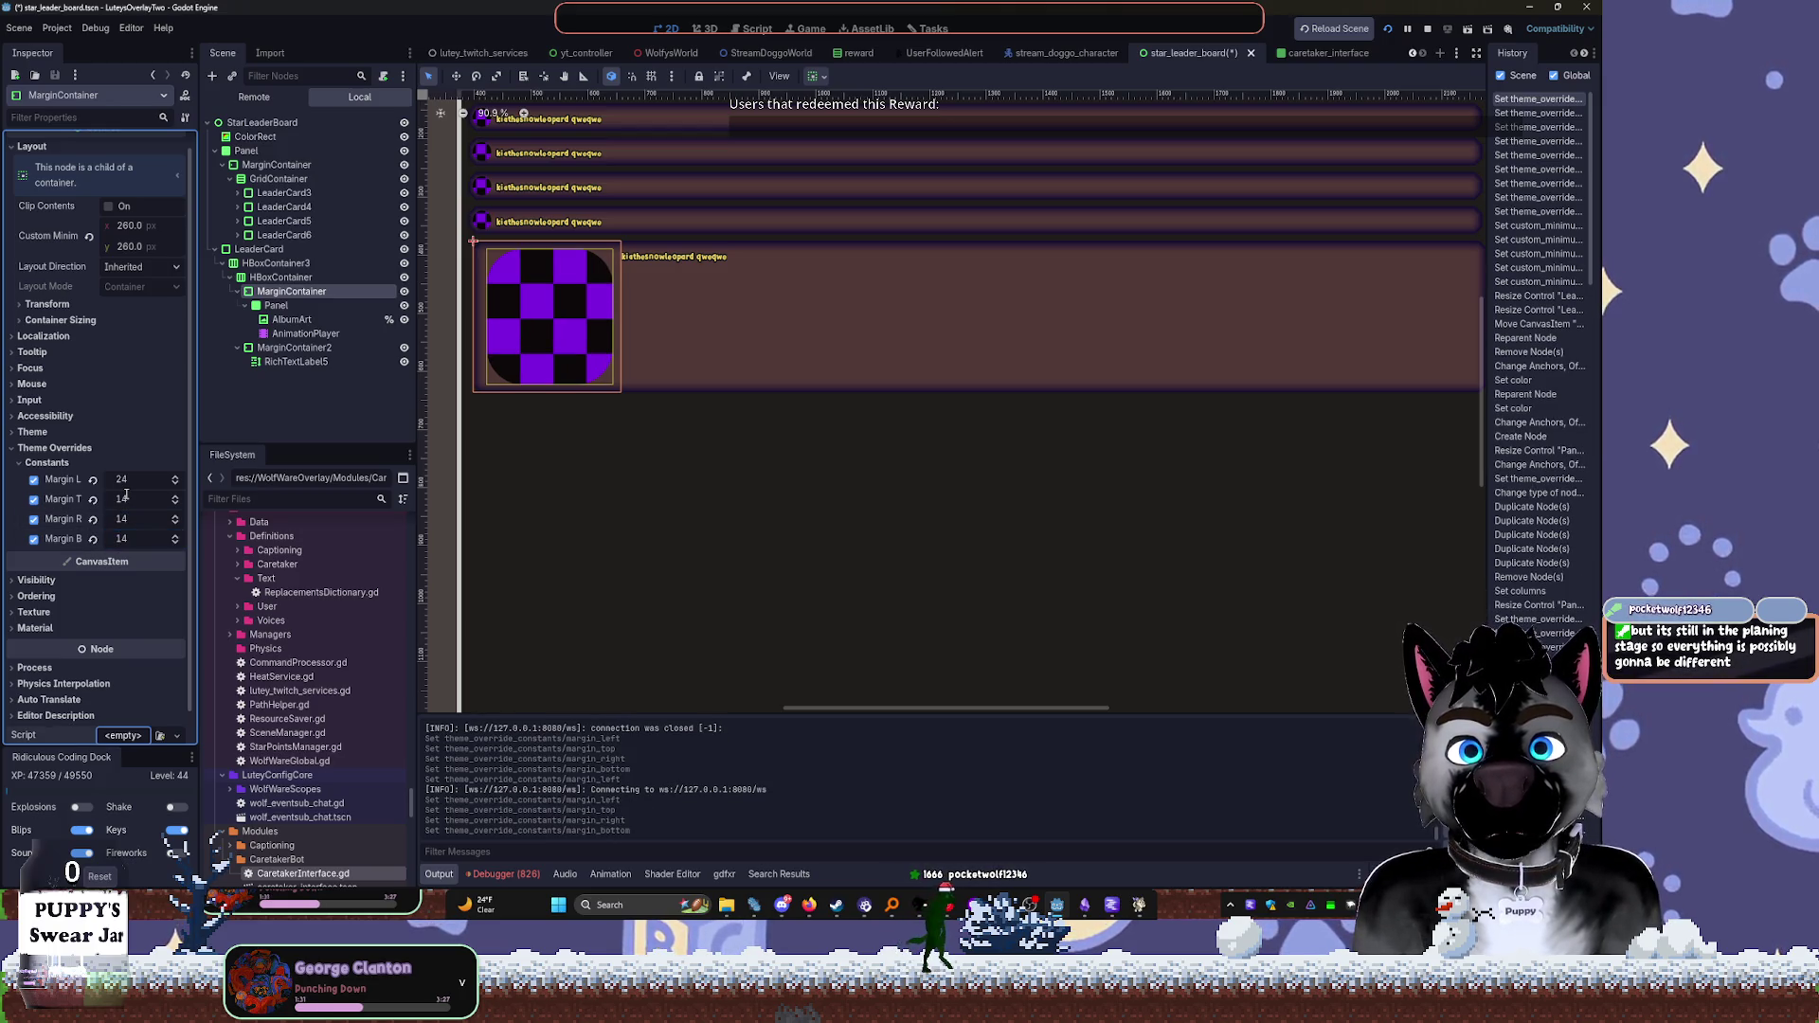
Raise the top, right and bottom margins to 24 to match the left
{"action": "left_click", "coordinate": [143, 487]}
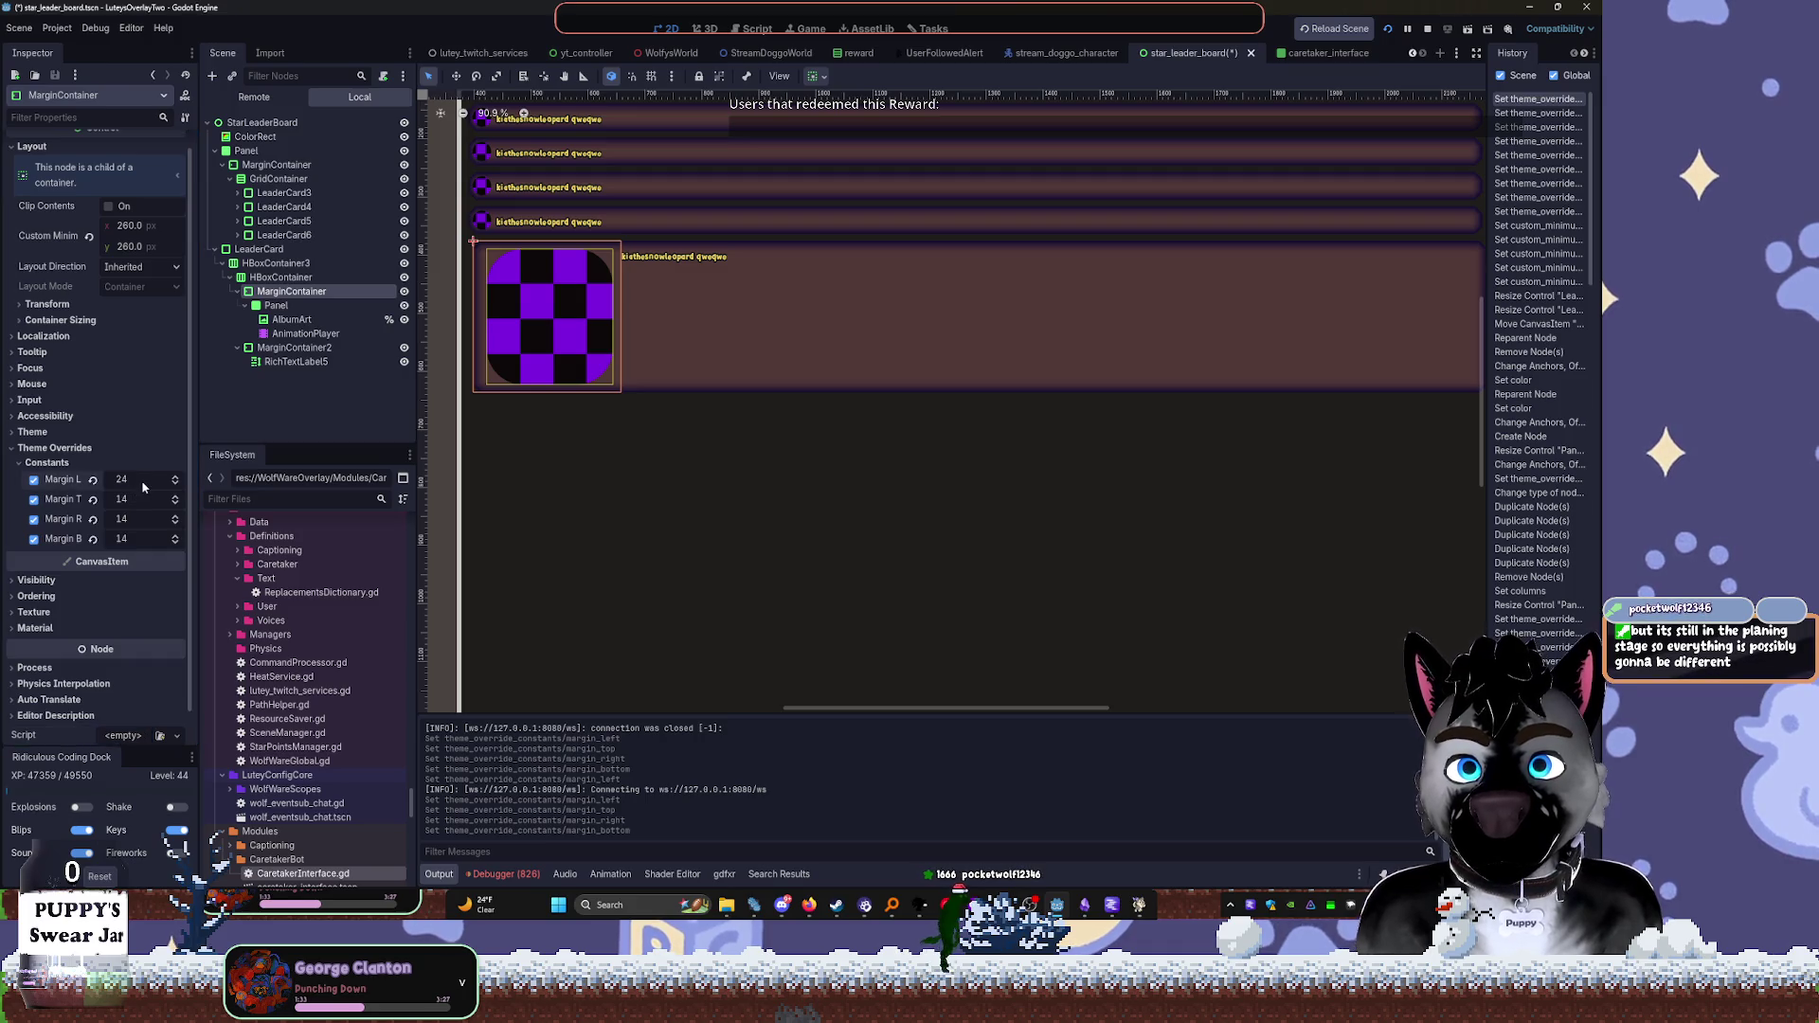
{"action": "left_click", "coordinate": [142, 499]}
{"action": "type", "text": "2"}
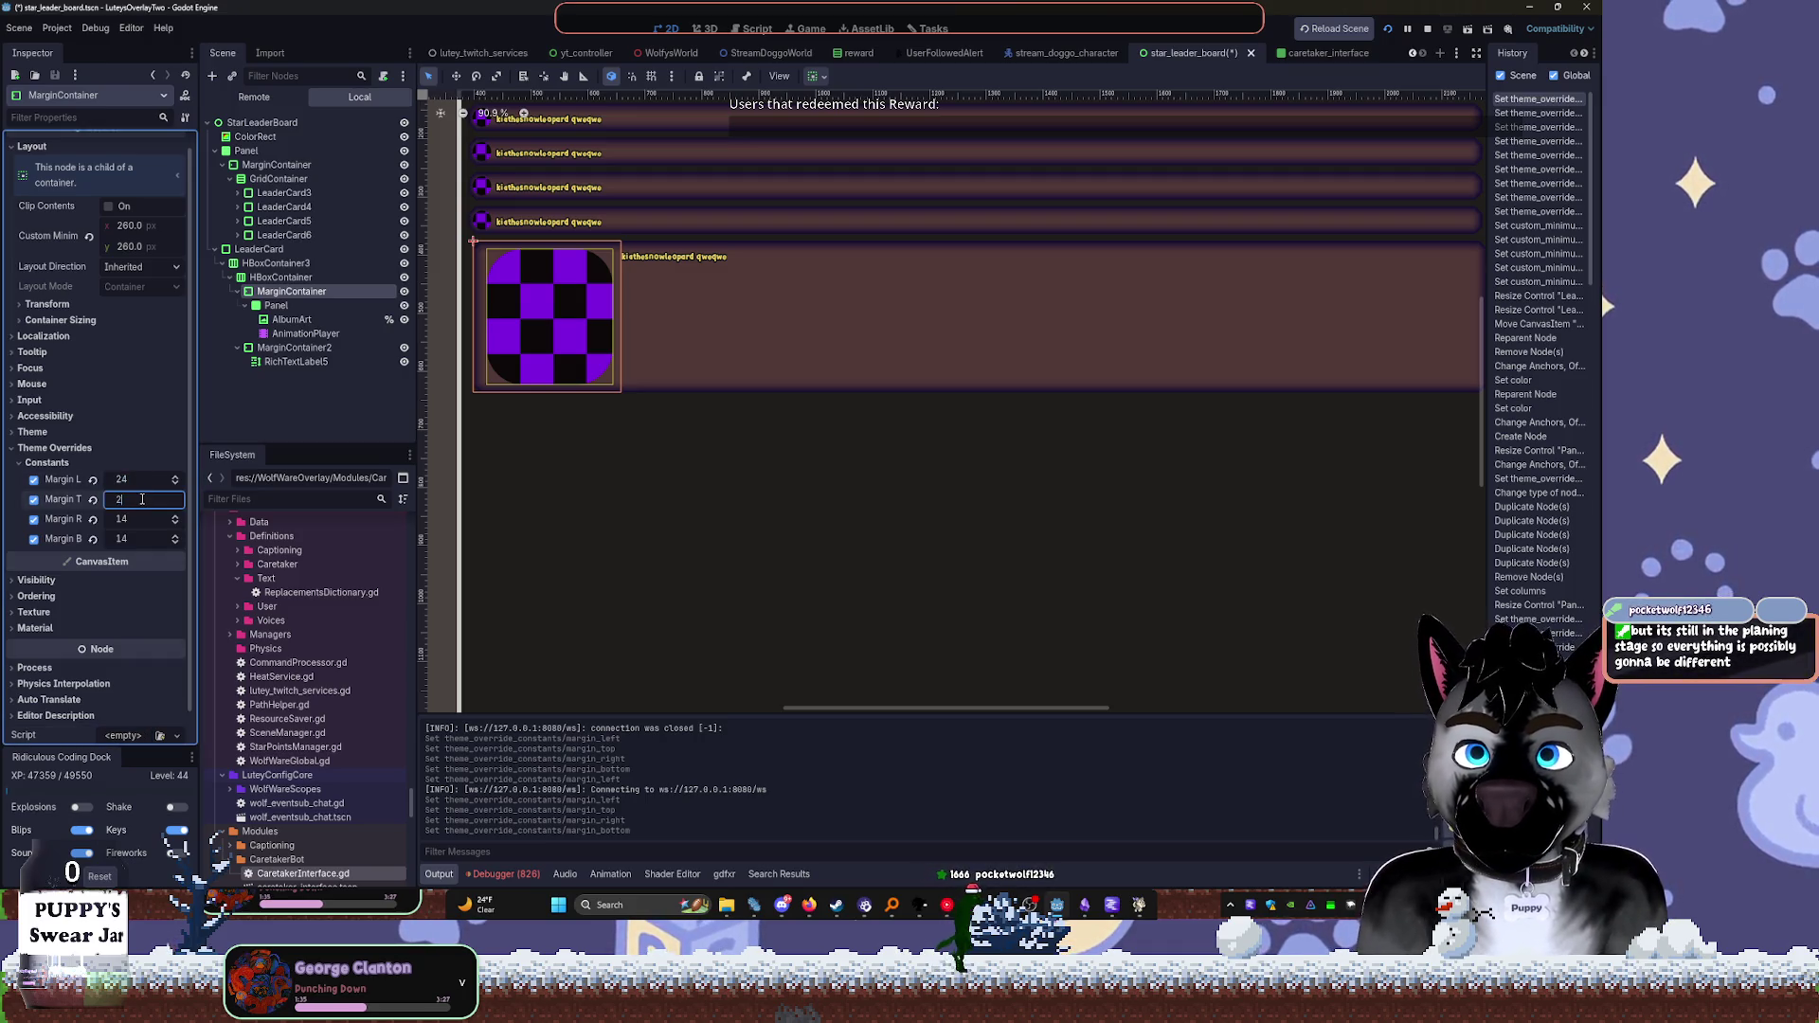
{"action": "key", "text": "Tab"}
{"action": "type", "text": "24"}
{"action": "key", "text": "Tab"}
{"action": "type", "text": "24"}
{"action": "key", "text": "Tab"}
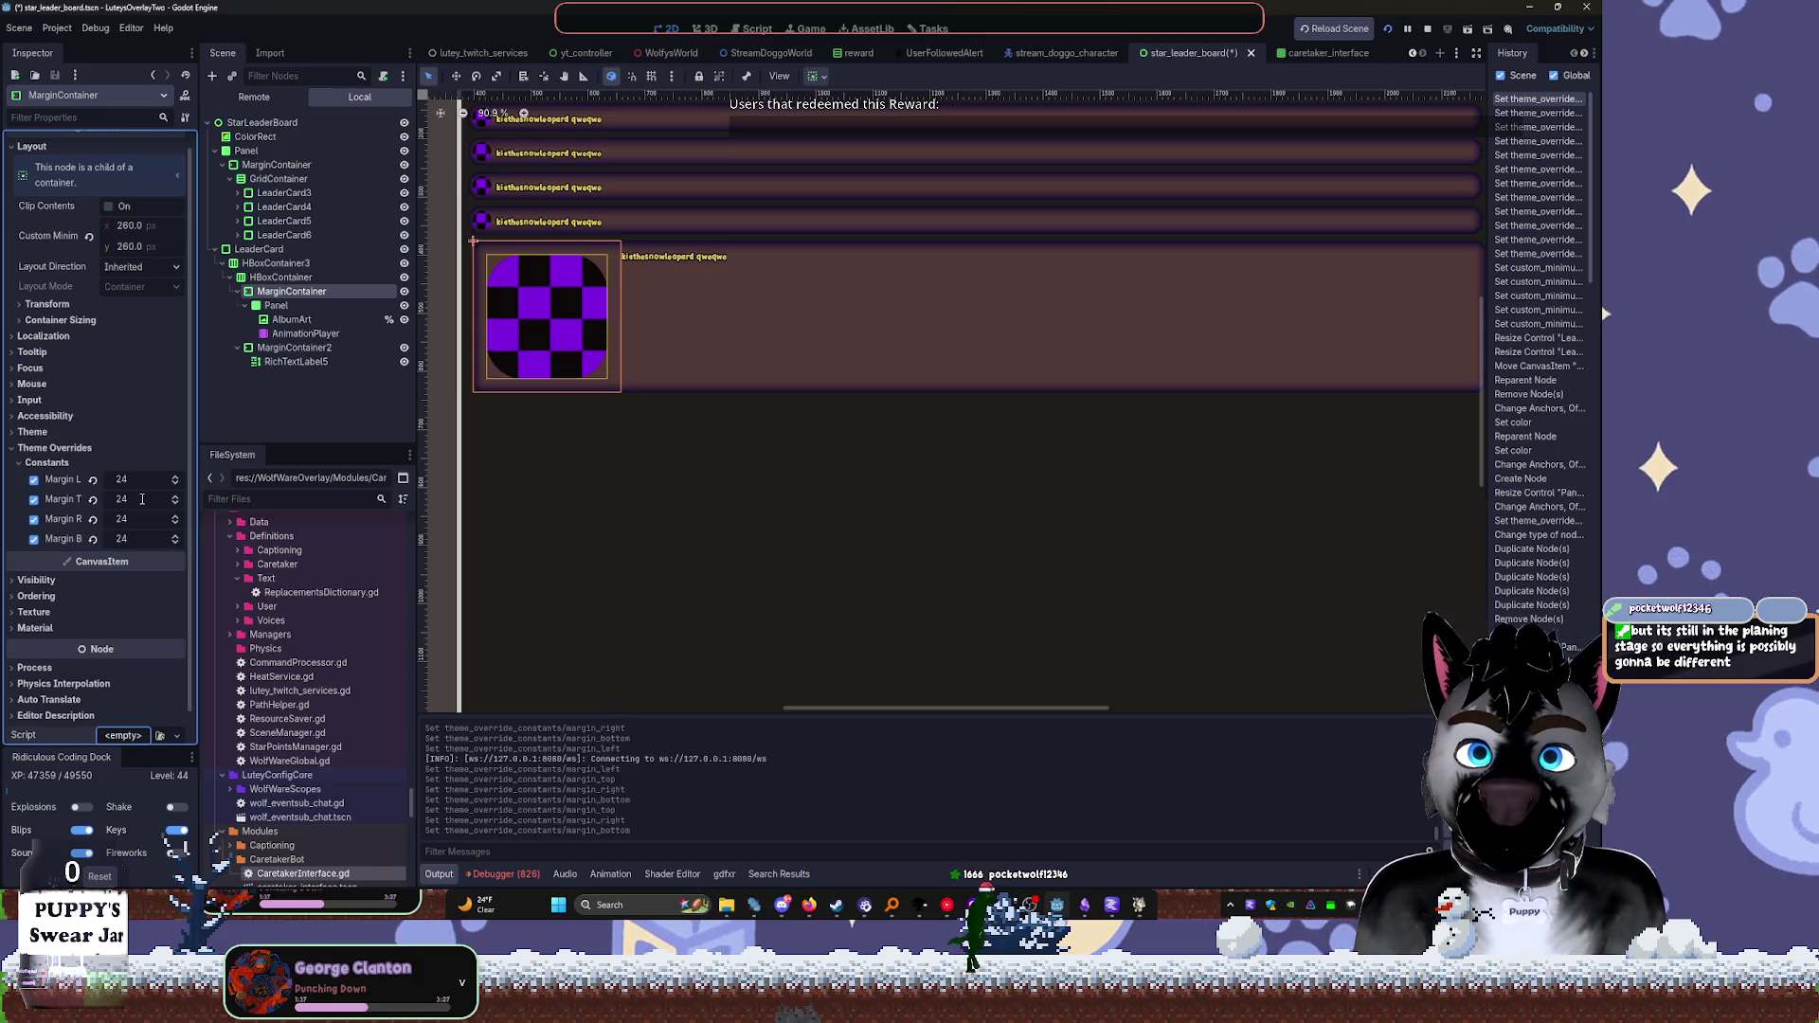
Select the name label's margin container in the leader card
{"action": "left_click", "coordinate": [560, 500]}
{"action": "scroll", "coordinate": [581, 316], "scroll_direction": "up", "scroll_amount": 5}
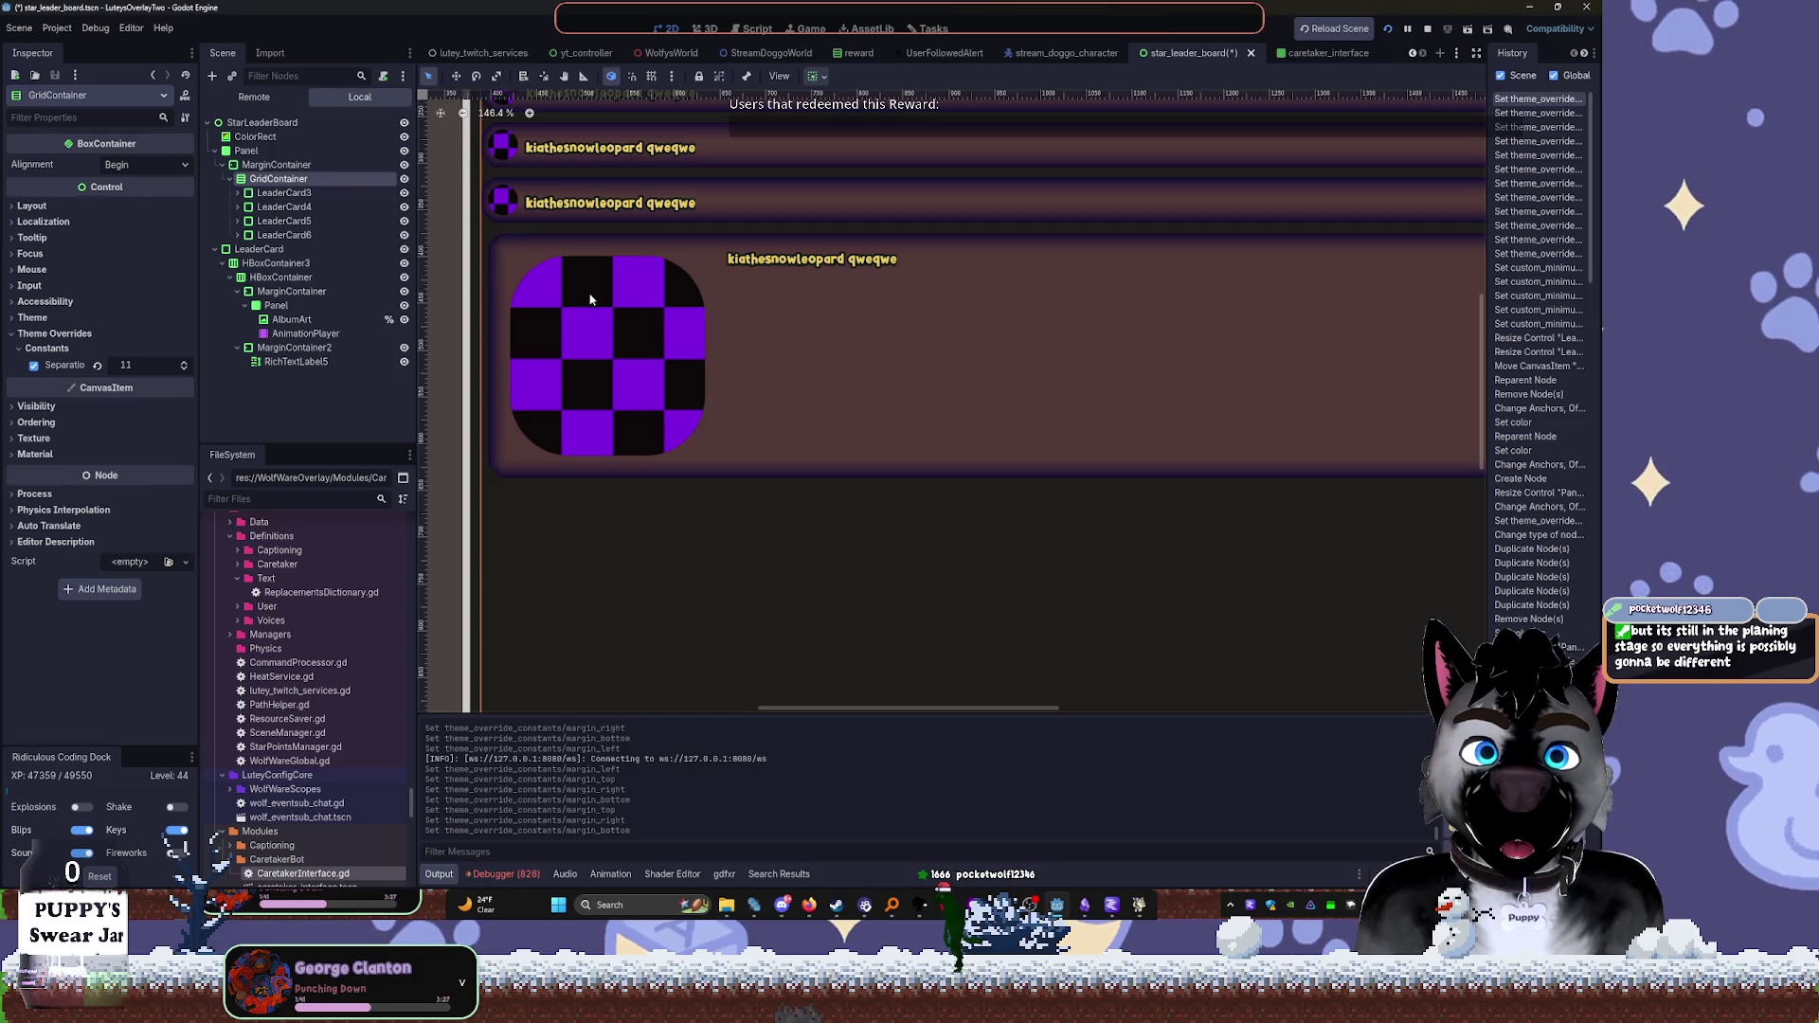
{"action": "left_click", "coordinate": [270, 263]}
{"action": "left_click", "coordinate": [288, 347]}
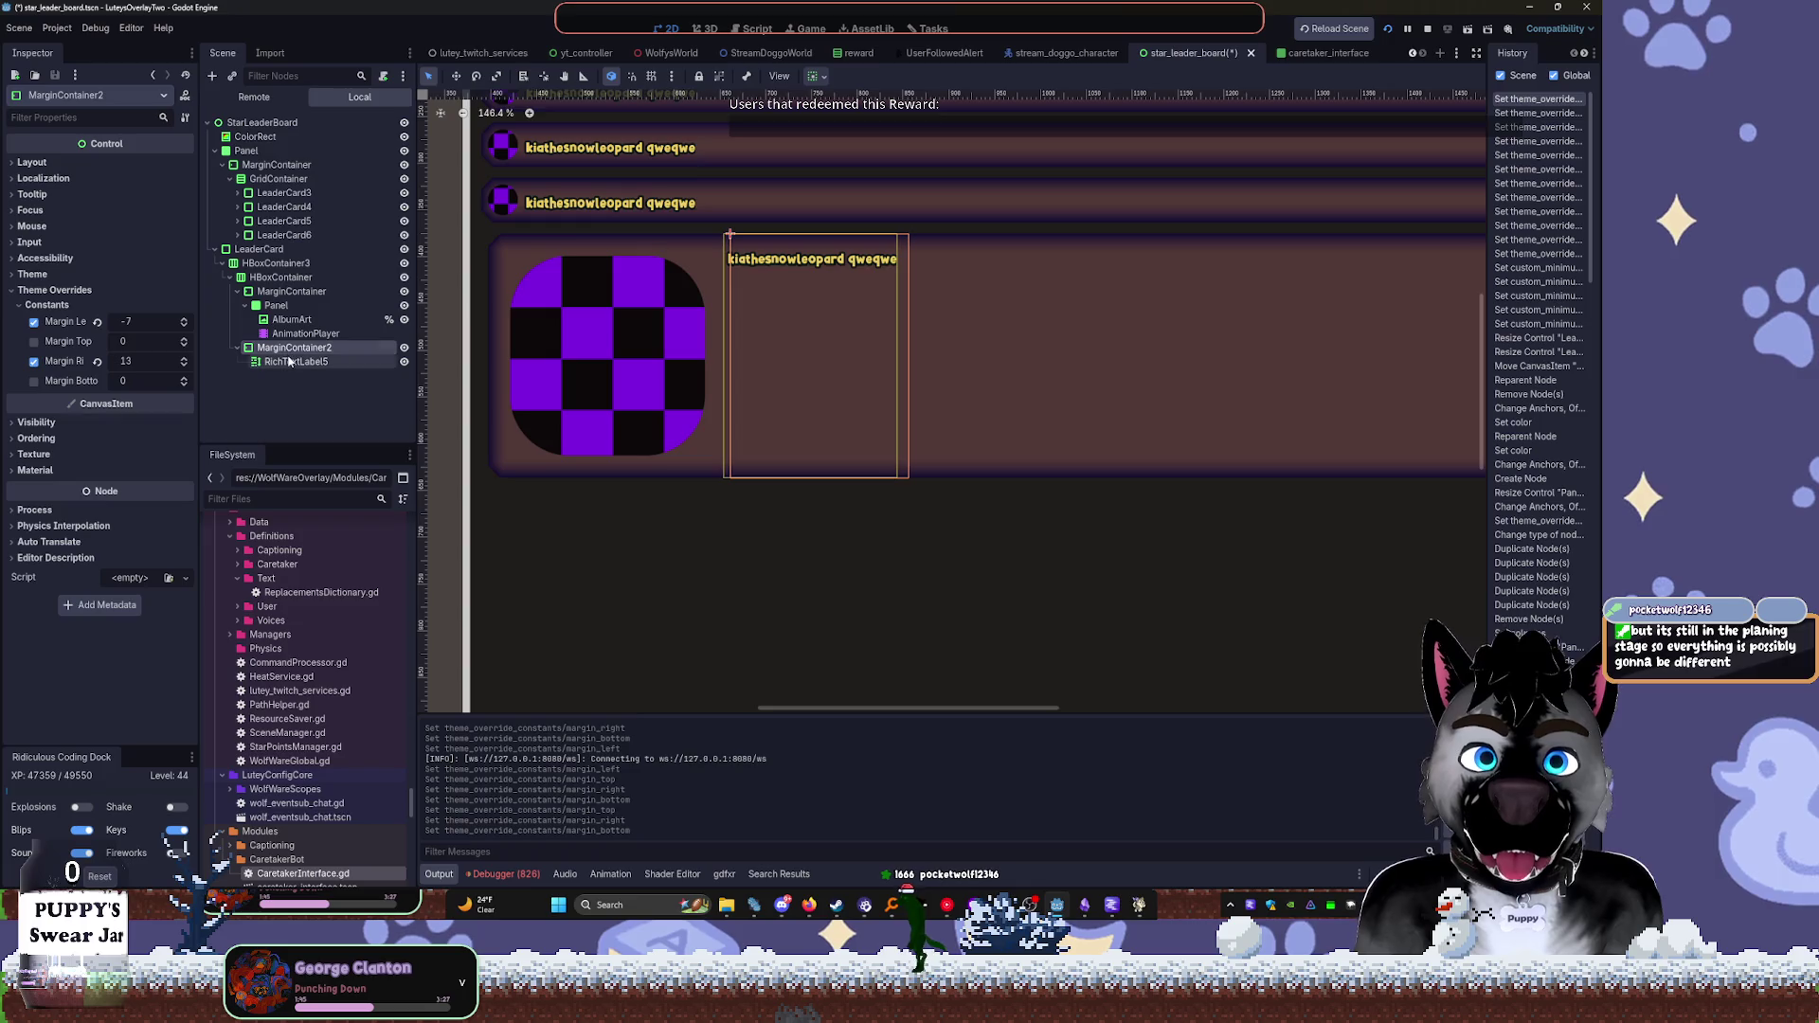
{"action": "left_click", "coordinate": [291, 363]}
{"action": "key", "text": "Up"}
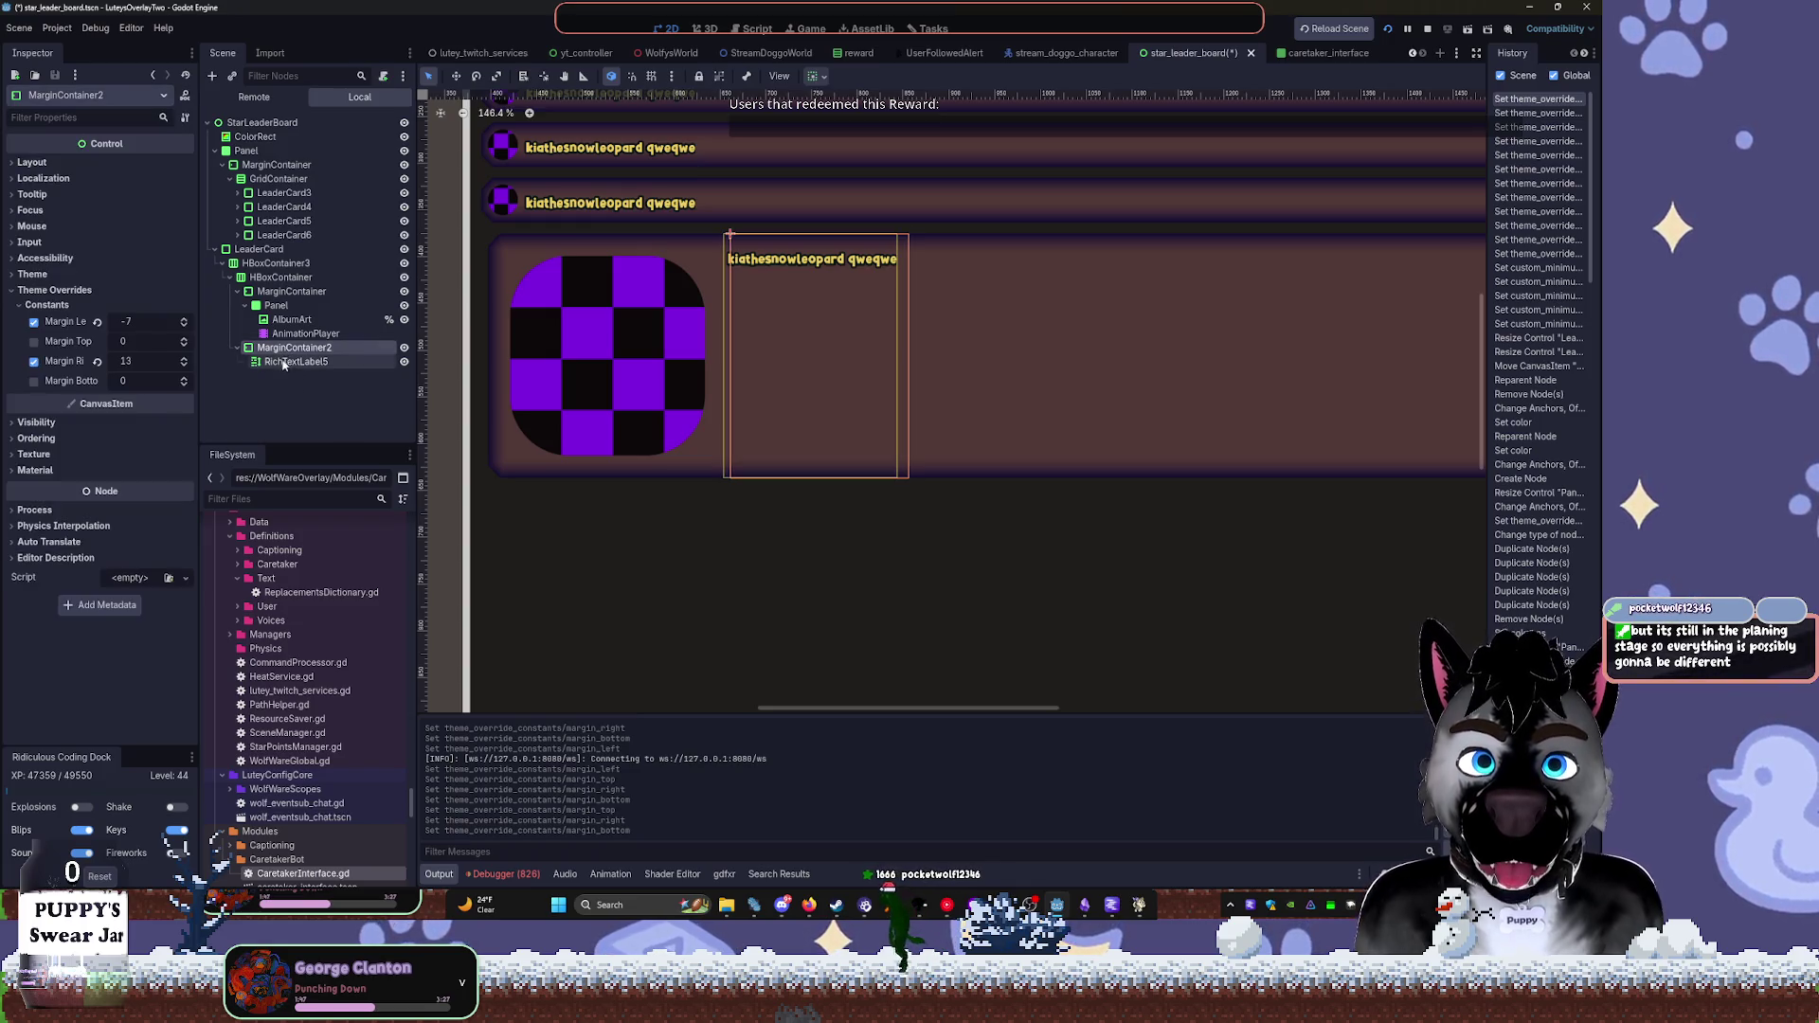
Raise RichTextLabel5's Normal Font Size override to 72
{"action": "left_click", "coordinate": [283, 362]}
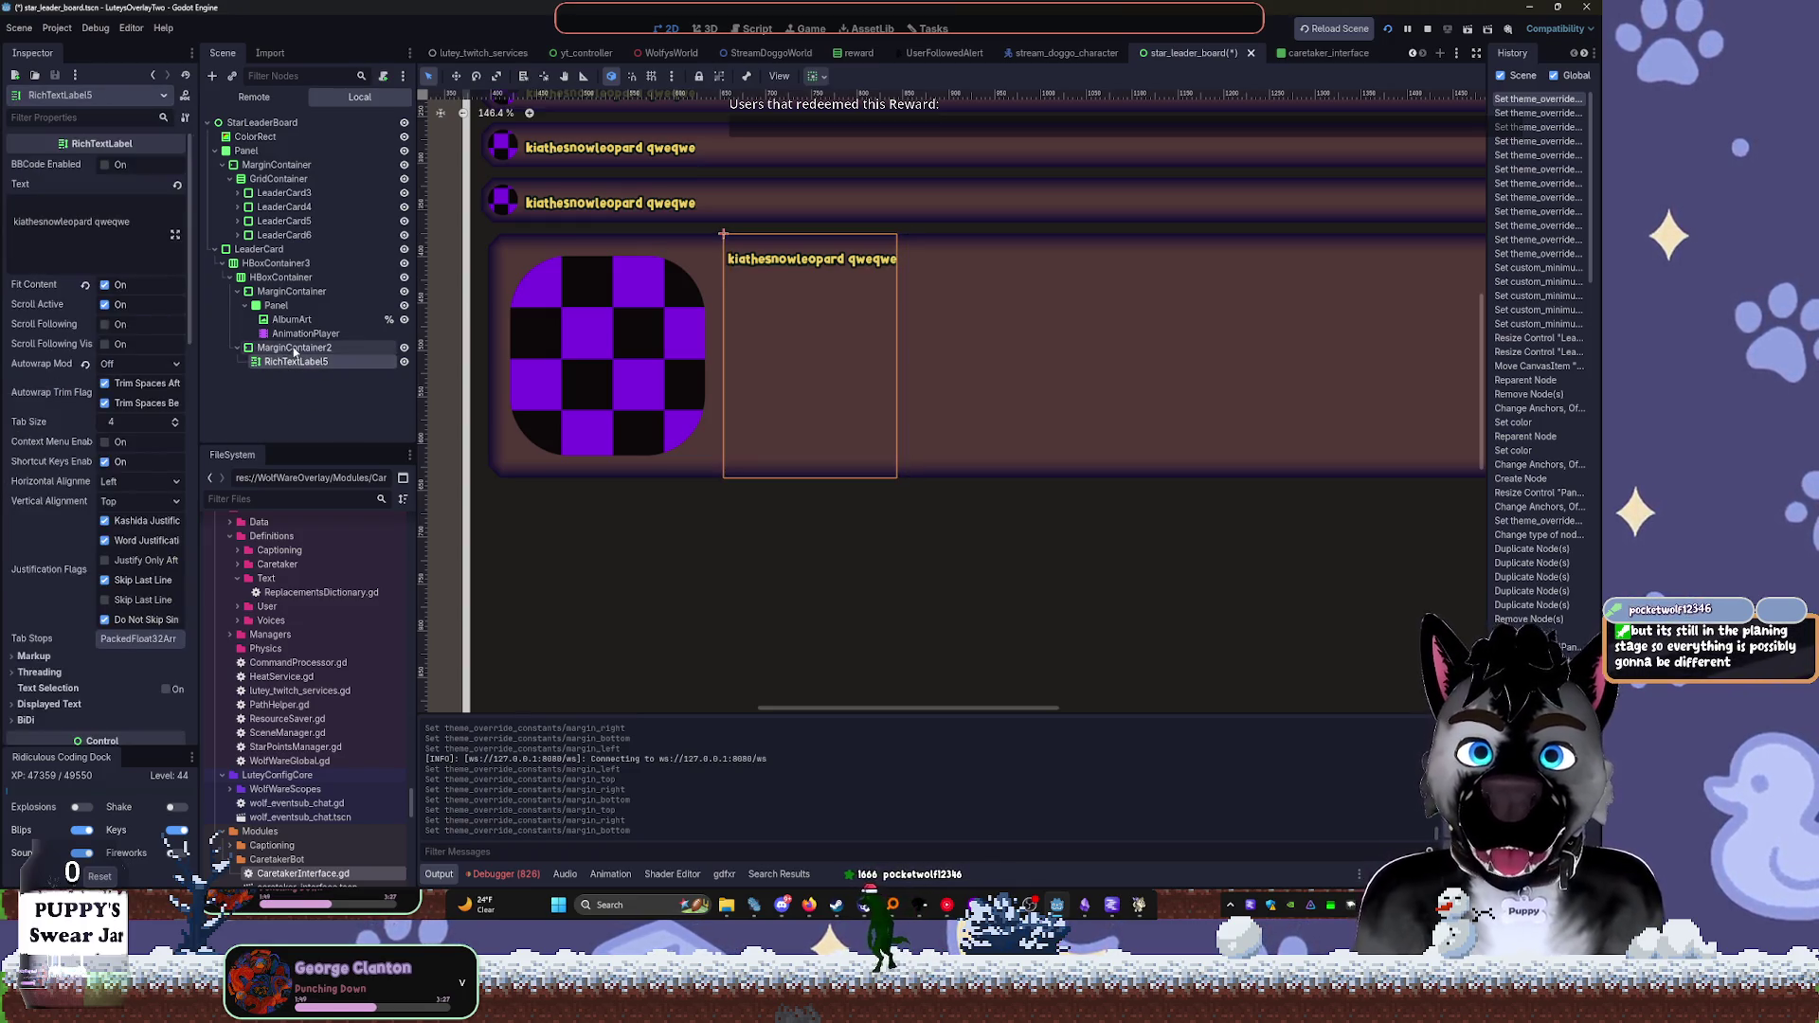
{"action": "scroll", "coordinate": [168, 470], "scroll_direction": "down", "scroll_amount": 5}
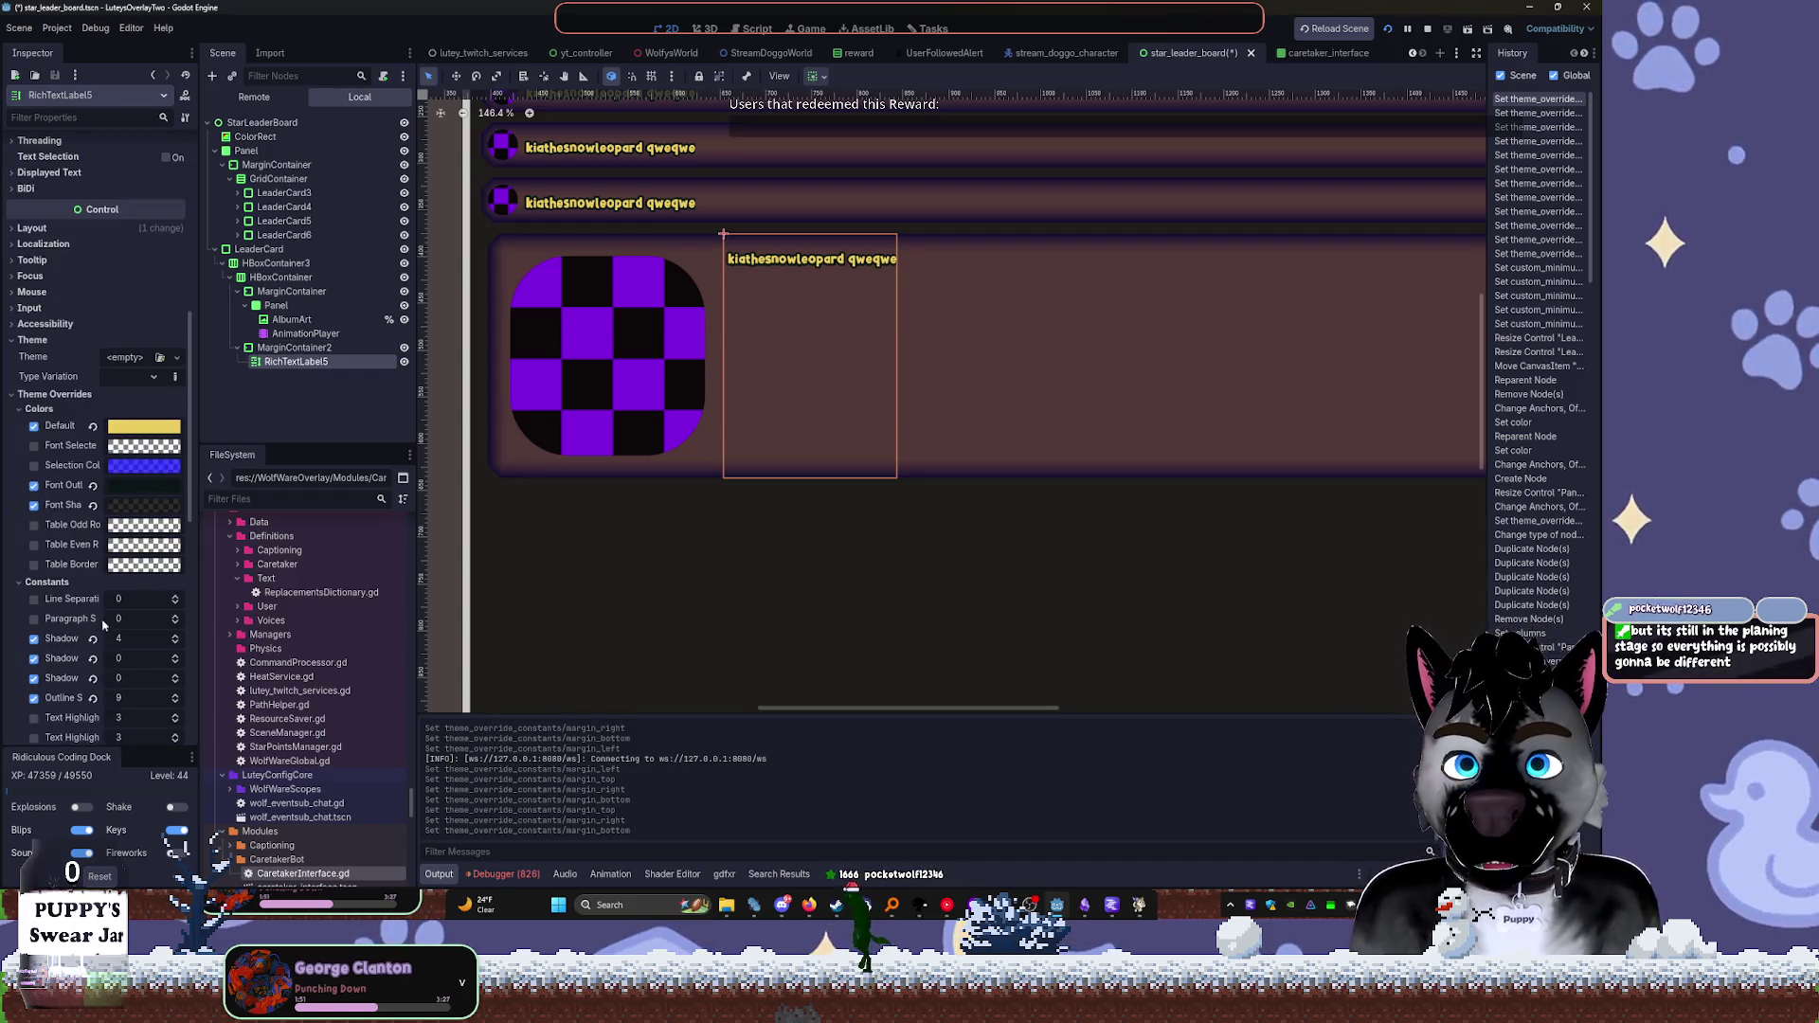
{"action": "scroll", "coordinate": [157, 511], "scroll_direction": "down", "scroll_amount": 6}
{"action": "mouse_move", "coordinate": [123, 519]}
{"action": "left_mouse_down"}
{"action": "mouse_move", "coordinate": [180, 519]}
{"action": "mouse_move", "coordinate": [121, 530]}
{"action": "left_mouse_up"}
{"action": "scroll", "coordinate": [796, 503], "scroll_direction": "down", "scroll_amount": 5}
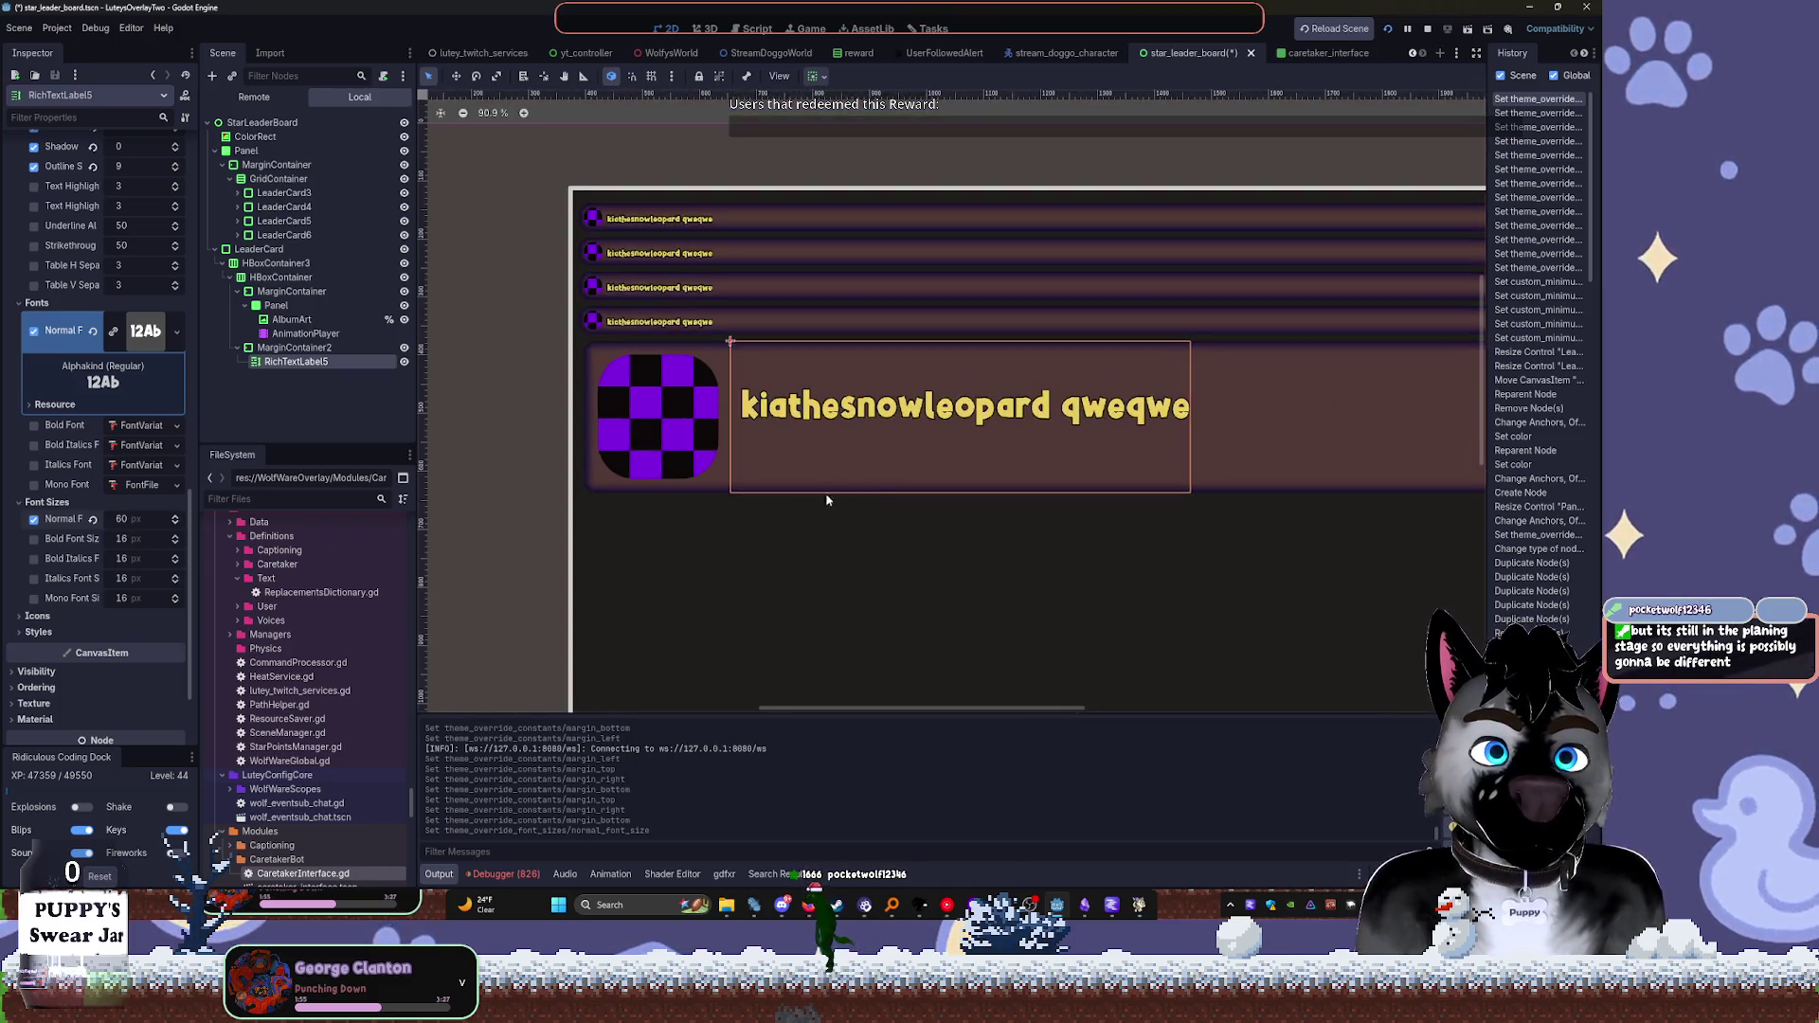
{"action": "left_click_drag", "start_coordinate": [121, 519], "coordinate": [144, 519]}
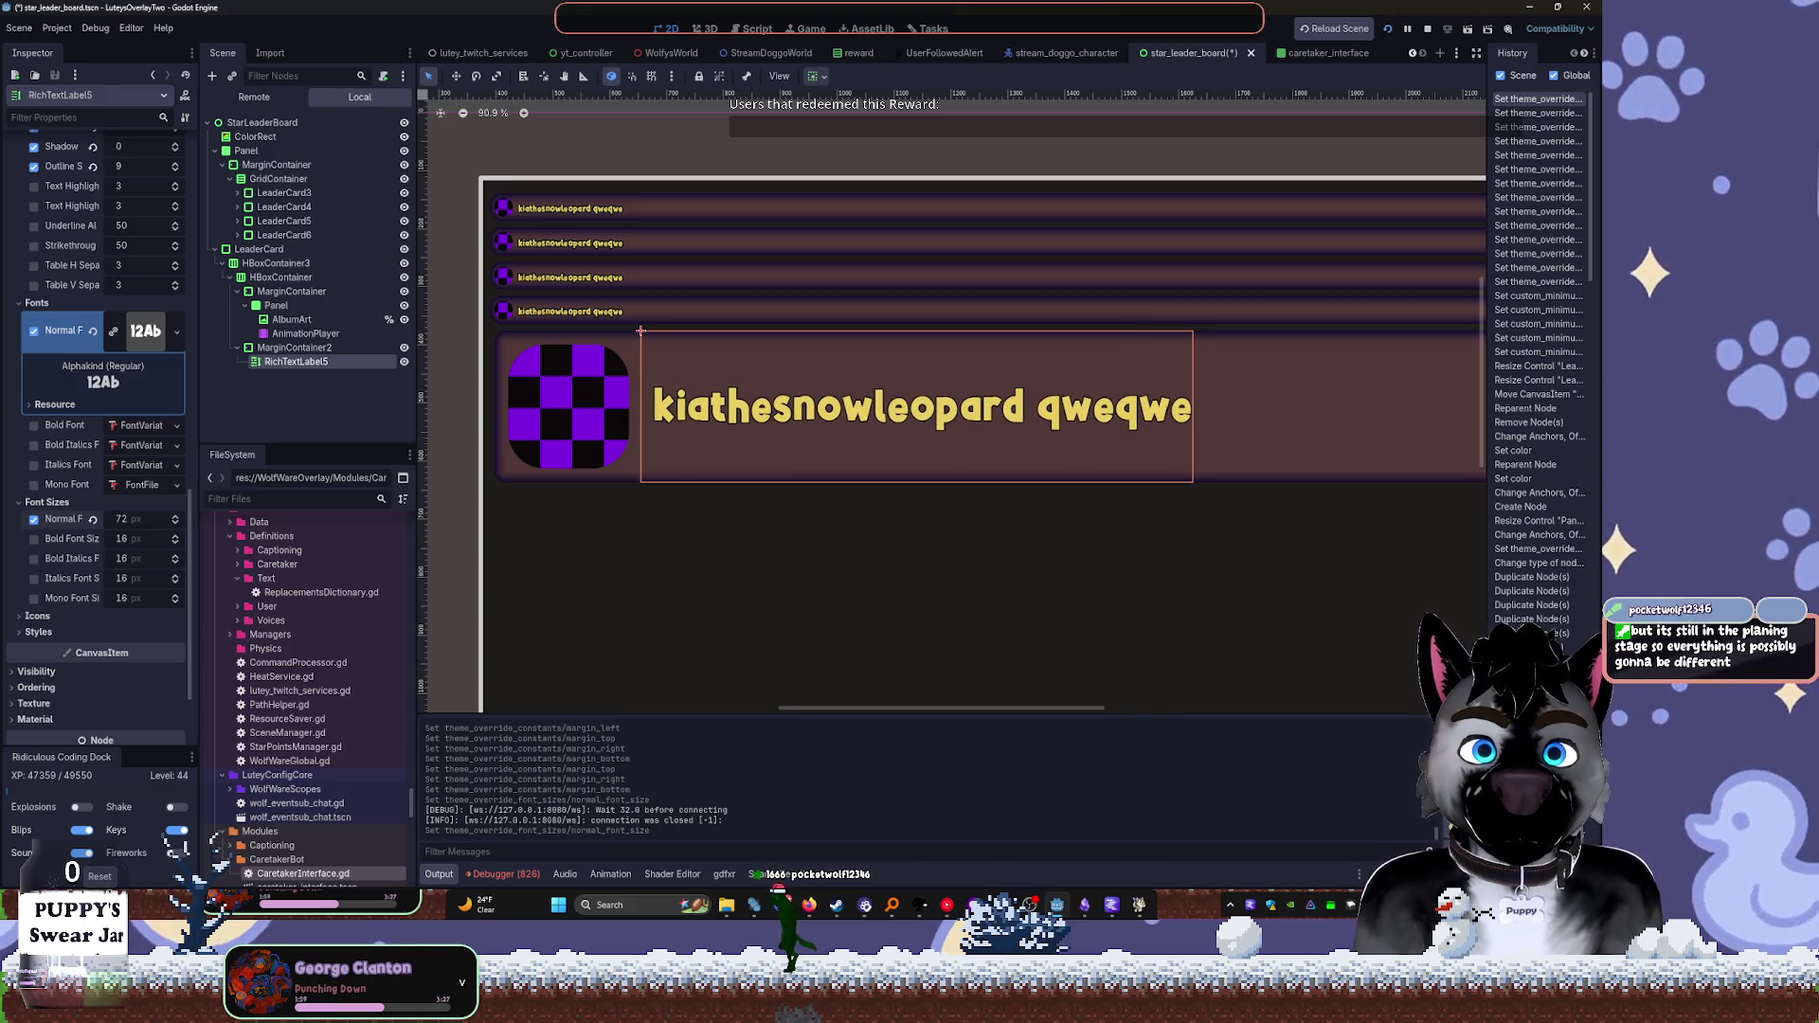
{"action": "scroll", "coordinate": [132, 345], "scroll_direction": "up", "scroll_amount": 3}
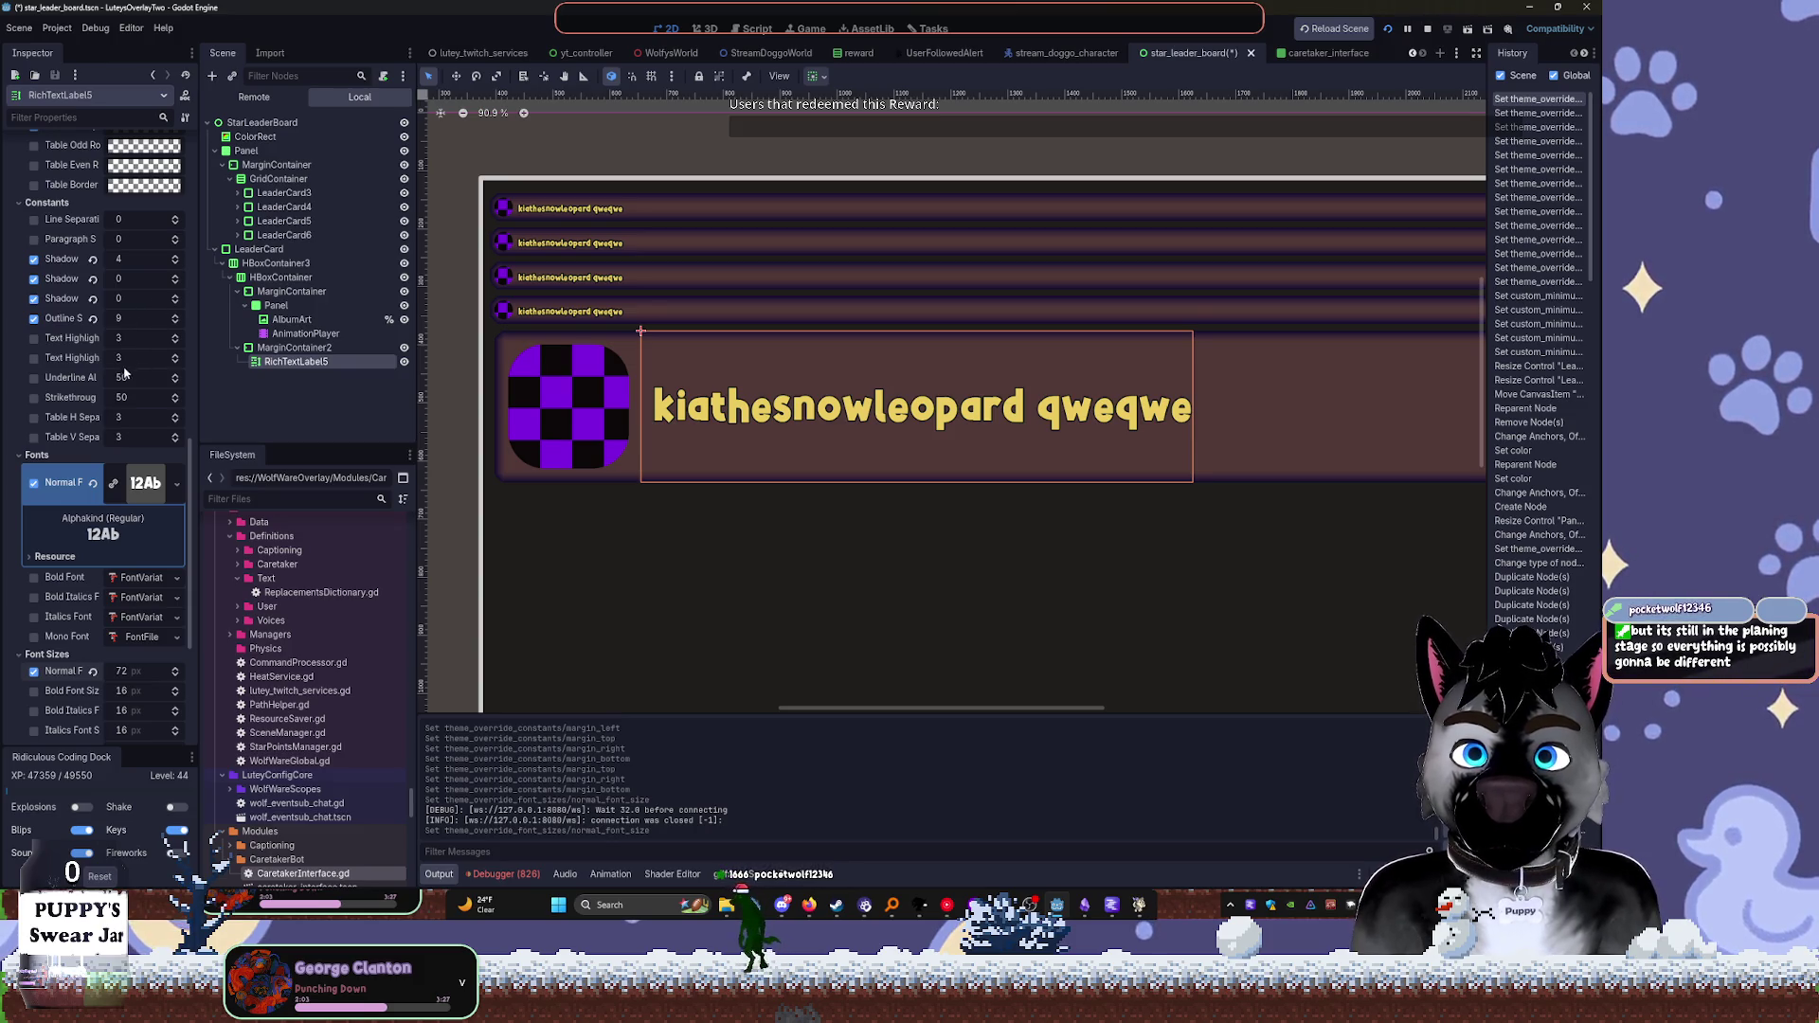
Set the name label's Outline Size to 74 and Shadow Outline Size to about 76
{"action": "left_click_drag", "start_coordinate": [122, 318], "coordinate": [188, 318]}
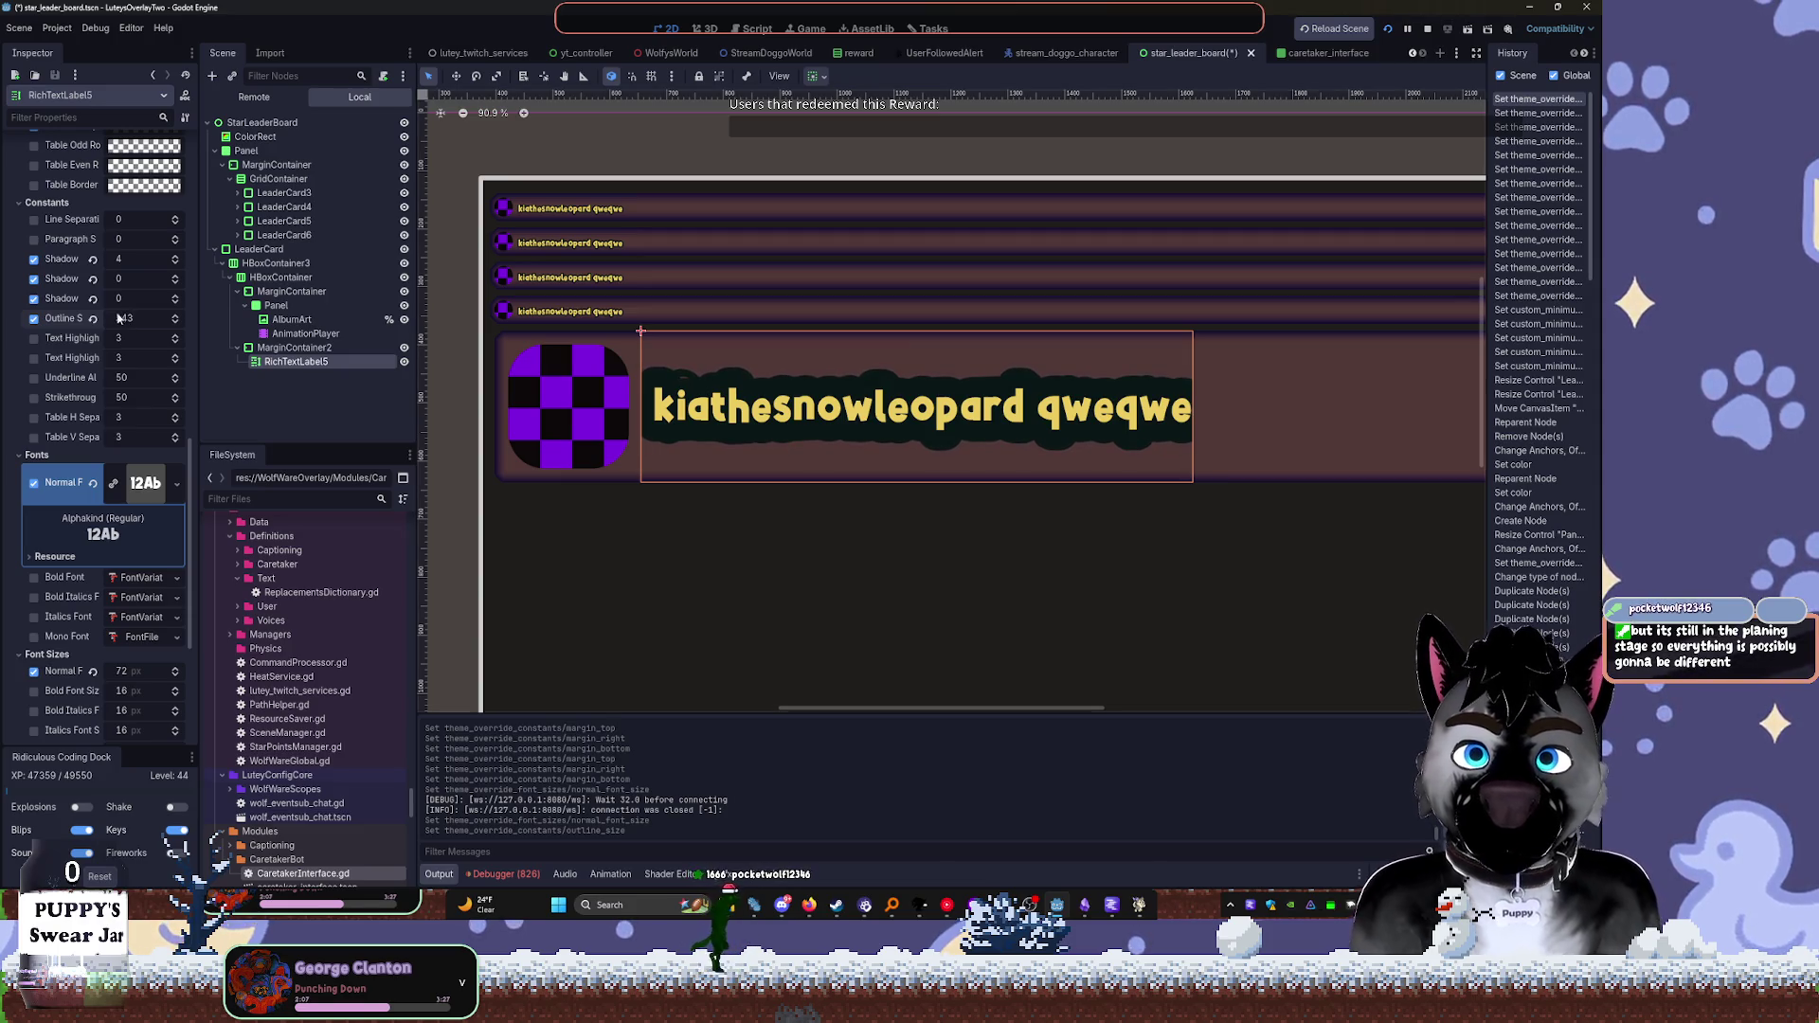
{"action": "mouse_move", "coordinate": [123, 259]}
{"action": "left_mouse_down"}
{"action": "mouse_move", "coordinate": [204, 258]}
{"action": "mouse_move", "coordinate": [133, 257]}
{"action": "left_mouse_up"}
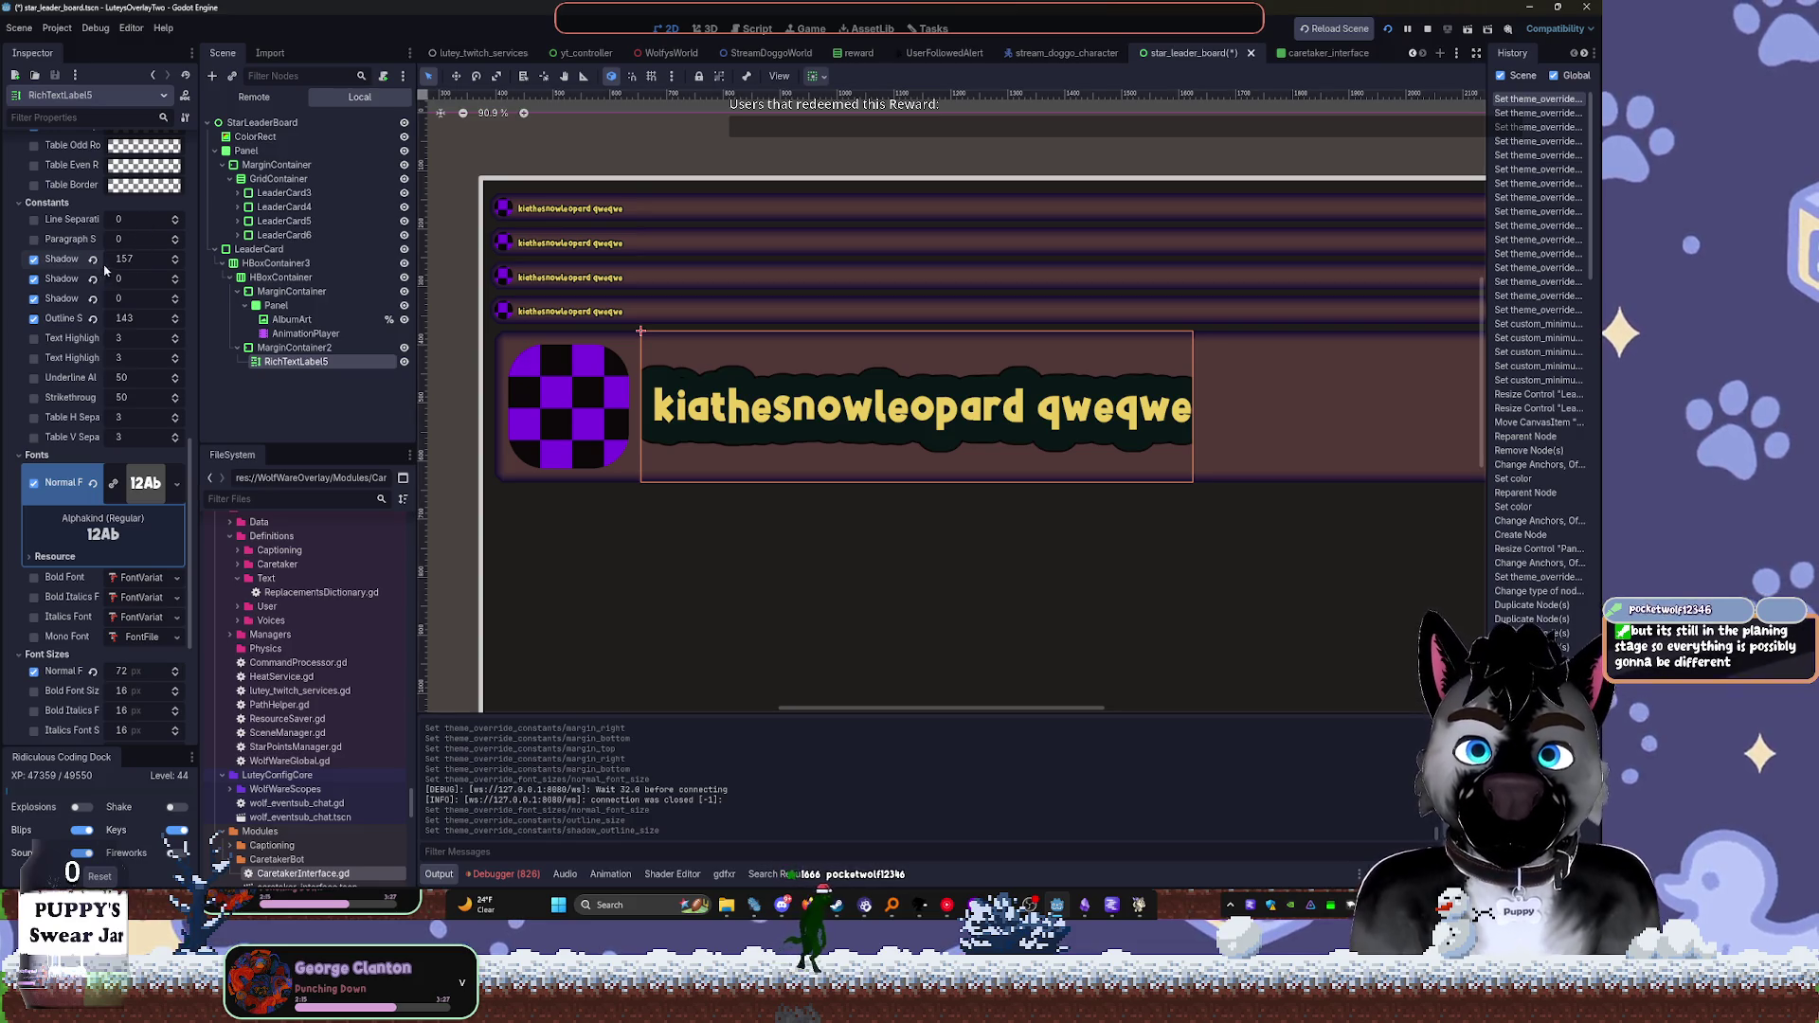
{"action": "left_click_drag", "start_coordinate": [135, 259], "coordinate": [105, 260]}
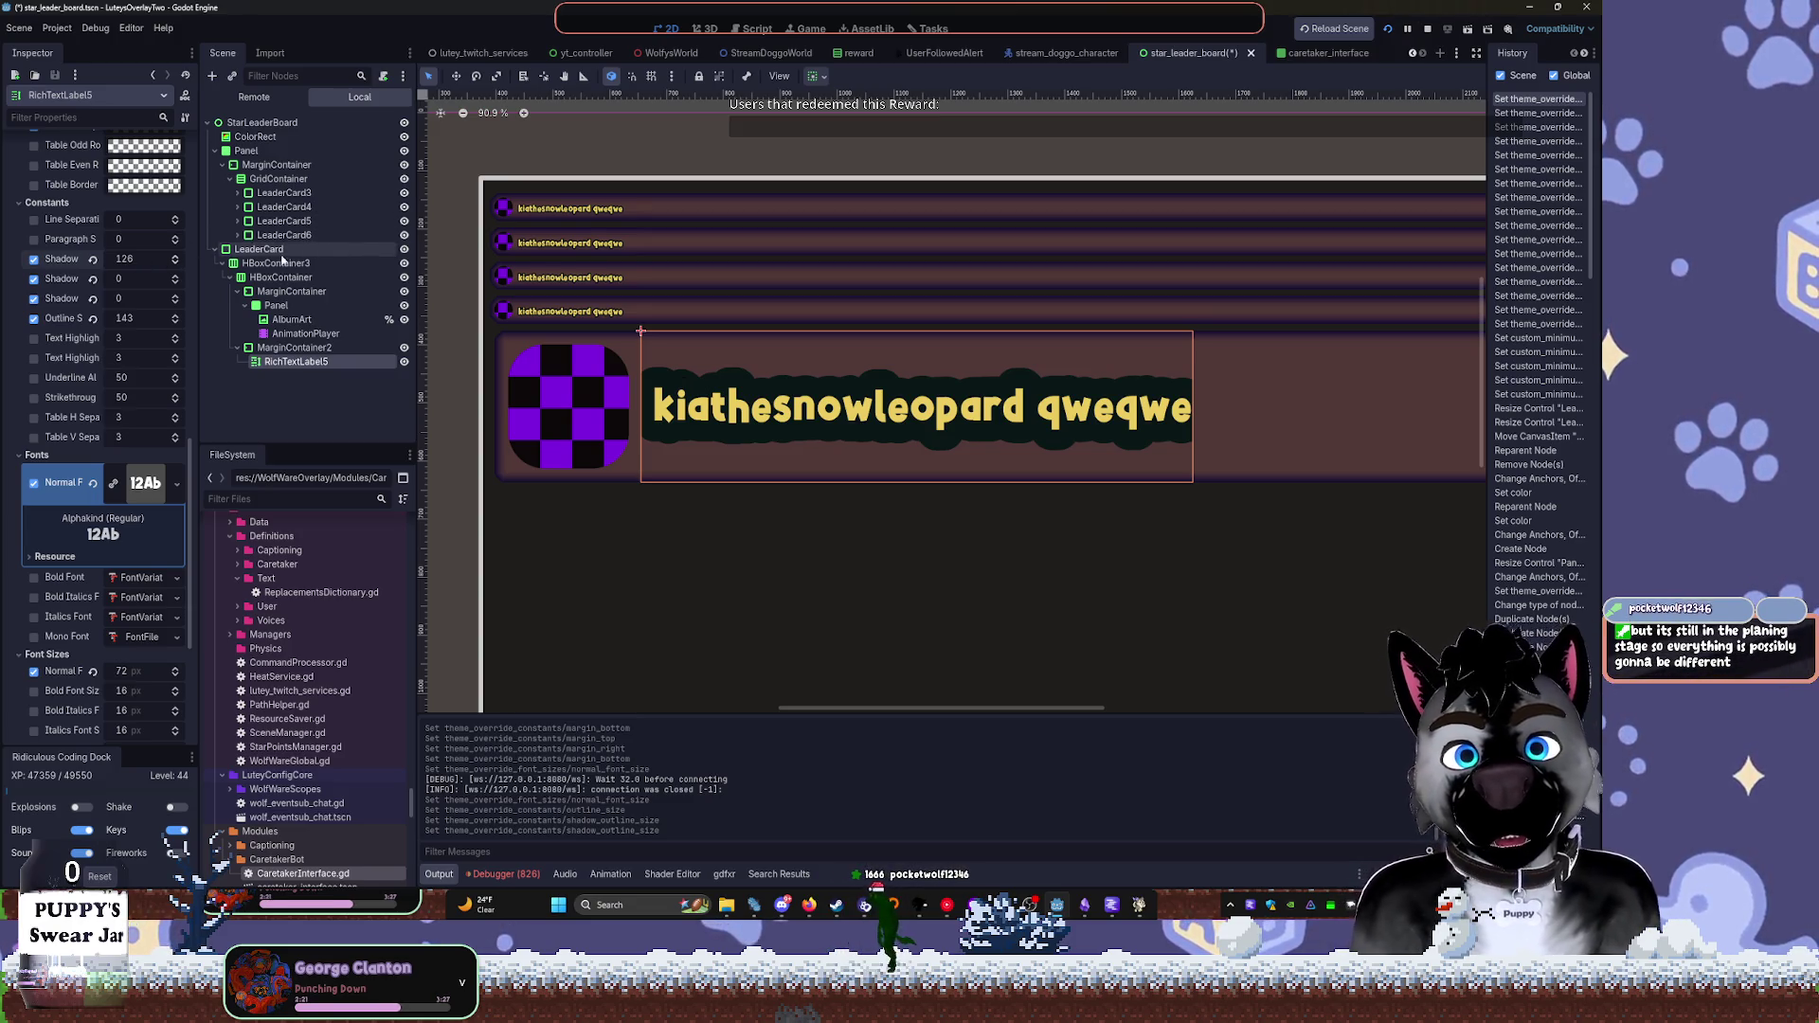
{"action": "scroll", "coordinate": [99, 289], "scroll_direction": "up", "scroll_amount": 3}
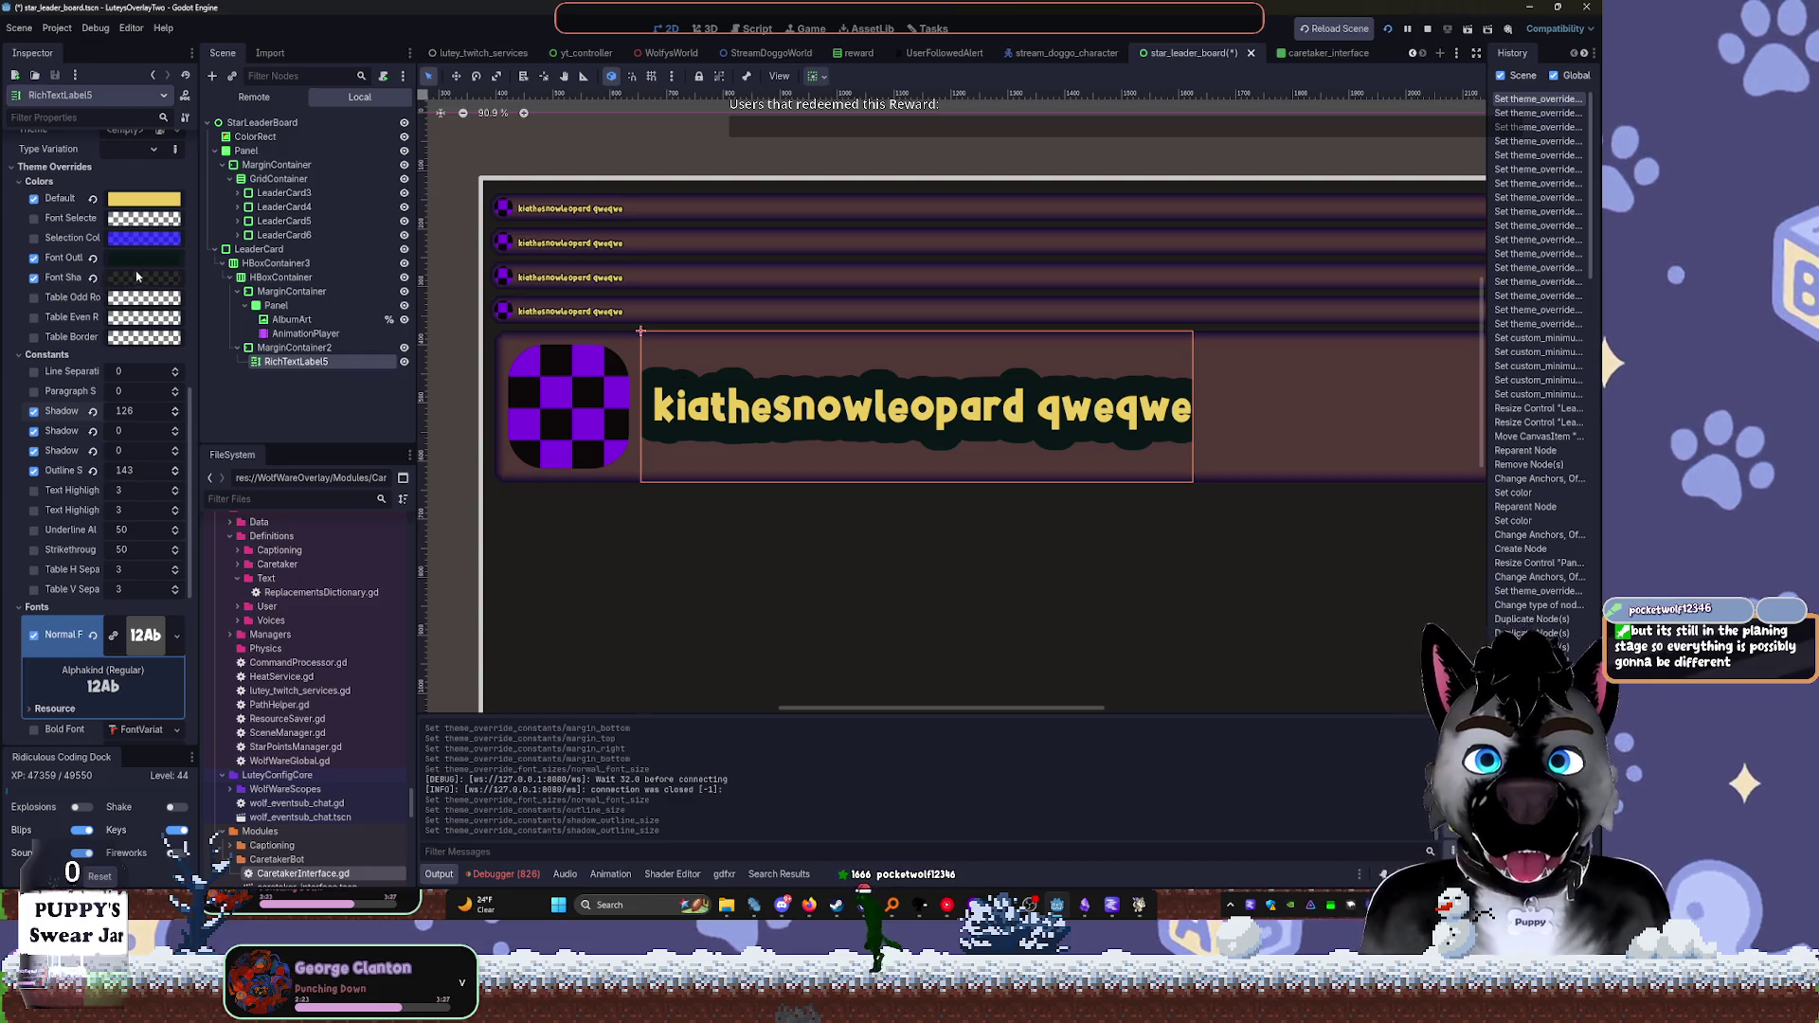
{"action": "left_click_drag", "start_coordinate": [126, 410], "coordinate": [142, 412]}
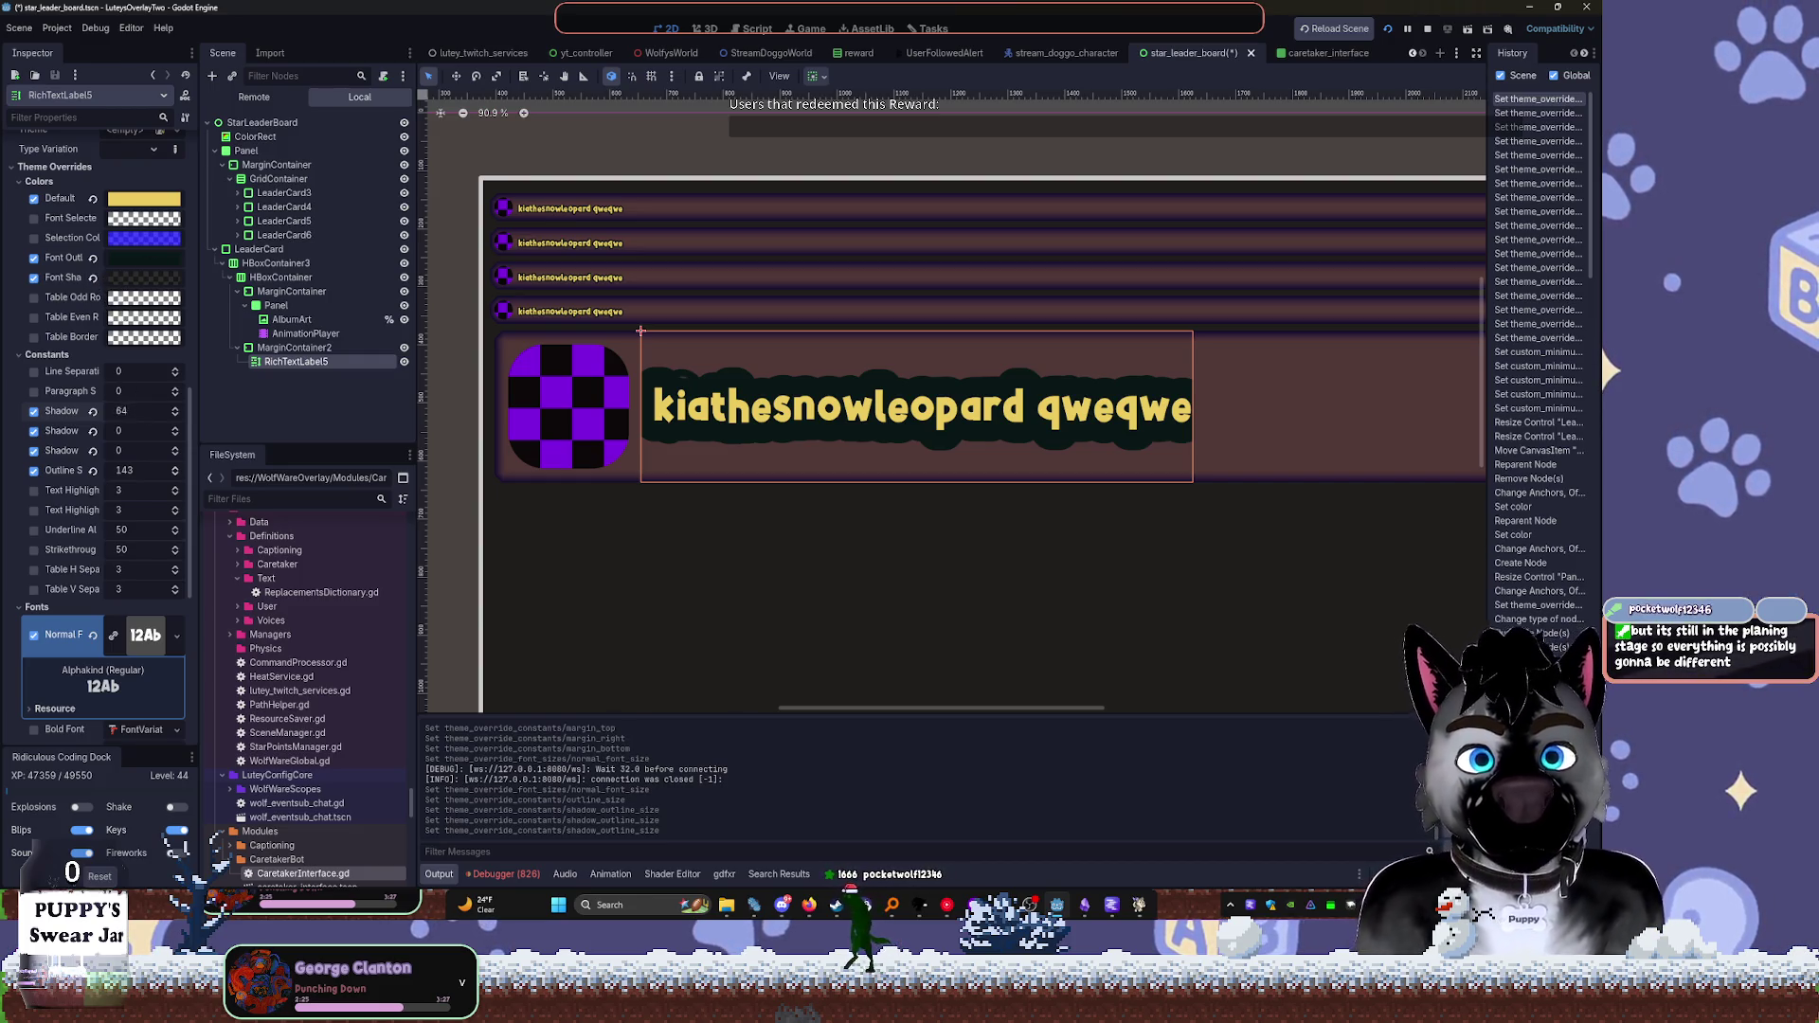
{"action": "key", "text": "ctrl+z"}
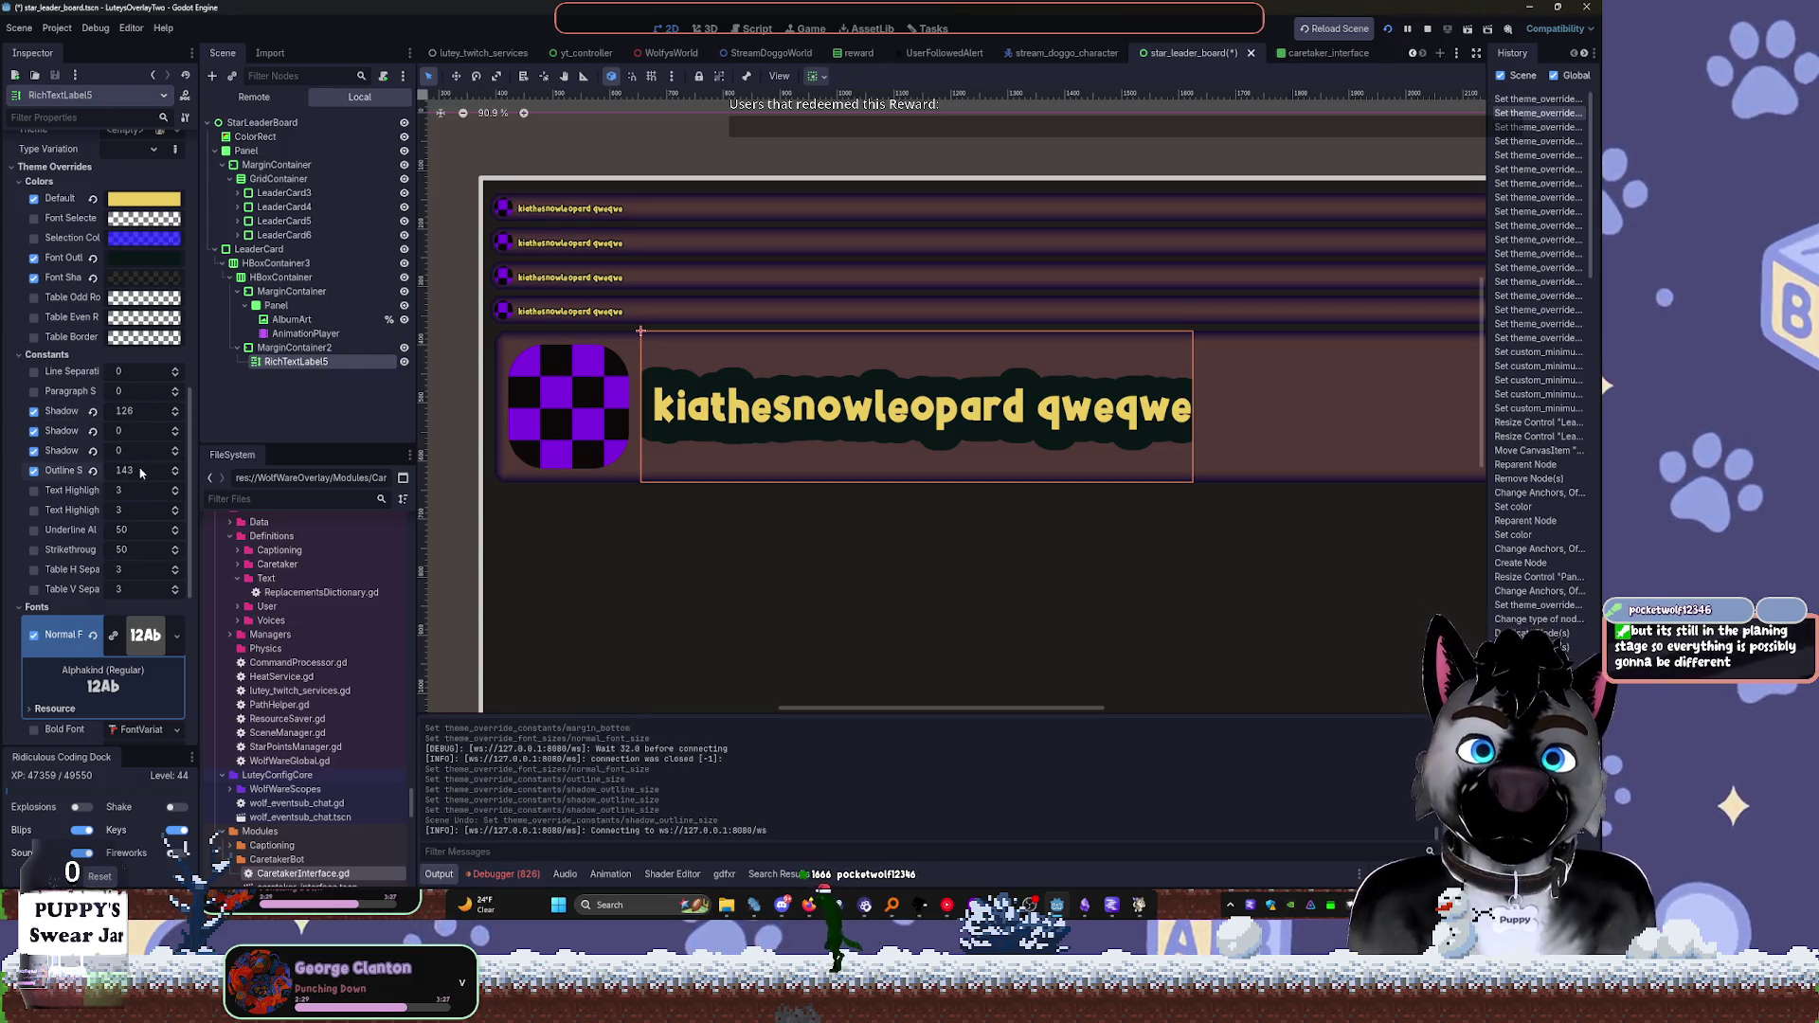
{"action": "left_click_drag", "start_coordinate": [132, 471], "coordinate": [99, 470]}
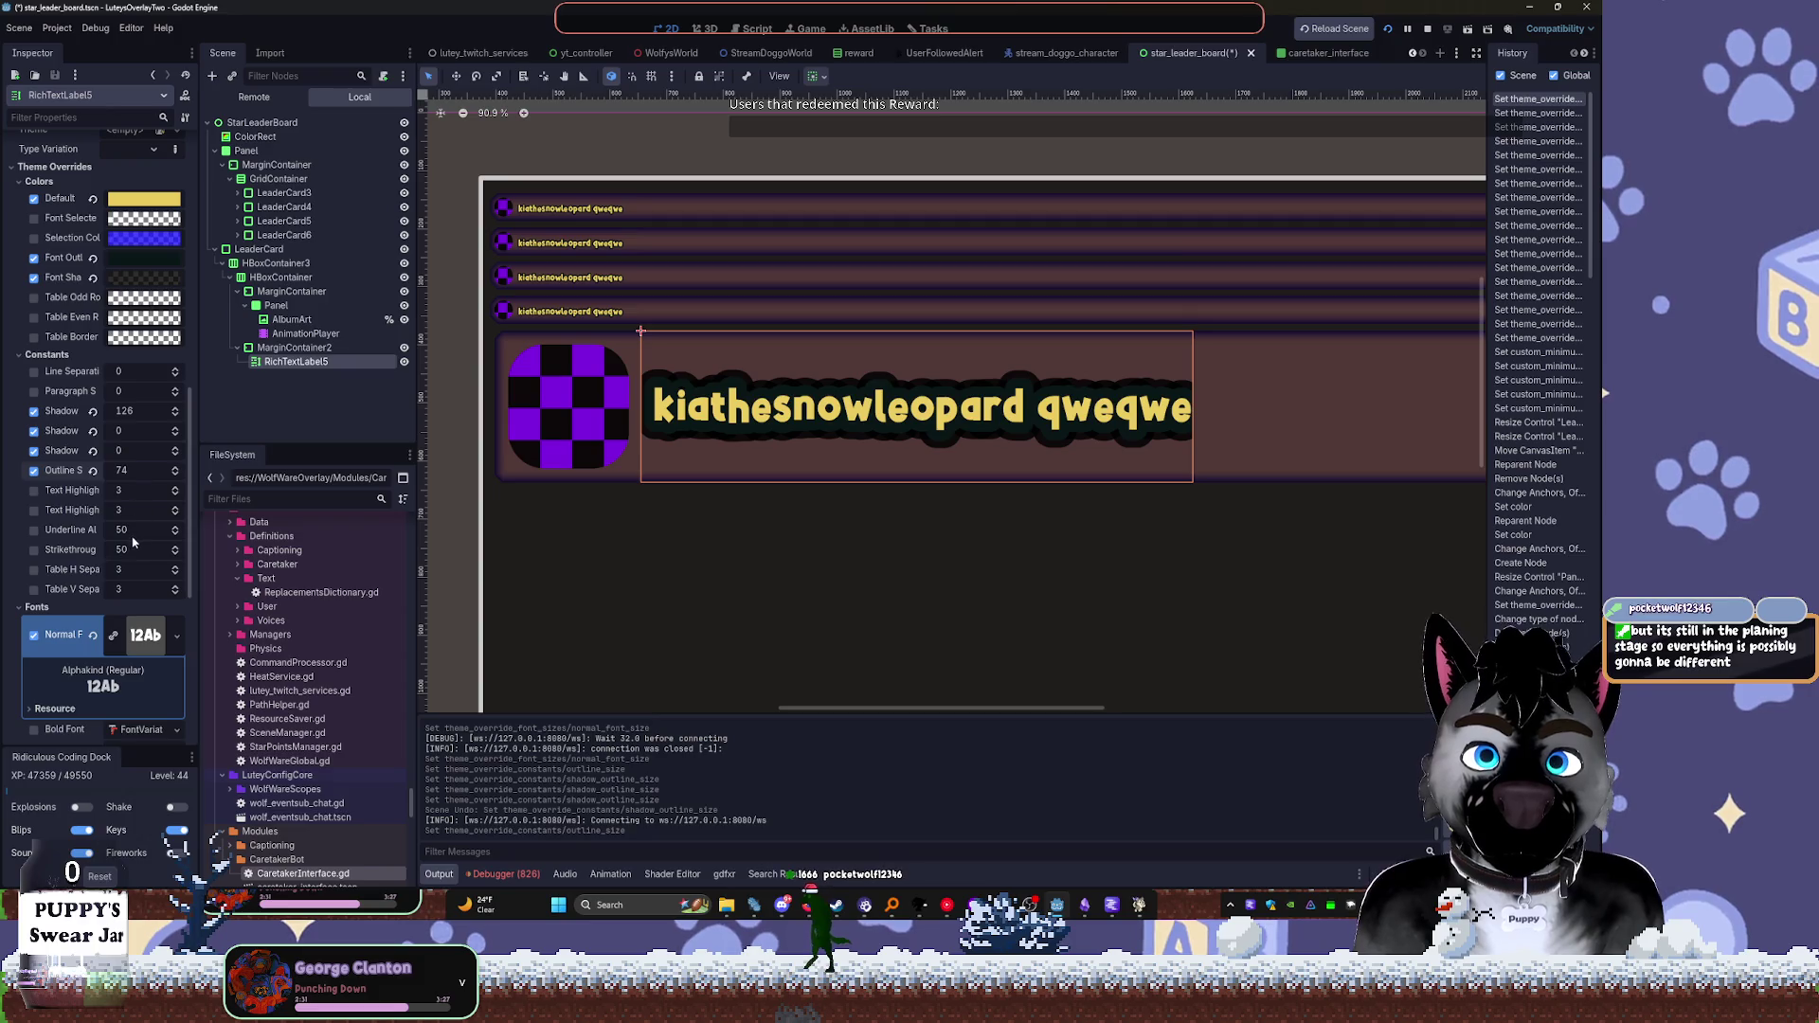
{"action": "left_click_drag", "start_coordinate": [118, 410], "coordinate": [100, 410]}
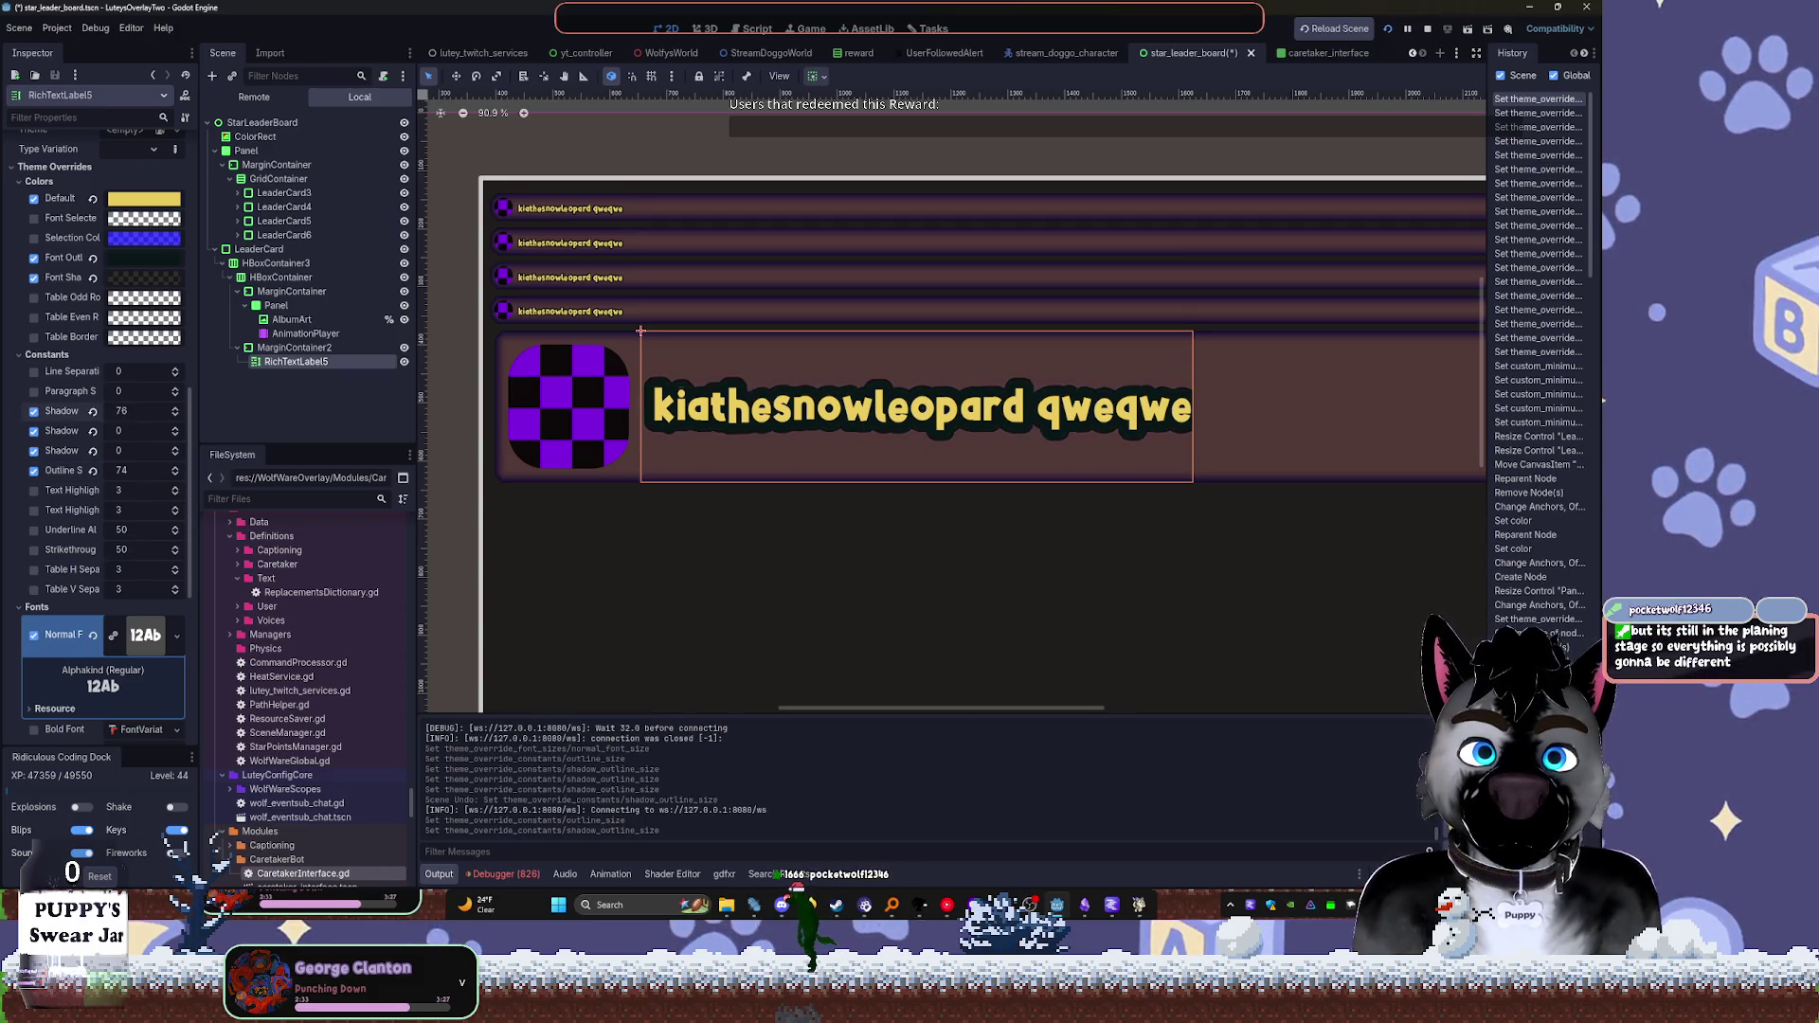
Open the Font Outline Color picker and sample the name text's yellow
{"action": "left_click", "coordinate": [145, 257]}
{"action": "left_click", "coordinate": [139, 354]}
{"action": "left_click", "coordinate": [62, 451]}
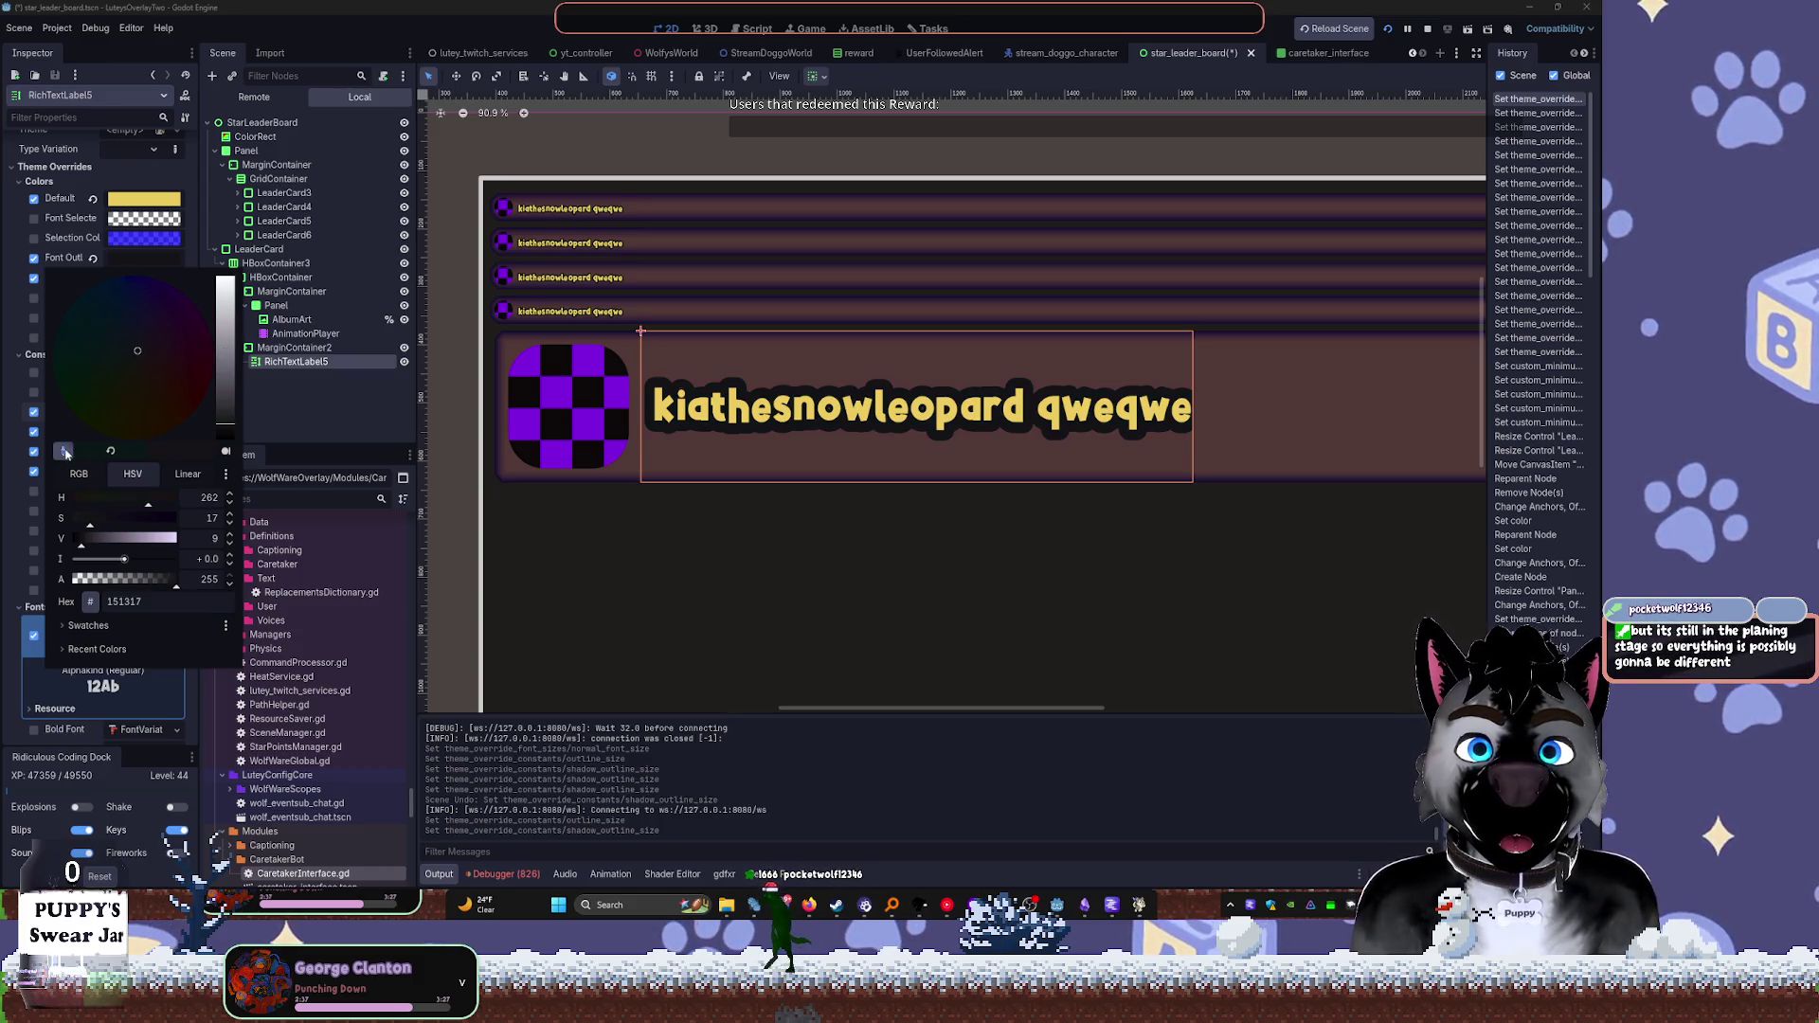
Apply the sampled yellow, darkened to a deep gold, as the outline colour and save the scene
{"action": "left_click", "coordinate": [663, 407]}
{"action": "left_click_drag", "start_coordinate": [225, 313], "coordinate": [225, 430]}
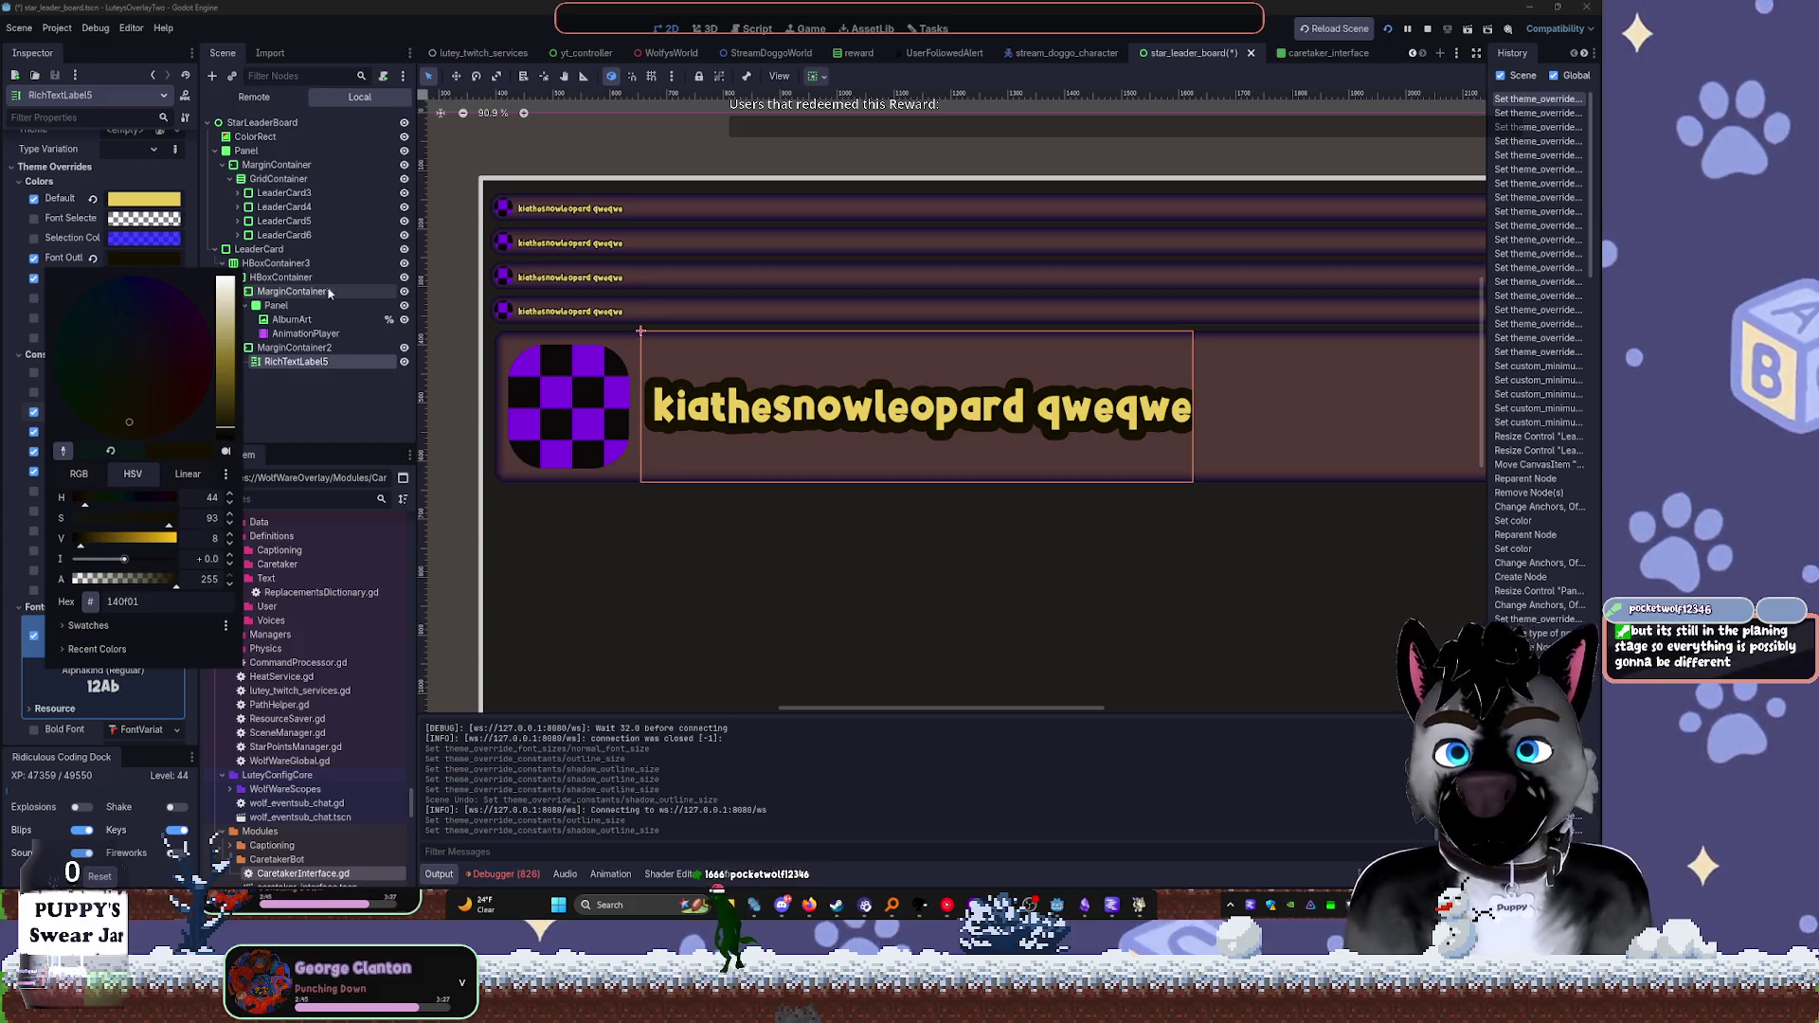
{"action": "left_click", "coordinate": [529, 239]}
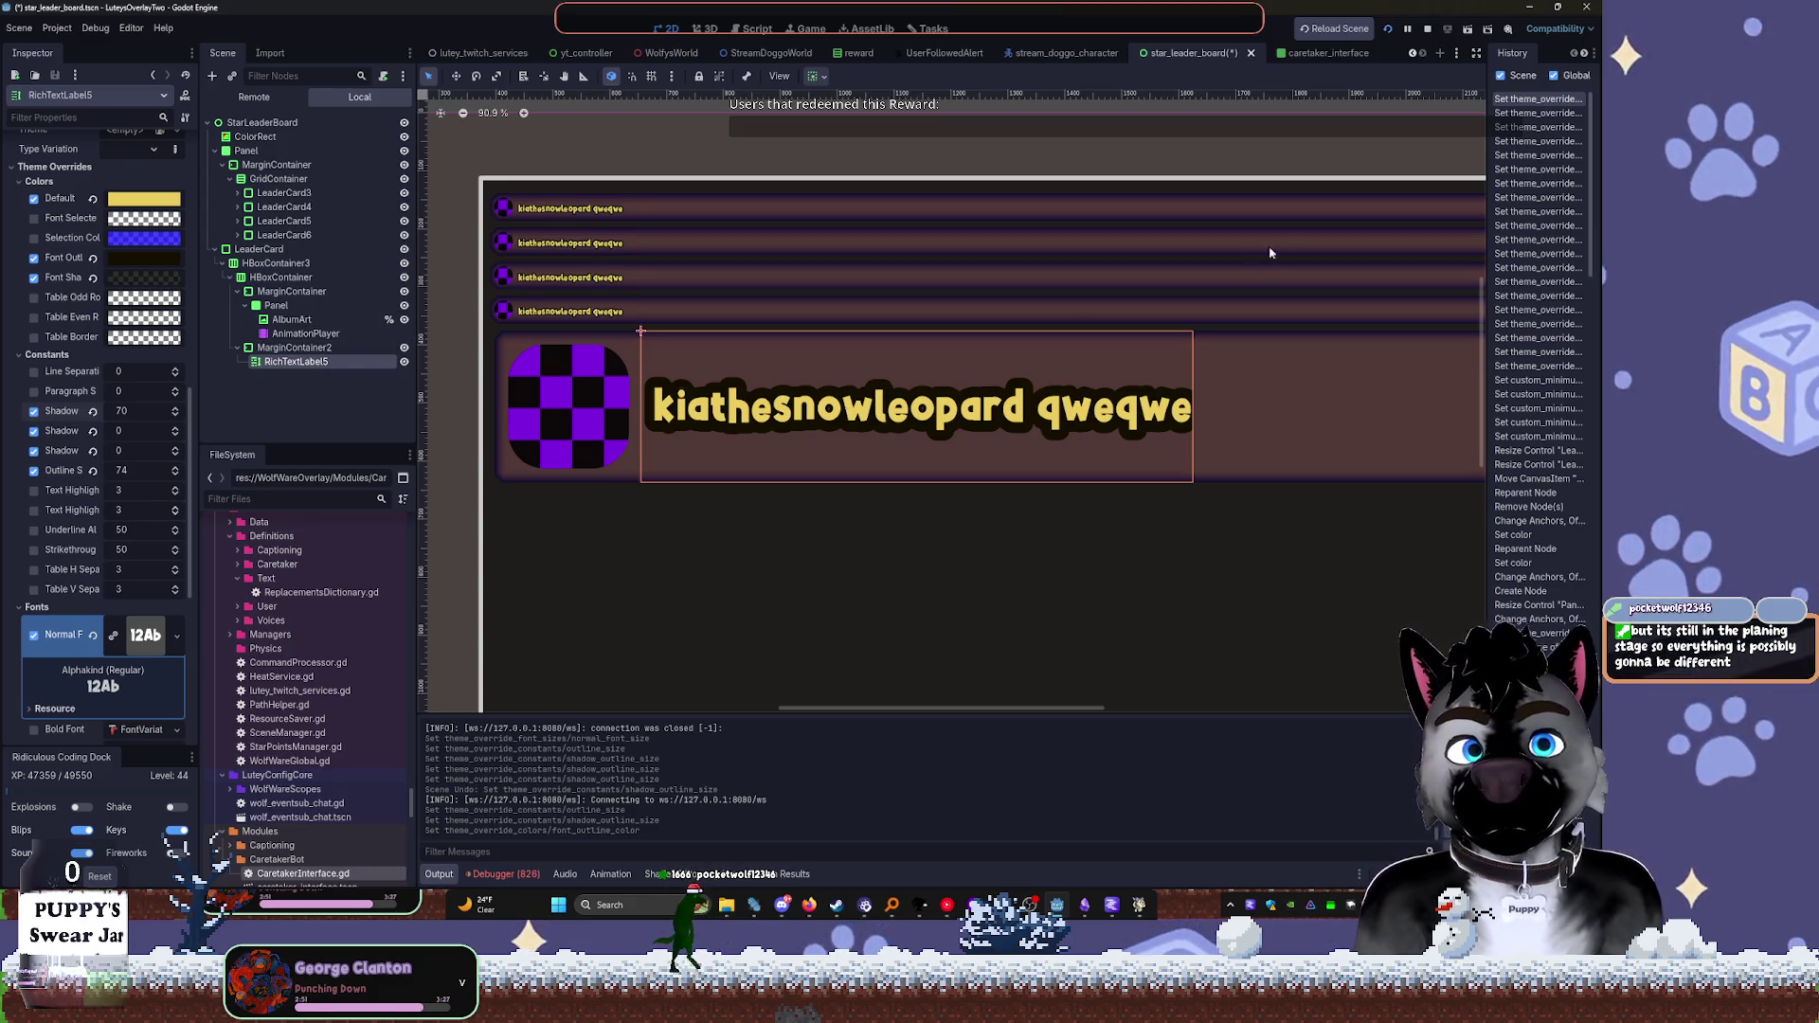
{"action": "key", "text": "ctrl+s"}
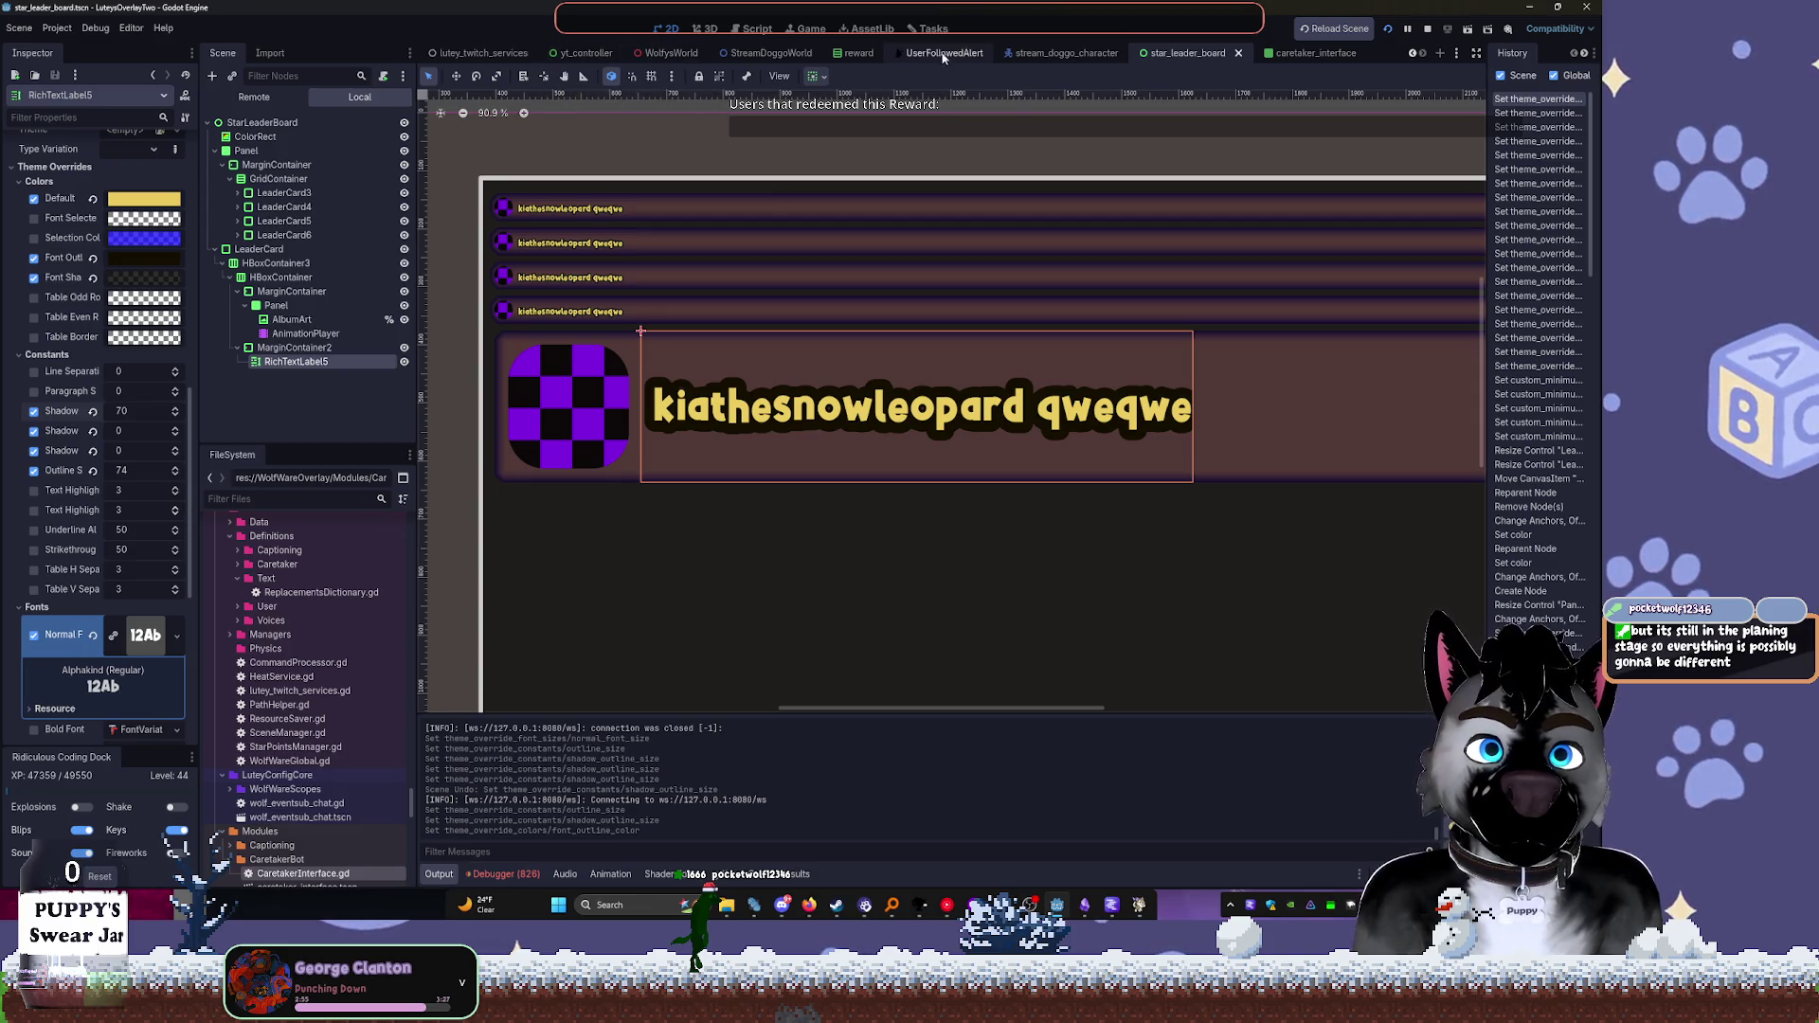
{"action": "left_click", "coordinate": [761, 54]}
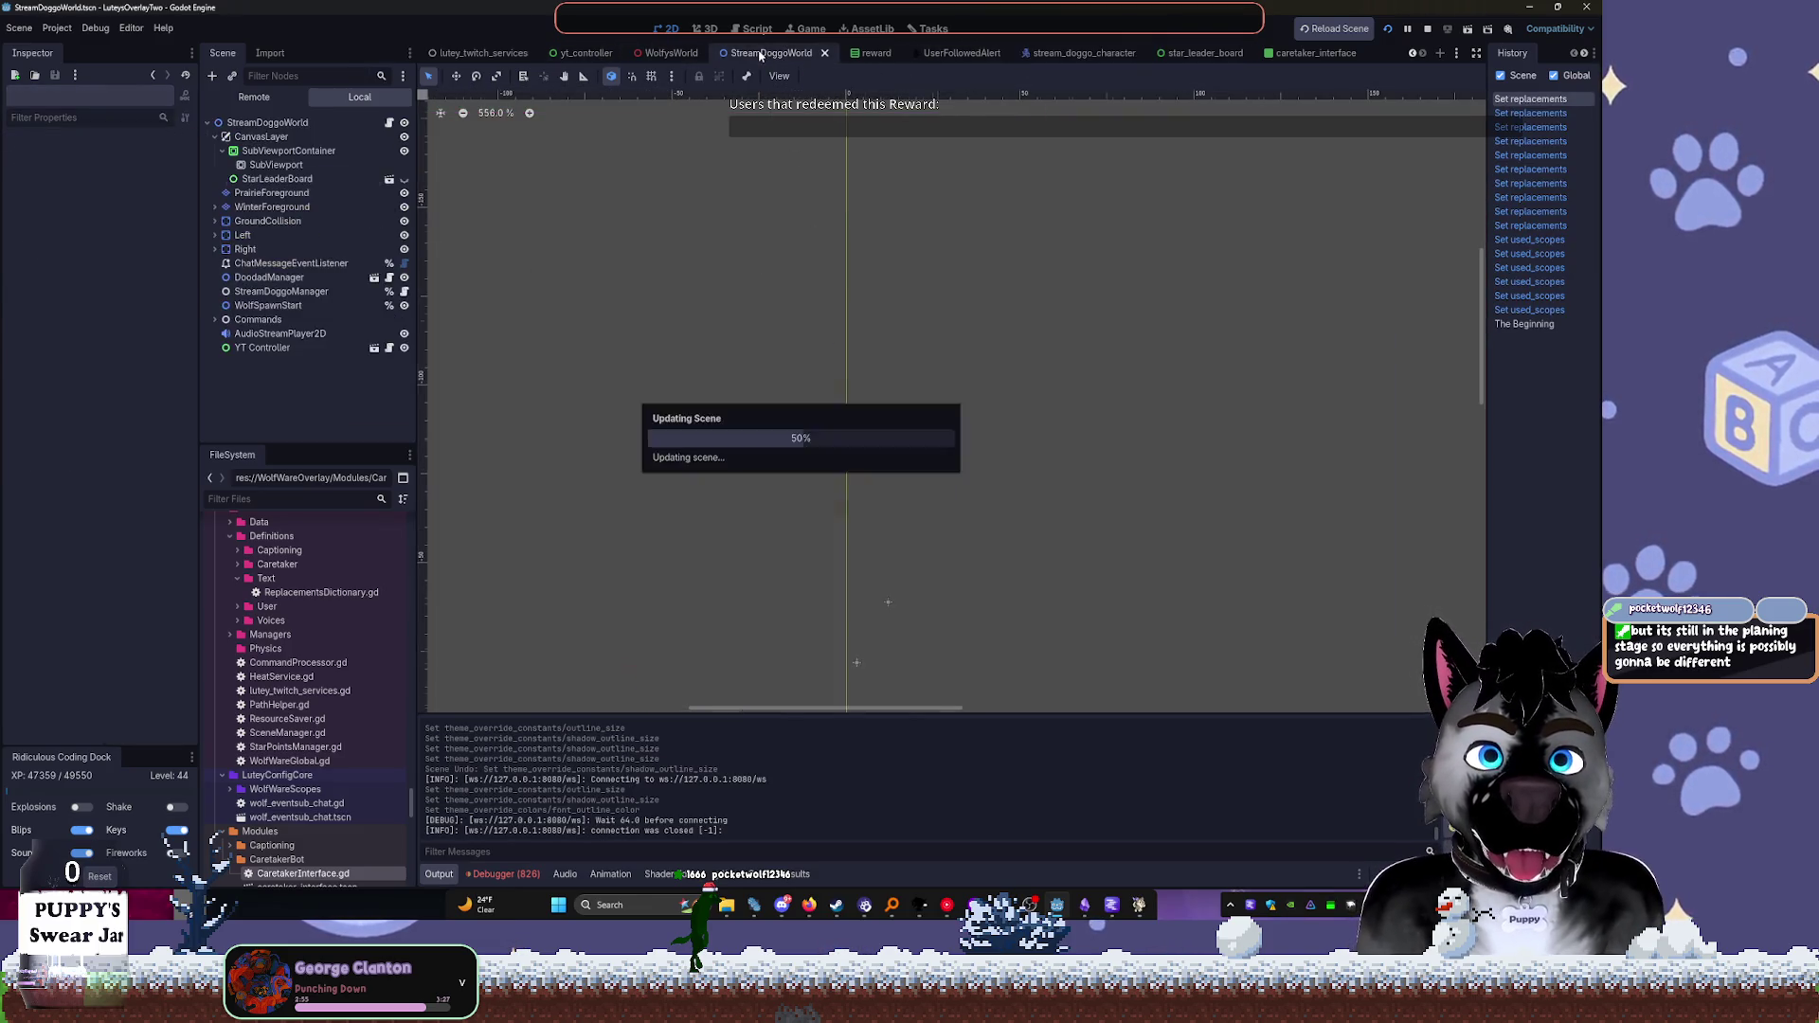
Show the StarLeaderBoard in StreamDoggoWorld, make it fill the viewport, and run the game
{"action": "left_click", "coordinate": [404, 179]}
{"action": "left_click_drag", "start_coordinate": [1083, 320], "coordinate": [823, 238]}
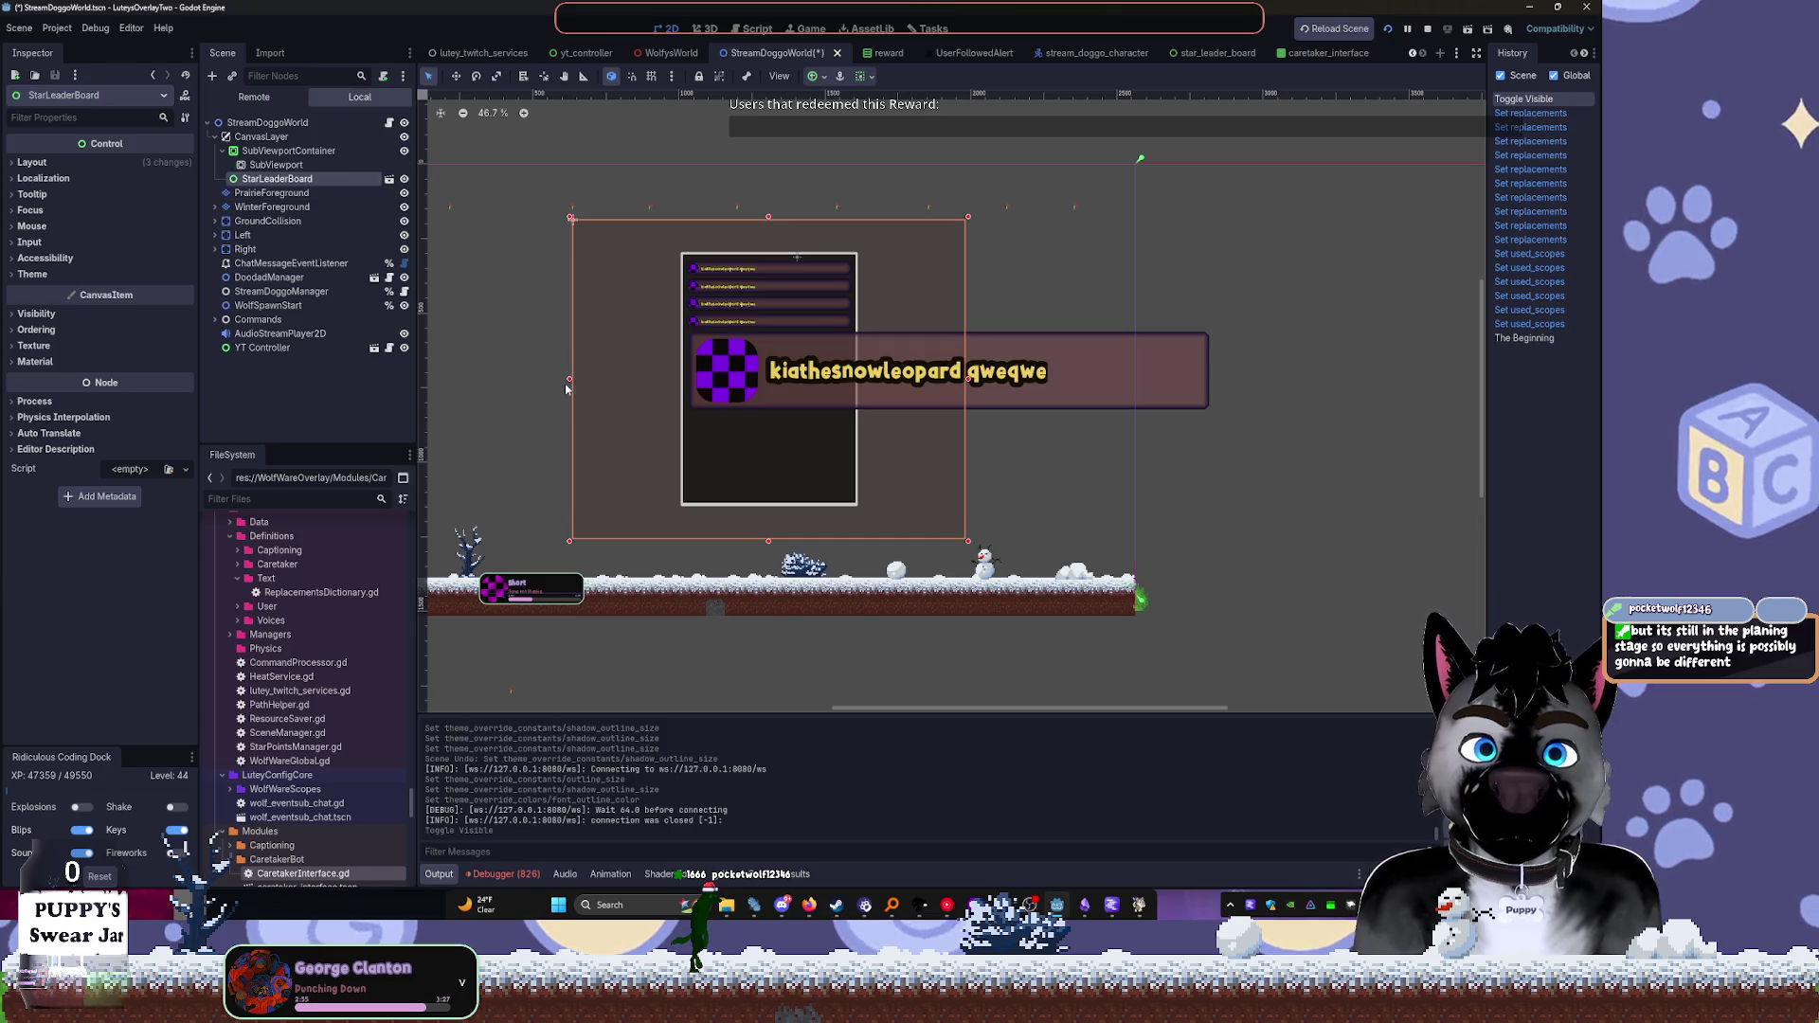
{"action": "left_click_drag", "start_coordinate": [565, 377], "coordinate": [429, 377]}
{"action": "left_click_drag", "start_coordinate": [974, 383], "coordinate": [1099, 382]}
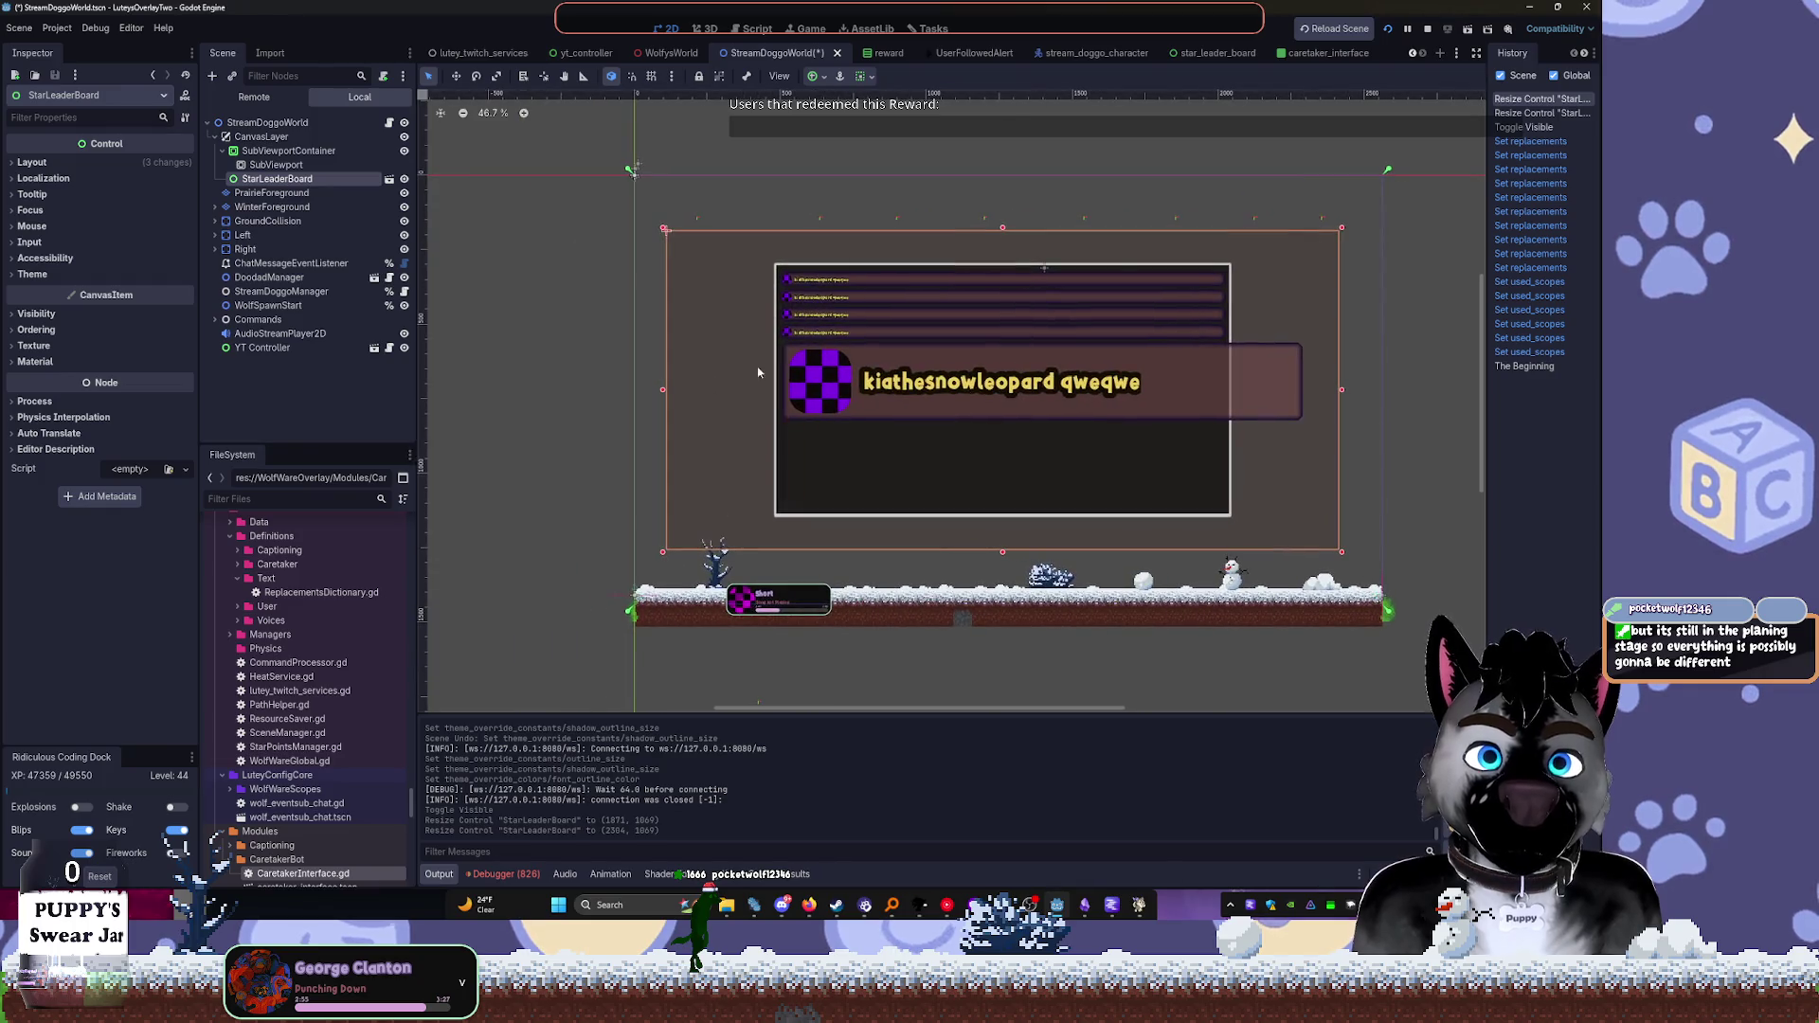
{"action": "left_click", "coordinate": [816, 77]}
{"action": "left_click", "coordinate": [888, 194]}
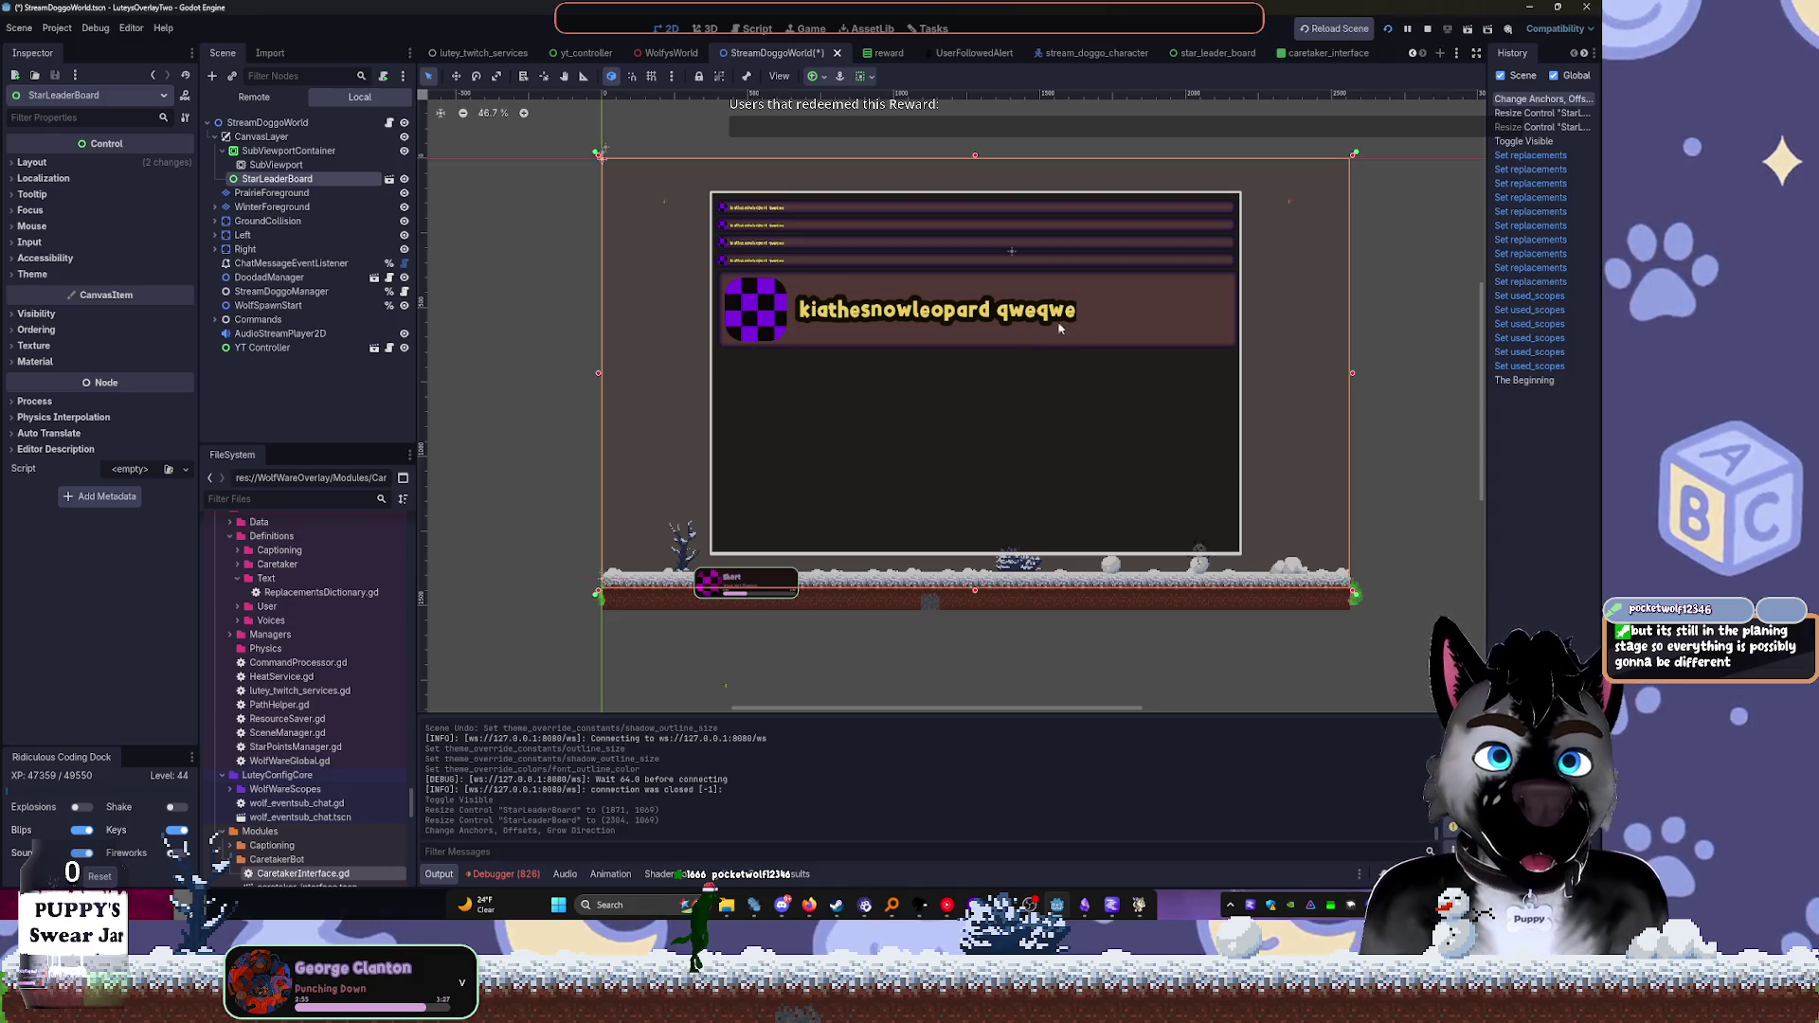
{"action": "left_click", "coordinate": [1388, 31]}
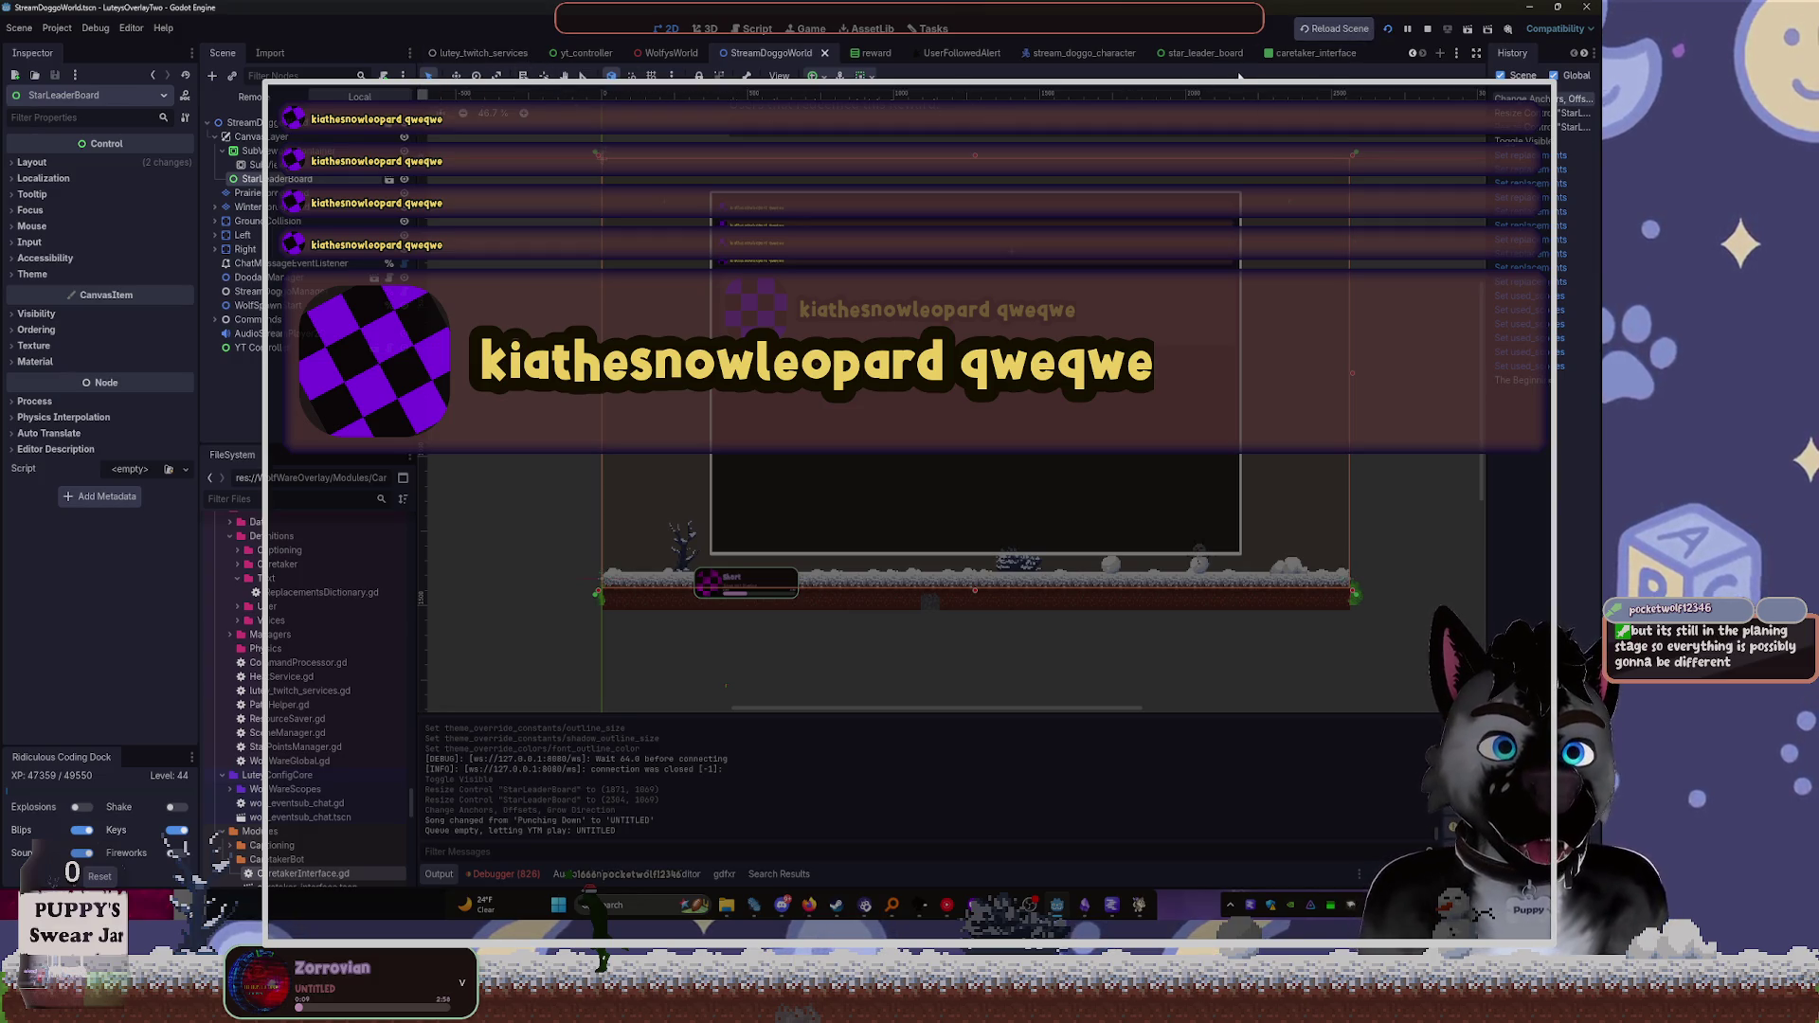
Switch to the star_leader_board scene and inspect the LeaderCard and its Panel node
{"action": "left_click", "coordinate": [1217, 54]}
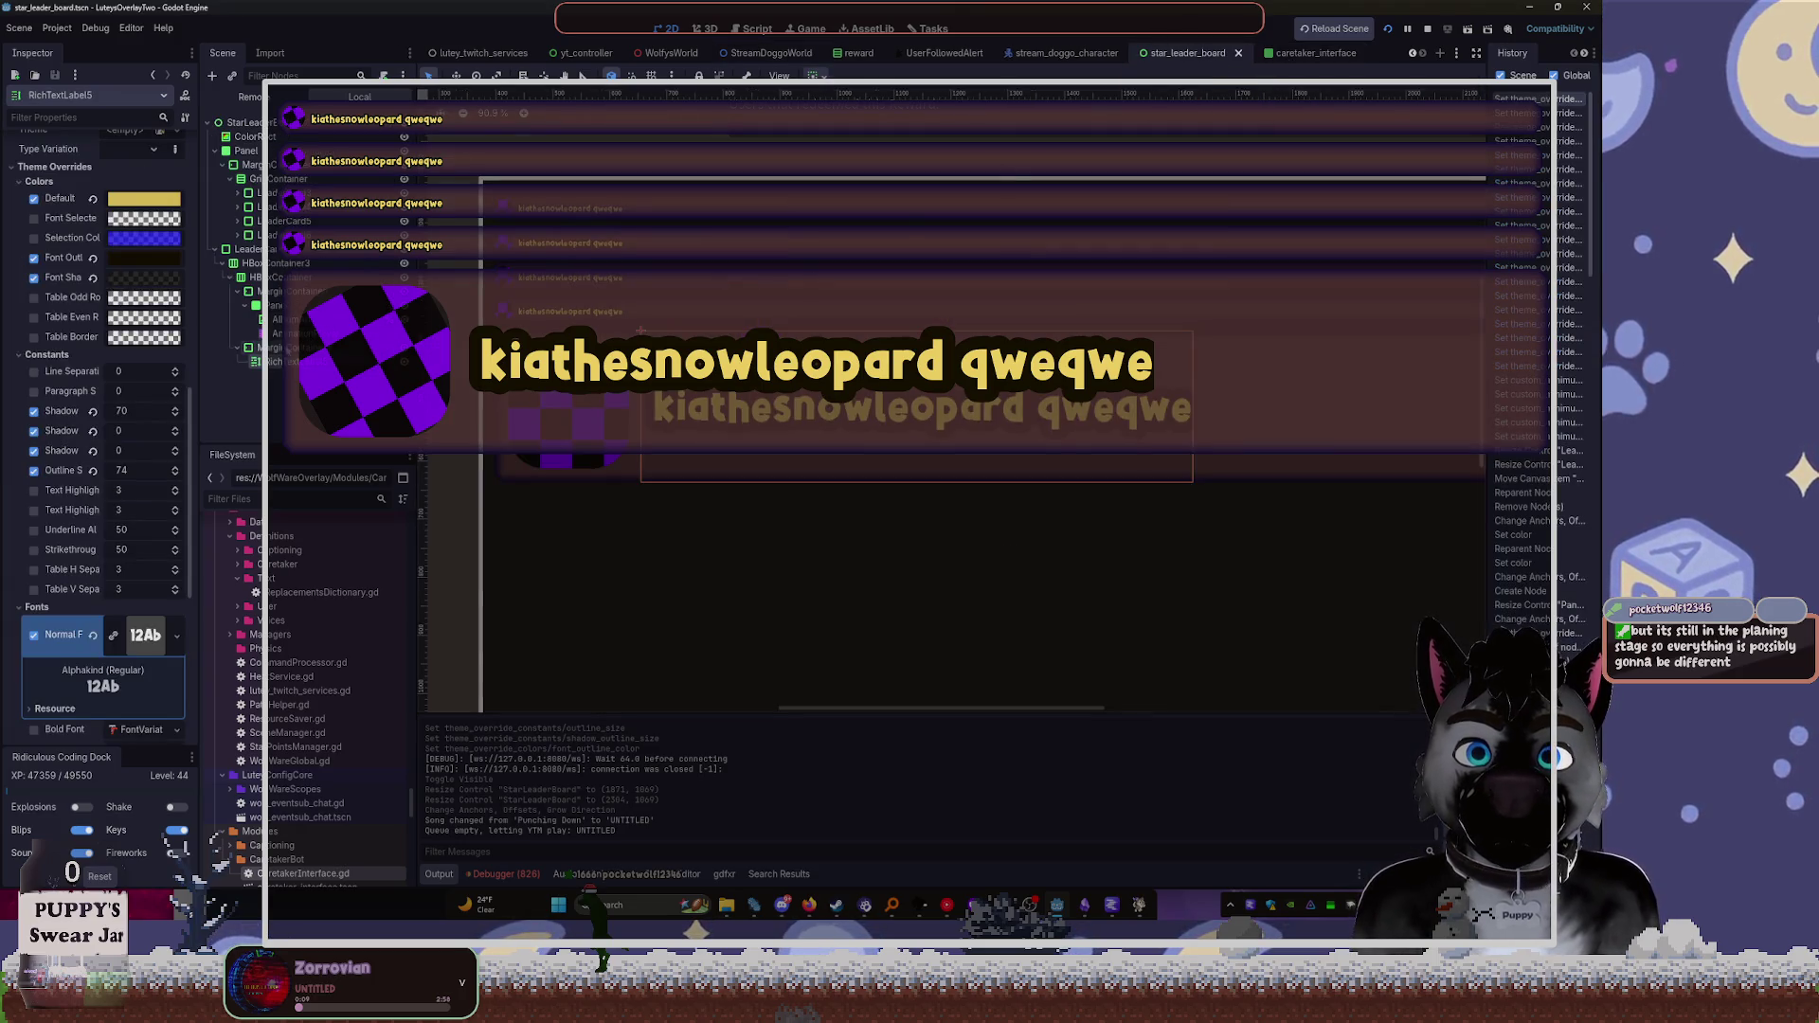
{"action": "scroll", "coordinate": [151, 534], "scroll_direction": "down", "scroll_amount": 4}
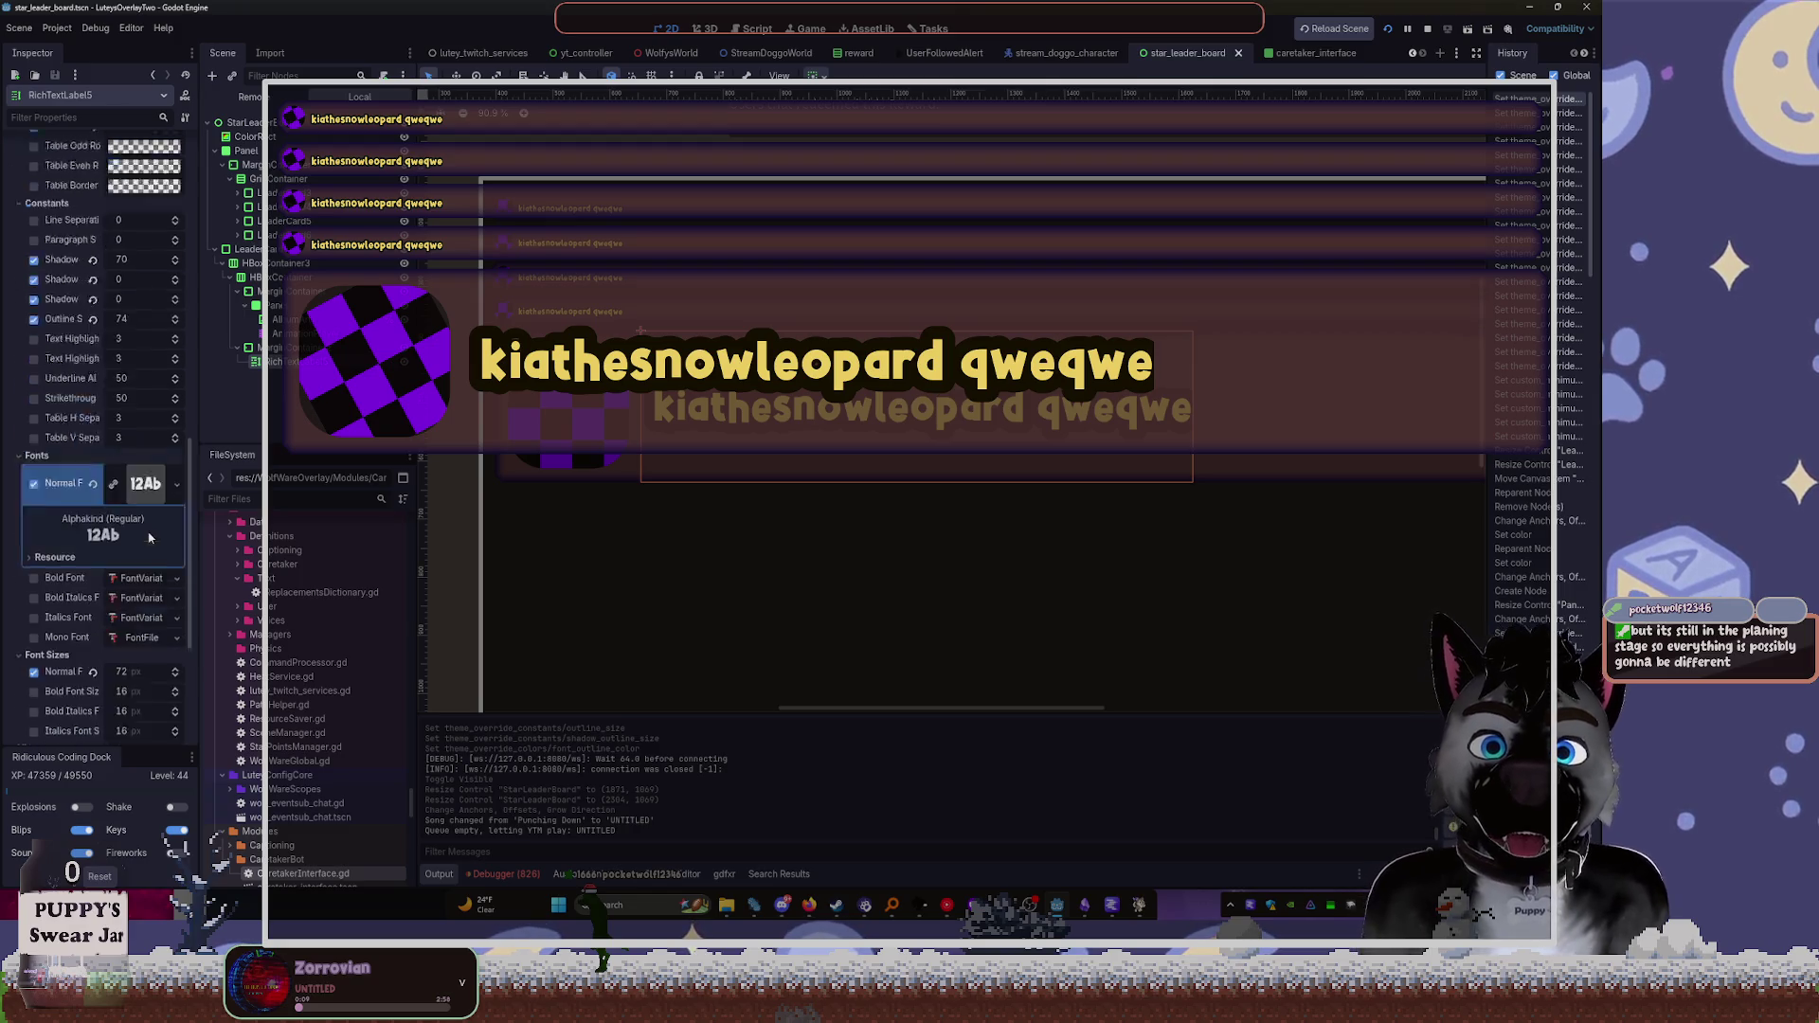
{"action": "scroll", "coordinate": [157, 526], "scroll_direction": "up", "scroll_amount": 10}
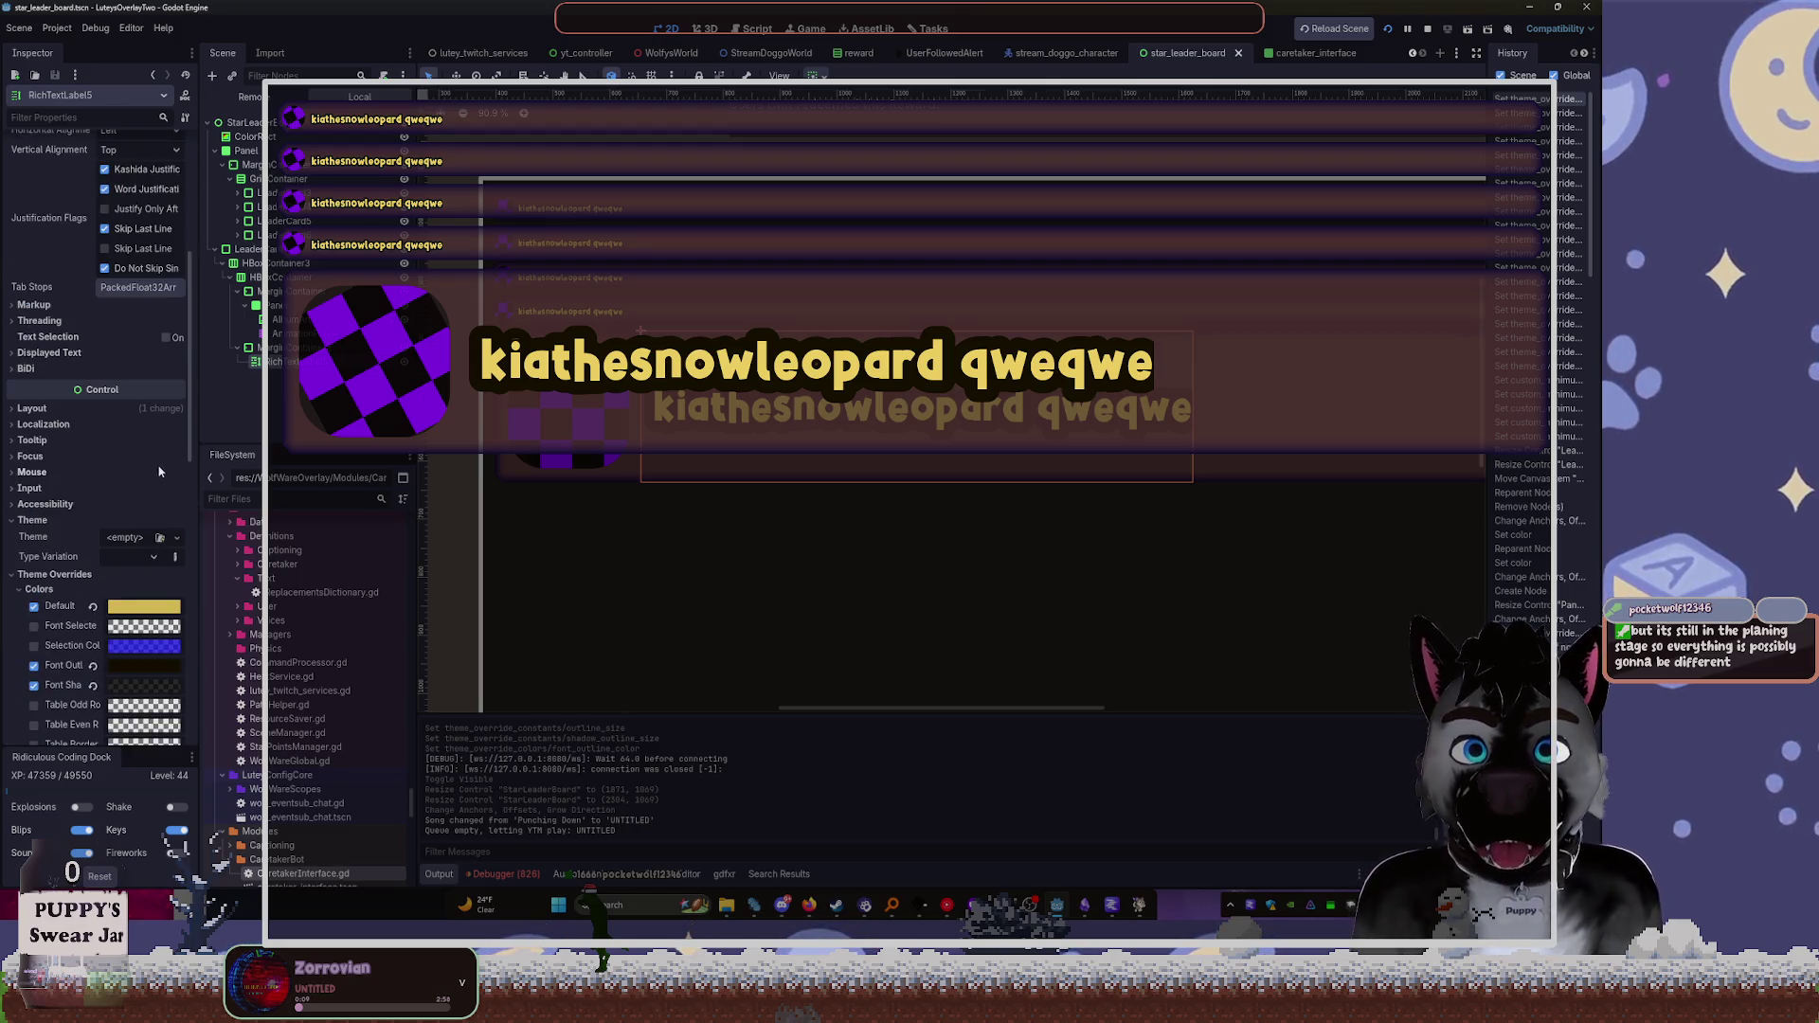
{"action": "scroll", "coordinate": [151, 531], "scroll_direction": "down", "scroll_amount": 3}
{"action": "scroll", "coordinate": [144, 543], "scroll_direction": "up", "scroll_amount": 3}
{"action": "left_click", "coordinate": [249, 249]}
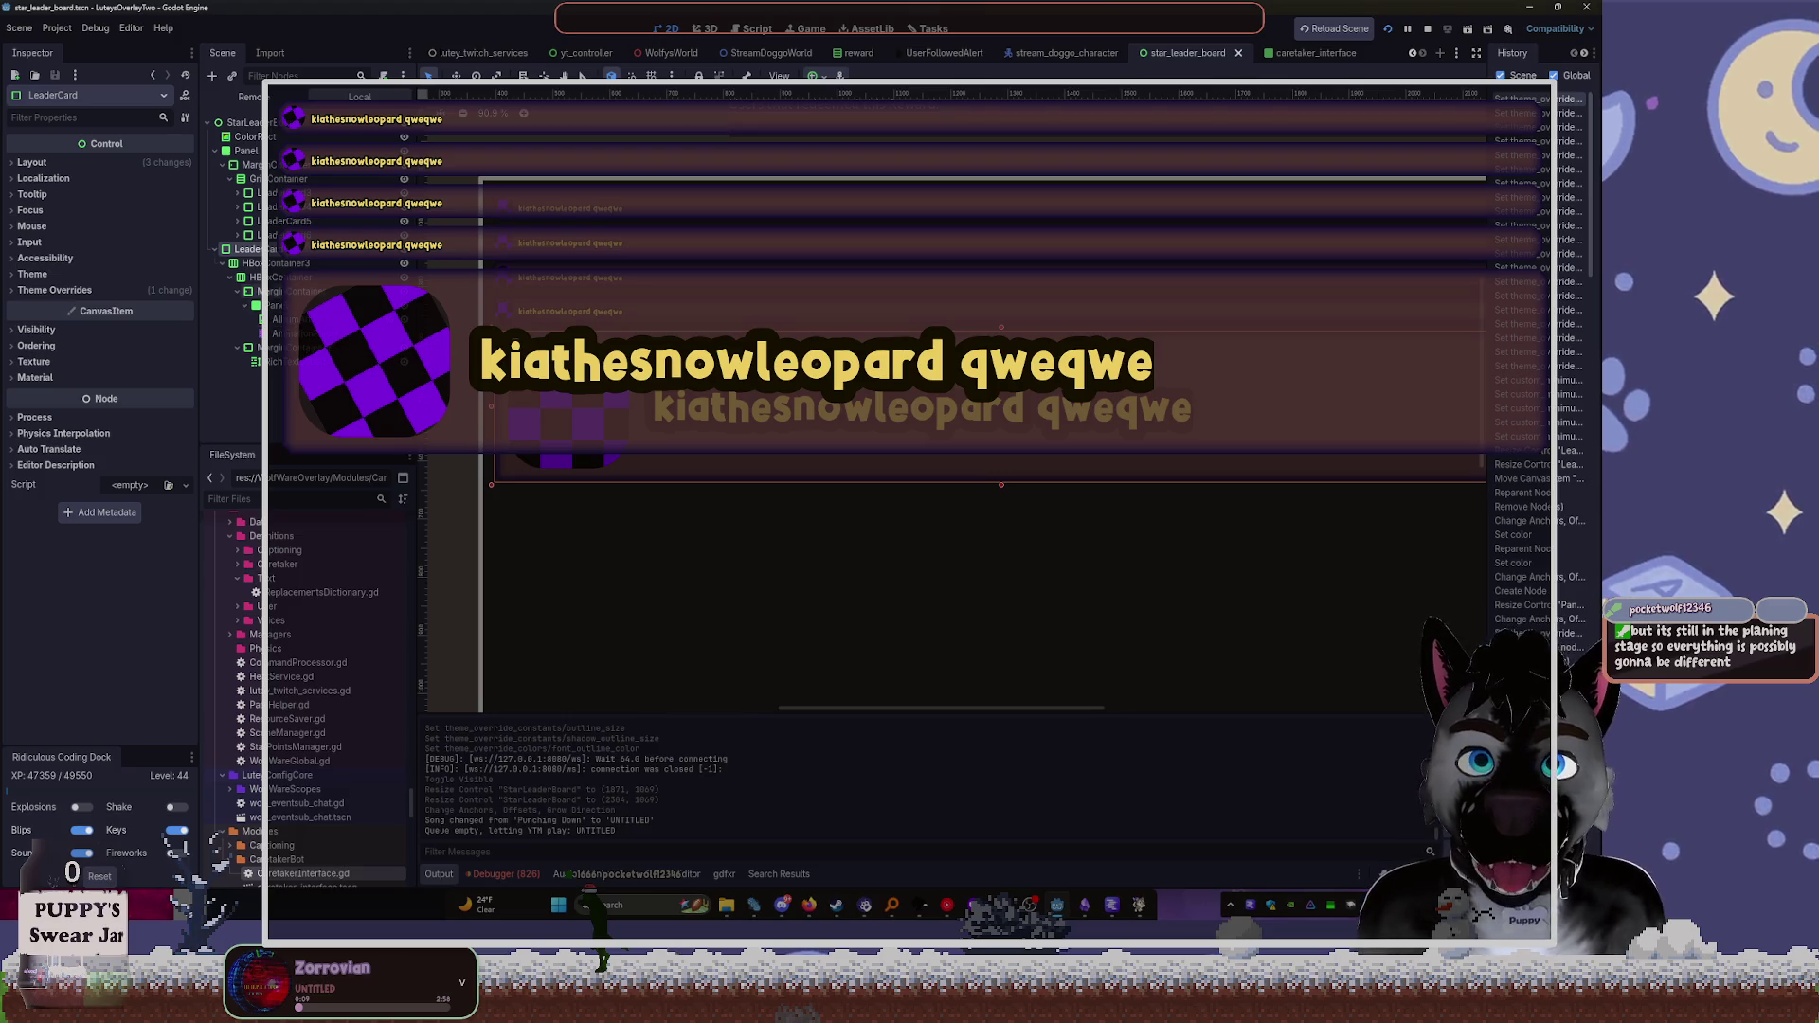
{"action": "left_click", "coordinate": [284, 305]}
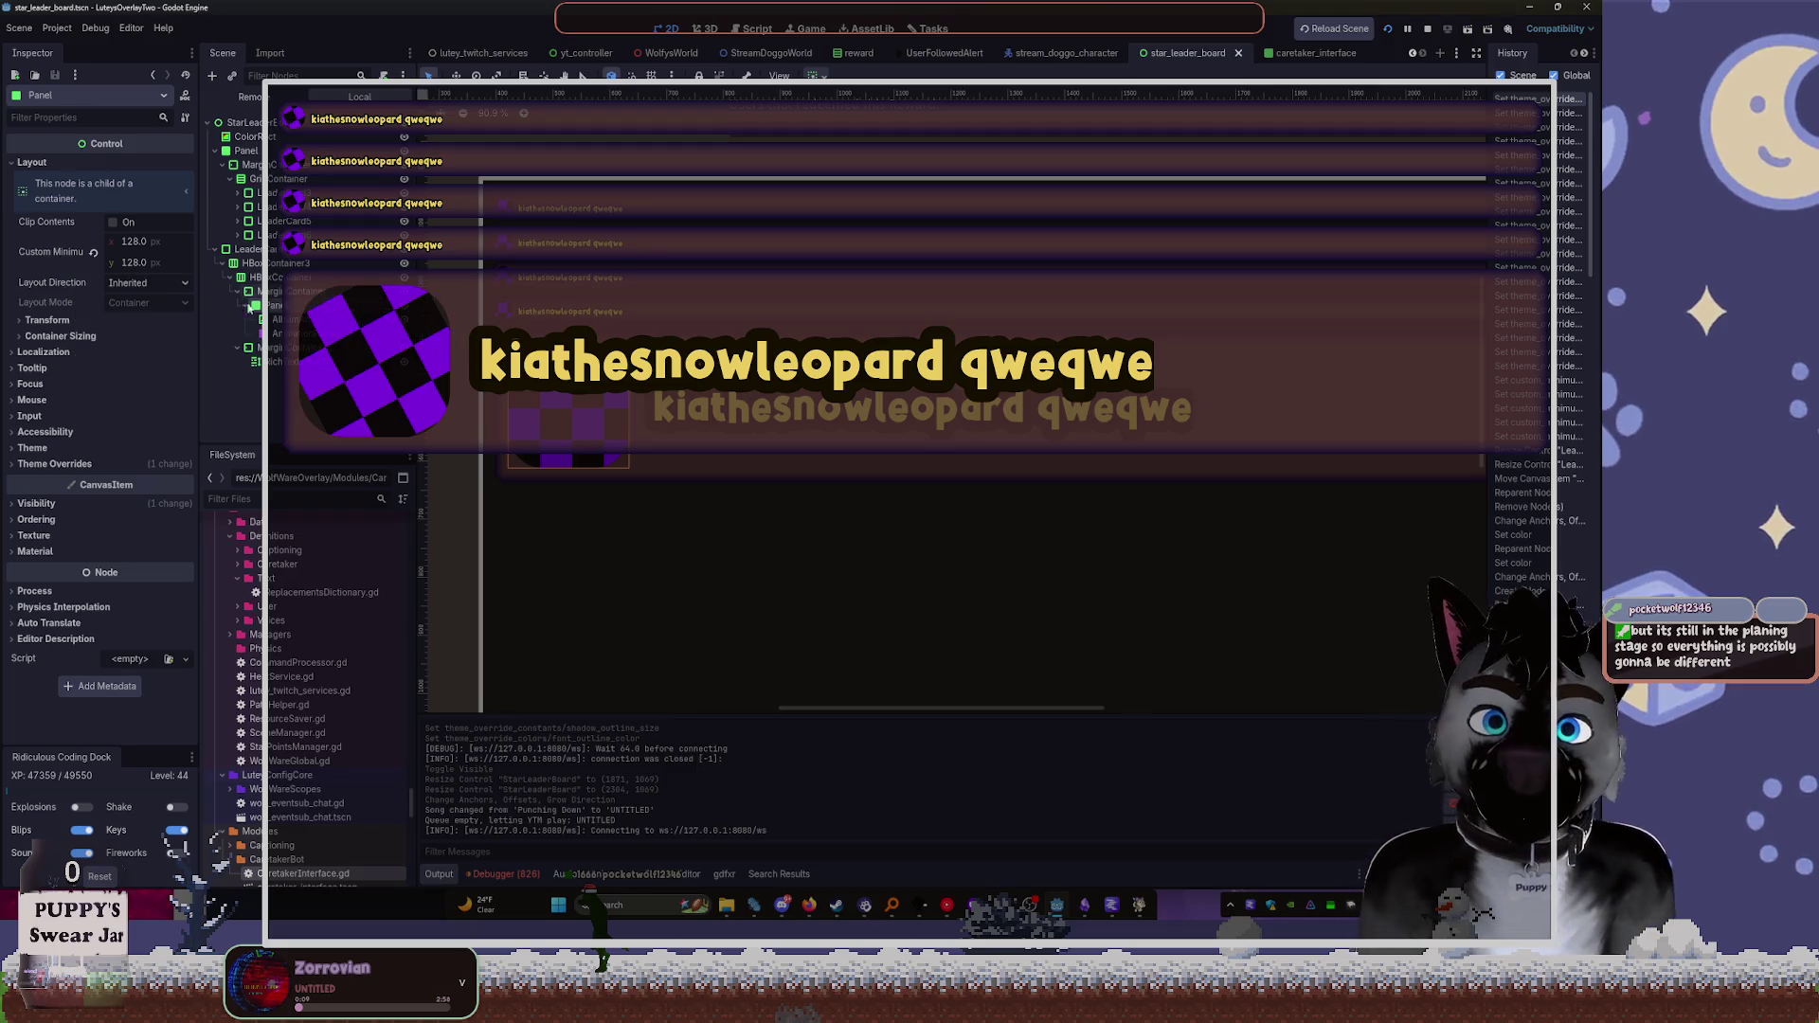
{"action": "left_click", "coordinate": [248, 249]}
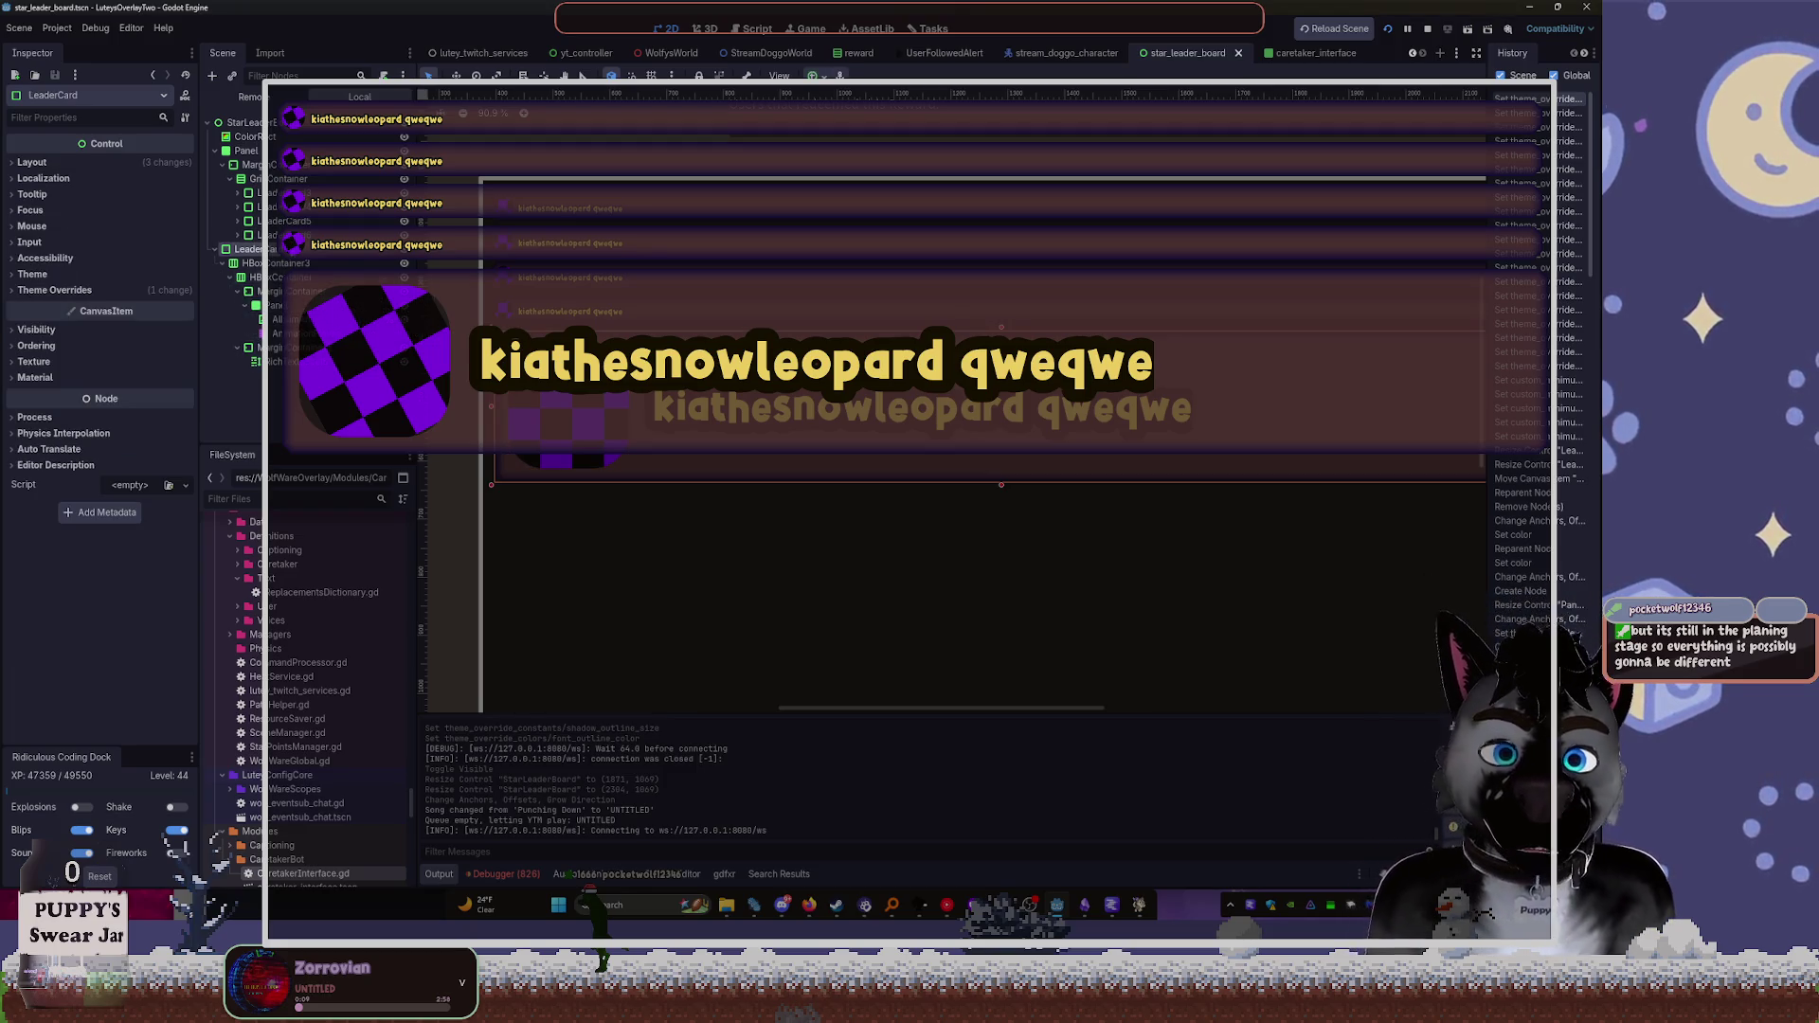
Delete the extra cards, move LeaderCard under the GridContainer, and duplicate it to ten cards
{"action": "key", "text": "Delete"}
{"action": "key", "text": "Return"}
{"action": "left_click", "coordinate": [248, 192]}
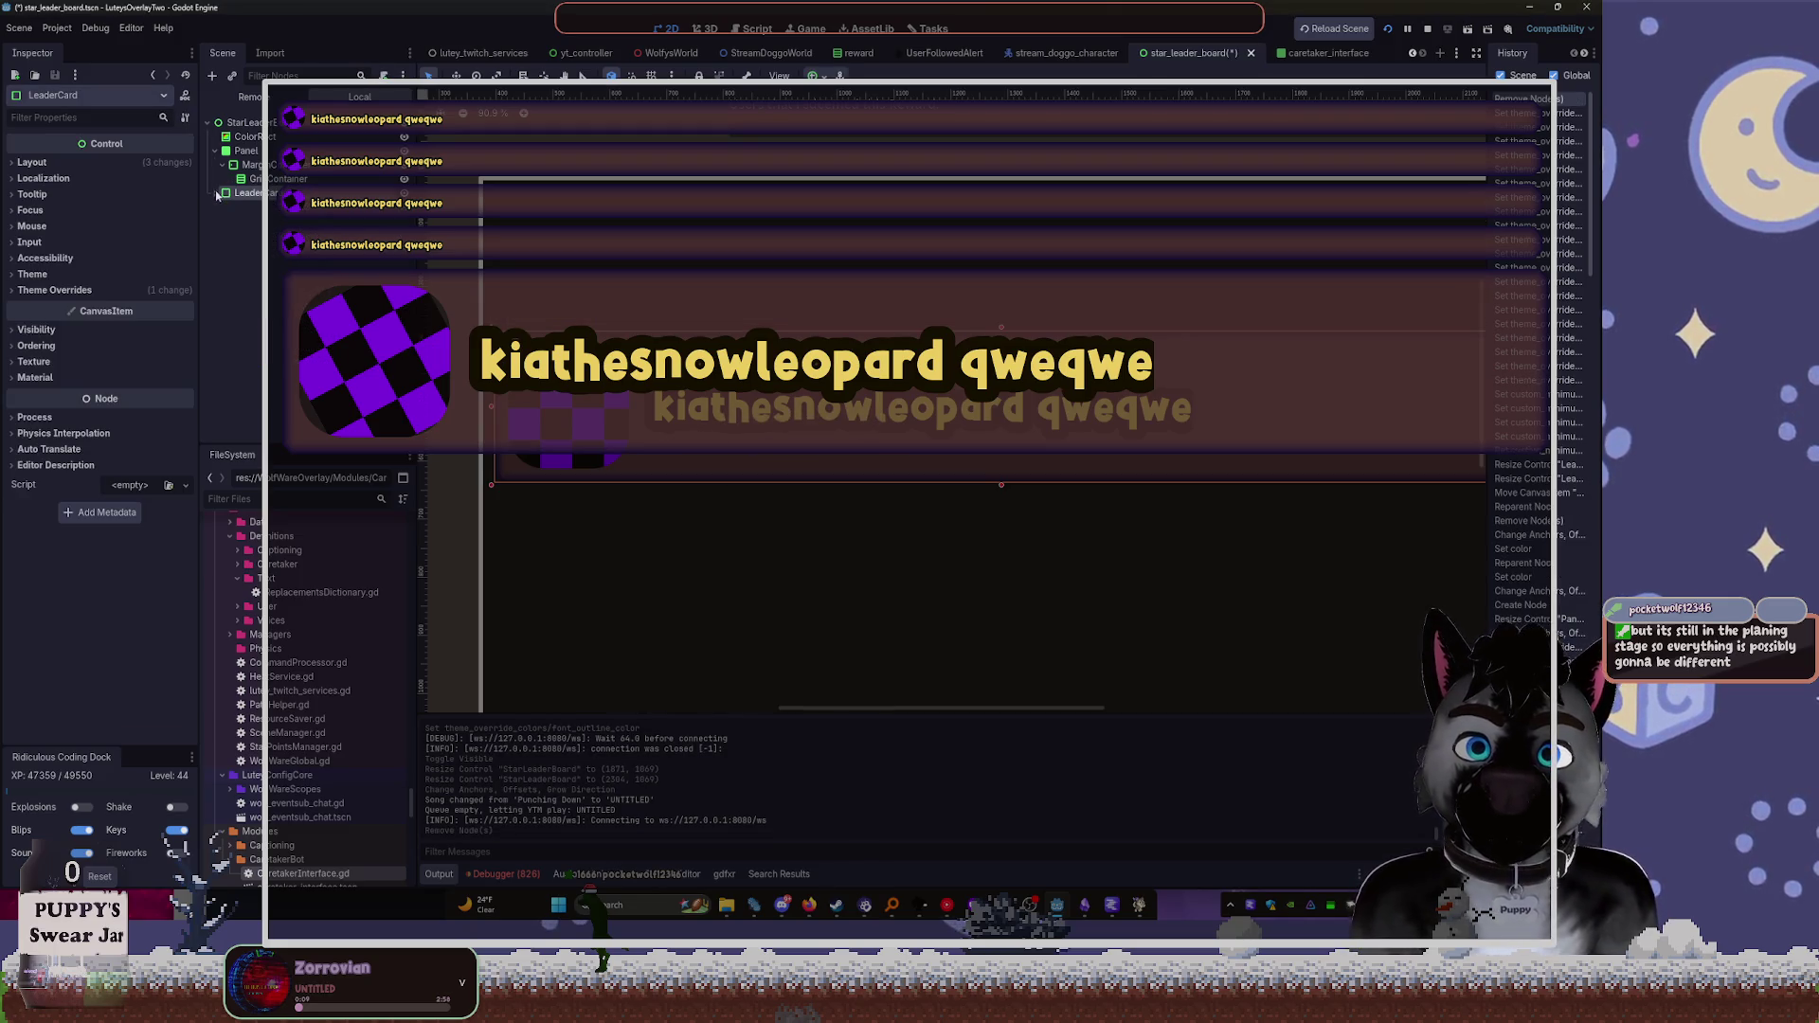
{"action": "left_click_drag", "start_coordinate": [248, 192], "coordinate": [275, 180]}
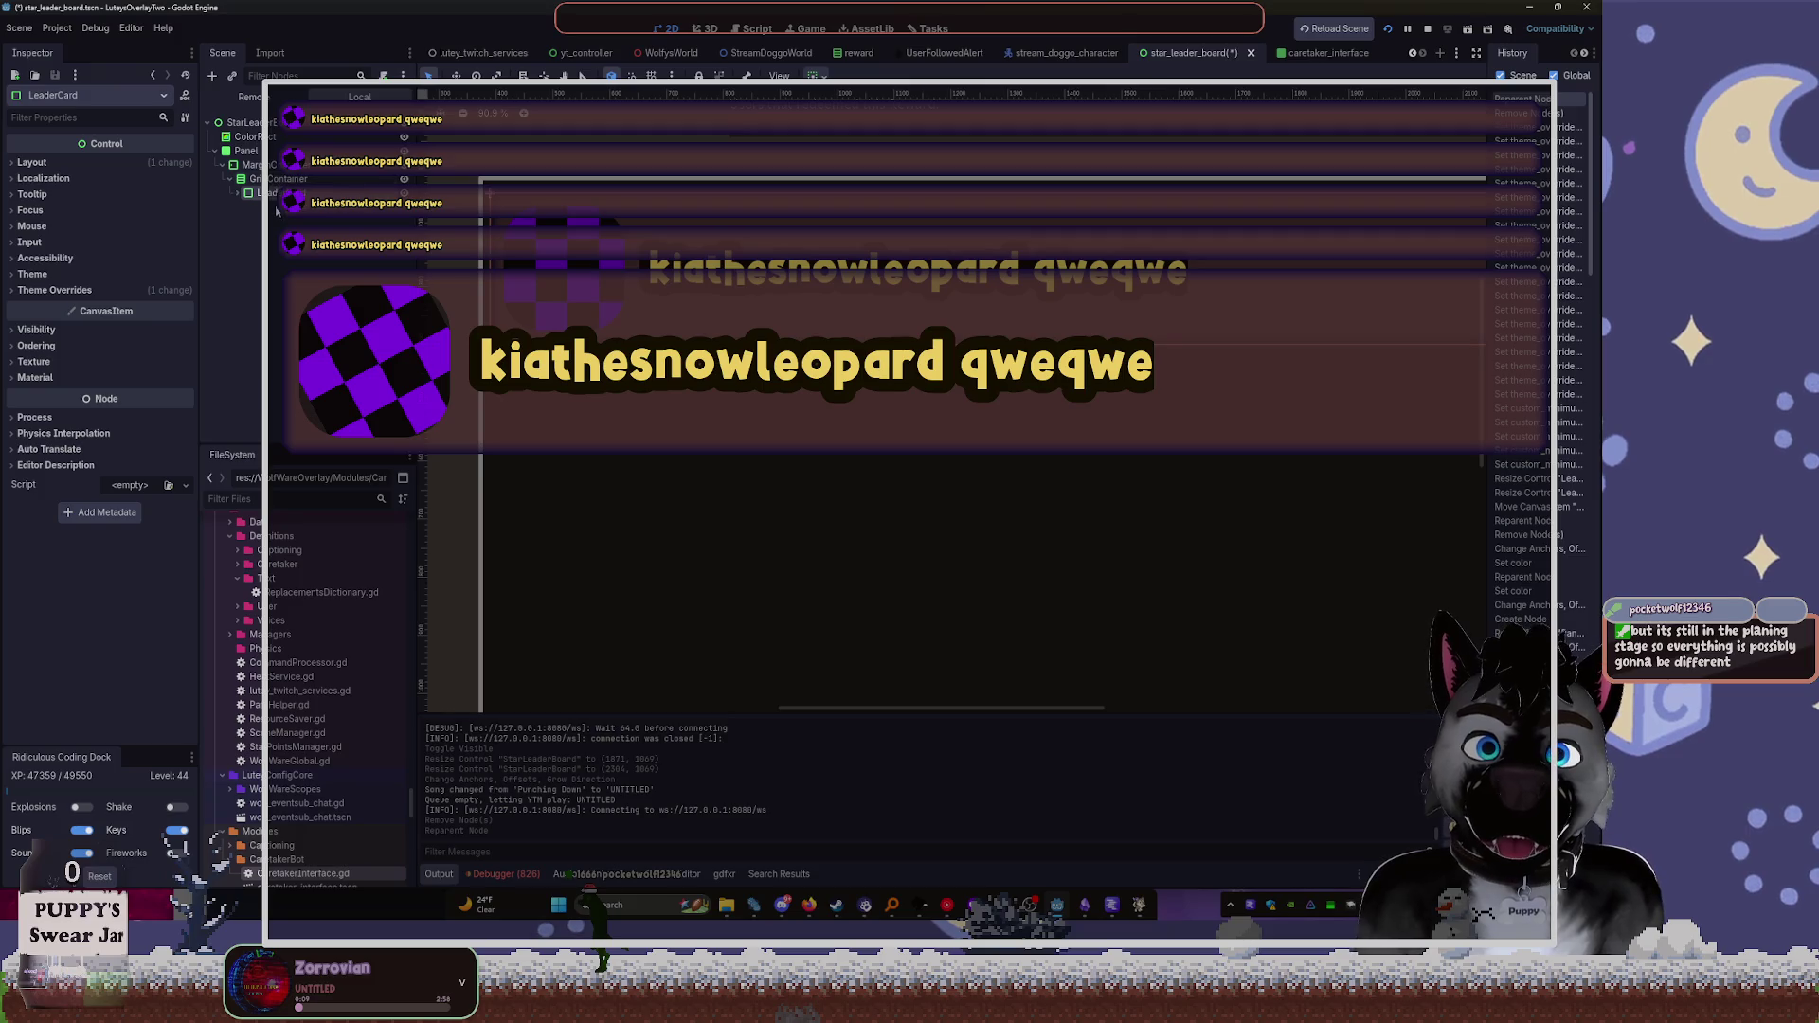
{"action": "key", "text": "ctrl+d"}
{"action": "key", "text": "ctrl+d"}
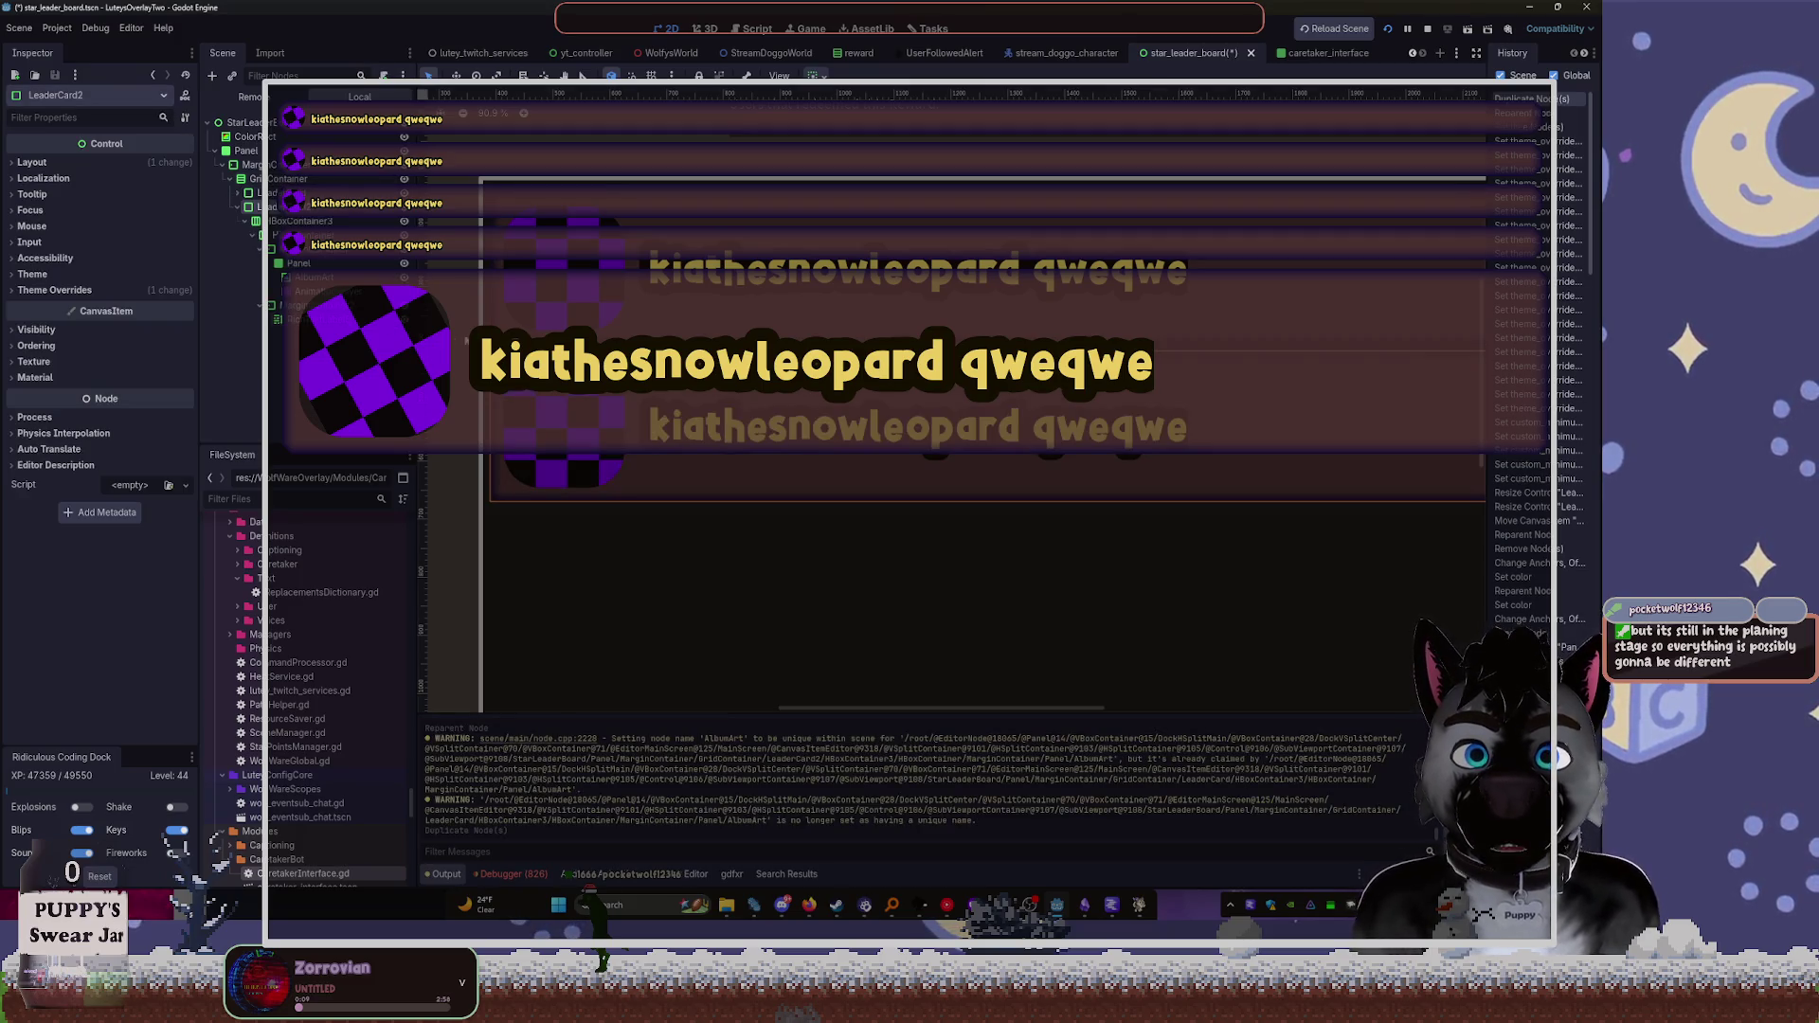
{"action": "key", "text": "ctrl+d"}
{"action": "key", "text": "ctrl+d"}
{"action": "key", "text": "ctrl+d"}
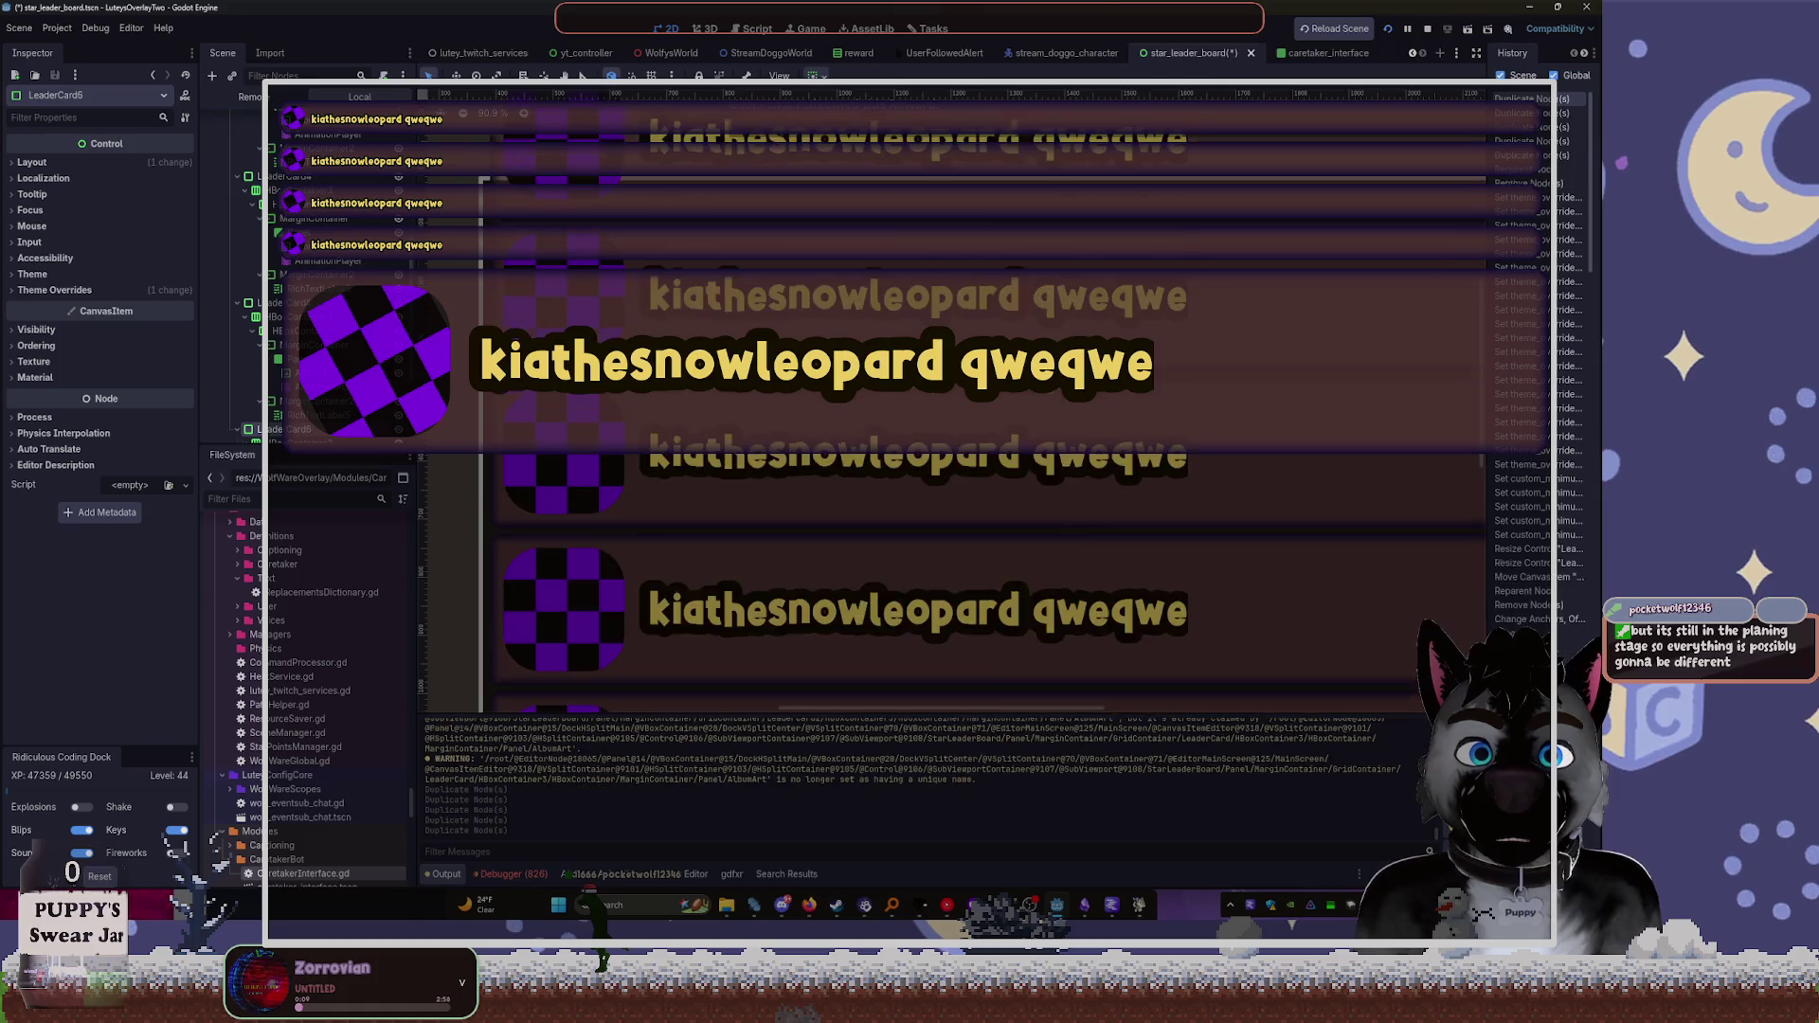
{"action": "key", "text": "ctrl+d"}
{"action": "key", "text": "ctrl+d"}
Check the duplicated leader cards and their row and album-art containers
{"action": "scroll", "coordinate": [637, 295], "scroll_direction": "down", "scroll_amount": 7}
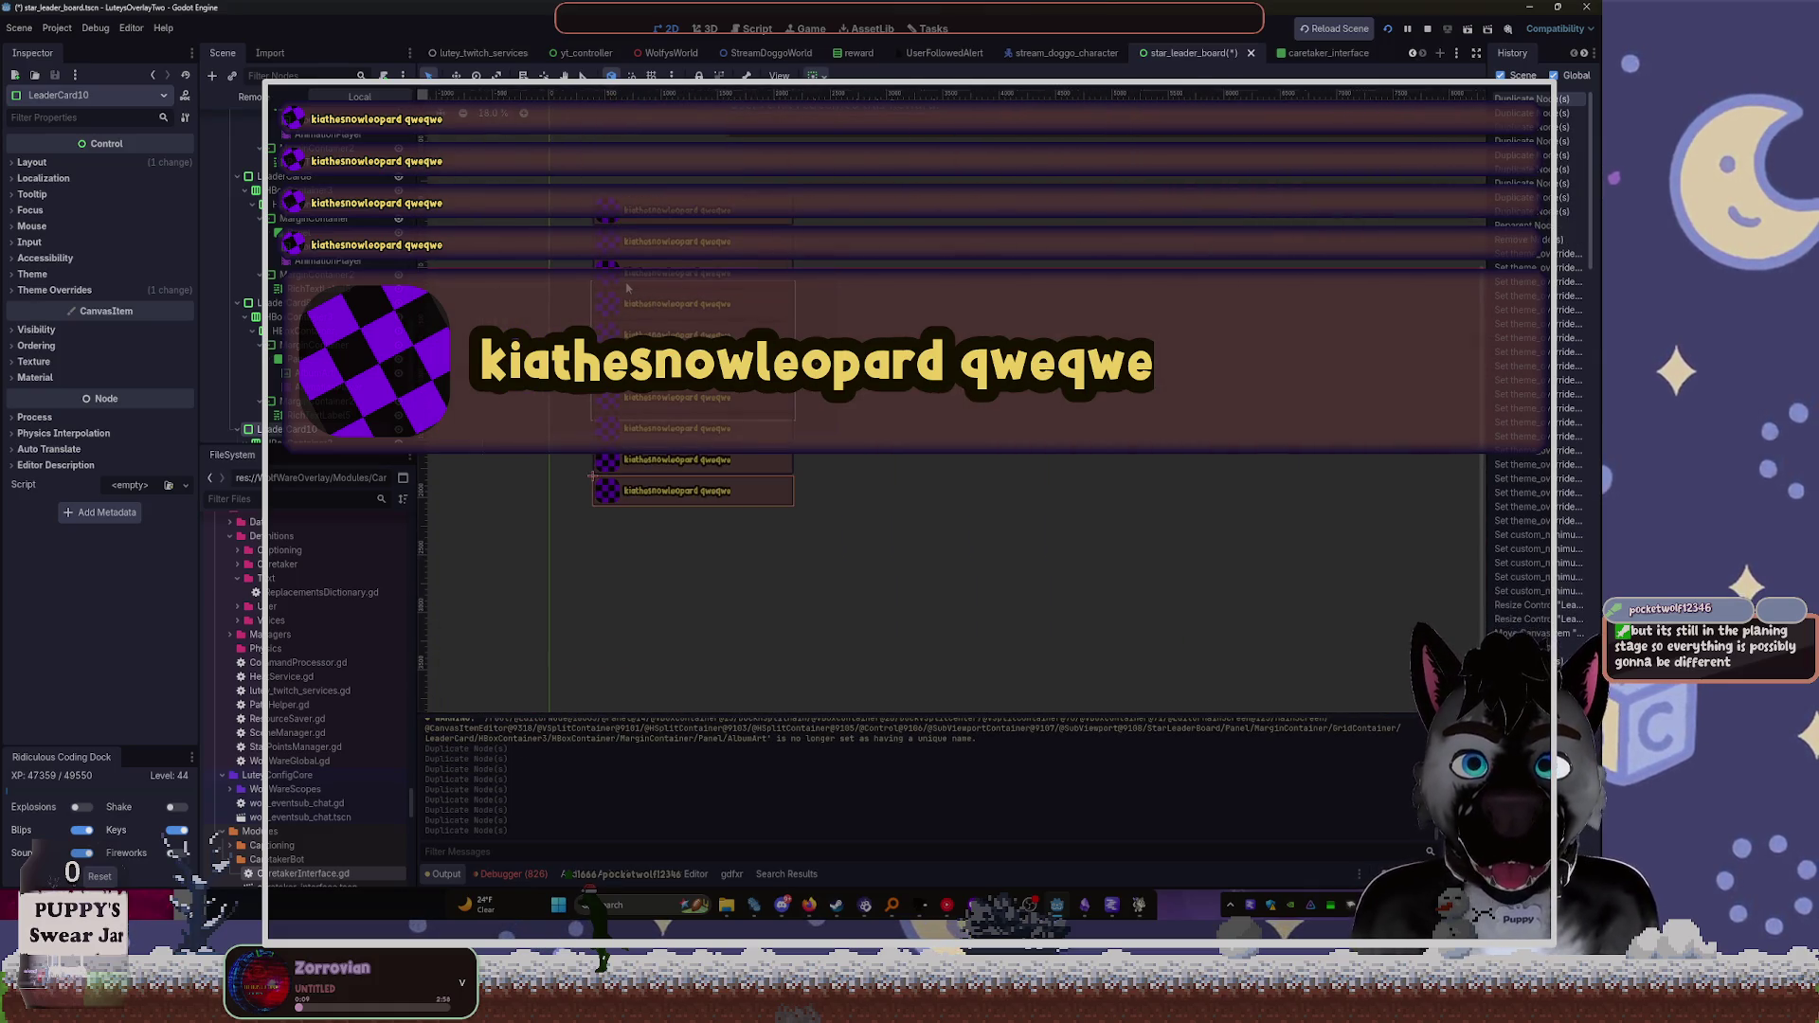
{"action": "scroll", "coordinate": [627, 287], "scroll_direction": "up", "scroll_amount": 3}
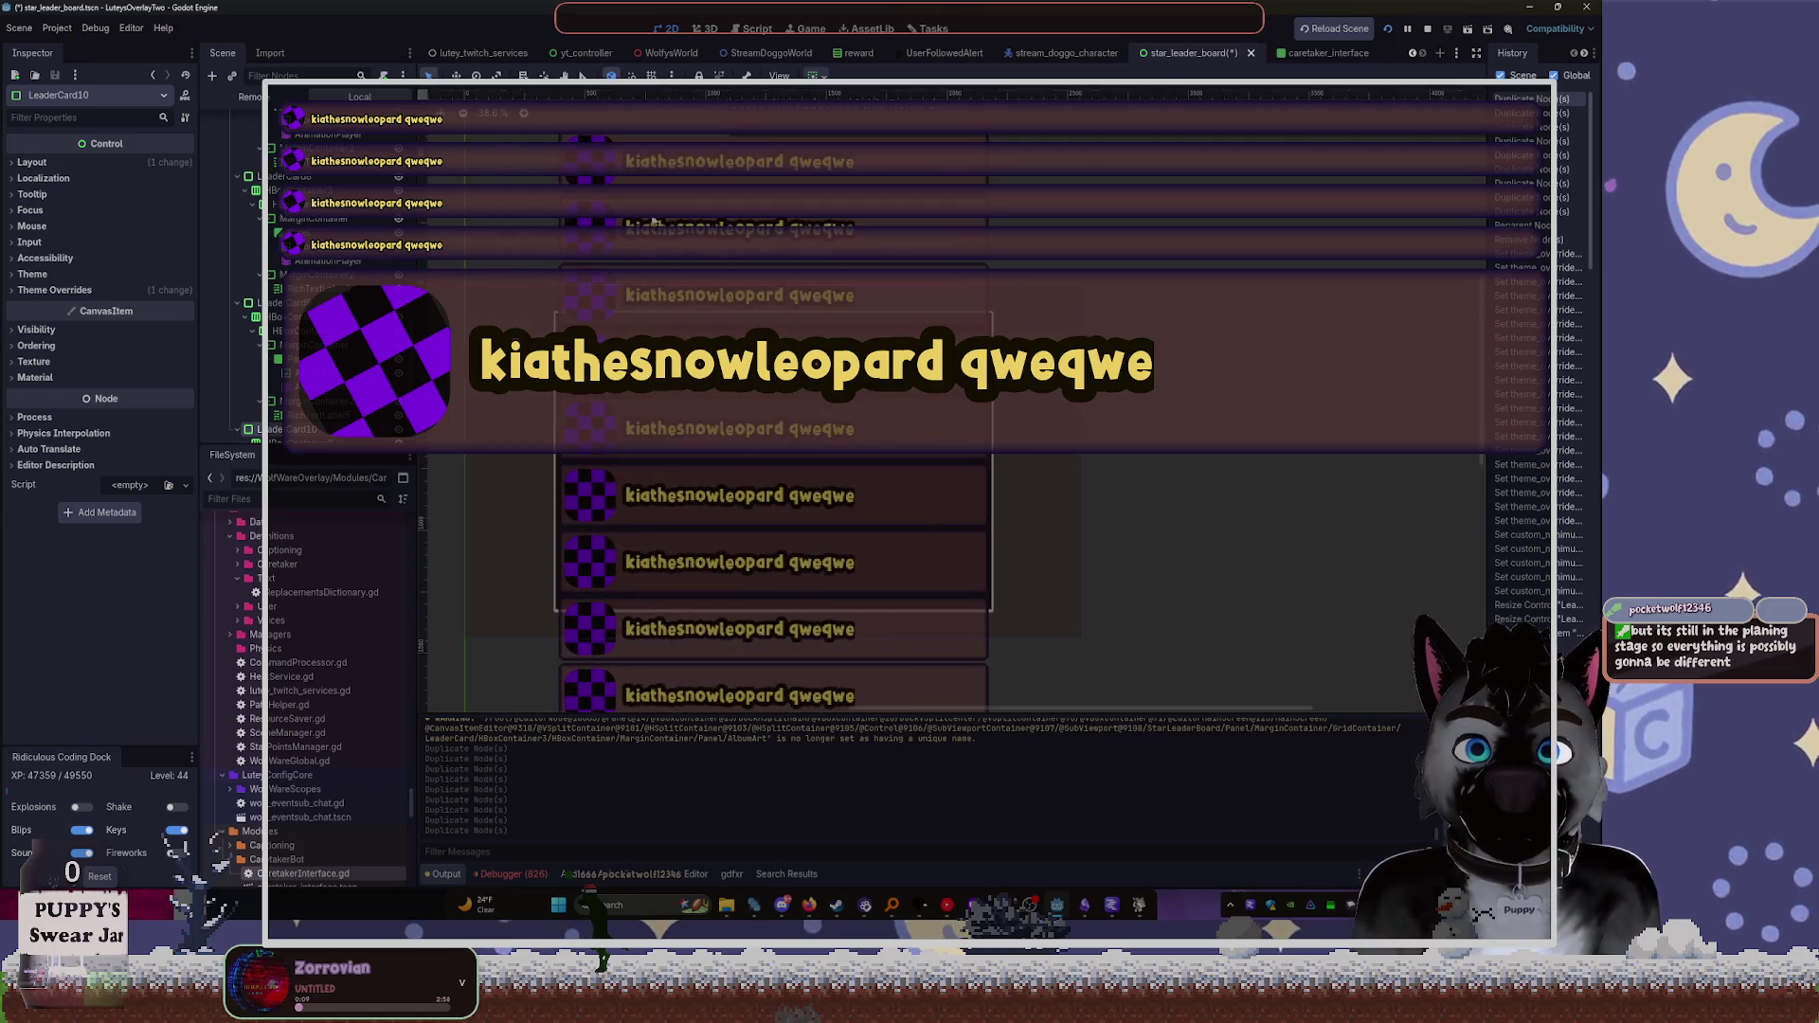
{"action": "left_click", "coordinate": [739, 495]}
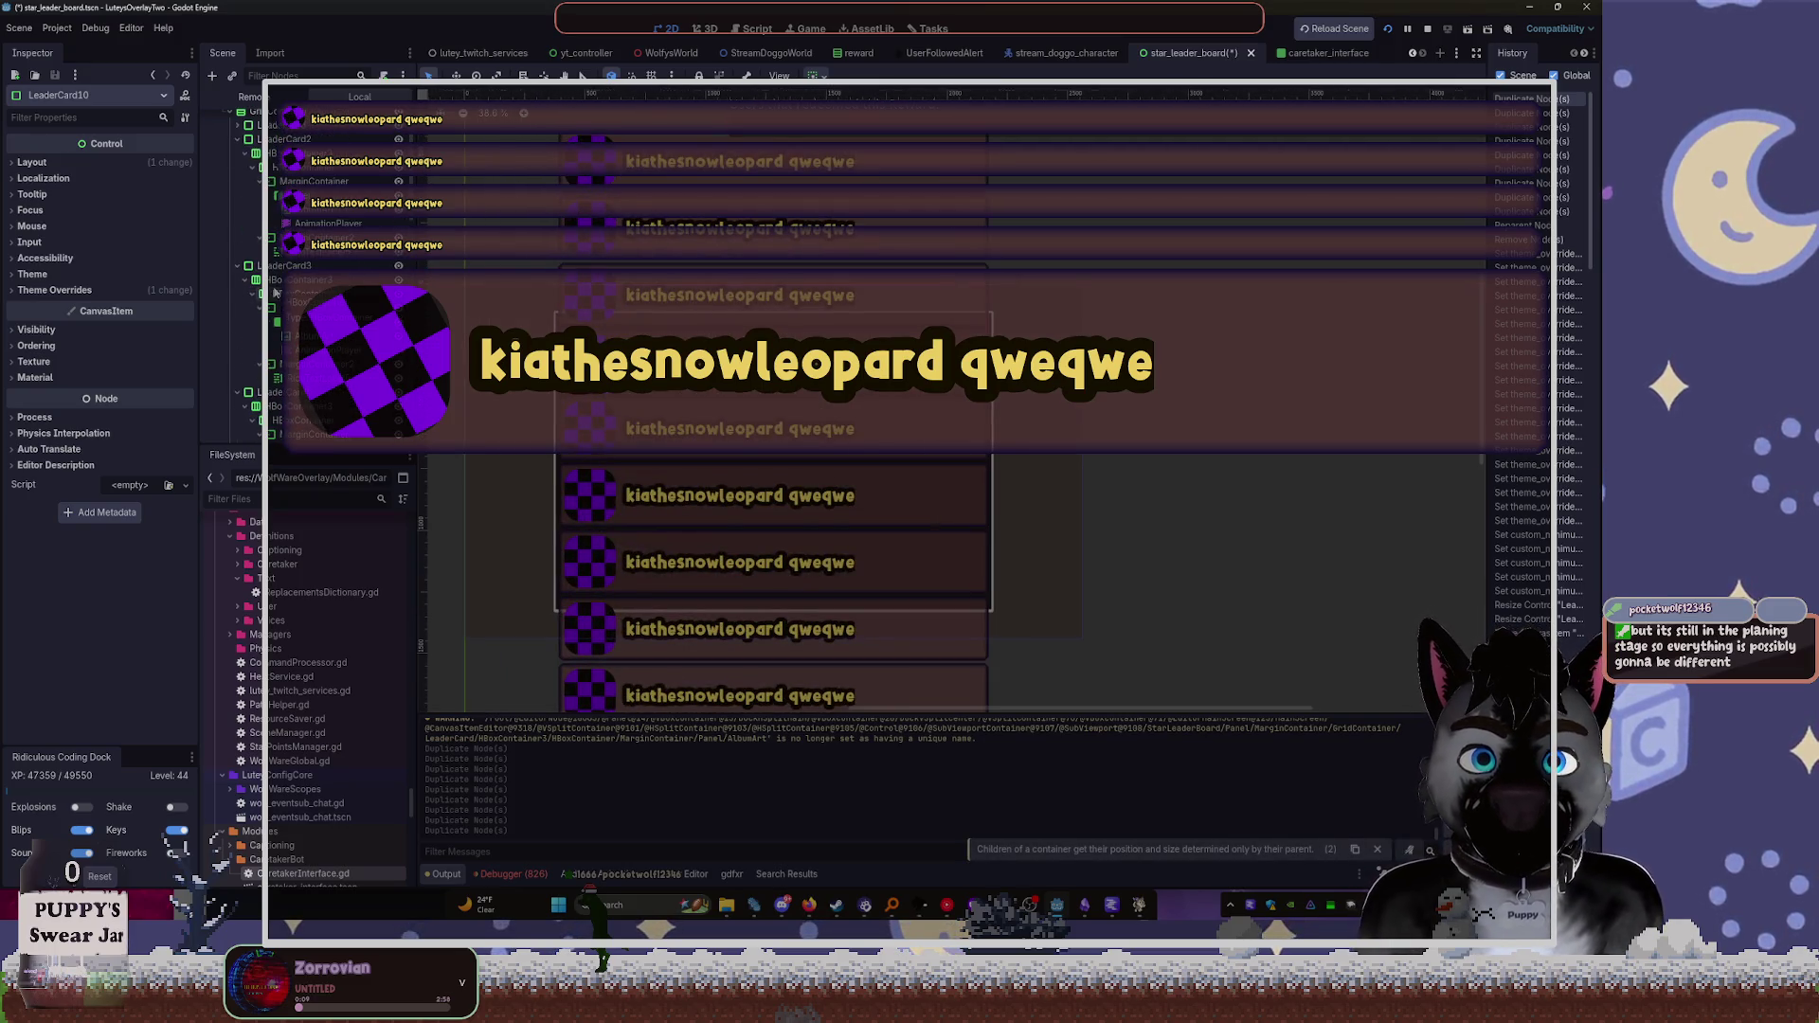
{"action": "left_click", "coordinate": [558, 265]}
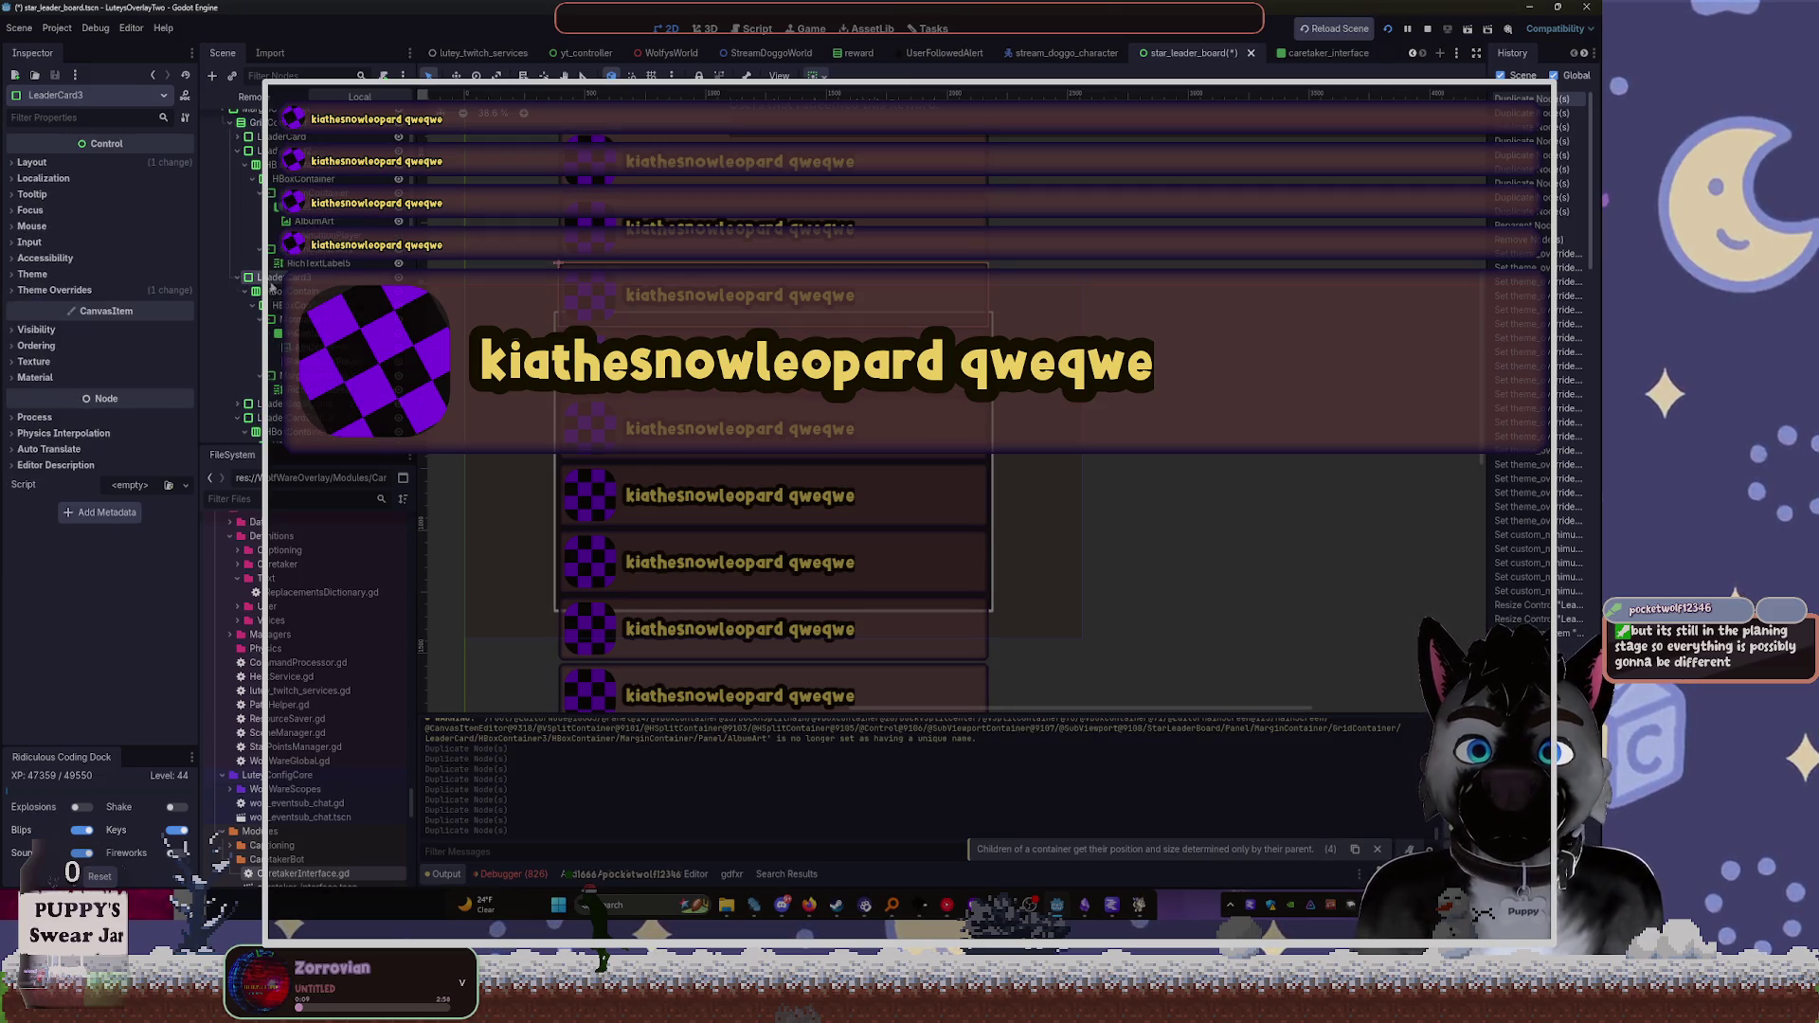
{"action": "left_click", "coordinate": [558, 264]}
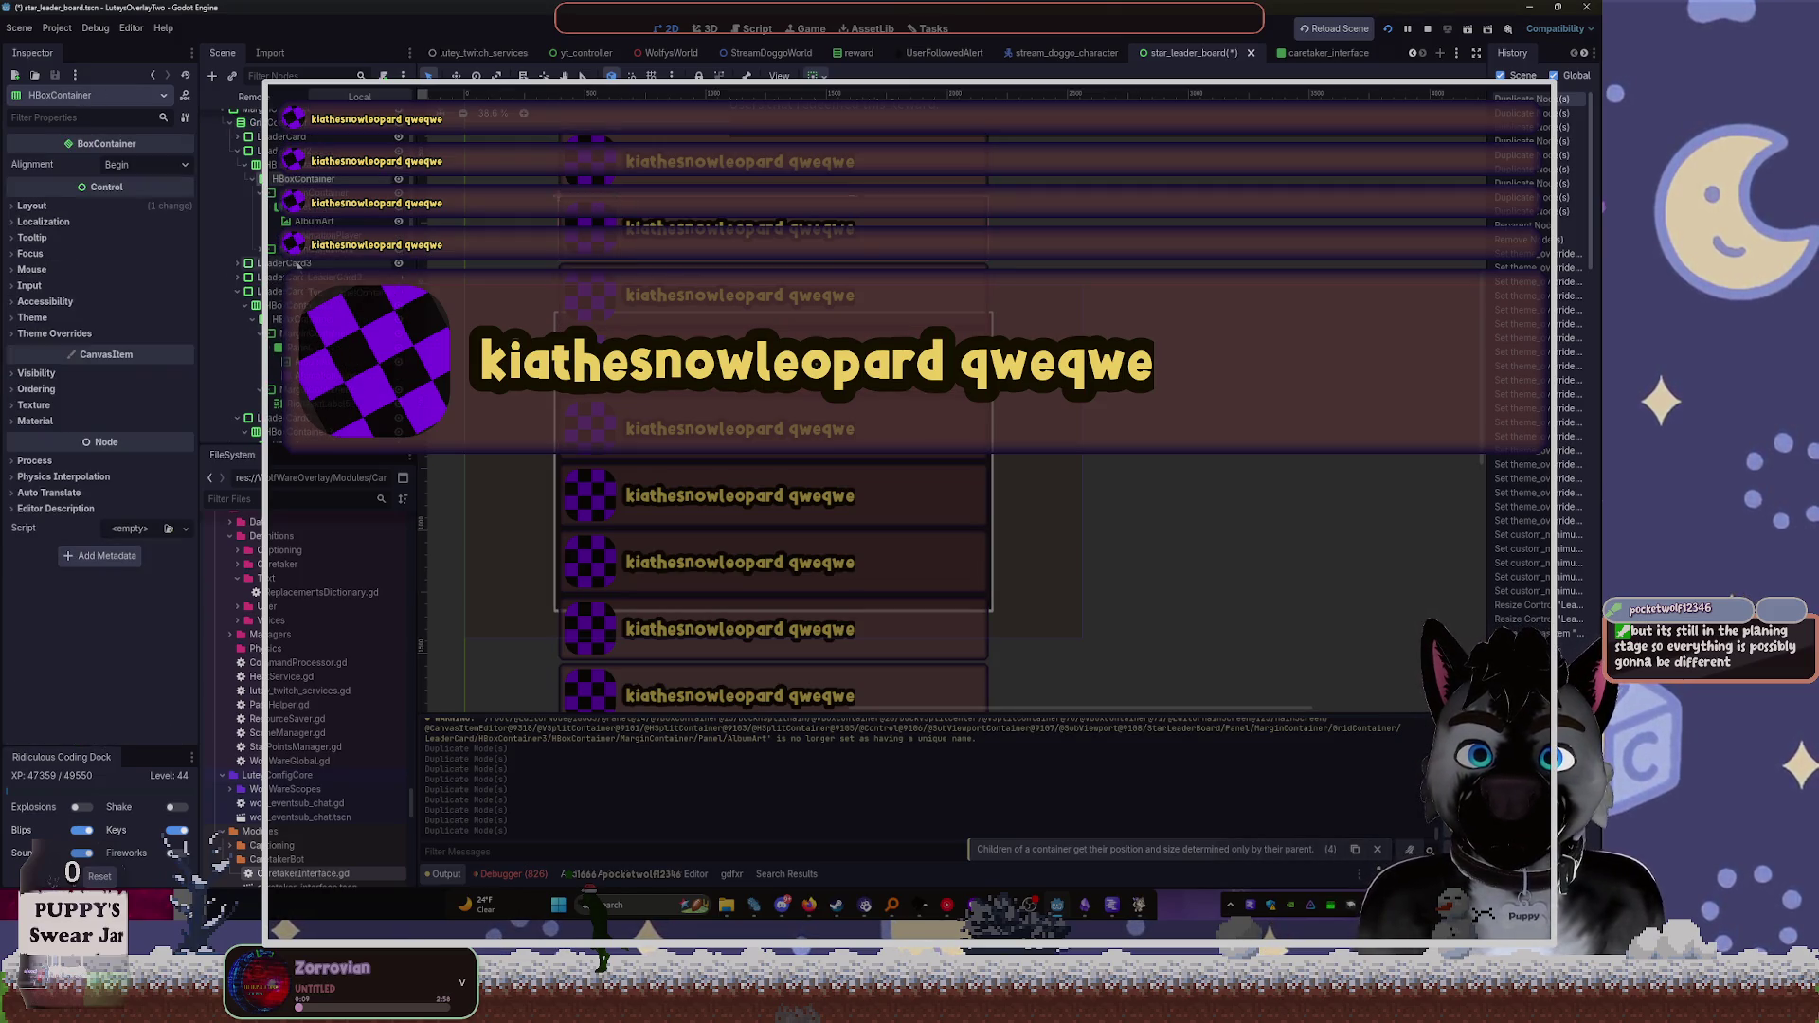
{"action": "scroll", "coordinate": [274, 210], "scroll_direction": "down", "scroll_amount": 2}
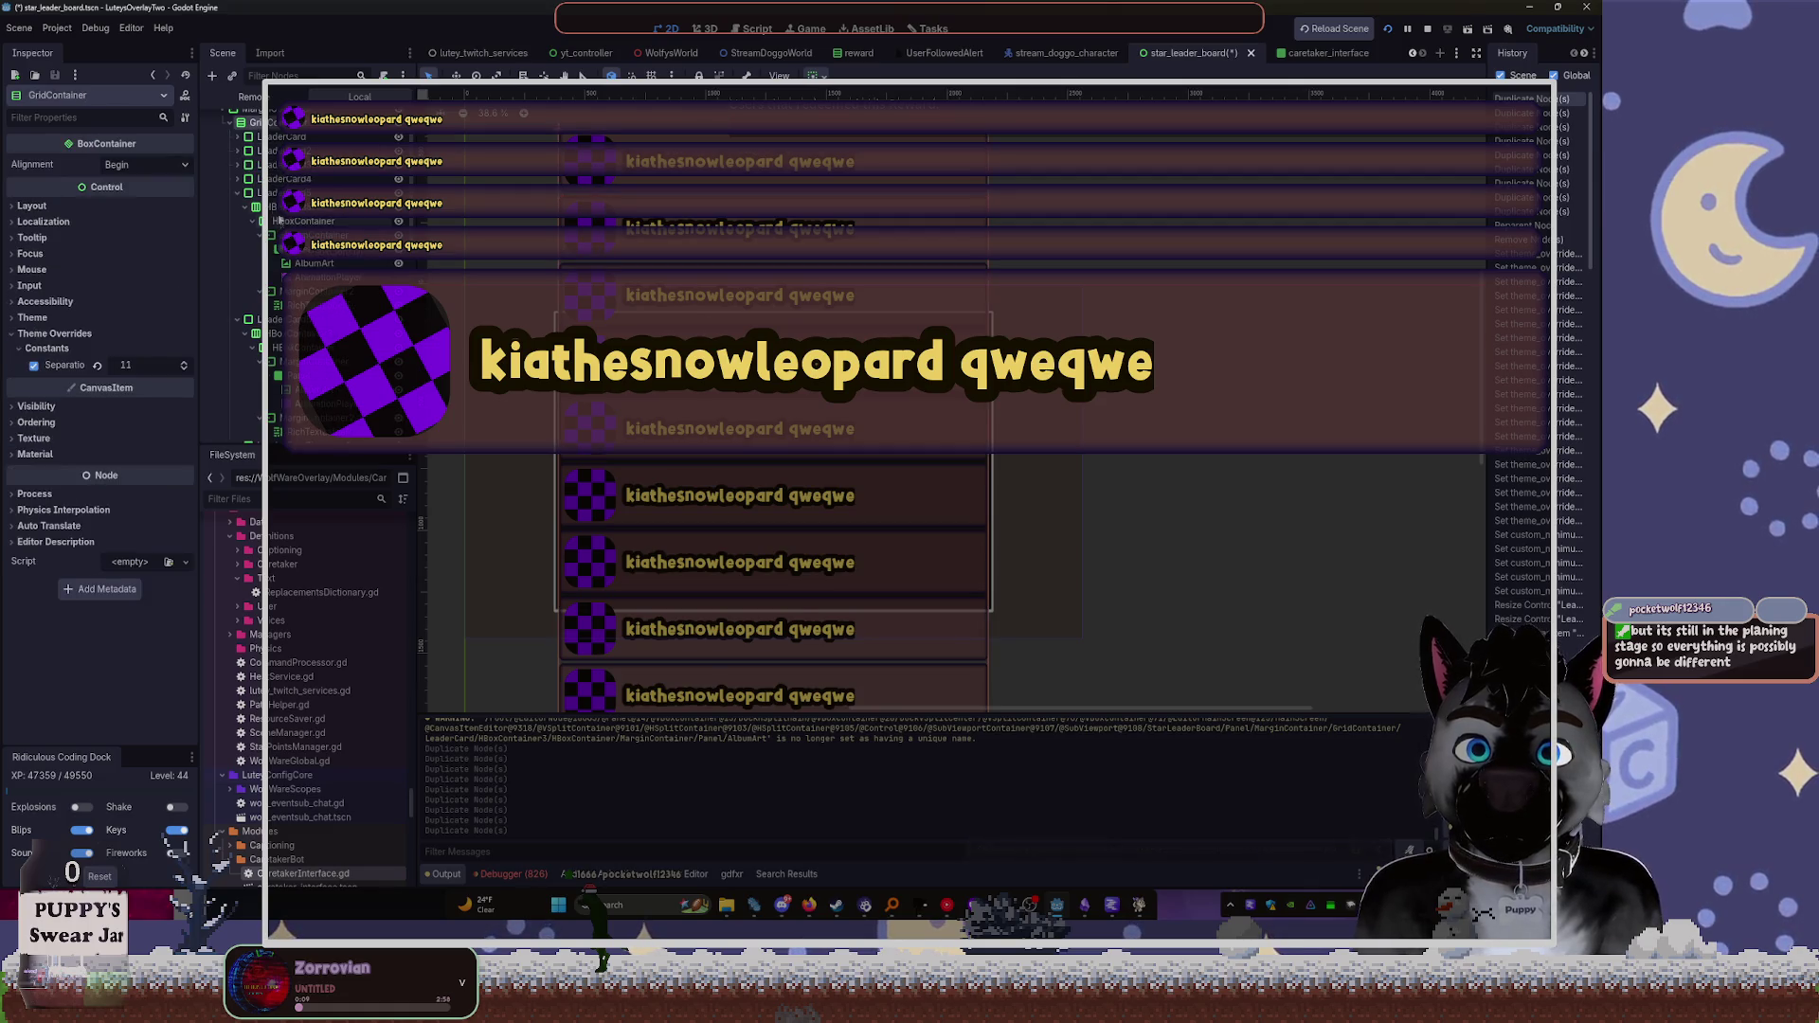
{"action": "left_click", "coordinate": [558, 529]}
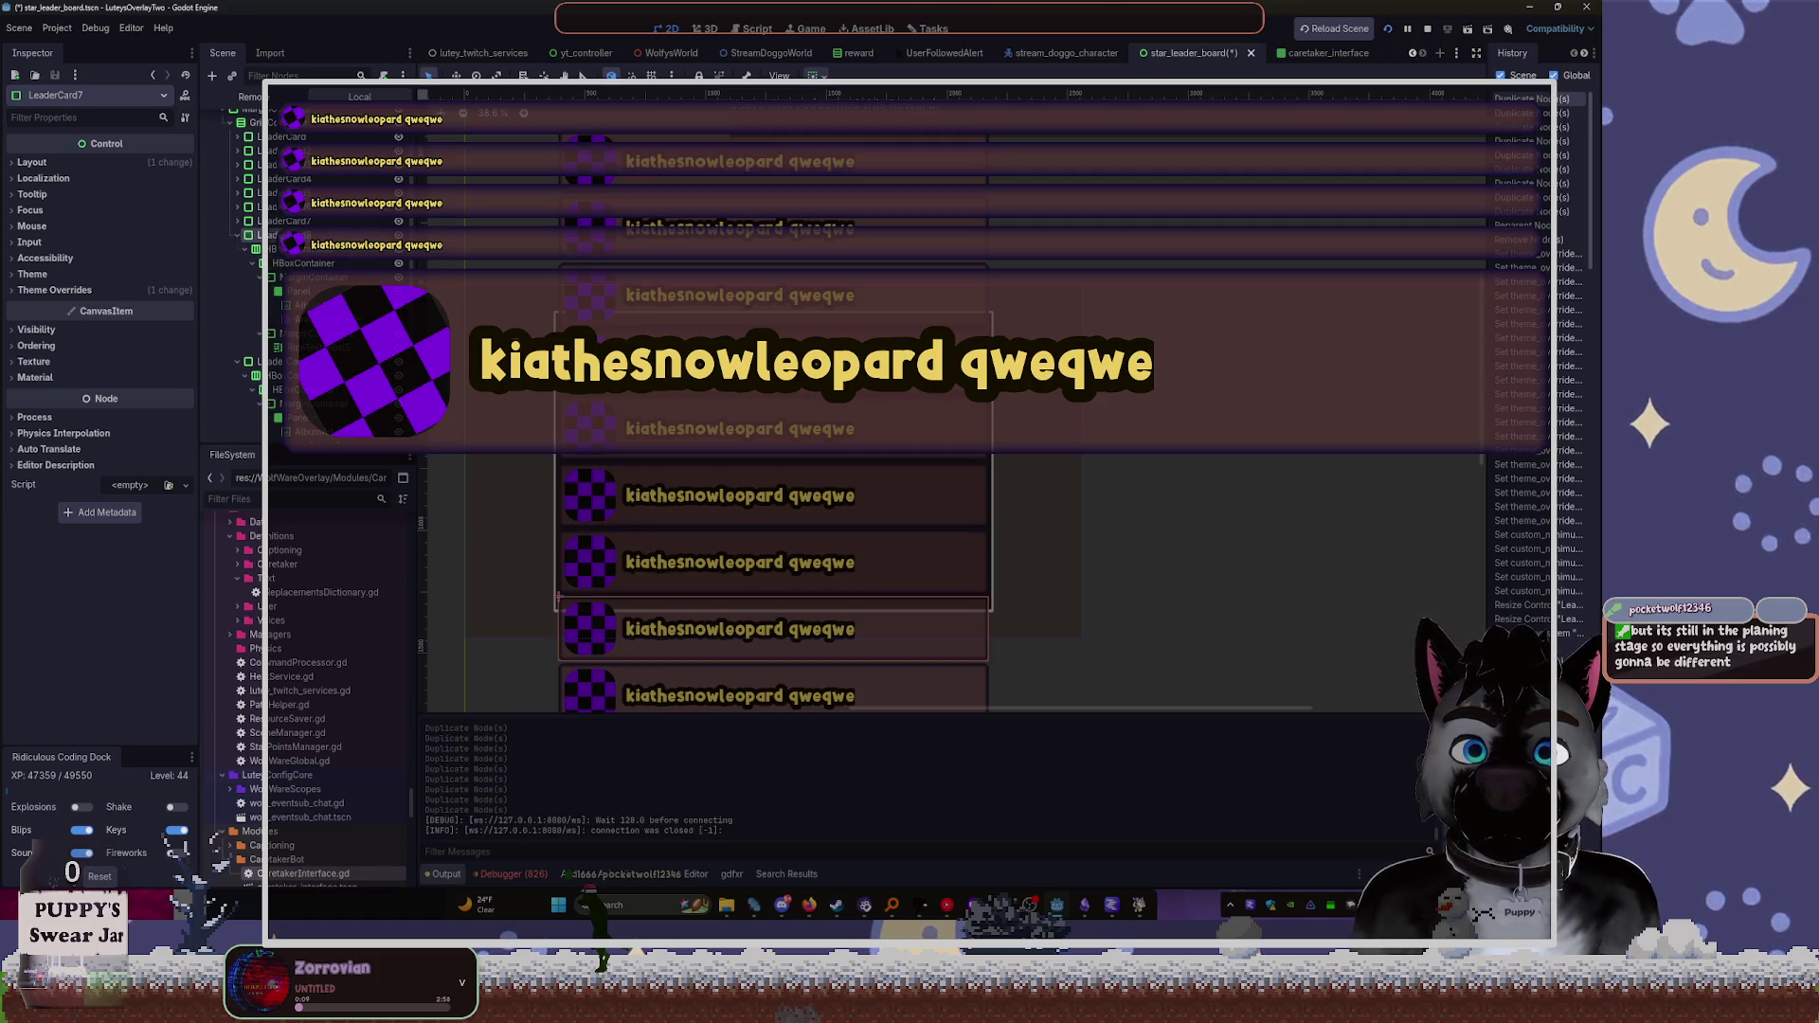
{"action": "left_click", "coordinate": [589, 690]}
{"action": "scroll", "coordinate": [284, 190], "scroll_direction": "up", "scroll_amount": 3}
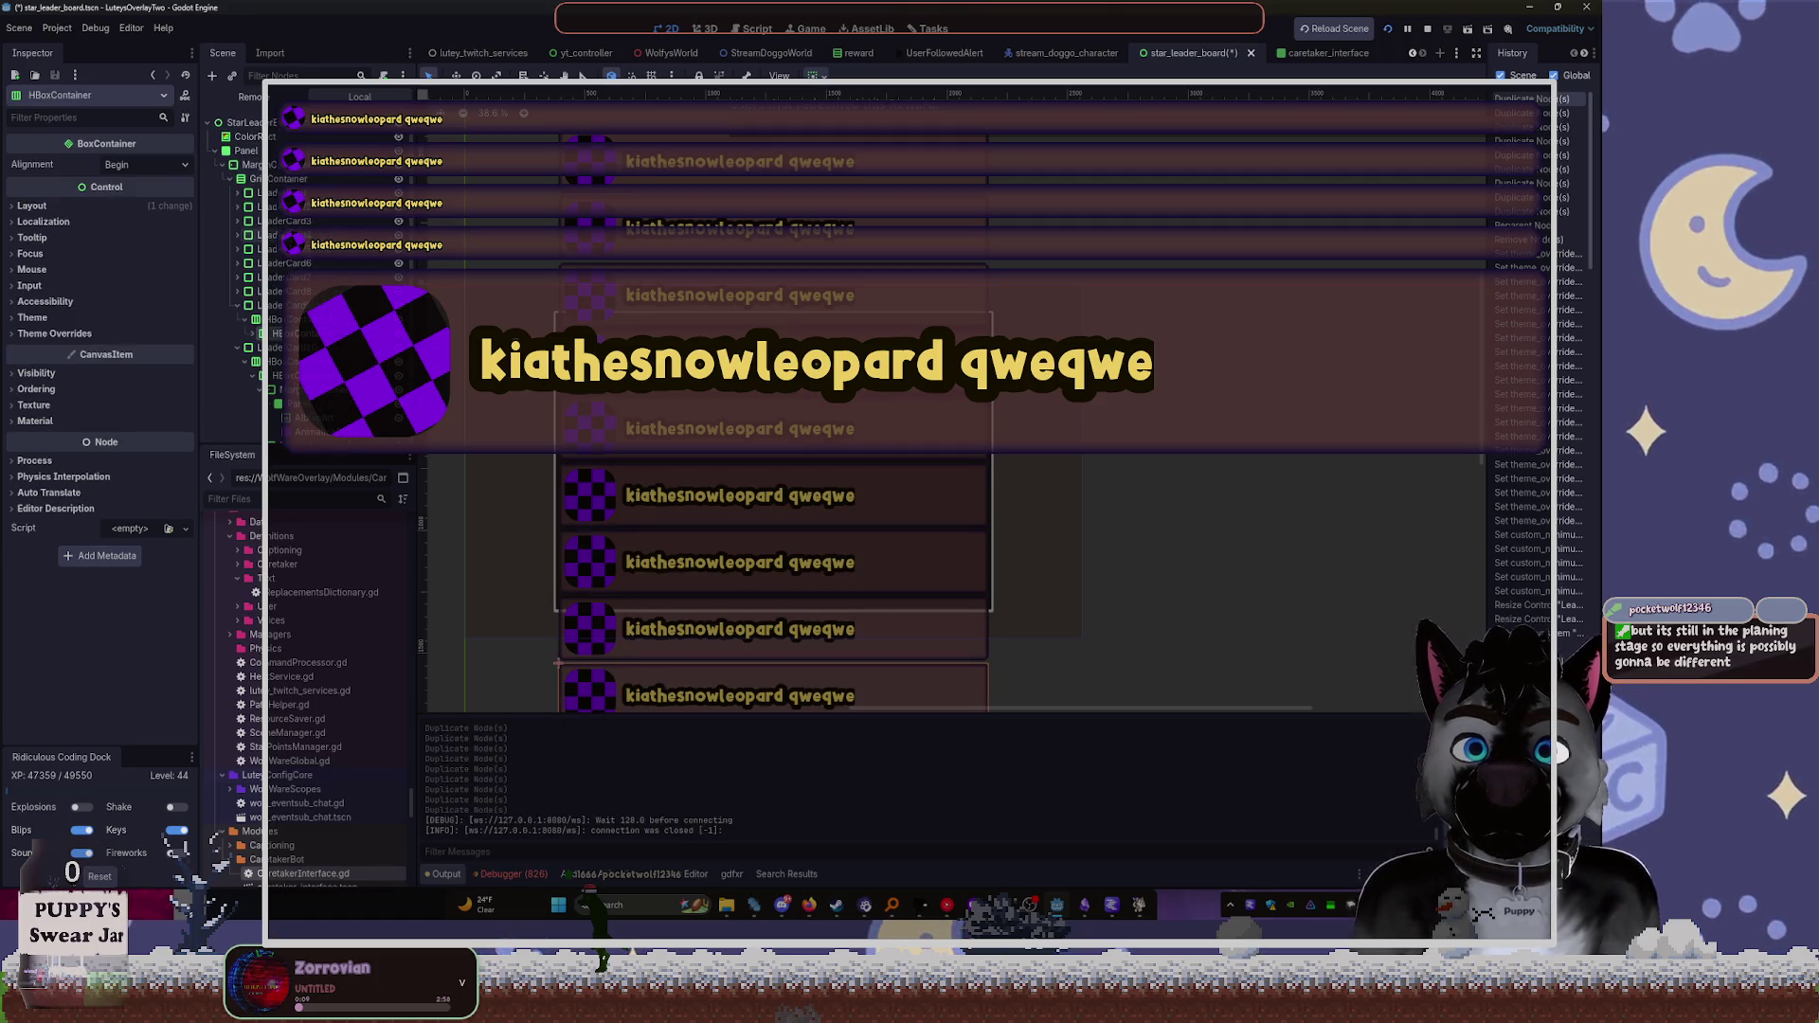
Stretch the background Panel to fill its parent with Full Rect anchors
{"action": "left_click", "coordinate": [284, 178]}
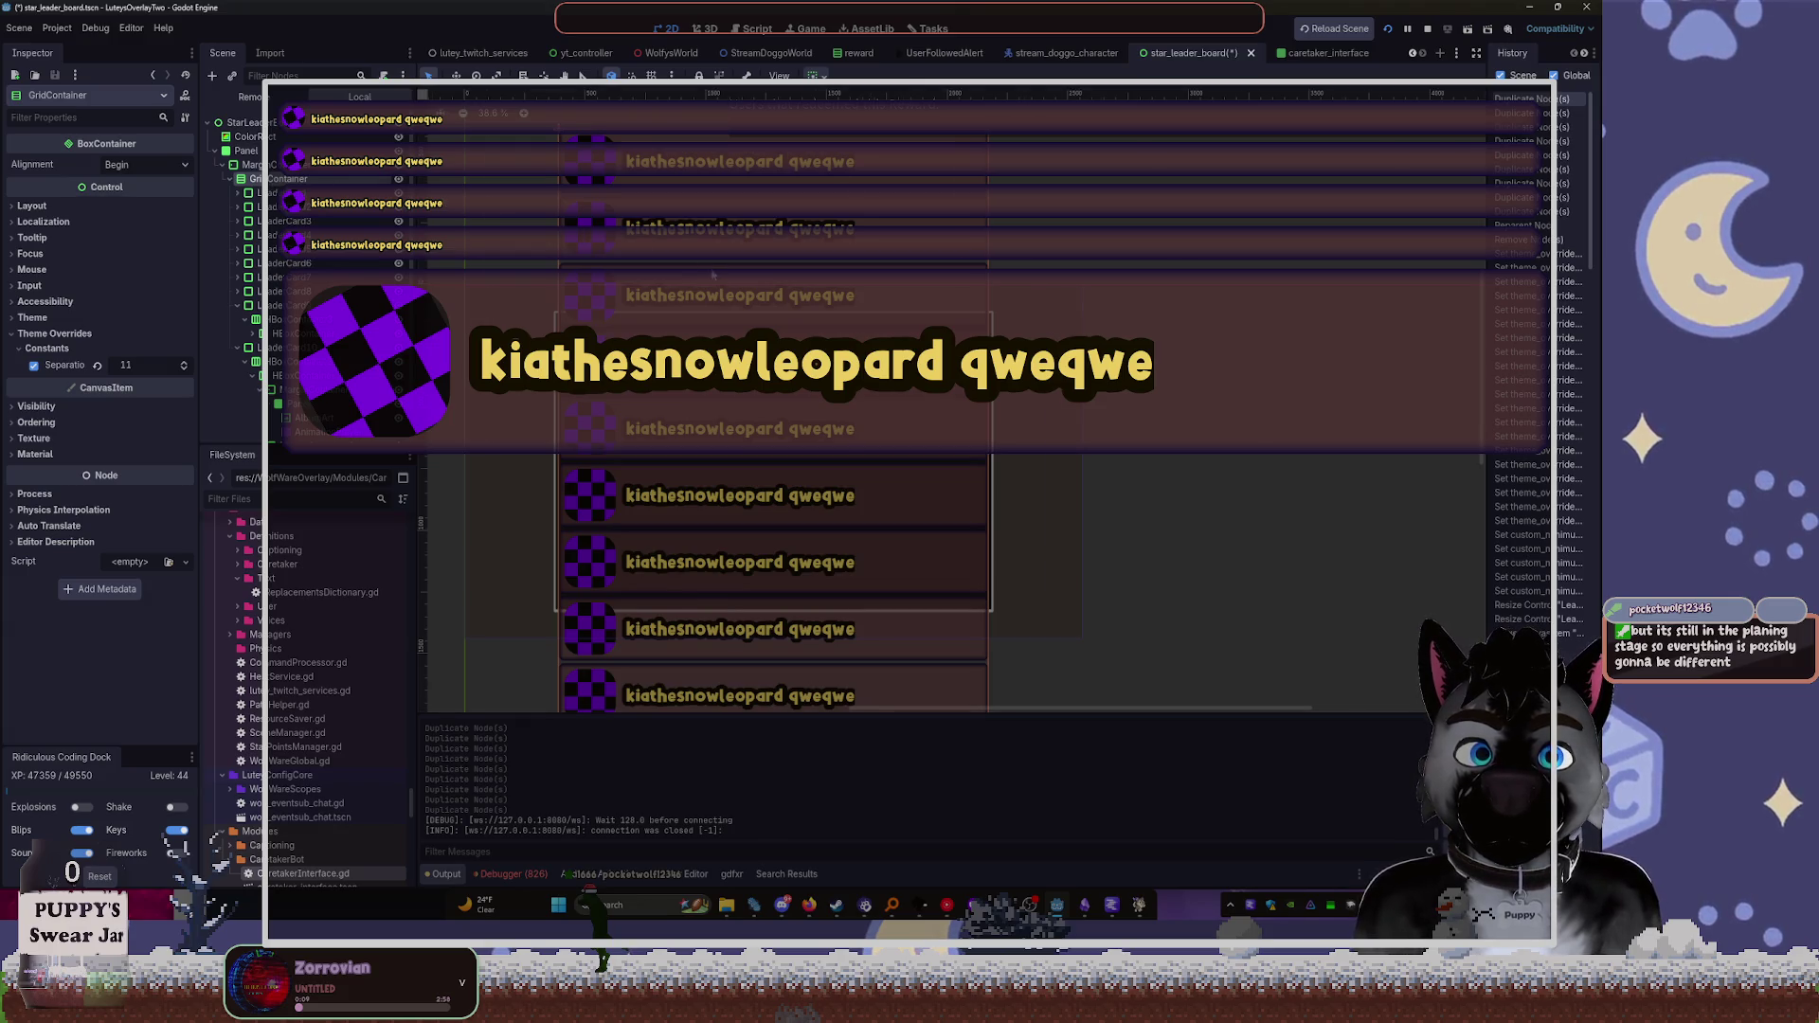
{"action": "scroll", "coordinate": [1222, 588], "scroll_direction": "down", "scroll_amount": 2}
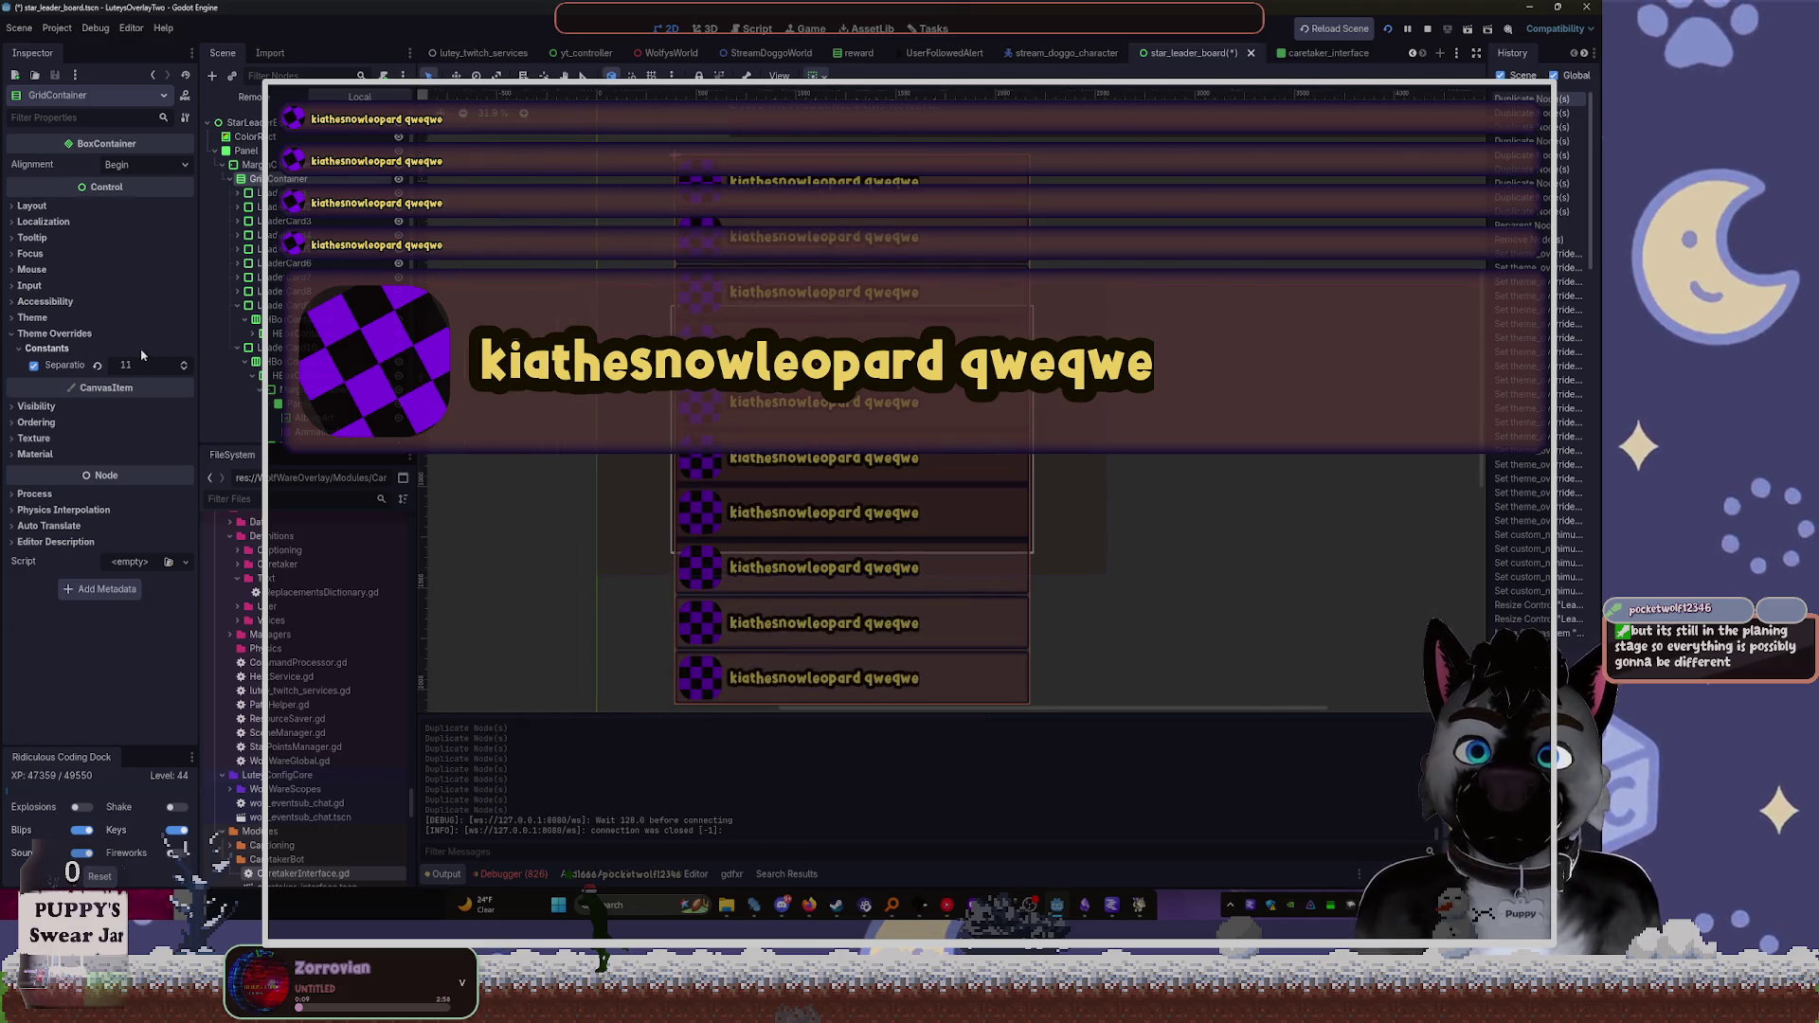
{"action": "left_click", "coordinate": [250, 171]}
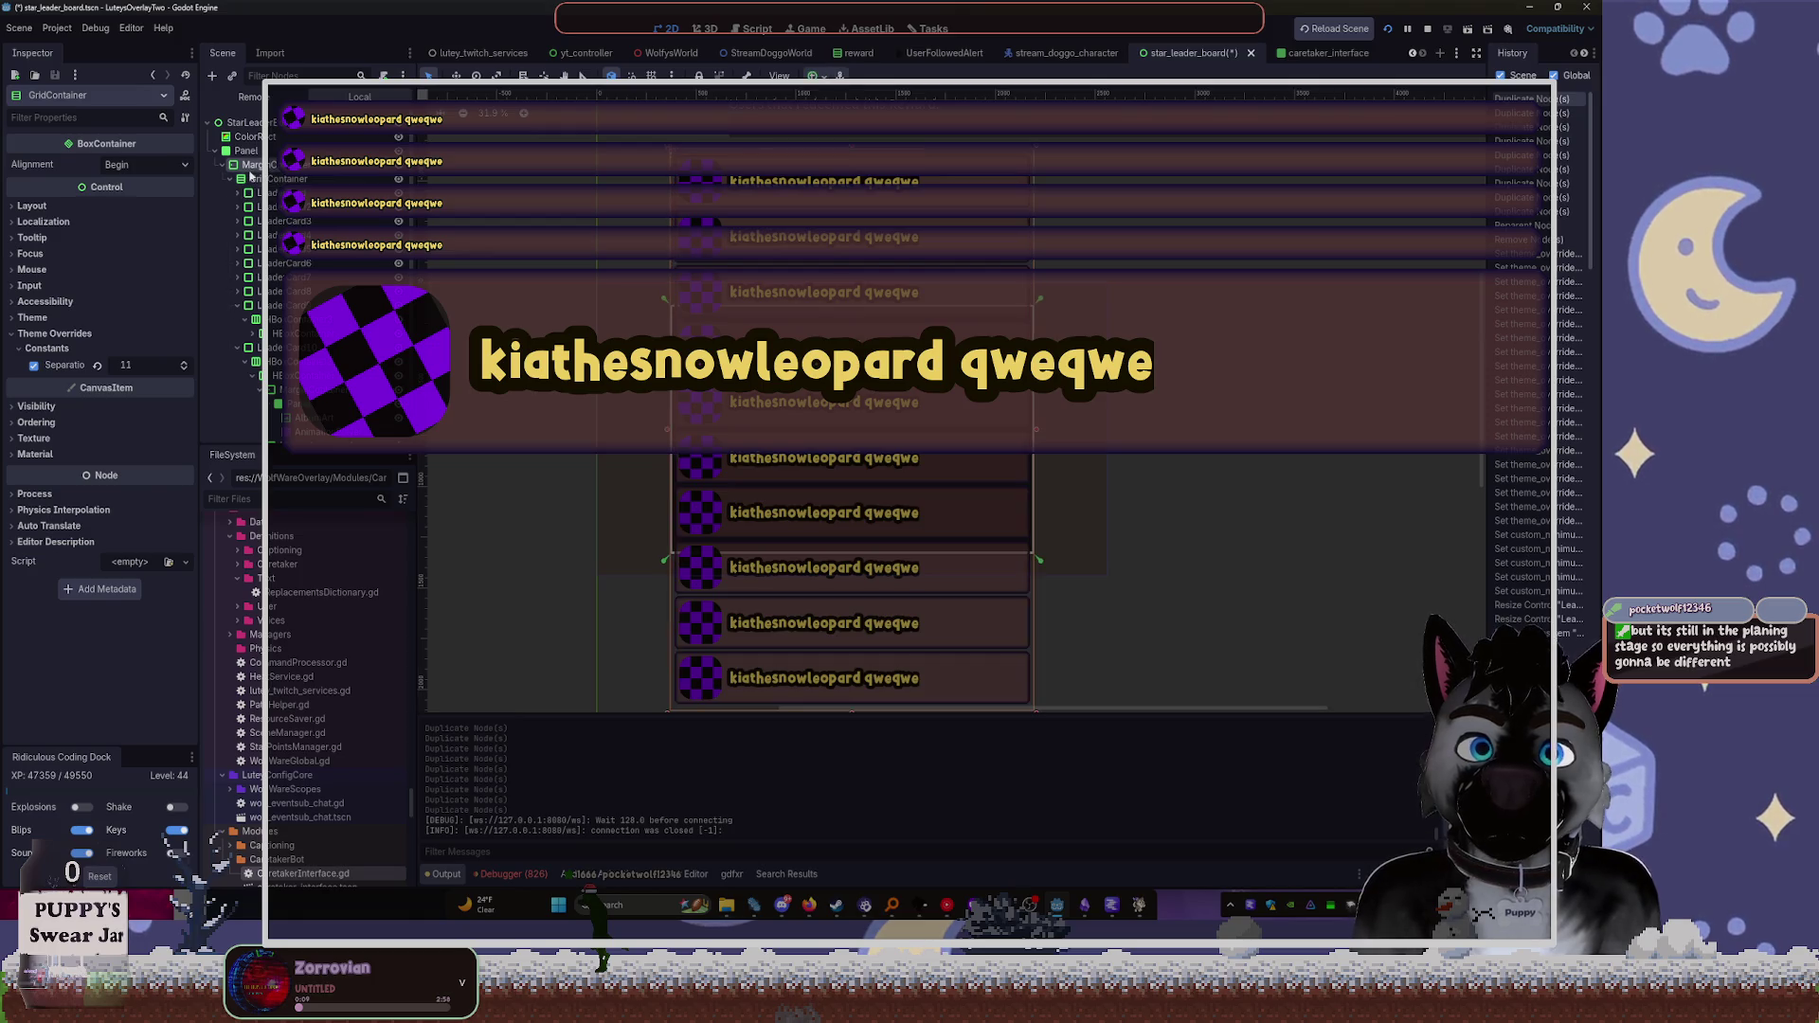
{"action": "left_click", "coordinate": [245, 150]}
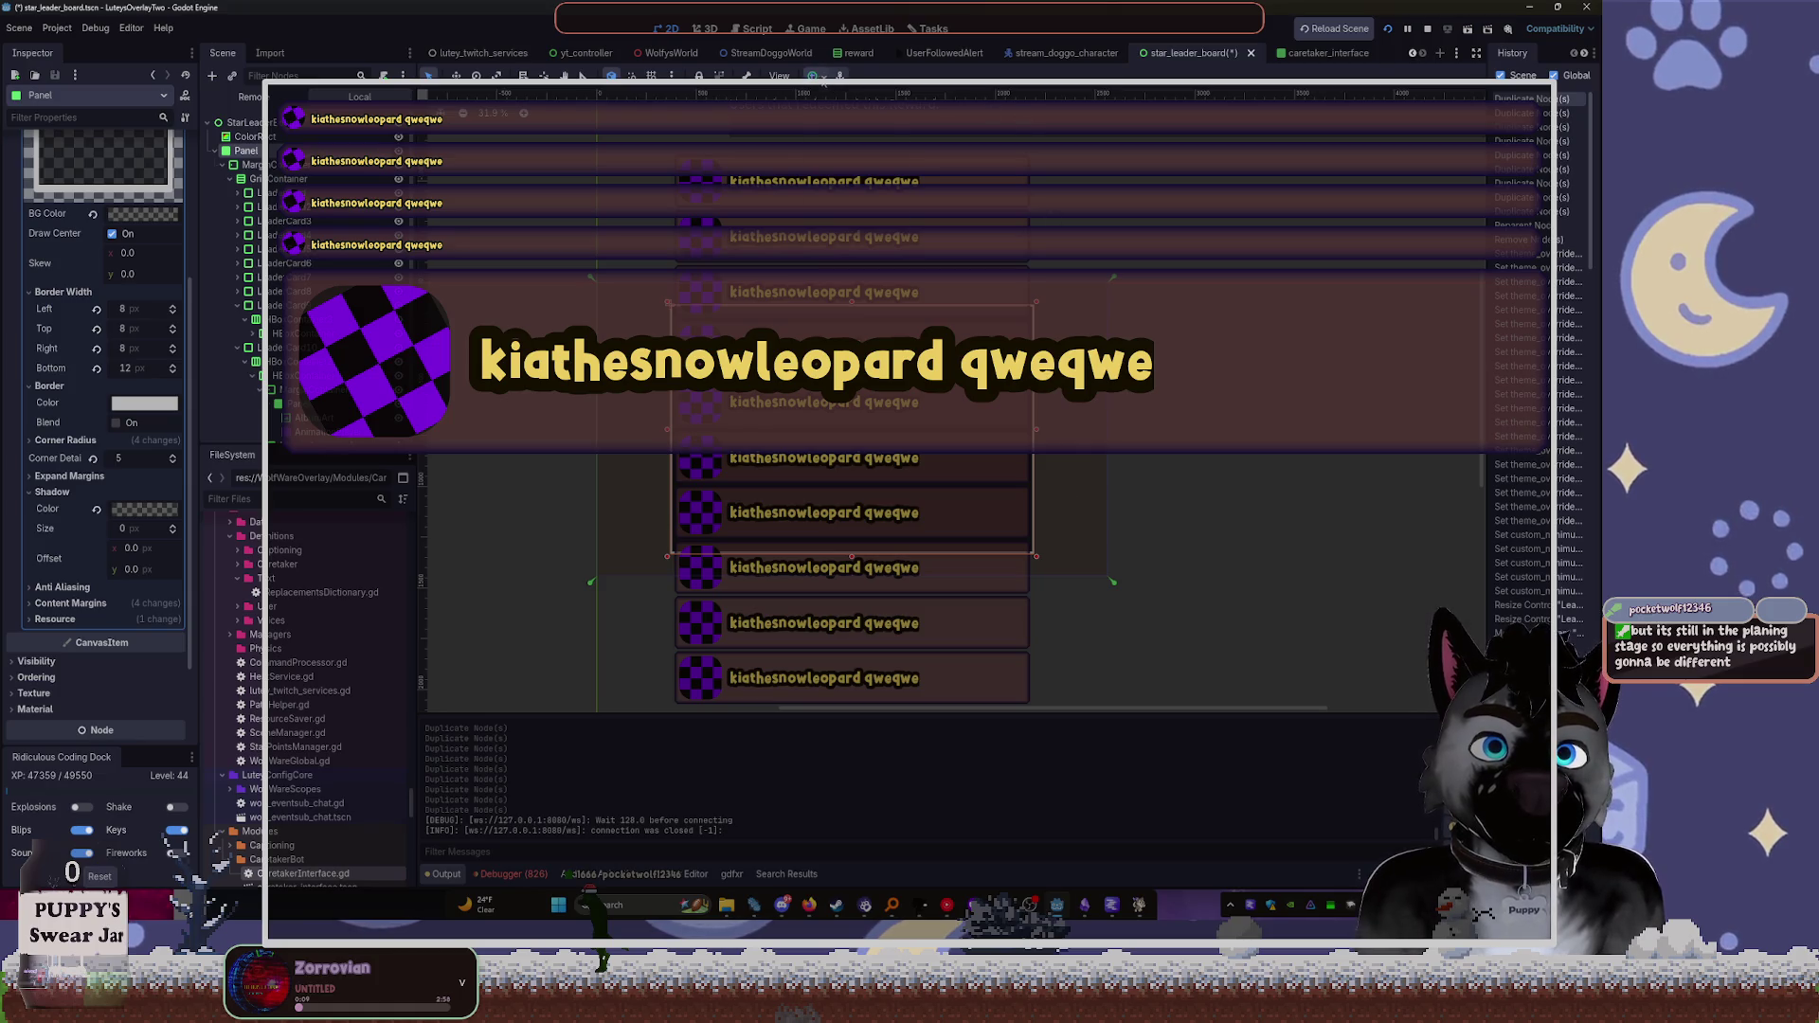
{"action": "key", "text": "ctrl+shift+f"}
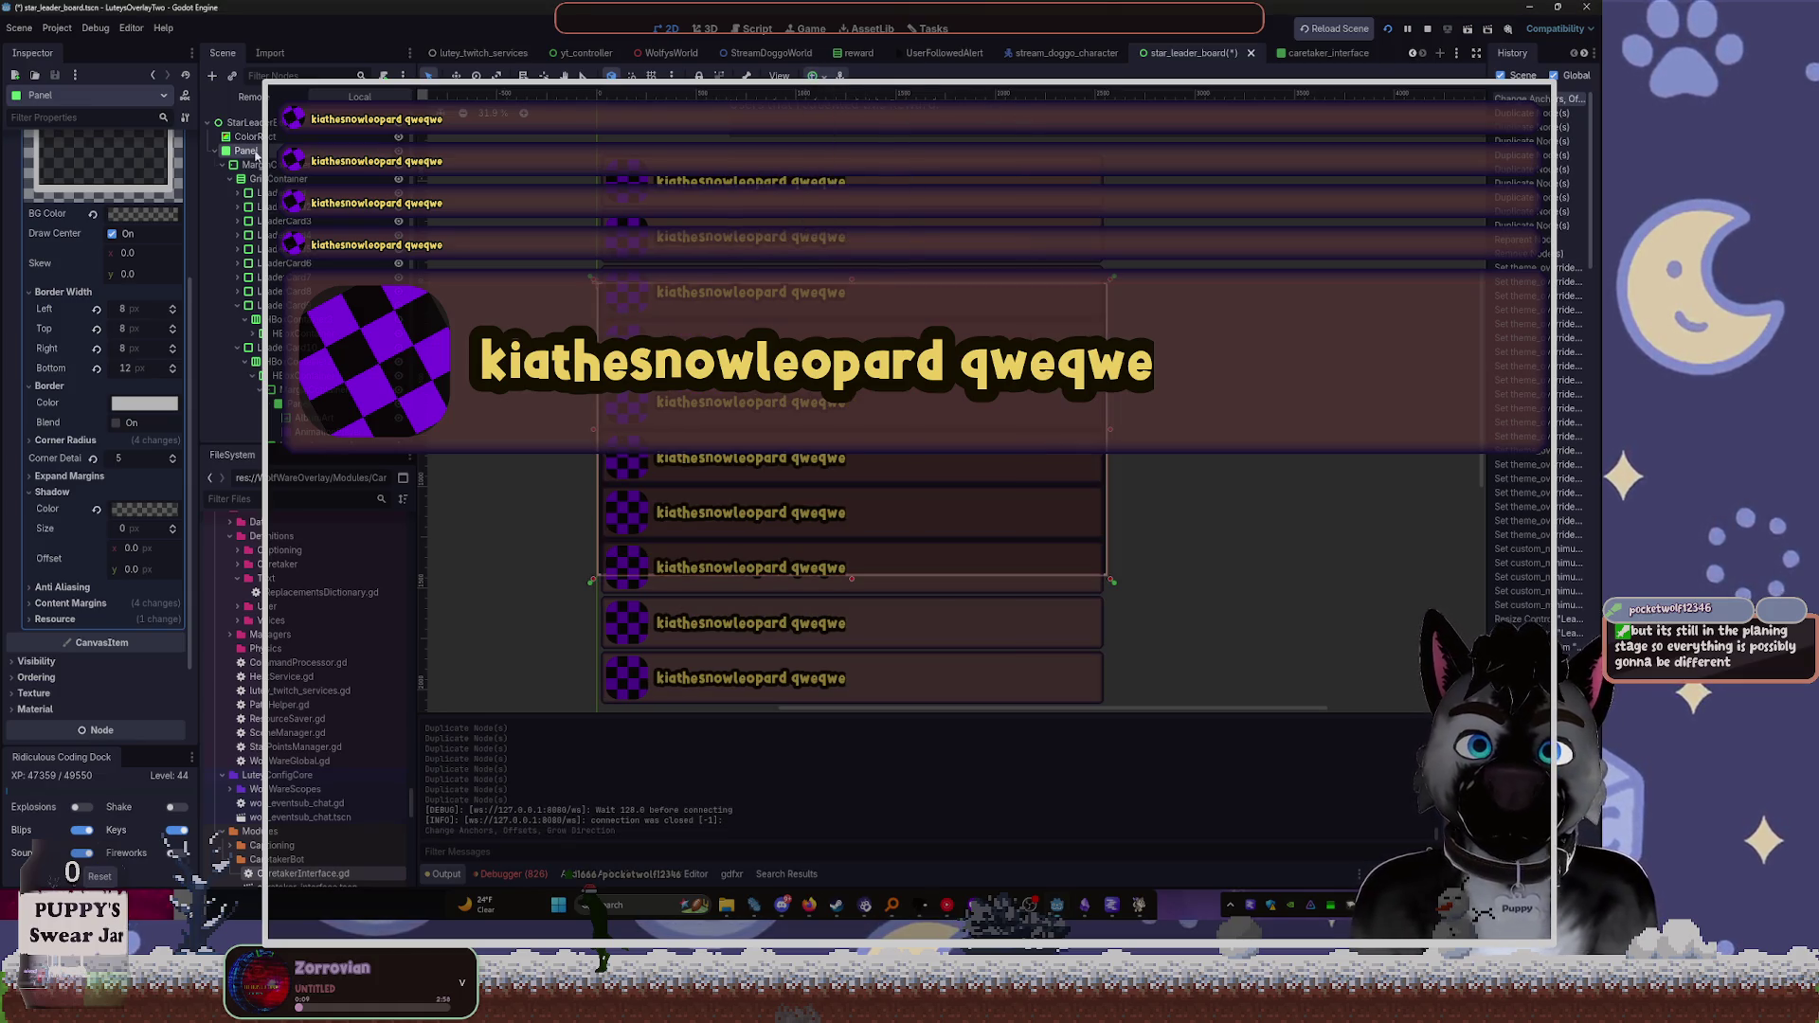
Review the first LeaderCard and select the card container to change its type
{"action": "left_click", "coordinate": [273, 178]}
{"action": "left_click", "coordinate": [273, 192]}
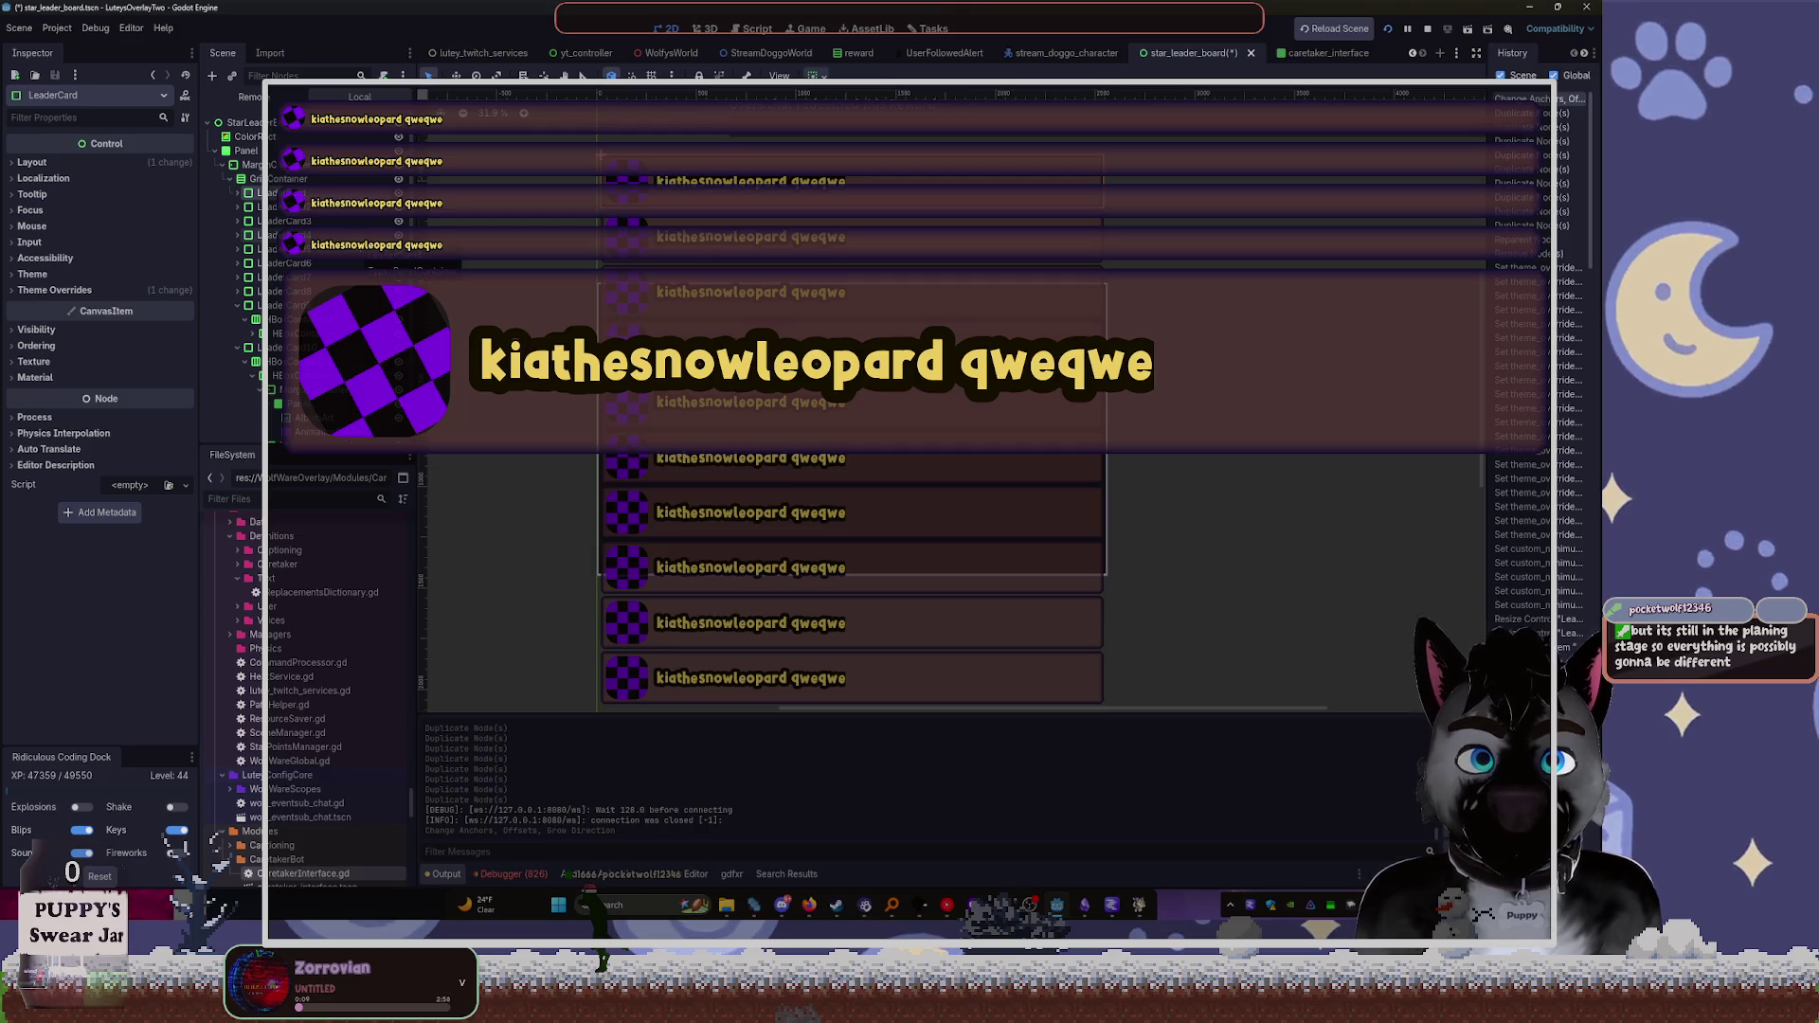
{"action": "left_click", "coordinate": [258, 180]}
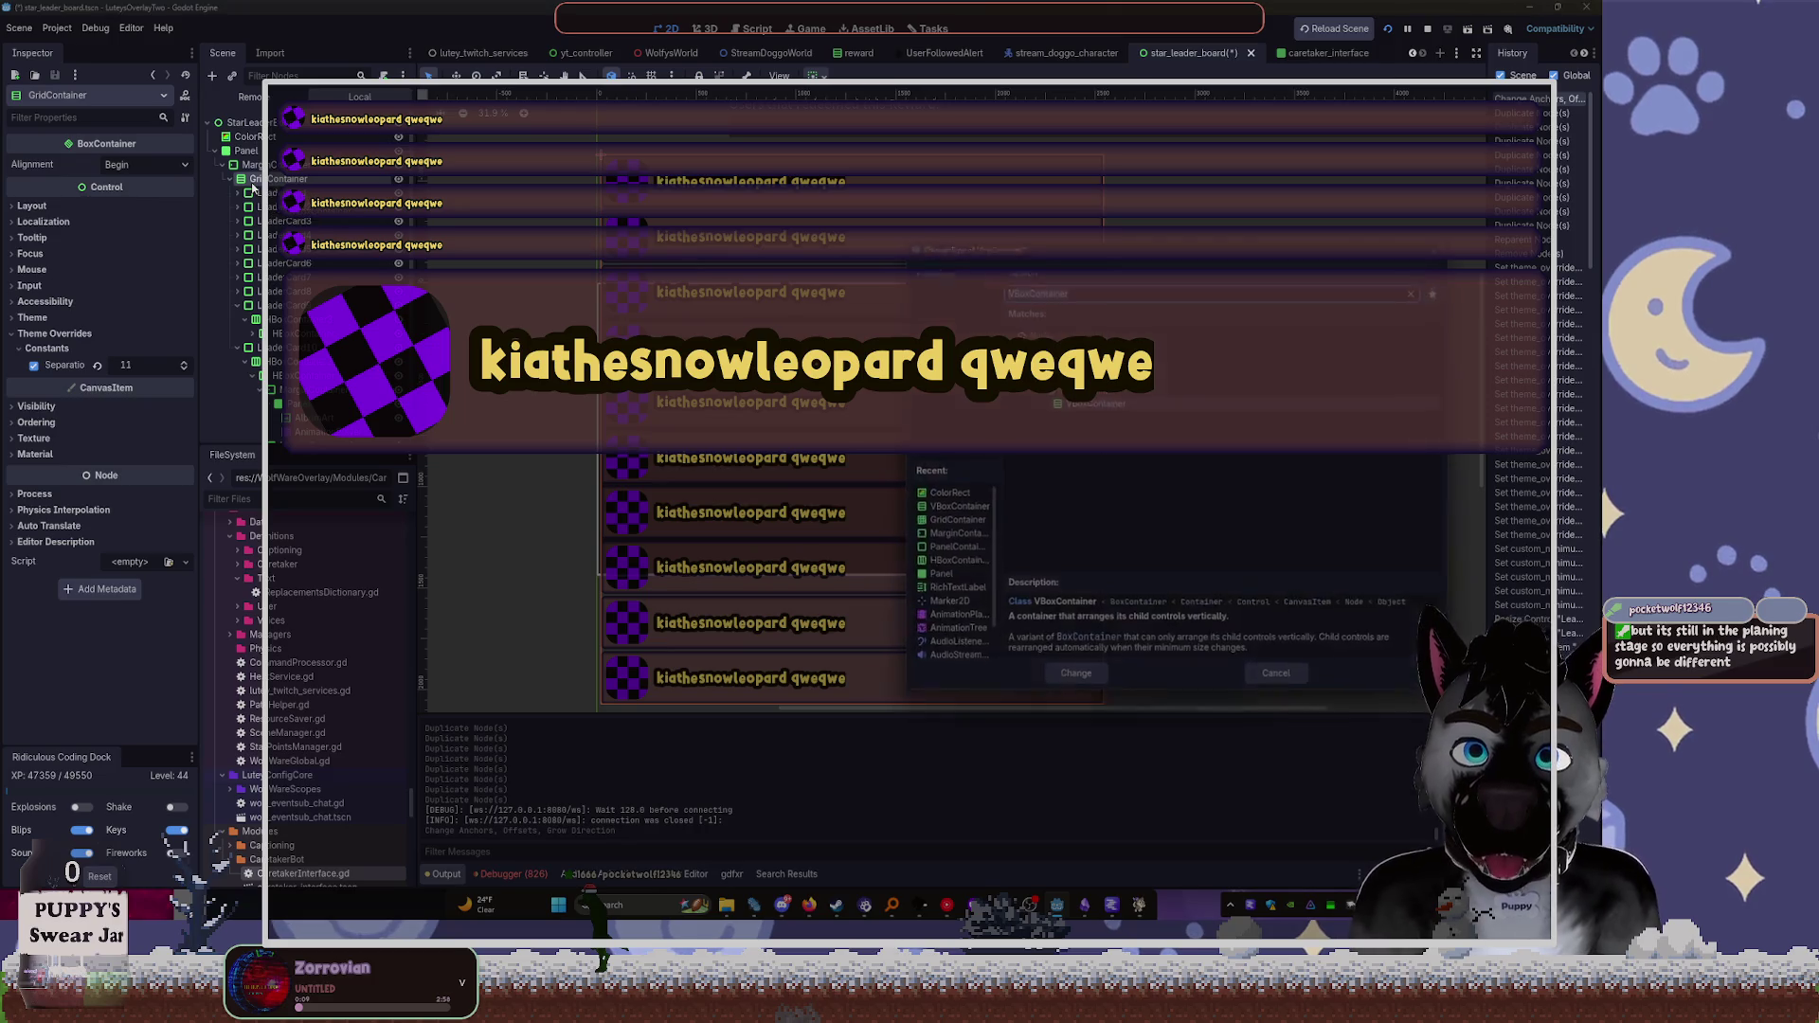
Convert the card container to a GridContainer with 2 columns and expand the first LeaderCard's children
{"action": "type", "text": "gridc"}
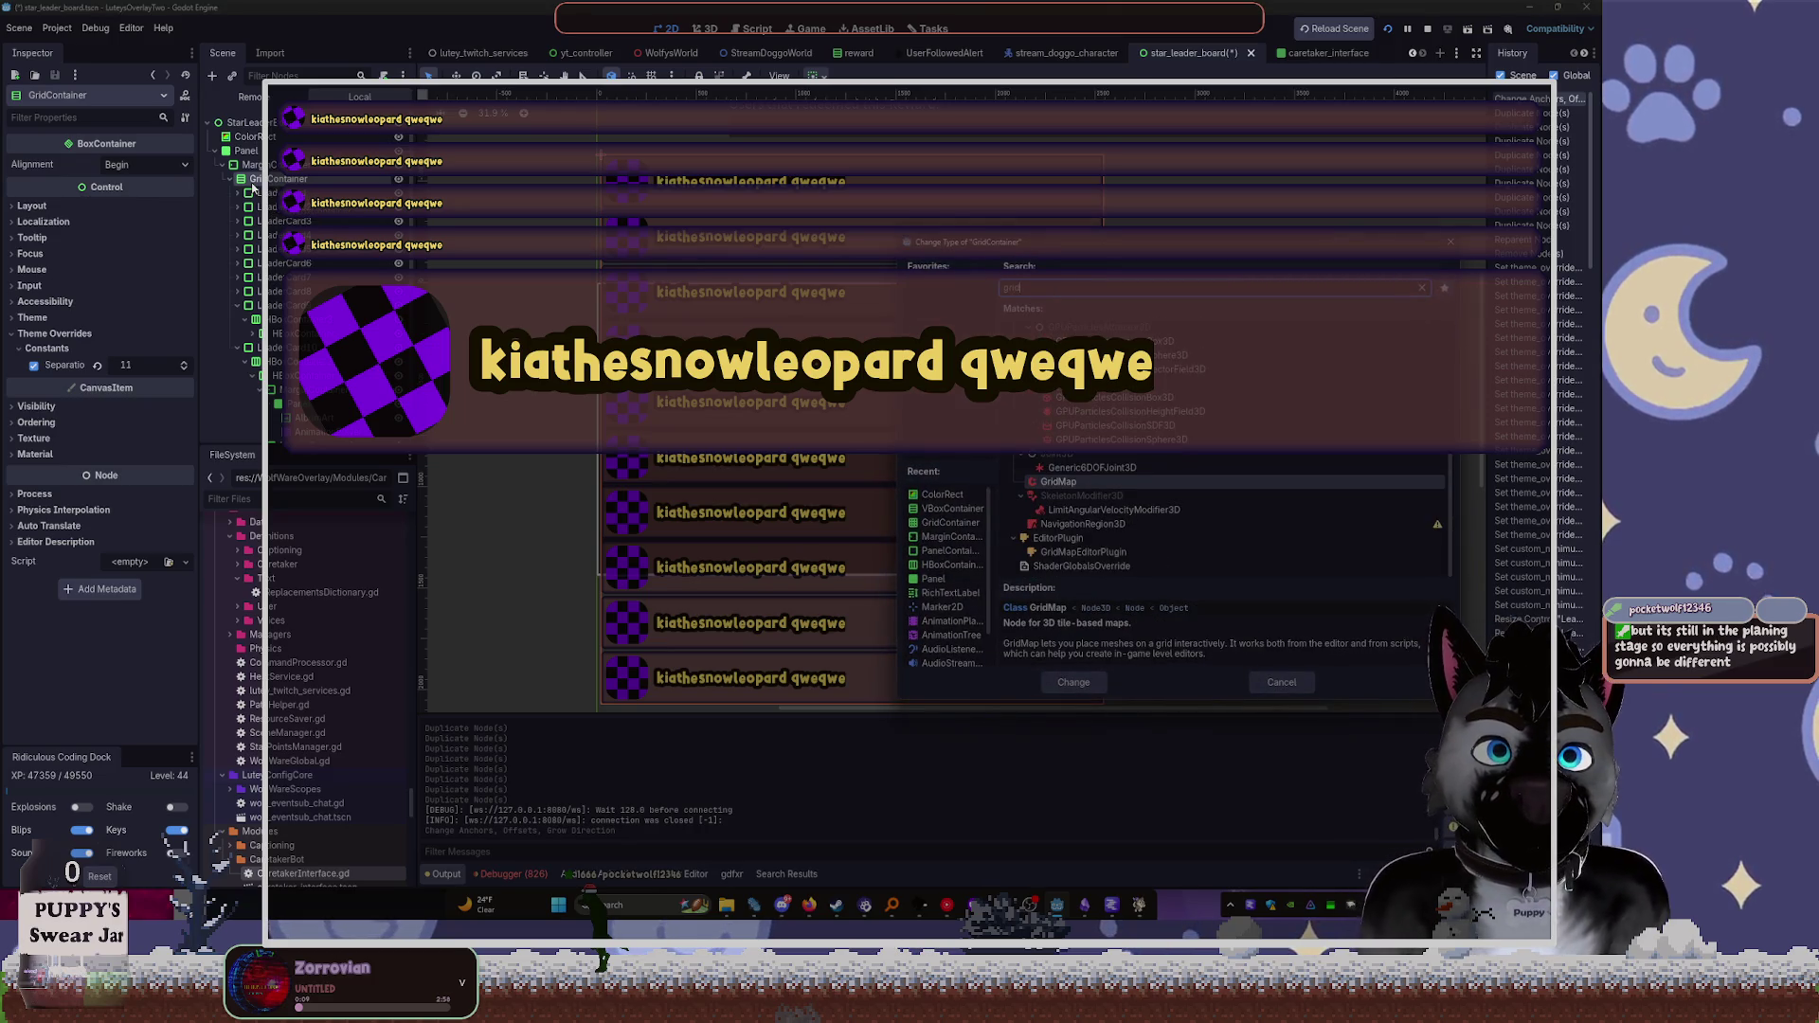
{"action": "key", "text": "Return"}
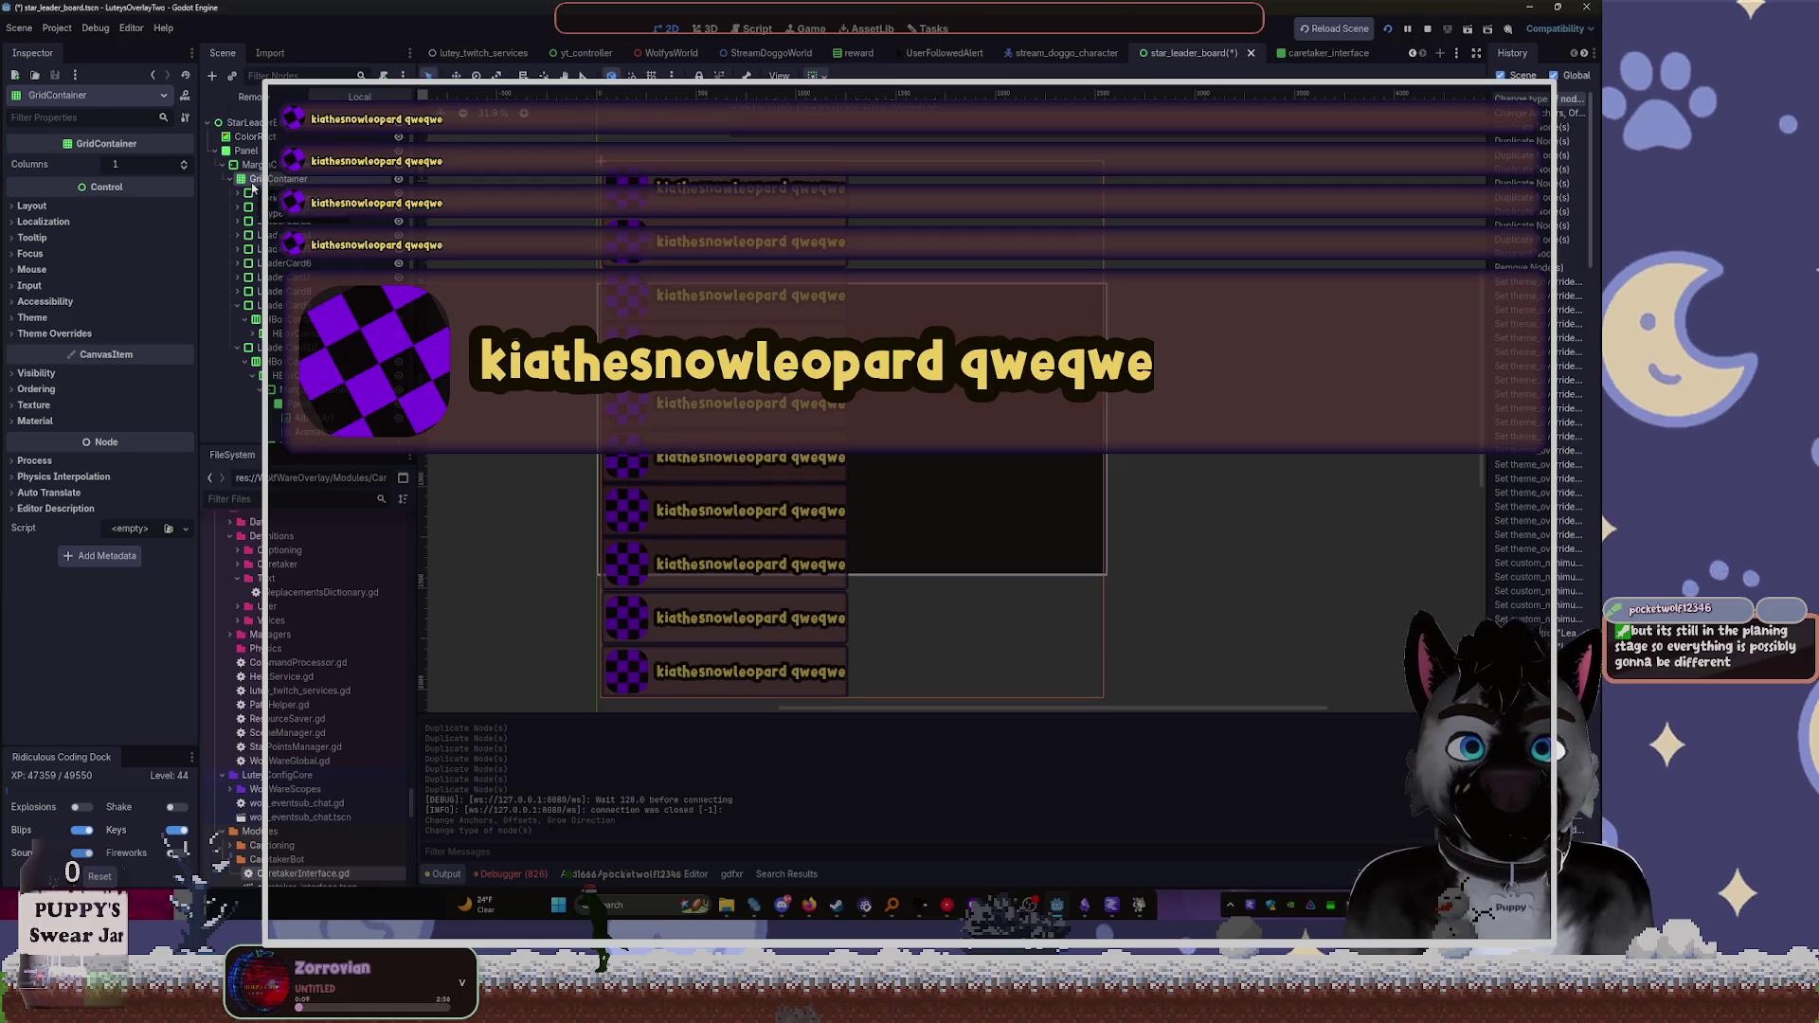
{"action": "left_click", "coordinate": [185, 165]}
{"action": "scroll", "coordinate": [872, 392], "scroll_direction": "up", "scroll_amount": 3}
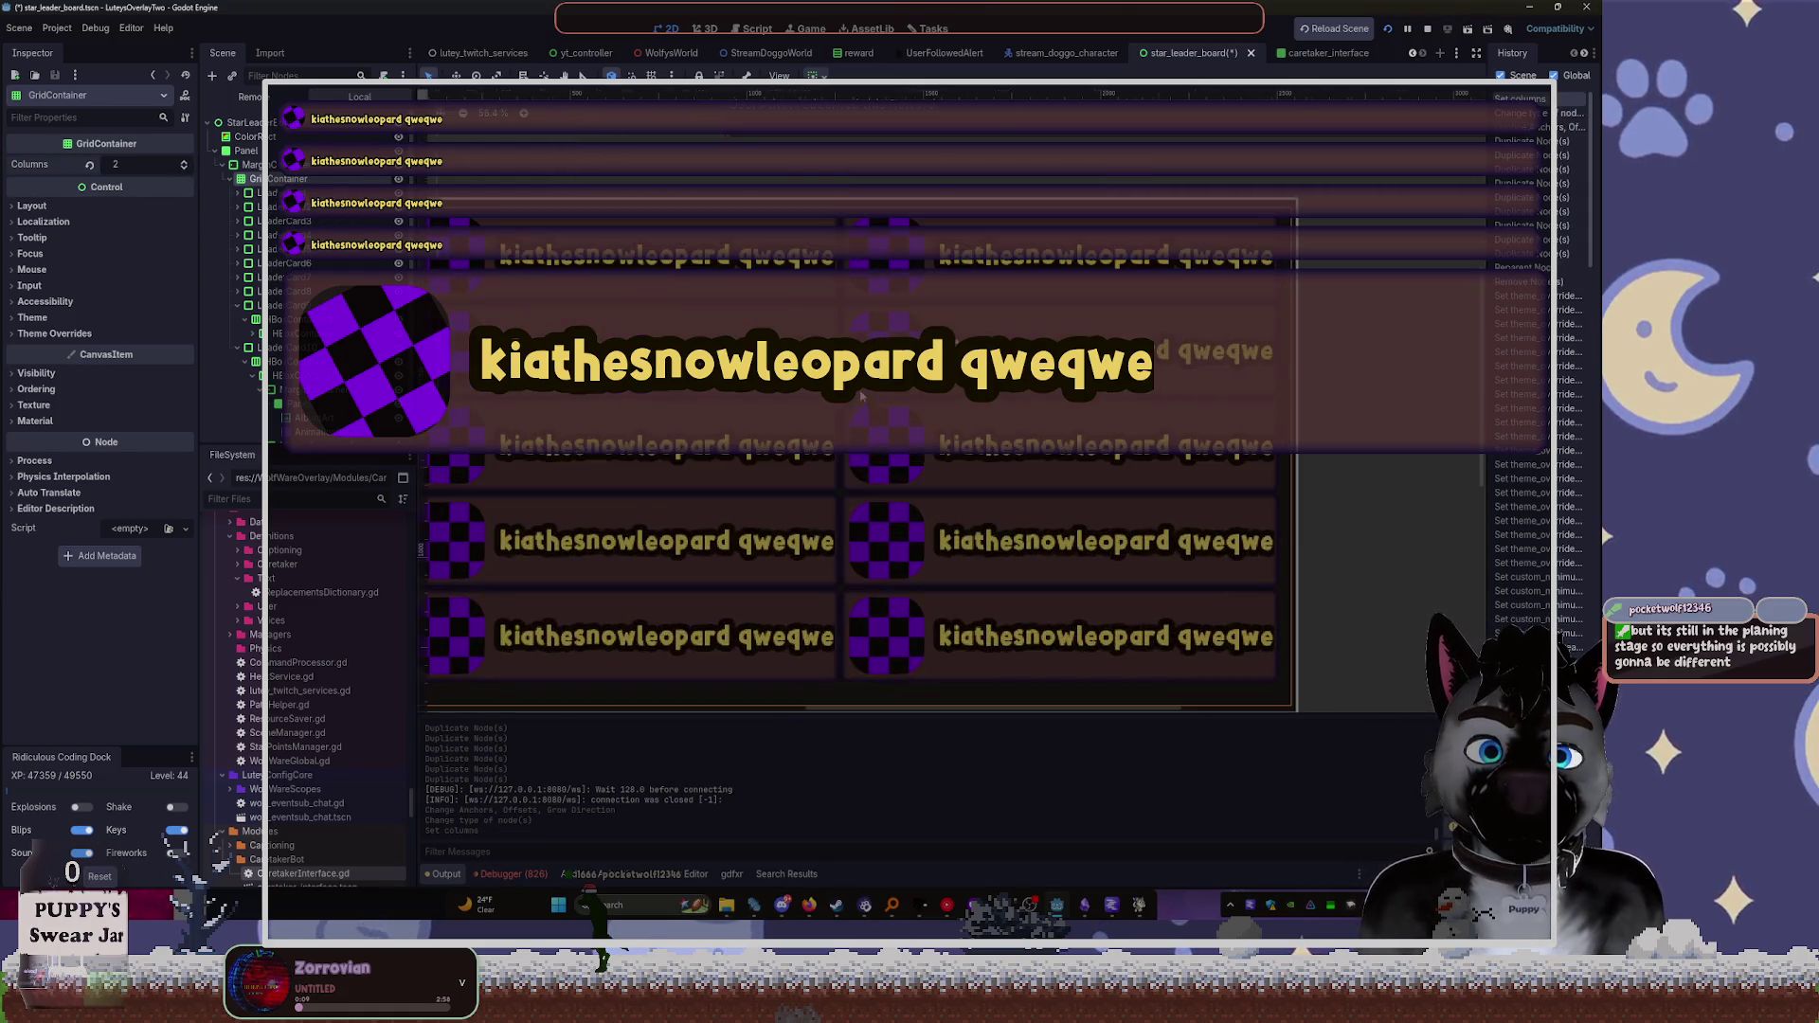
{"action": "scroll", "coordinate": [853, 343], "scroll_direction": "down", "scroll_amount": 2}
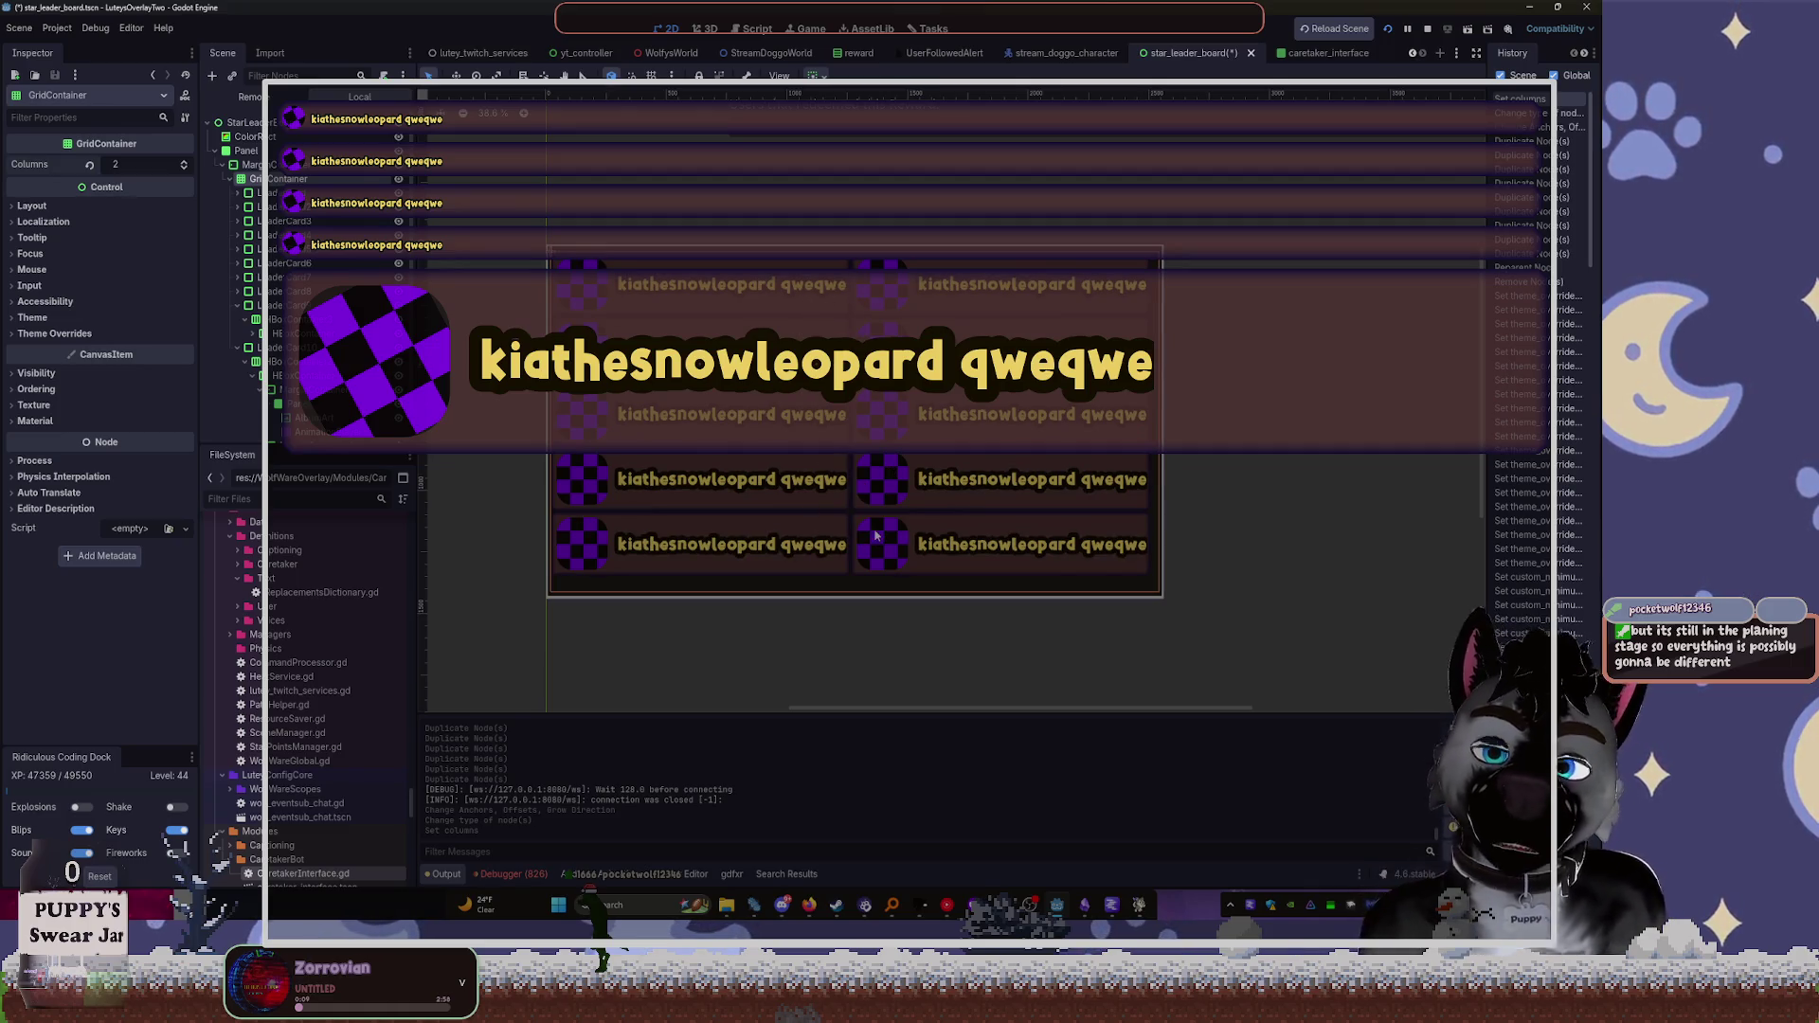
{"action": "left_click", "coordinate": [271, 221]}
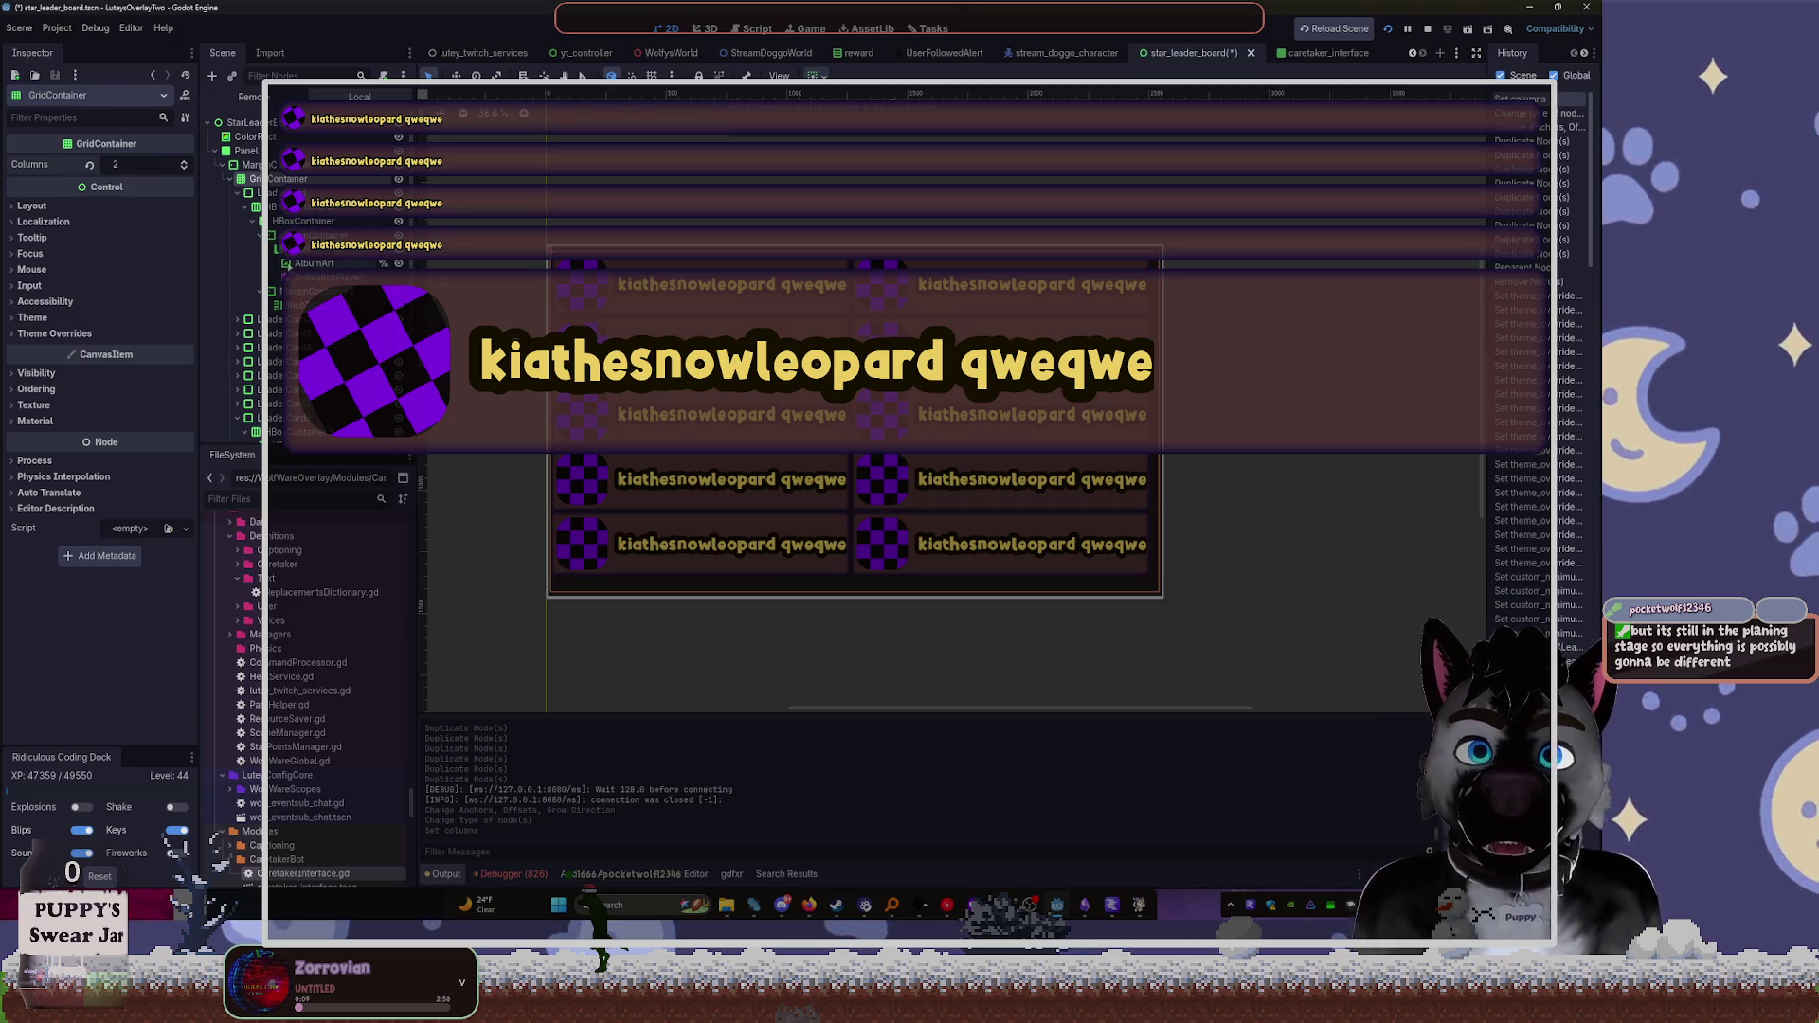
Try pasting nodes into the first card's margin container, then undo the paste
{"action": "left_click", "coordinate": [623, 297]}
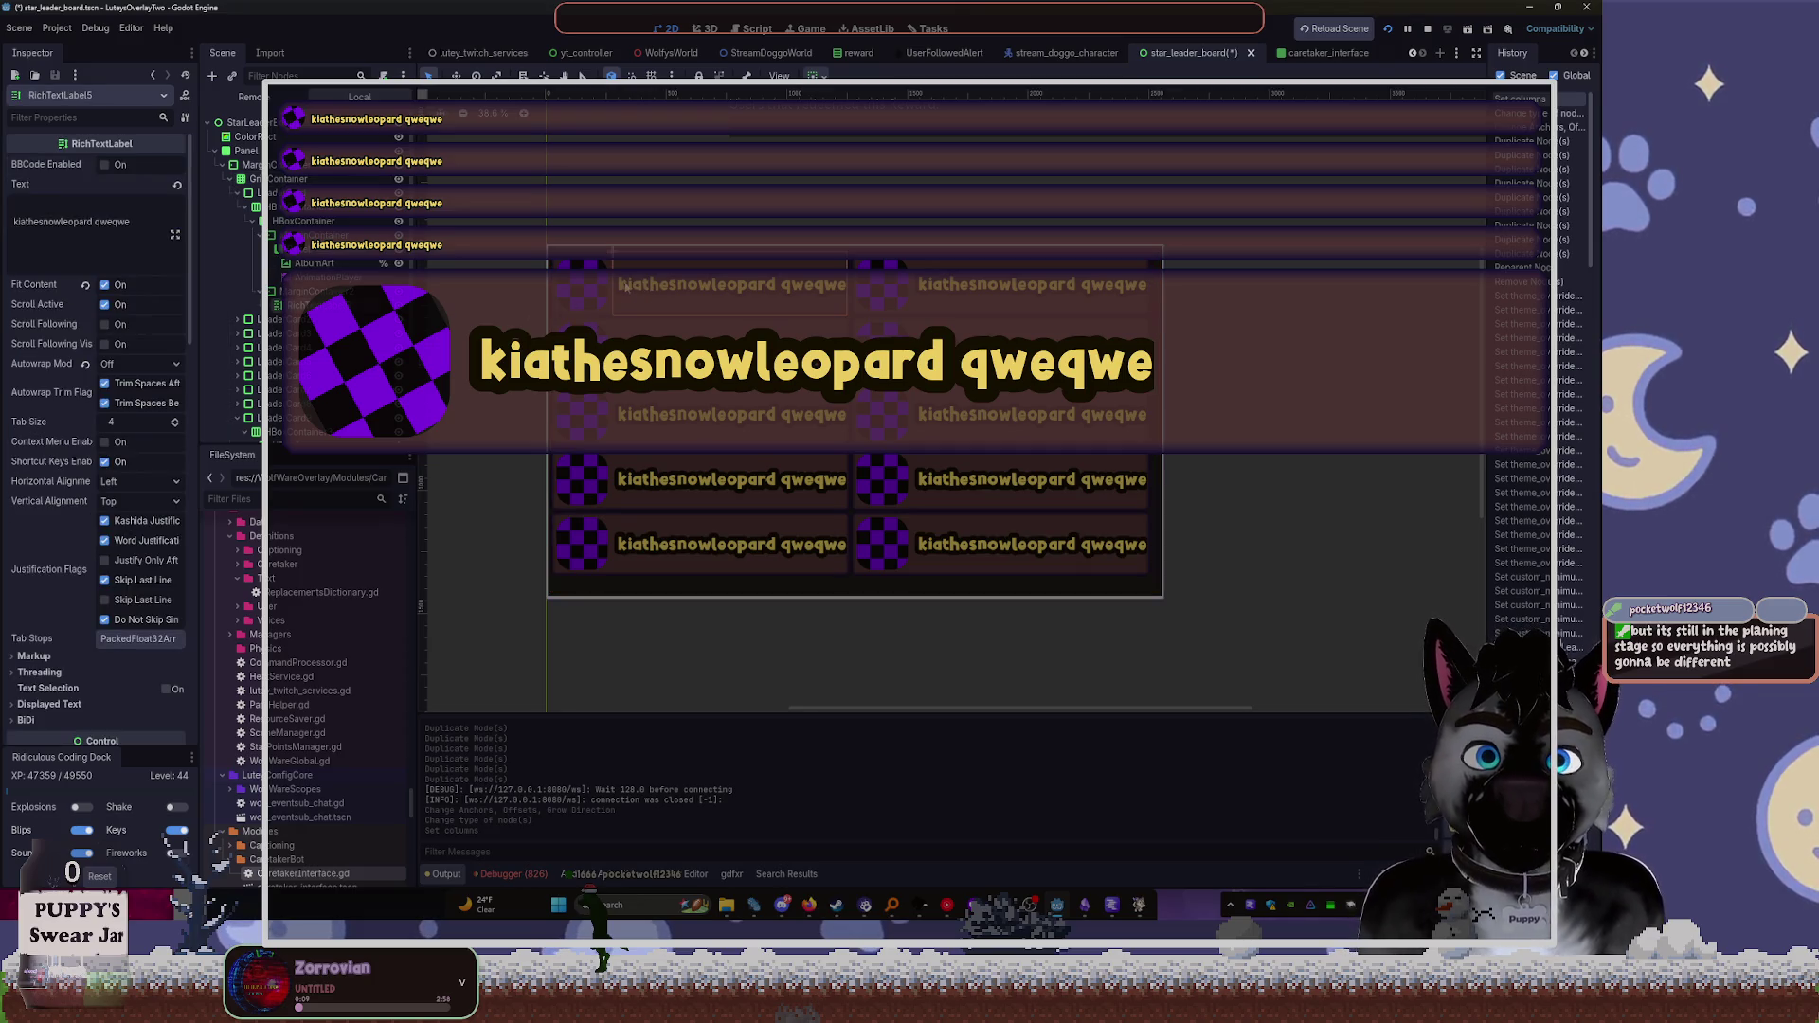
{"action": "left_click", "coordinate": [284, 290]}
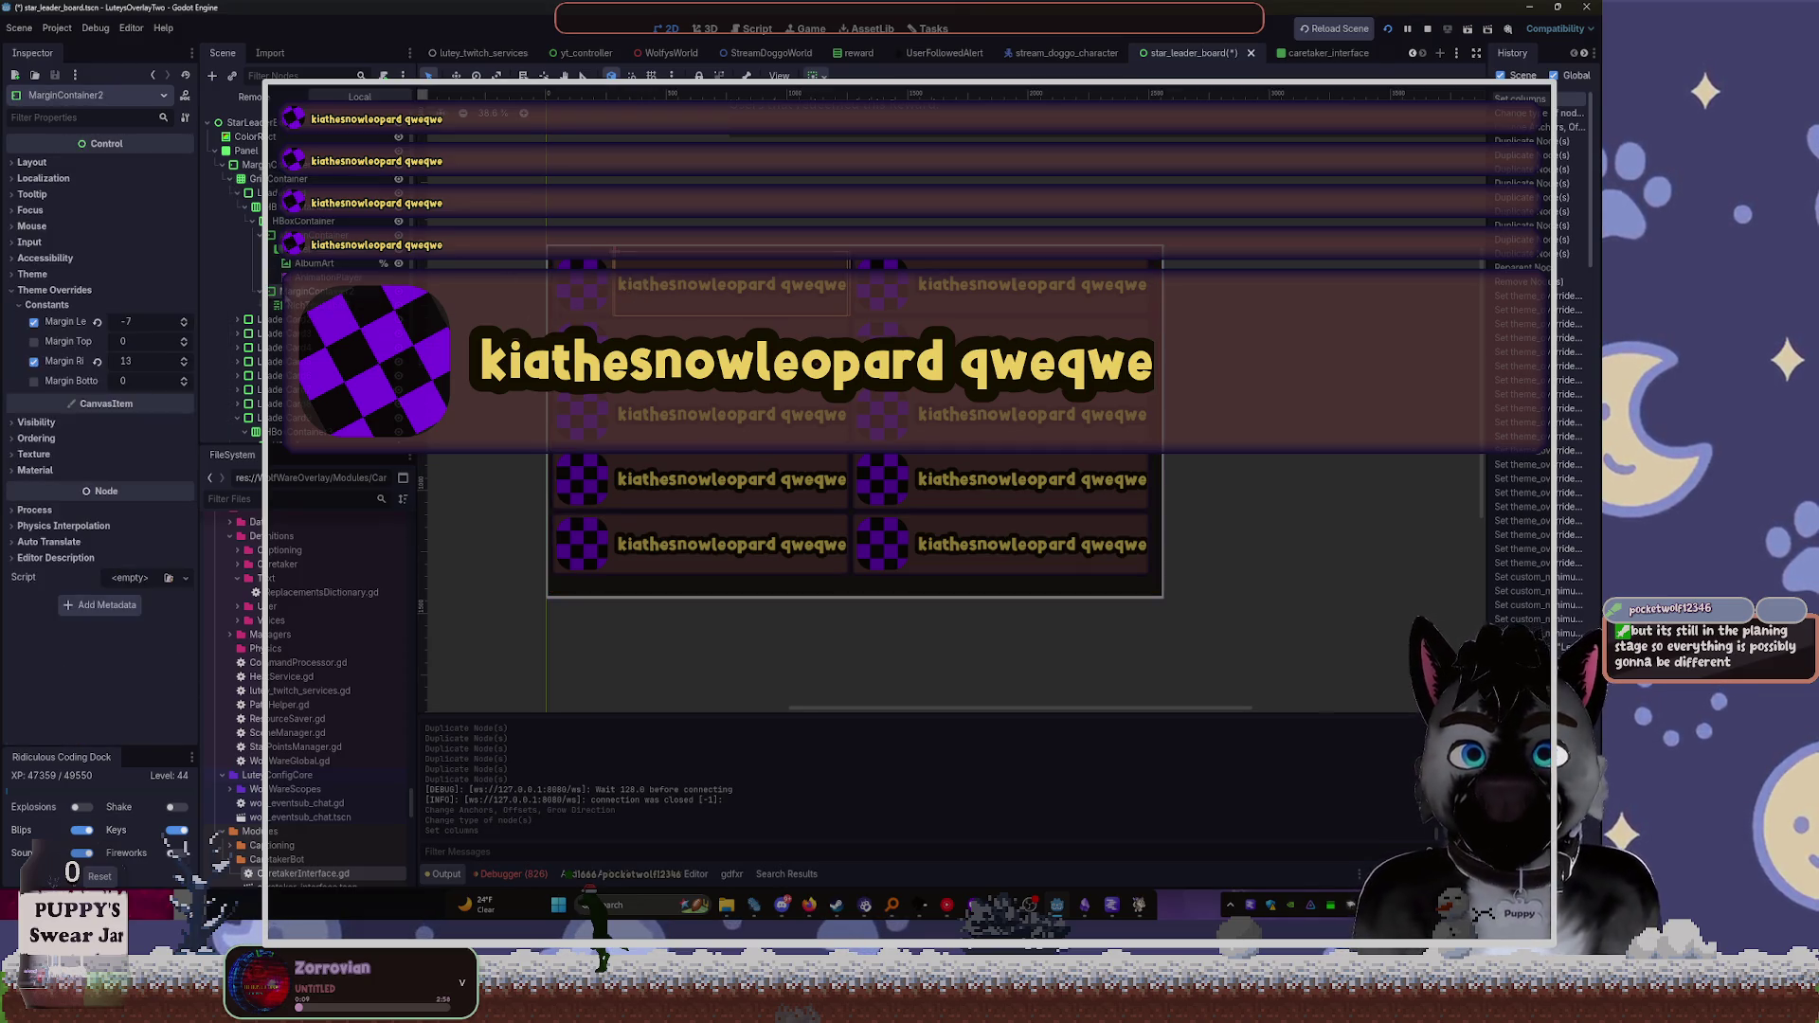
{"action": "left_click", "coordinate": [271, 249]}
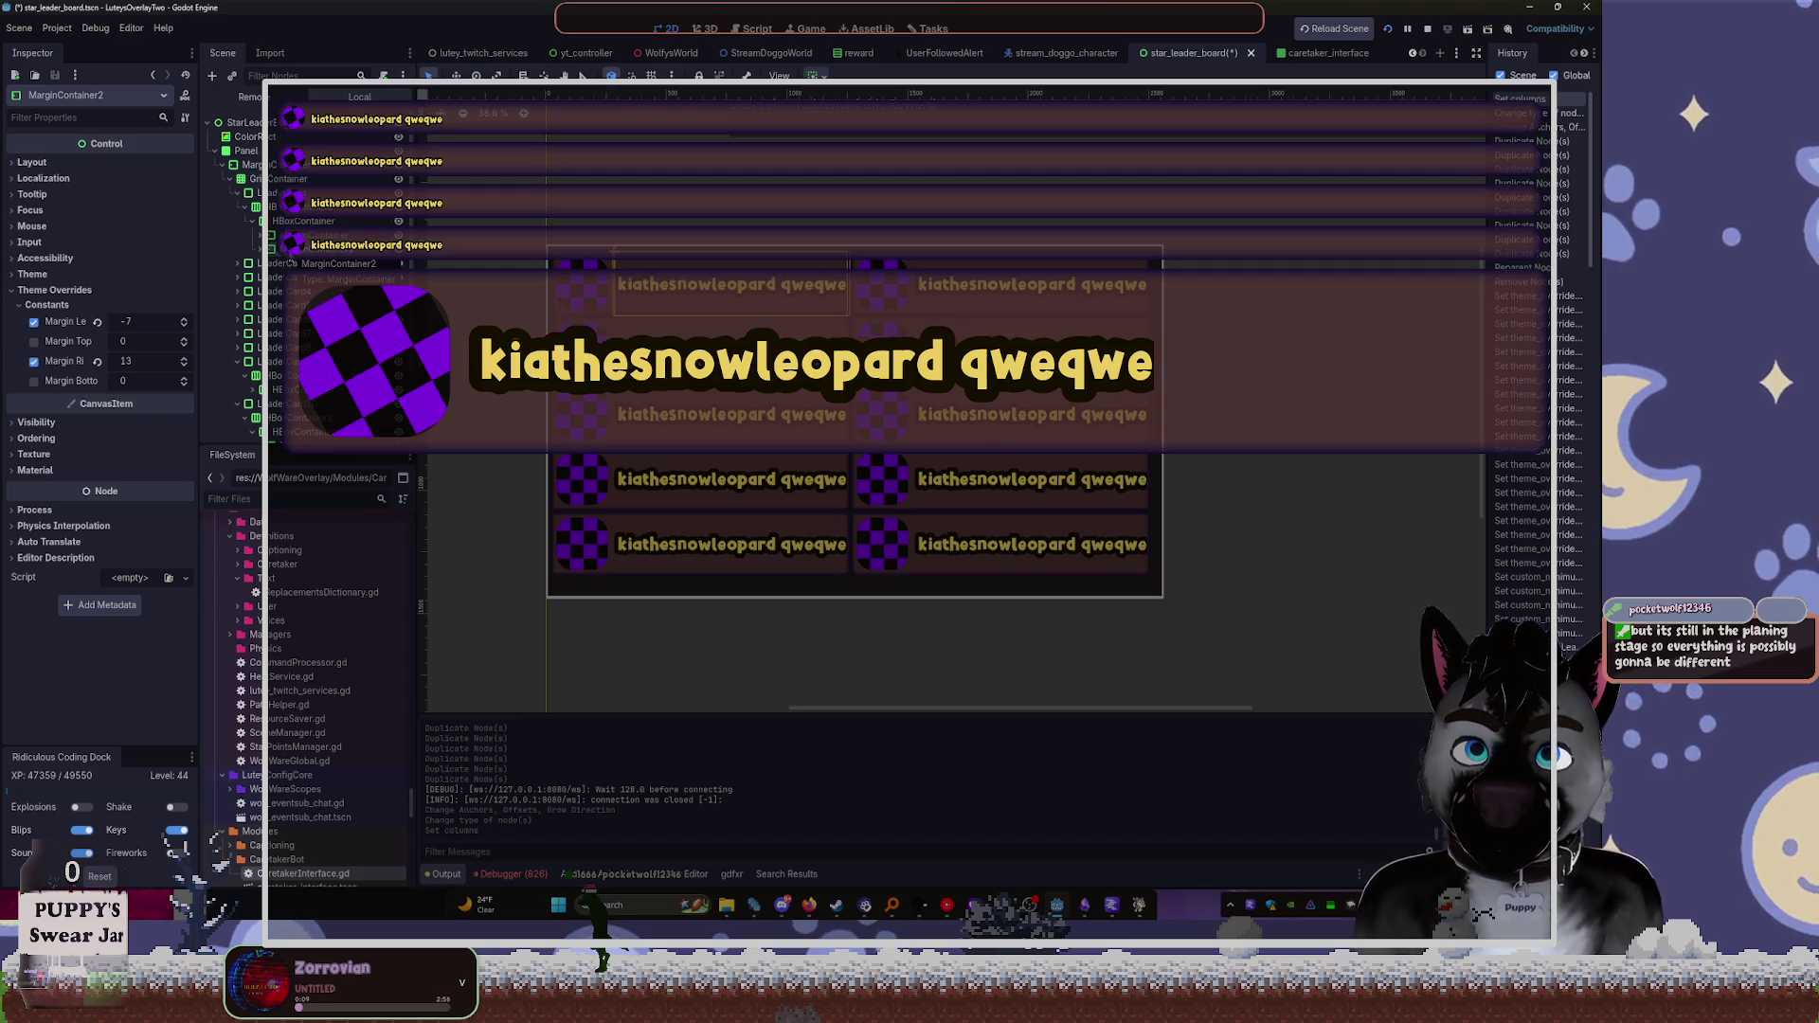
{"action": "key", "text": "ctrl+v"}
{"action": "key", "text": "ctrl+z"}
Reparent the second margin container, then clear and restore the name label's text
{"action": "left_click", "coordinate": [259, 249]}
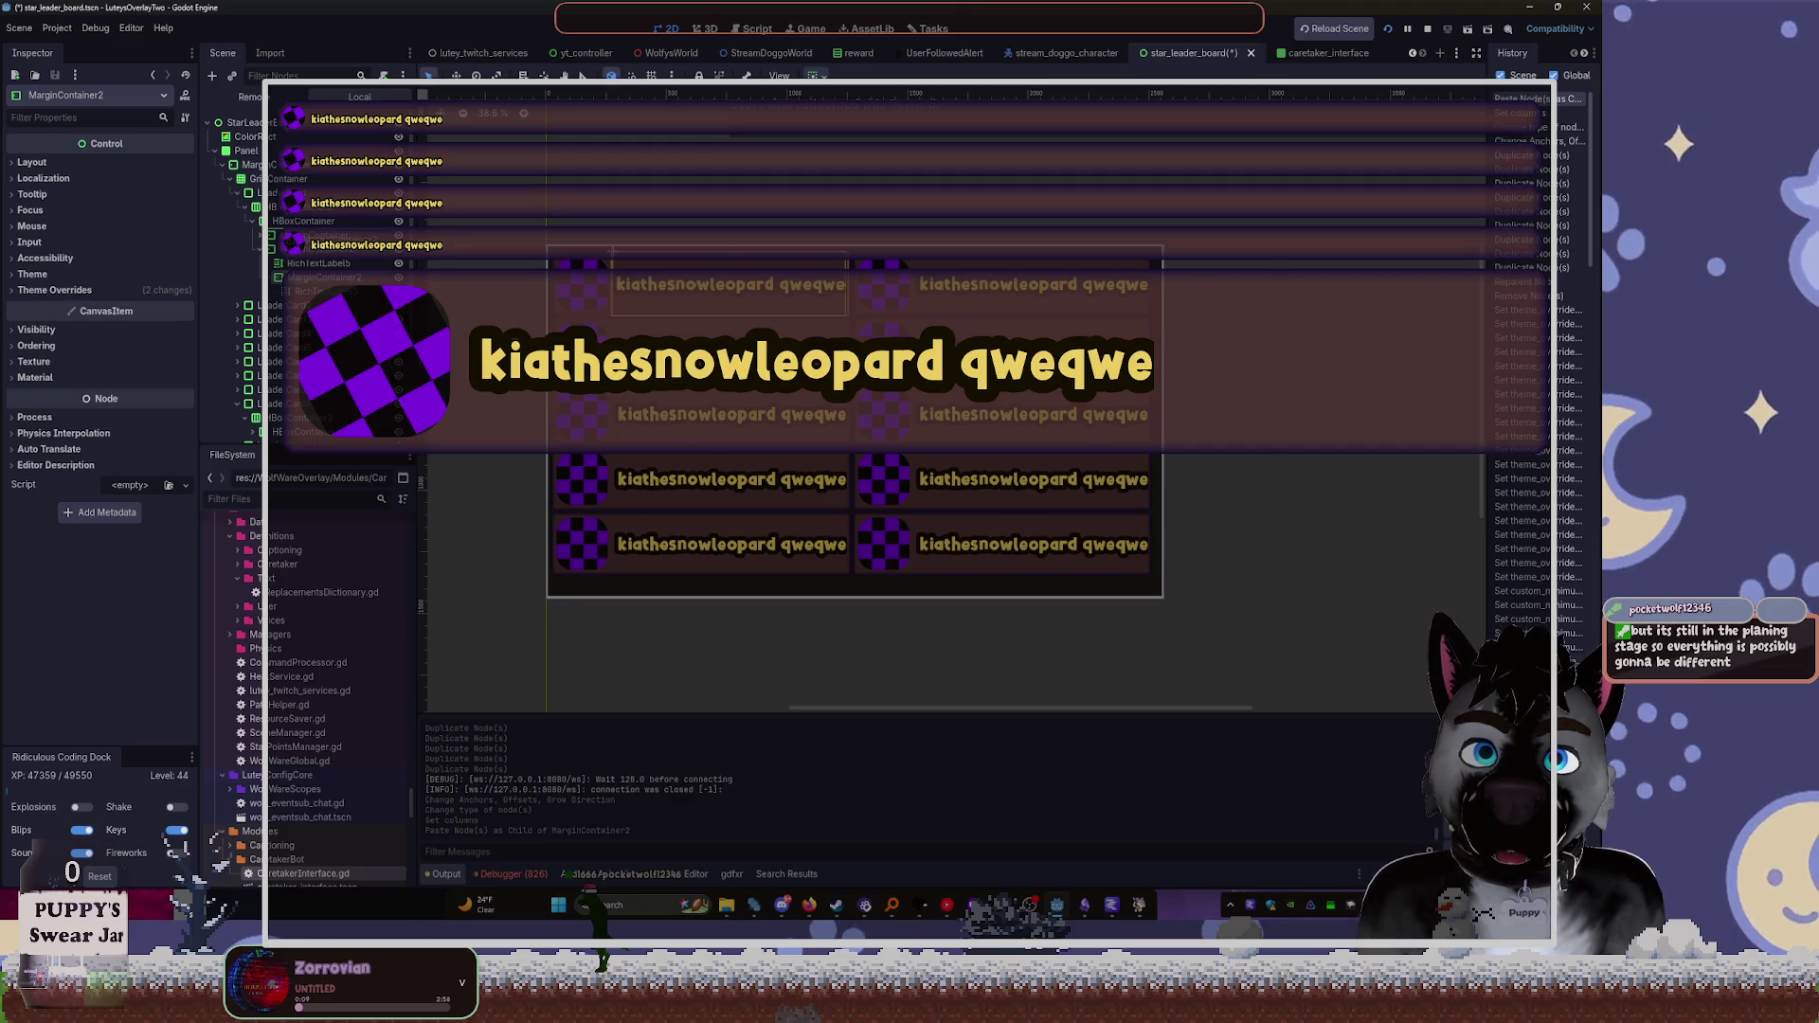
{"action": "left_click_drag", "start_coordinate": [313, 276], "coordinate": [285, 254]}
{"action": "left_click", "coordinate": [284, 249]}
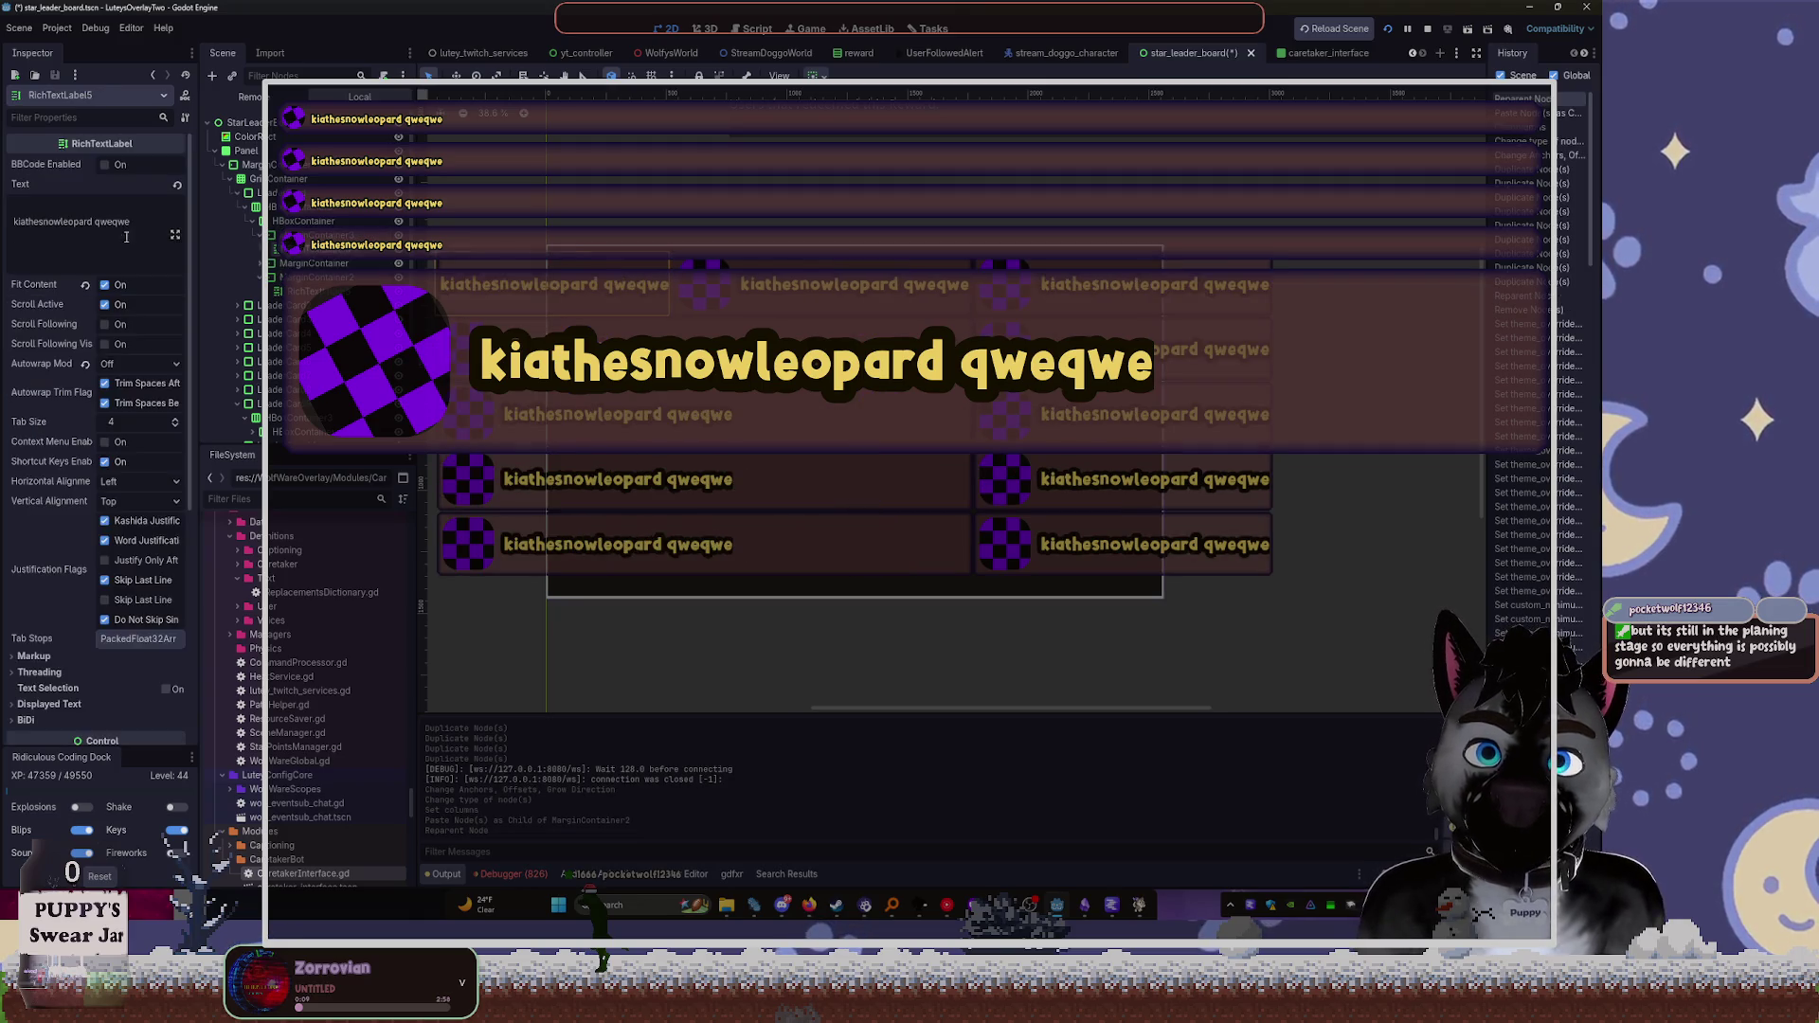
{"action": "left_click_drag", "start_coordinate": [132, 223], "coordinate": [35, 210]}
{"action": "key", "text": "BackSpace"}
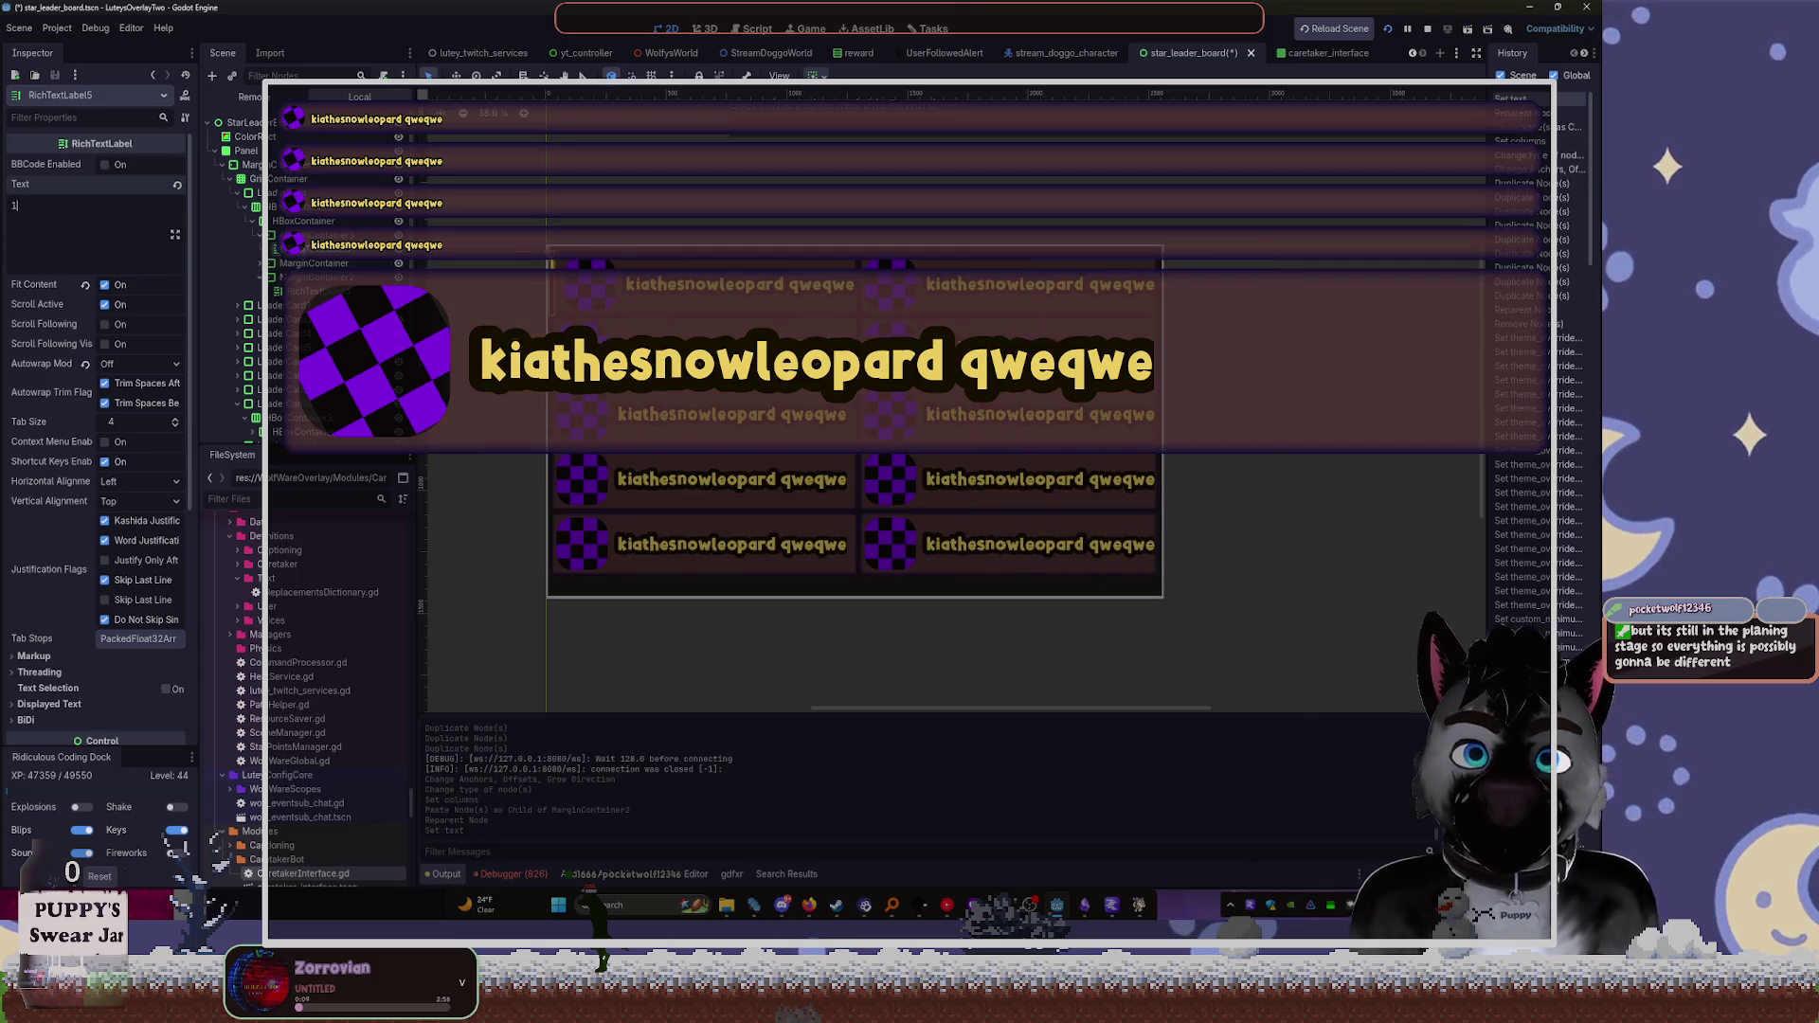
{"action": "left_click", "coordinate": [312, 263]}
{"action": "scroll", "coordinate": [462, 268], "scroll_direction": "up", "scroll_amount": 3}
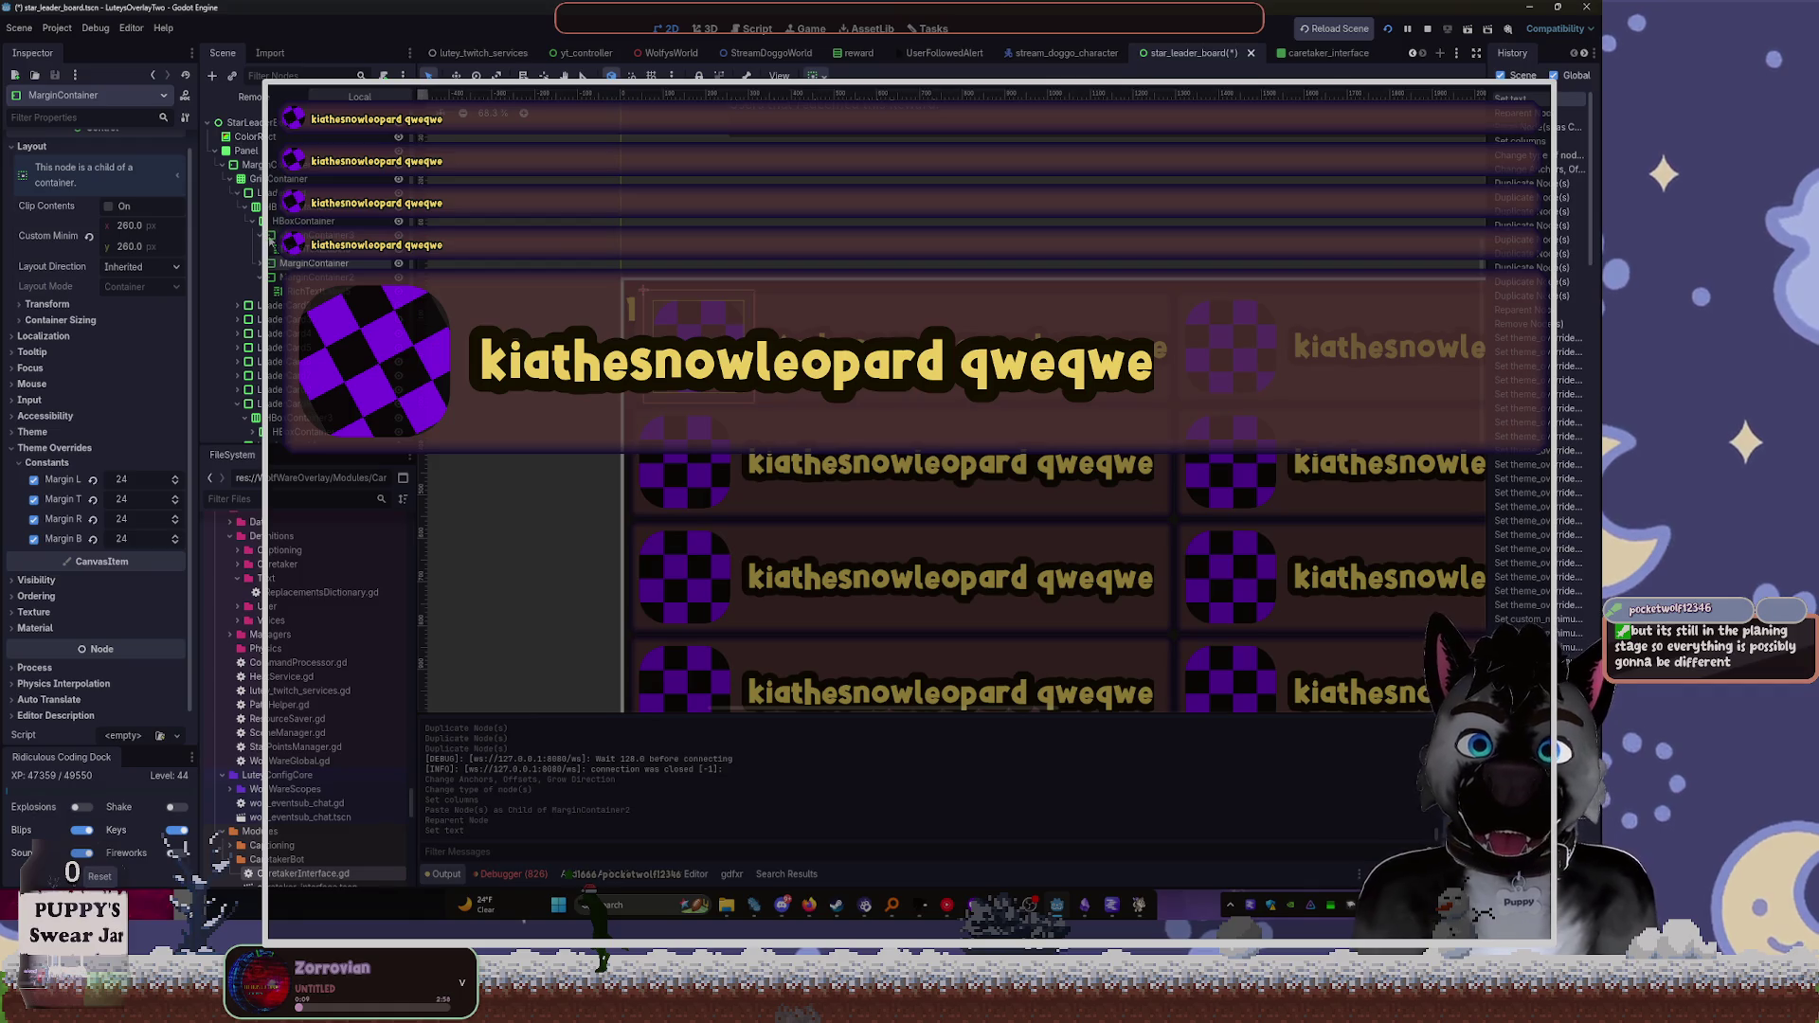
{"action": "key", "text": "ctrl+z"}
{"action": "scroll", "coordinate": [676, 297], "scroll_direction": "left", "scroll_amount": 2}
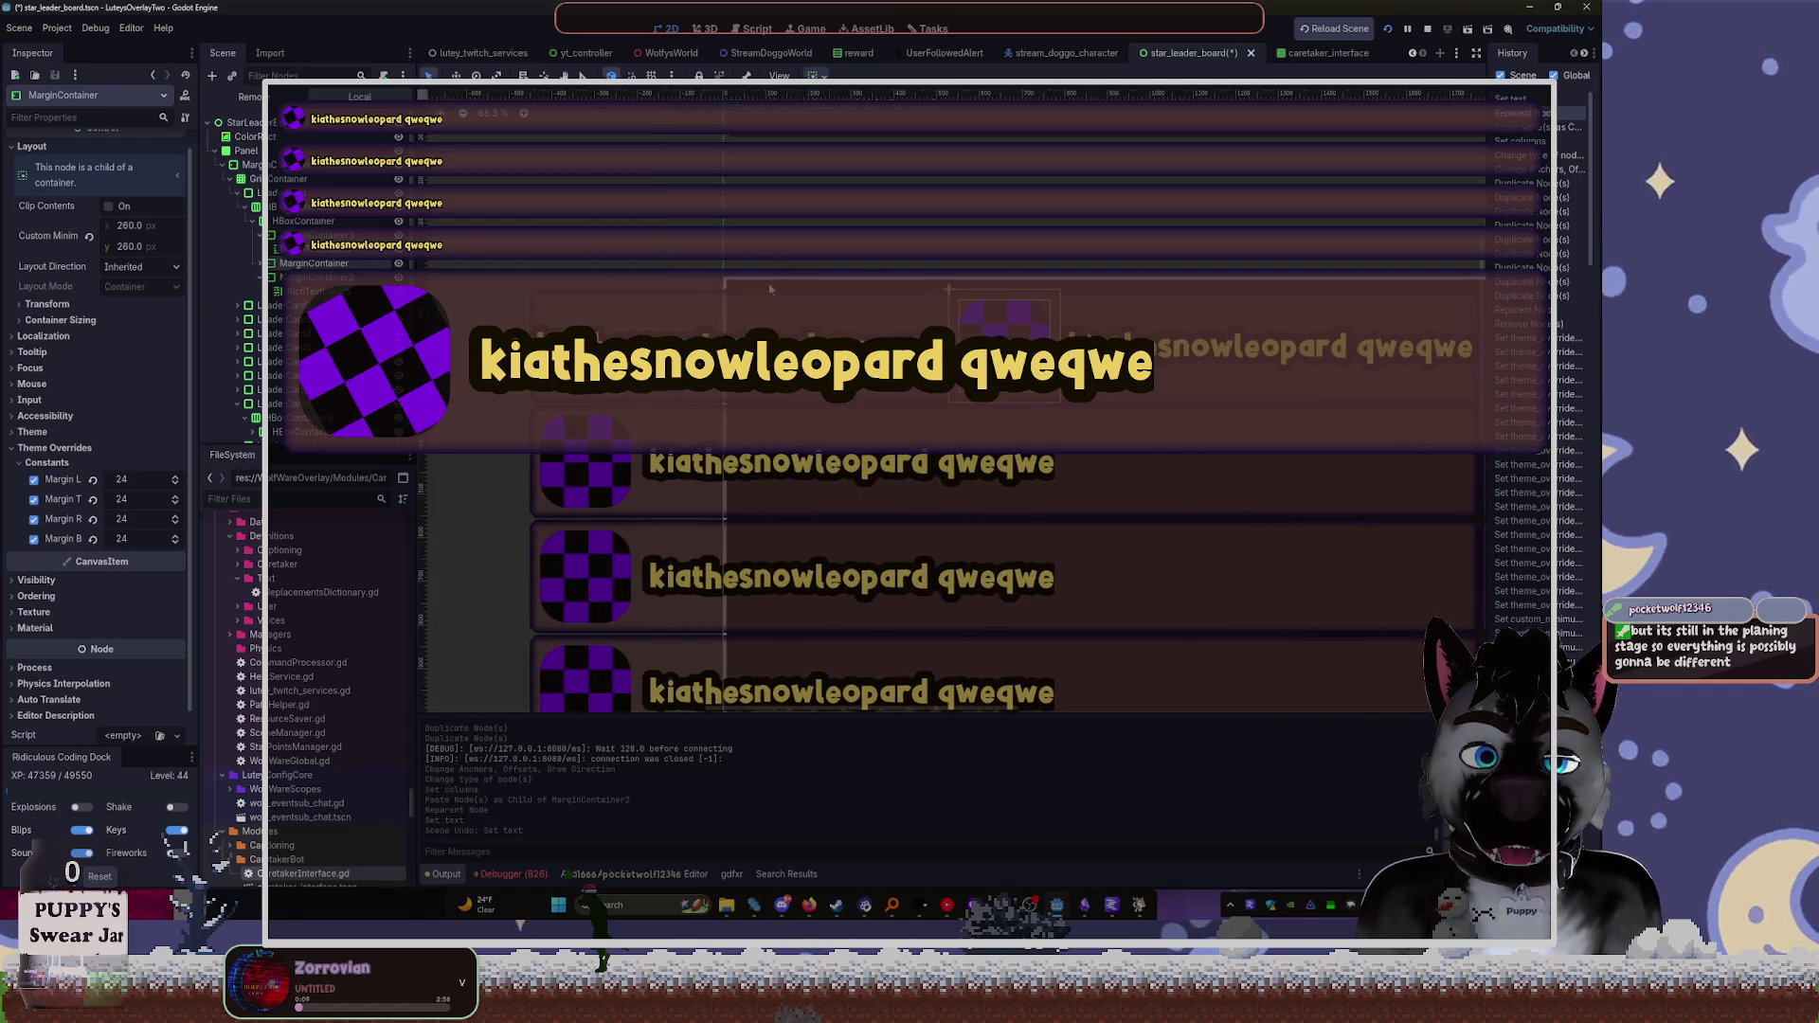
{"action": "left_click", "coordinate": [527, 289]}
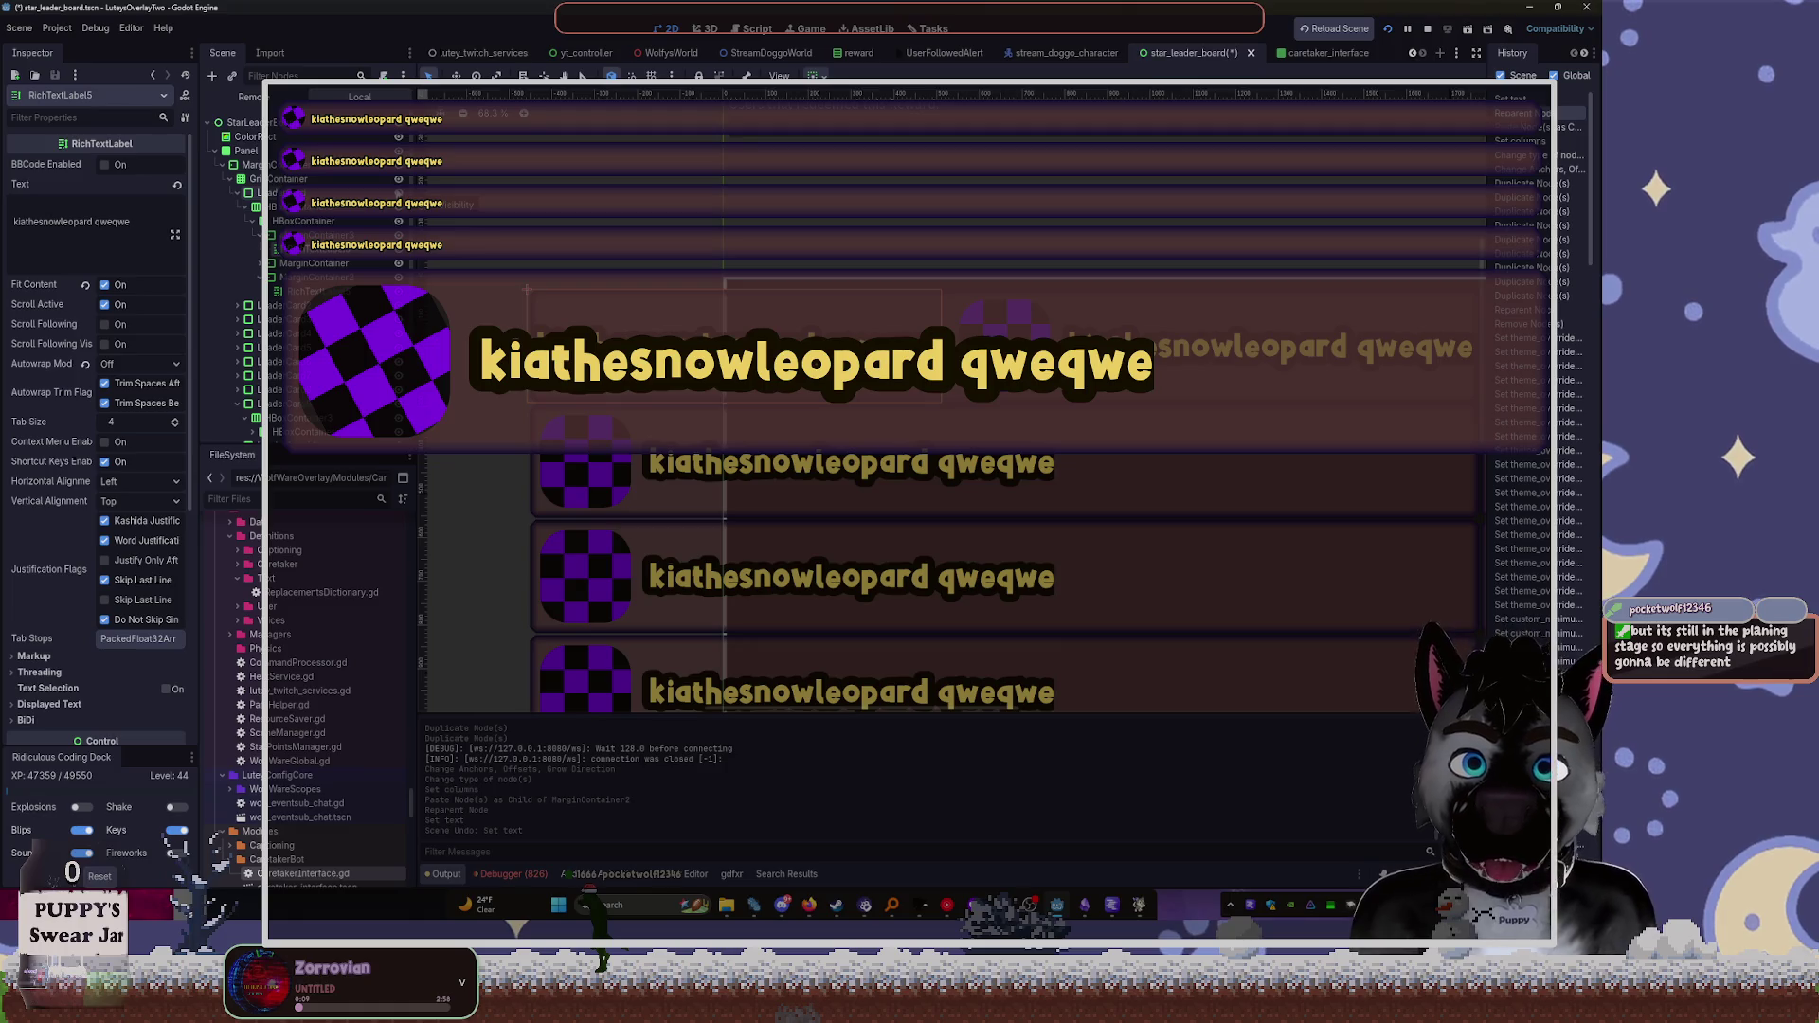
Delete the lower leader cards one at a time
{"action": "left_click", "coordinate": [255, 319]}
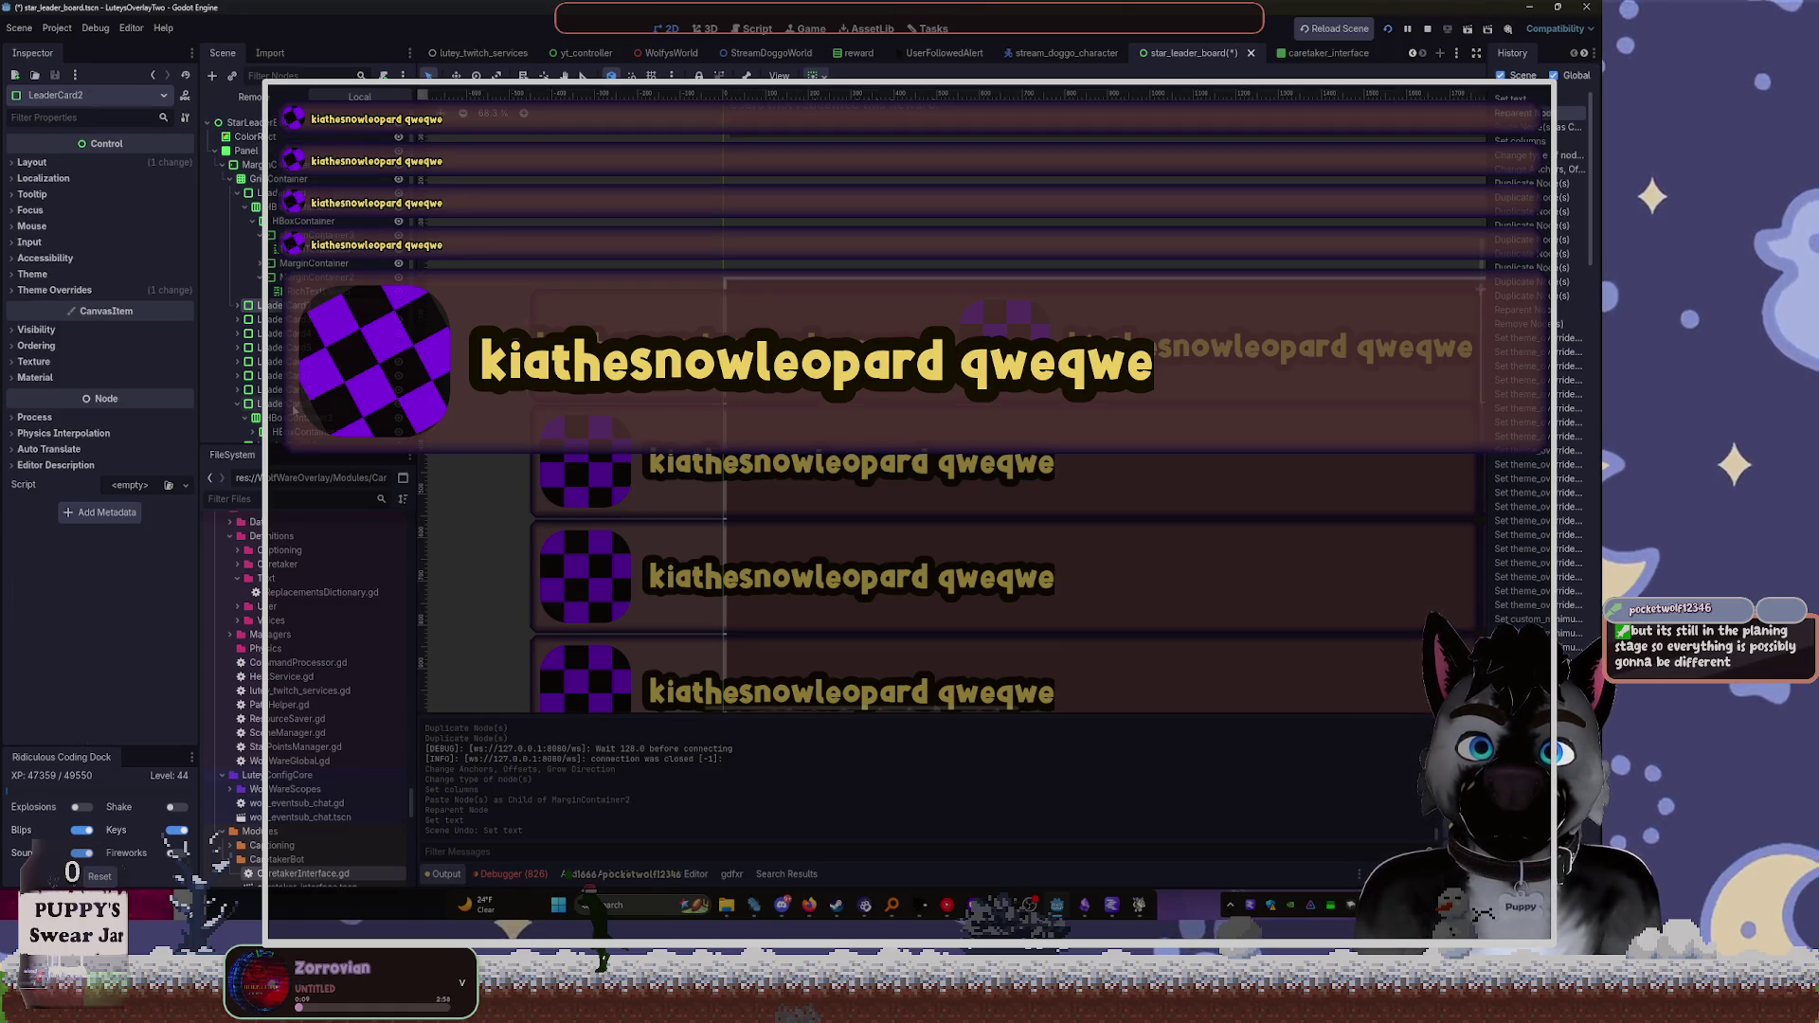
{"action": "key", "text": "Delete"}
{"action": "key", "text": "Return"}
{"action": "left_click", "coordinate": [270, 306]}
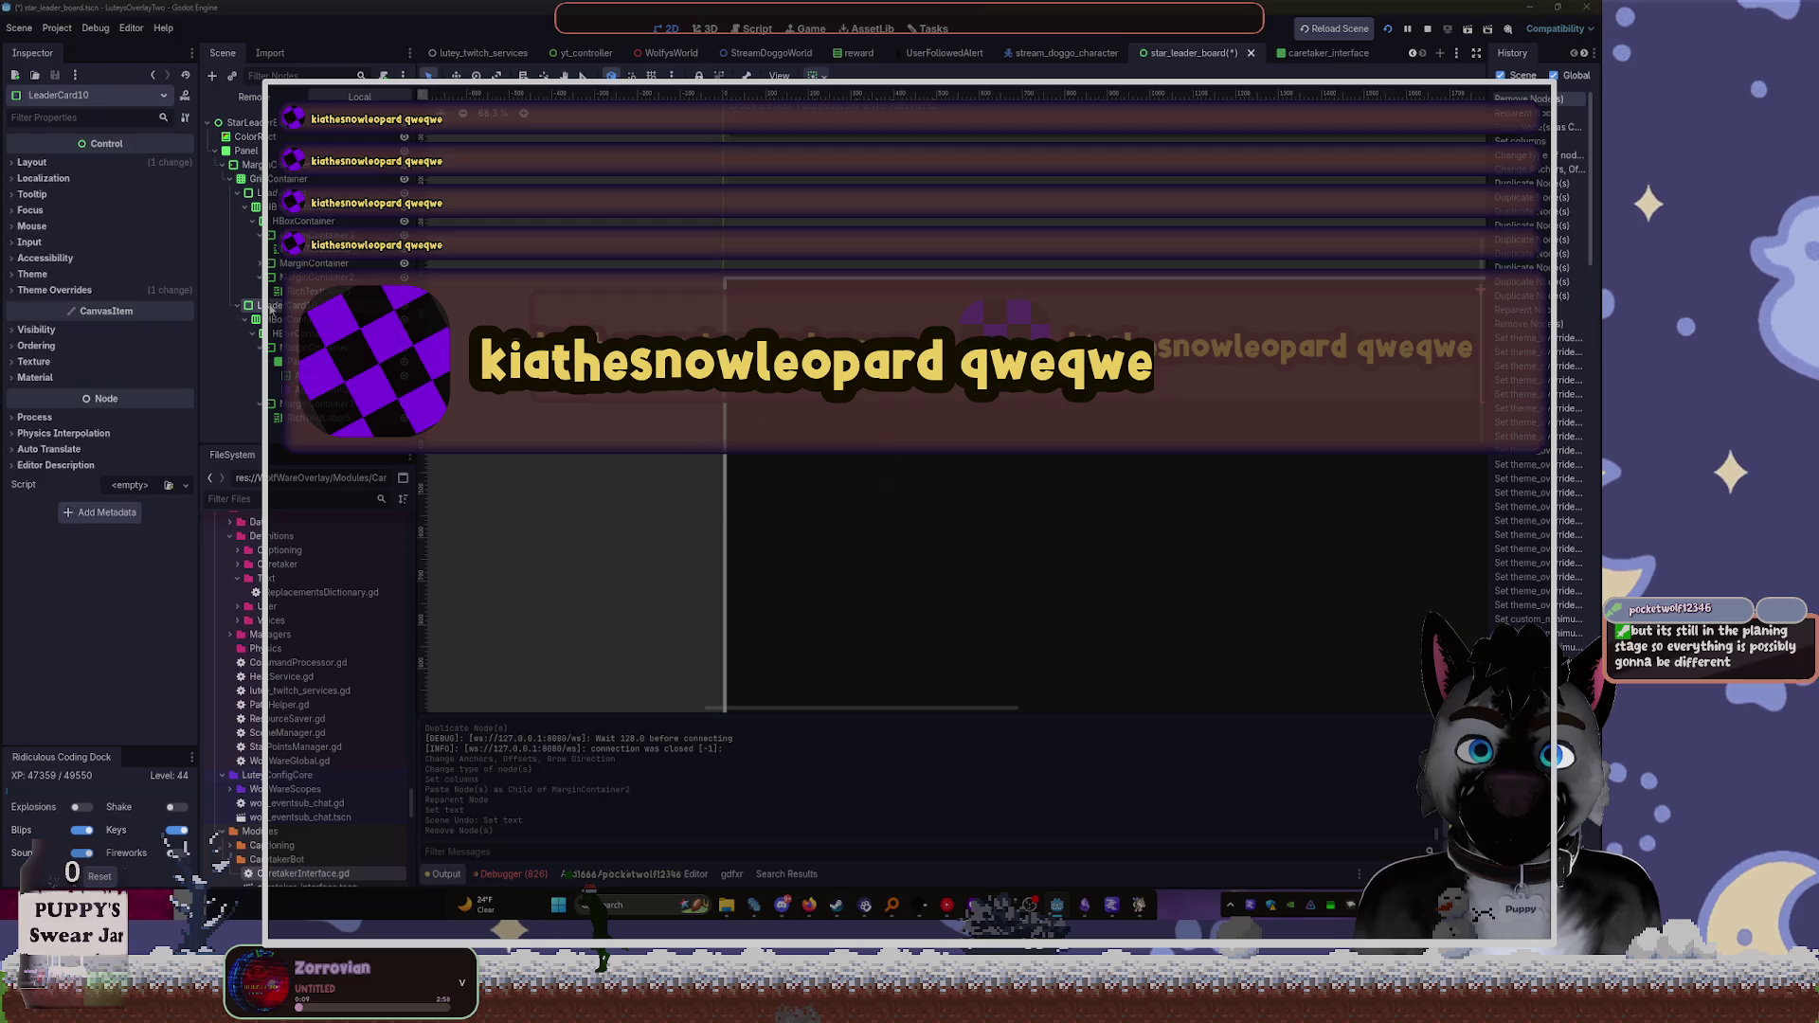
{"action": "key", "text": "Delete"}
{"action": "key", "text": "Return"}
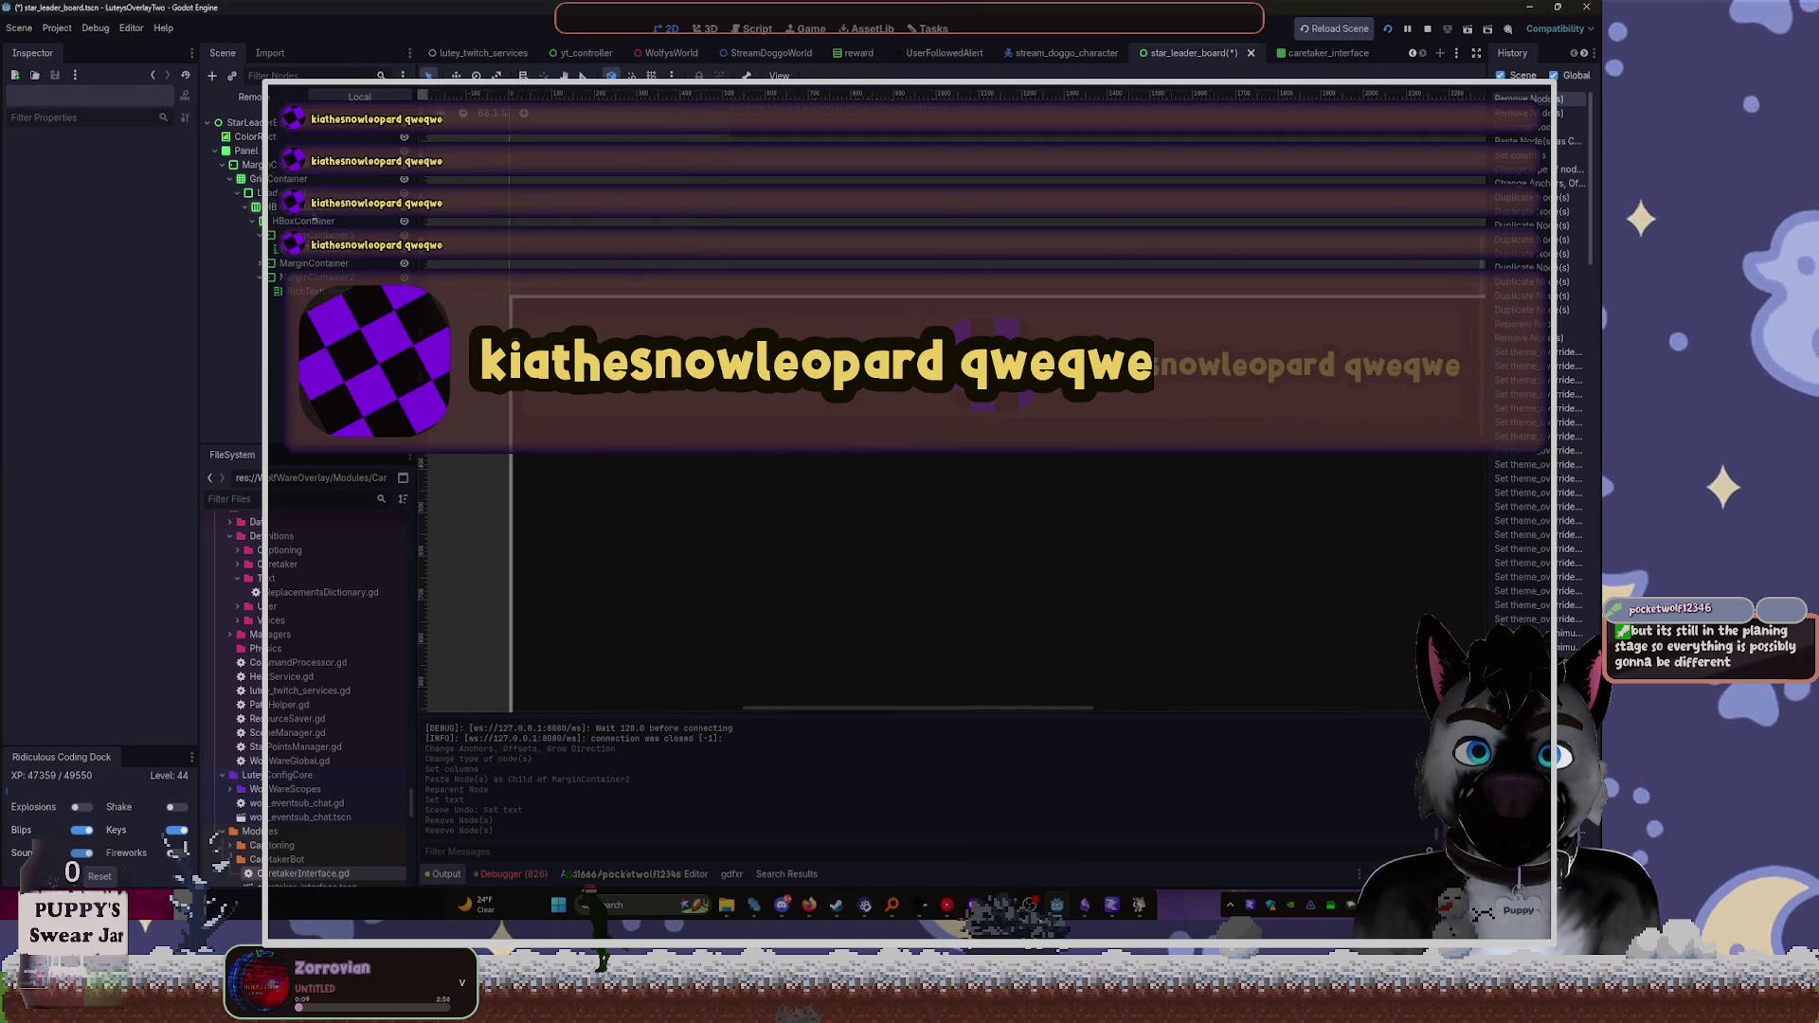
{"action": "left_click", "coordinate": [245, 208]}
{"action": "left_click", "coordinate": [245, 207]}
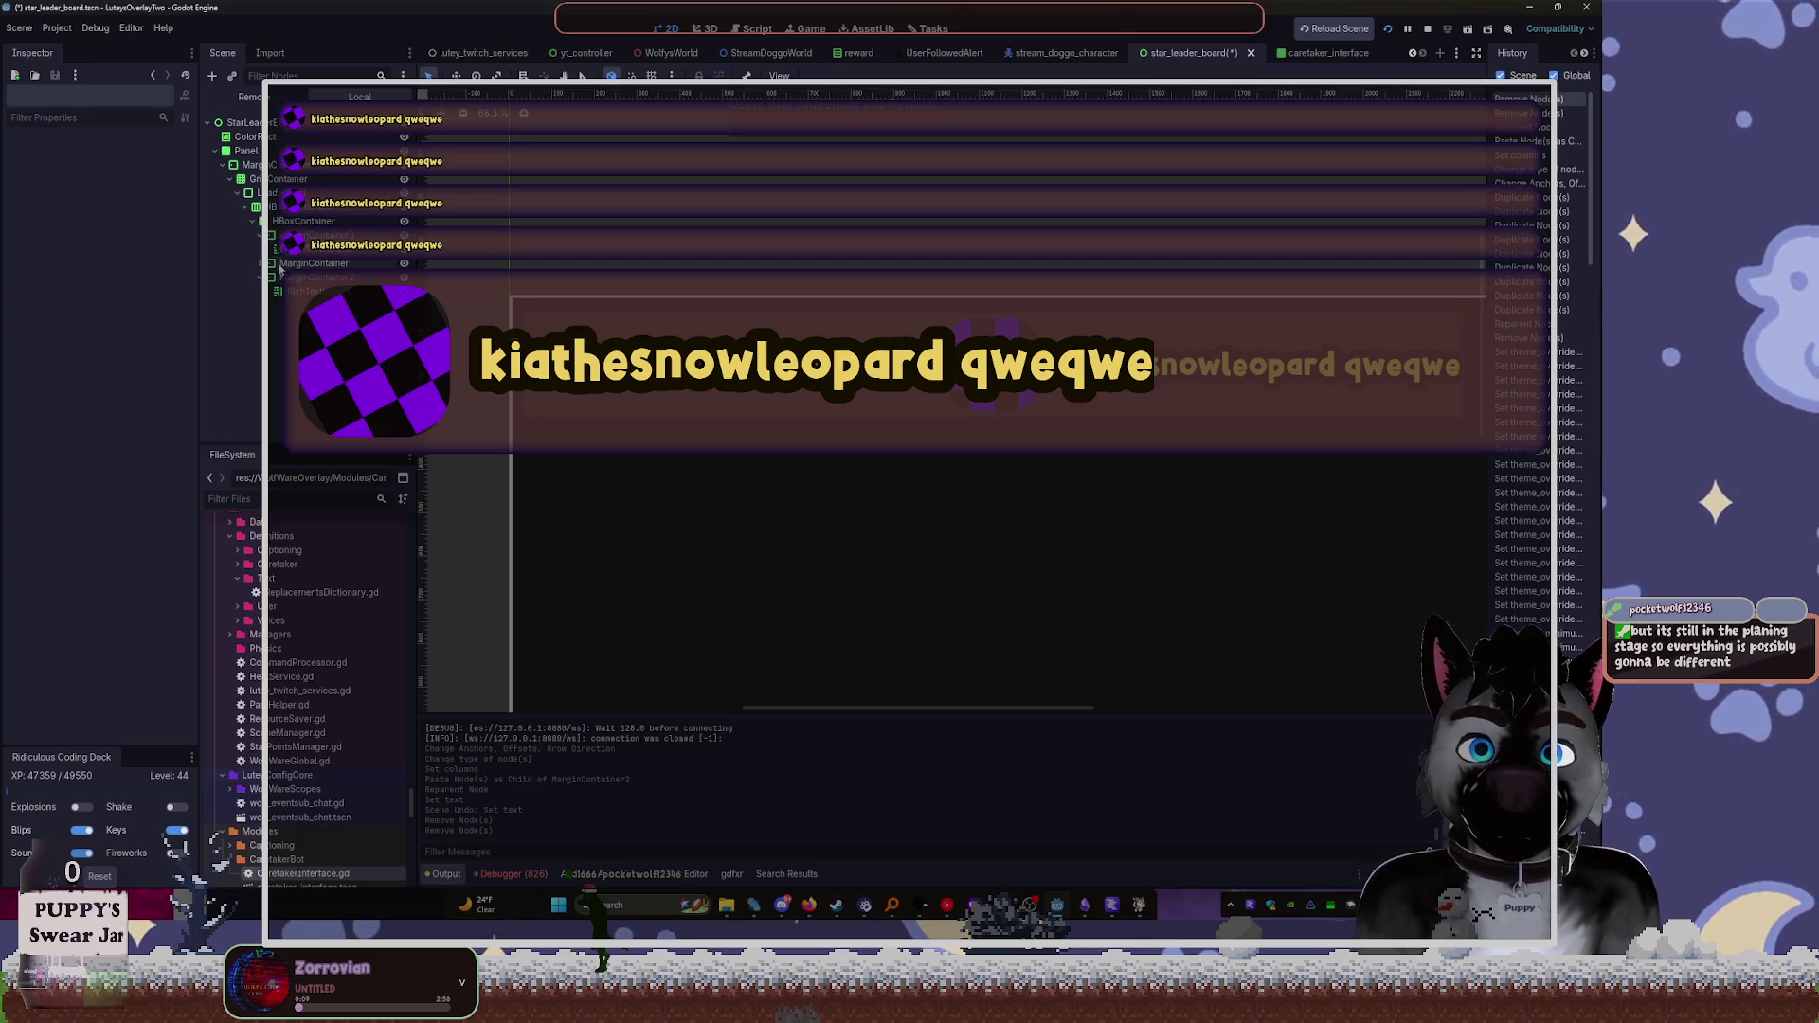
Undo the removals, then multi-select the six extra leader cards and delete them
{"action": "key", "text": "ctrl+z"}
{"action": "key", "text": "ctrl+z"}
{"action": "key", "text": "ctrl+z"}
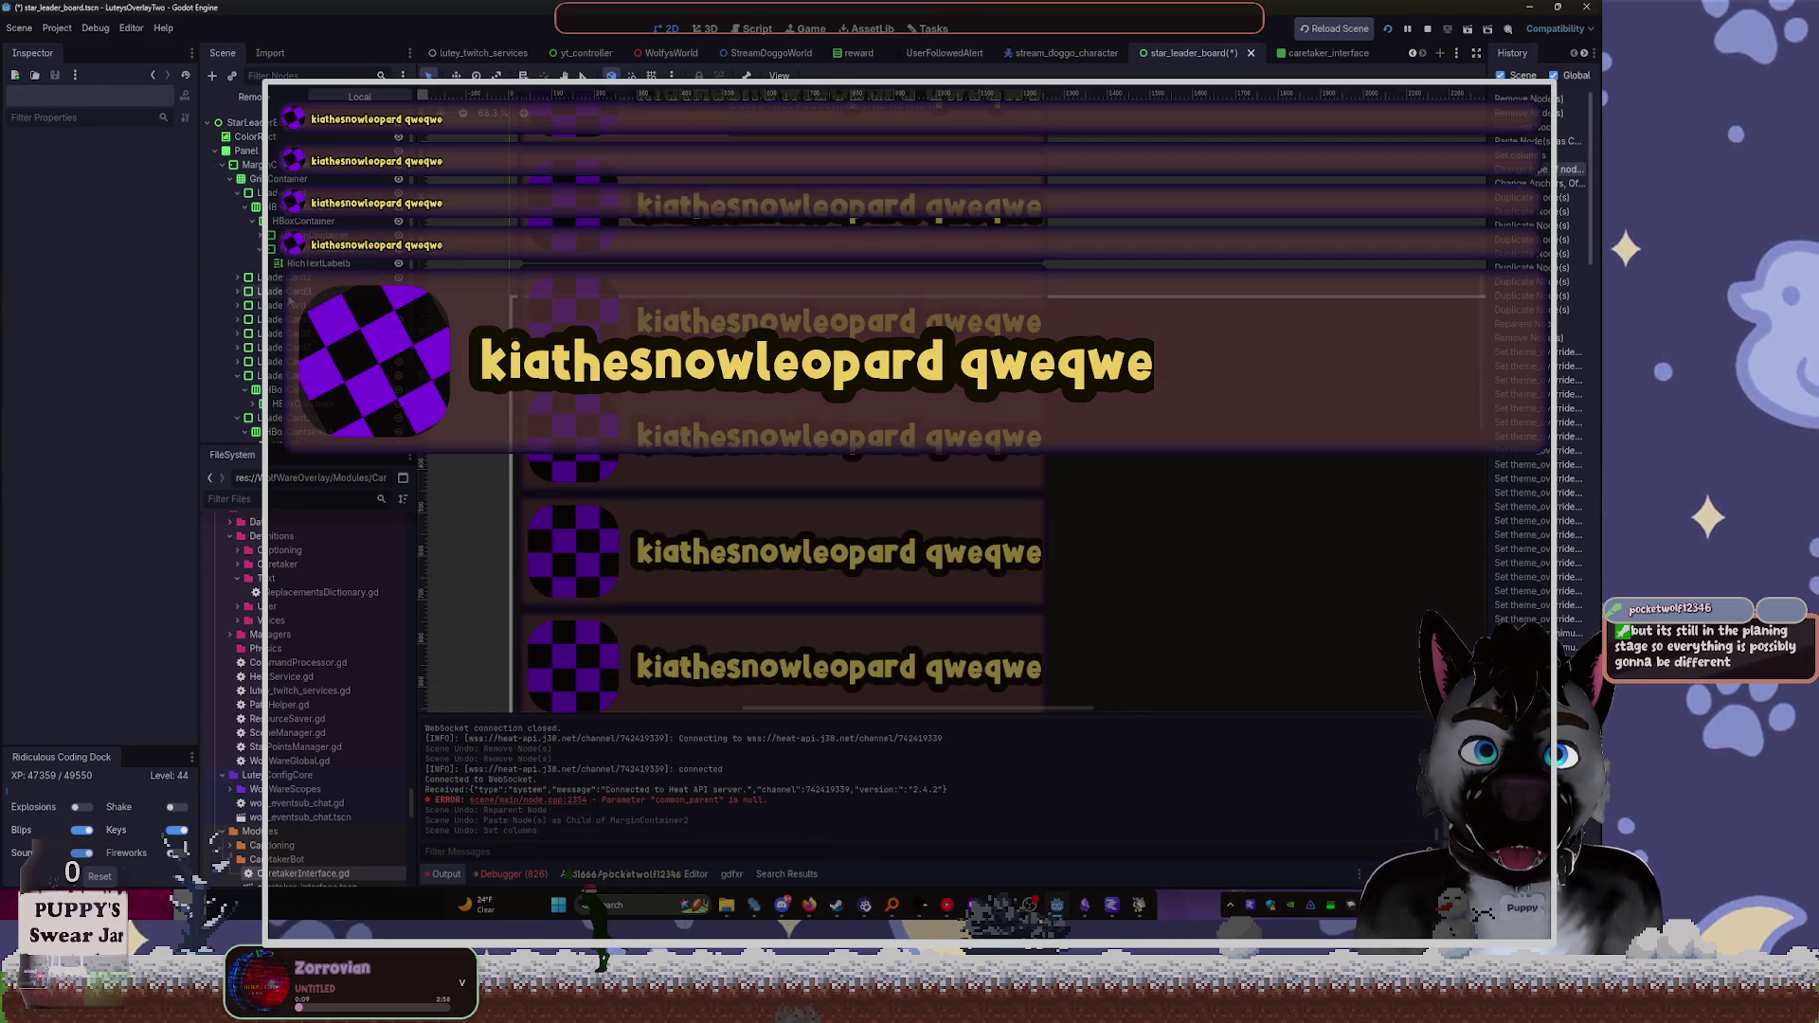
{"action": "key", "text": "ctrl+z"}
{"action": "key", "text": "ctrl+z"}
{"action": "key", "text": "ctrl+z"}
{"action": "scroll", "coordinate": [559, 239], "scroll_direction": "down", "scroll_amount": 2}
{"action": "left_click", "coordinate": [284, 347]}
{"action": "left_click", "coordinate": [311, 278], "text": "shift"}
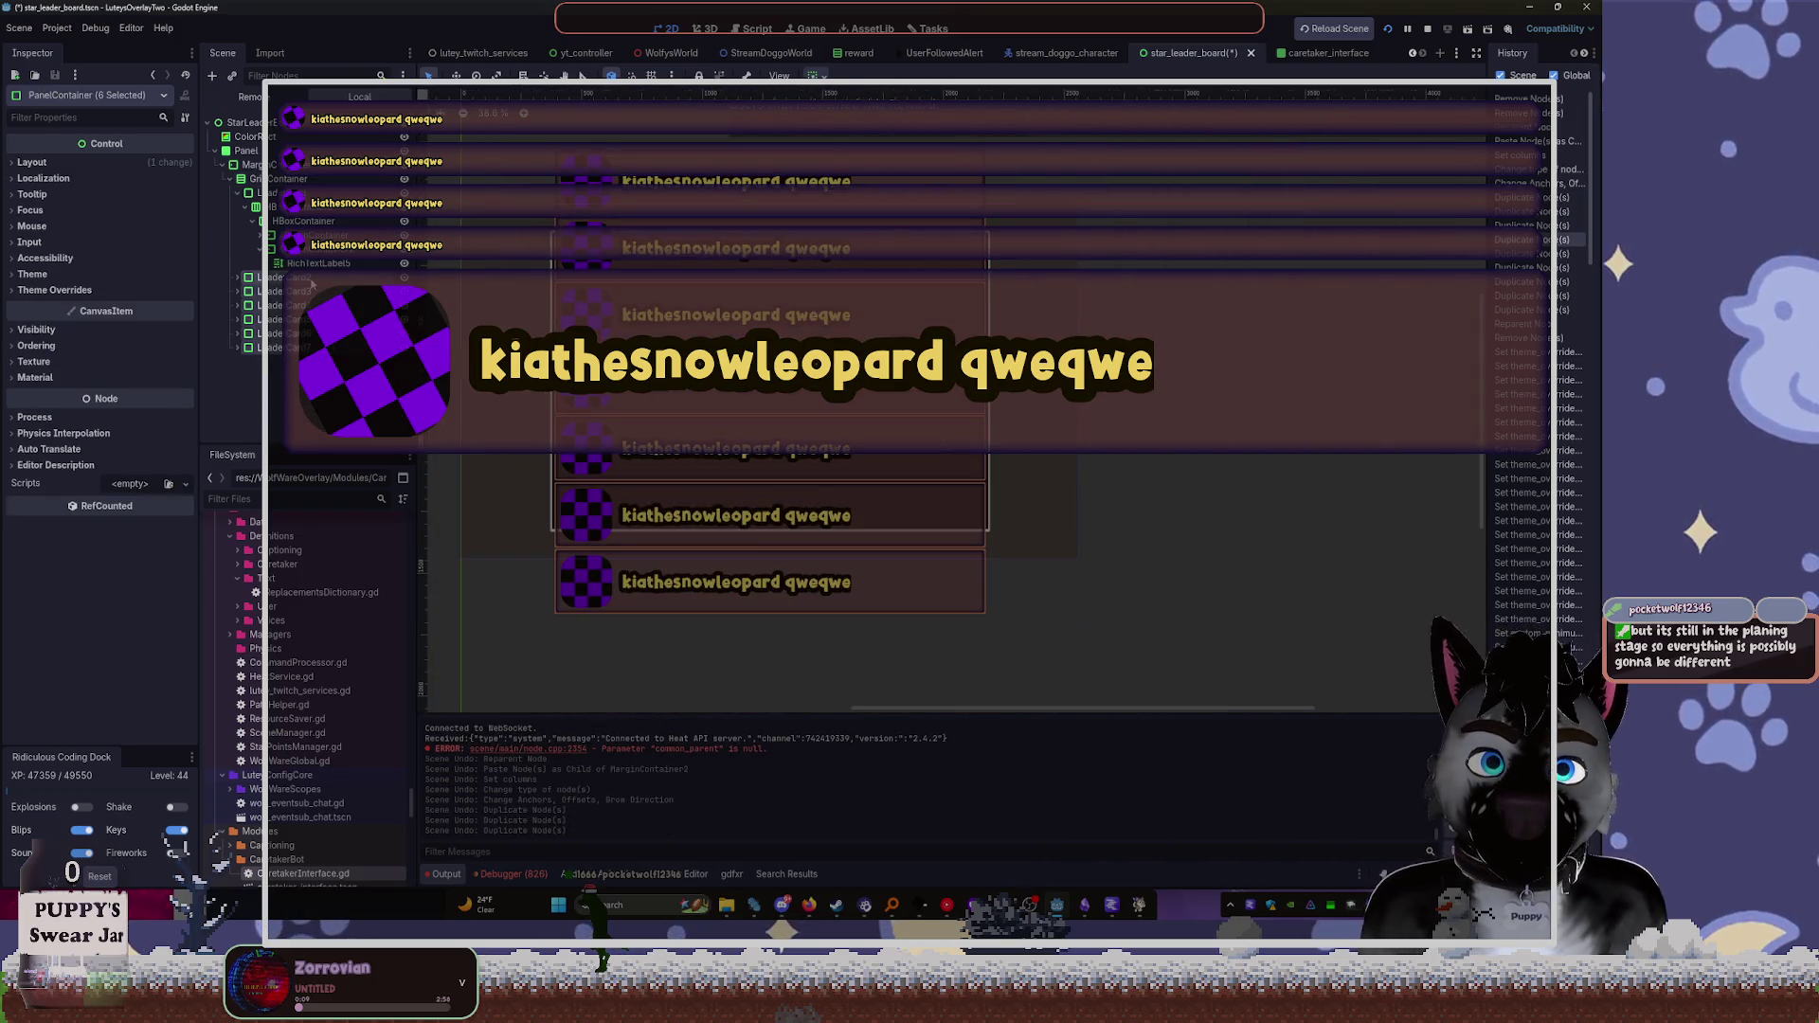
{"action": "key", "text": "Delete"}
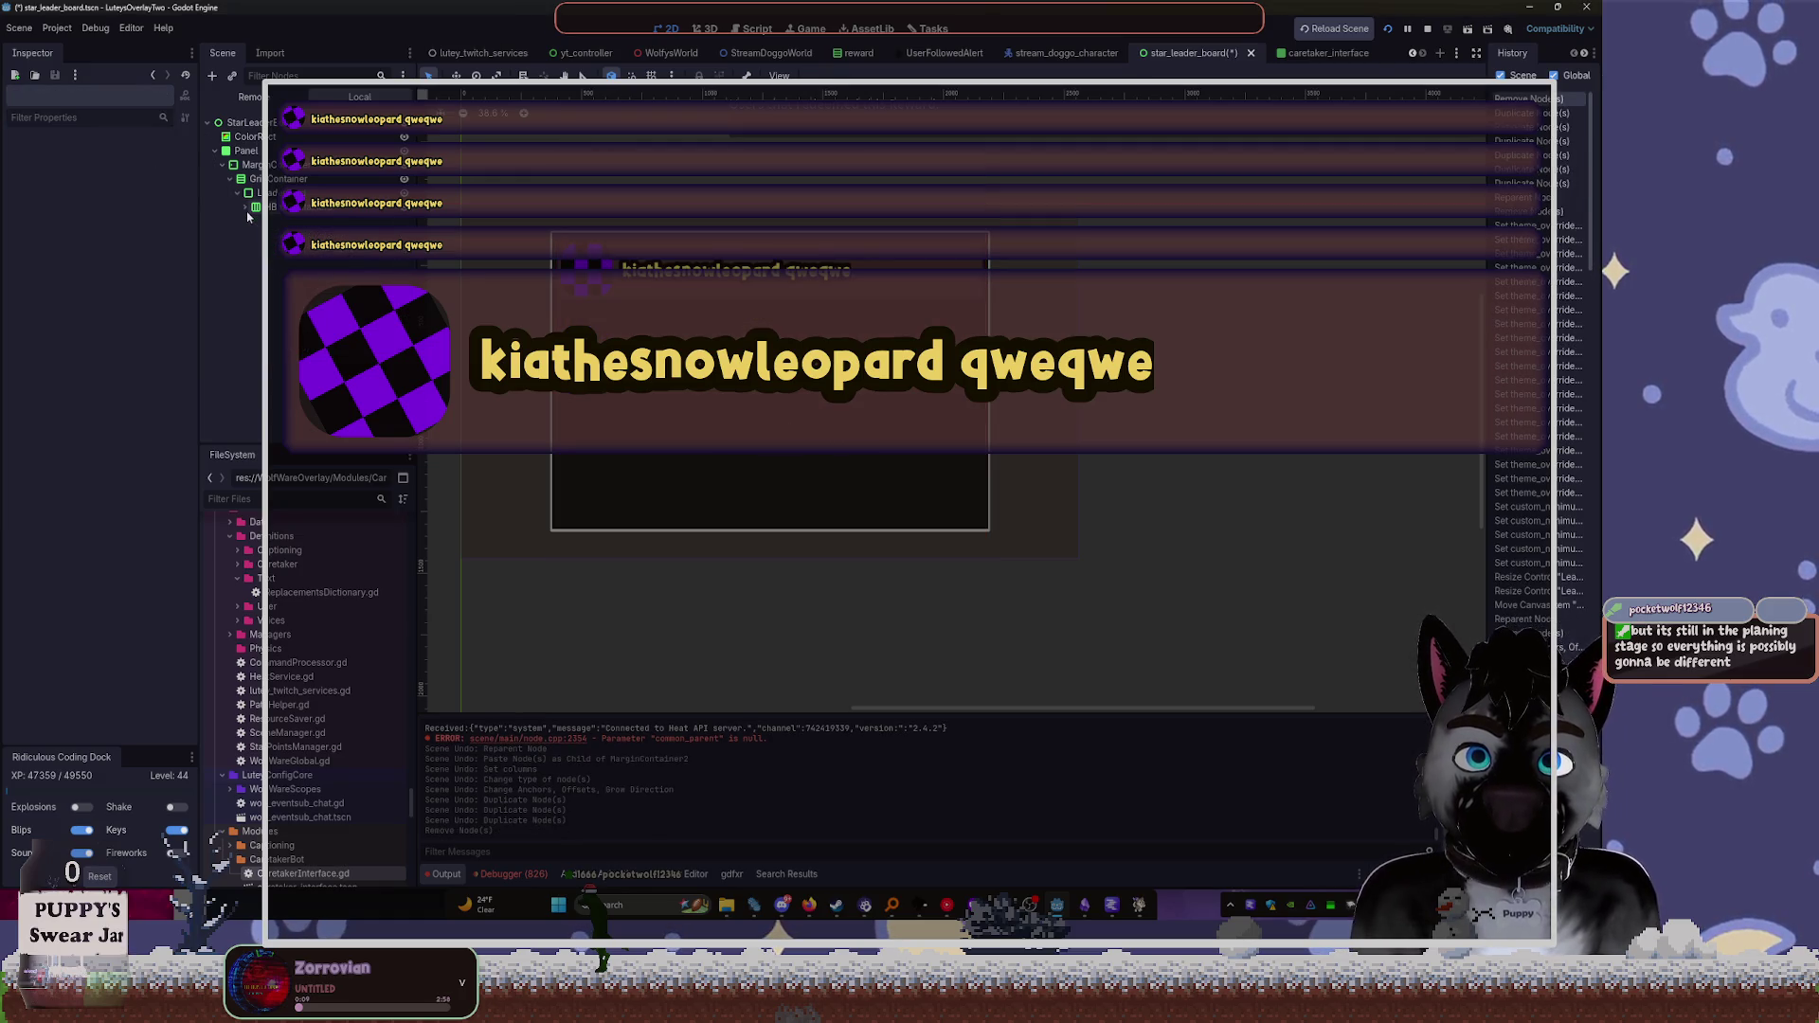
Inspect the card's HBoxContainer3 and margin container, then open StreamDoggoWorld and hide StarLeaderBoard
{"action": "left_click", "coordinate": [356, 264]}
{"action": "scroll", "coordinate": [730, 432], "scroll_direction": "up", "scroll_amount": 3}
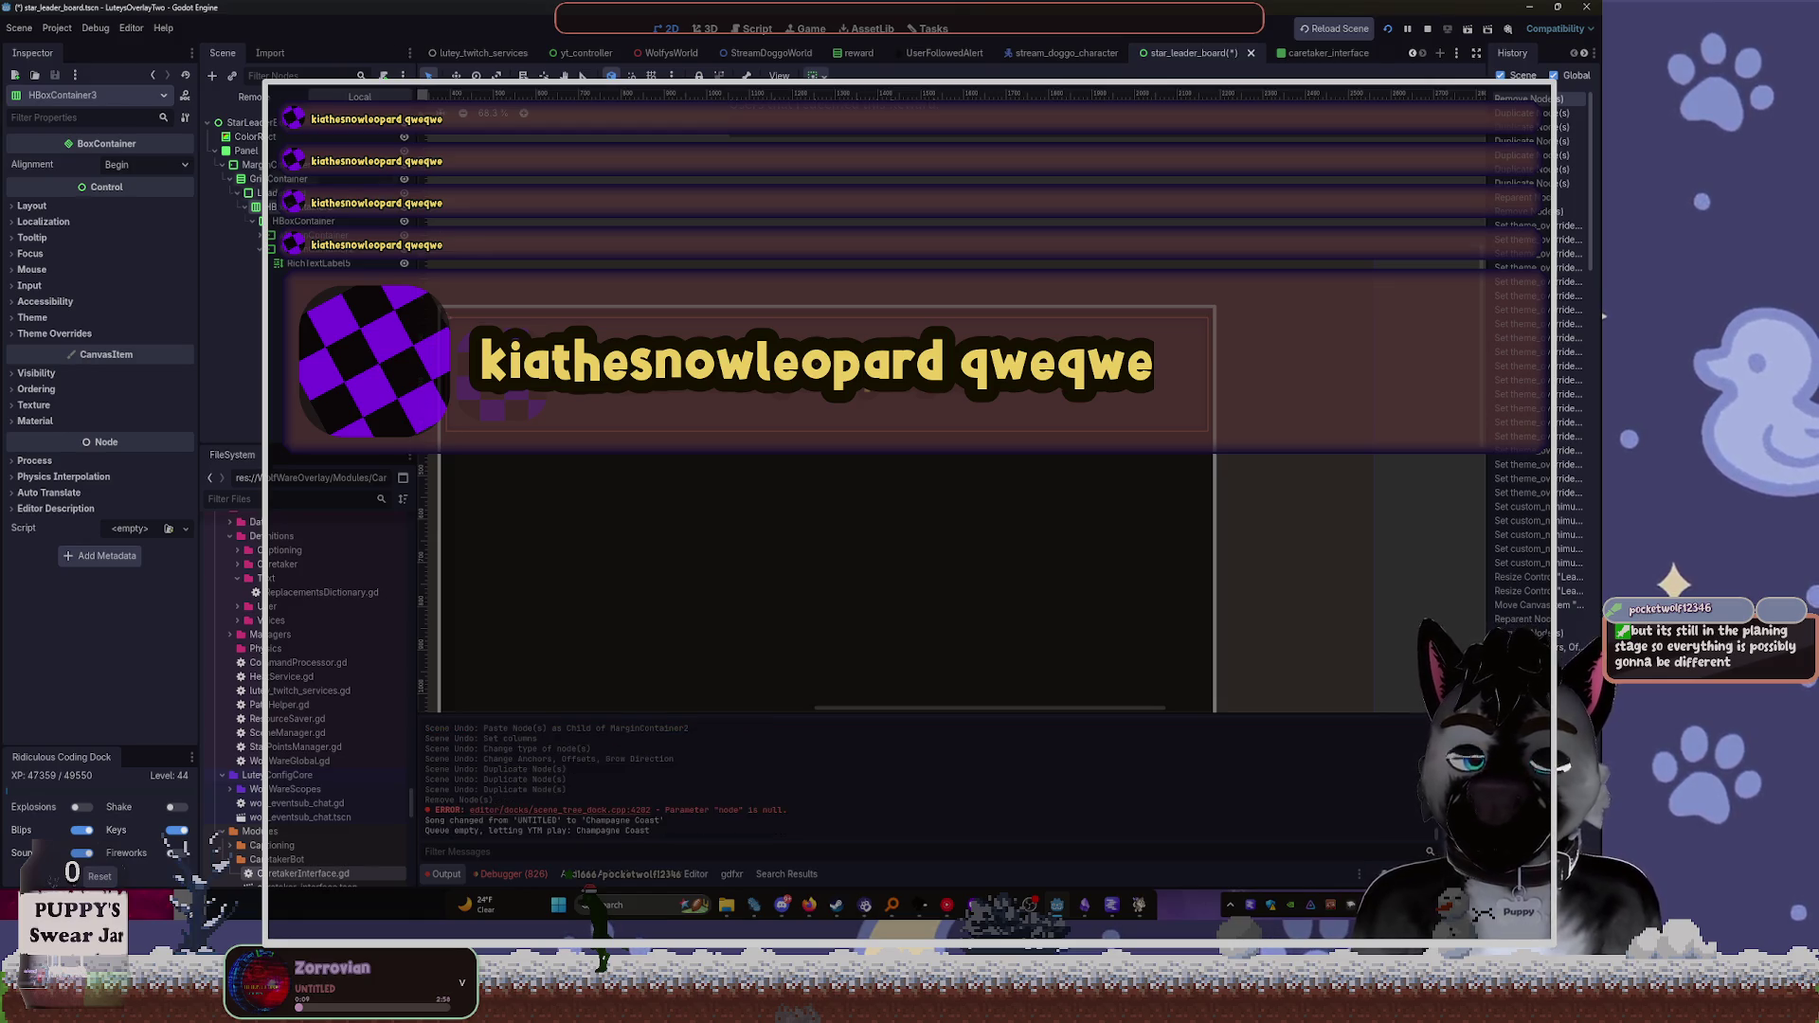
{"action": "left_click", "coordinate": [253, 224]}
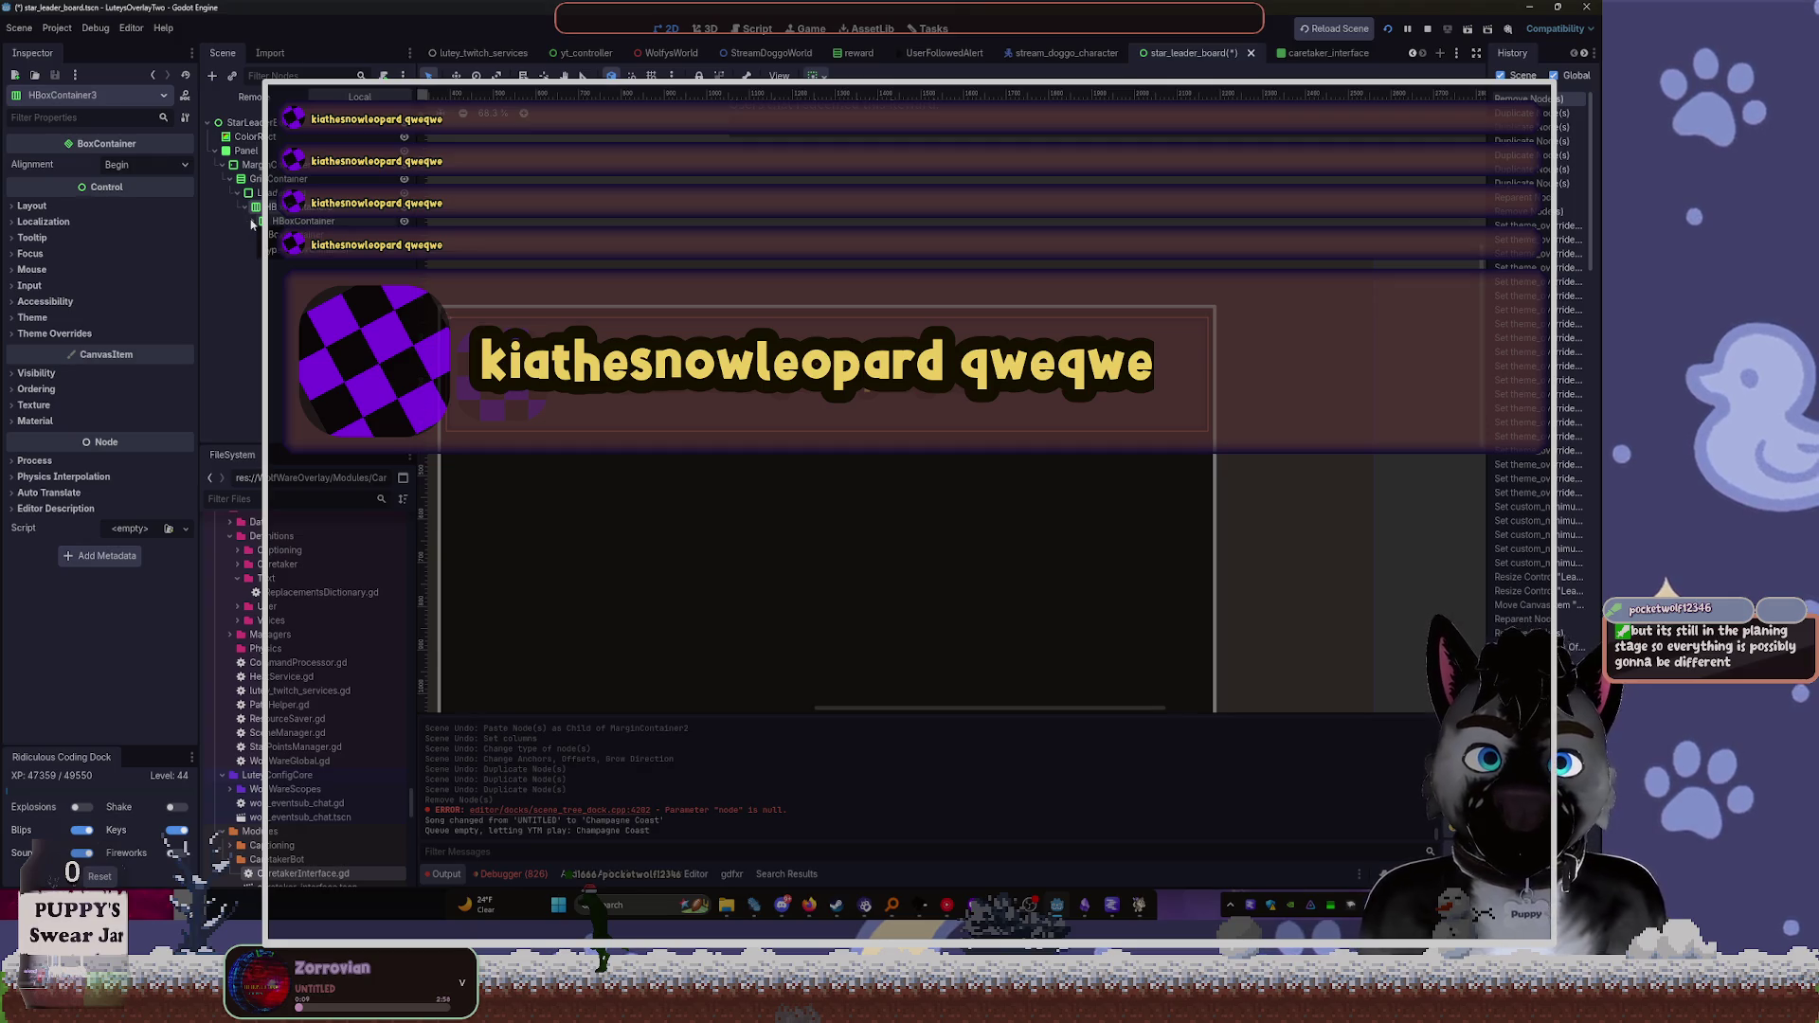
{"action": "left_click", "coordinate": [253, 224]}
{"action": "left_click", "coordinate": [303, 235]}
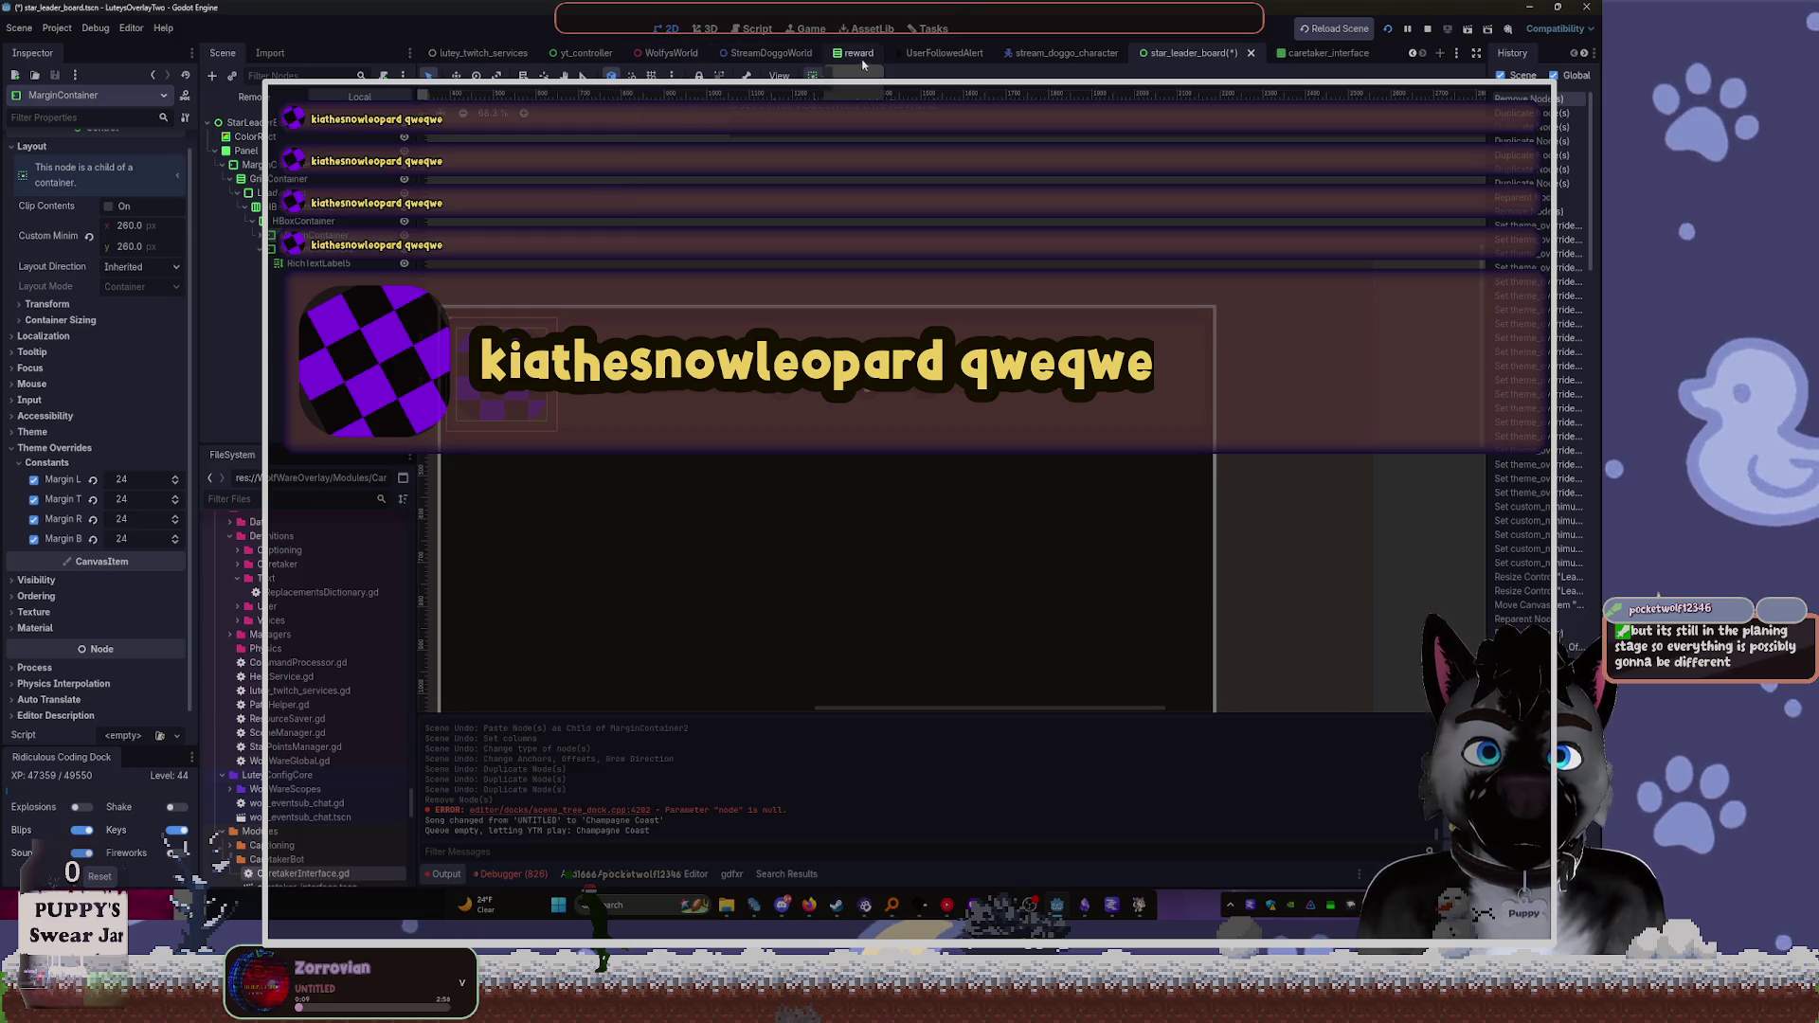
{"action": "left_click", "coordinate": [767, 53]}
{"action": "left_click", "coordinate": [405, 179]}
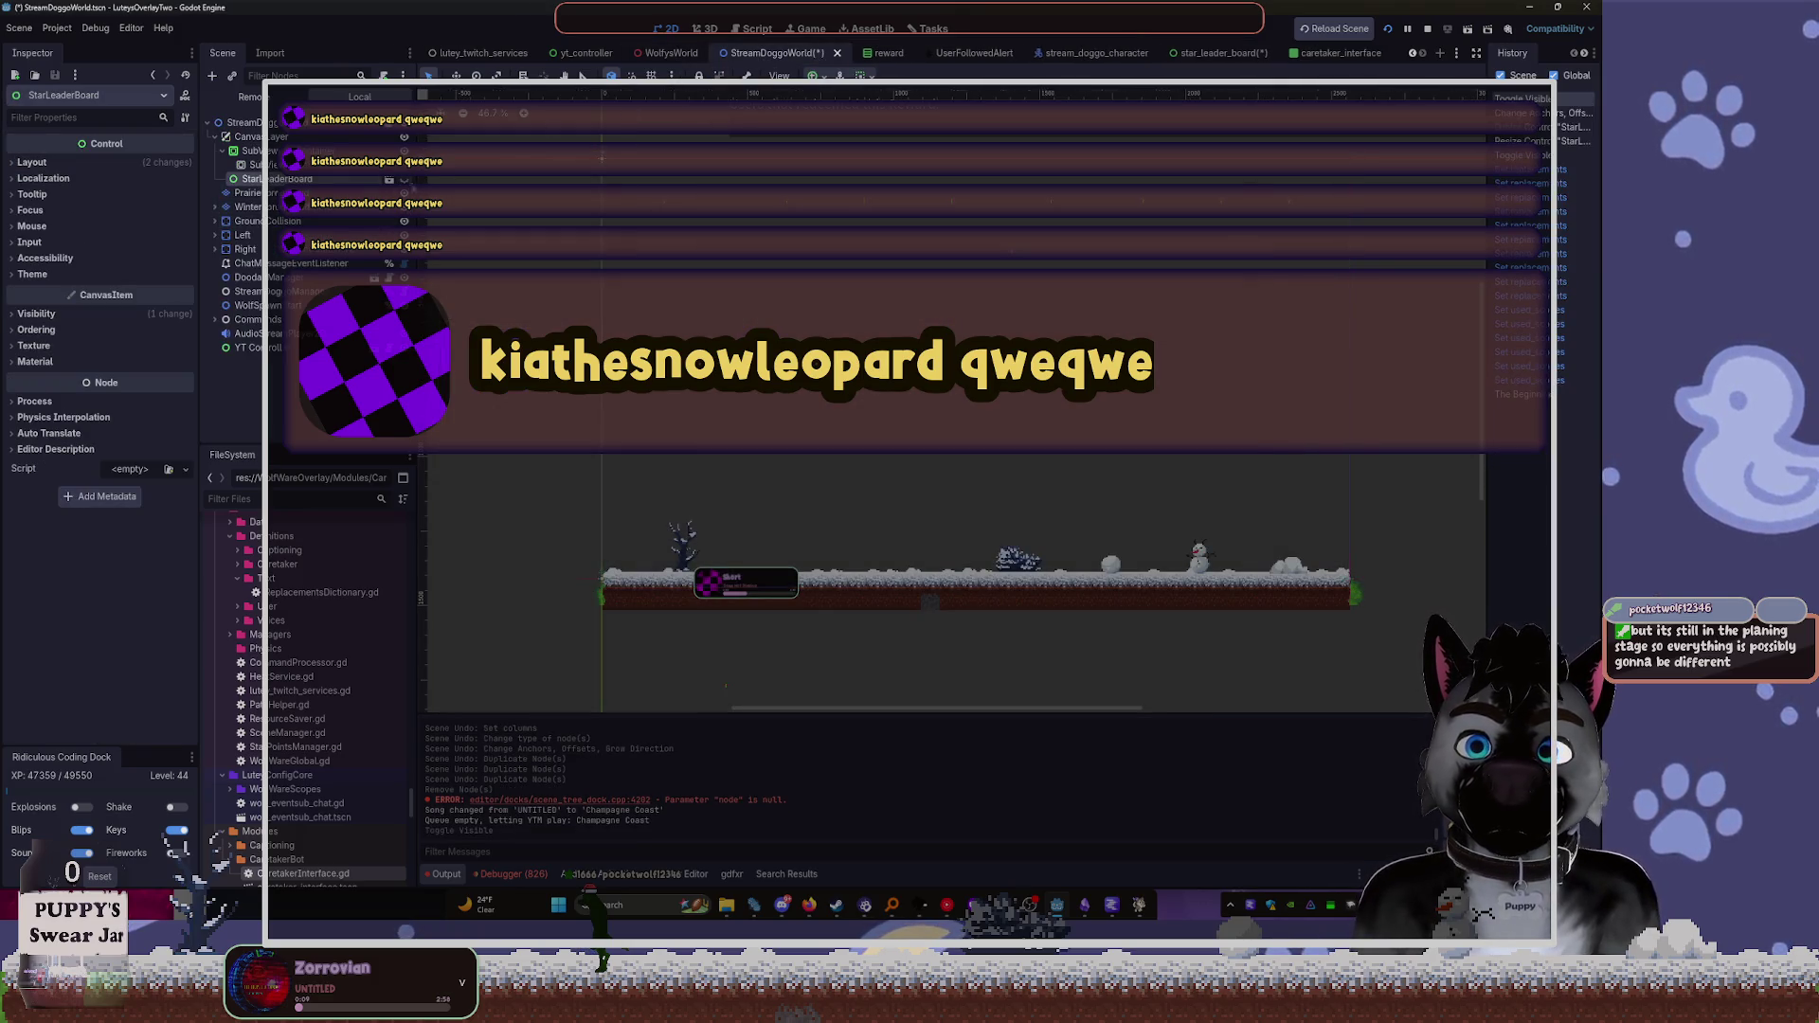
Save StreamDoggoWorld, relaunch the running overlay, and return to the star_leader_board scene
{"action": "key", "text": "ctrl+s"}
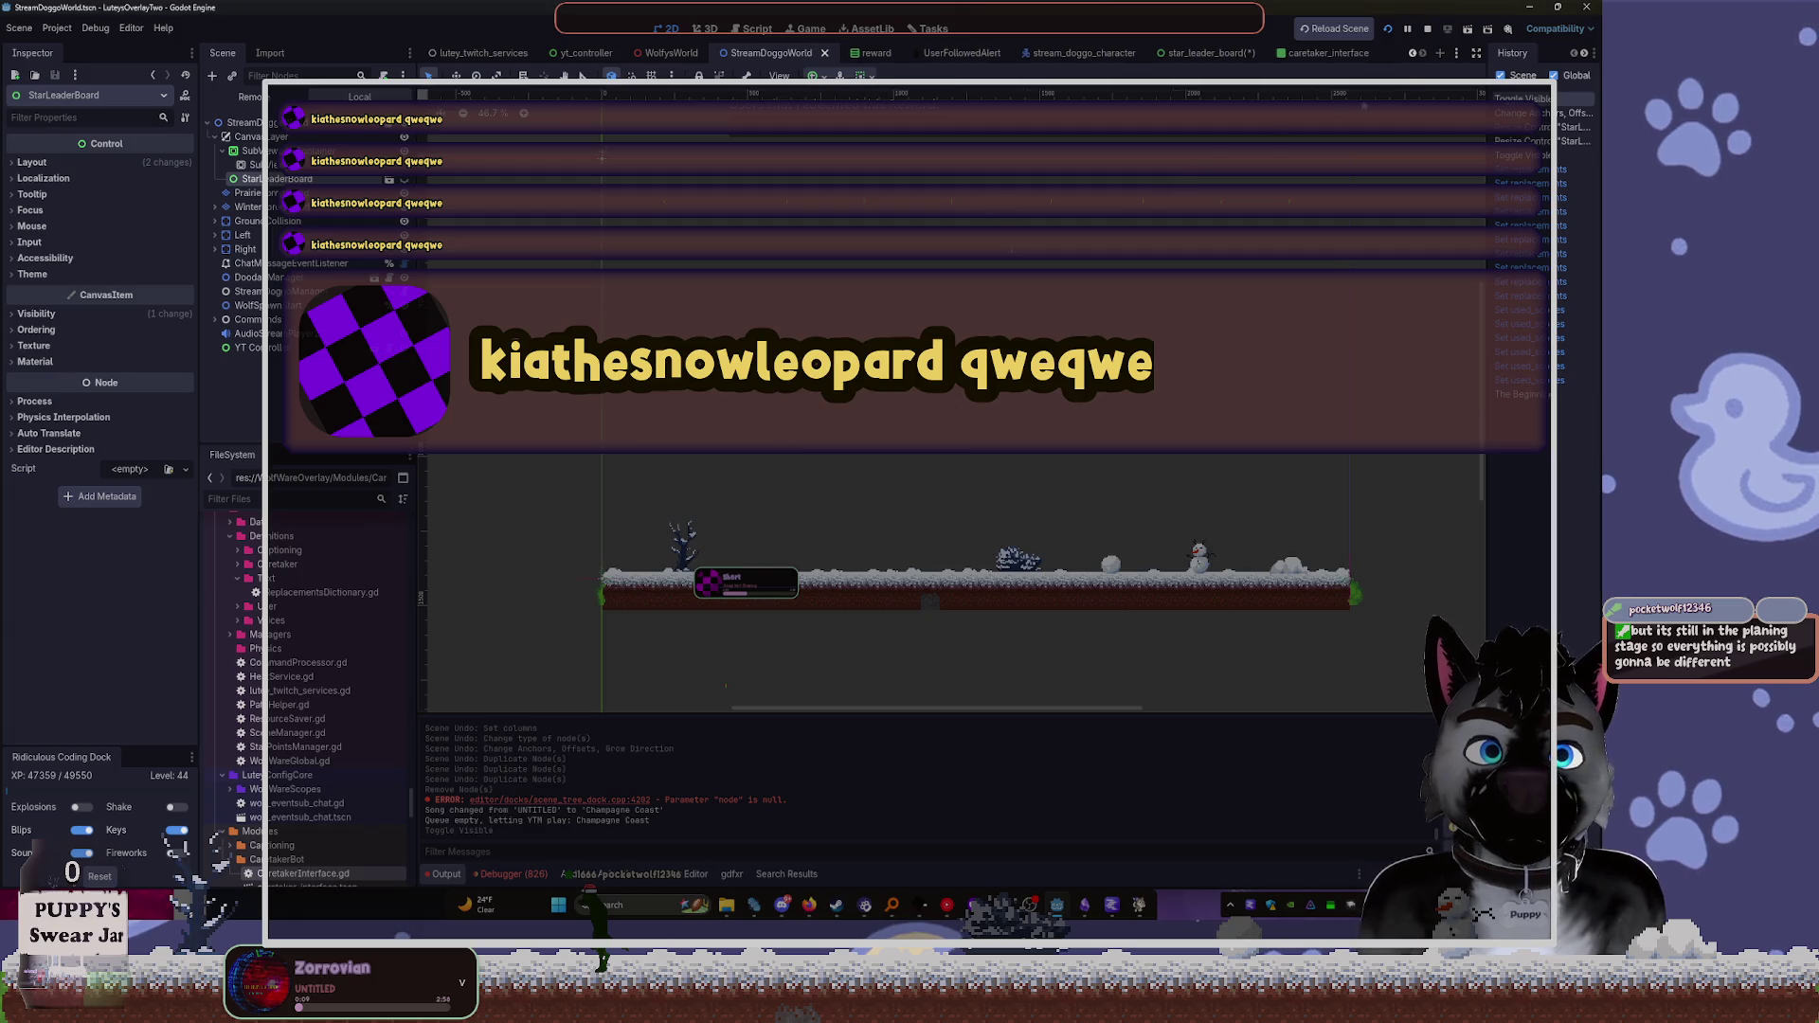
{"action": "left_click", "coordinate": [1395, 29]}
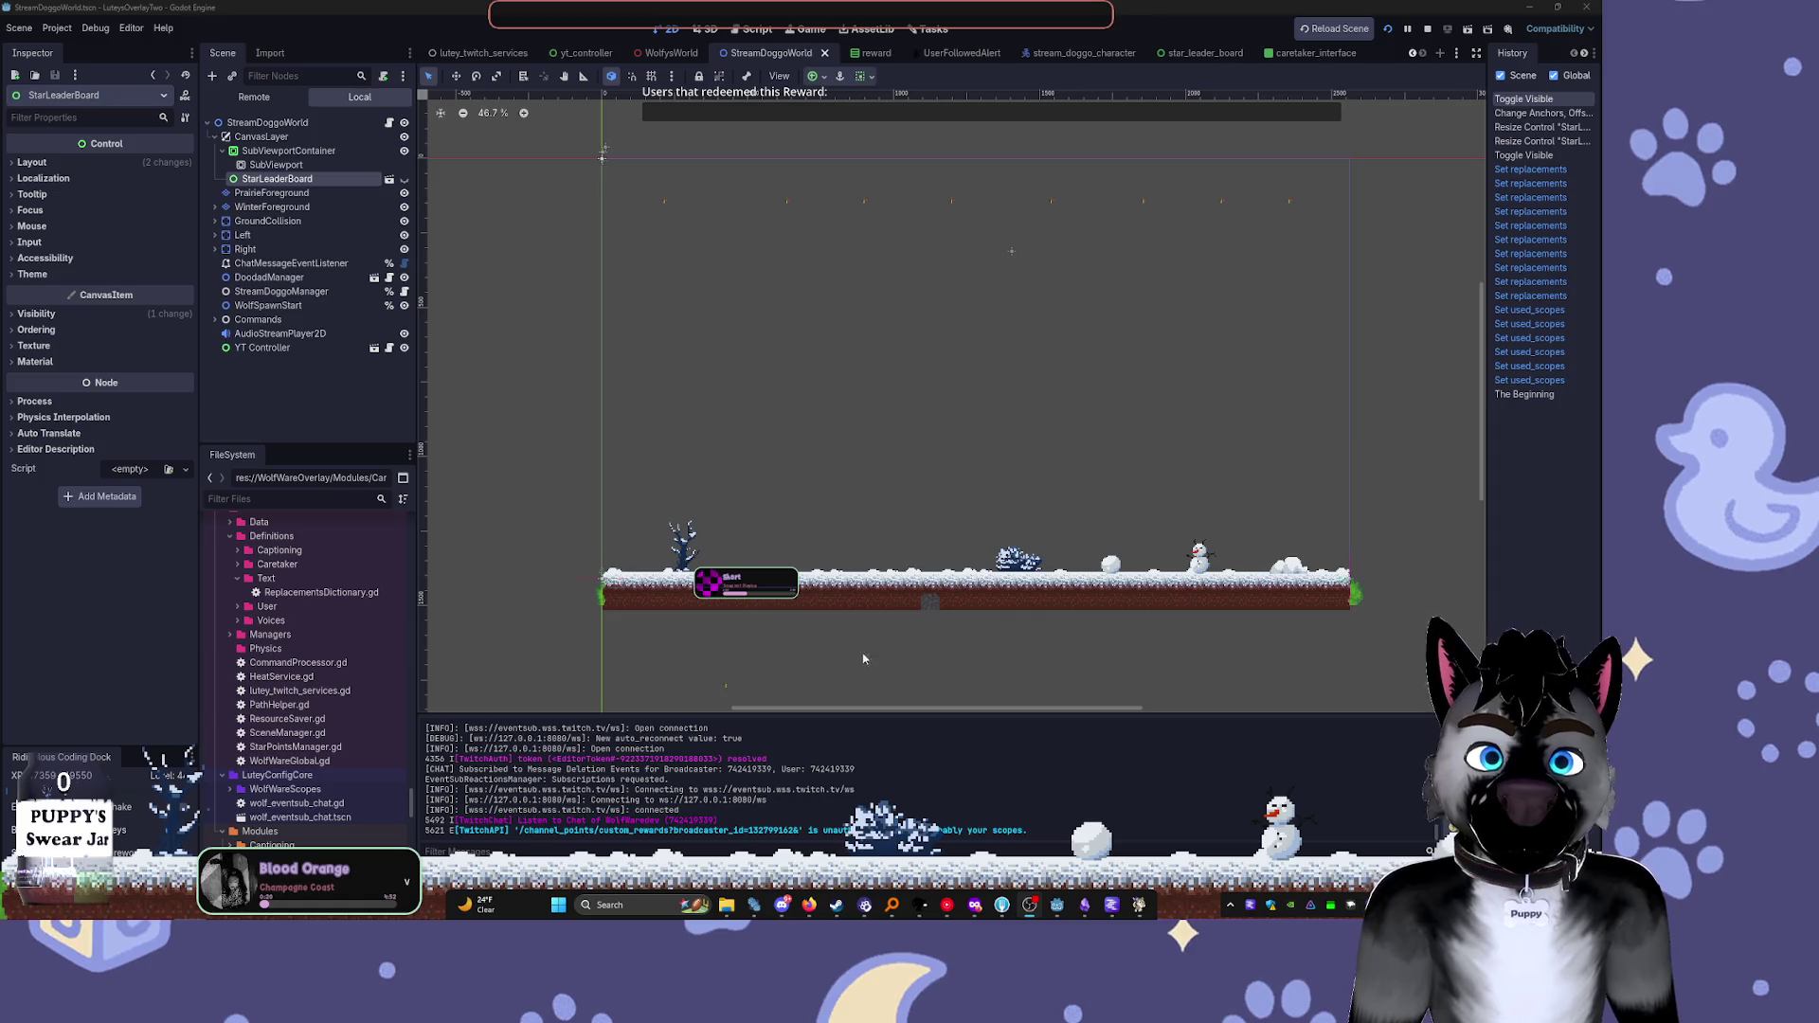
{"action": "mouse_move", "coordinate": [1112, 905]}
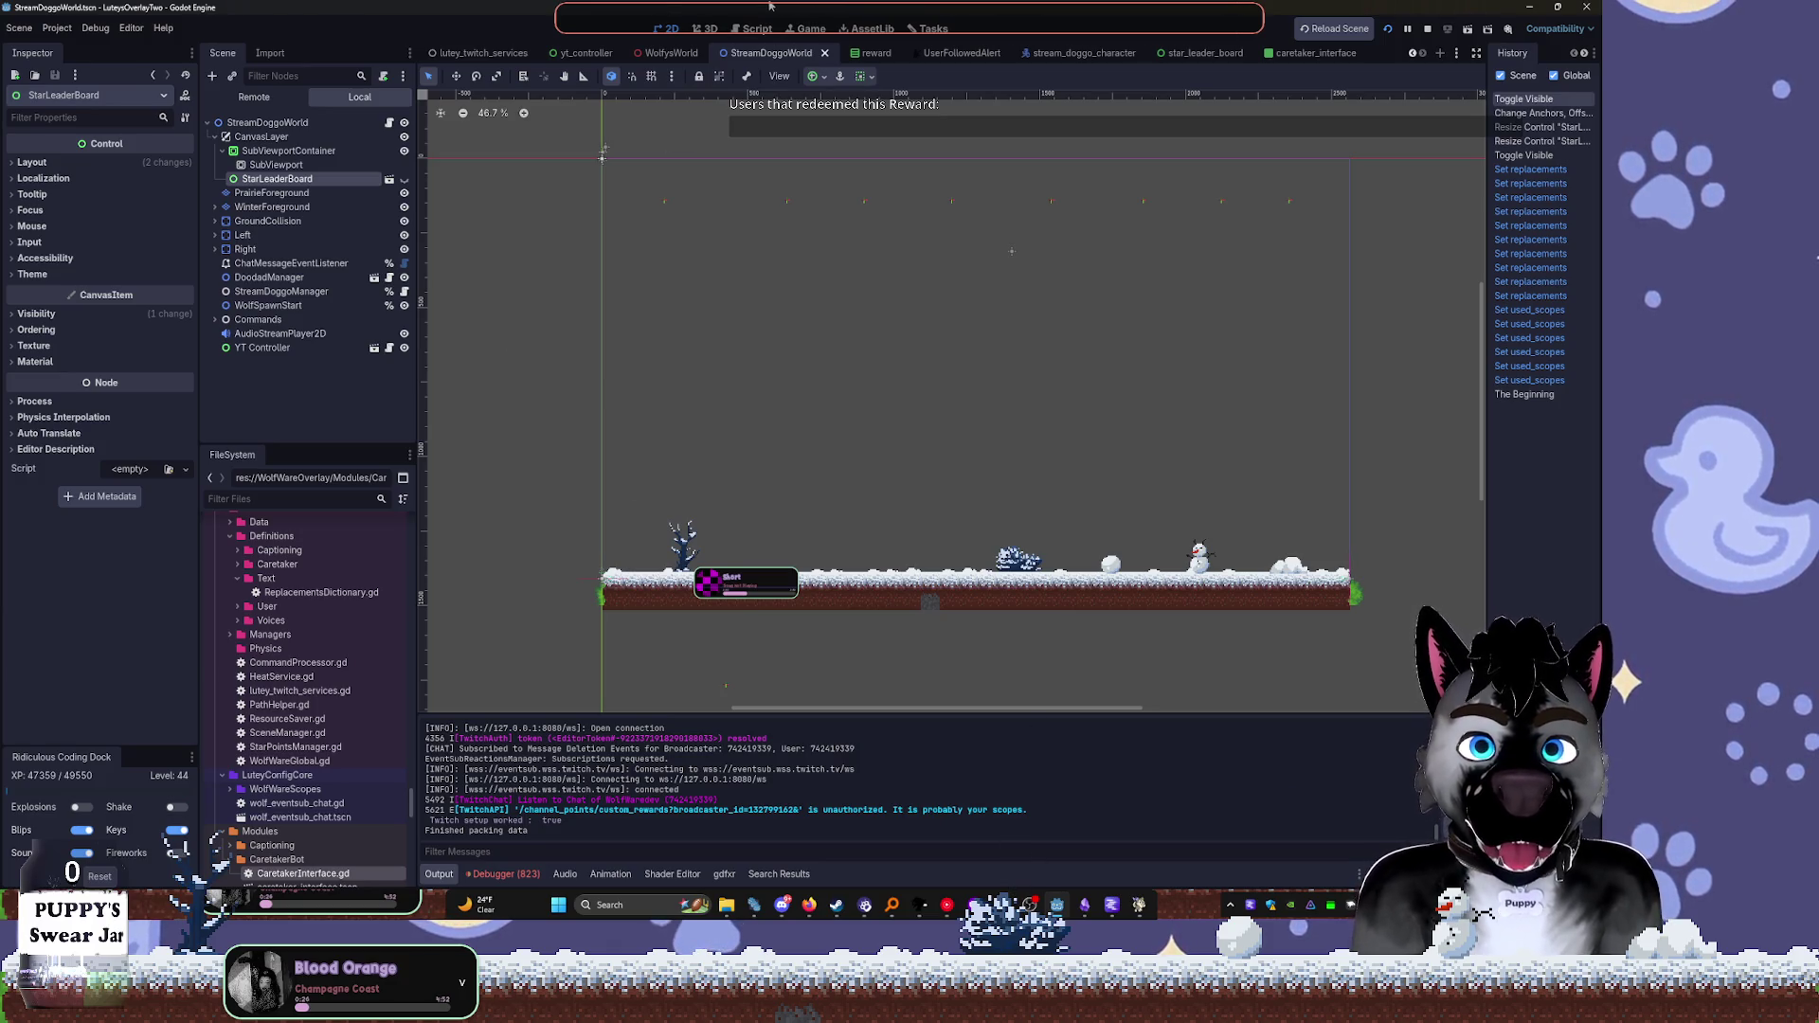
{"action": "left_click", "coordinate": [1200, 55]}
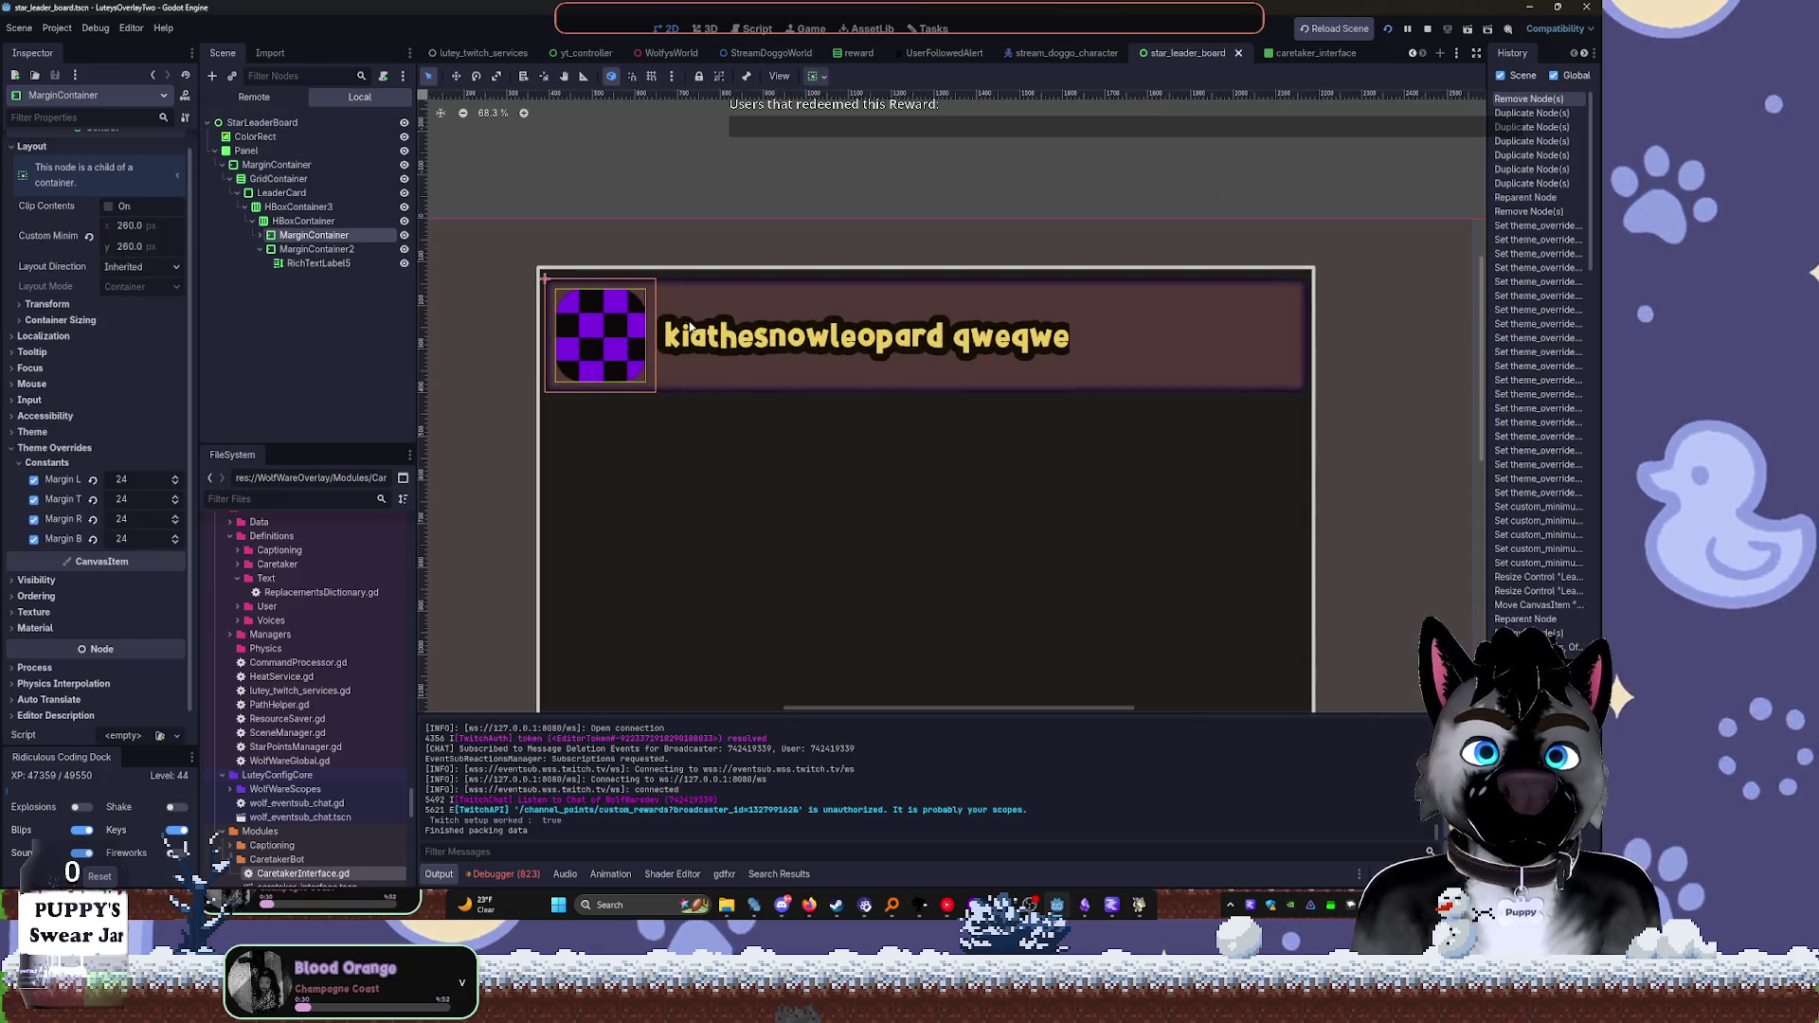
{"action": "scroll", "coordinate": [76, 583], "scroll_direction": "down", "scroll_amount": 5}
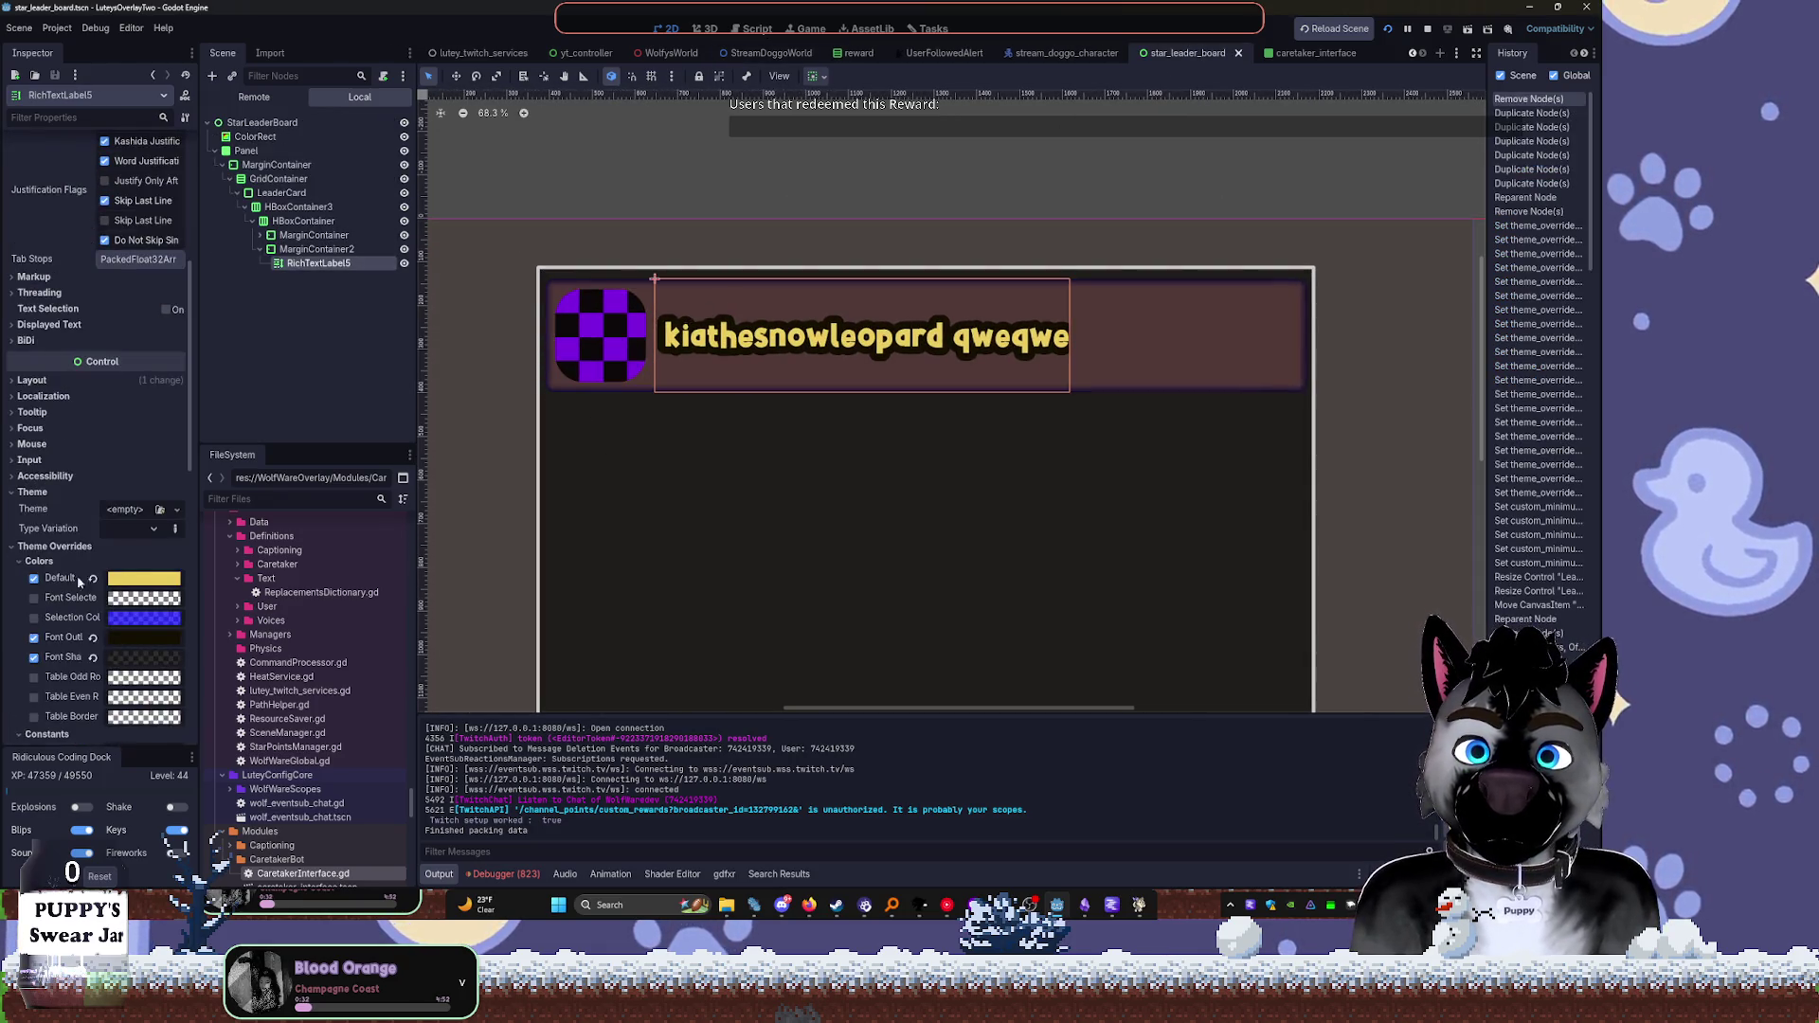
{"action": "left_click", "coordinate": [144, 581]}
{"action": "left_click_drag", "start_coordinate": [222, 209], "coordinate": [236, 189]}
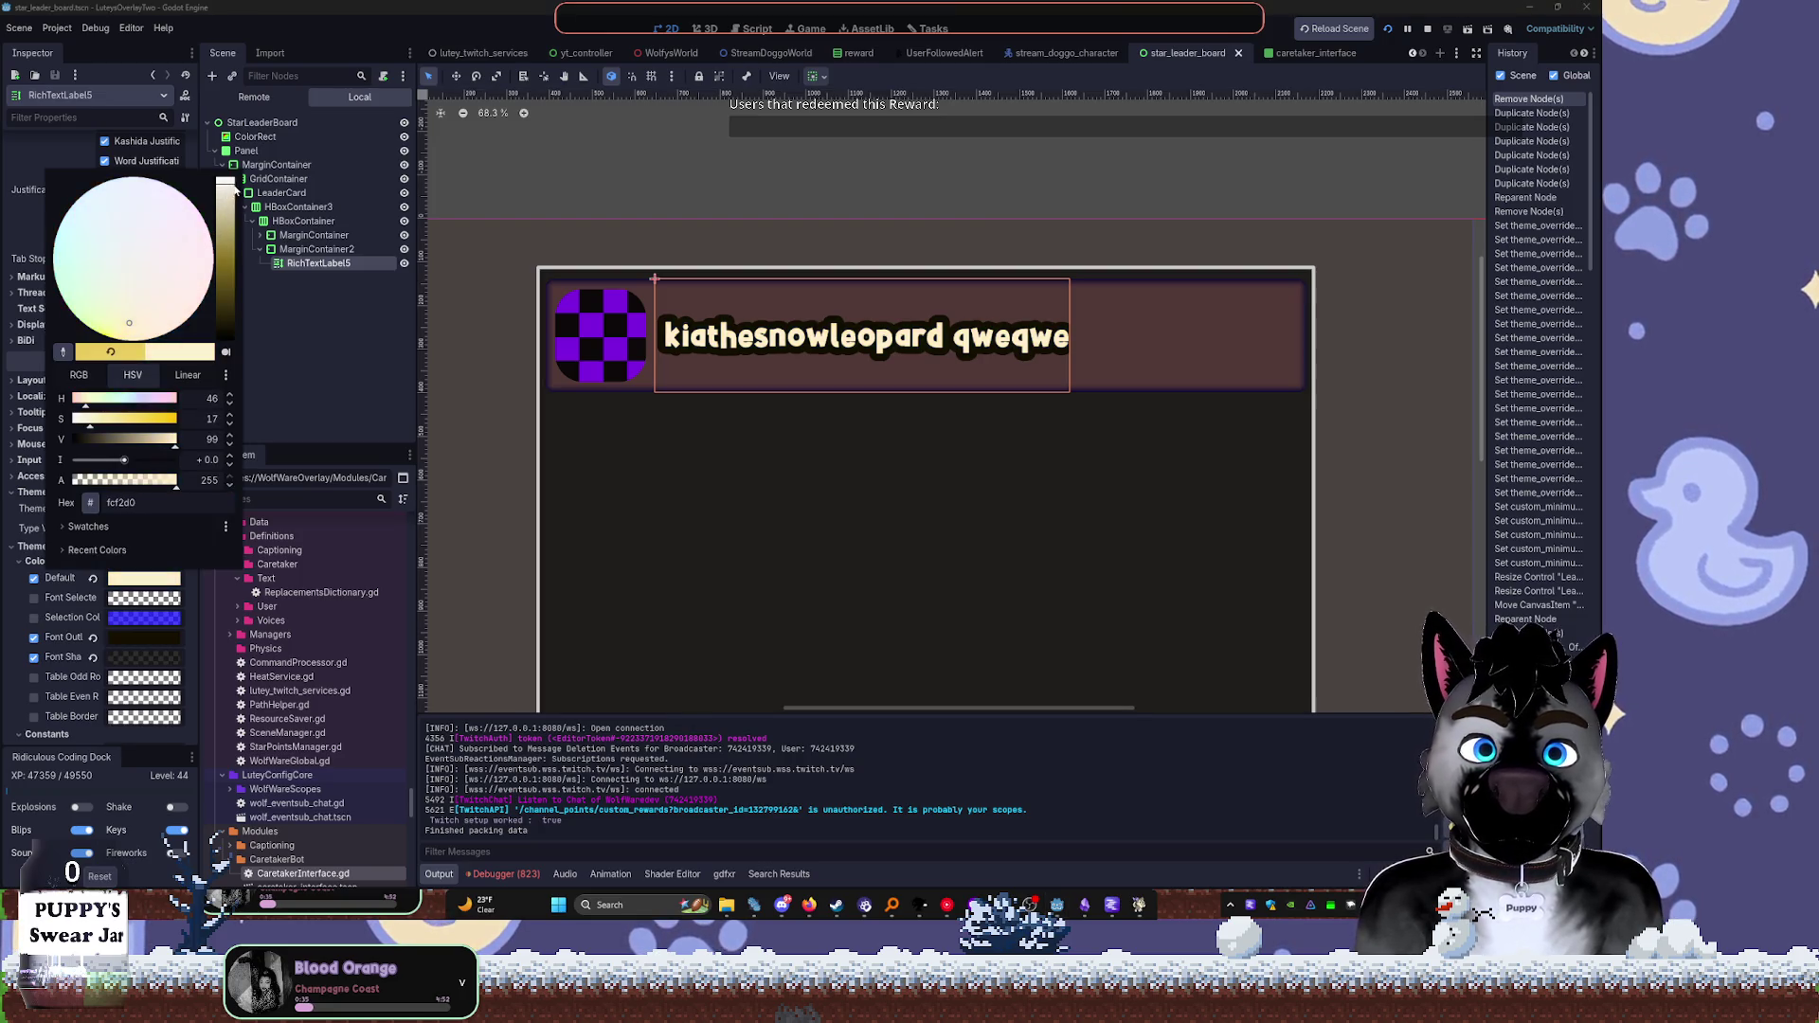
{"action": "left_click", "coordinate": [336, 295]}
{"action": "left_click", "coordinate": [129, 643]}
{"action": "left_click_drag", "start_coordinate": [236, 393], "coordinate": [227, 378]}
{"action": "left_click_drag", "start_coordinate": [219, 372], "coordinate": [220, 238]}
{"action": "left_click_drag", "start_coordinate": [175, 499], "coordinate": [82, 507]}
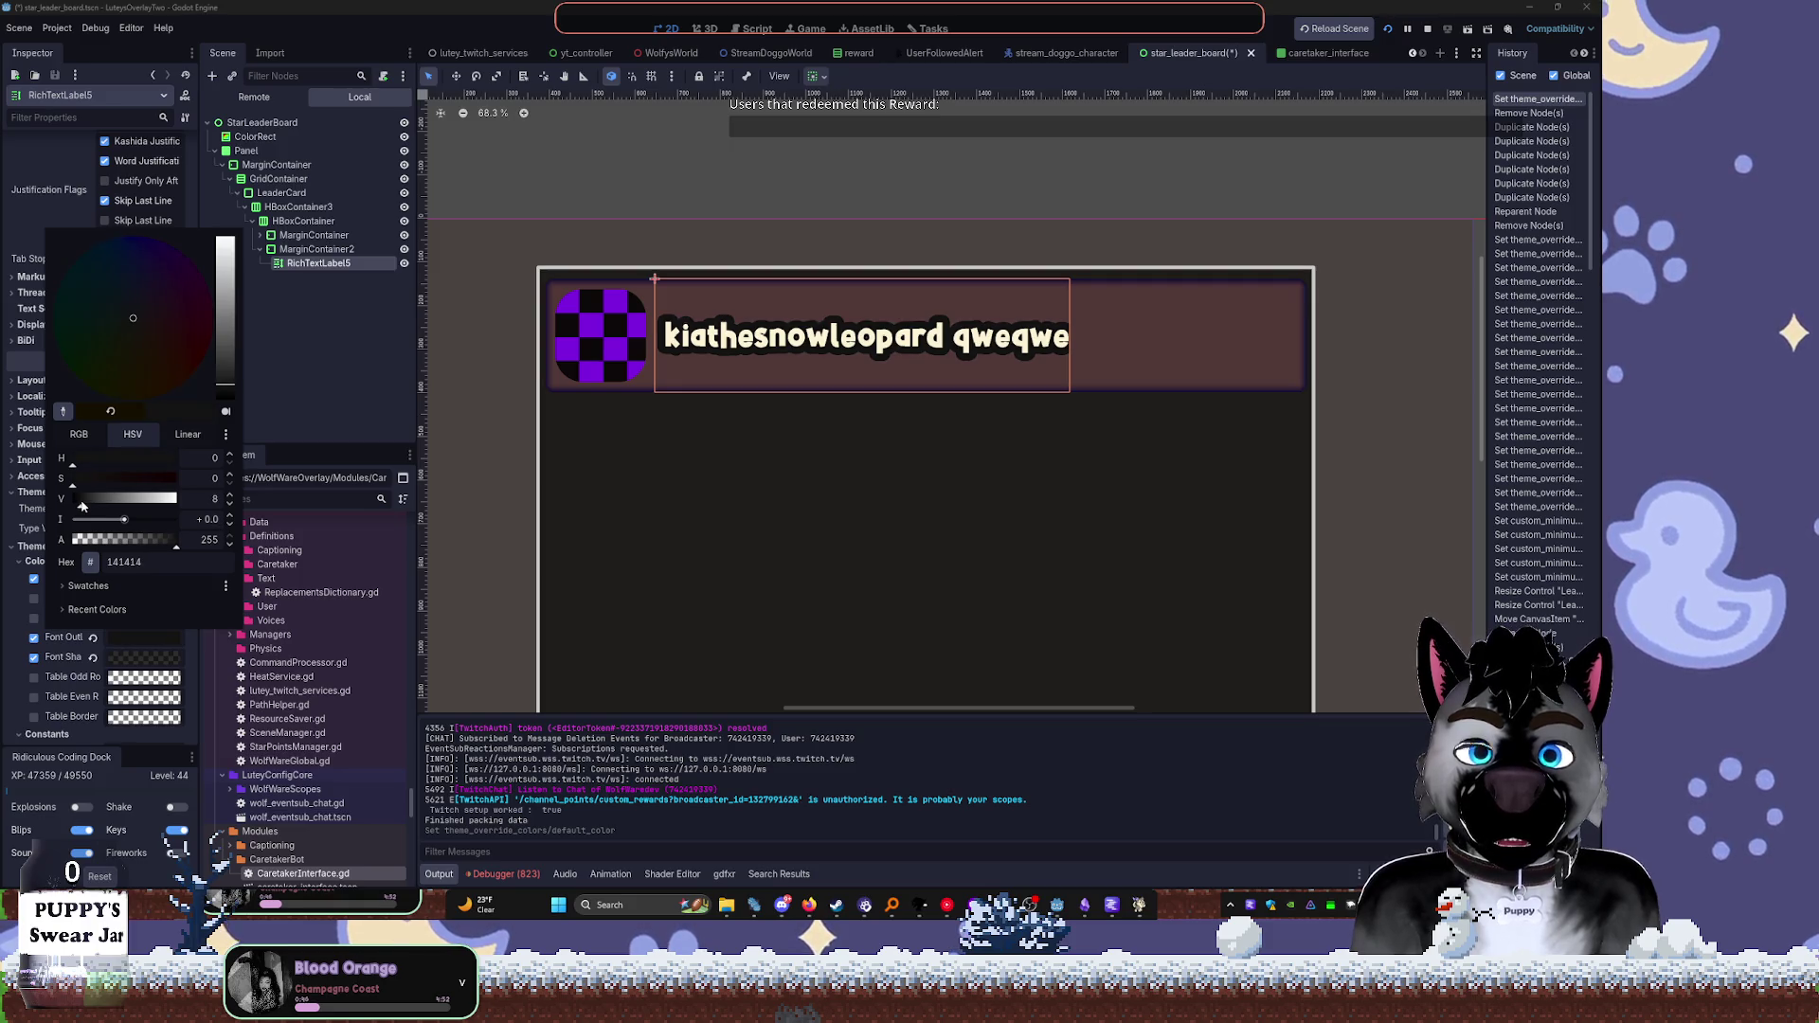
{"action": "left_click", "coordinate": [285, 365]}
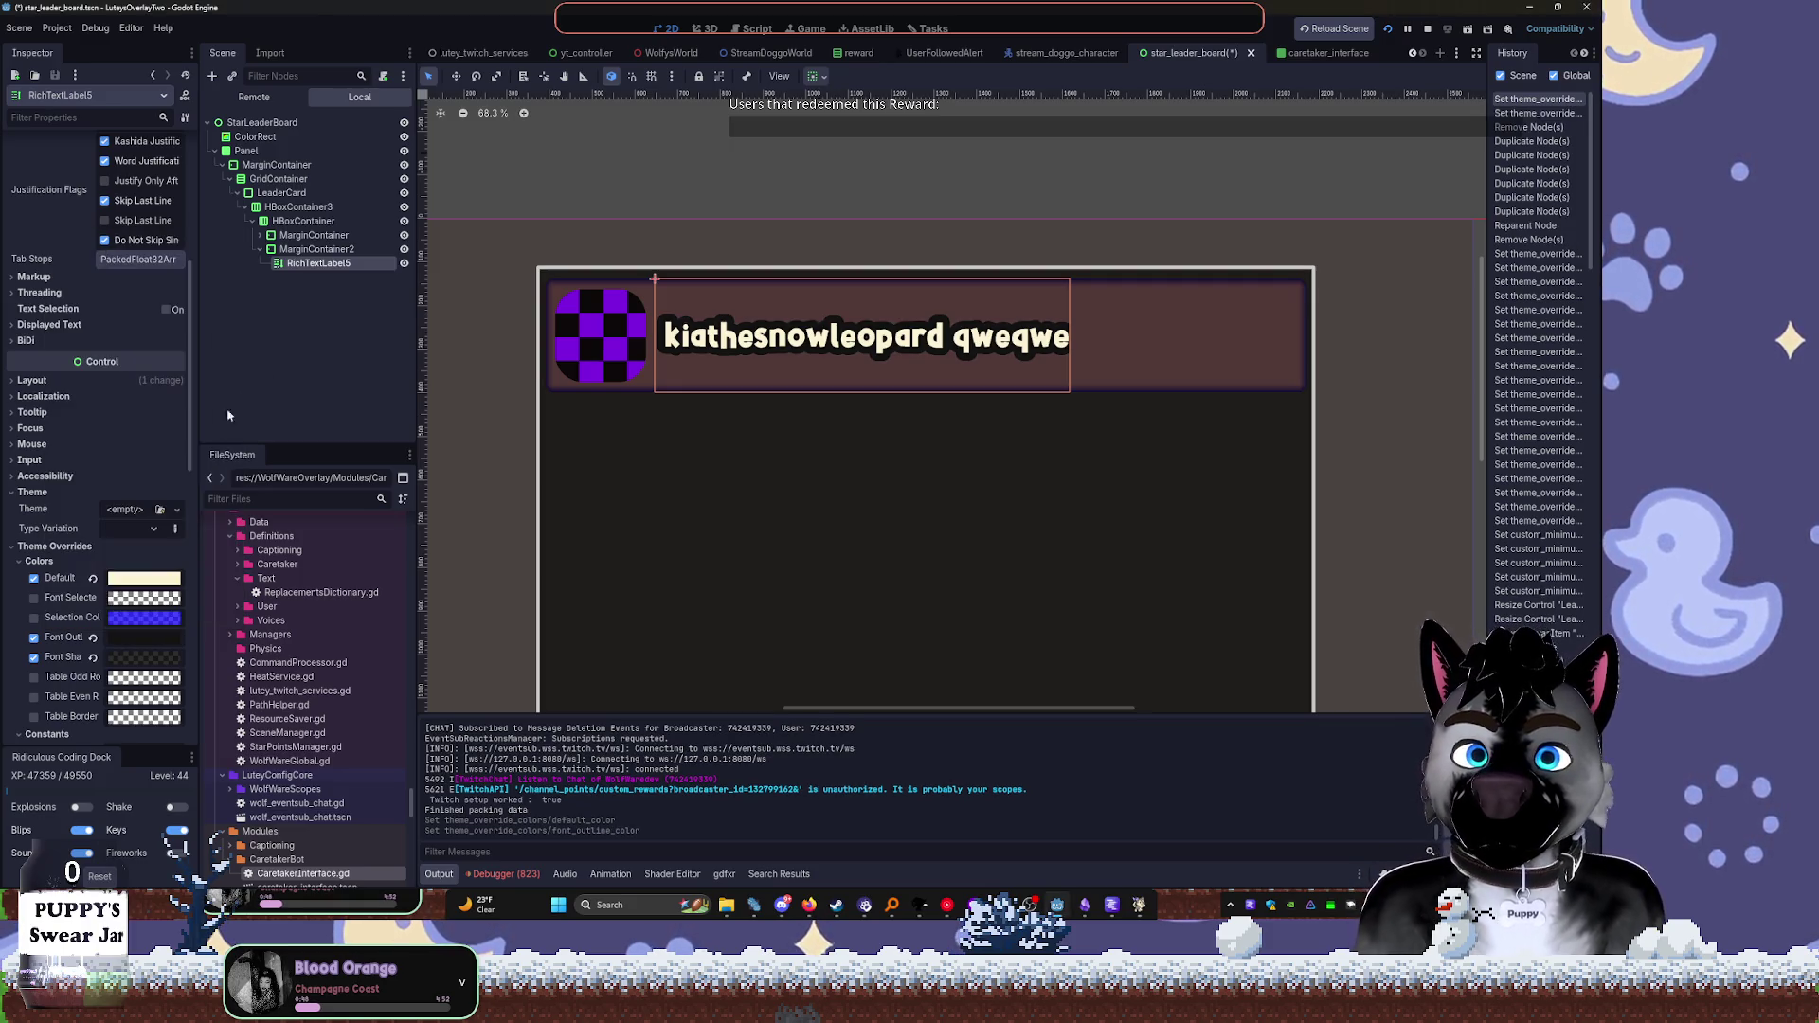
{"action": "scroll", "coordinate": [119, 630], "scroll_direction": "down", "scroll_amount": 3}
{"action": "mouse_move", "coordinate": [118, 630]}
{"action": "left_mouse_down"}
{"action": "mouse_move", "coordinate": [98, 698]}
{"action": "mouse_move", "coordinate": [133, 699]}
{"action": "mouse_move", "coordinate": [104, 638]}
{"action": "left_mouse_up"}
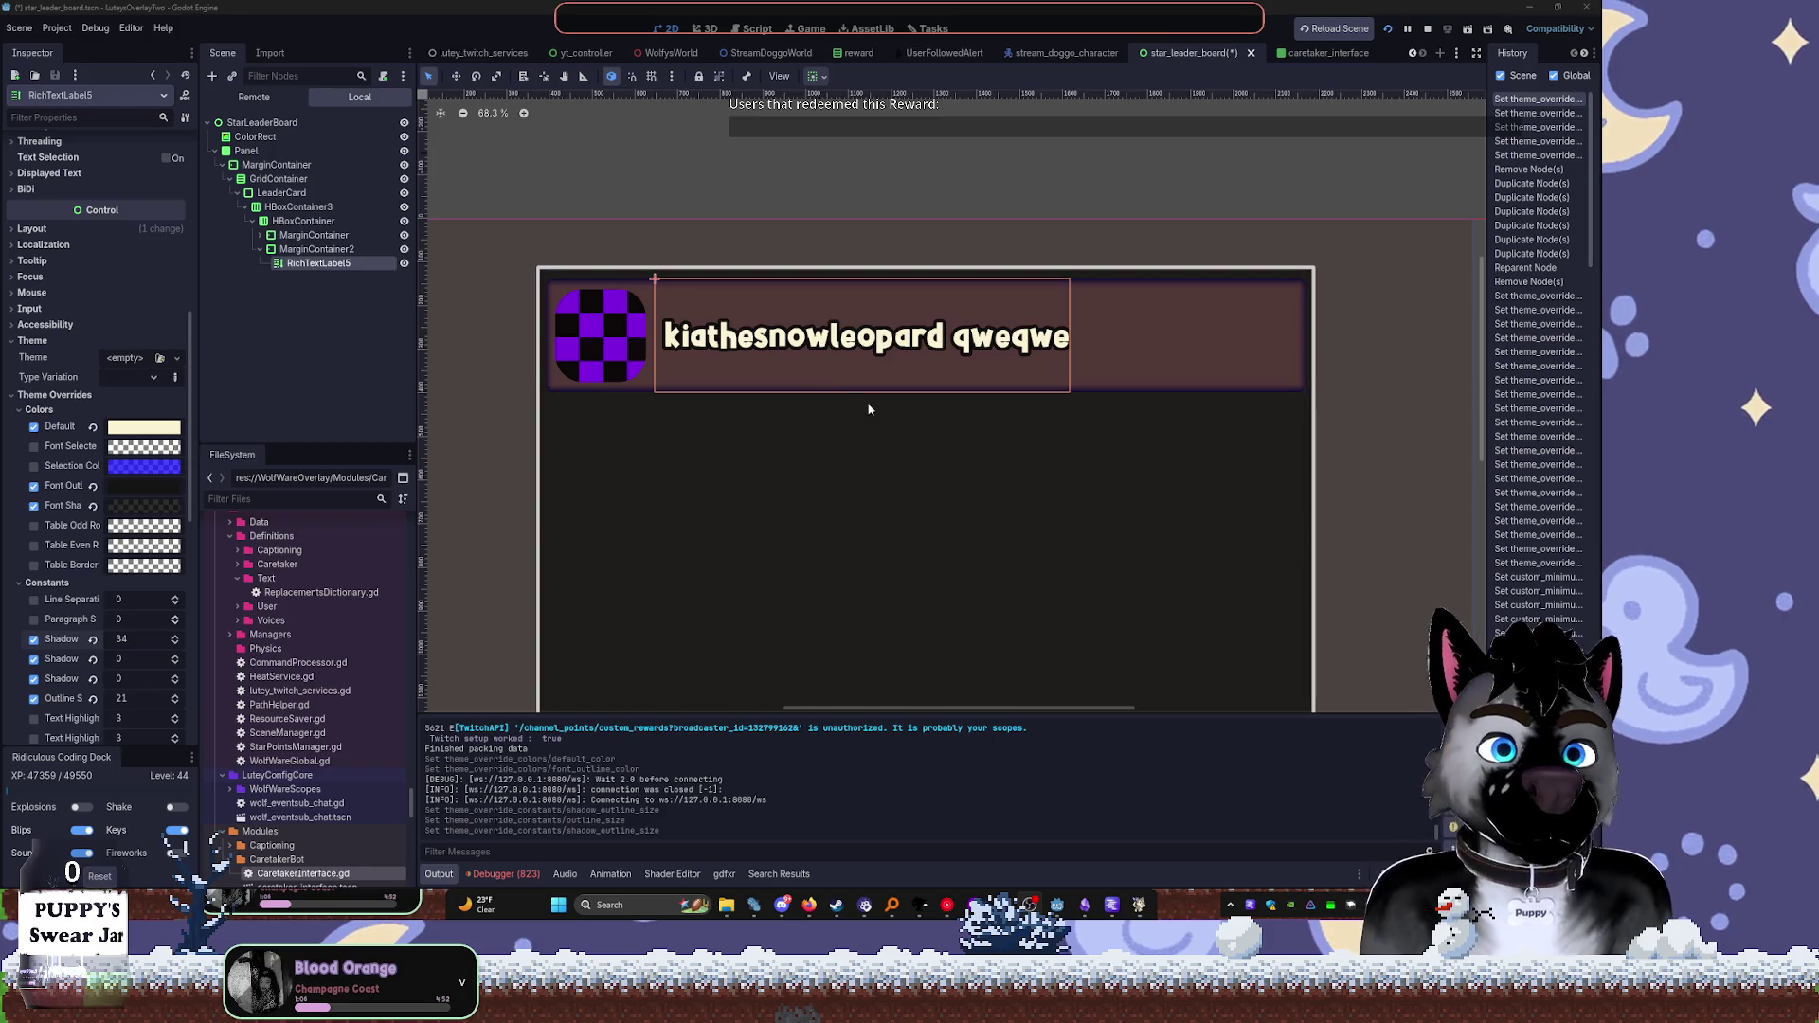
{"action": "key", "text": "XF86AudioLowerVolume"}
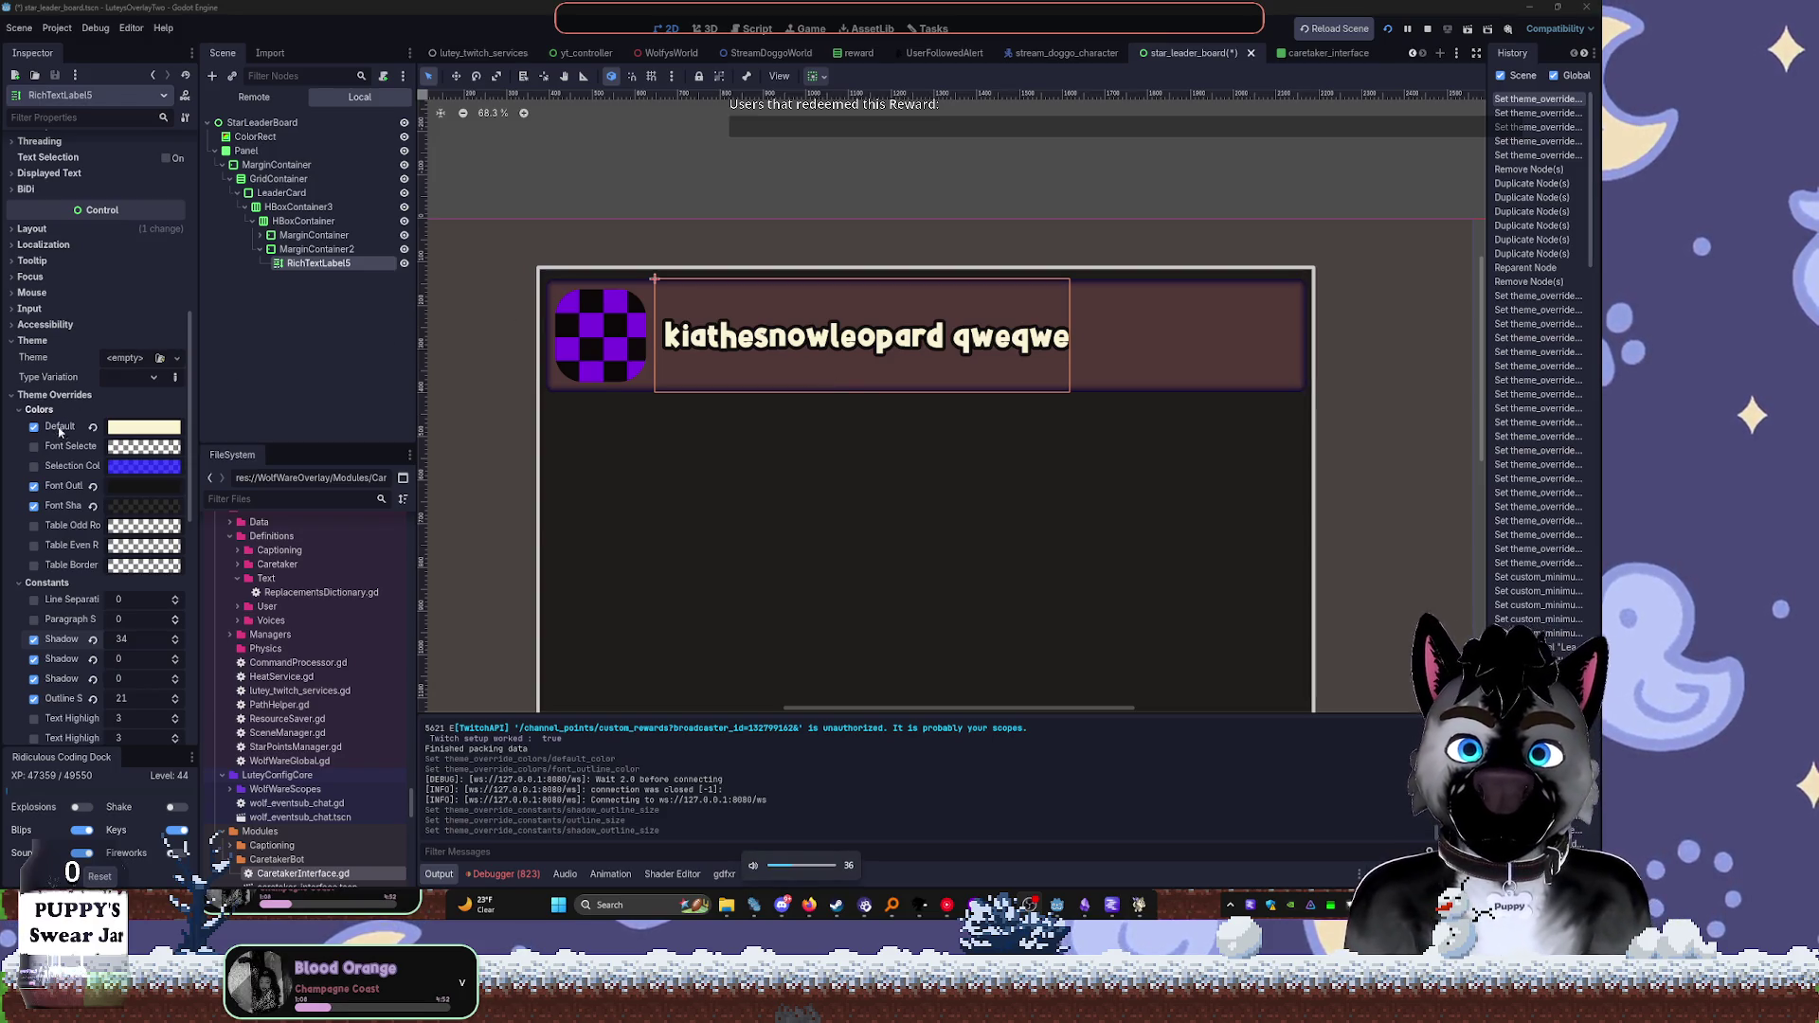
{"action": "left_click", "coordinate": [144, 427]}
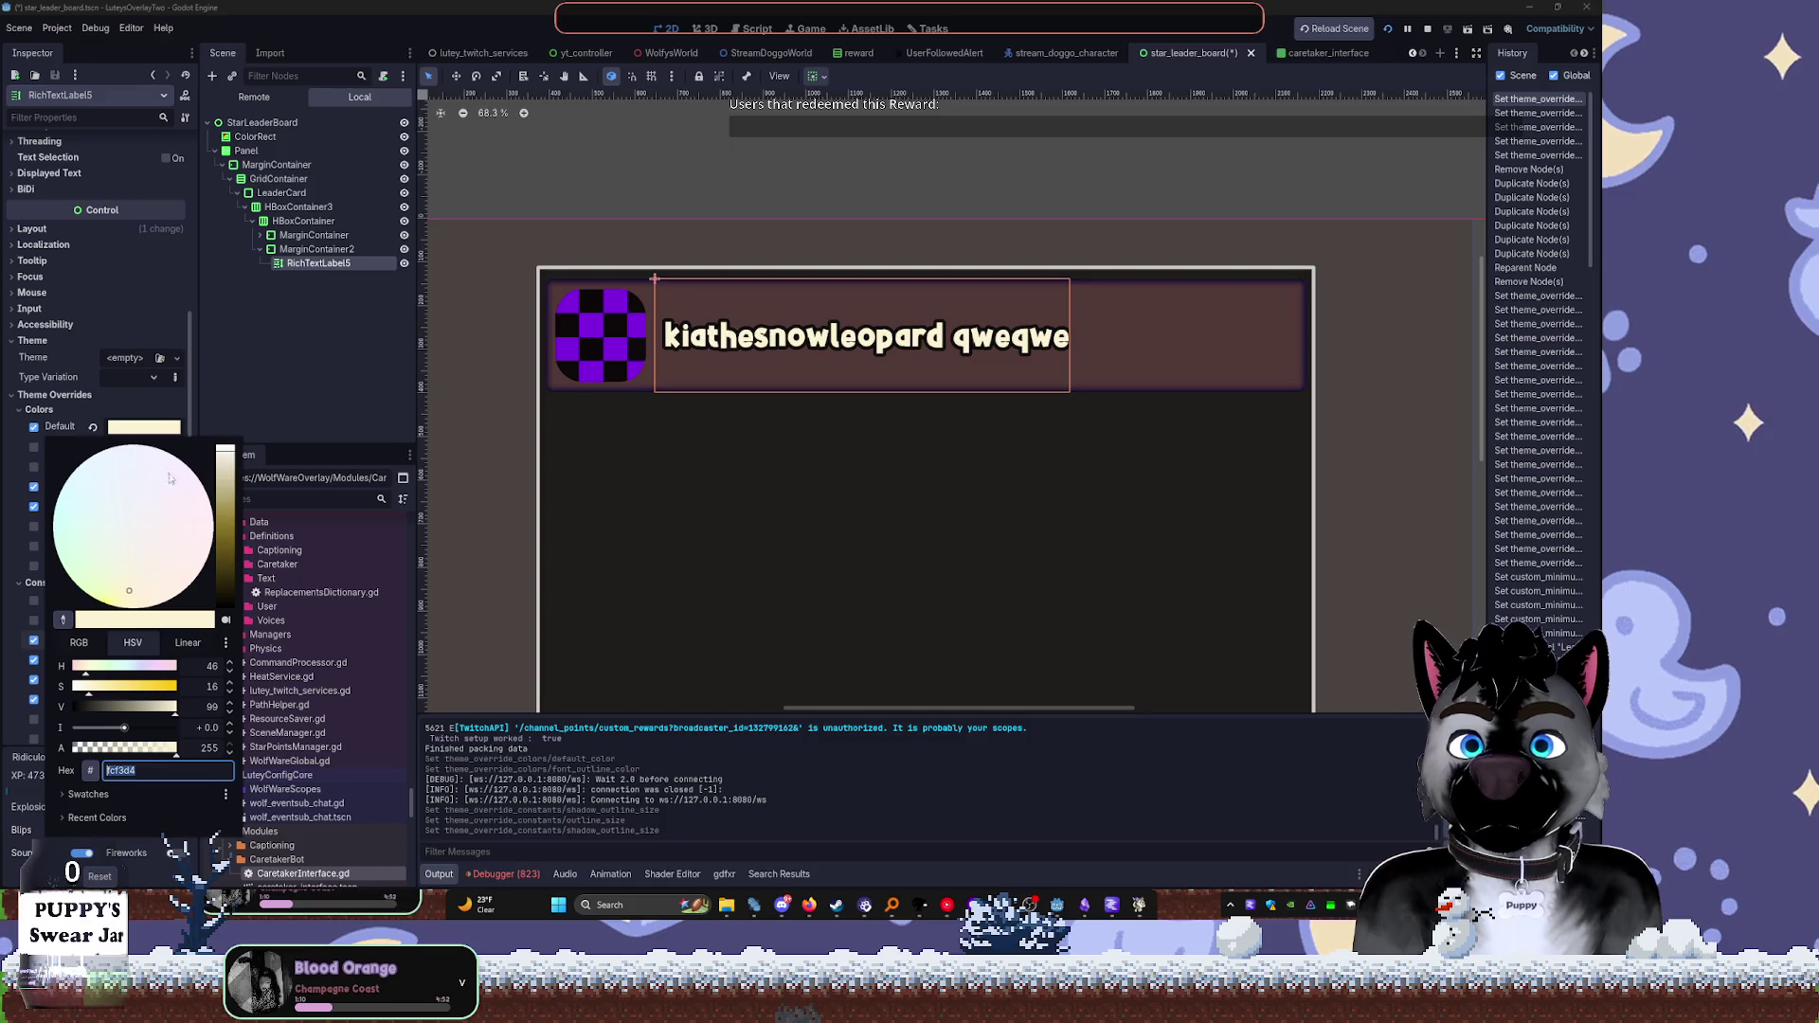
{"action": "left_click", "coordinate": [225, 411]}
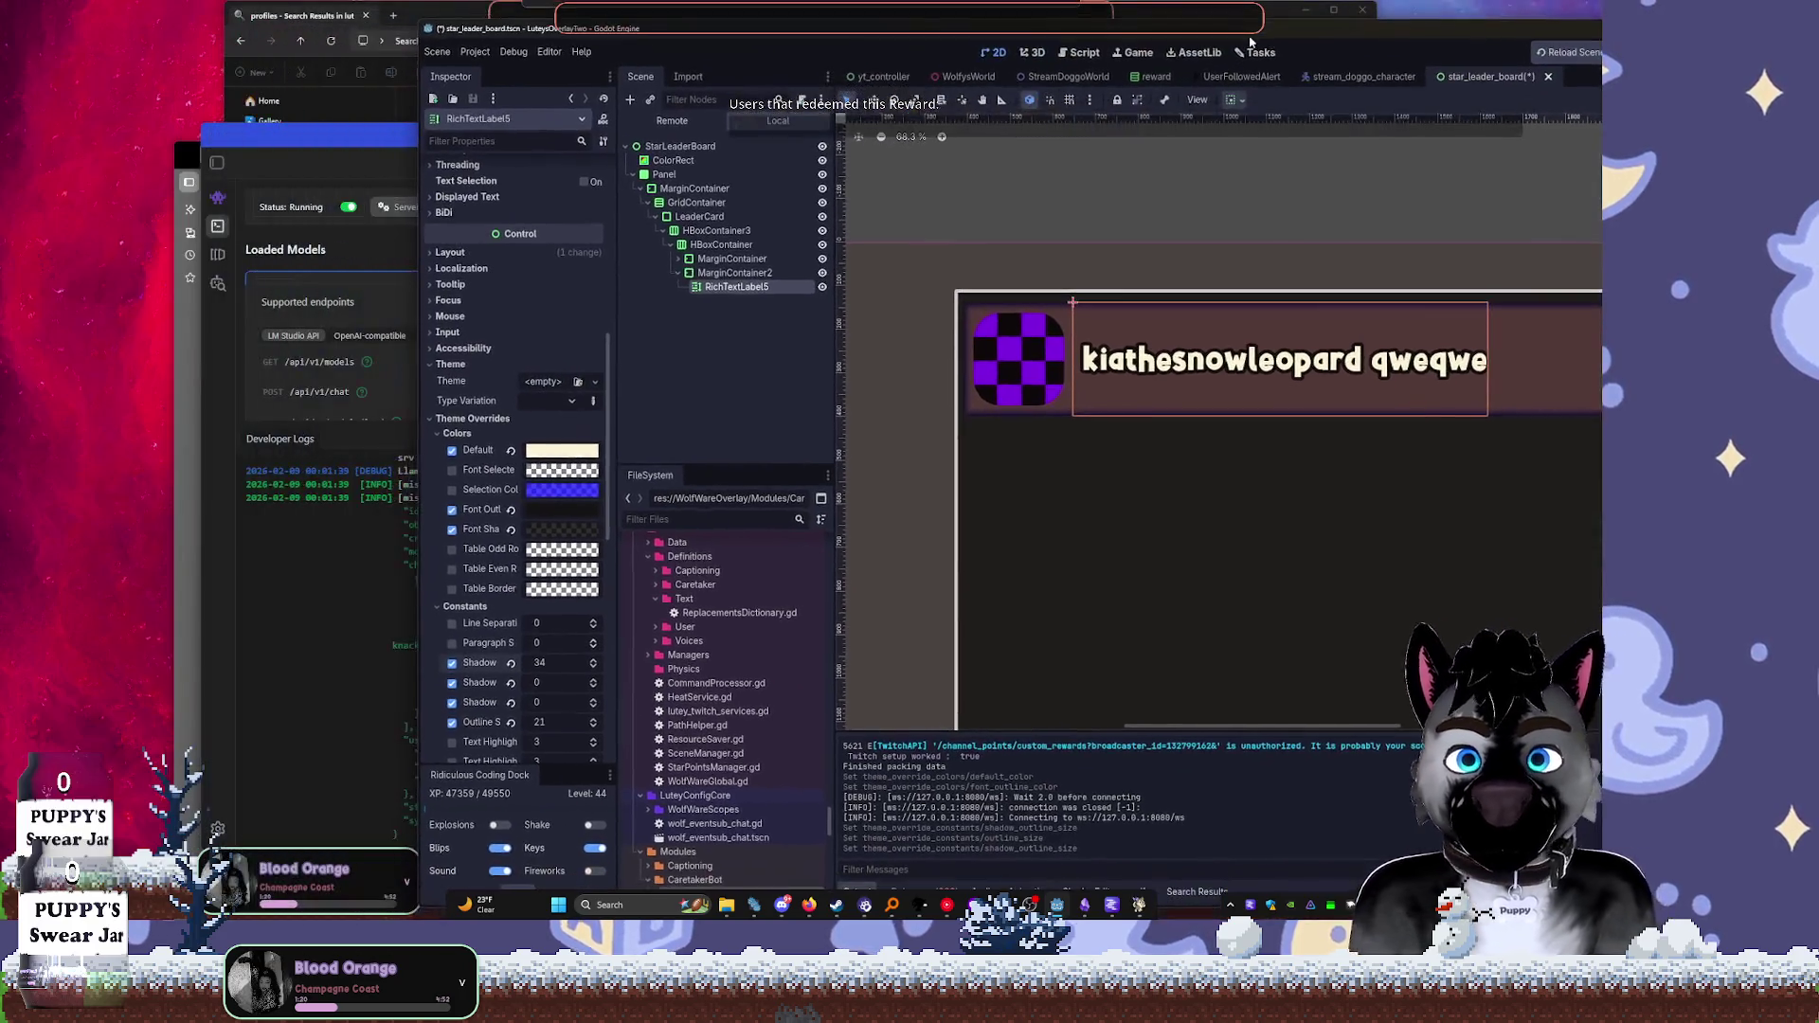
{"action": "left_click_drag", "start_coordinate": [1250, 41], "coordinate": [1182, 51]}
{"action": "double_click", "coordinate": [1154, 37]}
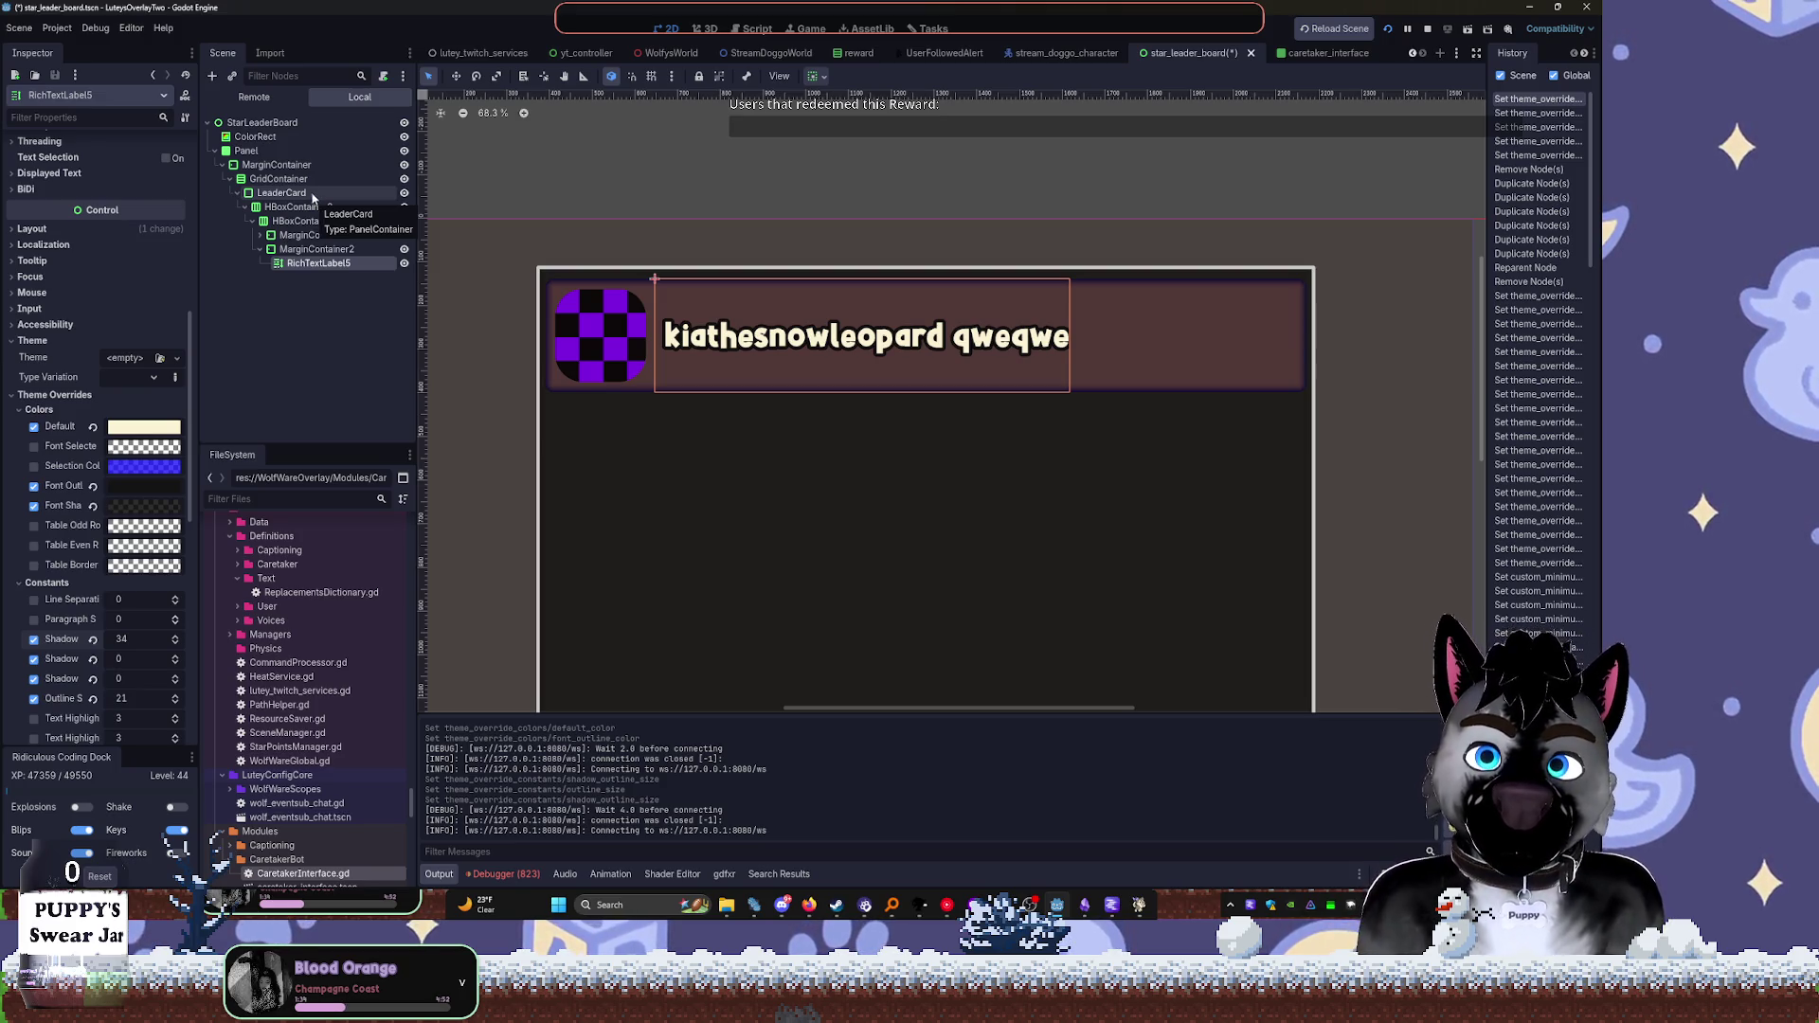
{"action": "left_click", "coordinate": [262, 249]}
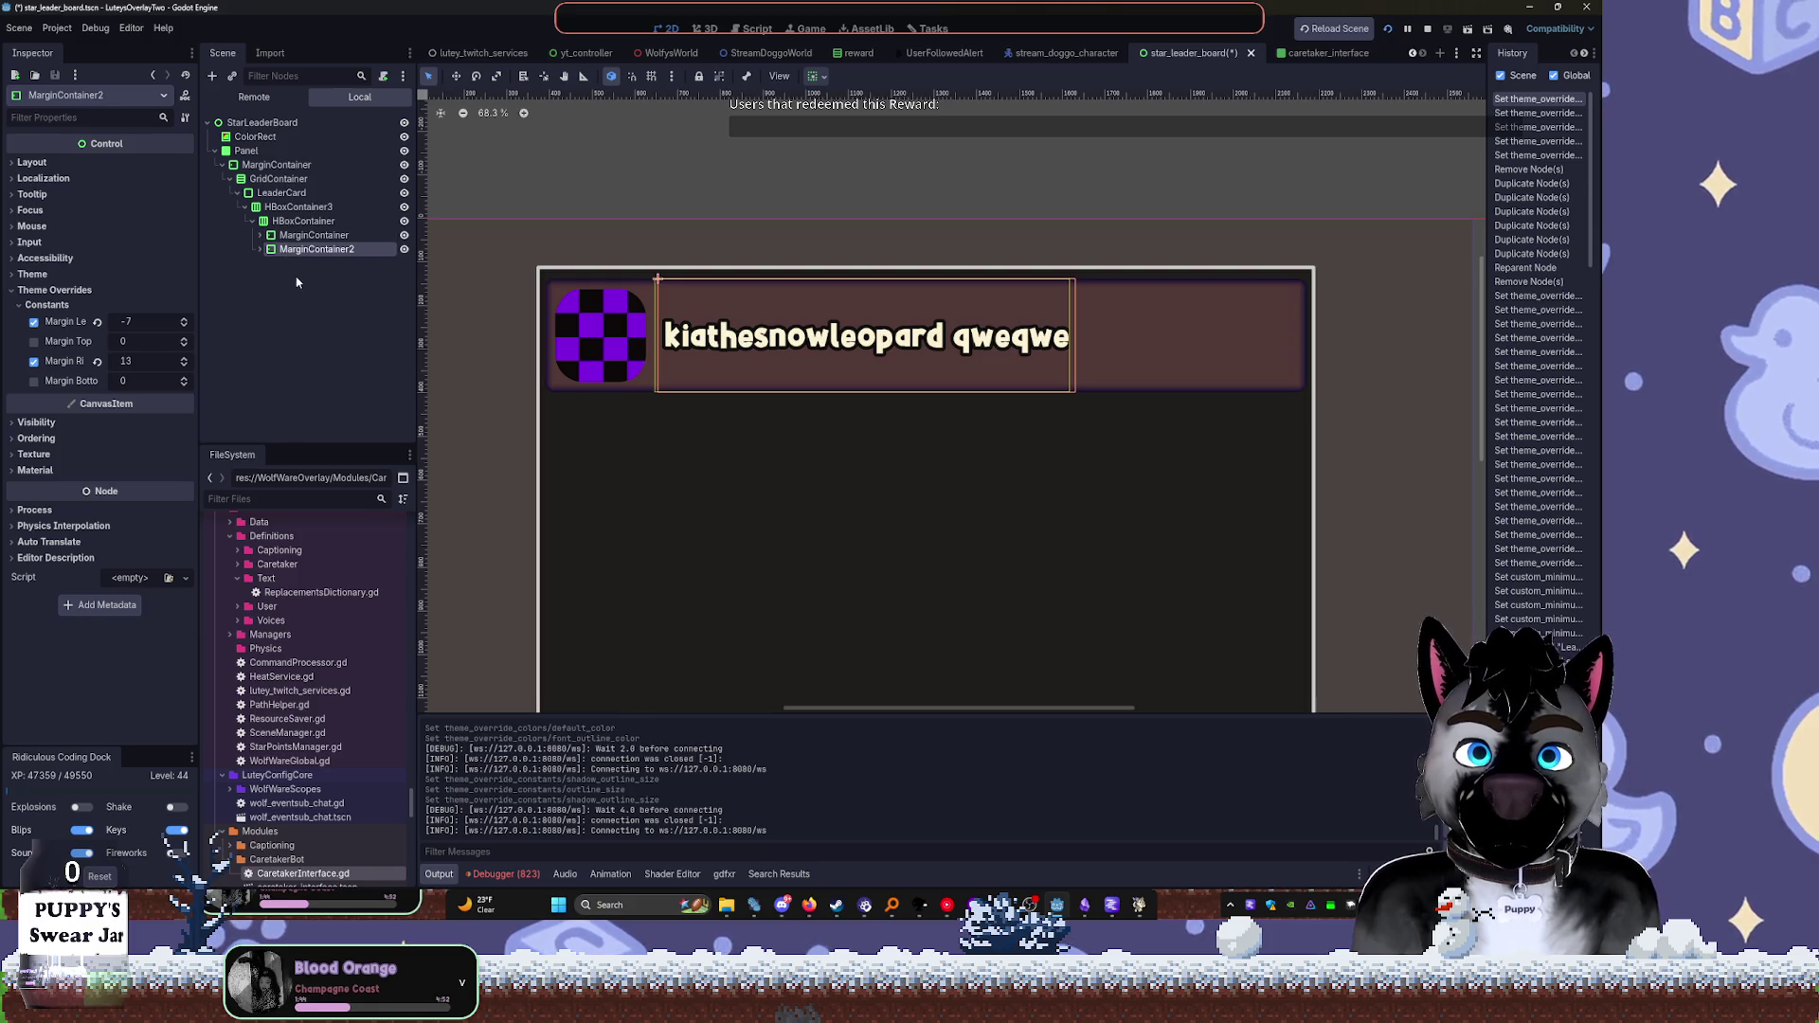
Paste a copy of the name label's container into the card's HBoxContainer row
{"action": "key", "text": "ctrl+v"}
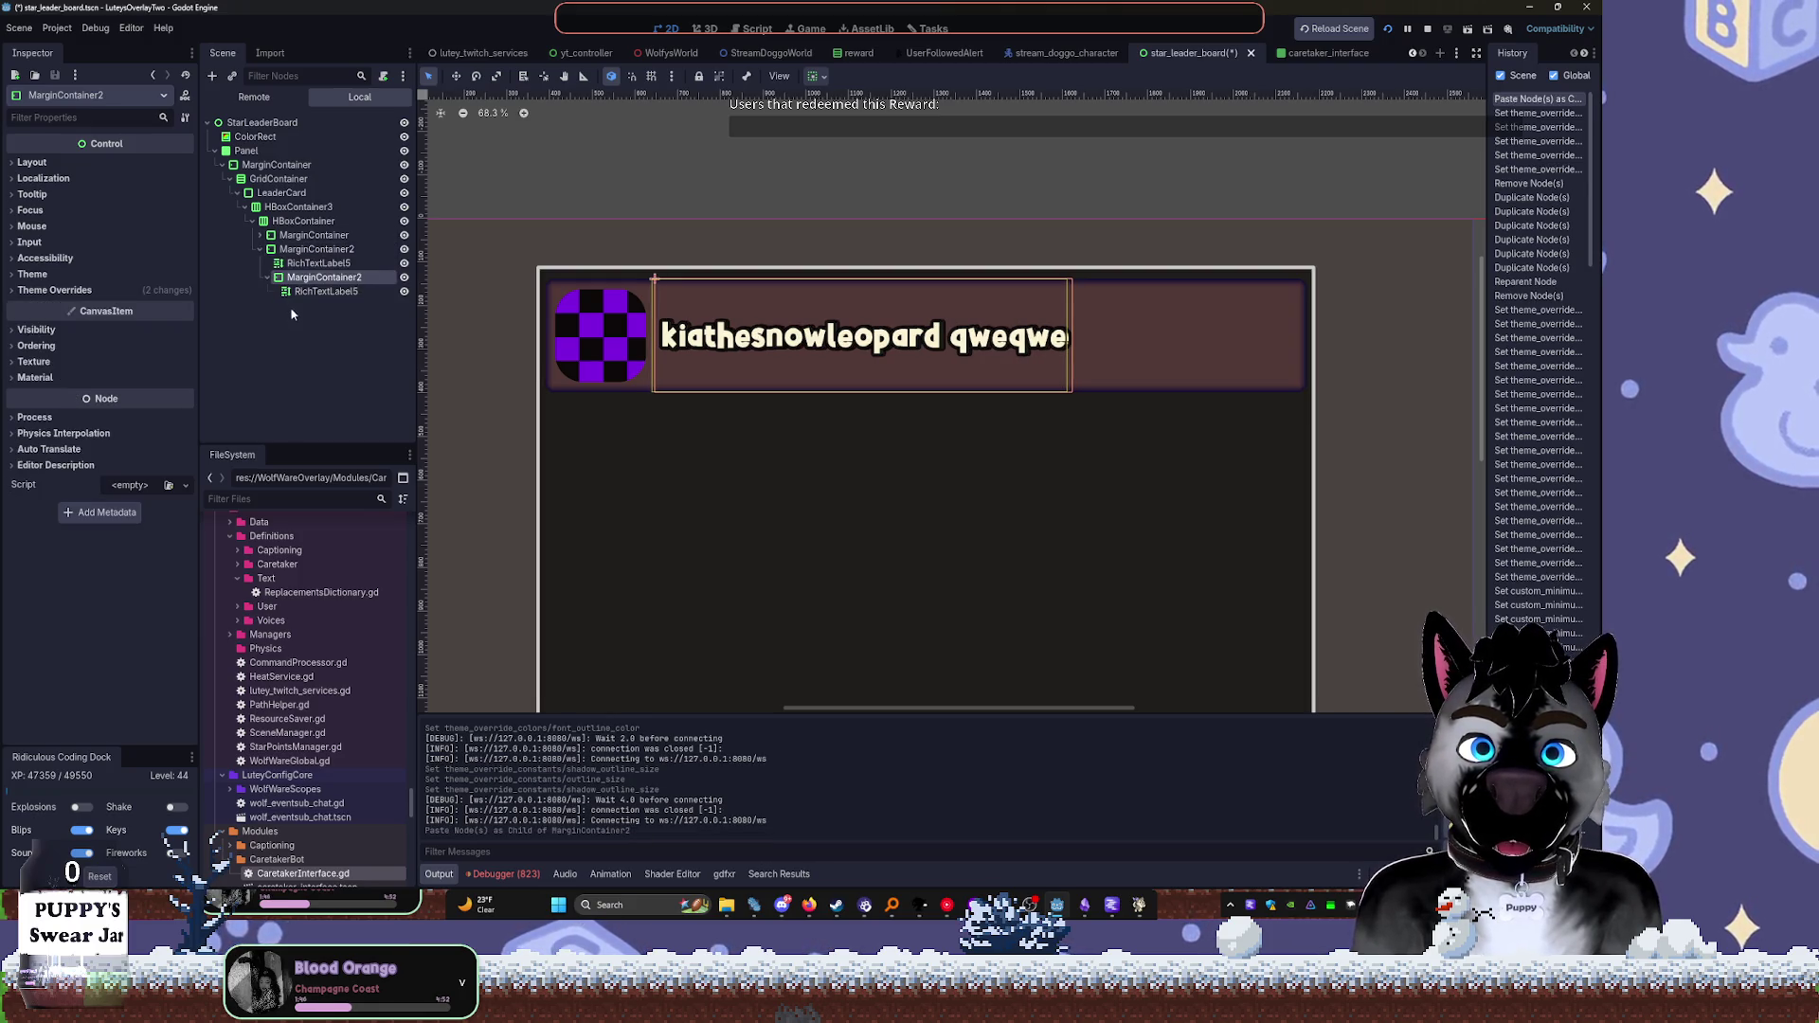
{"action": "left_click", "coordinate": [259, 250]}
{"action": "key", "text": "ctrl+z"}
{"action": "left_click", "coordinate": [286, 252]}
{"action": "left_click", "coordinate": [303, 221]}
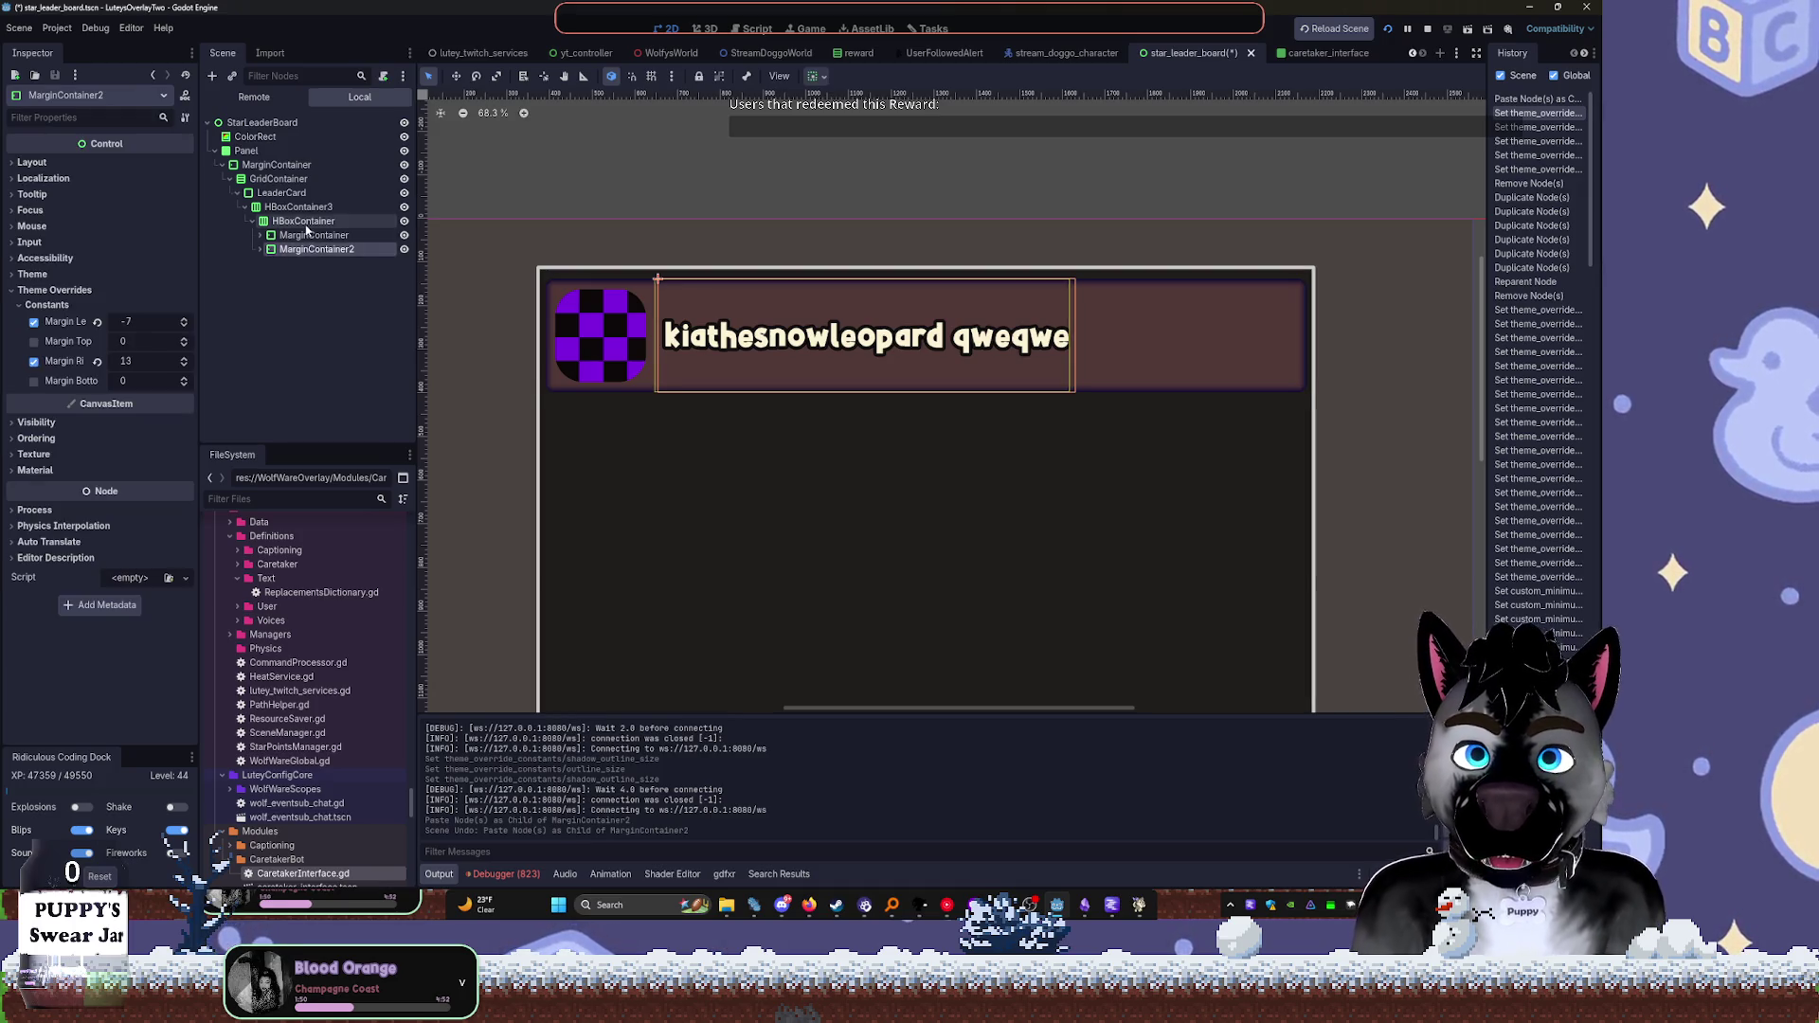
{"action": "key", "text": "ctrl+v"}
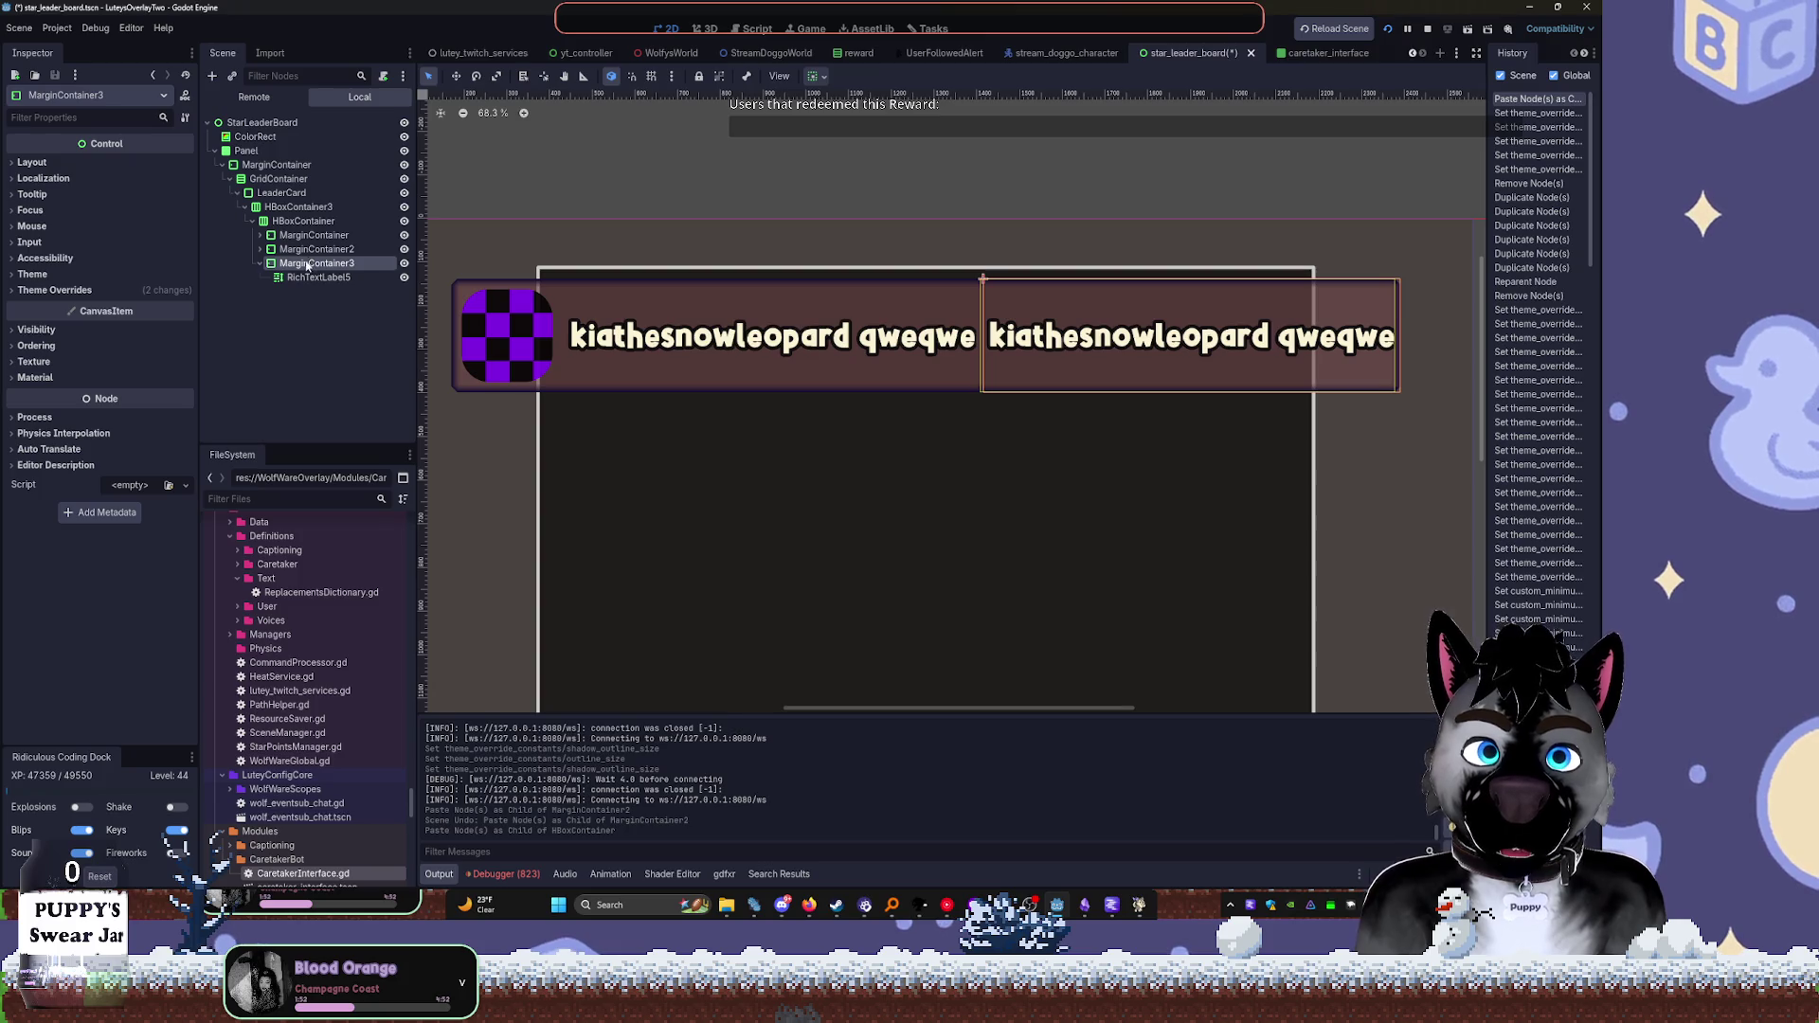
Set the copied label's text to 1 and move its container to the front of the row
{"action": "left_click", "coordinate": [313, 276]}
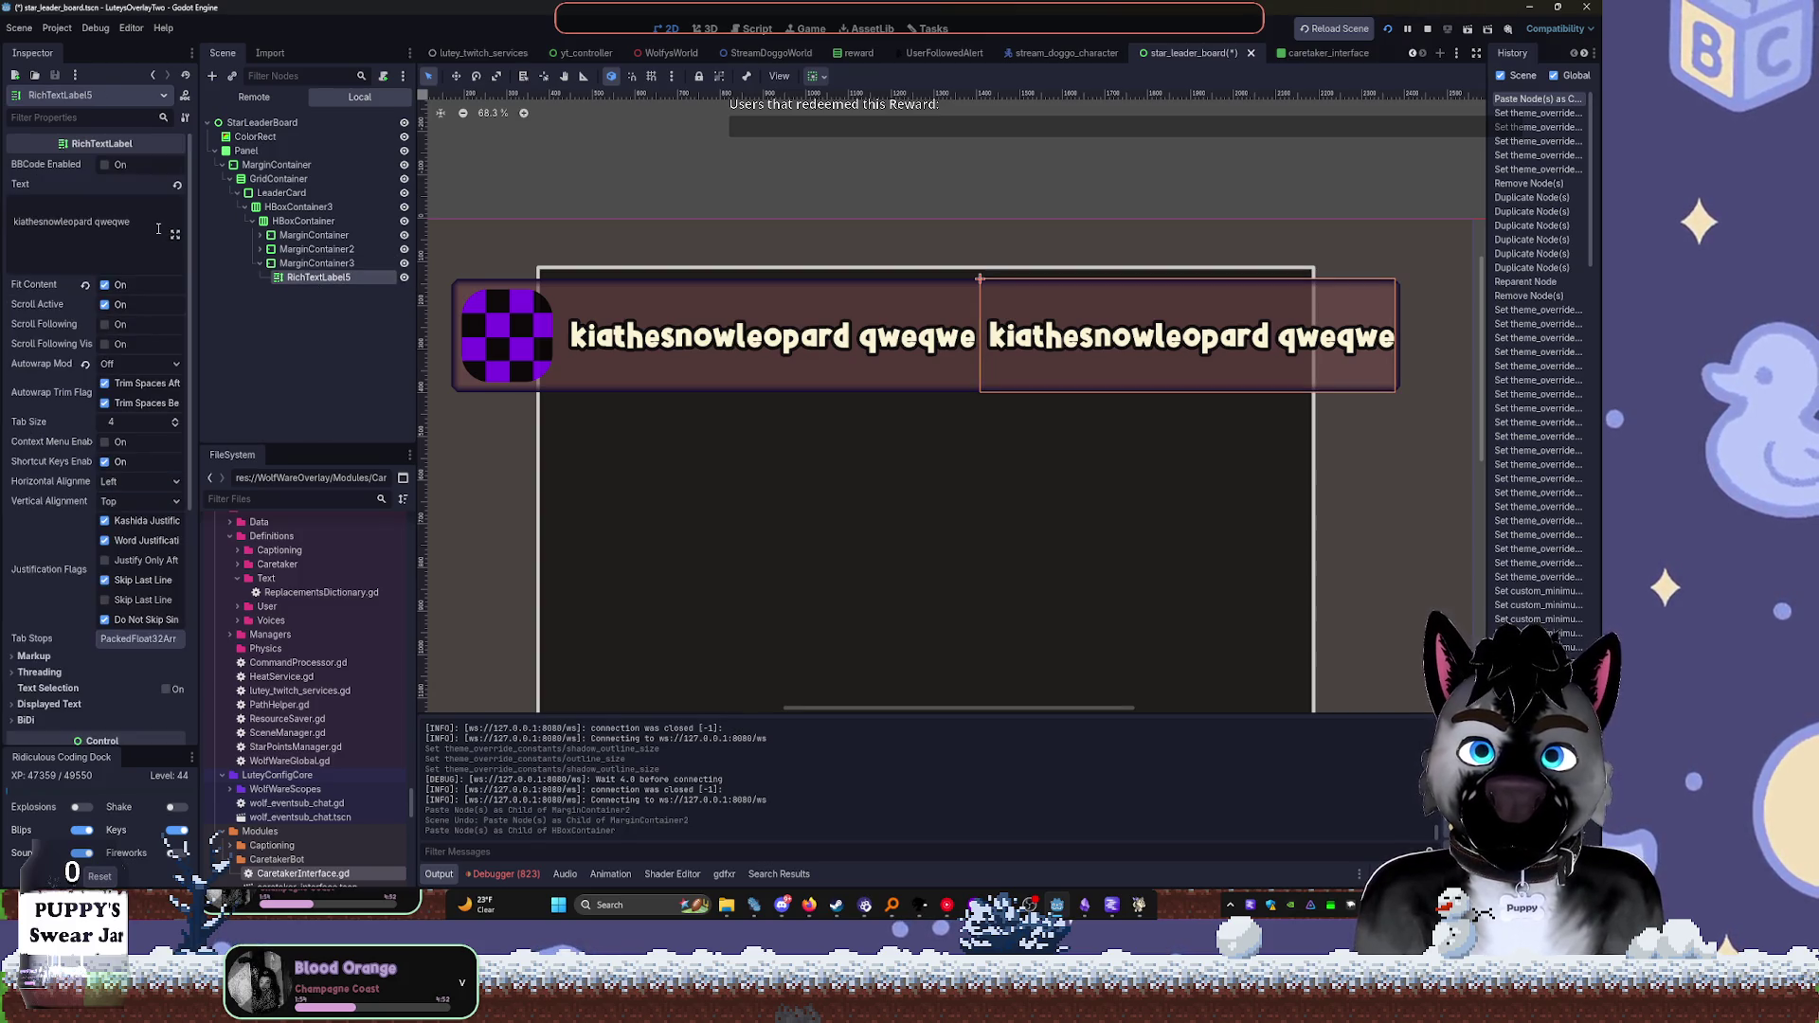
{"action": "left_click", "coordinate": [158, 229]}
{"action": "key", "text": "ctrl+a"}
{"action": "type", "text": "1"}
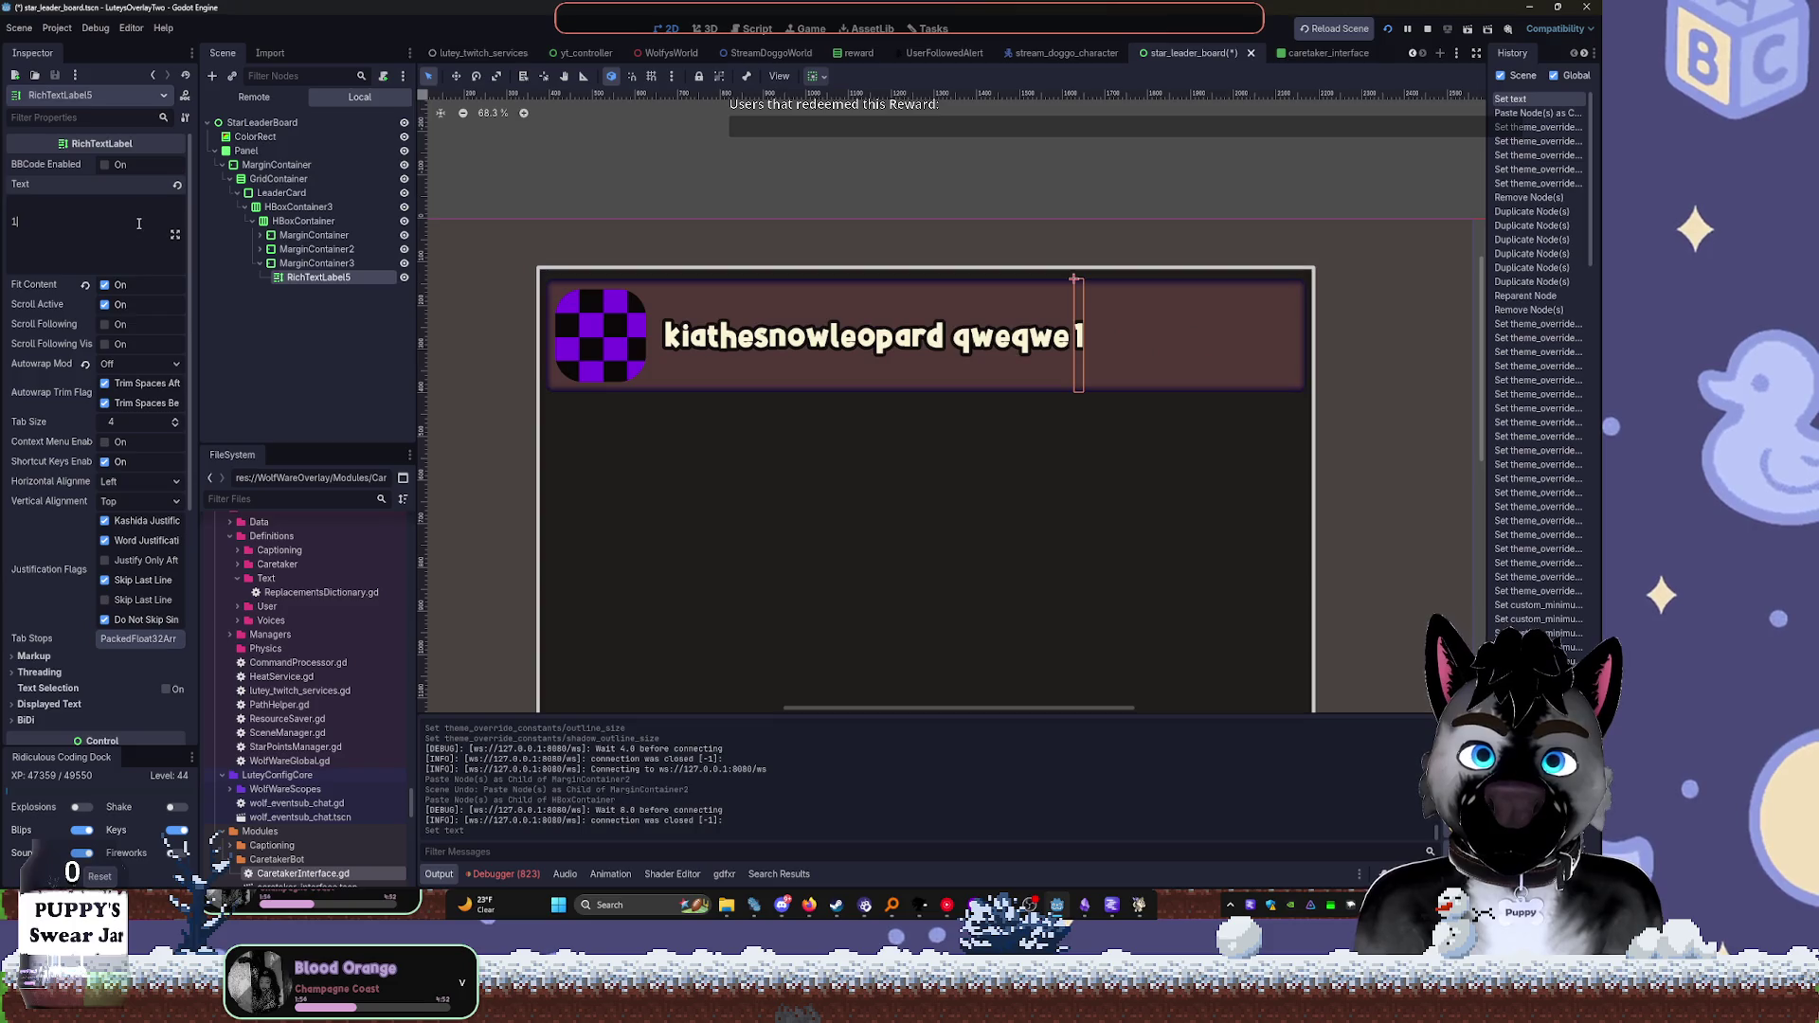
{"action": "left_click", "coordinate": [261, 263]}
{"action": "left_click_drag", "start_coordinate": [316, 262], "coordinate": [281, 233]}
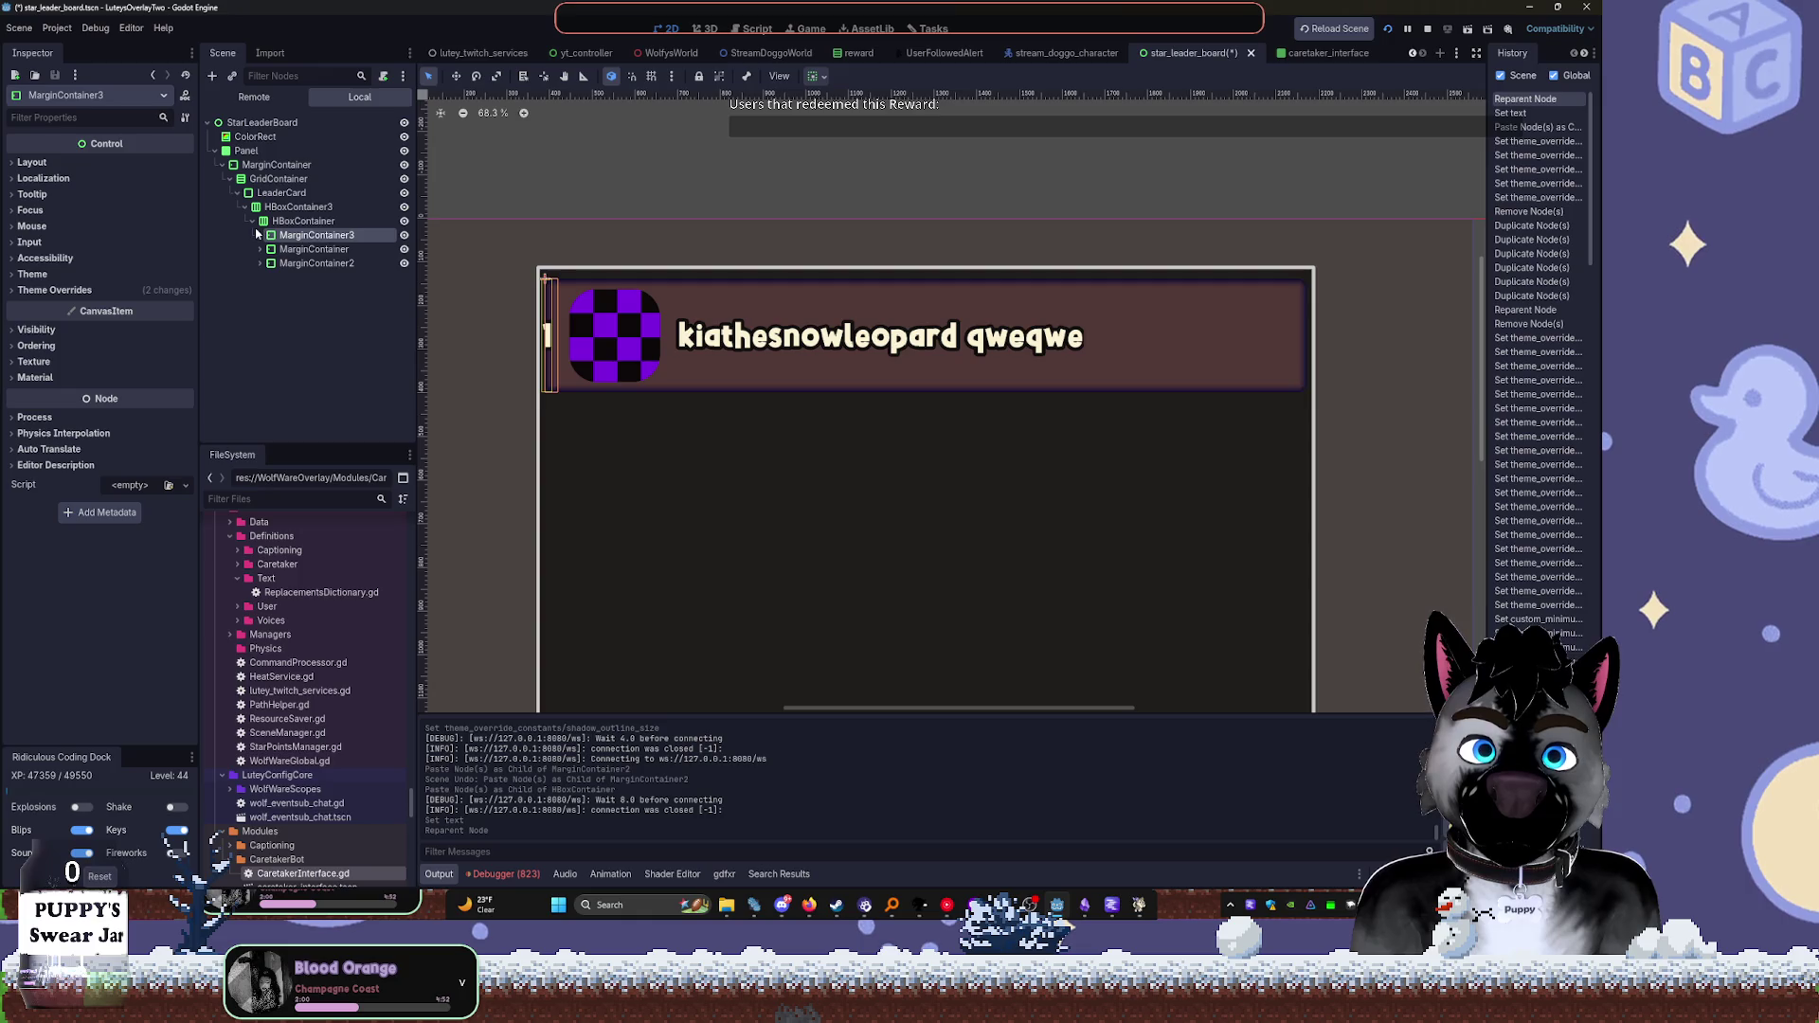
{"action": "left_click", "coordinate": [313, 236]}
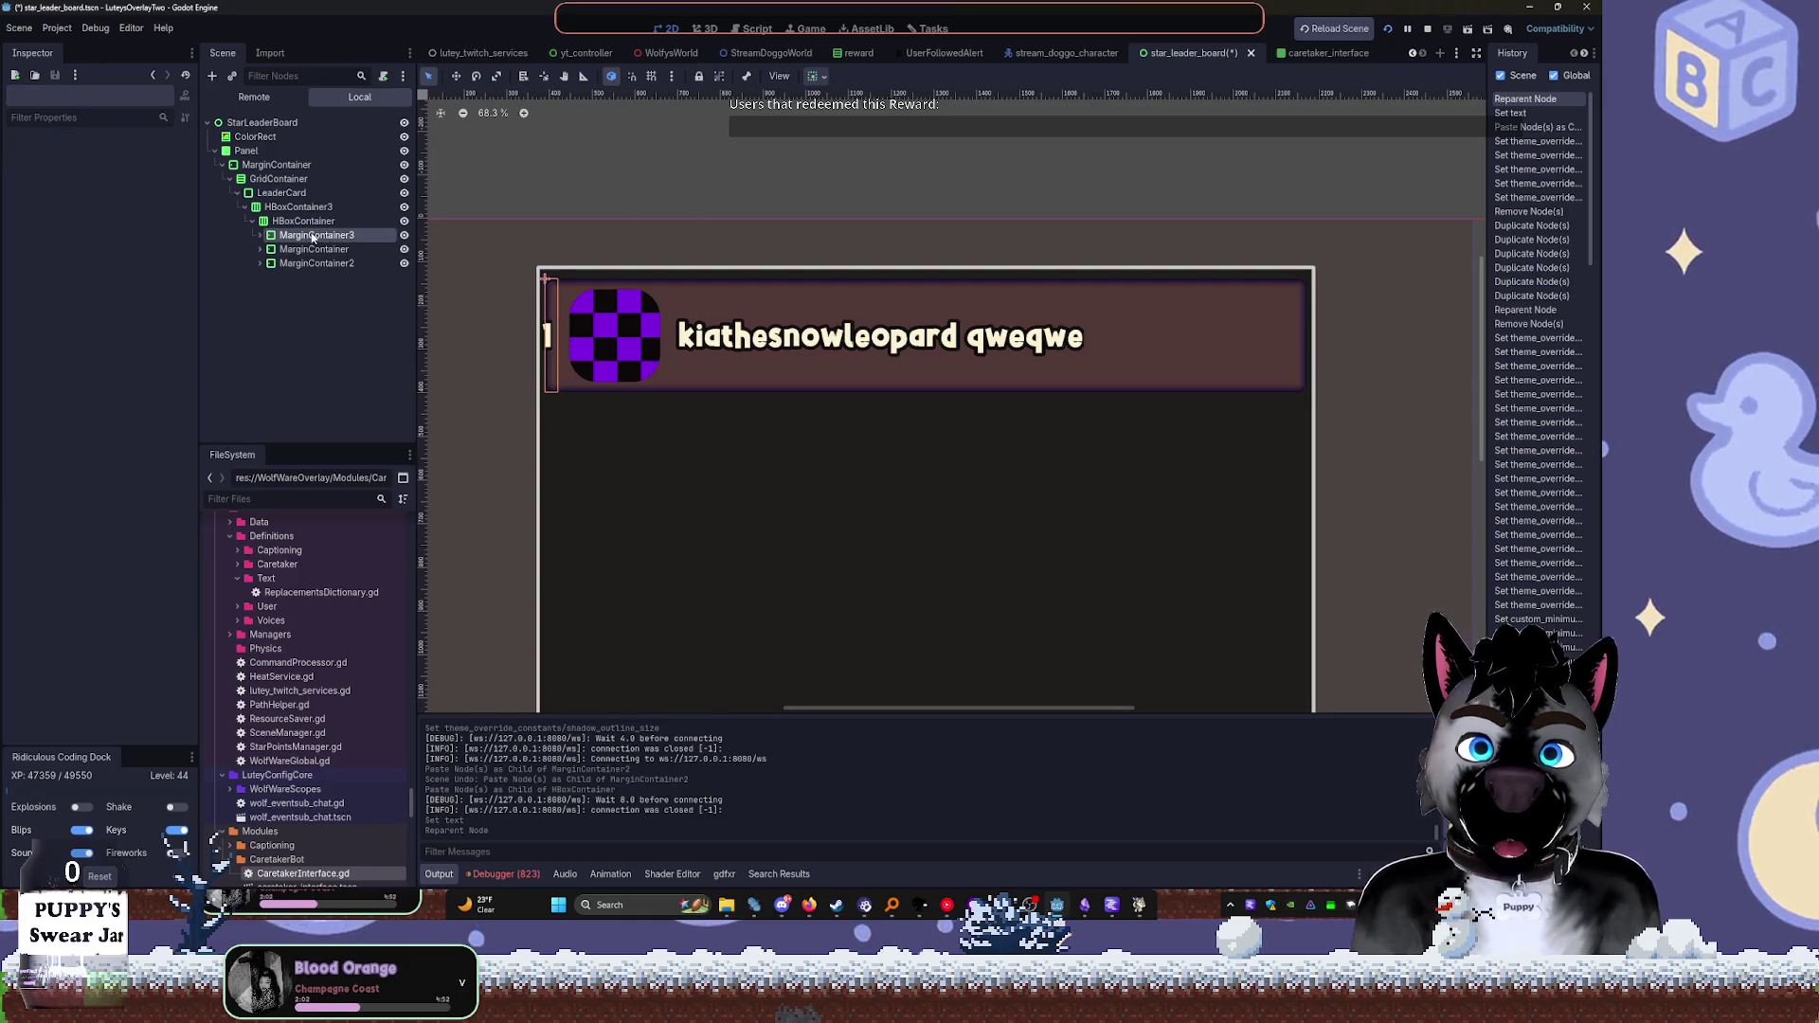
{"action": "left_click", "coordinate": [54, 290]}
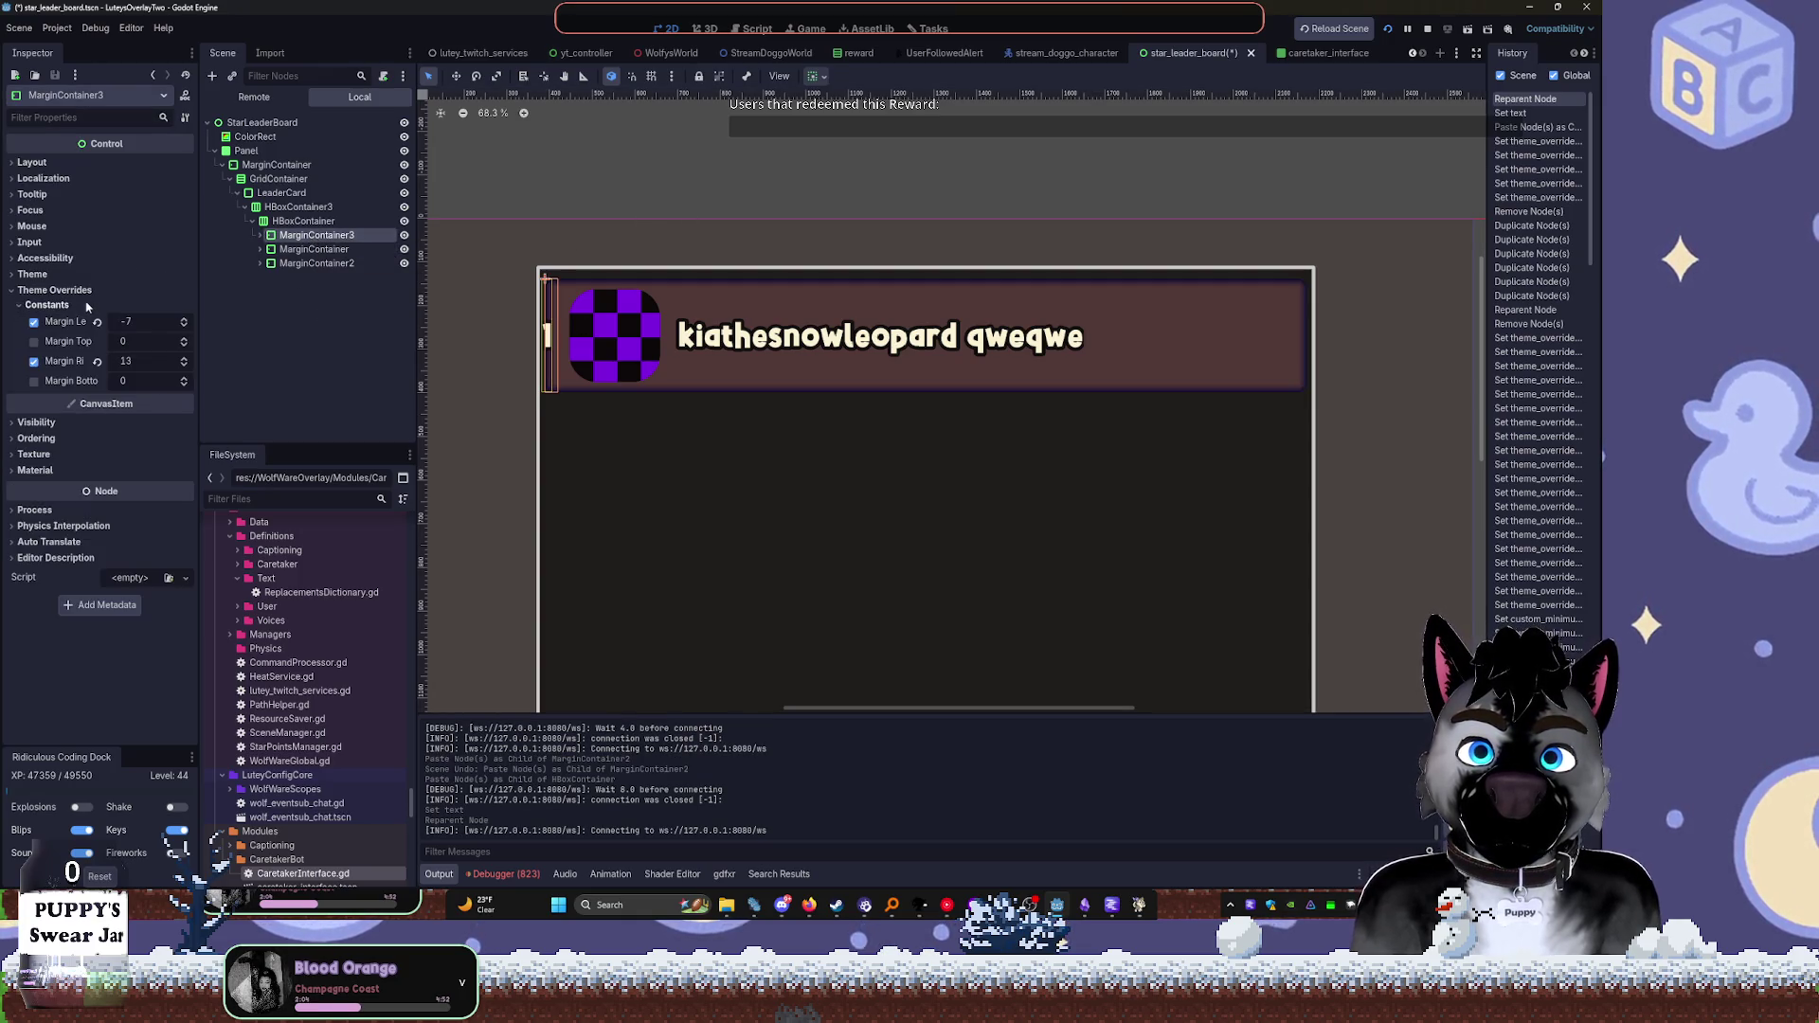
Widen MarginContainer3's left margin to inset the rank number from the card edge
{"action": "left_click_drag", "start_coordinate": [127, 323], "coordinate": [150, 323]}
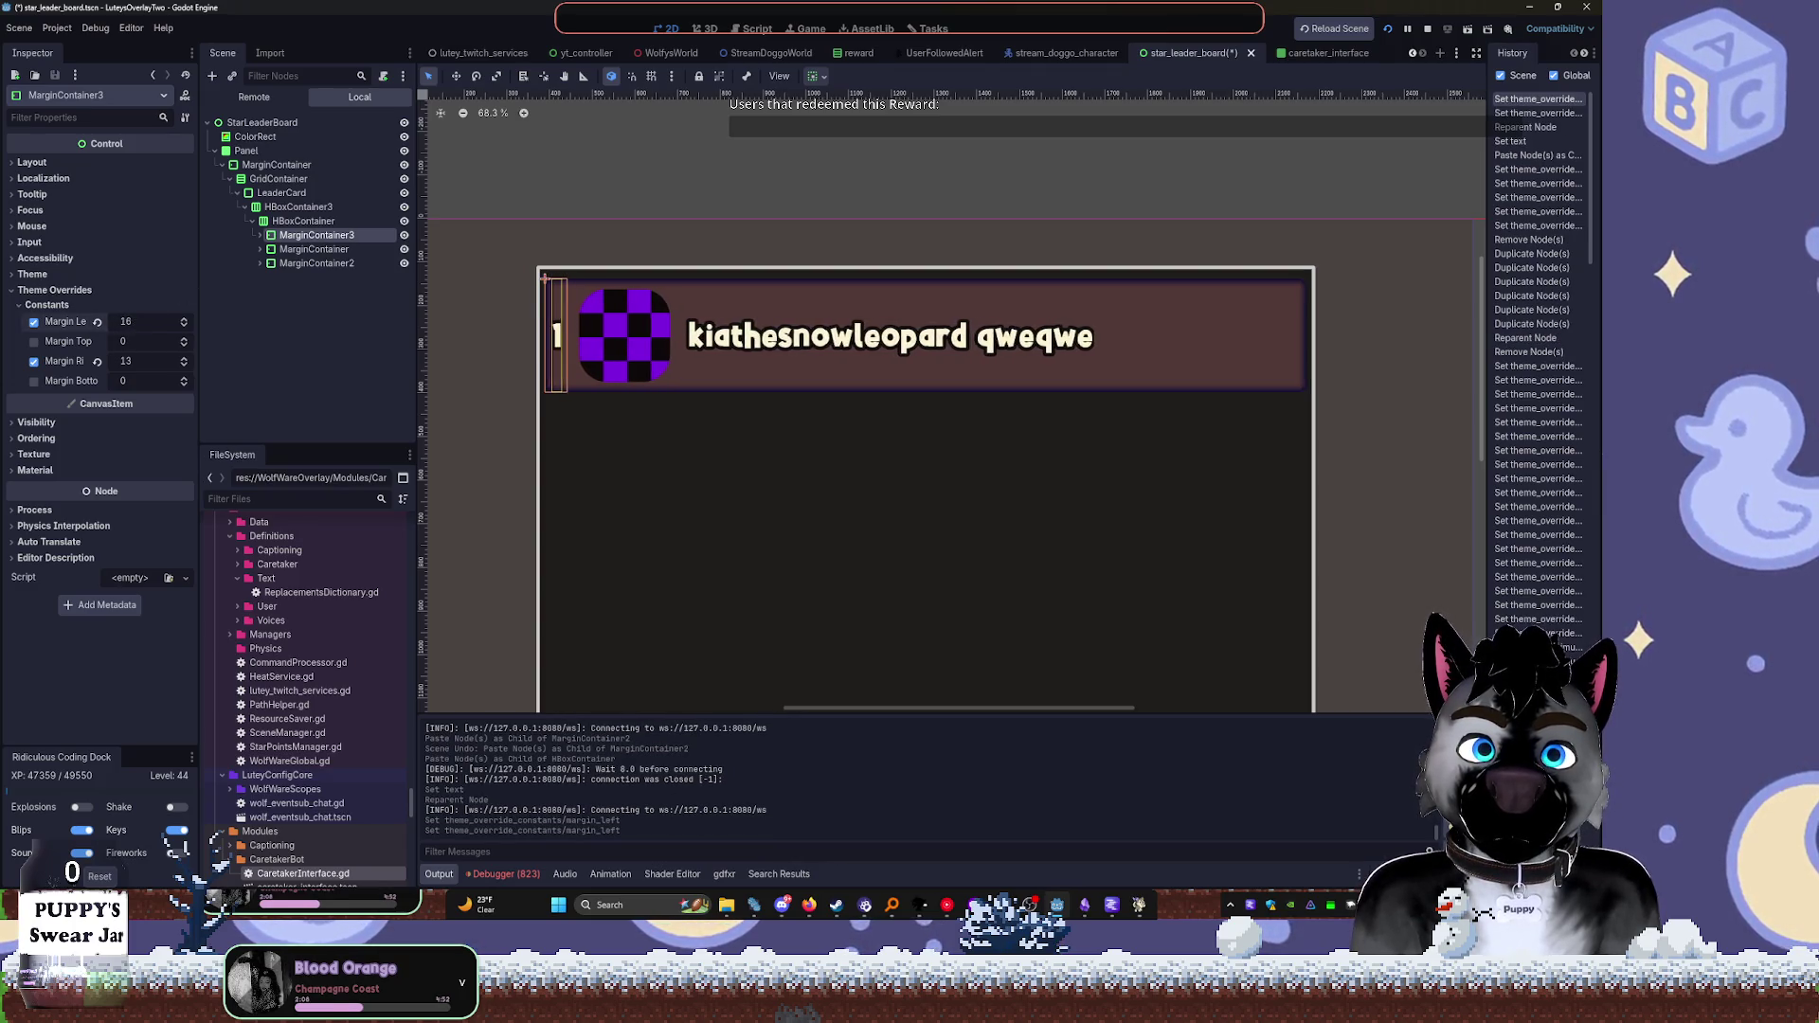
{"action": "left_click", "coordinate": [623, 162]}
{"action": "scroll", "coordinate": [574, 299], "scroll_direction": "up", "scroll_amount": 4}
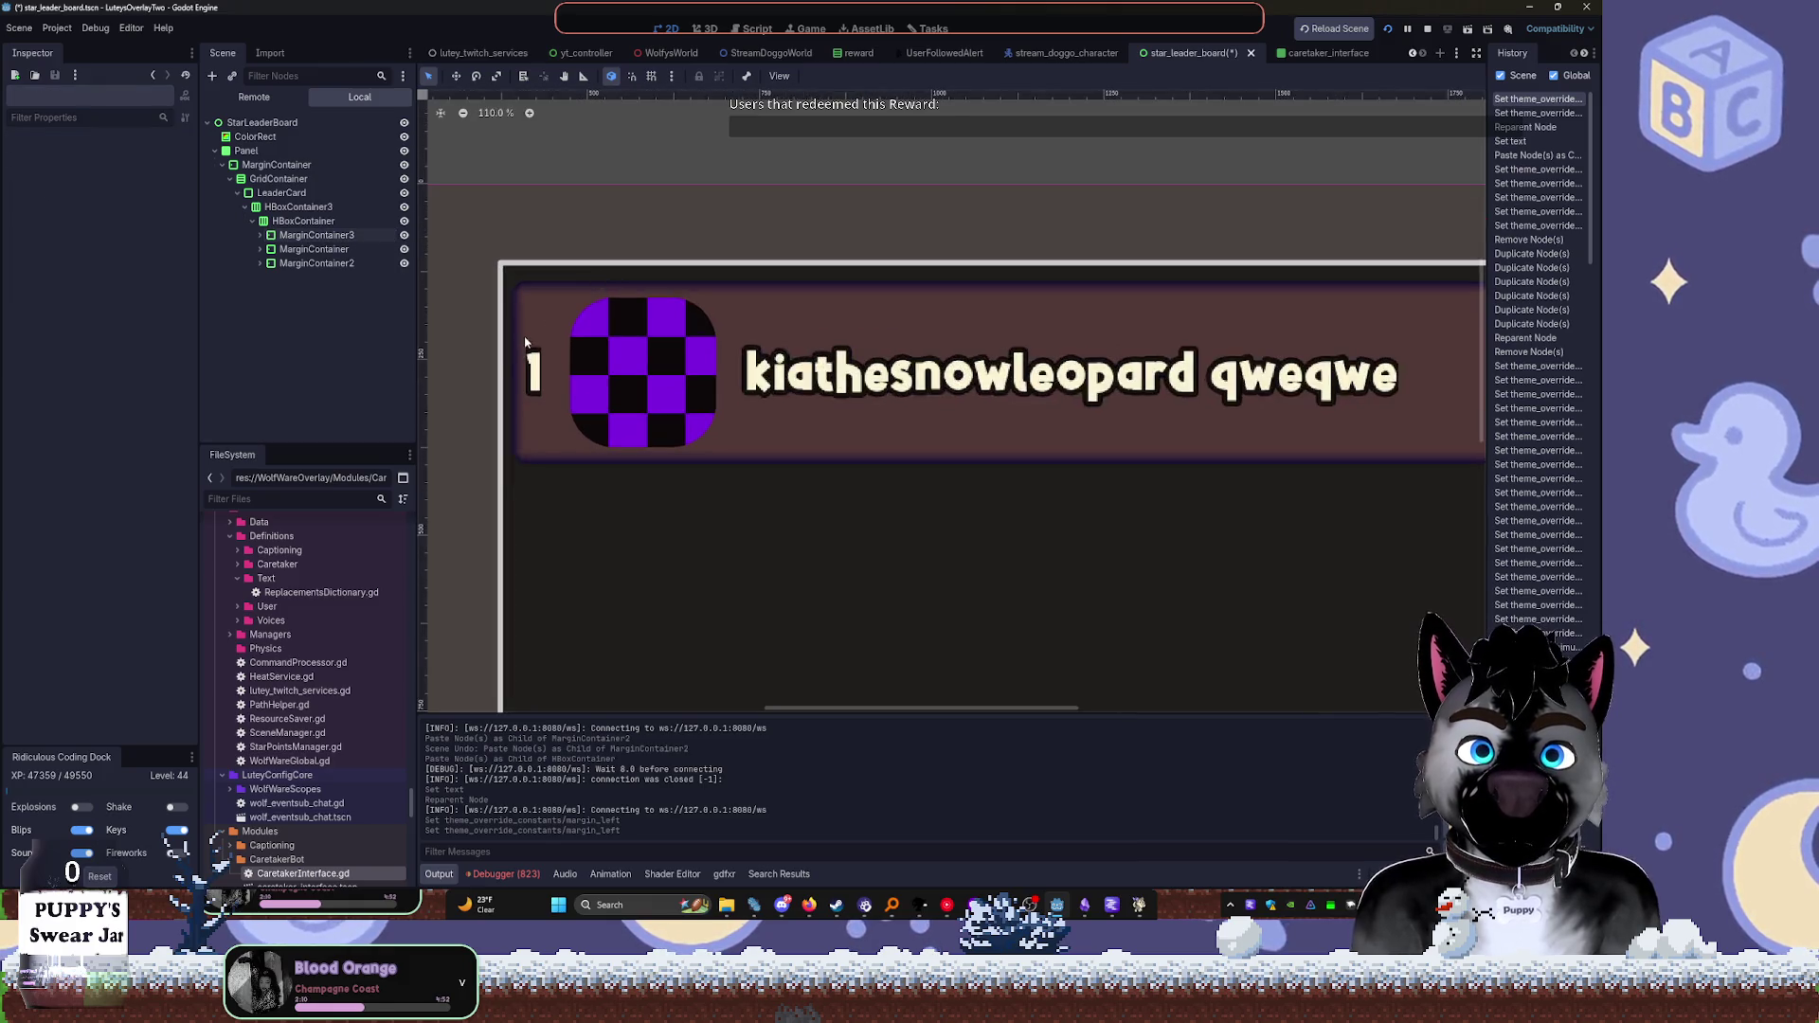
{"action": "left_click", "coordinate": [260, 249]}
{"action": "left_click", "coordinate": [260, 235]}
{"action": "left_click", "coordinate": [319, 249]}
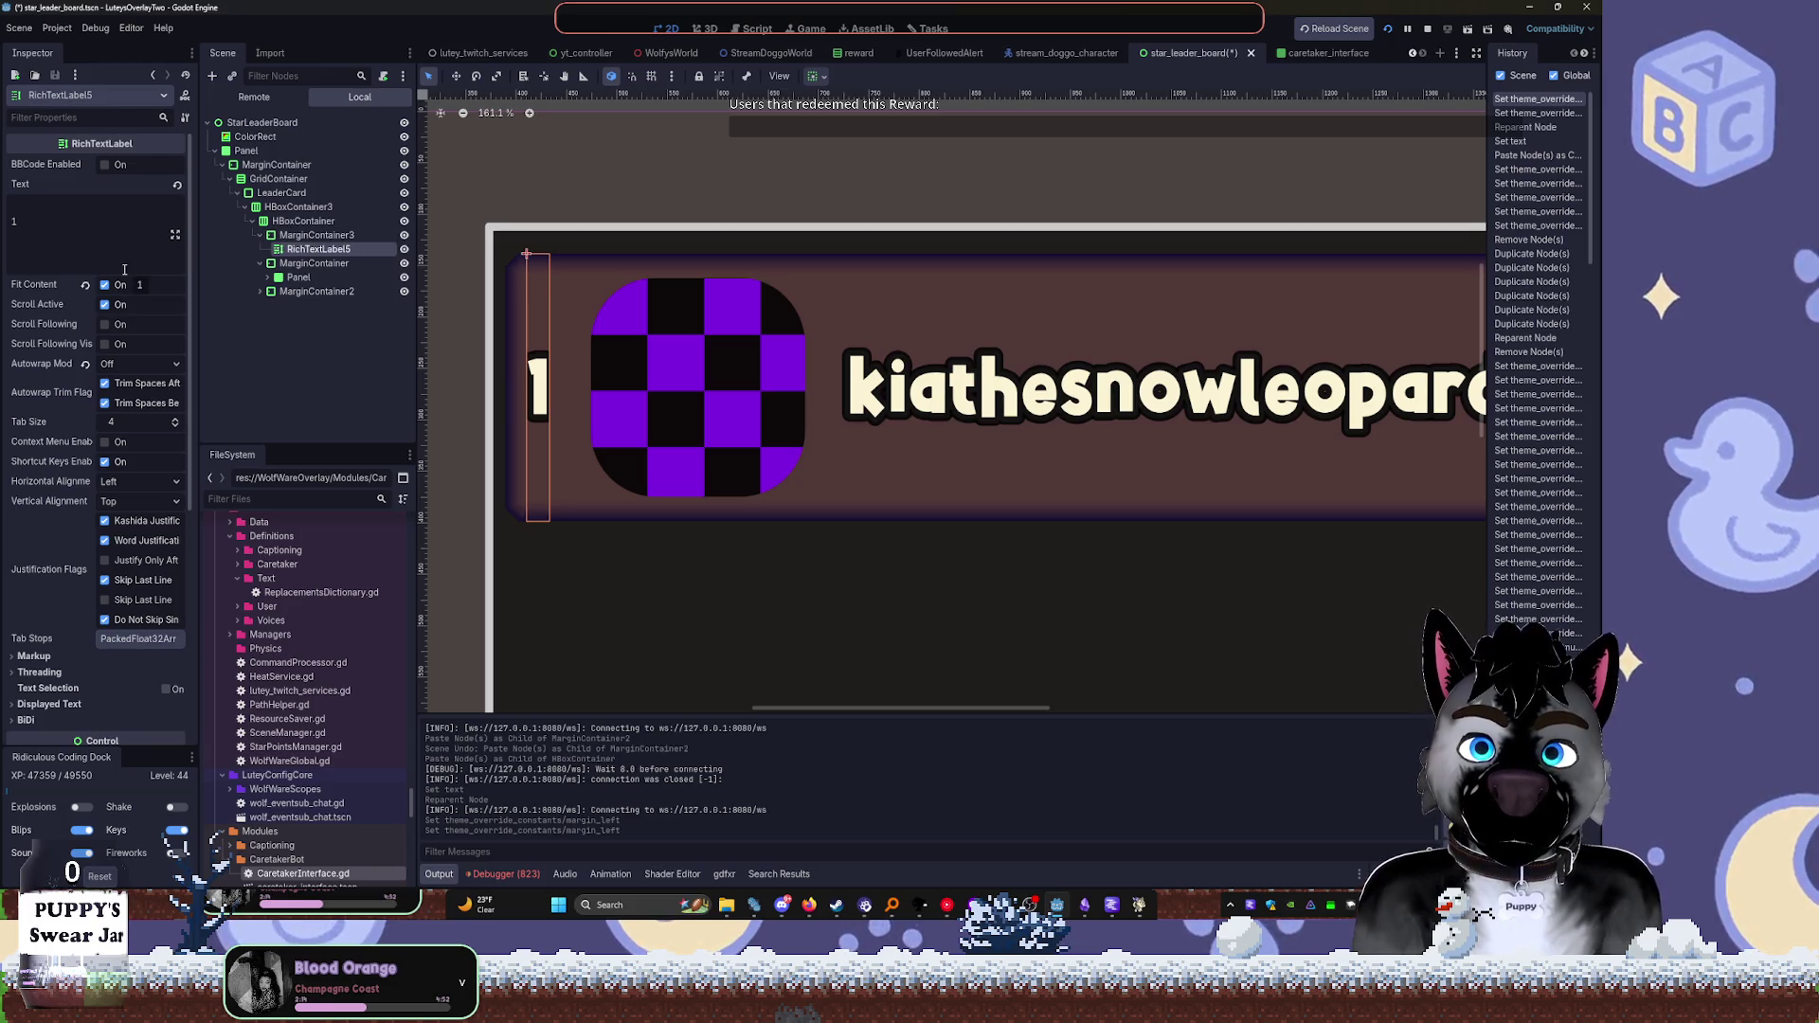
{"action": "left_click", "coordinate": [55, 220]}
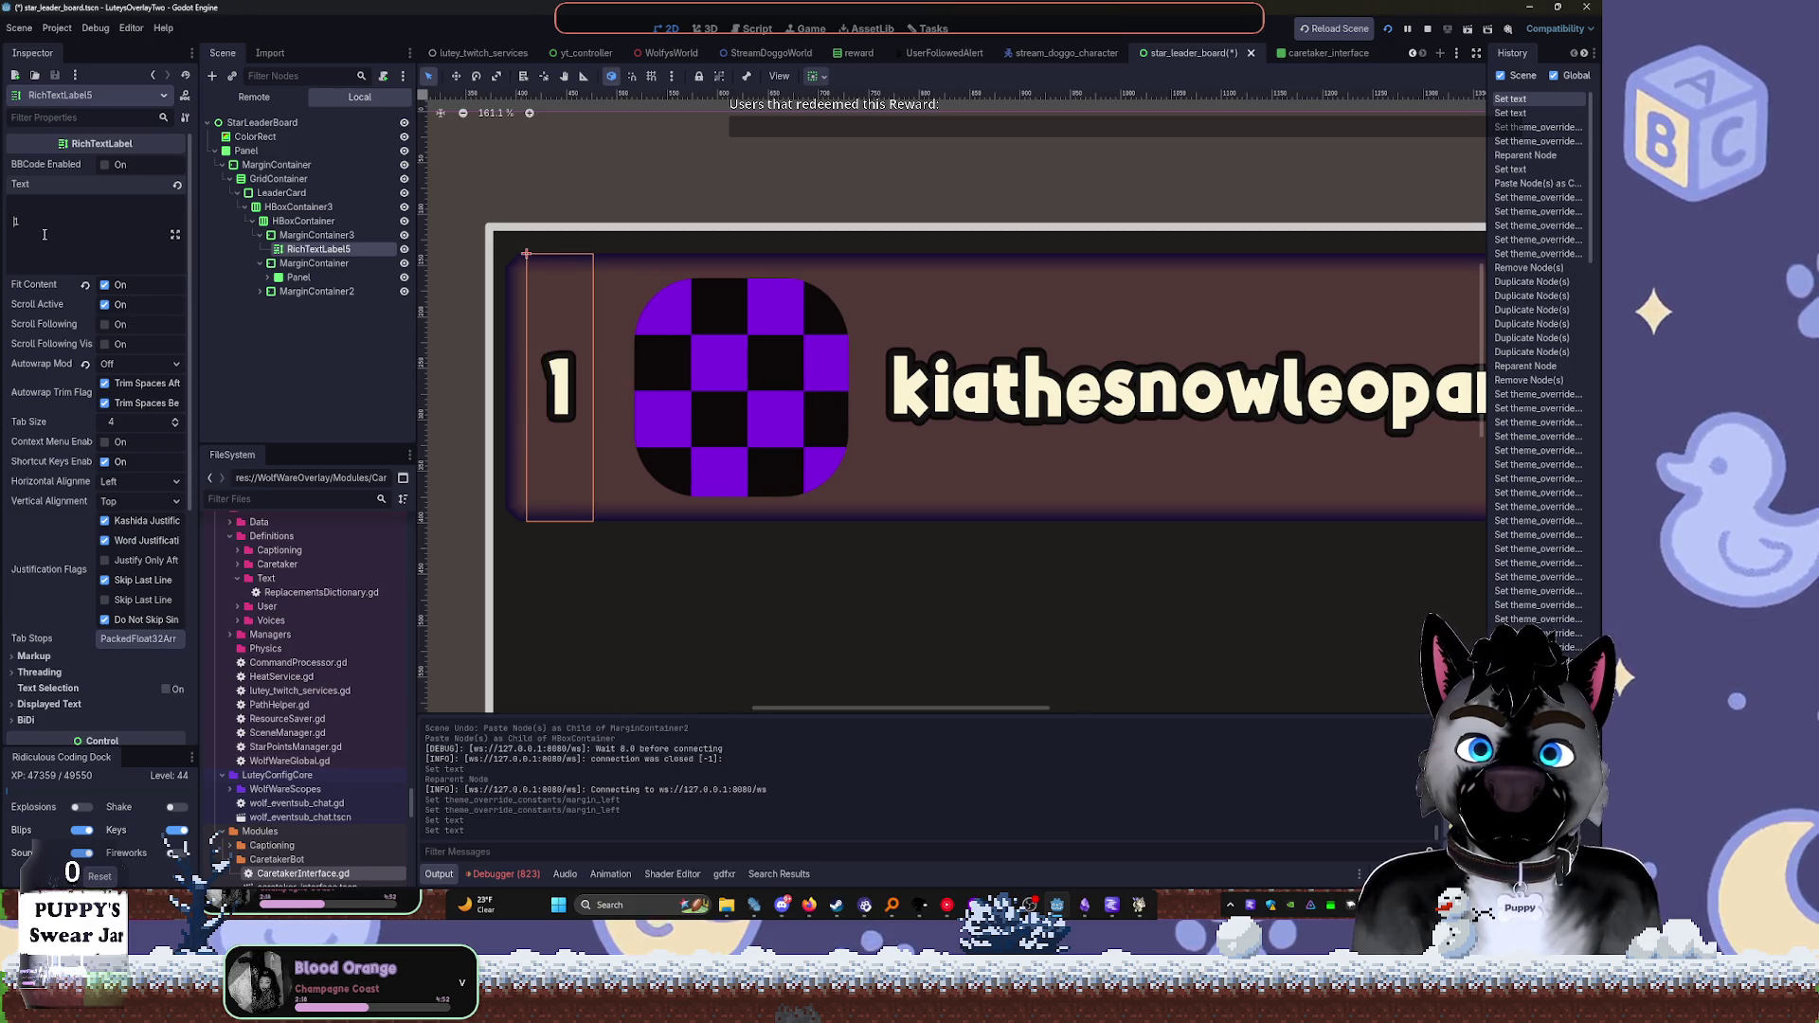
{"action": "left_click", "coordinate": [317, 235]}
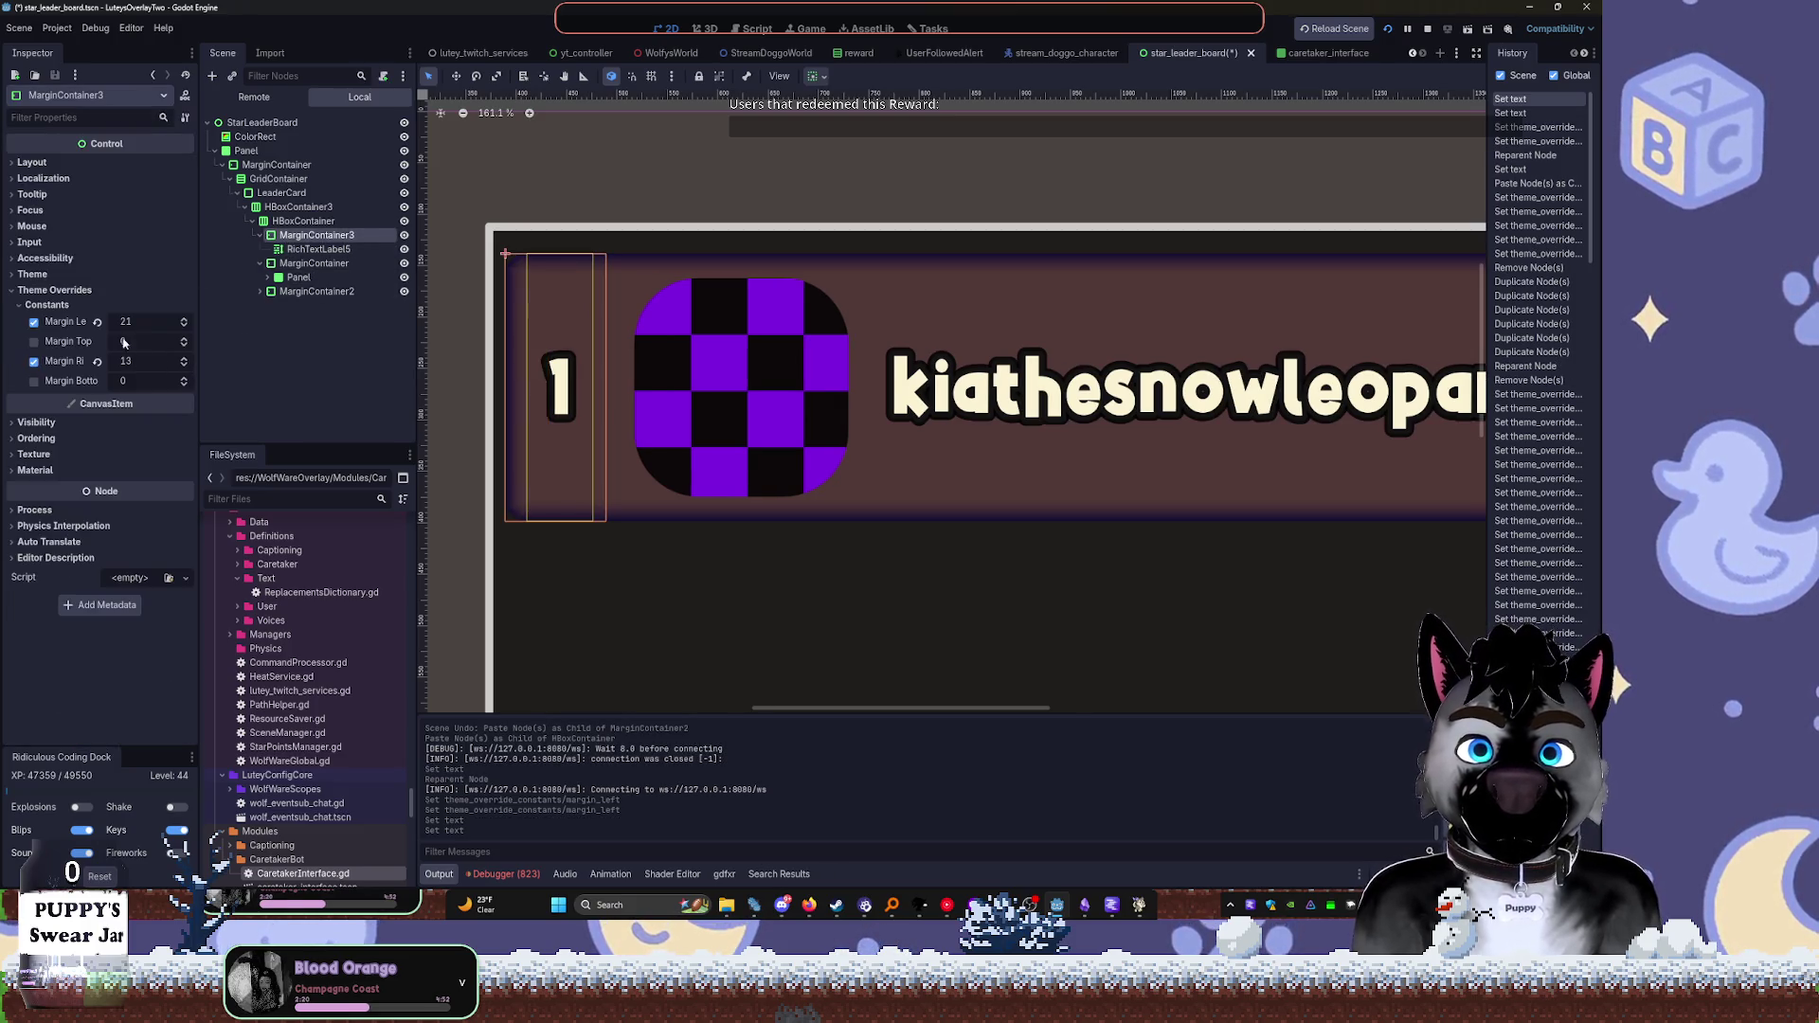
{"action": "left_click_drag", "start_coordinate": [126, 321], "coordinate": [189, 322]}
Centre the number label vertically and re-enter its text as 1
{"action": "left_click", "coordinate": [318, 249]}
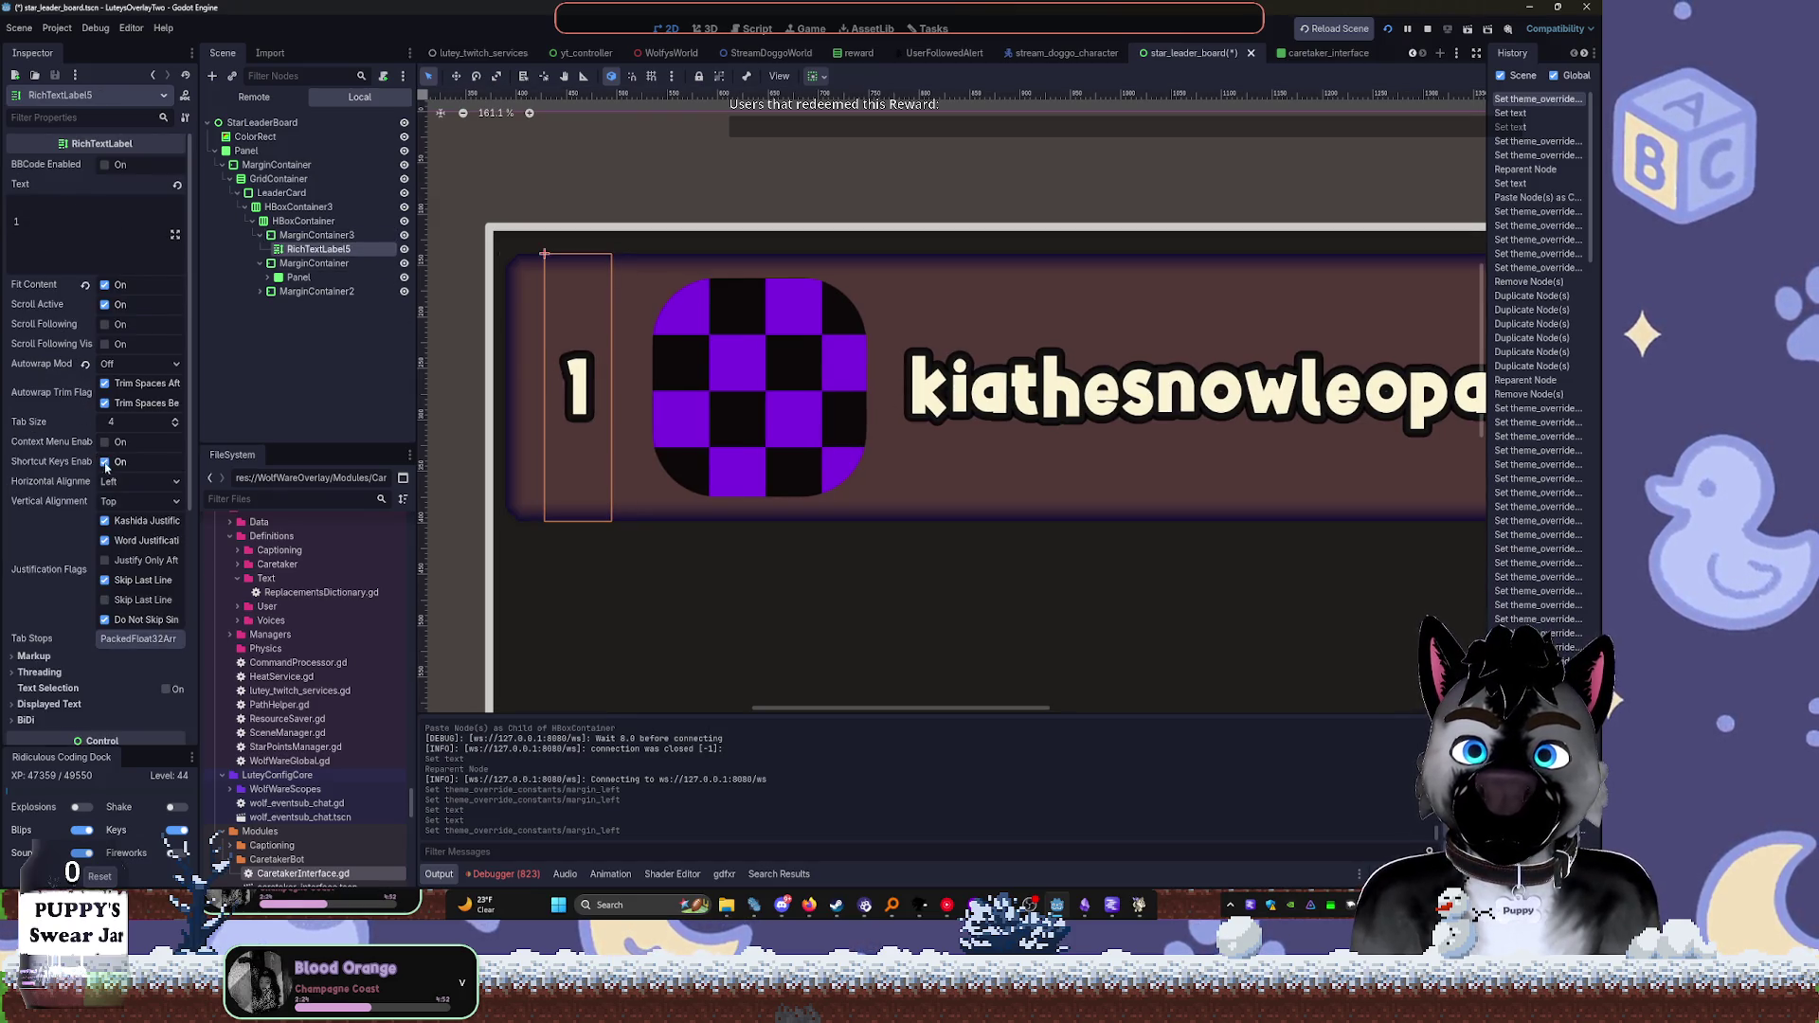
{"action": "left_click", "coordinate": [118, 484]}
{"action": "left_click", "coordinate": [140, 501]}
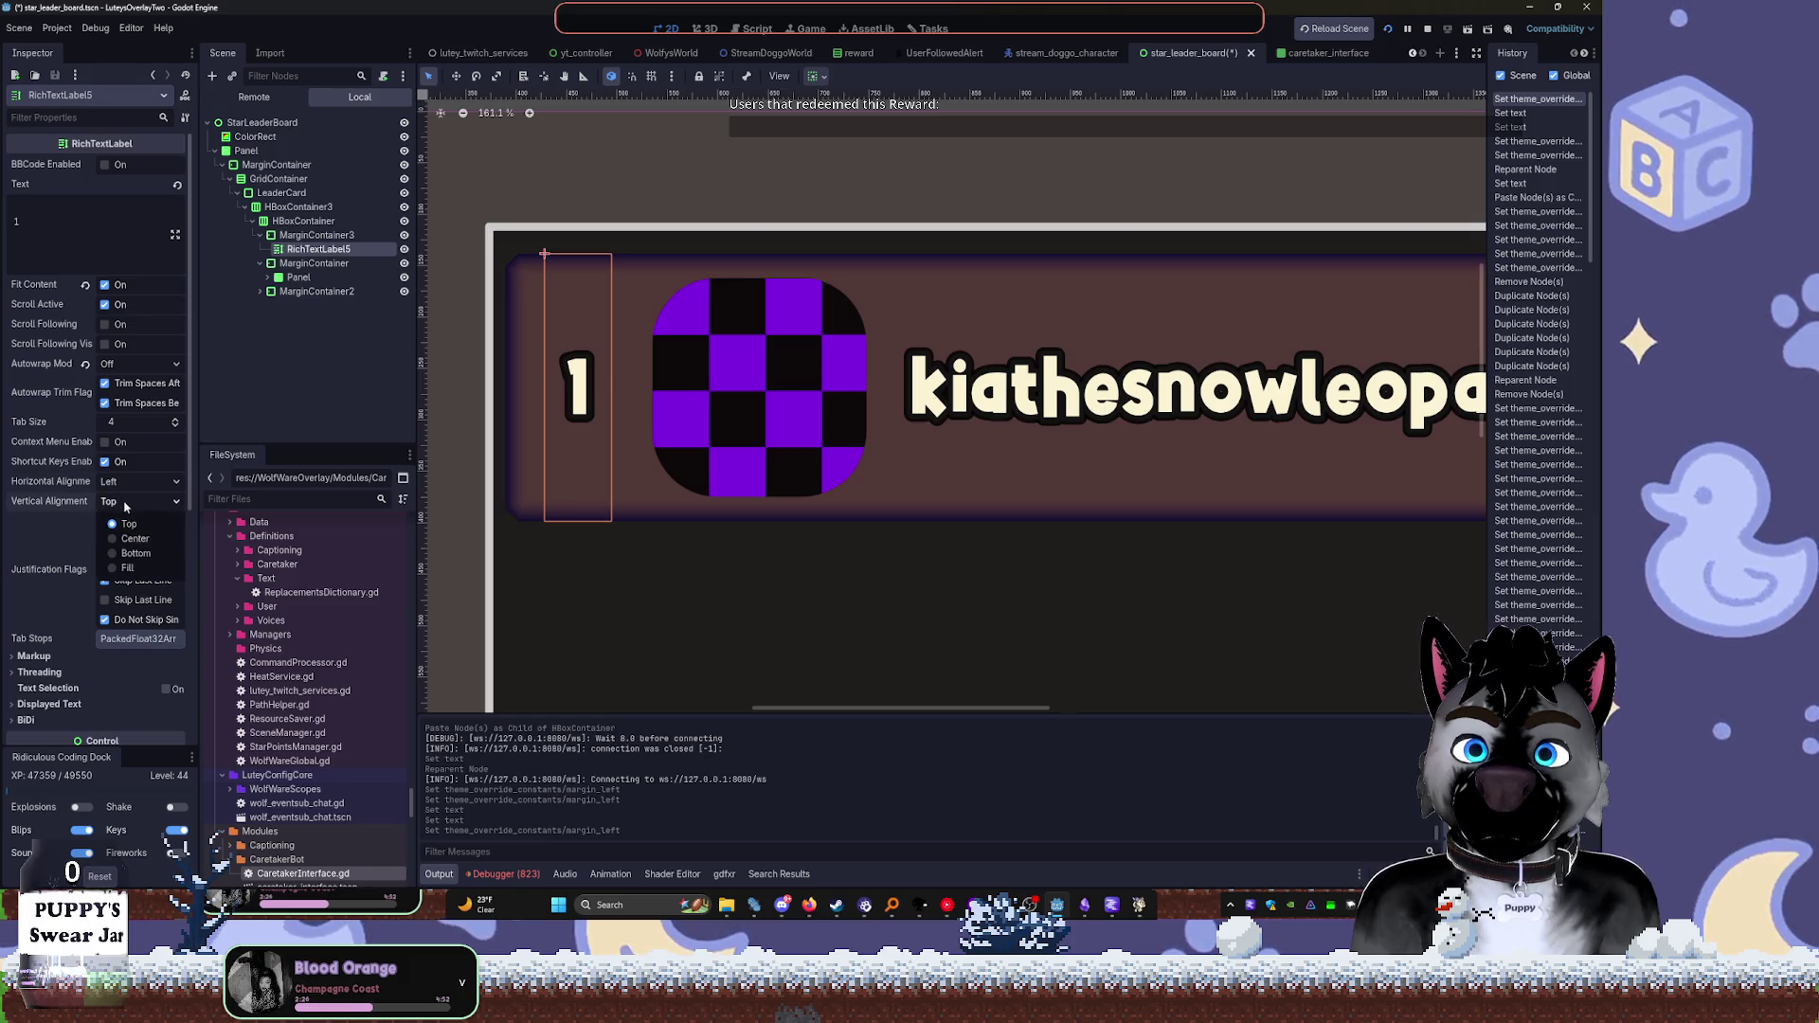
{"action": "left_click", "coordinate": [138, 540]}
{"action": "left_click", "coordinate": [42, 226]}
{"action": "type", "text": "1"}
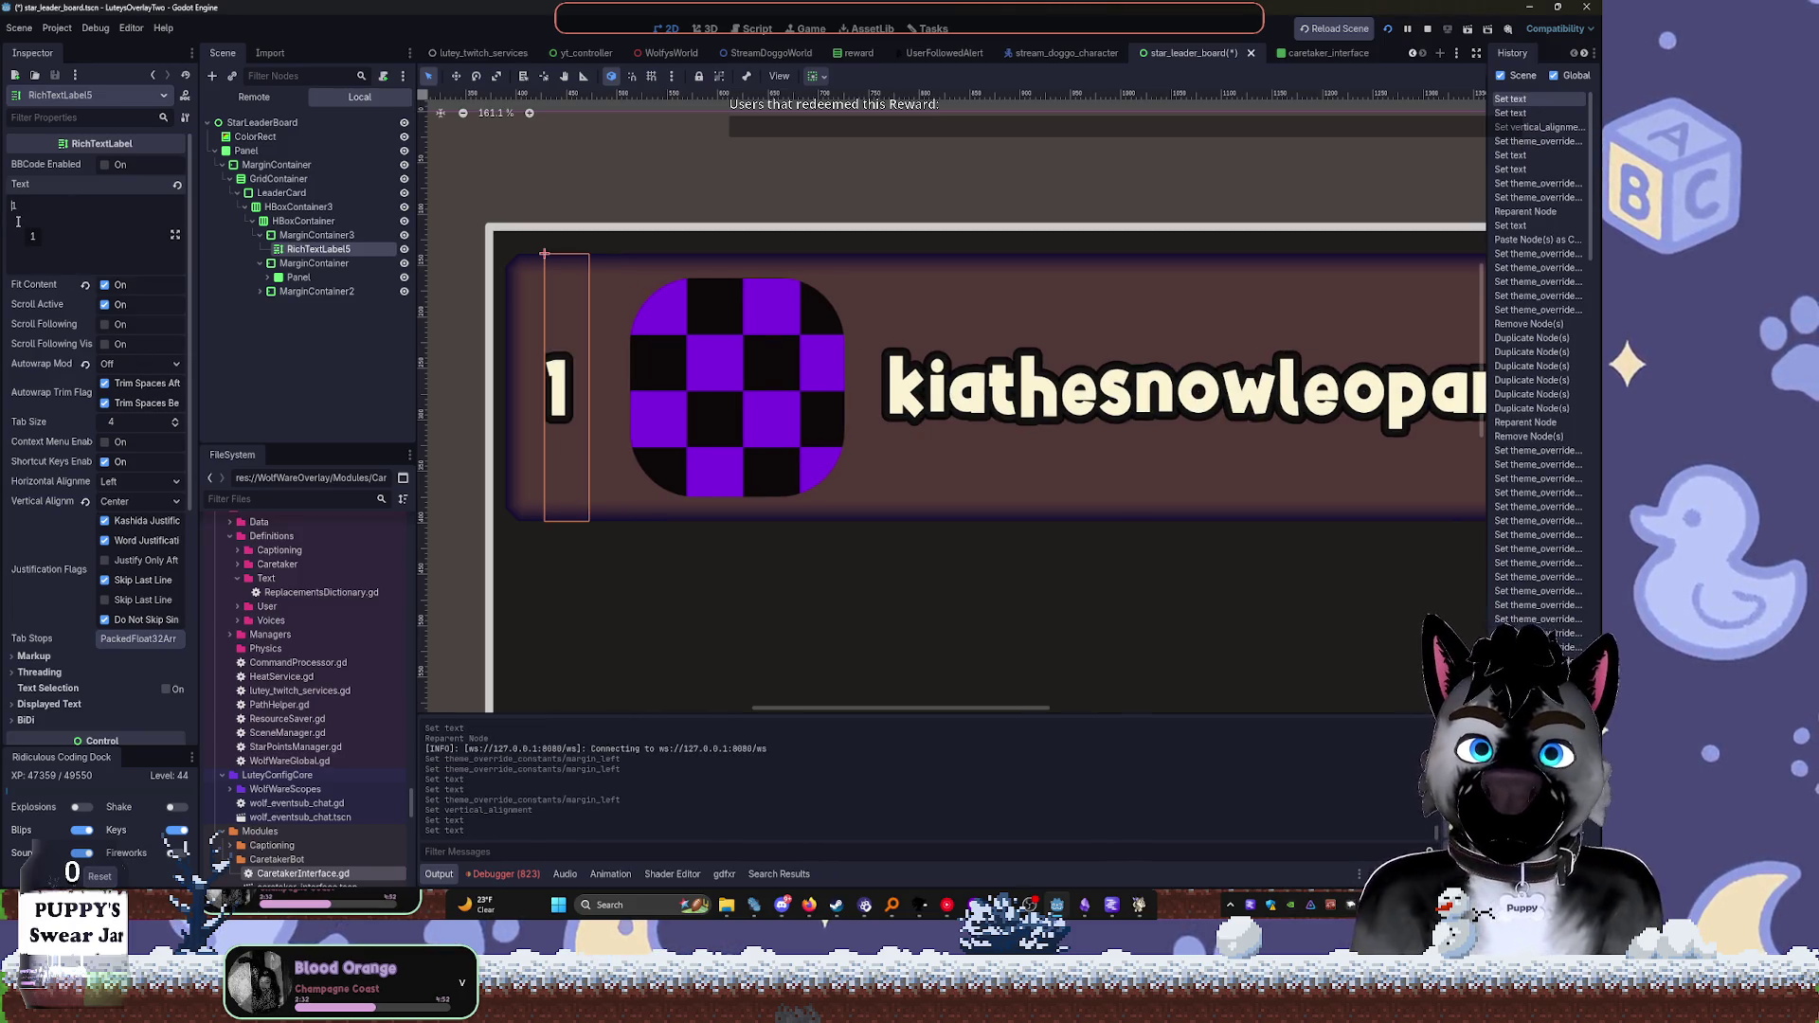
{"action": "left_click", "coordinate": [314, 306]}
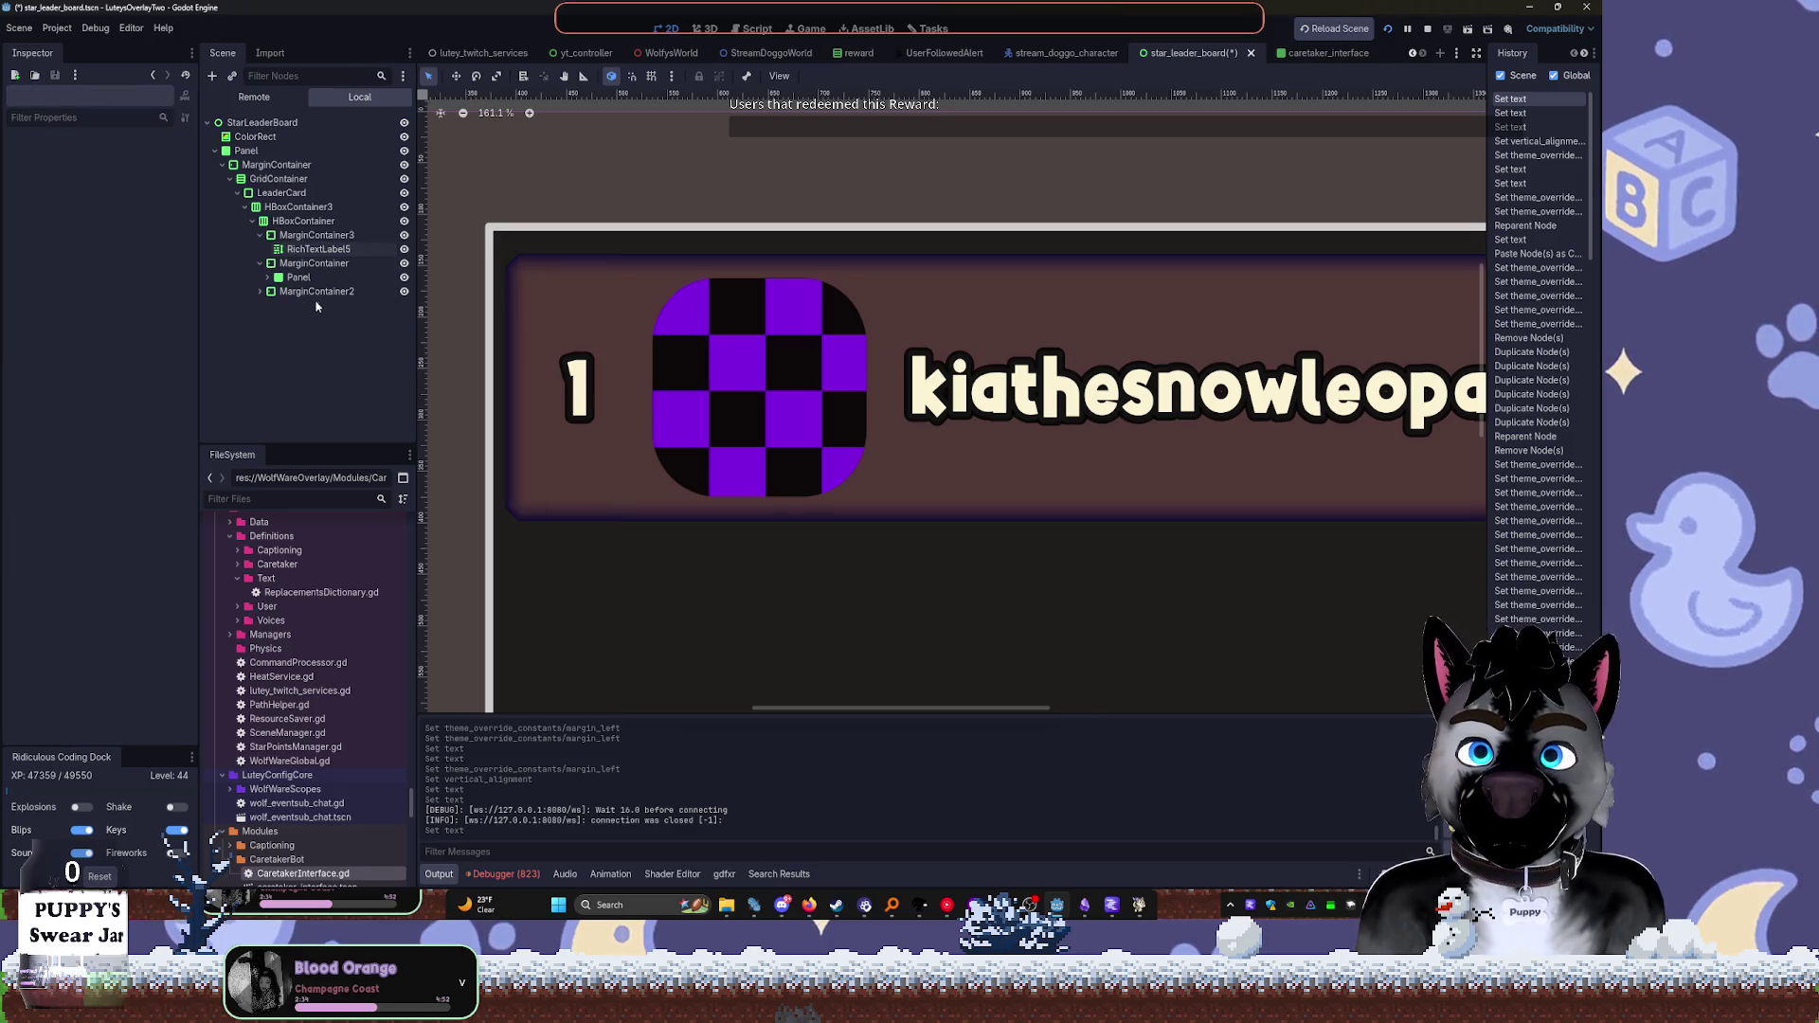
Enlarge the number label's Normal Font Size override to 112
{"action": "left_click", "coordinate": [328, 279]}
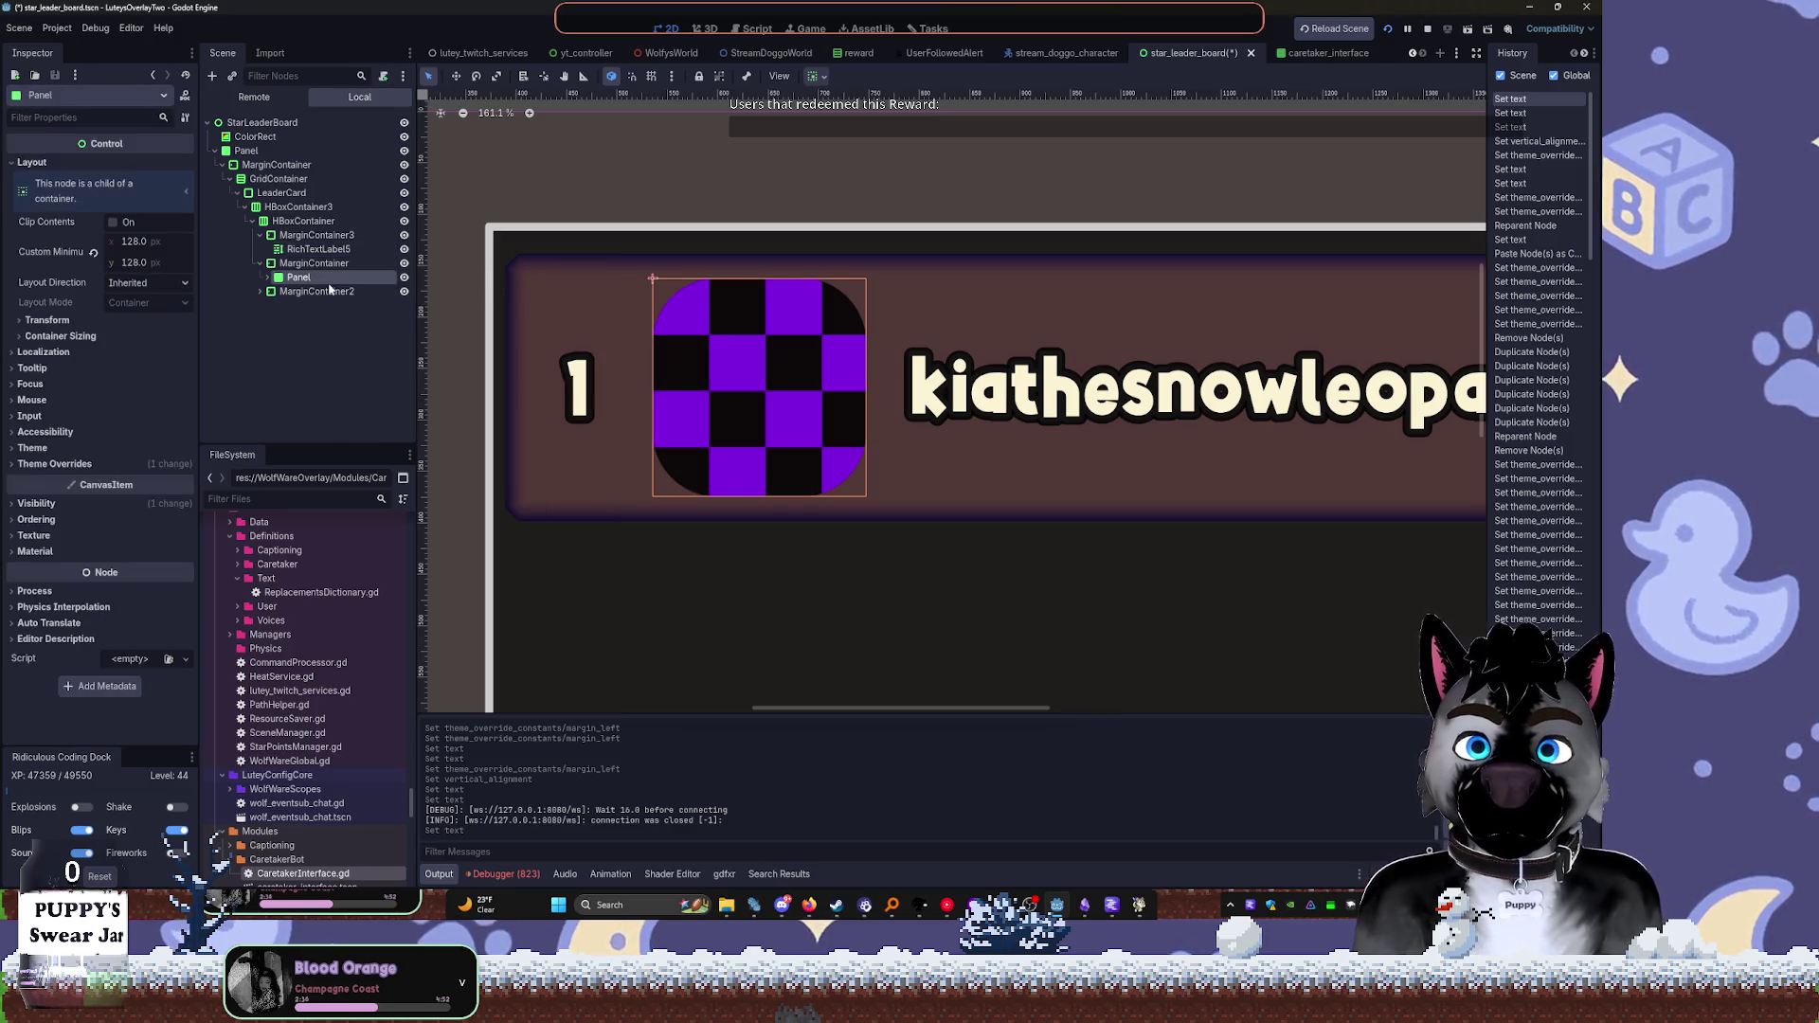
{"action": "left_click", "coordinate": [302, 250]}
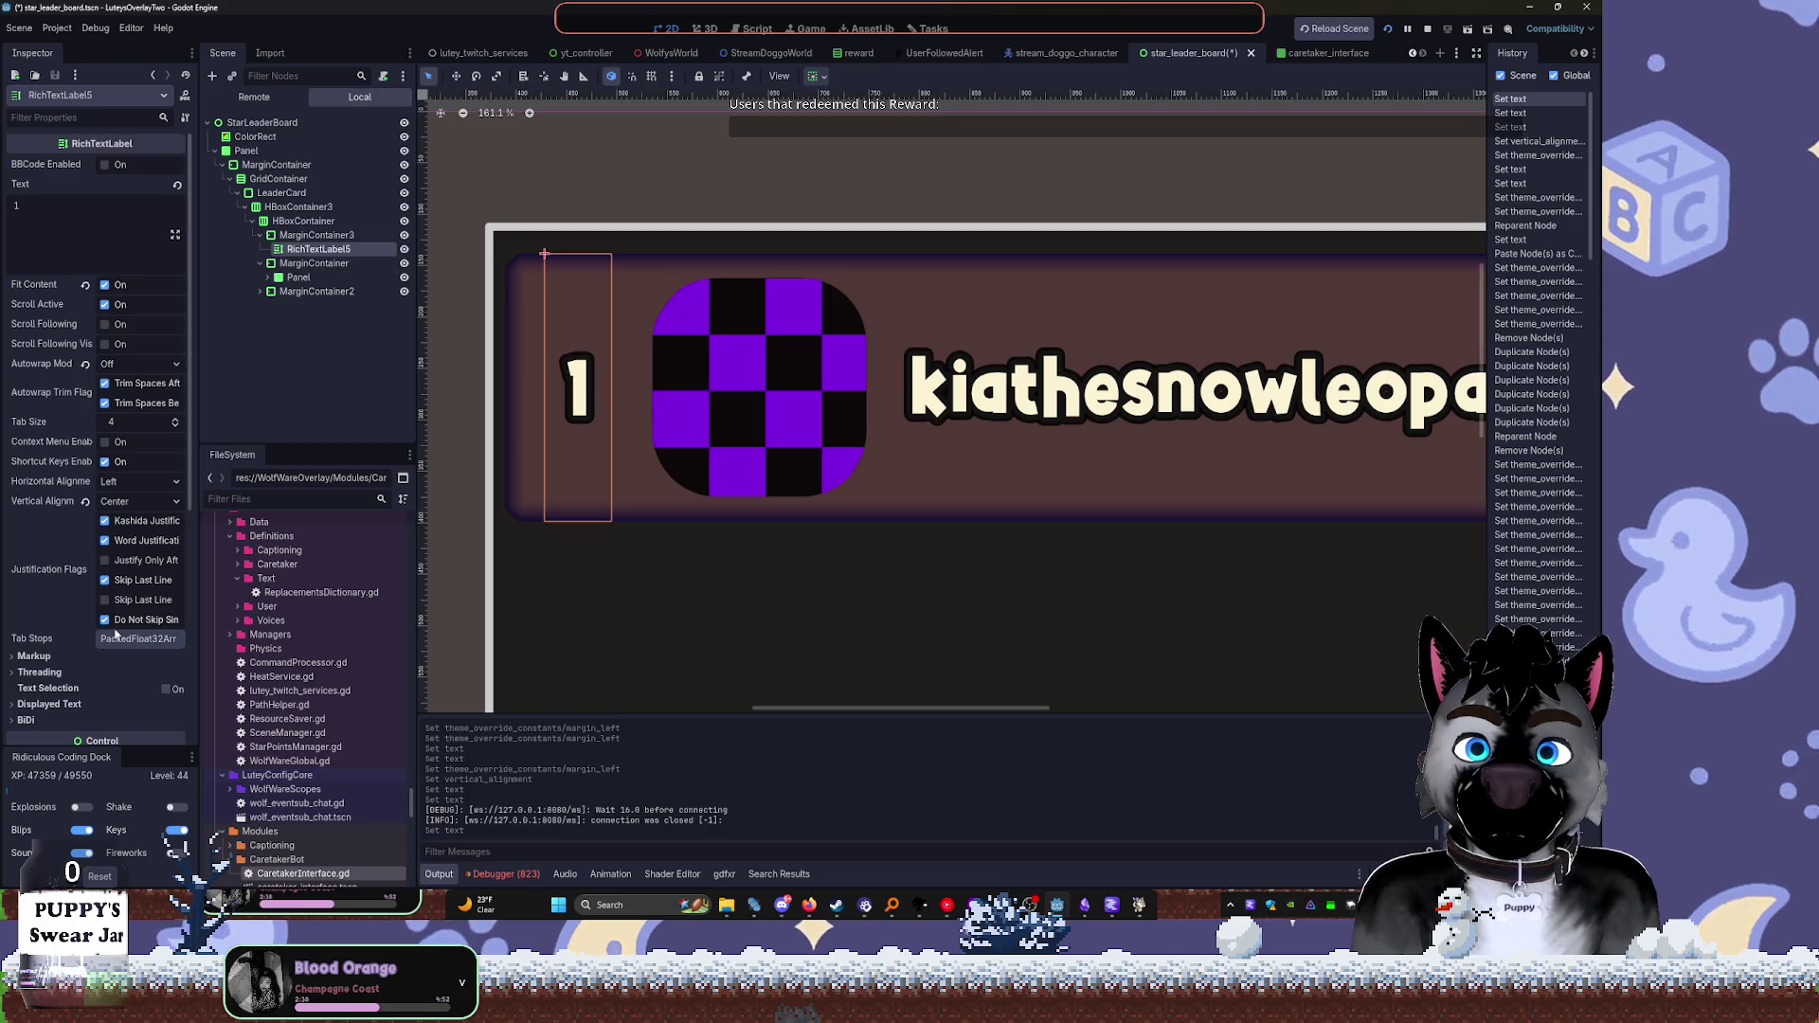
{"action": "scroll", "coordinate": [113, 616], "scroll_direction": "down", "scroll_amount": 5}
{"action": "left_click", "coordinate": [55, 508]}
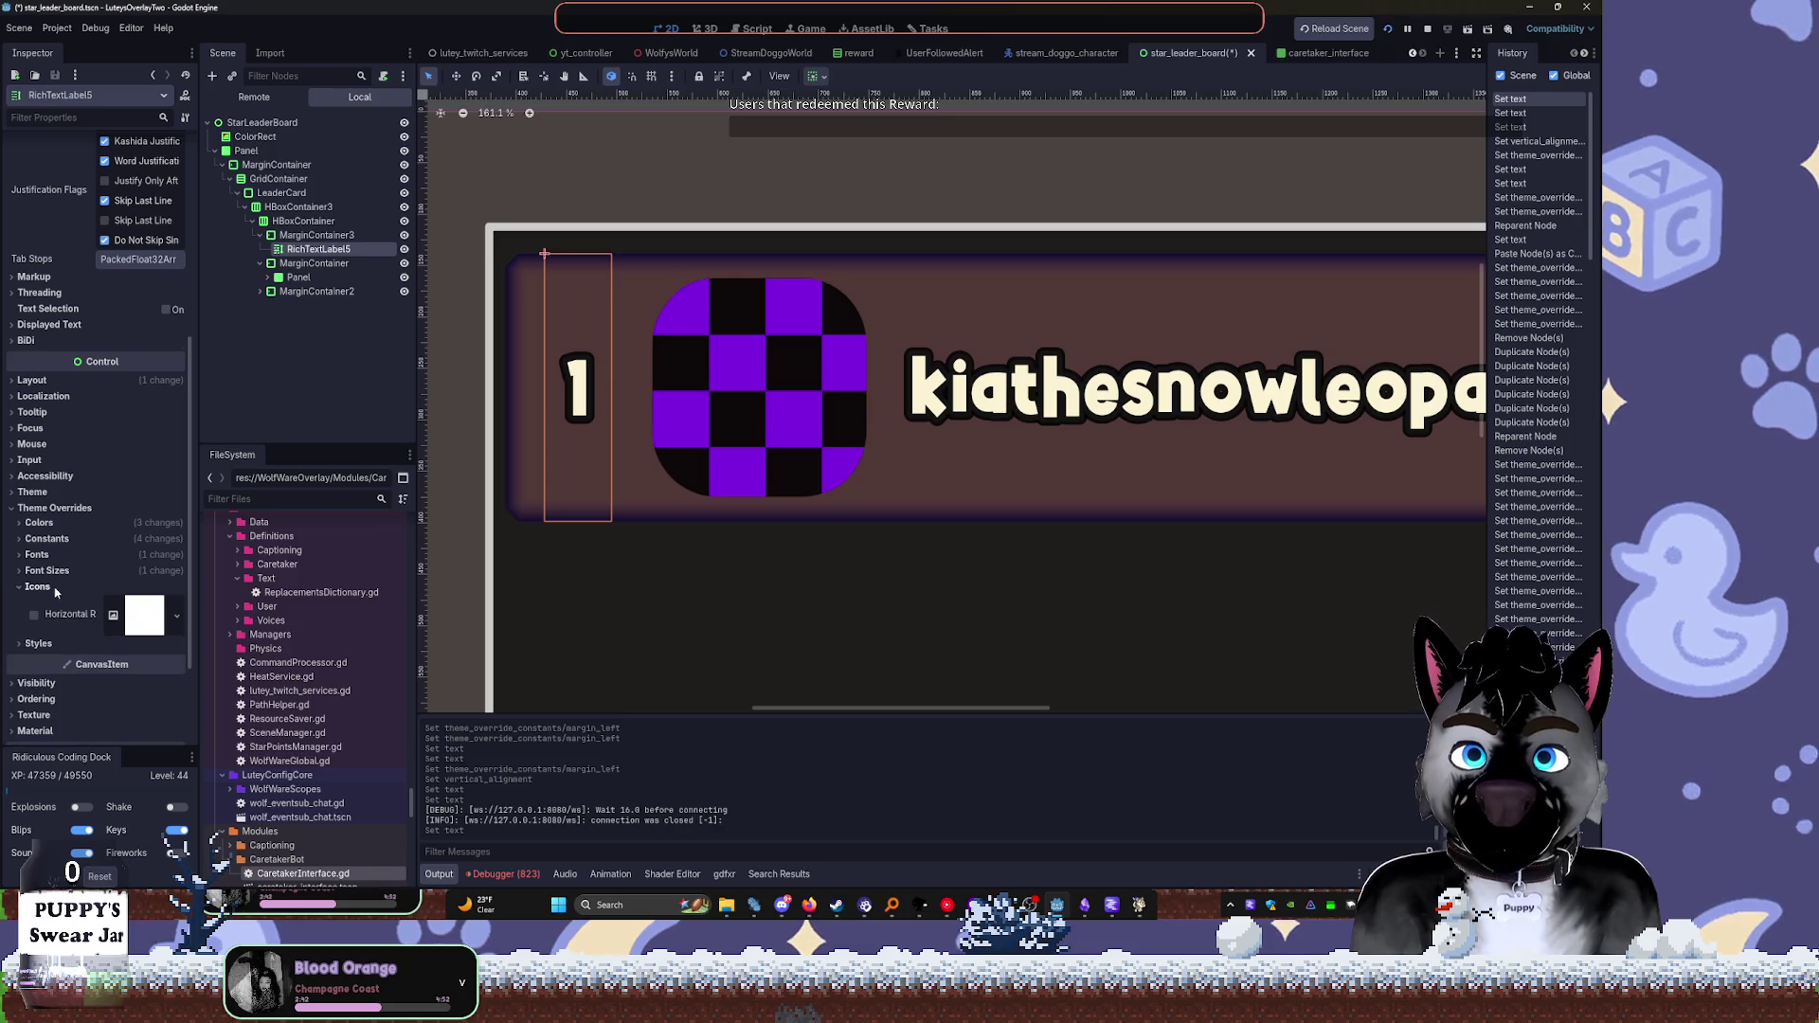
{"action": "left_click", "coordinate": [39, 554]}
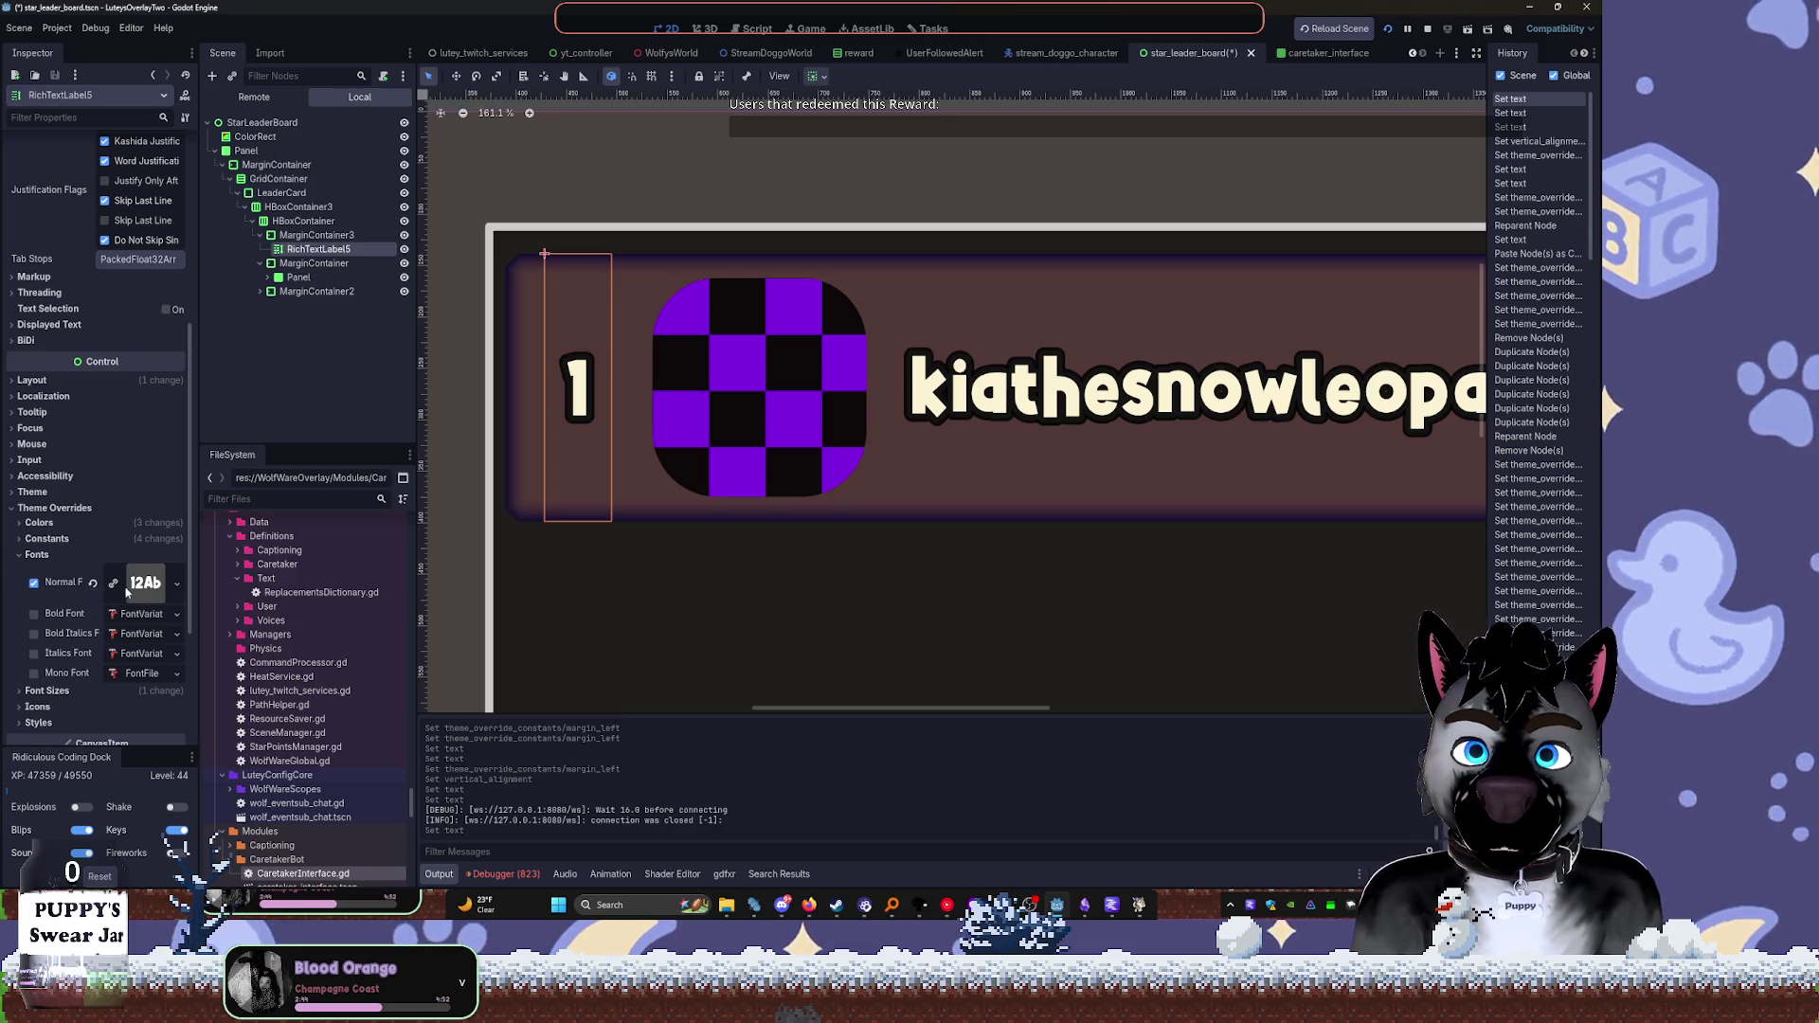
{"action": "left_click", "coordinate": [57, 539]}
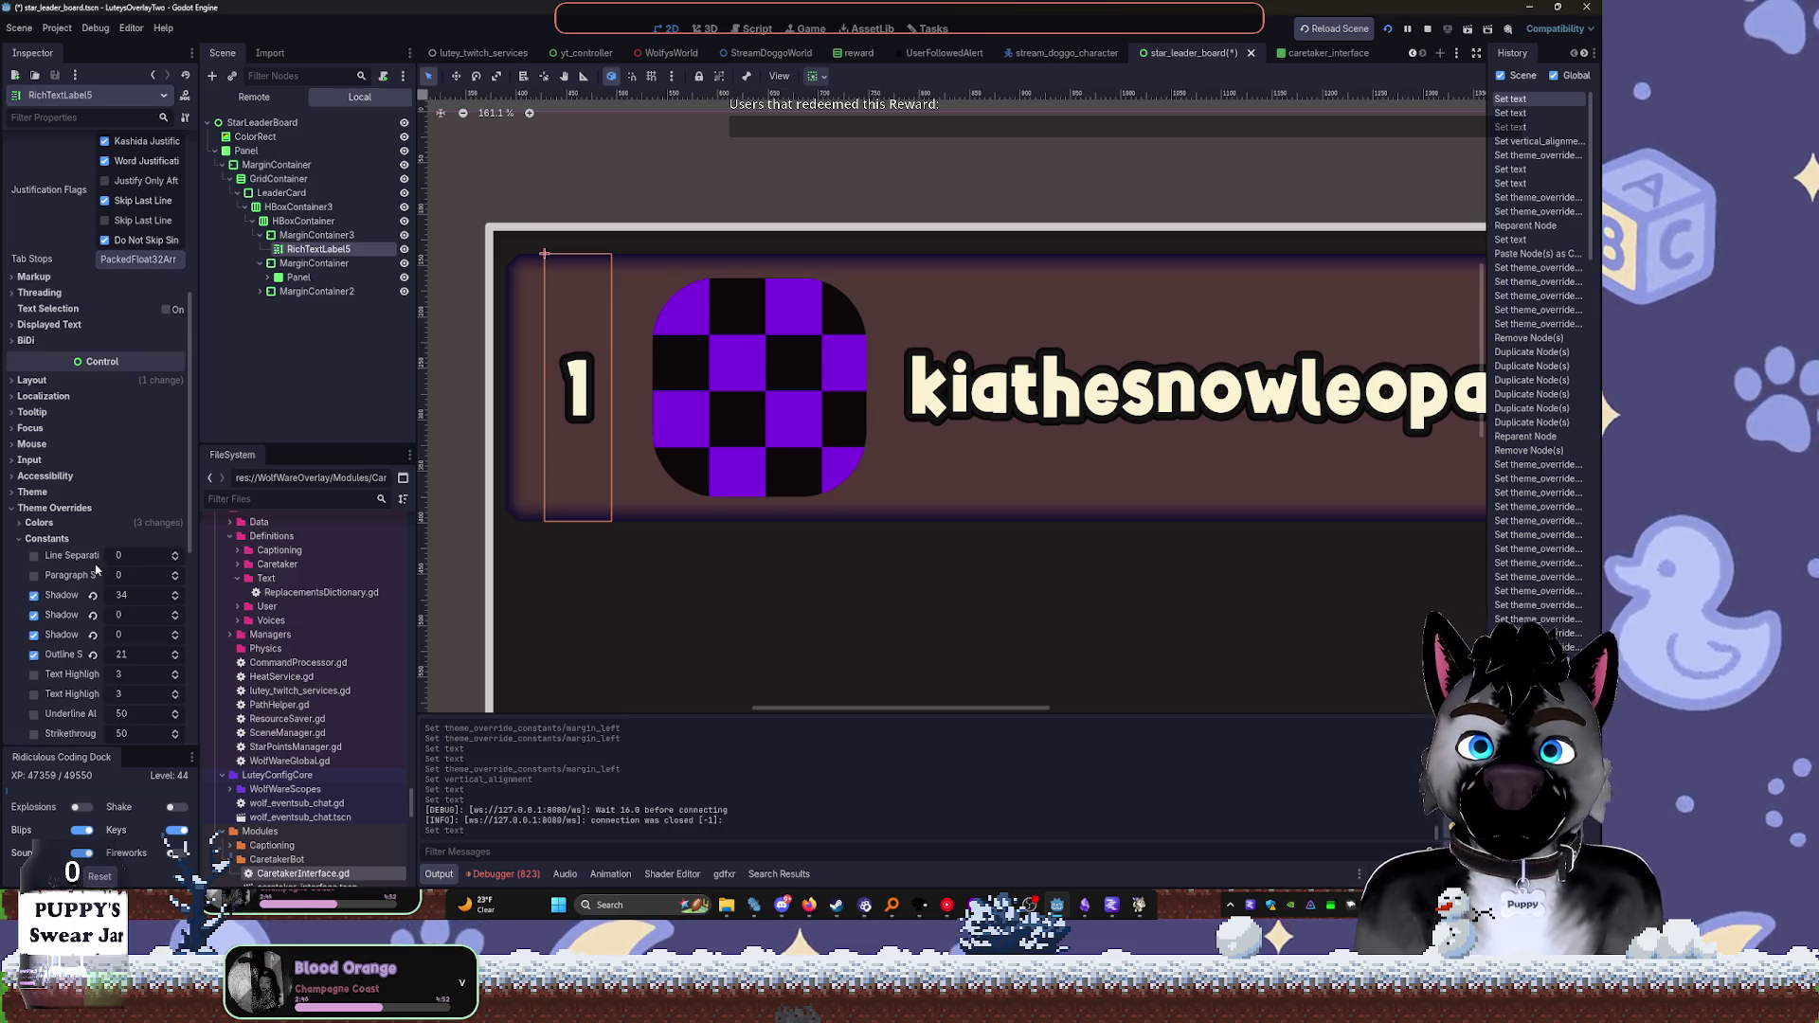
{"action": "left_click", "coordinate": [47, 539]}
{"action": "left_click", "coordinate": [80, 693]}
{"action": "left_click_drag", "start_coordinate": [126, 711], "coordinate": [188, 711]}
Pull the album art closer with a negative right margin of about -41
{"action": "left_click", "coordinate": [317, 235]}
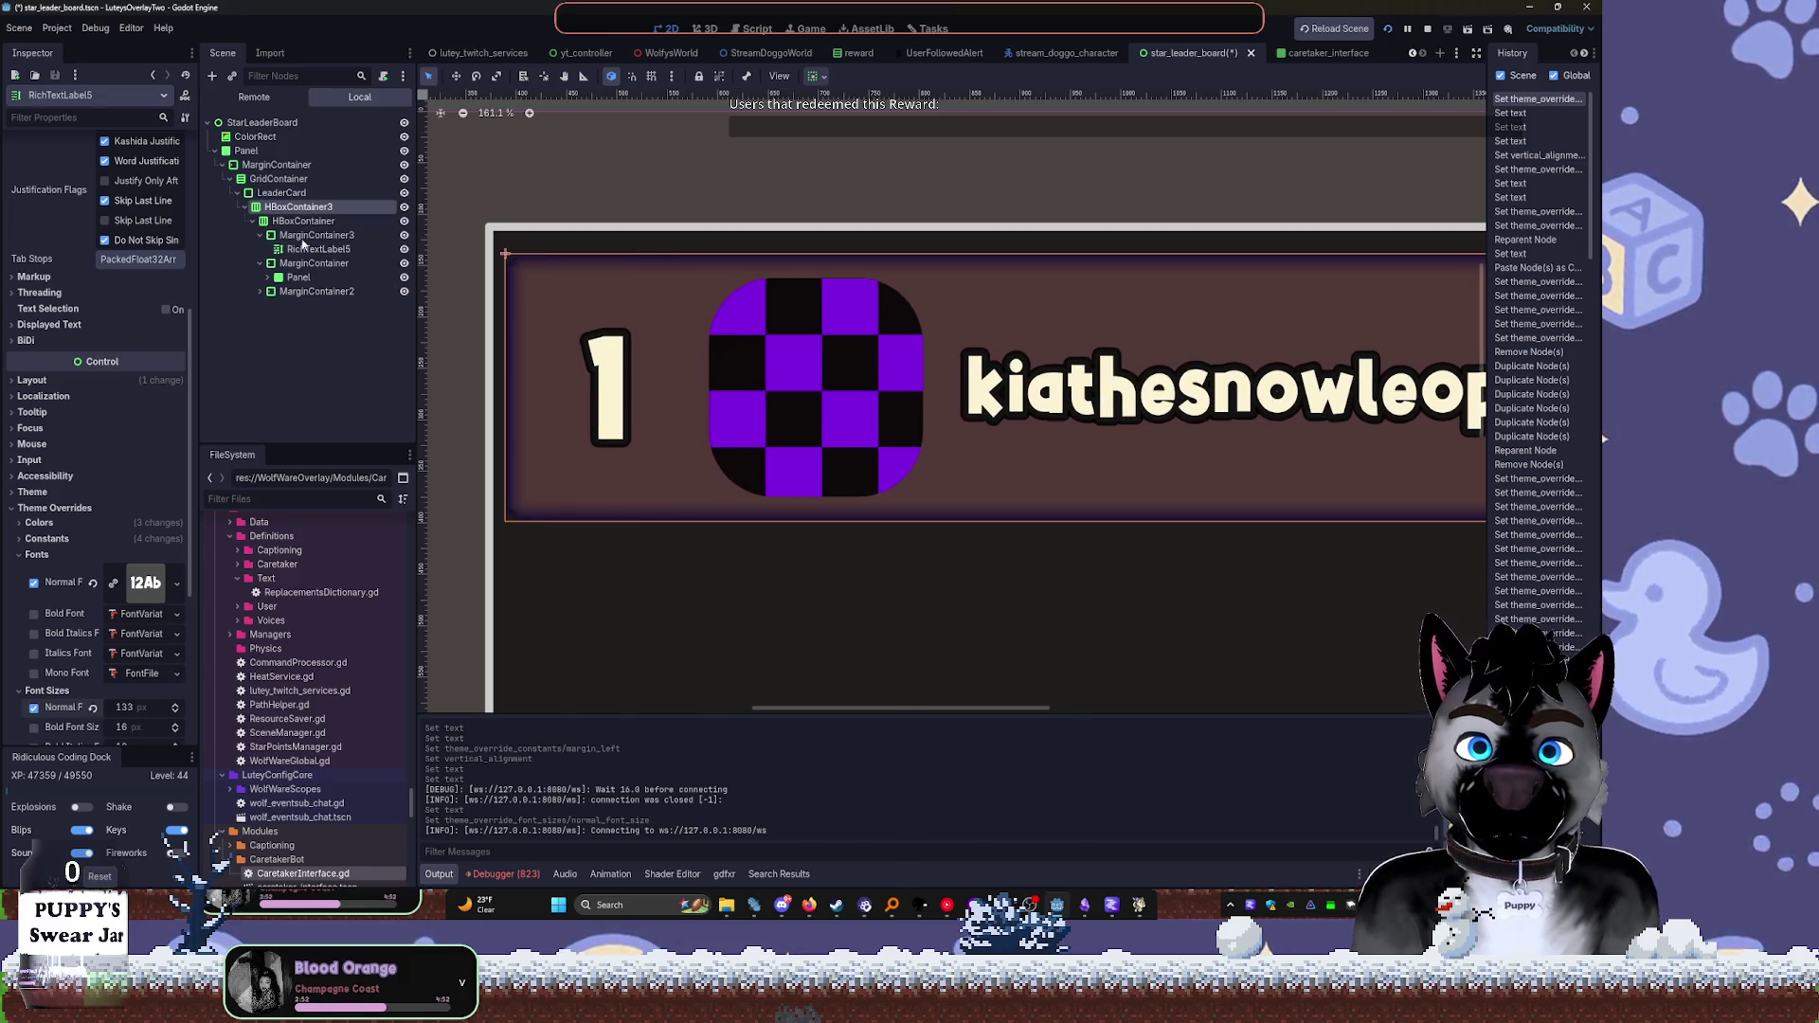
{"action": "left_click_drag", "start_coordinate": [142, 361], "coordinate": [86, 361]}
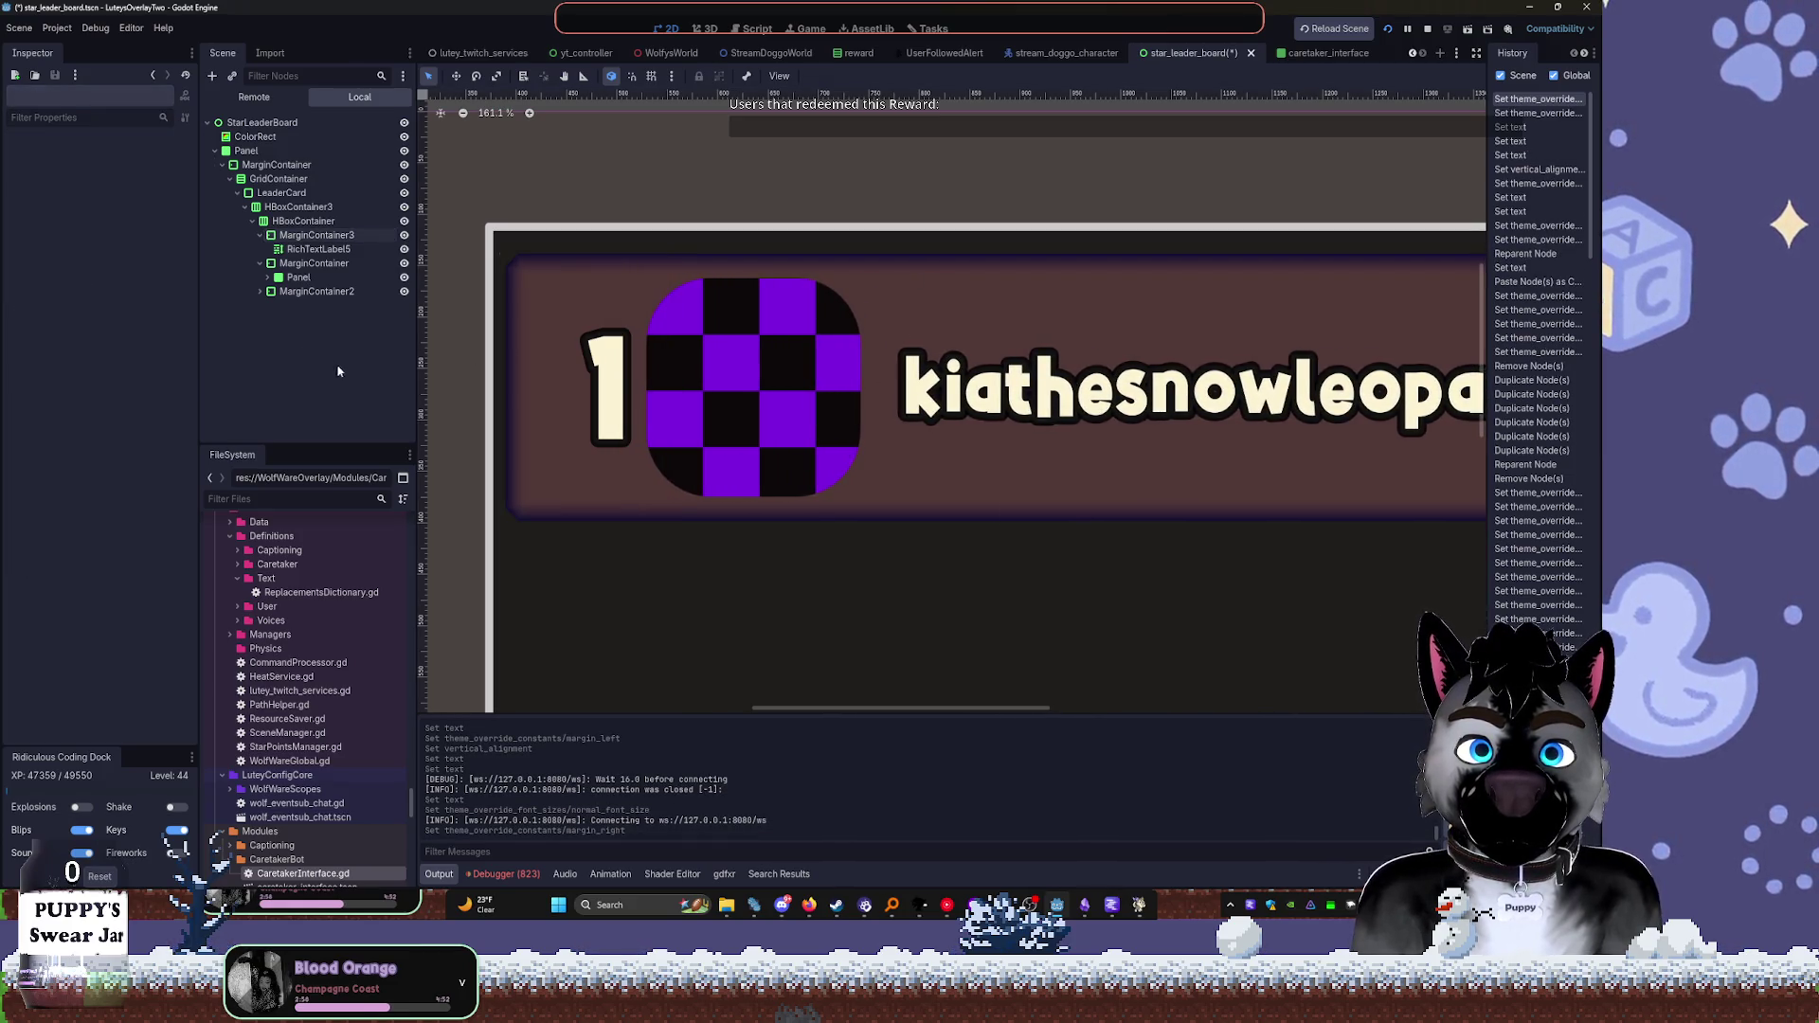
{"action": "left_click", "coordinate": [318, 249]}
Change the rank label's text from 1 to '10.' ahead of the checkered album art
{"action": "left_click", "coordinate": [111, 211]}
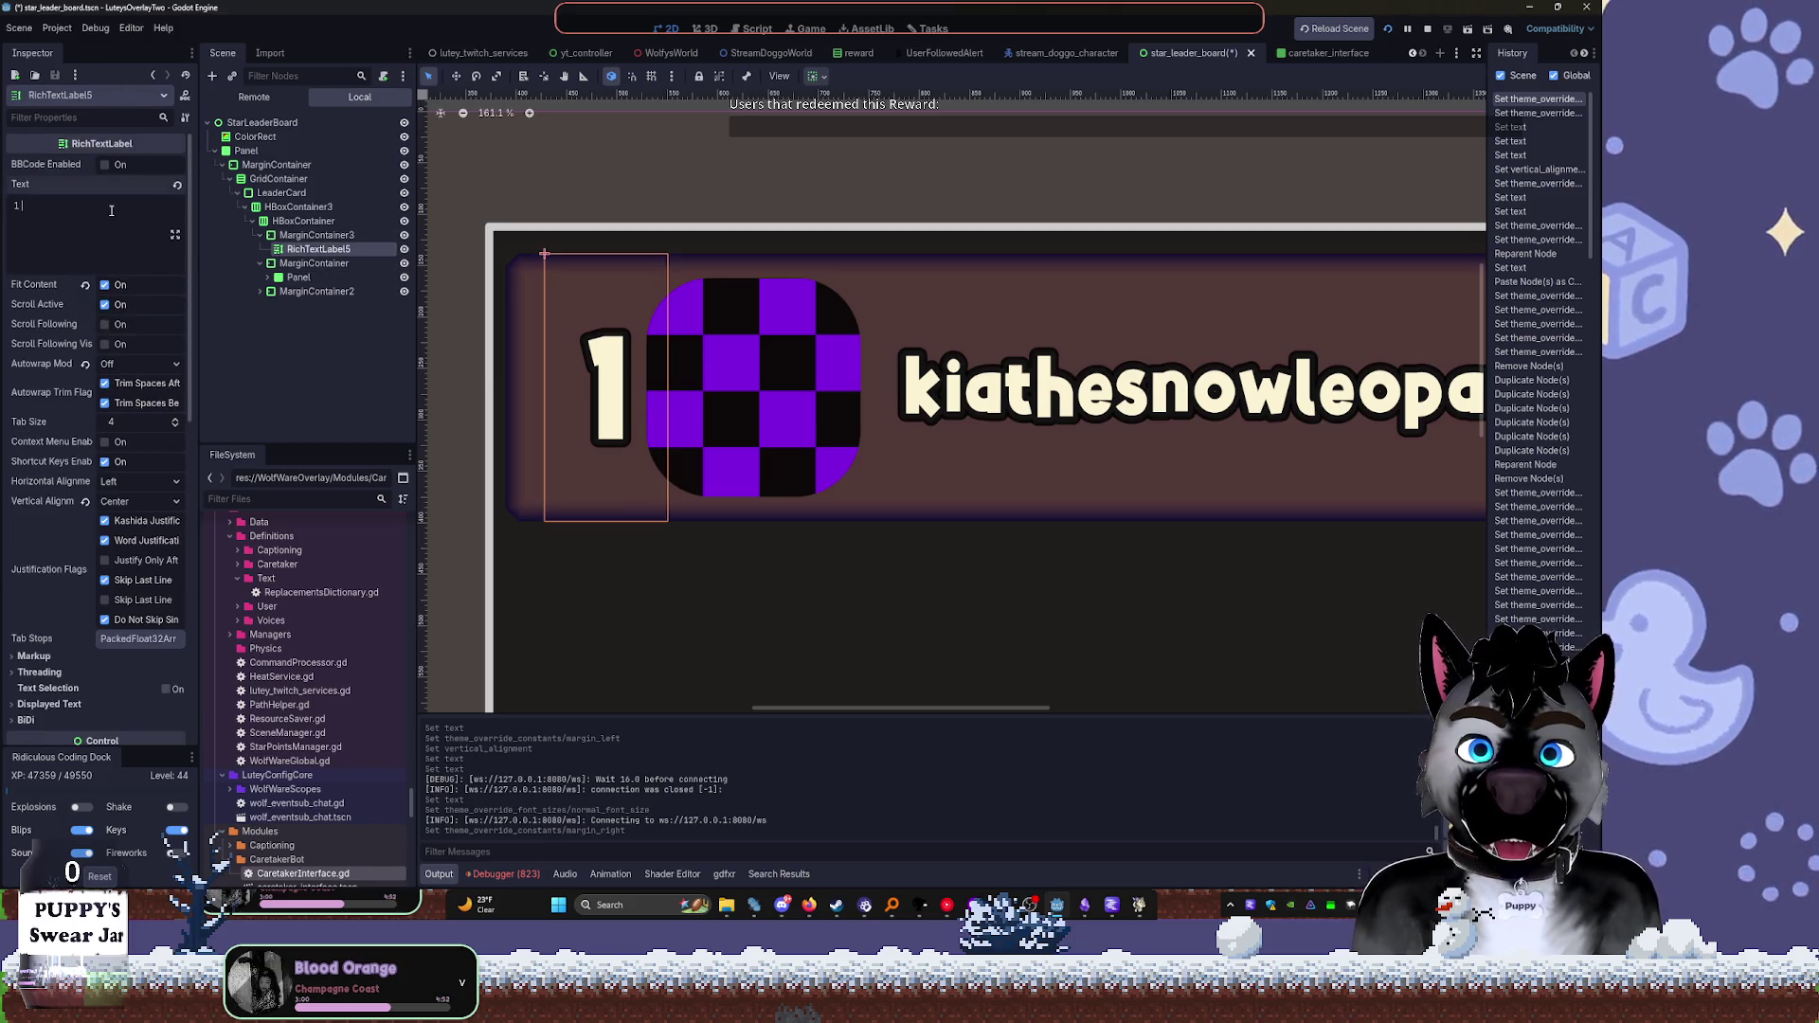
{"action": "type", "text": "1"}
{"action": "key", "text": "BackSpace"}
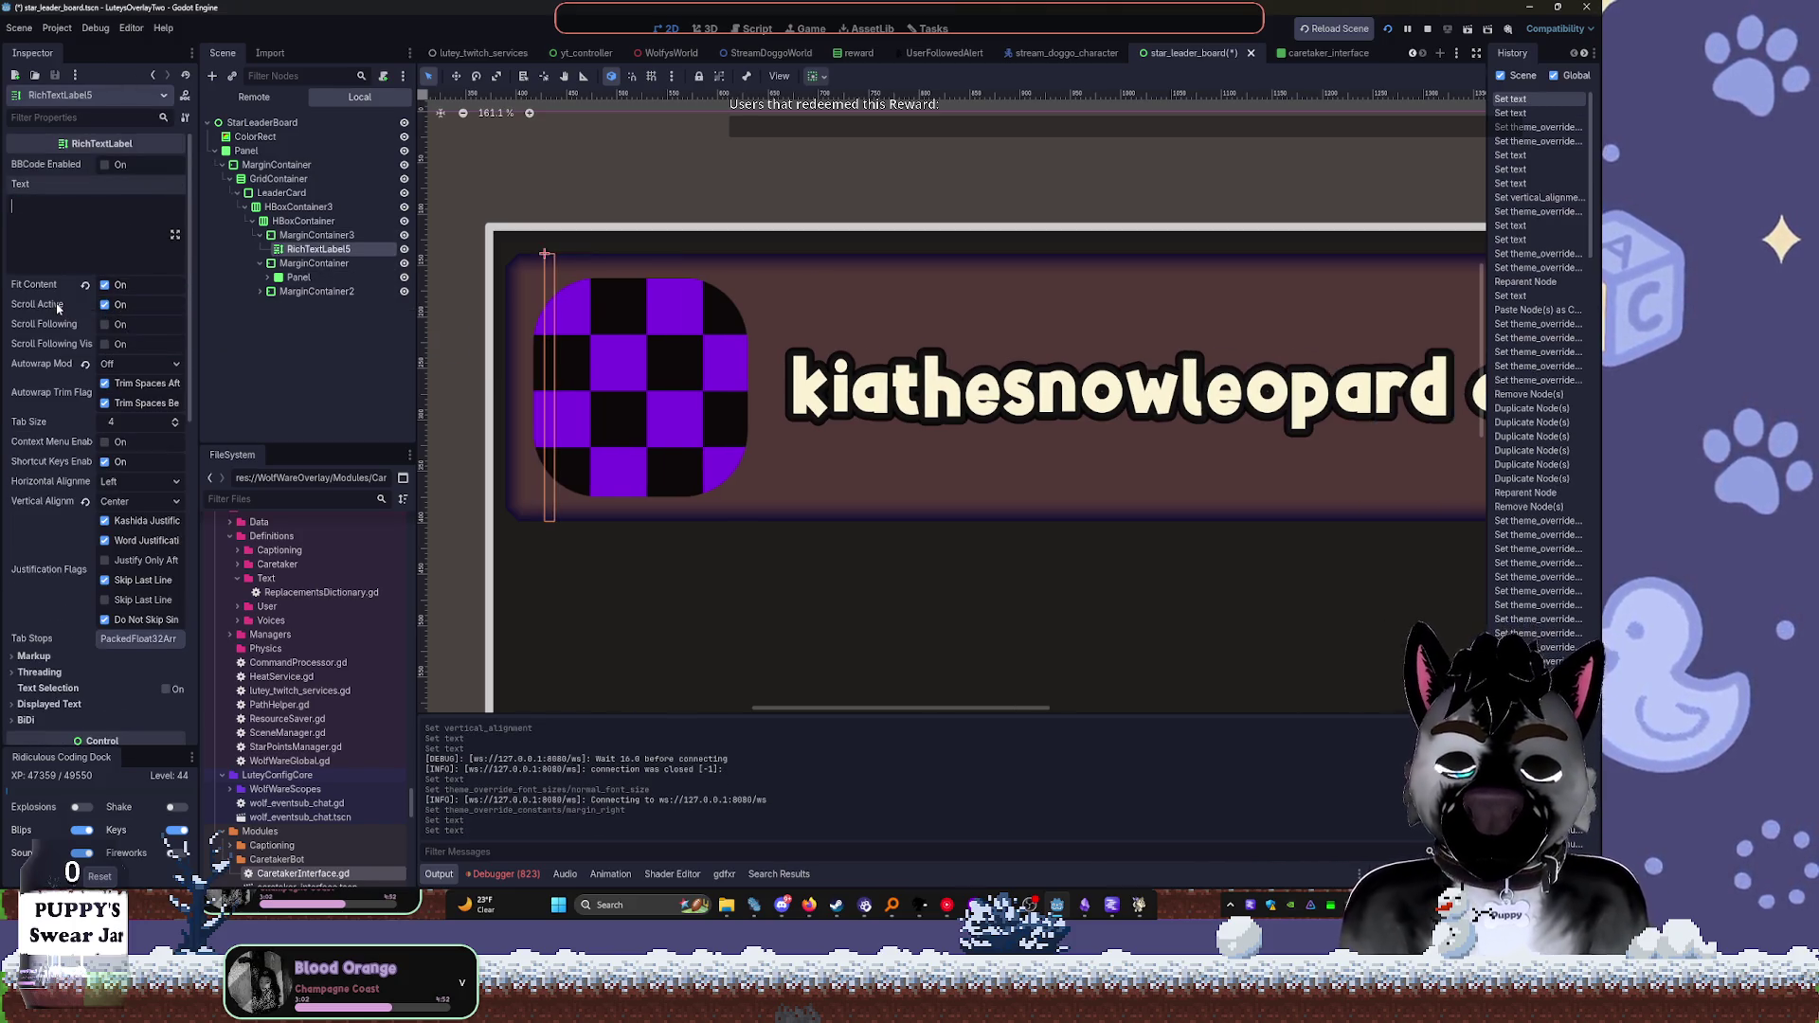
{"action": "type", "text": "10"}
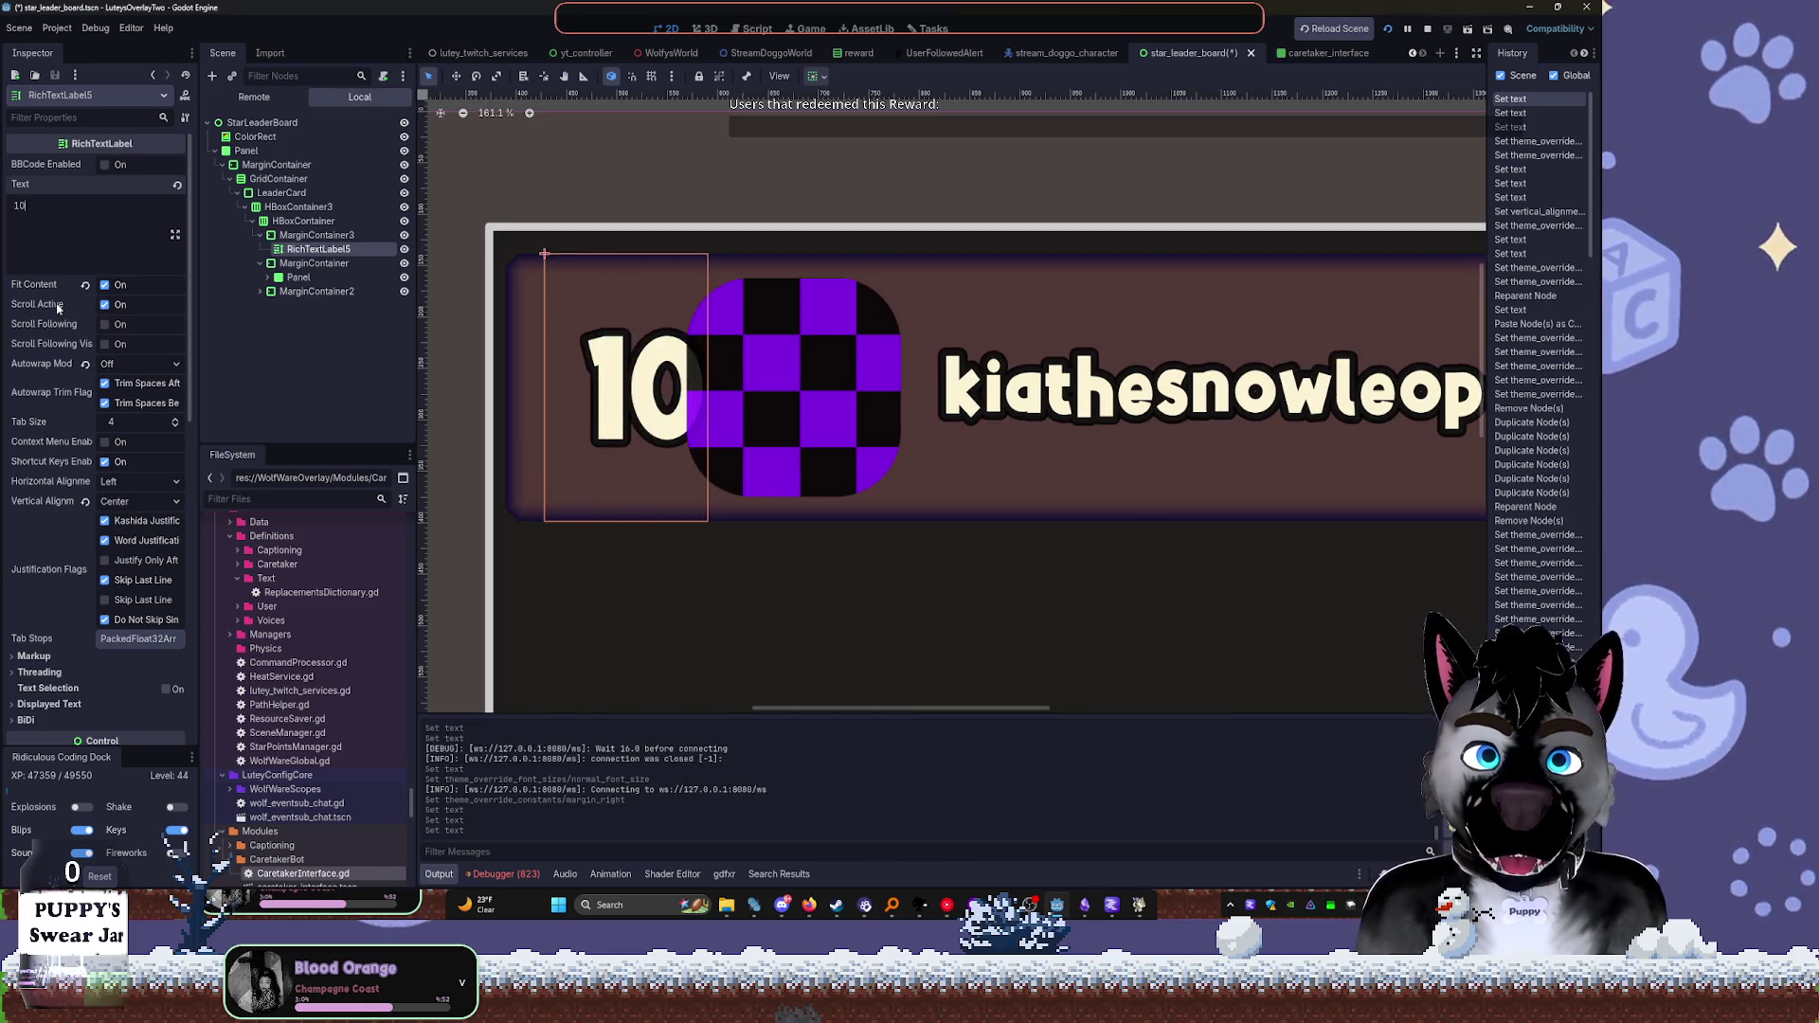
{"action": "scroll", "coordinate": [924, 303], "scroll_direction": "down", "scroll_amount": 5}
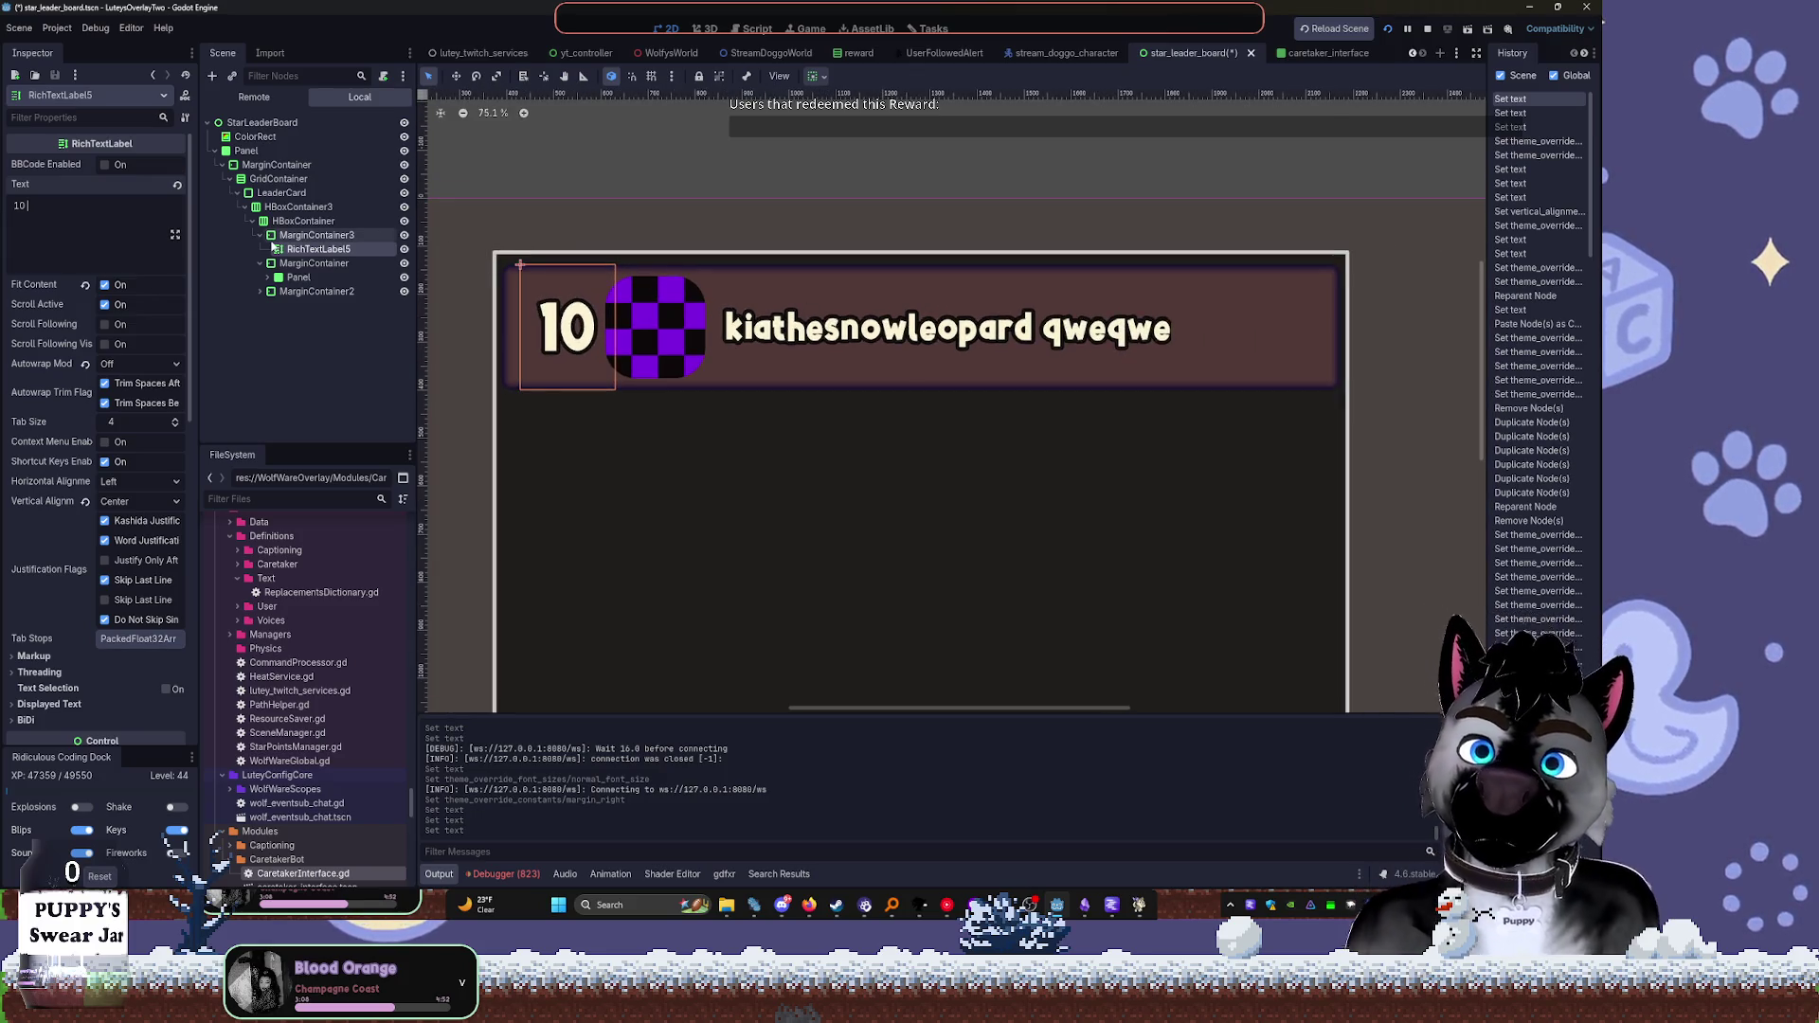
{"action": "type", "text": "."}
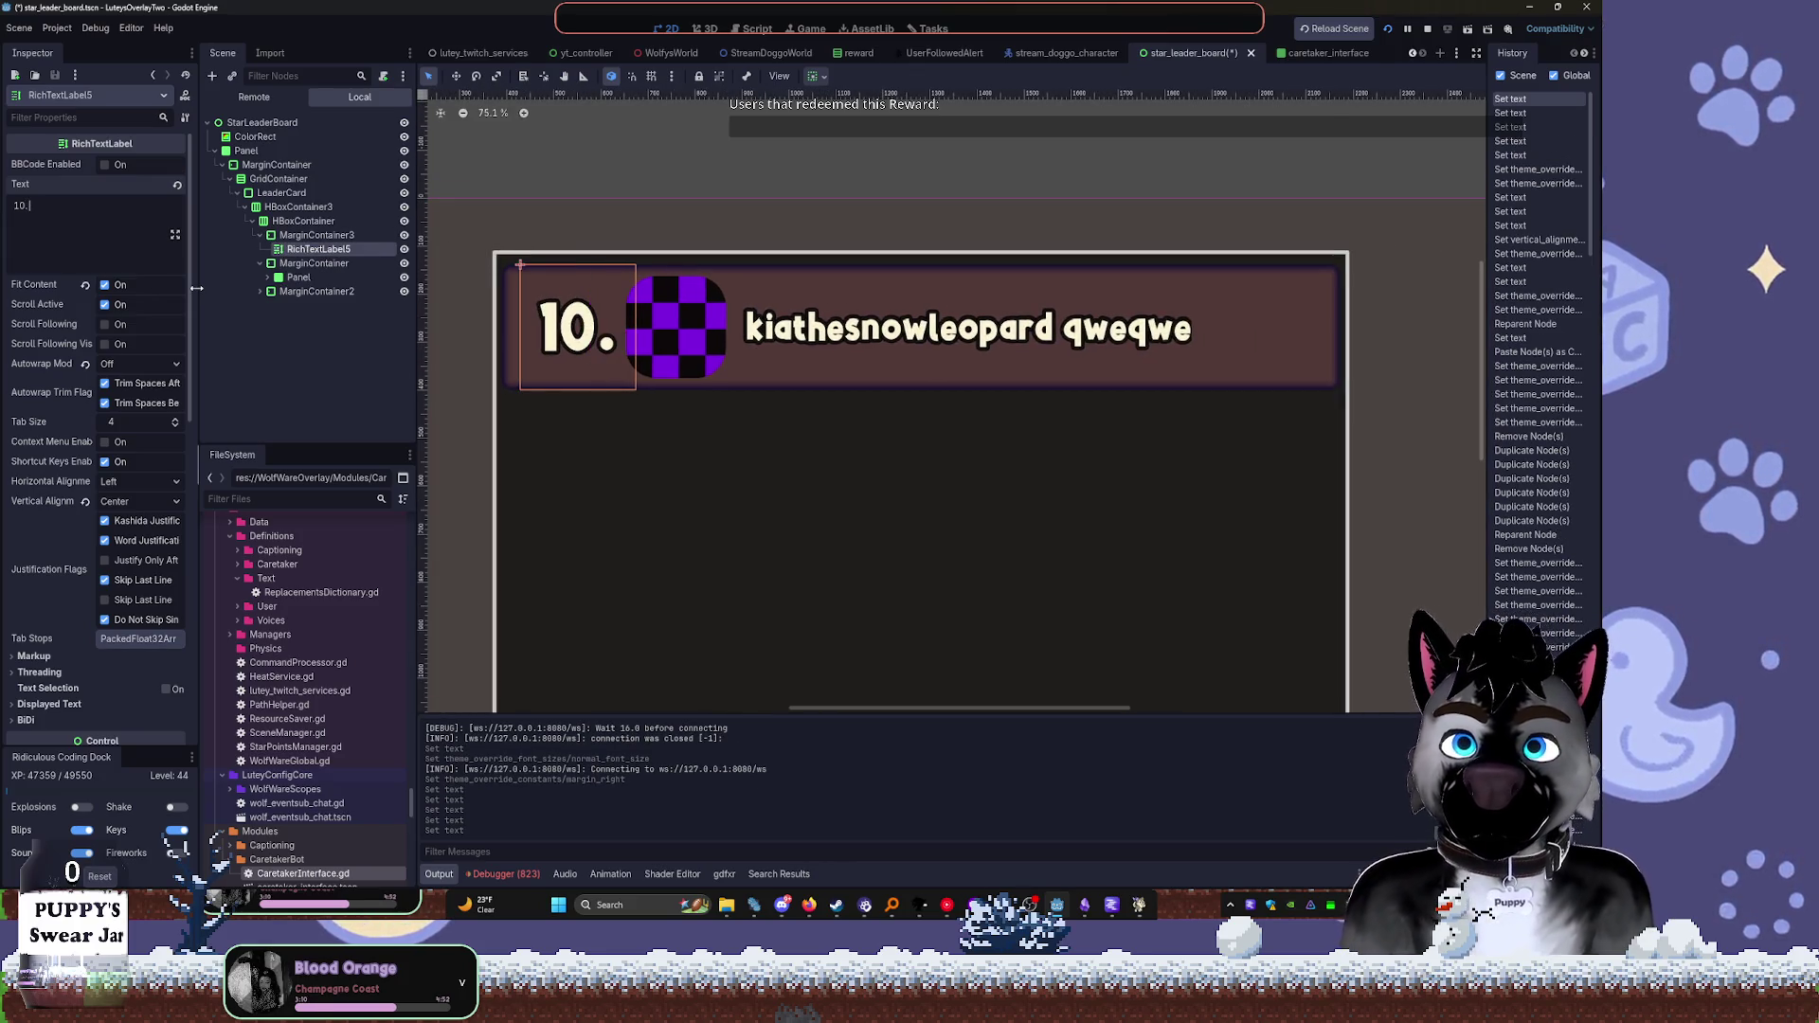
{"action": "left_click", "coordinate": [645, 198]}
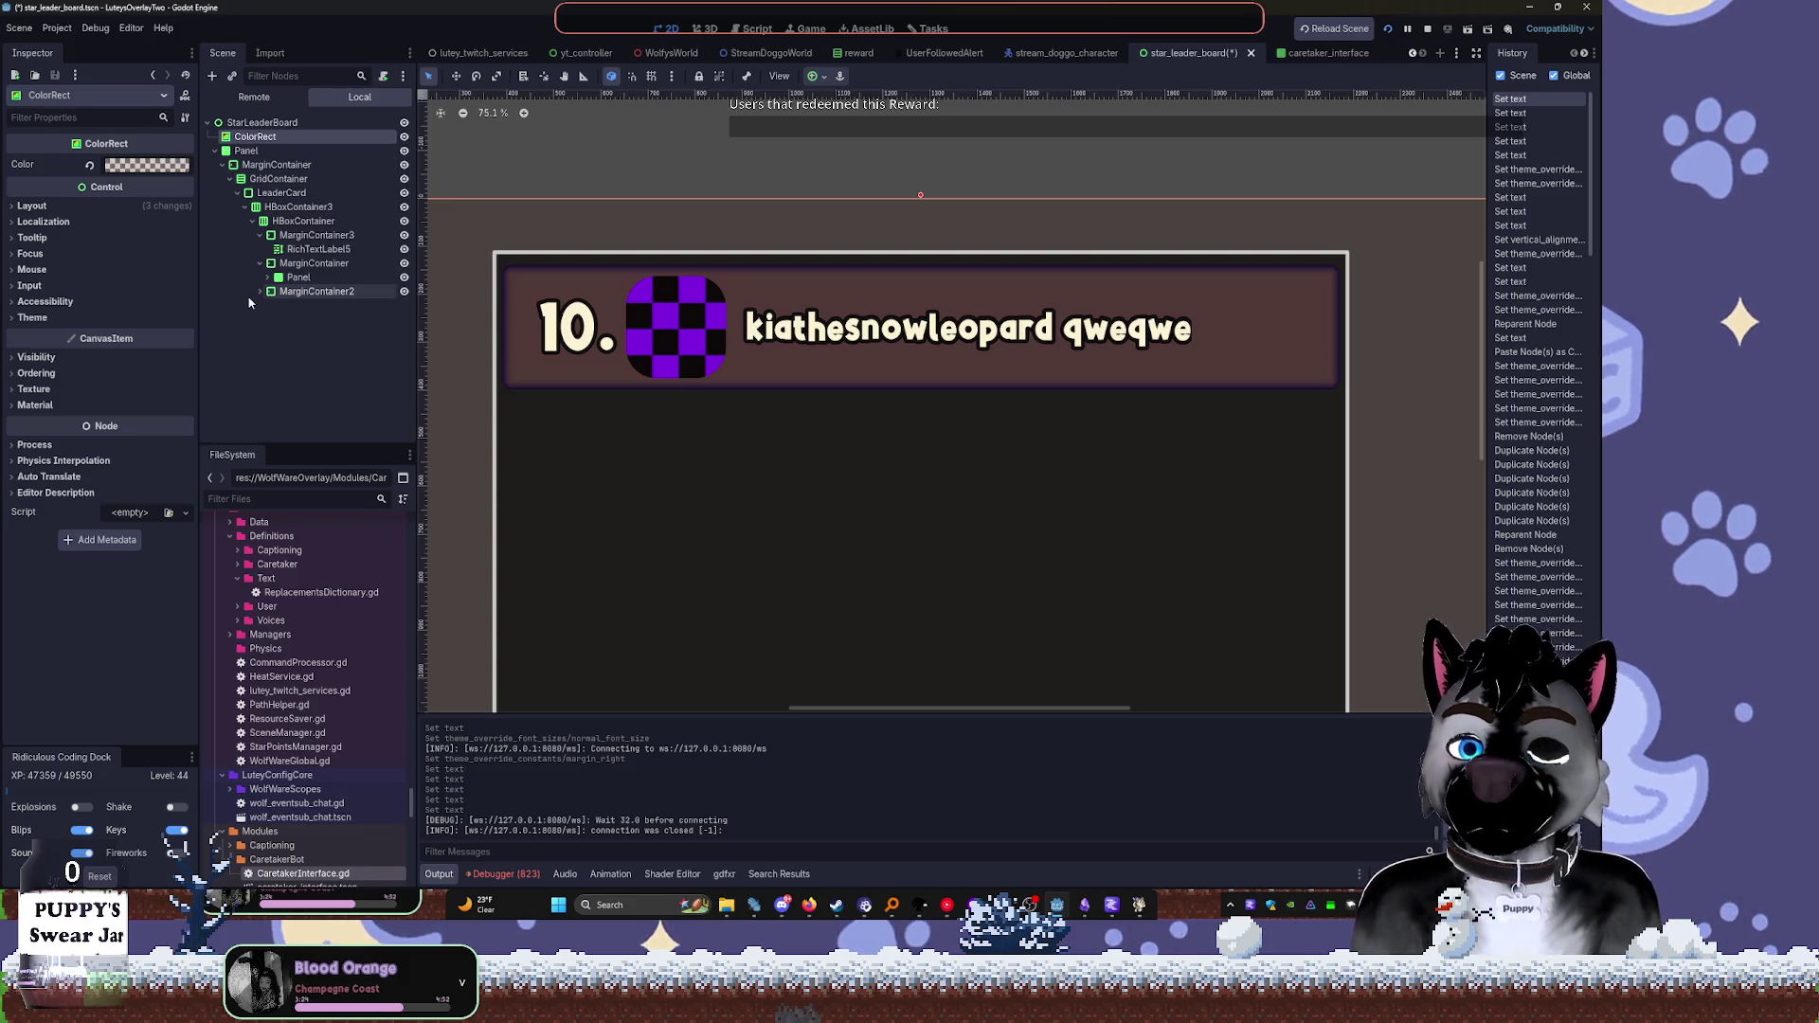
{"action": "left_click", "coordinate": [308, 291]}
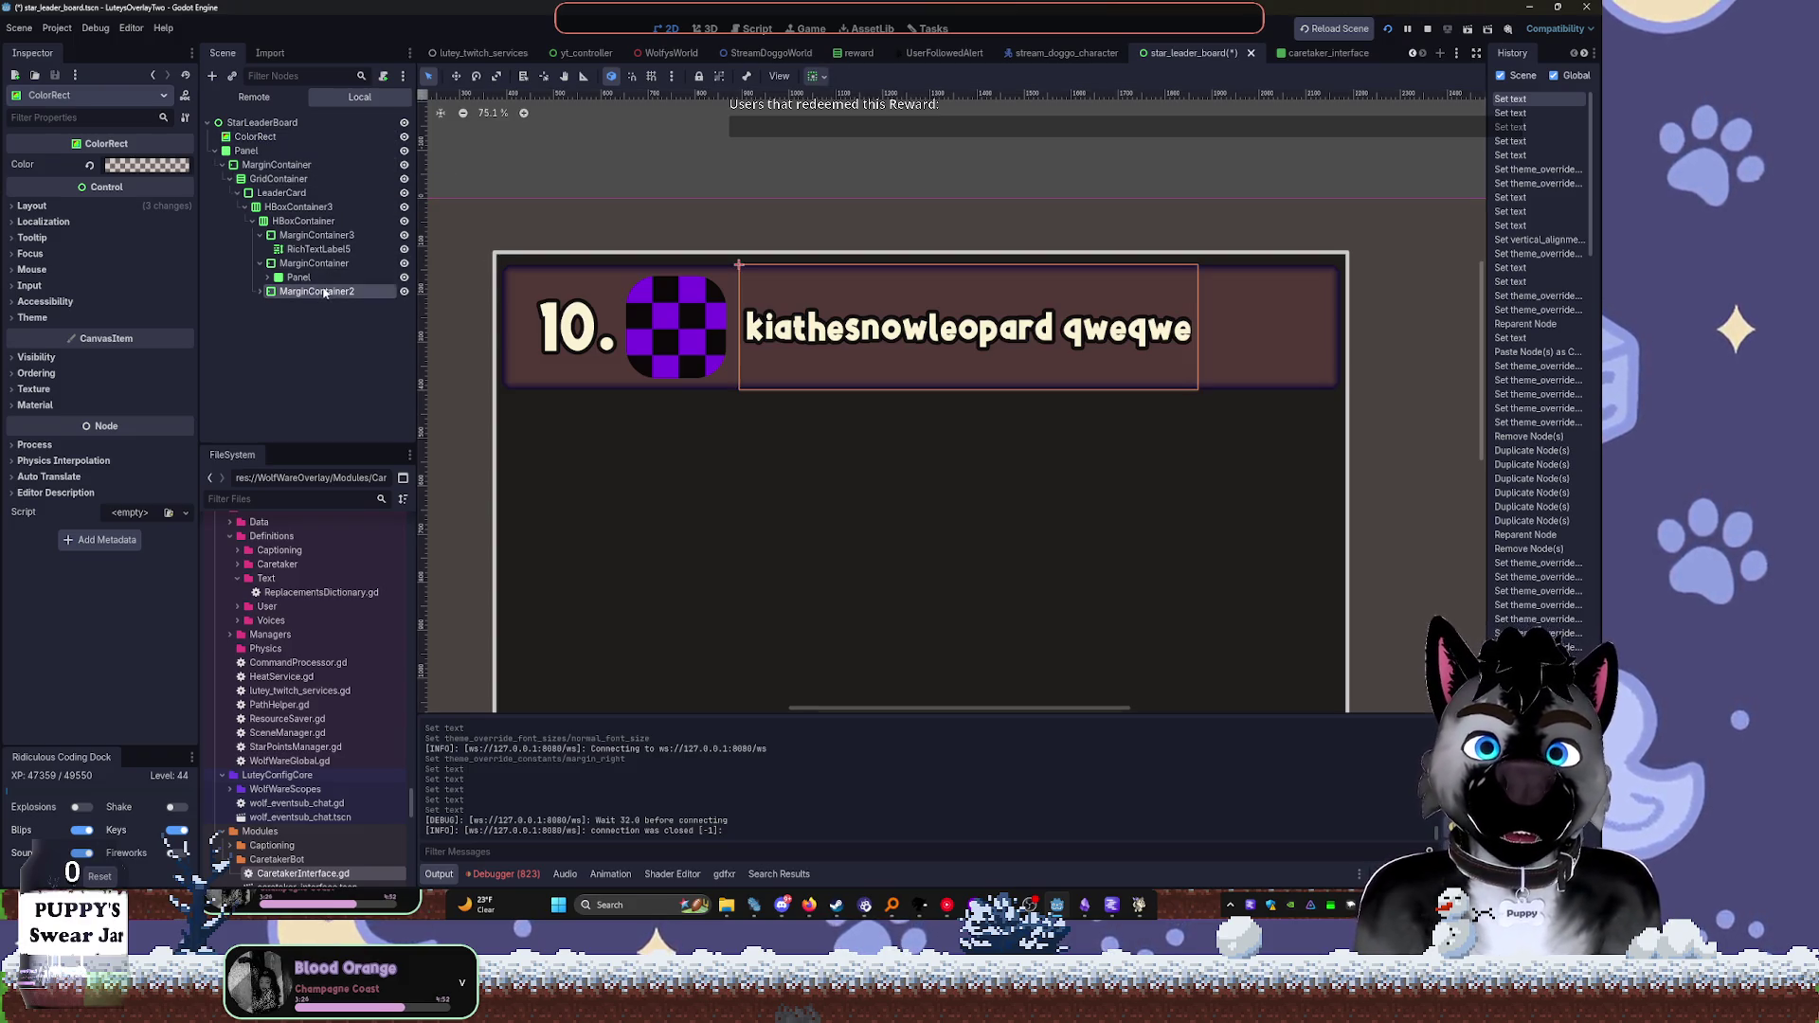
Raise the name label's font size from 72 to 76 and replace 'qweqwe' with the capitalised username
{"action": "left_click", "coordinate": [305, 305]}
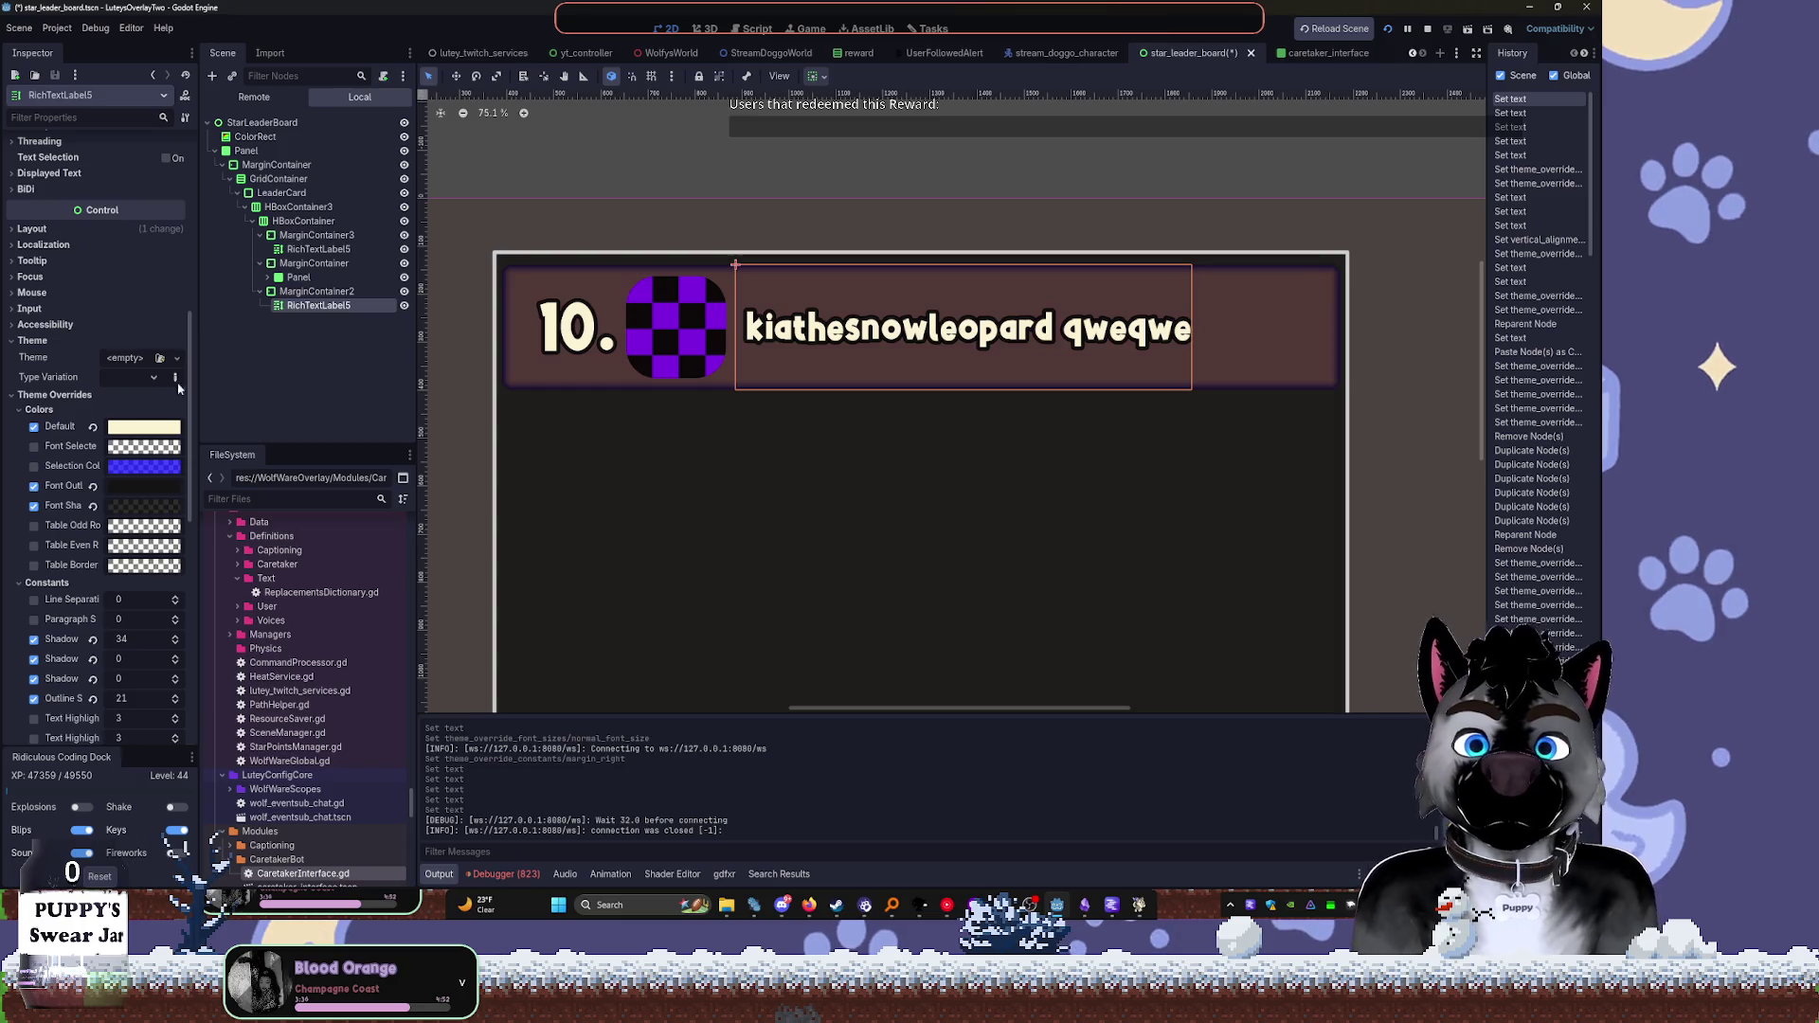
{"action": "scroll", "coordinate": [128, 616], "scroll_direction": "down", "scroll_amount": 8}
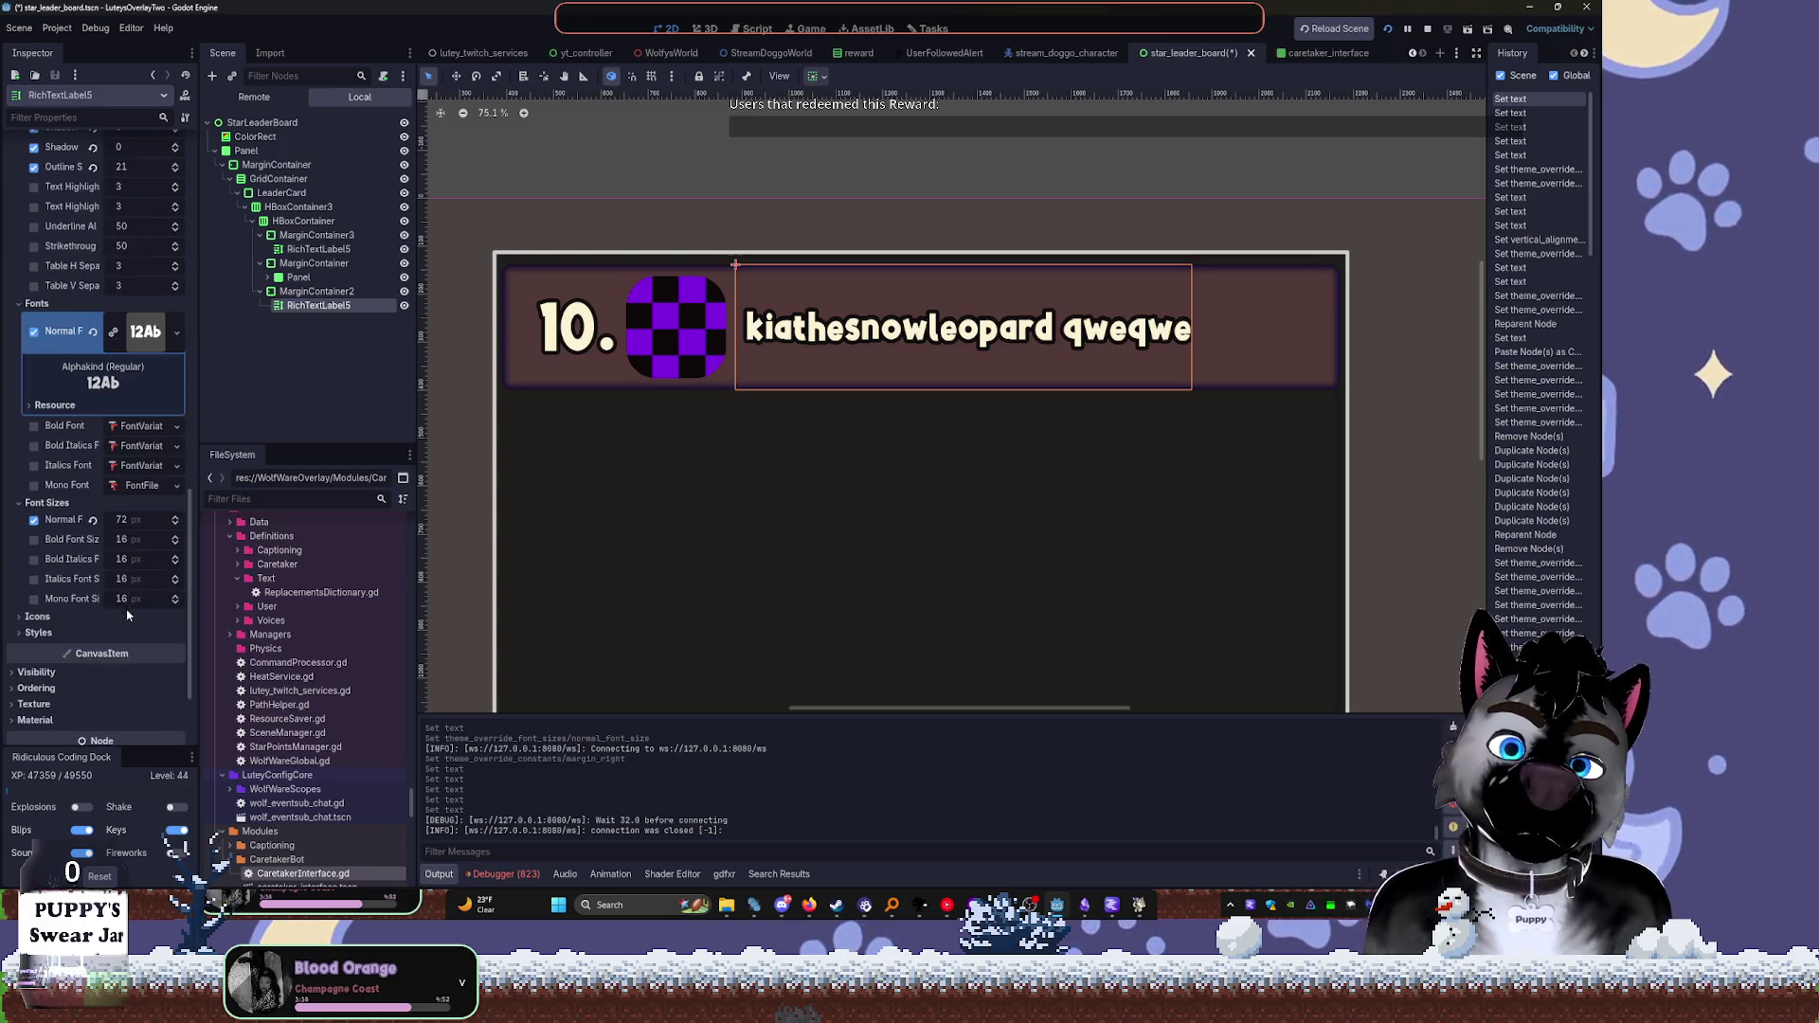
{"action": "left_click_drag", "start_coordinate": [142, 520], "coordinate": [158, 520]}
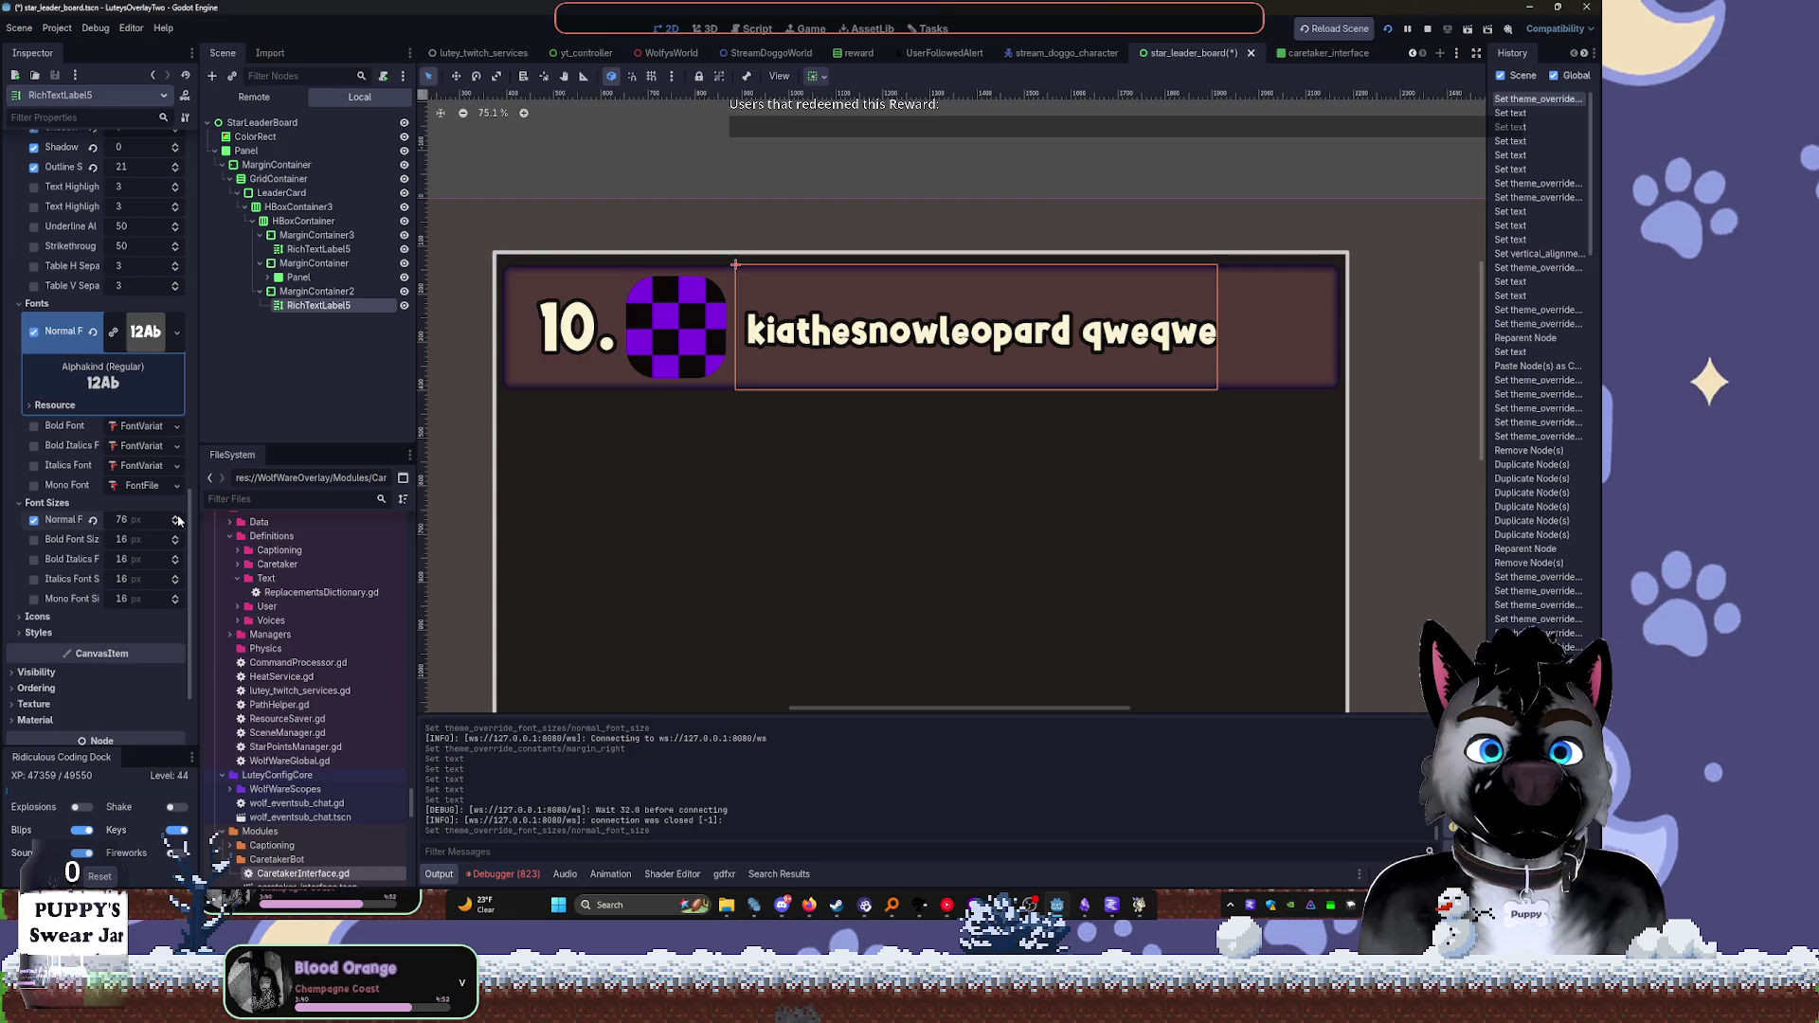
{"action": "scroll", "coordinate": [101, 213], "scroll_direction": "up", "scroll_amount": 15}
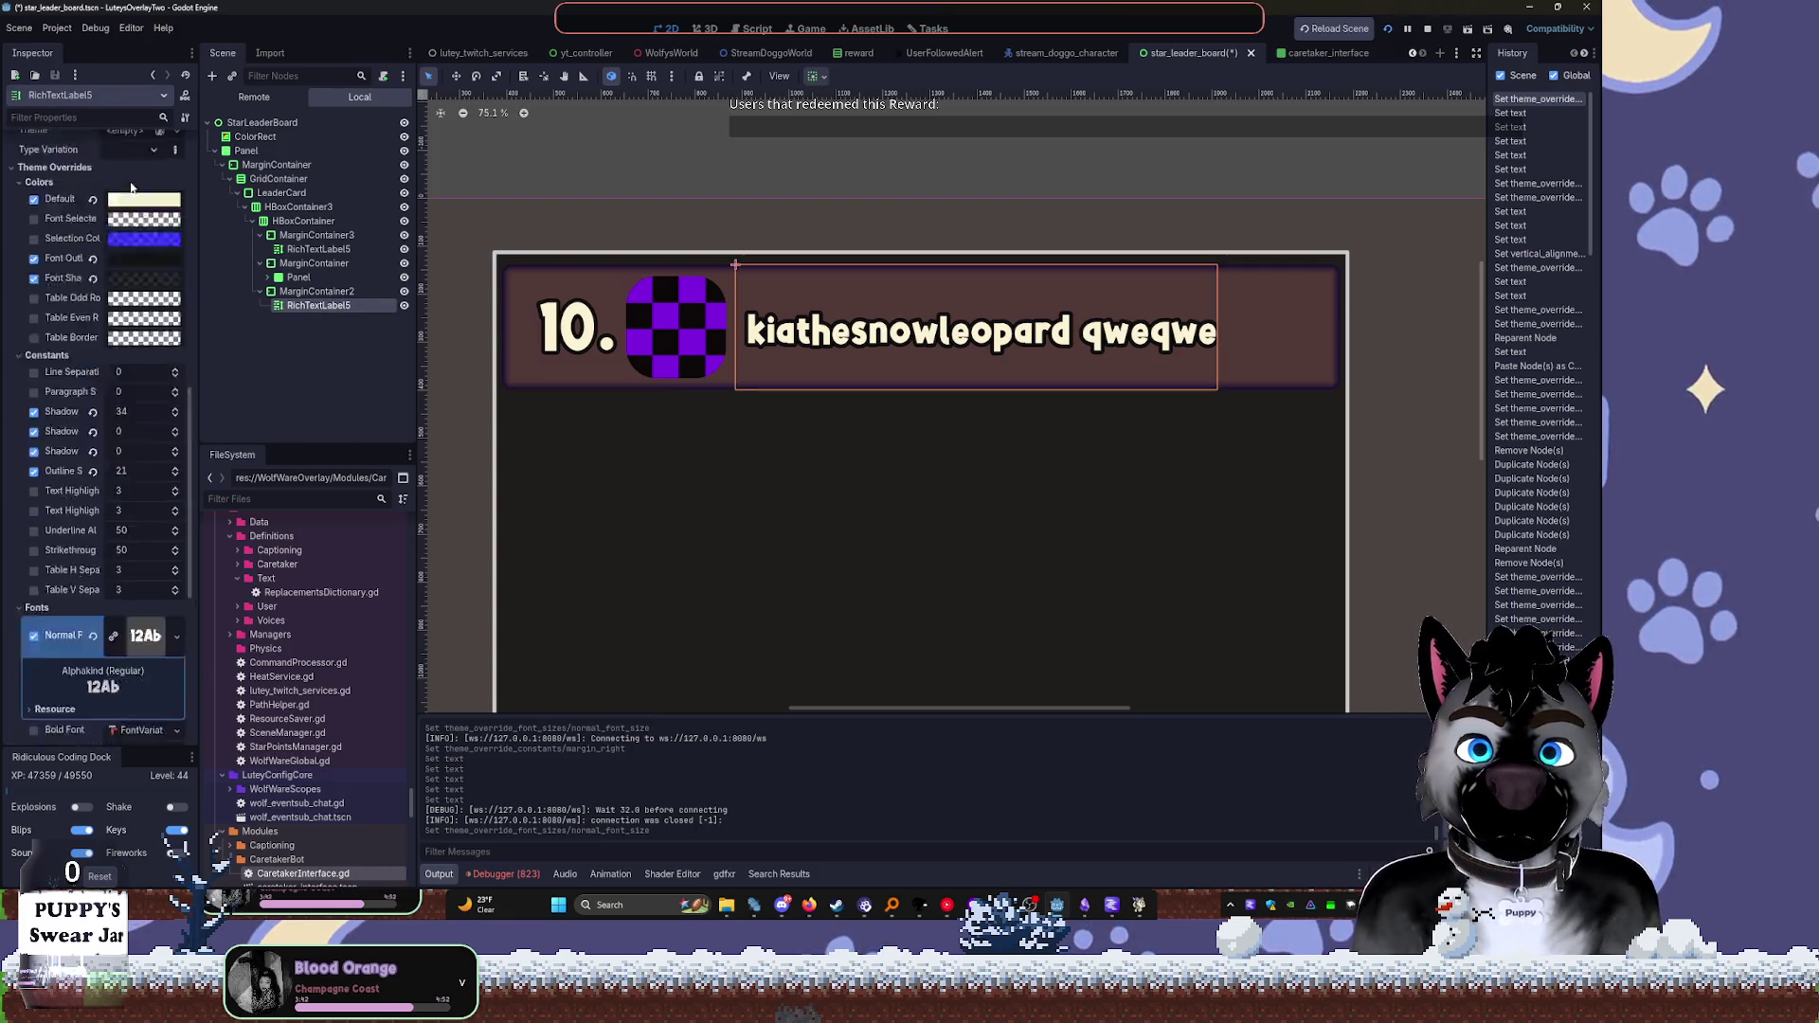
{"action": "double_click", "coordinate": [105, 220]}
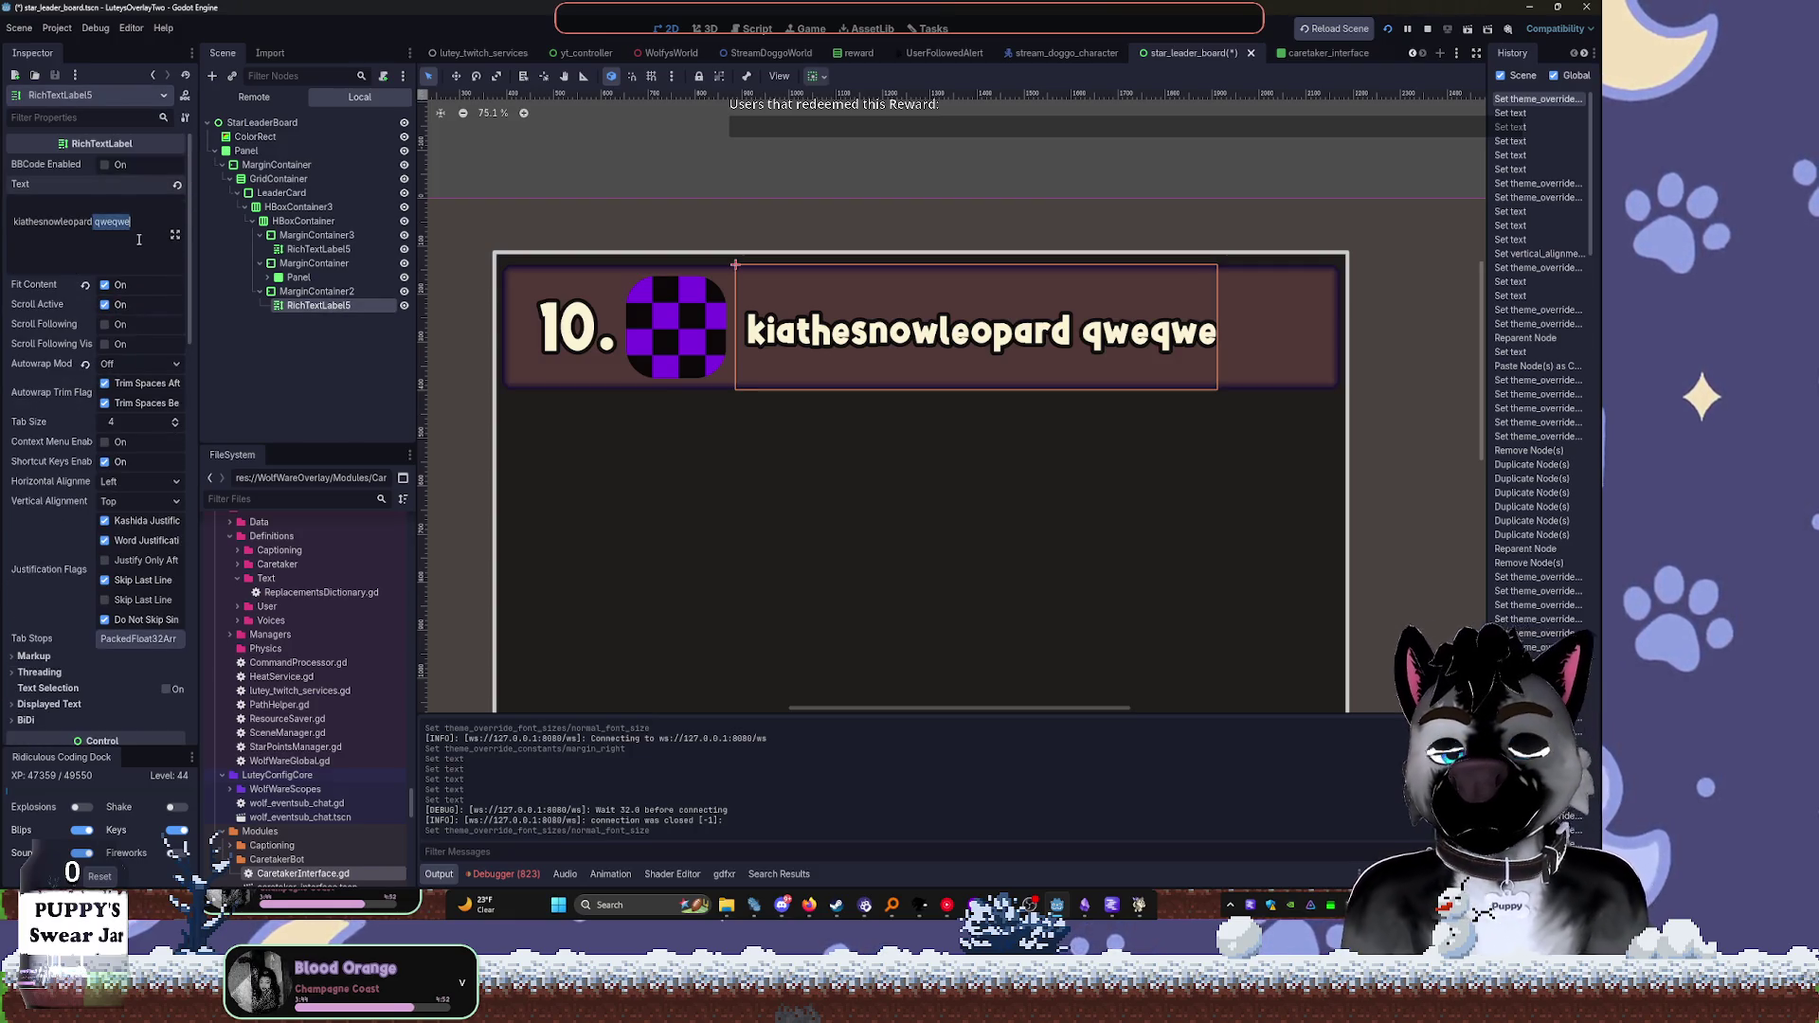
{"action": "key", "text": "BackSpace"}
{"action": "key", "text": "BackSpace"}
{"action": "key", "text": "BackSpace"}
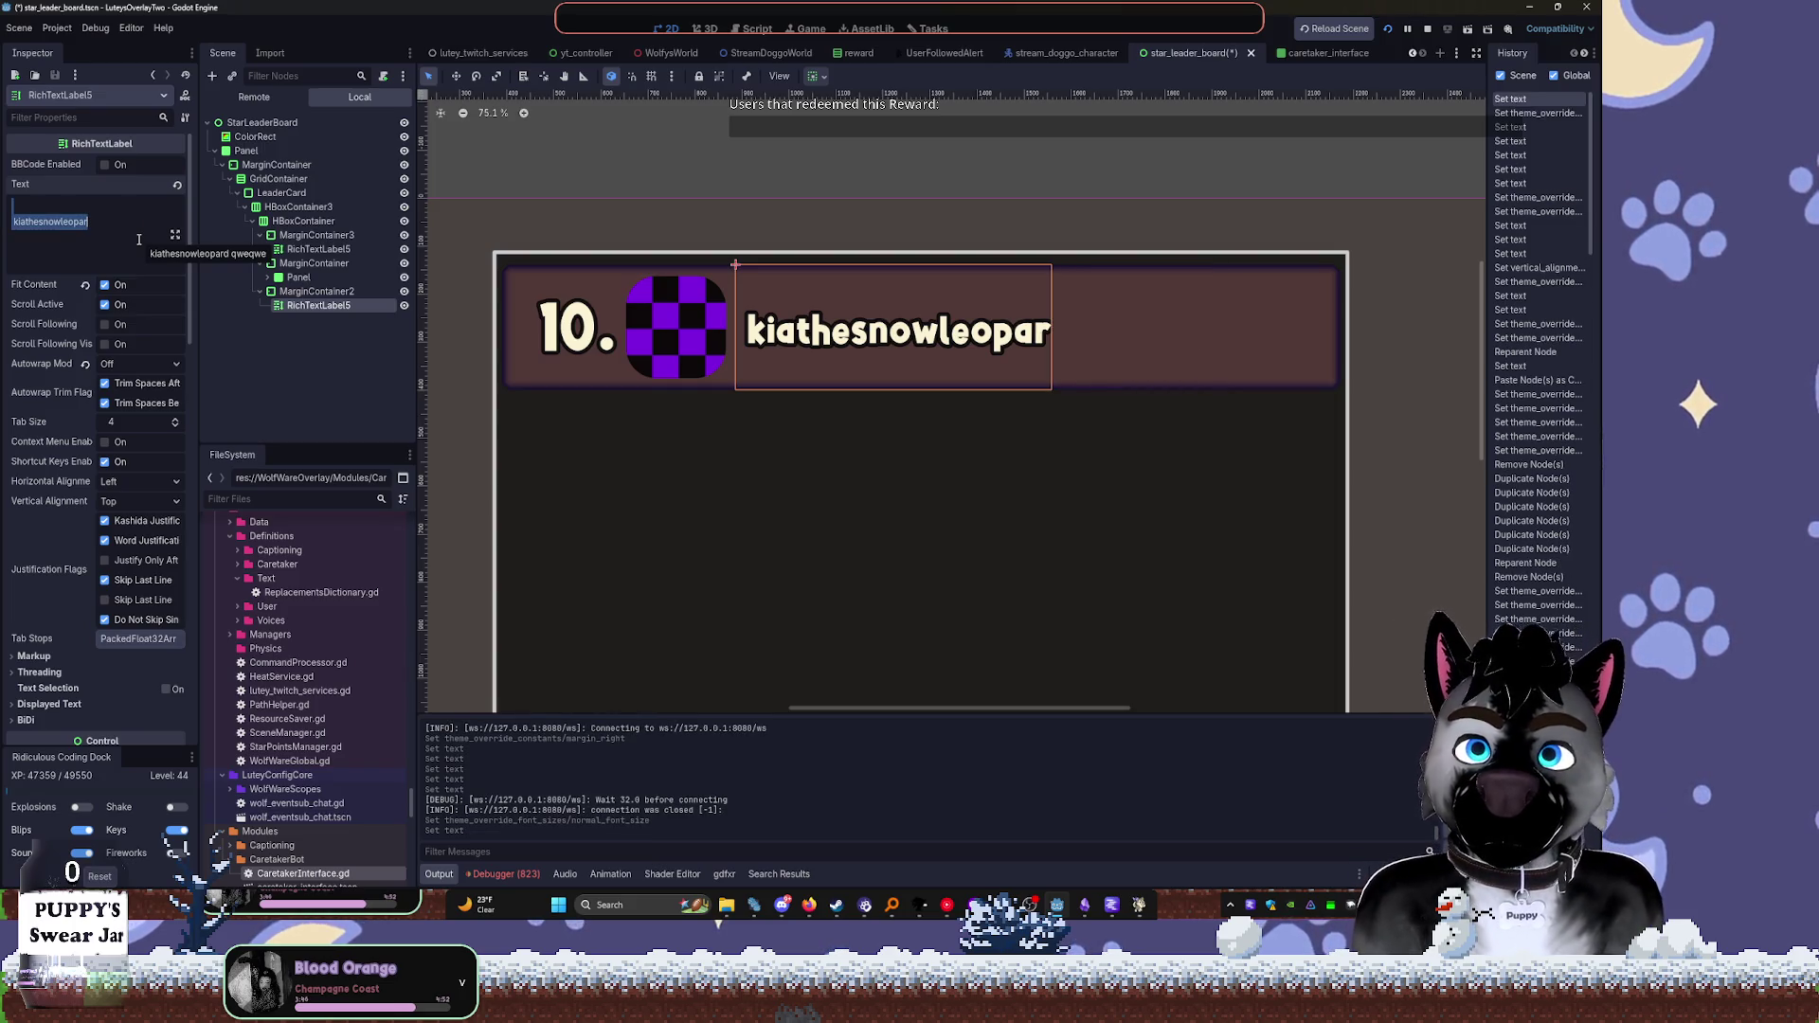
{"action": "type", "text": "kiathe"}
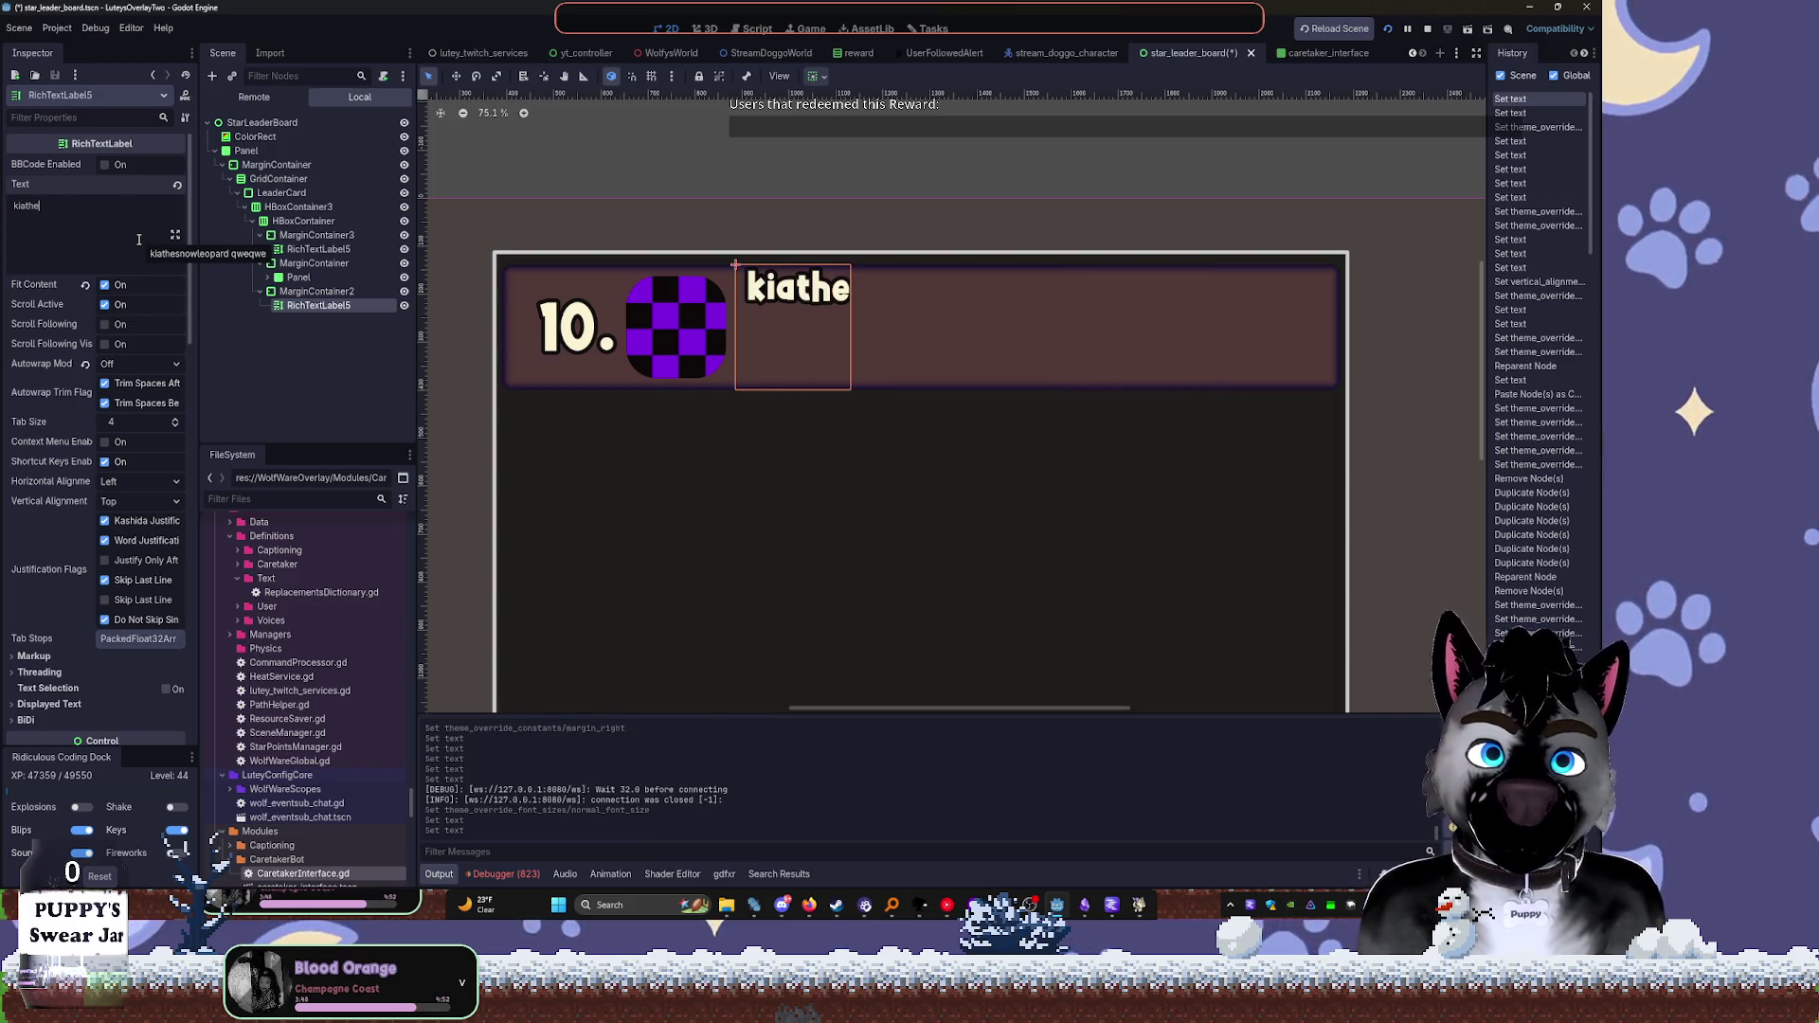
{"action": "key", "text": "ctrl+BackSpace"}
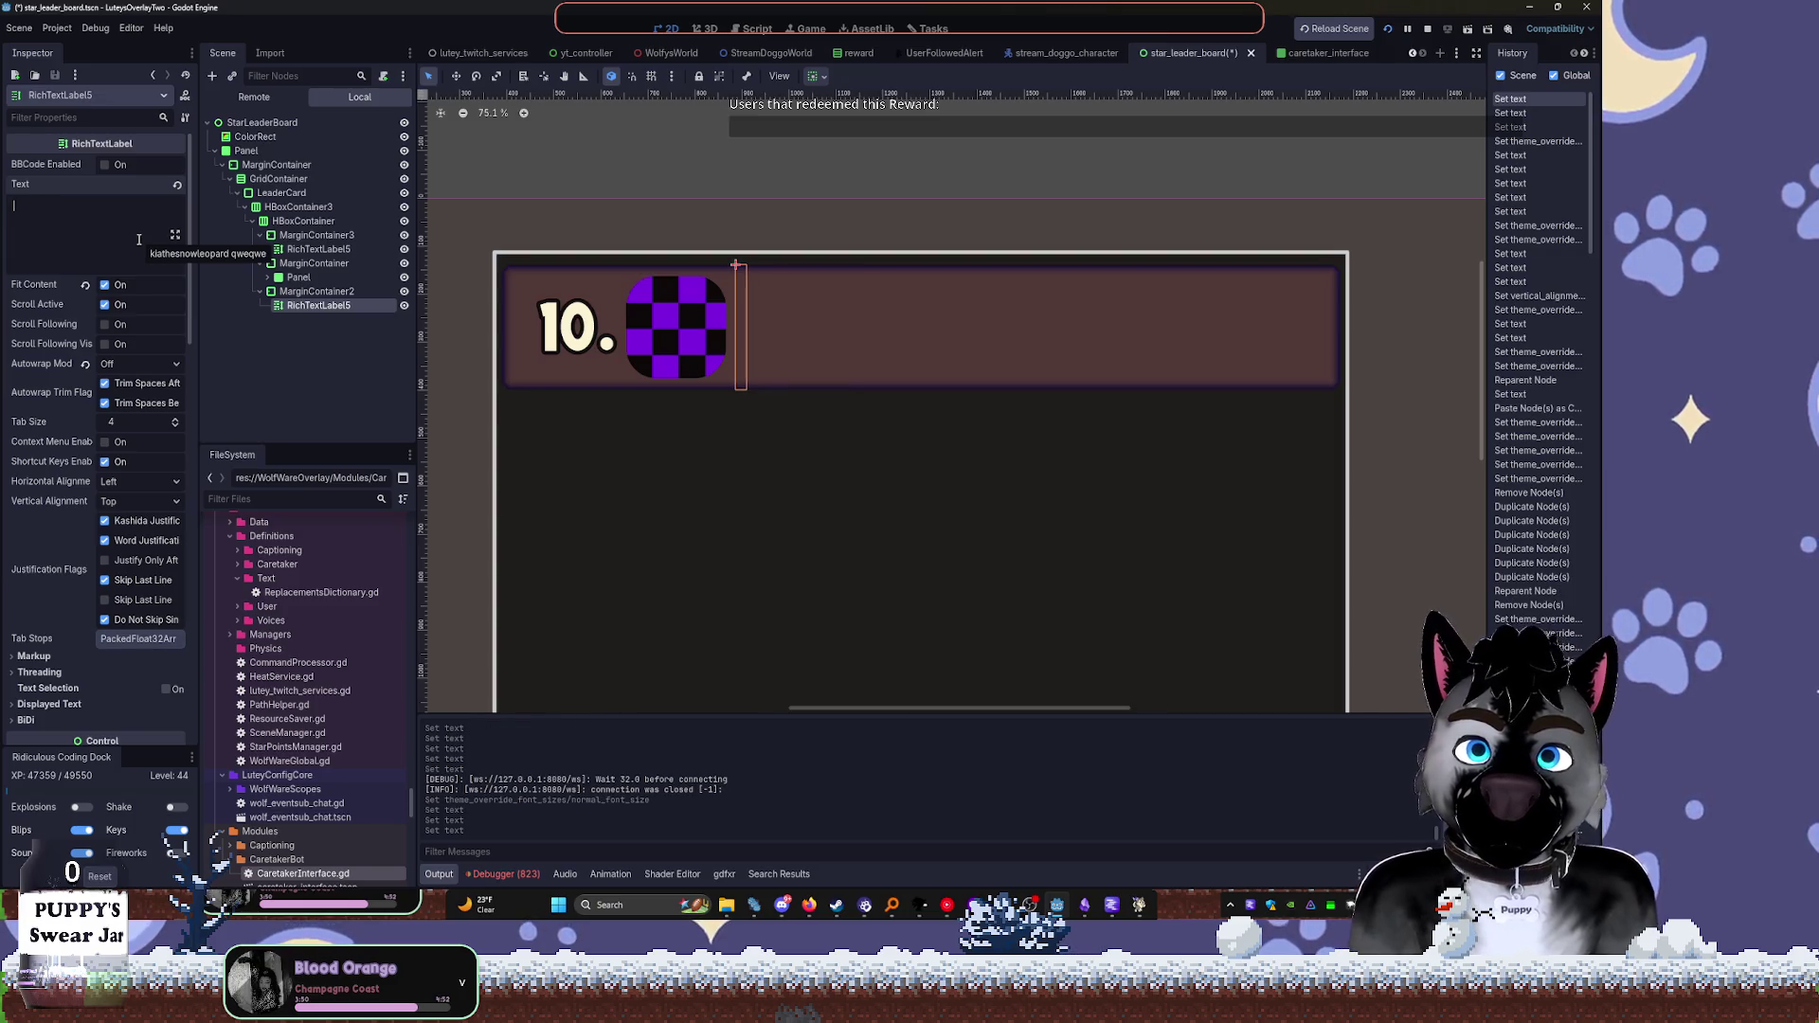
{"action": "type", "text": "KiaTheSnowLea"}
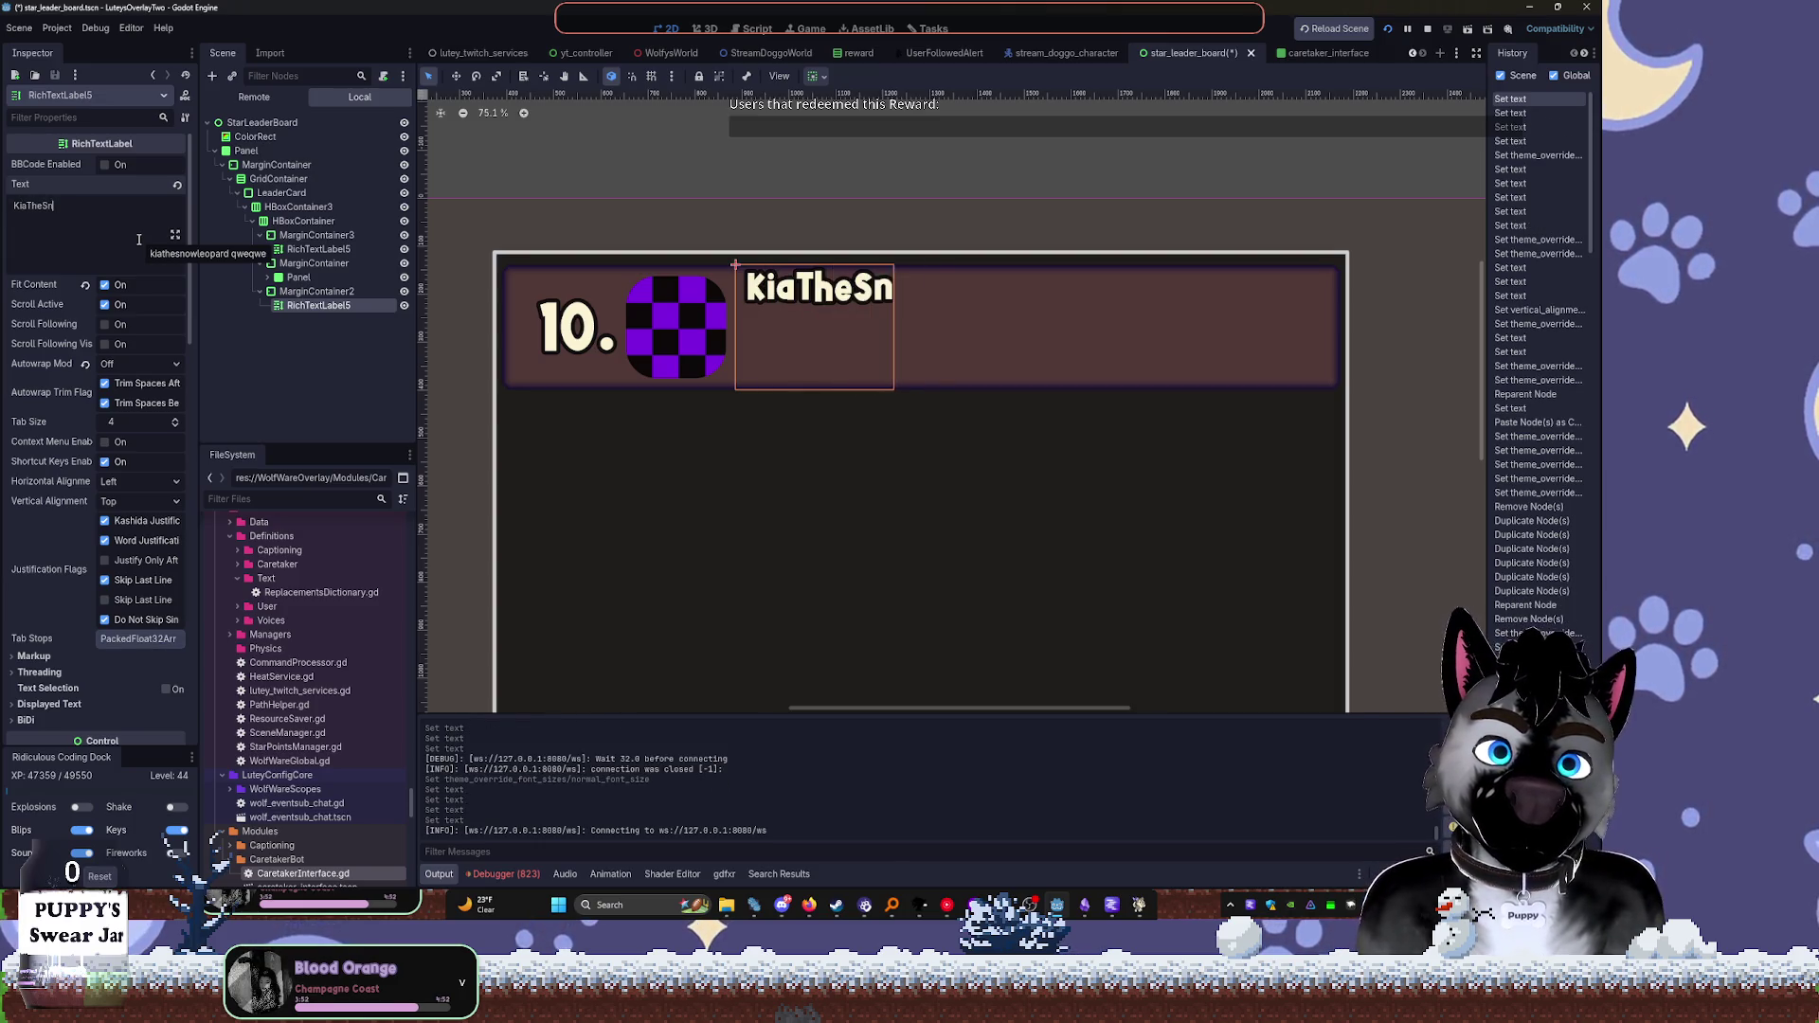
{"action": "type", "text": "opard"}
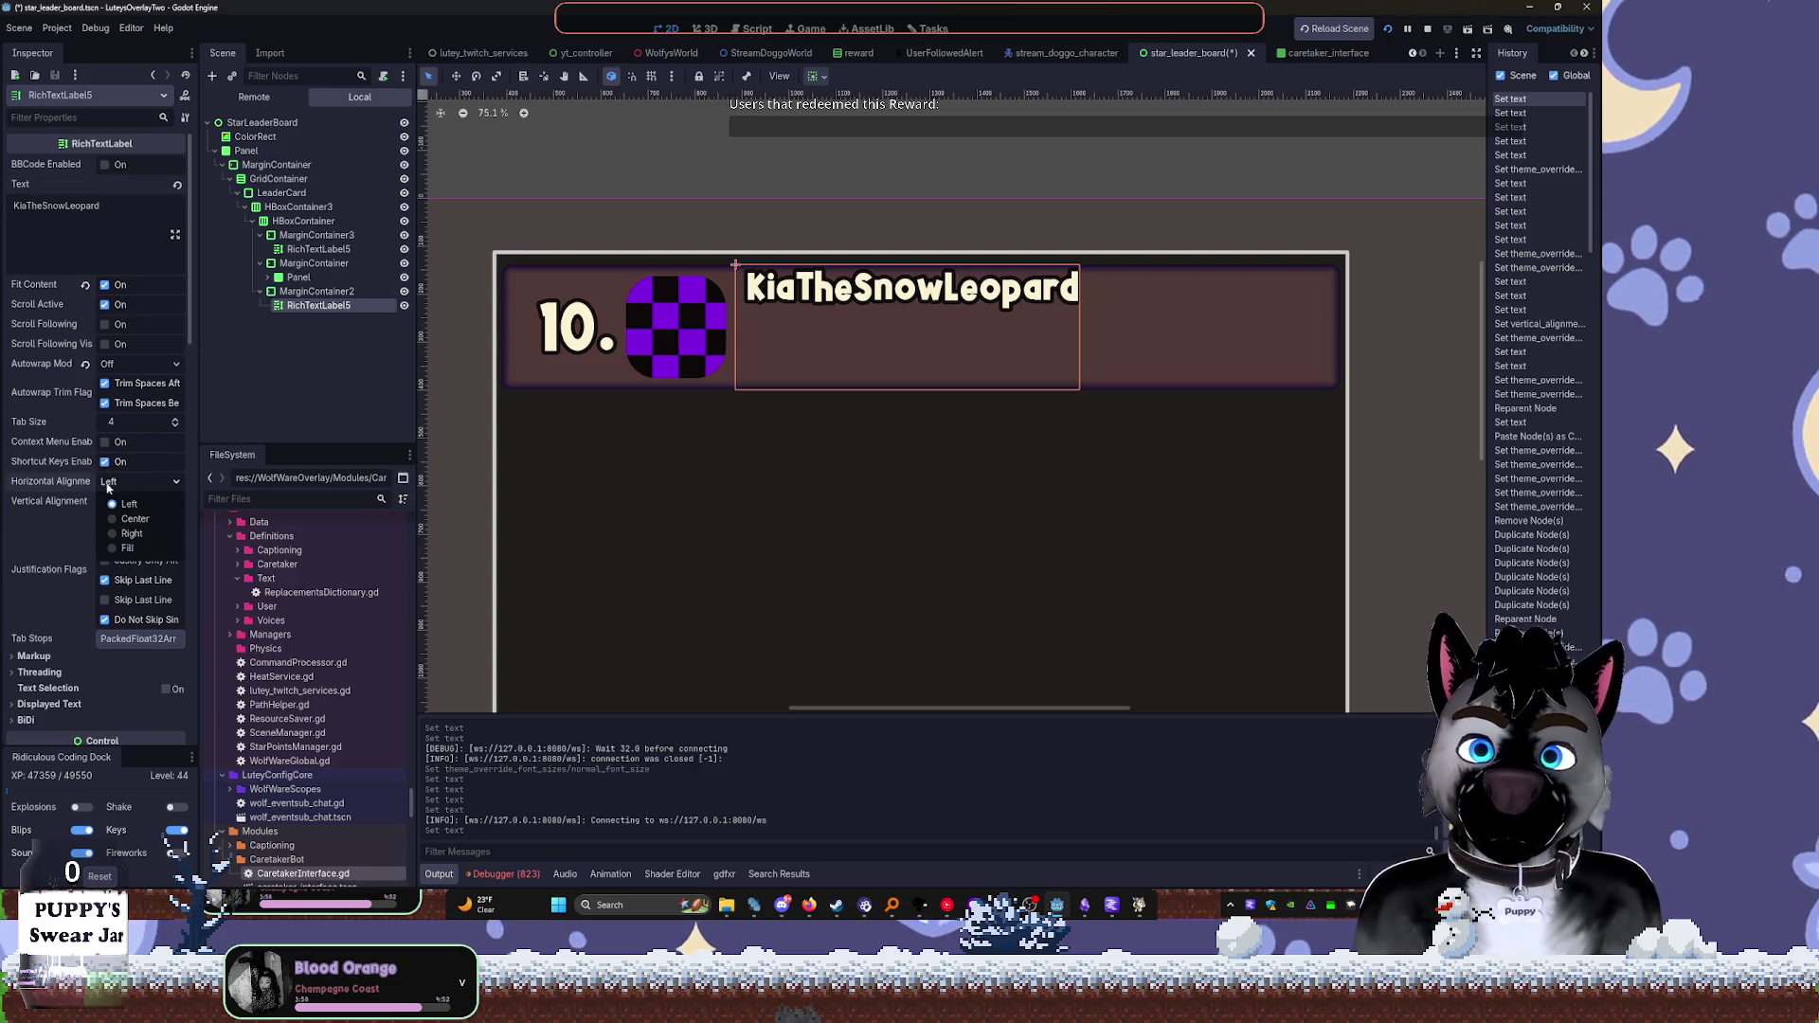
Centre the name label vertically and collapse the leader card's branches in the tree
{"action": "left_click", "coordinate": [131, 498]}
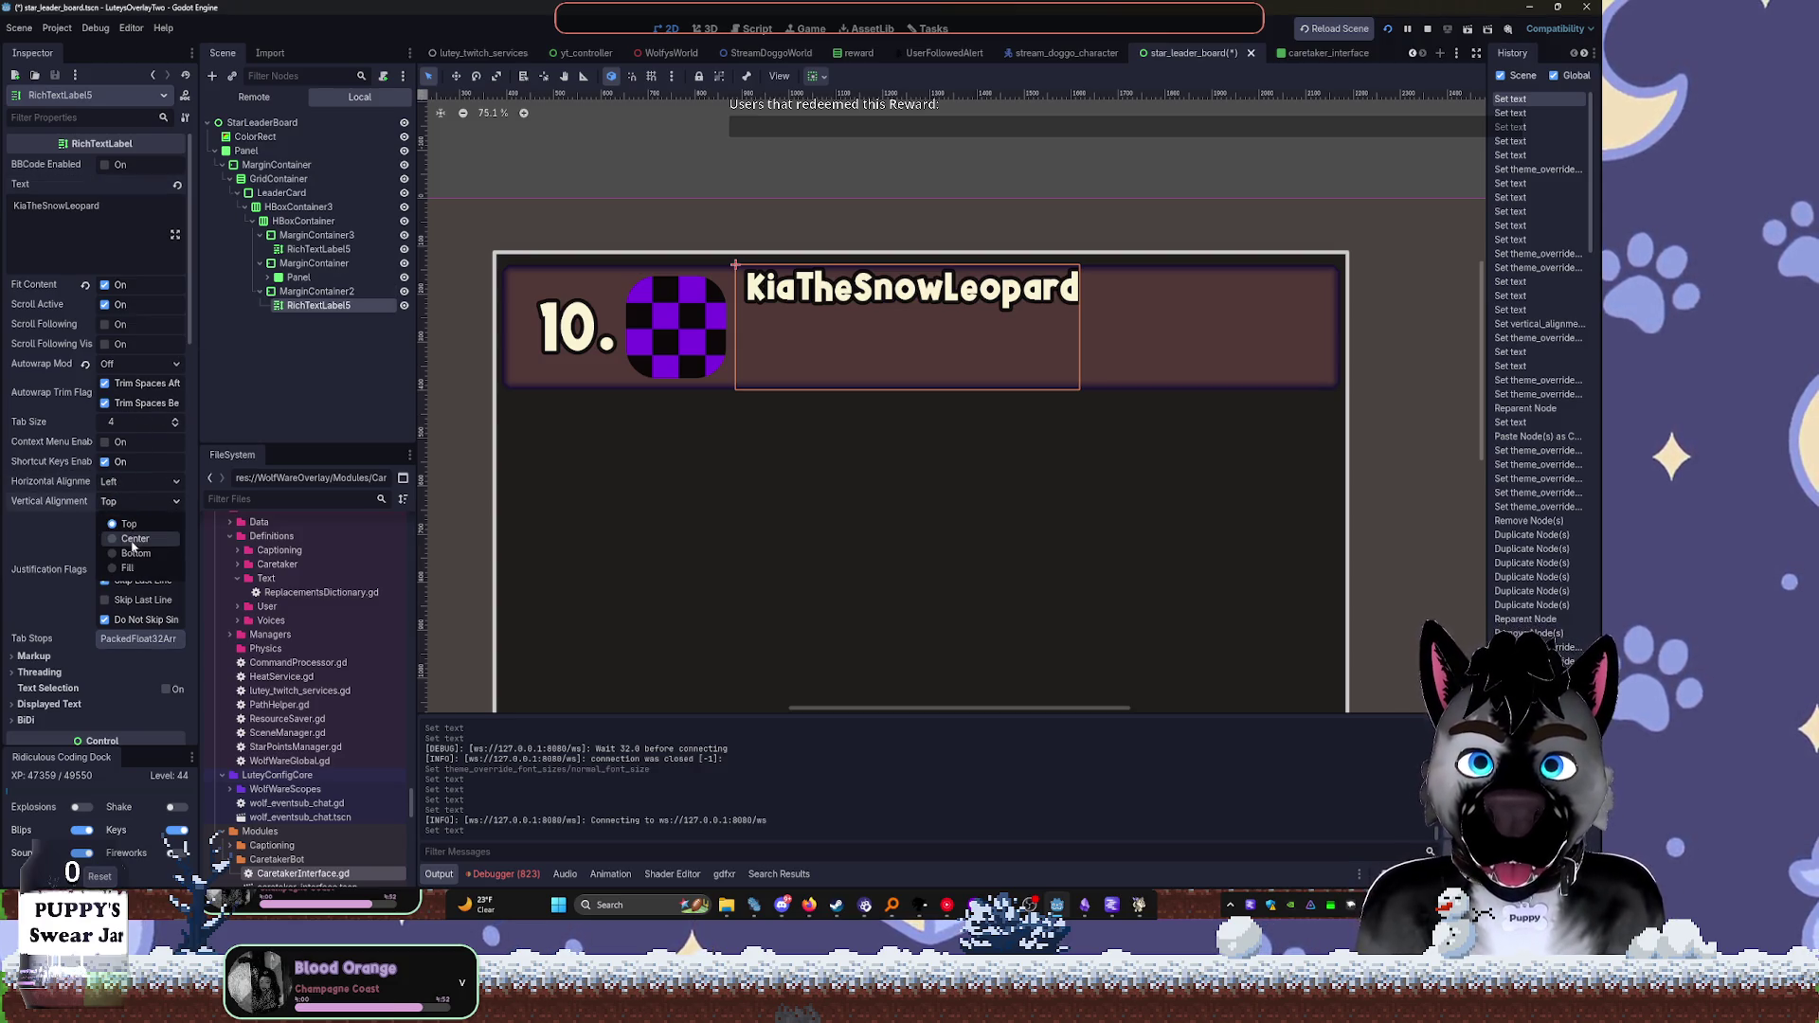
{"action": "left_click", "coordinate": [130, 538]}
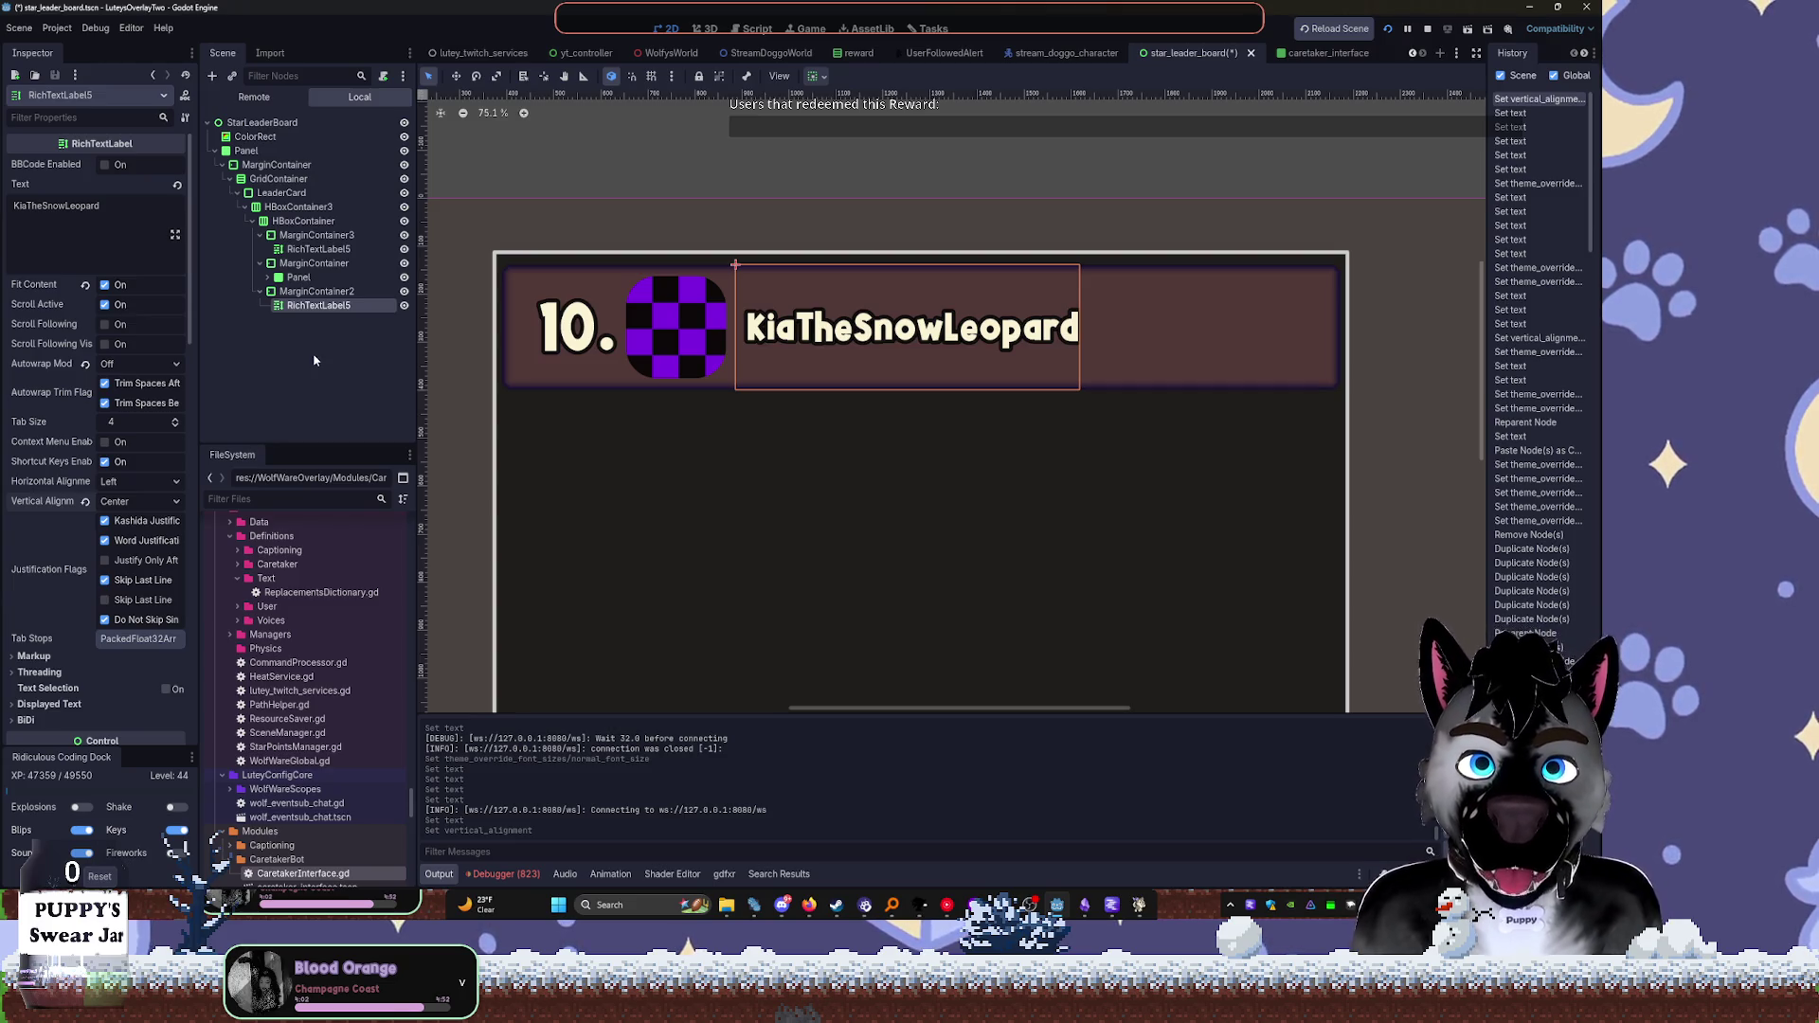
{"action": "left_click", "coordinate": [316, 358]}
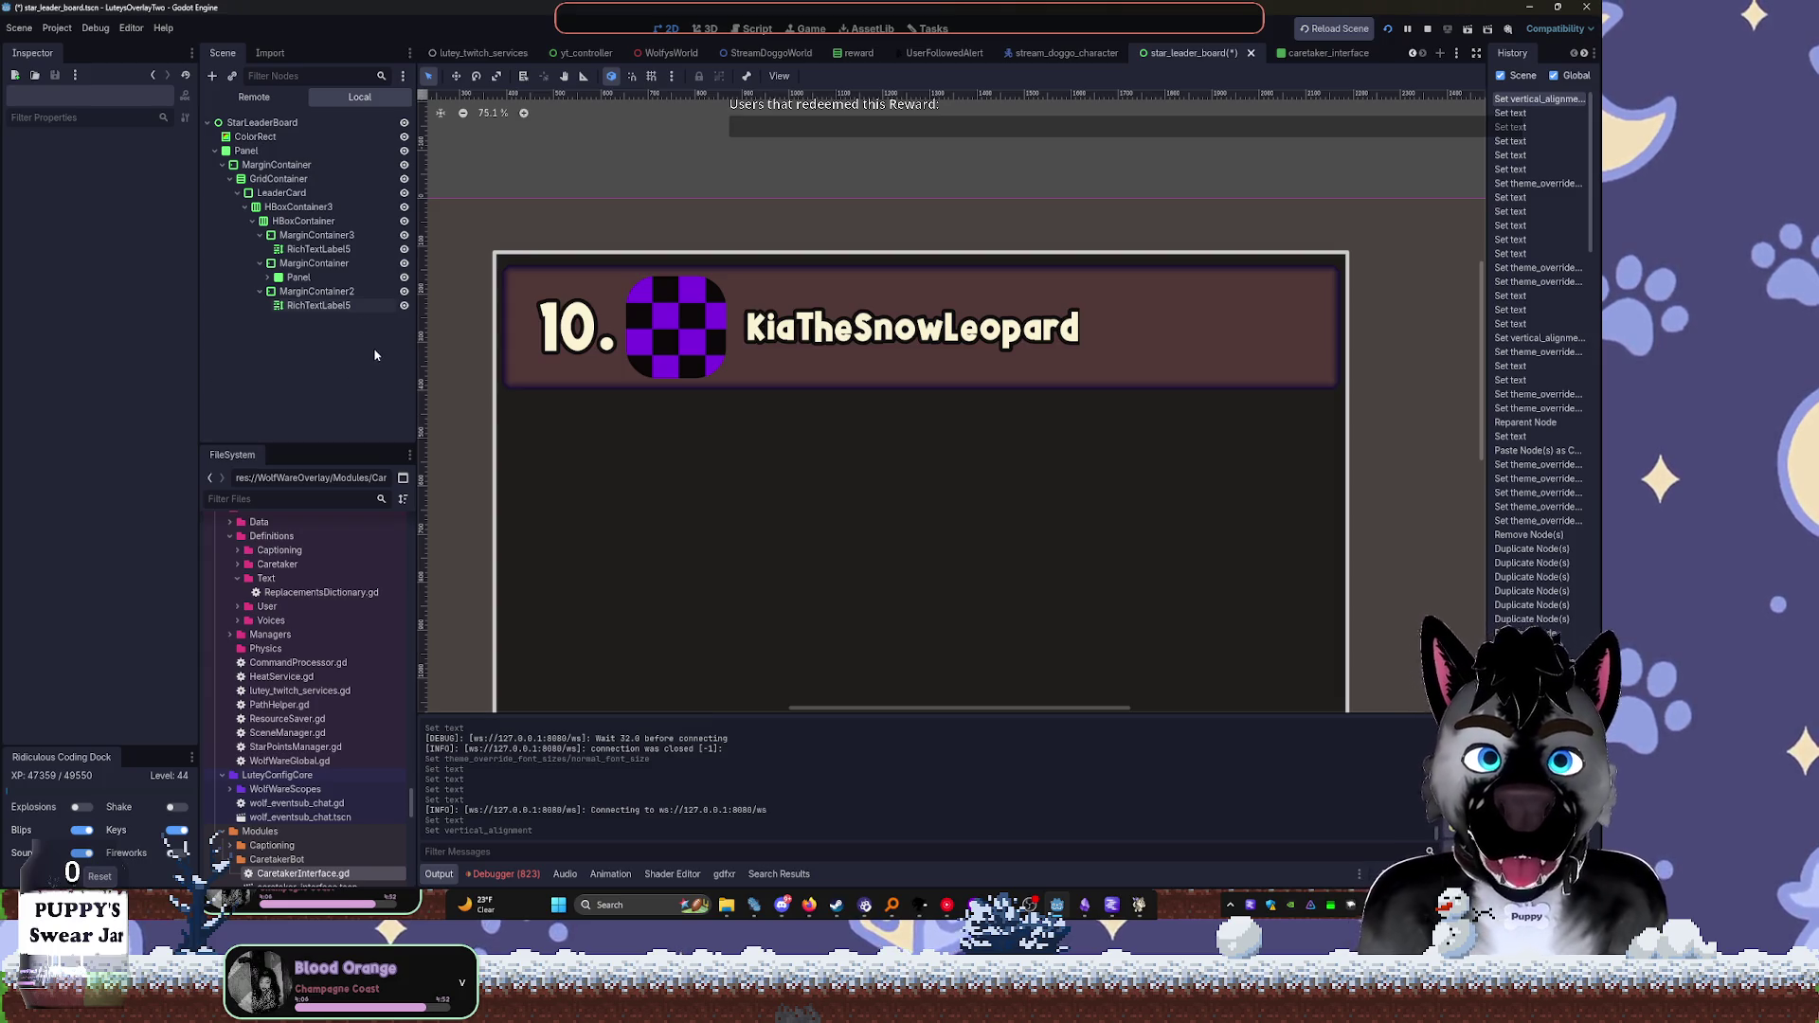
{"action": "left_click", "coordinate": [308, 306]}
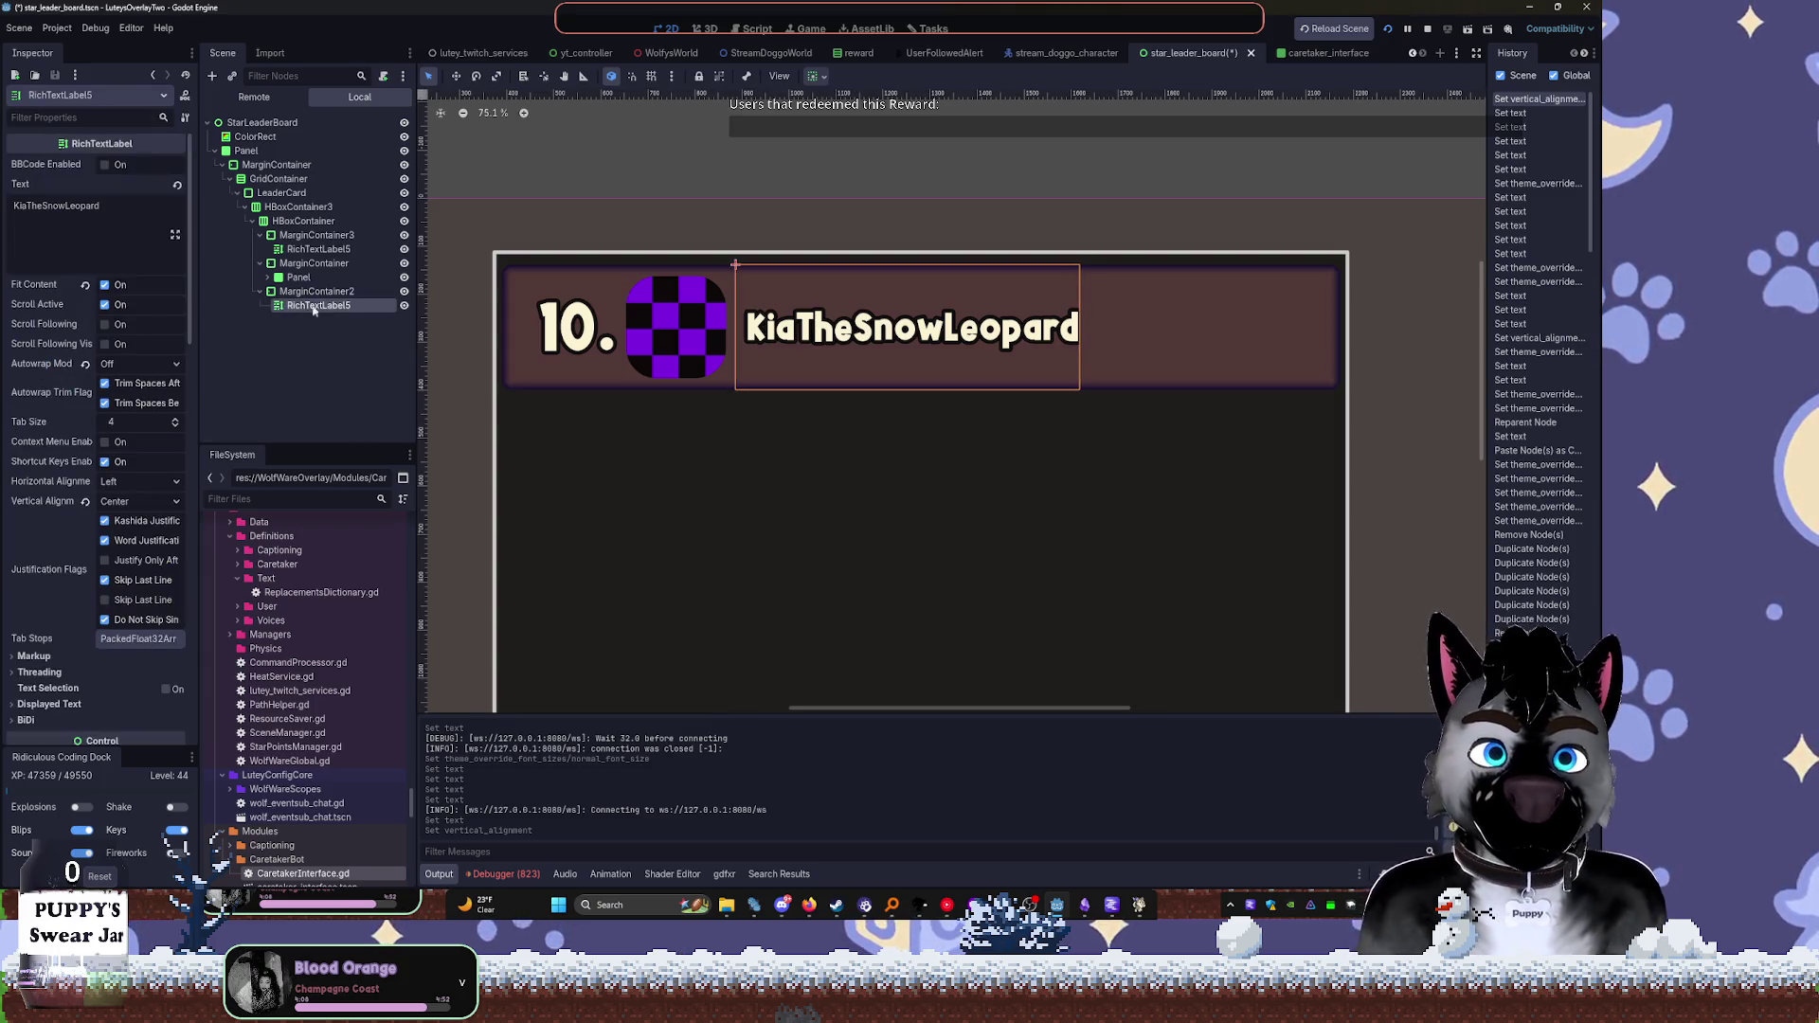
{"action": "left_click", "coordinate": [114, 210]}
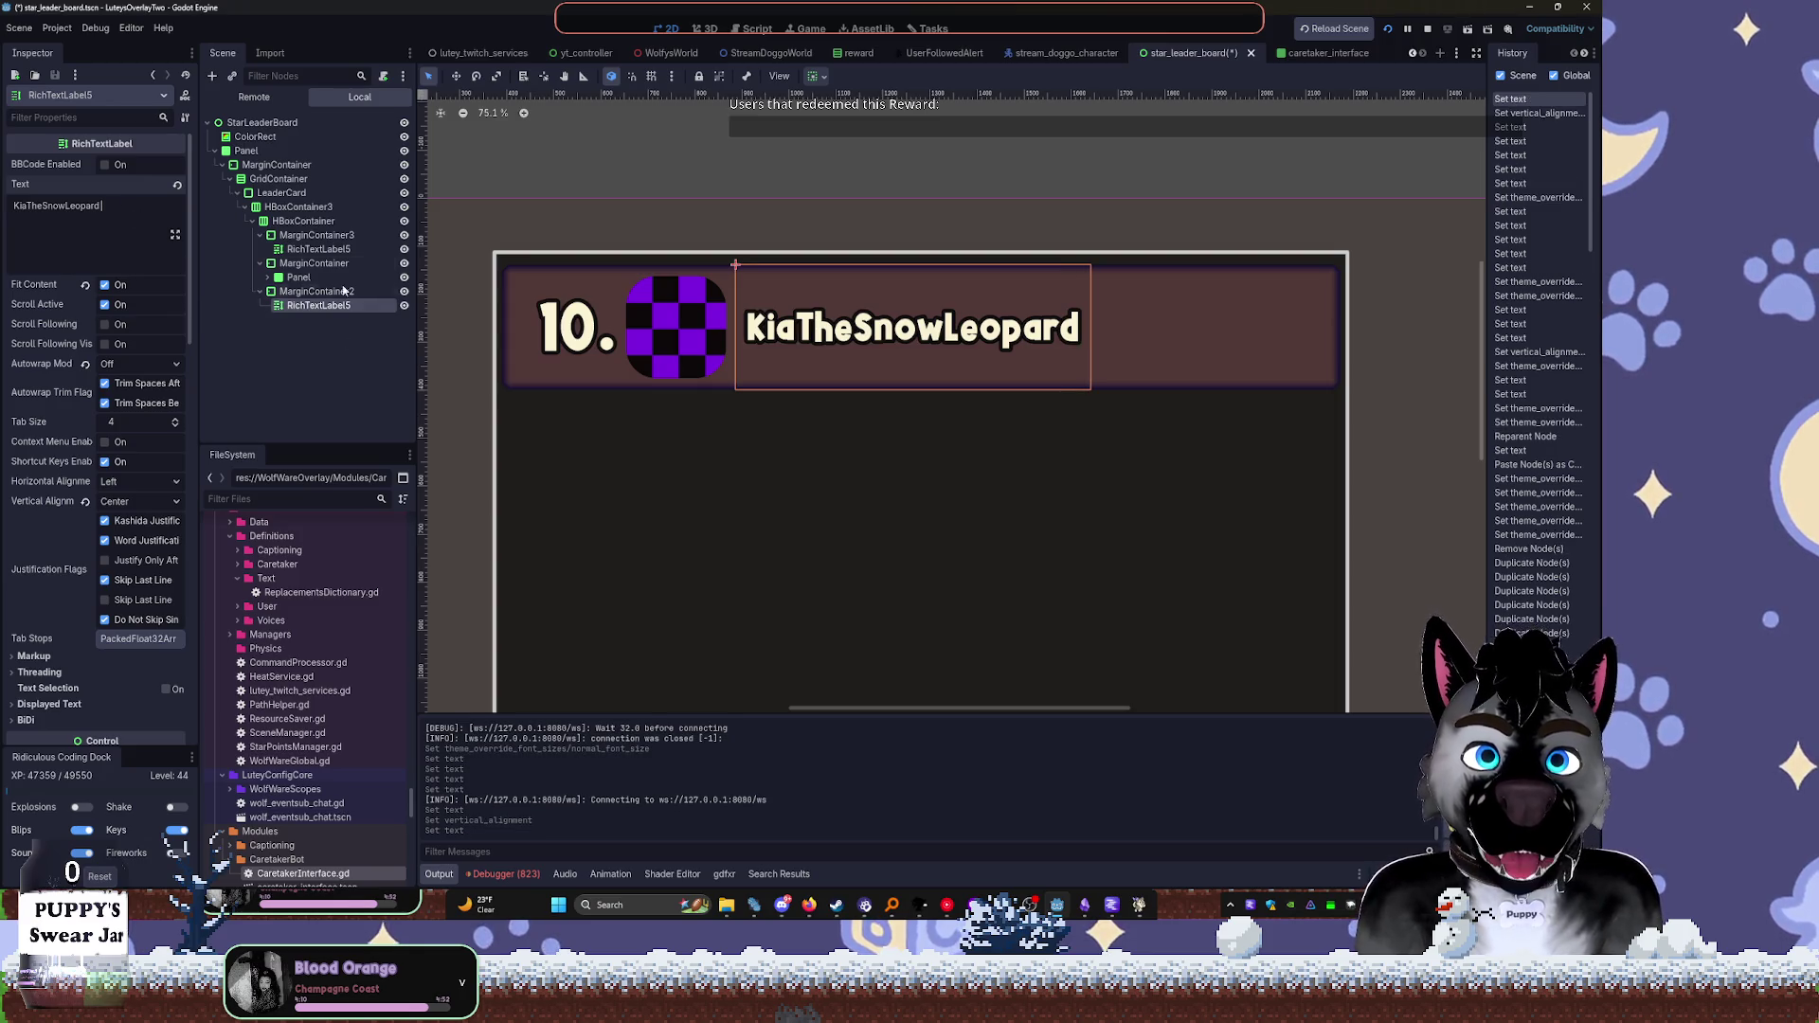
{"action": "left_click", "coordinate": [315, 358]}
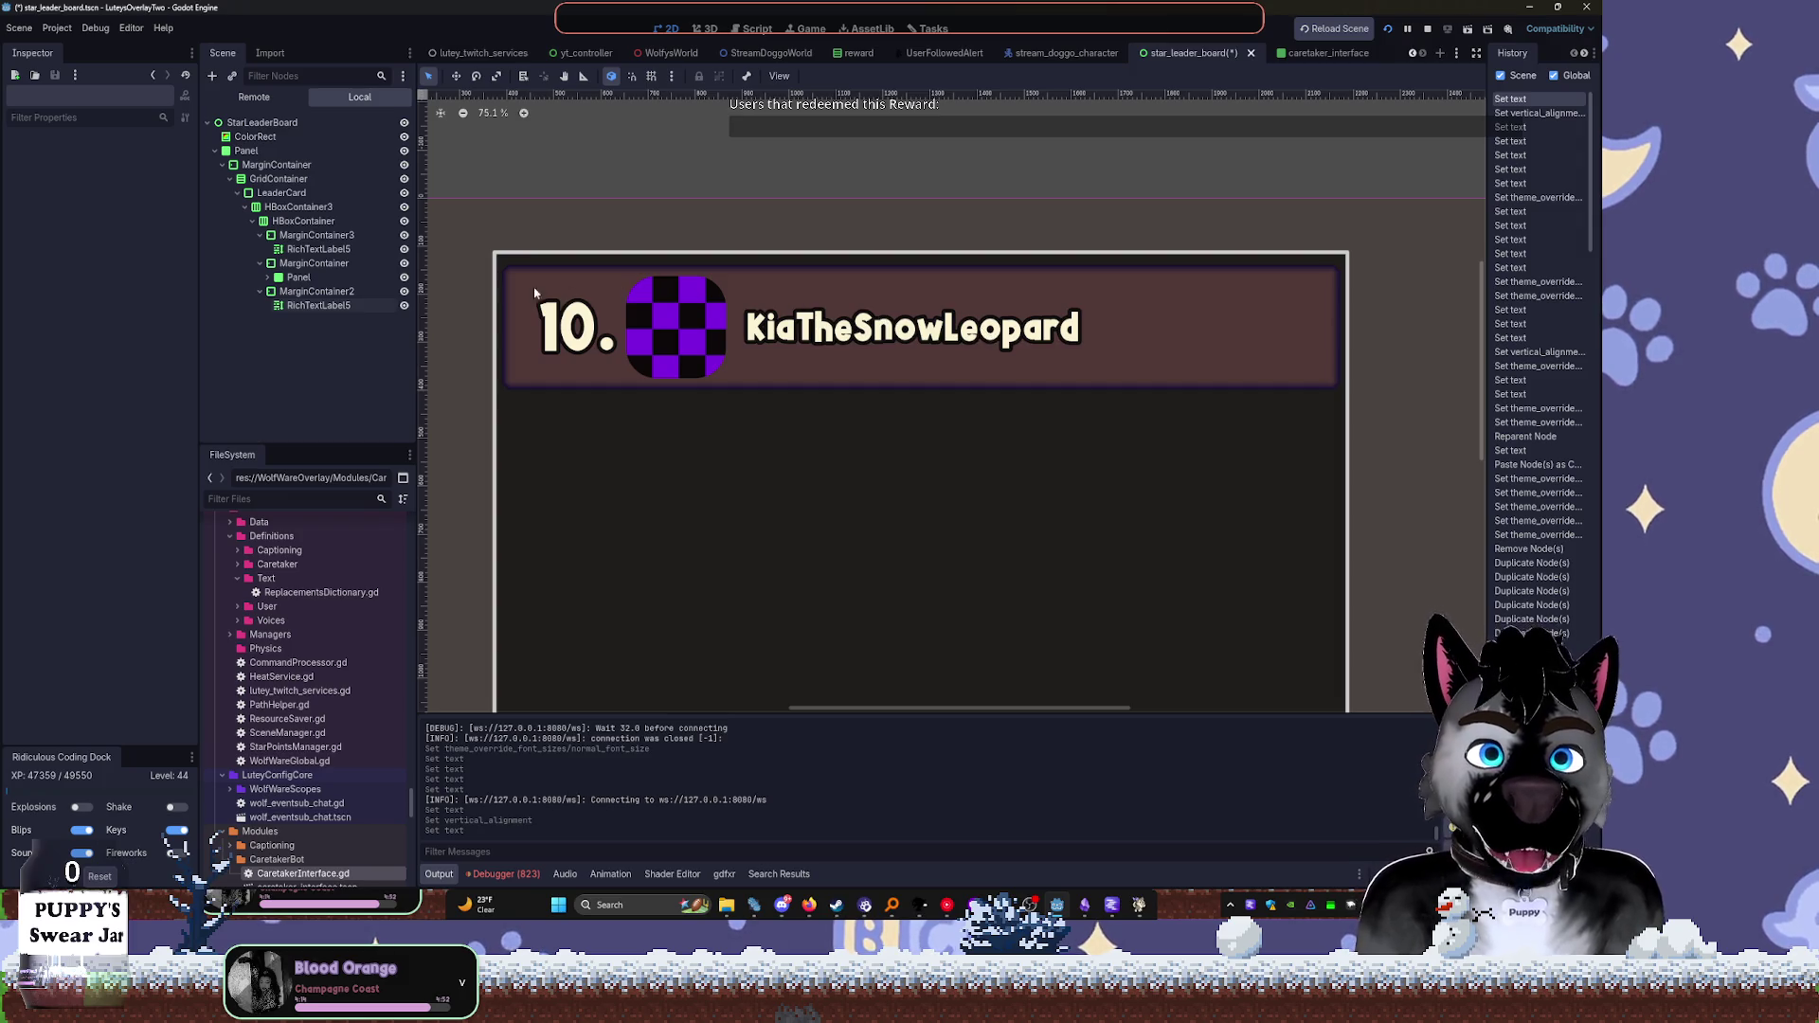
{"action": "left_click", "coordinate": [264, 295]}
{"action": "left_click", "coordinate": [259, 262]}
{"action": "double_click", "coordinate": [318, 277]}
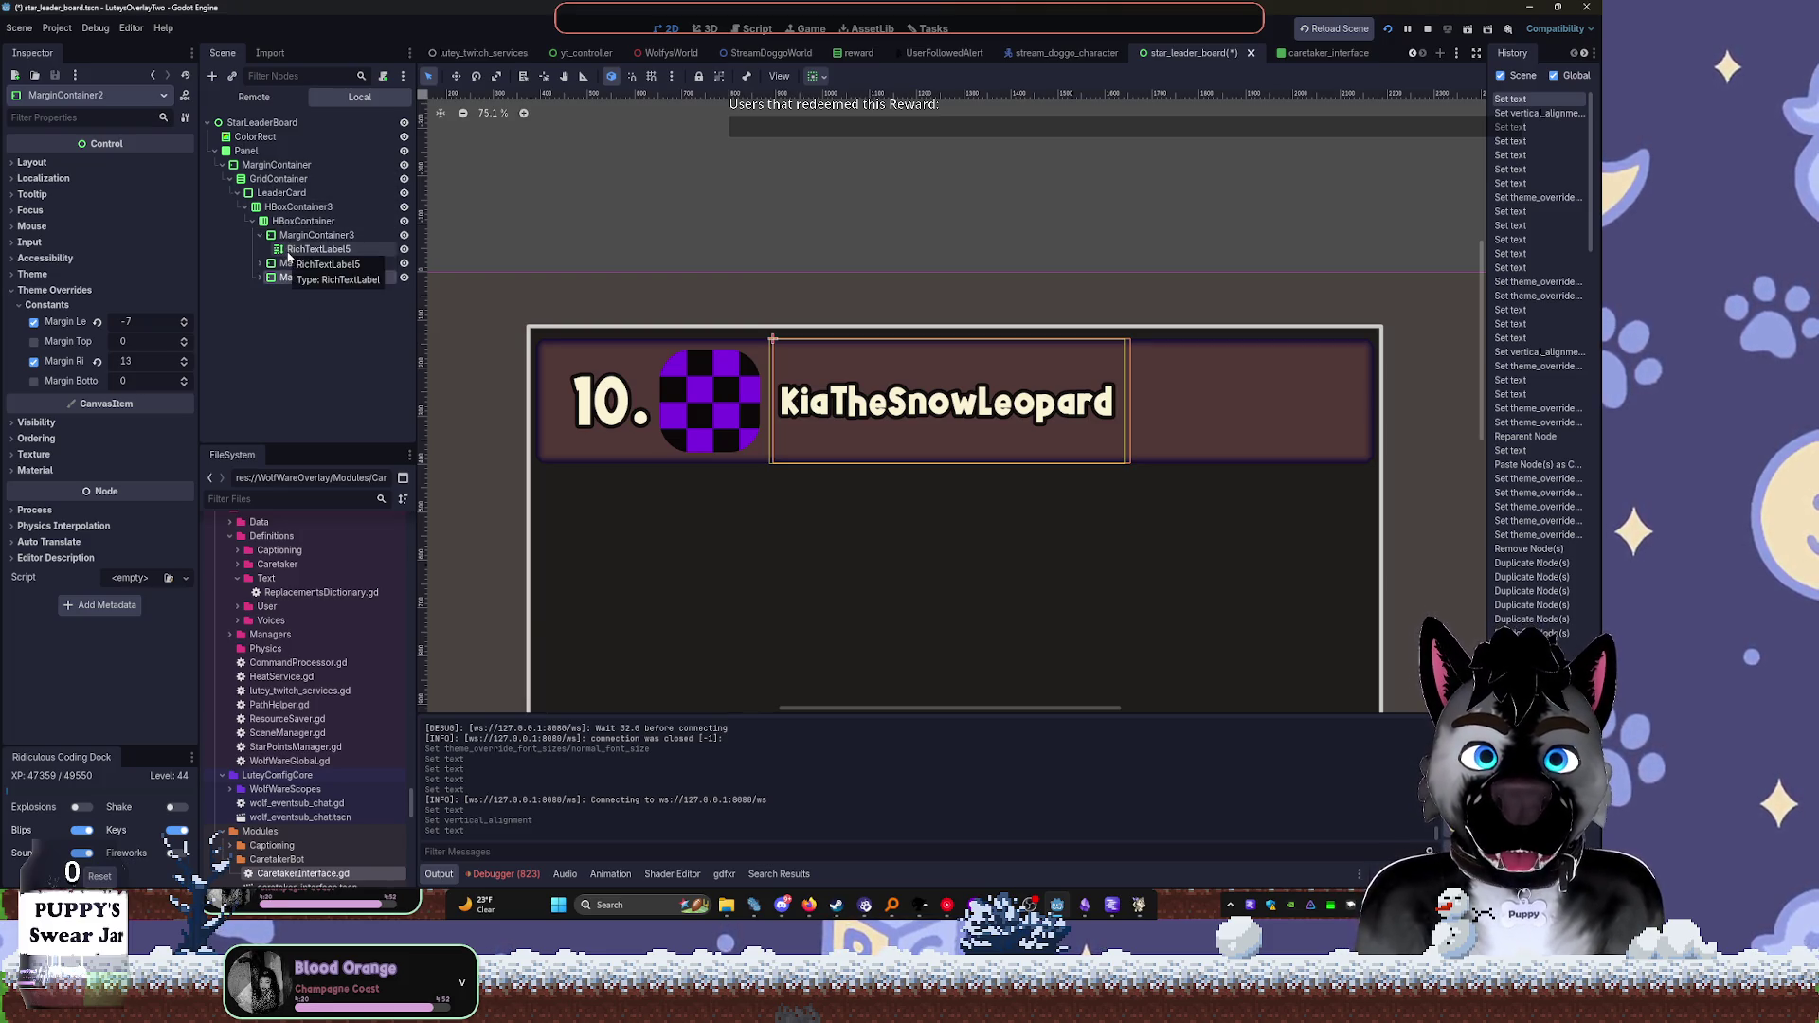
{"action": "left_click", "coordinate": [237, 193]}
Duplicate LeaderCard and undo the extra copies so exactly two identical cards stack in the grid
{"action": "left_click", "coordinate": [245, 182]}
{"action": "left_click", "coordinate": [270, 192]}
{"action": "key", "text": "ctrl+d"}
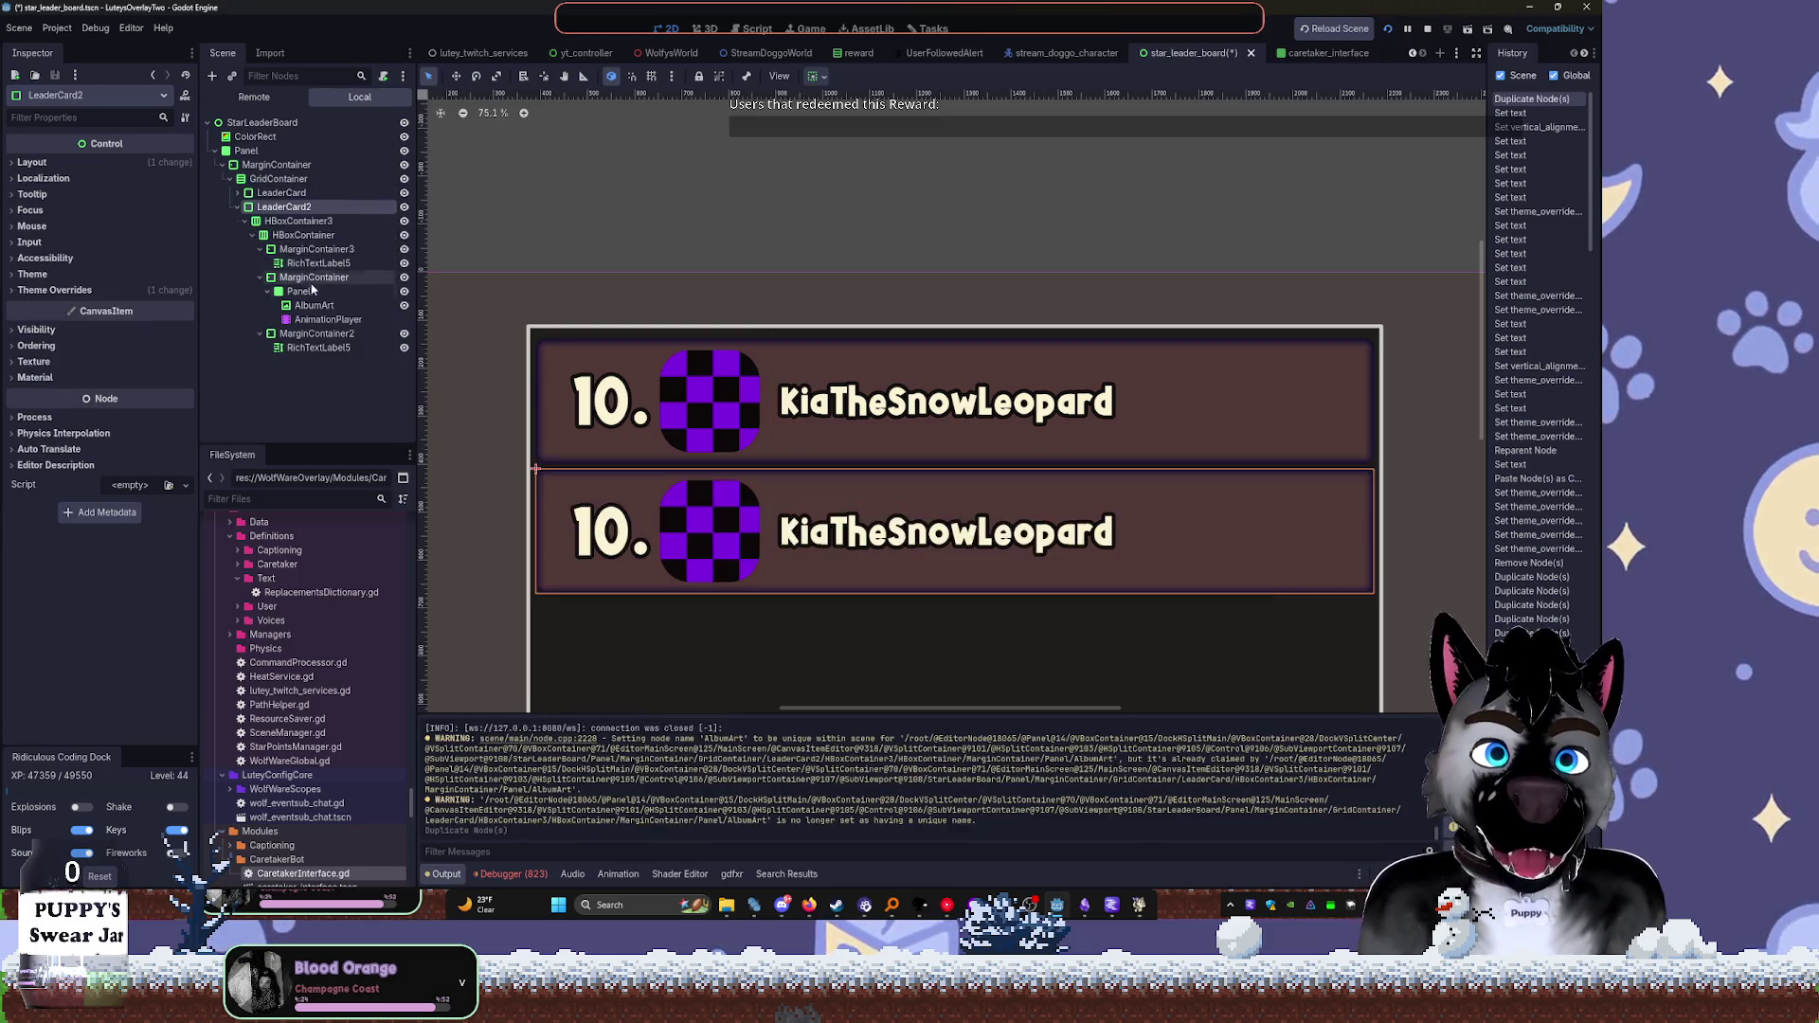
{"action": "key", "text": "ctrl+d"}
{"action": "key", "text": "ctrl+d"}
{"action": "key", "text": "ctrl+d"}
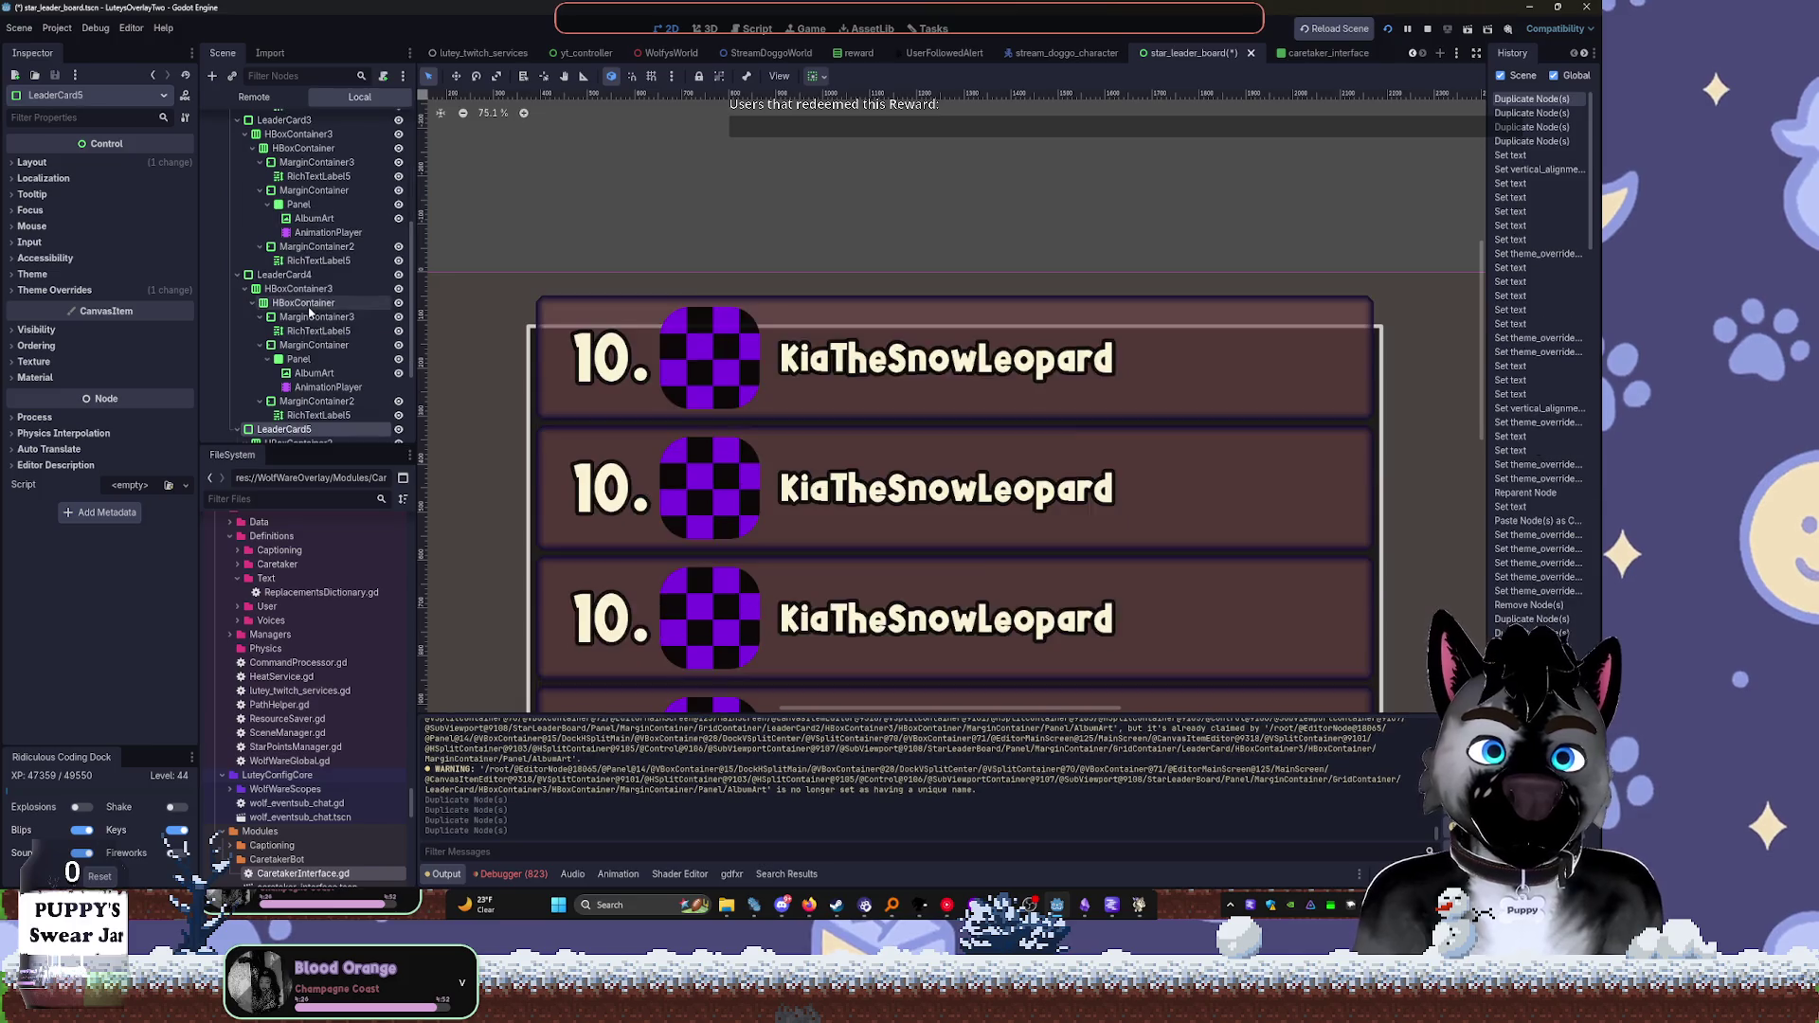
{"action": "key", "text": "ctrl+z"}
{"action": "key", "text": "ctrl+z"}
{"action": "key", "text": "ctrl+z"}
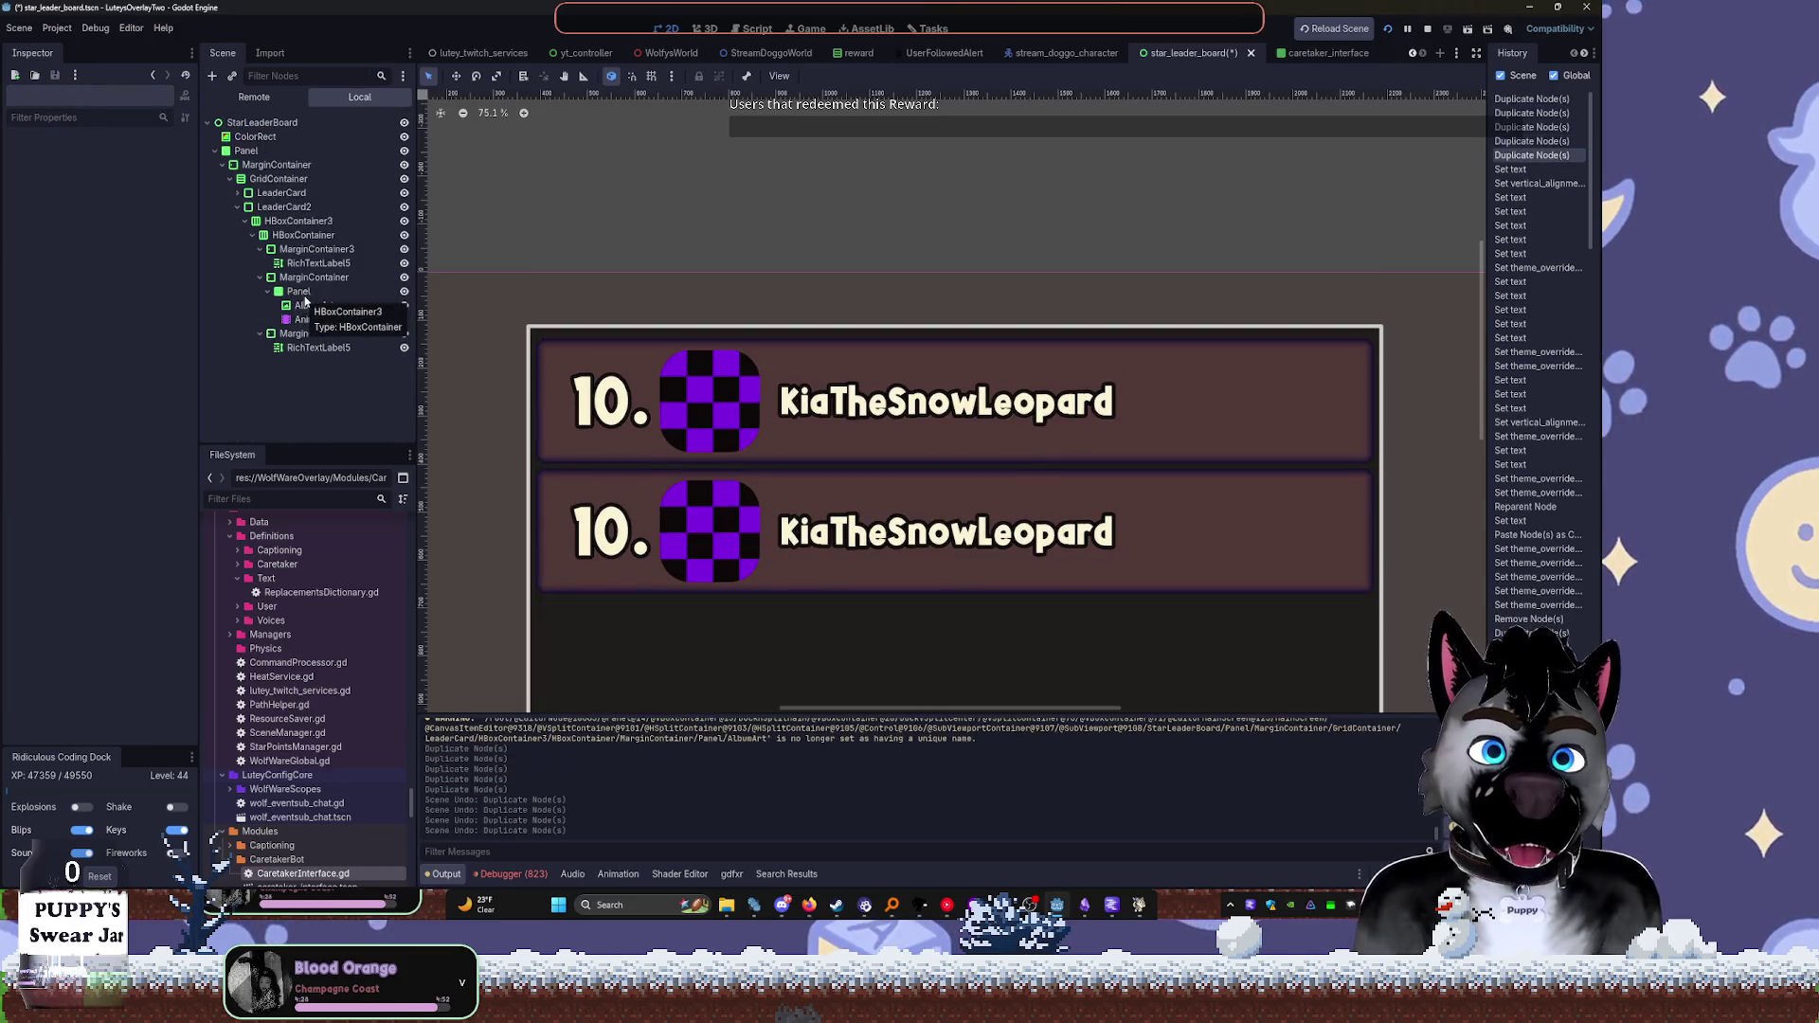
{"action": "scroll", "coordinate": [717, 307], "scroll_direction": "down", "scroll_amount": 4}
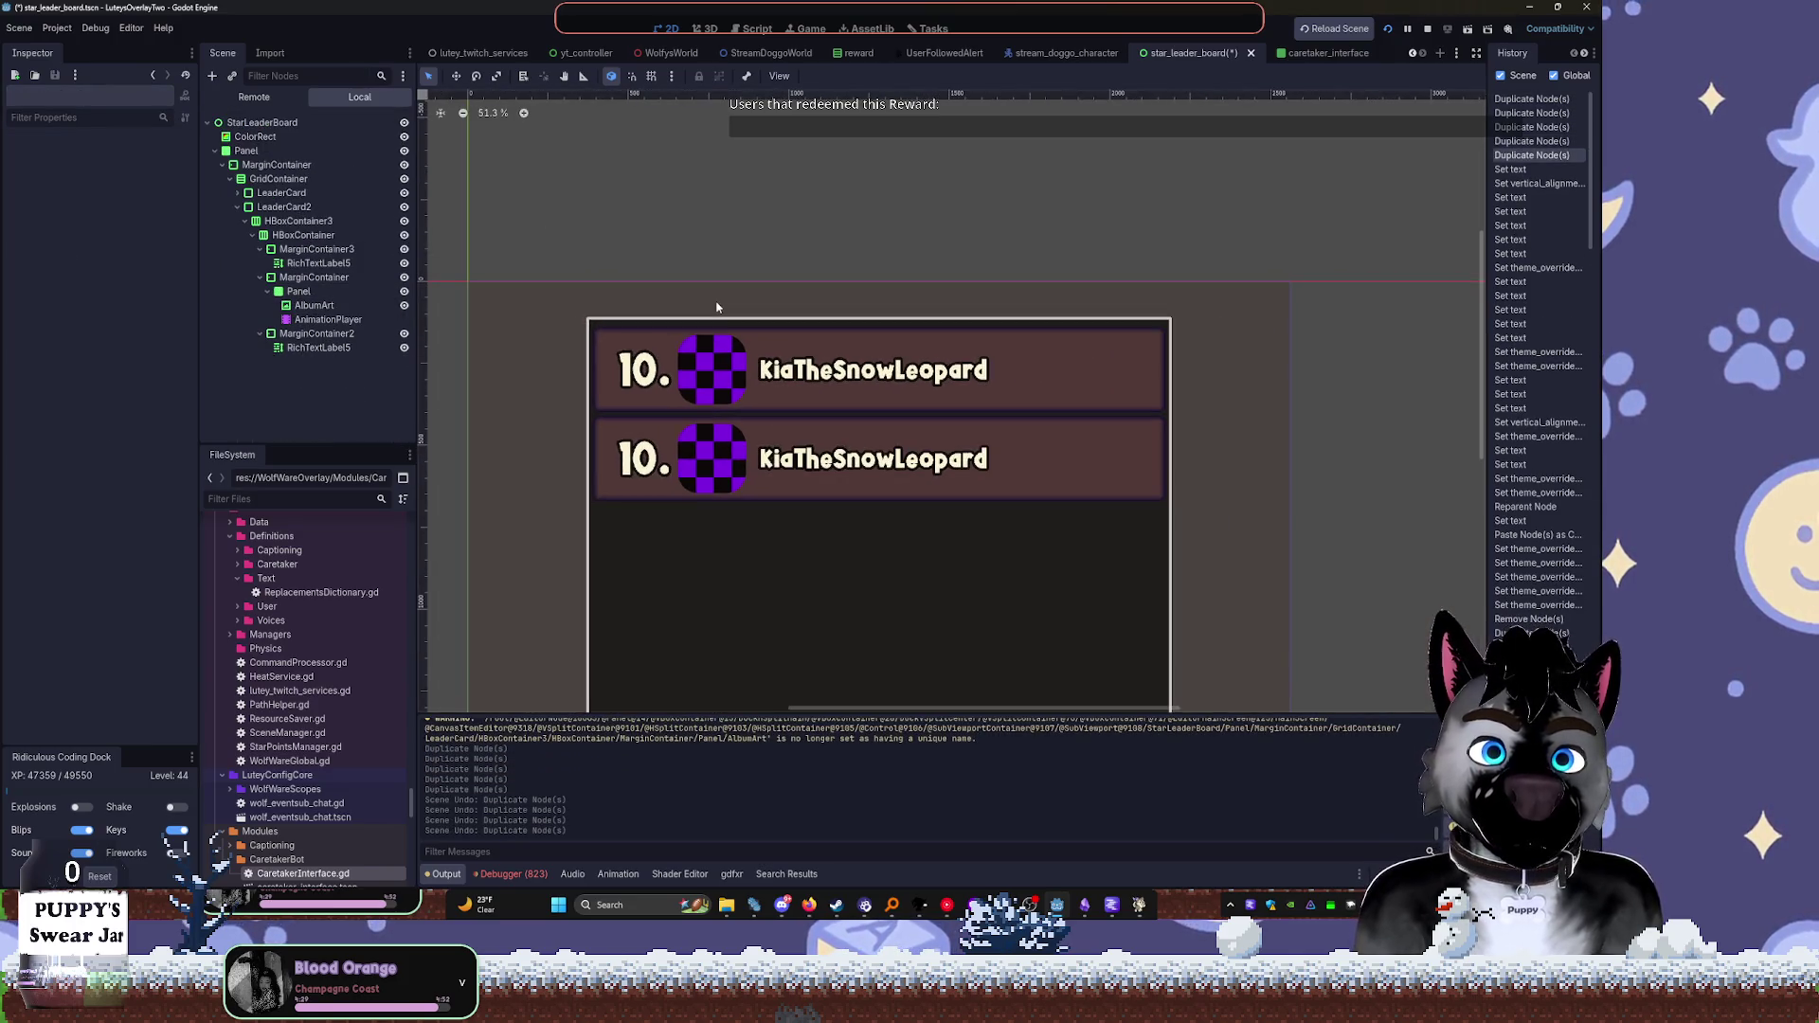
{"action": "left_click", "coordinate": [287, 179]}
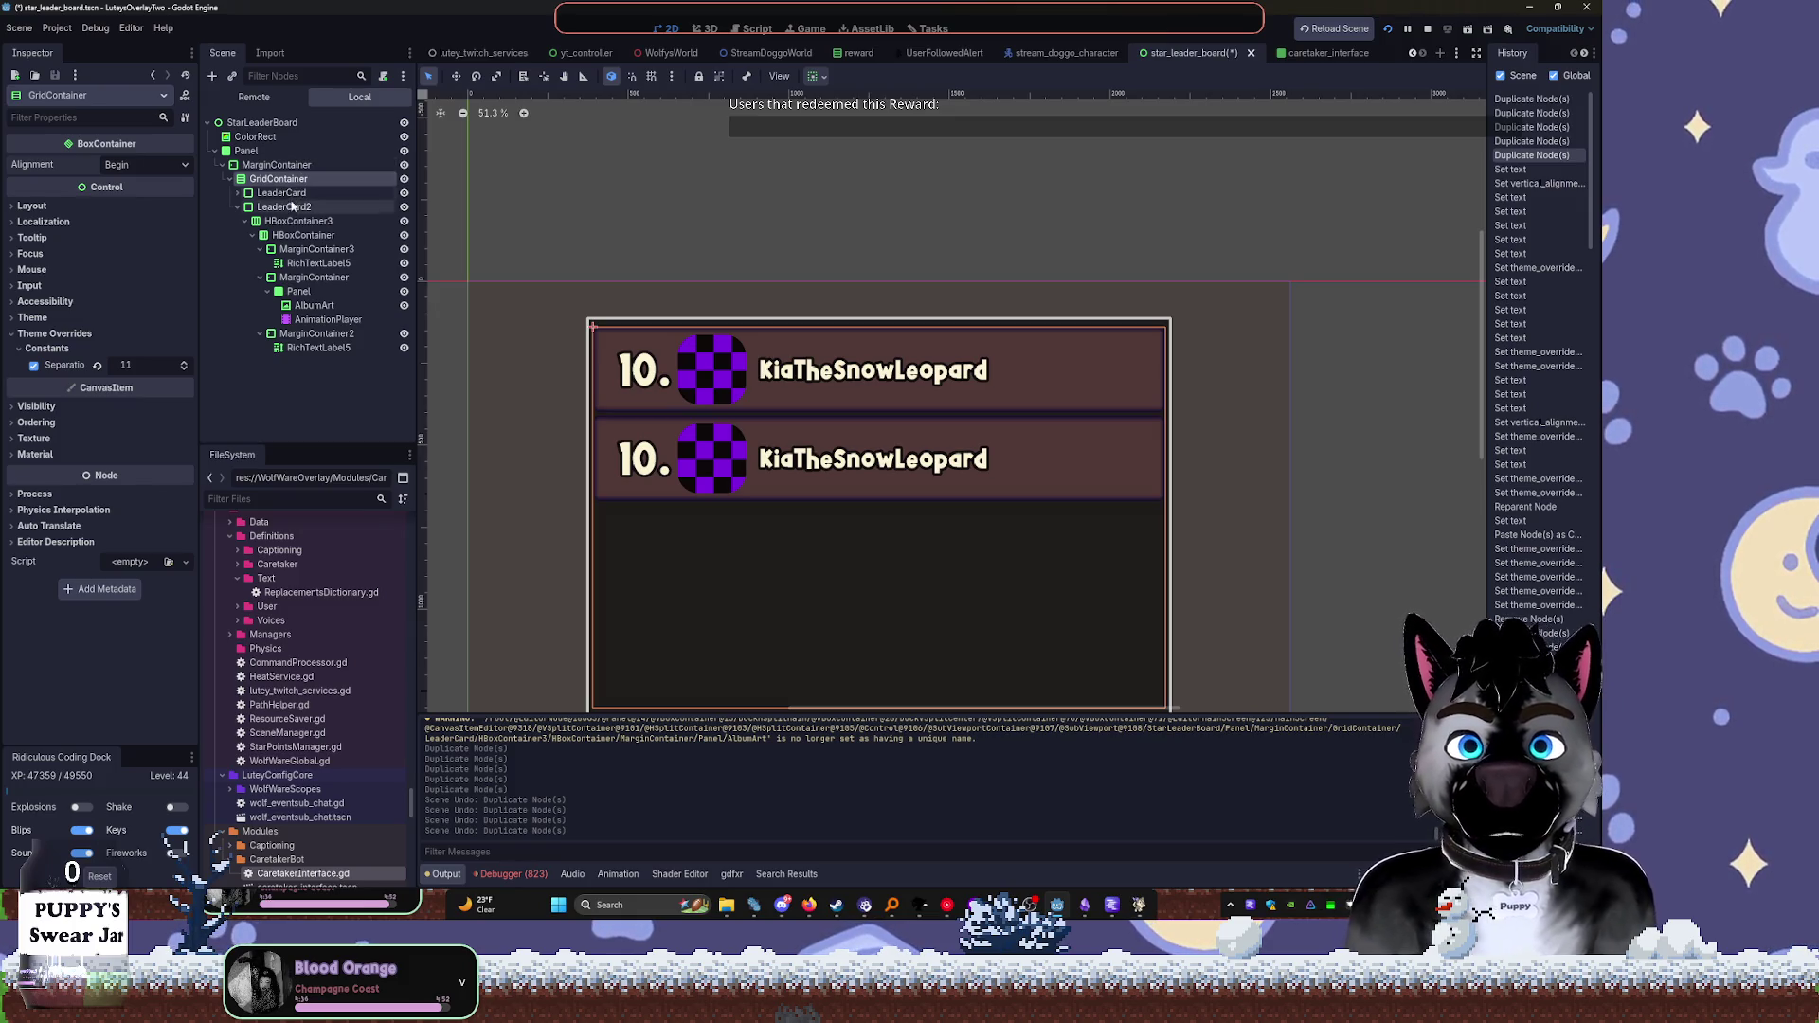
{"action": "left_click_drag", "start_coordinate": [834, 336], "coordinate": [797, 187]}
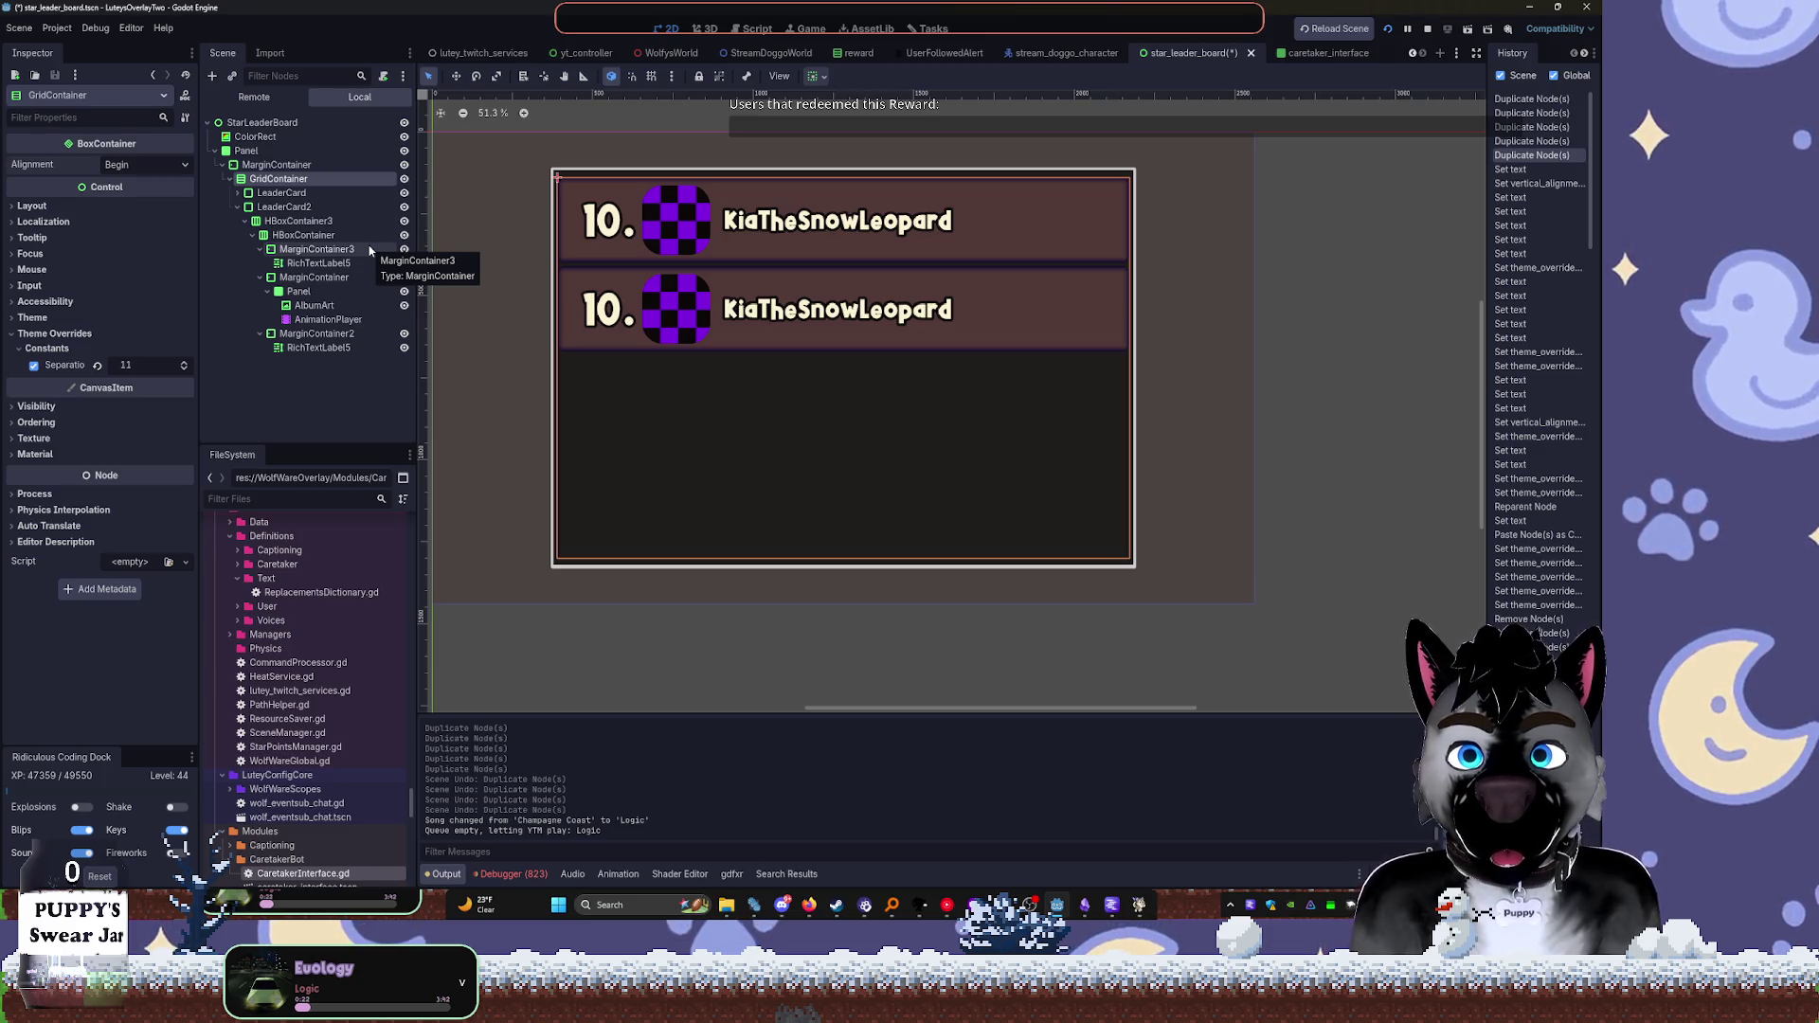
Delete LeaderCard2 so only one leader card remains
{"action": "left_click", "coordinate": [284, 207]}
{"action": "key", "text": "Delete"}
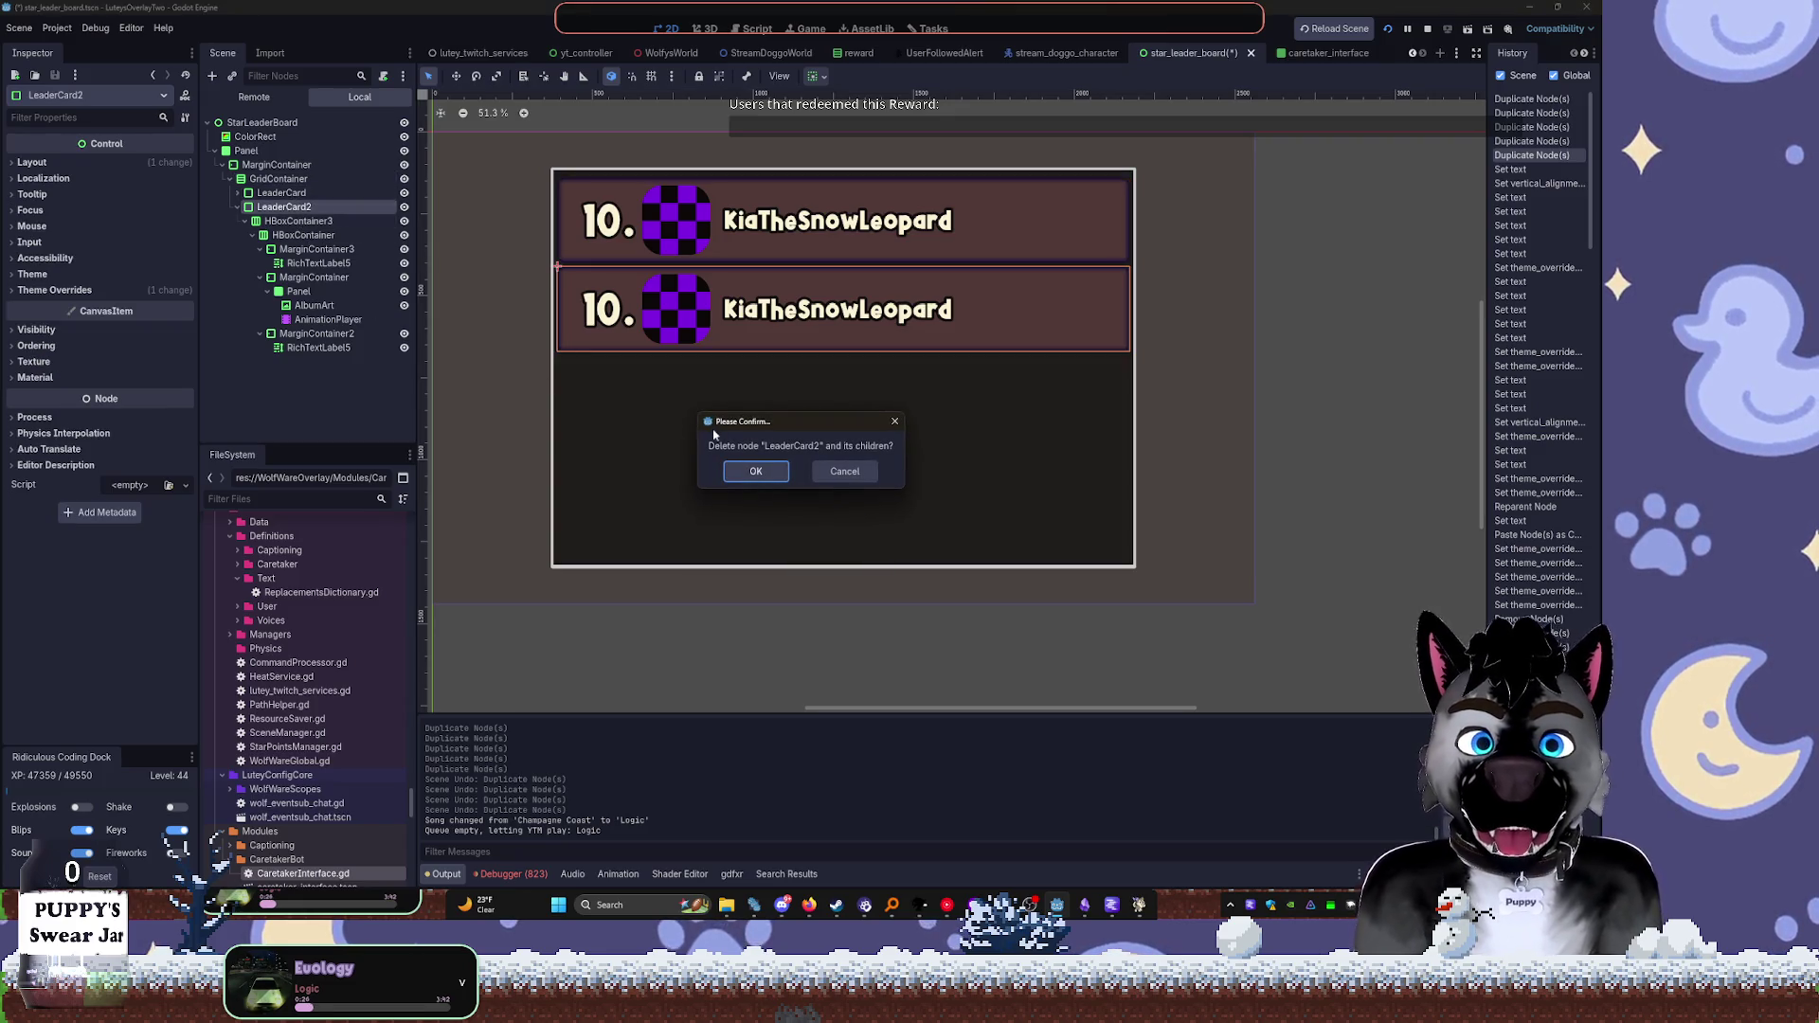
{"action": "key", "text": "Tab"}
{"action": "key", "text": "Return"}
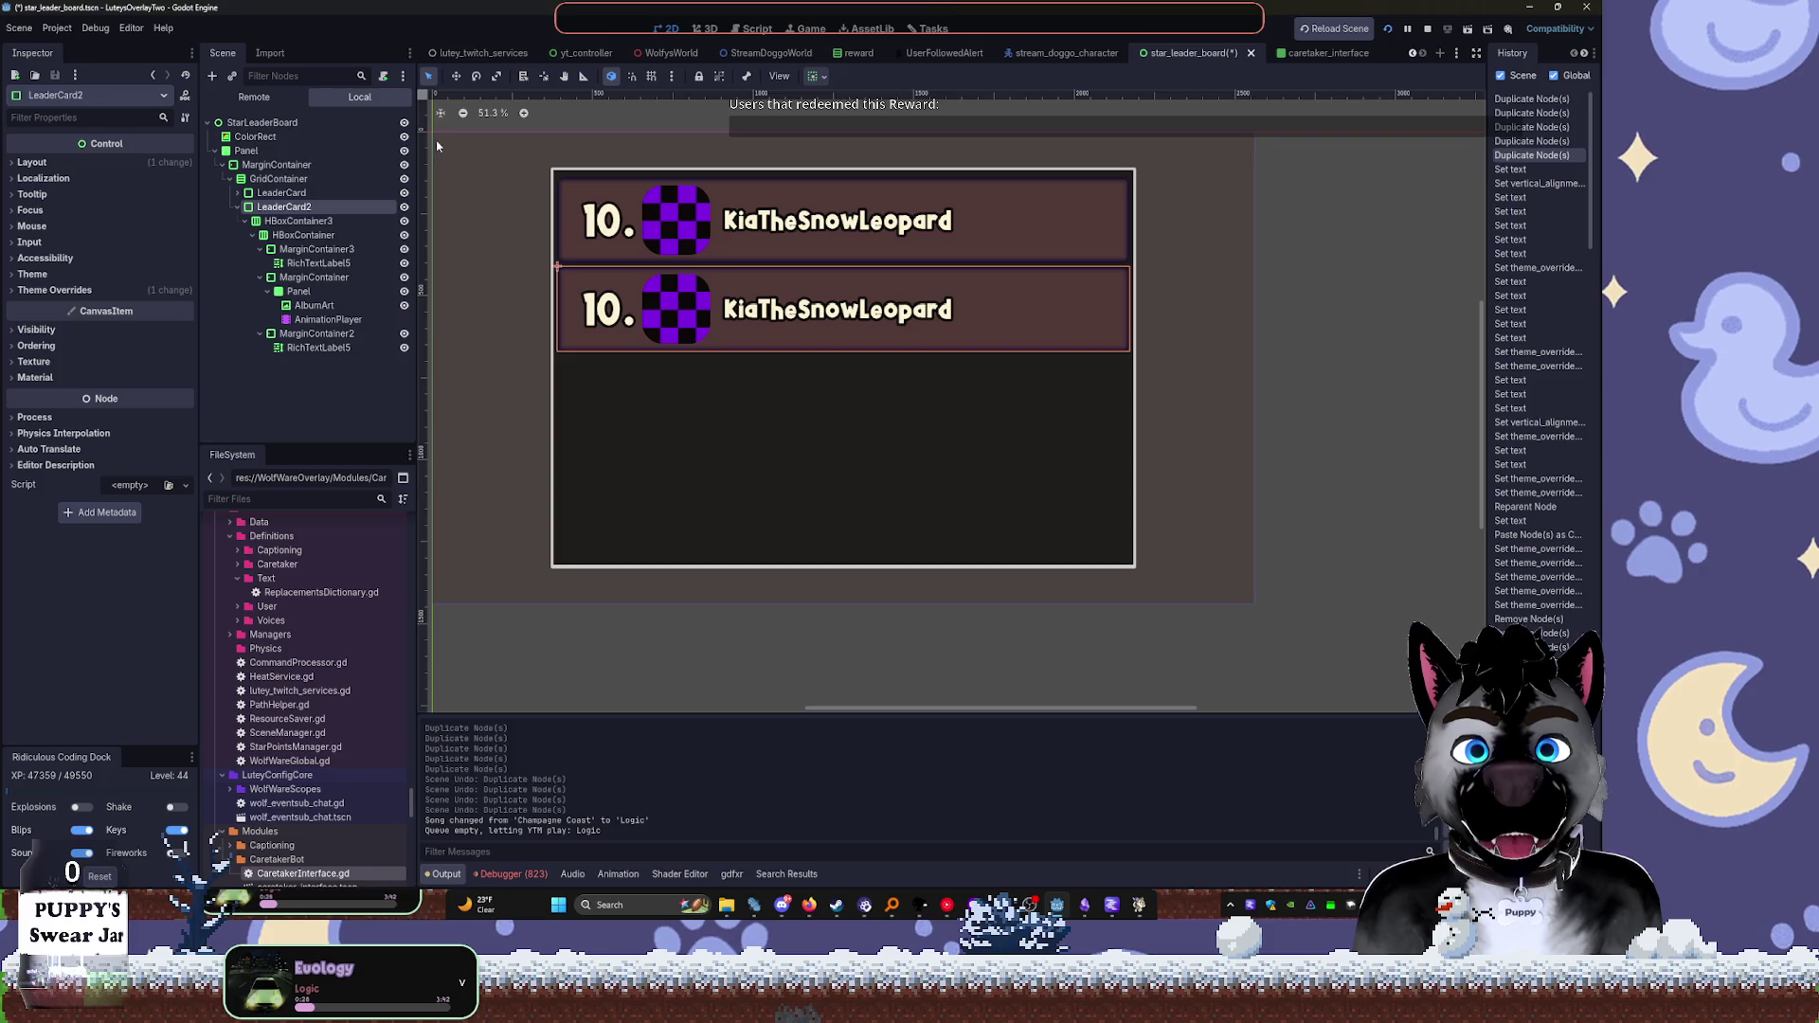
{"action": "key", "text": "shift+f"}
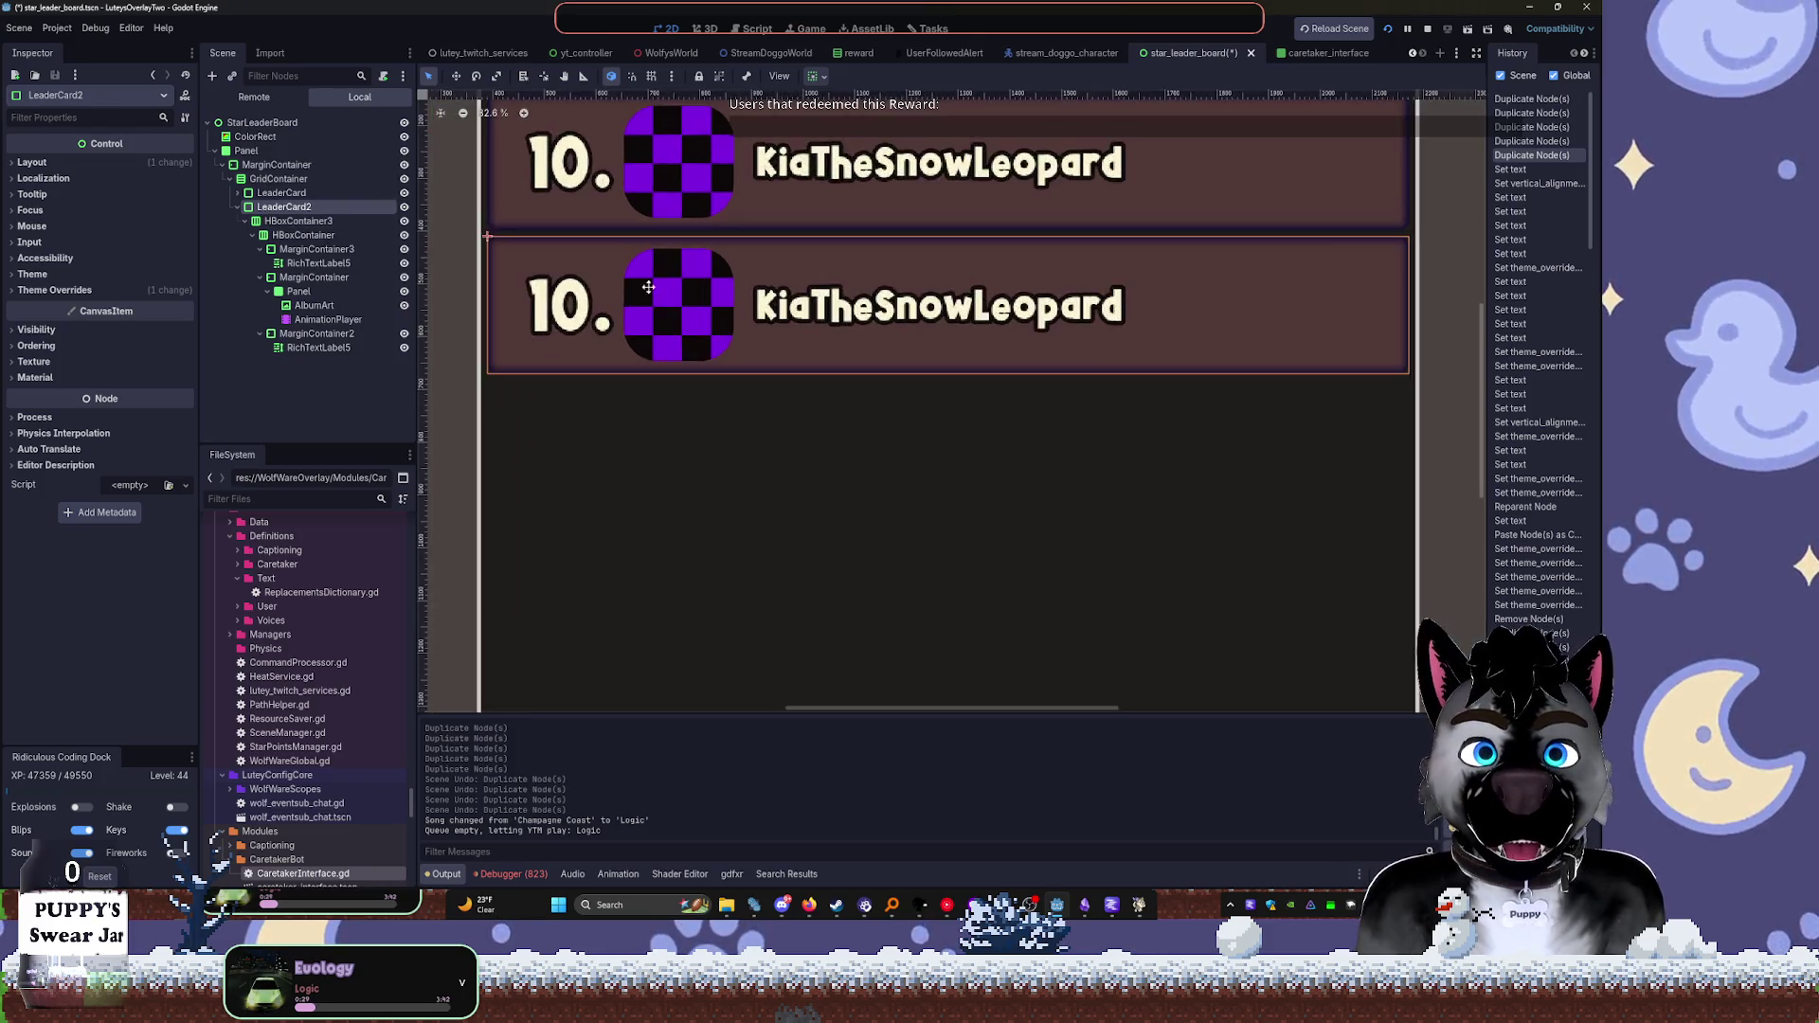
{"action": "key", "text": "Delete"}
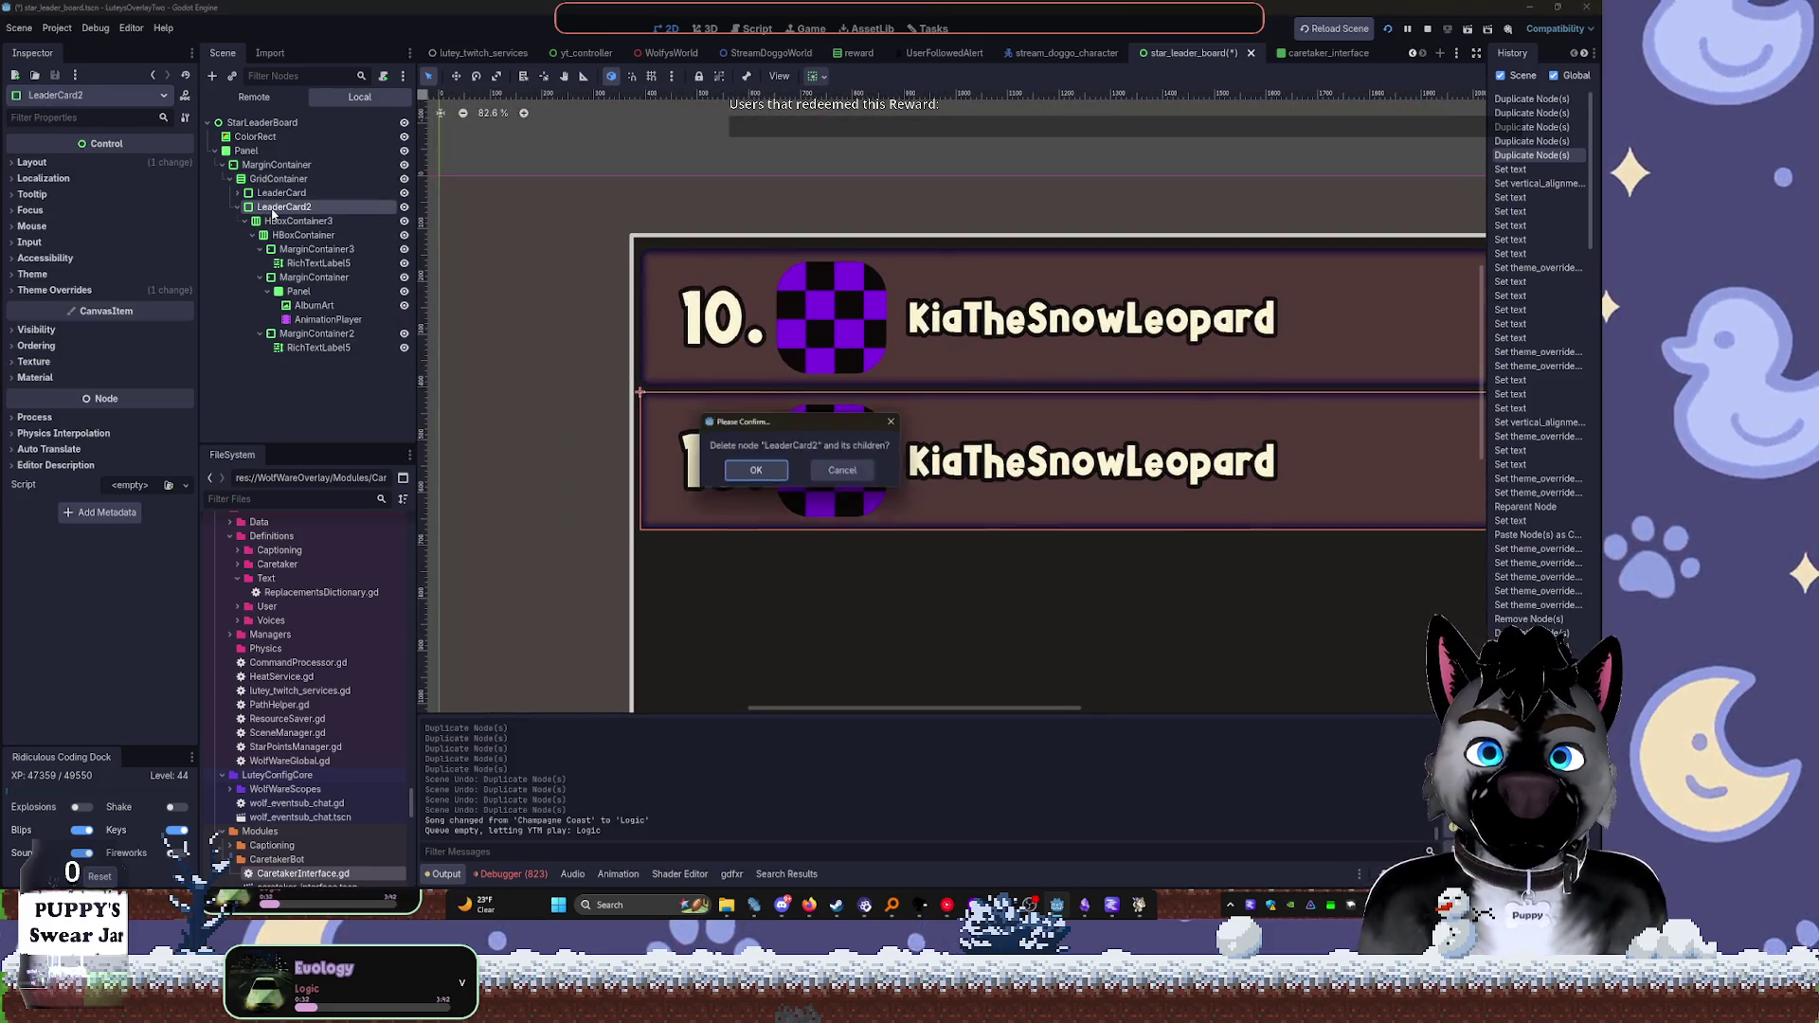
{"action": "key", "text": "Return"}
Anchor the background Panel to the Center preset and resize it into a narrower box around the card
{"action": "left_click", "coordinate": [255, 136]}
{"action": "key", "text": "shift+f"}
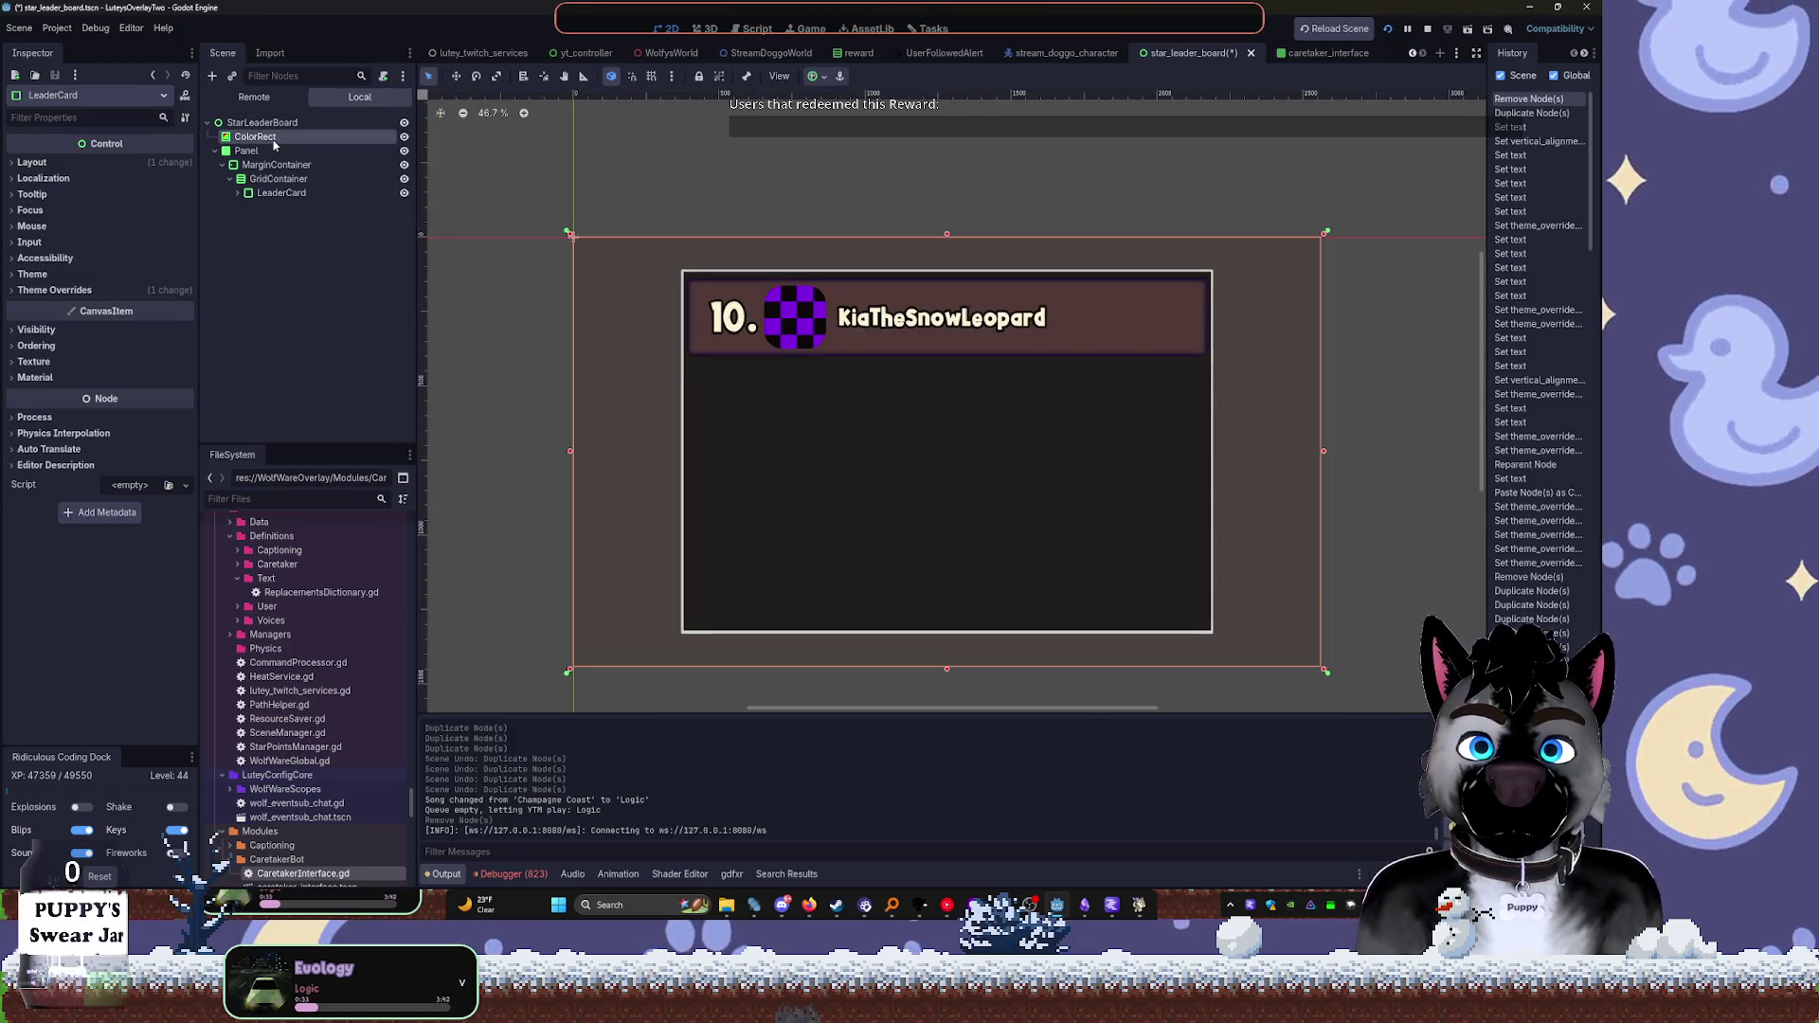
{"action": "left_click", "coordinate": [313, 152]}
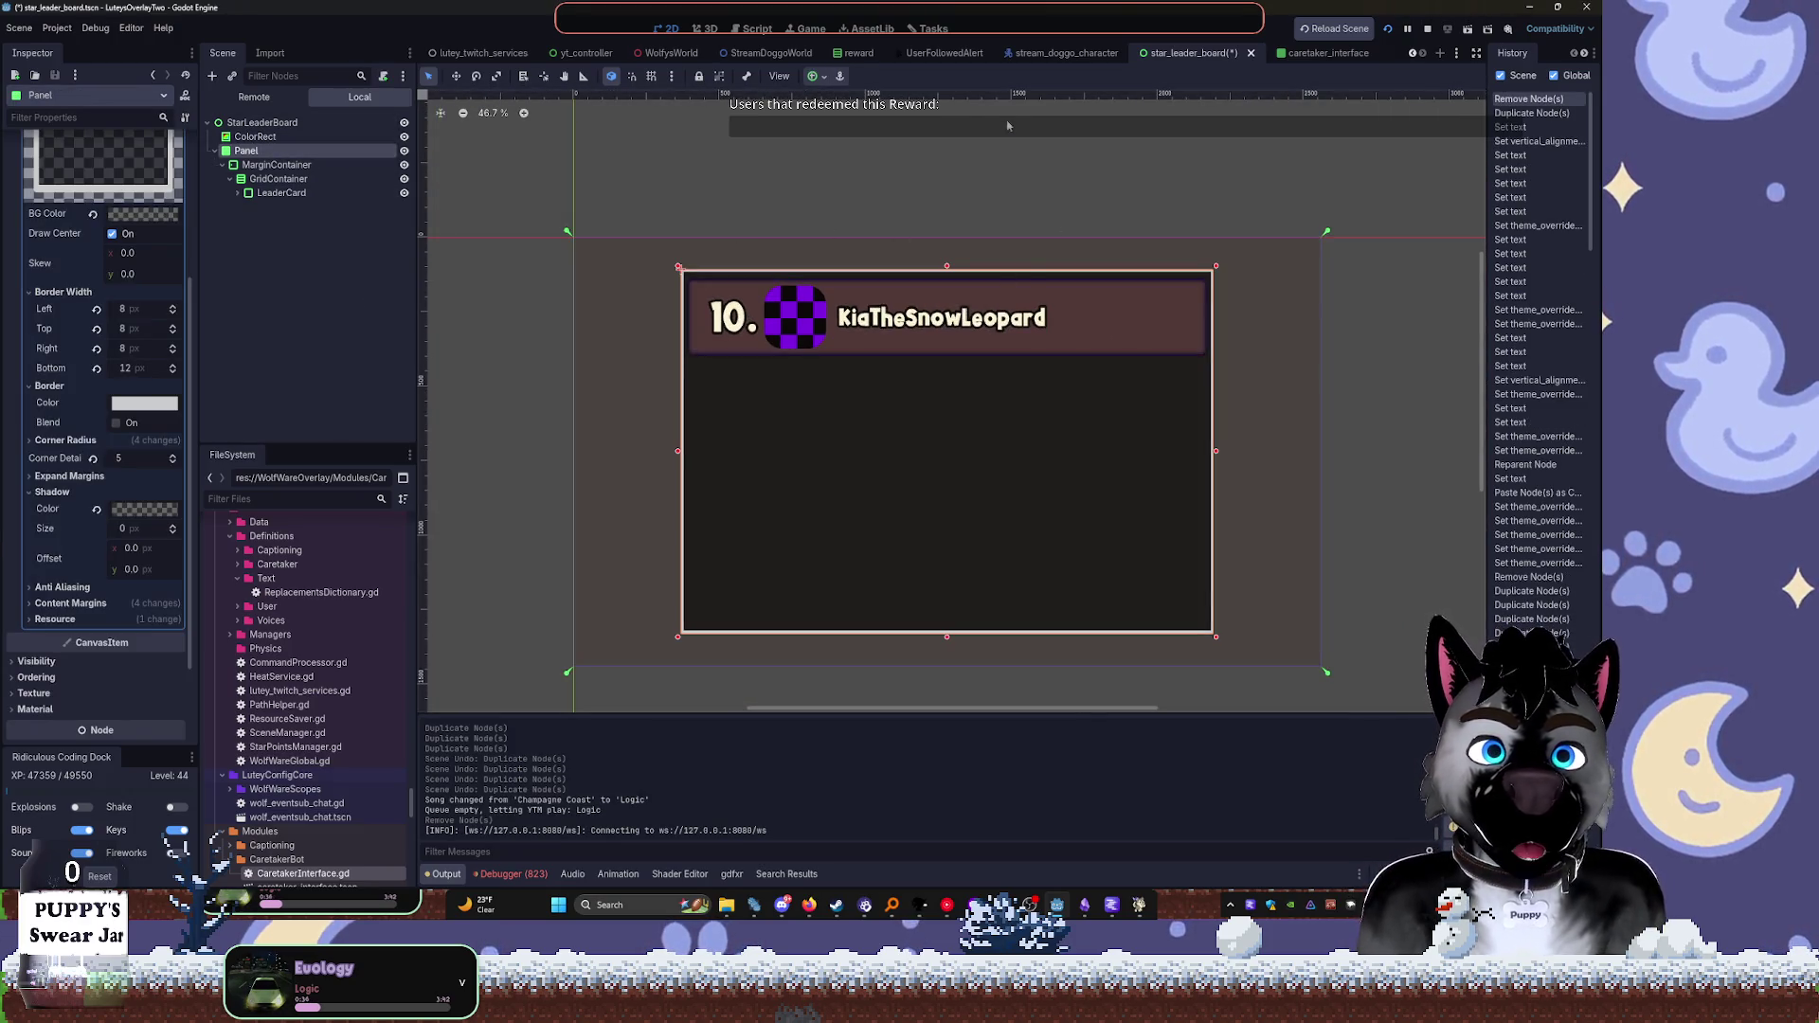
{"action": "left_click", "coordinate": [822, 77]}
{"action": "left_click", "coordinate": [843, 192]}
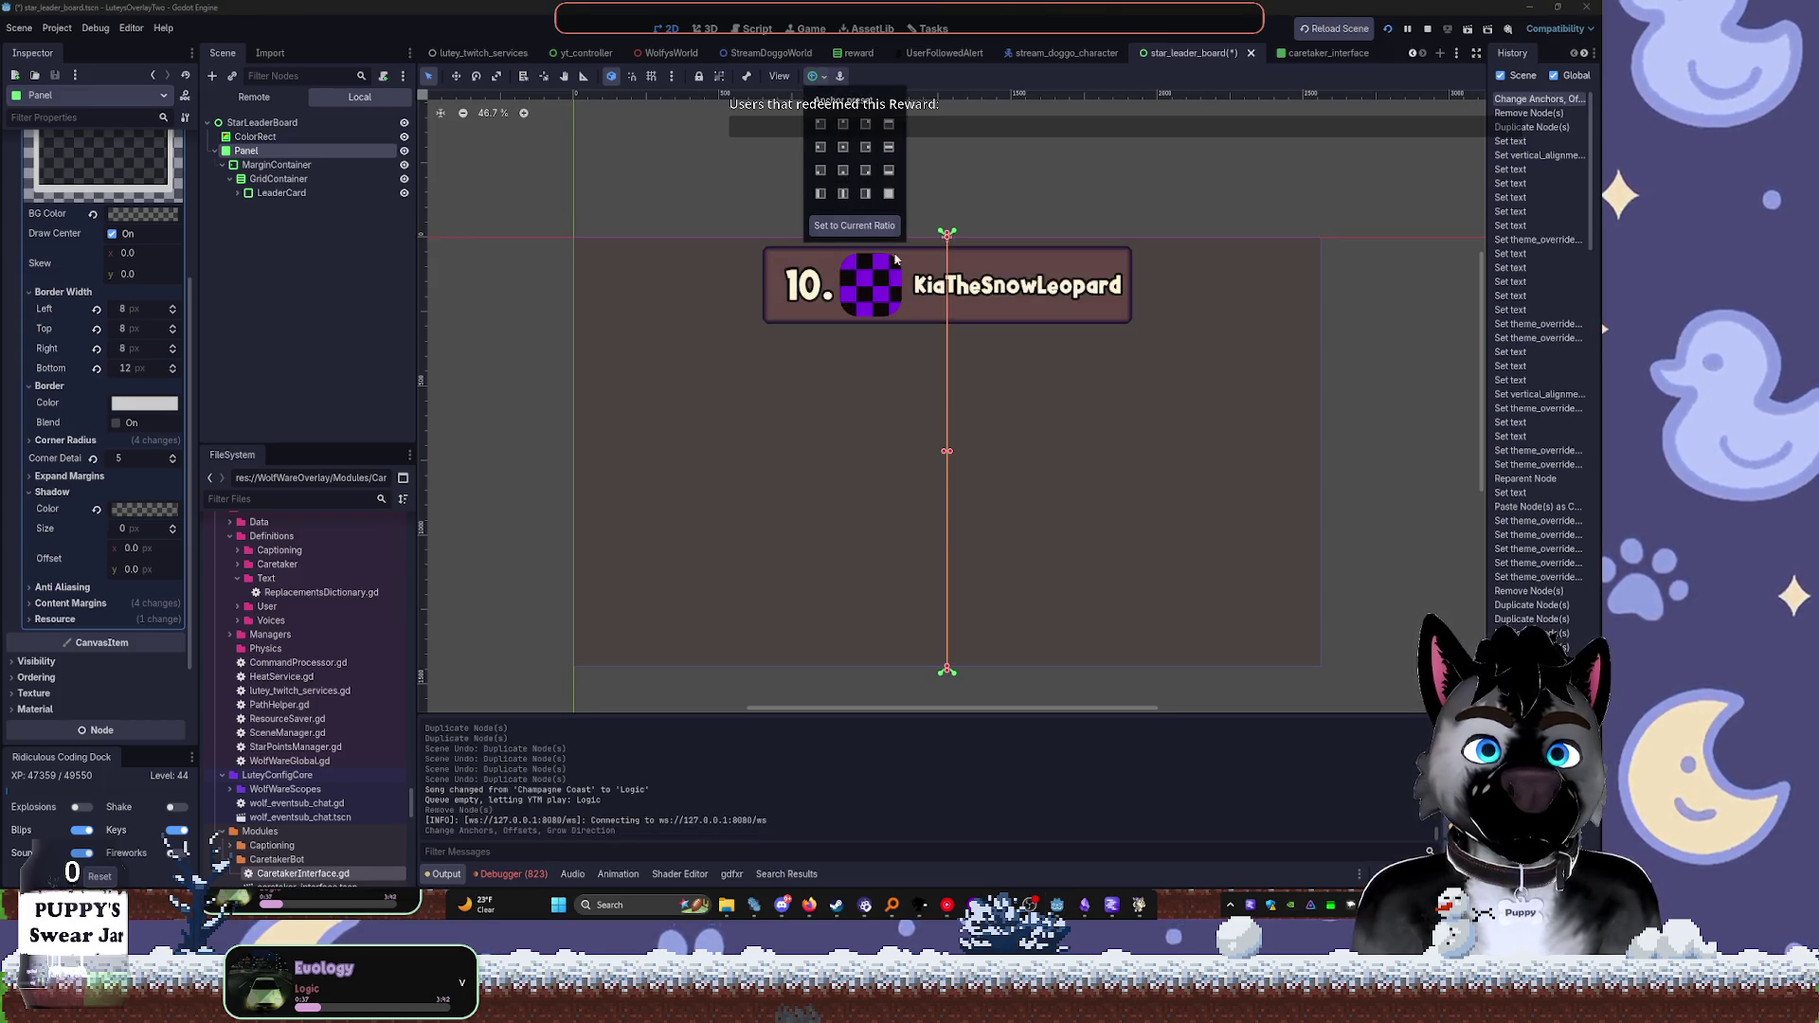
{"action": "mouse_move", "coordinate": [948, 450]}
{"action": "left_mouse_down"}
{"action": "mouse_move", "coordinate": [1259, 420]}
{"action": "mouse_move", "coordinate": [1224, 409]}
{"action": "left_mouse_up"}
{"action": "left_click_drag", "start_coordinate": [1222, 240], "coordinate": [1188, 251]}
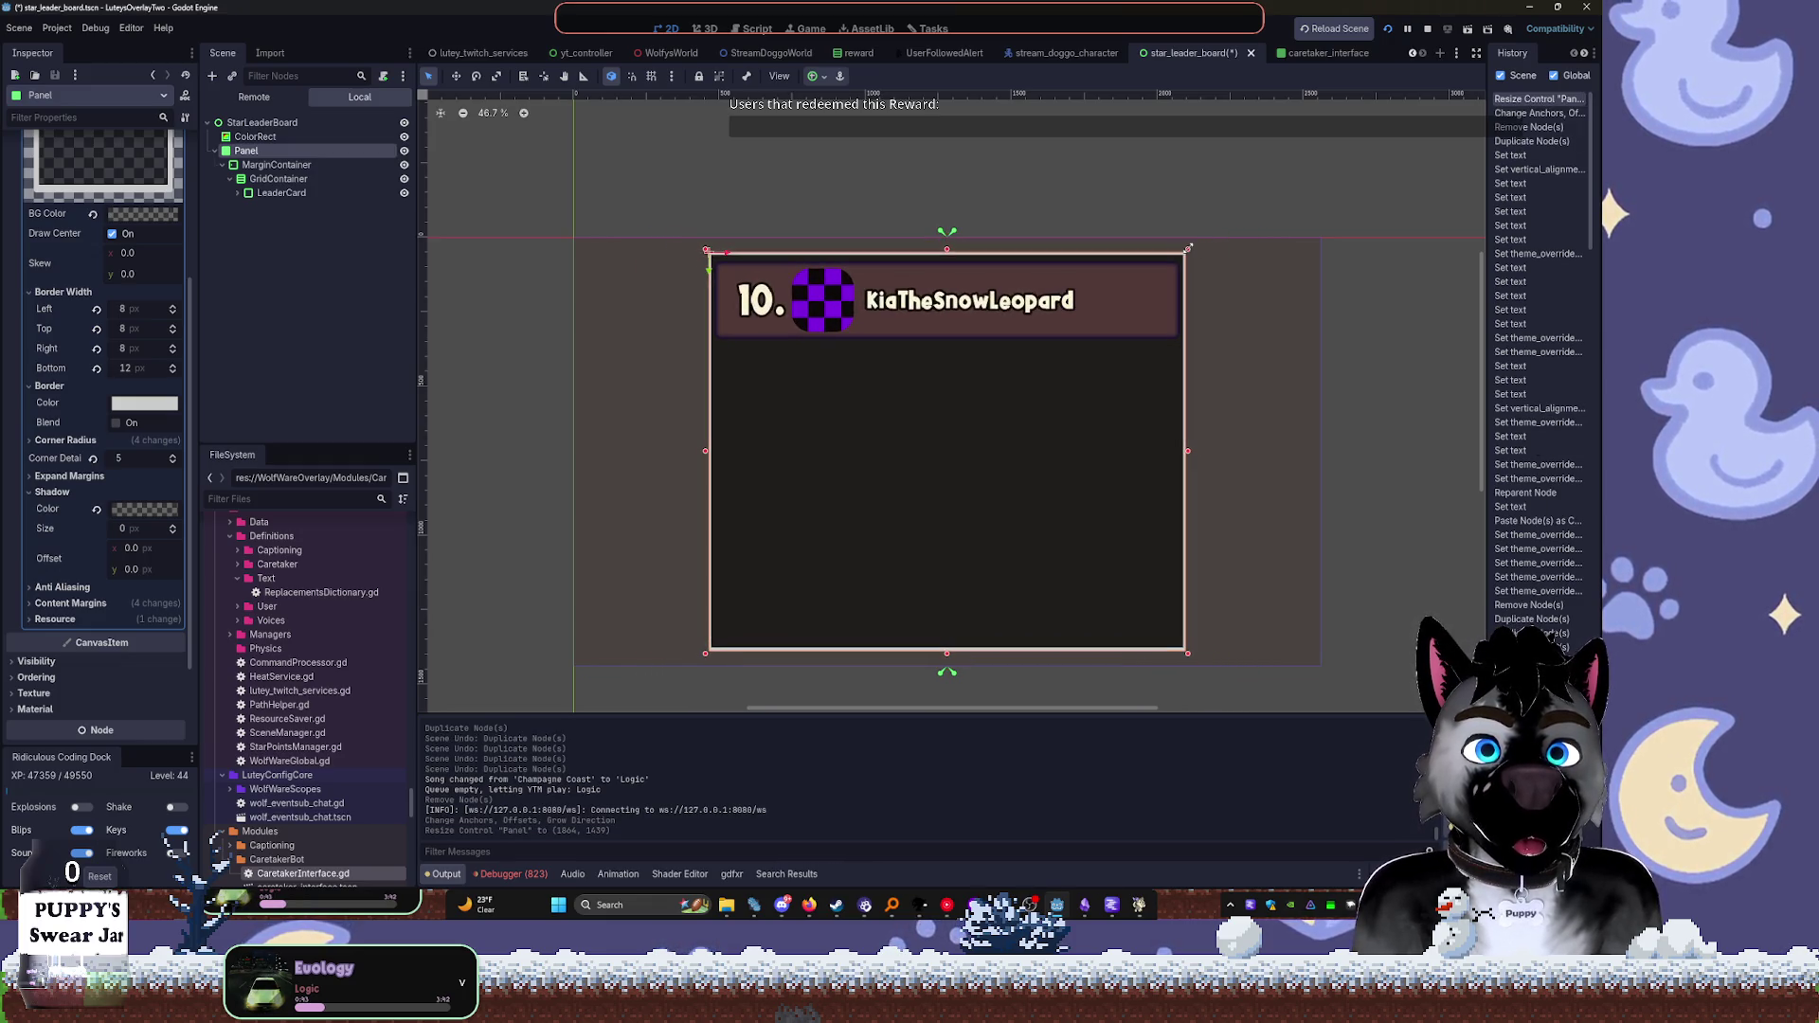
{"action": "left_click", "coordinate": [254, 169]}
{"action": "scroll", "coordinate": [522, 216], "scroll_direction": "up", "scroll_amount": 5}
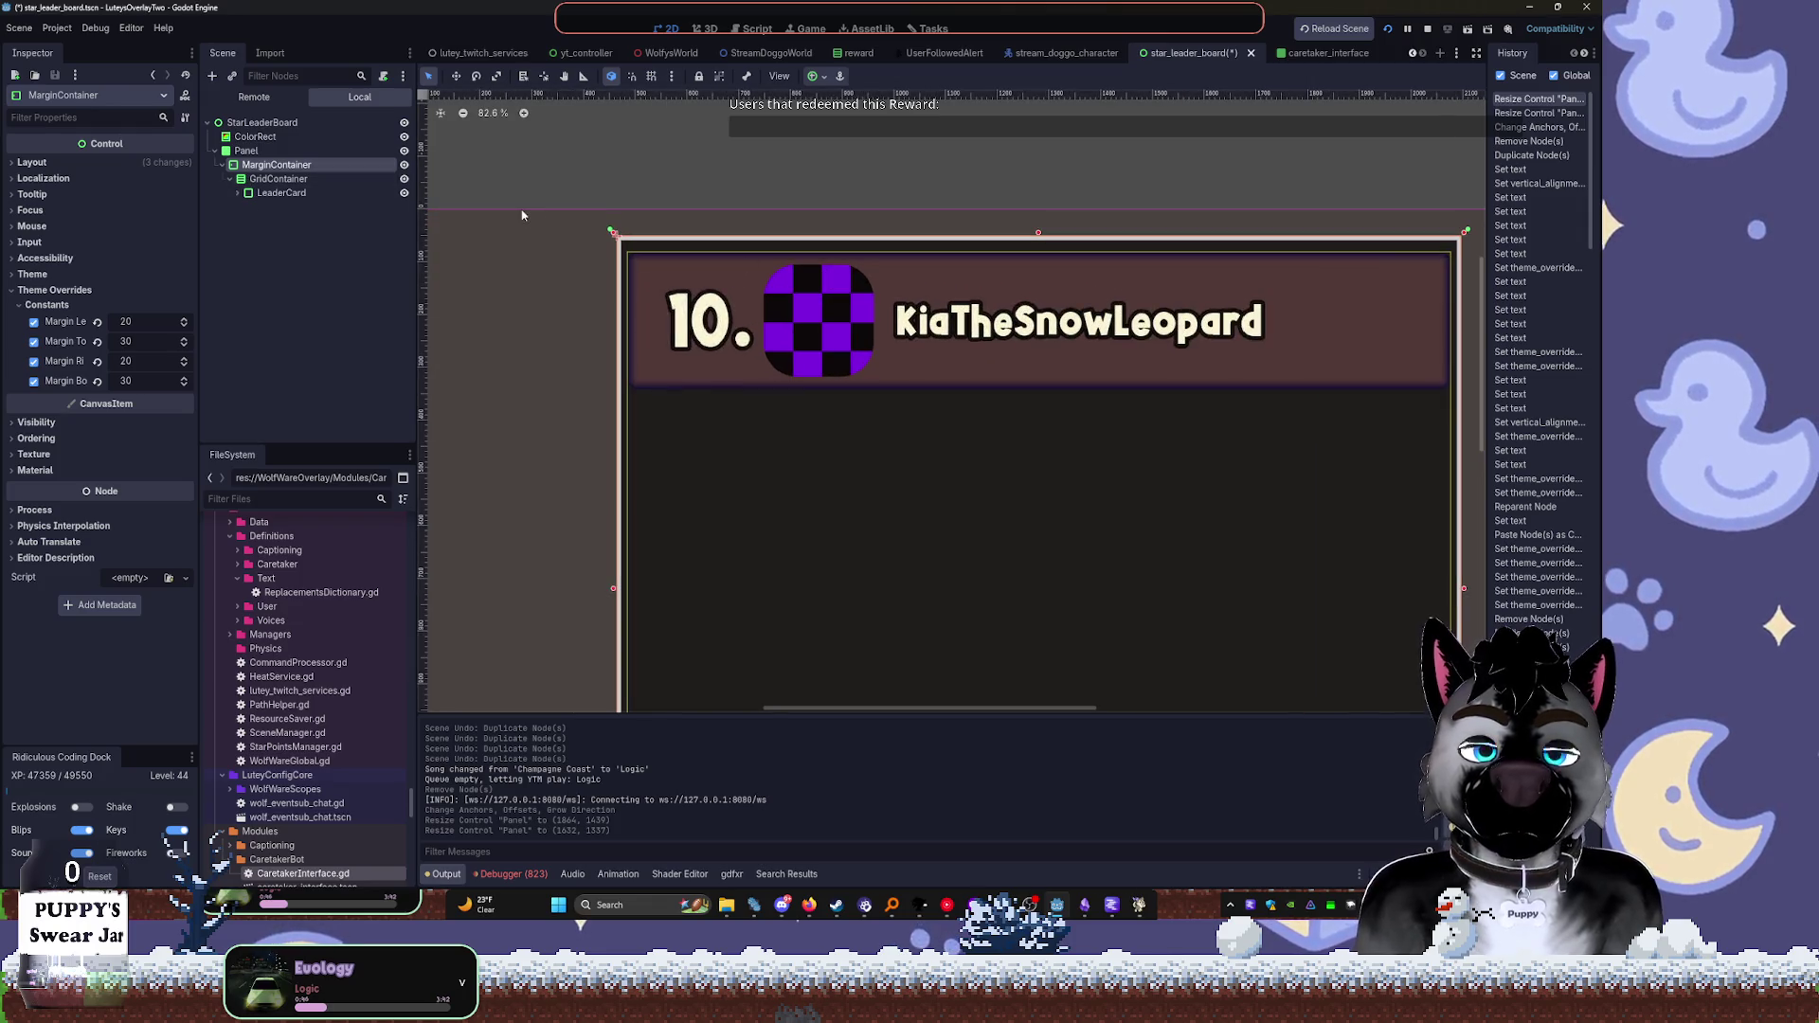
Expand the LeaderCard tree down to the rank label RichTextLabel5 and frame it in the view
{"action": "left_click", "coordinate": [254, 180]}
{"action": "left_click", "coordinate": [237, 193]}
{"action": "left_click", "coordinate": [298, 206]}
{"action": "left_click", "coordinate": [244, 206]}
{"action": "left_click", "coordinate": [252, 221]}
{"action": "left_click", "coordinate": [259, 235]}
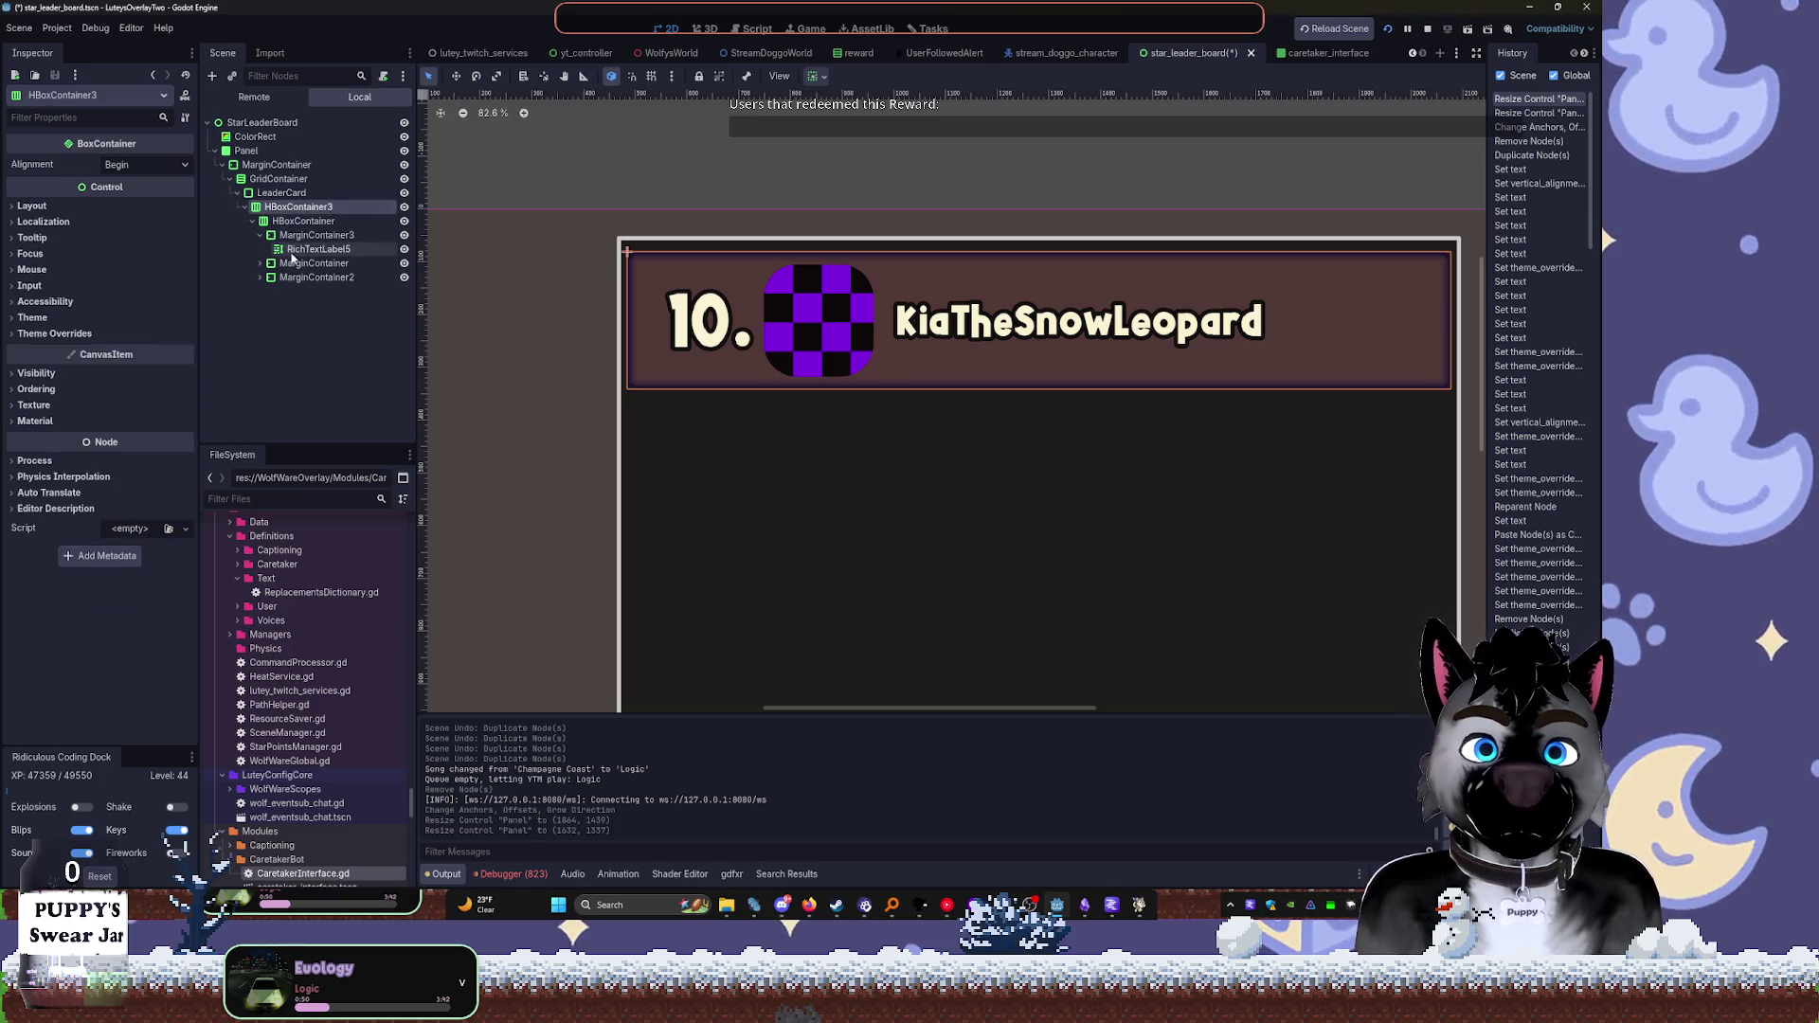
{"action": "left_click", "coordinate": [284, 235]}
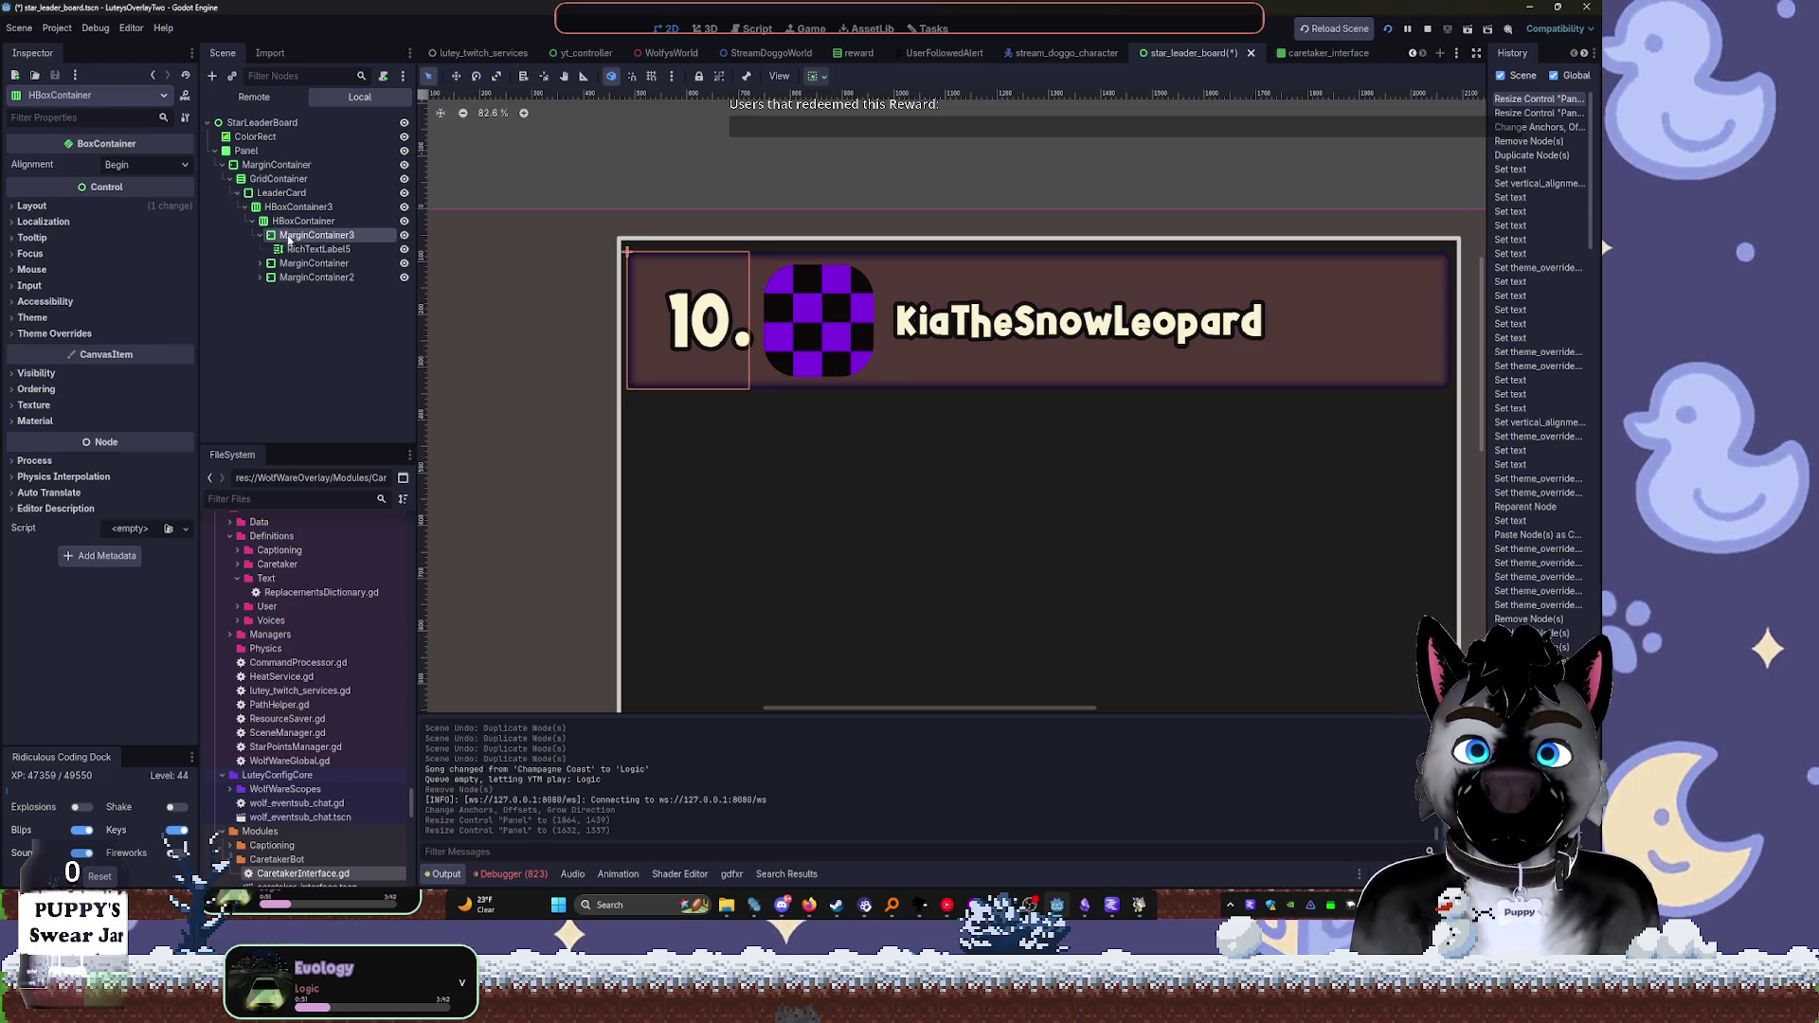
{"action": "key", "text": "f"}
{"action": "left_click", "coordinate": [260, 236]}
{"action": "left_click", "coordinate": [259, 235]}
{"action": "left_click", "coordinate": [318, 249]}
{"action": "key", "text": "f"}
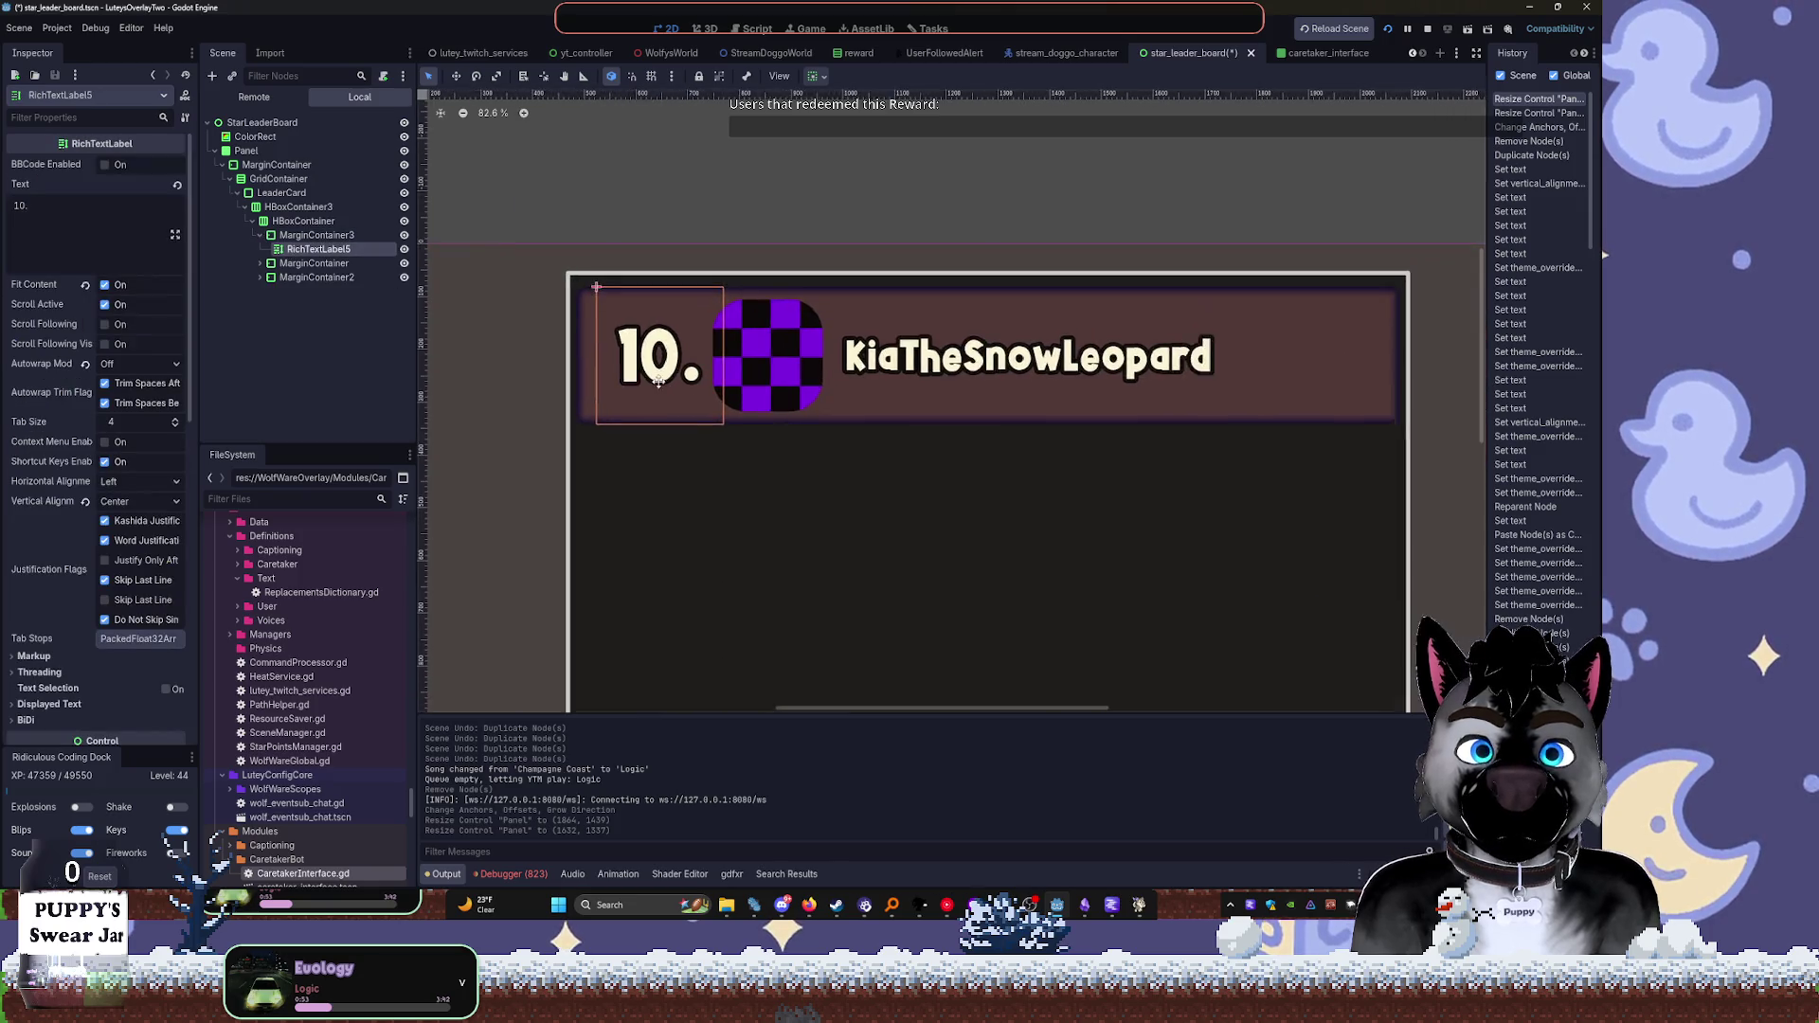
Set RichTextLabel5's Normal Font Size override to 100 px, down from 133
{"action": "scroll", "coordinate": [104, 483], "scroll_direction": "down", "scroll_amount": 6}
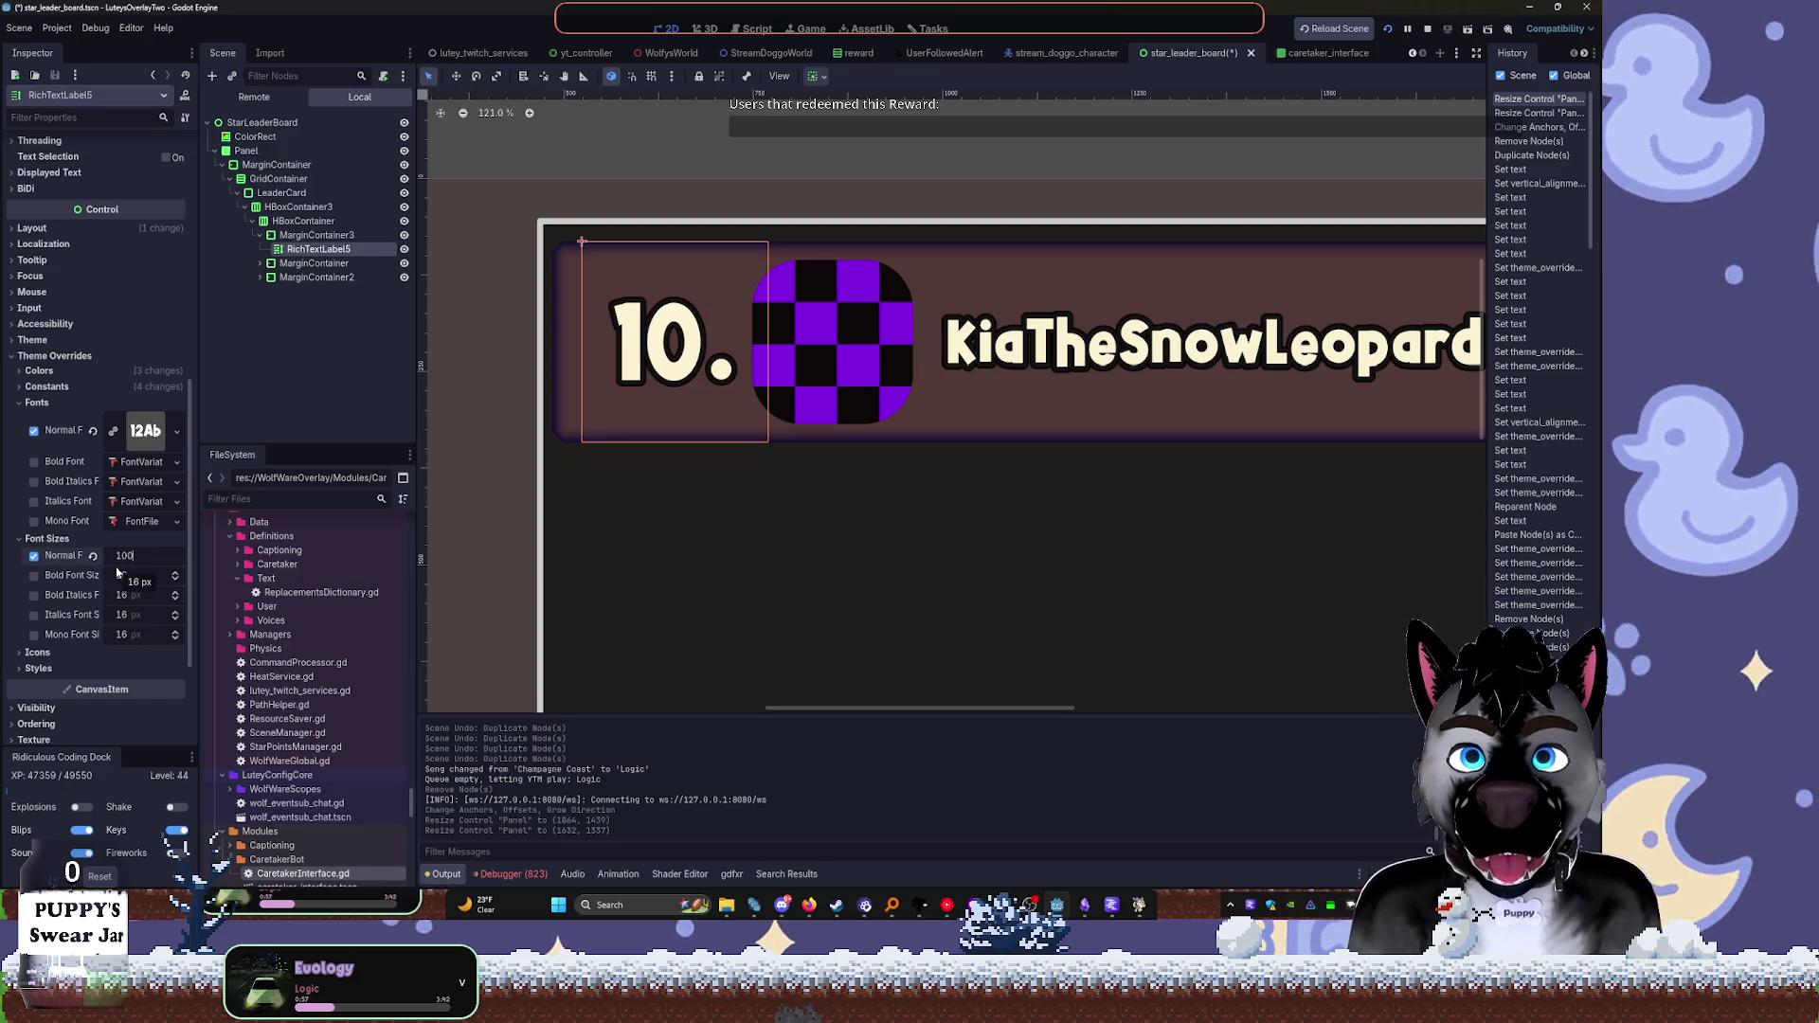
{"action": "key", "text": "Return"}
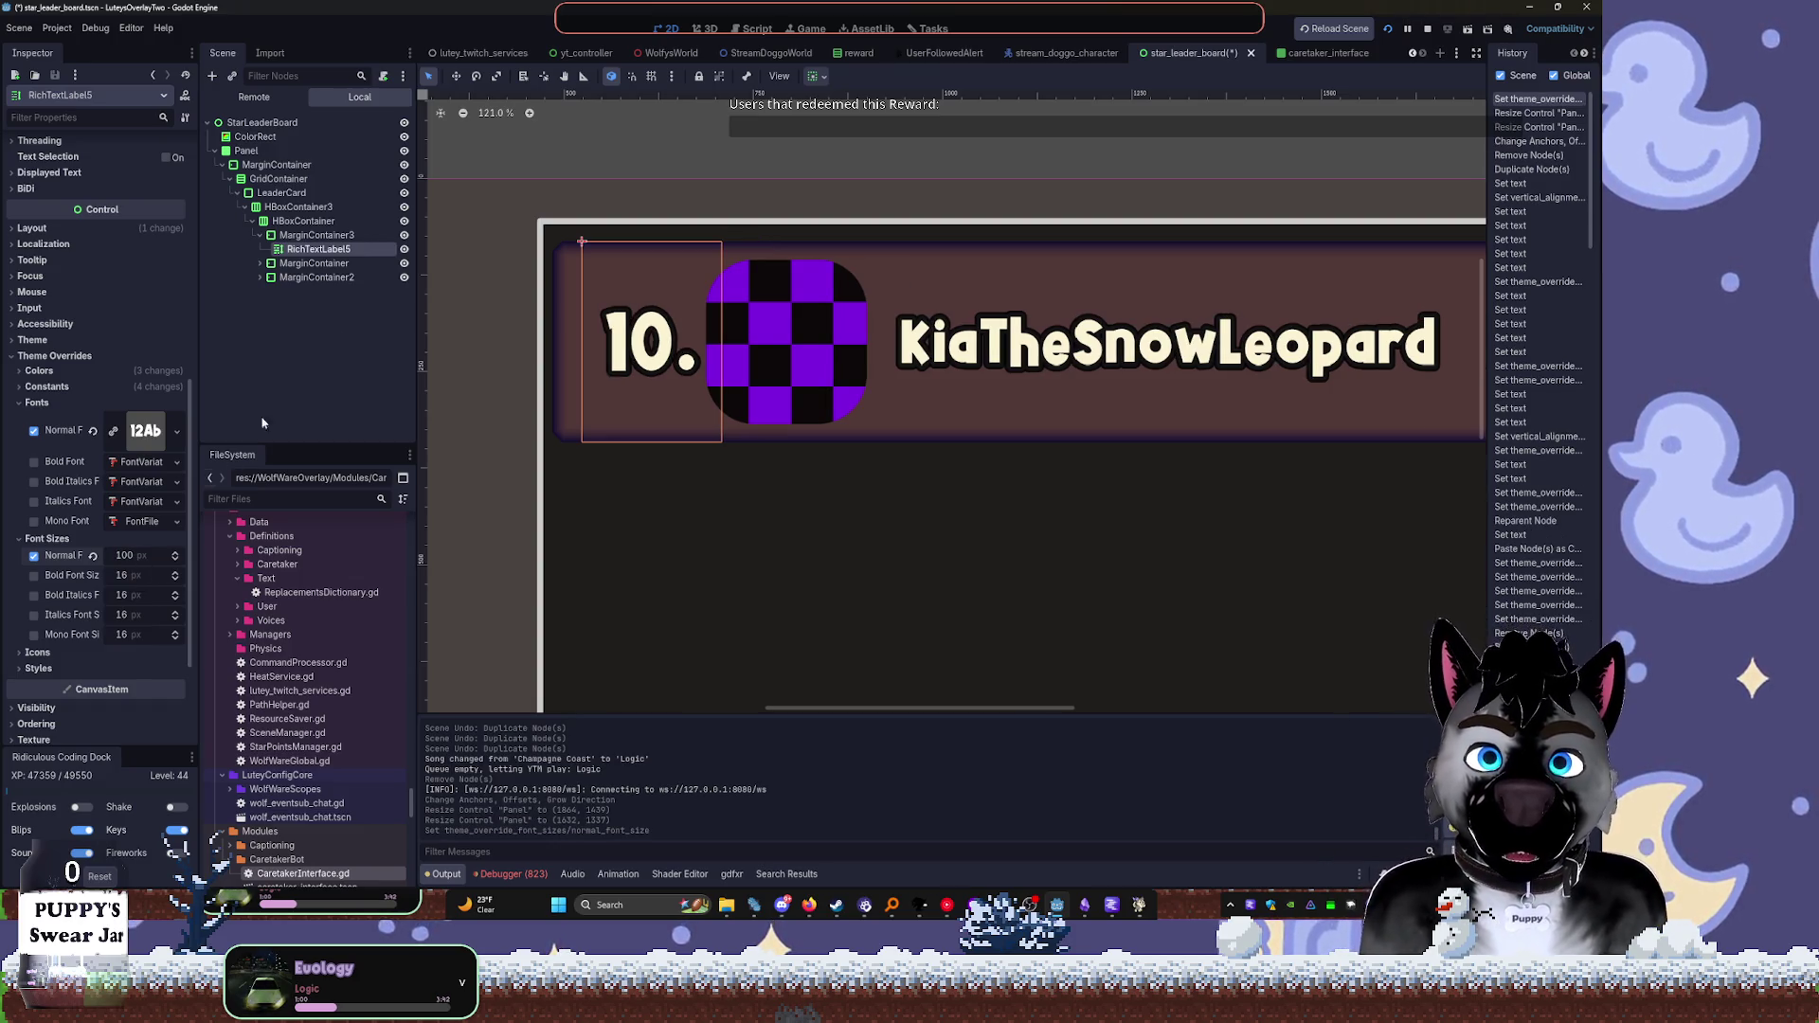
{"action": "left_click", "coordinate": [294, 276]}
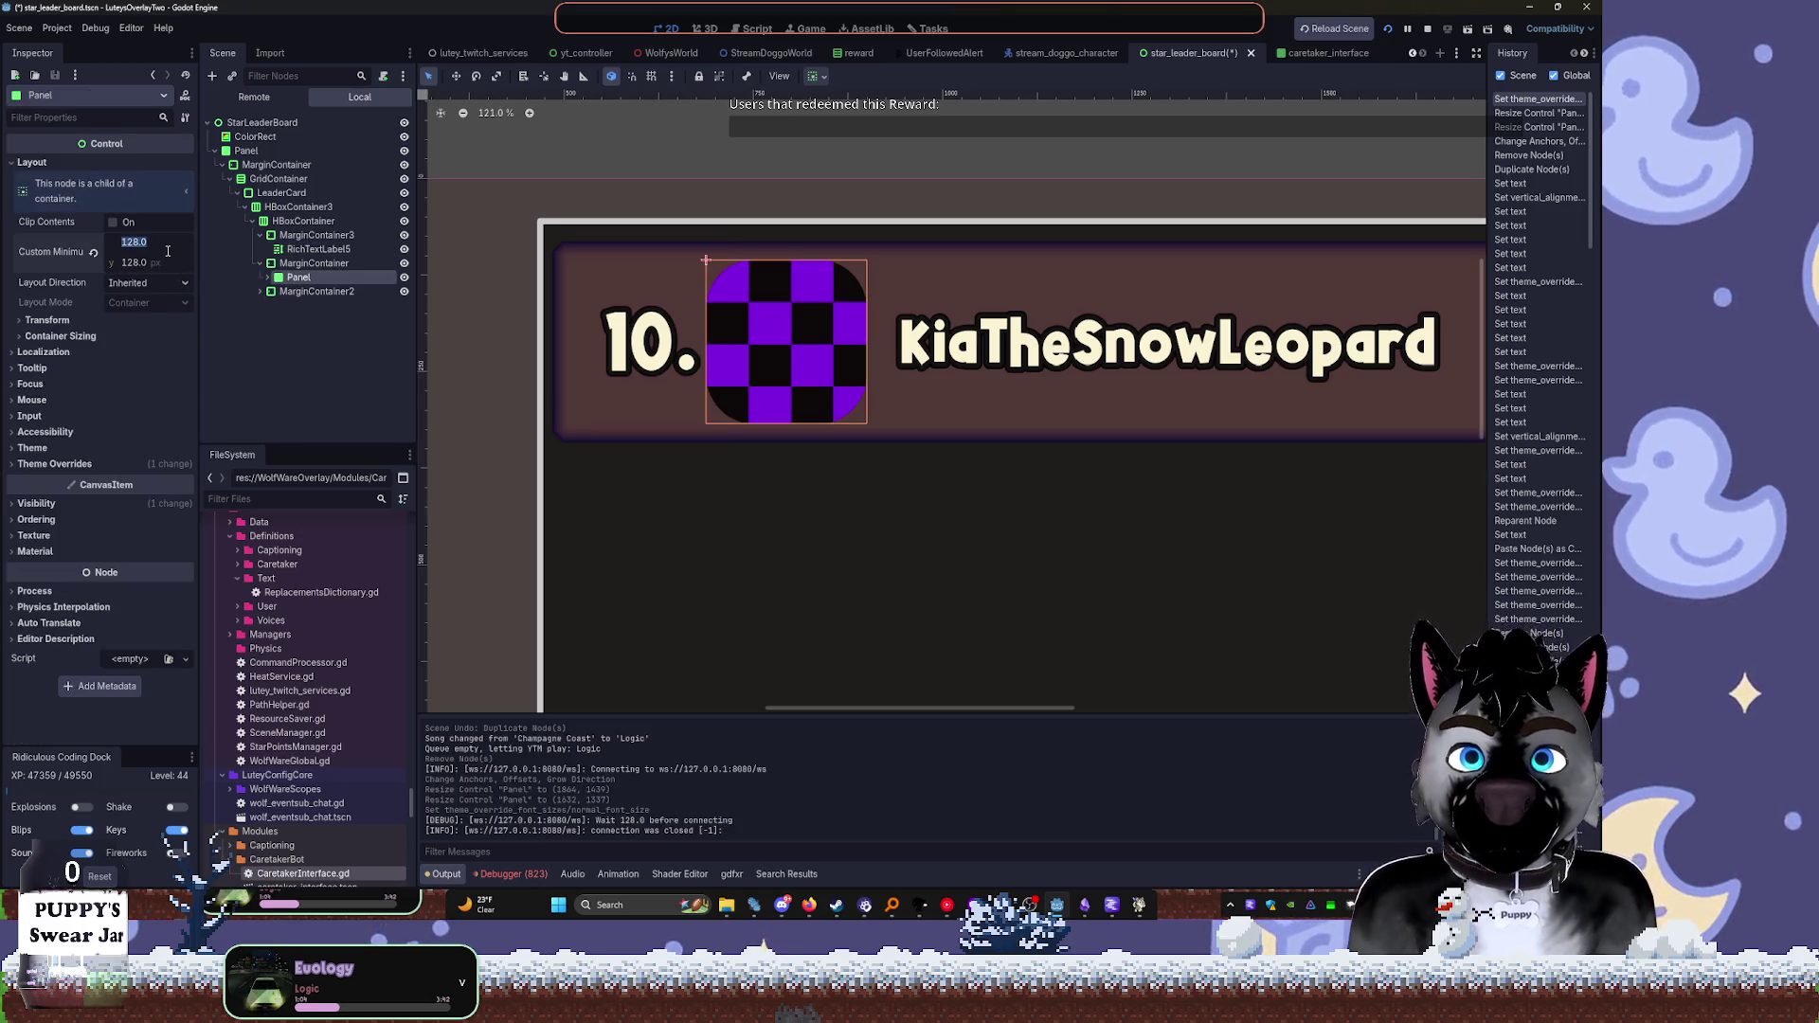
Set the album-art Panel's Custom Minimum Size to 92×92
{"action": "key", "text": "Tab"}
{"action": "type", "text": "92"}
{"action": "key", "text": "Return"}
Set the album-art MarginContainer's Custom Minimum Size to 168×168 (260-92)
{"action": "left_click", "coordinate": [310, 266]}
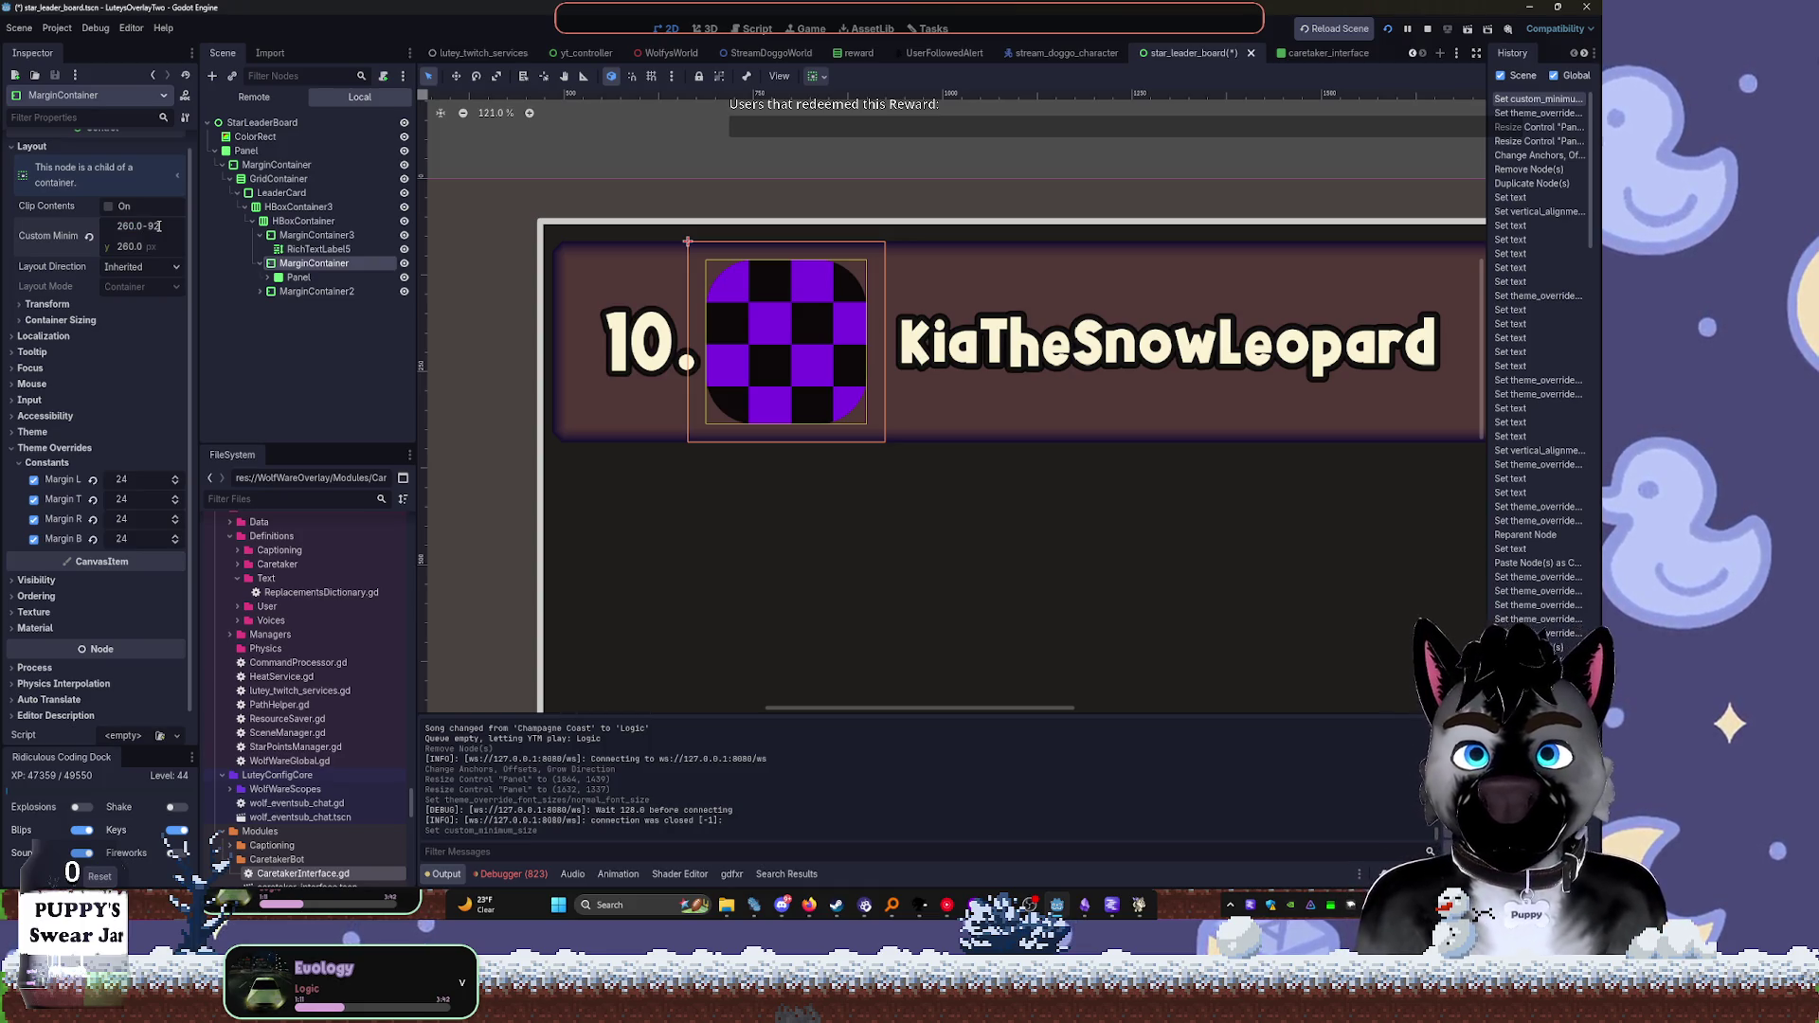
{"action": "key", "text": "Tab"}
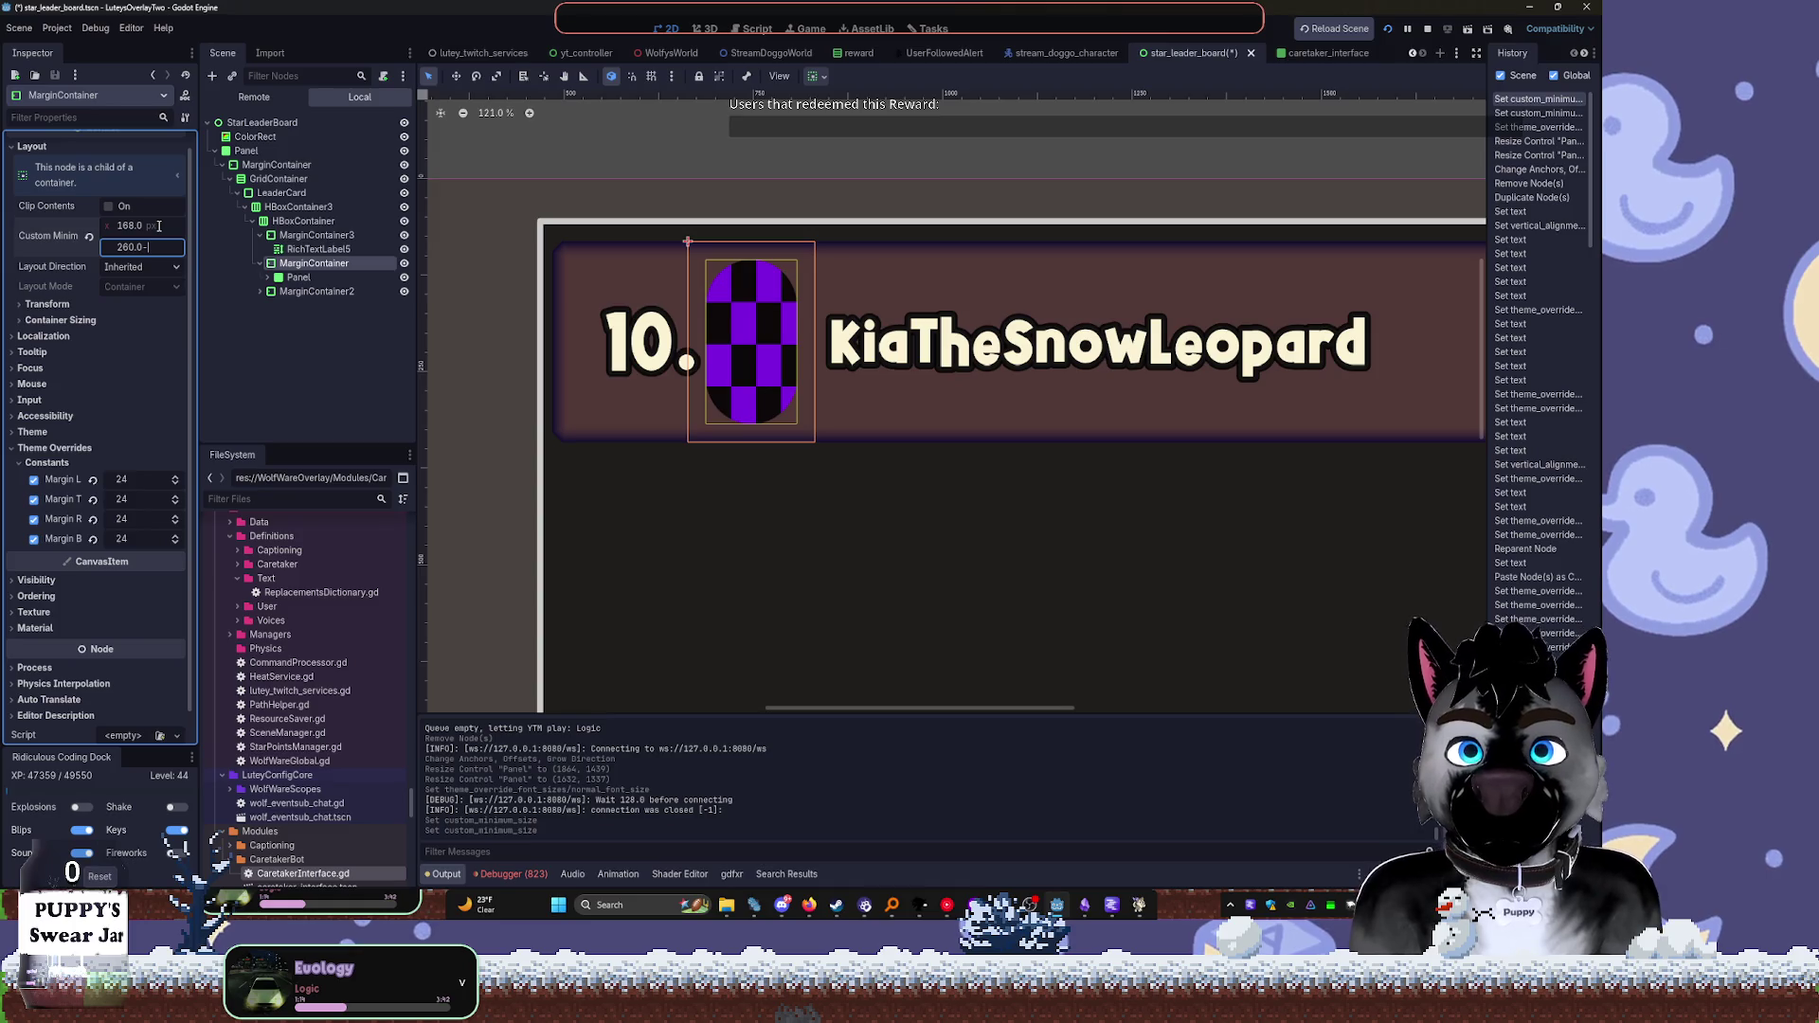
{"action": "type", "text": "92"}
{"action": "key", "text": "Tab"}
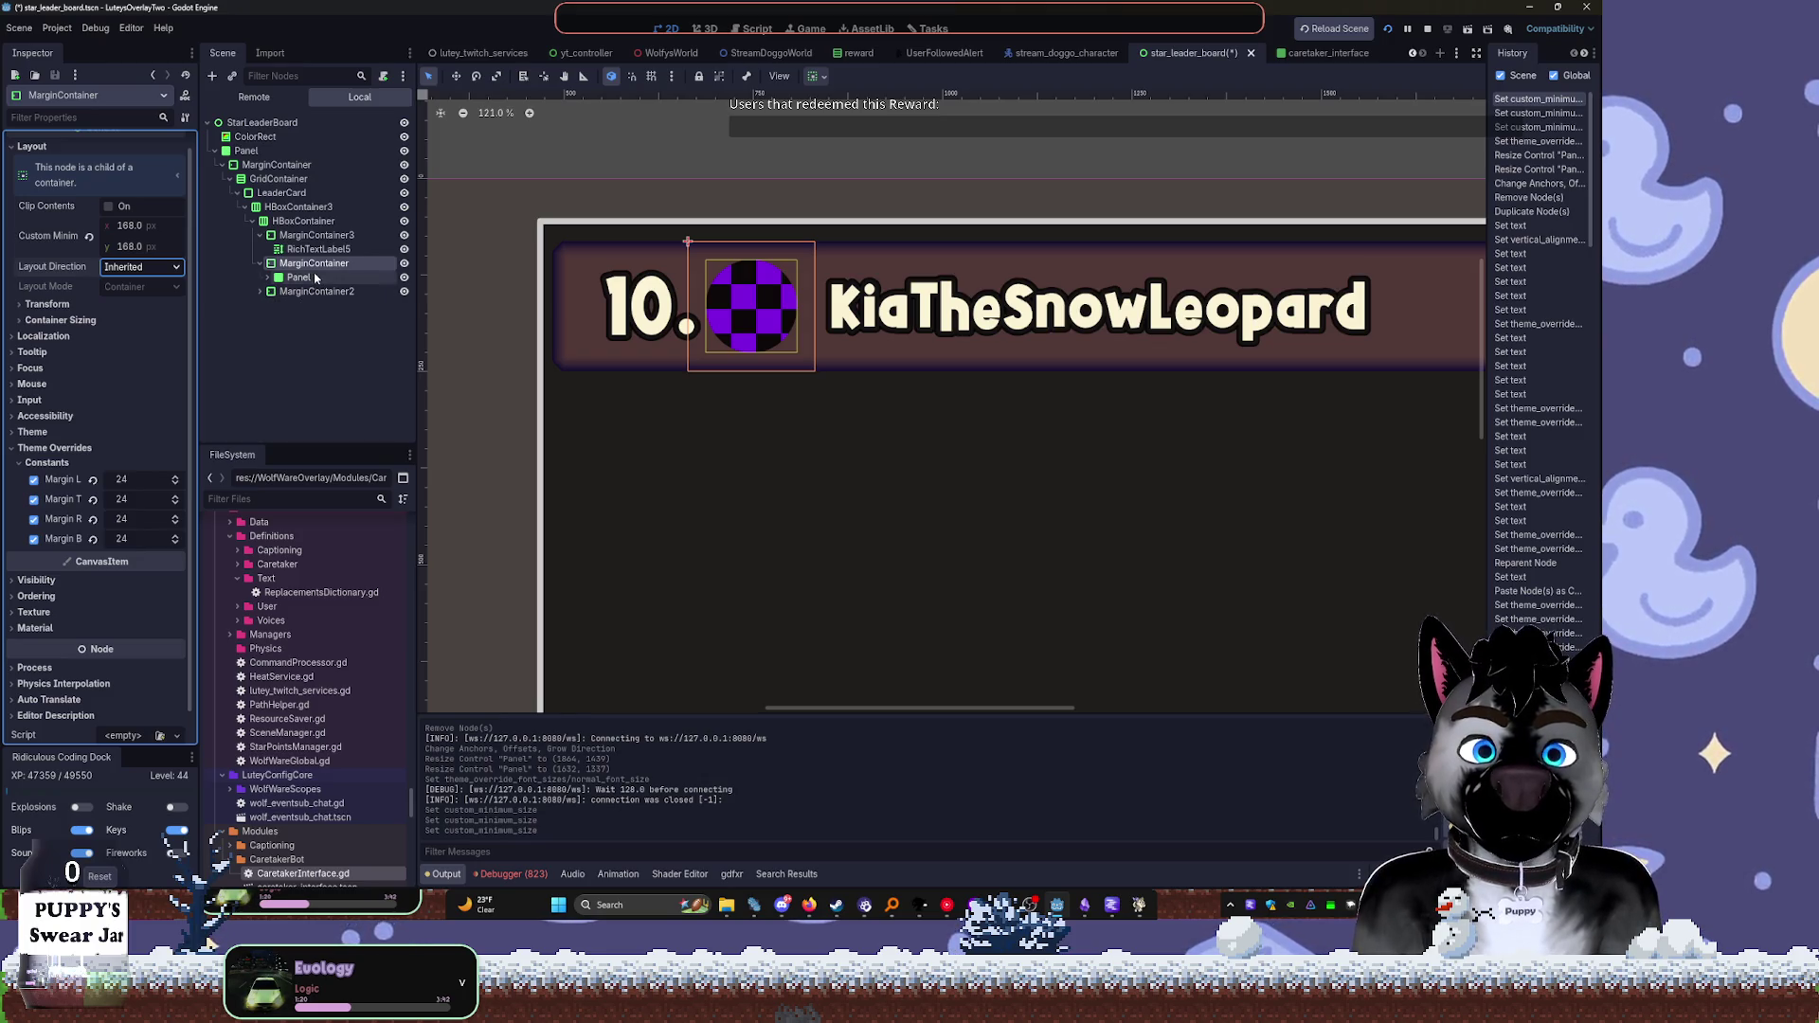
{"action": "left_click", "coordinate": [345, 348]}
{"action": "scroll", "coordinate": [1137, 396], "scroll_direction": "down", "scroll_amount": 7}
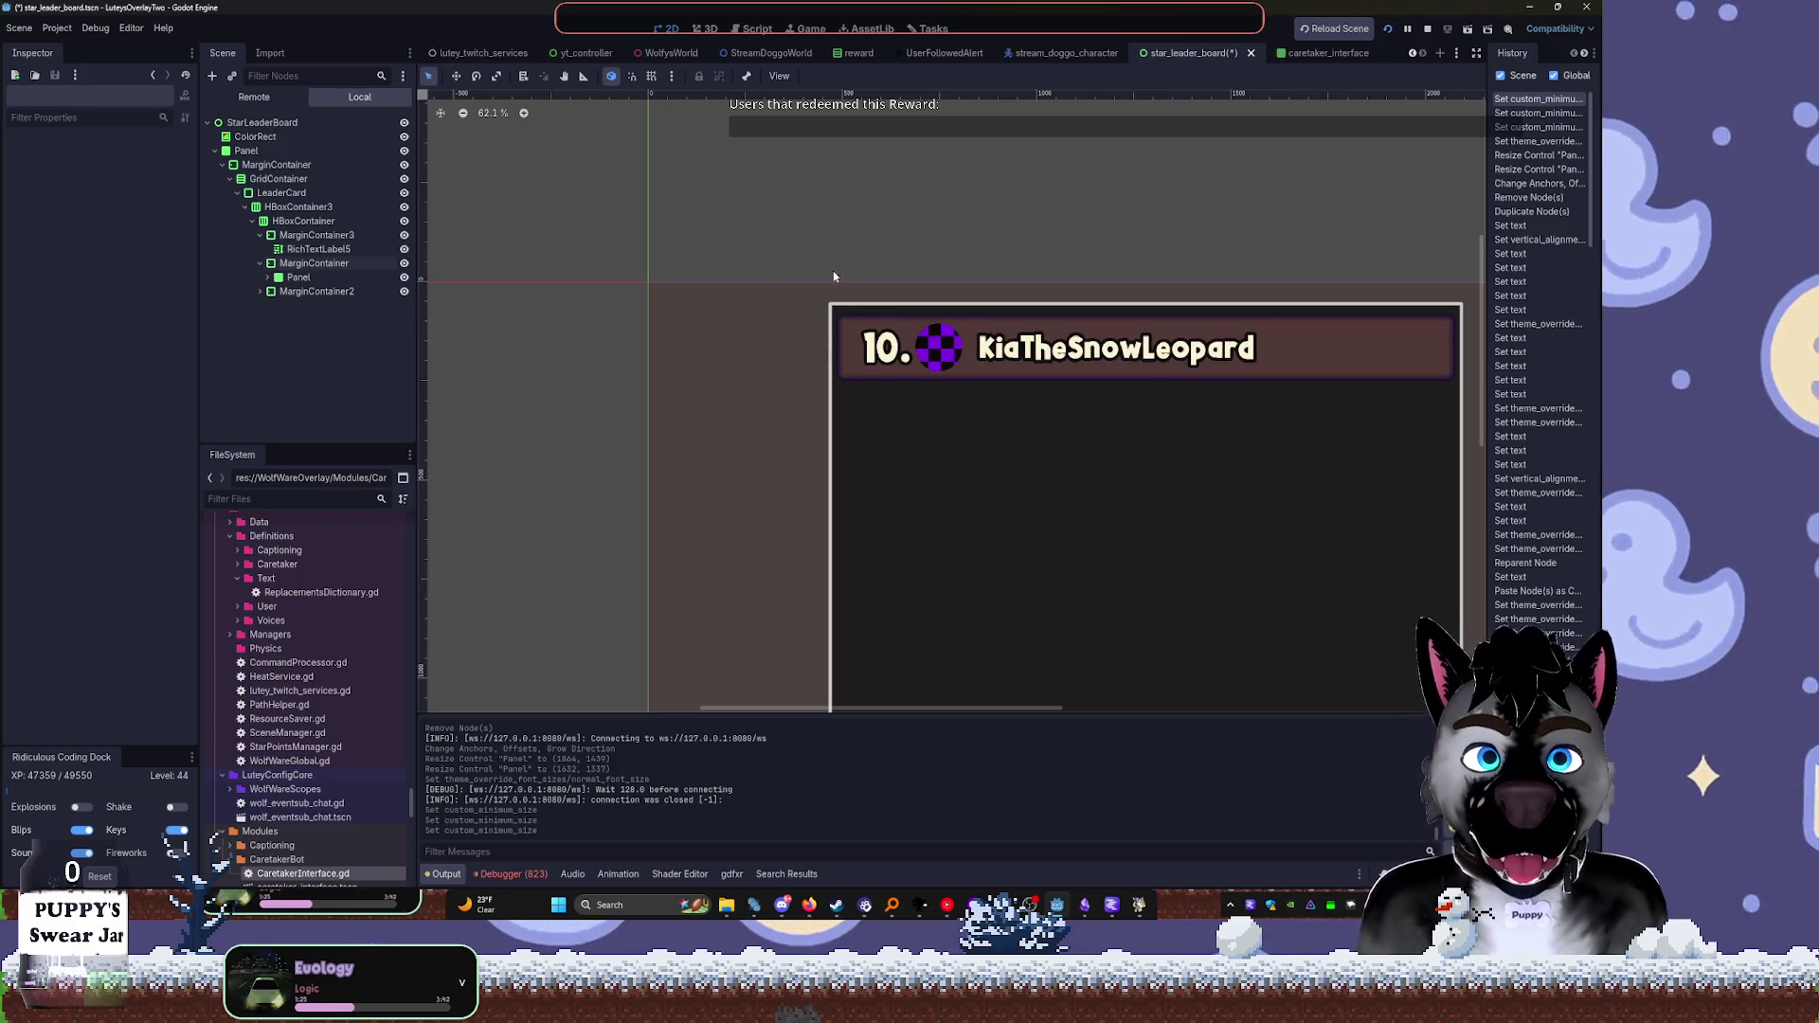
Save the leaderboard scene and select the LeaderCard node
{"action": "scroll", "coordinate": [836, 278], "scroll_direction": "up", "scroll_amount": 13}
{"action": "key", "text": "ctrl+s"}
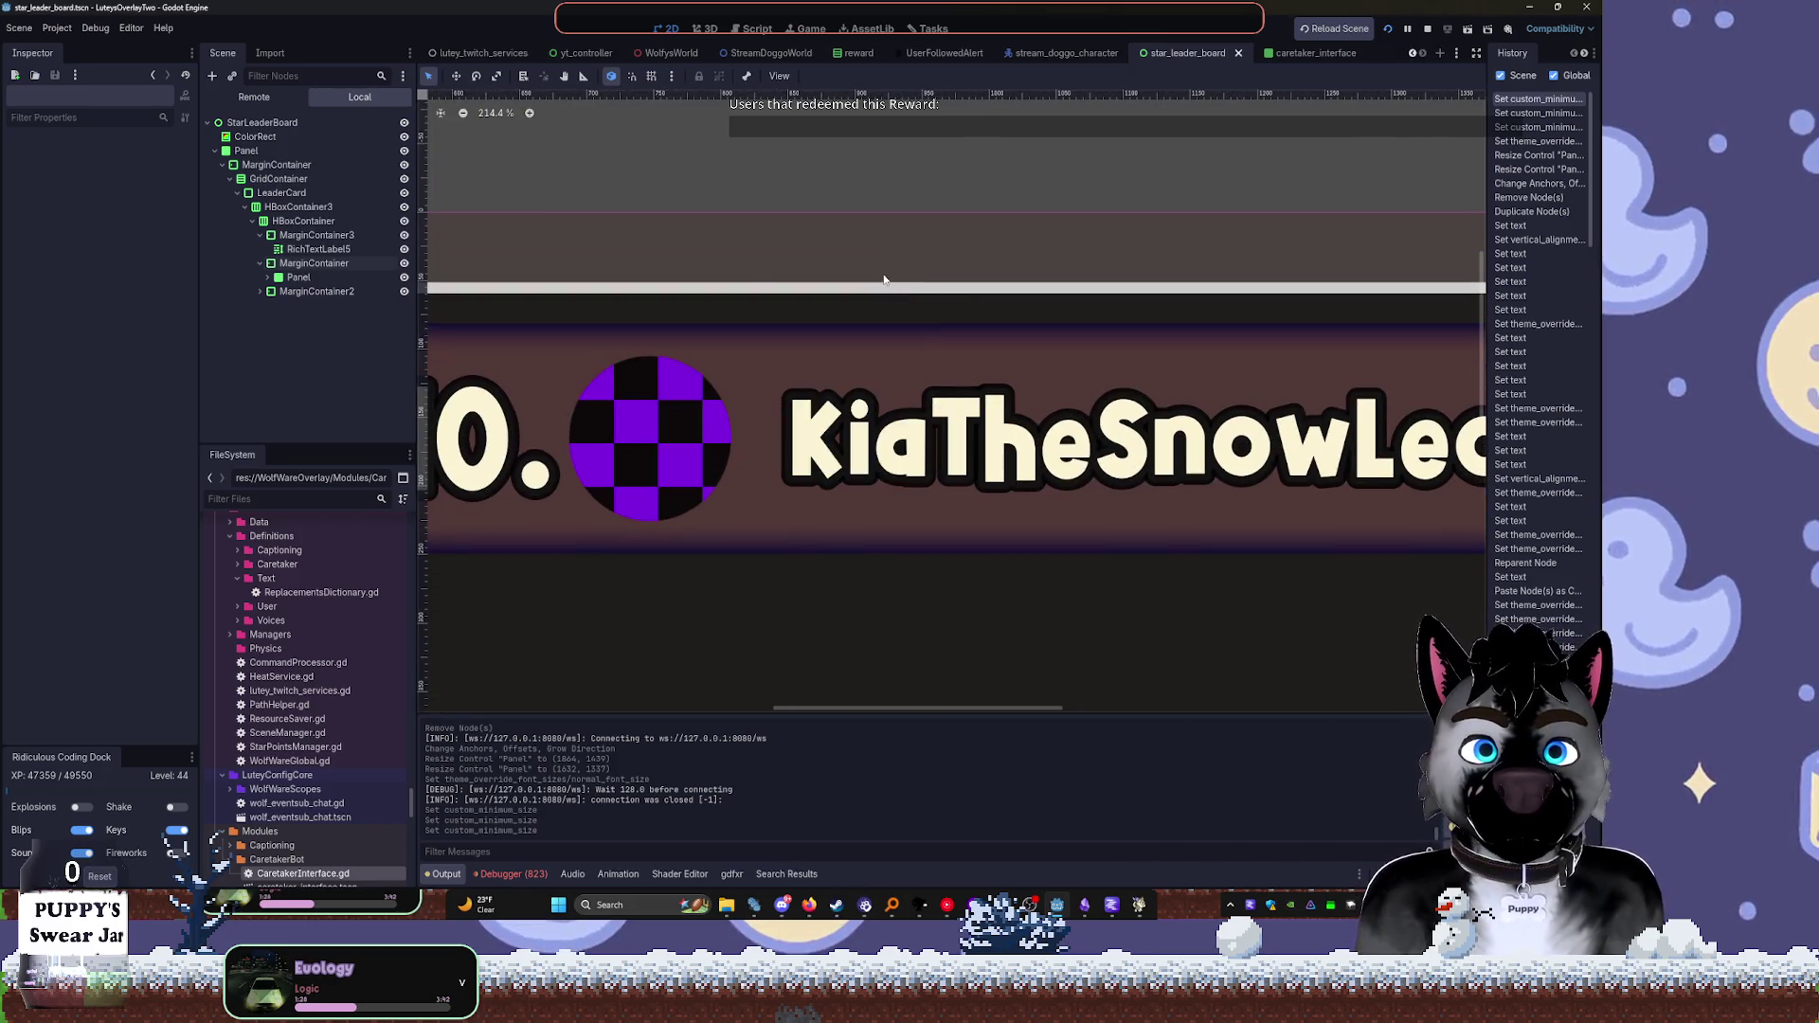
{"action": "left_click", "coordinate": [238, 193]}
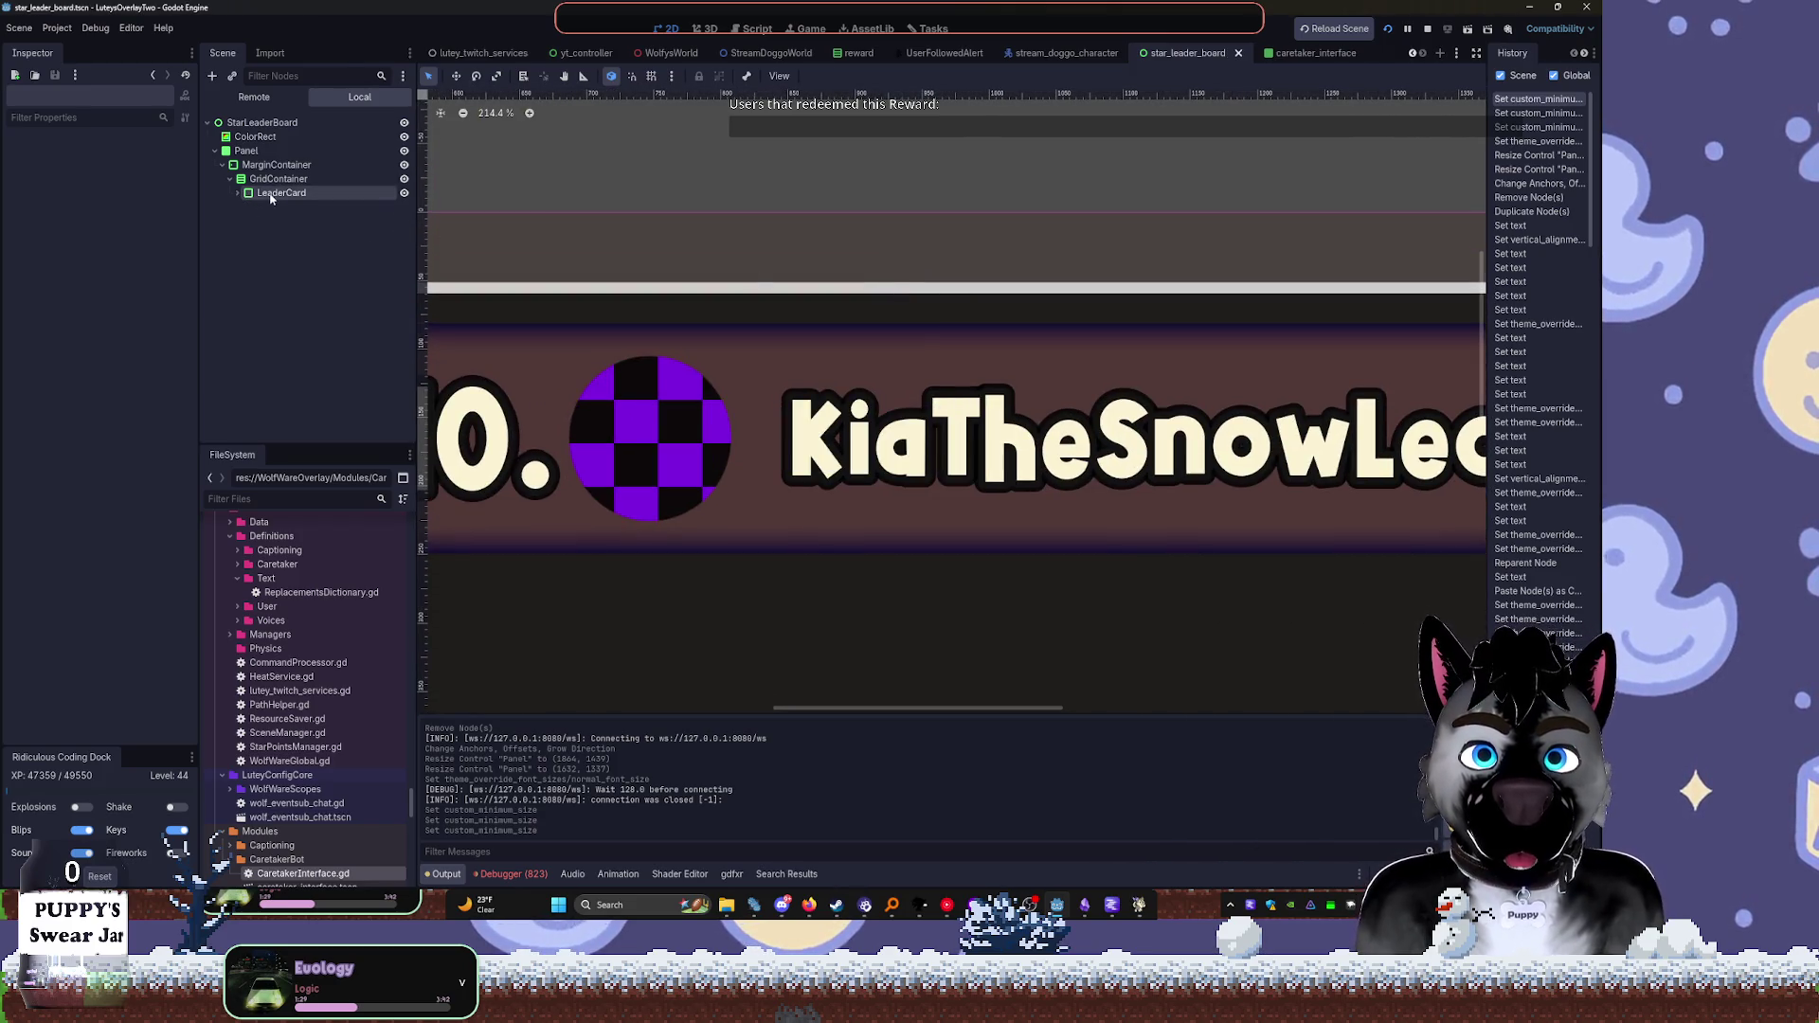
{"action": "left_click", "coordinate": [271, 195]}
Duplicate LeaderCard into a column of six stacked cards, then bring up ModView's Voice choices
{"action": "scroll", "coordinate": [810, 227], "scroll_direction": "down", "scroll_amount": 17}
{"action": "key", "text": "ctrl+d"}
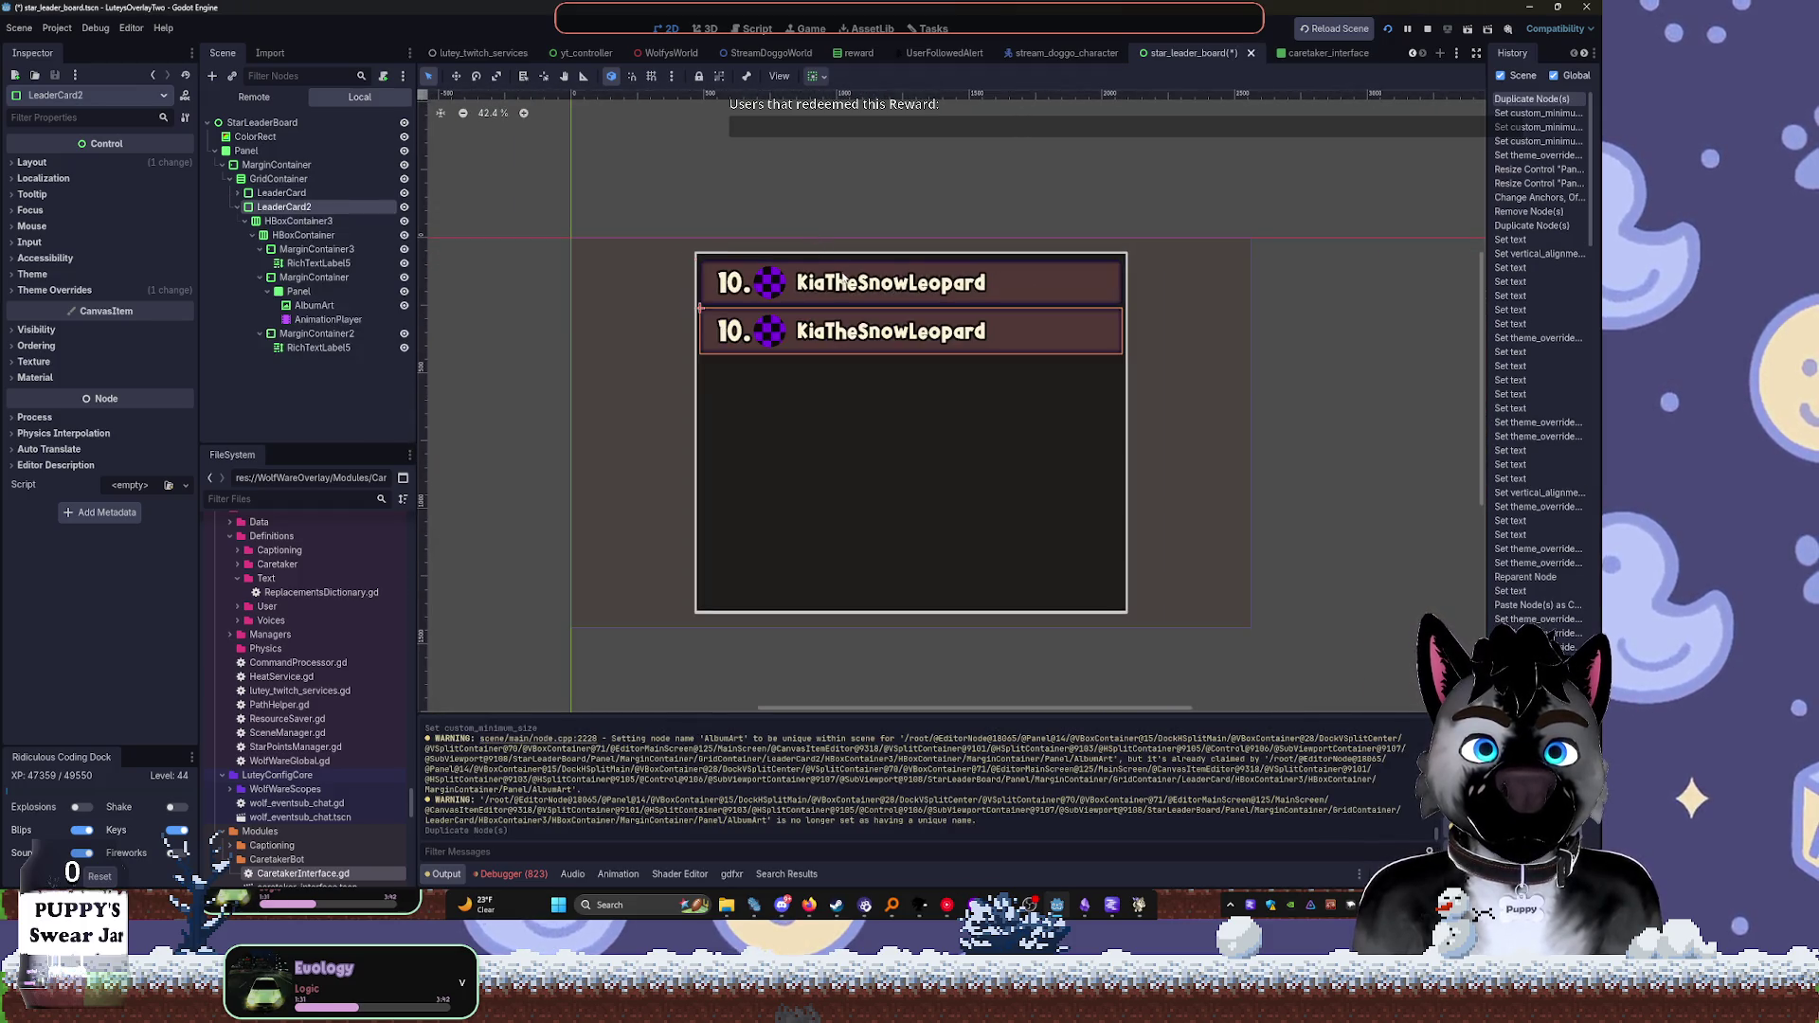
{"action": "key", "text": "ctrl+d"}
{"action": "key", "text": "ctrl+d"}
{"action": "key", "text": "ctrl+d"}
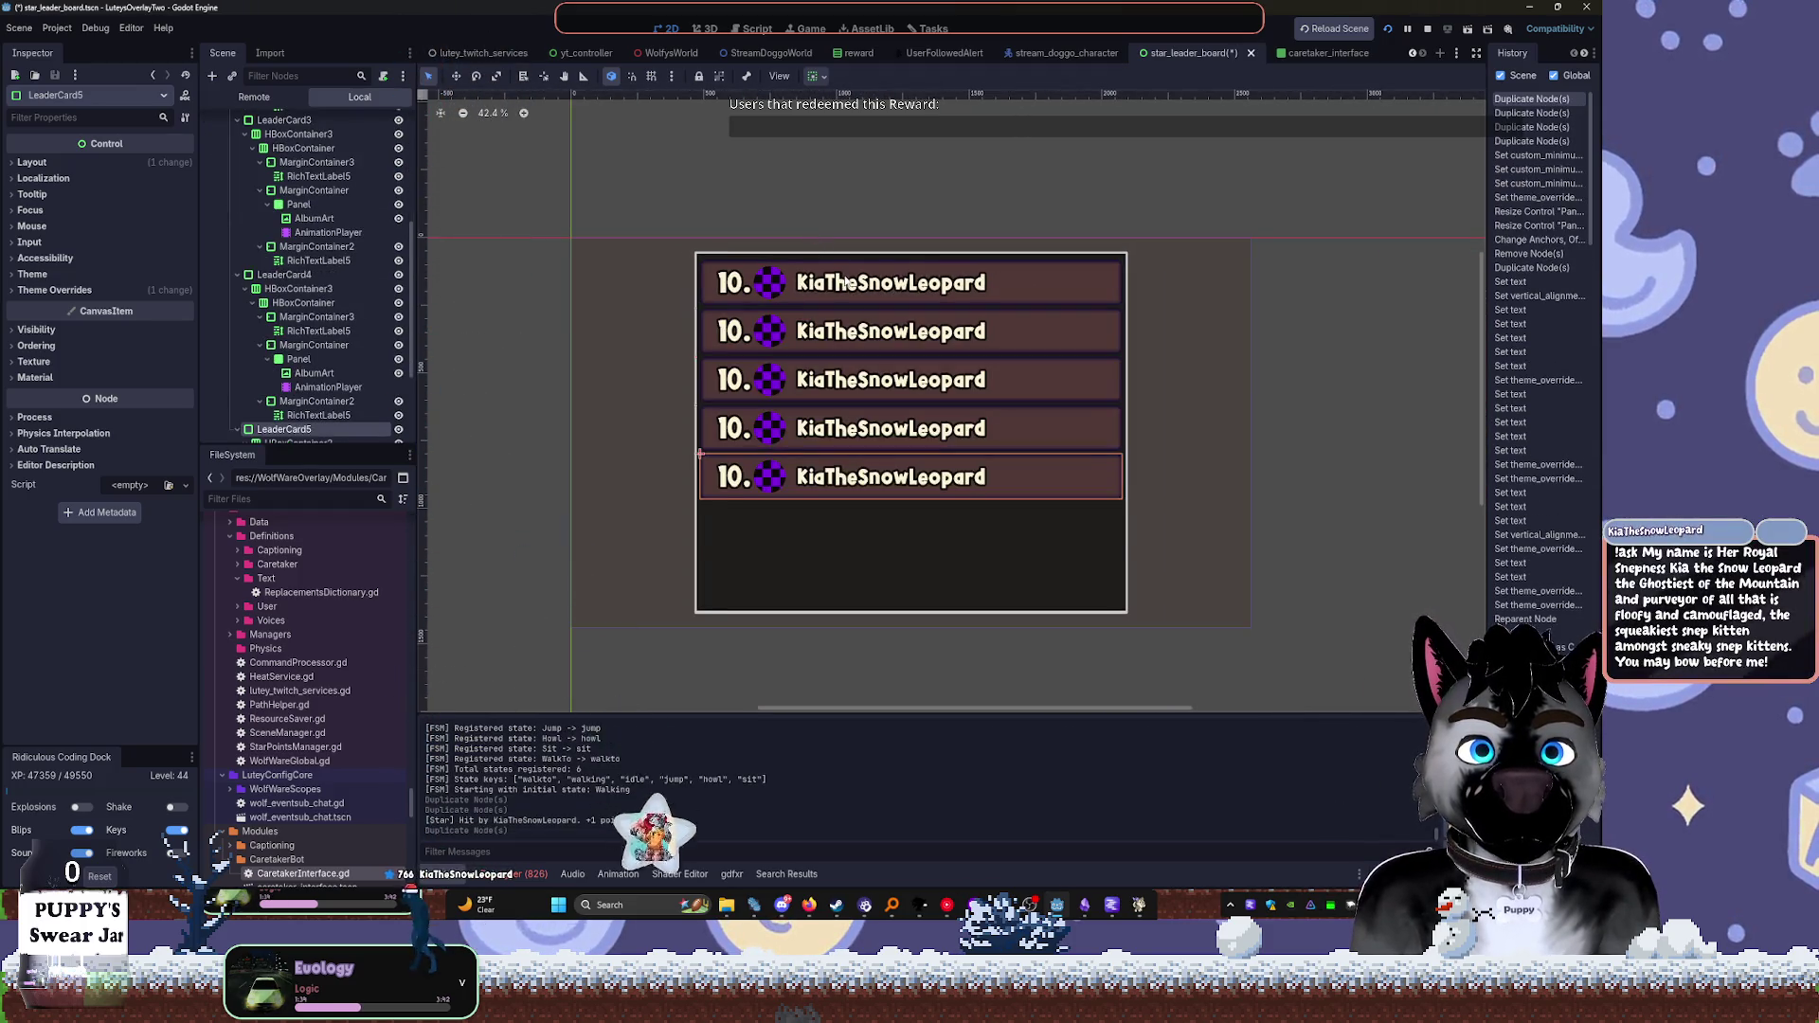
{"action": "key", "text": "ctrl+d"}
{"action": "key", "text": "ctrl+d"}
{"action": "key", "text": "ctrl+d"}
{"action": "key", "text": "ctrl+d"}
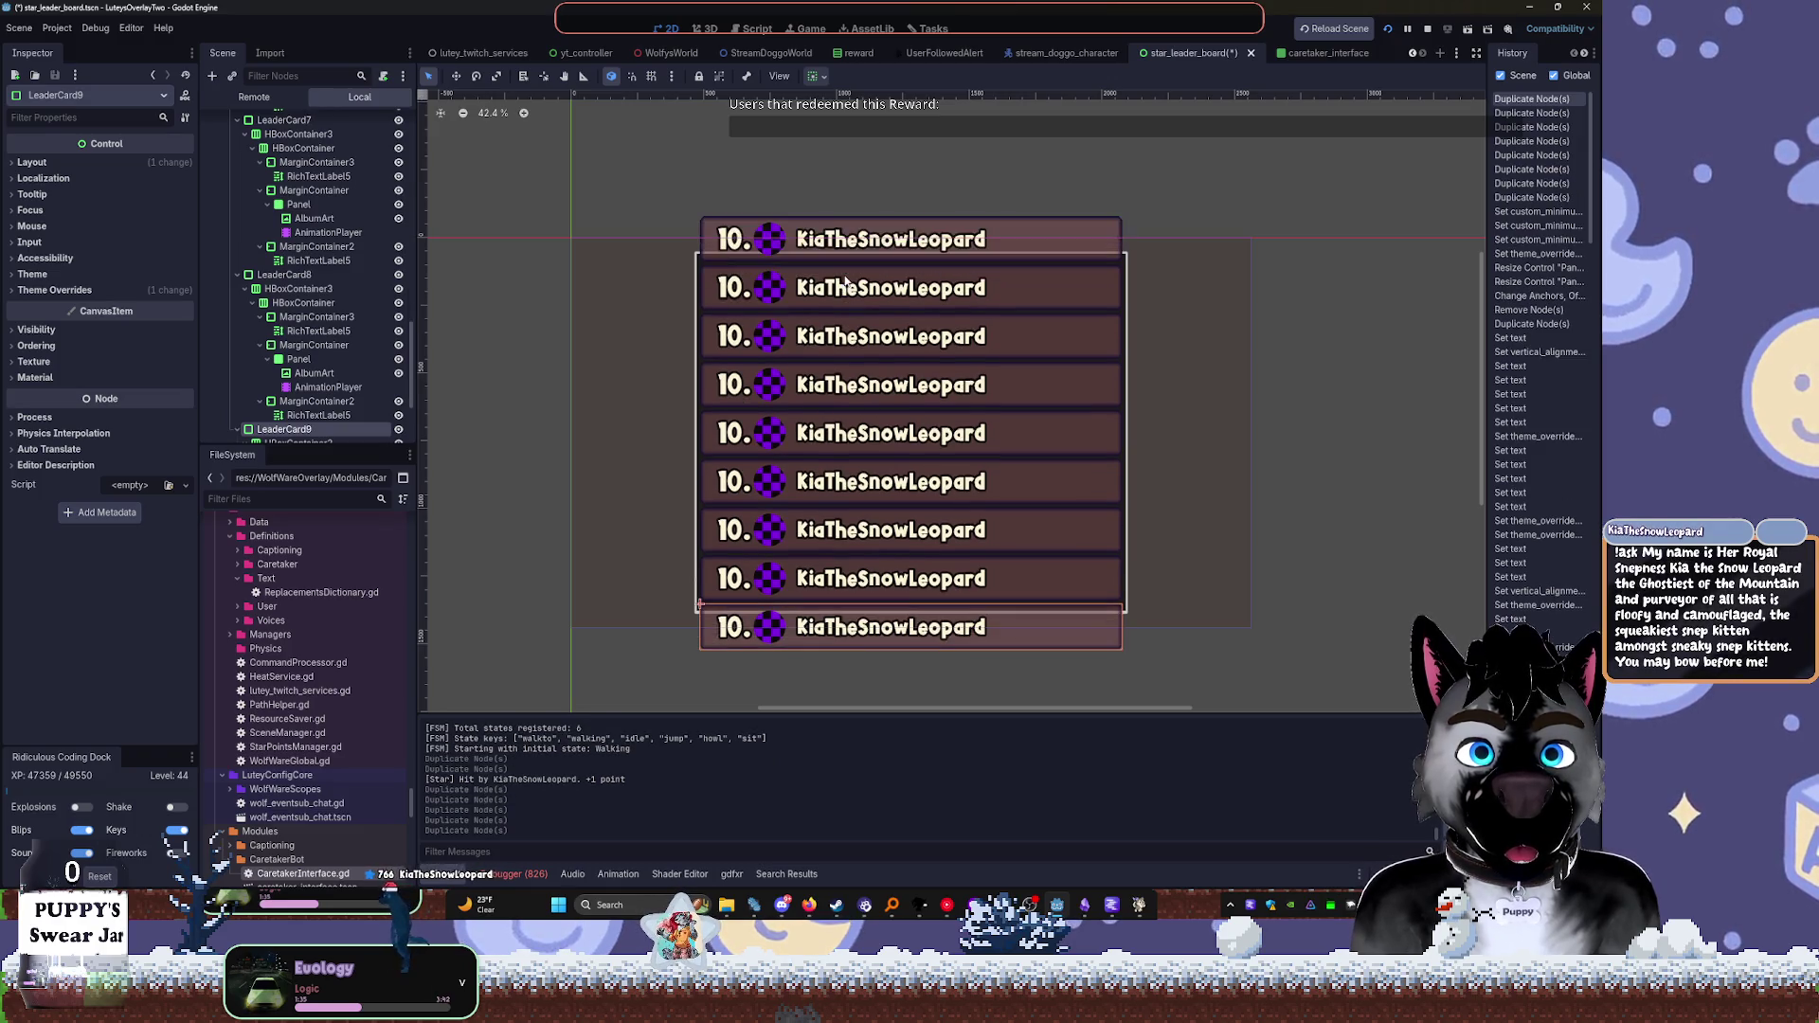
{"action": "key", "text": "ctrl+d"}
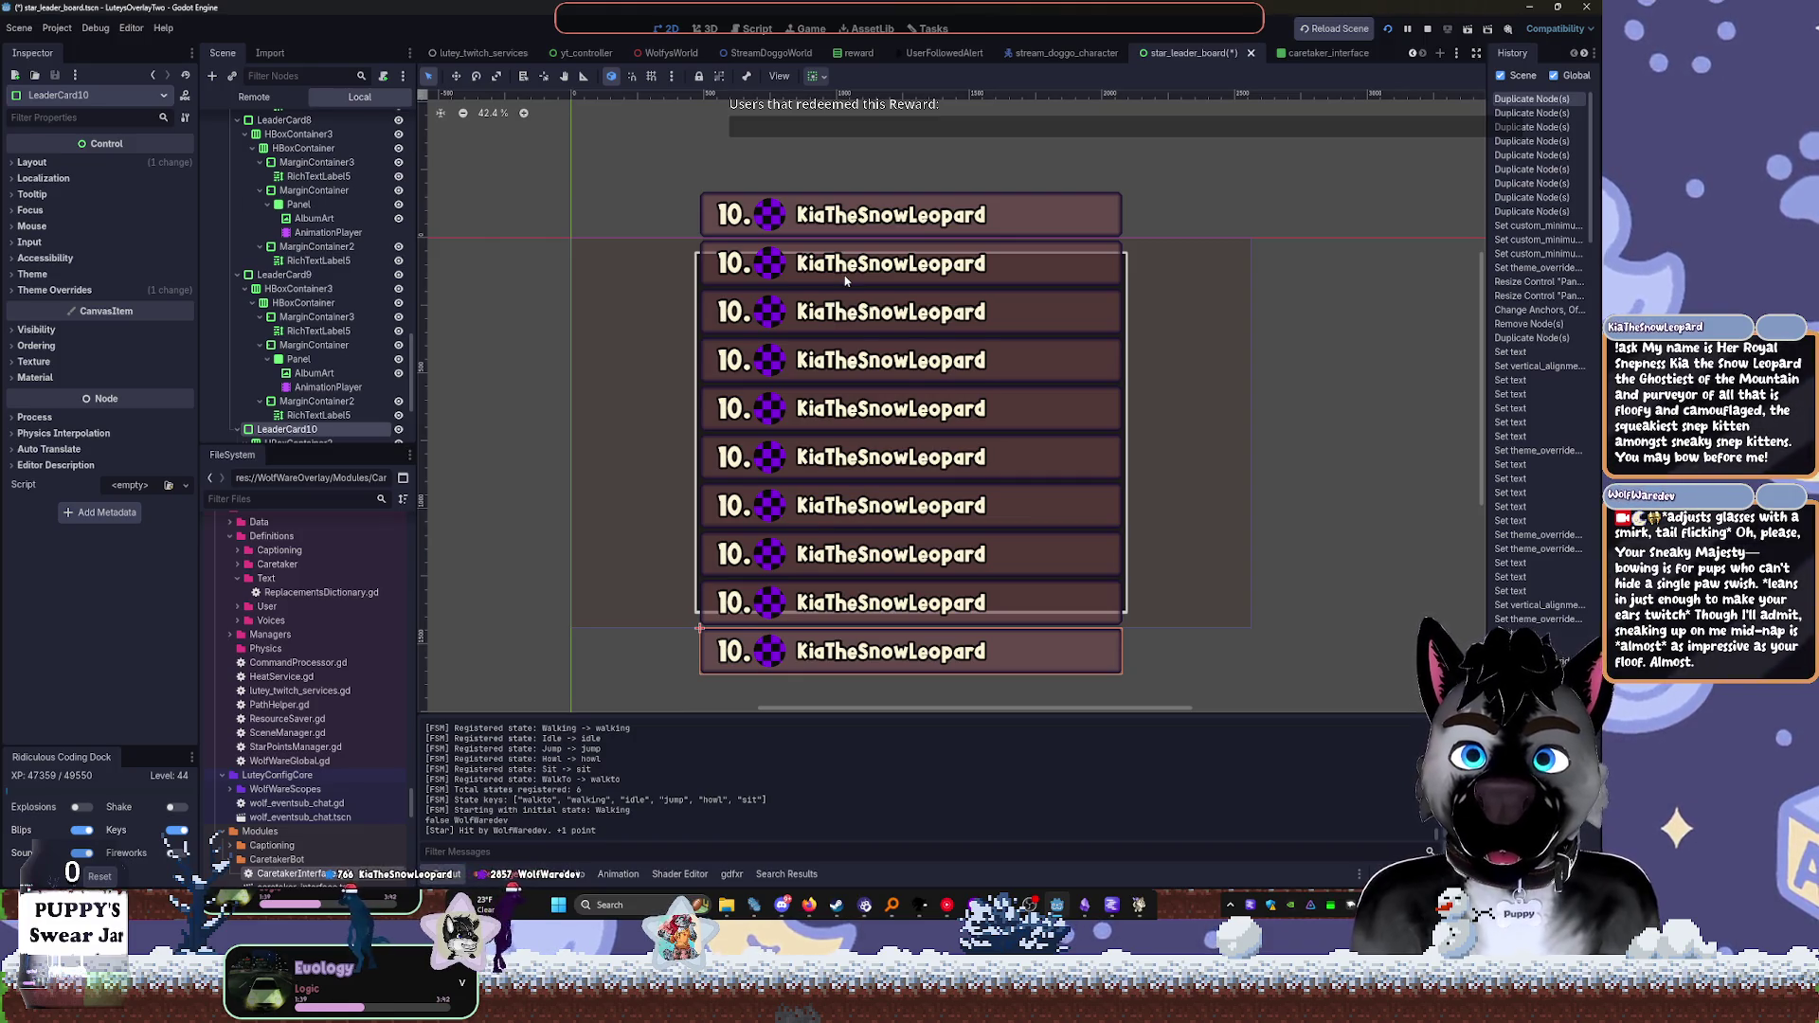
{"action": "key", "text": "ctrl+z"}
{"action": "key", "text": "ctrl+z"}
{"action": "key", "text": "ctrl+z"}
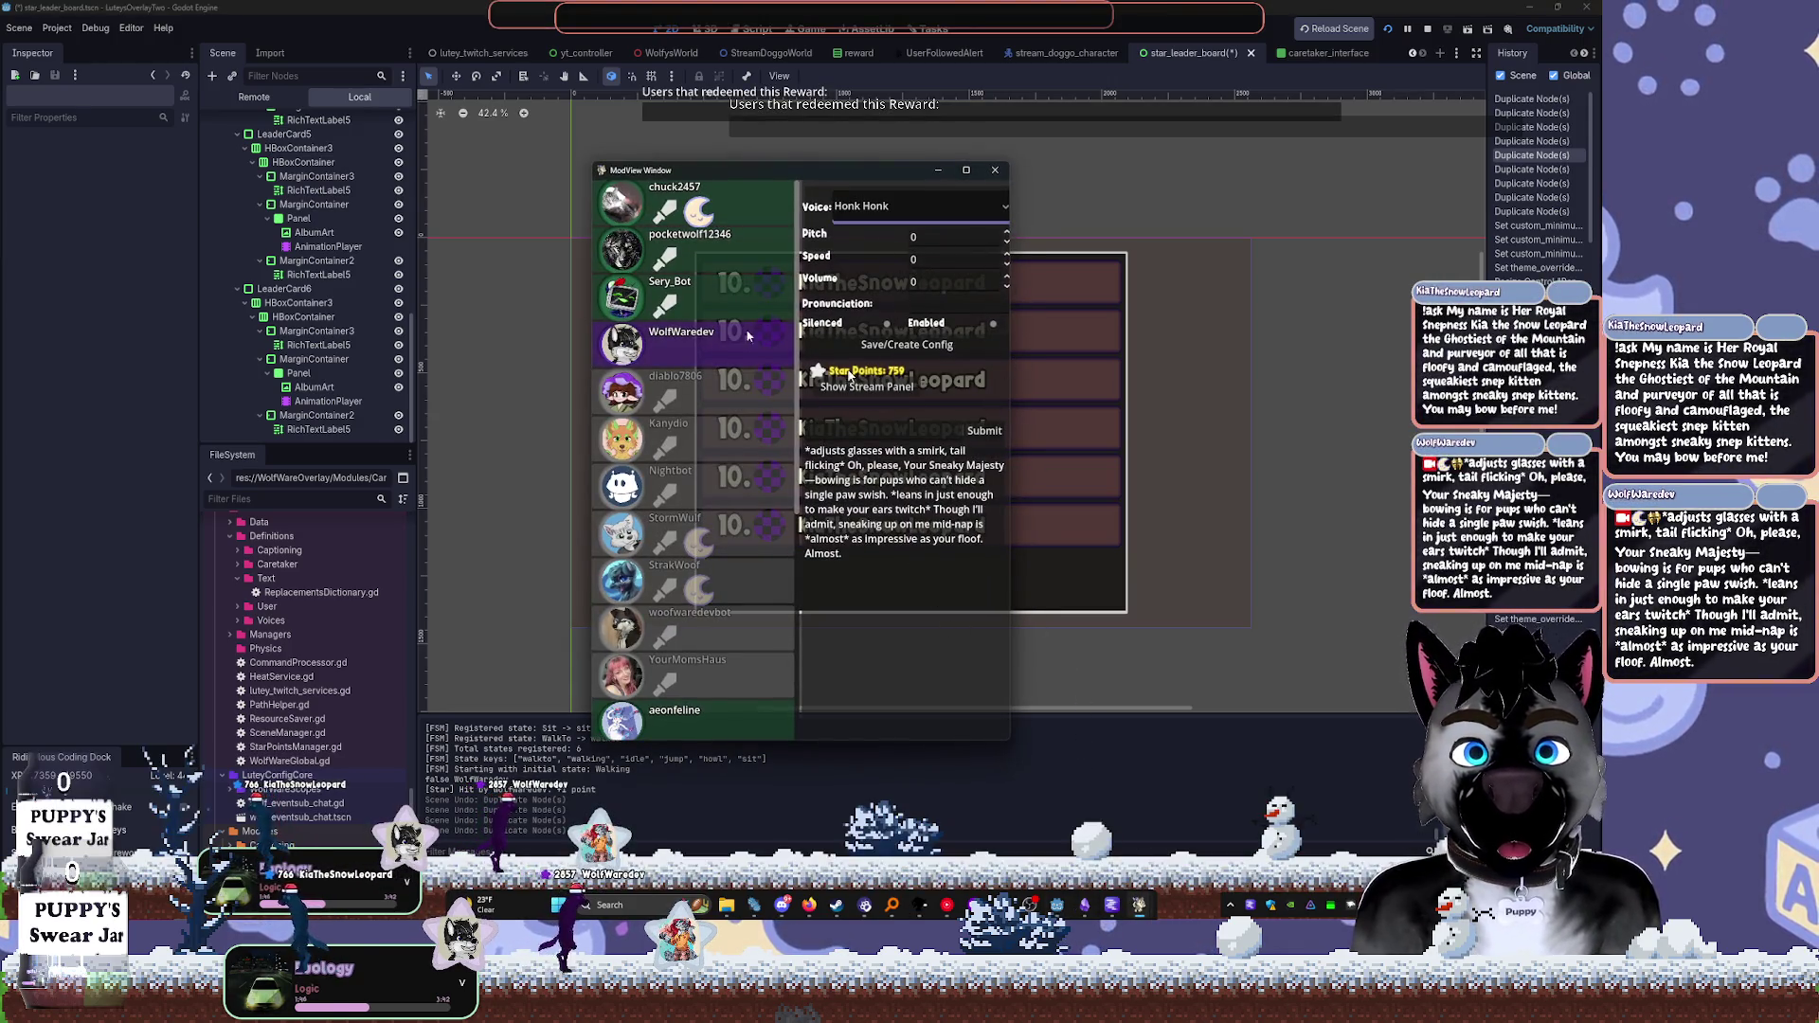
{"action": "left_click", "coordinate": [985, 207]}
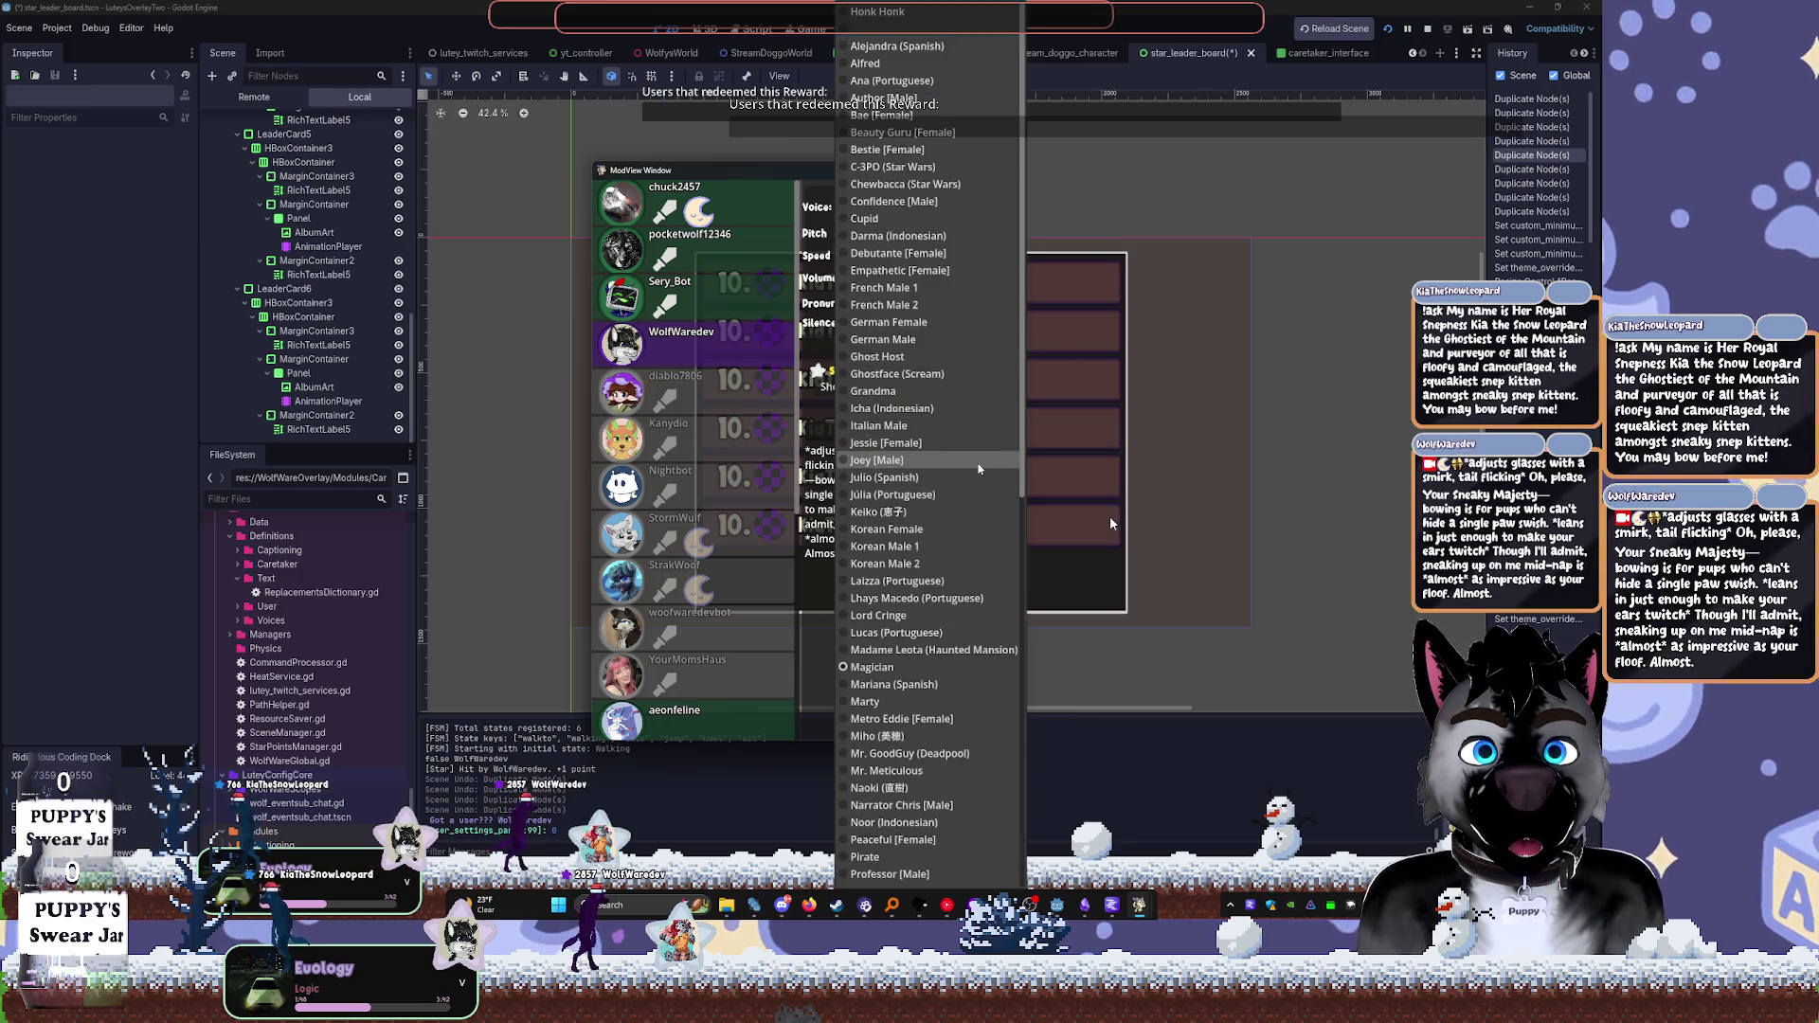